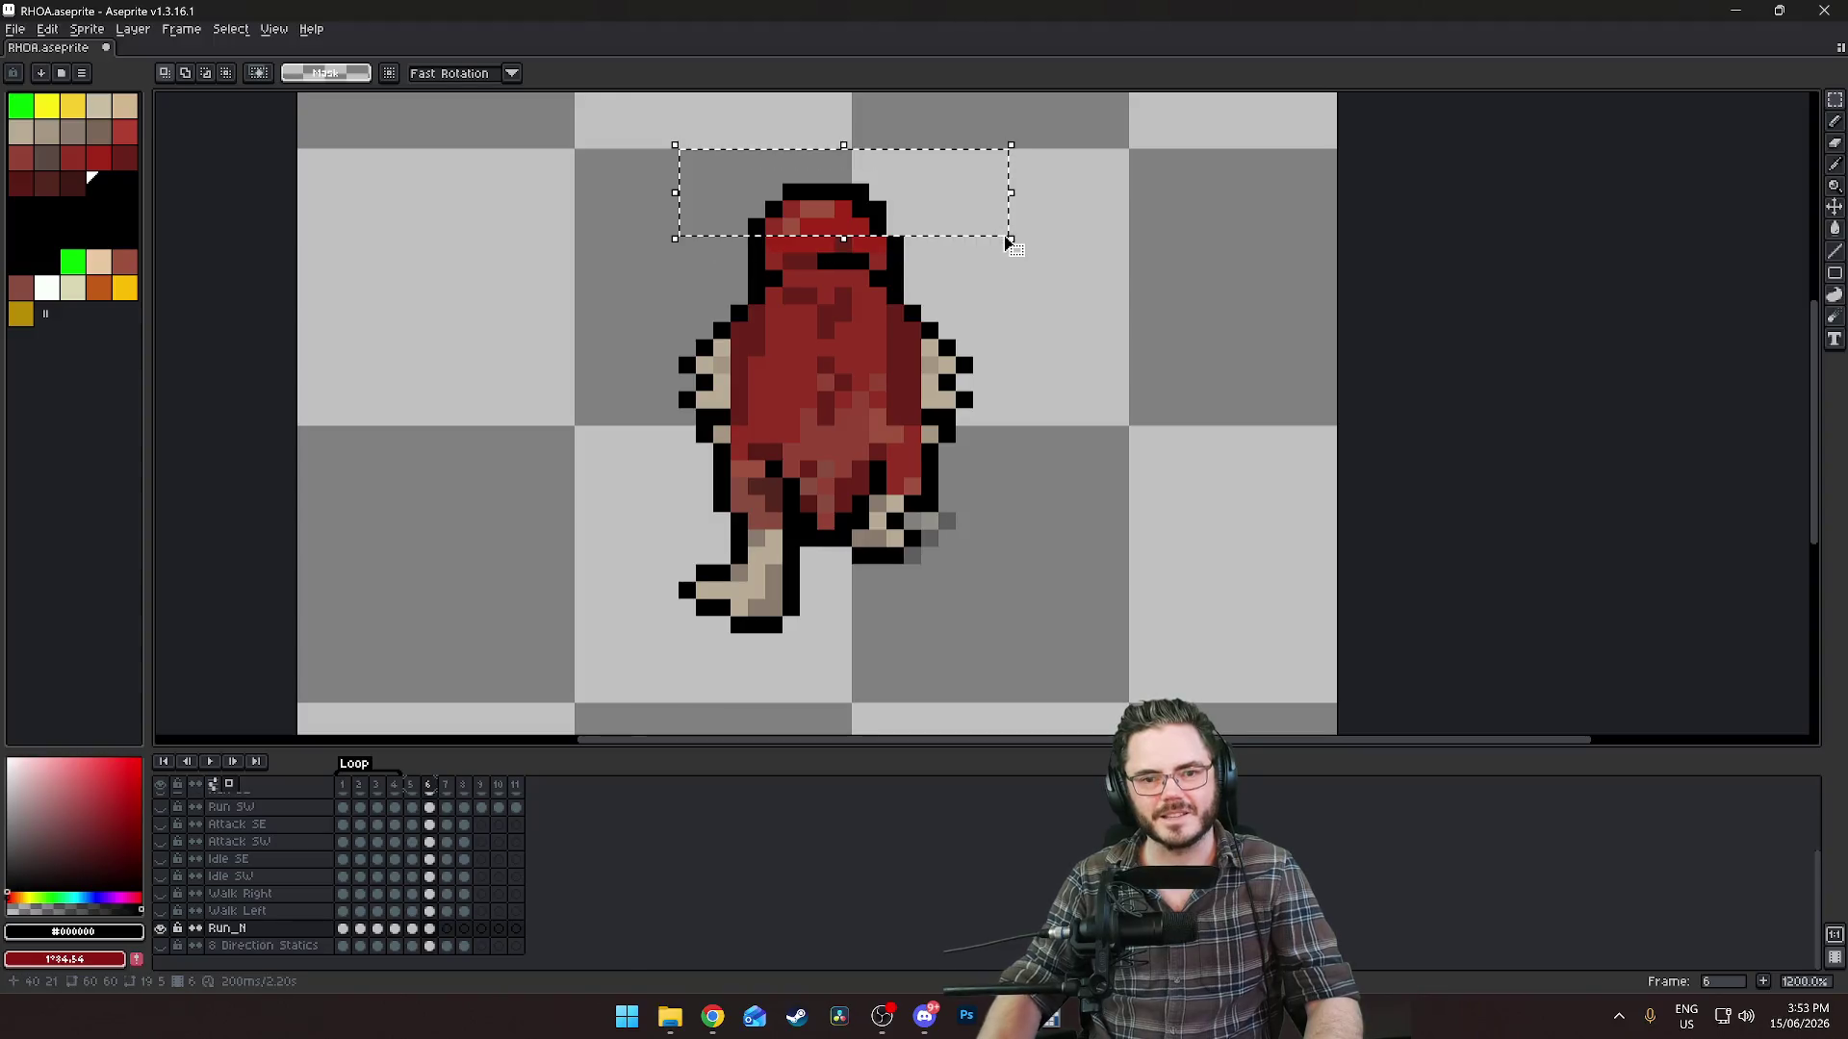
Lower the selected hood pixels by one pixel on frame 6 and commit.
{"action": "key", "text": "Down"}
{"action": "key", "text": "ctrl+d"}
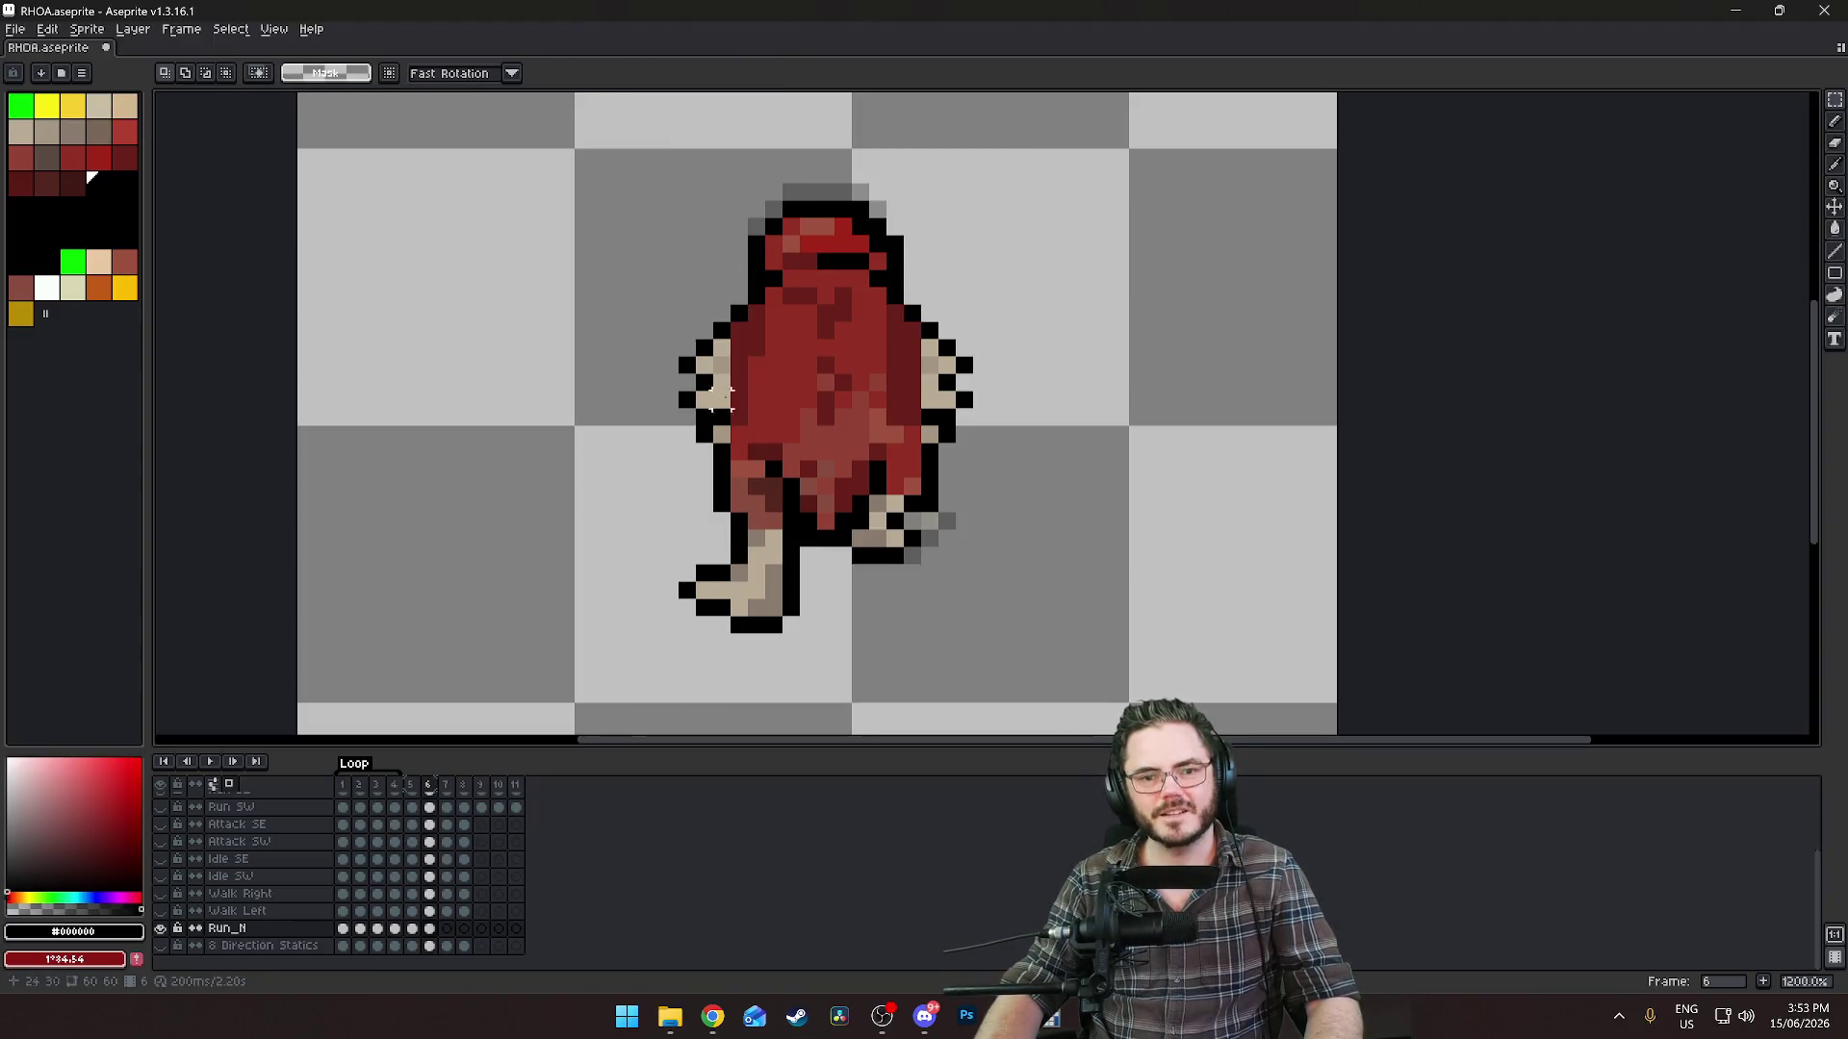
{"action": "mouse_move", "coordinate": [662, 321]}
{"action": "left_mouse_down"}
{"action": "mouse_move", "coordinate": [1010, 433]}
{"action": "mouse_move", "coordinate": [1022, 454]}
{"action": "left_mouse_up"}
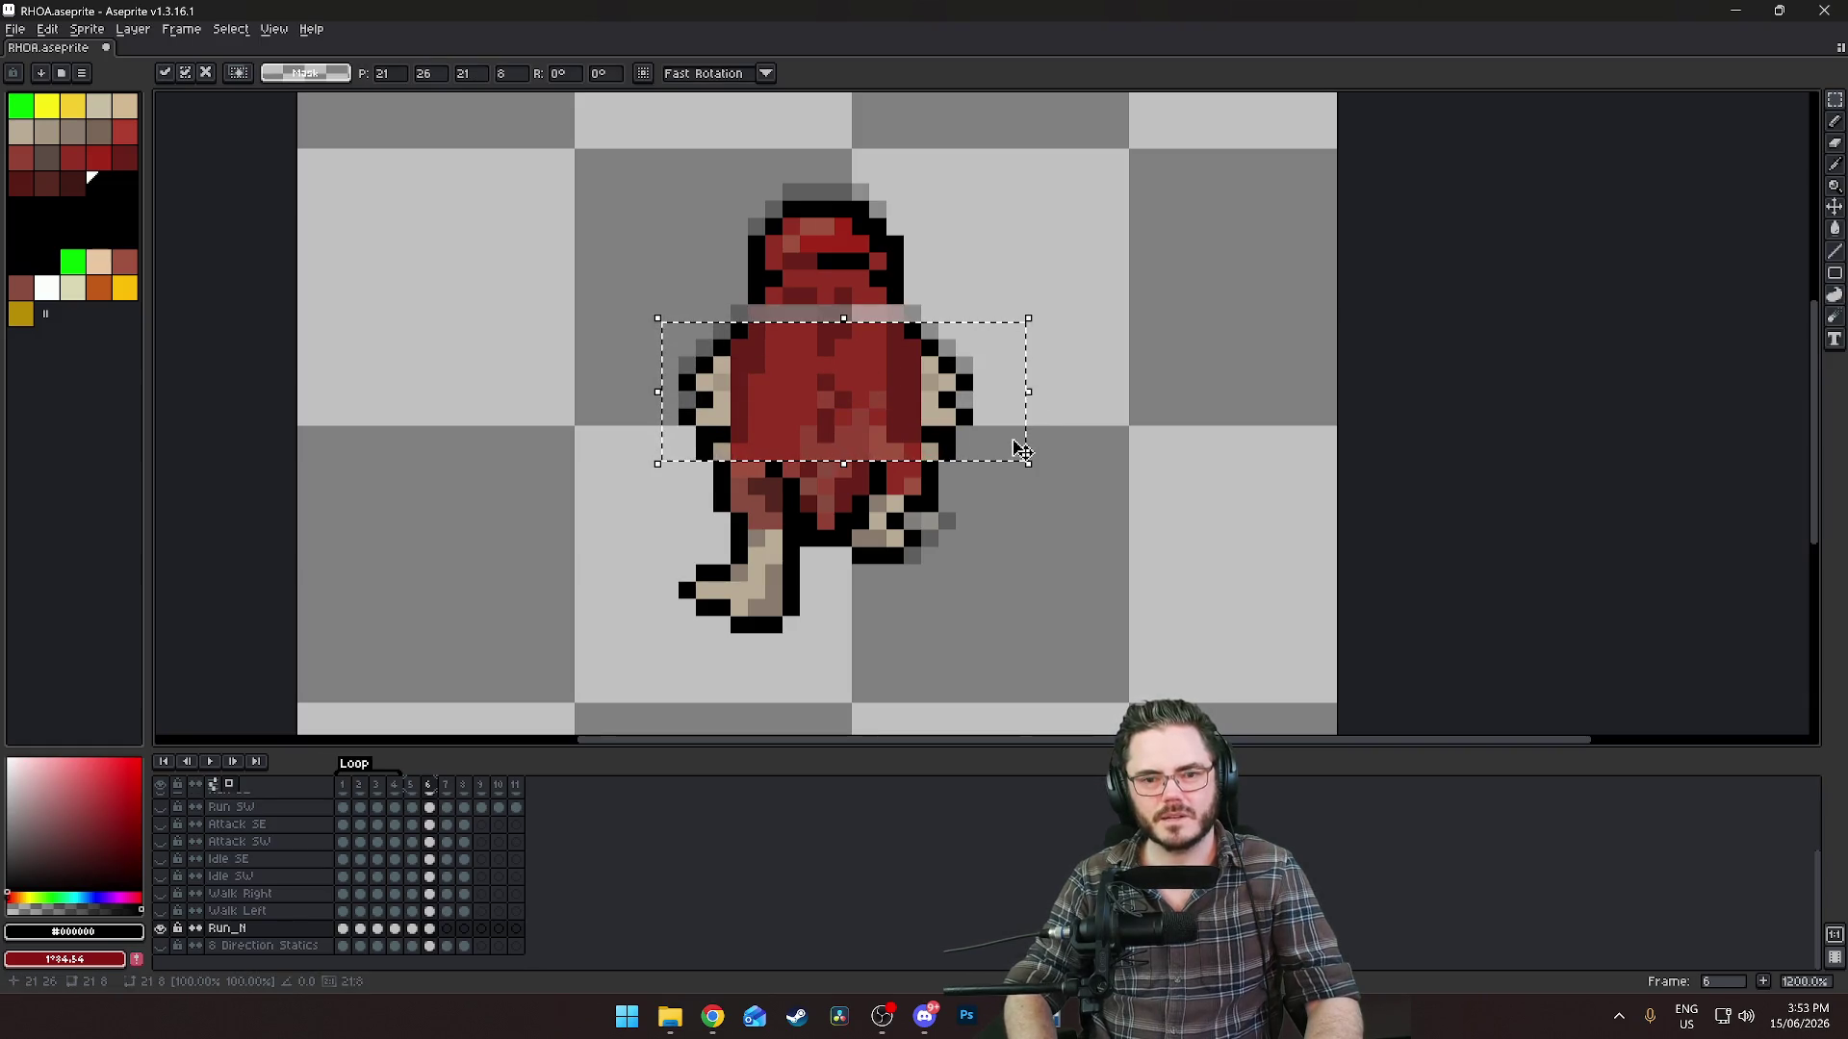
{"action": "key", "text": "ctrl+d"}
Nudge the two shoulder rows down one pixel and commit.
{"action": "scroll", "coordinate": [934, 332], "scroll_direction": "up", "scroll_amount": 3}
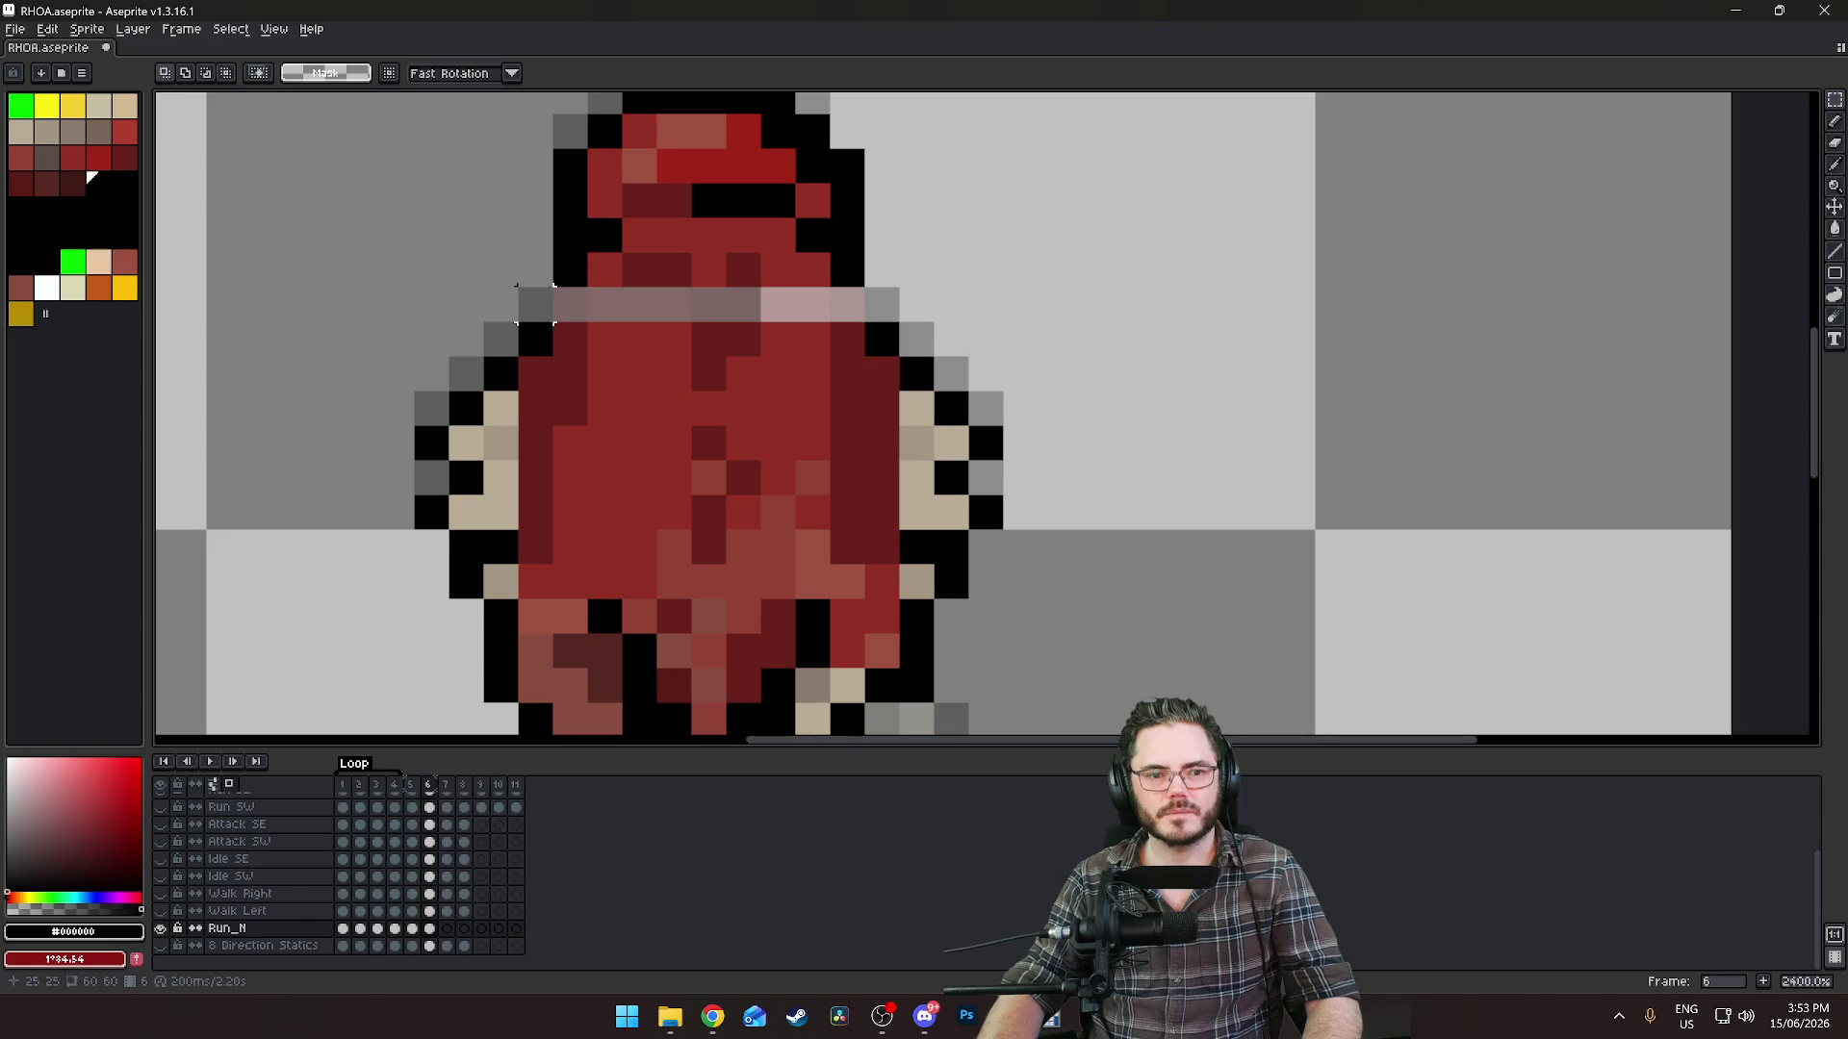
{"action": "left_click_drag", "start_coordinate": [535, 304], "coordinate": [891, 279]}
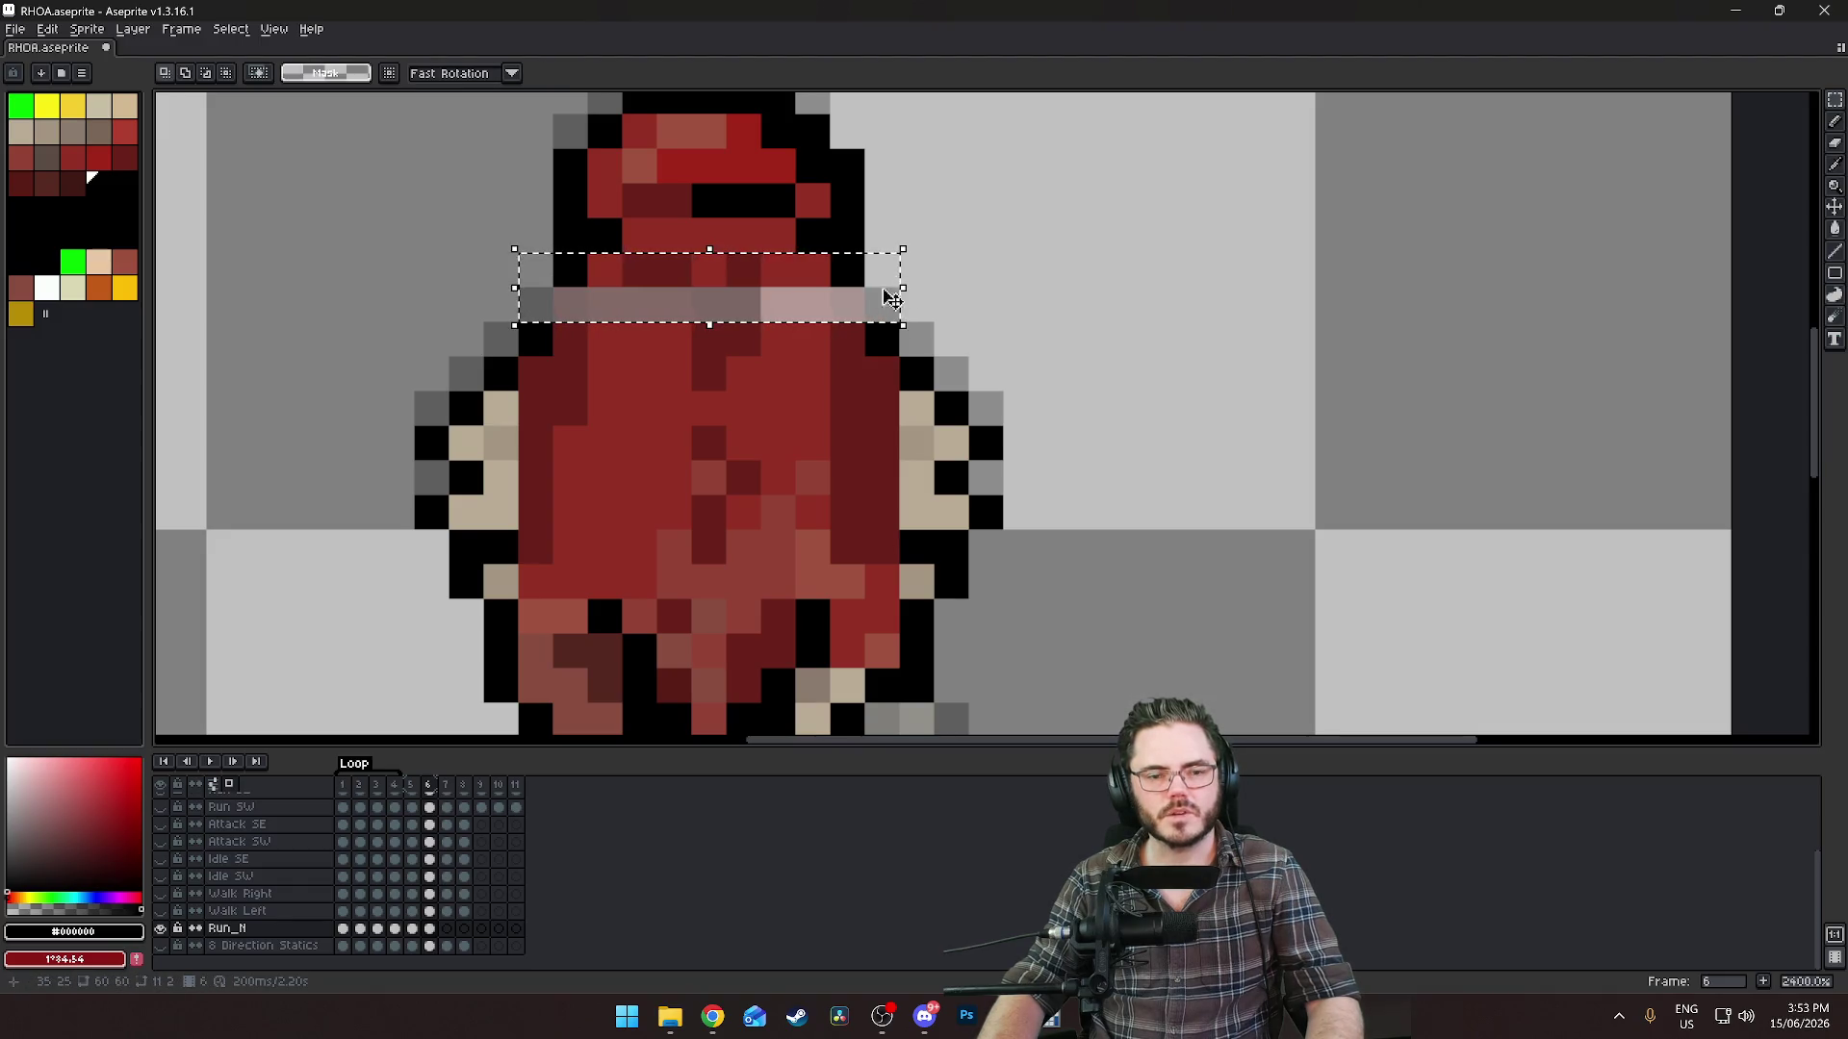
{"action": "key", "text": "Down"}
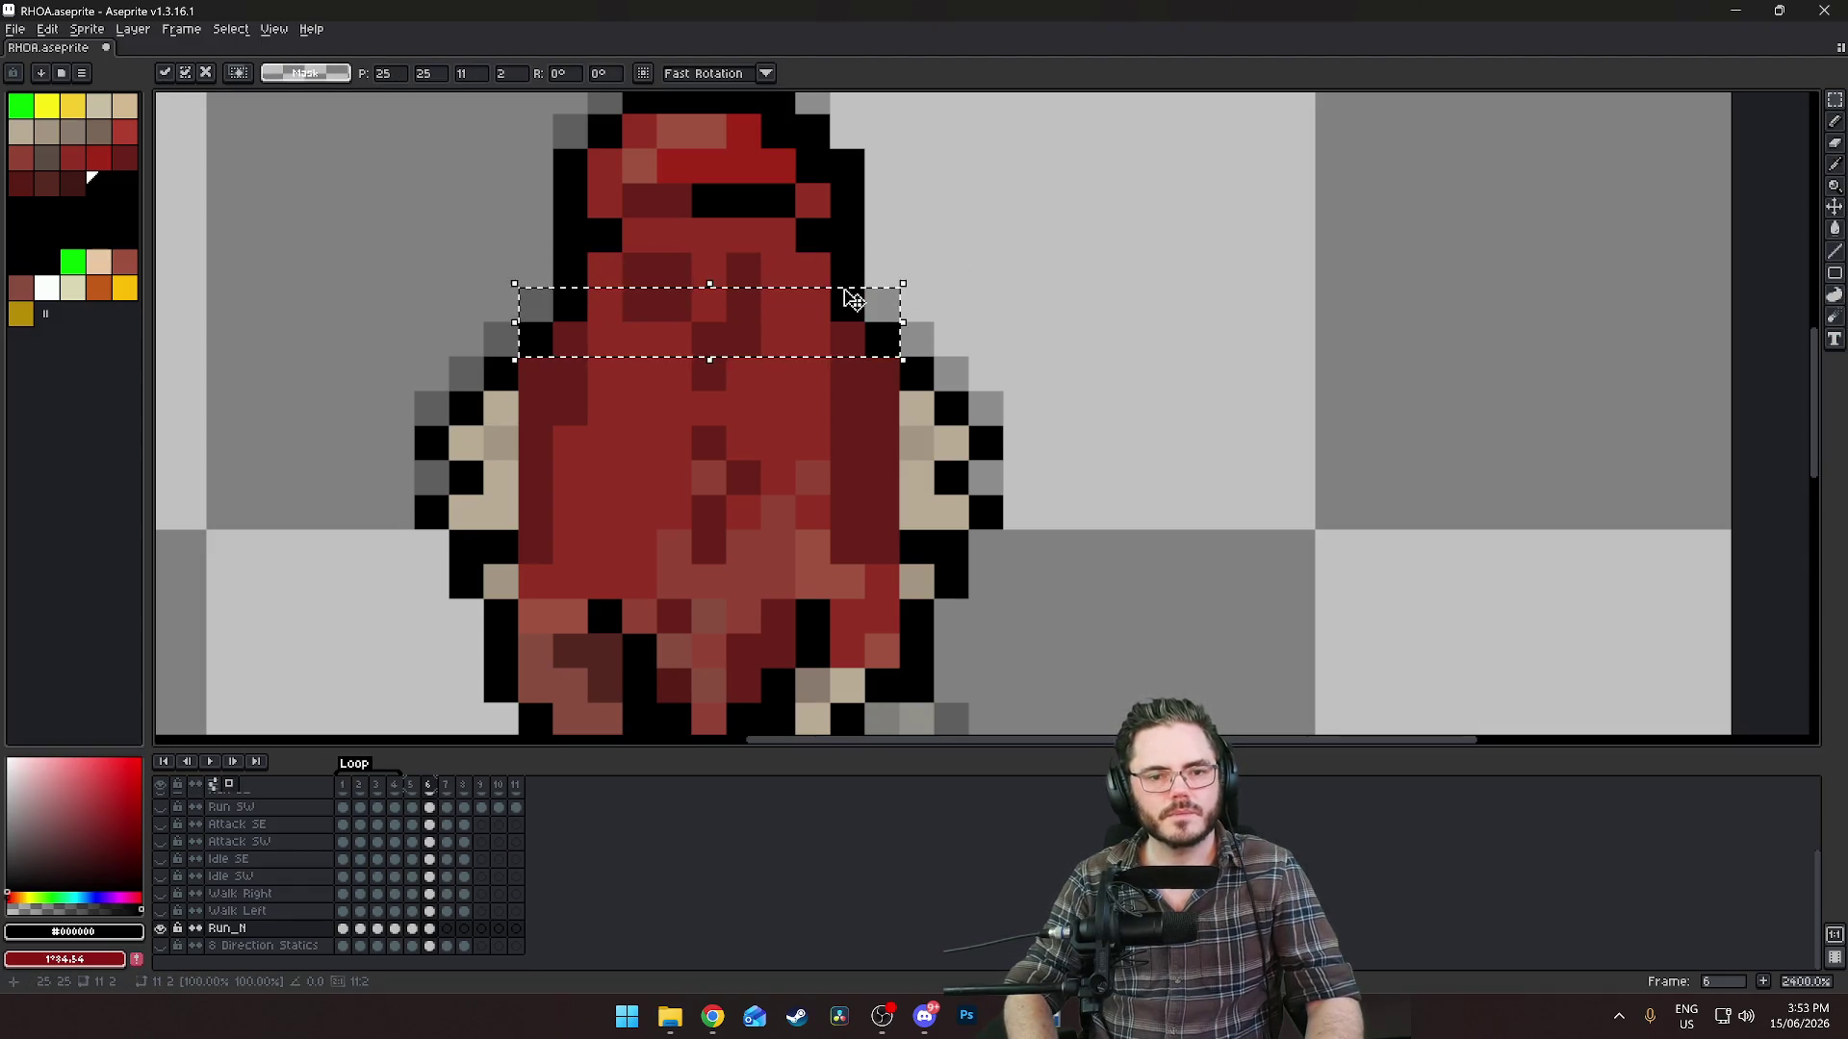
{"action": "key", "text": "ctrl+d"}
Recentre the sprite and play the run animation.
{"action": "scroll", "coordinate": [1010, 459], "scroll_direction": "down", "scroll_amount": 7}
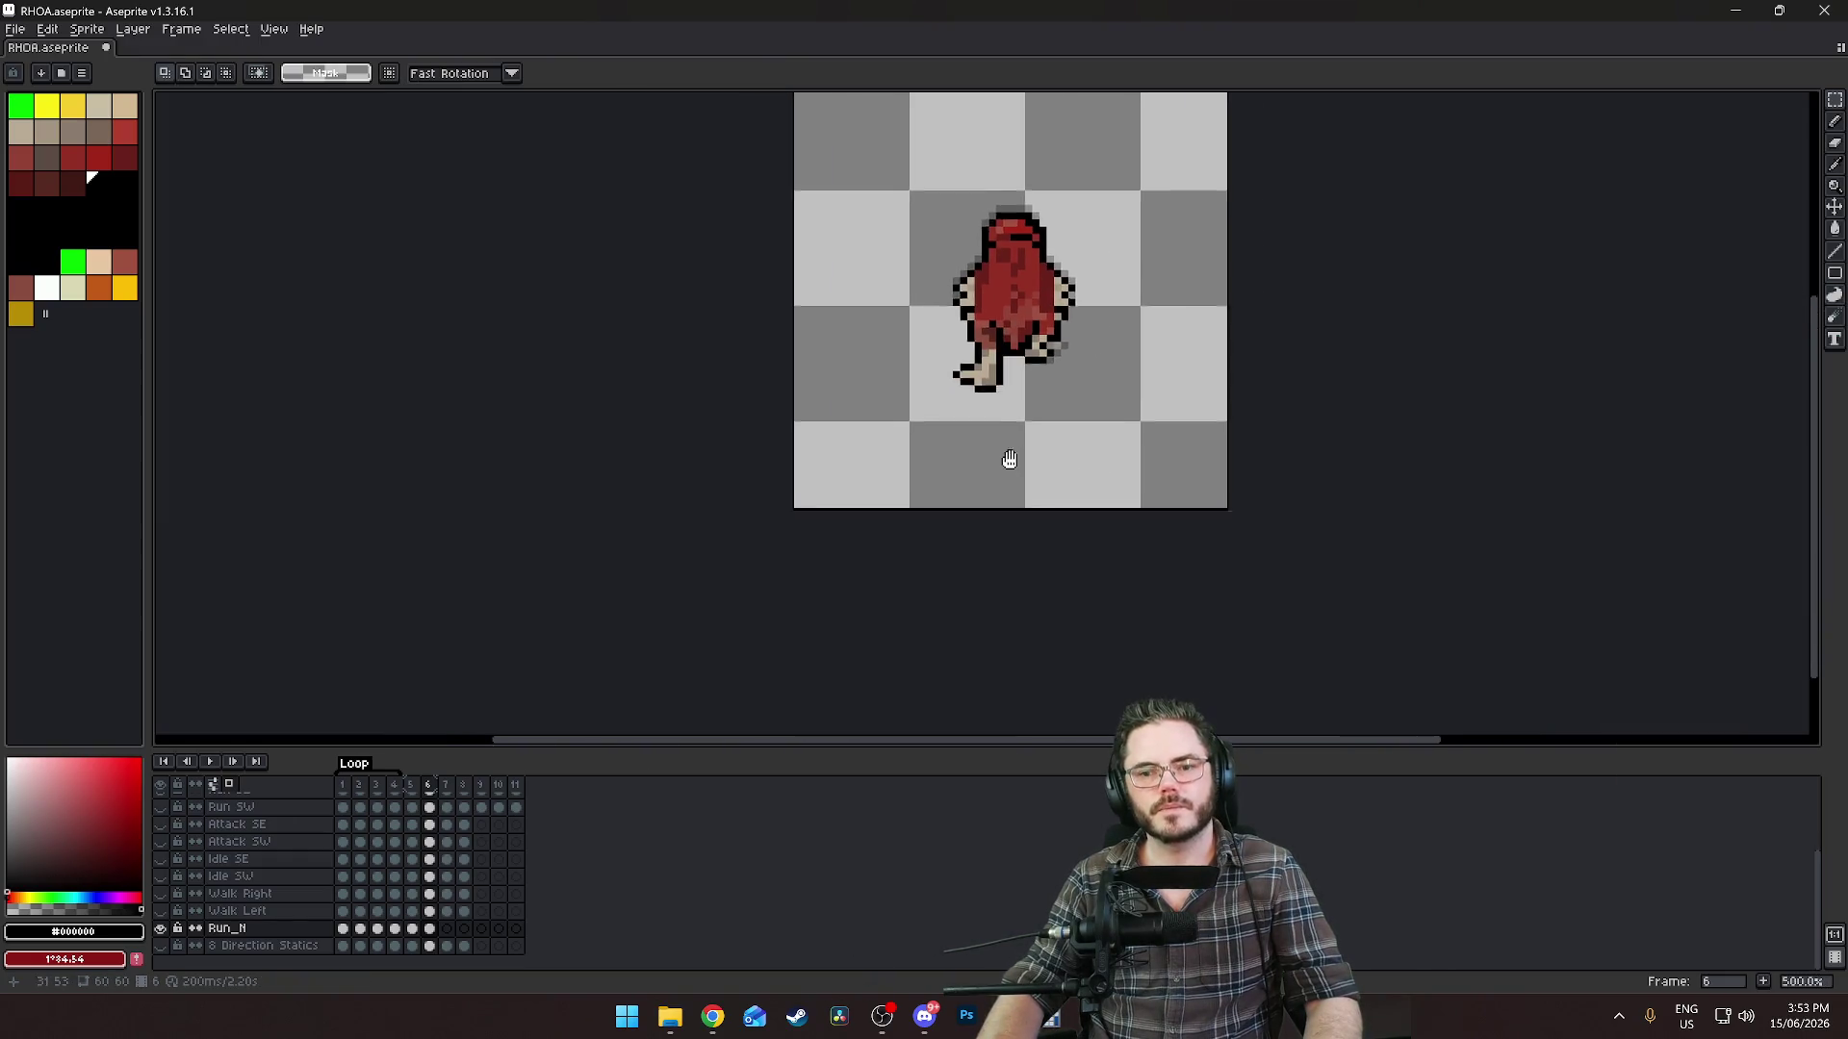
{"action": "left_click_drag", "start_coordinate": [1009, 459], "coordinate": [854, 477]}
{"action": "key", "text": "Return"}
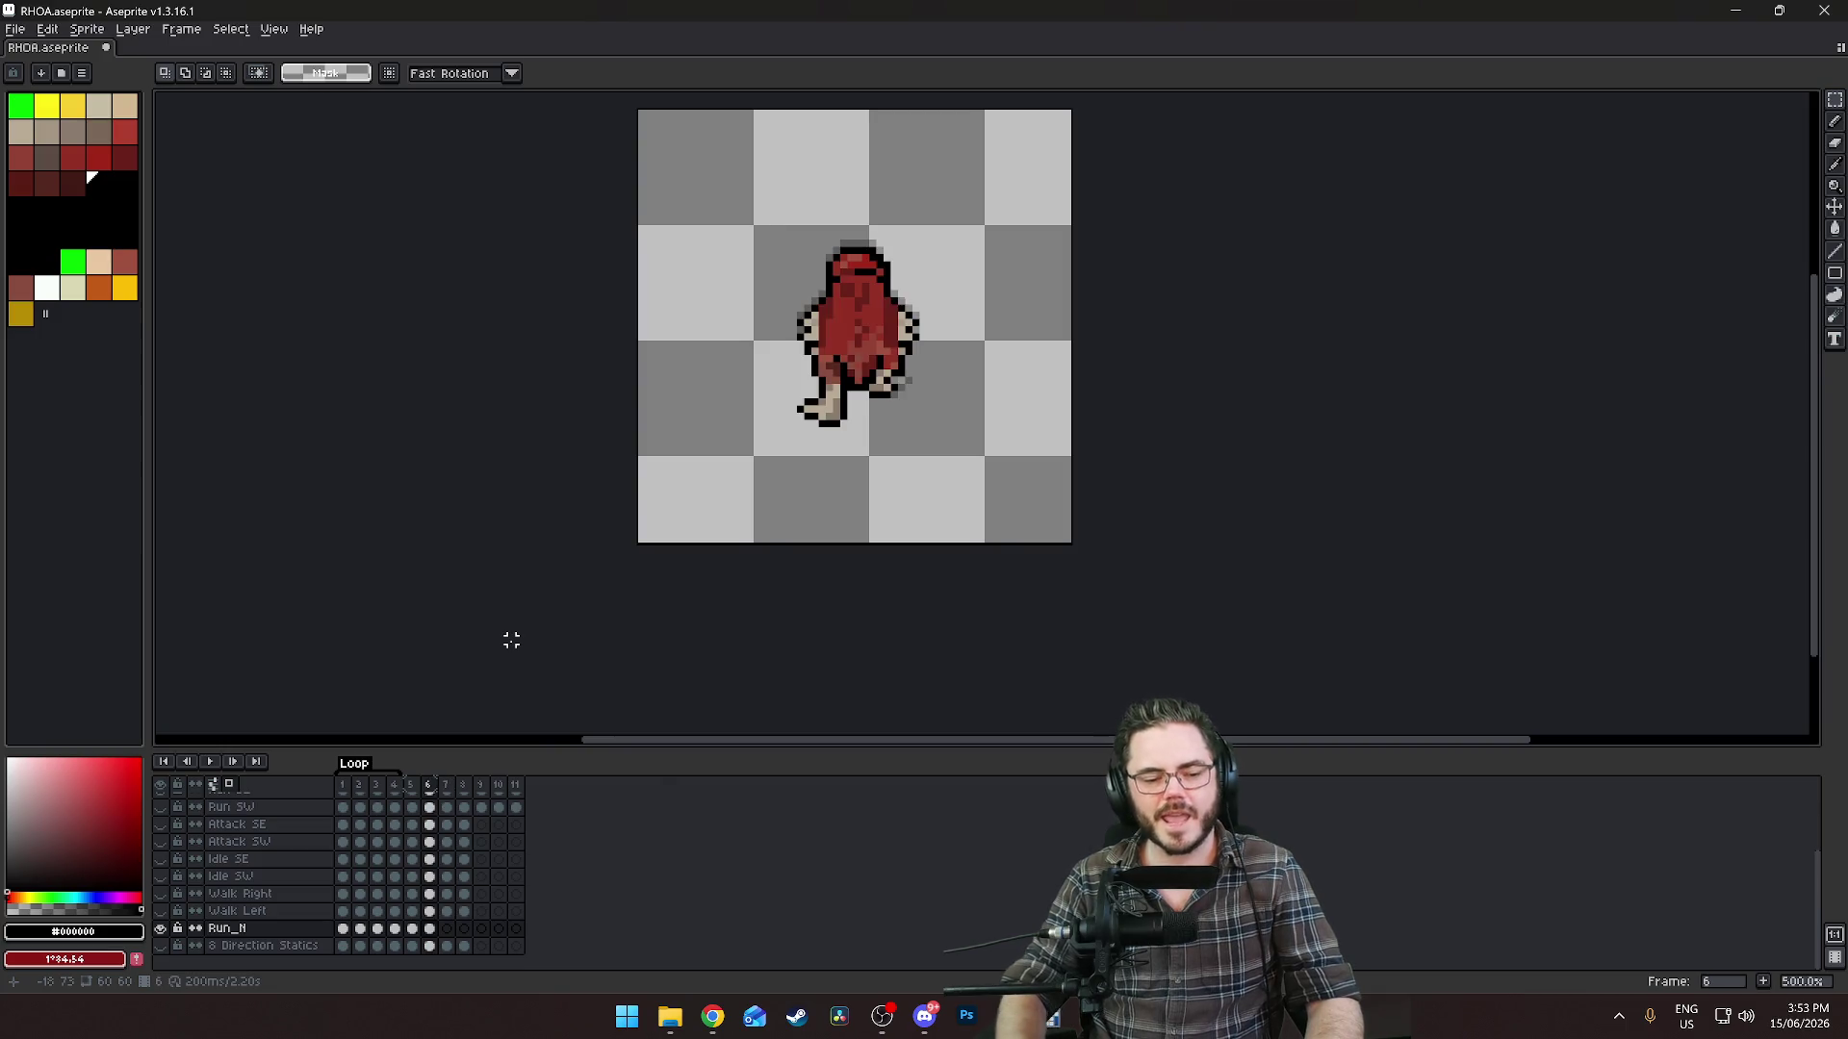
Compare frames 7 and 1 and clear a stray selection on the canvas.
{"action": "left_click", "coordinate": [446, 930]}
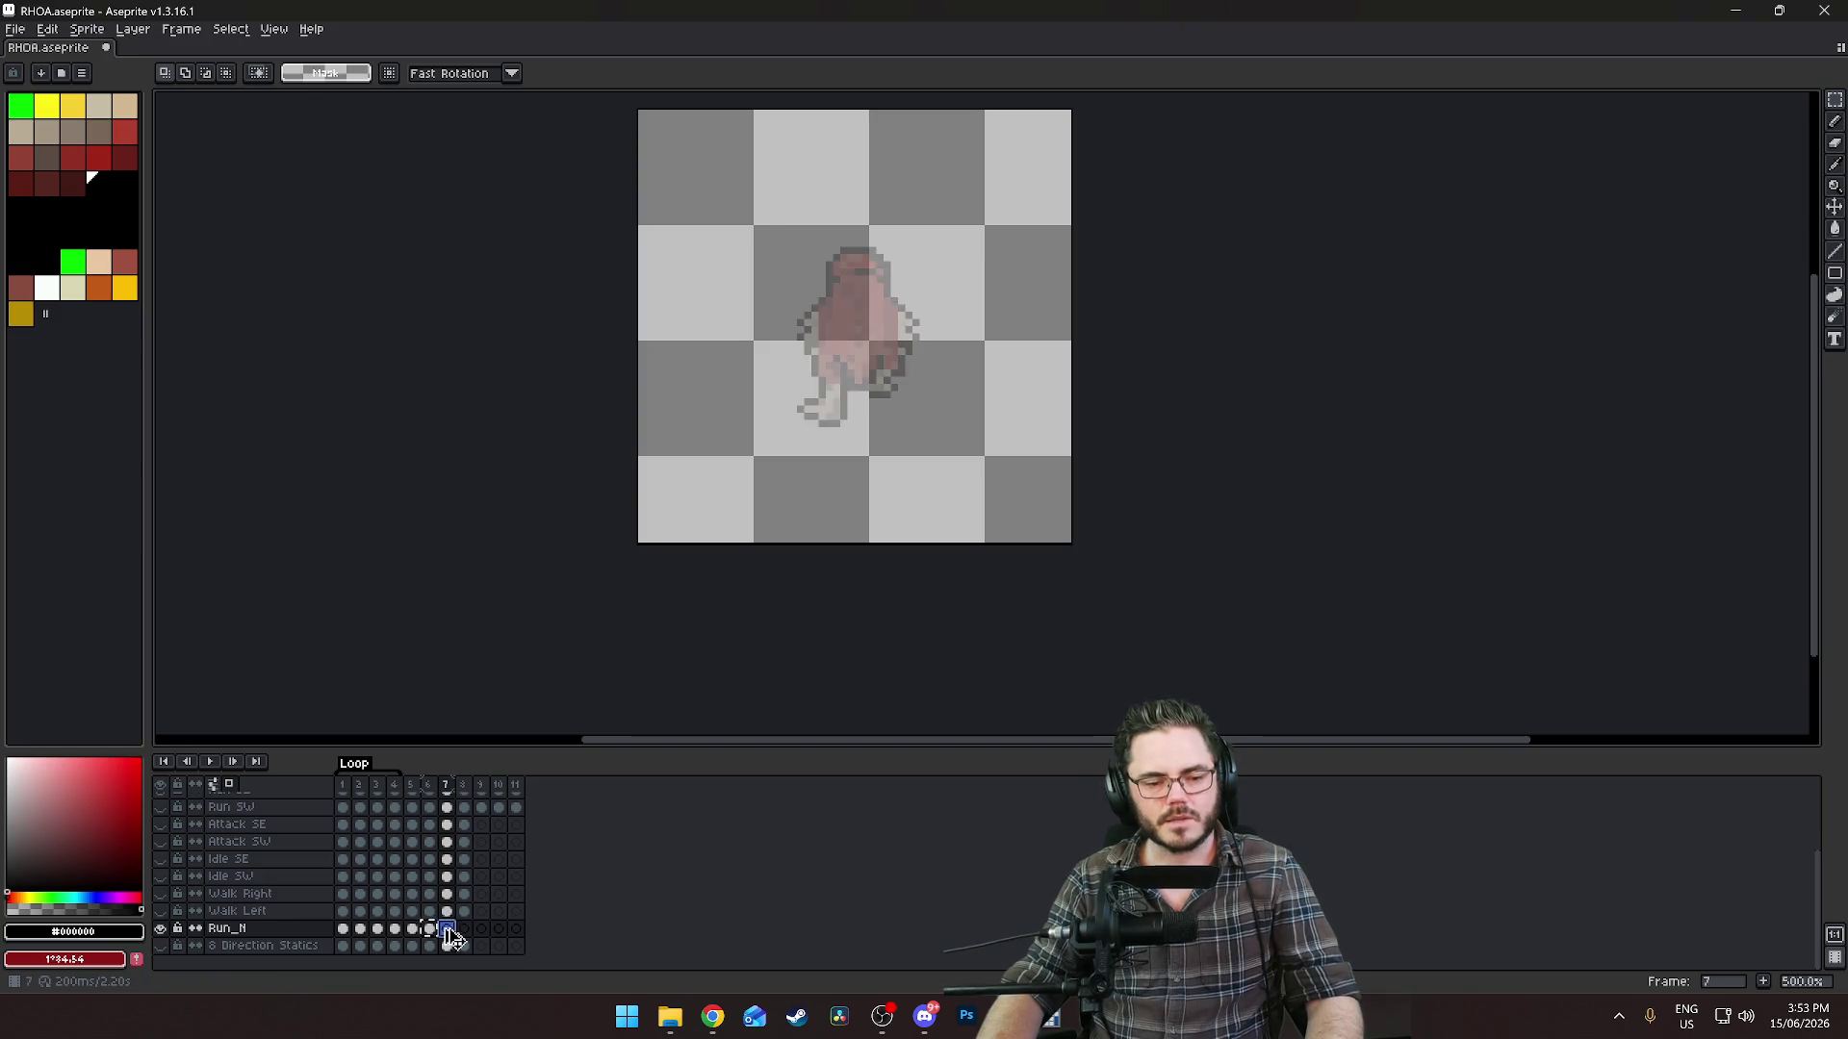
{"action": "scroll", "coordinate": [766, 487], "scroll_direction": "up", "scroll_amount": 2}
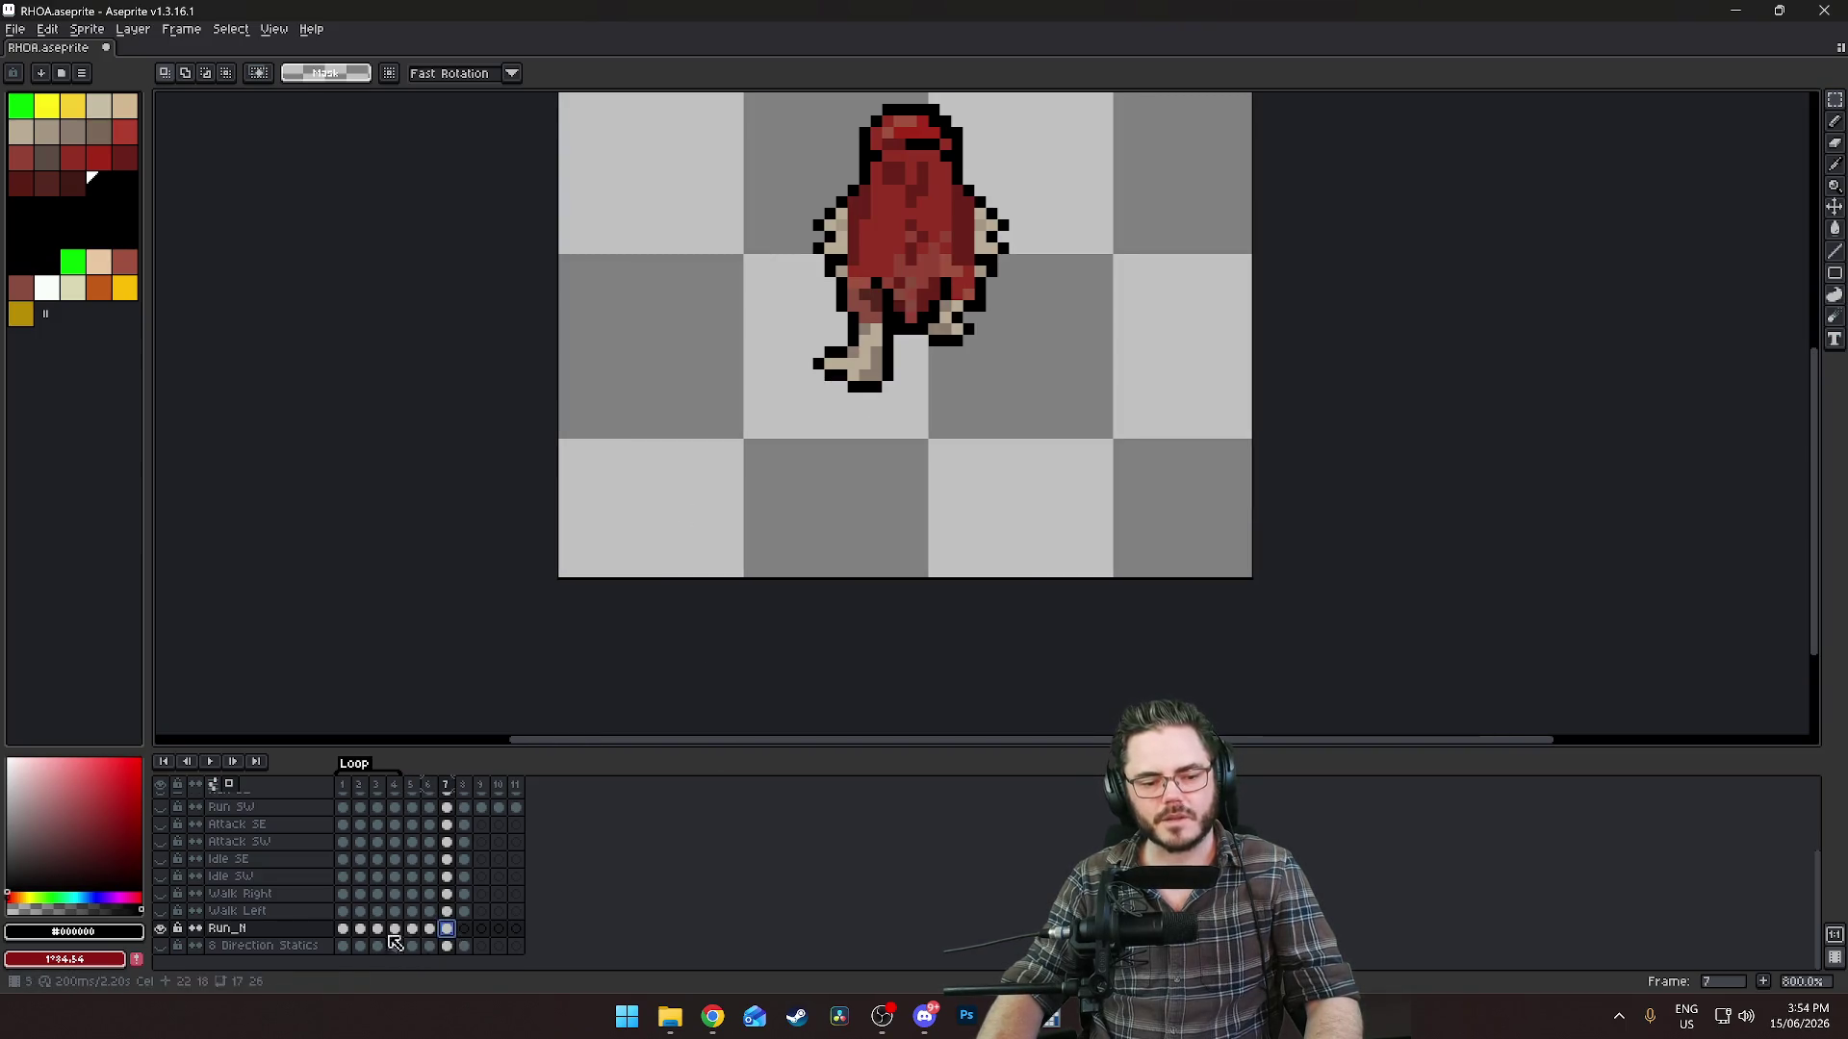
{"action": "left_click", "coordinate": [345, 931]}
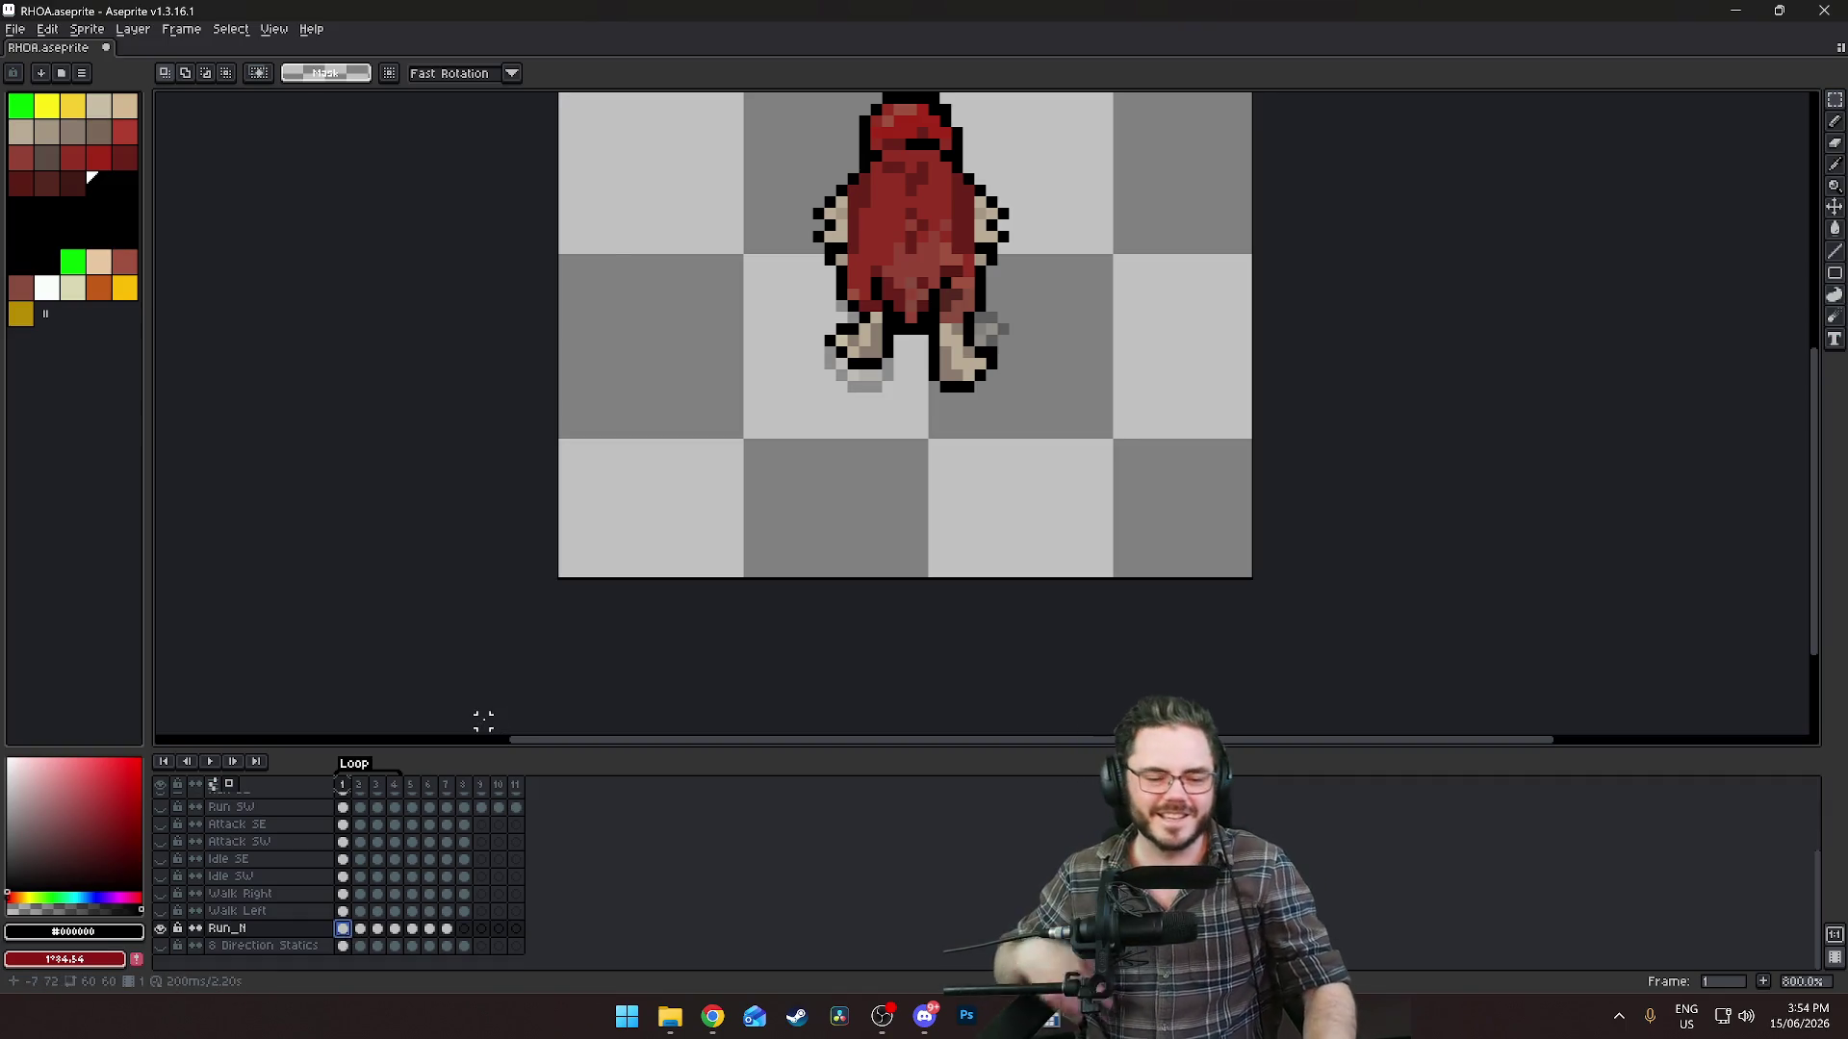
{"action": "scroll", "coordinate": [490, 705], "scroll_direction": "down", "scroll_amount": 1}
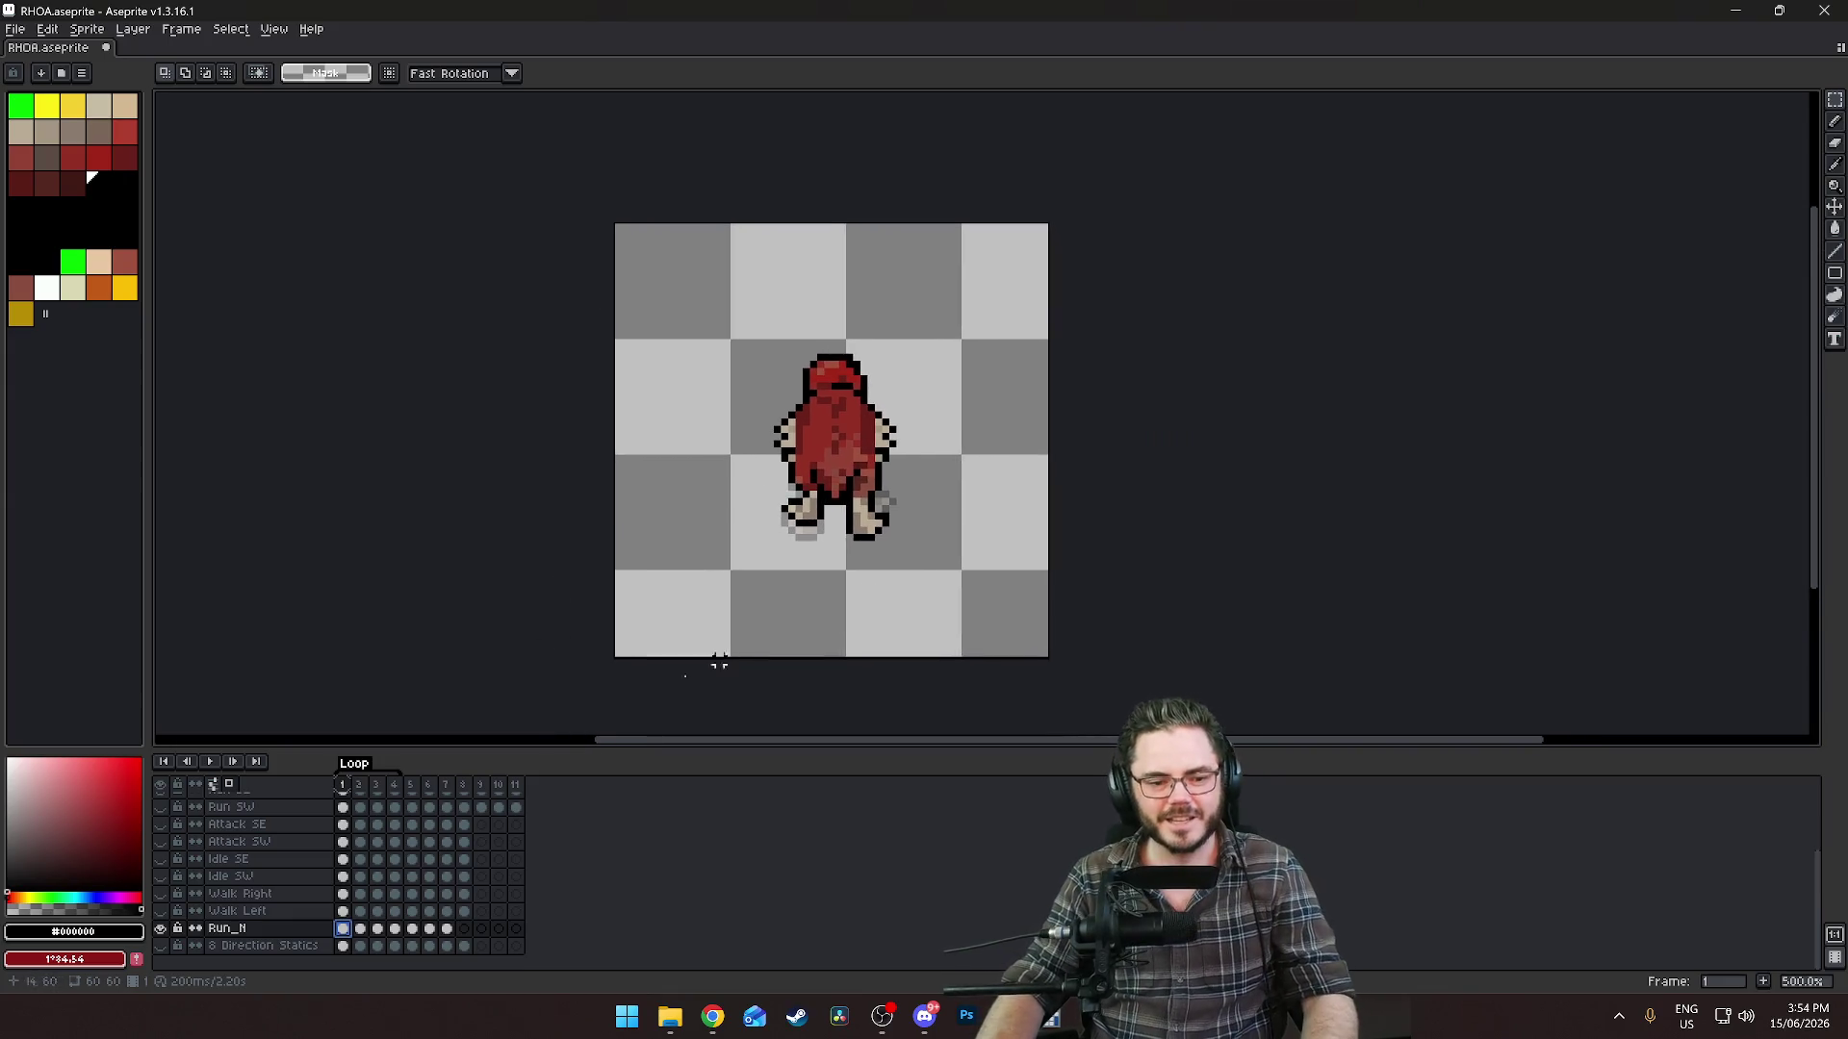
{"action": "scroll", "coordinate": [445, 837], "scroll_direction": "up", "scroll_amount": 2}
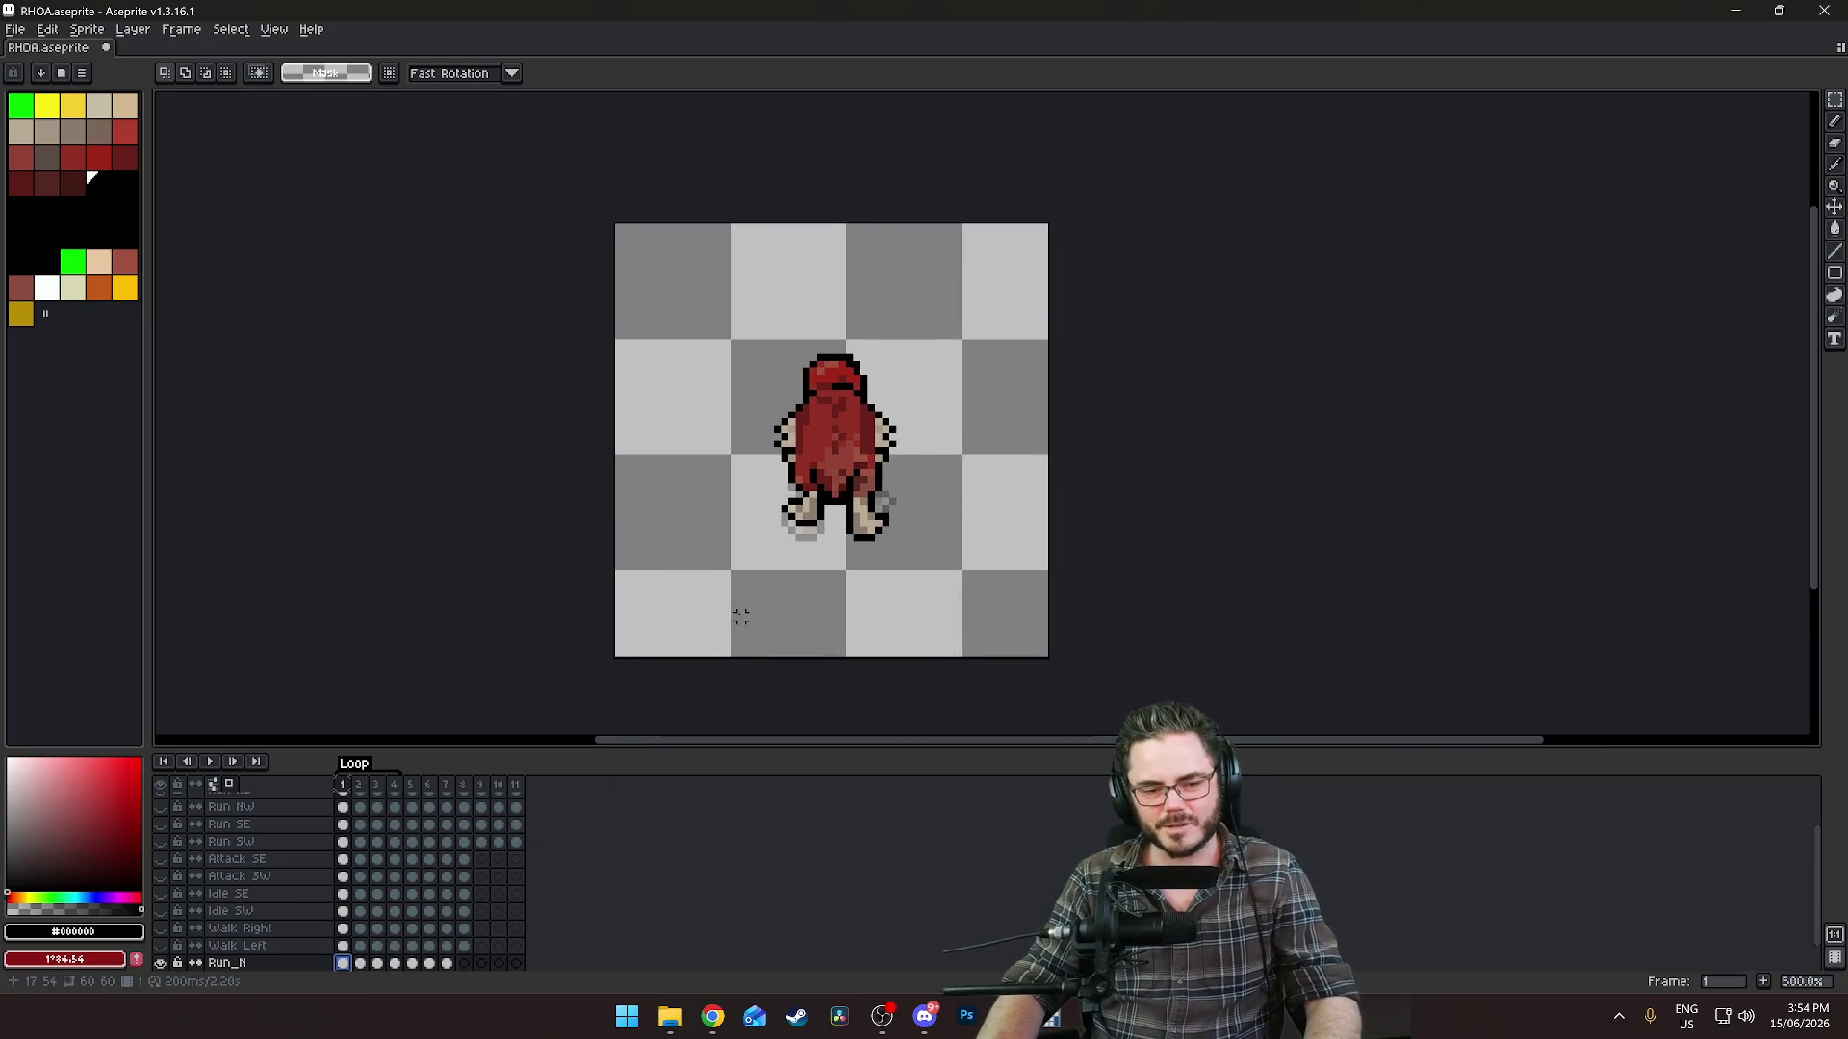
{"action": "scroll", "coordinate": [741, 616], "scroll_direction": "up", "scroll_amount": 4}
{"action": "scroll", "coordinate": [404, 922], "scroll_direction": "down", "scroll_amount": 2}
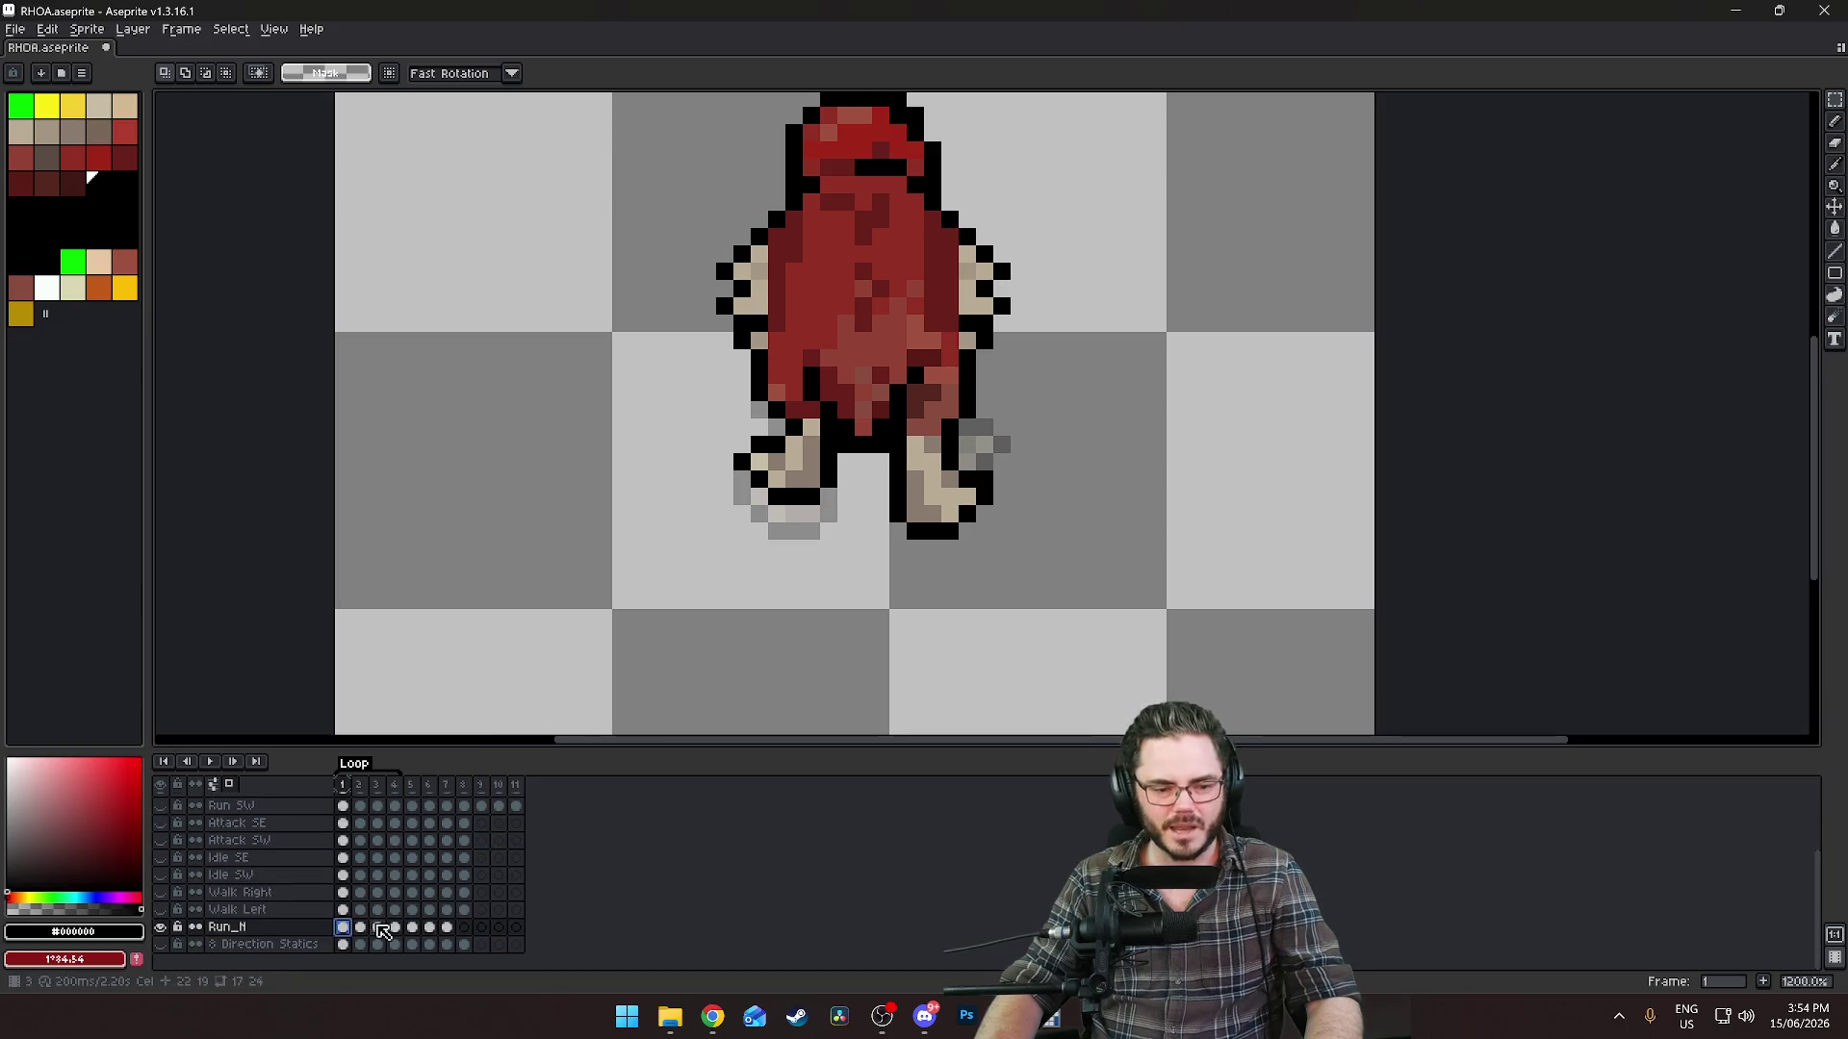
{"action": "scroll", "coordinate": [756, 642], "scroll_direction": "down", "scroll_amount": 2}
{"action": "left_click_drag", "start_coordinate": [664, 438], "coordinate": [759, 606]}
{"action": "left_click", "coordinate": [1104, 569]}
{"action": "scroll", "coordinate": [685, 606], "scroll_direction": "up", "scroll_amount": 3}
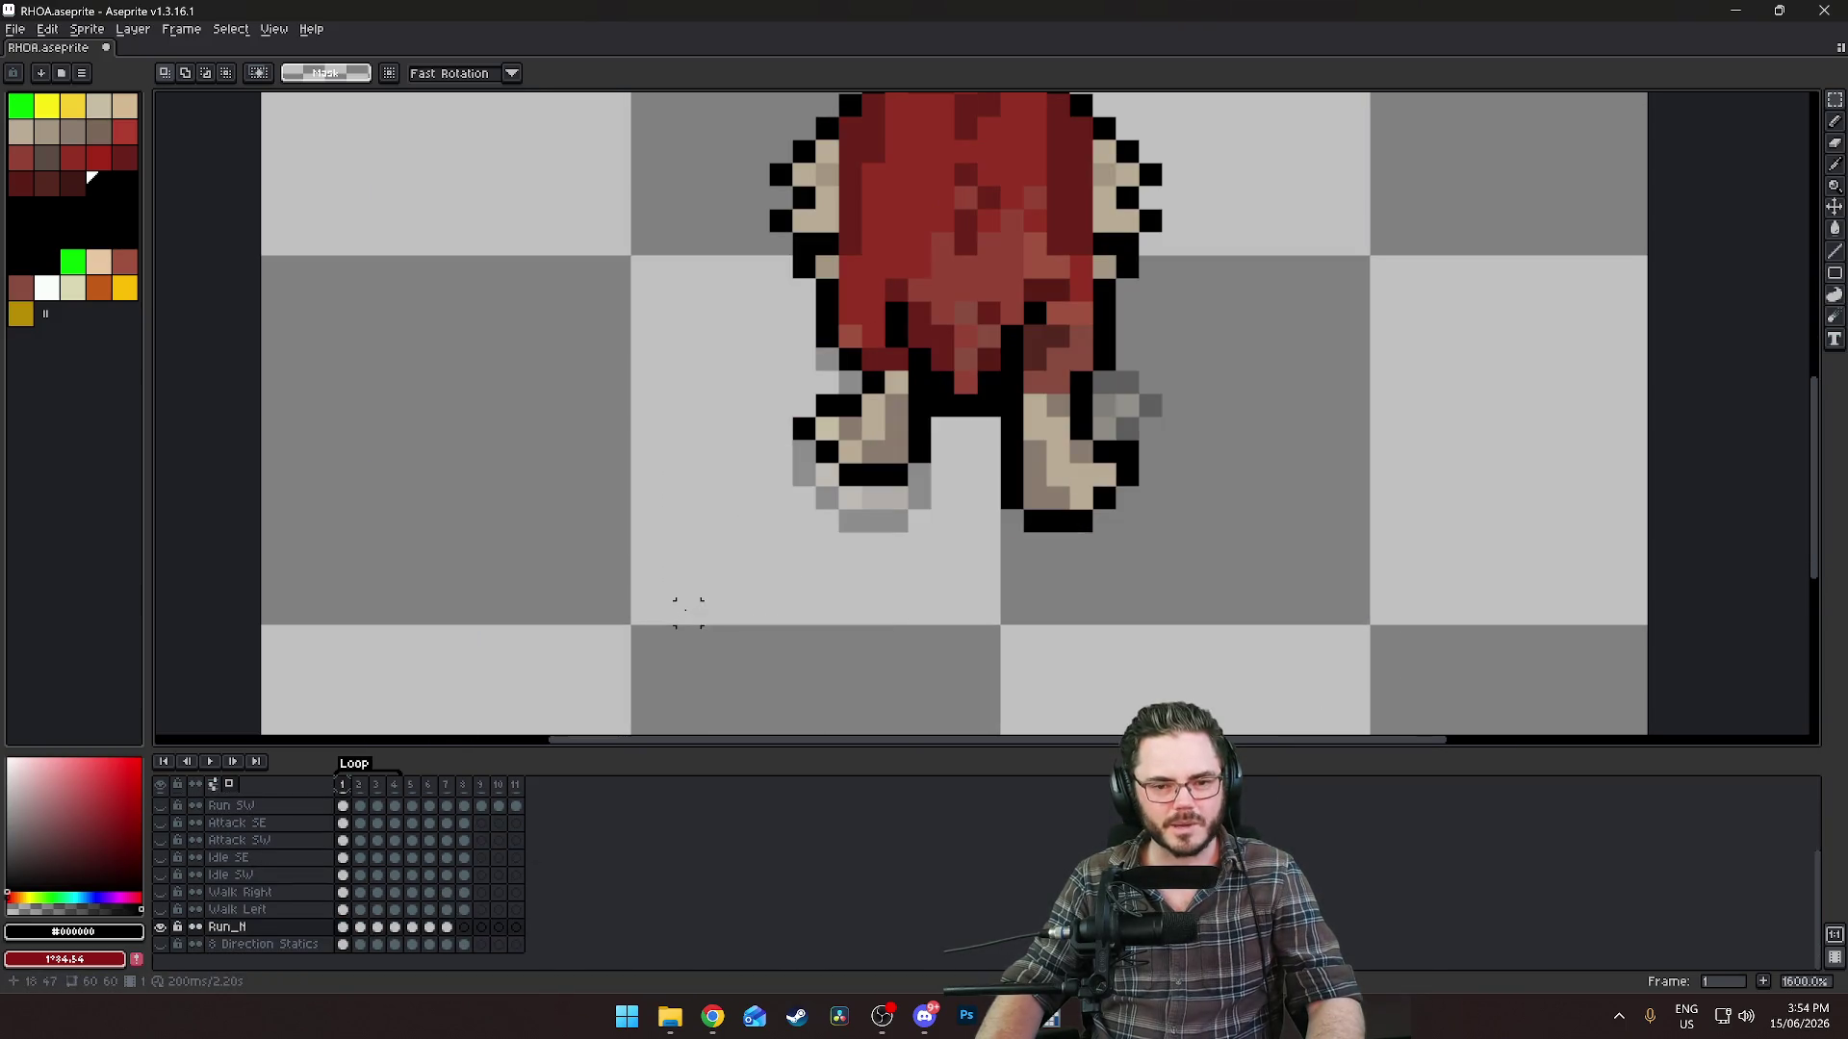
Flip between frames 6 and 7 to compare the poses.
{"action": "left_click", "coordinate": [448, 927]}
{"action": "scroll", "coordinate": [816, 568], "scroll_direction": "down", "scroll_amount": 3}
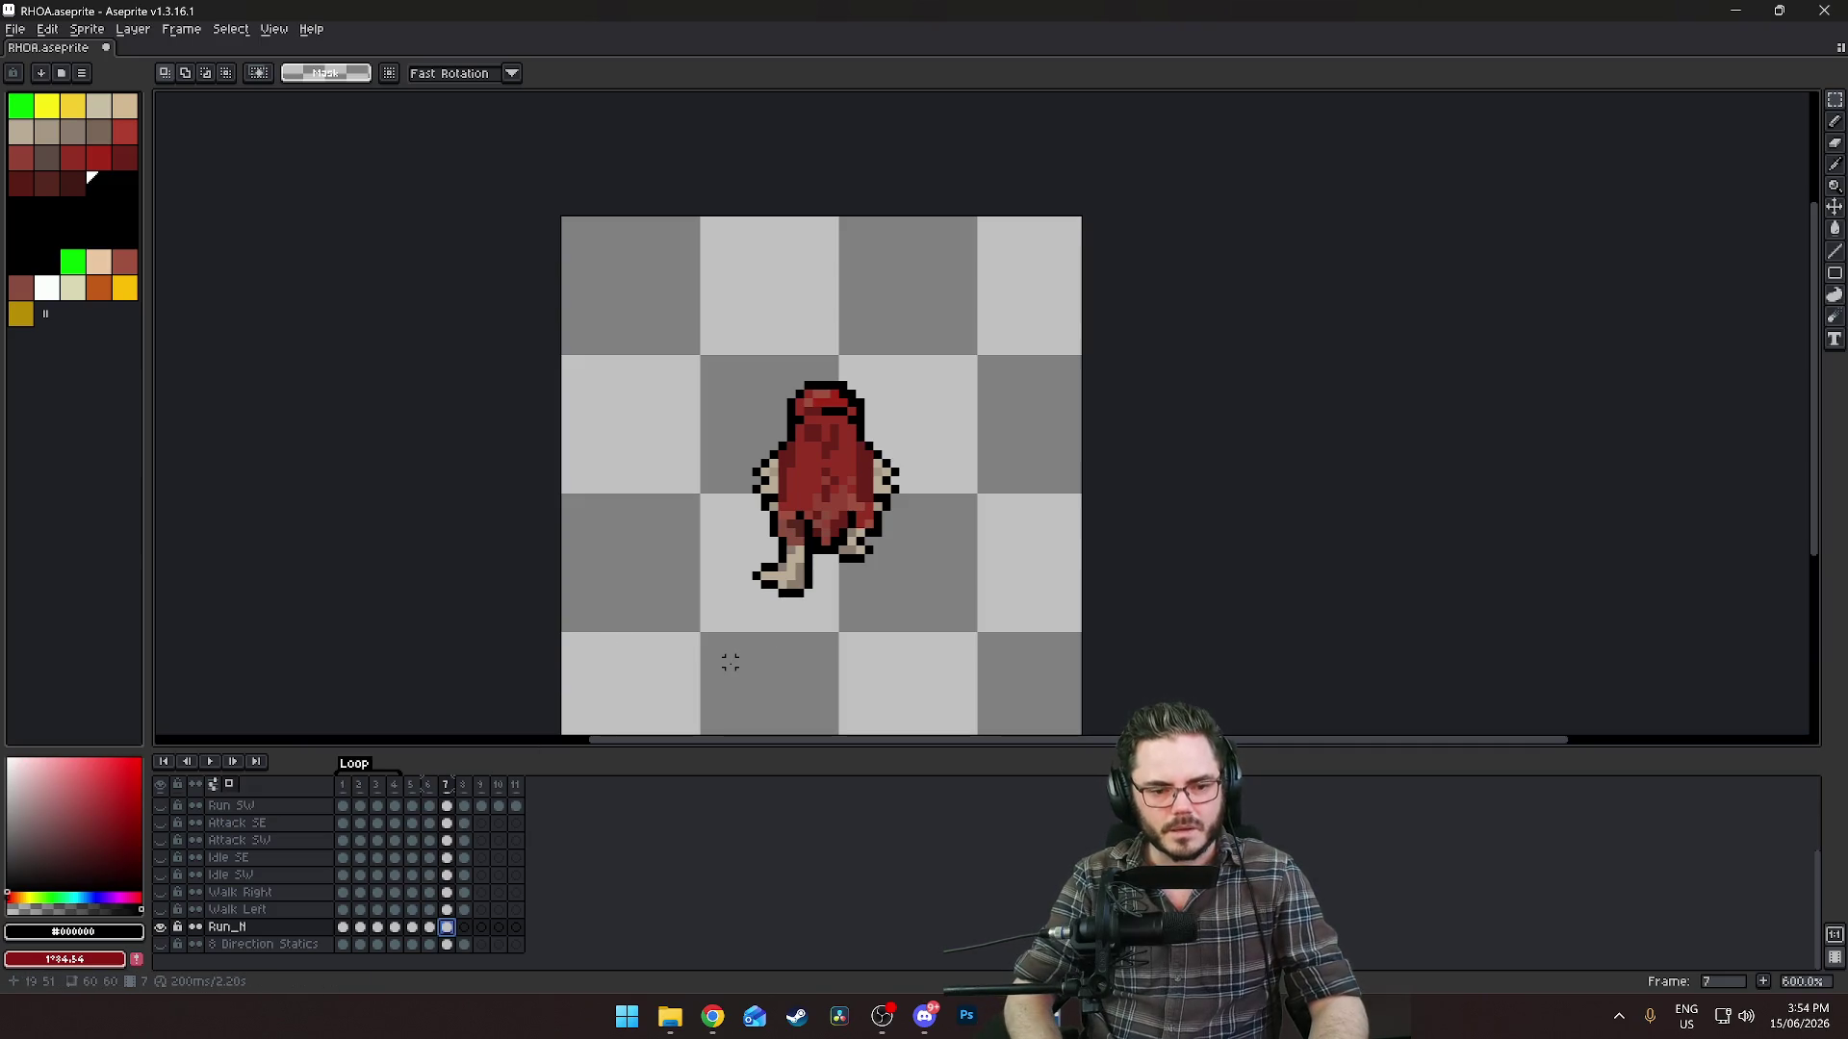
{"action": "key", "text": "Left"}
{"action": "key", "text": "Right"}
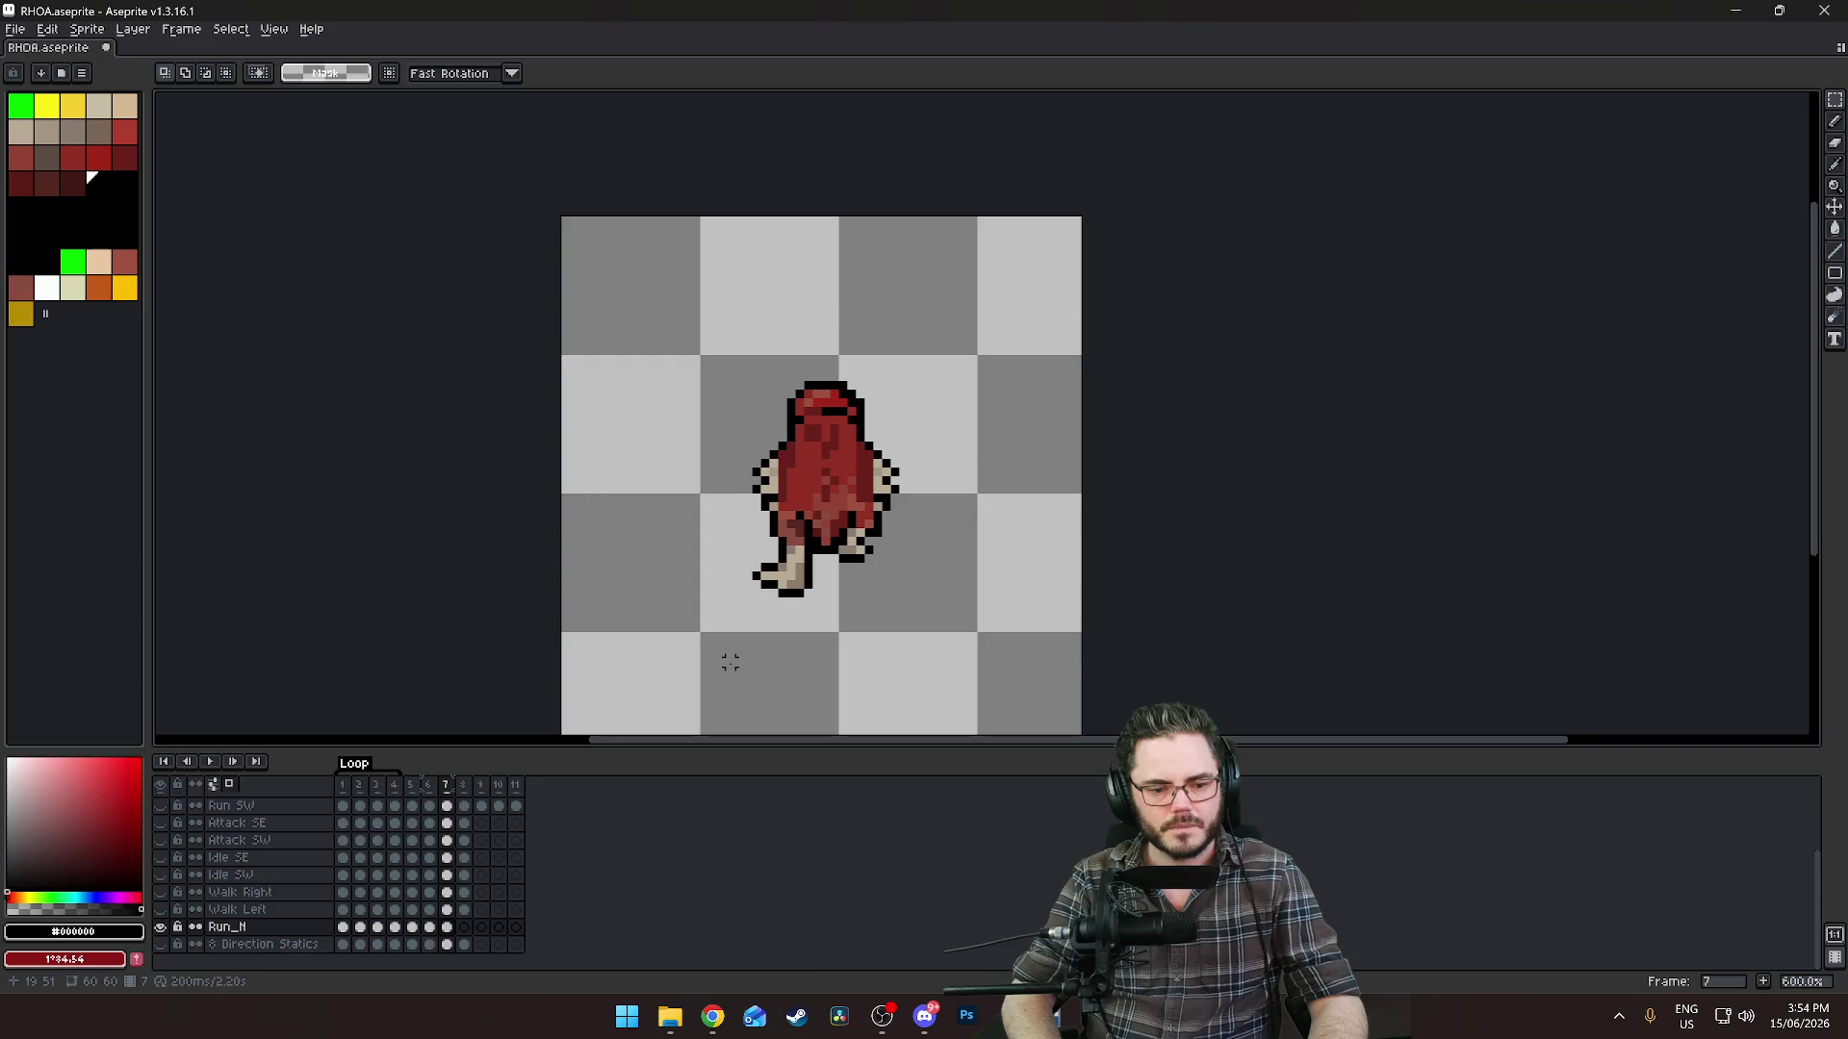
{"action": "key", "text": "Left"}
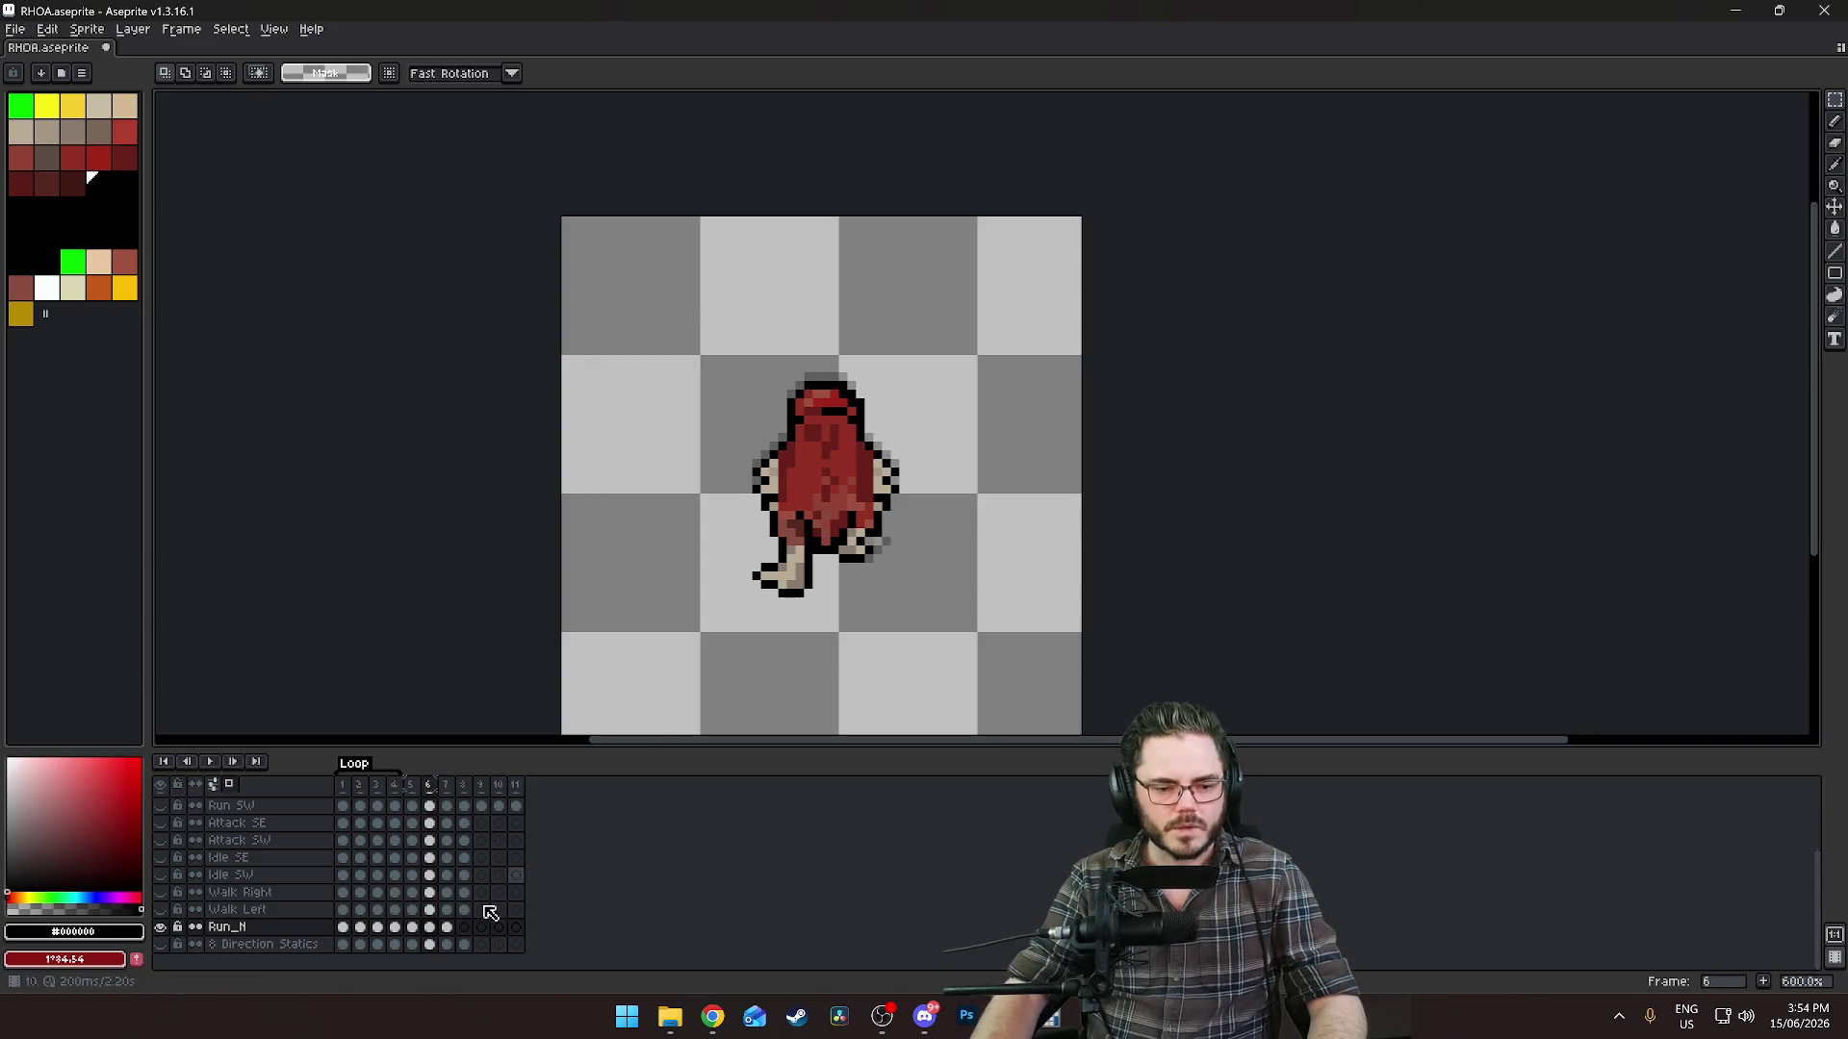
{"action": "left_click", "coordinate": [448, 928]}
Paste frame 1's feet-apart pose into the empty frame 8.
{"action": "left_click", "coordinate": [343, 928]}
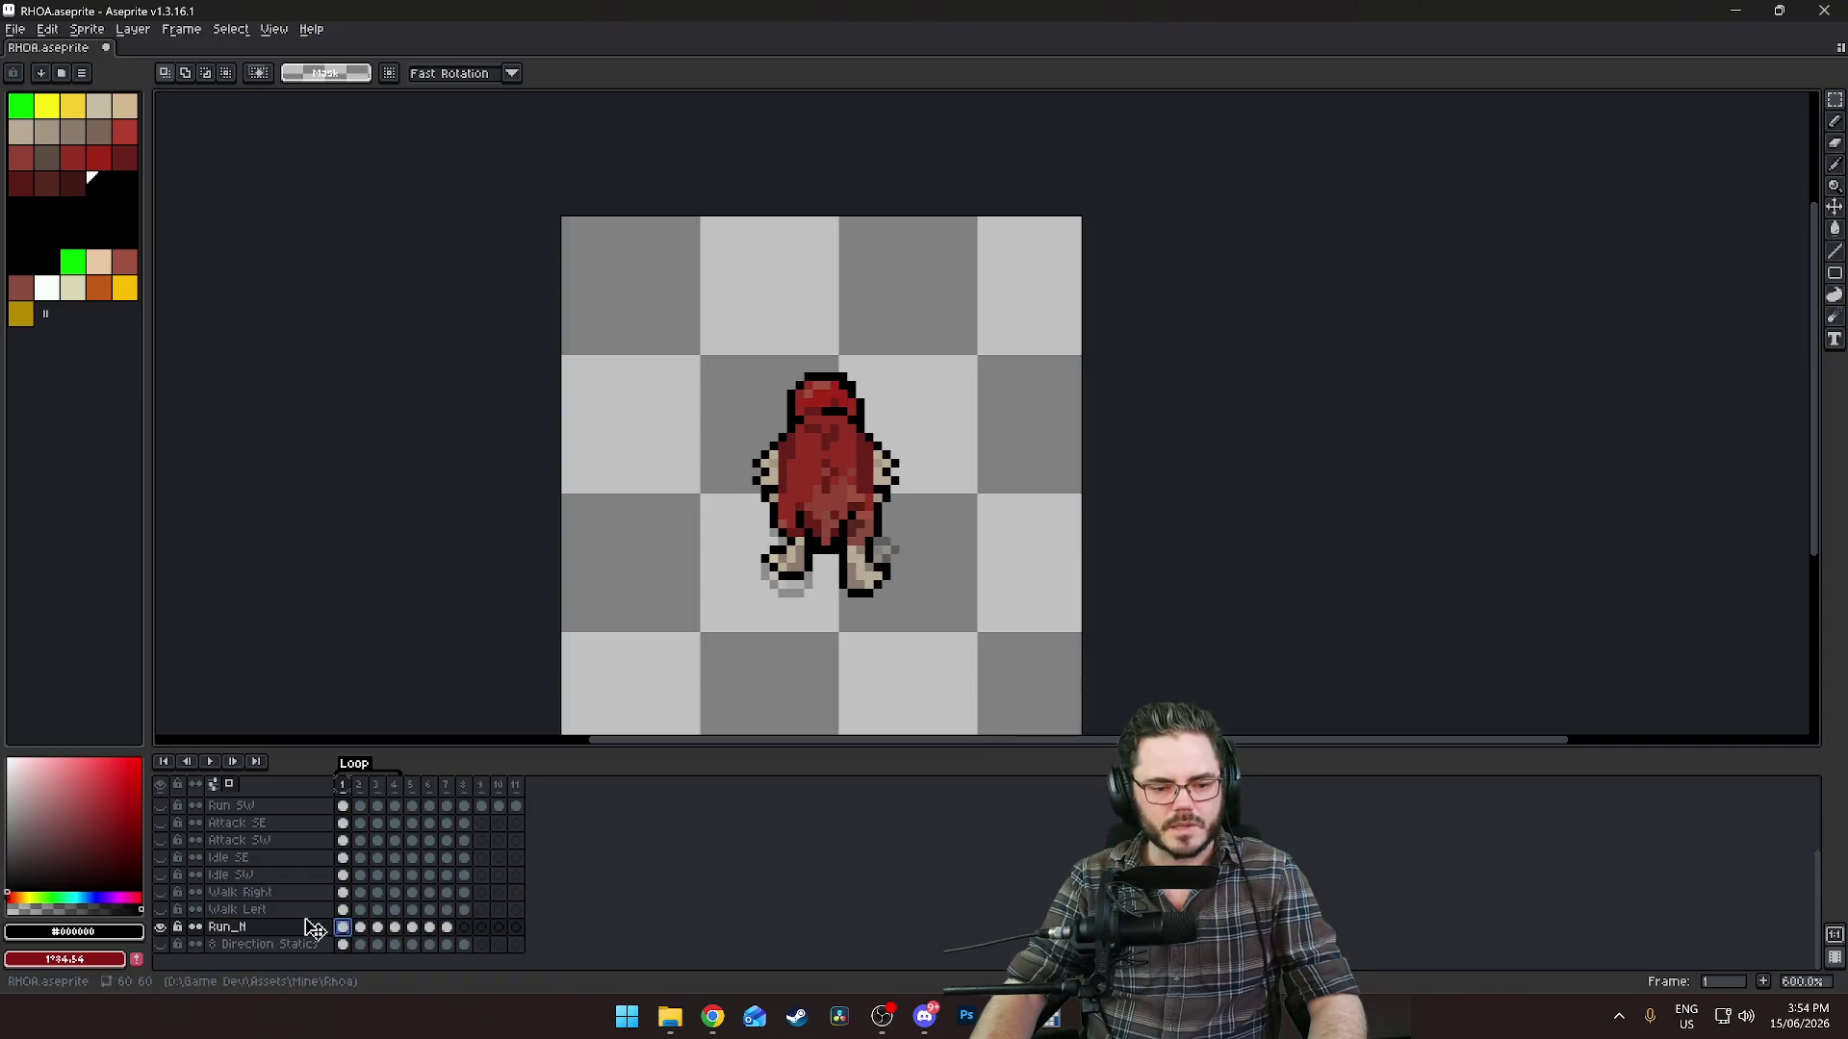
{"action": "left_click", "coordinate": [465, 930]}
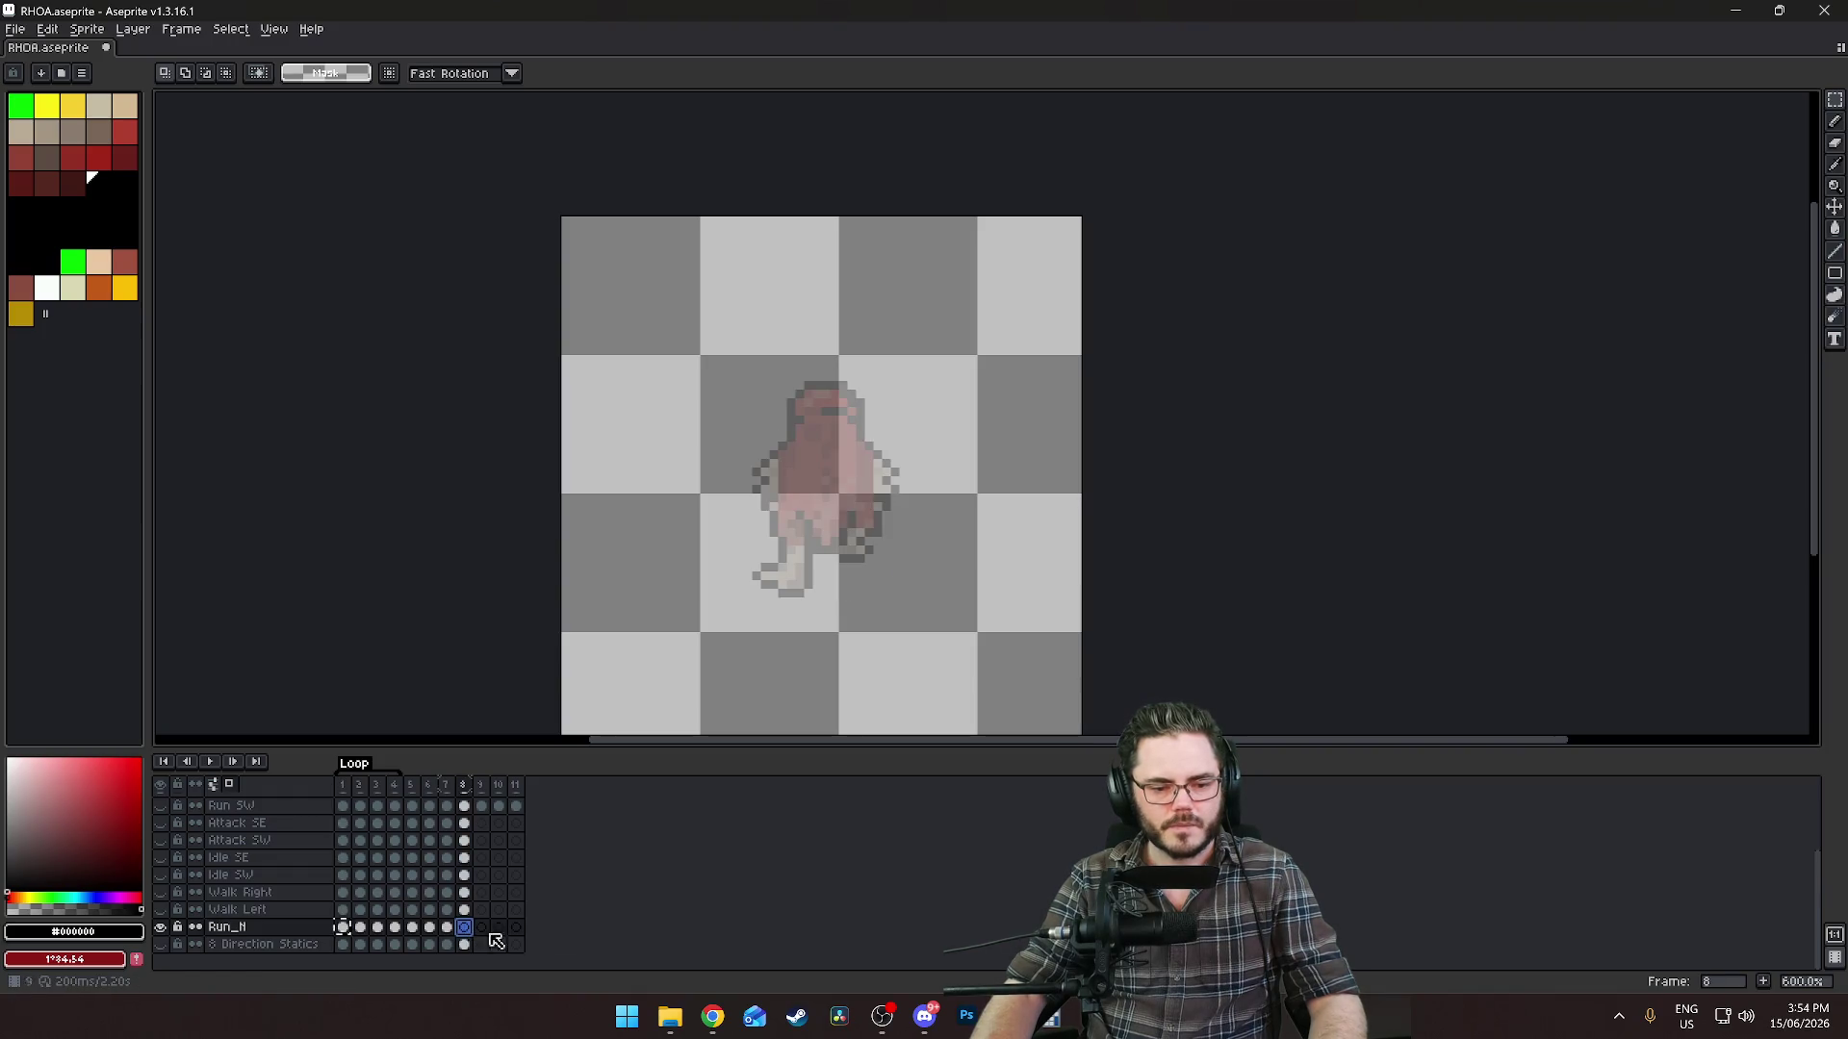
{"action": "key", "text": "ctrl+v"}
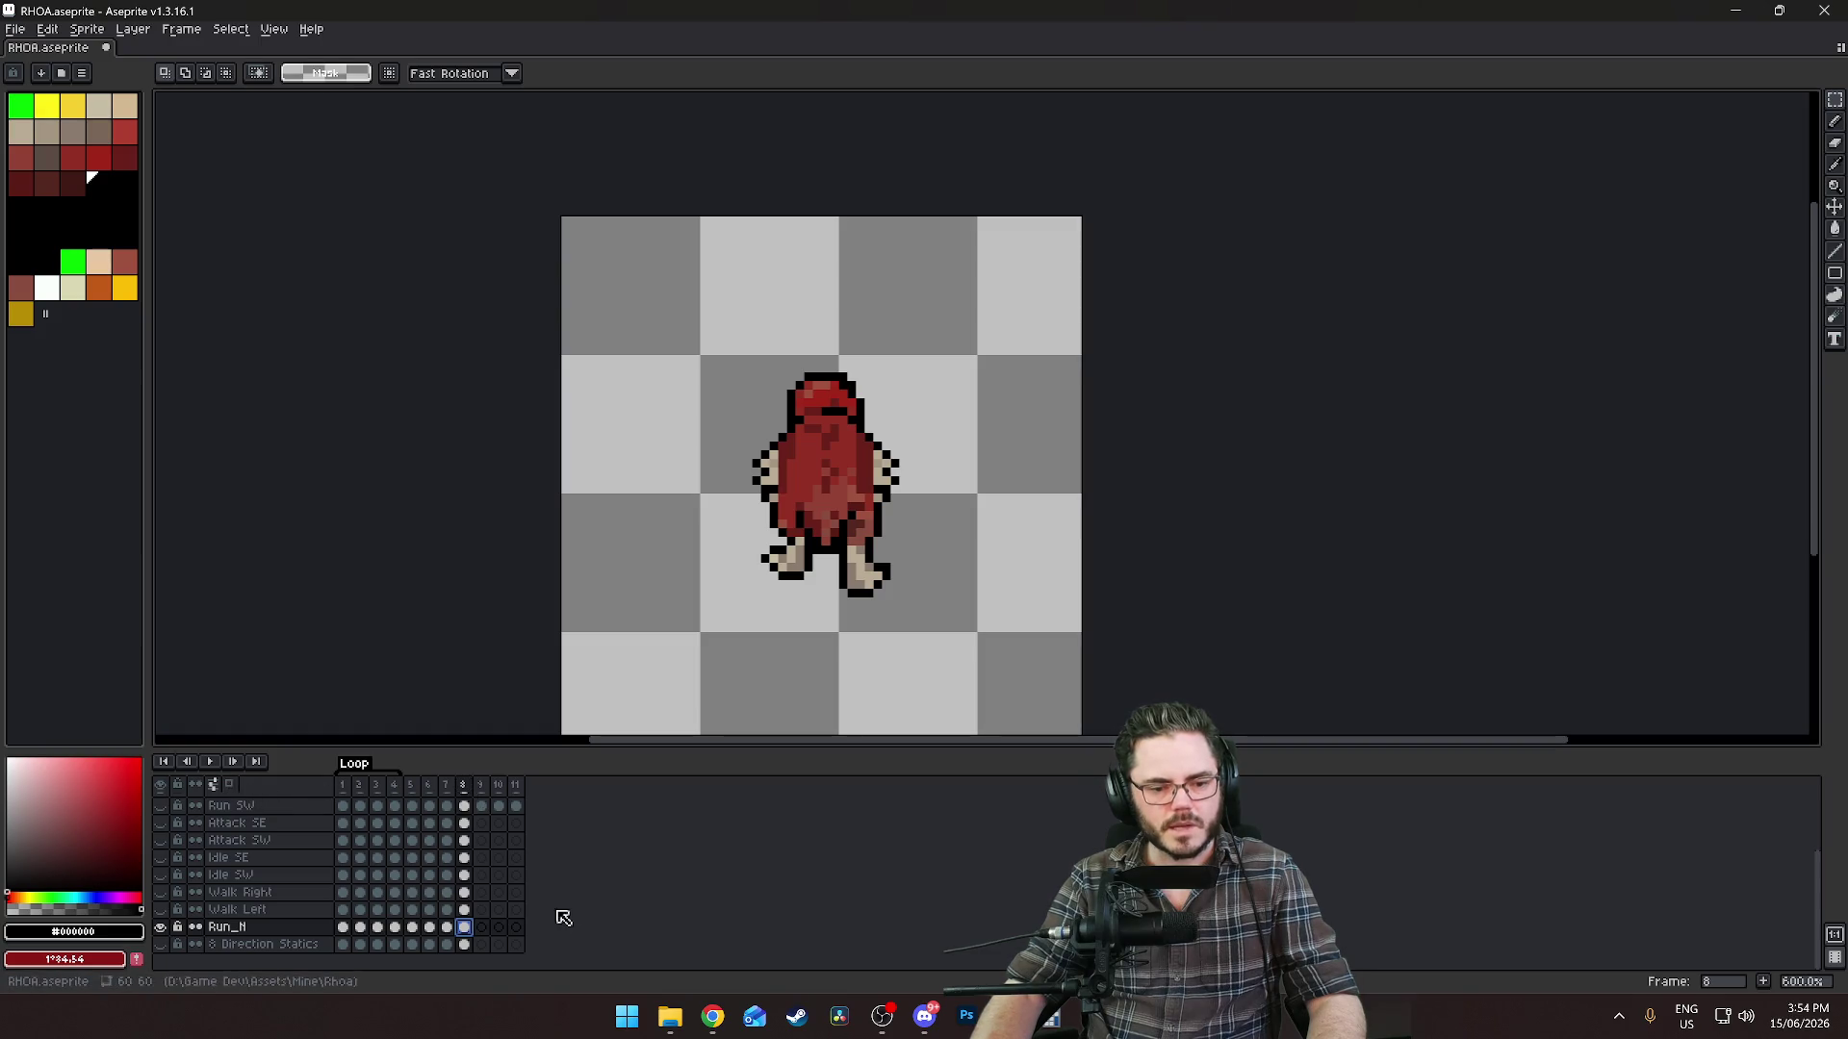
{"action": "left_click", "coordinate": [343, 929]}
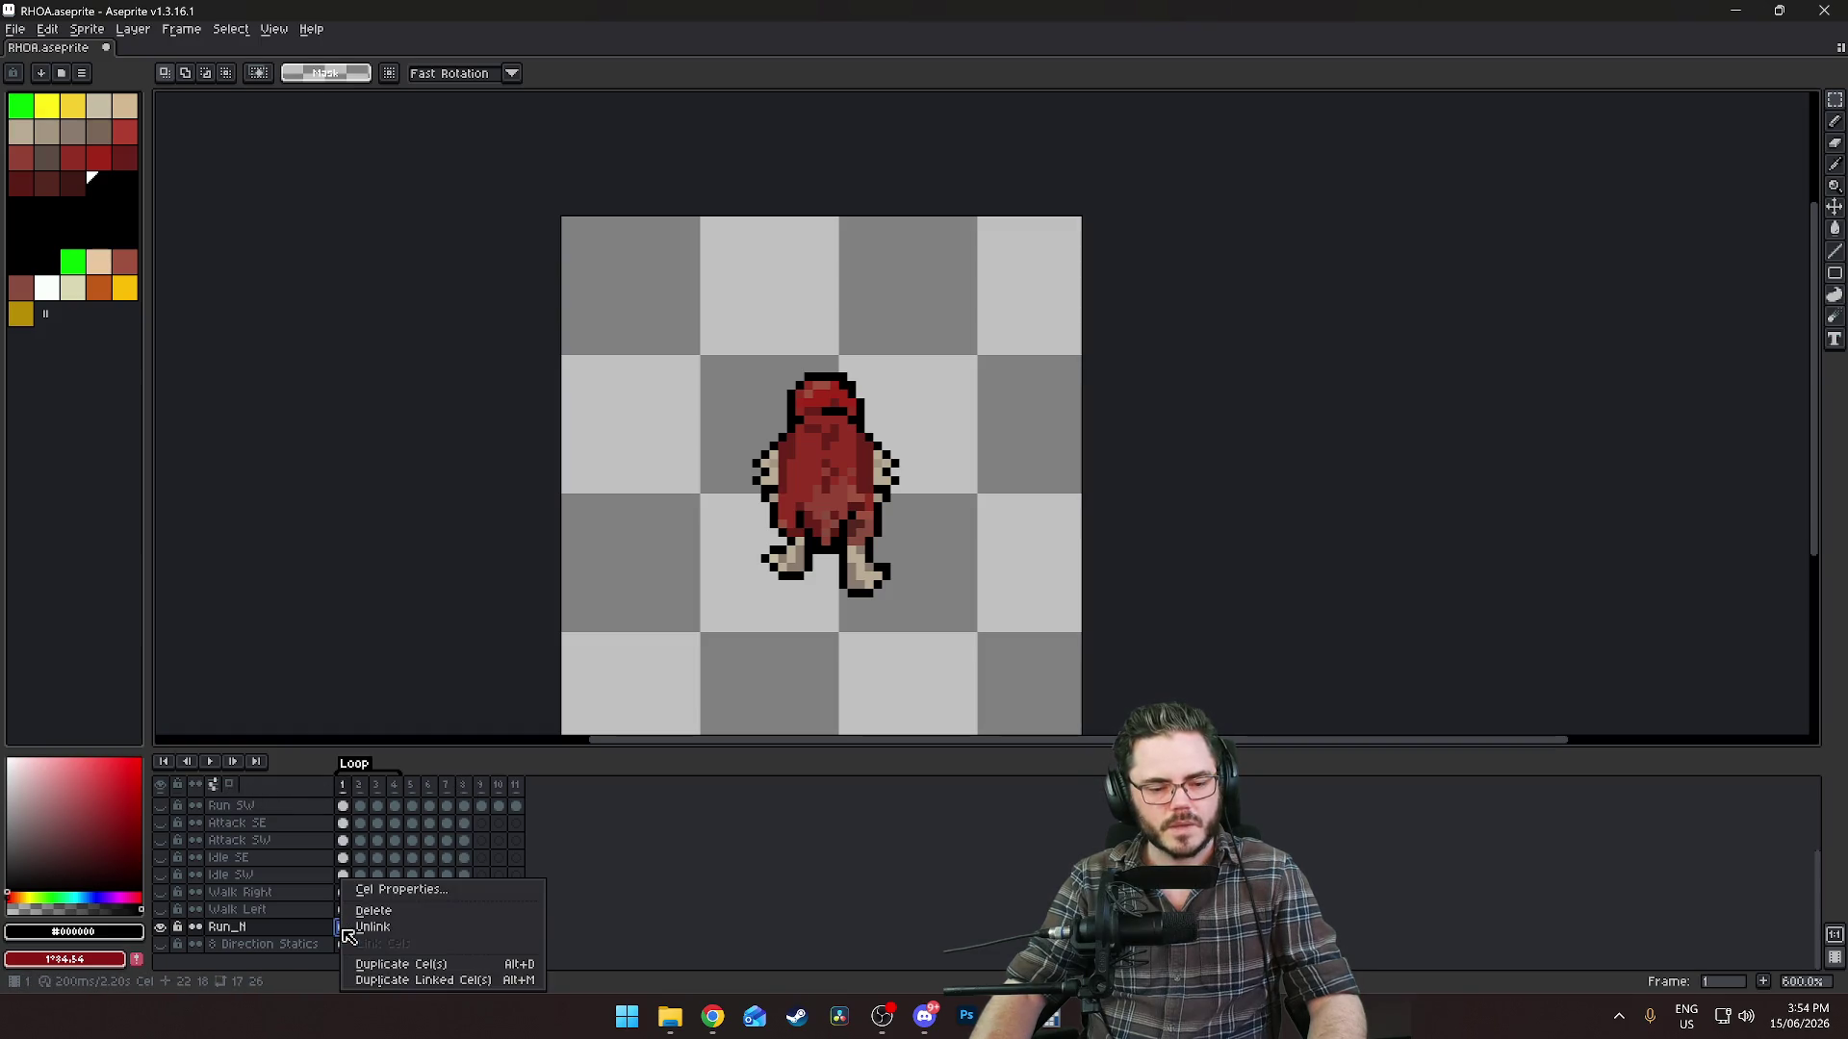
Zoom in and compare the poses in frames 7 and 8.
{"action": "left_click", "coordinate": [466, 931]}
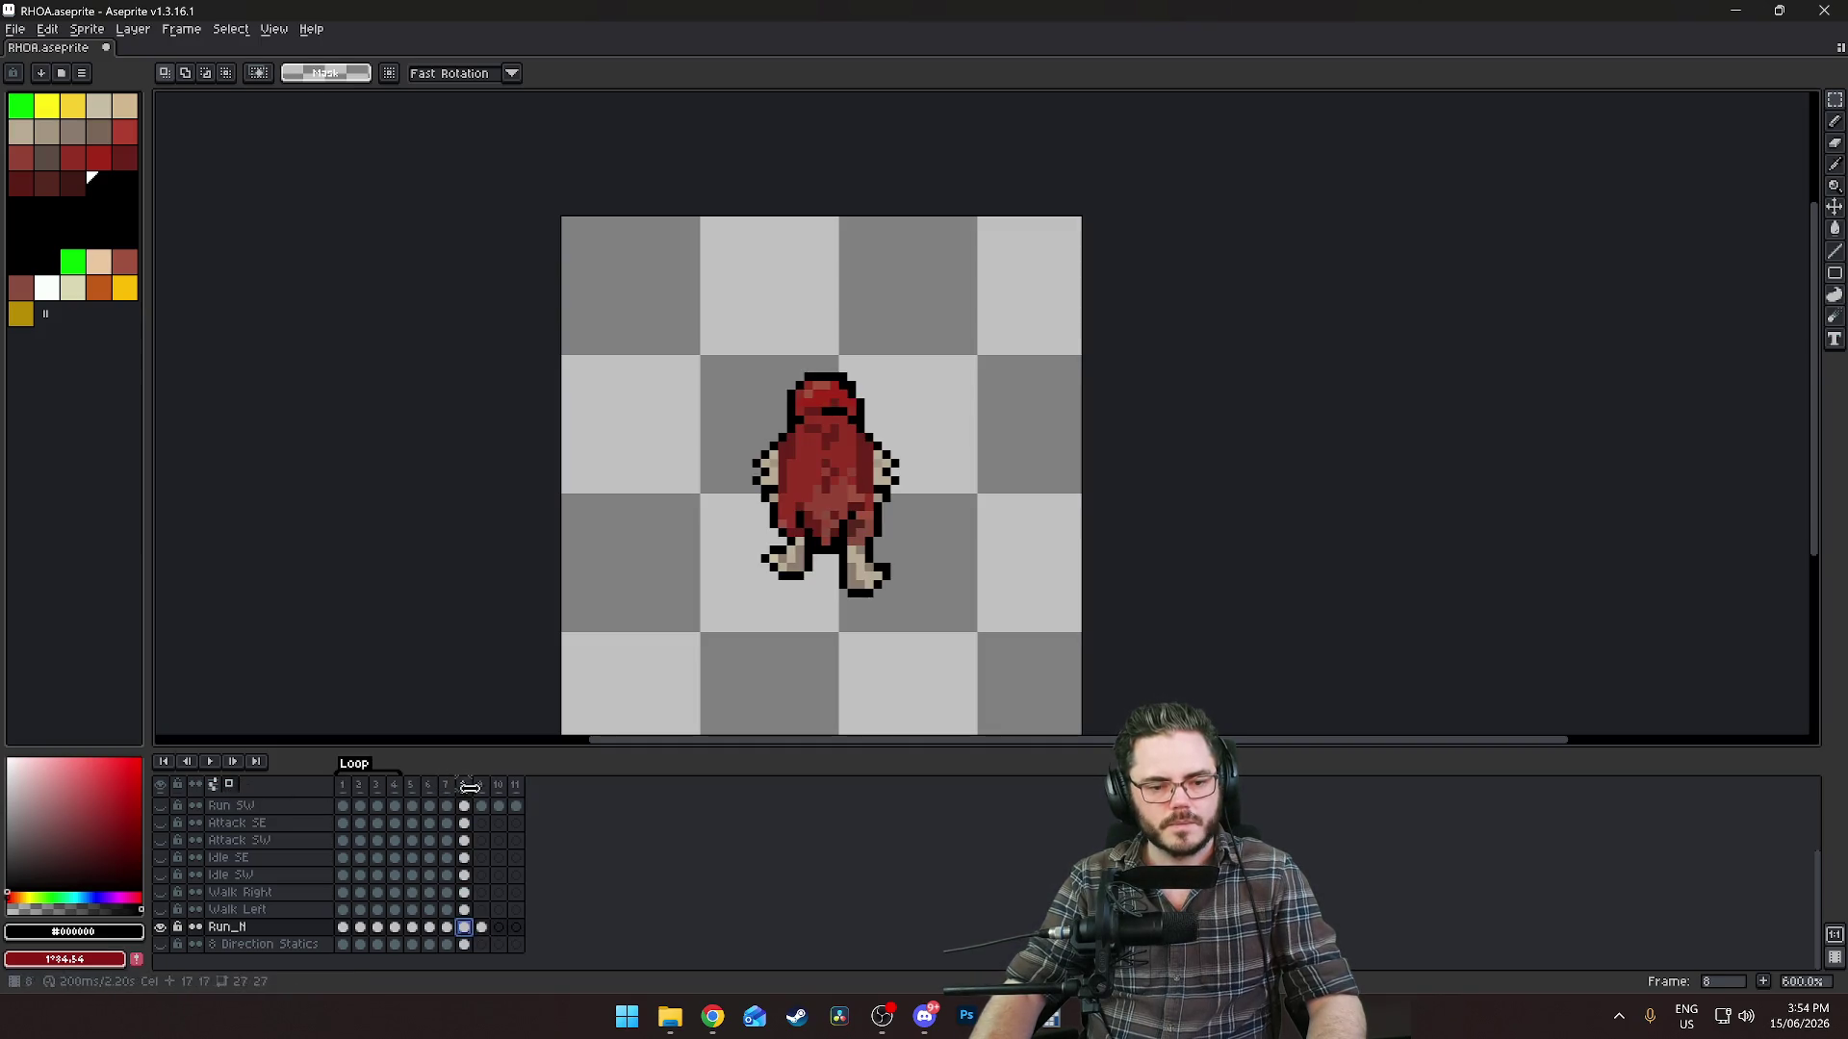
{"action": "key", "text": "plus"}
{"action": "key", "text": "plus"}
{"action": "key", "text": "plus"}
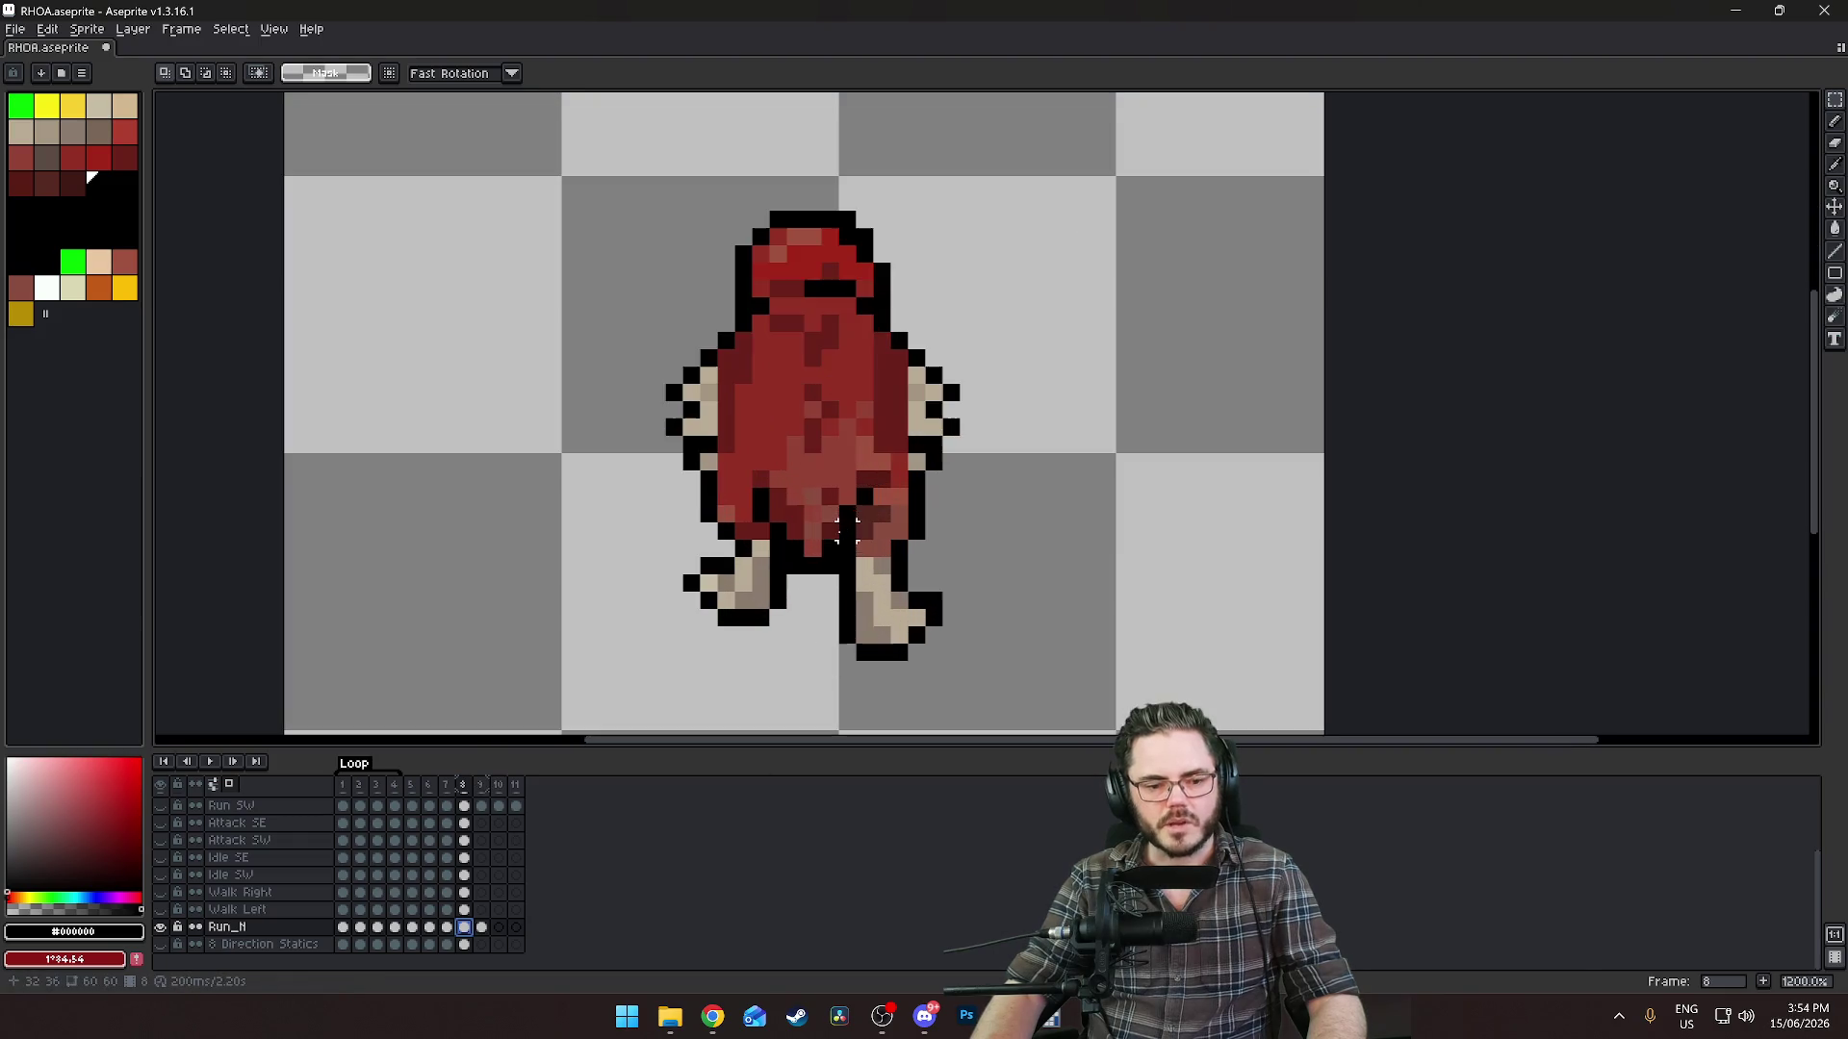
{"action": "left_click", "coordinate": [447, 927]}
{"action": "left_click", "coordinate": [466, 927]}
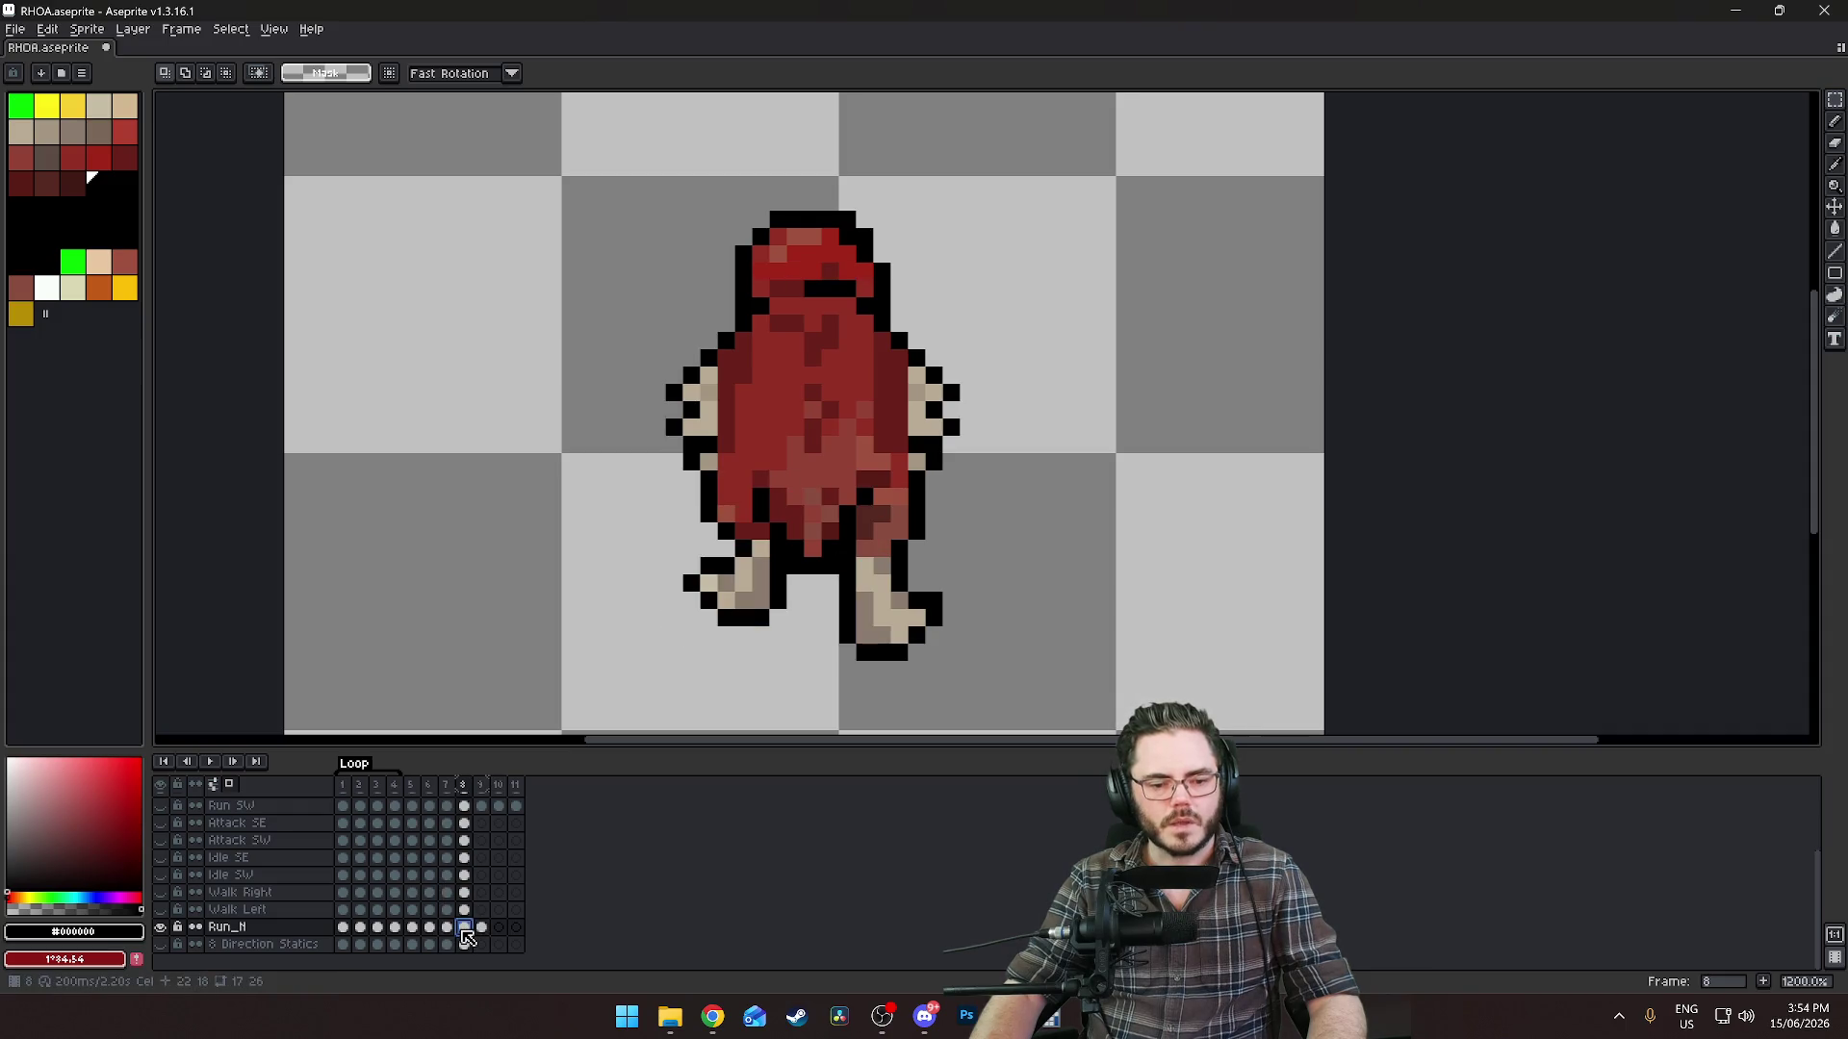
{"action": "left_click", "coordinate": [446, 927]}
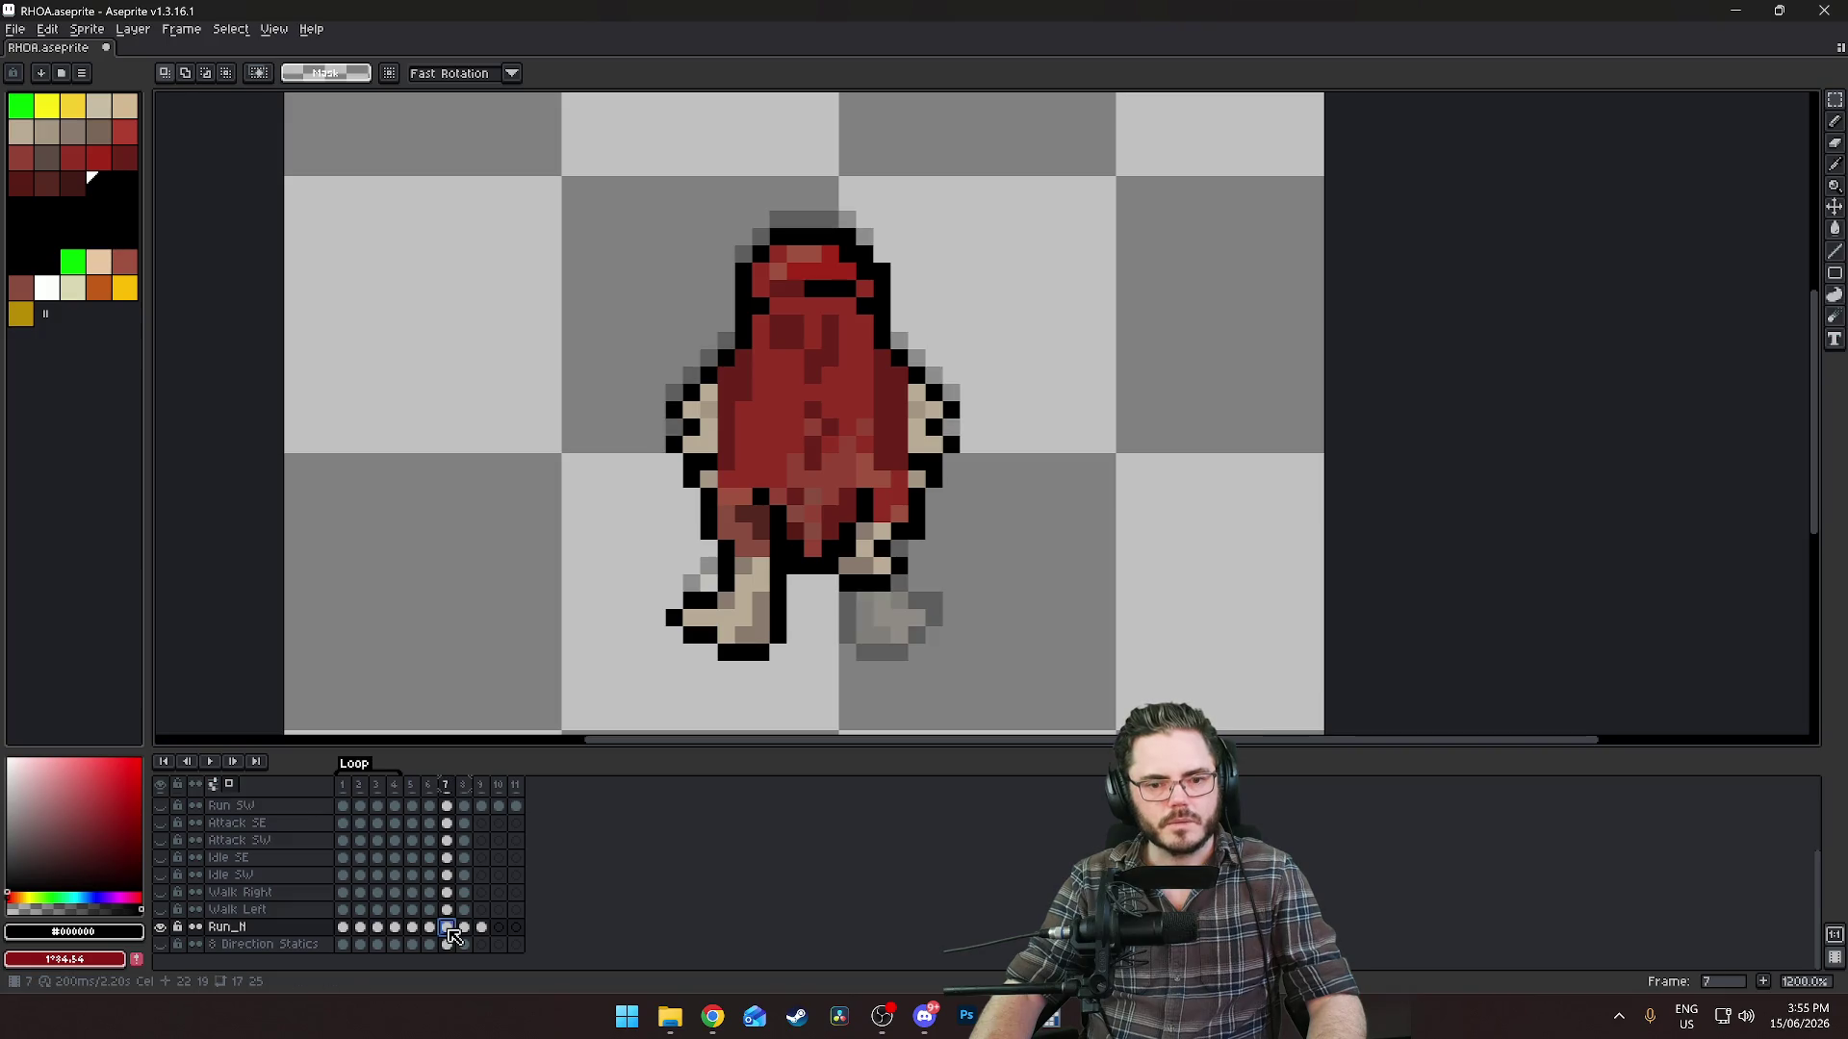
{"action": "left_click", "coordinate": [466, 930]}
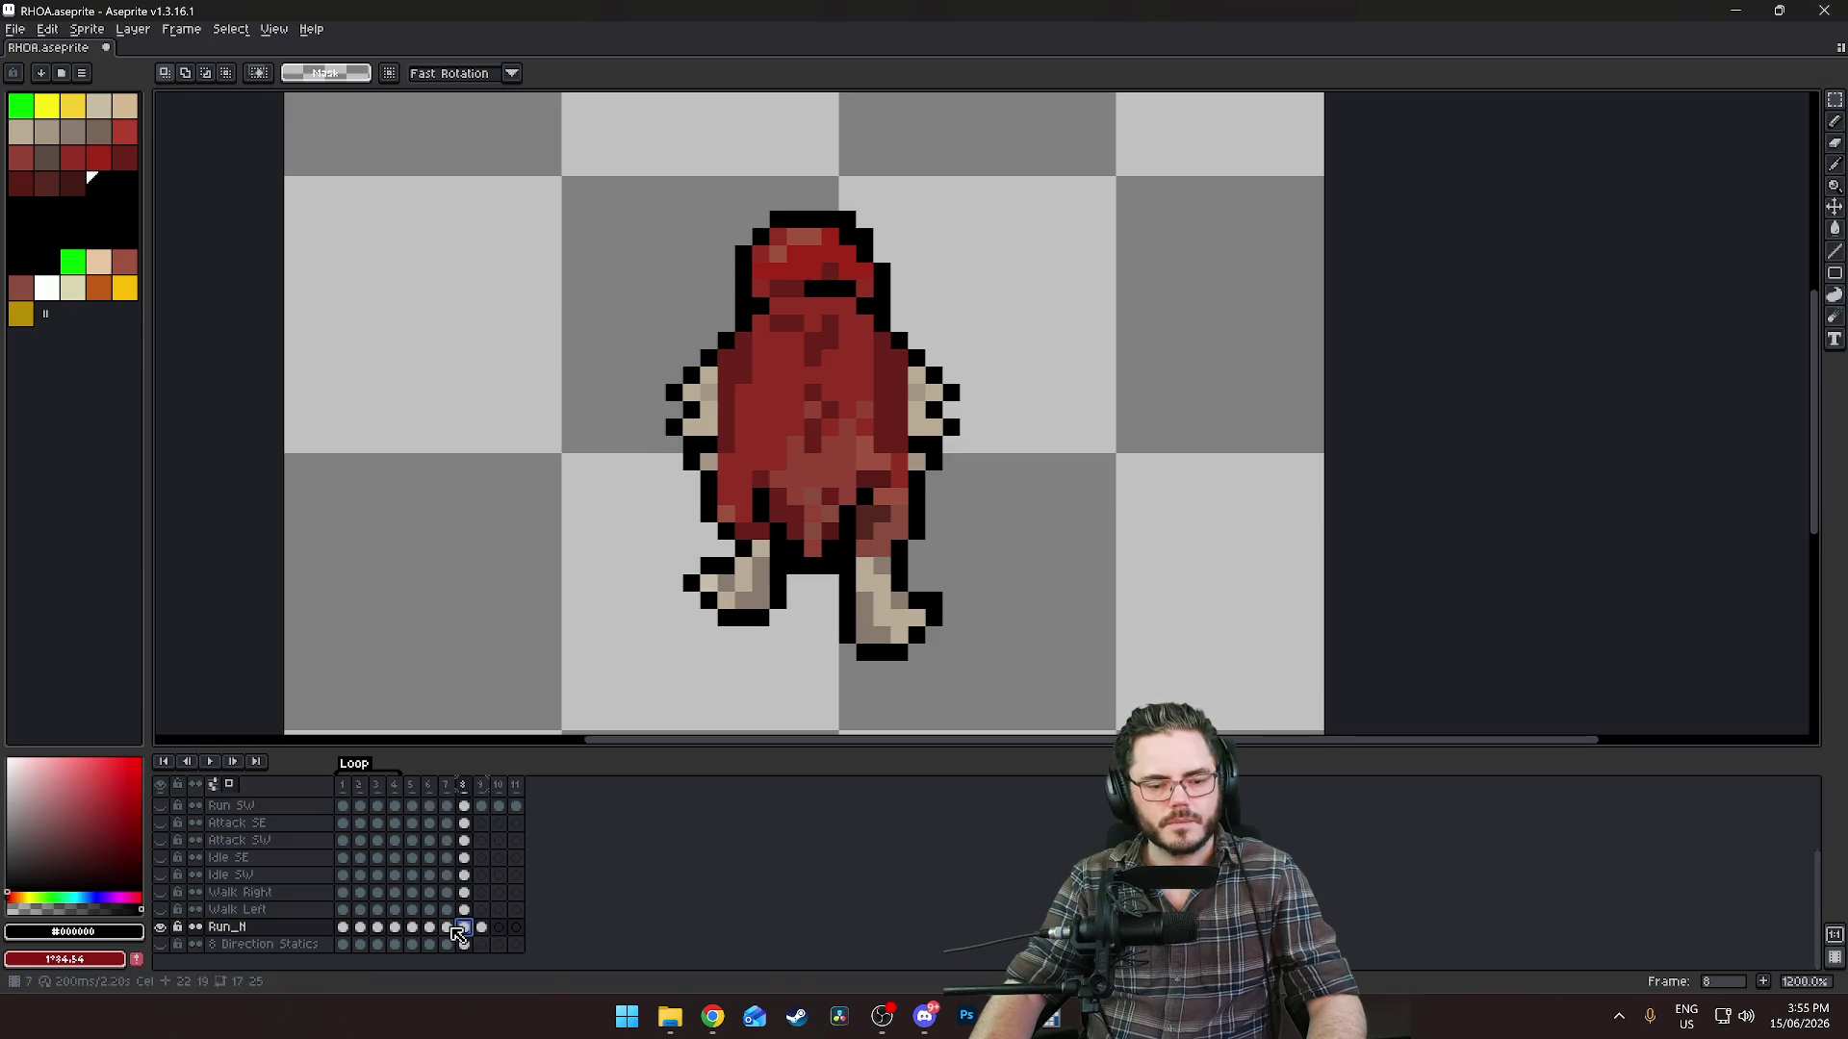
{"action": "left_click", "coordinate": [447, 929]}
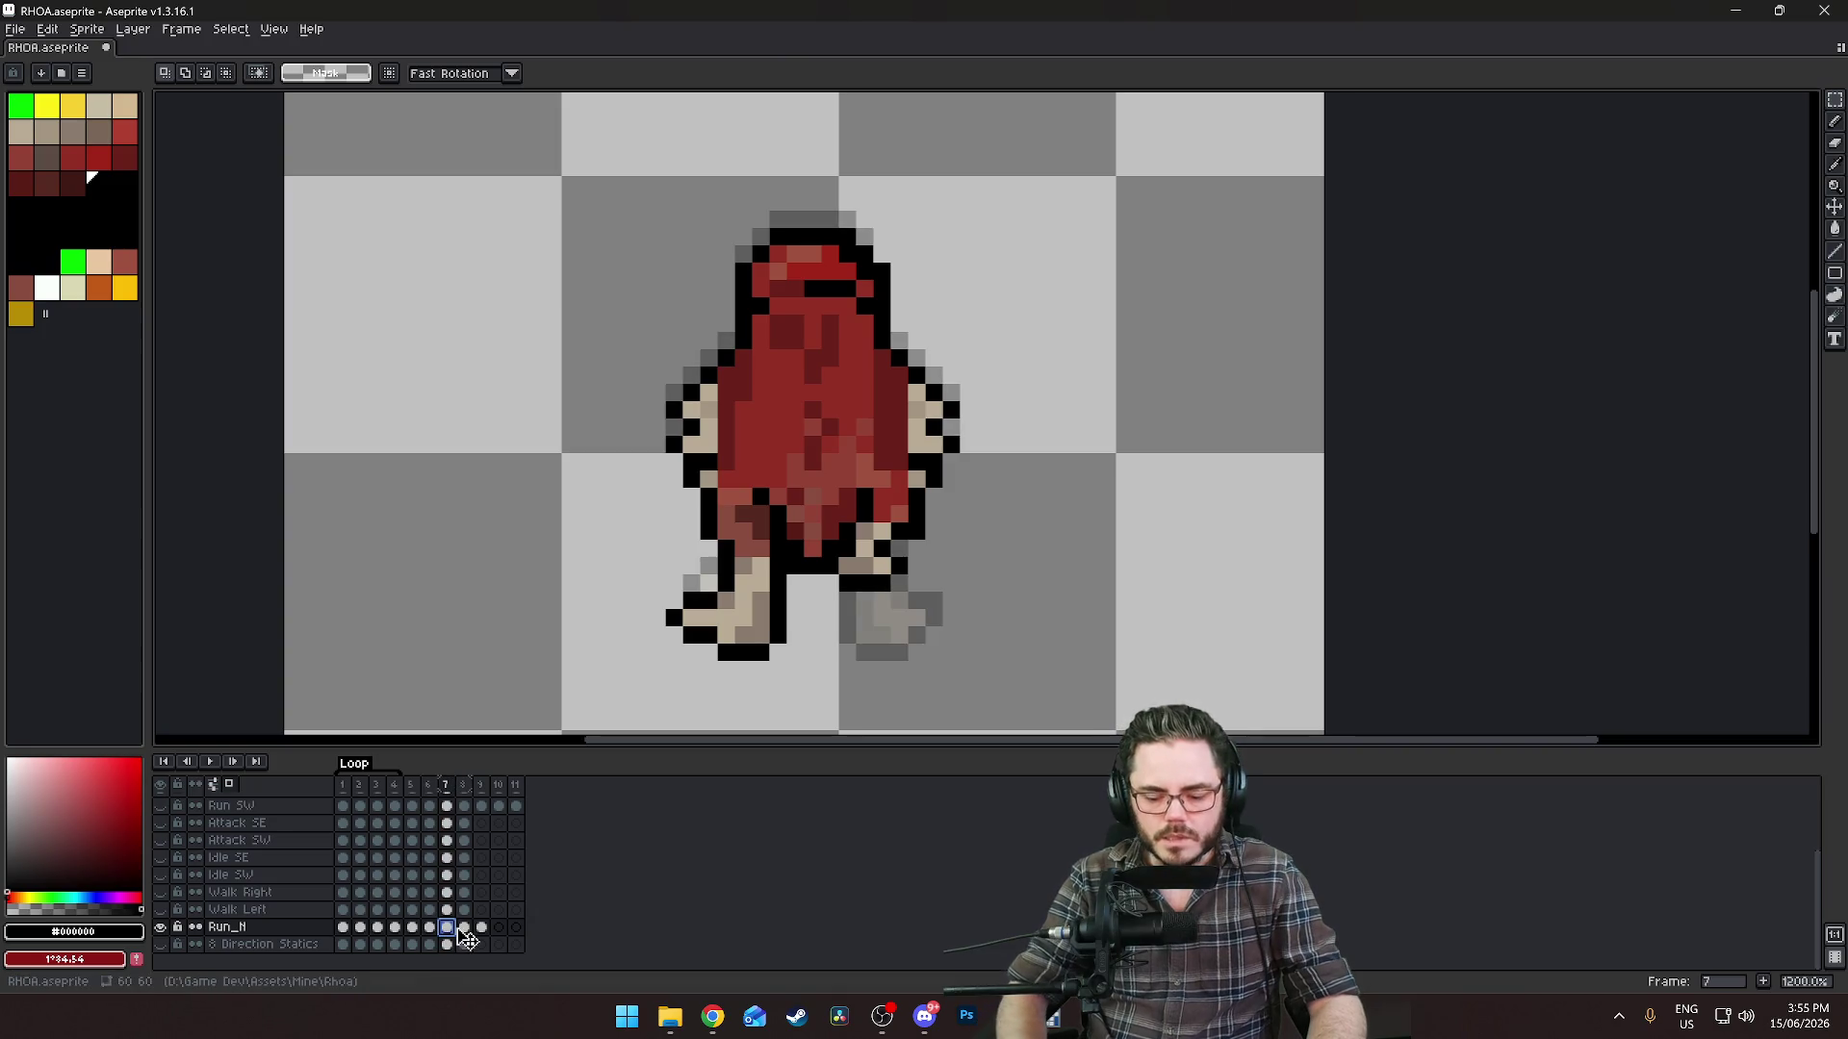
Clear frame 7's drawing and widen the onion-skin range across more frames.
{"action": "key", "text": "Delete"}
{"action": "left_click", "coordinate": [433, 927]}
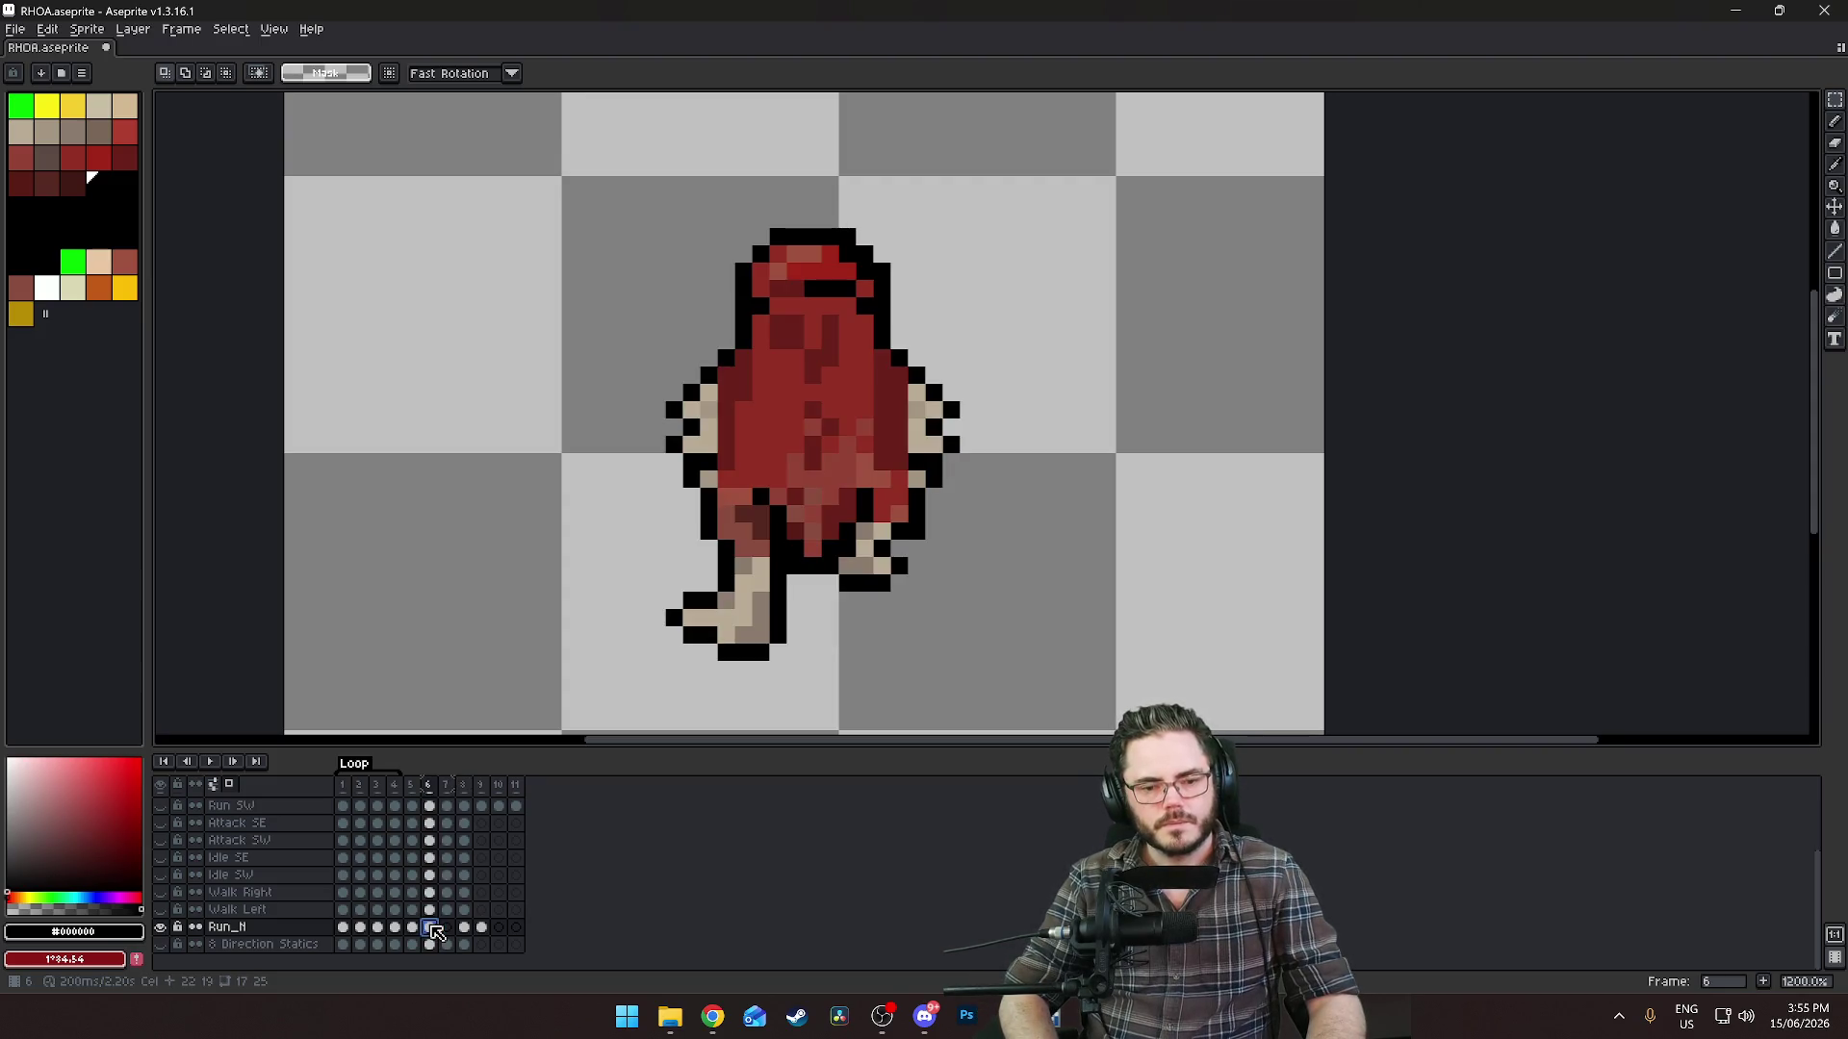
{"action": "key", "text": "Right"}
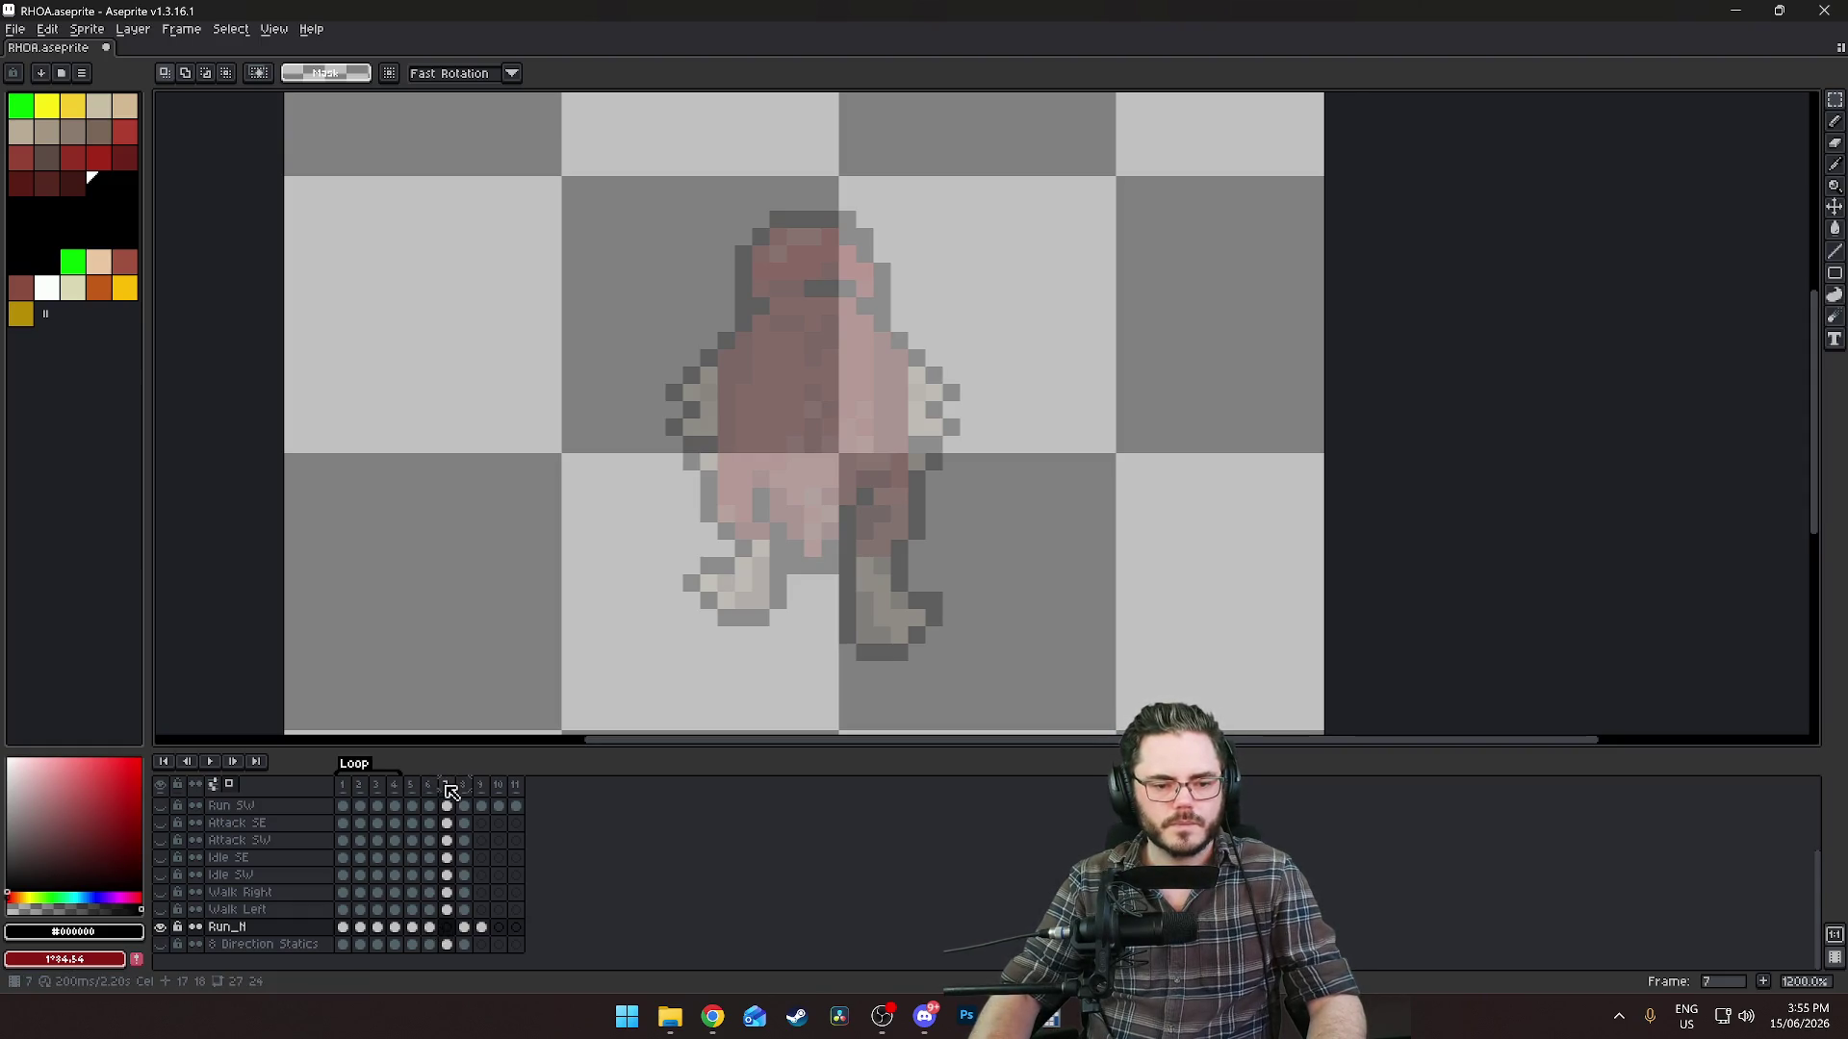
{"action": "mouse_move", "coordinate": [475, 787]}
{"action": "left_mouse_down"}
{"action": "mouse_move", "coordinate": [409, 785]}
{"action": "mouse_move", "coordinate": [442, 785]}
{"action": "left_mouse_up"}
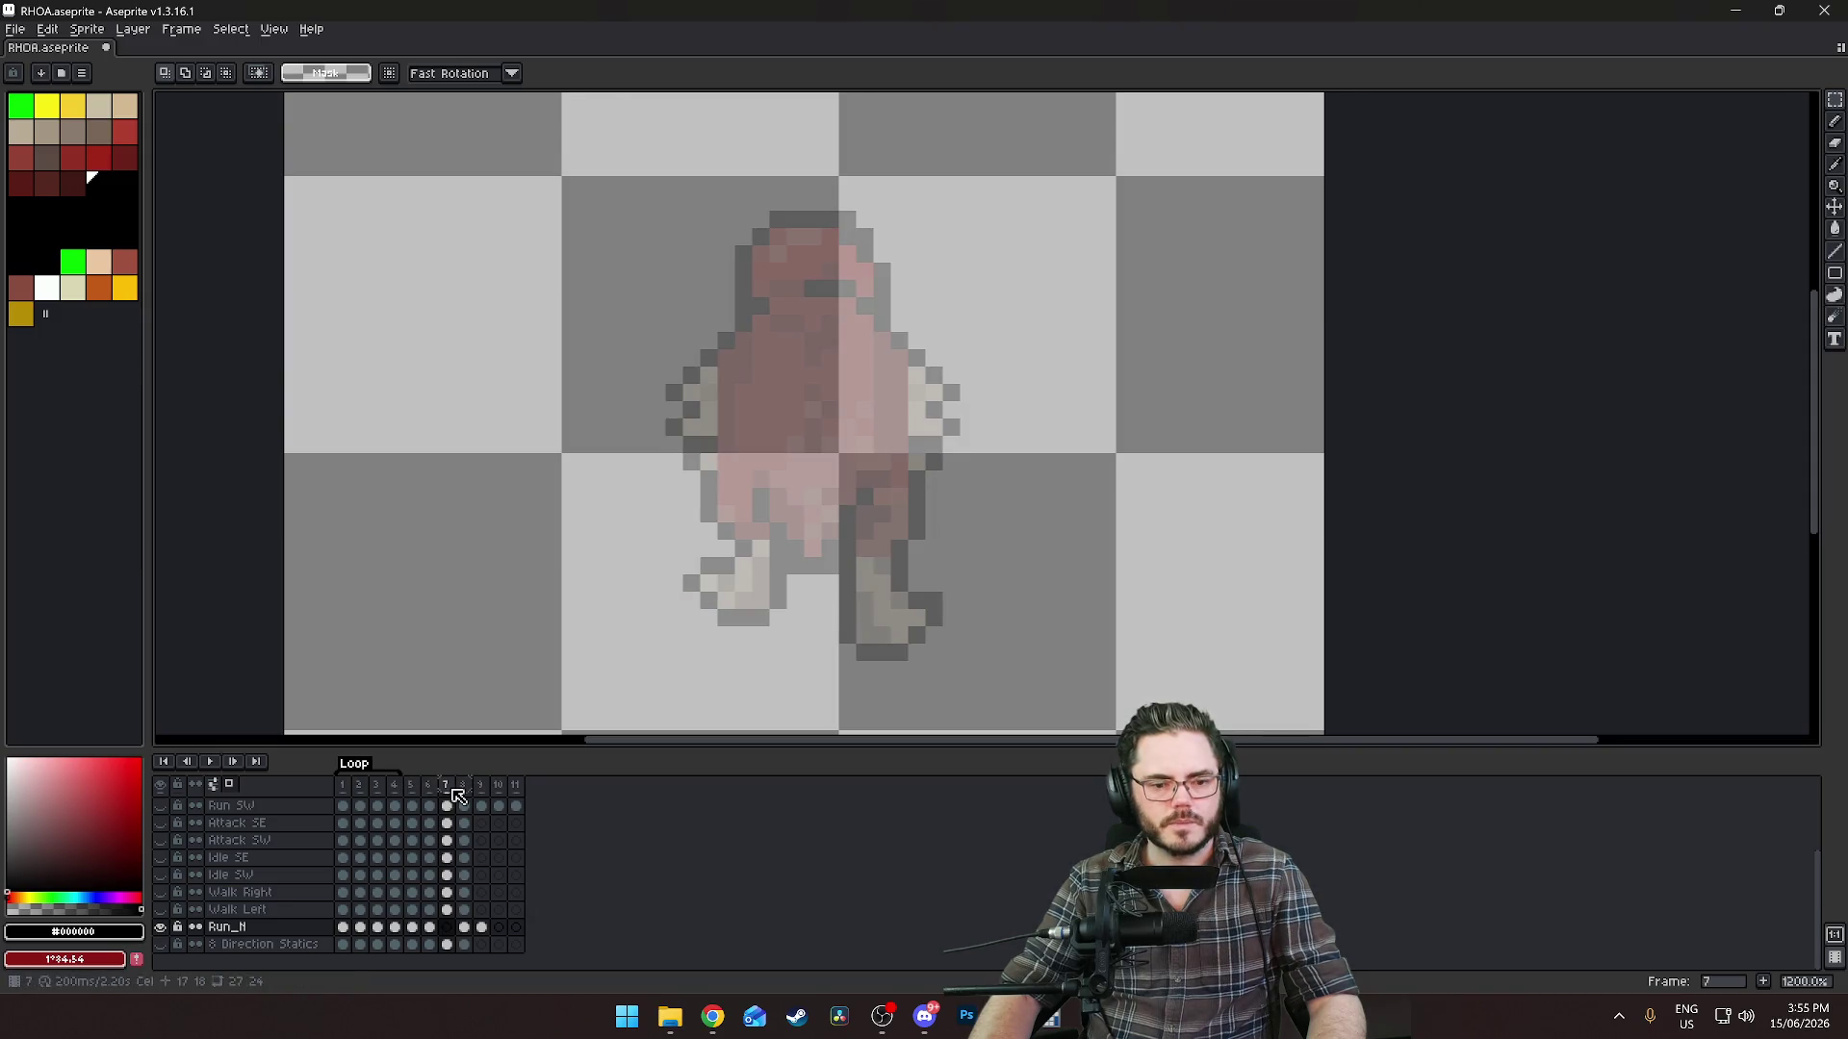
Preview neighbouring poses, then jump to frame 9's running pose.
{"action": "key", "text": "Left"}
{"action": "key", "text": "Left"}
{"action": "key", "text": "Right"}
{"action": "key", "text": "Right"}
{"action": "key", "text": "Left"}
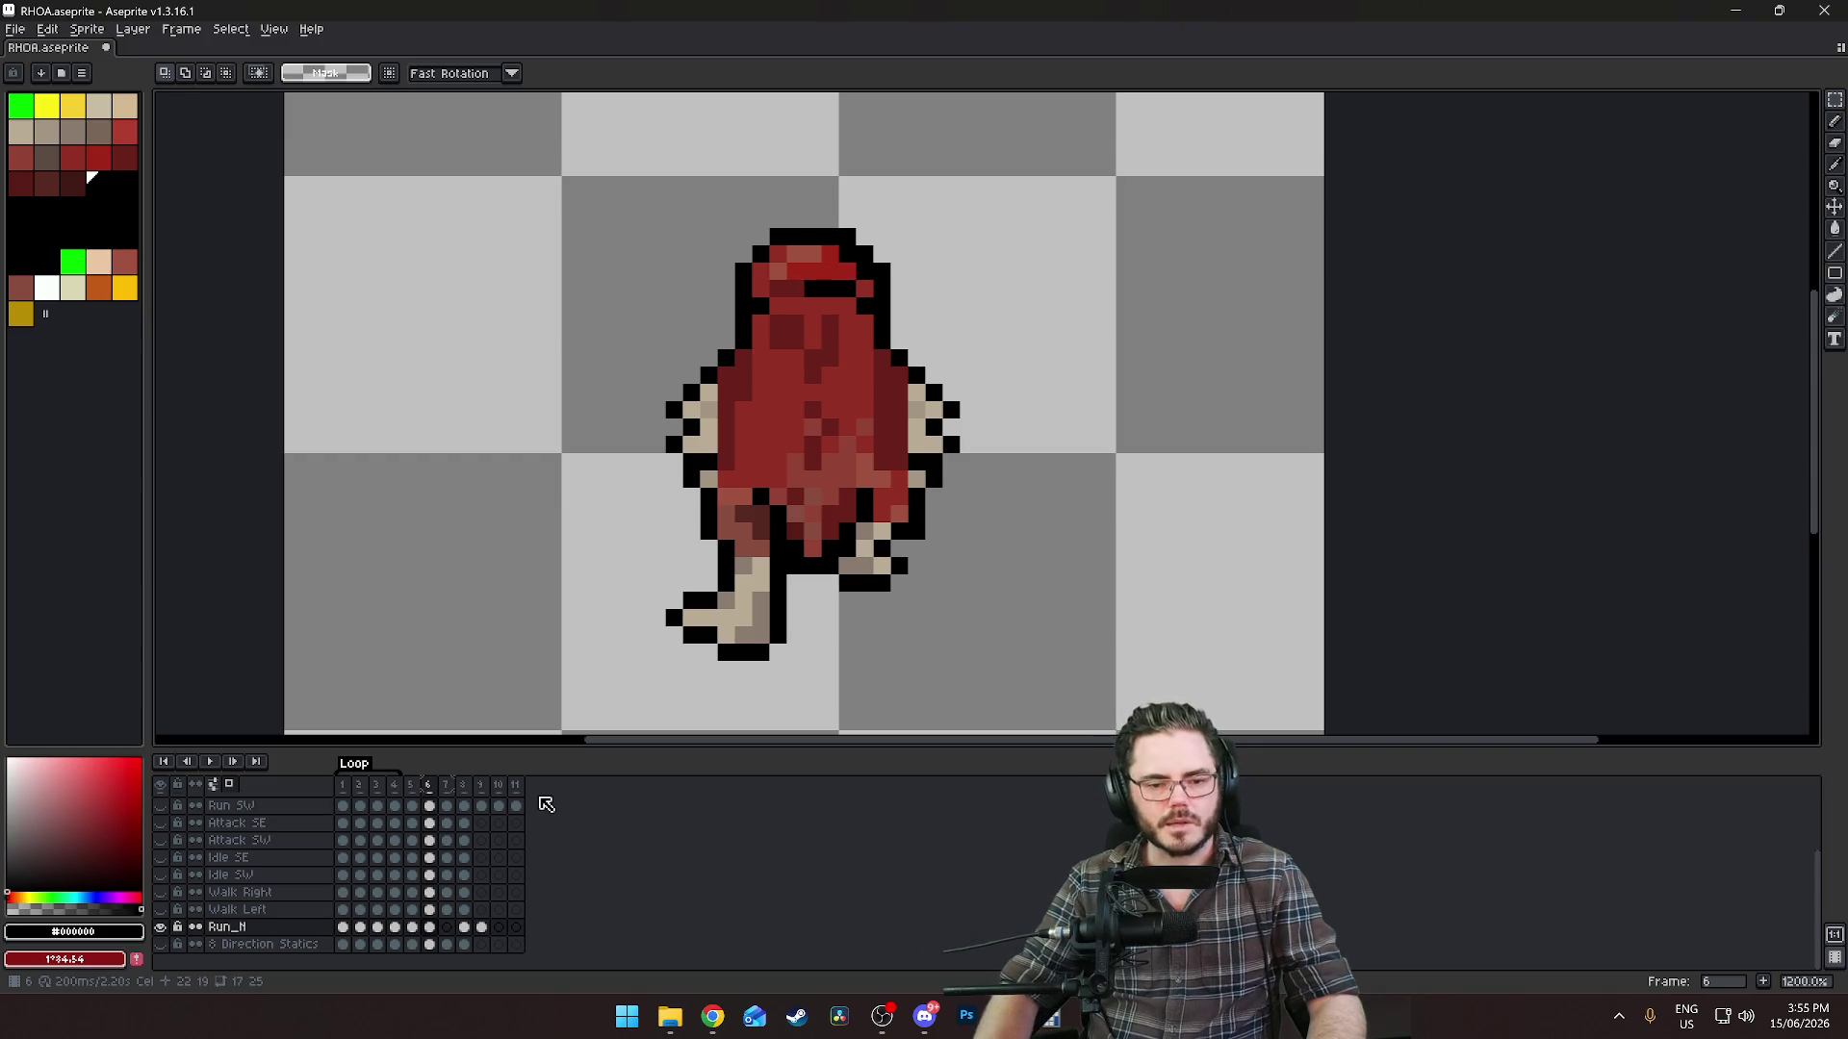
{"action": "left_click", "coordinate": [481, 927]}
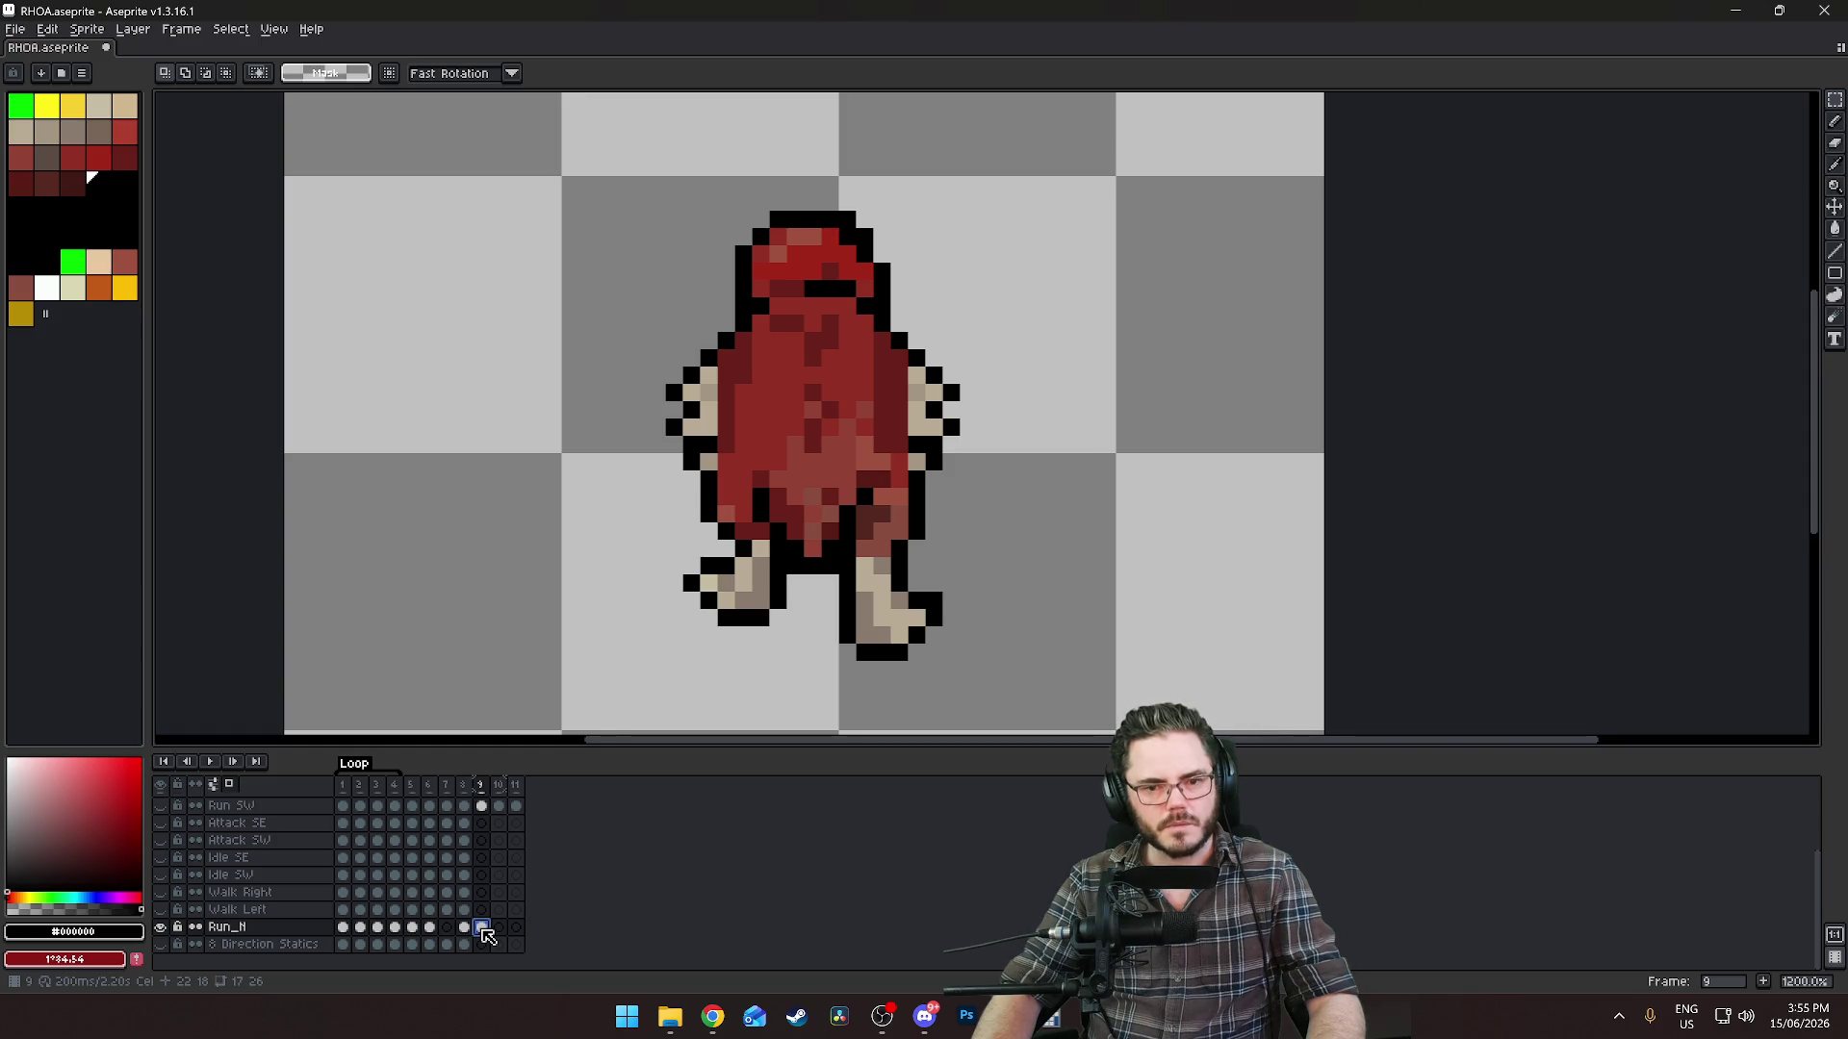
Paste the copied running pose into the empty frame 11.
{"action": "left_click", "coordinate": [454, 927]}
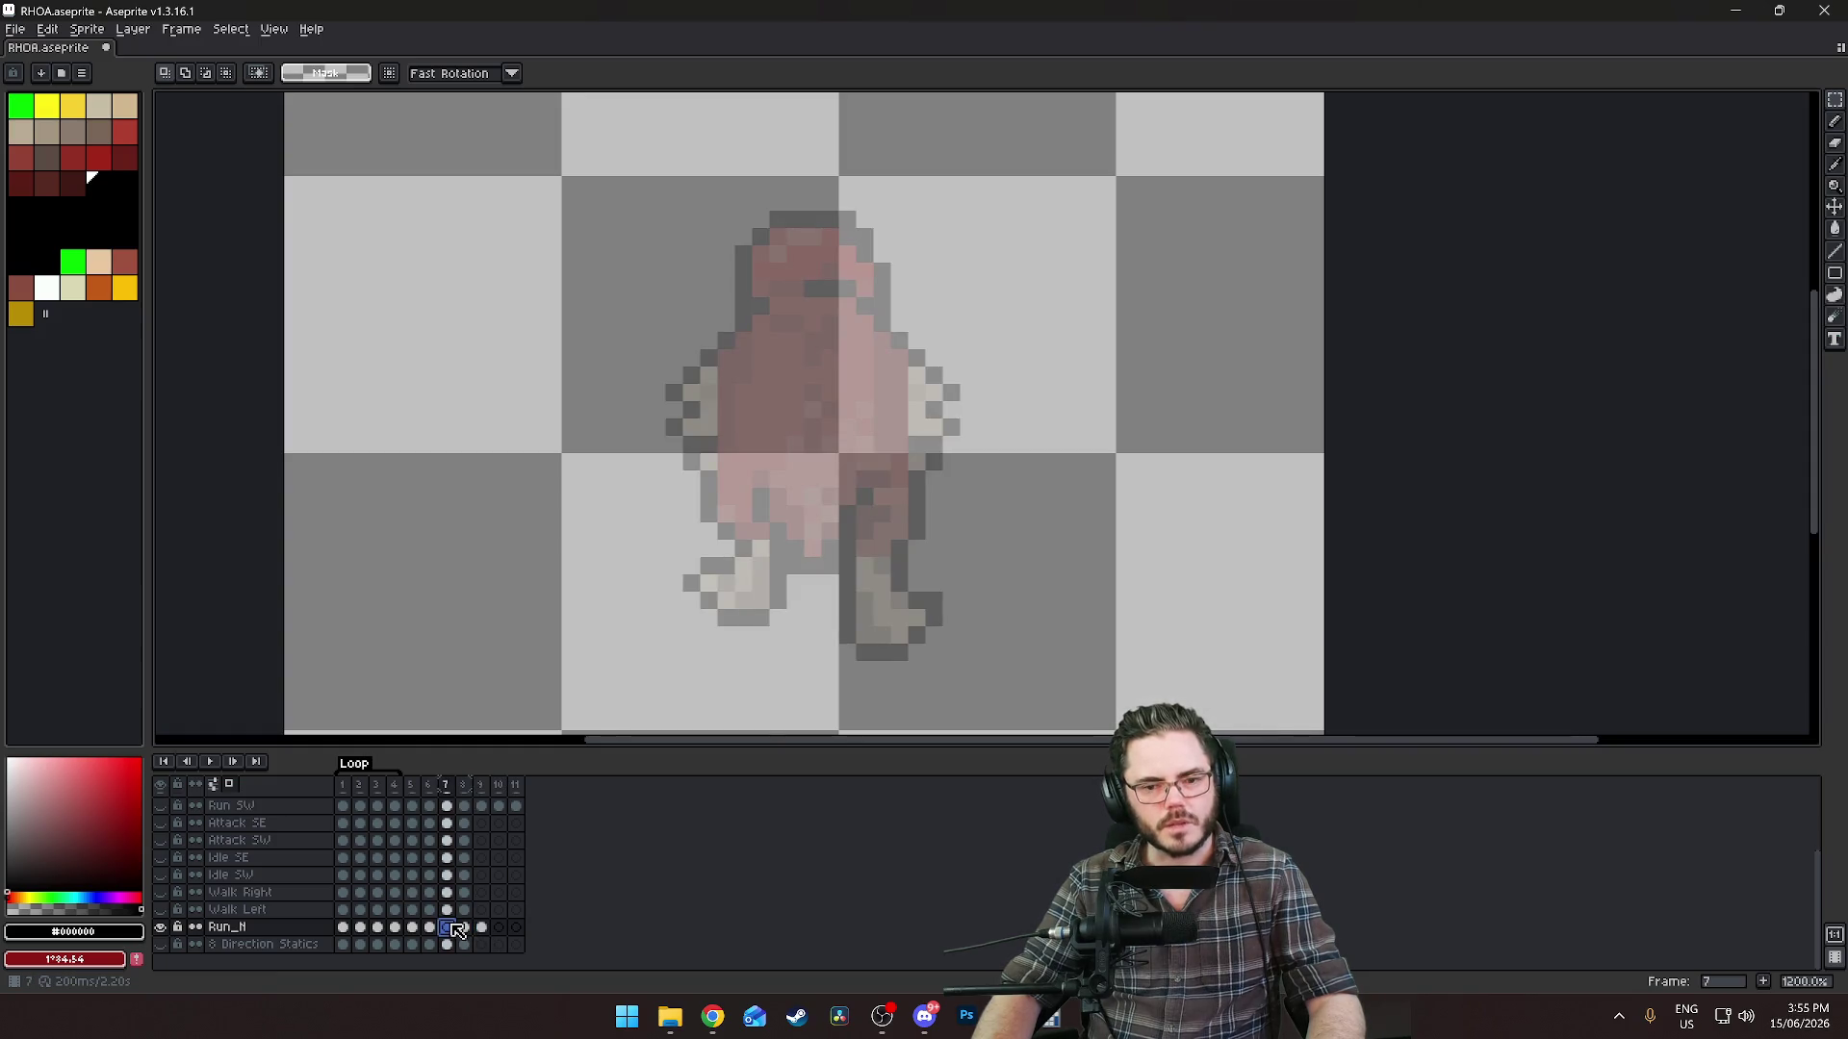
{"action": "left_click", "coordinate": [346, 929]}
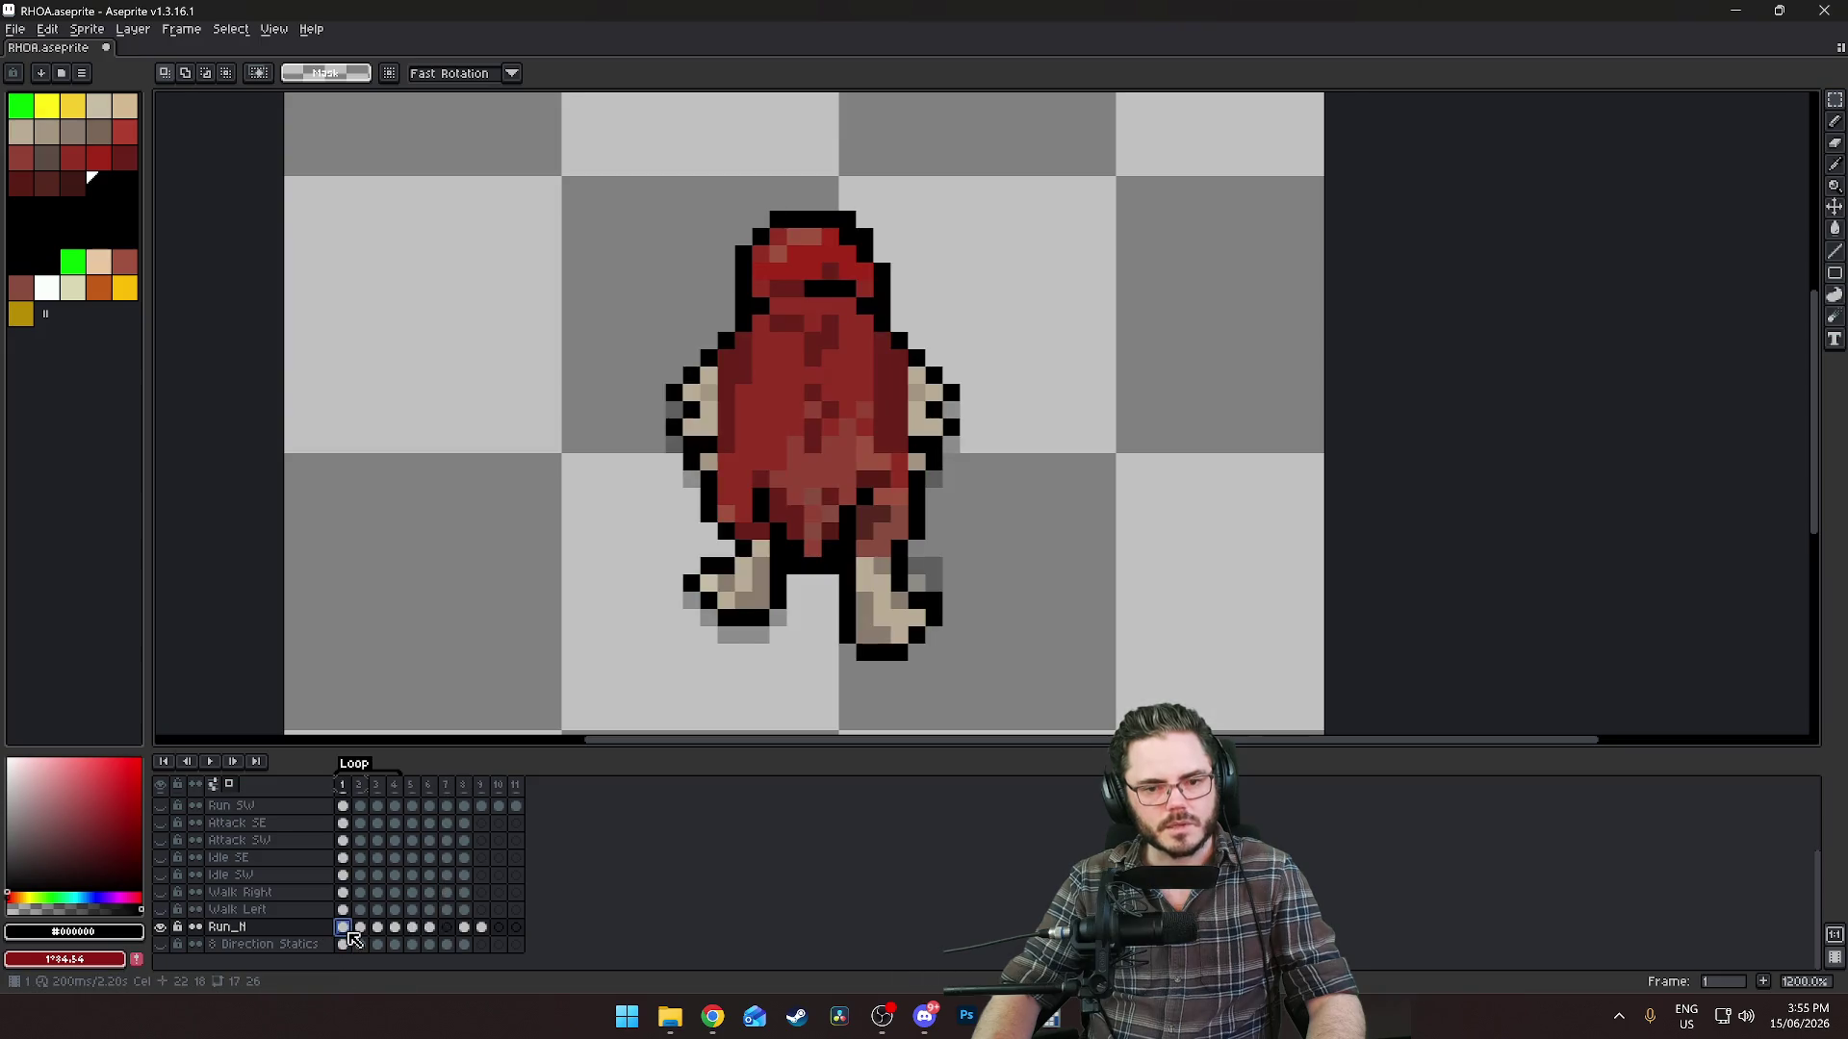
{"action": "left_click", "coordinate": [481, 927]}
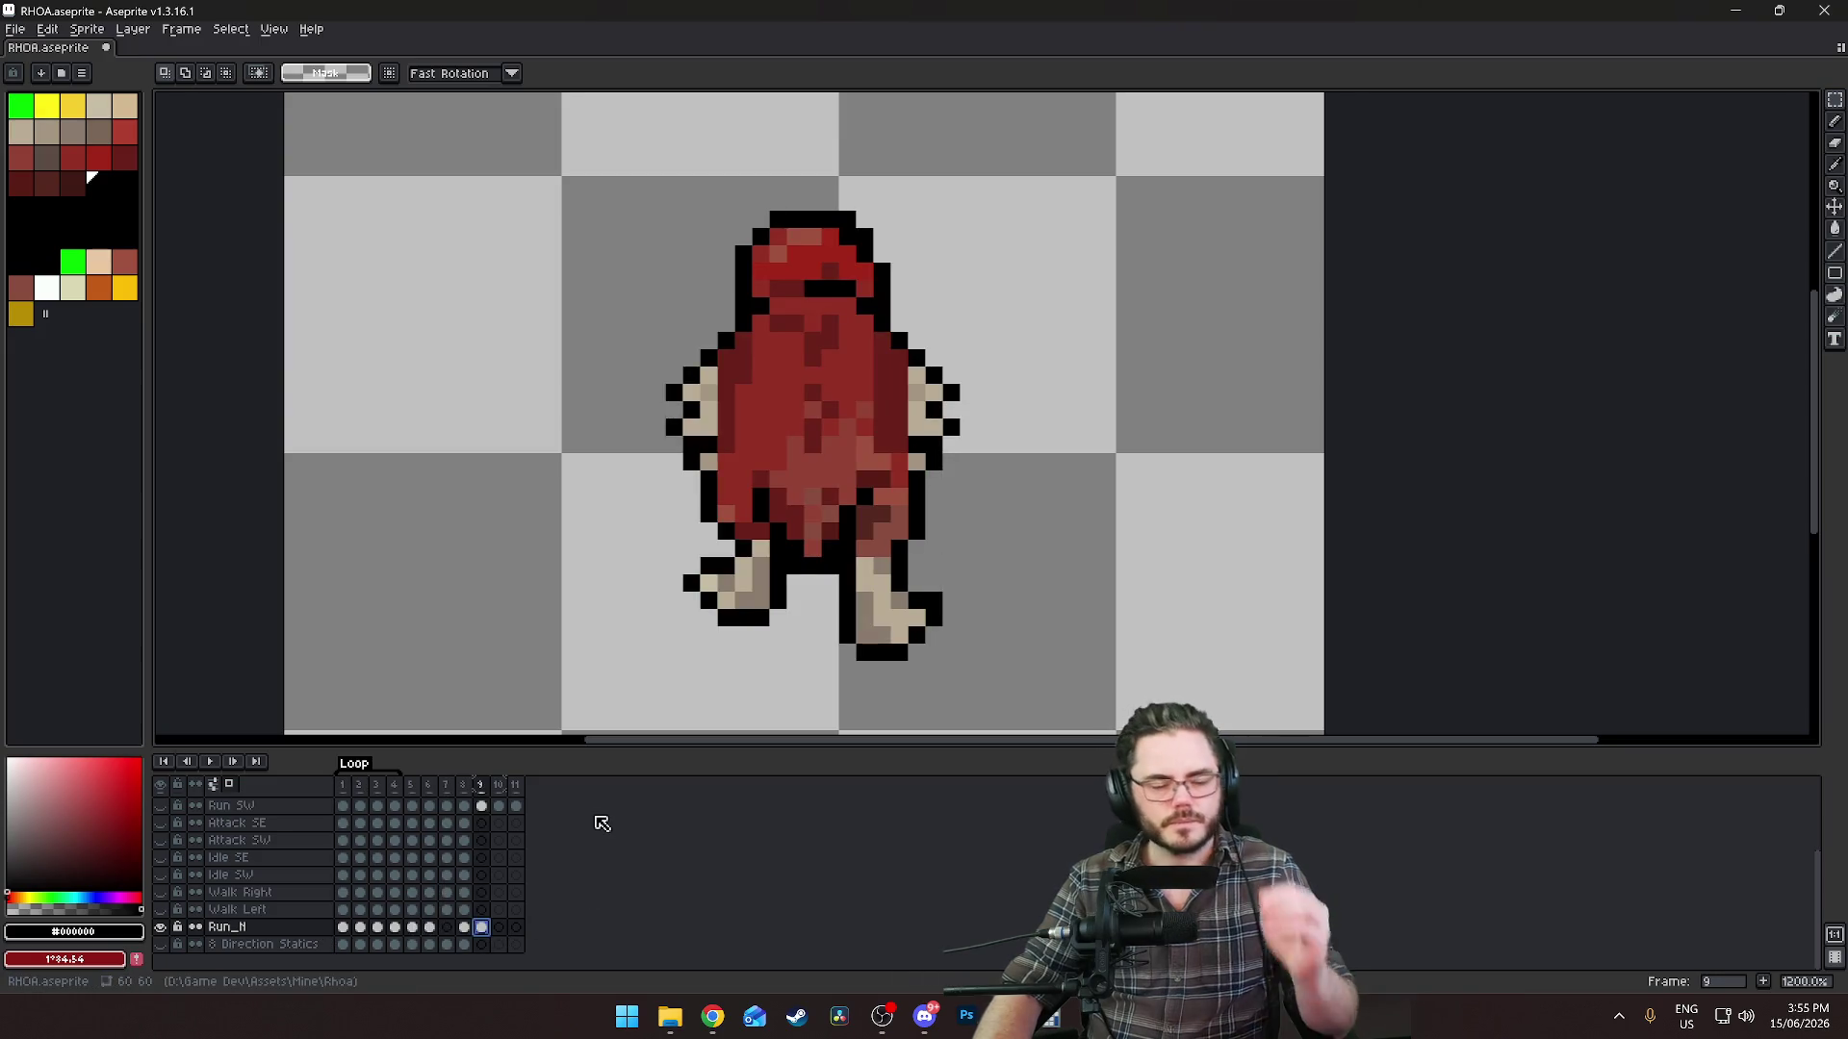
{"action": "left_click", "coordinate": [516, 927]}
{"action": "key", "text": "ctrl+v"}
Step through frames 6 to 9 and compare them with frame 11's pose.
{"action": "left_click", "coordinate": [484, 928]}
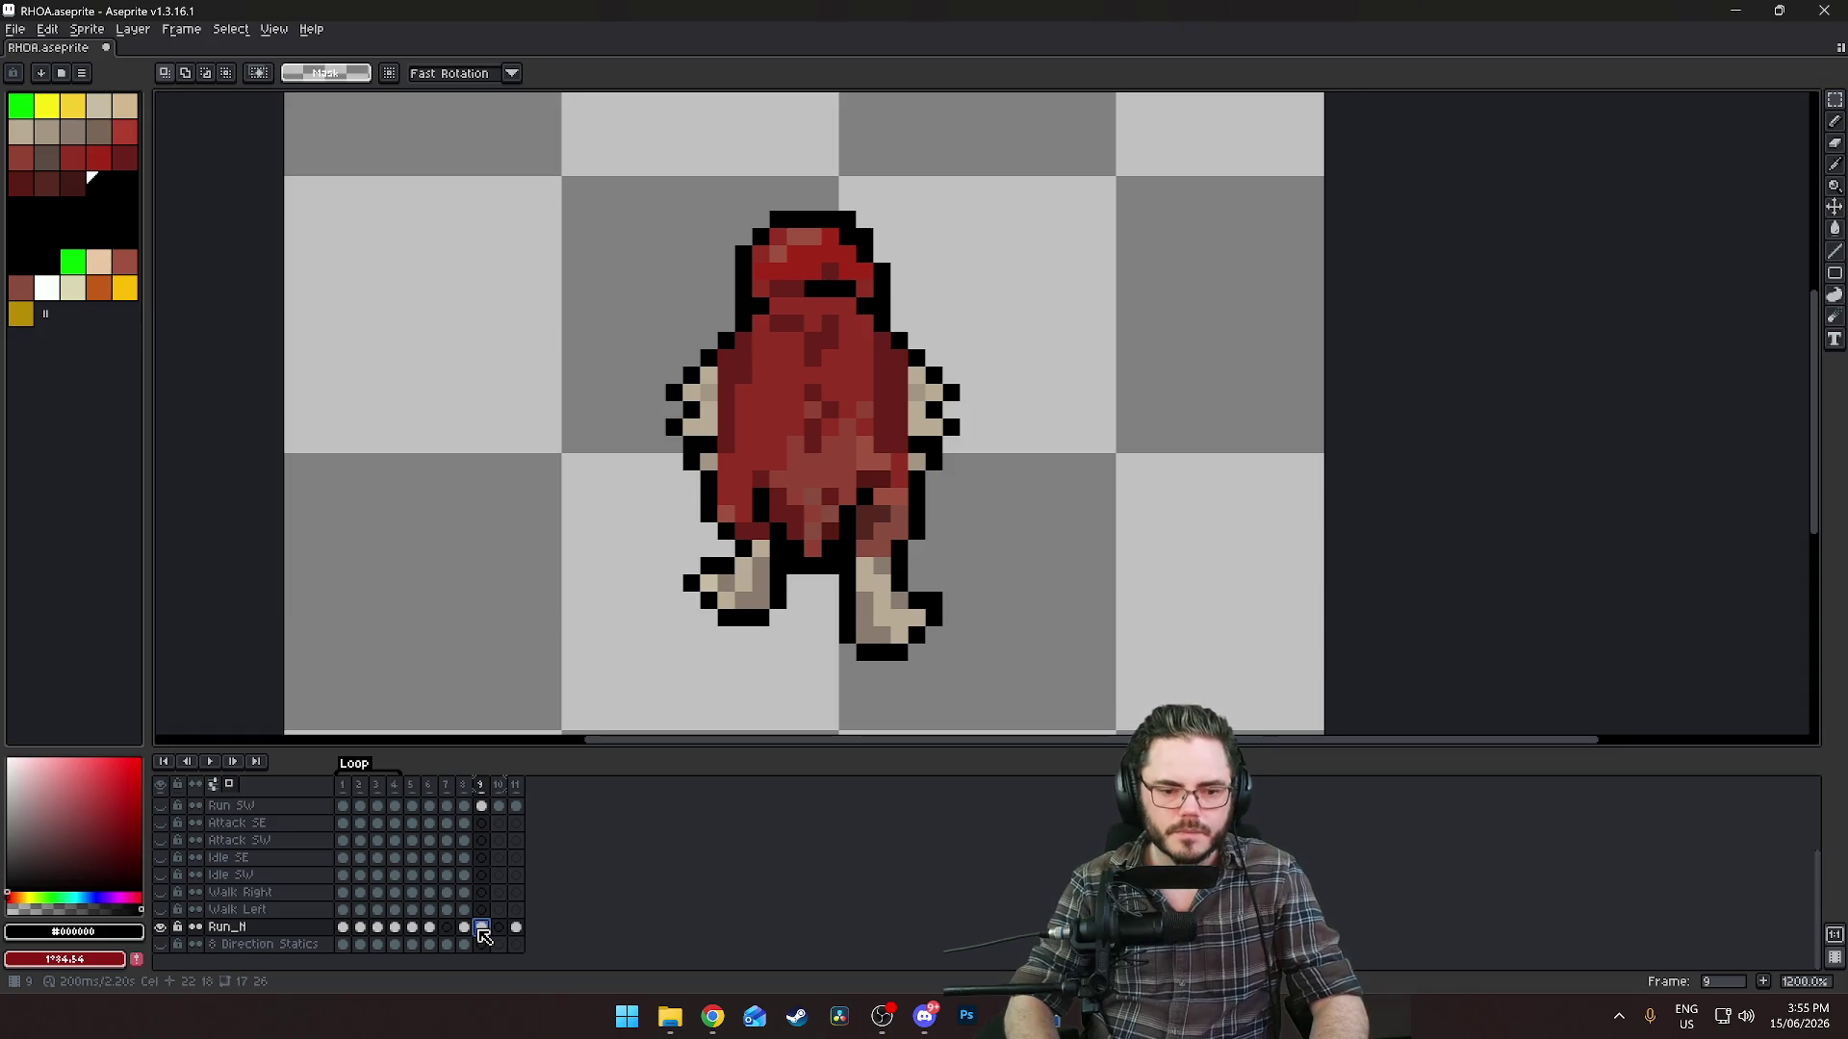
{"action": "key", "text": "Delete"}
{"action": "key", "text": "Left"}
{"action": "key", "text": "Left"}
{"action": "key", "text": "Right"}
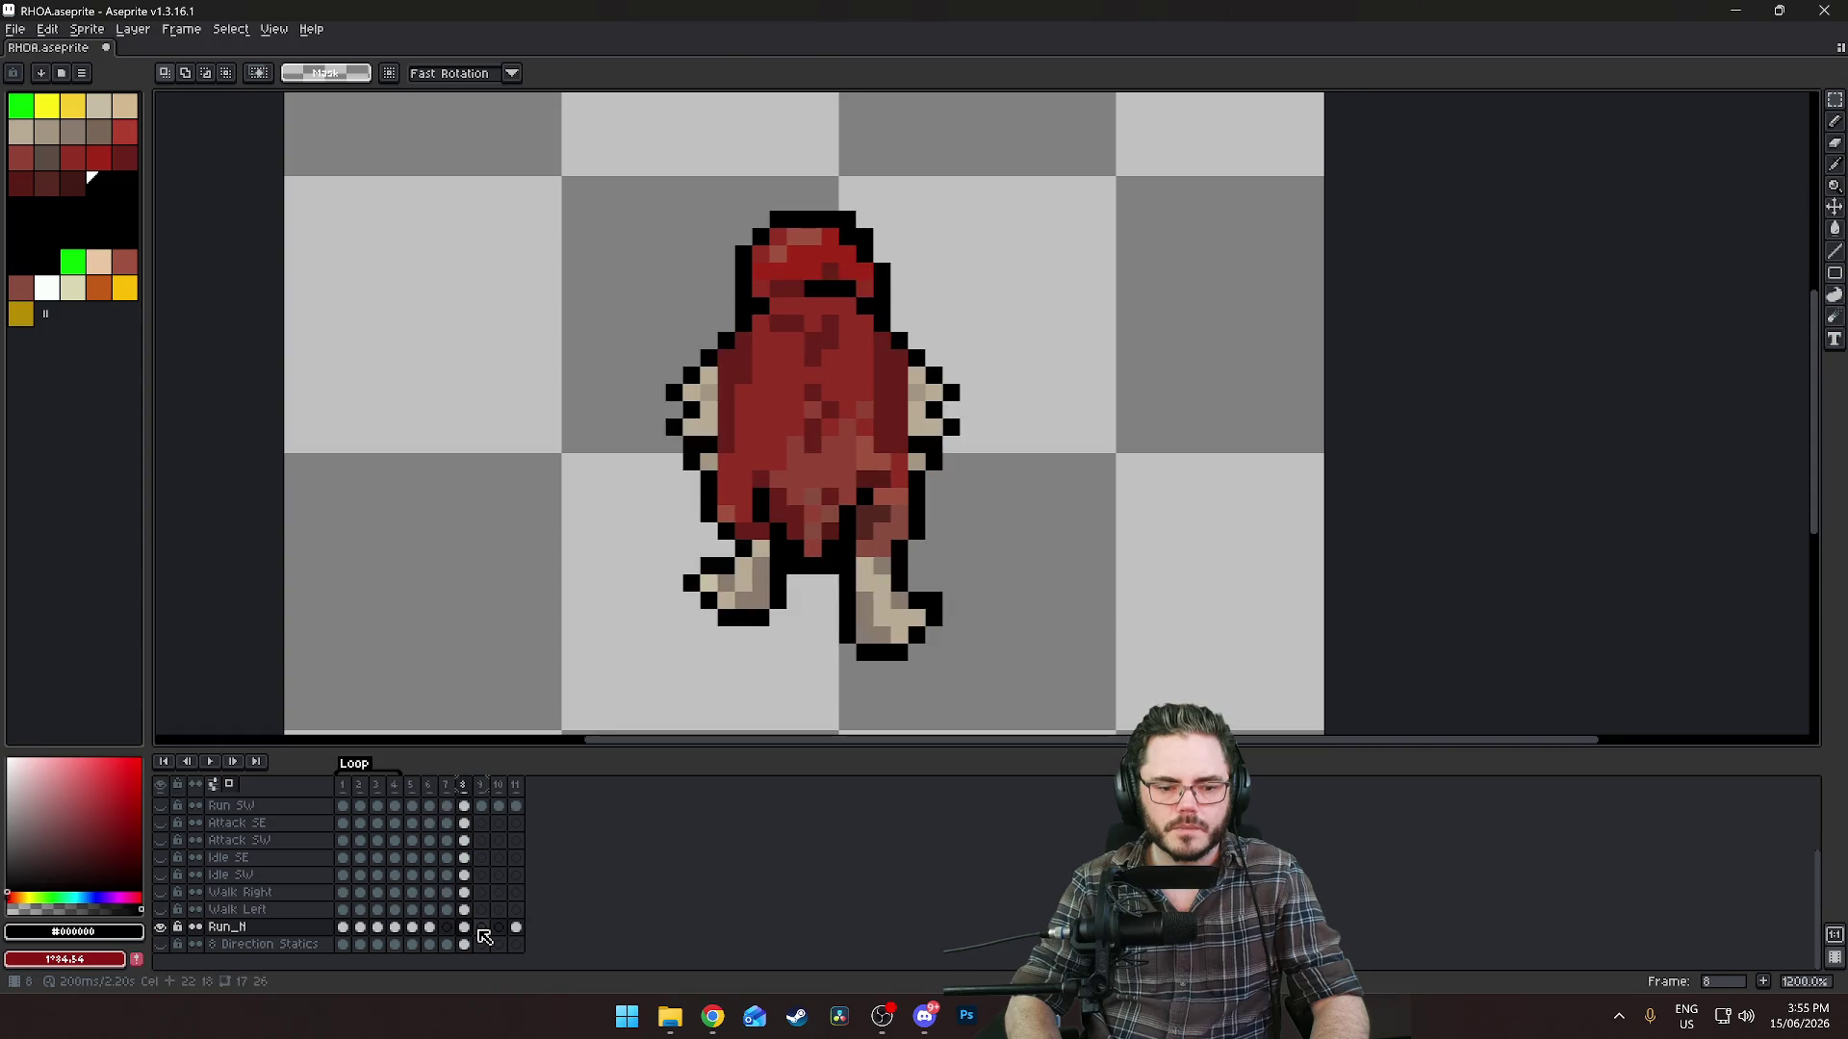
{"action": "key", "text": "Left"}
{"action": "key", "text": "Left"}
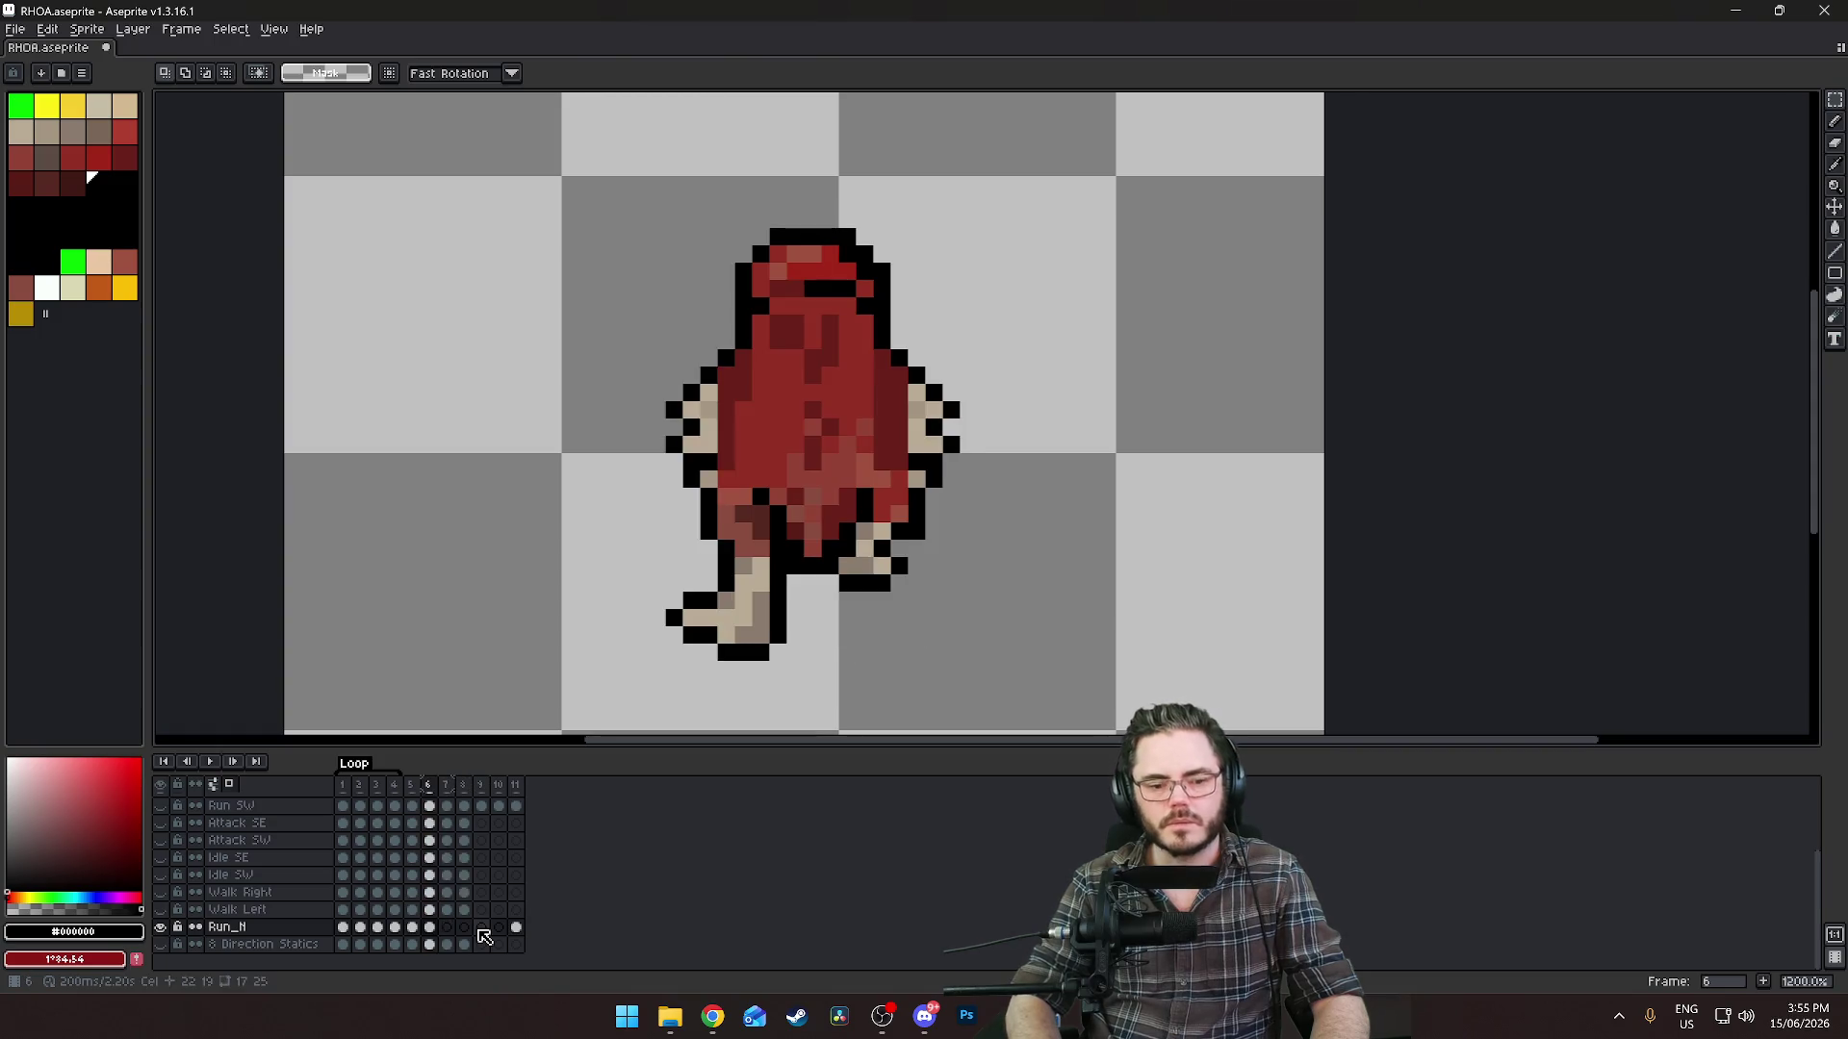
{"action": "left_click", "coordinate": [517, 930]}
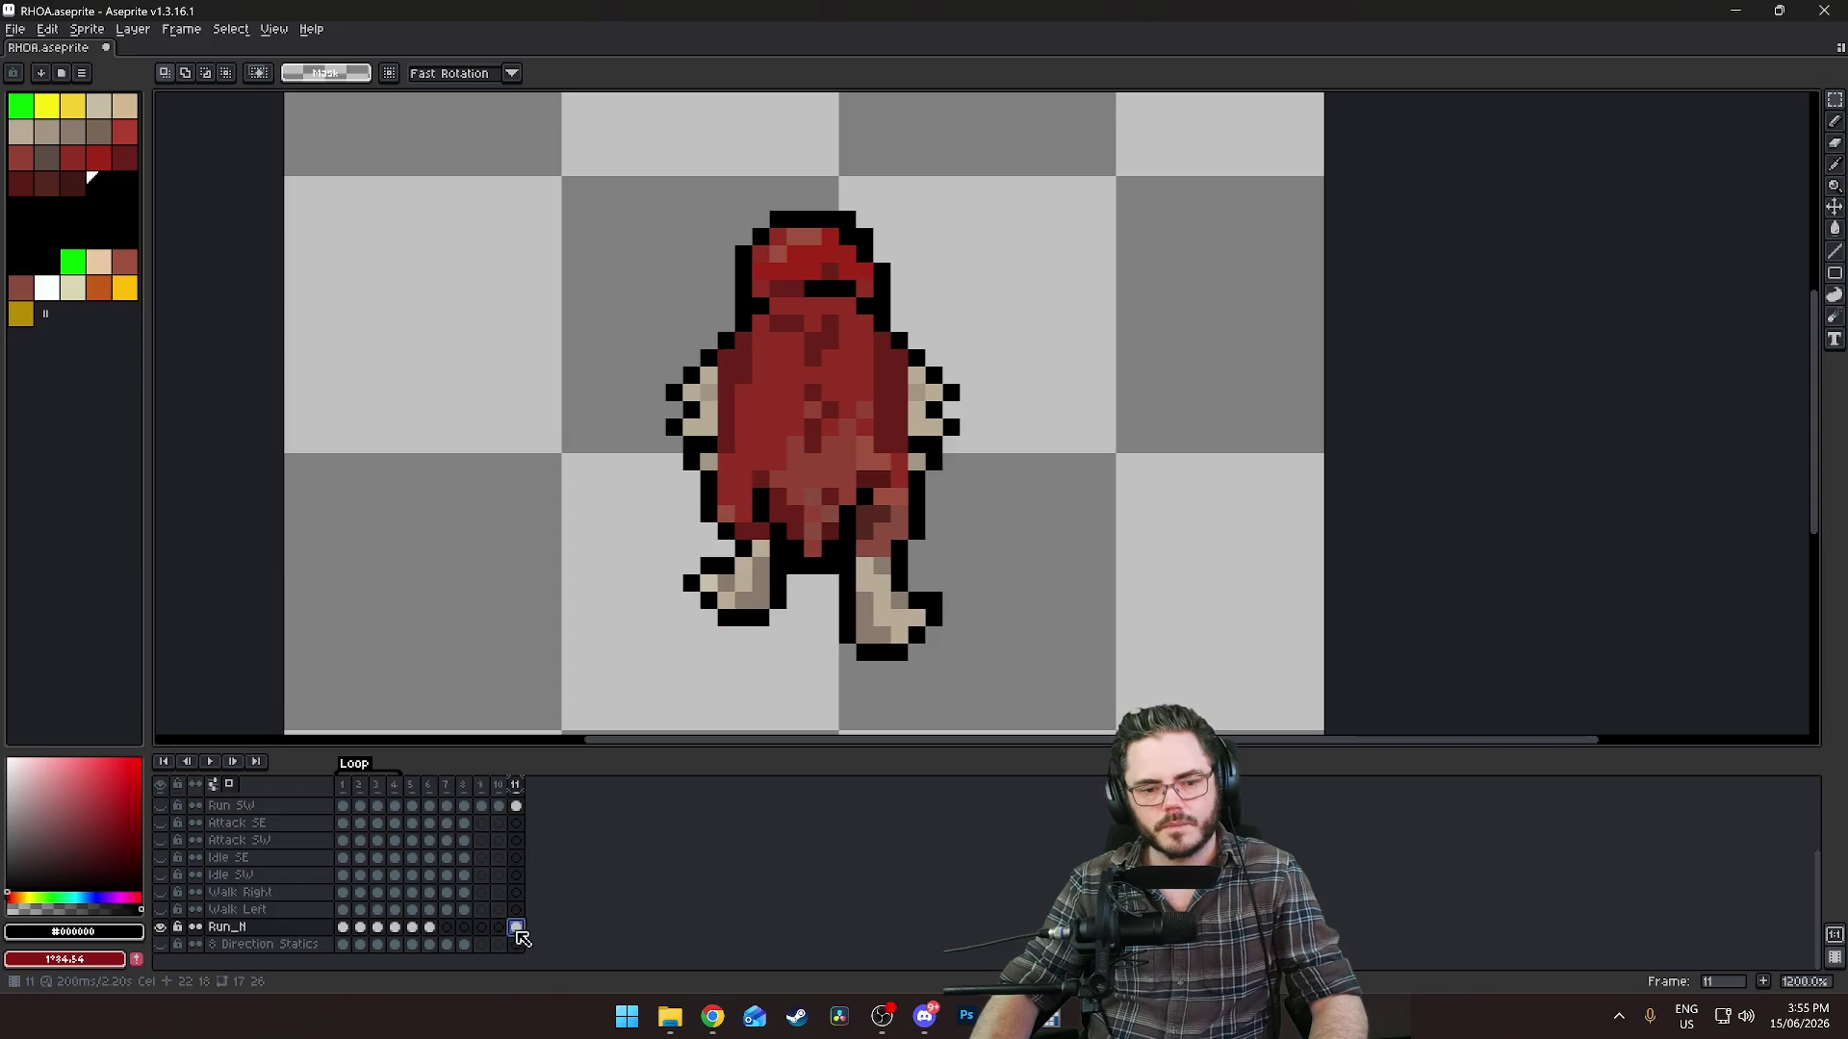
{"action": "left_click", "coordinate": [429, 928]}
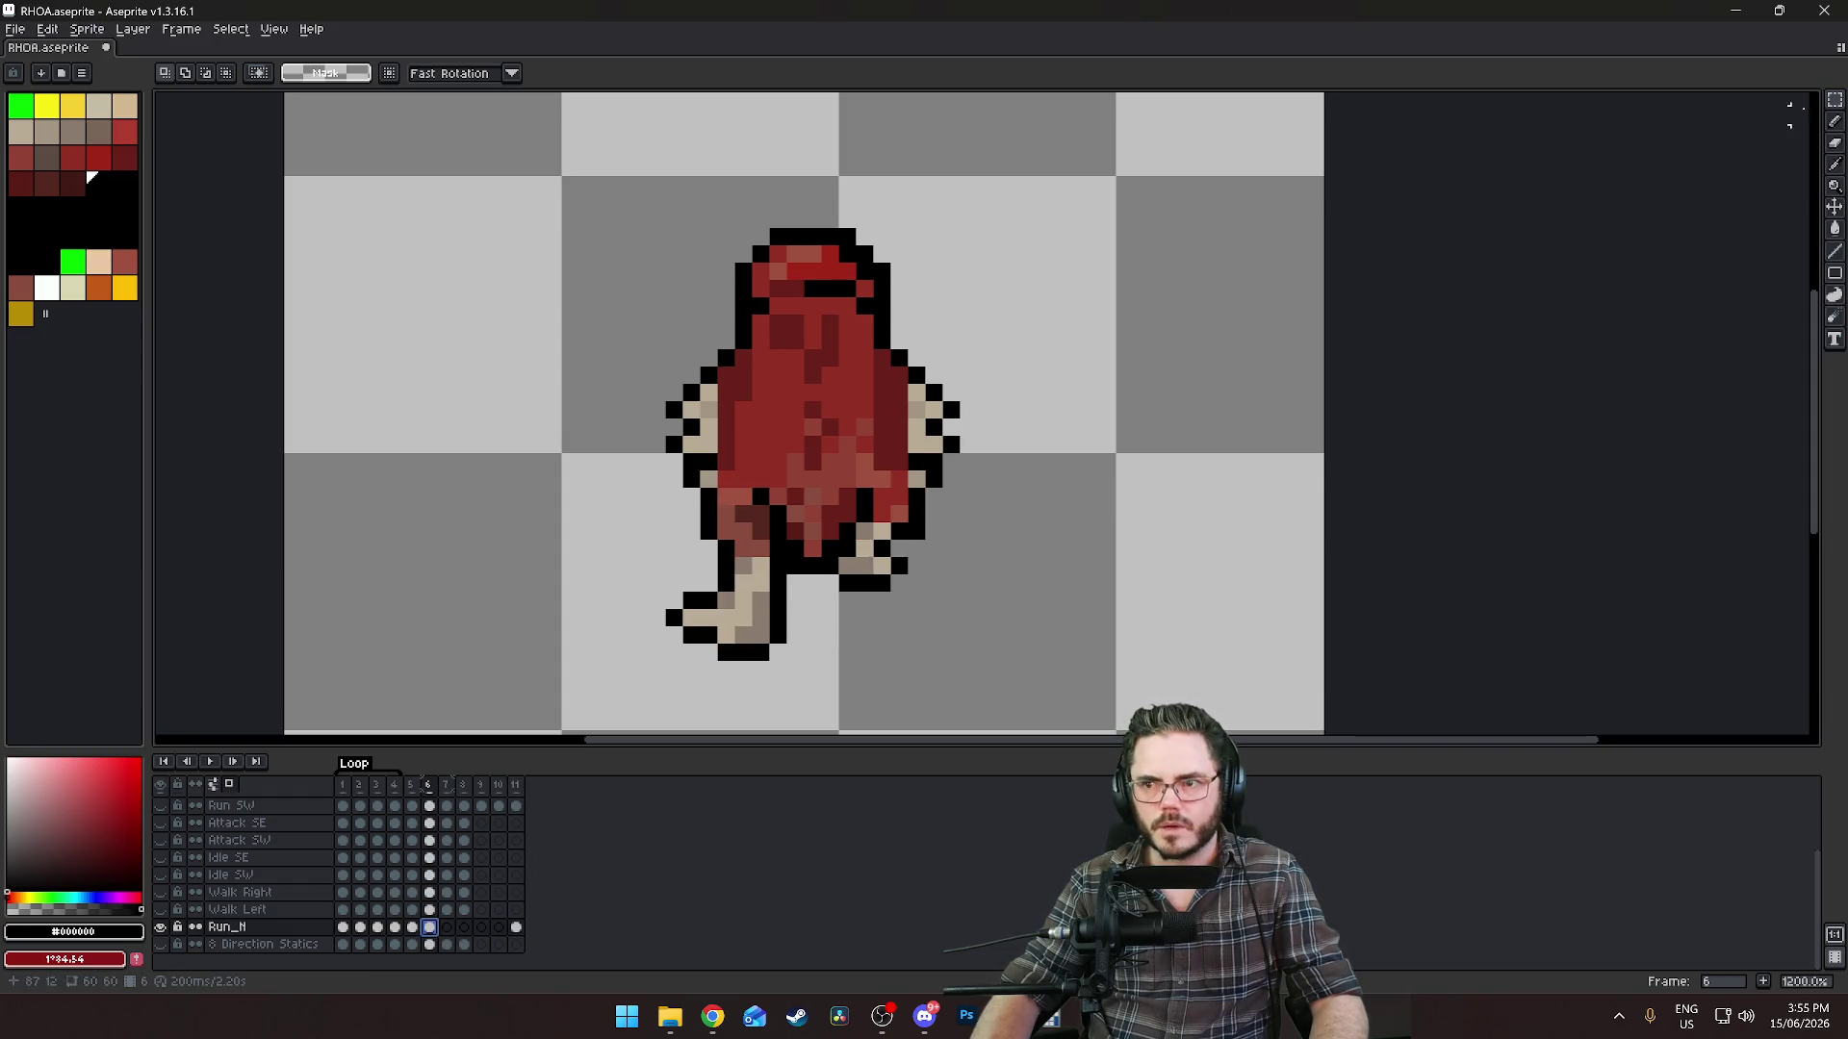
Review frames 5 and 6, then move on to frame 7.
{"action": "key", "text": "w"}
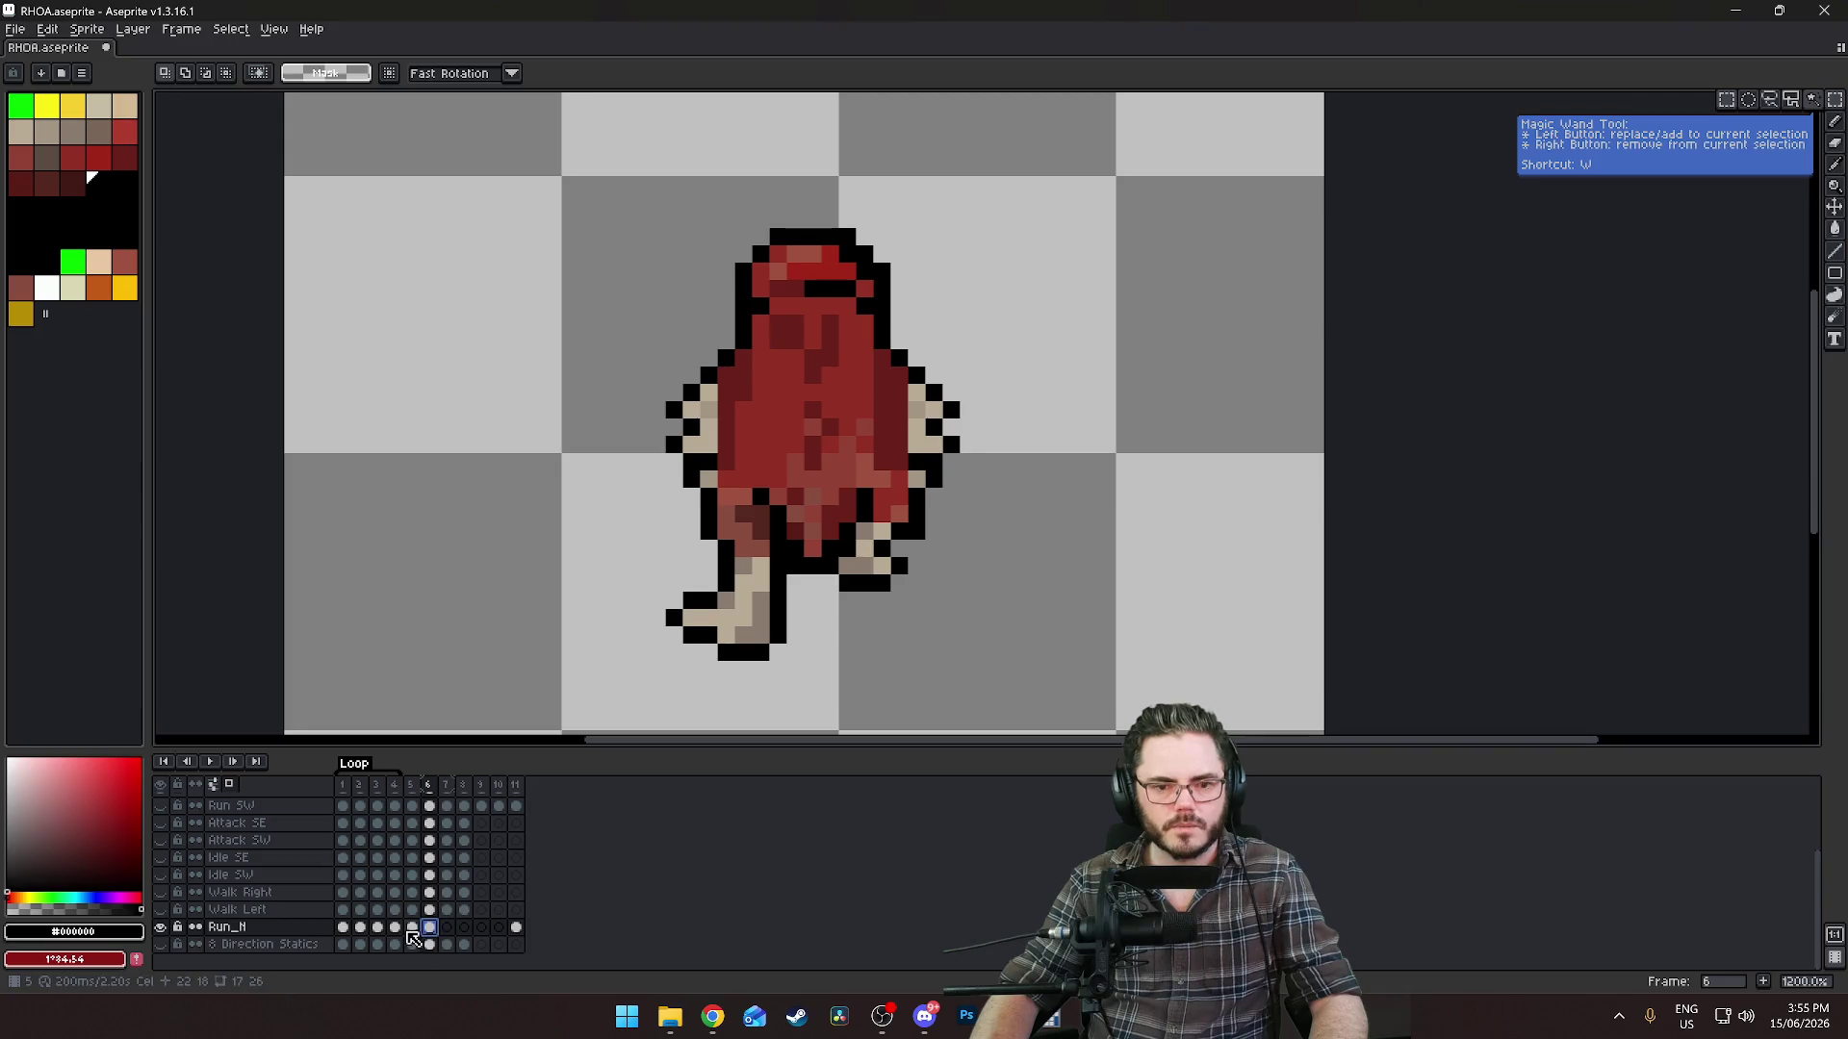
{"action": "left_click", "coordinate": [412, 930]}
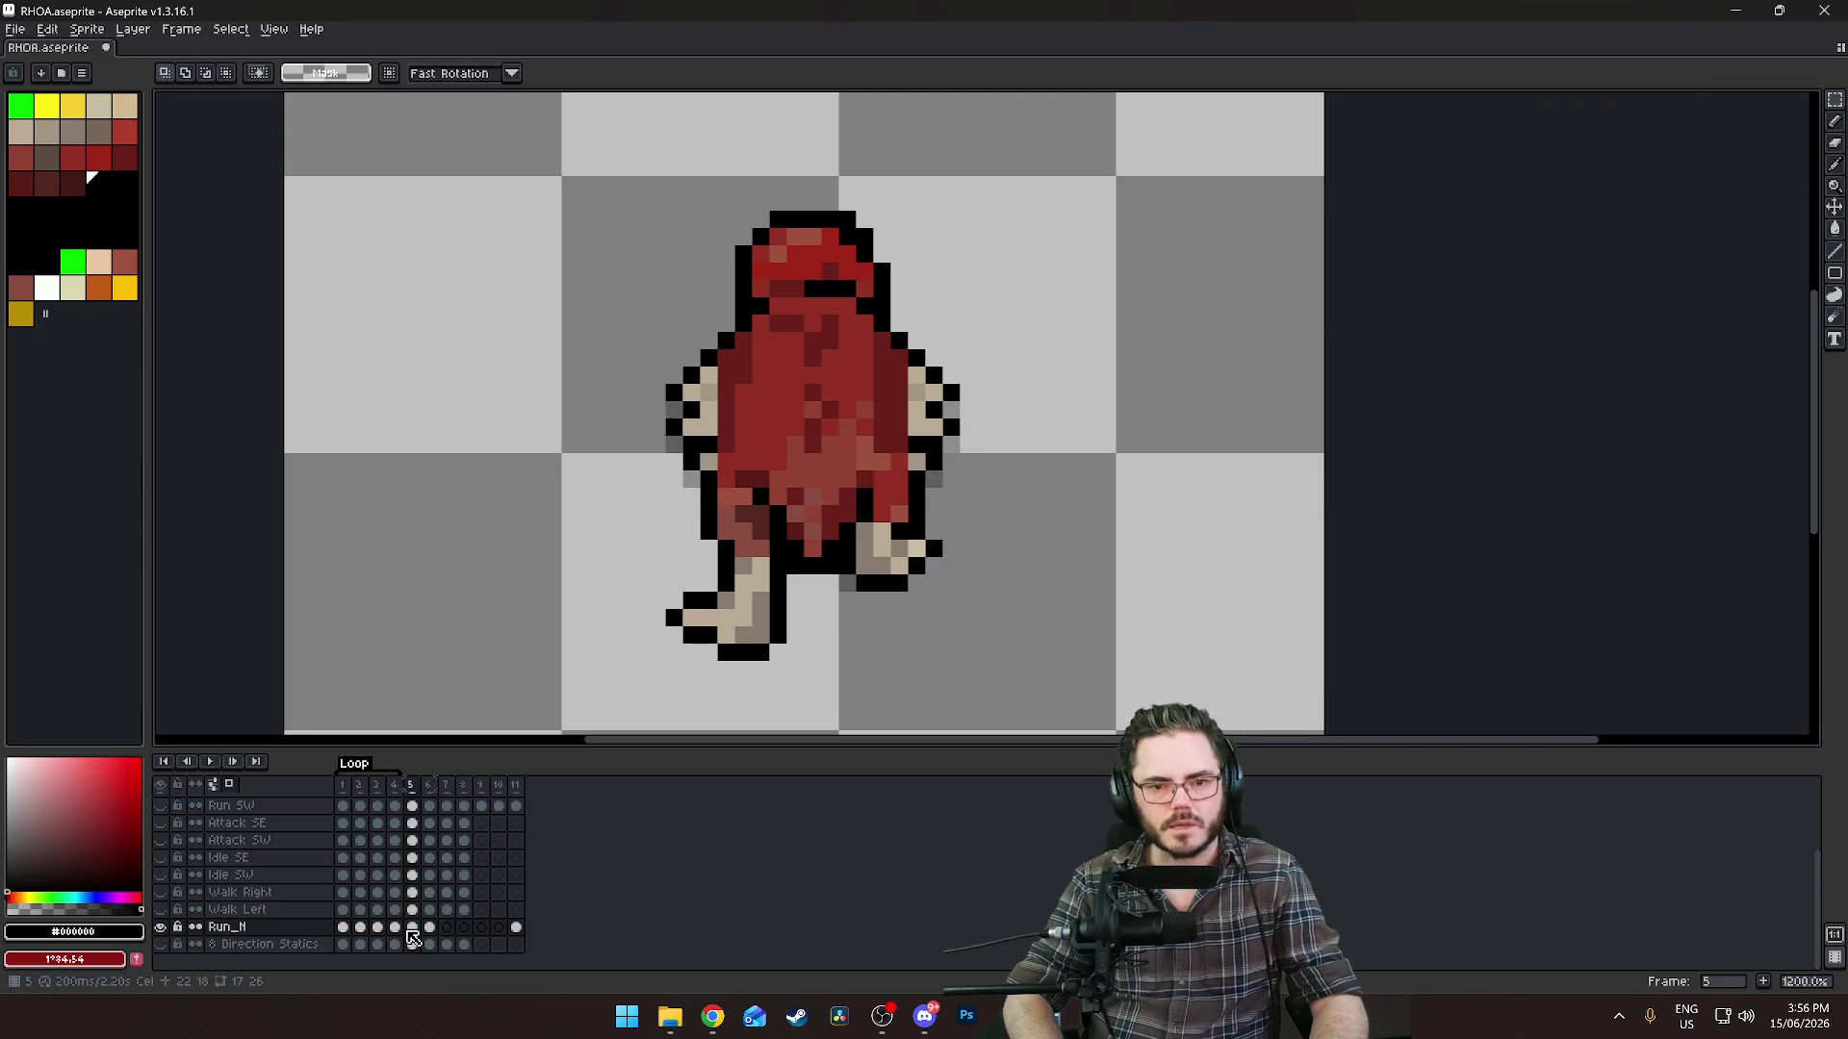
{"action": "key", "text": "Right"}
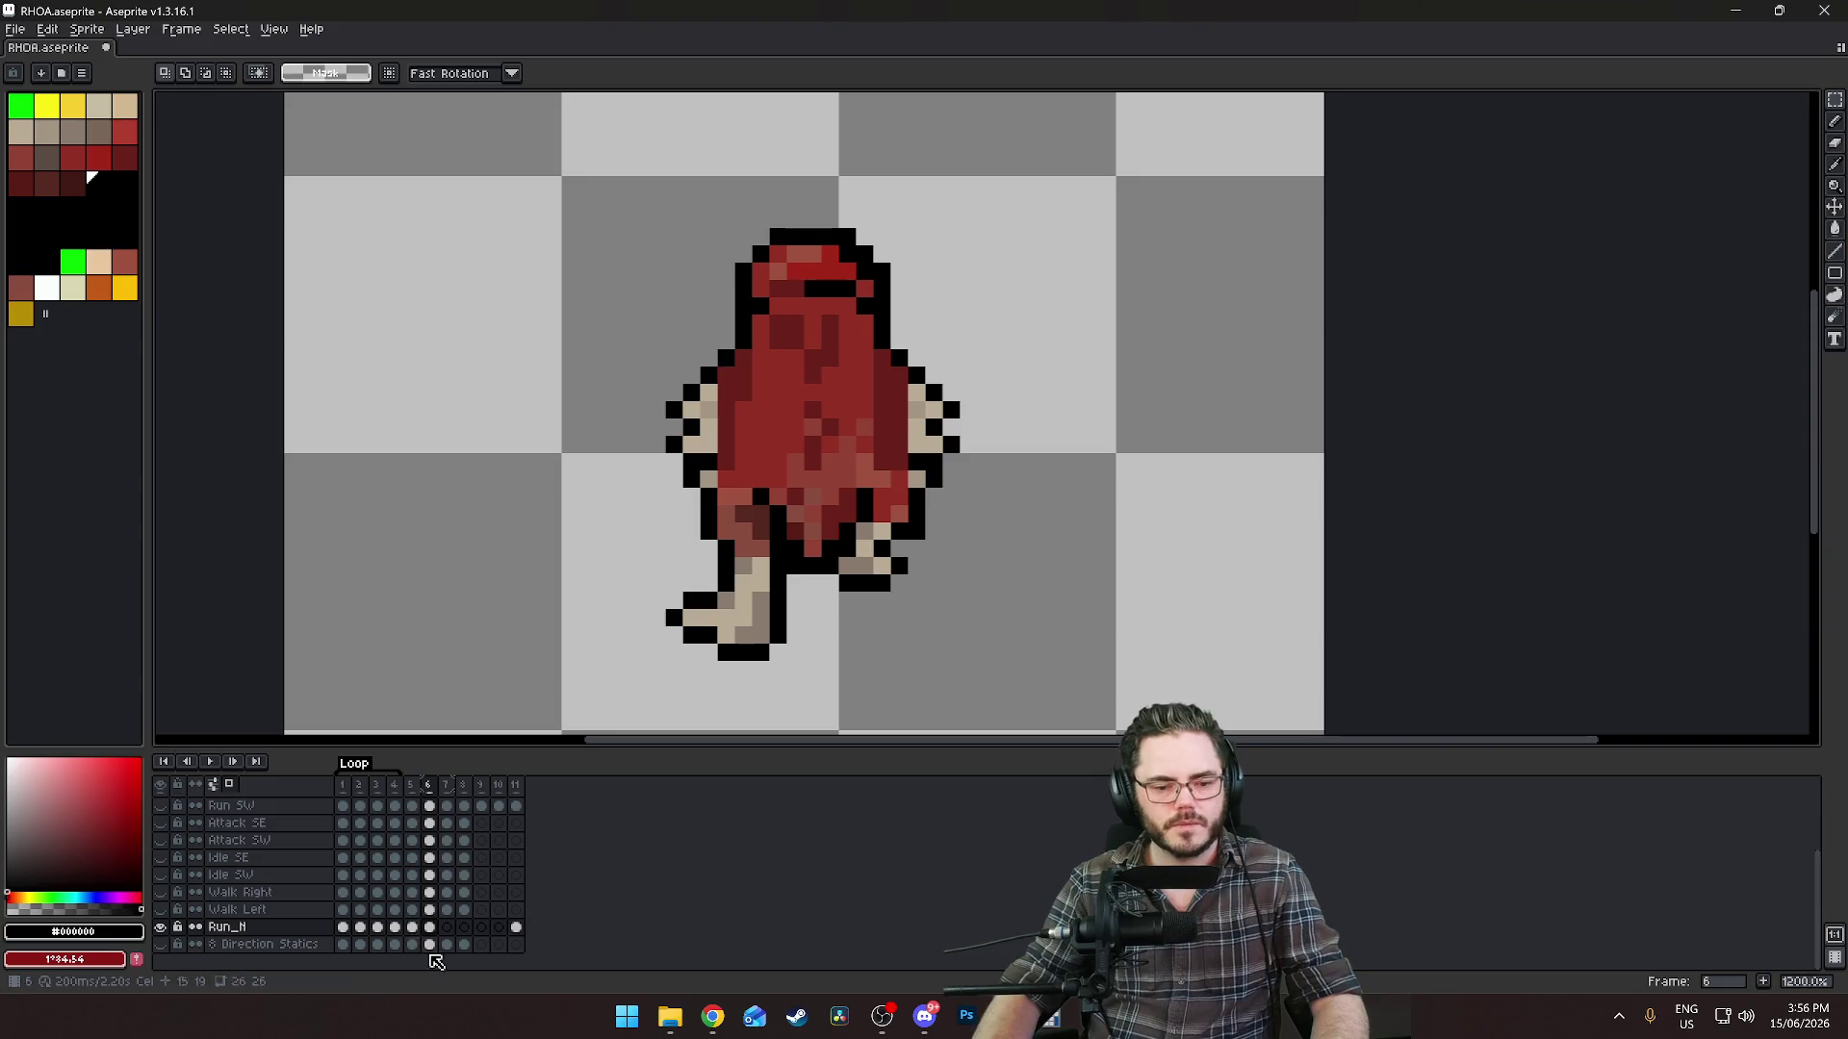
{"action": "left_click", "coordinate": [449, 930]}
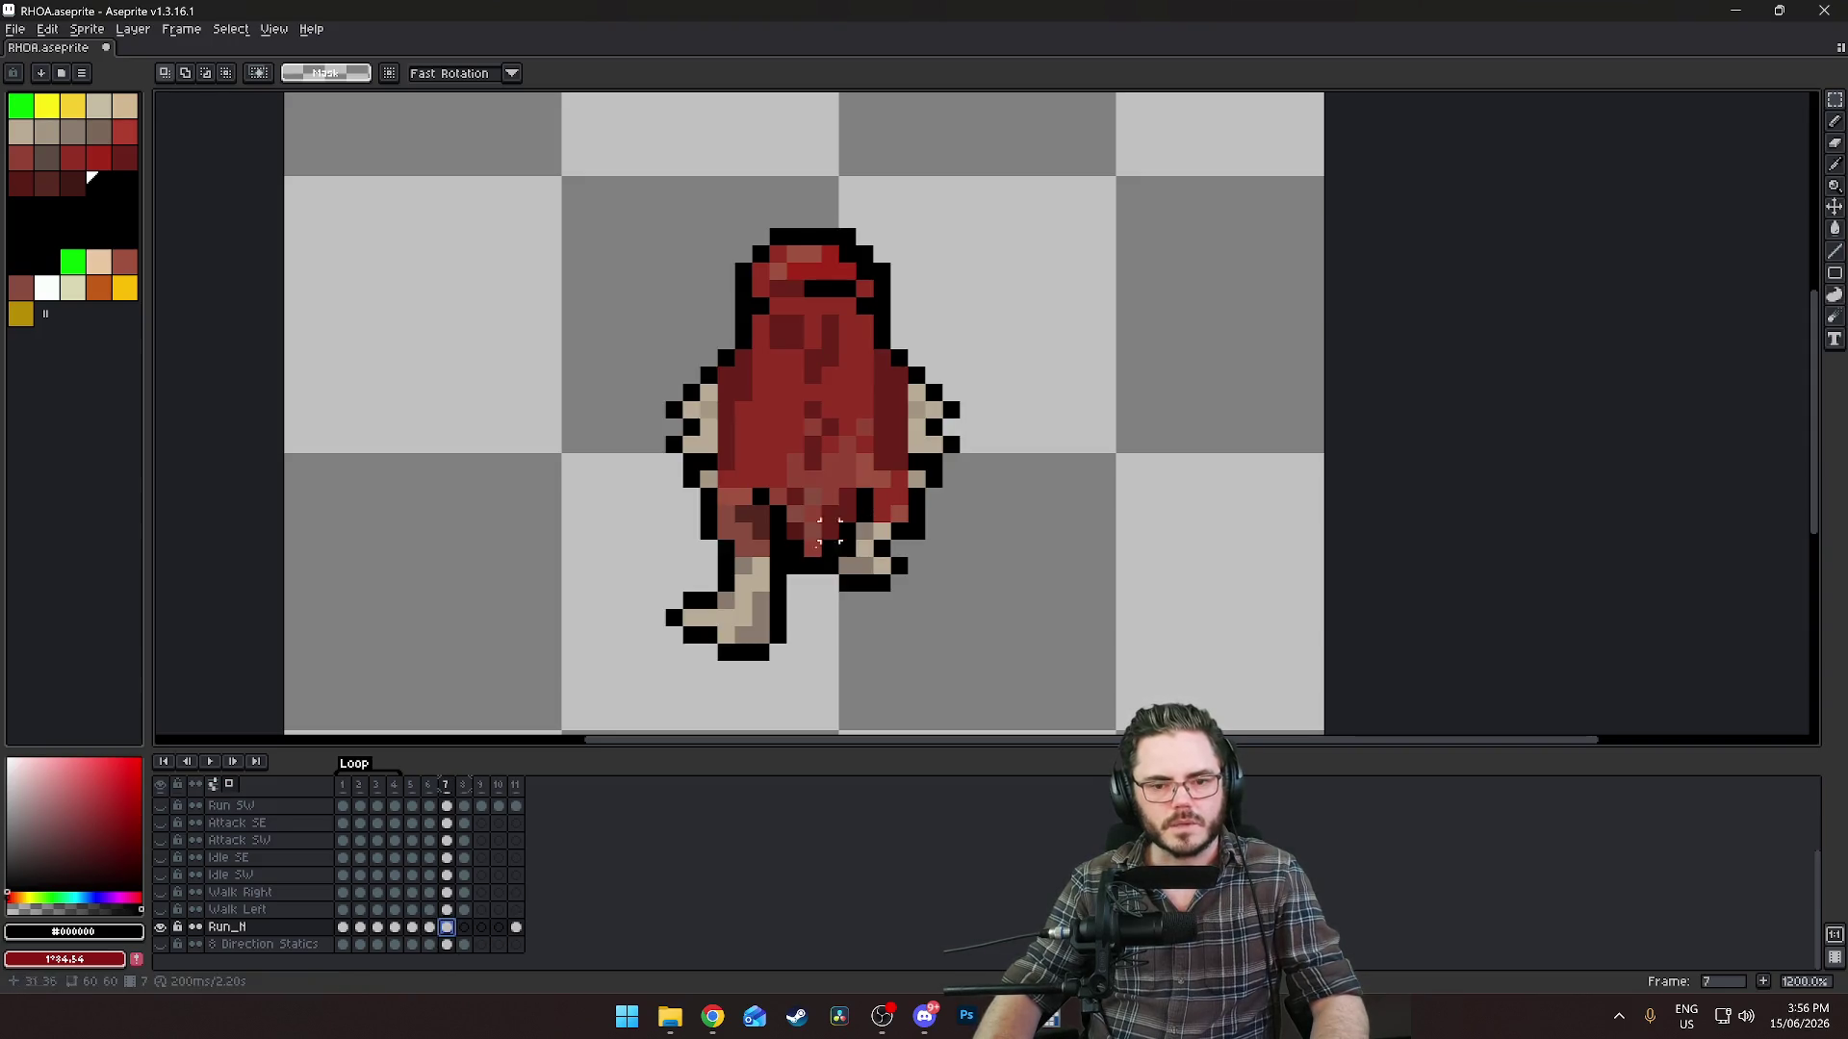
Lift the lower-left foot in frame 7 up one pixel.
{"action": "left_click_drag", "start_coordinate": [645, 570], "coordinate": [807, 682]}
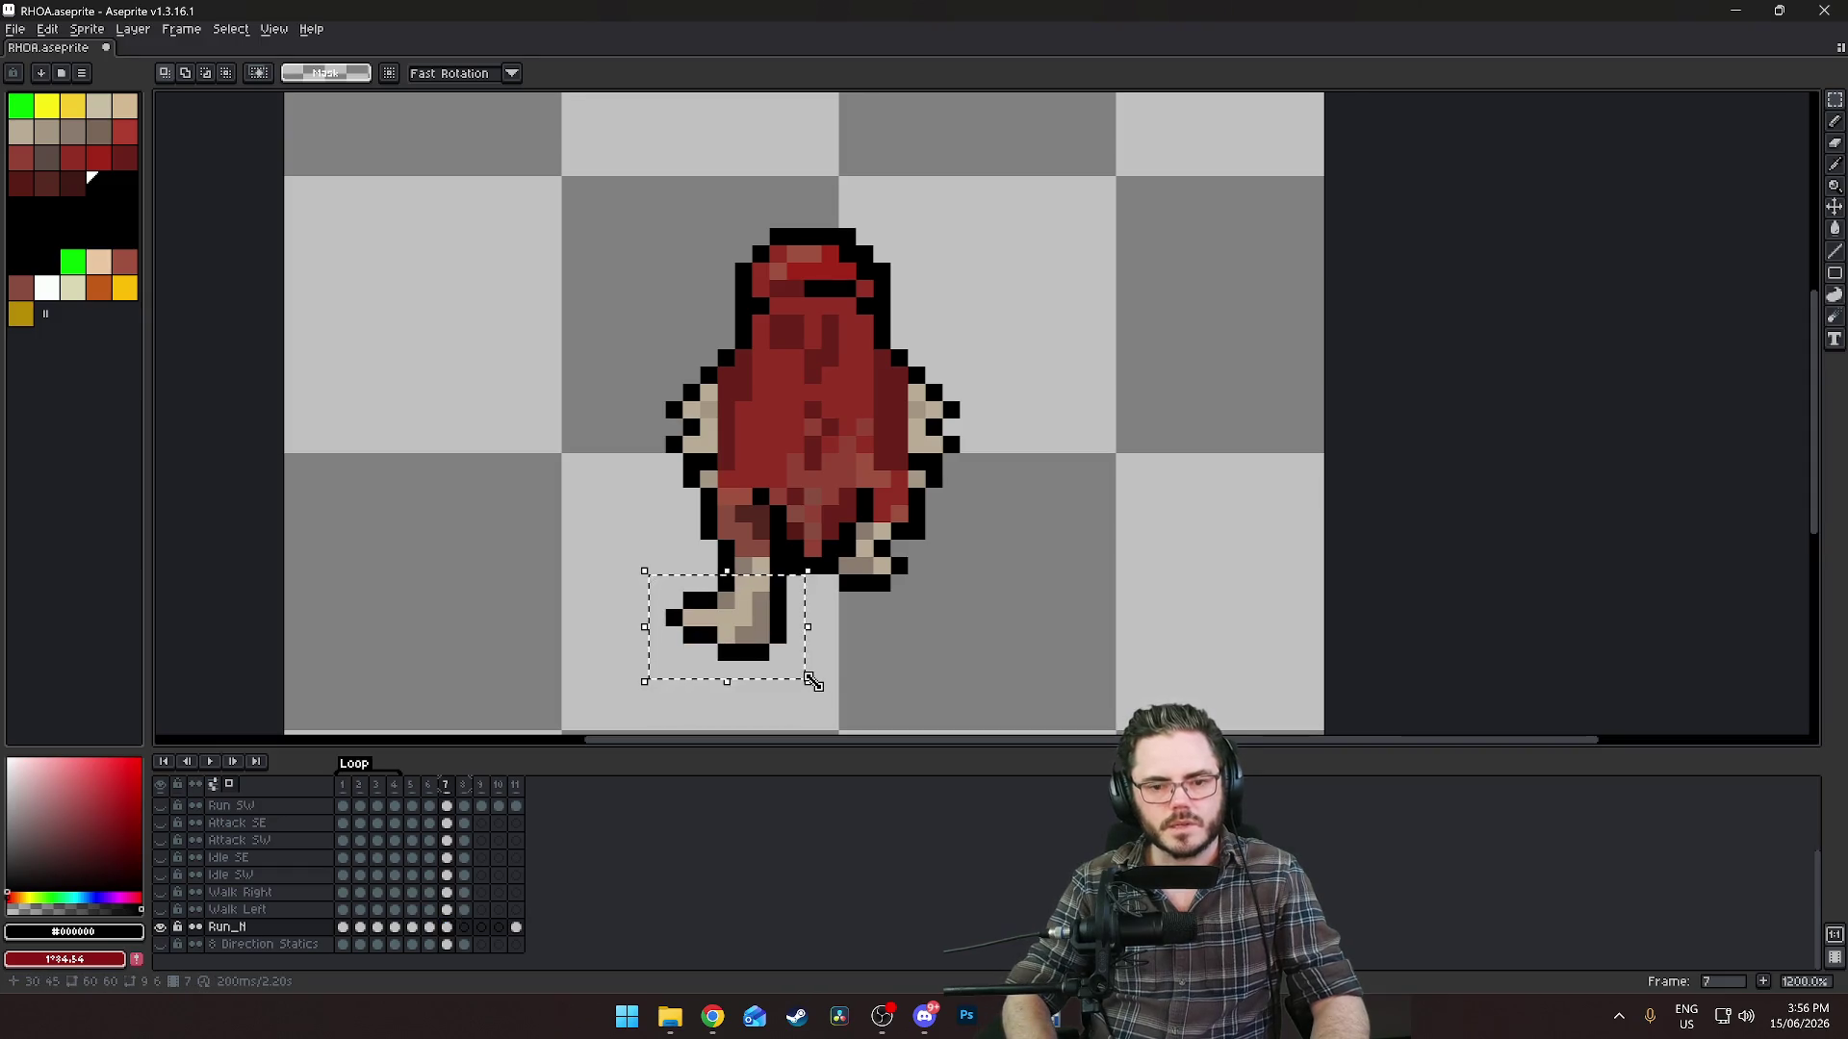
{"action": "key", "text": "Up"}
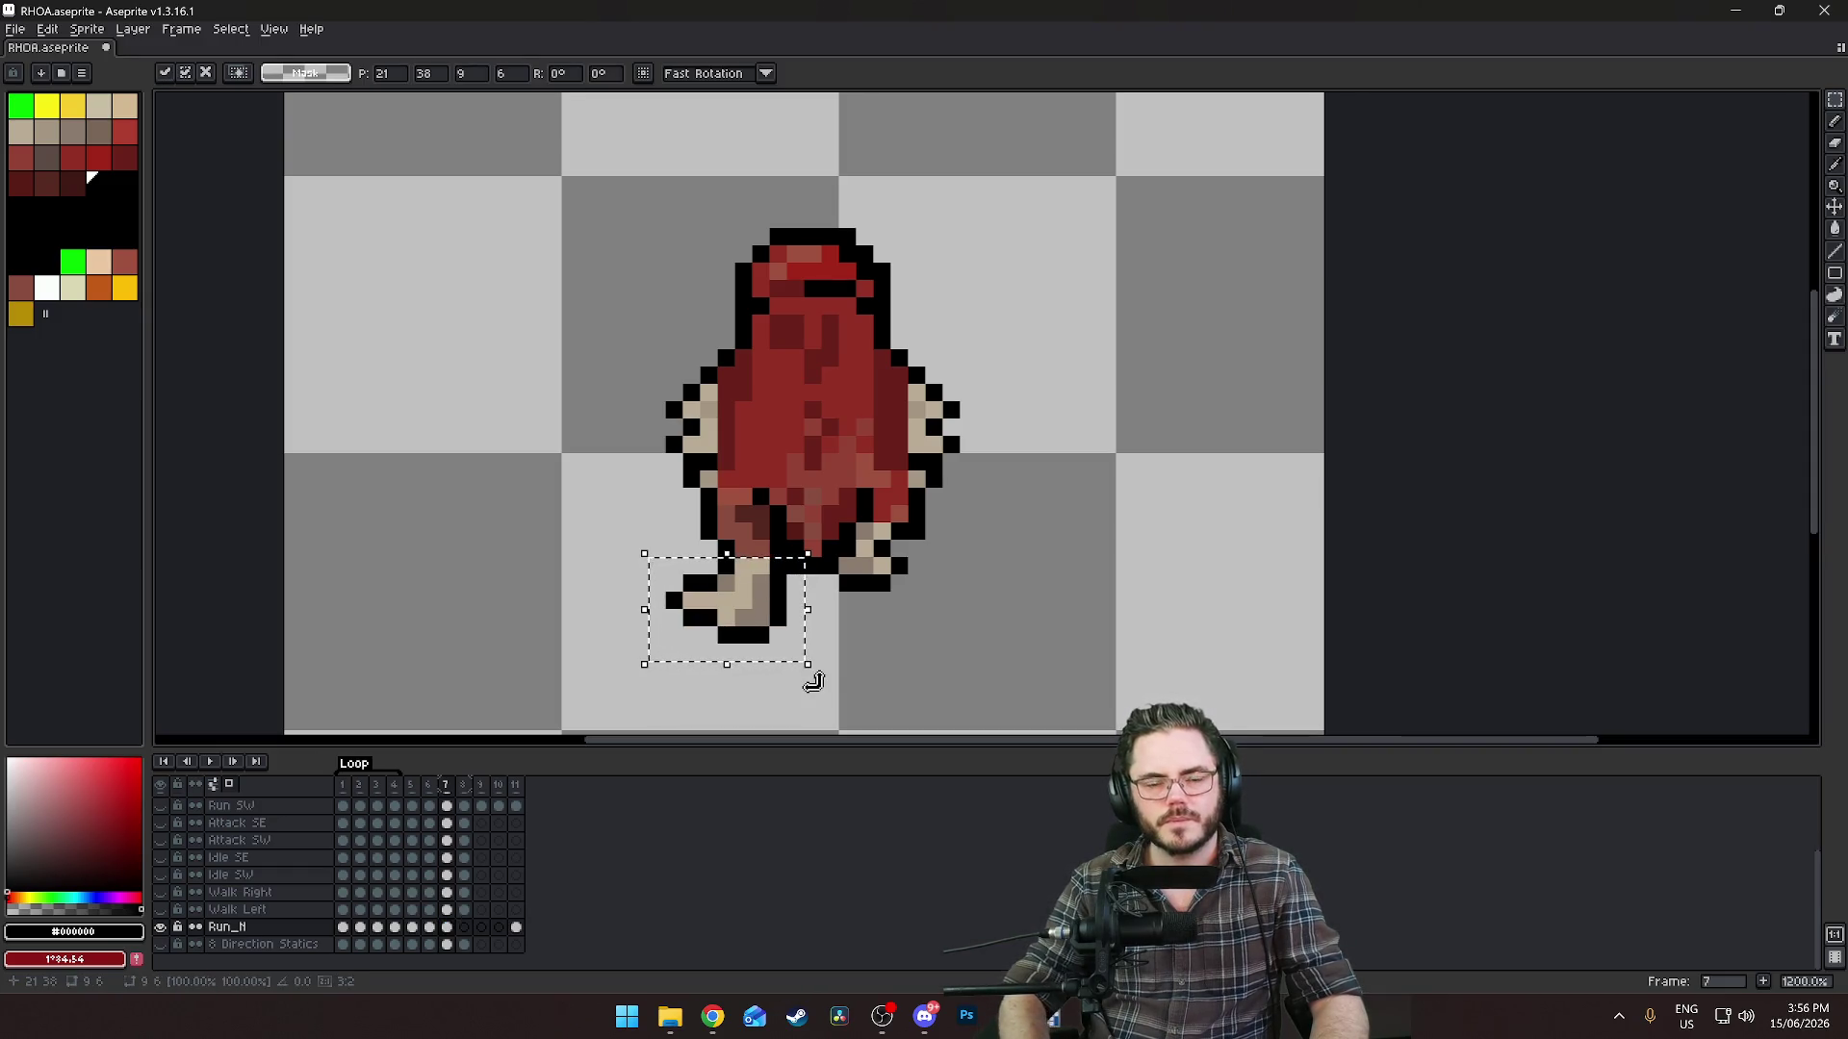
{"action": "key", "text": "ctrl+d"}
{"action": "left_click_drag", "start_coordinate": [1003, 497], "coordinate": [1030, 535]}
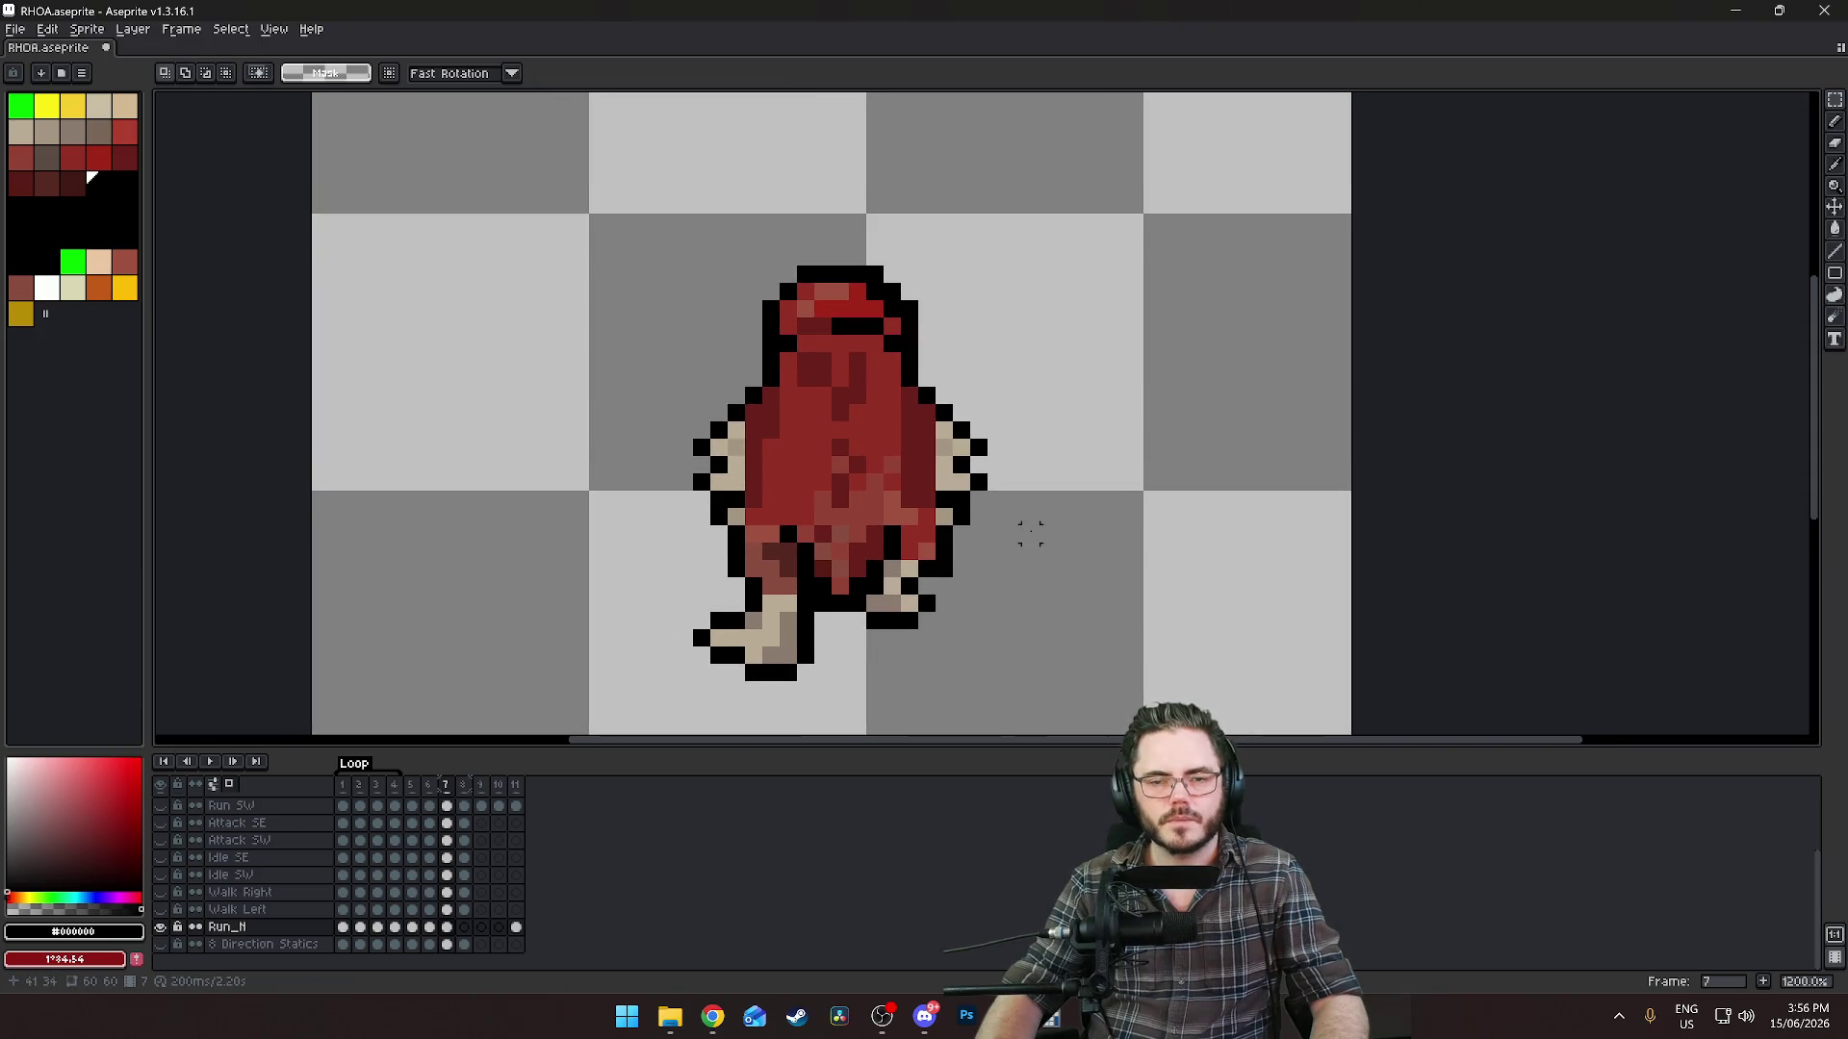
Raise the hood one pixel, undoing a black row drawn in the gap.
{"action": "mouse_move", "coordinate": [723, 228]}
{"action": "left_mouse_down"}
{"action": "mouse_move", "coordinate": [956, 319]}
{"action": "mouse_move", "coordinate": [956, 301]}
{"action": "left_mouse_up"}
{"action": "key", "text": "ctrl+d"}
{"action": "scroll", "coordinate": [801, 279], "scroll_direction": "up", "scroll_amount": 3}
{"action": "mouse_move", "coordinate": [752, 343]}
{"action": "left_mouse_down"}
{"action": "mouse_move", "coordinate": [1045, 364]}
{"action": "mouse_move", "coordinate": [729, 344]}
{"action": "mouse_move", "coordinate": [750, 346]}
{"action": "left_mouse_up"}
{"action": "key", "text": "m"}
Move the hood's bottom row down one pixel to close the gap under it.
{"action": "key", "text": "Delete"}
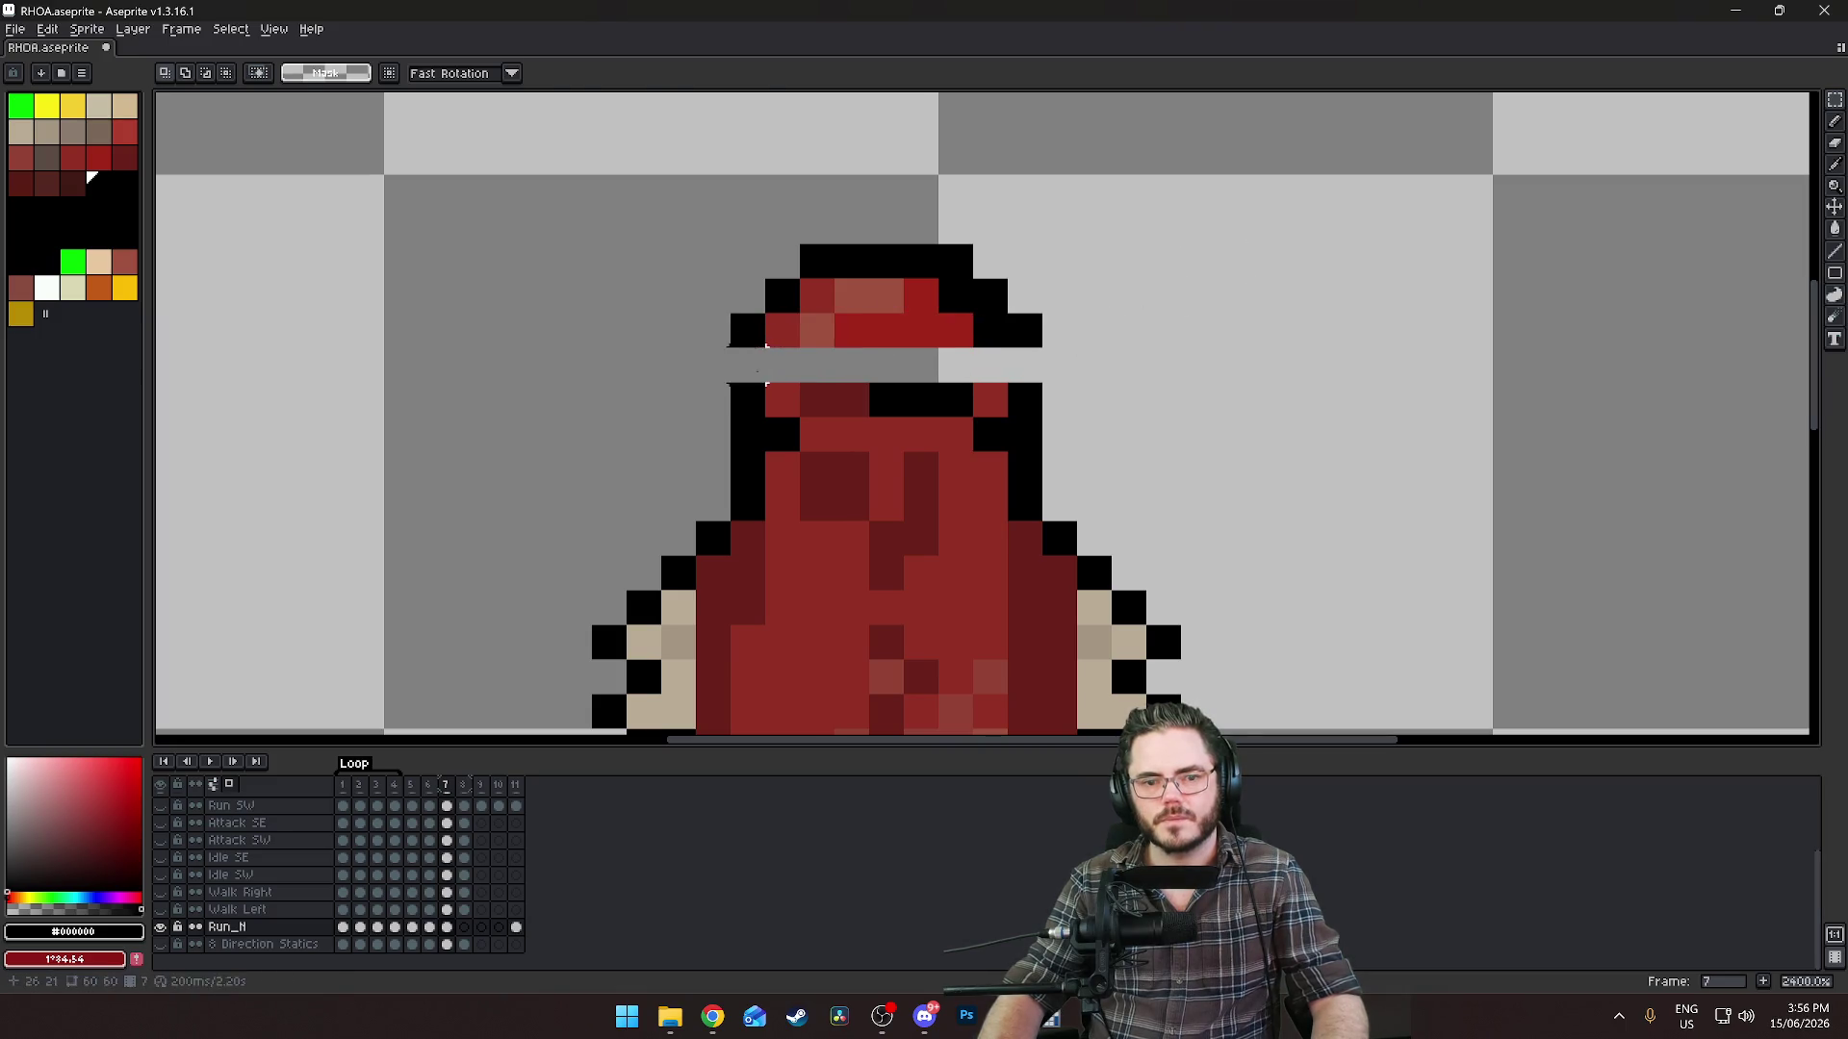
{"action": "key", "text": "Down"}
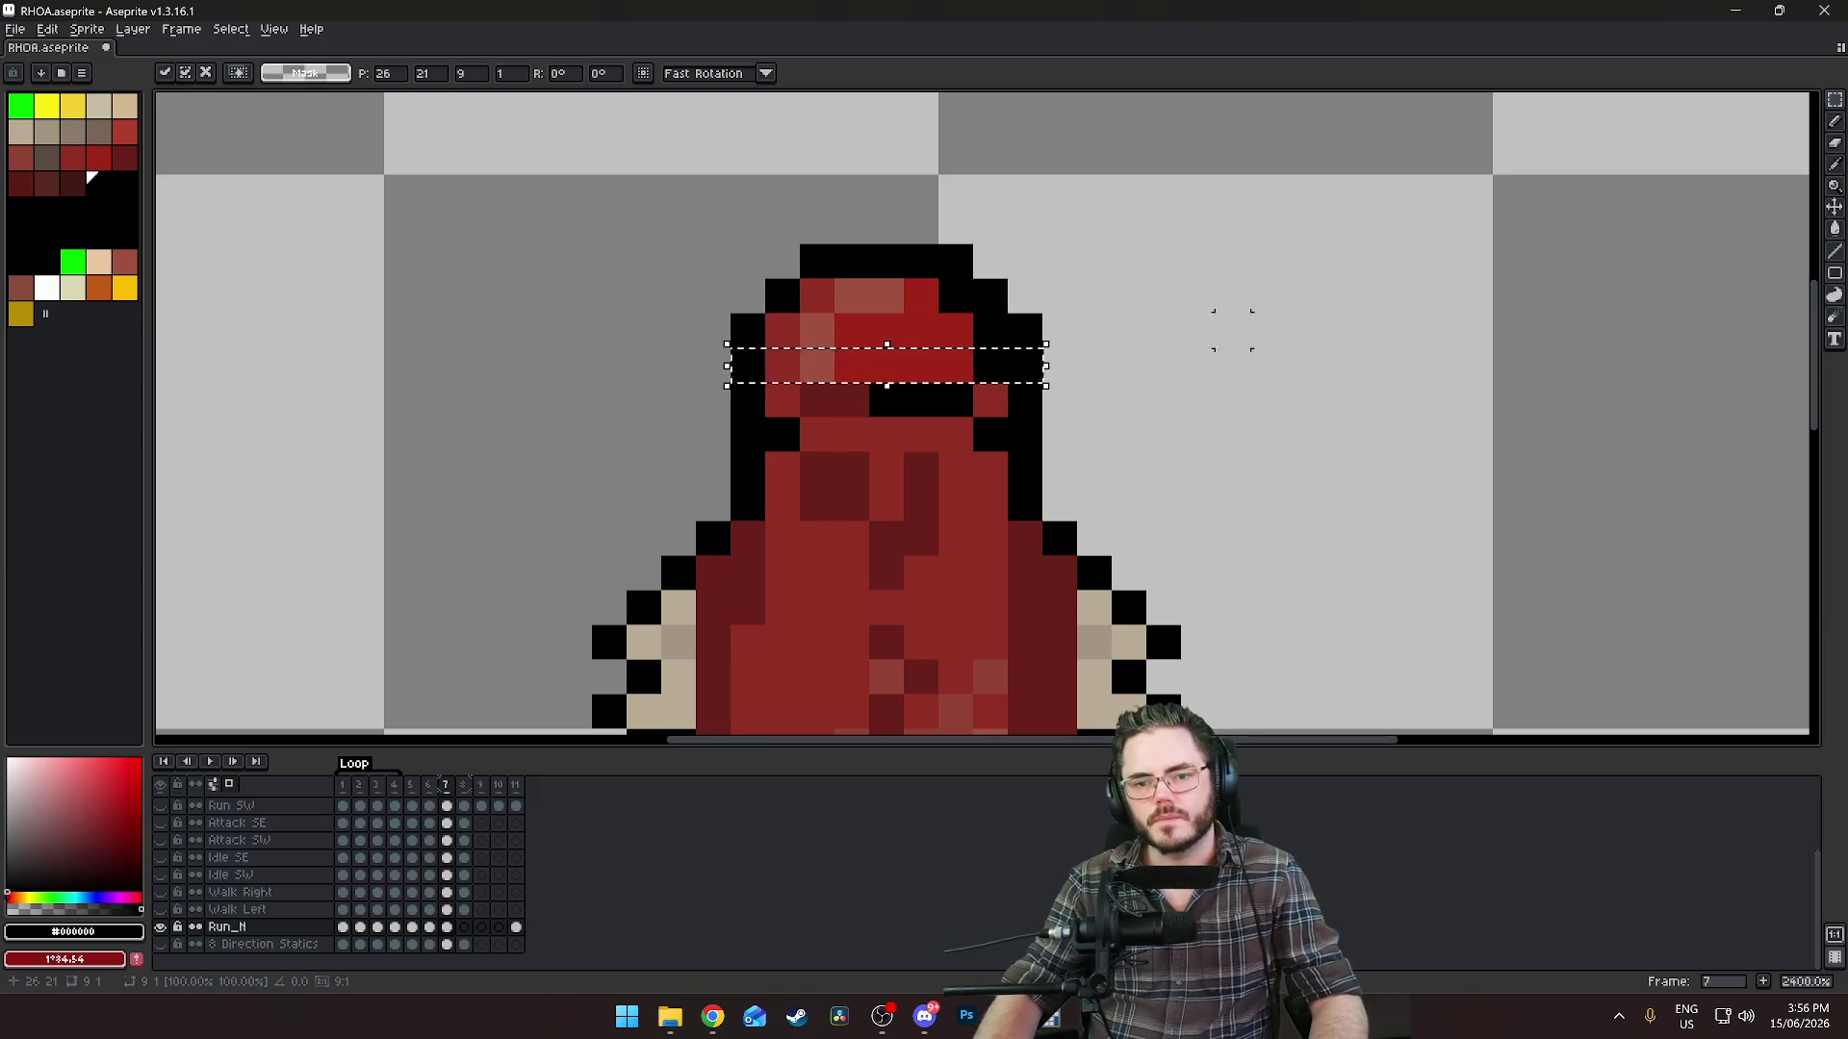
{"action": "key", "text": "Return"}
{"action": "scroll", "coordinate": [905, 496], "scroll_direction": "down", "scroll_amount": 7}
{"action": "scroll", "coordinate": [905, 495], "scroll_direction": "up", "scroll_amount": 2}
{"action": "scroll", "coordinate": [905, 496], "scroll_direction": "right", "scroll_amount": 2}
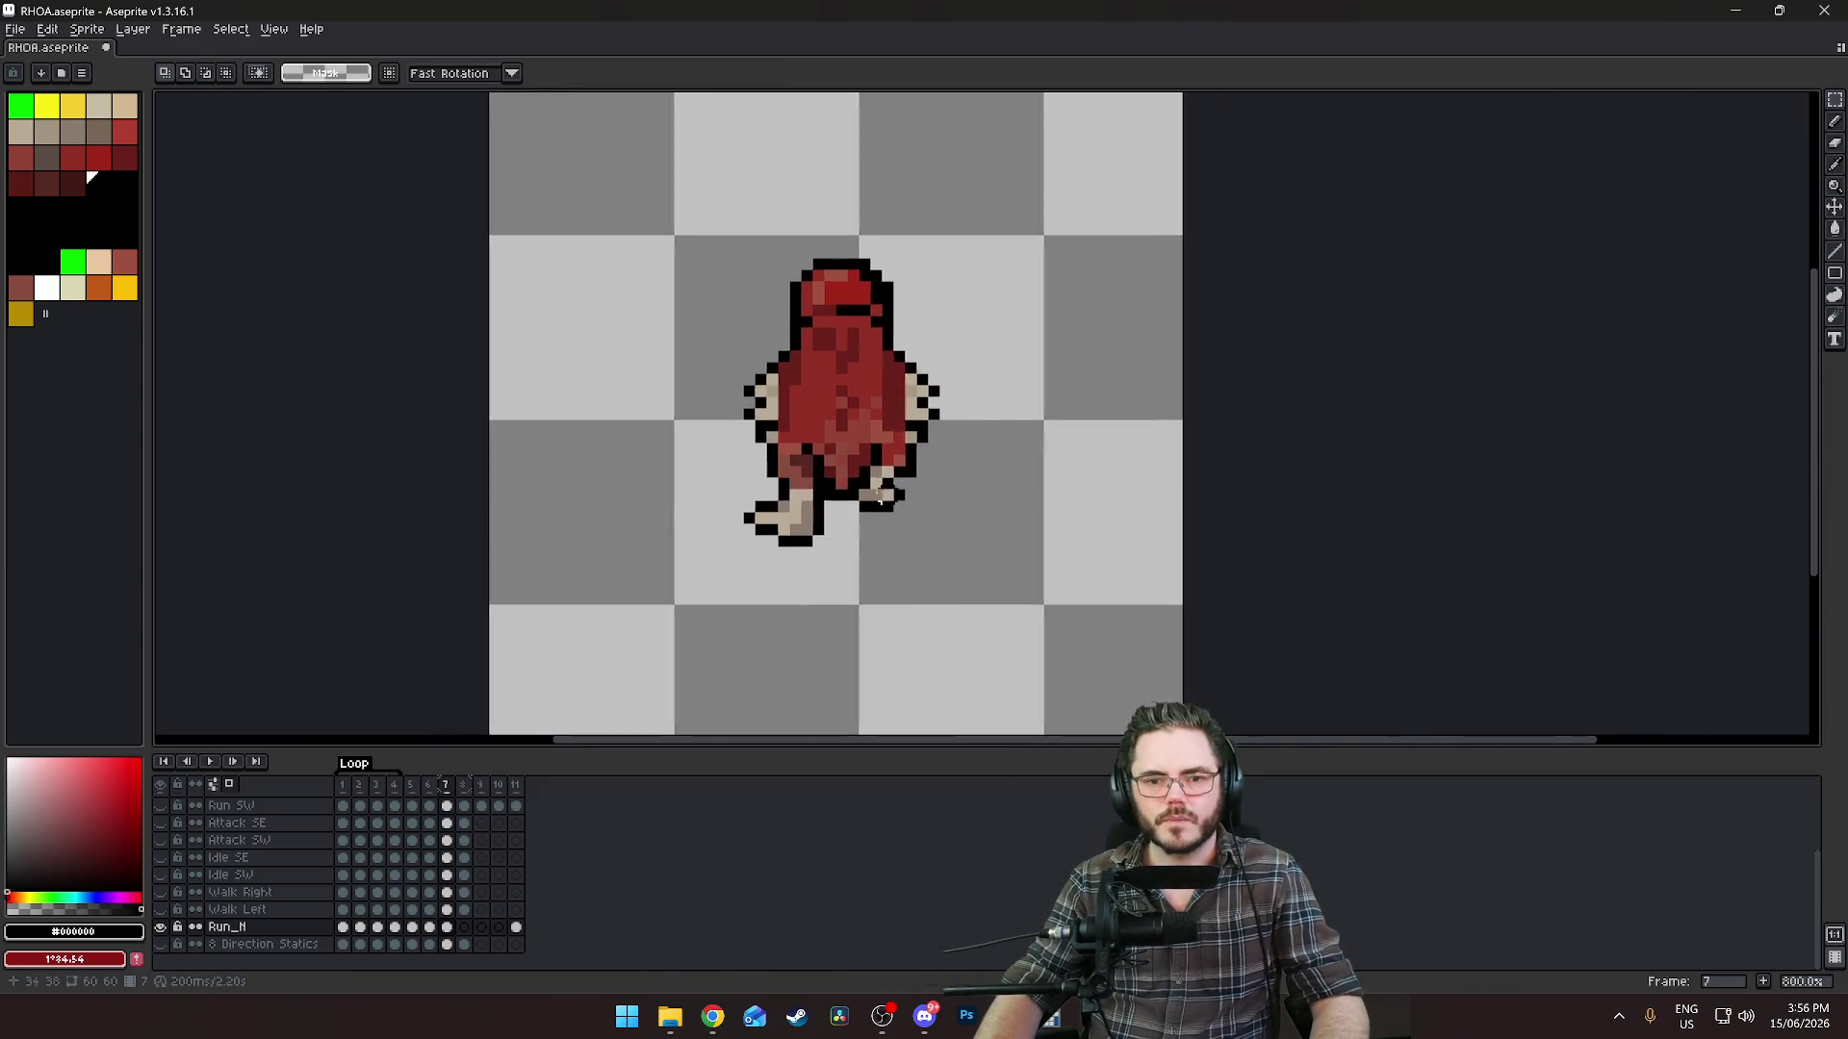
{"action": "scroll", "coordinate": [956, 474], "scroll_direction": "up", "scroll_amount": 2}
{"action": "scroll", "coordinate": [969, 463], "scroll_direction": "down", "scroll_amount": 3}
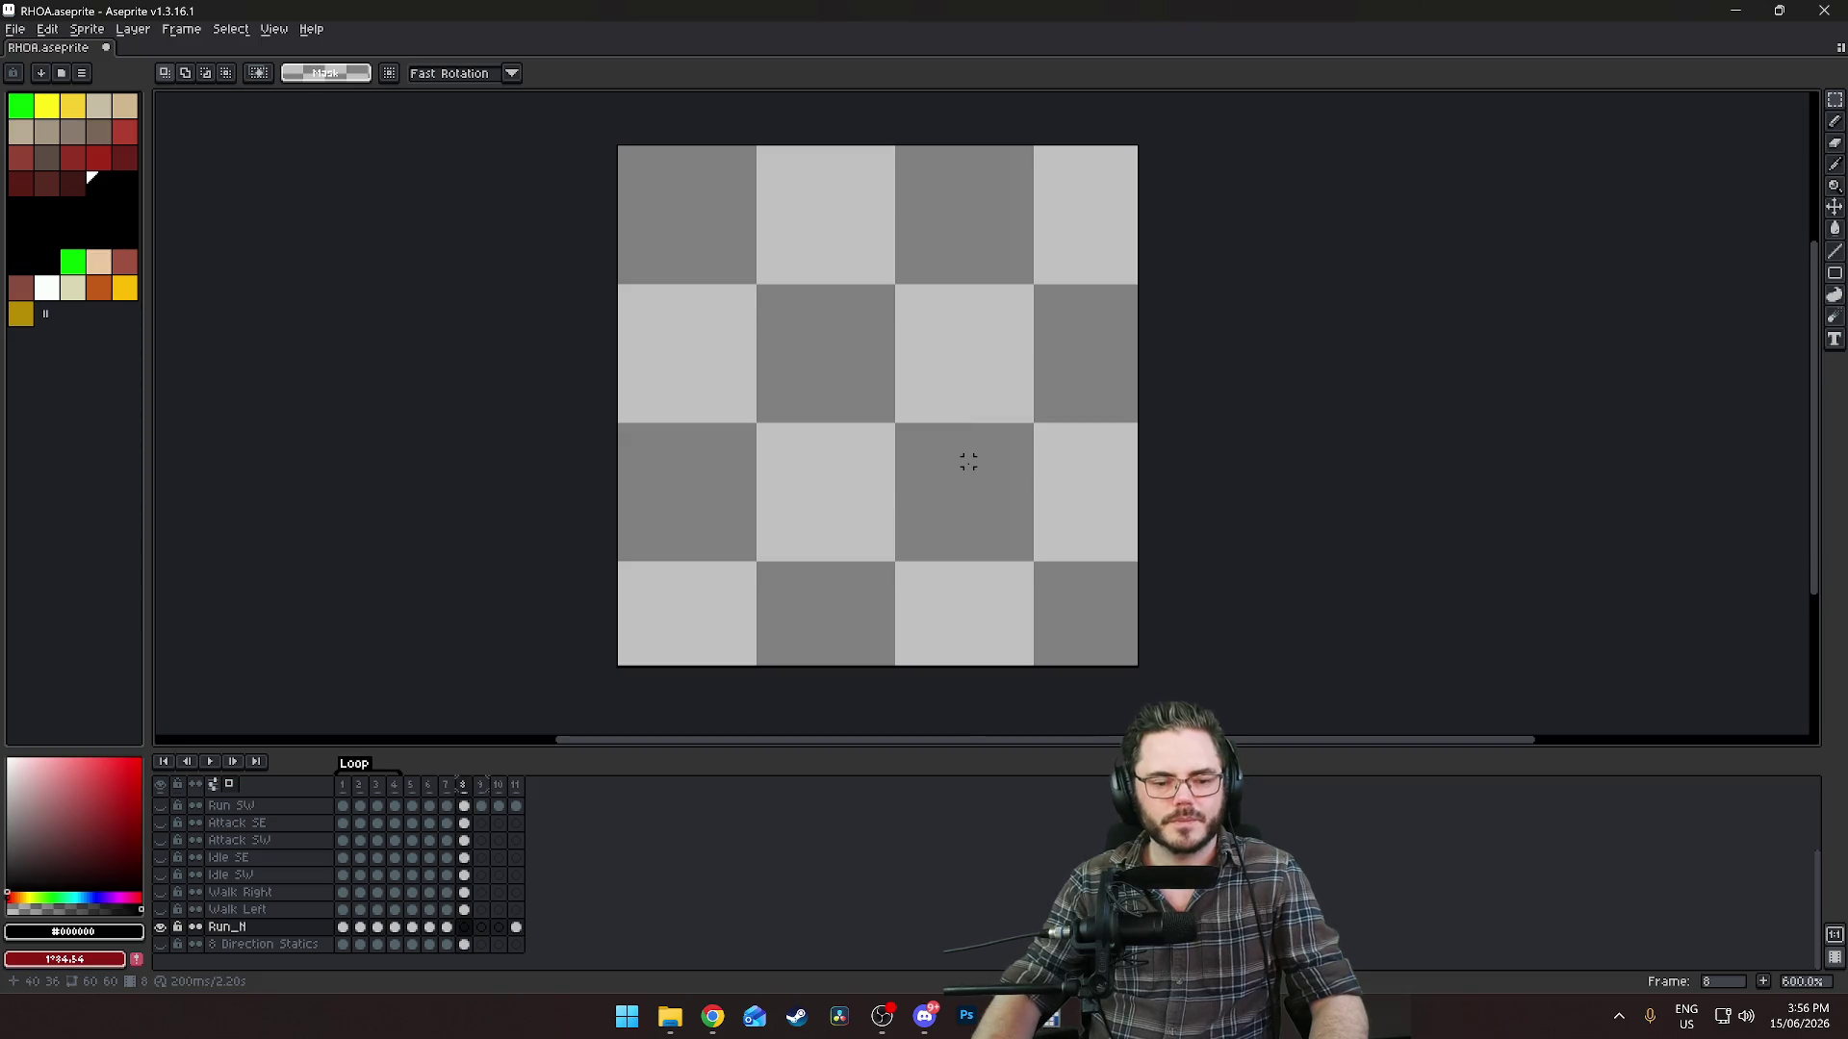
Show the whole sprite and compare frame 7 with the previous frame.
{"action": "scroll", "coordinate": [752, 617], "scroll_direction": "up", "scroll_amount": 3}
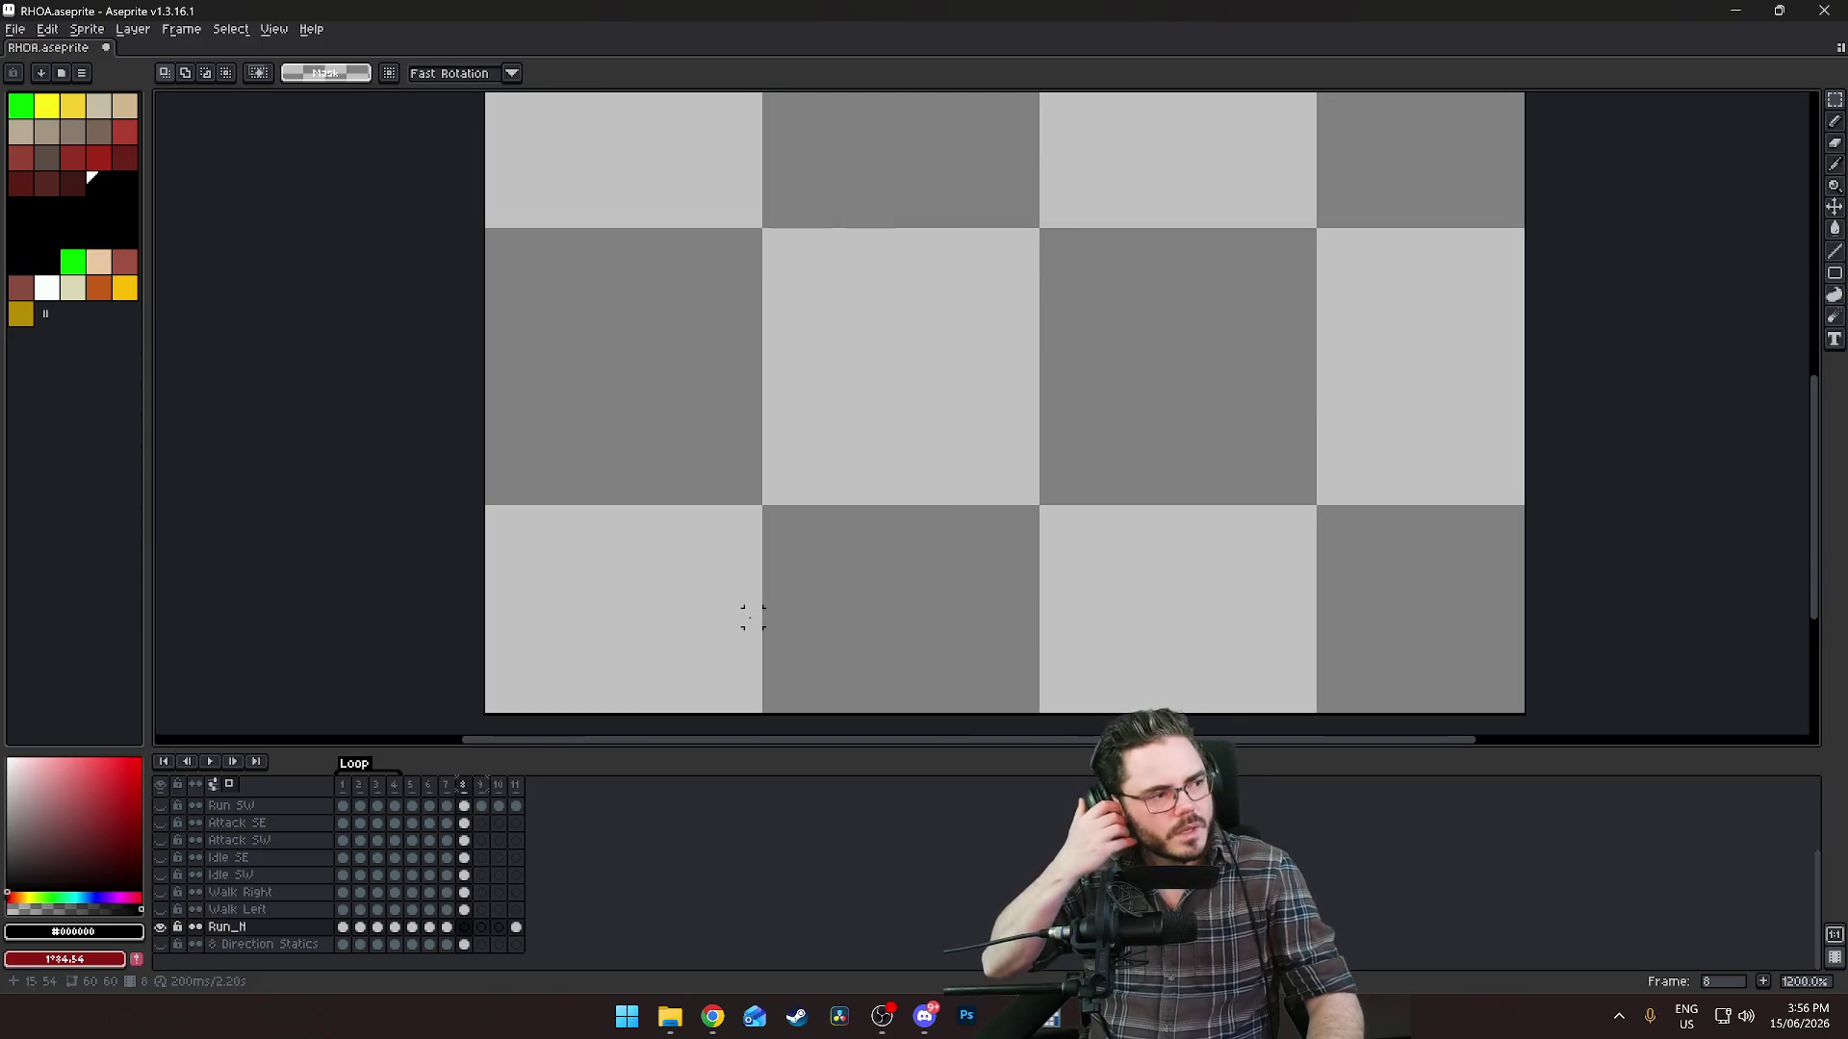
{"action": "key", "text": "Left"}
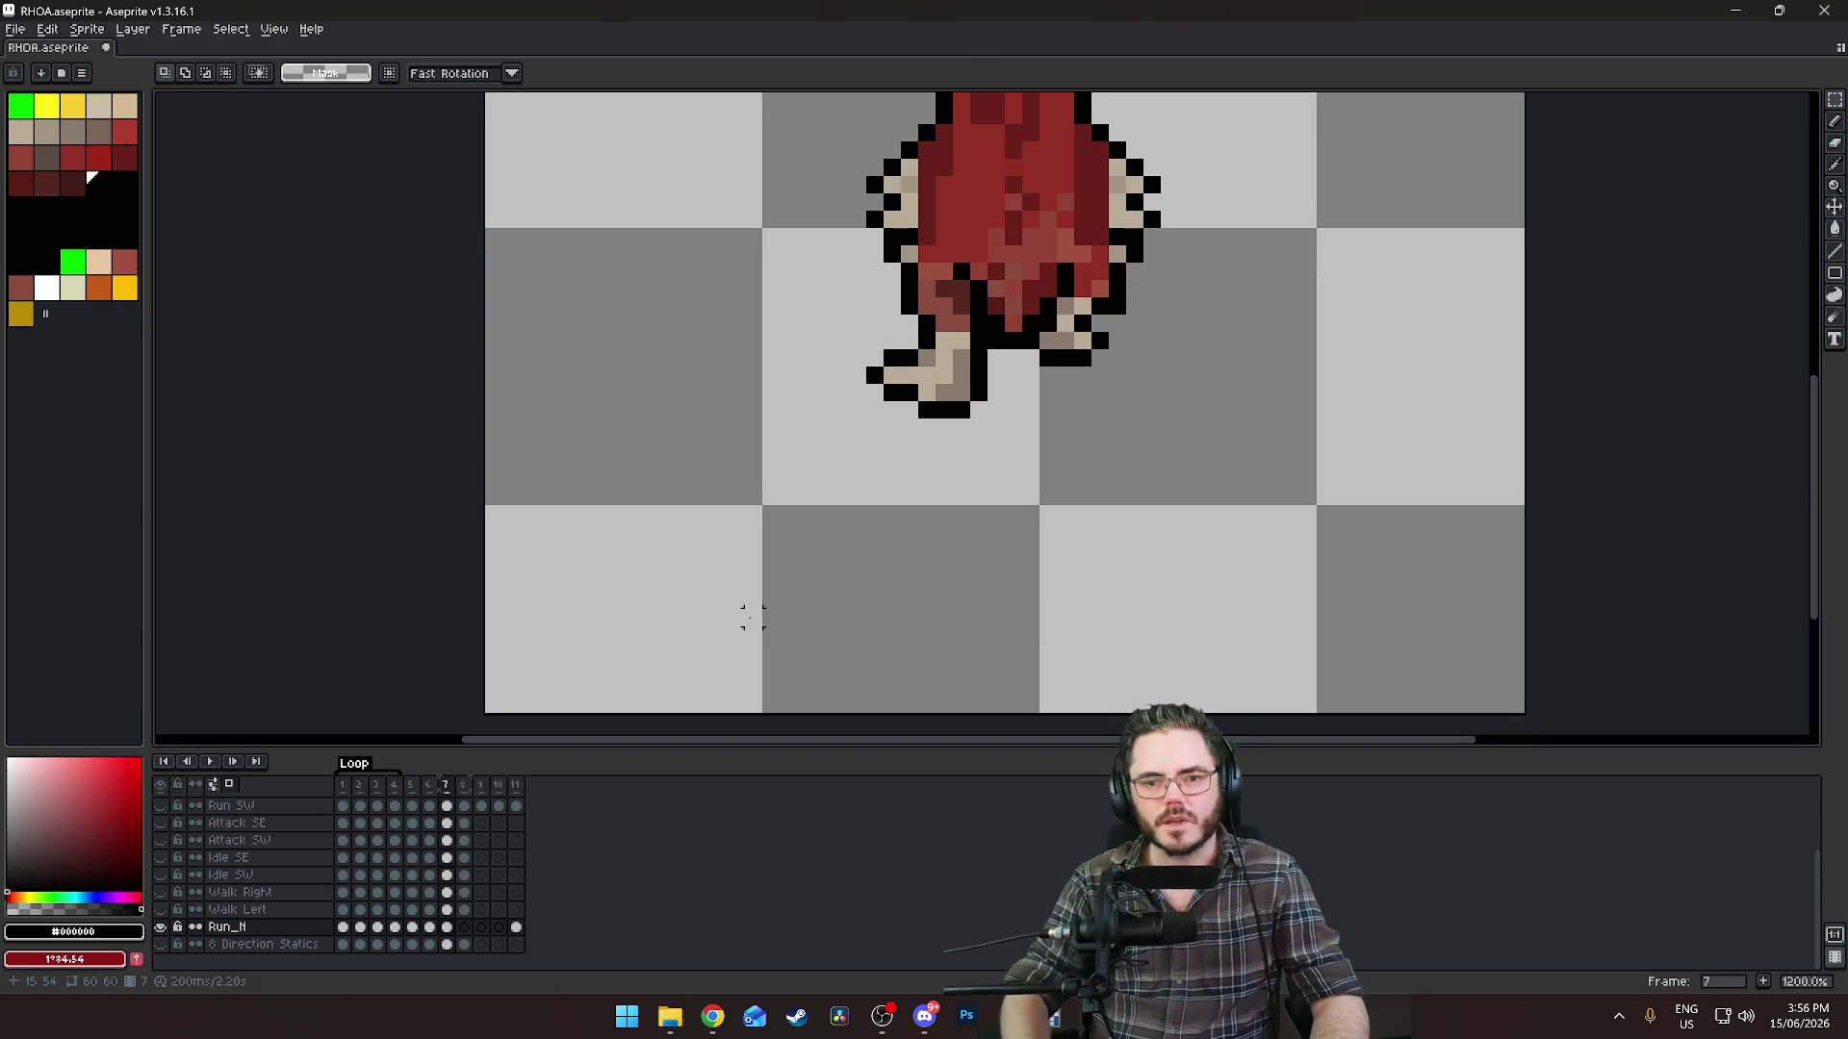
{"action": "mouse_move", "coordinate": [1307, 182]}
{"action": "left_mouse_down"}
{"action": "mouse_move", "coordinate": [1221, 482]}
{"action": "mouse_move", "coordinate": [1155, 557]}
{"action": "left_mouse_up"}
{"action": "key", "text": "Left"}
{"action": "key", "text": "Left"}
{"action": "key", "text": "Left"}
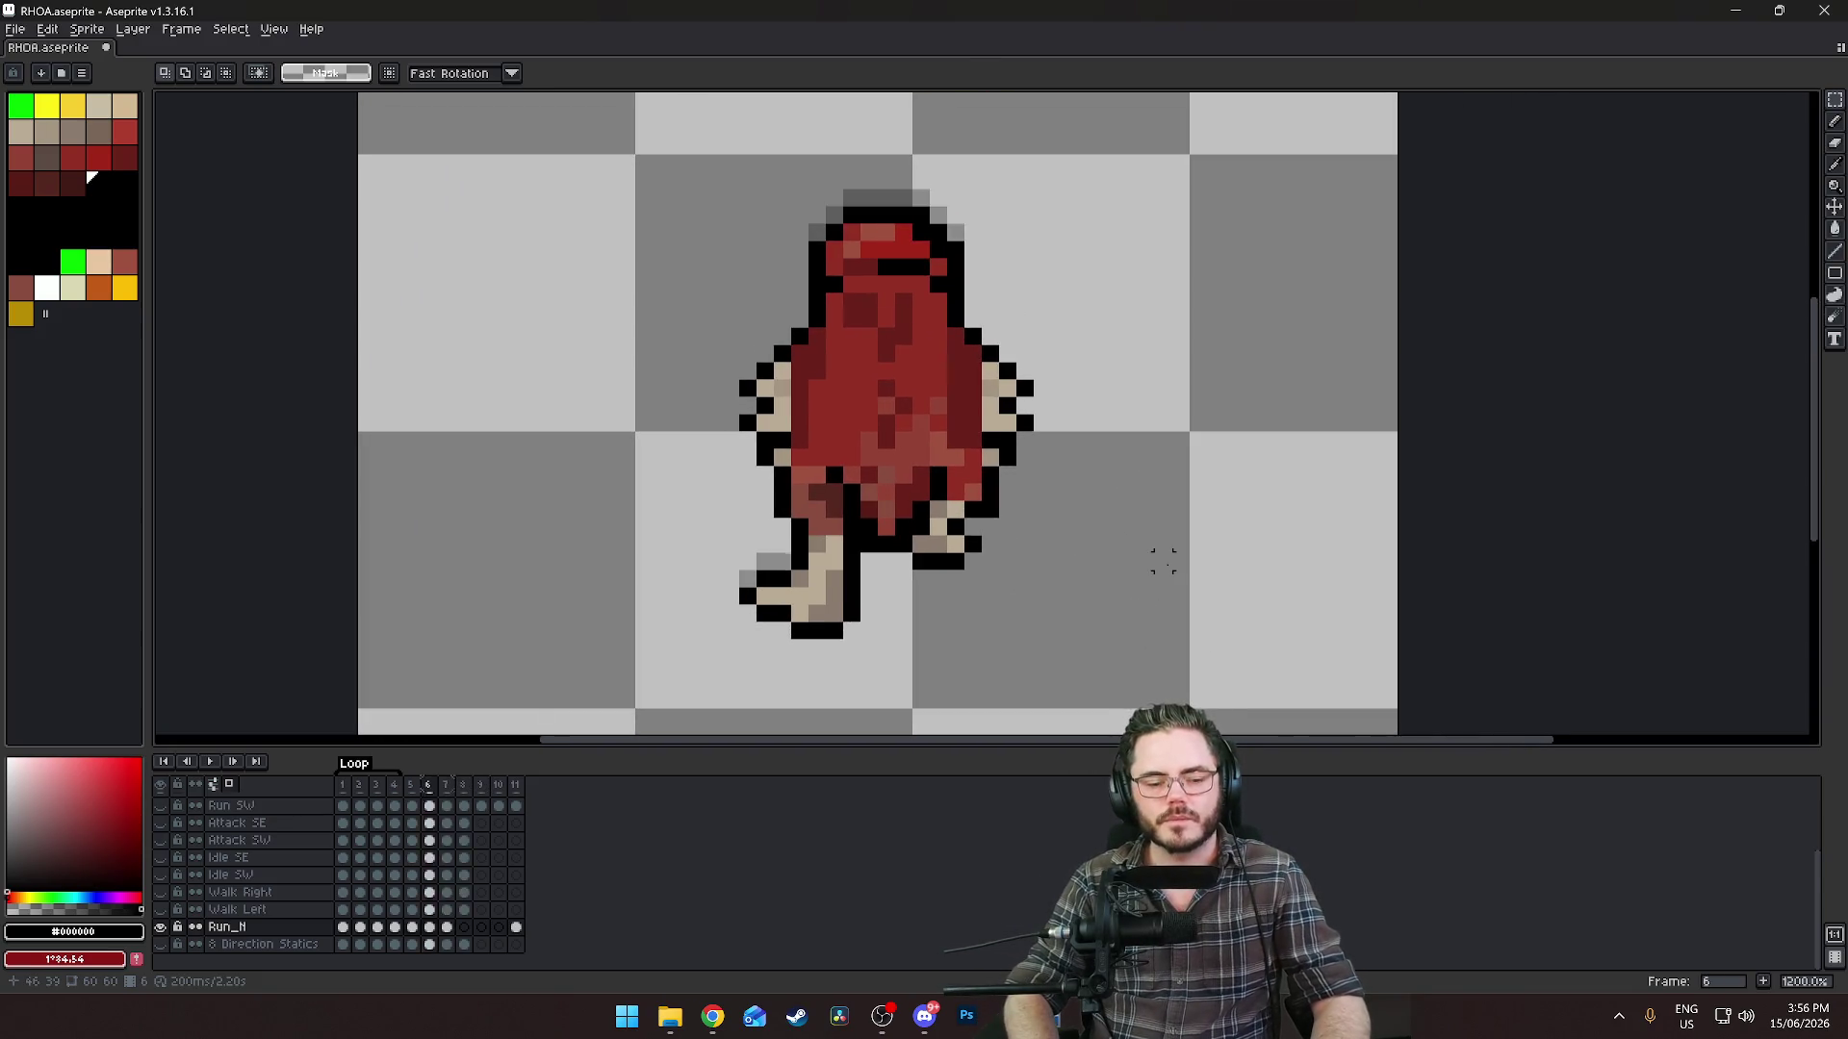
{"action": "key", "text": "Right"}
{"action": "key", "text": "Right"}
{"action": "key", "text": "Right"}
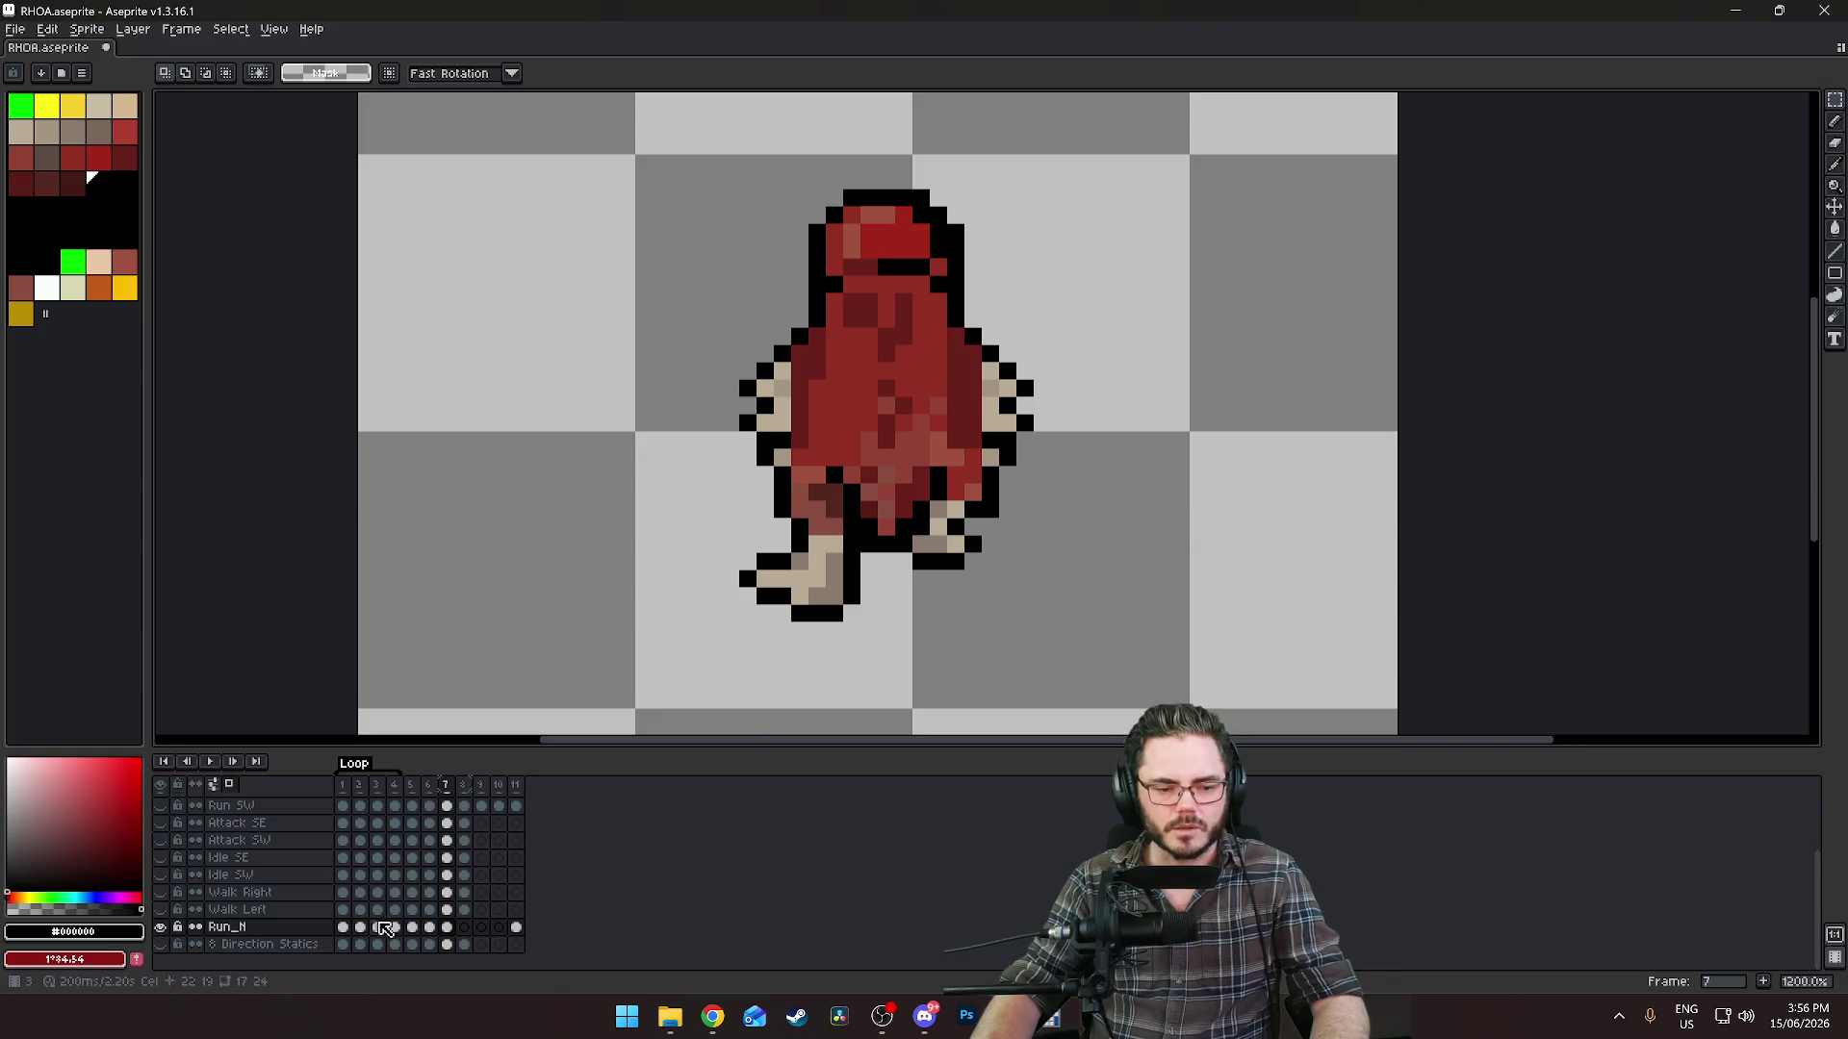
Set the loop section to frames 1–7 and play the run cycle.
{"action": "mouse_move", "coordinate": [342, 926]}
{"action": "left_mouse_down"}
{"action": "mouse_move", "coordinate": [433, 945]}
{"action": "mouse_move", "coordinate": [456, 928]}
{"action": "left_mouse_up"}
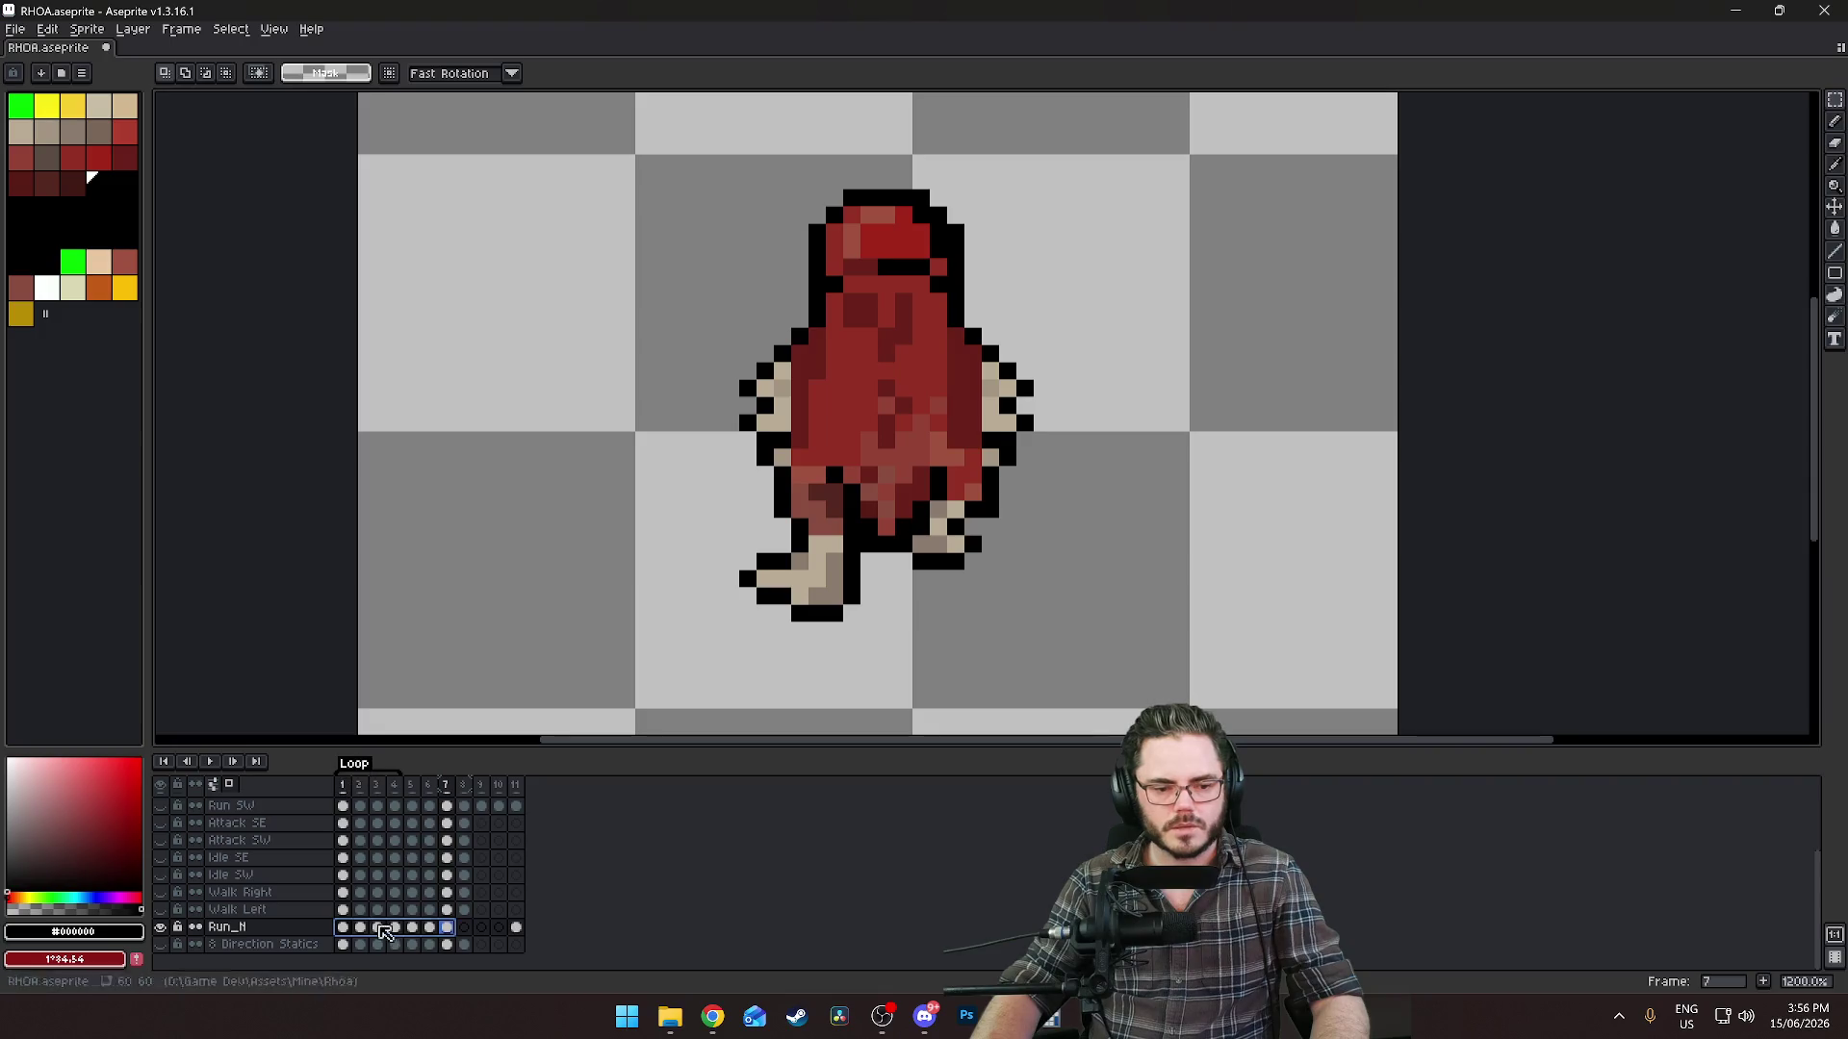
{"action": "left_click", "coordinate": [349, 785]}
{"action": "left_click", "coordinate": [448, 787], "text": "shift"}
{"action": "right_click", "coordinate": [449, 789]}
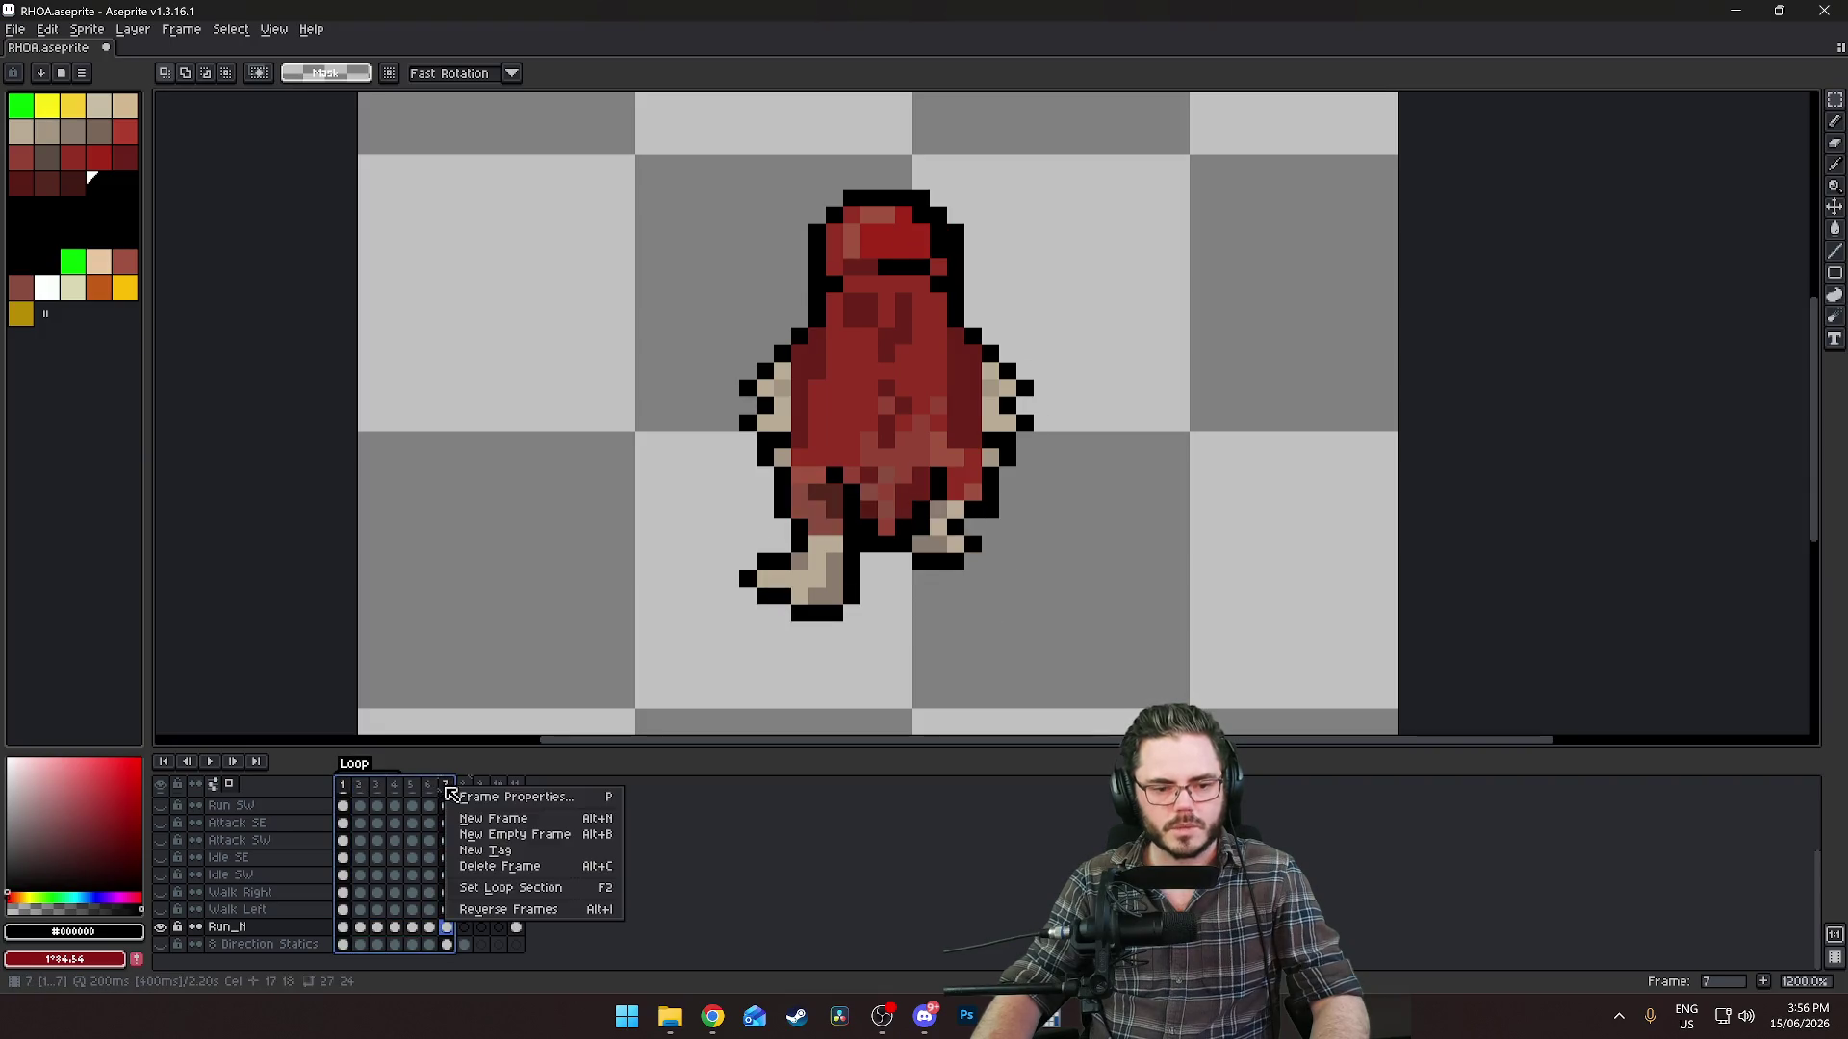
{"action": "left_click", "coordinate": [510, 879]}
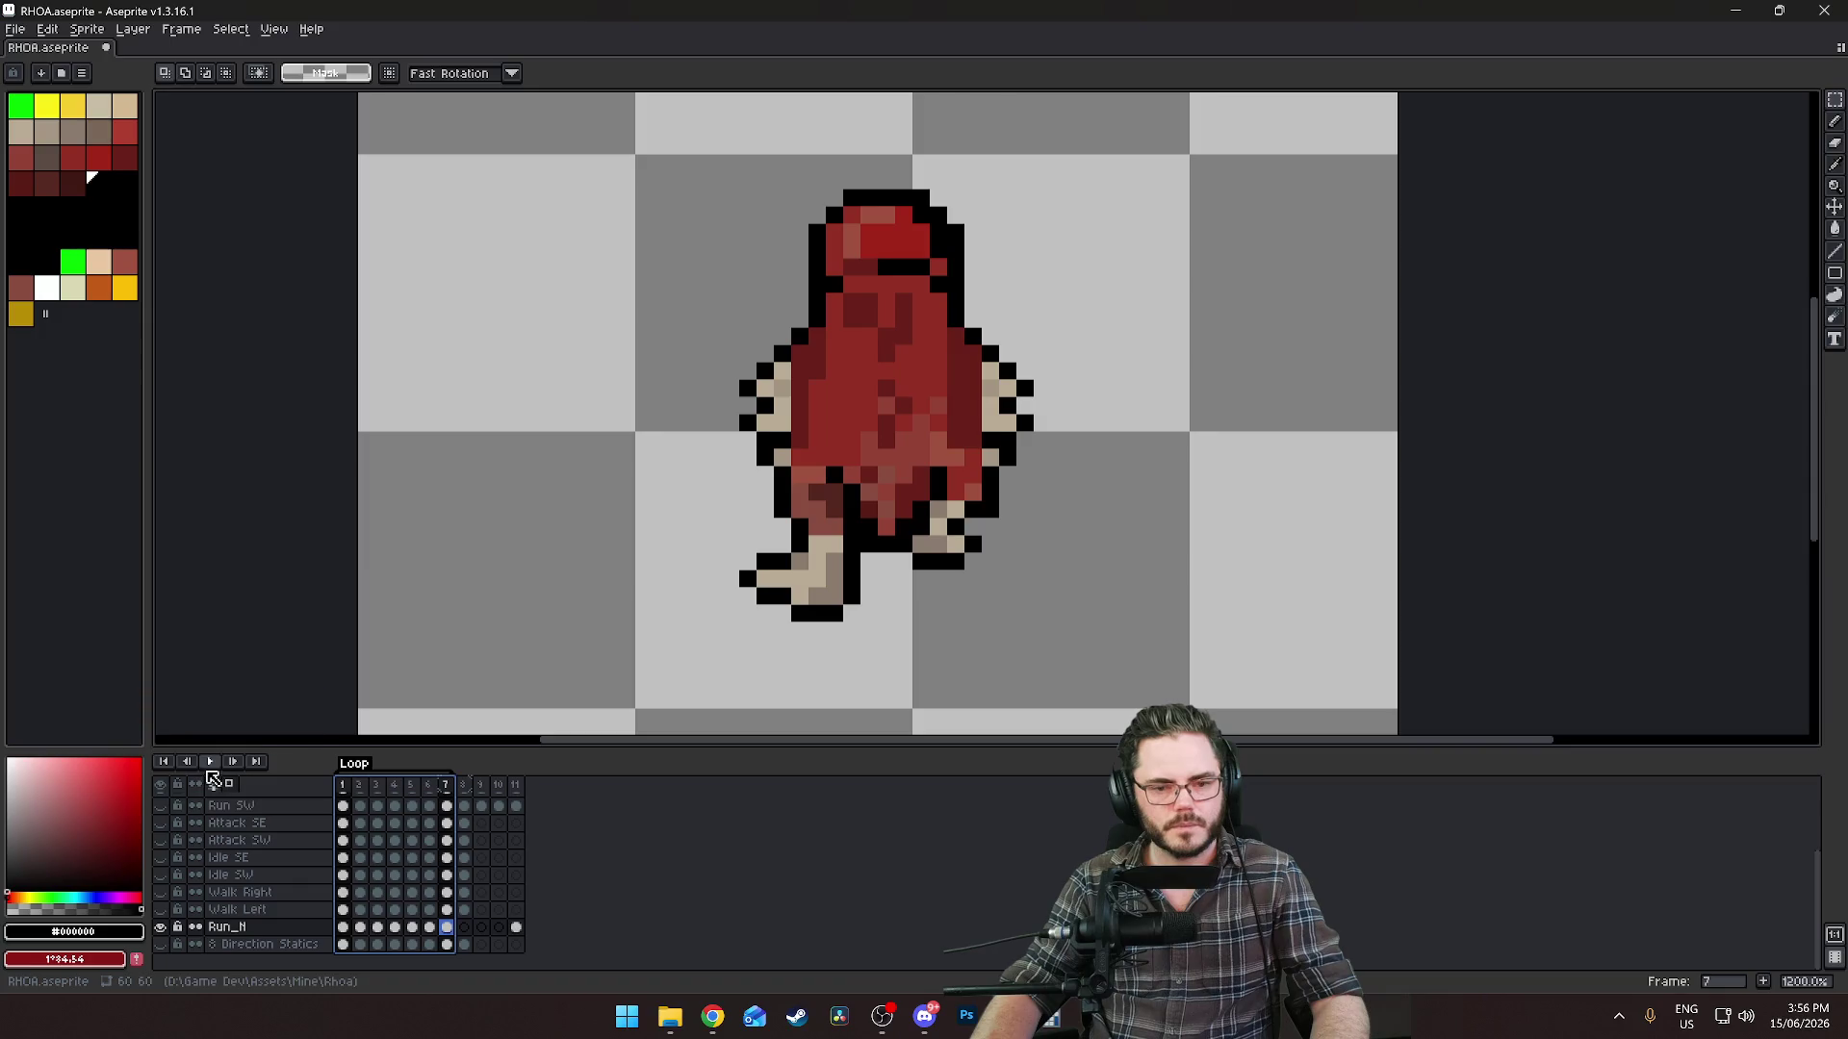
{"action": "left_click", "coordinate": [210, 762]}
{"action": "scroll", "coordinate": [453, 565], "scroll_direction": "down", "scroll_amount": 7}
{"action": "left_click_drag", "start_coordinate": [375, 590], "coordinate": [668, 566]}
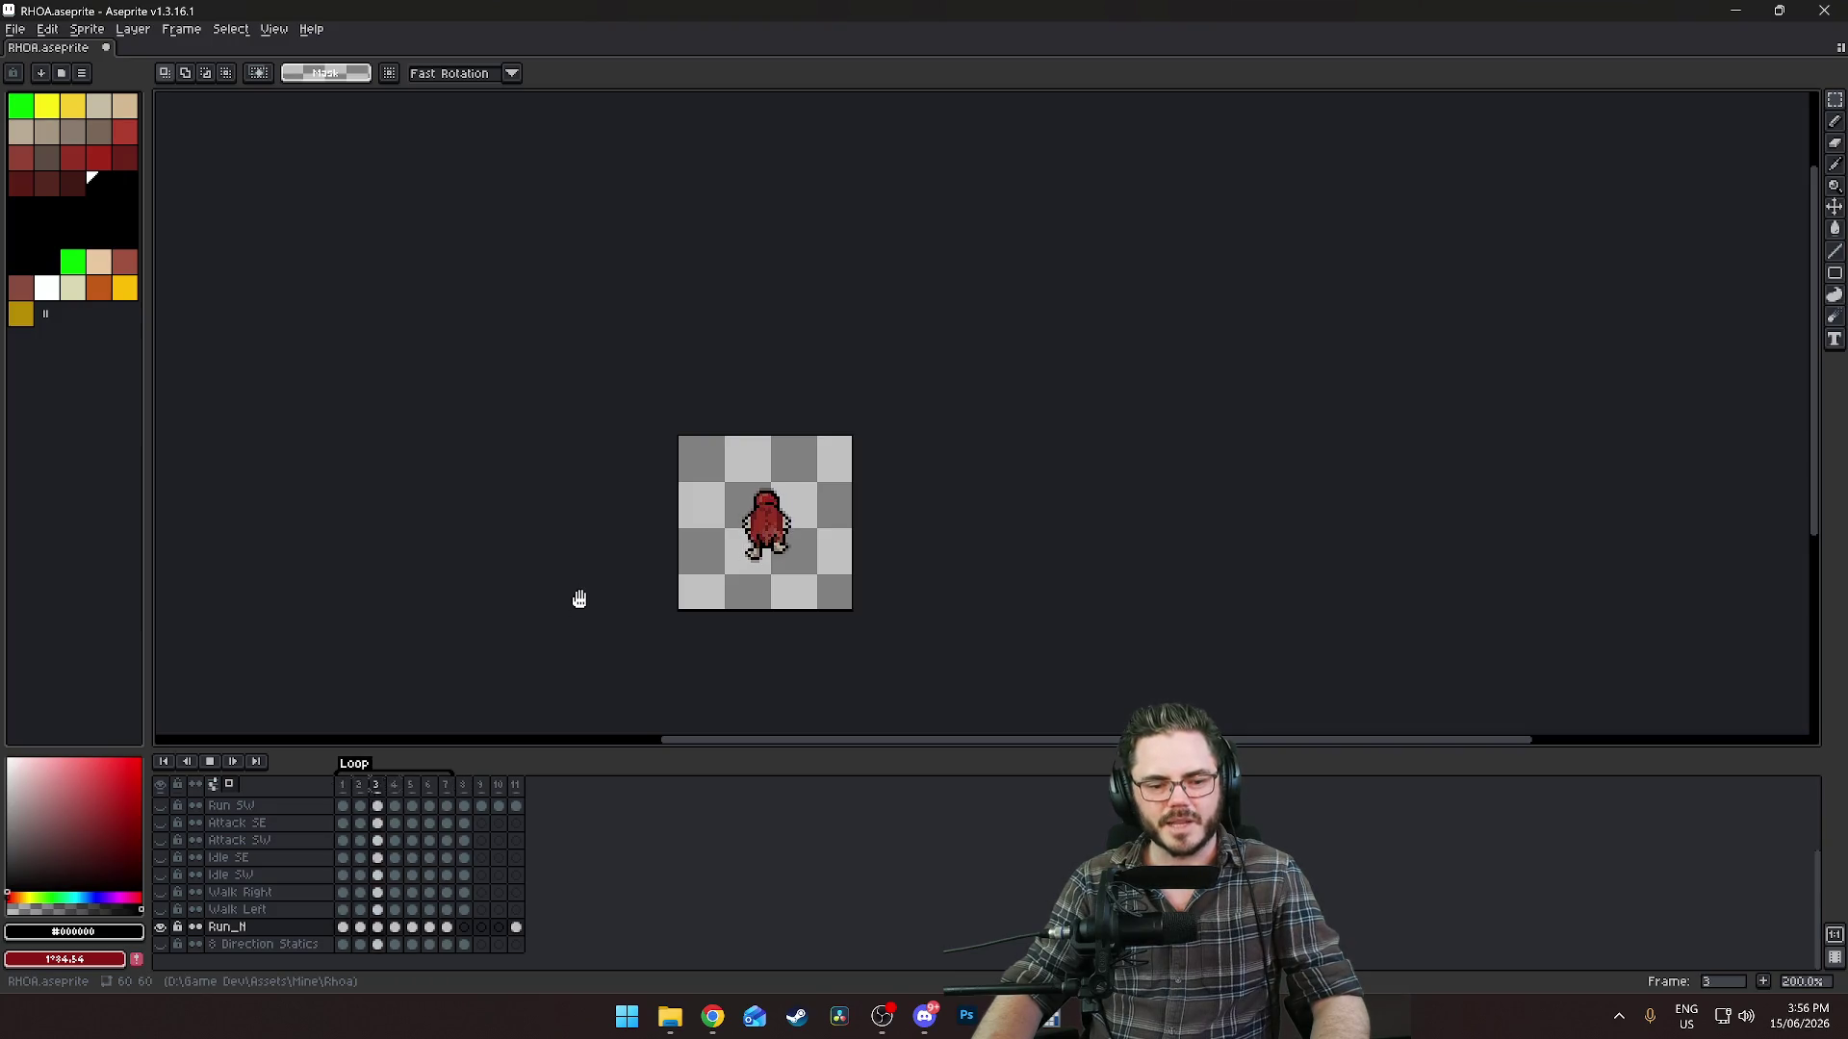
Adjust the canvas zoom and set the animation playback speed.
{"action": "left_click", "coordinate": [1798, 986]}
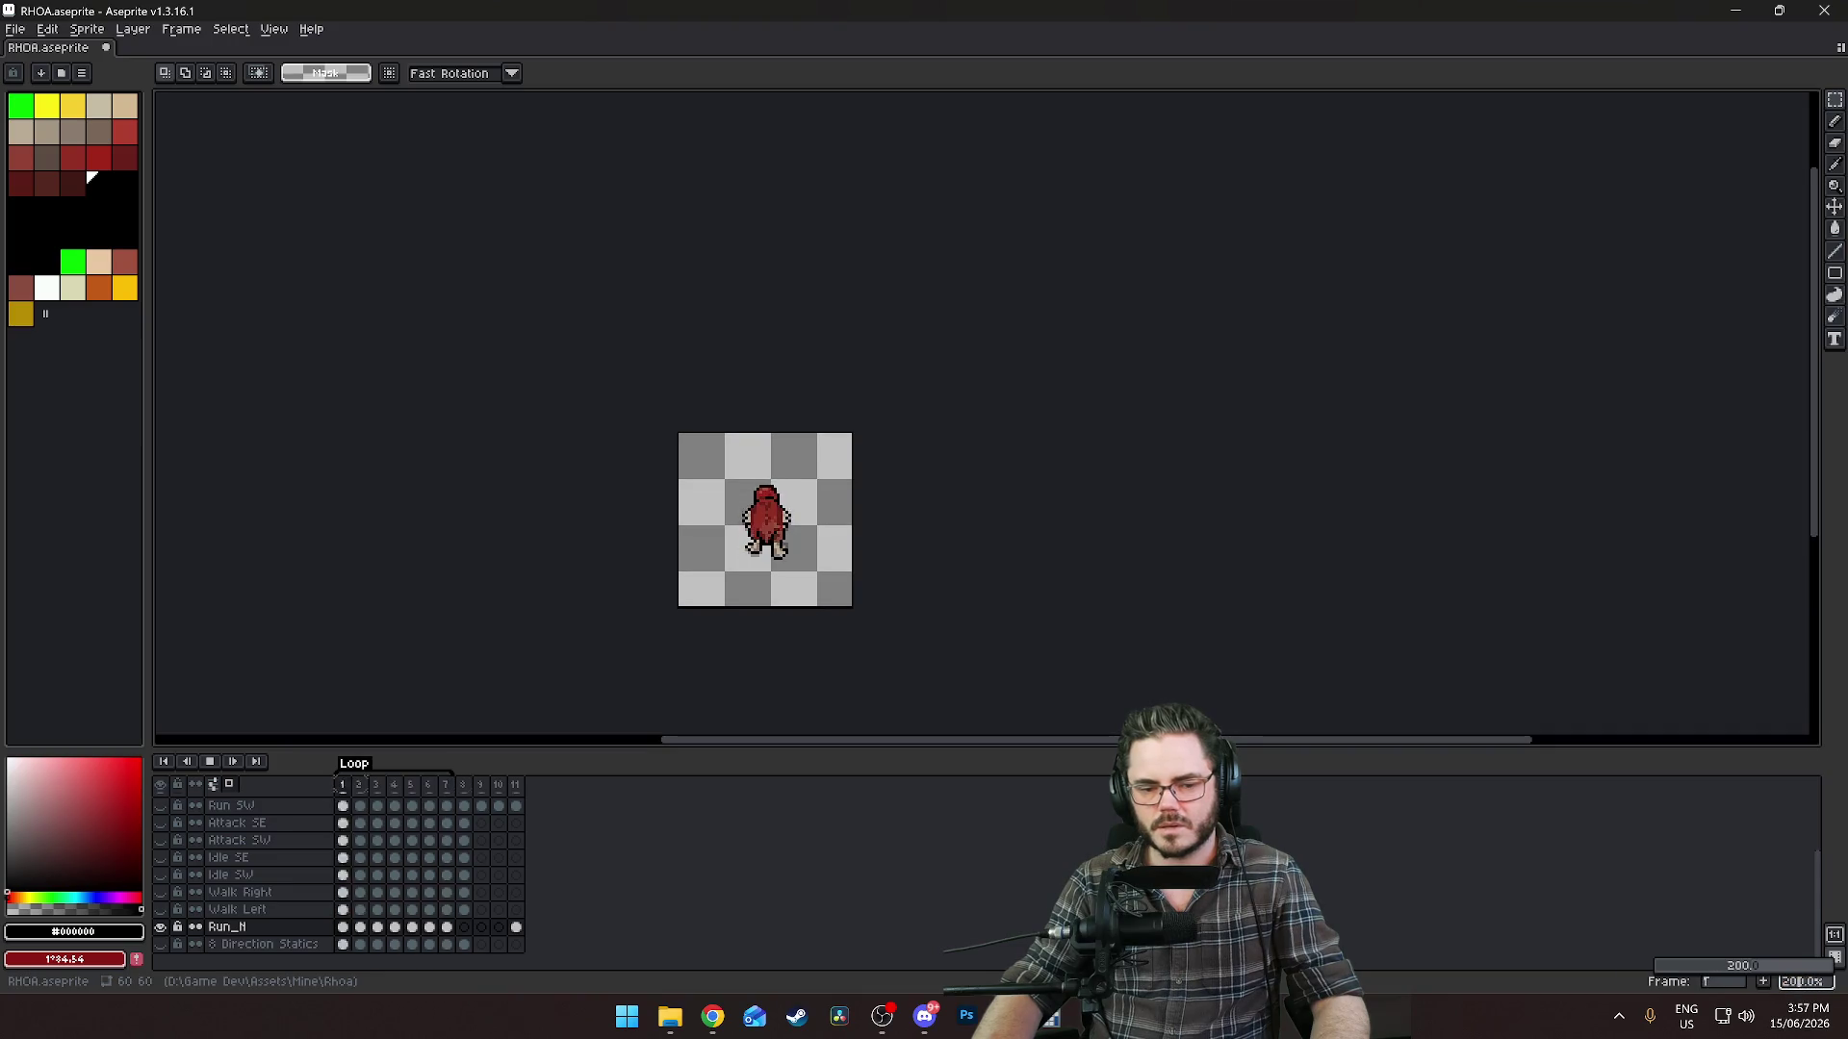
{"action": "left_click", "coordinate": [799, 911]}
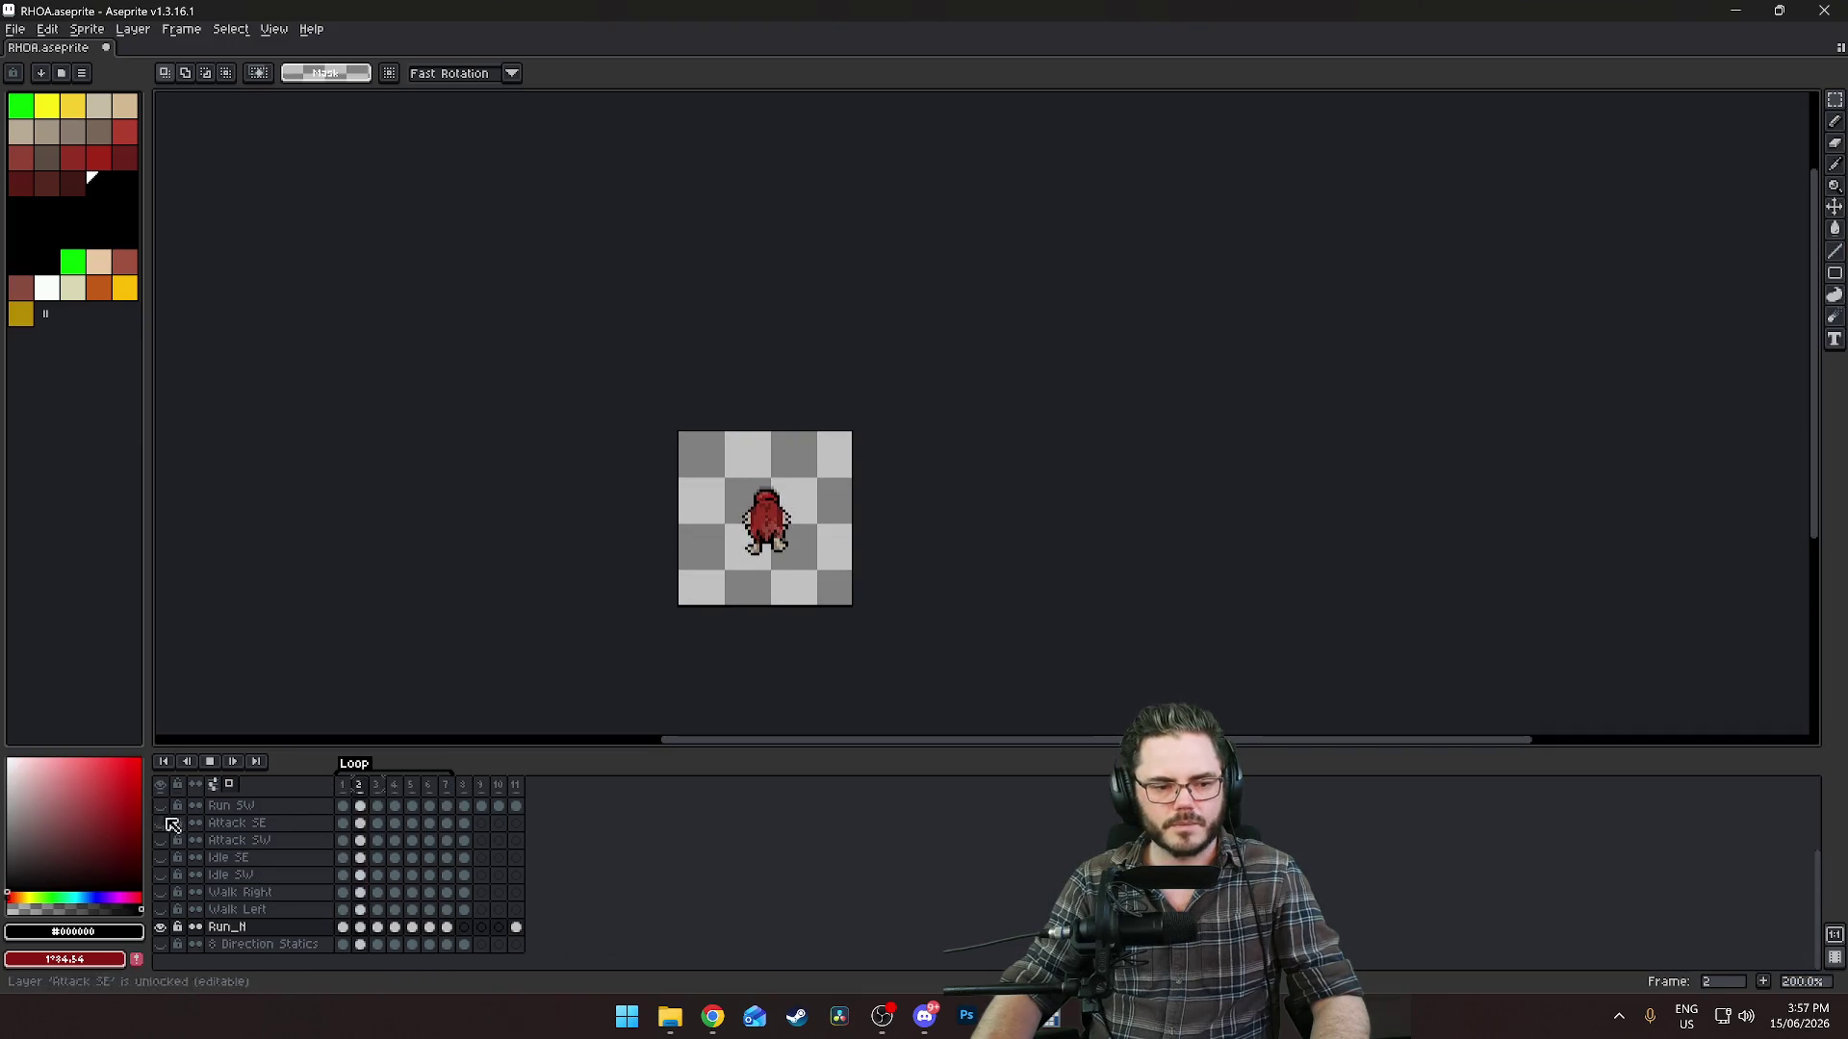
{"action": "right_click", "coordinate": [212, 764]}
{"action": "left_click", "coordinate": [289, 857]}
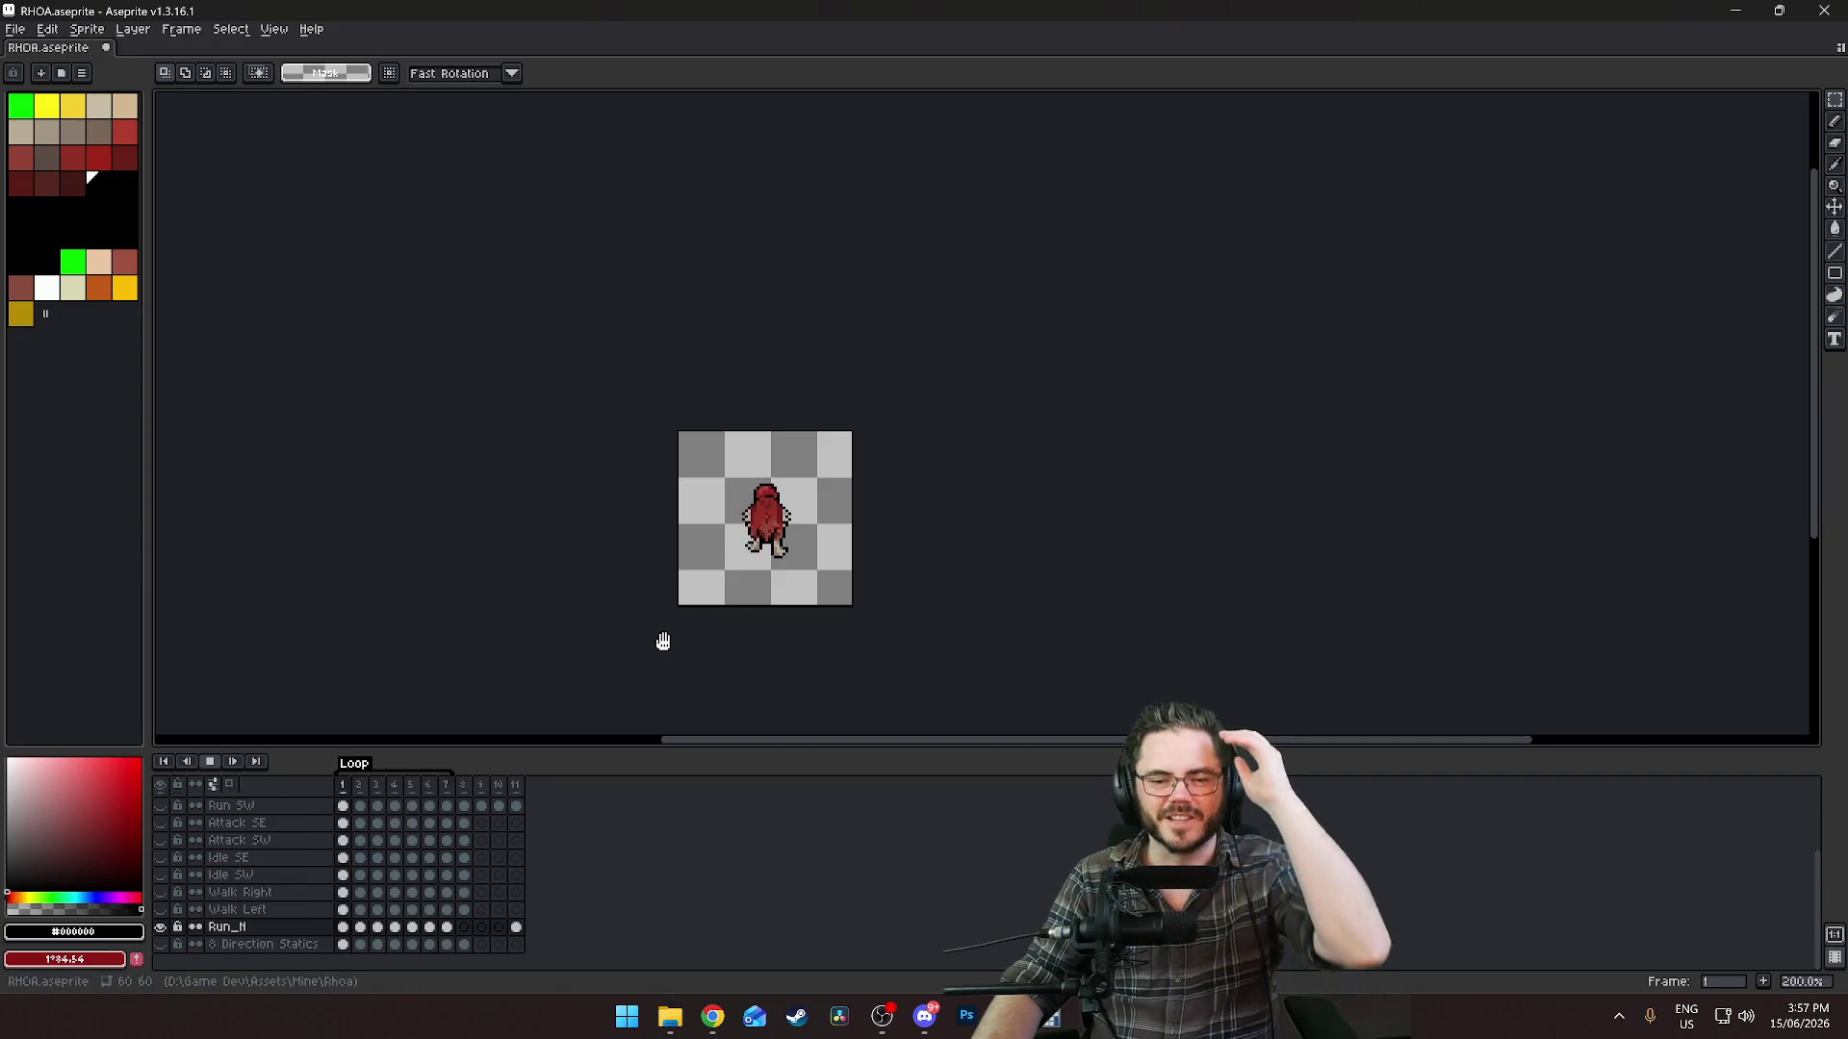
Stop the run-cycle preview and return to frame 1 of Run_N.
{"action": "scroll", "coordinate": [665, 641], "scroll_direction": "up", "scroll_amount": 2}
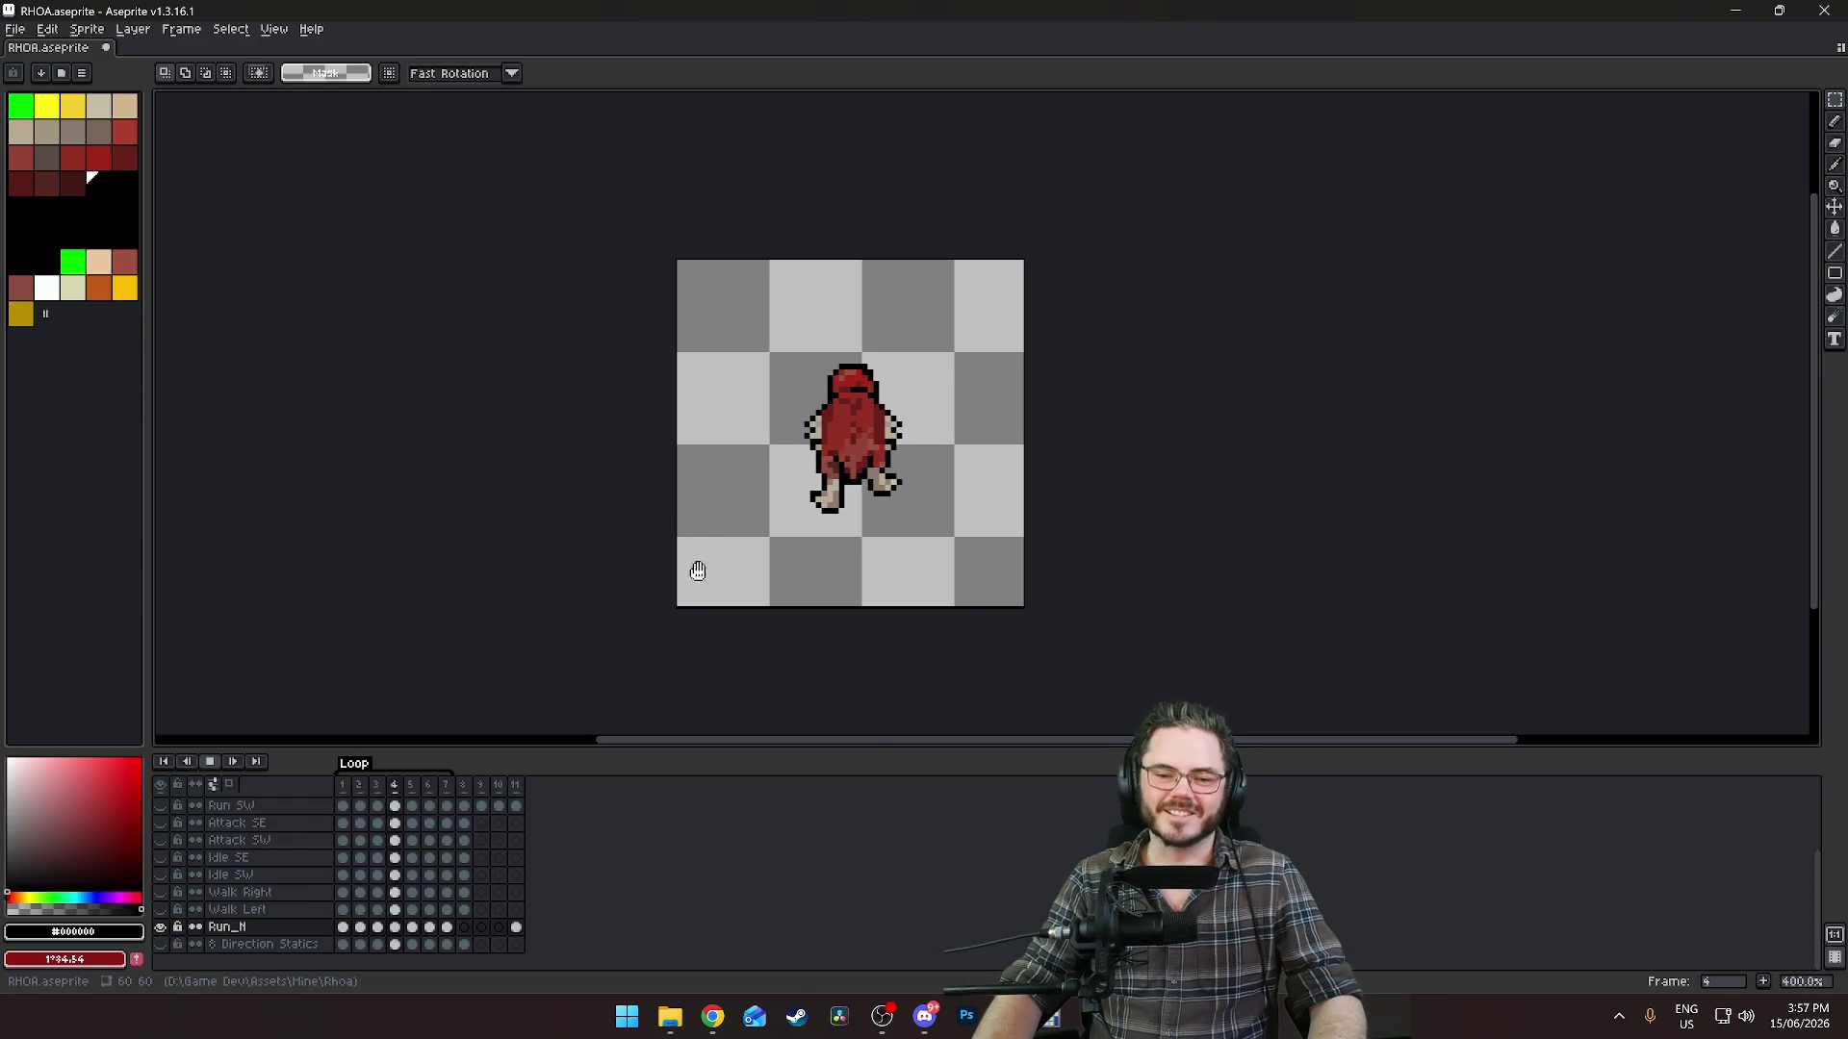
{"action": "left_click", "coordinate": [210, 761]}
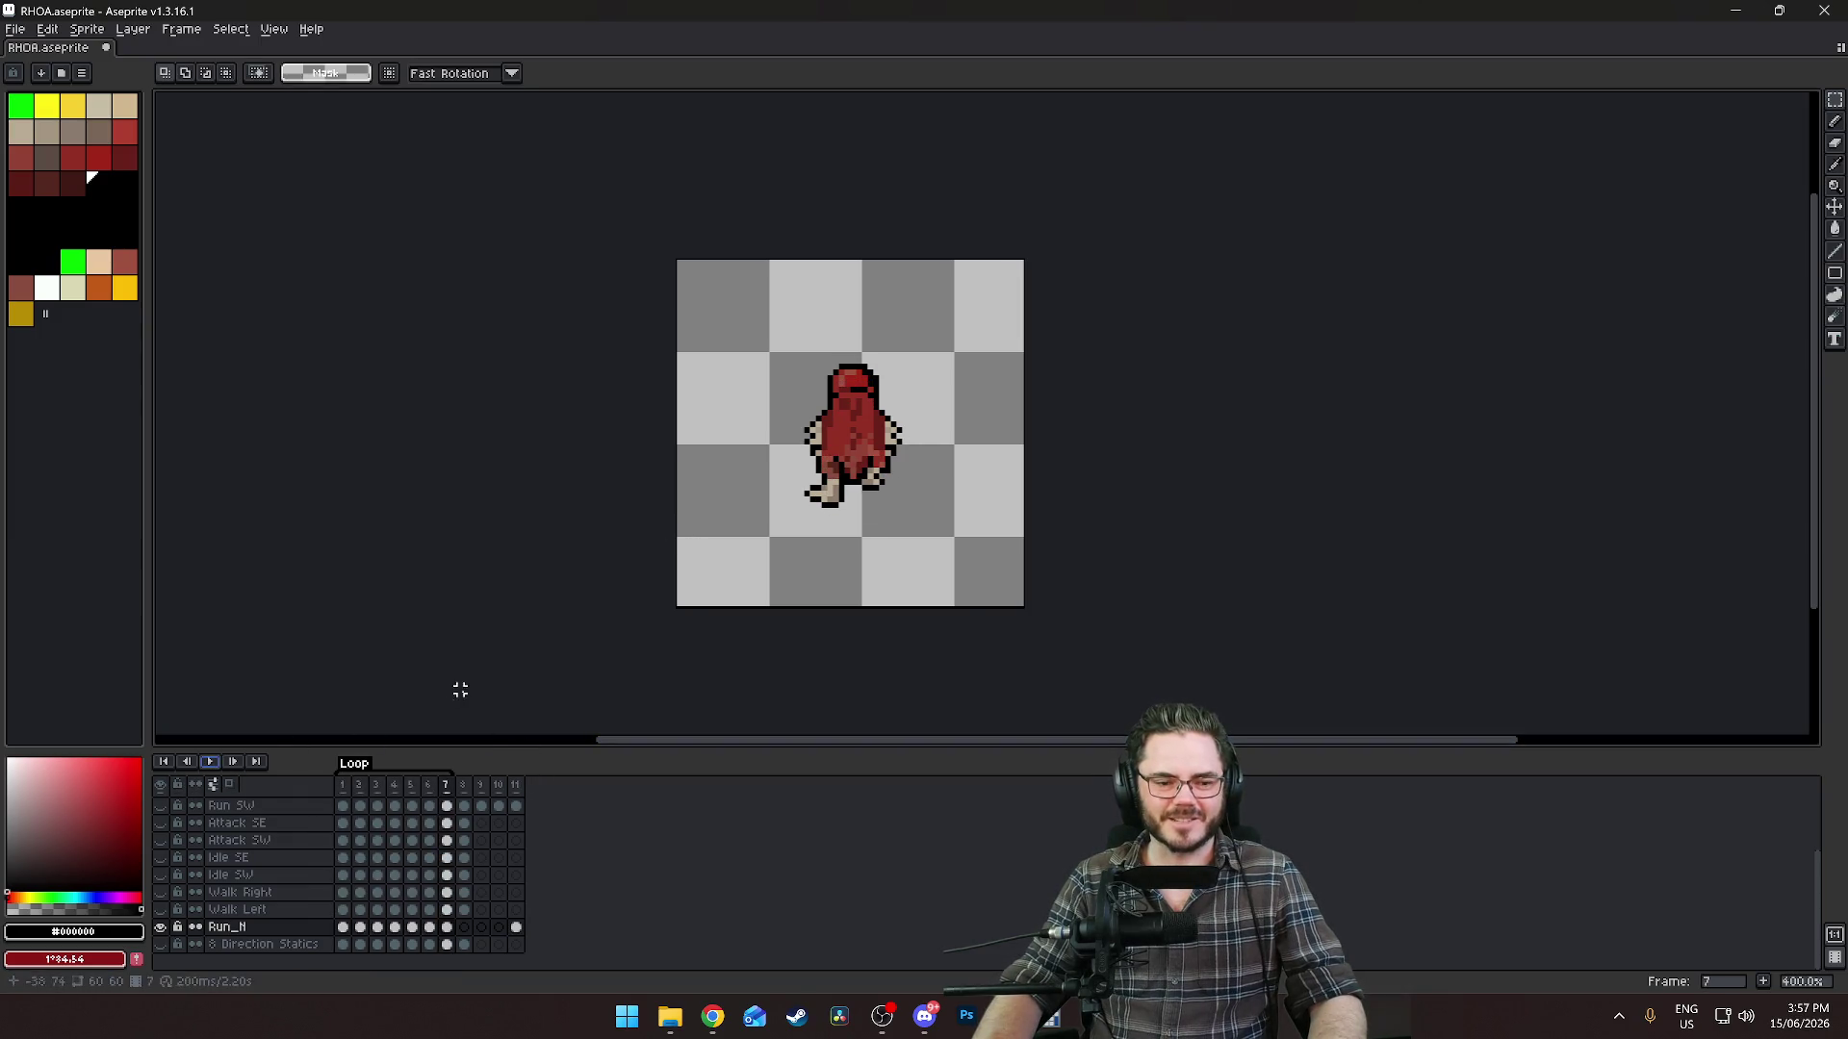
{"action": "left_click", "coordinate": [342, 927]}
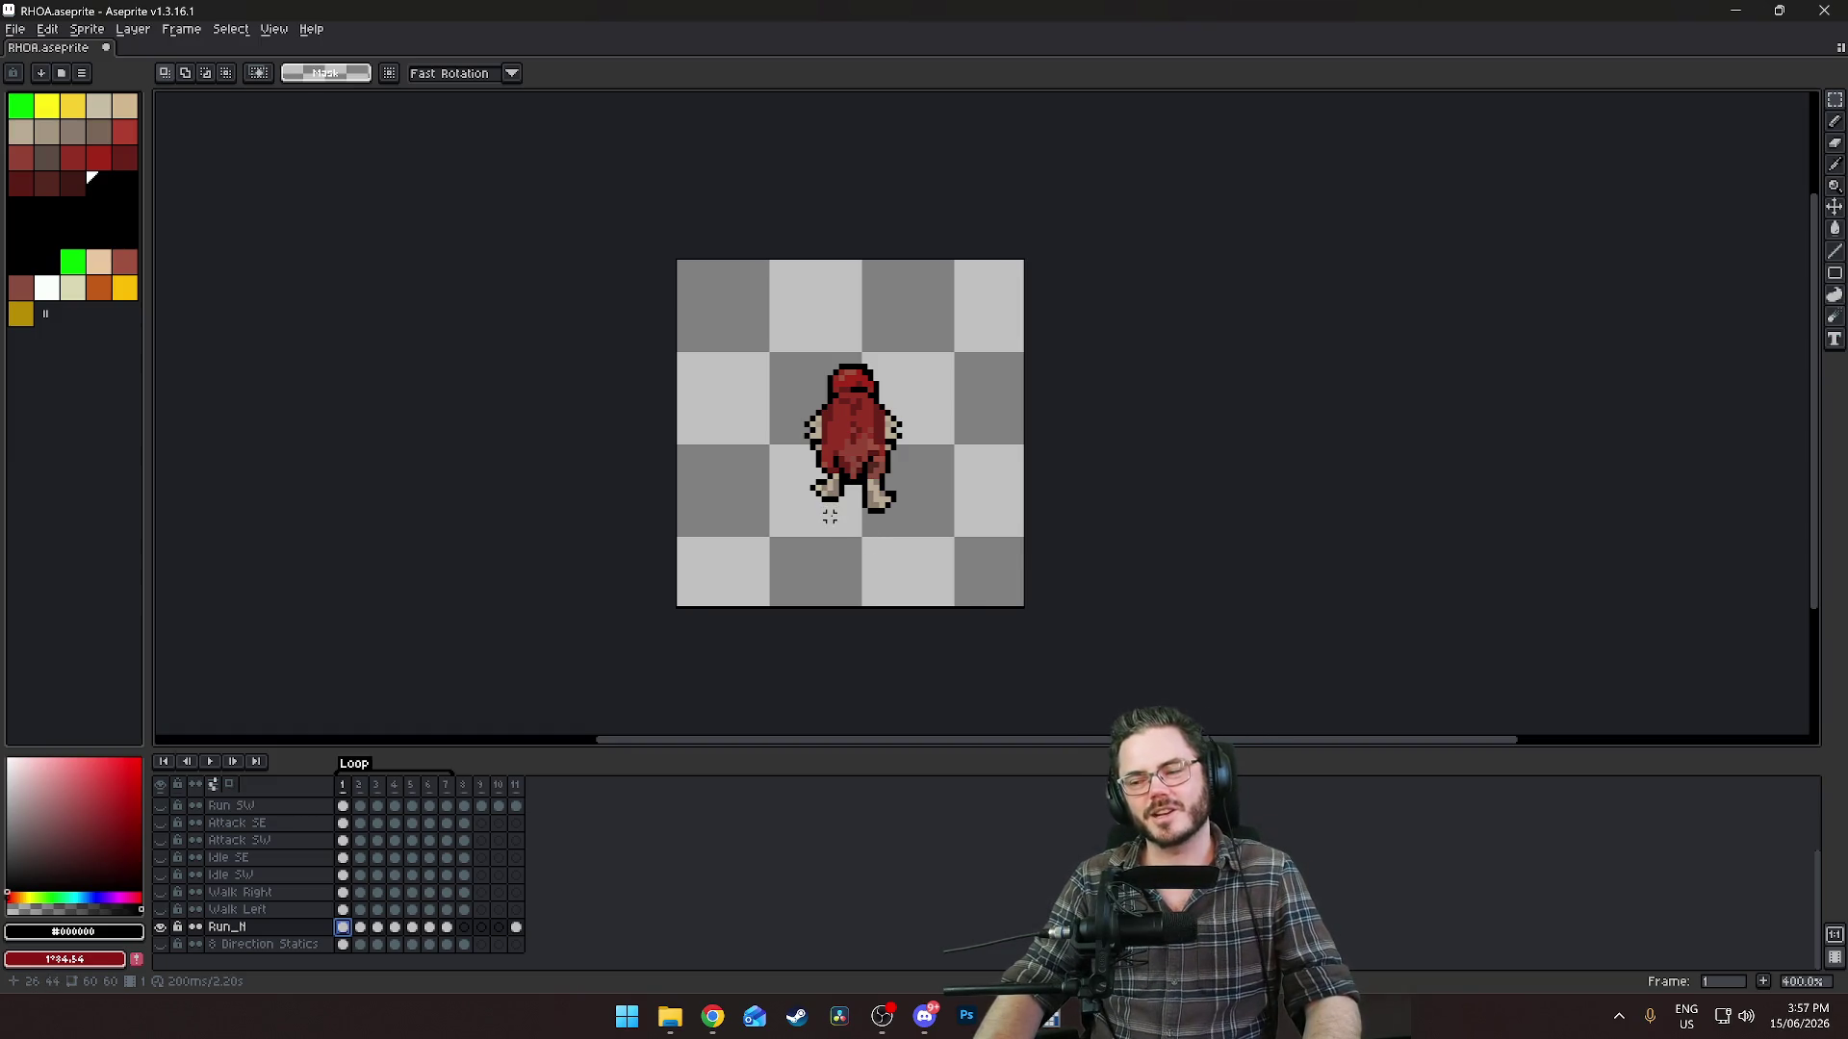
Marquee the lower-left leg on frame 7, try nudging it, then deselect.
{"action": "scroll", "coordinate": [830, 517], "scroll_direction": "up", "scroll_amount": 3}
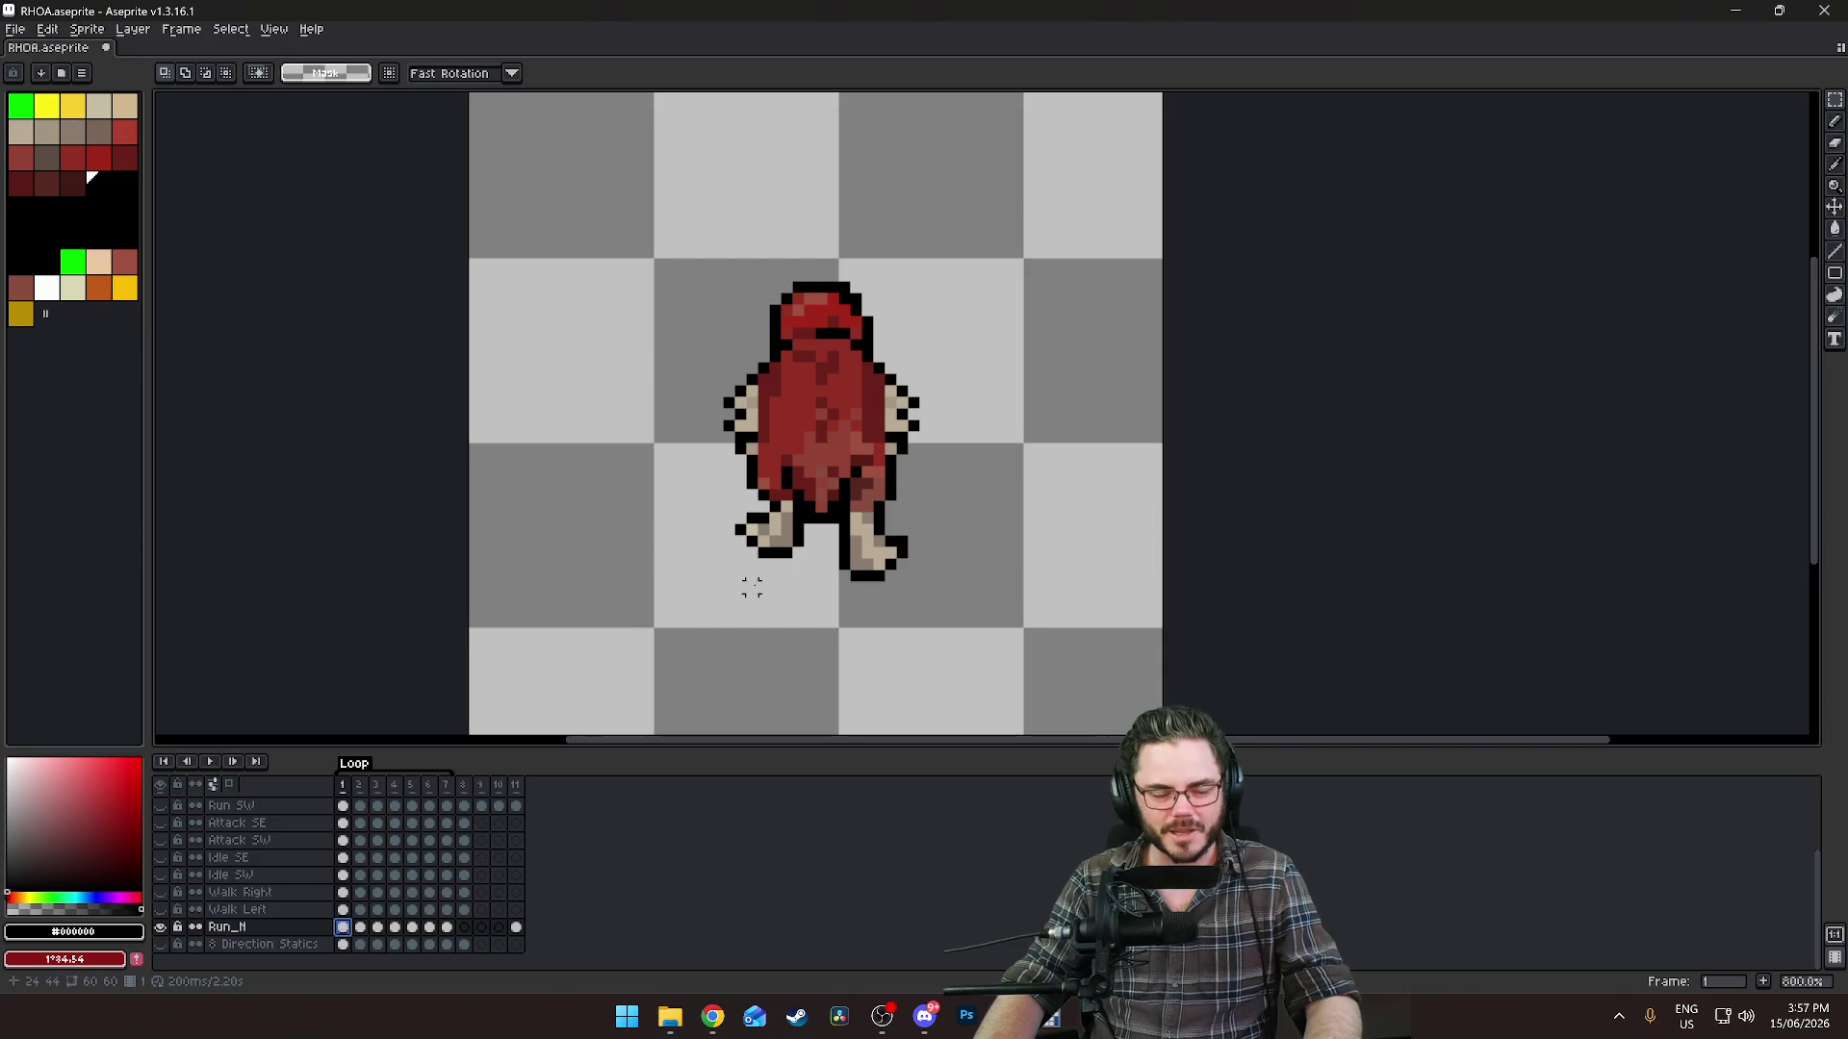
{"action": "scroll", "coordinate": [832, 507], "scroll_direction": "down", "scroll_amount": 4}
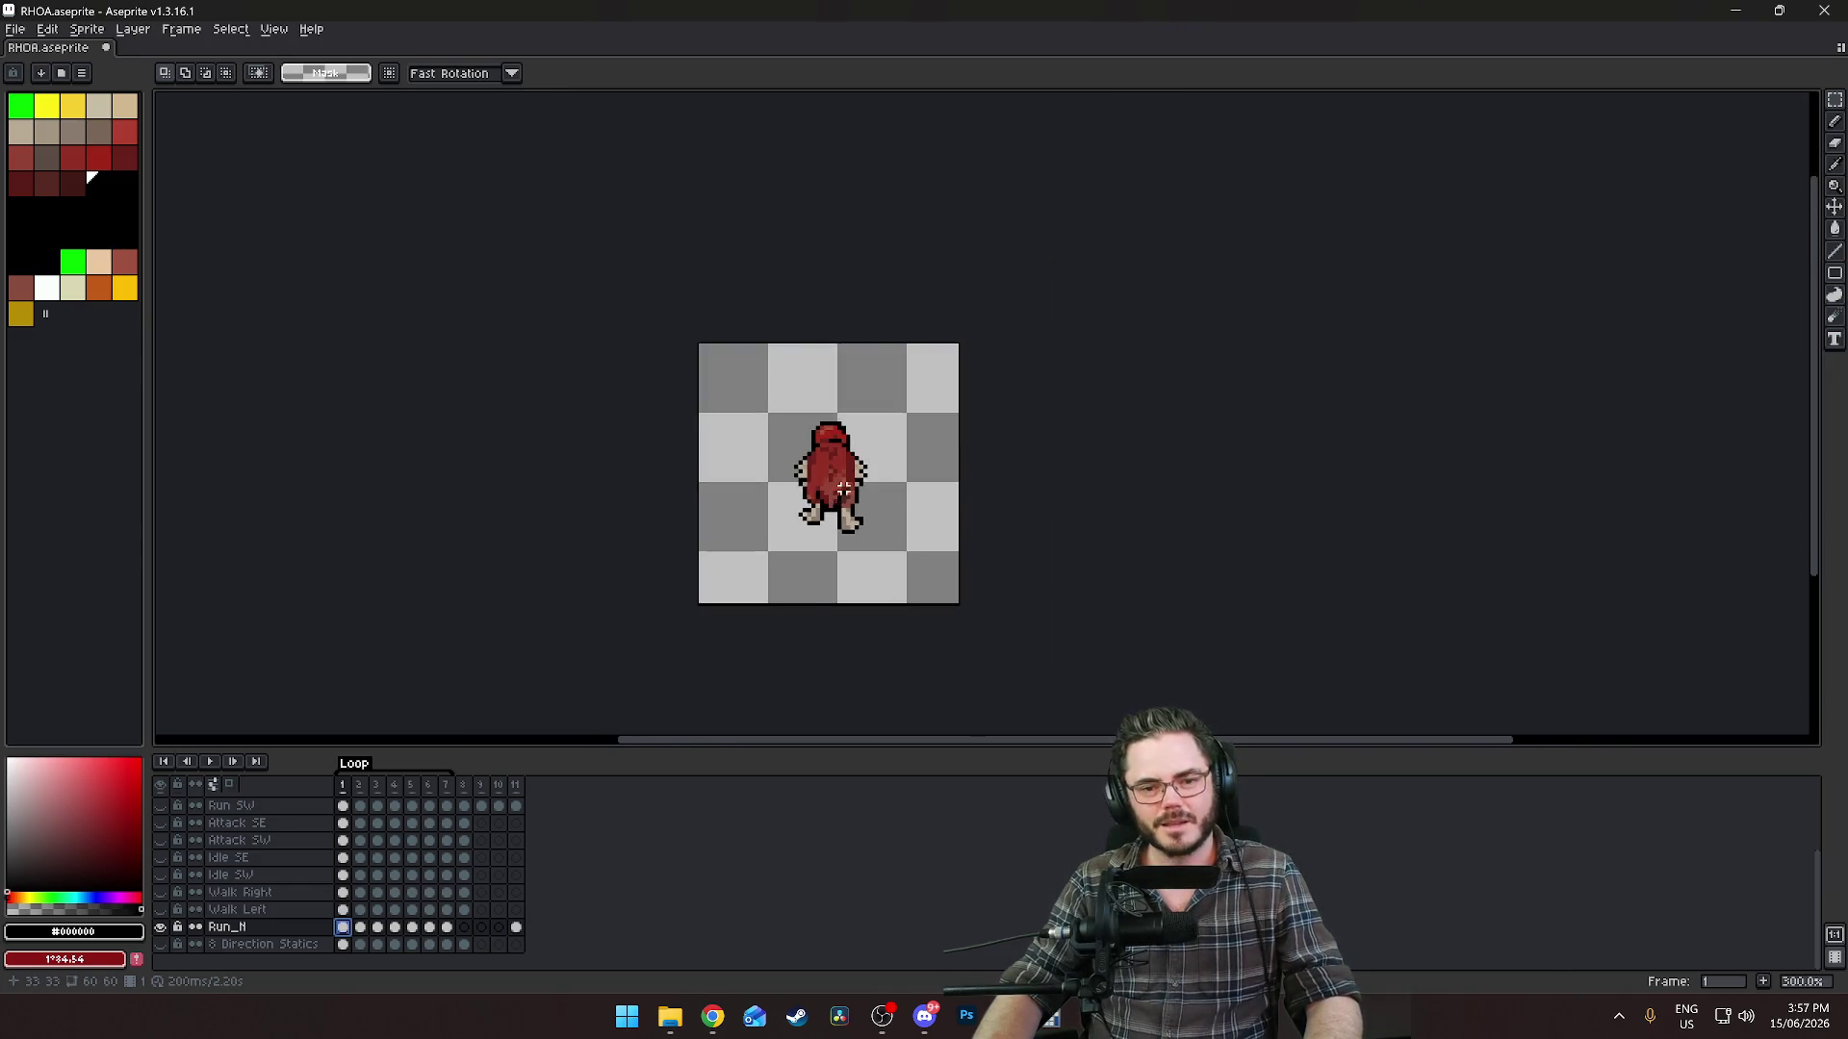
{"action": "scroll", "coordinate": [798, 481], "scroll_direction": "up", "scroll_amount": 4}
{"action": "scroll", "coordinate": [762, 460], "scroll_direction": "down", "scroll_amount": 2}
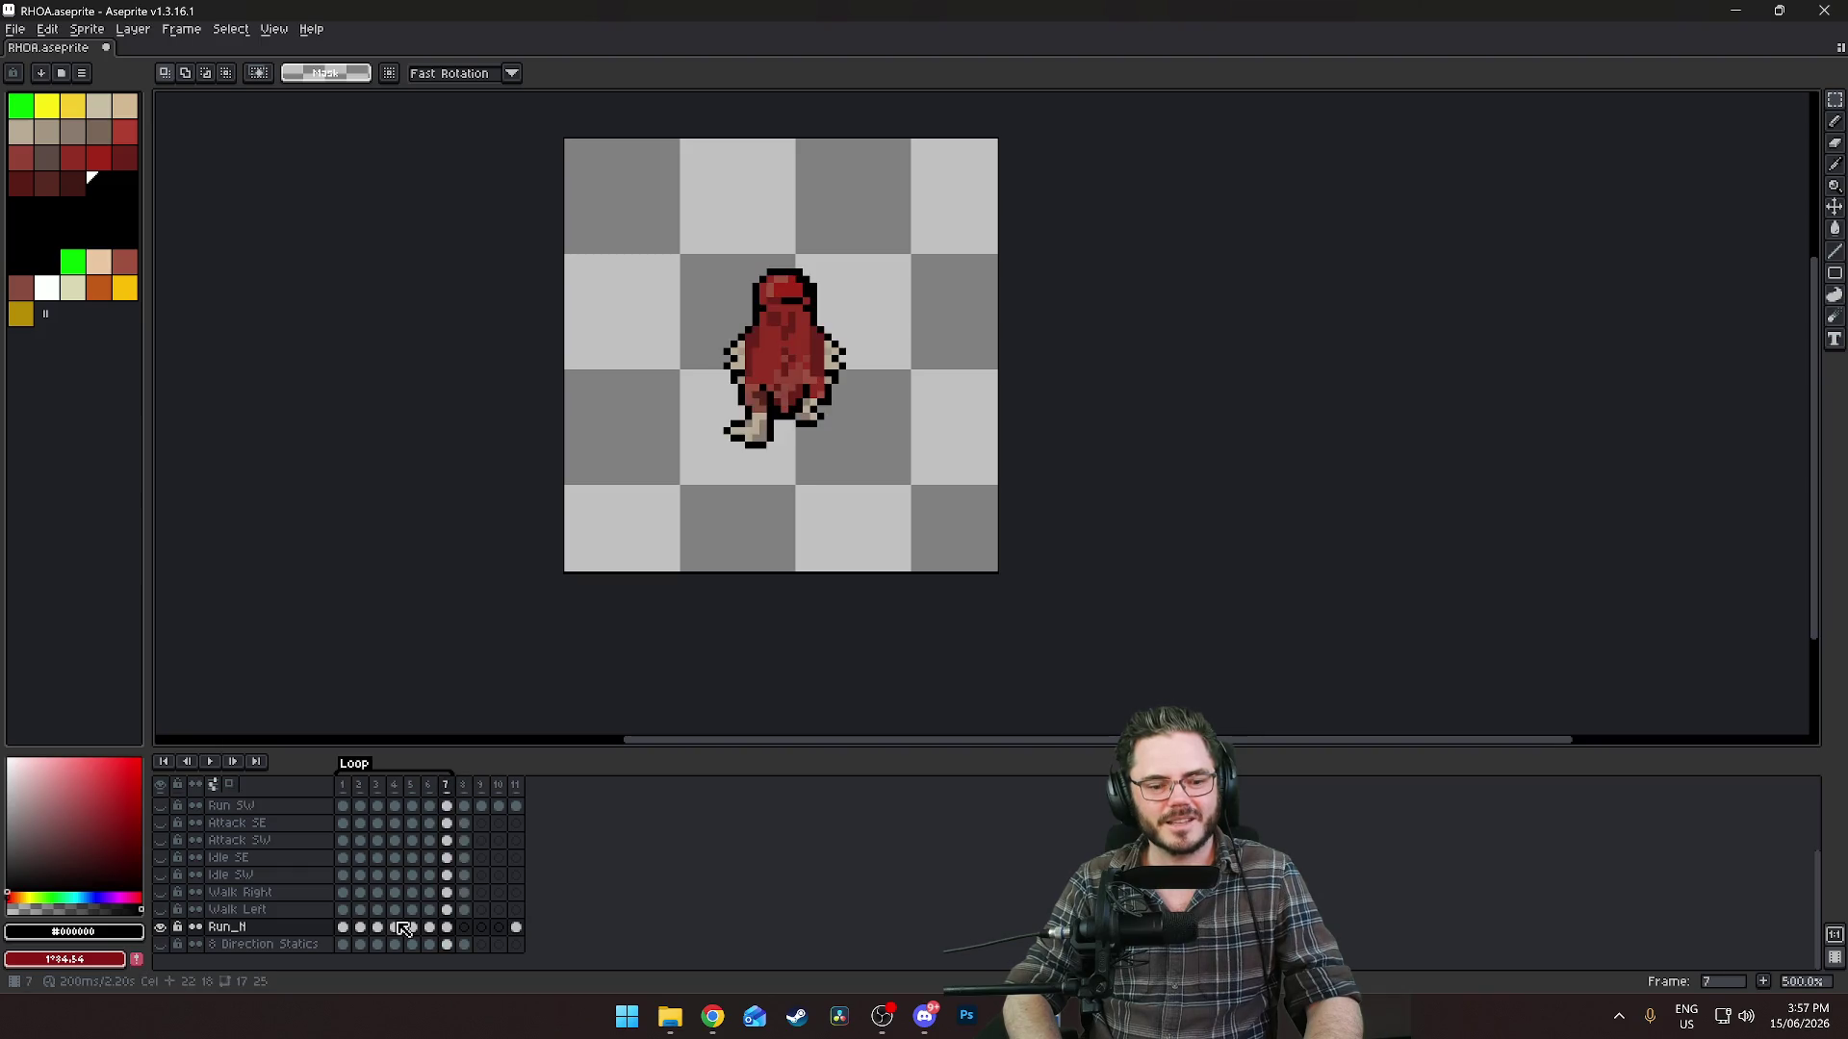
{"action": "scroll", "coordinate": [895, 338], "scroll_direction": "up", "scroll_amount": 5}
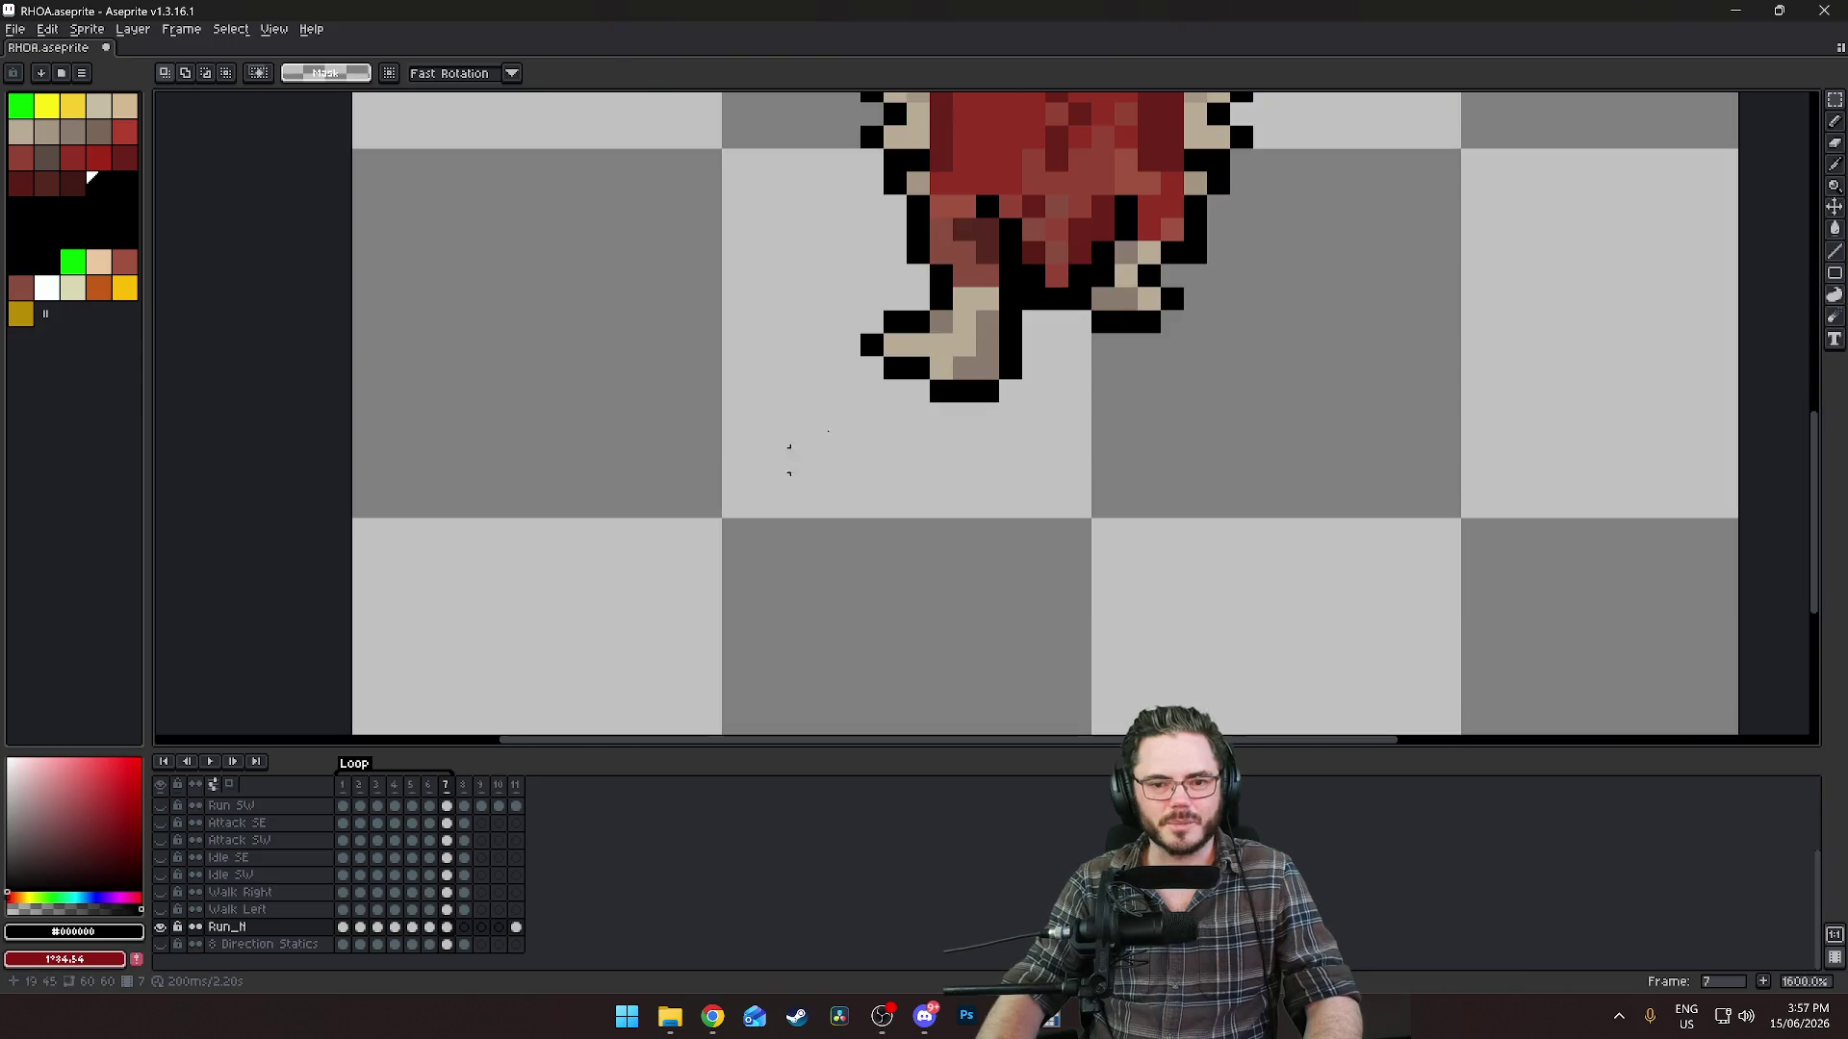
{"action": "left_click", "coordinate": [1834, 104]}
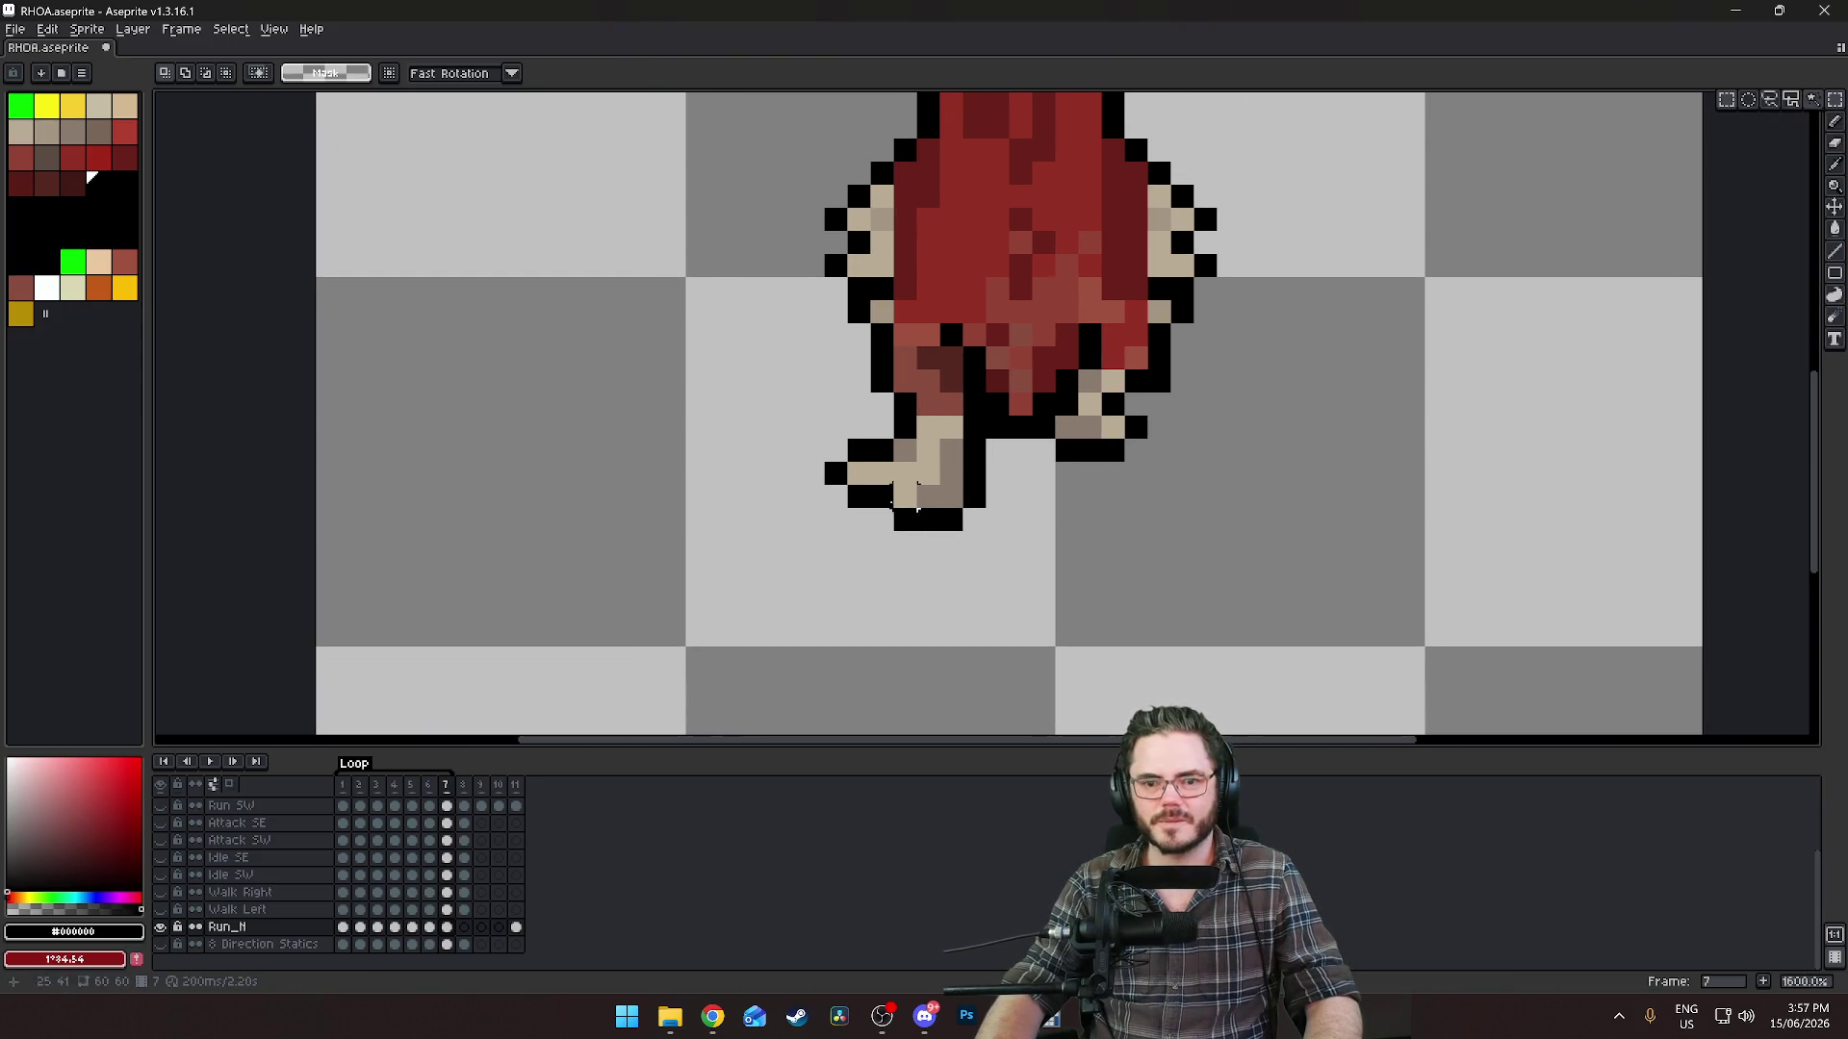
{"action": "left_click_drag", "start_coordinate": [798, 436], "coordinate": [1013, 558]}
{"action": "mouse_move", "coordinate": [951, 503]}
{"action": "left_mouse_down"}
{"action": "mouse_move", "coordinate": [941, 475]}
{"action": "mouse_move", "coordinate": [957, 476]}
{"action": "left_mouse_up"}
{"action": "key", "text": "ctrl+d"}
Jump to frame 1 of Run_N and step forward toward frame 3.
{"action": "scroll", "coordinate": [1290, 345], "scroll_direction": "down", "scroll_amount": 5}
{"action": "mouse_move", "coordinate": [1290, 345]}
{"action": "left_mouse_down"}
{"action": "mouse_move", "coordinate": [1211, 368]}
{"action": "mouse_move", "coordinate": [1056, 369]}
{"action": "left_mouse_up"}
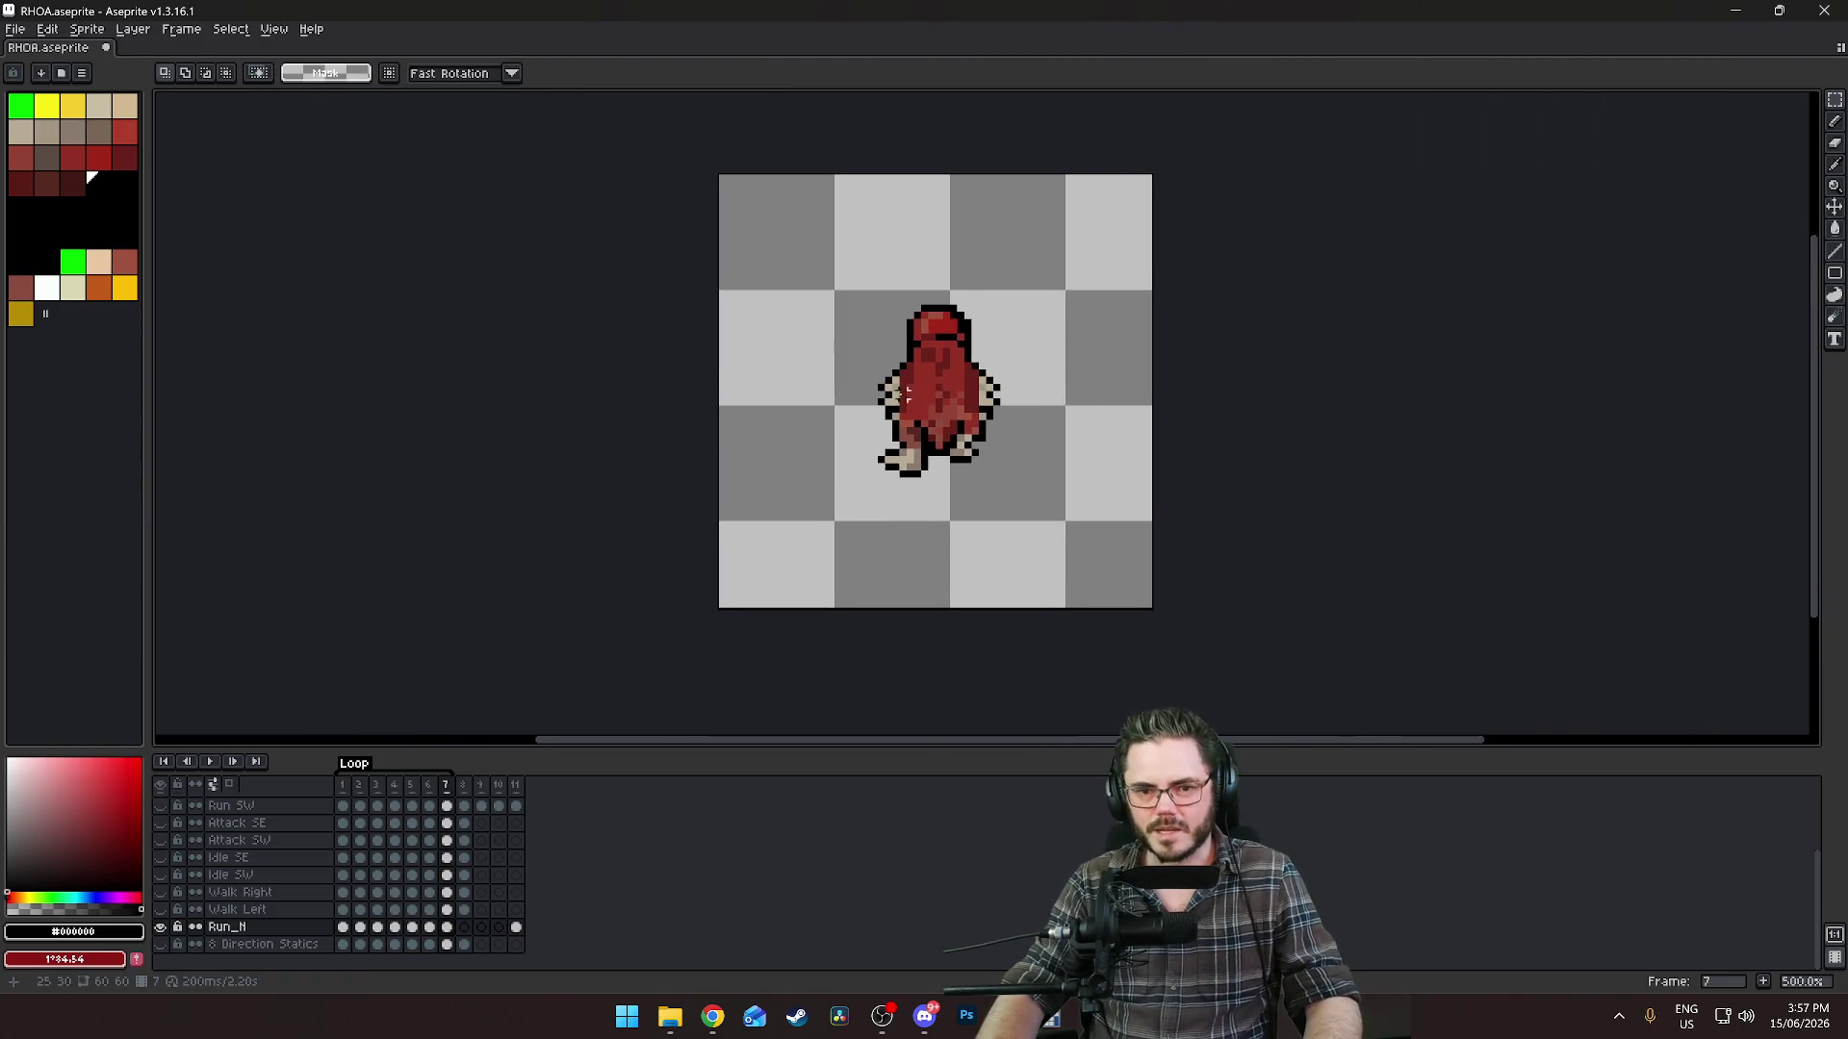
{"action": "scroll", "coordinate": [905, 393], "scroll_direction": "up", "scroll_amount": 2}
{"action": "left_click_drag", "start_coordinate": [868, 427], "coordinate": [814, 451]}
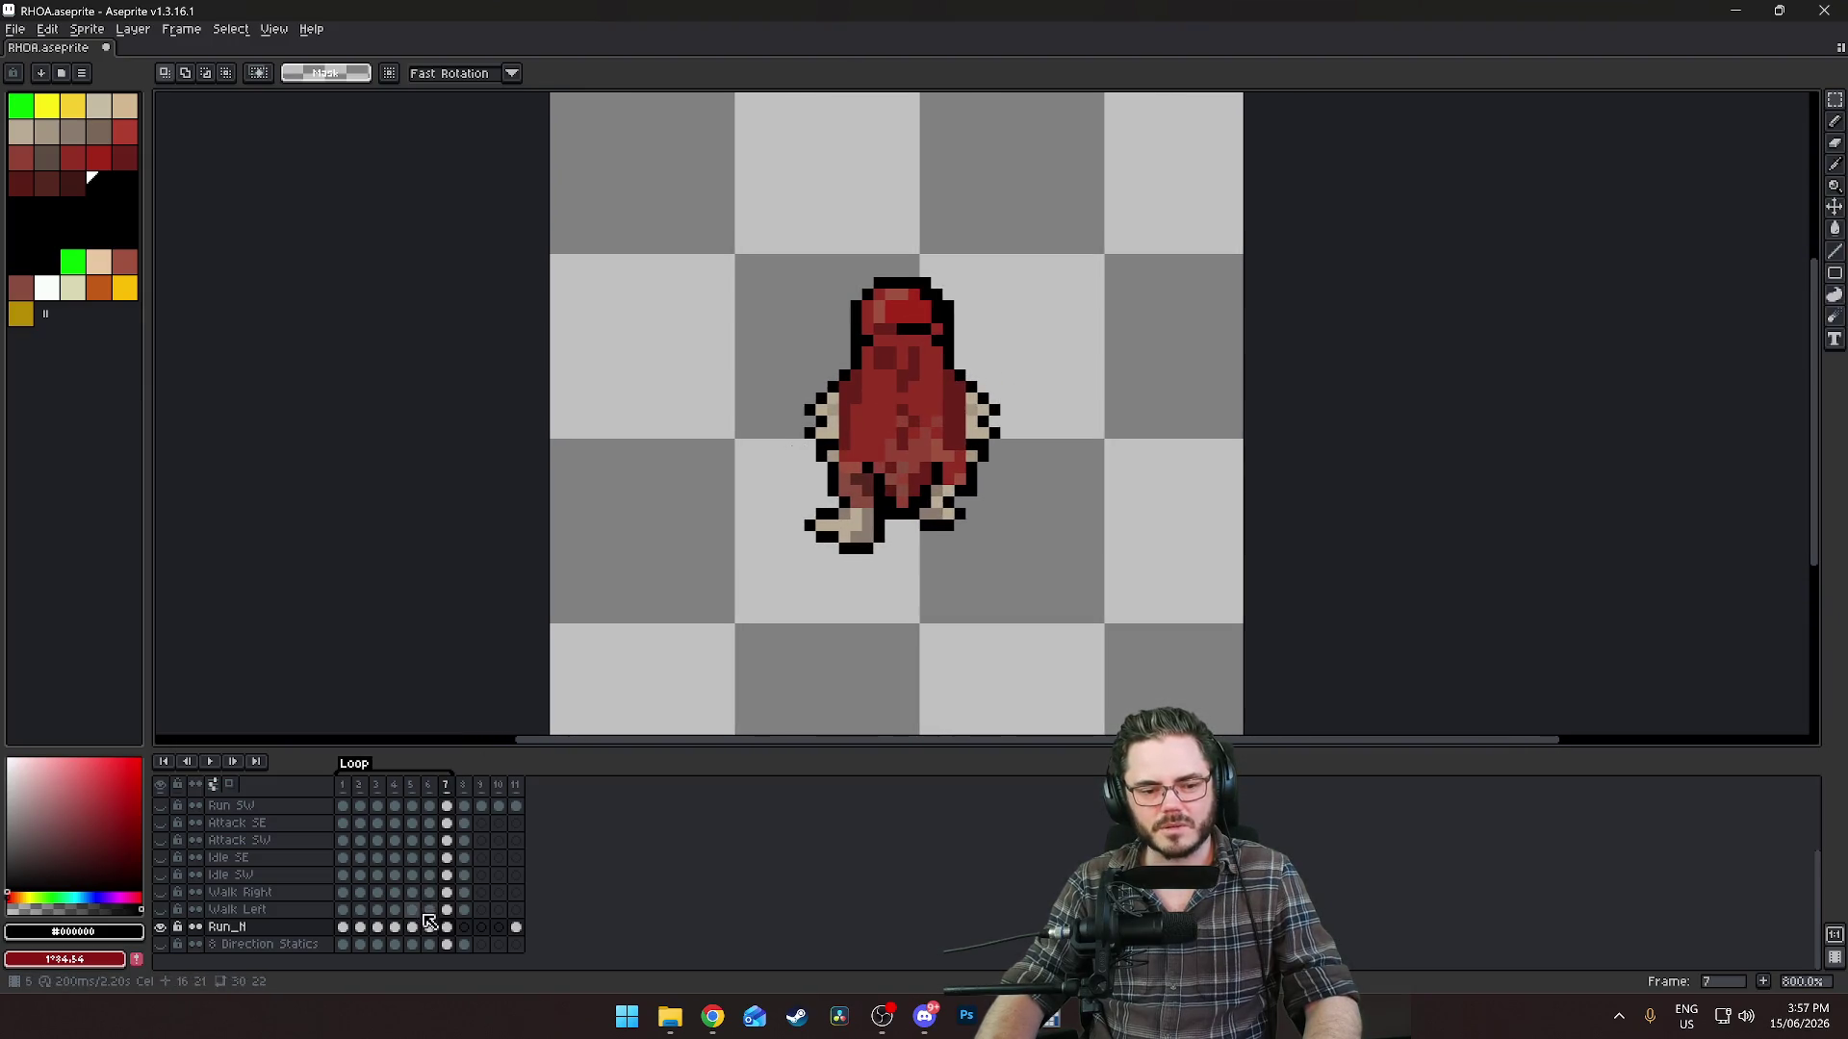
{"action": "left_click", "coordinate": [343, 927]}
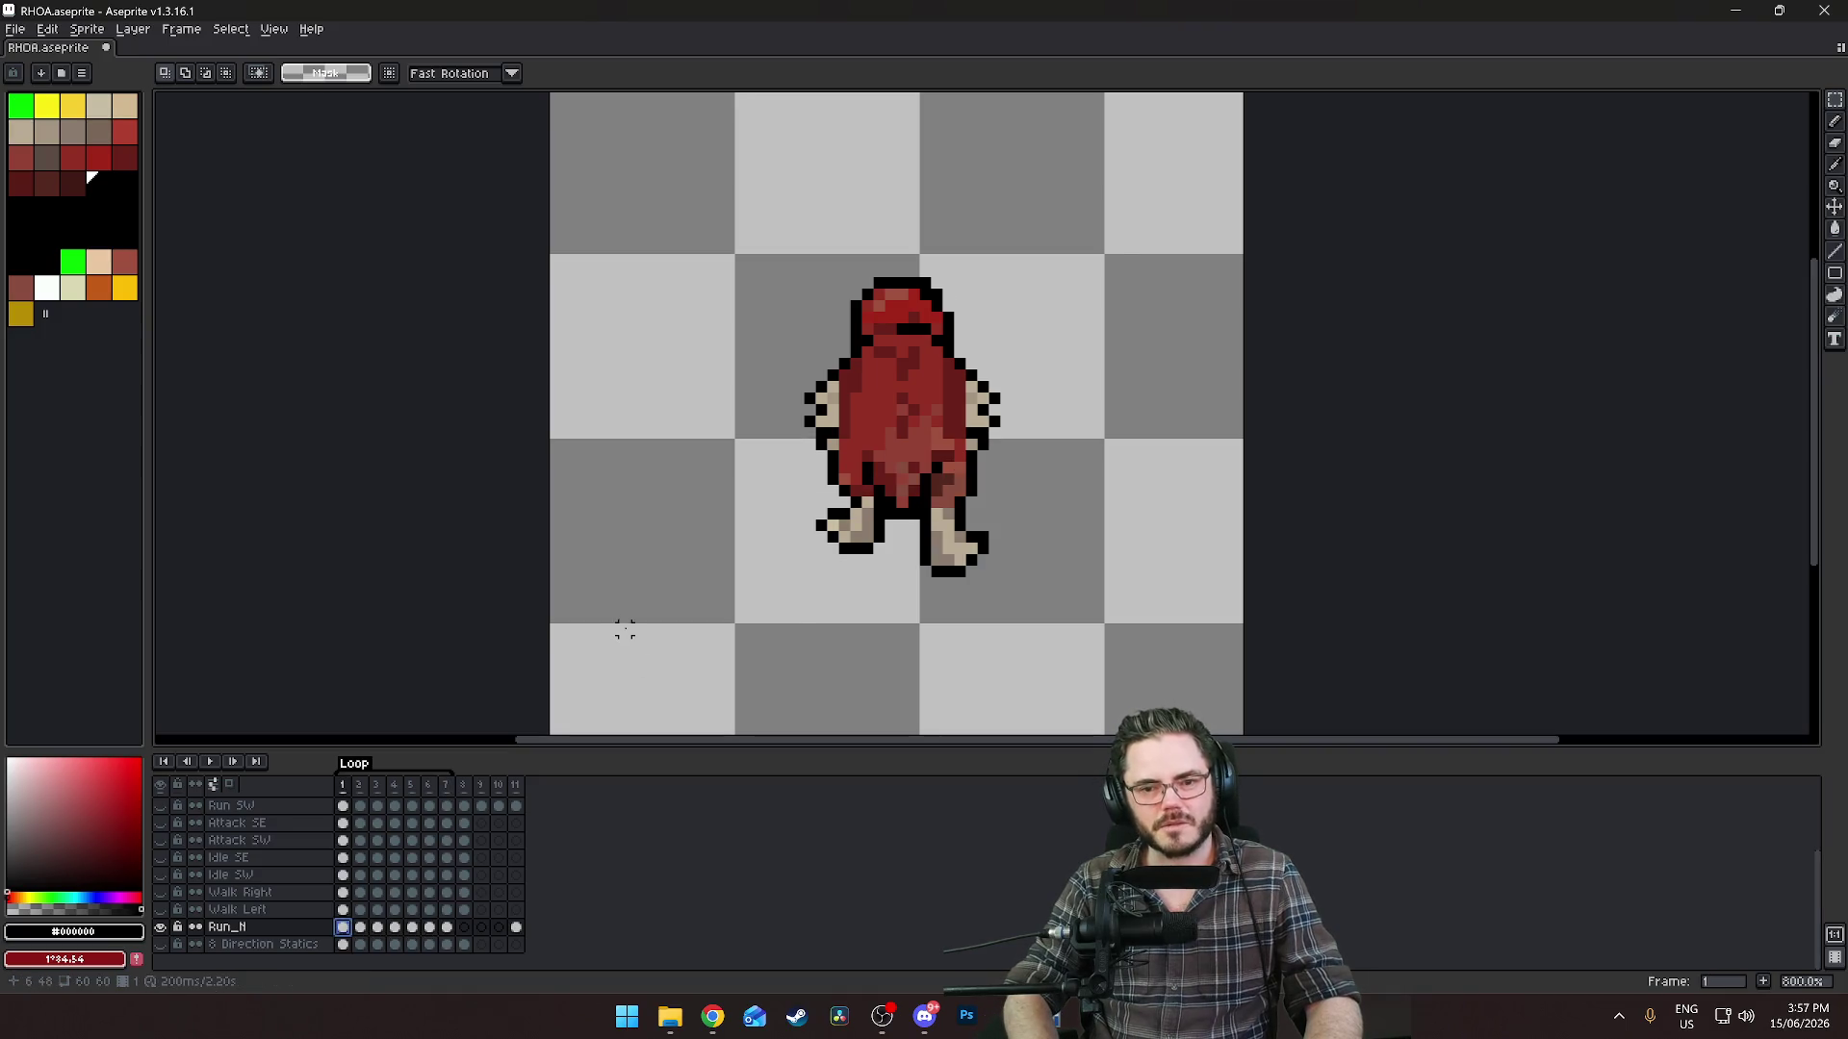
{"action": "key", "text": "Right"}
{"action": "key", "text": "Right"}
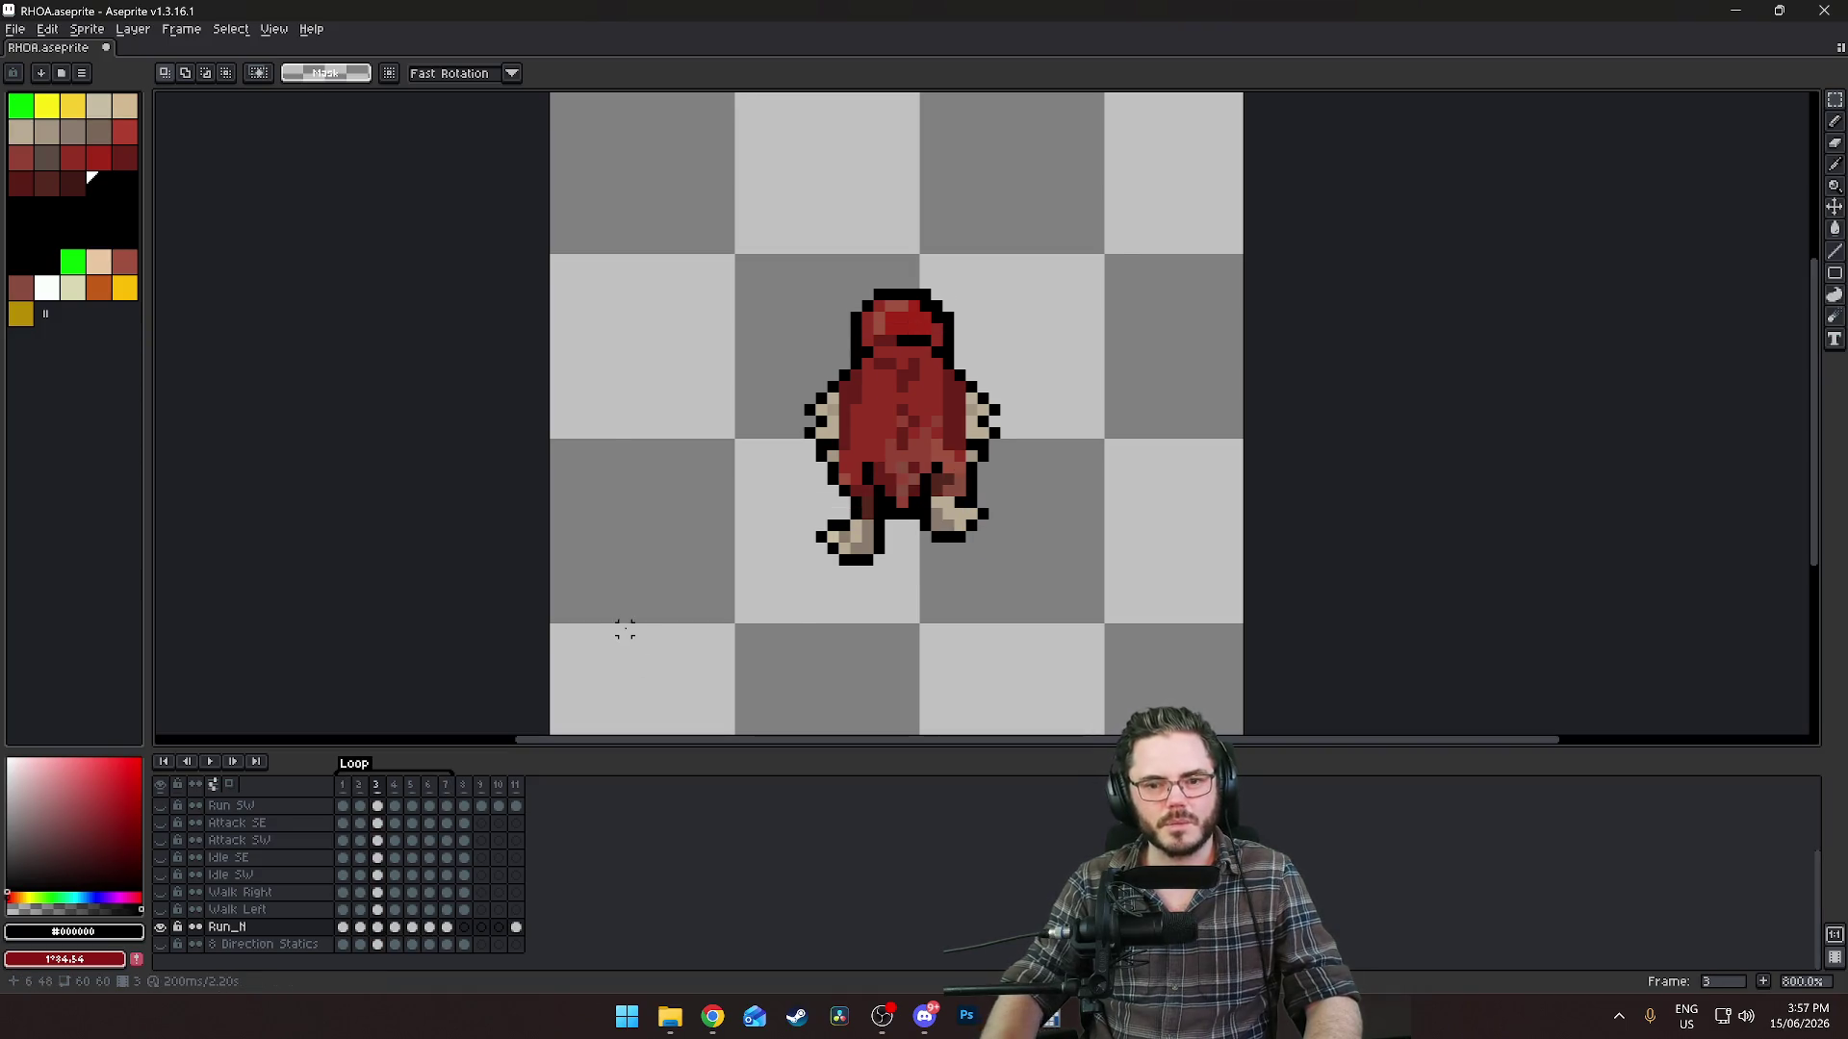
Raise the right arm one pixel on frame 3, then pick the cloak red with the pencil.
{"action": "scroll", "coordinate": [917, 465], "scroll_direction": "up", "scroll_amount": 3}
{"action": "left_click_drag", "start_coordinate": [1149, 256], "coordinate": [982, 423]}
{"action": "key", "text": "Up"}
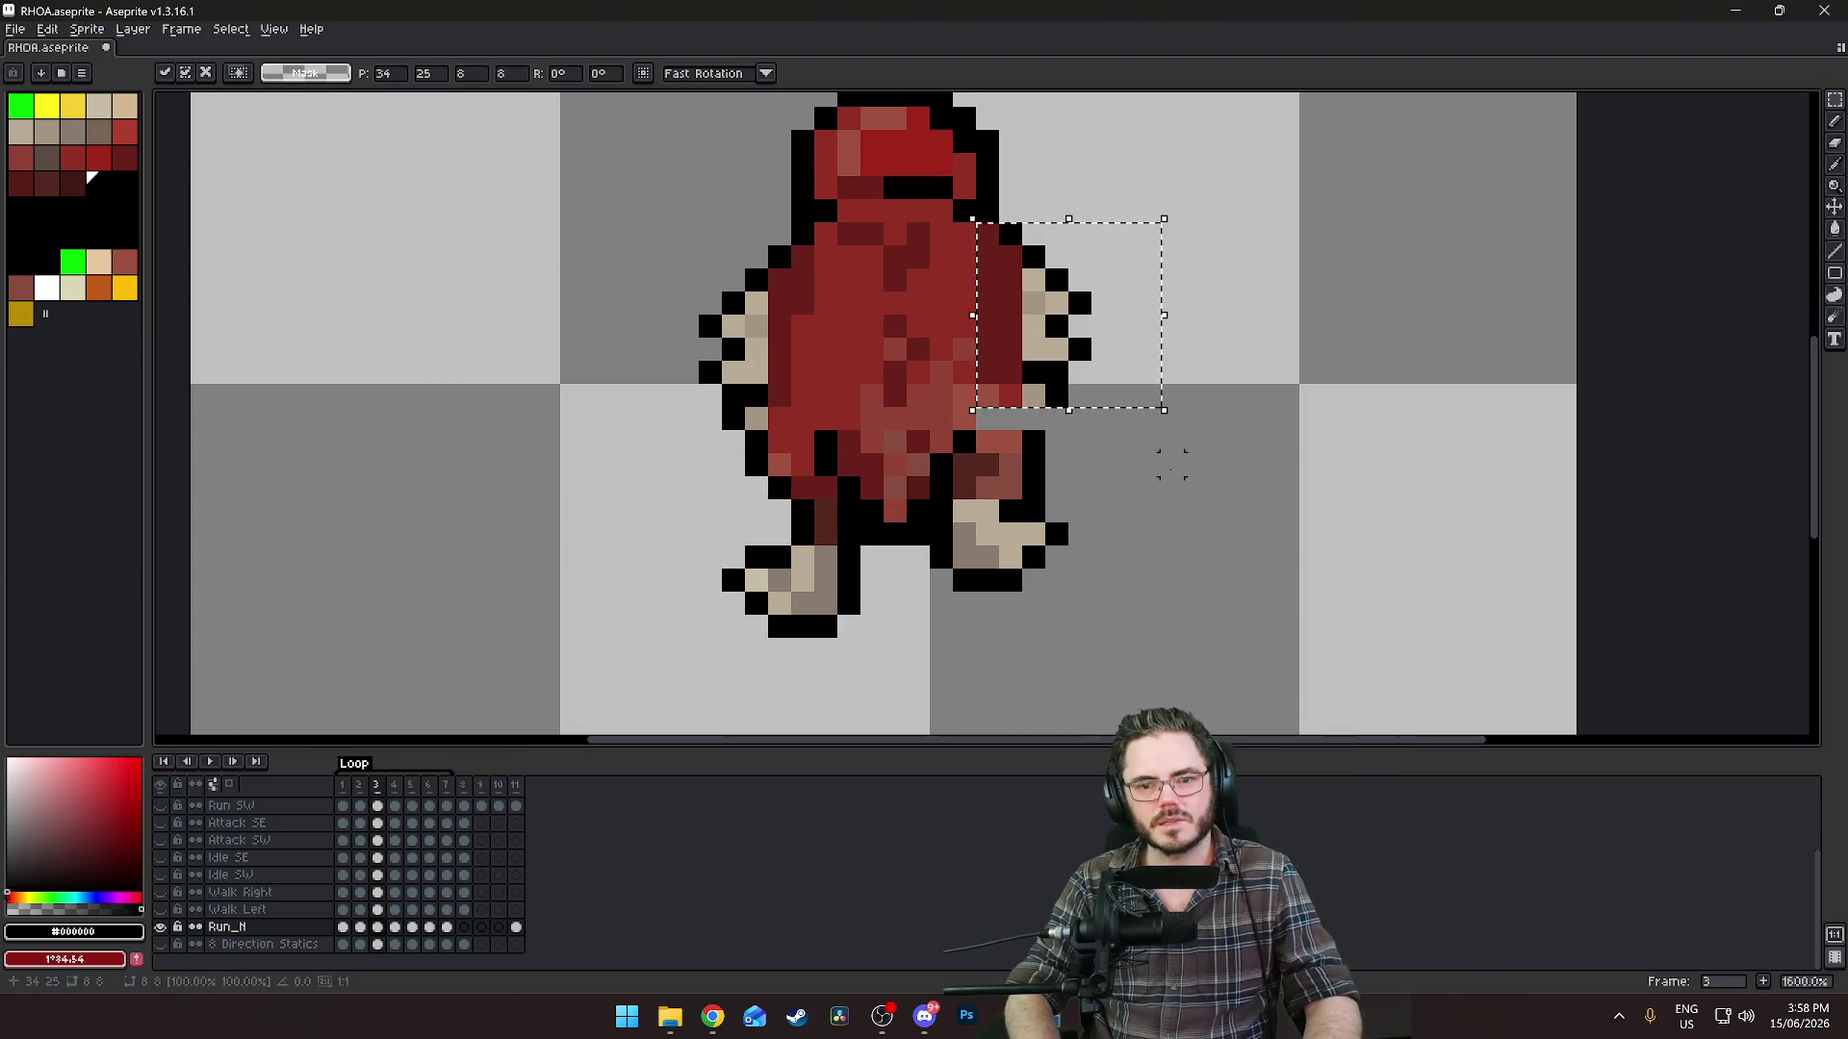
{"action": "key", "text": "Return"}
{"action": "key", "text": "b"}
{"action": "left_click", "coordinate": [999, 440], "text": "alt"}
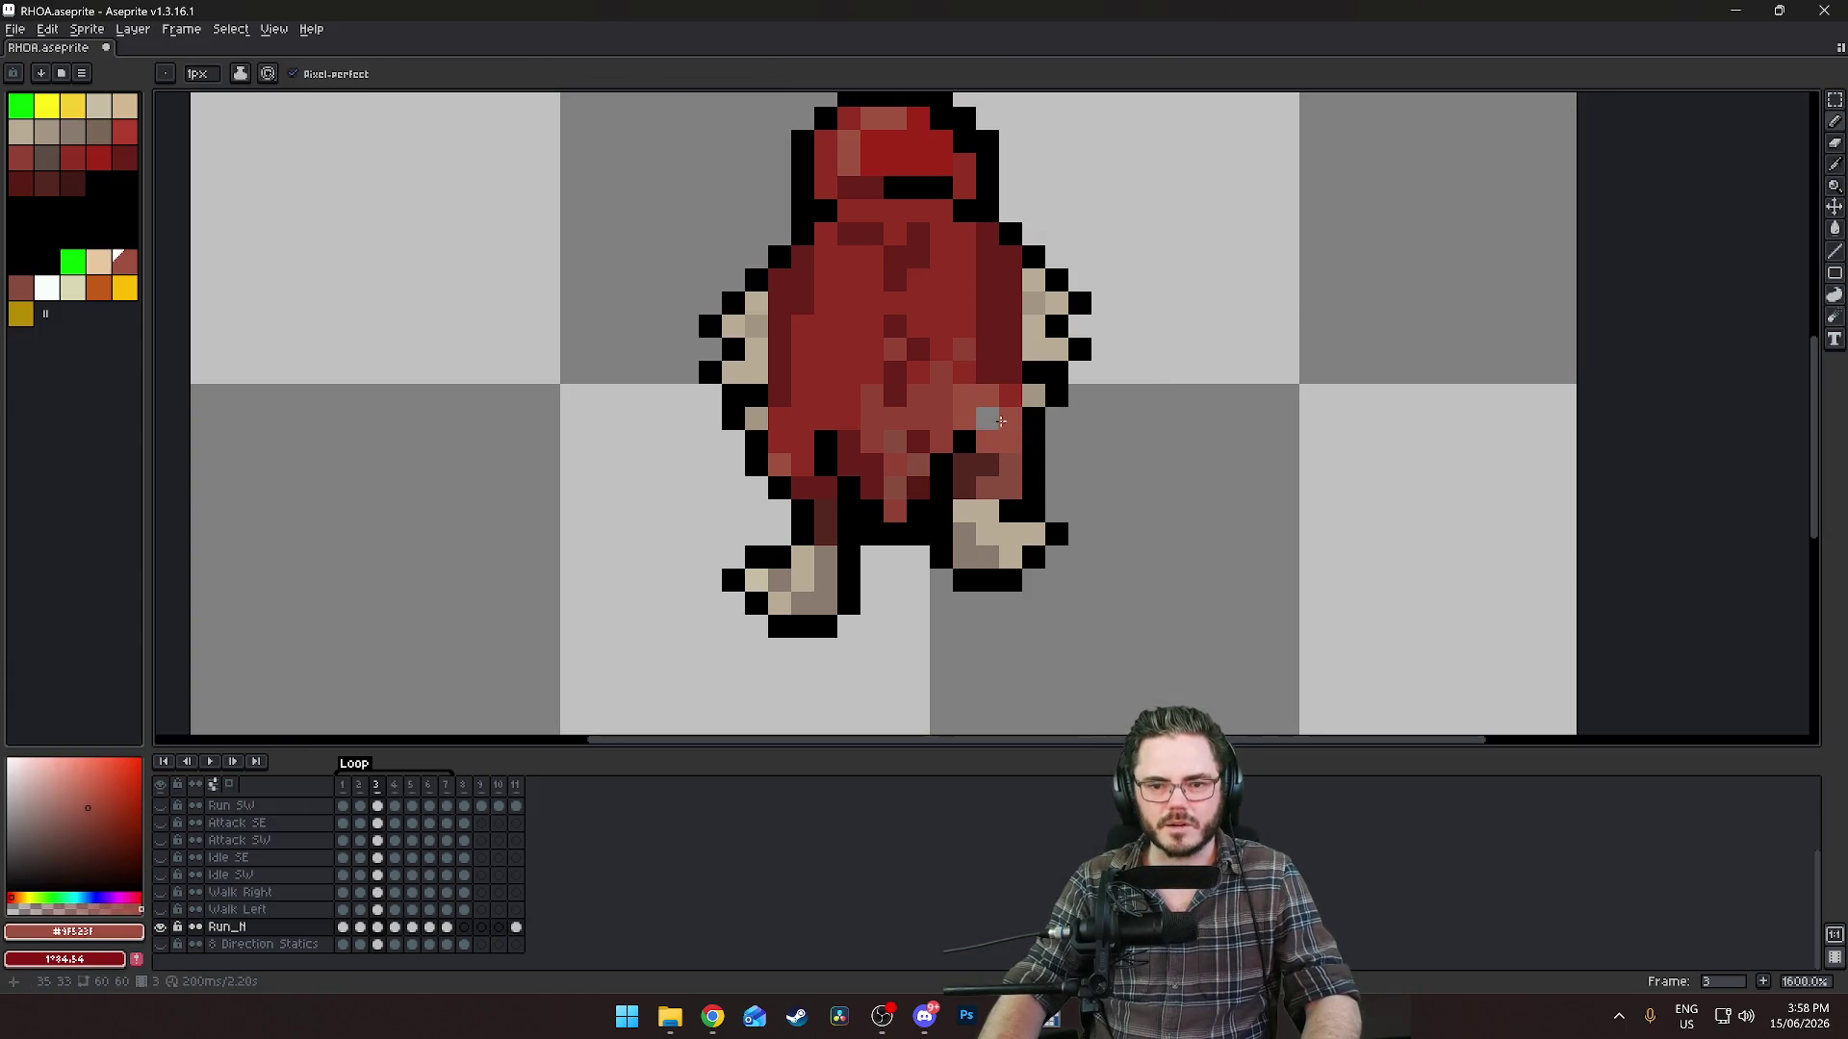
{"action": "scroll", "coordinate": [1149, 465], "scroll_direction": "down", "scroll_amount": 4}
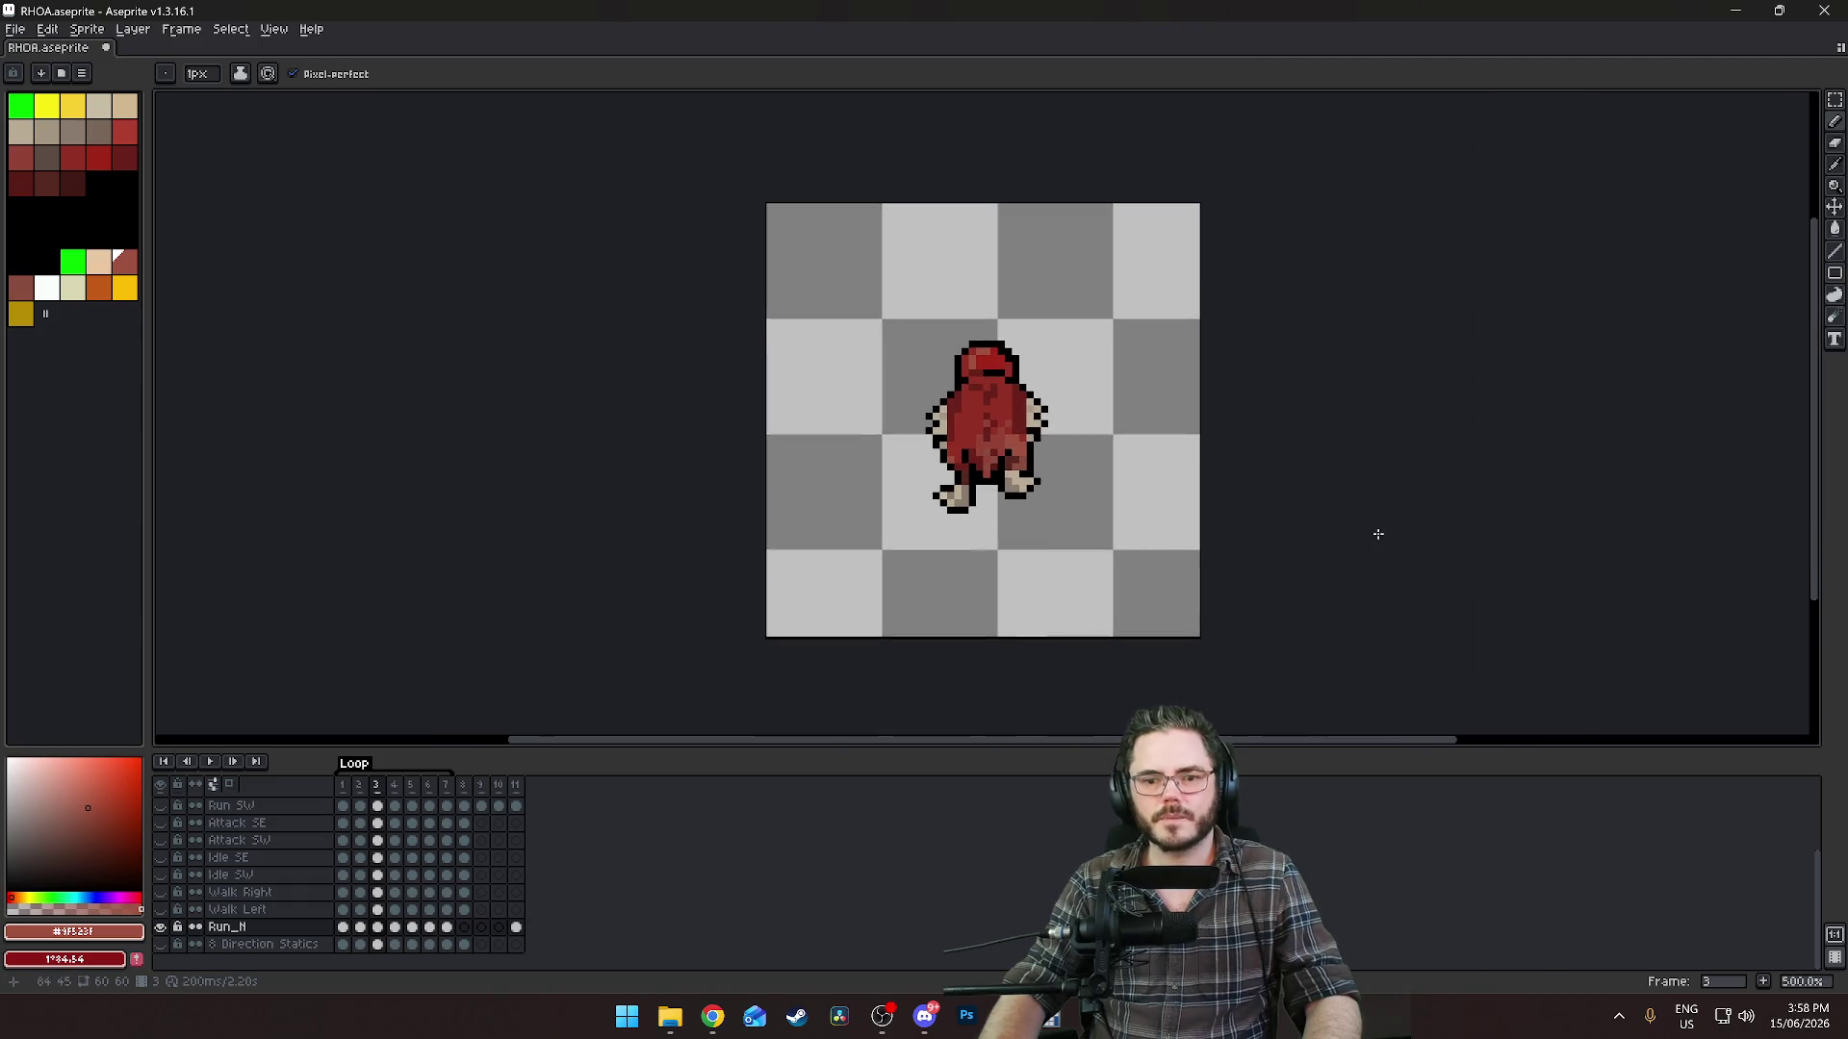
Flip back and forth through frames 1–4 to compare the leg poses.
{"action": "key", "text": "Left"}
{"action": "key", "text": "Left"}
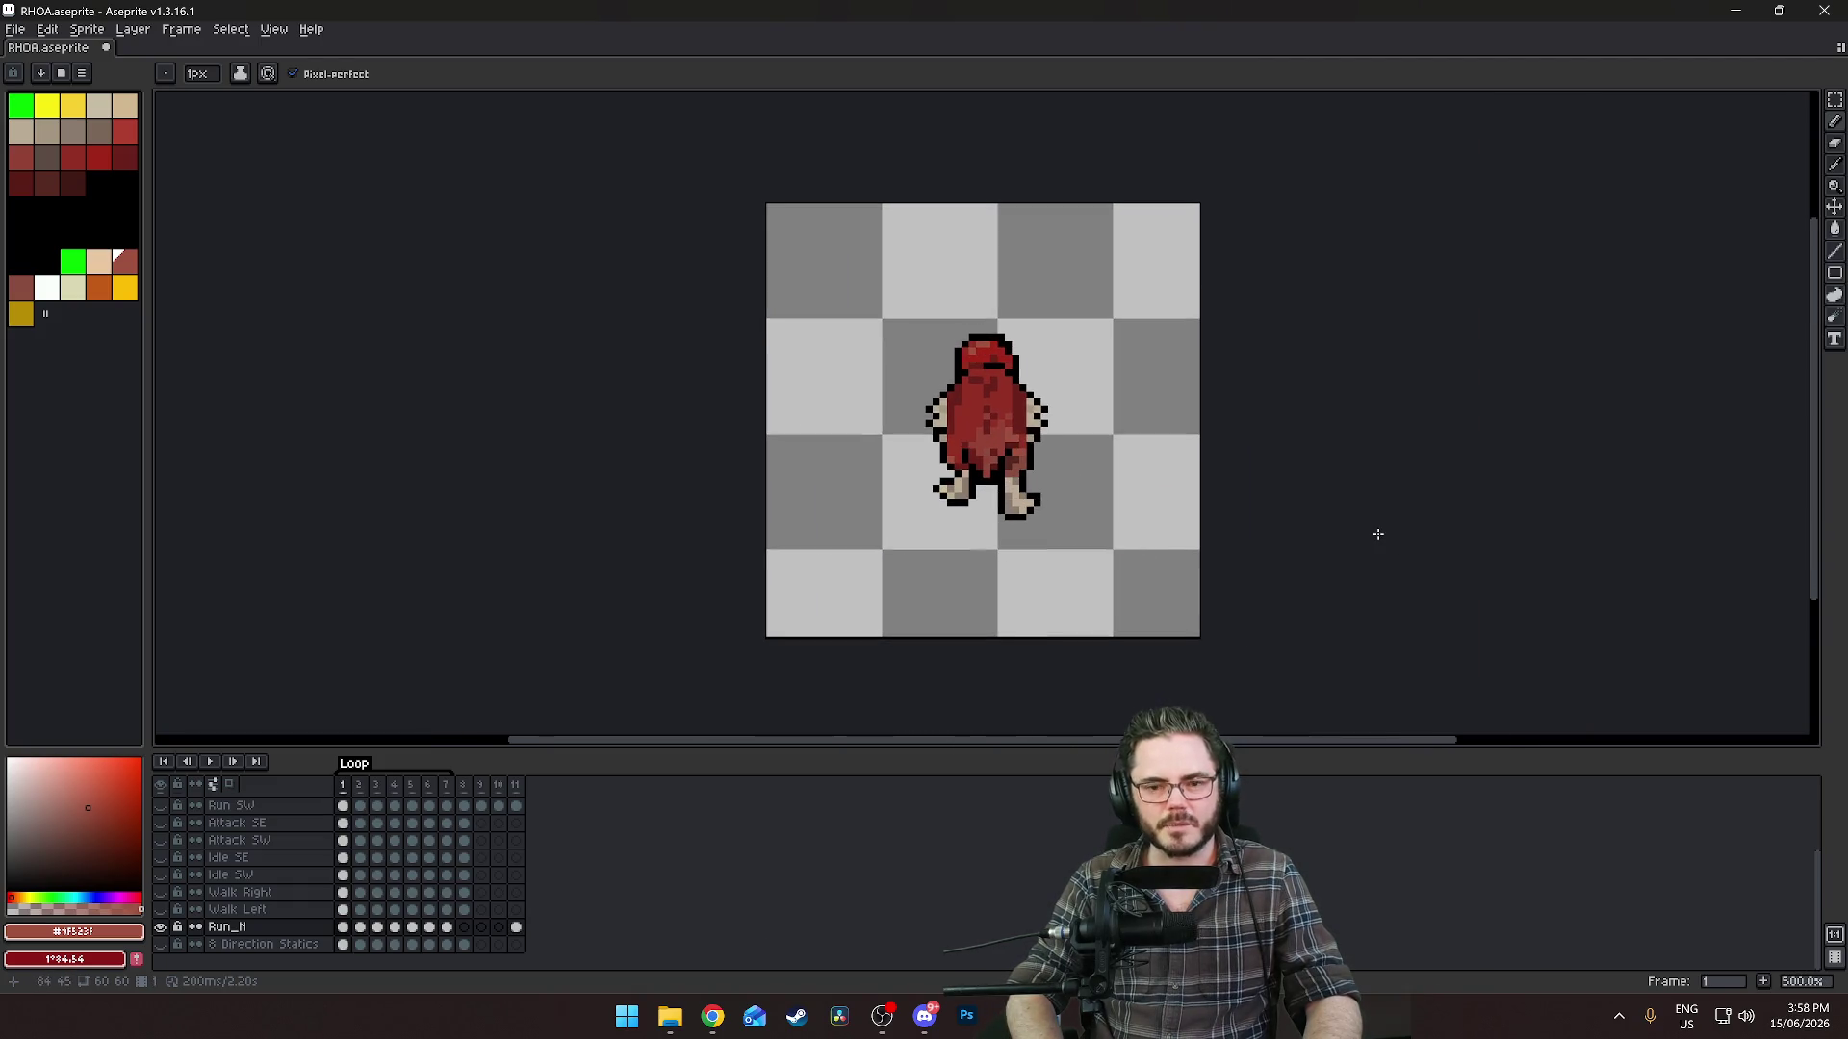
{"action": "key", "text": "Right"}
{"action": "key", "text": "Right"}
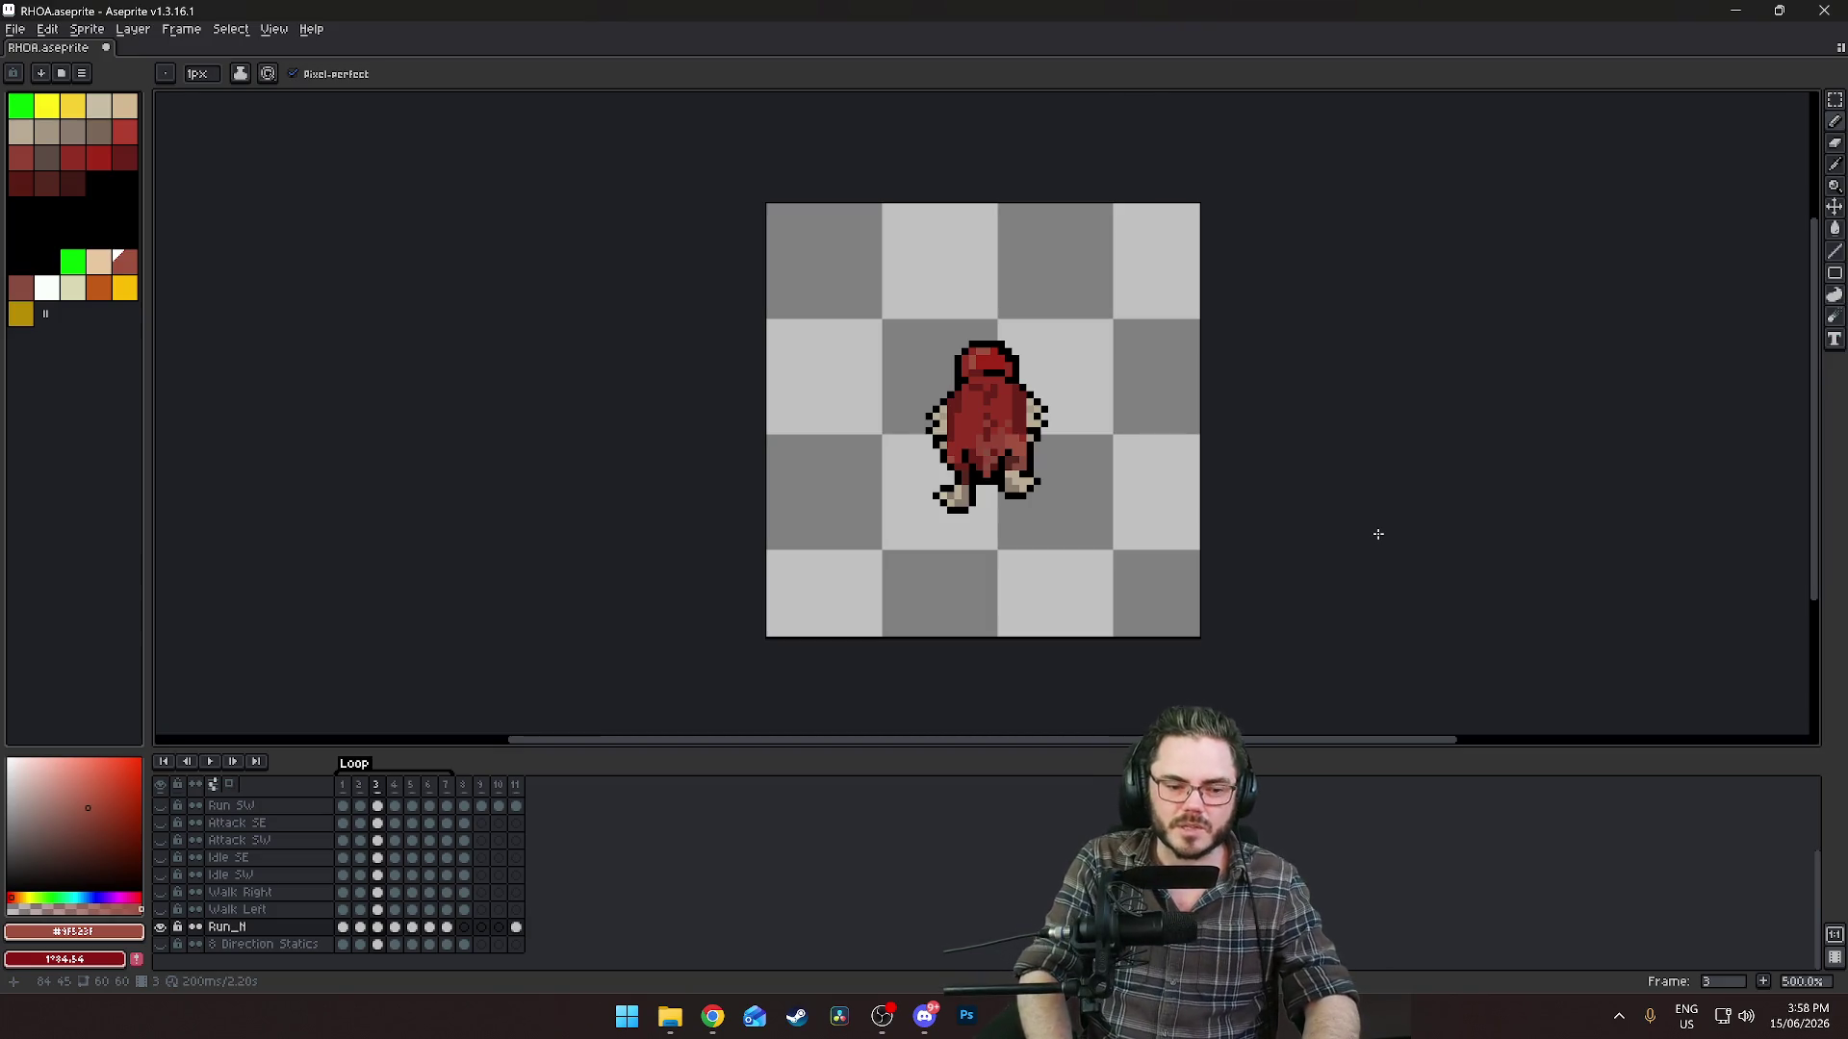
{"action": "key", "text": "Right"}
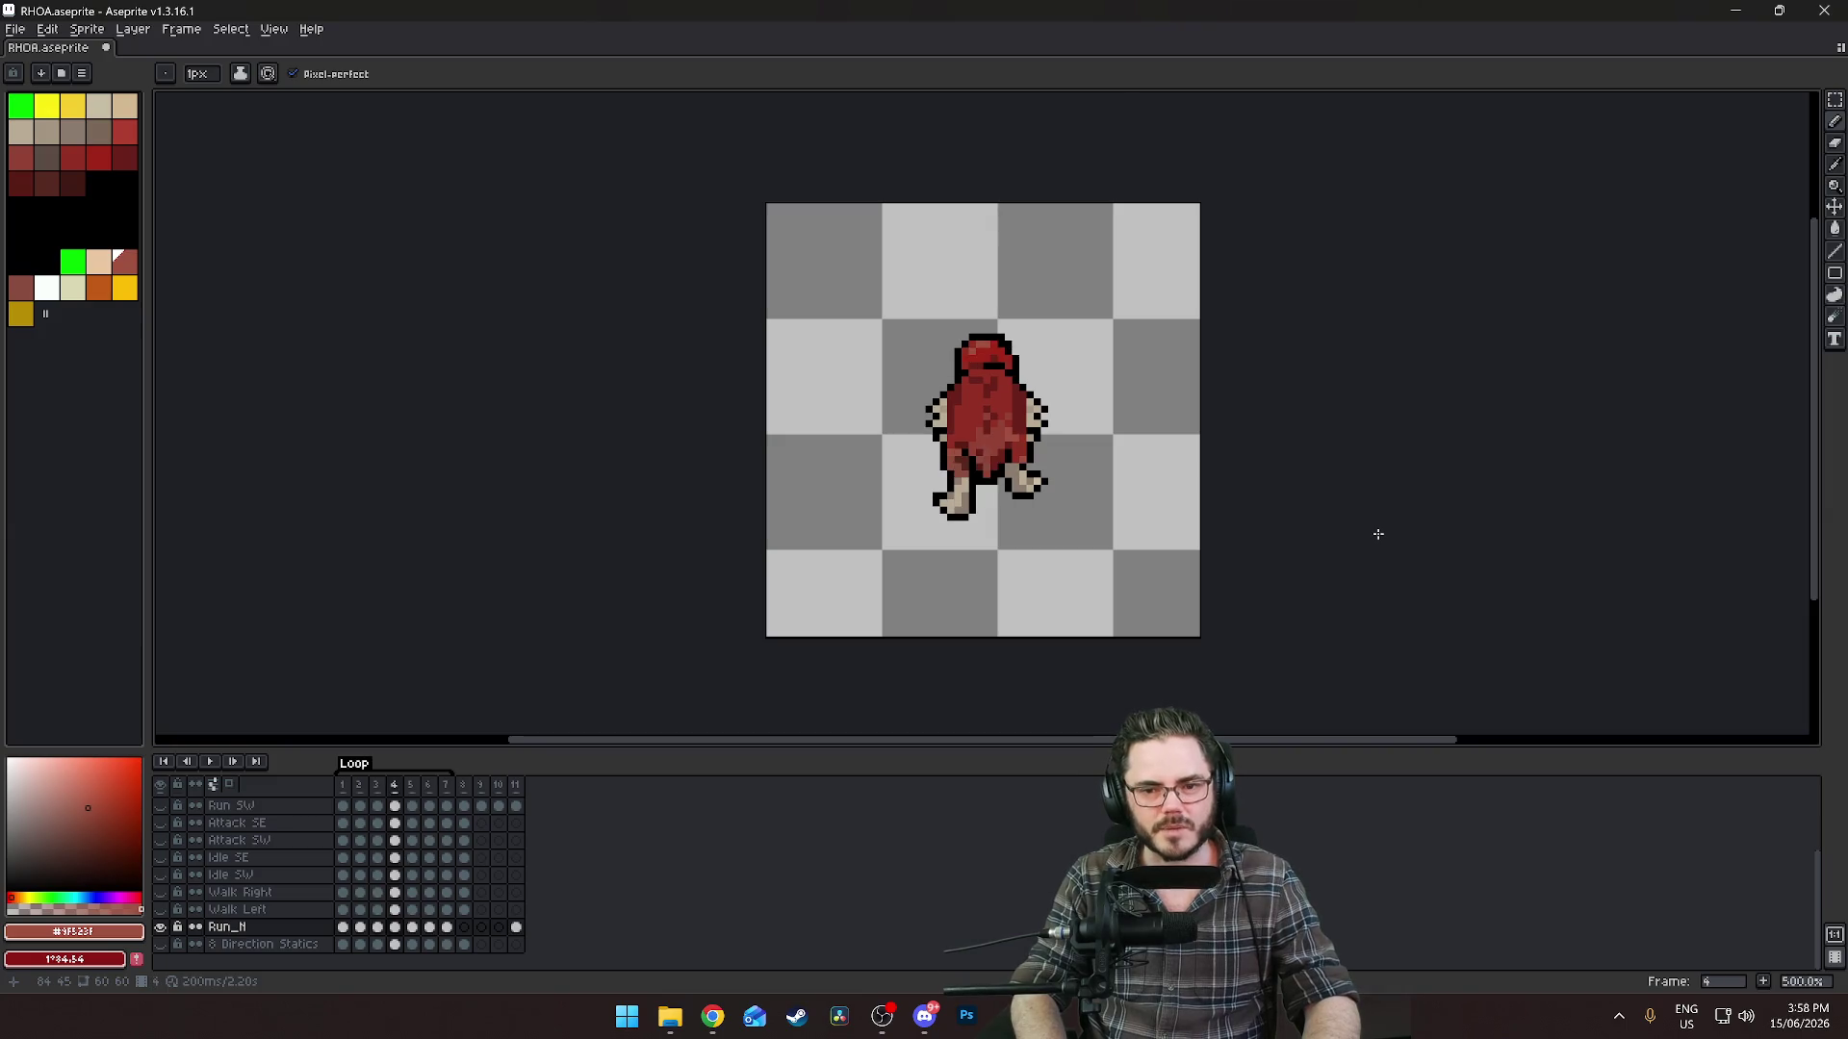
{"action": "key", "text": "Left"}
{"action": "key", "text": "Left"}
{"action": "key", "text": "Right"}
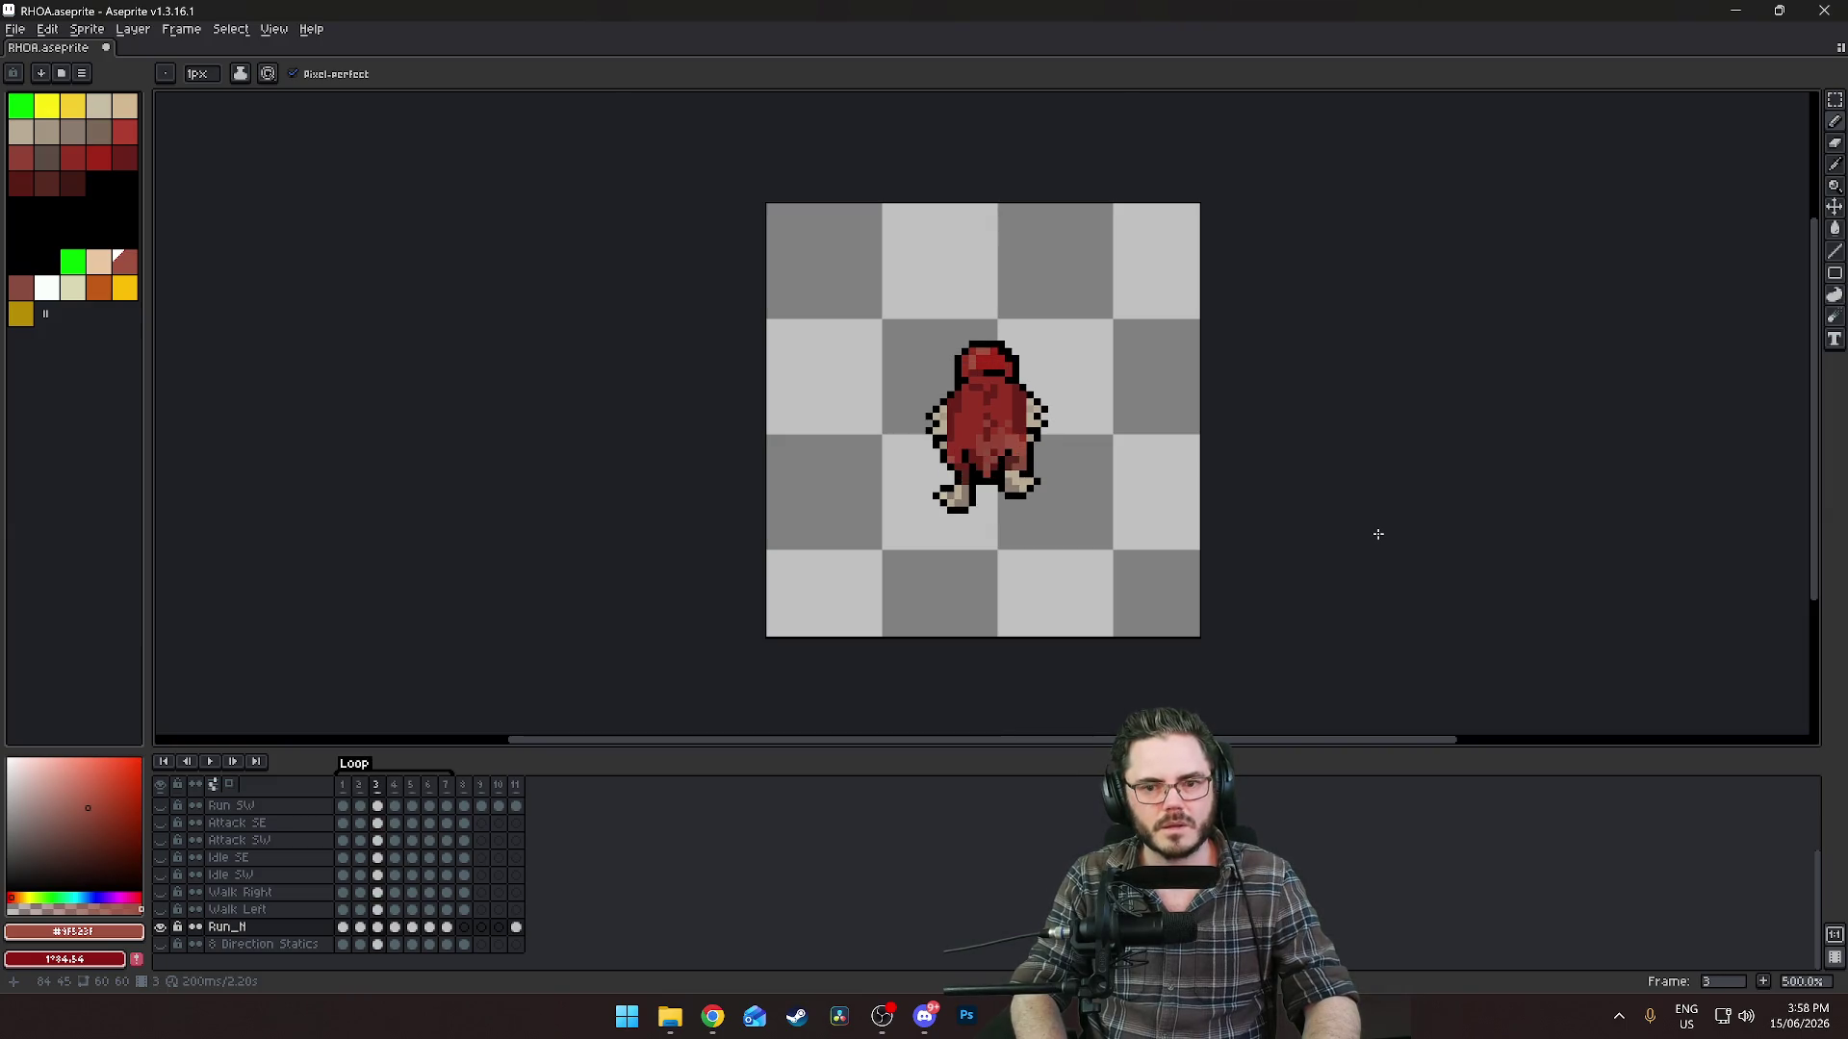
{"action": "key", "text": "Right"}
{"action": "key", "text": "Left"}
{"action": "key", "text": "Right"}
{"action": "key", "text": "Left"}
{"action": "key", "text": "Right"}
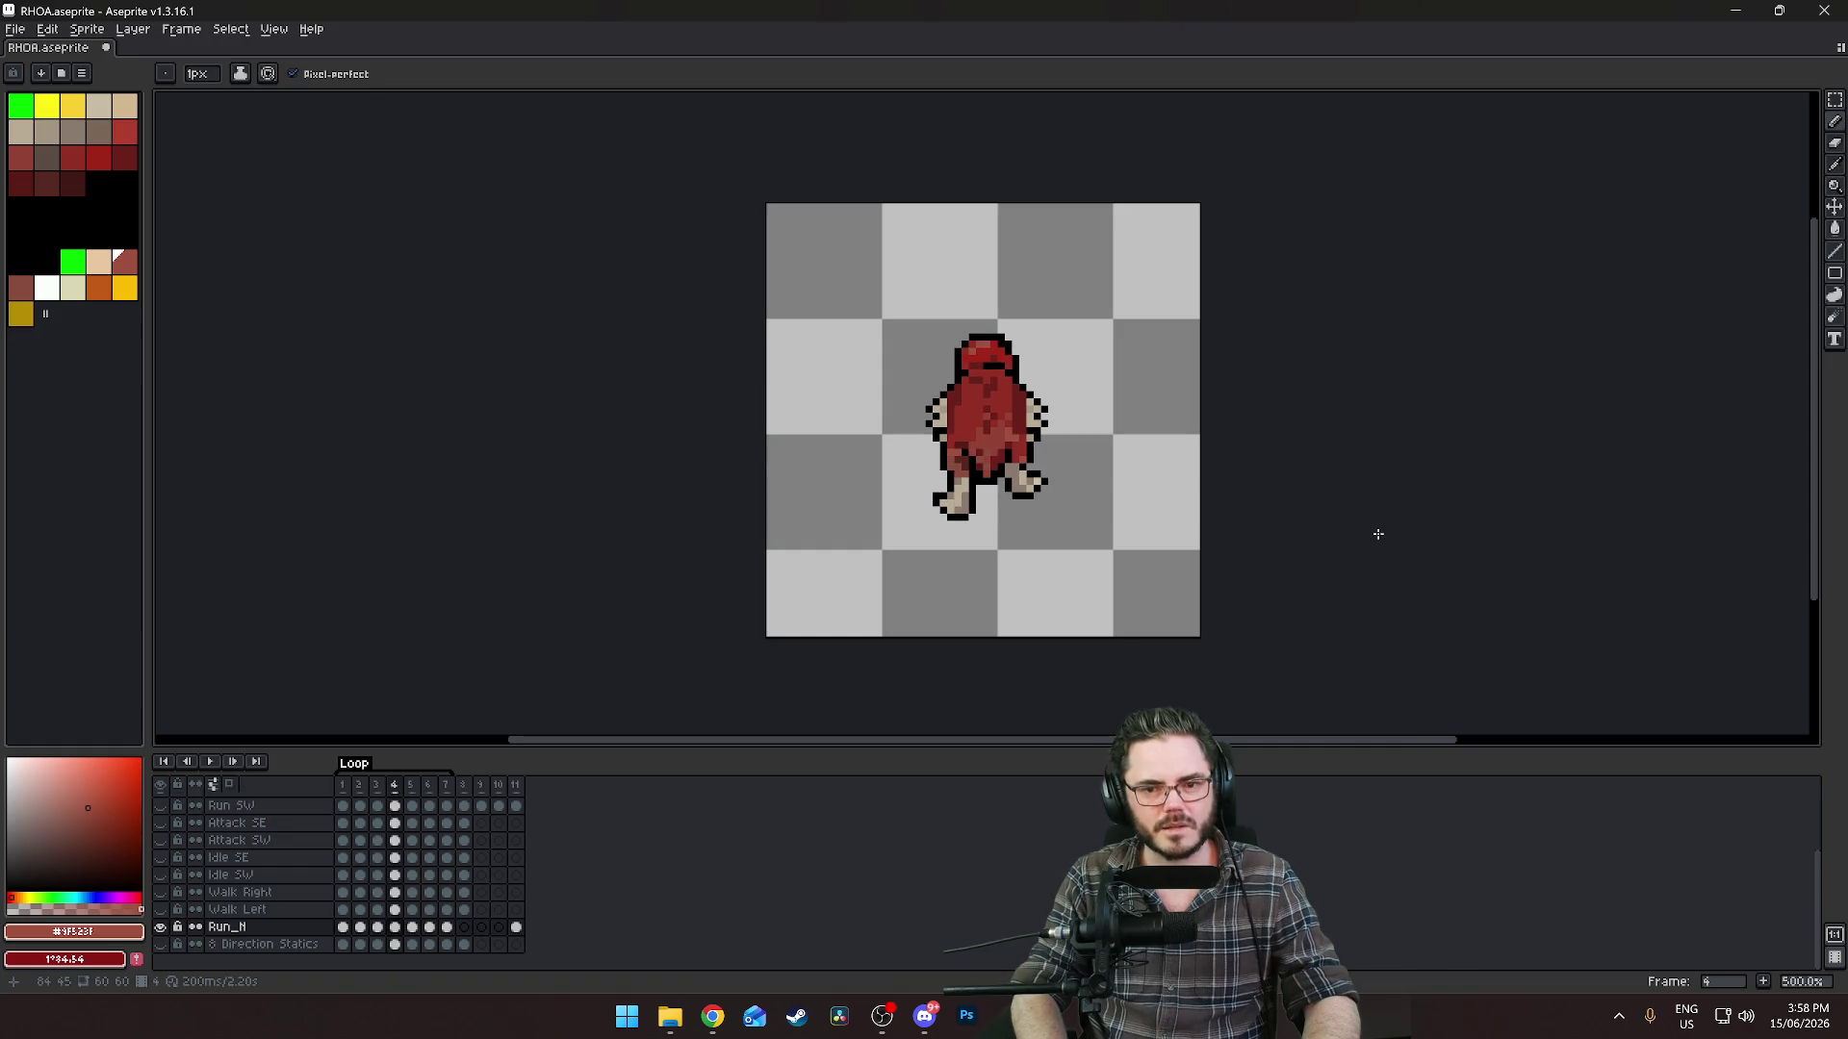
{"action": "key", "text": "Left"}
{"action": "key", "text": "Right"}
{"action": "key", "text": "Right"}
{"action": "key", "text": "Left"}
{"action": "key", "text": "Left"}
{"action": "key", "text": "Left"}
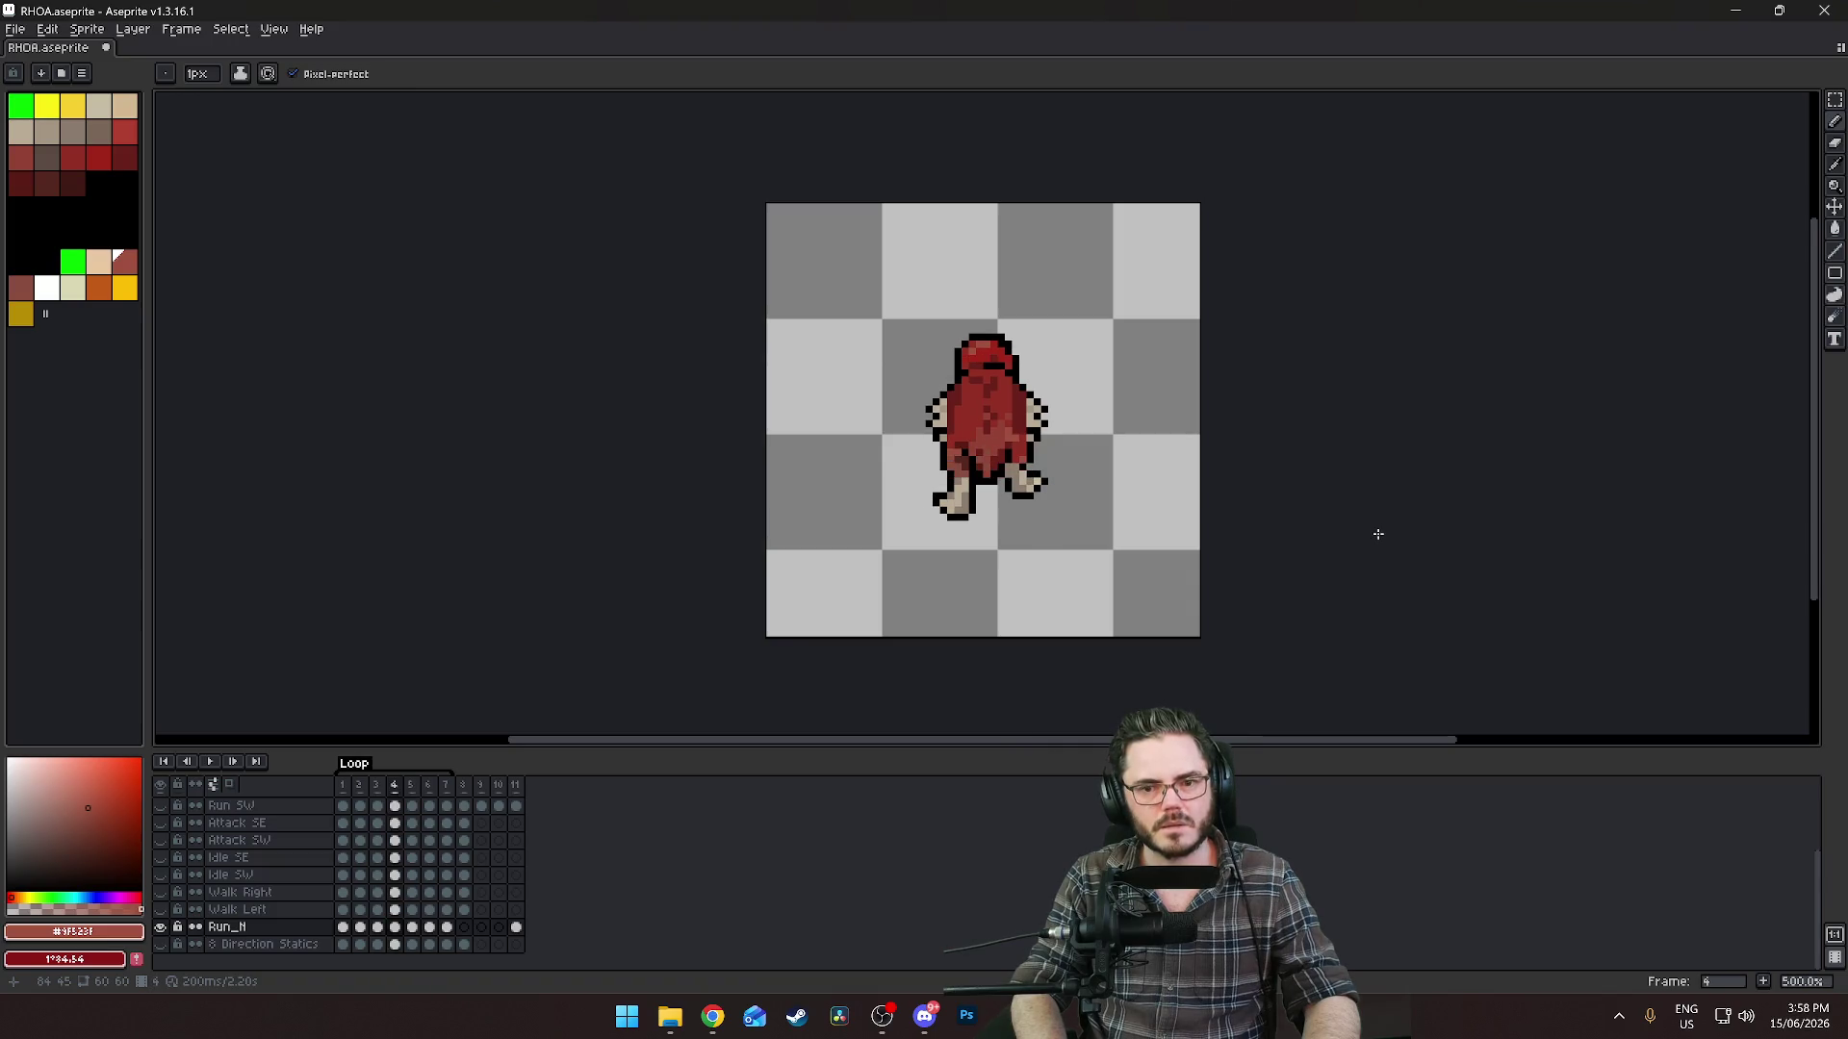
{"action": "key", "text": "Right"}
{"action": "key", "text": "Right"}
{"action": "scroll", "coordinate": [1315, 484], "scroll_direction": "up", "scroll_amount": 4}
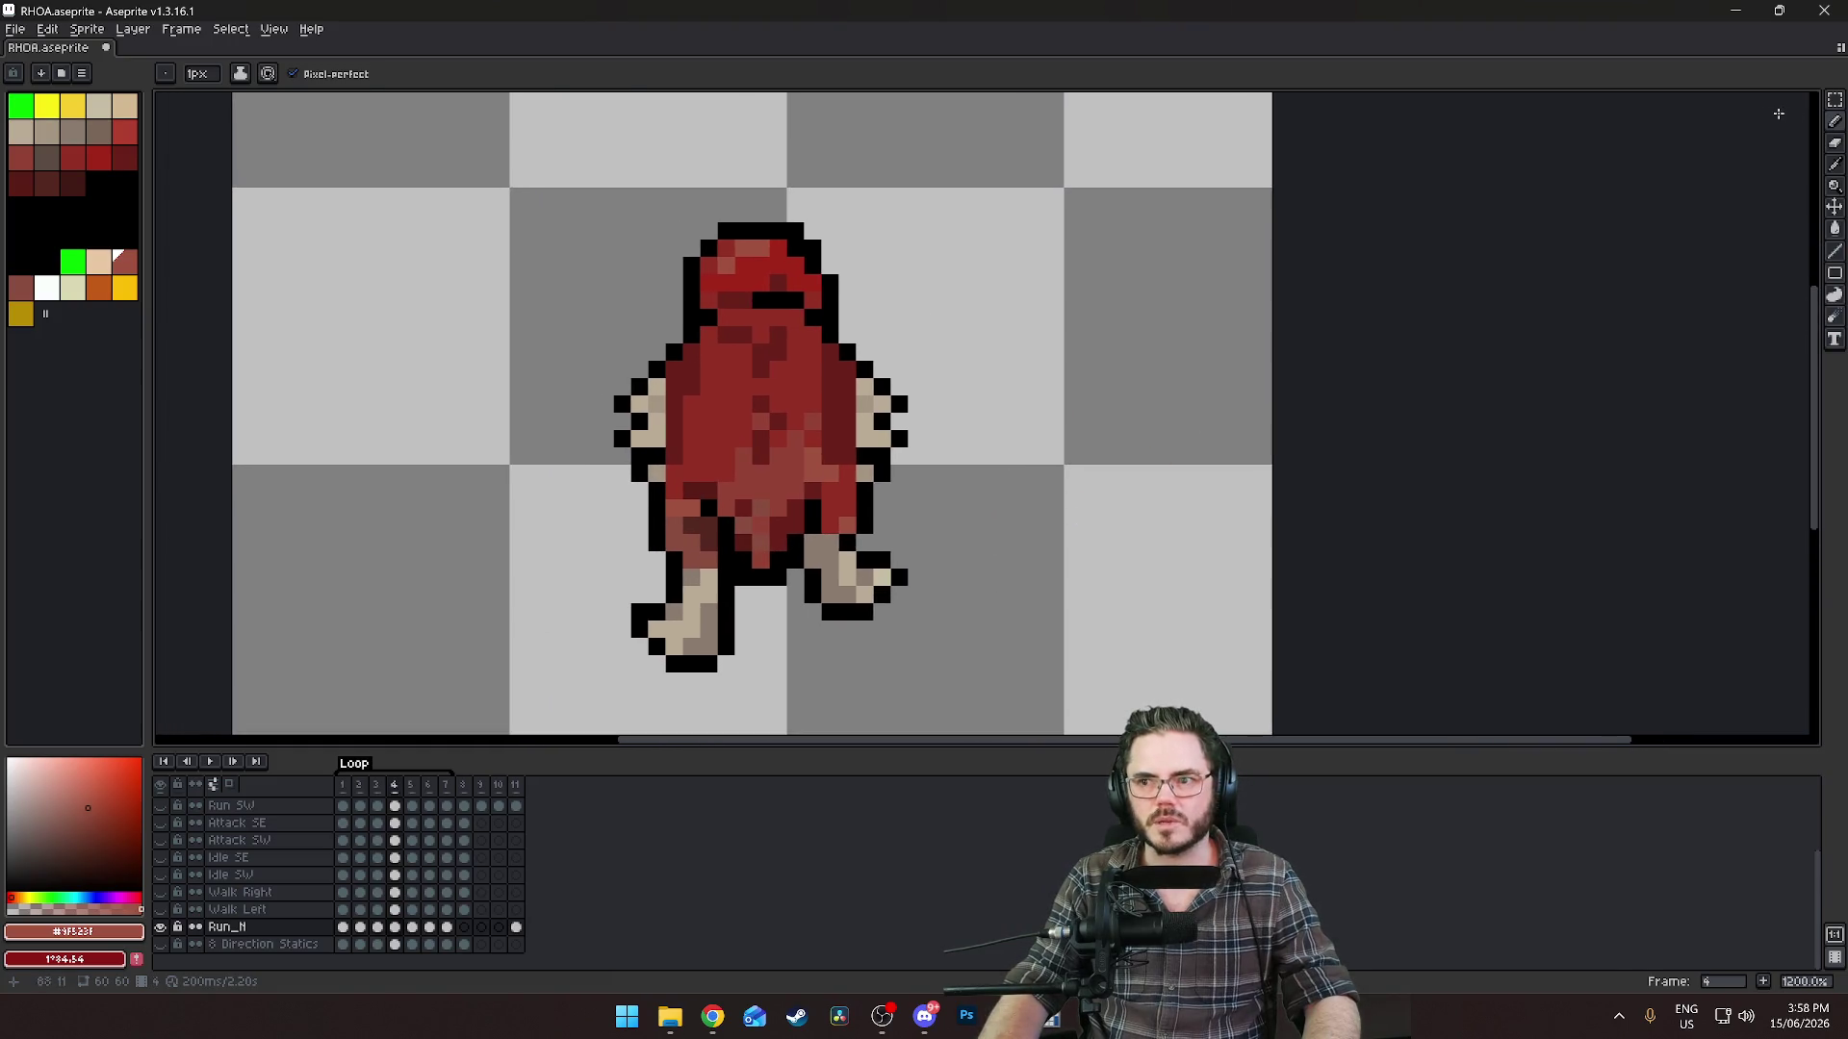
Raise the right arm by one pixel on frame 4.
{"action": "key", "text": "w"}
{"action": "mouse_move", "coordinate": [946, 341]}
{"action": "left_mouse_down"}
{"action": "mouse_move", "coordinate": [845, 445]}
{"action": "mouse_move", "coordinate": [834, 486]}
{"action": "left_mouse_up"}
{"action": "key", "text": "Up"}
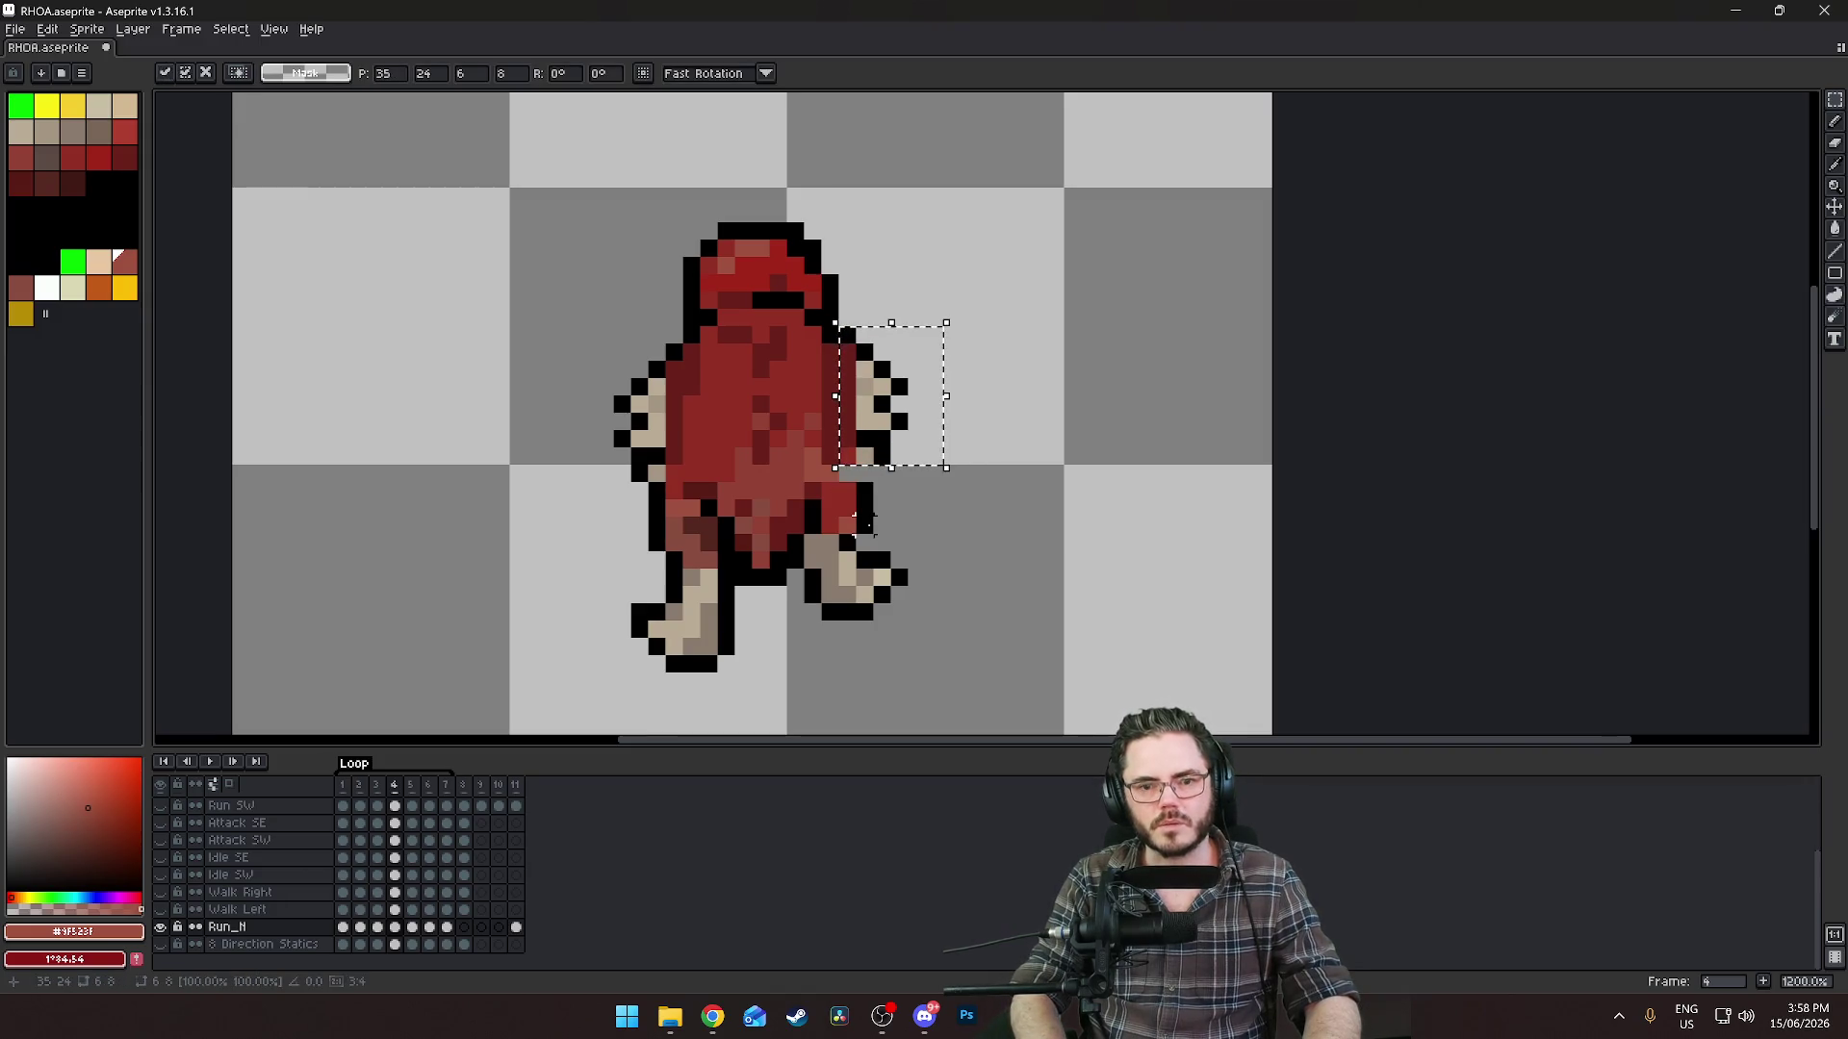
{"action": "key", "text": "Return"}
Sample black from the outline, then the cloak red for the Pencil.
{"action": "scroll", "coordinate": [909, 440], "scroll_direction": "up", "scroll_amount": 3}
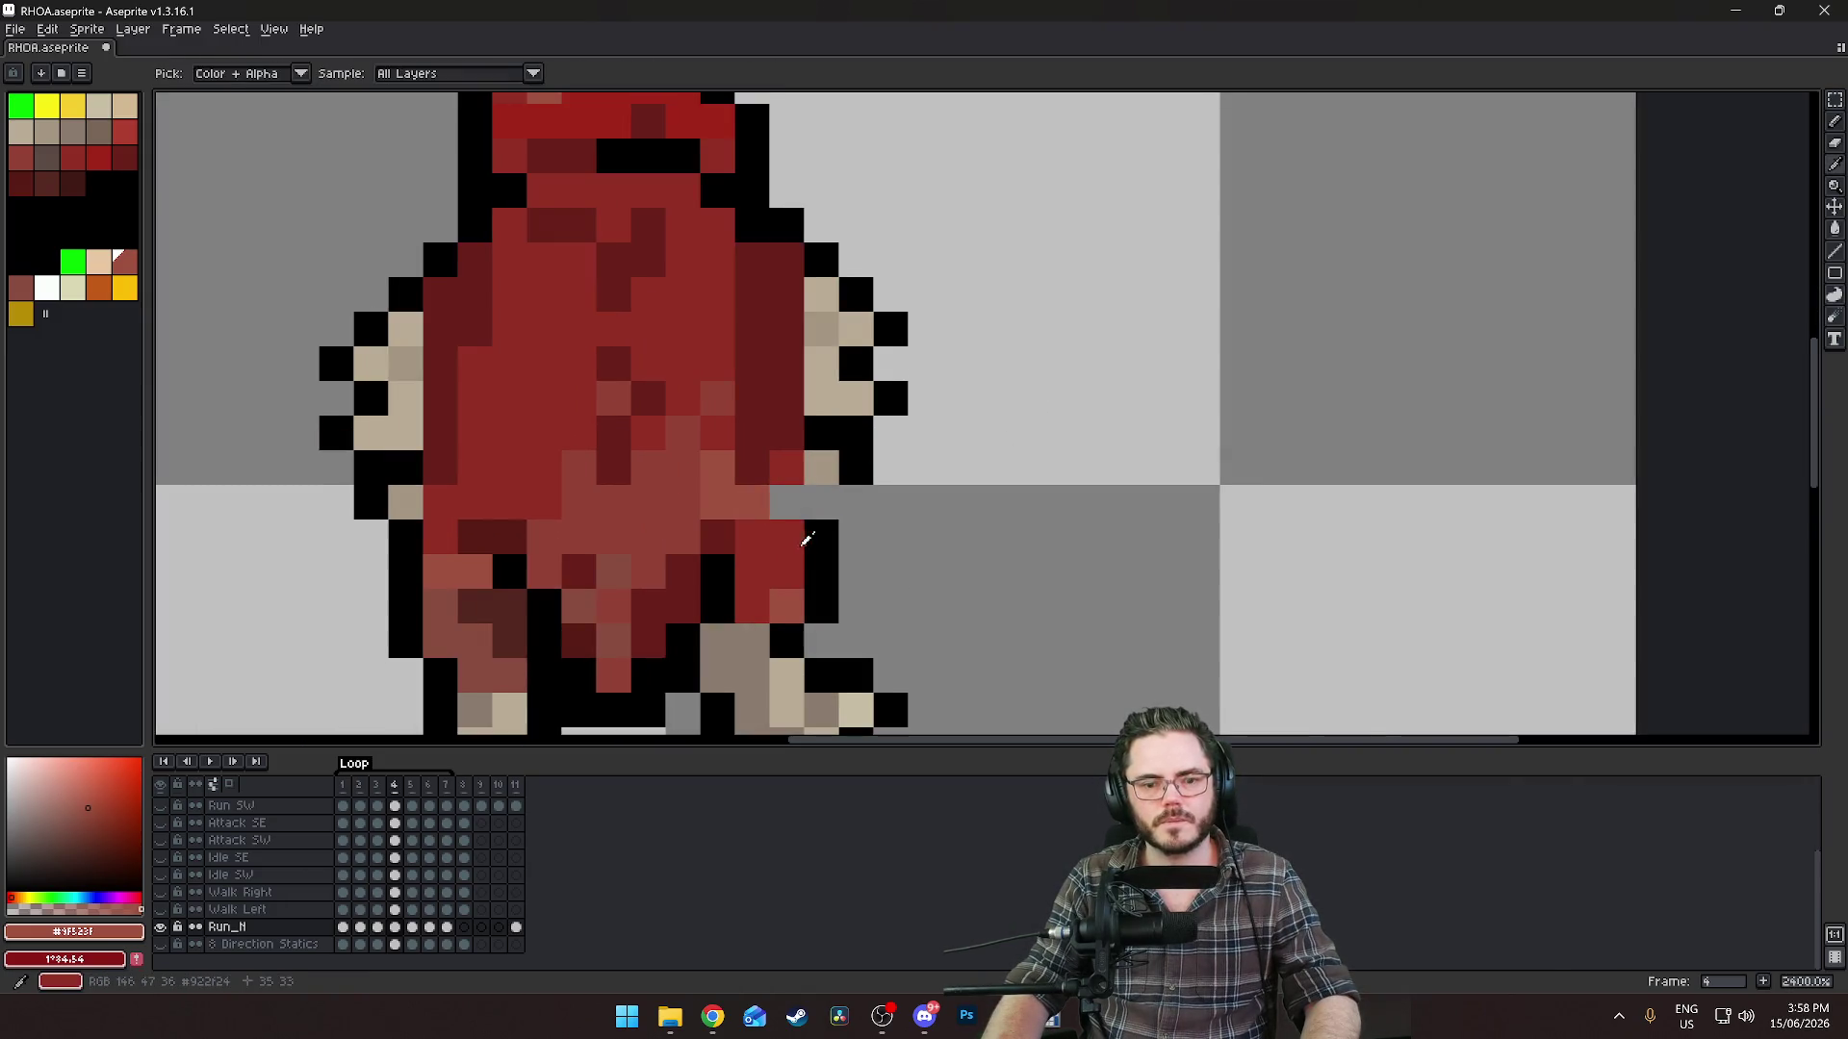
{"action": "left_click", "coordinate": [88, 181]}
{"action": "key", "text": "b"}
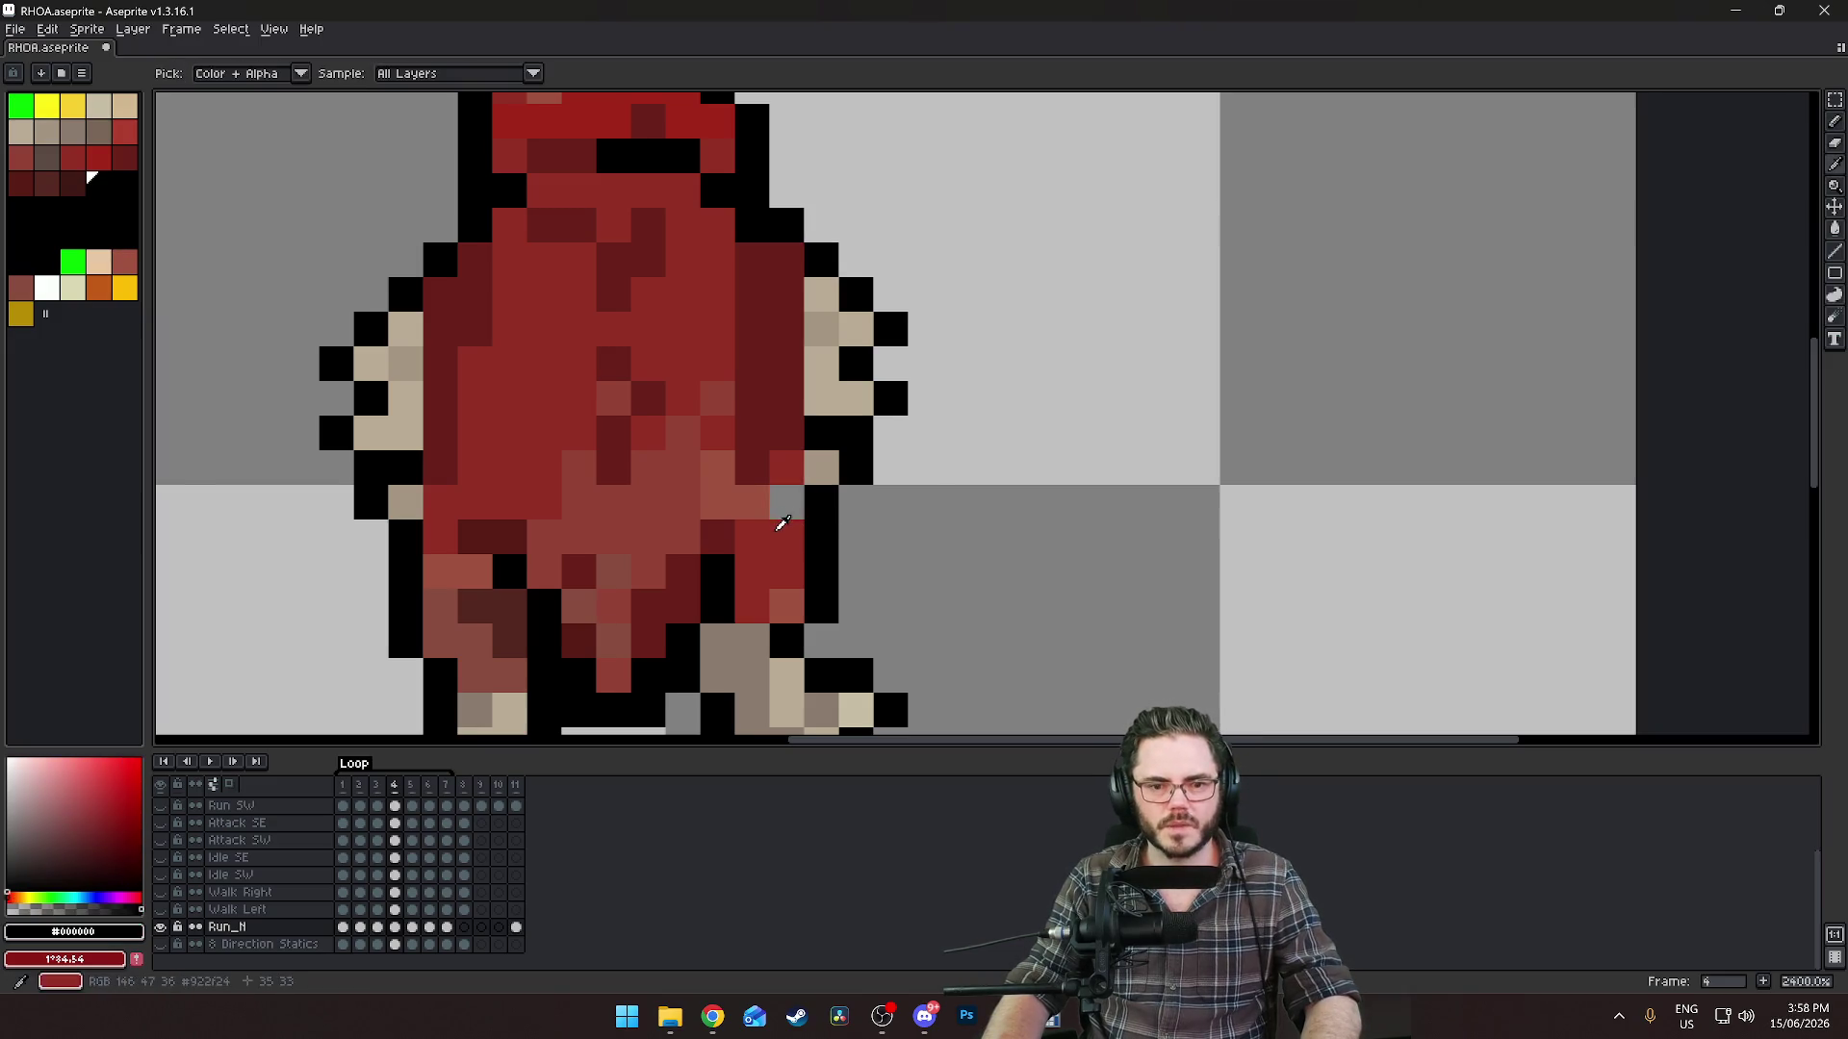
{"action": "left_click", "coordinate": [786, 469], "text": "alt"}
{"action": "scroll", "coordinate": [1199, 584], "scroll_direction": "down", "scroll_amount": 7}
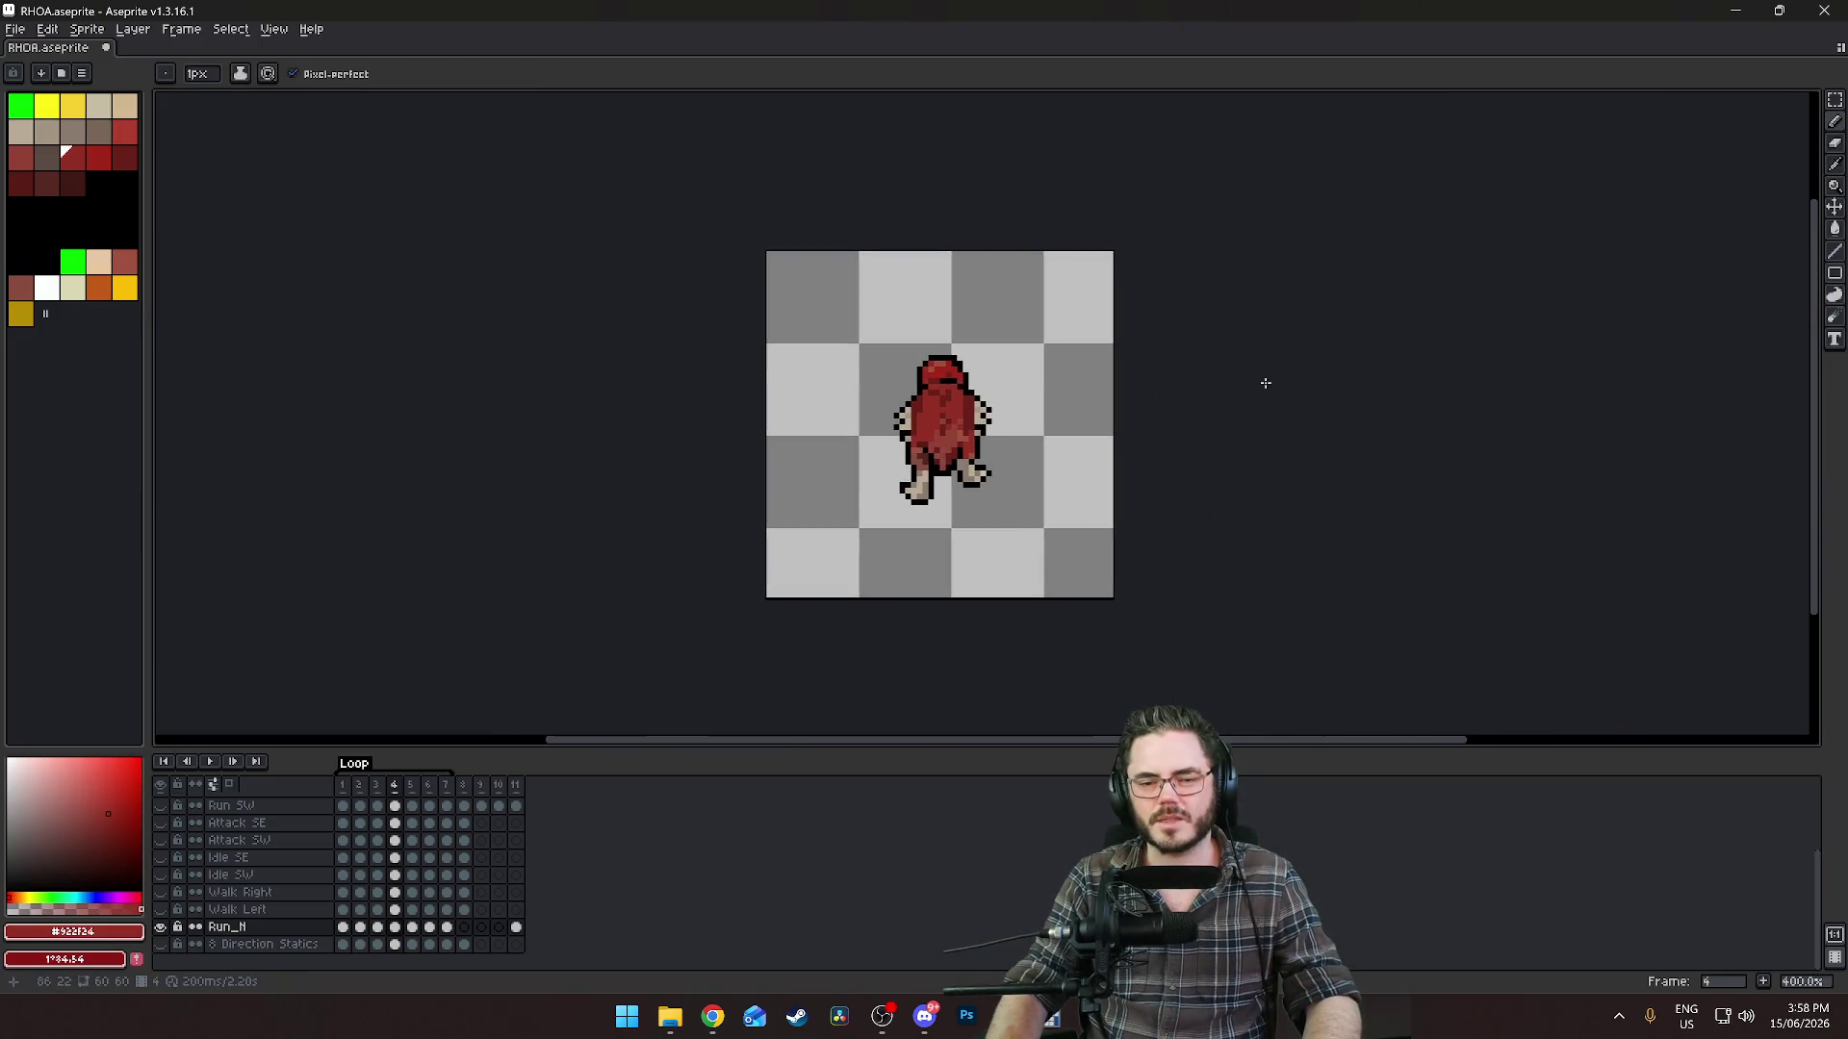
Play the run cycle to check the motion, stopping on frame 5.
{"action": "key", "text": "Left"}
{"action": "key", "text": "Right"}
{"action": "key", "text": "Right"}
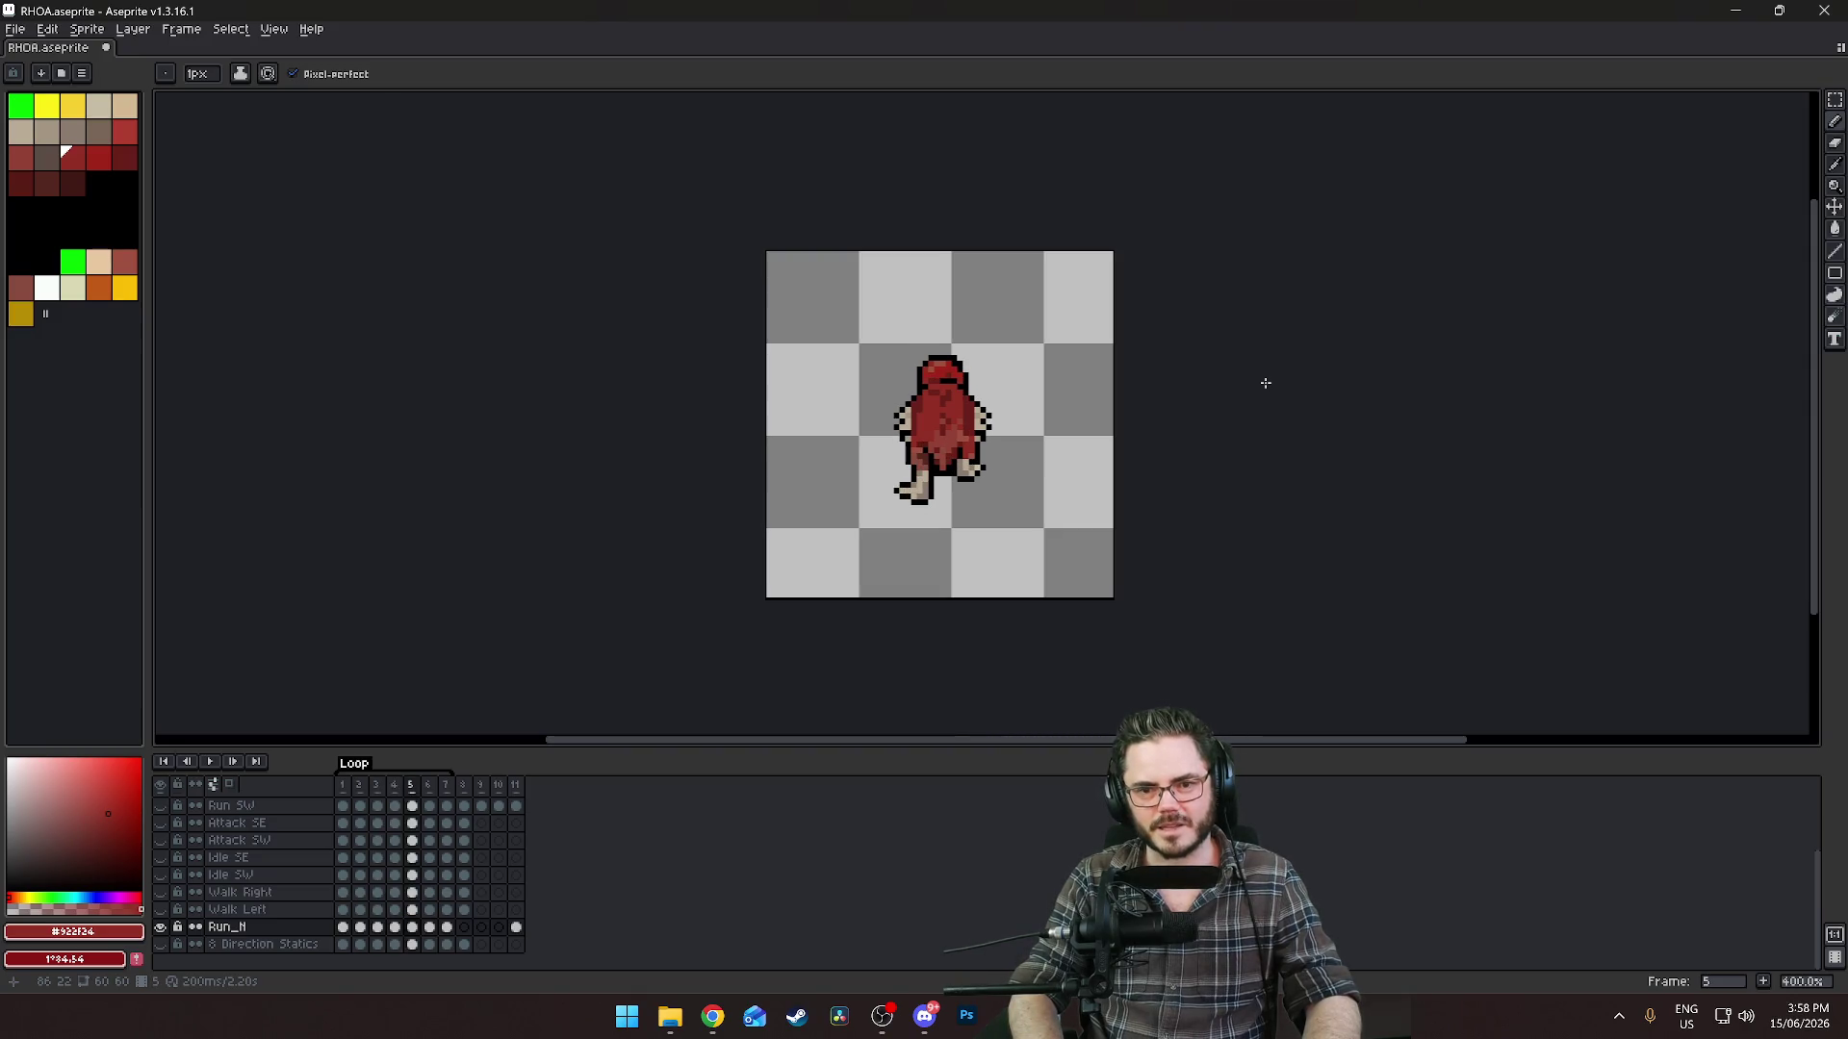
{"action": "key", "text": "Return"}
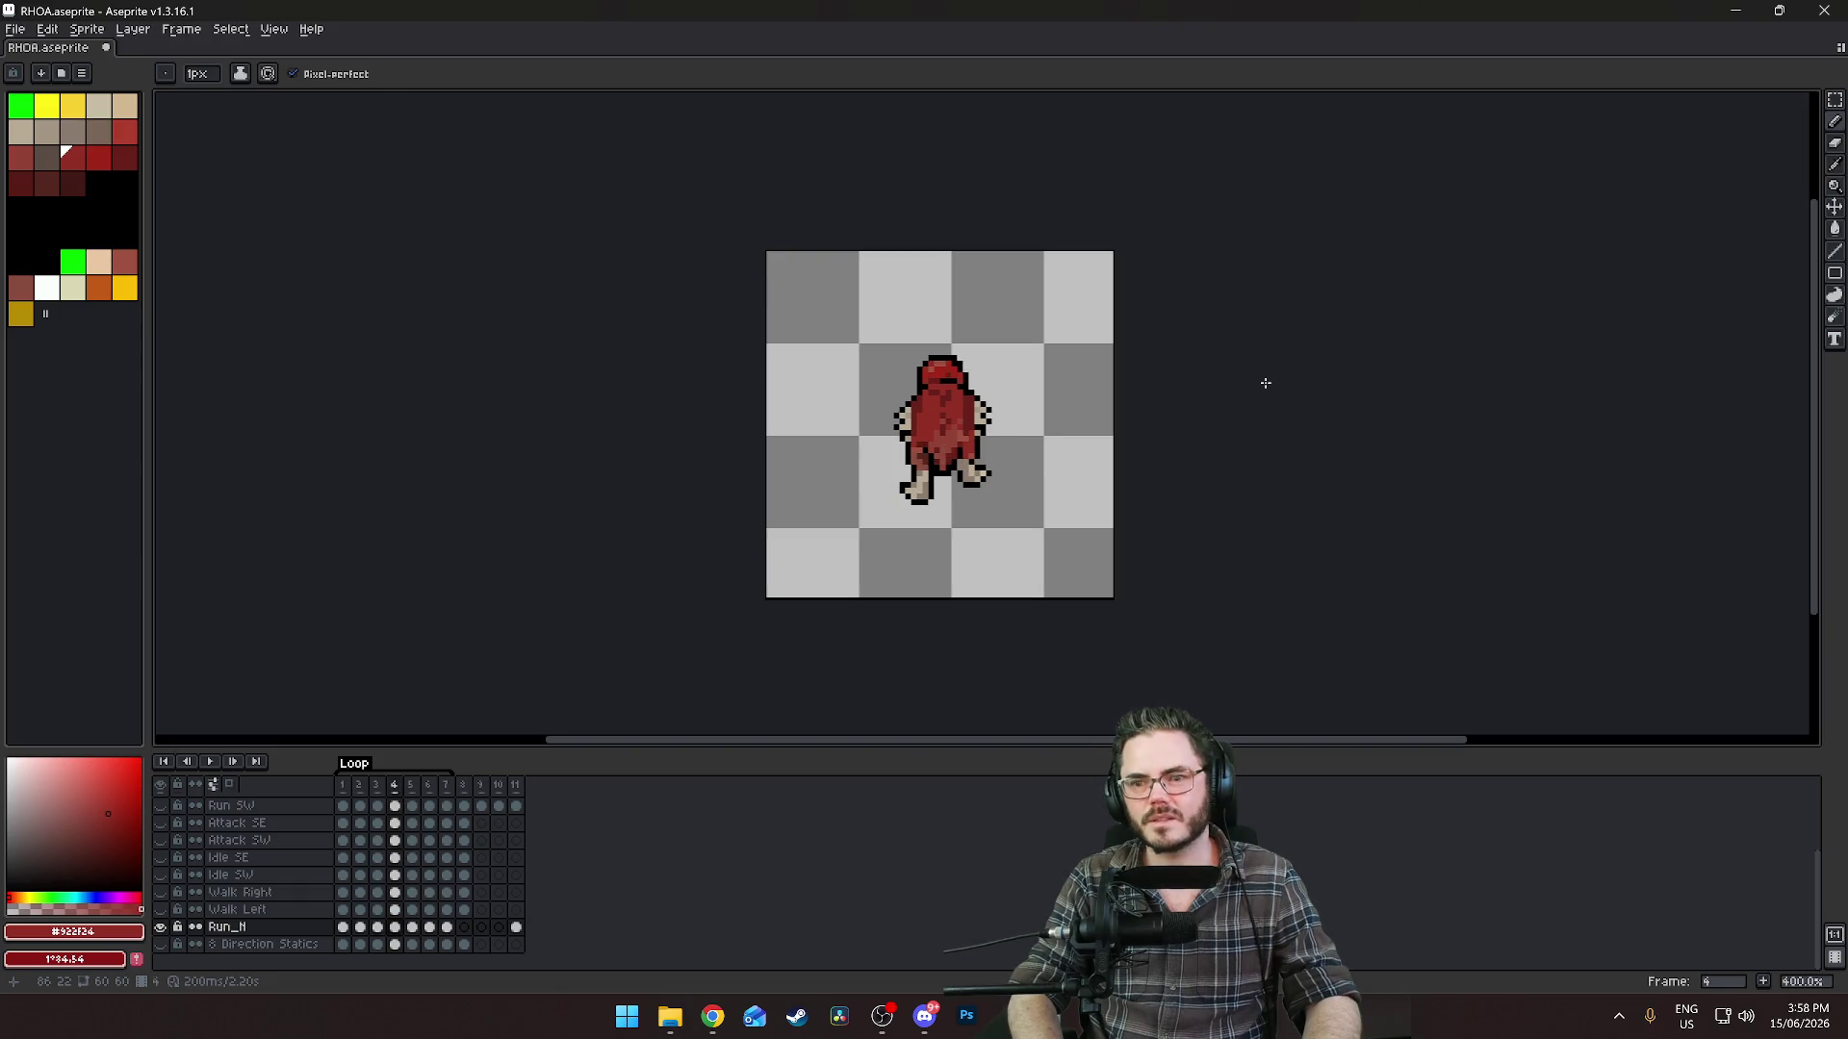
{"action": "key", "text": "Return"}
{"action": "scroll", "coordinate": [1270, 390], "scroll_direction": "up", "scroll_amount": 2}
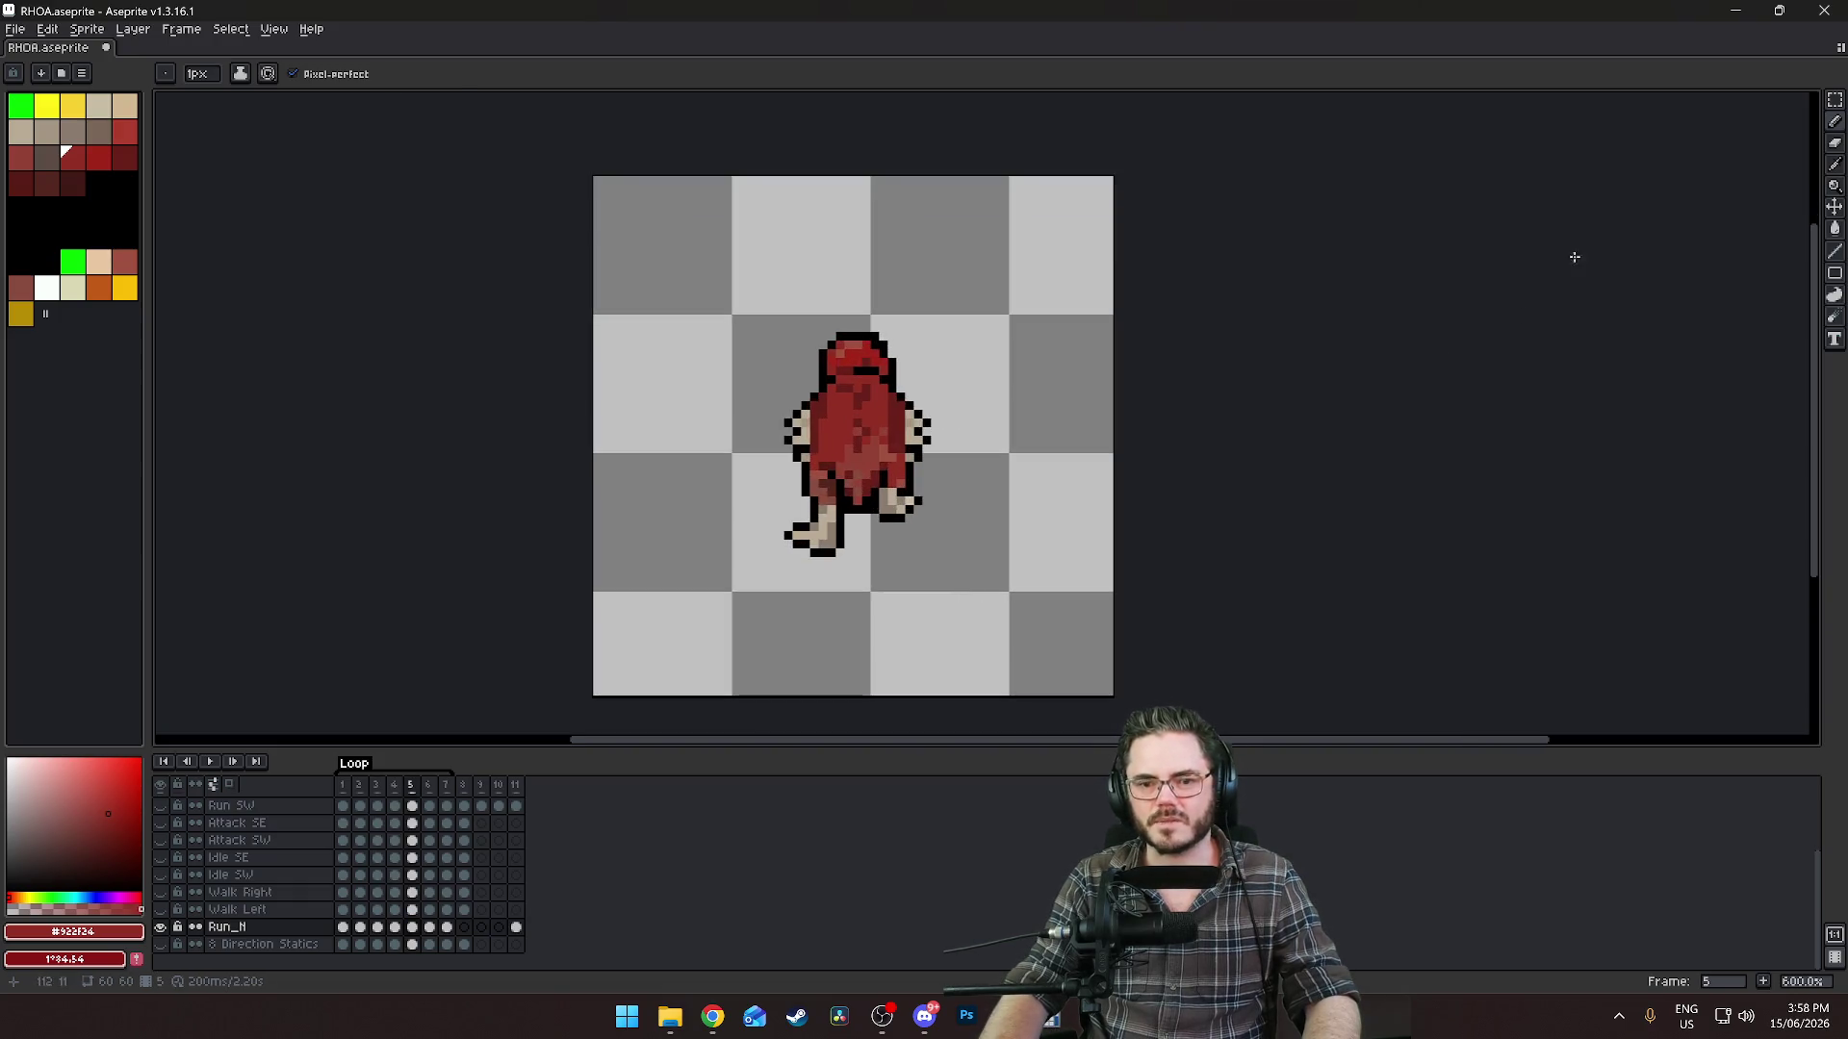
{"action": "left_click", "coordinate": [1835, 100]}
{"action": "scroll", "coordinate": [1122, 289], "scroll_direction": "up", "scroll_amount": 3}
Select and lift the right arm on frame 5.
{"action": "left_click_drag", "start_coordinate": [800, 496], "coordinate": [678, 621]}
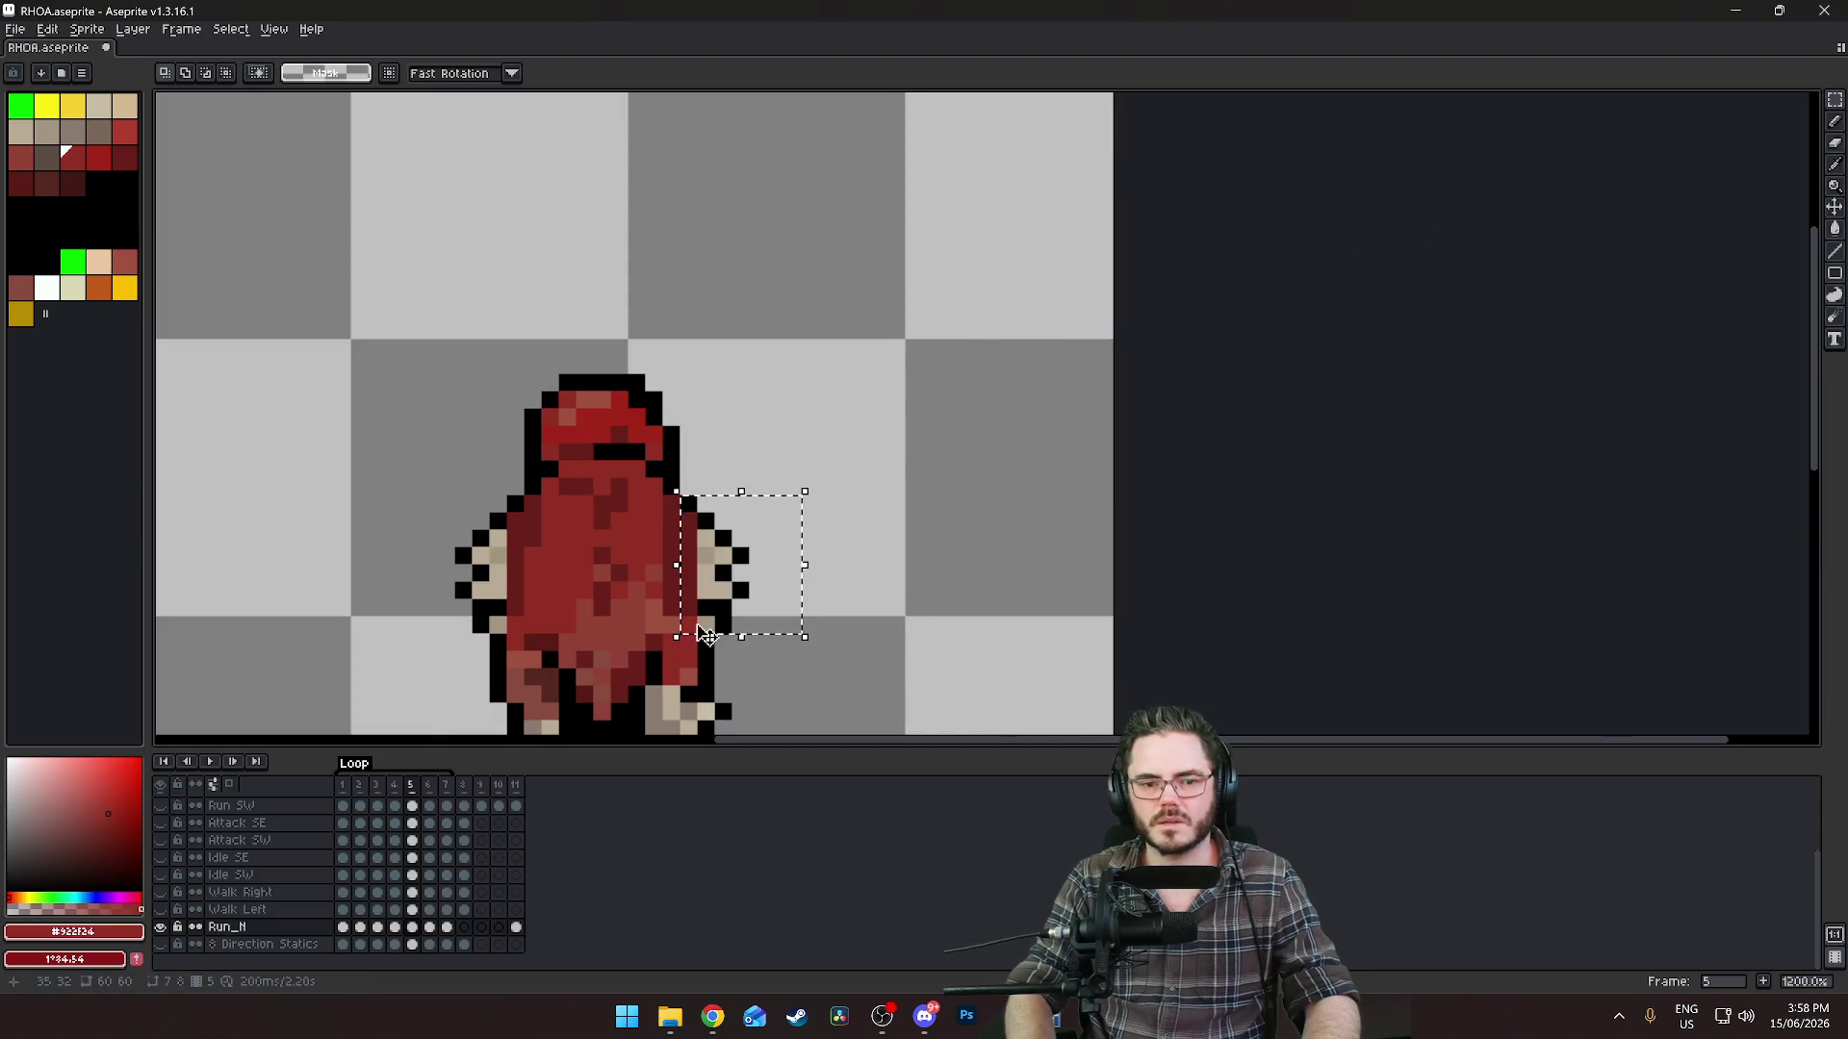
{"action": "left_click", "coordinate": [679, 621]}
{"action": "key", "text": "ctrl+d"}
{"action": "scroll", "coordinate": [770, 577], "scroll_direction": "up", "scroll_amount": 3}
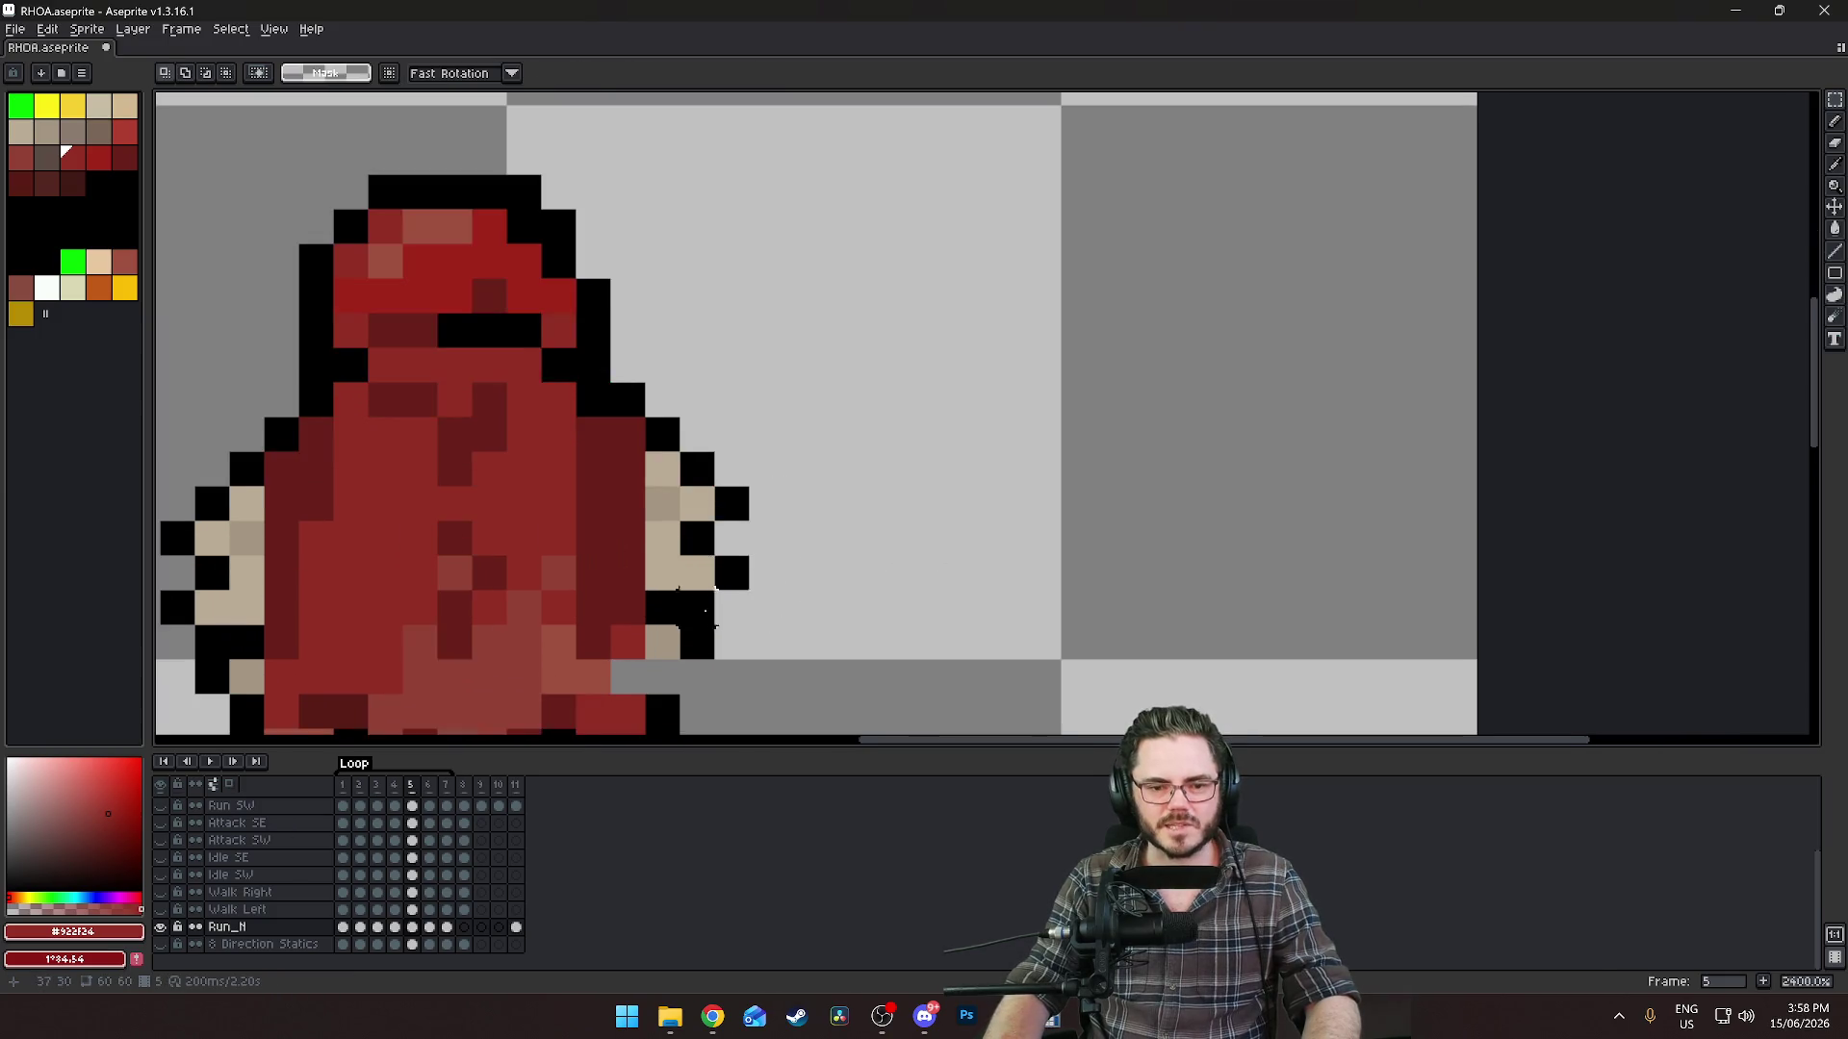
Paint the grey gap under the arm cloak red and play the cycle.
{"action": "left_click", "coordinate": [671, 566], "text": "alt"}
{"action": "left_click", "coordinate": [611, 577], "text": "alt"}
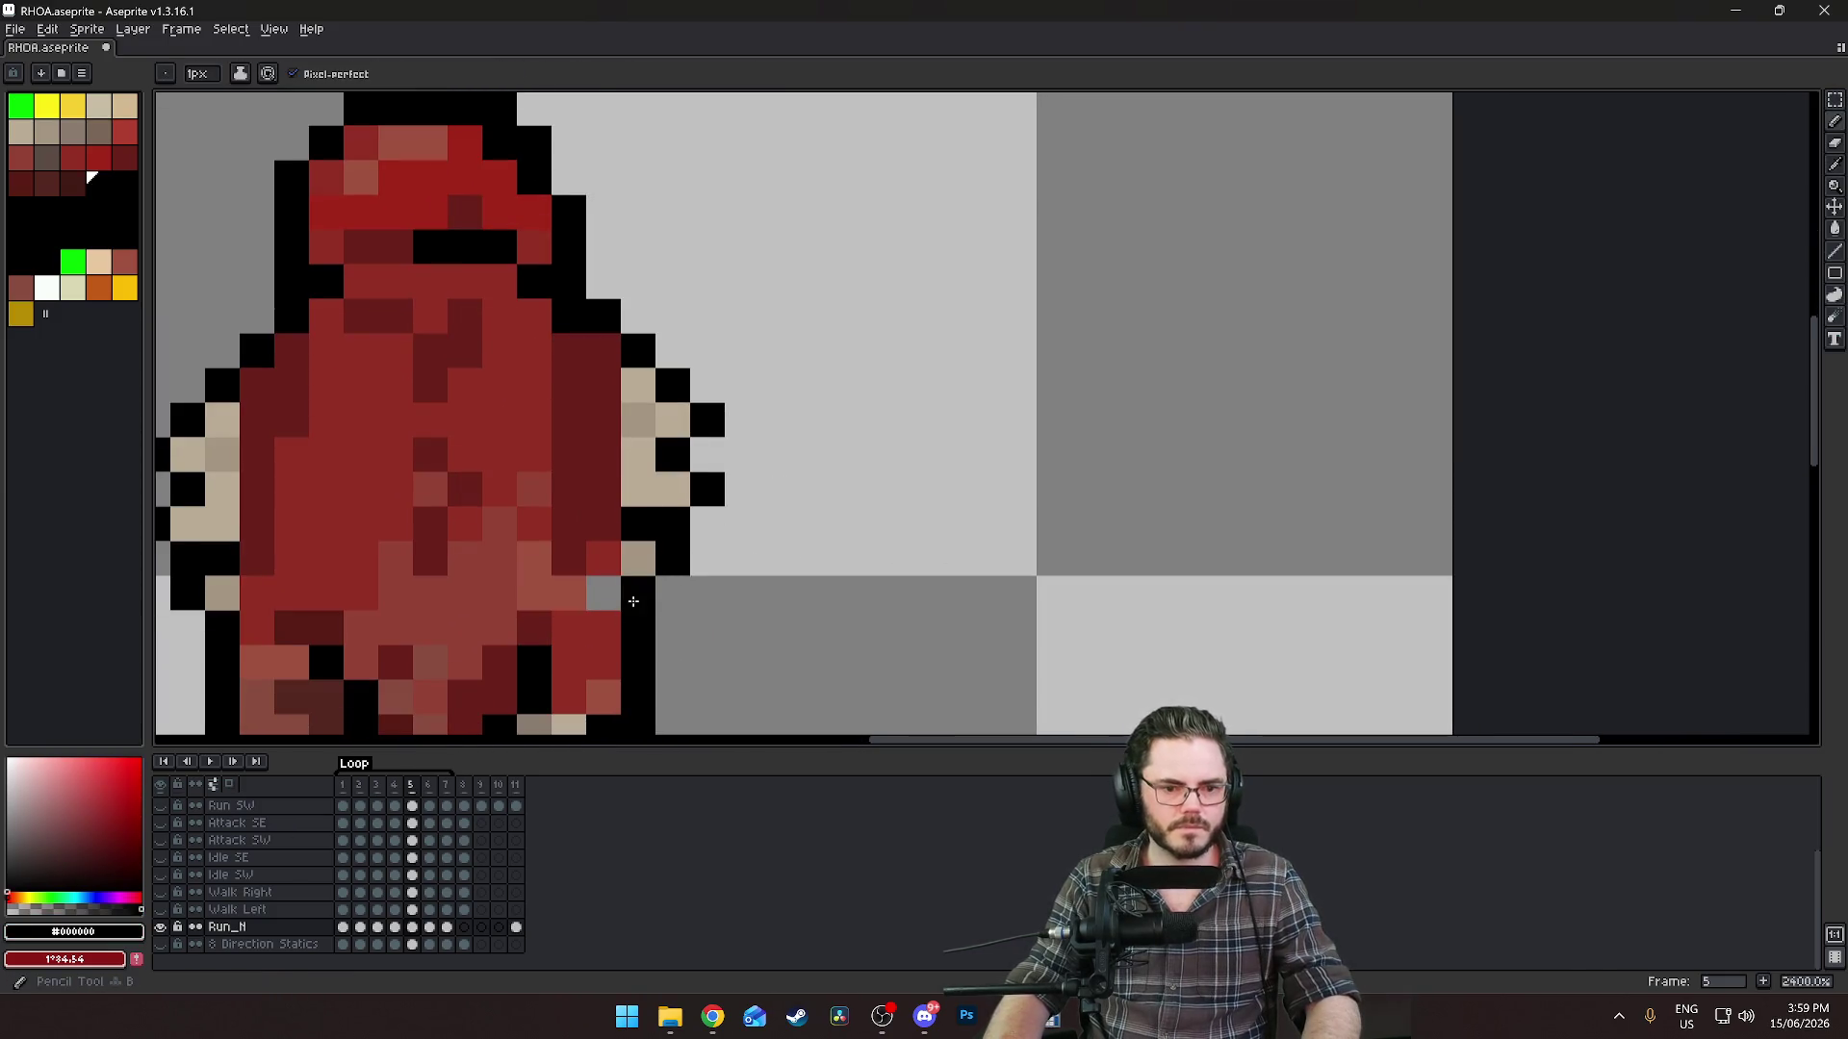
{"action": "left_click_drag", "start_coordinate": [603, 593], "coordinate": [671, 612]}
{"action": "scroll", "coordinate": [672, 612], "scroll_direction": "down", "scroll_amount": 8}
{"action": "key", "text": "Return"}
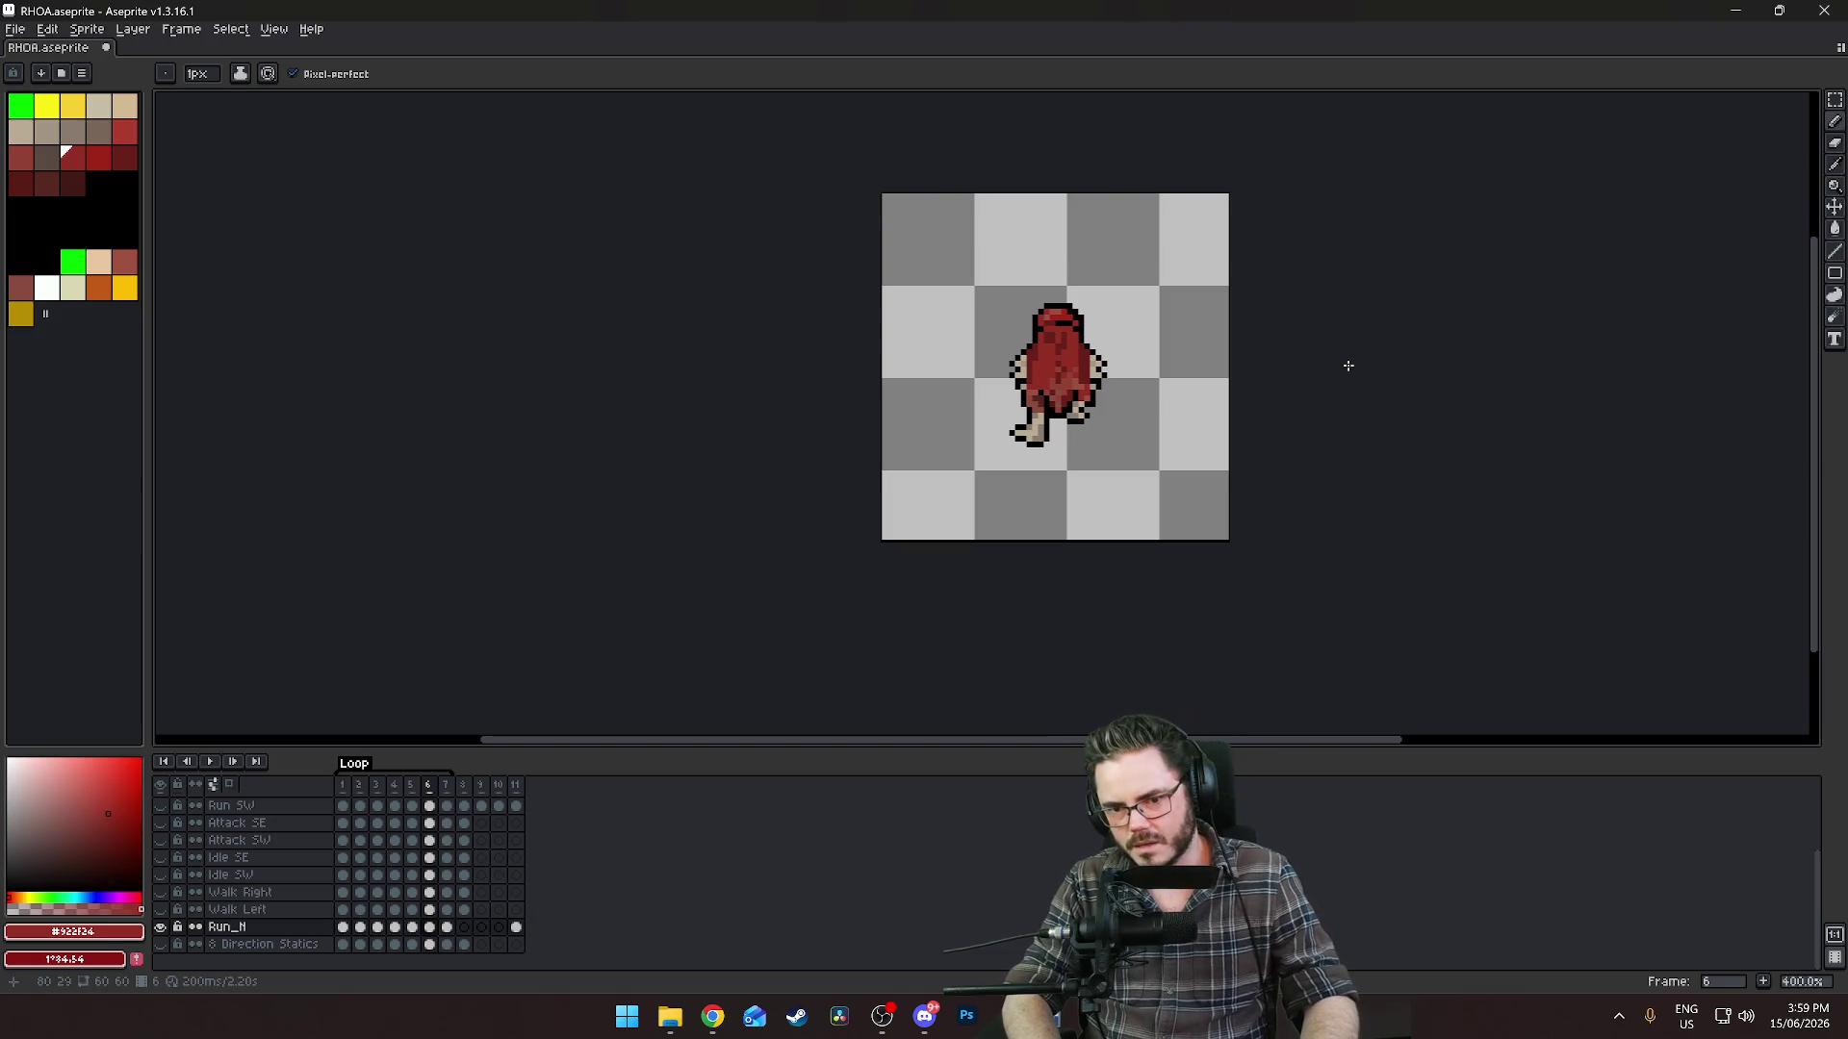
{"action": "scroll", "coordinate": [1188, 368], "scroll_direction": "up", "scroll_amount": 3}
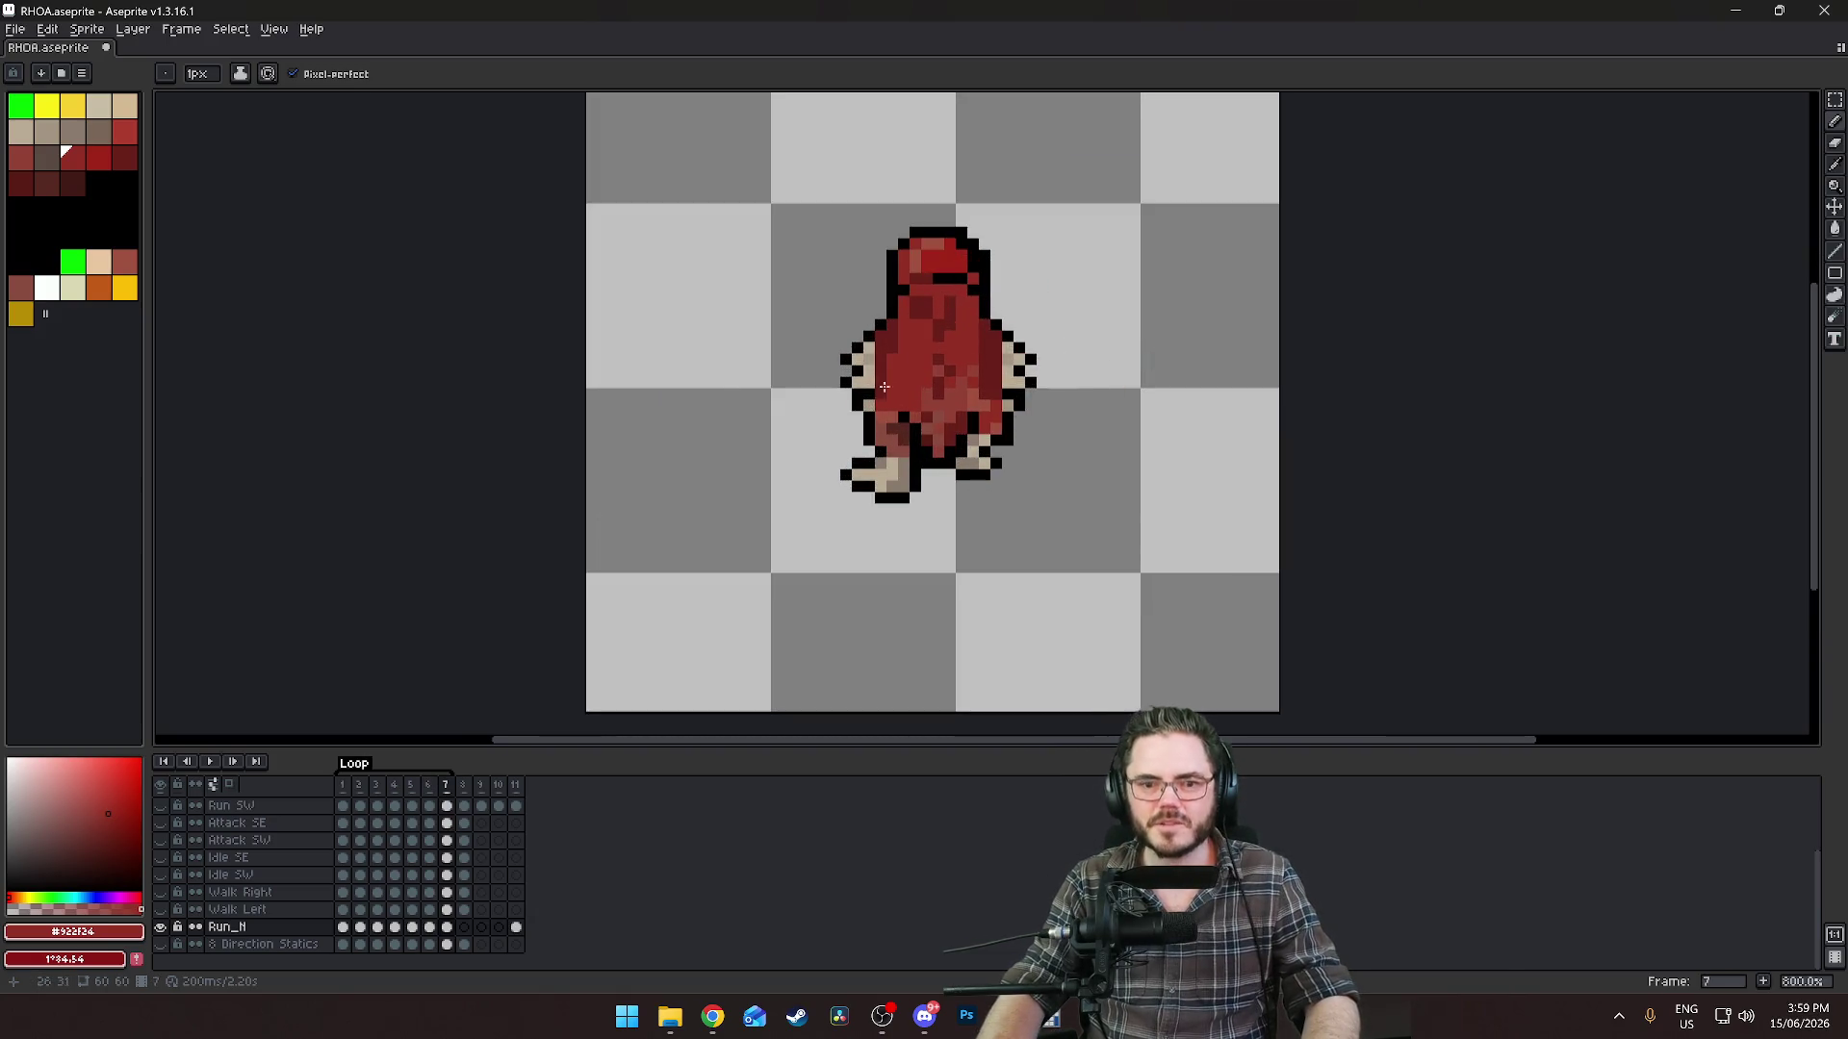
Select and clear a block over the left arm, then pick black.
{"action": "left_click", "coordinate": [1835, 100]}
{"action": "scroll", "coordinate": [830, 337], "scroll_direction": "up", "scroll_amount": 2}
{"action": "mouse_move", "coordinate": [847, 294]}
{"action": "left_mouse_down"}
{"action": "mouse_move", "coordinate": [915, 395]}
{"action": "mouse_move", "coordinate": [914, 447]}
{"action": "left_mouse_up"}
{"action": "left_click", "coordinate": [914, 447]}
{"action": "left_click", "coordinate": [899, 458], "text": "alt"}
{"action": "scroll", "coordinate": [904, 465], "scroll_direction": "up", "scroll_amount": 3}
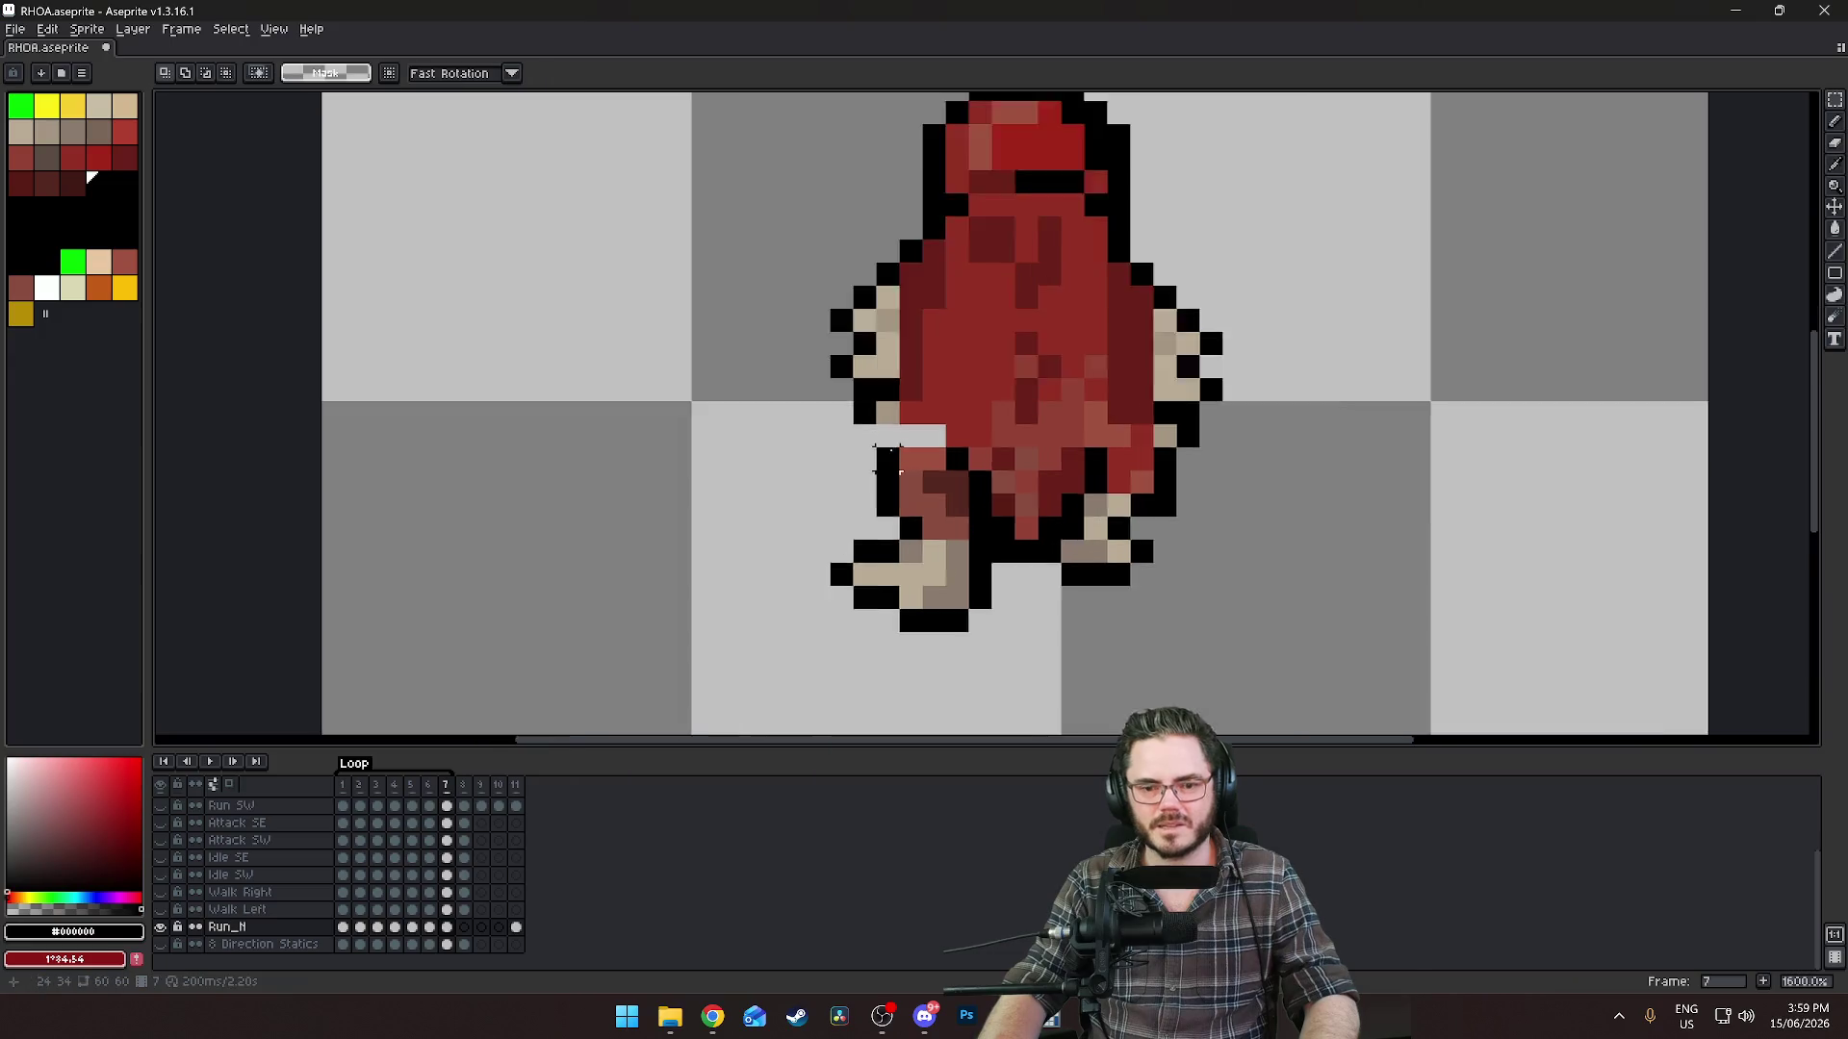
Place a black outline pixel where the left leg meets the cloak.
{"action": "key", "text": "b"}
{"action": "left_click", "coordinate": [899, 432]}
{"action": "key", "text": "ctrl+z"}
{"action": "left_click", "coordinate": [914, 423]}
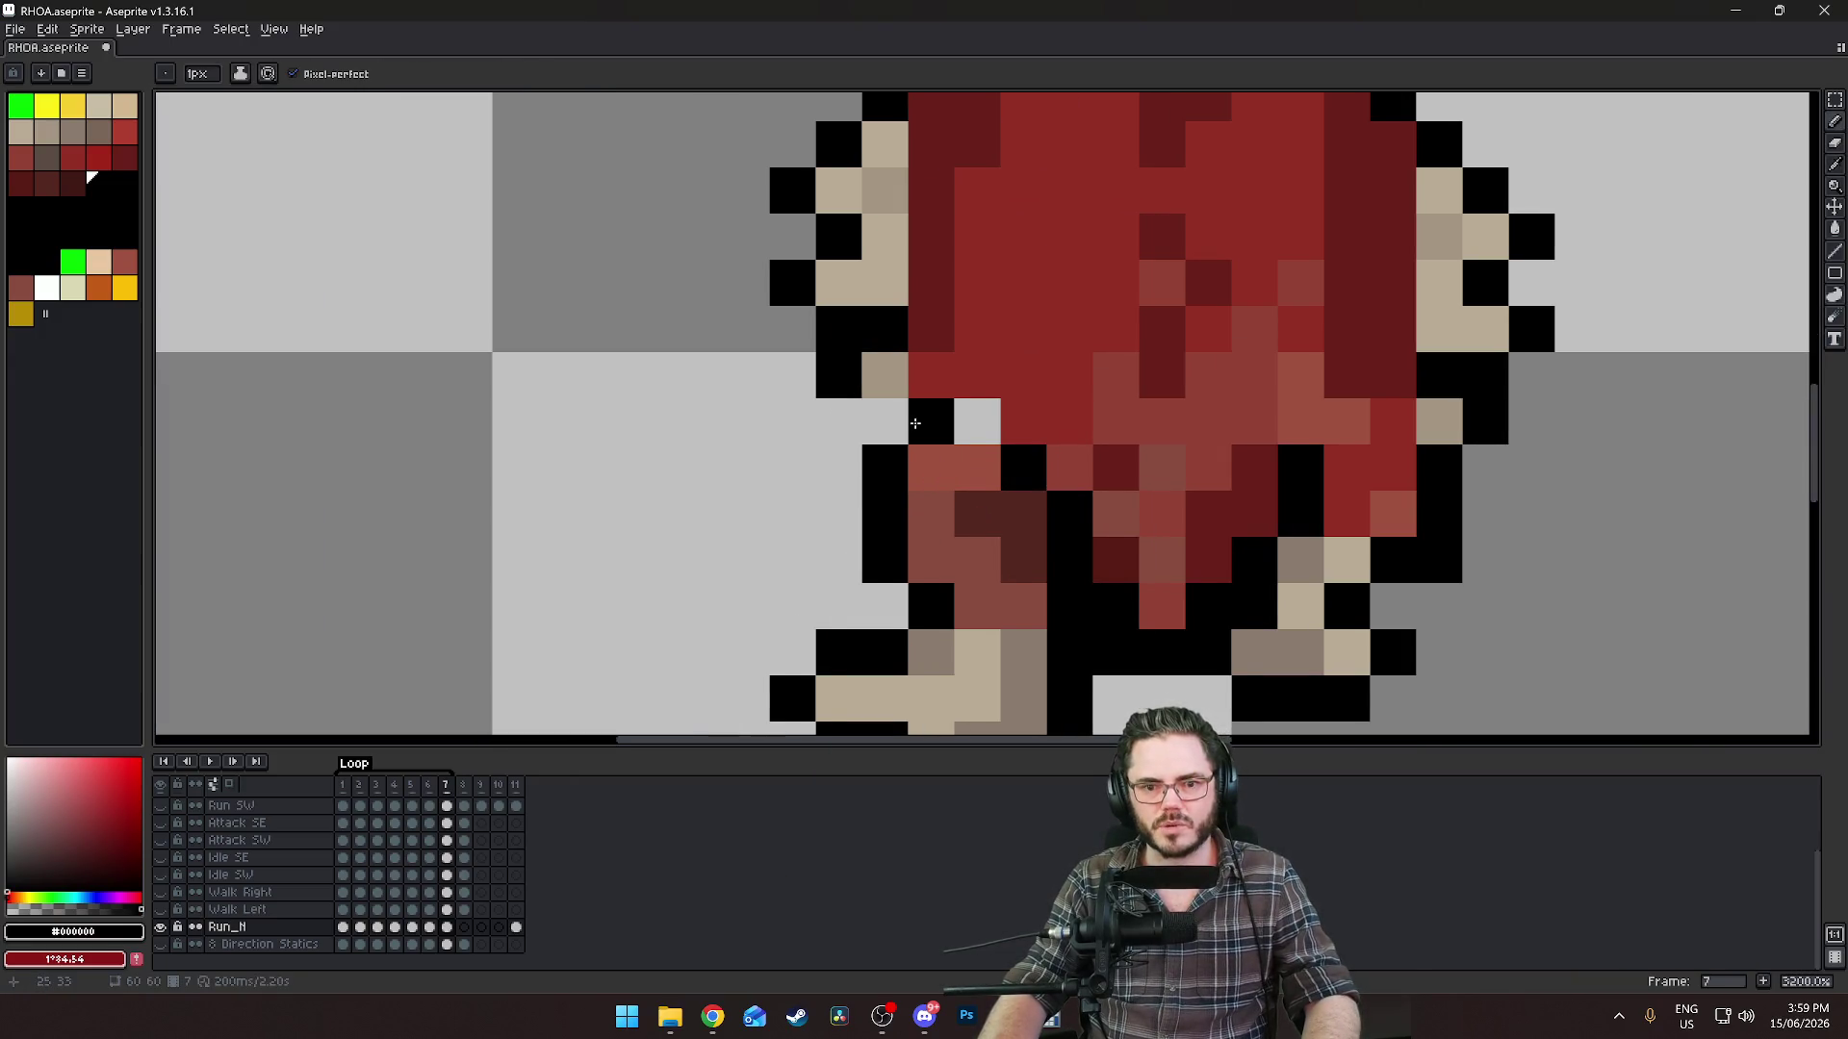
{"action": "key", "text": "ctrl+z"}
{"action": "left_click", "coordinate": [886, 424]}
Fill the grey gap pixel with cloak red #922F24 and play the animation.
{"action": "scroll", "coordinate": [970, 438], "scroll_direction": "down", "scroll_amount": 1}
{"action": "left_click", "coordinate": [948, 427], "text": "alt"}
{"action": "left_click", "coordinate": [980, 426]}
{"action": "scroll", "coordinate": [980, 427], "scroll_direction": "down", "scroll_amount": 6}
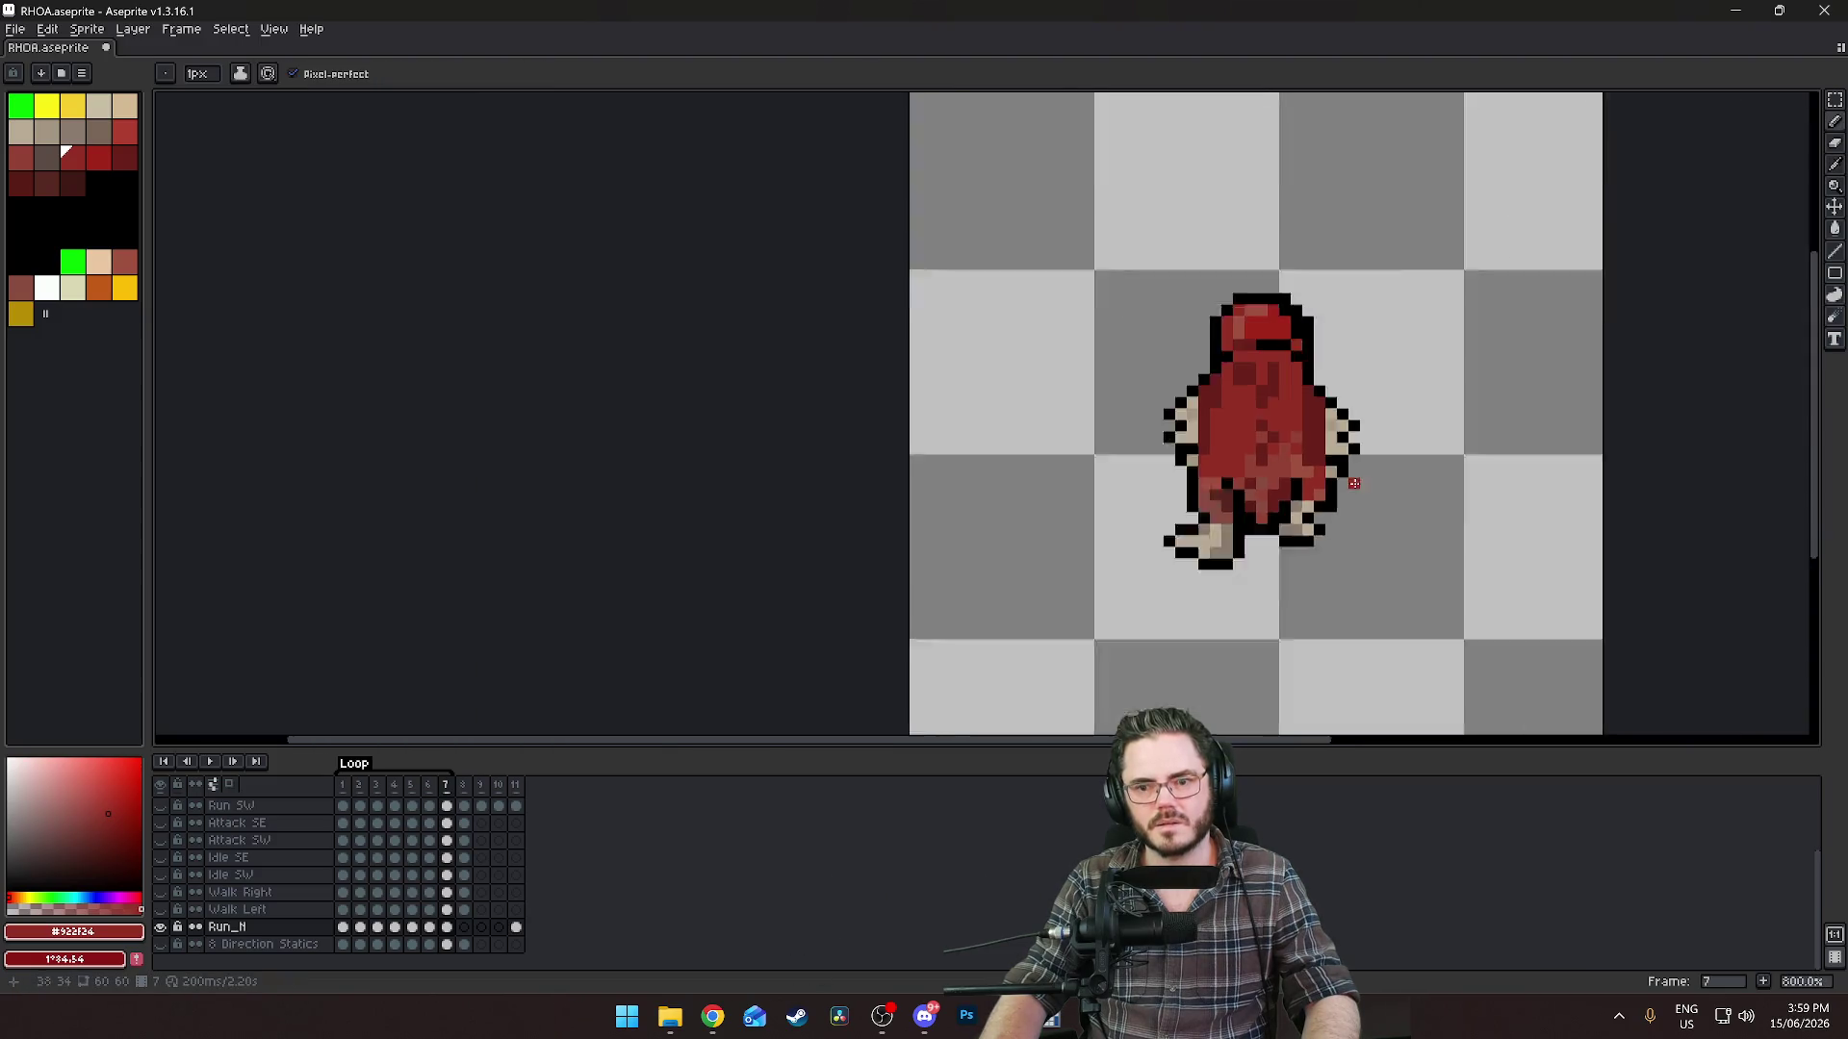
{"action": "scroll", "coordinate": [1258, 504], "scroll_direction": "down", "scroll_amount": 2}
{"action": "key", "text": "Return"}
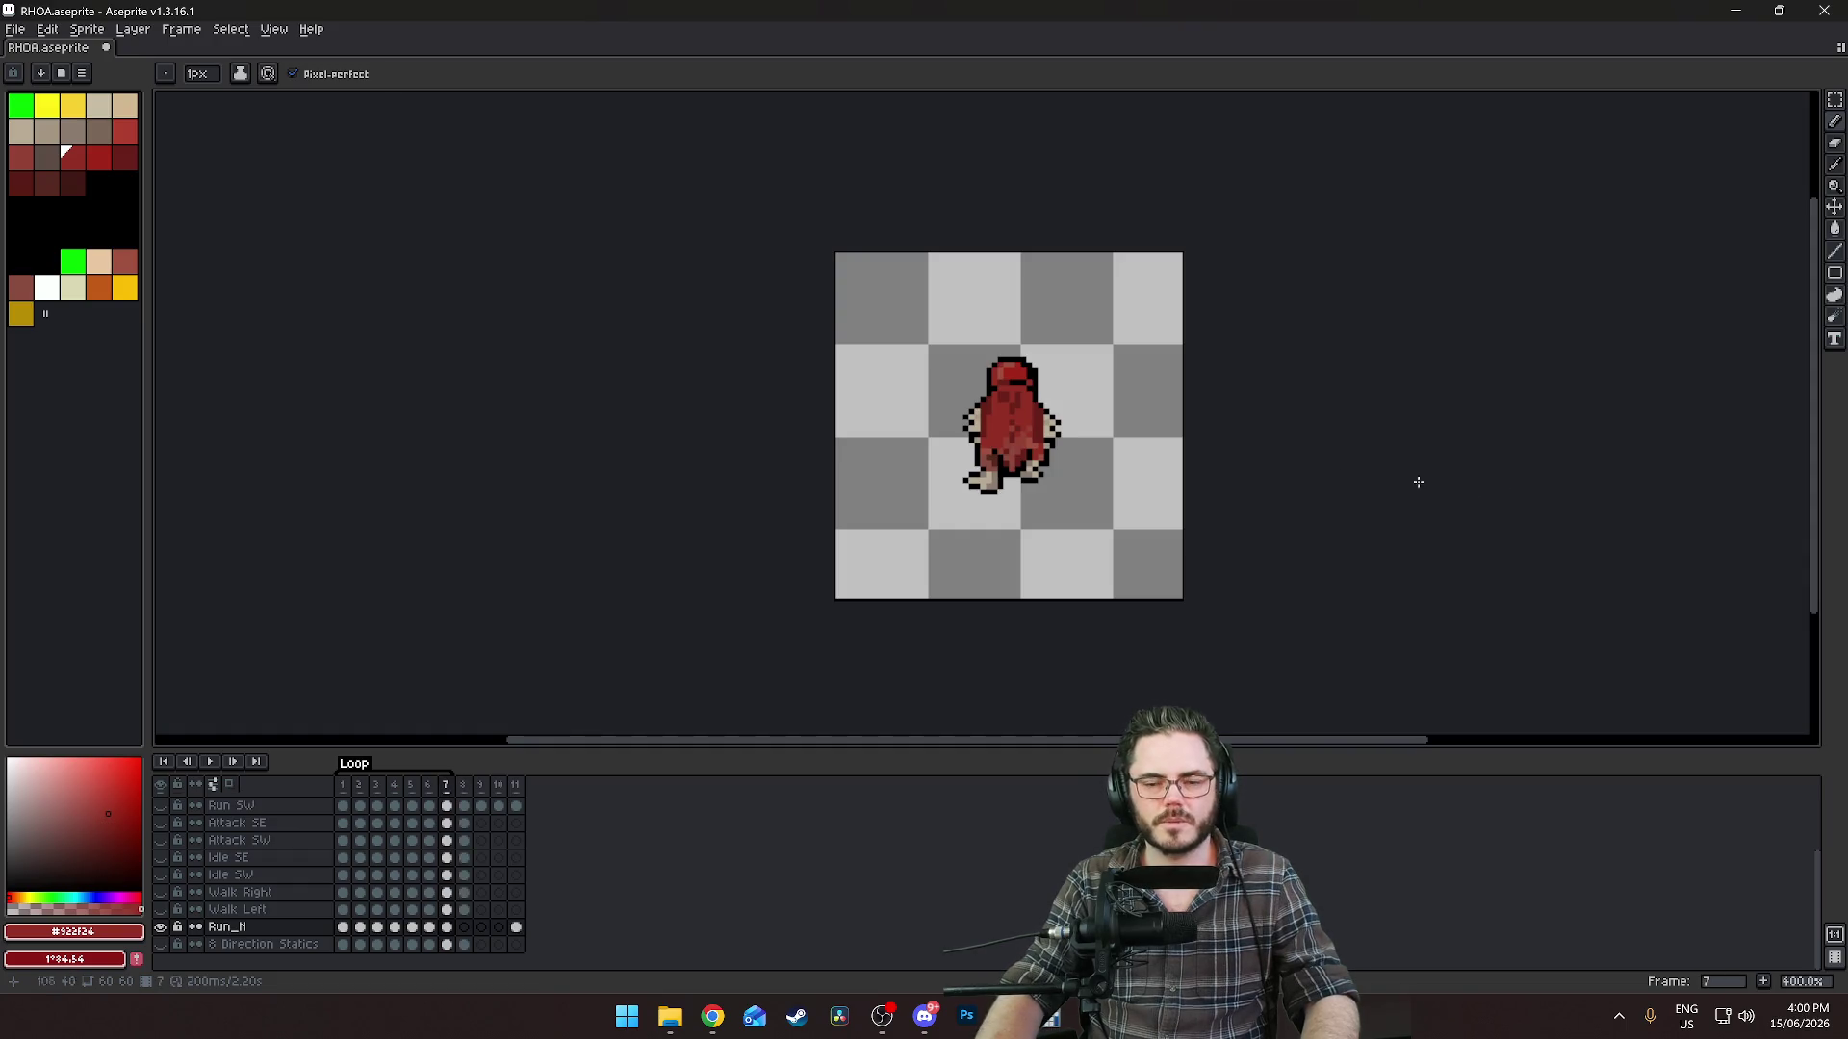
Select the right foot on frame 7 and nudge it down one pixel.
{"action": "scroll", "coordinate": [931, 549], "scroll_direction": "up", "scroll_amount": 5}
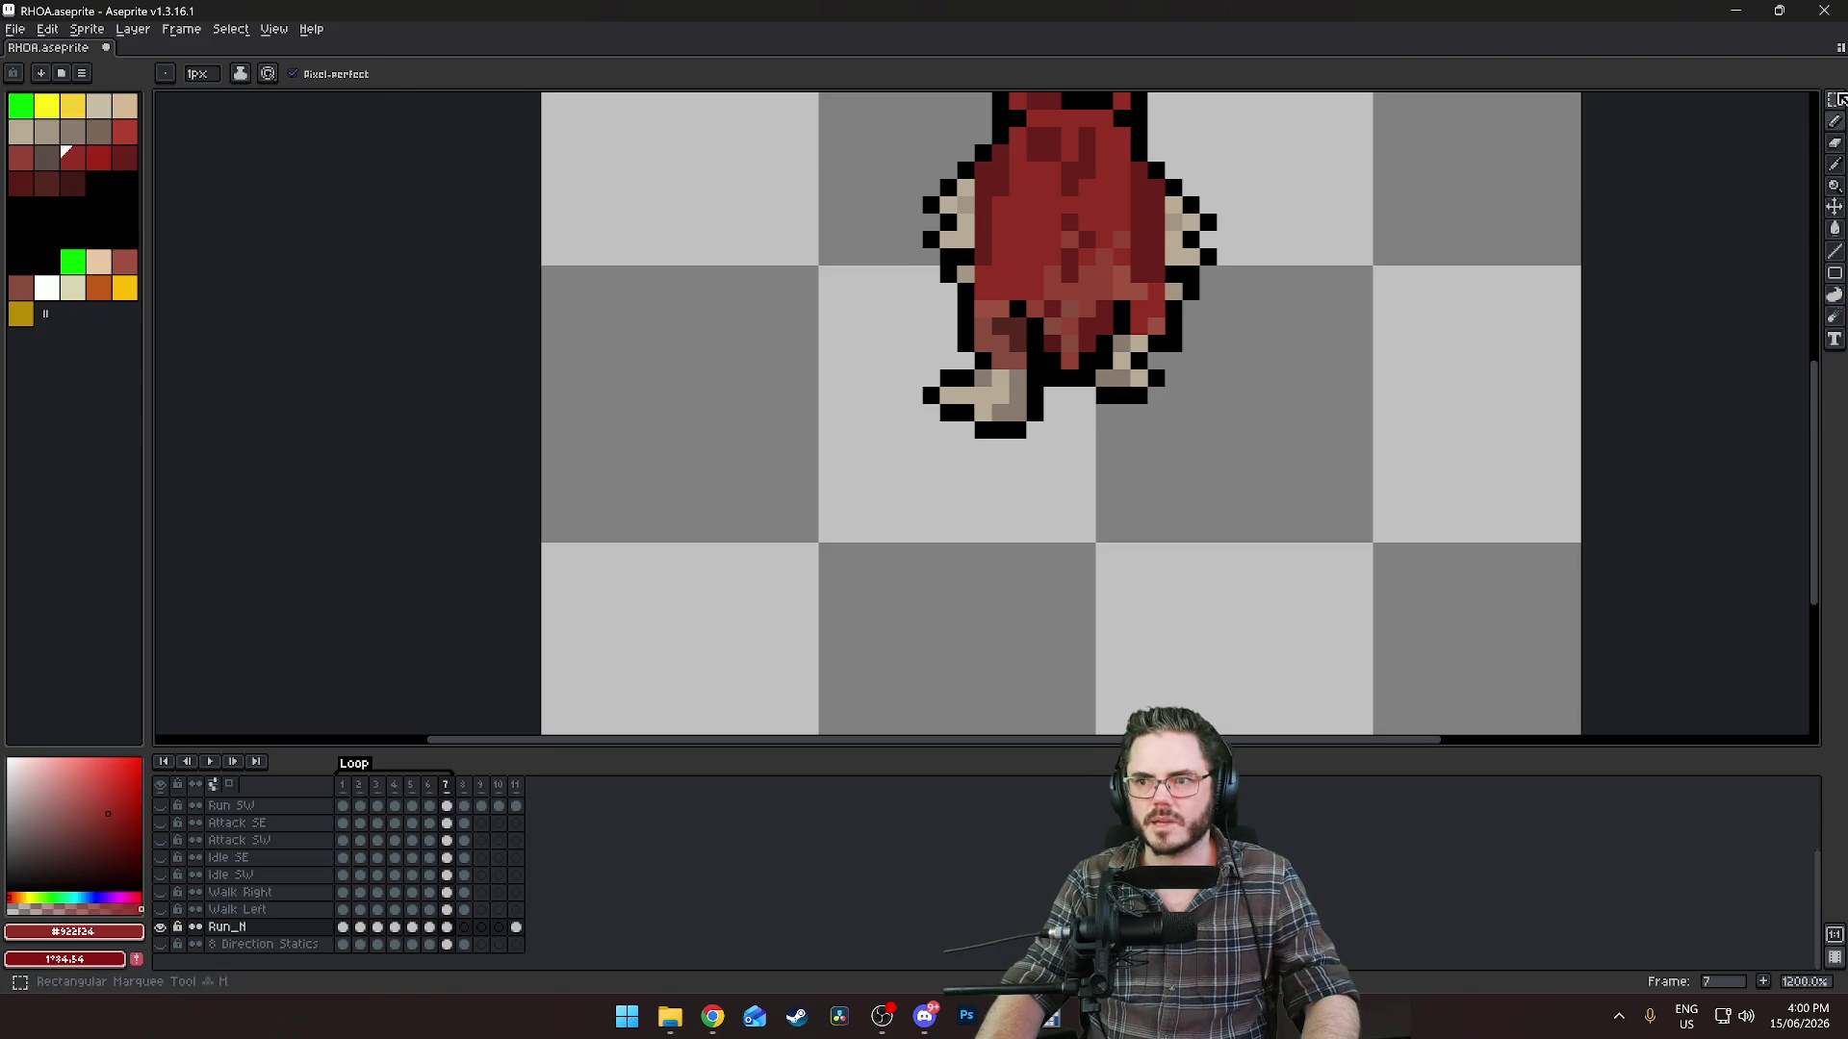
{"action": "left_click", "coordinate": [1835, 100]}
{"action": "left_click_drag", "start_coordinate": [1207, 354], "coordinate": [1115, 415]}
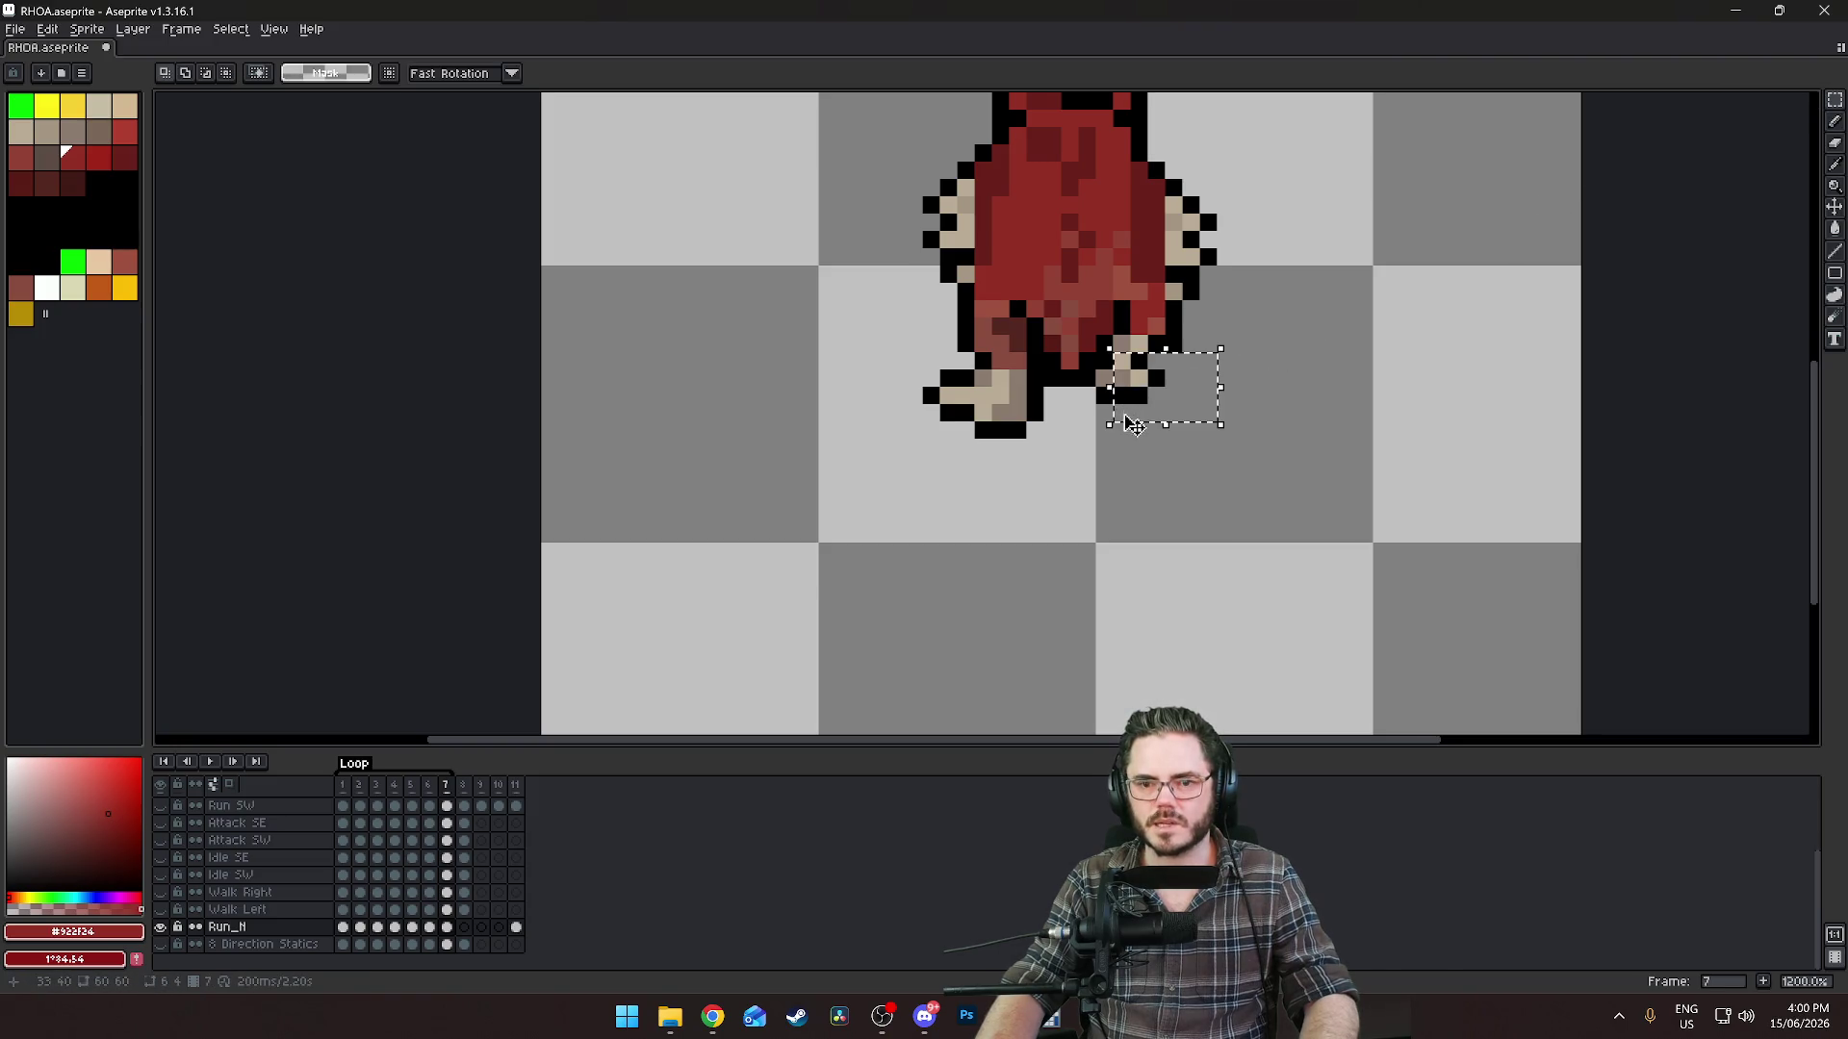
{"action": "scroll", "coordinate": [1107, 366], "scroll_direction": "up", "scroll_amount": 3}
{"action": "key", "text": "alt"}
{"action": "left_click_drag", "start_coordinate": [1083, 340], "coordinate": [1083, 375]}
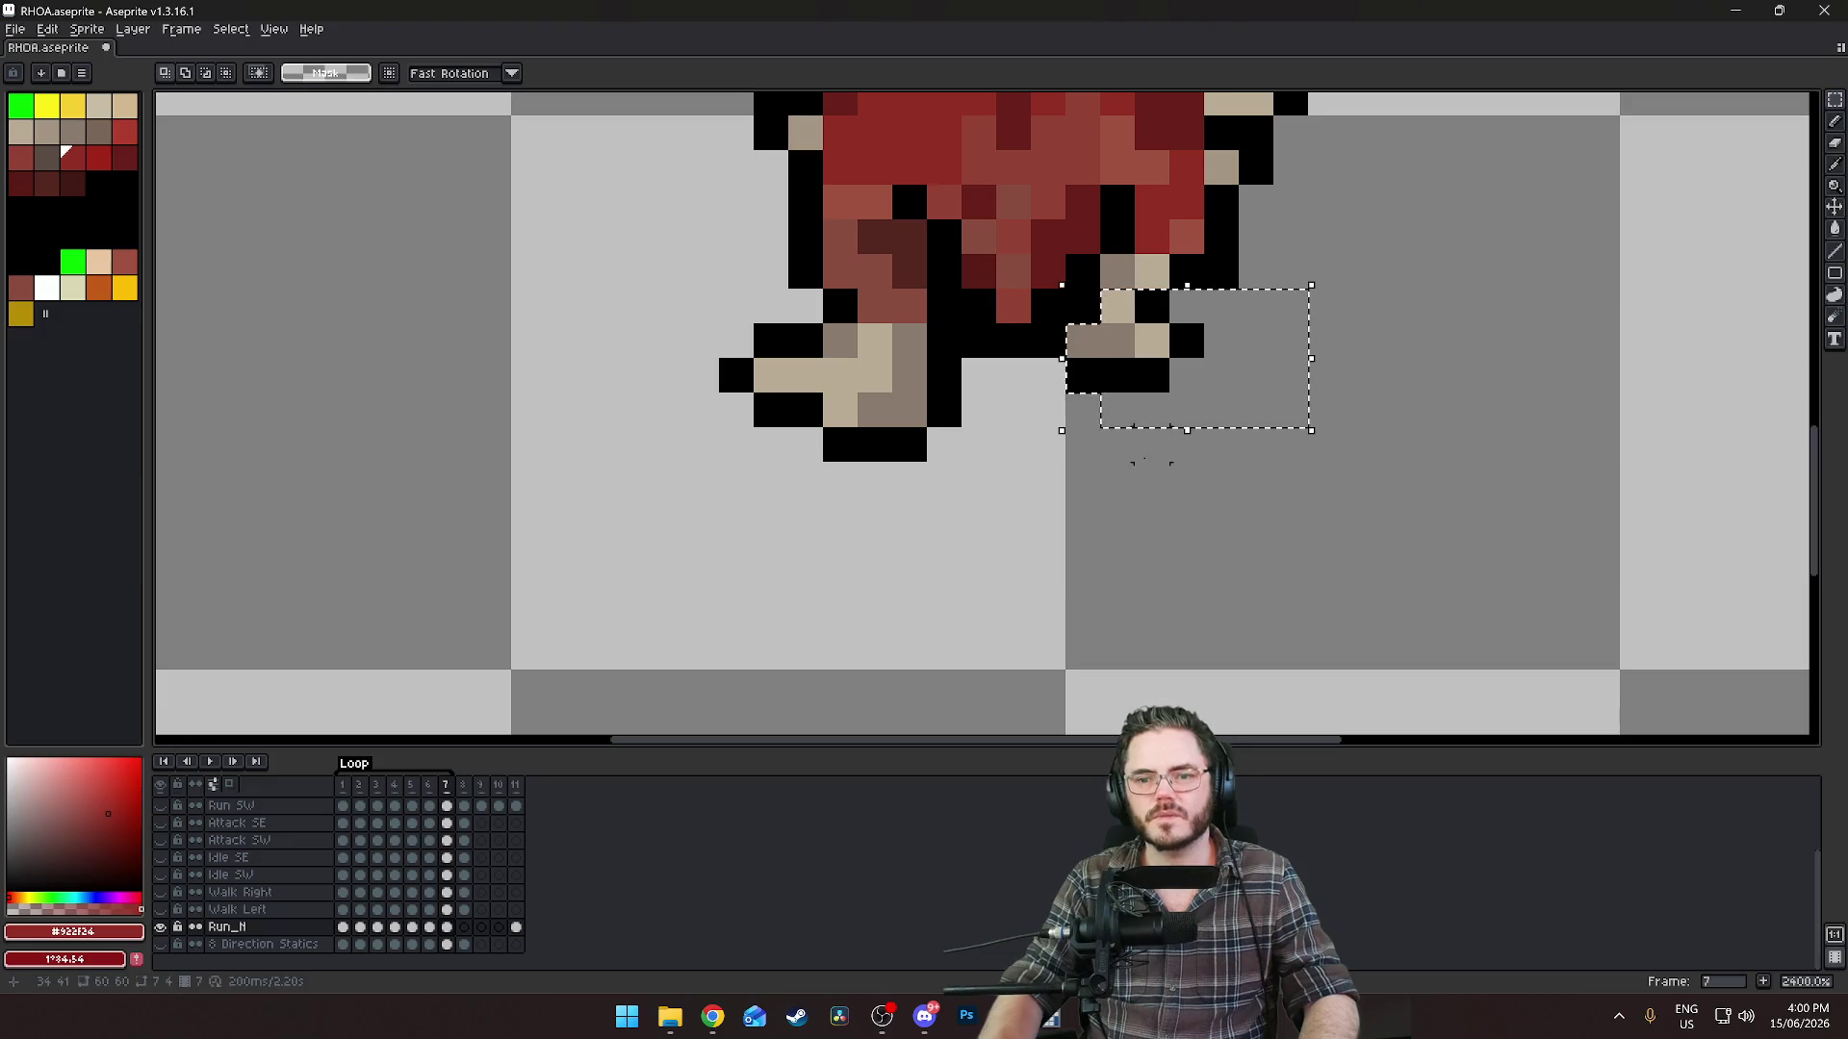
{"action": "key", "text": "Down"}
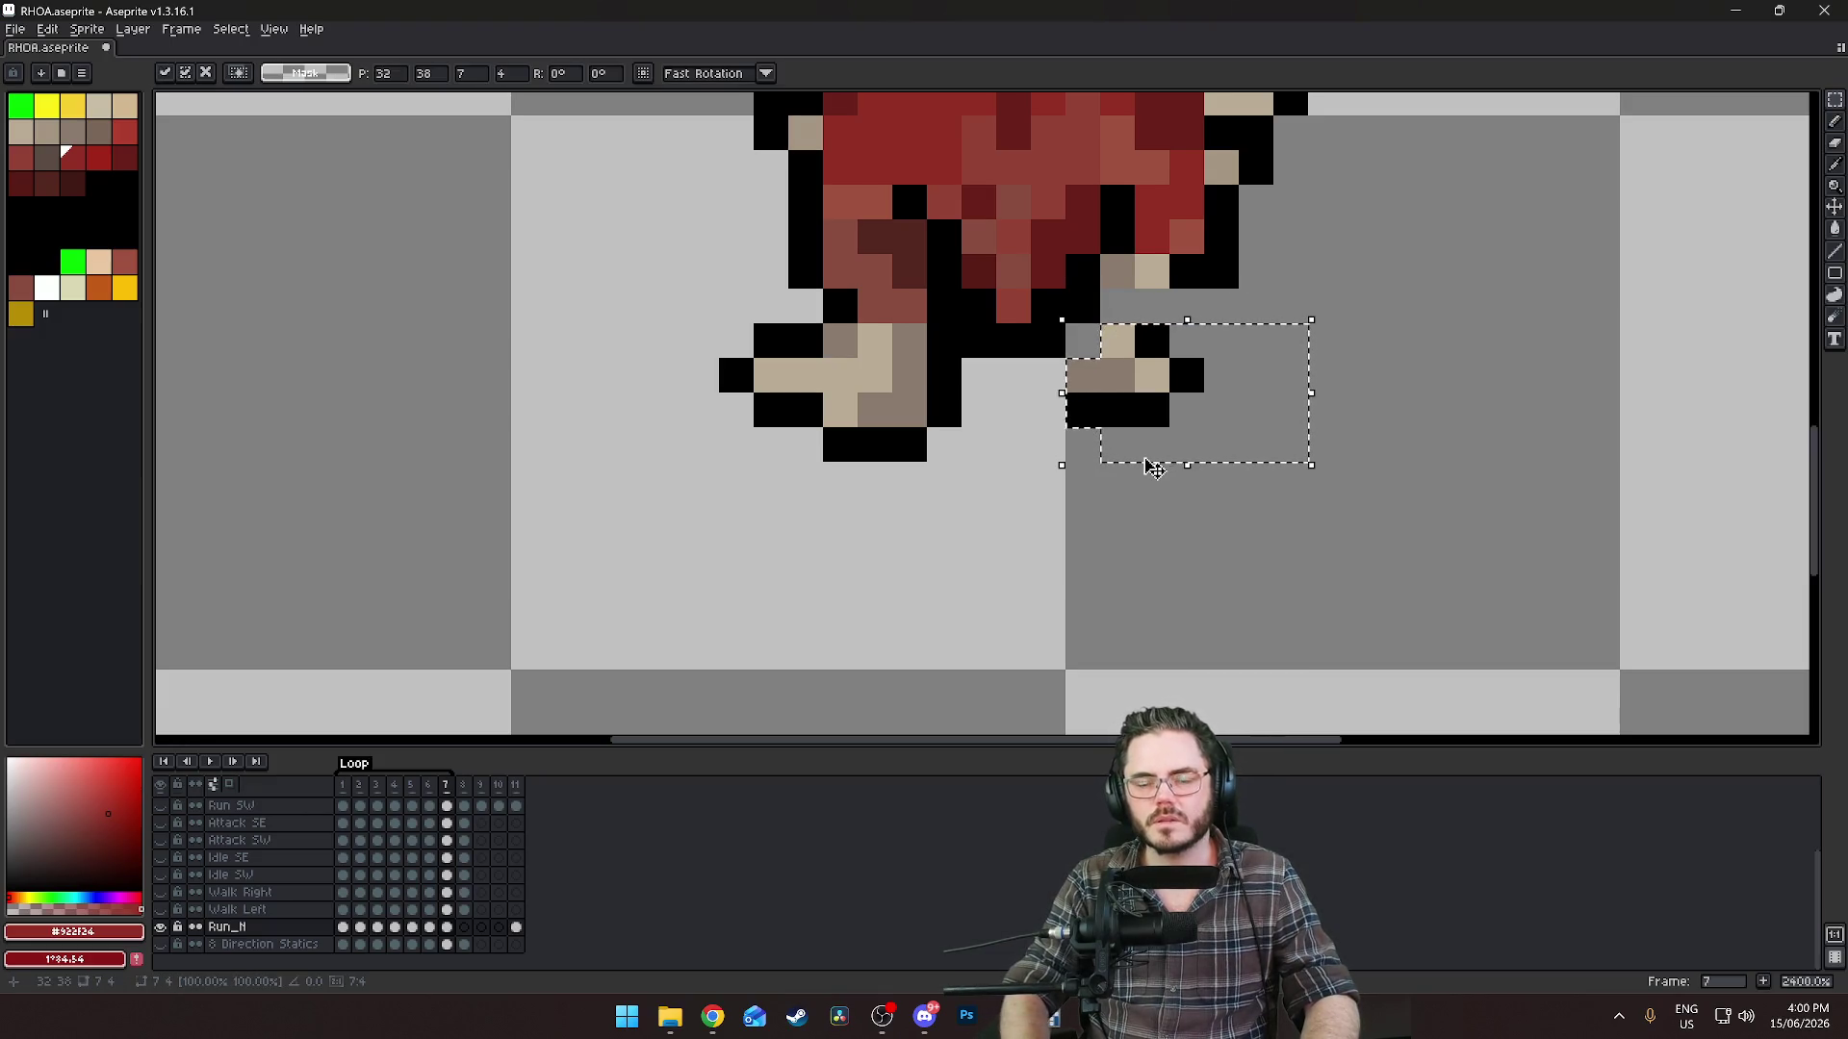
{"action": "left_click", "coordinate": [1133, 286]}
Sample the light tan and darker grey-brown shades from the sprite.
{"action": "key", "text": "b"}
{"action": "left_click", "coordinate": [1124, 305], "text": "alt"}
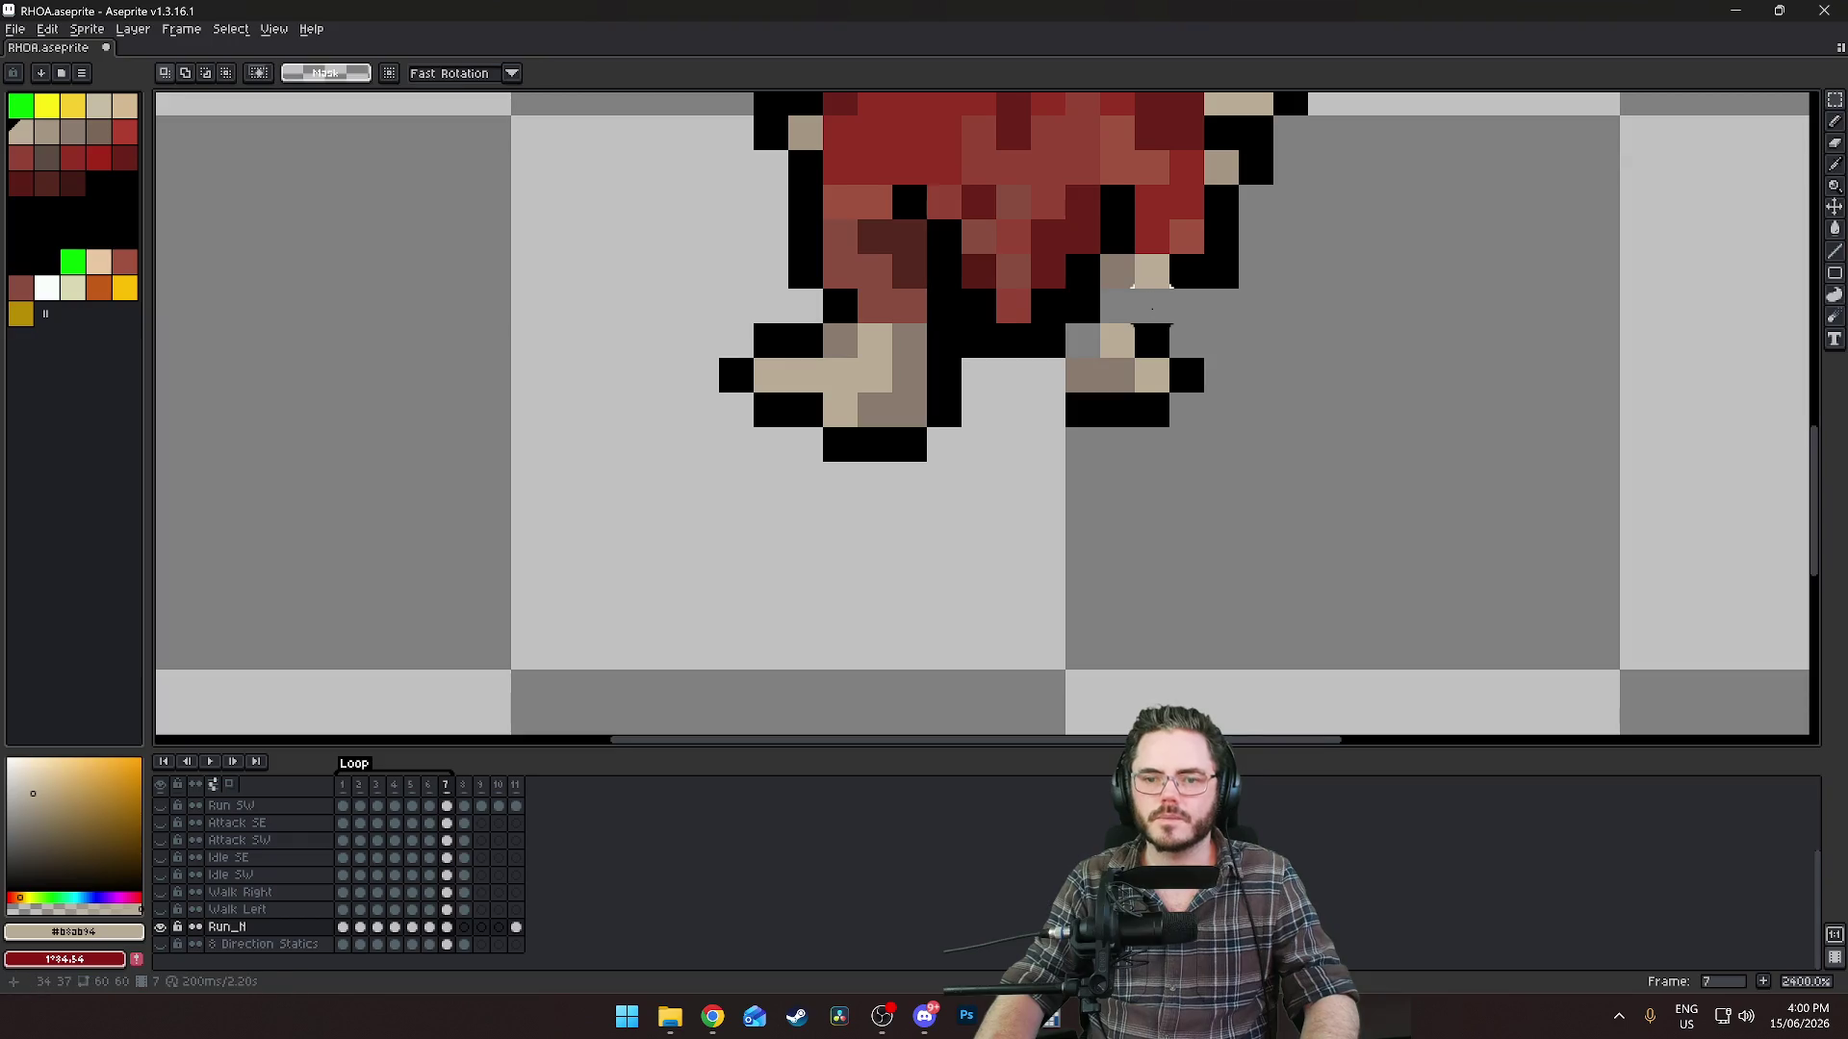
{"action": "left_click", "coordinate": [1085, 333], "text": "alt"}
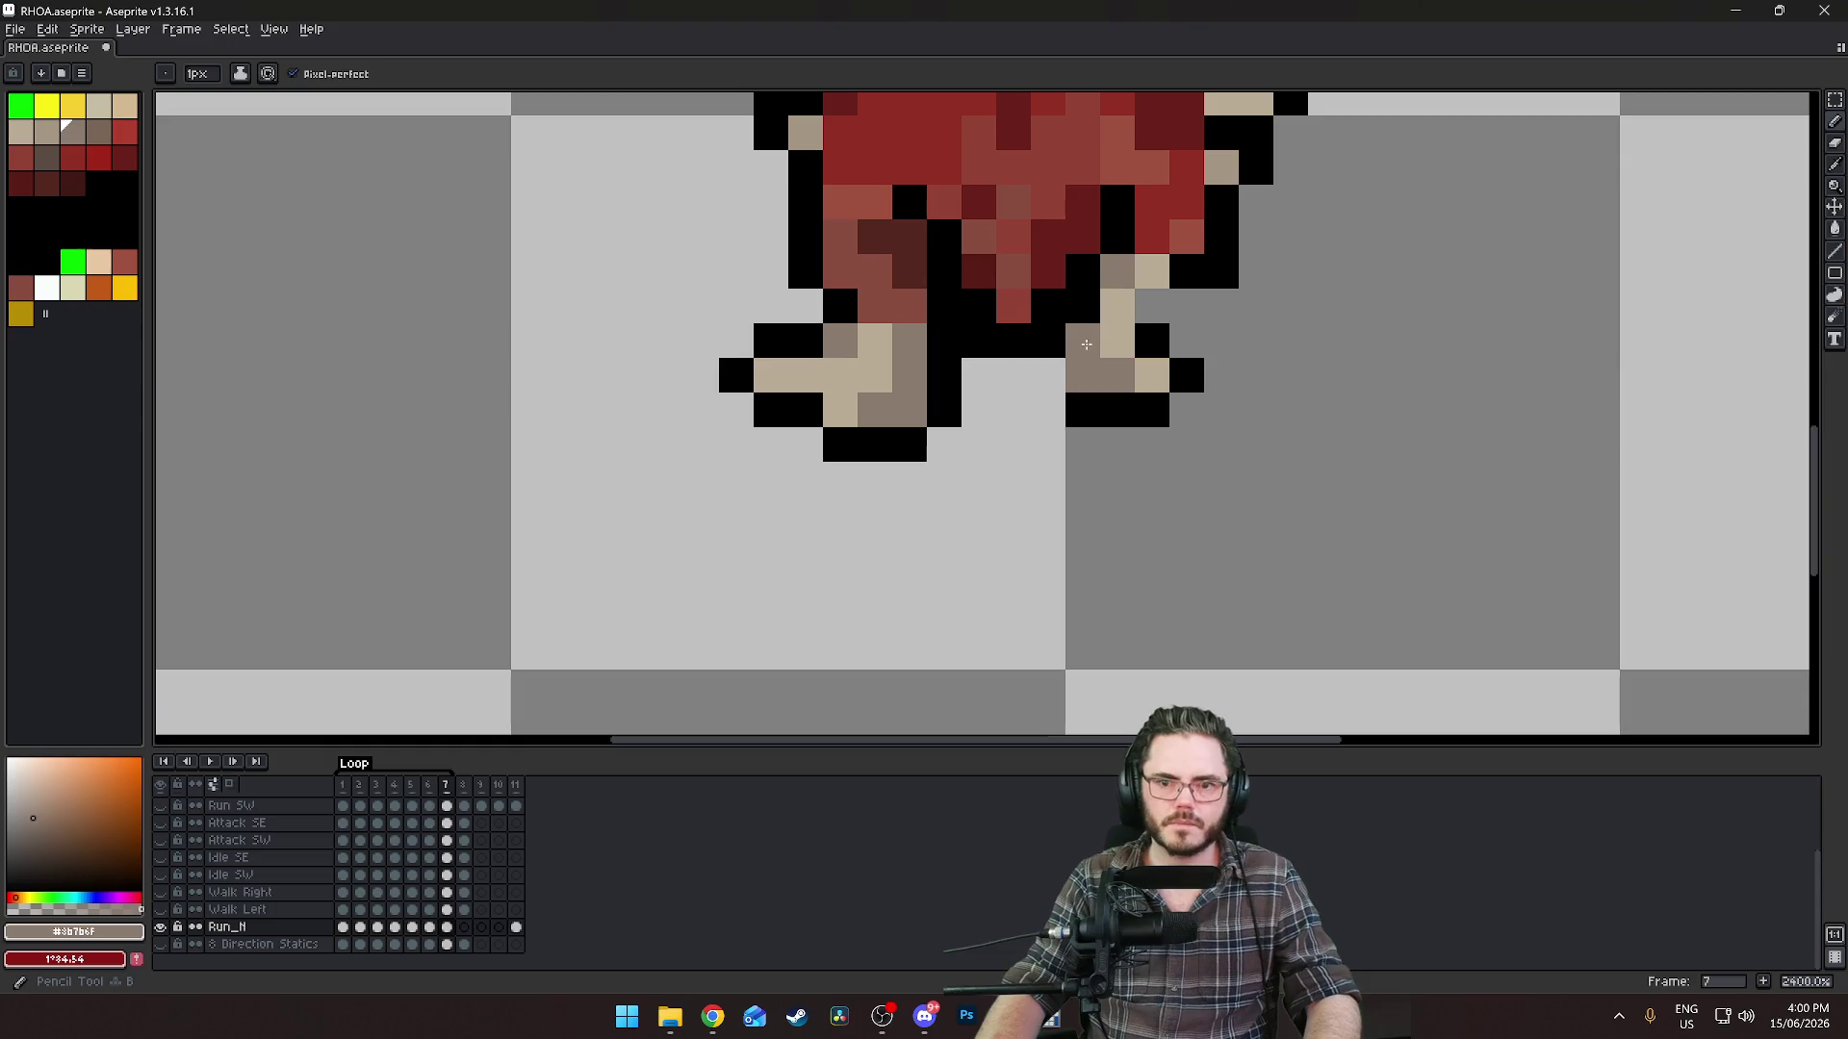
{"action": "left_click", "coordinate": [1166, 317], "text": "alt"}
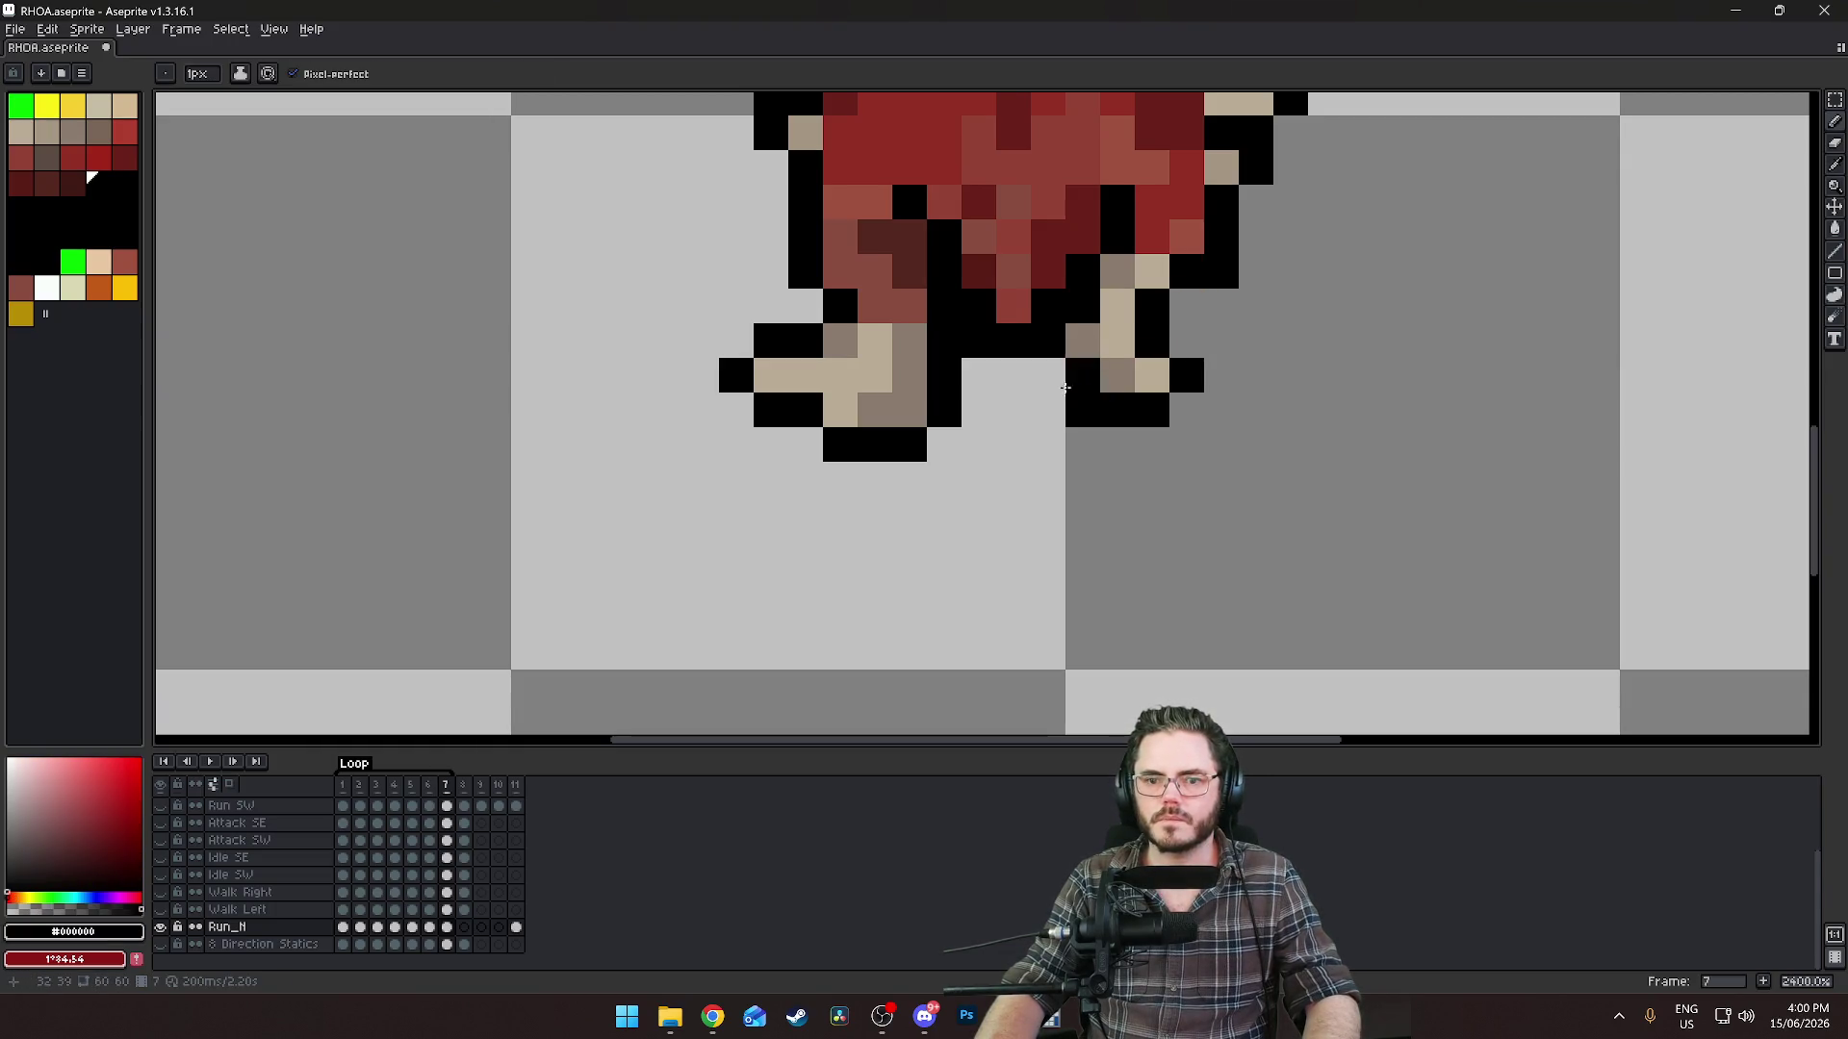
{"action": "scroll", "coordinate": [1435, 498], "scroll_direction": "down", "scroll_amount": 6}
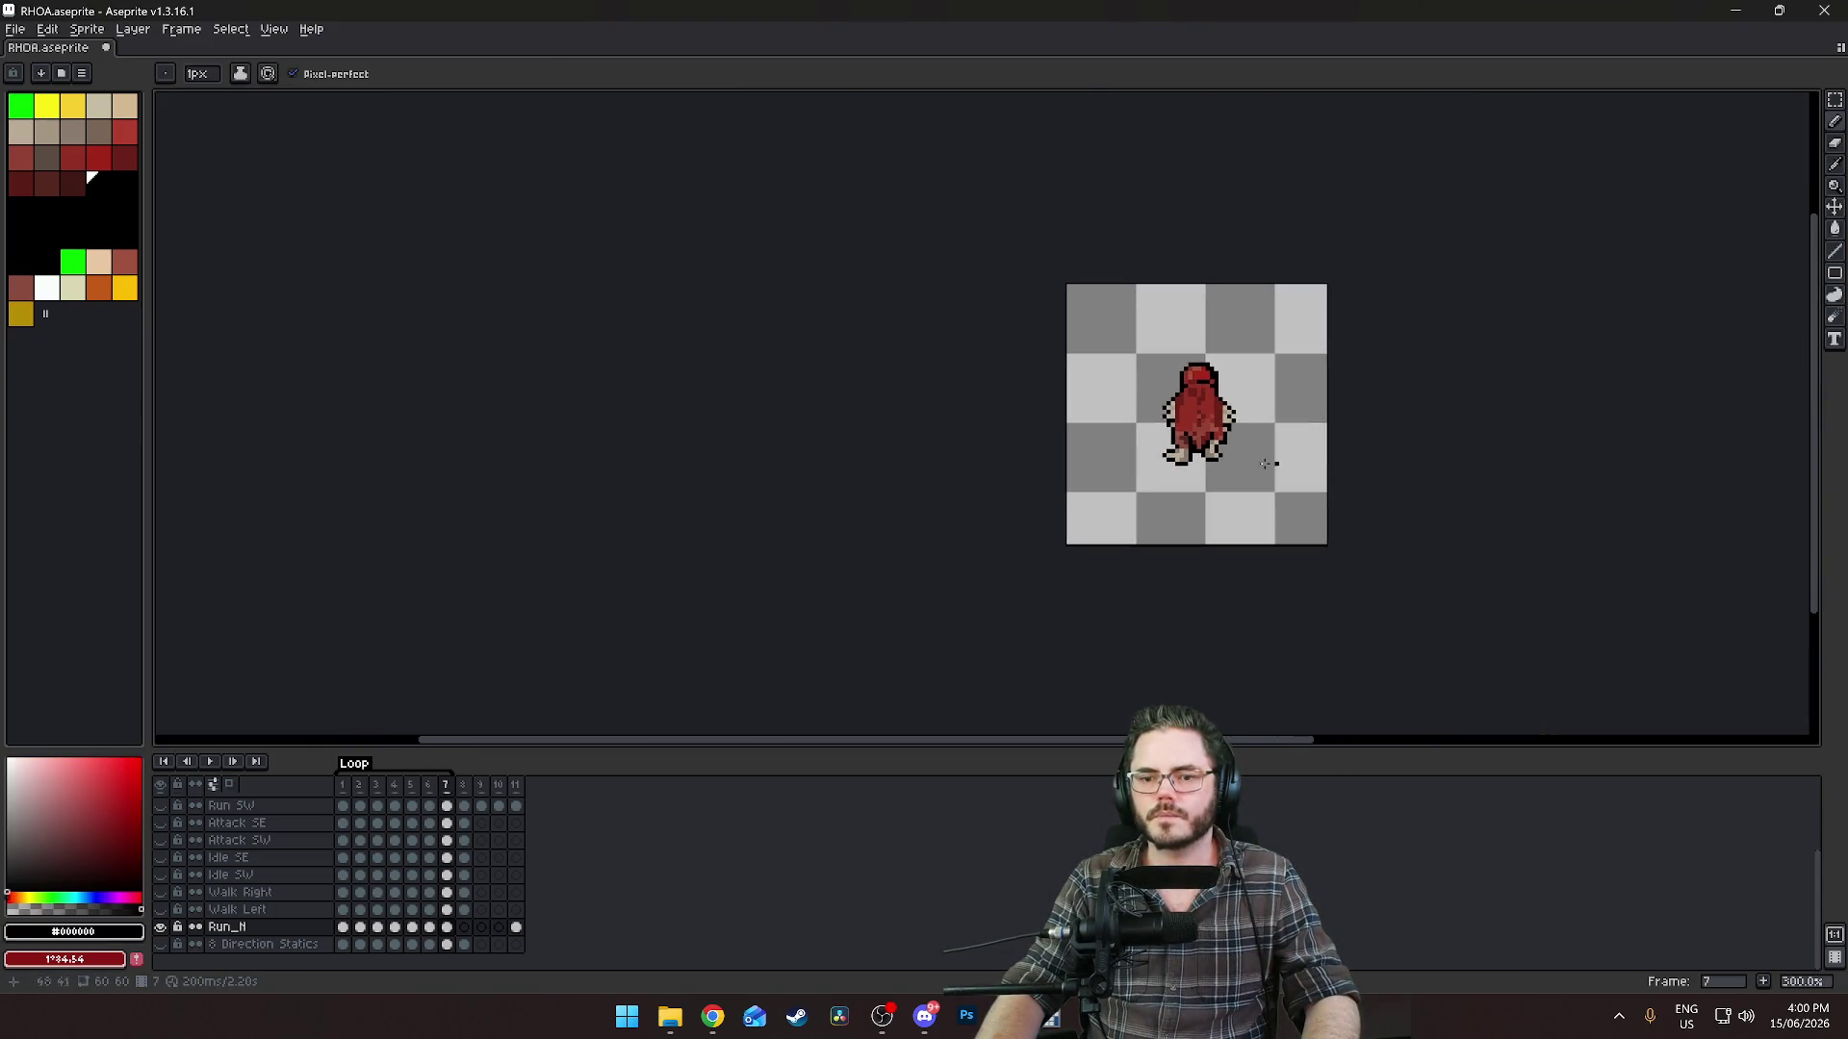
{"action": "scroll", "coordinate": [1271, 462], "scroll_direction": "up", "scroll_amount": 5}
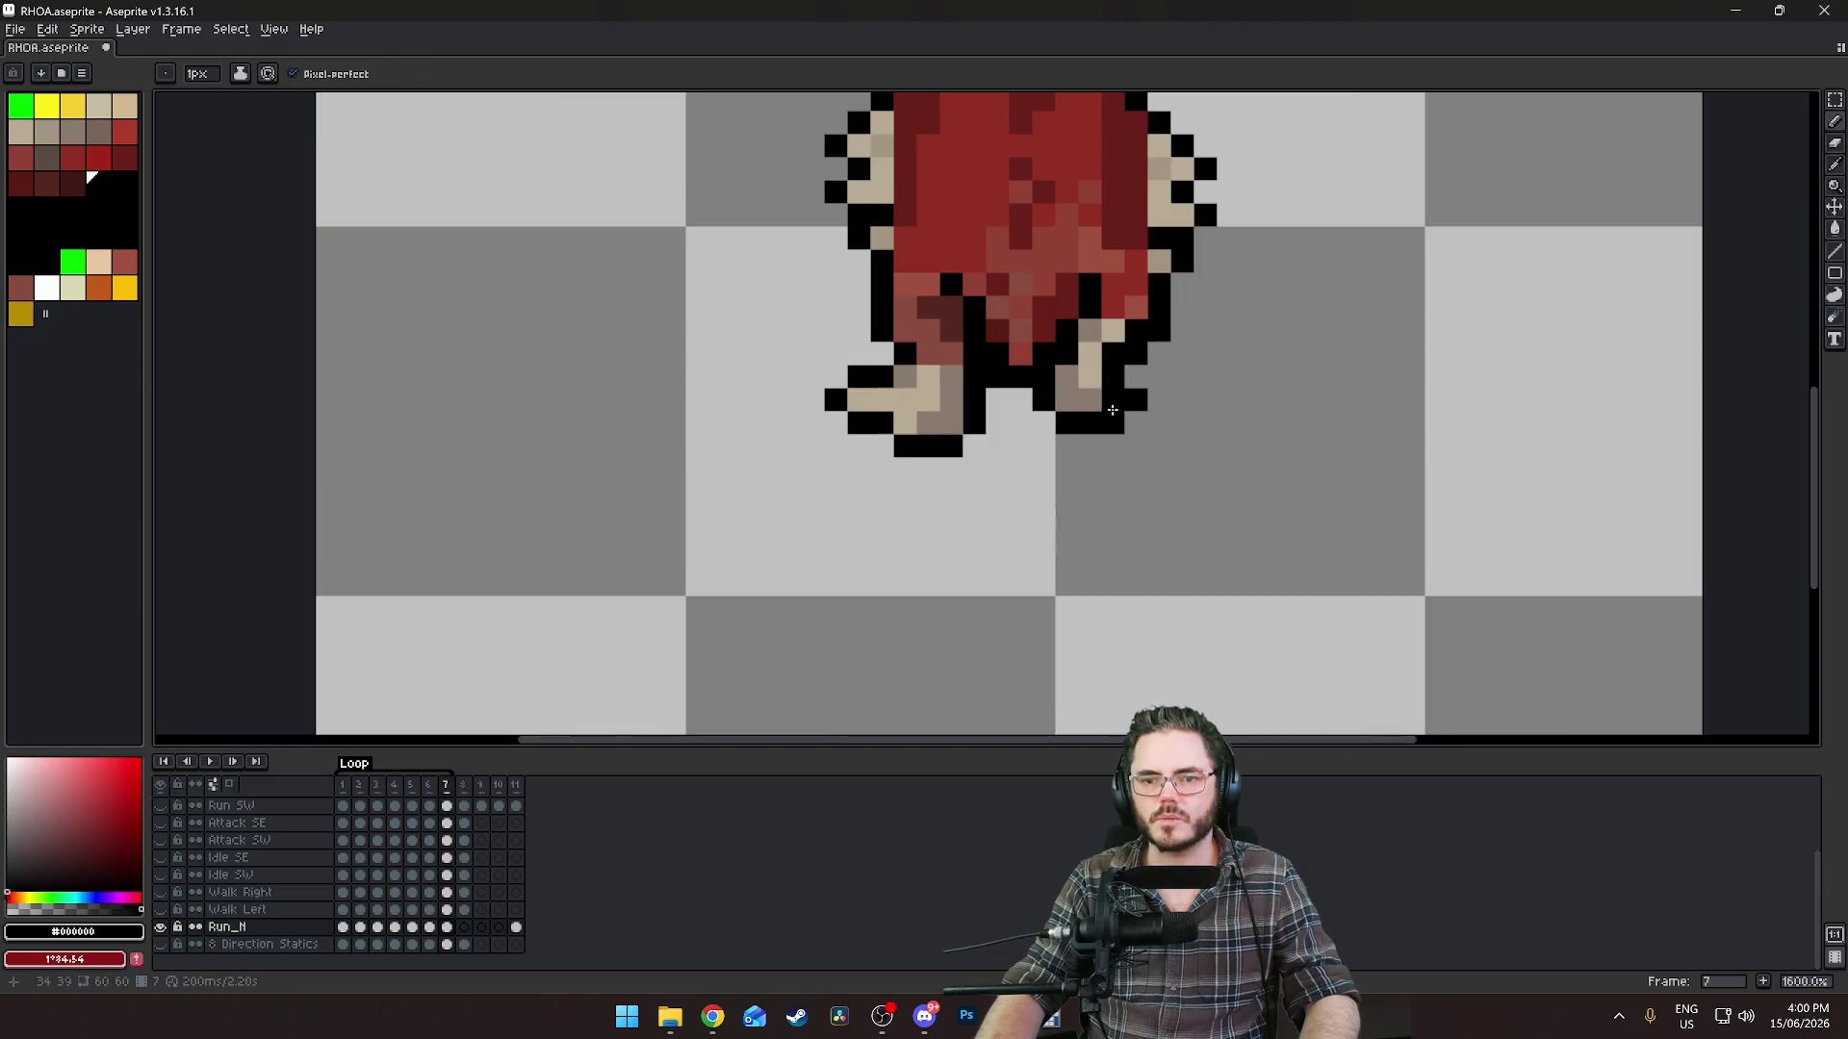
{"action": "scroll", "coordinate": [1062, 412], "scroll_direction": "up", "scroll_amount": 3}
Reshade the upper shin pixels with the darker grey-brown #8b7b6f.
{"action": "left_click_drag", "start_coordinate": [1061, 412], "coordinate": [1036, 458]}
{"action": "left_click", "coordinate": [1032, 399], "text": "alt"}
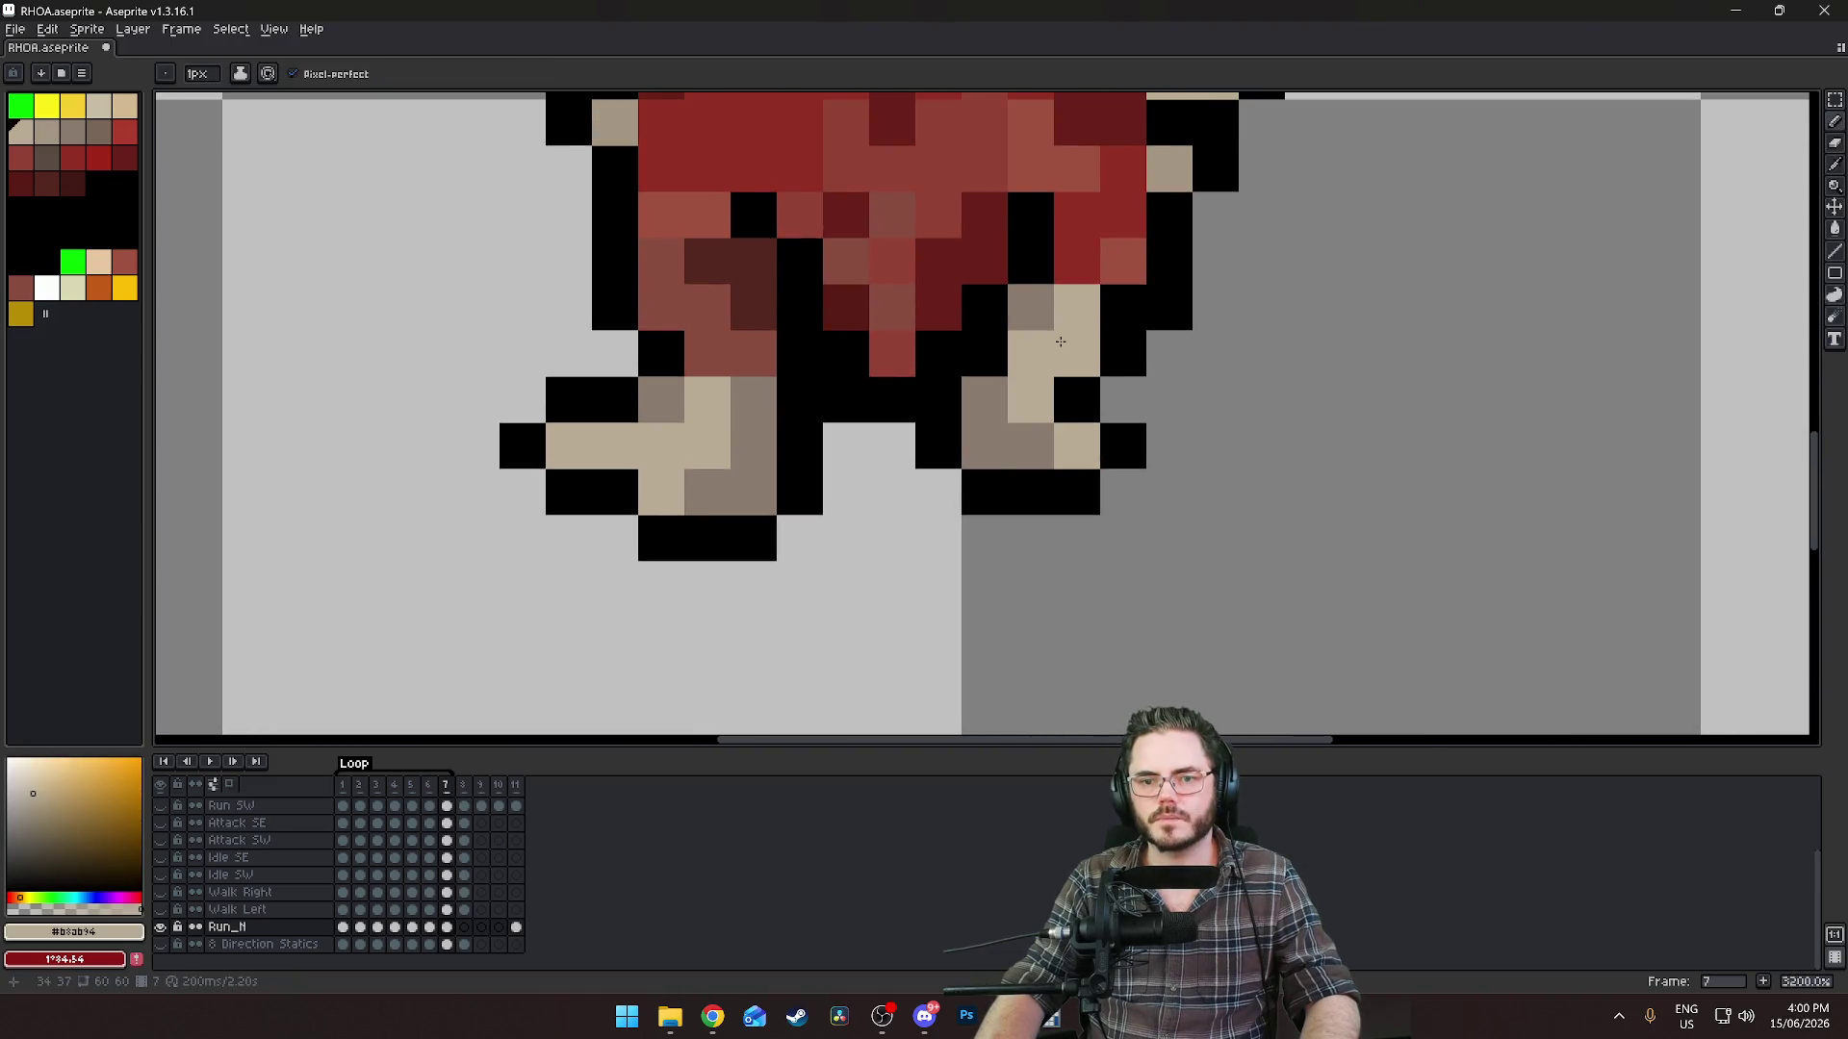
{"action": "left_click", "coordinate": [1042, 308], "text": "alt"}
{"action": "left_click_drag", "start_coordinate": [1070, 310], "coordinate": [1040, 345]}
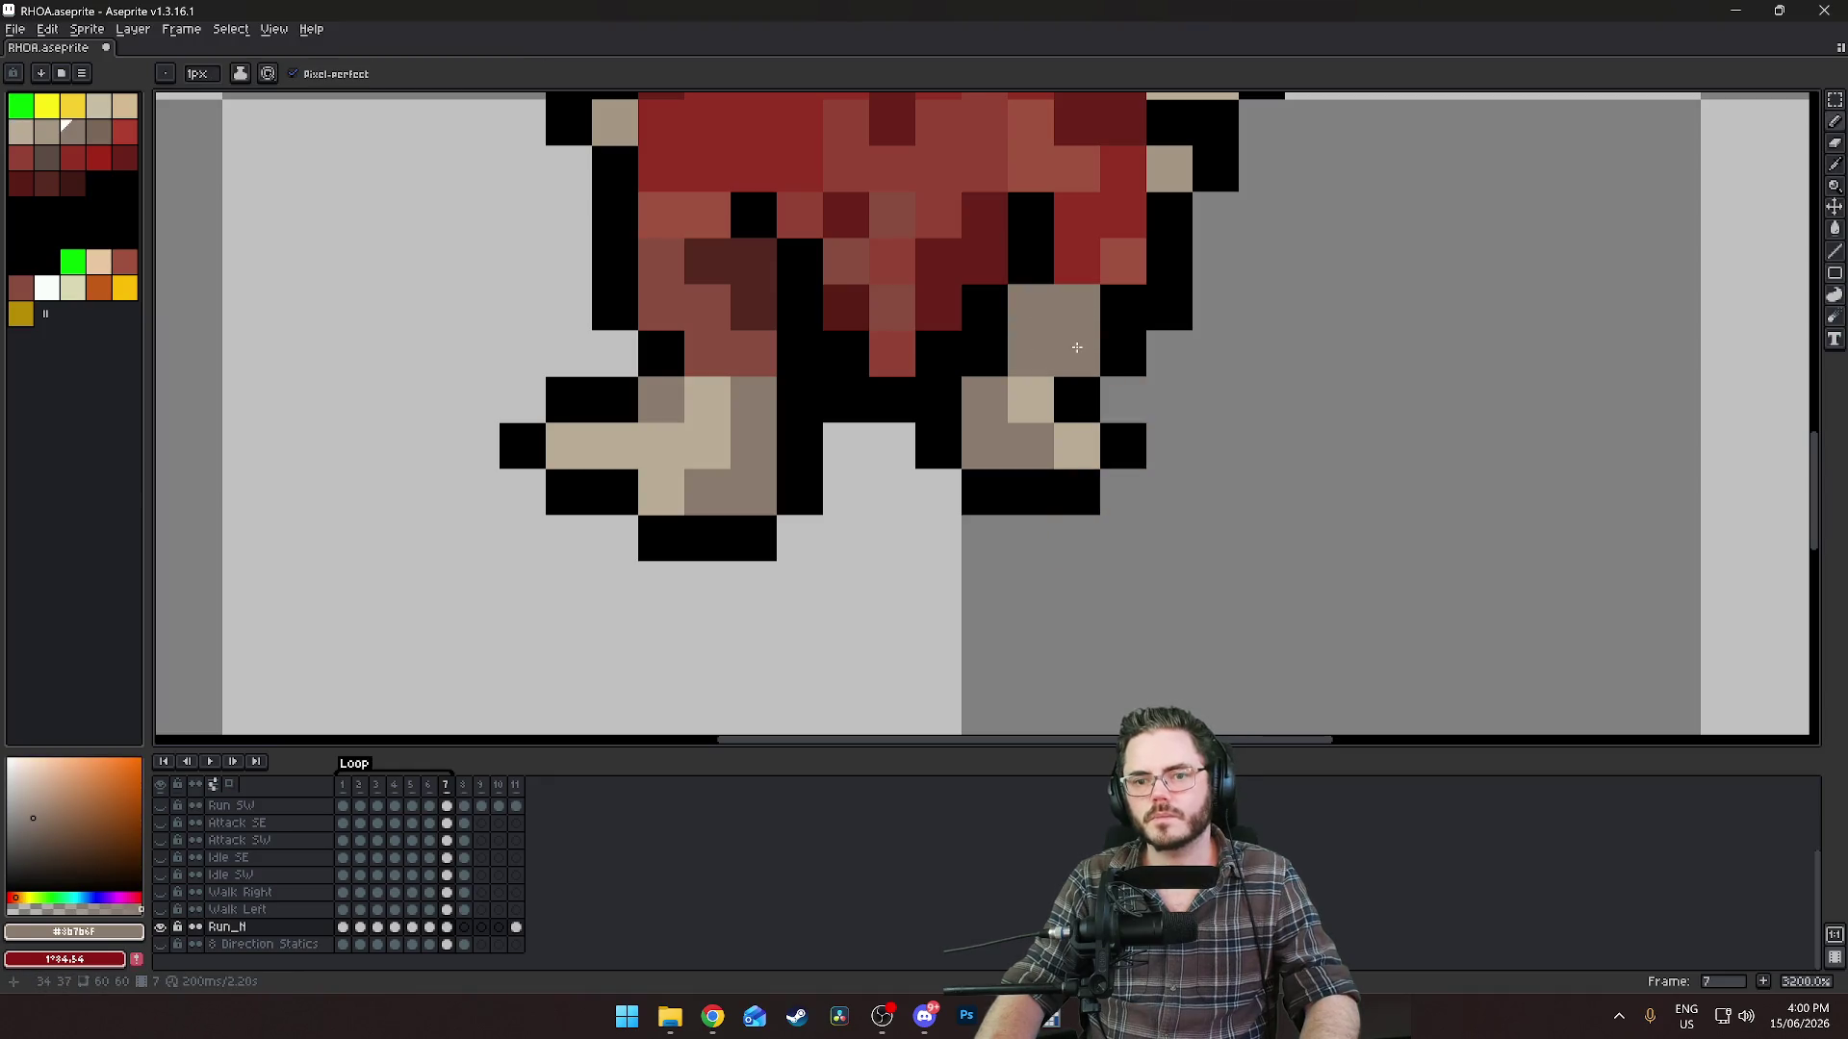
{"action": "scroll", "coordinate": [1050, 395], "scroll_direction": "down", "scroll_amount": 6}
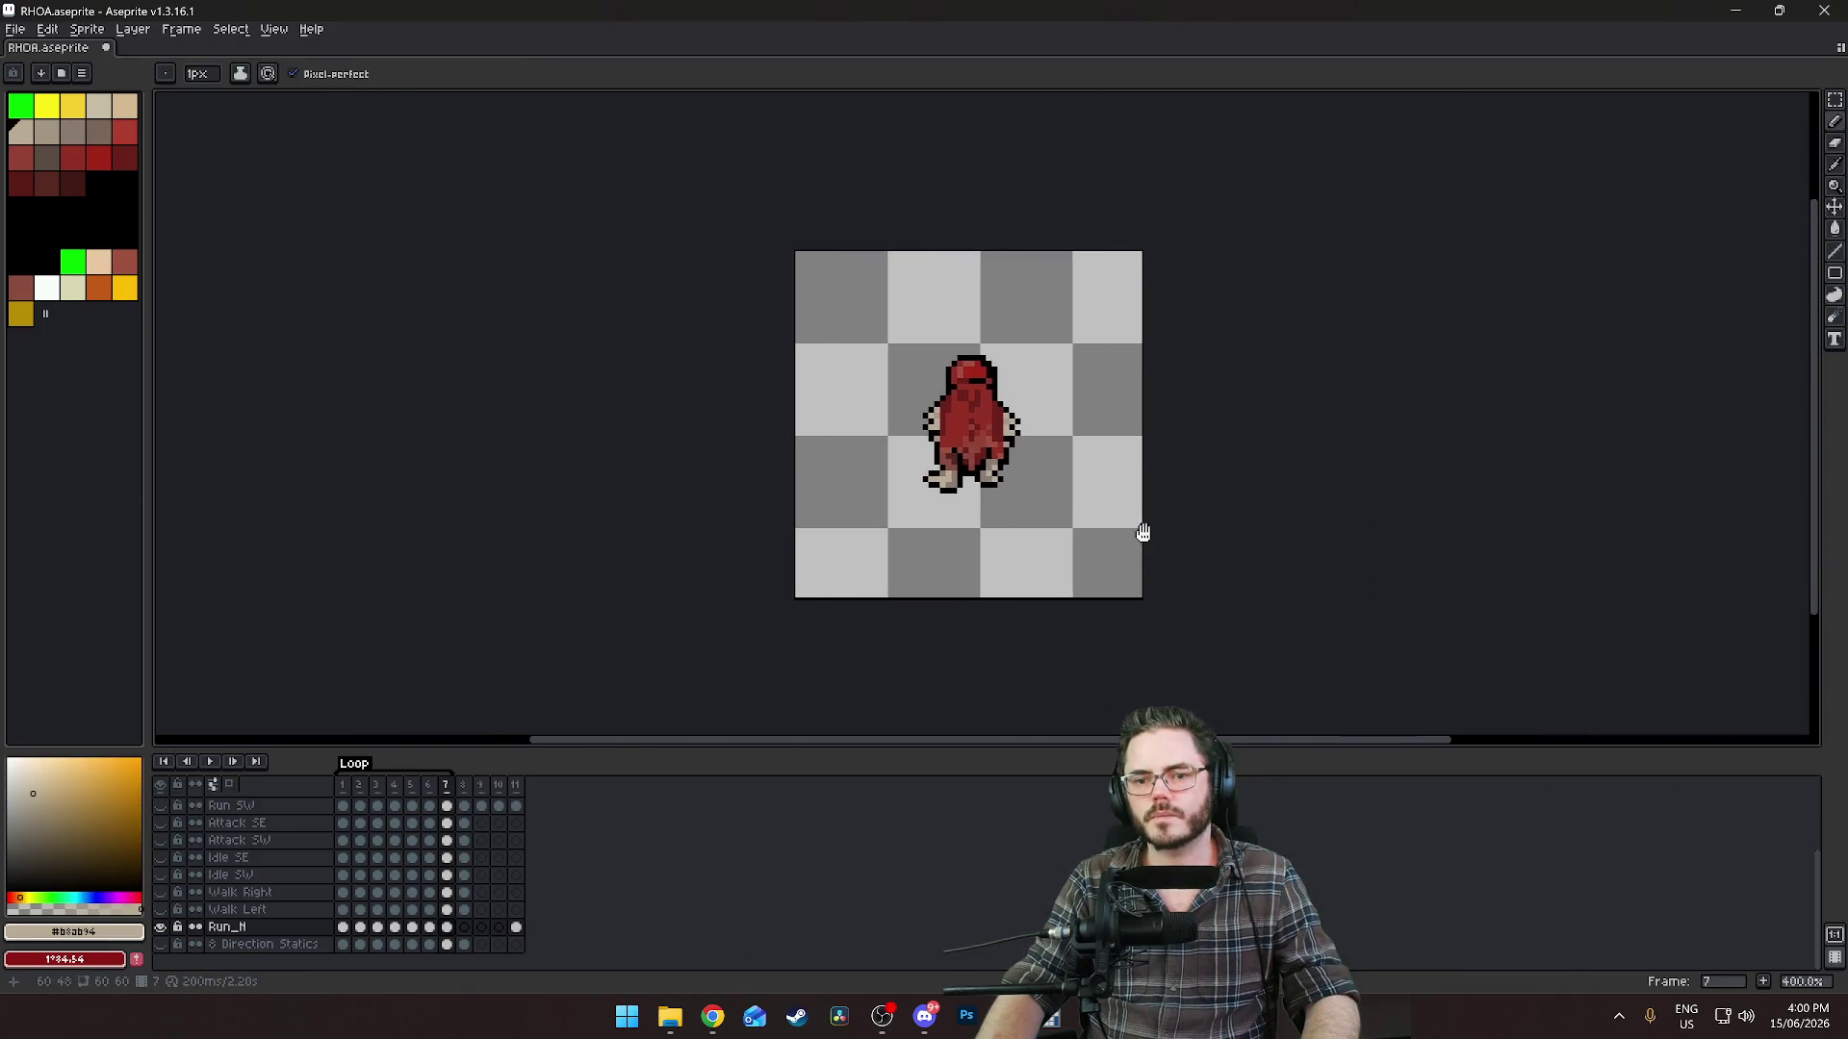
{"action": "scroll", "coordinate": [1322, 490], "scroll_direction": "down", "scroll_amount": 1}
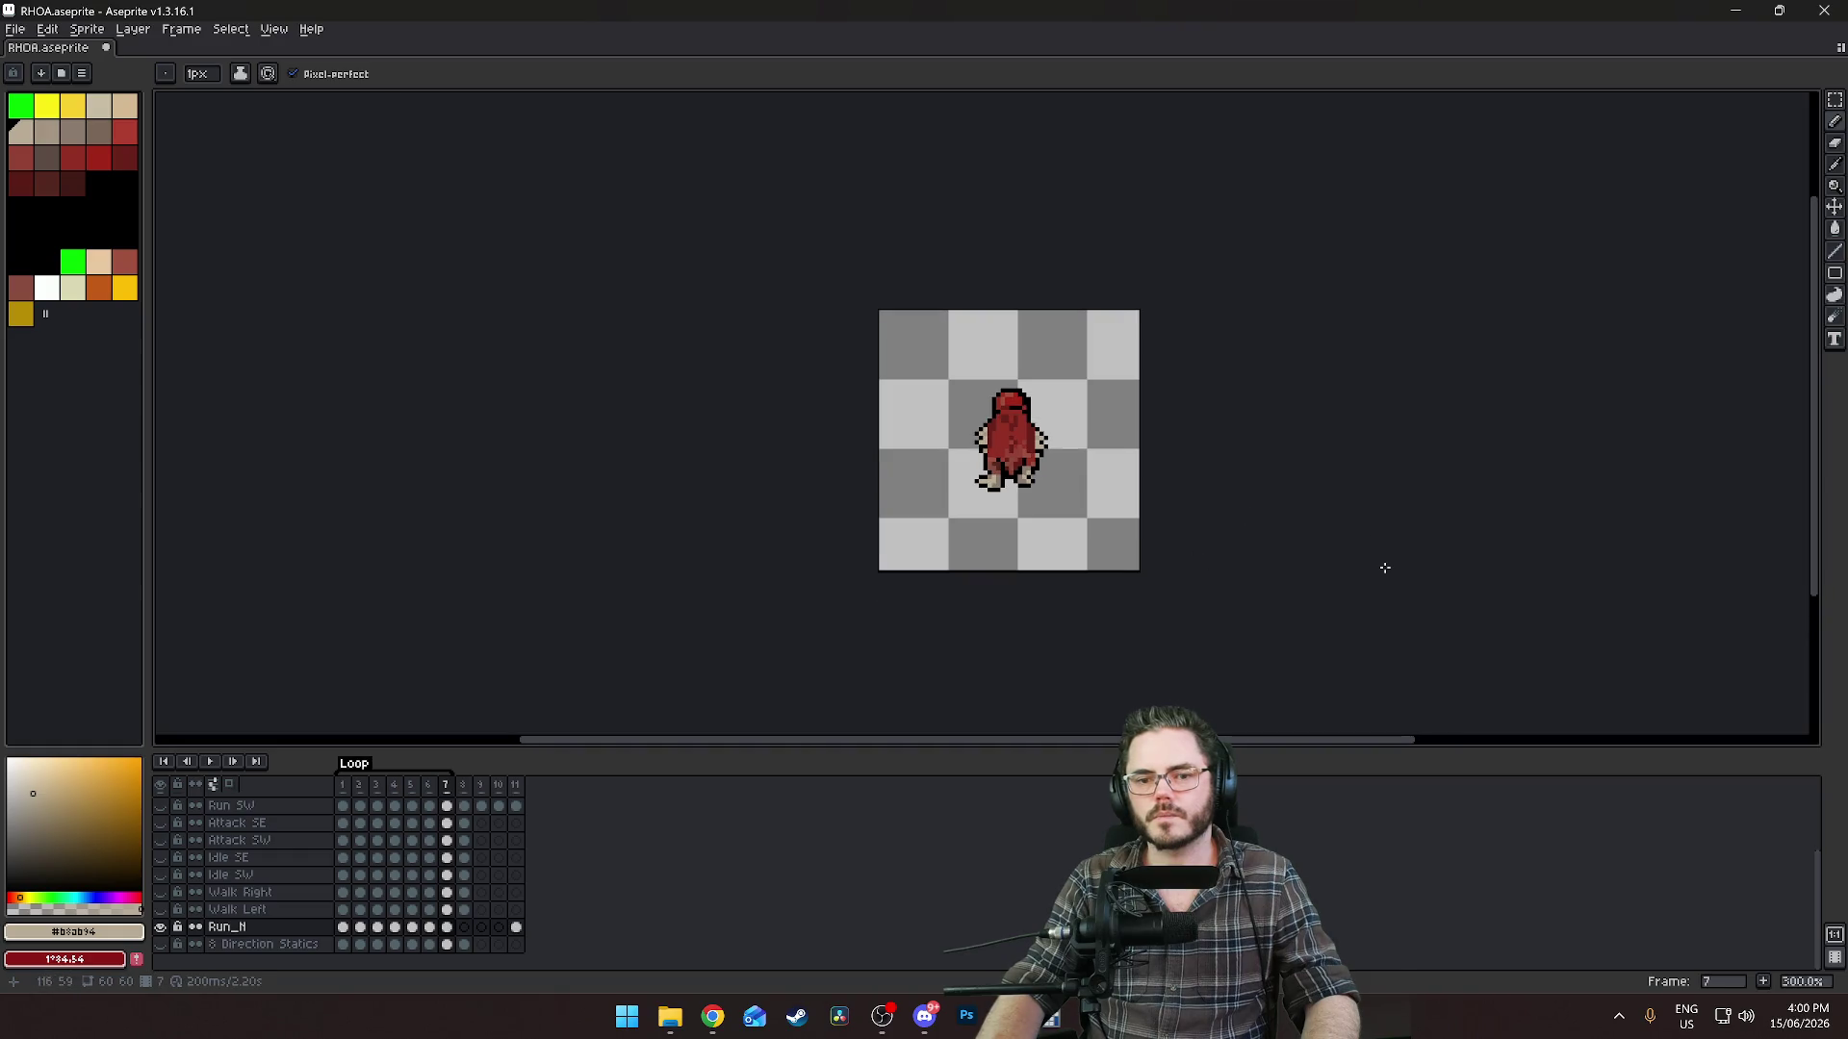
{"action": "key", "text": "Left"}
{"action": "key", "text": "Left"}
Flip between frames to compare poses, settling on frame 5 with both feet in view.
{"action": "key", "text": "Left"}
{"action": "key", "text": "Right"}
{"action": "key", "text": "Left"}
{"action": "key", "text": "Right"}
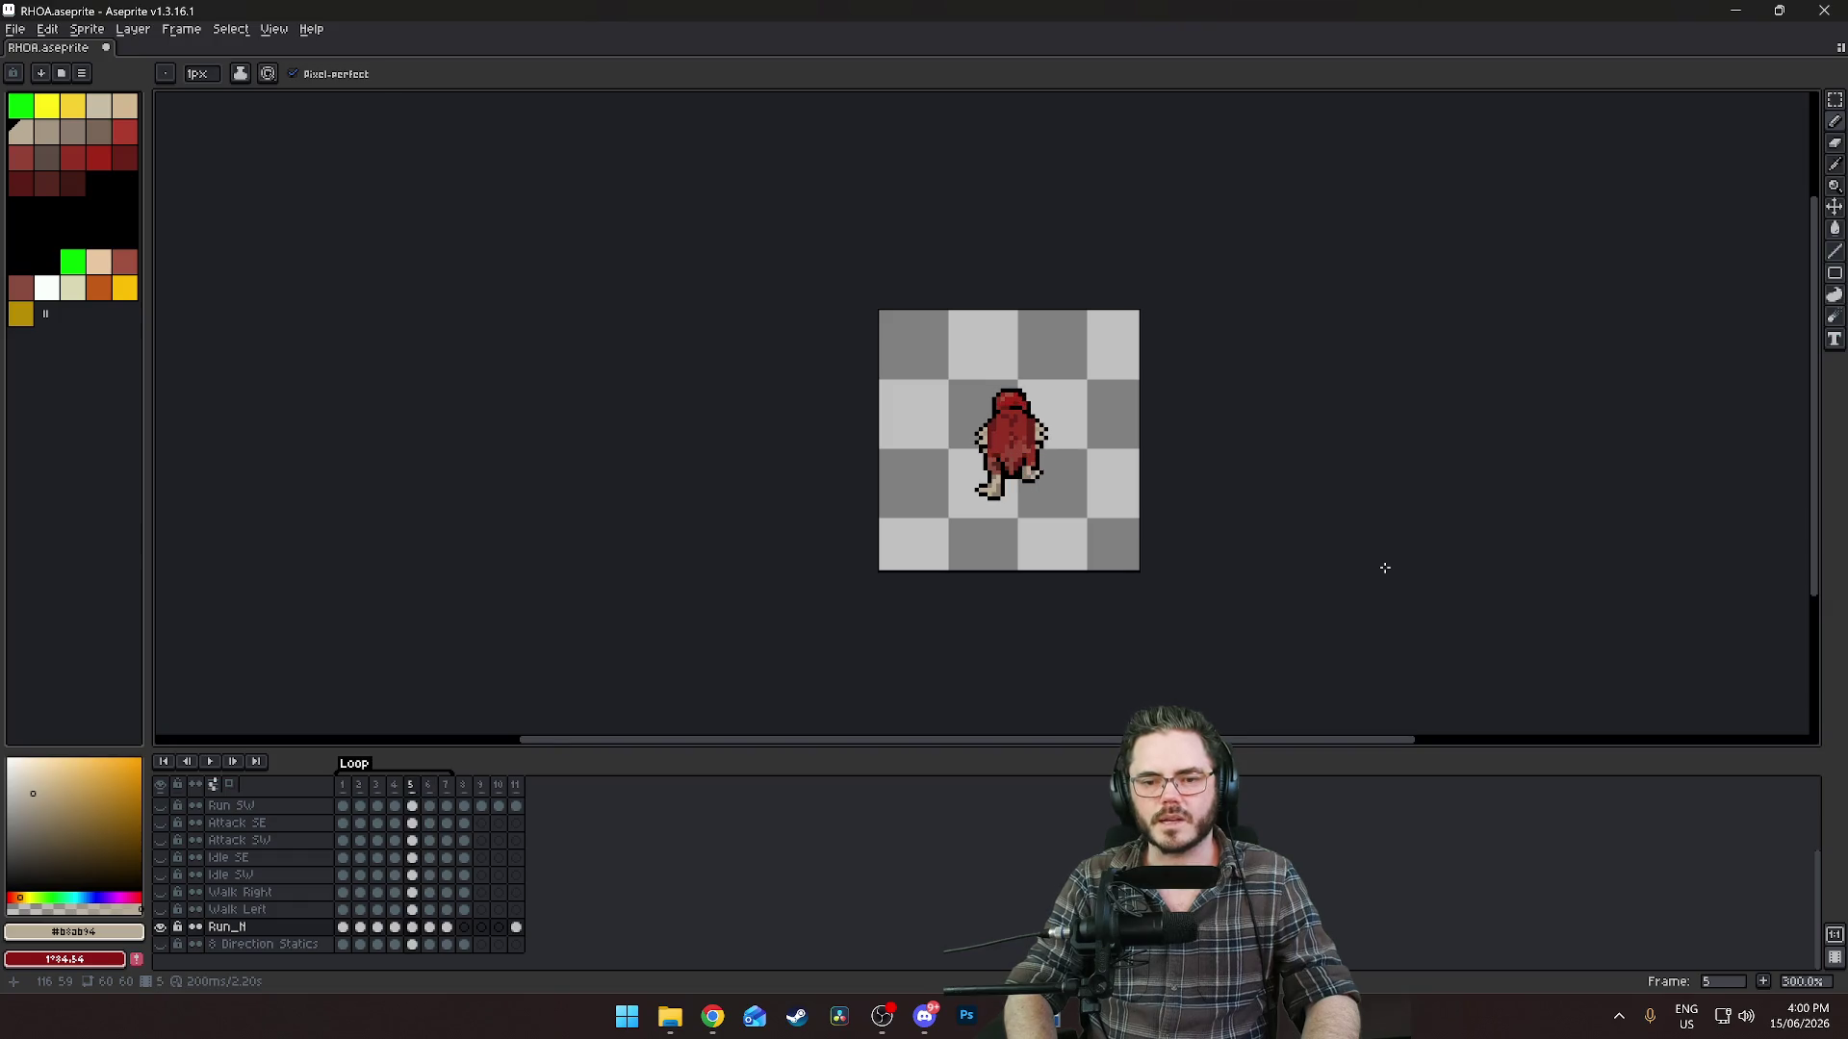
{"action": "key", "text": "Right"}
{"action": "key", "text": "Left"}
{"action": "key", "text": "Right"}
{"action": "key", "text": "Right"}
{"action": "key", "text": "Right"}
{"action": "key", "text": "Left"}
{"action": "key", "text": "Left"}
{"action": "key", "text": "Left"}
{"action": "key", "text": "Left"}
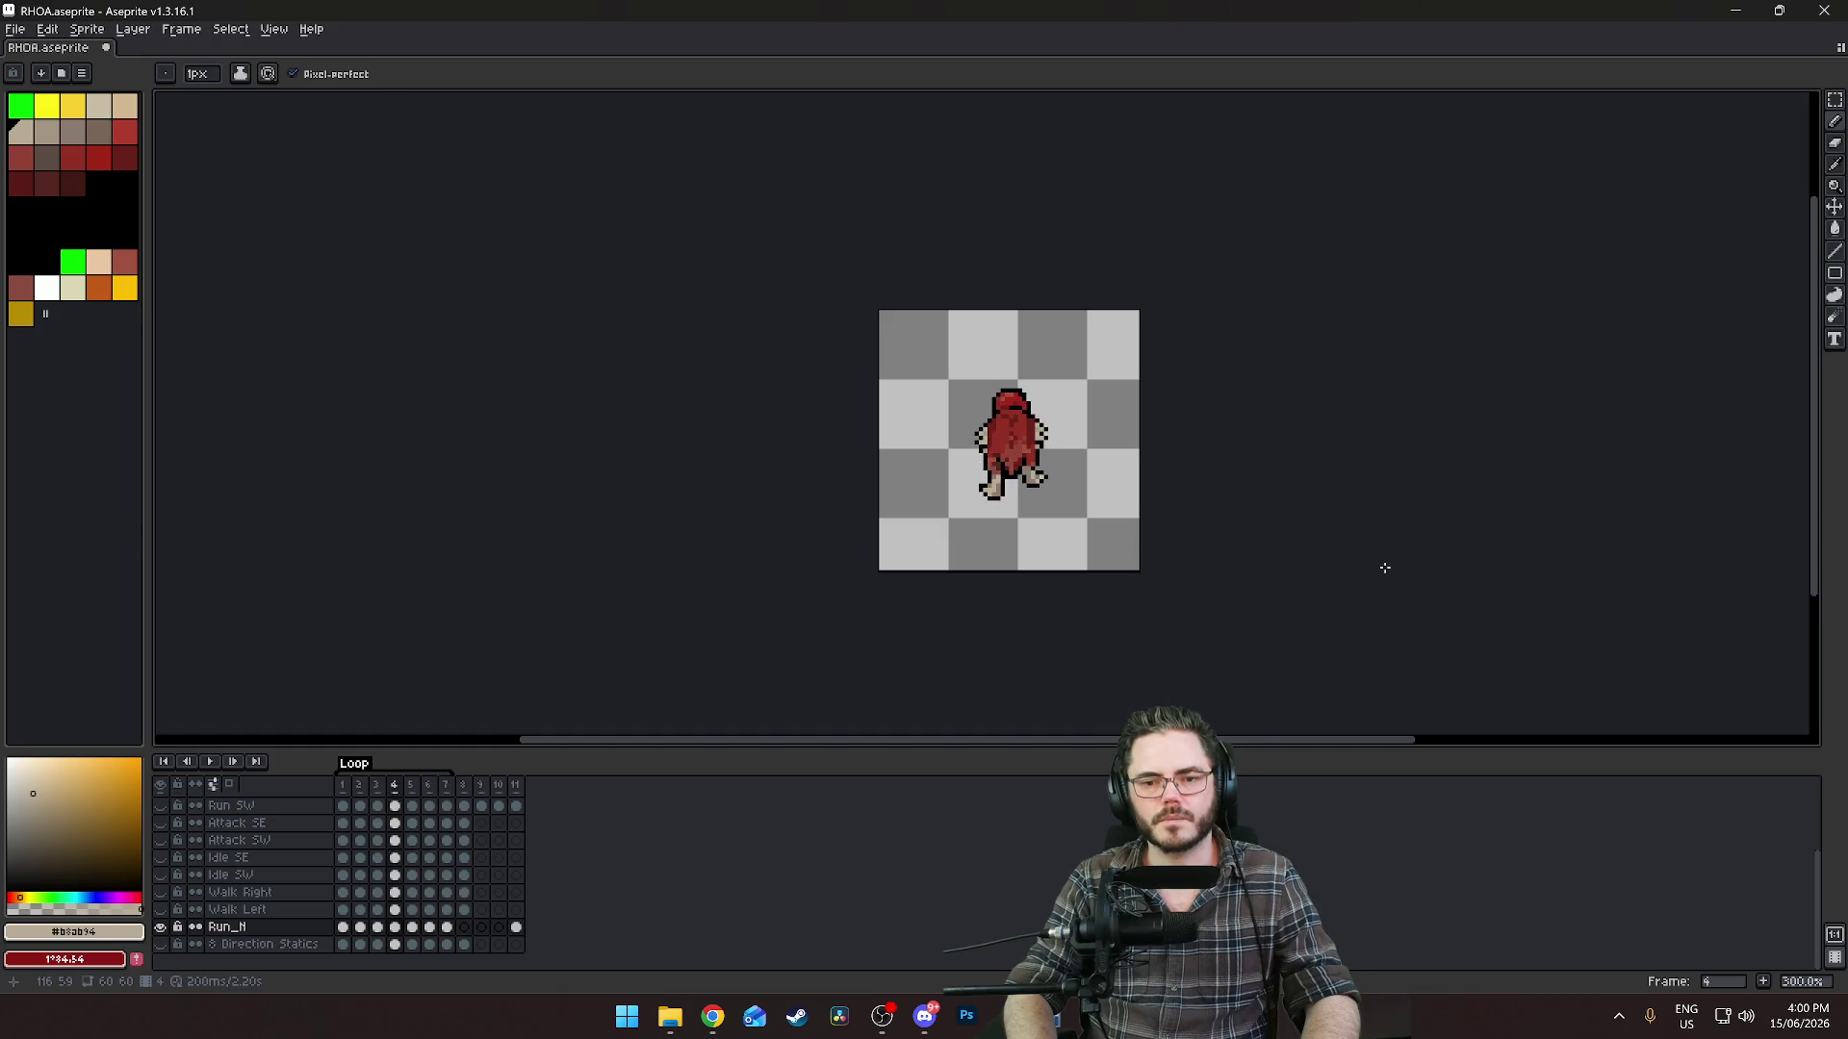
{"action": "key", "text": "Right"}
{"action": "scroll", "coordinate": [907, 499], "scroll_direction": "up", "scroll_amount": 8}
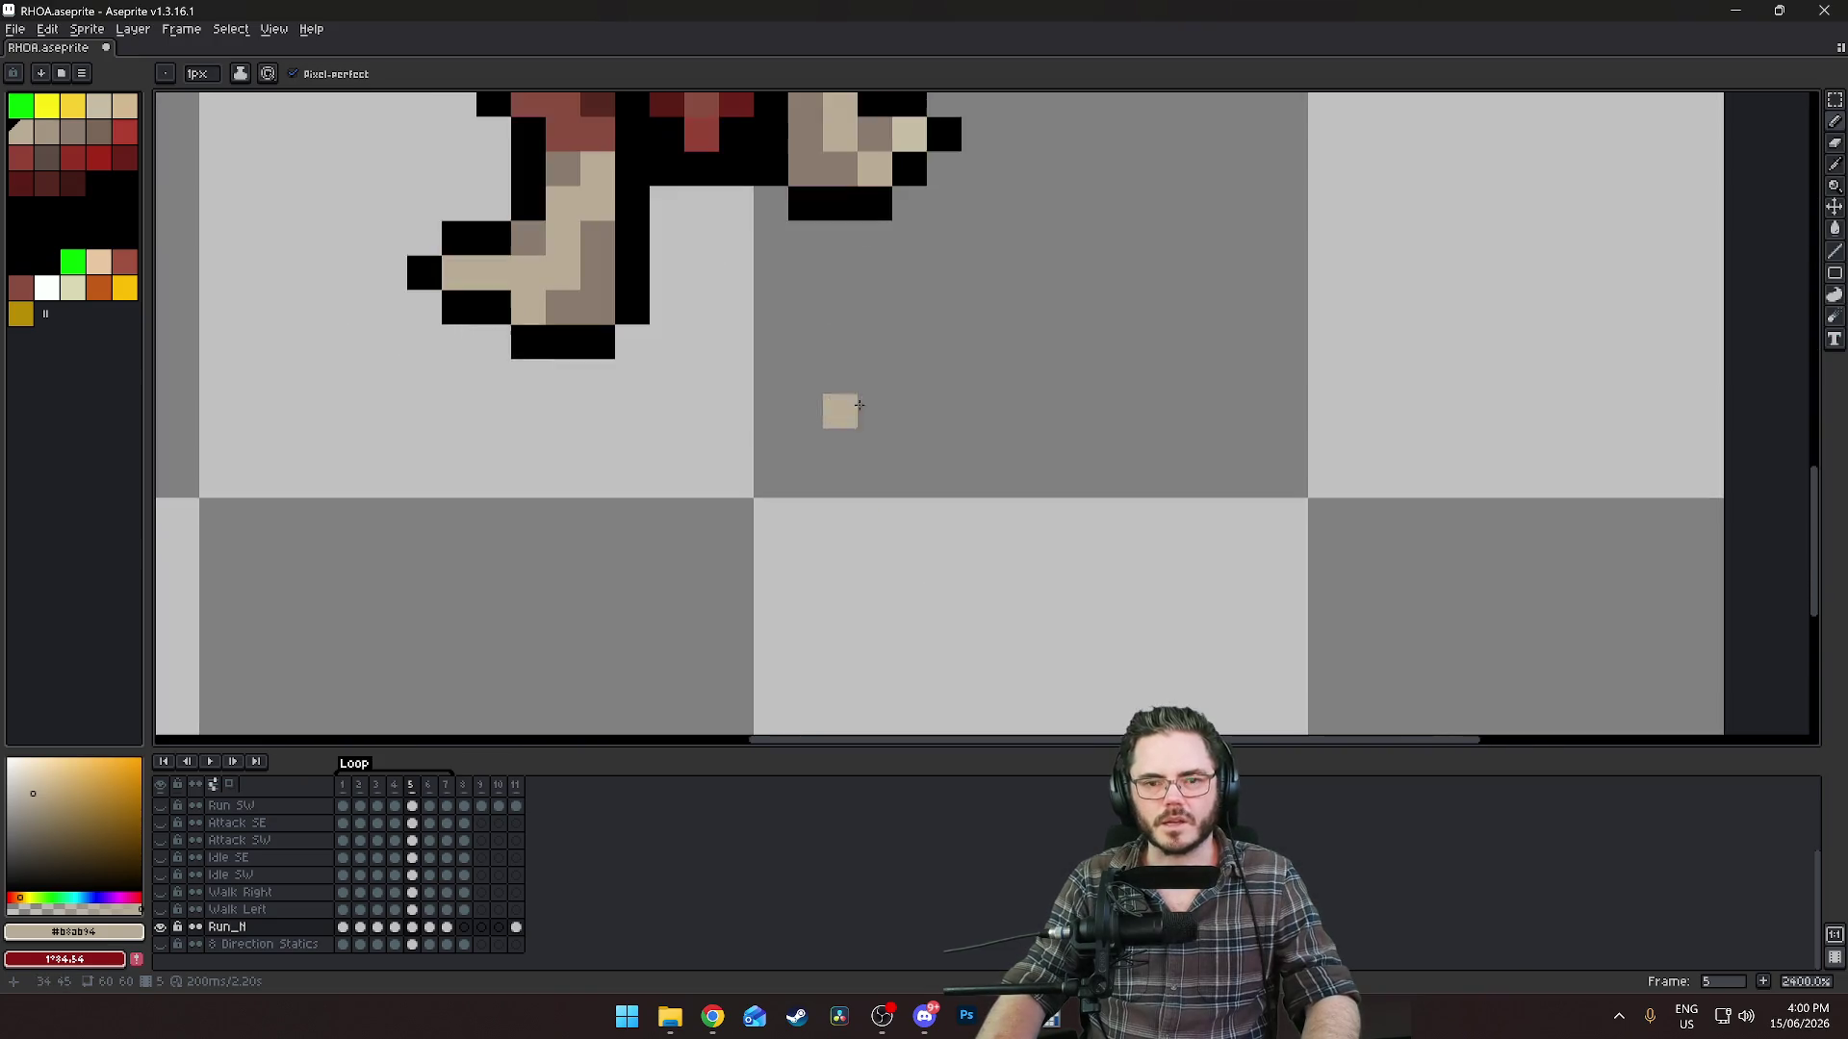
{"action": "left_click_drag", "start_coordinate": [860, 405], "coordinate": [869, 643]}
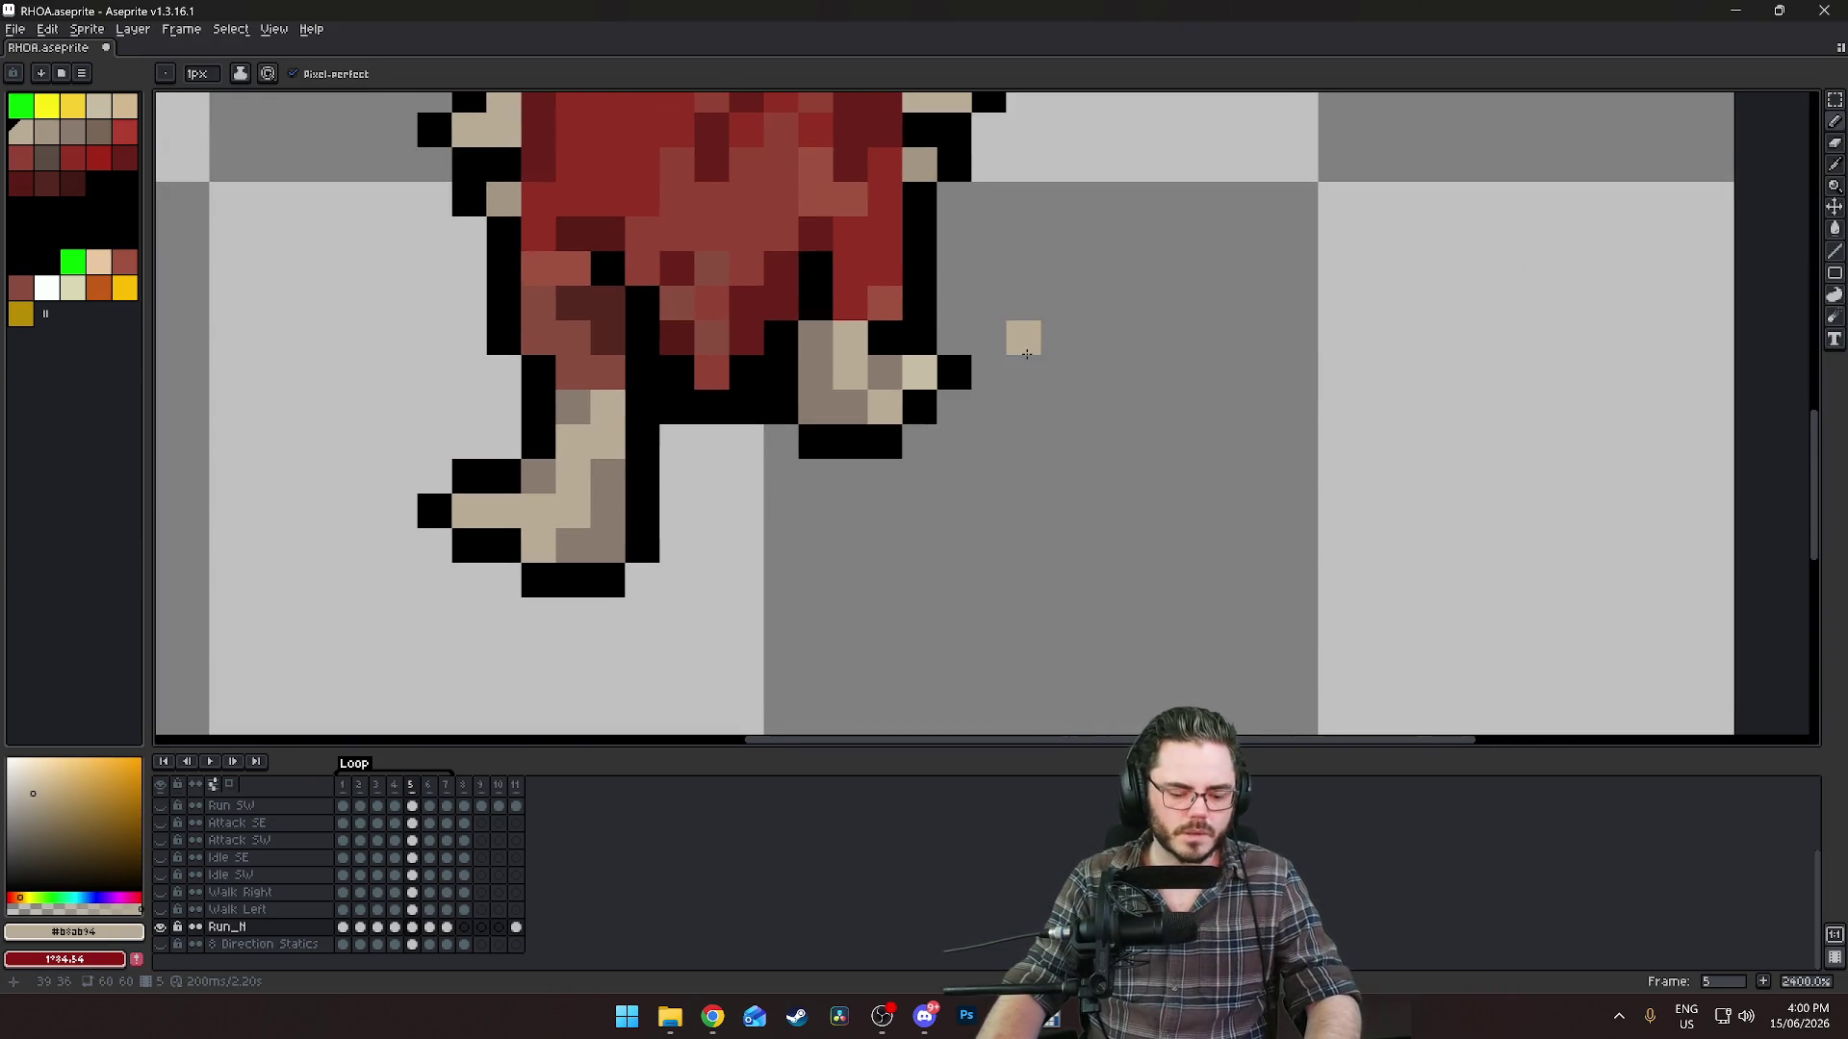
Shift the right foot on frame 5 one pixel to the right.
{"action": "key", "text": "m"}
{"action": "left_click_drag", "start_coordinate": [1045, 317], "coordinate": [795, 496]}
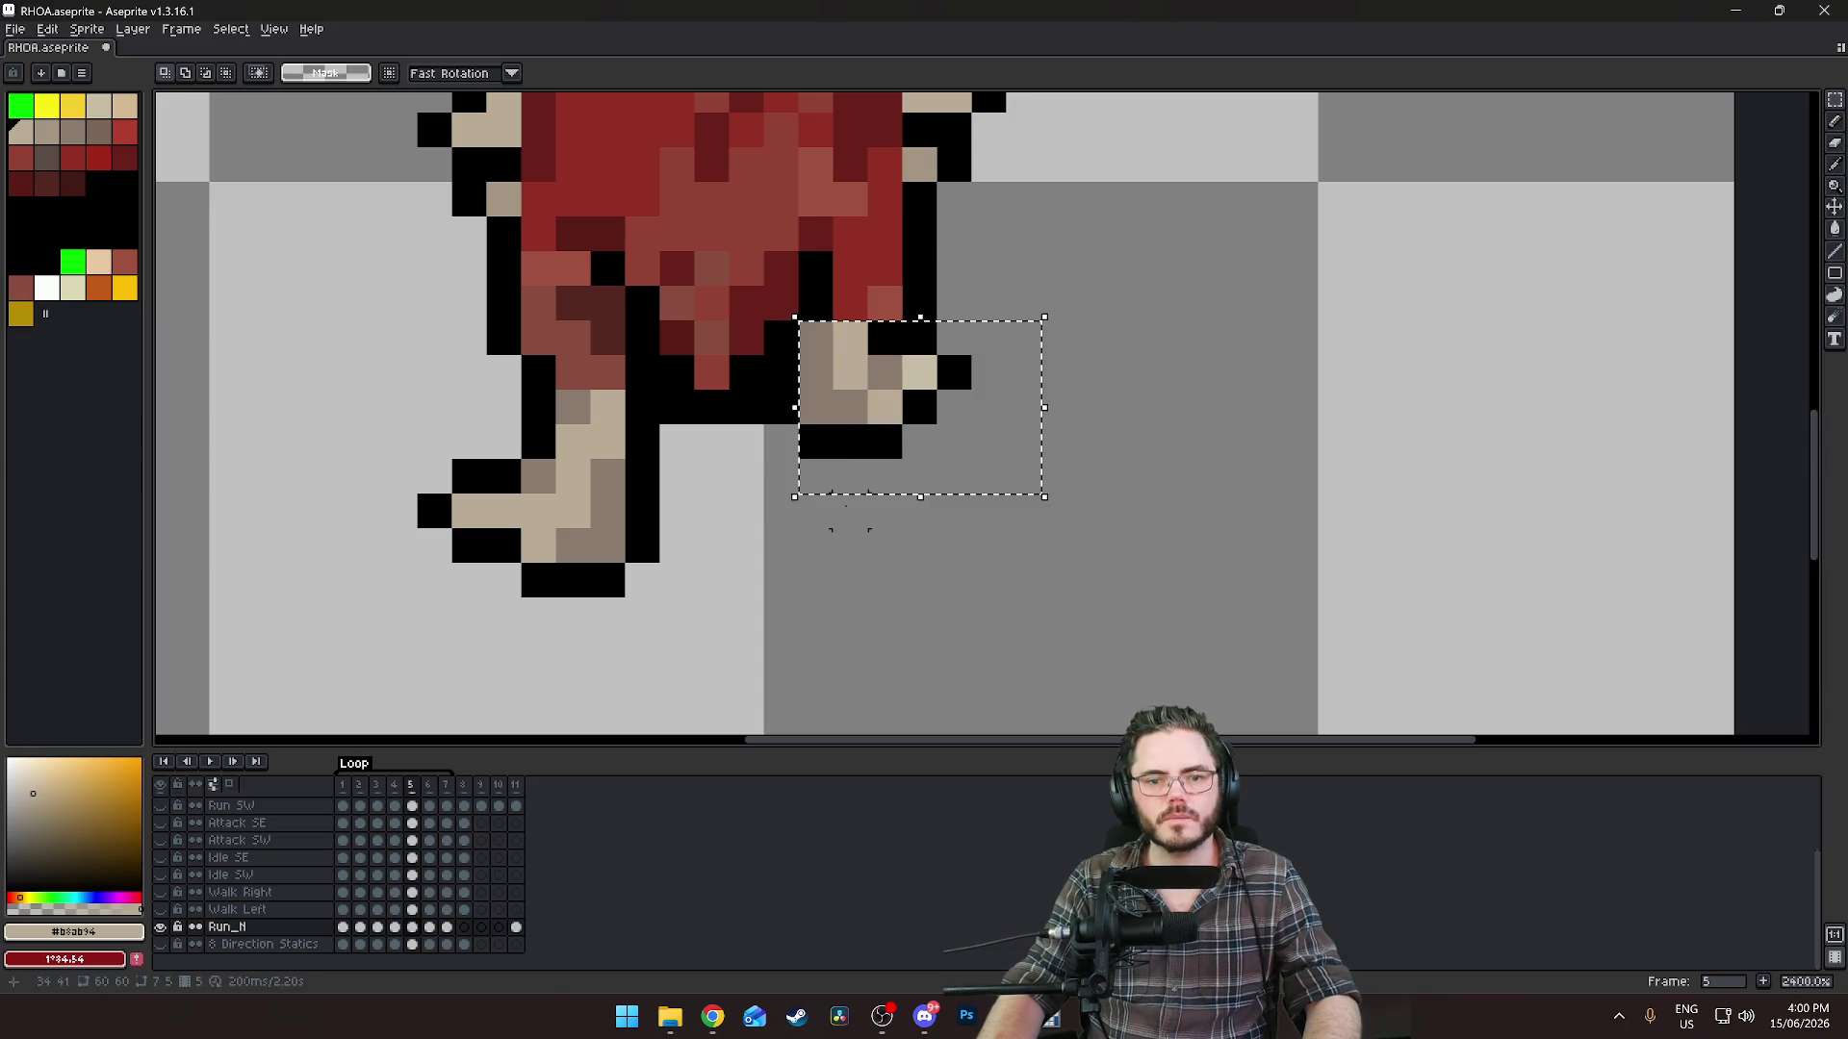
{"action": "key", "text": "Right"}
{"action": "key", "text": "ctrl+d"}
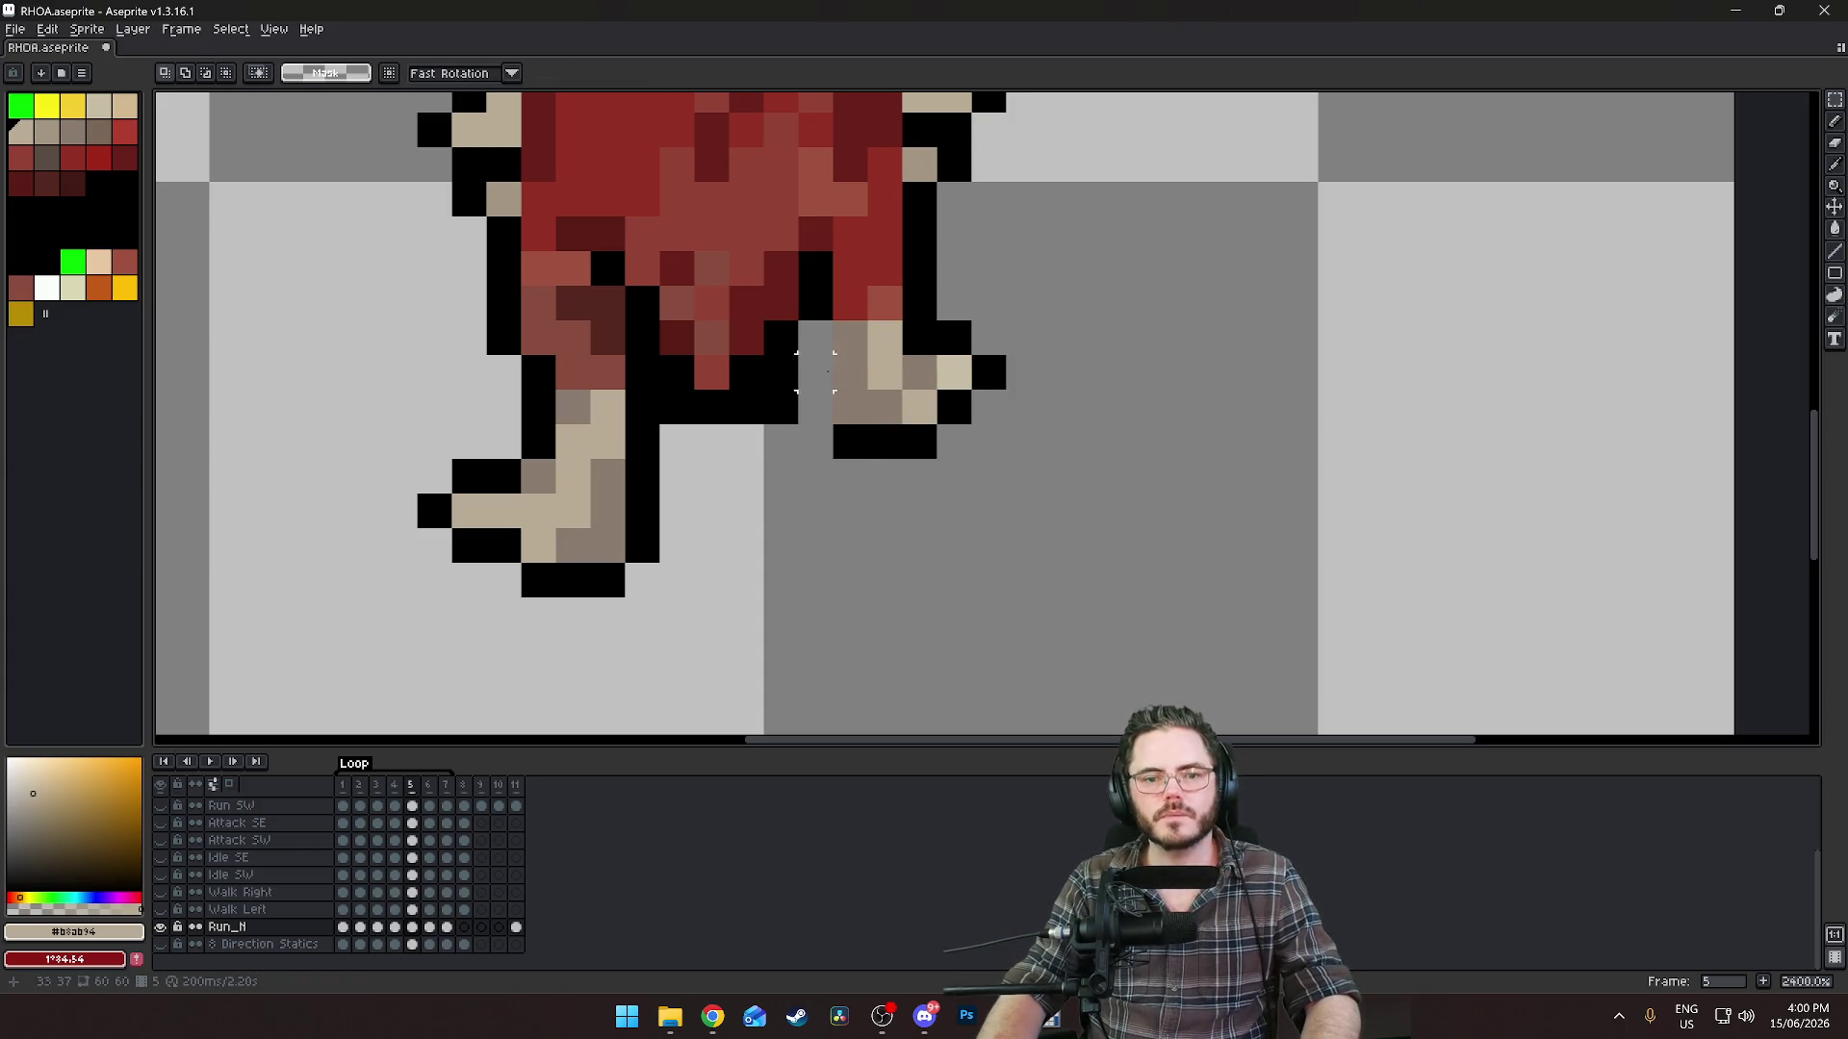
Fill the vacated gap beside the foot with grey-brown #8b7b6f.
{"action": "left_click", "coordinate": [851, 373], "text": "alt"}
{"action": "key", "text": "b"}
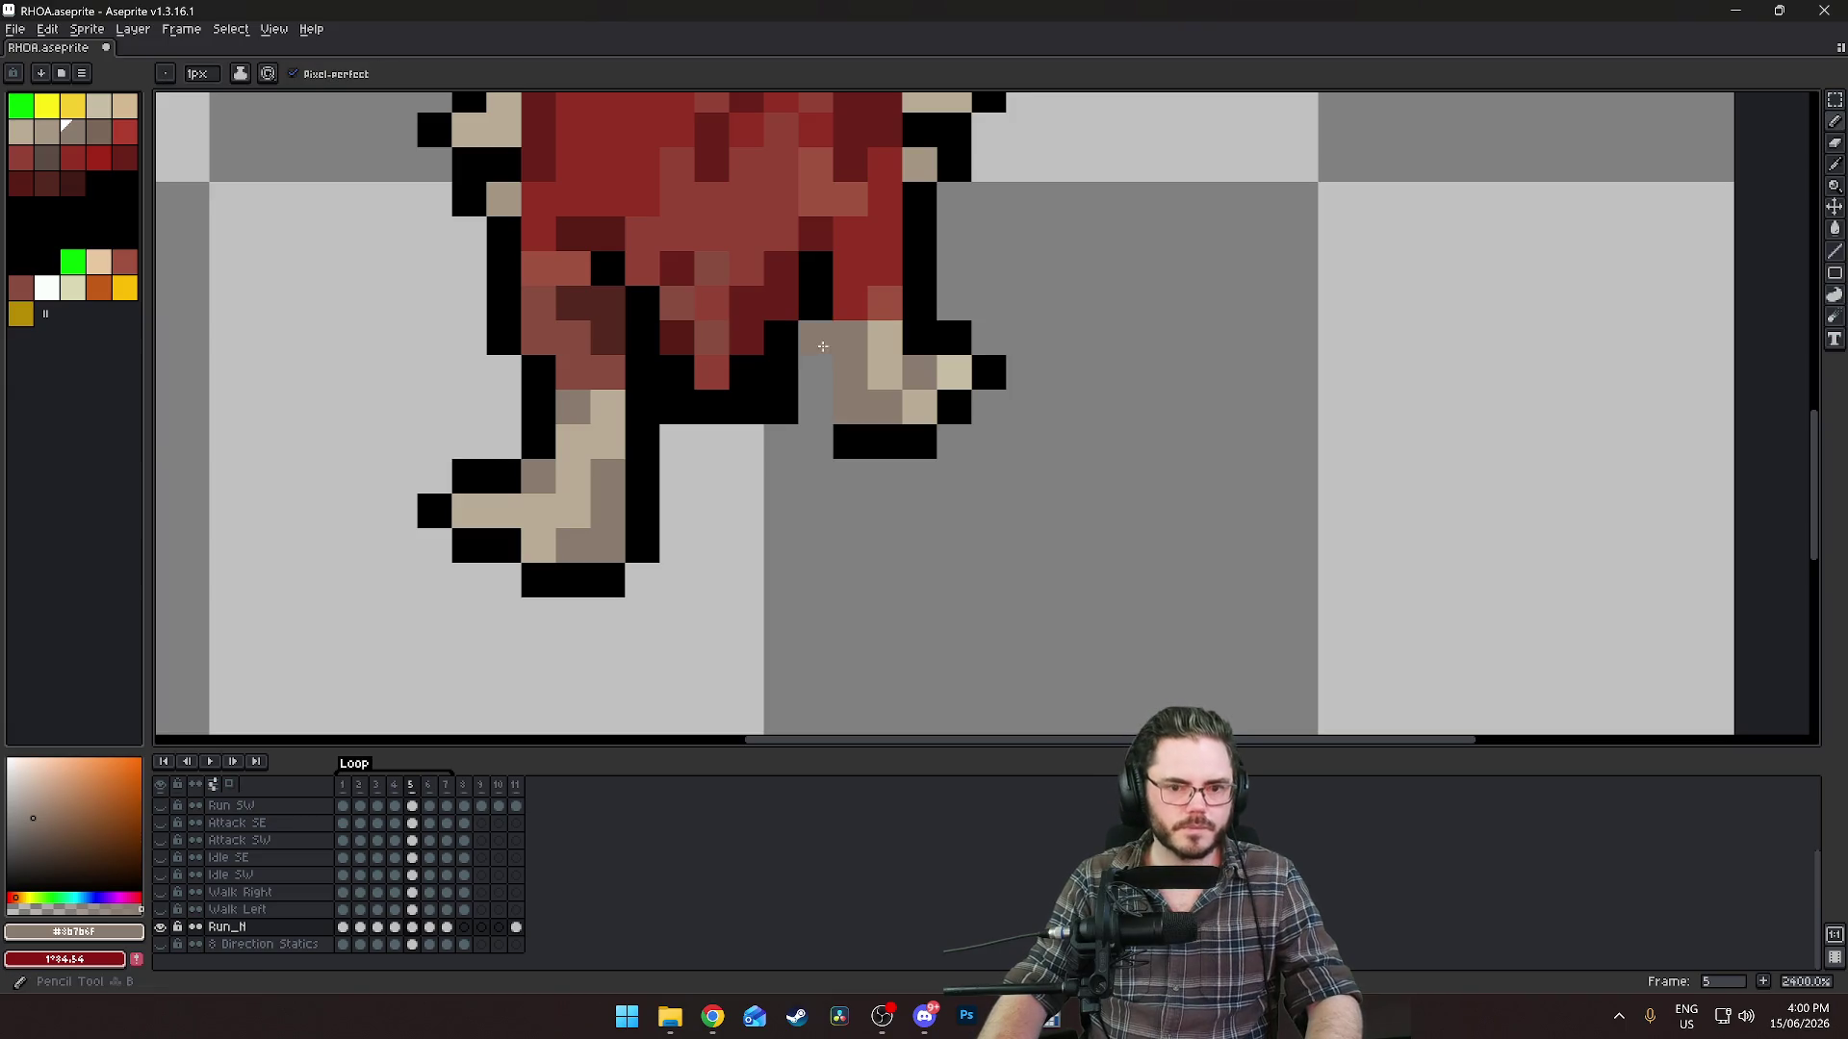
{"action": "left_click", "coordinate": [822, 403], "text": "alt"}
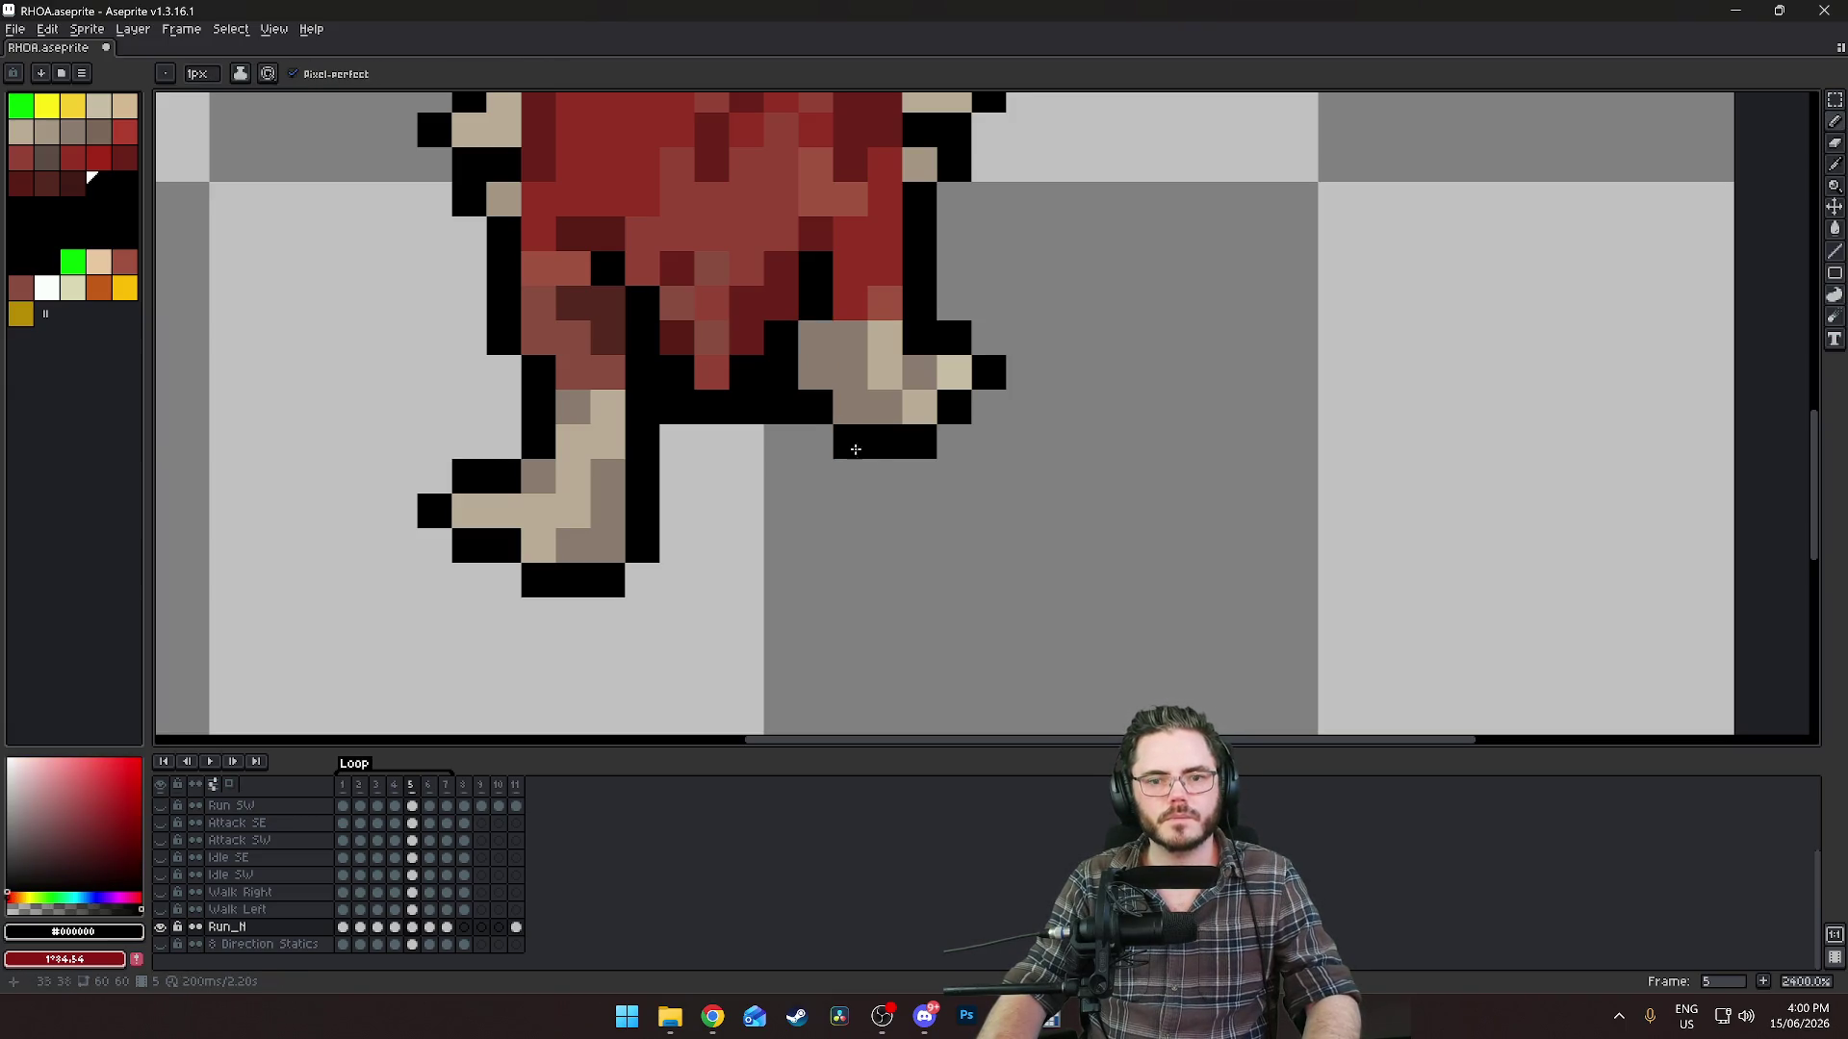
{"action": "scroll", "coordinate": [1039, 481], "scroll_direction": "down", "scroll_amount": 8}
{"action": "key", "text": "Left"}
{"action": "key", "text": "Left"}
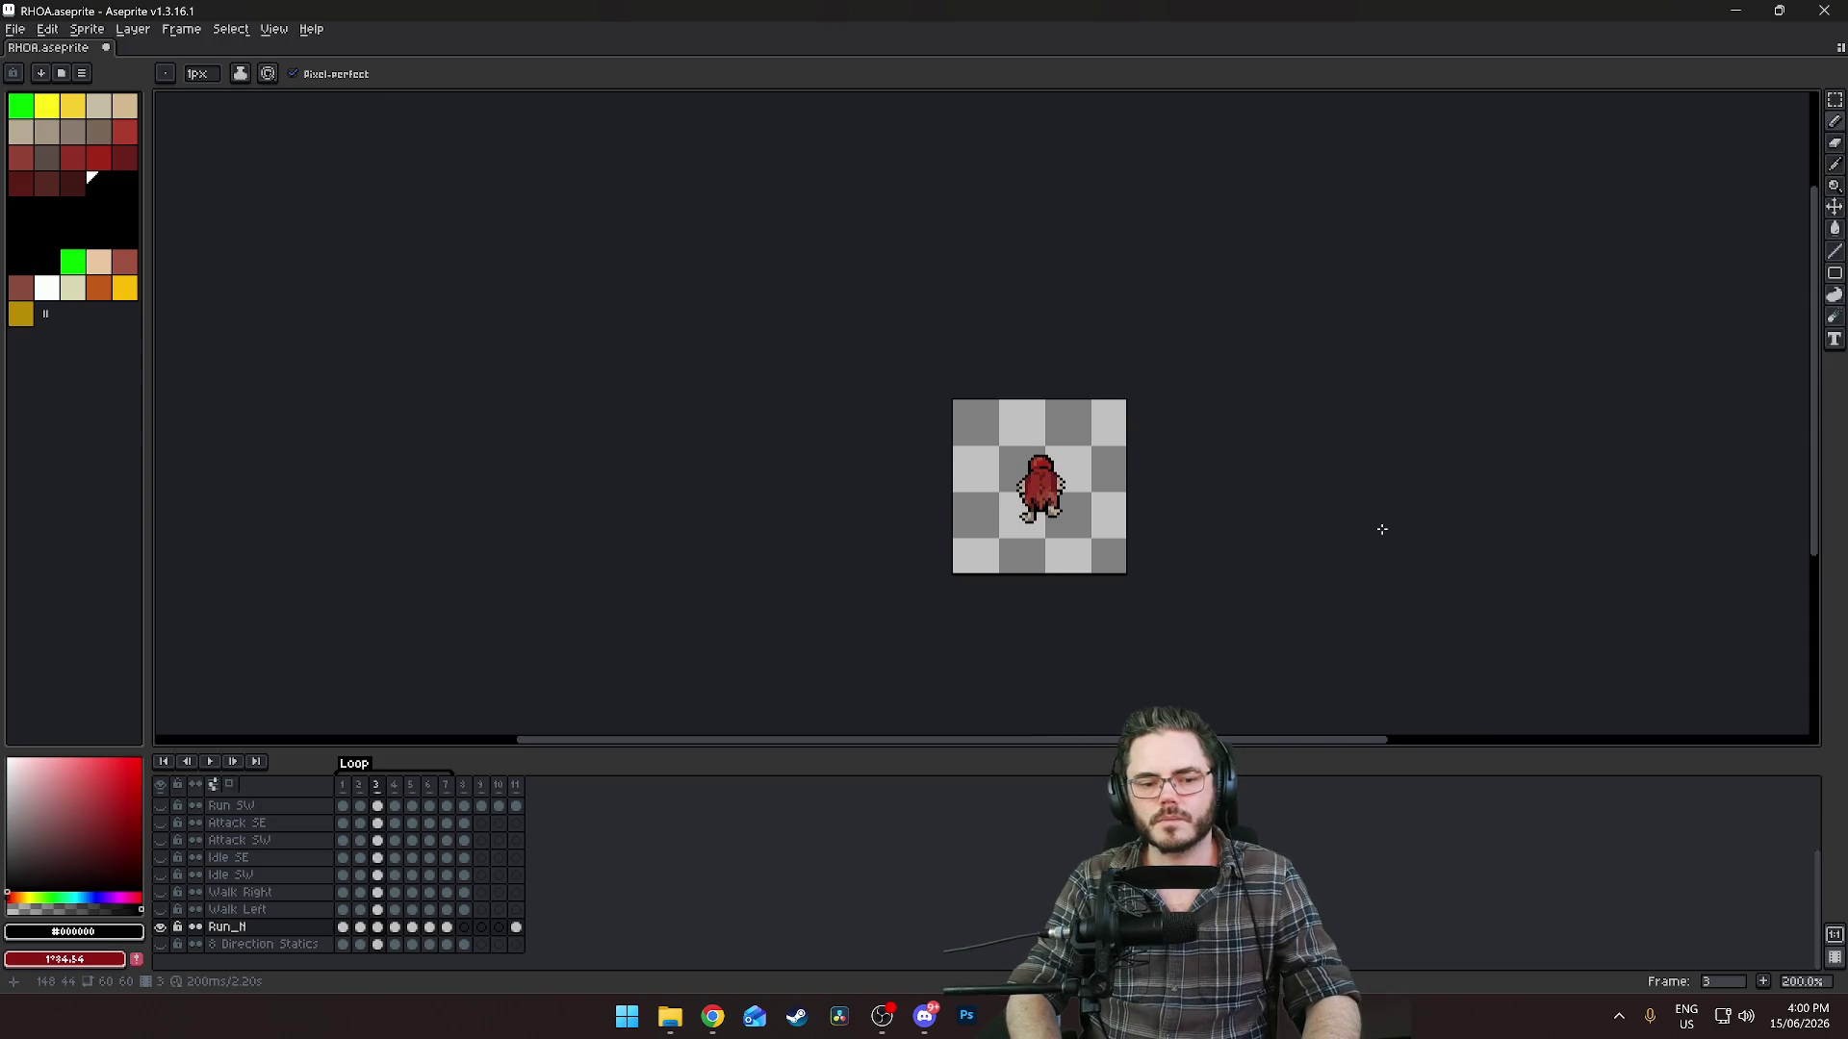
Move the right foot on frame 6 one pixel to the right.
{"action": "key", "text": "Right"}
{"action": "key", "text": "Right"}
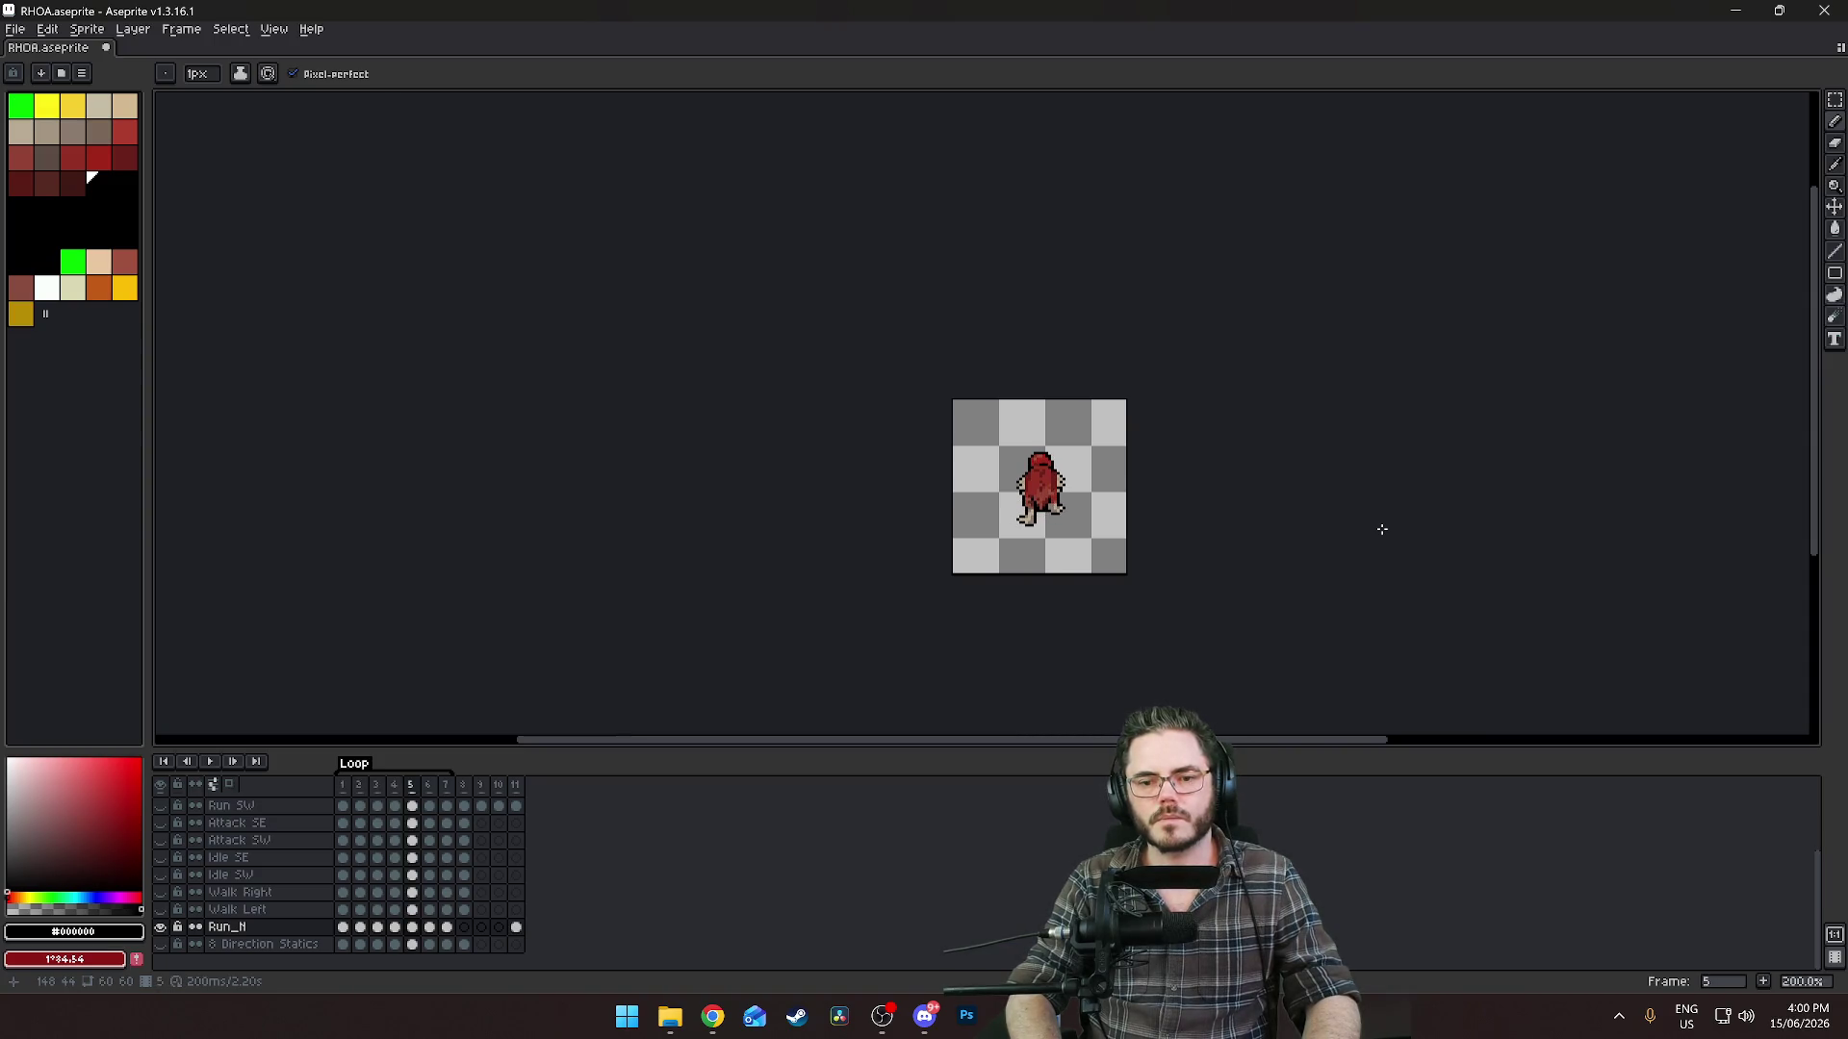
{"action": "key", "text": "Right"}
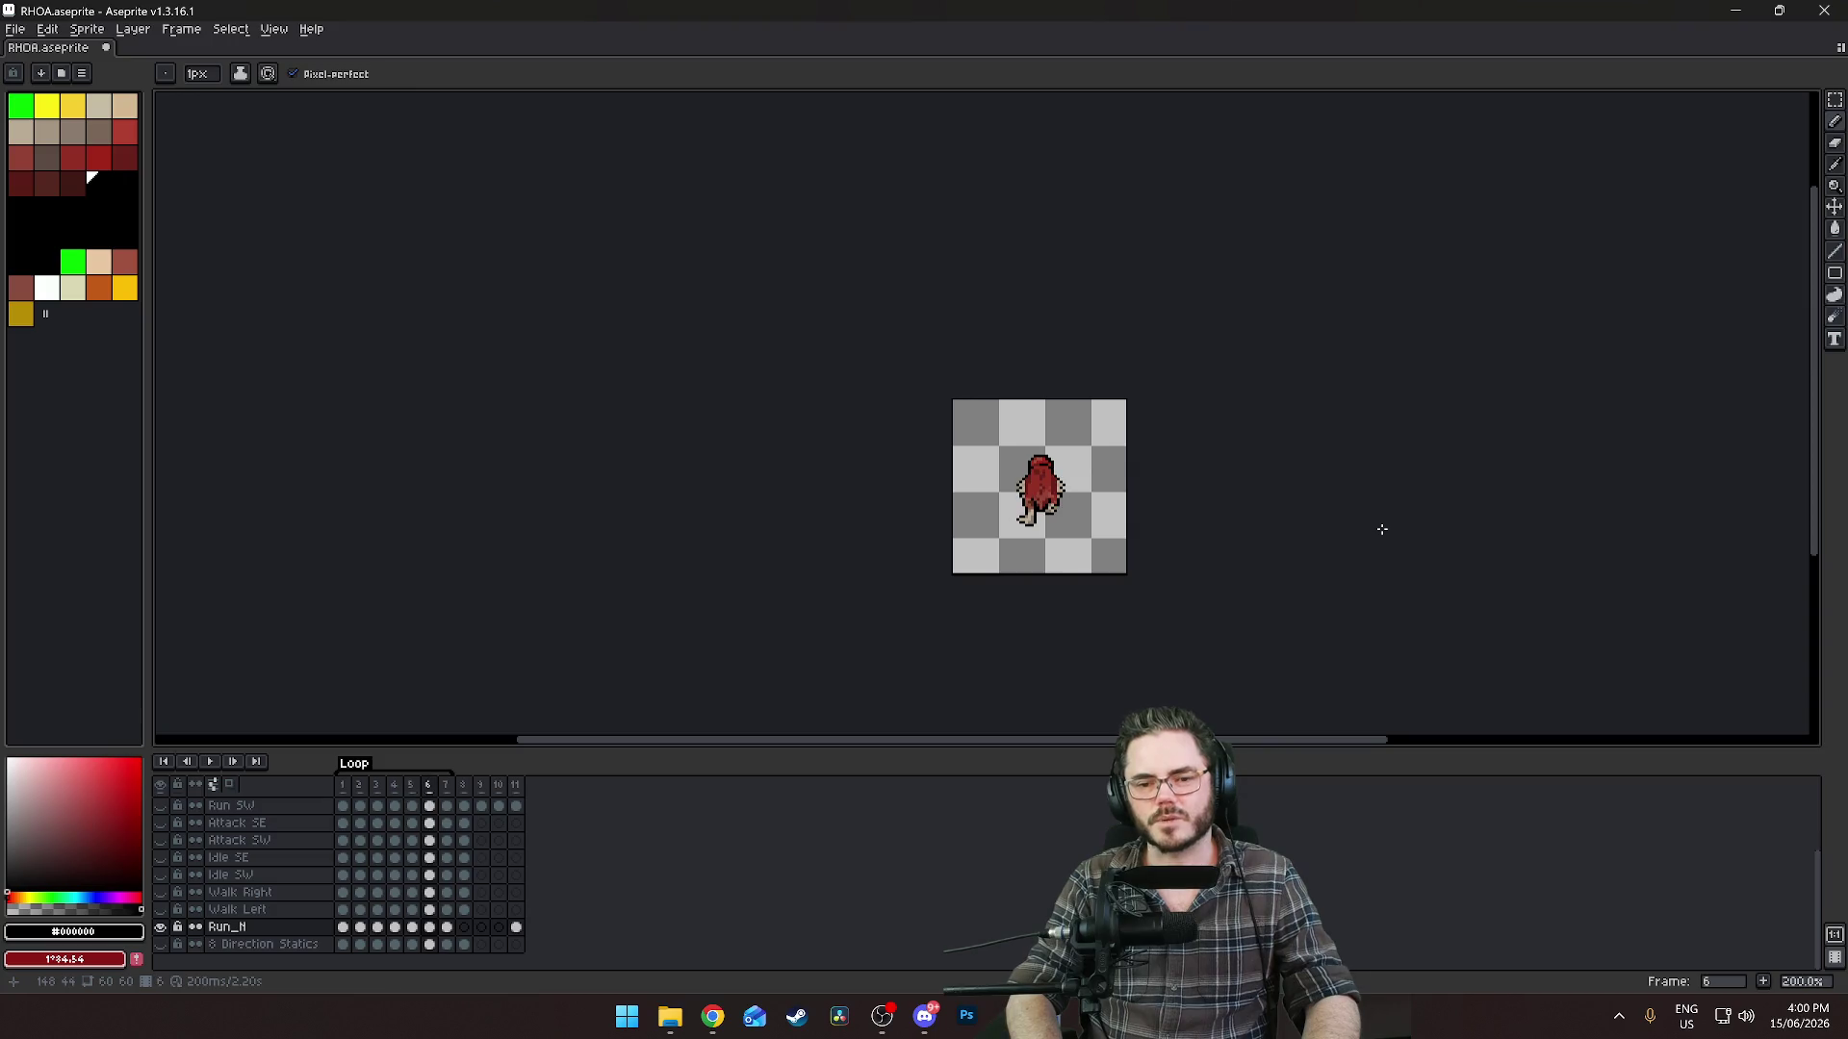
{"action": "scroll", "coordinate": [1216, 558], "scroll_direction": "up", "scroll_amount": 1}
{"action": "scroll", "coordinate": [714, 353], "scroll_direction": "up", "scroll_amount": 5}
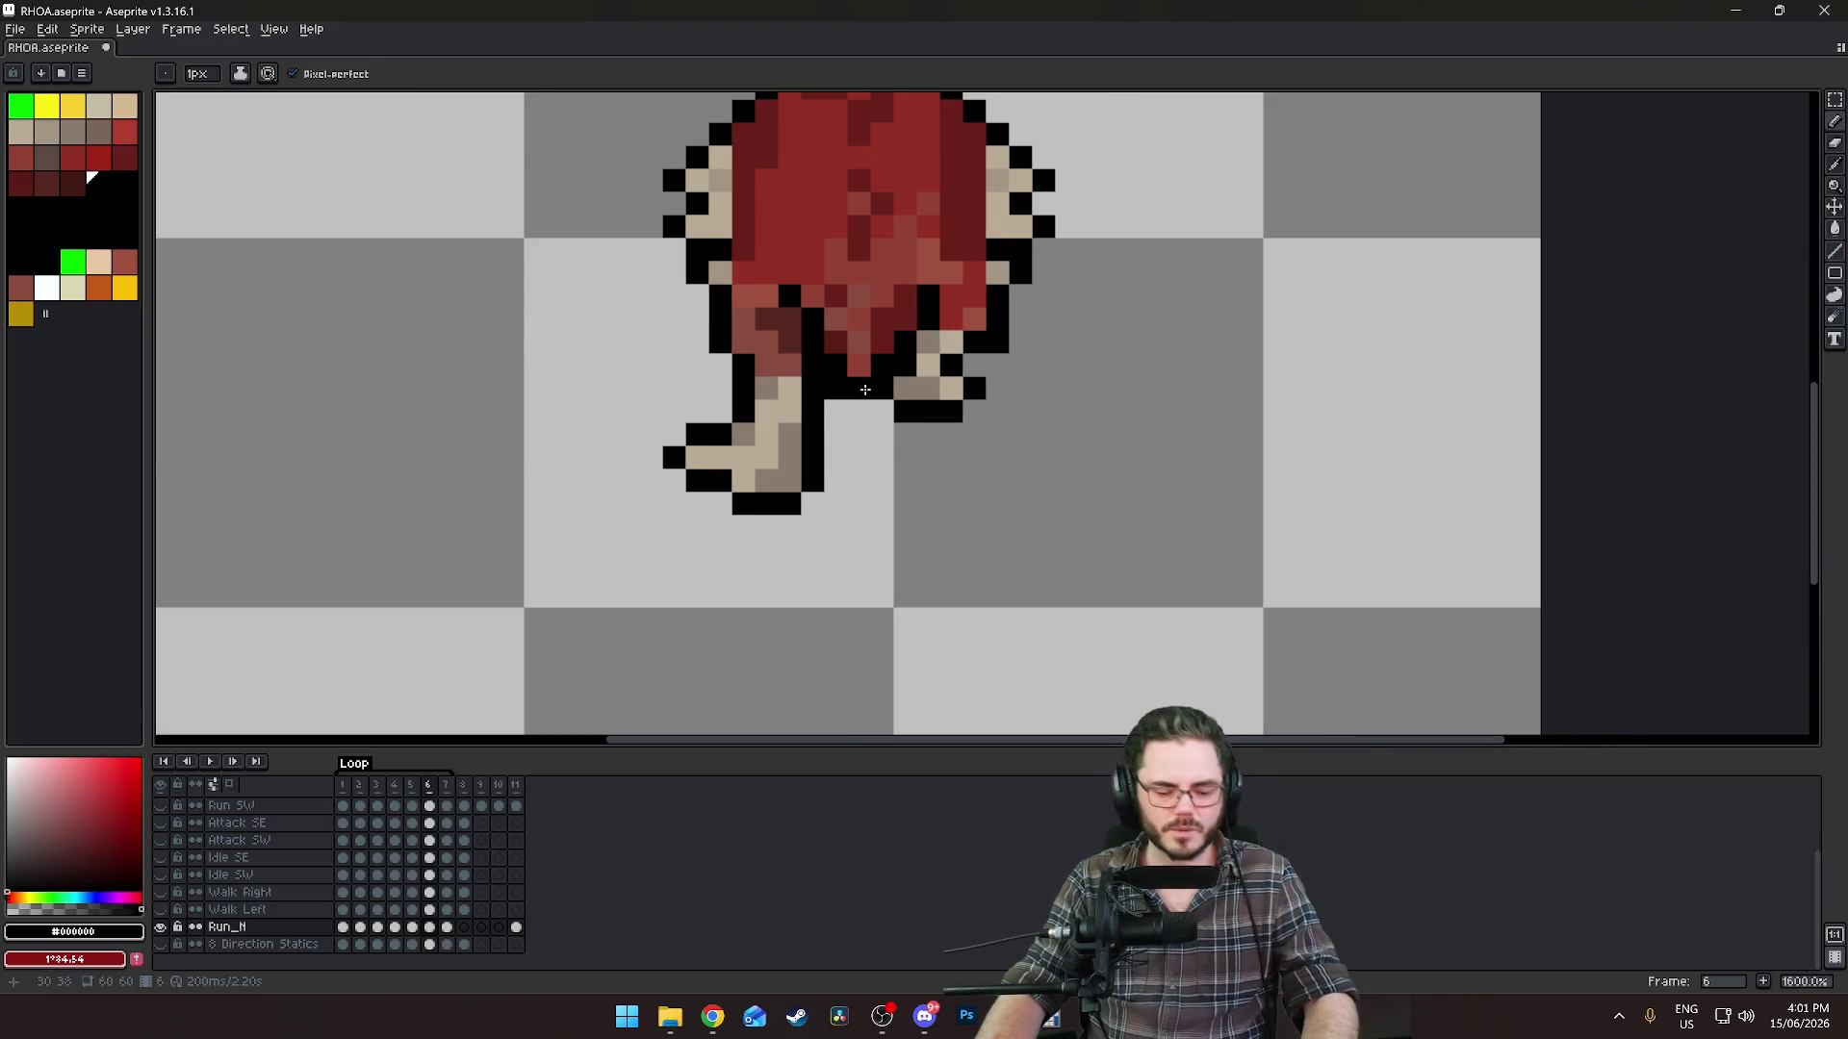
{"action": "key", "text": "m"}
{"action": "left_click_drag", "start_coordinate": [1058, 450], "coordinate": [890, 351]}
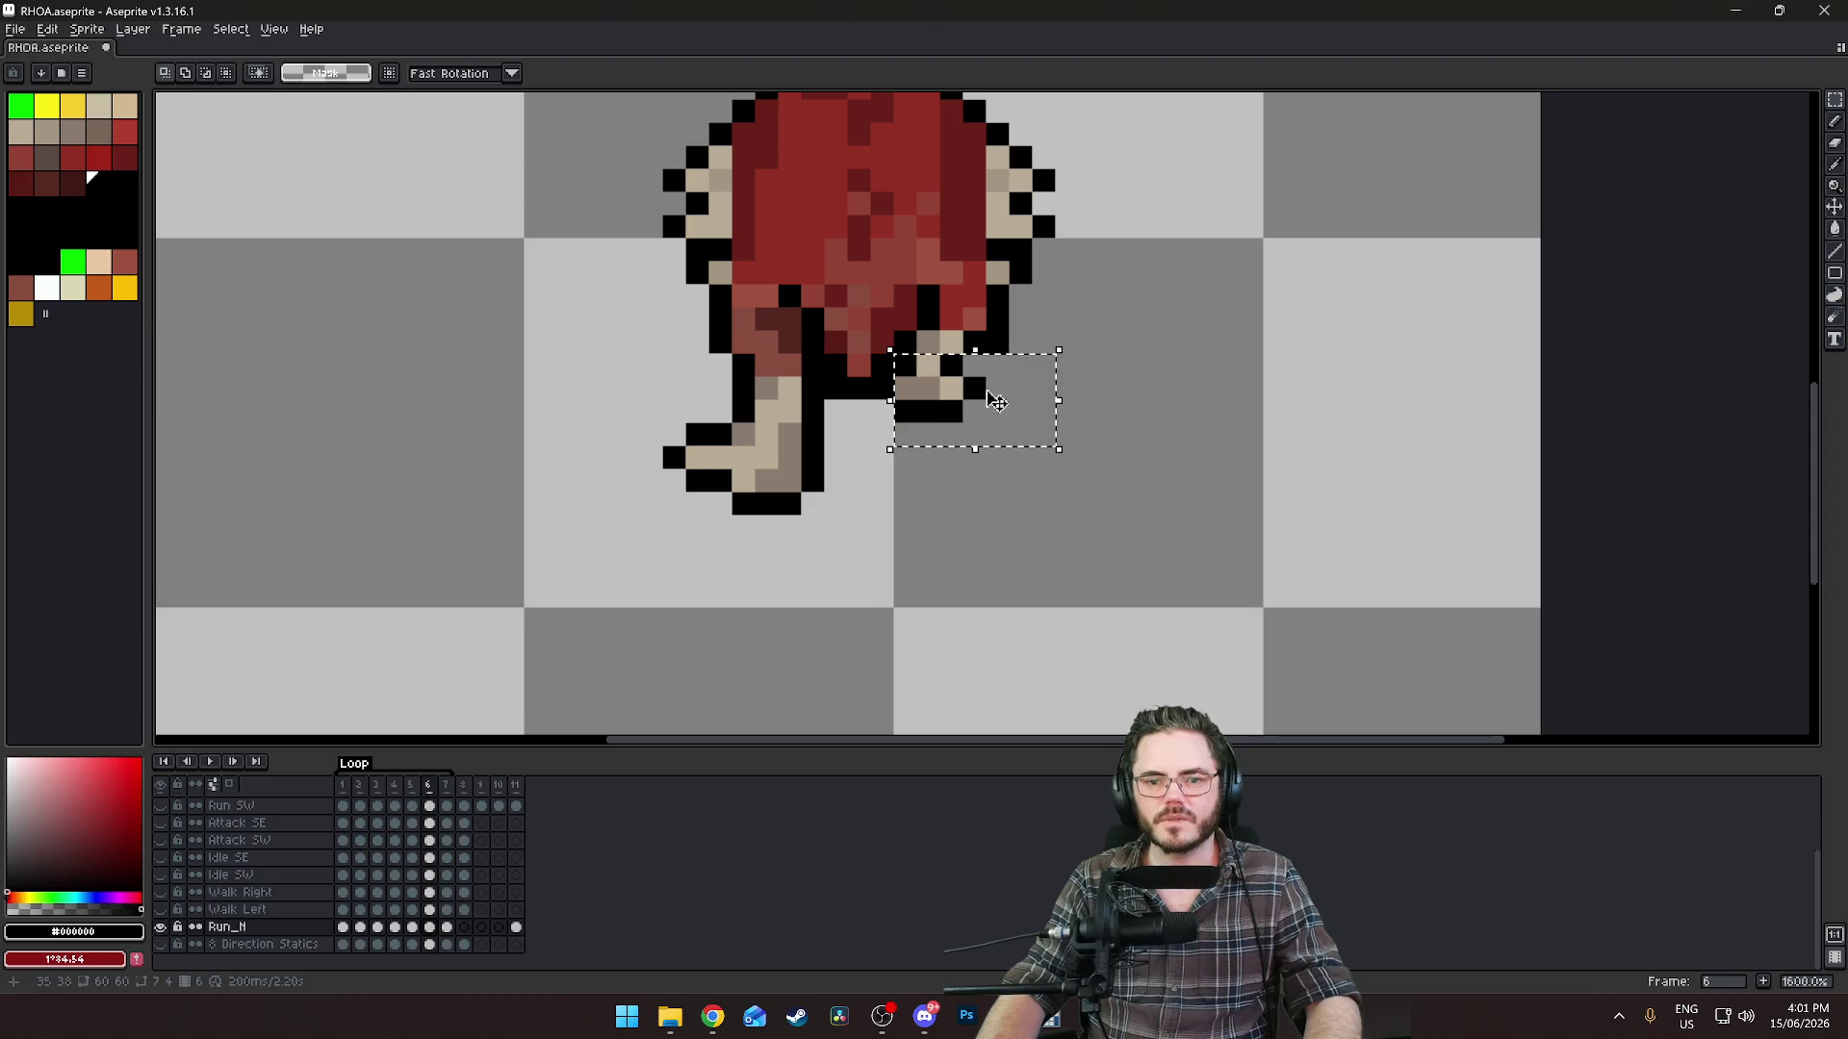
{"action": "left_click_drag", "start_coordinate": [1001, 404], "coordinate": [1023, 412]}
{"action": "key", "text": "ctrl+d"}
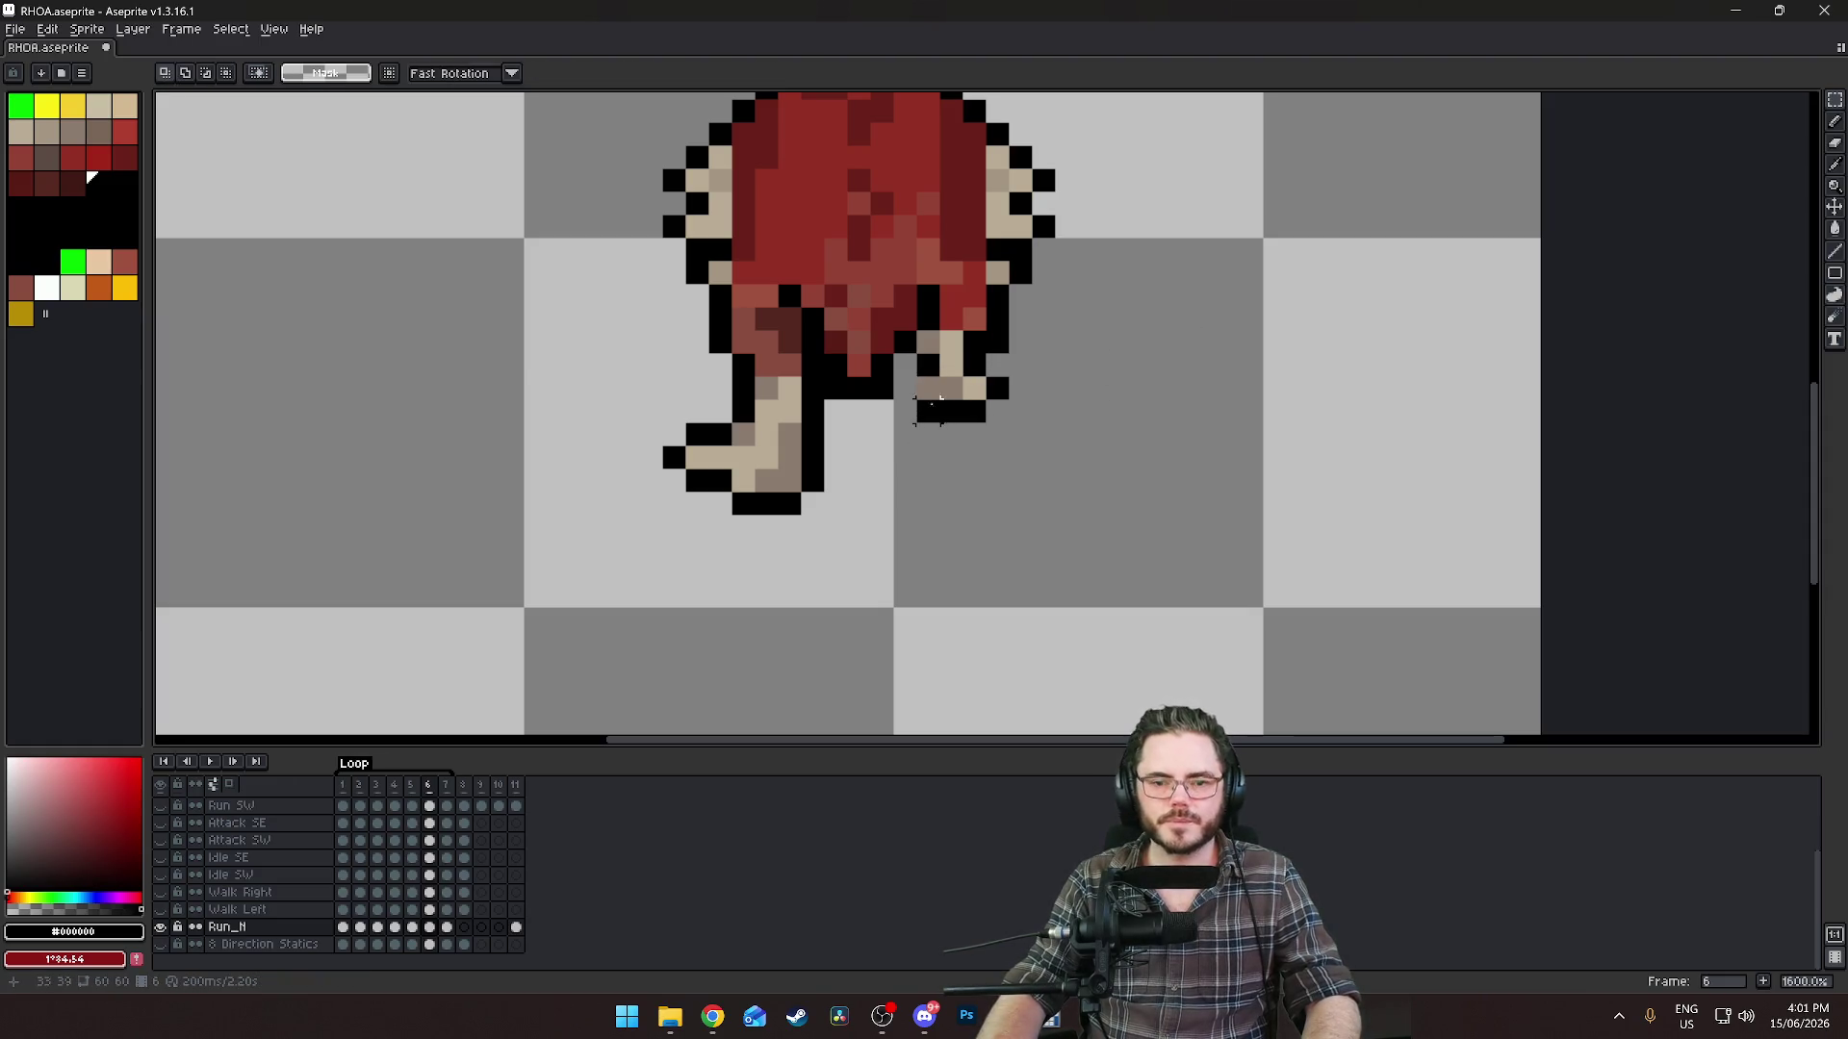
Pick the tan foot colour from the sprite and play the run animation.
{"action": "key", "text": "b"}
{"action": "key", "text": "alt"}
{"action": "left_click", "coordinate": [931, 342], "text": "alt"}
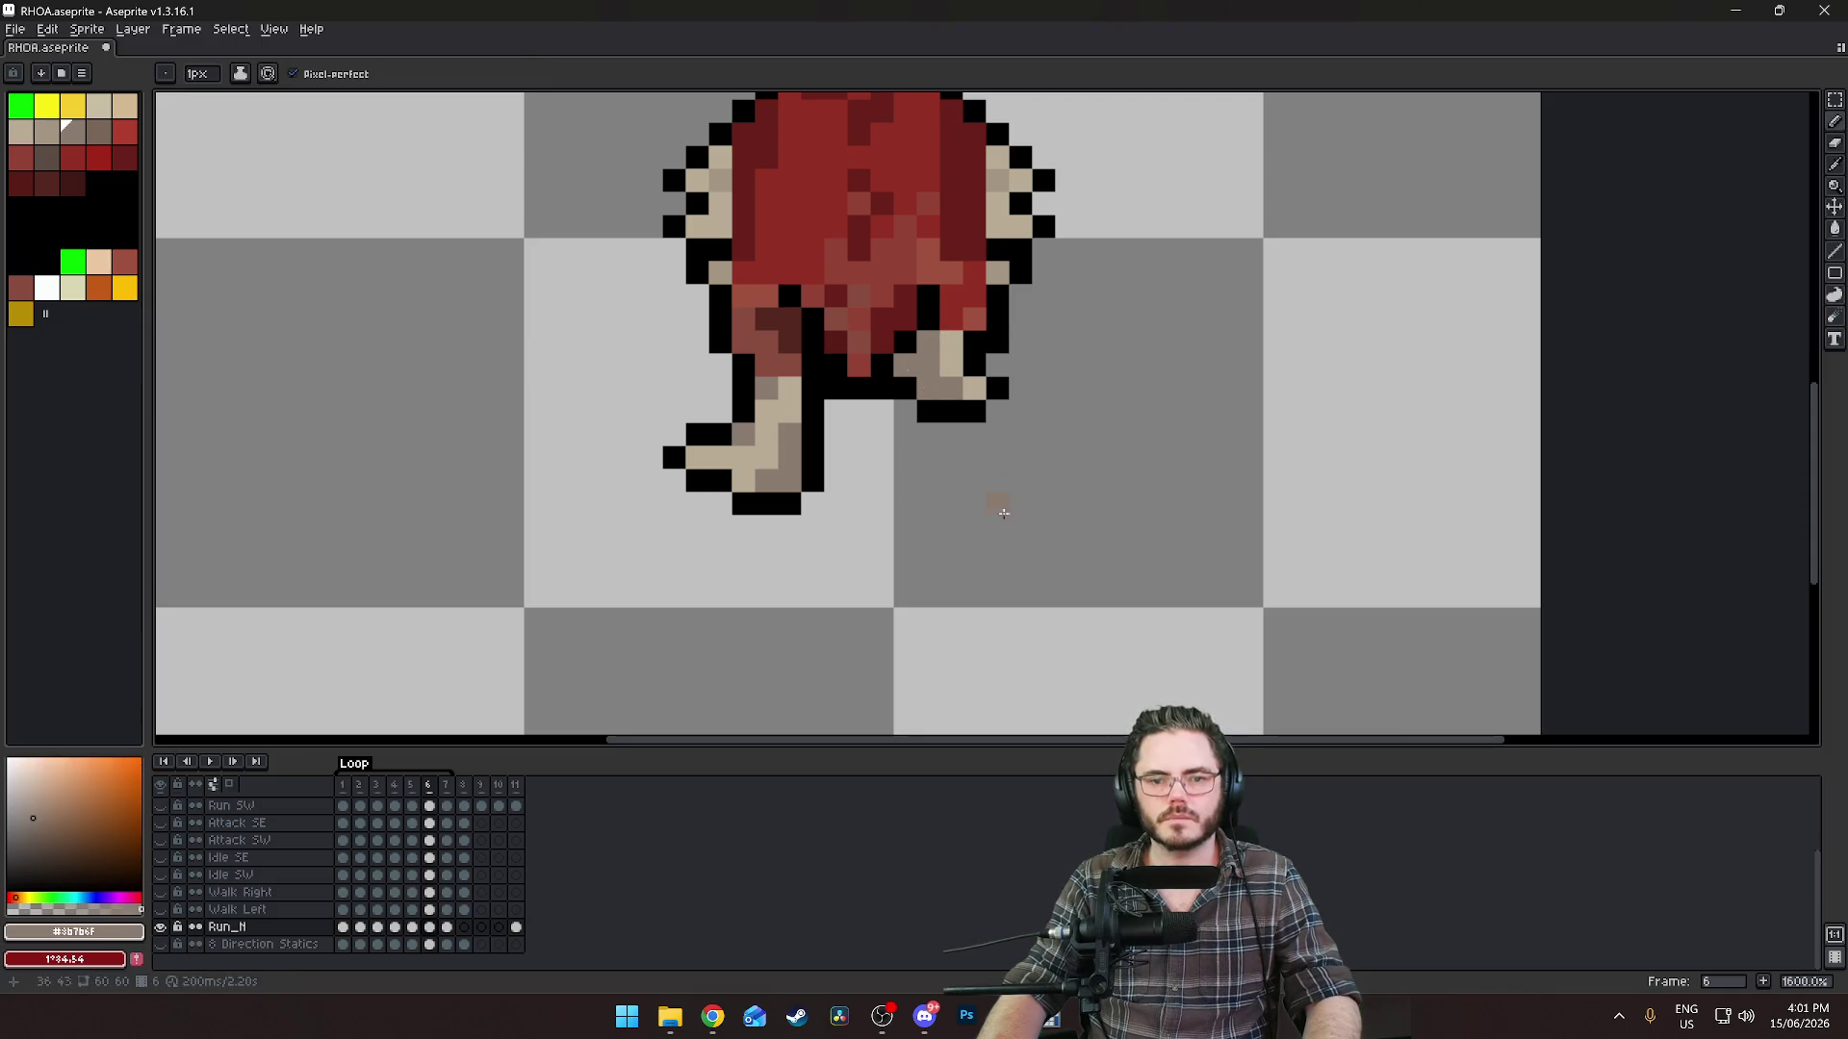
{"action": "scroll", "coordinate": [1275, 507], "scroll_direction": "down", "scroll_amount": 7}
{"action": "key", "text": "Return"}
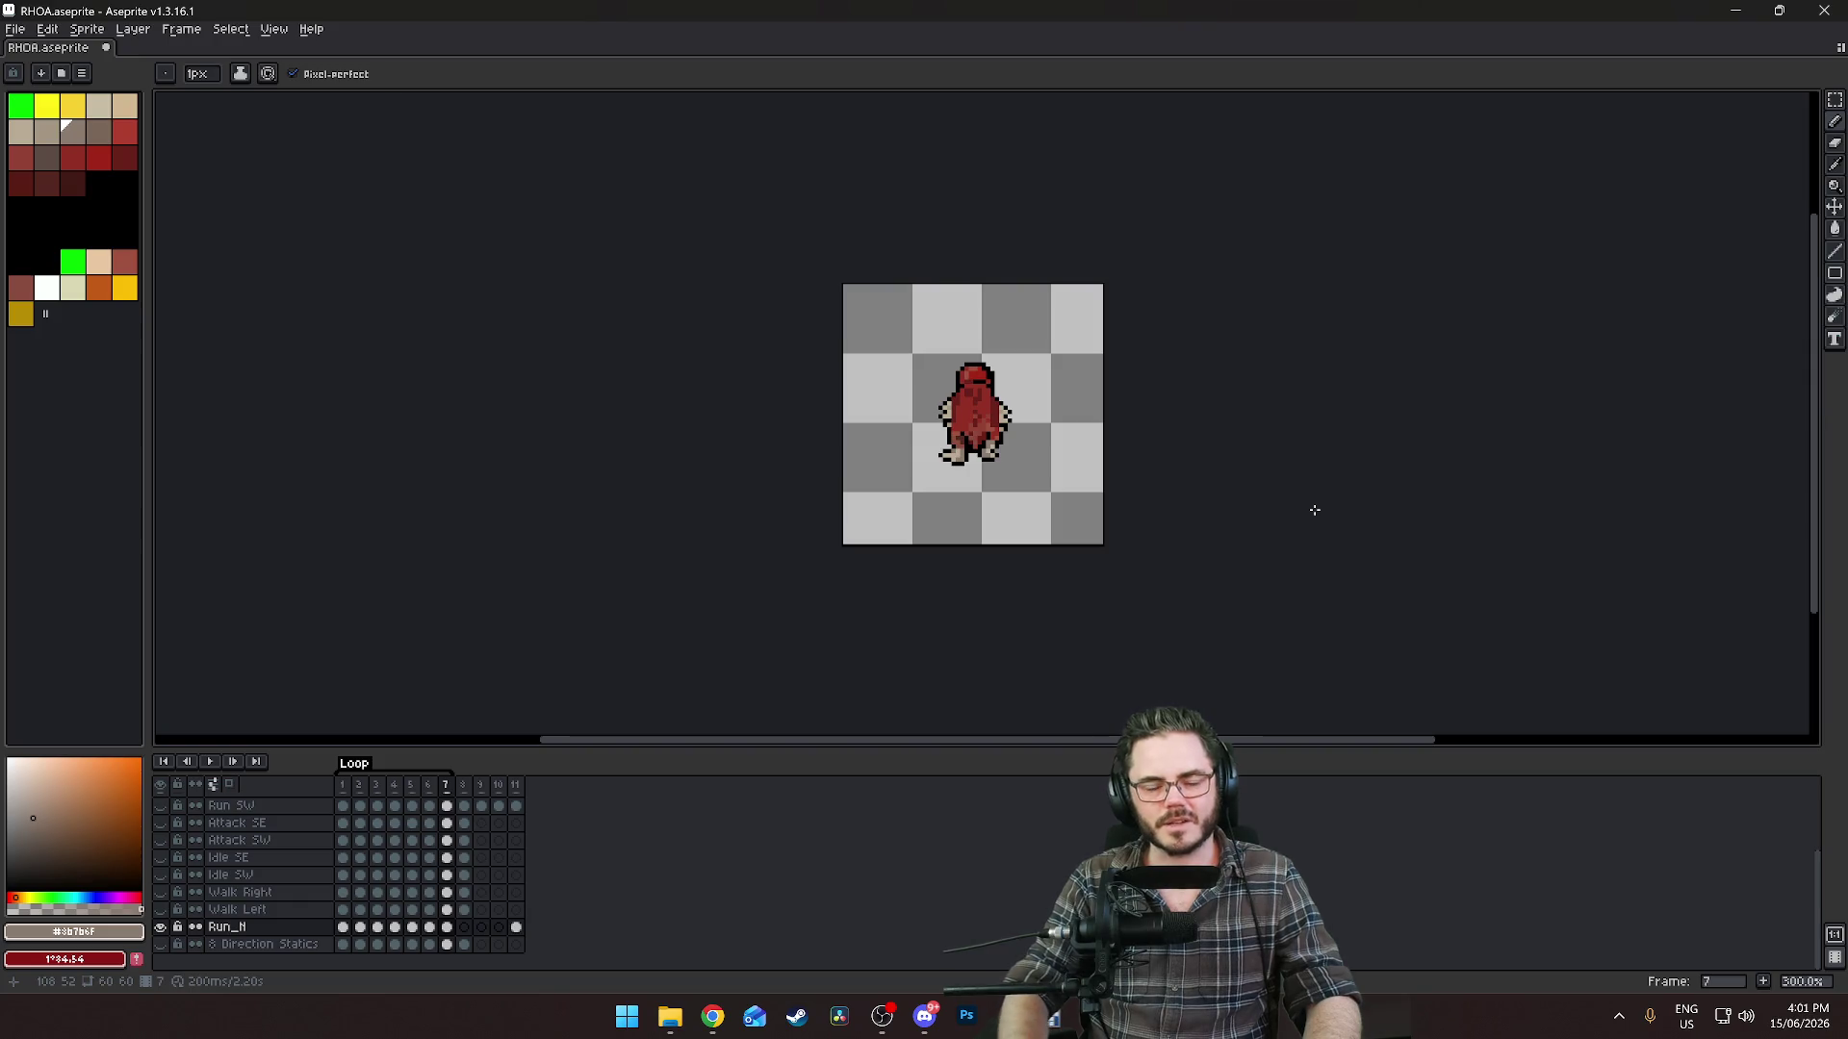
On frame 8, move the right foot one pixel down and one pixel right.
{"action": "scroll", "coordinate": [983, 439], "scroll_direction": "up", "scroll_amount": 3}
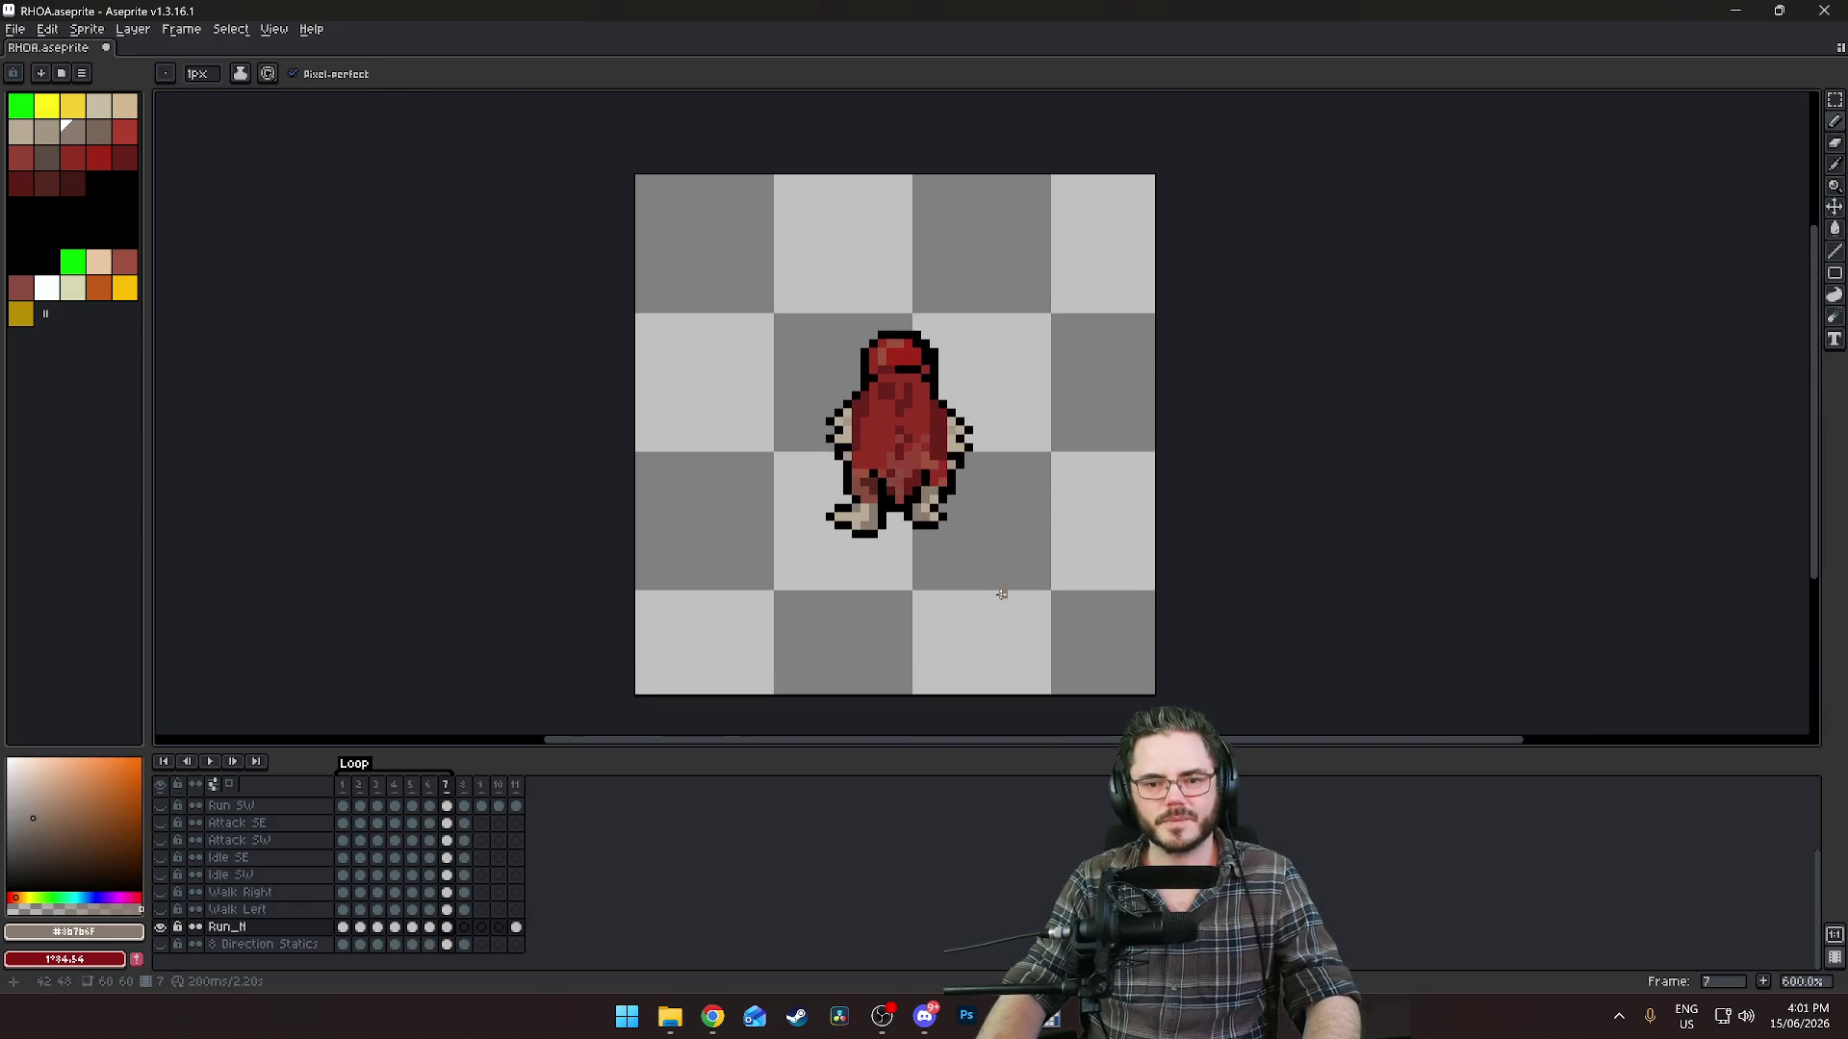
{"action": "scroll", "coordinate": [974, 517], "scroll_direction": "up", "scroll_amount": 3}
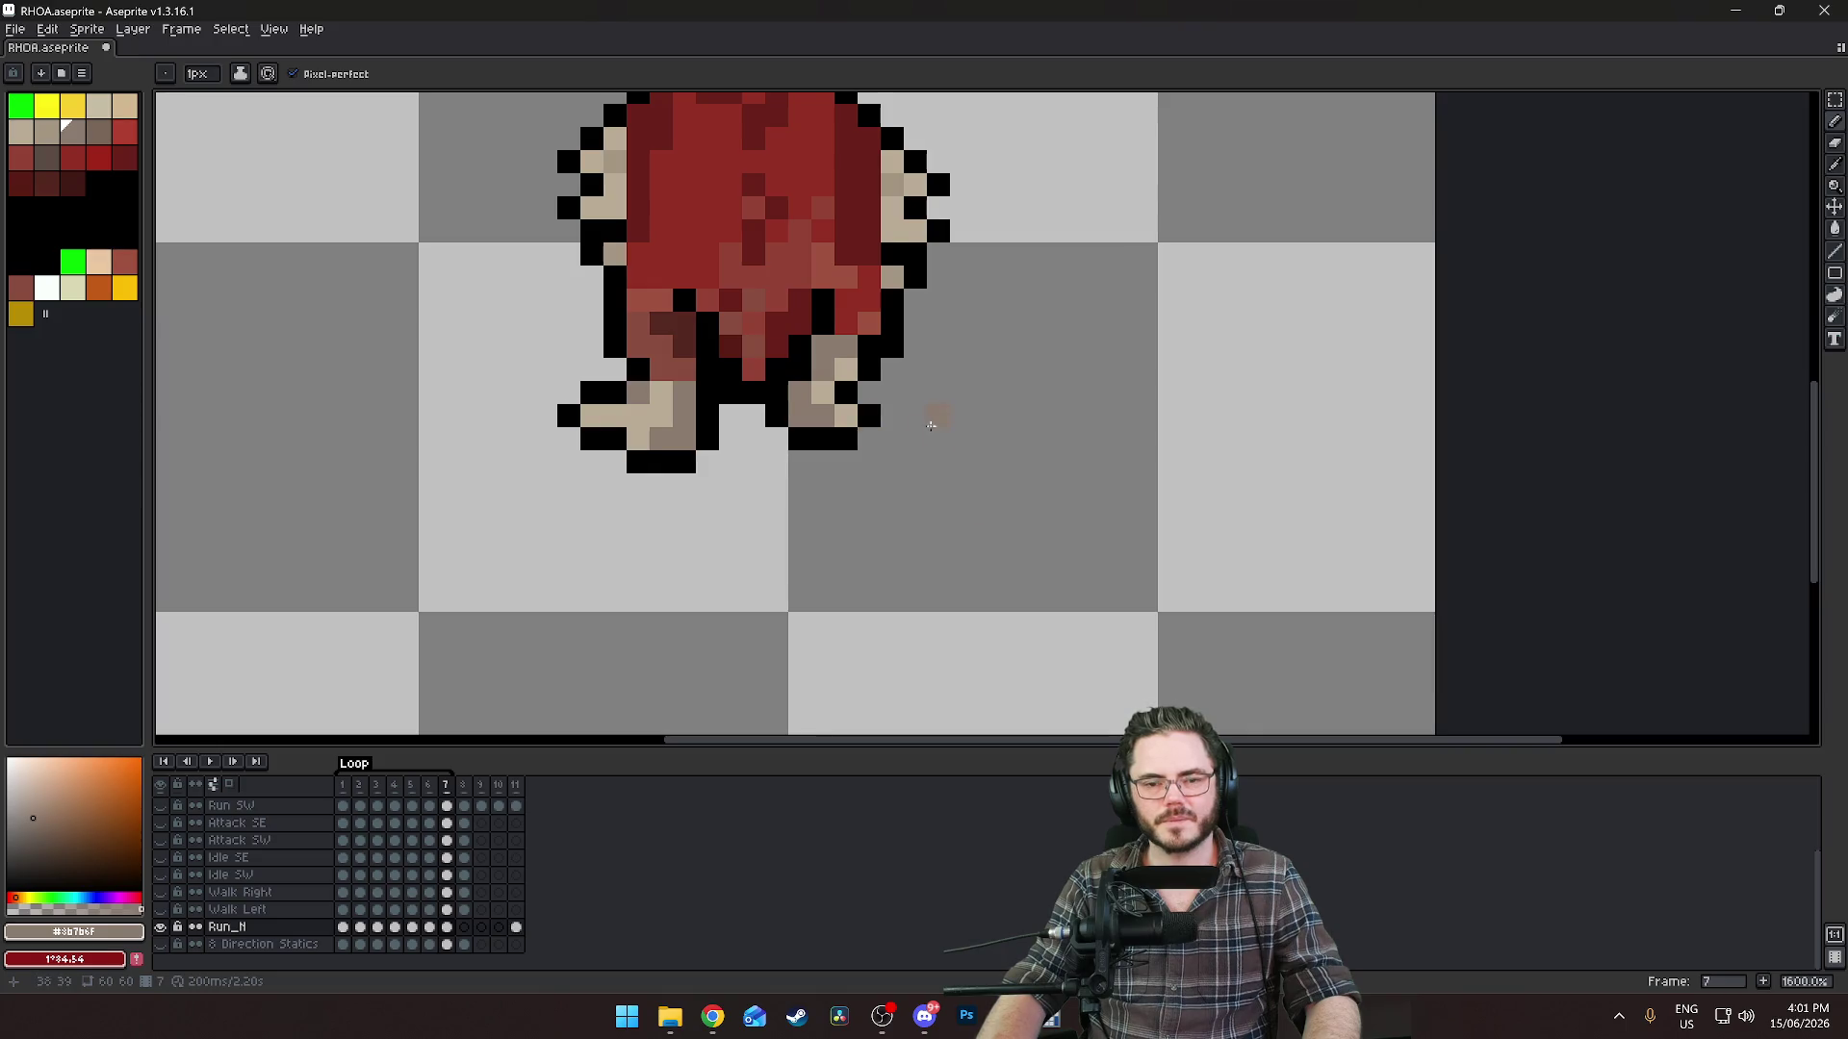
{"action": "scroll", "coordinate": [930, 425], "scroll_direction": "down", "scroll_amount": 3}
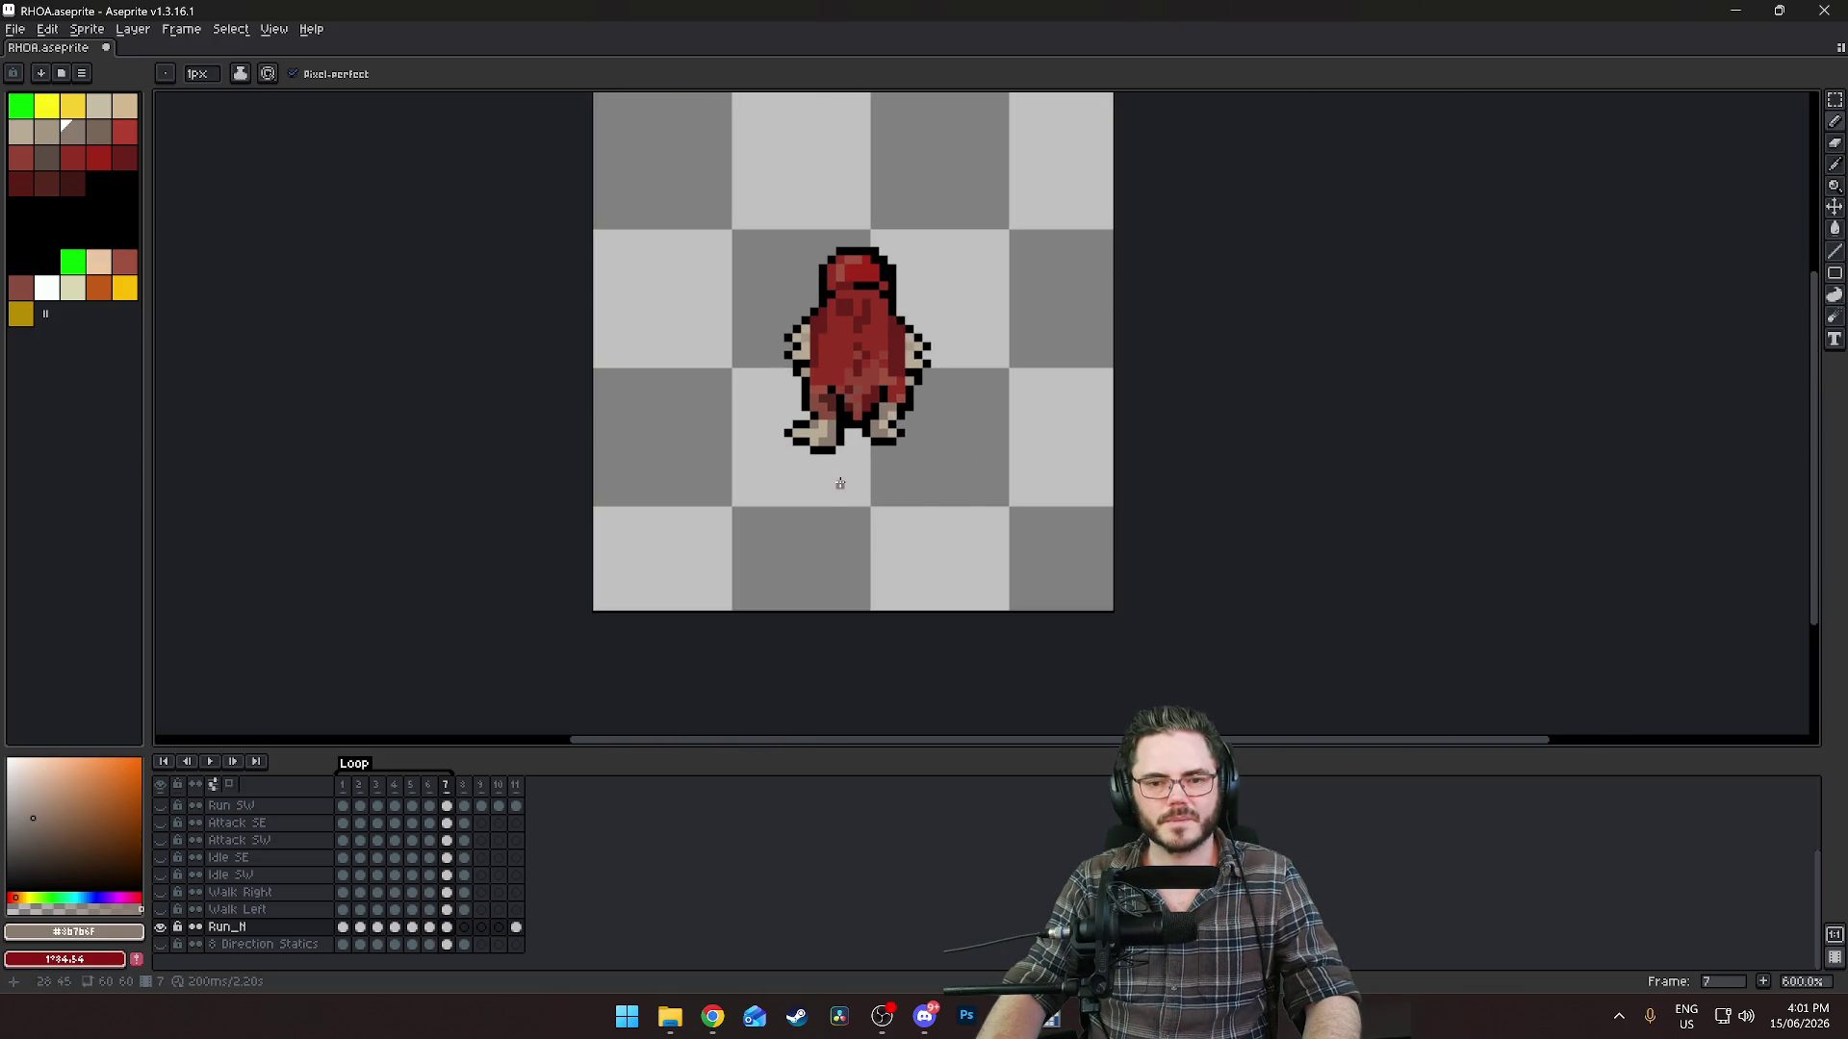
{"action": "scroll", "coordinate": [816, 406], "scroll_direction": "up", "scroll_amount": 3}
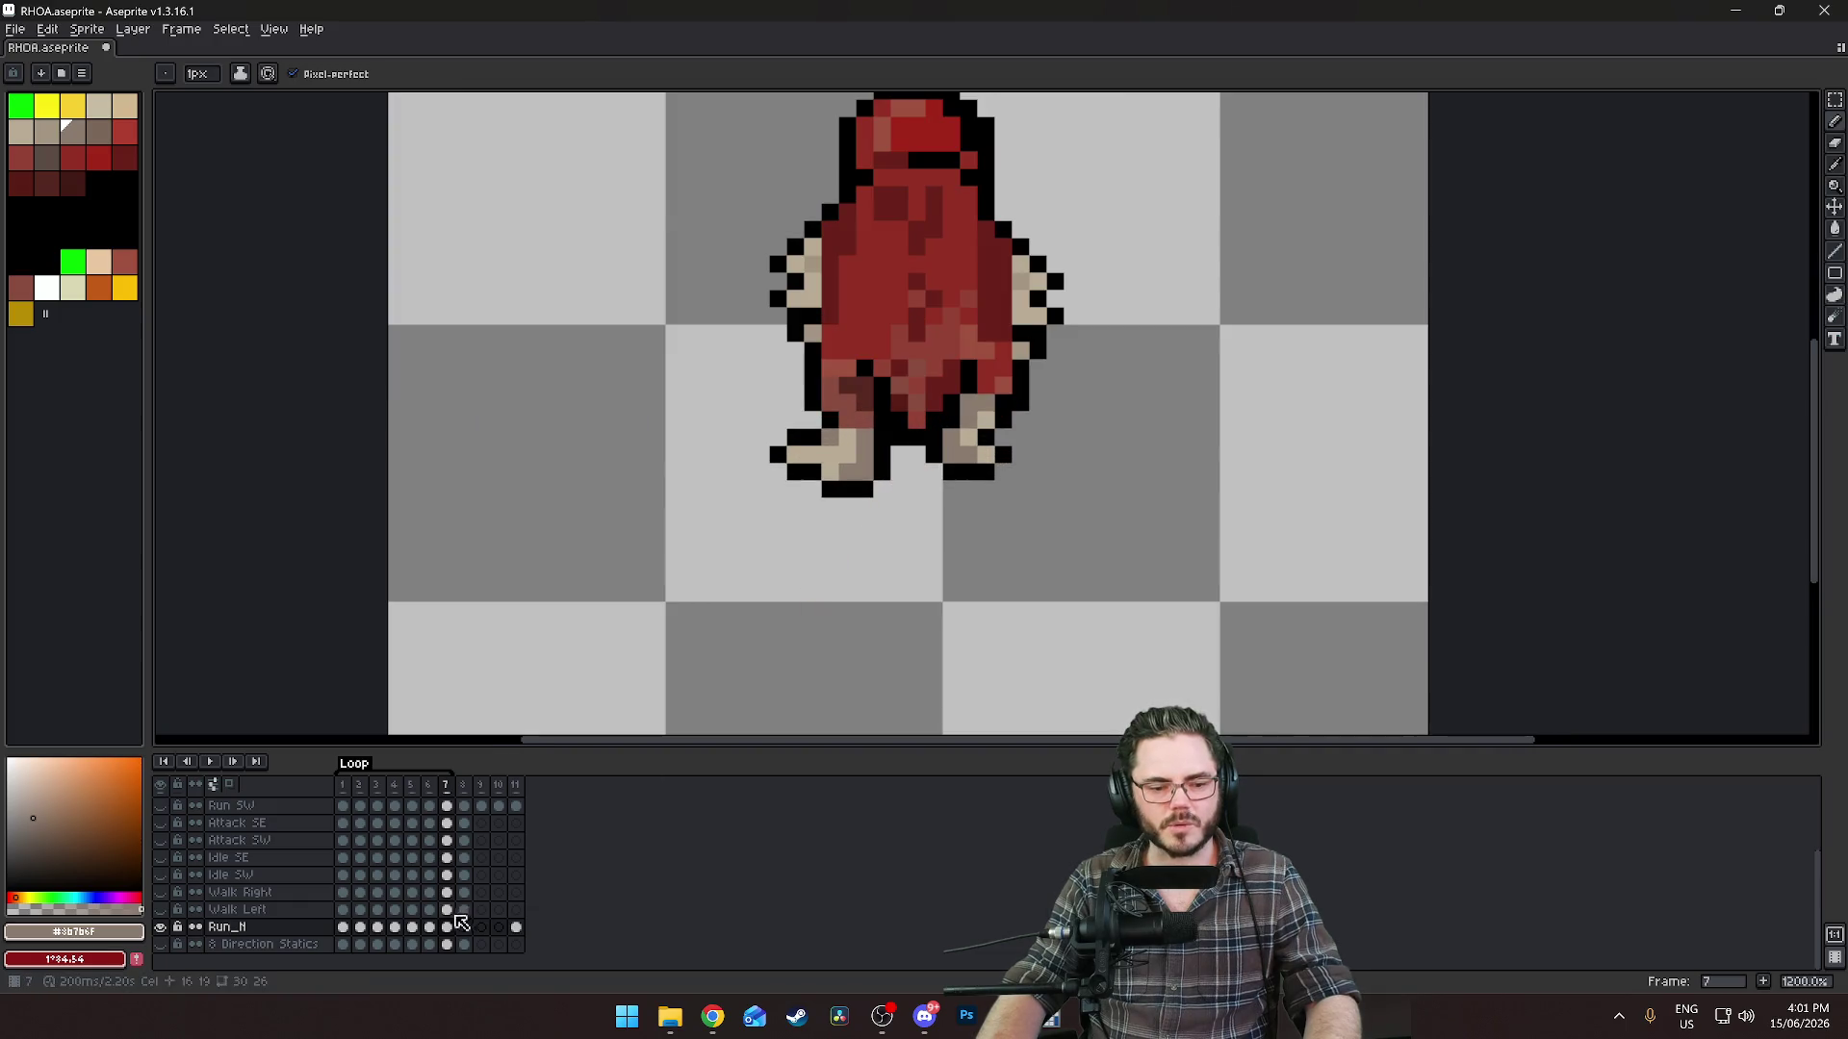
{"action": "left_click", "coordinate": [464, 928]}
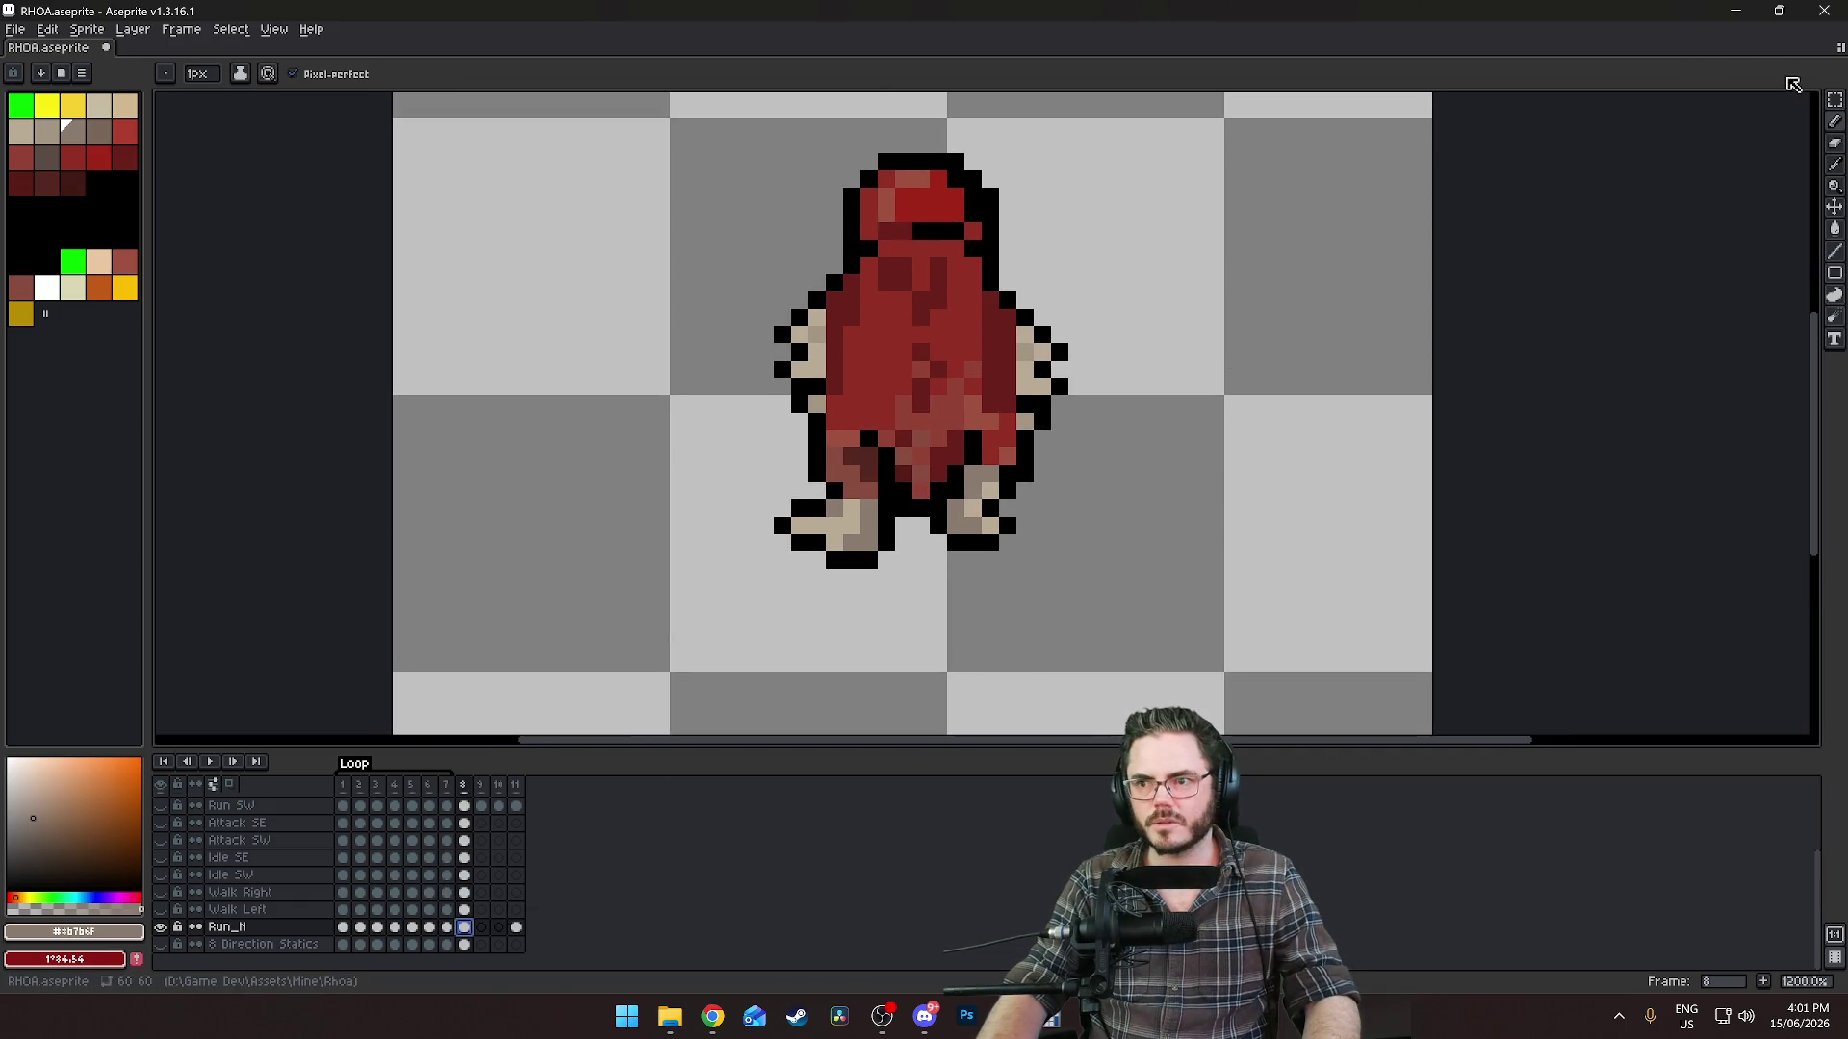
{"action": "left_click", "coordinate": [1836, 99]}
{"action": "scroll", "coordinate": [871, 531], "scroll_direction": "up", "scroll_amount": 3}
{"action": "mouse_move", "coordinate": [1235, 431]}
{"action": "left_mouse_down"}
{"action": "mouse_move", "coordinate": [1154, 473]}
{"action": "mouse_move", "coordinate": [1056, 574]}
{"action": "left_mouse_up"}
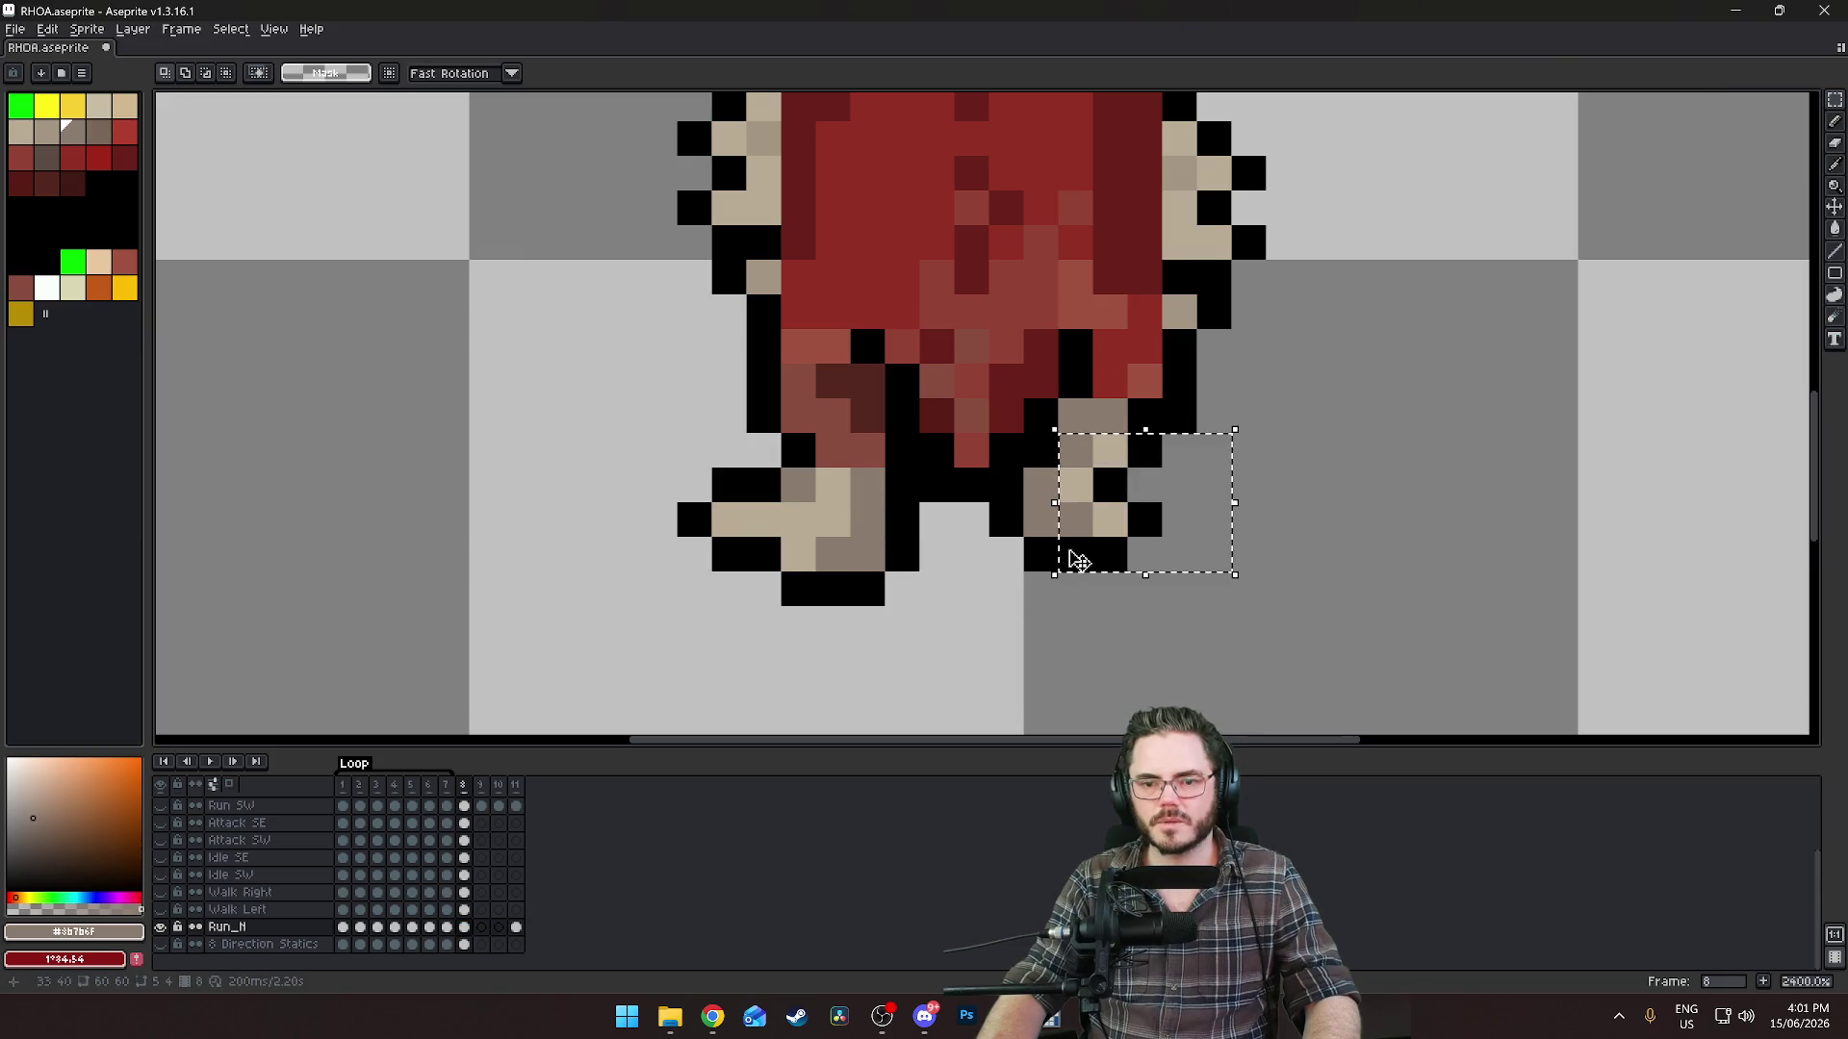
{"action": "left_click_drag", "start_coordinate": [1022, 466], "coordinate": [981, 610]}
{"action": "key", "text": "Down"}
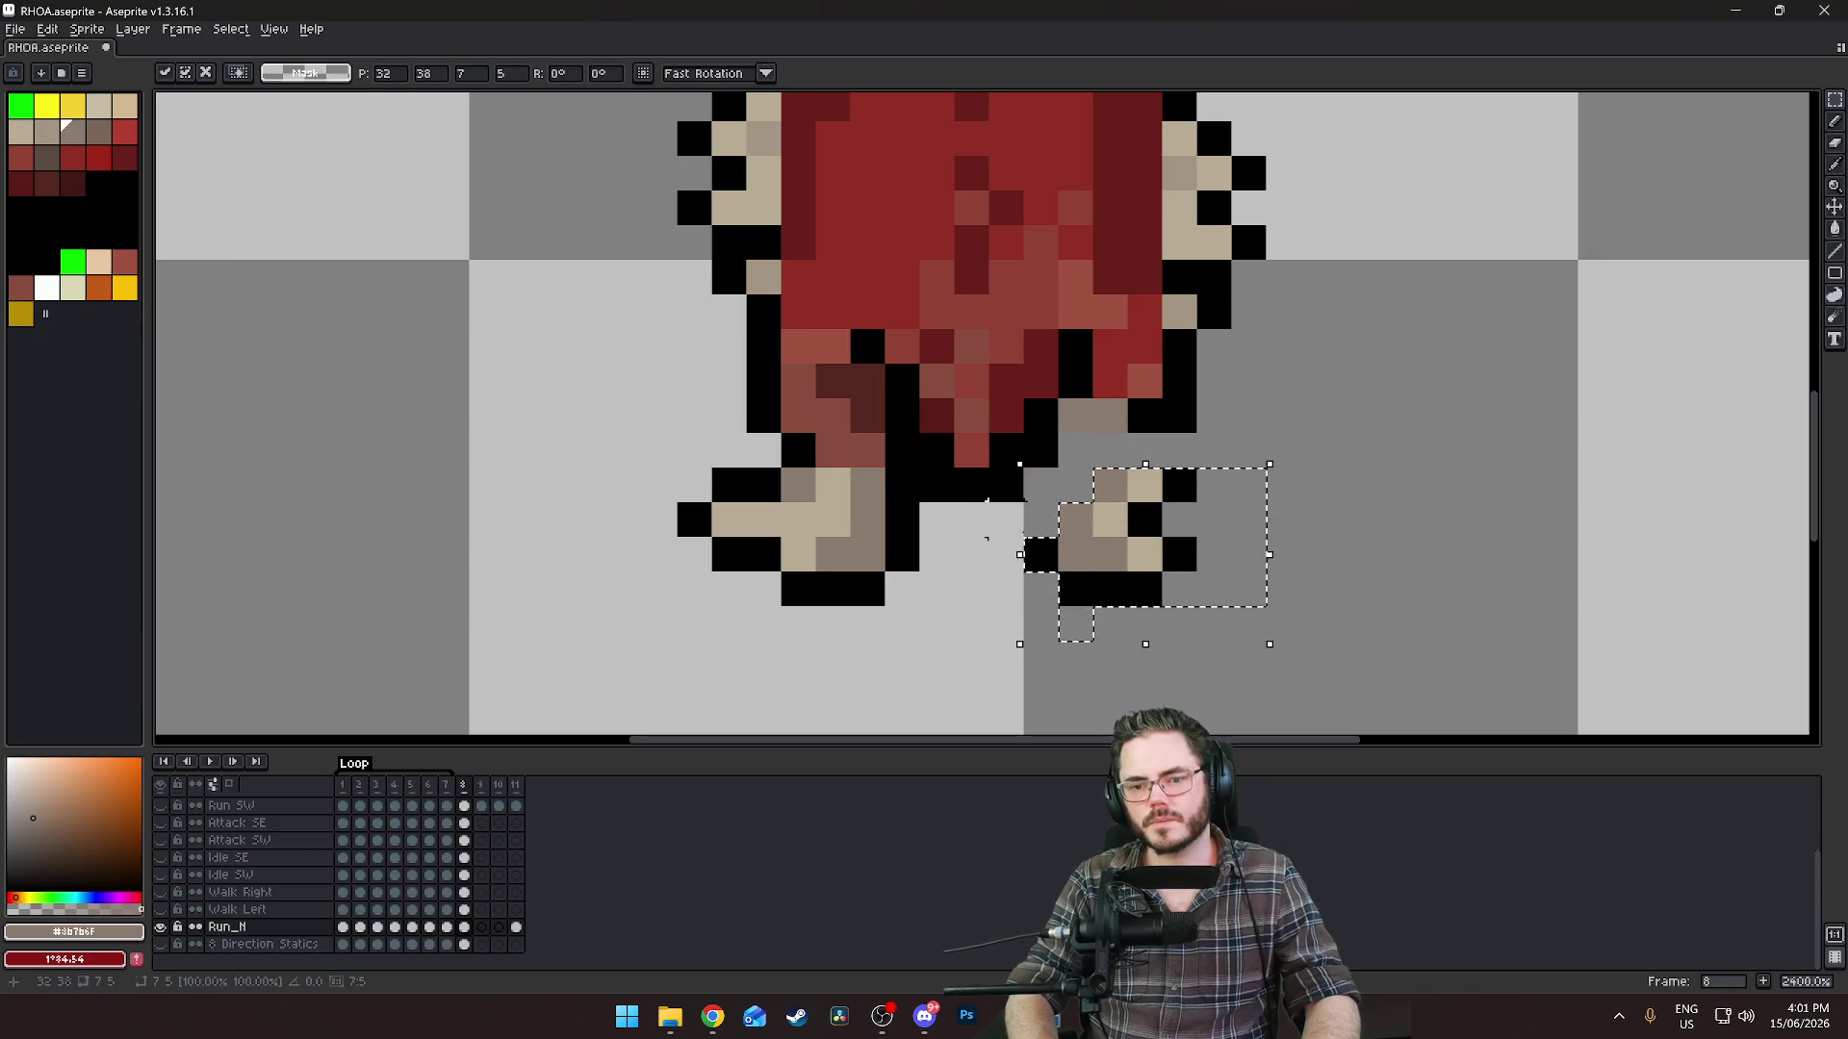
{"action": "key", "text": "Right"}
{"action": "key", "text": "ctrl+d"}
Repaint the right leg with red cloak pixels, a tan foot pixel and a black outline pixel.
{"action": "key", "text": "b"}
{"action": "left_click", "coordinate": [1116, 383], "text": "alt"}
{"action": "left_click", "coordinate": [1109, 412]}
{"action": "left_click", "coordinate": [1076, 452]}
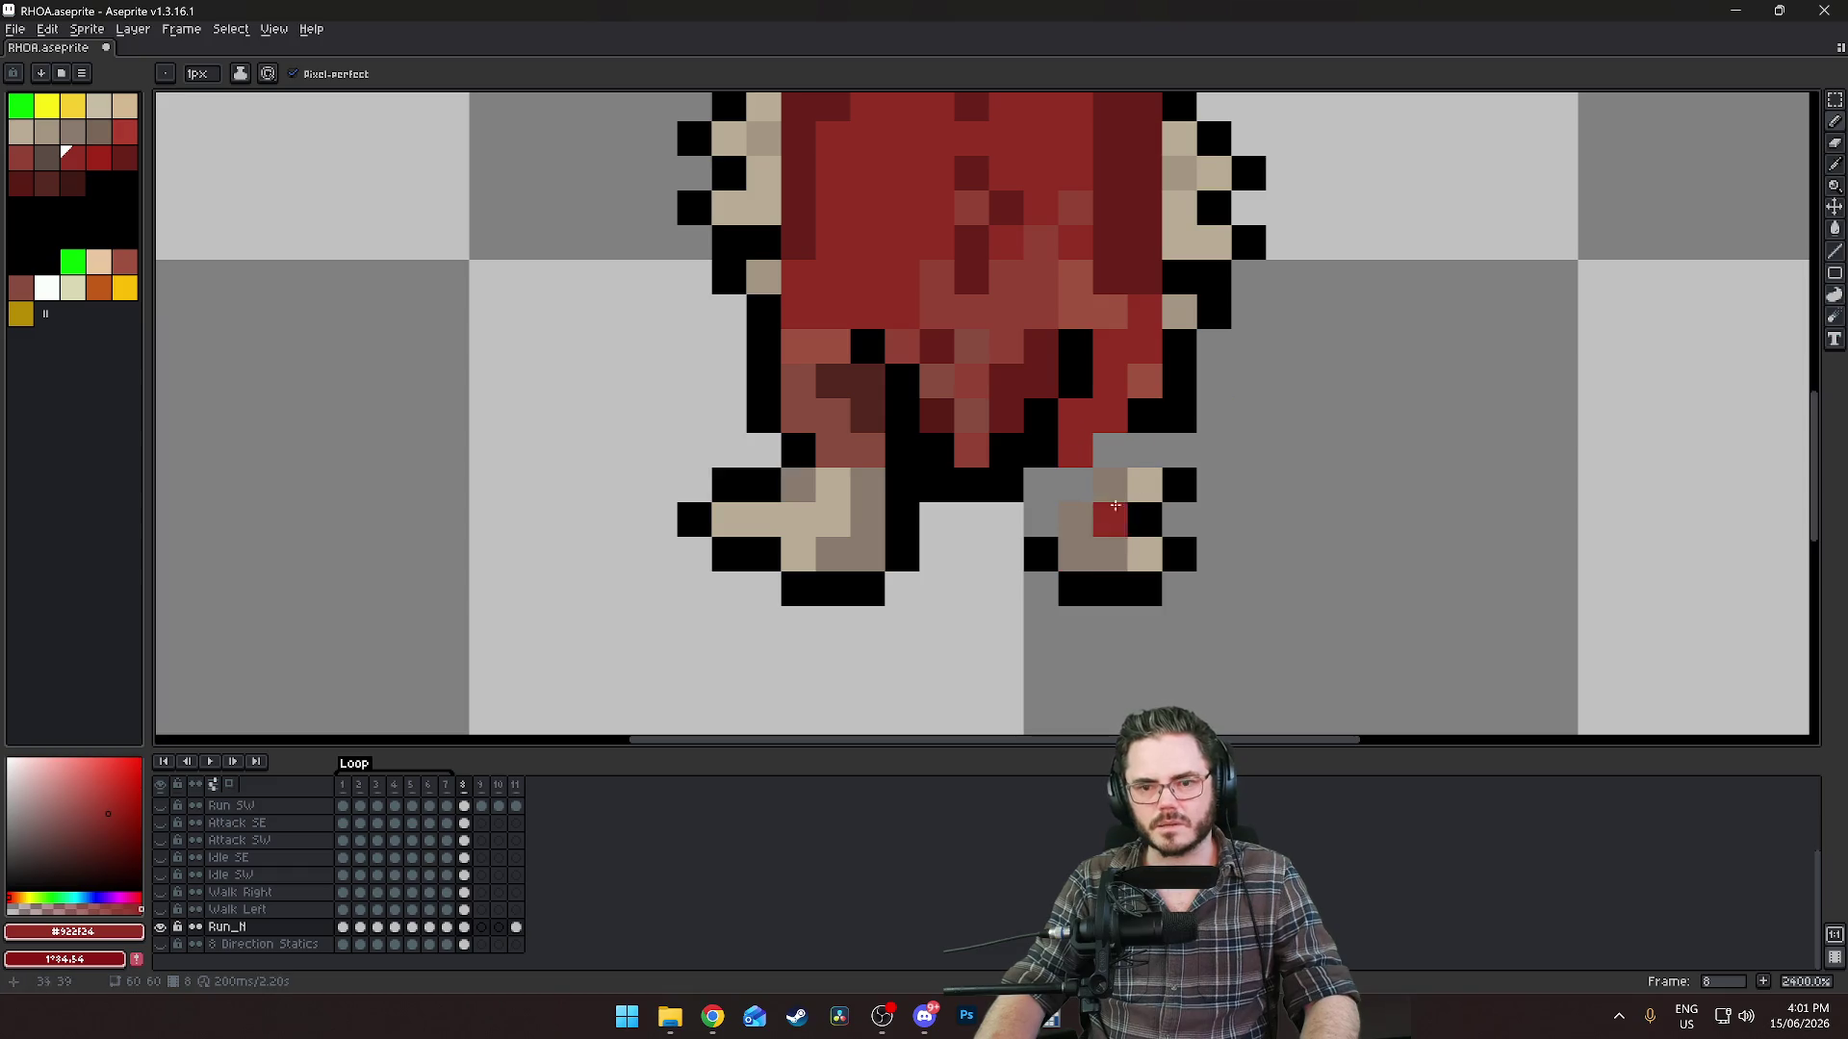
{"action": "left_click", "coordinate": [868, 417], "text": "alt"}
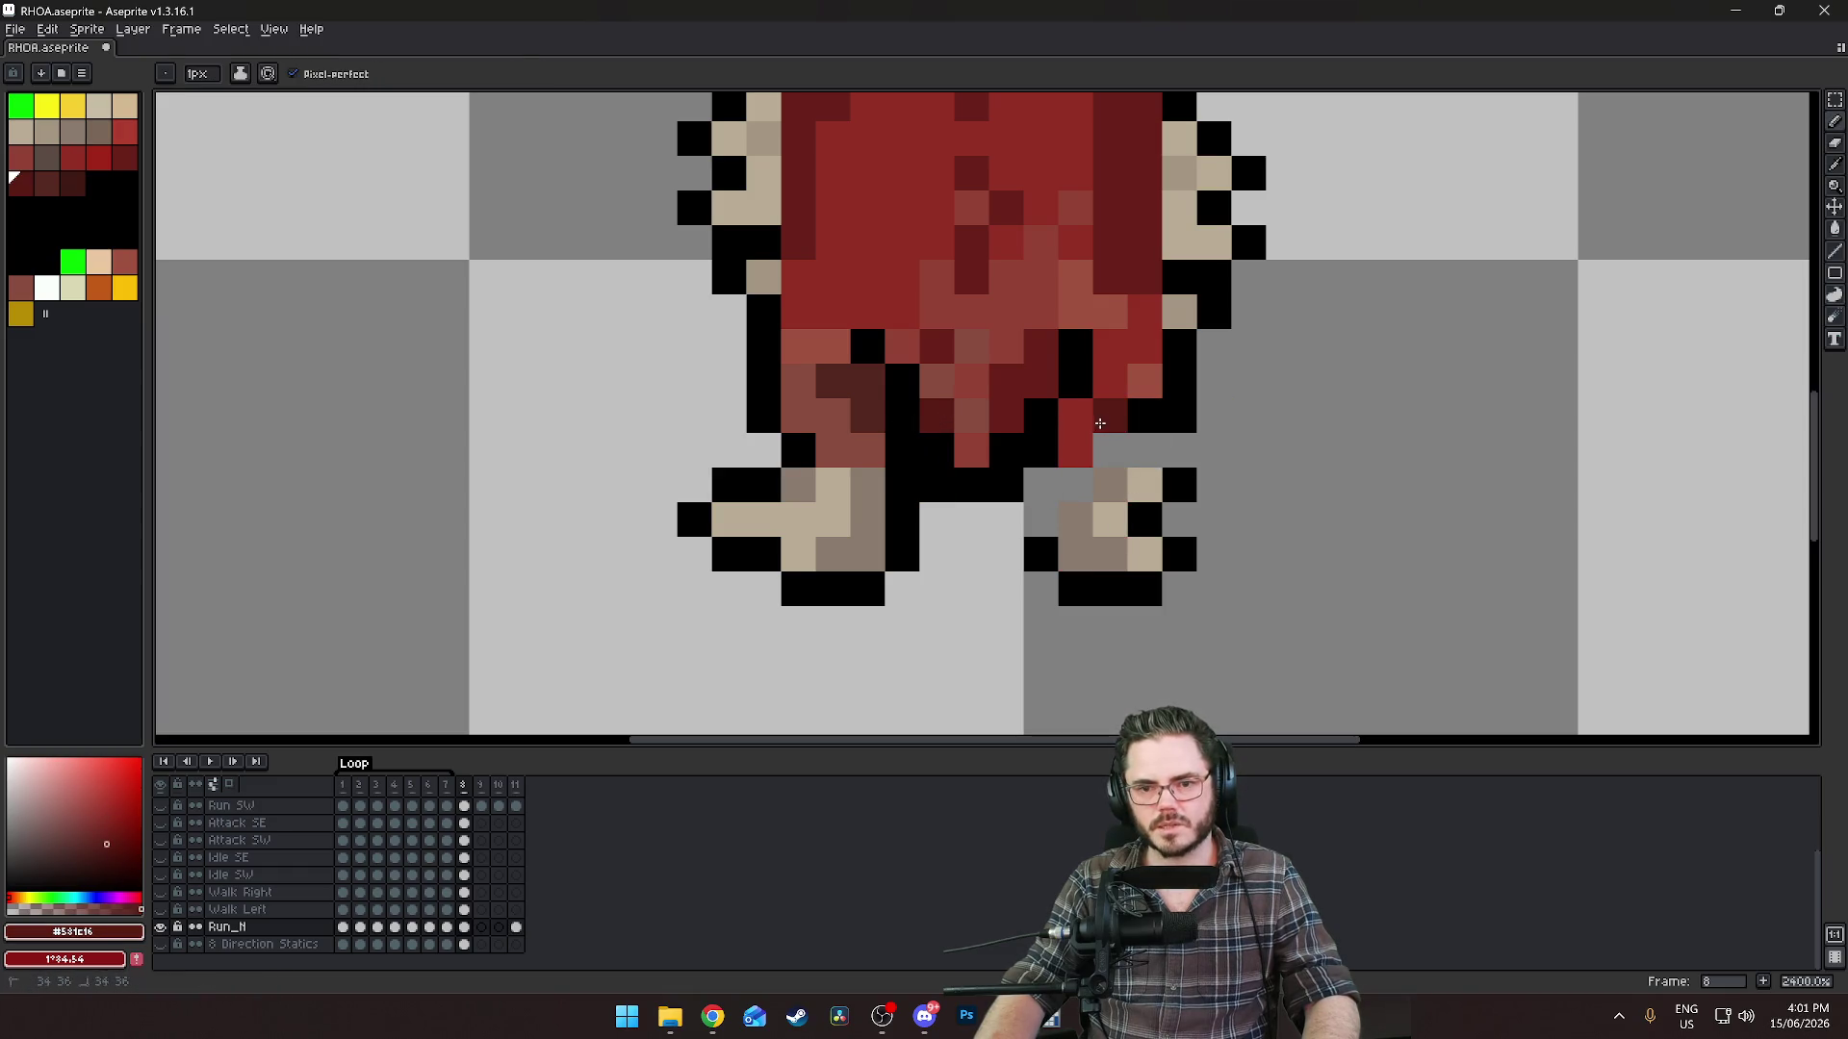
{"action": "left_click", "coordinate": [1109, 485], "text": "alt"}
{"action": "left_click", "coordinate": [1110, 450]}
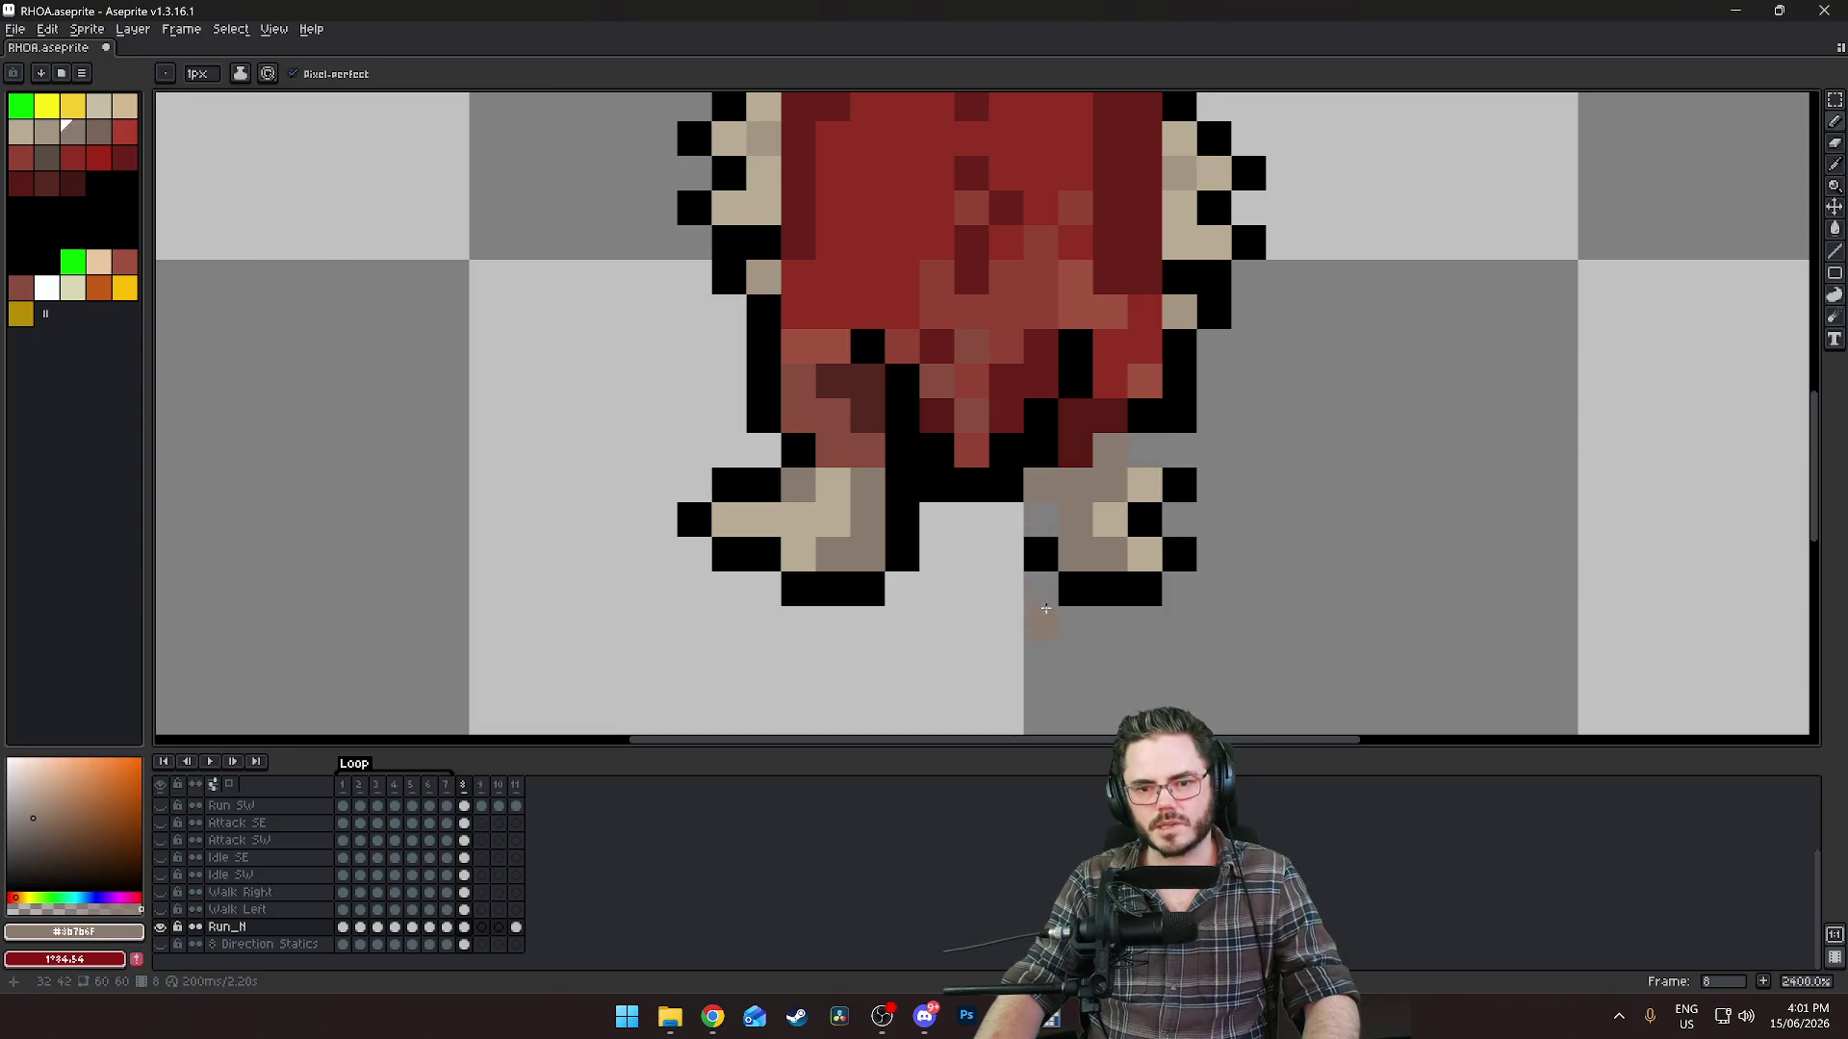
{"action": "left_click", "coordinate": [1047, 541], "text": "alt"}
{"action": "left_click", "coordinate": [1049, 507]}
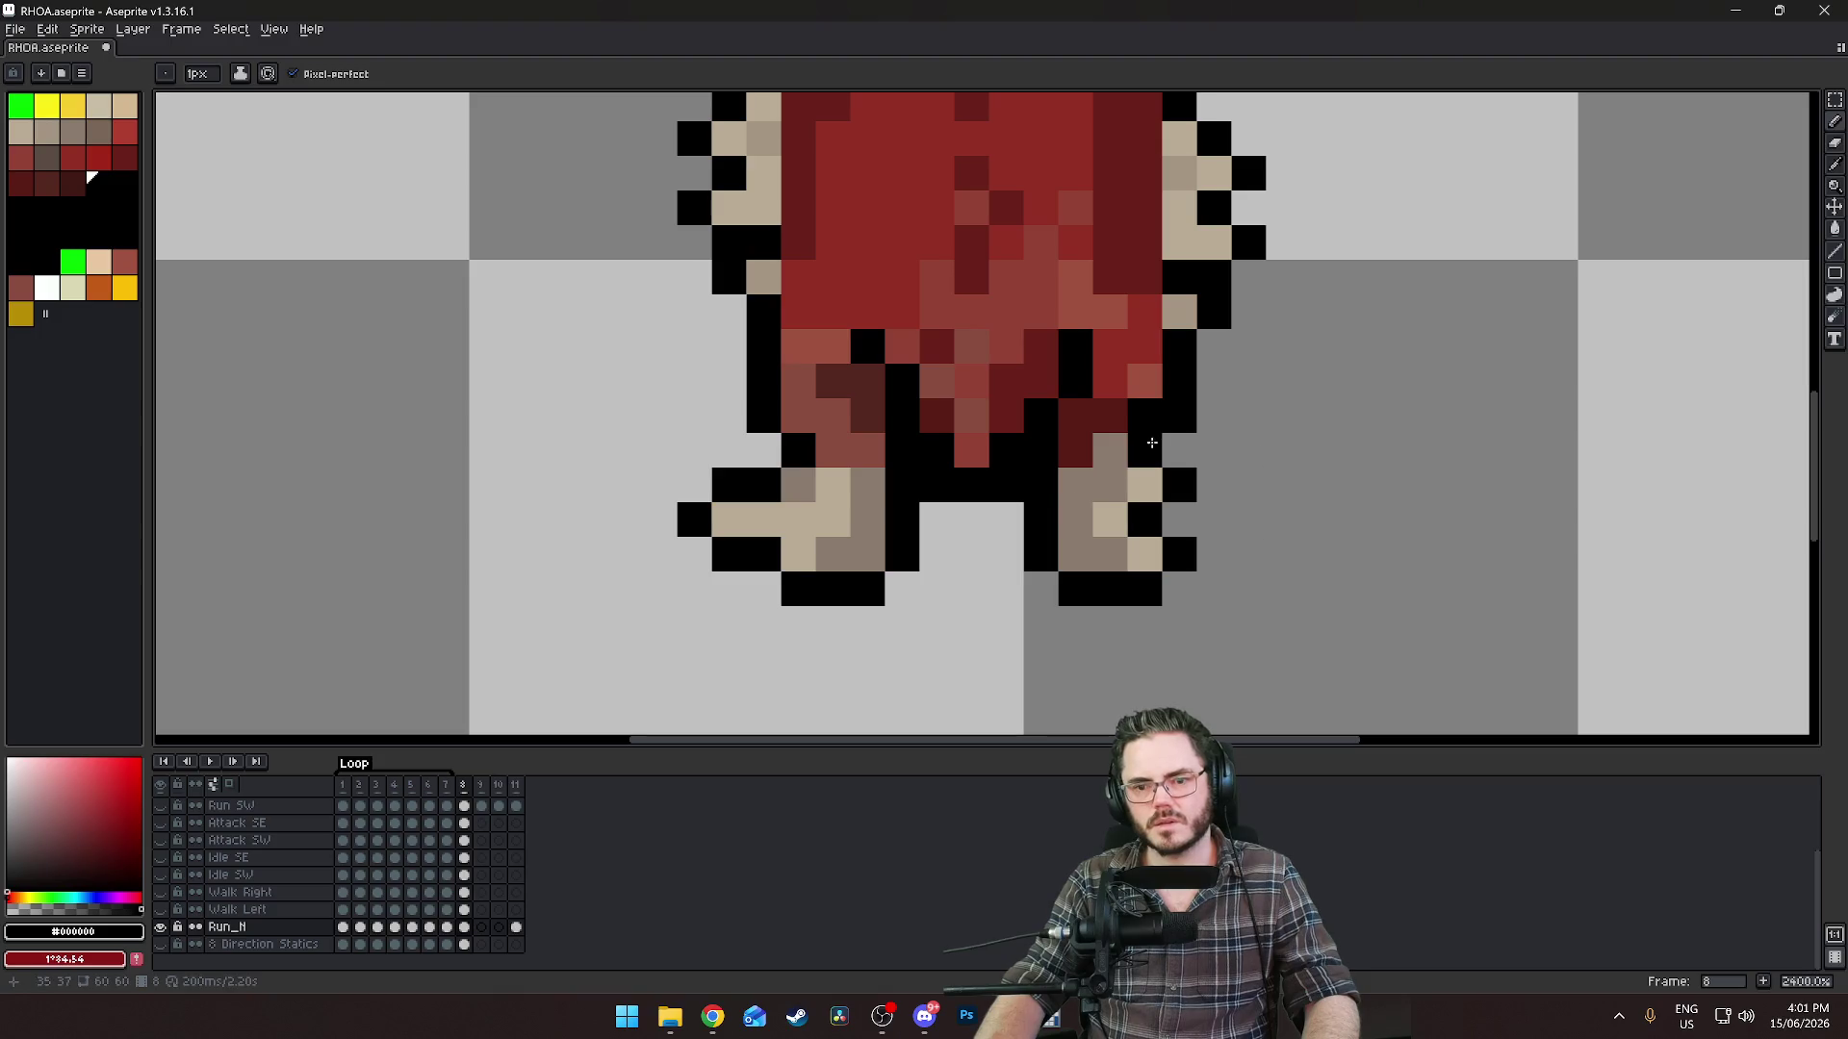
Add a light tan highlight, remove a stray pixel and complete the right foot's black outline.
{"action": "scroll", "coordinate": [1420, 598], "scroll_direction": "down", "scroll_amount": 6}
{"action": "scroll", "coordinate": [1175, 498], "scroll_direction": "up", "scroll_amount": 3}
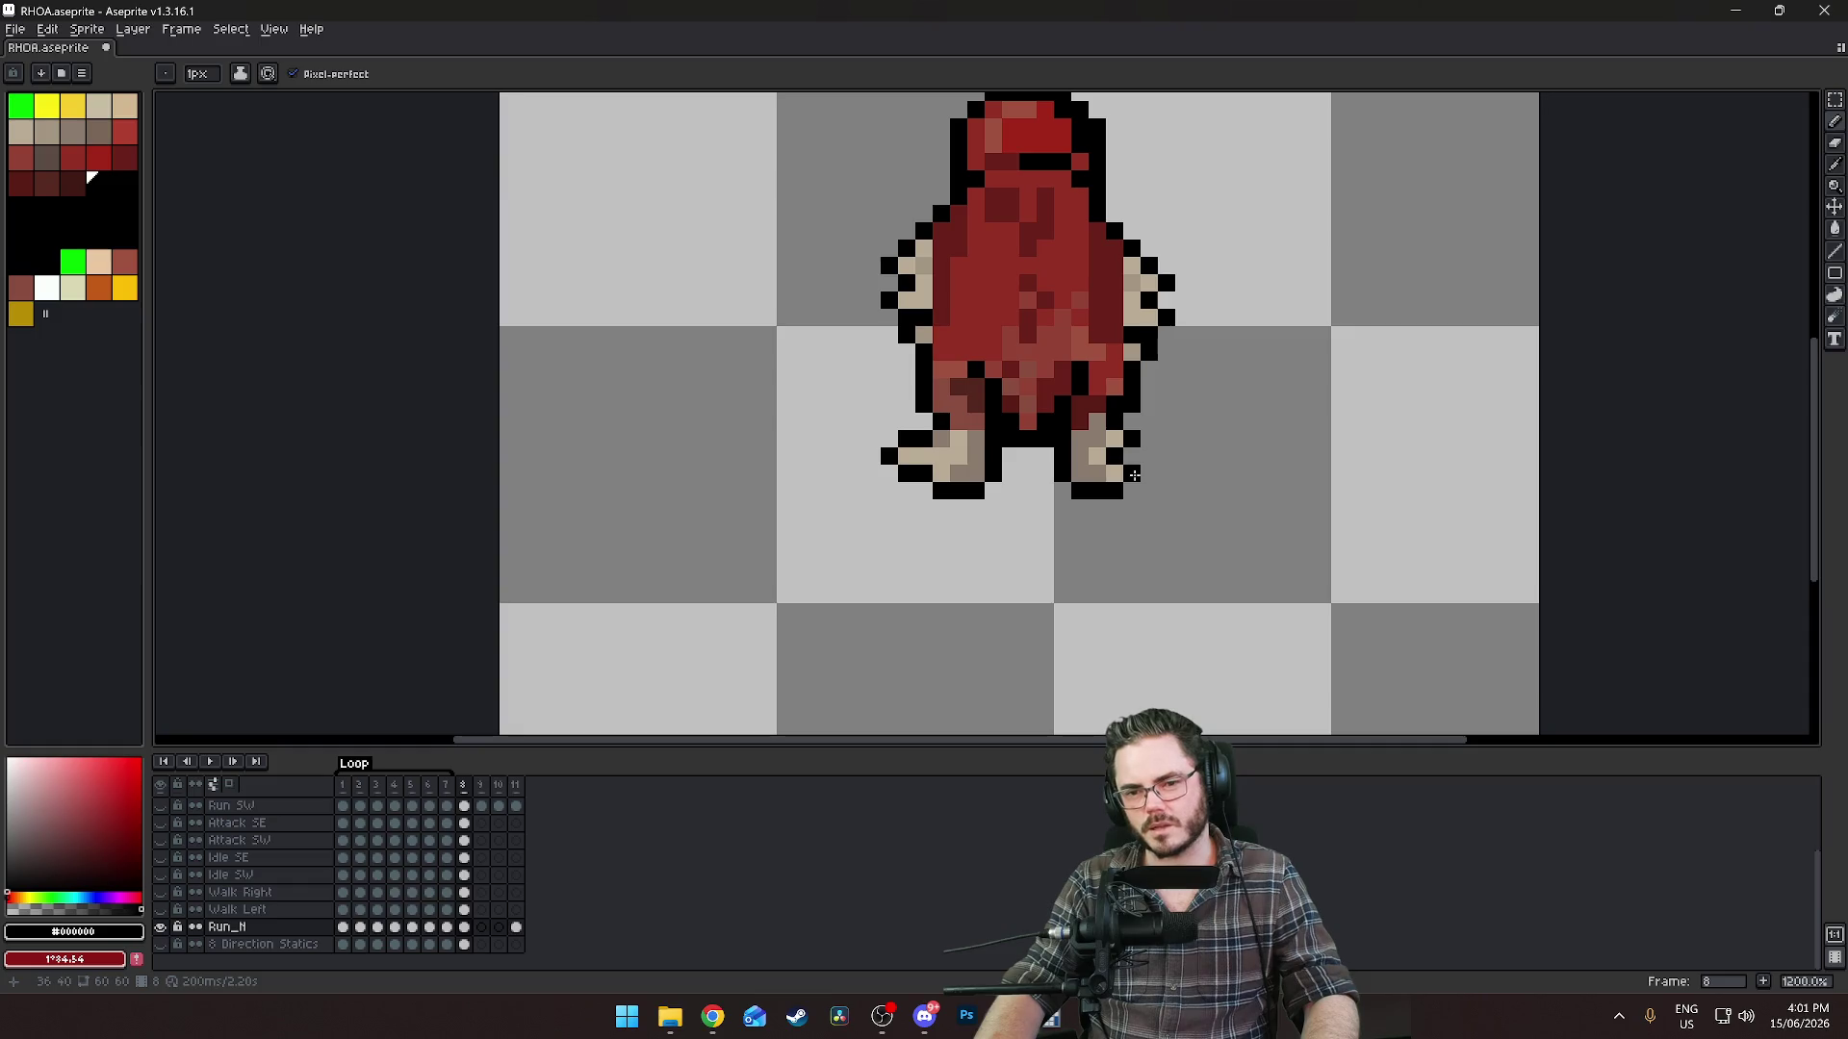
{"action": "scroll", "coordinate": [1127, 476], "scroll_direction": "up", "scroll_amount": 3}
{"action": "left_click", "coordinate": [1123, 466], "text": "alt"}
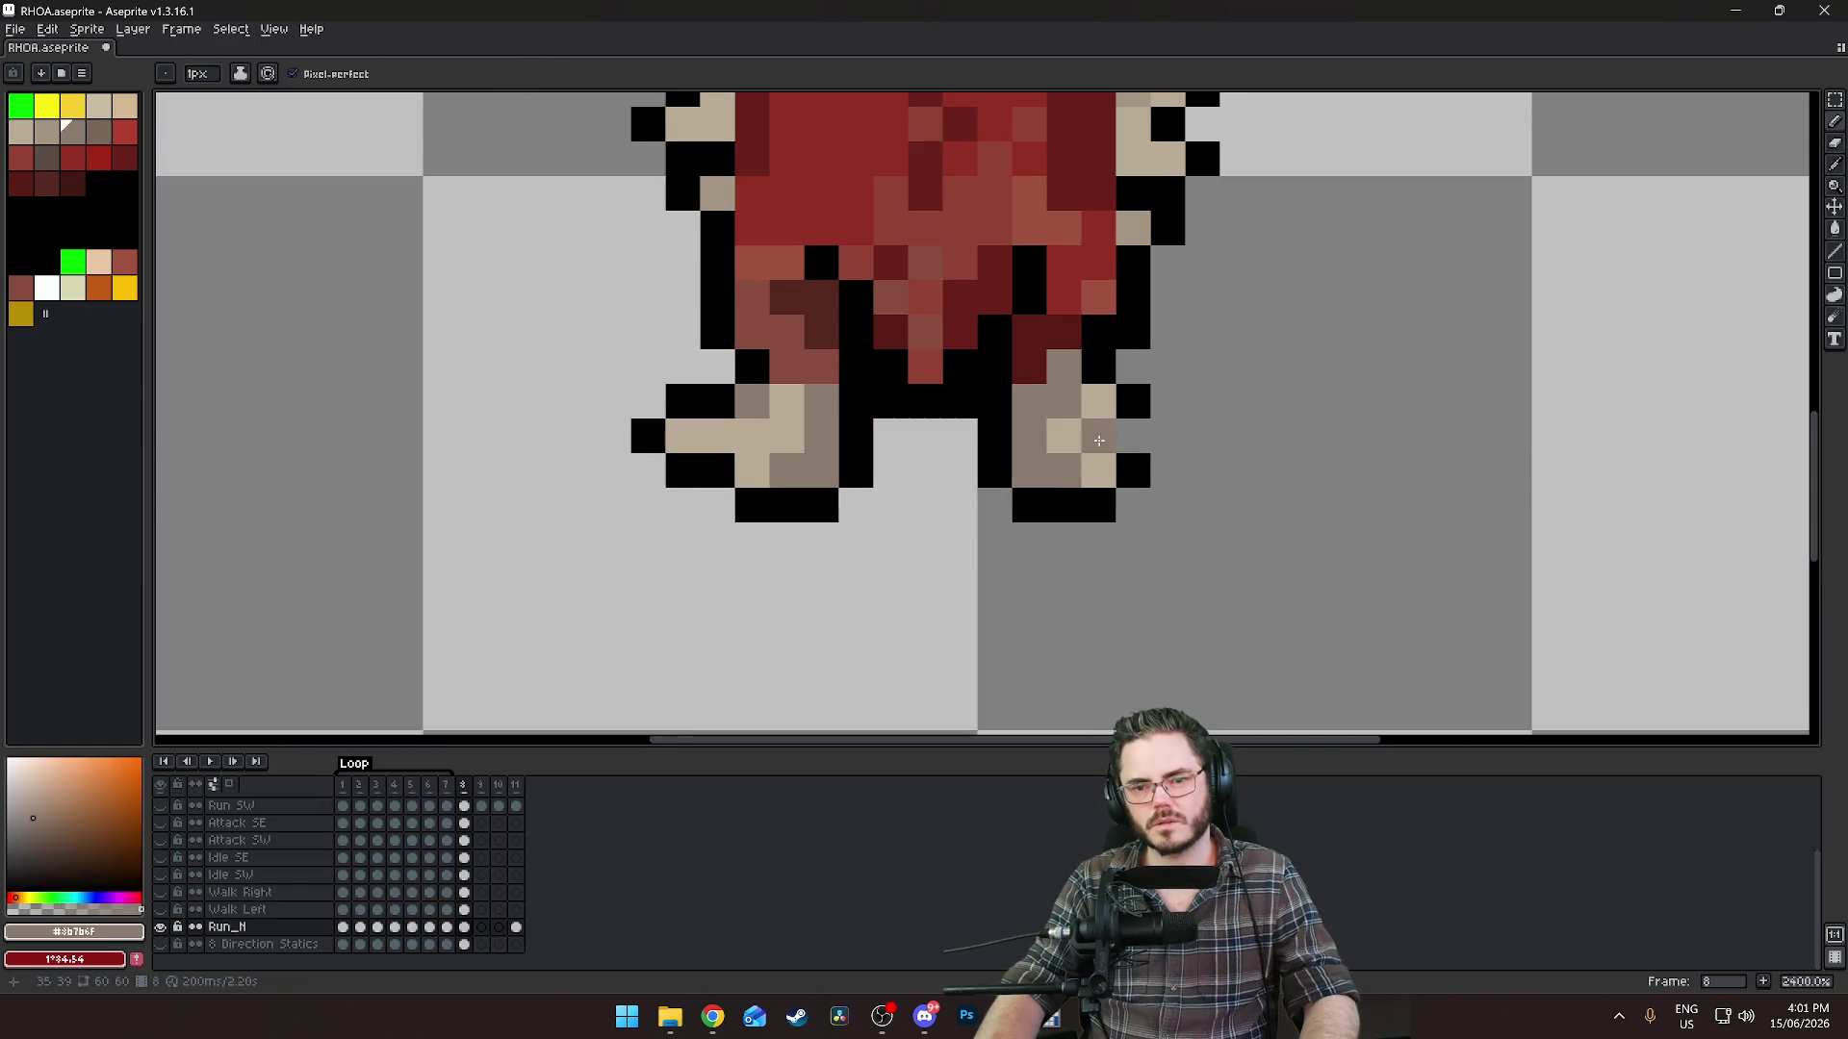
{"action": "left_click", "coordinate": [1095, 438]}
{"action": "scroll", "coordinate": [1219, 613], "scroll_direction": "down", "scroll_amount": 3}
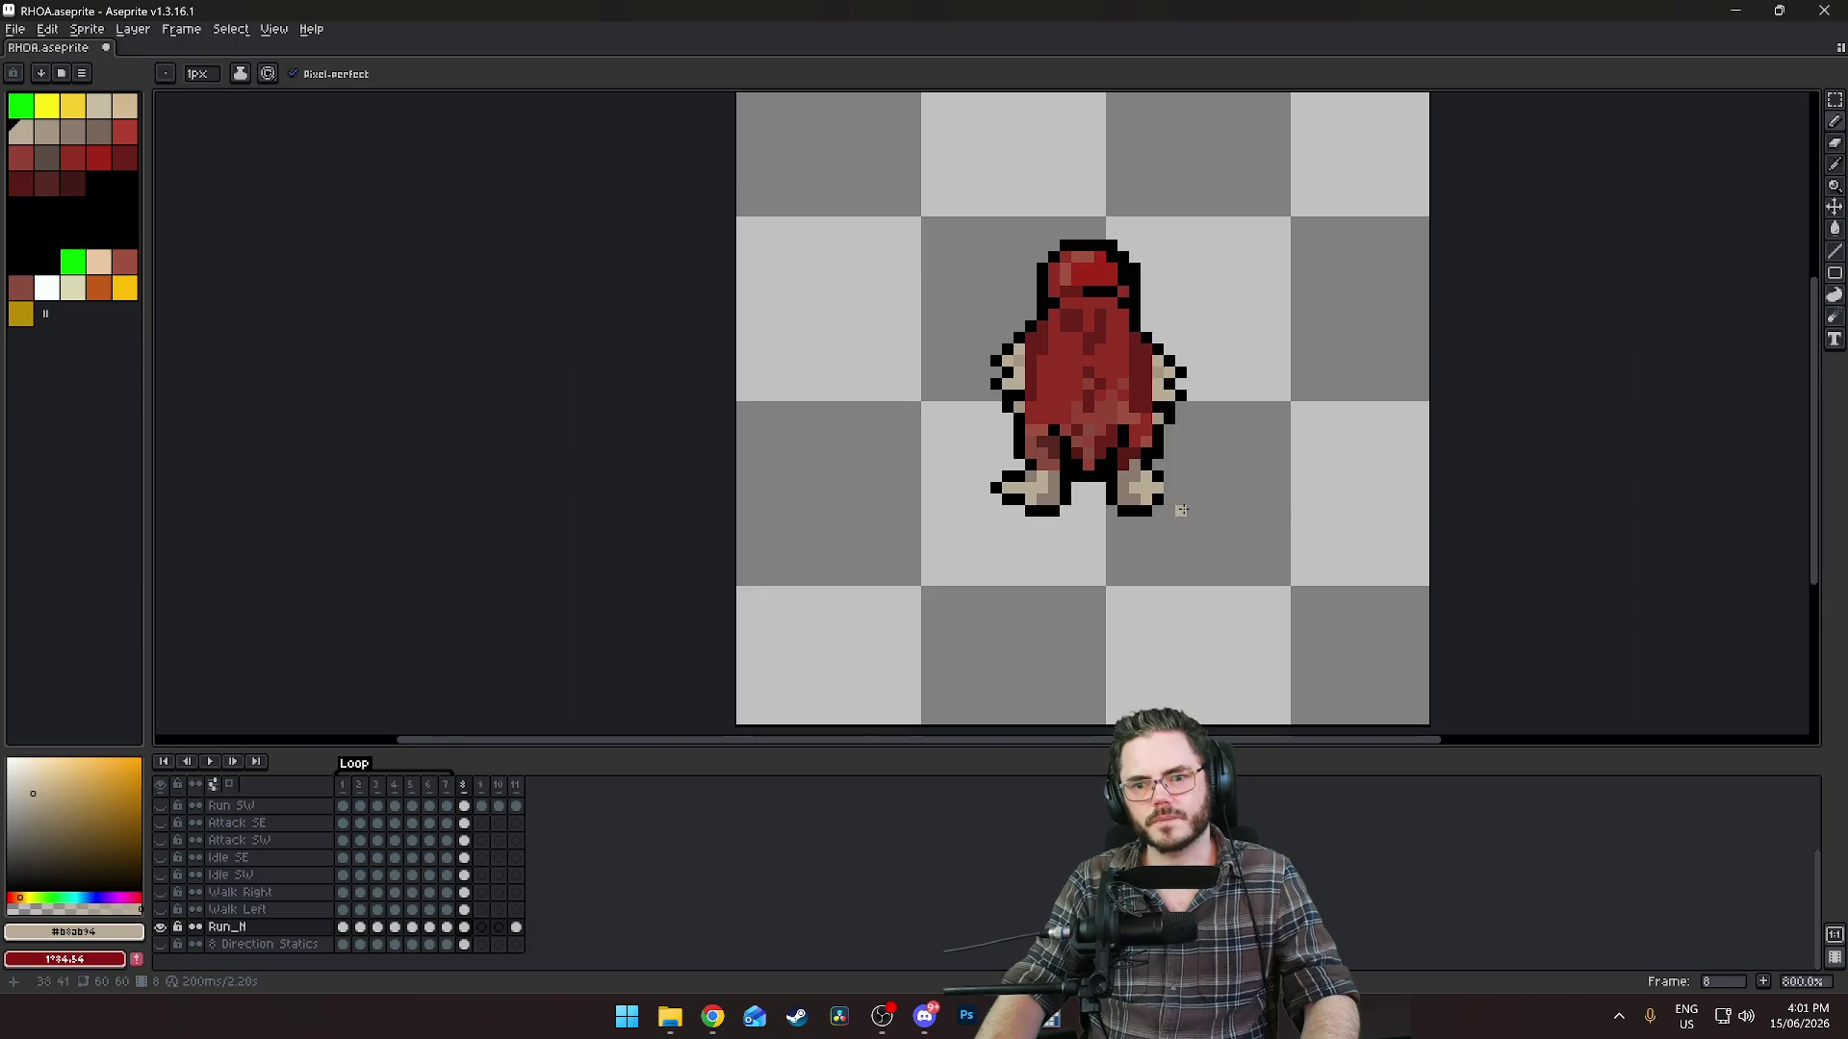
{"action": "scroll", "coordinate": [1152, 486], "scroll_direction": "up", "scroll_amount": 4}
{"action": "left_click", "coordinate": [1173, 472]}
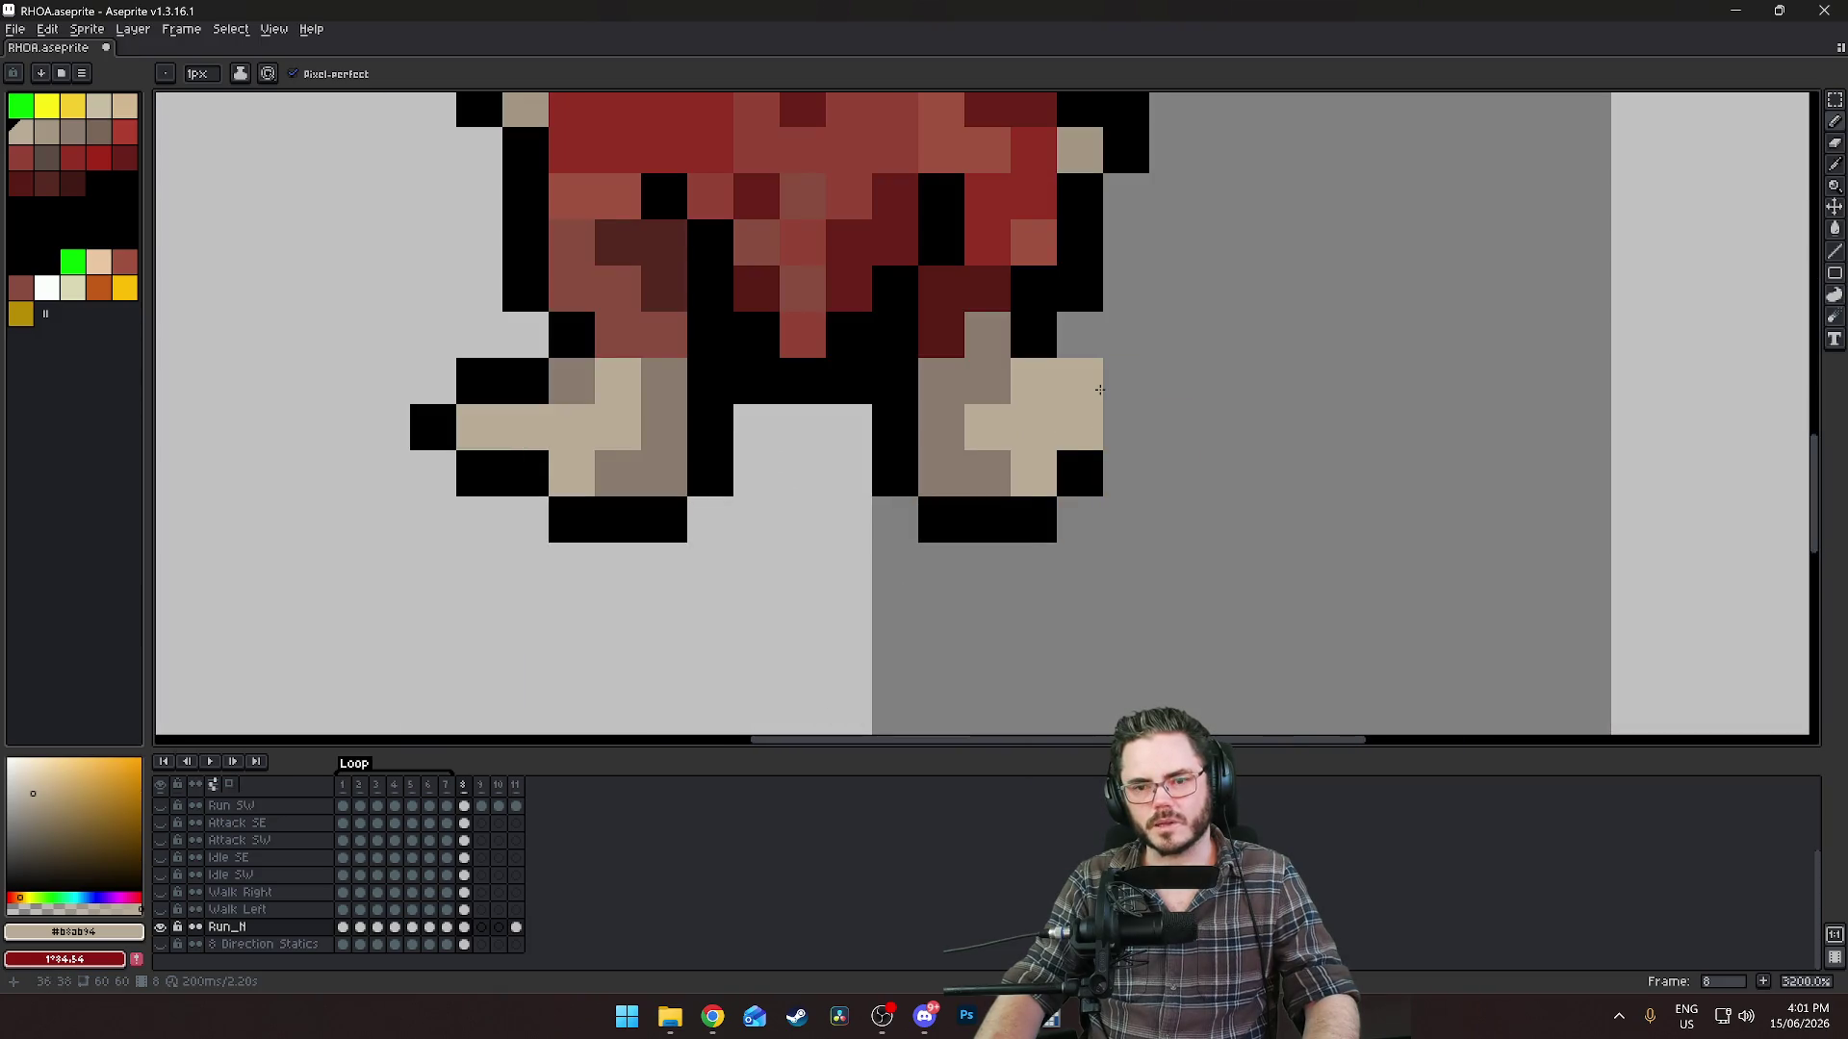
{"action": "left_click", "coordinate": [1079, 381], "text": "alt"}
{"action": "left_click", "coordinate": [1126, 428]}
{"action": "left_click", "coordinate": [1219, 520]}
{"action": "scroll", "coordinate": [1232, 555], "scroll_direction": "down", "scroll_amount": 1}
{"action": "scroll", "coordinate": [1232, 555], "scroll_direction": "down", "scroll_amount": 7}
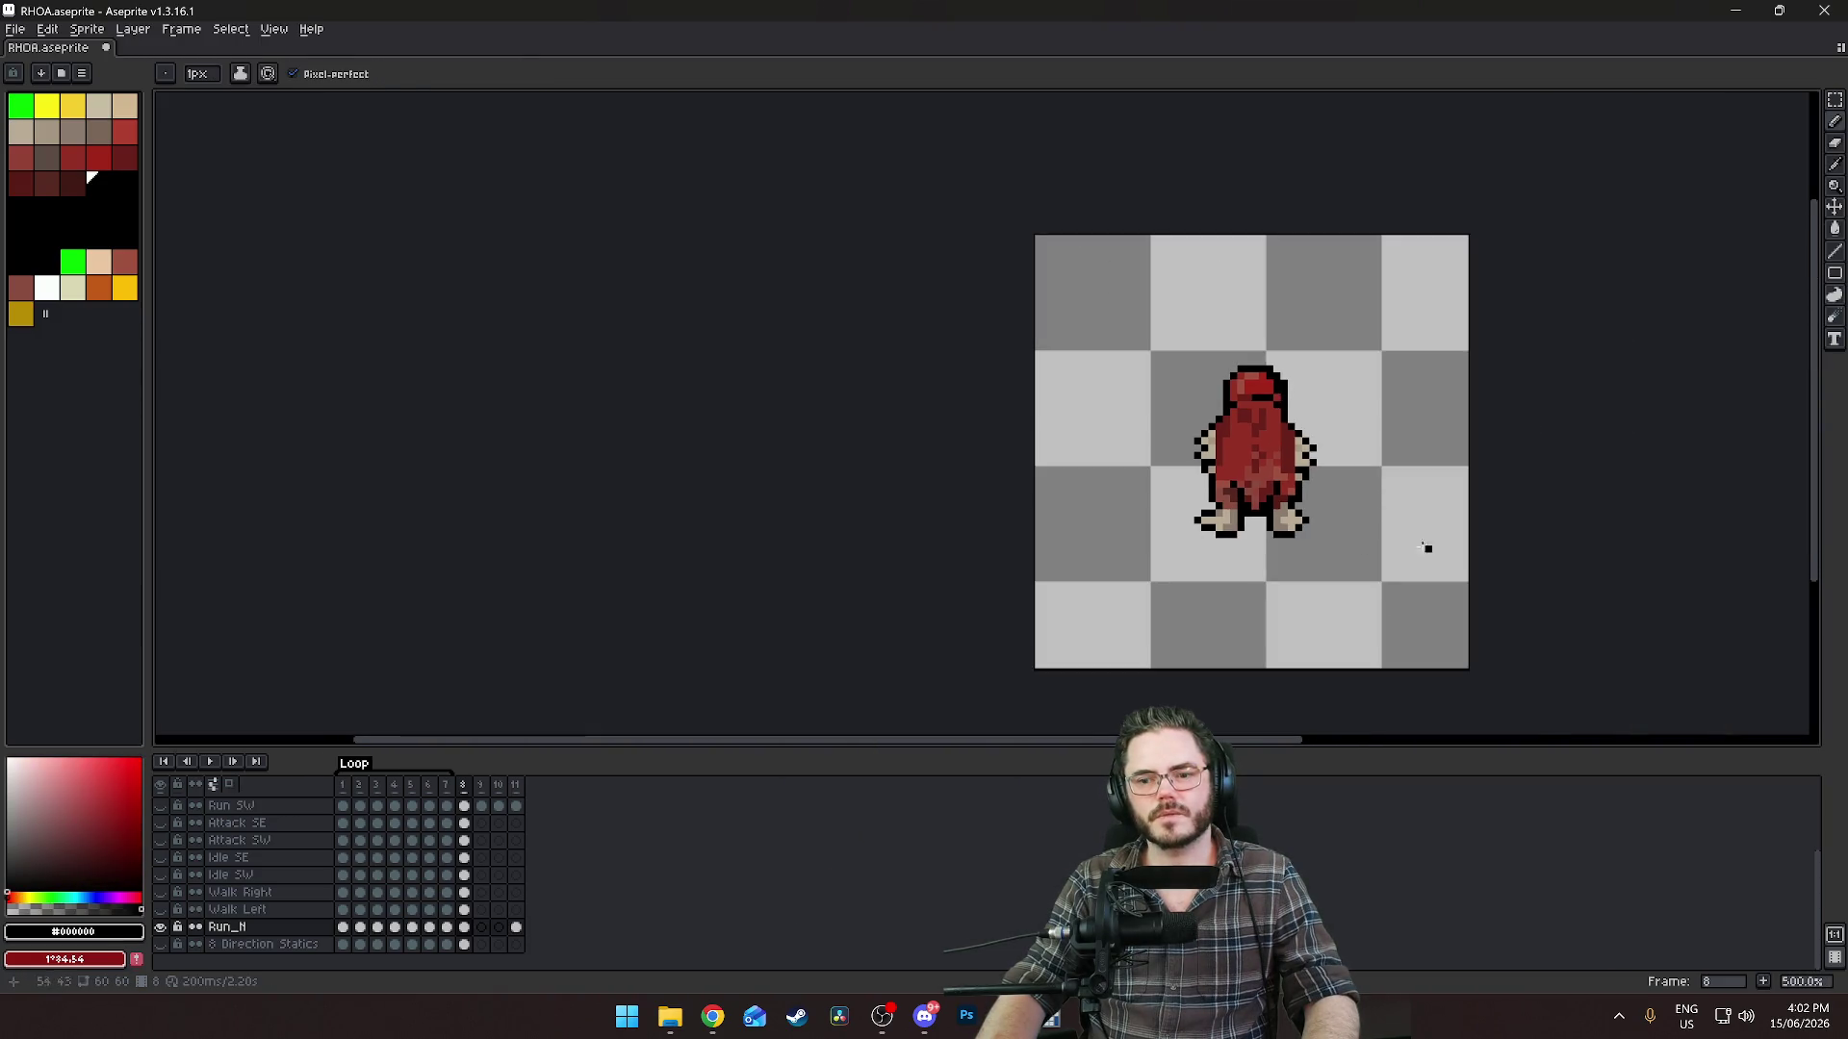
{"action": "scroll", "coordinate": [1396, 534], "scroll_direction": "up", "scroll_amount": 8}
{"action": "scroll", "coordinate": [914, 519], "scroll_direction": "down", "scroll_amount": 6}
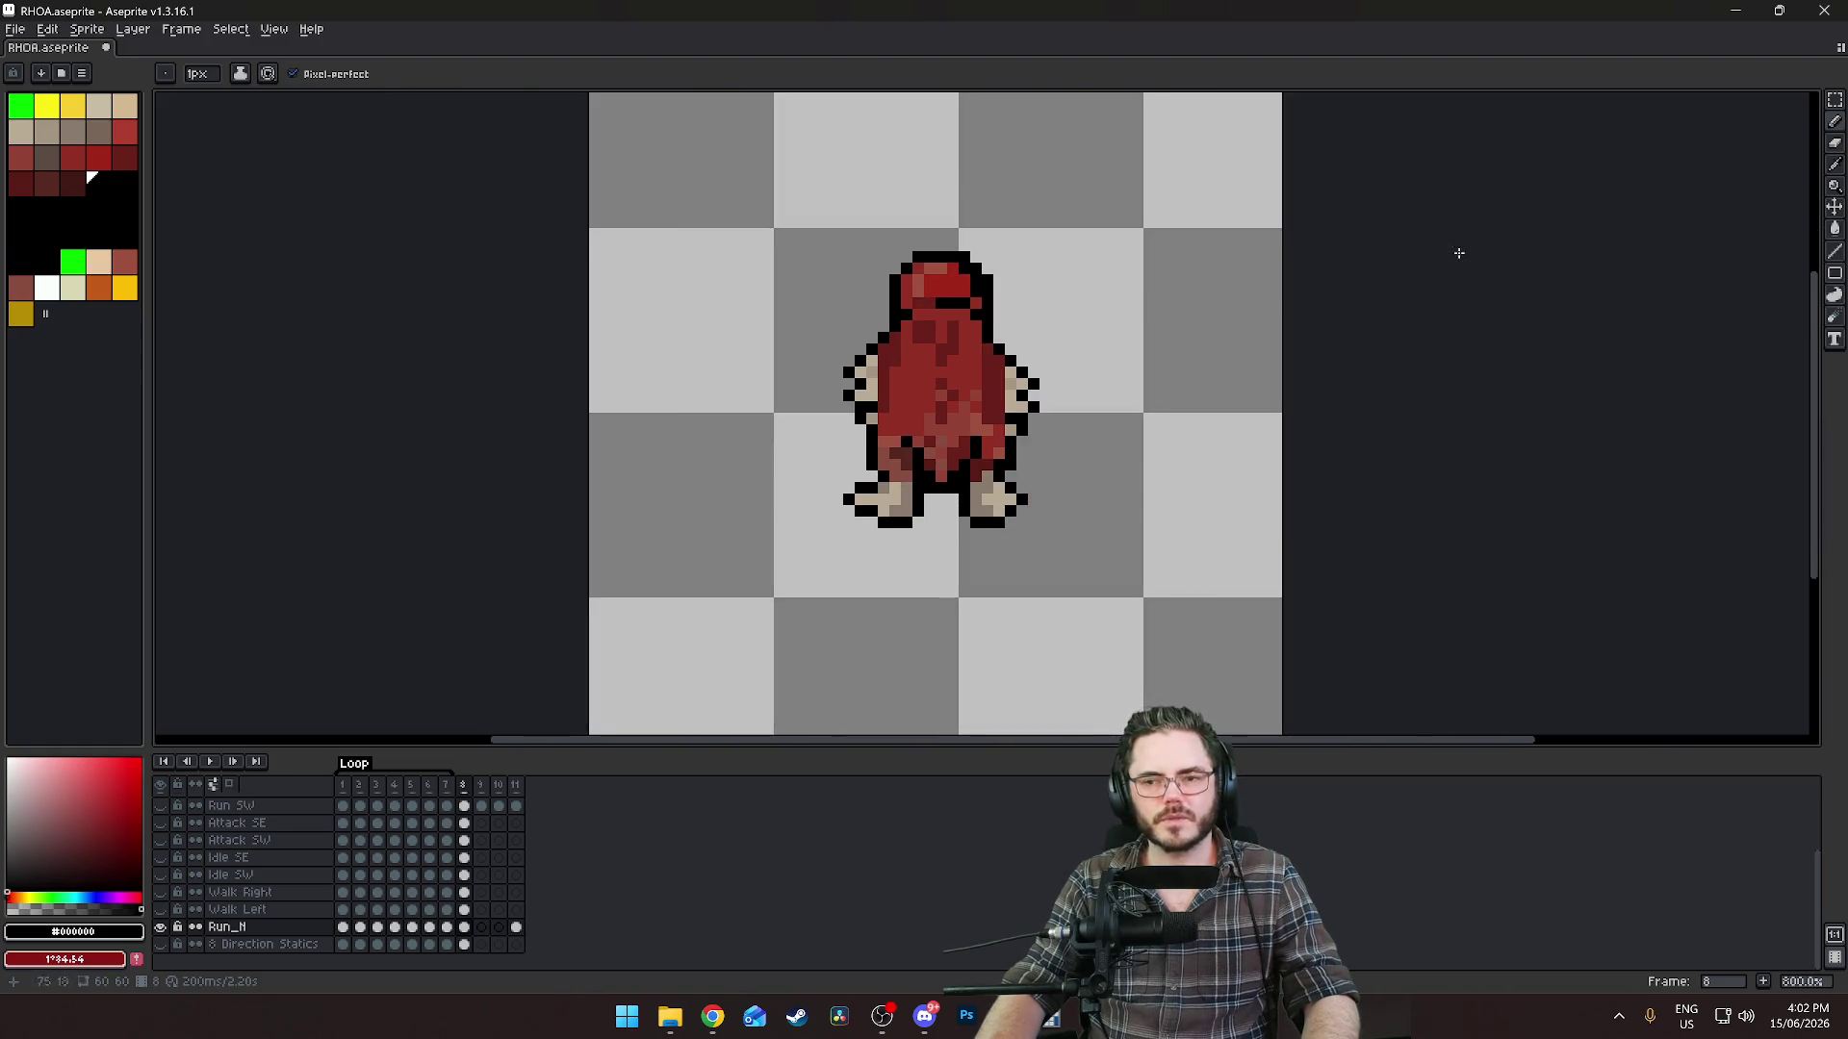
Raise the left foot and the lower left leg by one pixel.
{"action": "key", "text": "shift+q"}
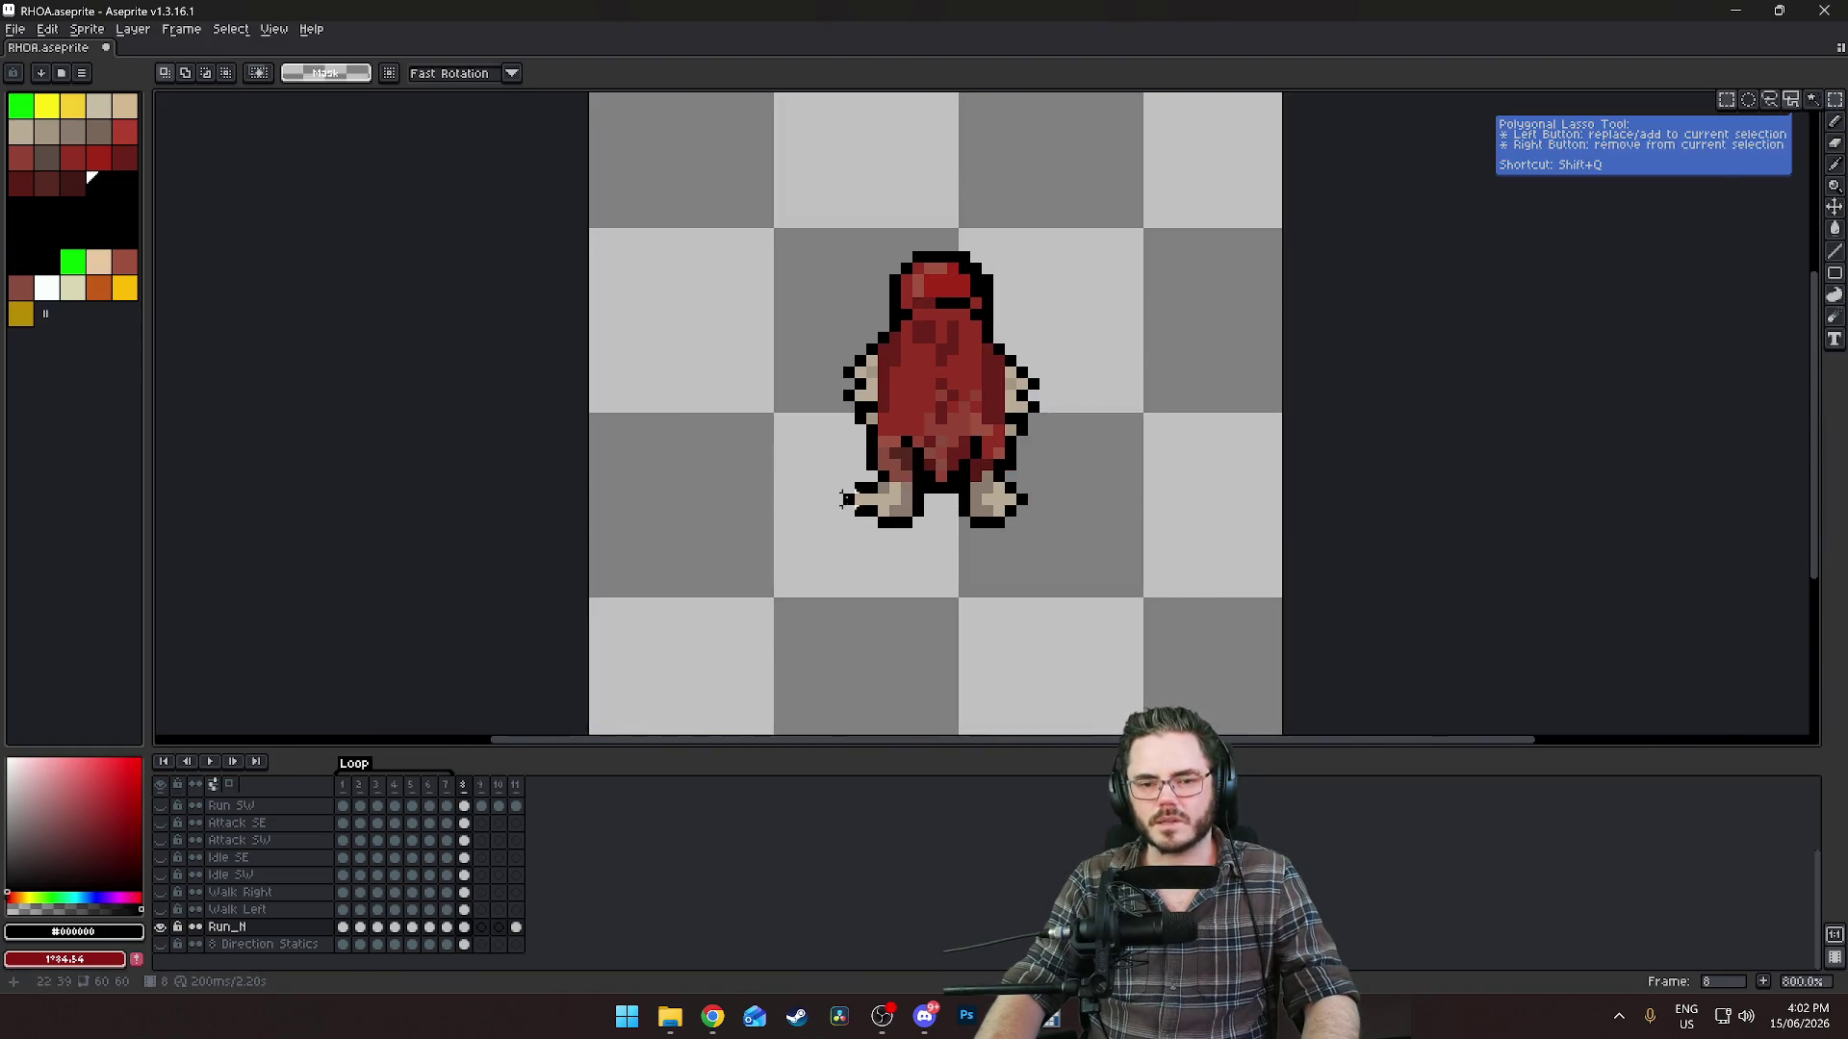
{"action": "scroll", "coordinate": [845, 498], "scroll_direction": "up", "scroll_amount": 3}
{"action": "mouse_move", "coordinate": [844, 478]}
{"action": "left_mouse_down"}
{"action": "mouse_move", "coordinate": [1007, 576]}
{"action": "mouse_move", "coordinate": [996, 548]}
{"action": "left_mouse_up"}
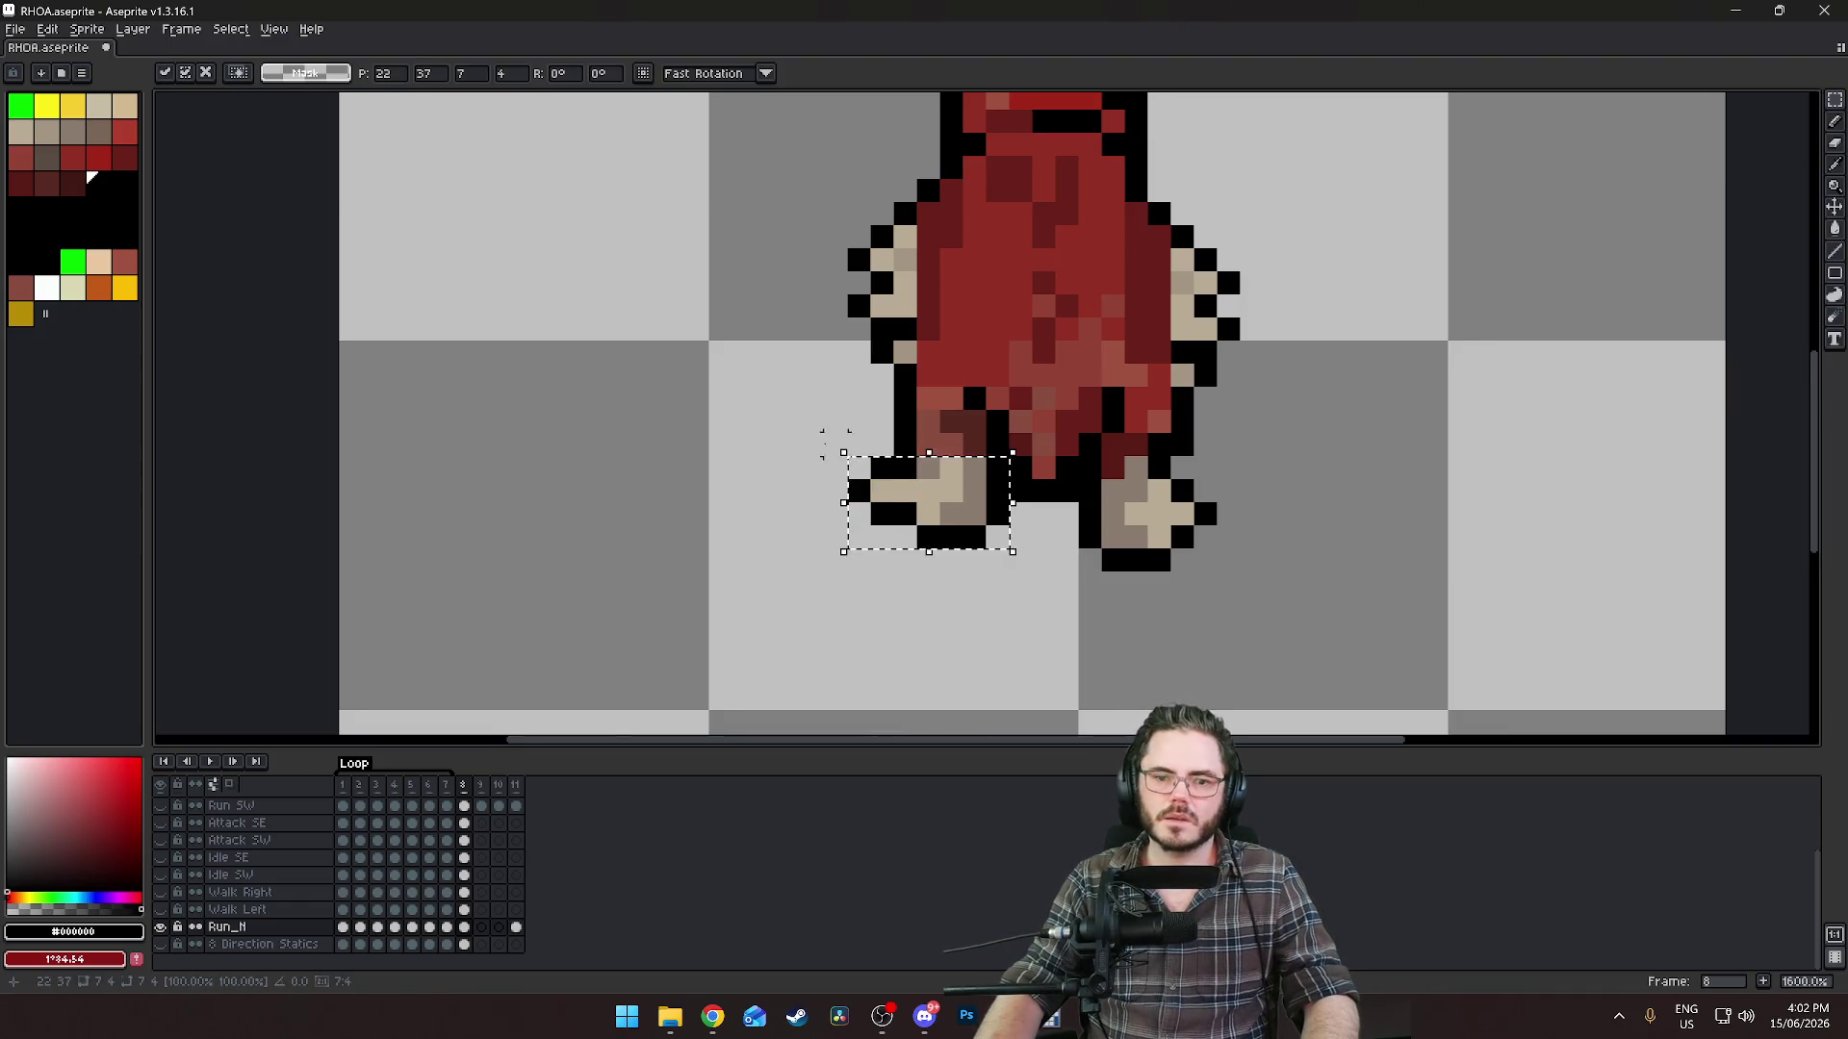
{"action": "left_click", "coordinate": [871, 455]}
{"action": "left_click_drag", "start_coordinate": [893, 395], "coordinate": [979, 454]}
{"action": "key", "text": "Up"}
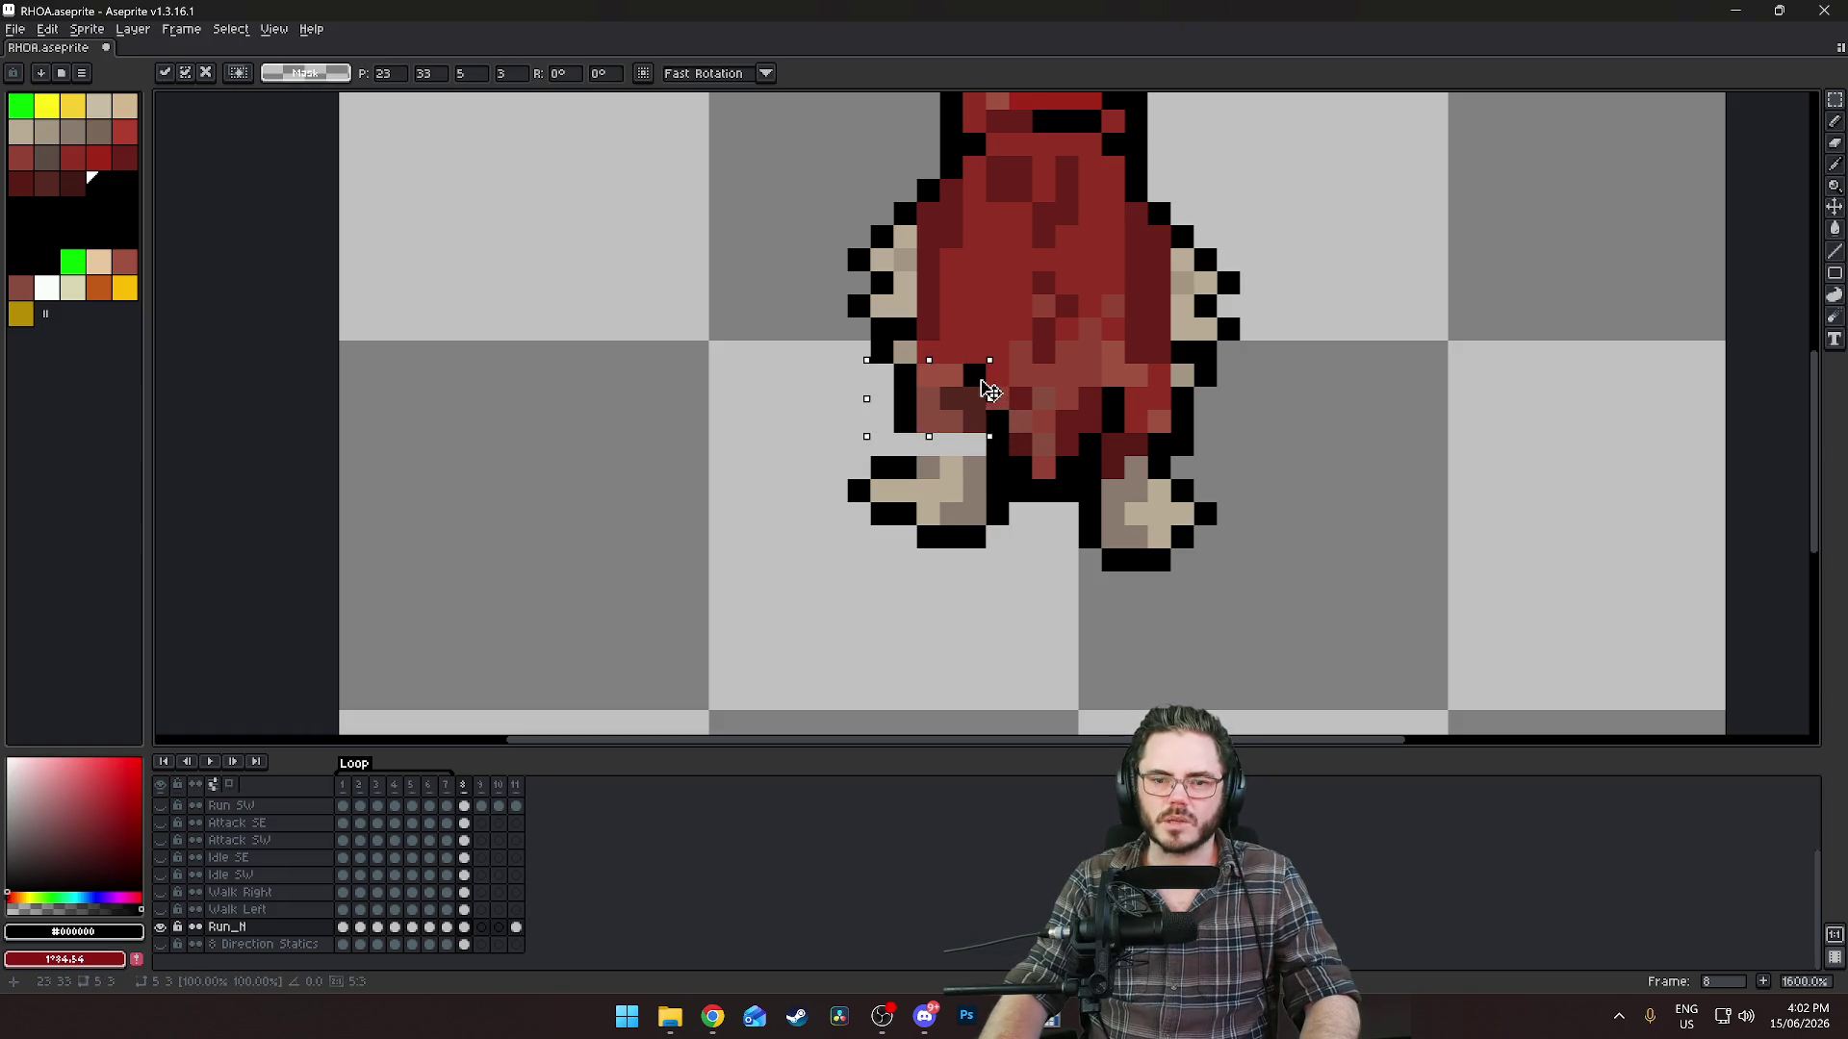
{"action": "key", "text": "ctrl+d"}
{"action": "key", "text": "b"}
{"action": "scroll", "coordinate": [987, 399], "scroll_direction": "down", "scroll_amount": 2}
{"action": "scroll", "coordinate": [920, 445], "scroll_direction": "up", "scroll_amount": 2}
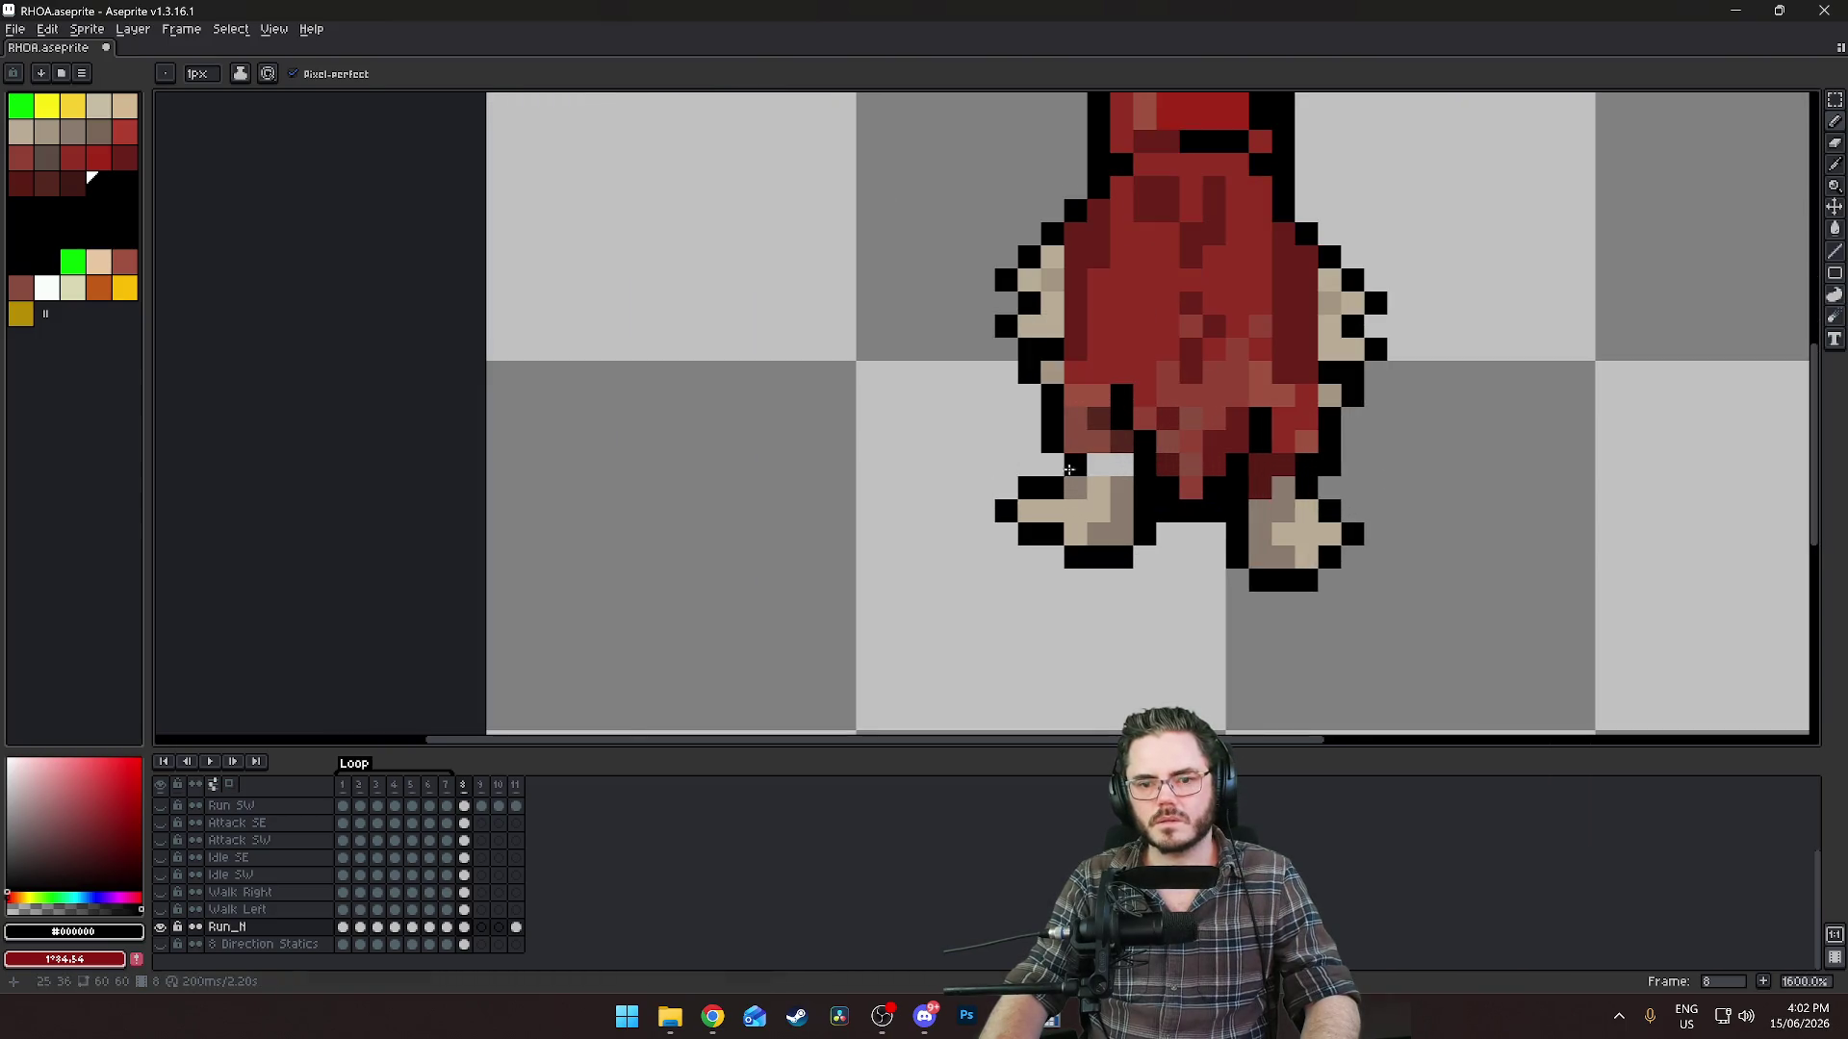
Shift the left arm up one pixel and fill the pale gap pixel with red.
{"action": "key", "text": "i"}
{"action": "left_click", "coordinate": [1126, 480]}
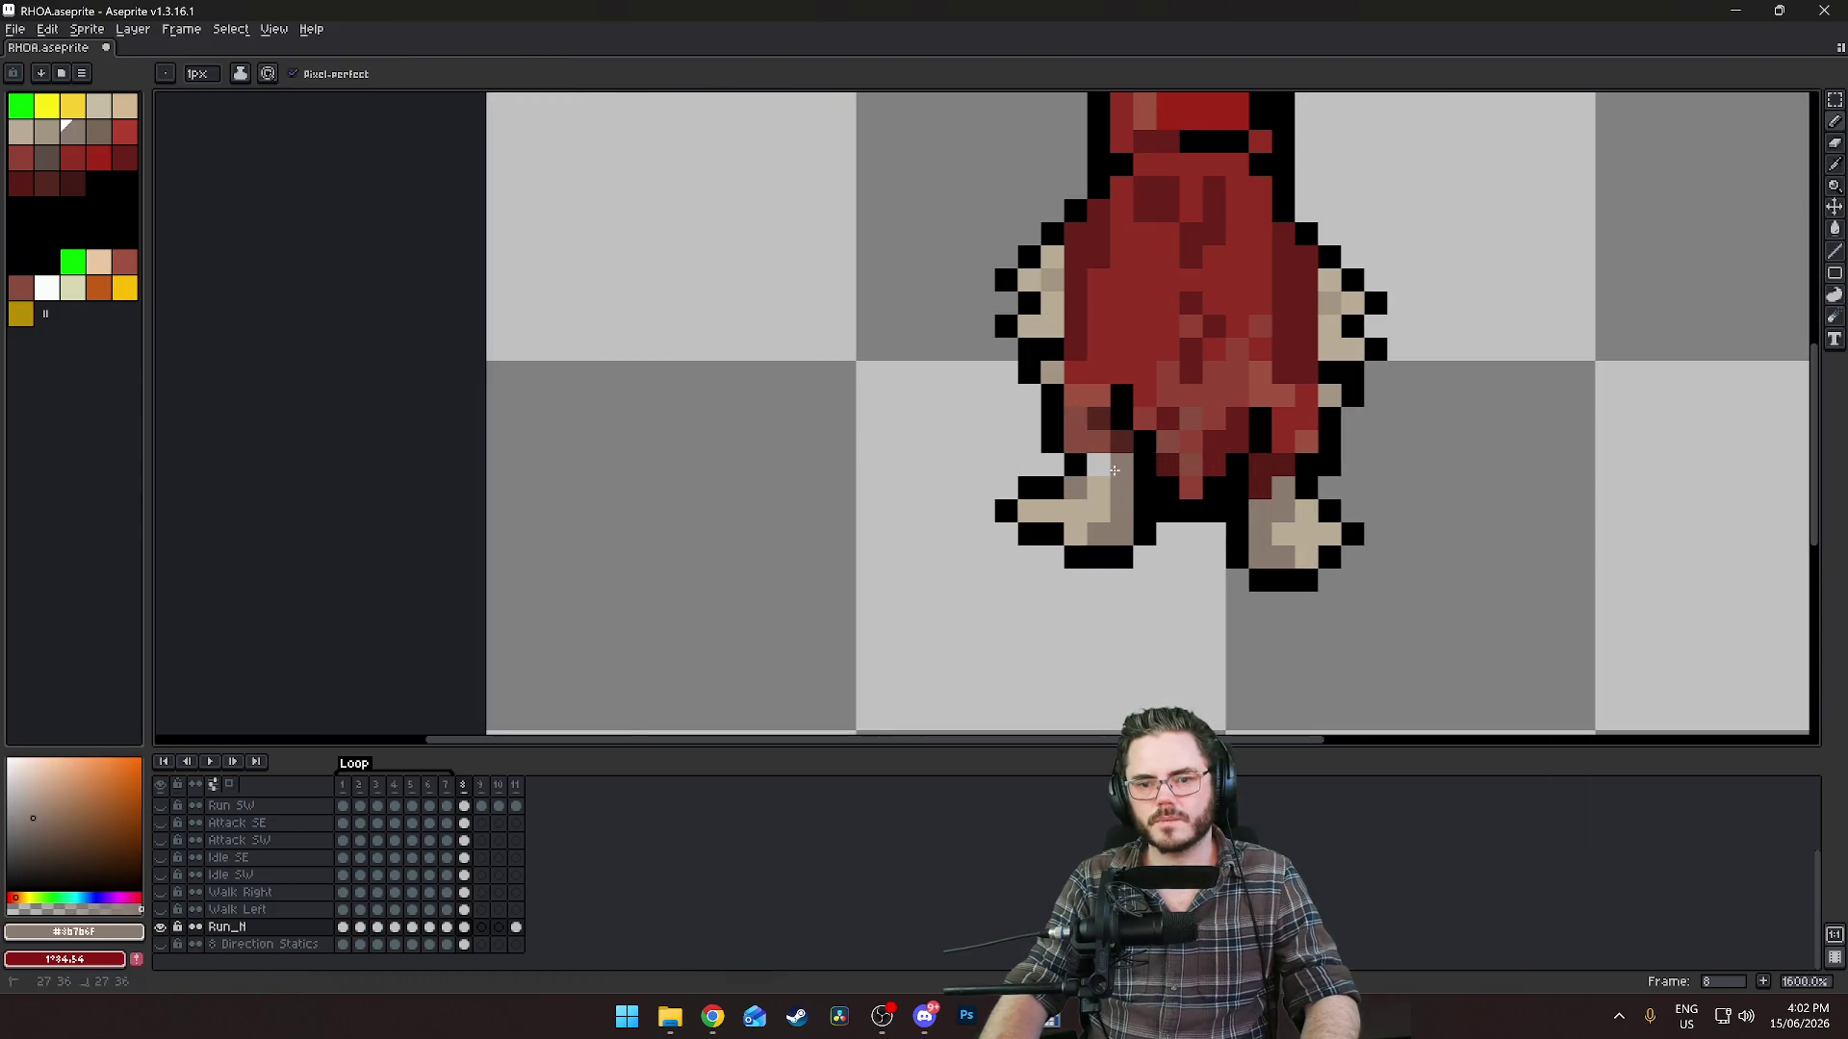
{"action": "scroll", "coordinate": [1102, 609], "scroll_direction": "down", "scroll_amount": 4}
{"action": "scroll", "coordinate": [912, 492], "scroll_direction": "up", "scroll_amount": 5}
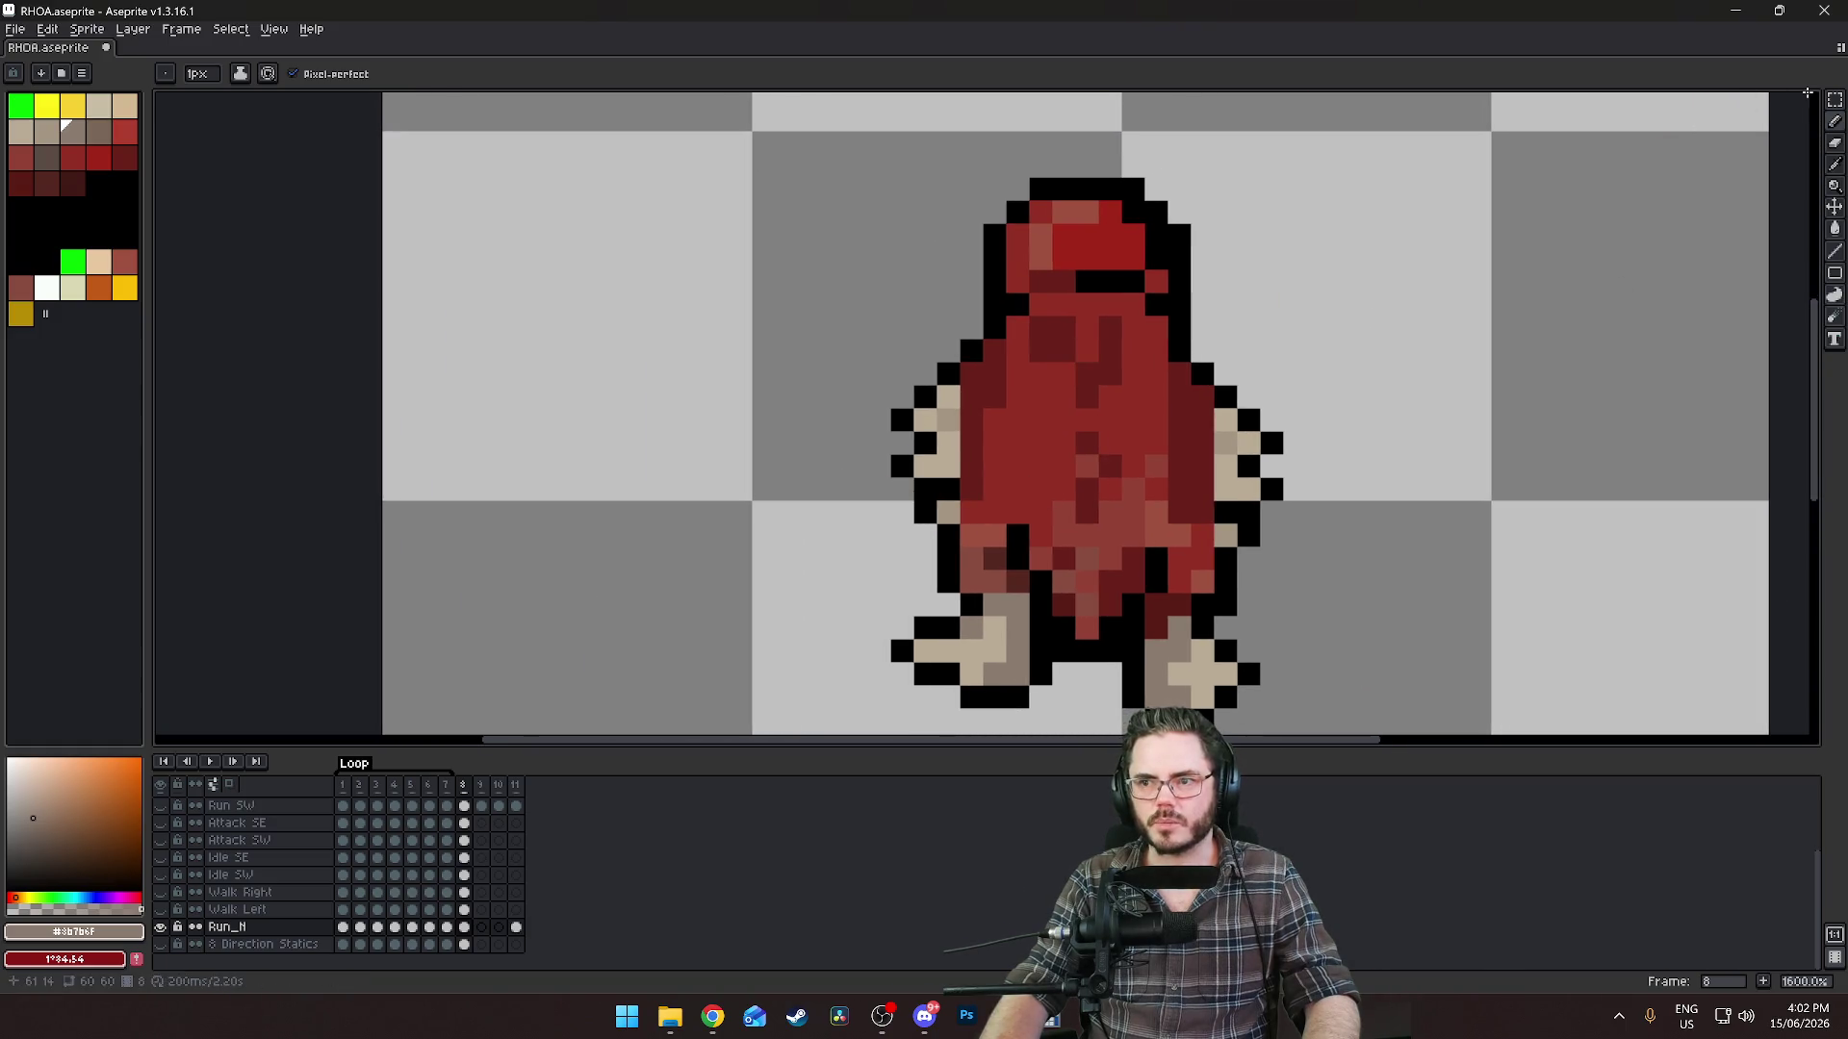
{"action": "key", "text": "m"}
{"action": "mouse_move", "coordinate": [876, 344]}
{"action": "left_mouse_down"}
{"action": "mouse_move", "coordinate": [987, 512]}
{"action": "mouse_move", "coordinate": [967, 496]}
{"action": "left_mouse_up"}
{"action": "key", "text": "Return"}
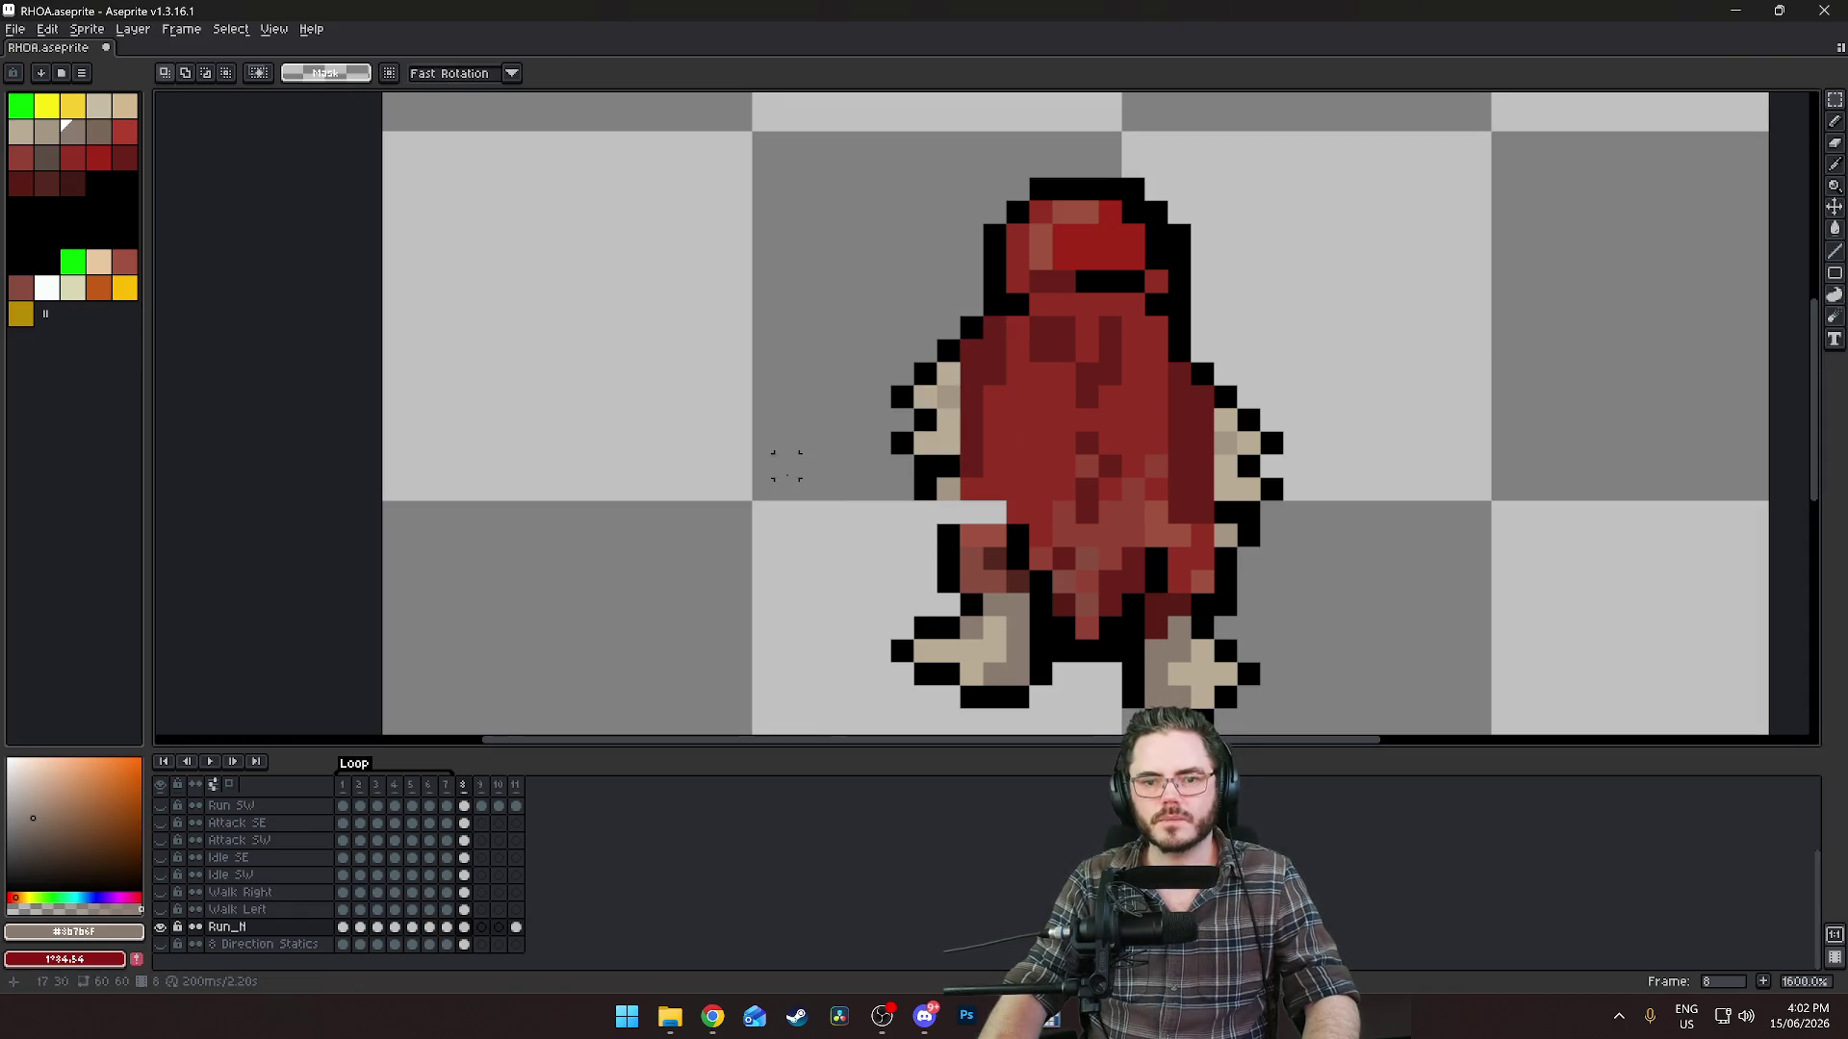
{"action": "key", "text": "b"}
{"action": "left_click", "coordinate": [972, 492], "text": "alt"}
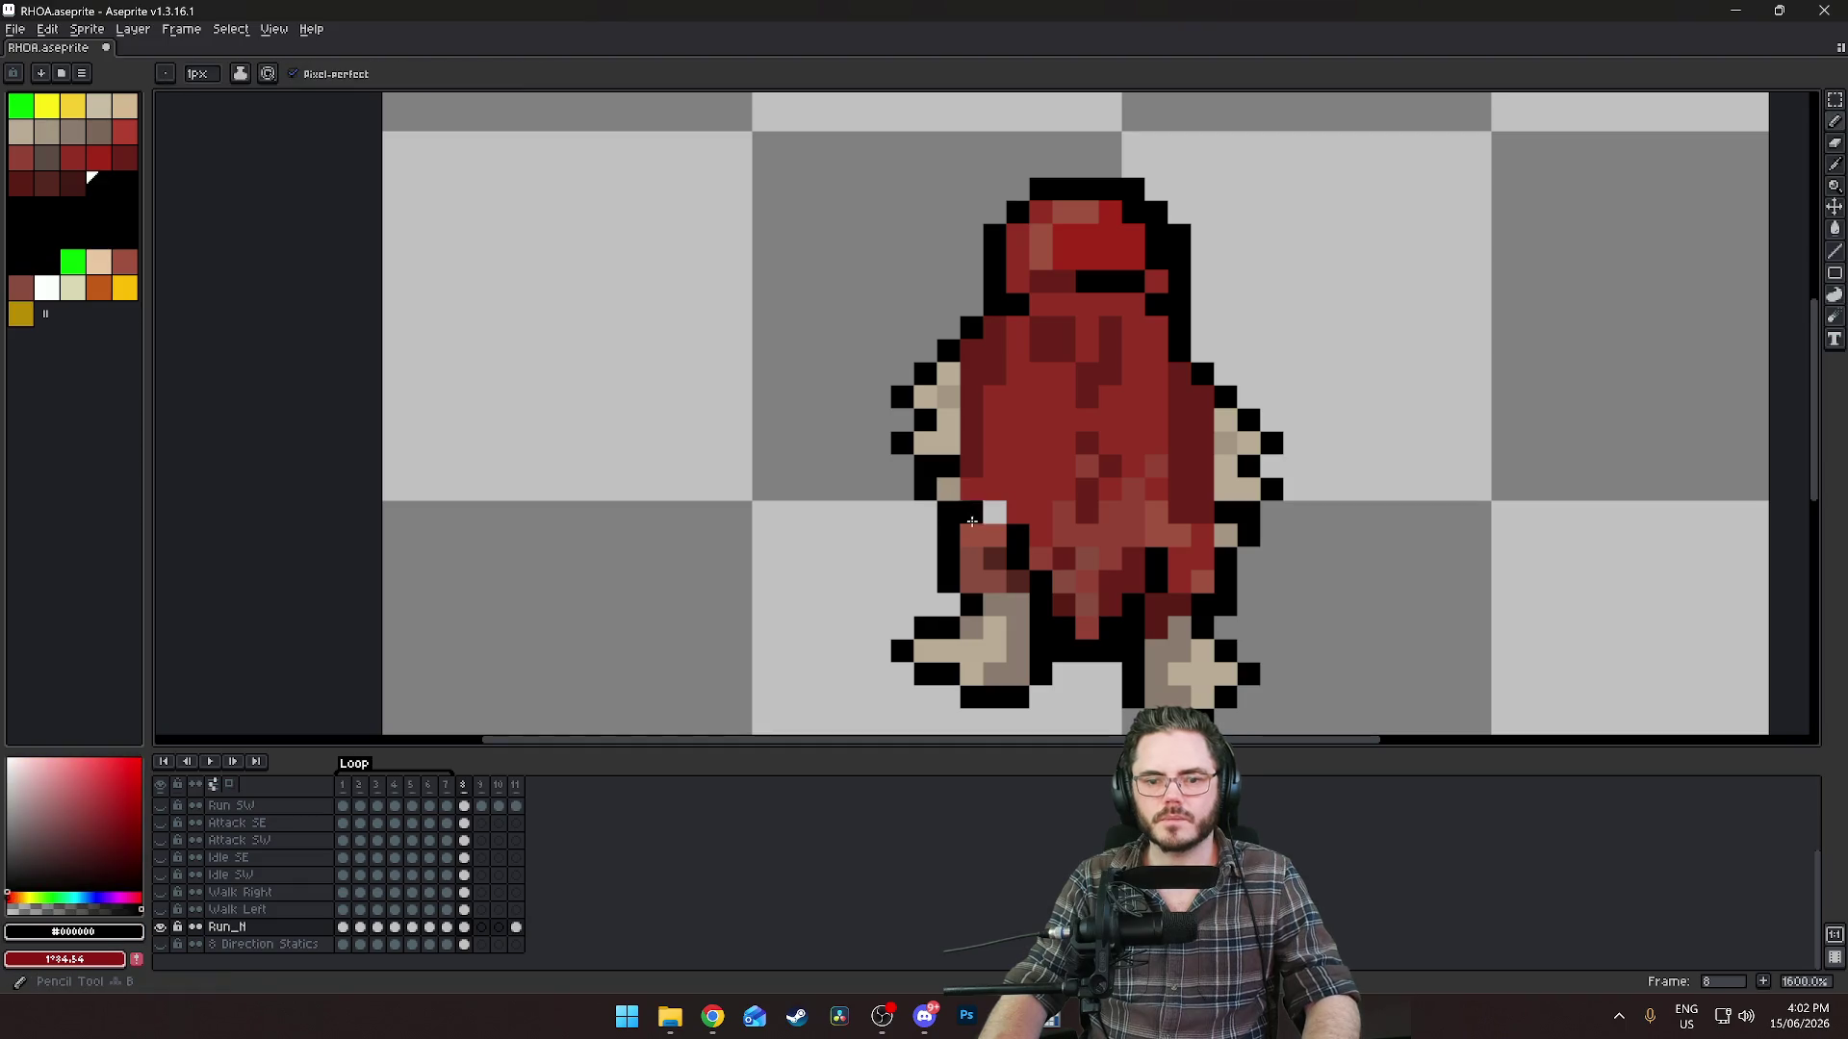
{"action": "left_click", "coordinate": [986, 501]}
{"action": "scroll", "coordinate": [1378, 590], "scroll_direction": "down", "scroll_amount": 6}
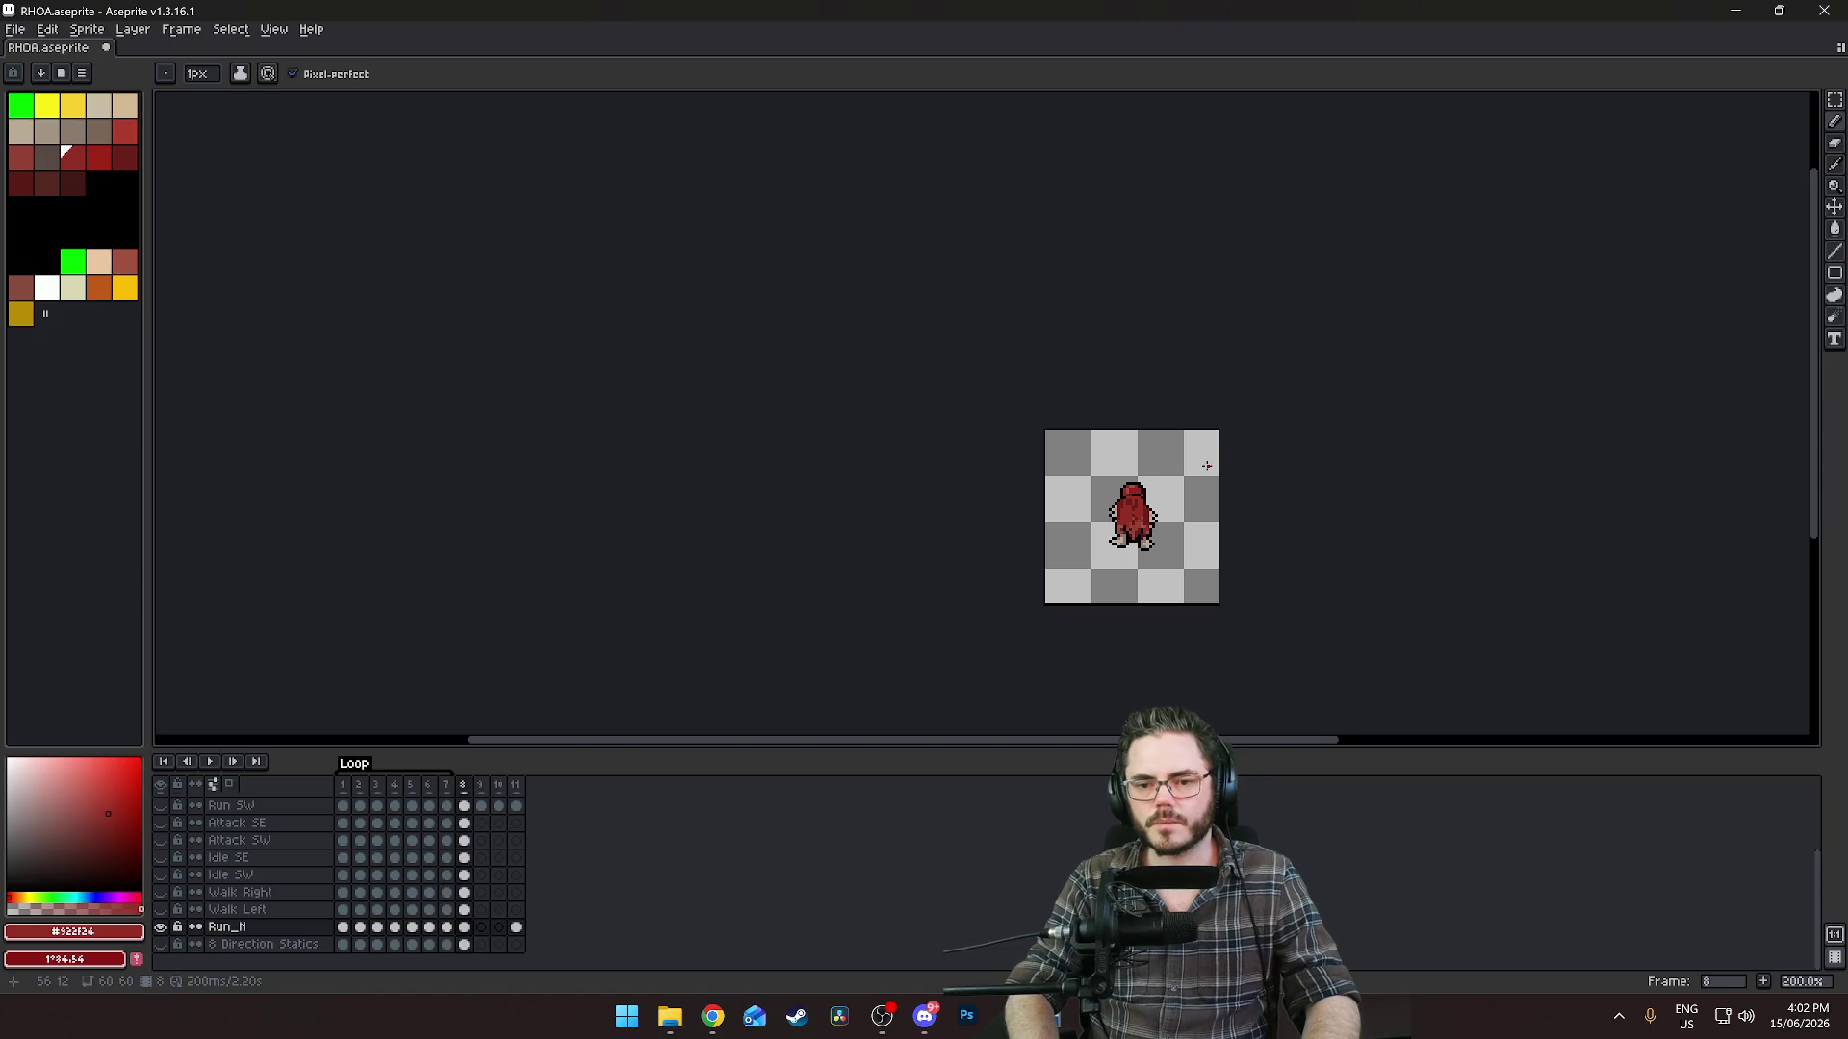
Play the Run_N cycle, then stop it on frame 8 with both feet planted apart.
{"action": "scroll", "coordinate": [1209, 445], "scroll_direction": "up", "scroll_amount": 2}
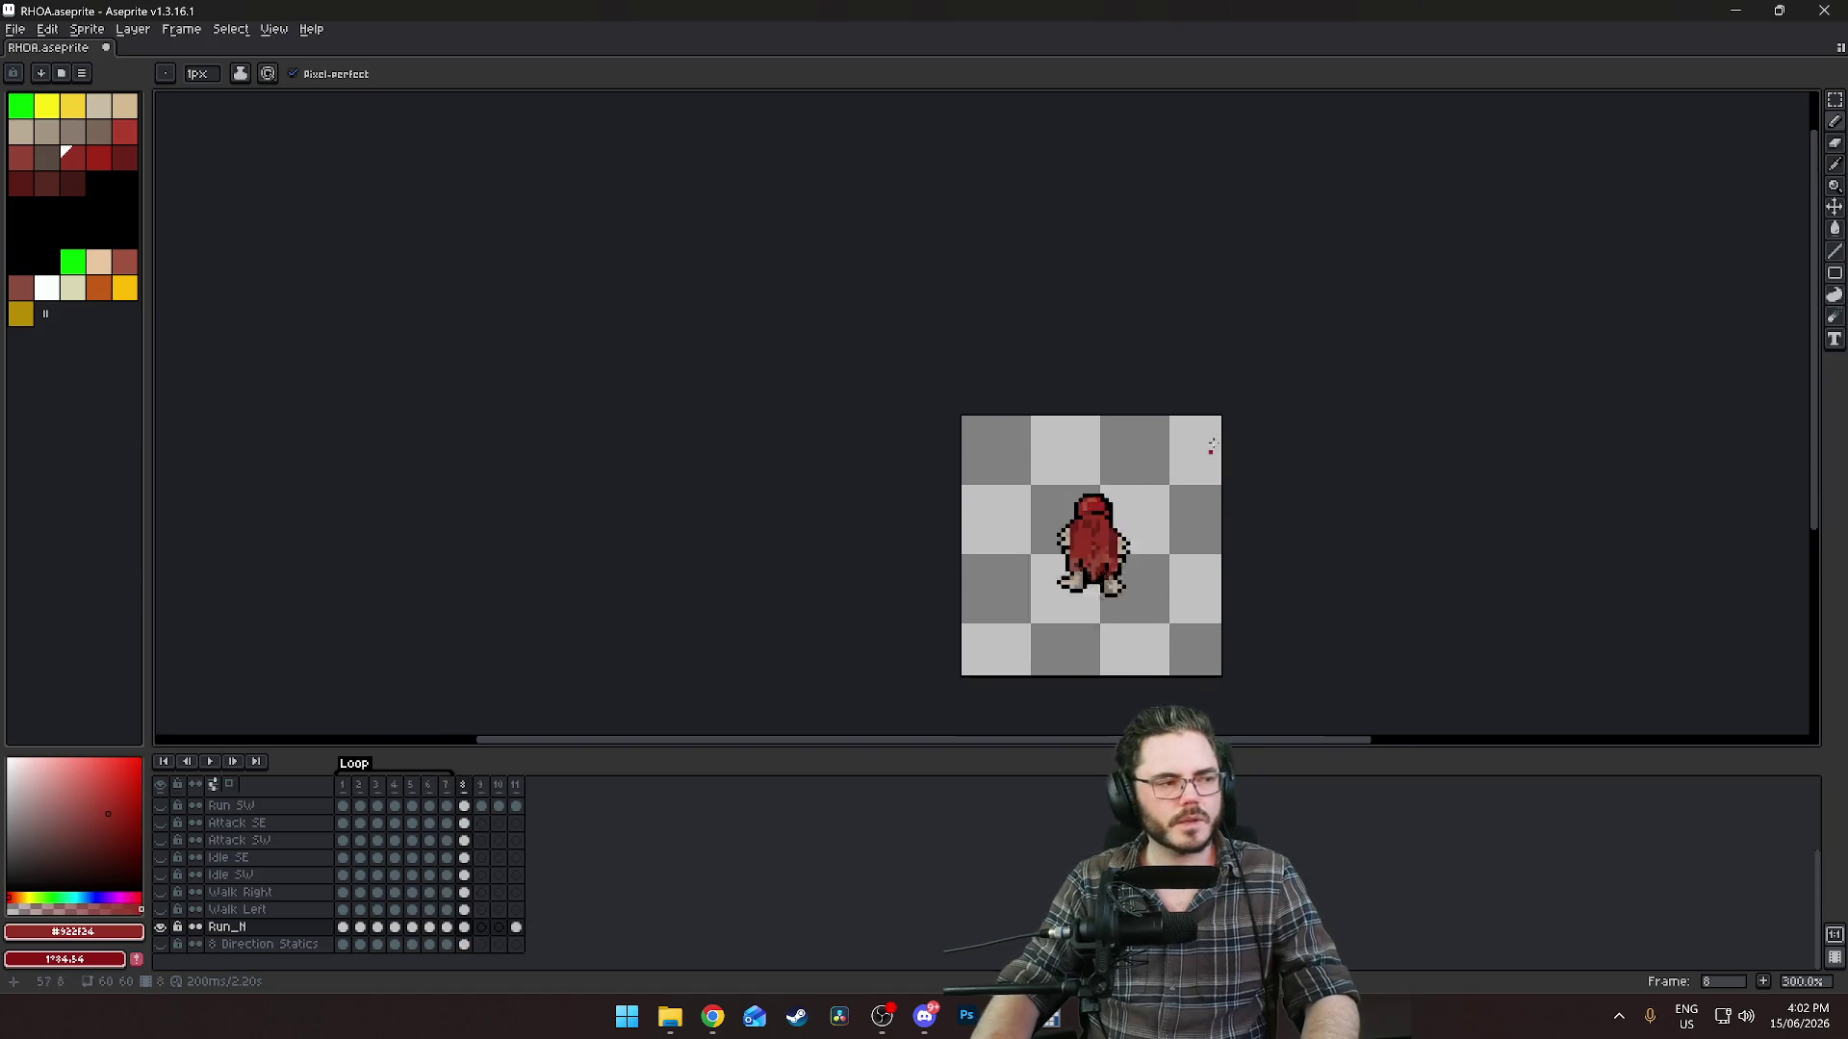
{"action": "scroll", "coordinate": [1059, 384], "scroll_direction": "down", "scroll_amount": 1}
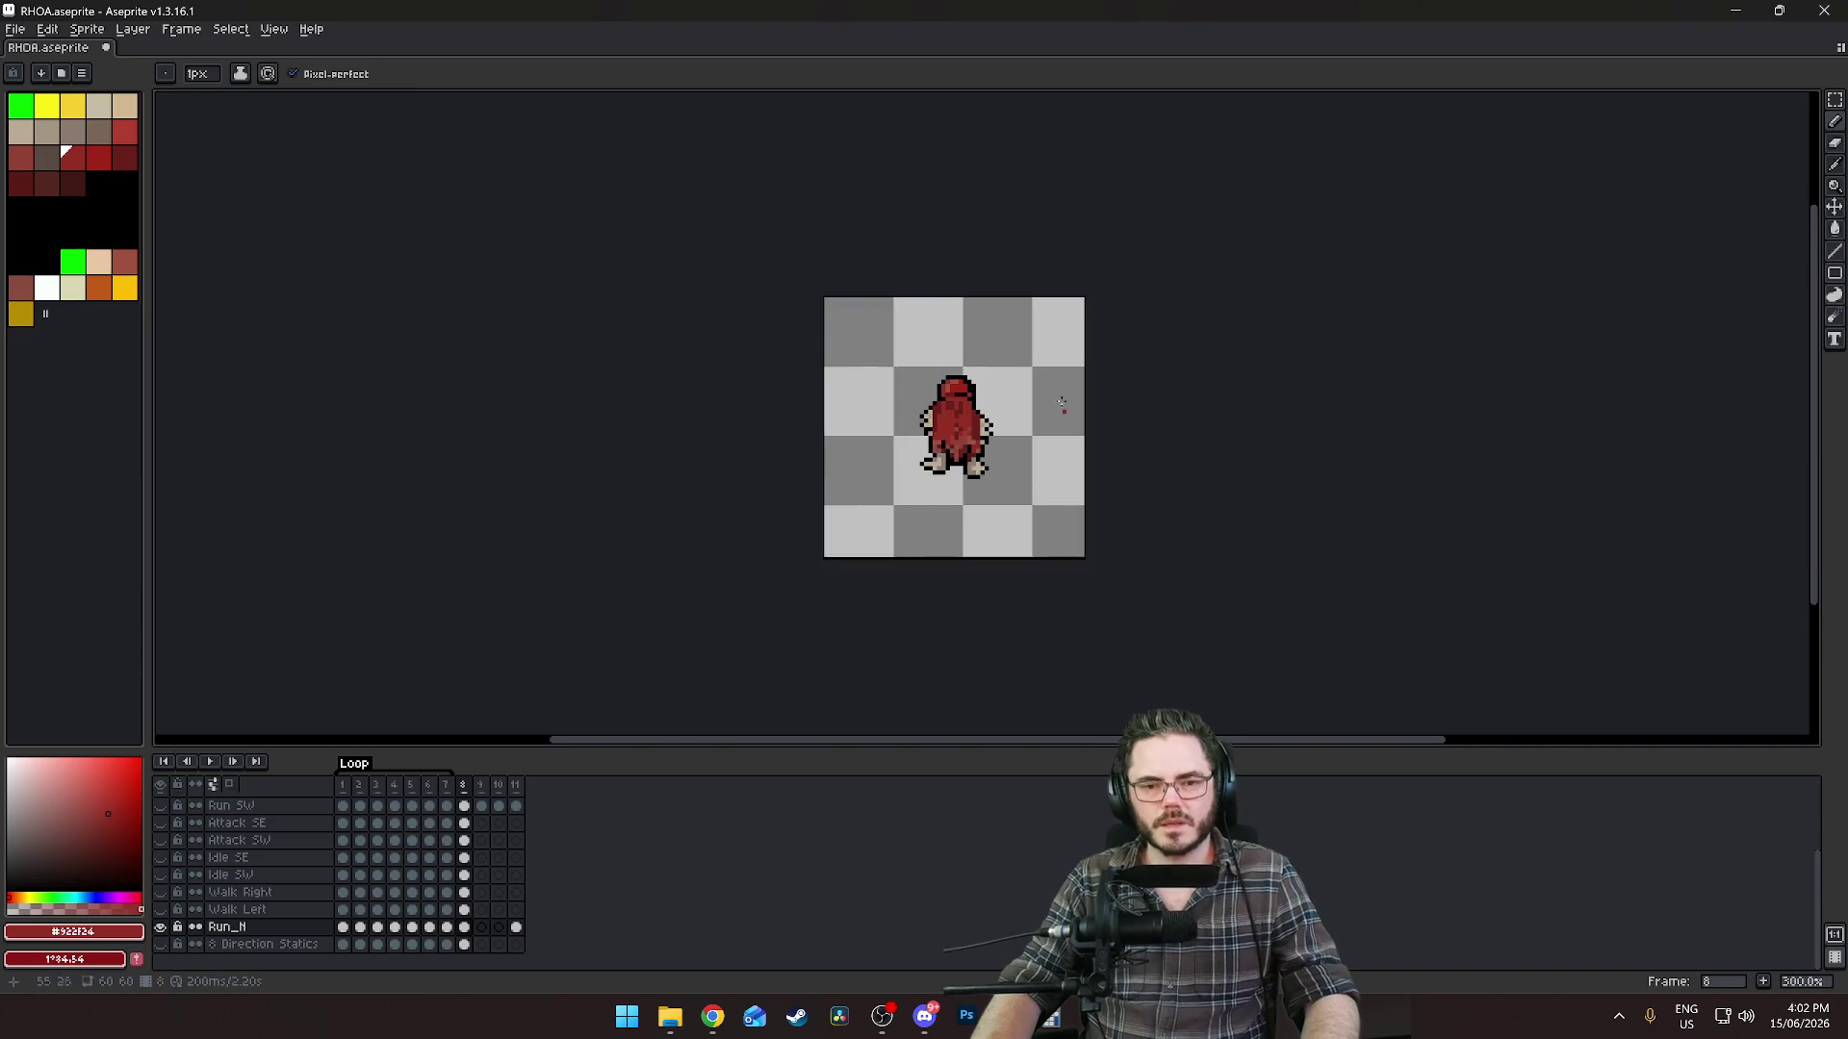
{"action": "key", "text": "Return"}
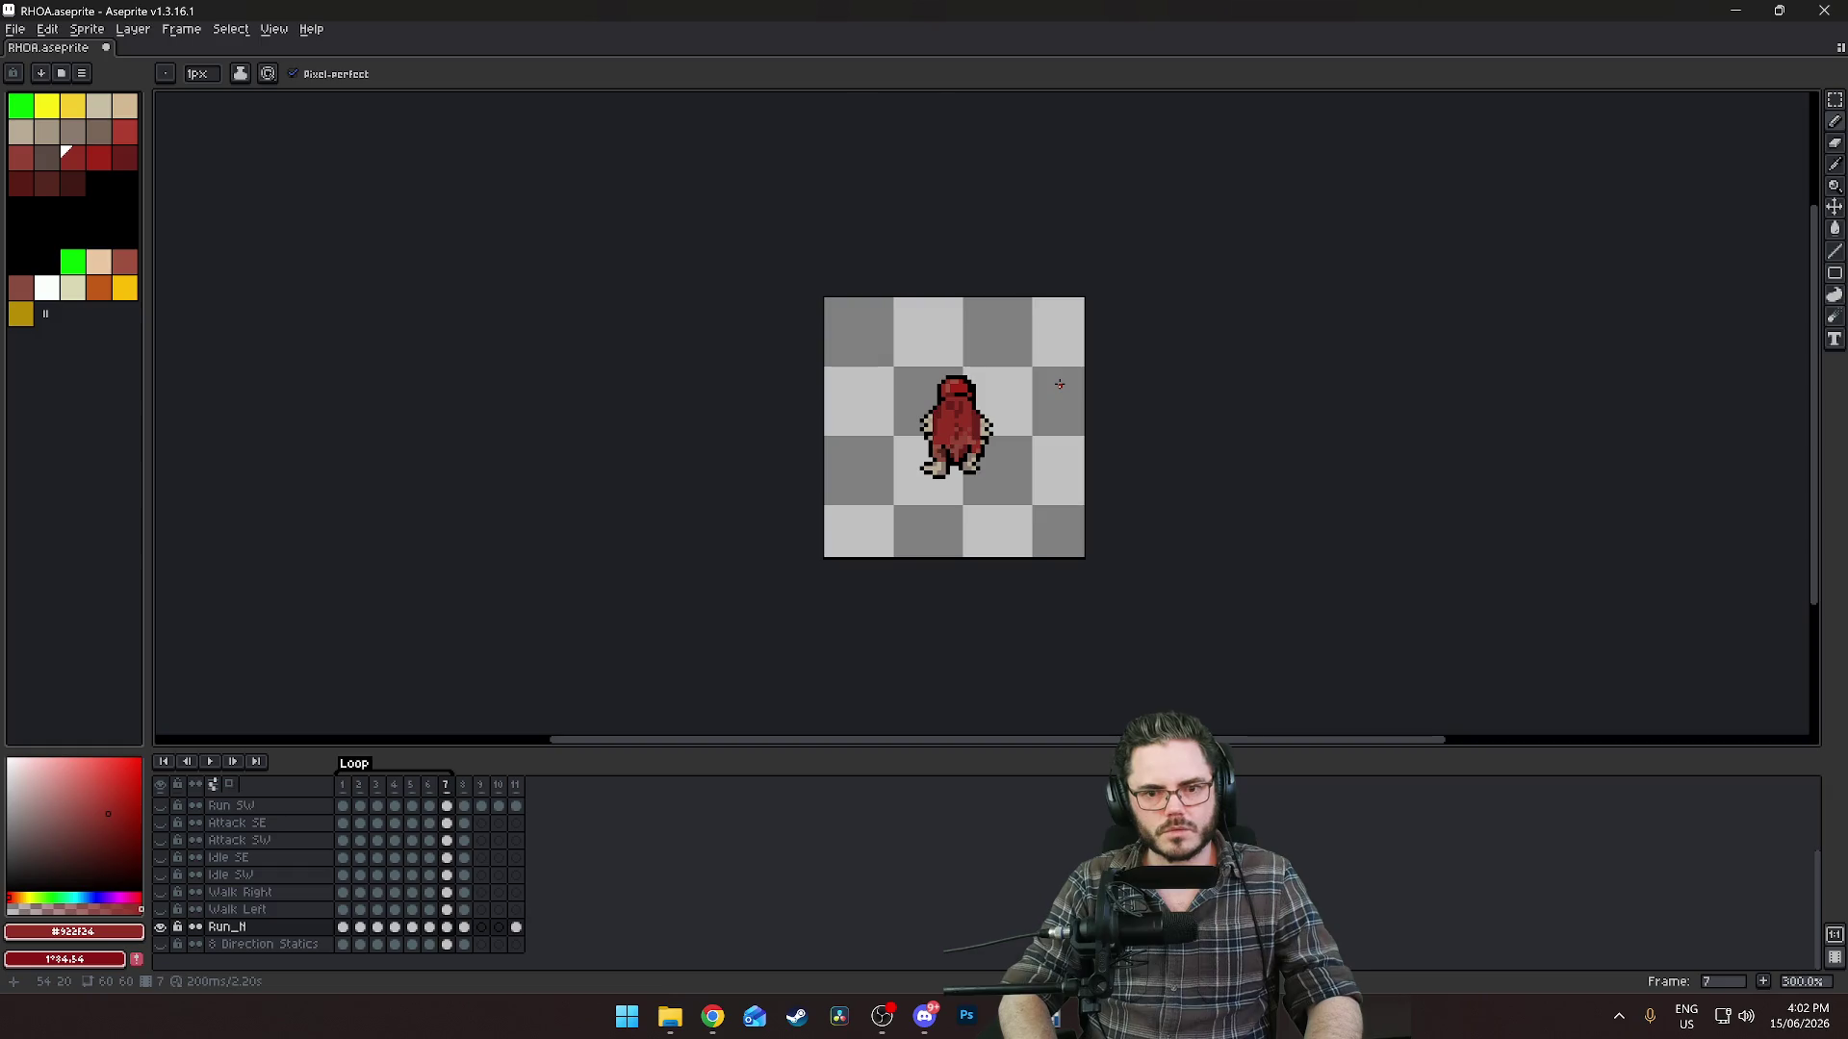
{"action": "scroll", "coordinate": [1005, 322], "scroll_direction": "up", "scroll_amount": 3}
{"action": "scroll", "coordinate": [1053, 536], "scroll_direction": "down", "scroll_amount": 2}
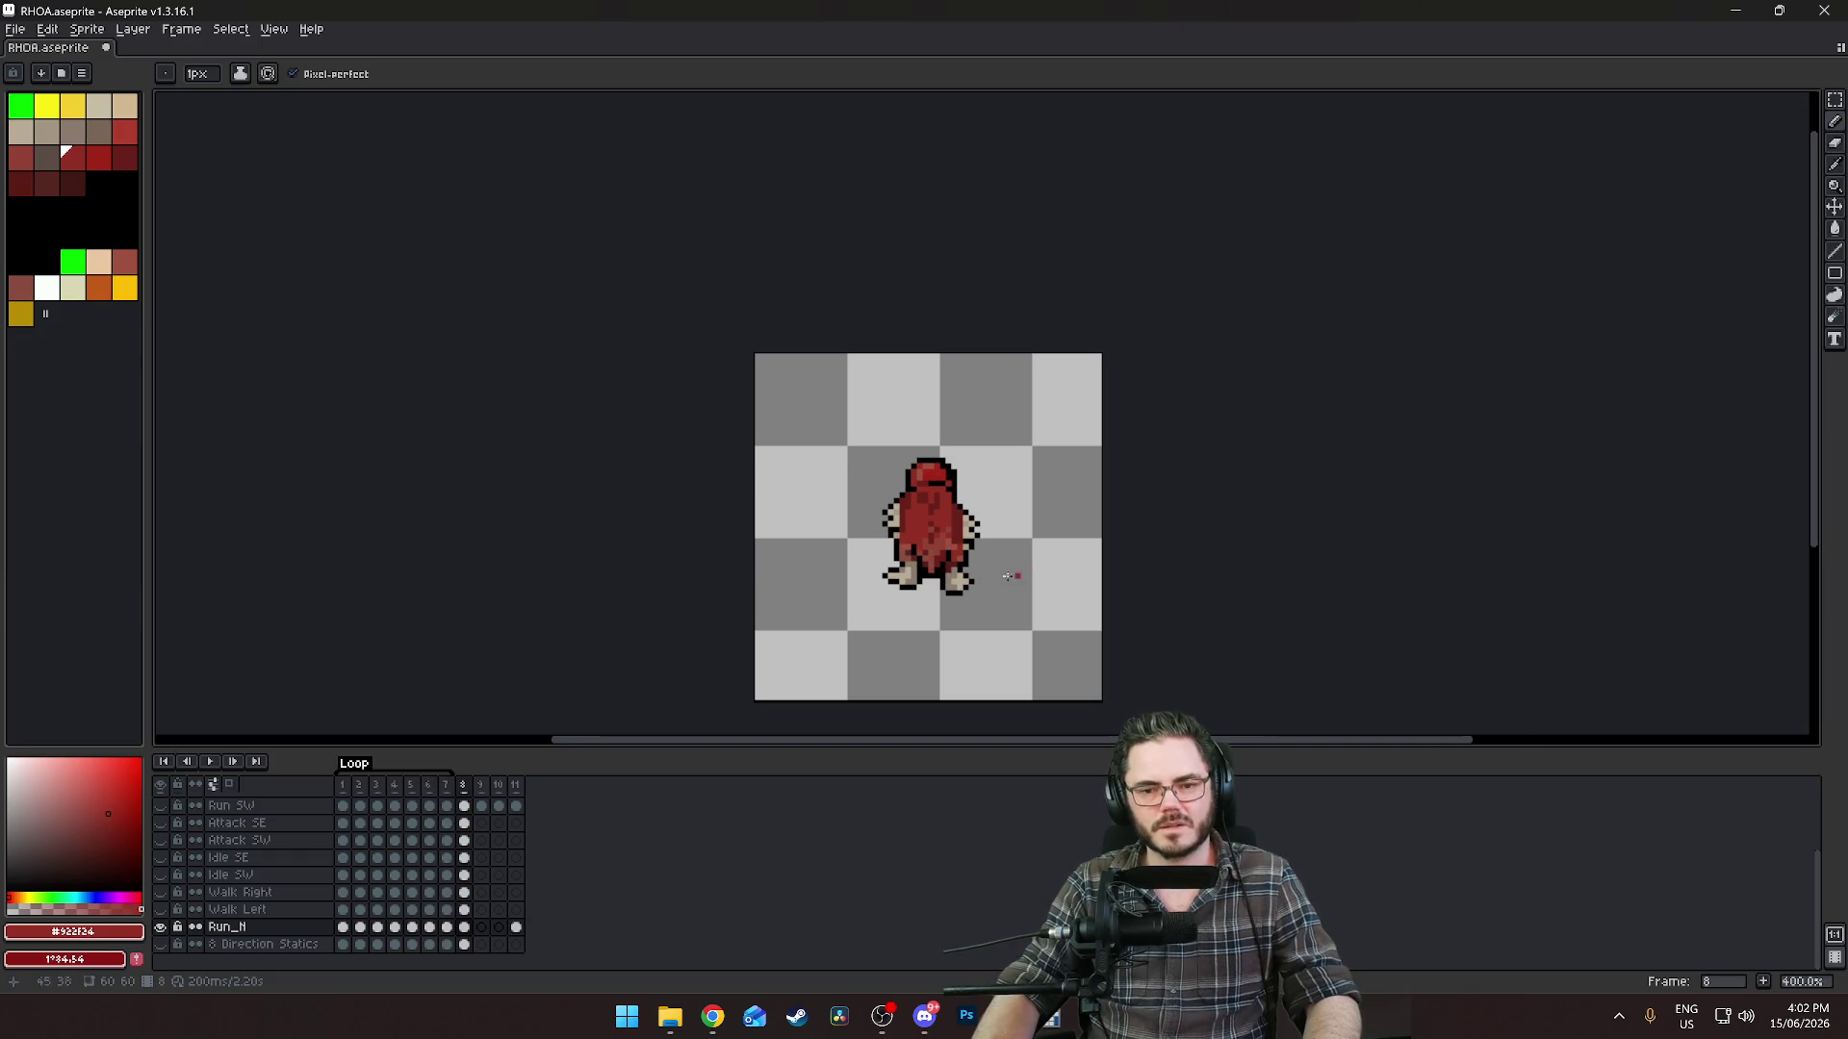
{"action": "scroll", "coordinate": [997, 584], "scroll_direction": "up", "scroll_amount": 2}
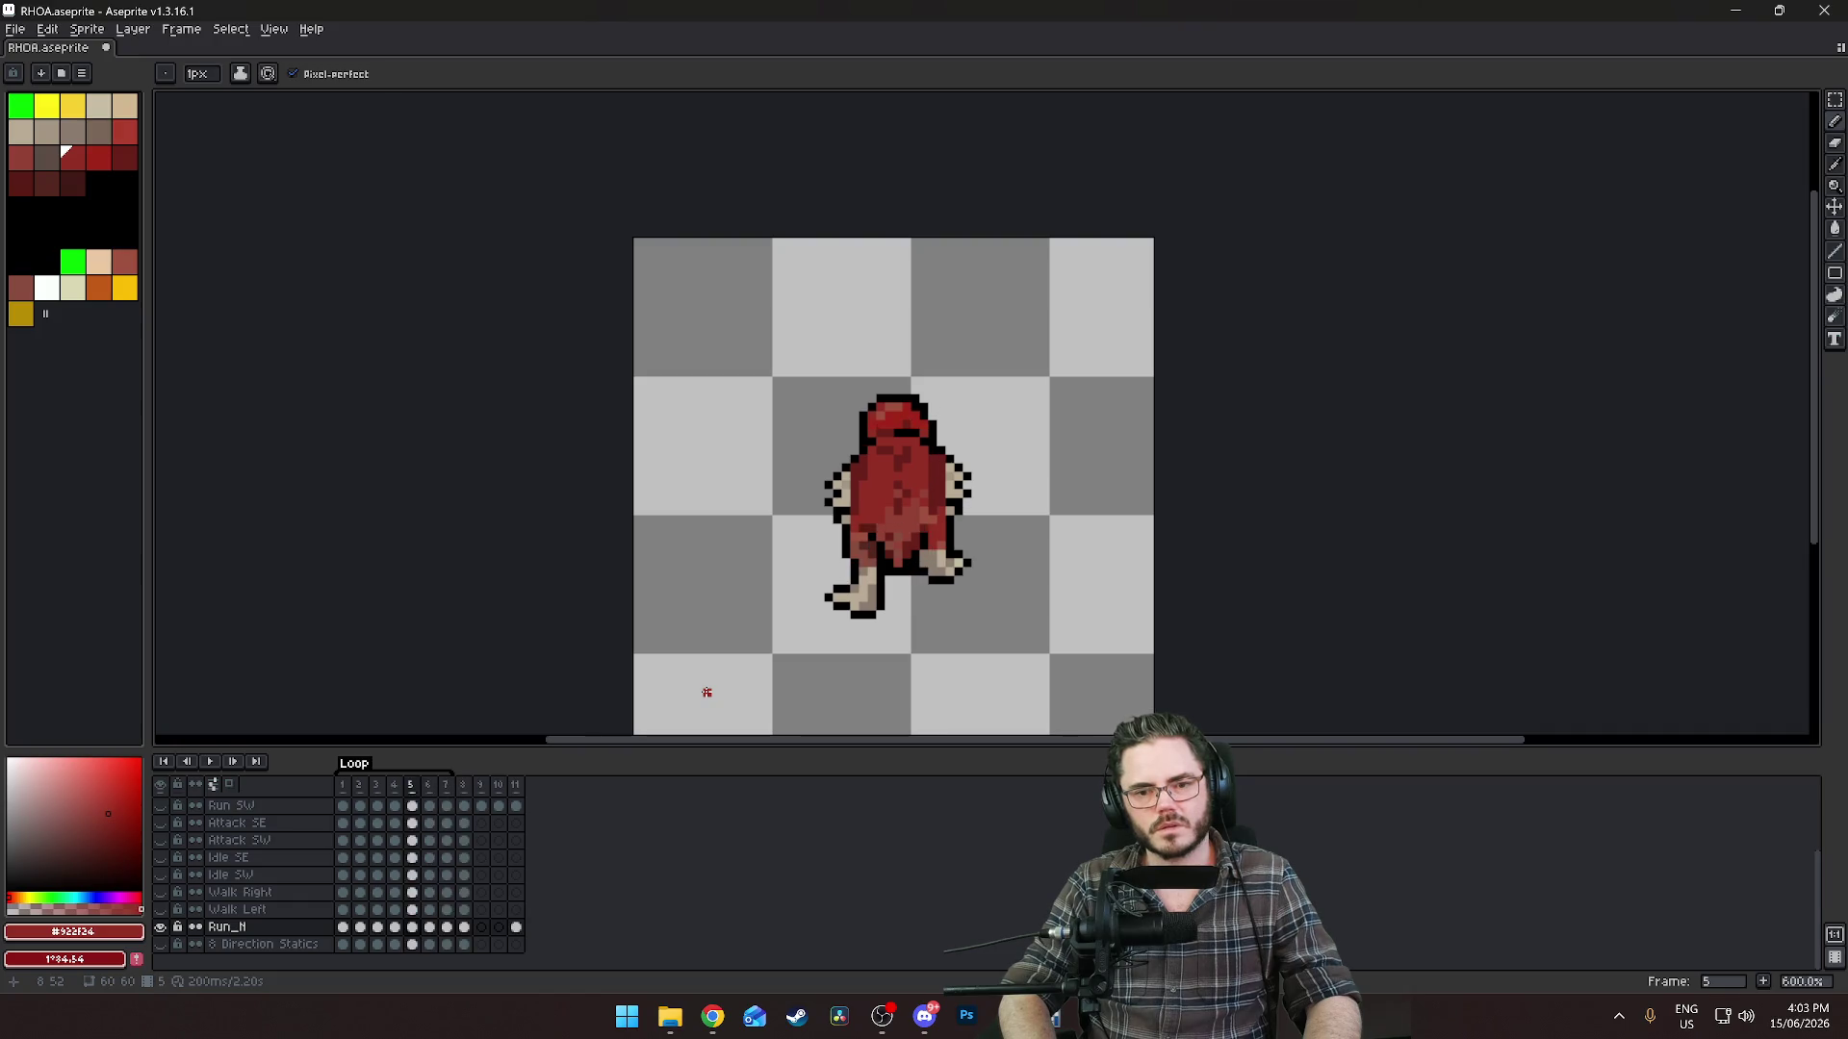
{"action": "left_click", "coordinate": [699, 692]}
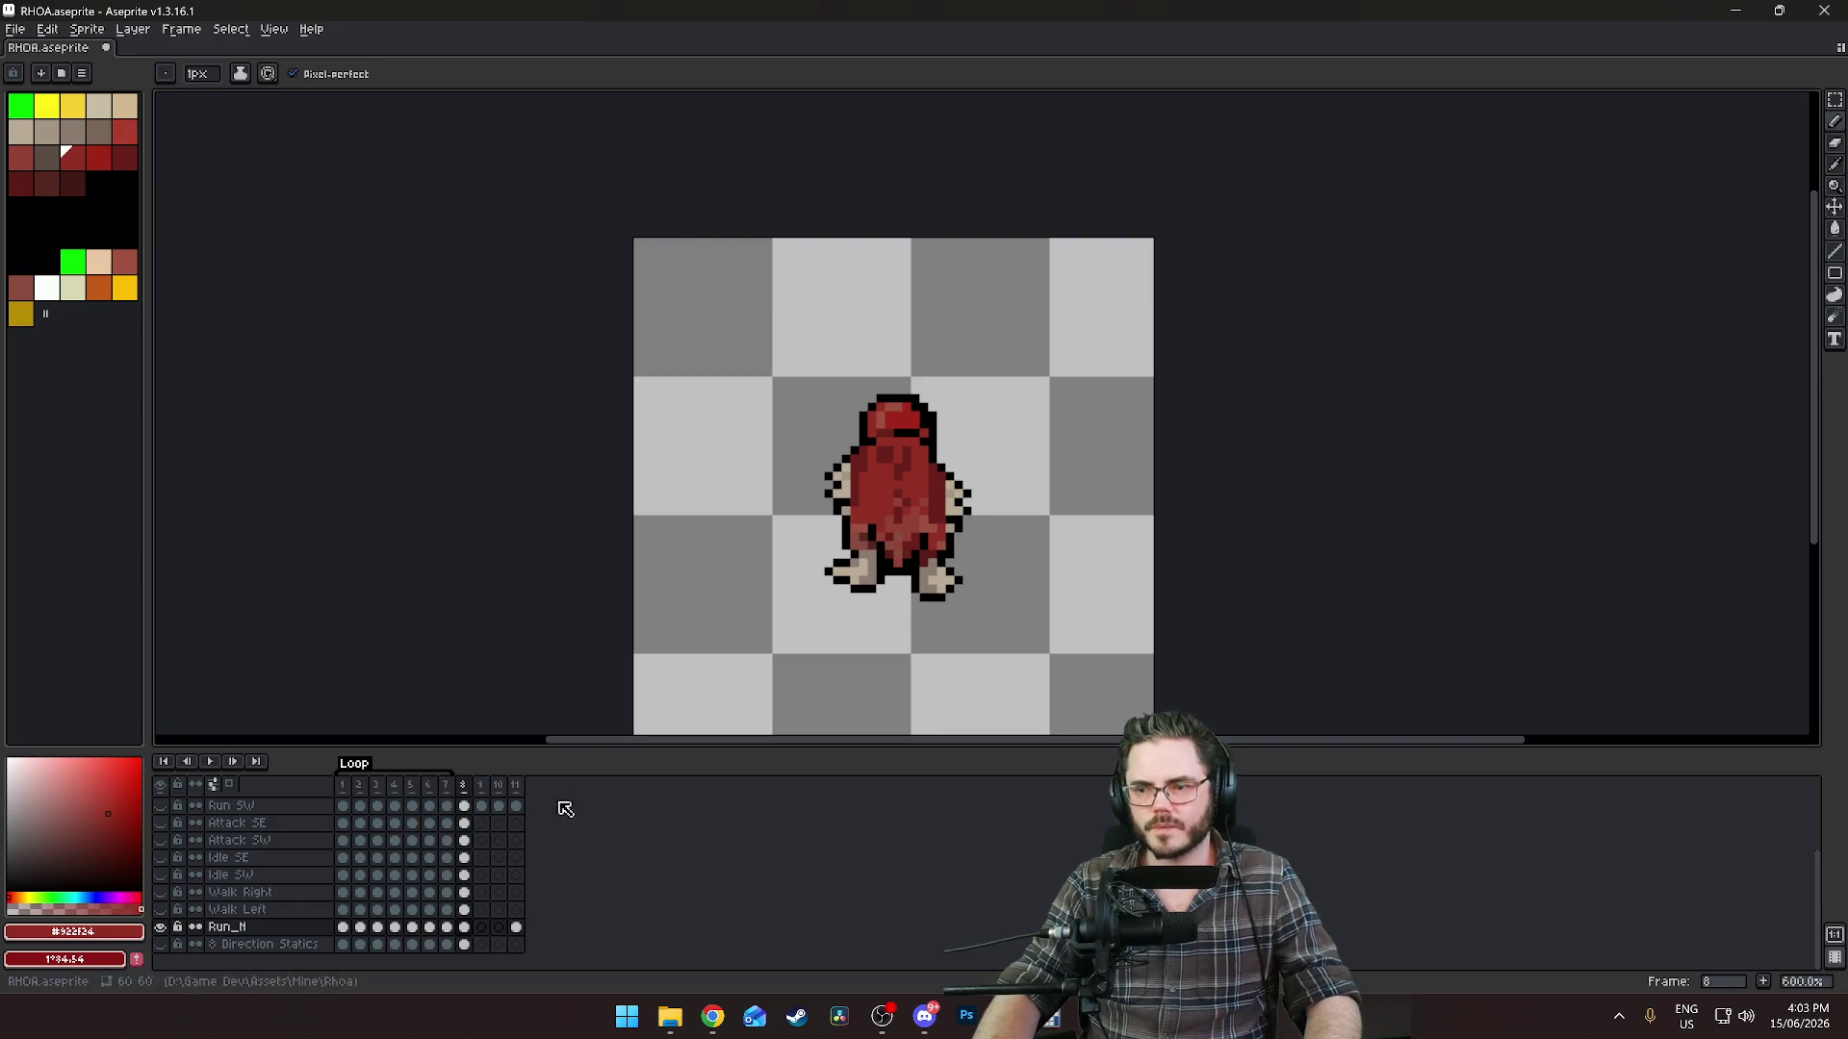
Compare the frame 9 pose against frame 11 by flipping between them.
{"action": "left_click", "coordinate": [481, 927]}
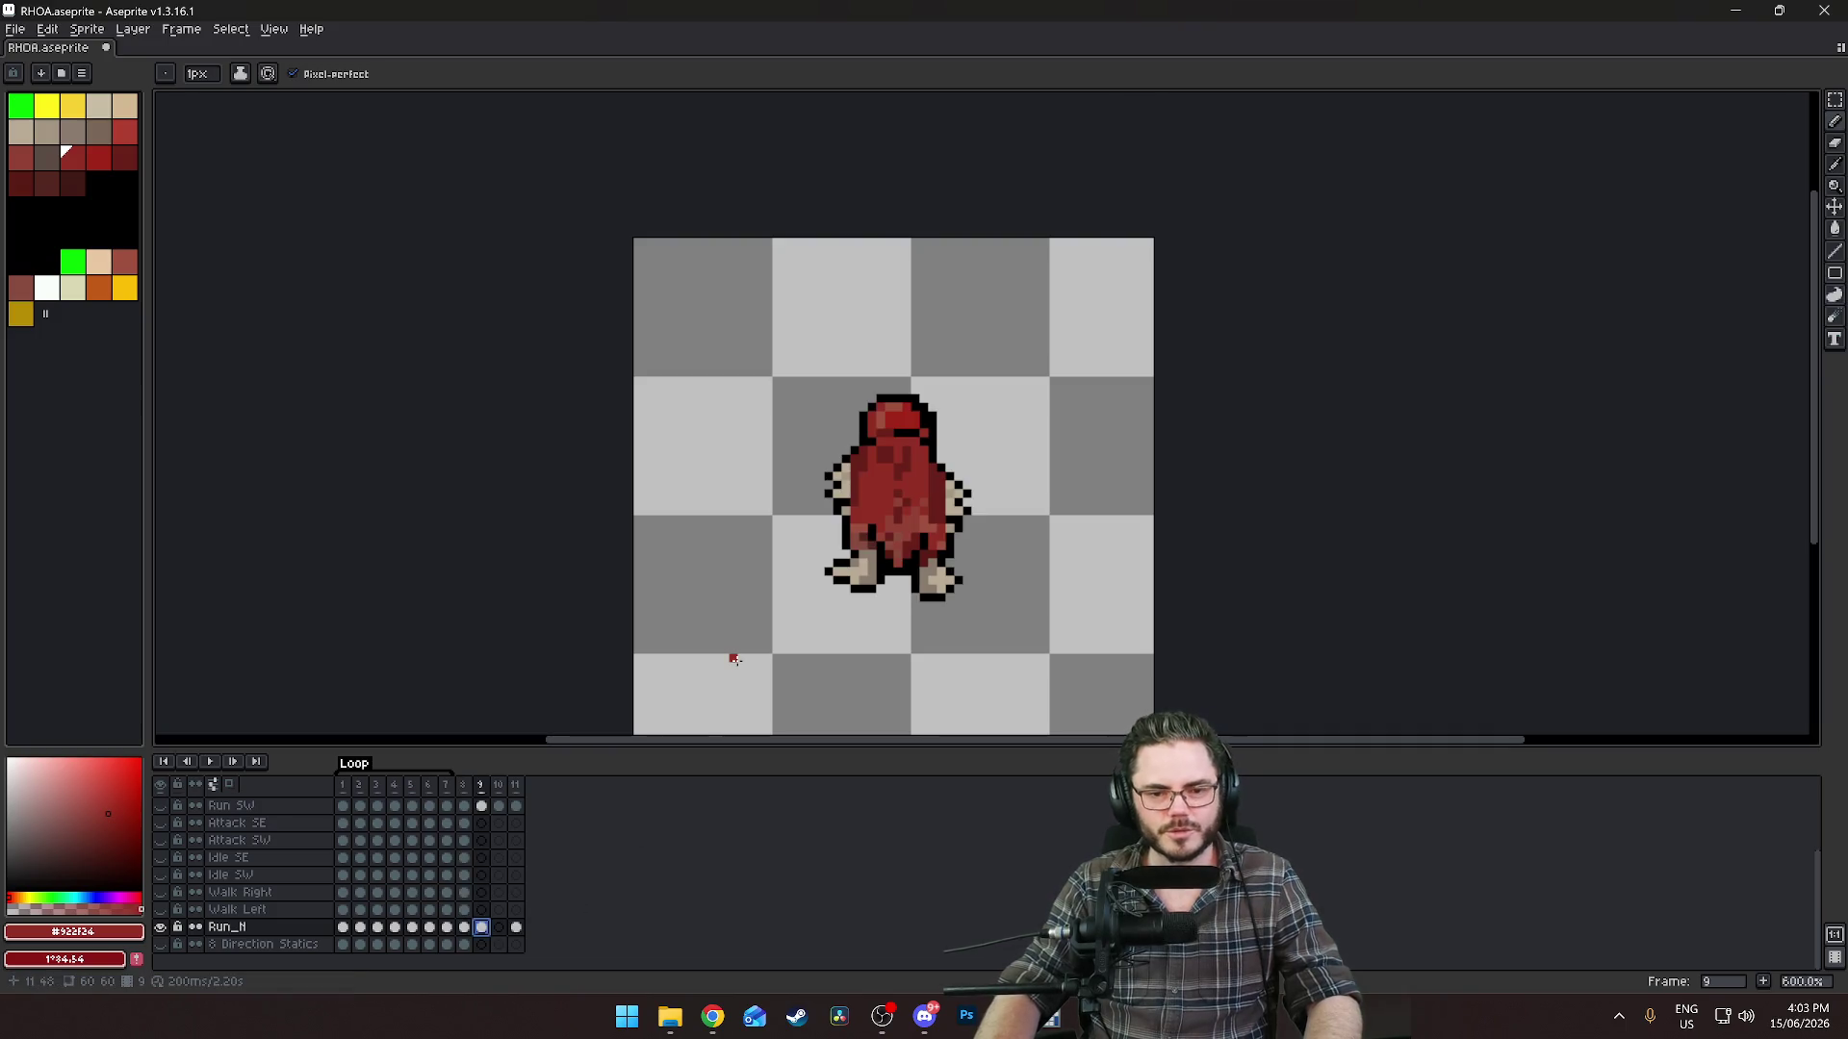
{"action": "scroll", "coordinate": [778, 606], "scroll_direction": "up", "scroll_amount": 3}
{"action": "scroll", "coordinate": [779, 580], "scroll_direction": "down", "scroll_amount": 1}
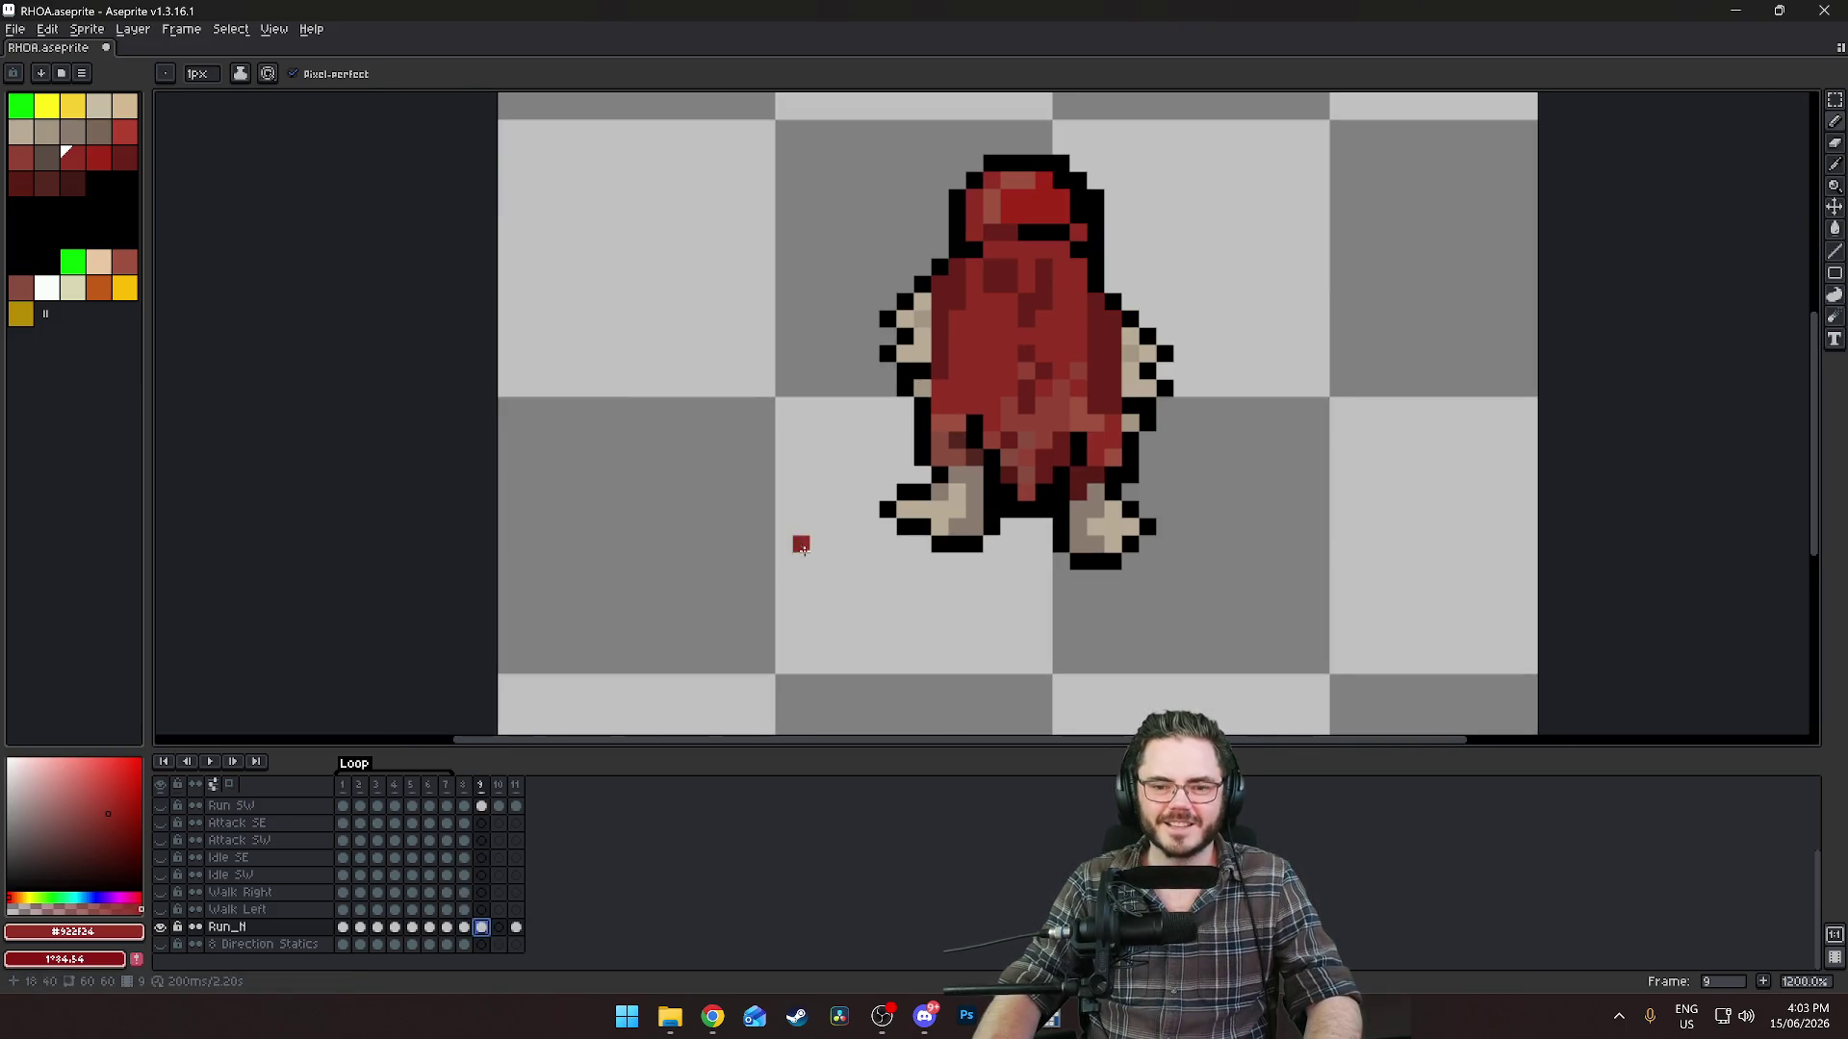
{"action": "scroll", "coordinate": [768, 553], "scroll_direction": "down", "scroll_amount": 1}
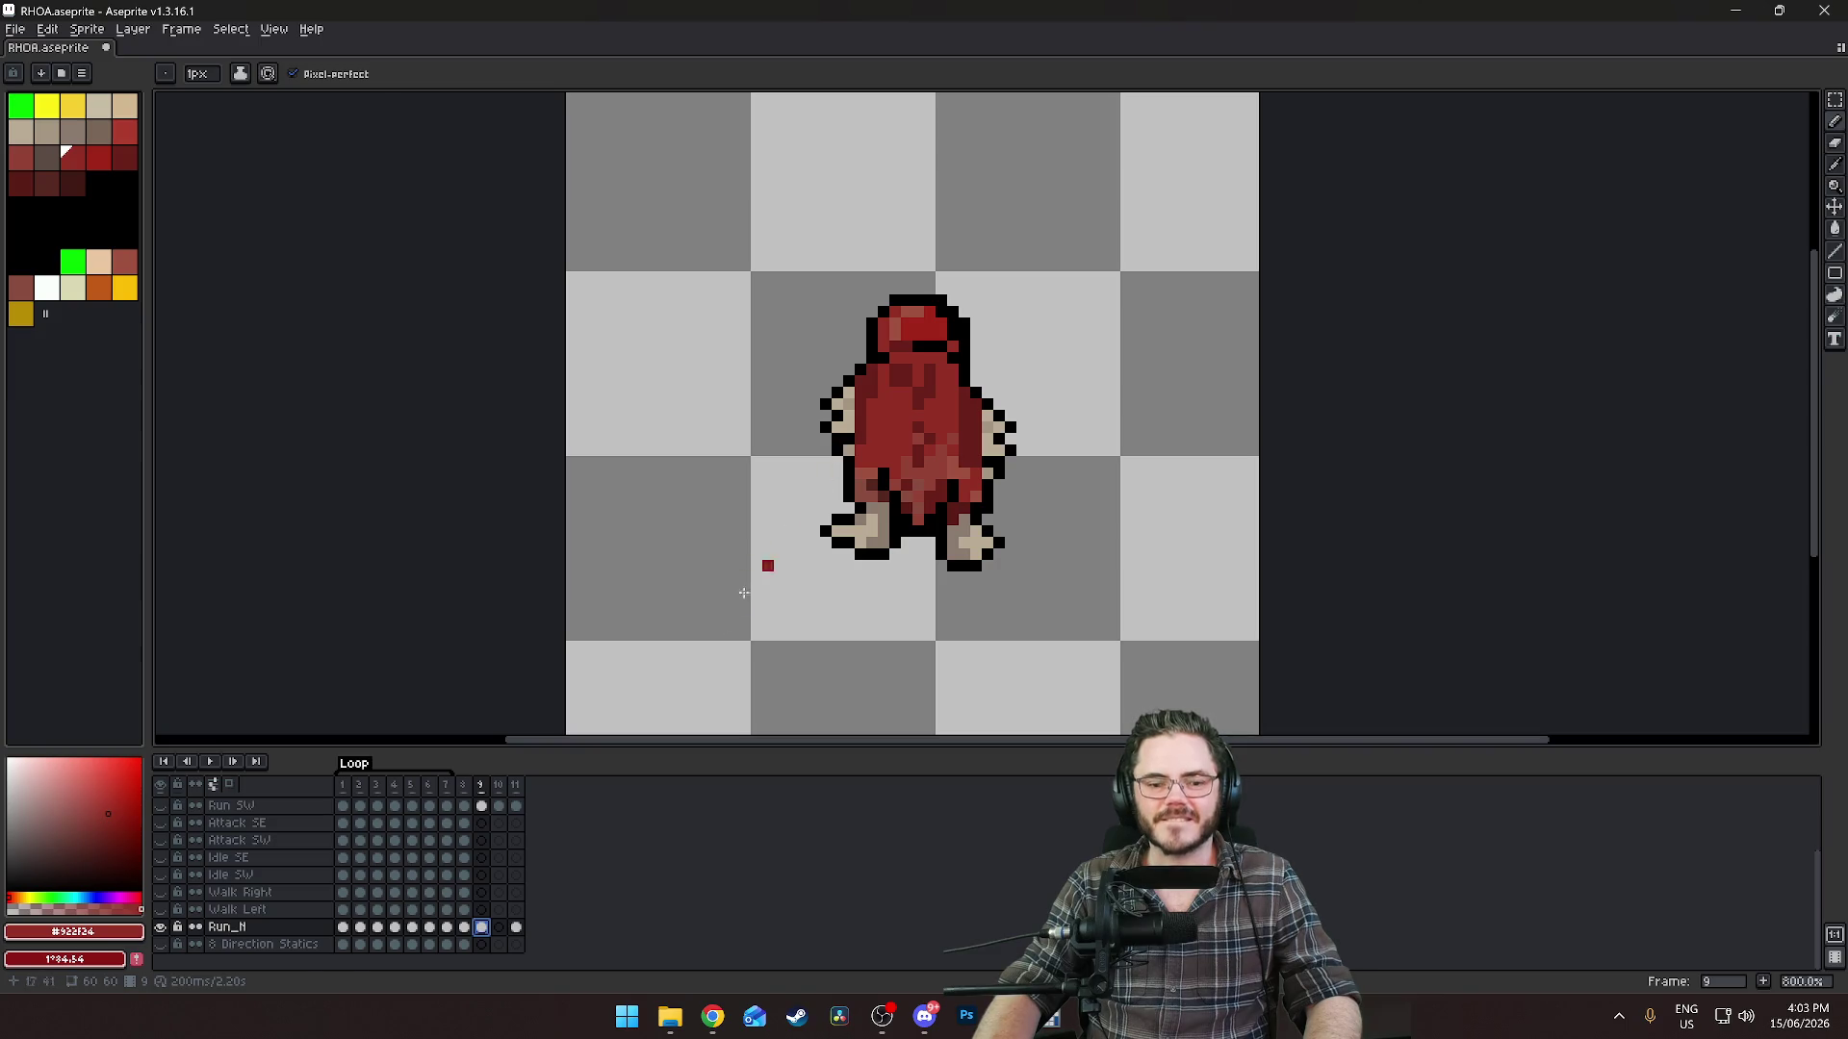
{"action": "left_click", "coordinate": [517, 930]}
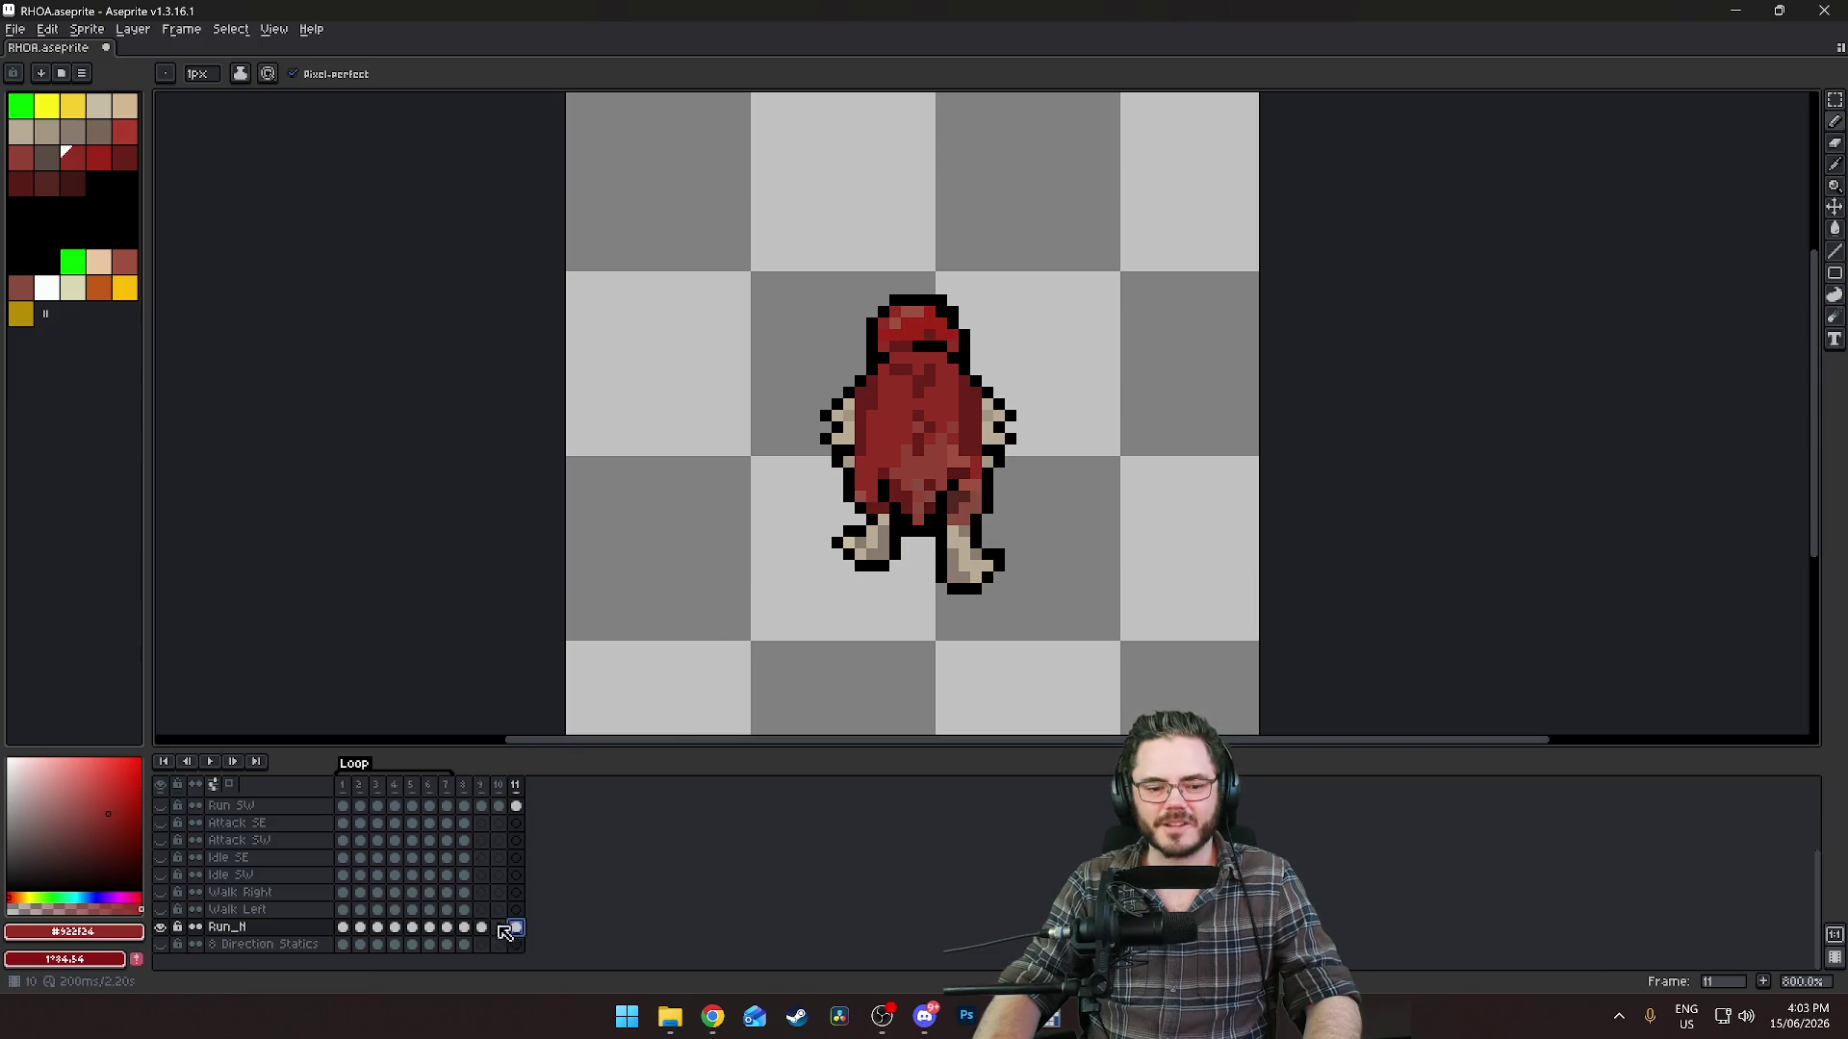
{"action": "left_click", "coordinate": [484, 927]}
{"action": "left_click", "coordinate": [517, 931]}
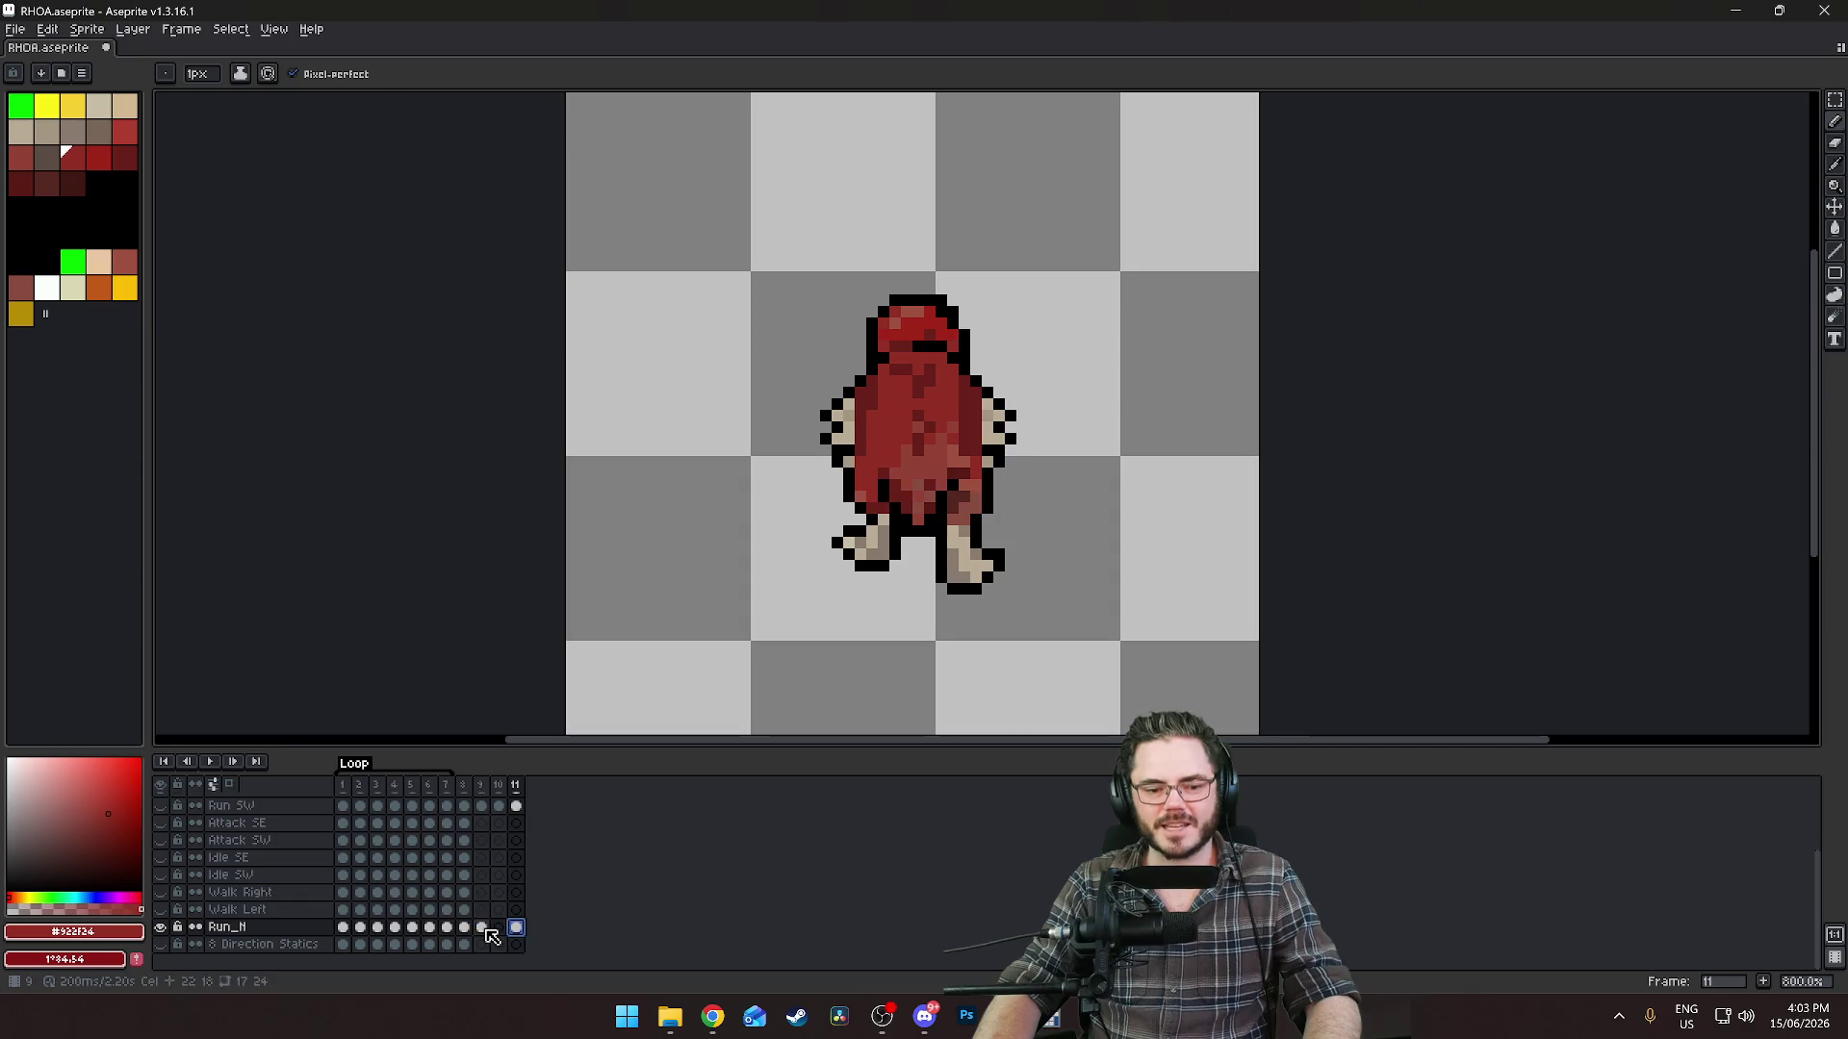
{"action": "left_click", "coordinate": [485, 928]}
{"action": "left_click", "coordinate": [516, 929]}
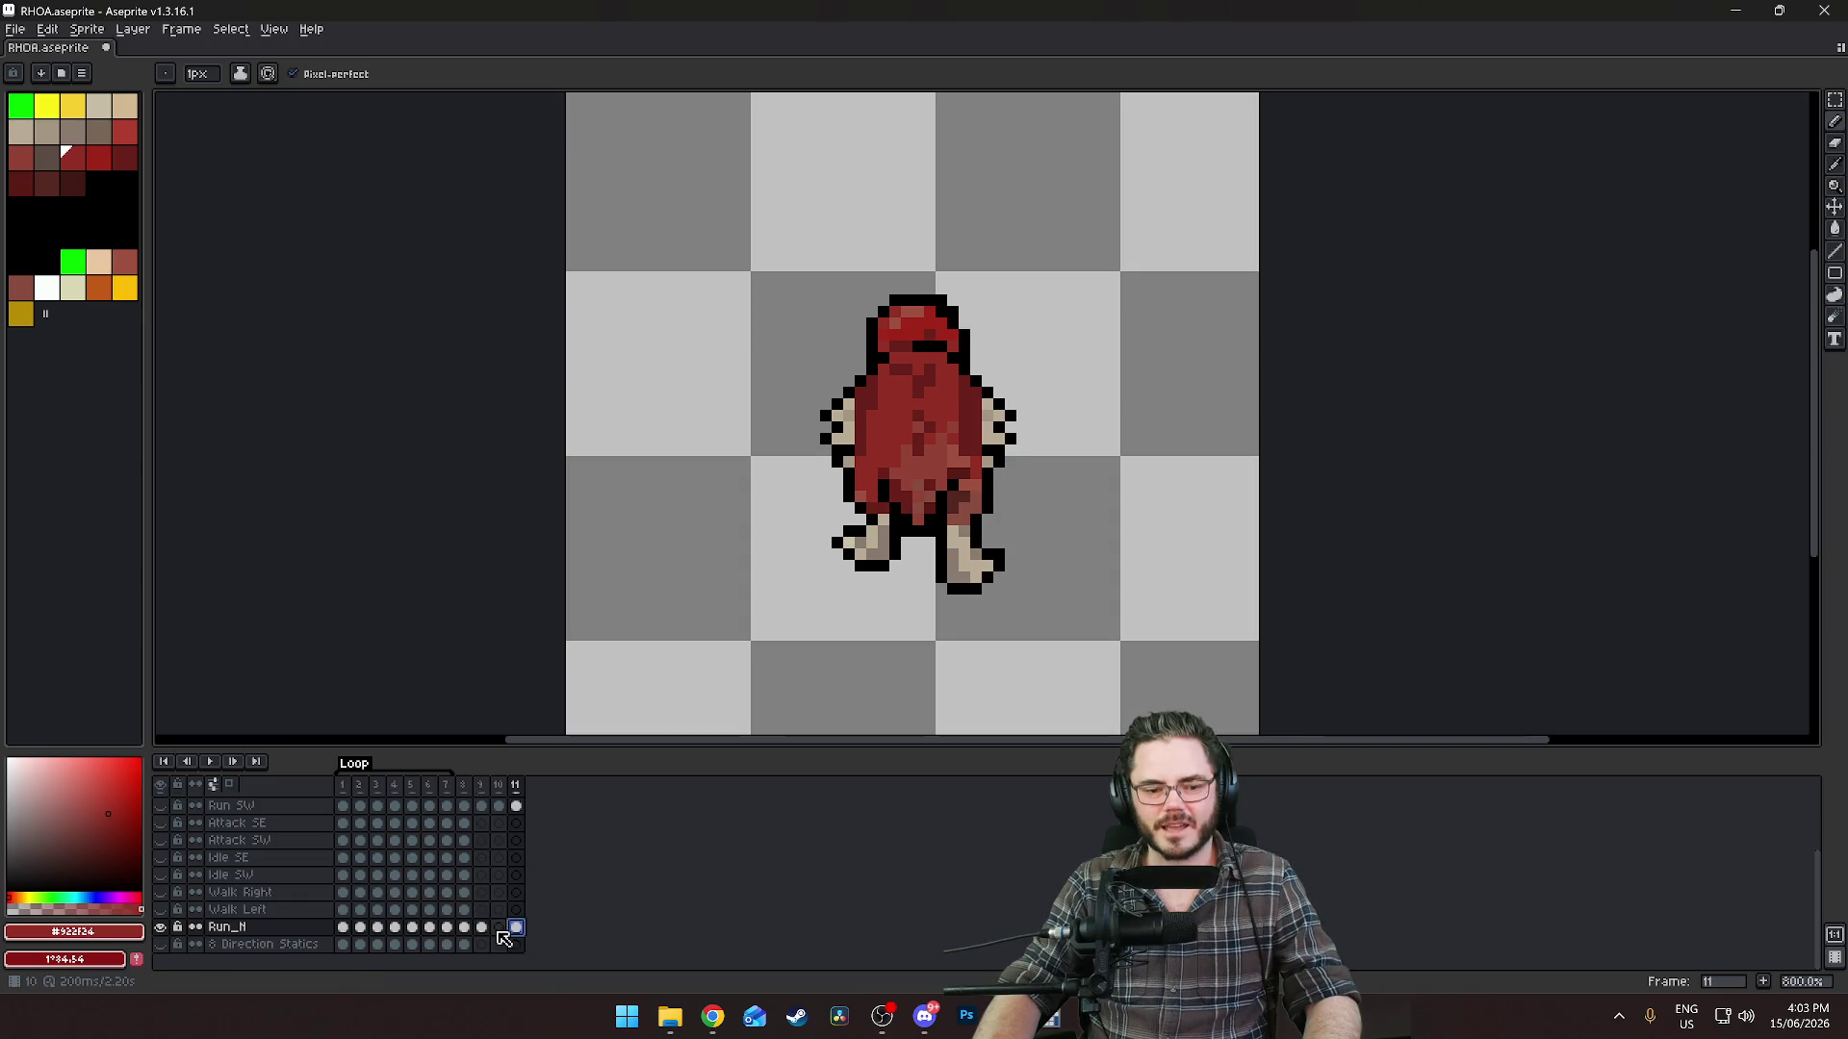
{"action": "left_click", "coordinate": [483, 928]}
{"action": "left_click", "coordinate": [517, 929]}
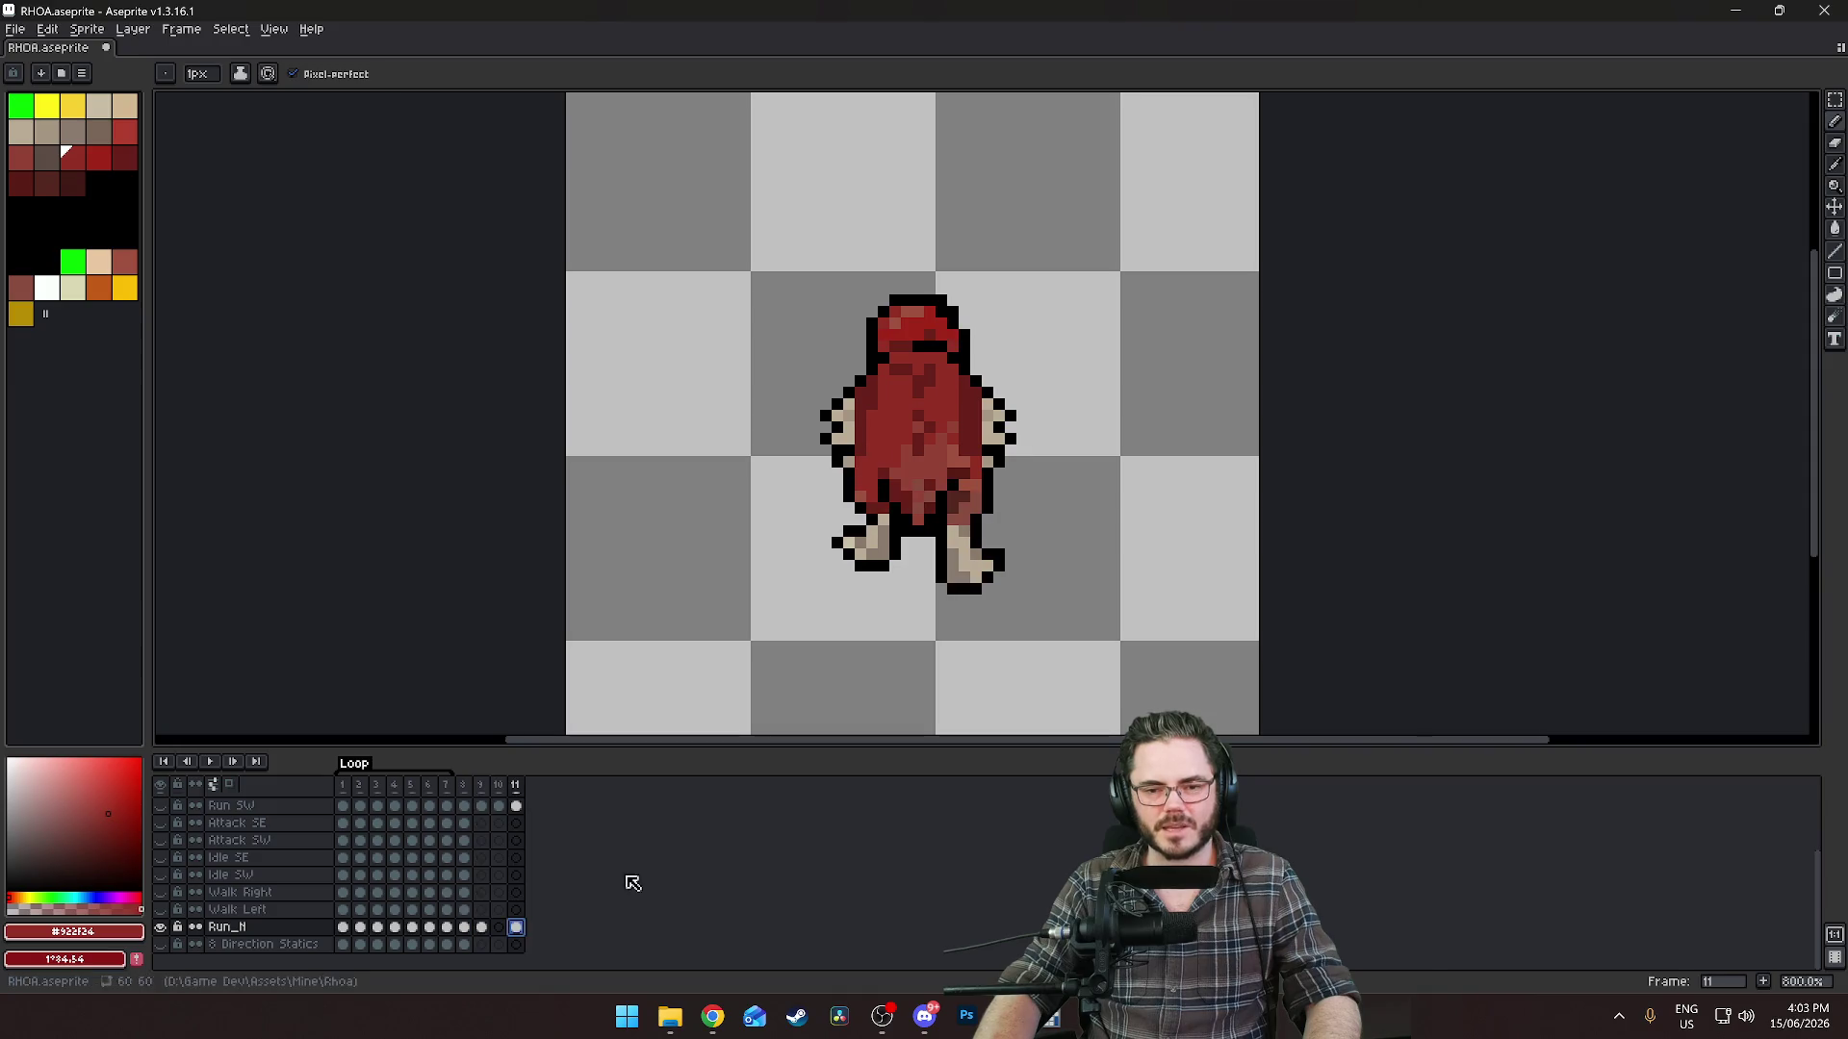
{"action": "left_click", "coordinate": [482, 930]}
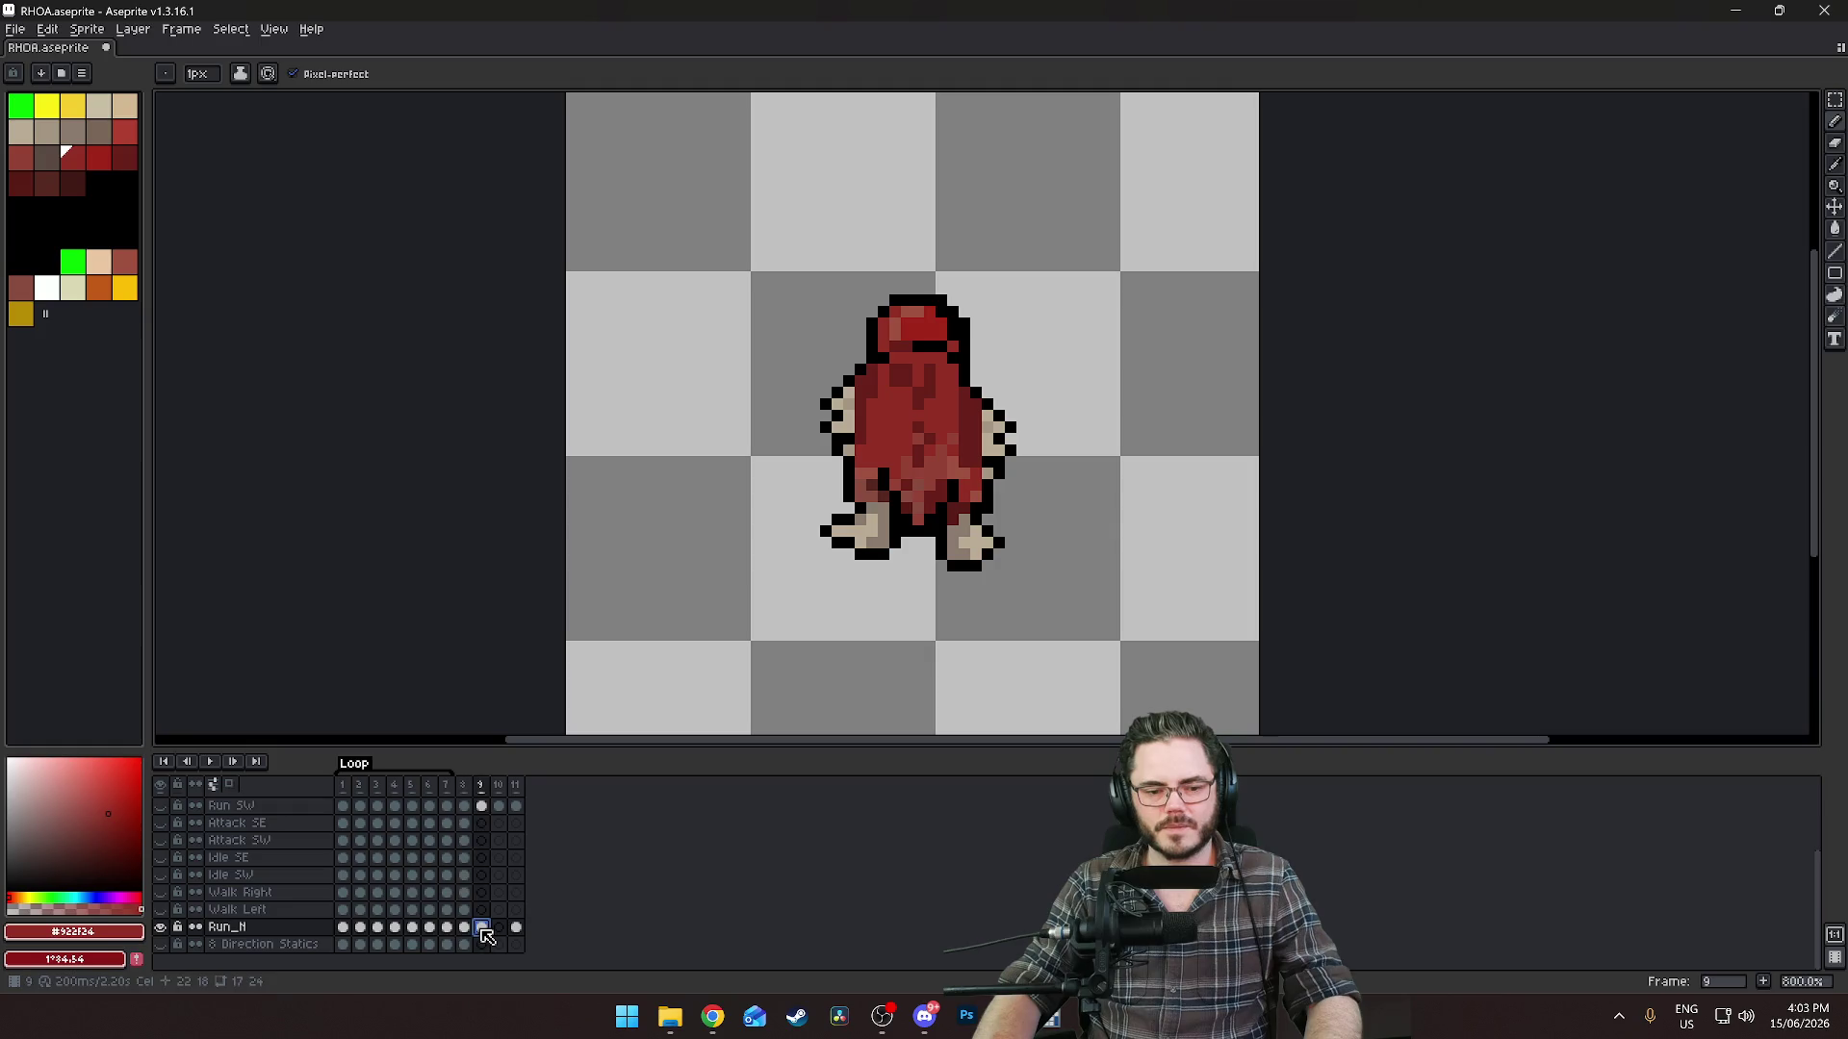
Move the frame 9 cel to frame 10, enable onion skin, and preview the animation.
{"action": "left_click_drag", "start_coordinate": [503, 931], "coordinate": [498, 928]}
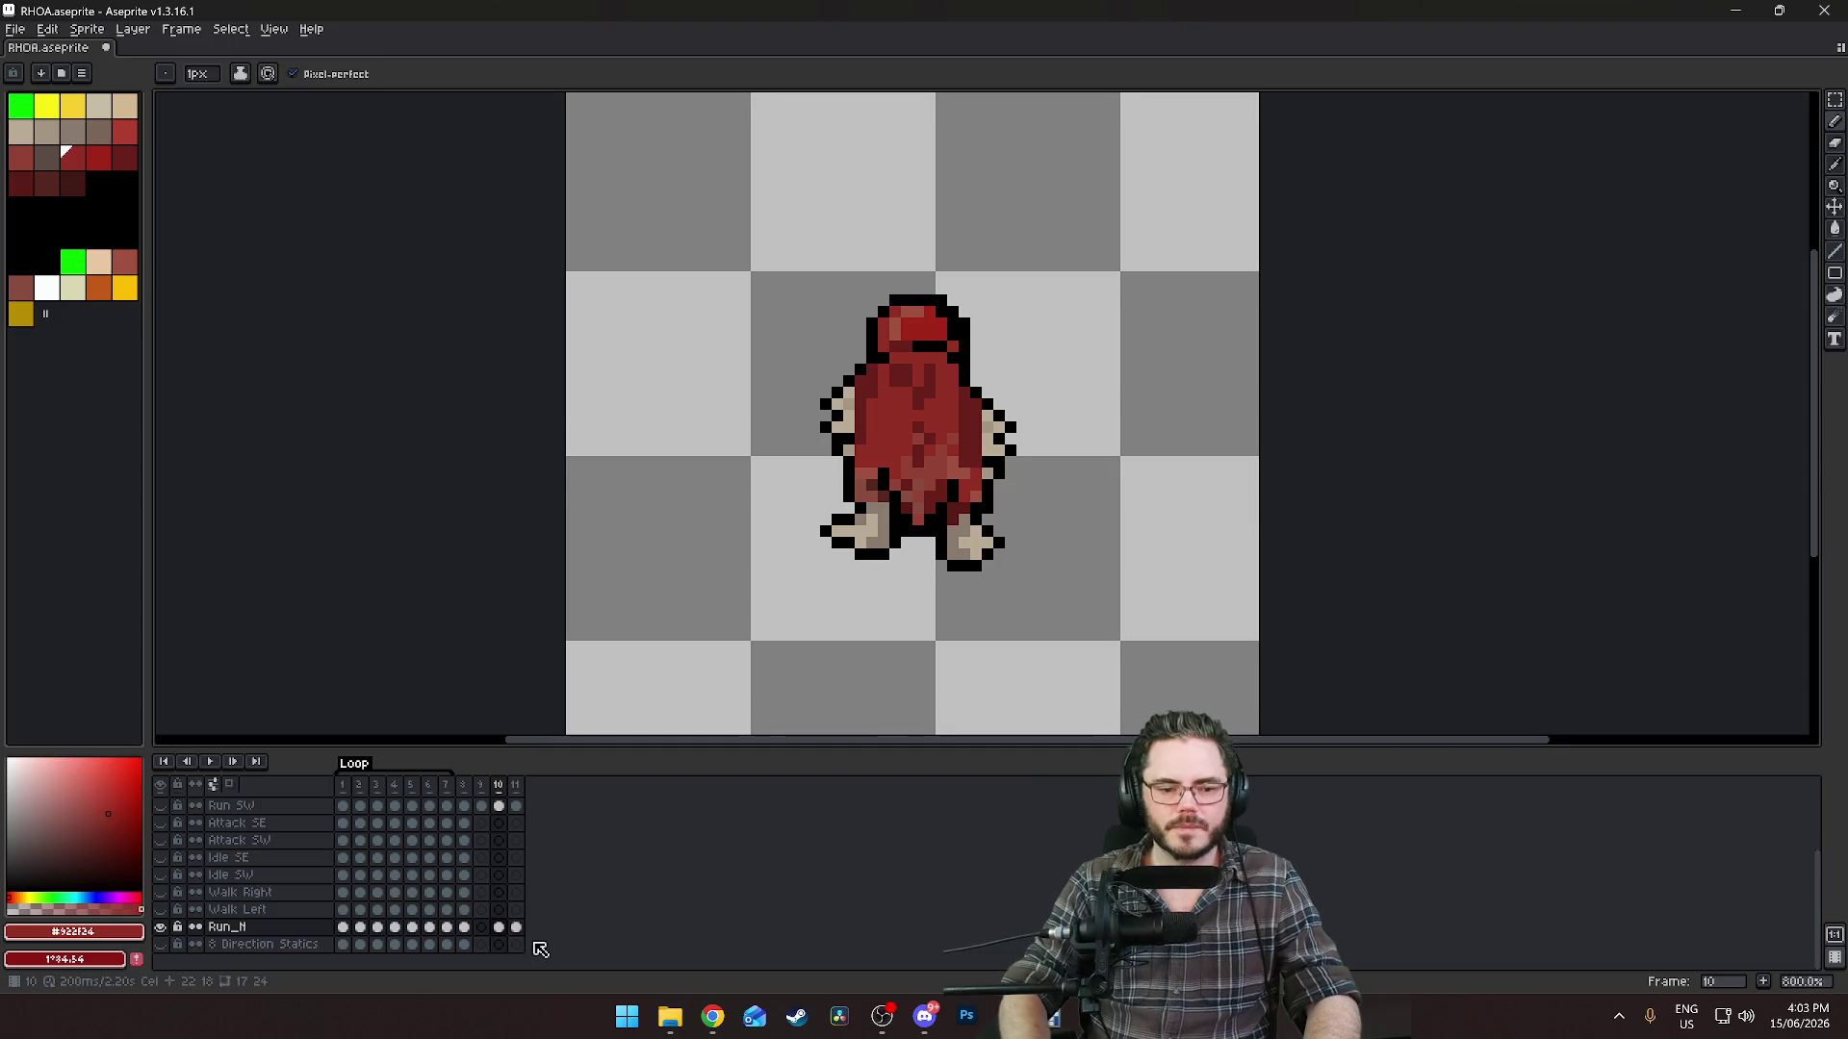
{"action": "key", "text": "F3"}
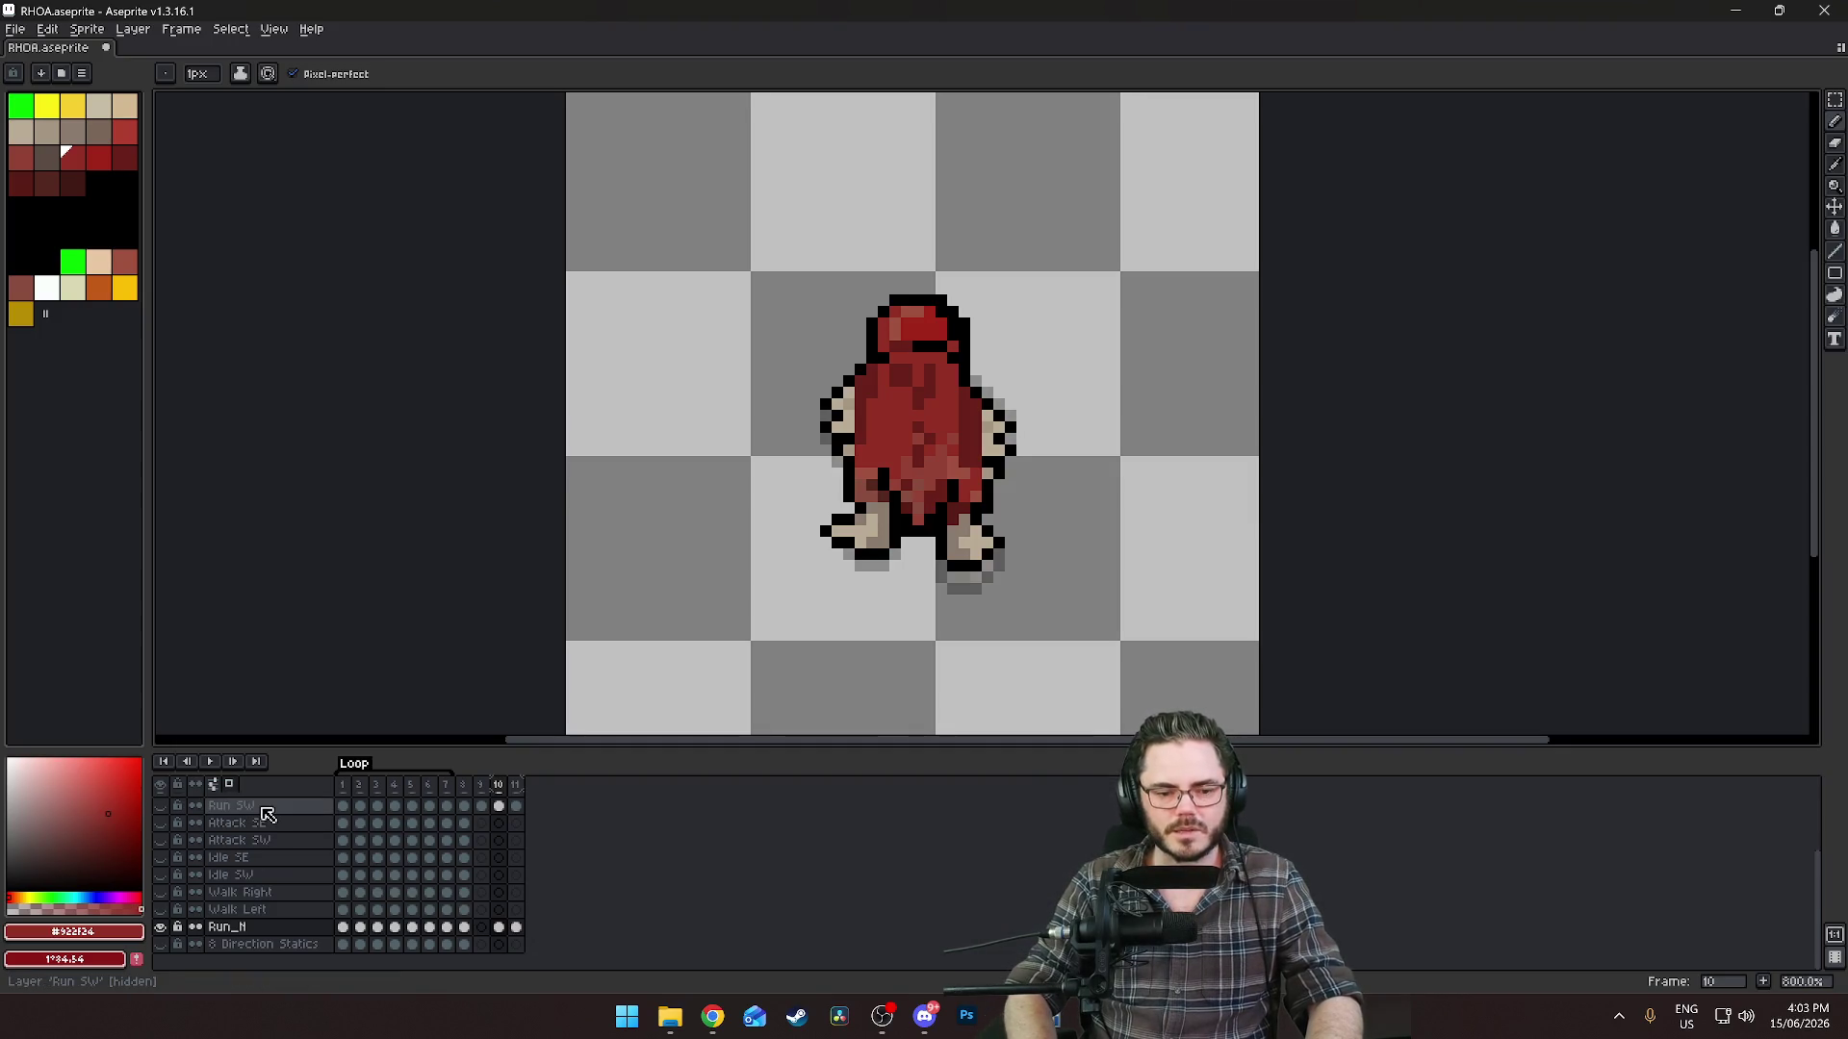
{"action": "key", "text": "Return"}
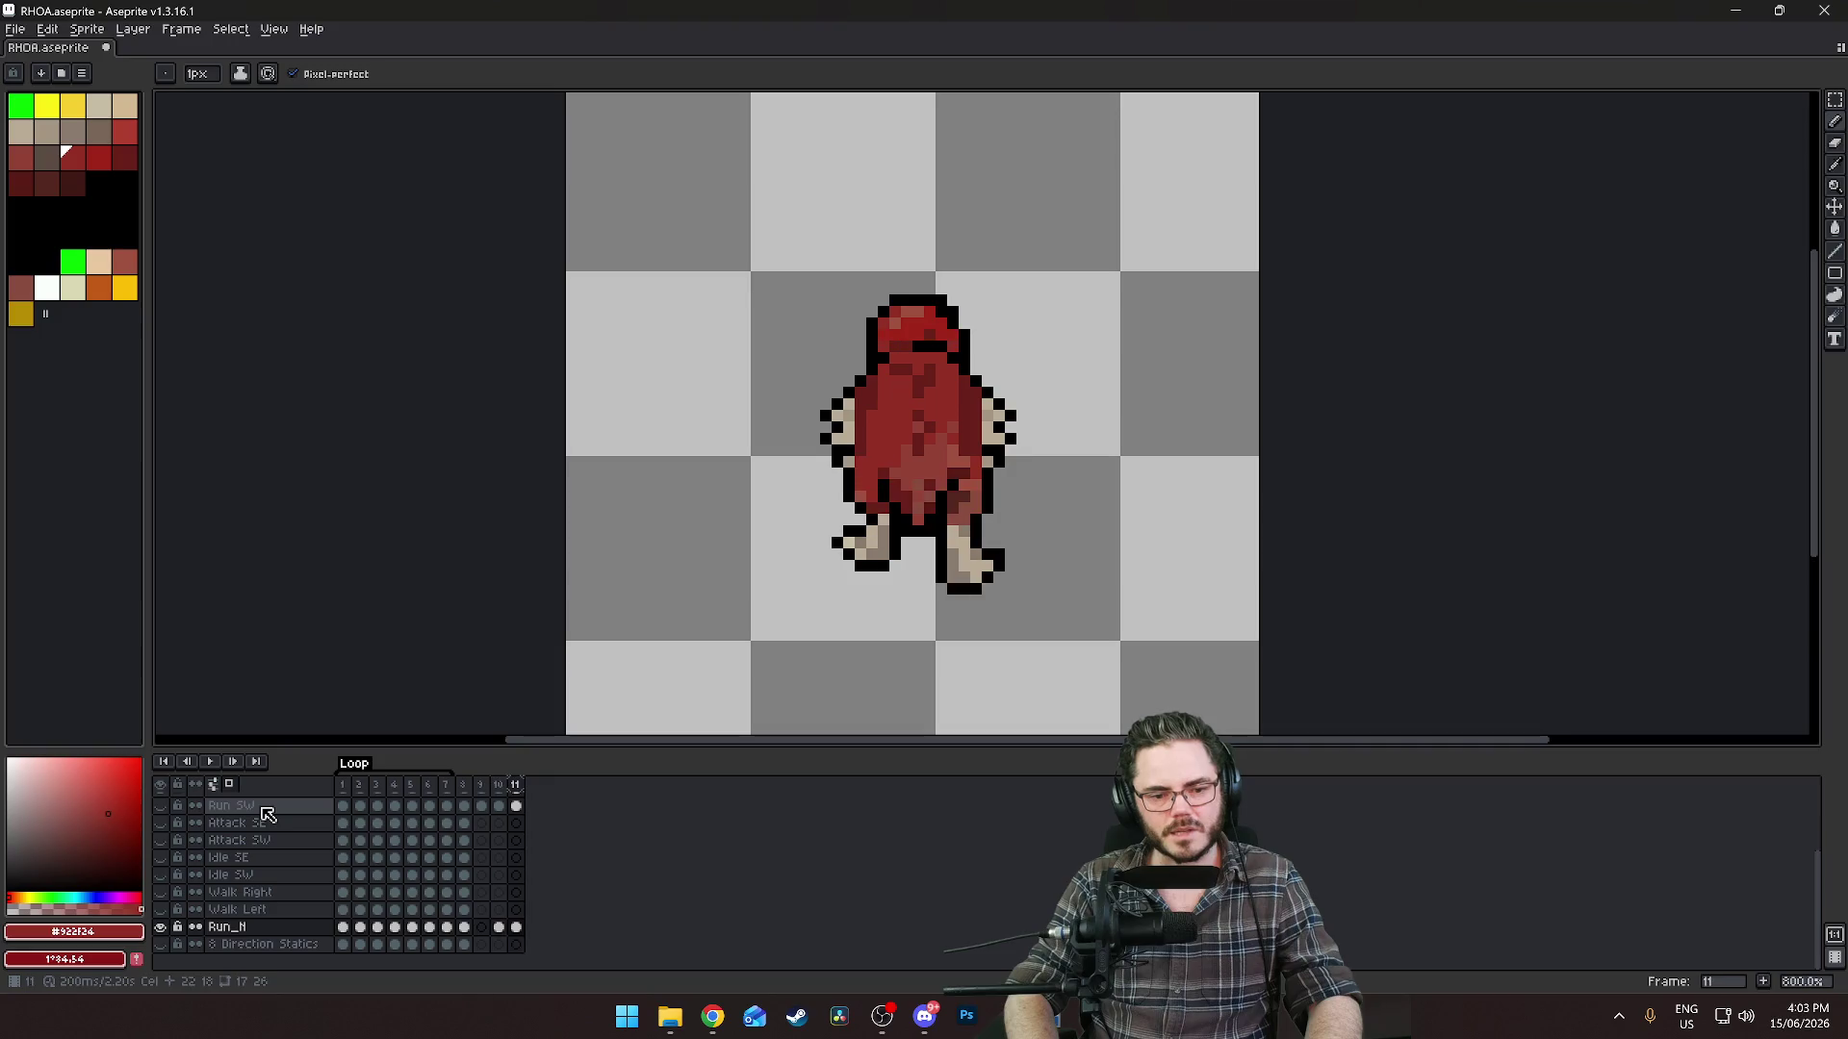
{"action": "key", "text": "comma"}
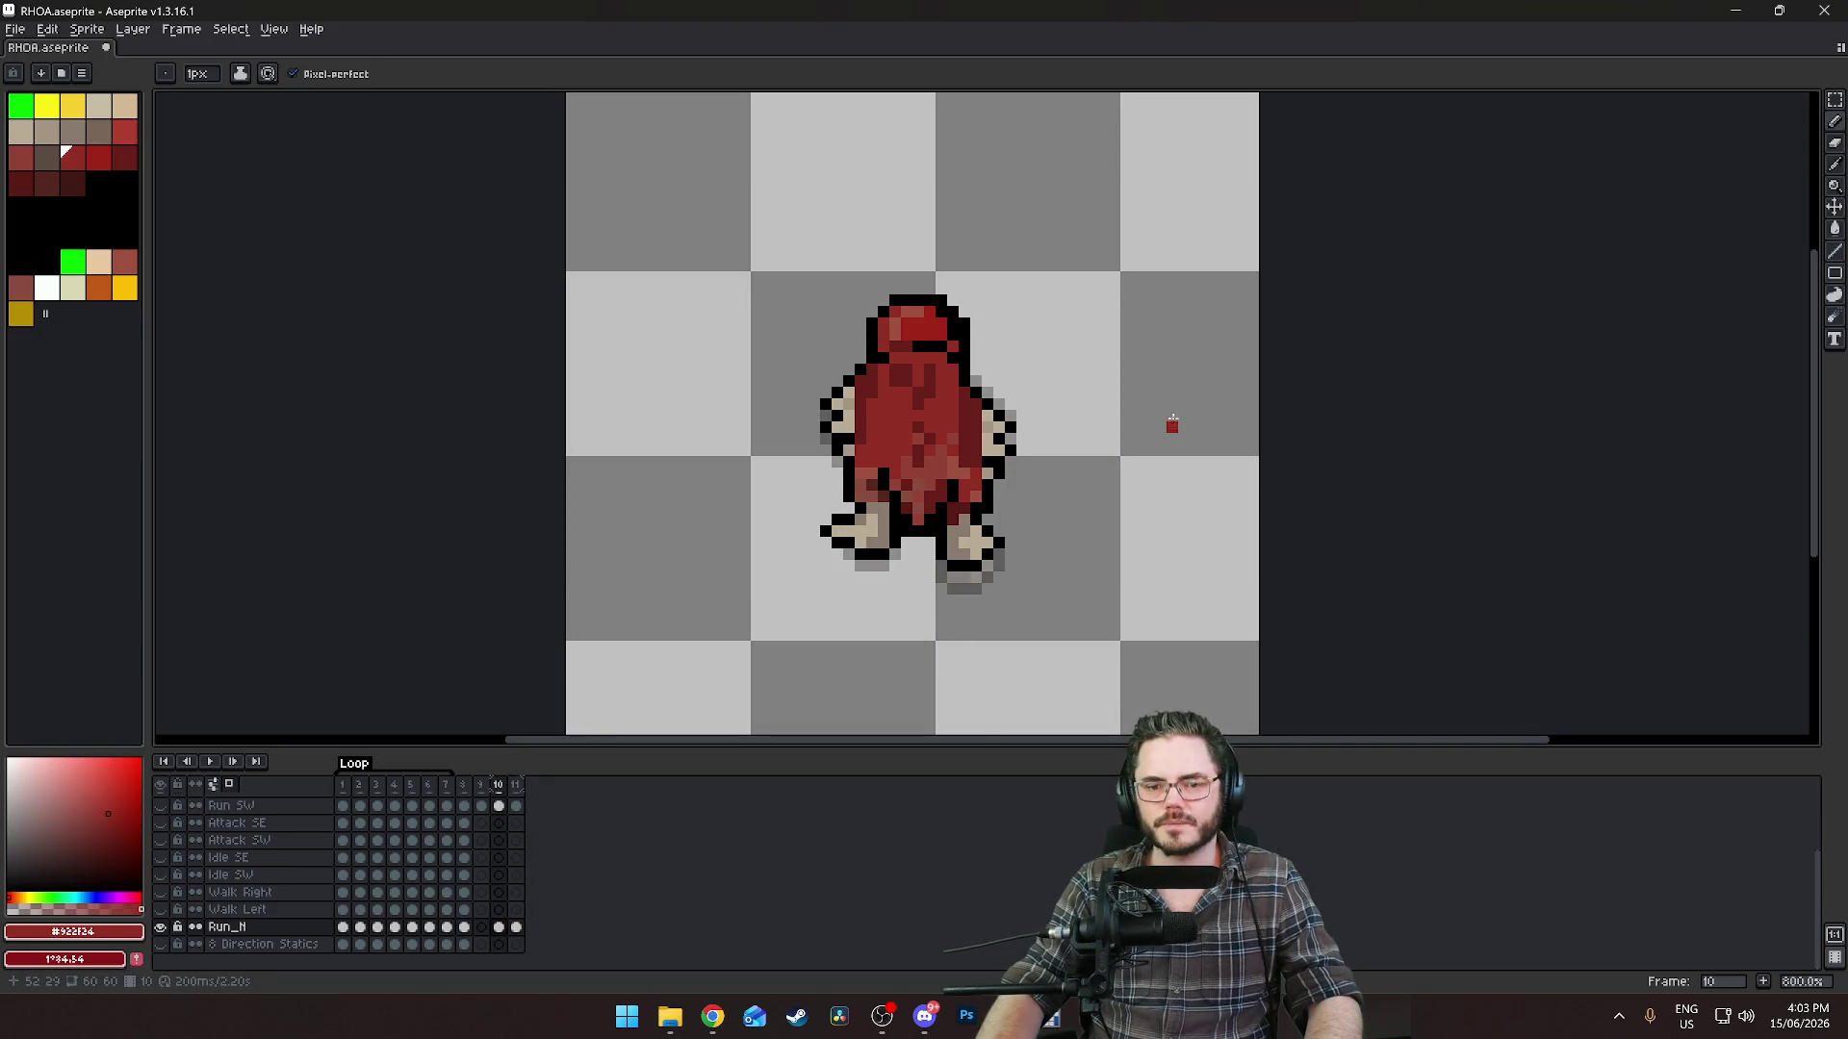
{"action": "left_click", "coordinate": [1834, 99]}
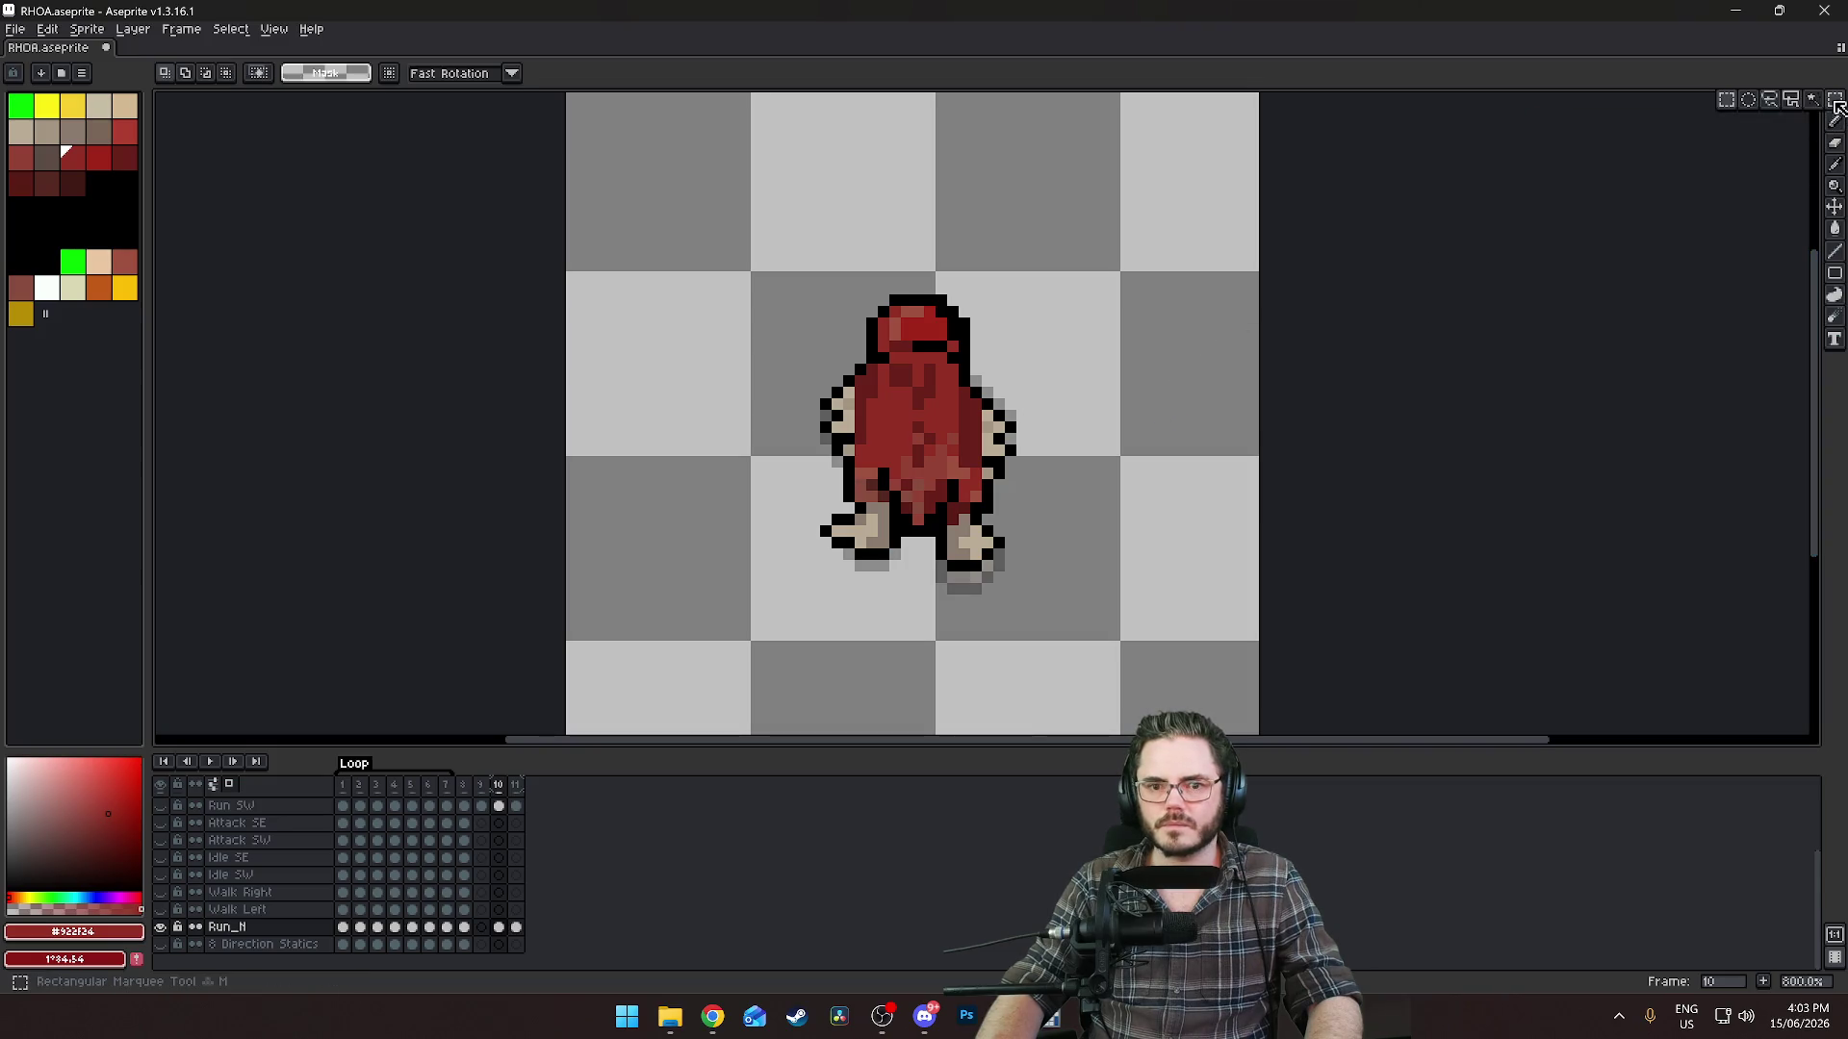
Touch up the pixels beside the right leg with black outline colour.
{"action": "scroll", "coordinate": [731, 355], "scroll_direction": "up", "scroll_amount": 3}
{"action": "scroll", "coordinate": [955, 499], "scroll_direction": "down", "scroll_amount": 1}
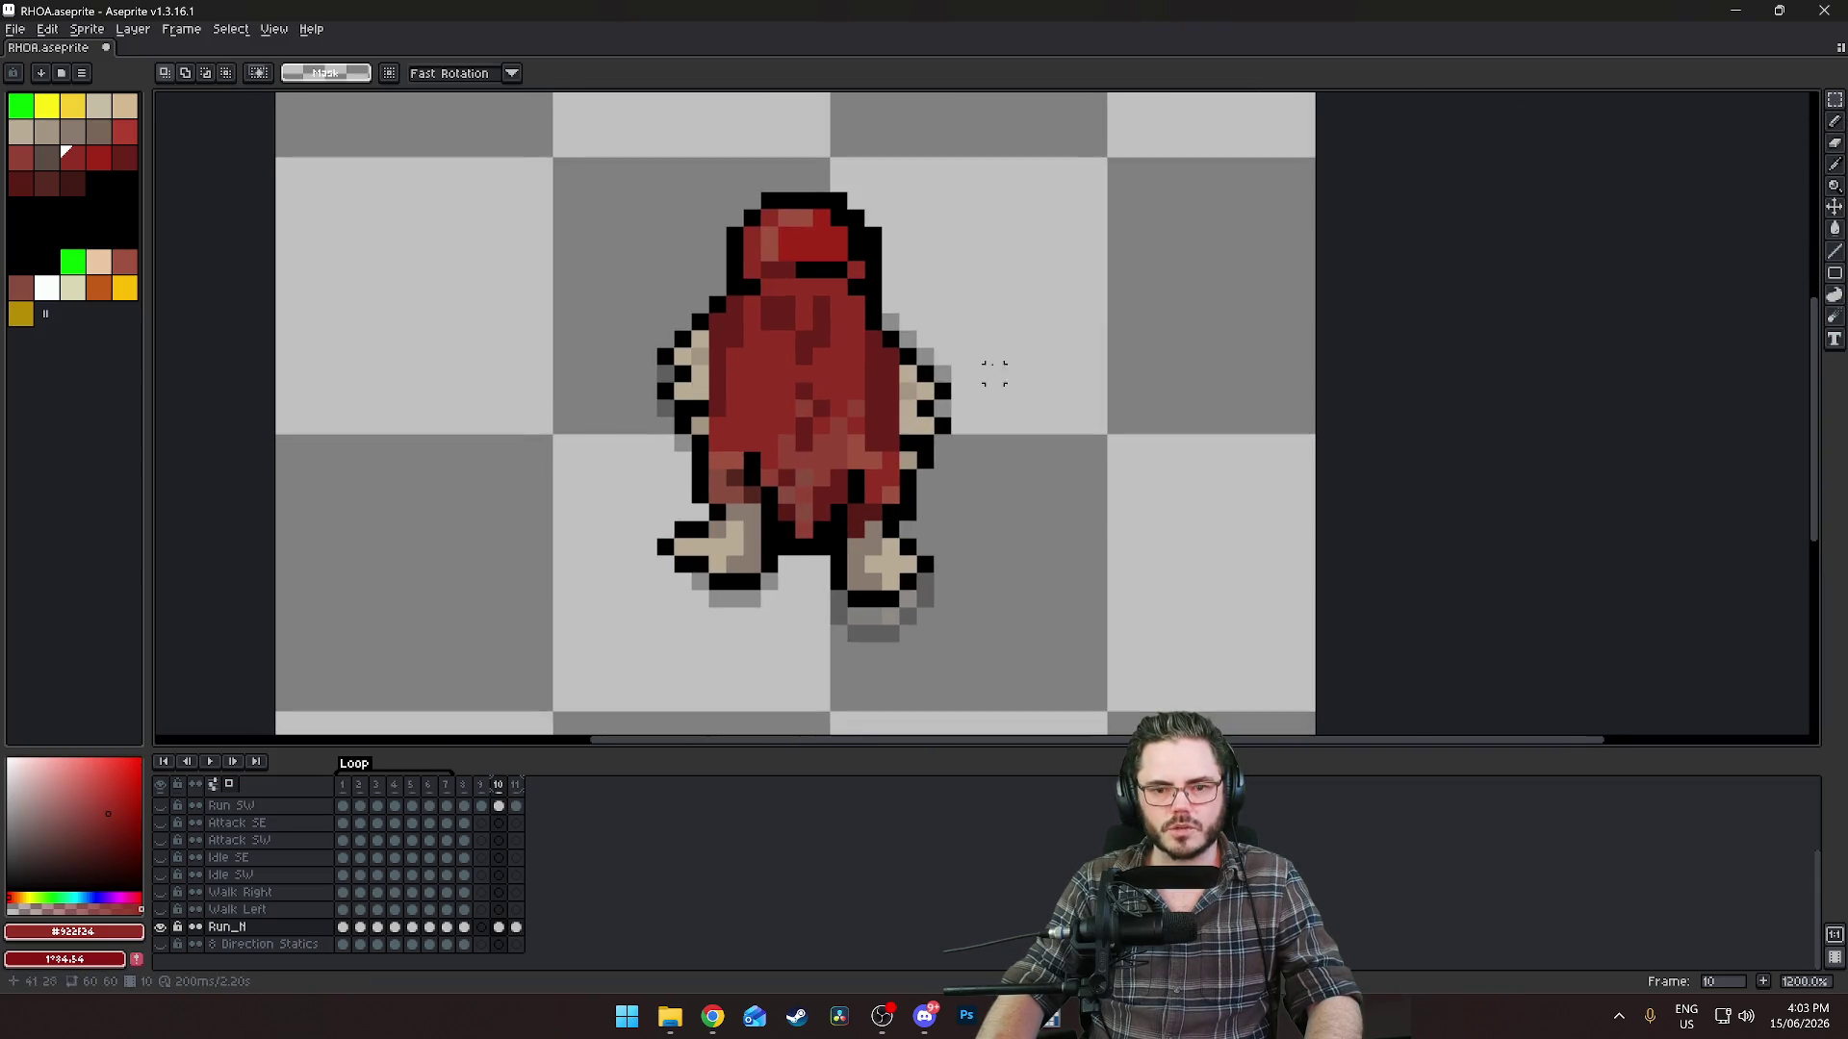
{"action": "mouse_move", "coordinate": [991, 304]}
{"action": "left_mouse_down"}
{"action": "mouse_move", "coordinate": [886, 433]}
{"action": "mouse_move", "coordinate": [881, 472]}
{"action": "mouse_move", "coordinate": [994, 496]}
{"action": "left_mouse_up"}
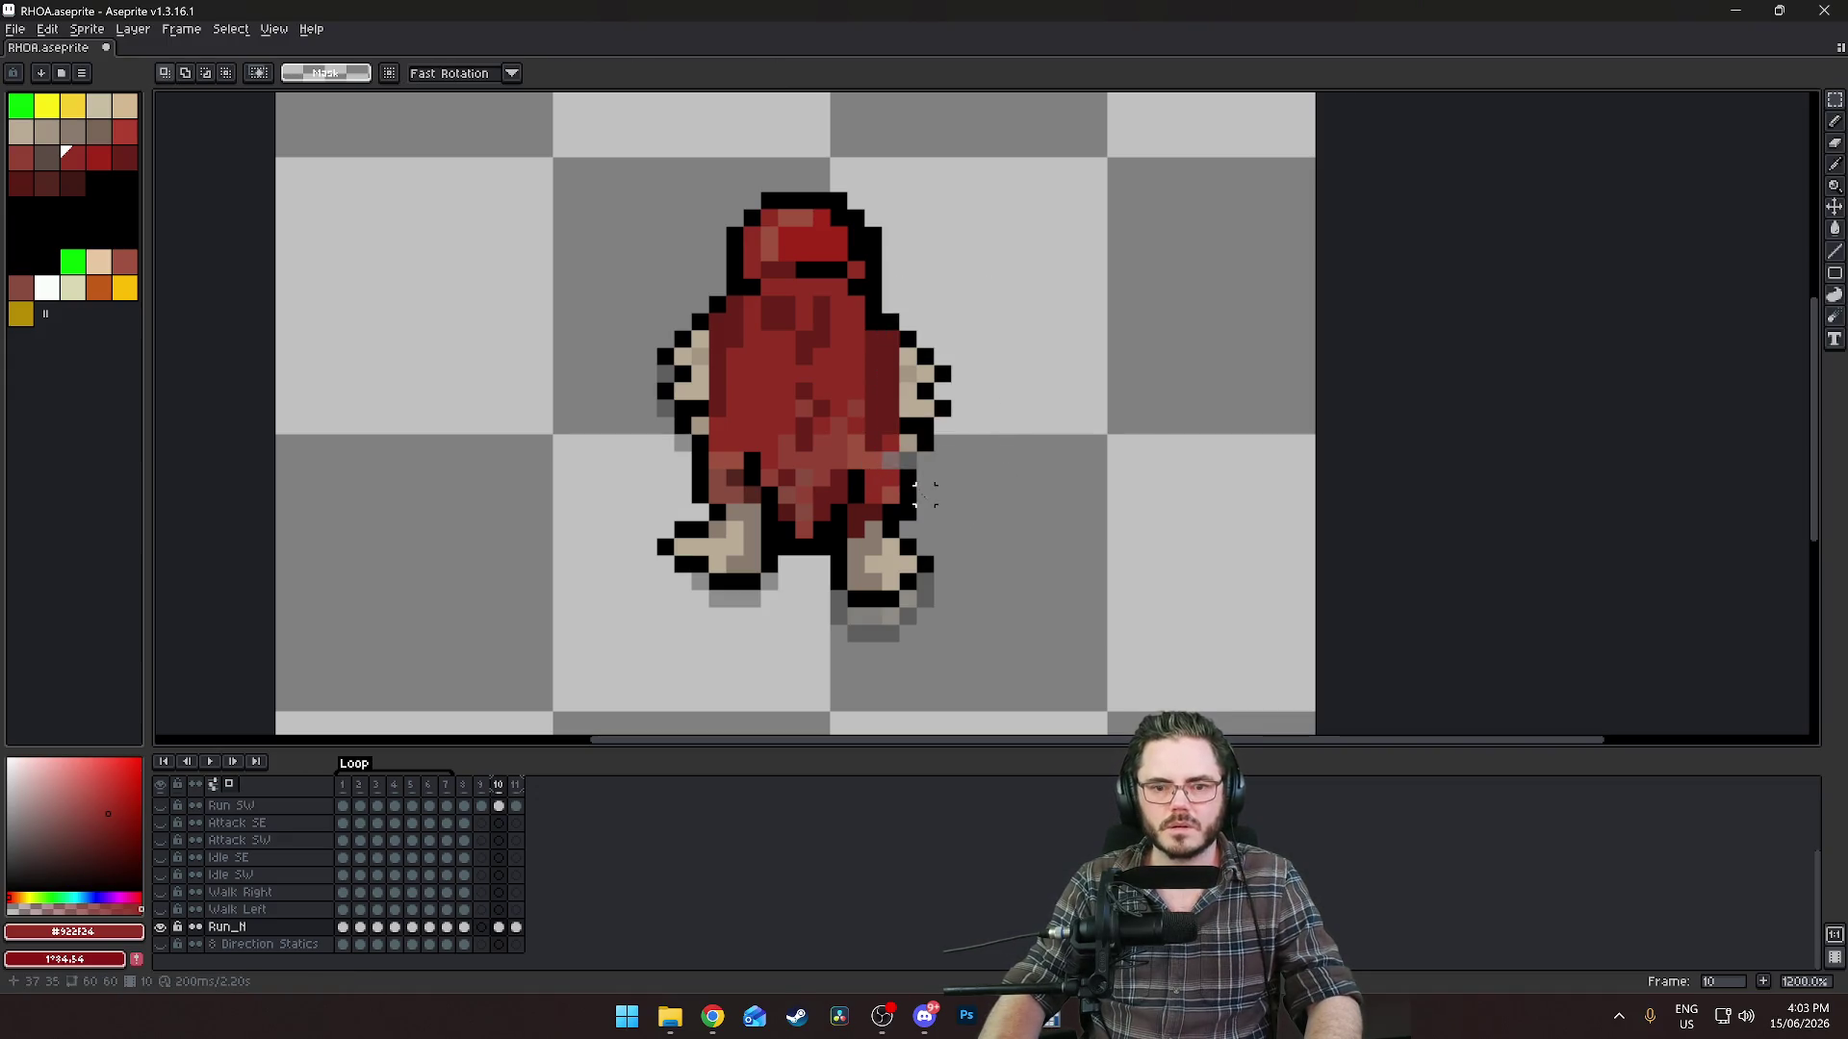
{"action": "scroll", "coordinate": [917, 441], "scroll_direction": "up", "scroll_amount": 3}
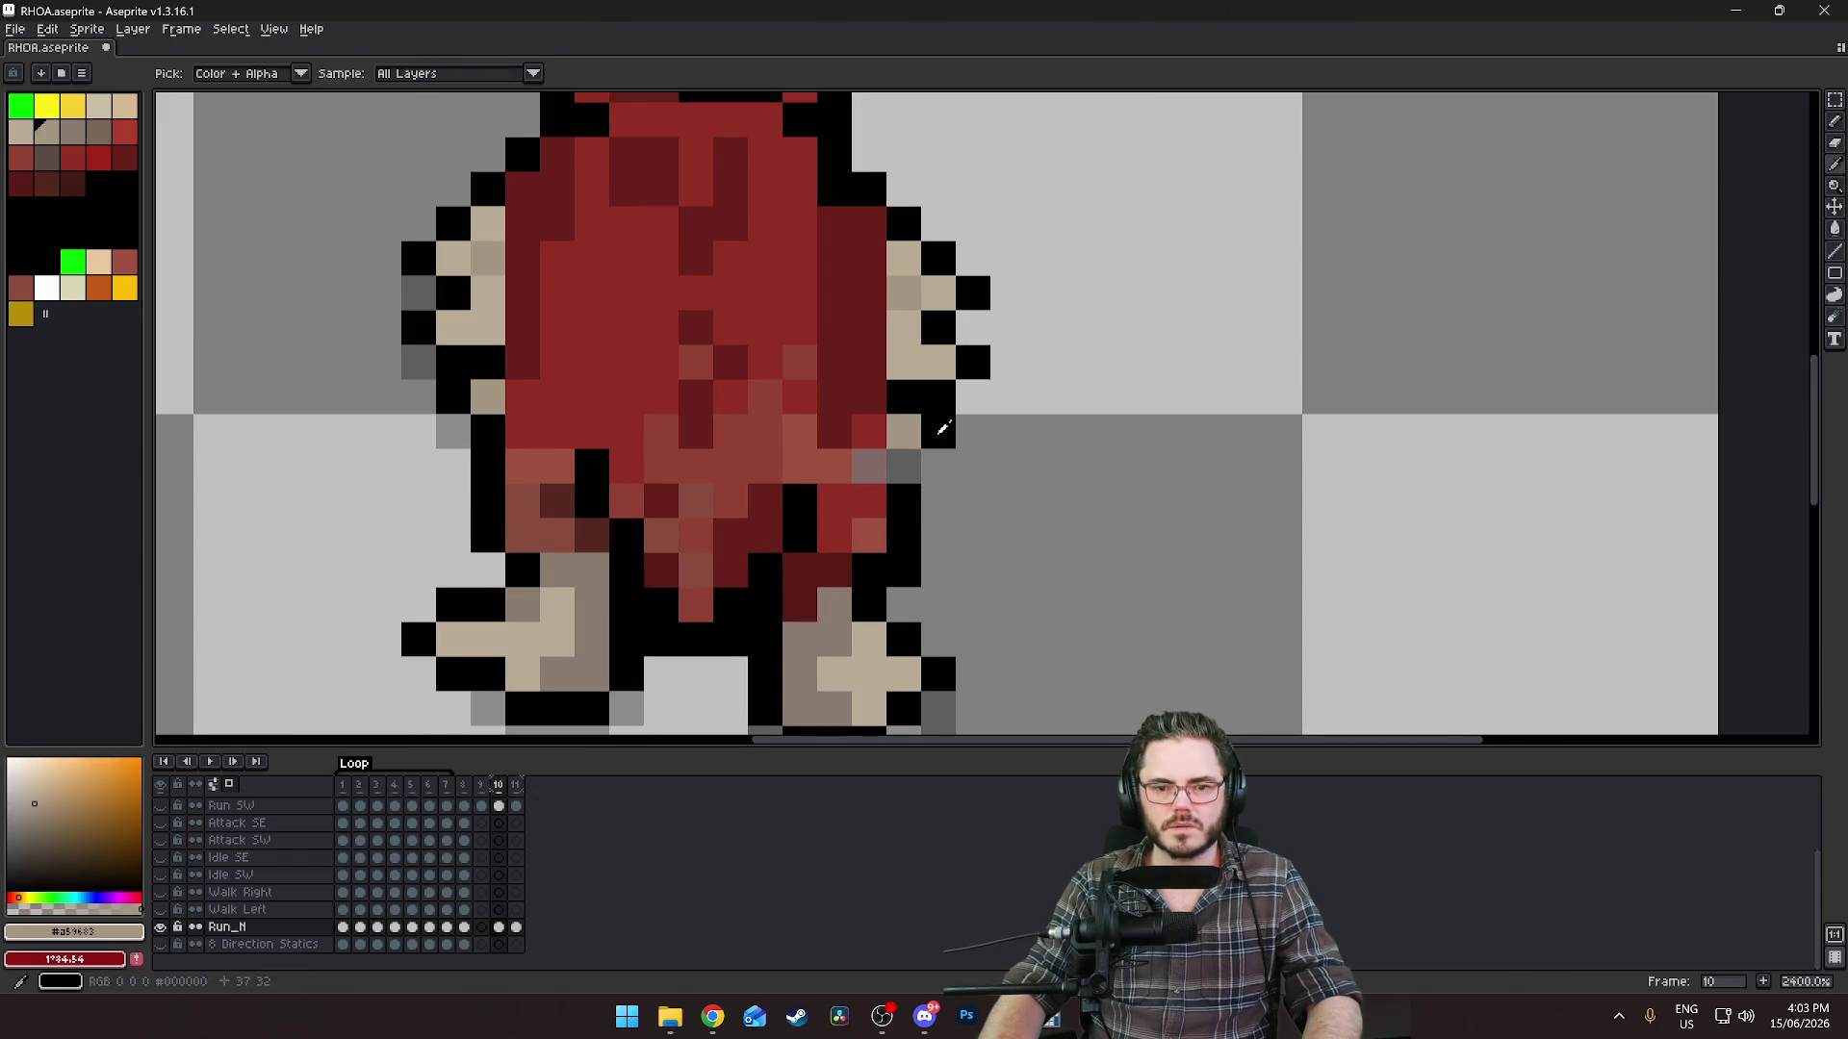
{"action": "left_click", "coordinate": [903, 465], "text": "alt"}
{"action": "key", "text": "b"}
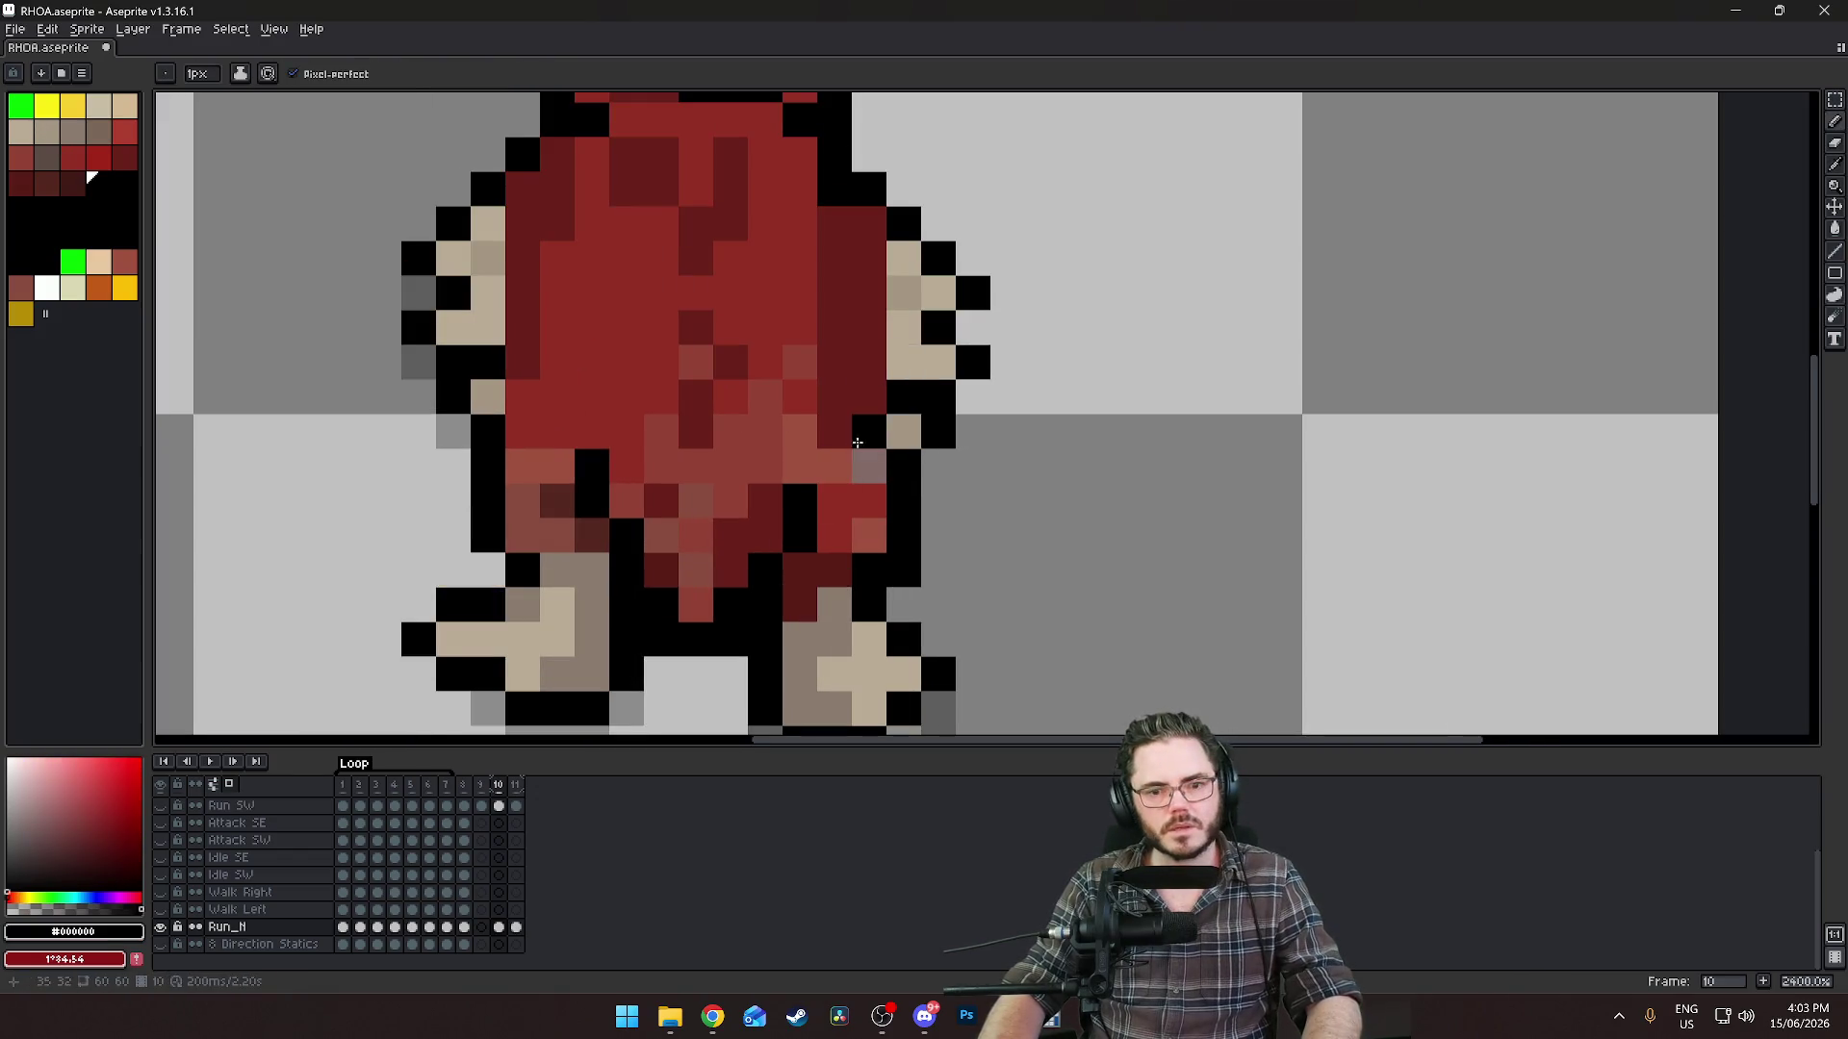
{"action": "left_click", "coordinate": [871, 478], "text": "alt"}
{"action": "scroll", "coordinate": [871, 478], "scroll_direction": "down", "scroll_amount": 2}
{"action": "scroll", "coordinate": [998, 475], "scroll_direction": "up", "scroll_amount": 1}
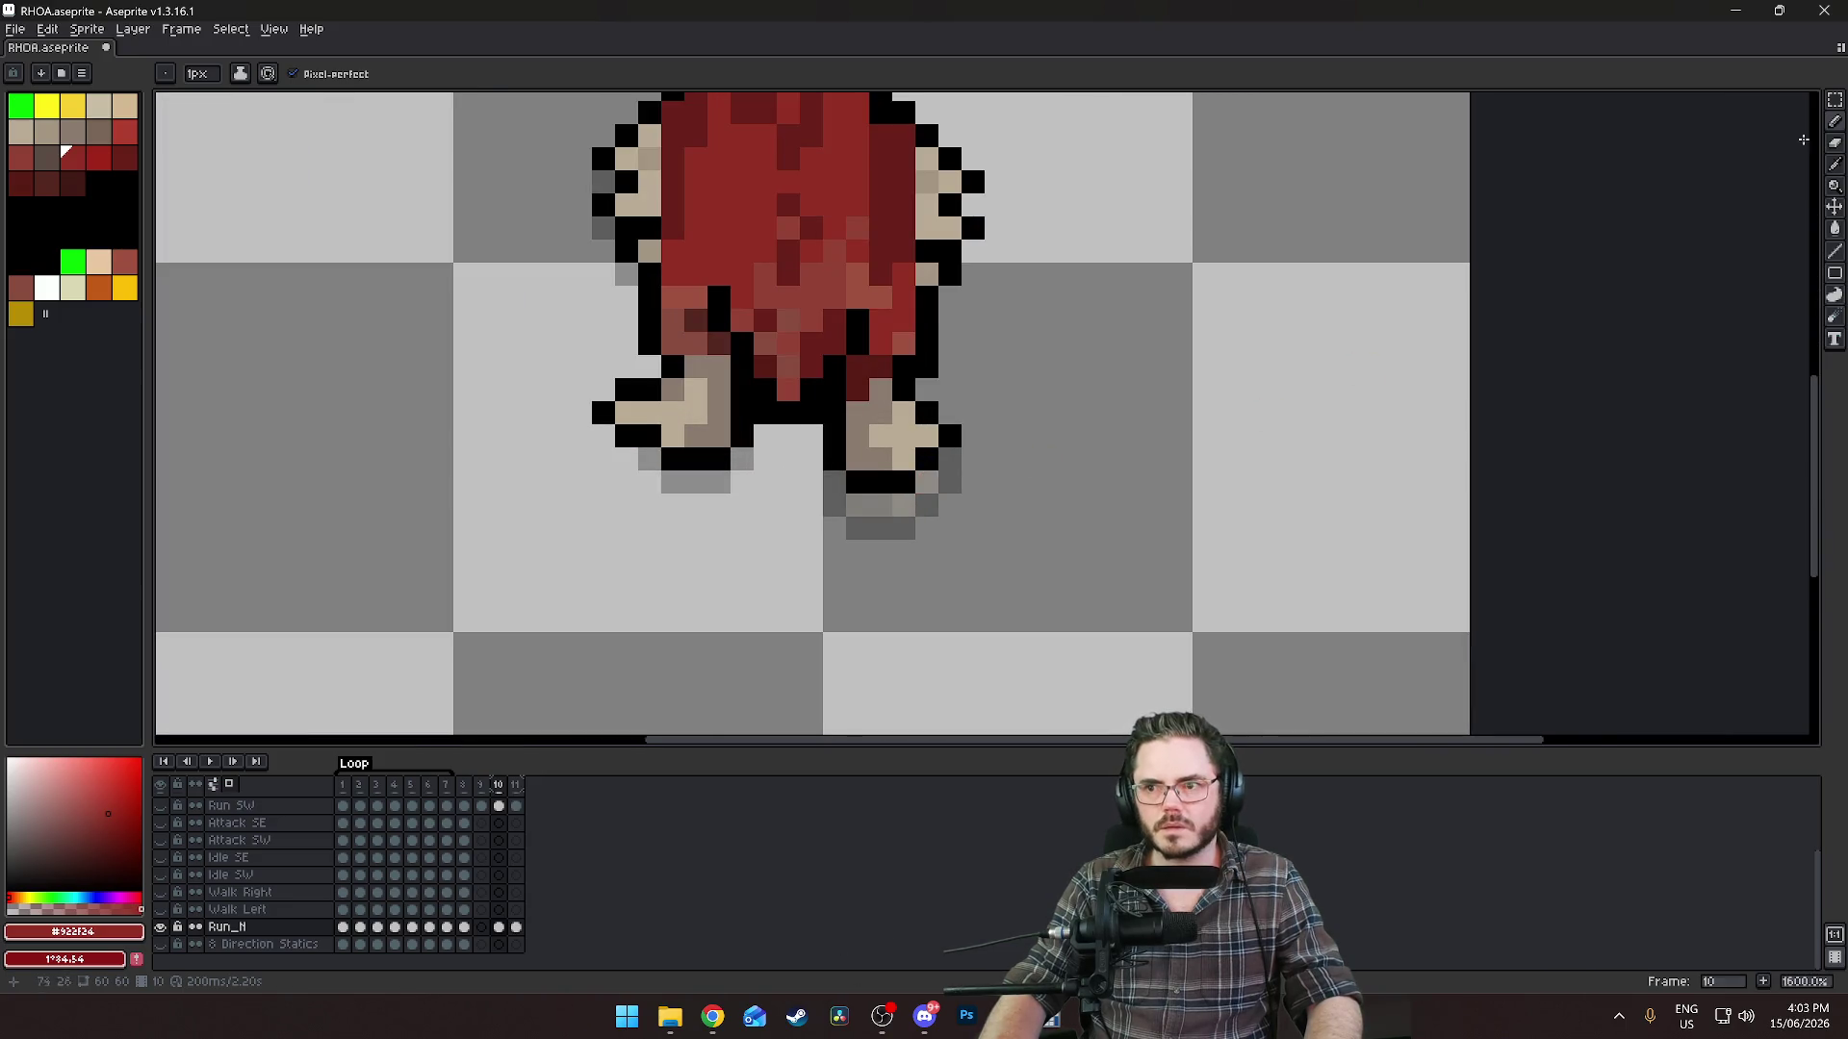
Lower the right foot one pixel and paint the gap above it dark red.
{"action": "left_click", "coordinate": [1834, 100]}
{"action": "left_click_drag", "start_coordinate": [1034, 397], "coordinate": [819, 520]}
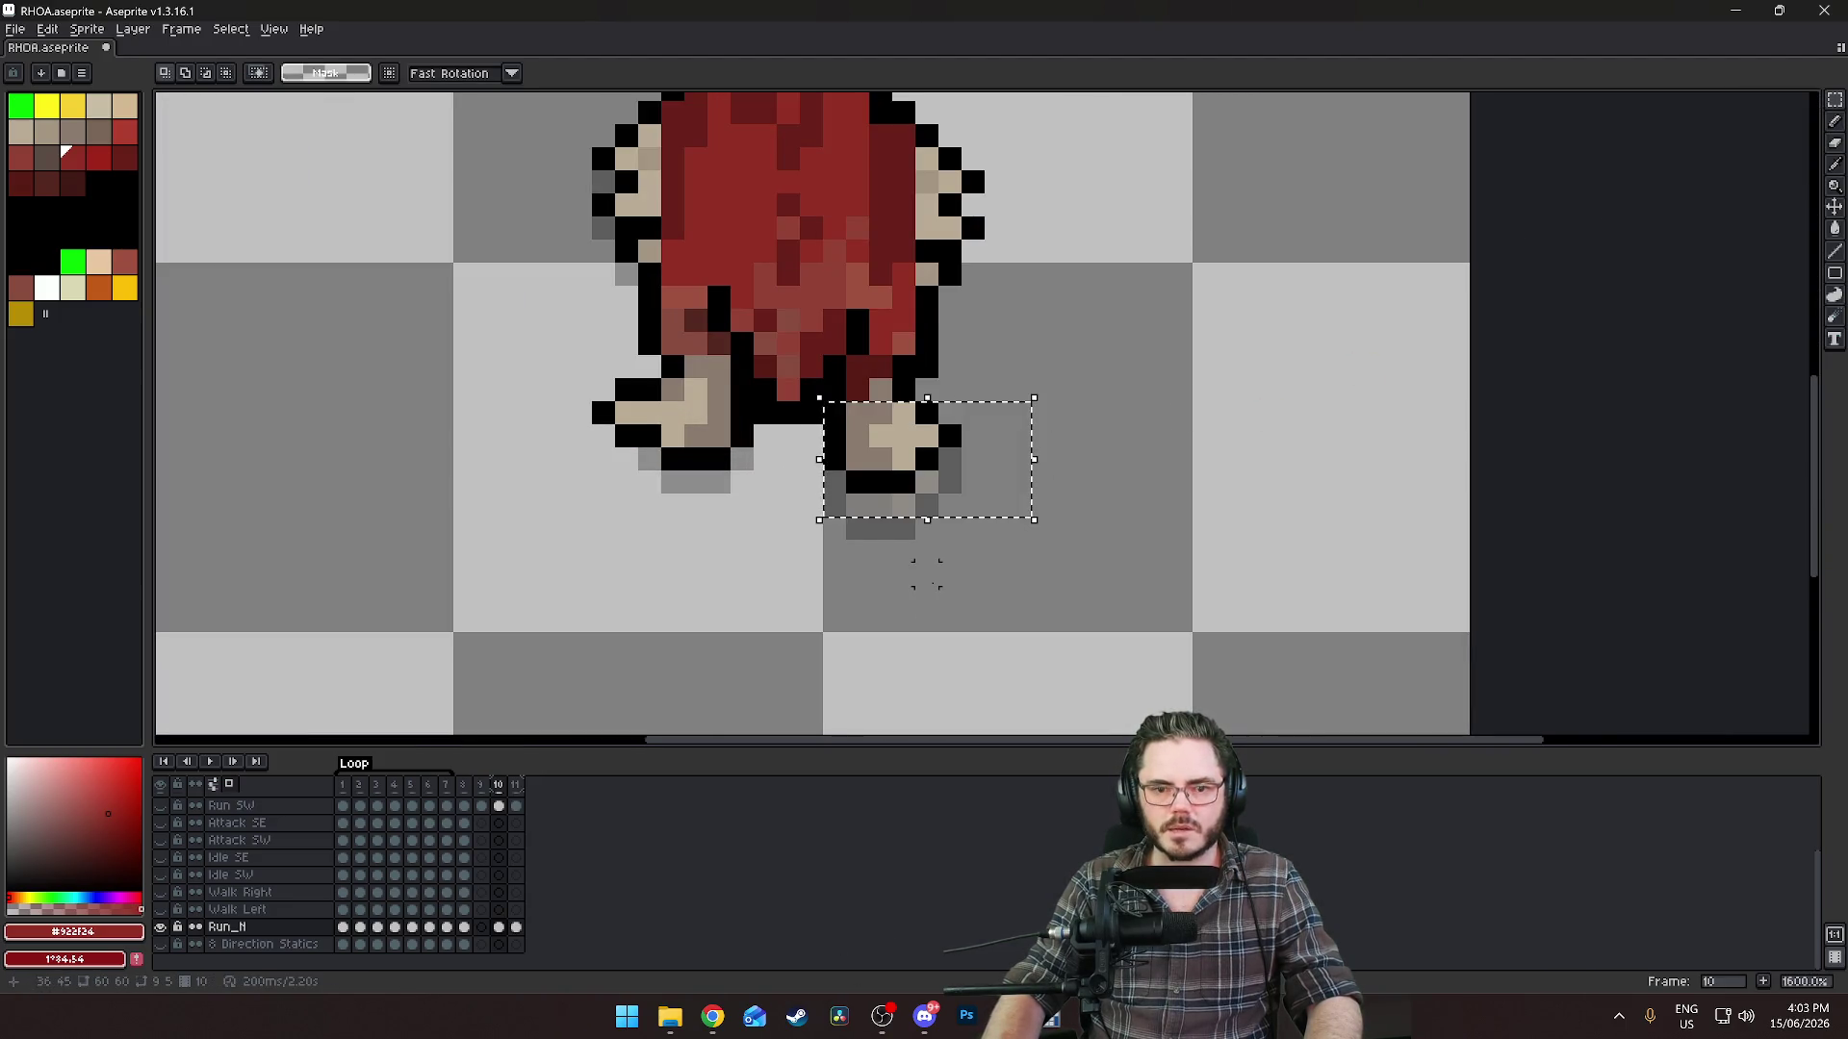
{"action": "key", "text": "Down"}
{"action": "key", "text": "ctrl+d"}
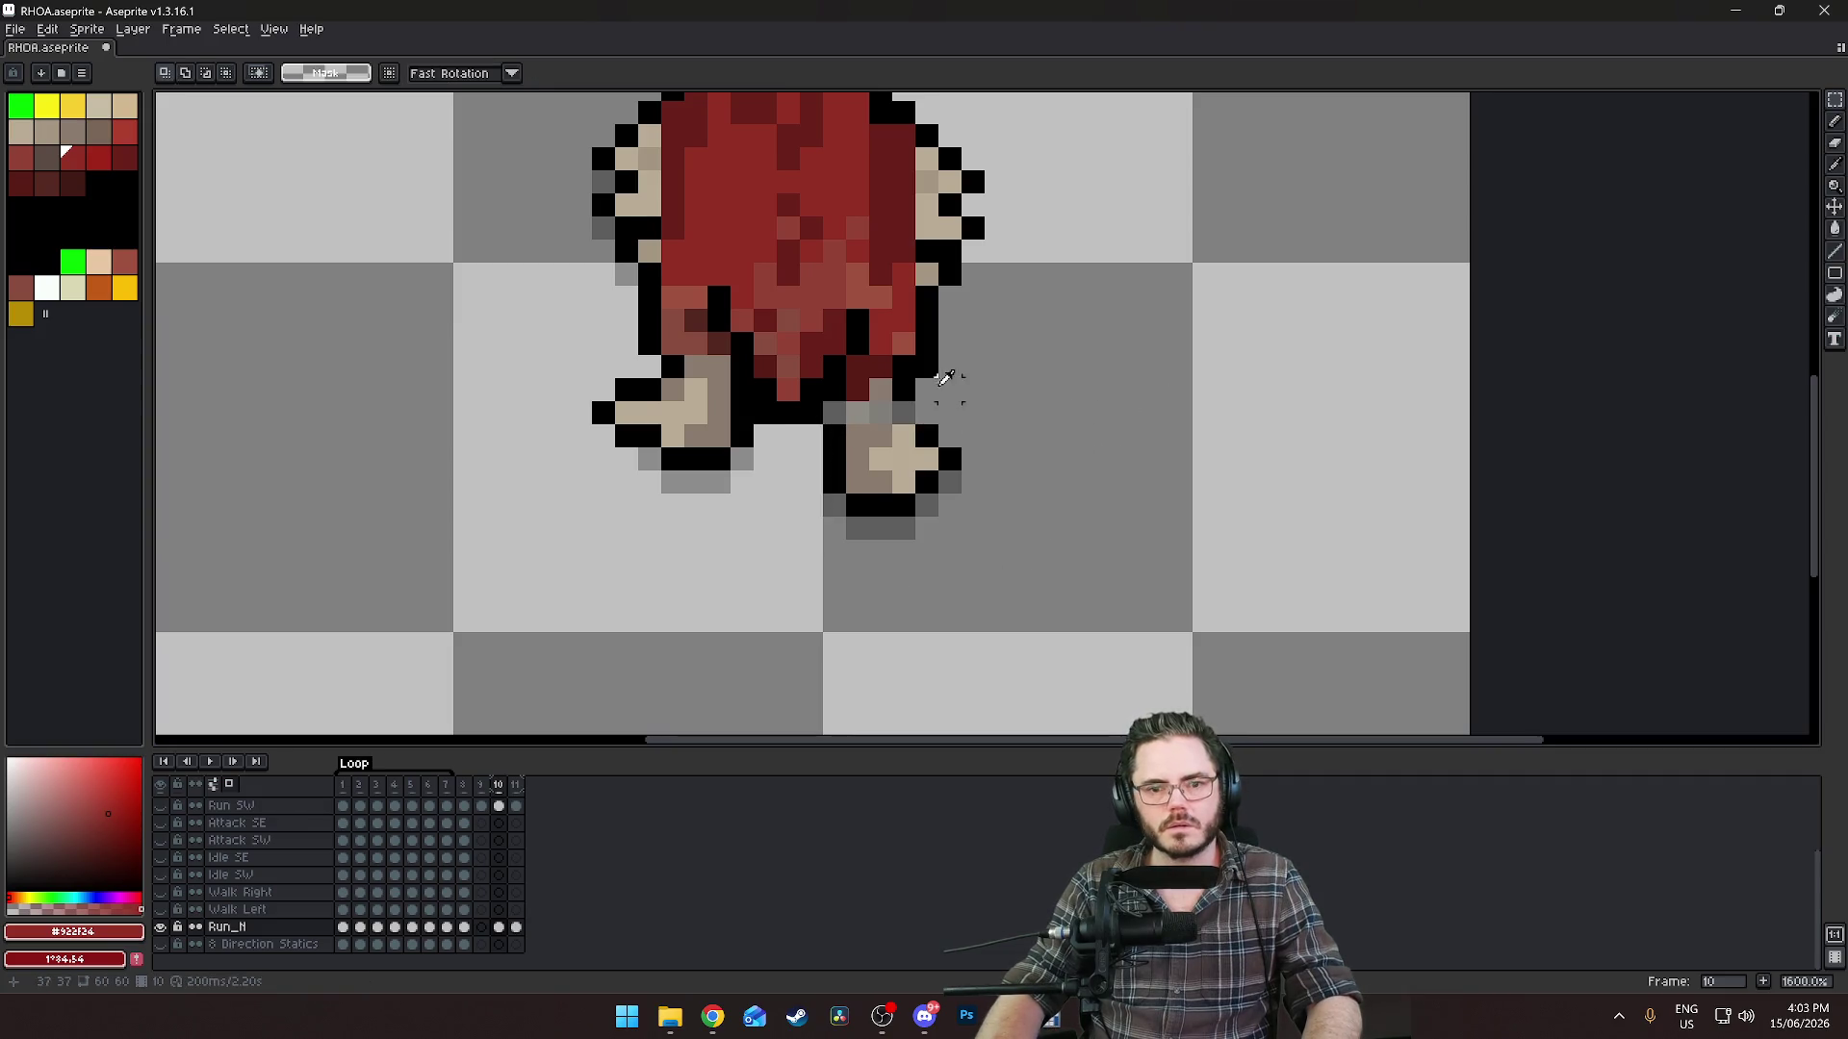
{"action": "left_click", "coordinate": [939, 383], "text": "alt"}
{"action": "key", "text": "b"}
{"action": "left_click", "coordinate": [857, 387], "text": "alt"}
{"action": "left_click", "coordinate": [856, 411]}
{"action": "left_click", "coordinate": [880, 405], "text": "alt"}
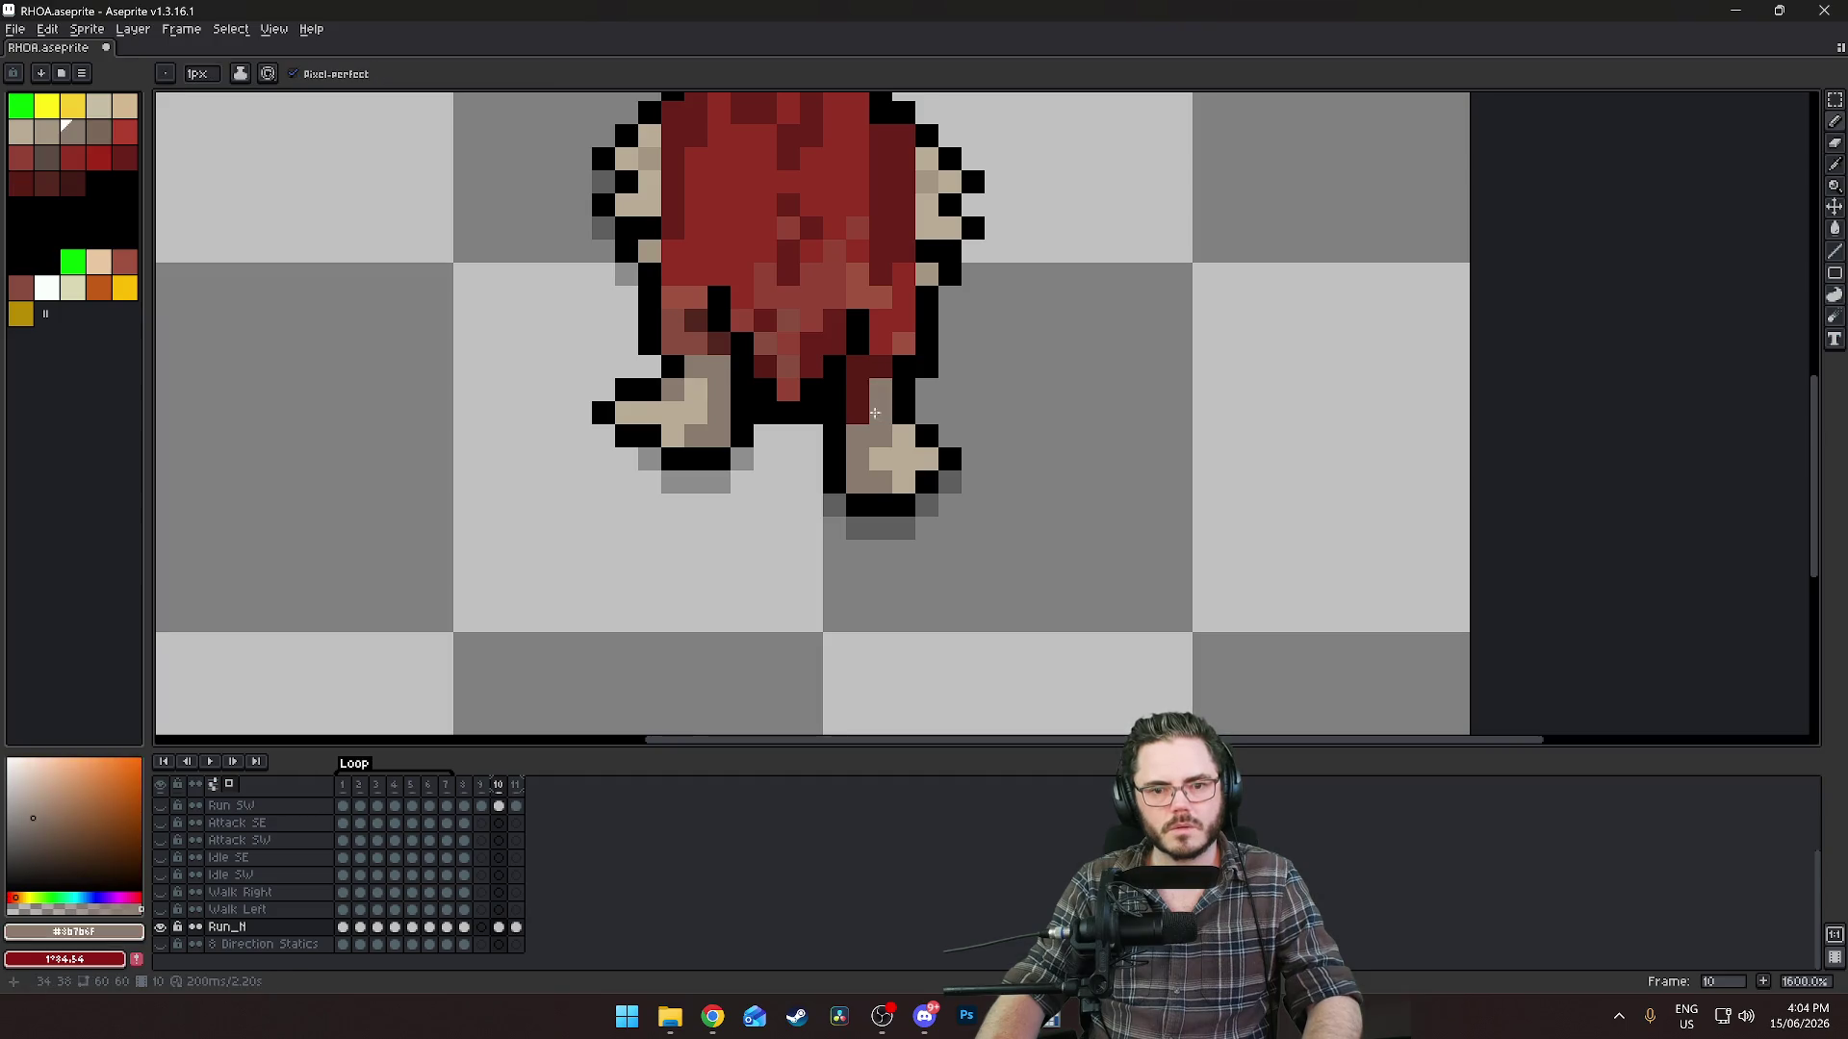
{"action": "scroll", "coordinate": [738, 508], "scroll_direction": "down", "scroll_amount": 3}
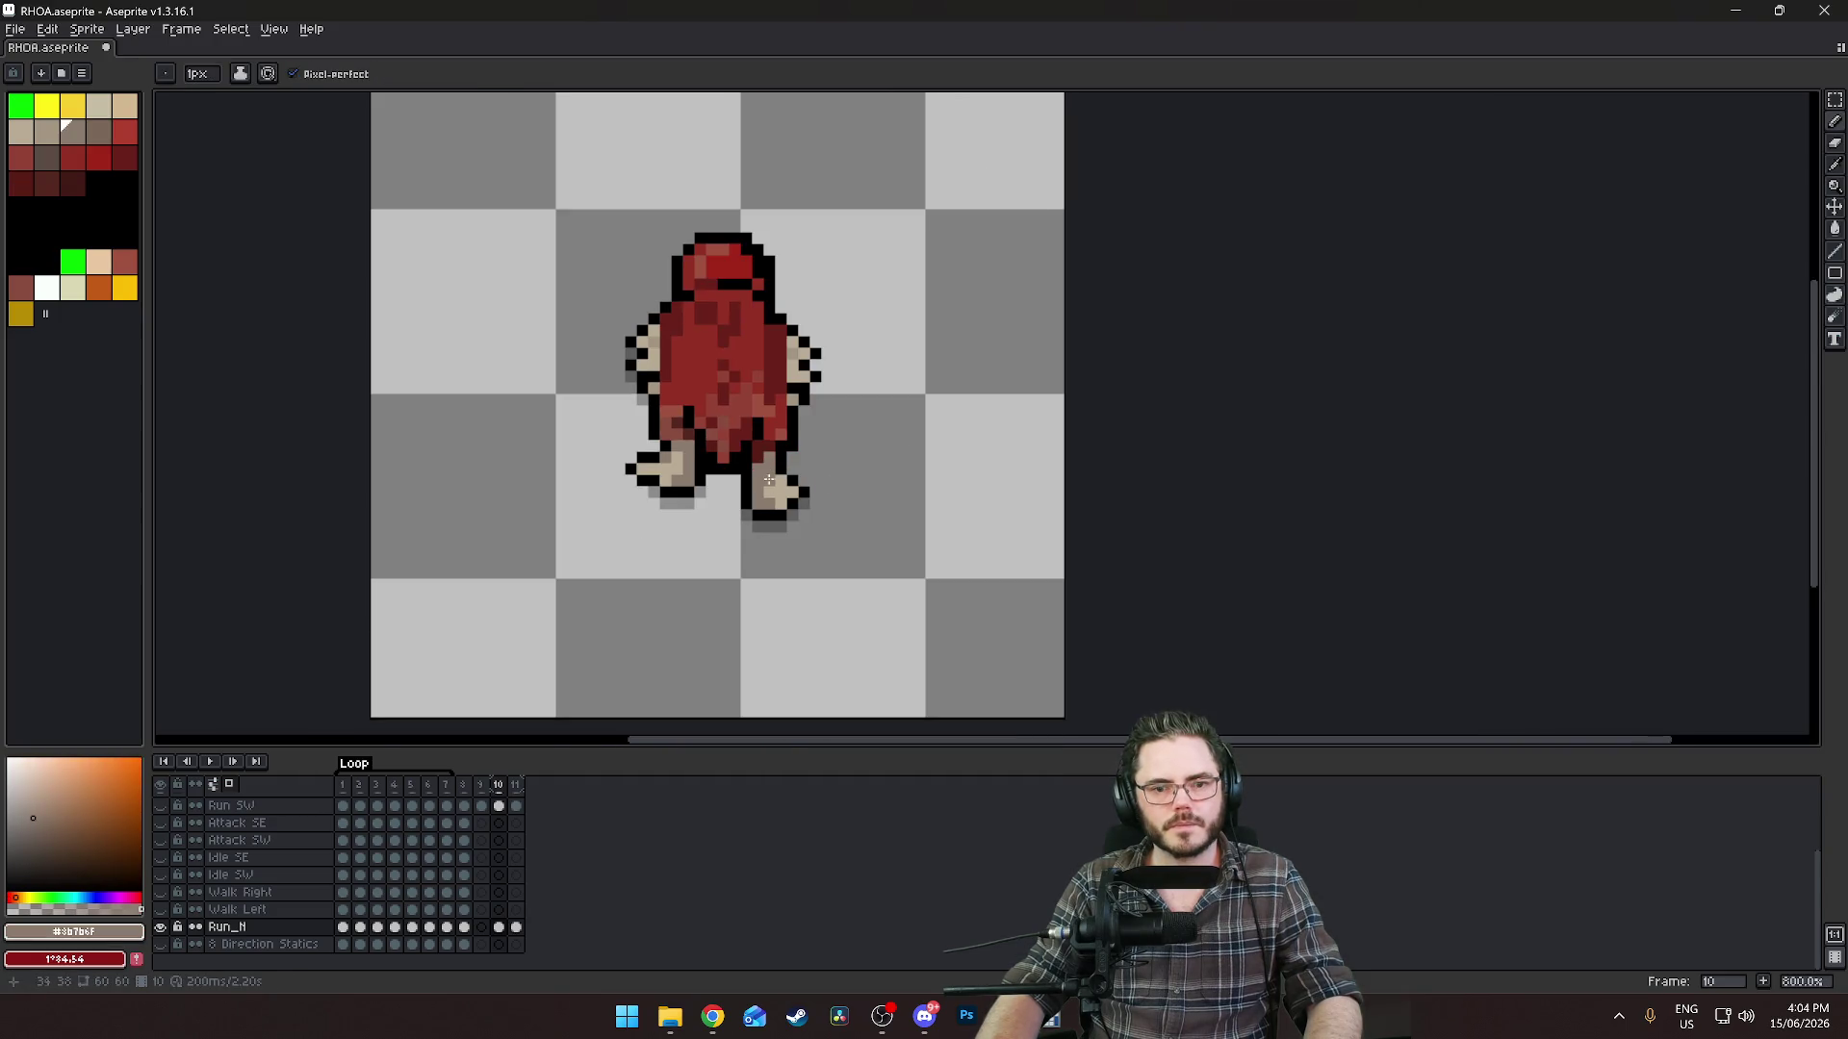
{"action": "scroll", "coordinate": [769, 480], "scroll_direction": "up", "scroll_amount": 4}
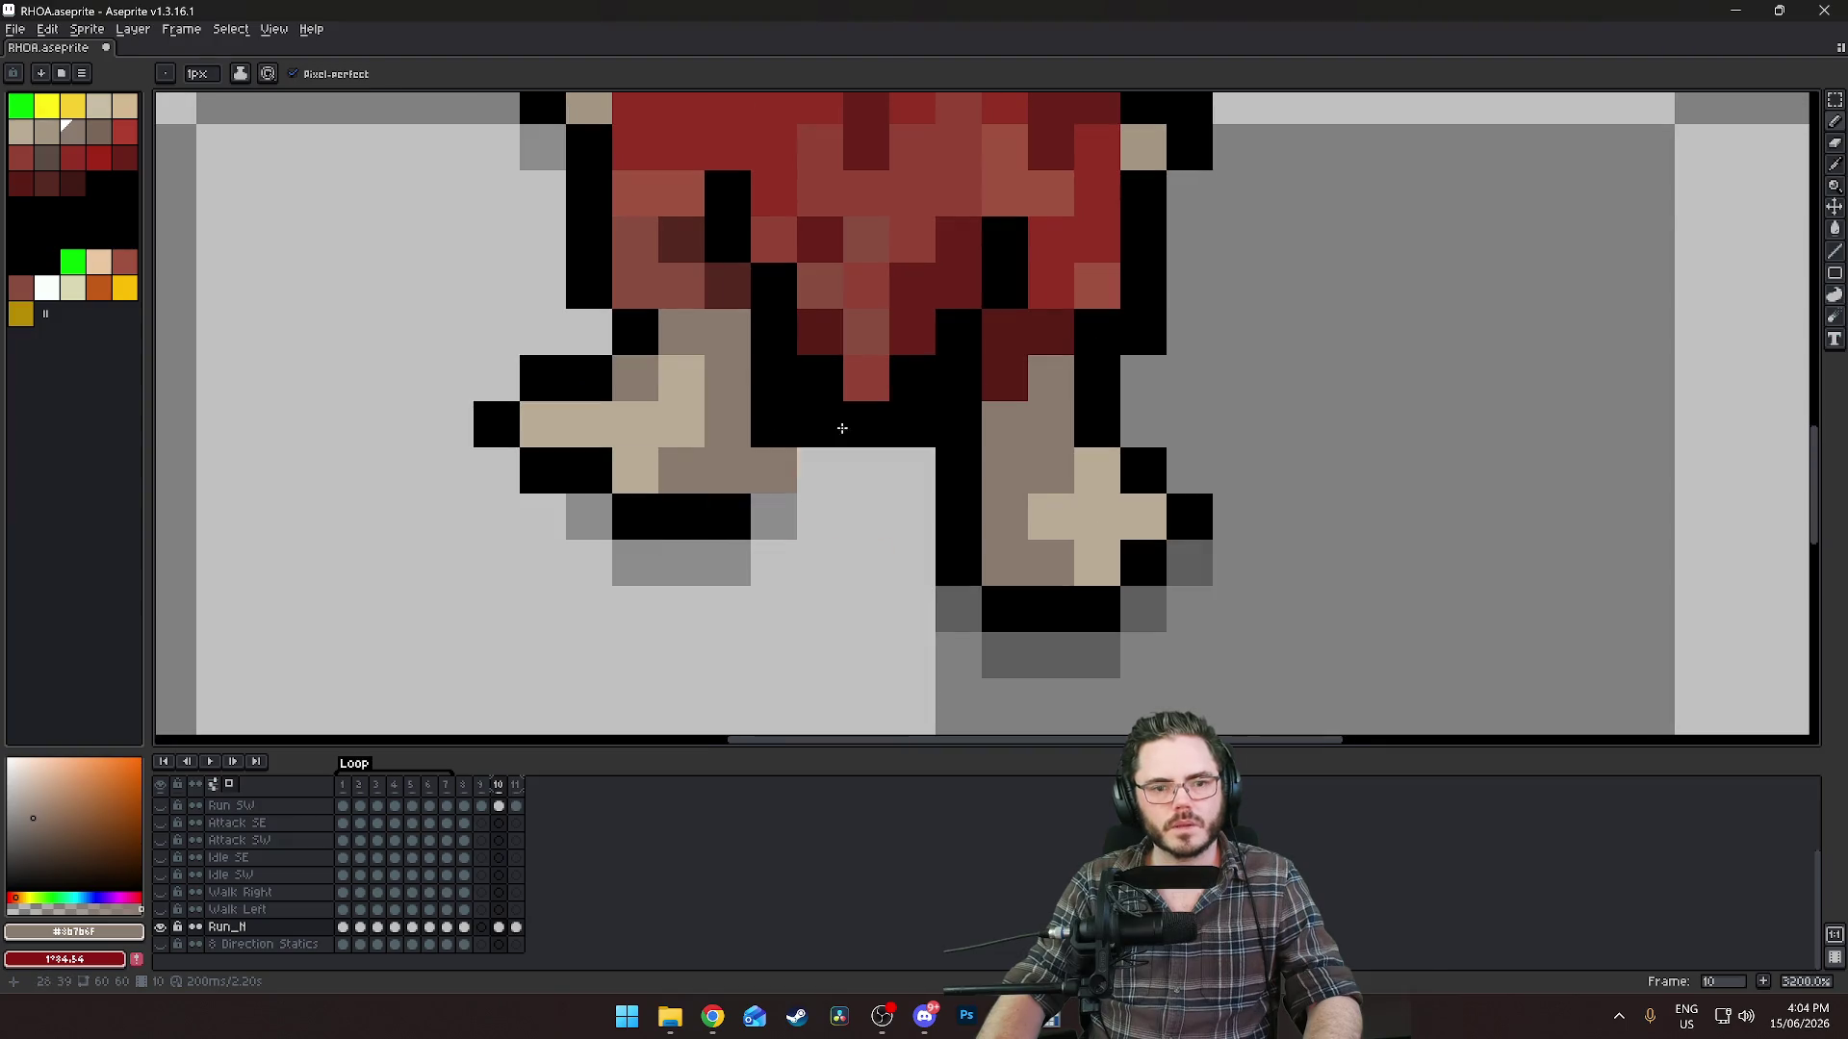
Lower the left foot one pixel and fill the gap above it with black.
{"action": "left_click", "coordinate": [1834, 100]}
{"action": "left_click_drag", "start_coordinate": [477, 313], "coordinate": [789, 577]}
{"action": "key", "text": "Down"}
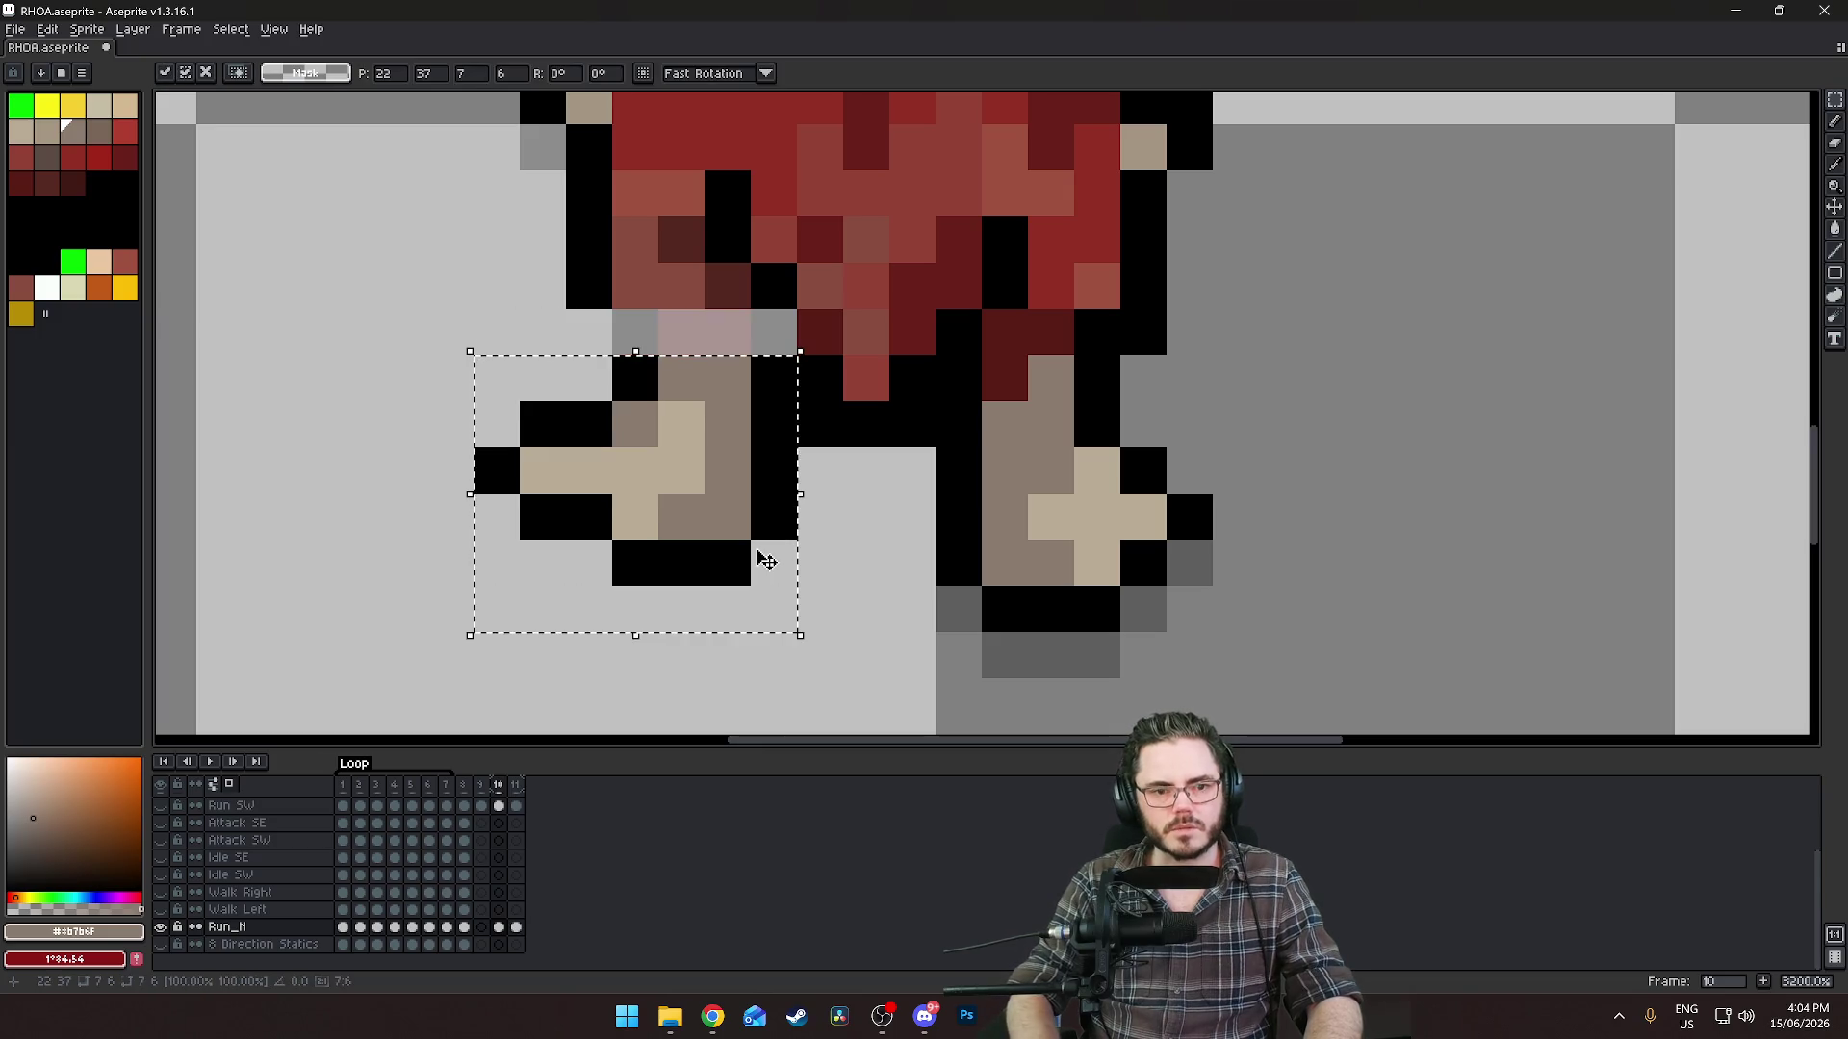
{"action": "left_click", "coordinate": [308, 270]}
{"action": "key", "text": "i"}
{"action": "left_click", "coordinate": [636, 289]}
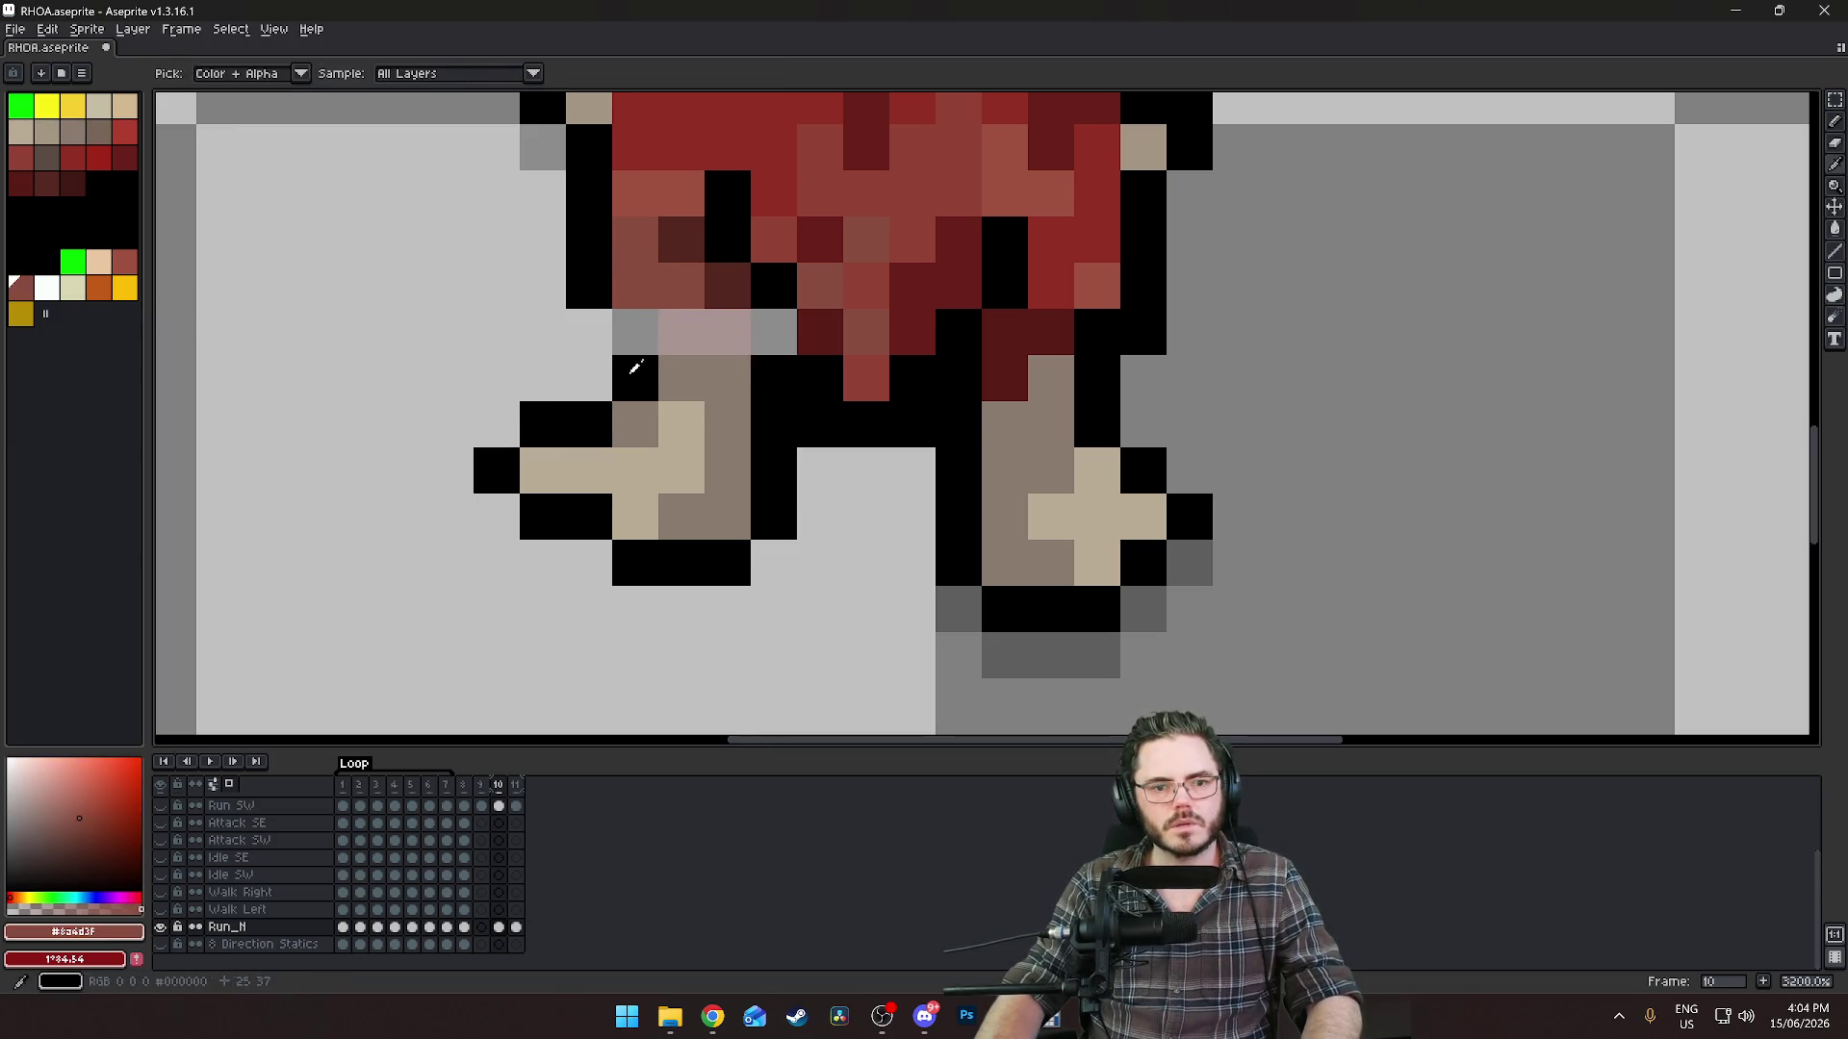
{"action": "left_click", "coordinate": [631, 372], "text": "alt"}
{"action": "key", "text": "b"}
Darken the cloak and leg-top pixels with dark red shading.
{"action": "left_click", "coordinate": [635, 332]}
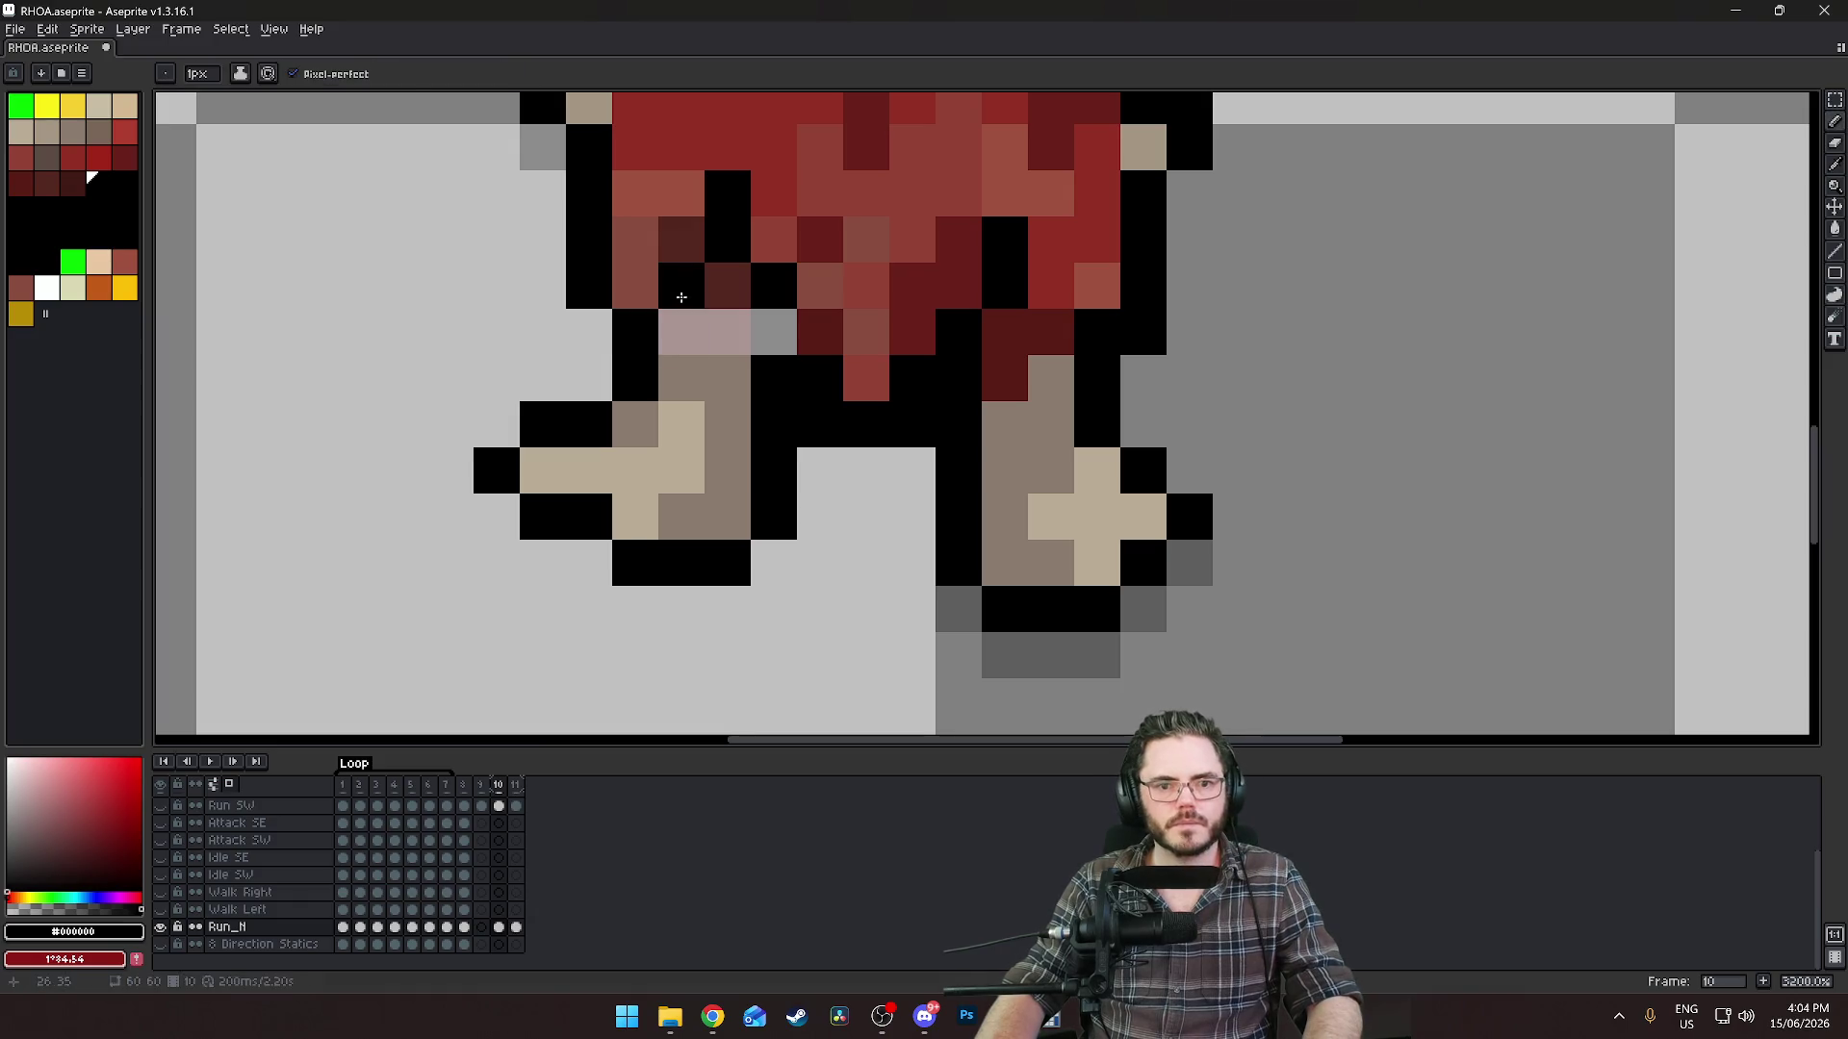
{"action": "left_click", "coordinate": [679, 289], "text": "alt"}
{"action": "left_click", "coordinate": [682, 332]}
{"action": "left_click", "coordinate": [681, 240], "text": "alt"}
{"action": "left_click", "coordinate": [728, 286]}
{"action": "left_click", "coordinate": [728, 332]}
{"action": "left_click", "coordinate": [958, 470]}
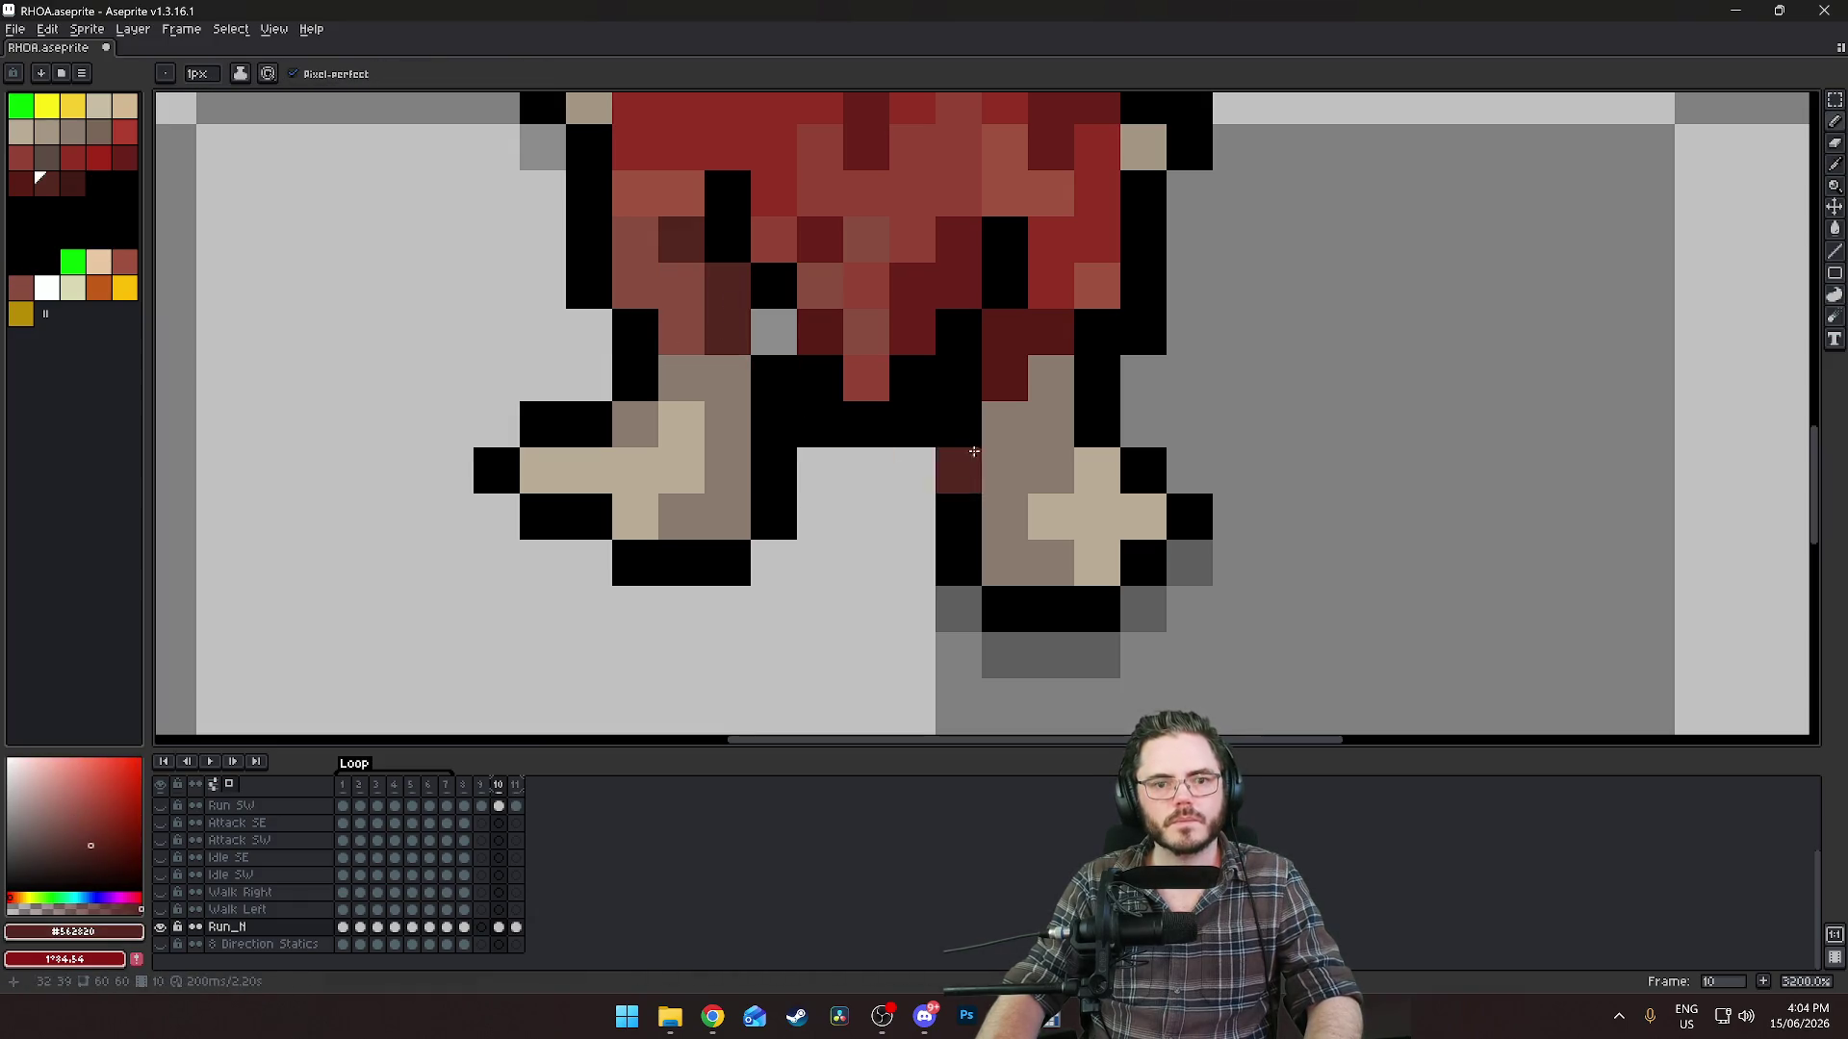
{"action": "left_click", "coordinate": [804, 380], "text": "alt"}
{"action": "scroll", "coordinate": [820, 516], "scroll_direction": "down", "scroll_amount": 5}
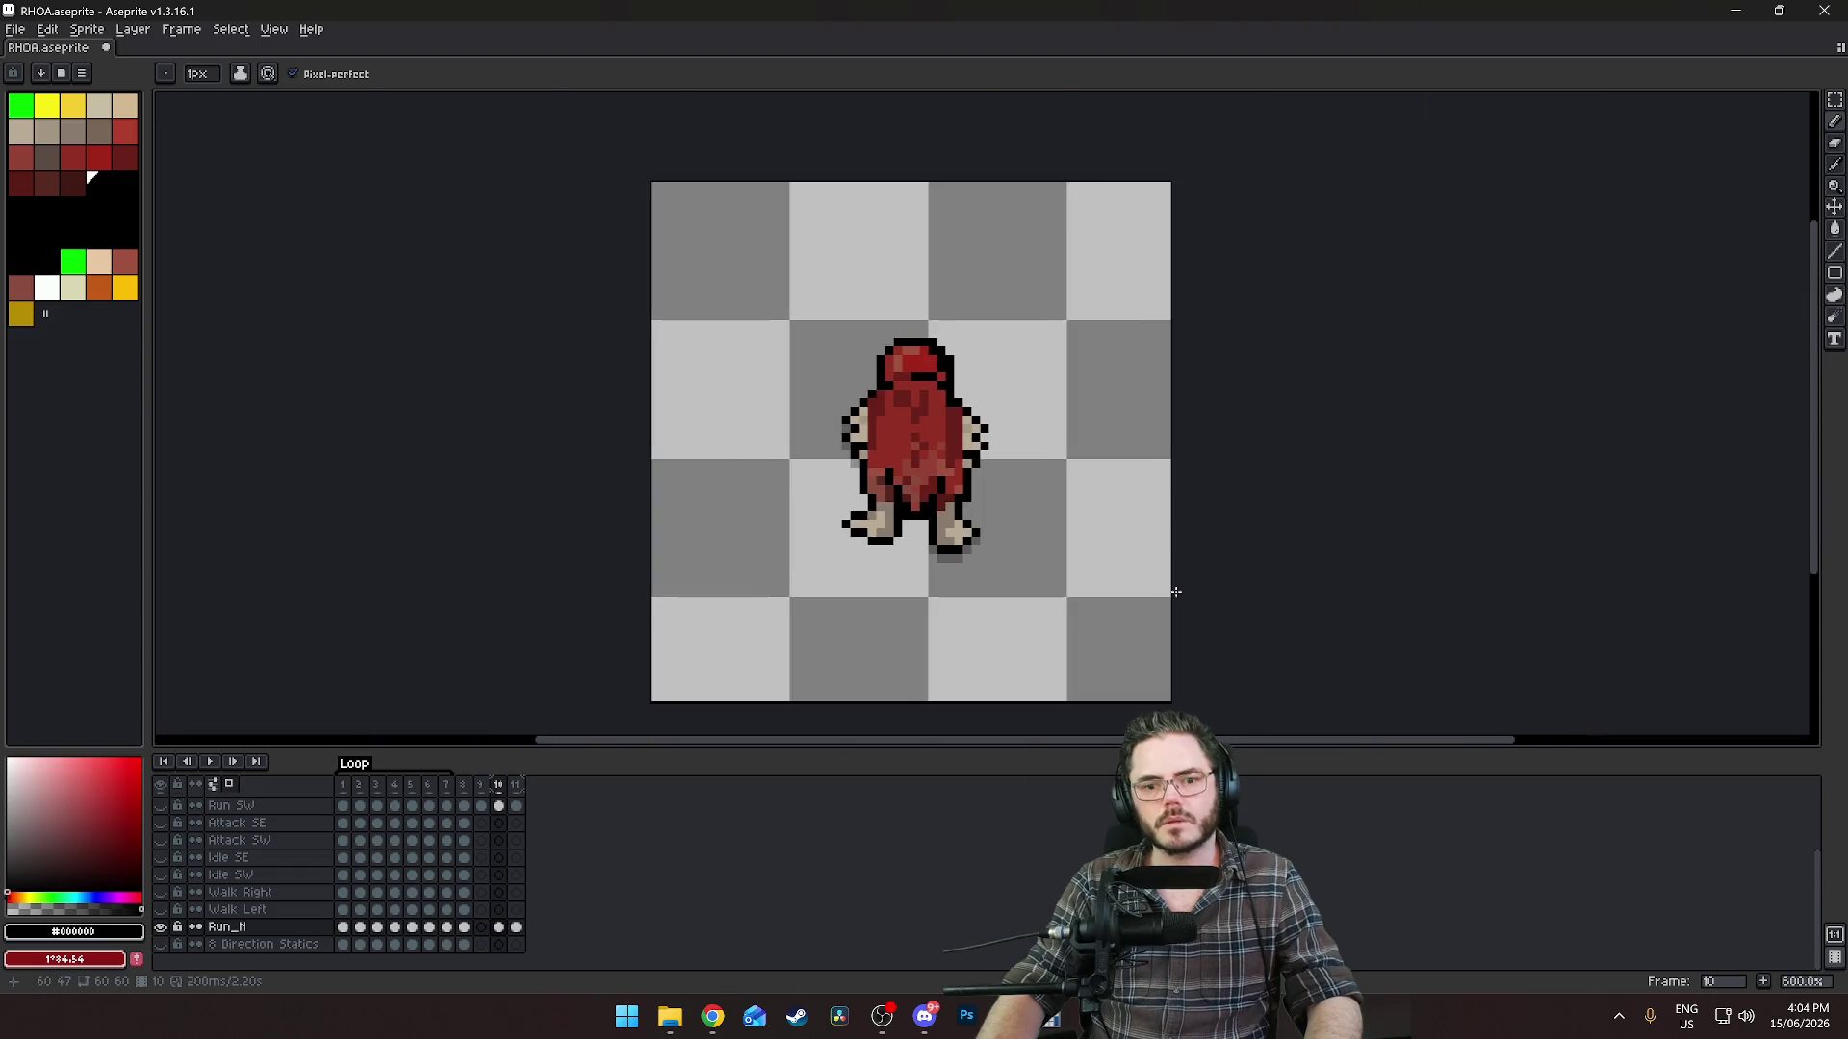
Compare frame 10 against frame 11, then return to frame 8.
{"action": "key", "text": "period"}
{"action": "key", "text": "comma"}
{"action": "key", "text": "period"}
{"action": "key", "text": "comma"}
{"action": "key", "text": "period"}
{"action": "key", "text": "comma"}
{"action": "scroll", "coordinate": [1092, 337], "scroll_direction": "up", "scroll_amount": 4}
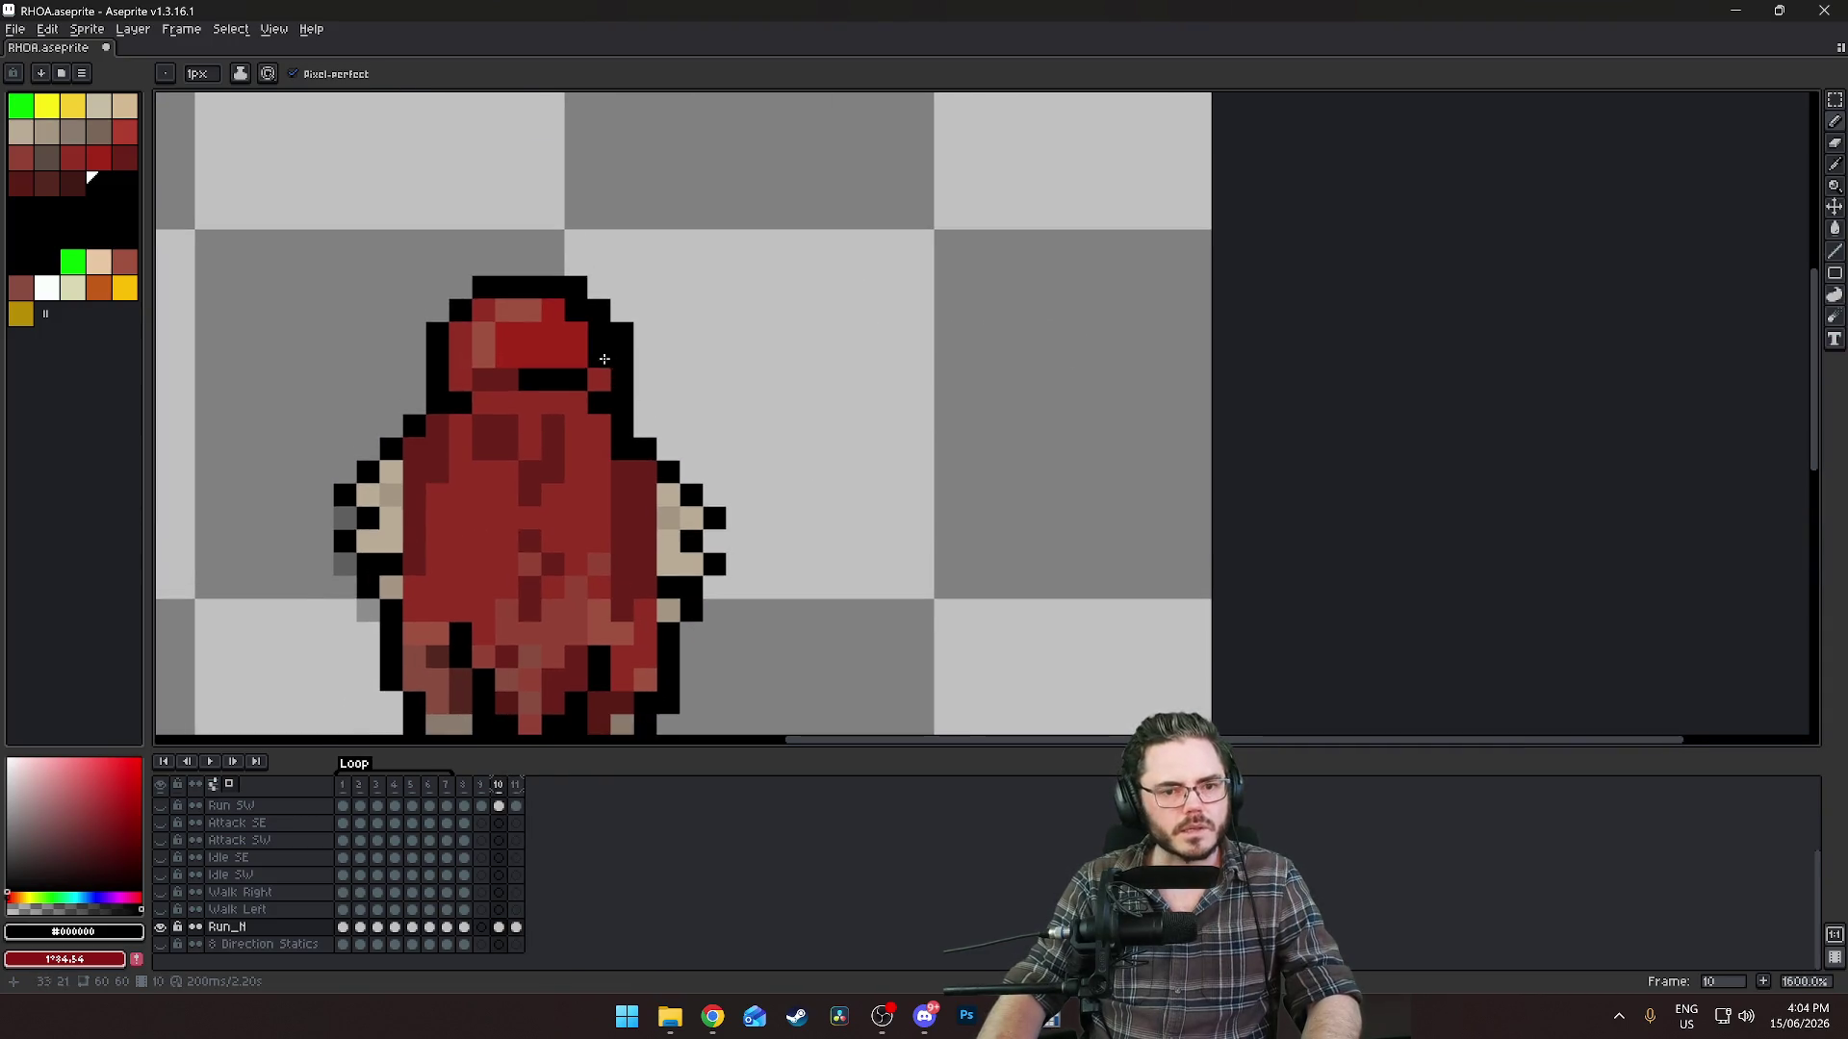
{"action": "left_click", "coordinate": [568, 349], "text": "alt"}
{"action": "scroll", "coordinate": [883, 523], "scroll_direction": "down", "scroll_amount": 3}
{"action": "scroll", "coordinate": [866, 482], "scroll_direction": "down", "scroll_amount": 2}
{"action": "scroll", "coordinate": [751, 565], "scroll_direction": "up", "scroll_amount": 2}
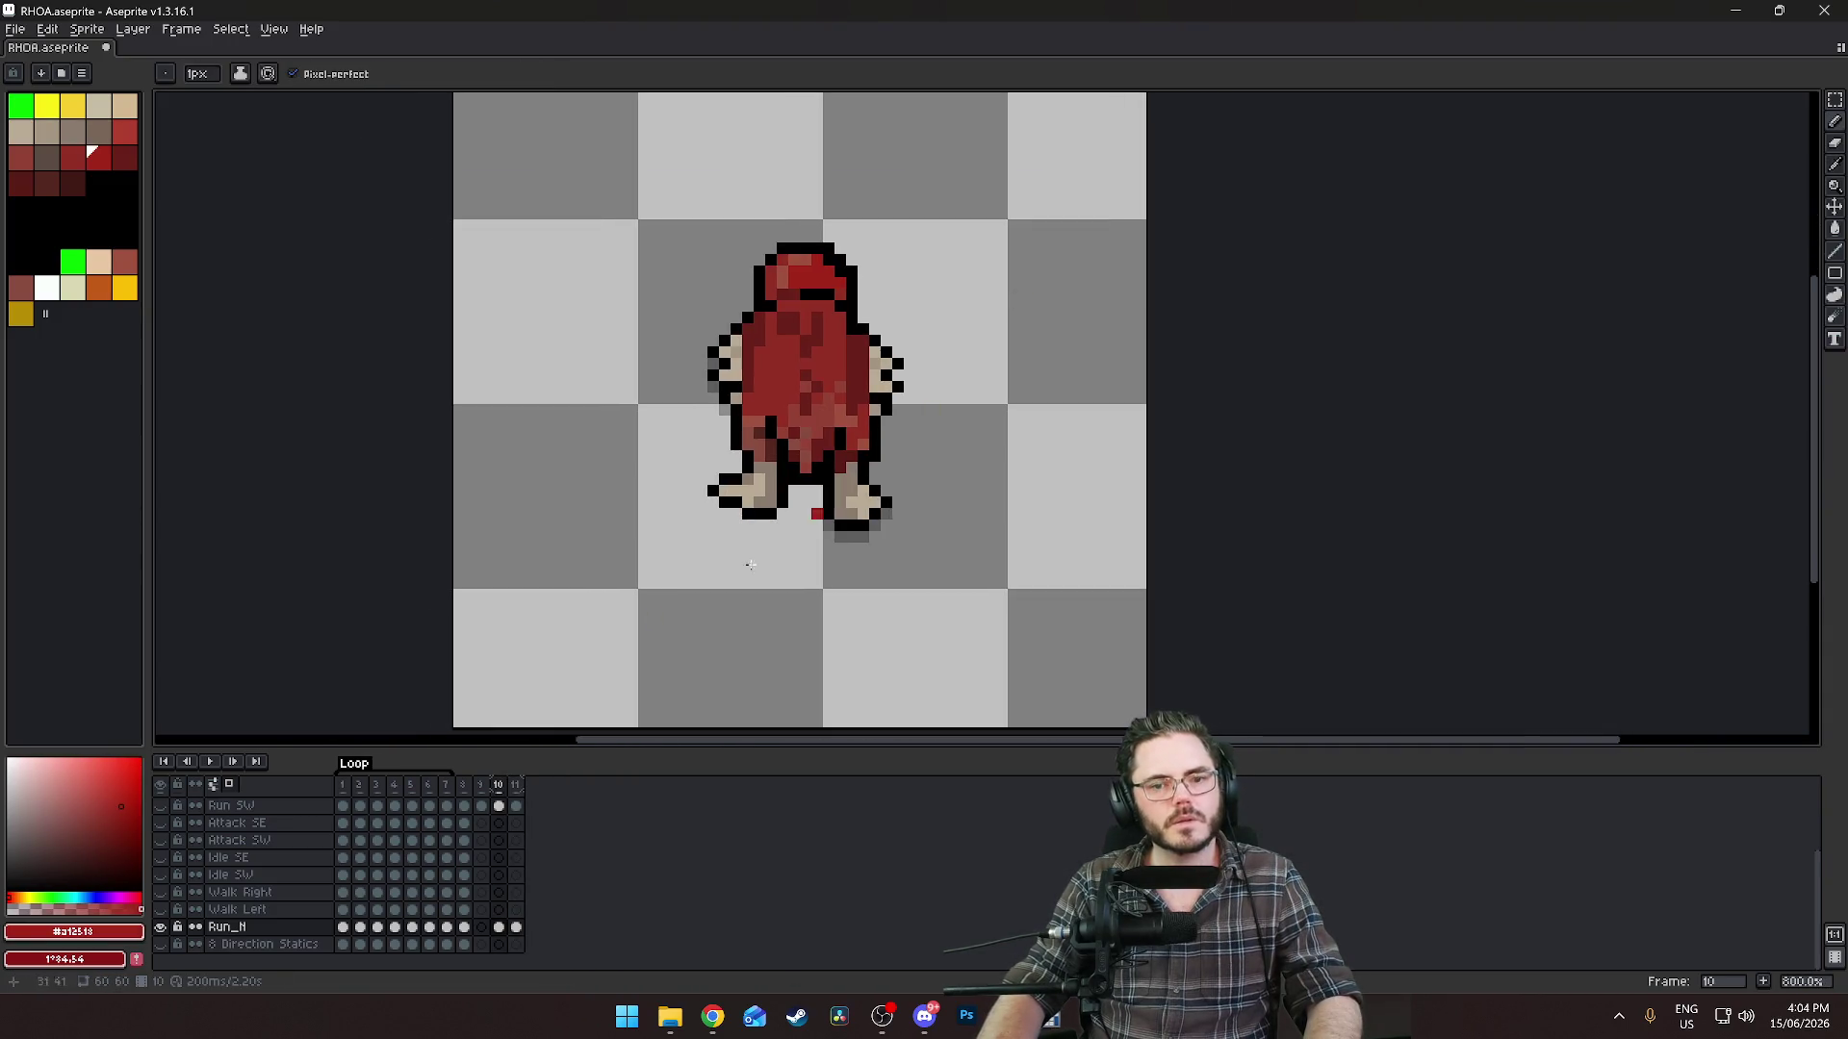
{"action": "left_click", "coordinate": [464, 928]}
{"action": "scroll", "coordinate": [872, 530], "scroll_direction": "up", "scroll_amount": 6}
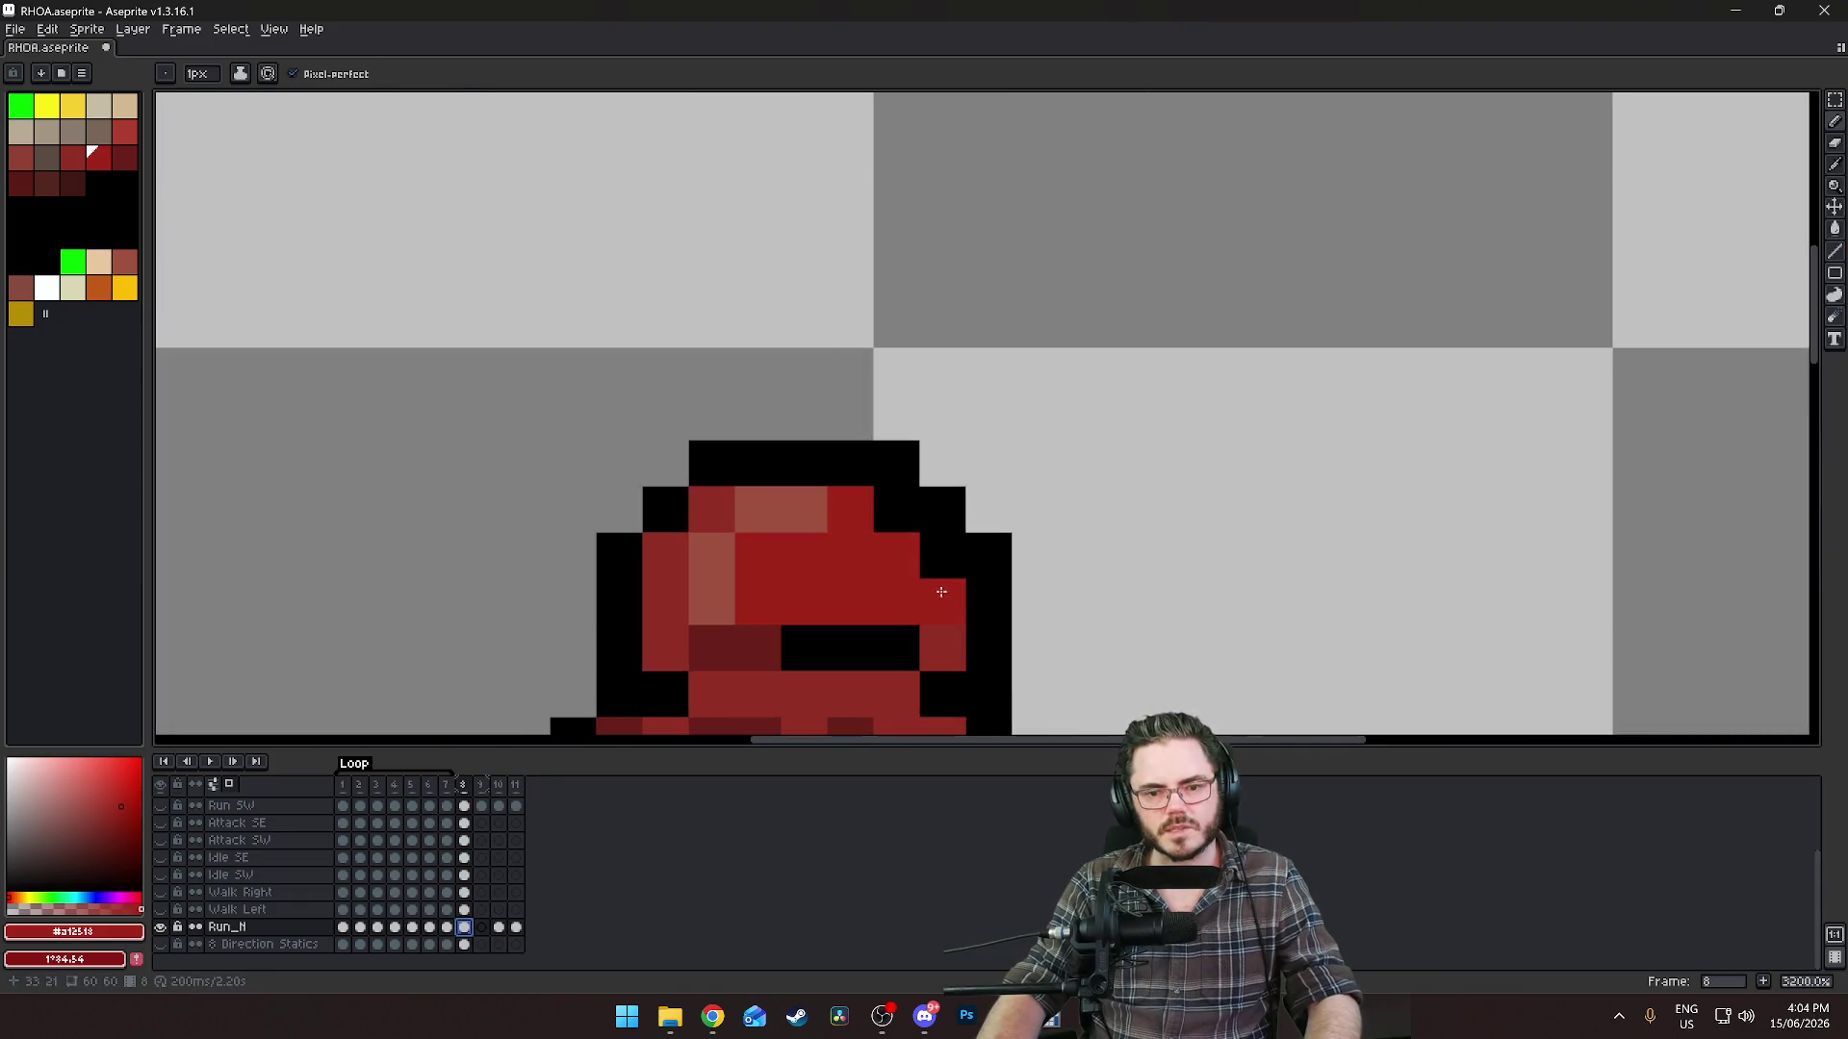
Flip between frames 5 and 6 to compare the hood, settling on frame 5.
{"action": "key", "text": "Left"}
{"action": "key", "text": "Left"}
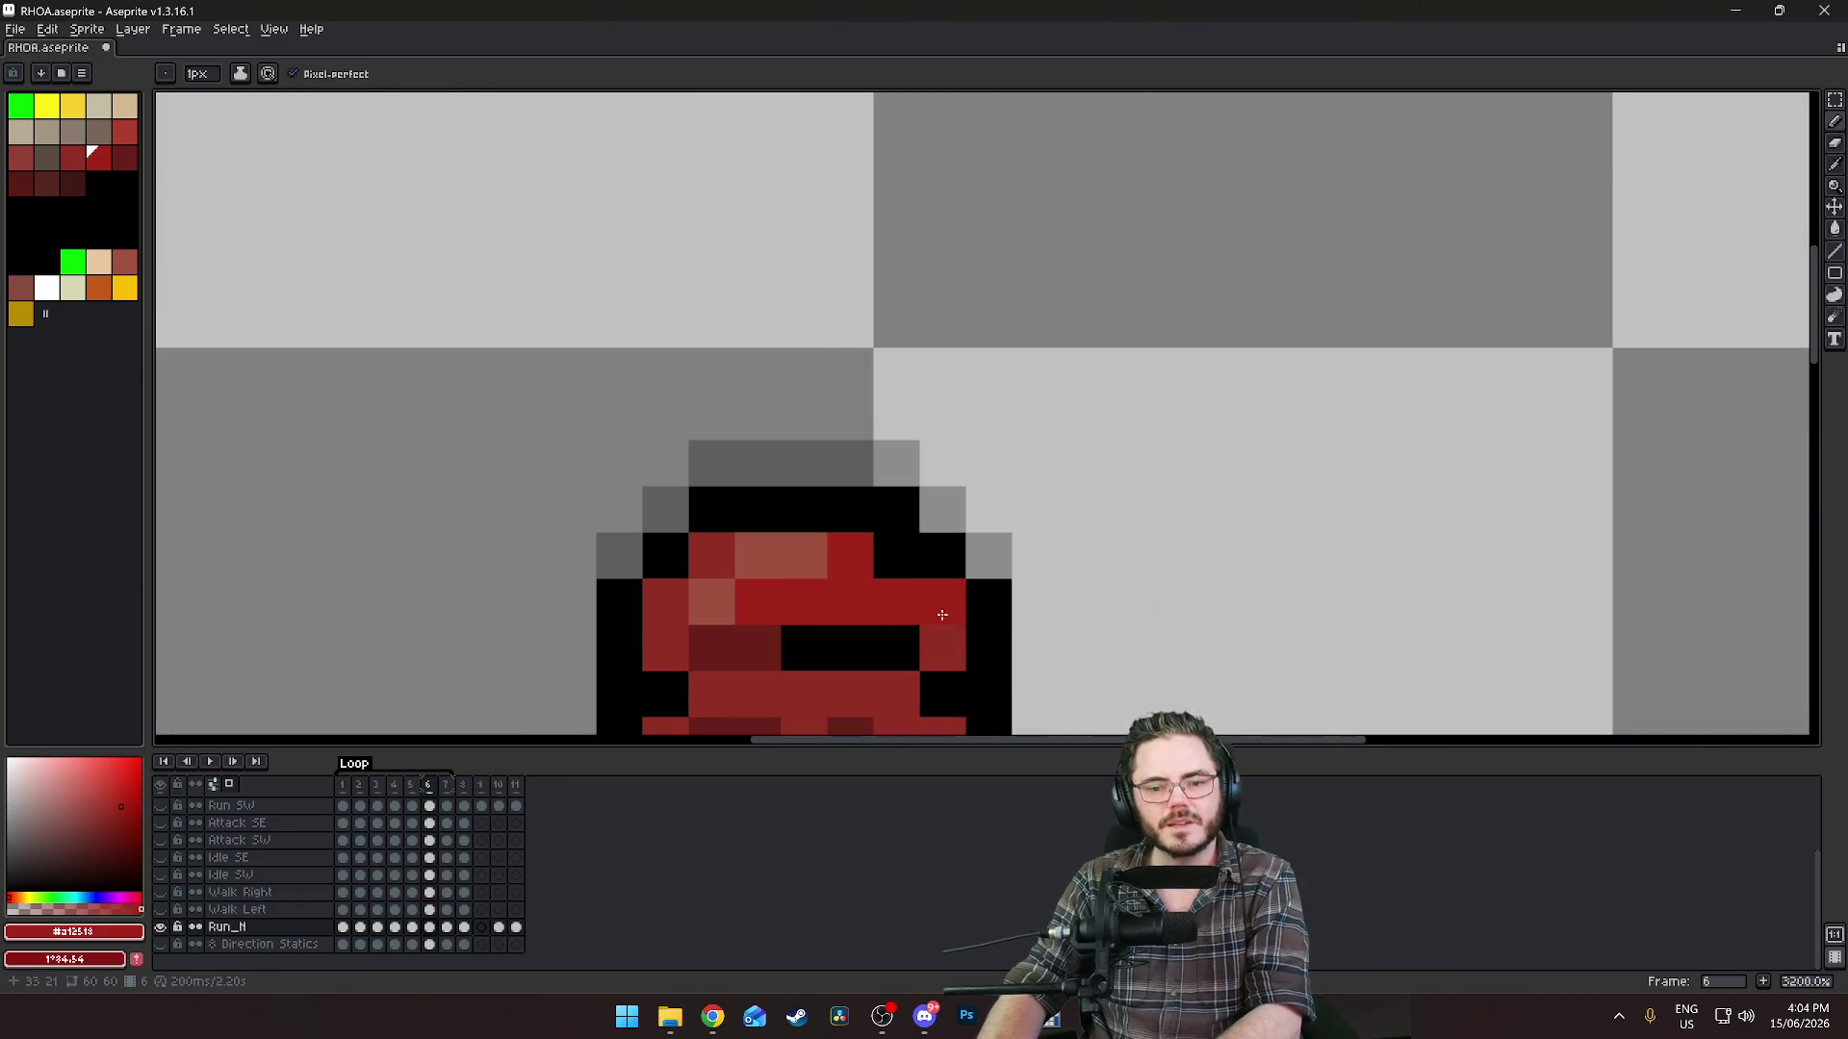
{"action": "scroll", "coordinate": [1211, 558], "scroll_direction": "down", "scroll_amount": 3}
{"action": "key", "text": "Left"}
{"action": "key", "text": "Right"}
{"action": "key", "text": "Left"}
{"action": "key", "text": "Right"}
{"action": "key", "text": "Left"}
{"action": "scroll", "coordinate": [1161, 560], "scroll_direction": "up", "scroll_amount": 3}
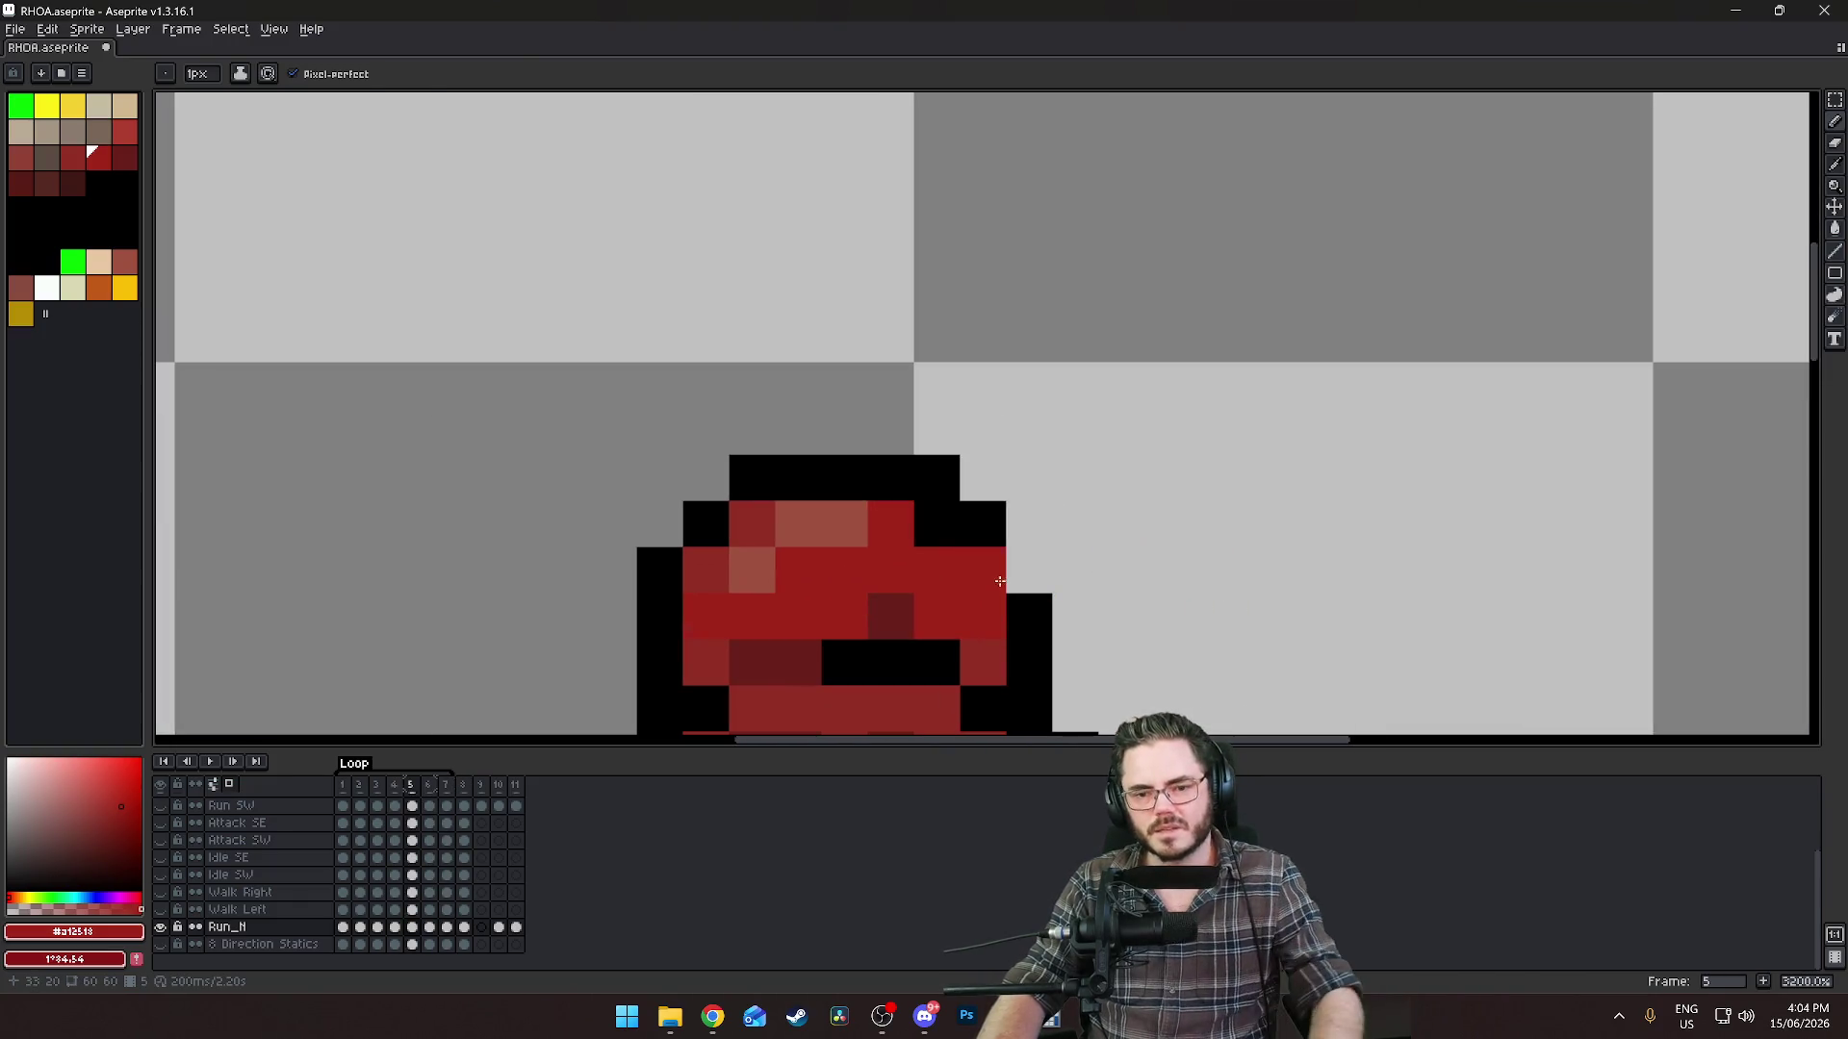
Add a single hood-red pixel just right of the hood on frame 5.
{"action": "left_click", "coordinate": [1023, 556], "text": "alt"}
{"action": "scroll", "coordinate": [1223, 613], "scroll_direction": "down", "scroll_amount": 6}
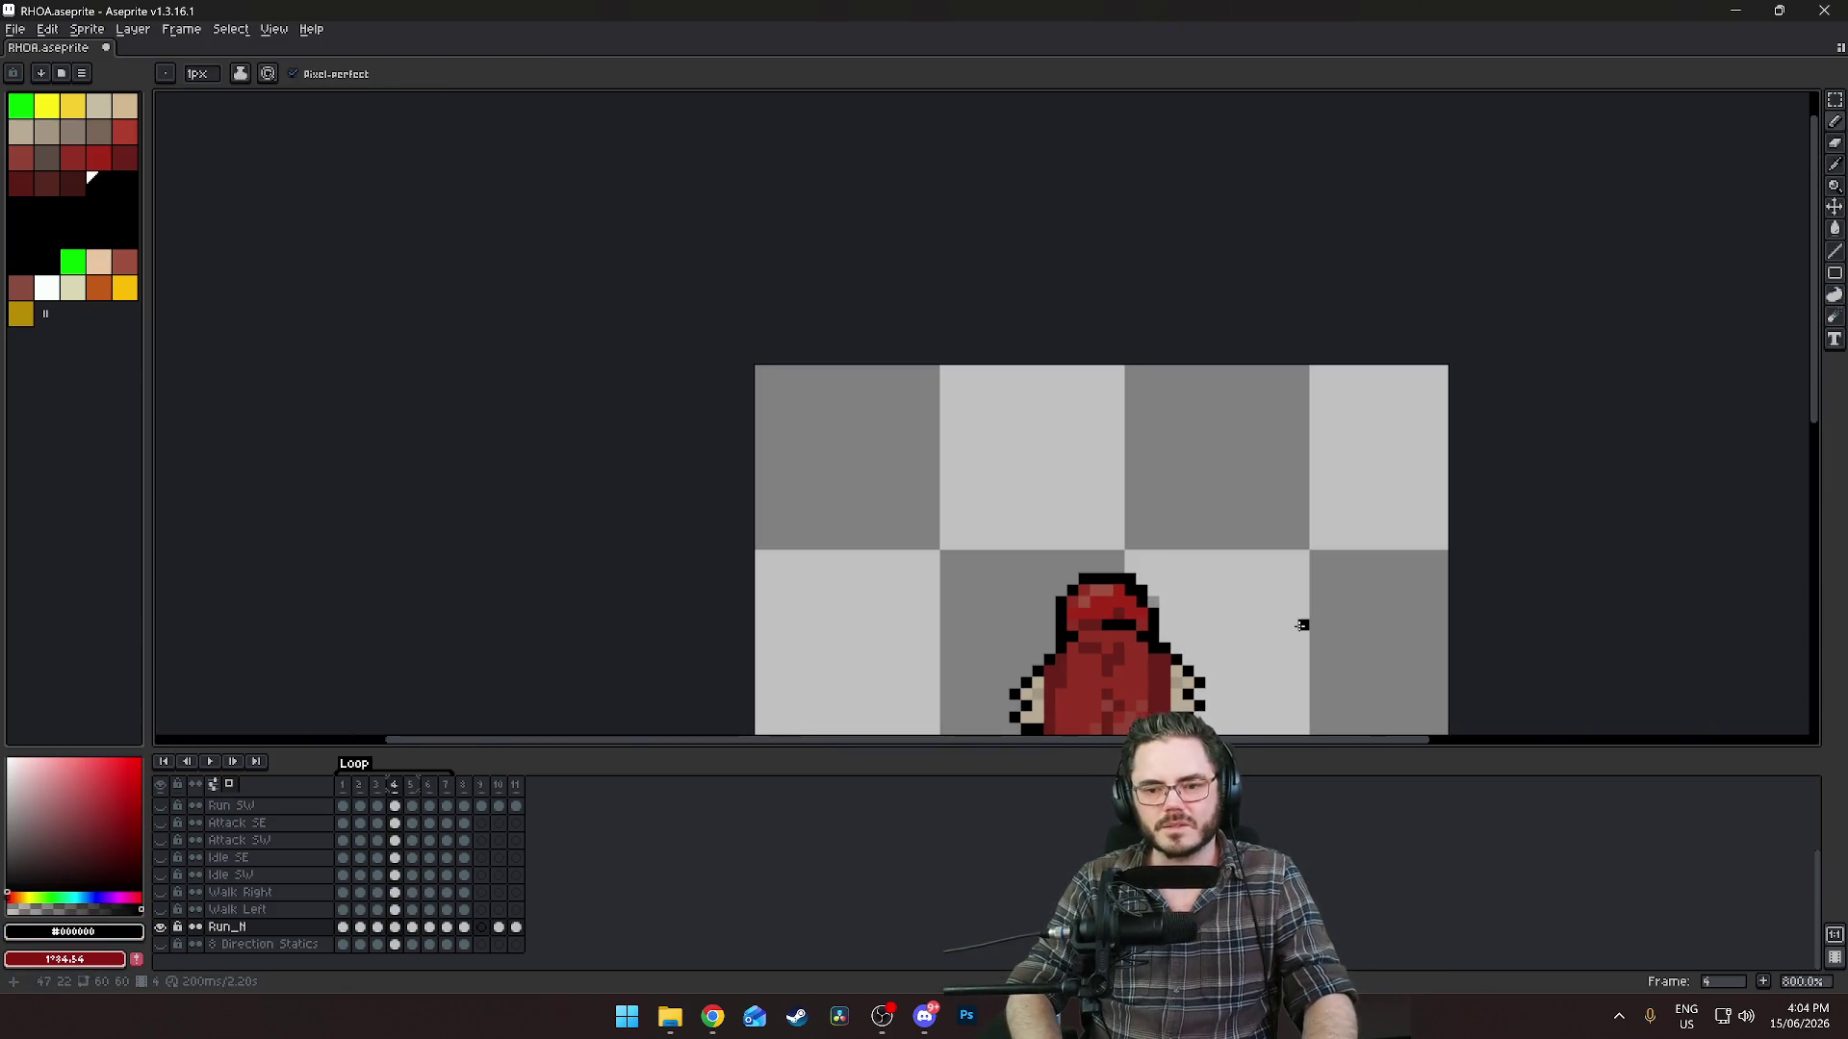
{"action": "scroll", "coordinate": [967, 597], "scroll_direction": "up", "scroll_amount": 5}
{"action": "mouse_move", "coordinate": [1400, 605]}
{"action": "left_mouse_down"}
{"action": "mouse_move", "coordinate": [1168, 577]}
{"action": "mouse_move", "coordinate": [1131, 520]}
{"action": "left_mouse_up"}
{"action": "left_click", "coordinate": [1140, 486], "text": "alt"}
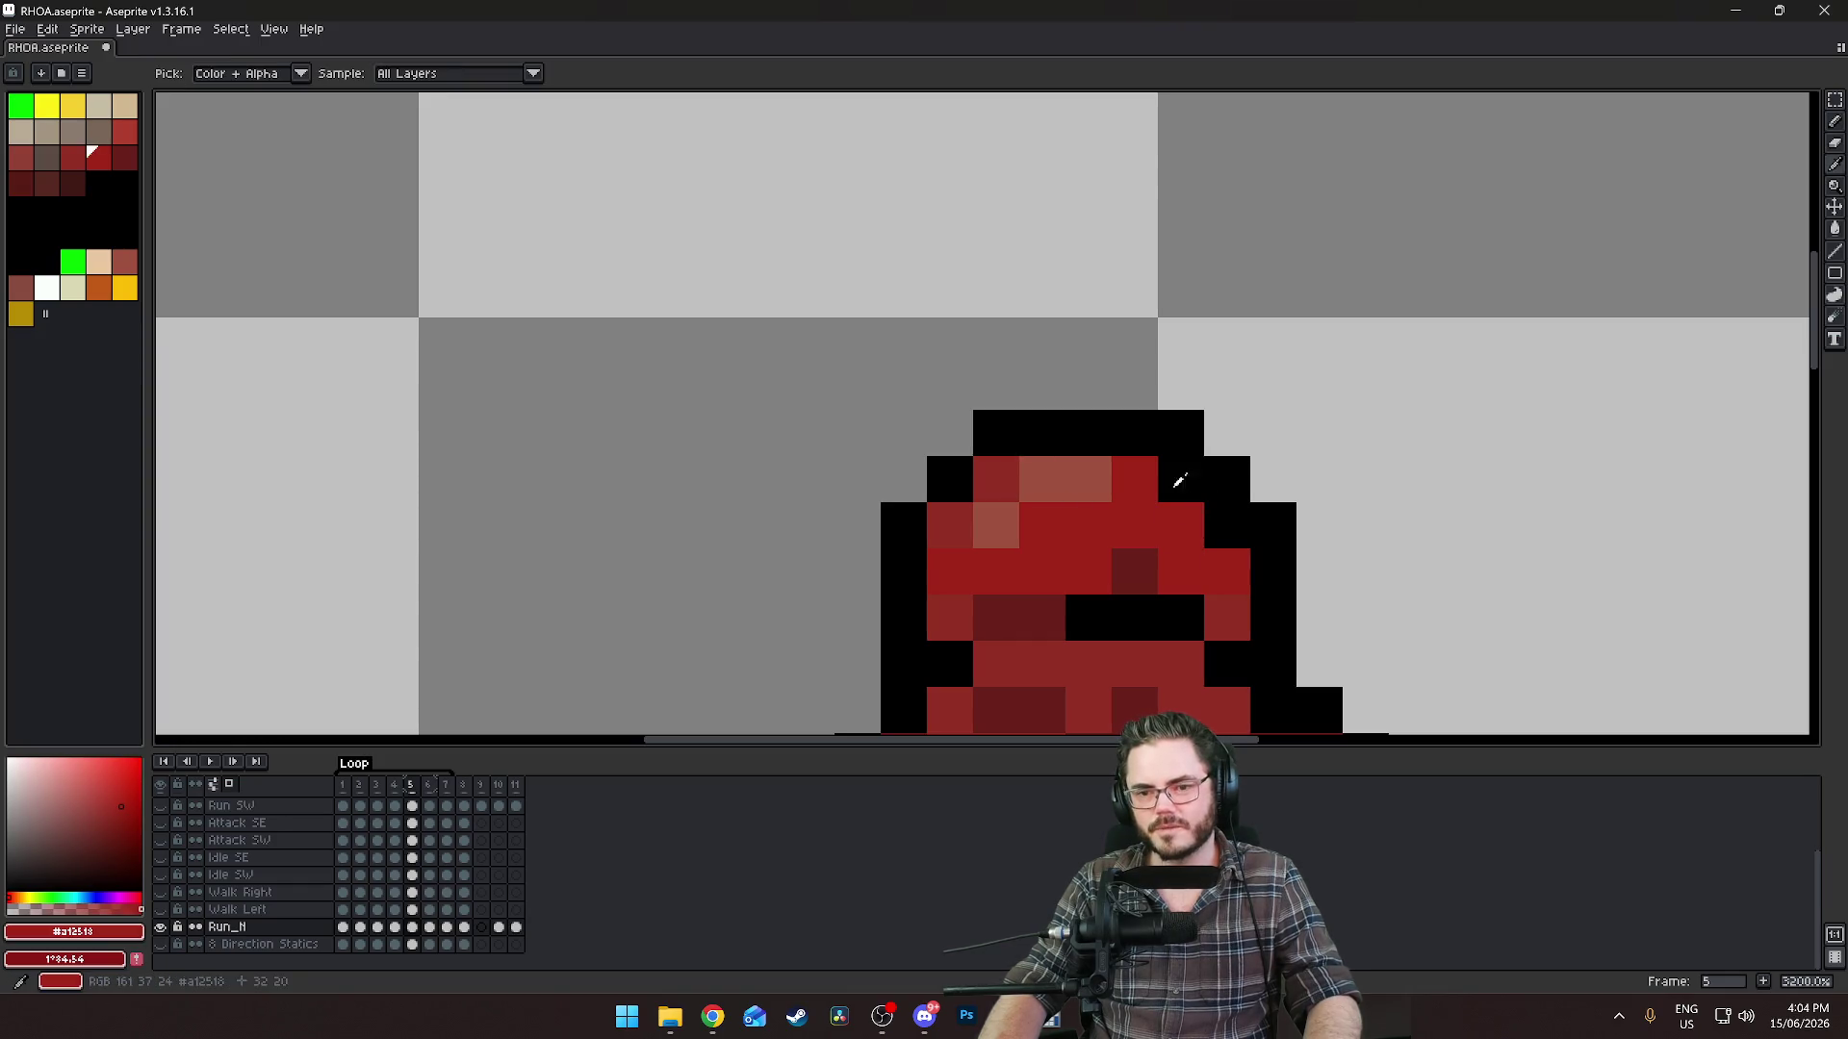
{"action": "left_click", "coordinate": [1458, 572]}
{"action": "scroll", "coordinate": [1373, 514], "scroll_direction": "down", "scroll_amount": 3}
{"action": "left_click_drag", "start_coordinate": [1373, 514], "coordinate": [1071, 441]}
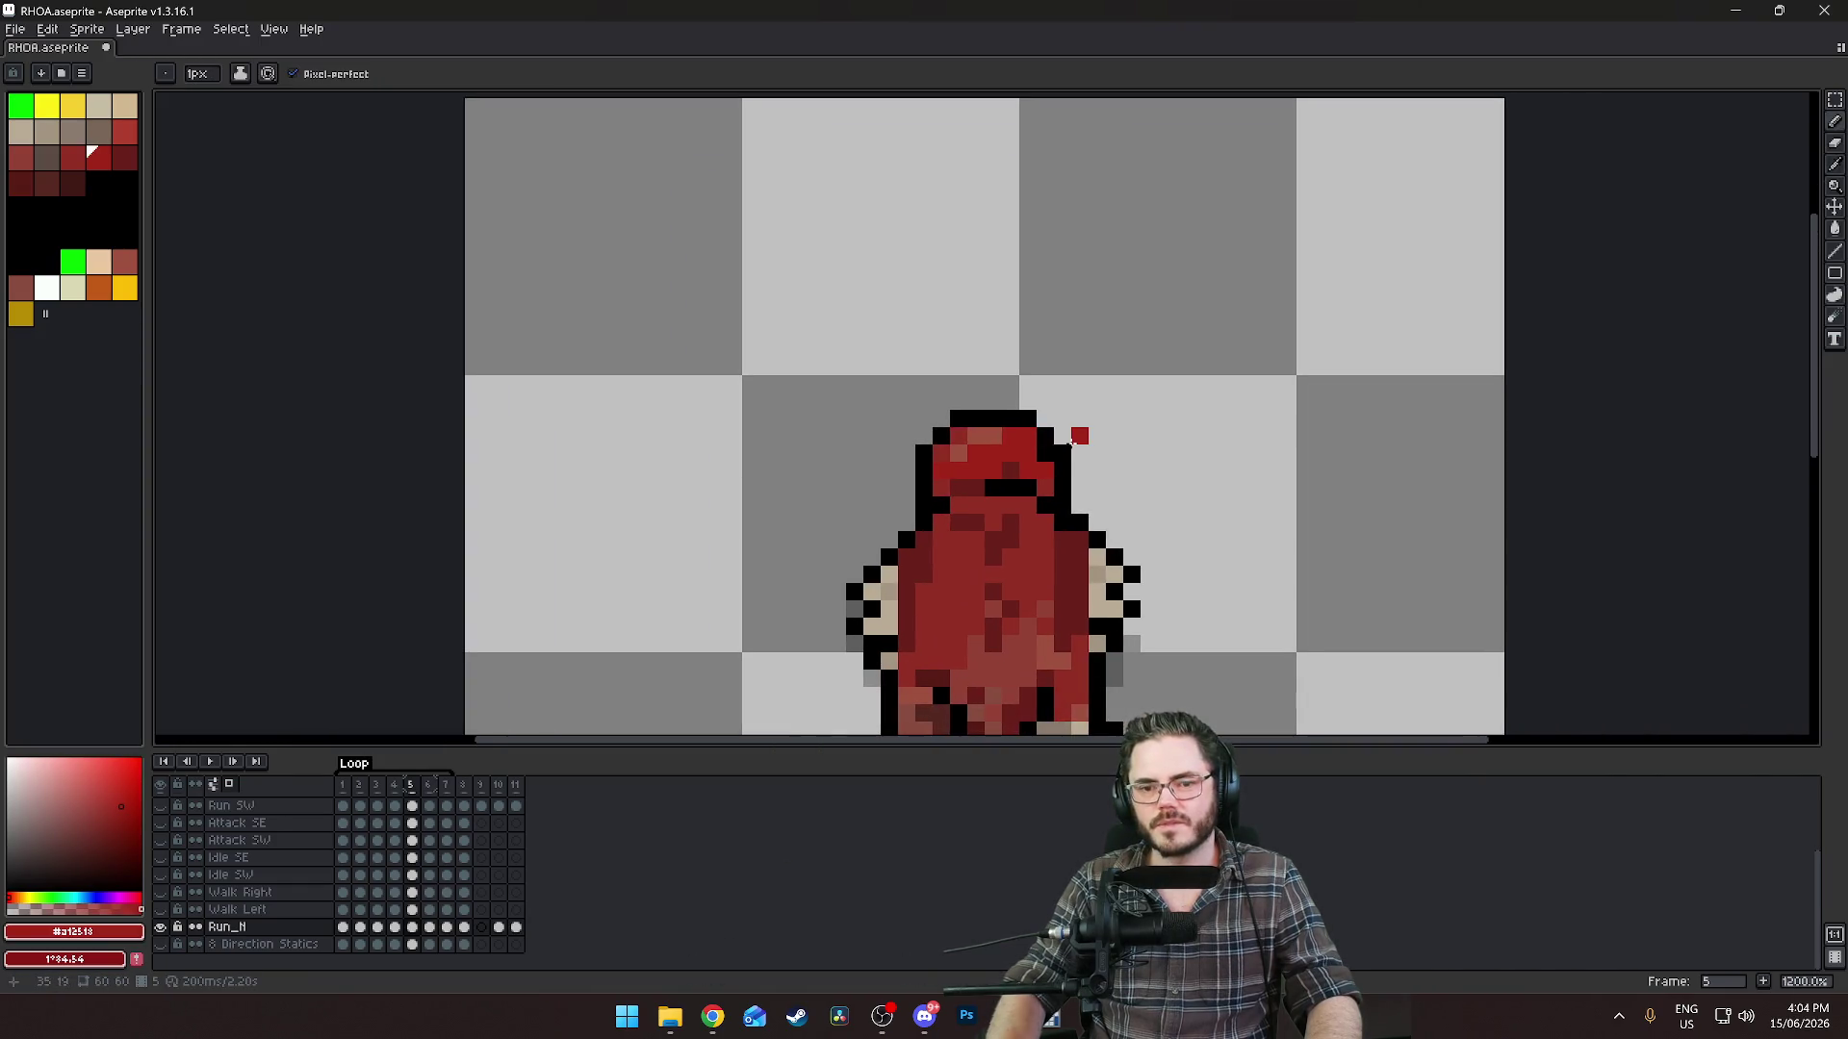
Step through the run cycle frames, ending on the empty frame 9.
{"action": "key", "text": "comma"}
{"action": "key", "text": "period"}
{"action": "key", "text": "period"}
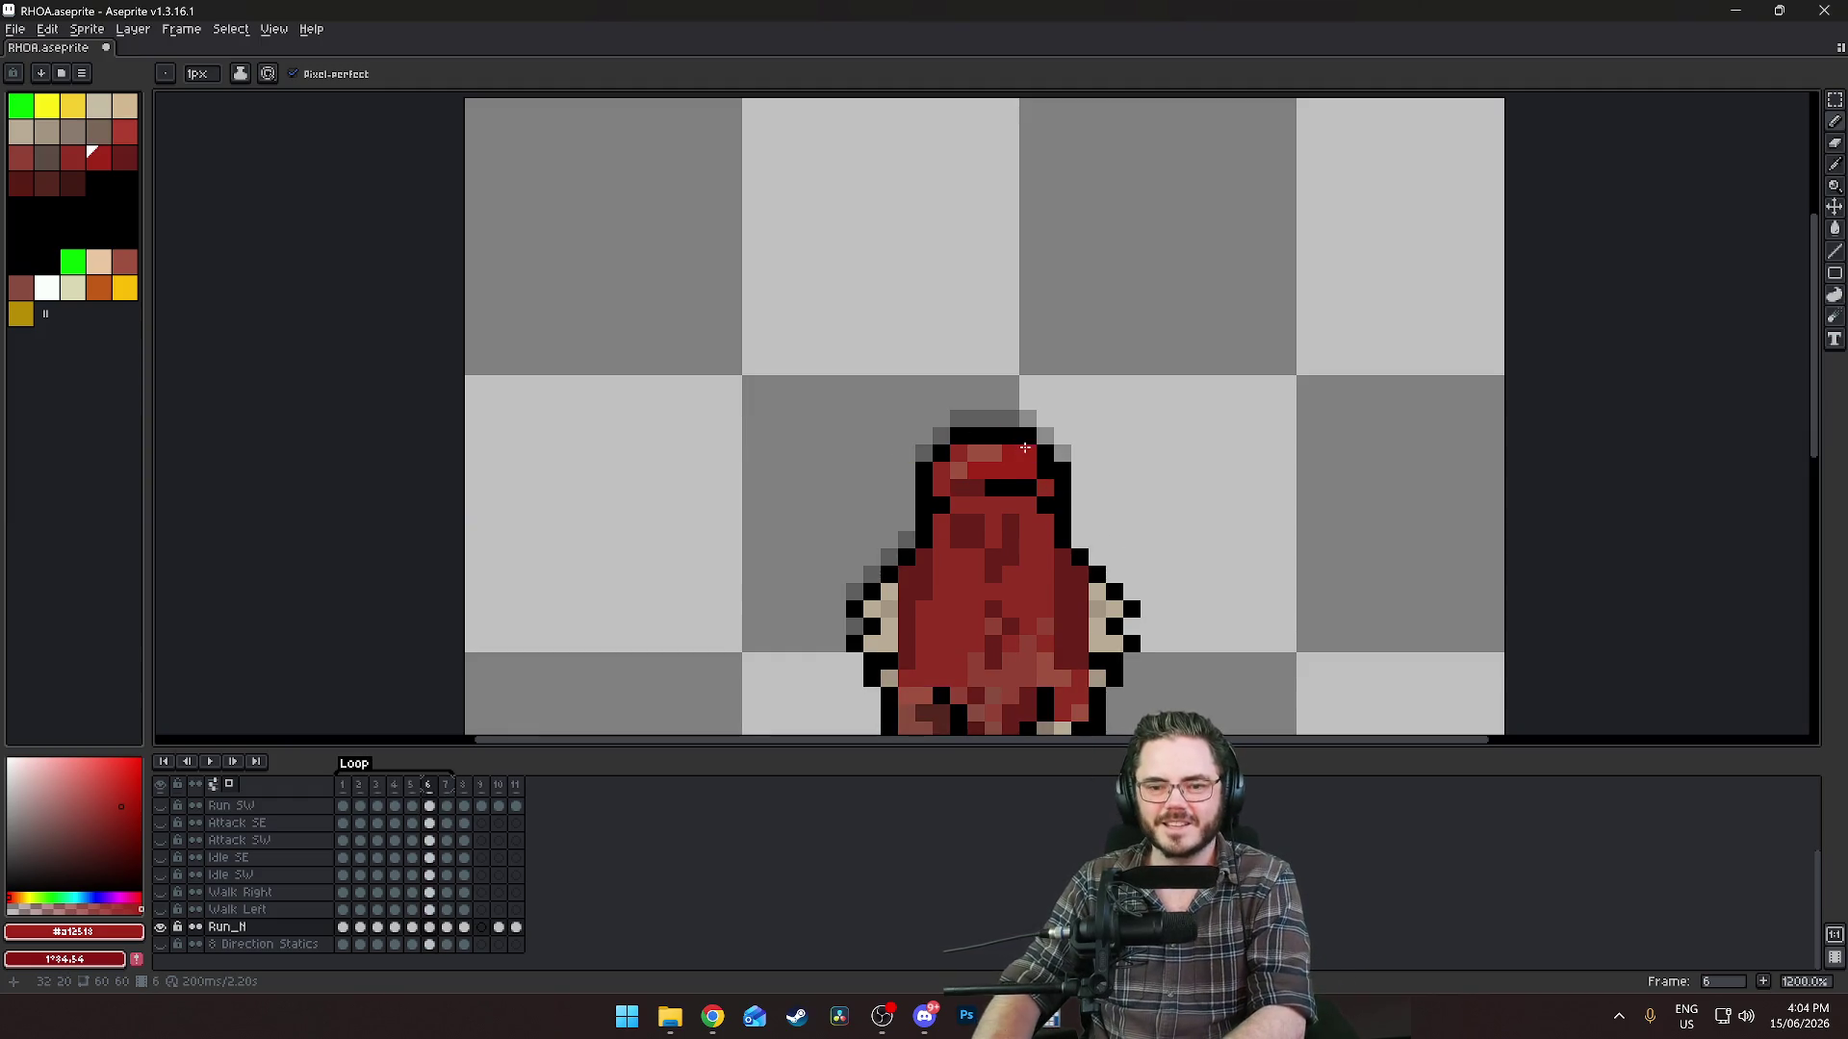
{"action": "key", "text": "period"}
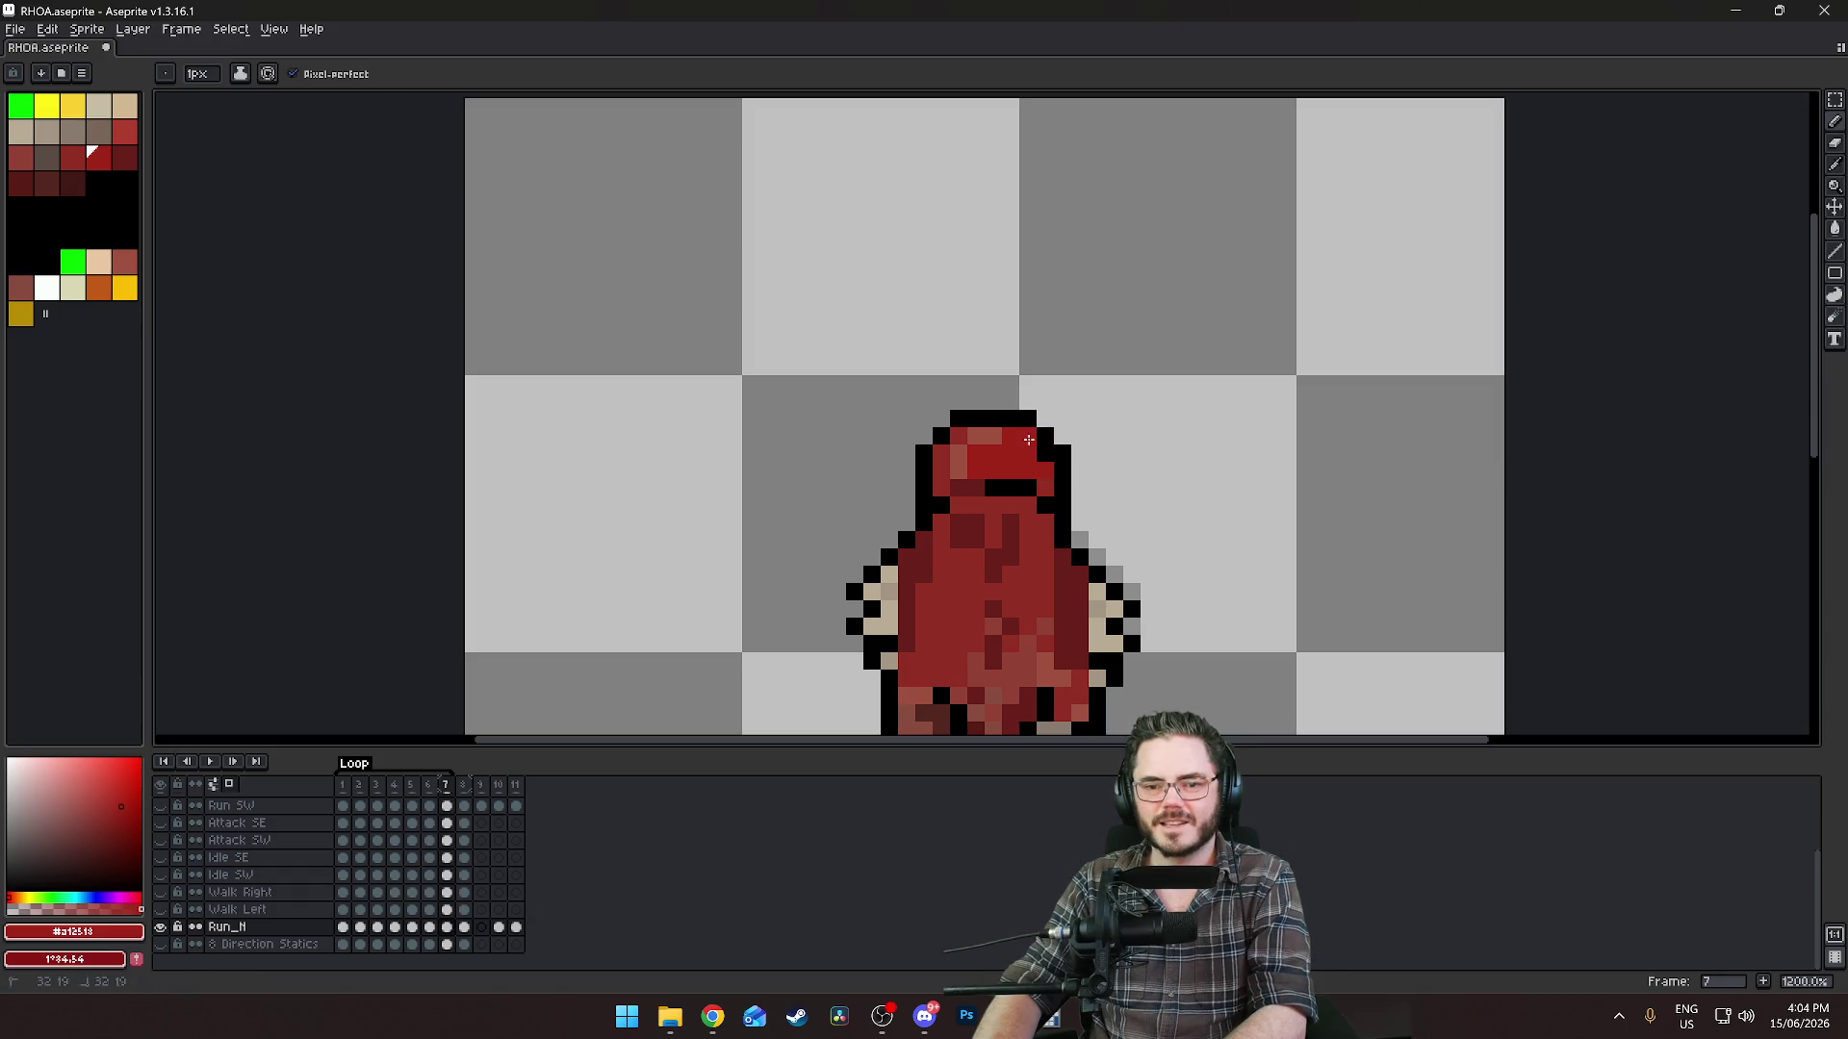
{"action": "key", "text": "period"}
{"action": "key", "text": "period"}
{"action": "key", "text": "period"}
{"action": "key", "text": "period"}
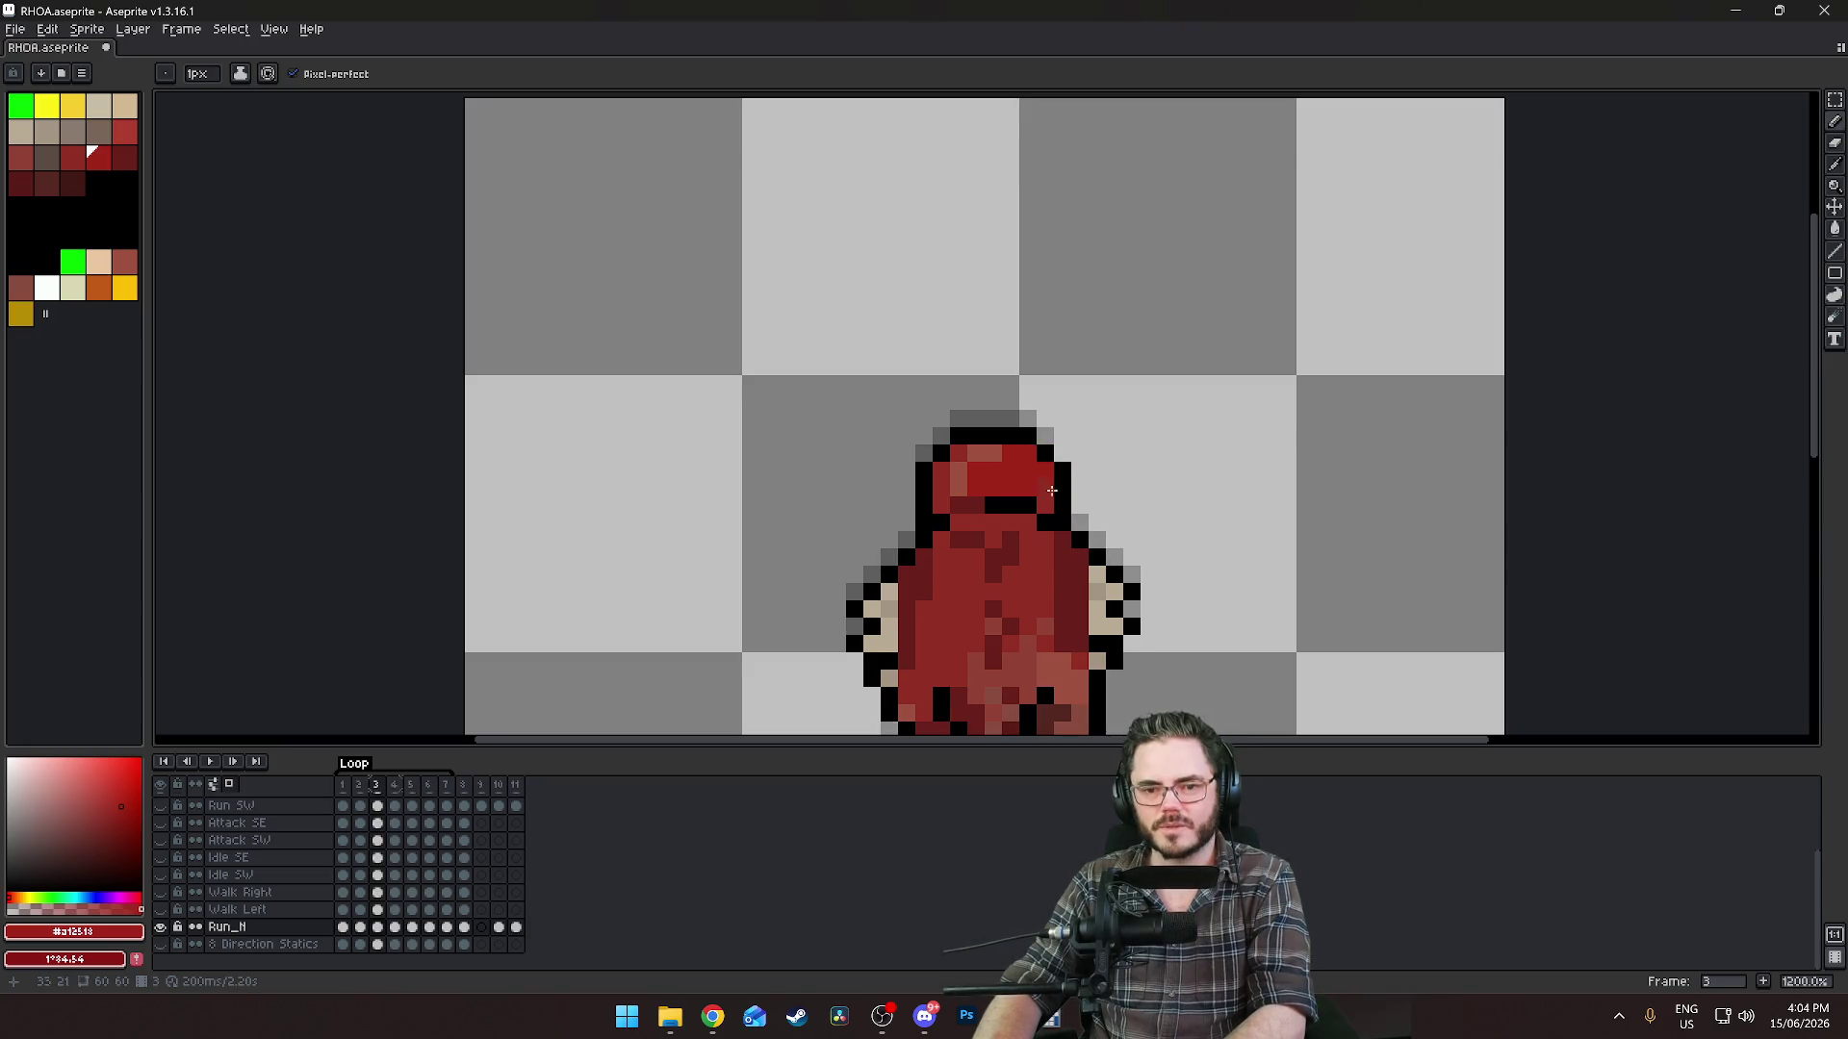
{"action": "key", "text": "comma"}
{"action": "key", "text": "comma"}
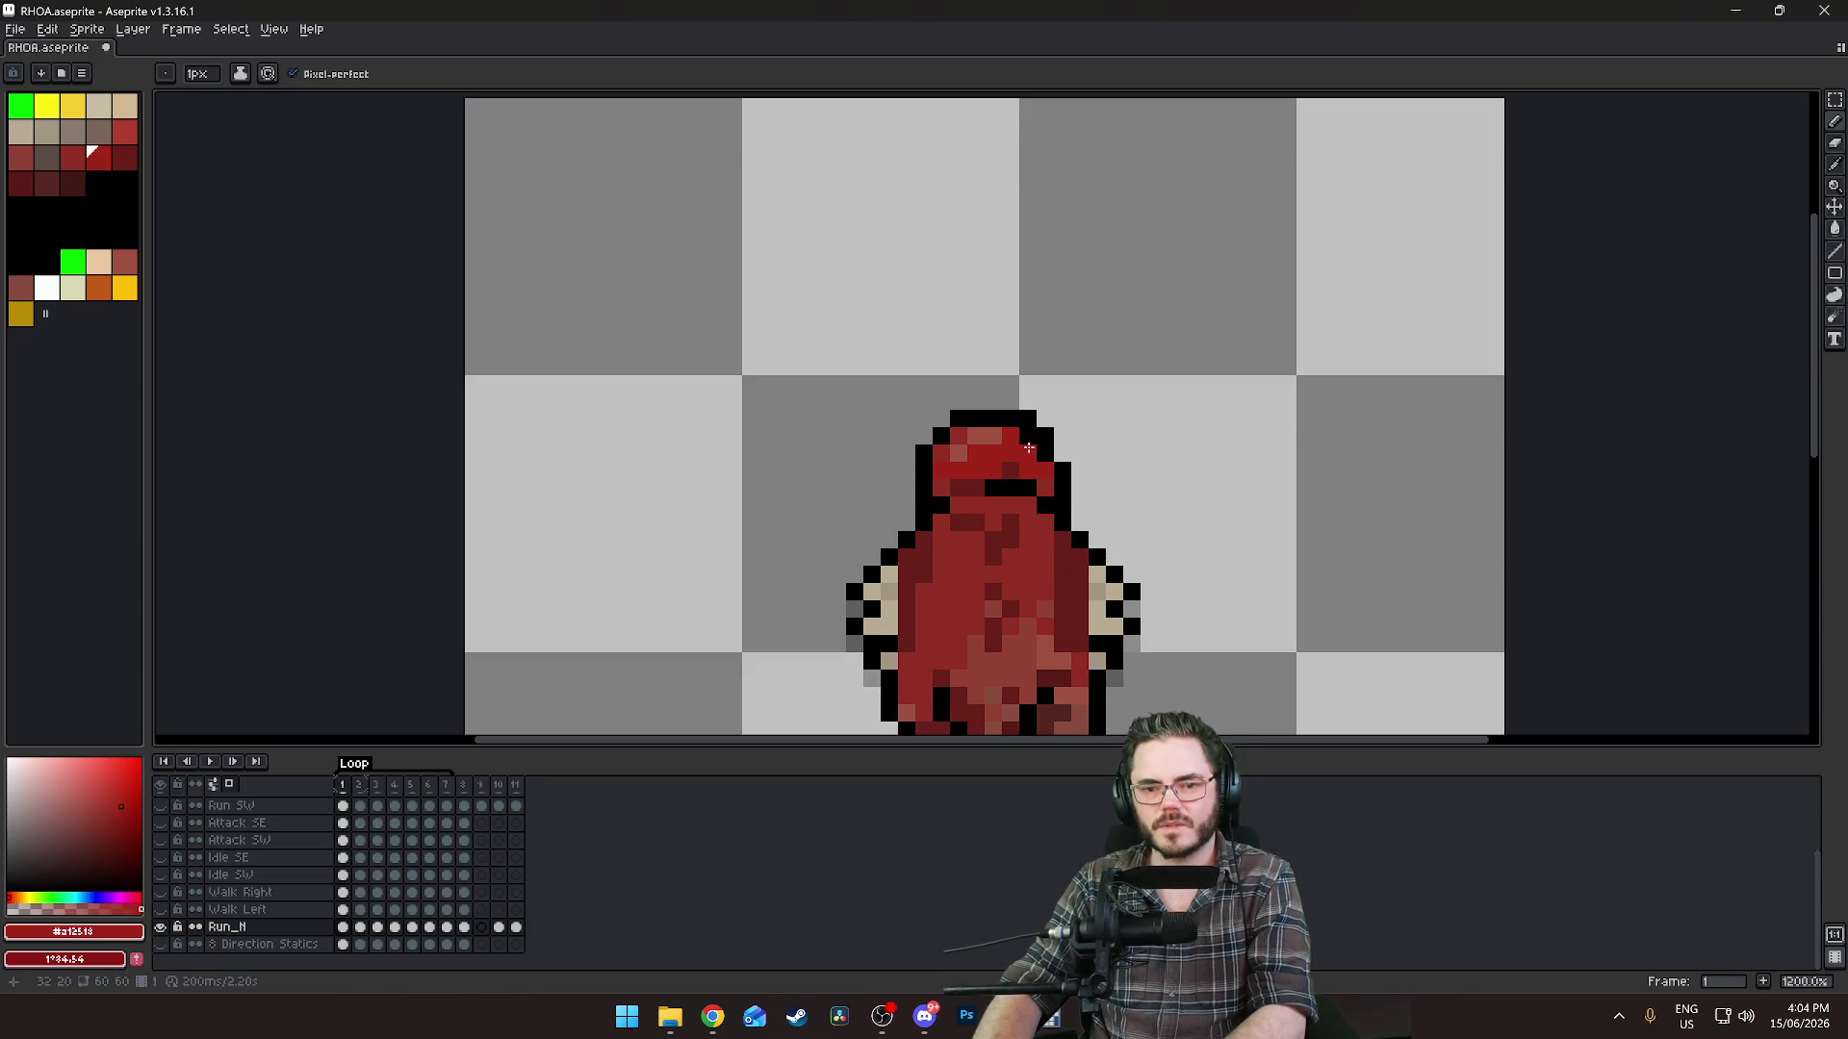
{"action": "key", "text": "comma"}
{"action": "key", "text": "comma"}
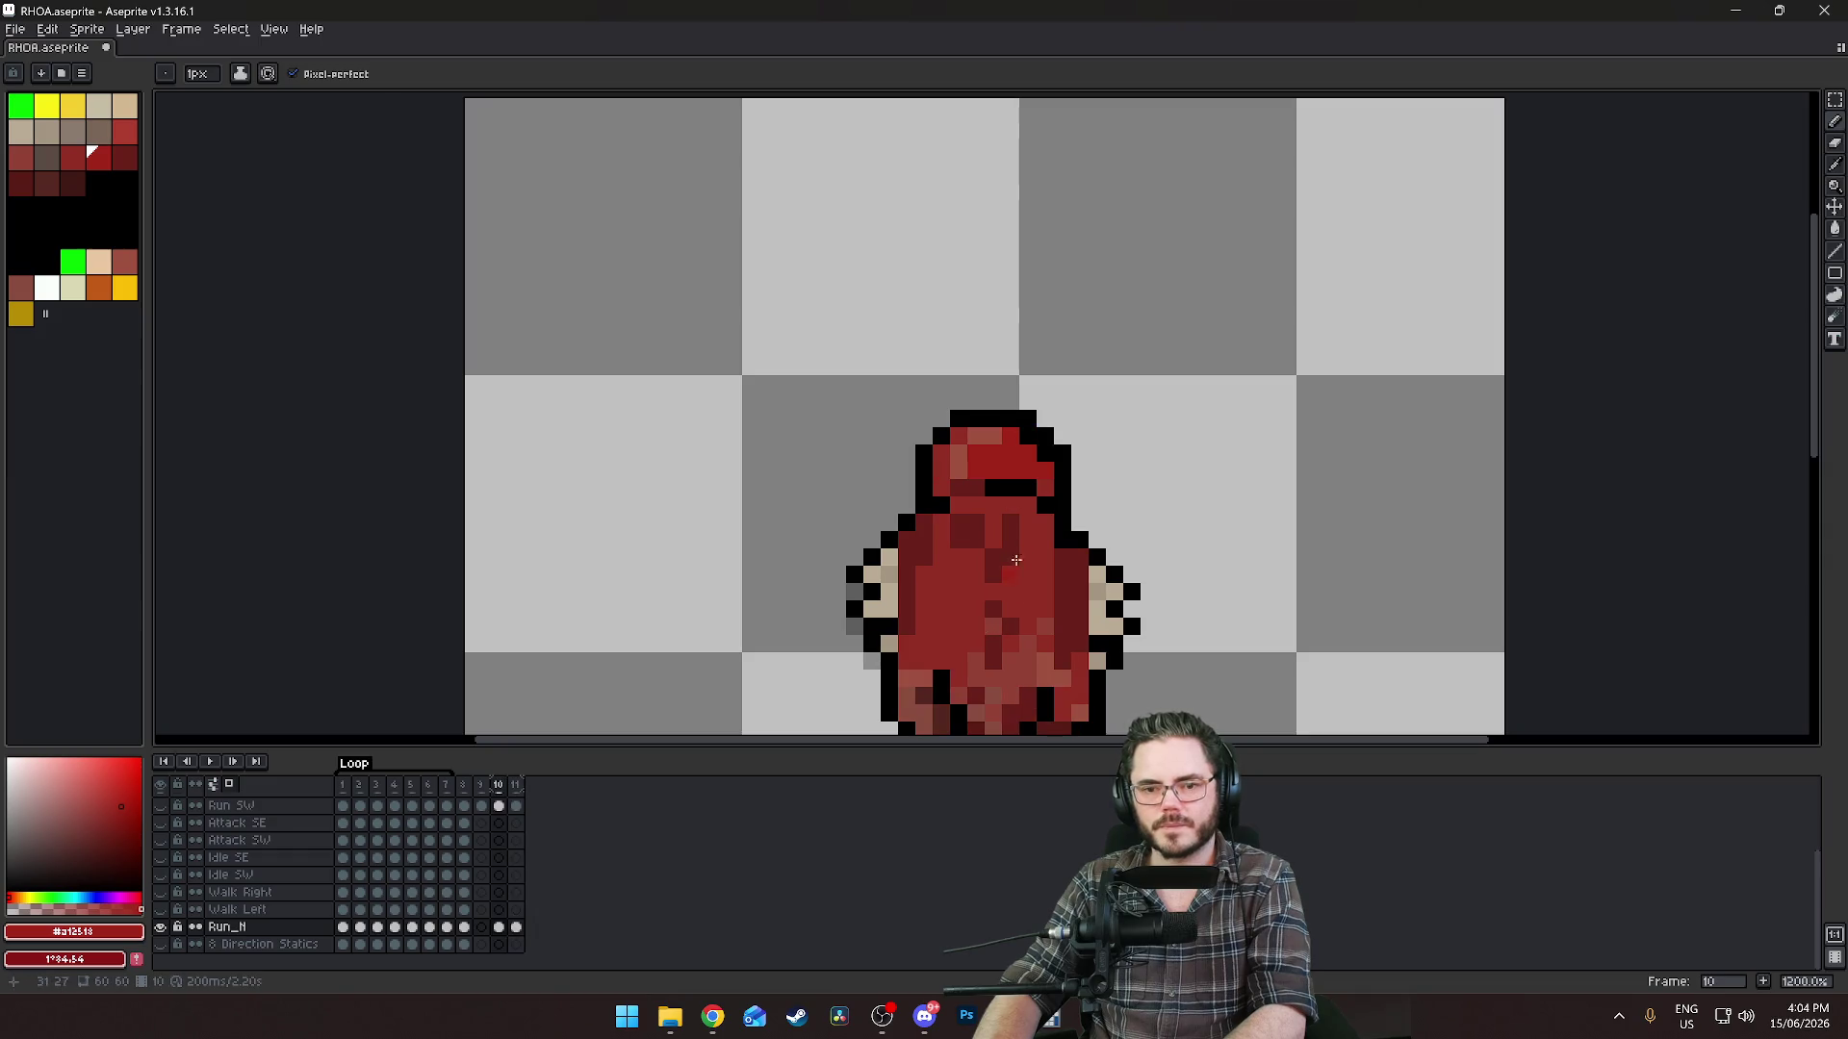
{"action": "key", "text": "comma"}
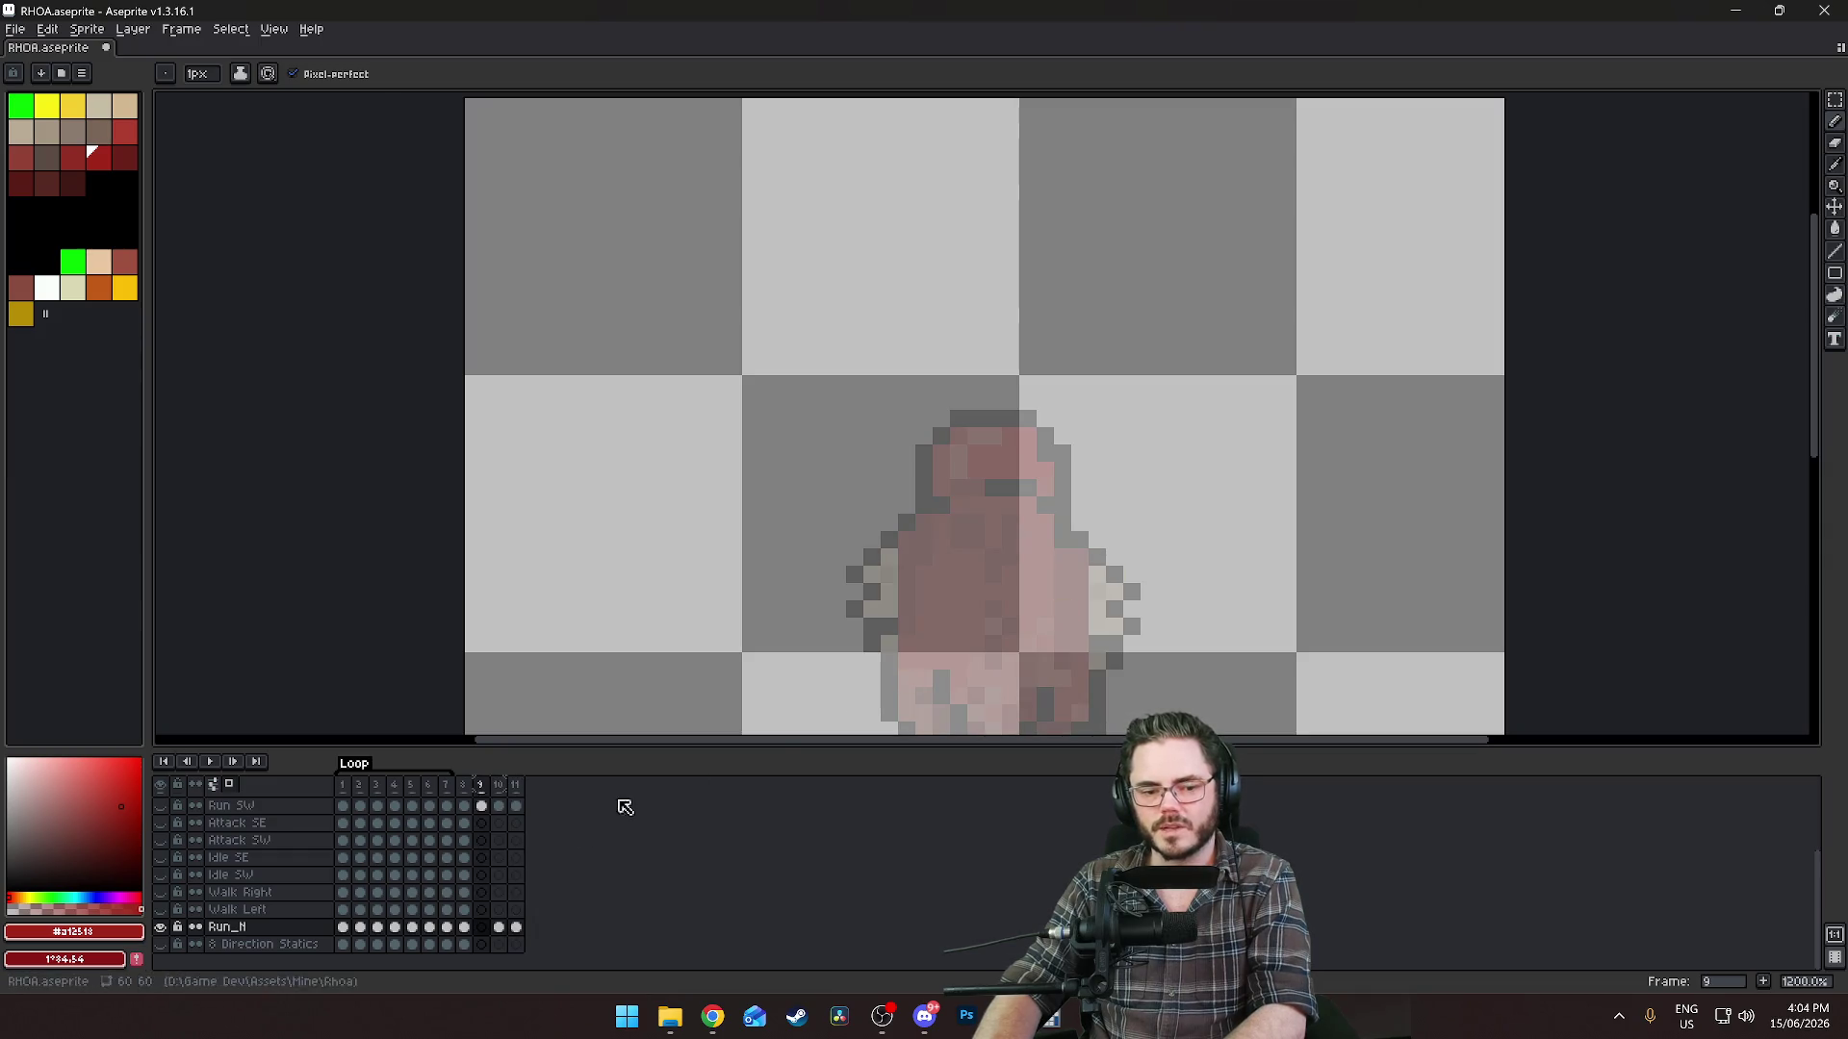
{"action": "key", "text": "comma"}
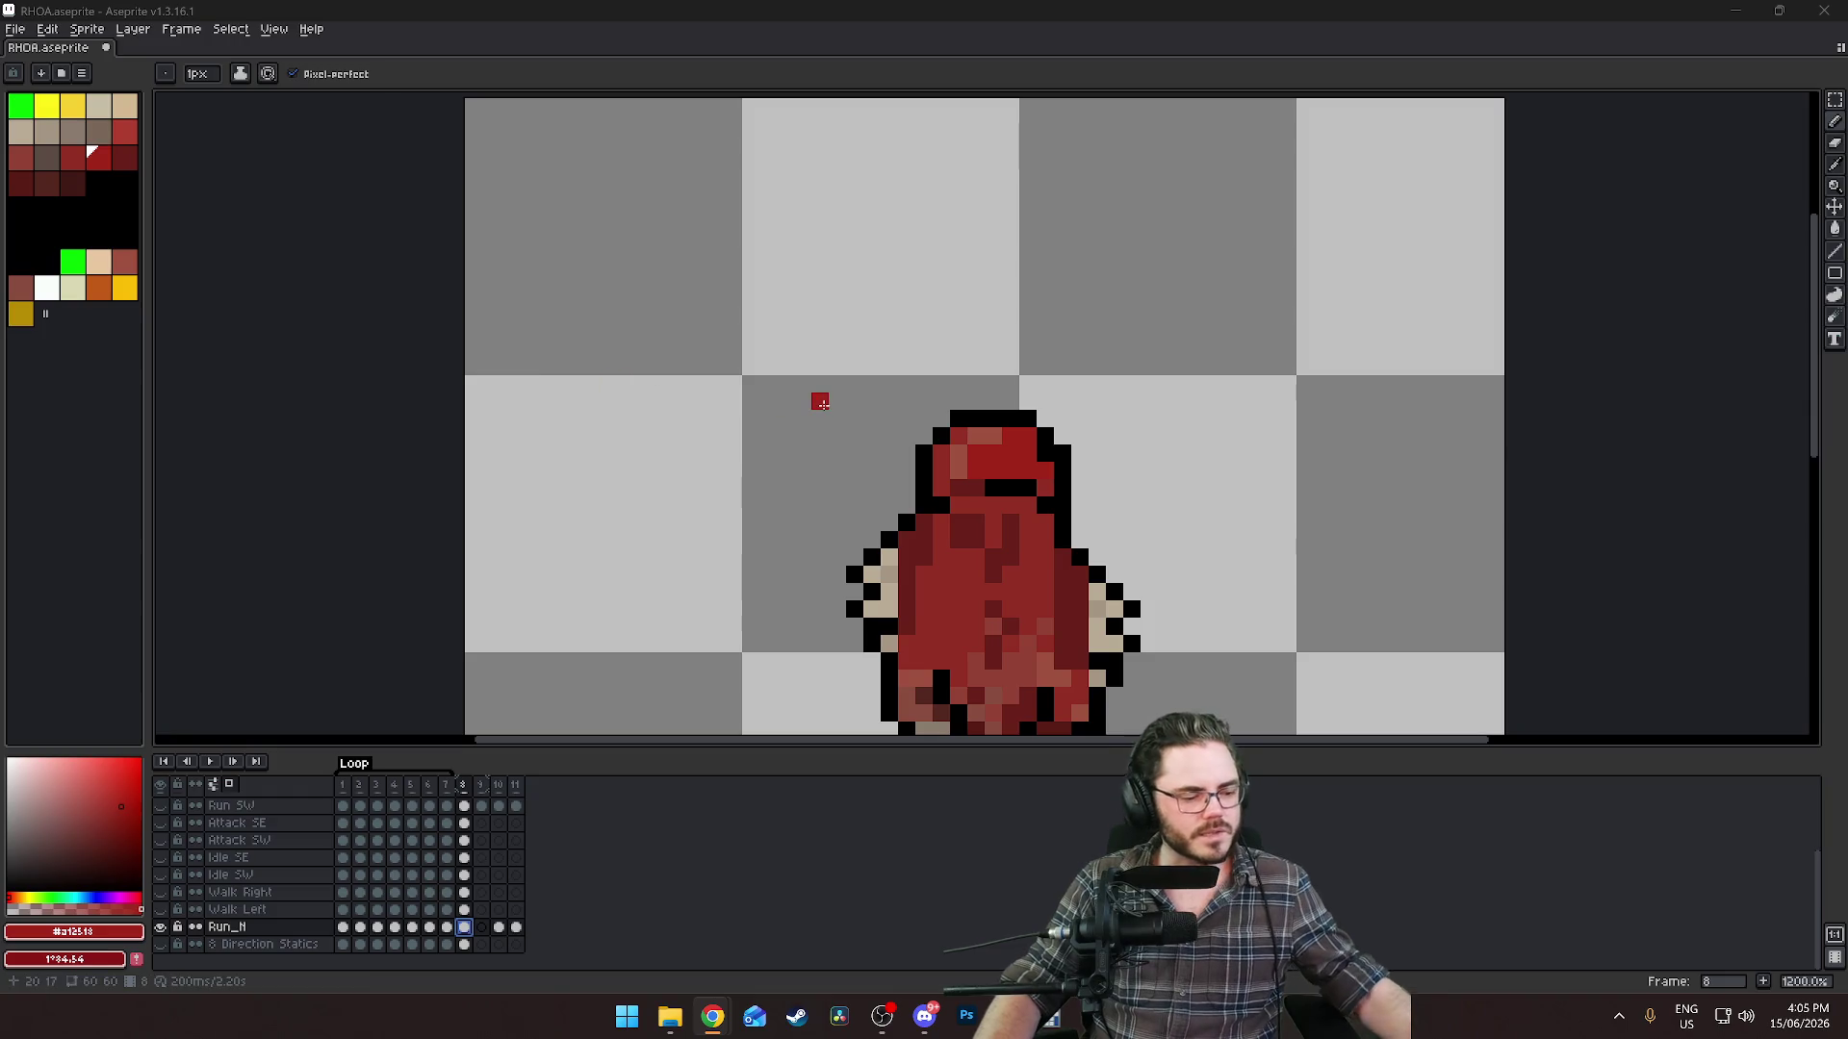
{"action": "scroll", "coordinate": [1116, 580], "scroll_direction": "down", "scroll_amount": 3}
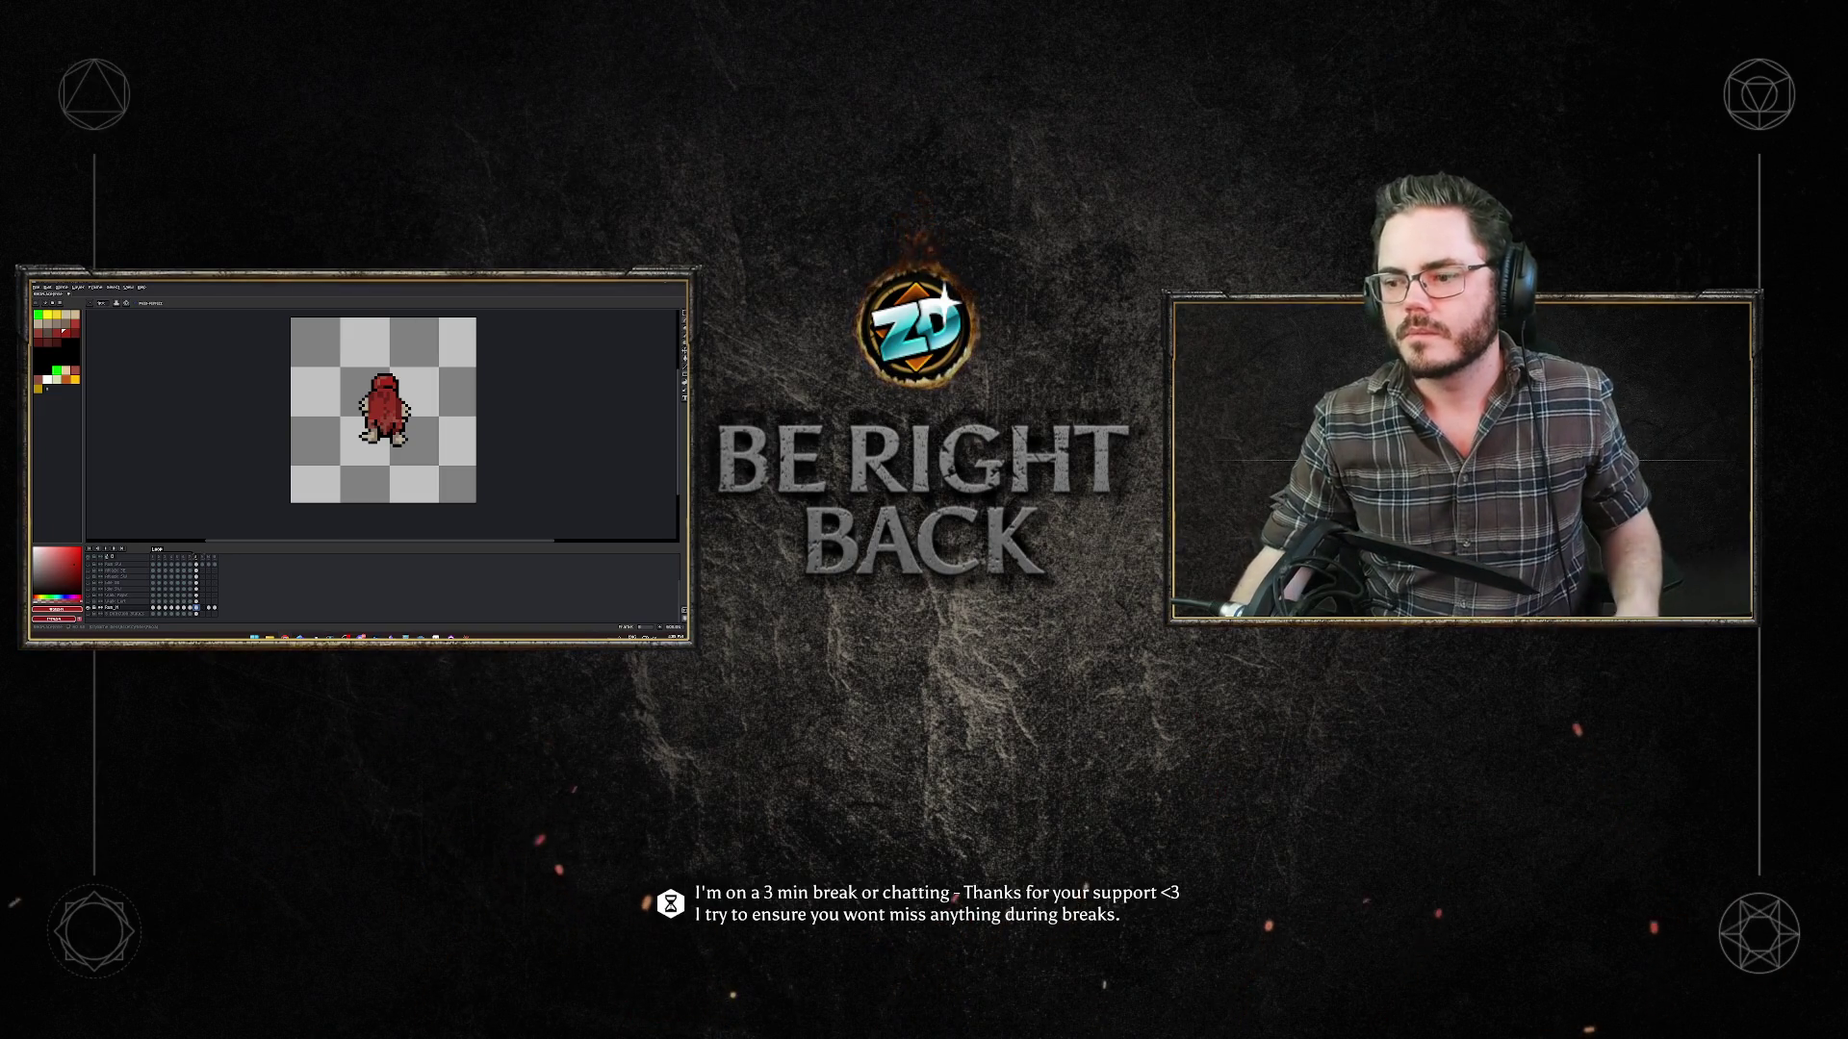
Zoom the canvas out and move to empty frame 9, where only onion-skin ghosts show.
{"action": "scroll", "coordinate": [416, 414], "scroll_direction": "up", "scroll_amount": 3}
{"action": "scroll", "coordinate": [416, 414], "scroll_direction": "down", "scroll_amount": 4}
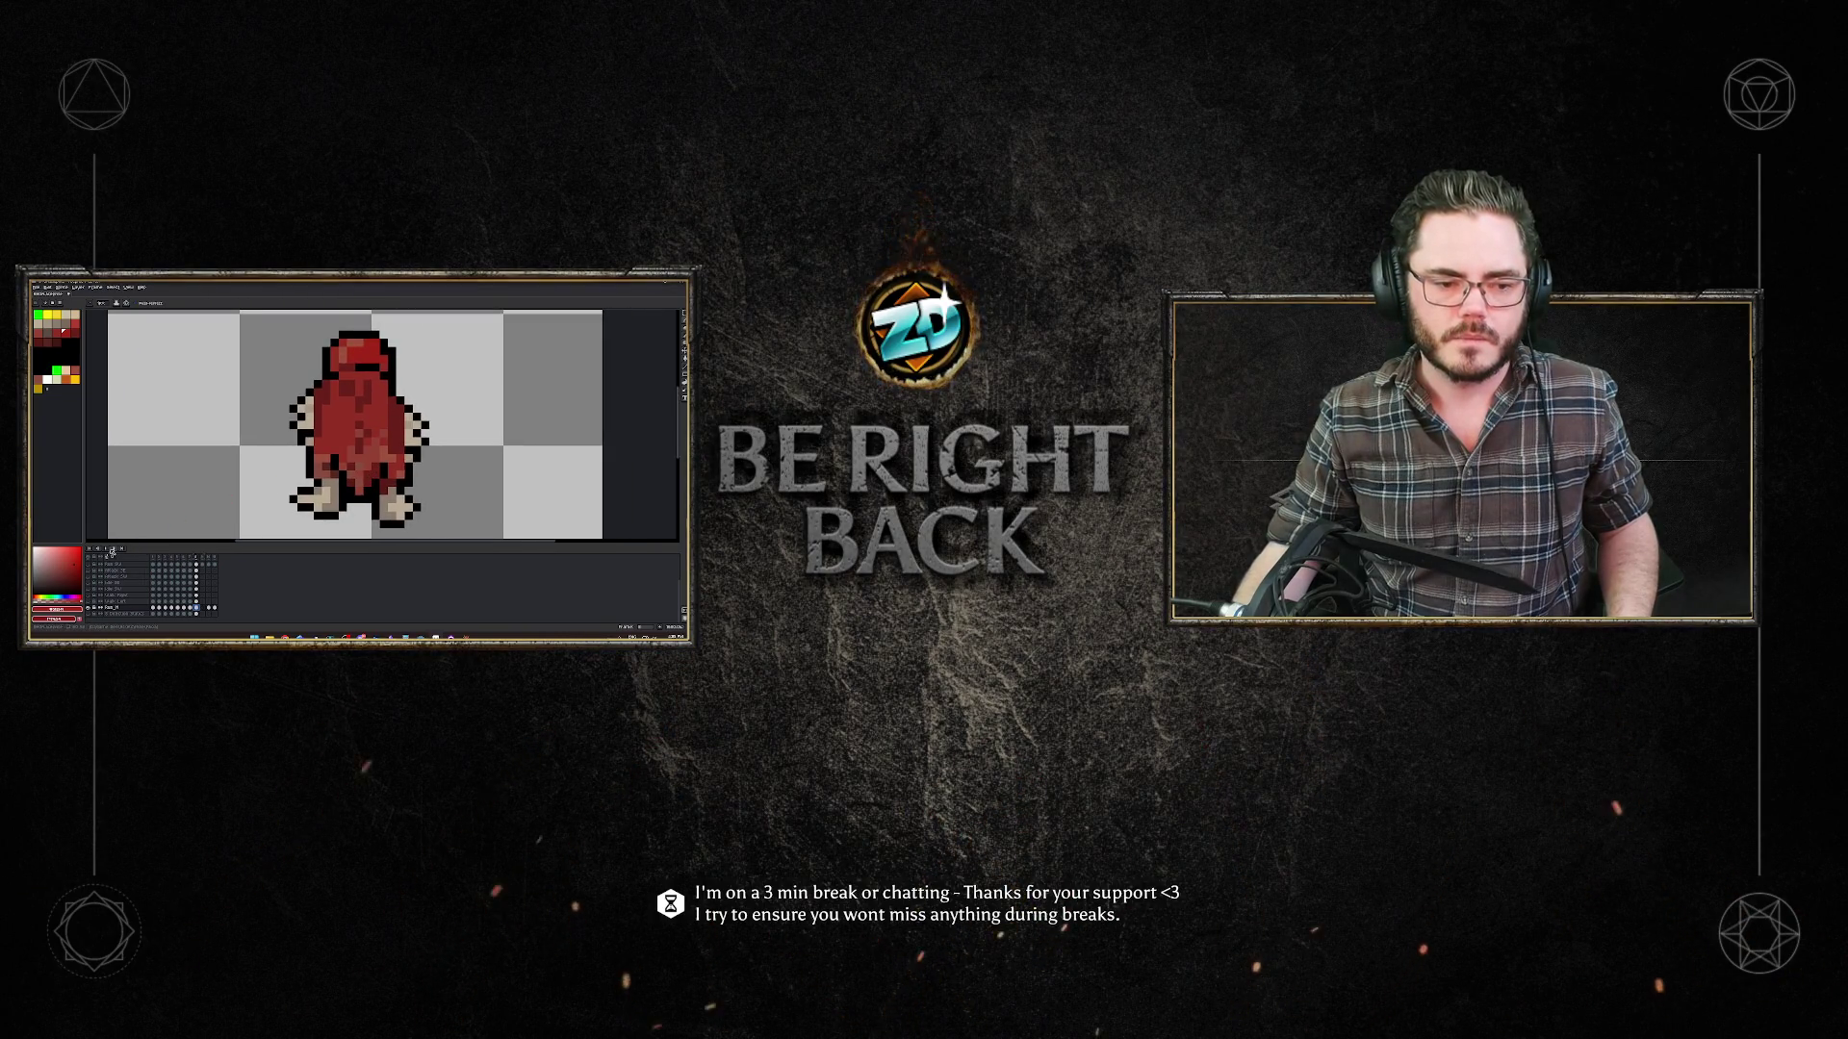
{"action": "scroll", "coordinate": [421, 452], "scroll_direction": "down", "scroll_amount": 3}
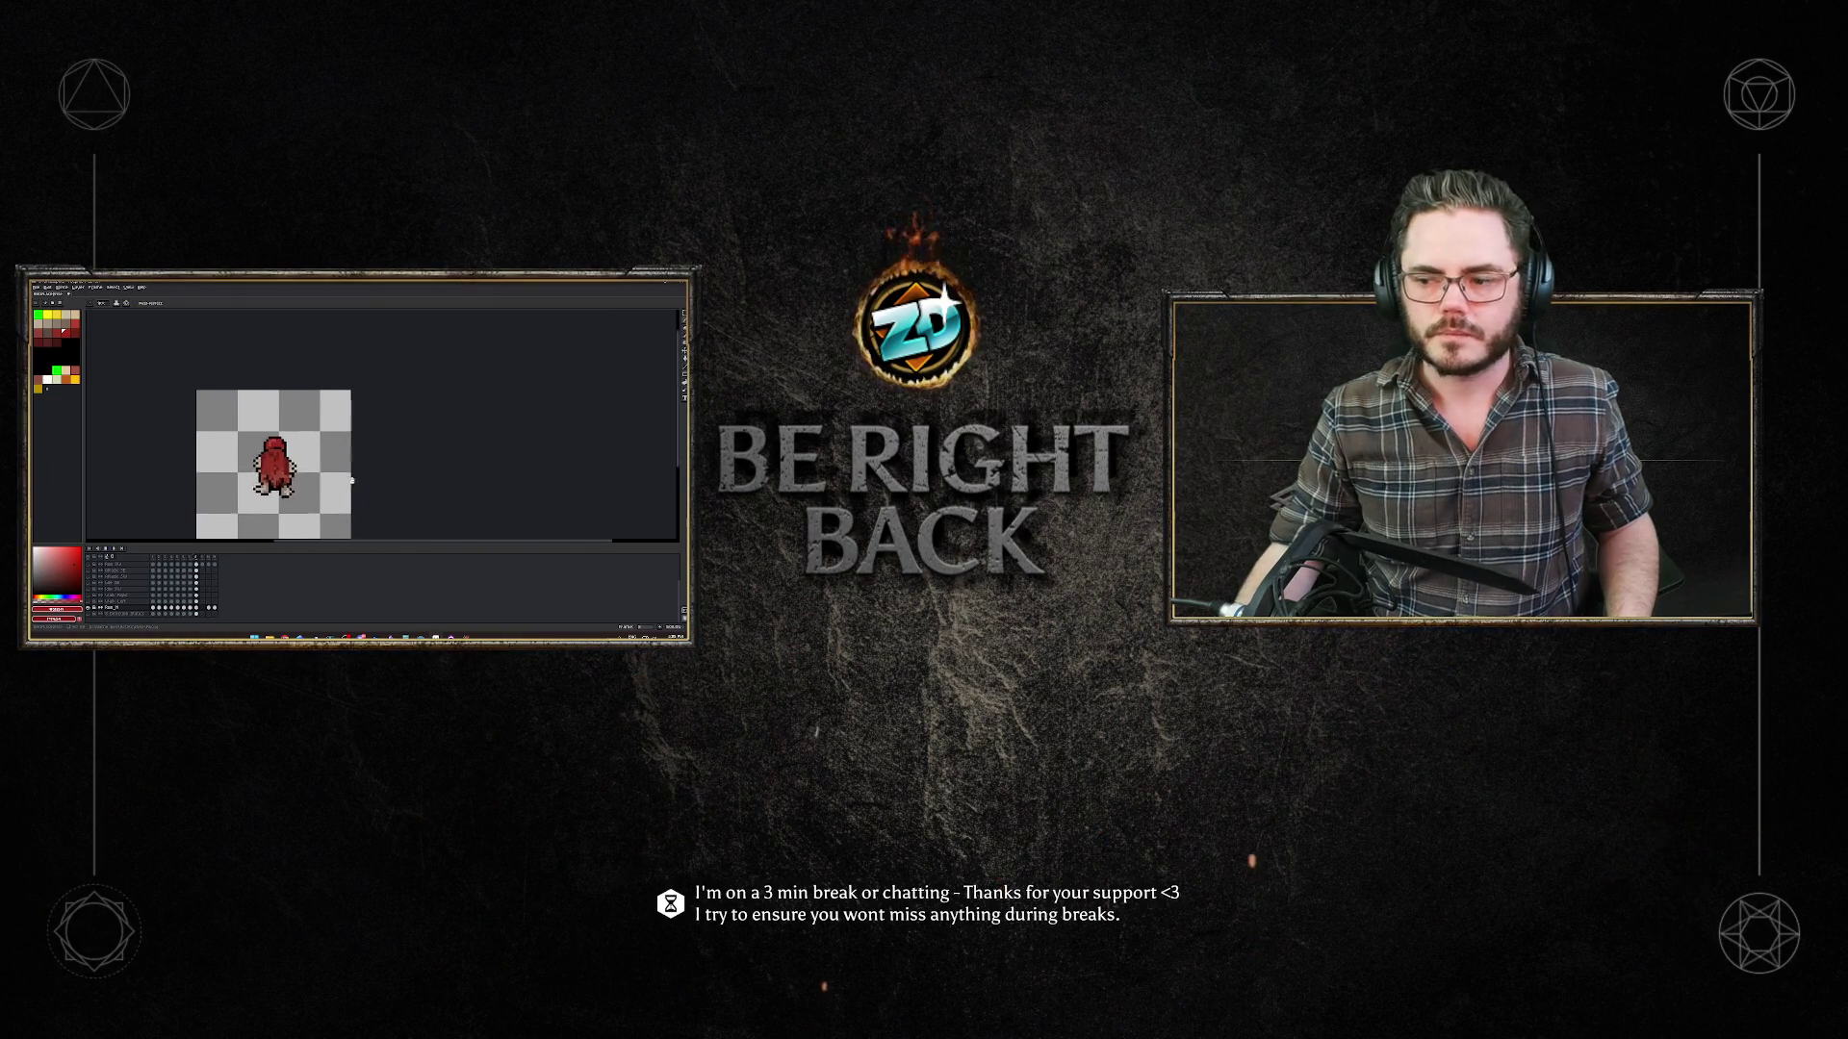
{"action": "scroll", "coordinate": [420, 452], "scroll_direction": "up", "scroll_amount": 2}
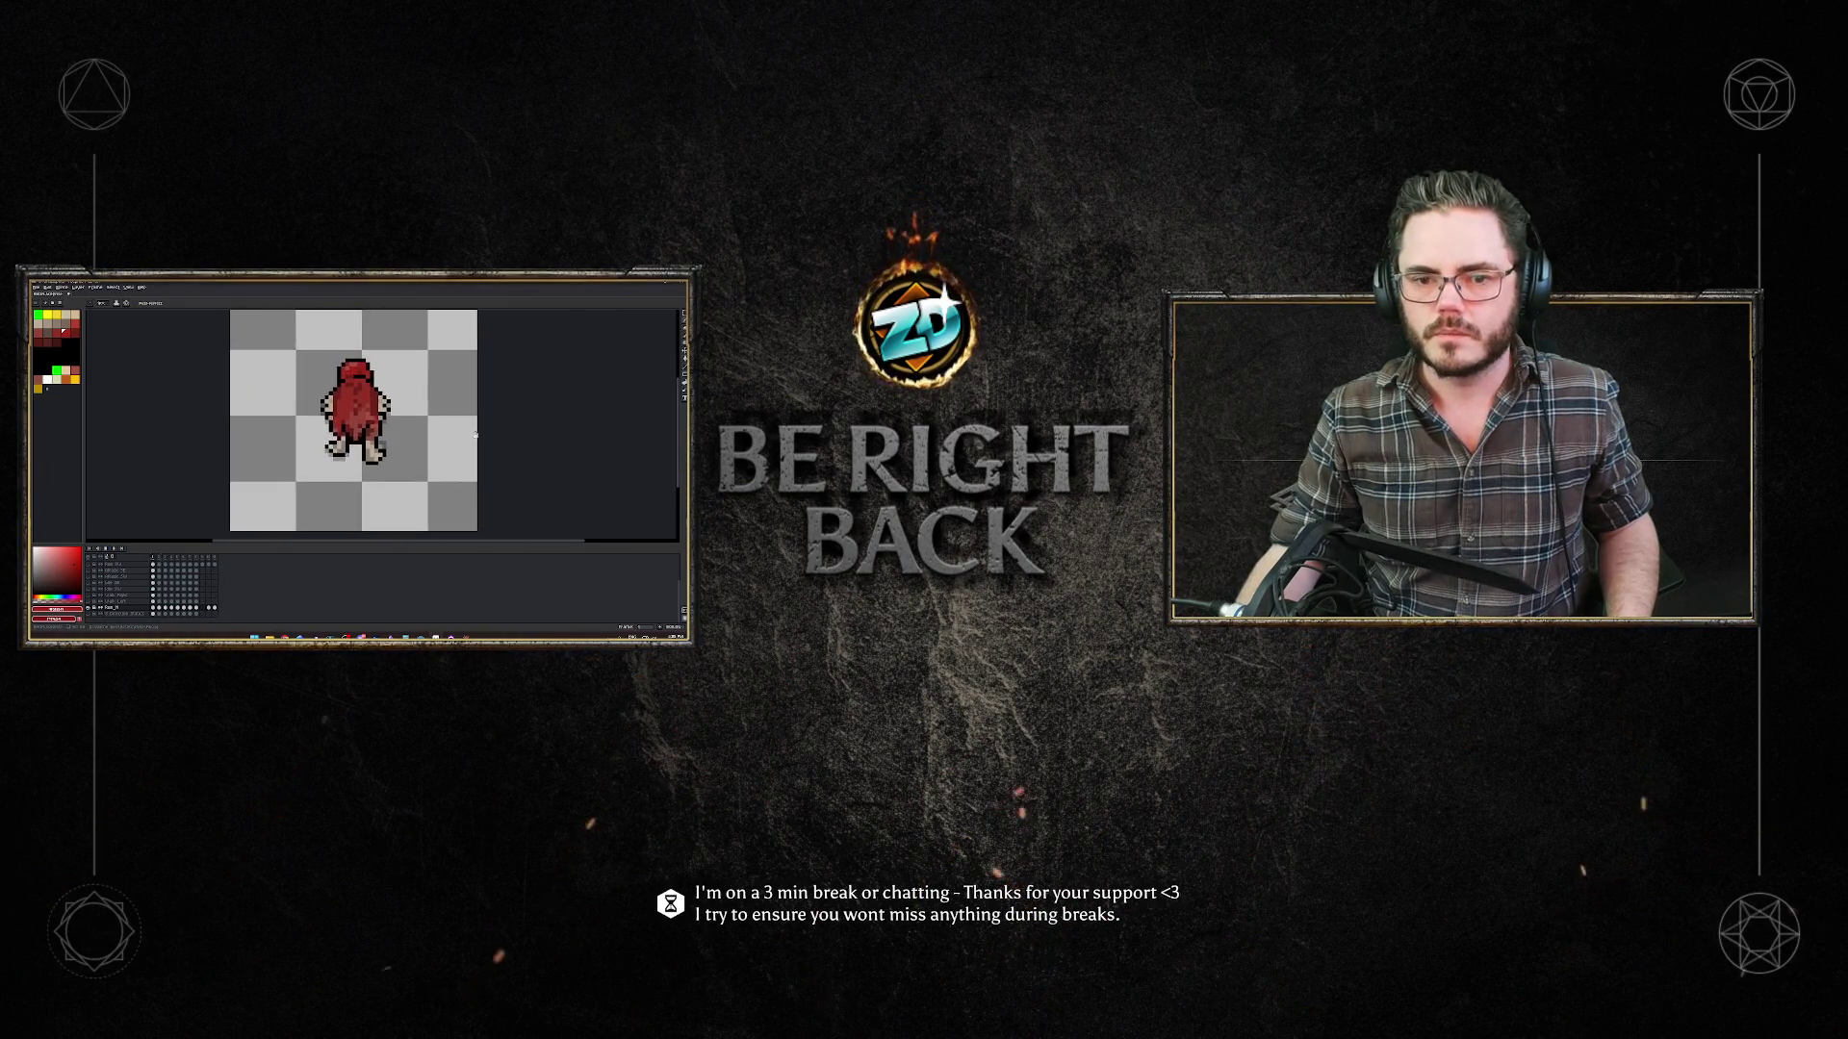
{"action": "key", "text": "Right"}
{"action": "key", "text": "Right"}
{"action": "key", "text": "Right"}
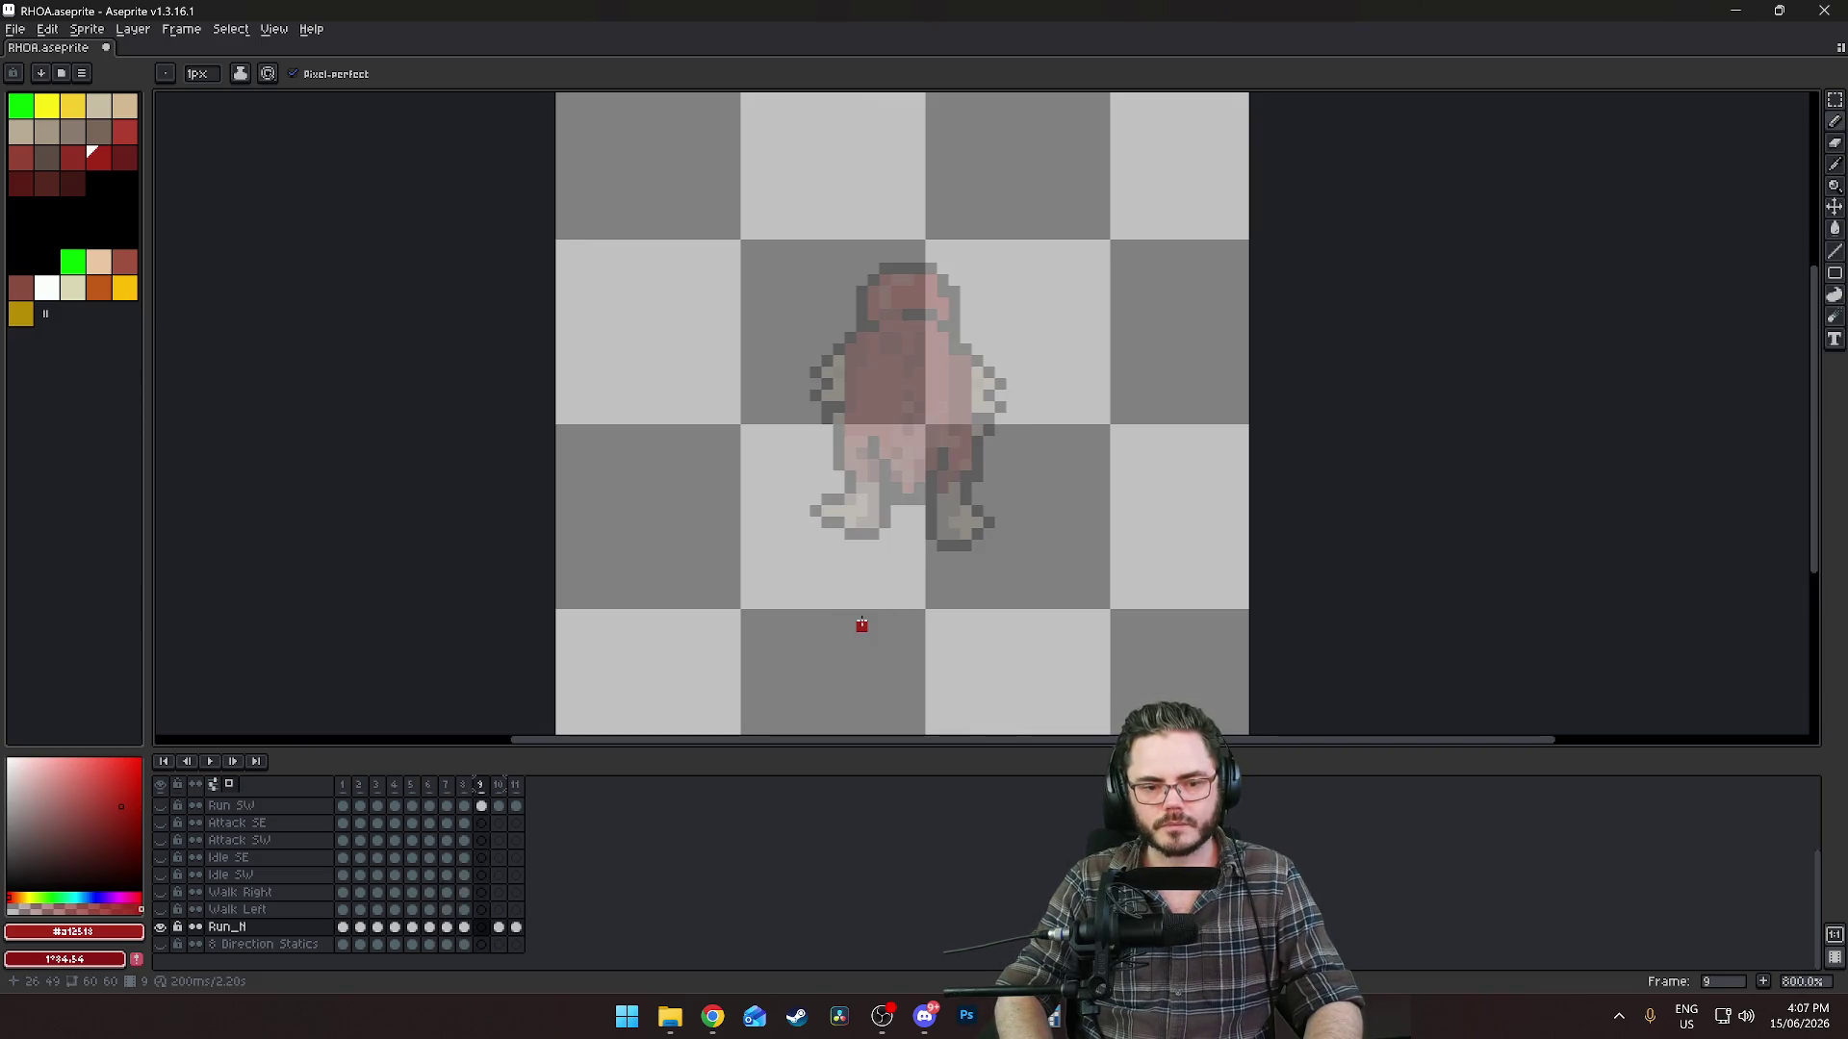
Play the run cycle and flip between frames 7 to 10 to compare the feet.
{"action": "key", "text": "Right"}
{"action": "key", "text": "Left"}
{"action": "key", "text": "Left"}
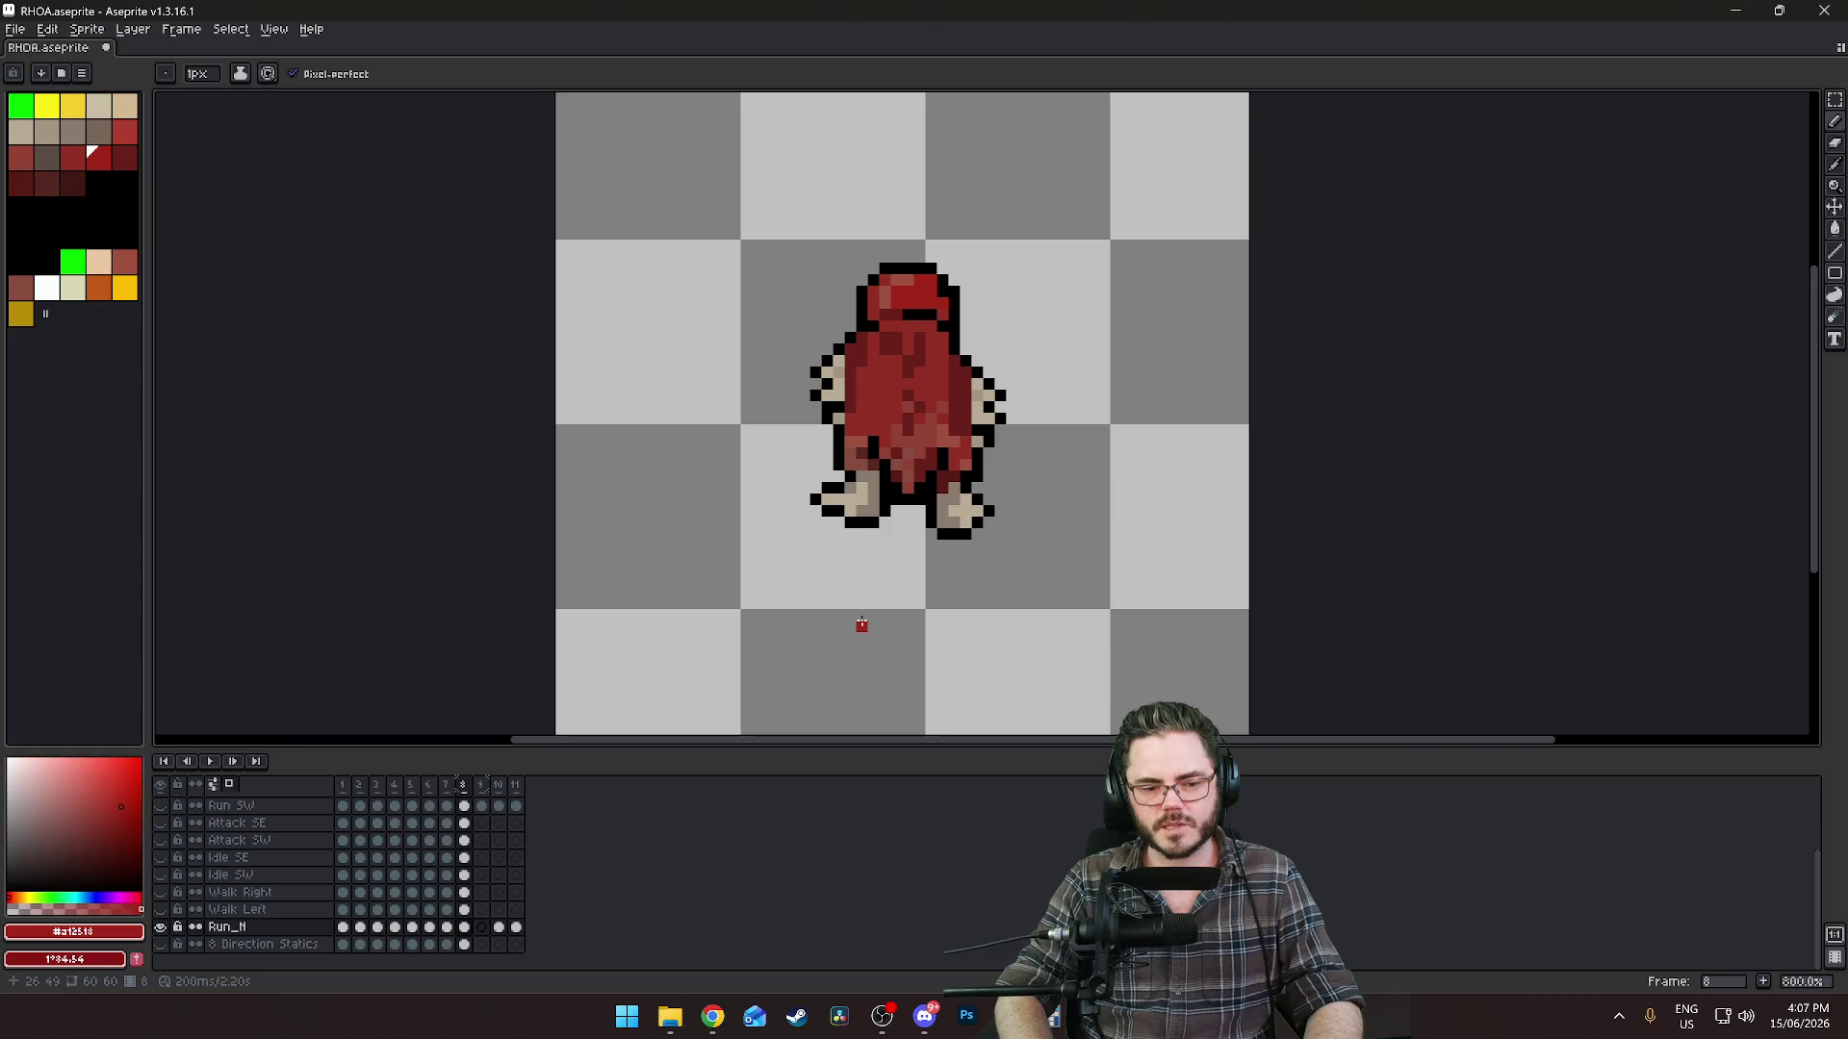
{"action": "key", "text": "Return"}
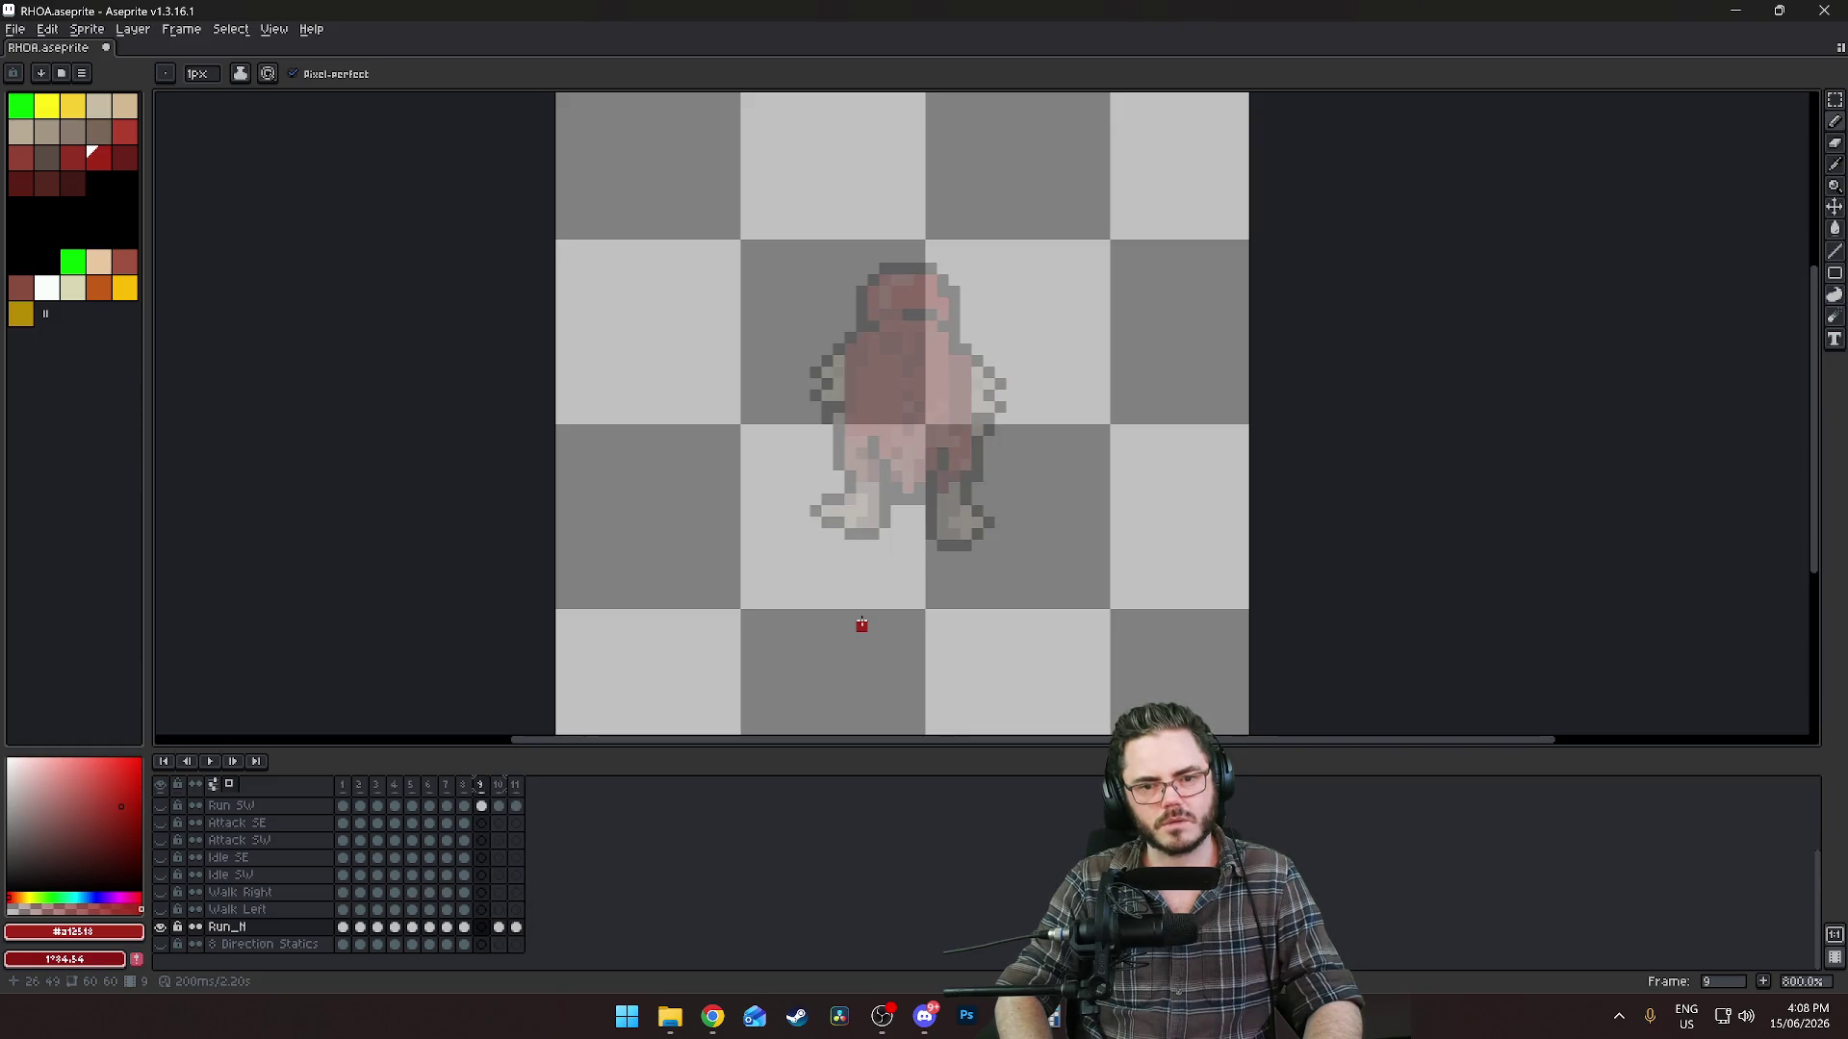
{"action": "key", "text": "Left"}
{"action": "key", "text": "Right"}
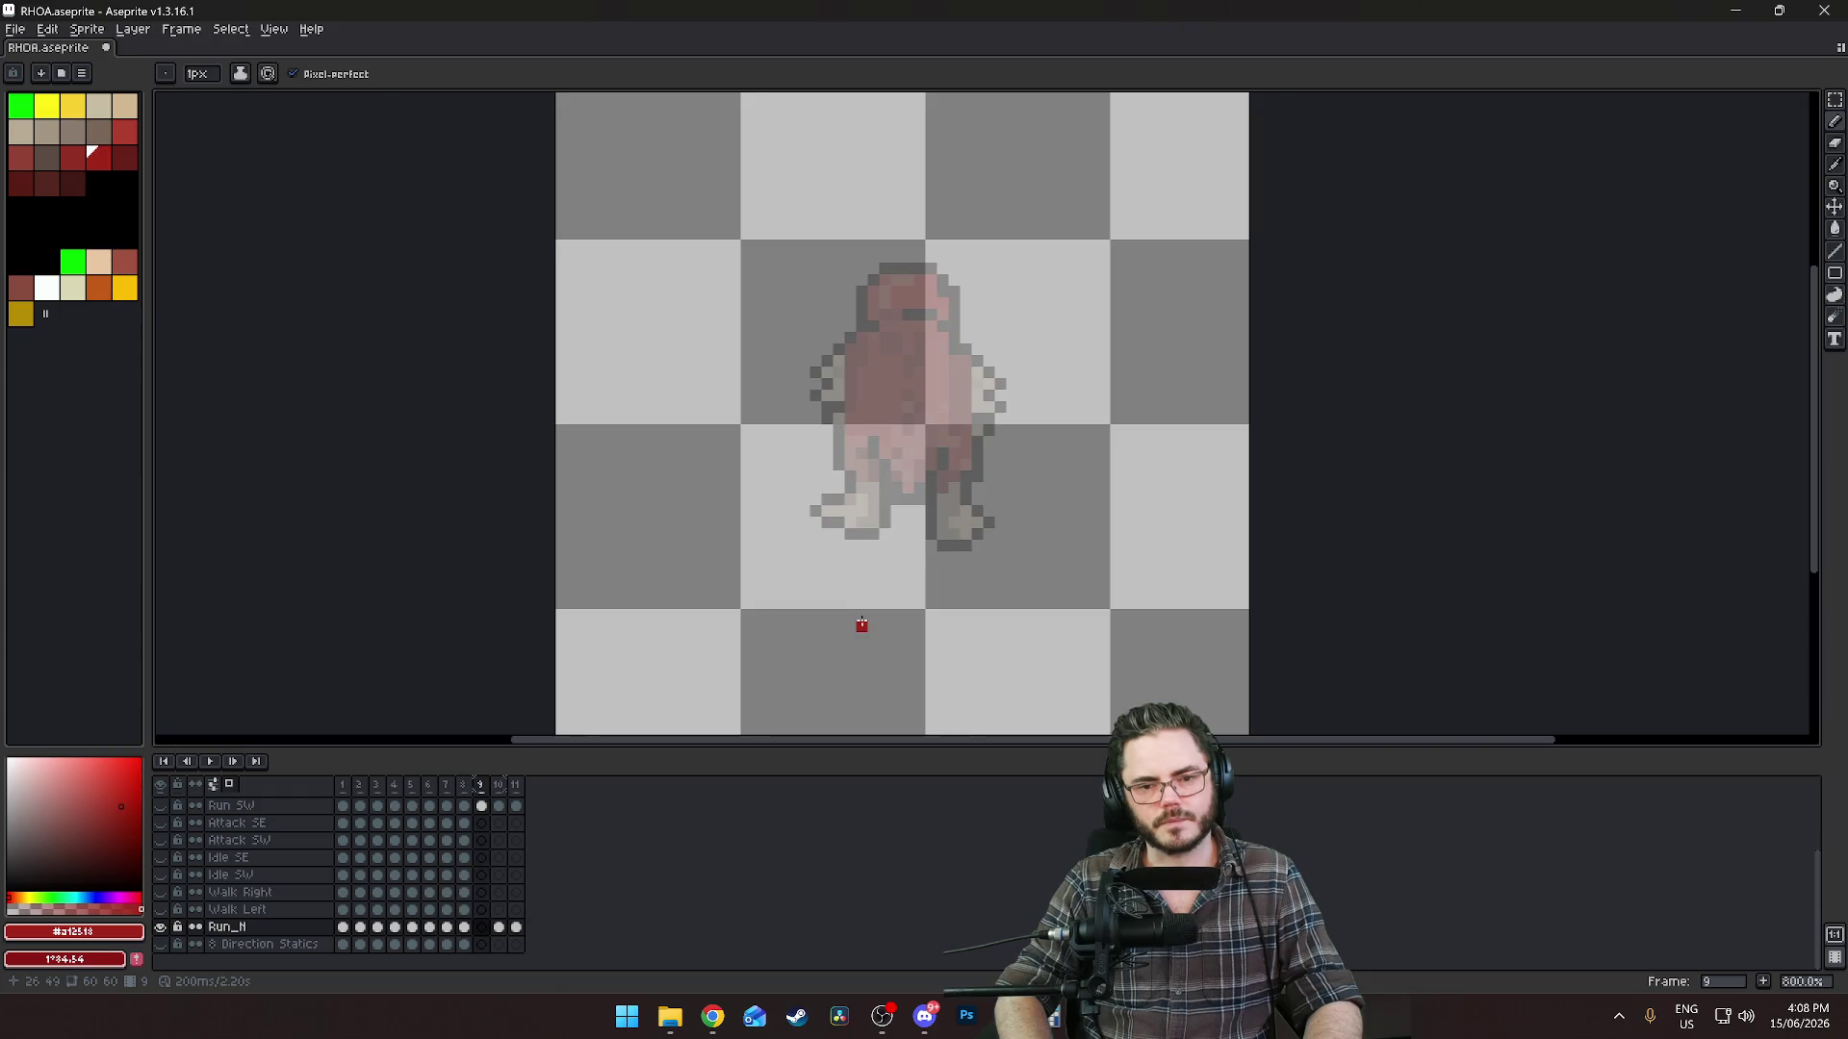
{"action": "key", "text": "Left"}
{"action": "key", "text": "Right"}
{"action": "key", "text": "Left"}
{"action": "key", "text": "Left"}
{"action": "key", "text": "Right"}
{"action": "key", "text": "Right"}
{"action": "key", "text": "Left"}
{"action": "key", "text": "Left"}
{"action": "key", "text": "Left"}
{"action": "key", "text": "Right"}
{"action": "key", "text": "Right"}
{"action": "key", "text": "Right"}
{"action": "key", "text": "Right"}
{"action": "key", "text": "Left"}
Replay the cycle, step through frames 9 to 11, and zoom in on frame 8.
{"action": "key", "text": "Return"}
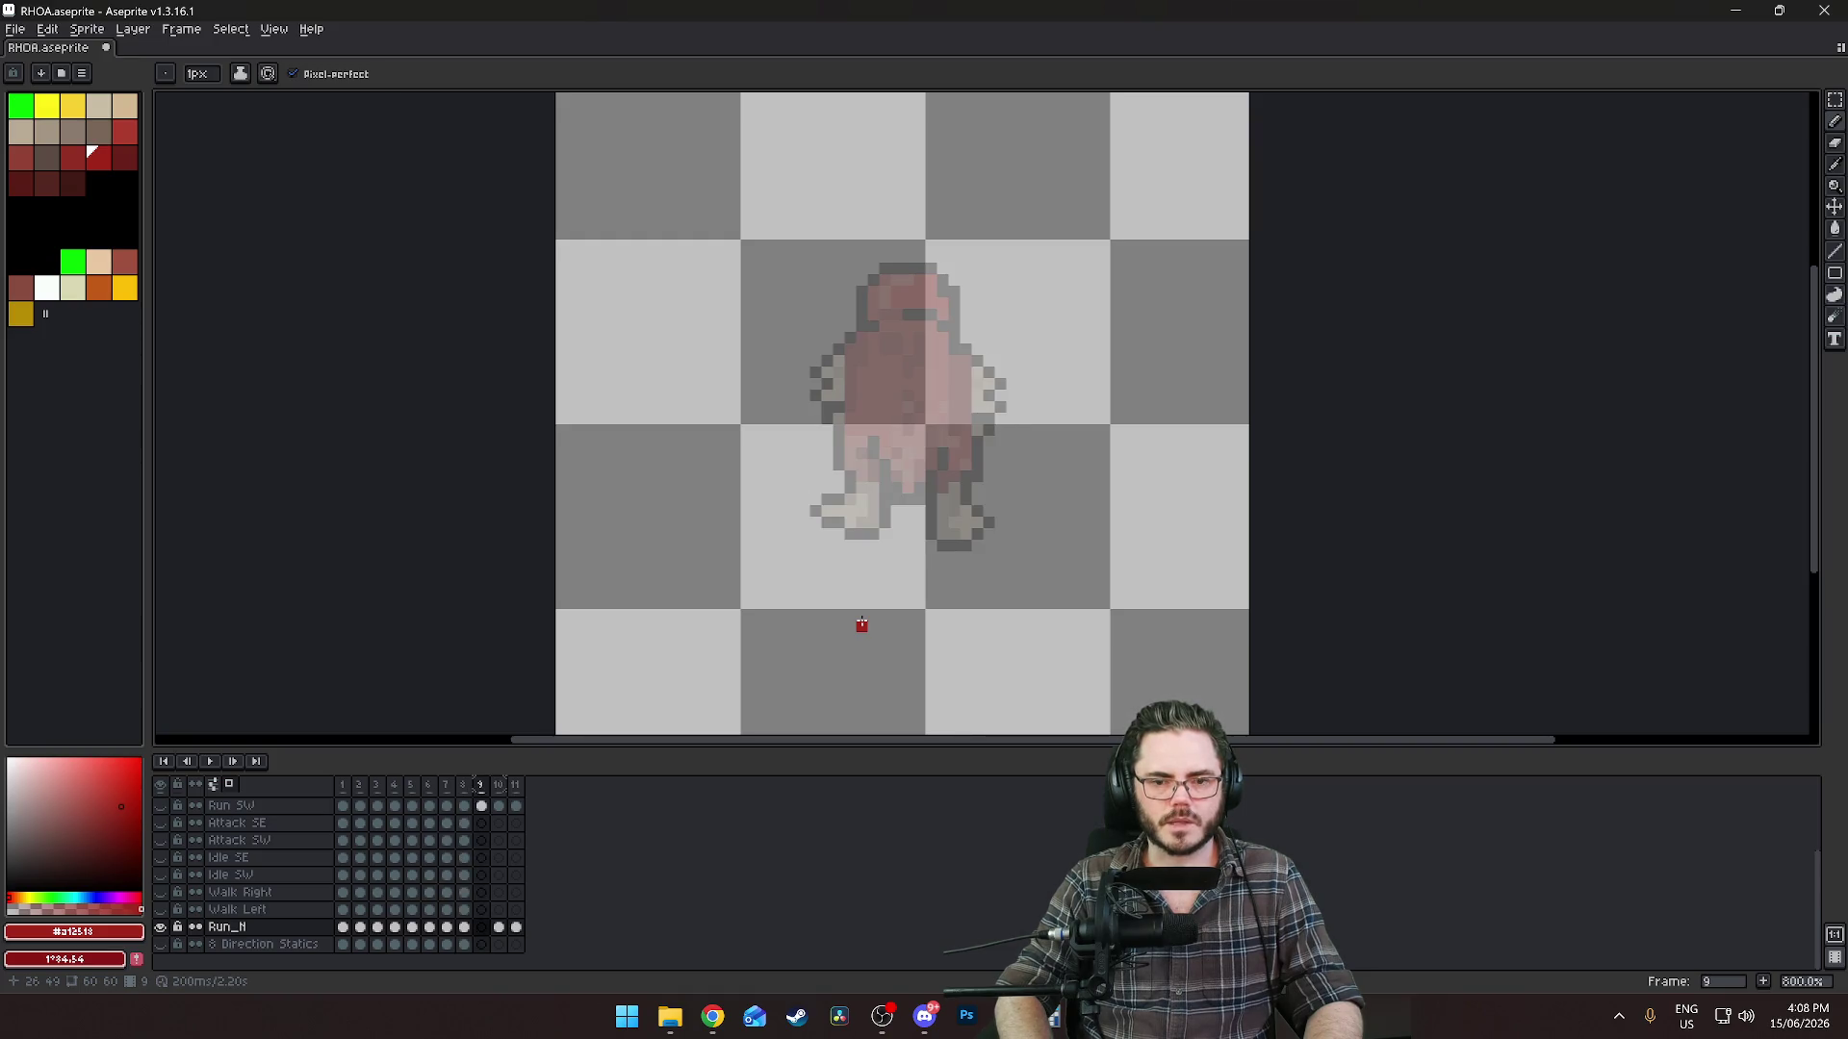
{"action": "key", "text": "Right"}
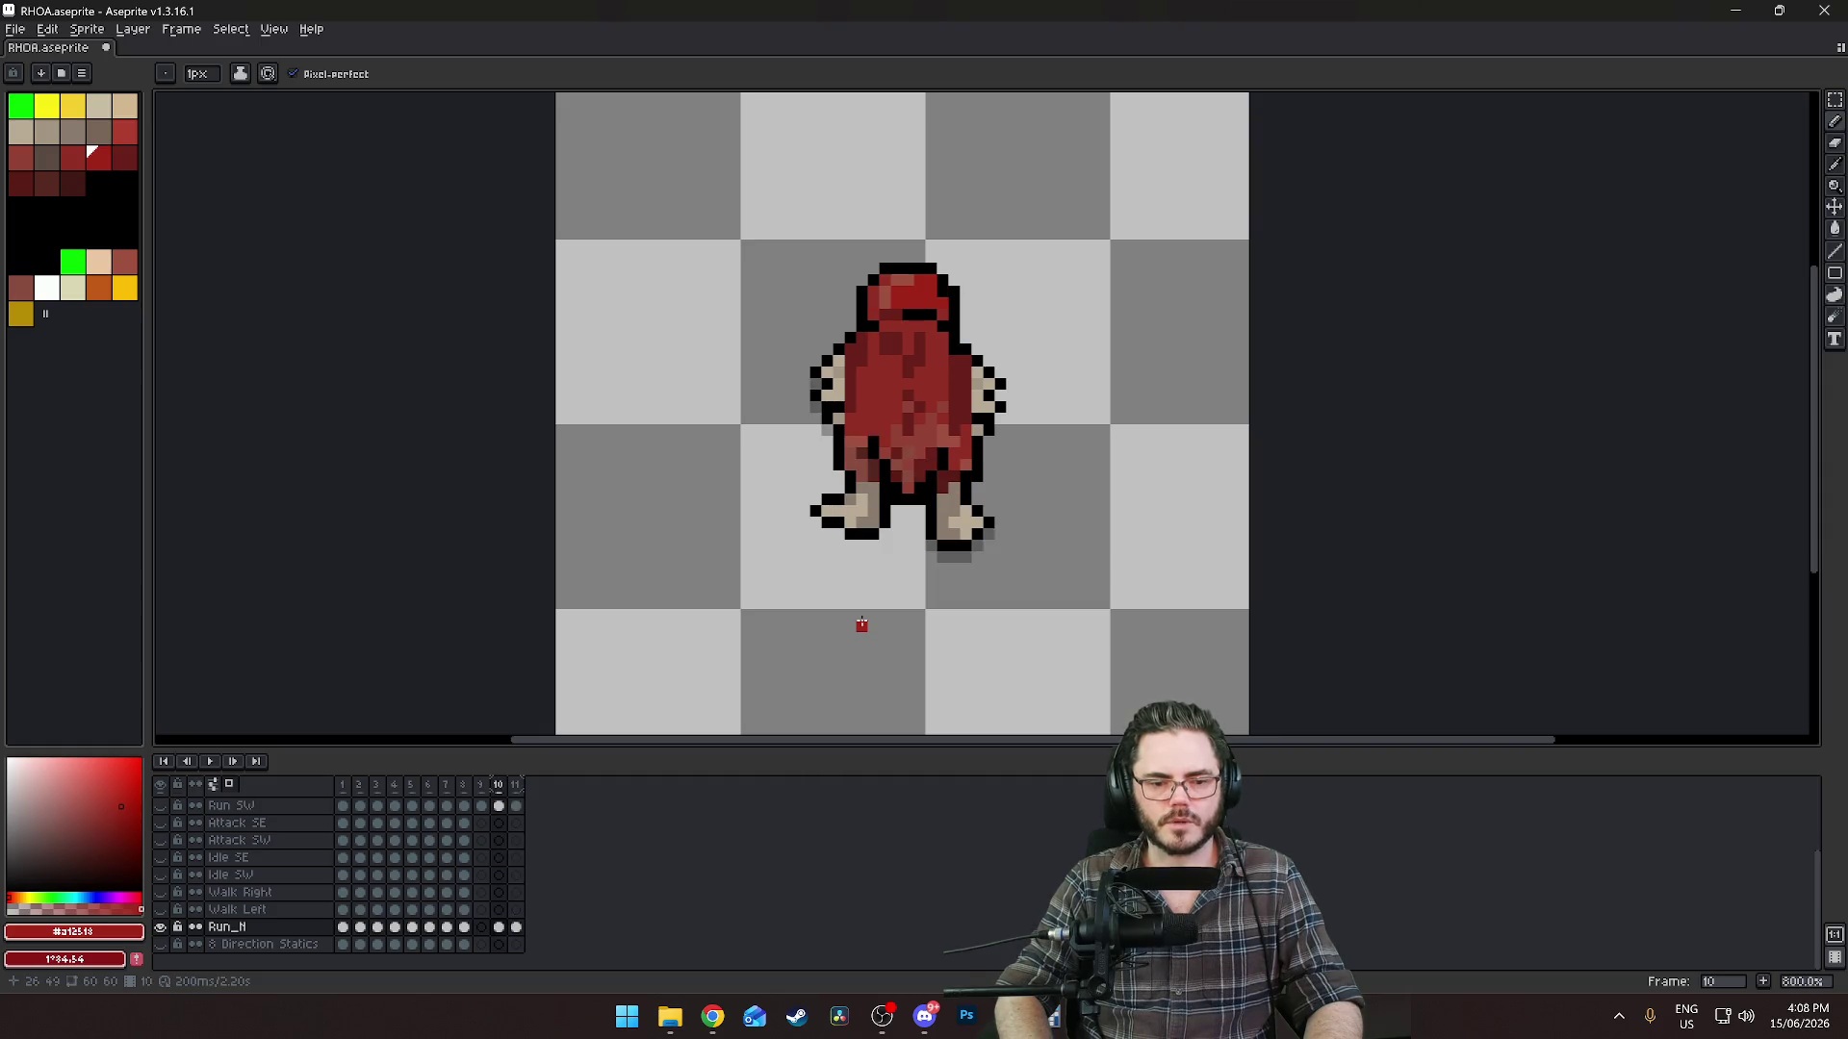
{"action": "key", "text": "Right"}
{"action": "key", "text": "Right"}
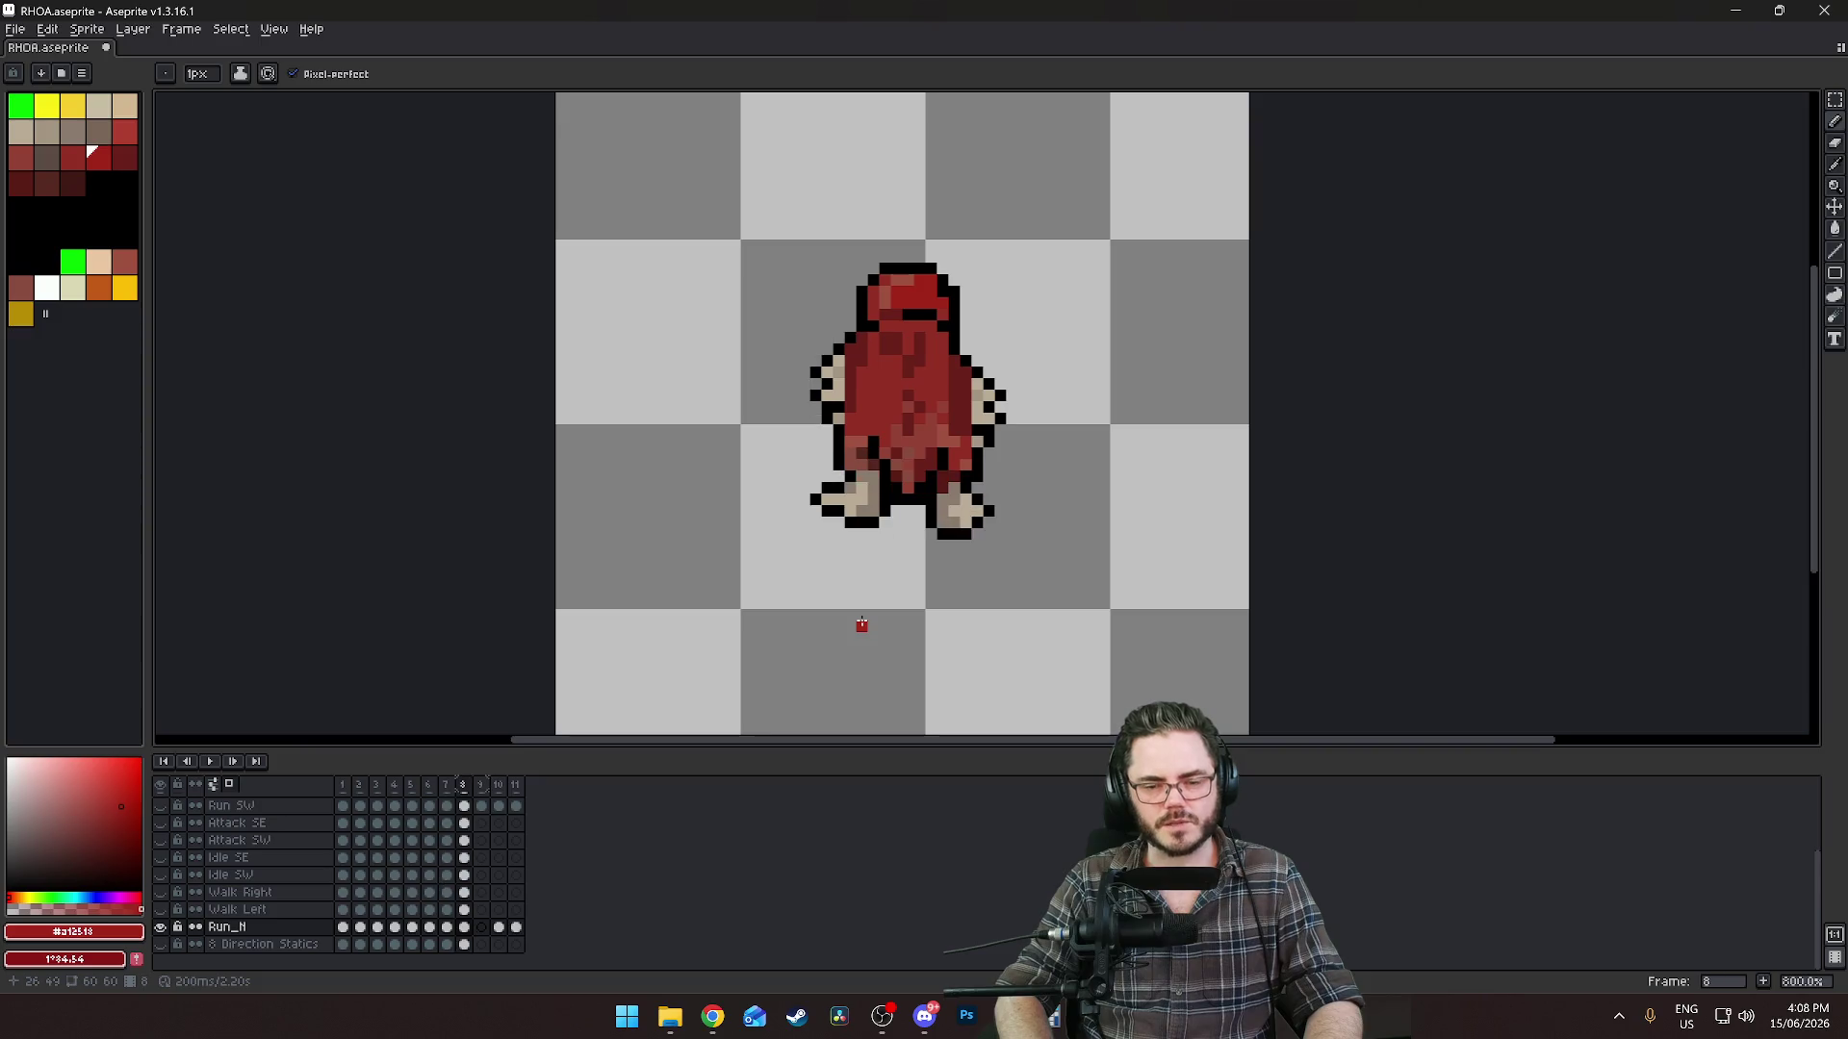
{"action": "key", "text": "Right"}
{"action": "key", "text": "Right"}
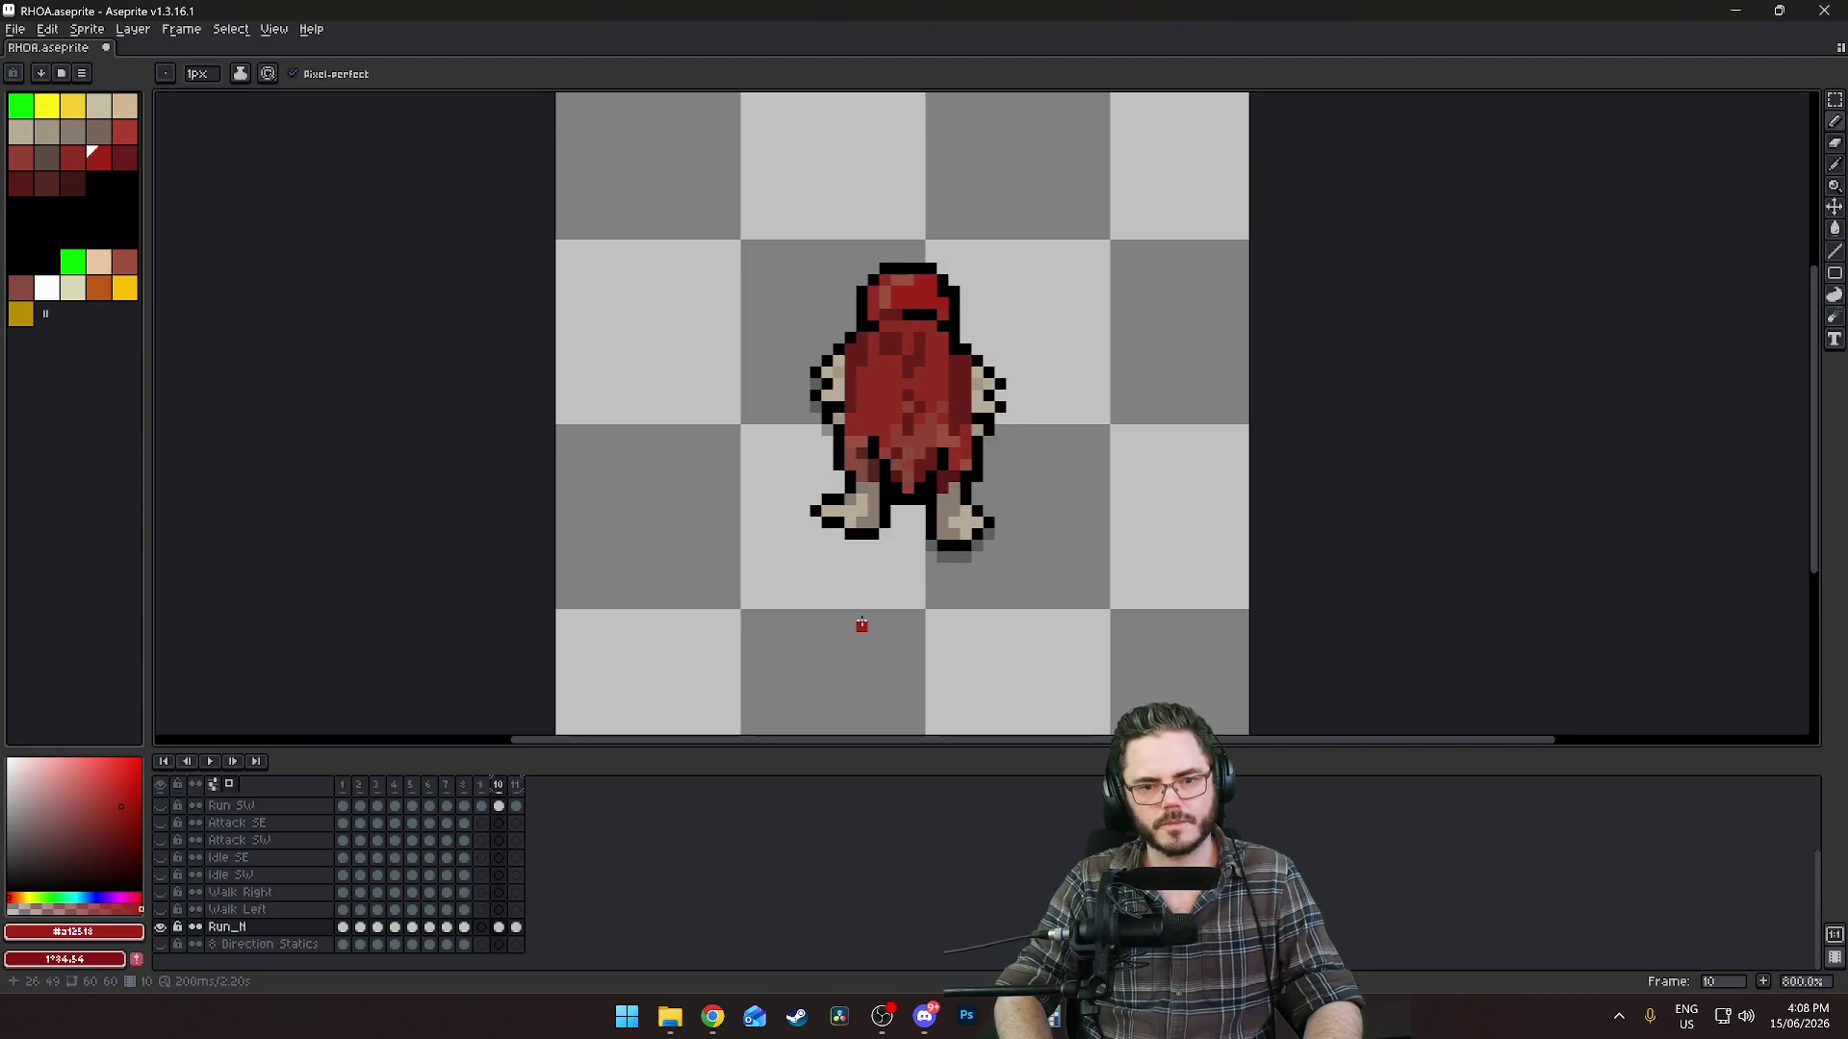
{"action": "key", "text": "Left"}
{"action": "key", "text": "Left"}
{"action": "key", "text": "Left"}
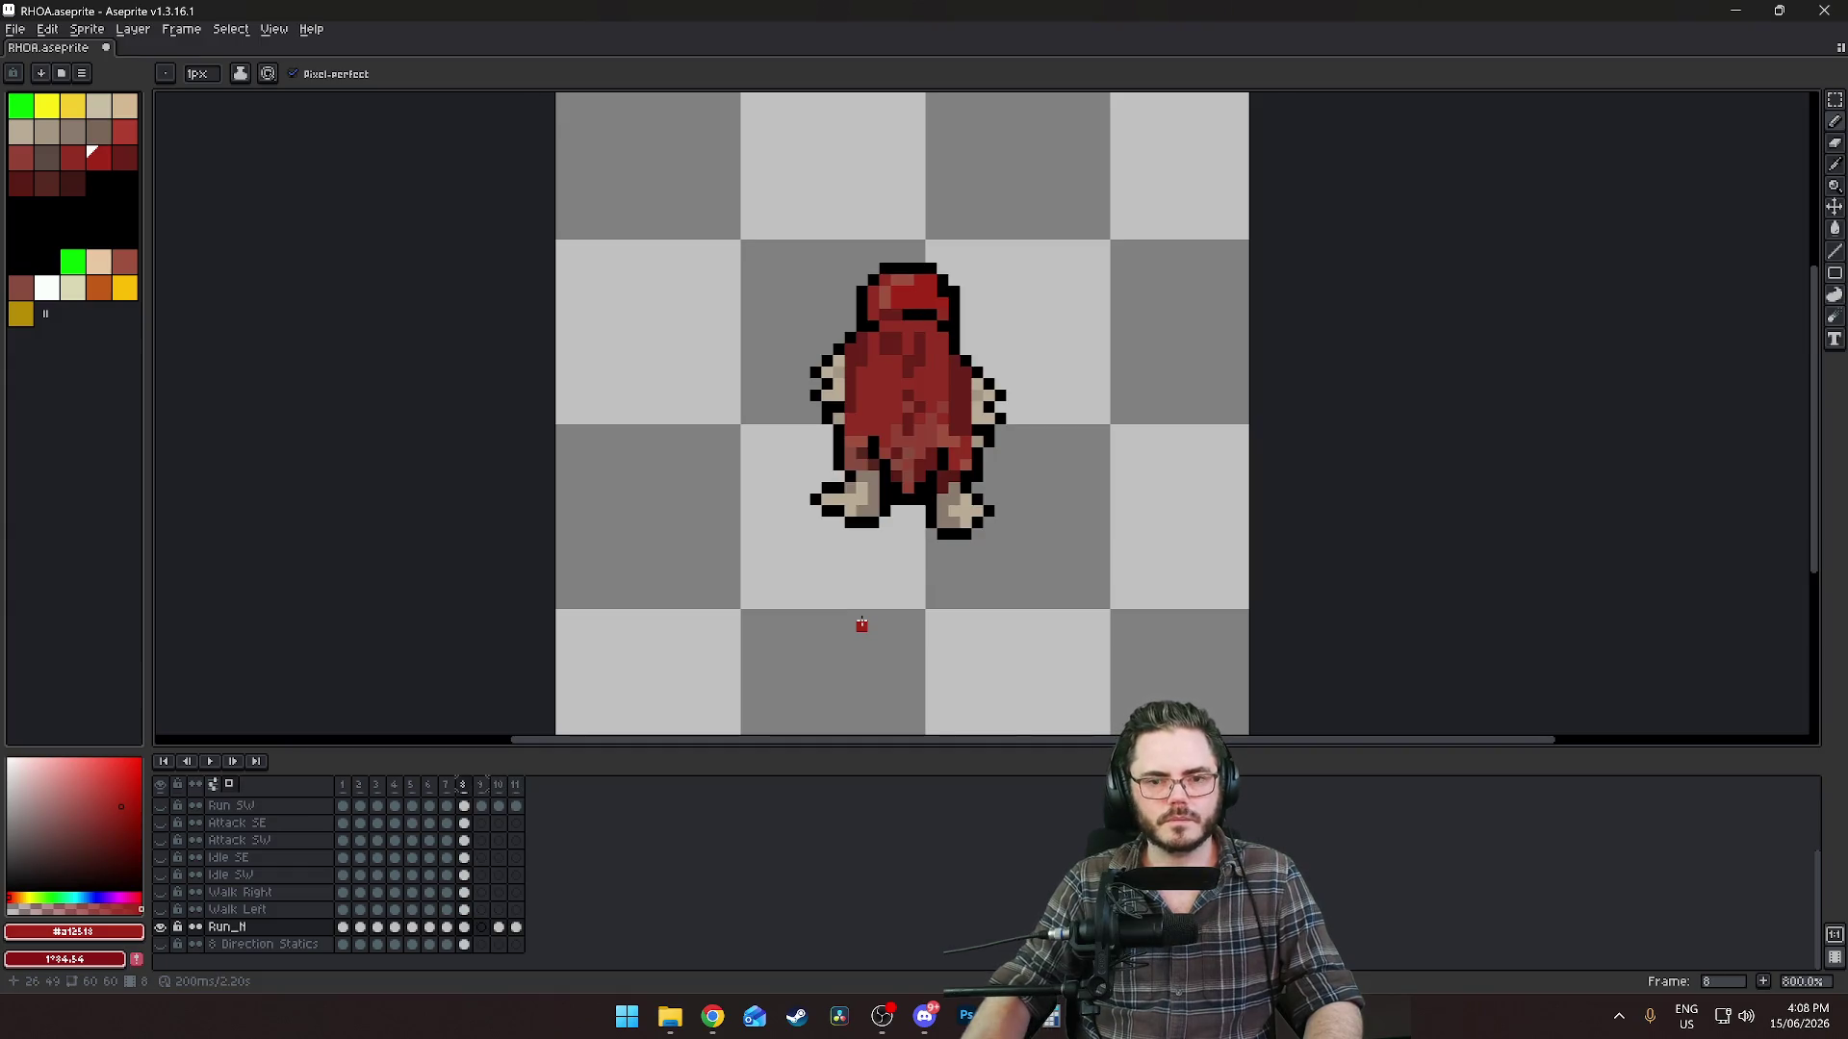
{"action": "scroll", "coordinate": [724, 350], "scroll_direction": "up", "scroll_amount": 3}
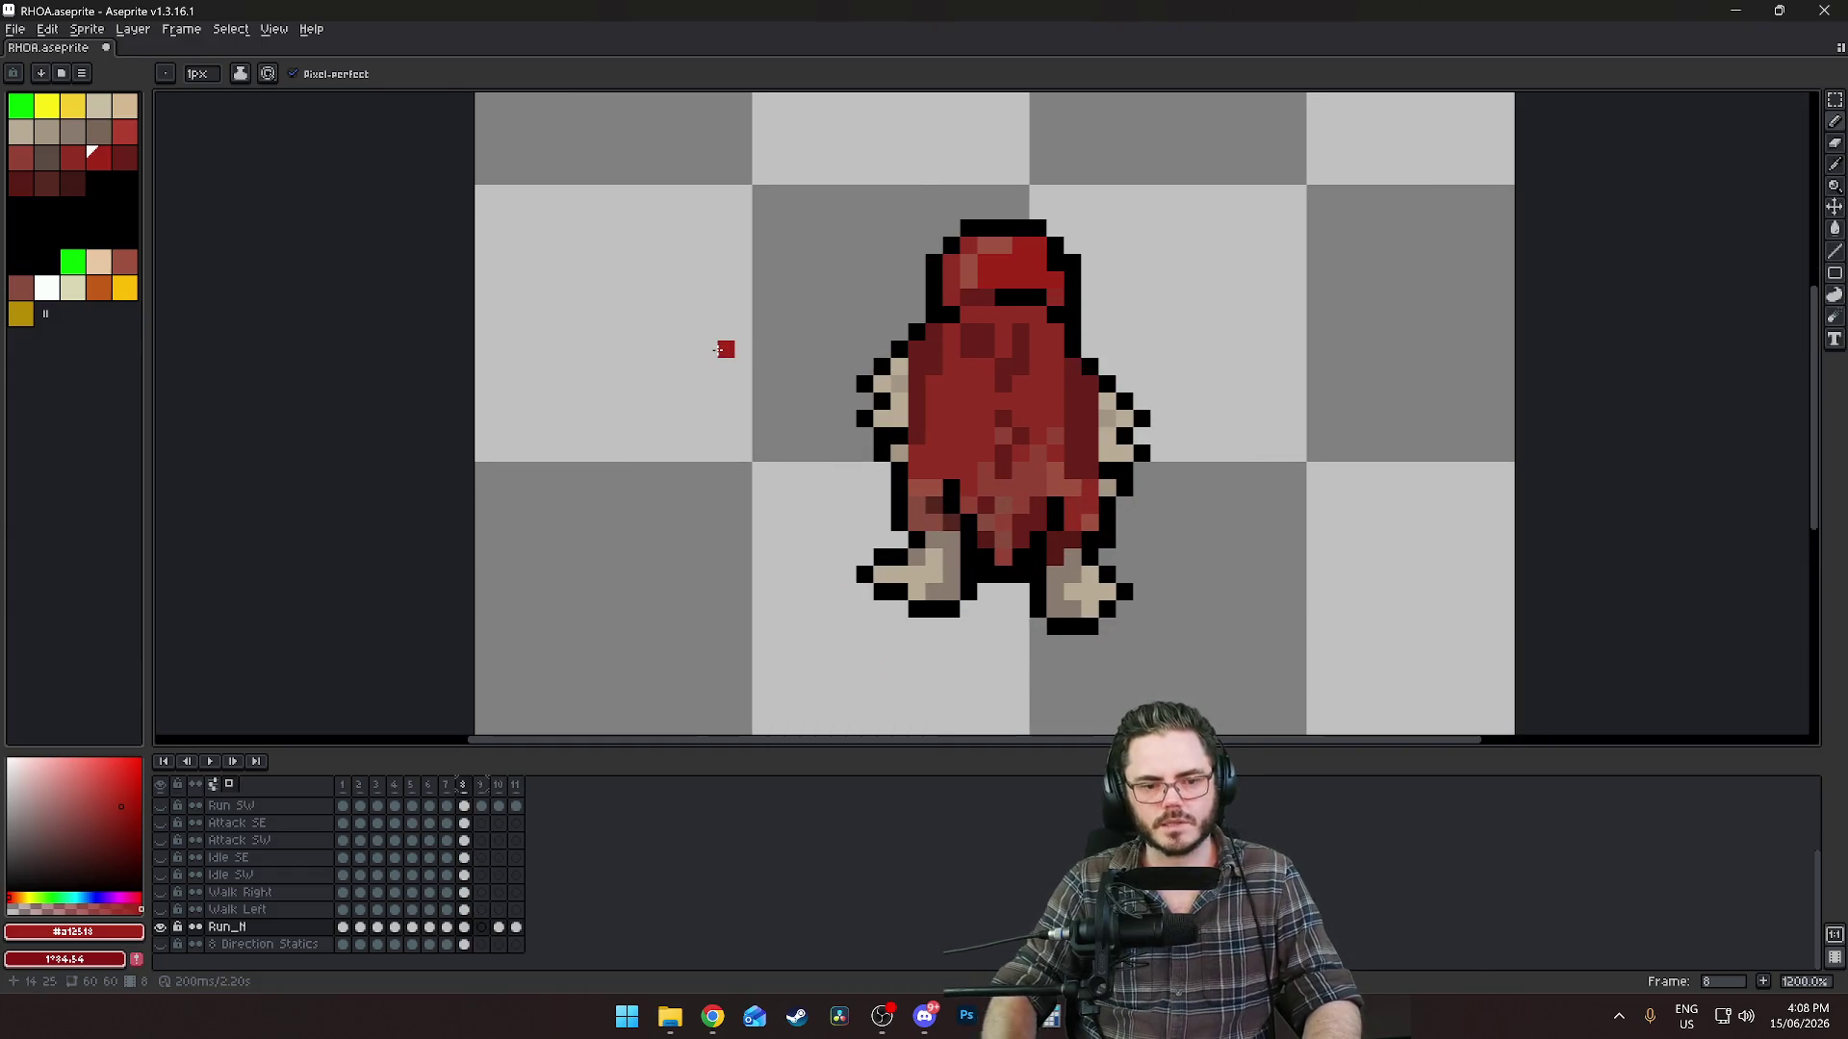
{"action": "left_click", "coordinate": [481, 926]}
{"action": "key", "text": "Left"}
{"action": "key", "text": "Left"}
{"action": "key", "text": "Right"}
{"action": "key", "text": "Right"}
{"action": "key", "text": "Right"}
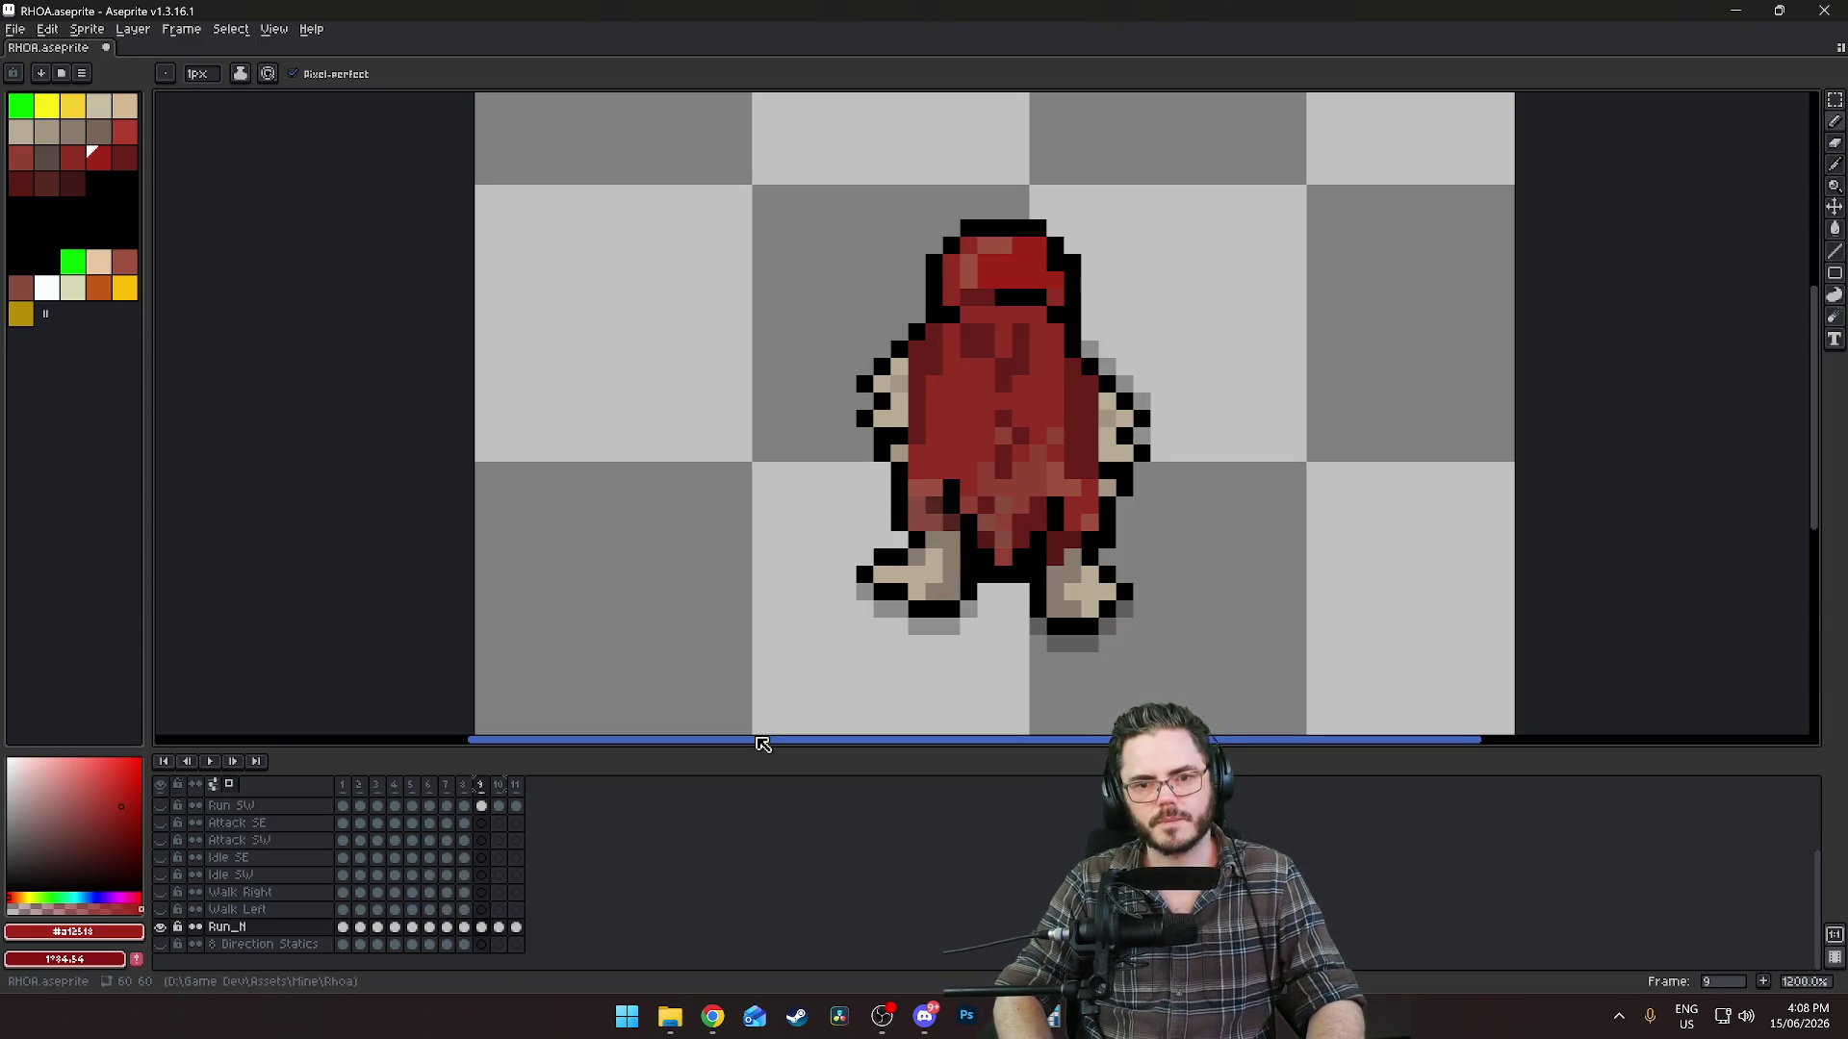
{"action": "scroll", "coordinate": [437, 529], "scroll_direction": "down", "scroll_amount": 3}
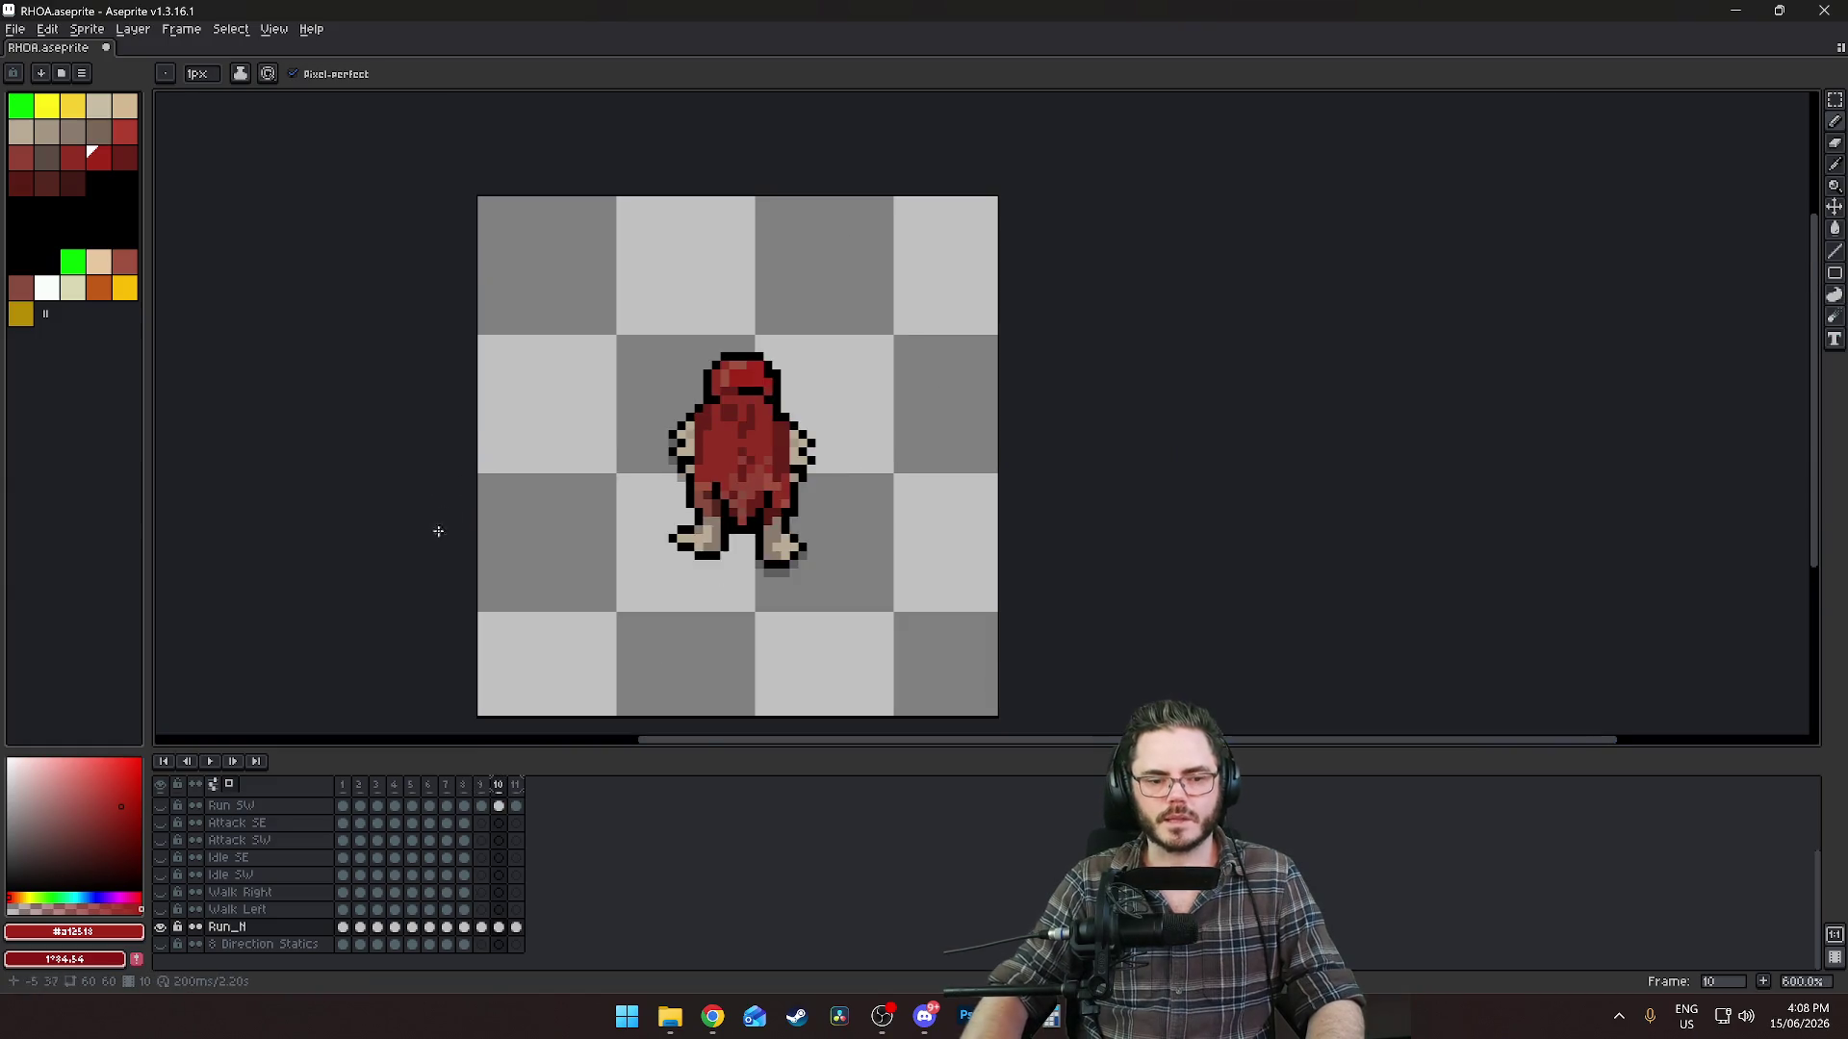
{"action": "scroll", "coordinate": [504, 602], "scroll_direction": "up", "scroll_amount": 3}
{"action": "scroll", "coordinate": [503, 602], "scroll_direction": "down", "scroll_amount": 2}
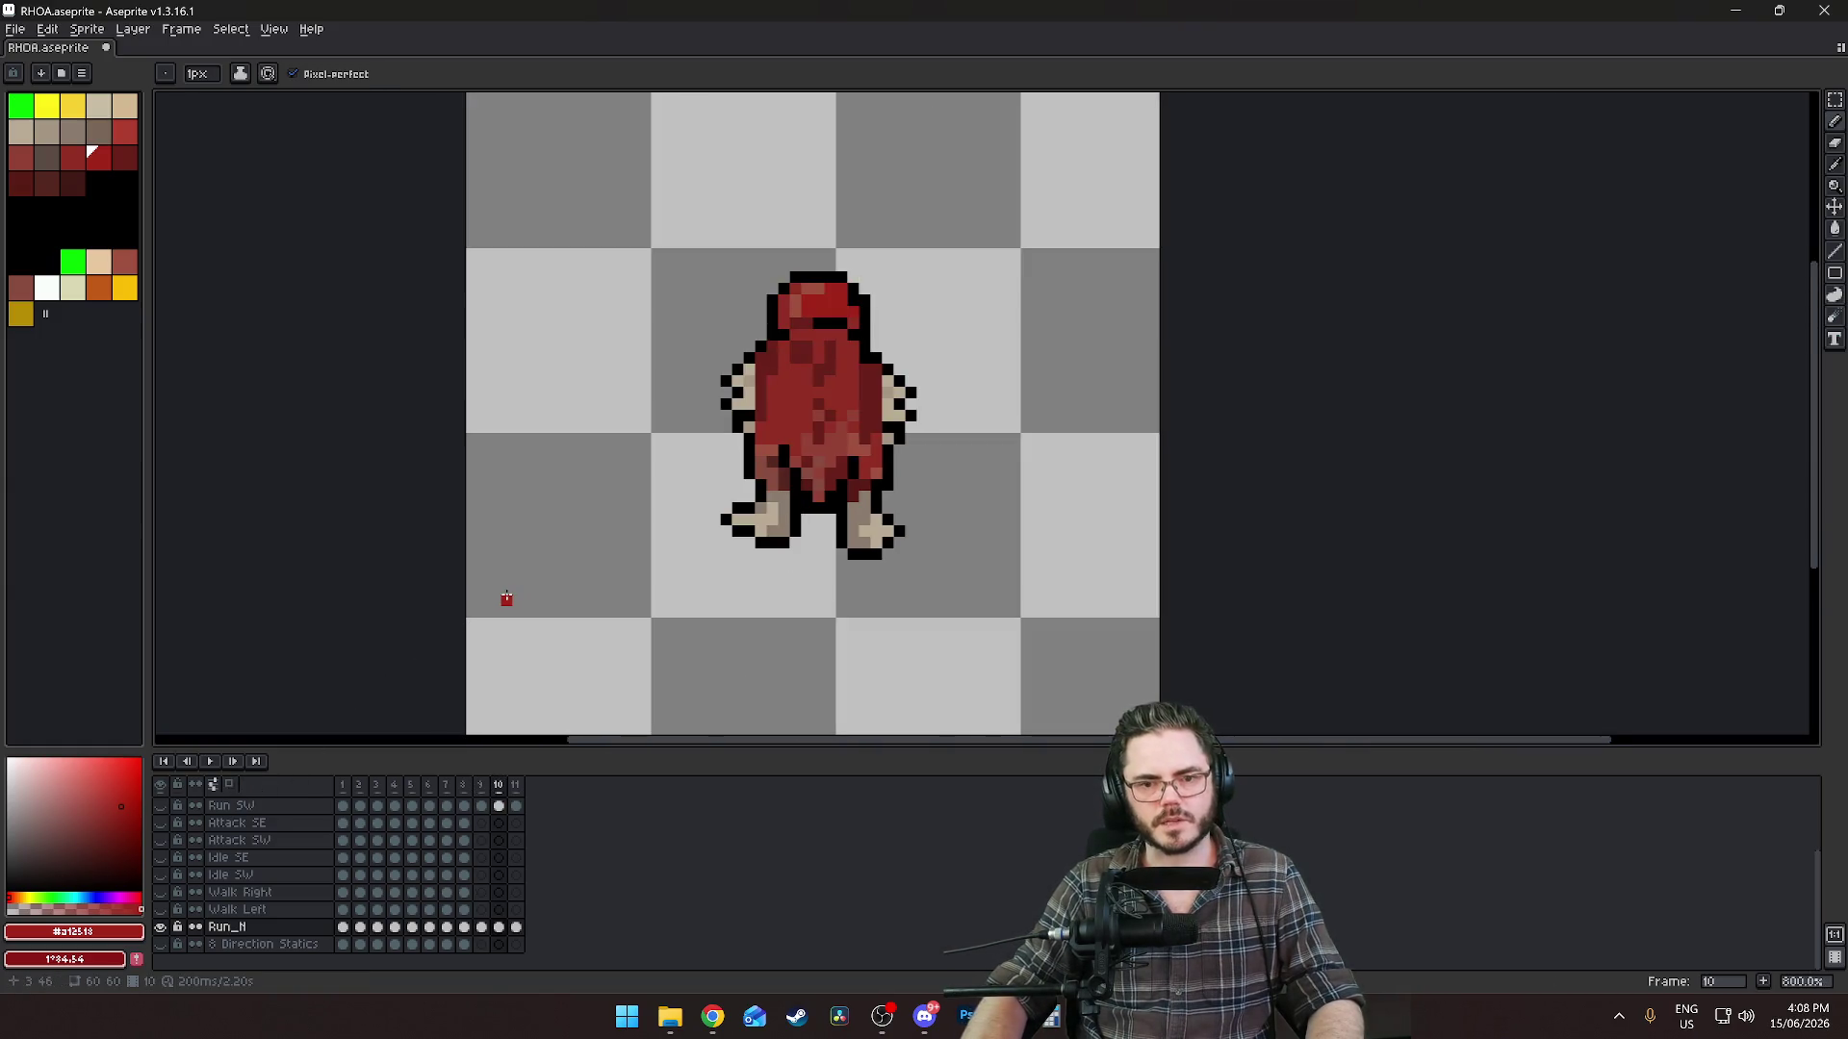
{"action": "key", "text": "Left"}
{"action": "key", "text": "Left"}
{"action": "key", "text": "Right"}
{"action": "key", "text": "Right"}
{"action": "key", "text": "Left"}
{"action": "key", "text": "Right"}
{"action": "key", "text": "Right"}
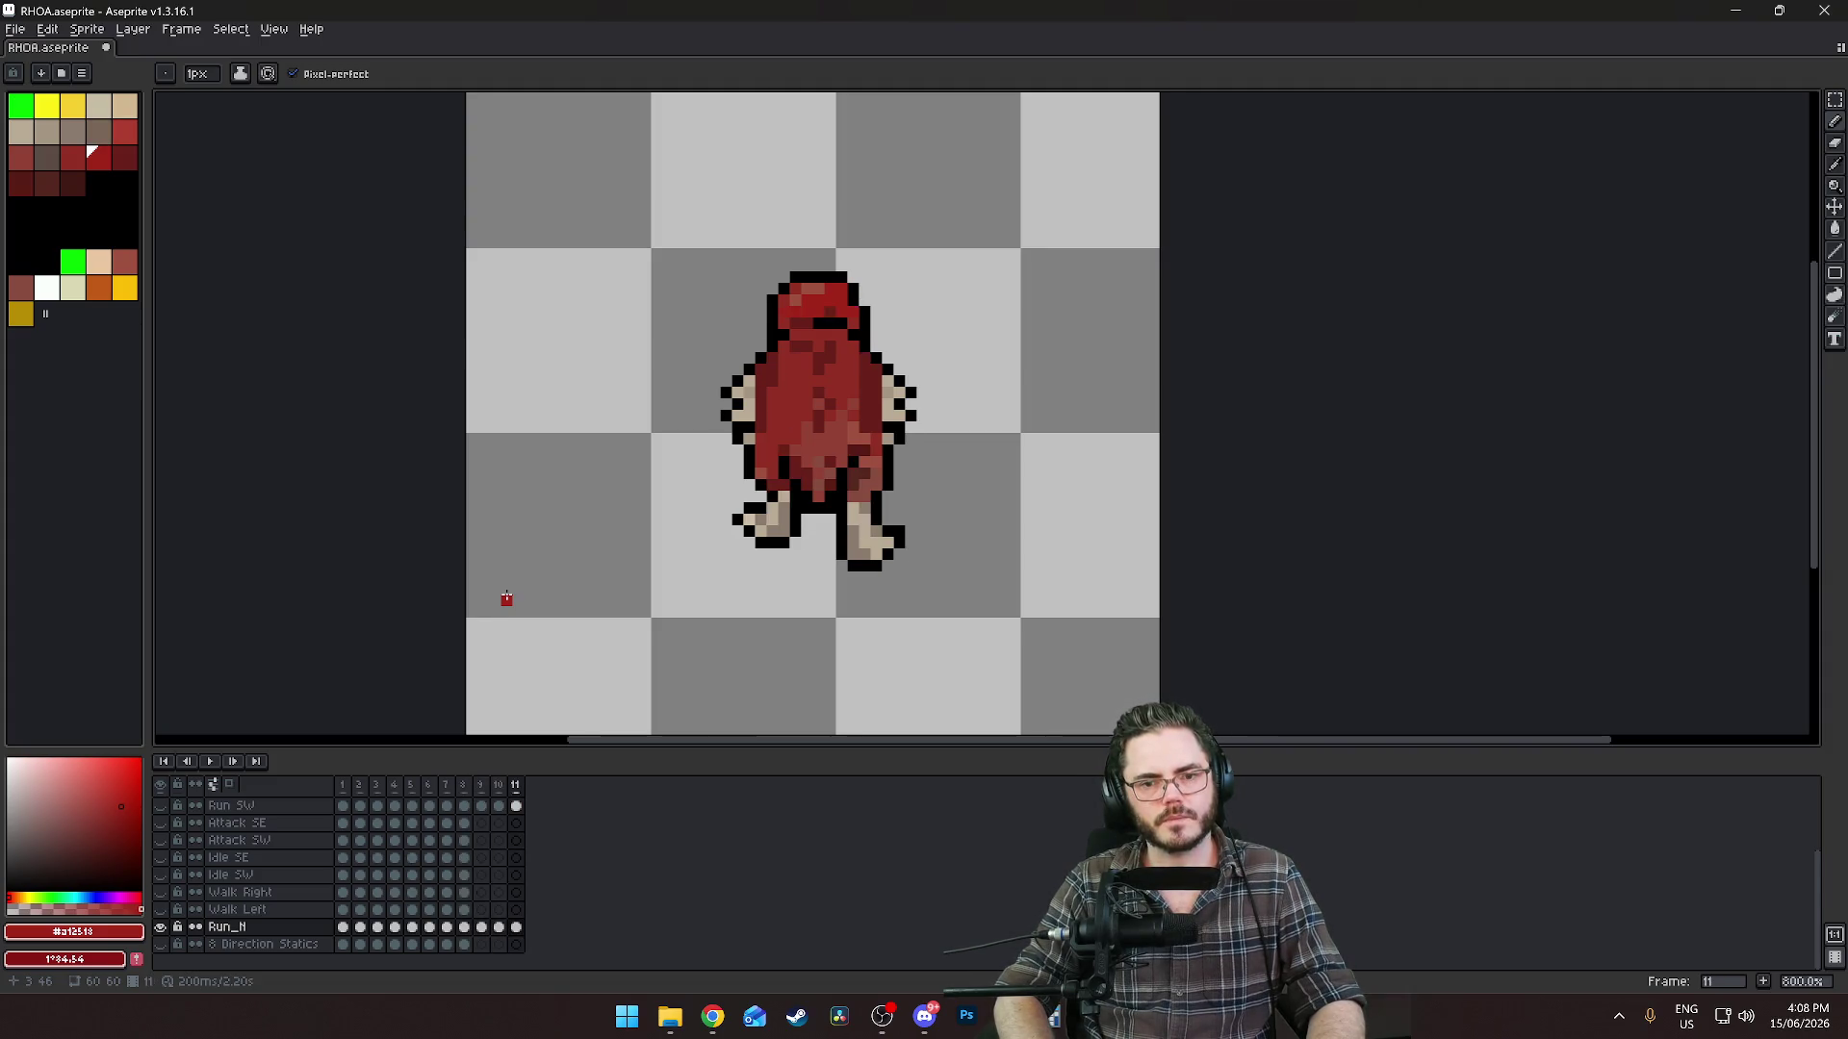
{"action": "key", "text": "Left"}
{"action": "key", "text": "Left"}
{"action": "key", "text": "Left"}
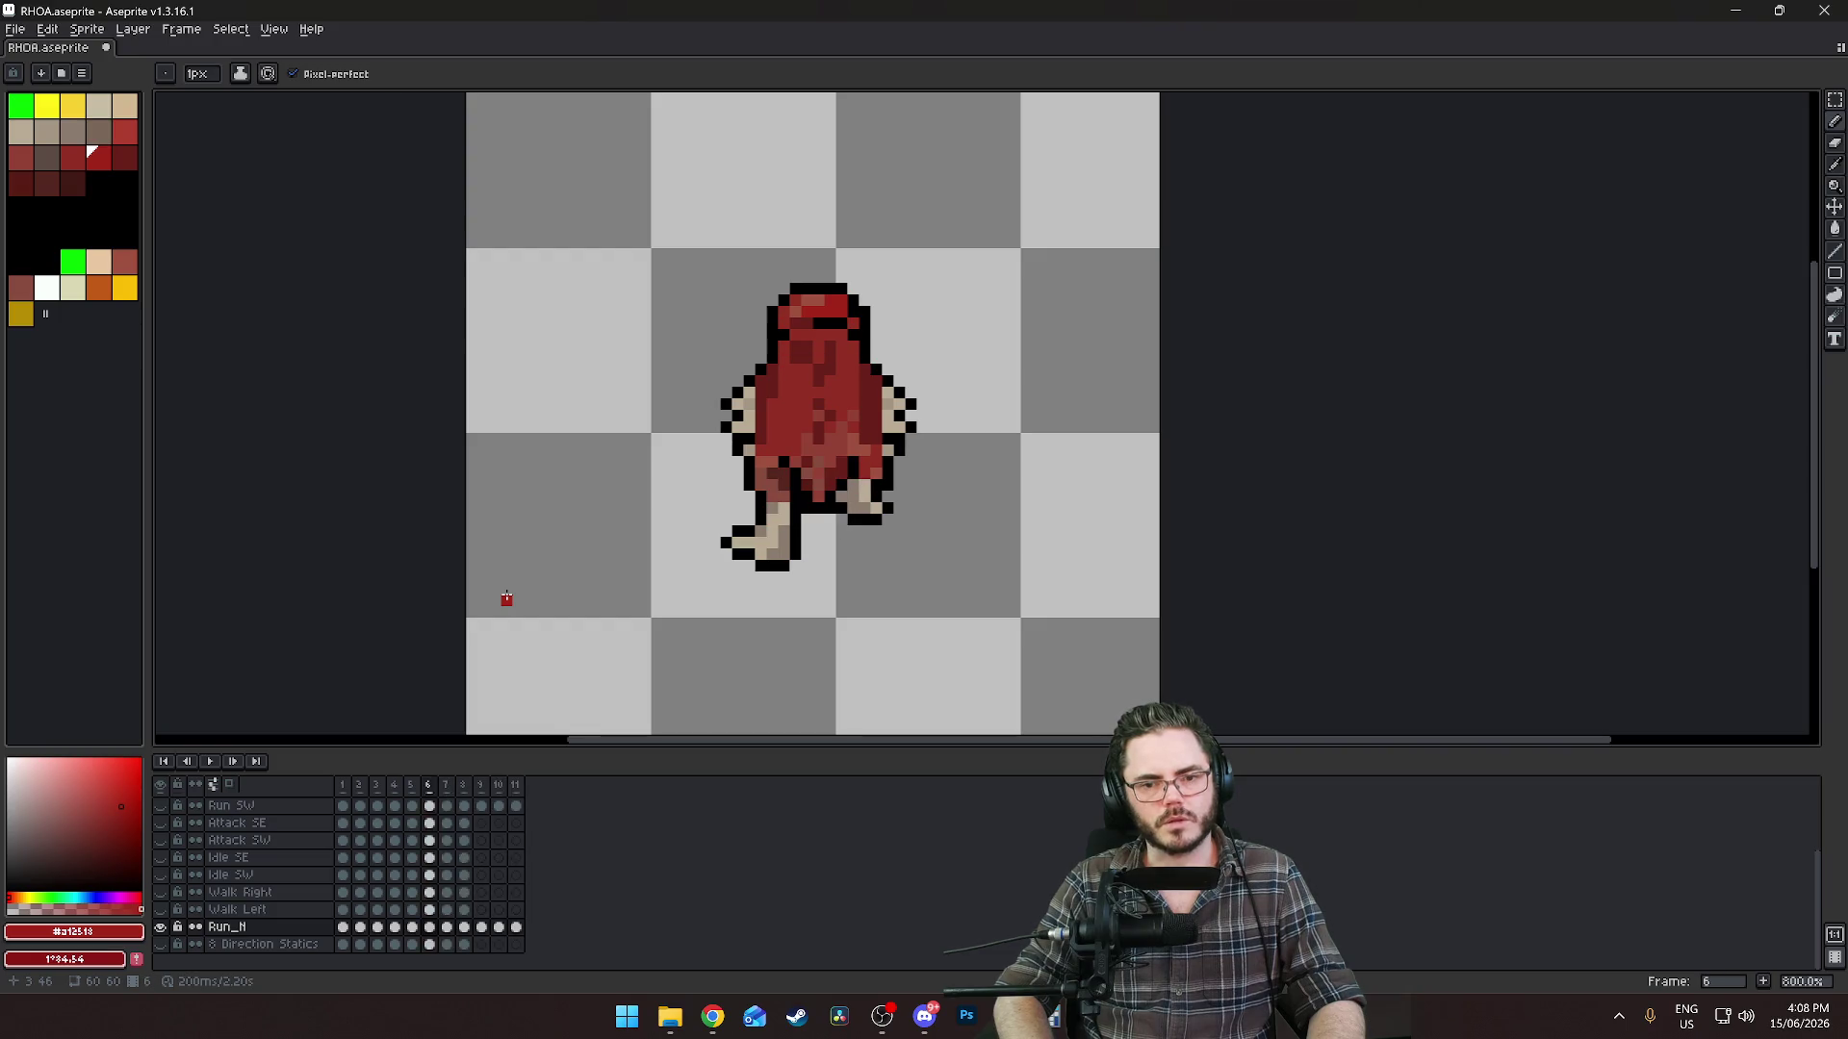
{"action": "key", "text": "Right"}
{"action": "key", "text": "Right"}
{"action": "key", "text": "Right"}
{"action": "key", "text": "Left"}
{"action": "key", "text": "Left"}
{"action": "key", "text": "Left"}
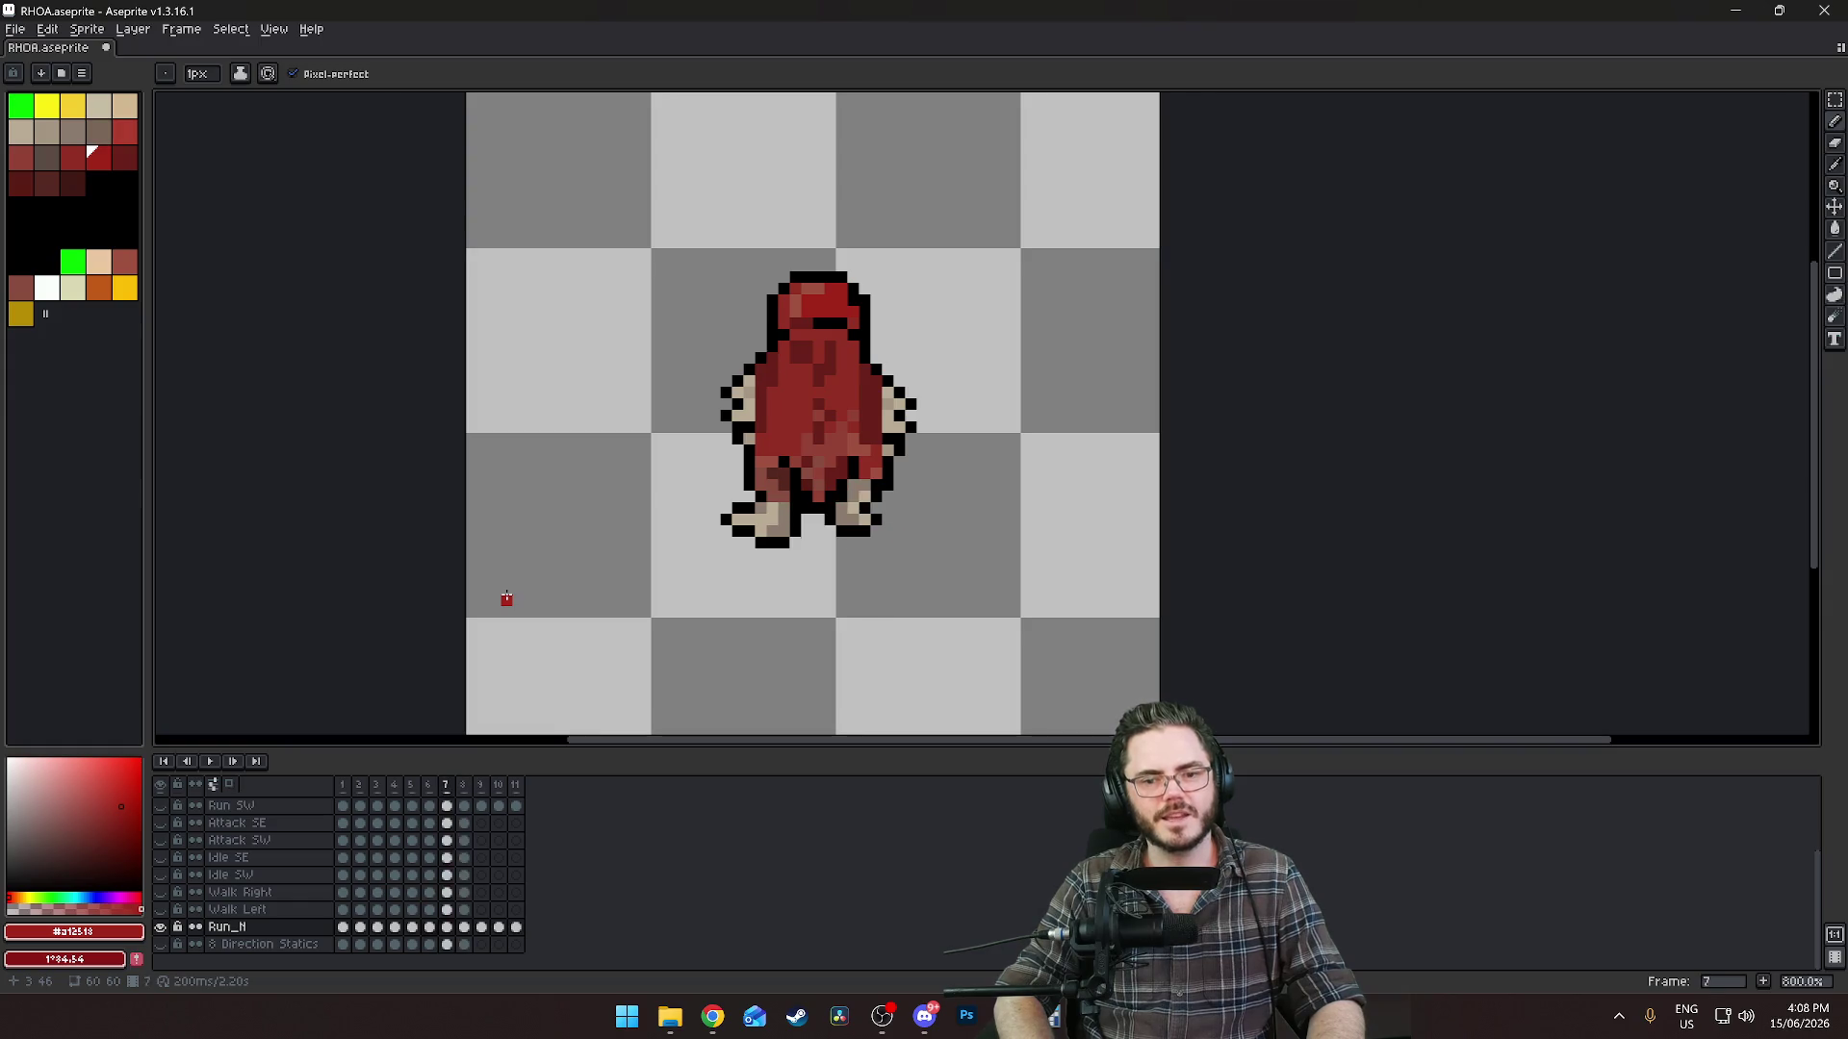
{"action": "key", "text": "Right"}
{"action": "key", "text": "Right"}
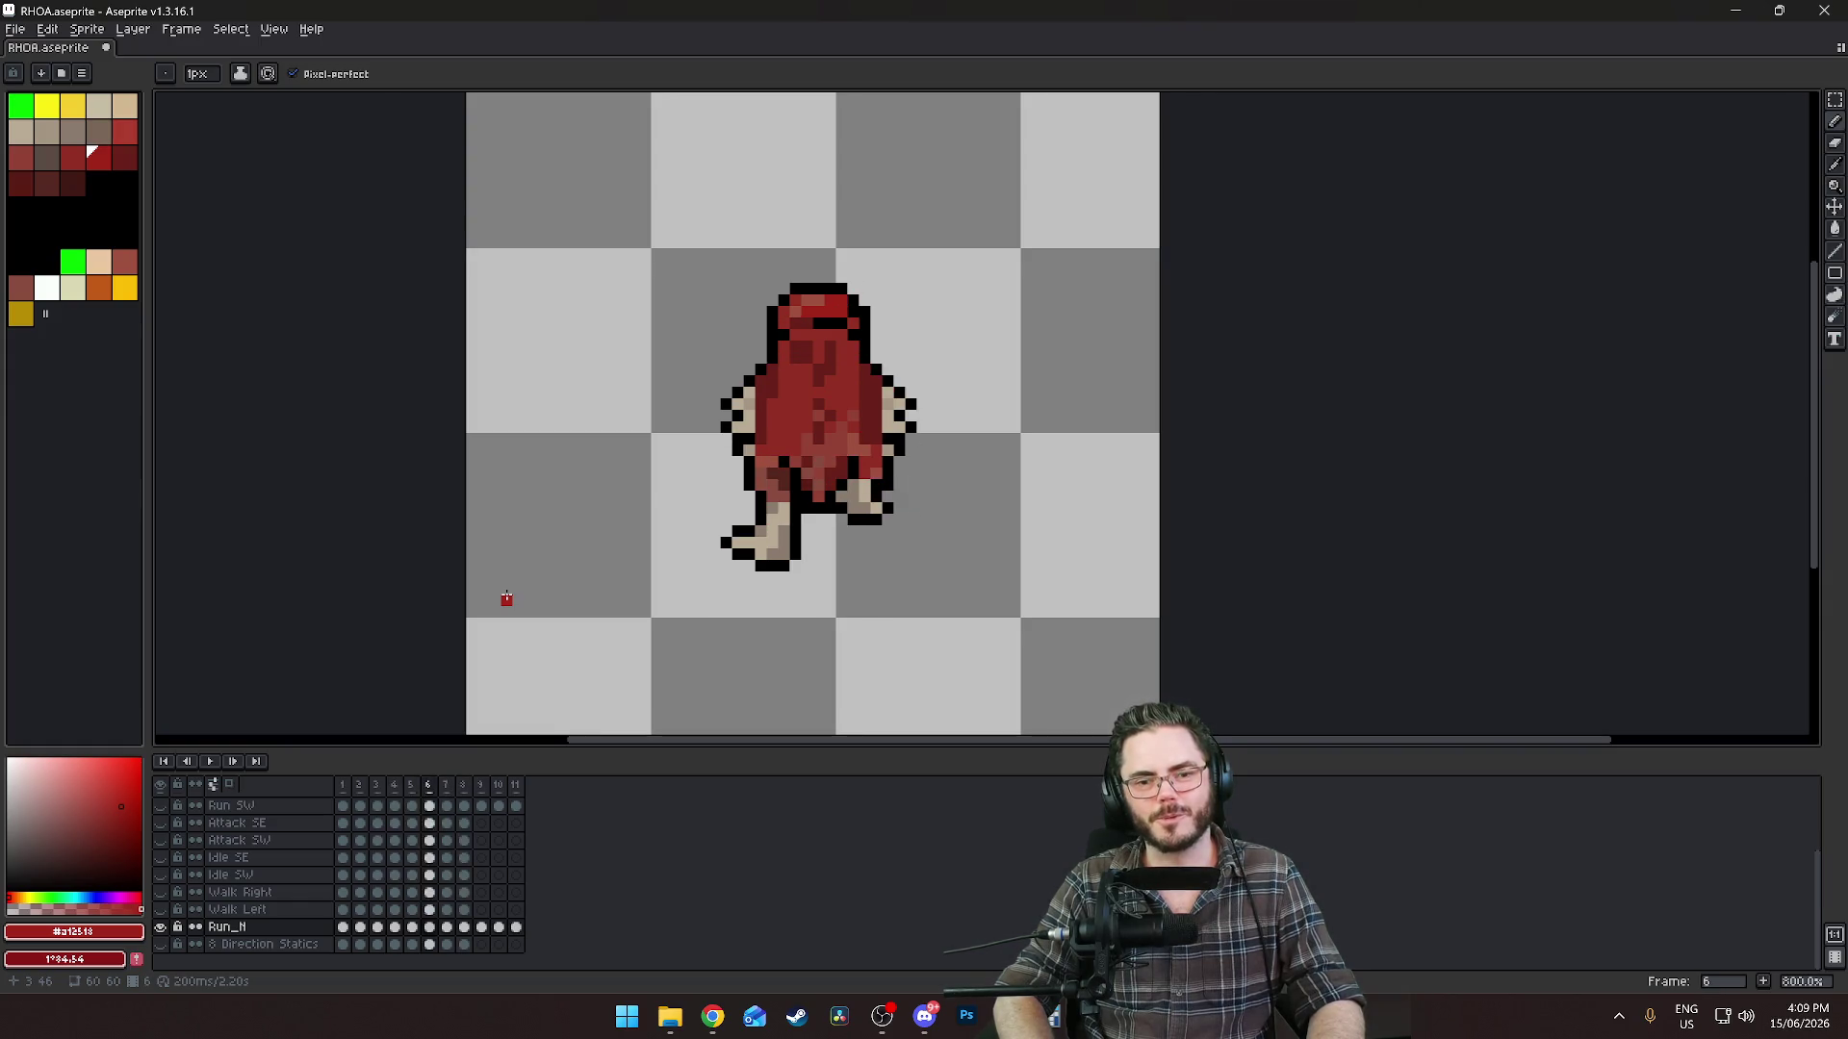
{"action": "key", "text": "Left"}
{"action": "key", "text": "Left"}
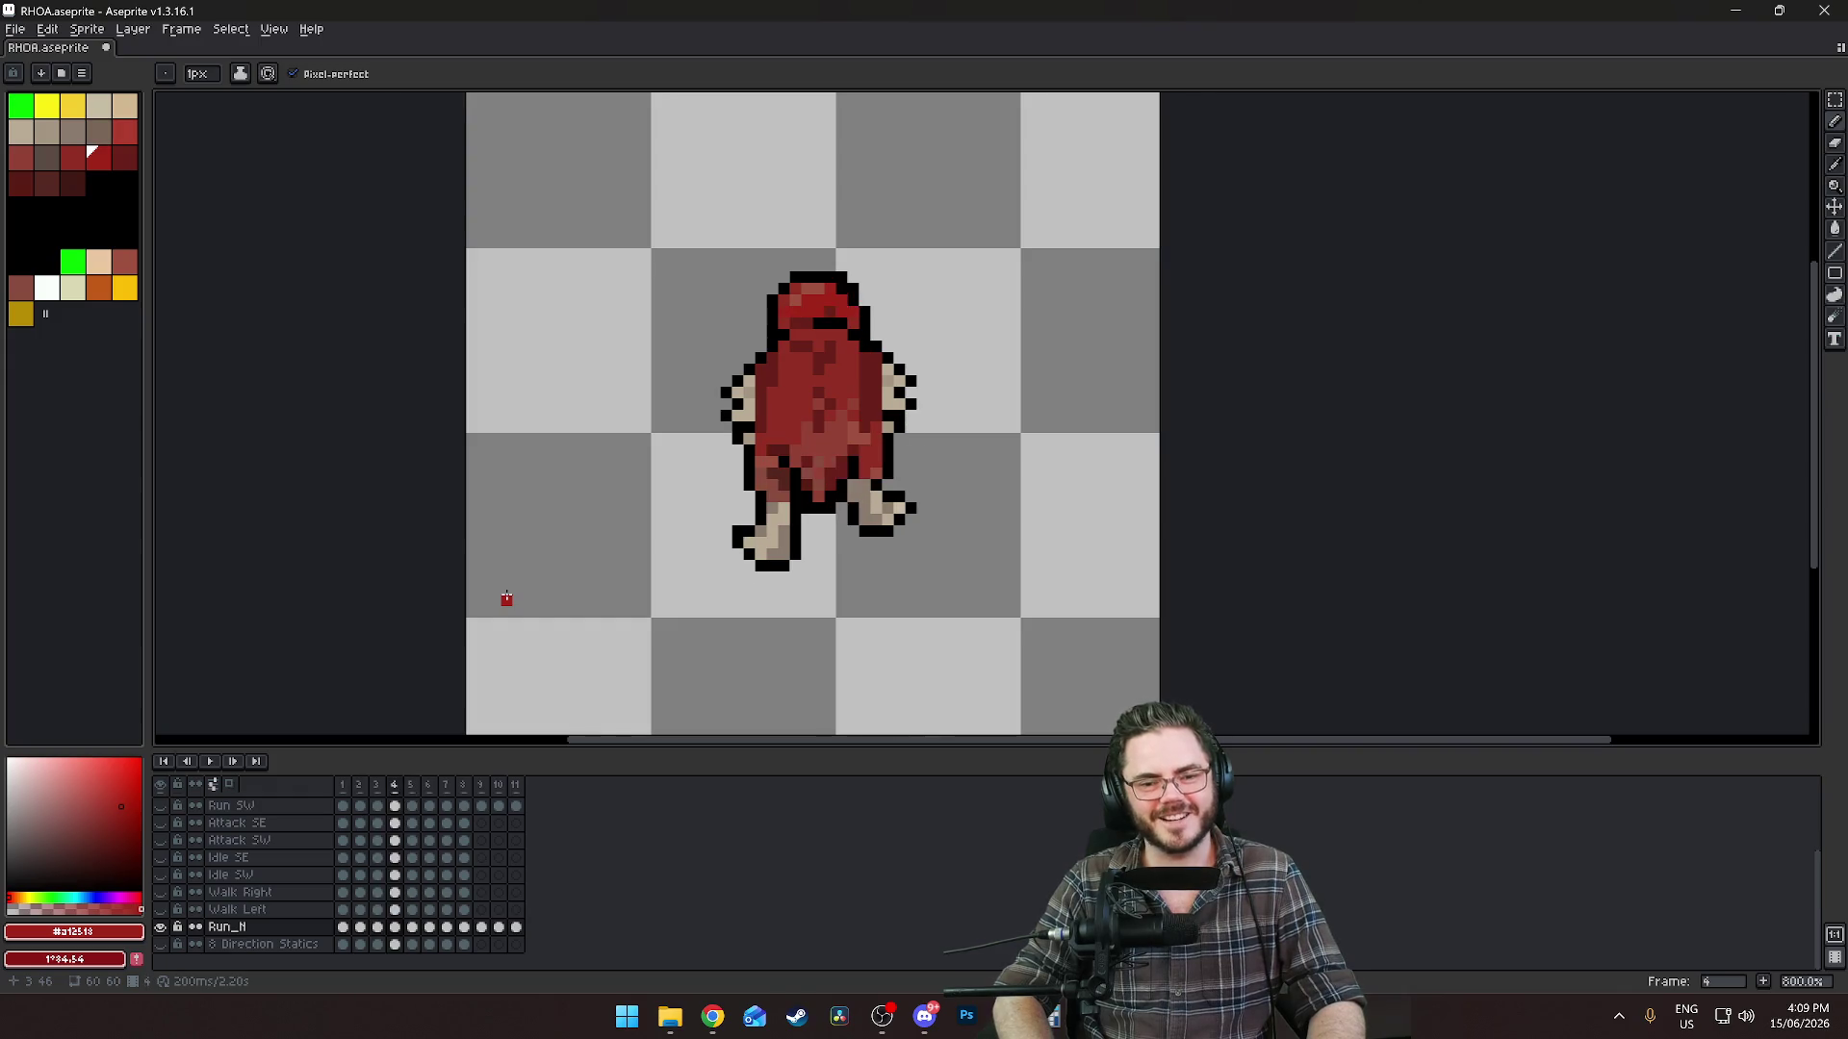
{"action": "key", "text": "Right"}
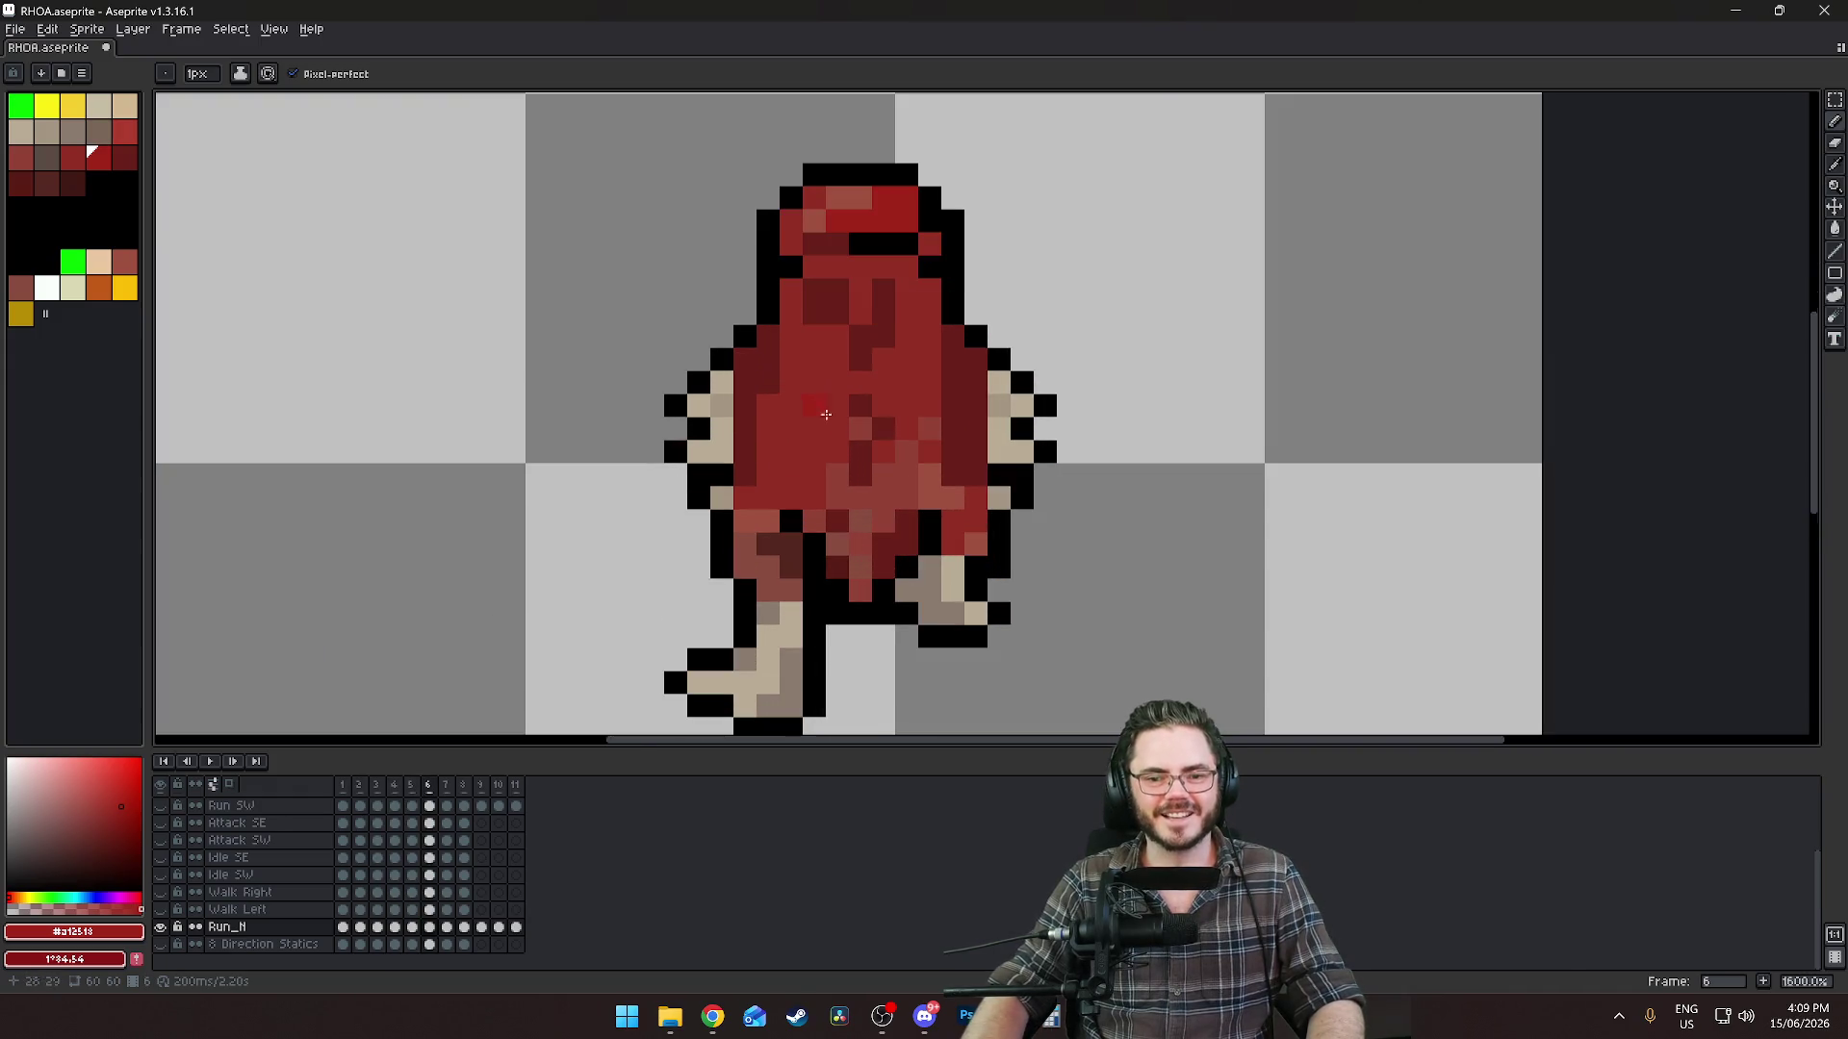
Bring the legs into view on frame 6 and compare them with frame 5.
{"action": "scroll", "coordinate": [718, 380], "scroll_direction": "up", "scroll_amount": 3}
{"action": "left_click_drag", "start_coordinate": [985, 511], "coordinate": [839, 443]}
{"action": "left_click", "coordinate": [878, 517], "text": "alt"}
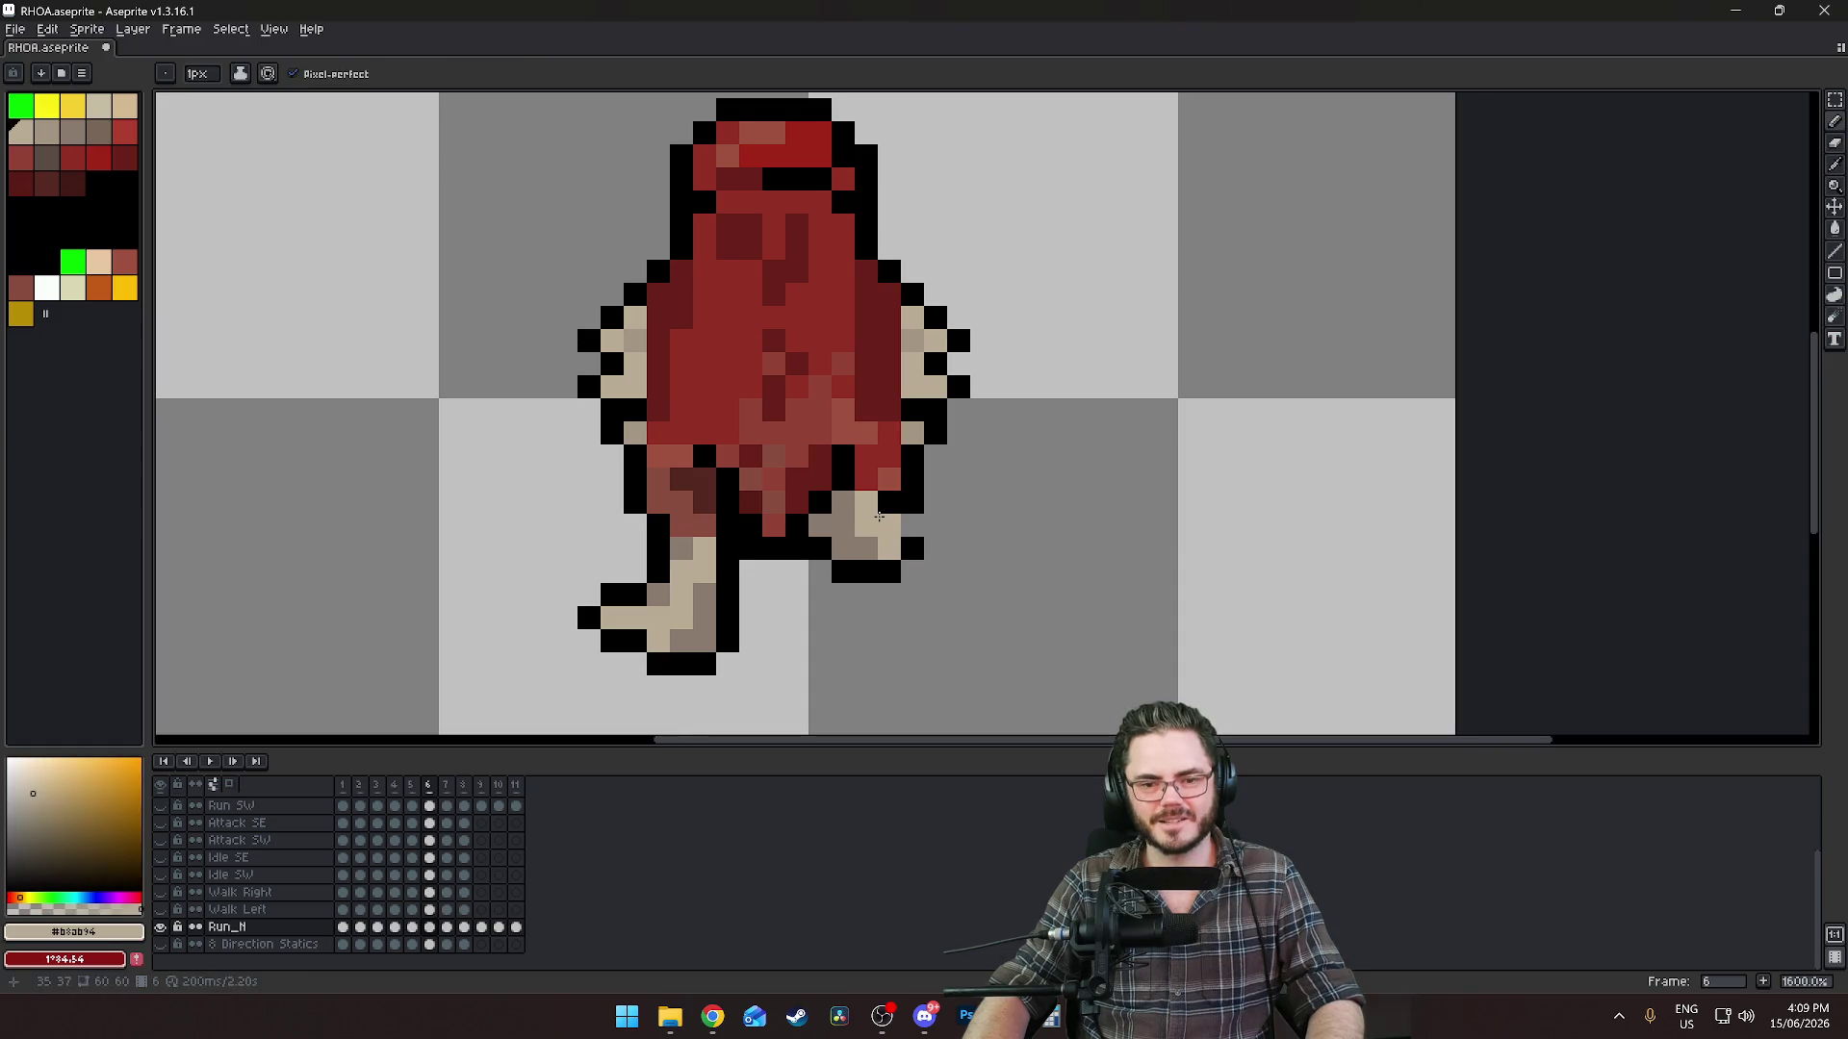
{"action": "left_click", "coordinate": [914, 522], "text": "alt"}
{"action": "scroll", "coordinate": [883, 570], "scroll_direction": "down", "scroll_amount": 3}
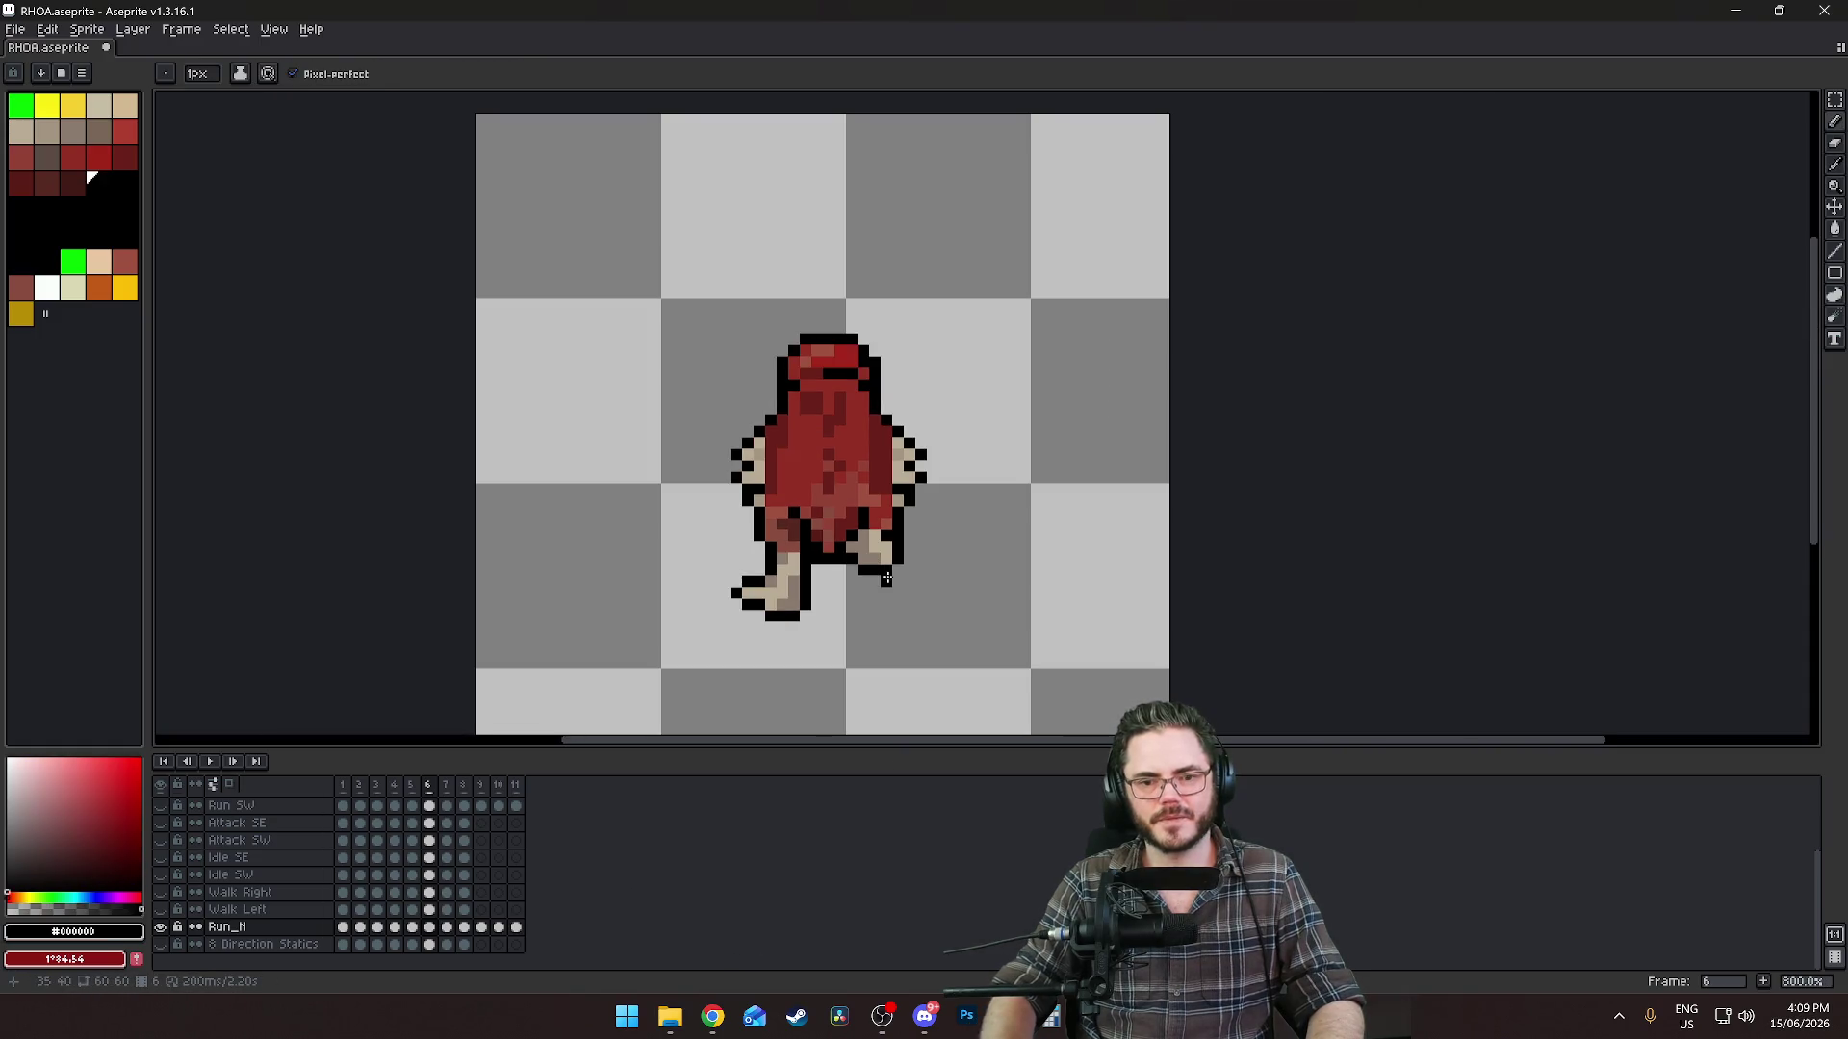
{"action": "key", "text": "Left"}
{"action": "key", "text": "Right"}
{"action": "scroll", "coordinate": [886, 579], "scroll_direction": "up", "scroll_amount": 3}
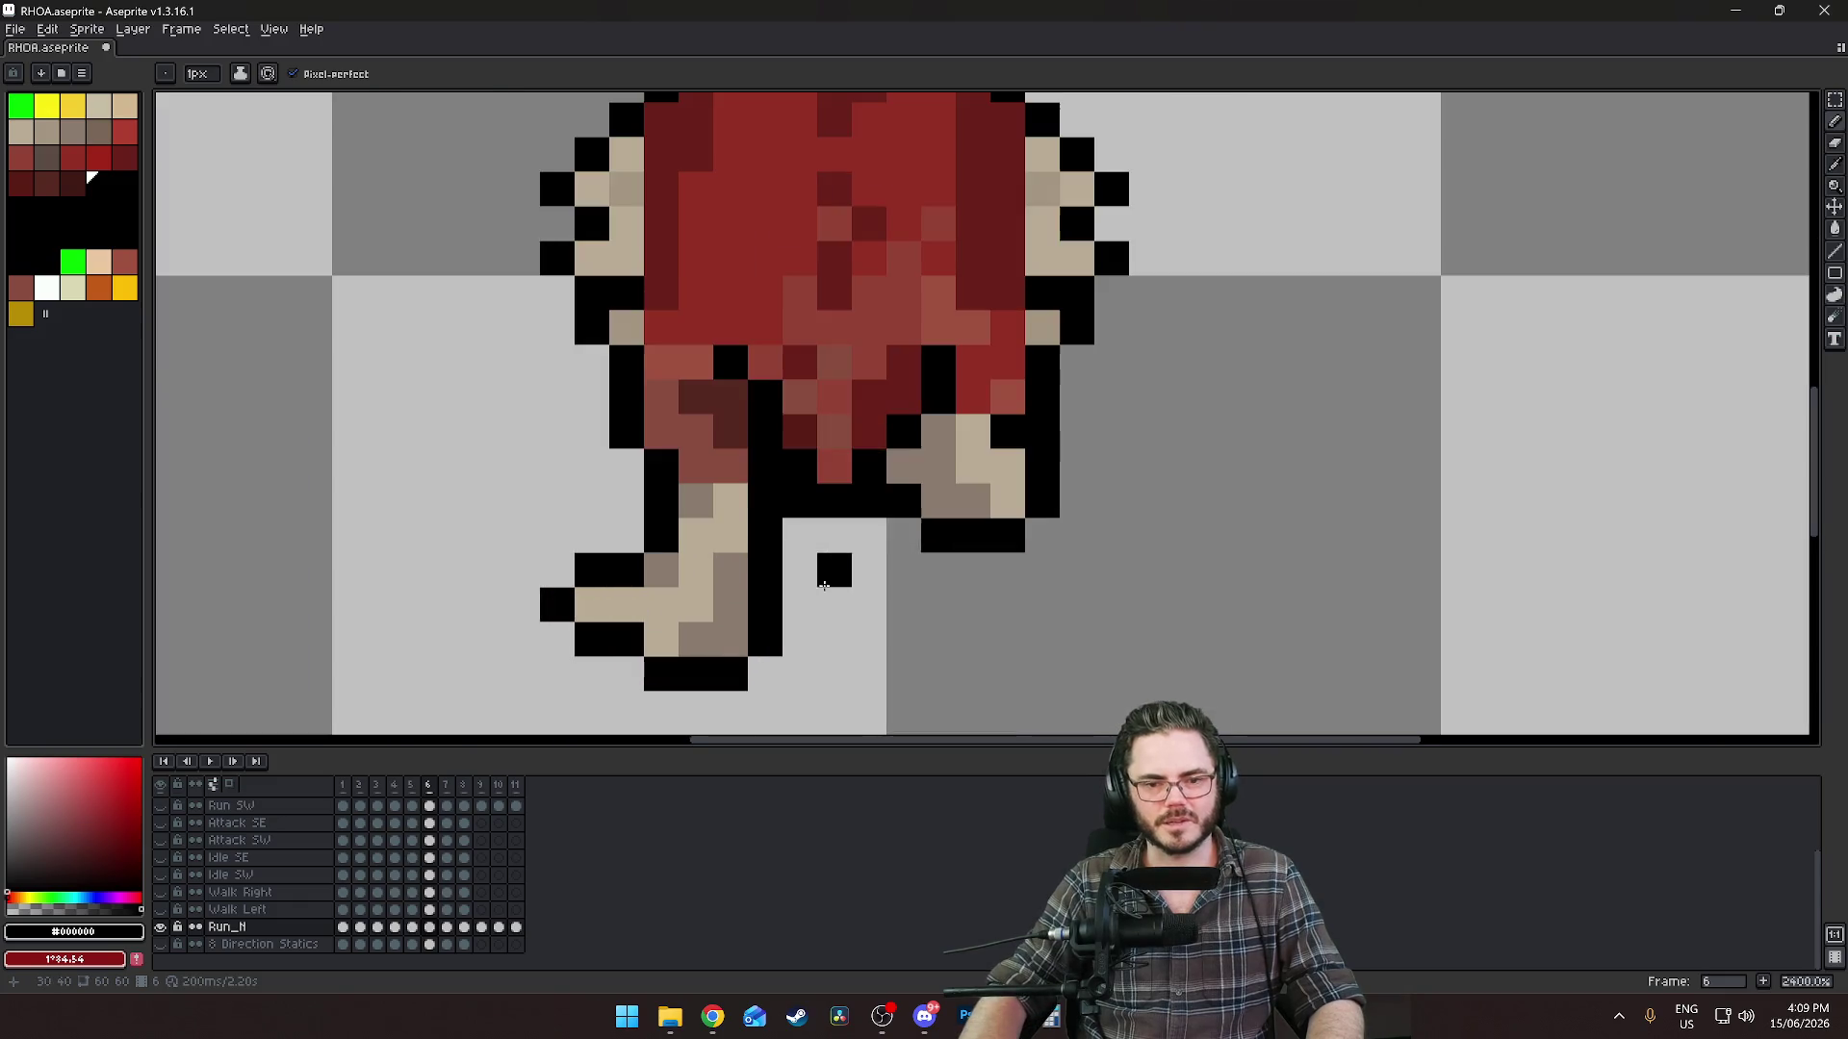
Erase the stray shade pixel on the raised right foot in frame 6.
{"action": "key", "text": "e"}
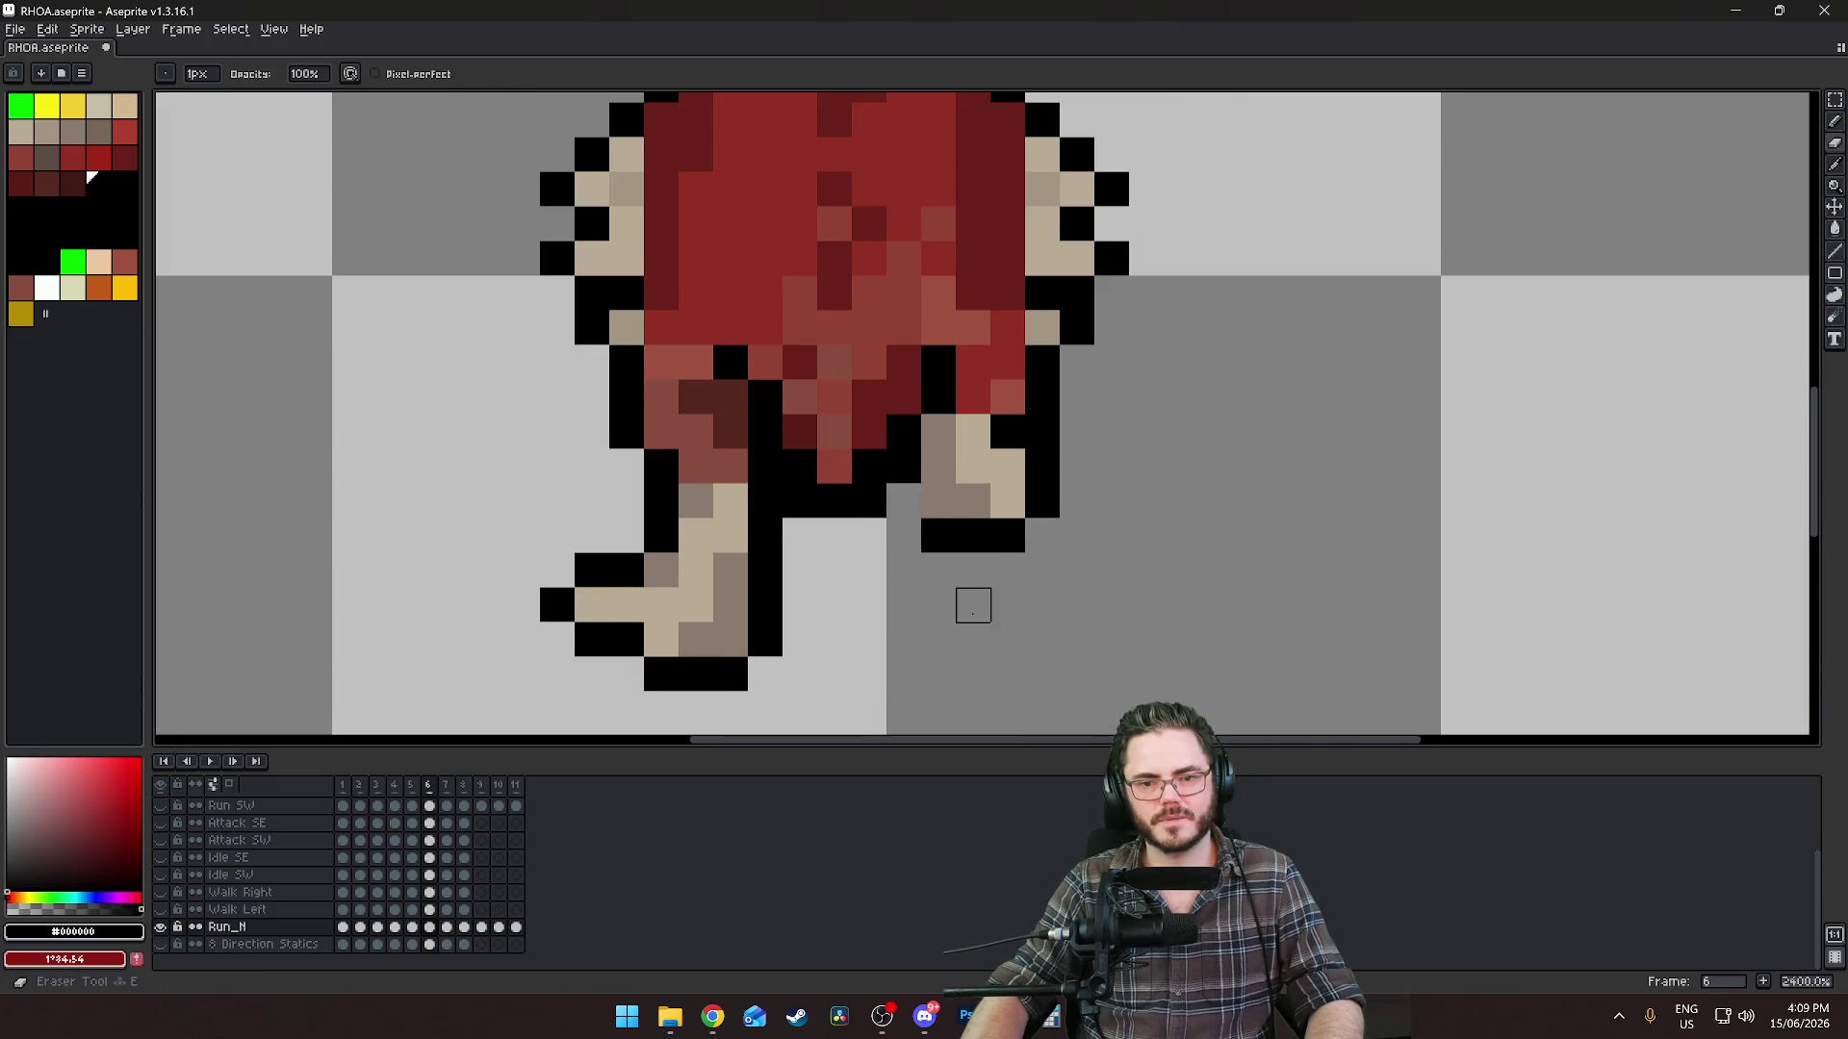
{"action": "left_click", "coordinate": [926, 504]}
{"action": "key", "text": "b"}
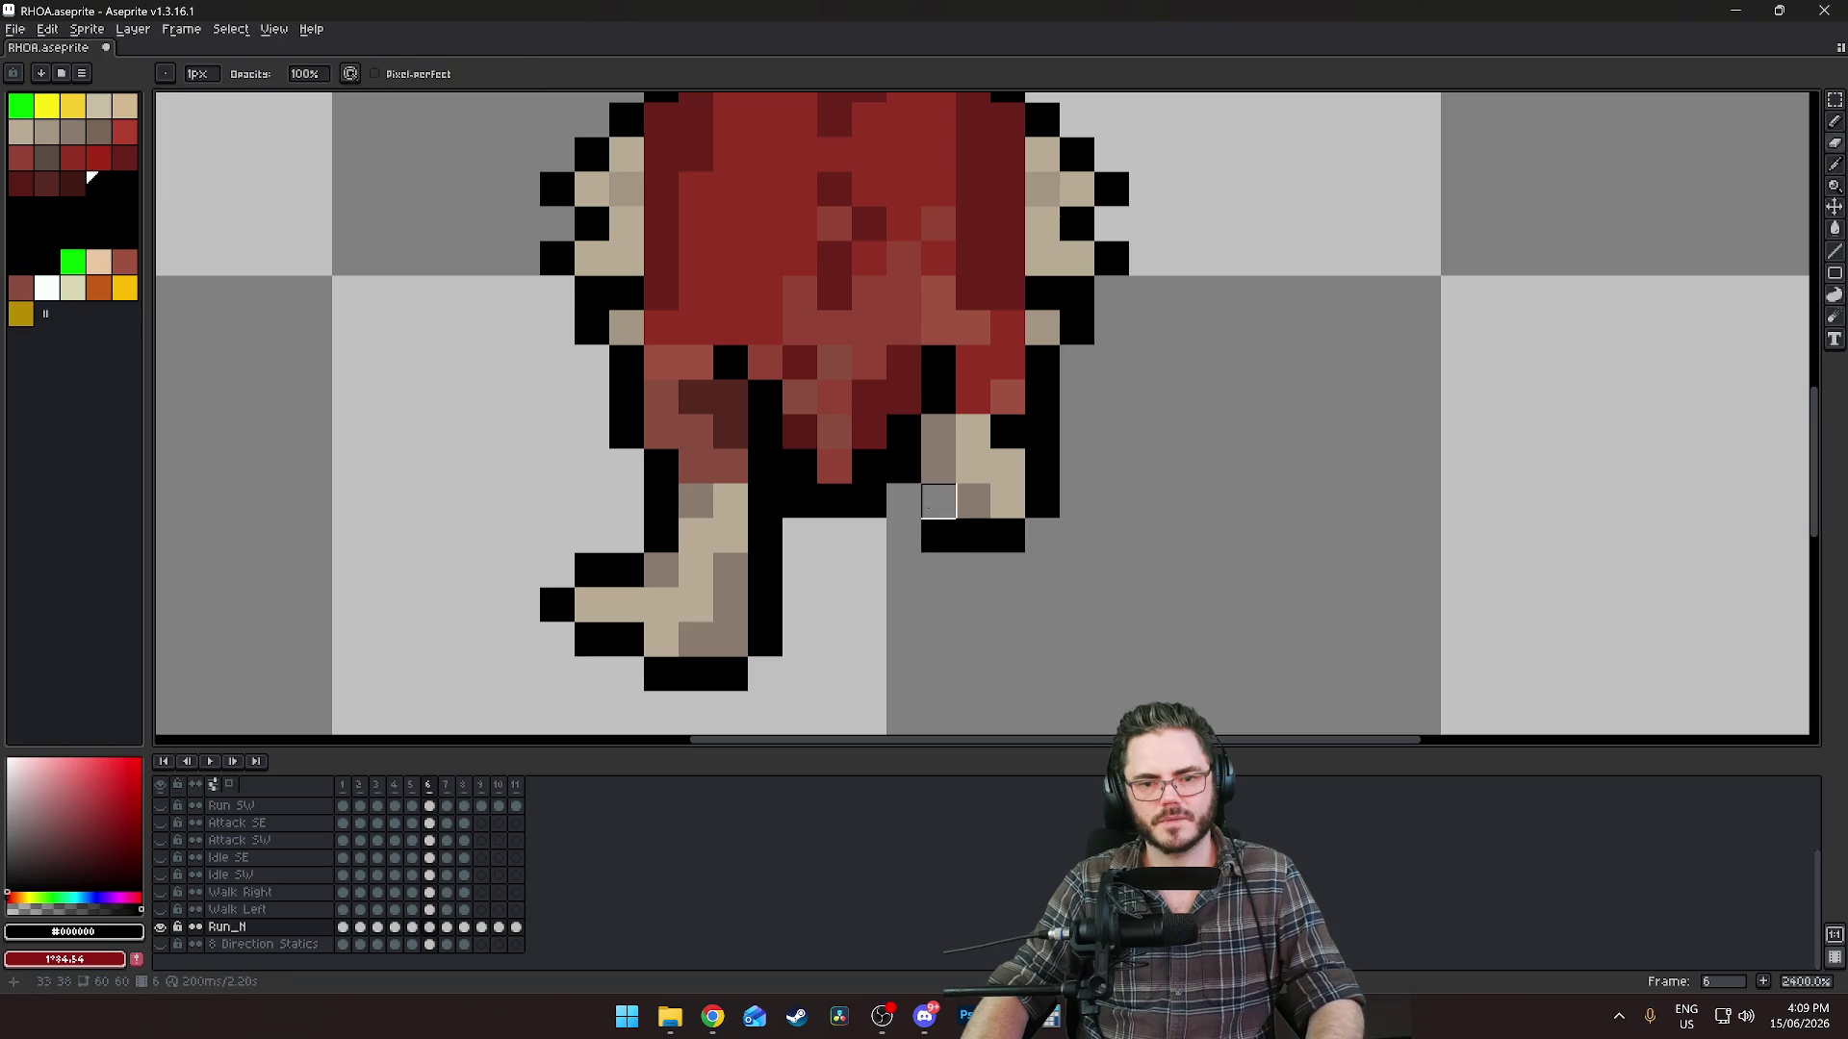
{"action": "scroll", "coordinate": [1002, 601], "scroll_direction": "down", "scroll_amount": 5}
{"action": "key", "text": "Left"}
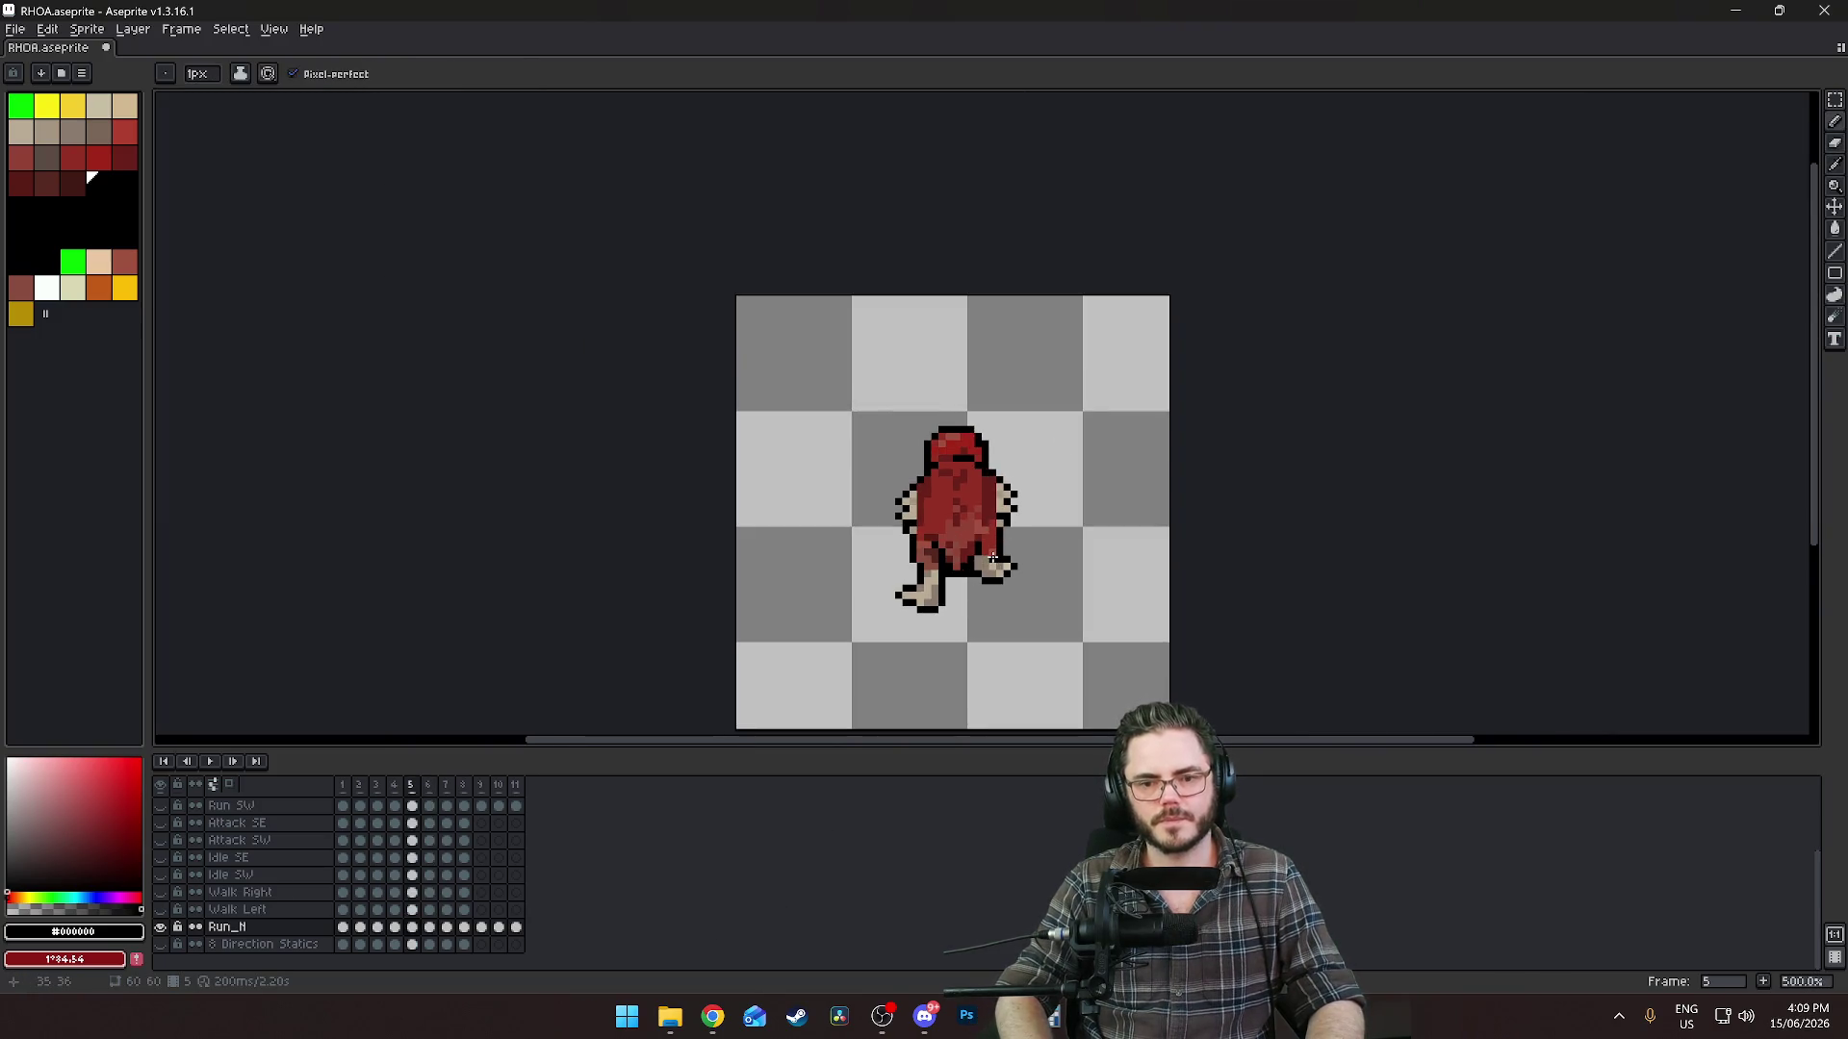
{"action": "key", "text": "Right"}
Add two black outline pixels beside the raised right foot.
{"action": "scroll", "coordinate": [963, 578], "scroll_direction": "up", "scroll_amount": 2}
{"action": "left_click", "coordinate": [954, 582], "text": "alt"}
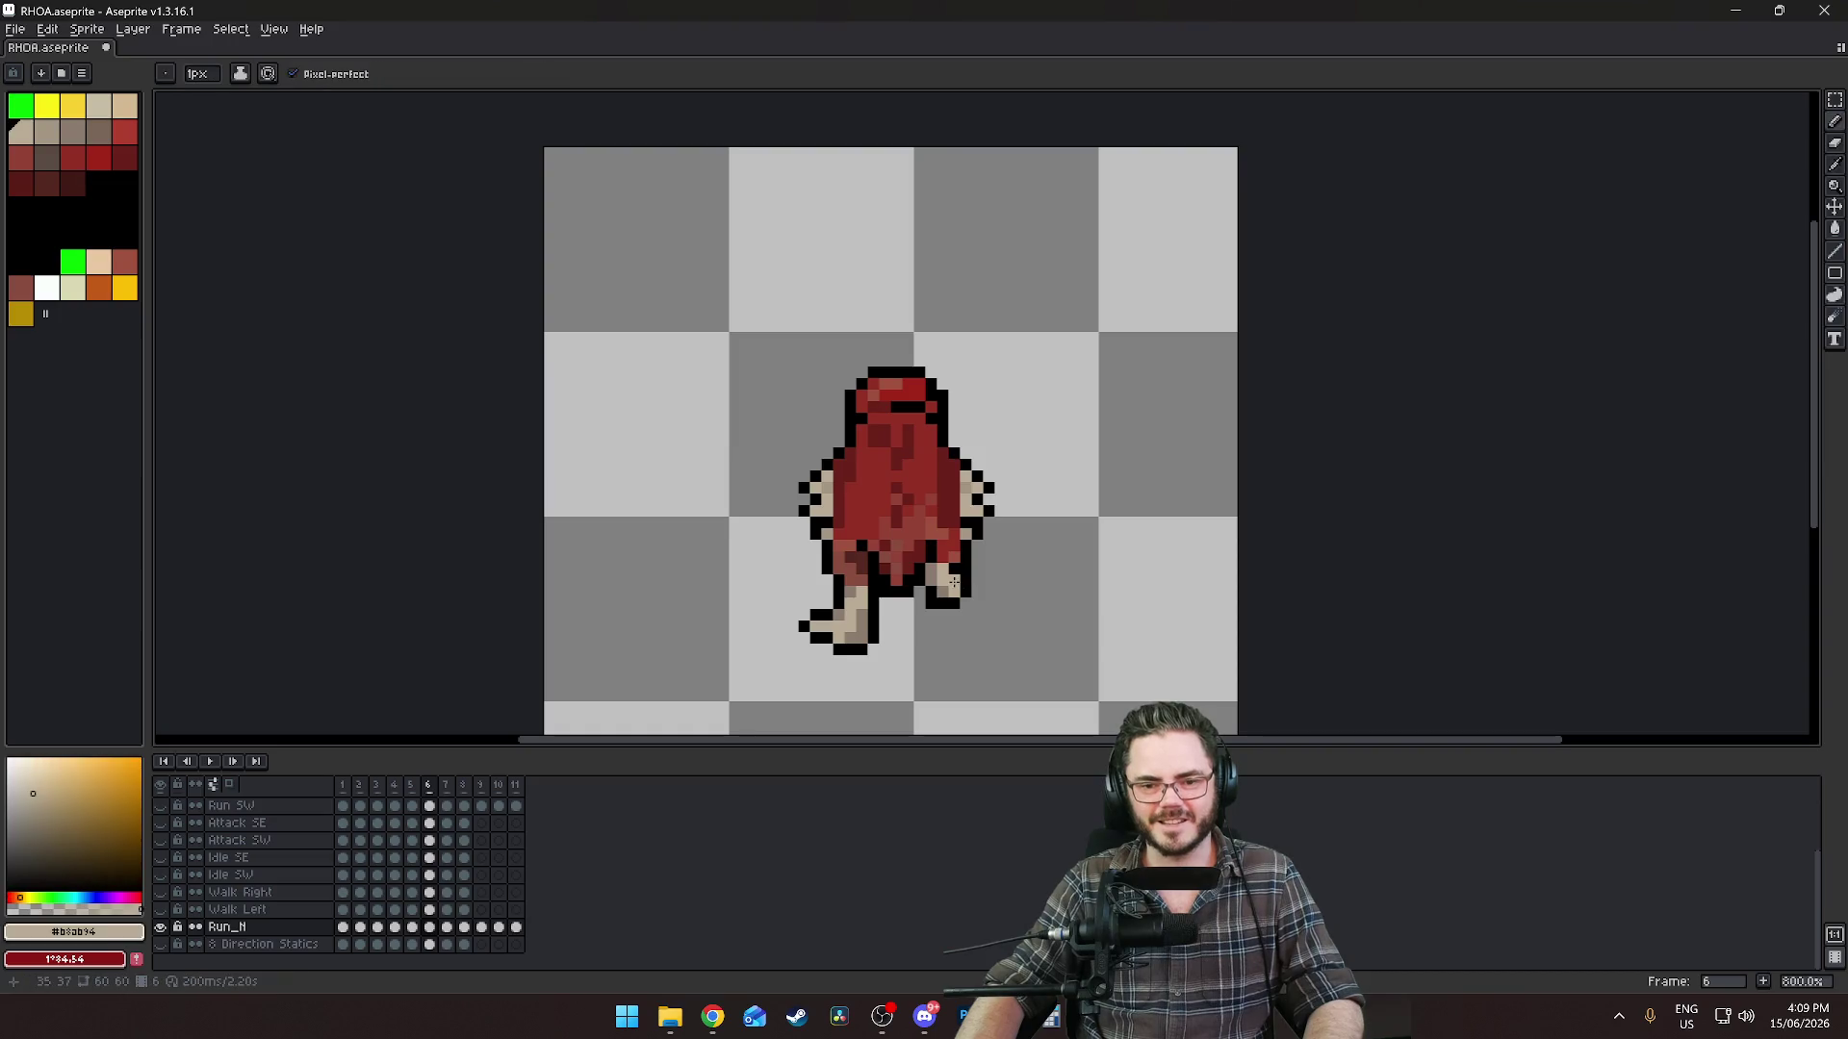
{"action": "scroll", "coordinate": [954, 582], "scroll_direction": "up", "scroll_amount": 2}
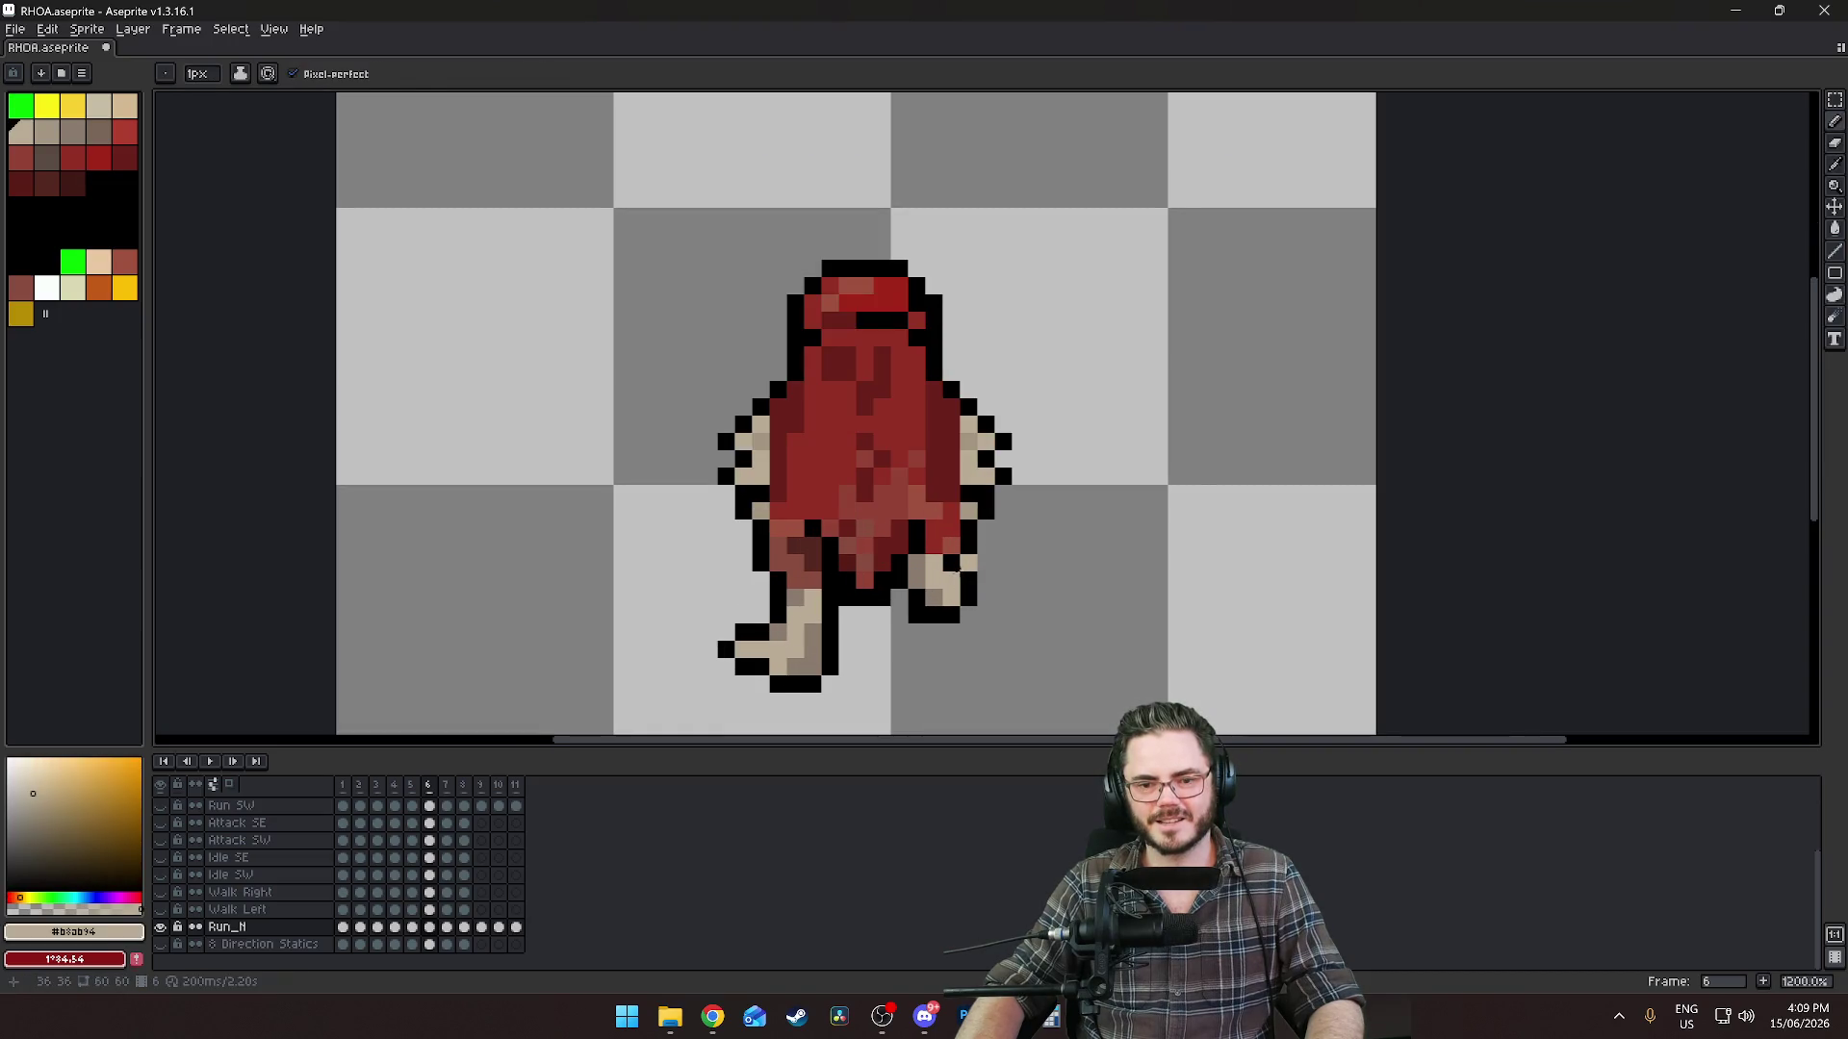
{"action": "scroll", "coordinate": [984, 603], "scroll_direction": "up", "scroll_amount": 2}
{"action": "left_click", "coordinate": [949, 481], "text": "alt"}
{"action": "left_click", "coordinate": [947, 519]}
{"action": "left_click", "coordinate": [953, 564]}
{"action": "scroll", "coordinate": [944, 586], "scroll_direction": "down", "scroll_amount": 8}
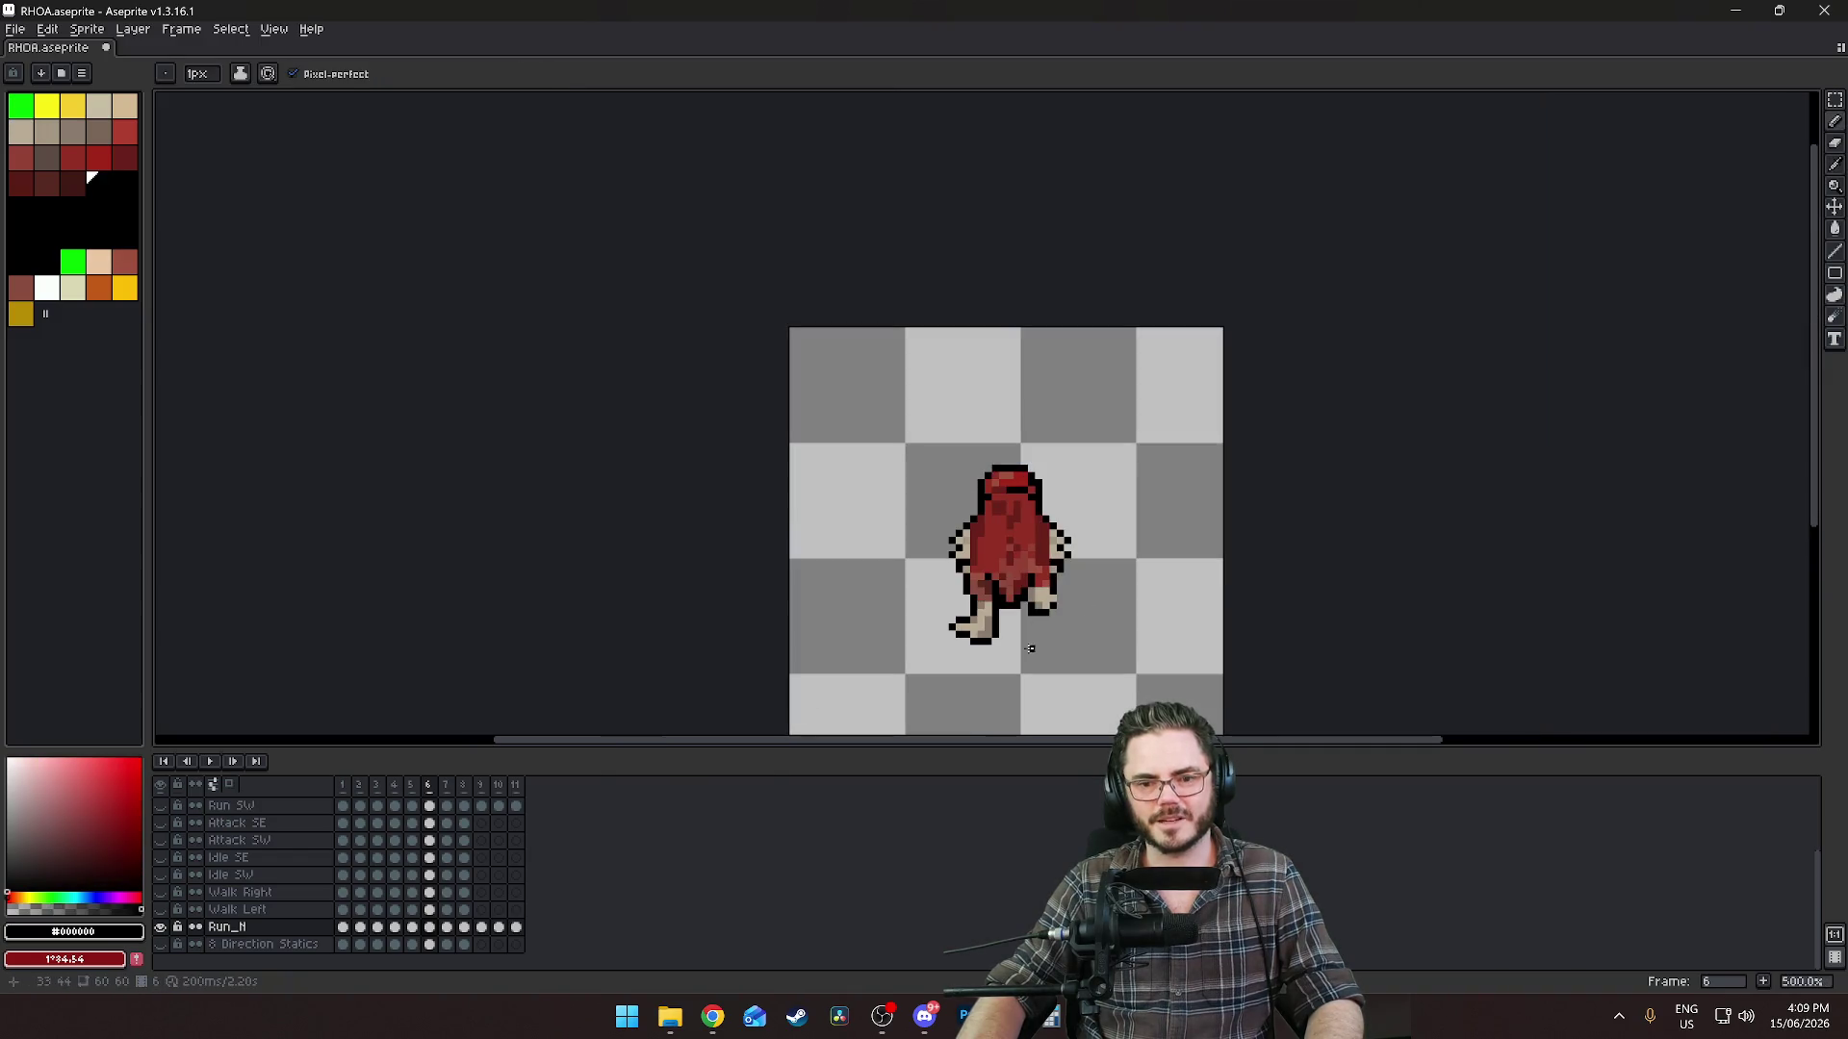
{"action": "left_click", "coordinate": [1082, 632]}
{"action": "scroll", "coordinate": [1076, 607], "scroll_direction": "up", "scroll_amount": 6}
{"action": "scroll", "coordinate": [1055, 665], "scroll_direction": "down", "scroll_amount": 6}
Step back through frames 5, 4 and 3, then forward to frame 6.
{"action": "key", "text": "Left"}
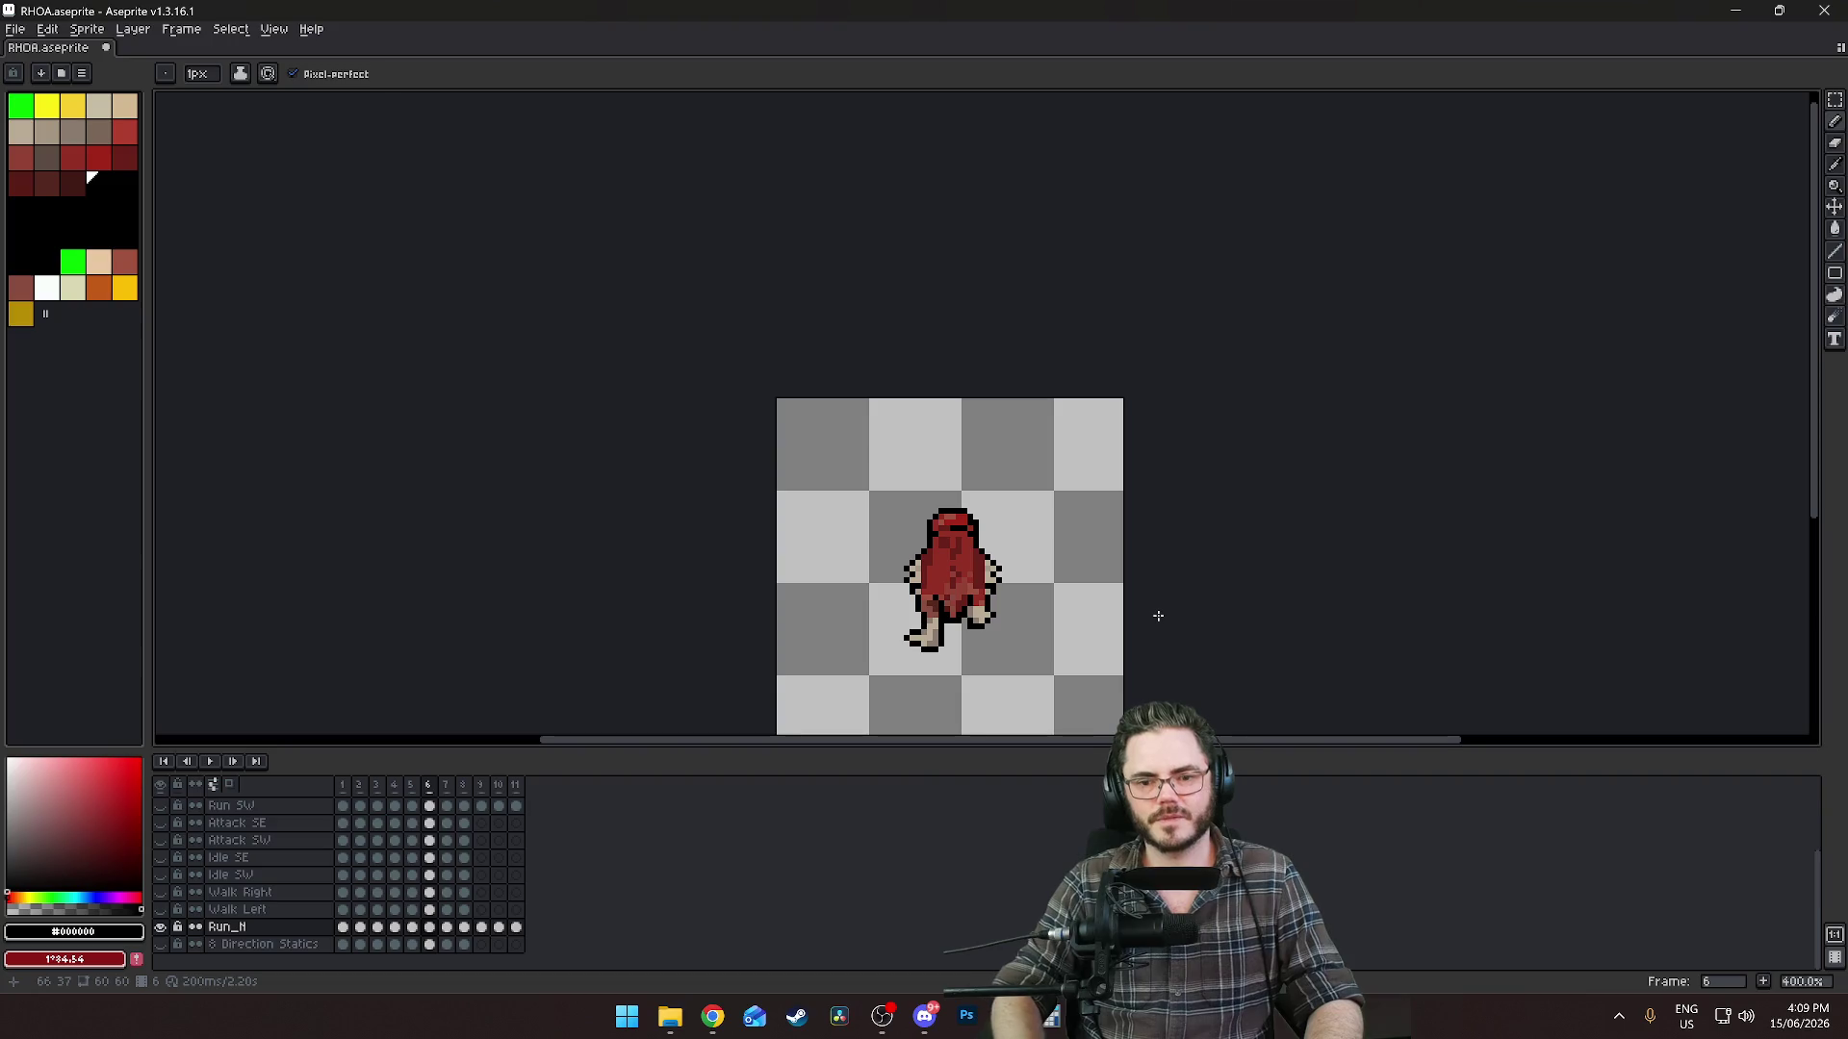
{"action": "key", "text": "Left"}
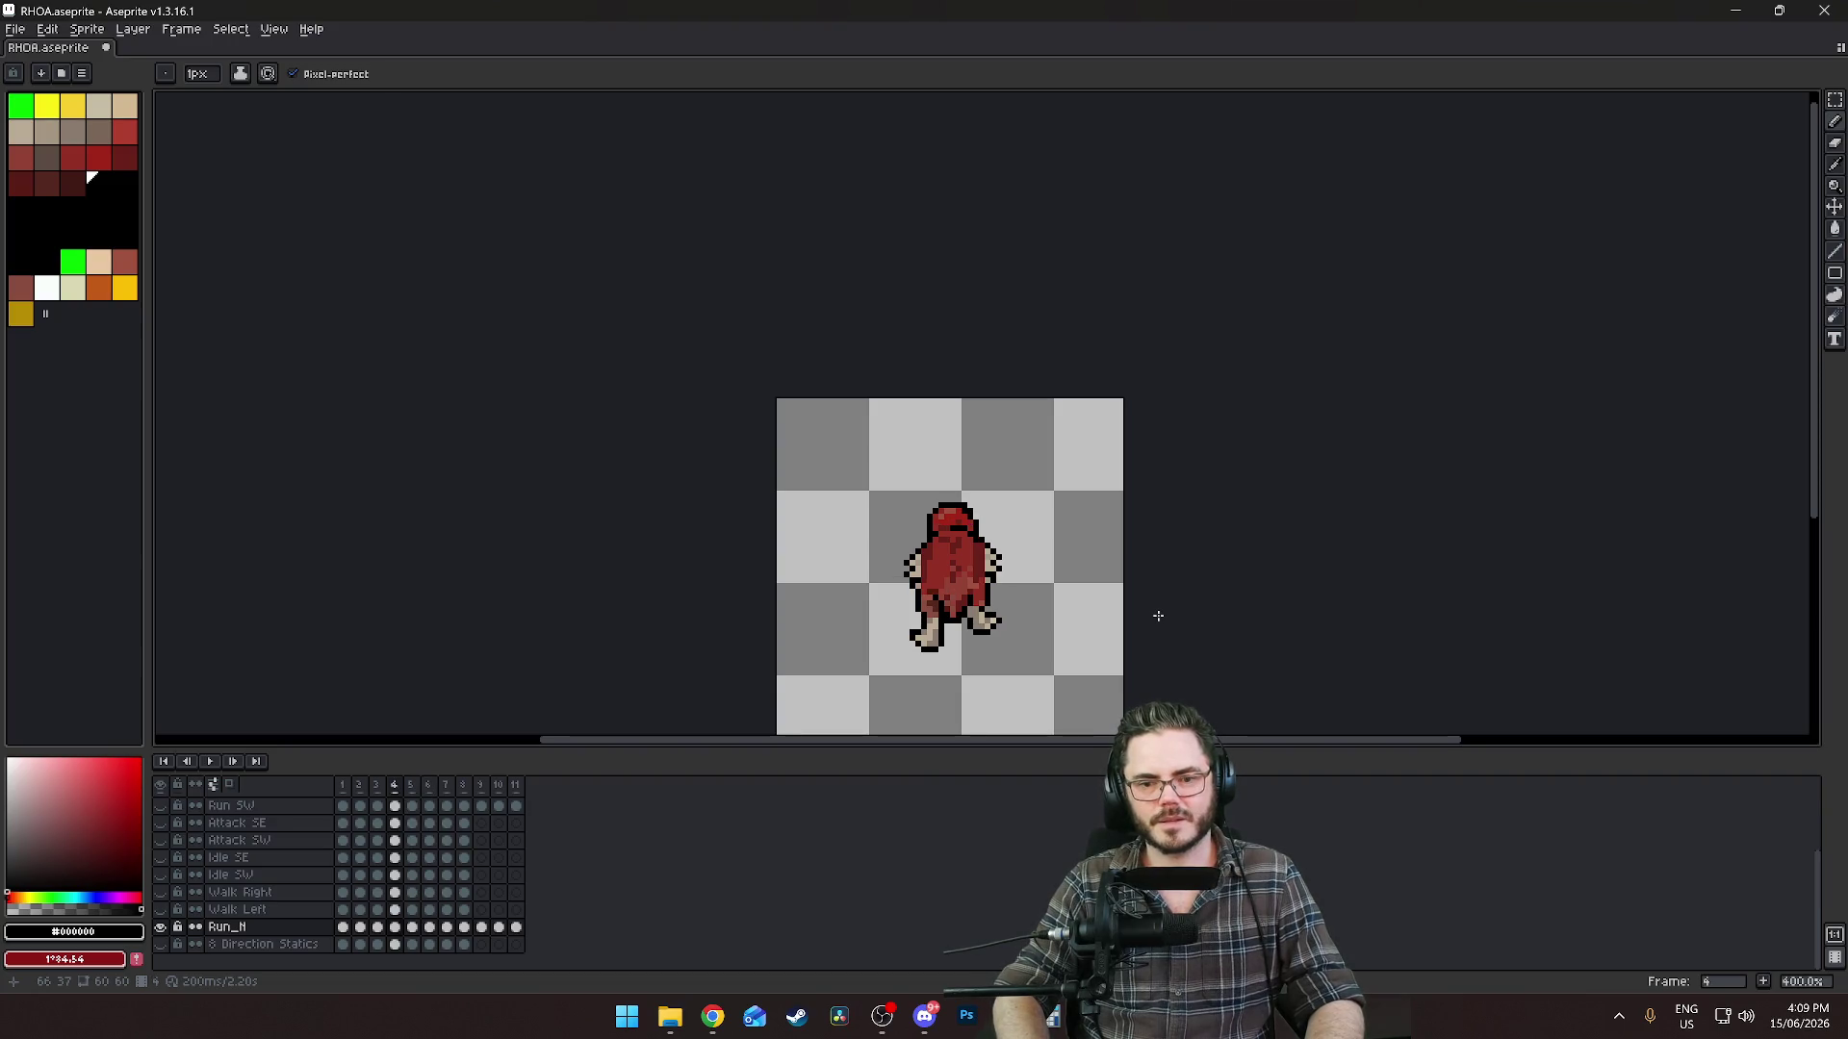
{"action": "key", "text": "Left"}
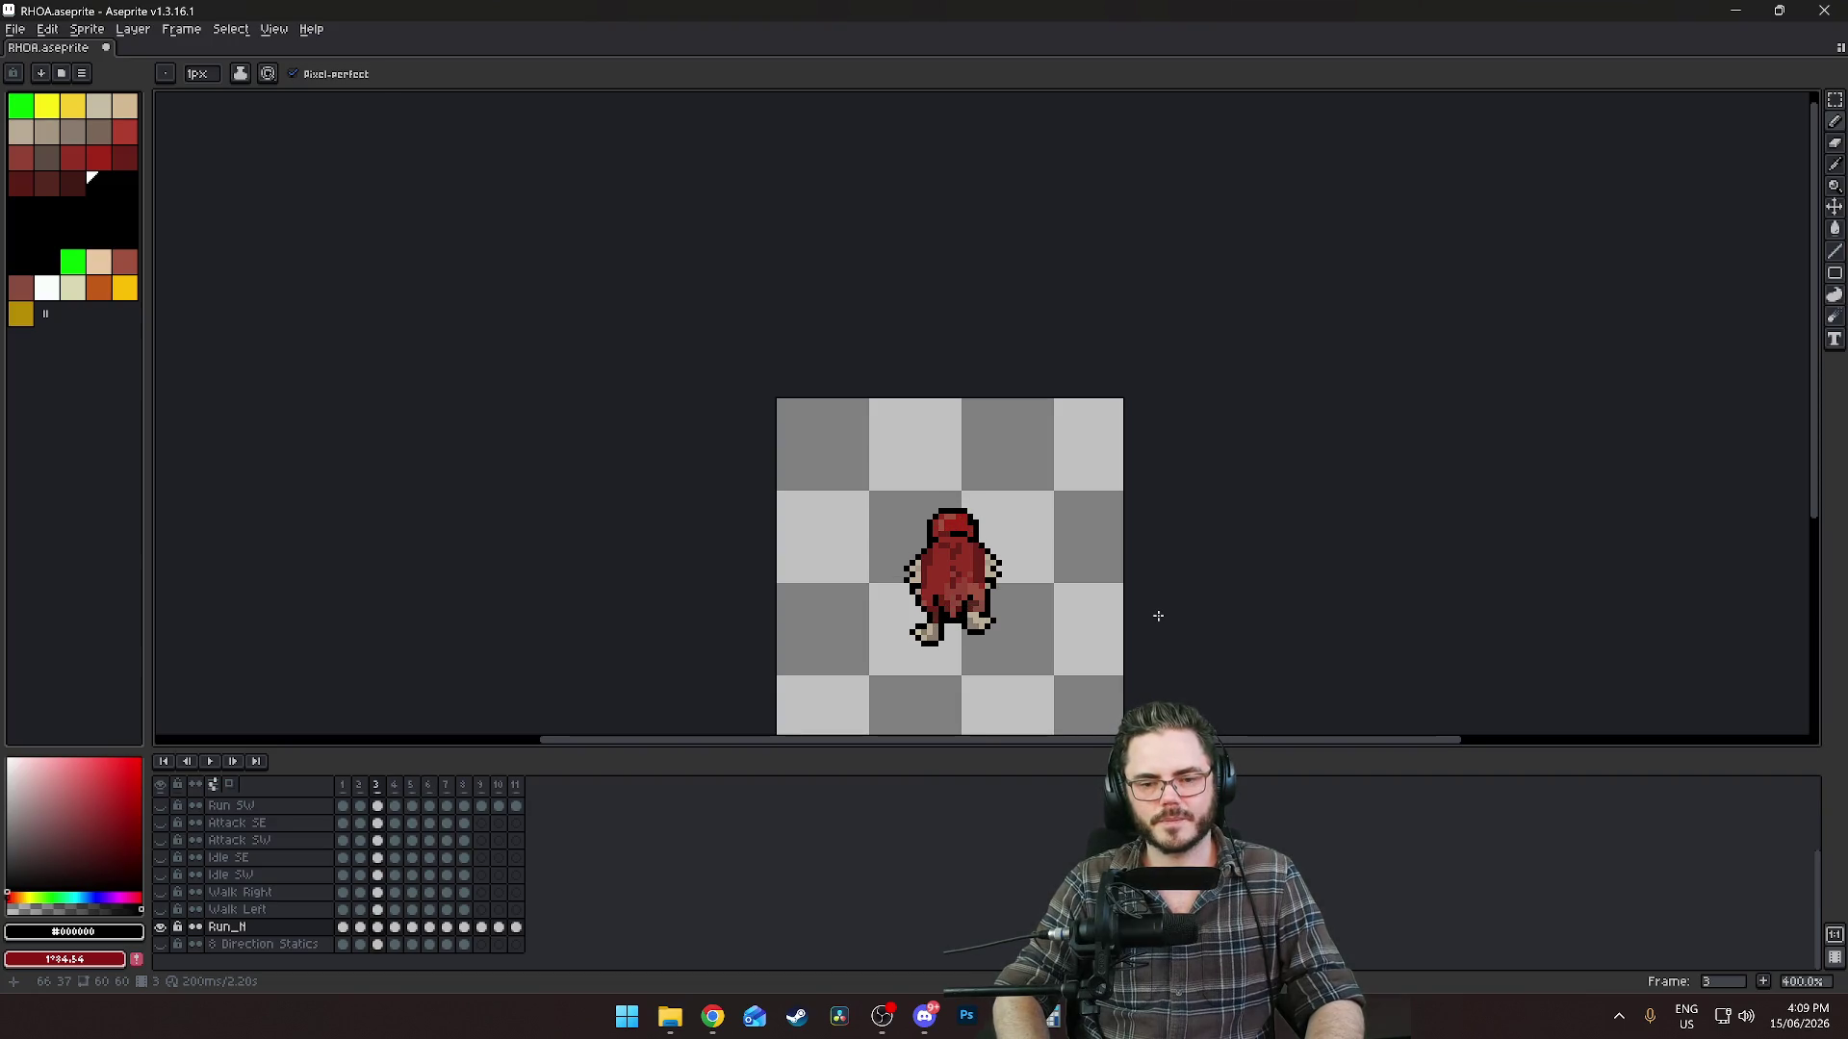
{"action": "key", "text": "Right"}
{"action": "key", "text": "Right"}
{"action": "key", "text": "Right"}
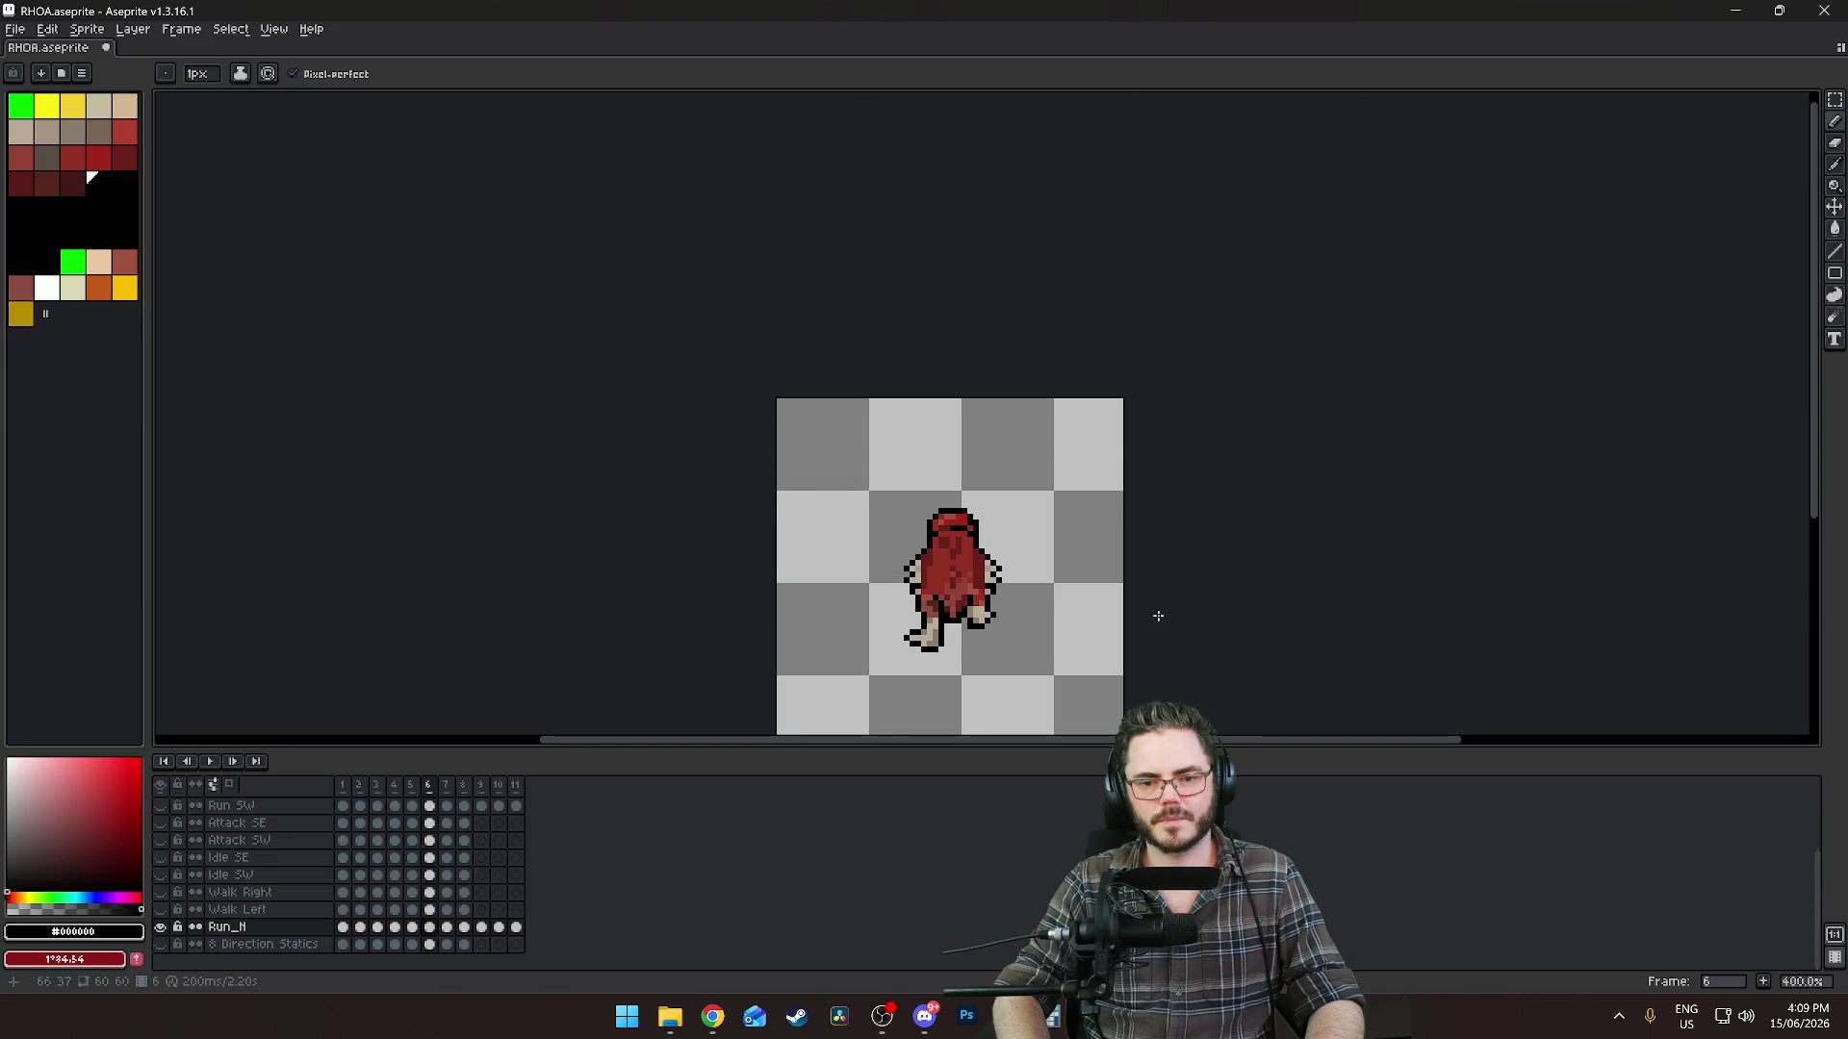
{"action": "key", "text": "Right"}
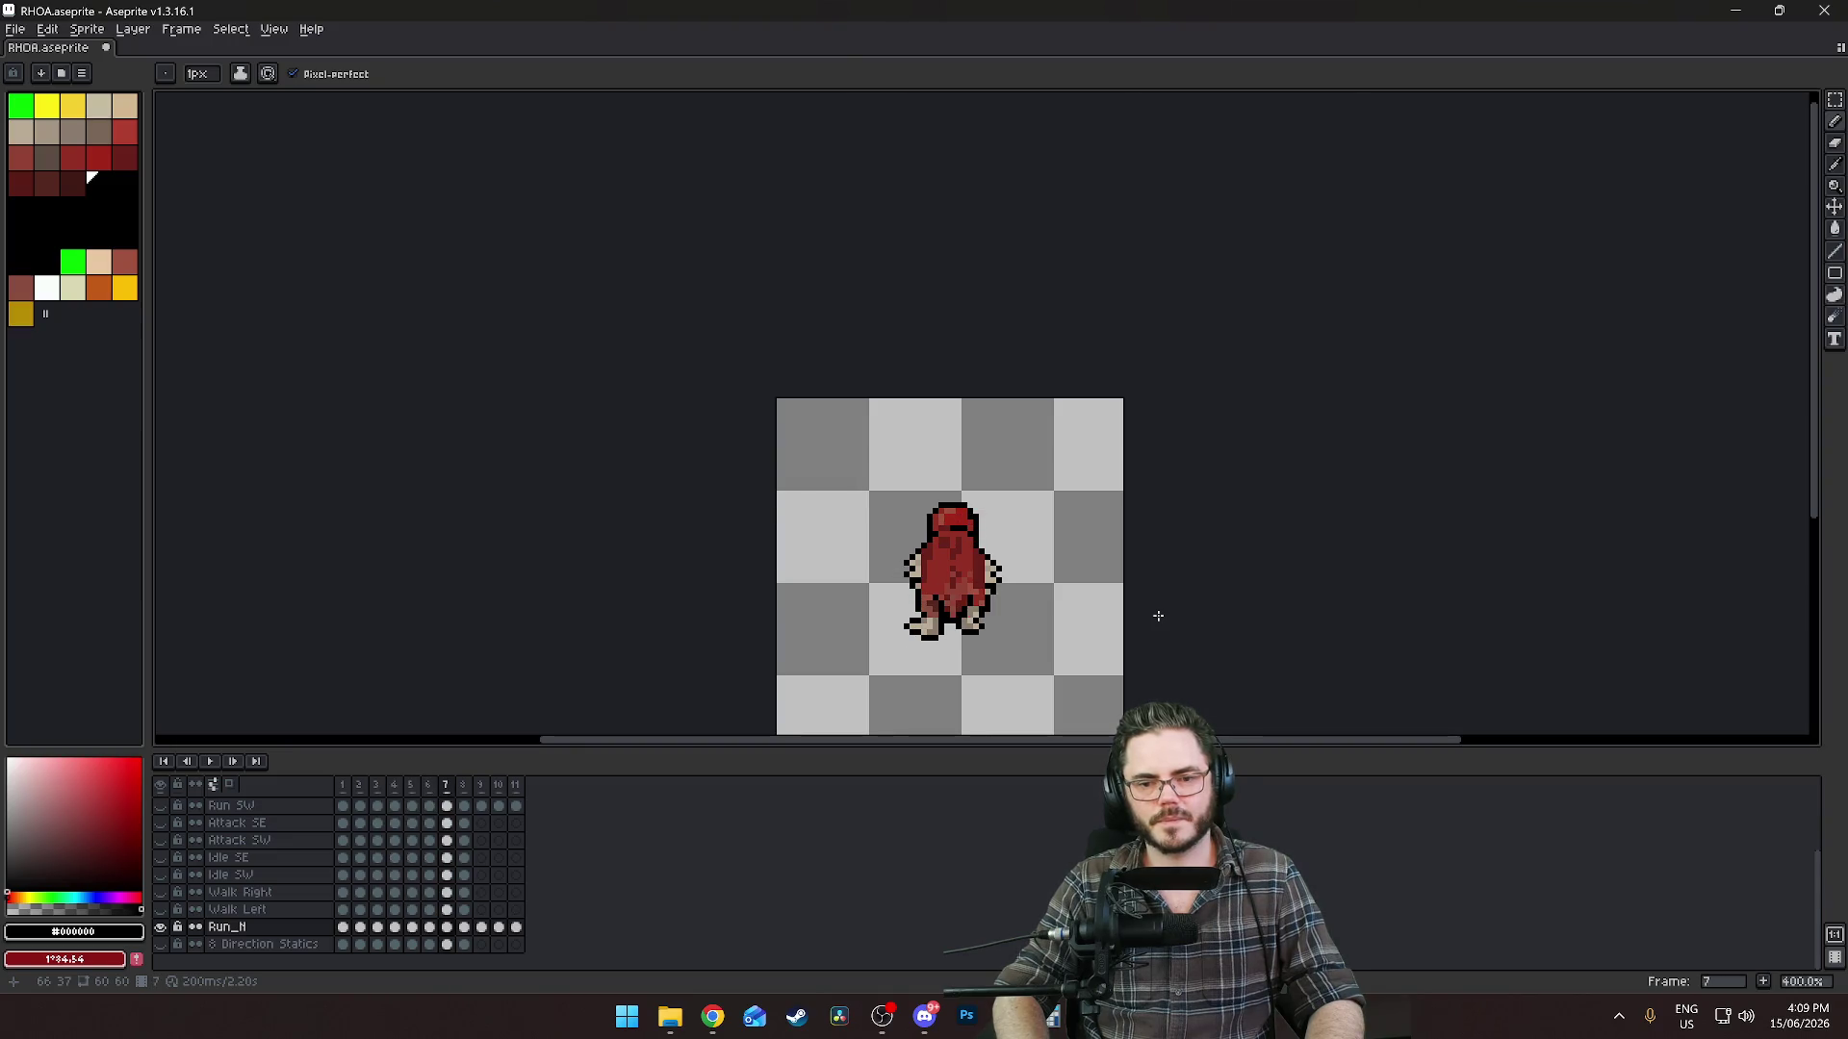
Compare poses across frames 6 to 8, settling on frame 7 for editing.
{"action": "key", "text": "Left"}
{"action": "key", "text": "Right"}
{"action": "key", "text": "Right"}
{"action": "key", "text": "Left"}
{"action": "key", "text": "Right"}
{"action": "key", "text": "Left"}
{"action": "key", "text": "Right"}
{"action": "key", "text": "Left"}
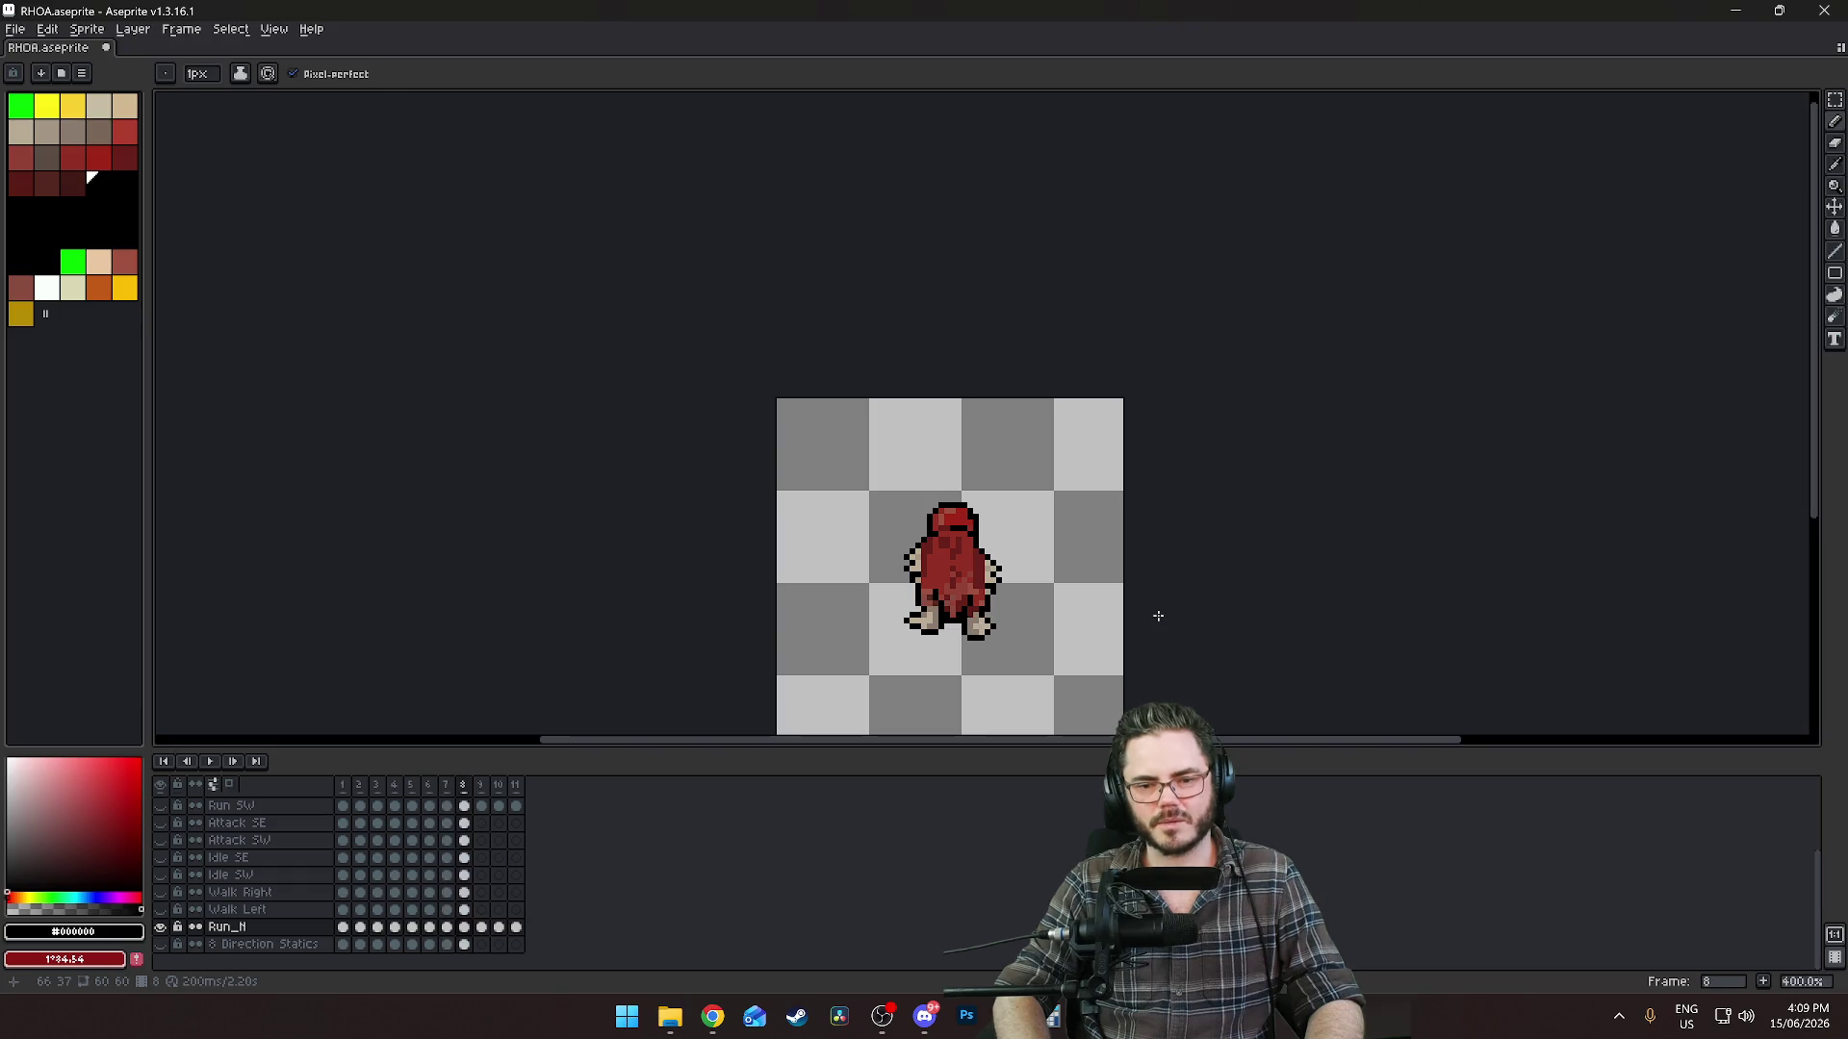
{"action": "scroll", "coordinate": [1087, 577], "scroll_direction": "up", "scroll_amount": 2}
{"action": "scroll", "coordinate": [895, 575], "scroll_direction": "up", "scroll_amount": 3}
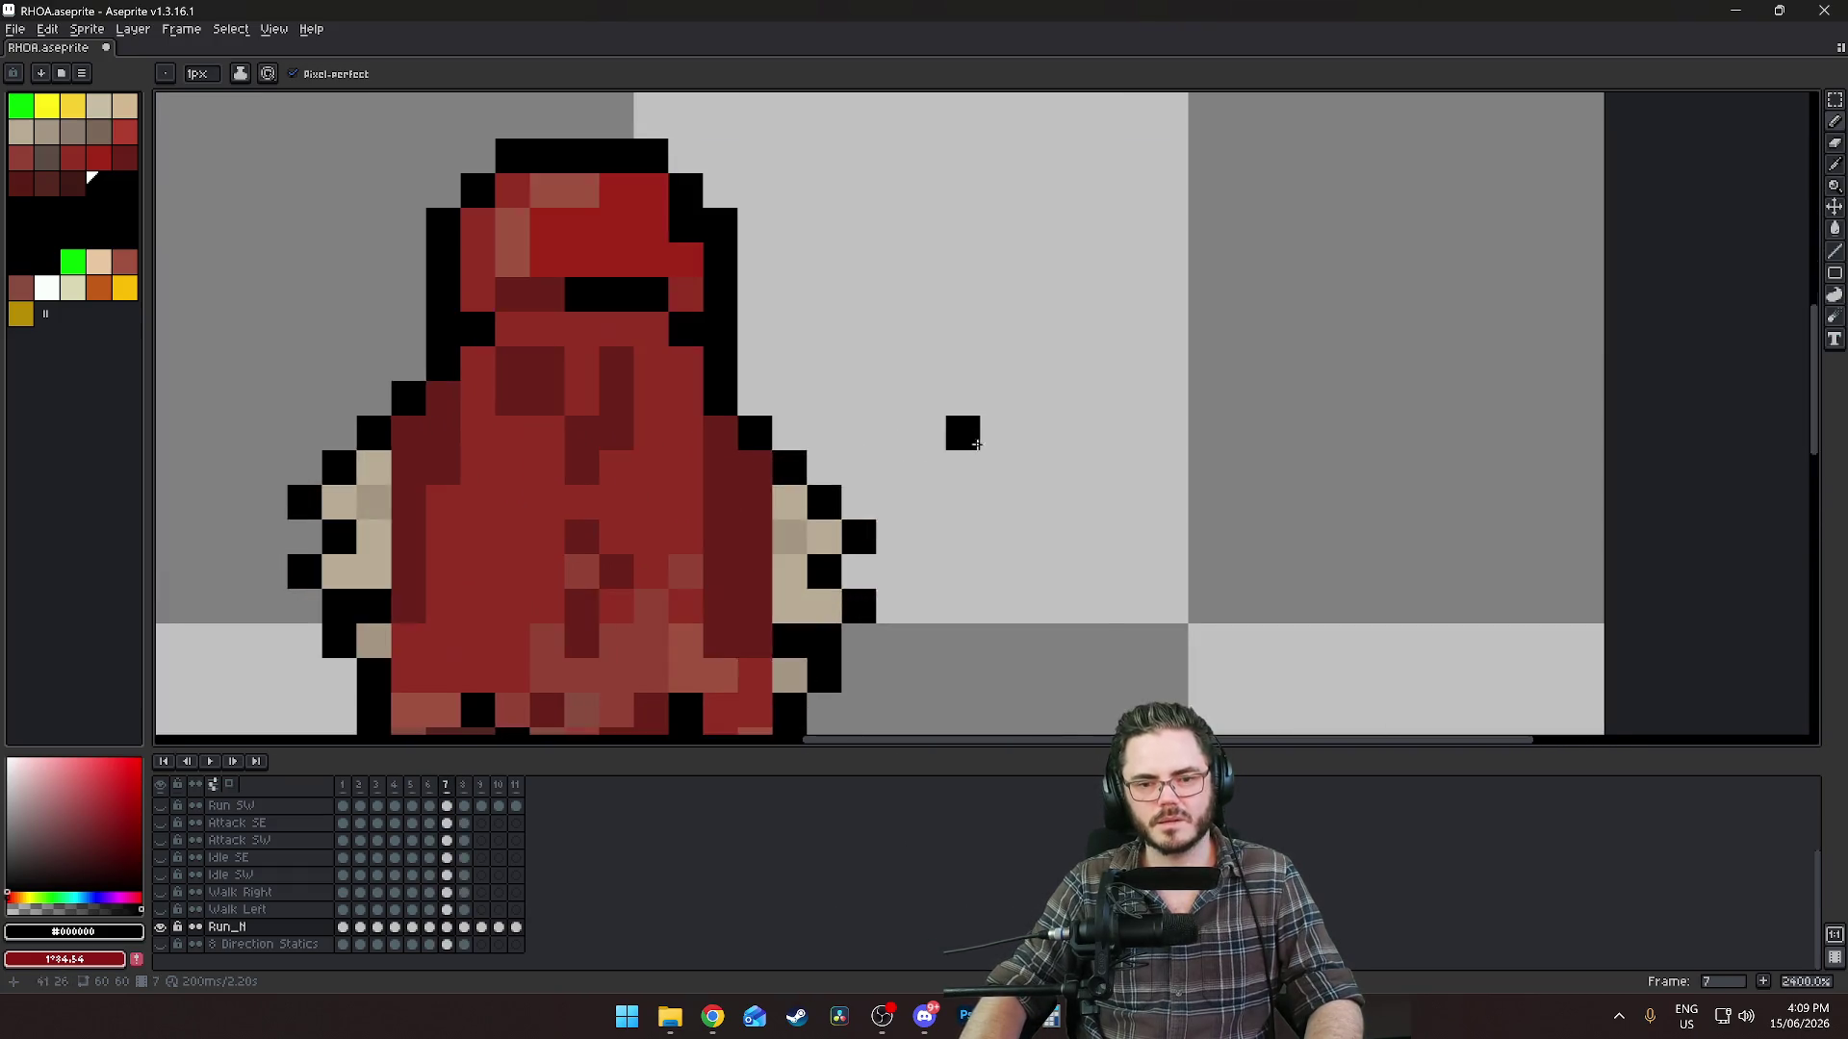
Select the right foot on frame 7 and nudge it one pixel right.
{"action": "left_click", "coordinate": [1834, 100]}
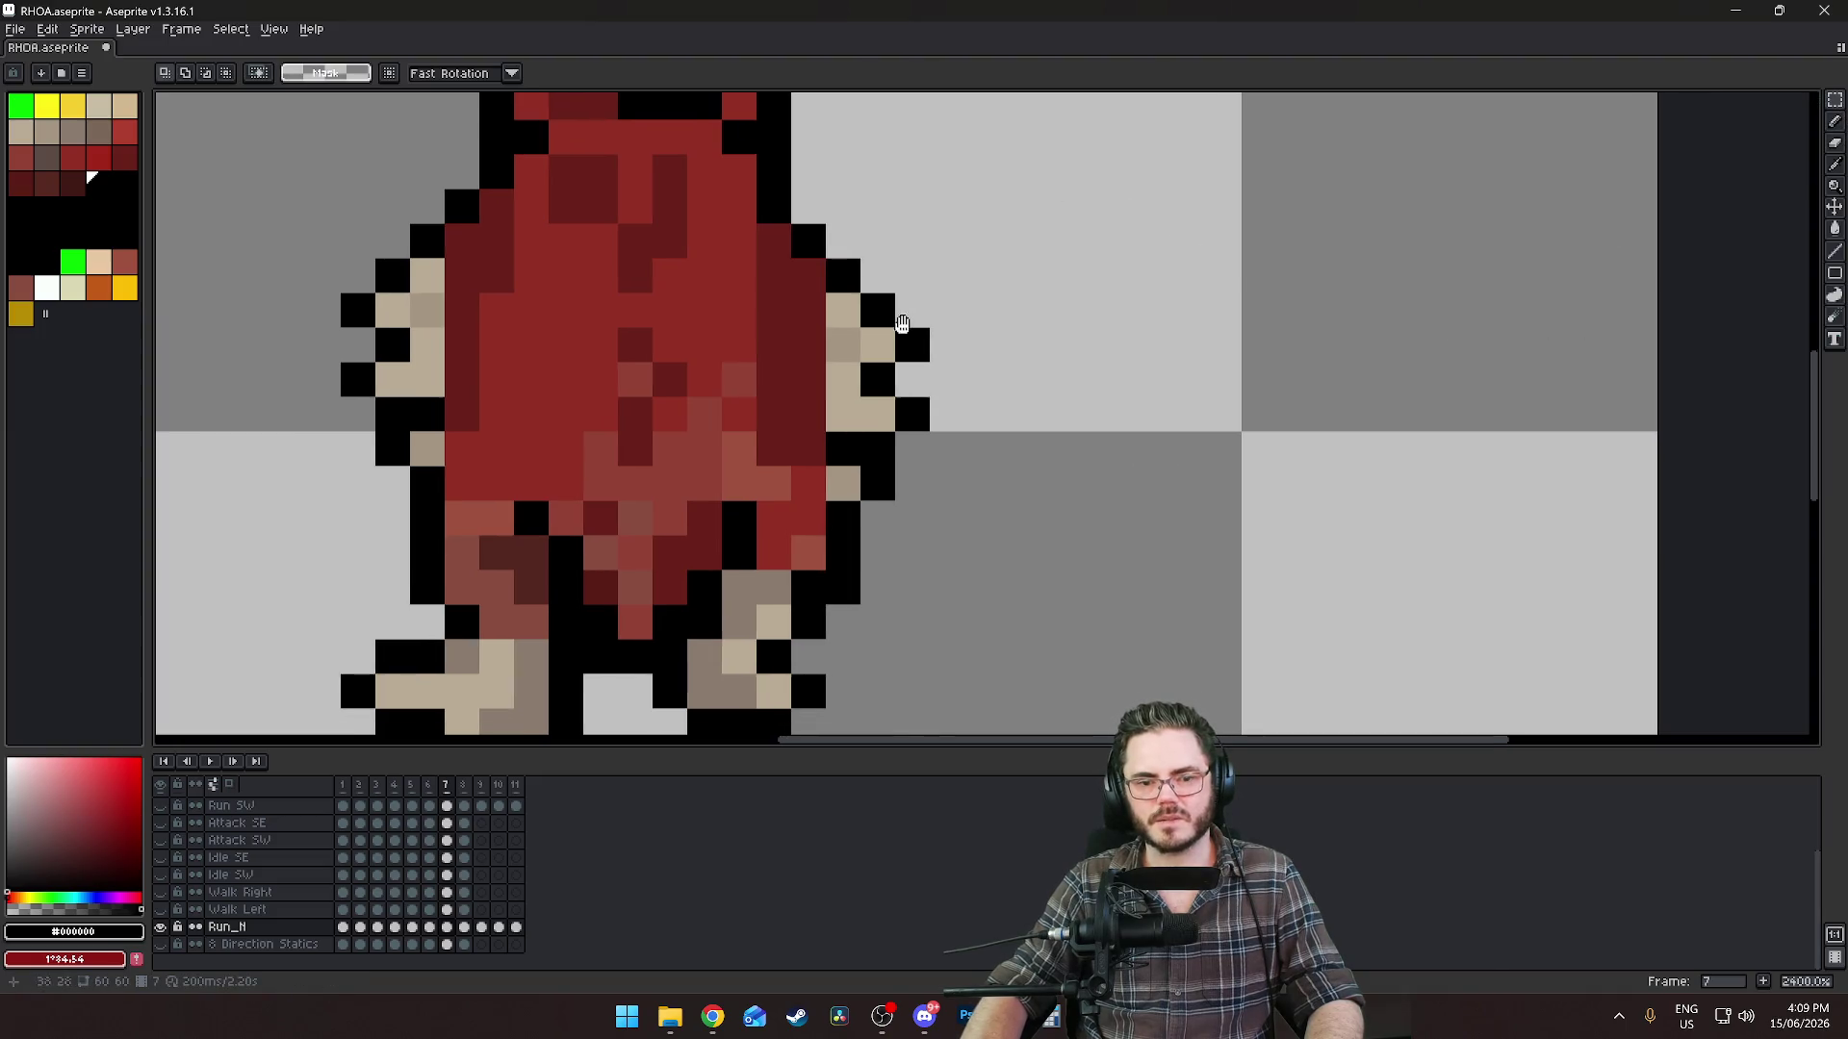
{"action": "scroll", "coordinate": [867, 481], "scroll_direction": "down", "scroll_amount": 3}
{"action": "left_click_drag", "start_coordinate": [929, 473], "coordinate": [787, 618]}
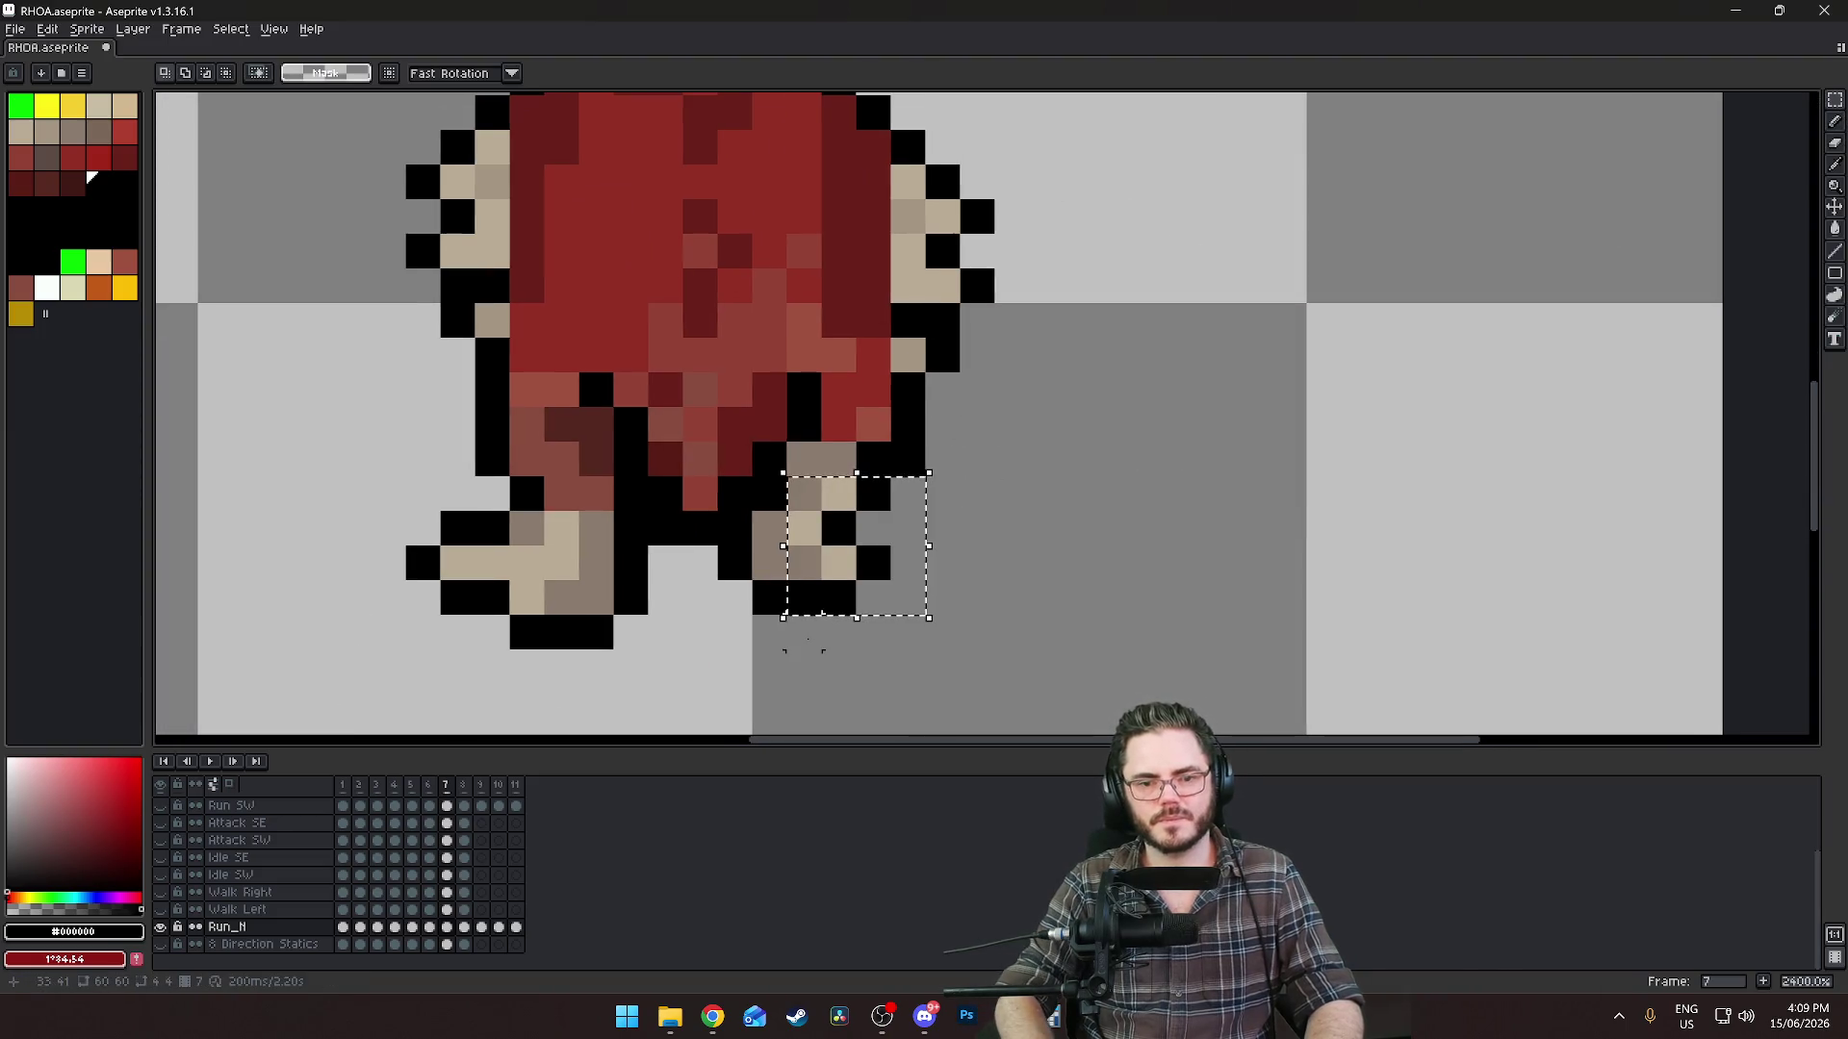
{"action": "key", "text": "Right"}
{"action": "key", "text": "ctrl+d"}
Fill the gap column between the feet with brown shading.
{"action": "left_click", "coordinate": [742, 433], "text": "alt"}
{"action": "key", "text": "b"}
{"action": "left_click", "coordinate": [806, 562]}
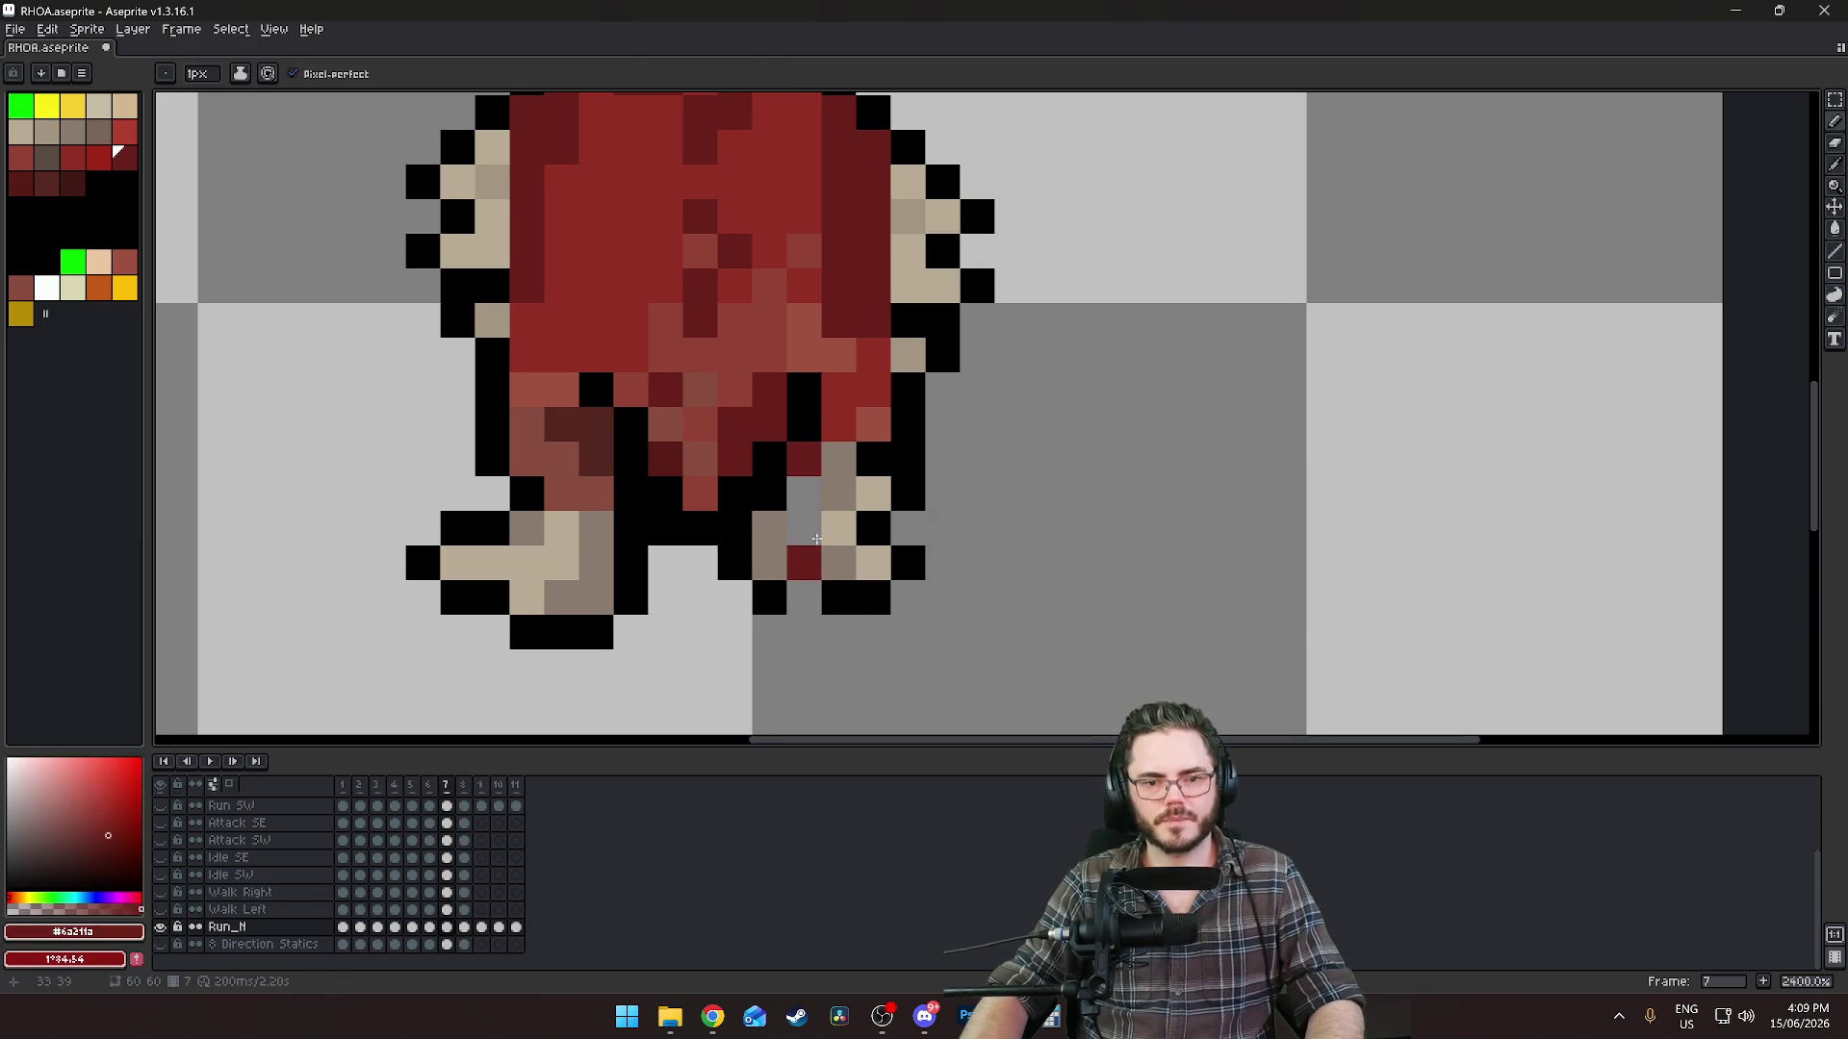
{"action": "key", "text": "ctrl+z"}
{"action": "left_click", "coordinate": [816, 501], "text": "alt"}
{"action": "left_click", "coordinate": [770, 530], "text": "alt"}
{"action": "left_click_drag", "start_coordinate": [803, 527], "coordinate": [797, 563]}
{"action": "key", "text": "comma"}
{"action": "left_click", "coordinate": [813, 612], "text": "alt"}
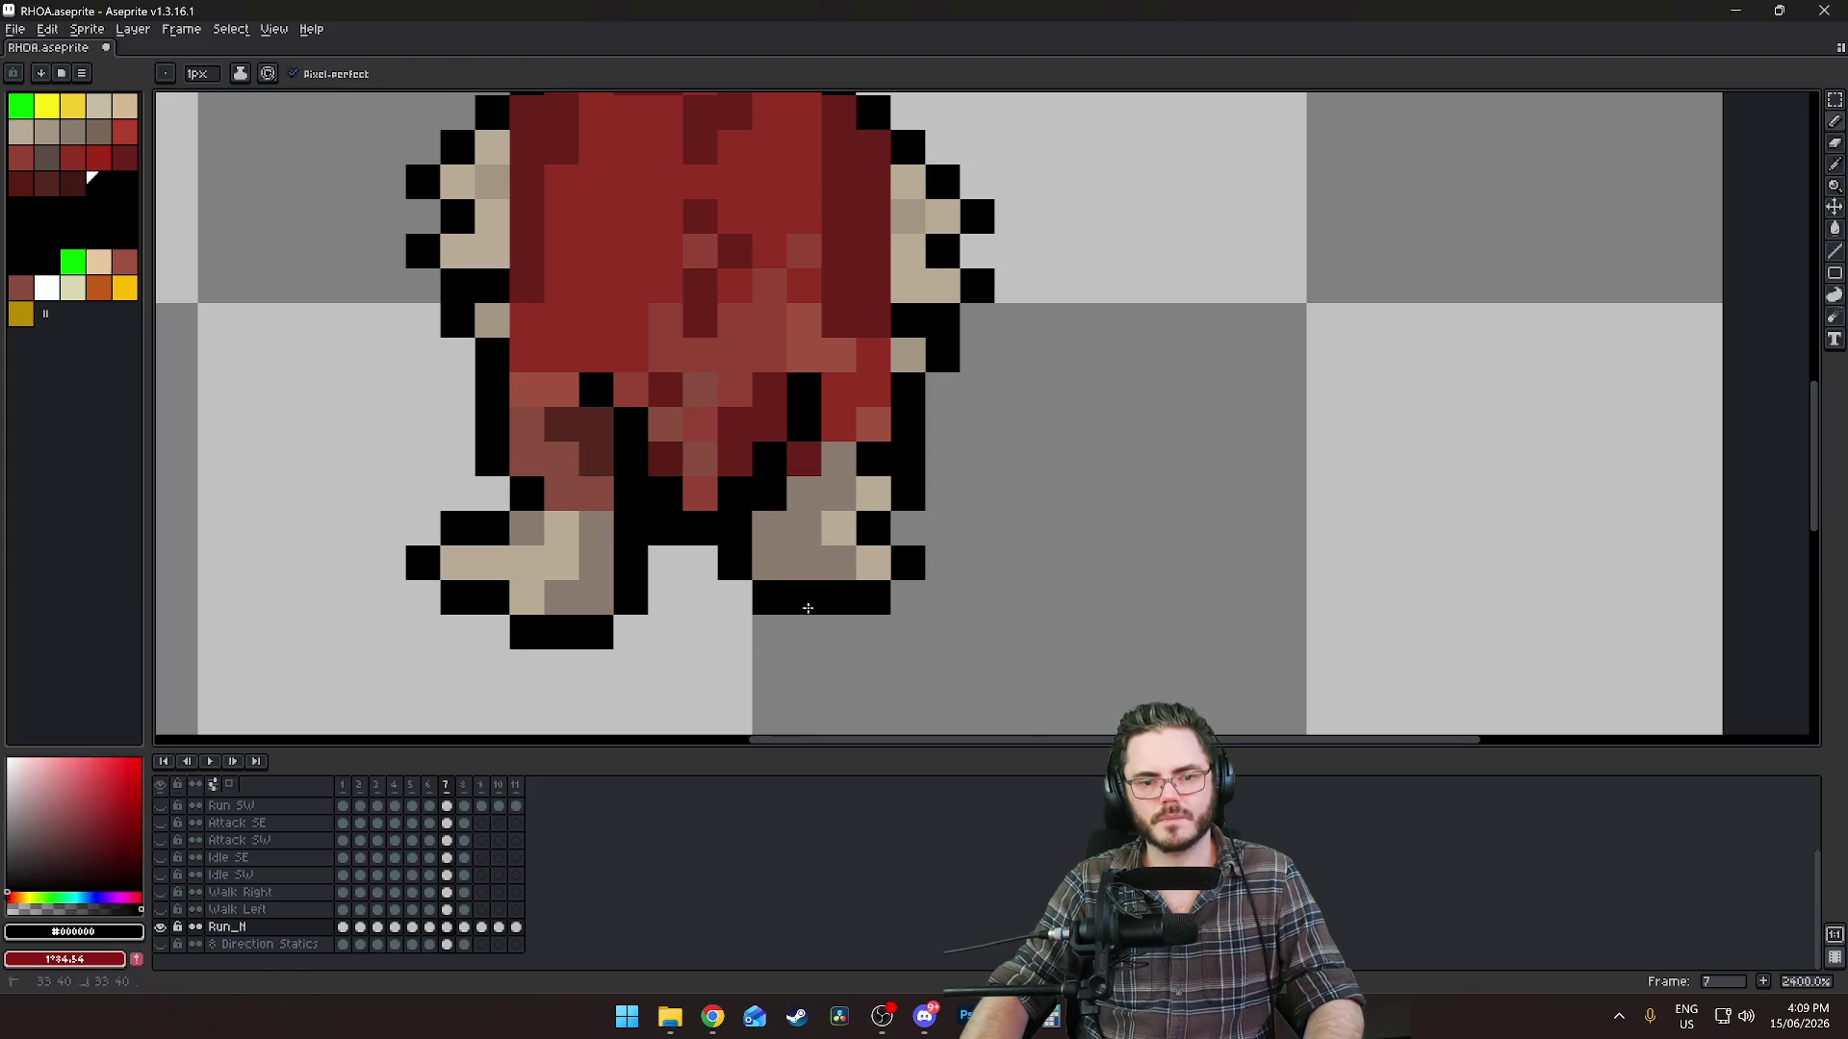
{"action": "scroll", "coordinate": [1135, 577], "scroll_direction": "down", "scroll_amount": 7}
{"action": "key", "text": "comma"}
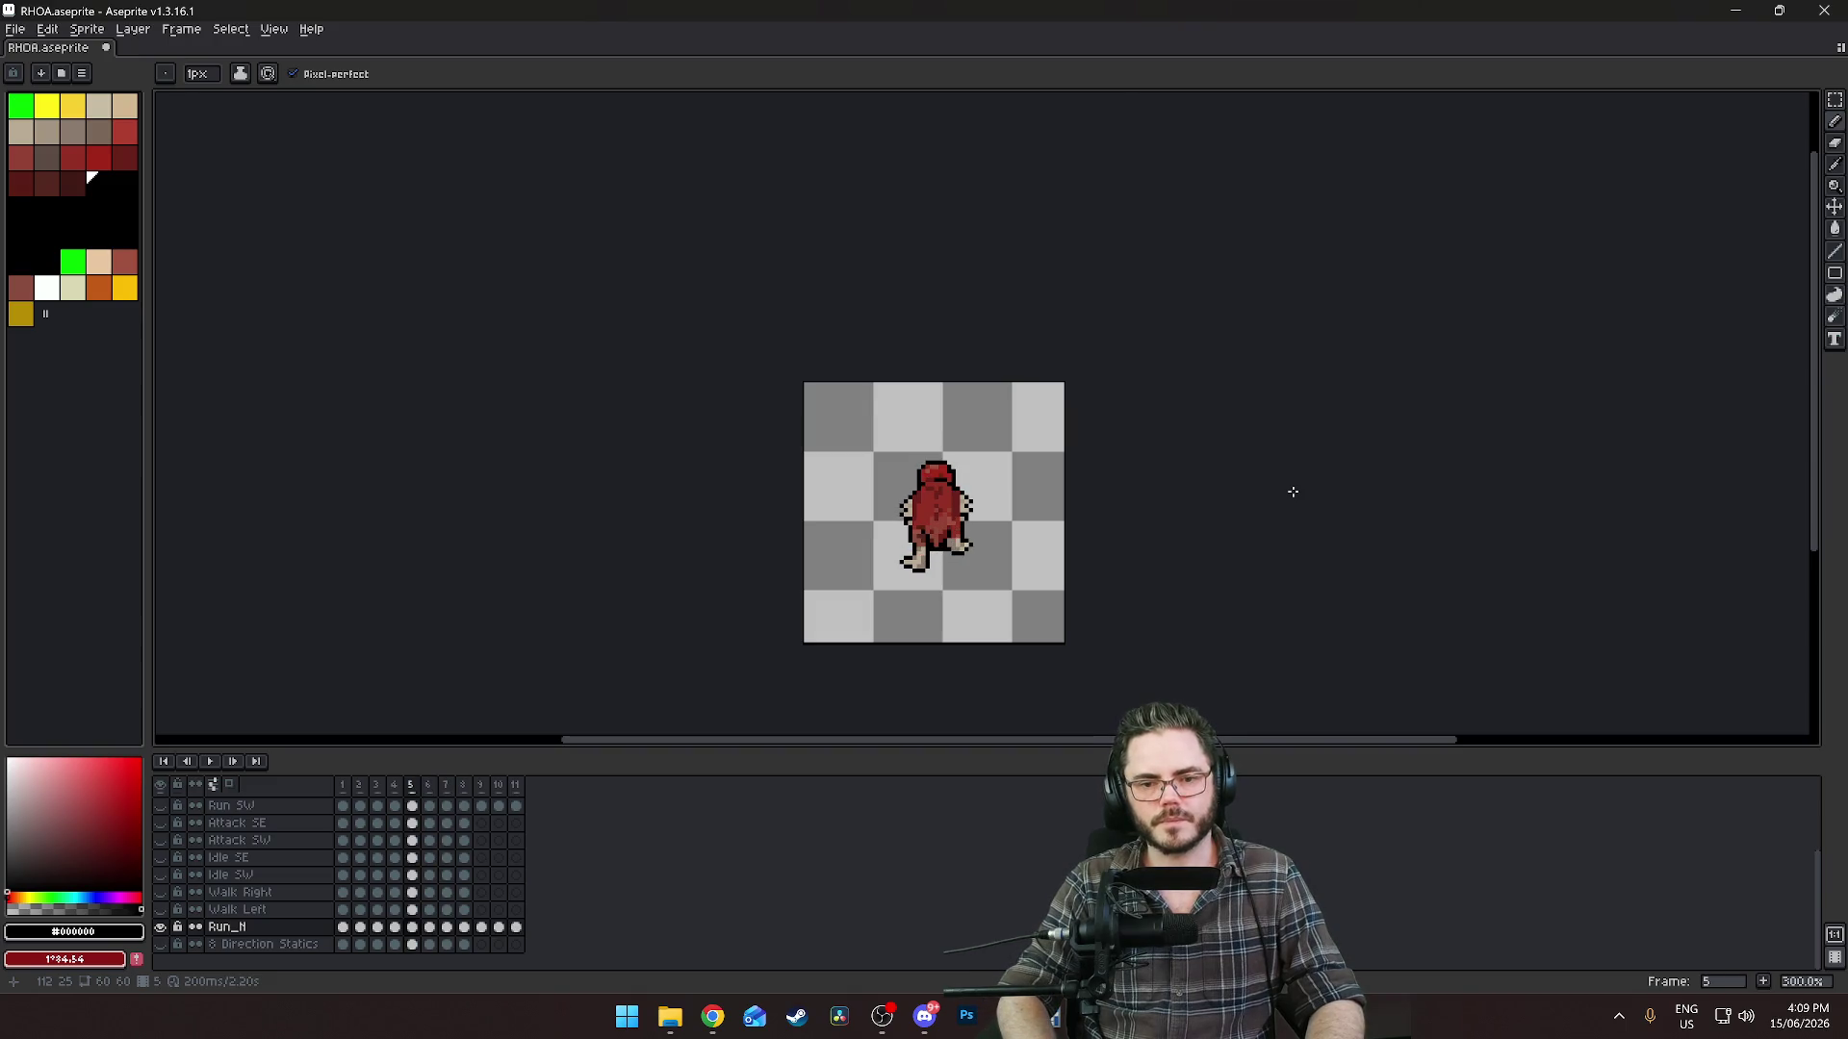
Play the finished run cycle to preview it, then stop playback.
{"action": "key", "text": "Return"}
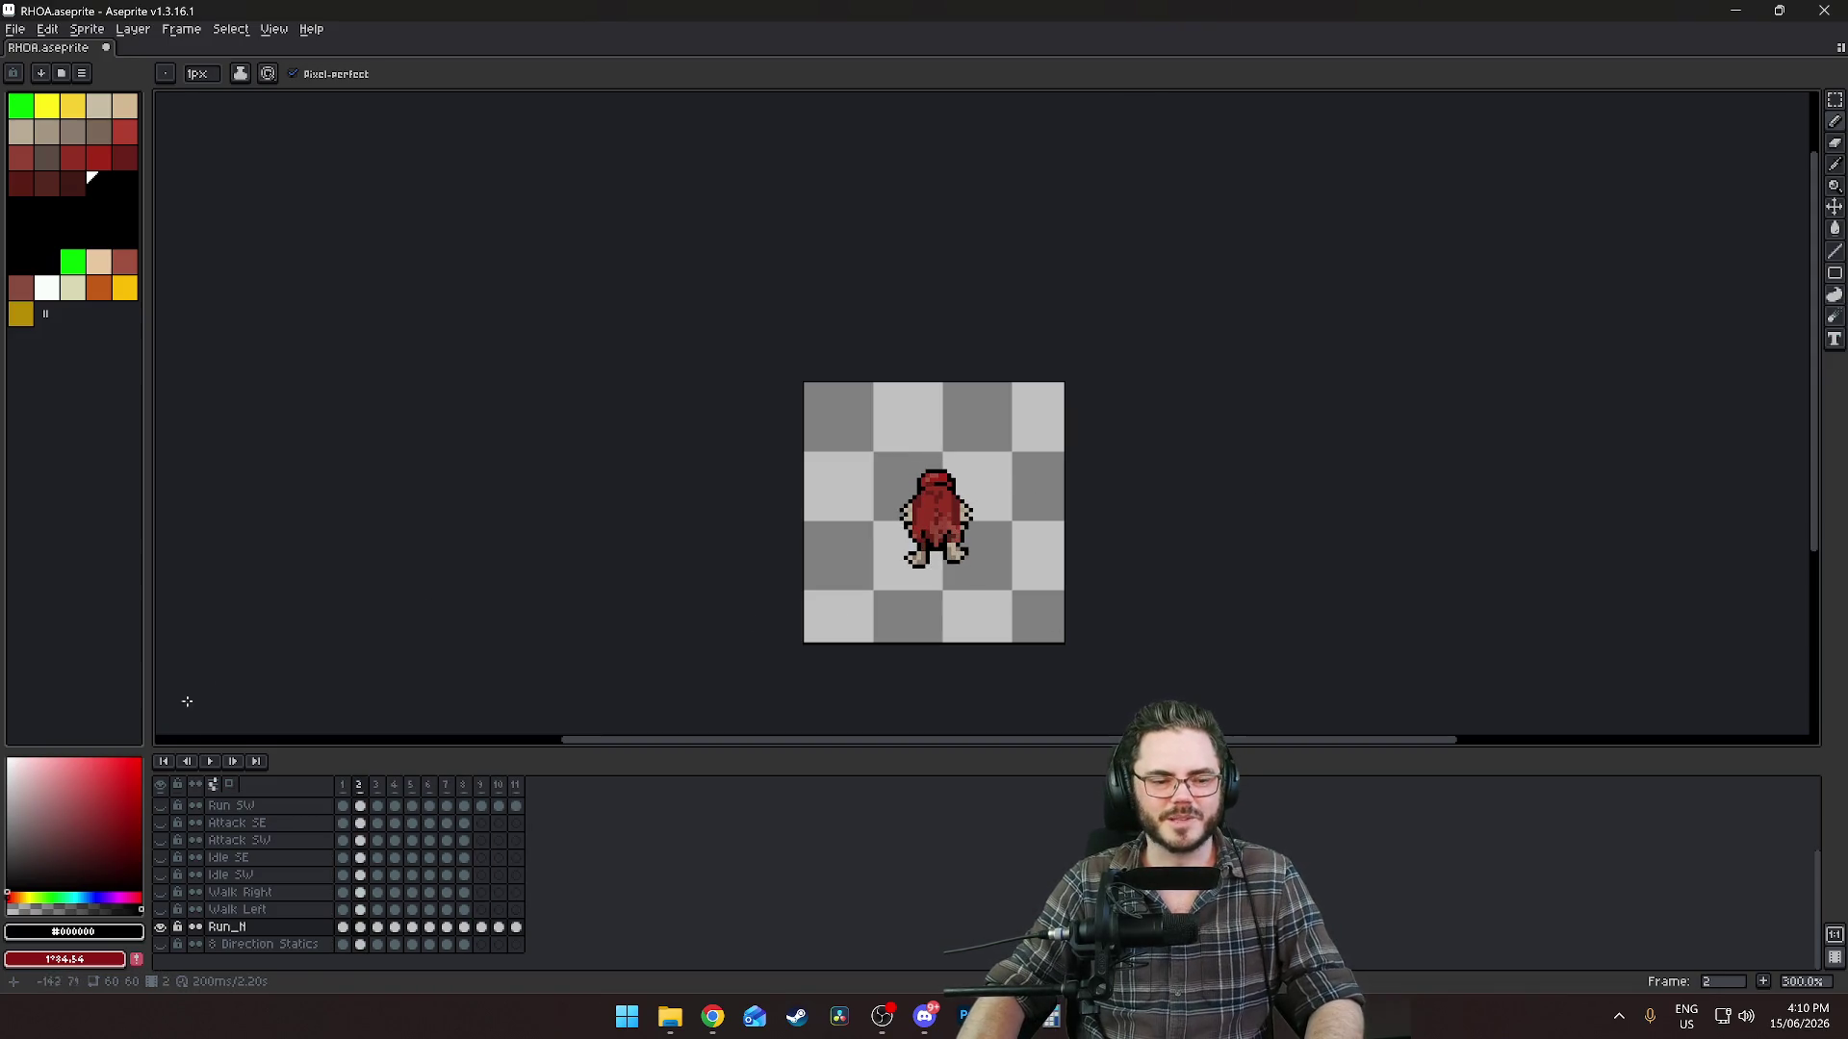
{"action": "left_click", "coordinate": [212, 762]}
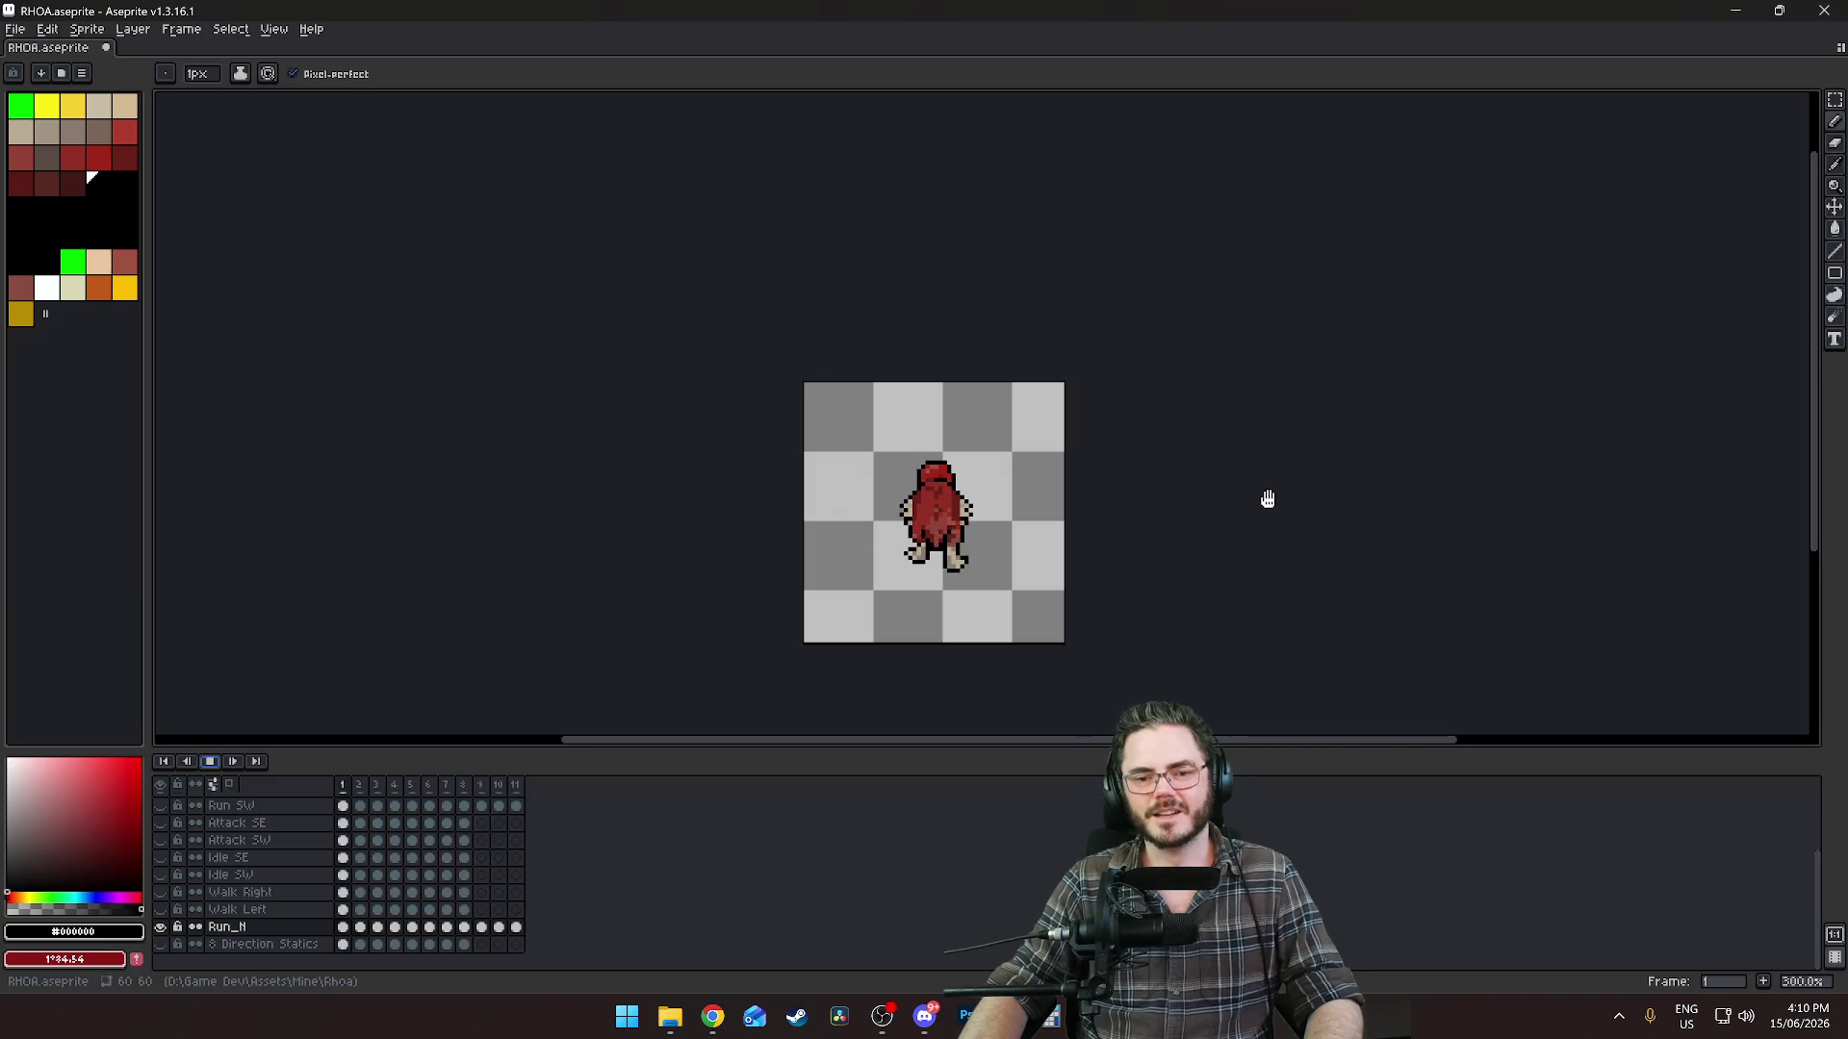
{"action": "scroll", "coordinate": [1268, 499], "scroll_direction": "up", "scroll_amount": 3}
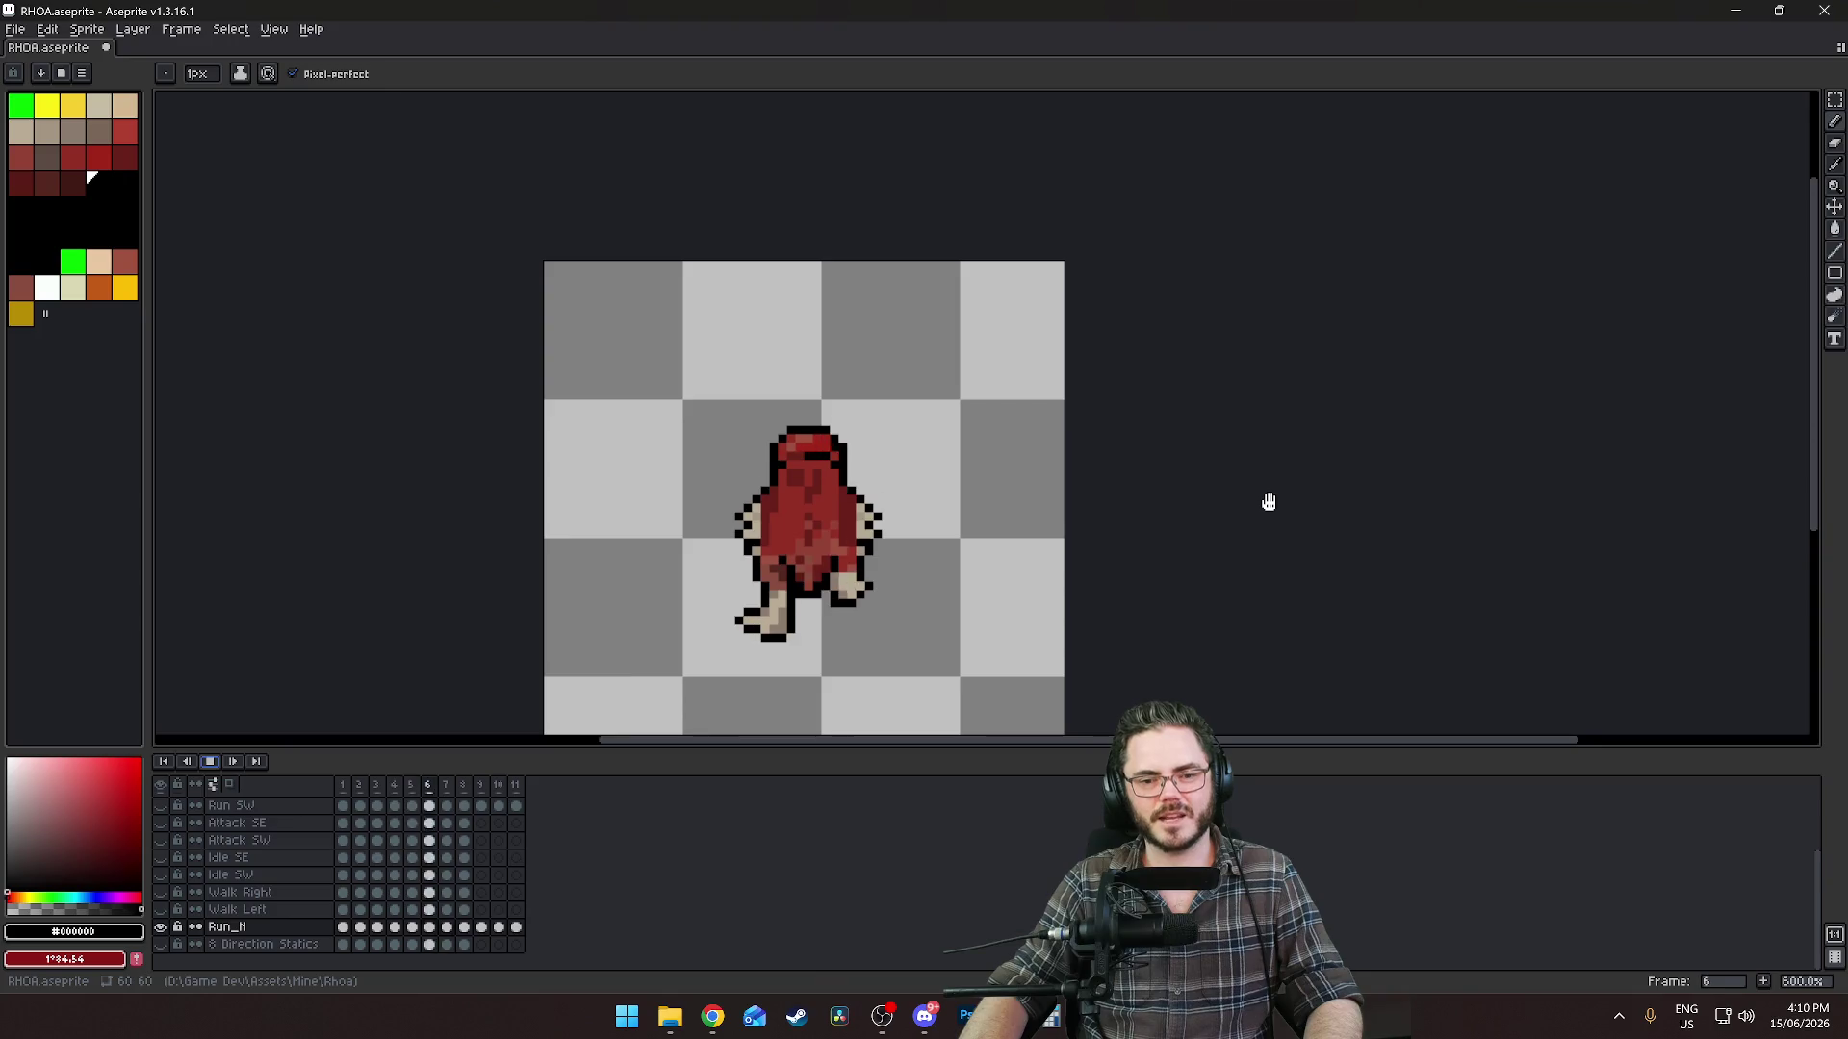
{"action": "scroll", "coordinate": [1269, 502], "scroll_direction": "down", "scroll_amount": 5}
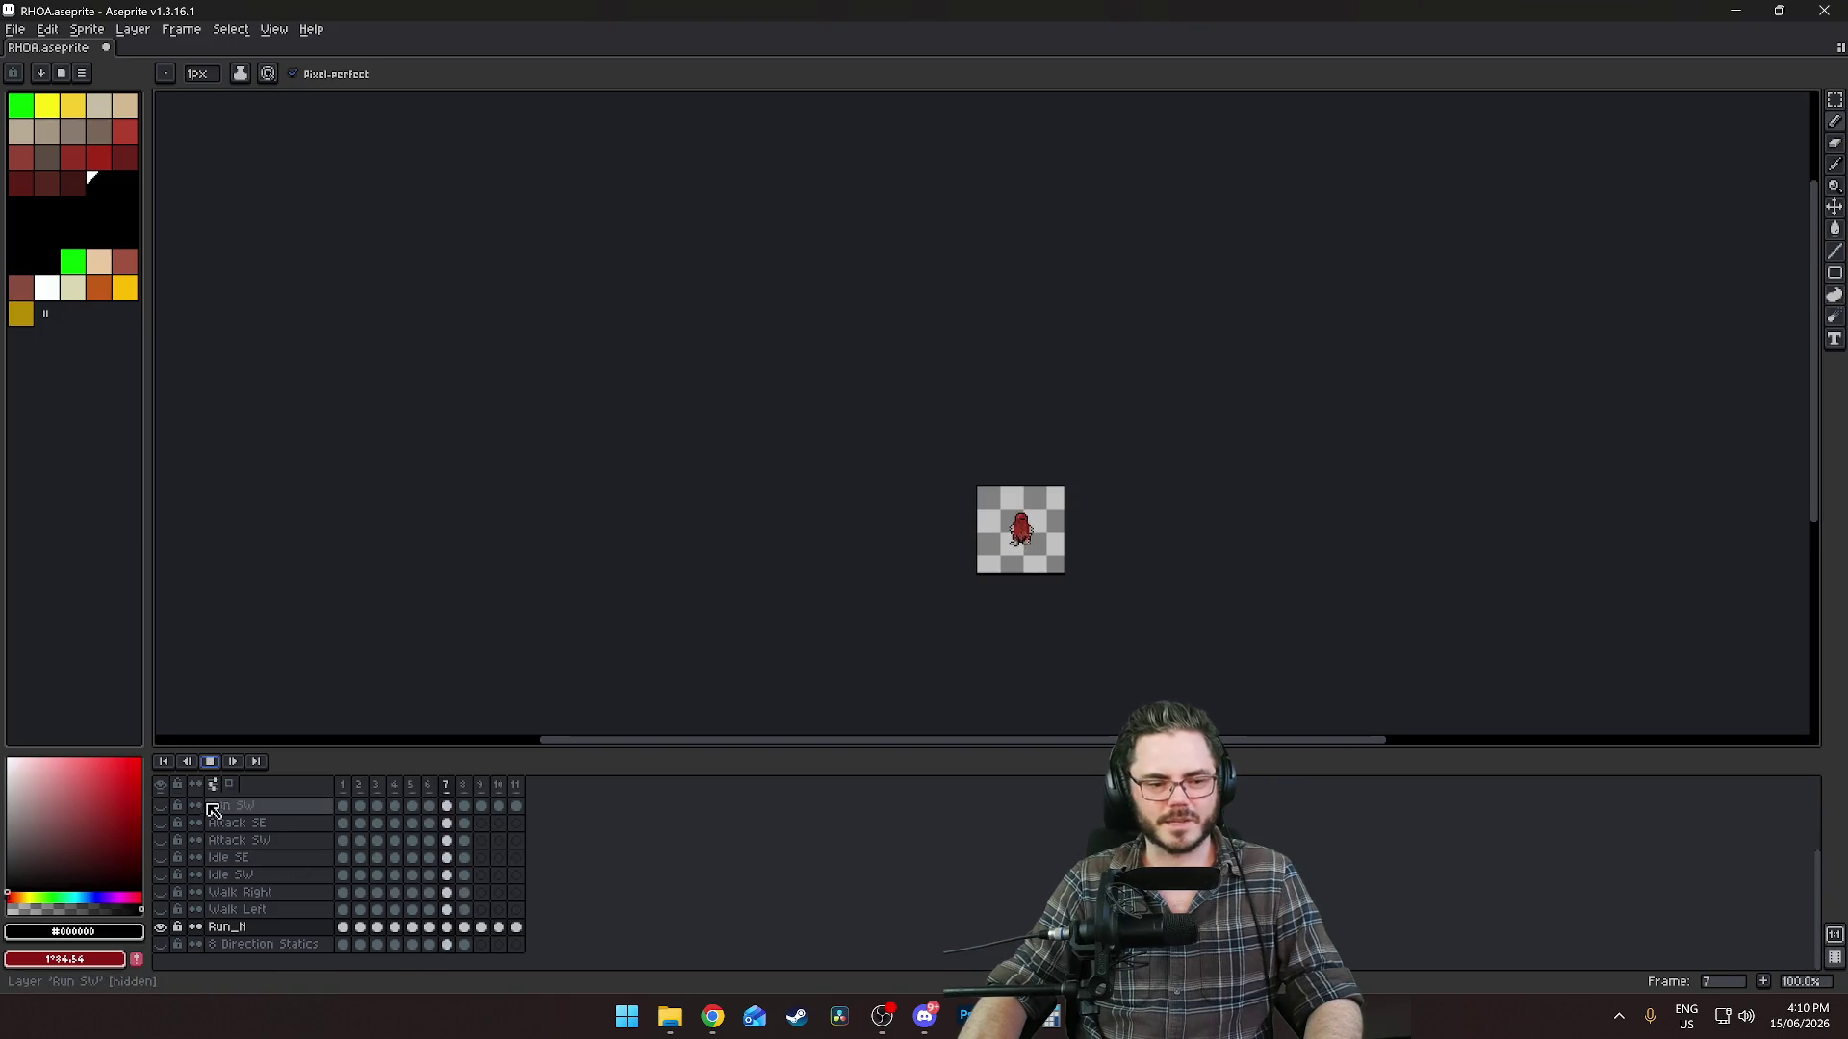
{"action": "left_click", "coordinate": [213, 764]}
Set playback speed to 2x, watch the cycle, then stop on frame 1.
{"action": "right_click", "coordinate": [211, 766]}
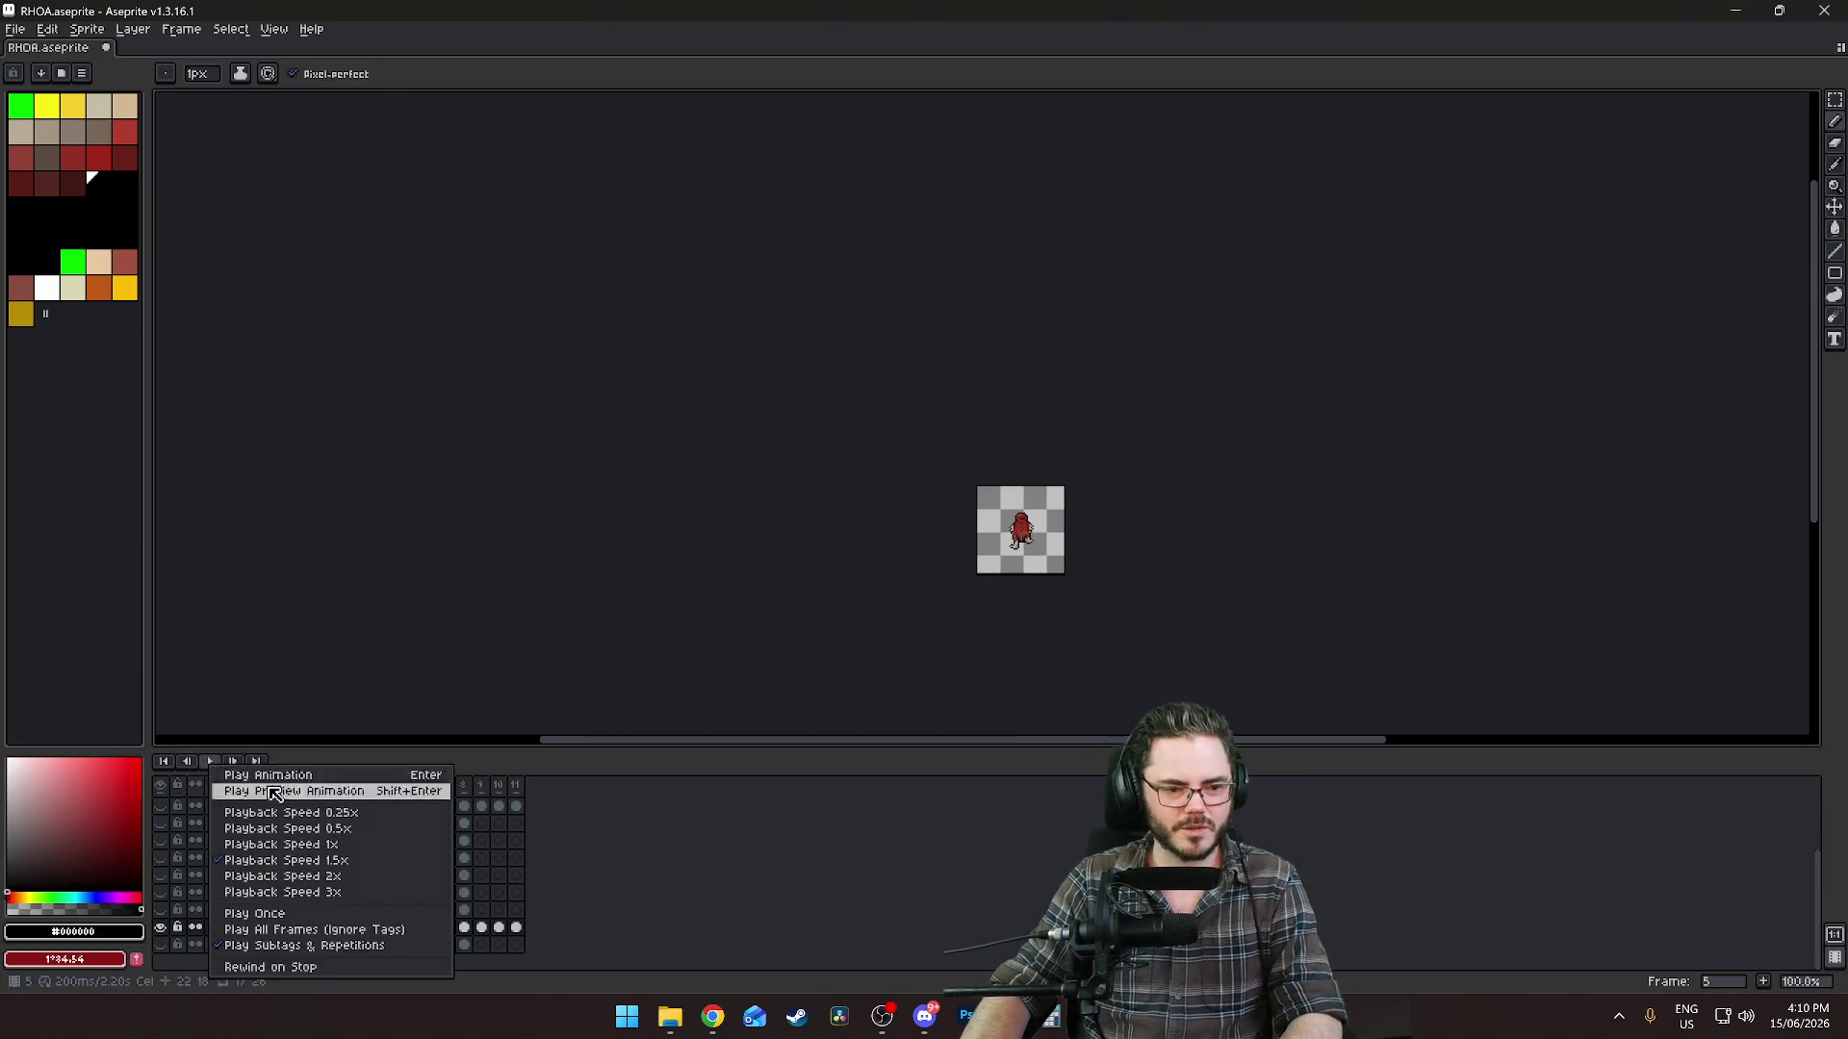
{"action": "left_click", "coordinate": [300, 876]}
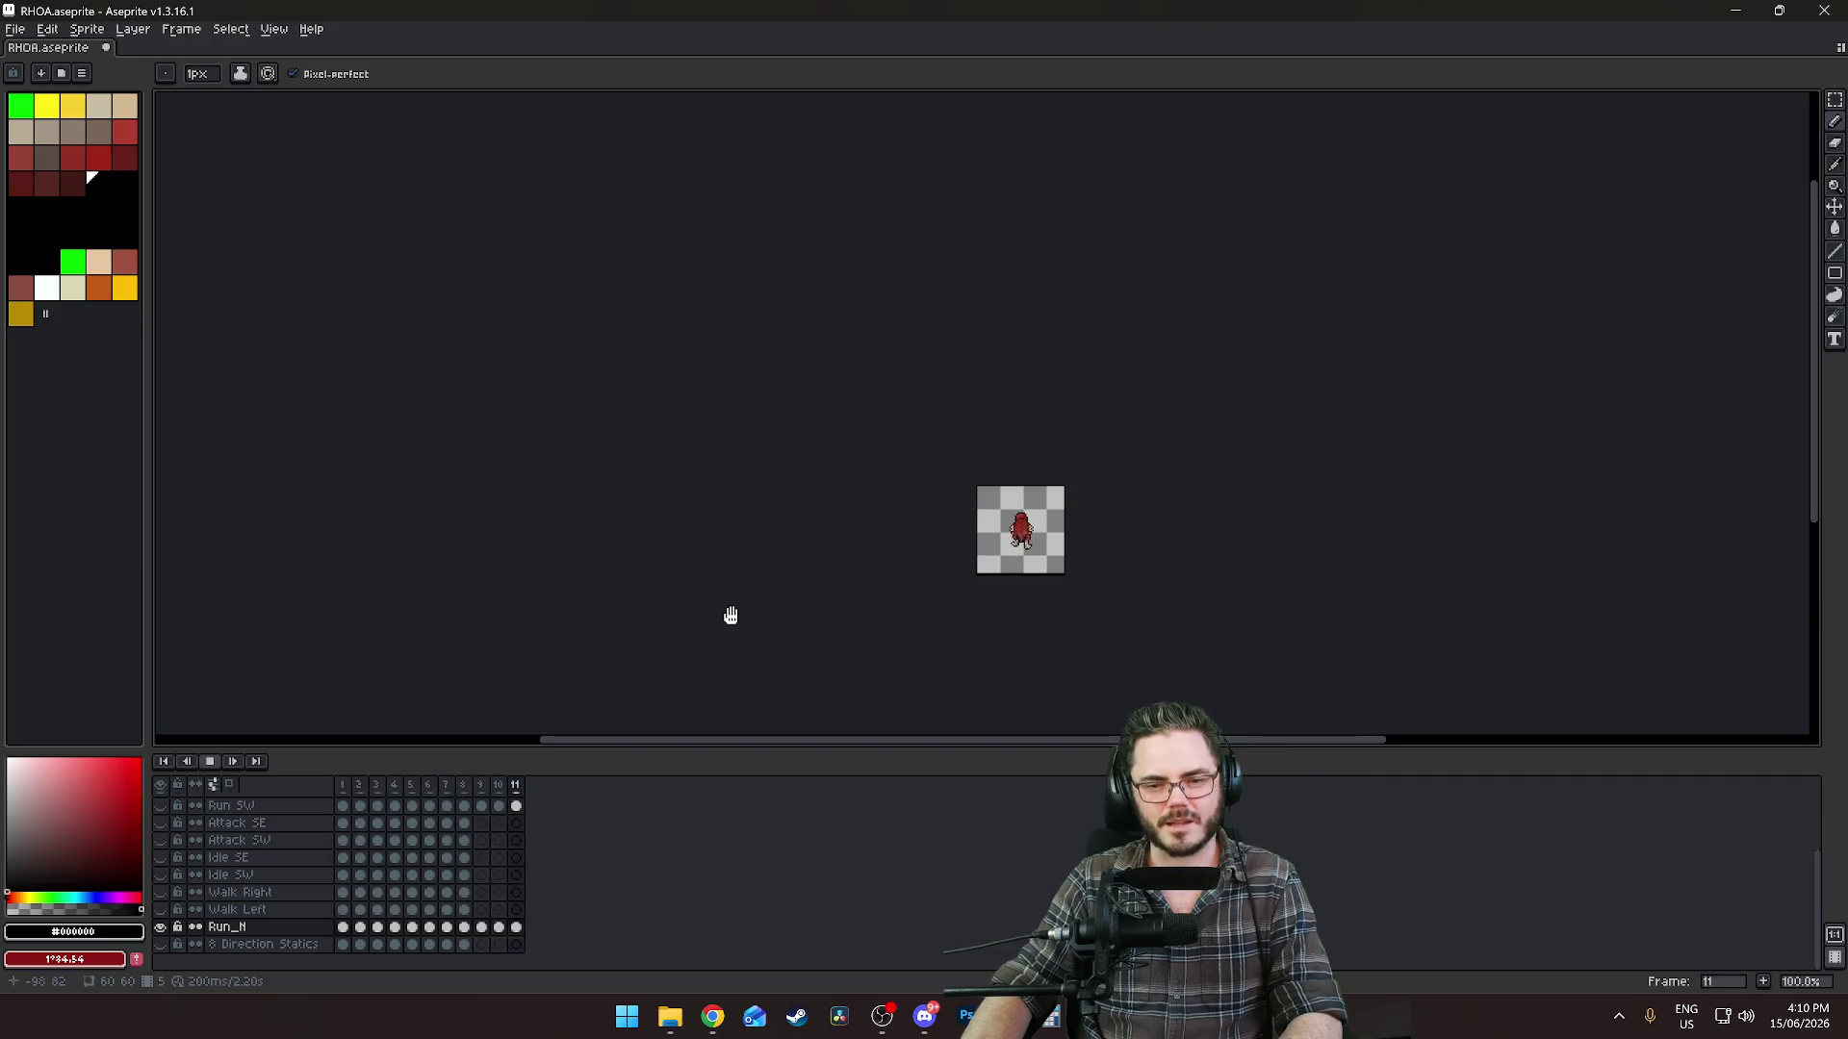
{"action": "key", "text": "Return"}
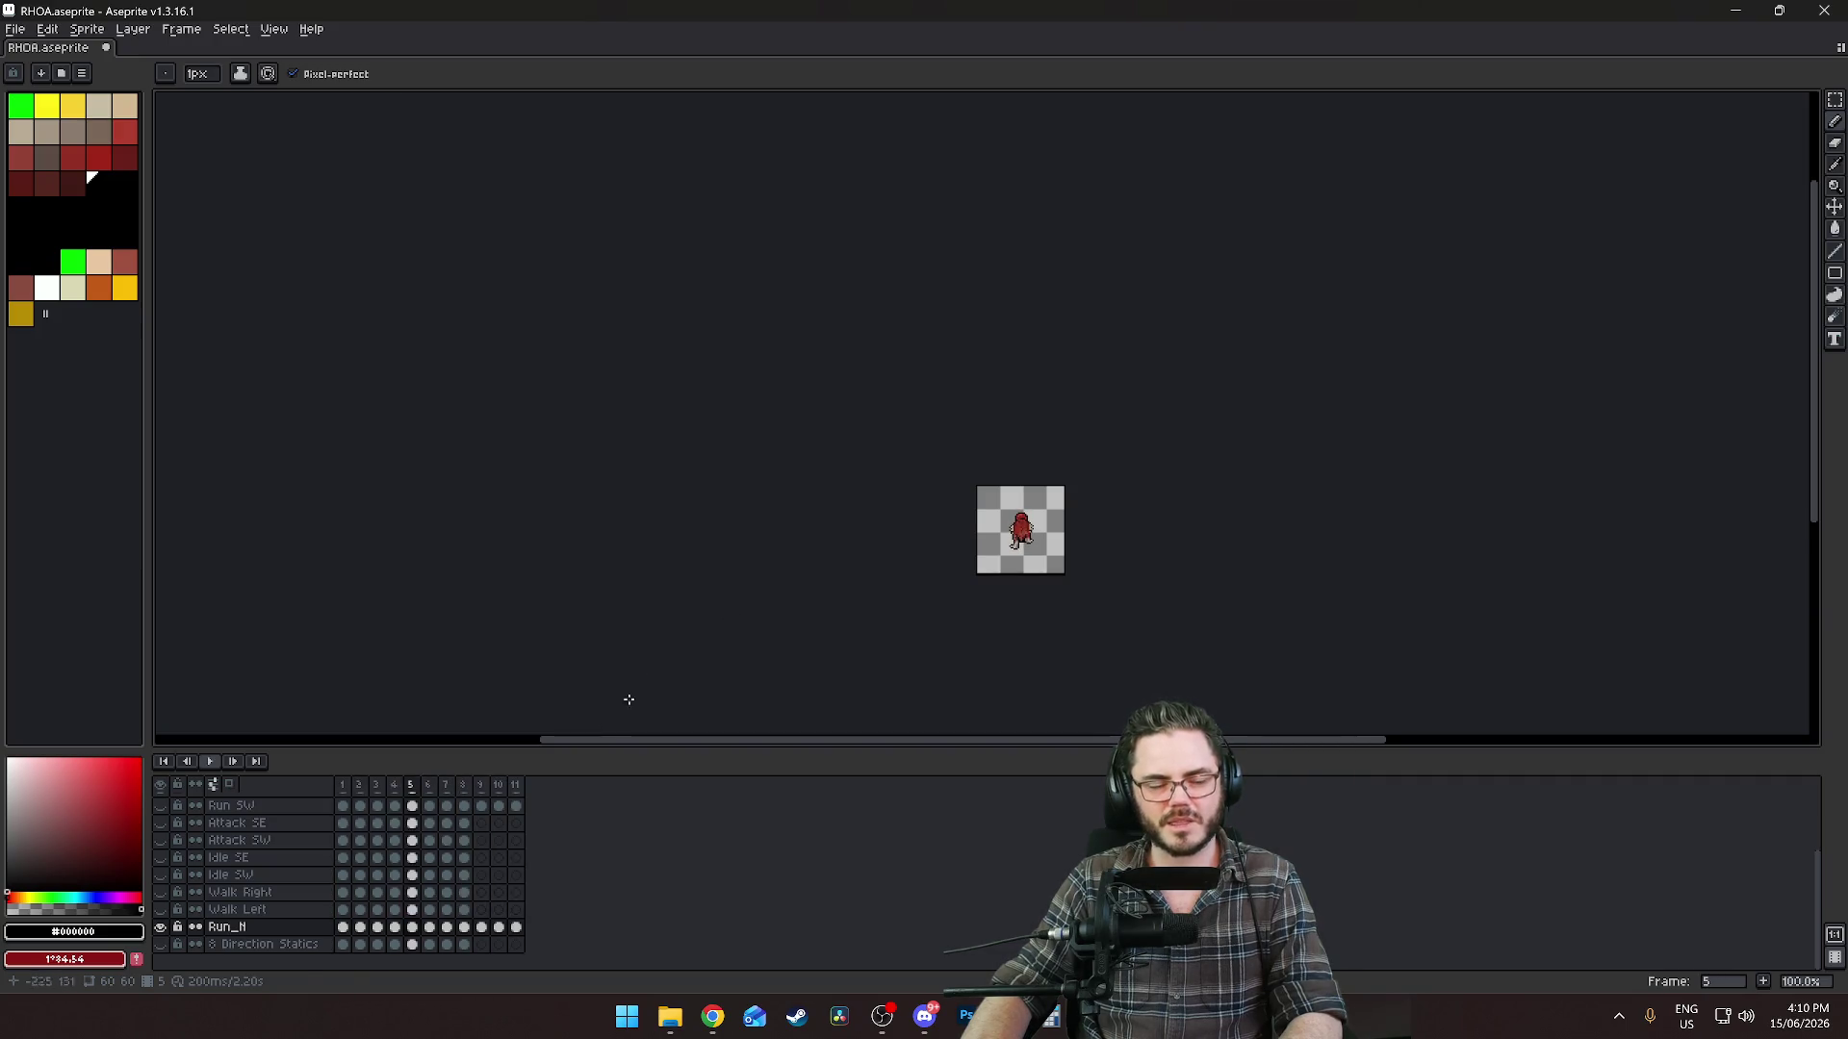
{"action": "scroll", "coordinate": [833, 540], "scroll_direction": "up", "scroll_amount": 2}
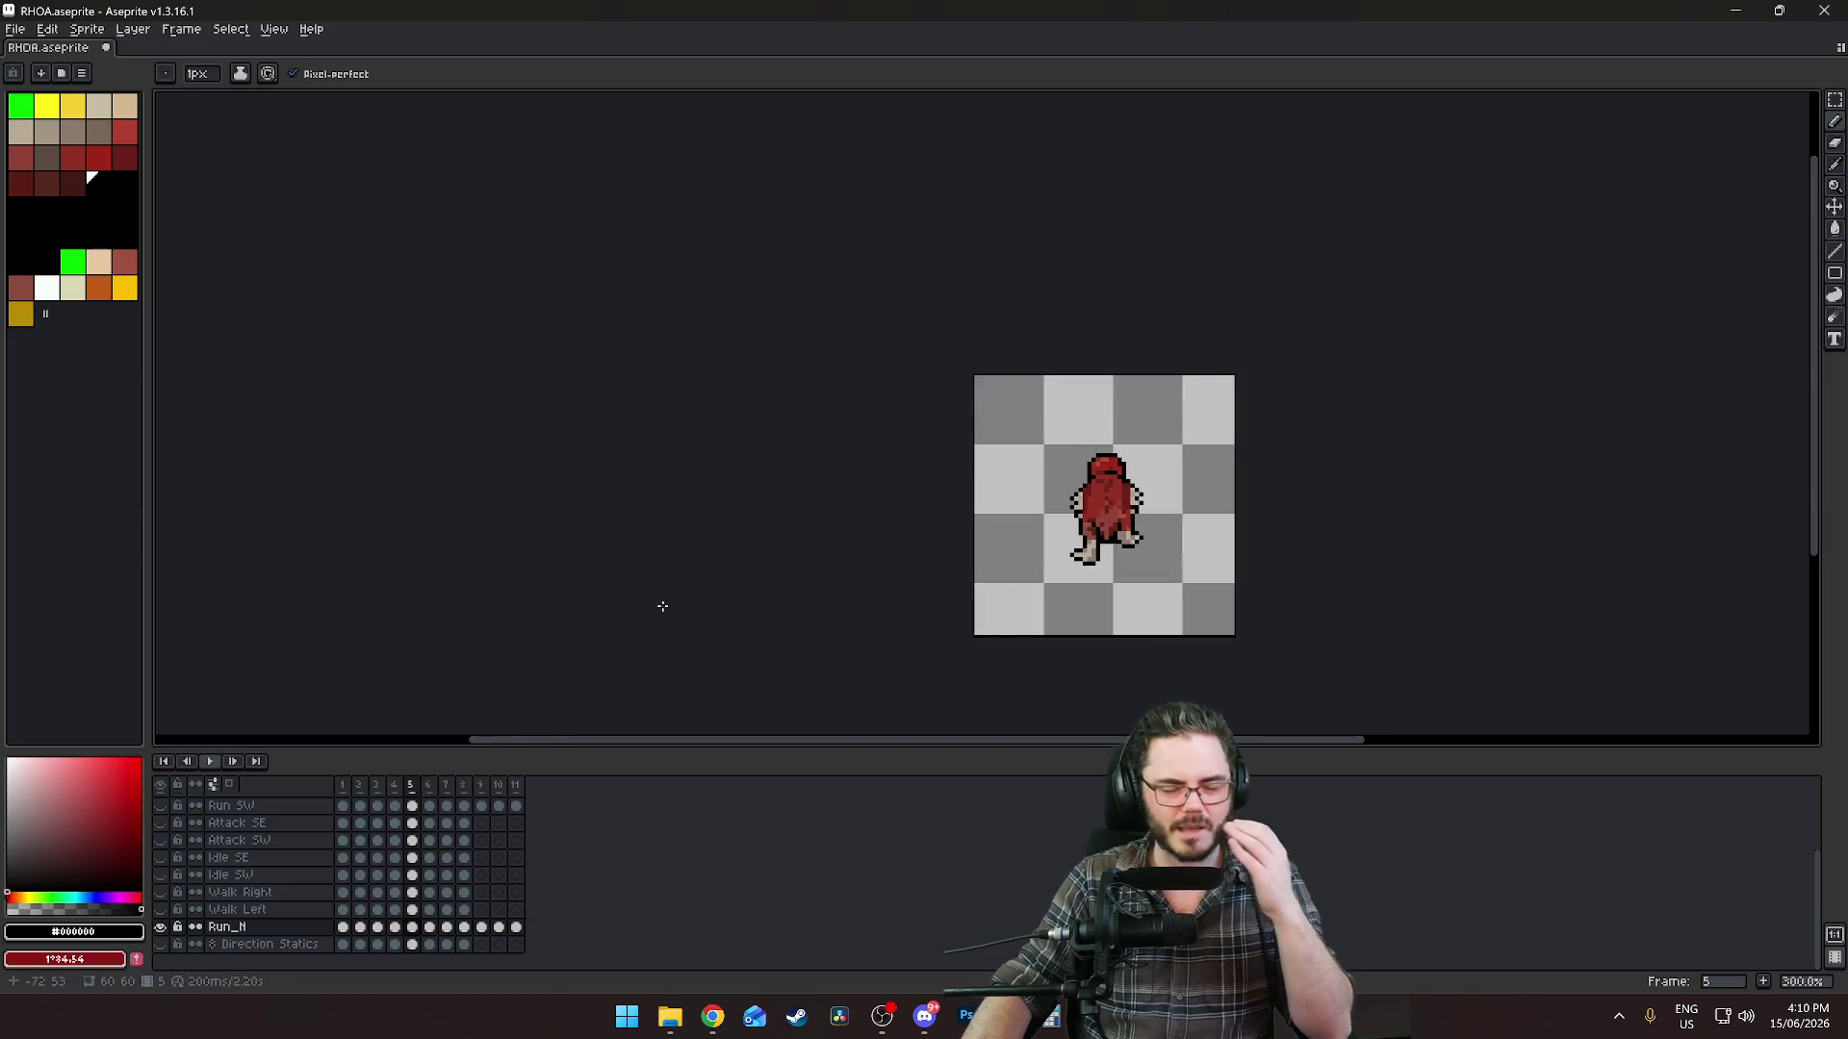
{"action": "scroll", "coordinate": [1023, 626], "scroll_direction": "up", "scroll_amount": 1}
{"action": "left_click", "coordinate": [344, 787]}
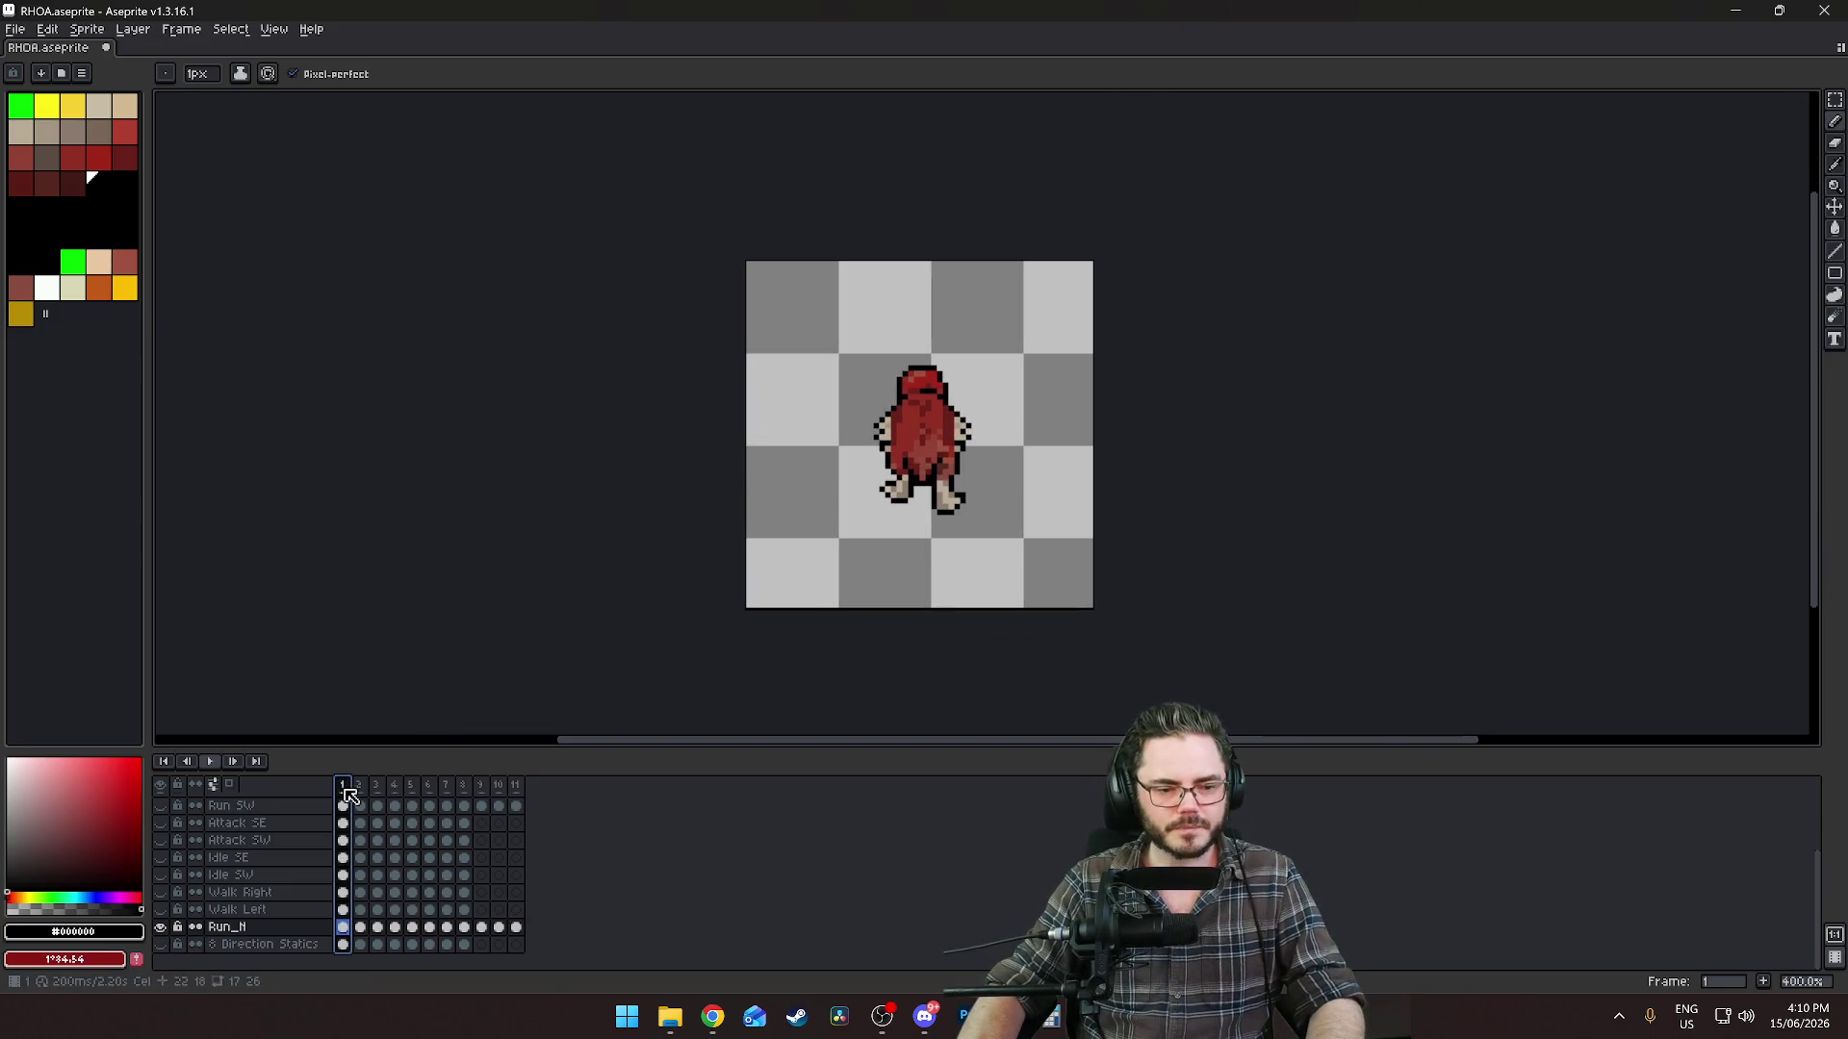
Step to frame 4 and nudge its right foot up one pixel.
{"action": "key", "text": "Right"}
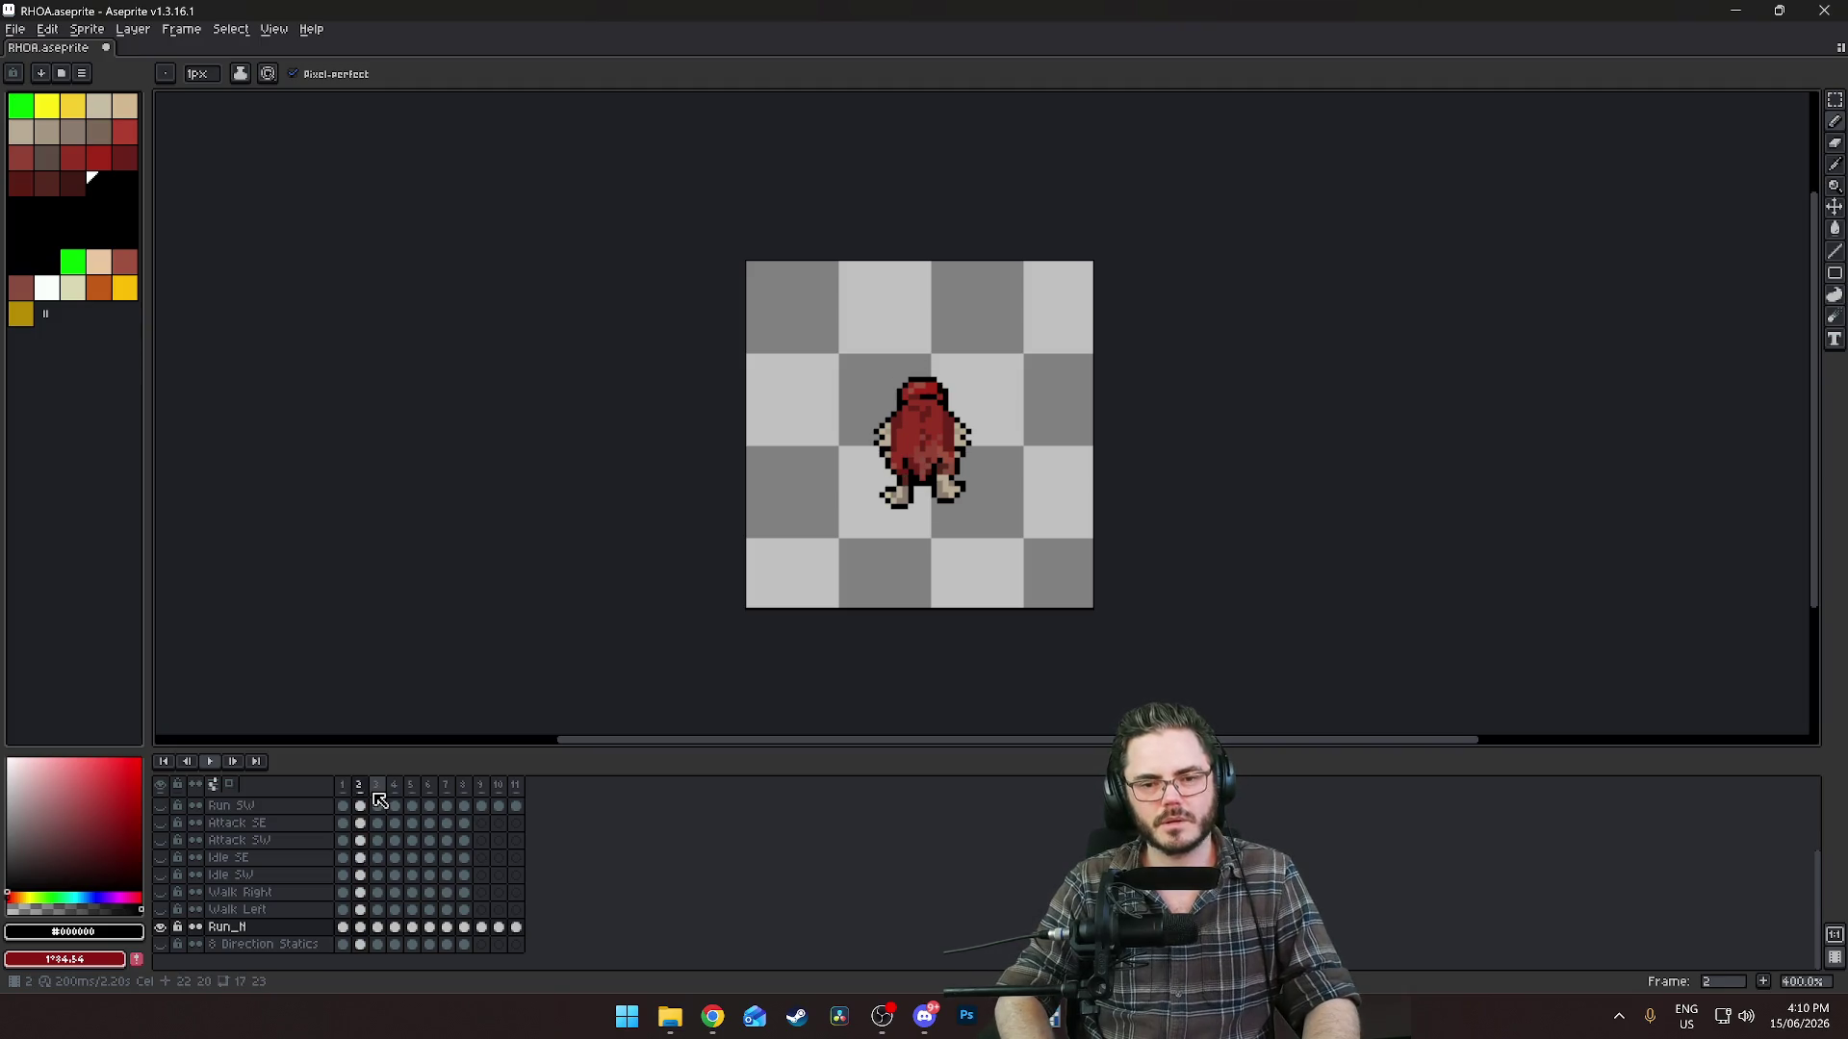
{"action": "key", "text": "Right"}
{"action": "key", "text": "Right"}
{"action": "key", "text": "Right"}
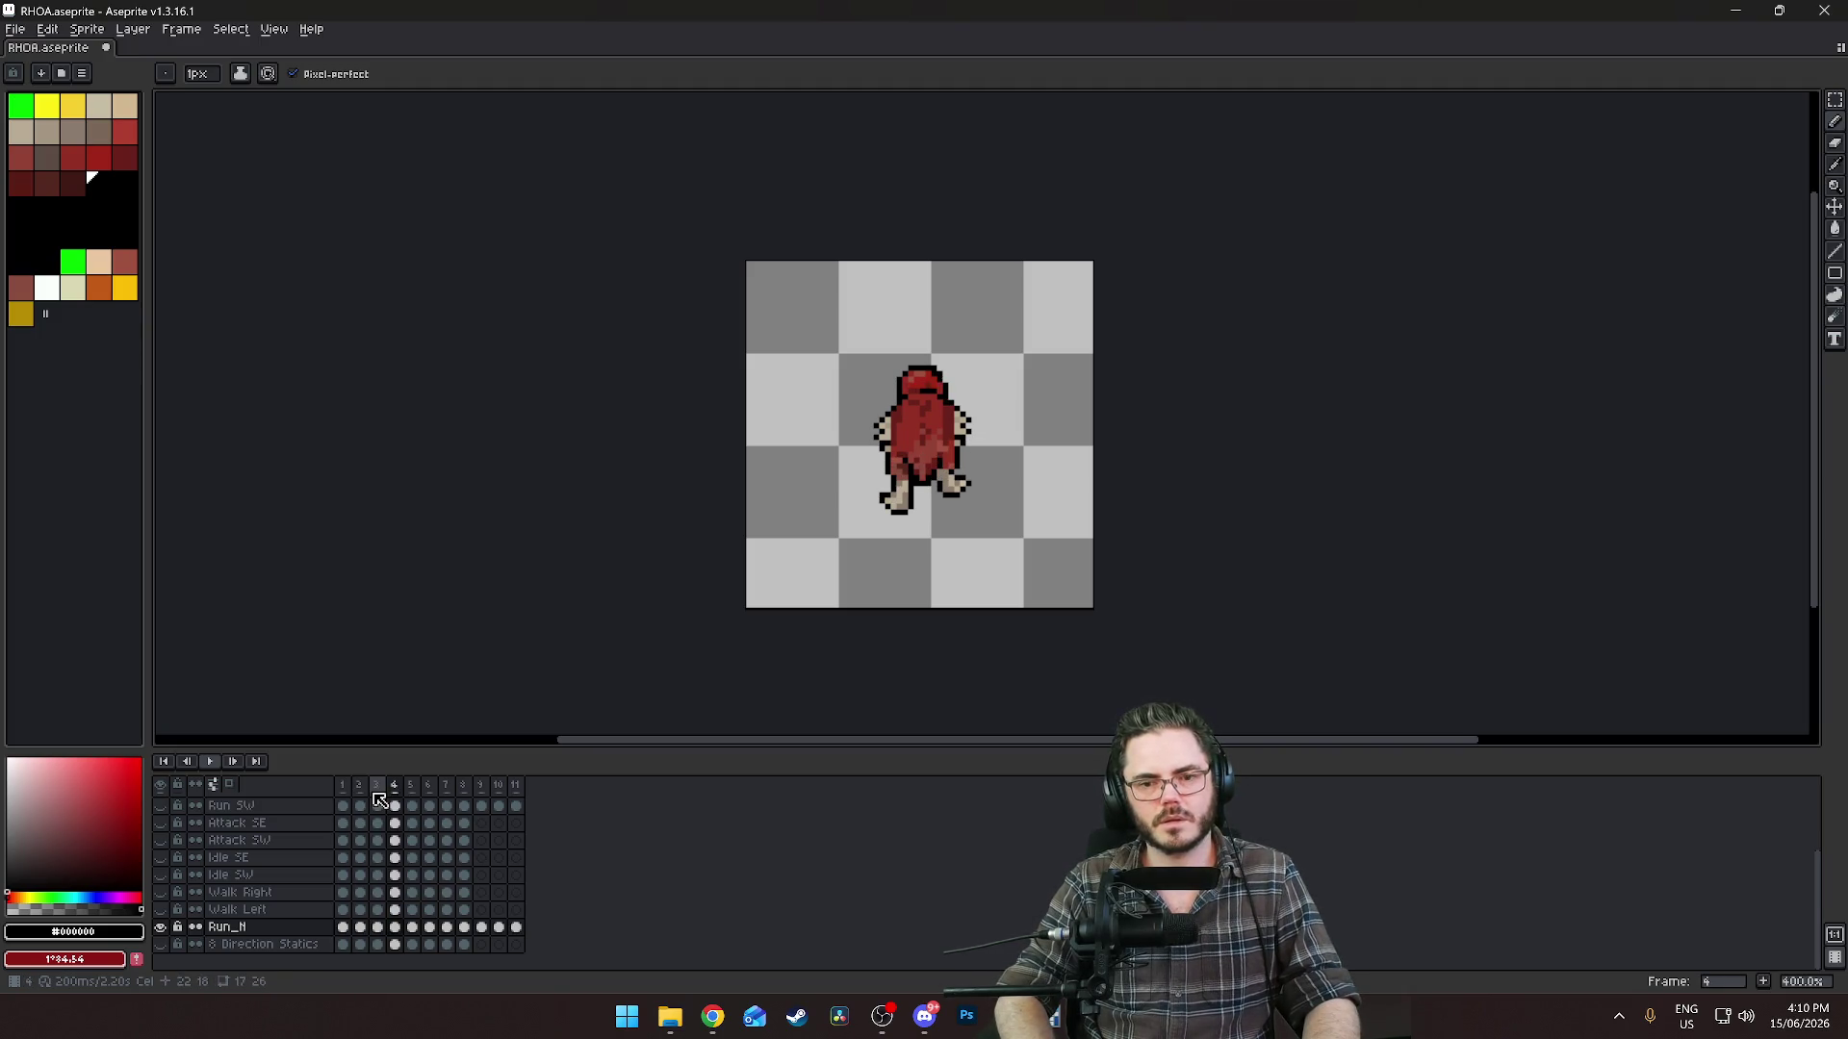
{"action": "key", "text": "Left"}
{"action": "key", "text": "Left"}
{"action": "key", "text": "Right"}
{"action": "key", "text": "Left"}
{"action": "key", "text": "Right"}
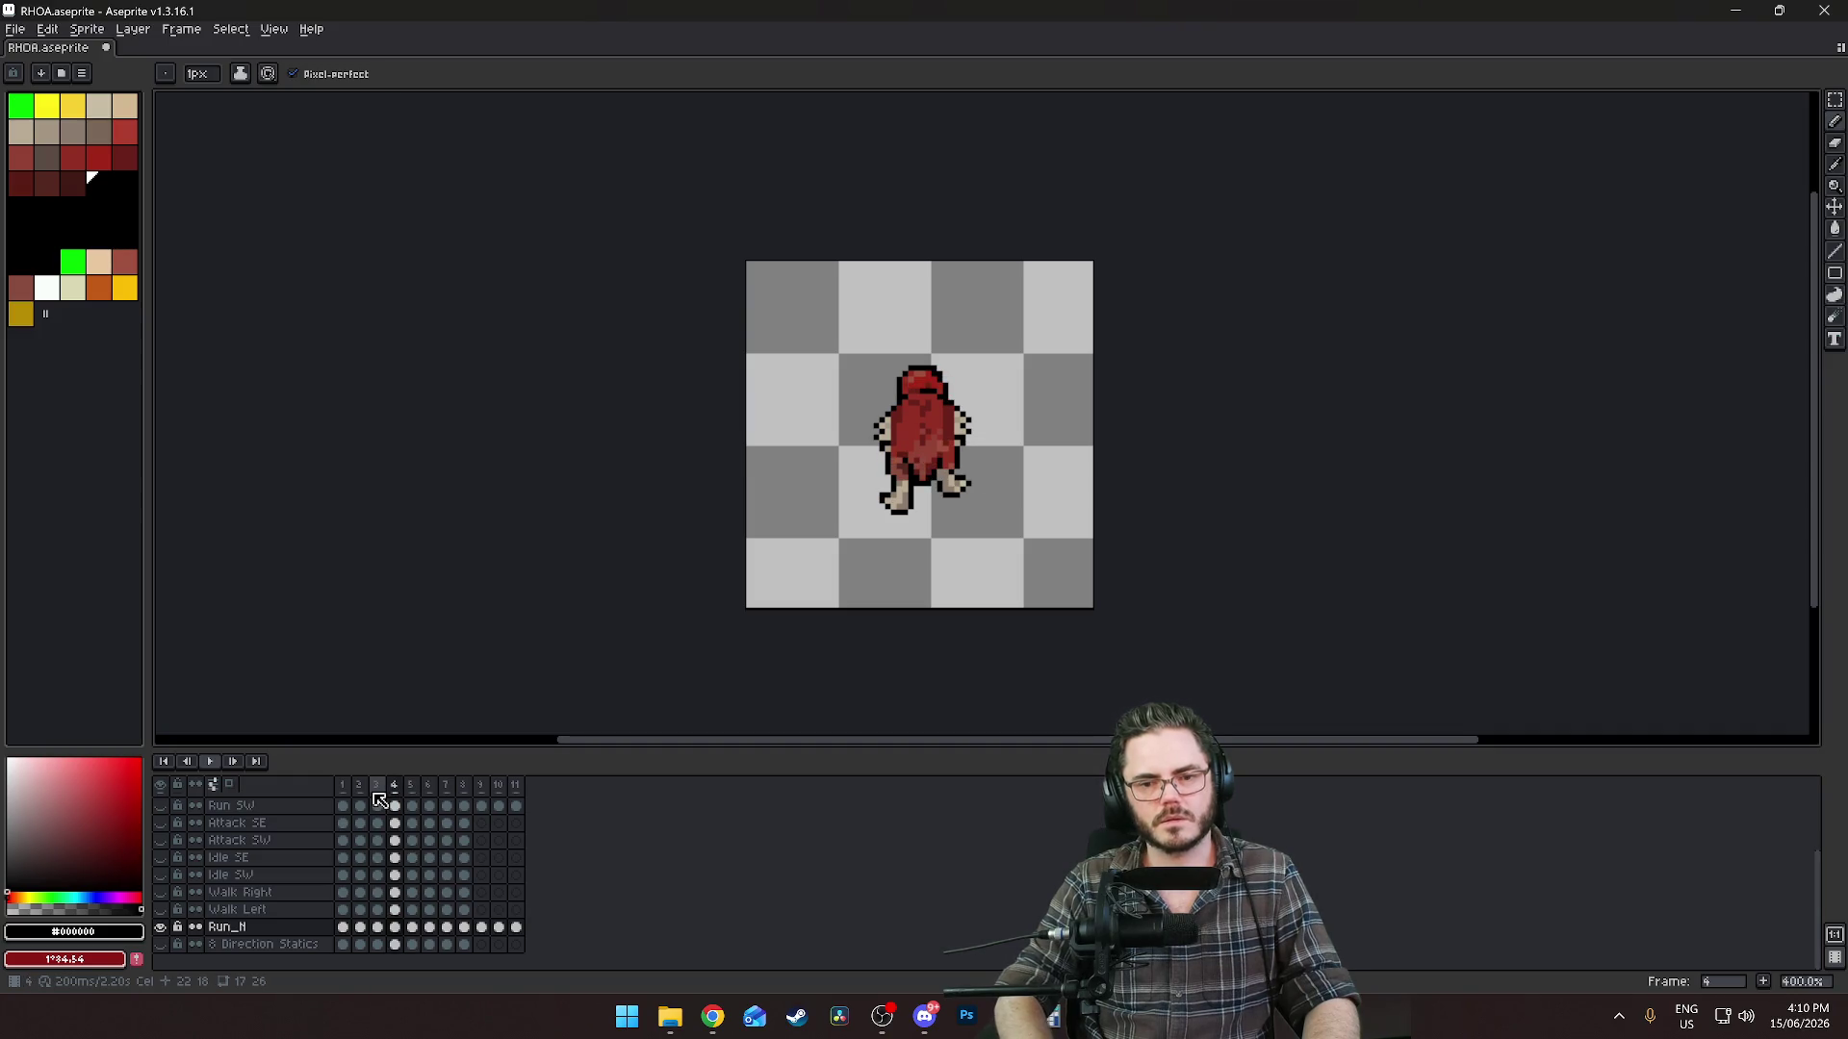
{"action": "scroll", "coordinate": [870, 685], "scroll_direction": "up", "scroll_amount": 5}
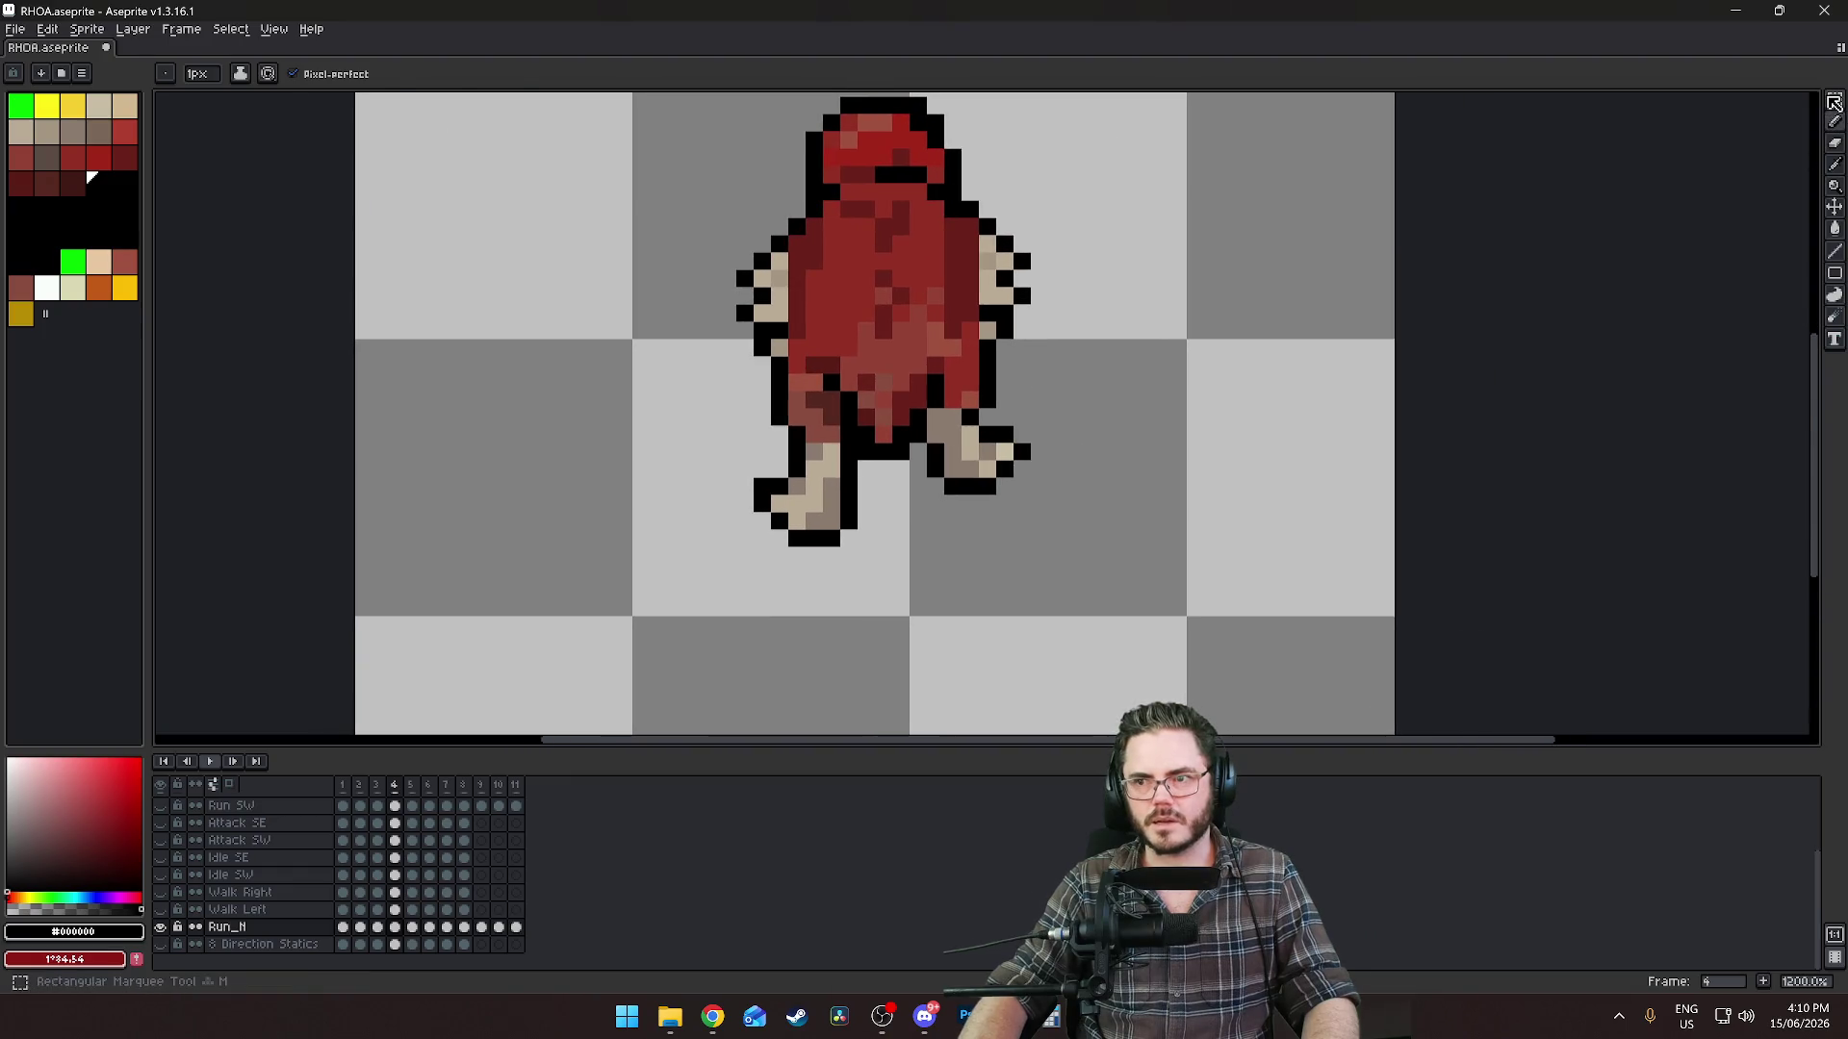
{"action": "left_click", "coordinate": [1834, 103]}
{"action": "left_click_drag", "start_coordinate": [1102, 405], "coordinate": [924, 499]}
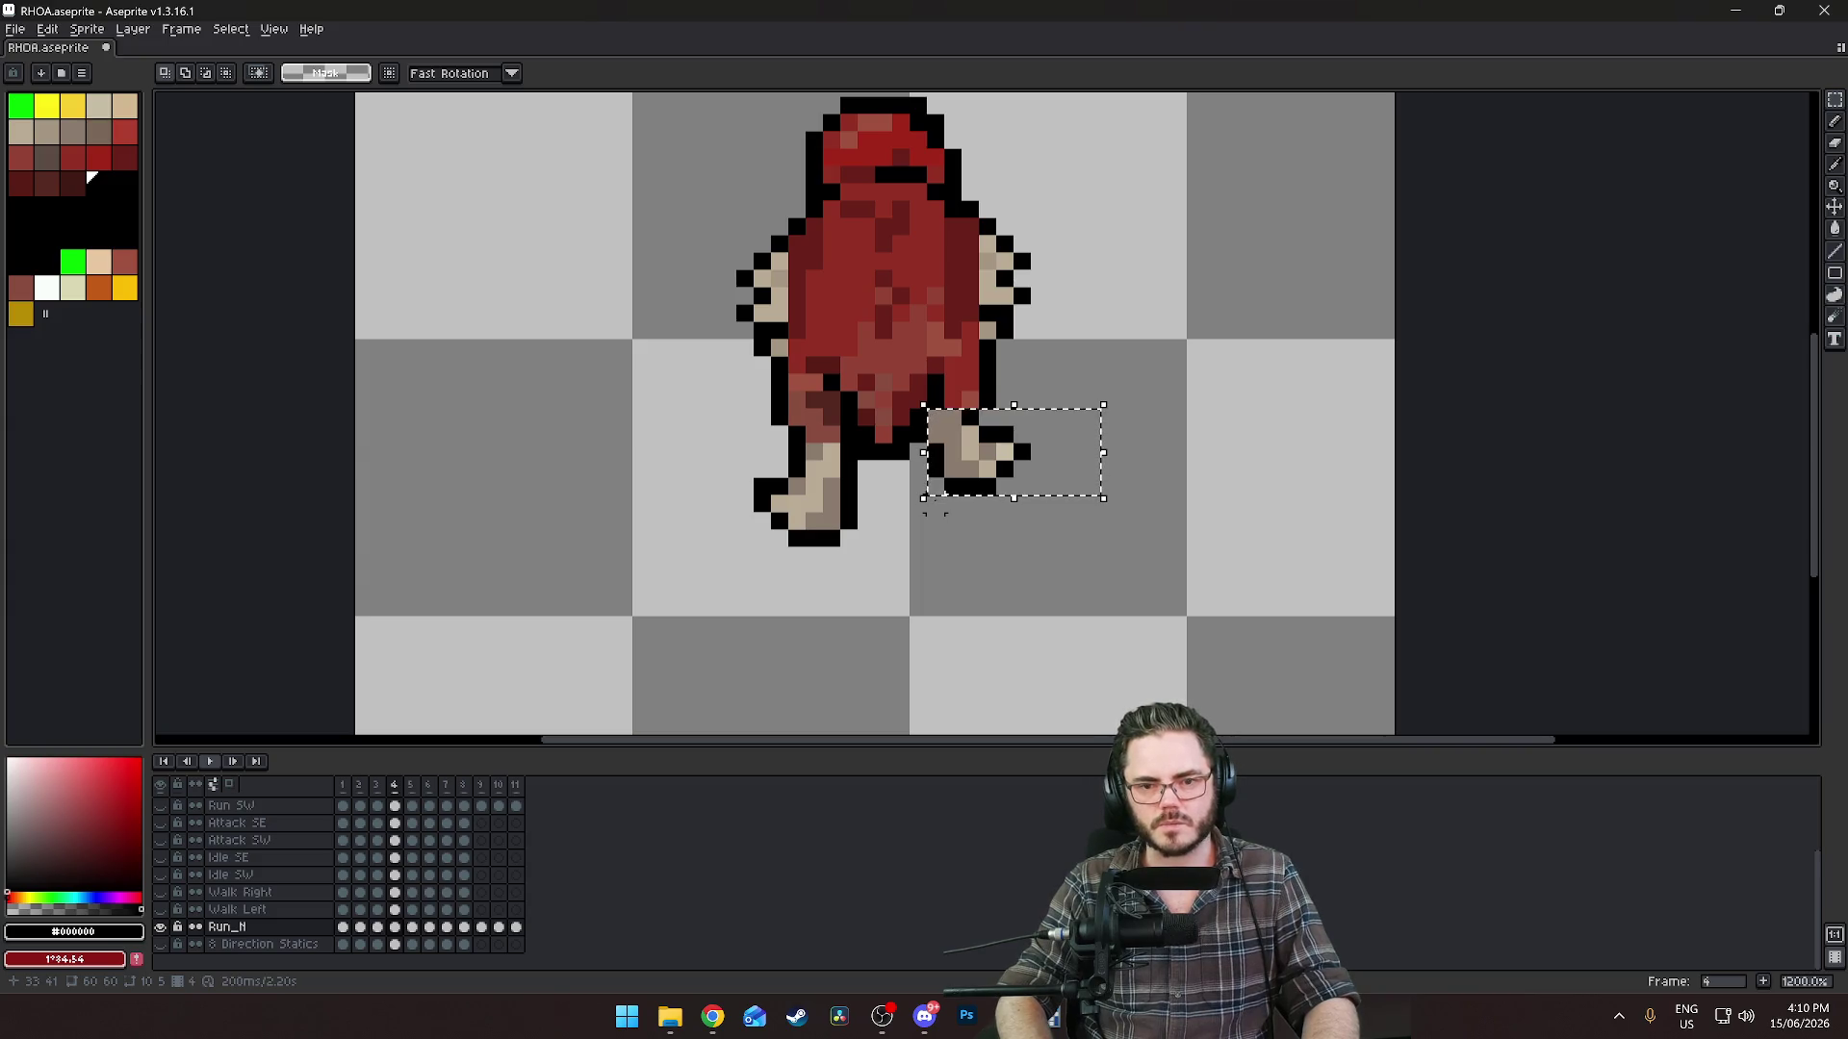
{"action": "key", "text": "Up"}
{"action": "key", "text": "ctrl+d"}
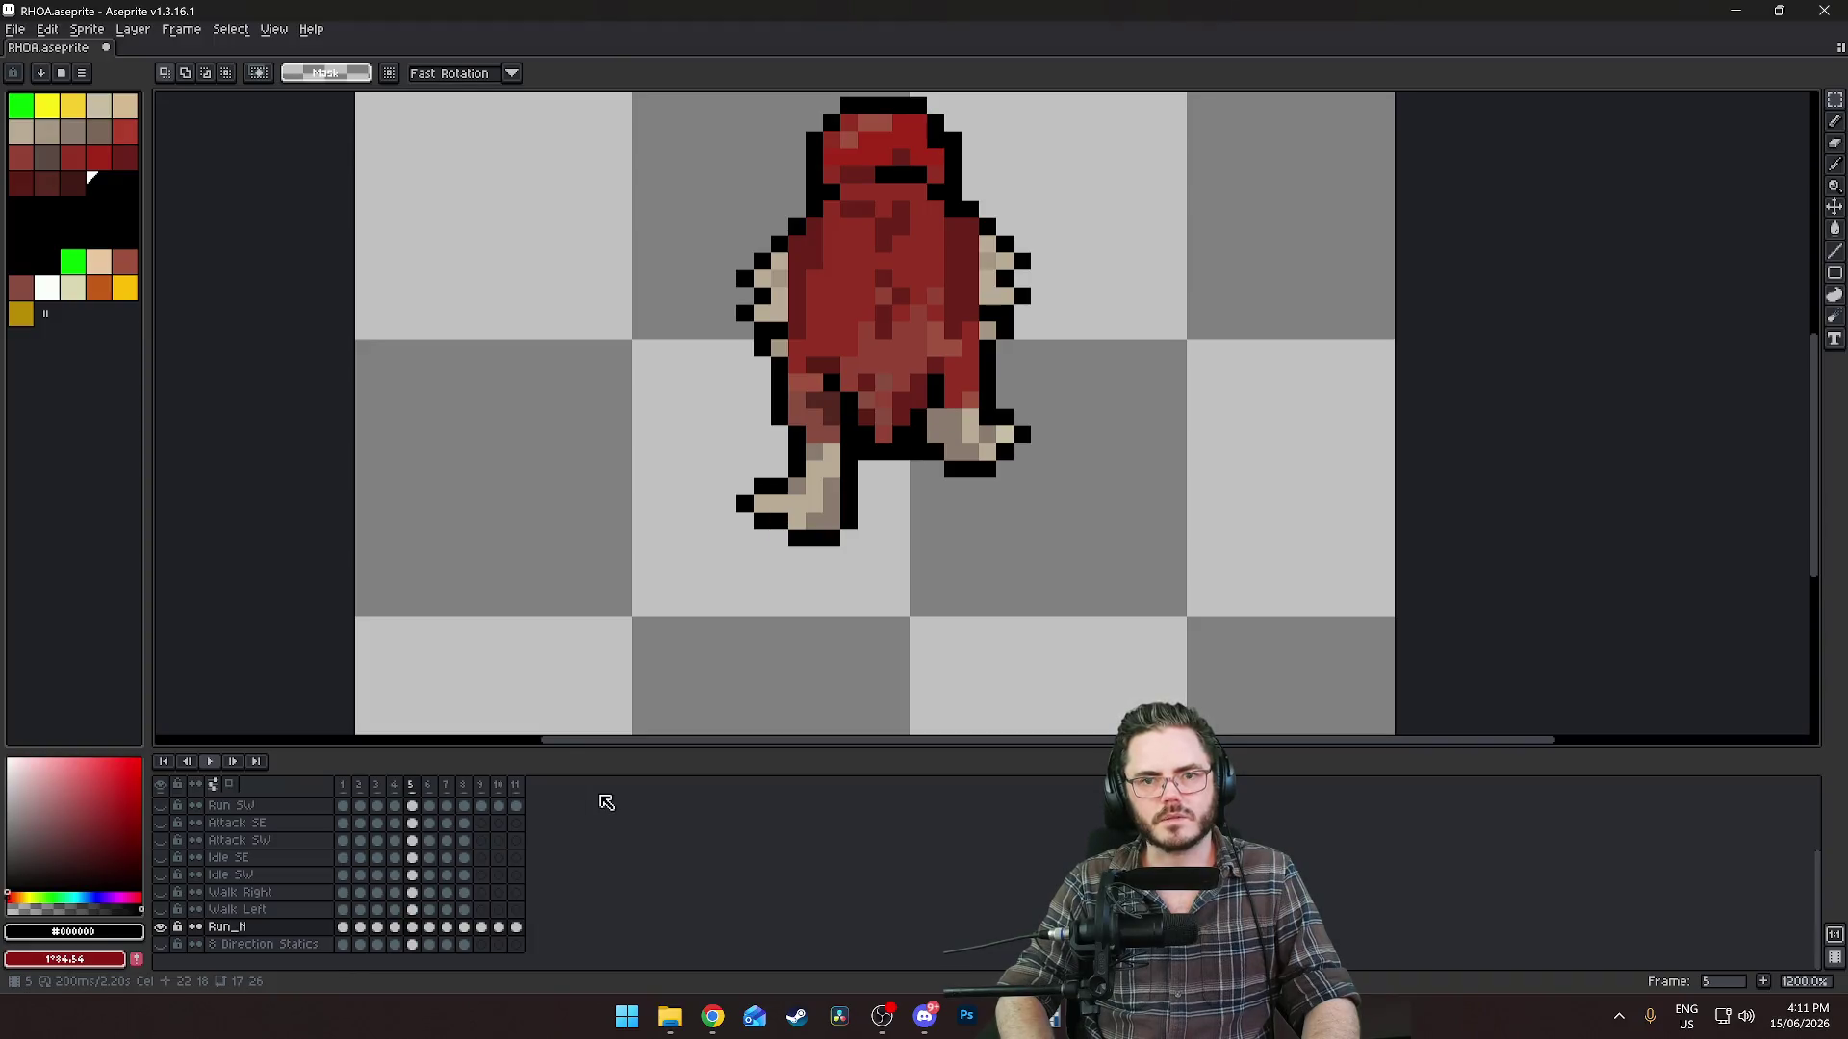
Raise the right foot in frame 6 by one pixel as well.
{"action": "key", "text": "Right"}
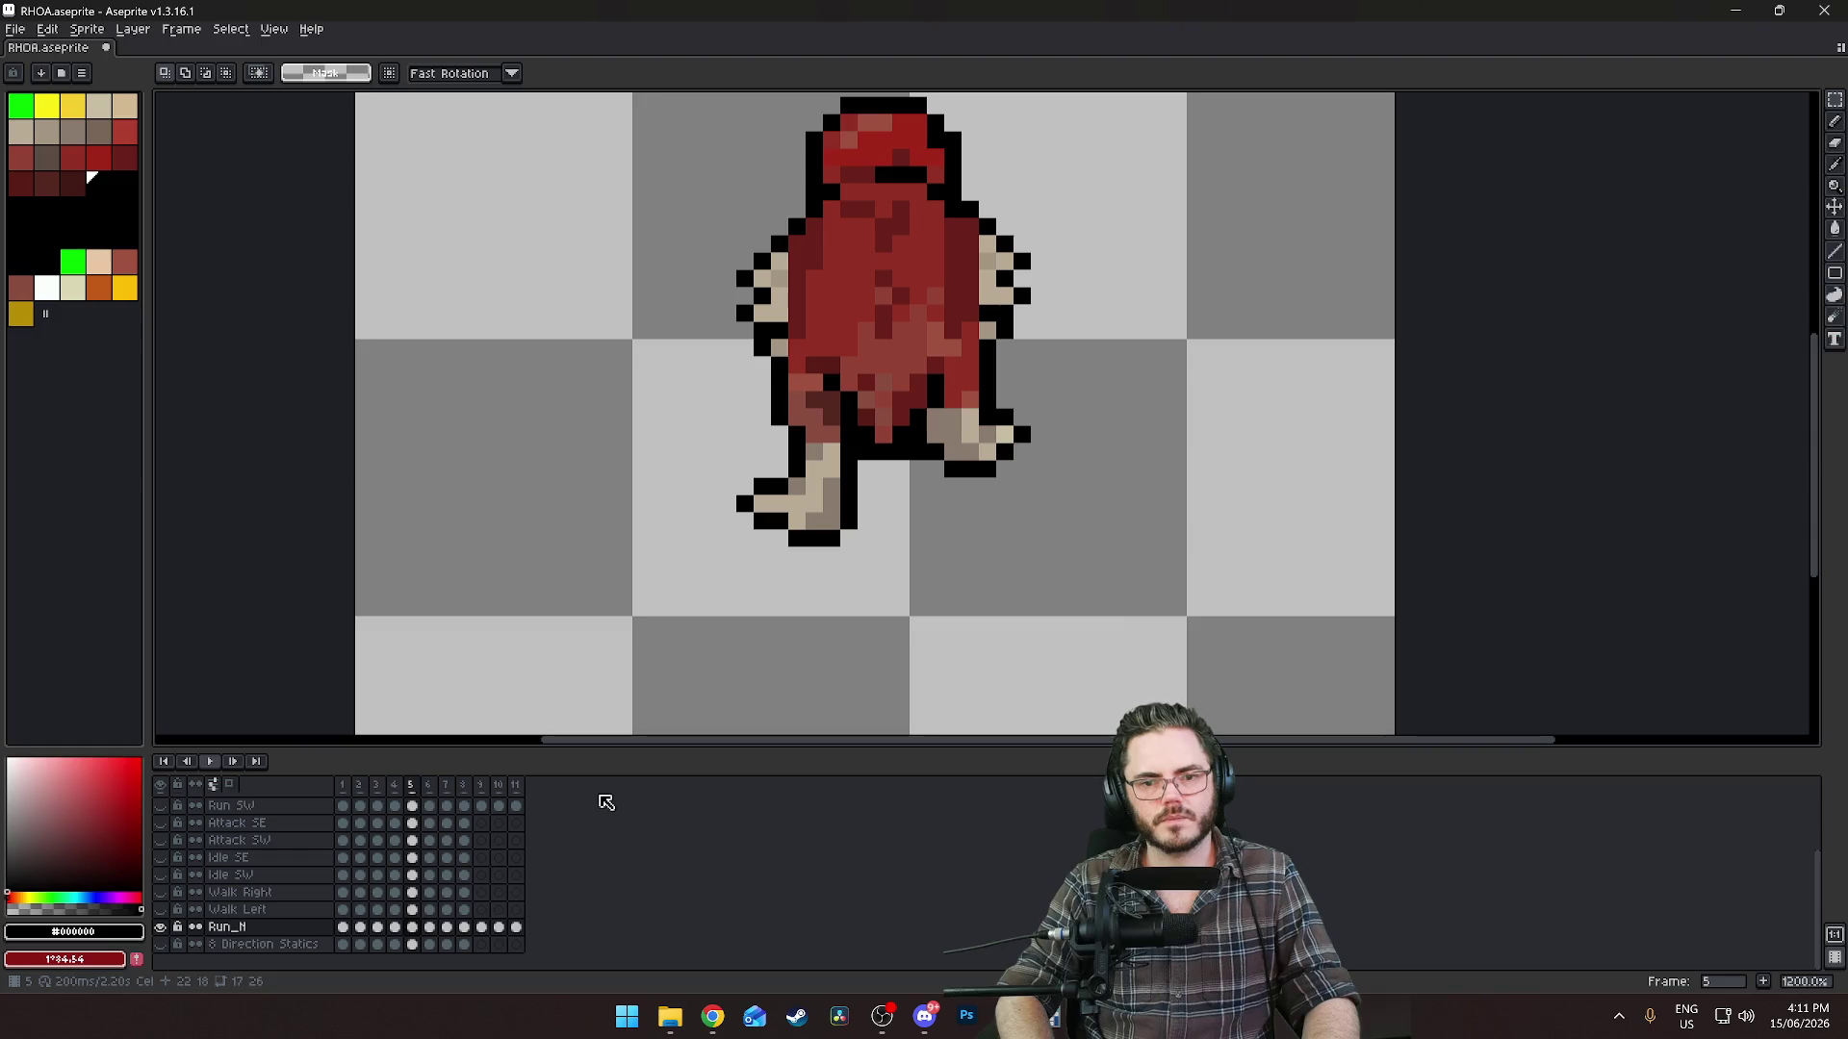
{"action": "key", "text": "Right"}
{"action": "key", "text": "Left"}
{"action": "key", "text": "Right"}
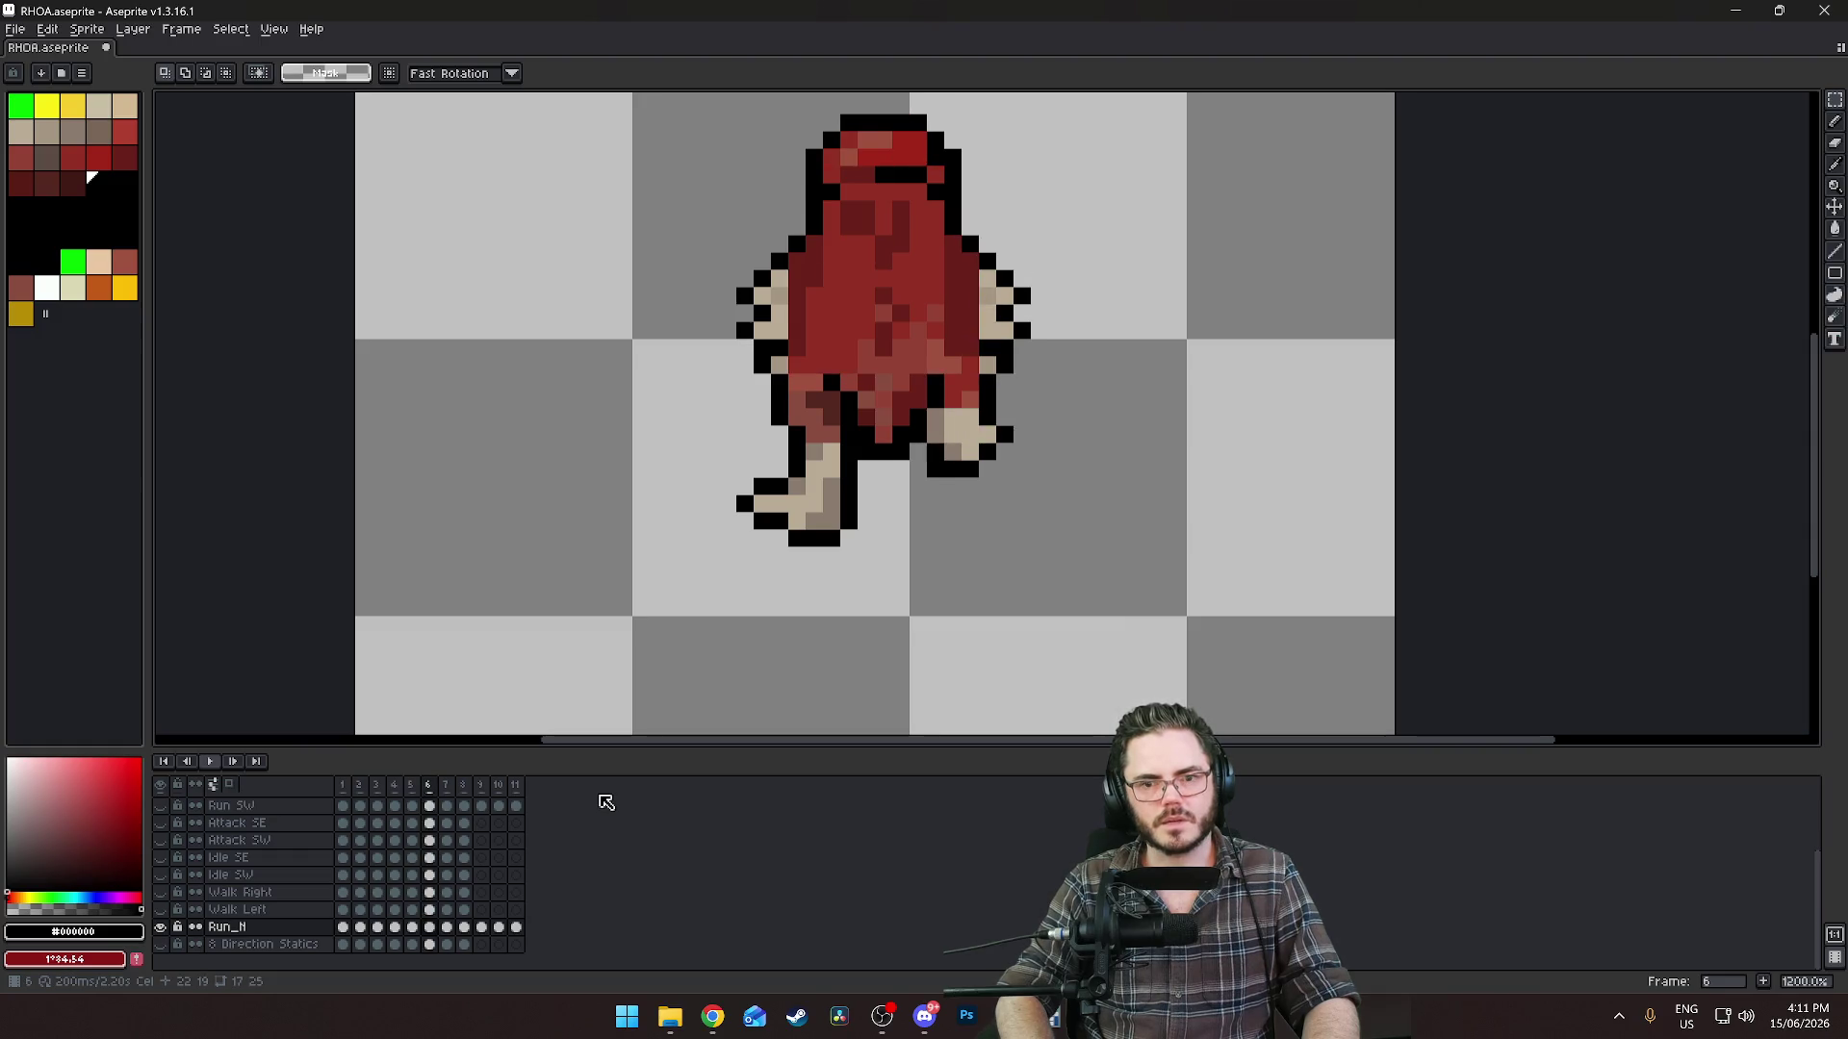
{"action": "scroll", "coordinate": [1218, 399], "scroll_direction": "up", "scroll_amount": 3}
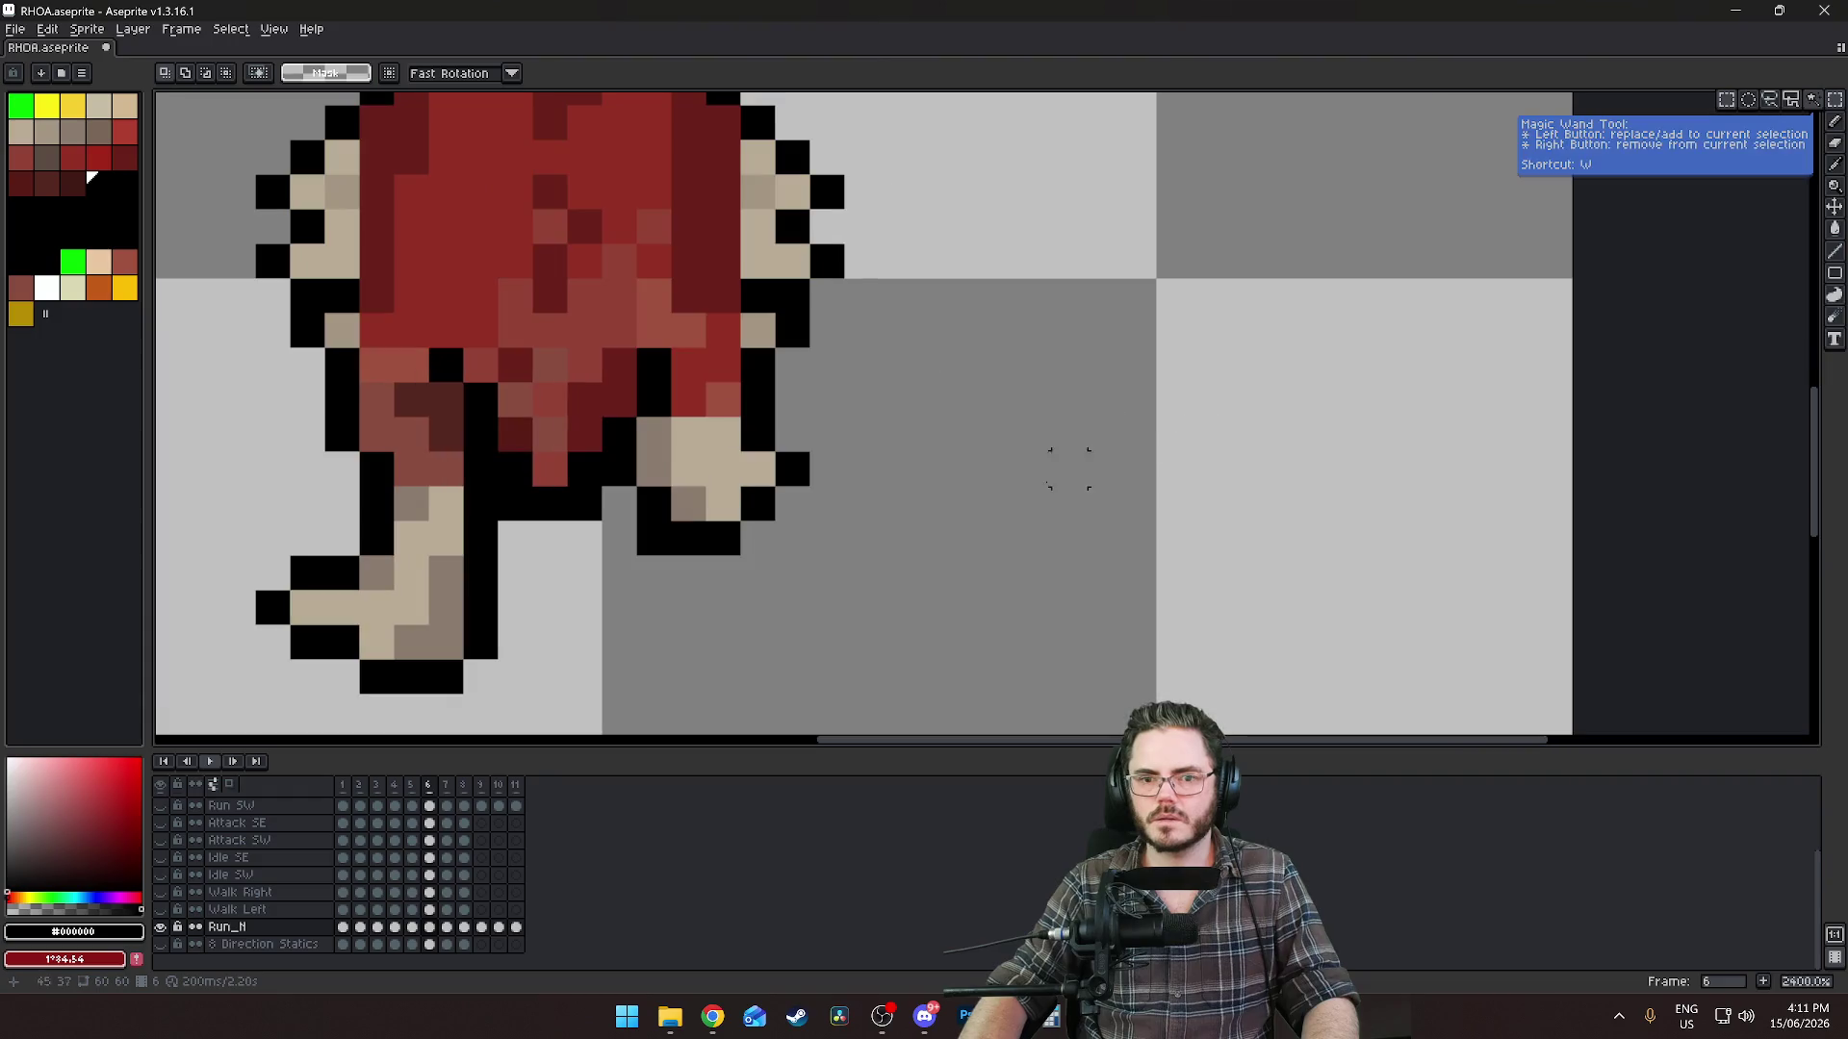
{"action": "mouse_move", "coordinate": [809, 468]}
{"action": "left_mouse_down"}
{"action": "mouse_move", "coordinate": [688, 537]}
{"action": "mouse_move", "coordinate": [639, 536]}
{"action": "left_mouse_up"}
{"action": "key", "text": "Up"}
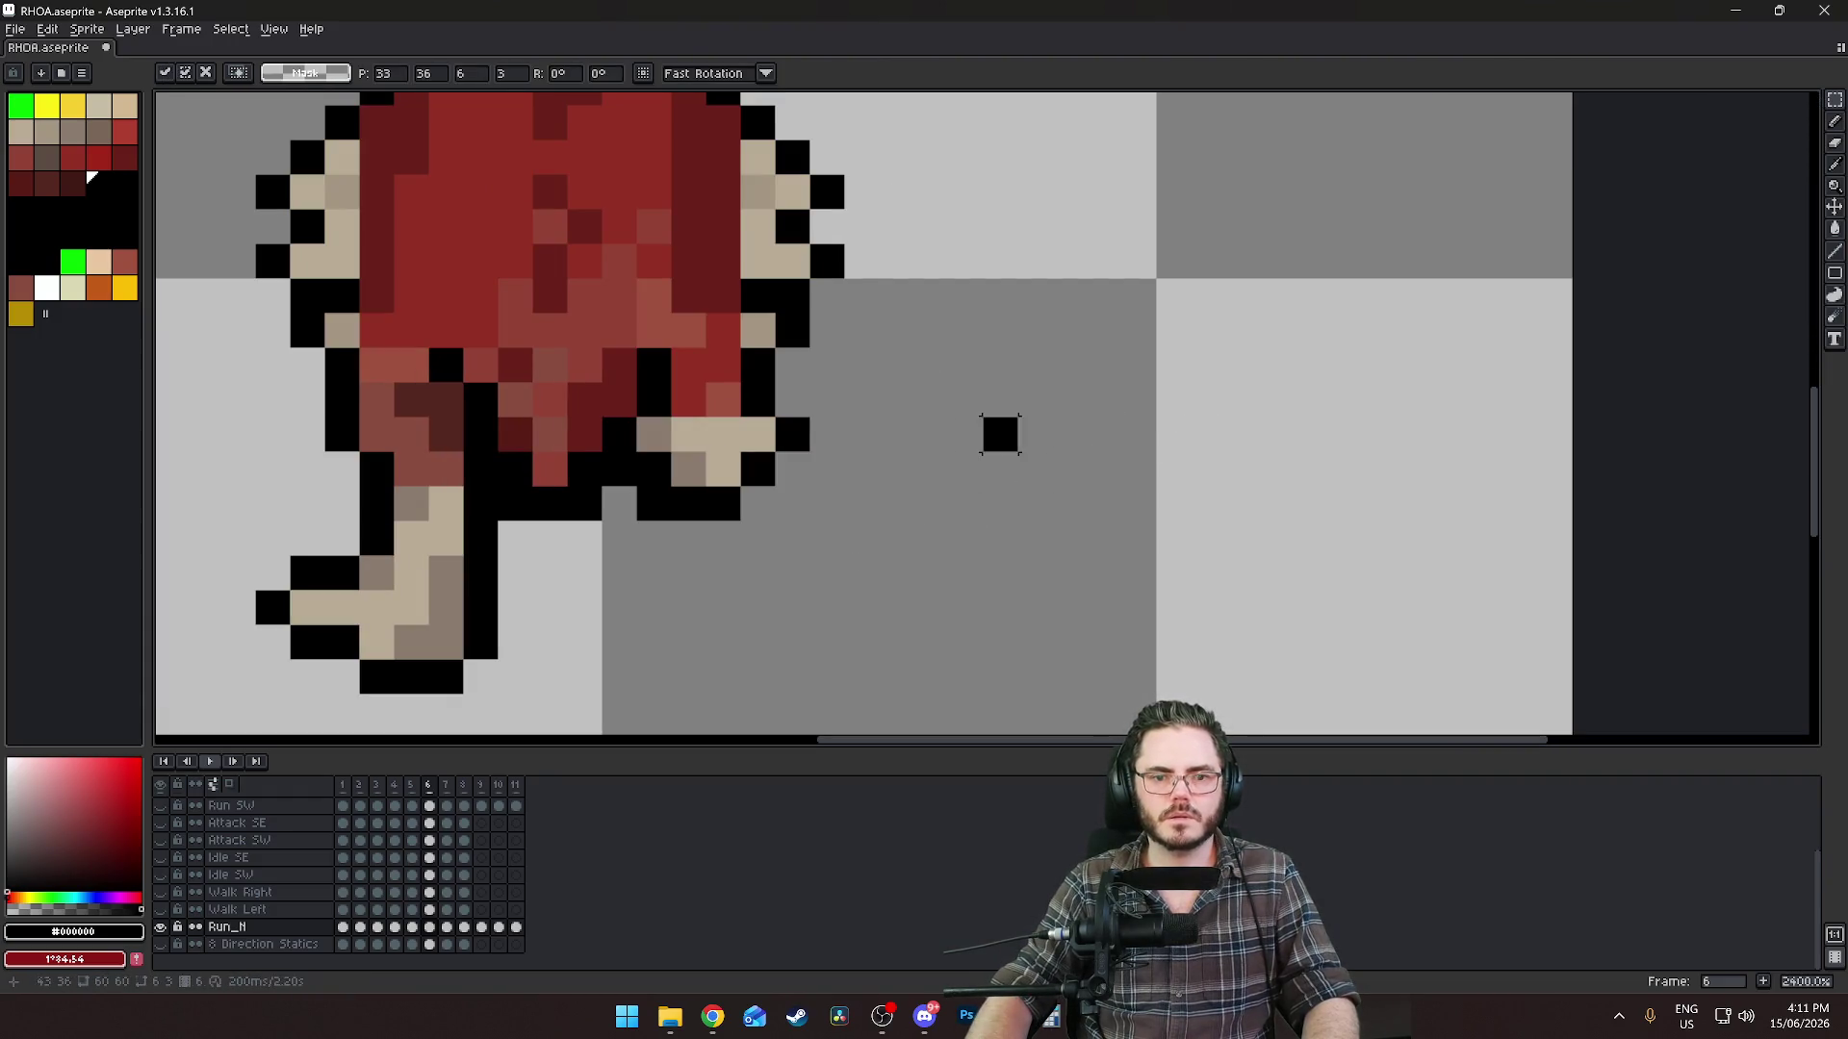
{"action": "key", "text": "ctrl+d"}
{"action": "scroll", "coordinate": [963, 452], "scroll_direction": "down", "scroll_amount": 4}
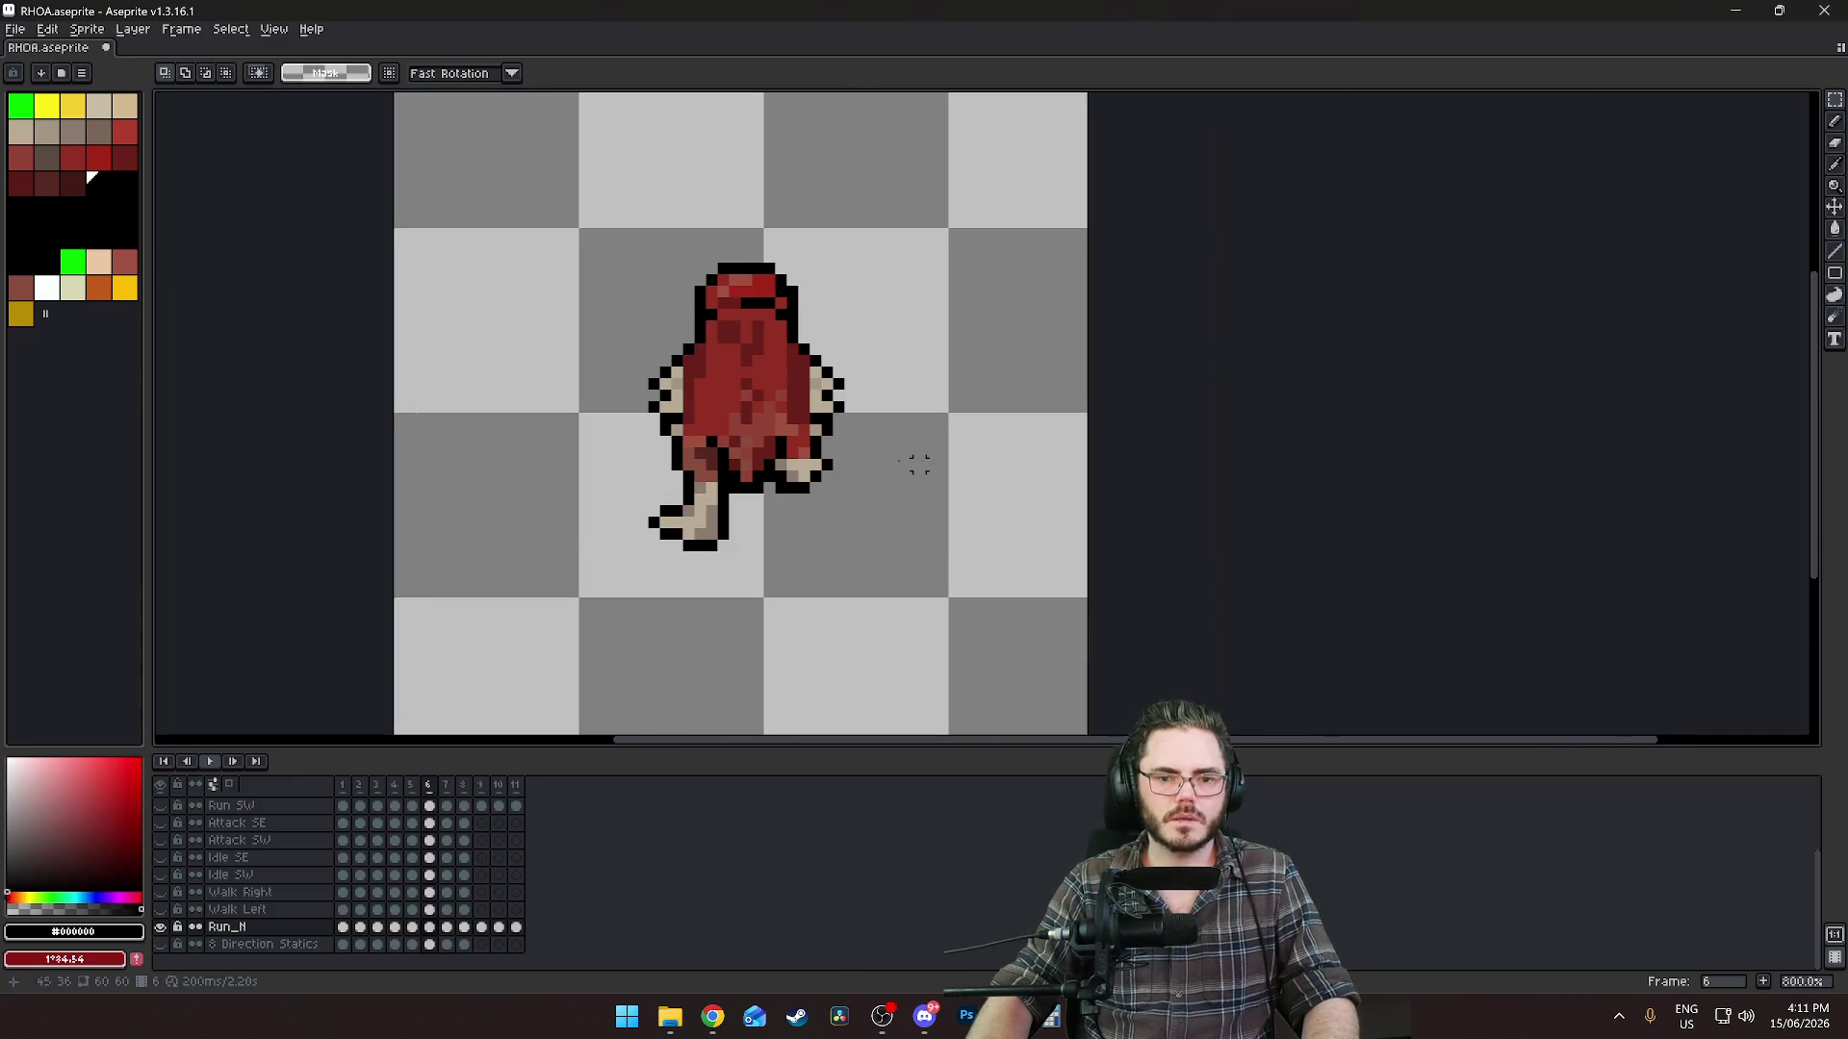
{"action": "scroll", "coordinate": [866, 469], "scroll_direction": "up", "scroll_amount": 3}
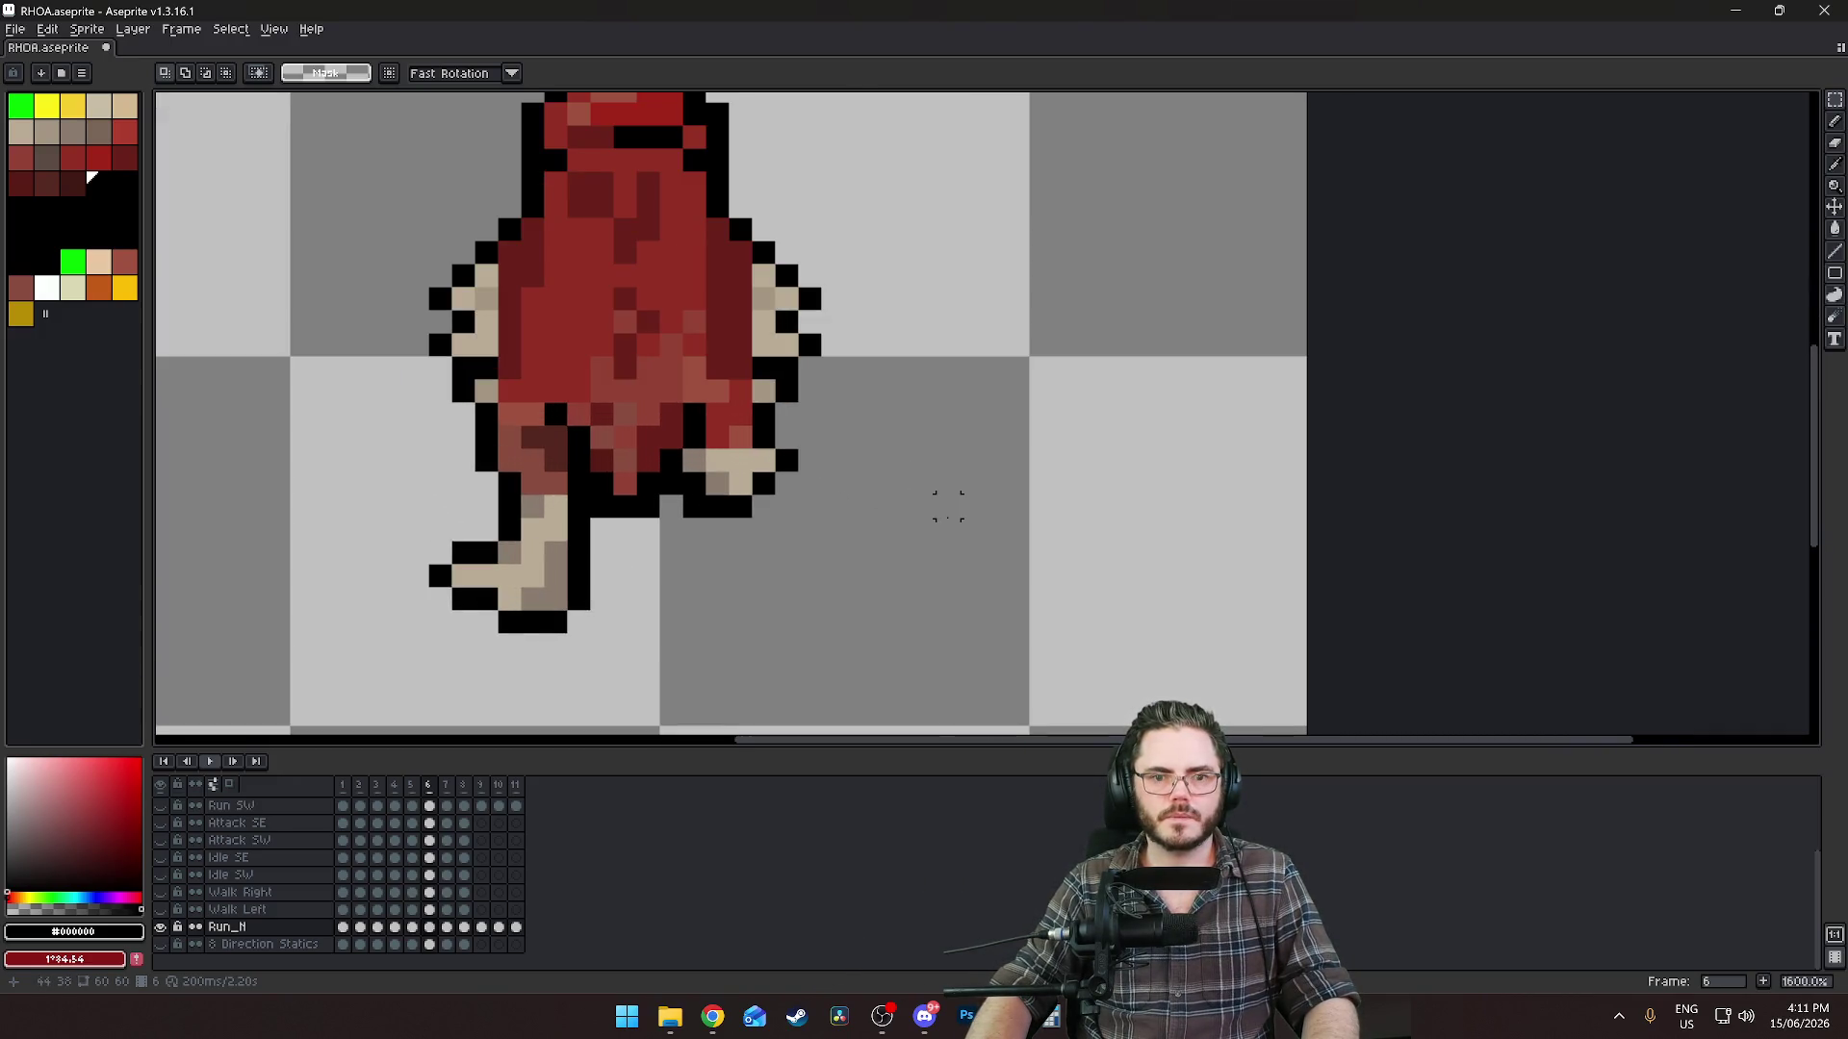
{"action": "scroll", "coordinate": [948, 505], "scroll_direction": "down", "scroll_amount": 3}
{"action": "key", "text": "Right"}
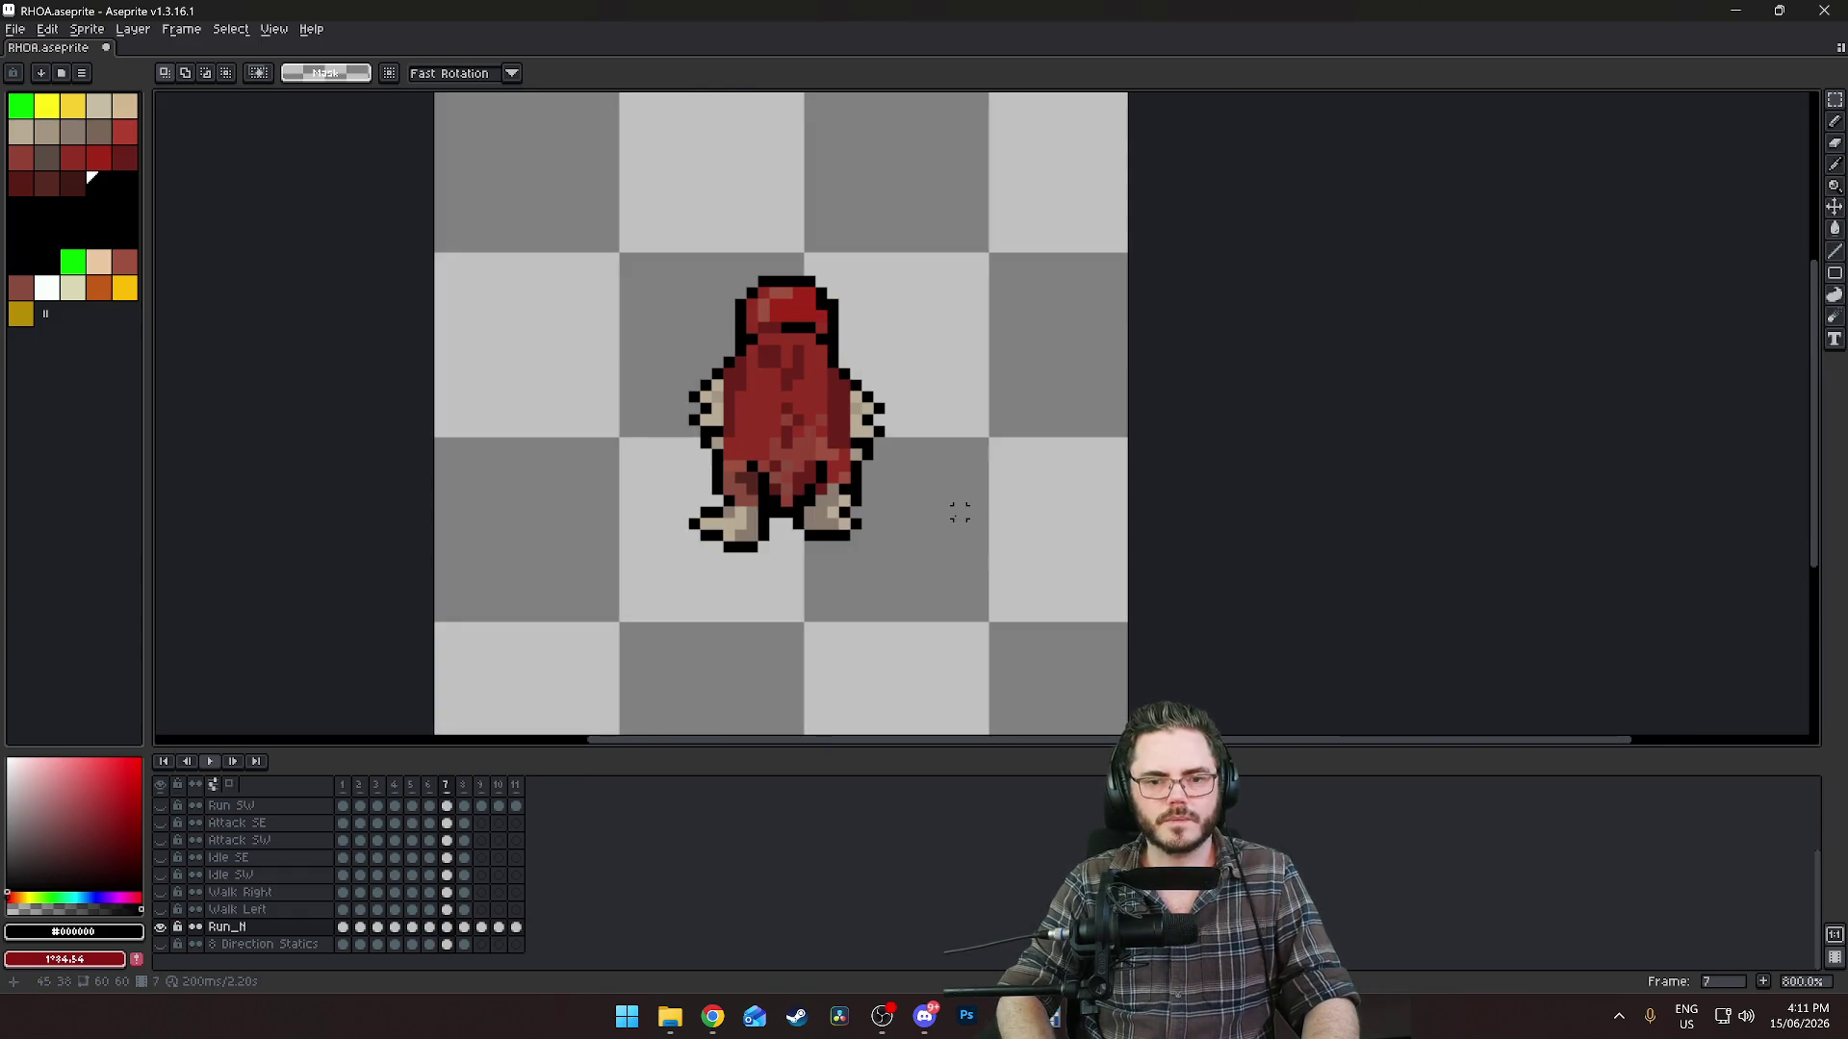
Compare the Run_N poses across frames 4, 5, 6 and 11, then settle on frame 7.
{"action": "key", "text": "Left"}
{"action": "key", "text": "Right"}
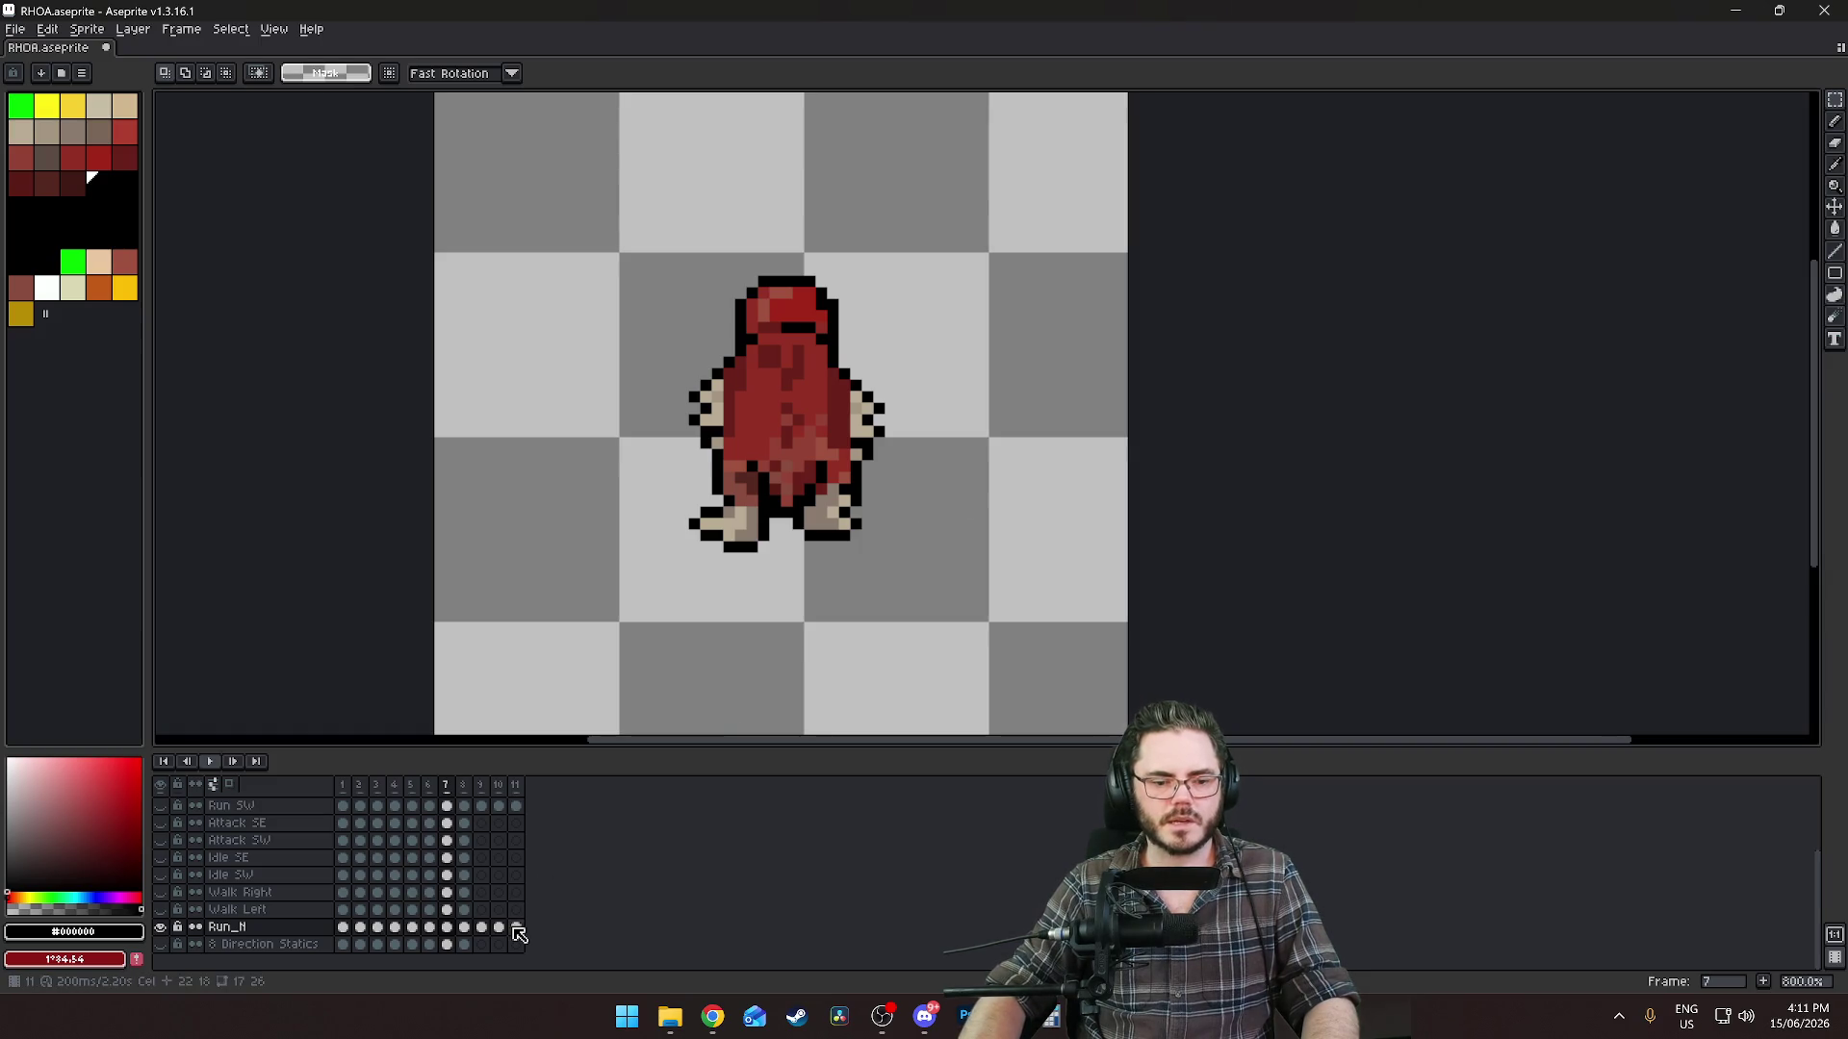
{"action": "left_click", "coordinate": [517, 928]}
{"action": "left_click", "coordinate": [411, 929]}
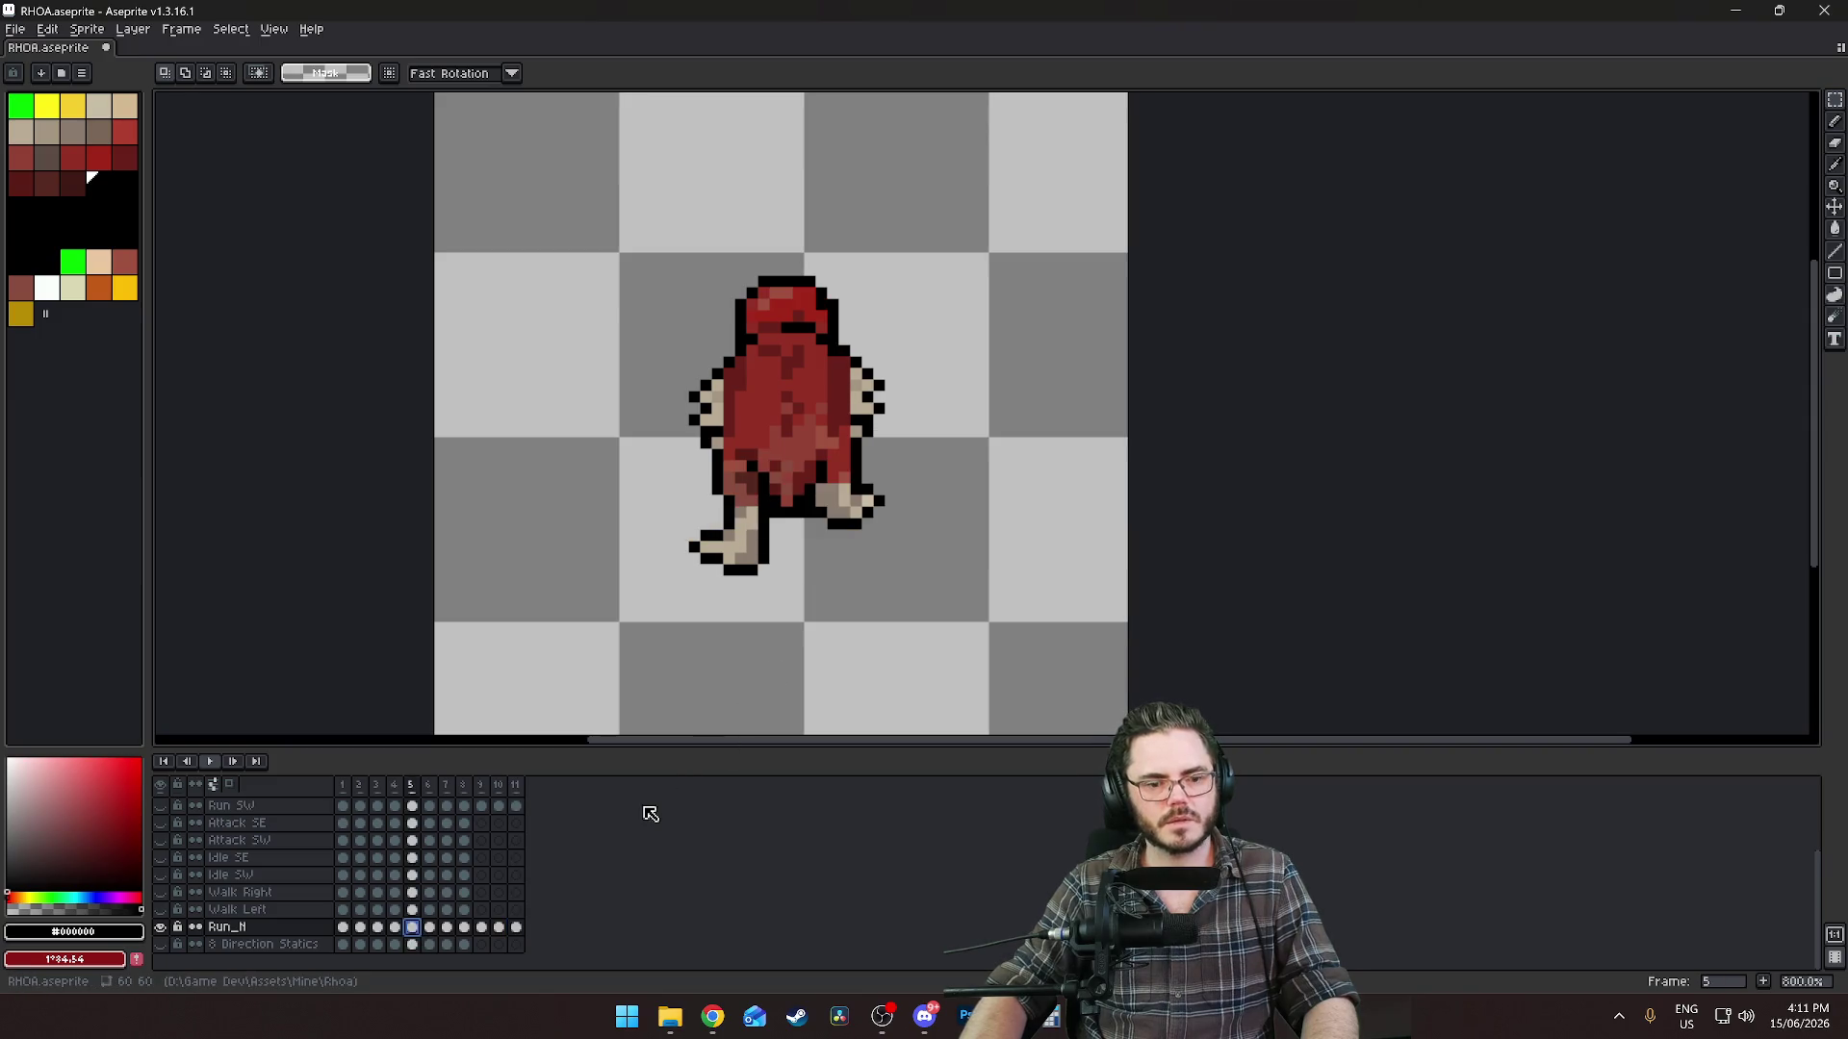
{"action": "key", "text": "Left"}
{"action": "key", "text": "Right"}
{"action": "key", "text": "Right"}
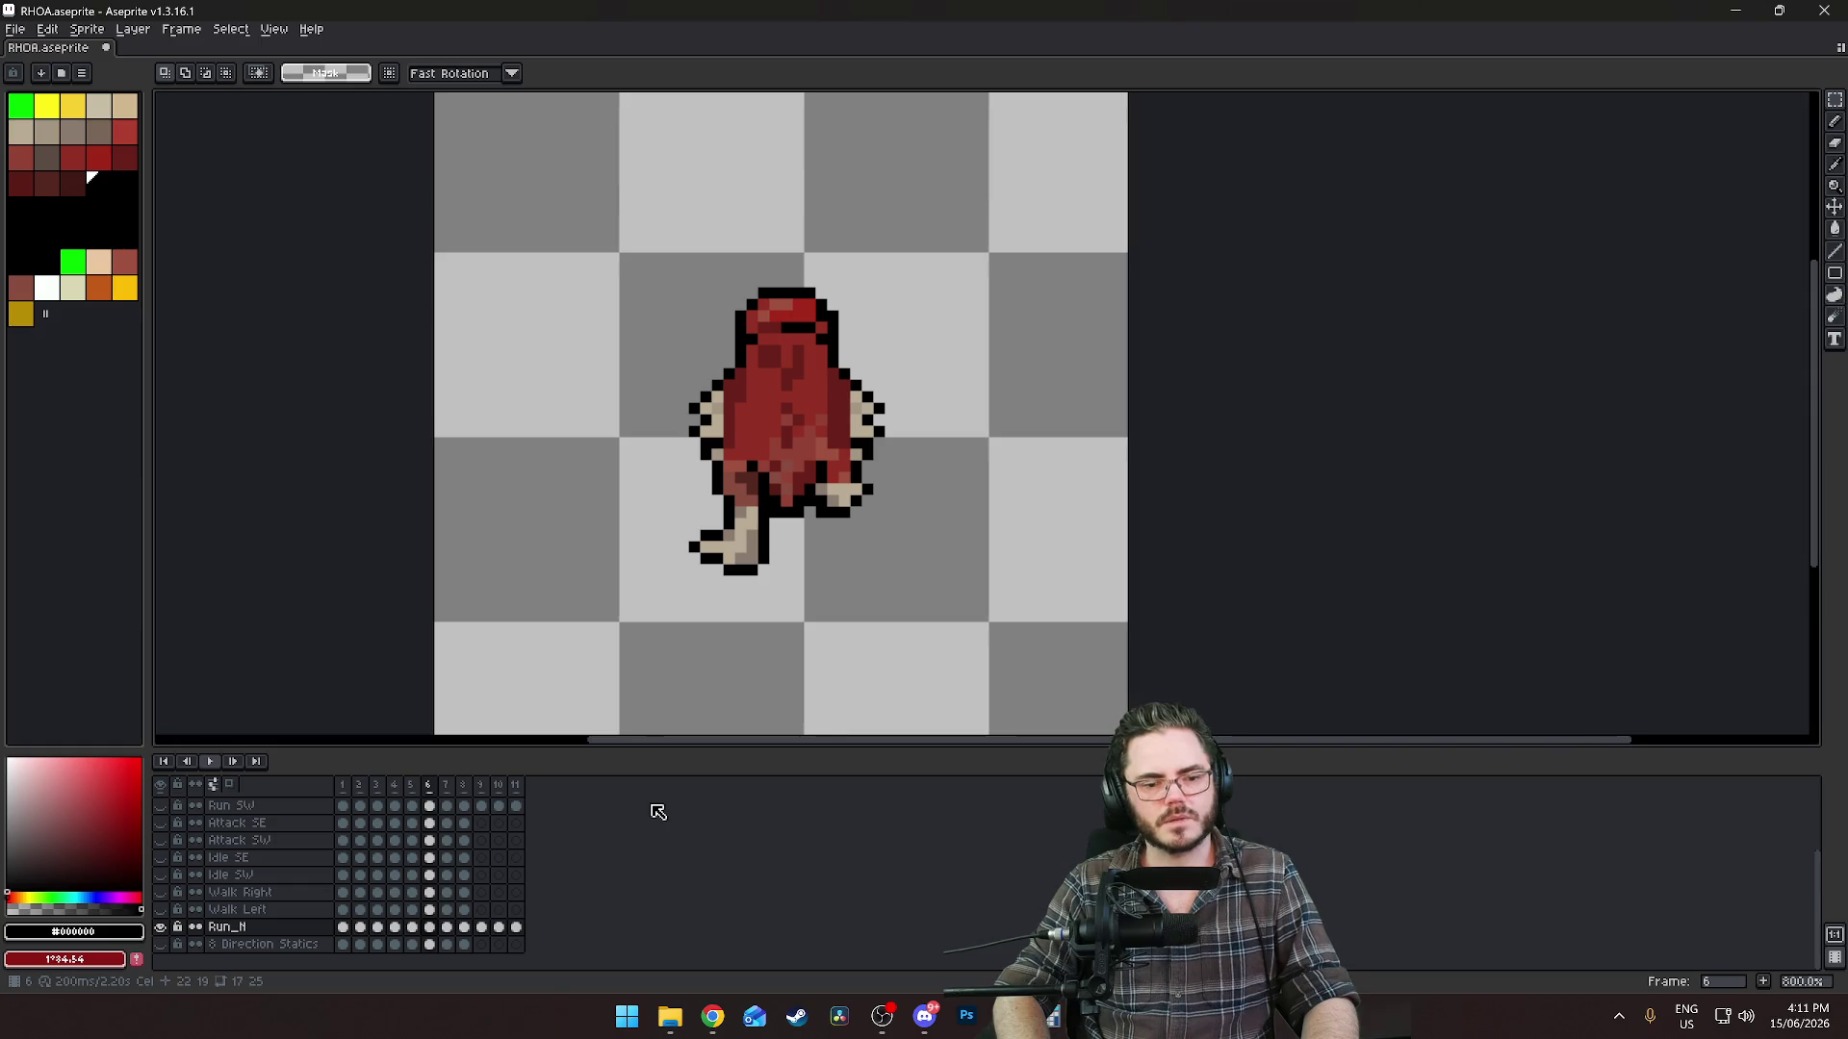
{"action": "key", "text": "Right"}
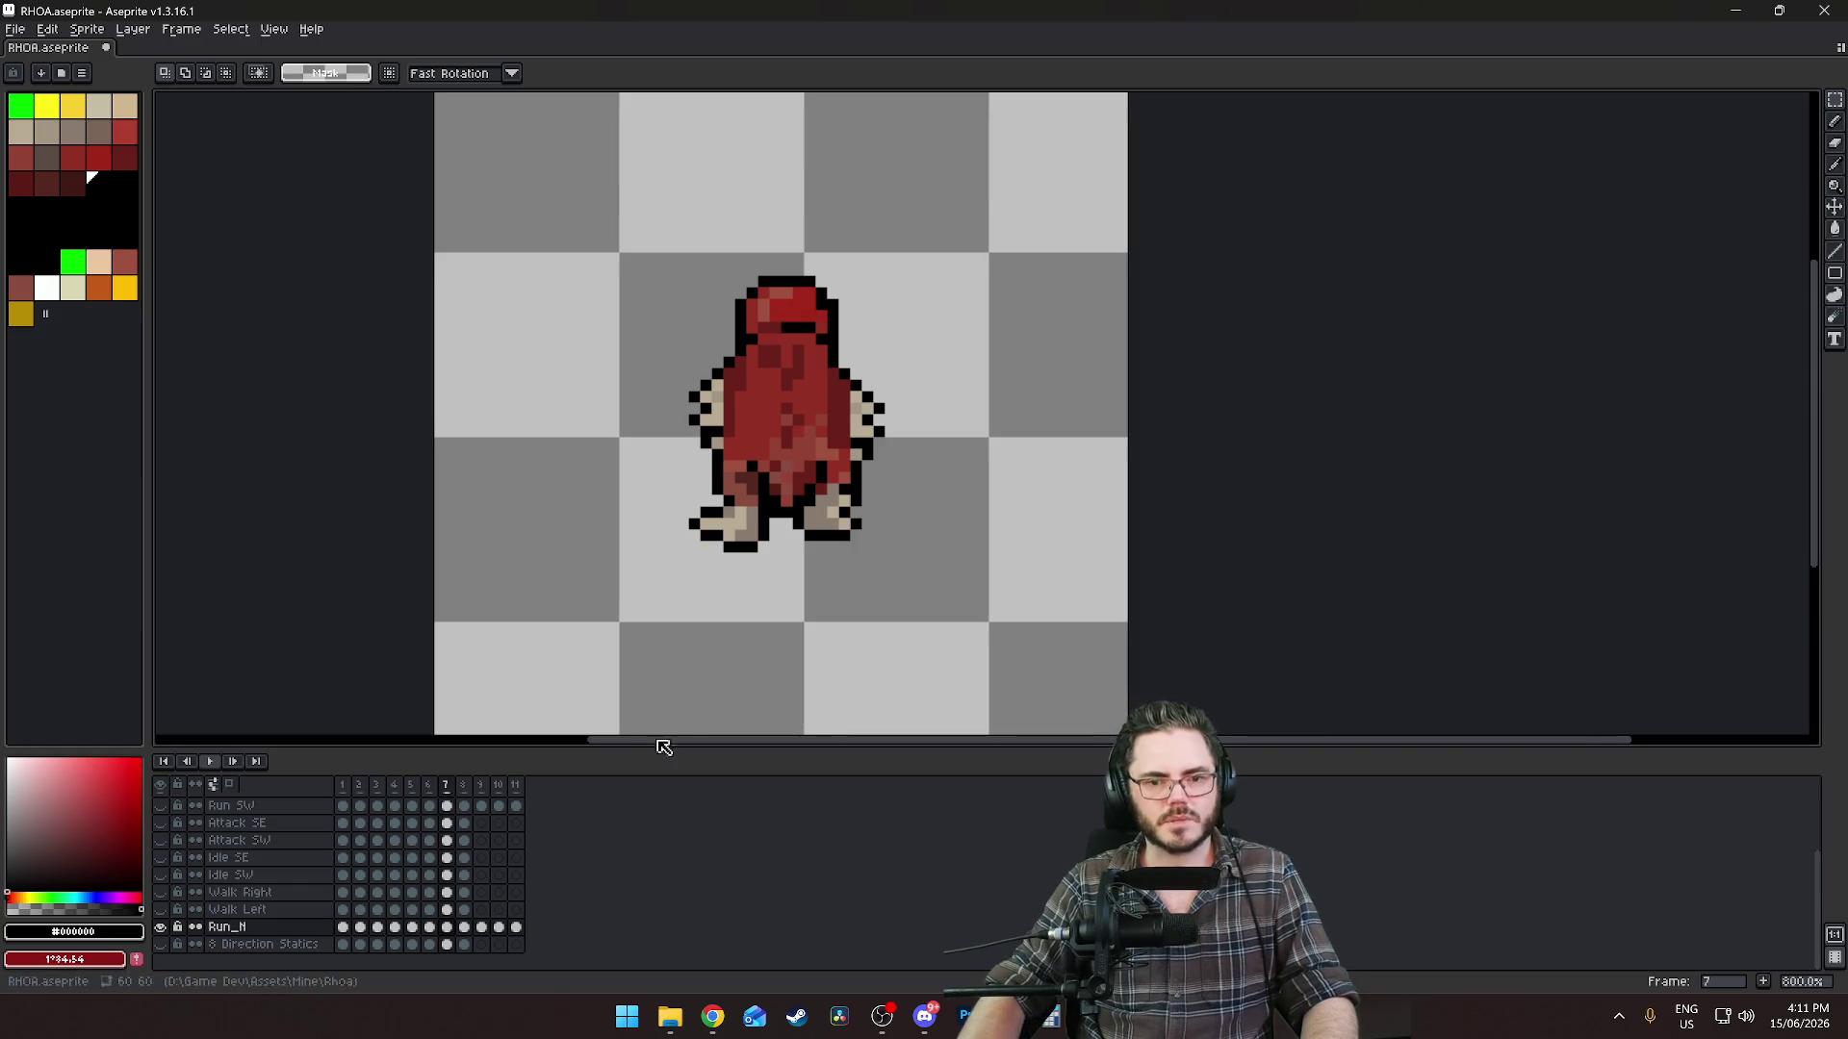
{"action": "scroll", "coordinate": [986, 462], "scroll_direction": "up", "scroll_amount": 2}
{"action": "scroll", "coordinate": [907, 573], "scroll_direction": "down", "scroll_amount": 1}
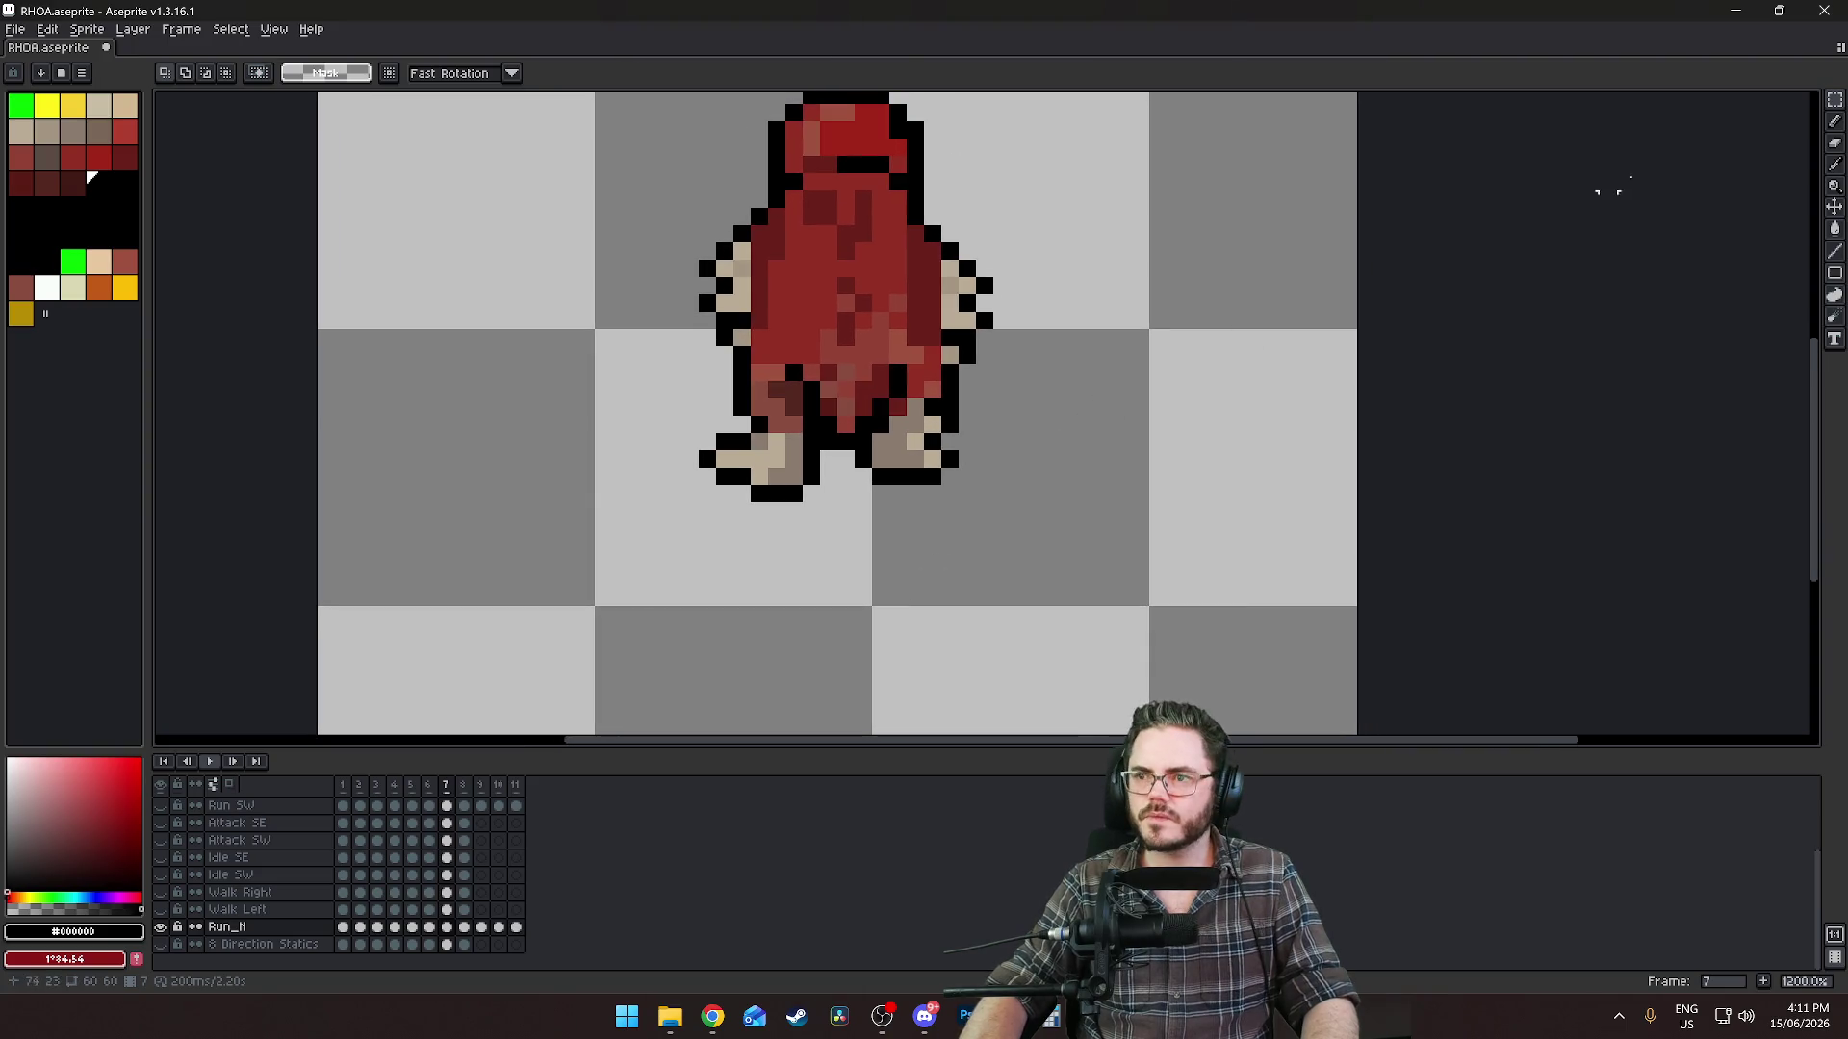
Move the frame 7 right foot one pixel down and to the right.
{"action": "mouse_move", "coordinate": [868, 522]}
{"action": "left_mouse_down"}
{"action": "mouse_move", "coordinate": [897, 493]}
{"action": "mouse_move", "coordinate": [881, 498]}
{"action": "left_mouse_up"}
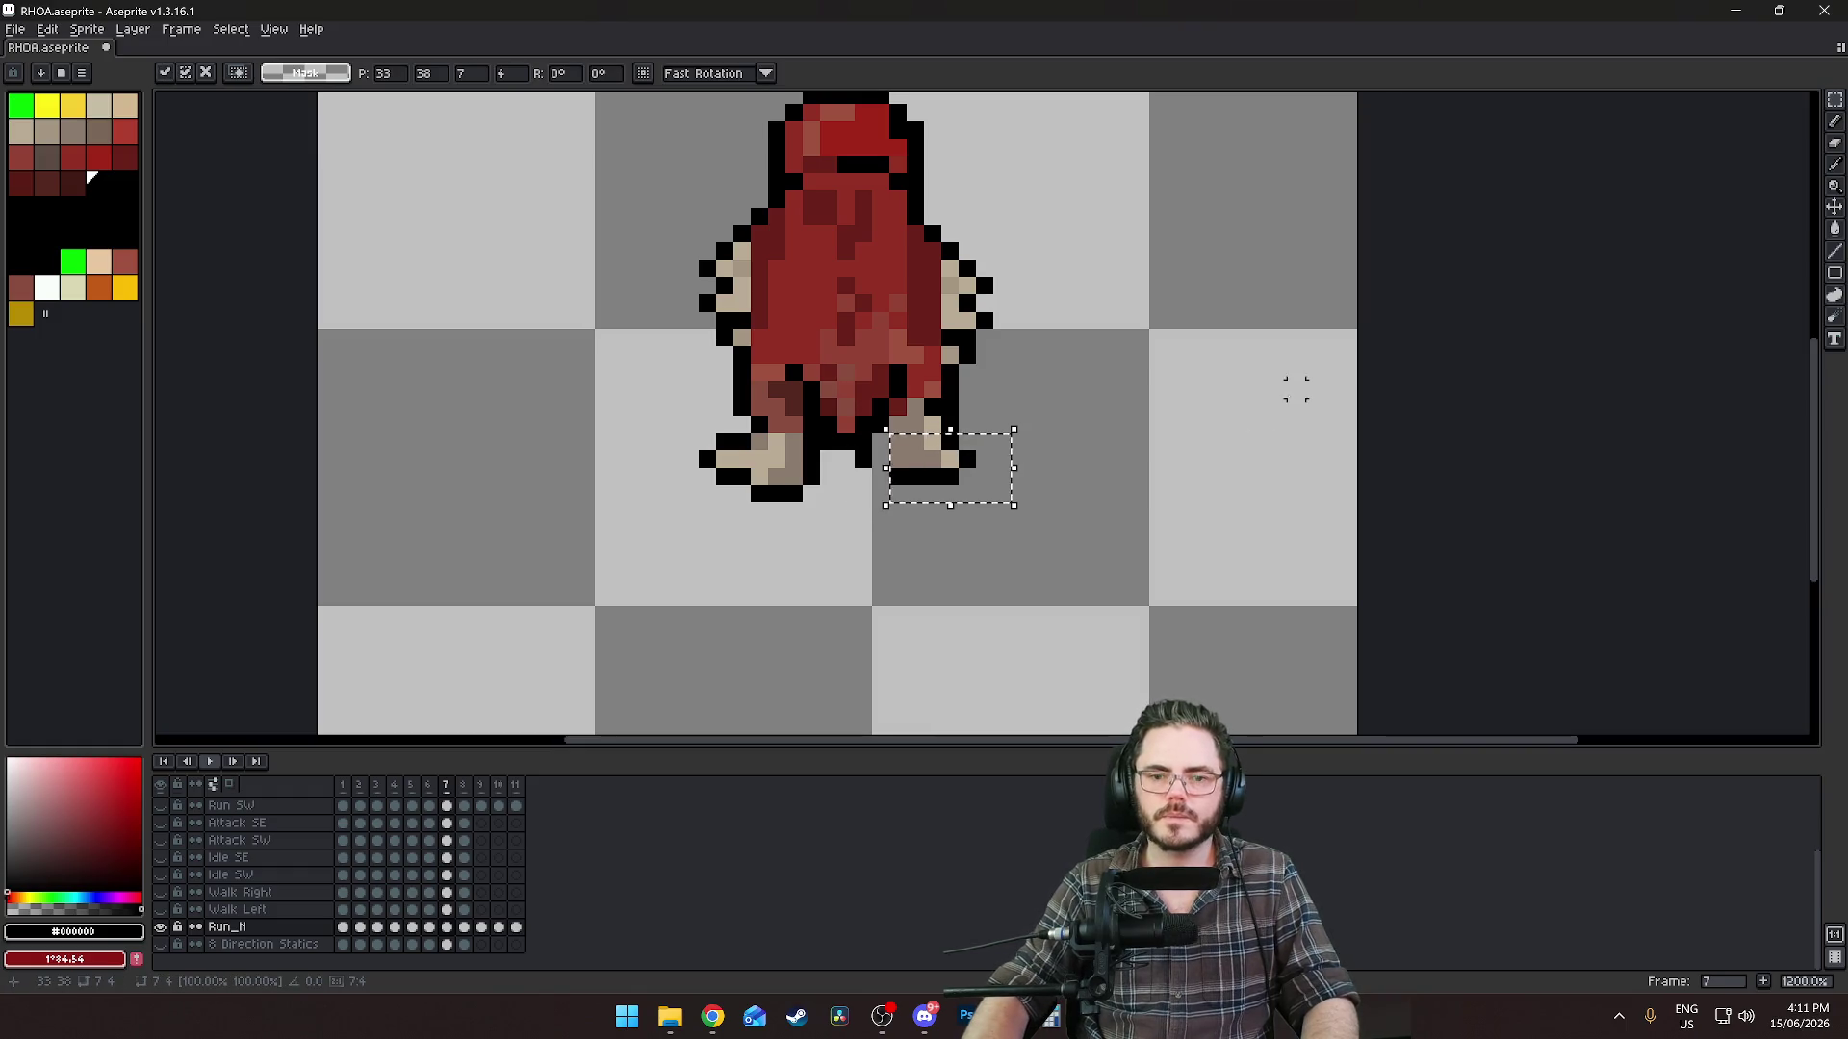
{"action": "scroll", "coordinate": [833, 461], "scroll_direction": "up", "scroll_amount": 3}
{"action": "key", "text": "b"}
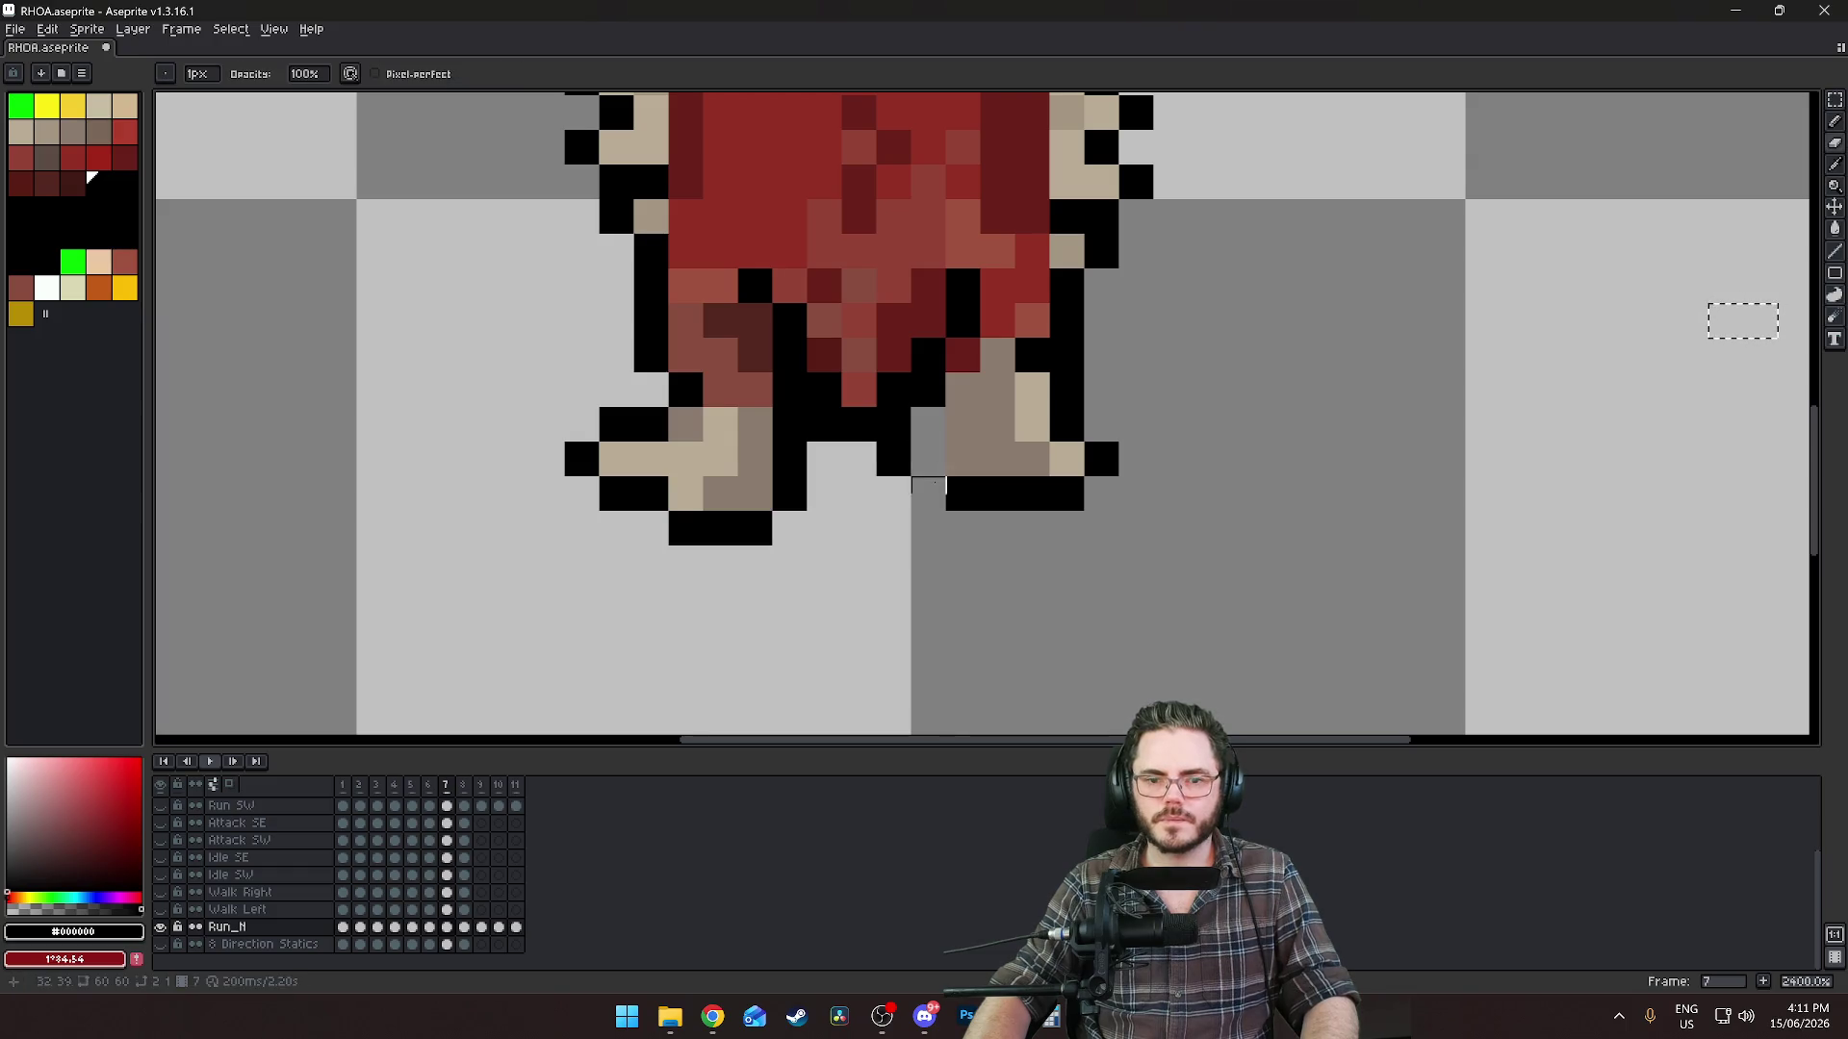
{"action": "key", "text": "ctrl+d"}
Erase a stray black pixel and add black outline pixels around the moved foot.
{"action": "right_click", "coordinate": [893, 459]}
{"action": "left_click", "coordinate": [929, 459]}
{"action": "left_click", "coordinate": [928, 424]}
{"action": "left_click", "coordinate": [1046, 584]}
{"action": "scroll", "coordinate": [1249, 568], "scroll_direction": "down", "scroll_amount": 7}
{"action": "key", "text": "Left"}
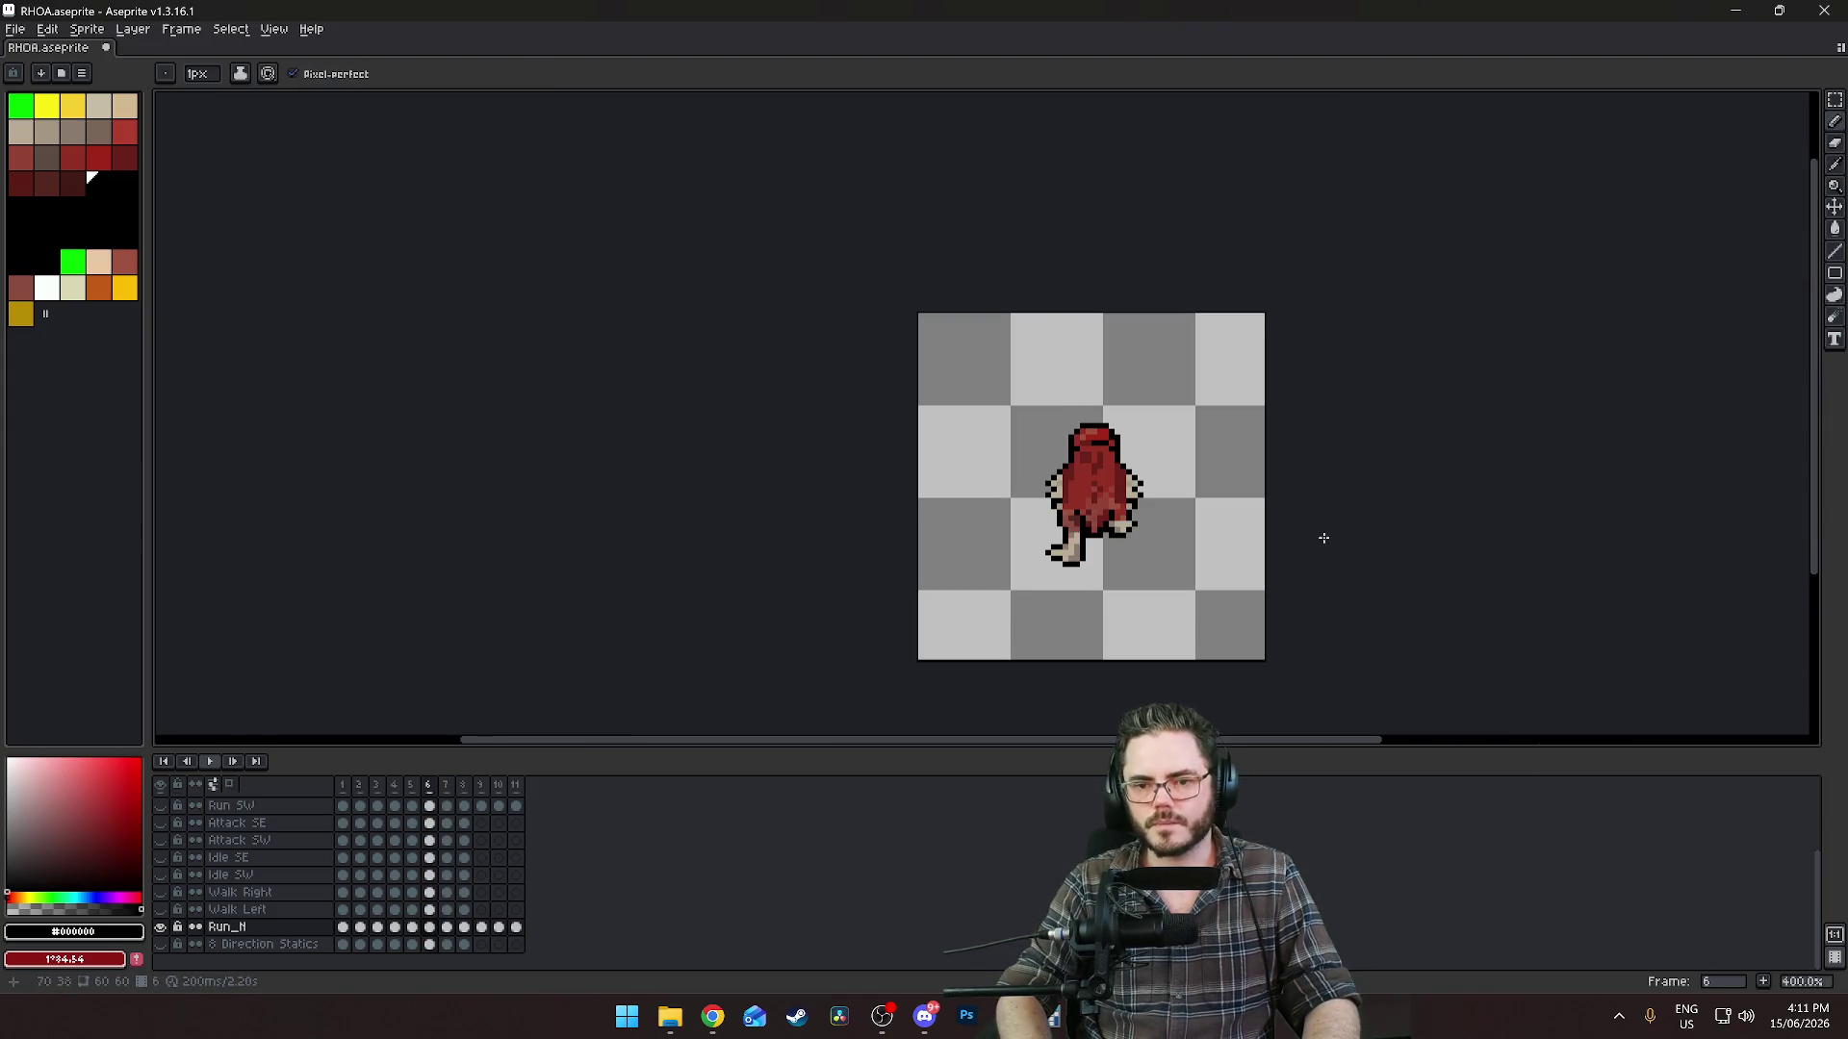
Review Run_N frames 6 through 11 and come back to frame 7.
{"action": "key", "text": "Right"}
{"action": "key", "text": "Right"}
{"action": "key", "text": "Right"}
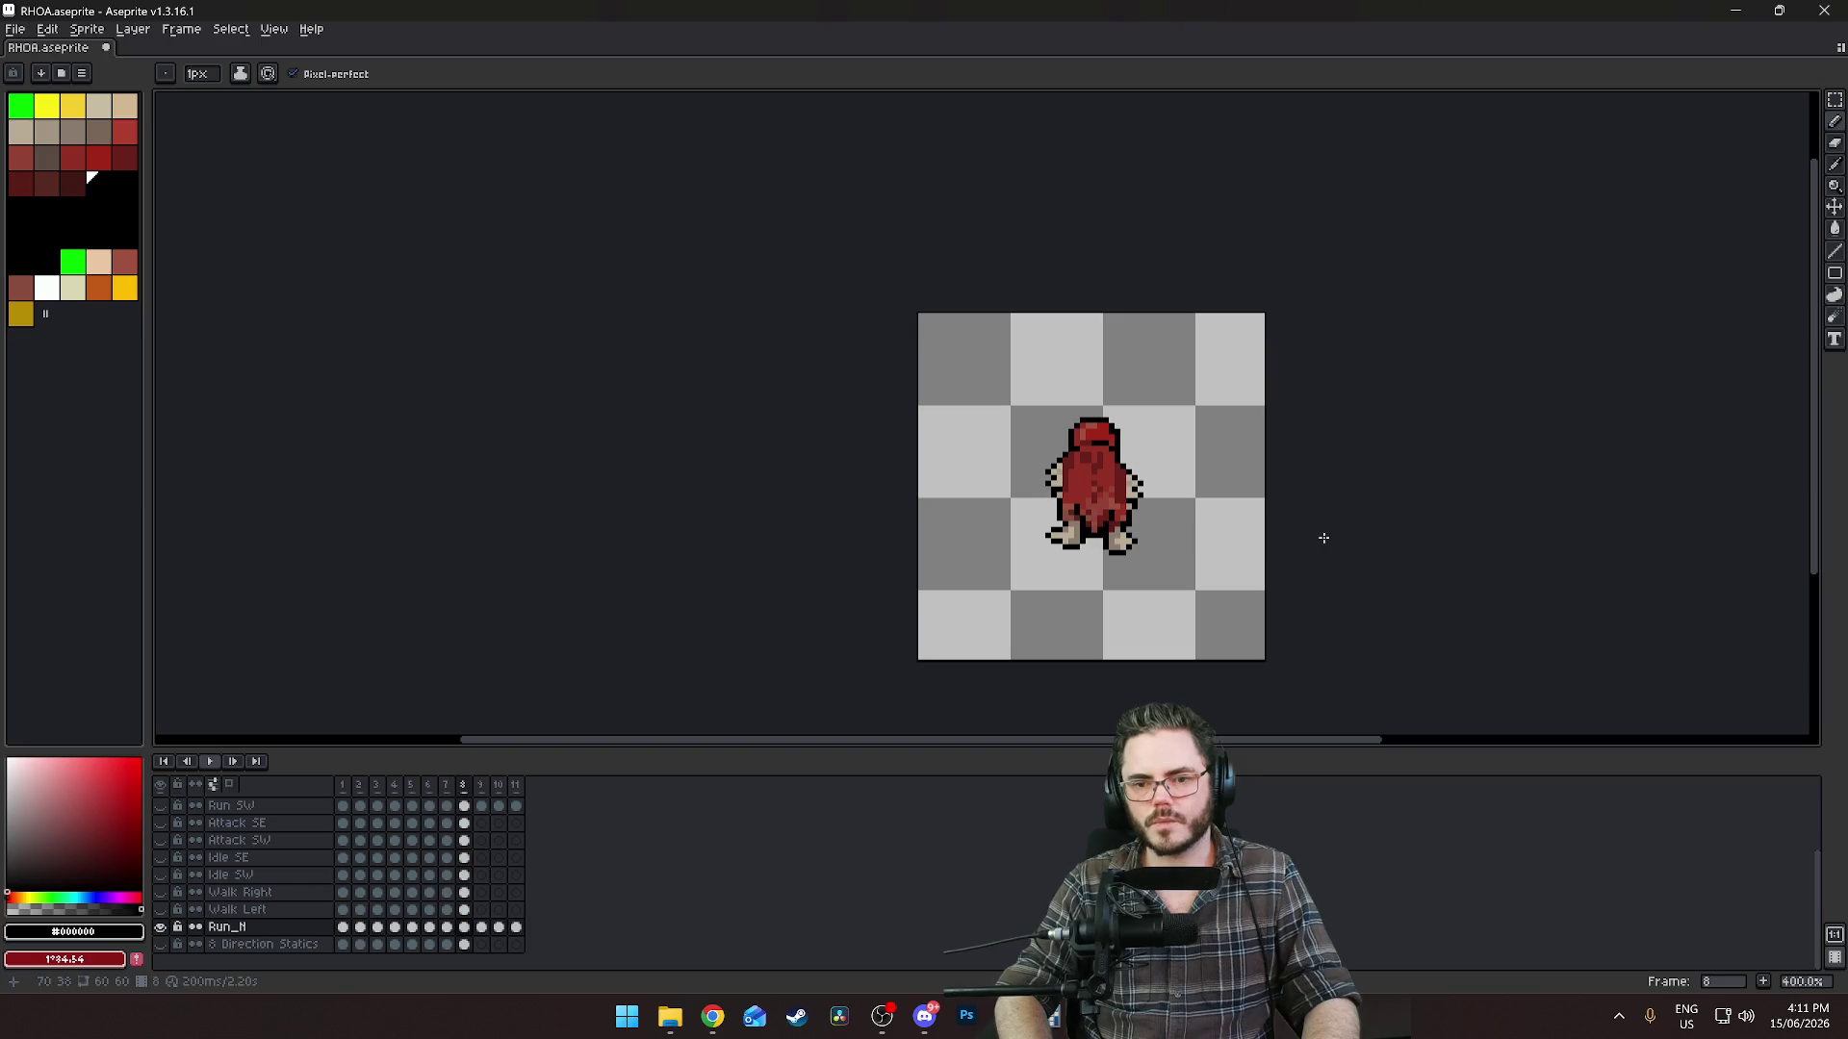
{"action": "key", "text": "Right"}
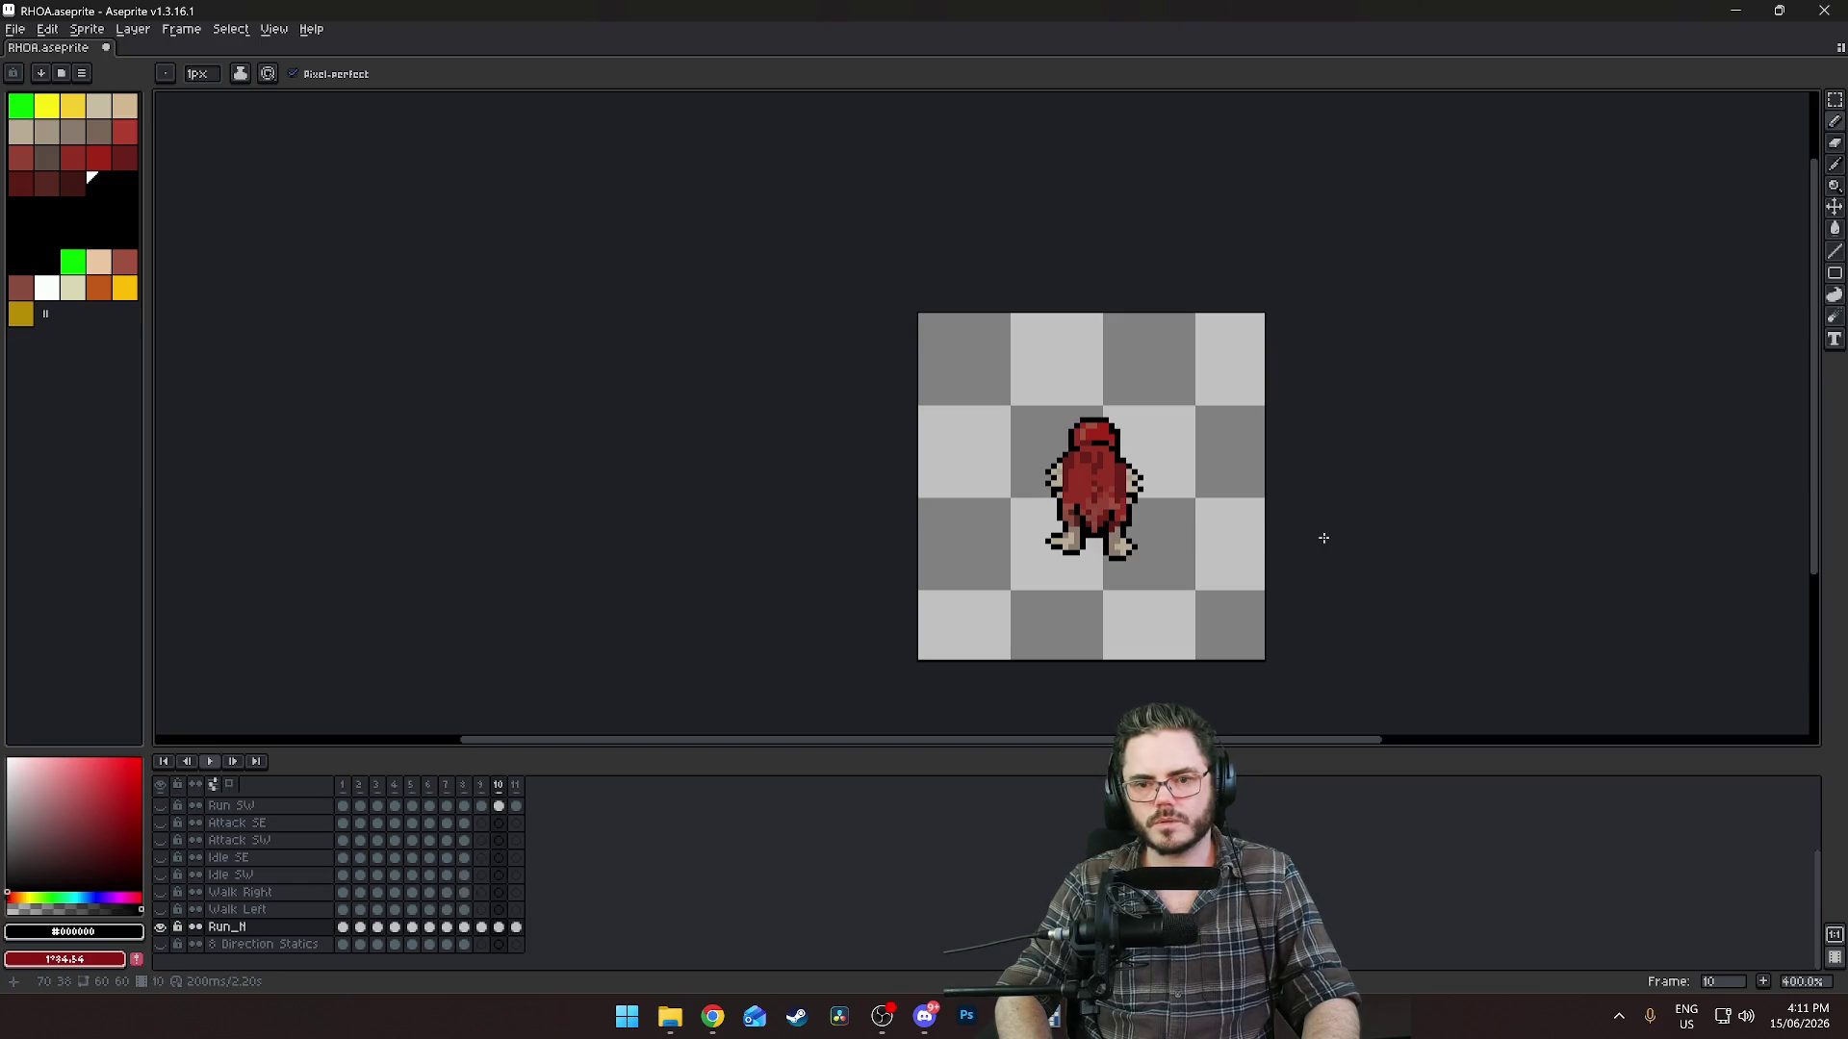
{"action": "key", "text": "Left"}
{"action": "key", "text": "Right"}
{"action": "key", "text": "Right"}
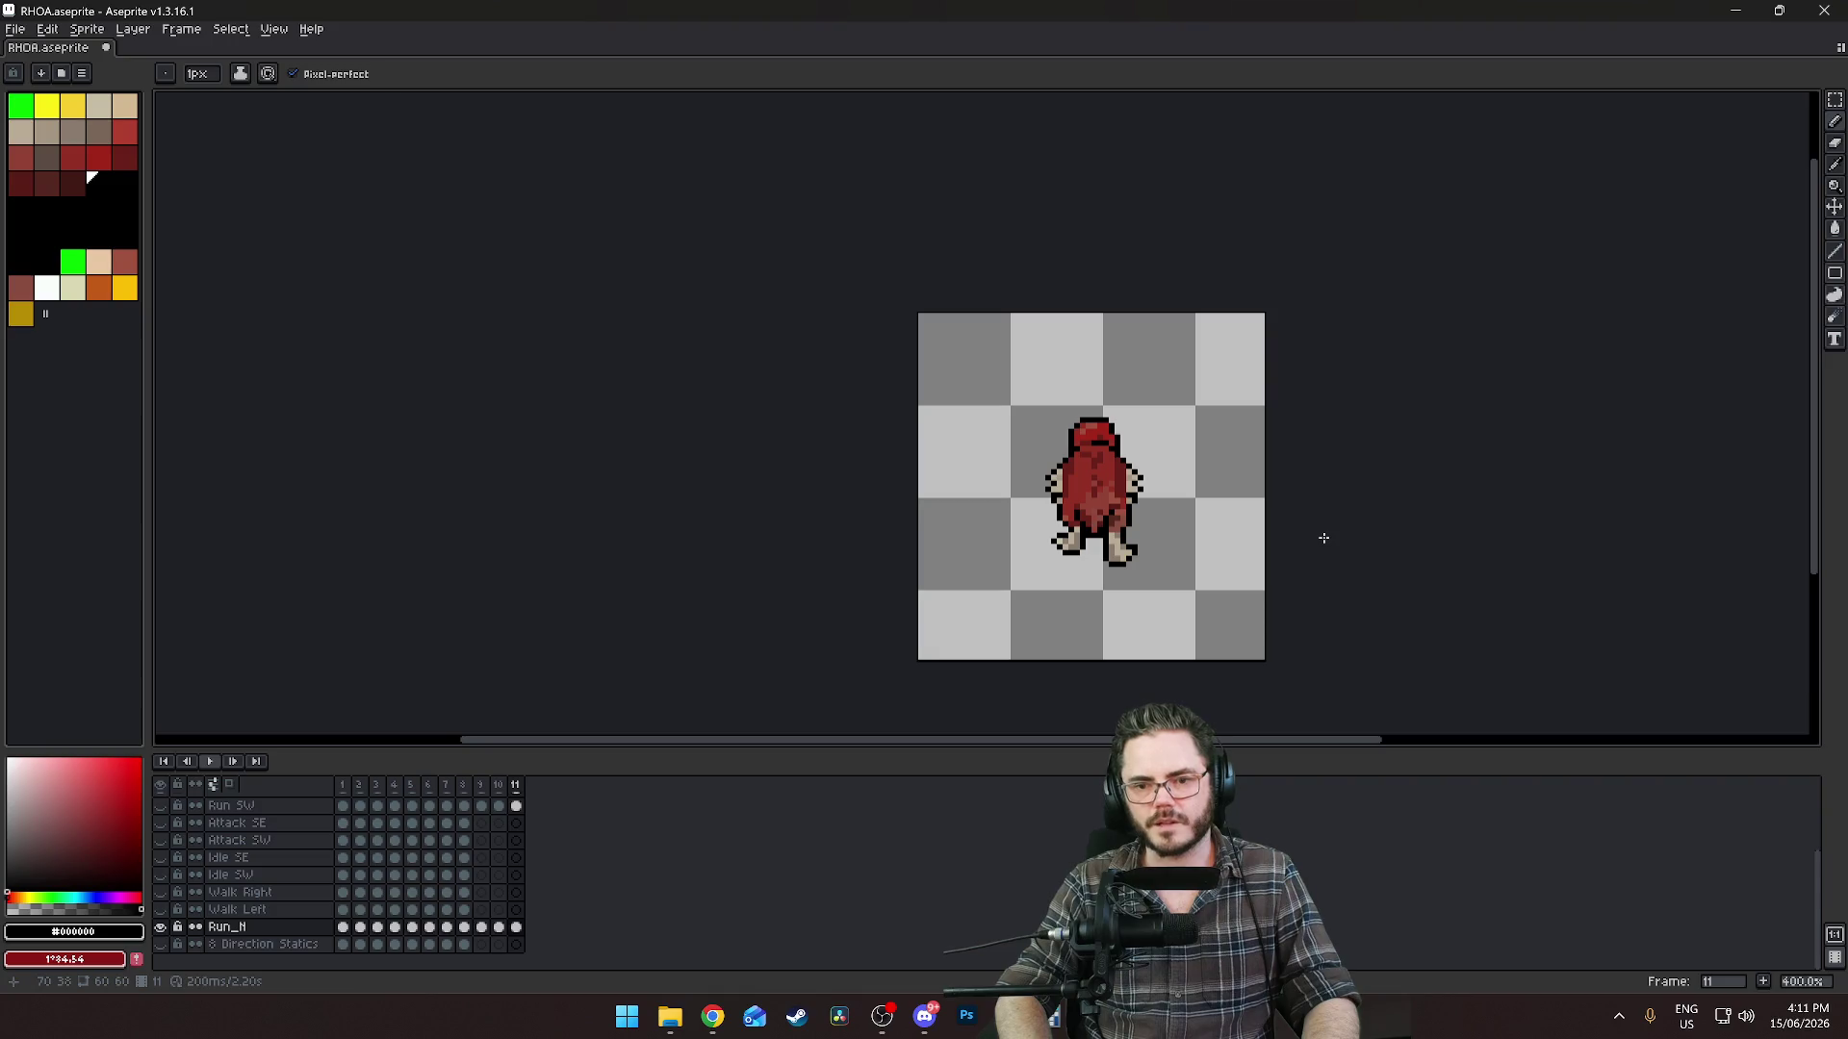
{"action": "key", "text": "Left"}
{"action": "key", "text": "Left"}
{"action": "key", "text": "Left"}
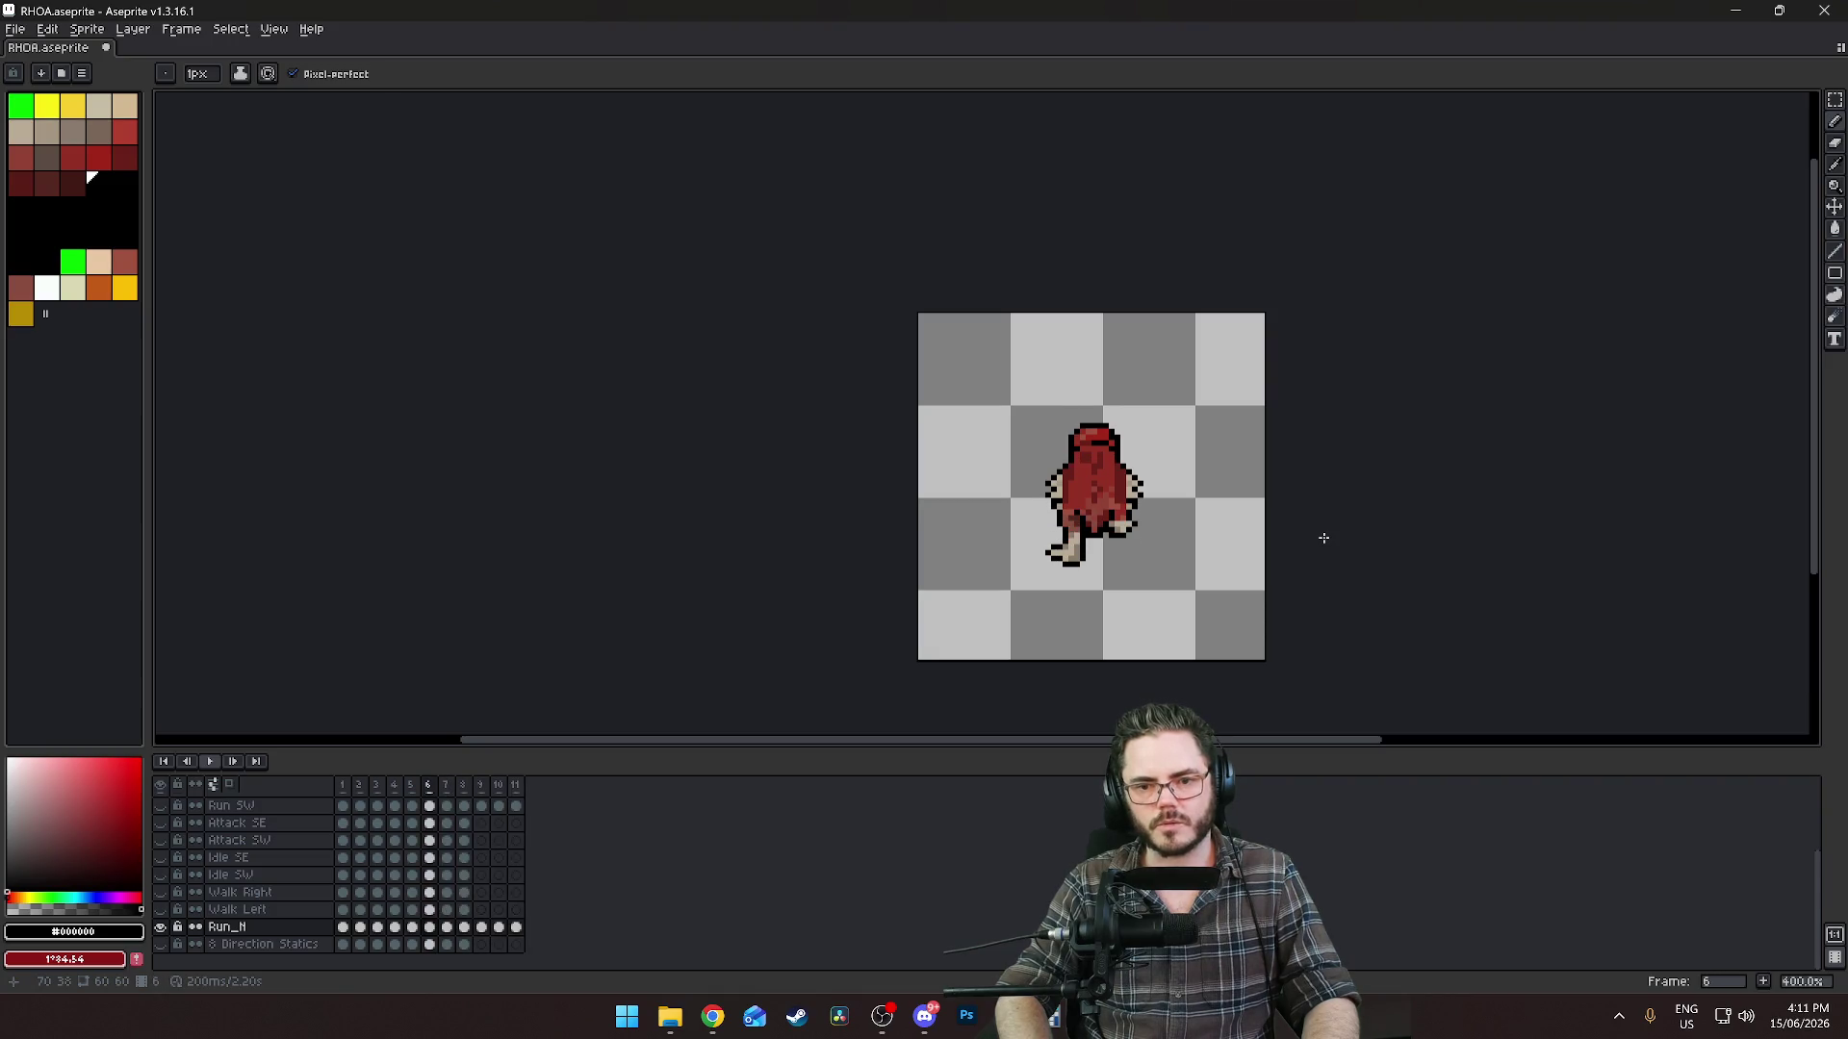
{"action": "key", "text": "Right"}
{"action": "key", "text": "Left"}
{"action": "key", "text": "Left"}
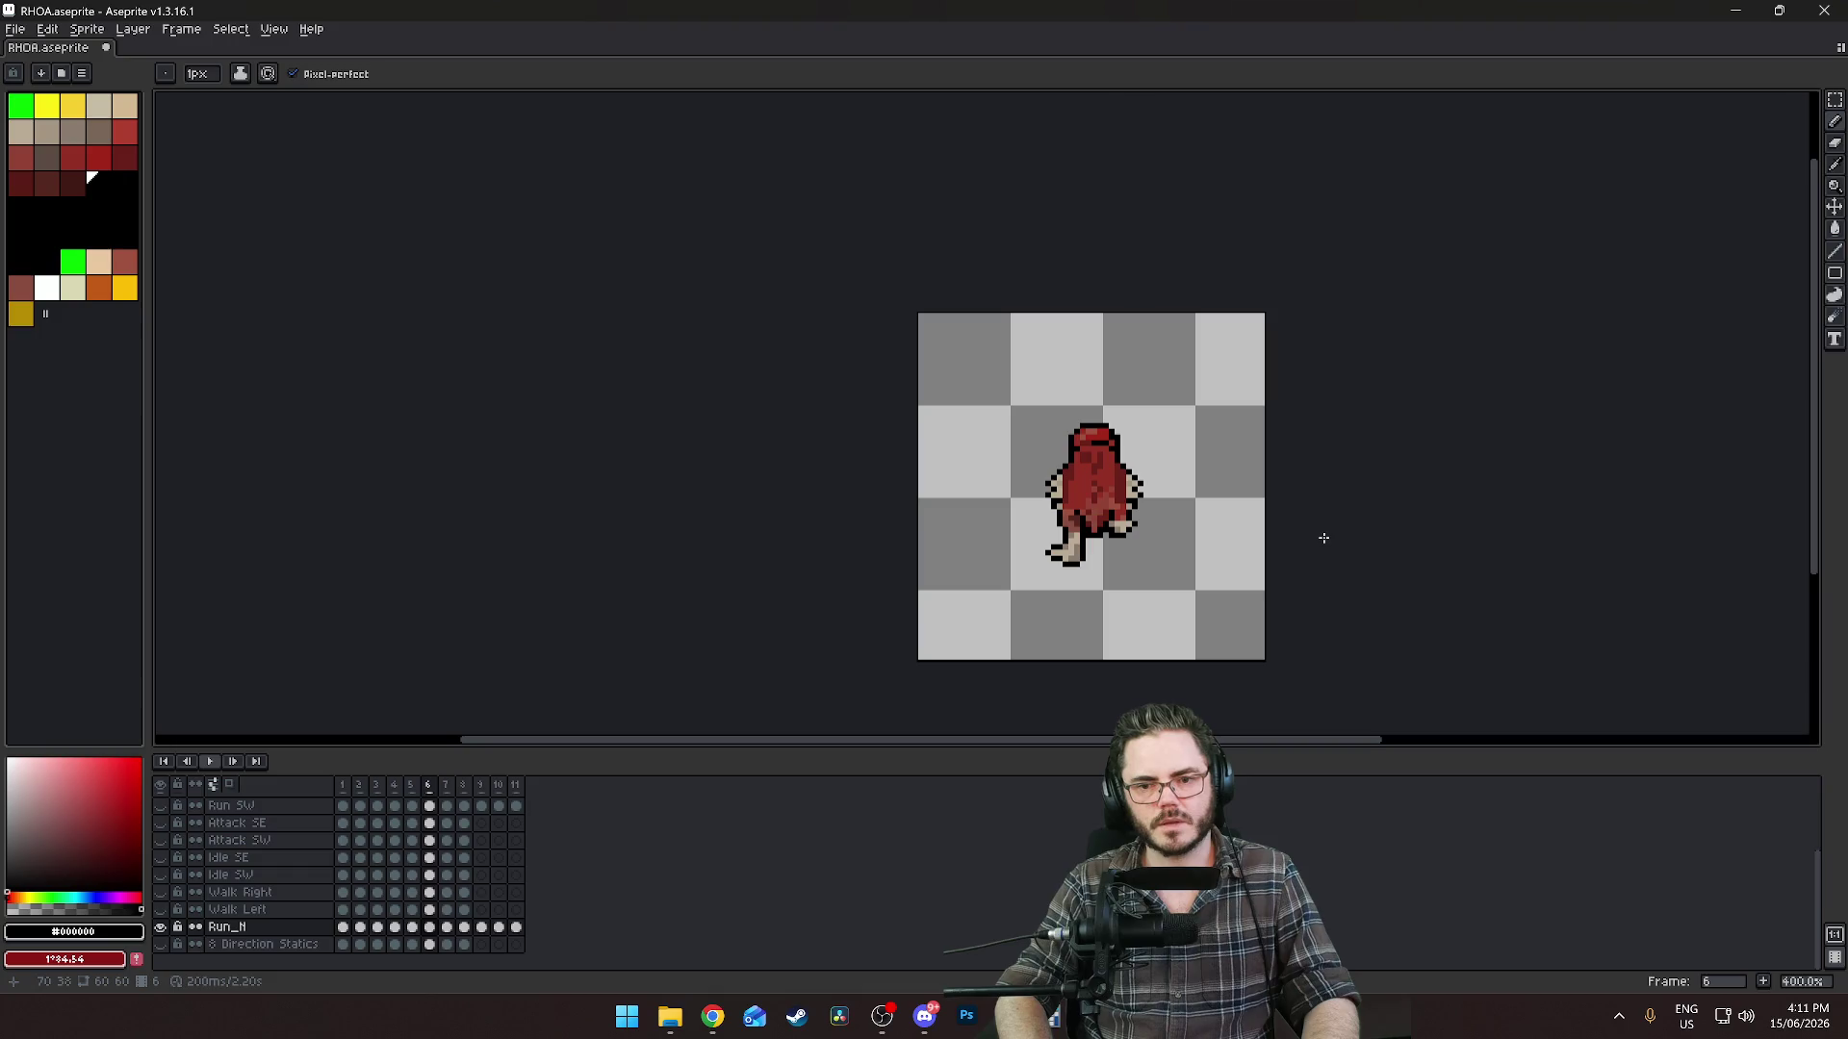
{"action": "key", "text": "Right"}
{"action": "key", "text": "Right"}
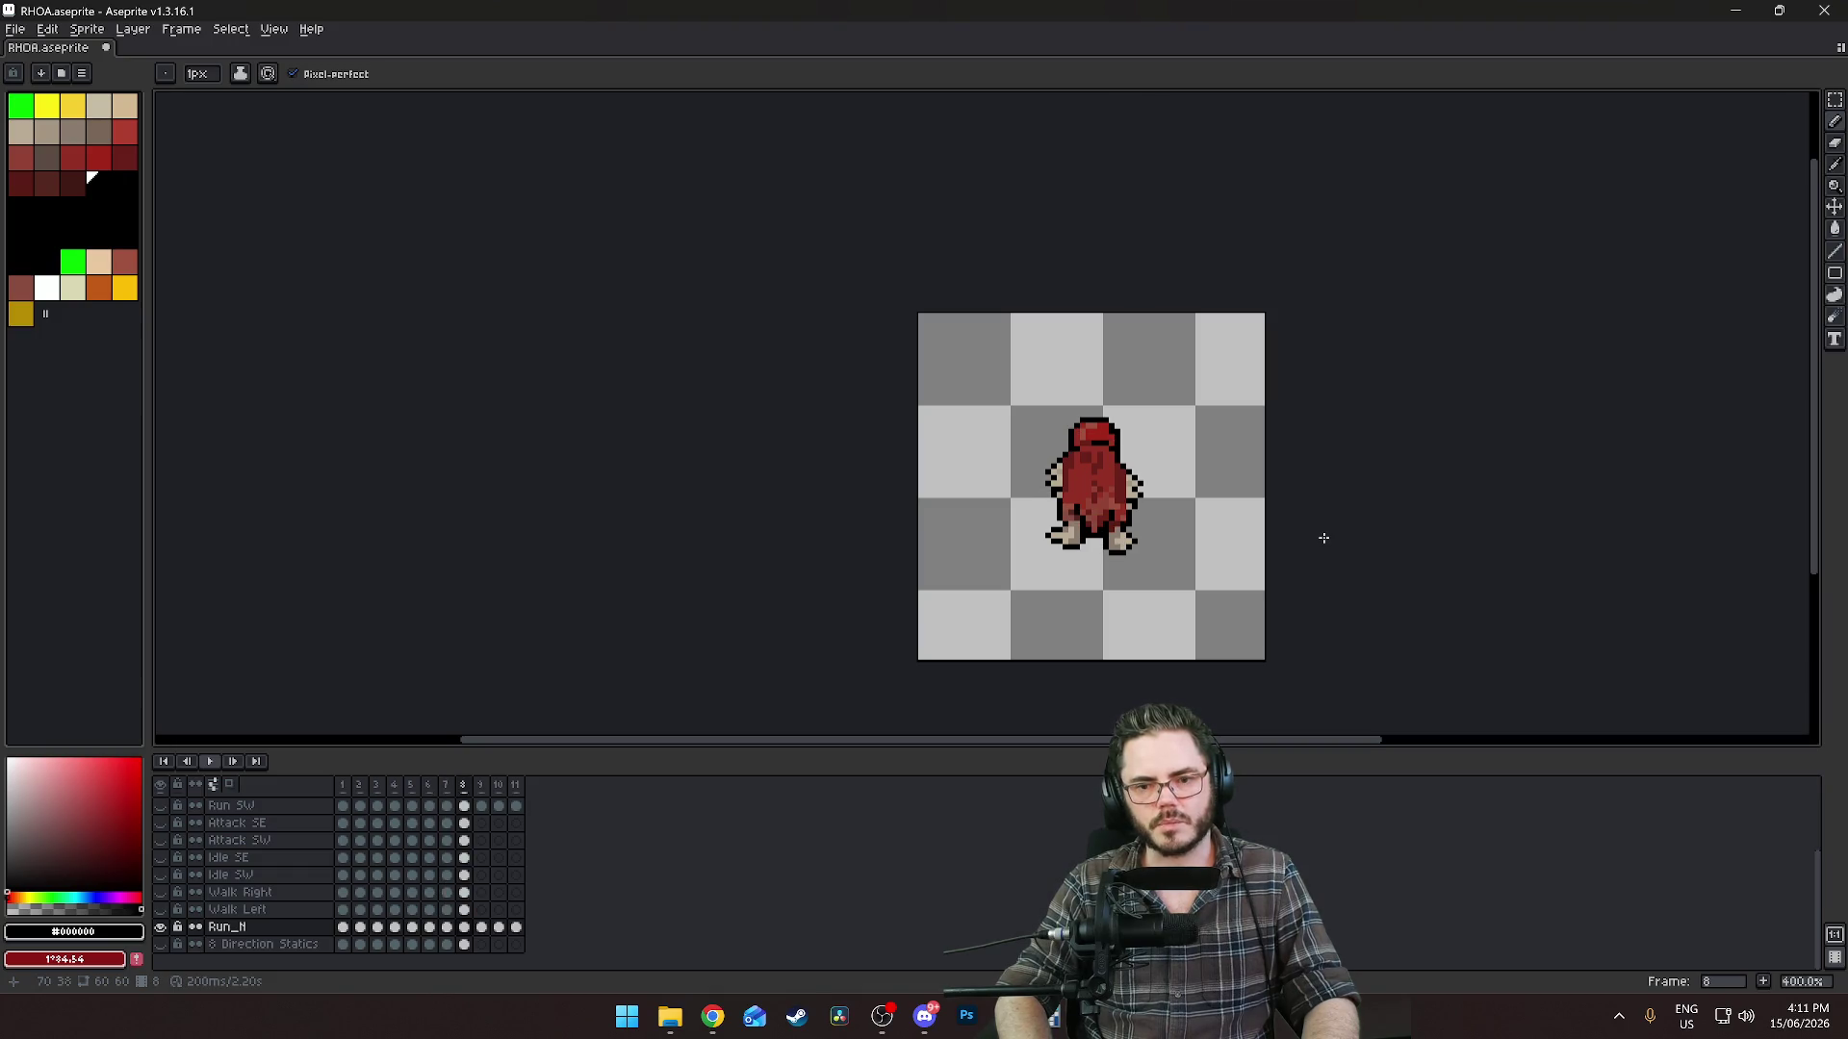
{"action": "key", "text": "Left"}
Zoom in on frame 7 and re-centre the character with the Rectangular Marquee active.
{"action": "scroll", "coordinate": [1323, 538], "scroll_direction": "up", "scroll_amount": 3}
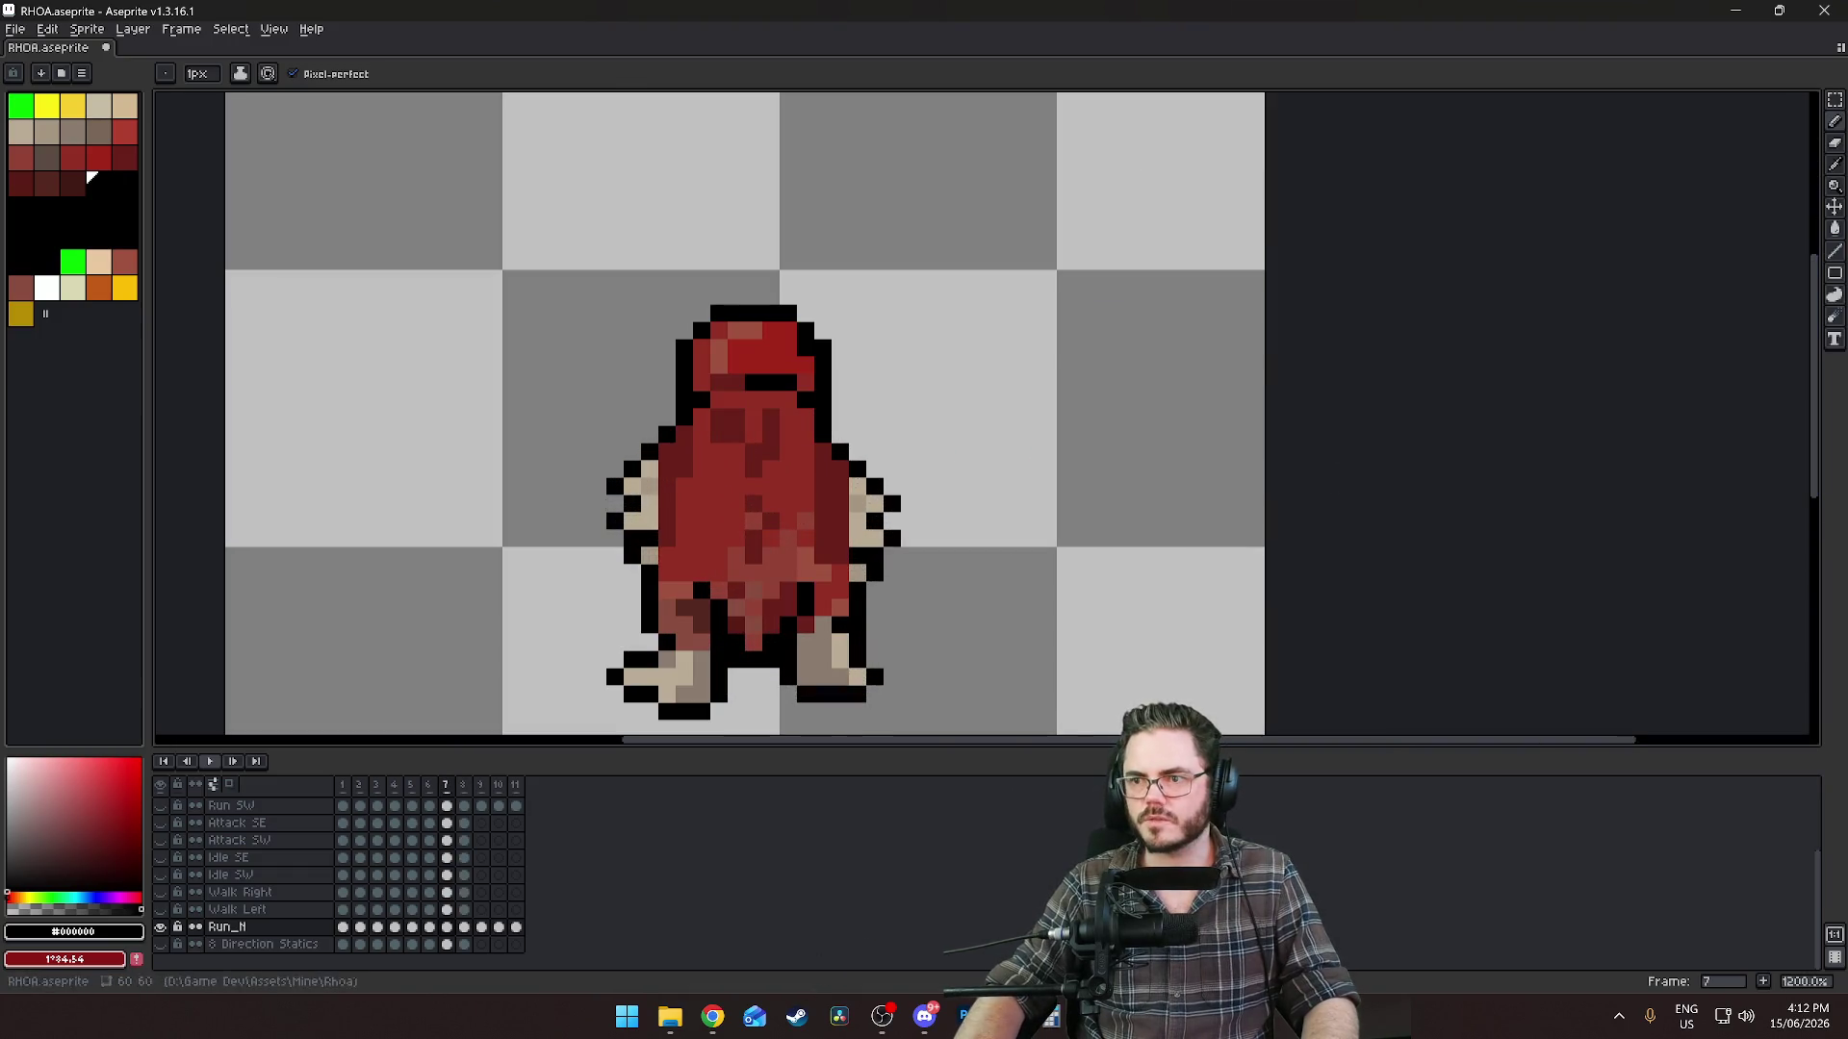
{"action": "key", "text": "m"}
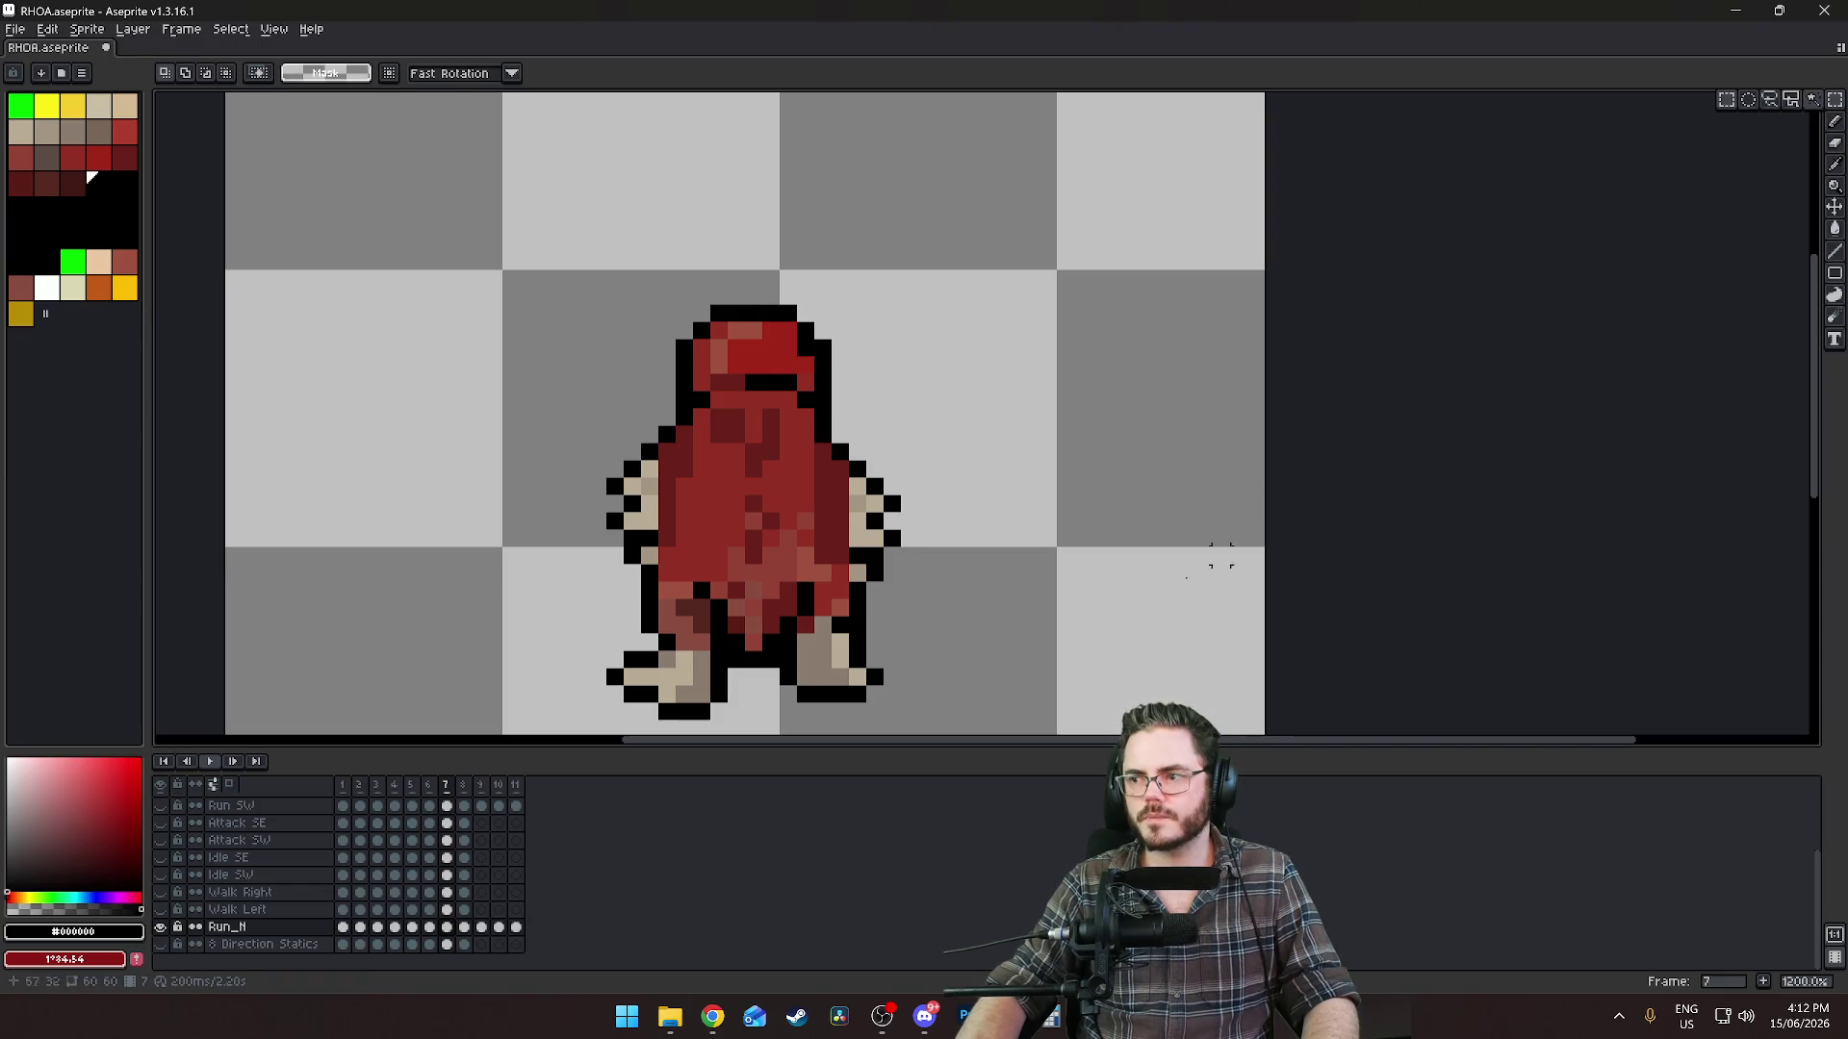
{"action": "left_click_drag", "start_coordinate": [1135, 497], "coordinate": [1283, 297]}
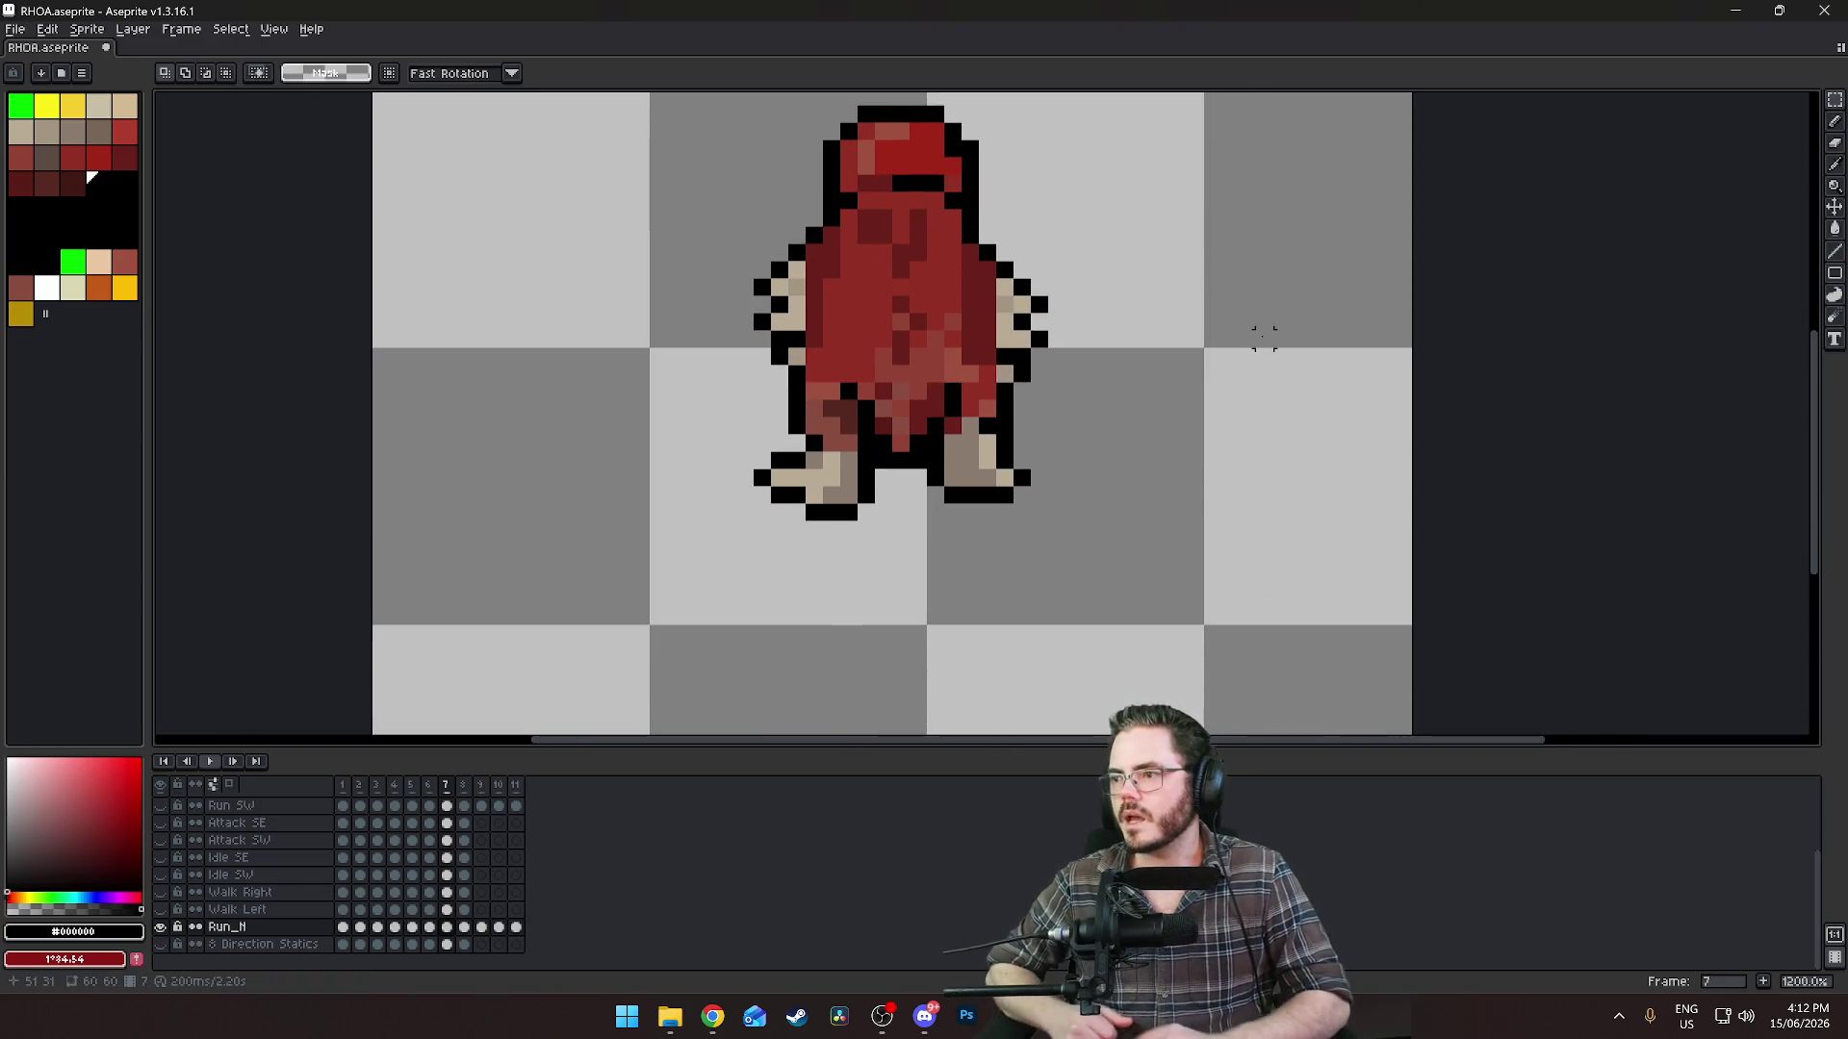
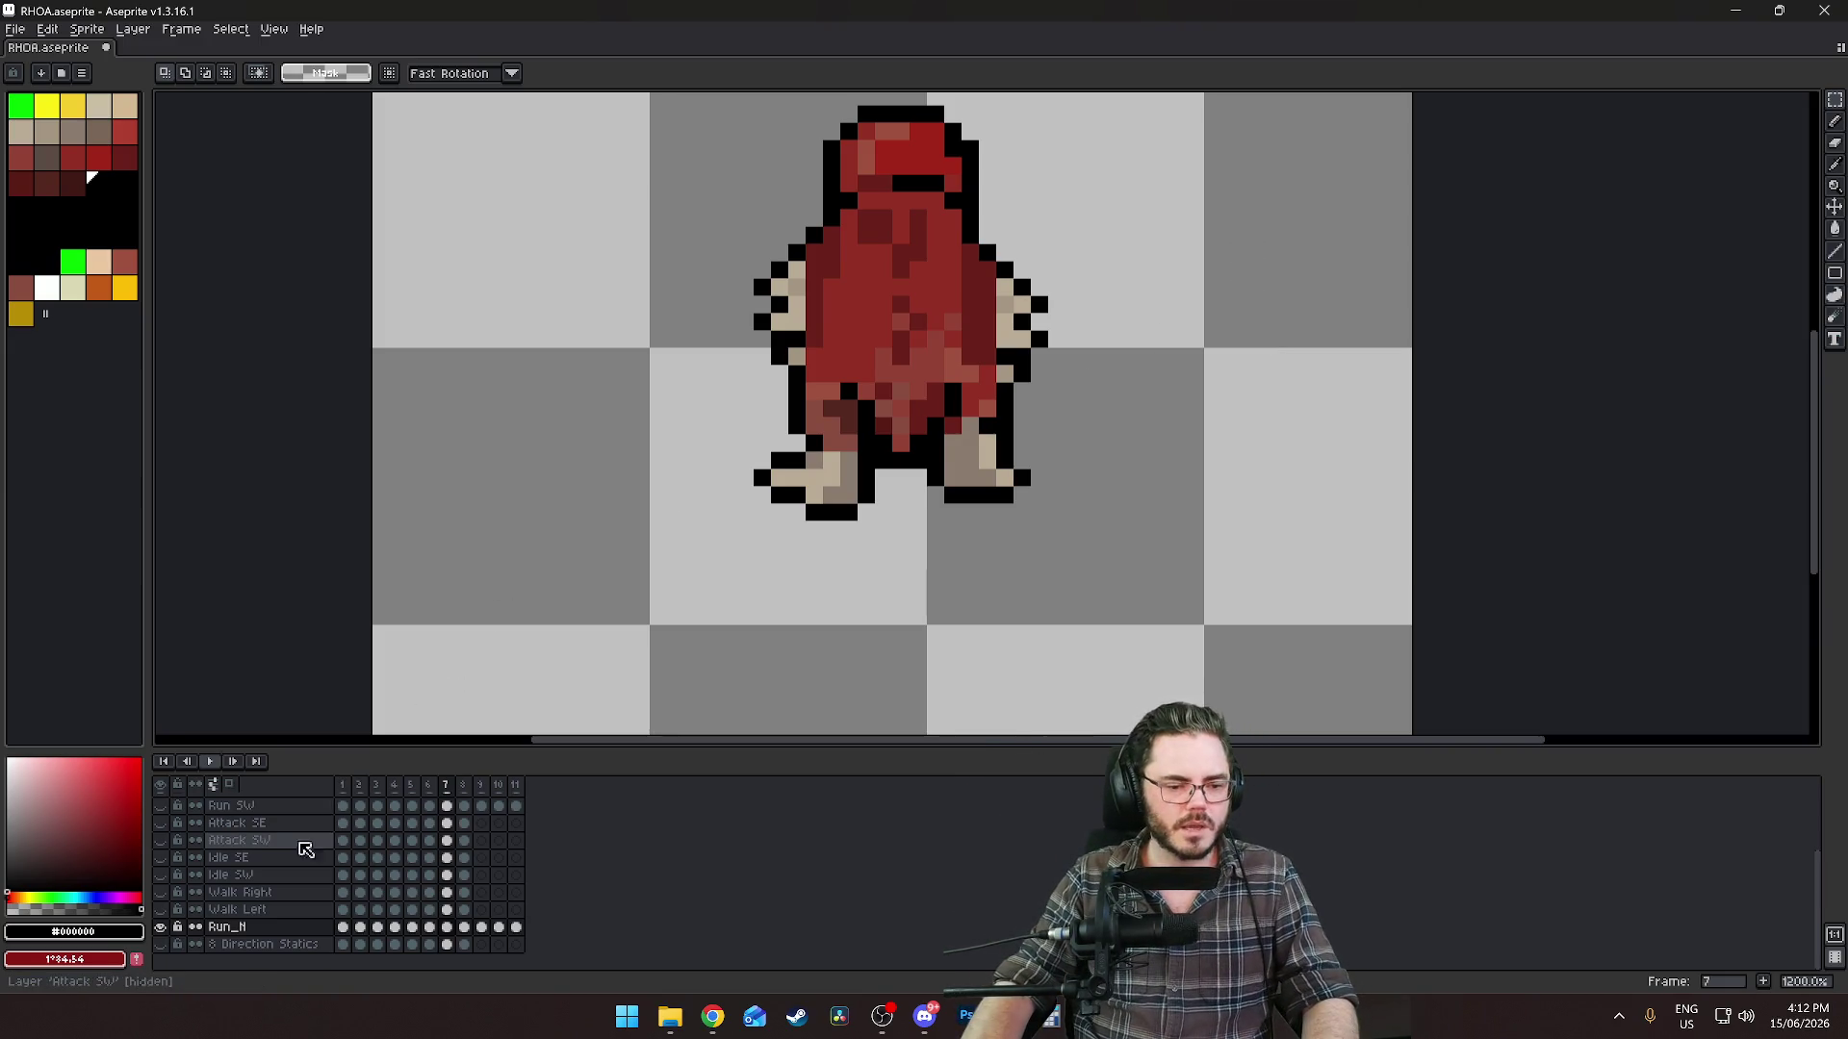
Check the Run SE and Run SW layers, then show only the Run_N layer again.
{"action": "left_click", "coordinate": [161, 927]}
{"action": "scroll", "coordinate": [183, 851], "scroll_direction": "up", "scroll_amount": 2}
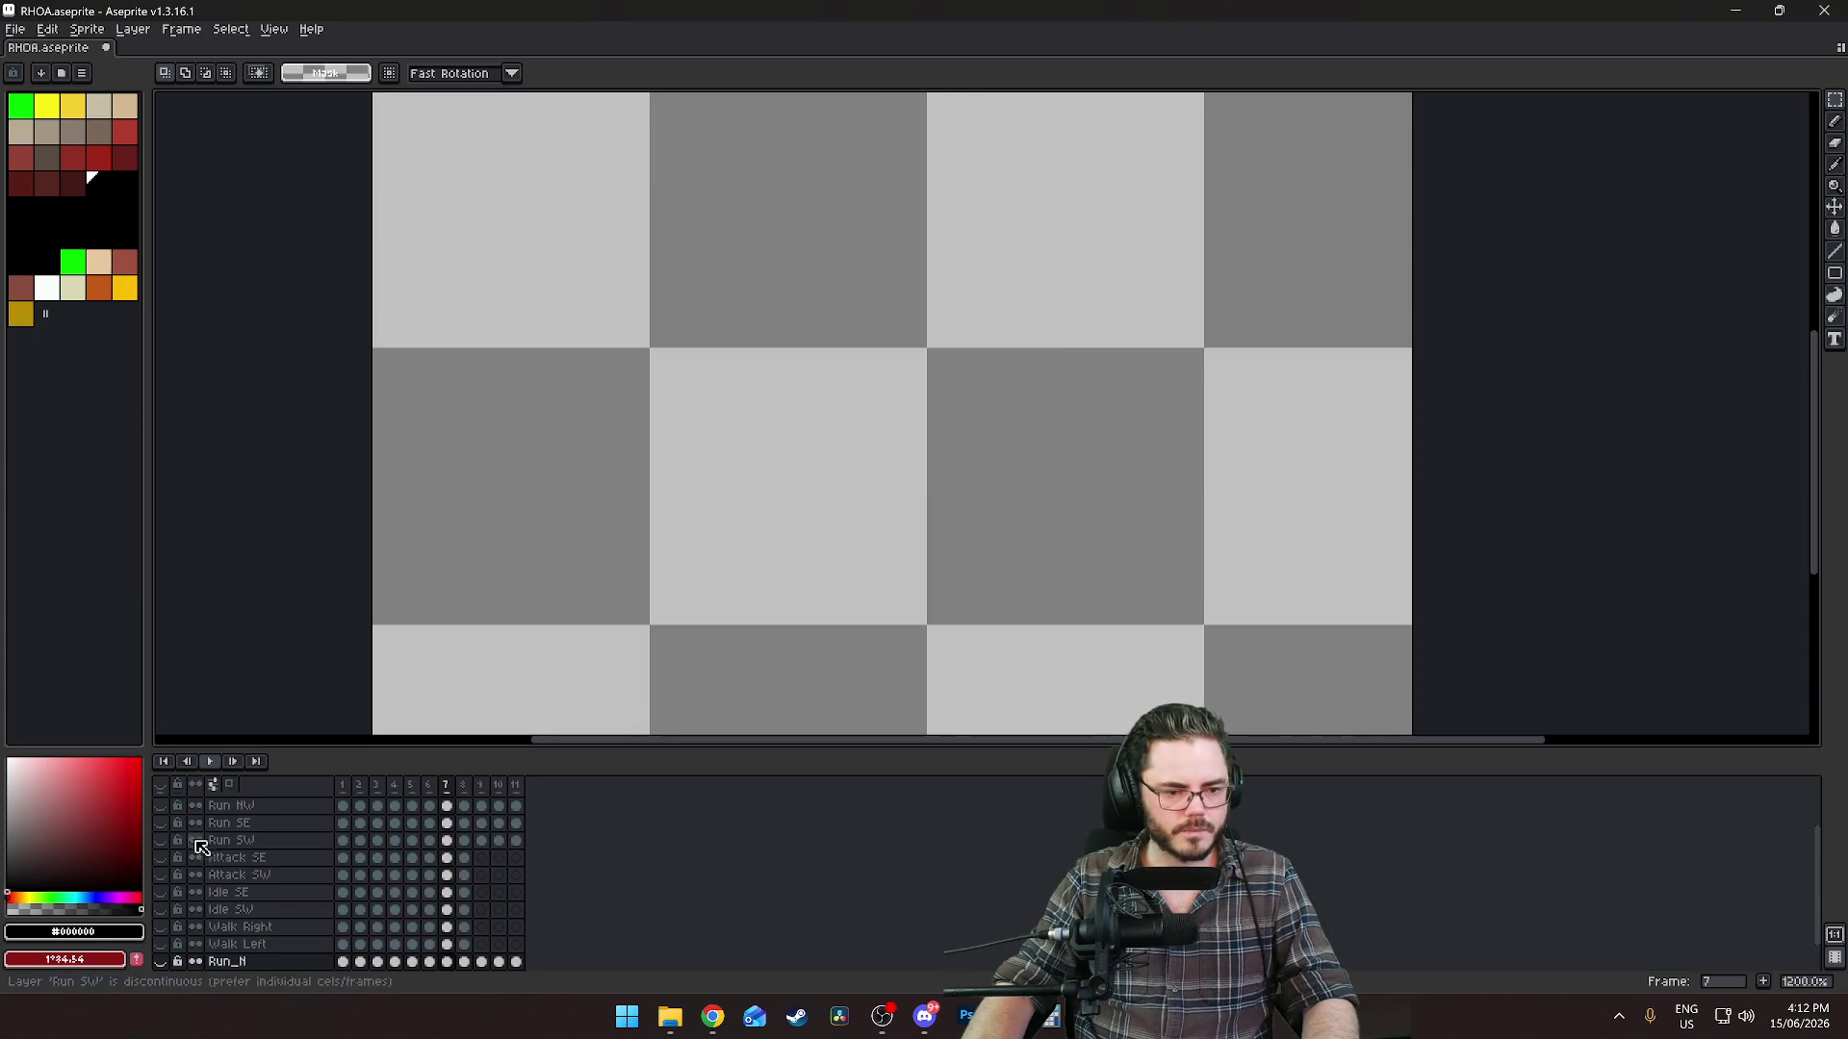
{"action": "left_click", "coordinate": [160, 824]}
{"action": "key", "text": "minus"}
{"action": "key", "text": "minus"}
{"action": "key", "text": "minus"}
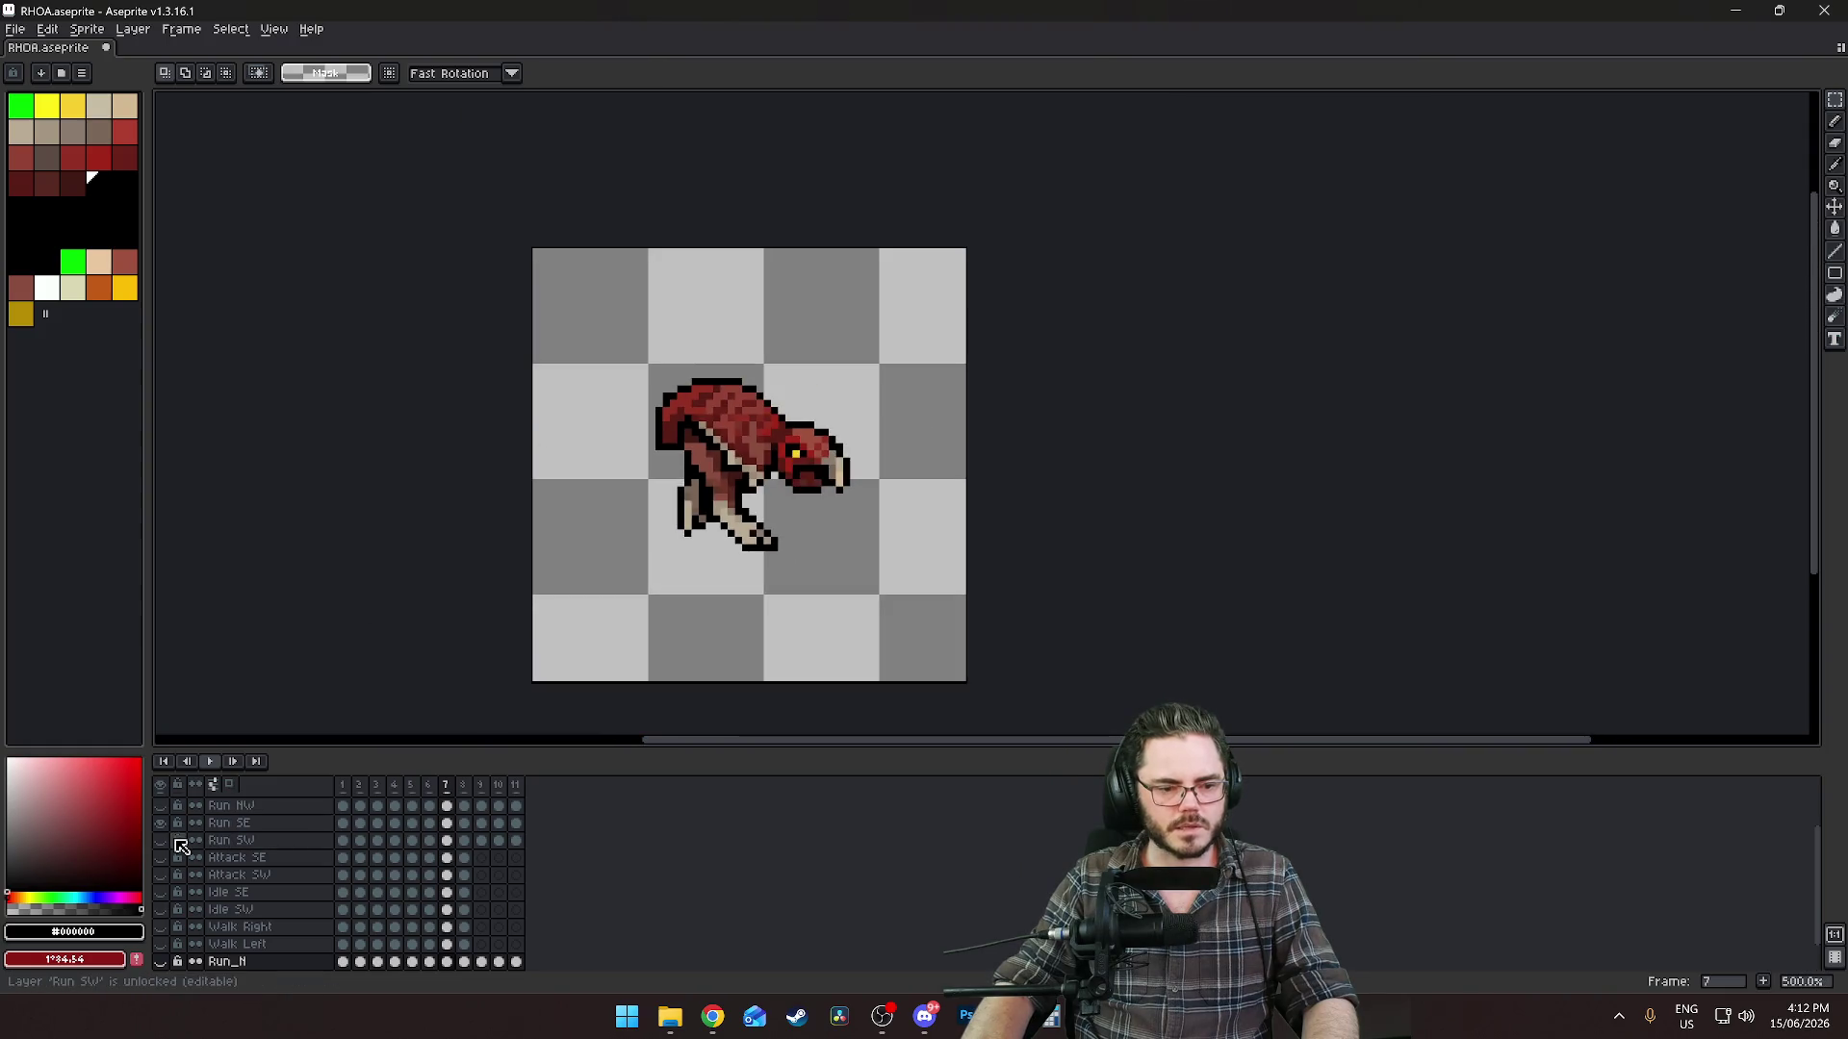
{"action": "left_click", "coordinate": [346, 842]}
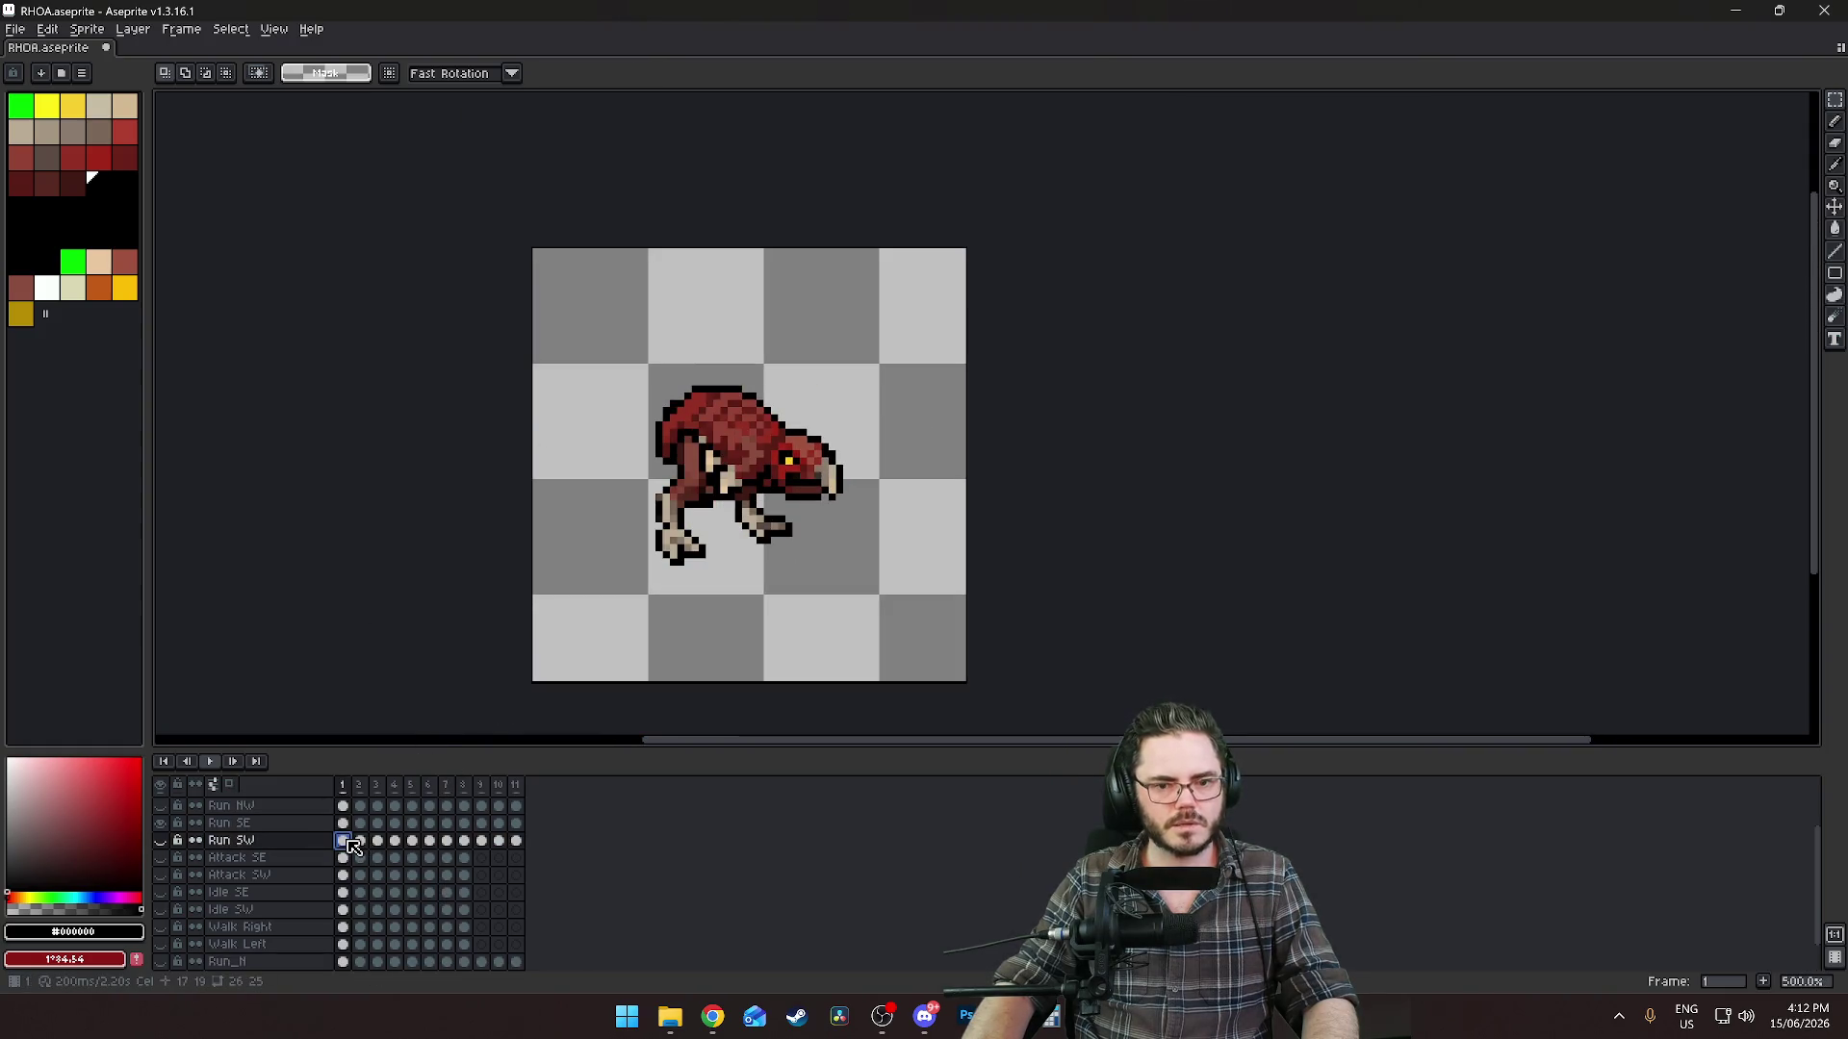
{"action": "scroll", "coordinate": [1062, 619], "scroll_direction": "down", "scroll_amount": 5}
{"action": "scroll", "coordinate": [1001, 638], "scroll_direction": "up", "scroll_amount": 4}
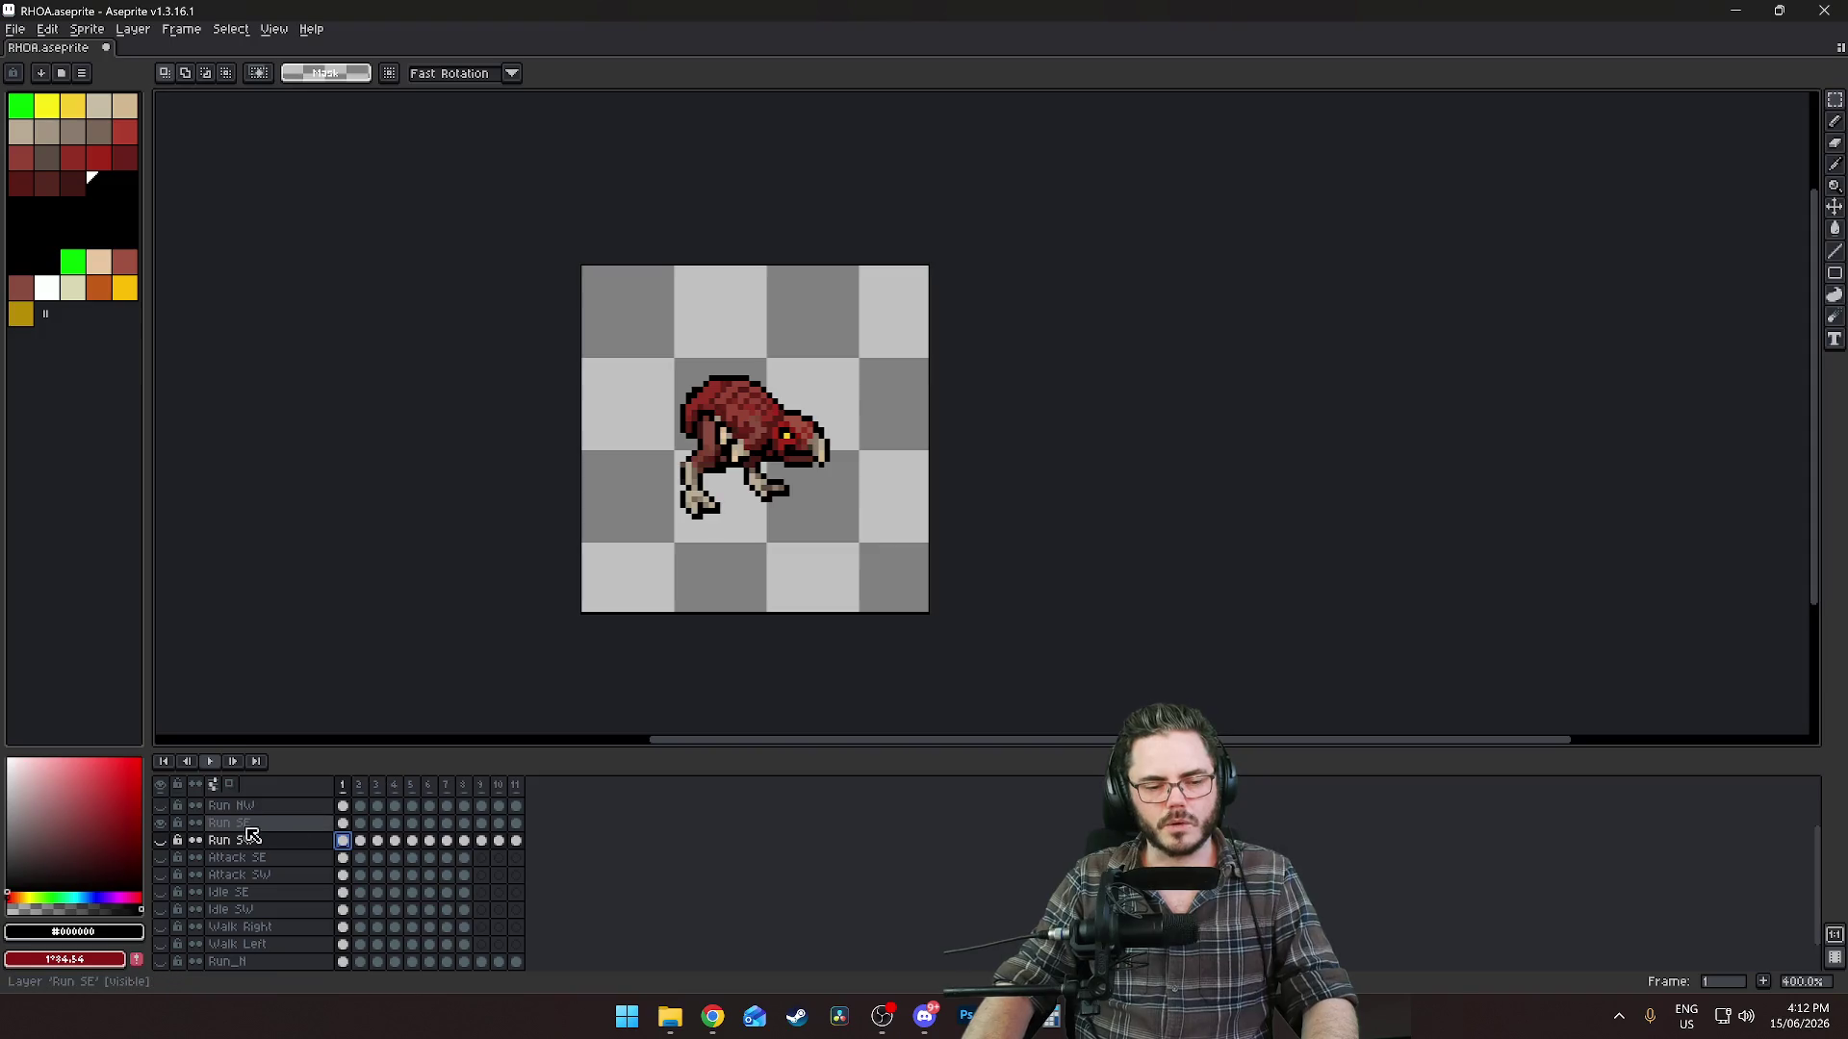
{"action": "left_click", "coordinate": [166, 823]}
{"action": "scroll", "coordinate": [172, 837], "scroll_direction": "down", "scroll_amount": 1}
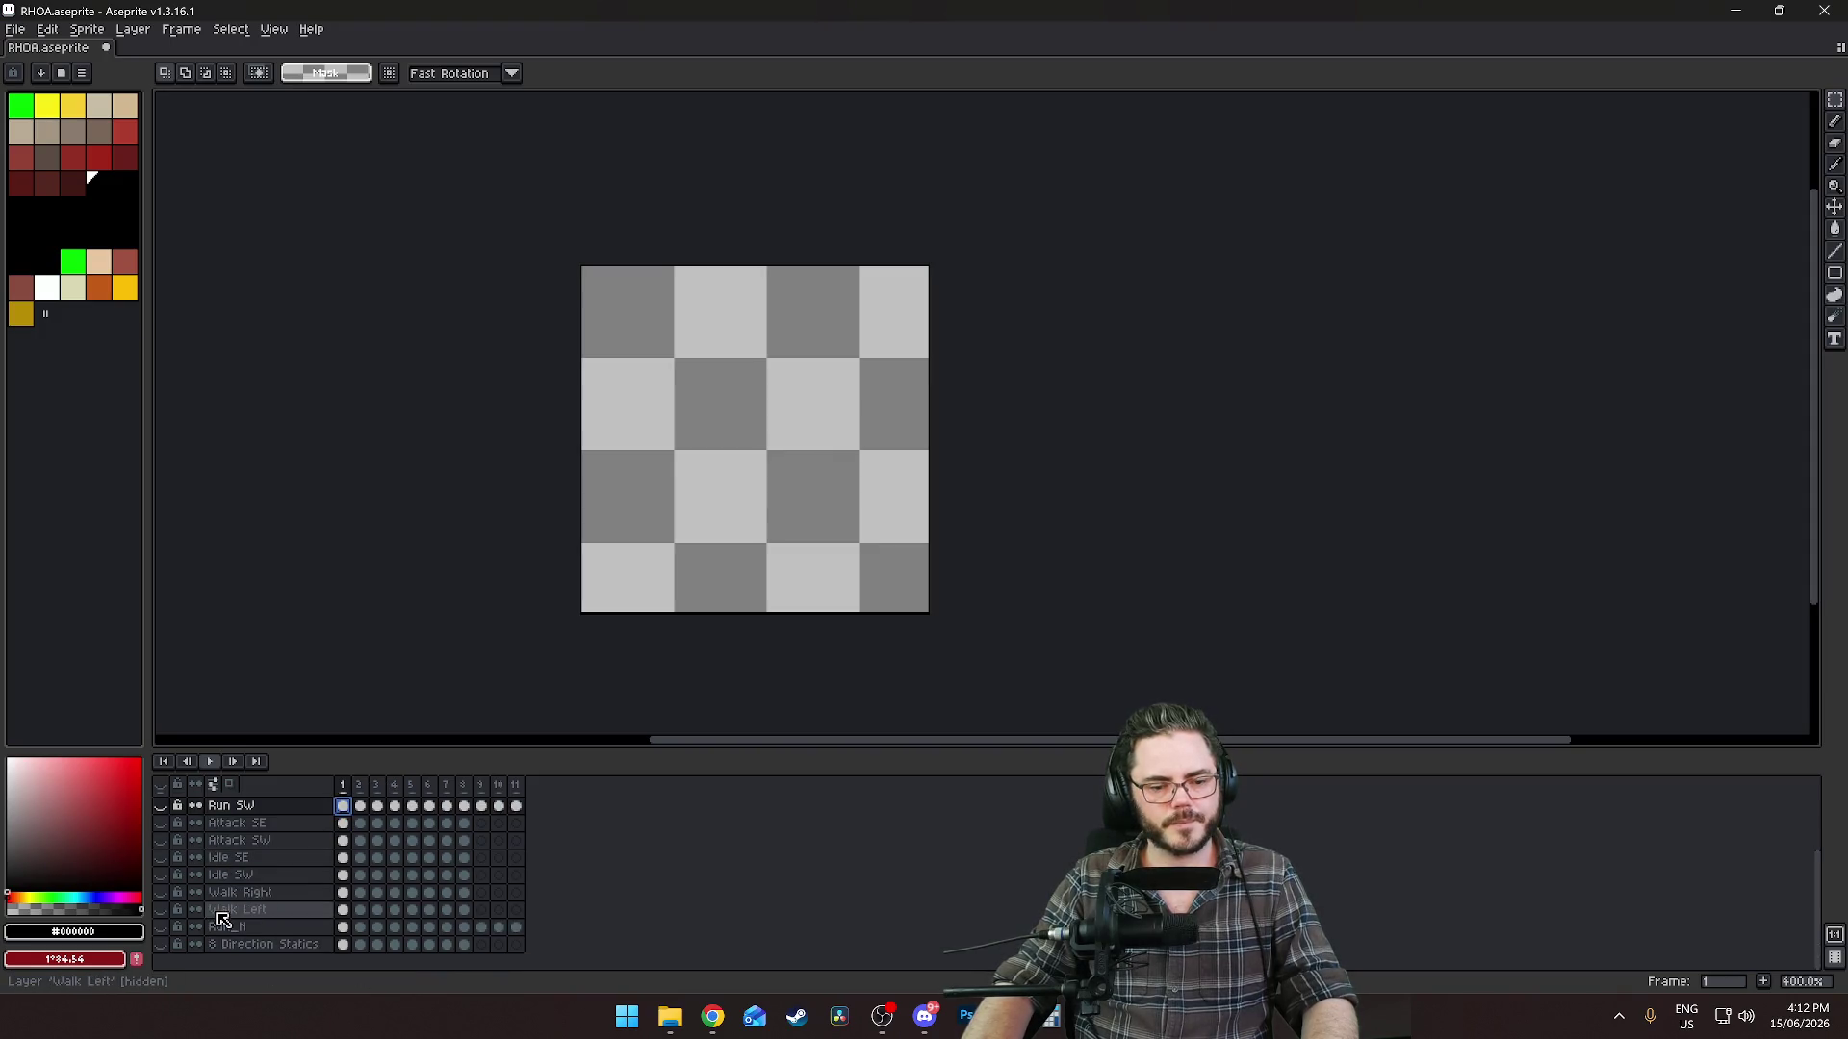
{"action": "left_click", "coordinate": [162, 929]}
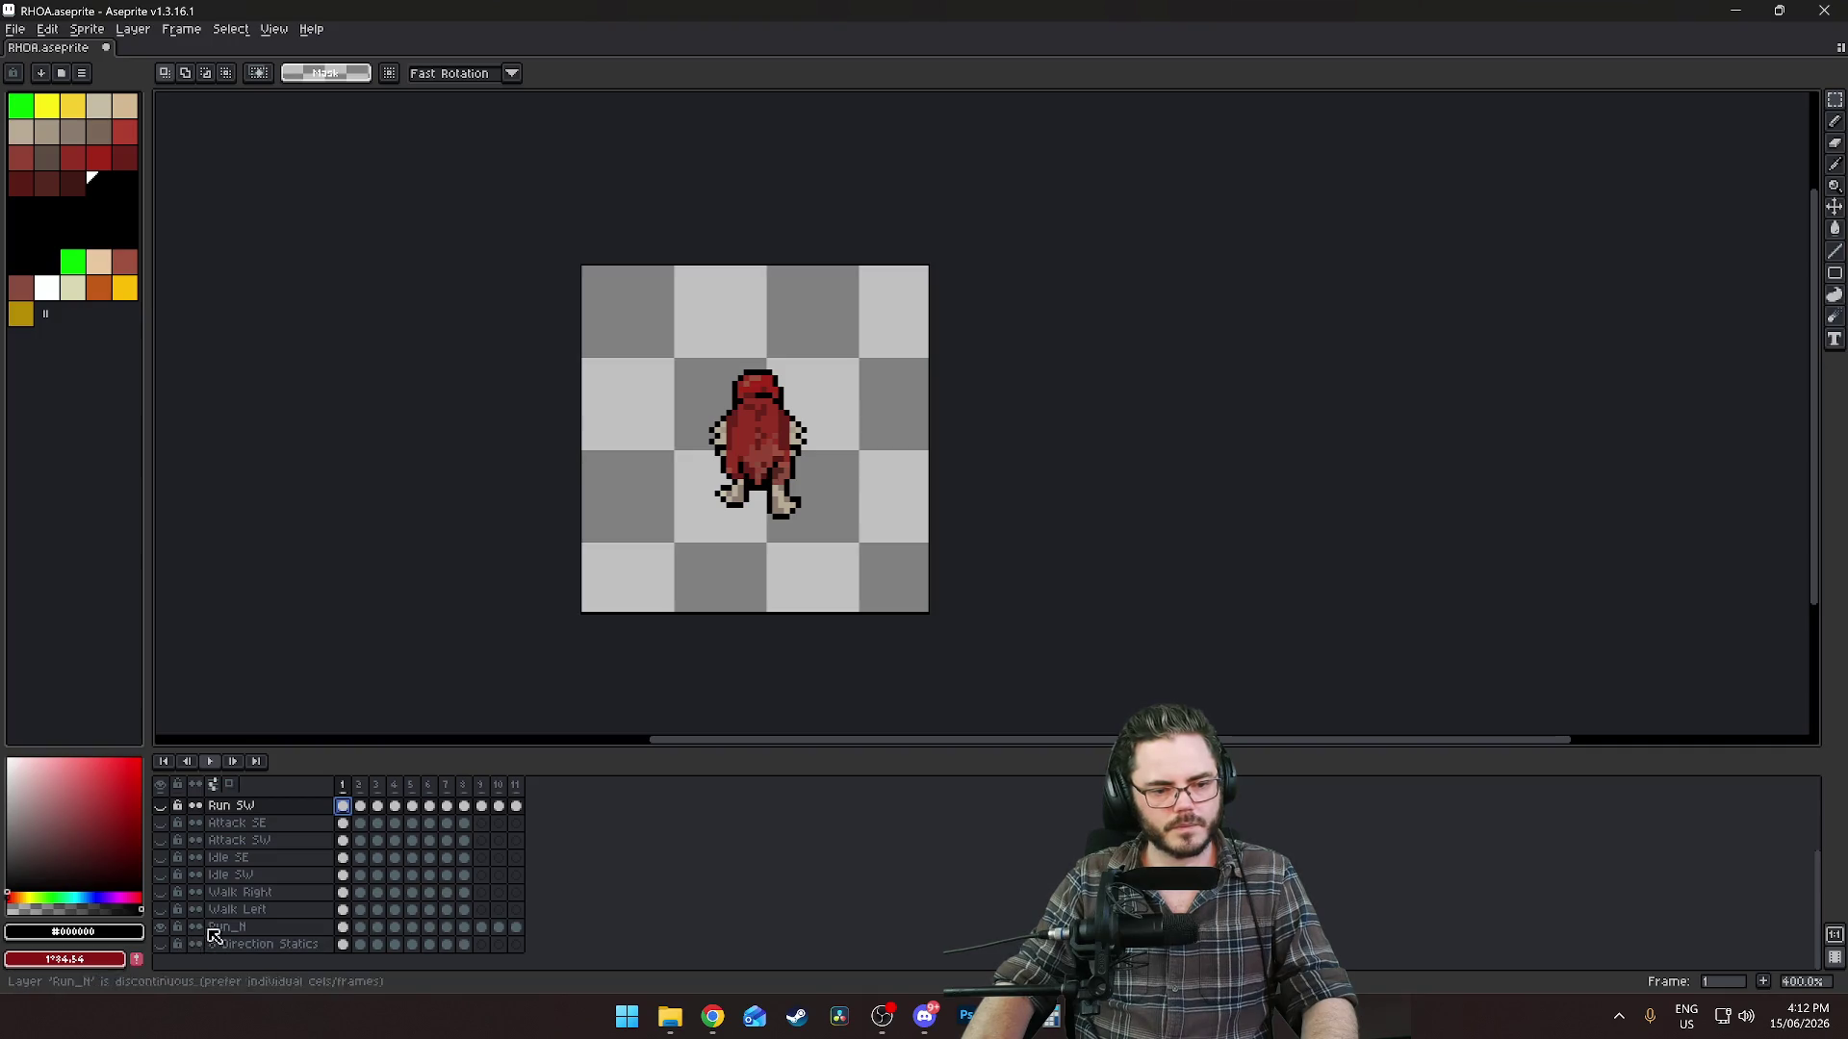
Go to frame 8 of the Run_N run animation.
{"action": "left_click", "coordinate": [429, 928]}
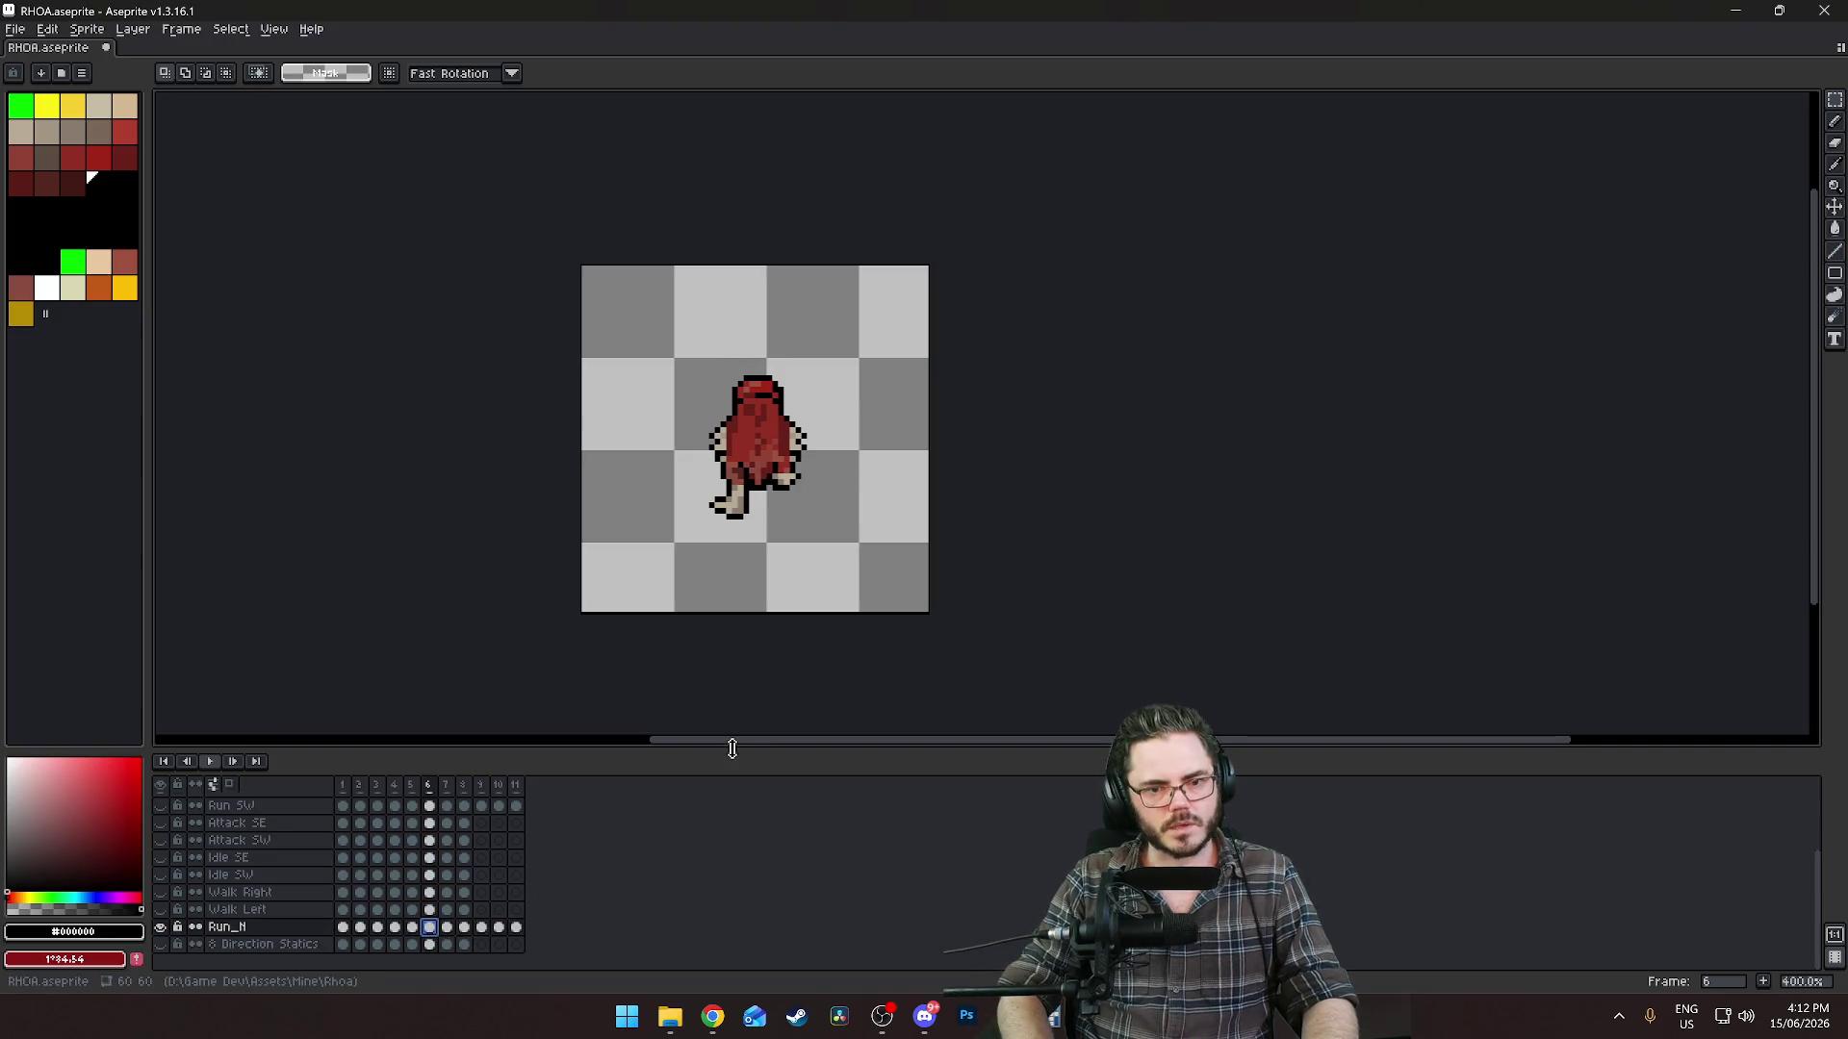
{"action": "key", "text": "Right"}
{"action": "key", "text": "Right"}
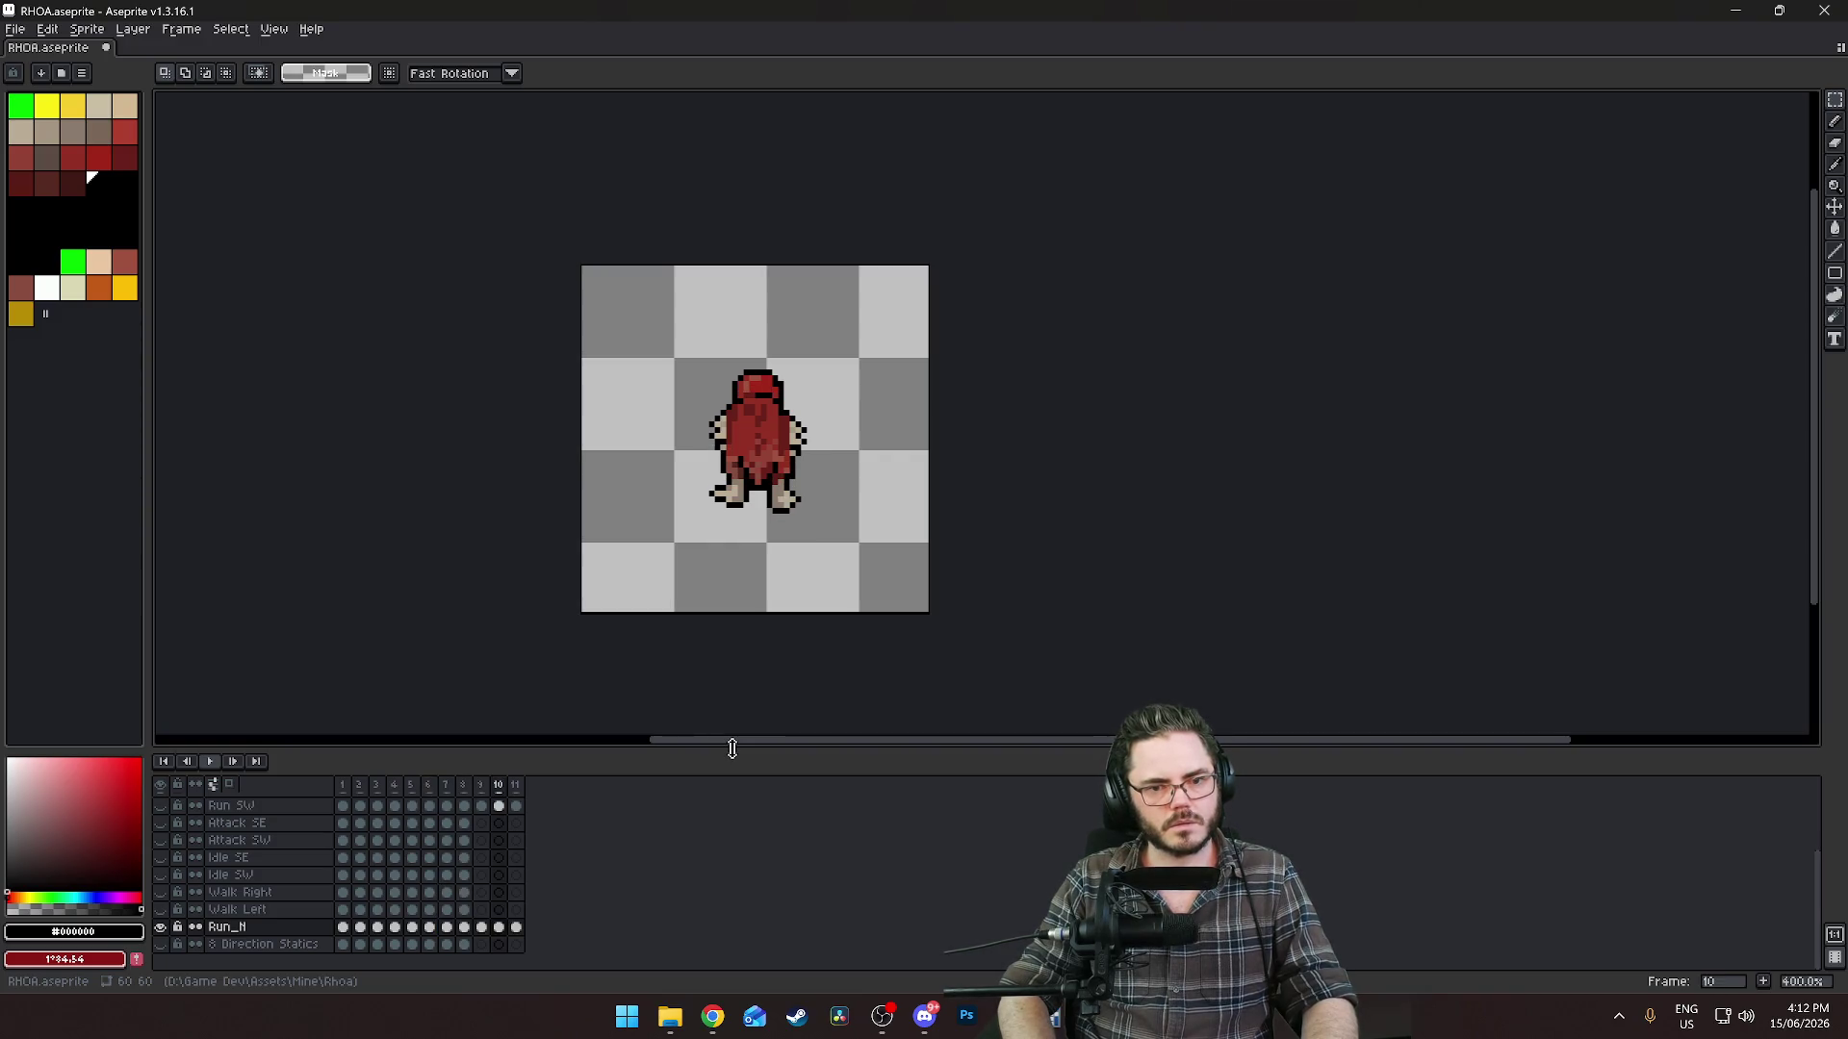
{"action": "key", "text": "Left"}
{"action": "key", "text": "Left"}
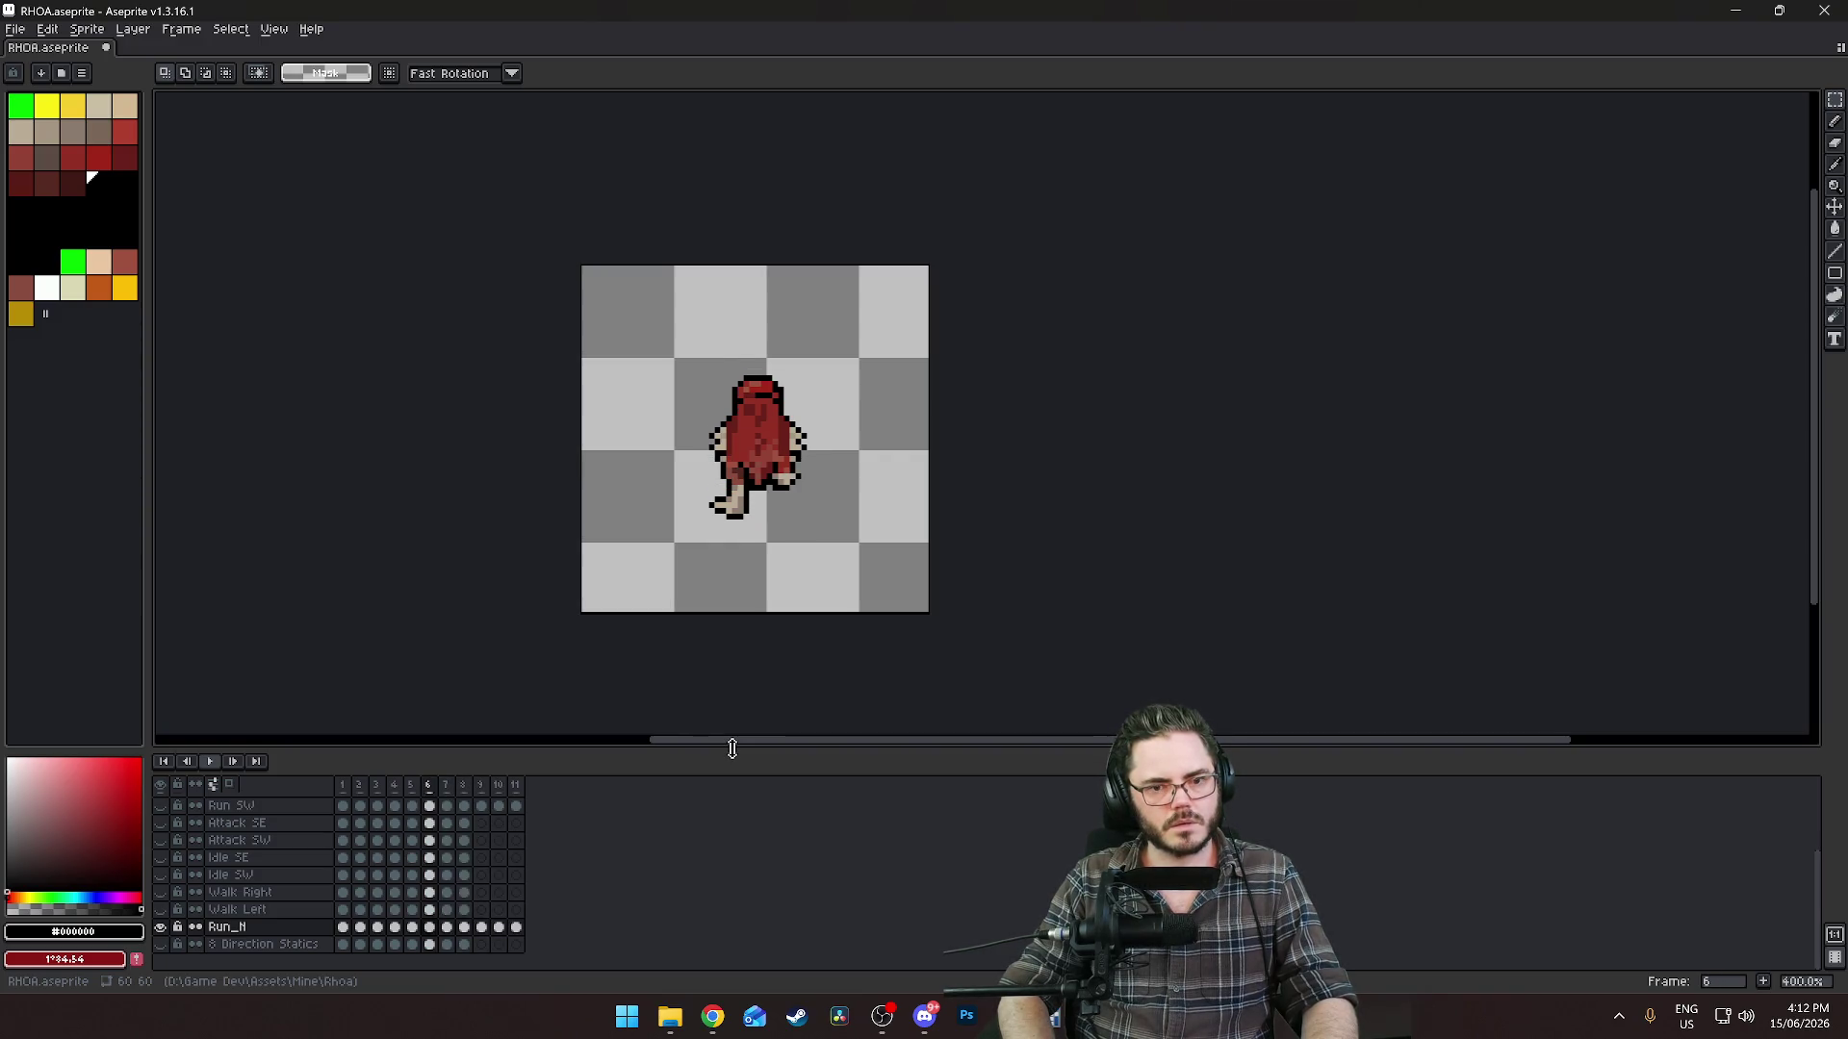
{"action": "key", "text": "Right"}
{"action": "key", "text": "Right"}
Raise the character's lower-left foot one pixel on frame 8.
{"action": "scroll", "coordinate": [714, 515], "scroll_direction": "up", "scroll_amount": 2}
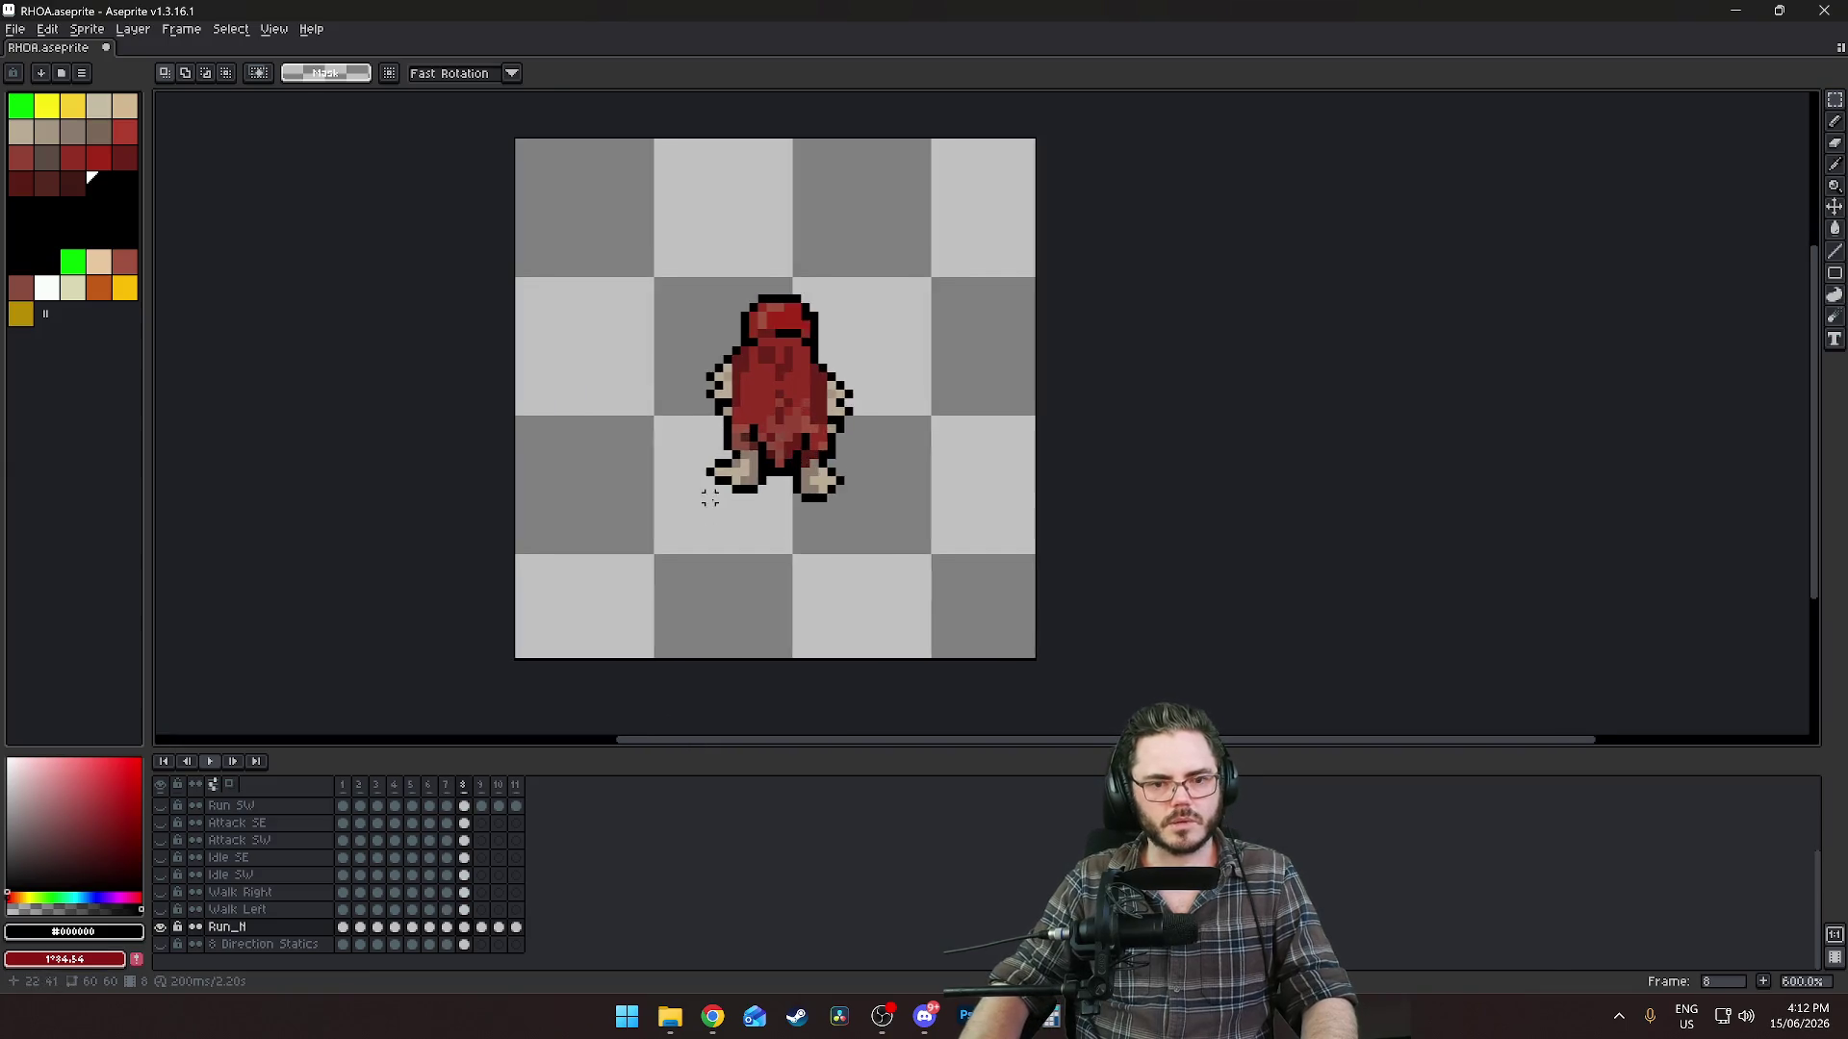
{"action": "scroll", "coordinate": [709, 498], "scroll_direction": "up", "scroll_amount": 3}
{"action": "scroll", "coordinate": [608, 584], "scroll_direction": "up", "scroll_amount": 1}
{"action": "mouse_move", "coordinate": [520, 544]}
{"action": "left_mouse_down"}
{"action": "mouse_move", "coordinate": [635, 481]}
{"action": "mouse_move", "coordinate": [674, 435]}
{"action": "mouse_move", "coordinate": [678, 451]}
{"action": "left_mouse_up"}
{"action": "key", "text": "Up"}
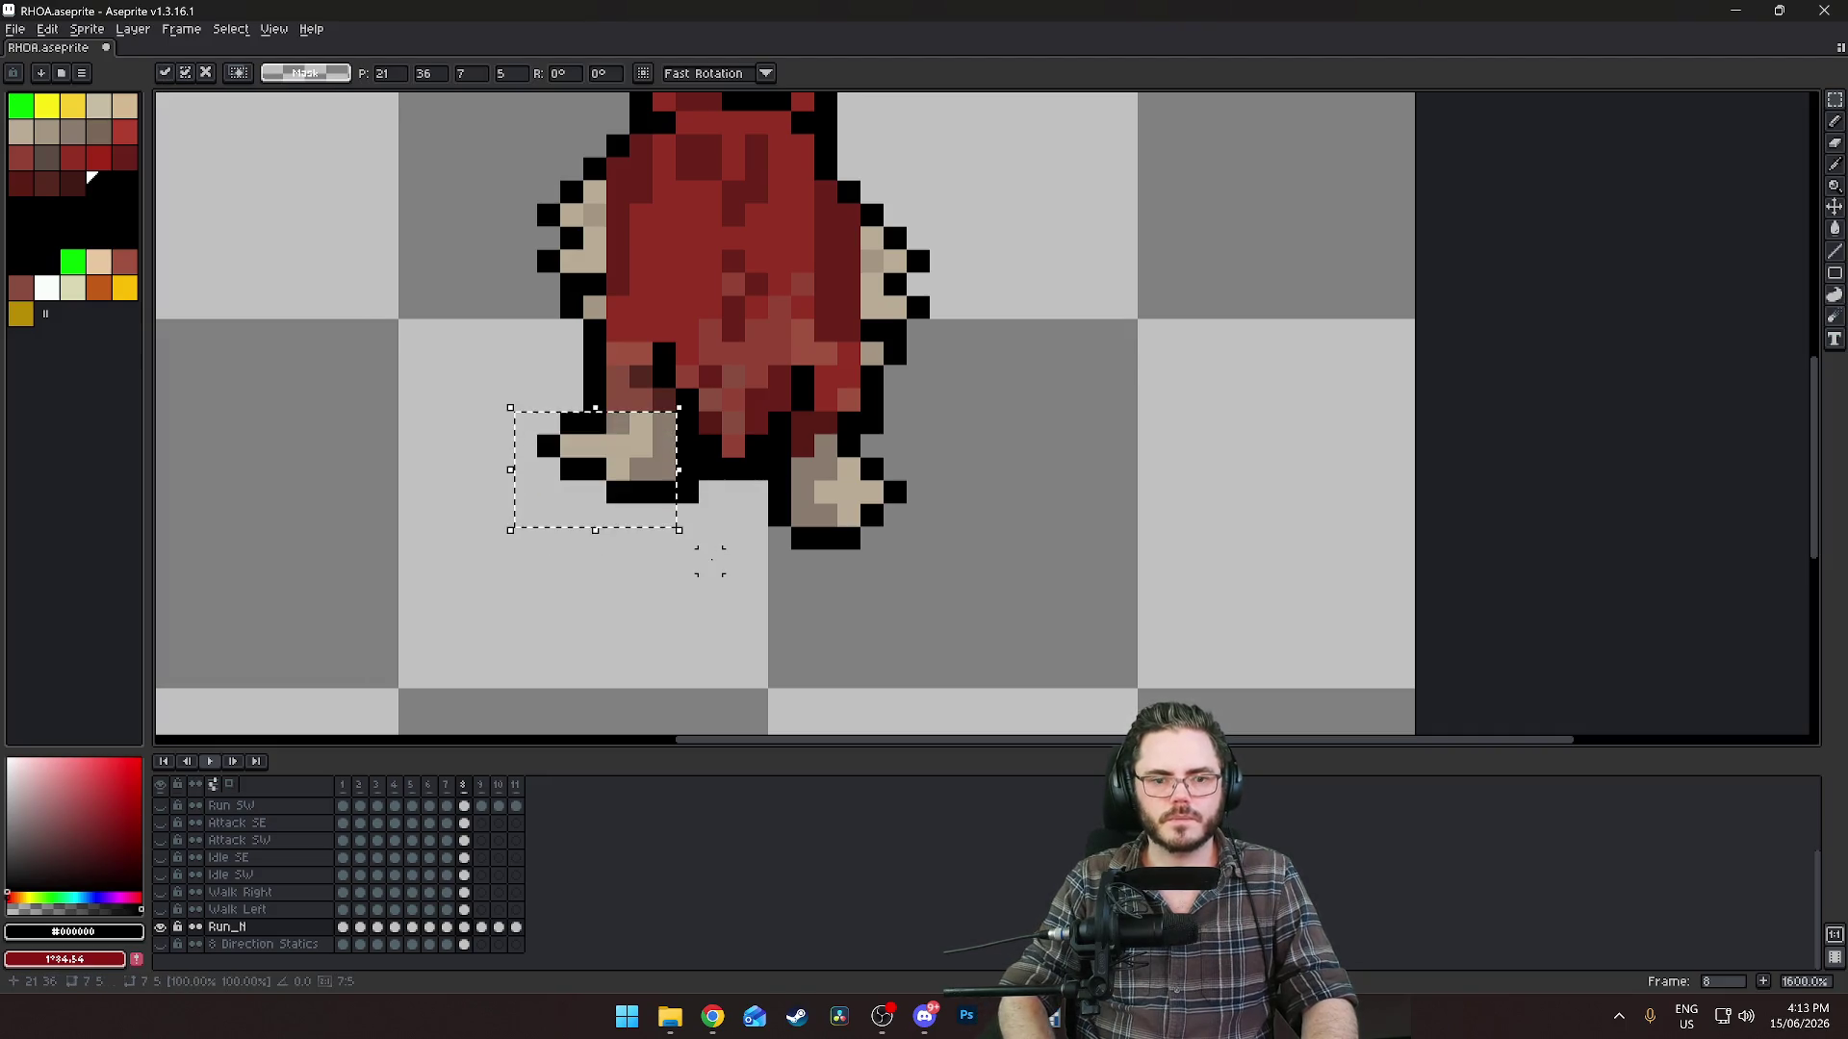
{"action": "key", "text": "ctrl+d"}
{"action": "key", "text": "e"}
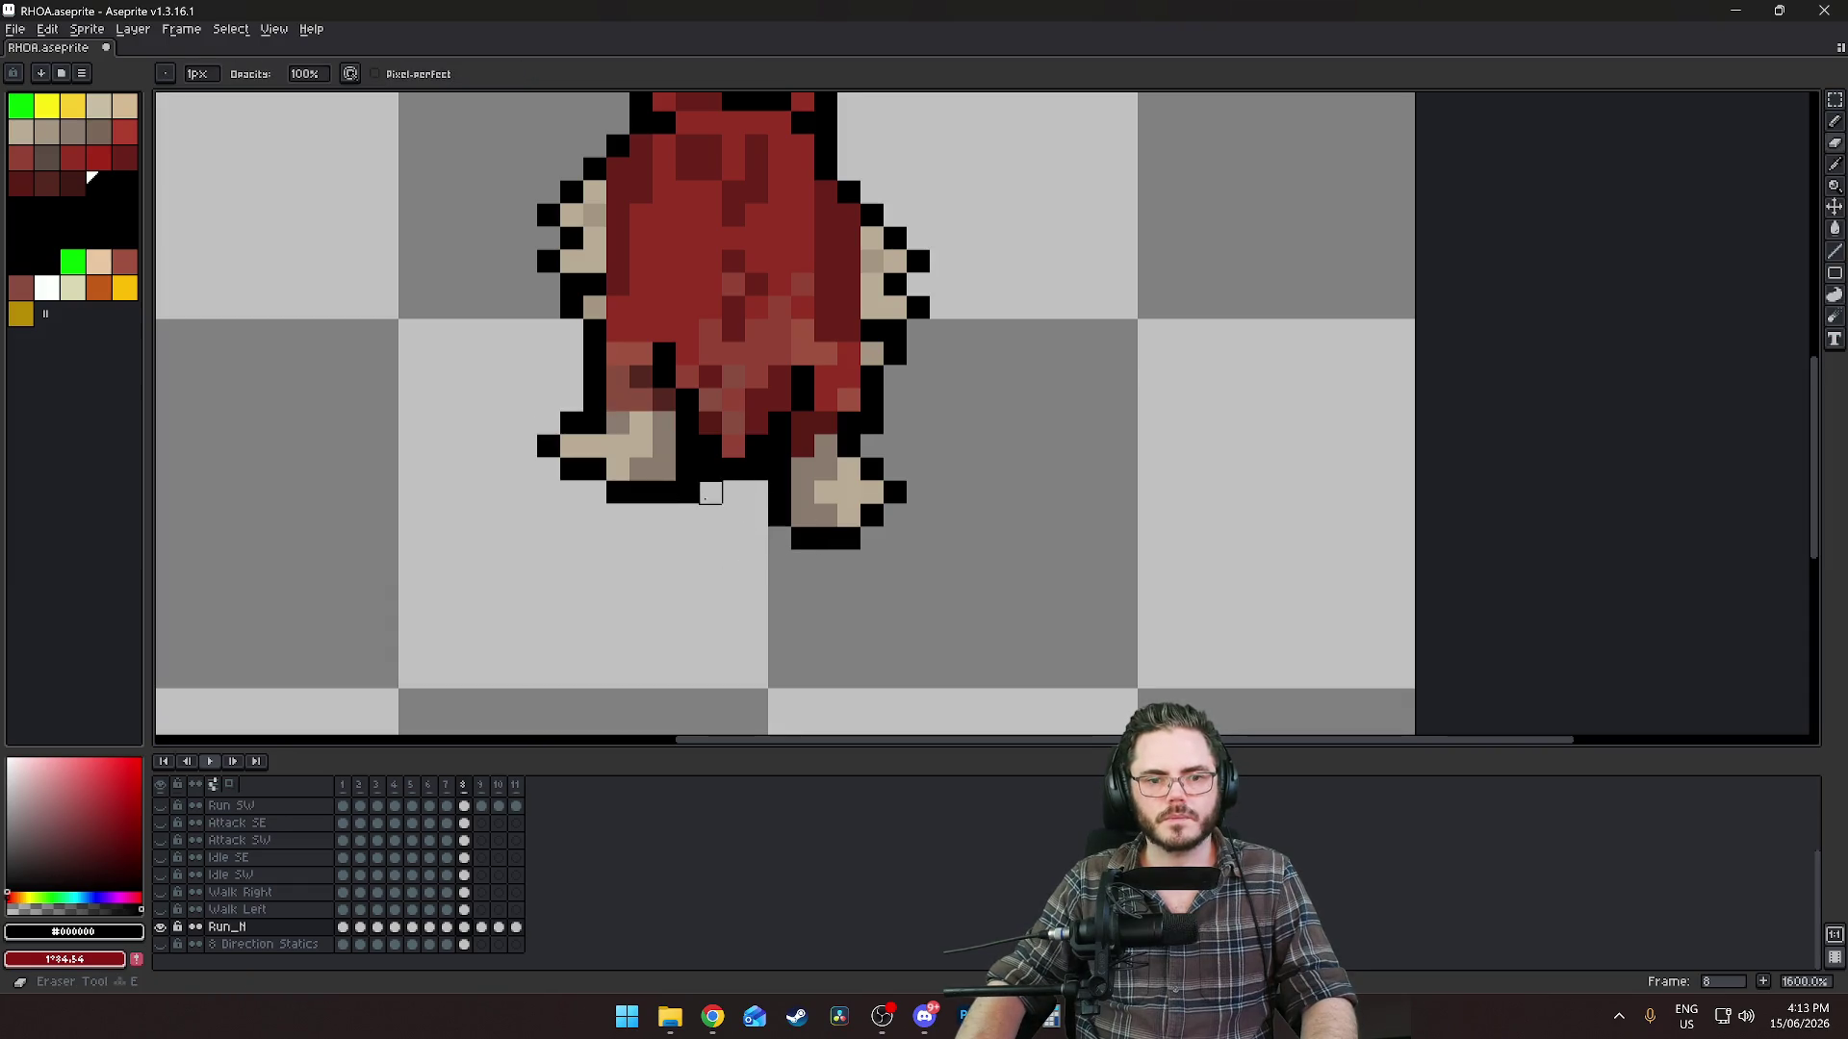
{"action": "scroll", "coordinate": [635, 628], "scroll_direction": "down", "scroll_amount": 2}
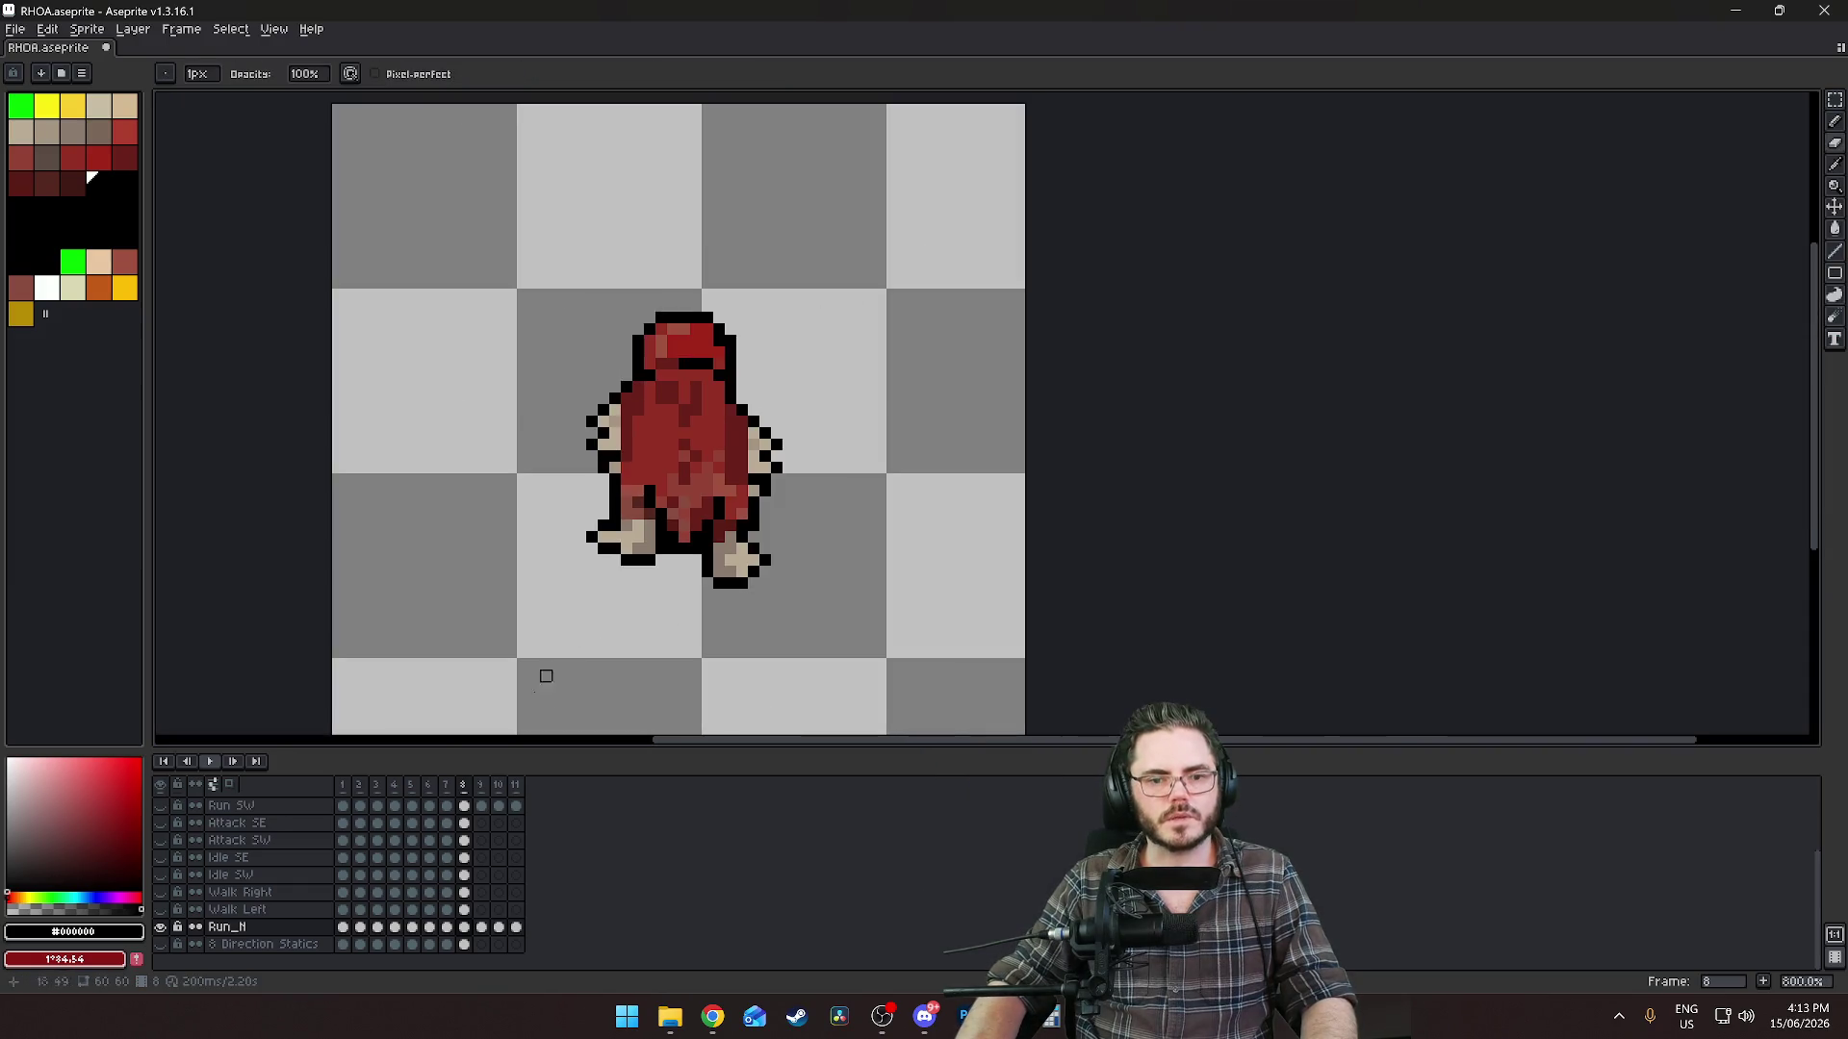
Move to Run_N frame 9, comparing it with frames 8 and 10.
{"action": "left_click", "coordinate": [484, 931]}
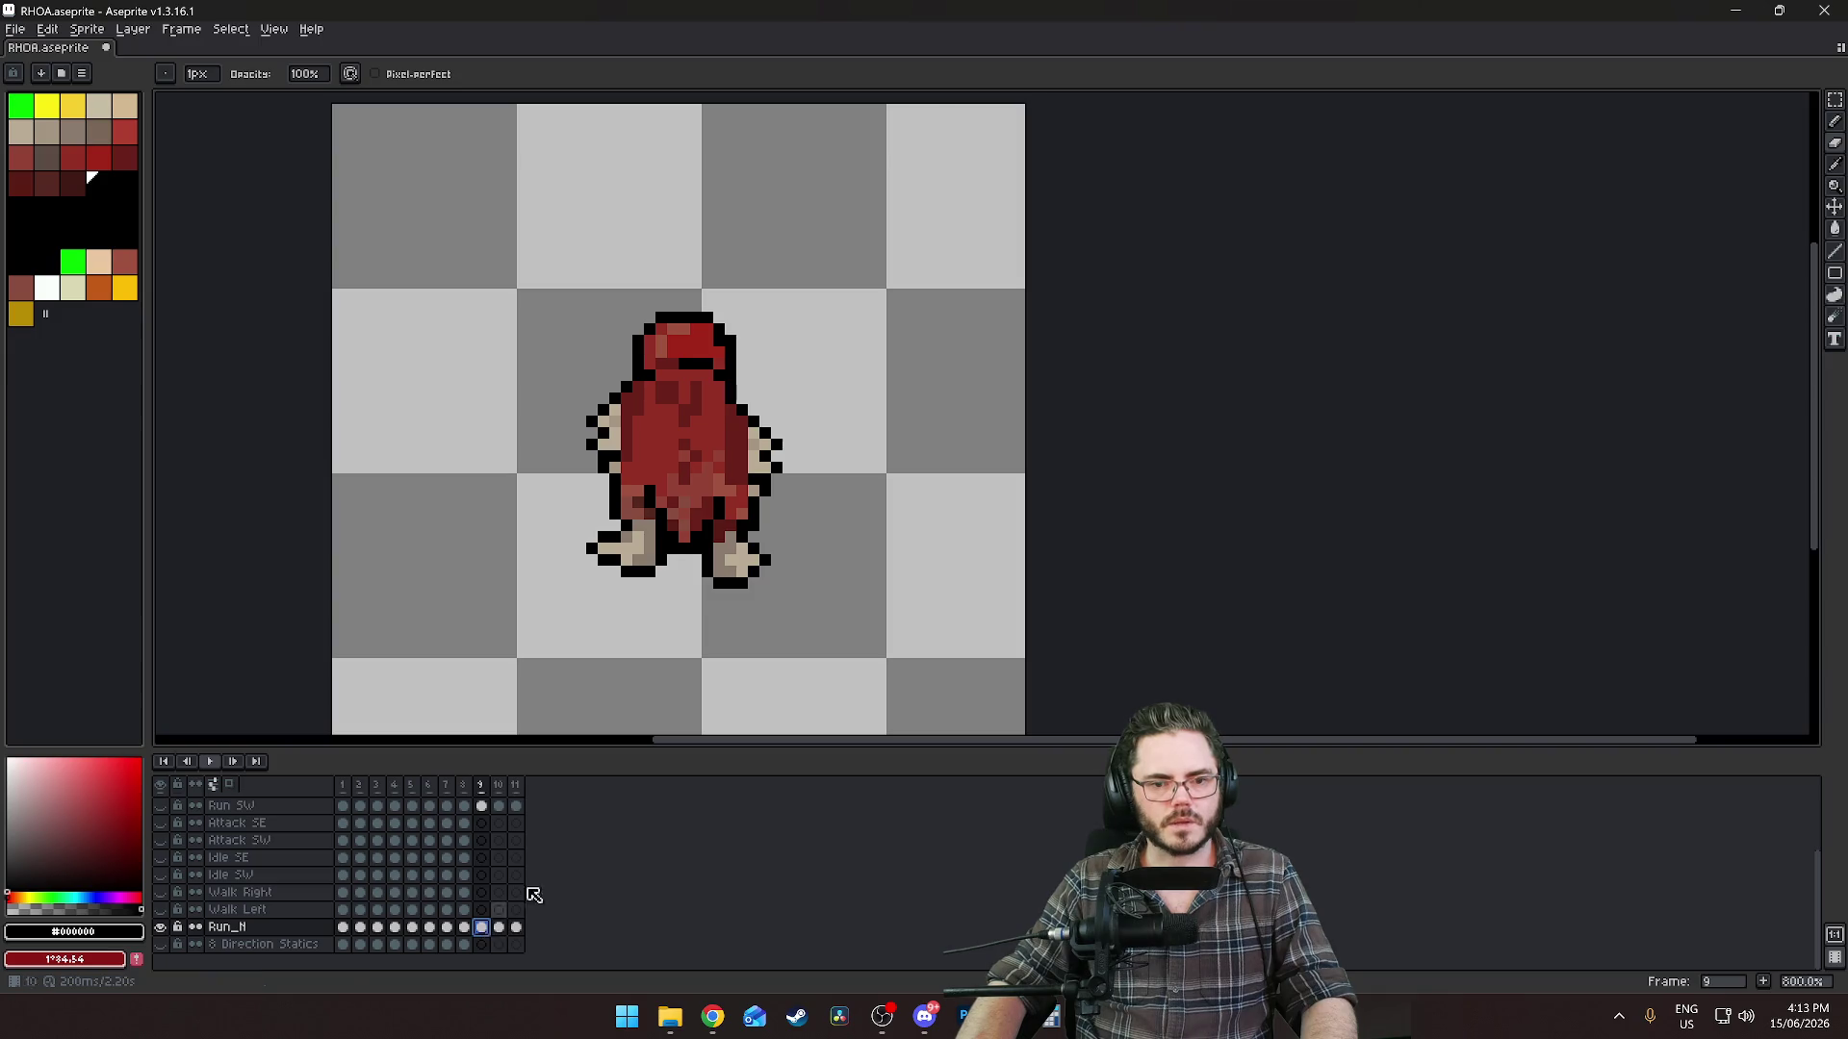
{"action": "left_click", "coordinate": [834, 641]}
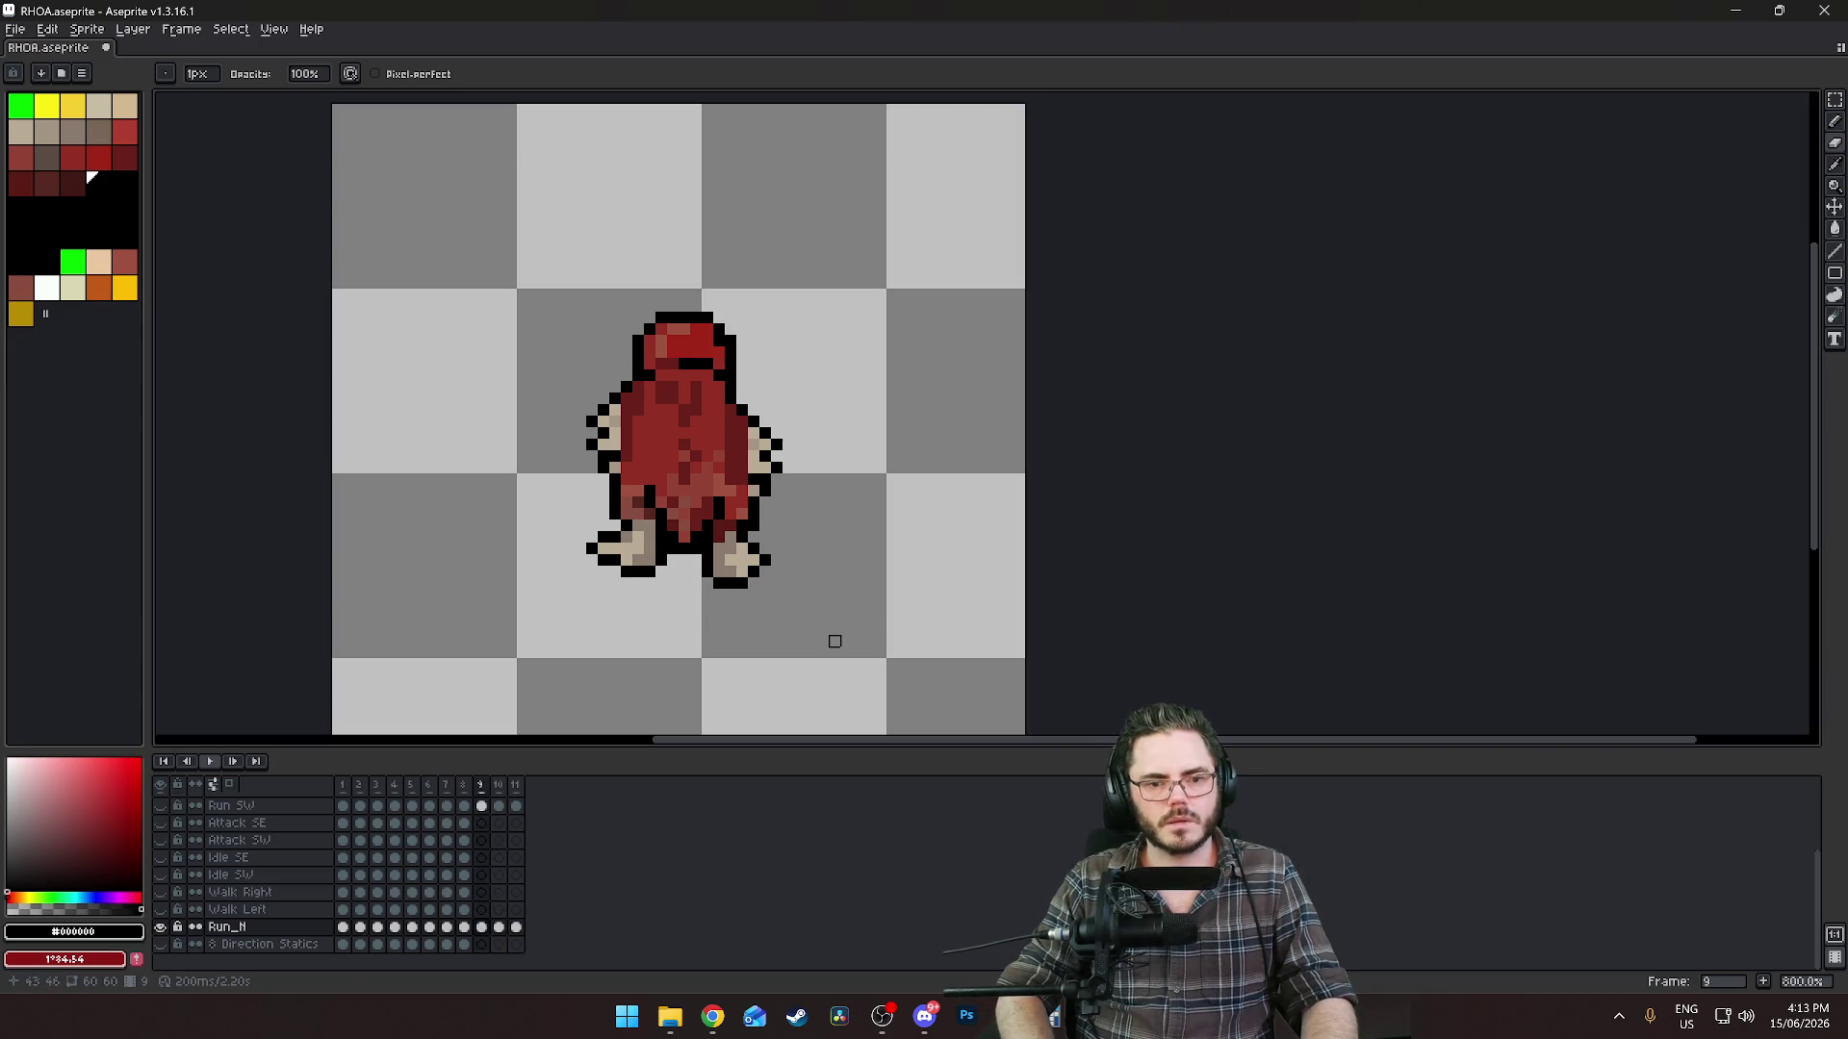
{"action": "key", "text": "Left"}
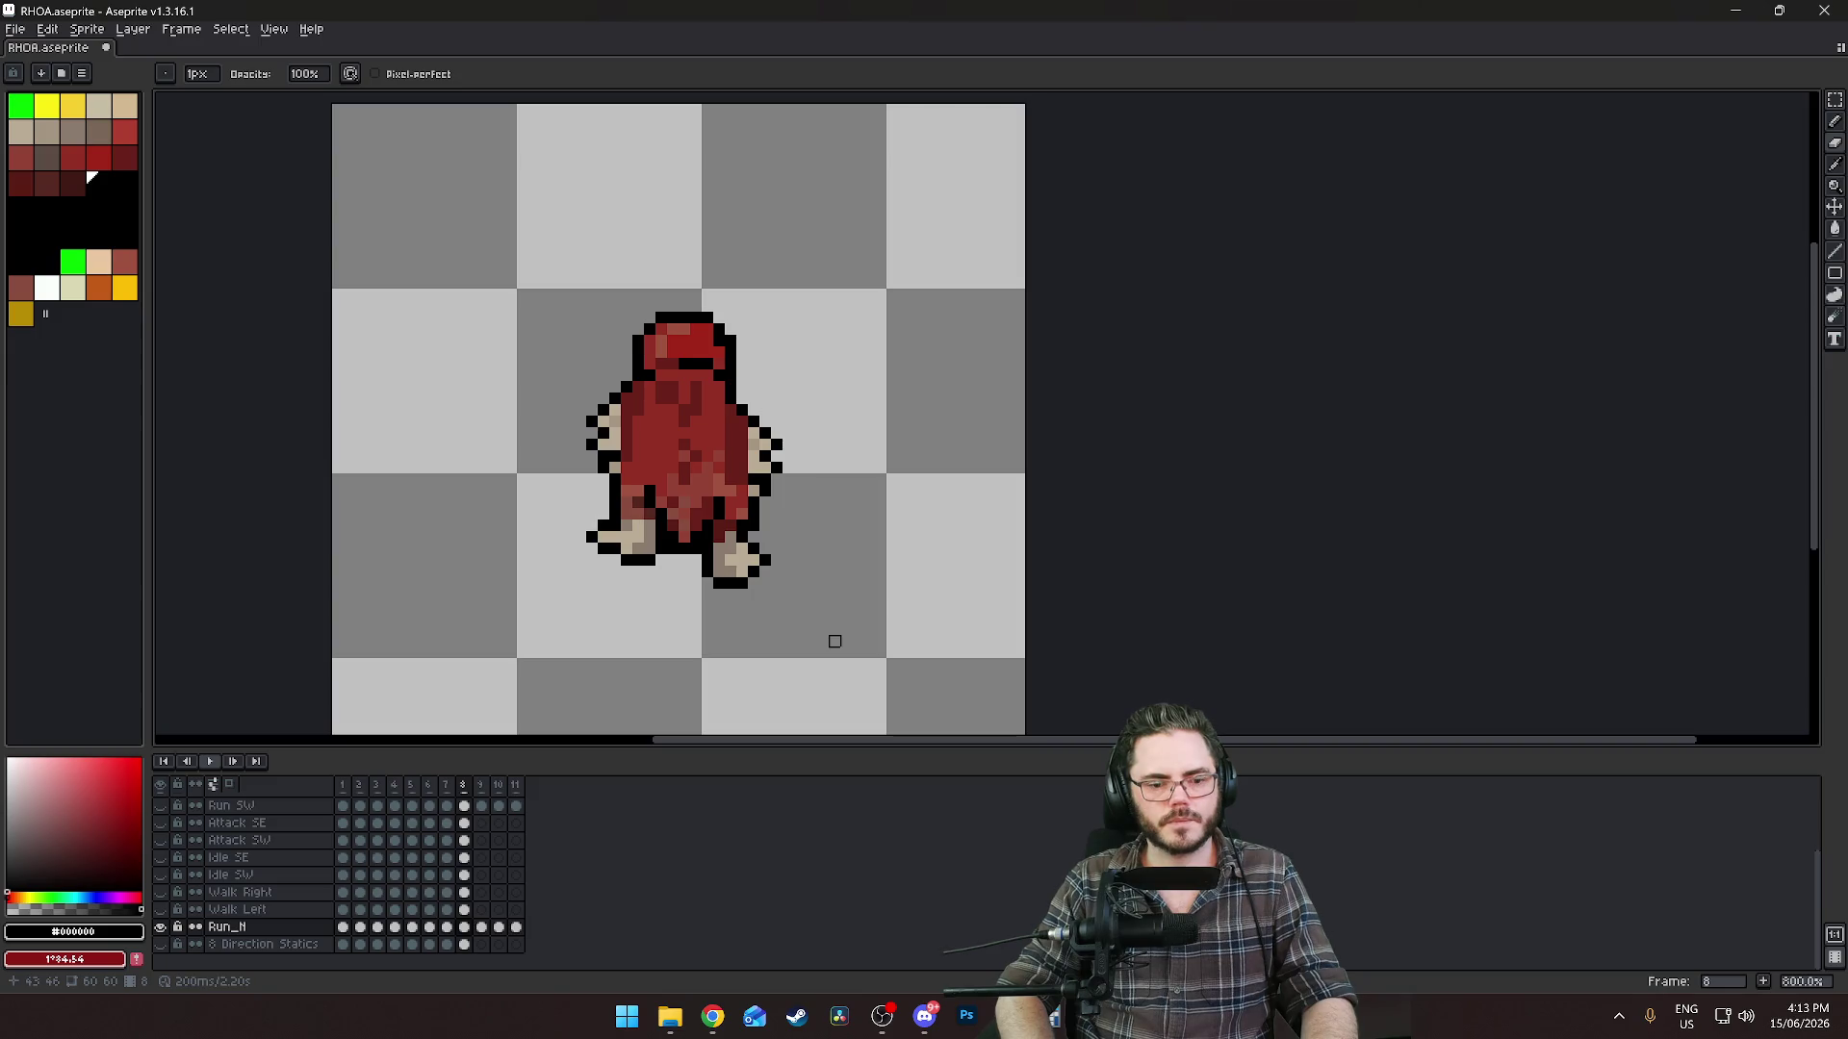
{"action": "key", "text": "Right"}
{"action": "key", "text": "Right"}
{"action": "key", "text": "Left"}
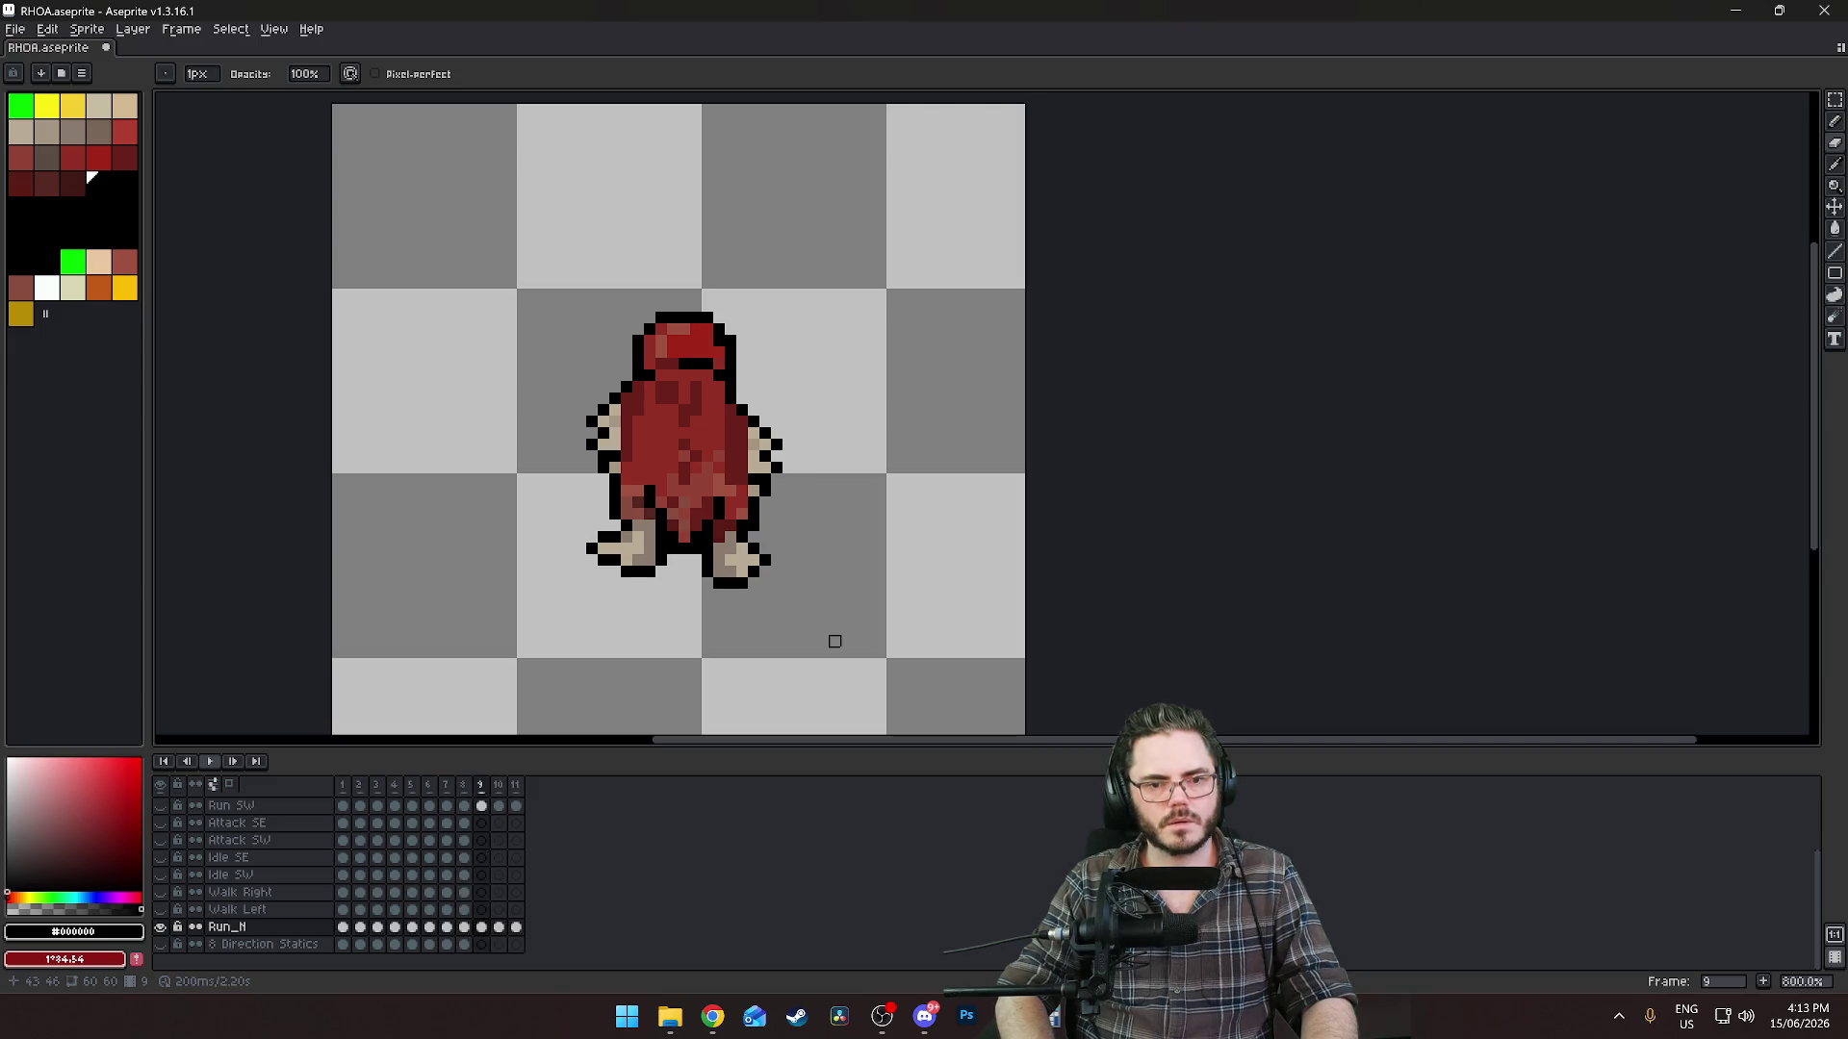
Select and transform the character's left arm on frame 9, then pick black for the pencil.
{"action": "scroll", "coordinate": [754, 486], "scroll_direction": "up", "scroll_amount": 3}
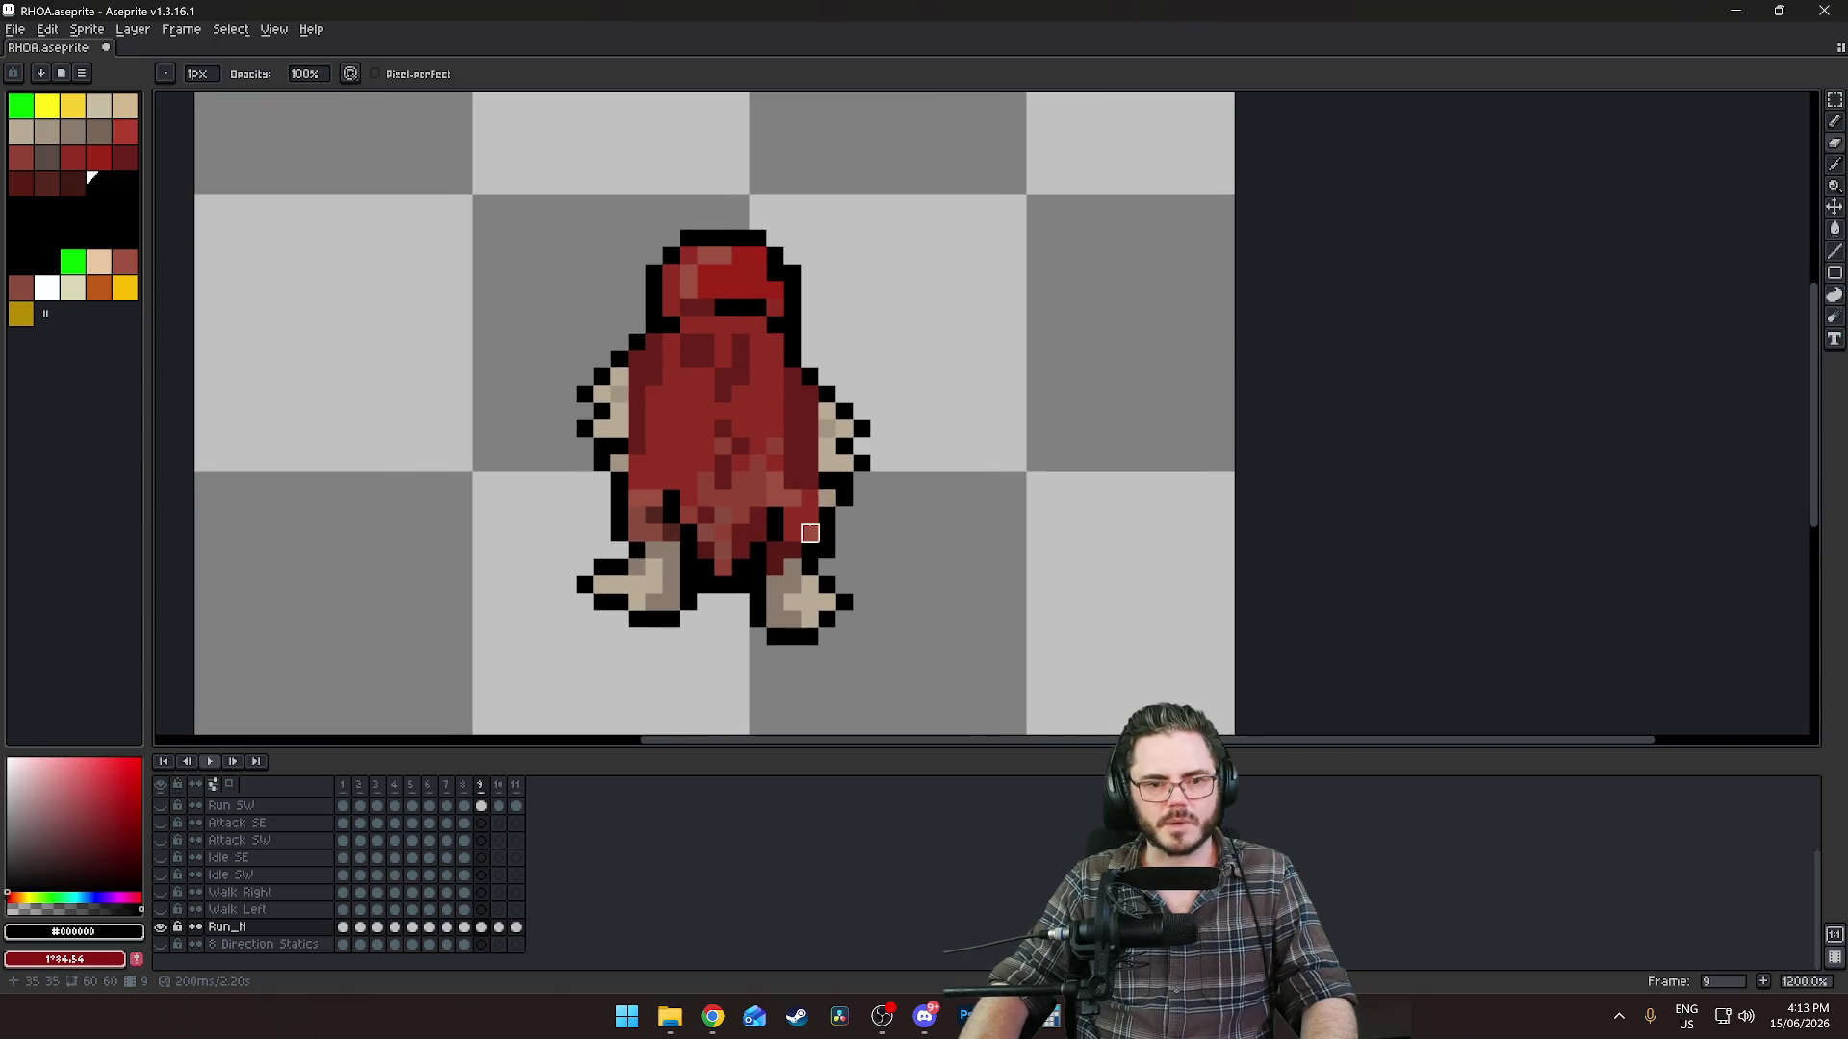
{"action": "left_click", "coordinate": [1835, 99]}
{"action": "mouse_move", "coordinate": [559, 334]}
{"action": "left_mouse_down"}
{"action": "mouse_move", "coordinate": [647, 473]}
{"action": "mouse_move", "coordinate": [552, 487]}
{"action": "mouse_move", "coordinate": [663, 474]}
{"action": "left_mouse_up"}
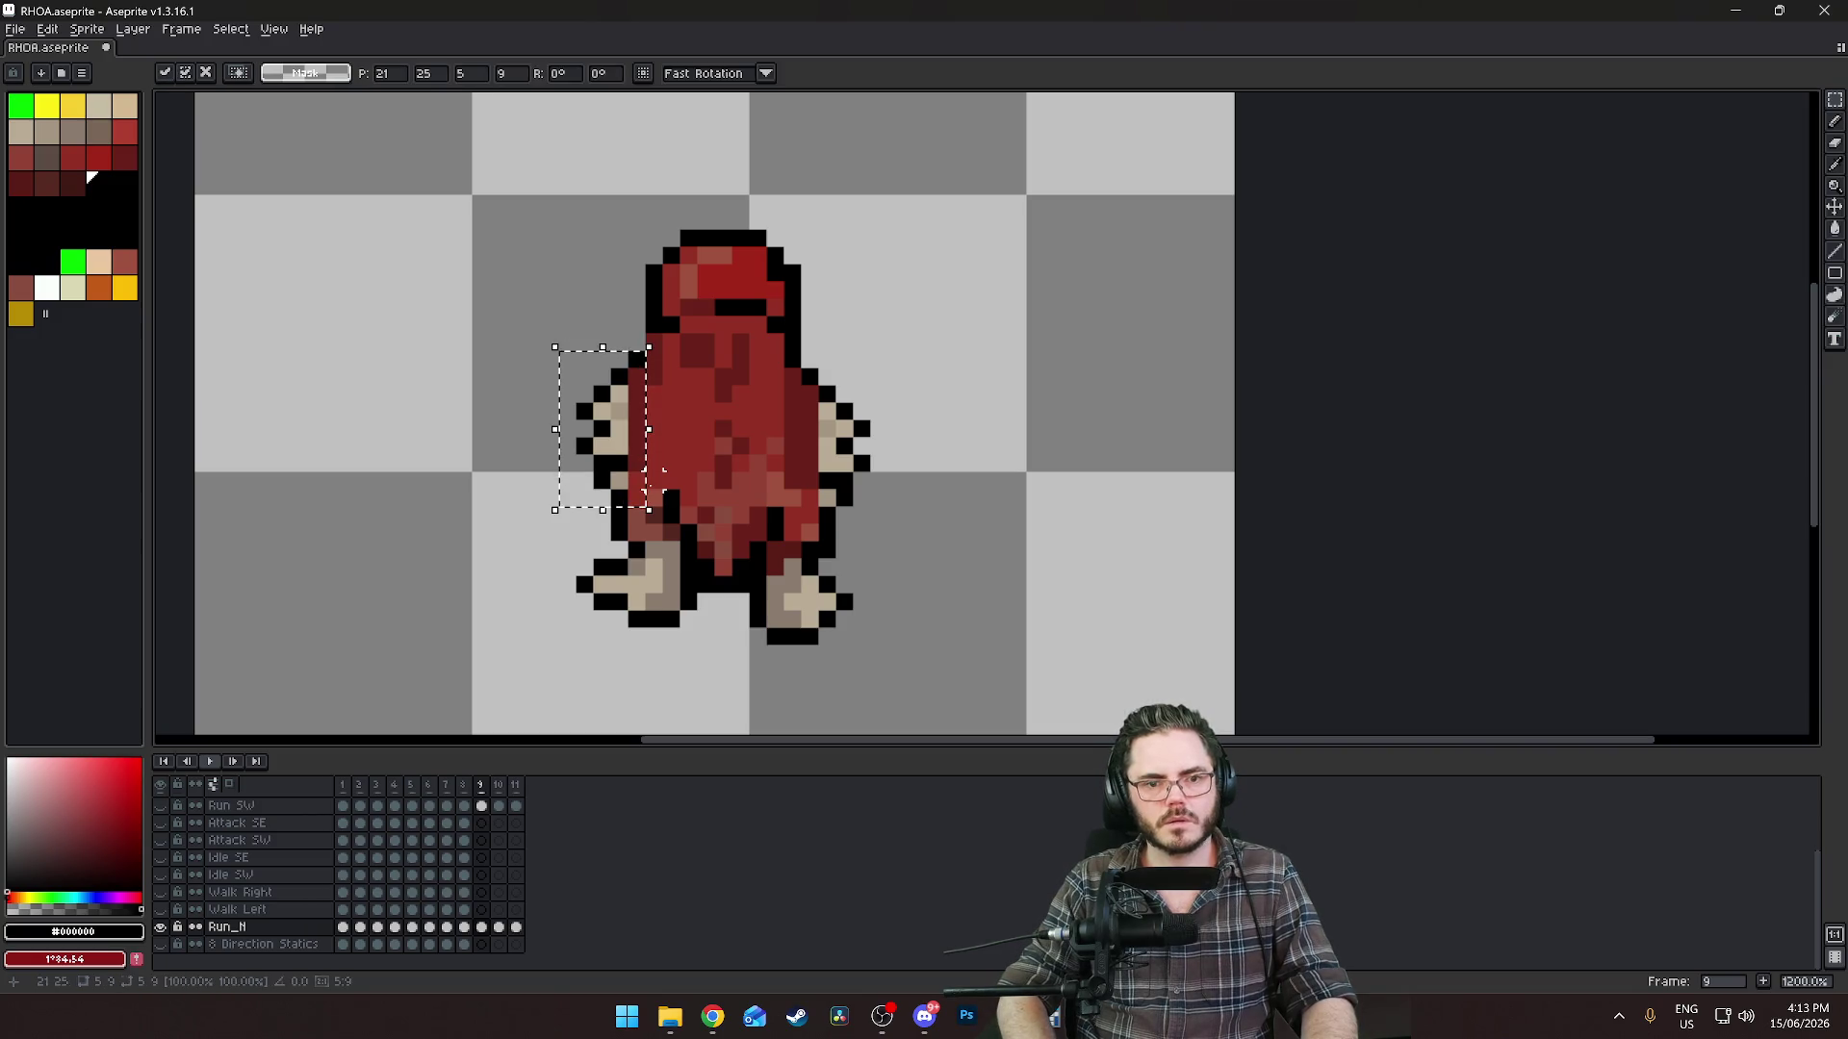
{"action": "key", "text": "i"}
{"action": "scroll", "coordinate": [618, 289], "scroll_direction": "up", "scroll_amount": 2}
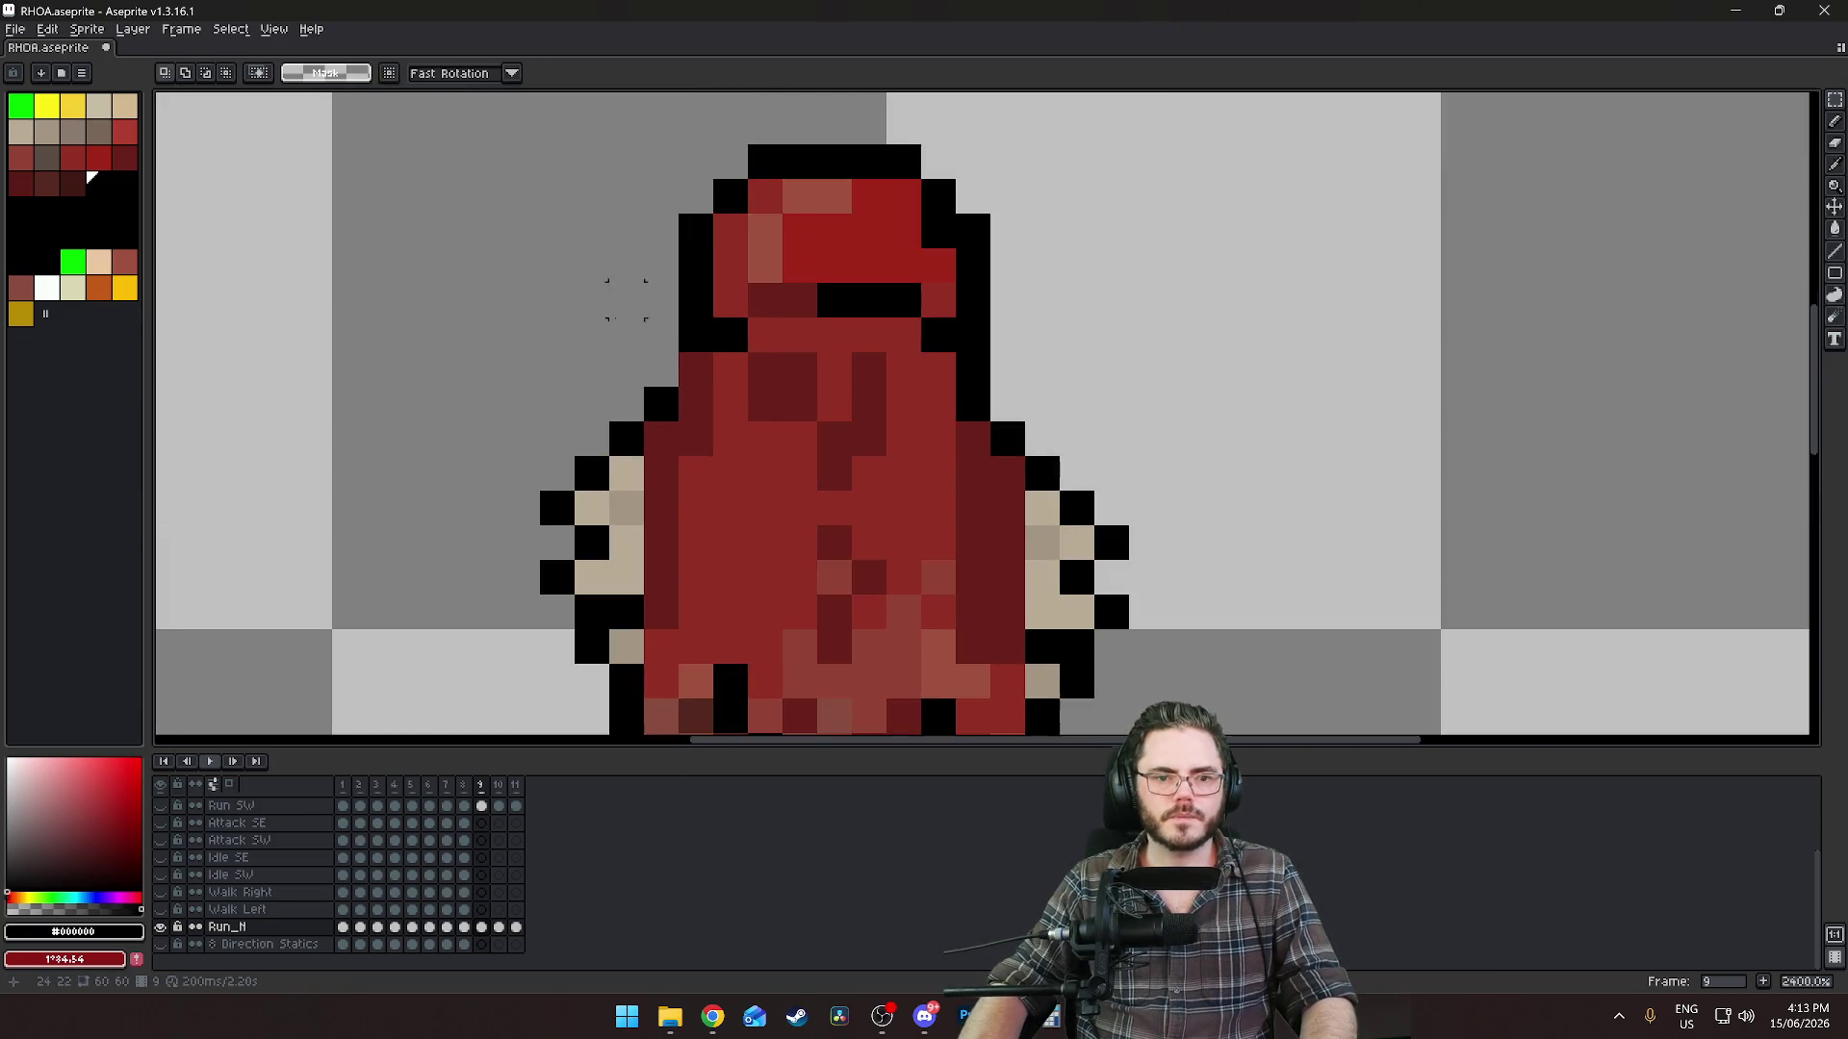
{"action": "scroll", "coordinate": [700, 342], "scroll_direction": "down", "scroll_amount": 1}
{"action": "left_click", "coordinate": [699, 342]}
{"action": "key", "text": "b"}
{"action": "scroll", "coordinate": [946, 386], "scroll_direction": "down", "scroll_amount": 4}
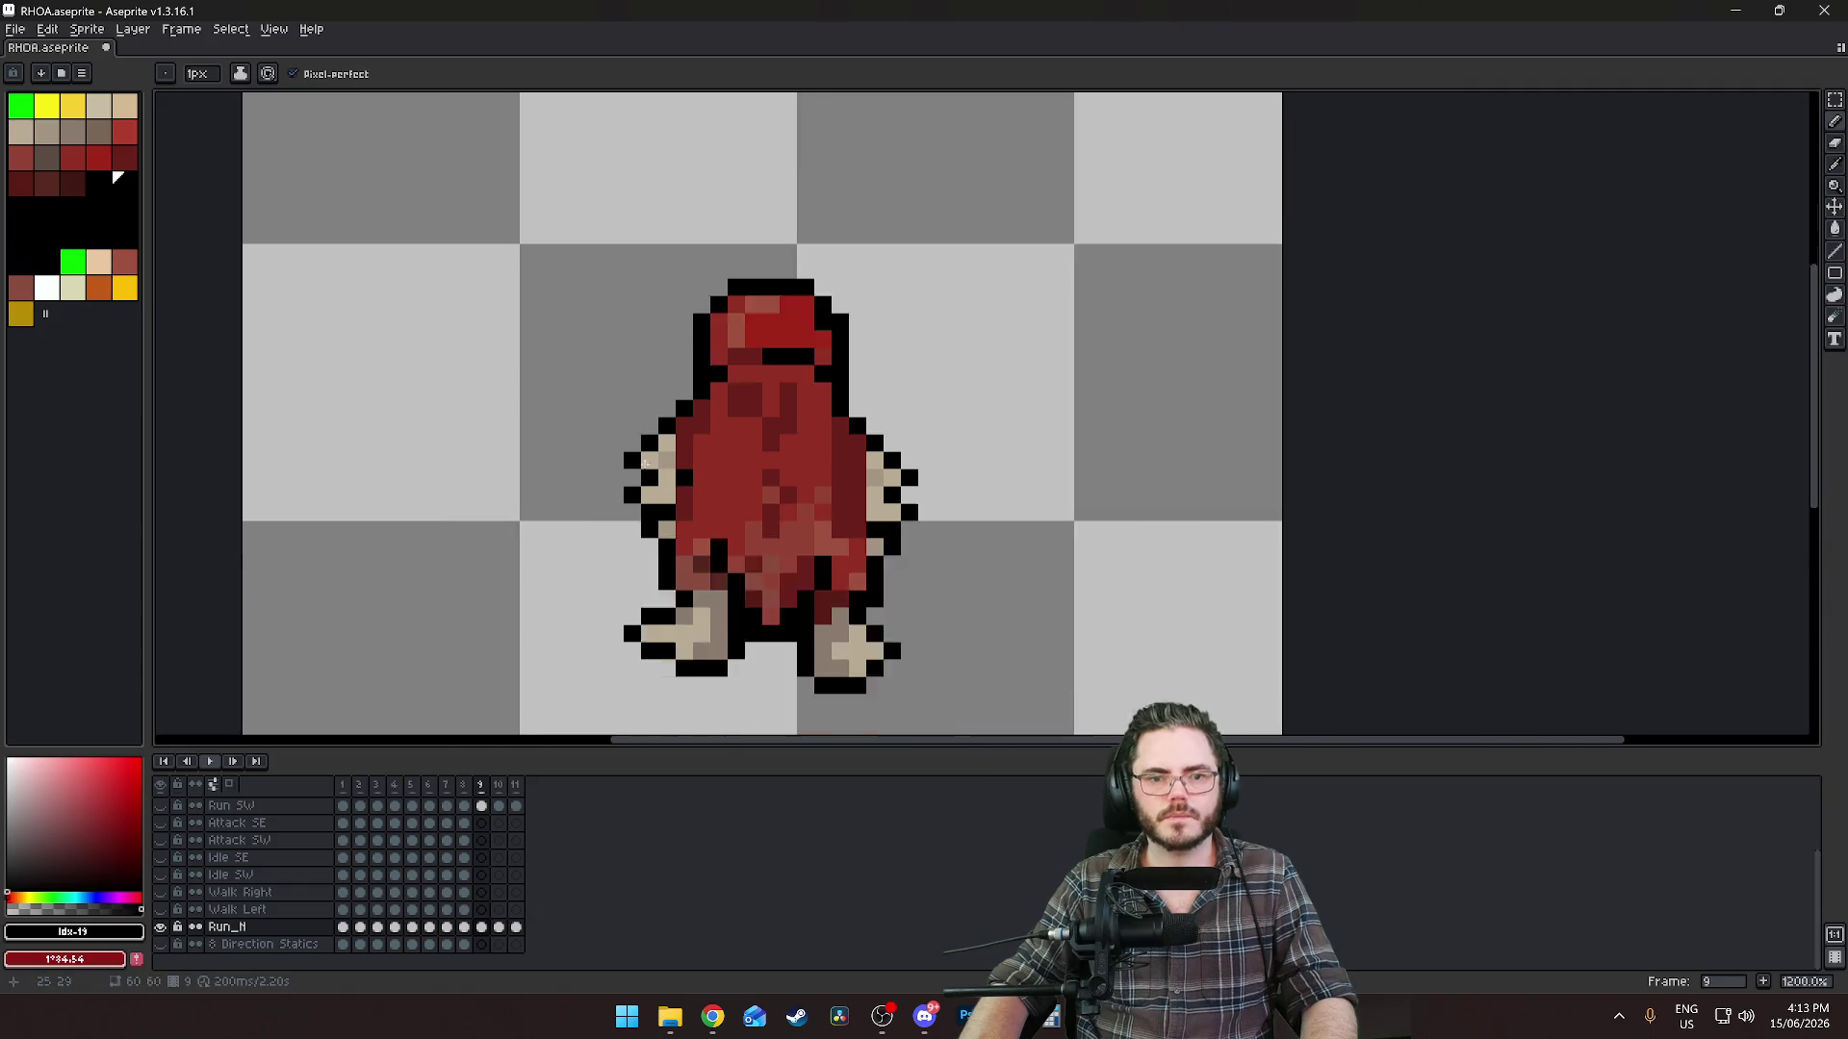
Preview the run animation, undo the left-arm transformation and clear the selection.
{"action": "key", "text": "Return"}
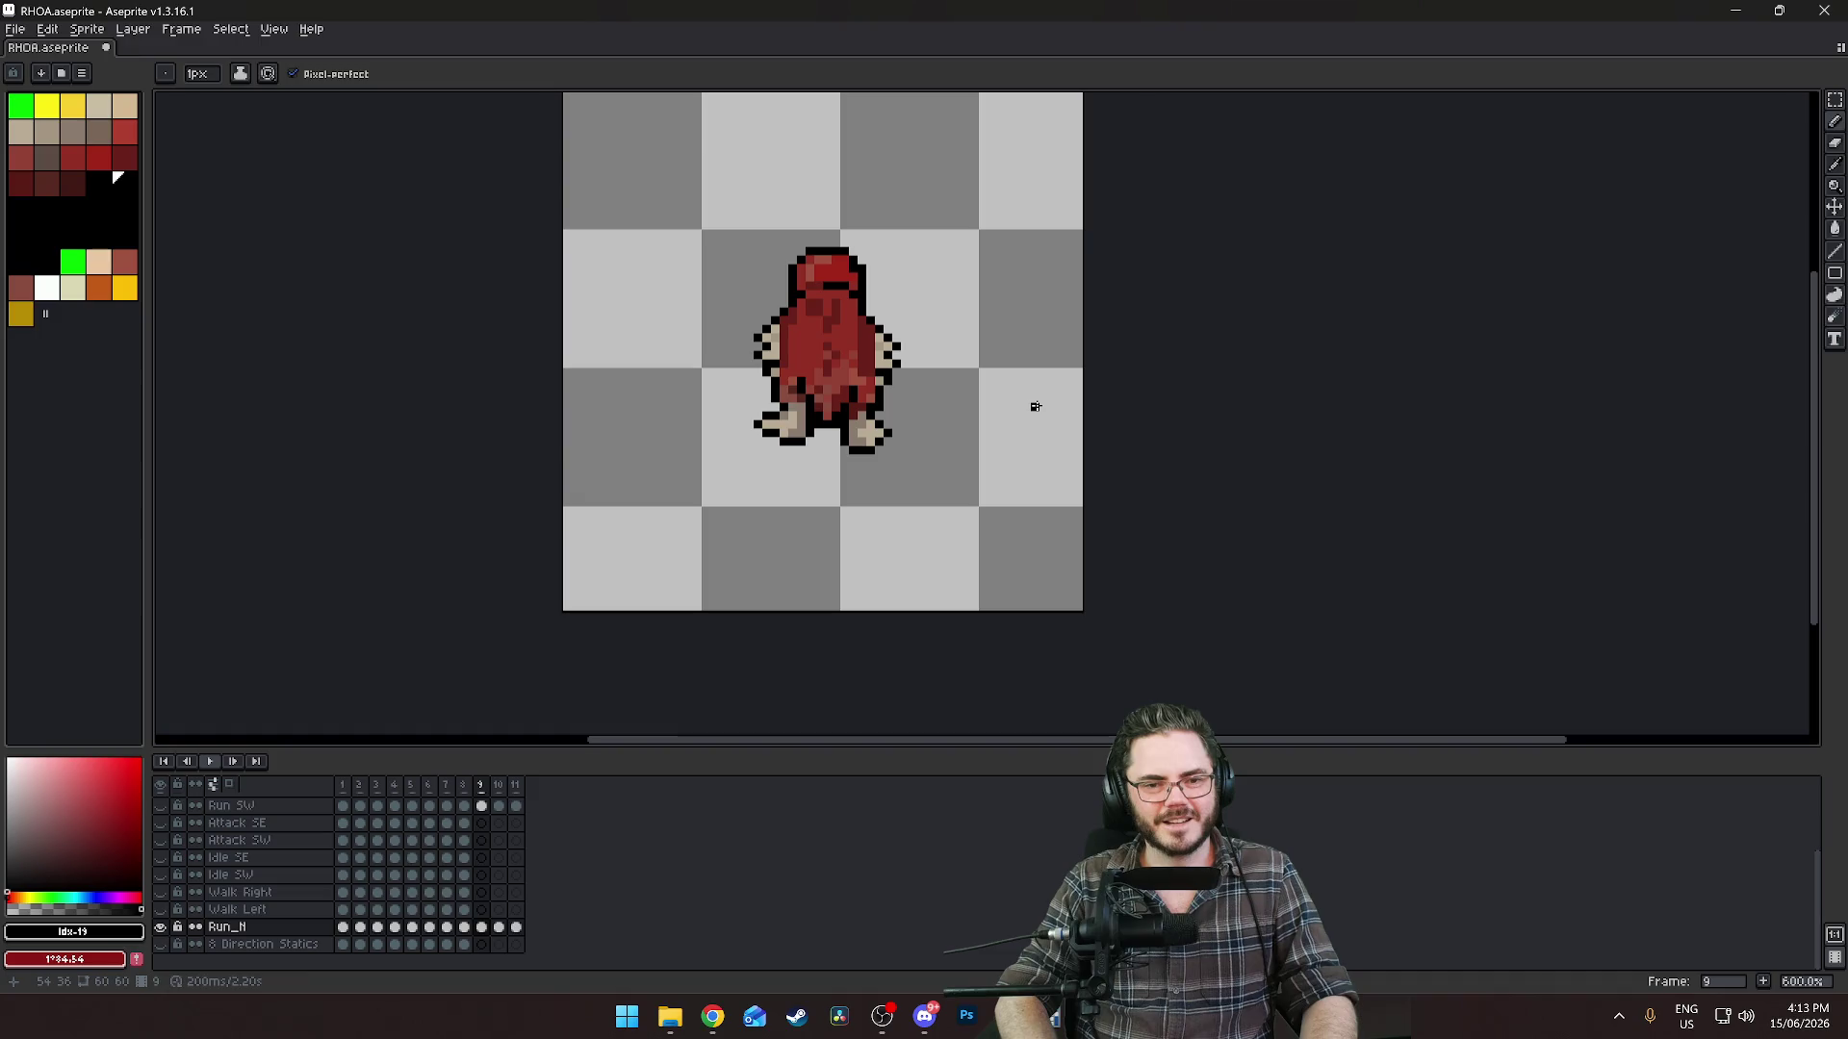
{"action": "key", "text": "ctrl+z"}
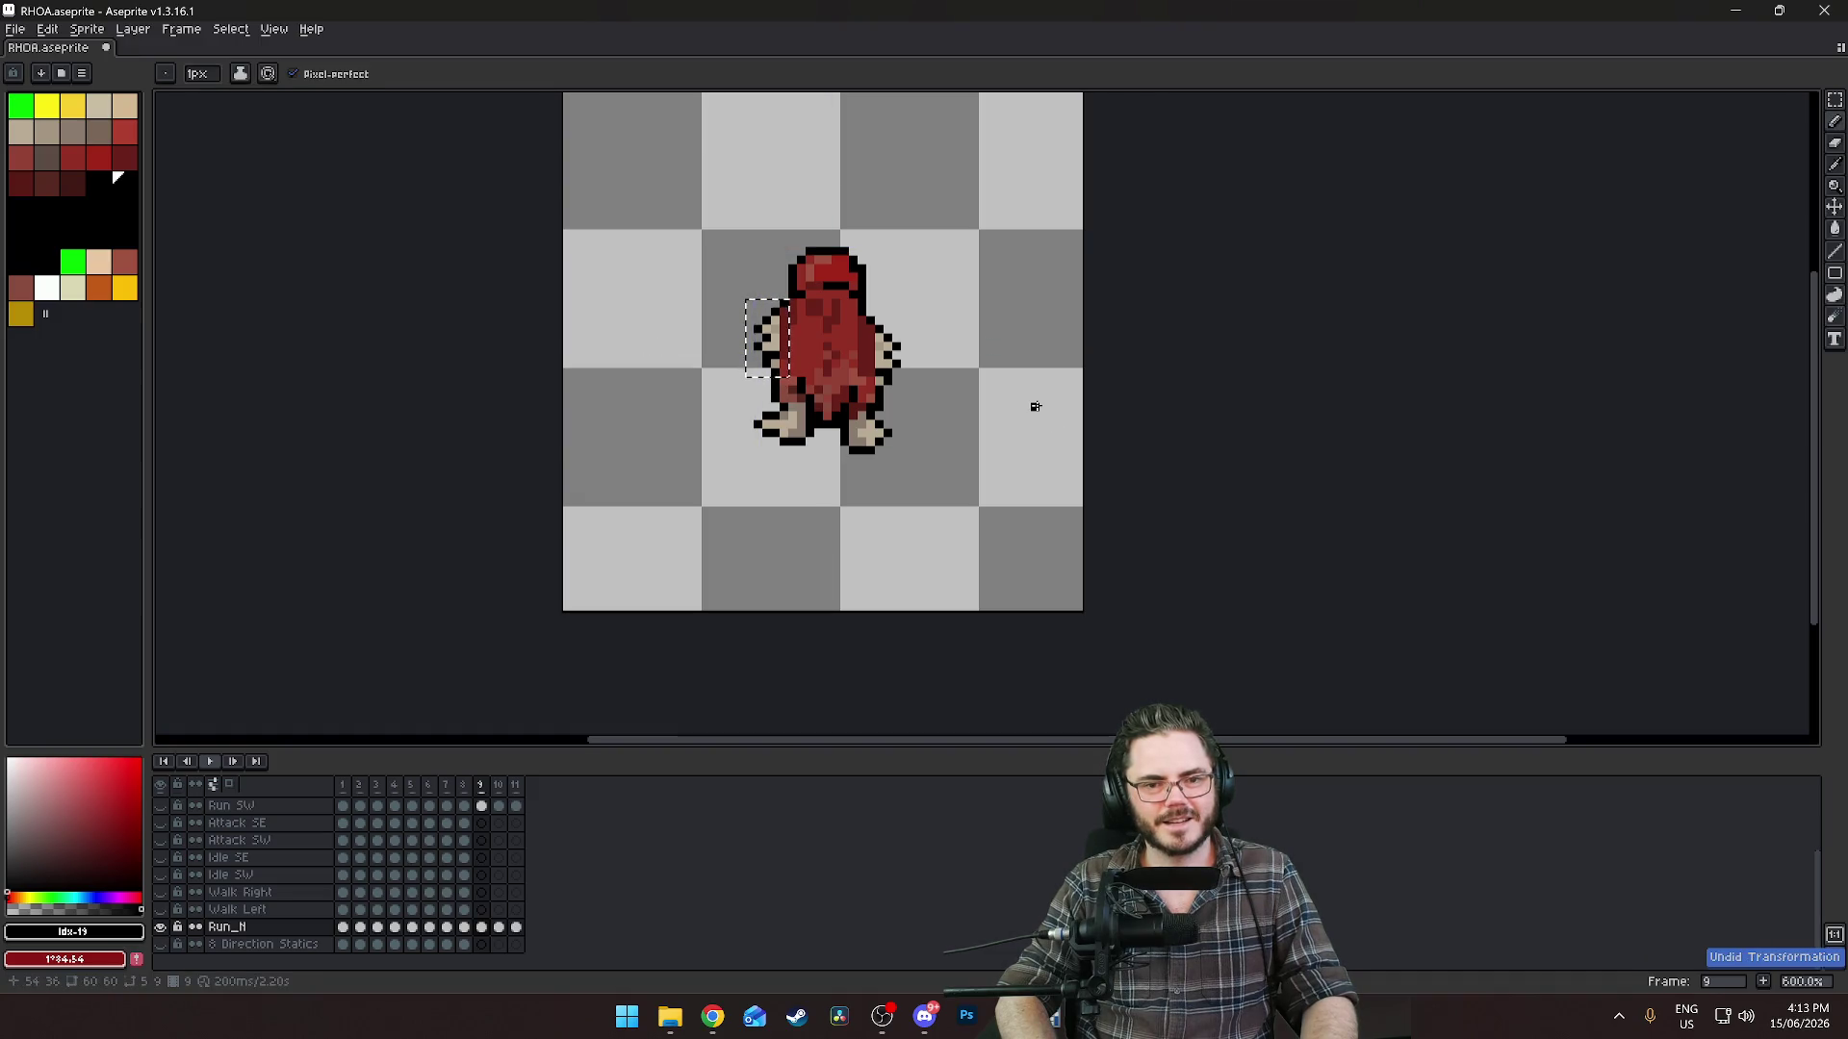
{"action": "key", "text": "Left"}
{"action": "key", "text": "ctrl+d"}
Step back and forth between frames 8 and 9 to compare the poses.
{"action": "key", "text": "Left"}
{"action": "key", "text": "Right"}
{"action": "key", "text": "Left"}
{"action": "key", "text": "Right"}
{"action": "key", "text": "Left"}
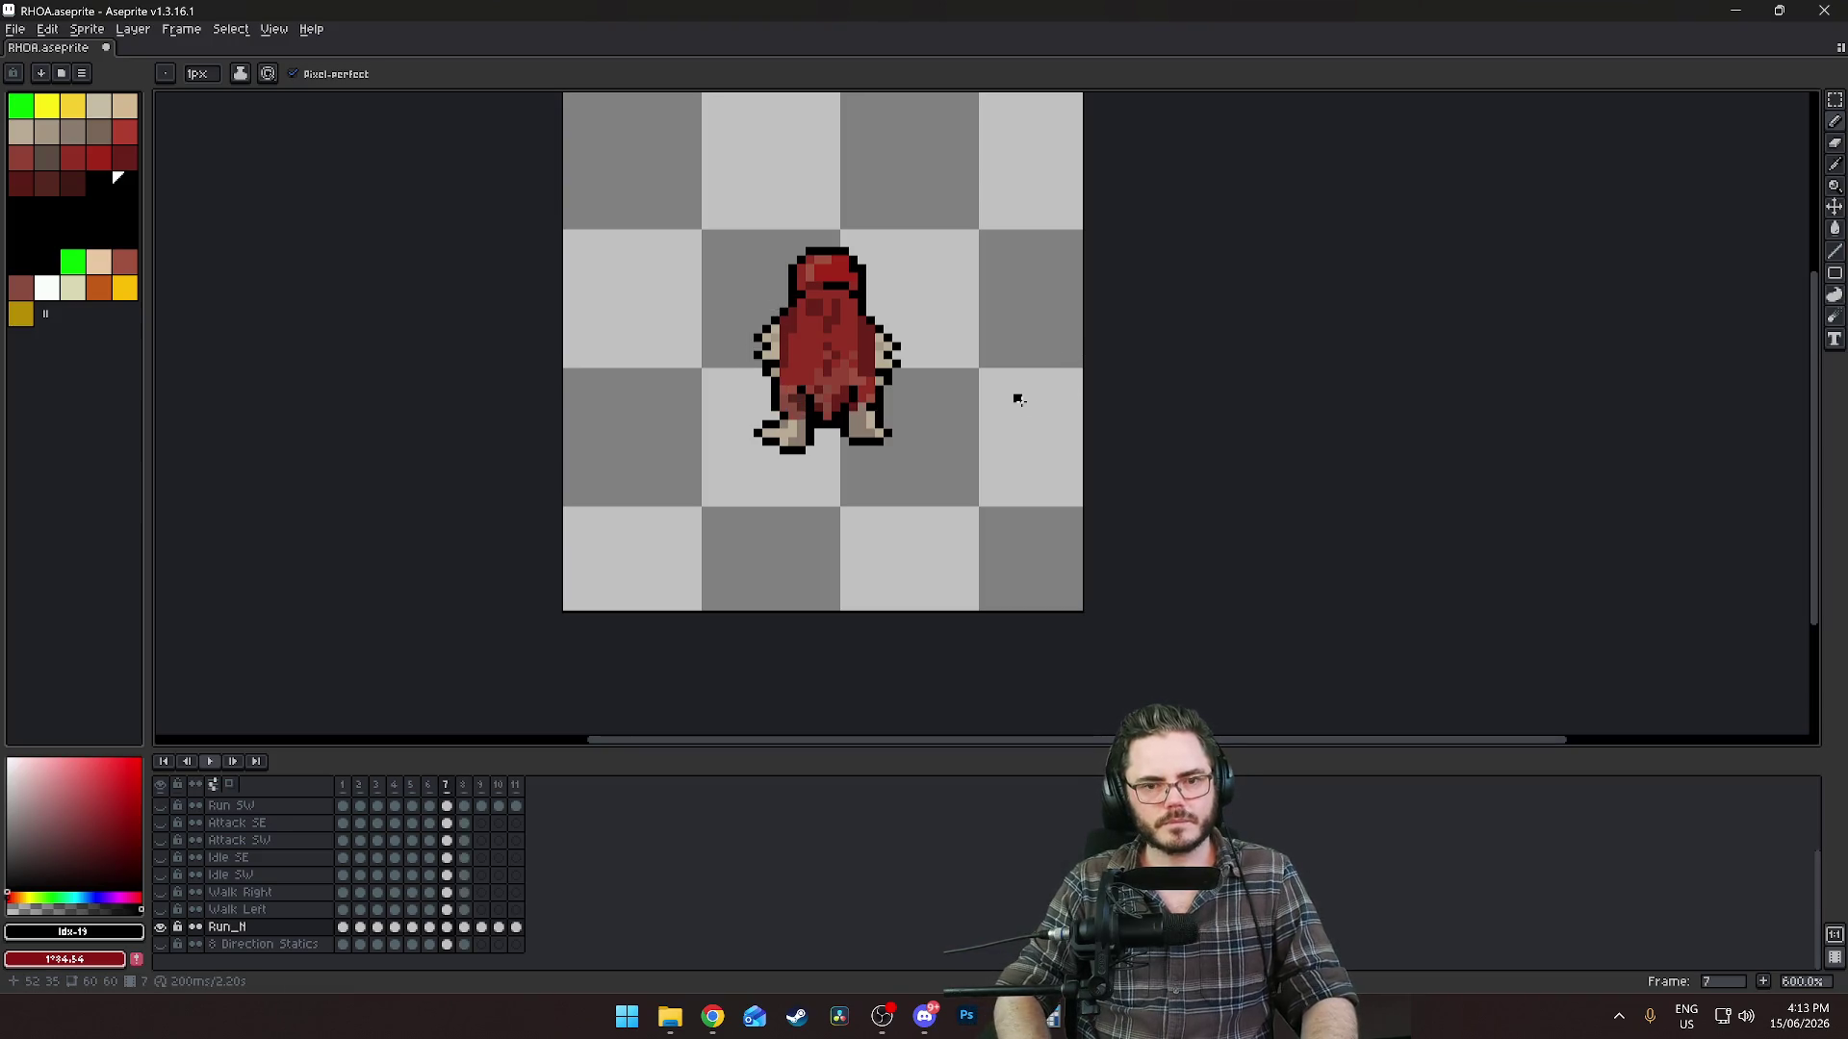
{"action": "key", "text": "Right"}
{"action": "key", "text": "Right"}
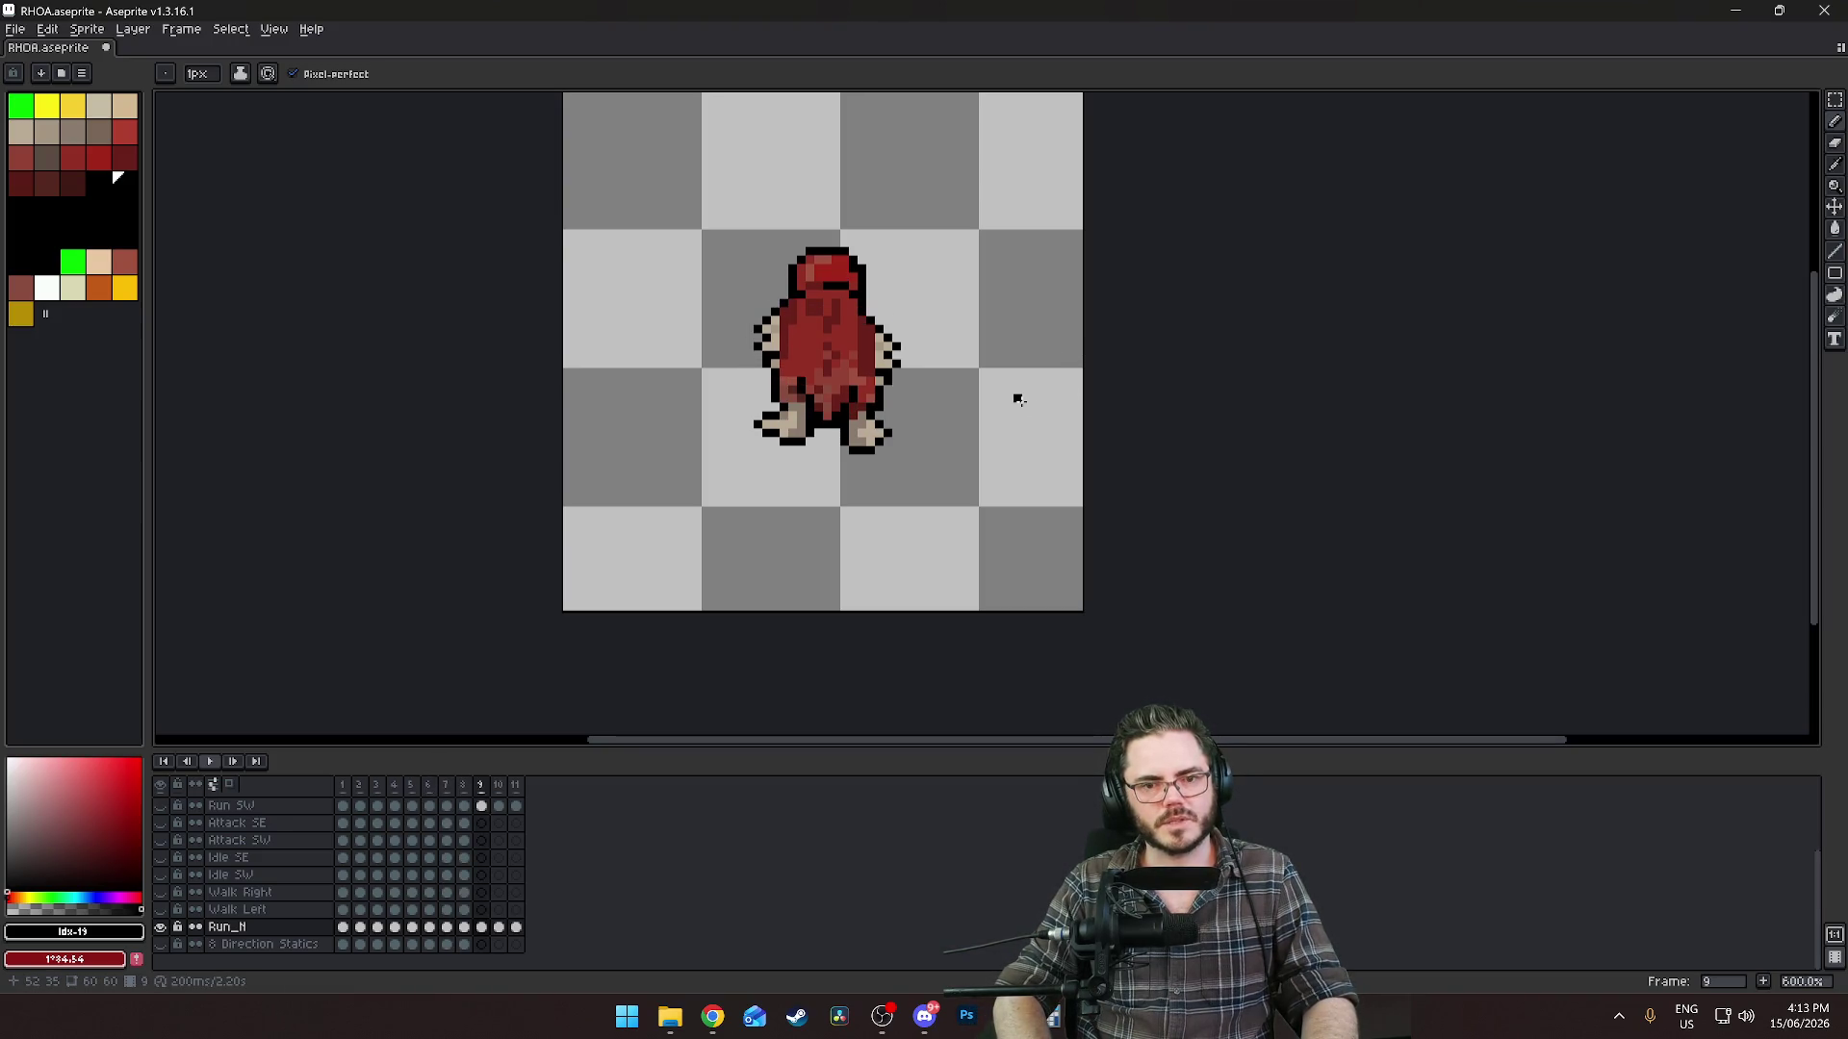
{"action": "key", "text": "Right"}
{"action": "key", "text": "Right"}
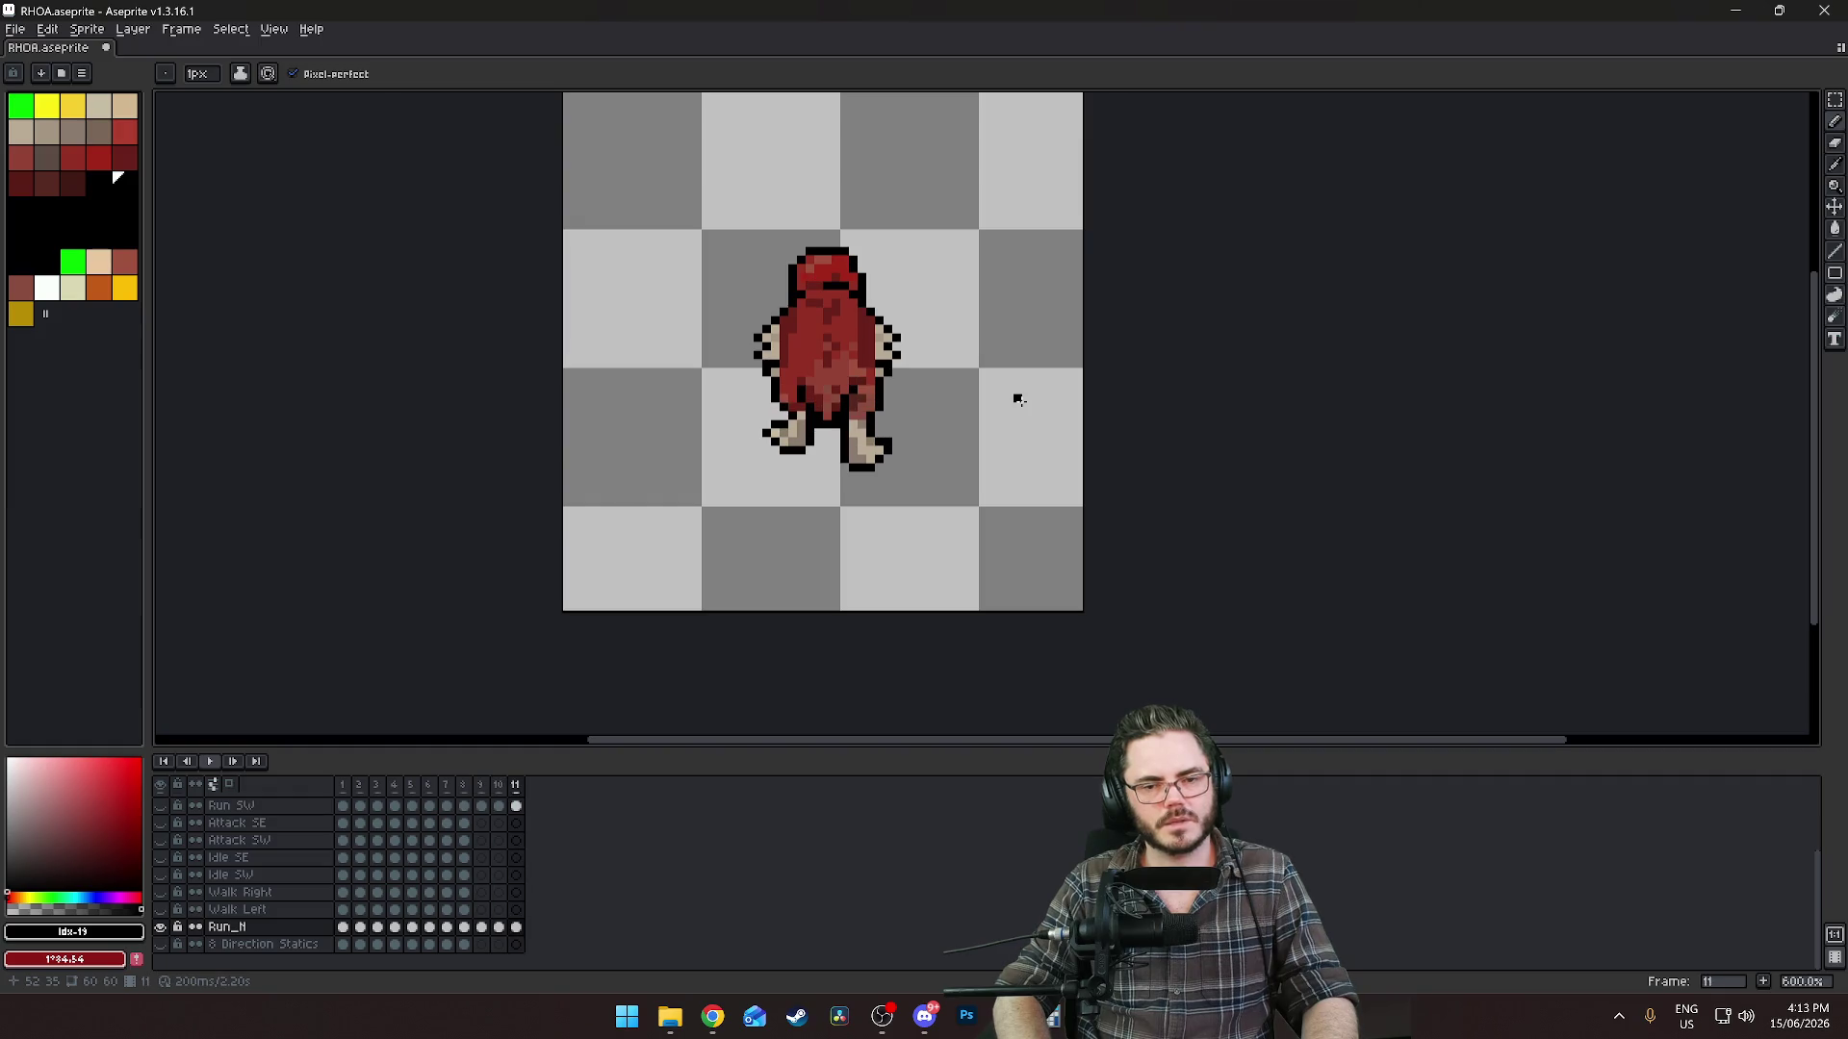
{"action": "key", "text": "Left"}
{"action": "key", "text": "Left"}
{"action": "key", "text": "Left"}
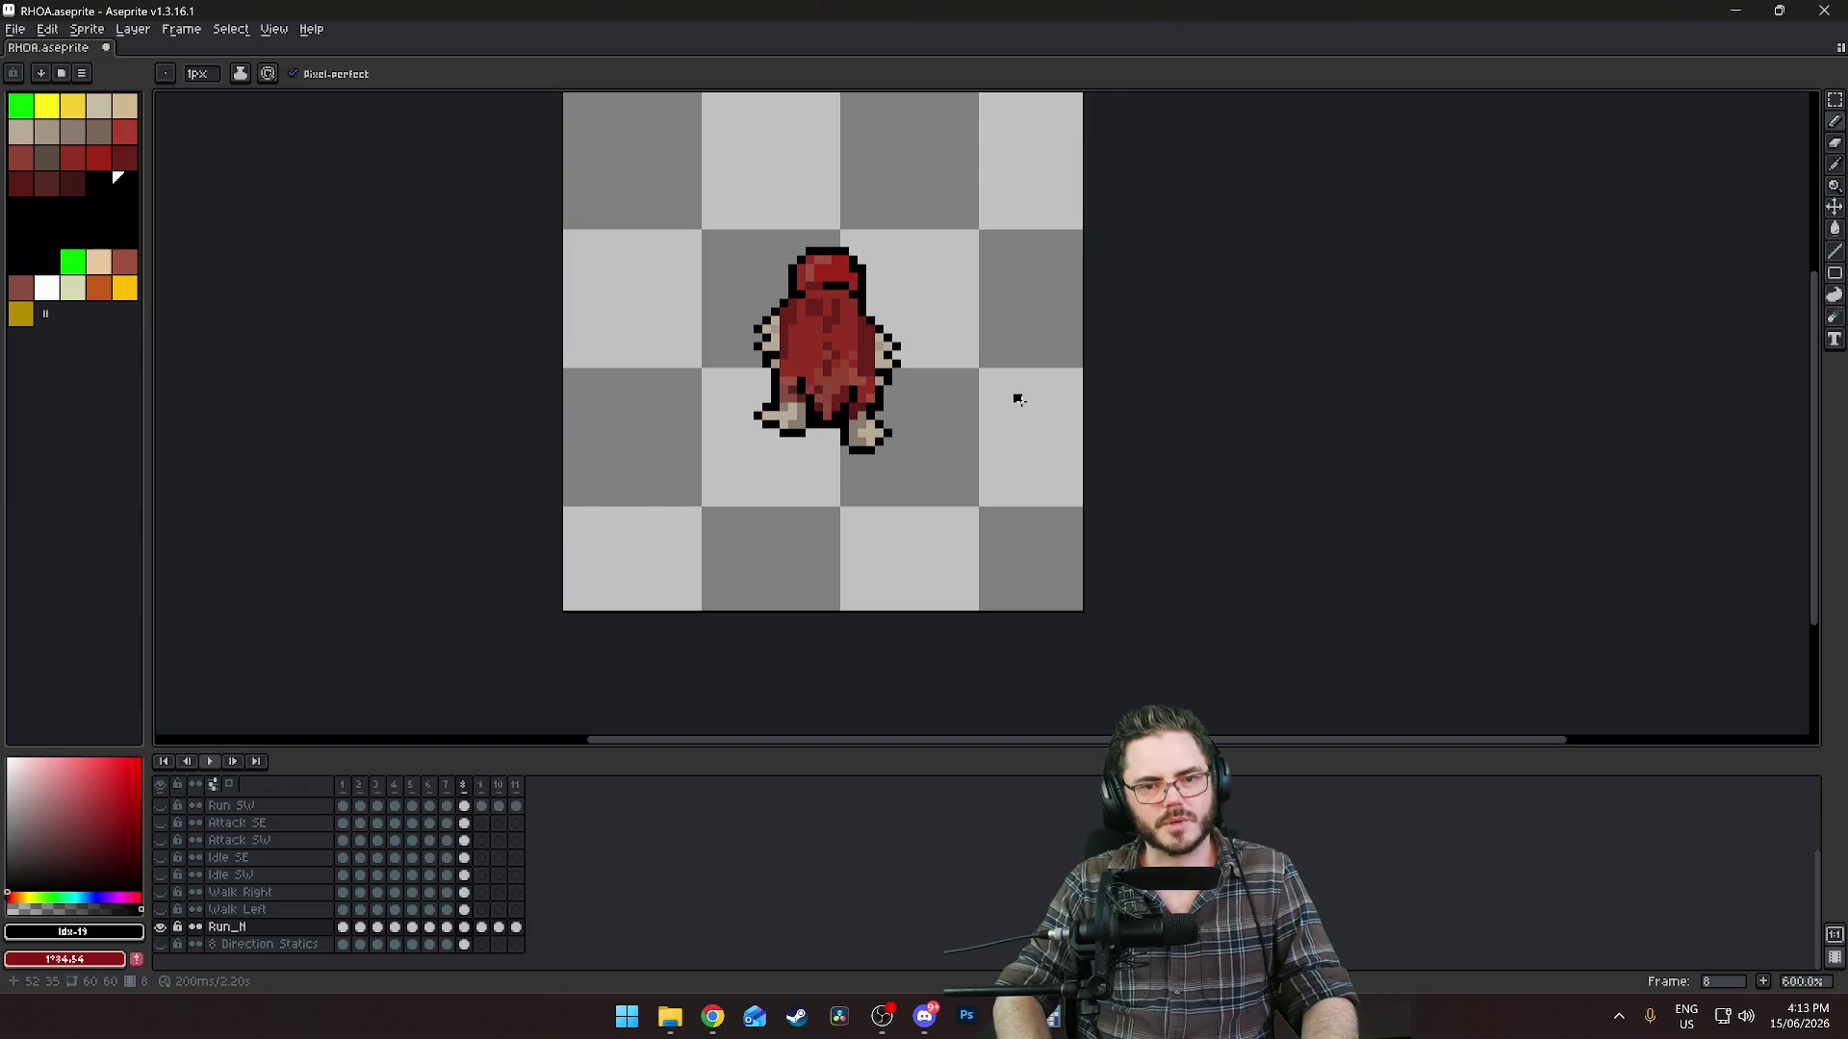
{"action": "key", "text": "Right"}
{"action": "scroll", "coordinate": [905, 321], "scroll_direction": "up", "scroll_amount": 3}
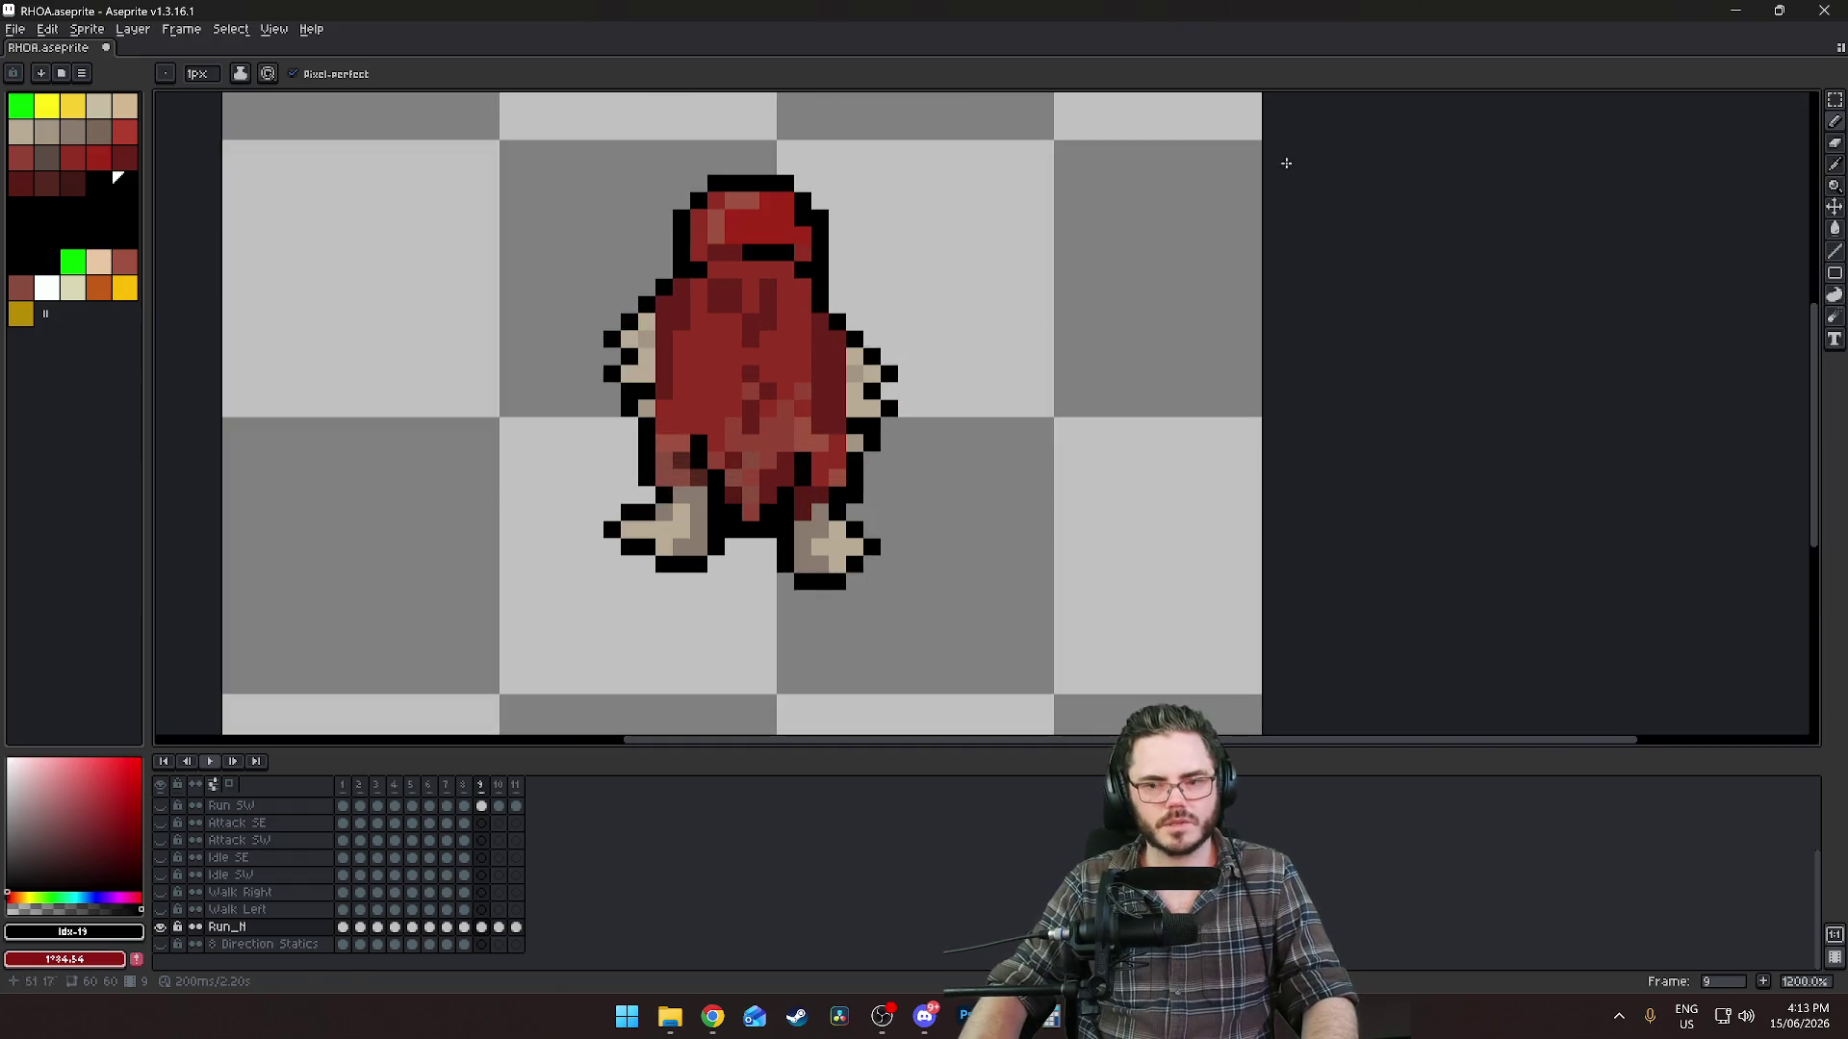
Stretch the left foot upward on frame 9 and sample black from the outline.
{"action": "left_click", "coordinate": [1832, 102]}
{"action": "scroll", "coordinate": [828, 324], "scroll_direction": "up", "scroll_amount": 1}
{"action": "left_click_drag", "start_coordinate": [501, 560], "coordinate": [671, 658]}
{"action": "left_click_drag", "start_coordinate": [634, 541], "coordinate": [635, 536]}
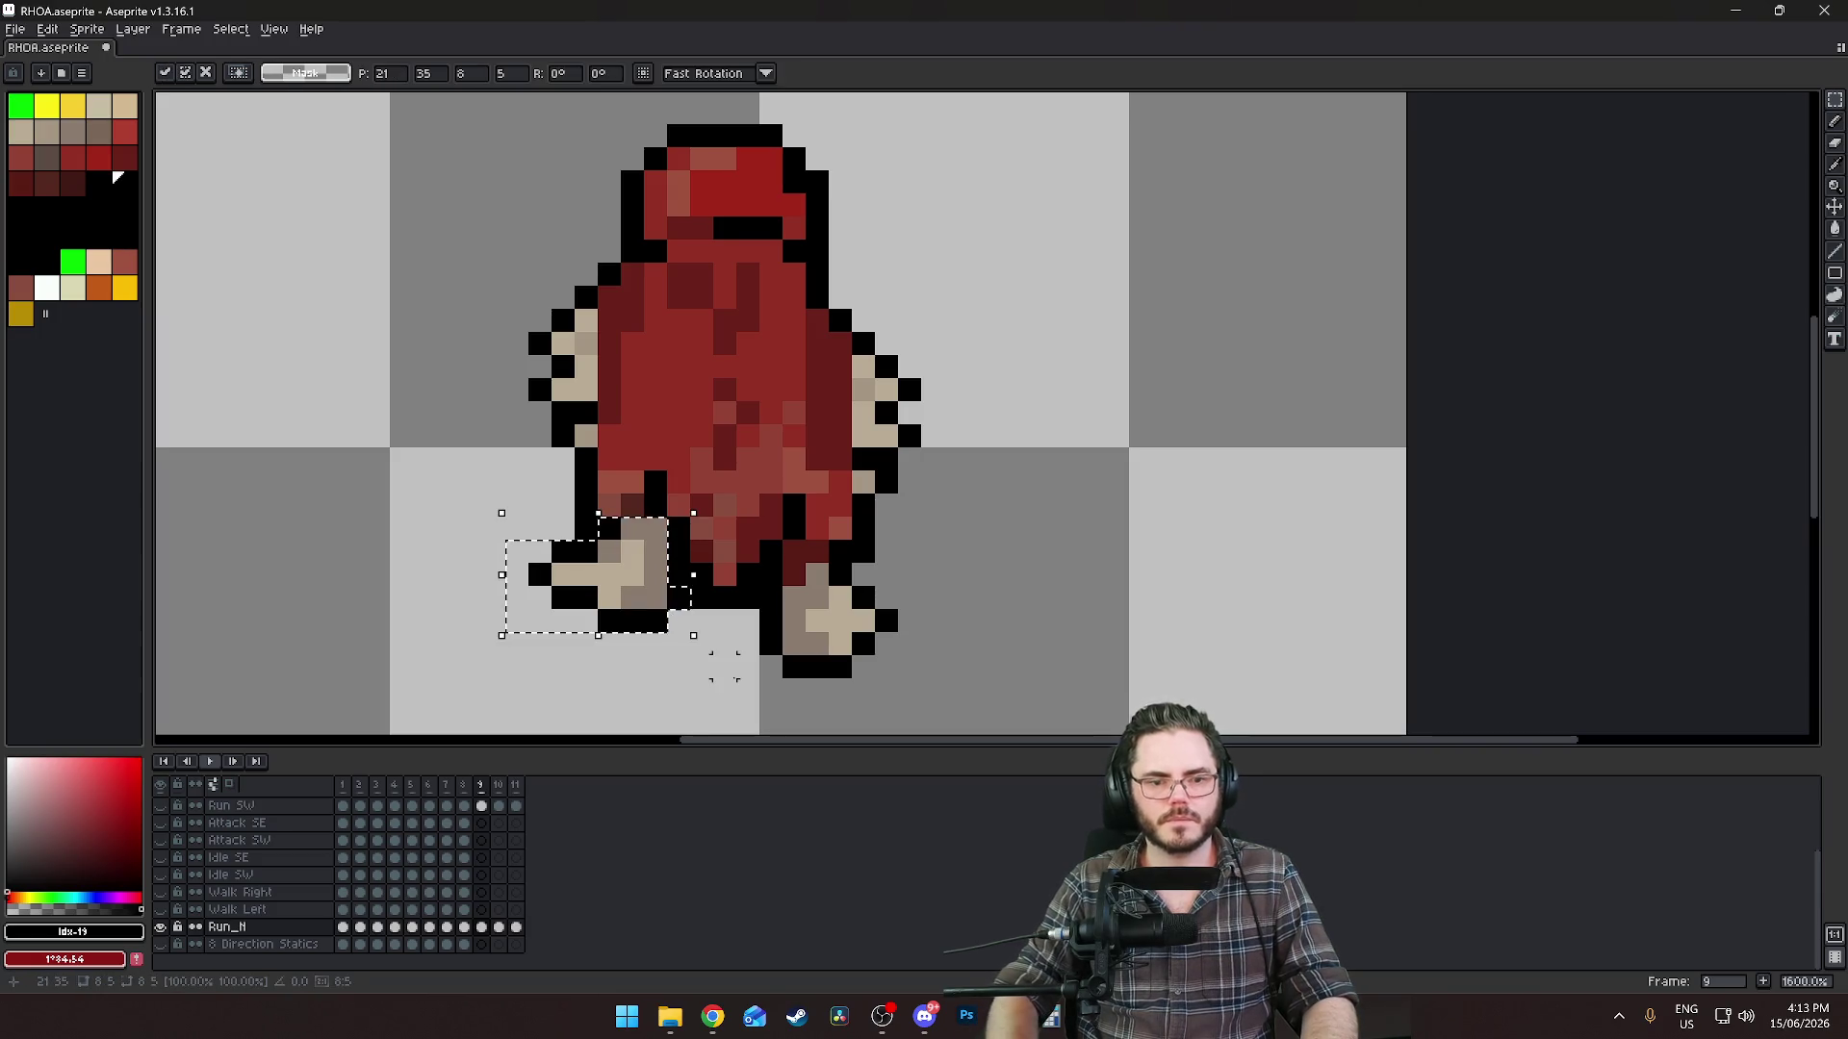
{"action": "scroll", "coordinate": [1204, 463], "scroll_direction": "down", "scroll_amount": 4}
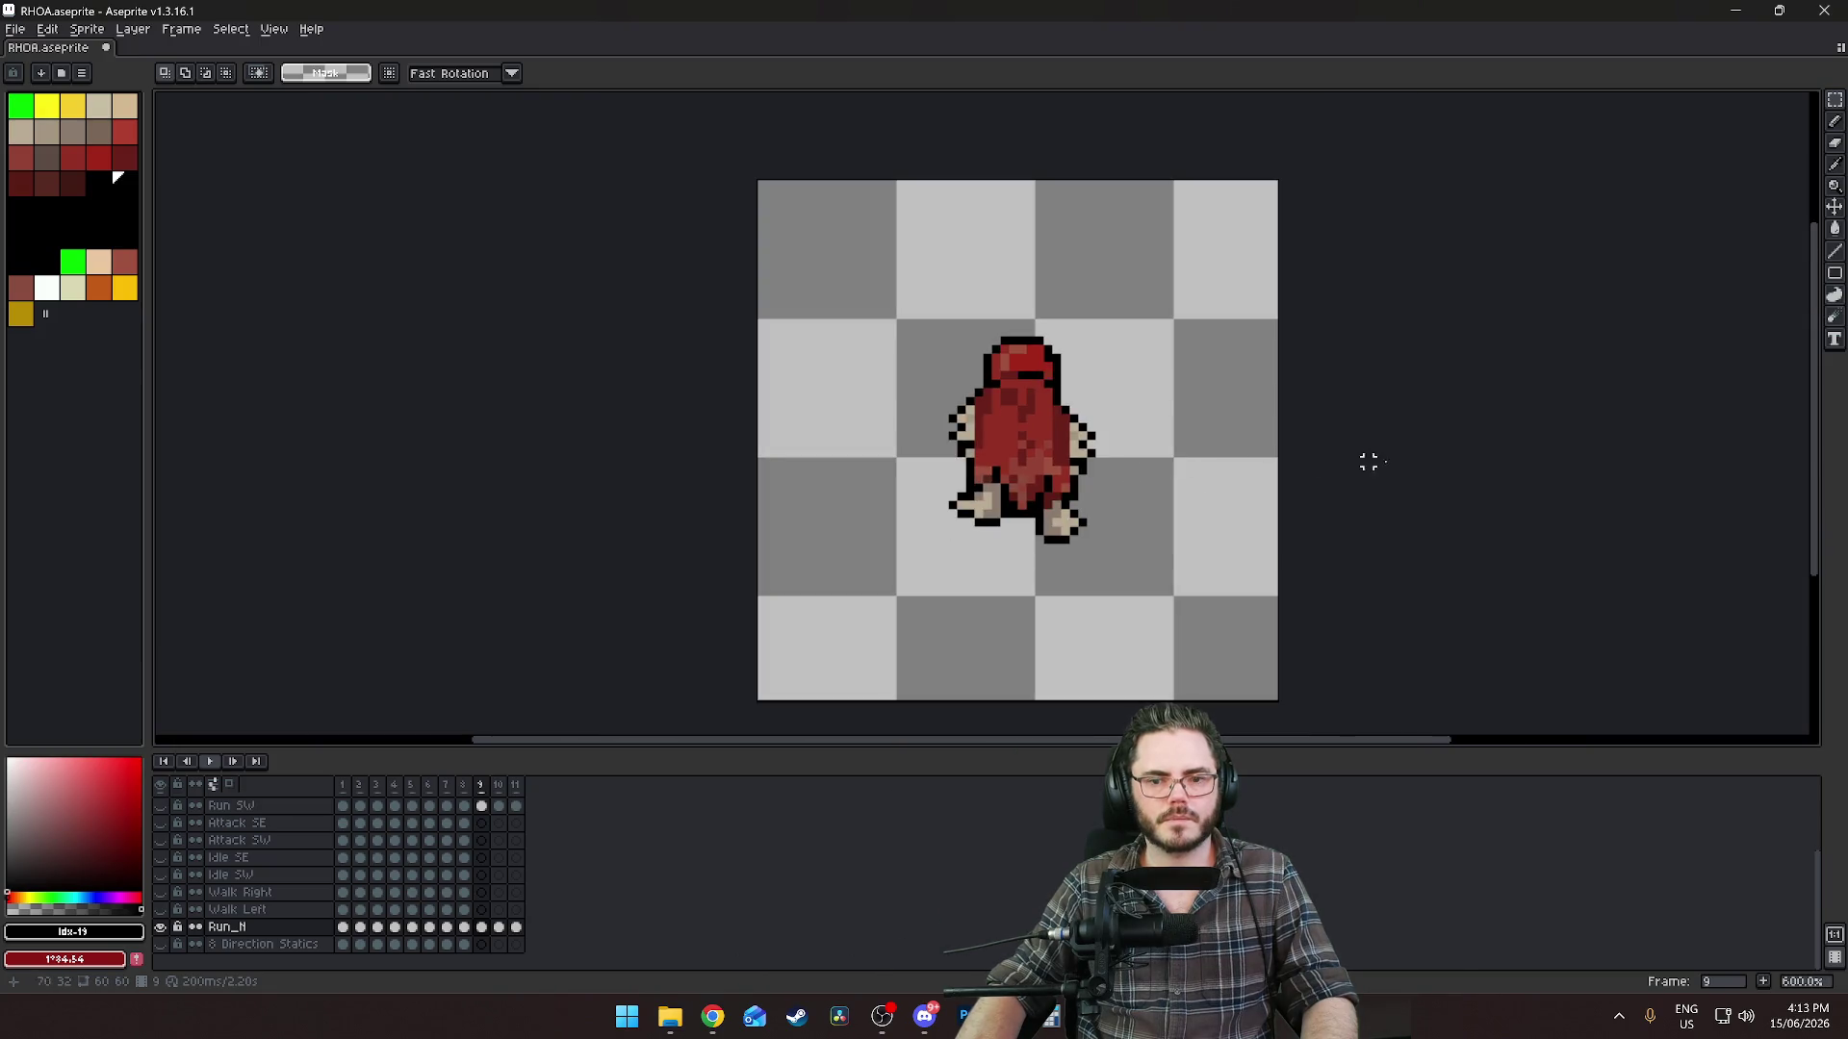
{"action": "scroll", "coordinate": [1101, 433], "scroll_direction": "up", "scroll_amount": 4}
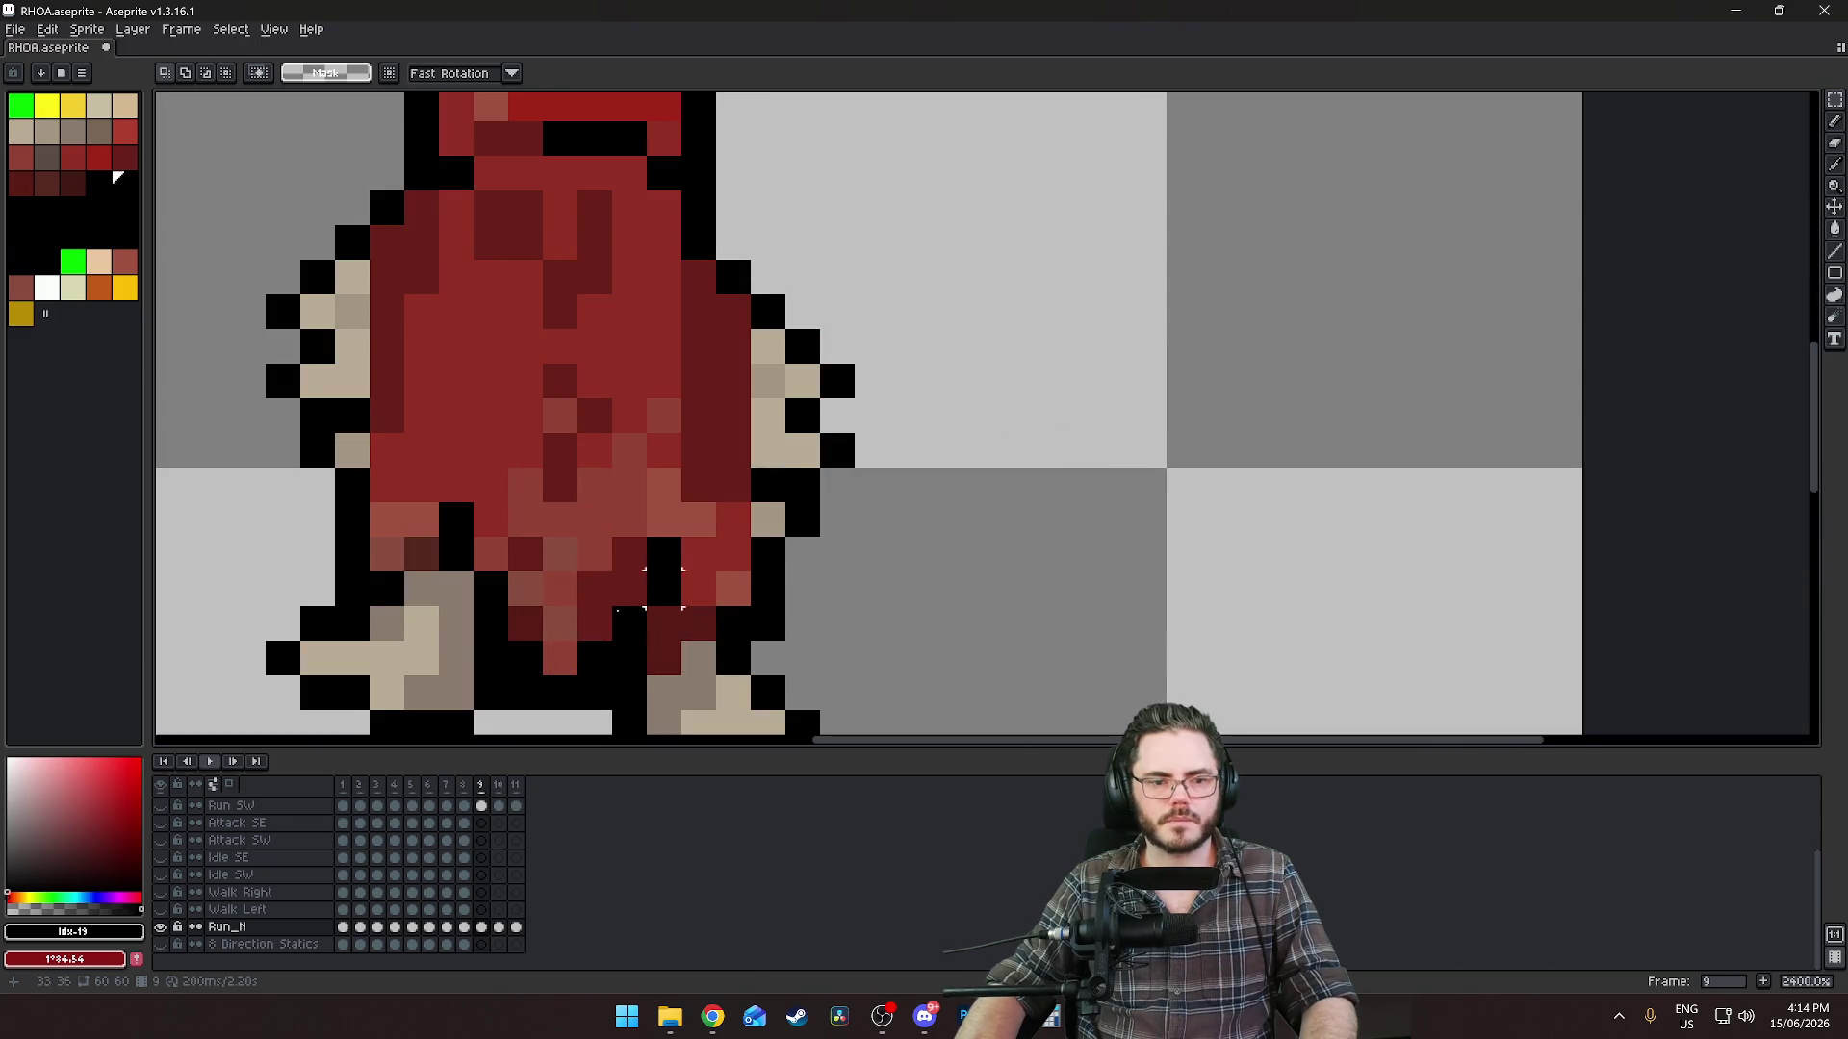
{"action": "left_click", "coordinate": [502, 590], "text": "alt"}
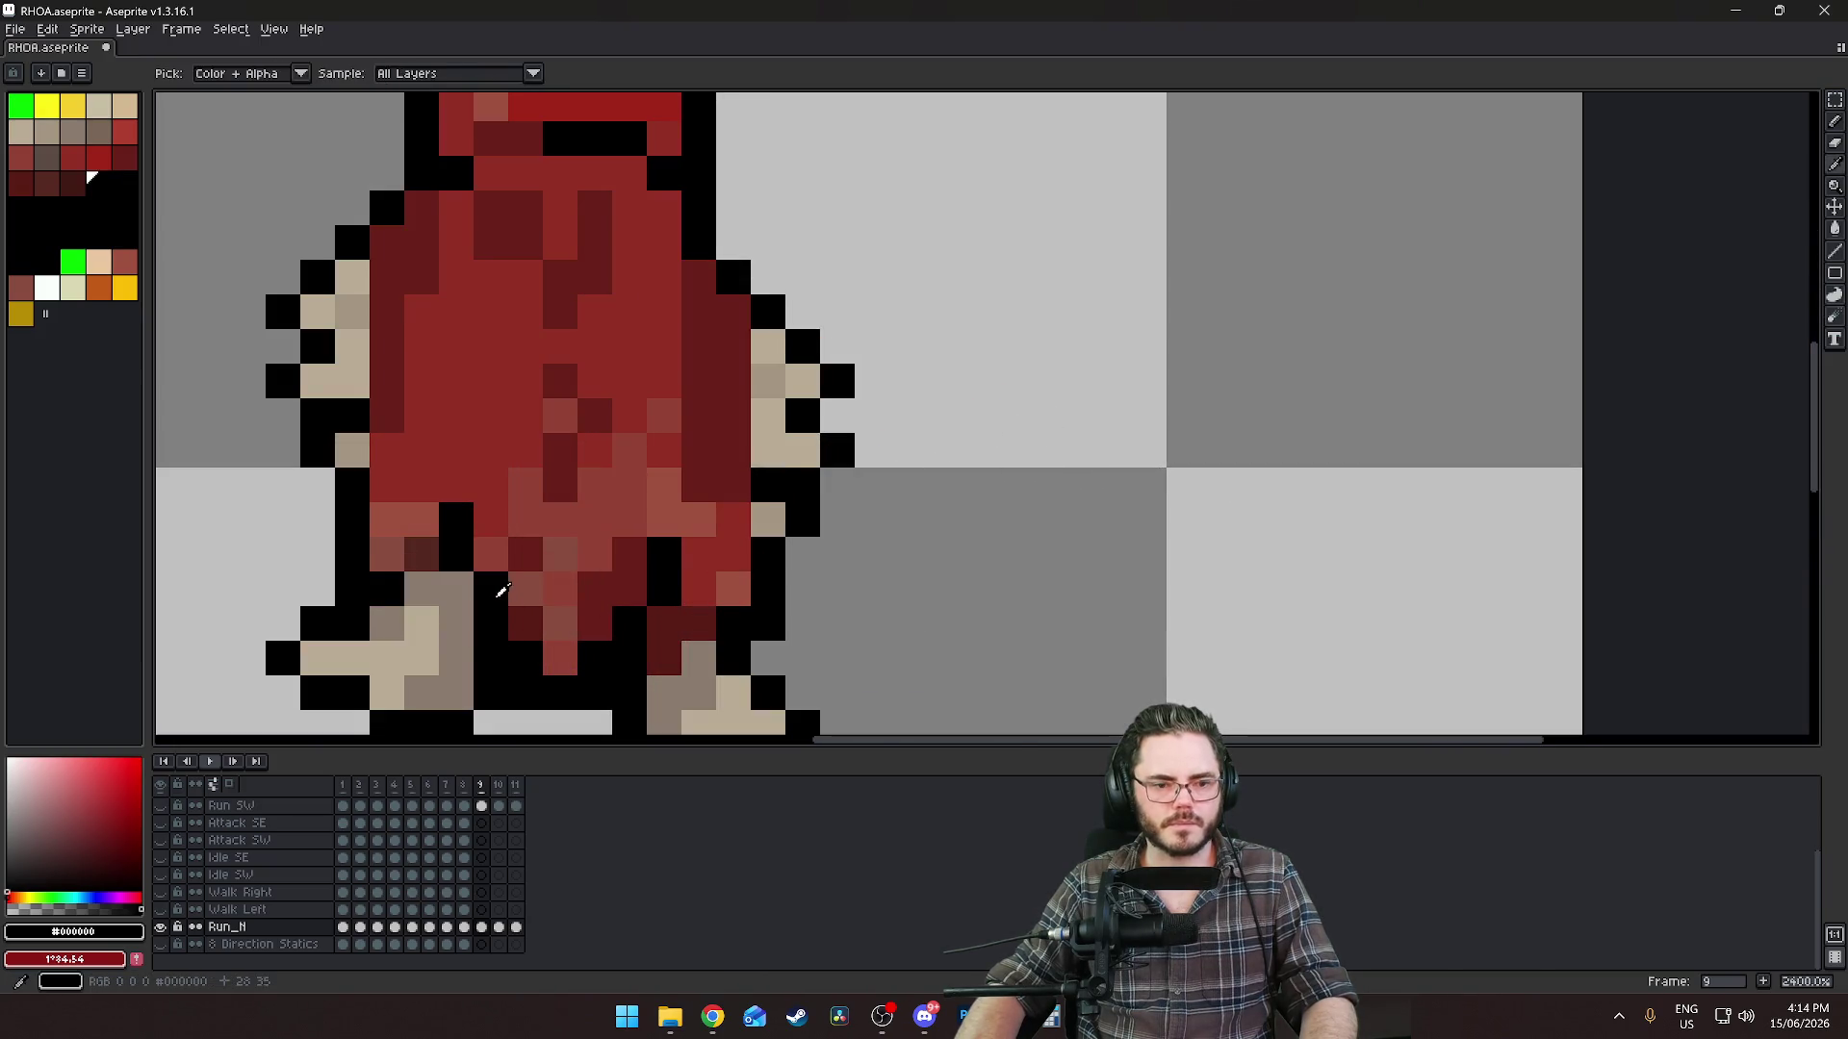
{"action": "scroll", "coordinate": [1435, 507], "scroll_direction": "down", "scroll_amount": 7}
Compare frames 10 and 11, then sample the cloak's dark red #6a211a on frame 10.
{"action": "key", "text": "Right"}
{"action": "key", "text": "Right"}
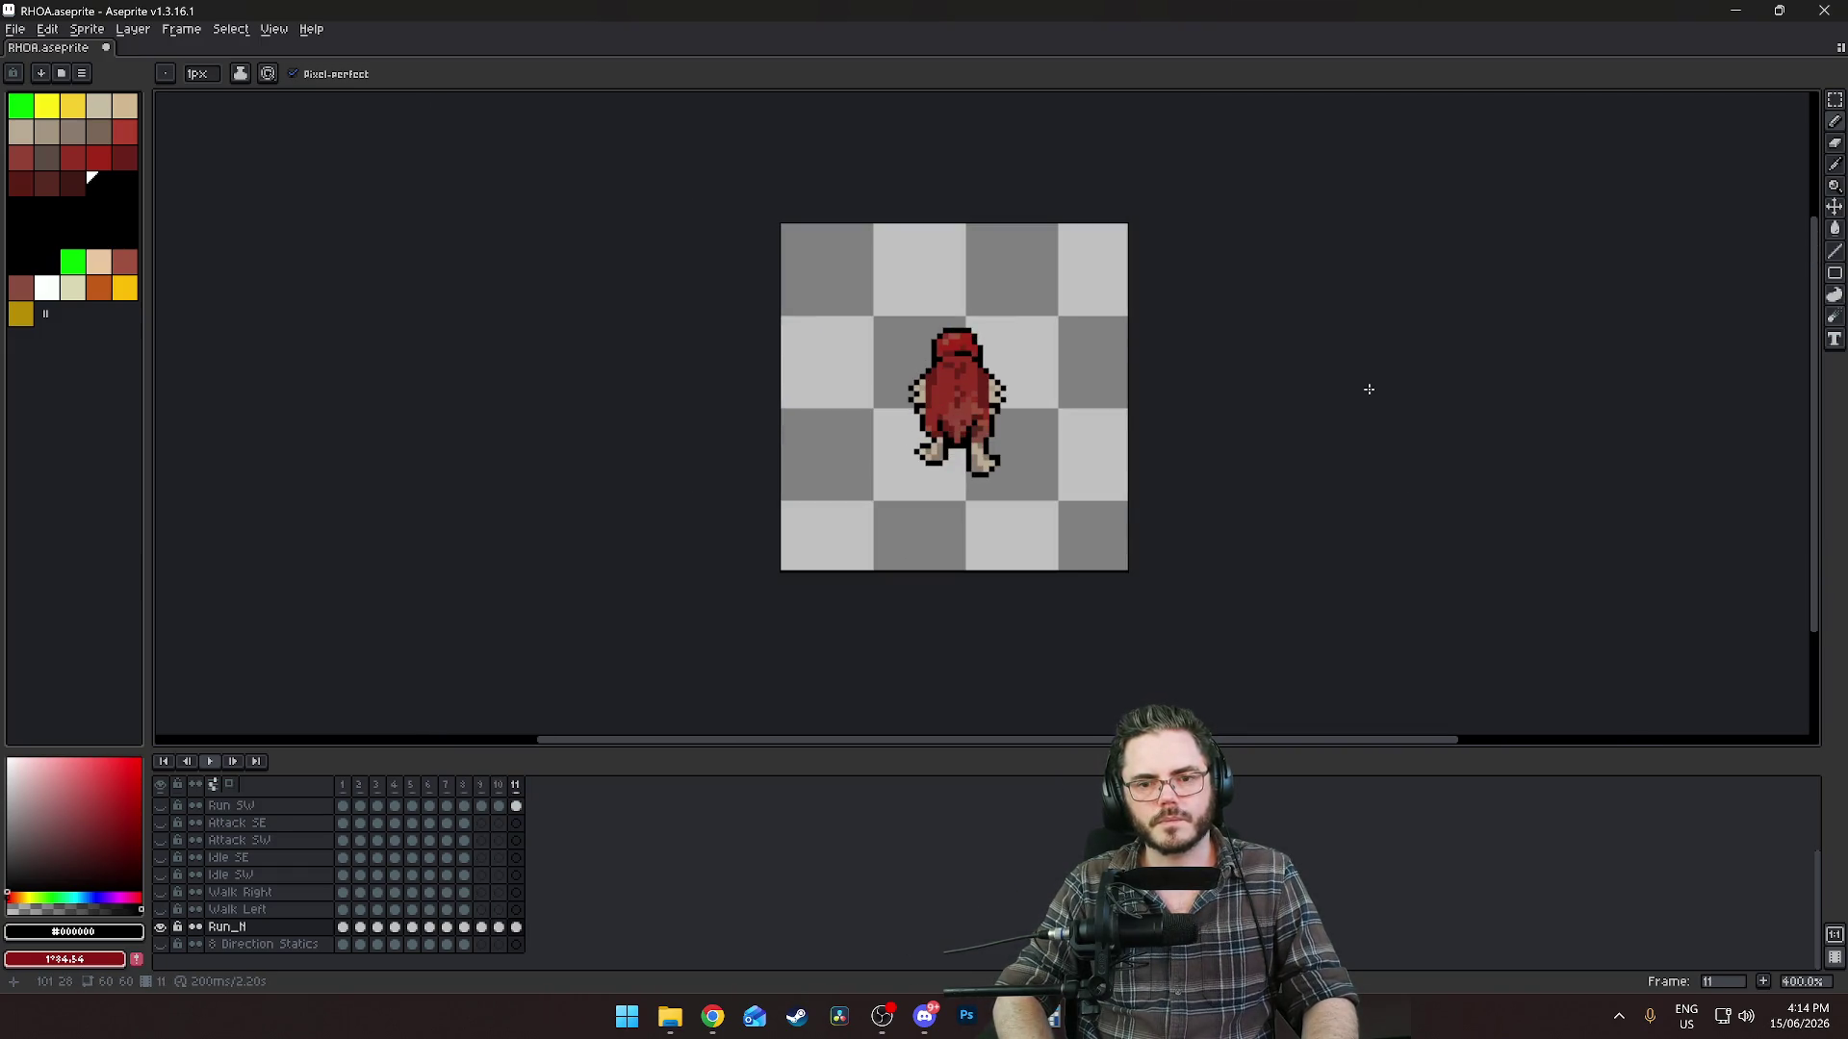
{"action": "key", "text": "Left"}
{"action": "key", "text": "Left"}
{"action": "key", "text": "Right"}
{"action": "key", "text": "Right"}
{"action": "key", "text": "Left"}
{"action": "key", "text": "Left"}
{"action": "key", "text": "Right"}
{"action": "key", "text": "Right"}
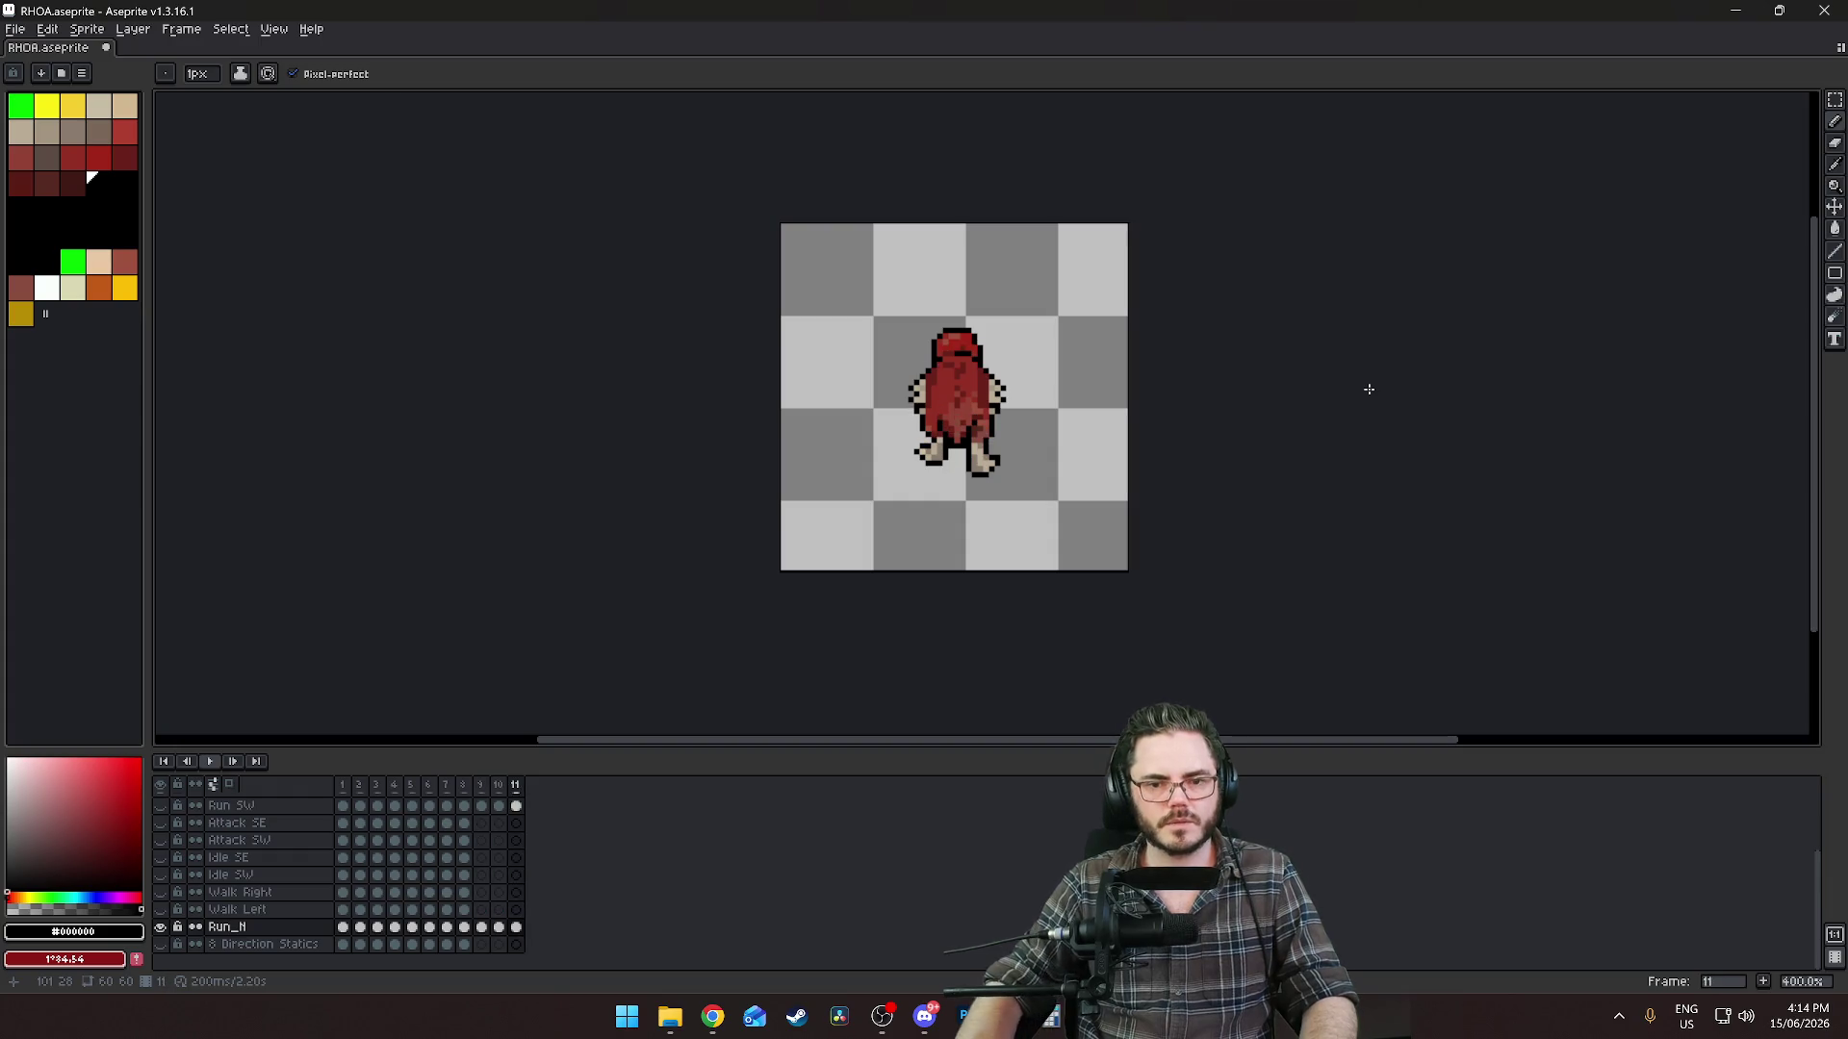
{"action": "key", "text": "Left"}
{"action": "scroll", "coordinate": [1010, 491], "scroll_direction": "up", "scroll_amount": 5}
{"action": "key", "text": "alt"}
{"action": "left_click", "coordinate": [908, 452], "text": "alt"}
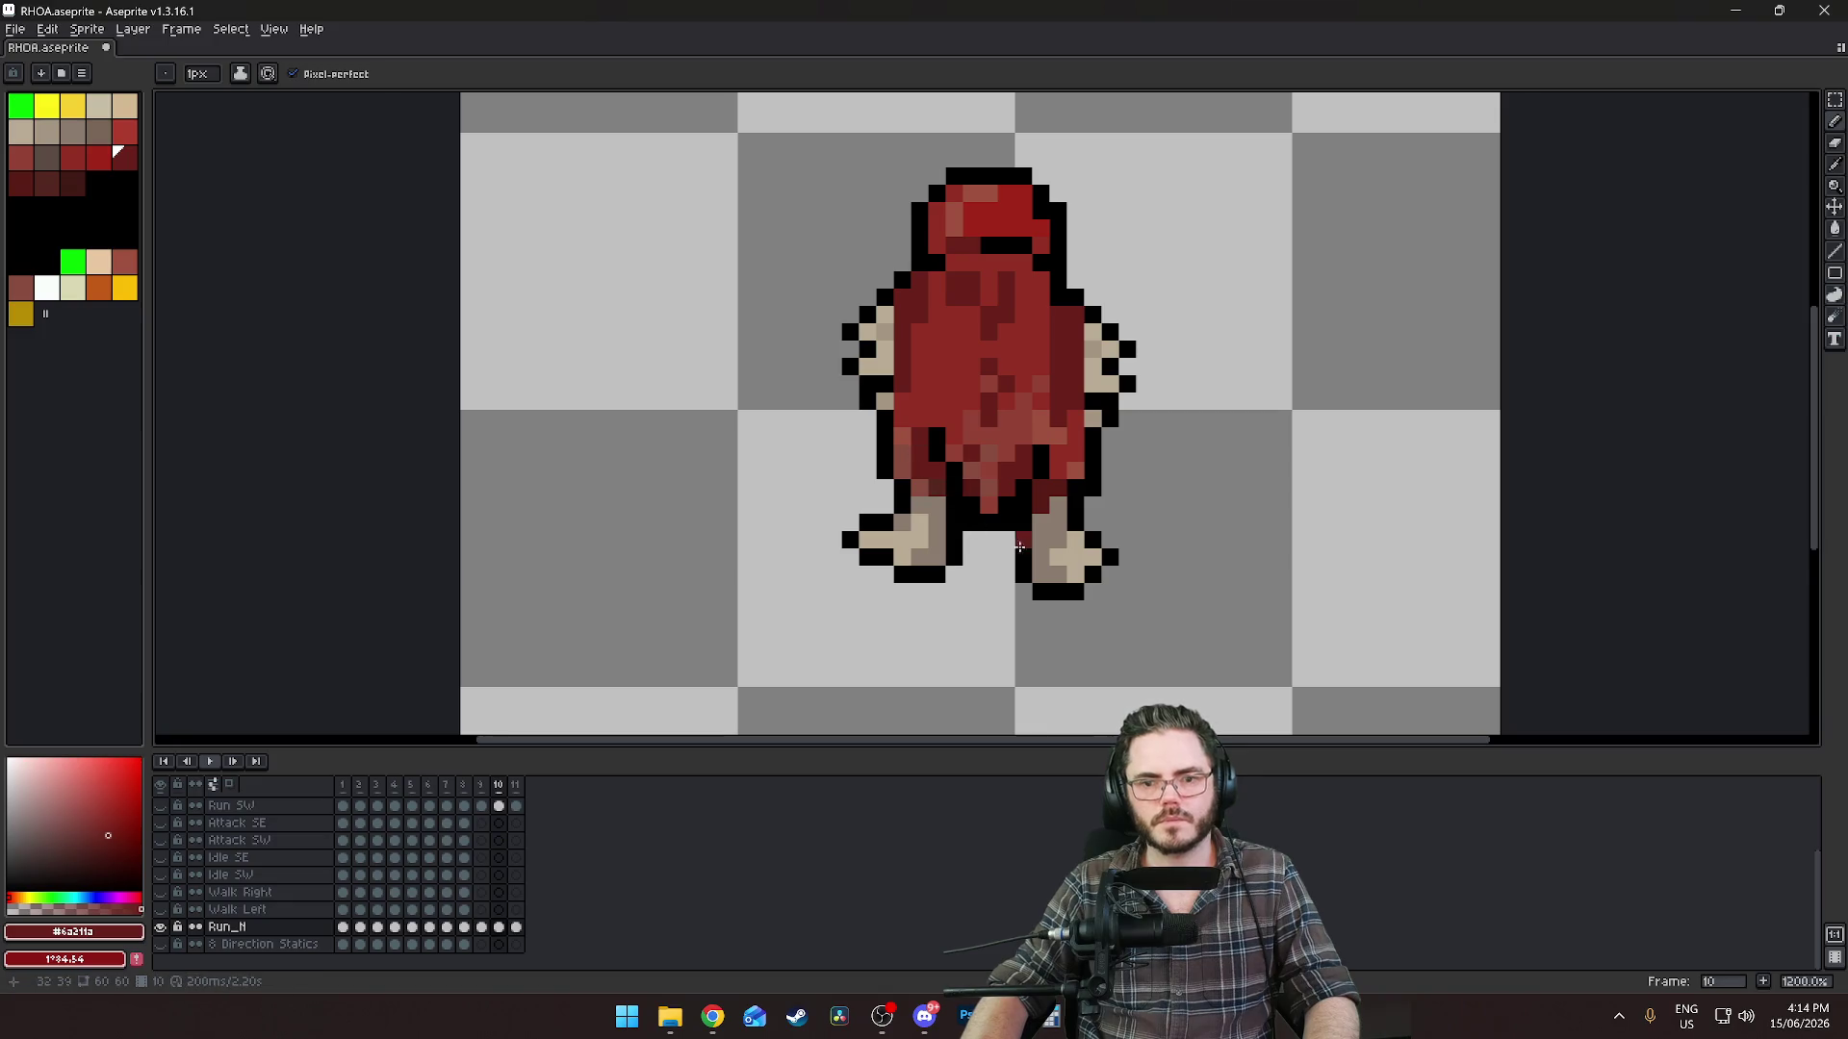
{"action": "scroll", "coordinate": [1078, 530], "scroll_direction": "down", "scroll_amount": 3}
{"action": "key", "text": "Left"}
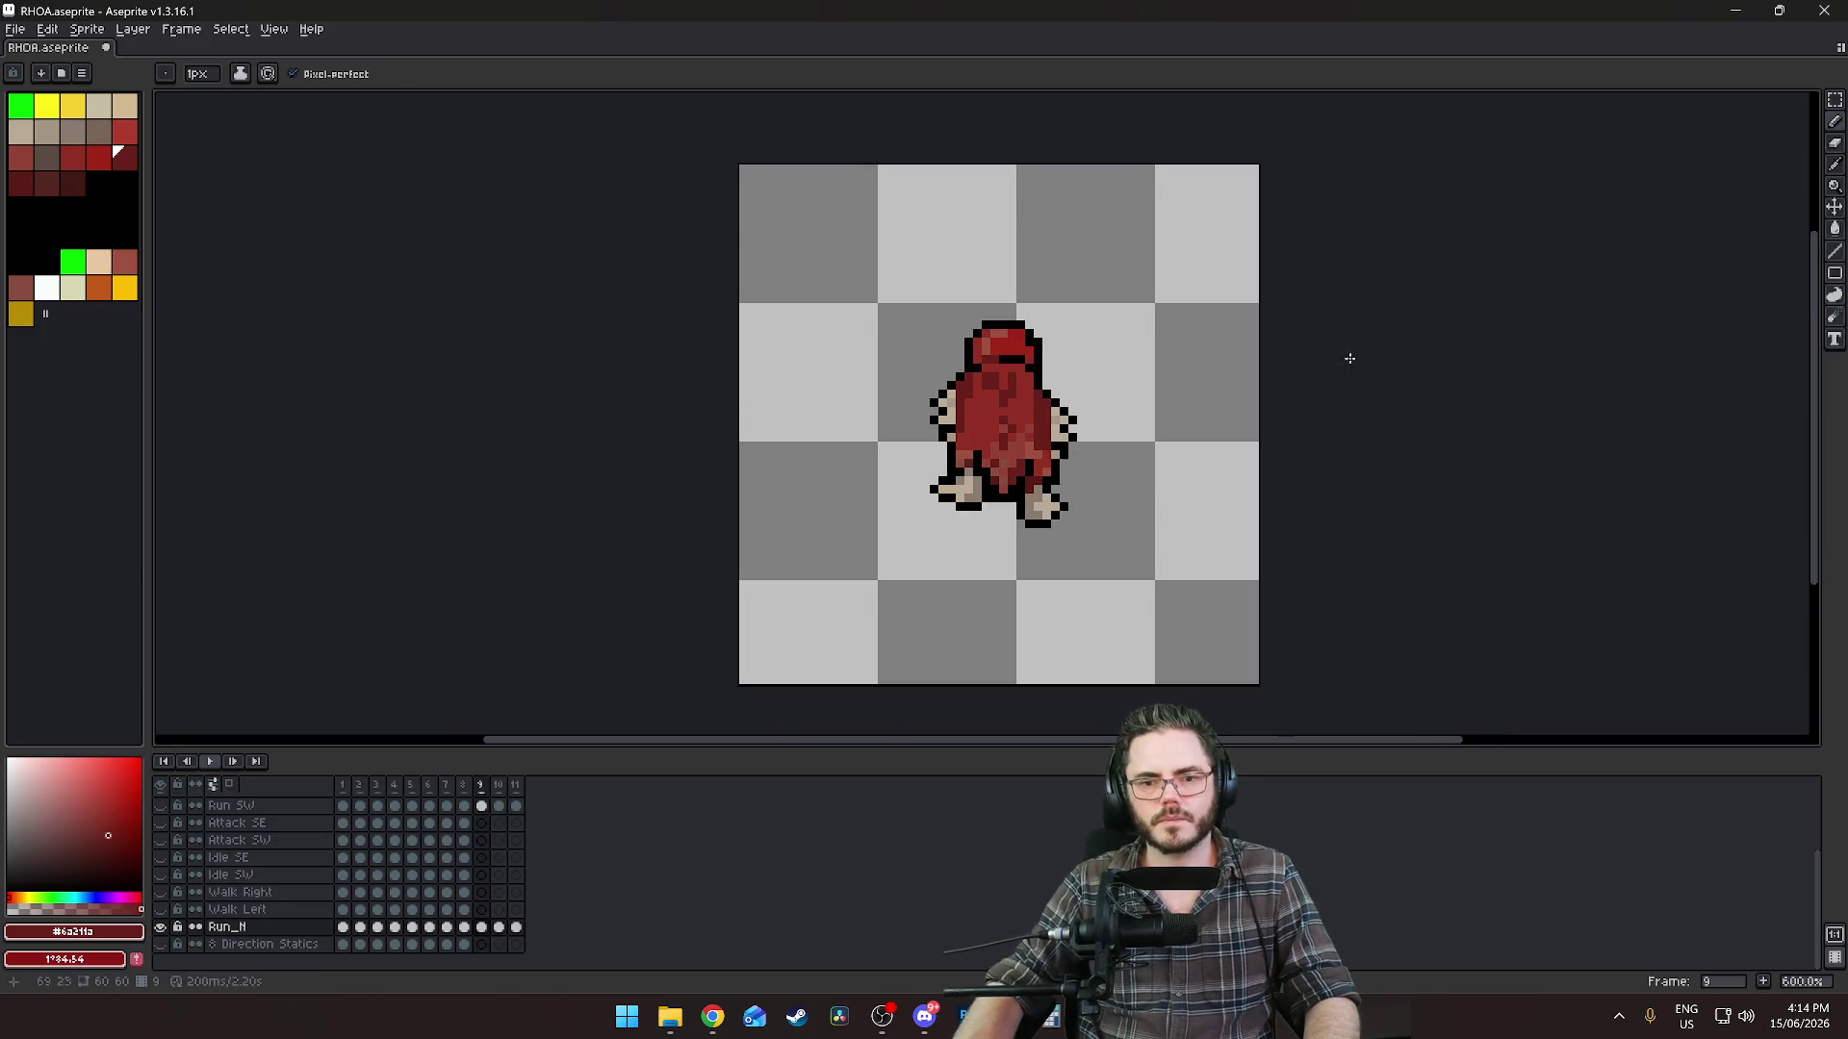
{"action": "scroll", "coordinate": [1170, 581], "scroll_direction": "up", "scroll_amount": 4}
{"action": "scroll", "coordinate": [1361, 577], "scroll_direction": "down", "scroll_amount": 4}
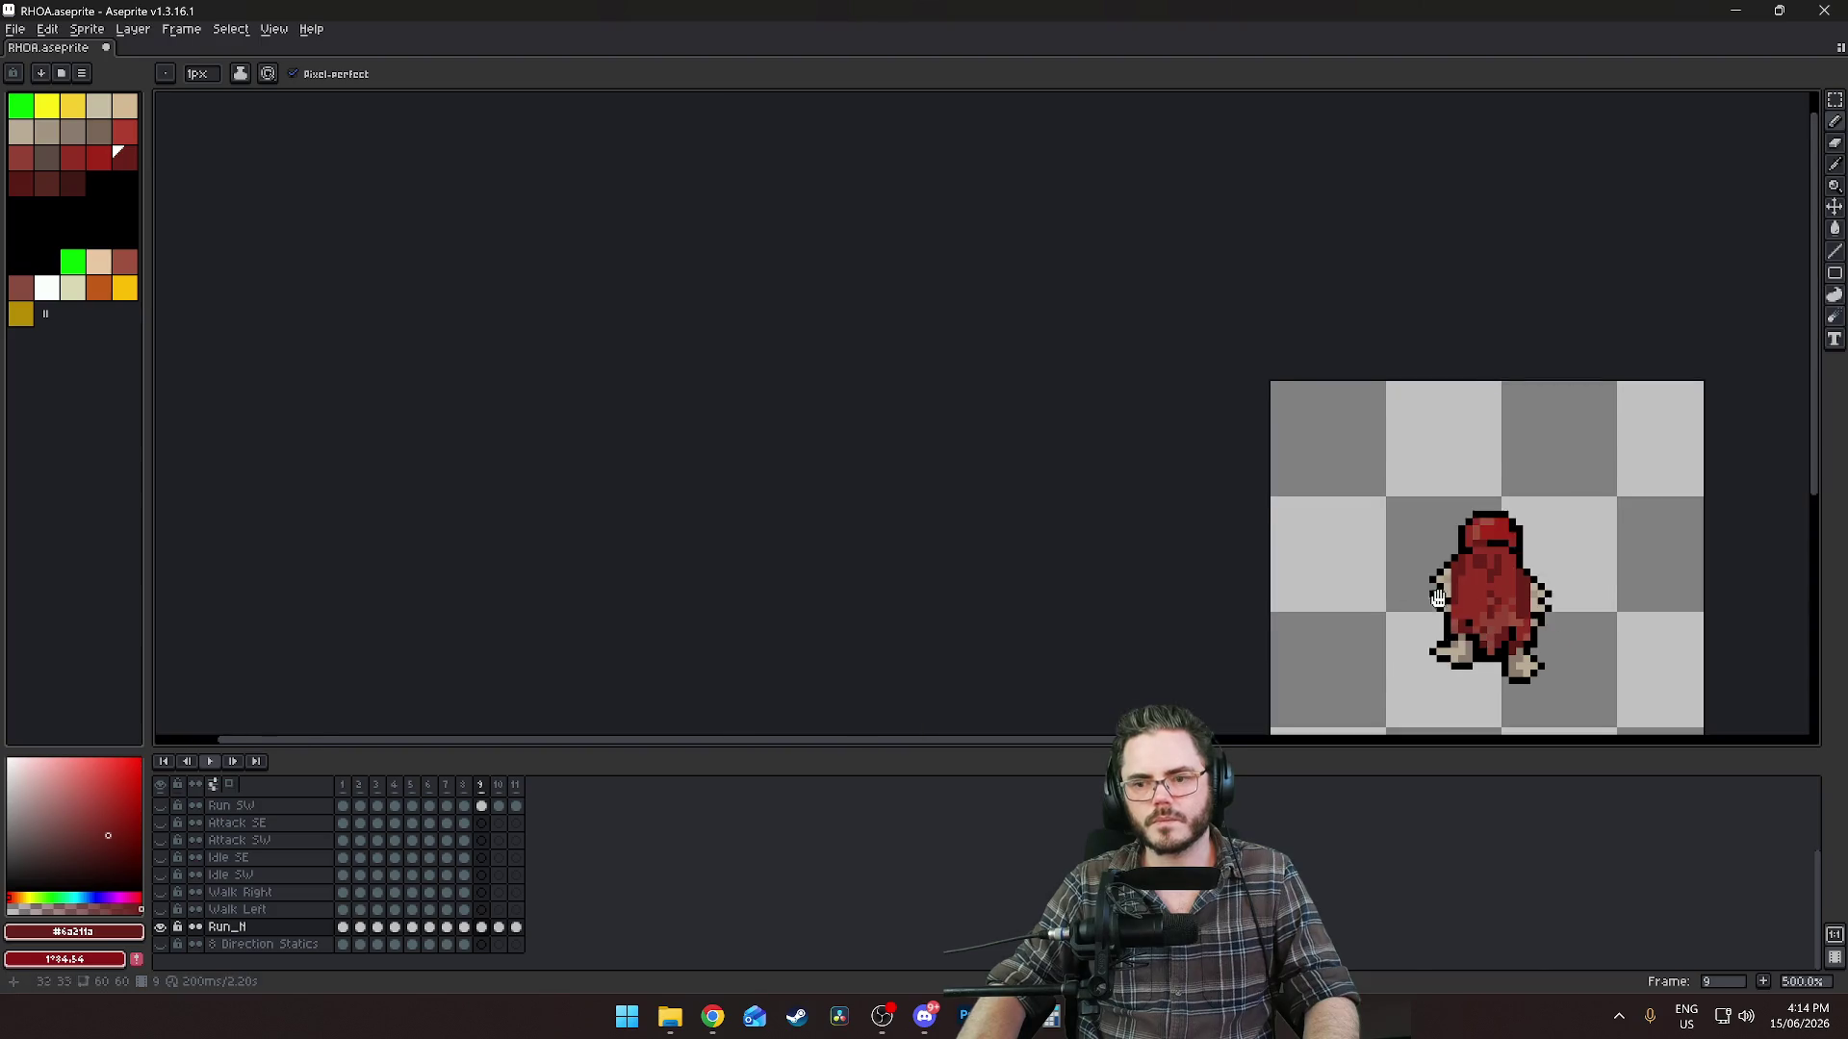
{"action": "key", "text": "Left"}
{"action": "scroll", "coordinate": [1345, 524], "scroll_direction": "up", "scroll_amount": 4}
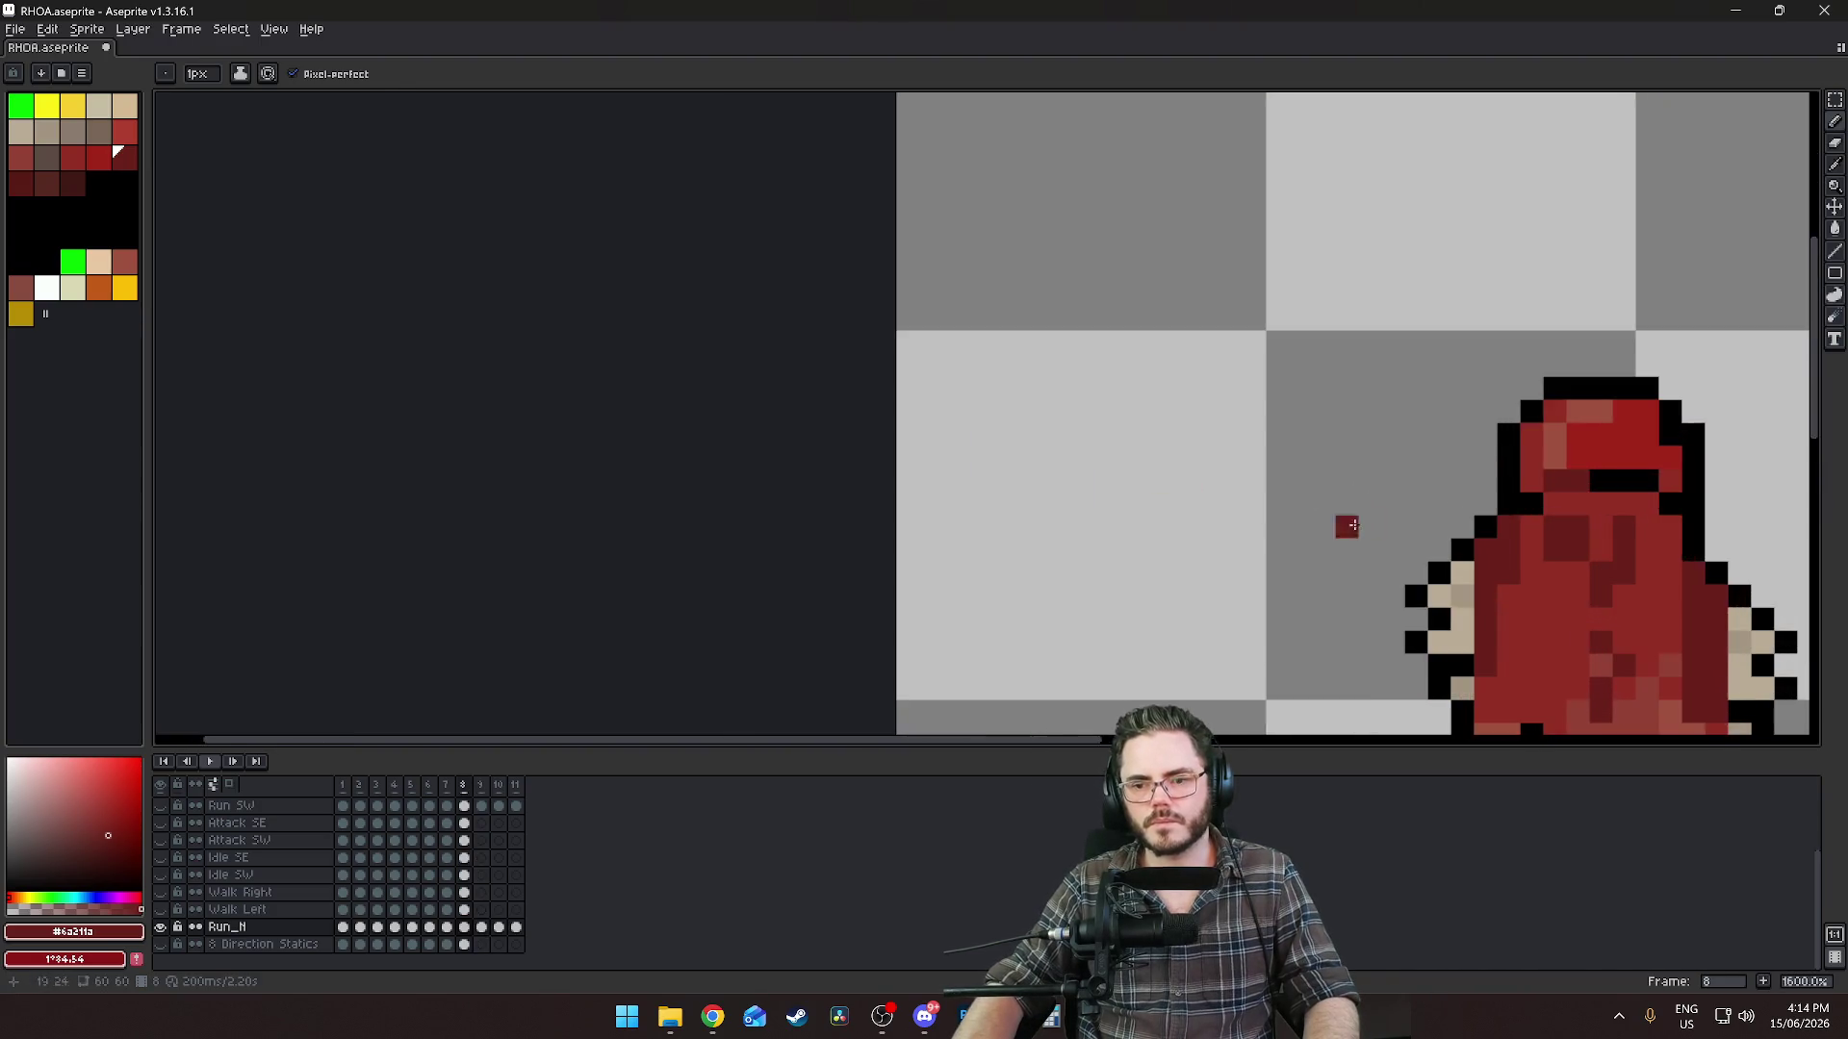
{"action": "scroll", "coordinate": [1174, 568], "scroll_direction": "down", "scroll_amount": 4}
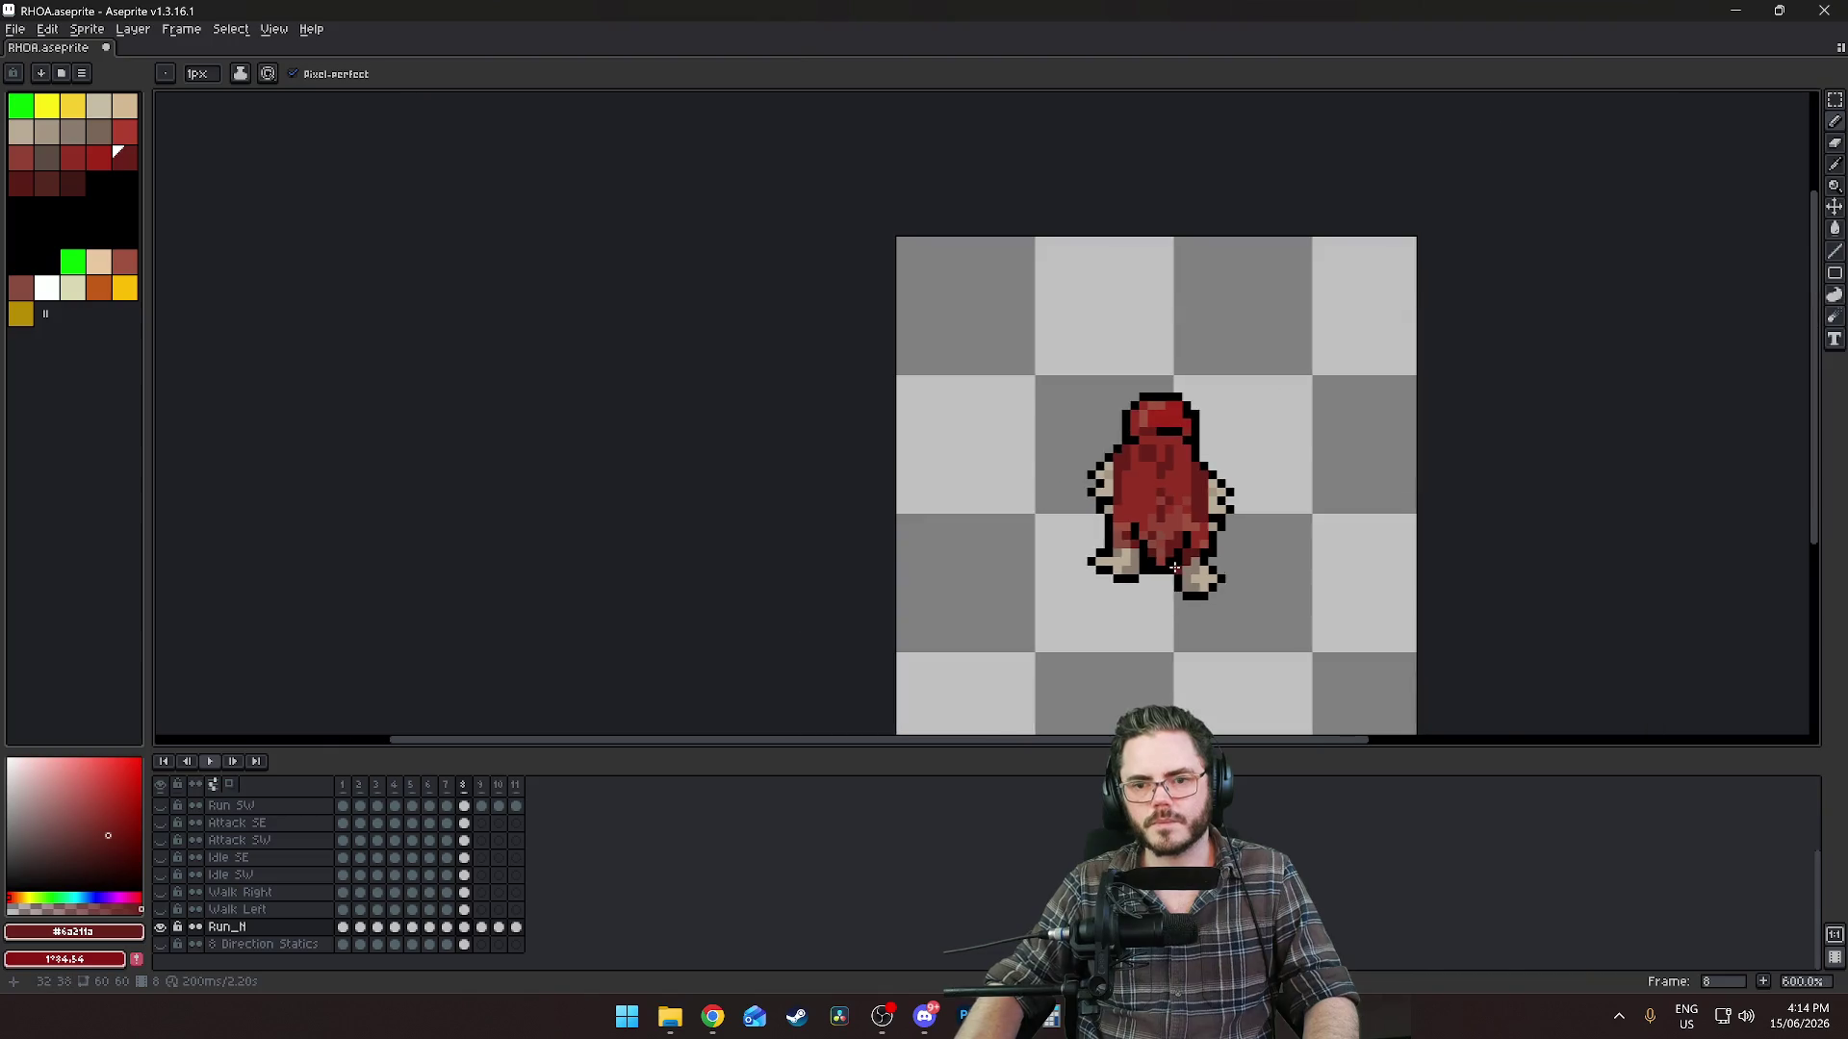
{"action": "key", "text": "Left"}
{"action": "scroll", "coordinate": [1104, 557], "scroll_direction": "up", "scroll_amount": 4}
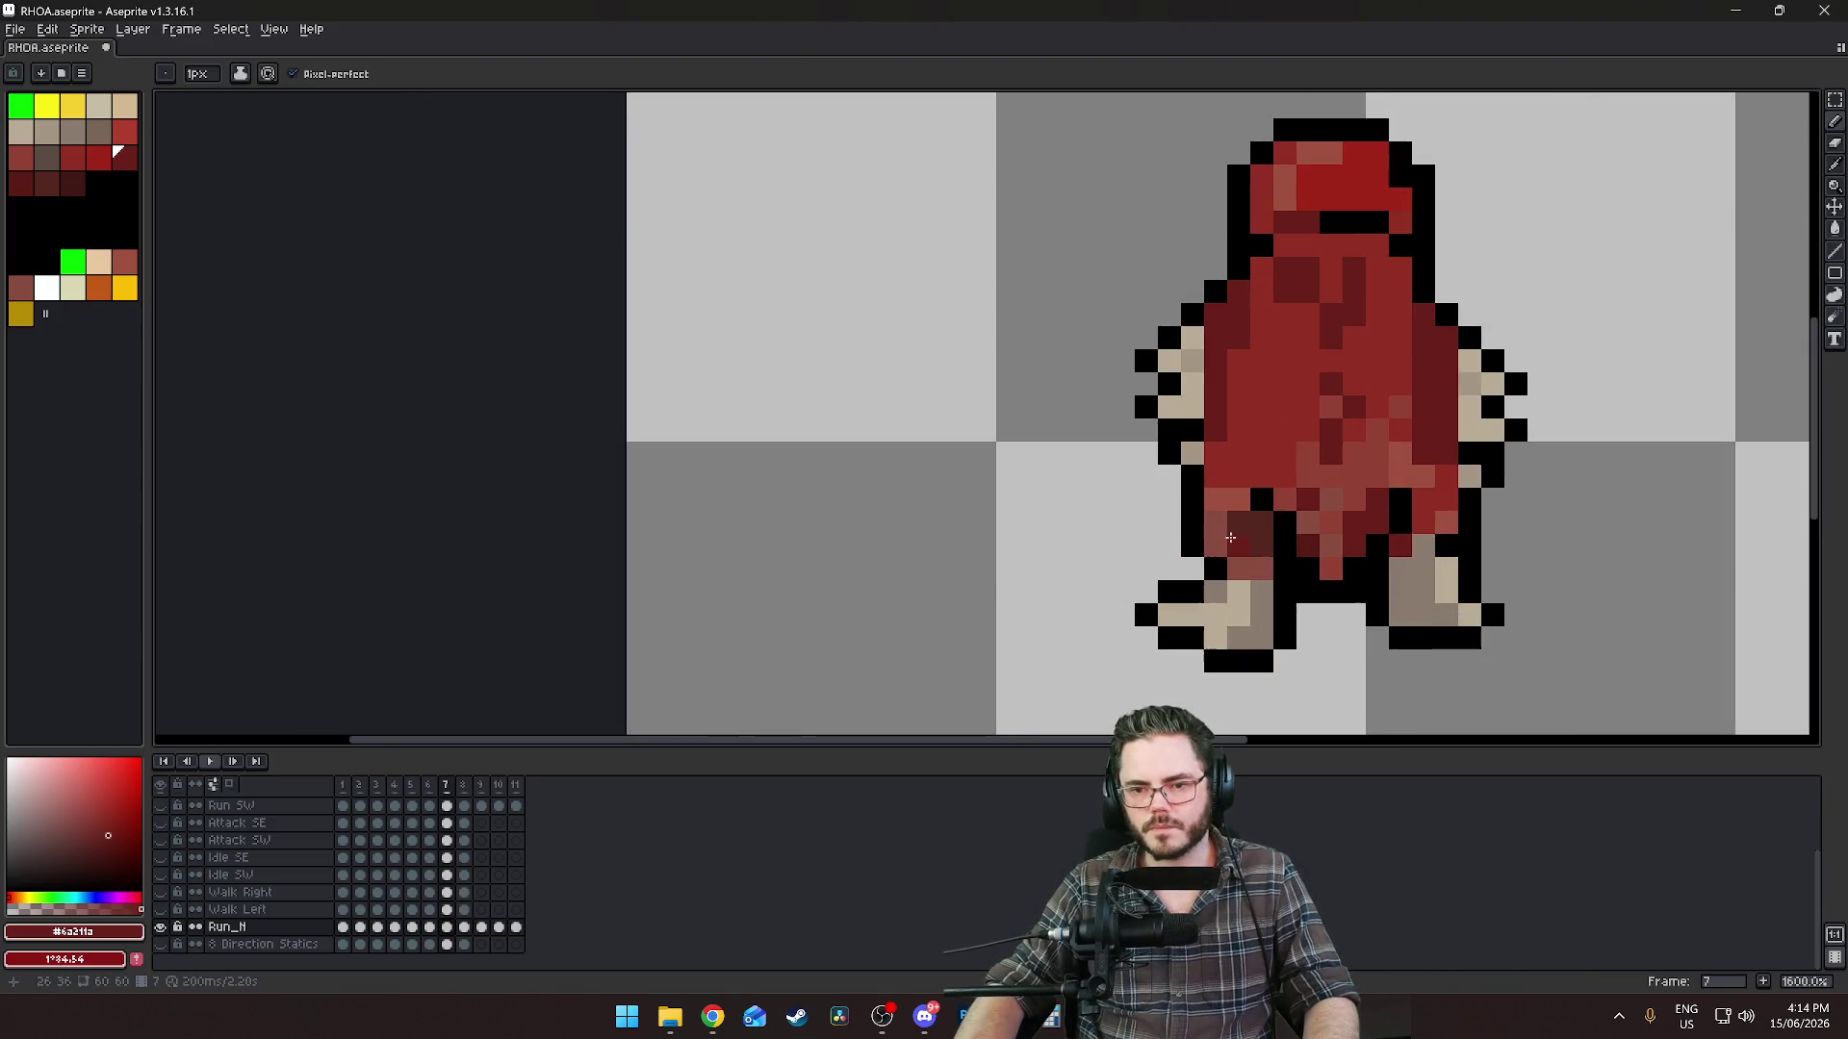
{"action": "scroll", "coordinate": [1261, 571], "scroll_direction": "down", "scroll_amount": 5}
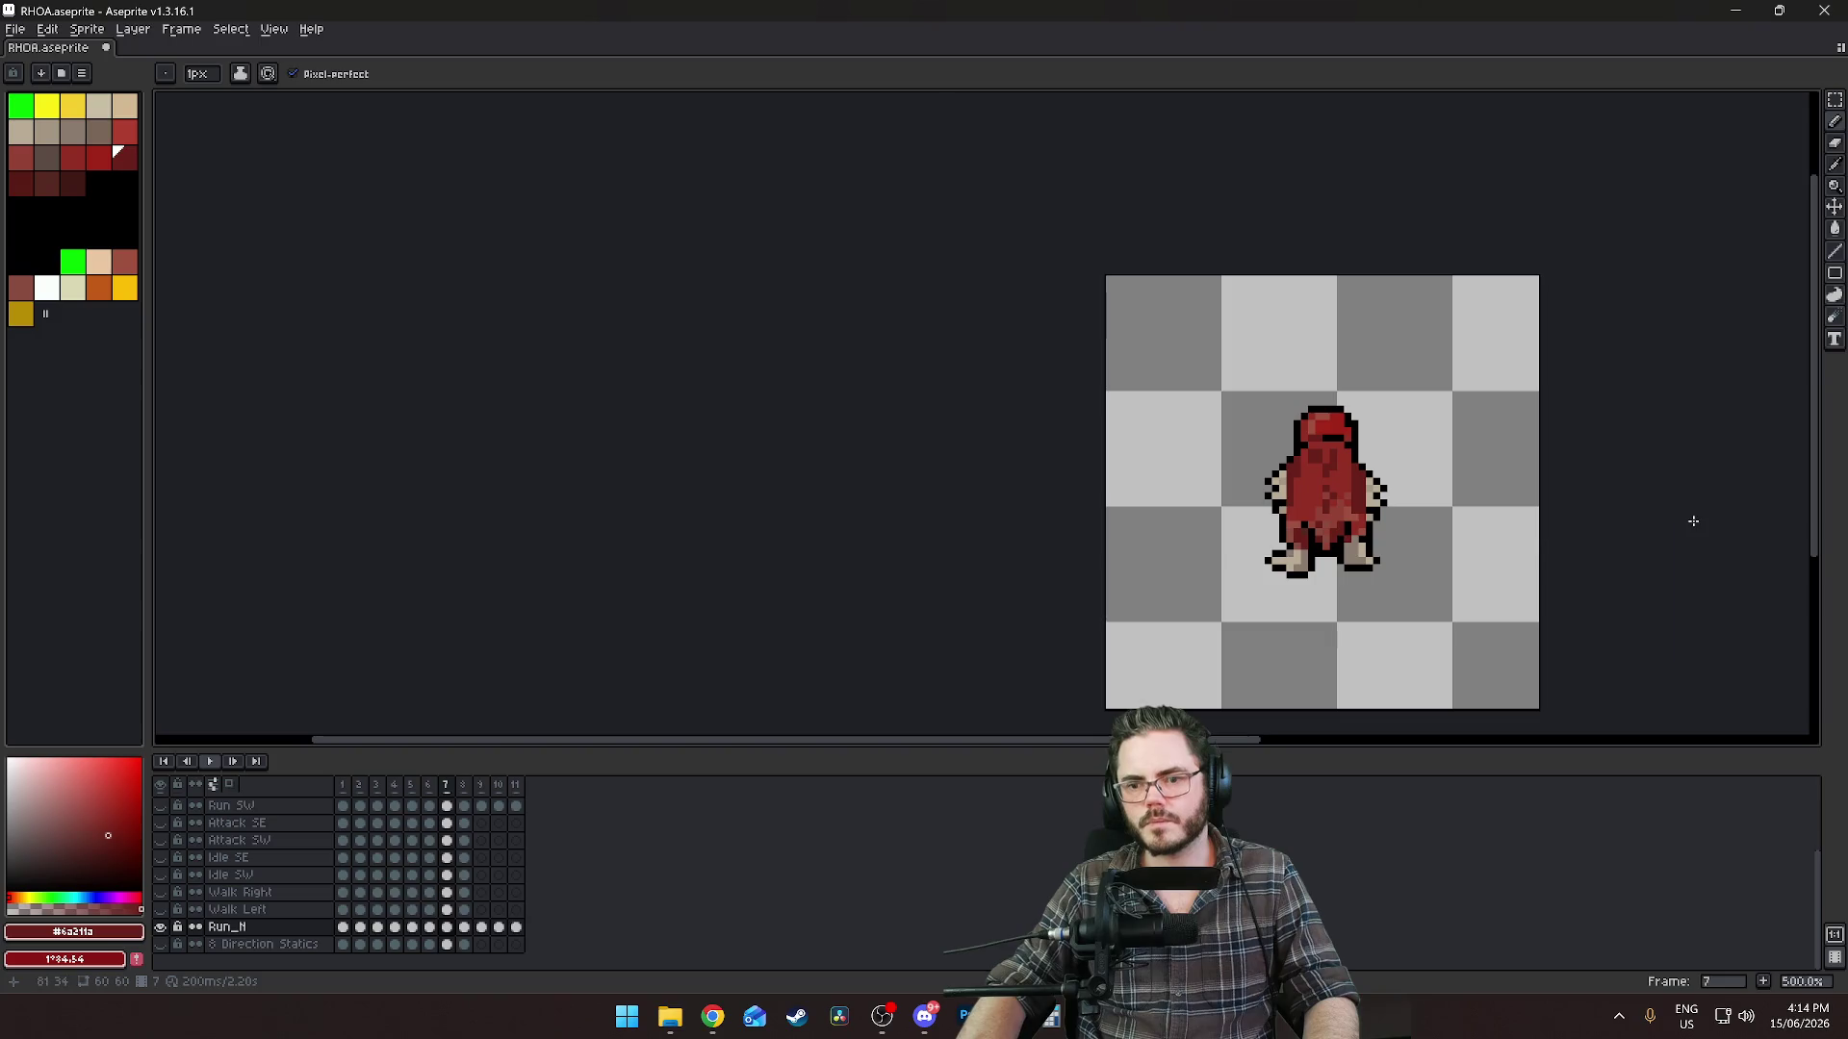
{"action": "key", "text": "Left"}
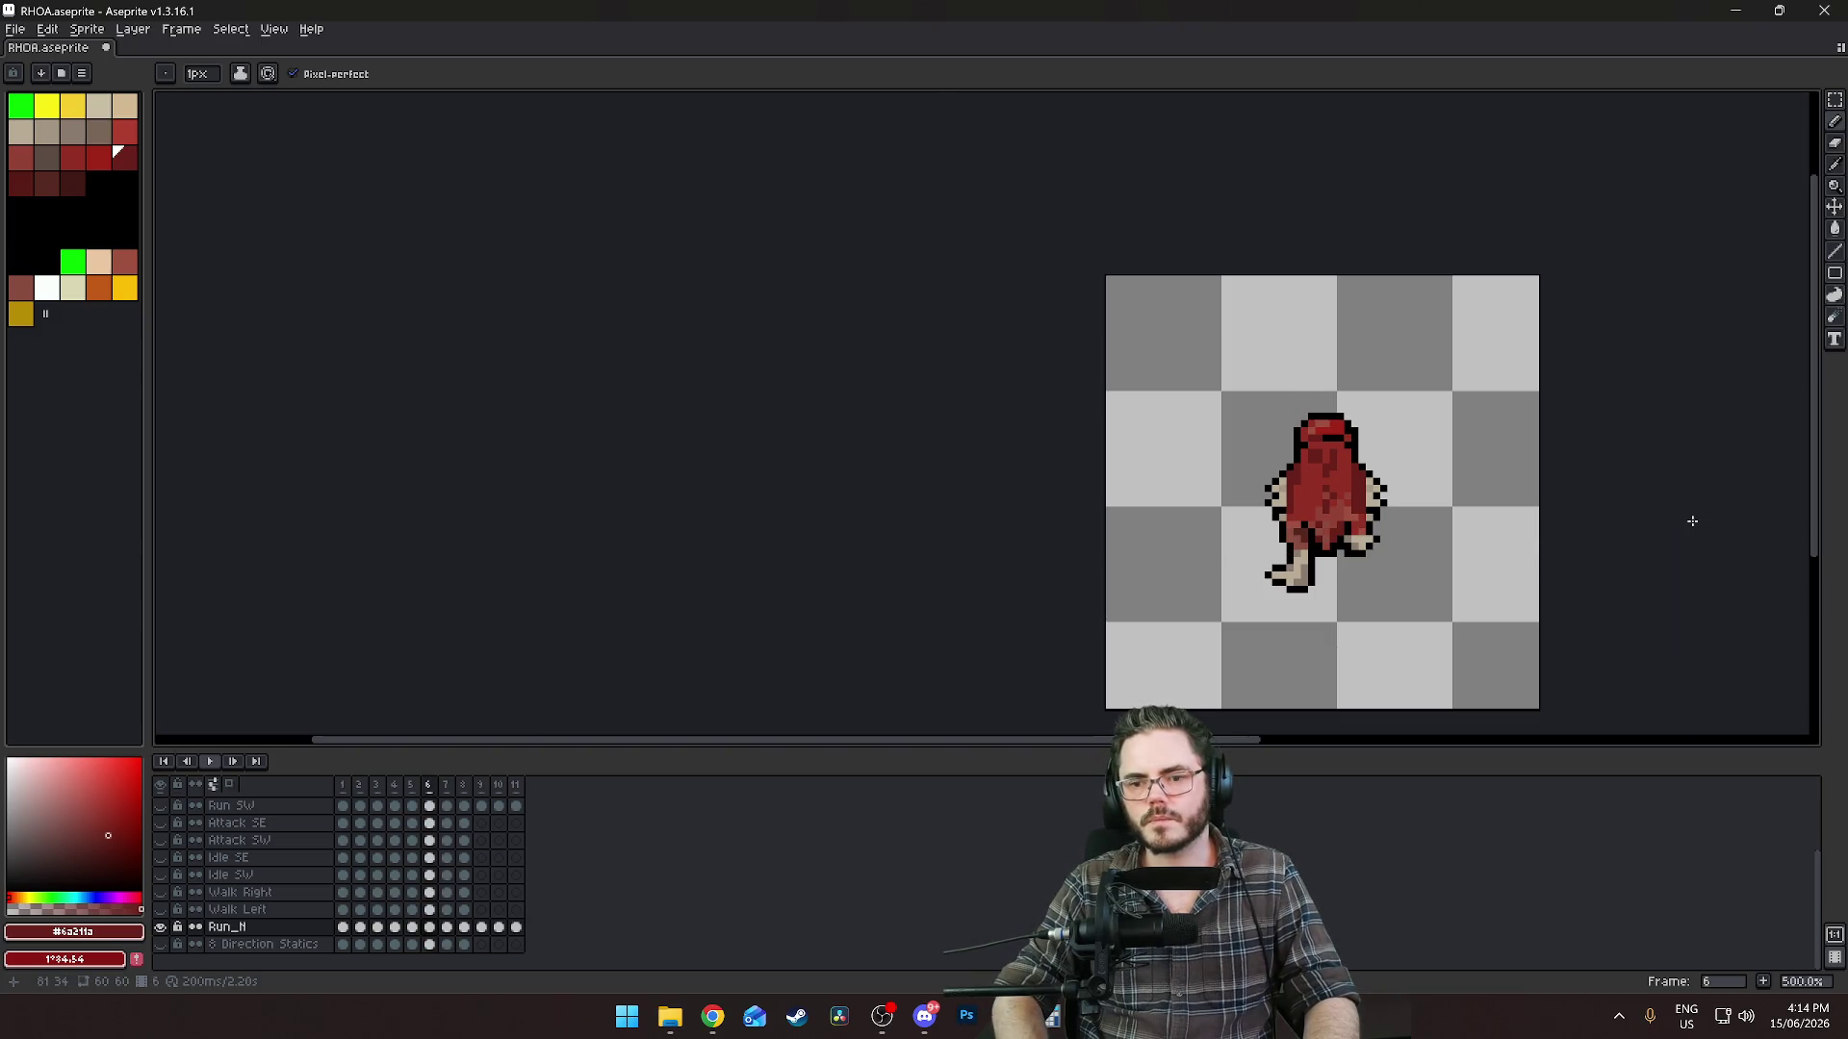
{"action": "scroll", "coordinate": [1451, 581], "scroll_direction": "up", "scroll_amount": 2}
{"action": "scroll", "coordinate": [1056, 468], "scroll_direction": "up", "scroll_amount": 2}
{"action": "scroll", "coordinate": [1336, 473], "scroll_direction": "down", "scroll_amount": 4}
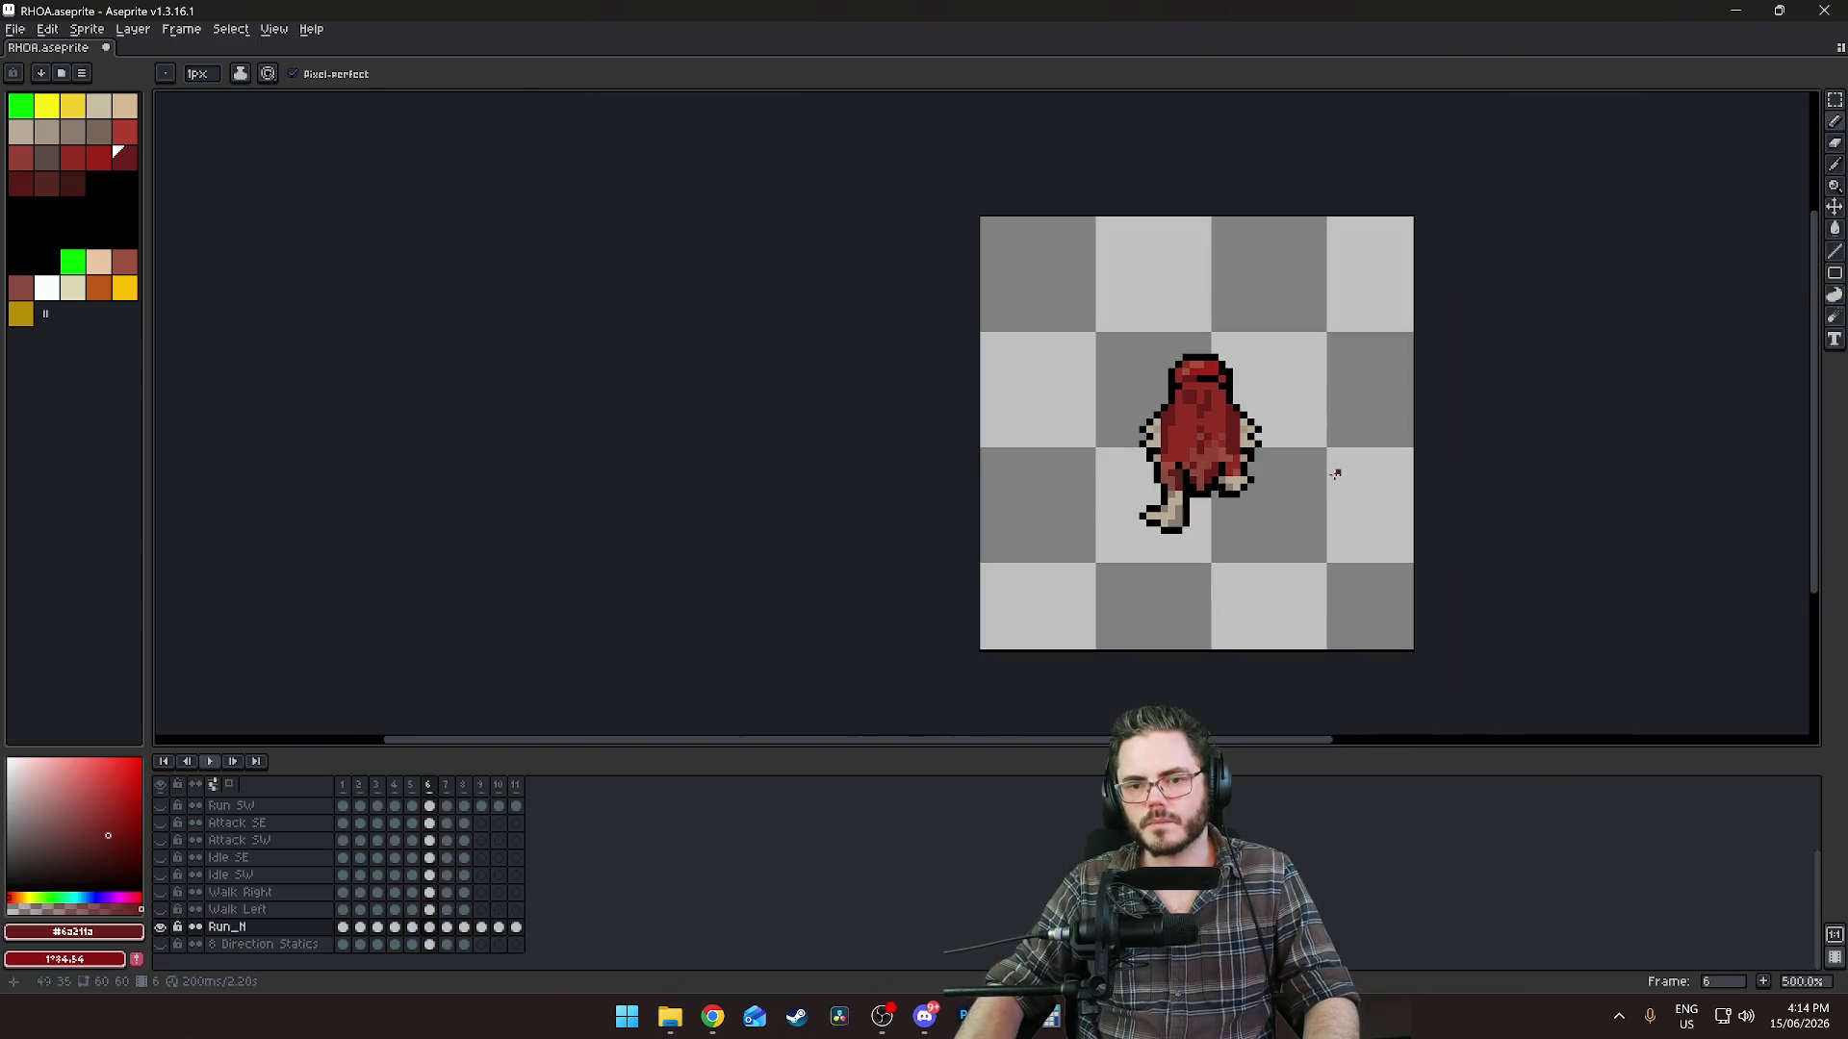
{"action": "key", "text": "Left"}
{"action": "key", "text": "Left"}
{"action": "key", "text": "Left"}
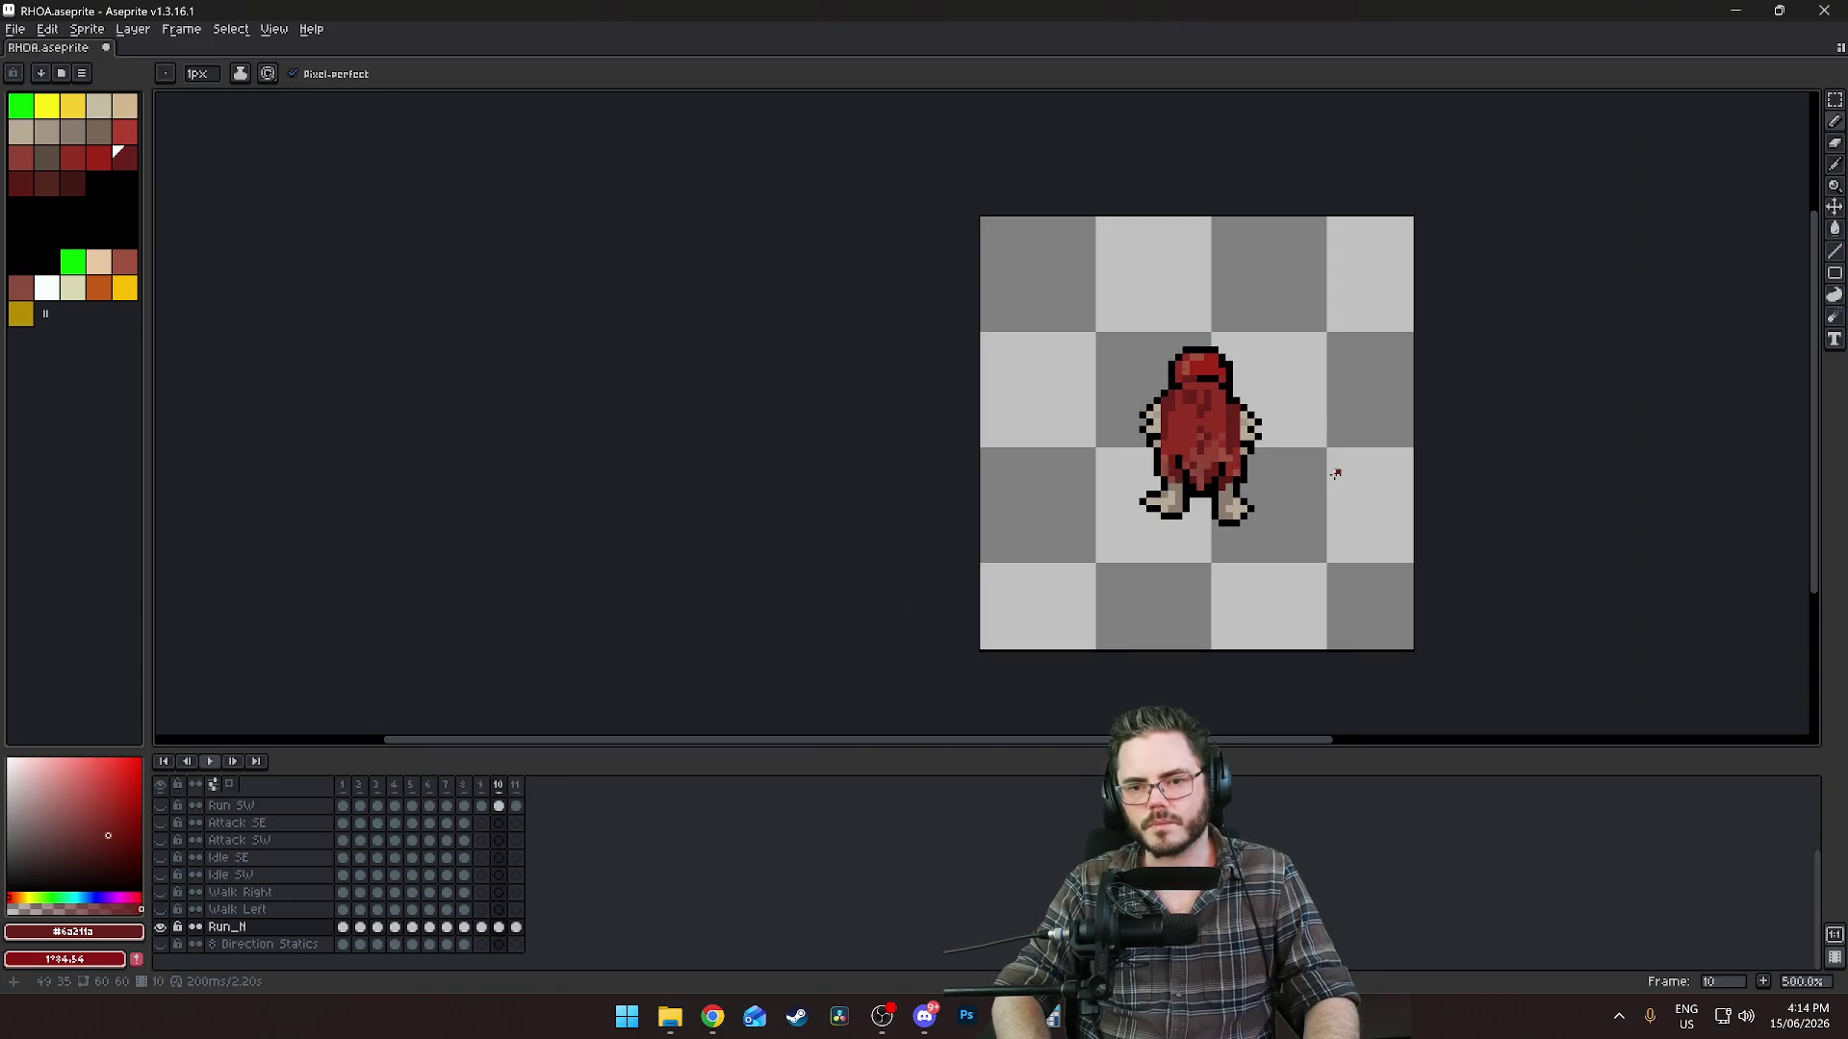
{"action": "key", "text": "Left"}
{"action": "key", "text": "Left"}
{"action": "key", "text": "Left"}
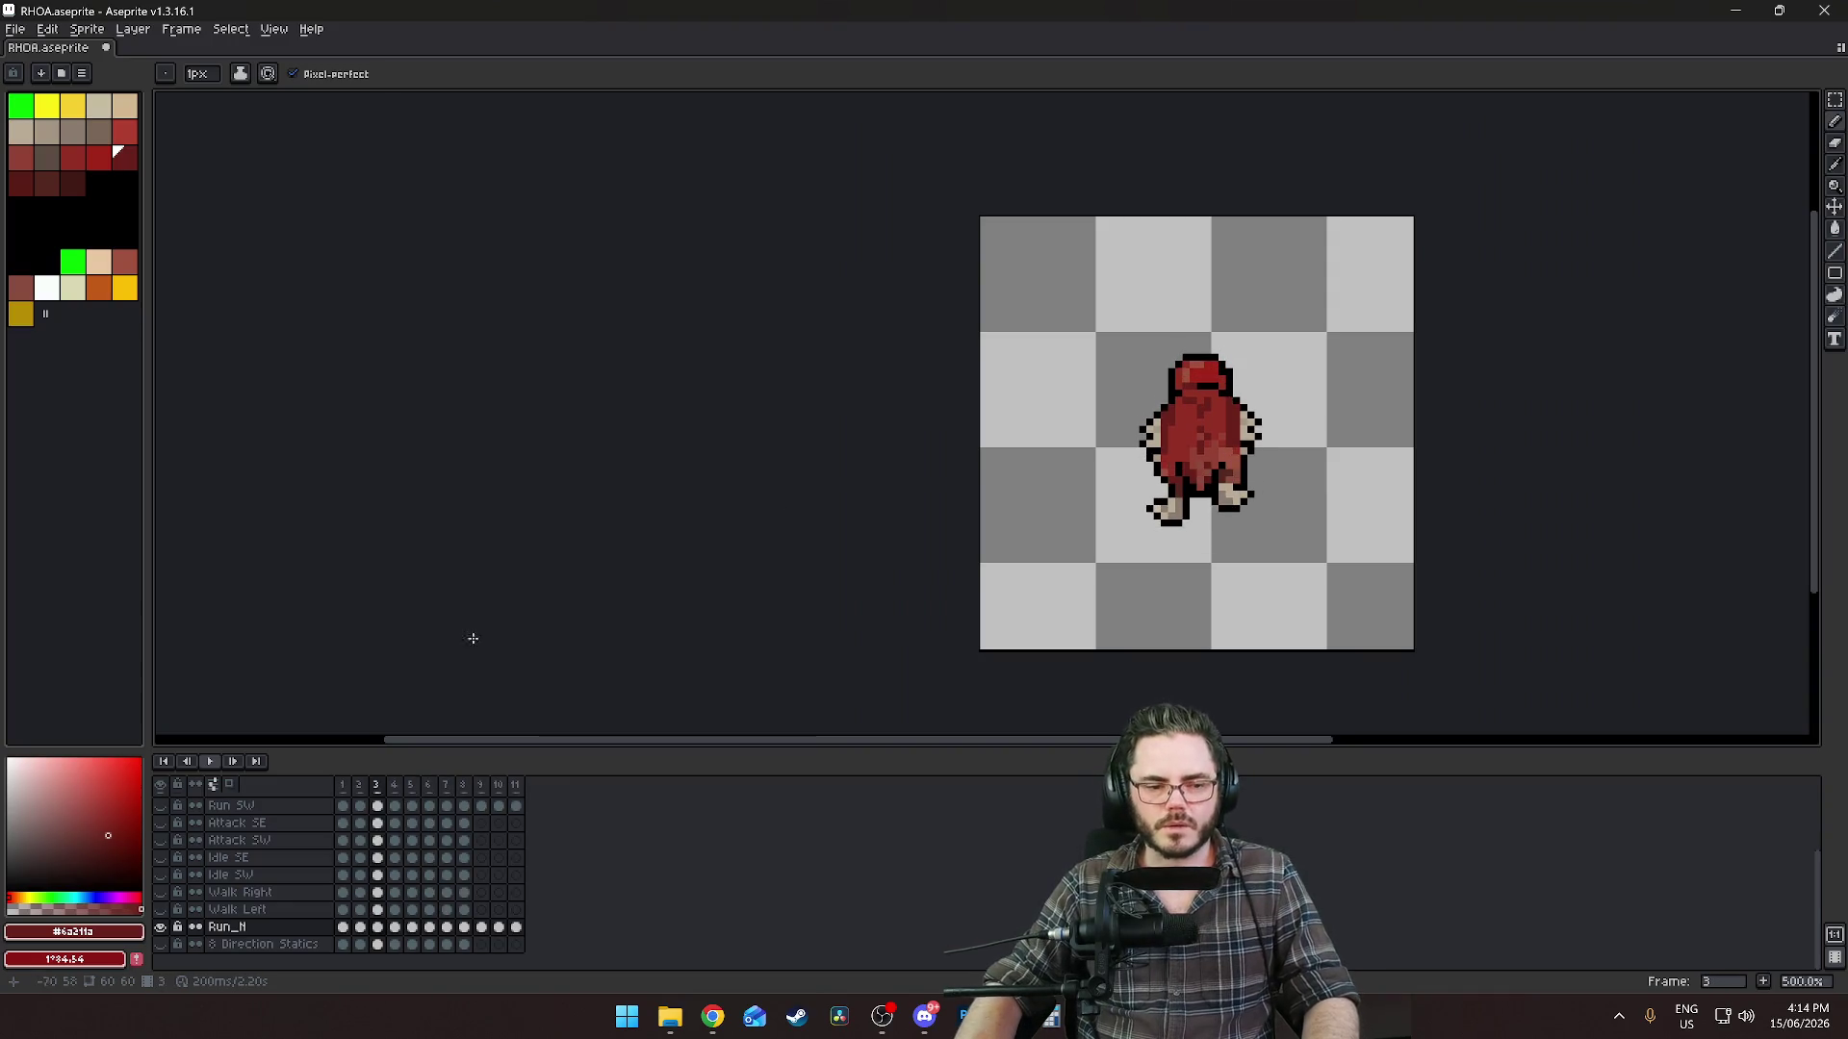
{"action": "key", "text": "Return"}
{"action": "scroll", "coordinate": [1374, 540], "scroll_direction": "down", "scroll_amount": 2}
{"action": "left_click_drag", "start_coordinate": [1510, 519], "coordinate": [1358, 529]}
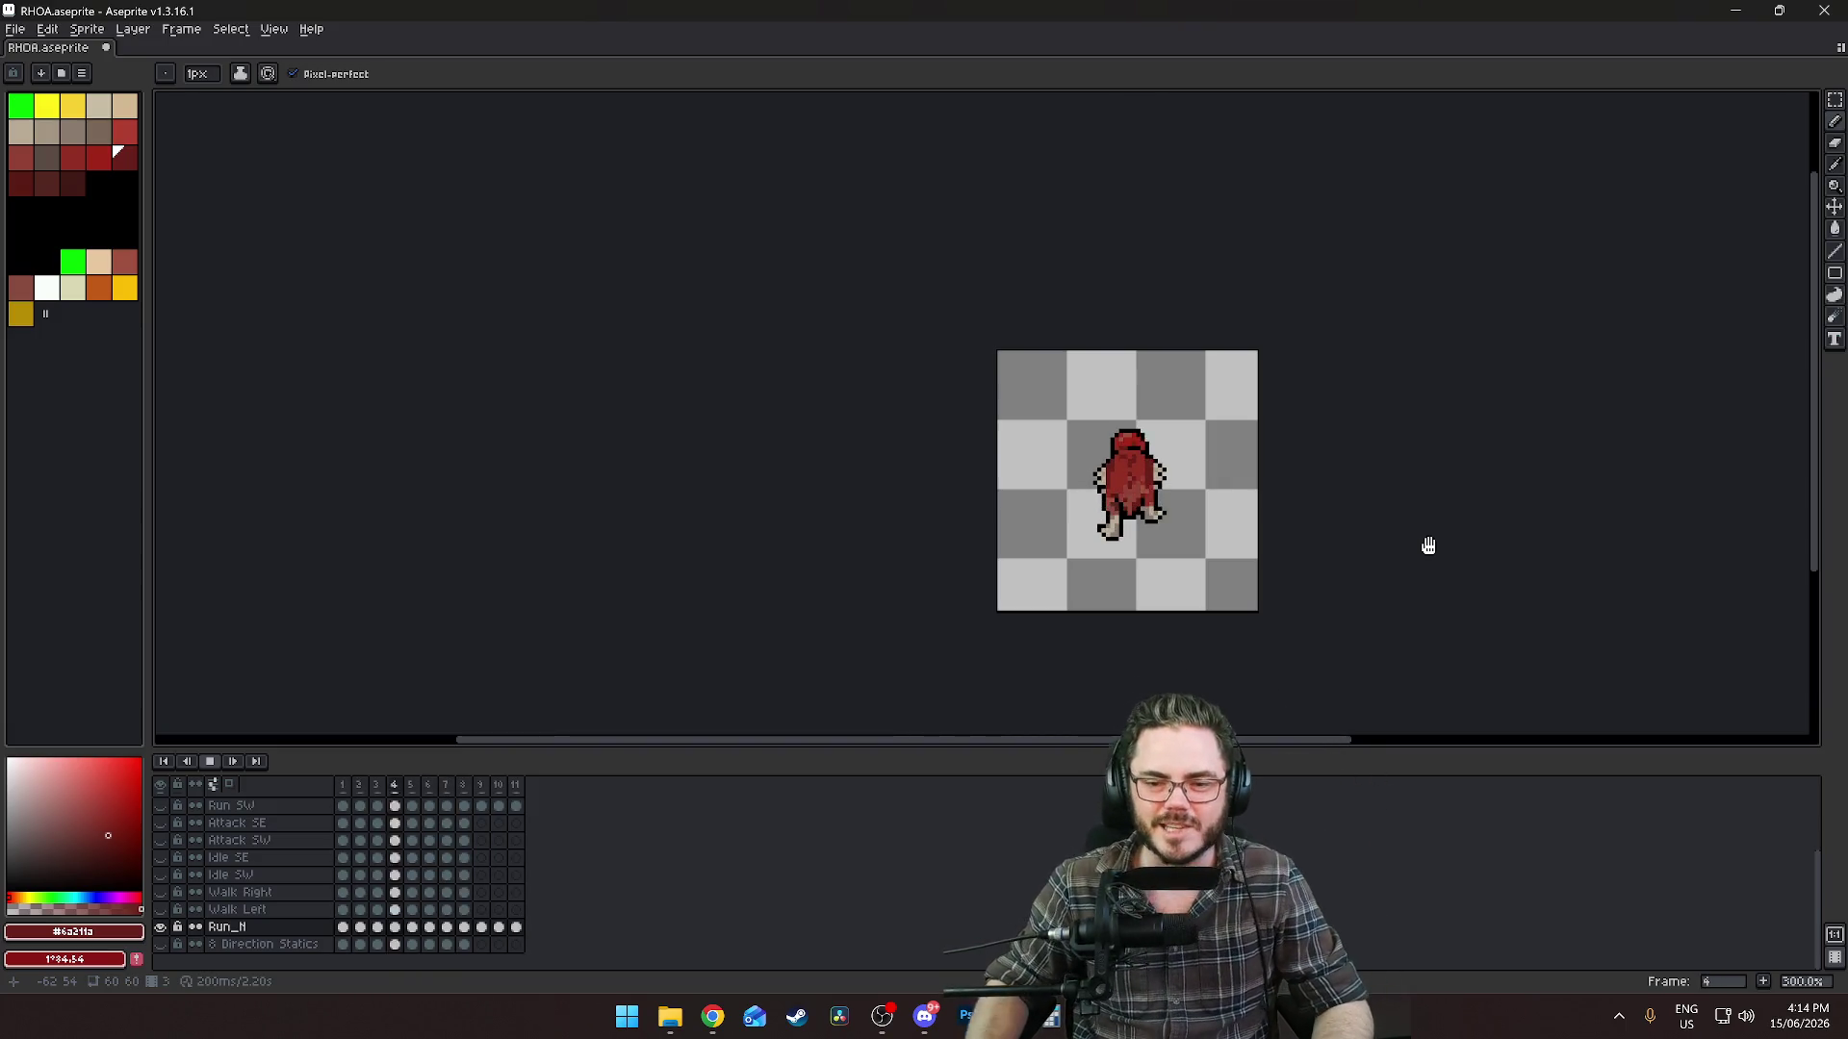
{"action": "key", "text": "Return"}
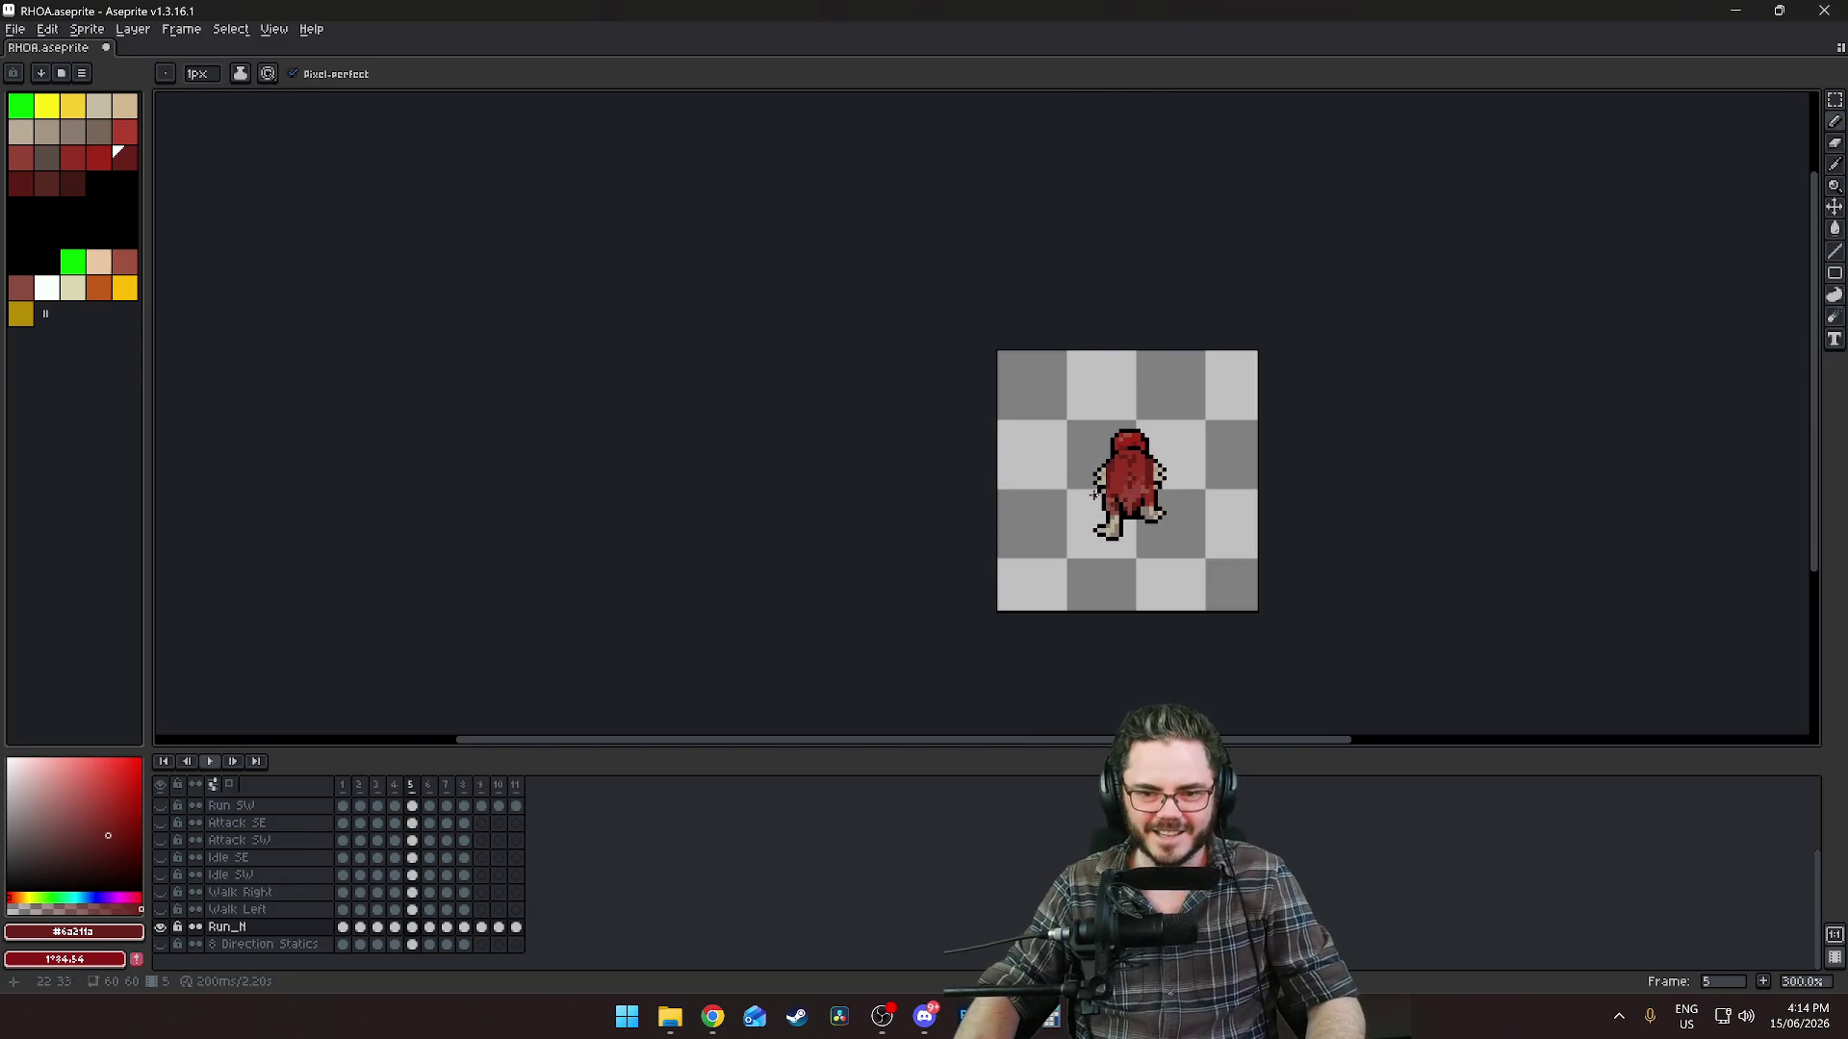
{"action": "scroll", "coordinate": [1096, 503], "scroll_direction": "up", "scroll_amount": 3}
{"action": "scroll", "coordinate": [1137, 542], "scroll_direction": "up", "scroll_amount": 4}
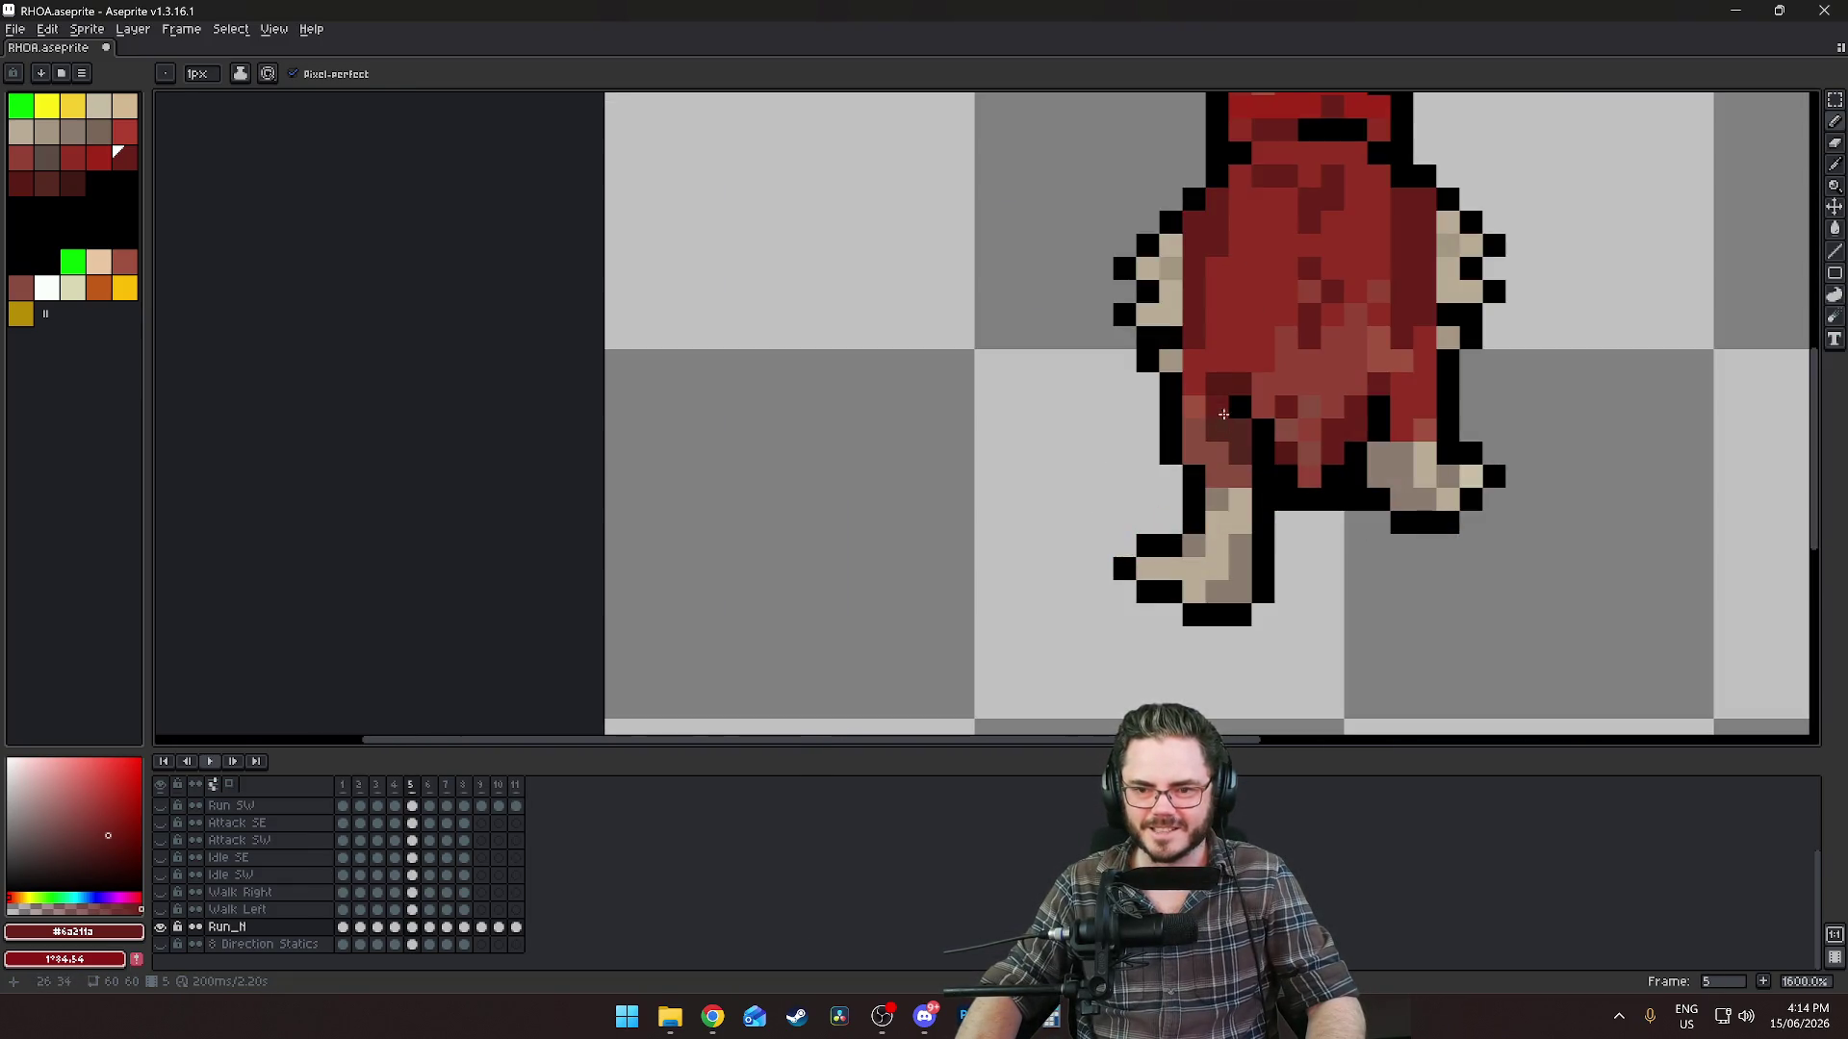
{"action": "key", "text": "Home"}
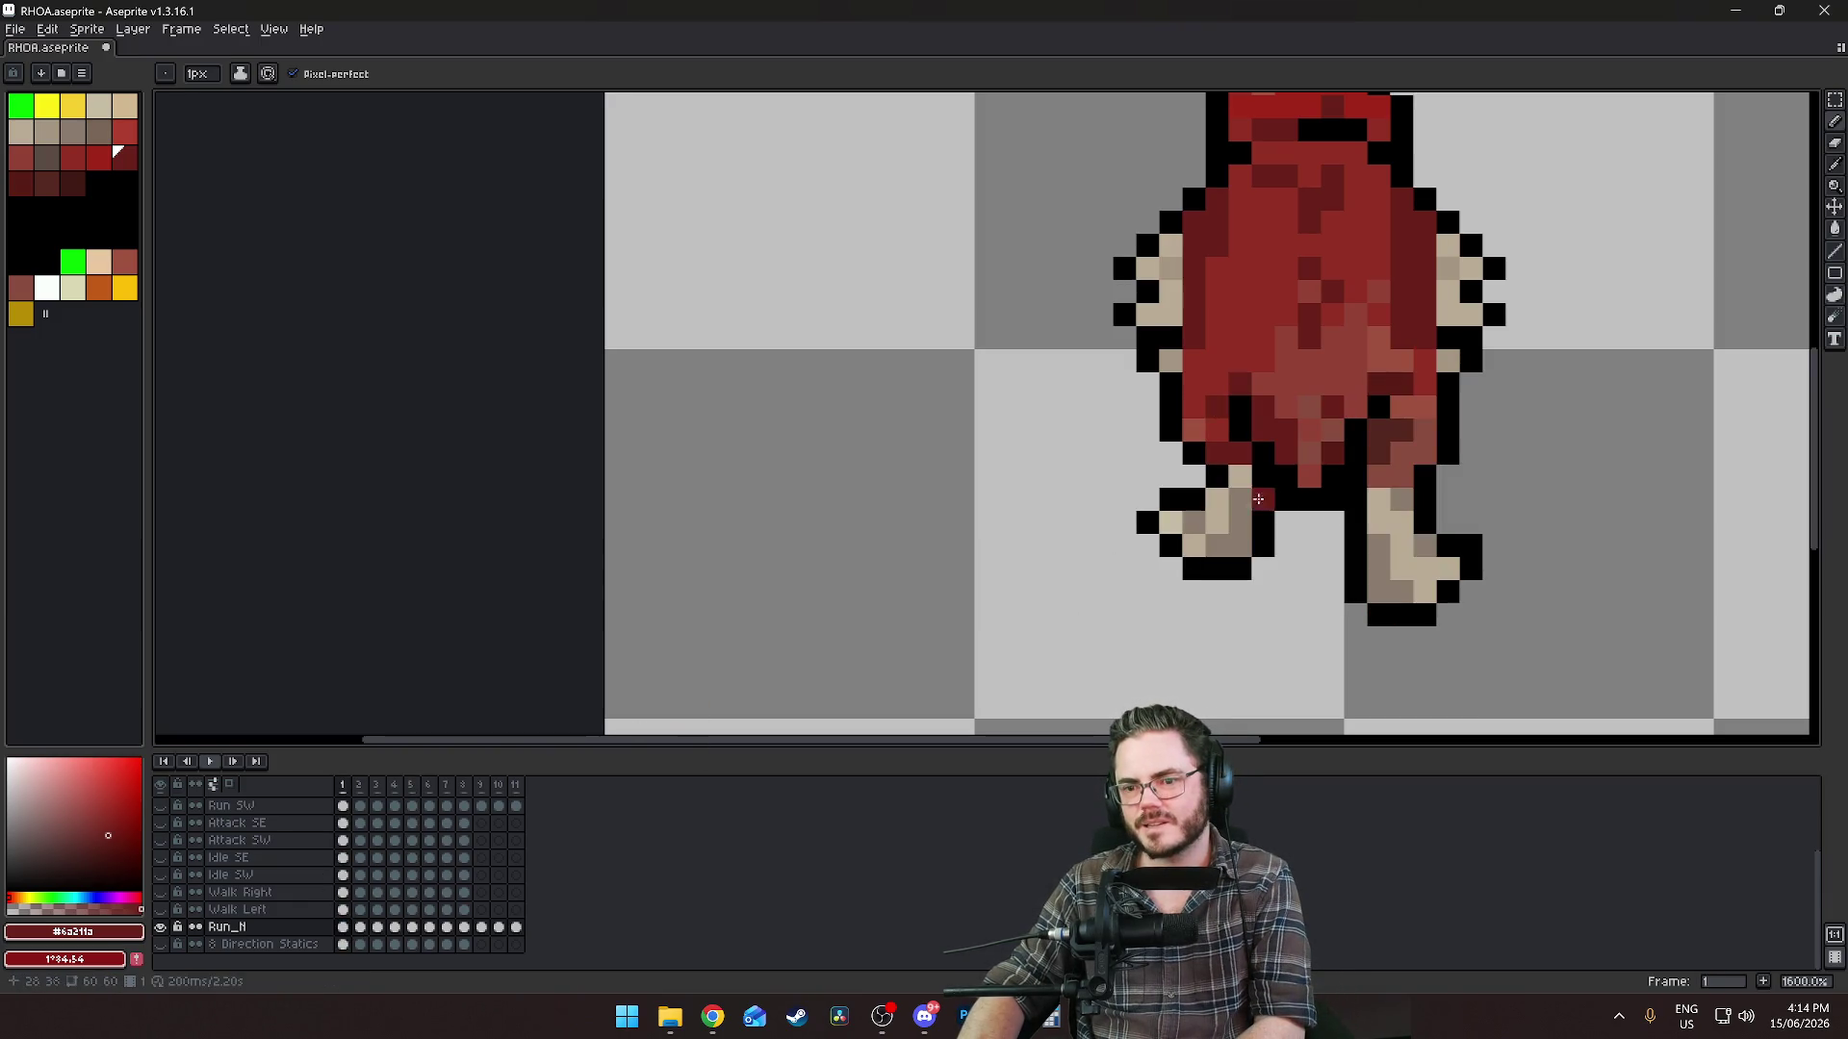
{"action": "key", "text": "Right"}
{"action": "key", "text": "Right"}
{"action": "key", "text": "Right"}
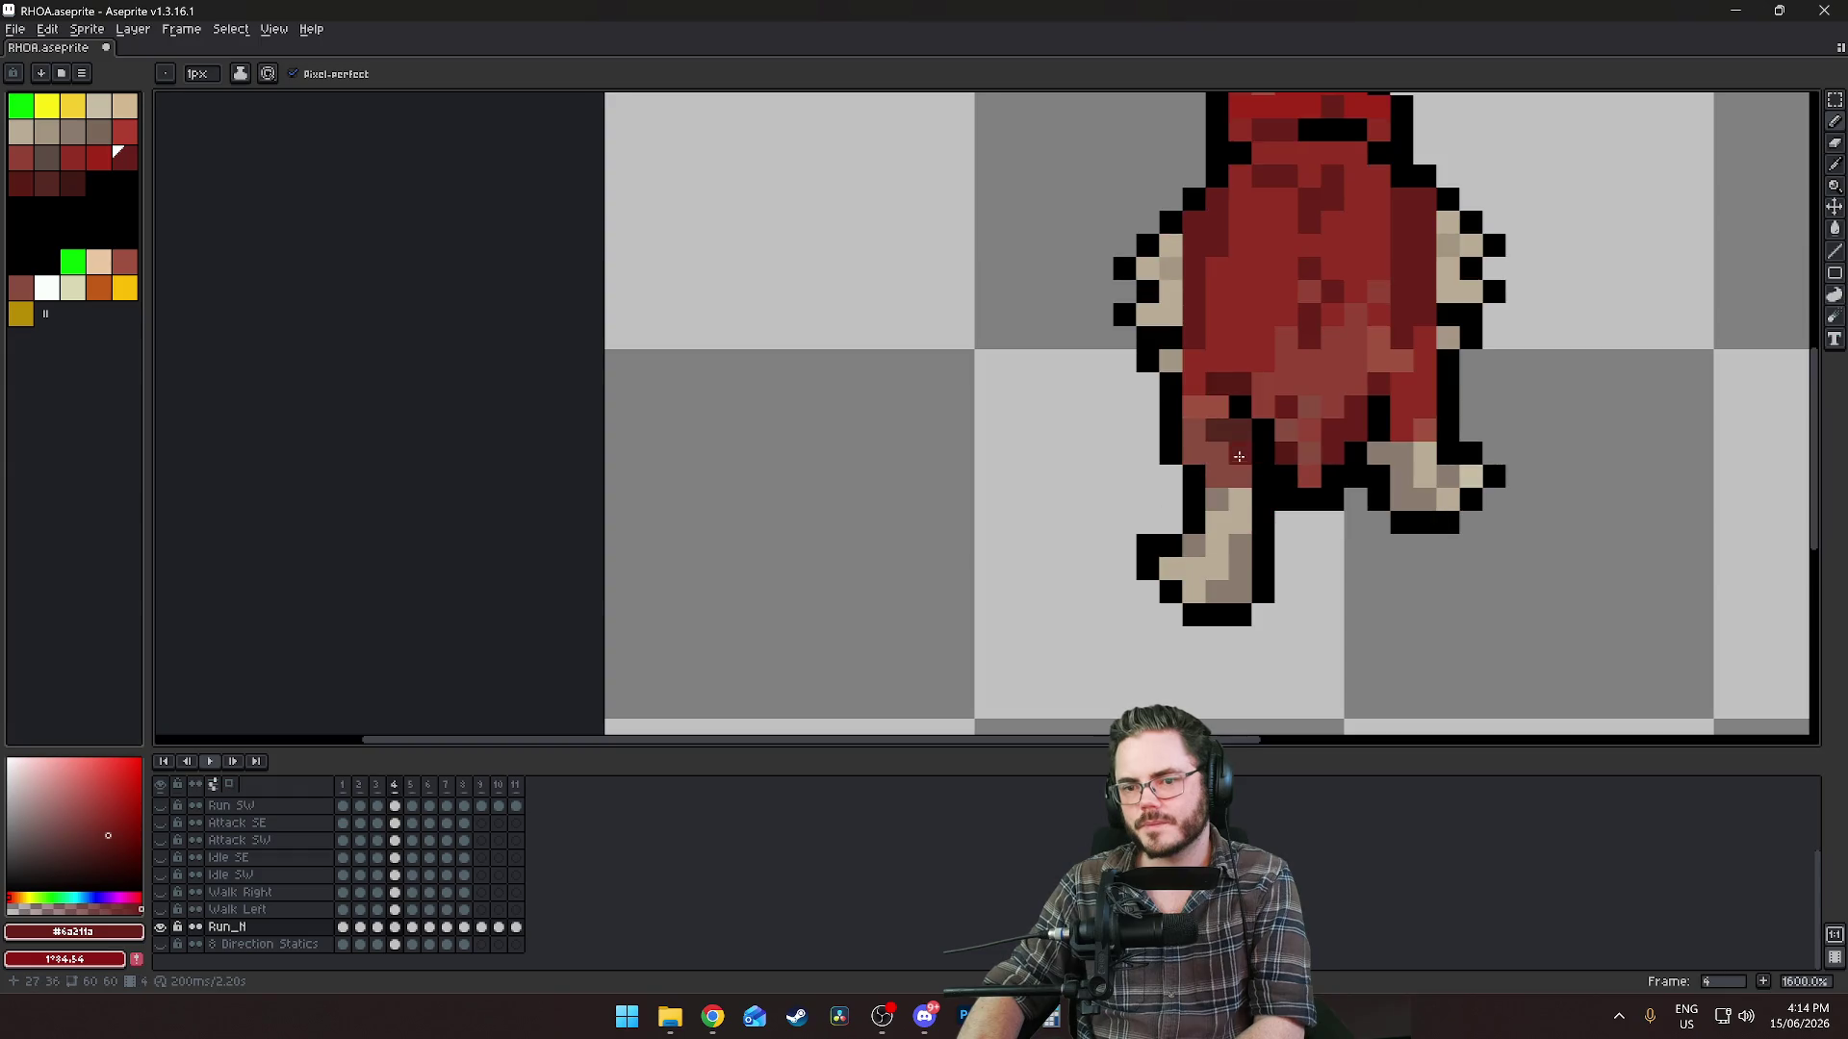
{"action": "key", "text": "Right"}
{"action": "key", "text": "Right"}
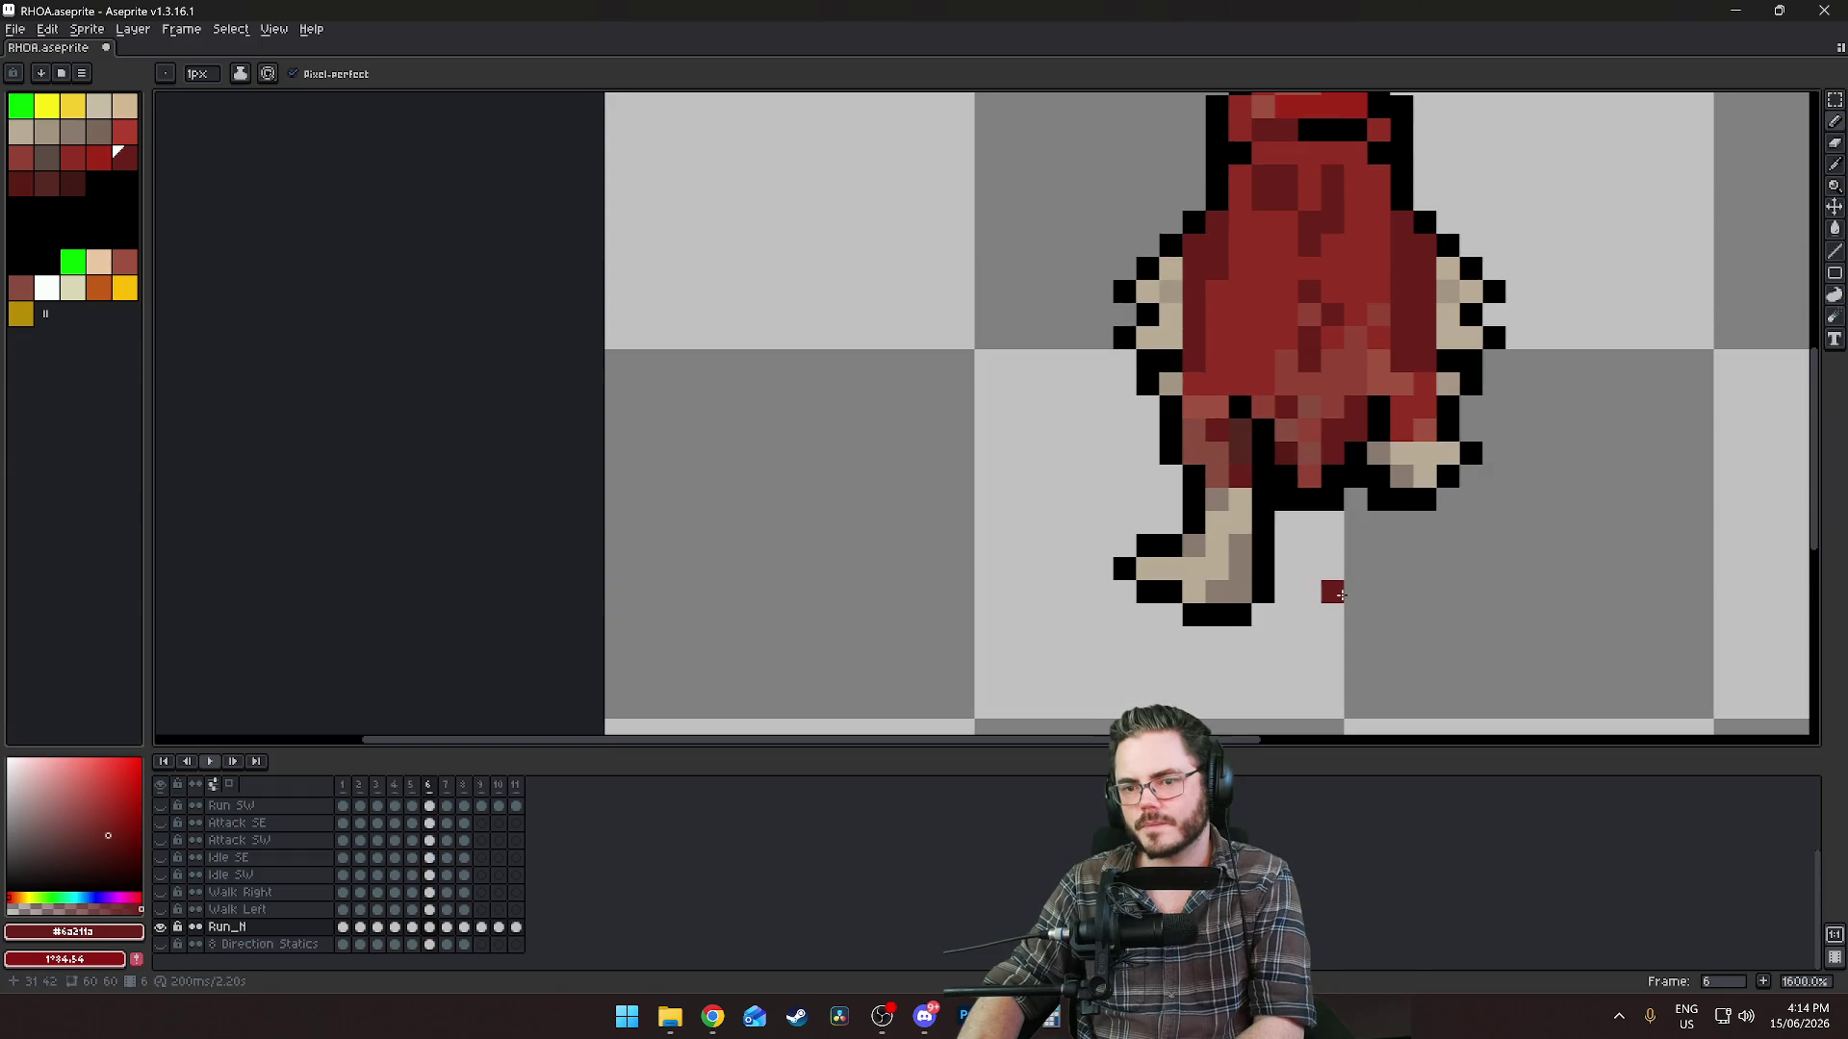
{"action": "key", "text": "Right"}
{"action": "key", "text": "Right"}
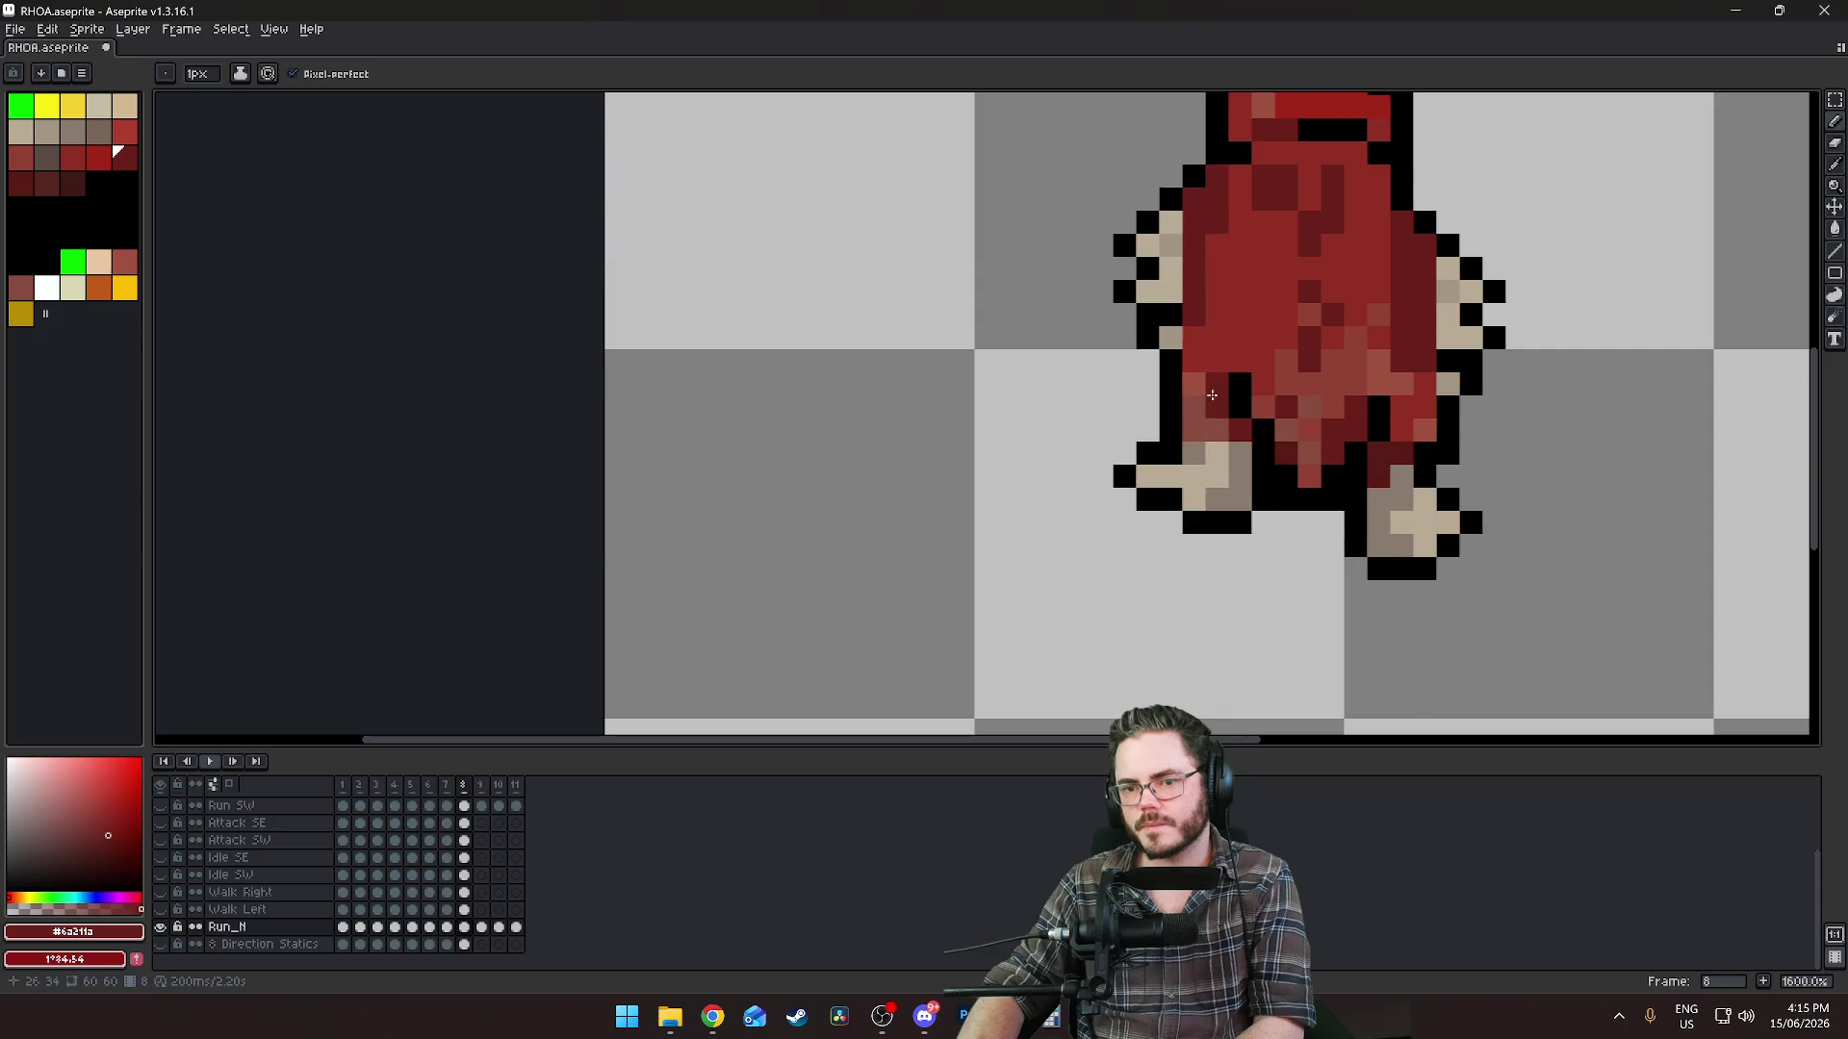
{"action": "key", "text": "Right"}
{"action": "key", "text": "Right"}
{"action": "key", "text": "Right"}
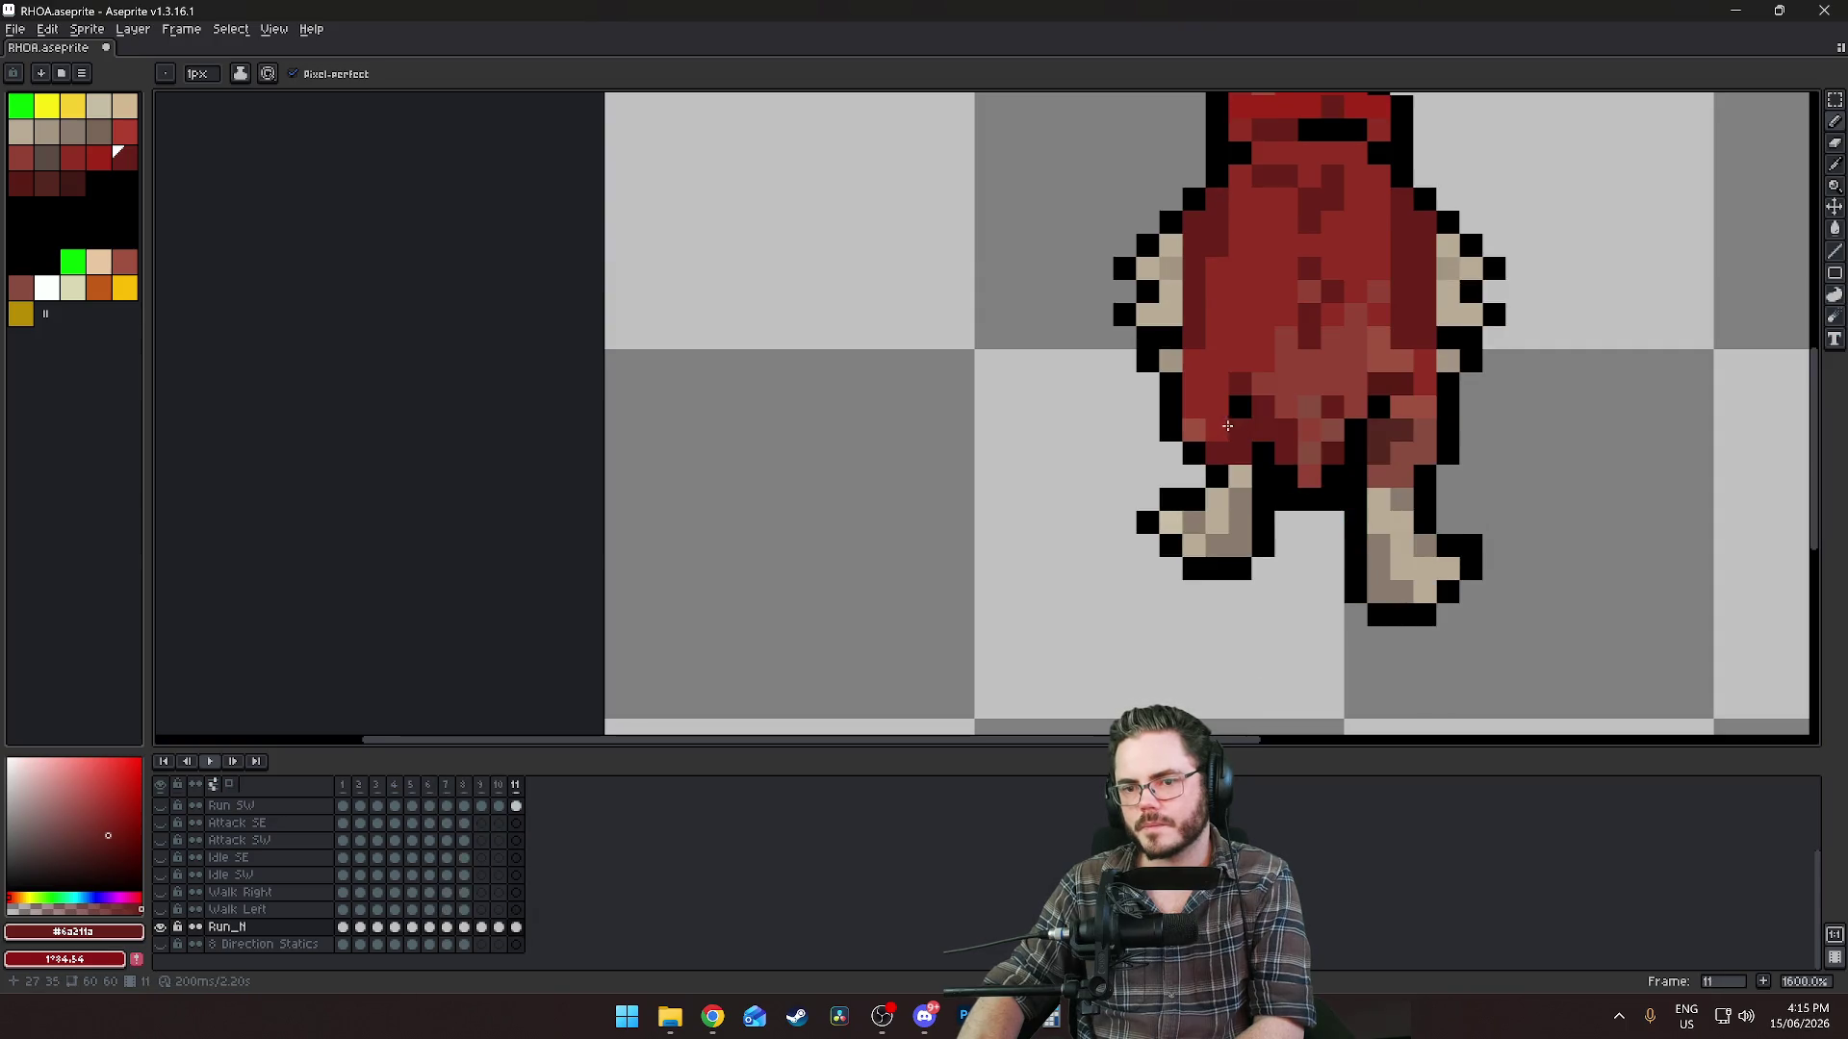
{"action": "key", "text": "Left"}
{"action": "key", "text": "Left"}
{"action": "key", "text": "Left"}
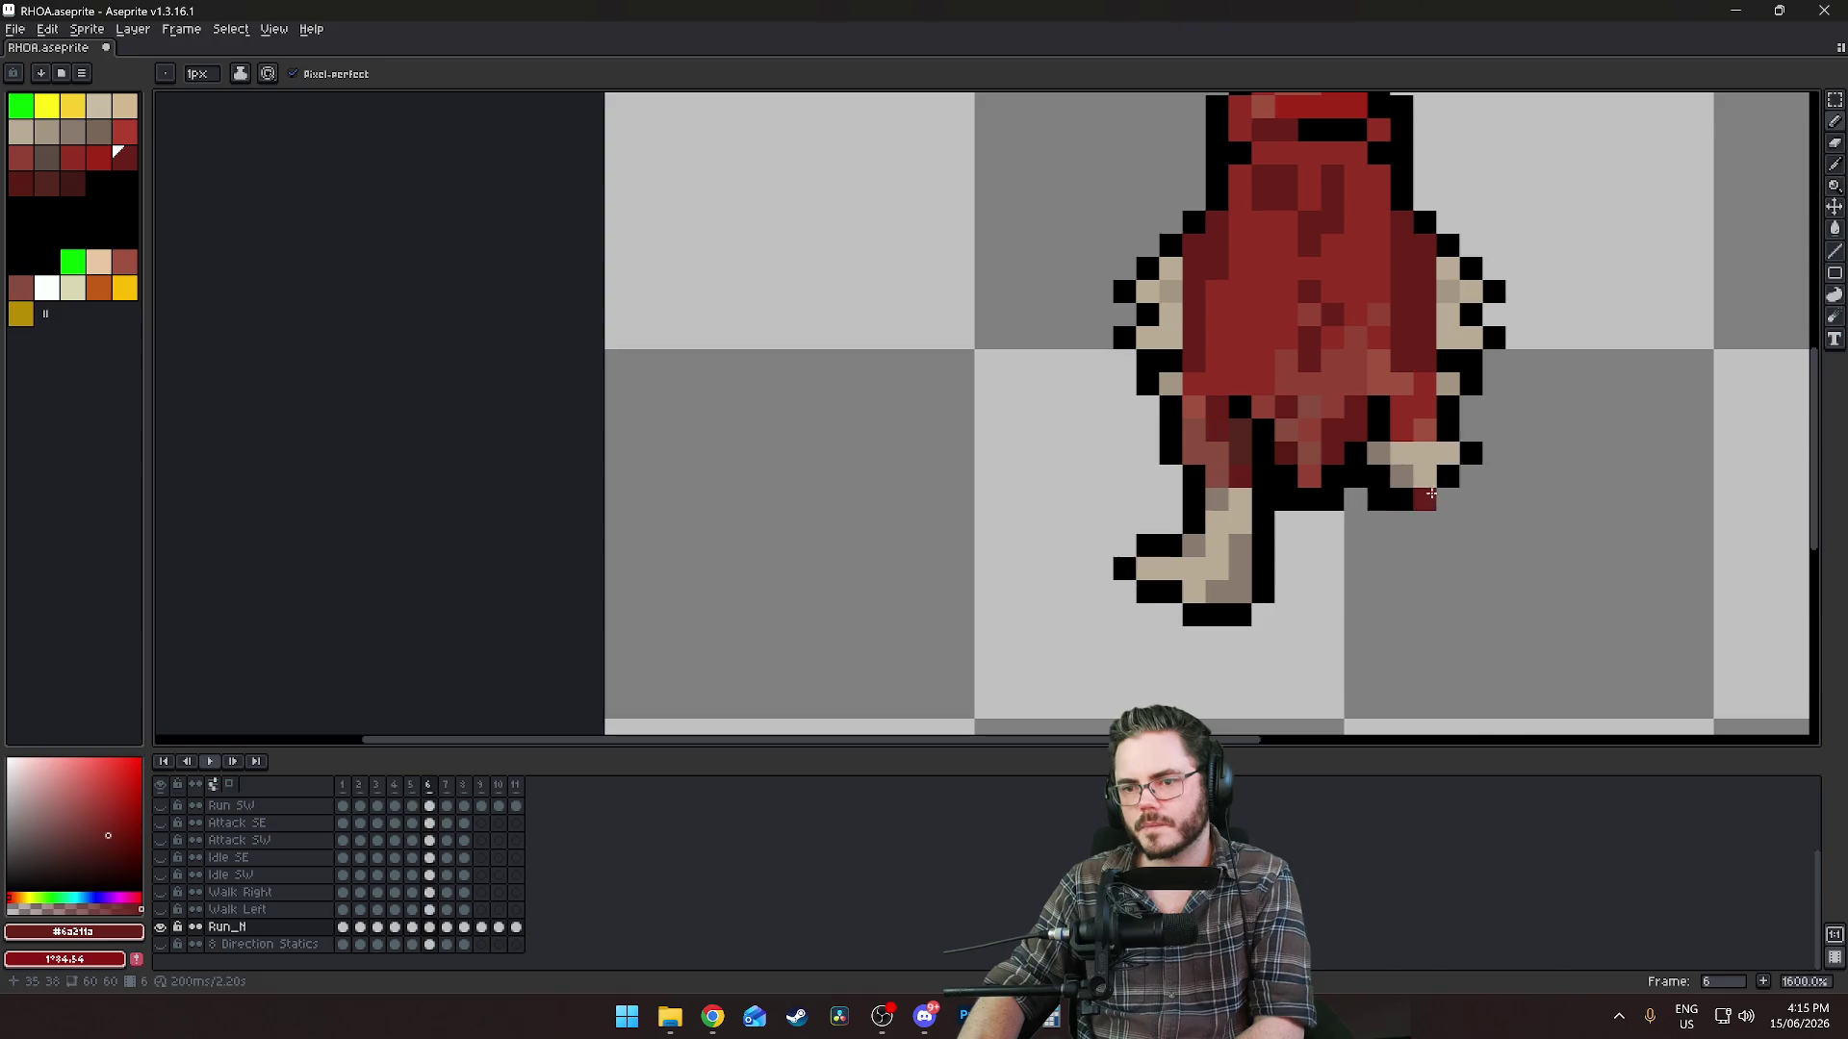
{"action": "key", "text": "Left"}
{"action": "key", "text": "Left"}
{"action": "key", "text": "Left"}
{"action": "key", "text": "Right"}
{"action": "key", "text": "Right"}
{"action": "key", "text": "Right"}
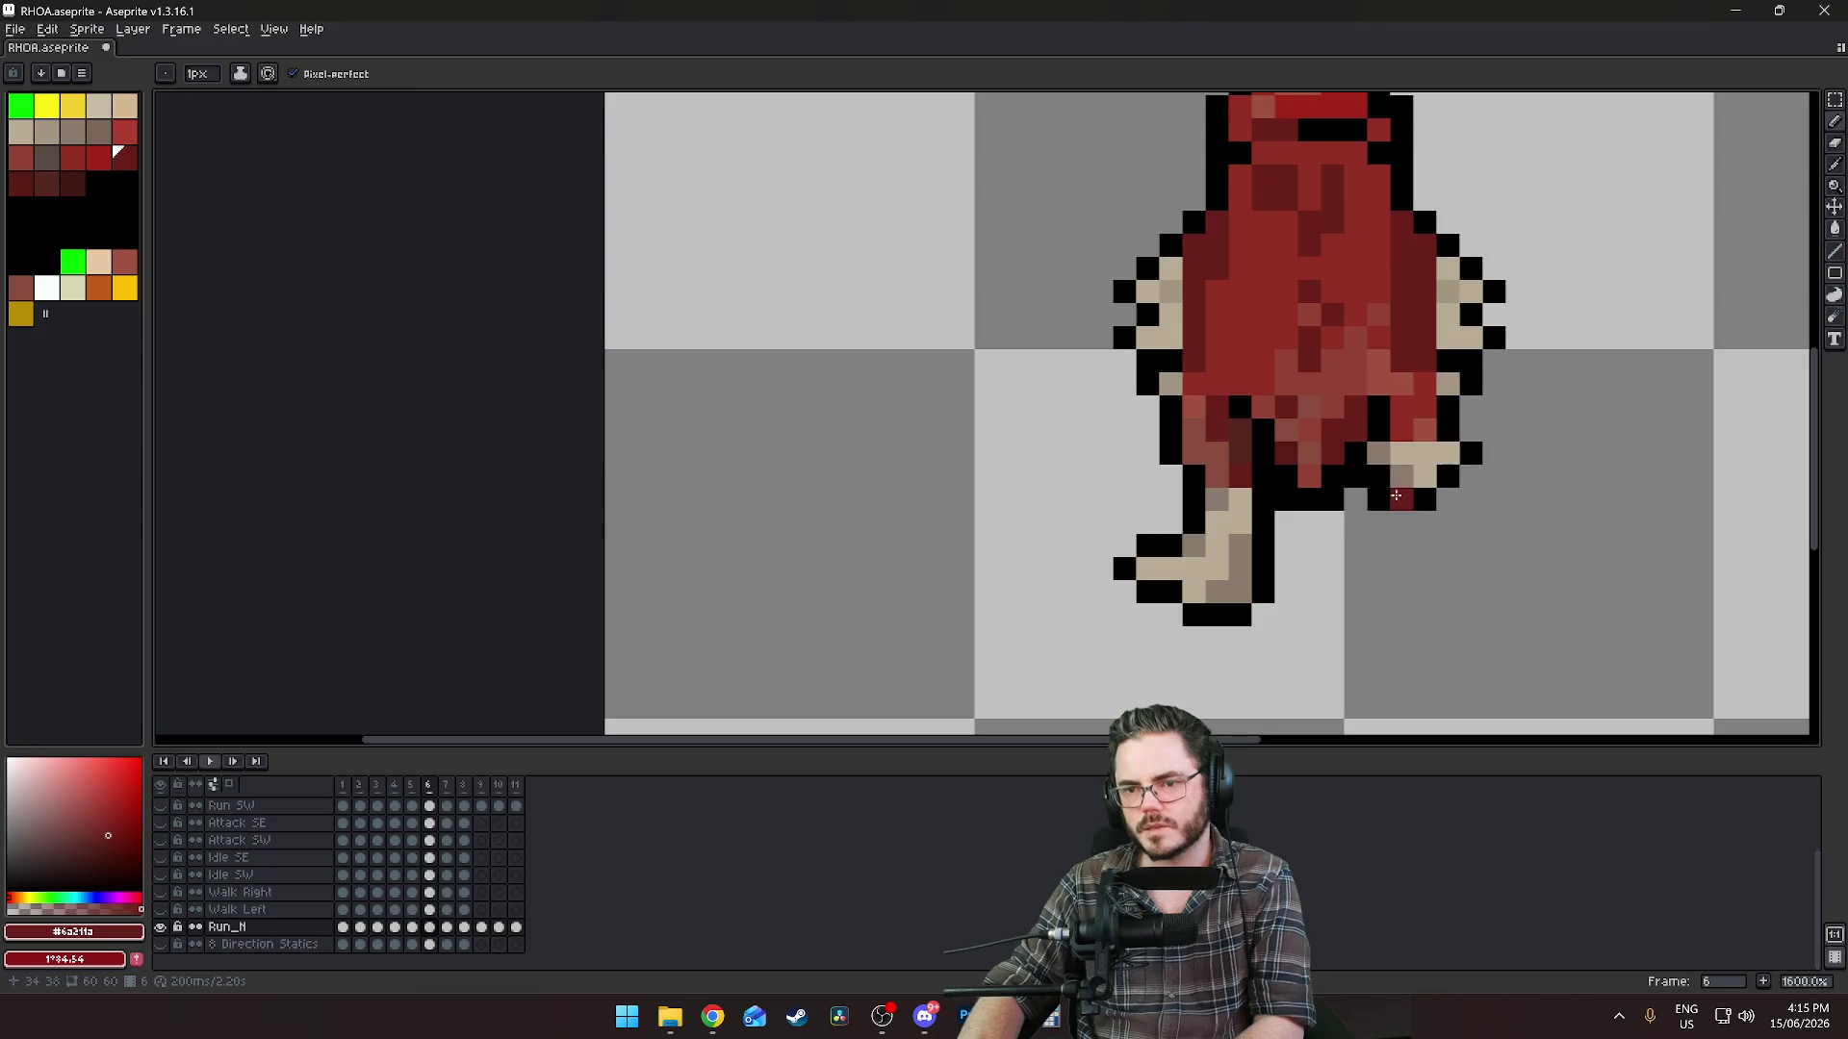
{"action": "scroll", "coordinate": [1395, 496], "scroll_direction": "down", "scroll_amount": 6}
{"action": "scroll", "coordinate": [1350, 520], "scroll_direction": "up", "scroll_amount": 2}
{"action": "key", "text": "Right"}
{"action": "key", "text": "Right"}
{"action": "key", "text": "Right"}
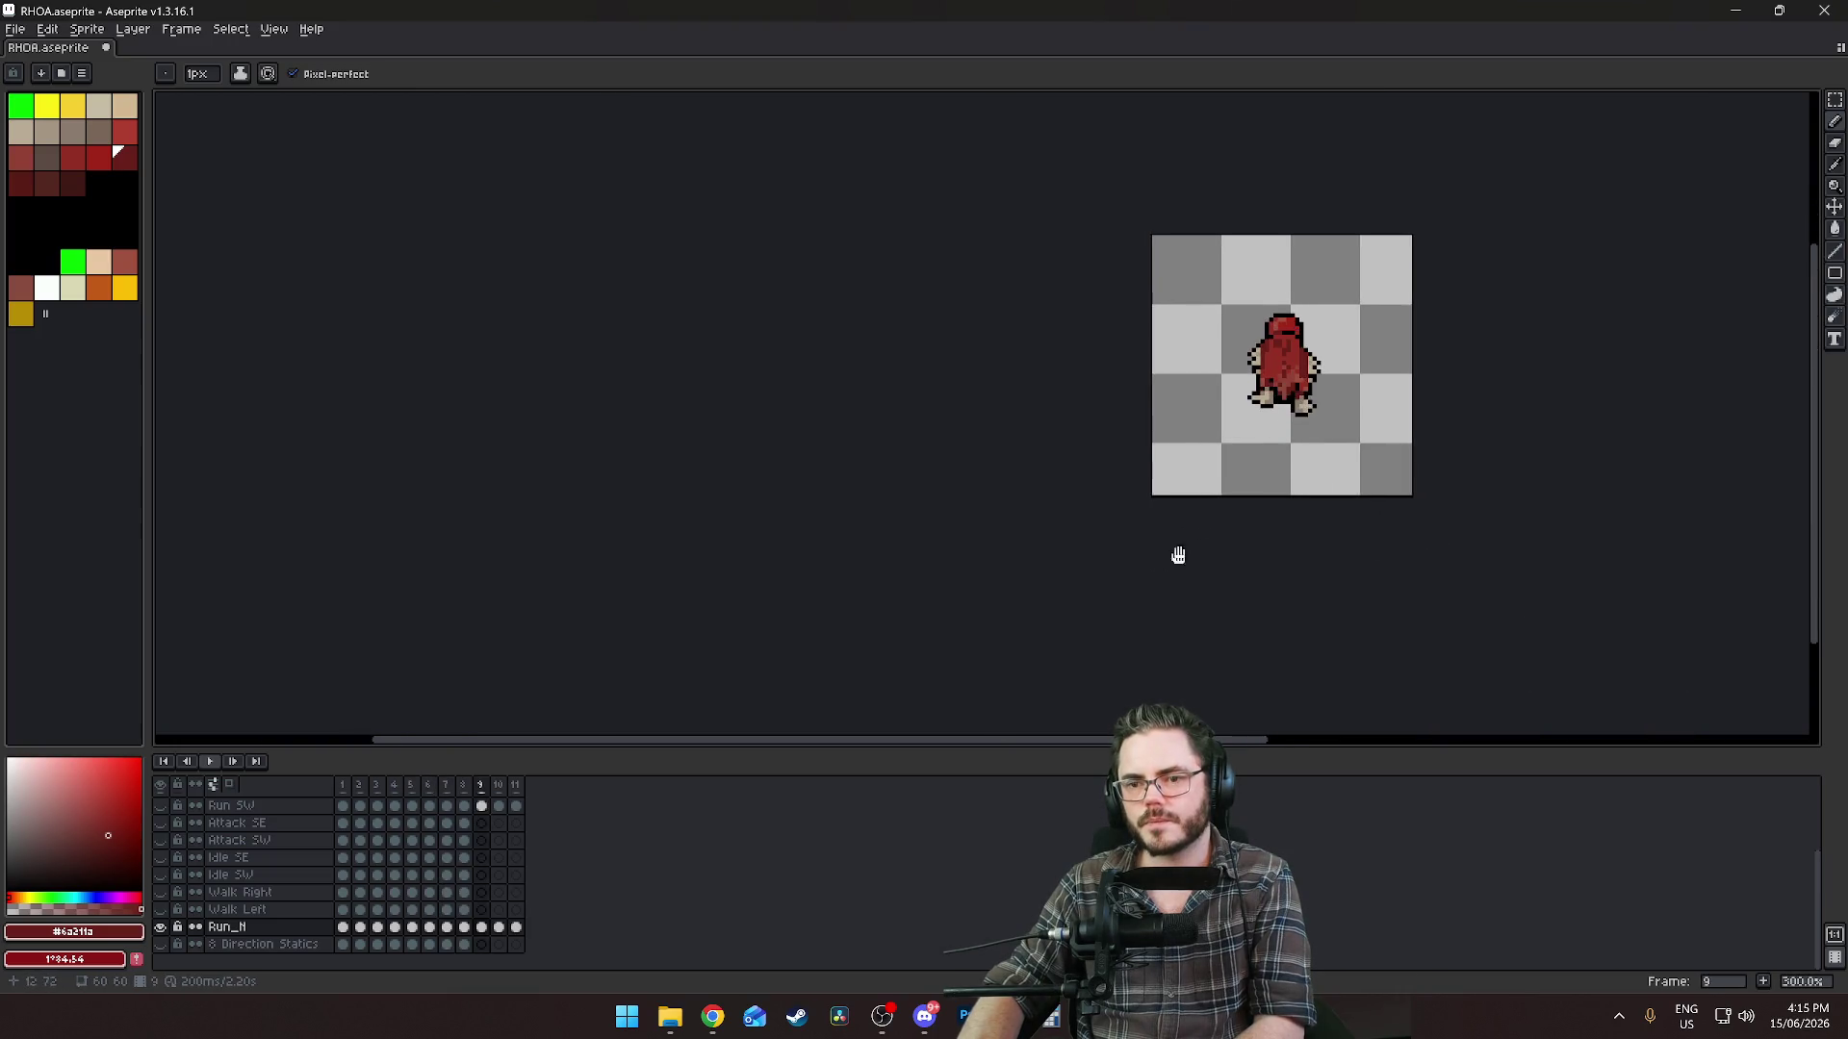
{"action": "left_click_drag", "start_coordinate": [1178, 555], "coordinate": [1038, 578]}
{"action": "key", "text": "Return"}
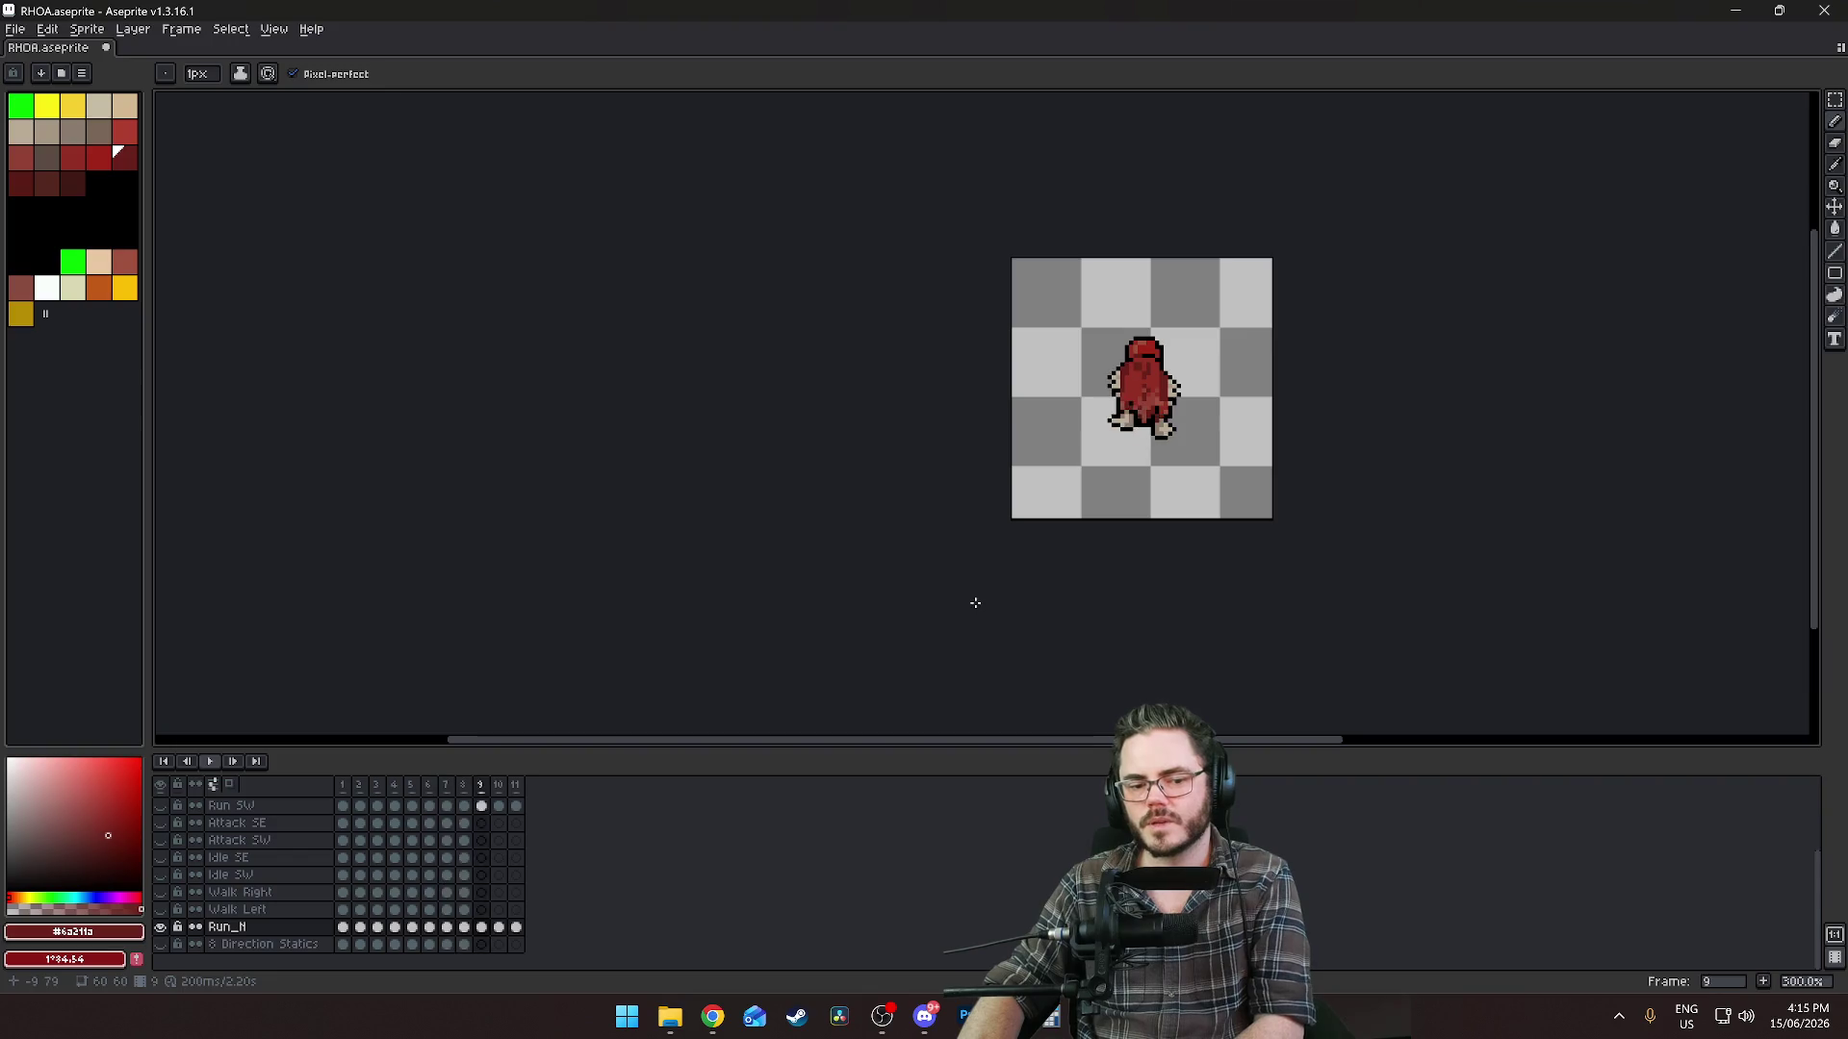
{"action": "left_click_drag", "start_coordinate": [1089, 598], "coordinate": [1024, 608]}
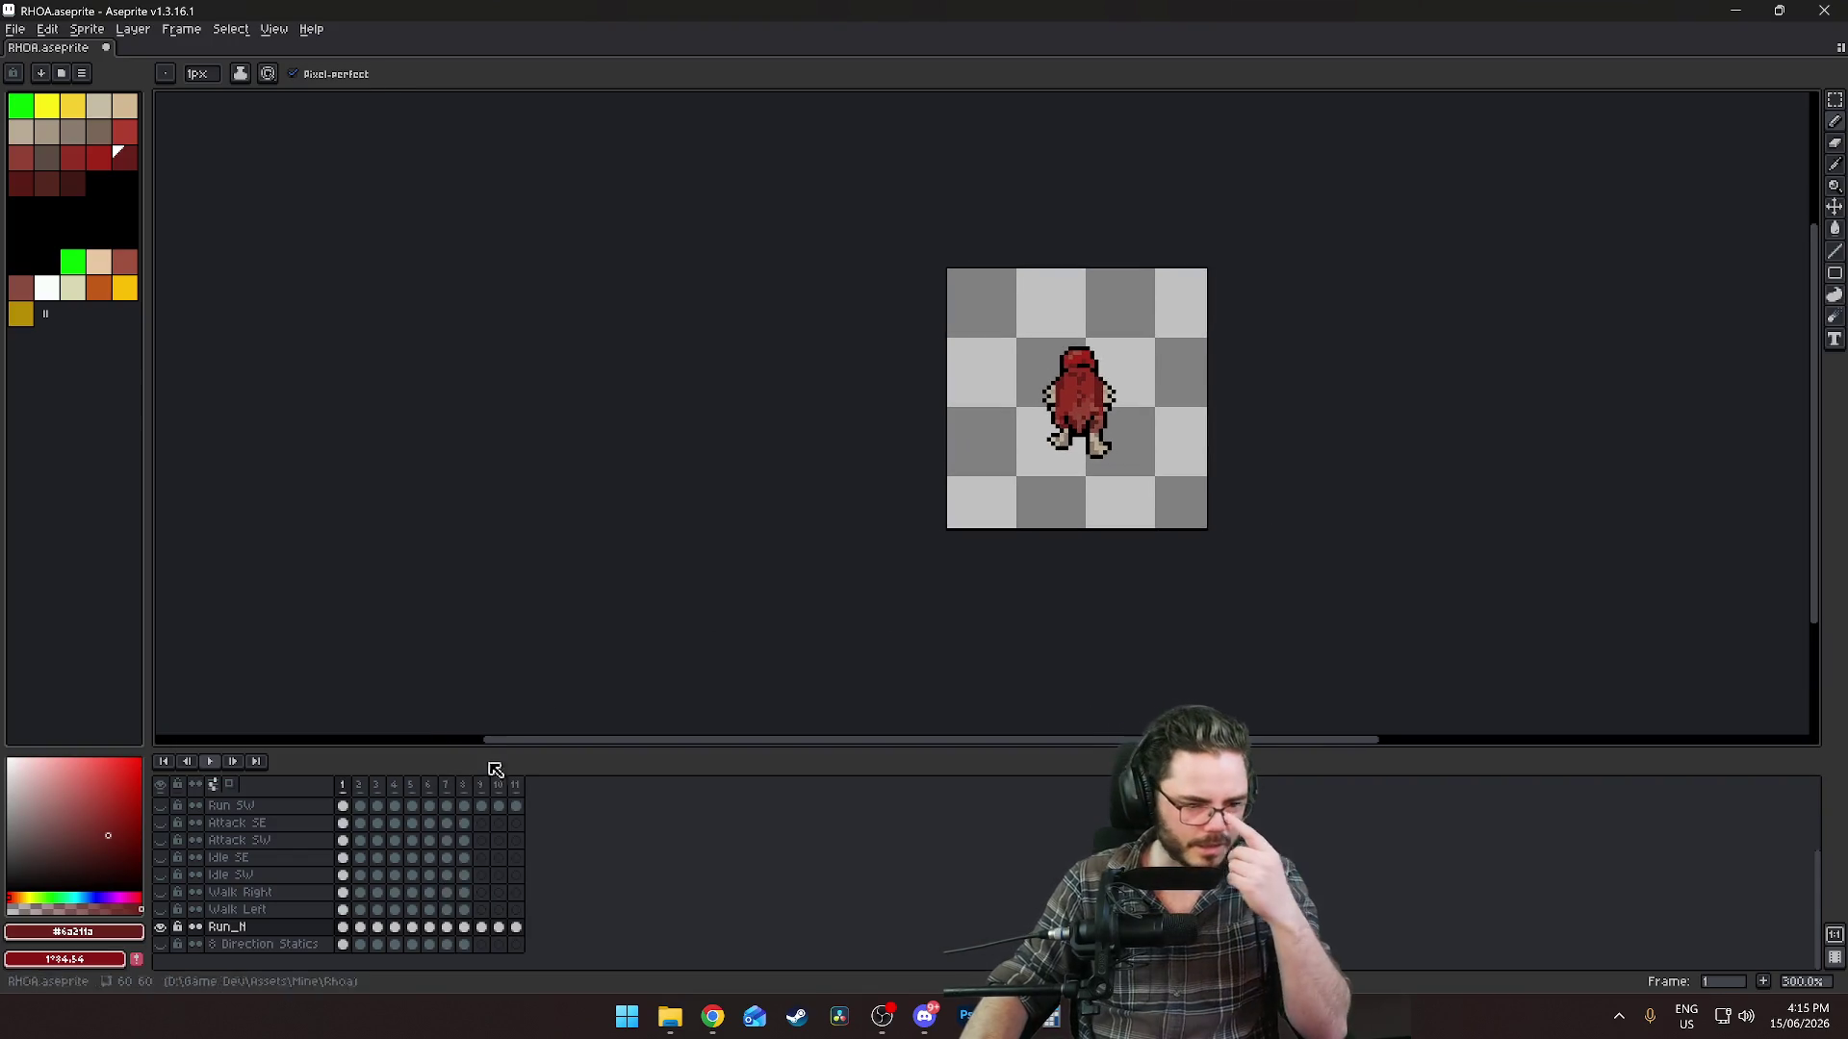
{"action": "right_click", "coordinate": [241, 932]}
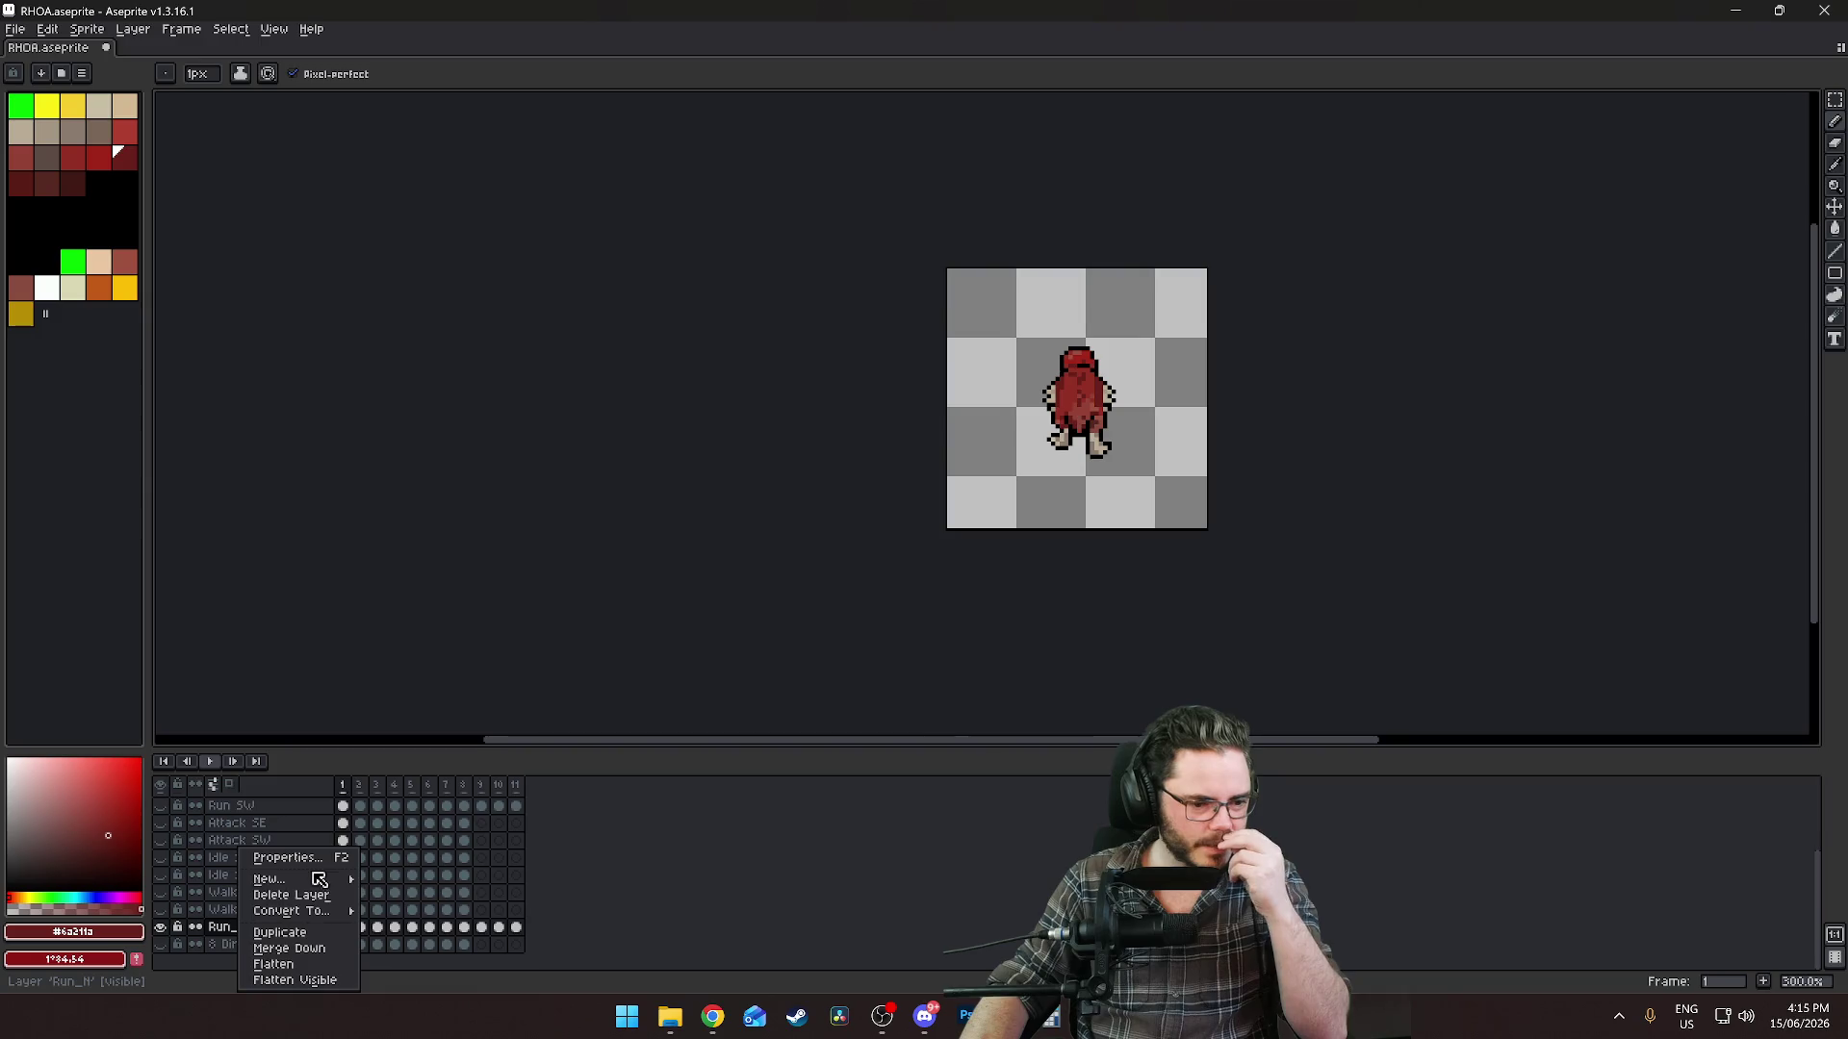
Export the sprite sheet as RHOA_run_N.png, replacing 'Diagonal' with N, and save RHOA.aseprite.
{"action": "left_click", "coordinate": [470, 324]}
{"action": "key", "text": "ctrl+e"}
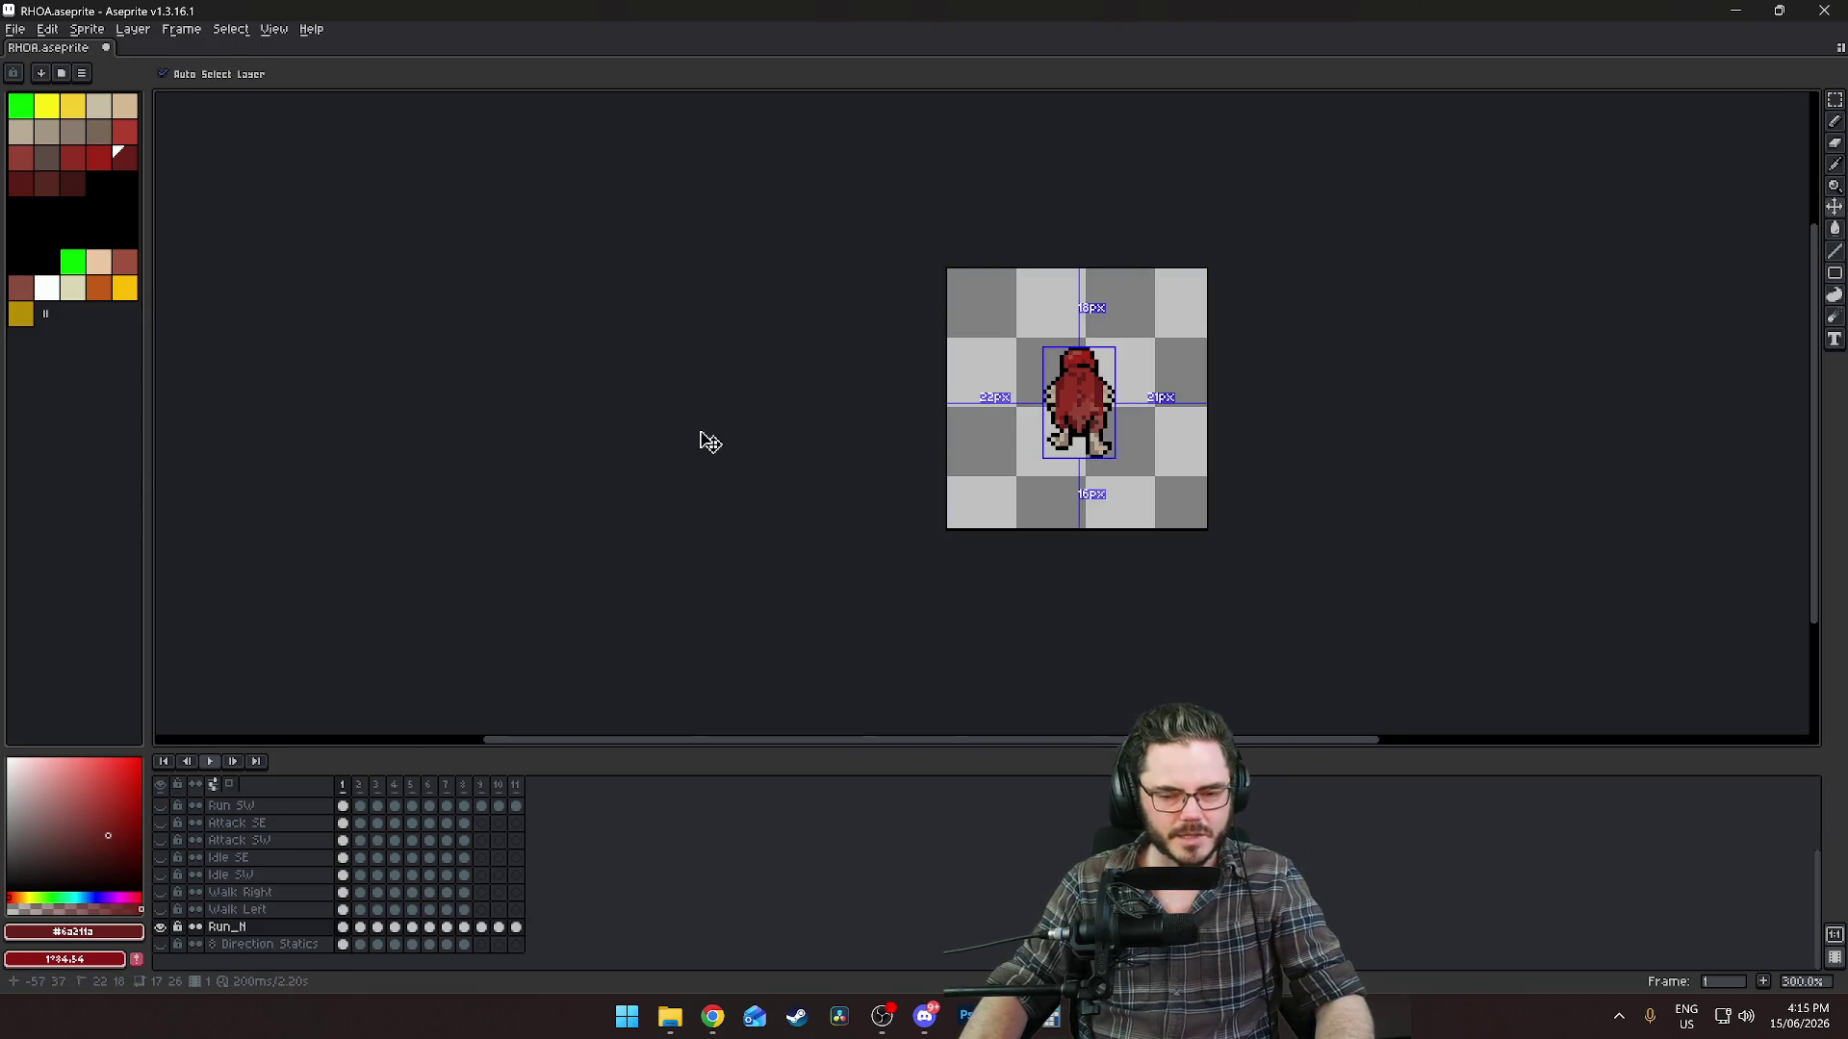
{"action": "left_click", "coordinate": [639, 692]}
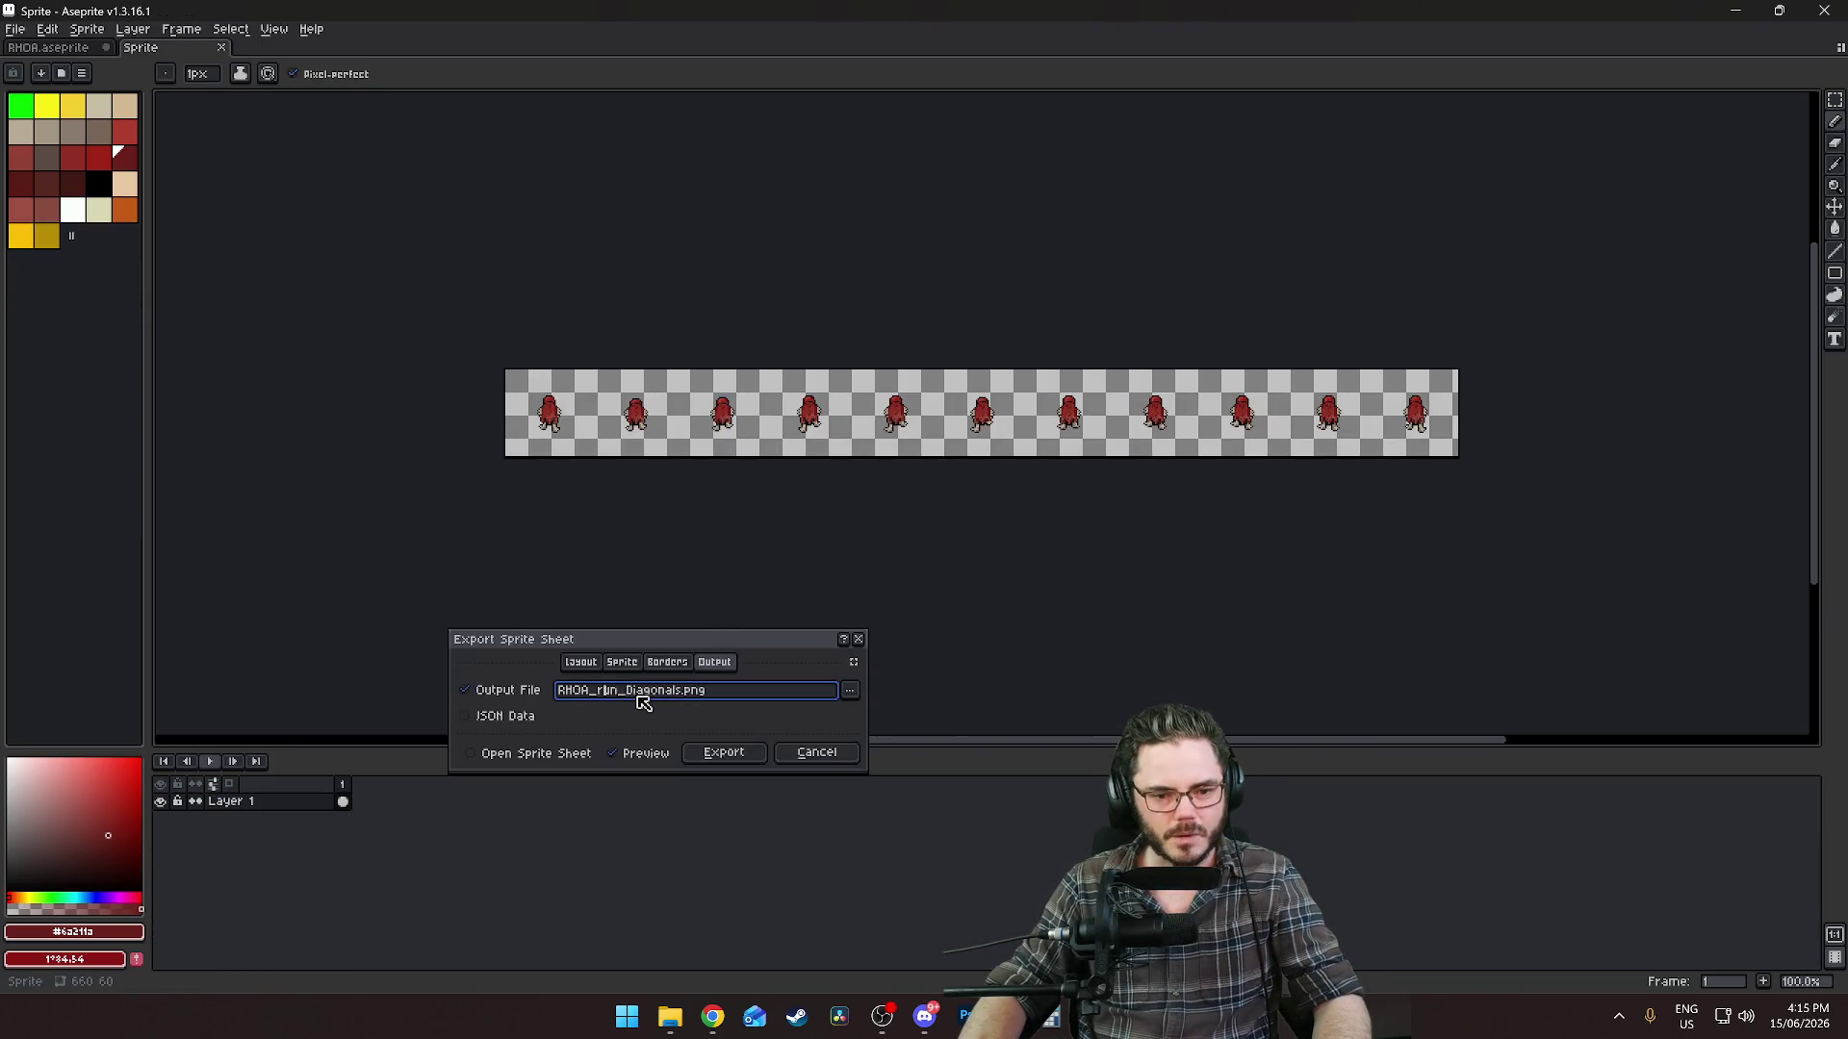
{"action": "left_click_drag", "start_coordinate": [677, 691], "coordinate": [624, 691]}
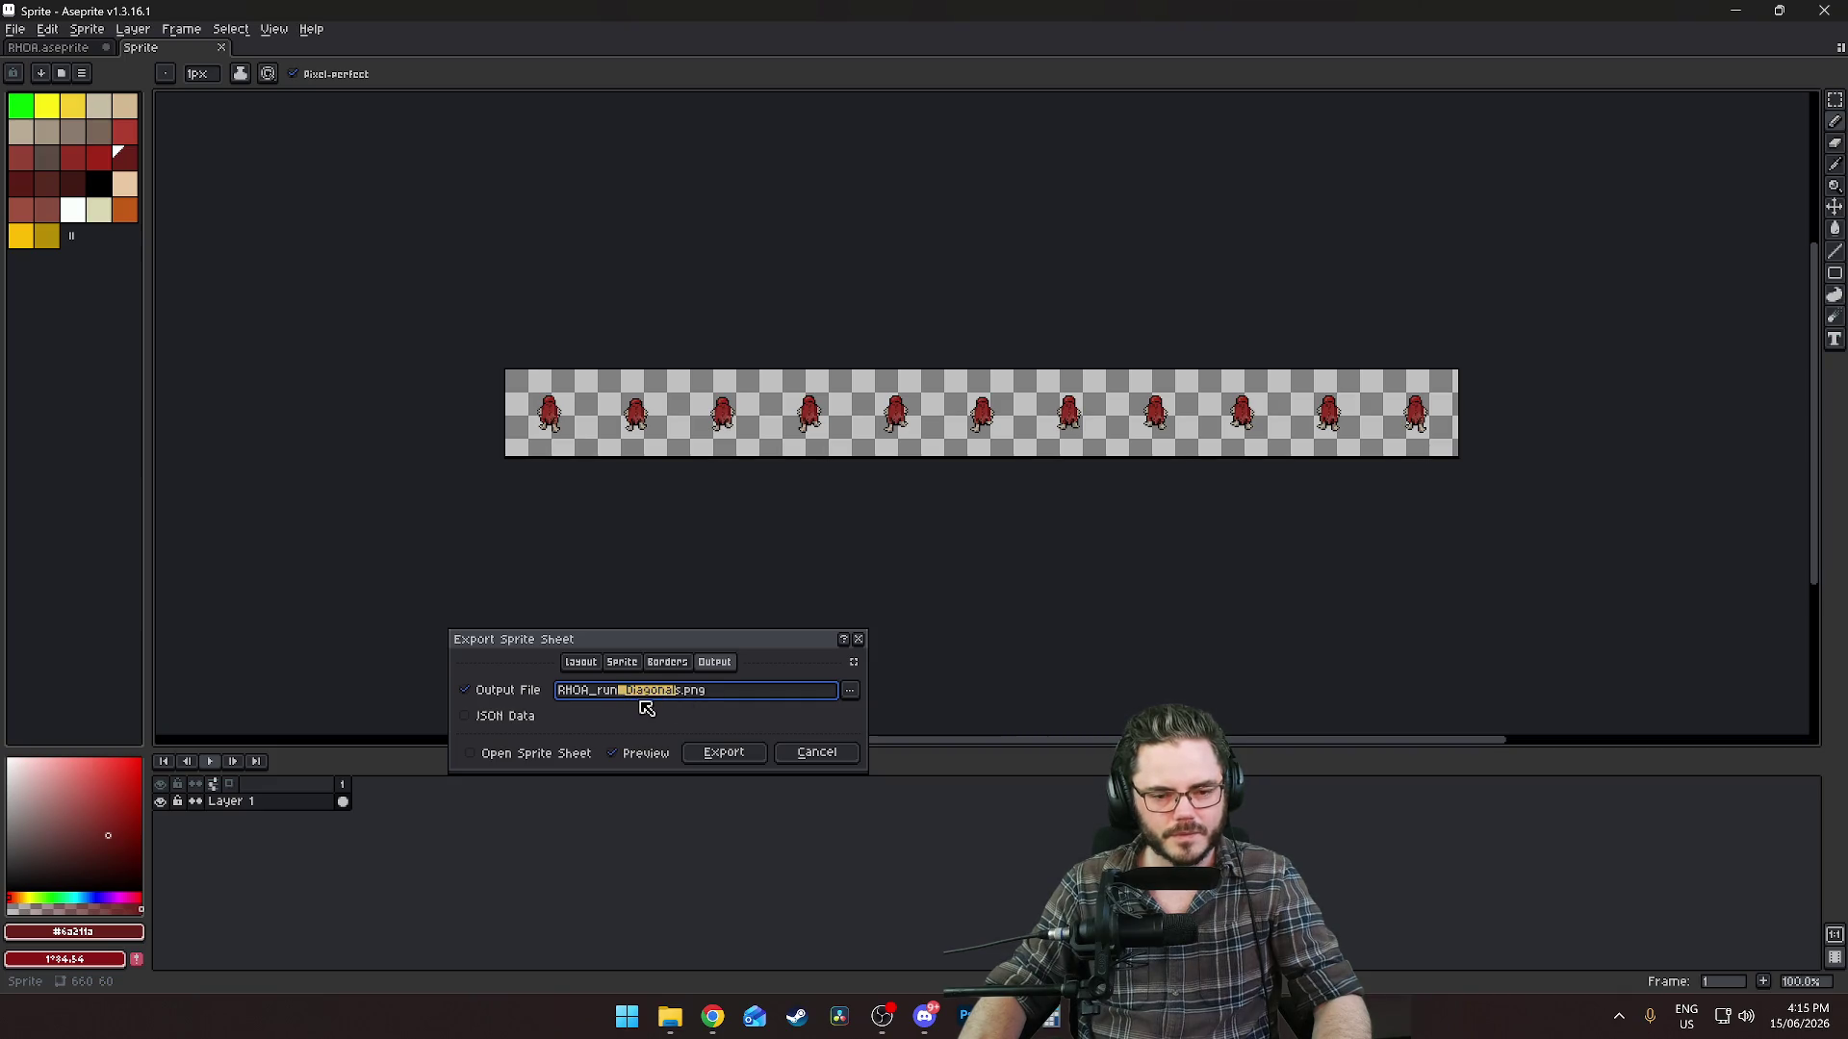
{"action": "type", "text": "N"}
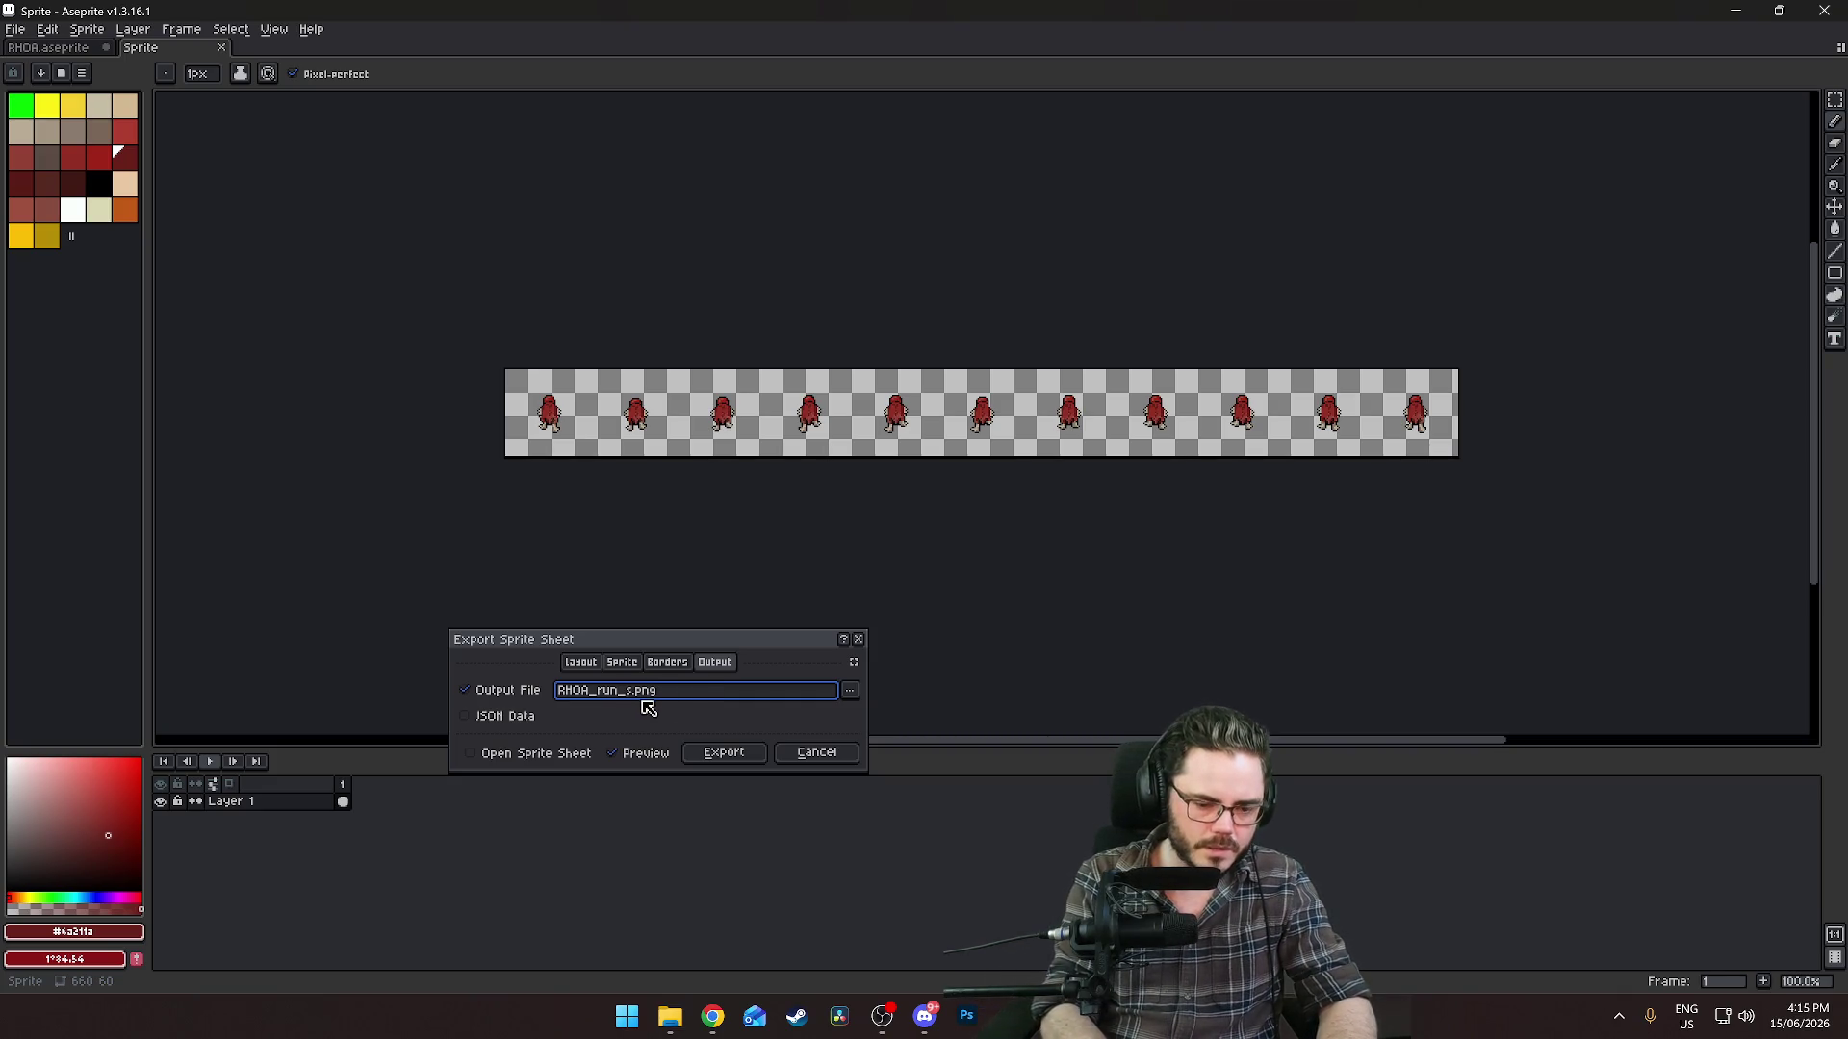
{"action": "left_click", "coordinate": [751, 754]}
{"action": "key", "text": "ctrl+s"}
{"action": "left_click", "coordinate": [1779, 11]}
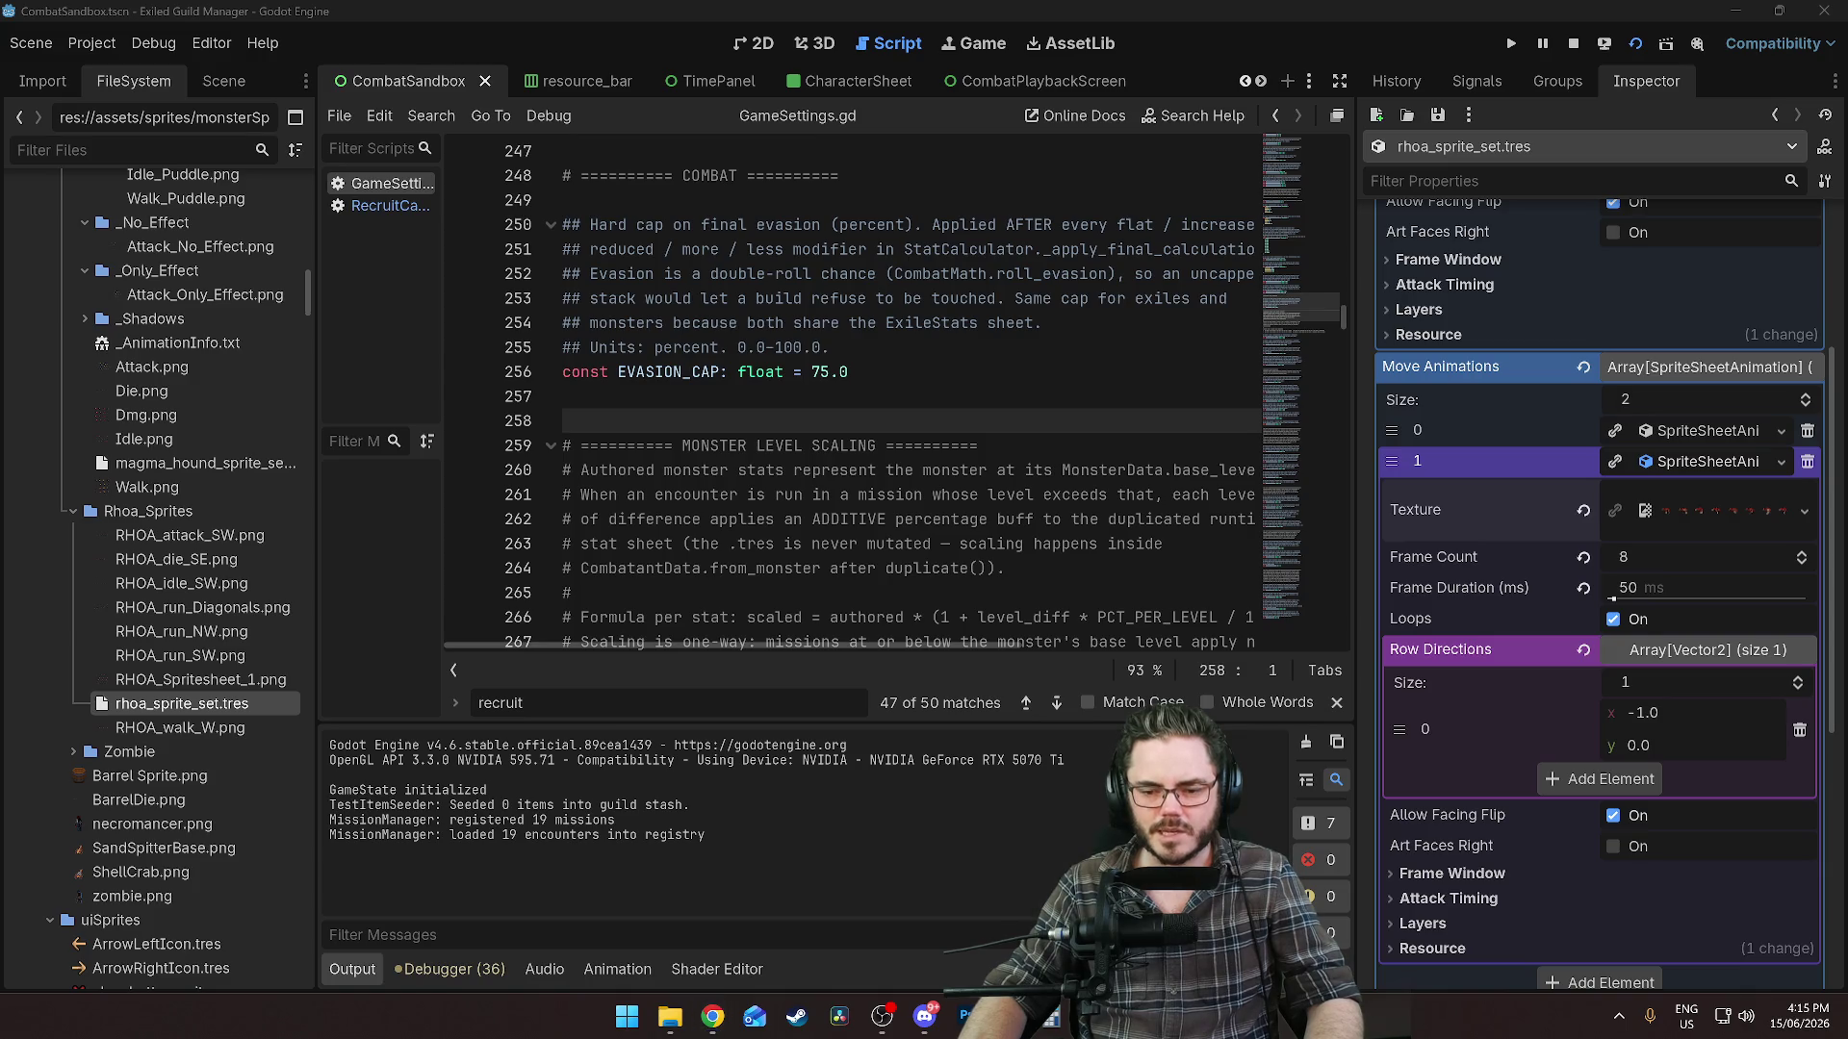
Close the running game window and collapse Move Animations element 1 in the Inspector.
{"action": "key", "text": "alt+Tab"}
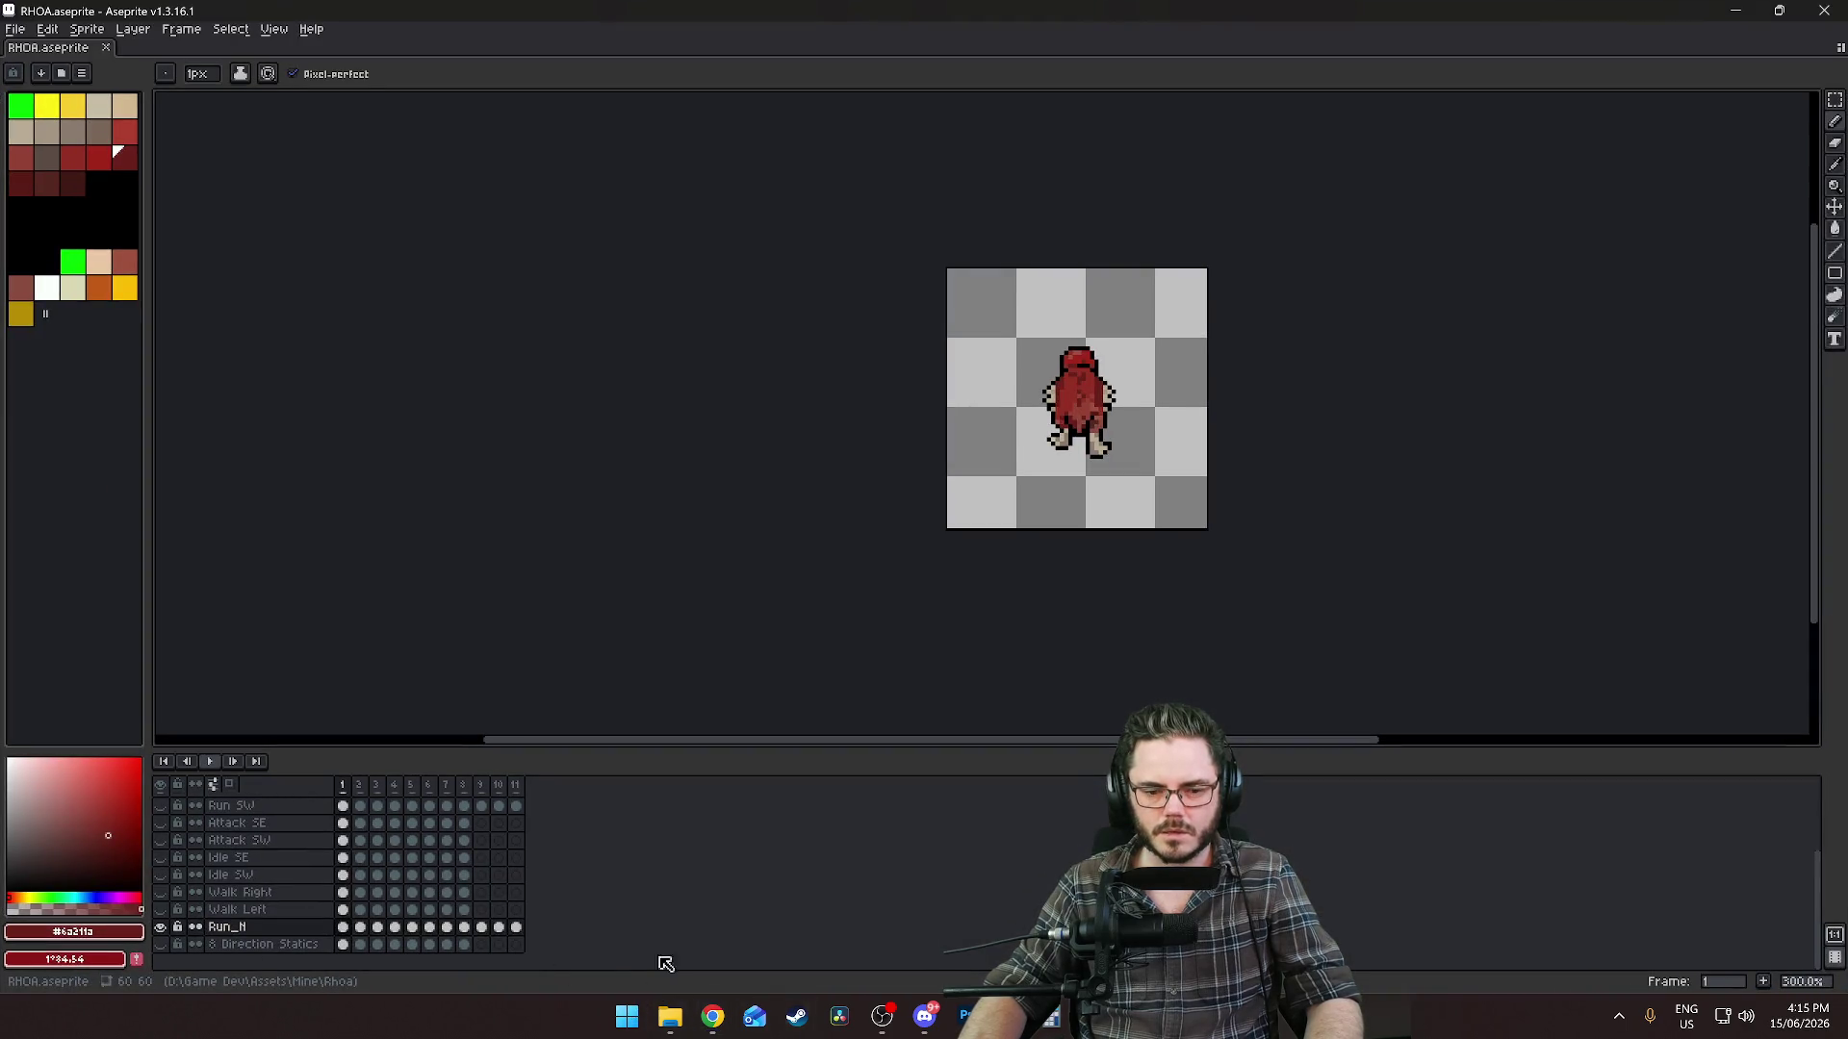
{"action": "mouse_move", "coordinate": [1009, 1017]}
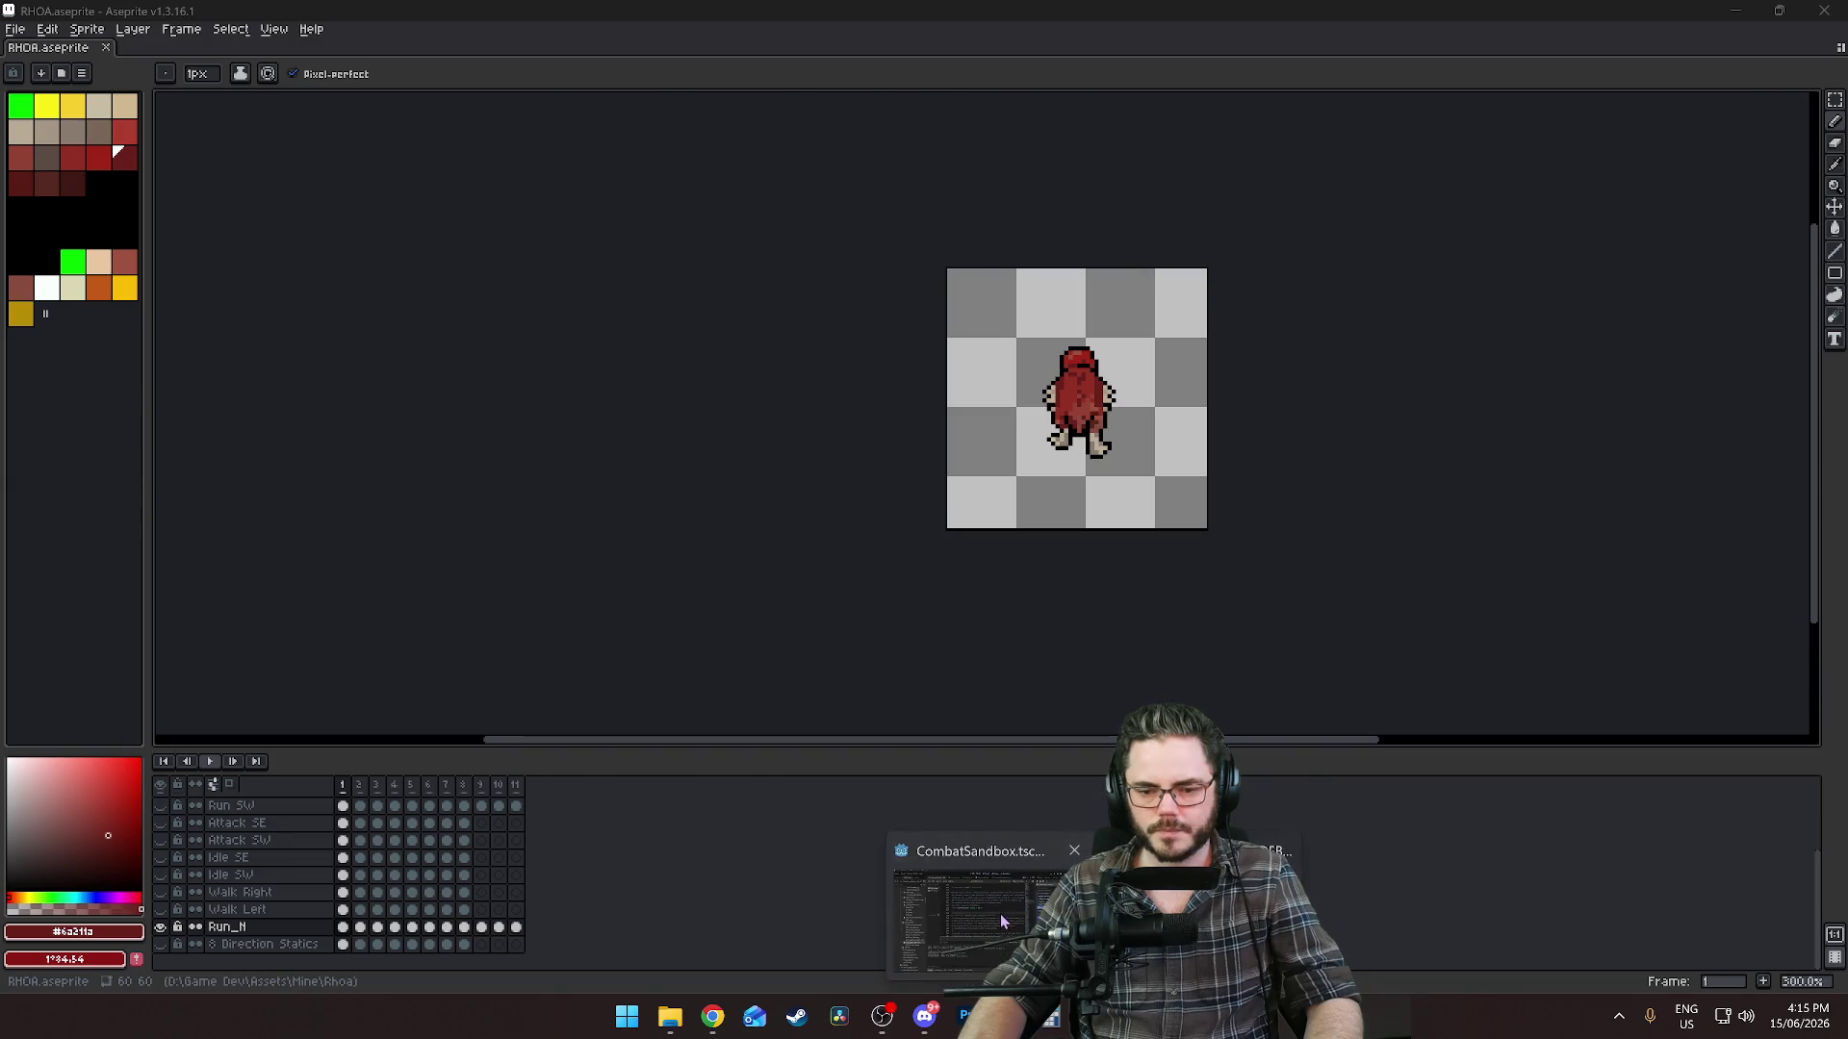
{"action": "left_click", "coordinate": [1001, 909]}
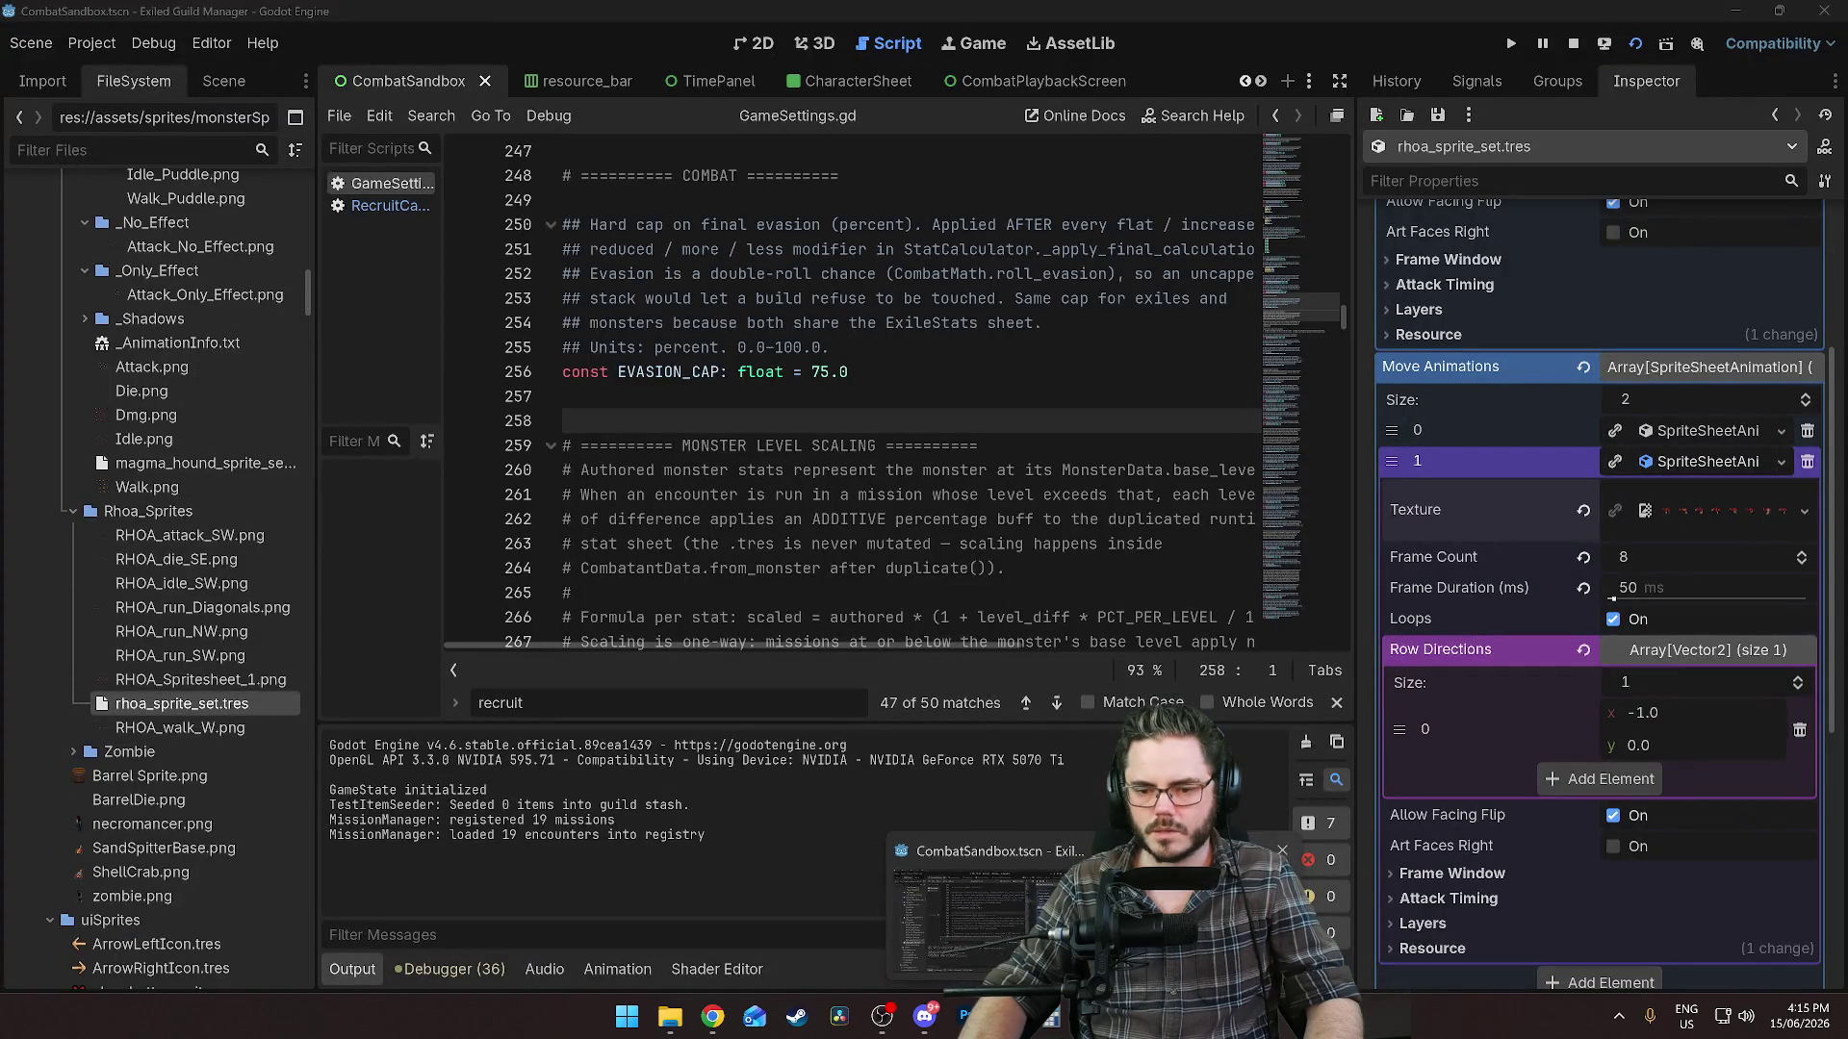
{"action": "key", "text": "alt+Tab"}
{"action": "left_click", "coordinate": [1820, 17]}
{"action": "left_click", "coordinate": [669, 1018]}
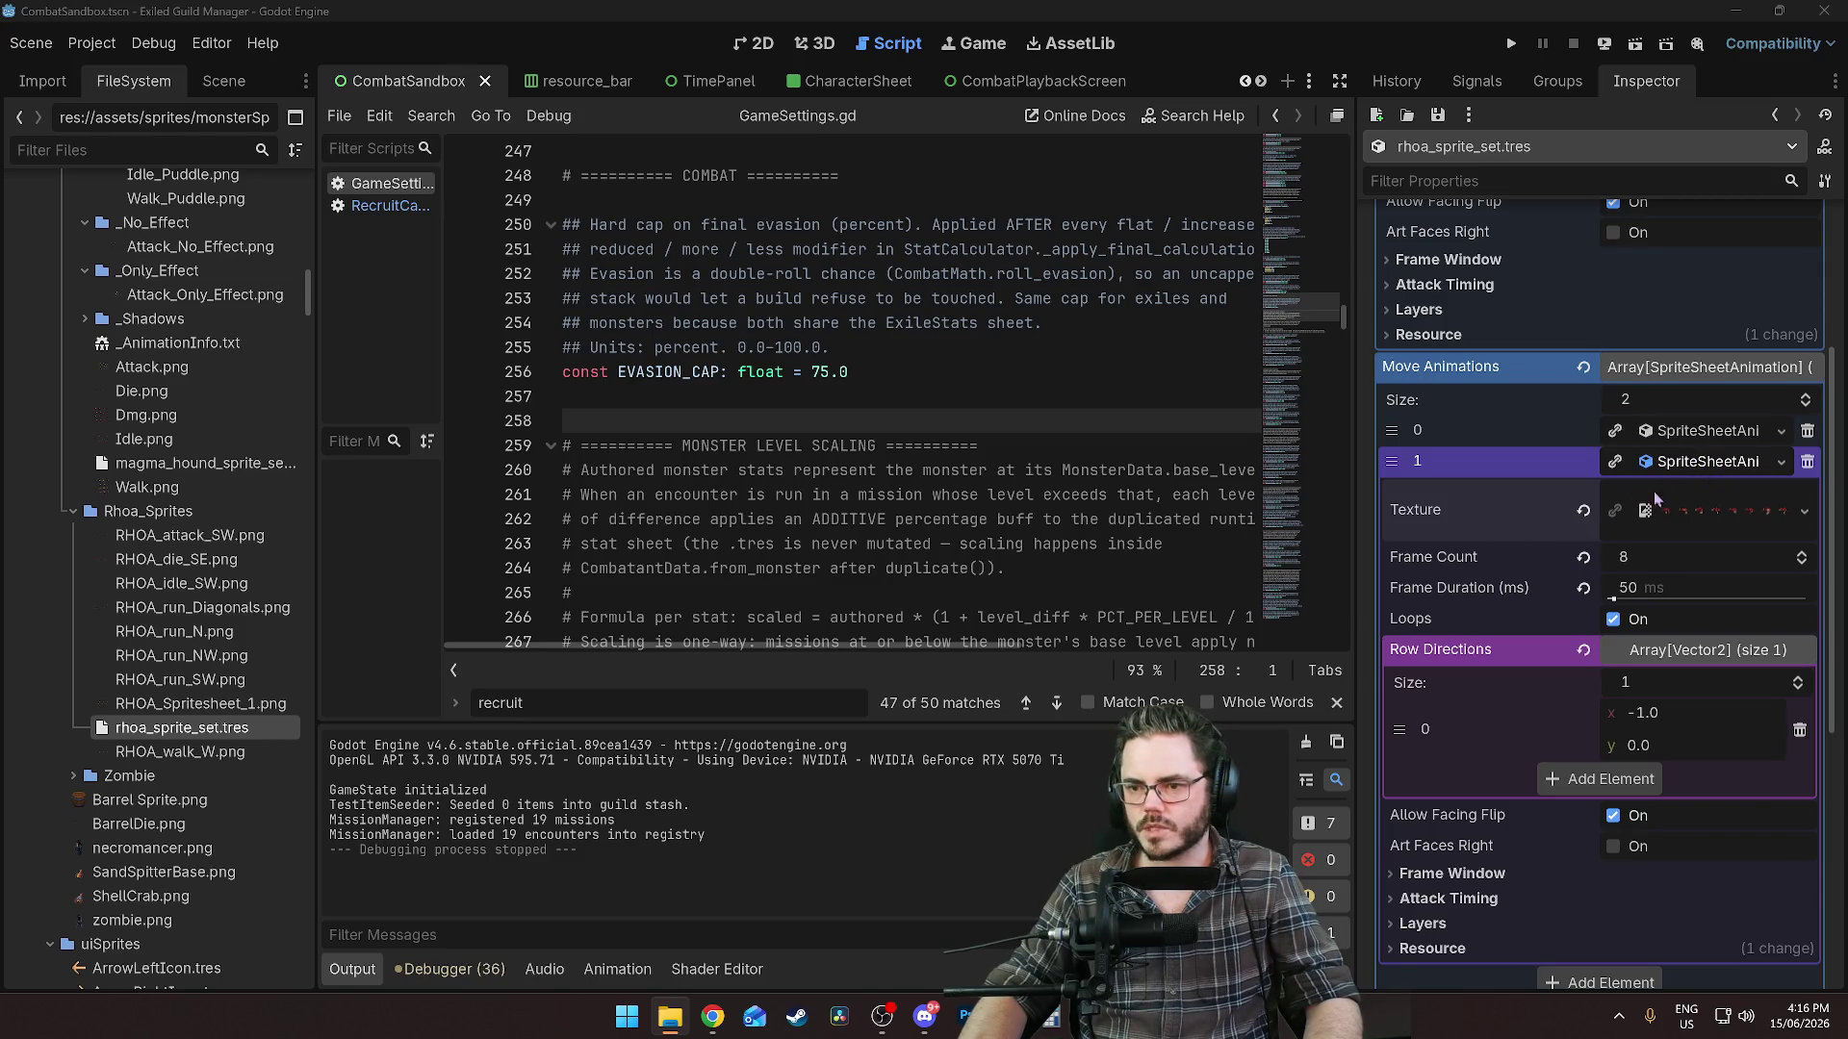
{"action": "left_click", "coordinate": [1726, 464]}
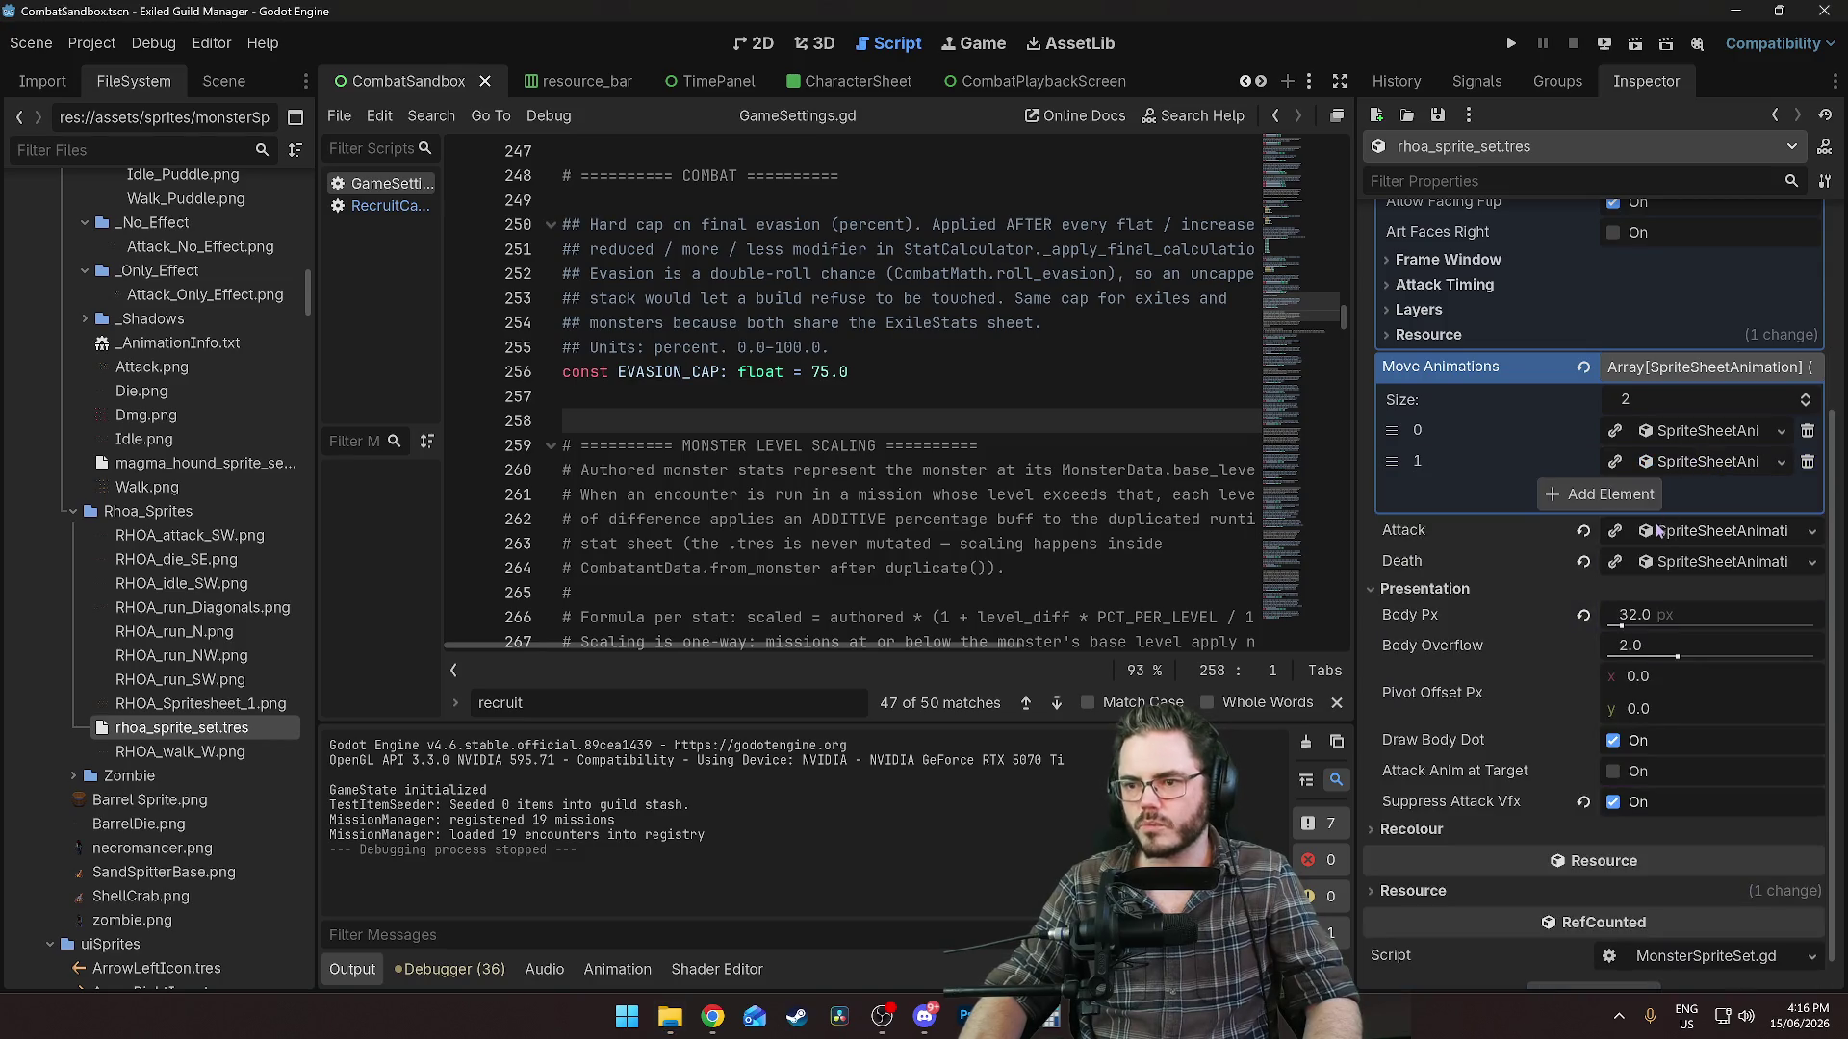
Add a new SpriteSheetAnimation to Move Animations with RHOA_run_N.png as its texture.
{"action": "left_click", "coordinate": [1600, 494]}
{"action": "left_click", "coordinate": [1704, 492]}
{"action": "left_click", "coordinate": [1703, 502]}
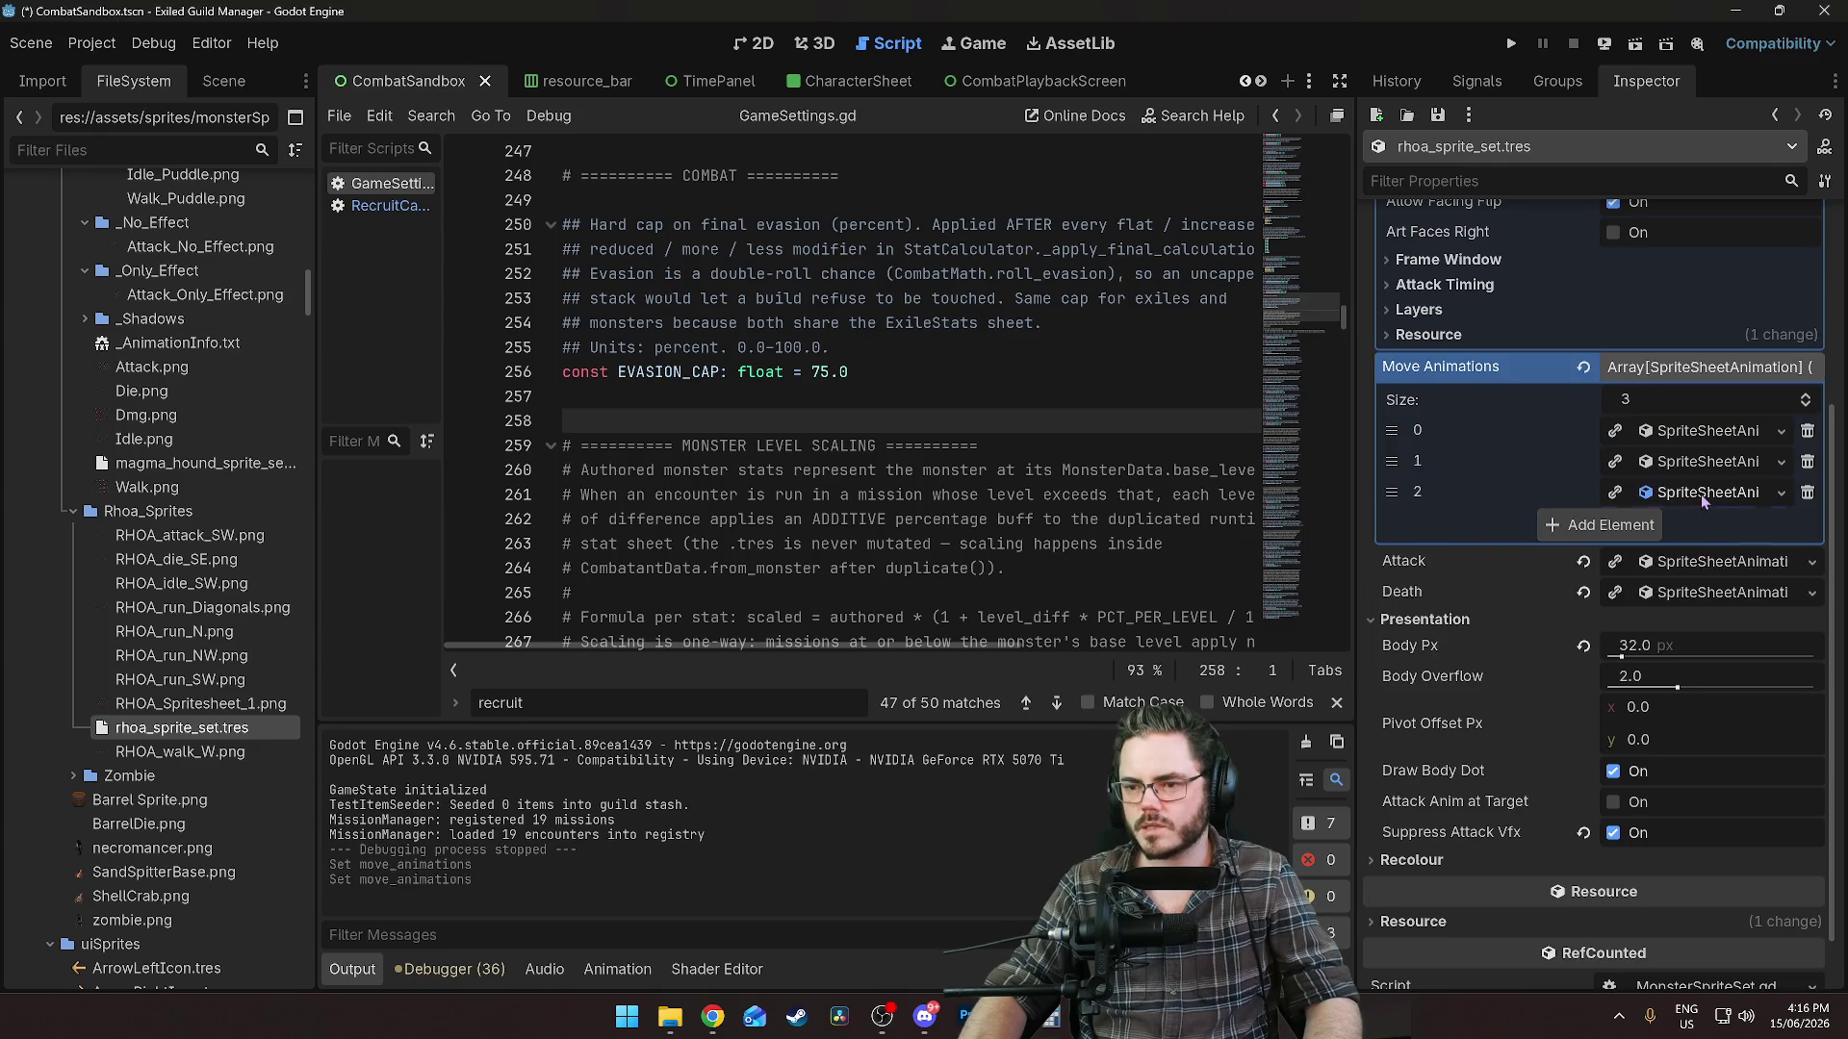
{"action": "left_click", "coordinate": [1703, 494]}
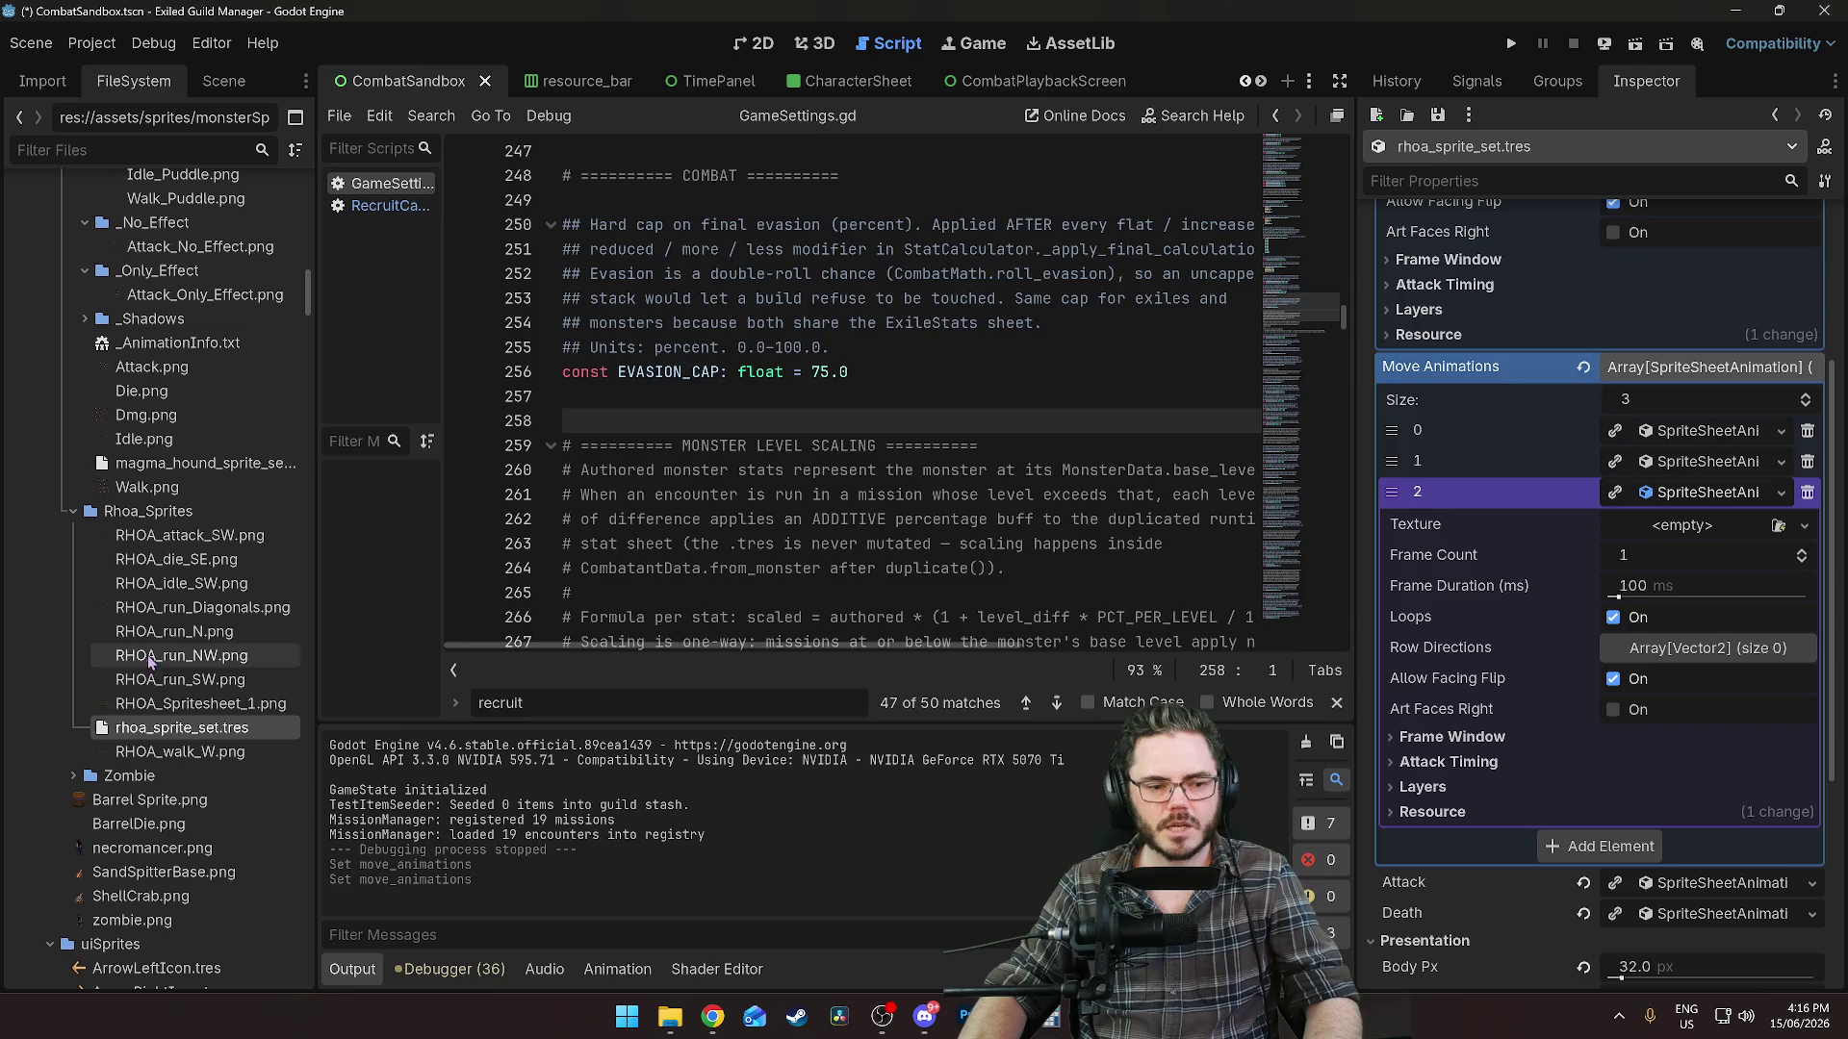
{"action": "left_click", "coordinate": [178, 635]}
{"action": "left_click_drag", "start_coordinate": [231, 651], "coordinate": [1689, 527]}
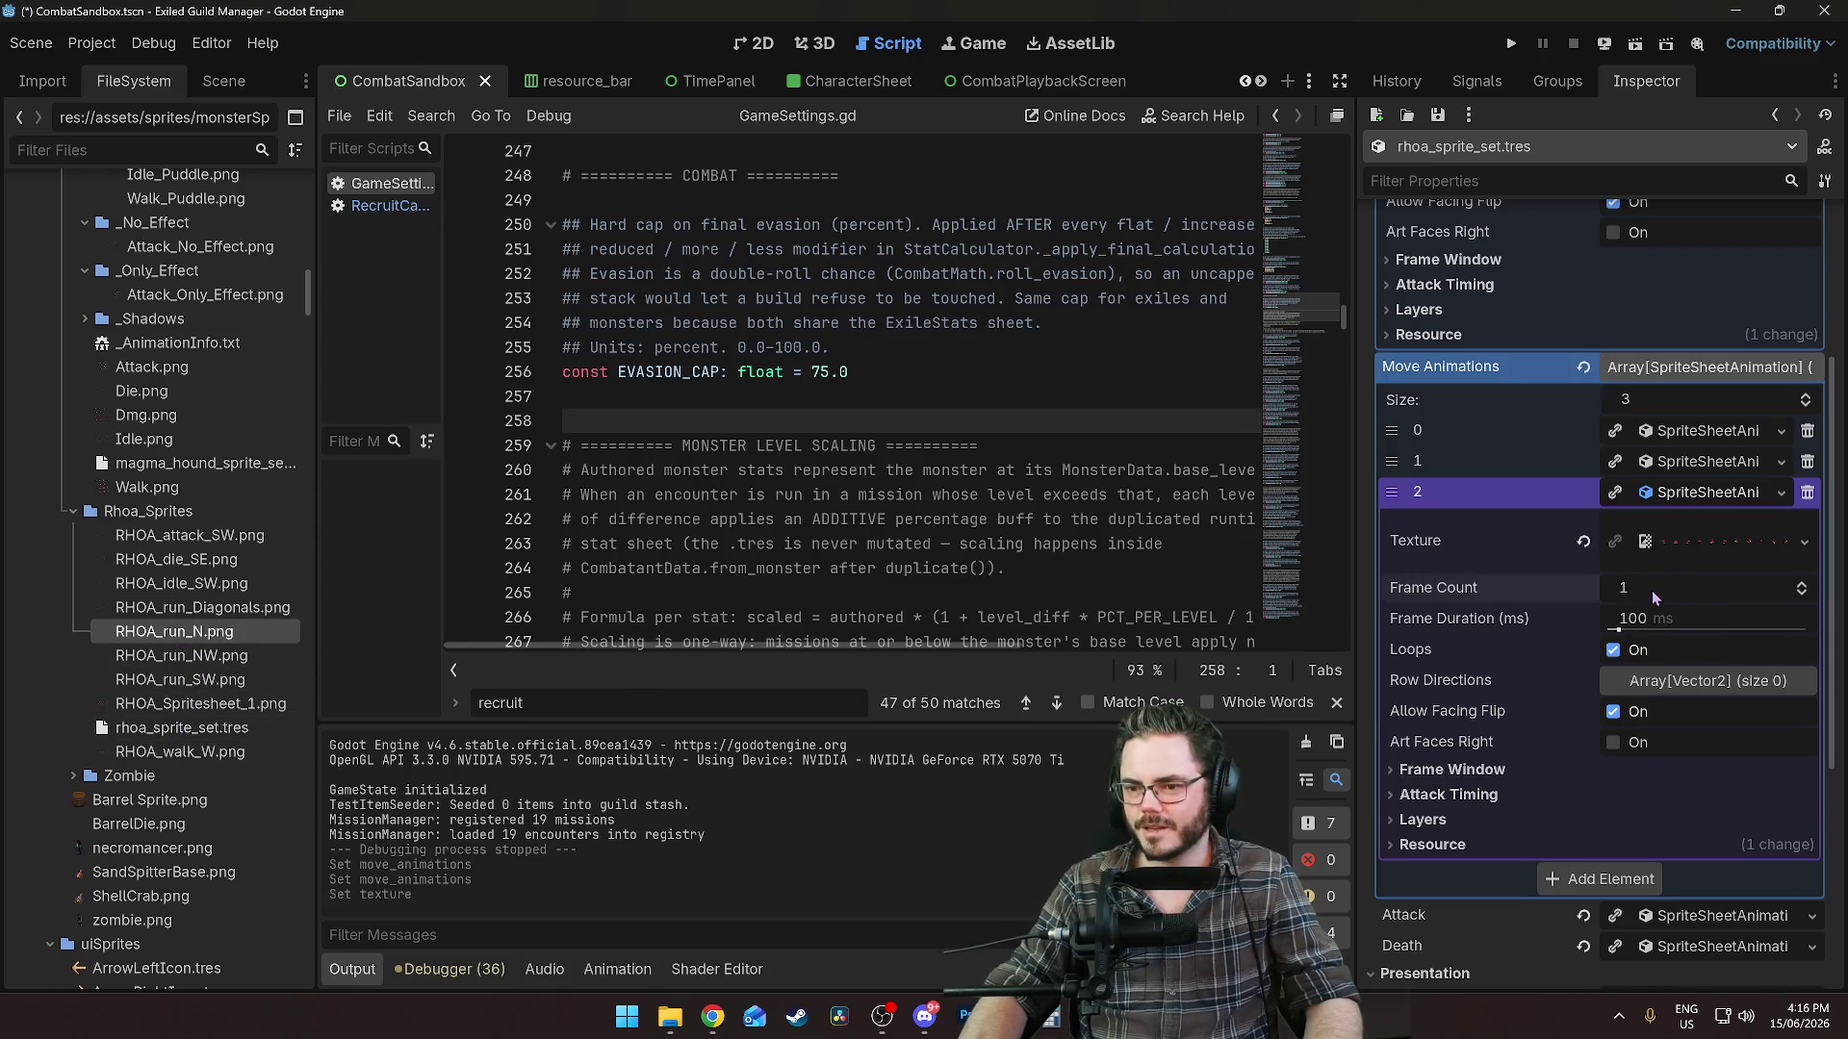
{"action": "left_click", "coordinate": [1685, 549]}
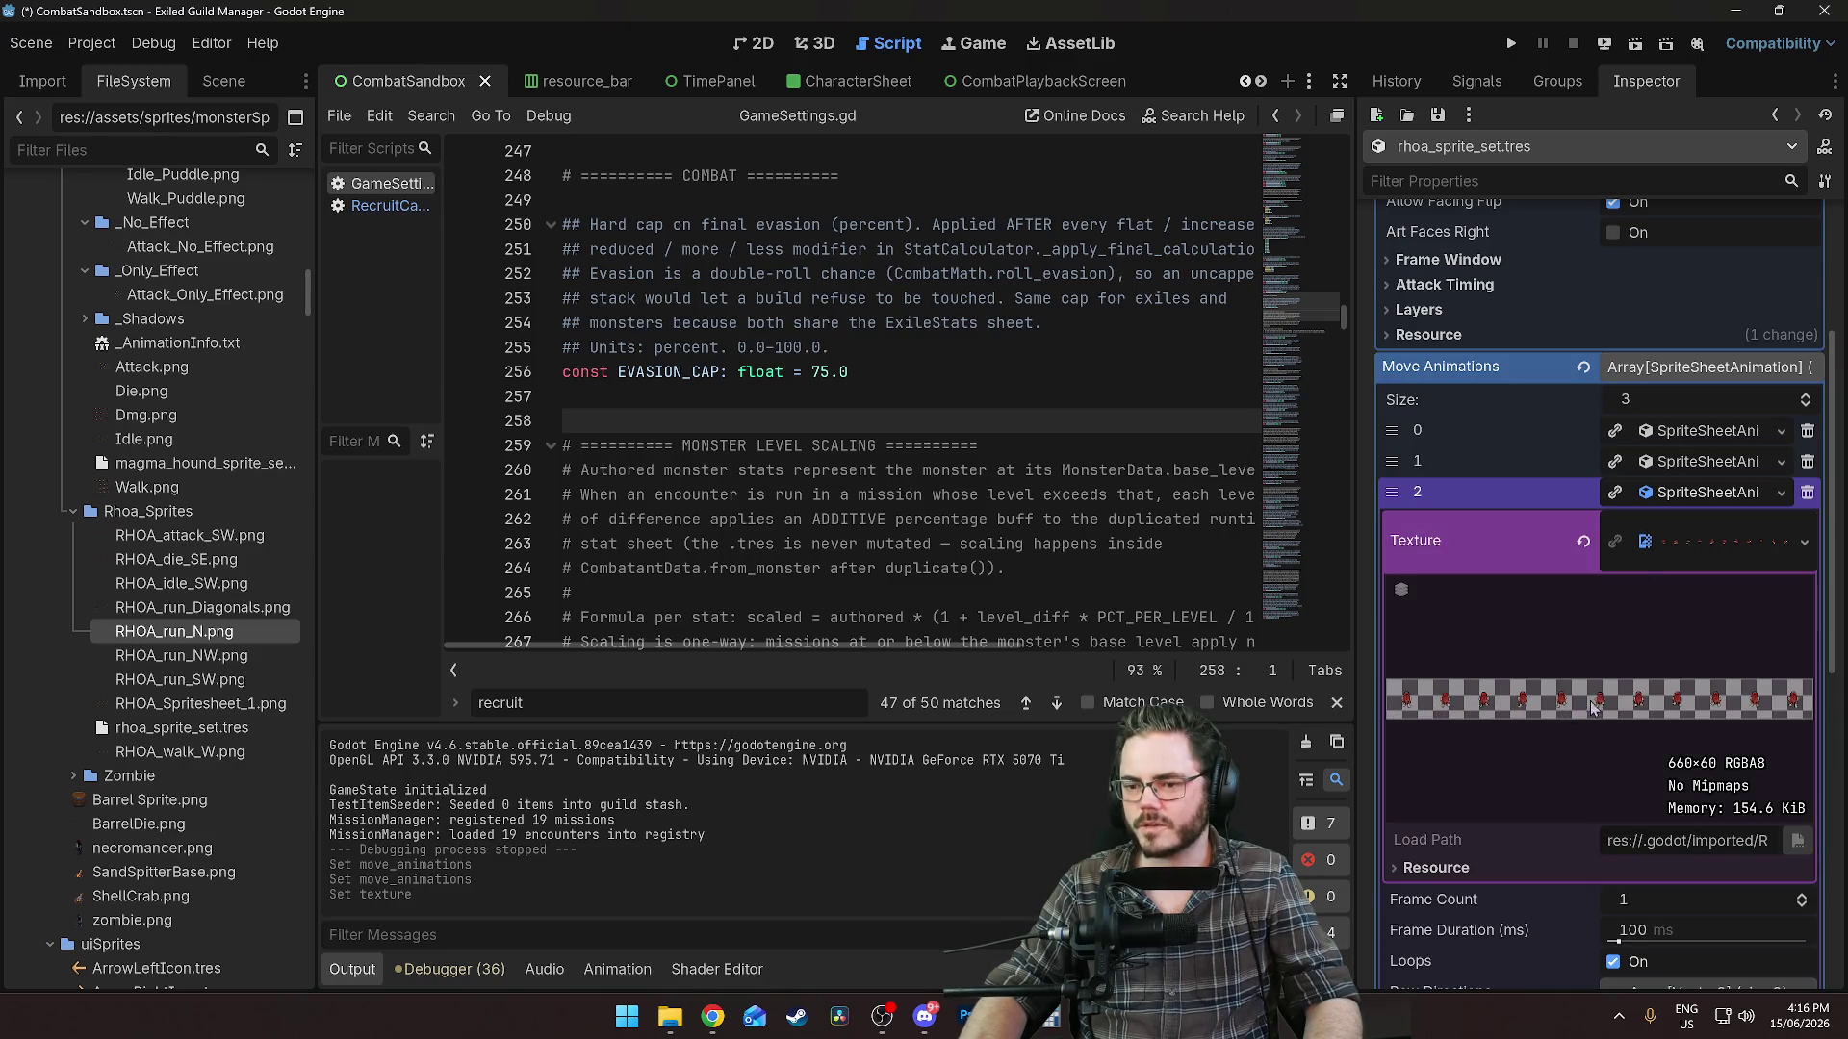
{"action": "left_click", "coordinate": [1720, 575]}
Set the animation's frame count to 11 and frame duration to 50 ms.
{"action": "left_click", "coordinate": [1638, 589]}
{"action": "type", "text": "11"}
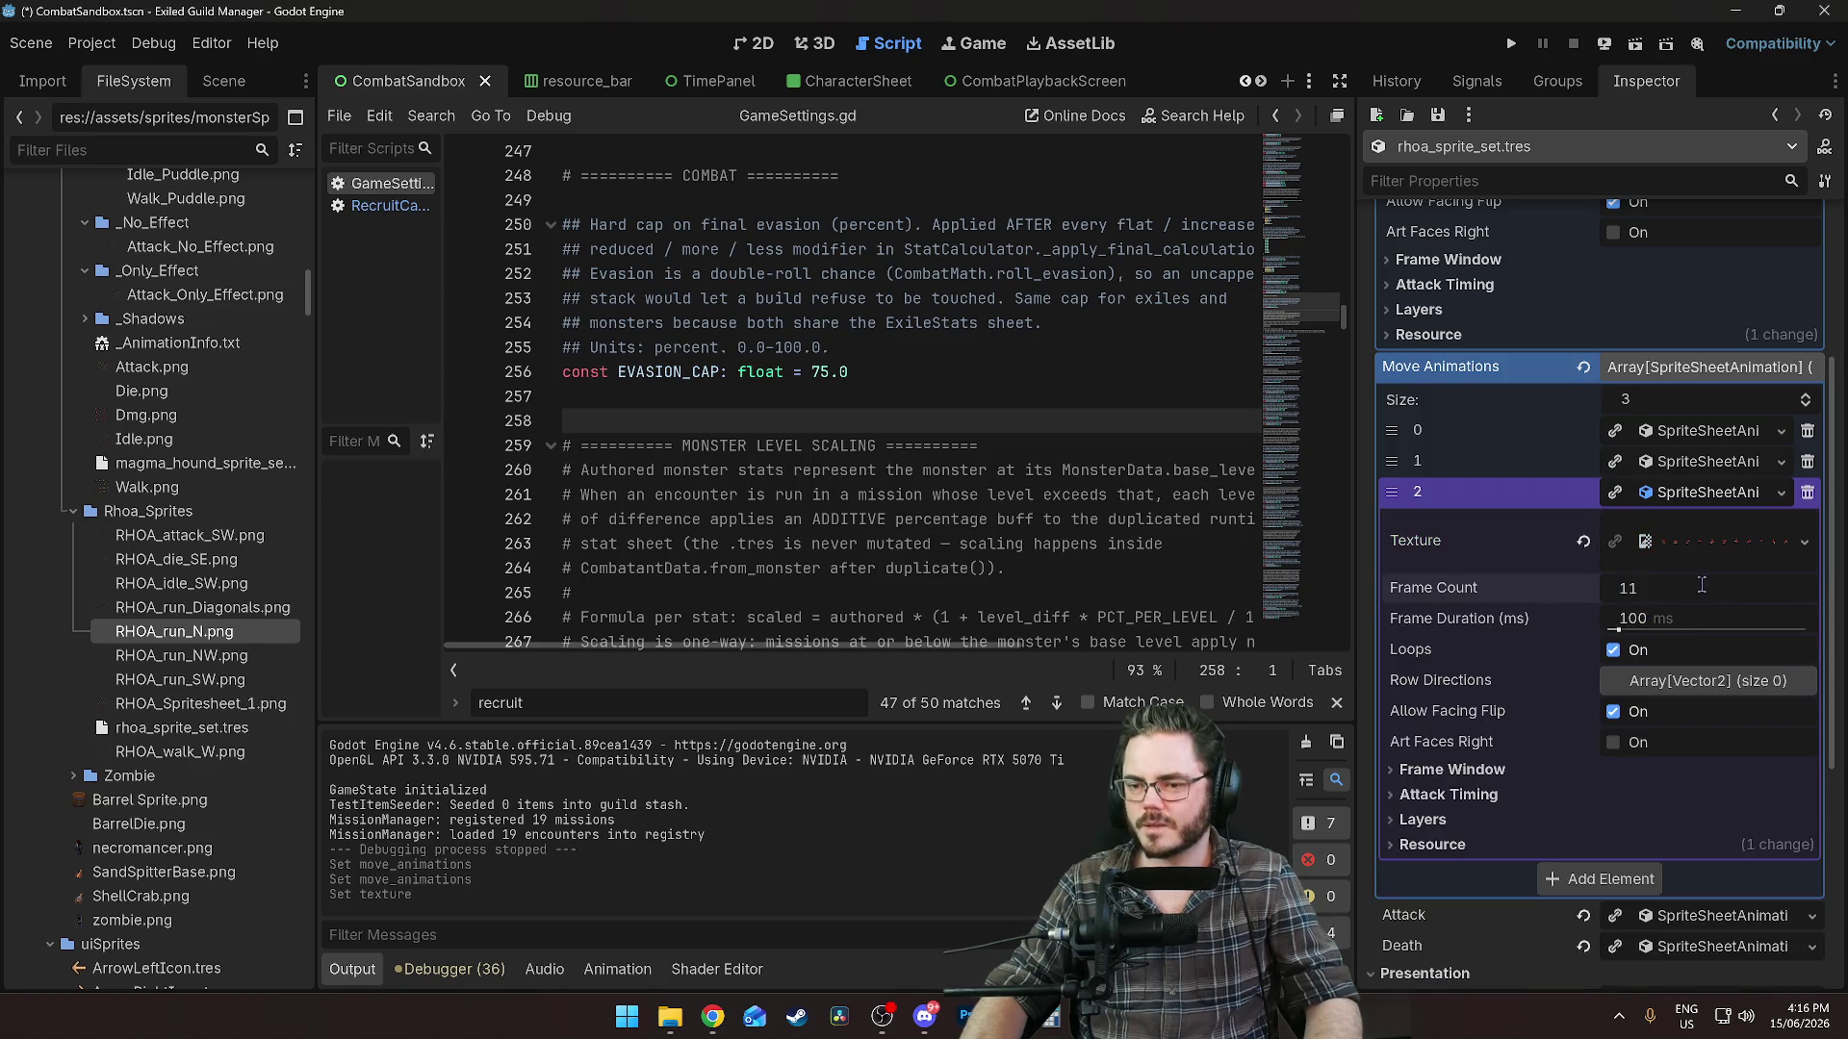
{"action": "key", "text": "Return"}
{"action": "left_click", "coordinate": [1655, 616]}
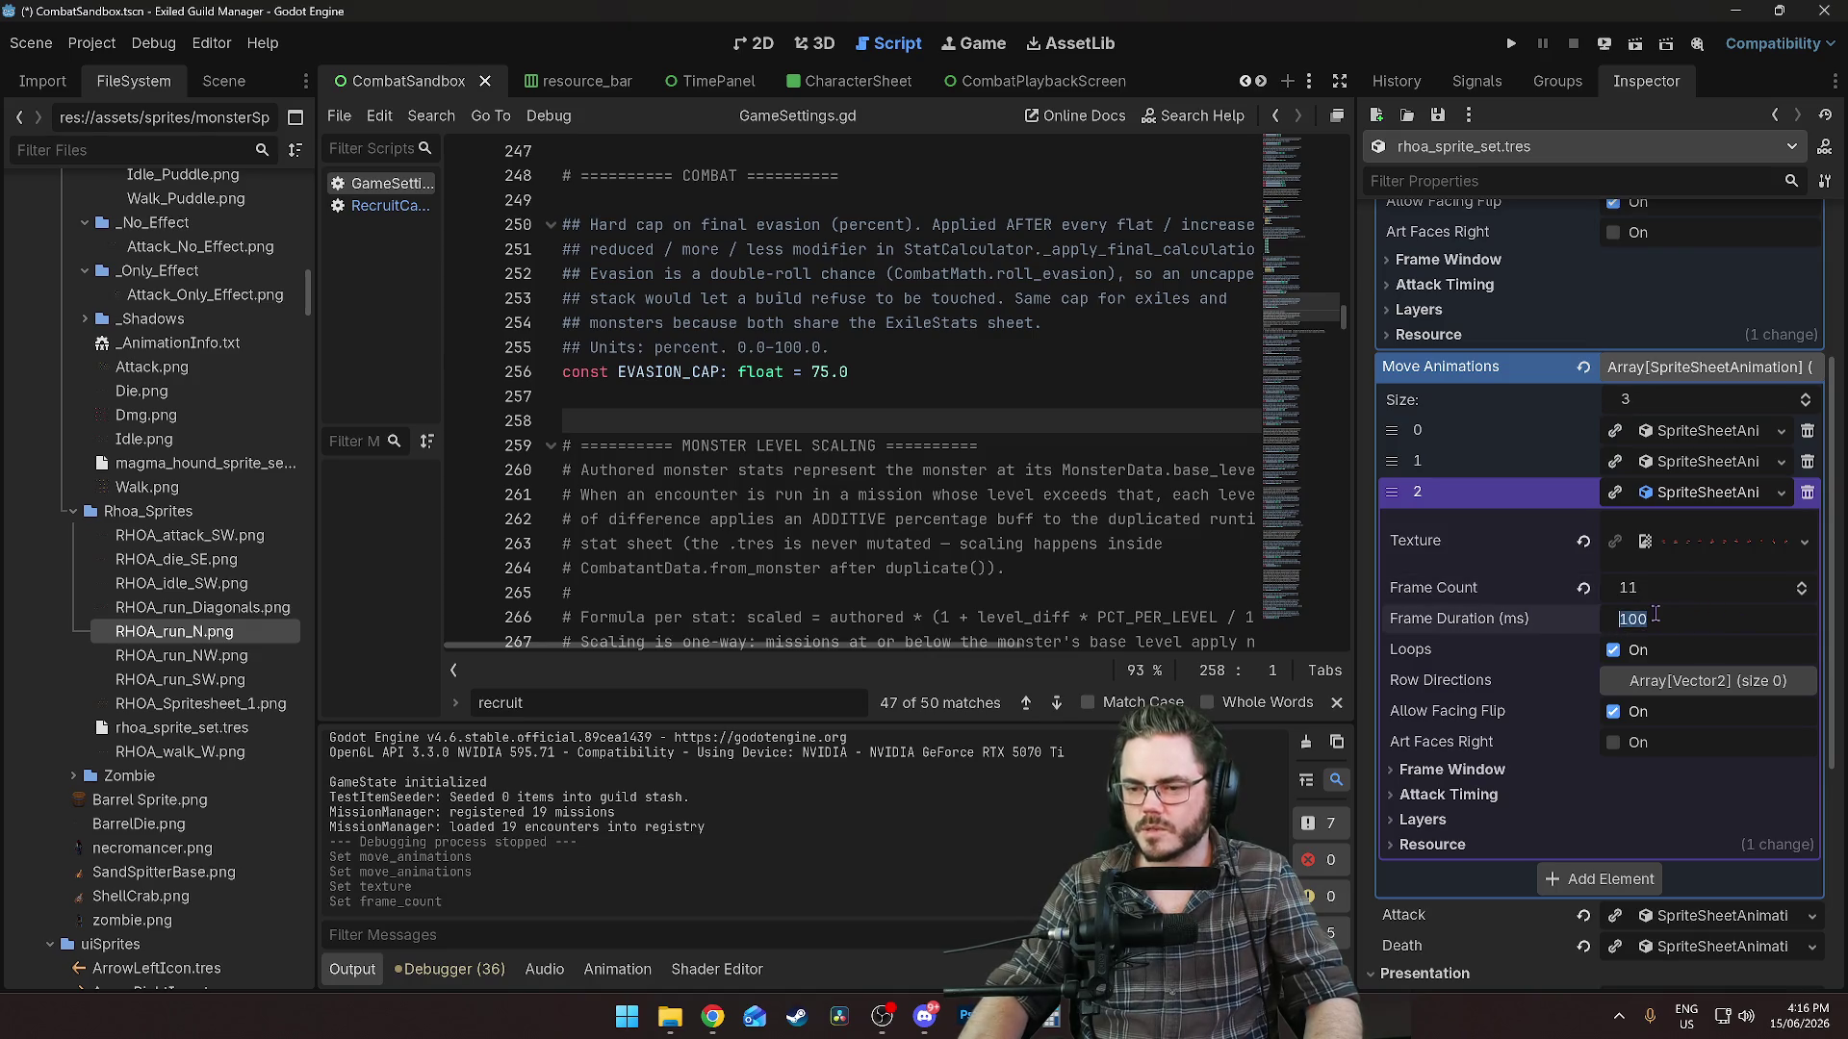
{"action": "type", "text": "50"}
{"action": "key", "text": "Return"}
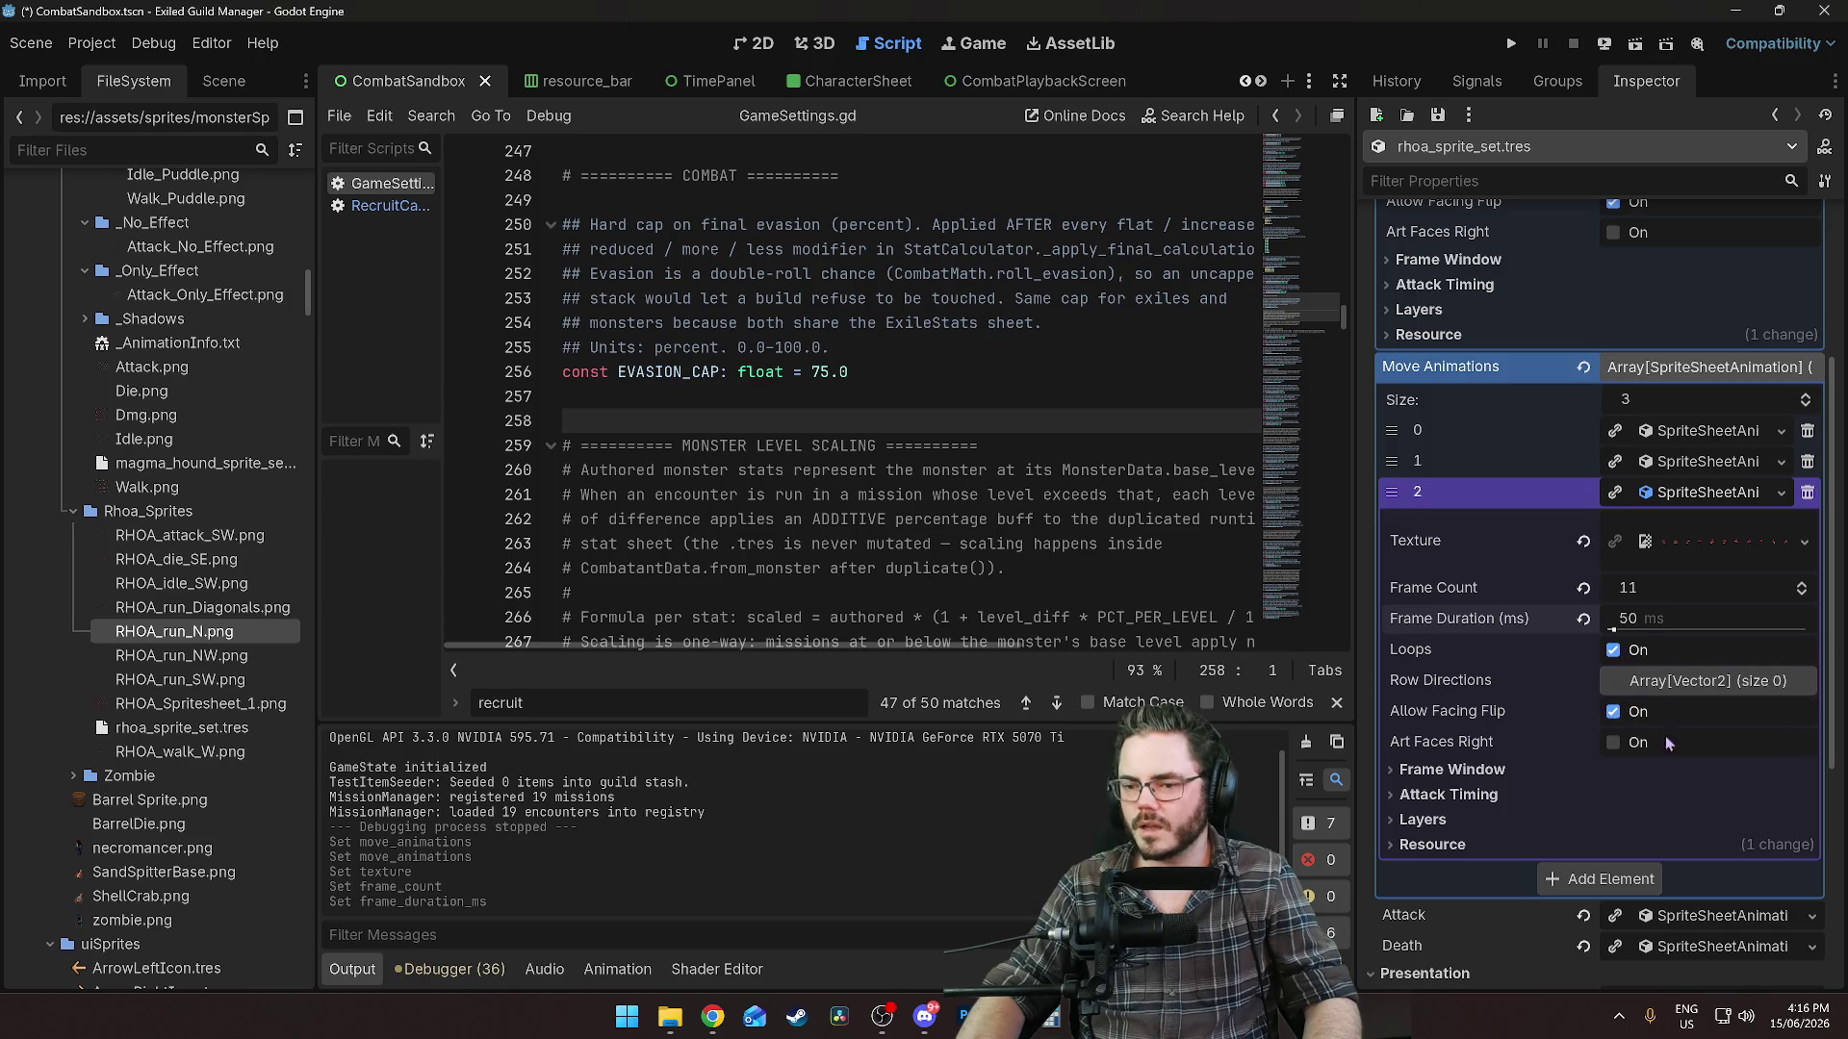
Add a row direction of (0, -1) and save the scene.
{"action": "left_click", "coordinate": [1672, 683]}
{"action": "left_click", "coordinate": [1660, 751]}
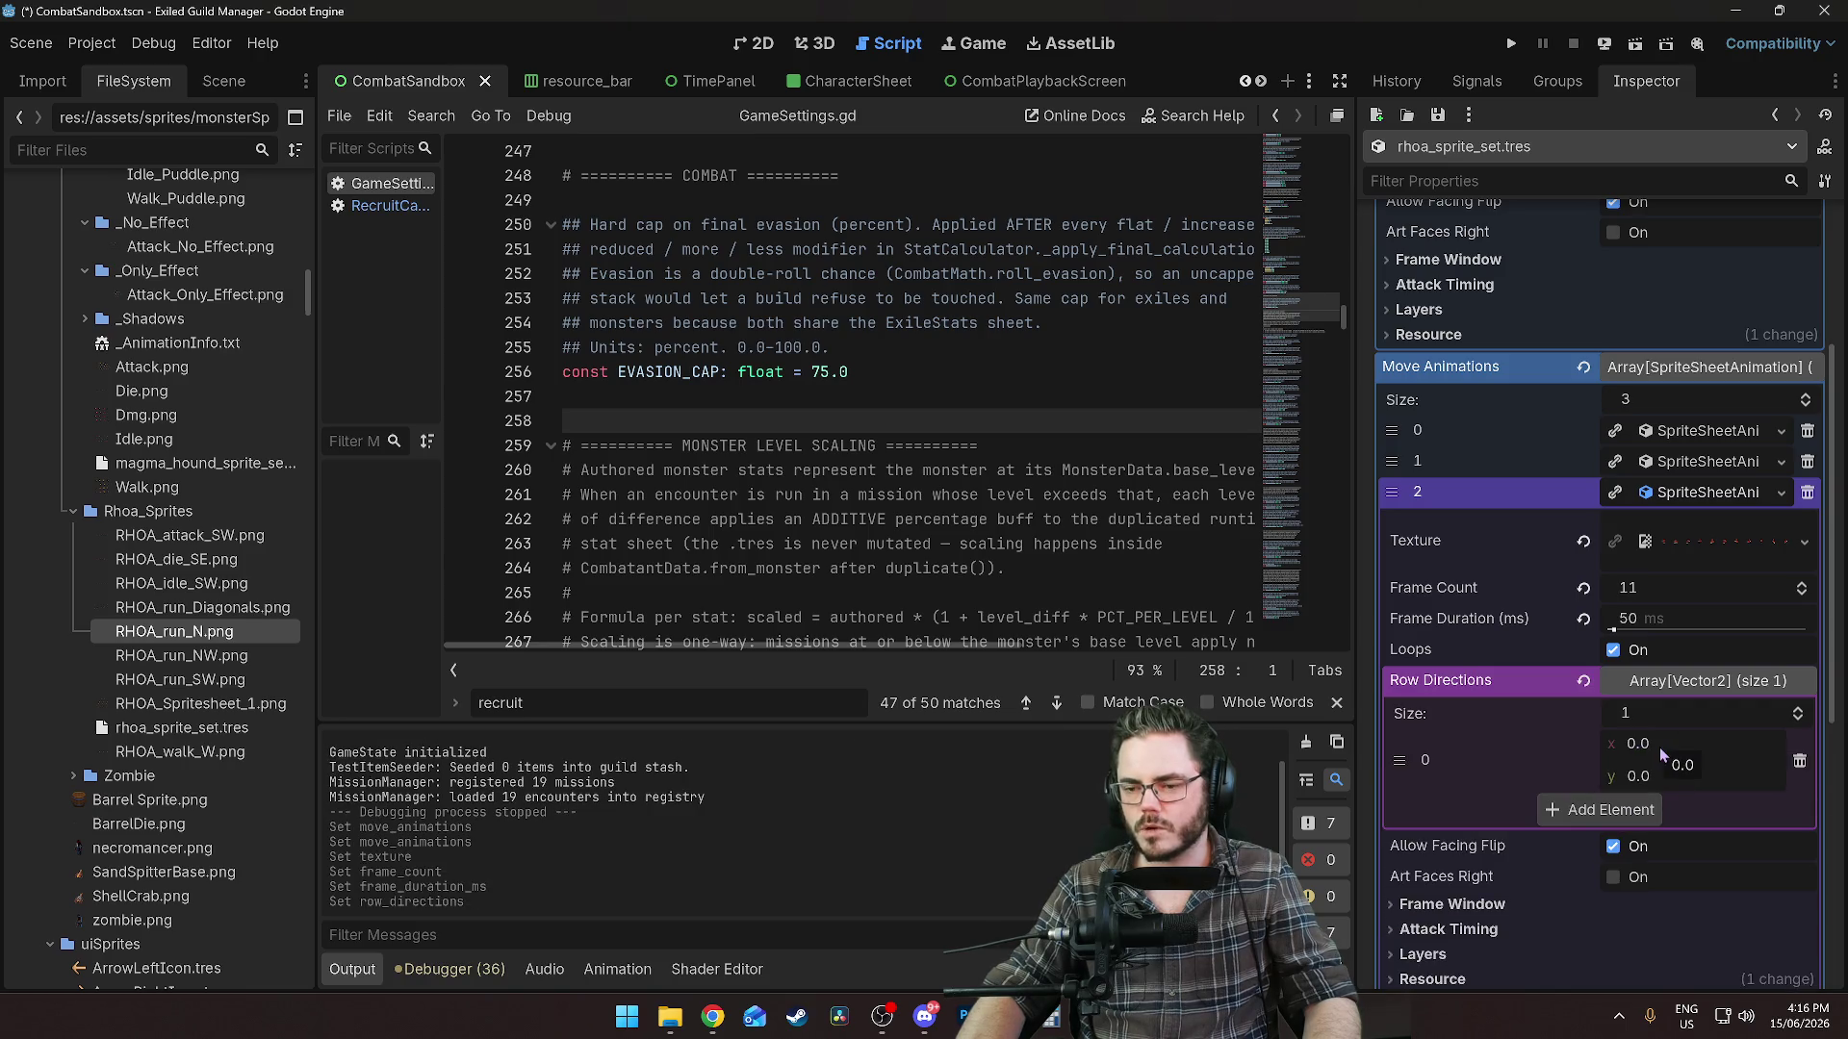
{"action": "left_click", "coordinate": [1654, 775]}
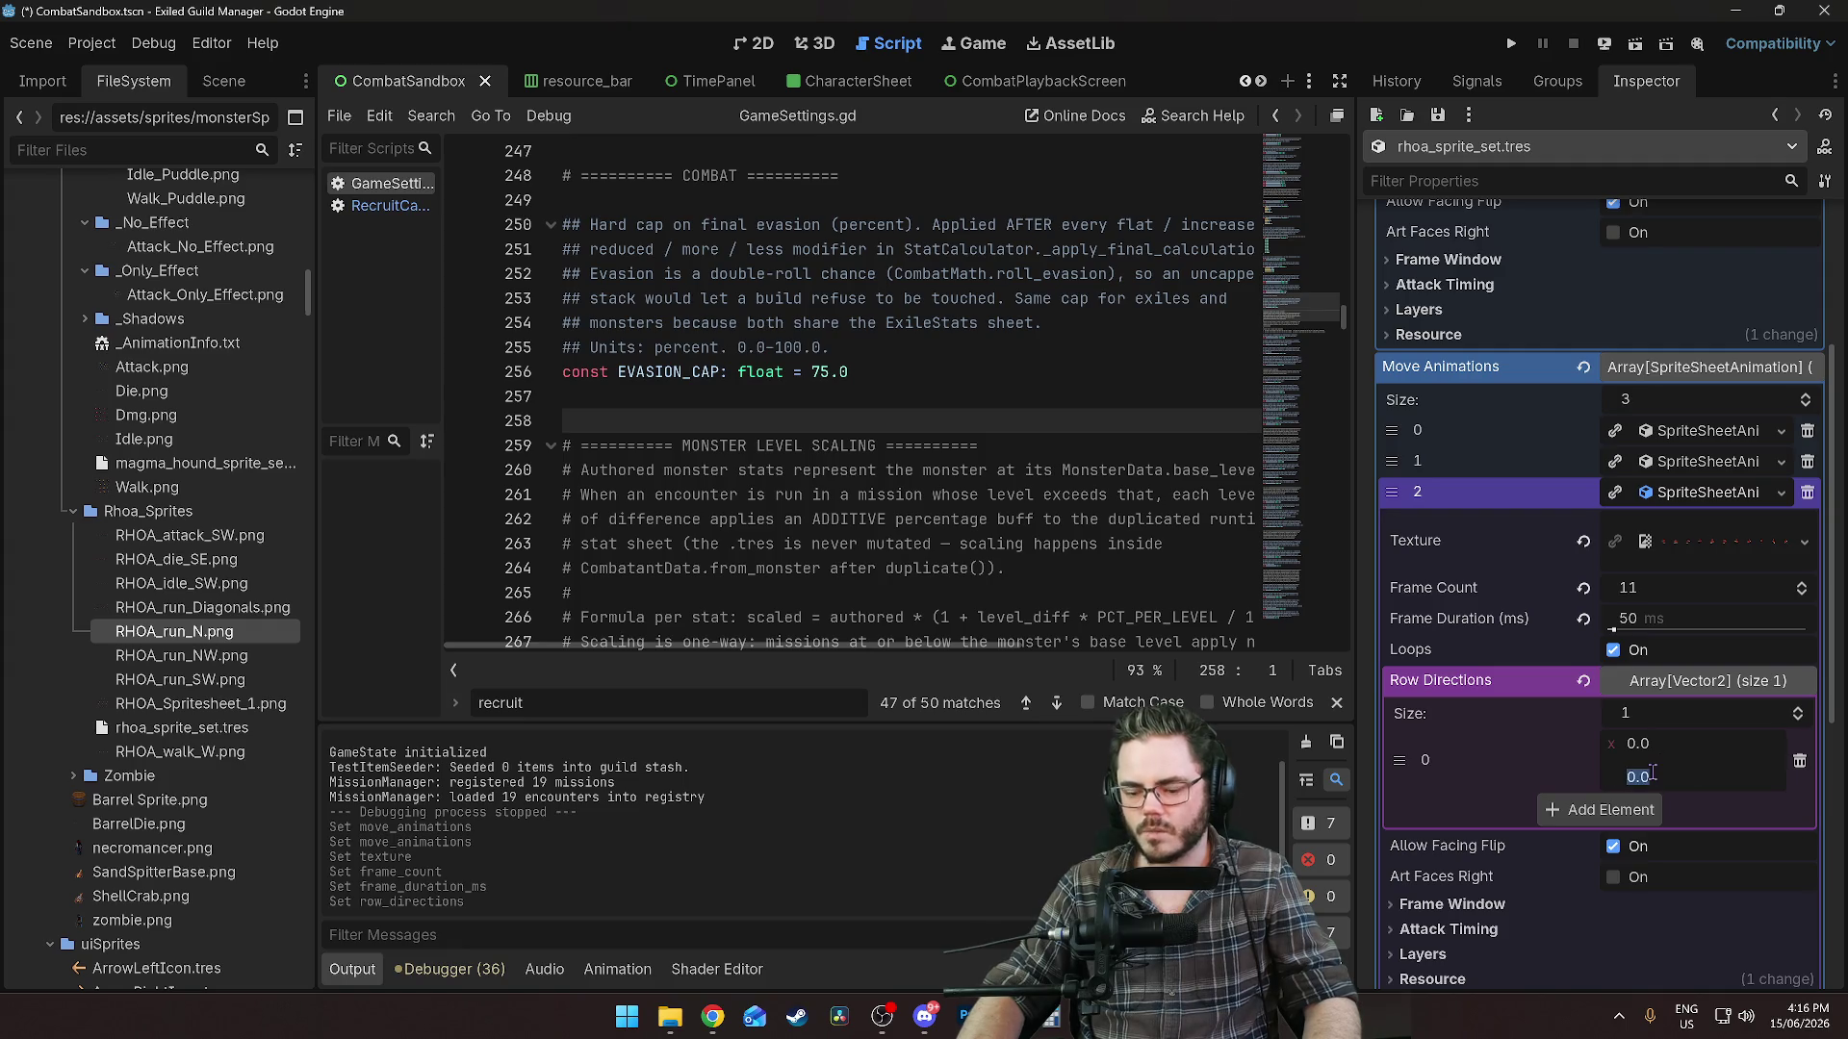
{"action": "type", "text": "1"}
{"action": "key", "text": "Return"}
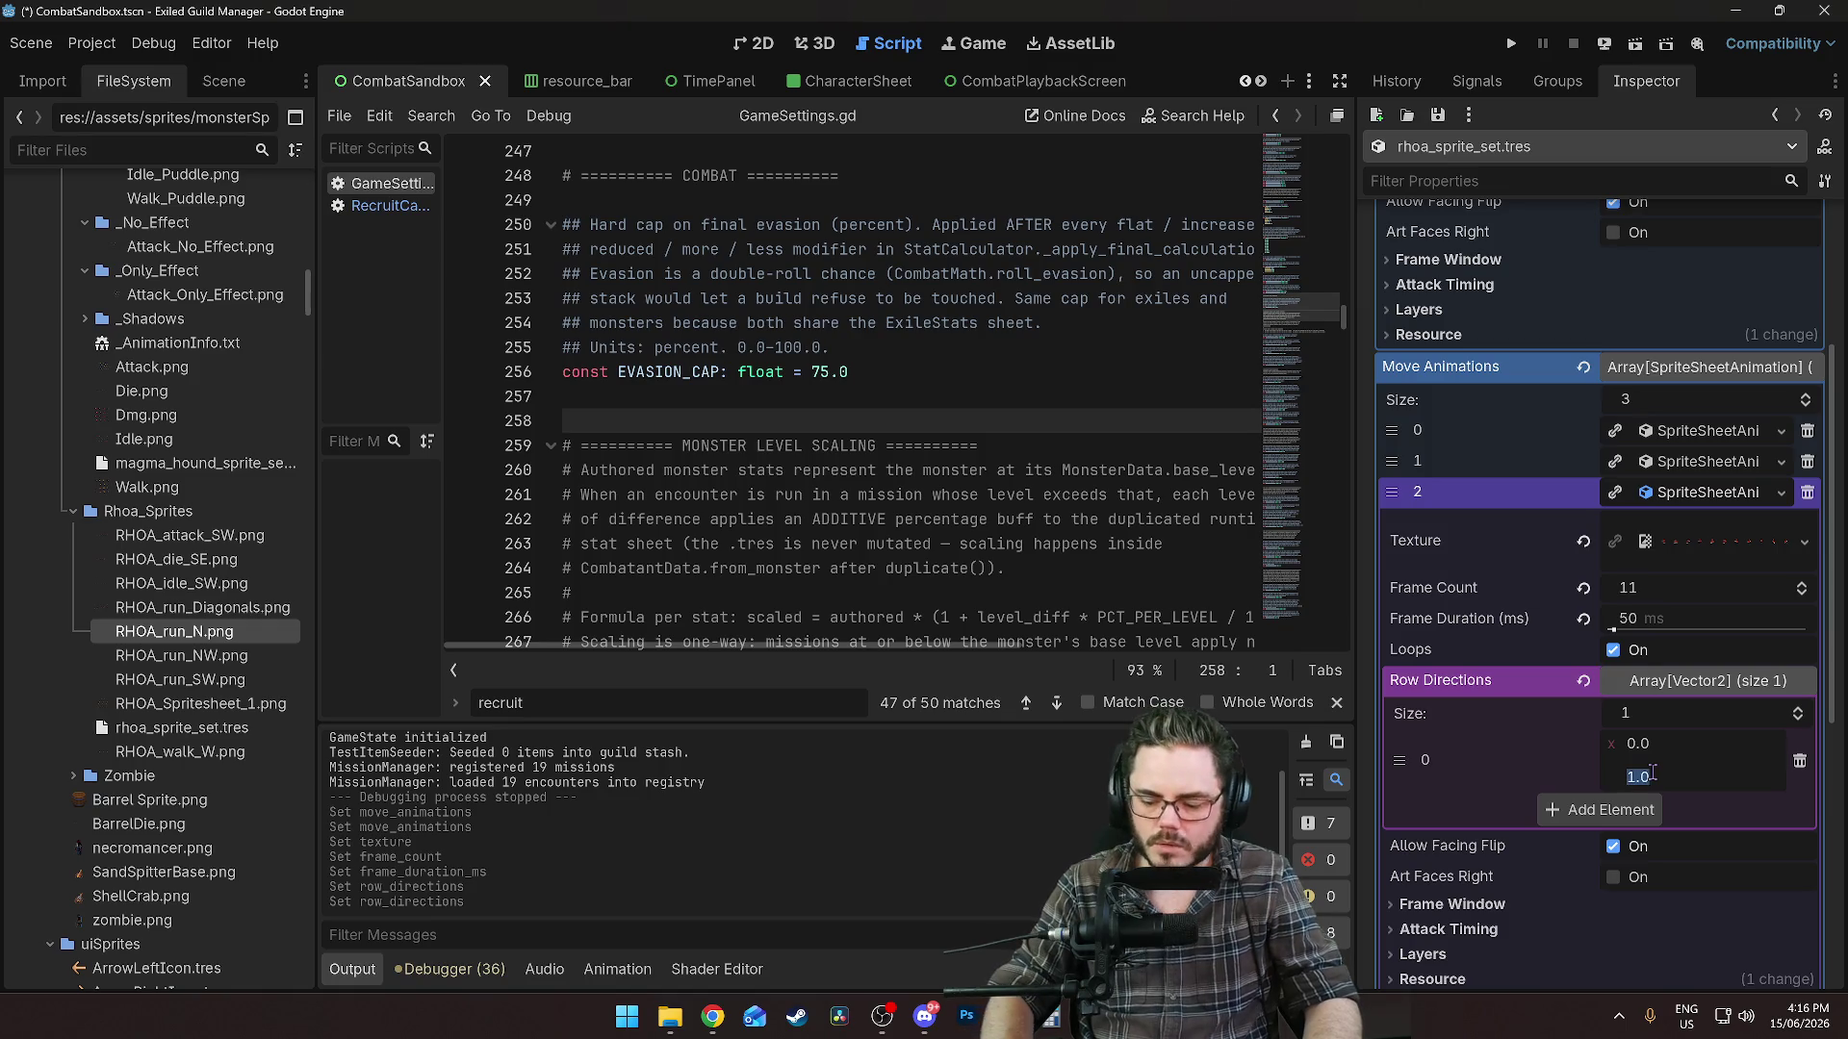
{"action": "type", "text": "-1"}
{"action": "key", "text": "Return"}
{"action": "key", "text": "ctrl+s"}
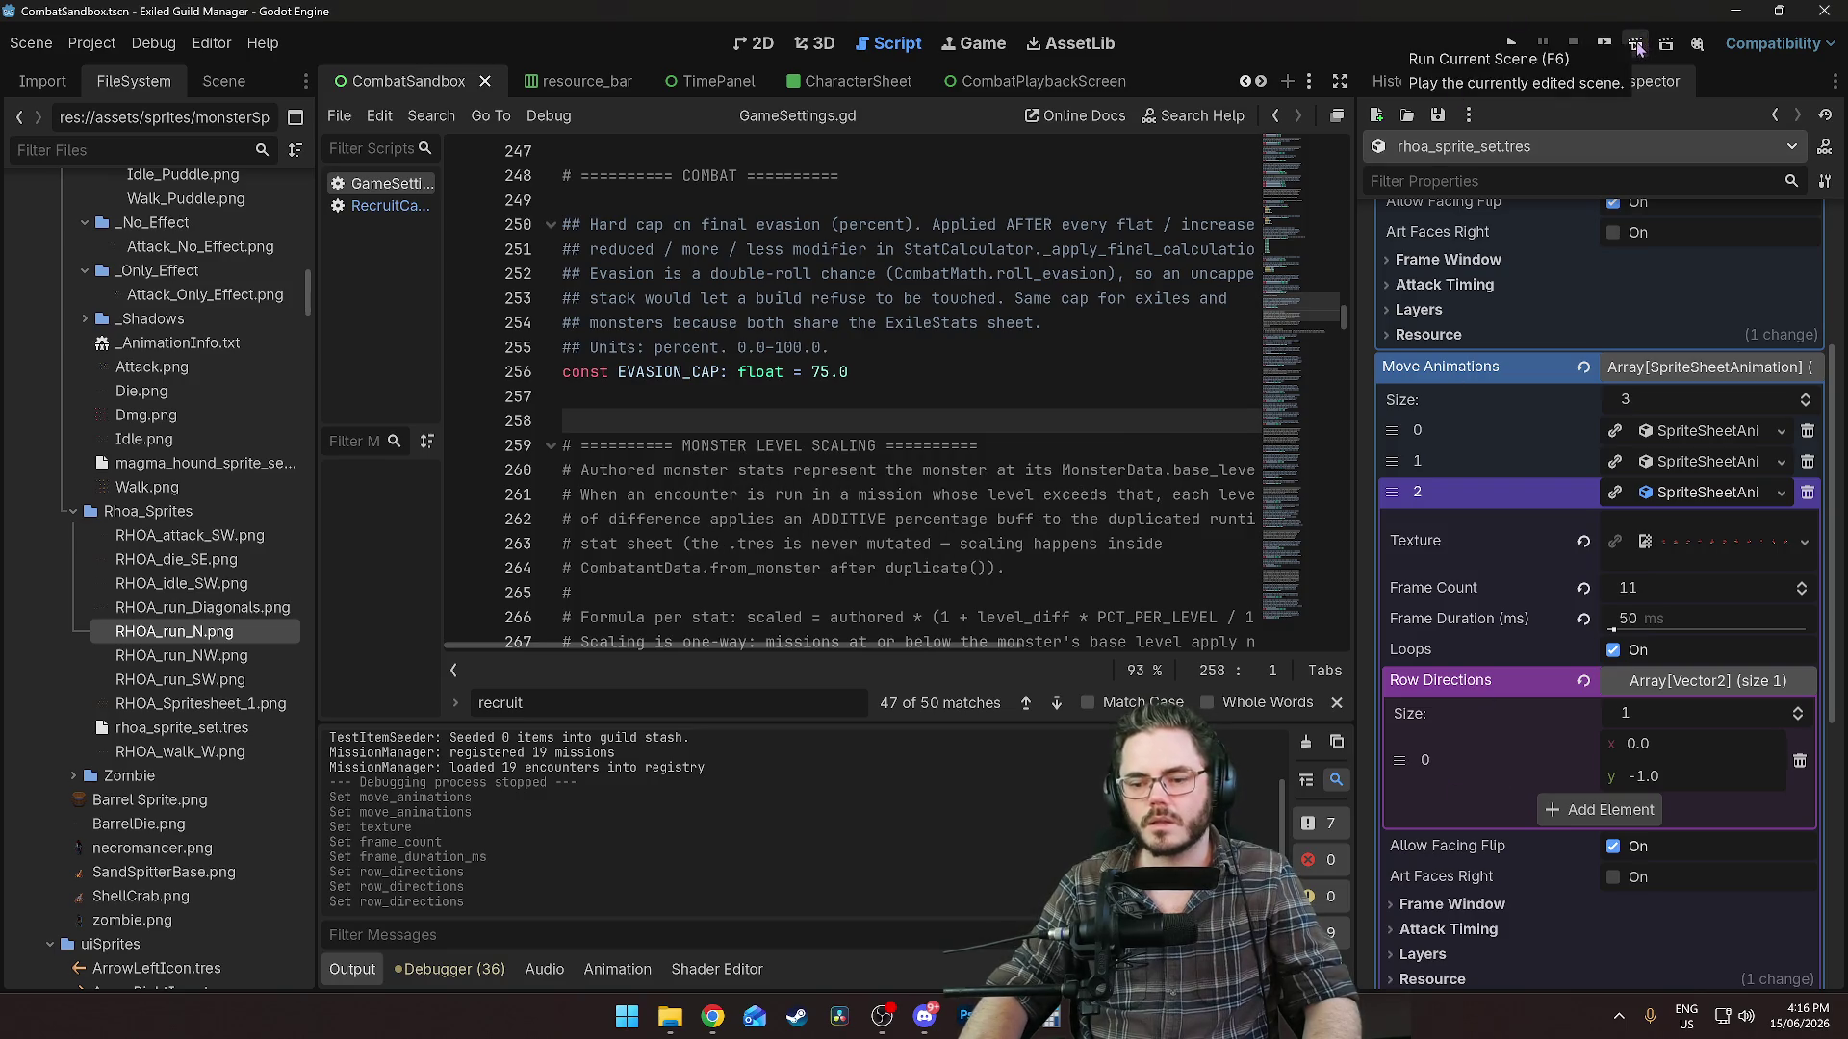
Untick Allow Facing Flip for this animation and run the game with F5.
{"action": "scroll", "coordinate": [1538, 776], "scroll_direction": "down", "scroll_amount": 2}
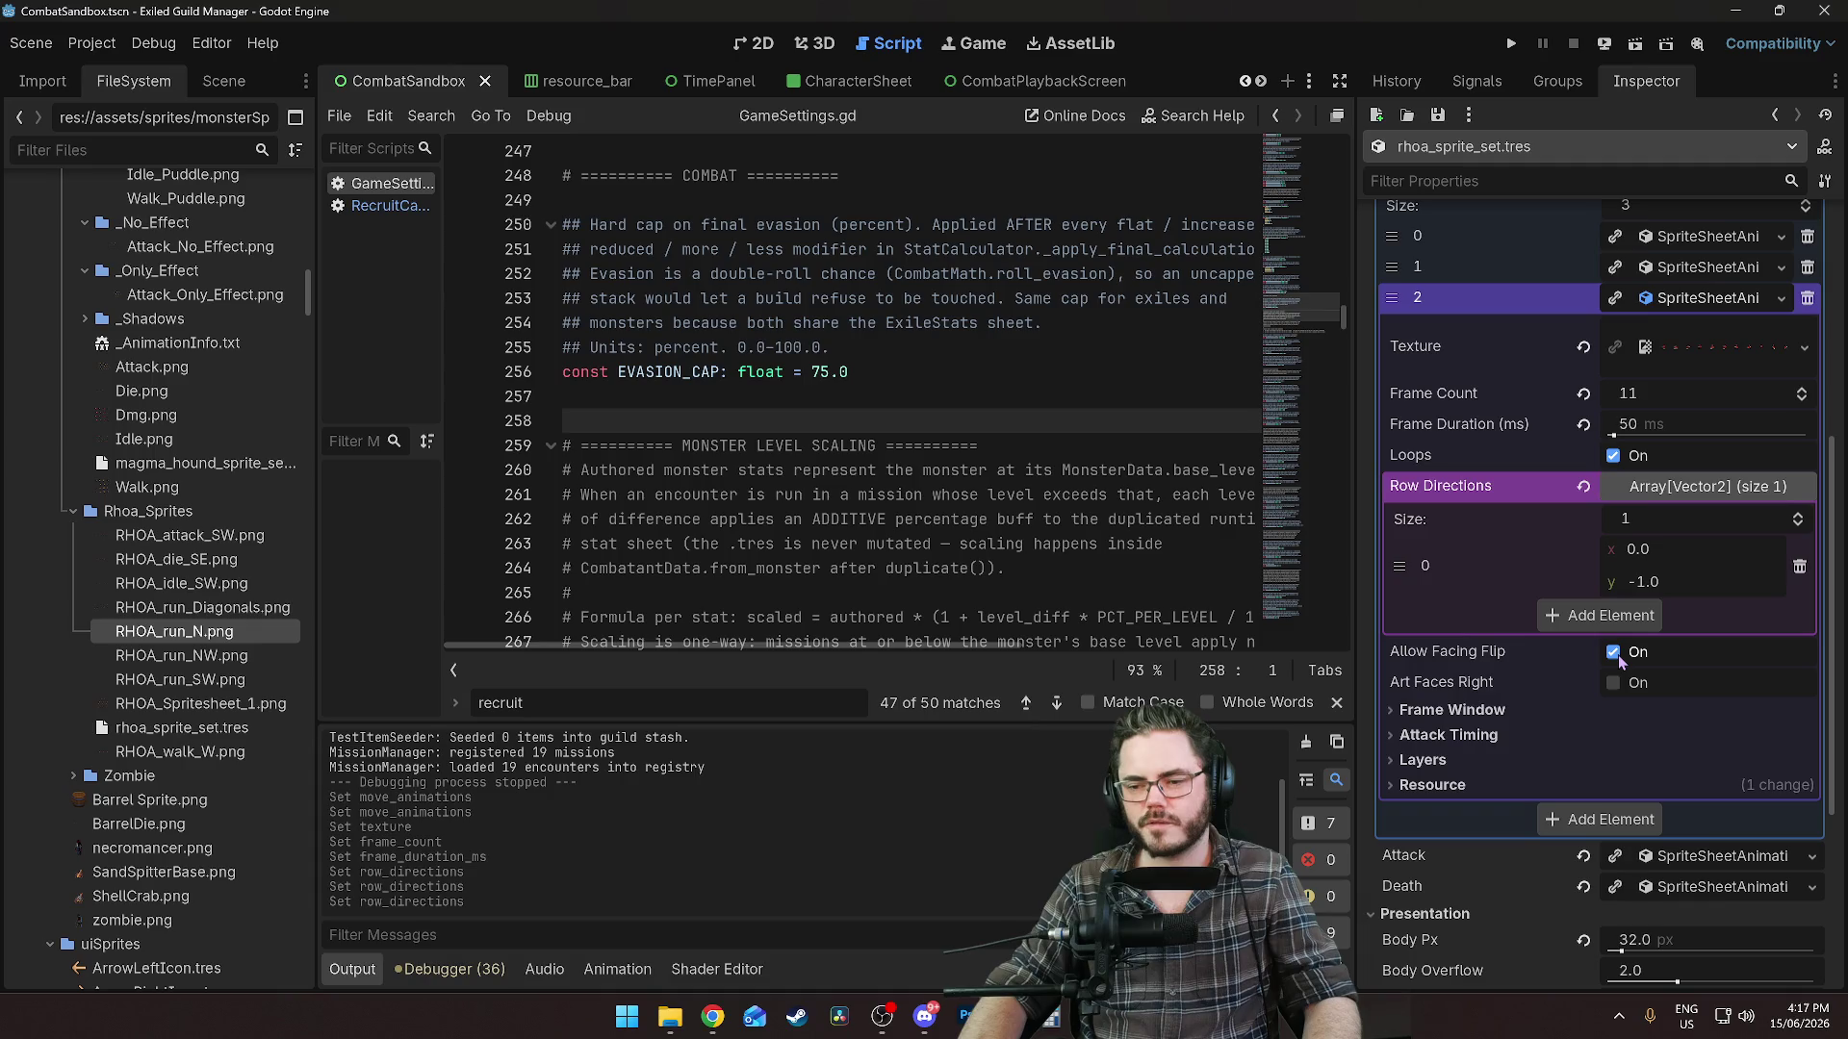
{"action": "left_click", "coordinate": [1614, 652]}
{"action": "left_click", "coordinate": [1472, 712]}
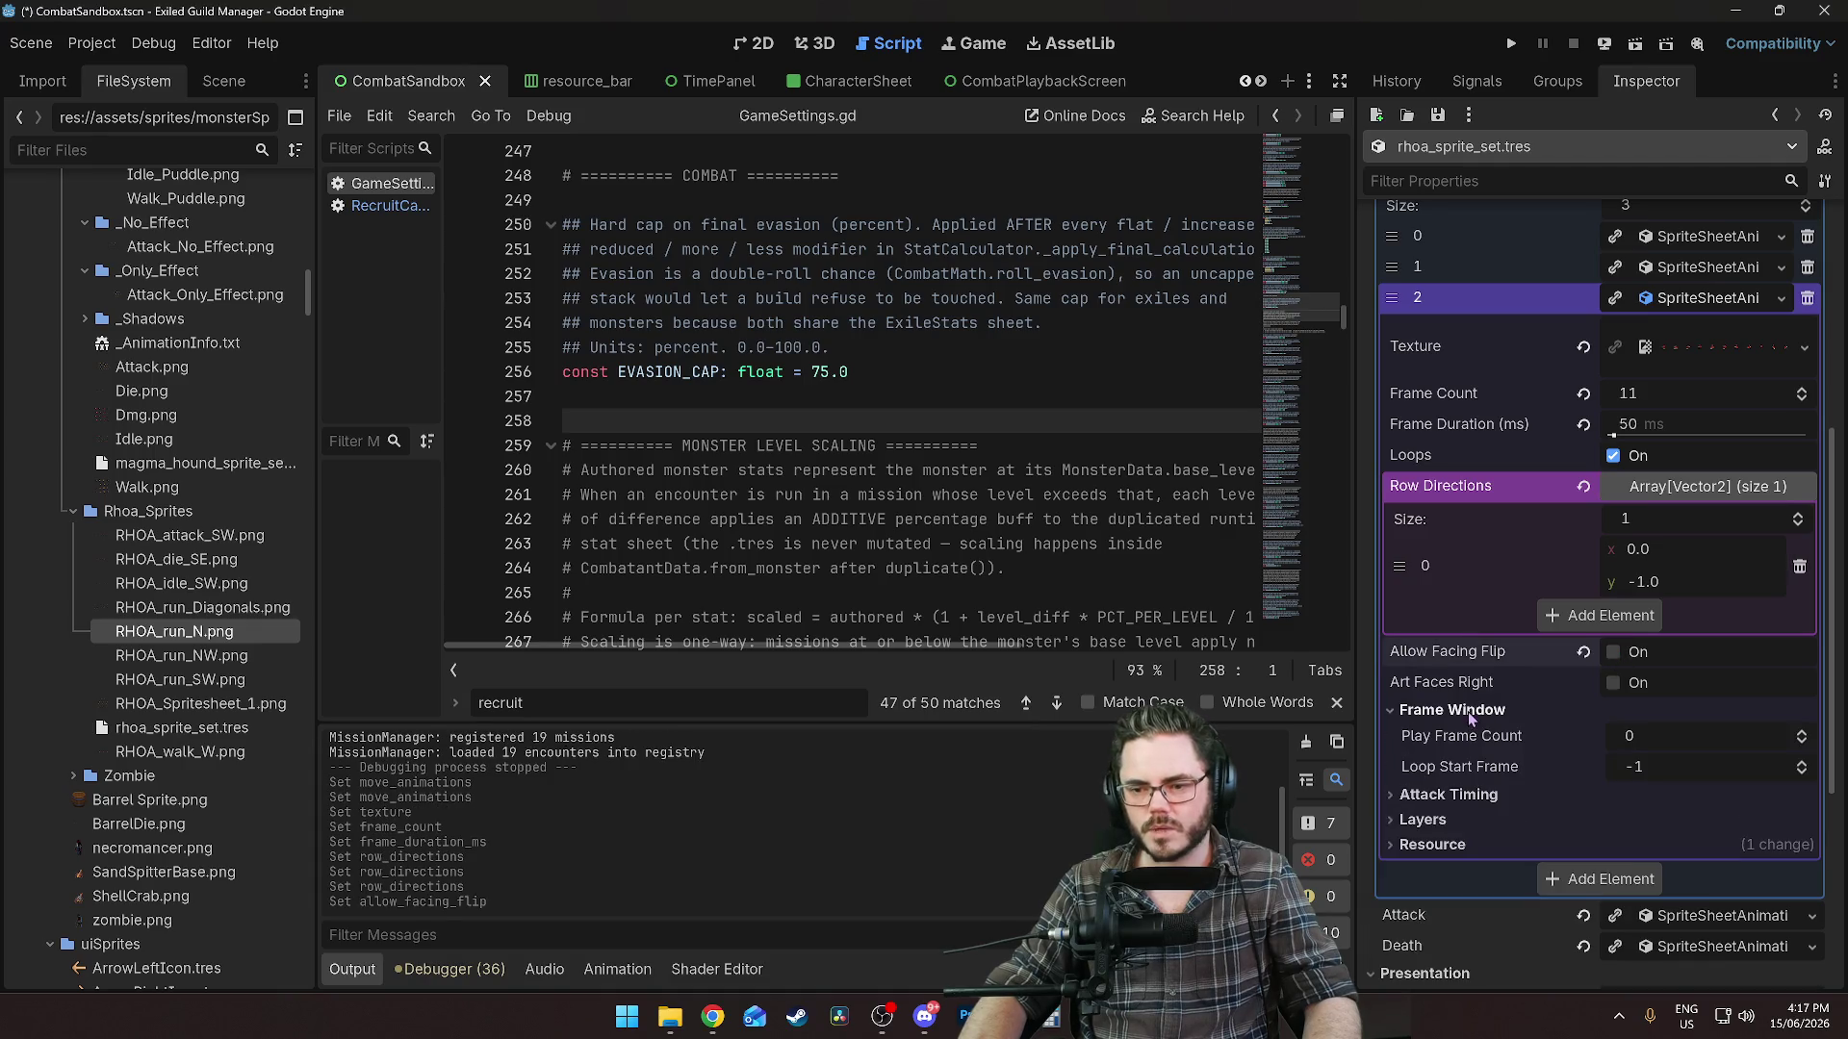
{"action": "left_click", "coordinate": [1444, 715]}
{"action": "key", "text": "F5"}
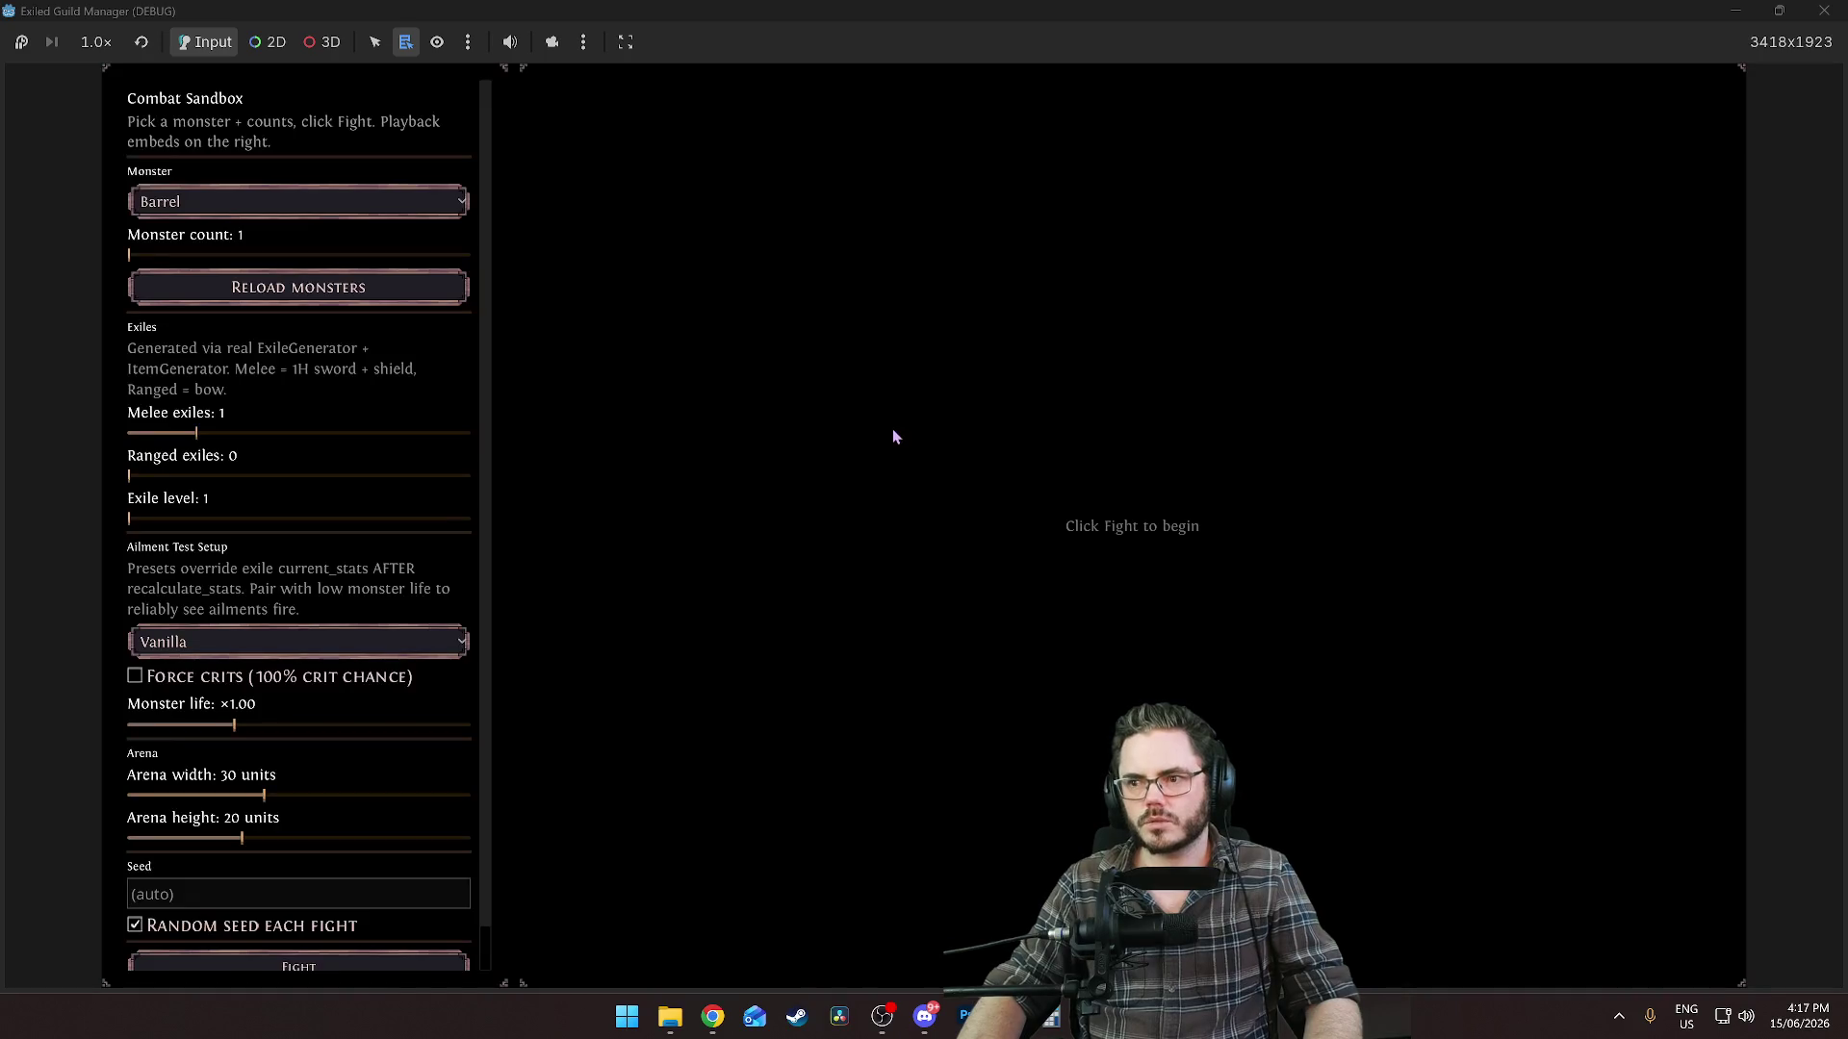
Choose Rhoa as the monster, start the sandbox fight and resume its playback.
{"action": "left_click", "coordinate": [288, 202]}
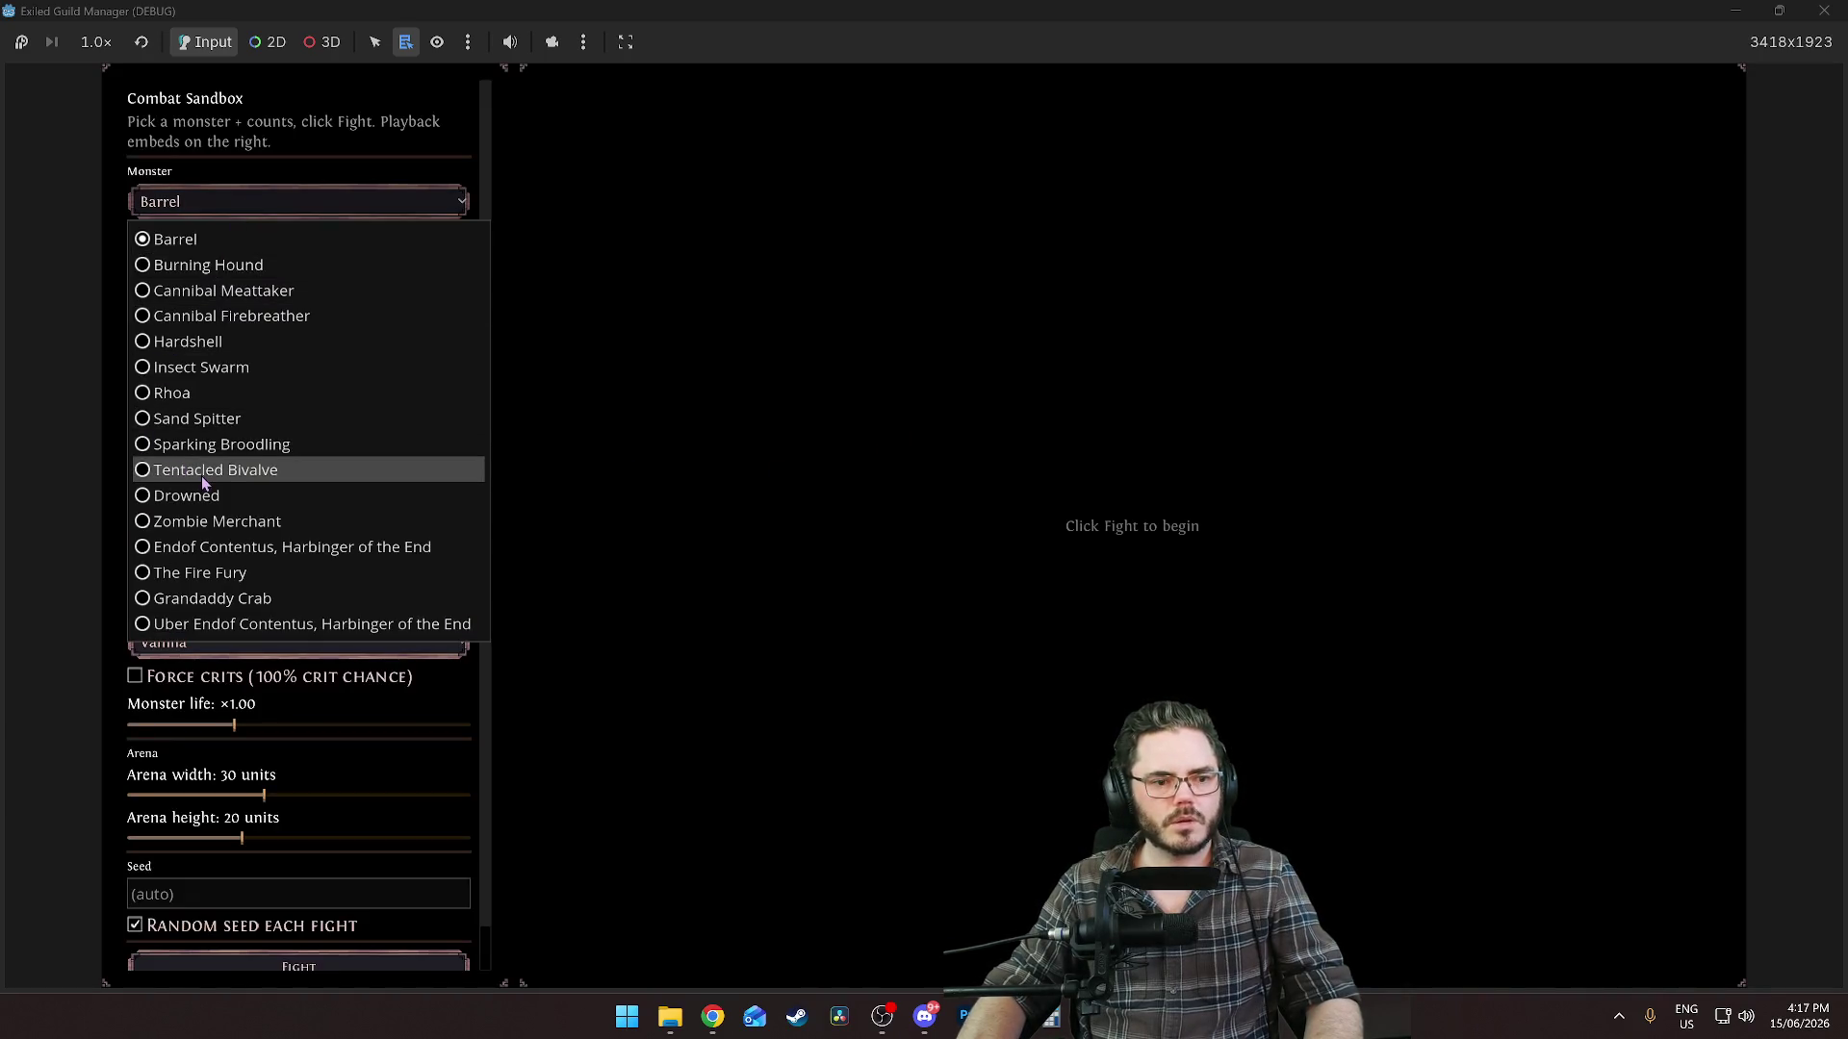
{"action": "left_click", "coordinate": [173, 396]}
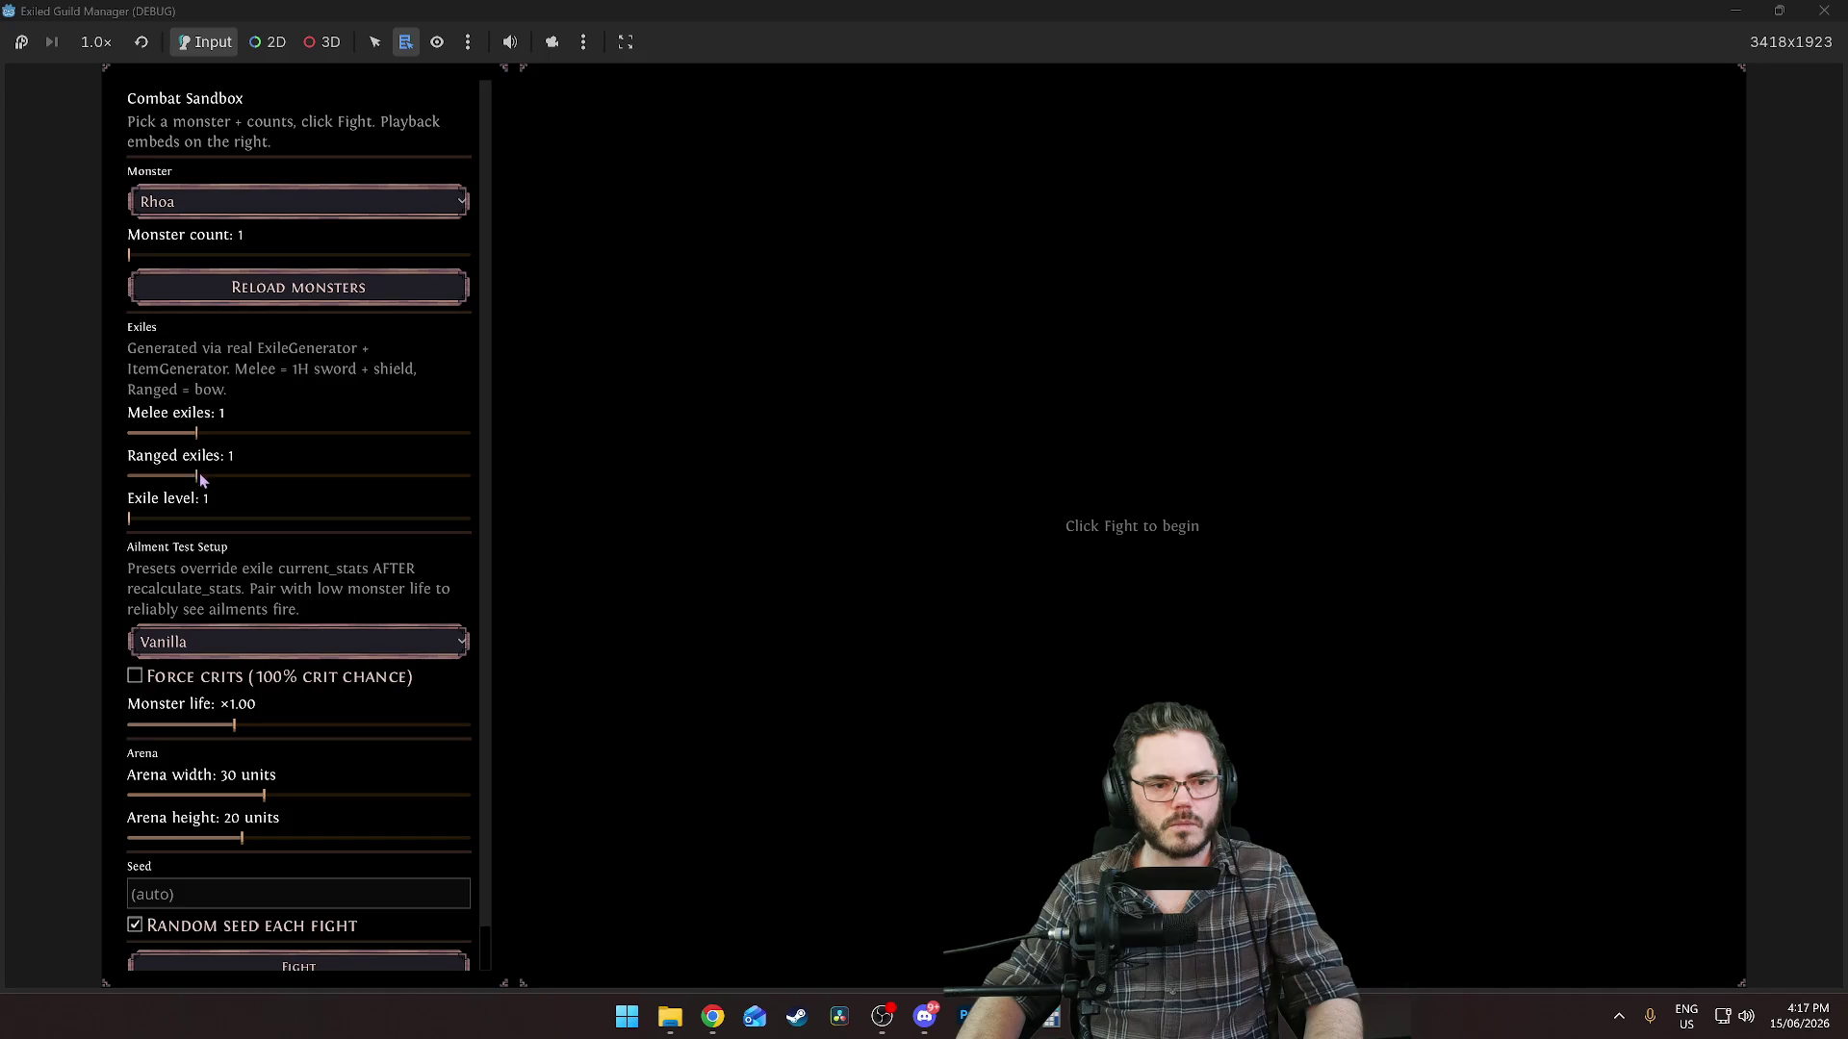
{"action": "left_click", "coordinate": [285, 962]}
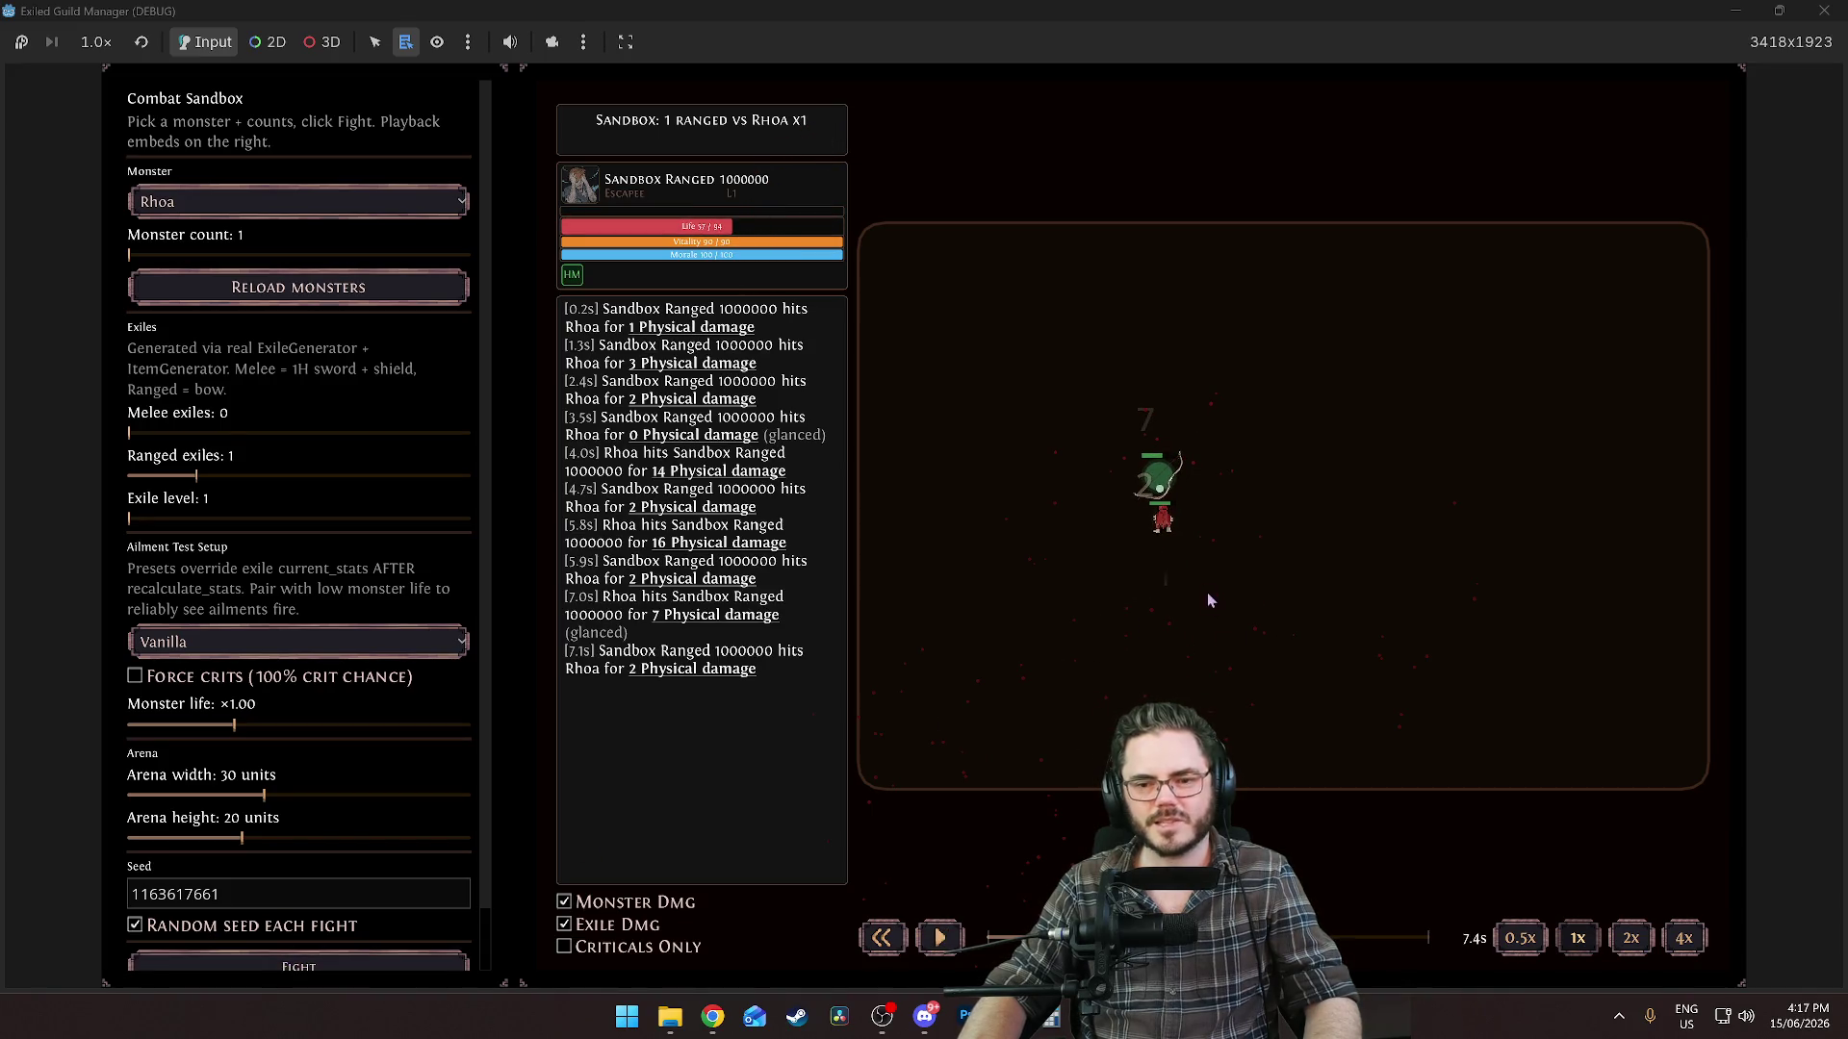
{"action": "key", "text": "space"}
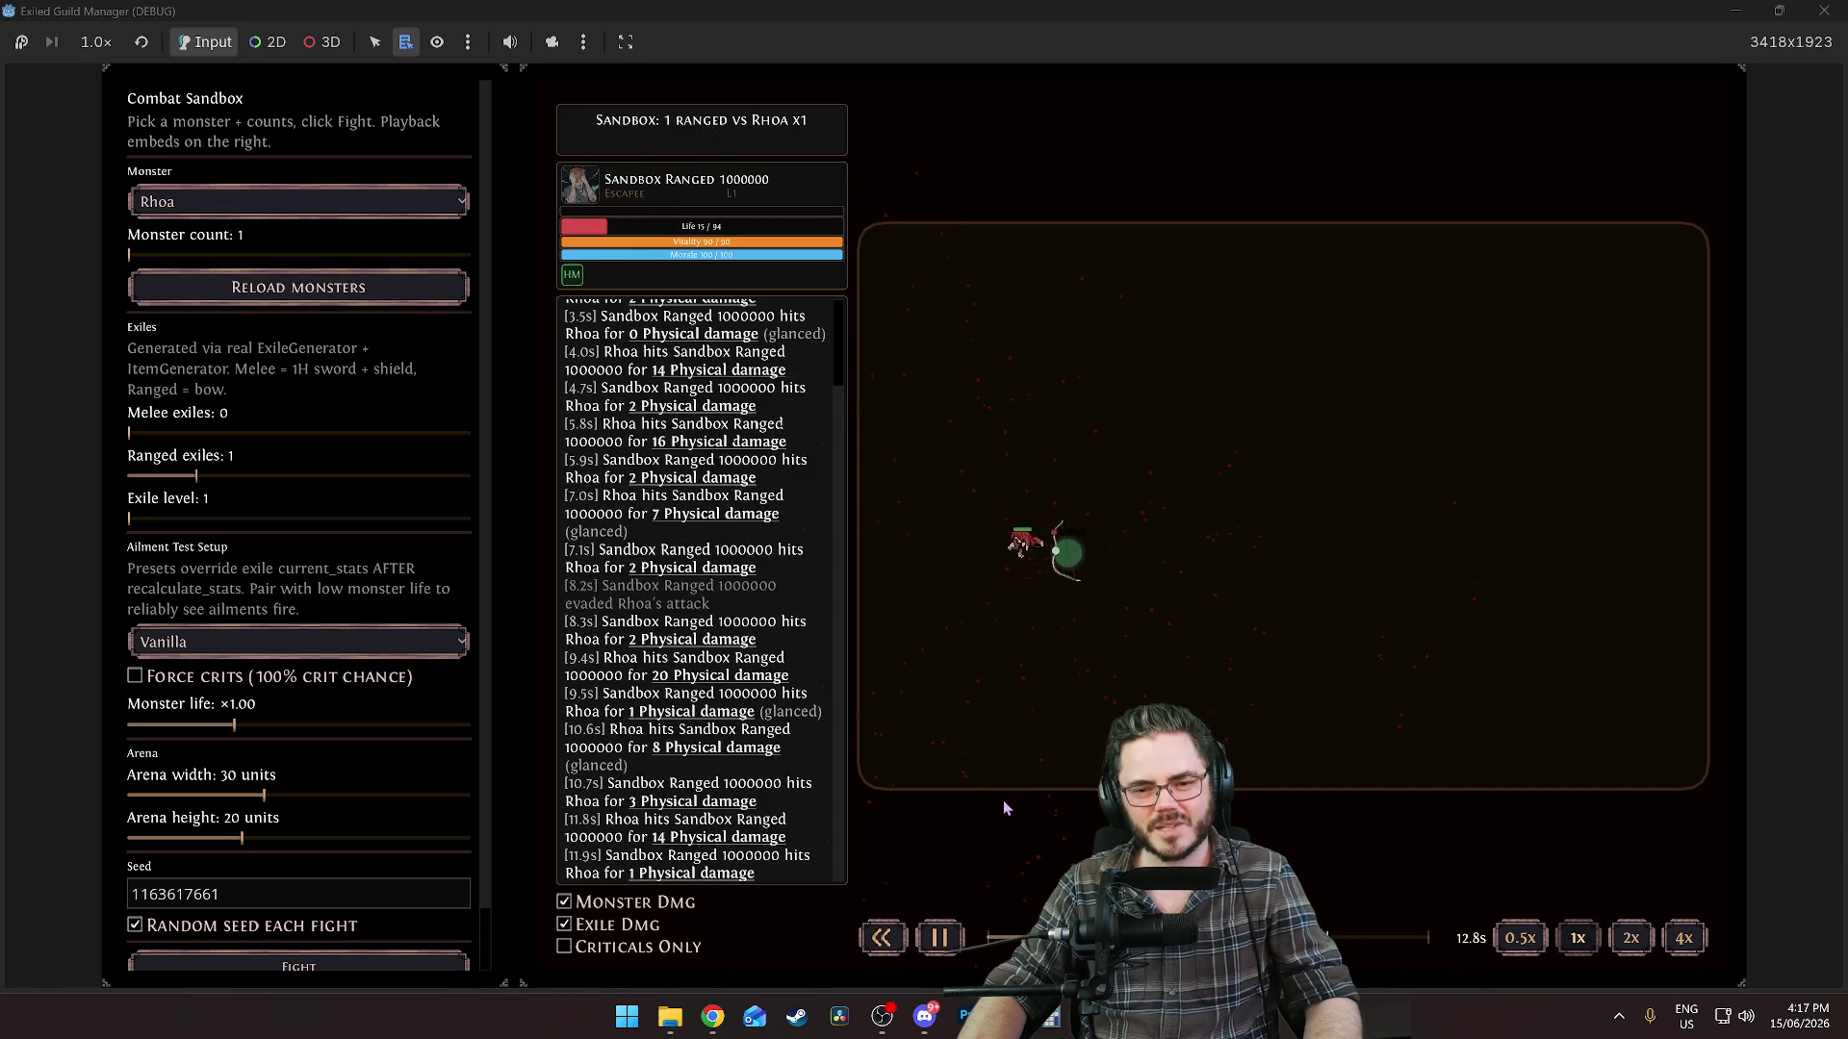
Rewind the Rhoa fight, set melee exiles to 2, and scrub playback back to 0.0s.
{"action": "mouse_move", "coordinate": [1213, 939]}
{"action": "left_mouse_down"}
{"action": "mouse_move", "coordinate": [1042, 939]}
{"action": "mouse_move", "coordinate": [1177, 938]}
{"action": "left_mouse_up"}
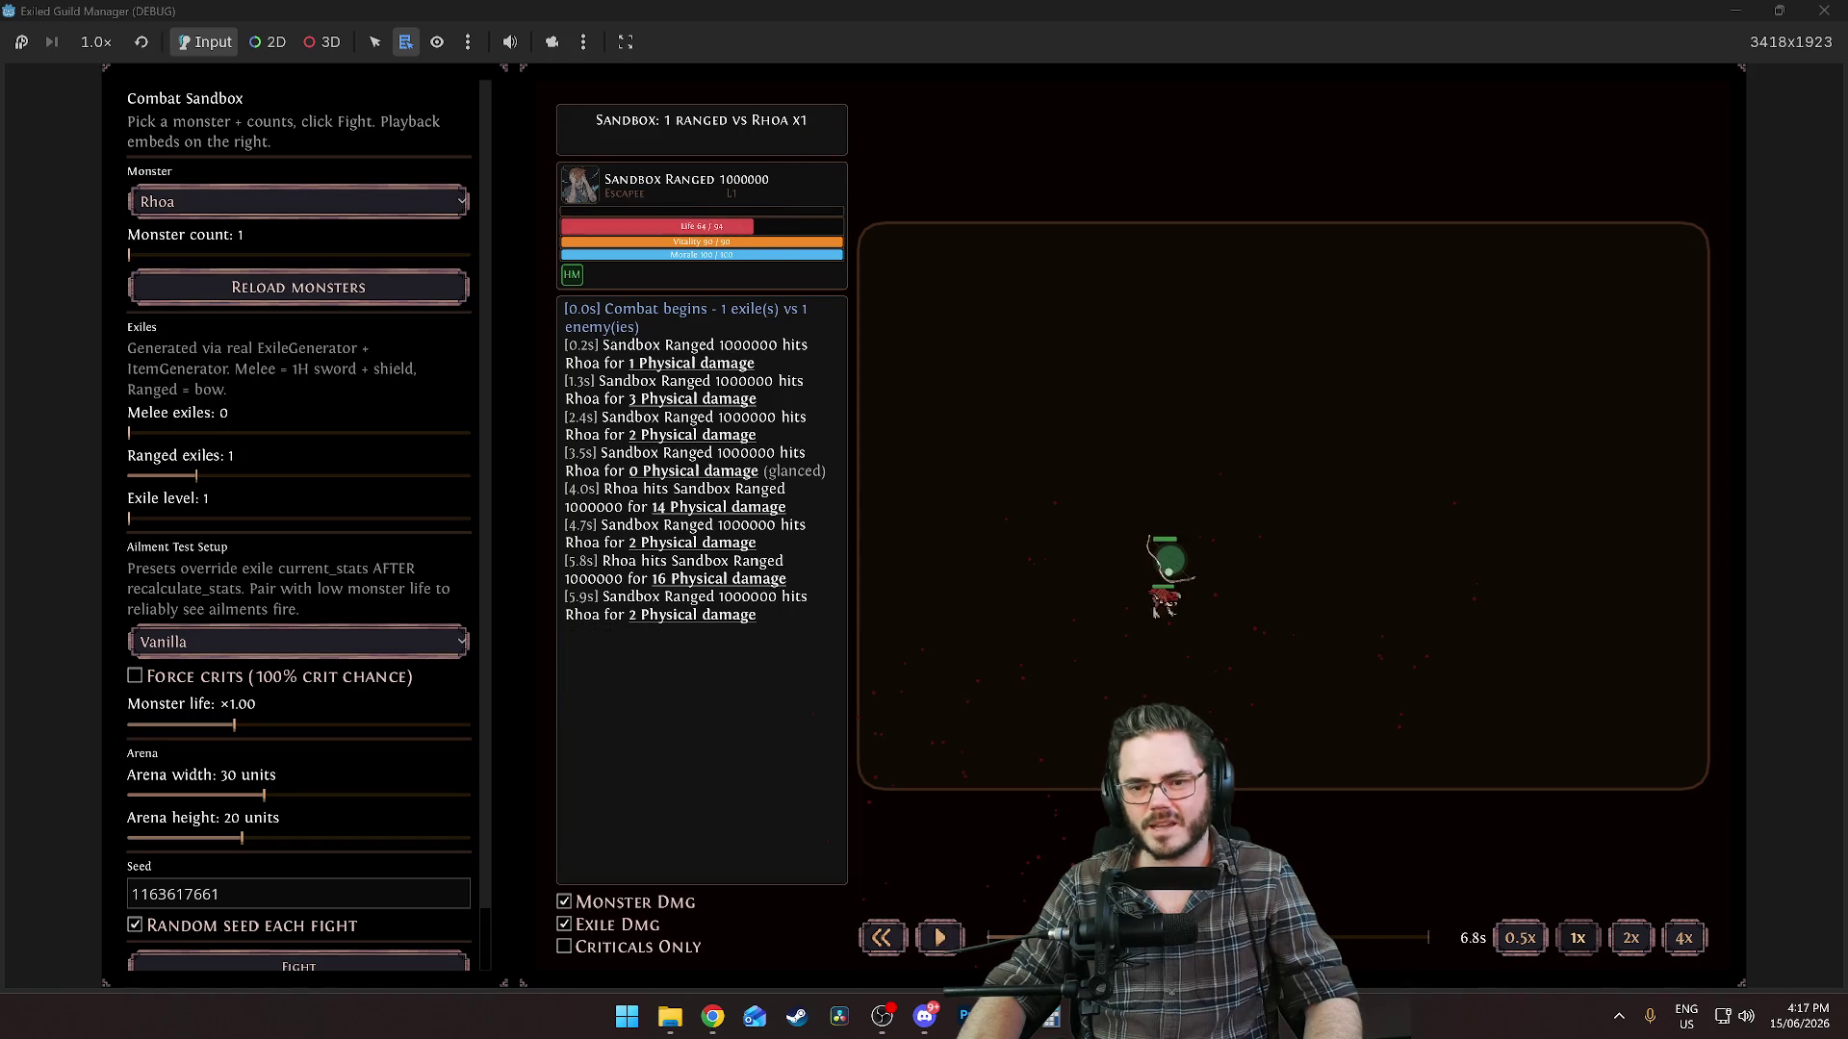
{"action": "left_click", "coordinate": [264, 433]}
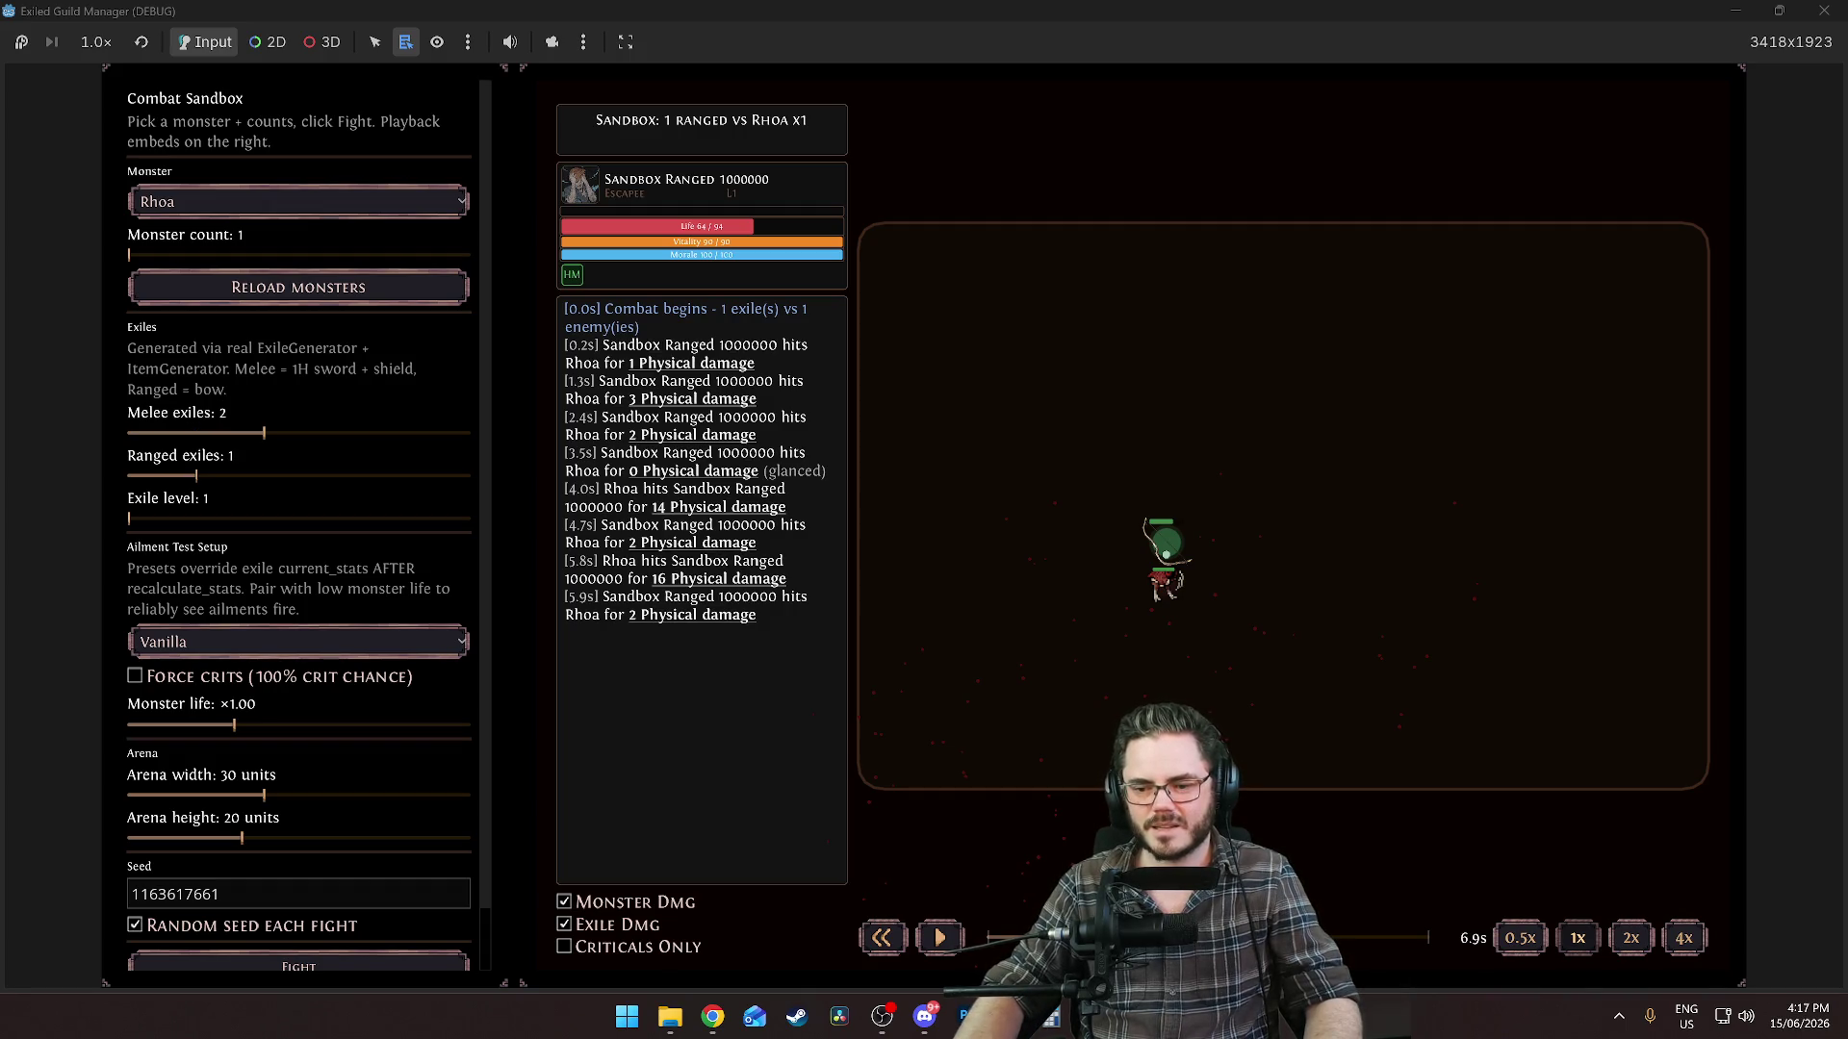
{"action": "key", "text": "Right"}
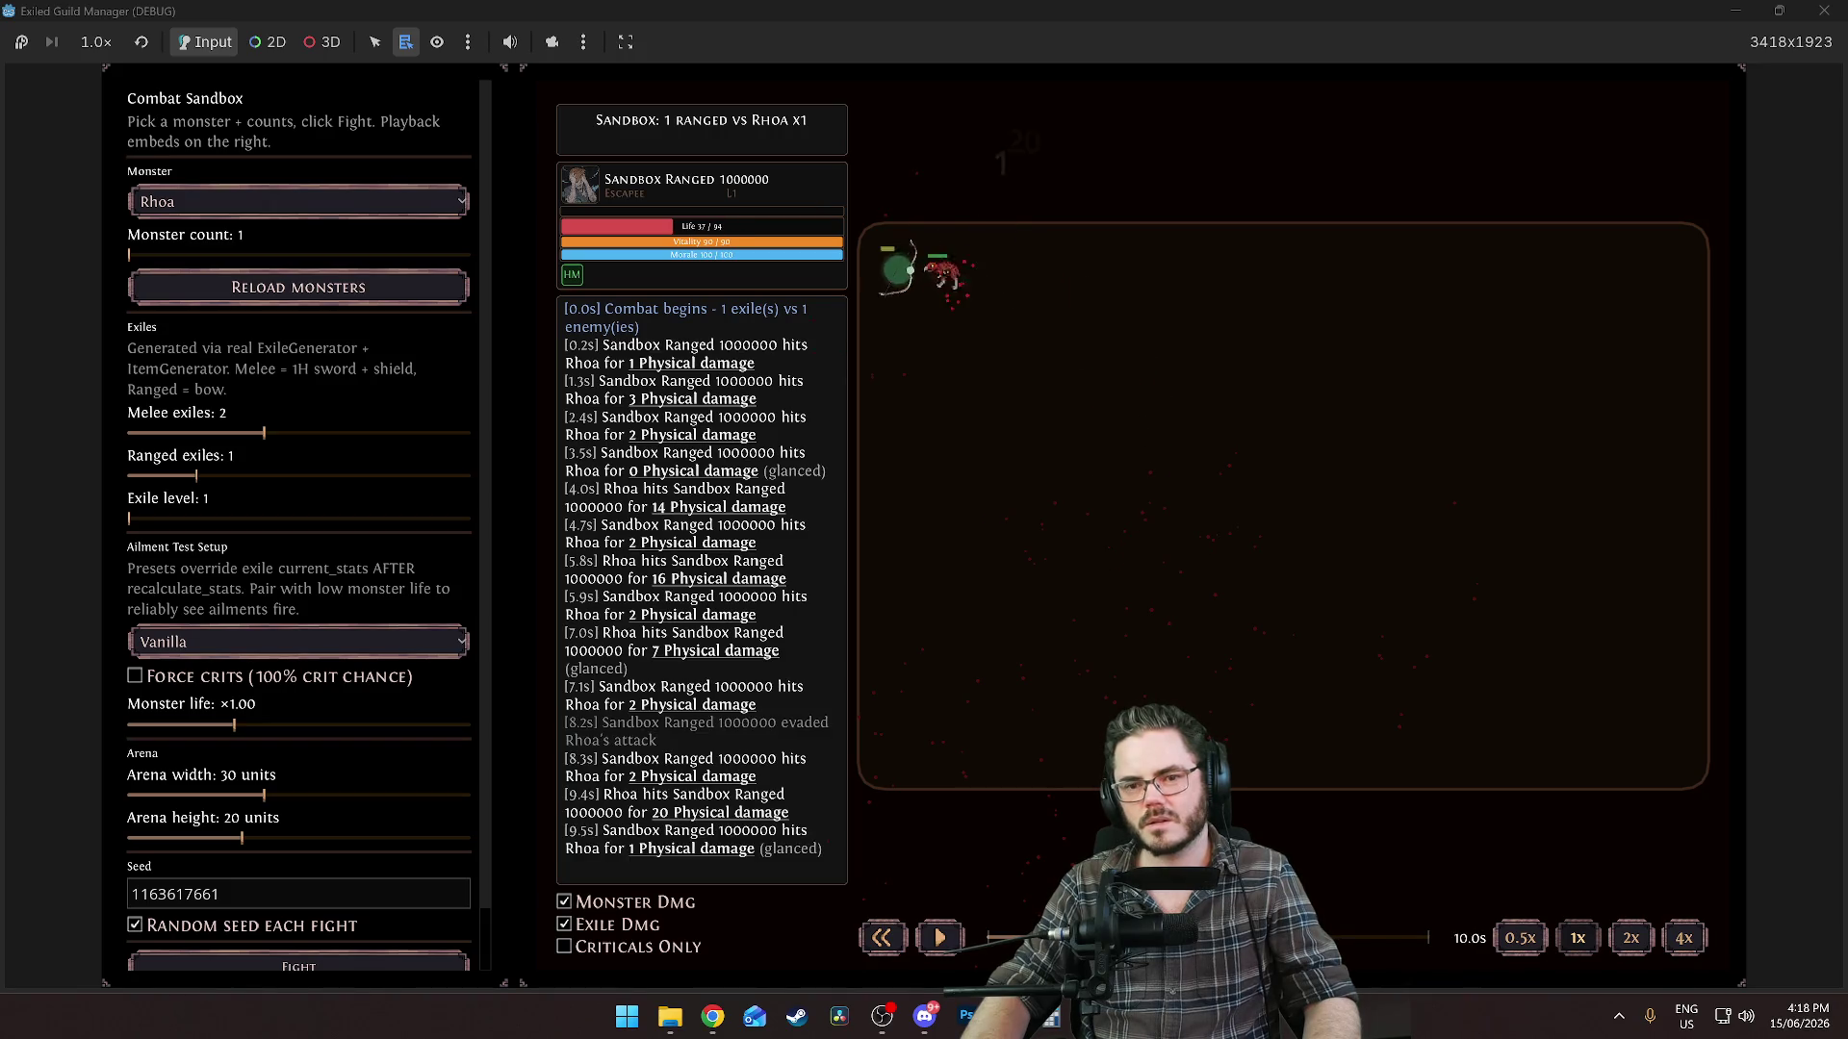
{"action": "mouse_move", "coordinate": [1428, 937]}
{"action": "left_mouse_down"}
{"action": "mouse_move", "coordinate": [1342, 886]}
{"action": "mouse_move", "coordinate": [1191, 924]}
{"action": "mouse_move", "coordinate": [984, 926]}
{"action": "left_mouse_up"}
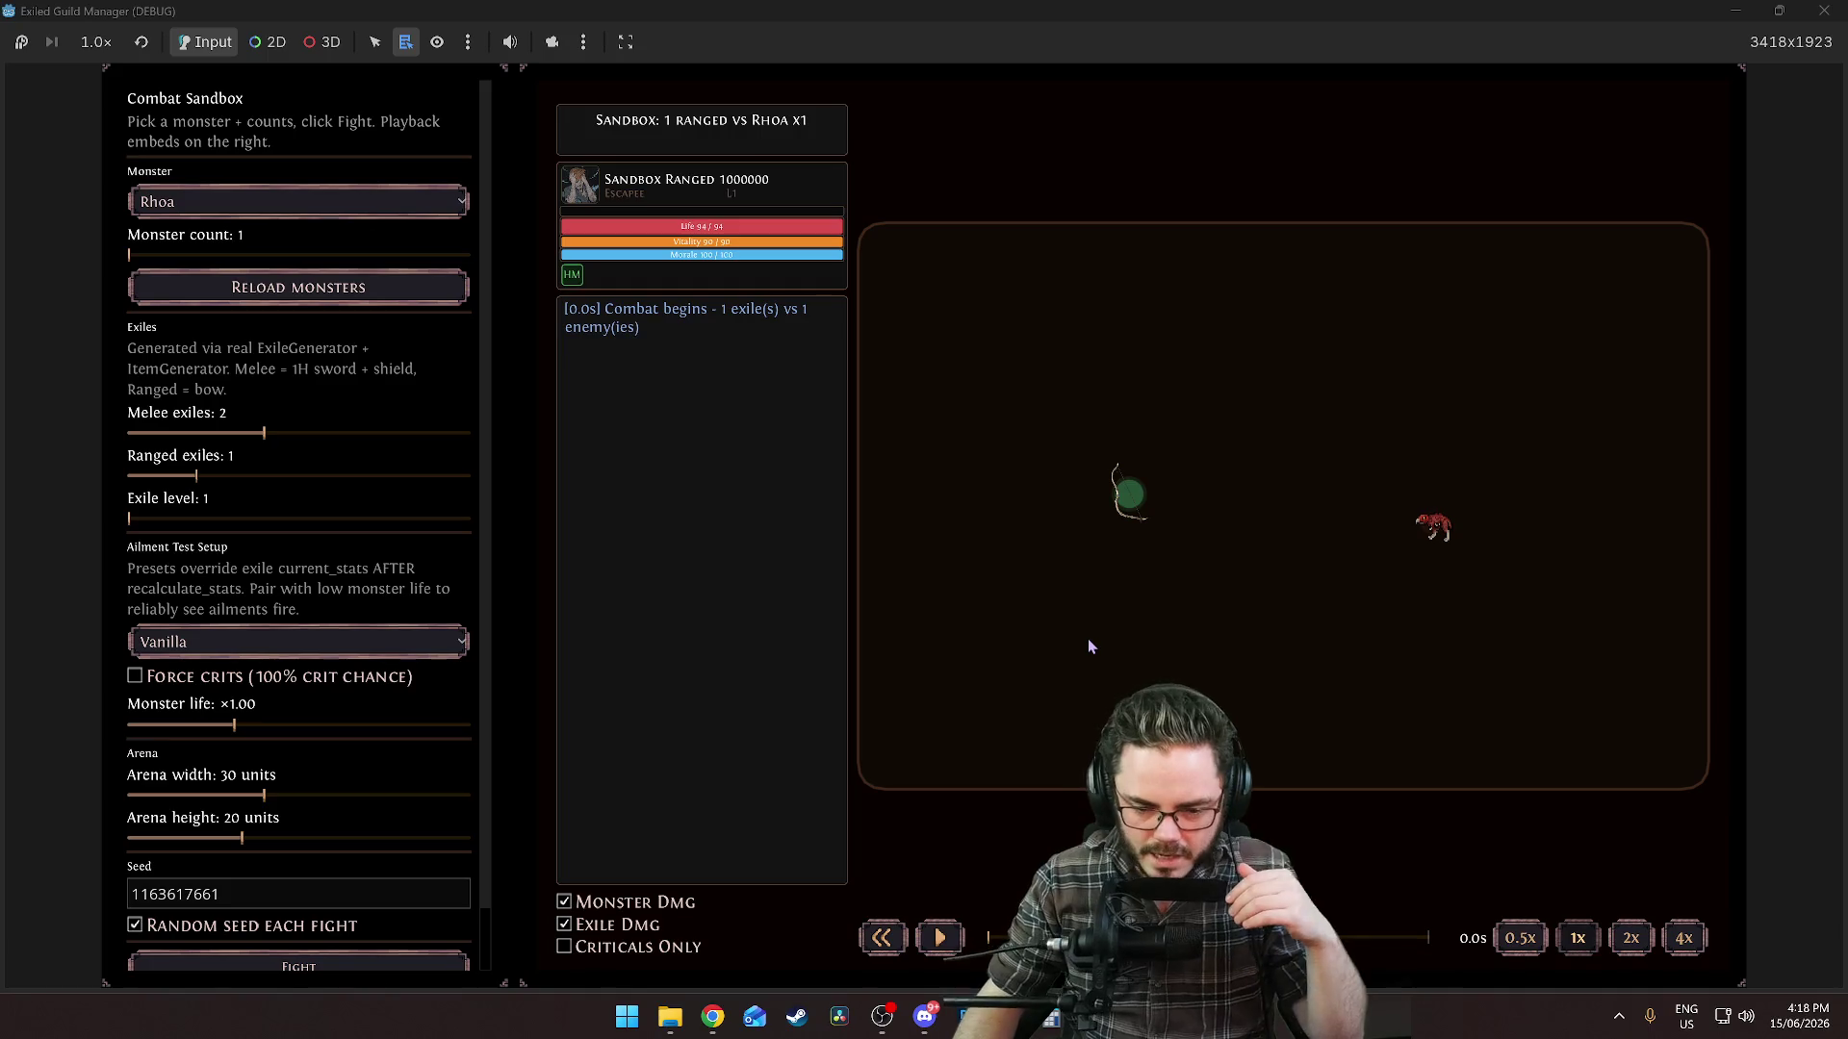
Move the game window aside, stop the game and show the FileSystem dock.
{"action": "mouse_move", "coordinate": [1439, 537]}
{"action": "mouse_move", "coordinate": [1644, 21]}
{"action": "left_mouse_down"}
{"action": "mouse_move", "coordinate": [1345, 183]}
{"action": "mouse_move", "coordinate": [1122, 183]}
{"action": "left_mouse_up"}
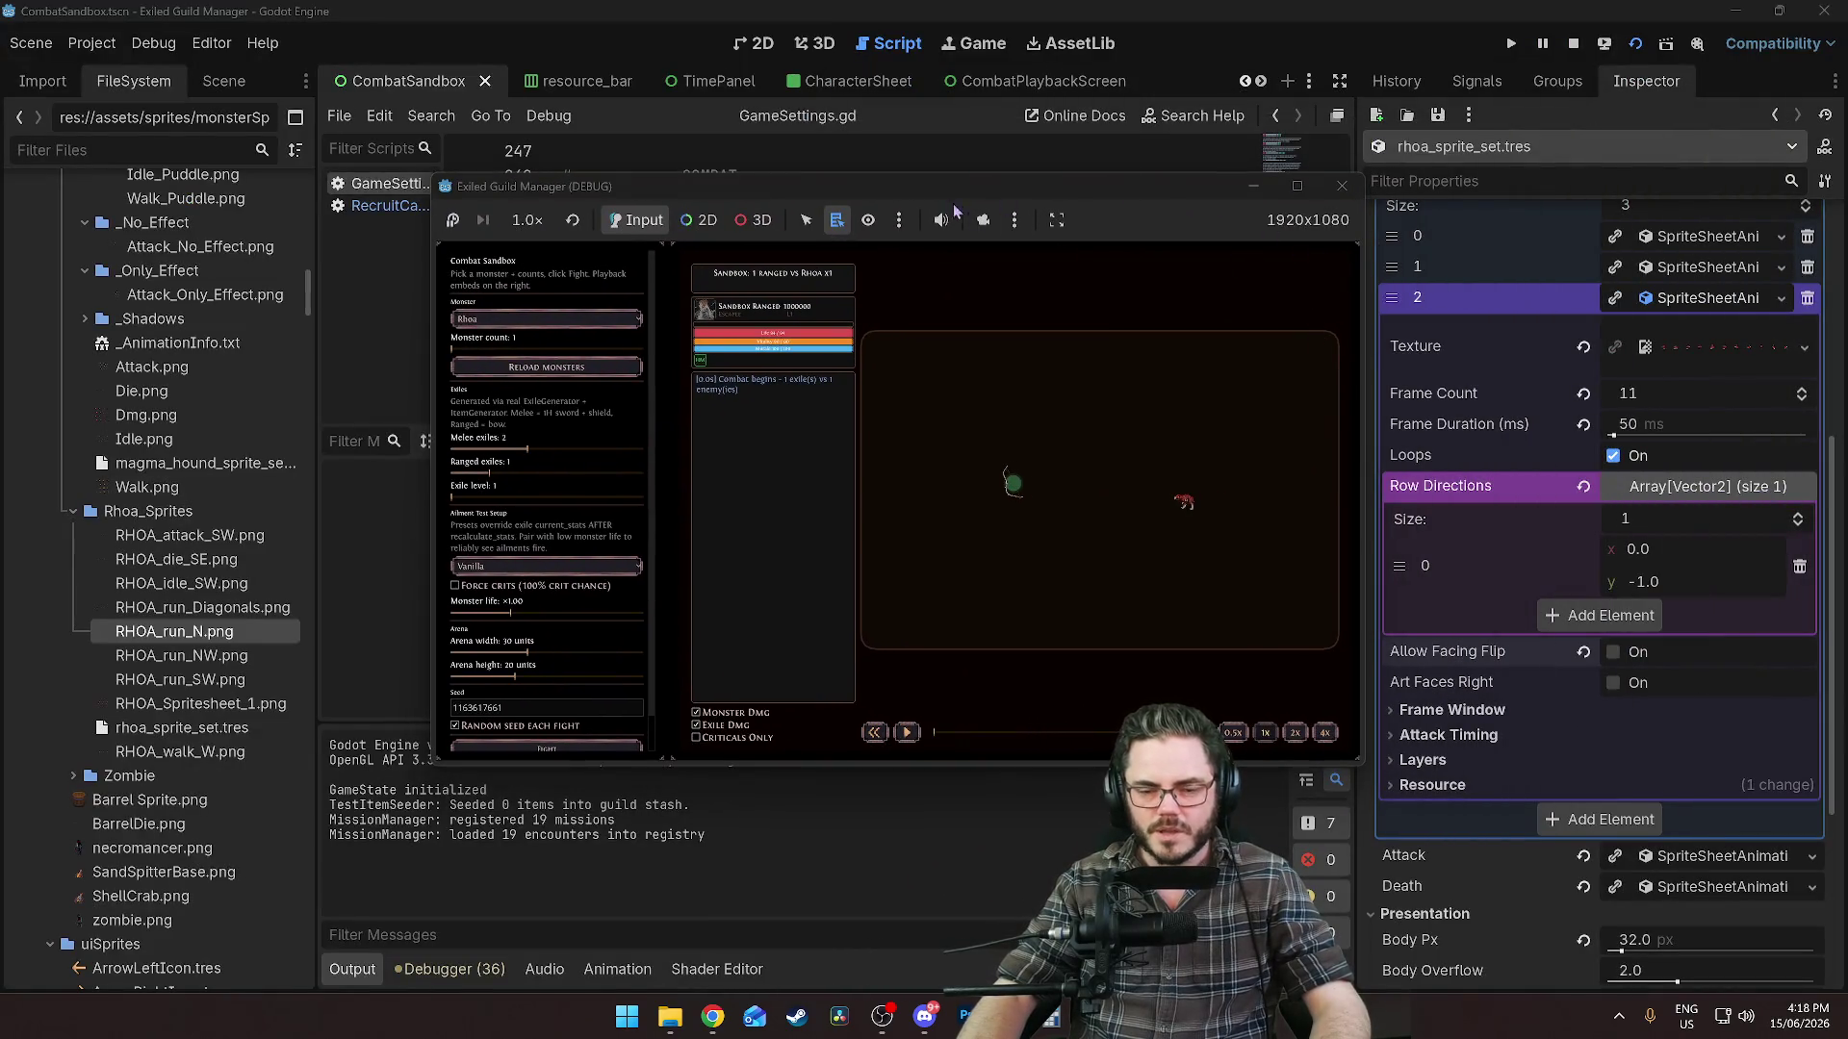
{"action": "key", "text": "F8"}
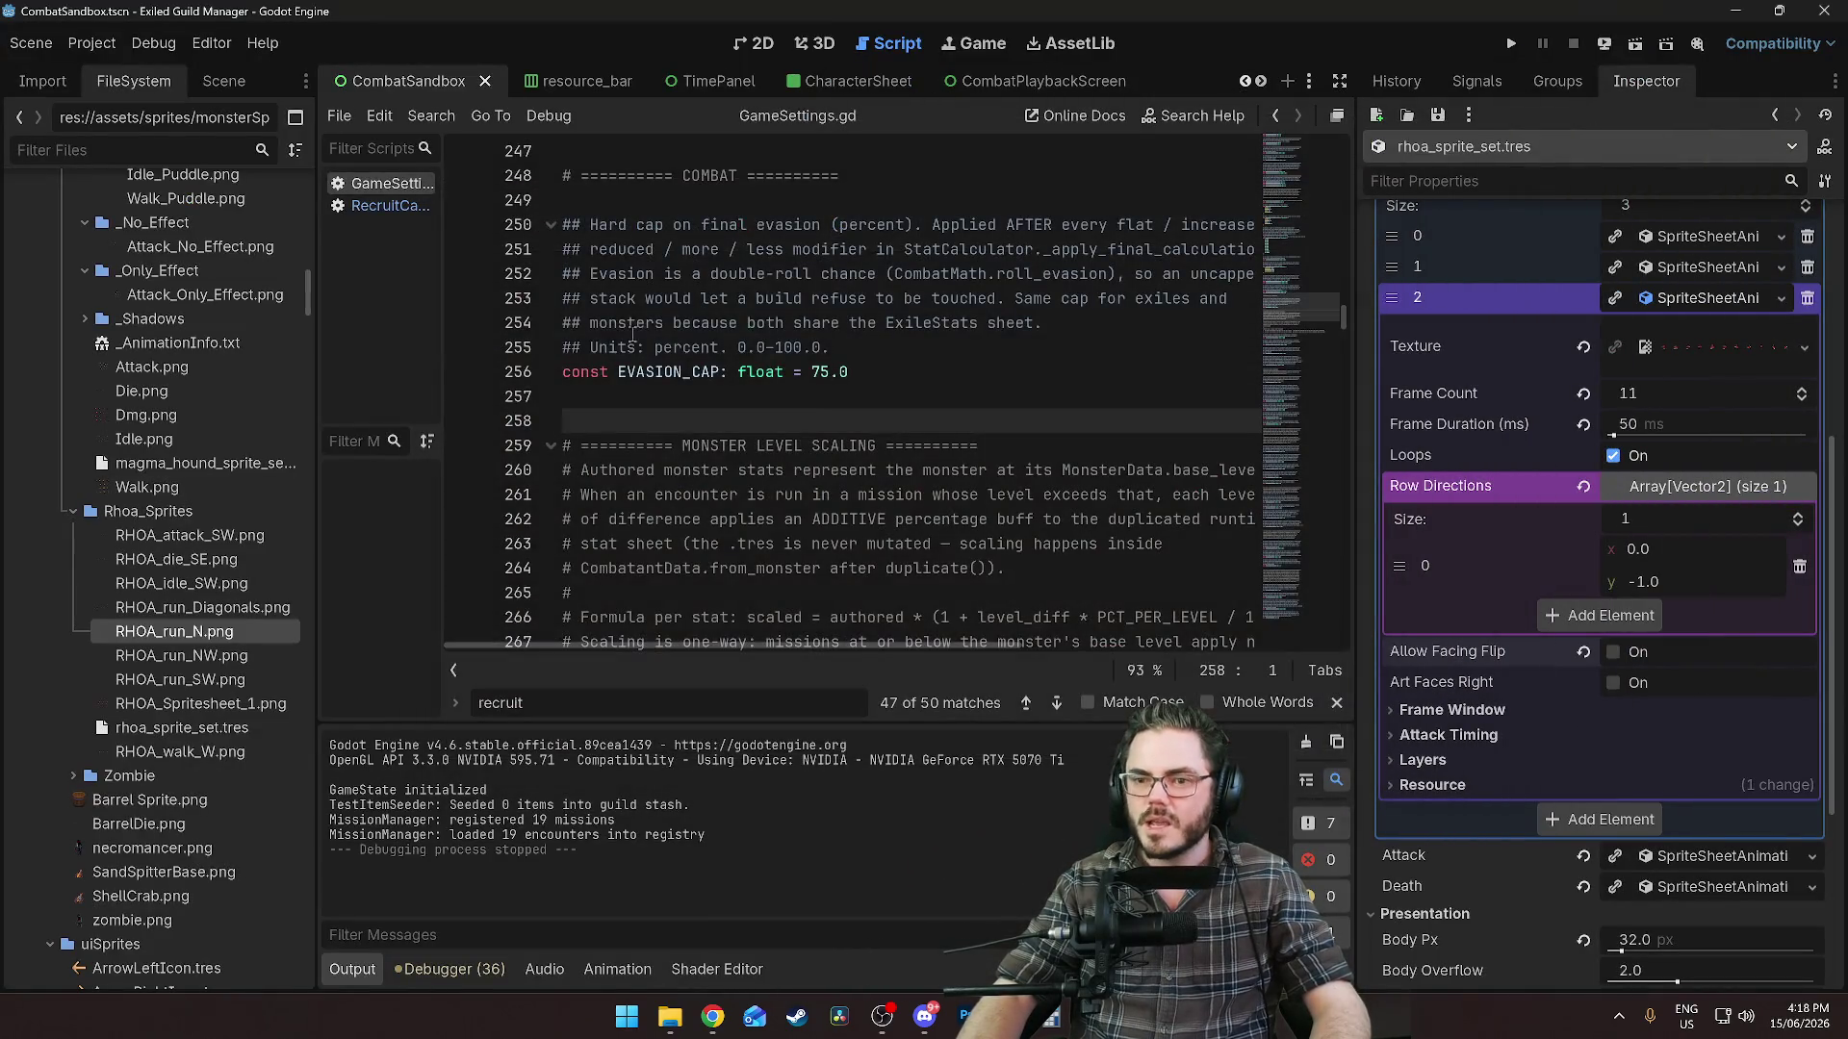
{"action": "left_click", "coordinate": [224, 81]}
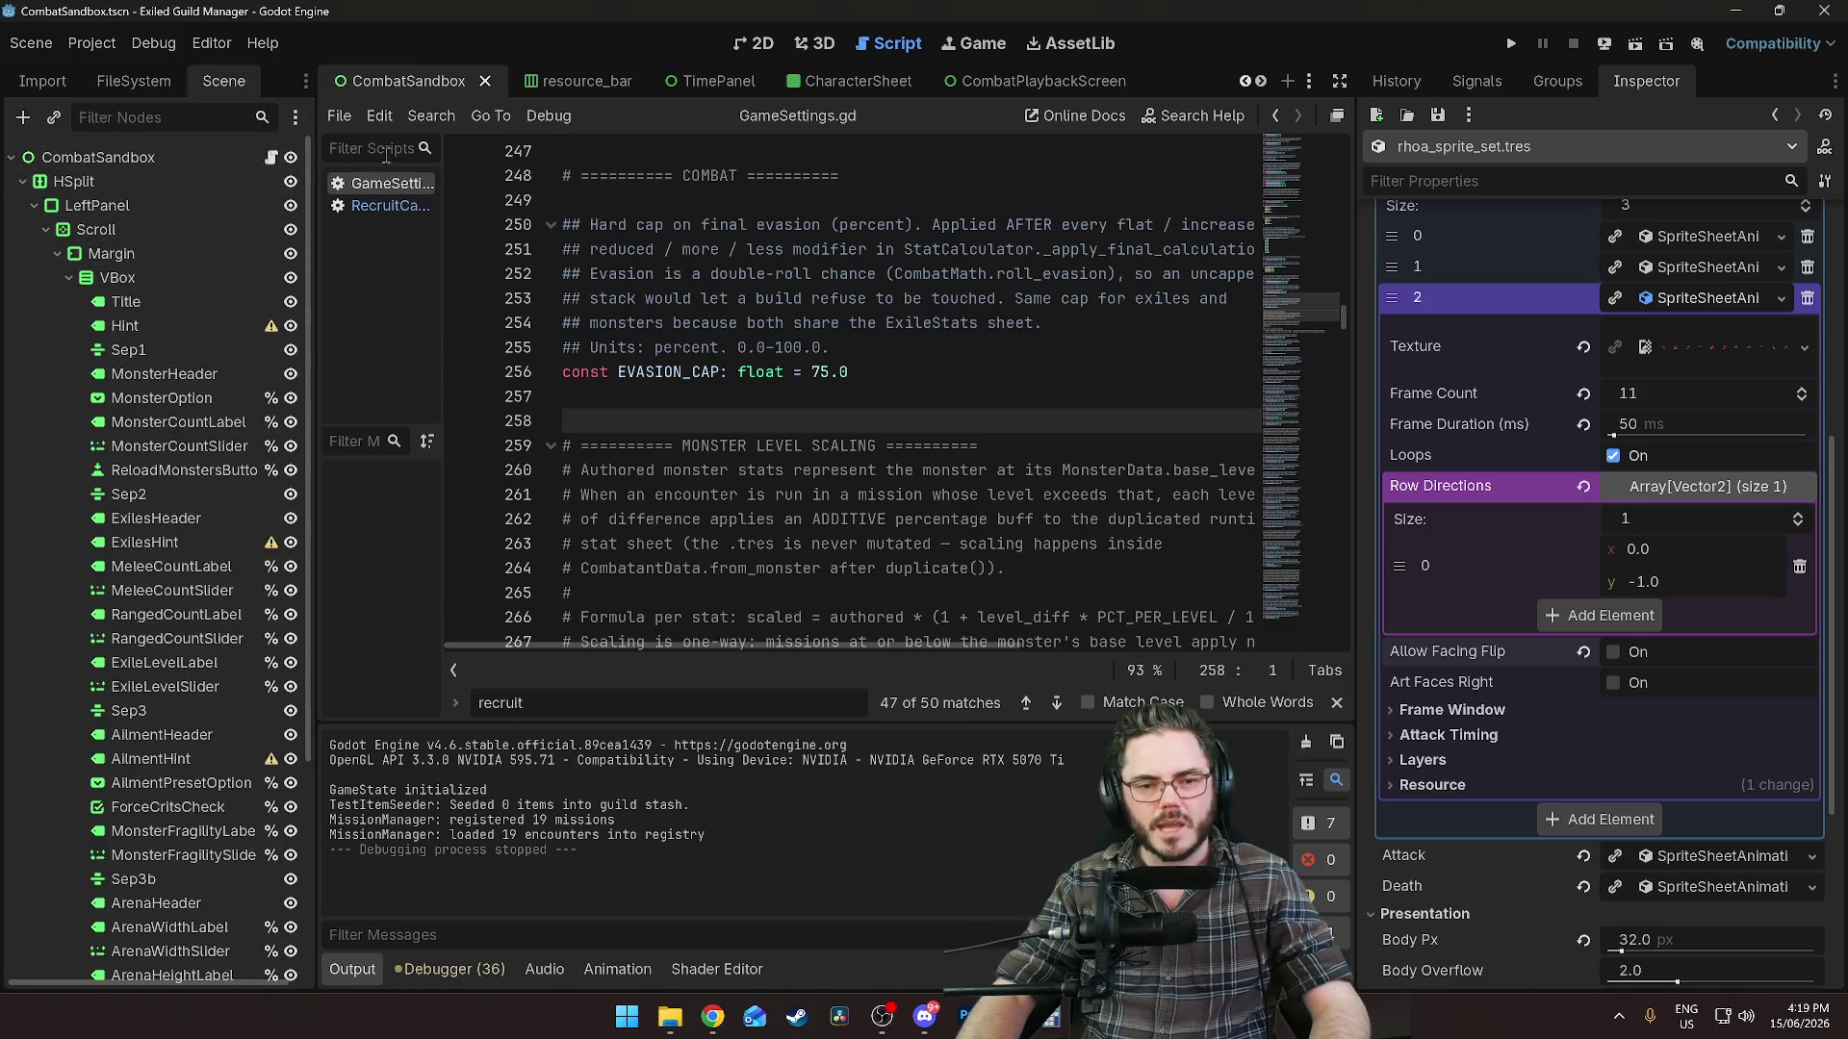
{"action": "left_click", "coordinate": [133, 81]}
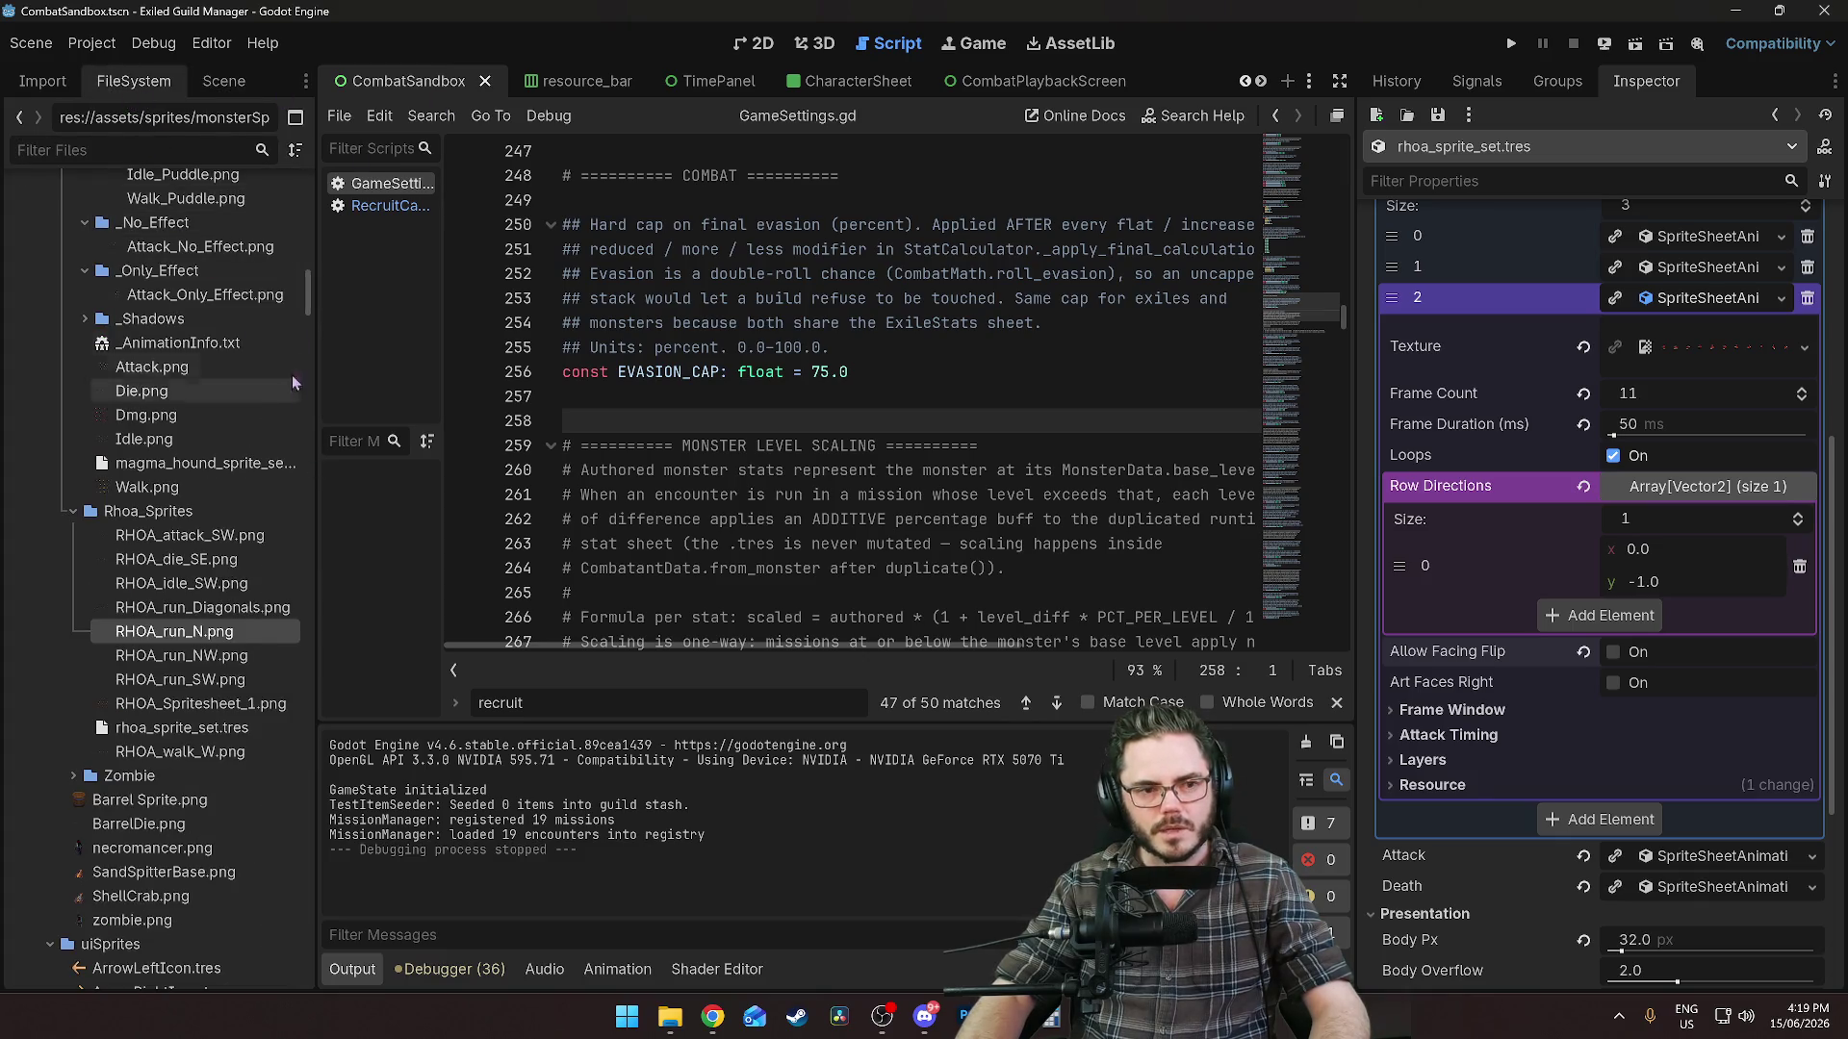
Filter the project files by 'arena'.
{"action": "left_click_drag", "start_coordinate": [309, 289], "coordinate": [320, 198]}
{"action": "scroll", "coordinate": [308, 385], "scroll_direction": "down", "scroll_amount": 8}
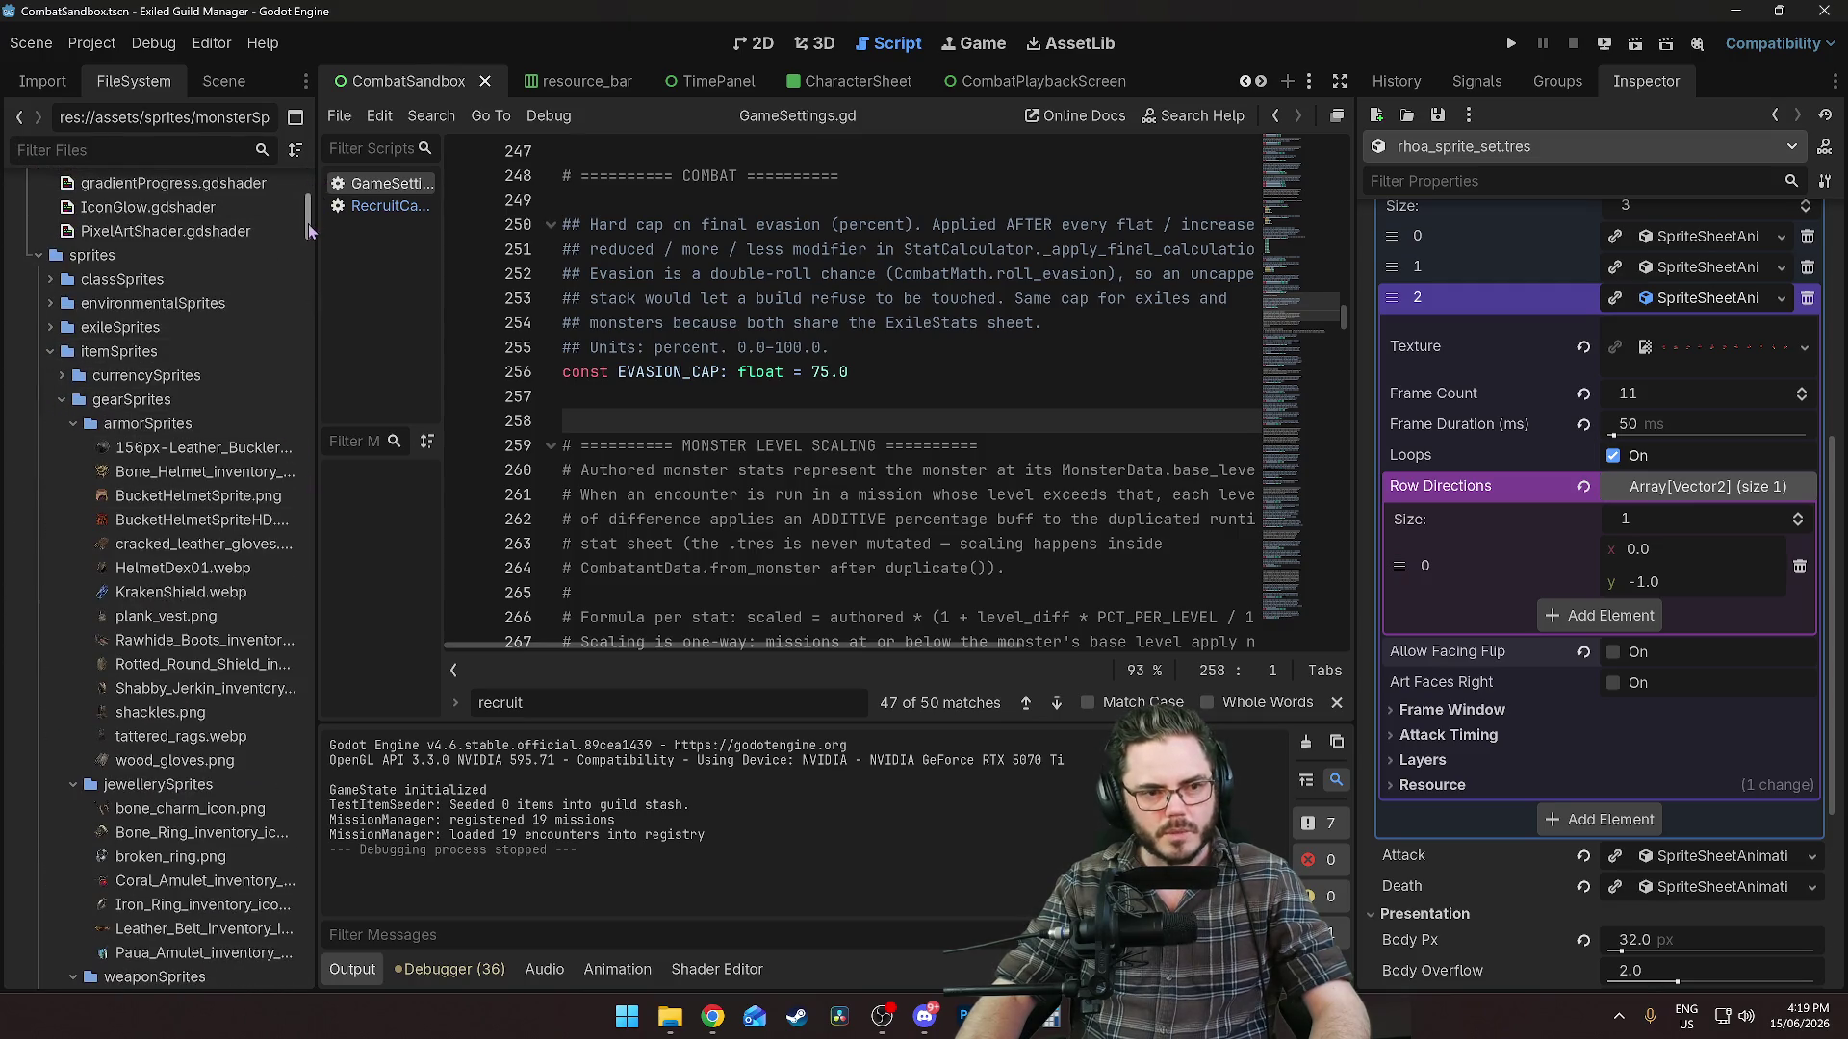
{"action": "key", "text": "ctrl+f"}
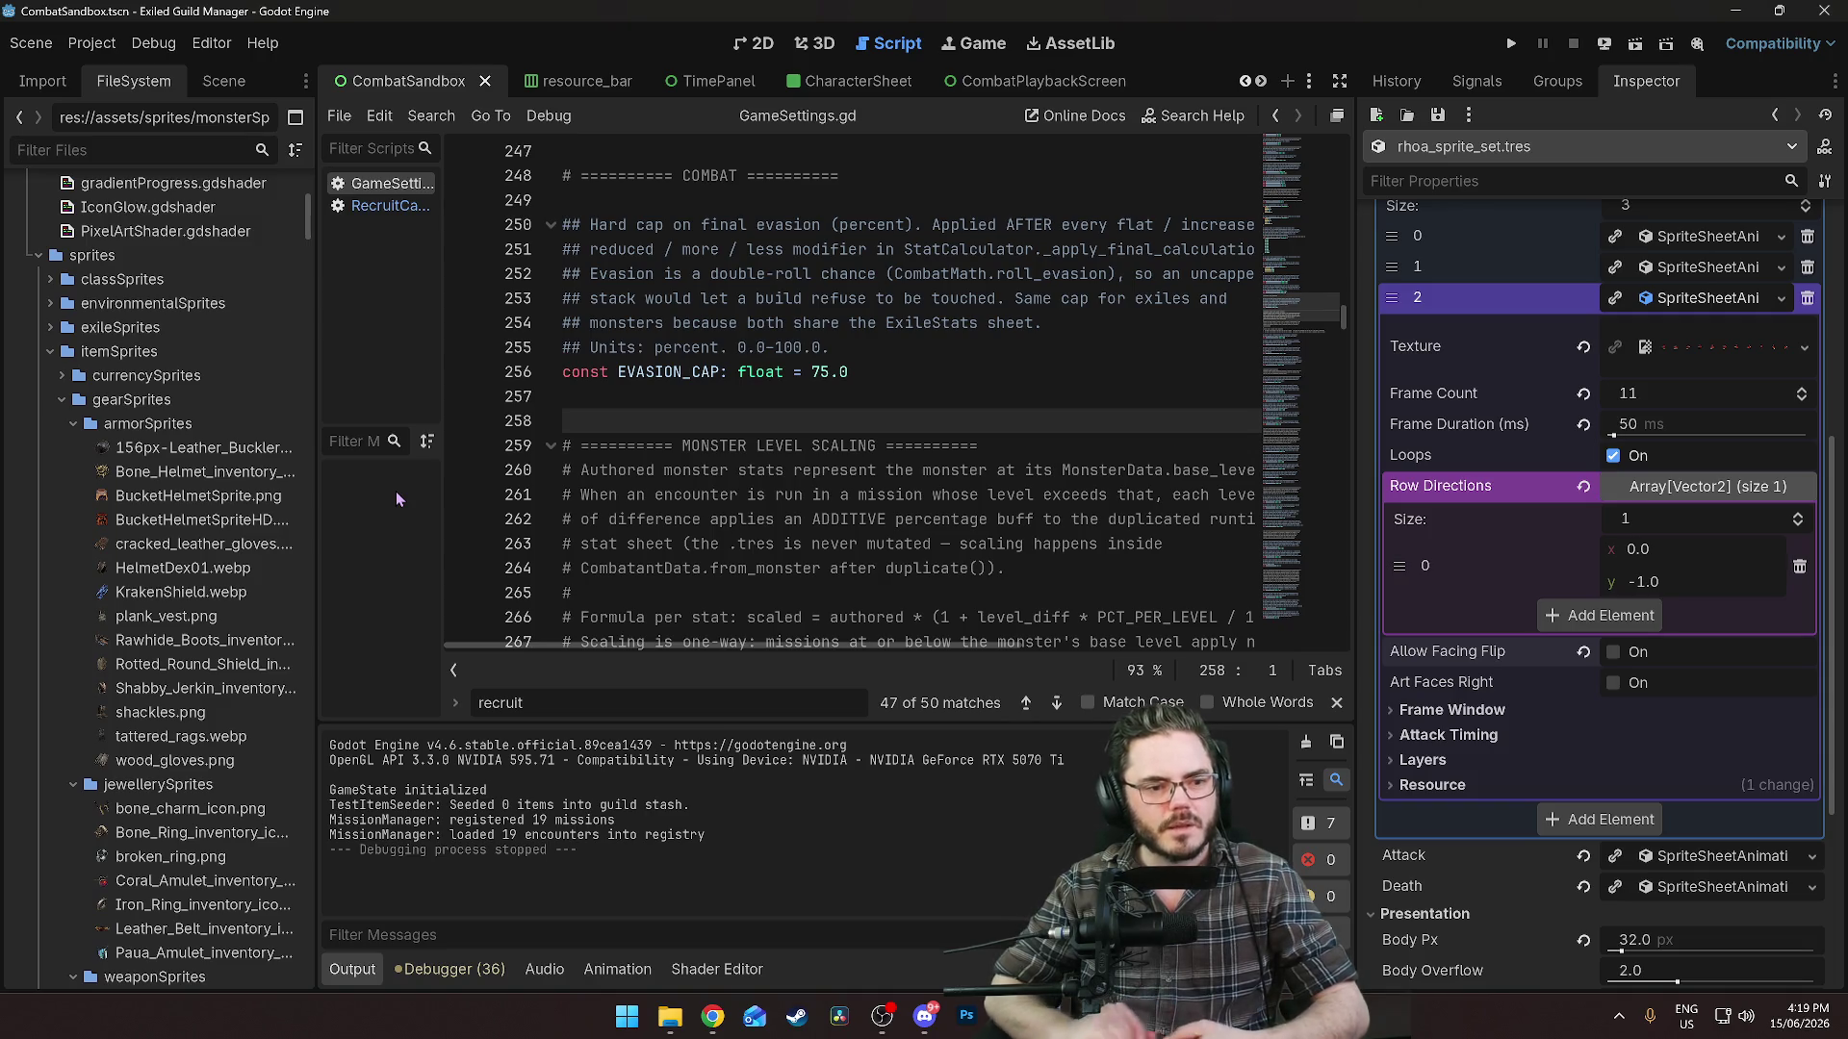
{"action": "mouse_move", "coordinate": [310, 231]}
{"action": "left_mouse_down"}
{"action": "mouse_move", "coordinate": [308, 207]}
{"action": "mouse_move", "coordinate": [310, 236]}
{"action": "left_mouse_up"}
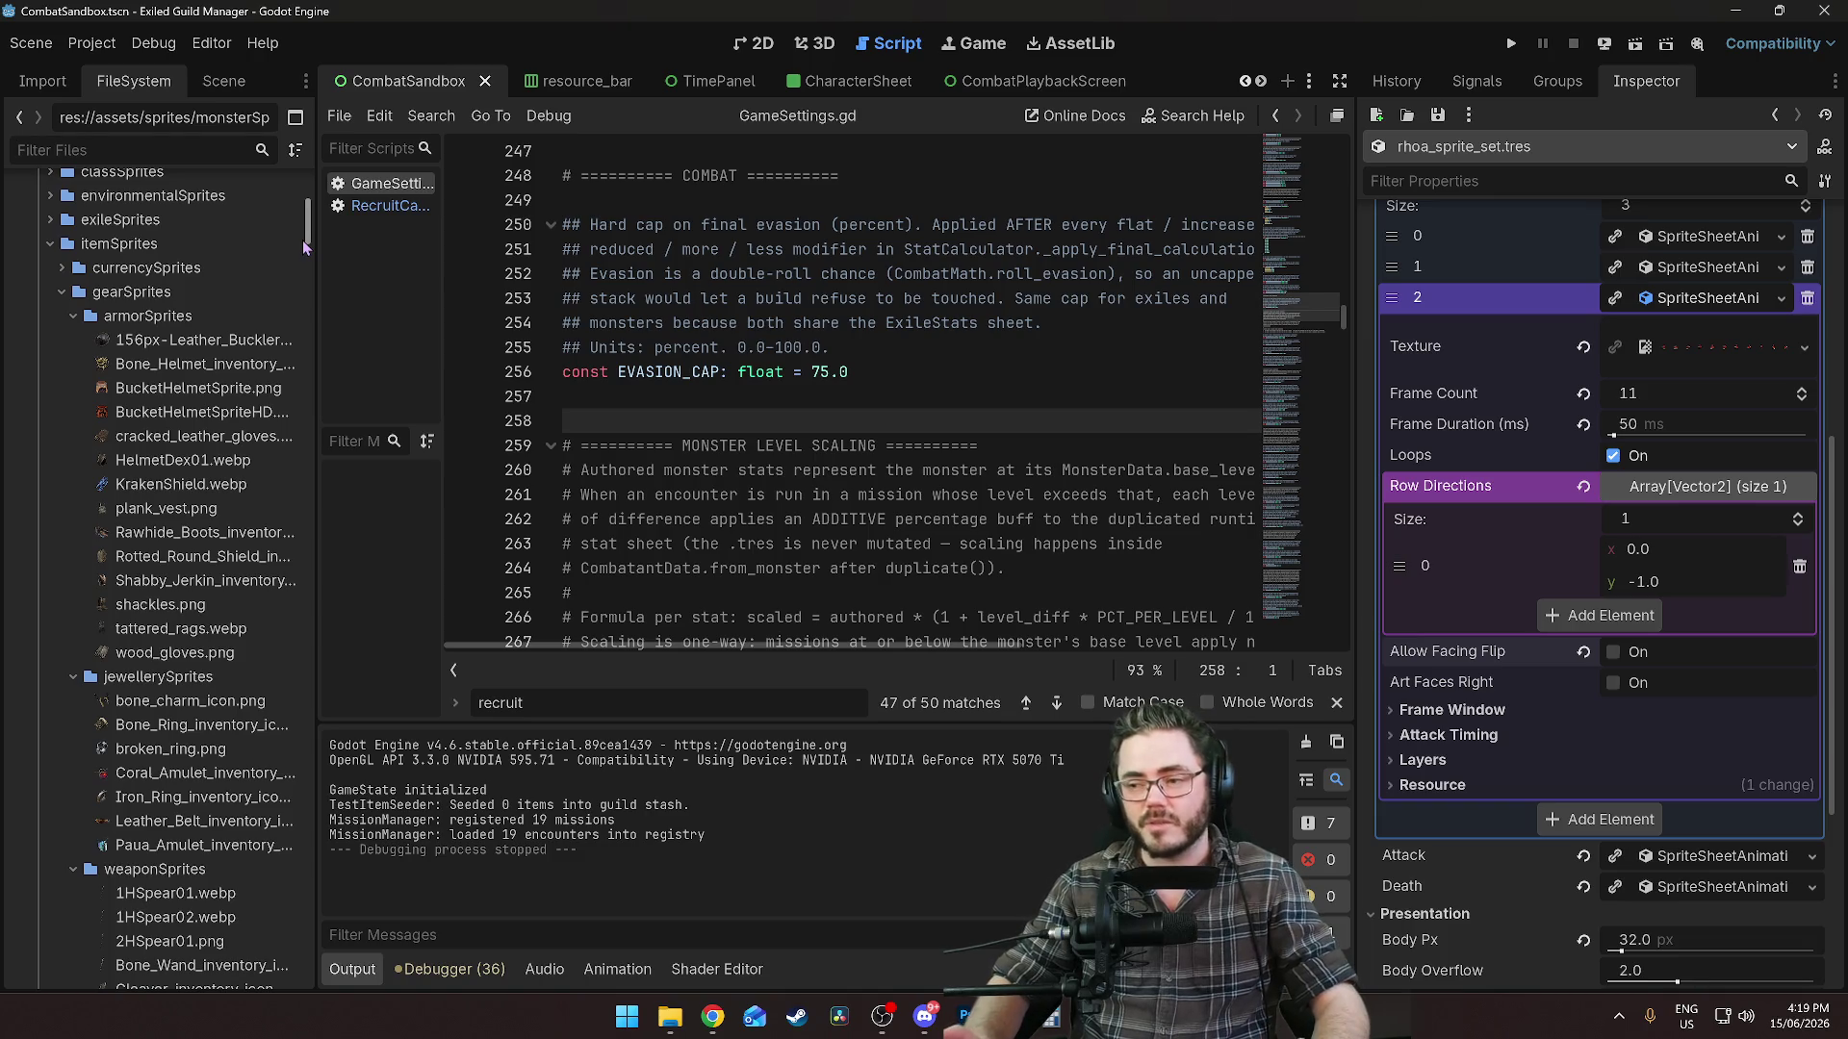
{"action": "left_click", "coordinate": [841, 443]}
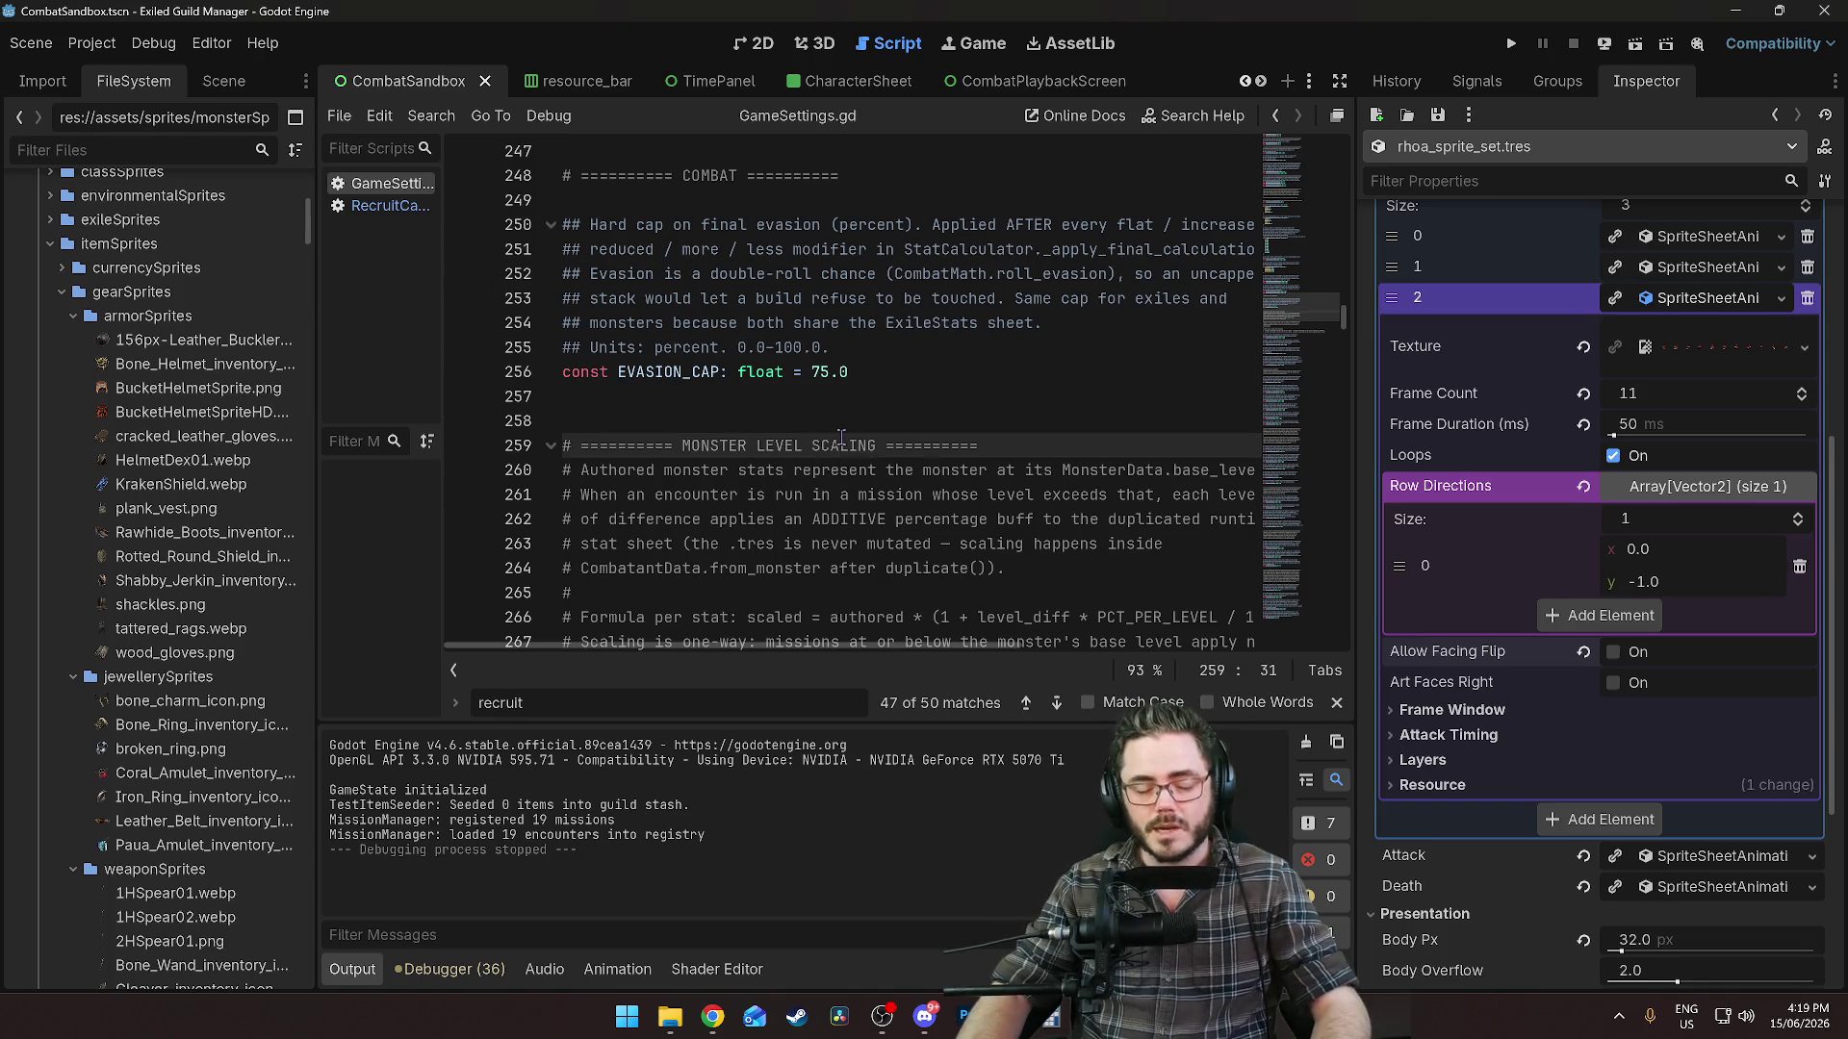
{"action": "left_click", "coordinate": [841, 421]}
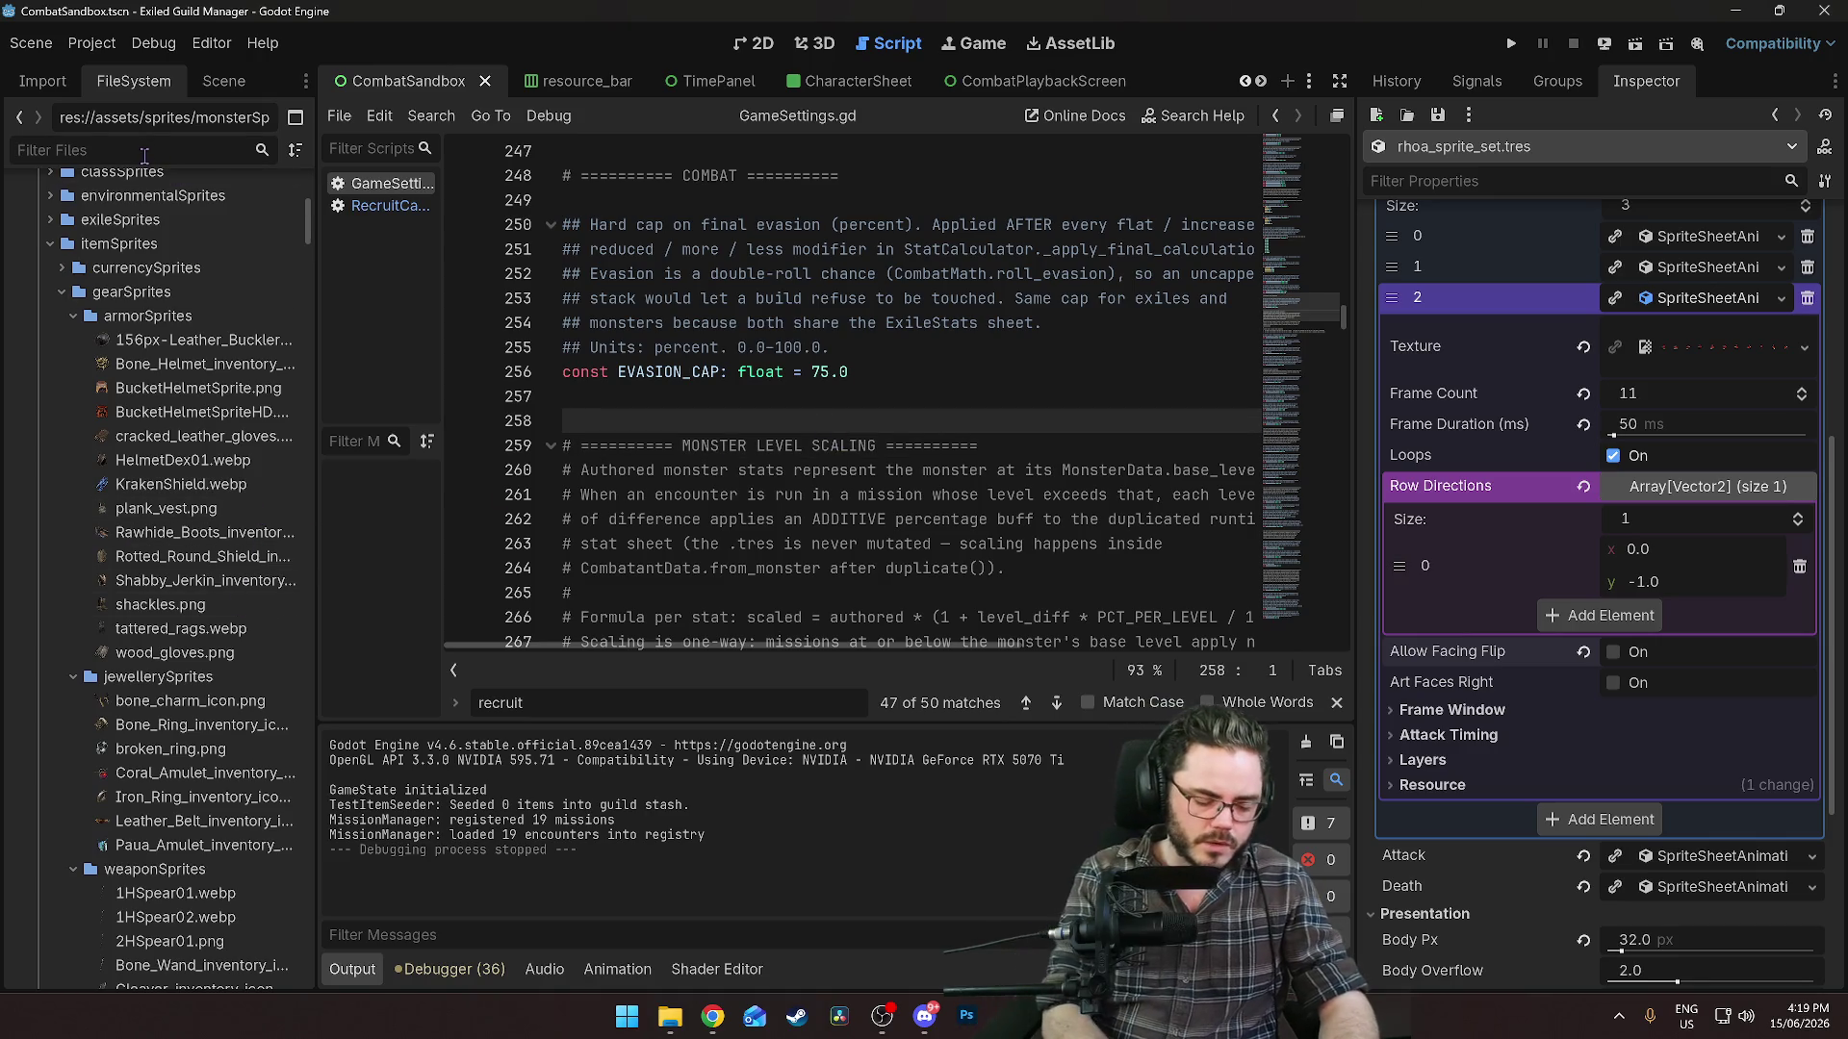
{"action": "left_click", "coordinate": [144, 151]}
{"action": "type", "text": "arena"}
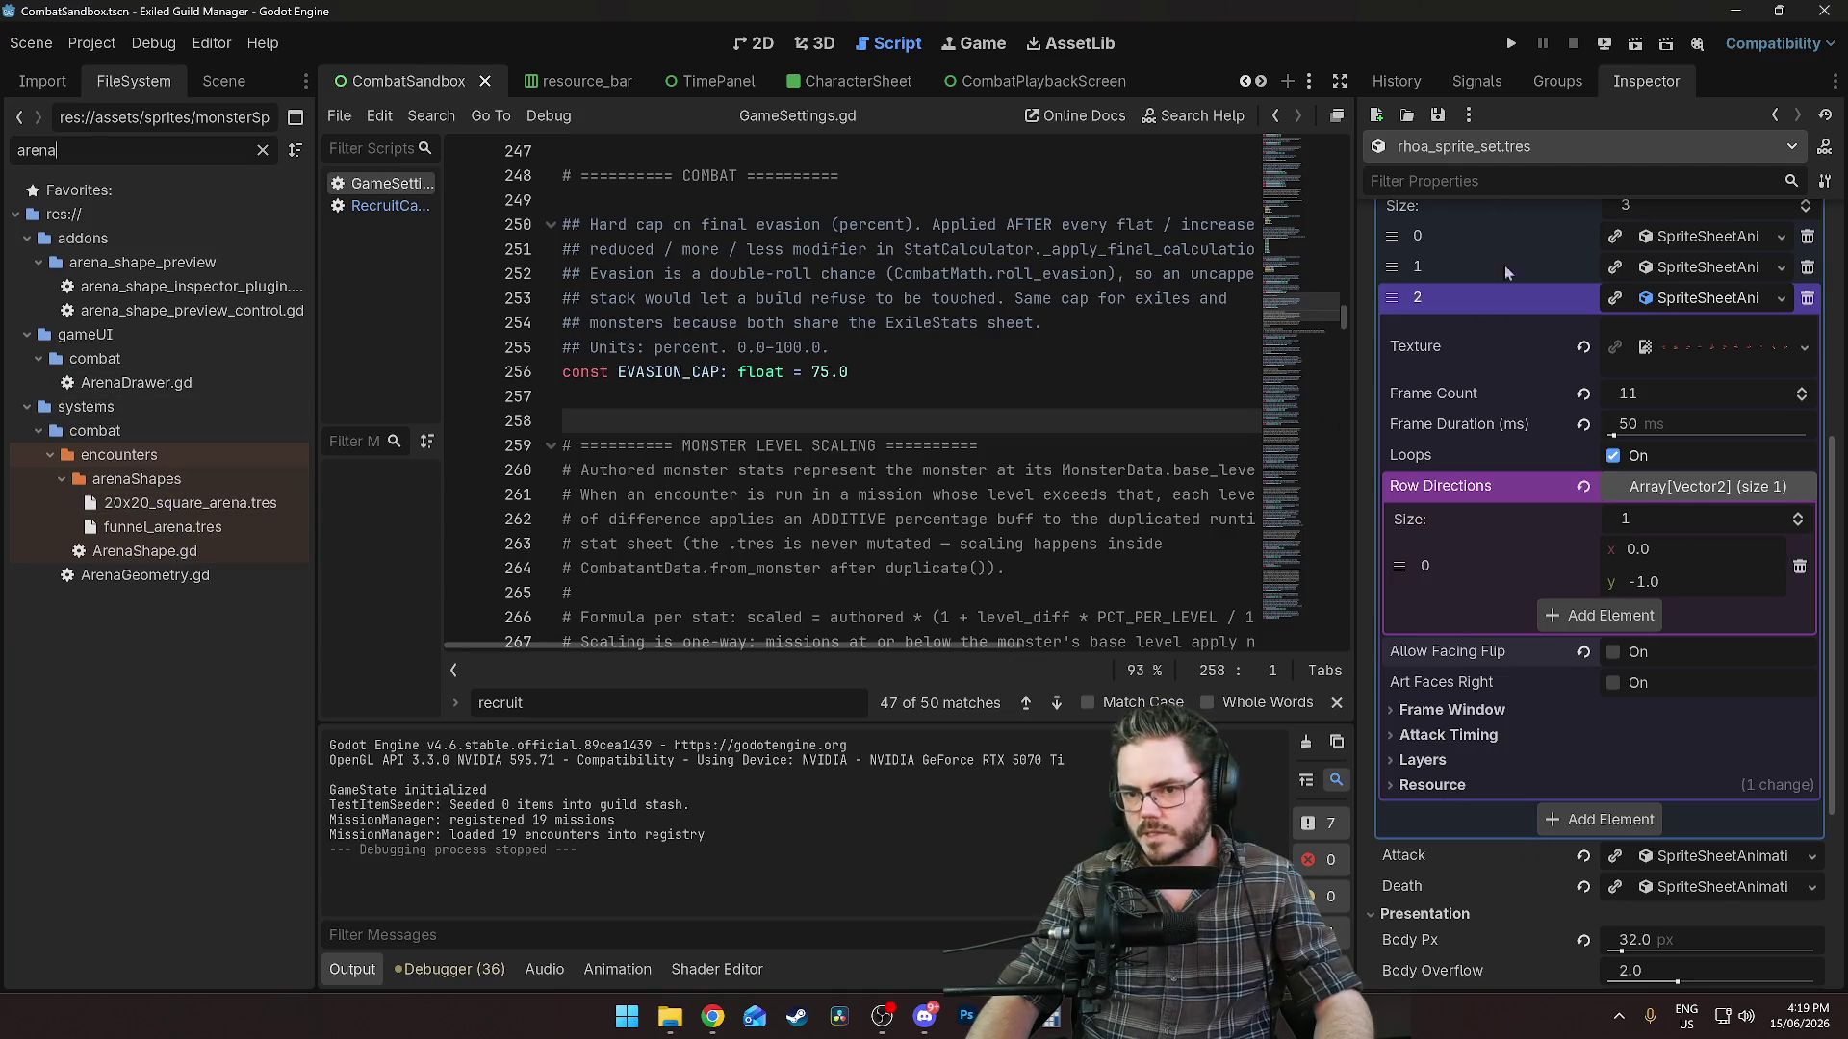
Open the 20x20_square_arena.tres shape in the Inspector.
{"action": "left_click_drag", "start_coordinate": [1354, 457], "coordinate": [1251, 456]}
{"action": "scroll", "coordinate": [1518, 551], "scroll_direction": "down", "scroll_amount": 3}
{"action": "scroll", "coordinate": [1448, 466], "scroll_direction": "up", "scroll_amount": 8}
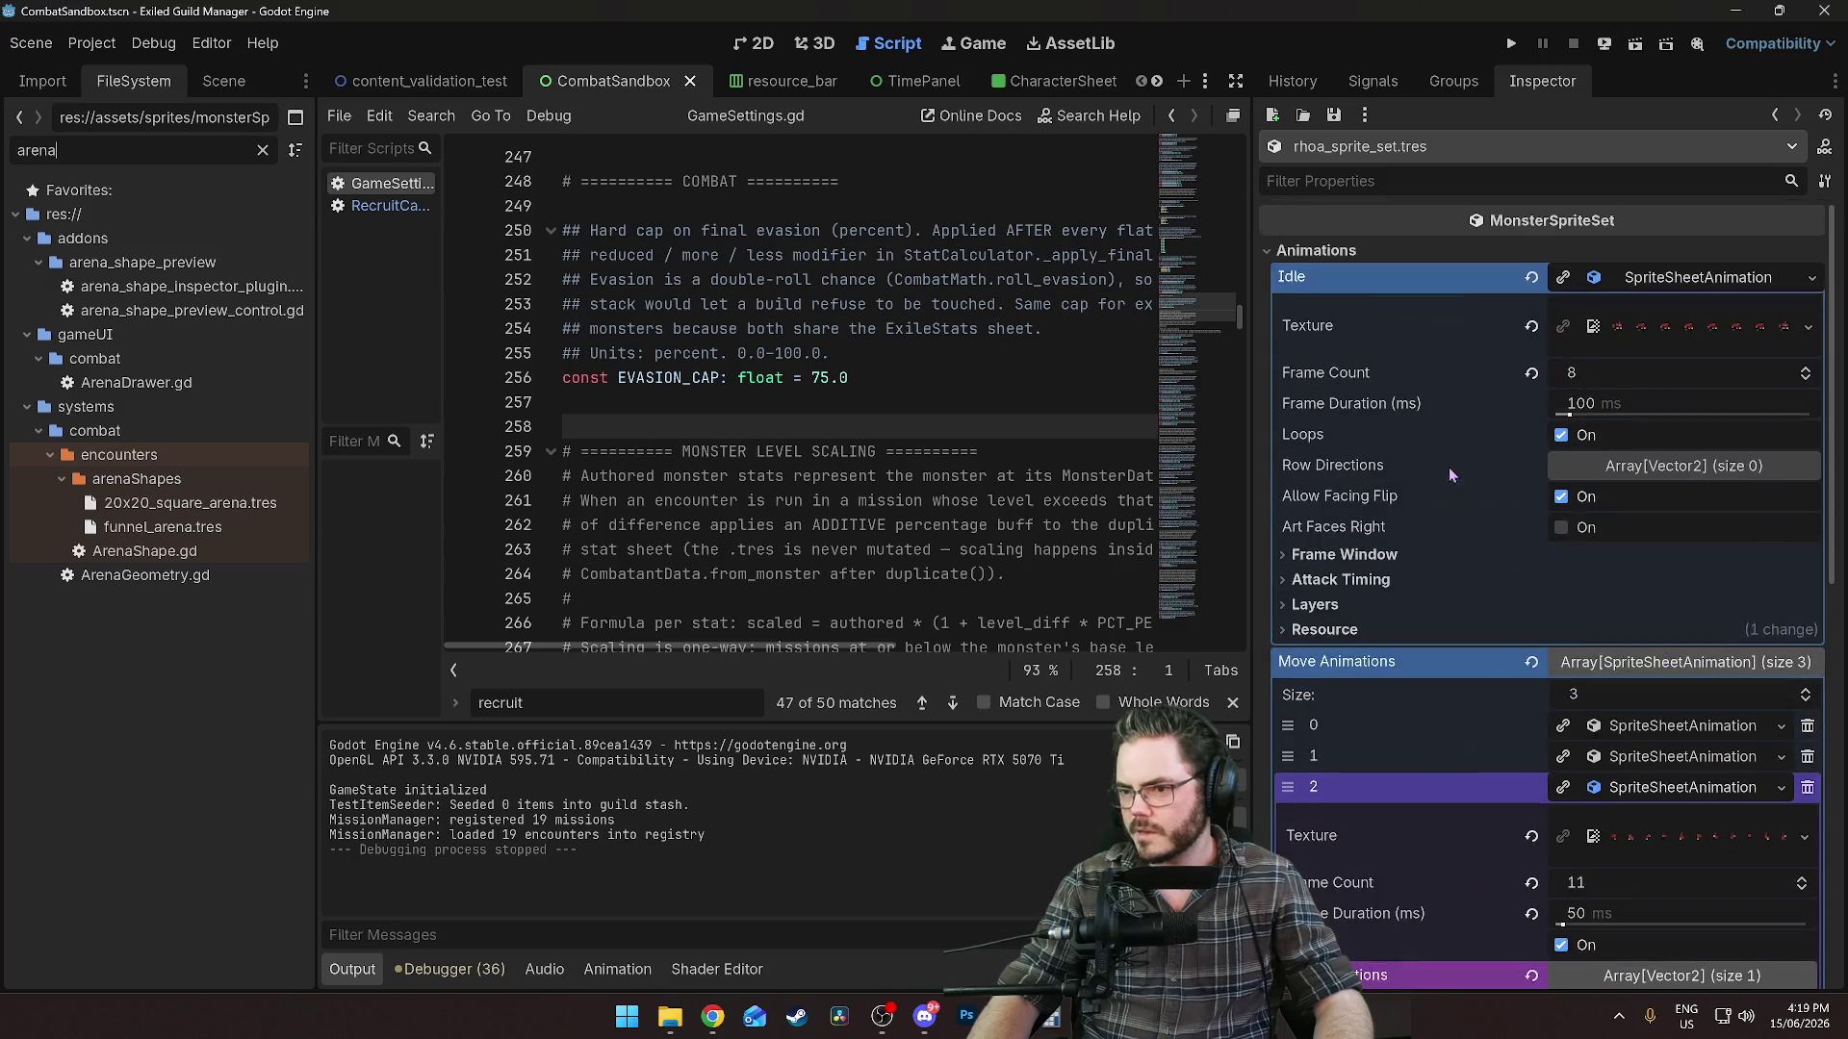
{"action": "scroll", "coordinate": [1426, 486], "scroll_direction": "down", "scroll_amount": 5}
{"action": "scroll", "coordinate": [1434, 523], "scroll_direction": "up", "scroll_amount": 5}
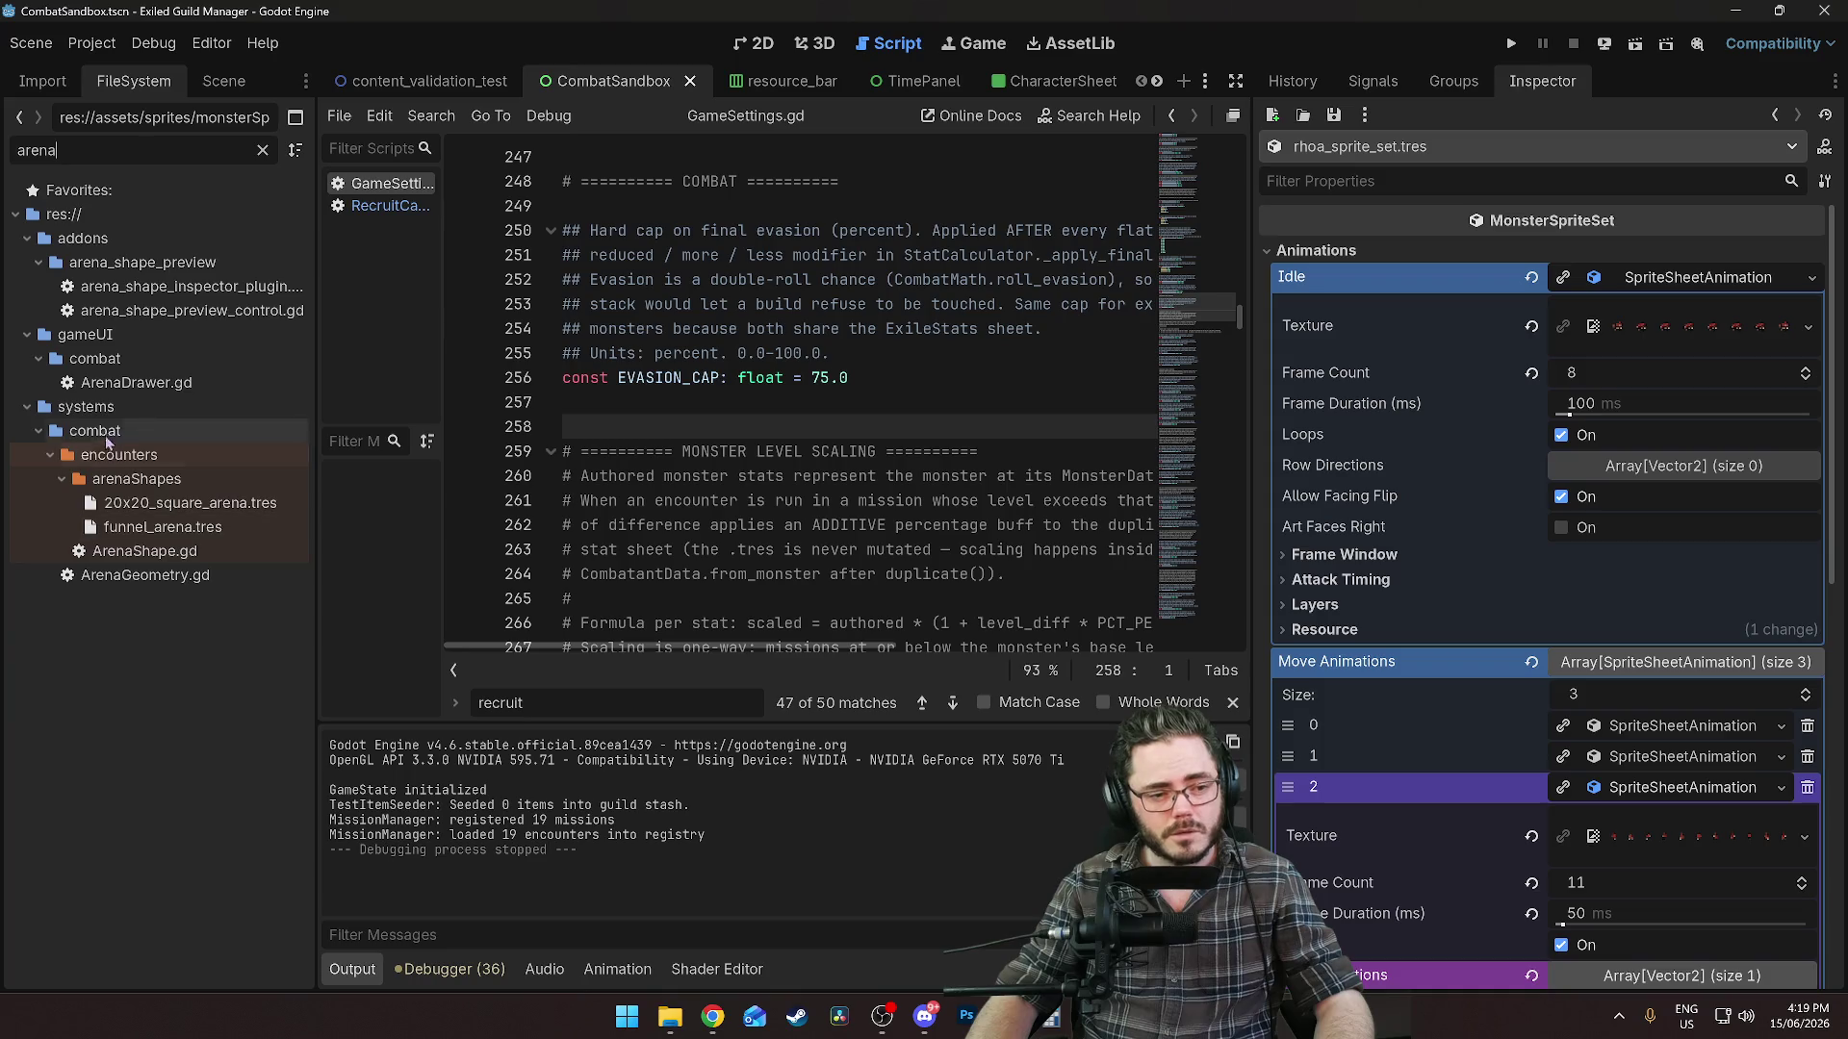
{"action": "left_click", "coordinate": [138, 504]}
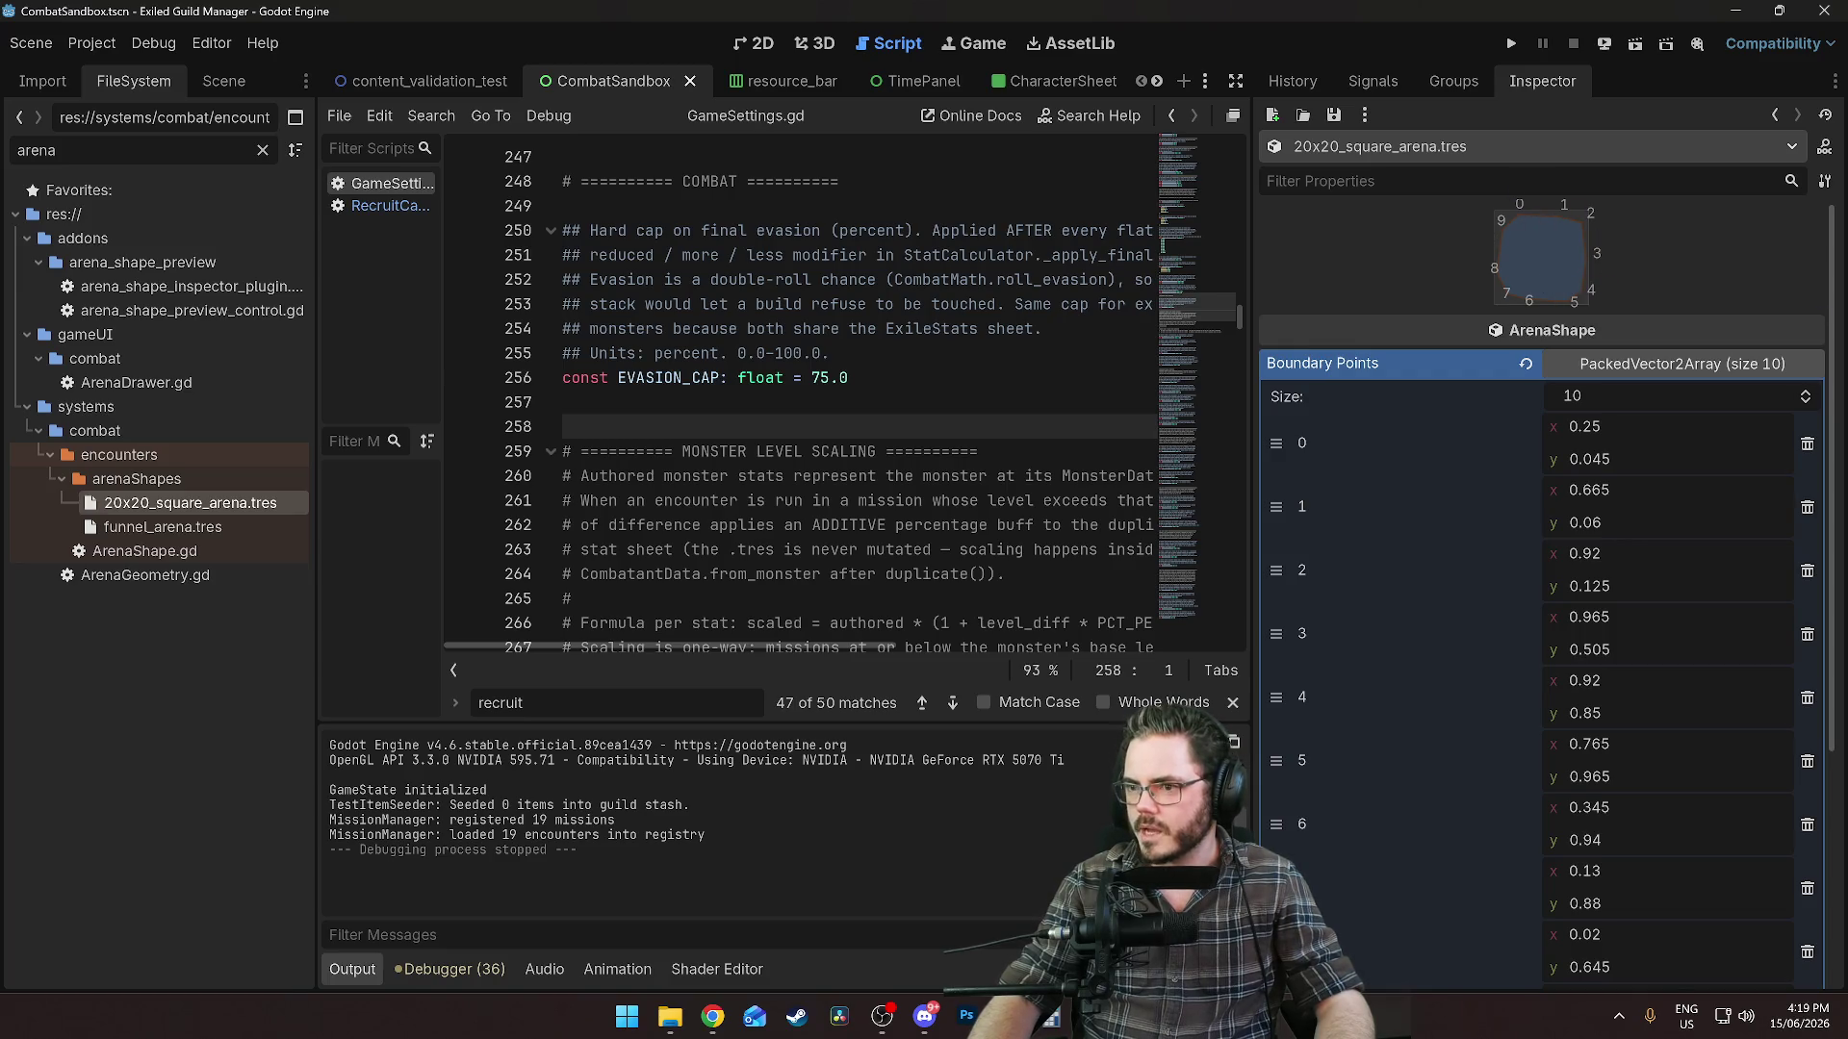
Set boundary point 0 to x 0.365, y 0.05, save, and switch to the 2D view.
{"action": "left_click", "coordinate": [1530, 255]}
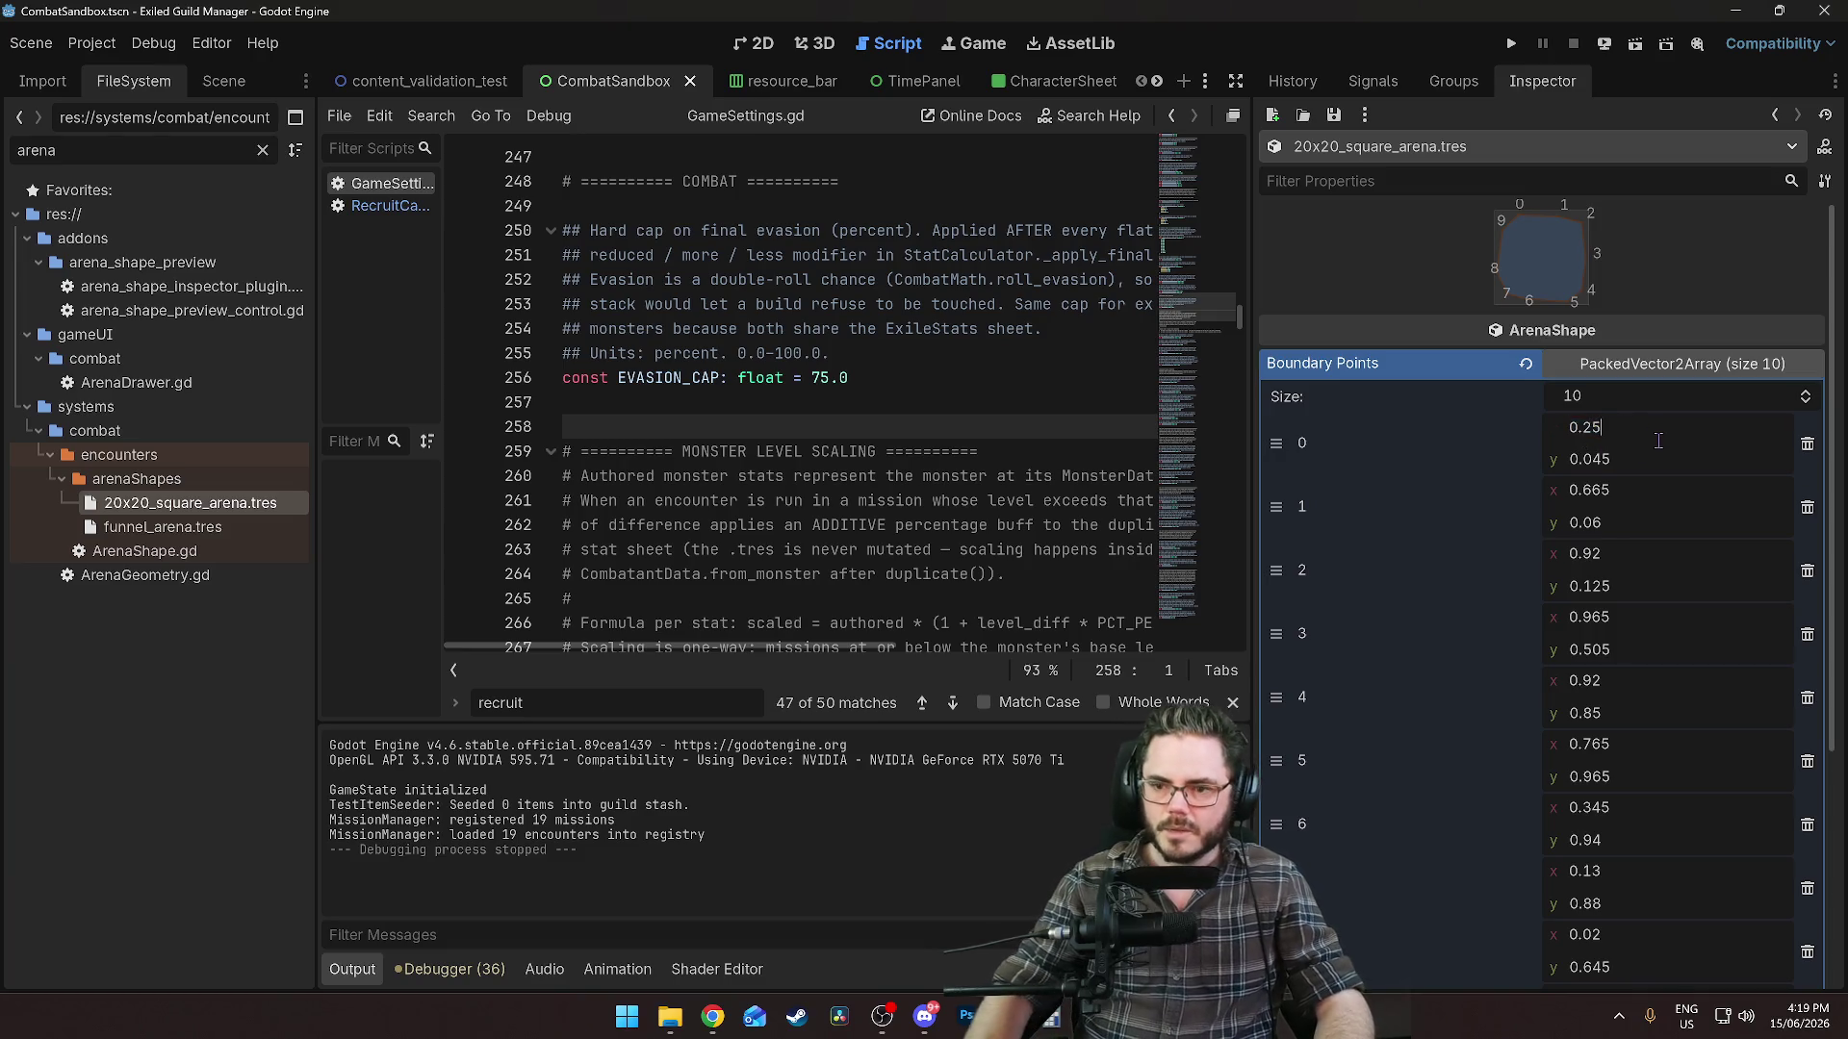
{"action": "key", "text": "Return"}
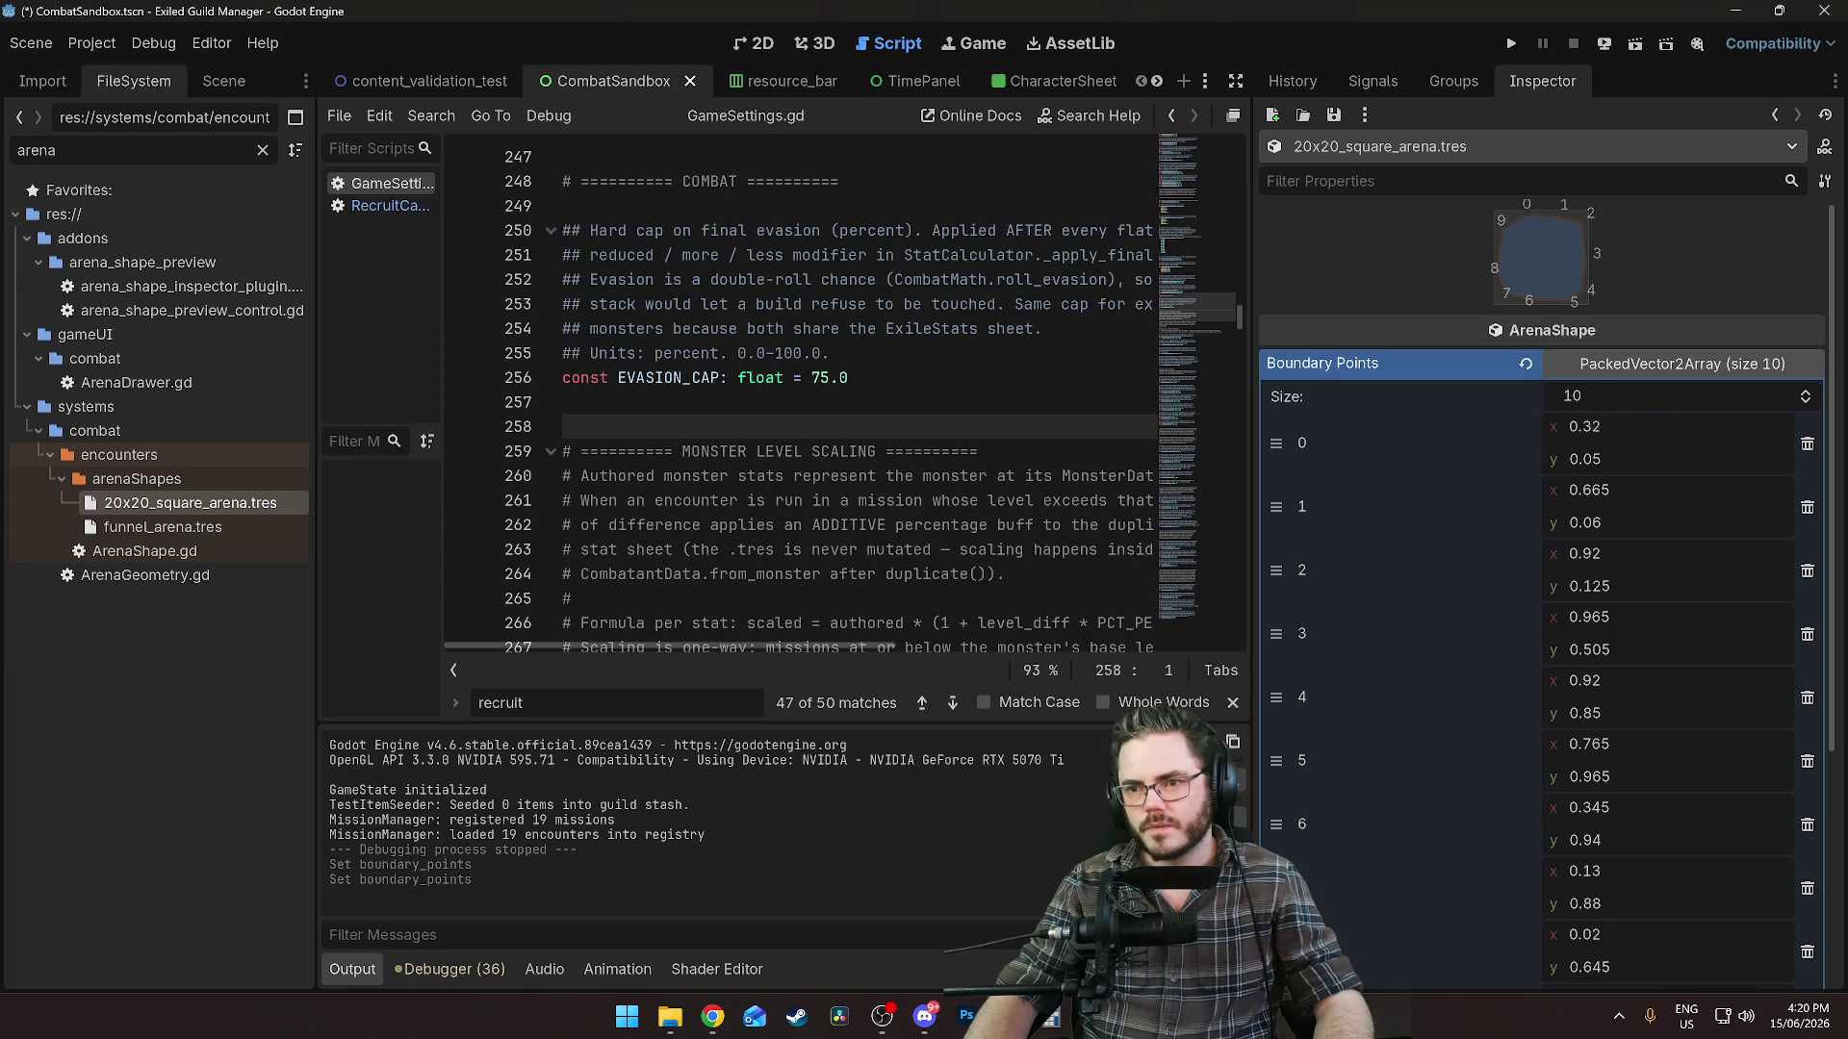
{"action": "left_click", "coordinate": [1588, 428]}
{"action": "key", "text": "ctrl+s"}
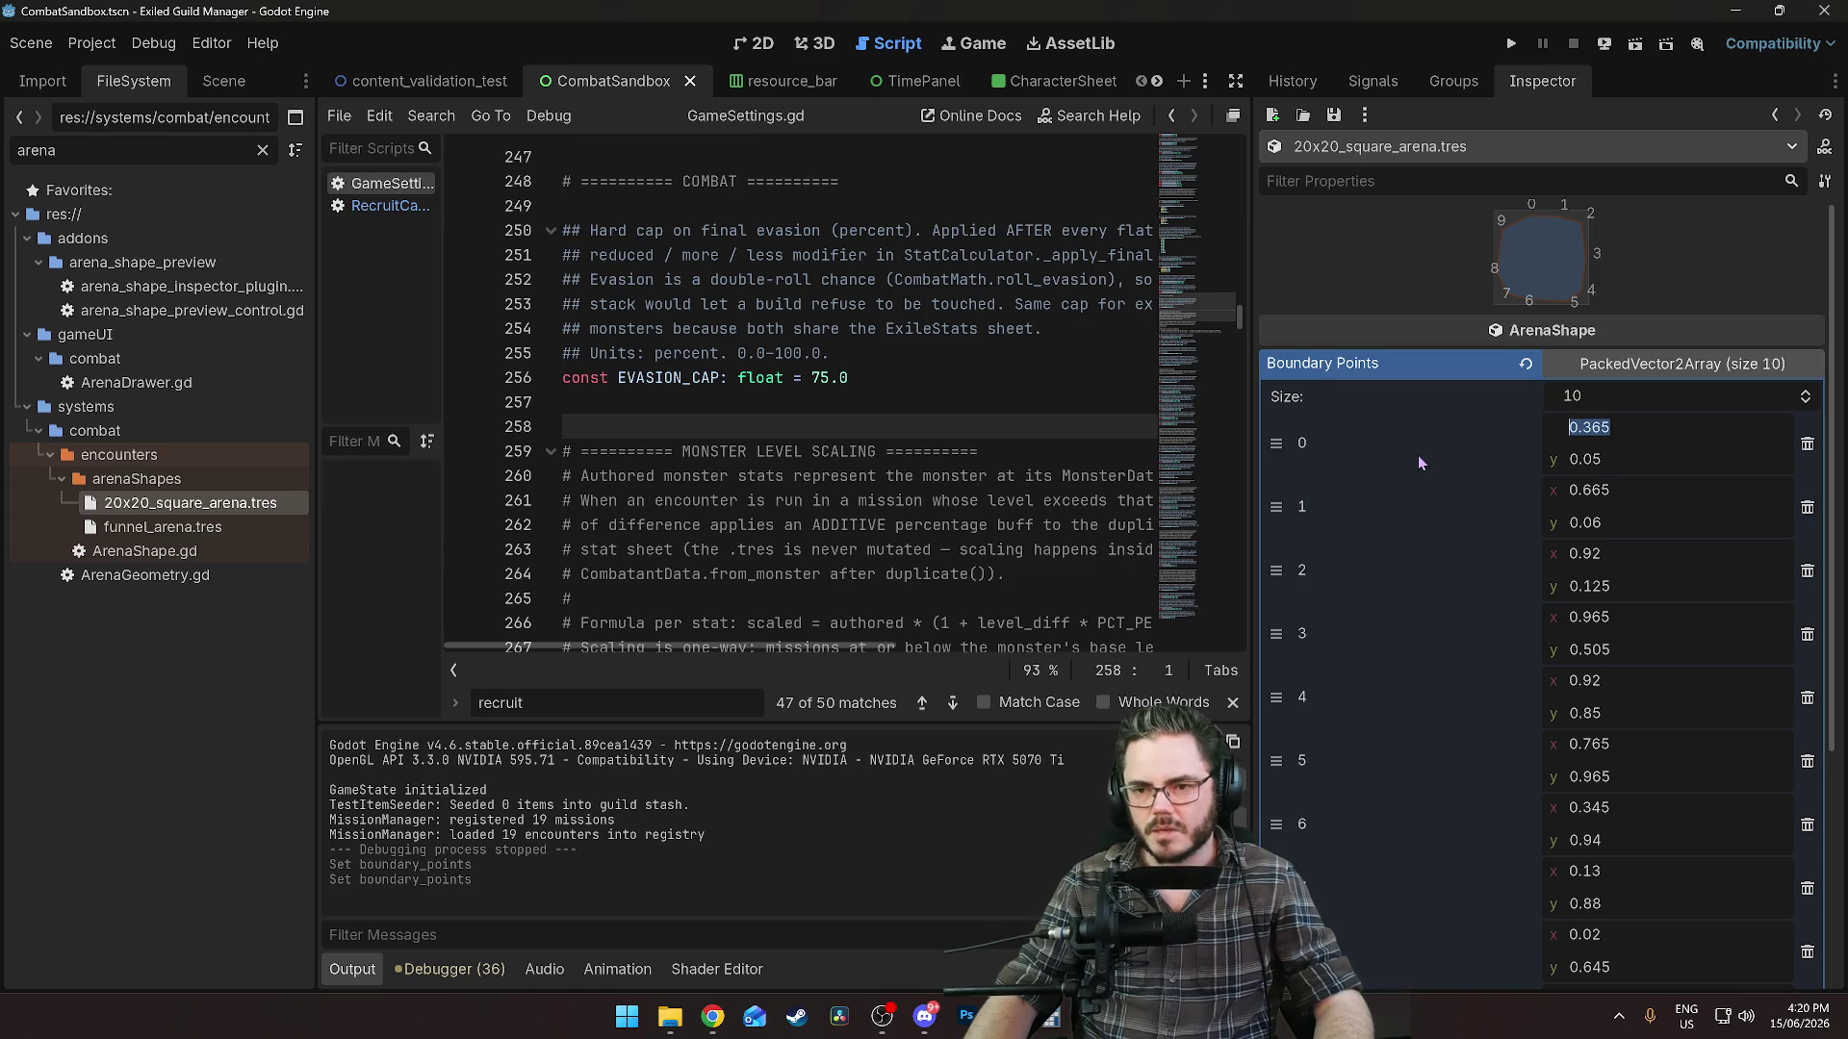
{"action": "key", "text": "End"}
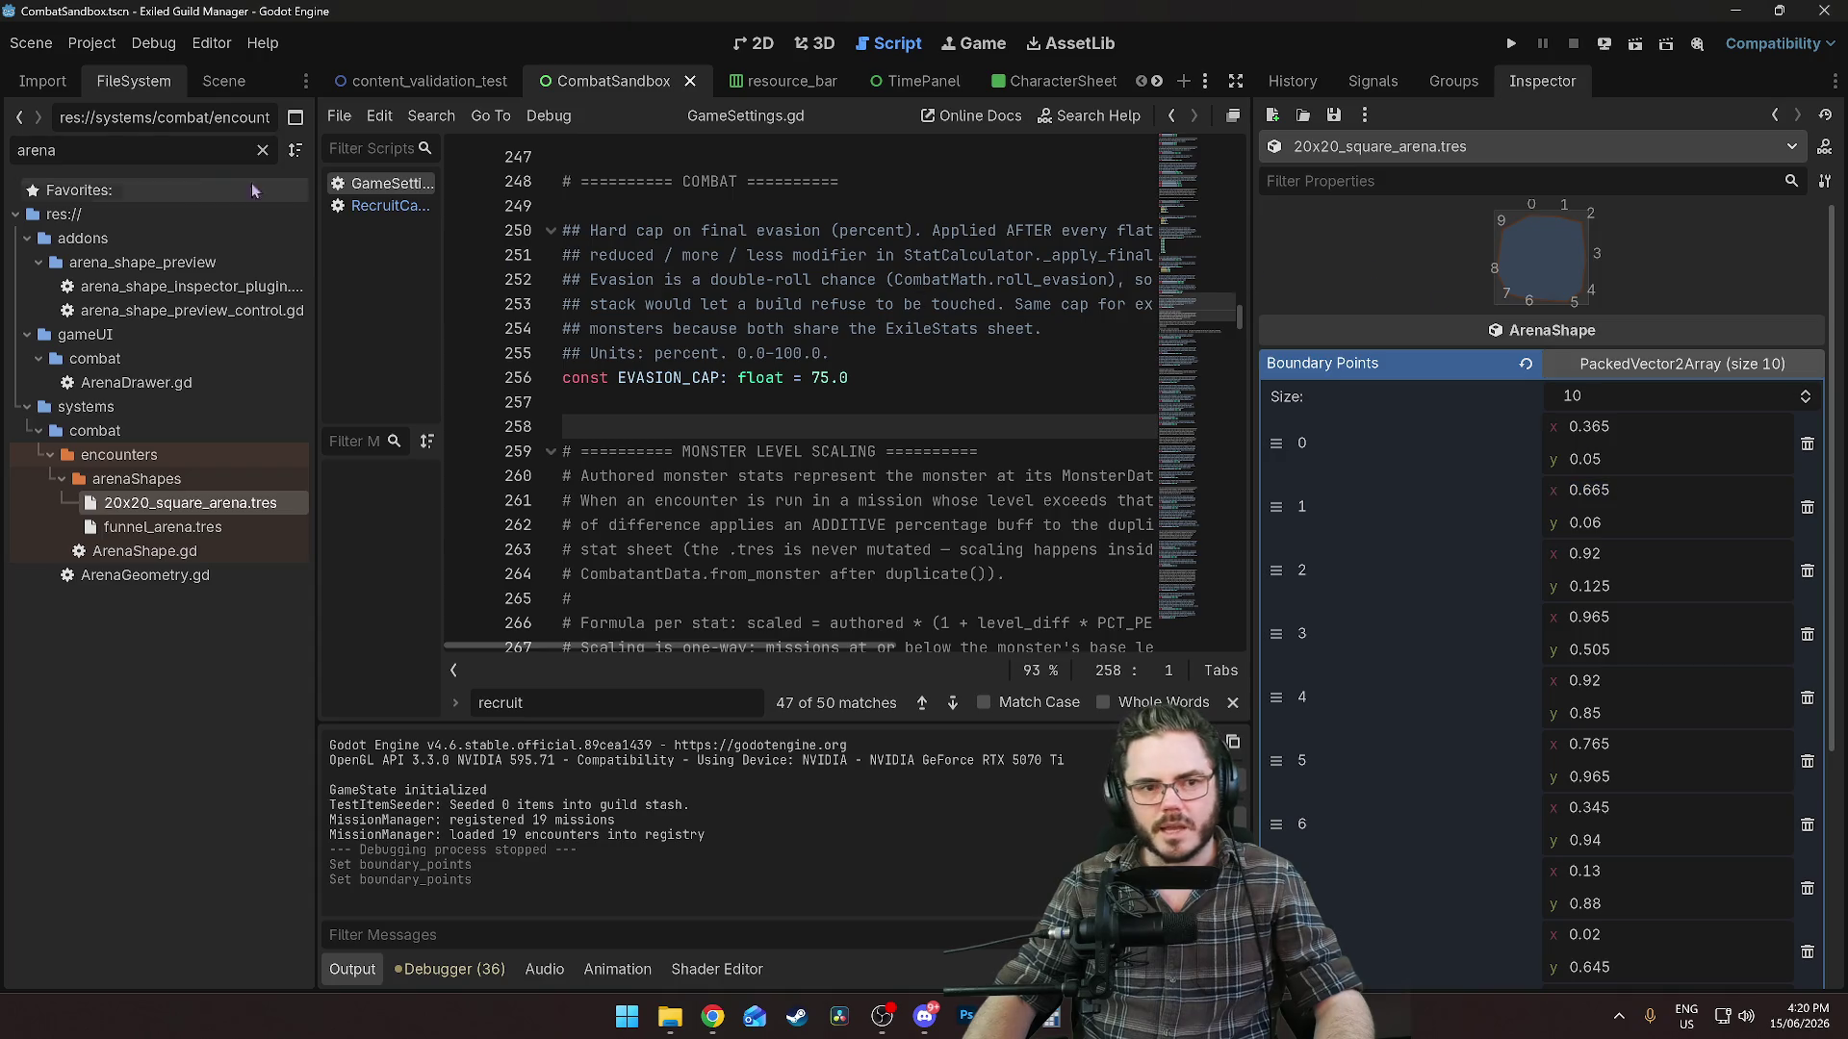
{"action": "left_click", "coordinate": [751, 46]}
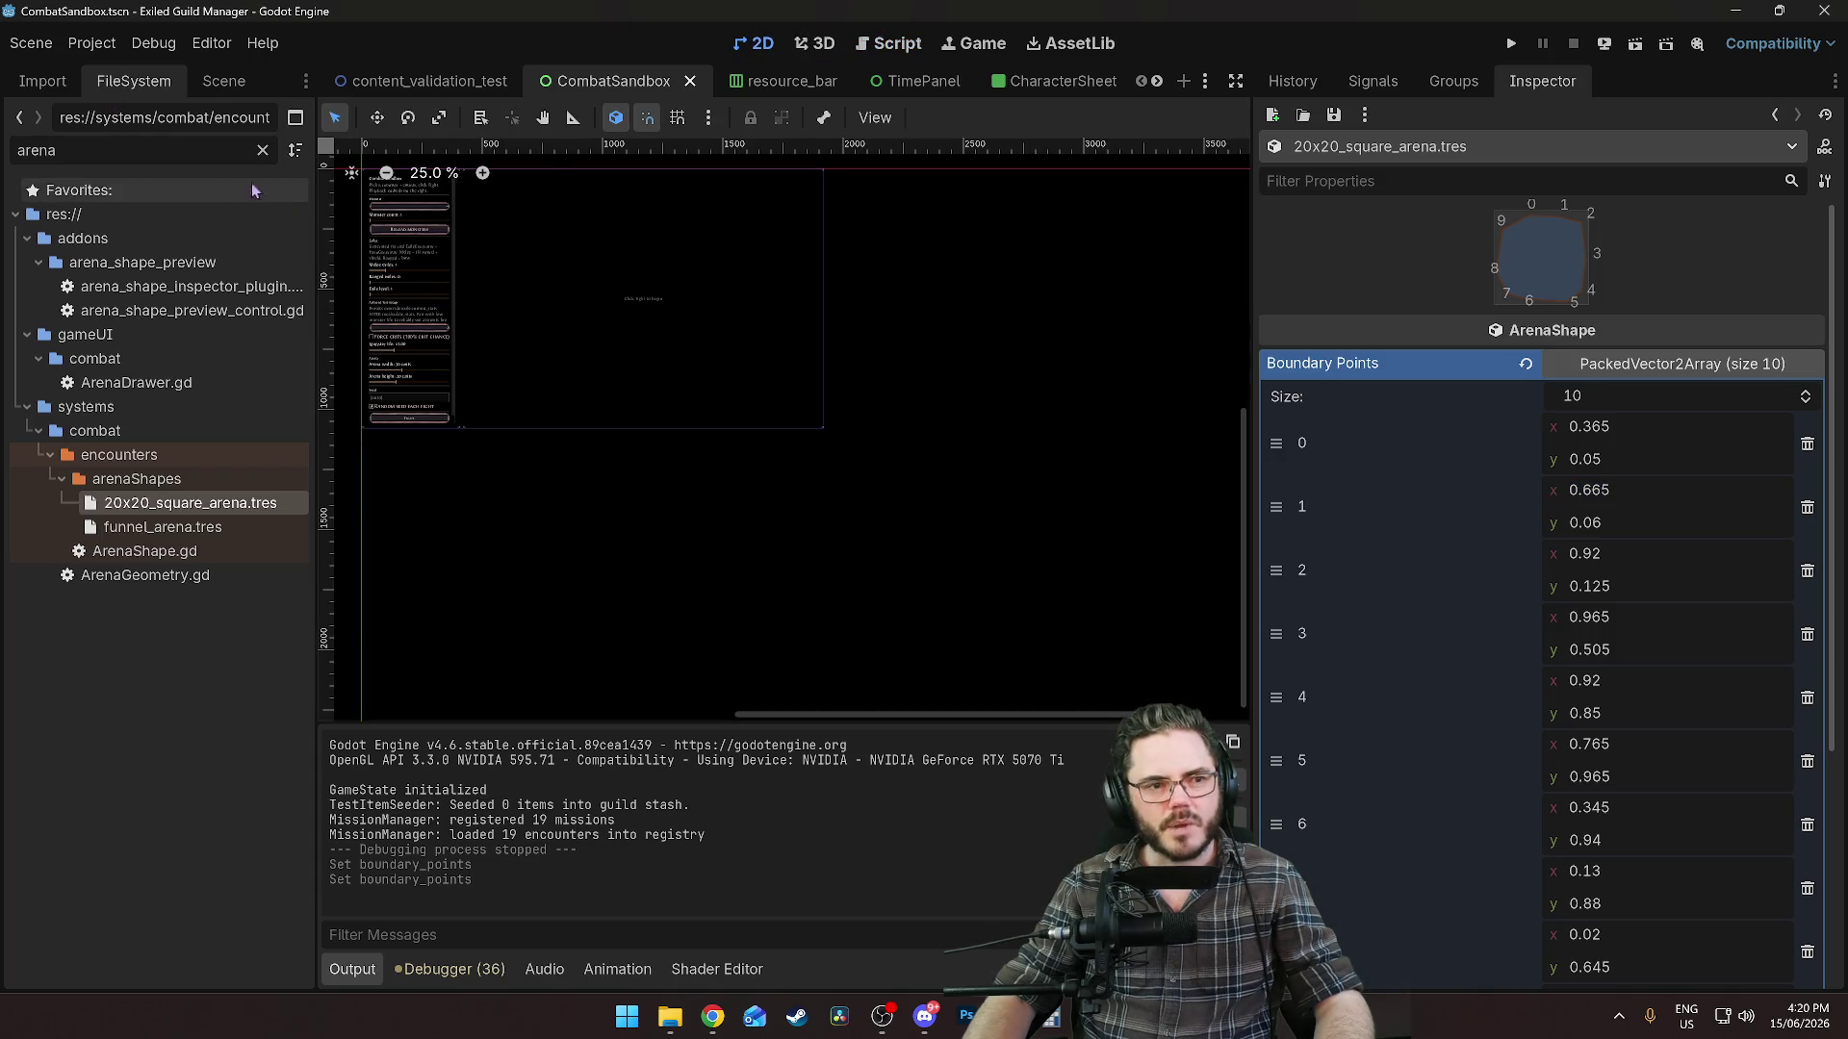
Filter the FileSystem by 'combat', then 'playba', and open the CombatPlaybackScreen scene.
{"action": "left_click", "coordinate": [263, 151]}
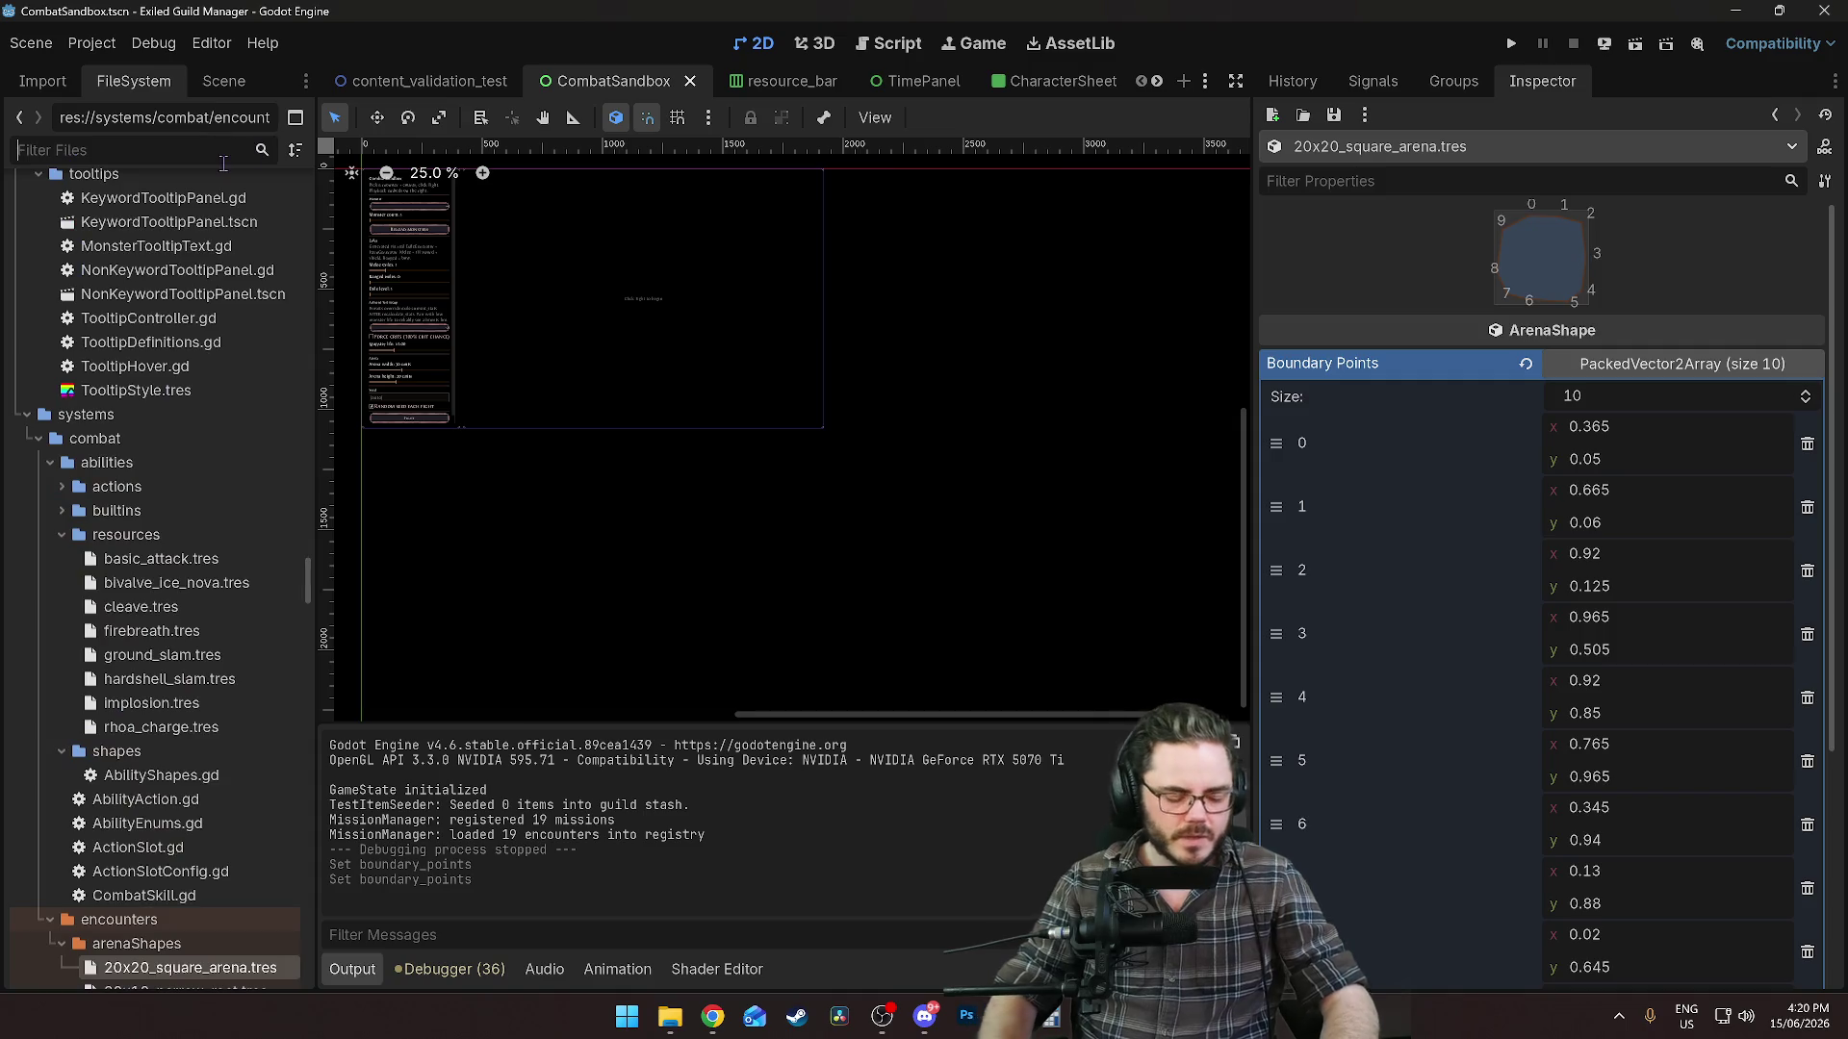
{"action": "type", "text": "comb"}
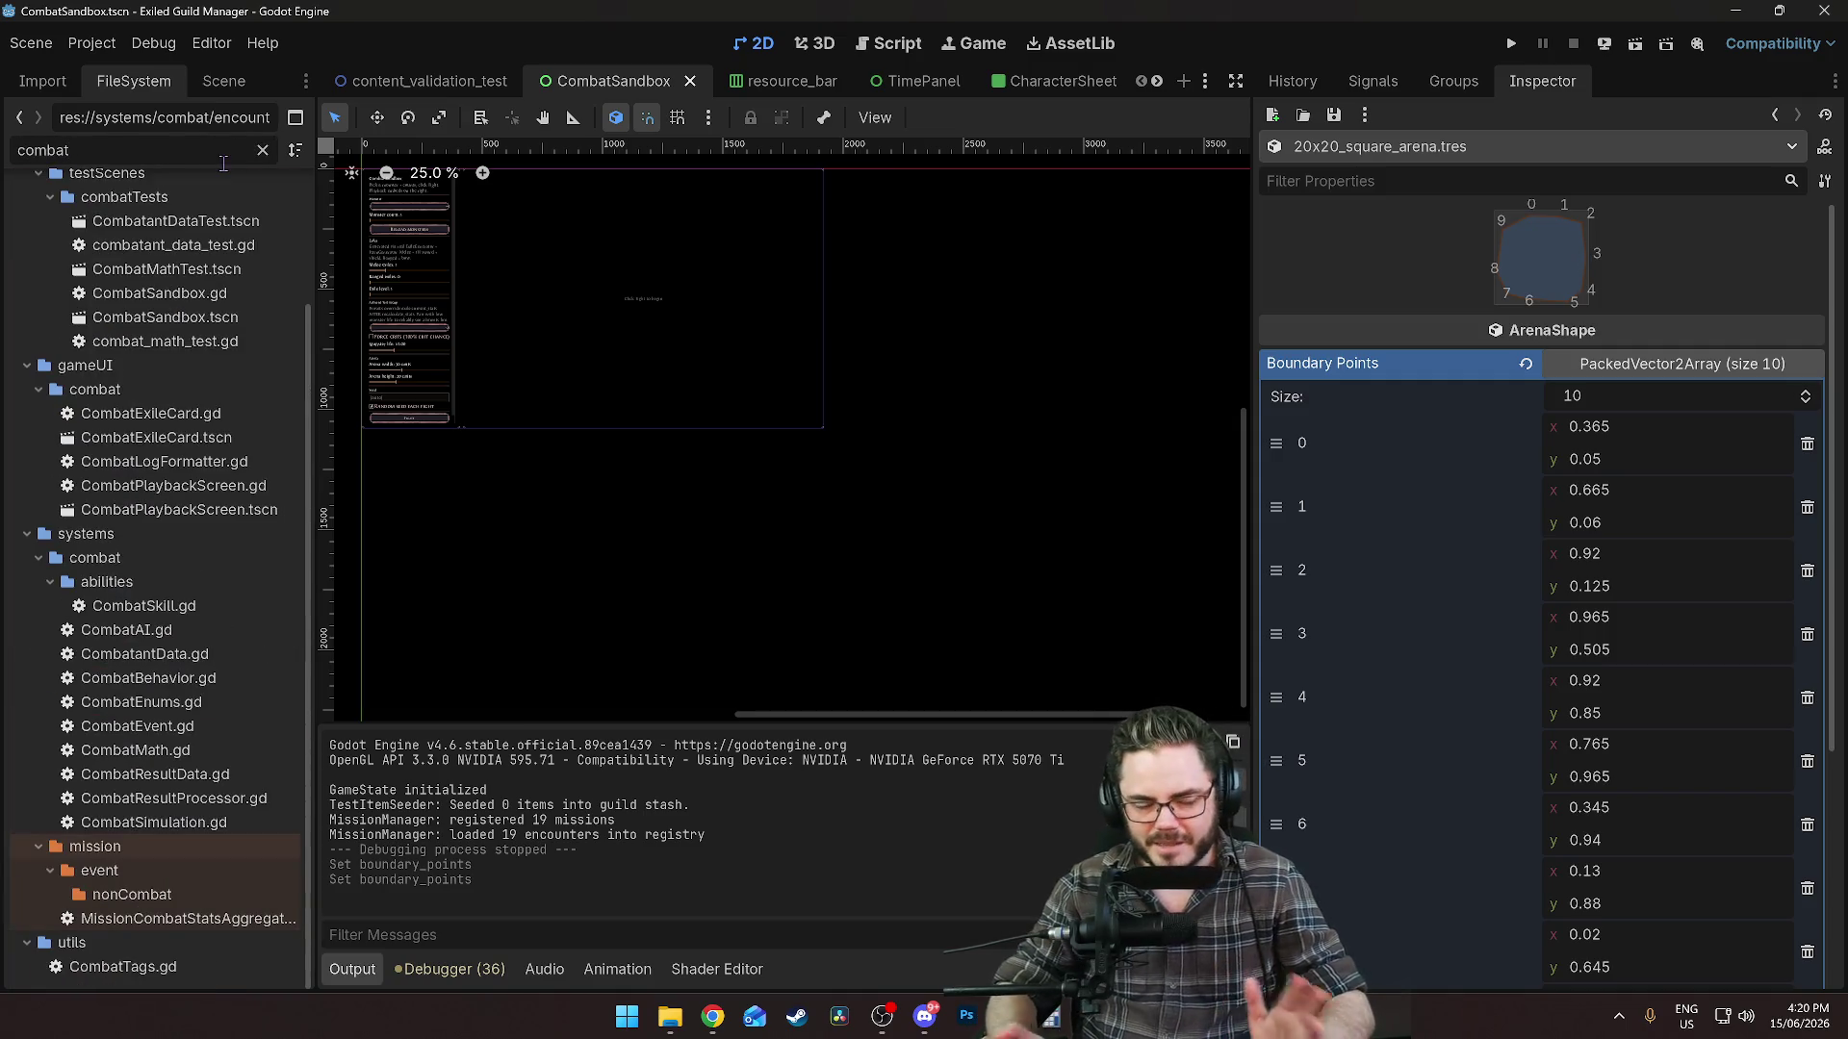
{"action": "type", "text": "at"}
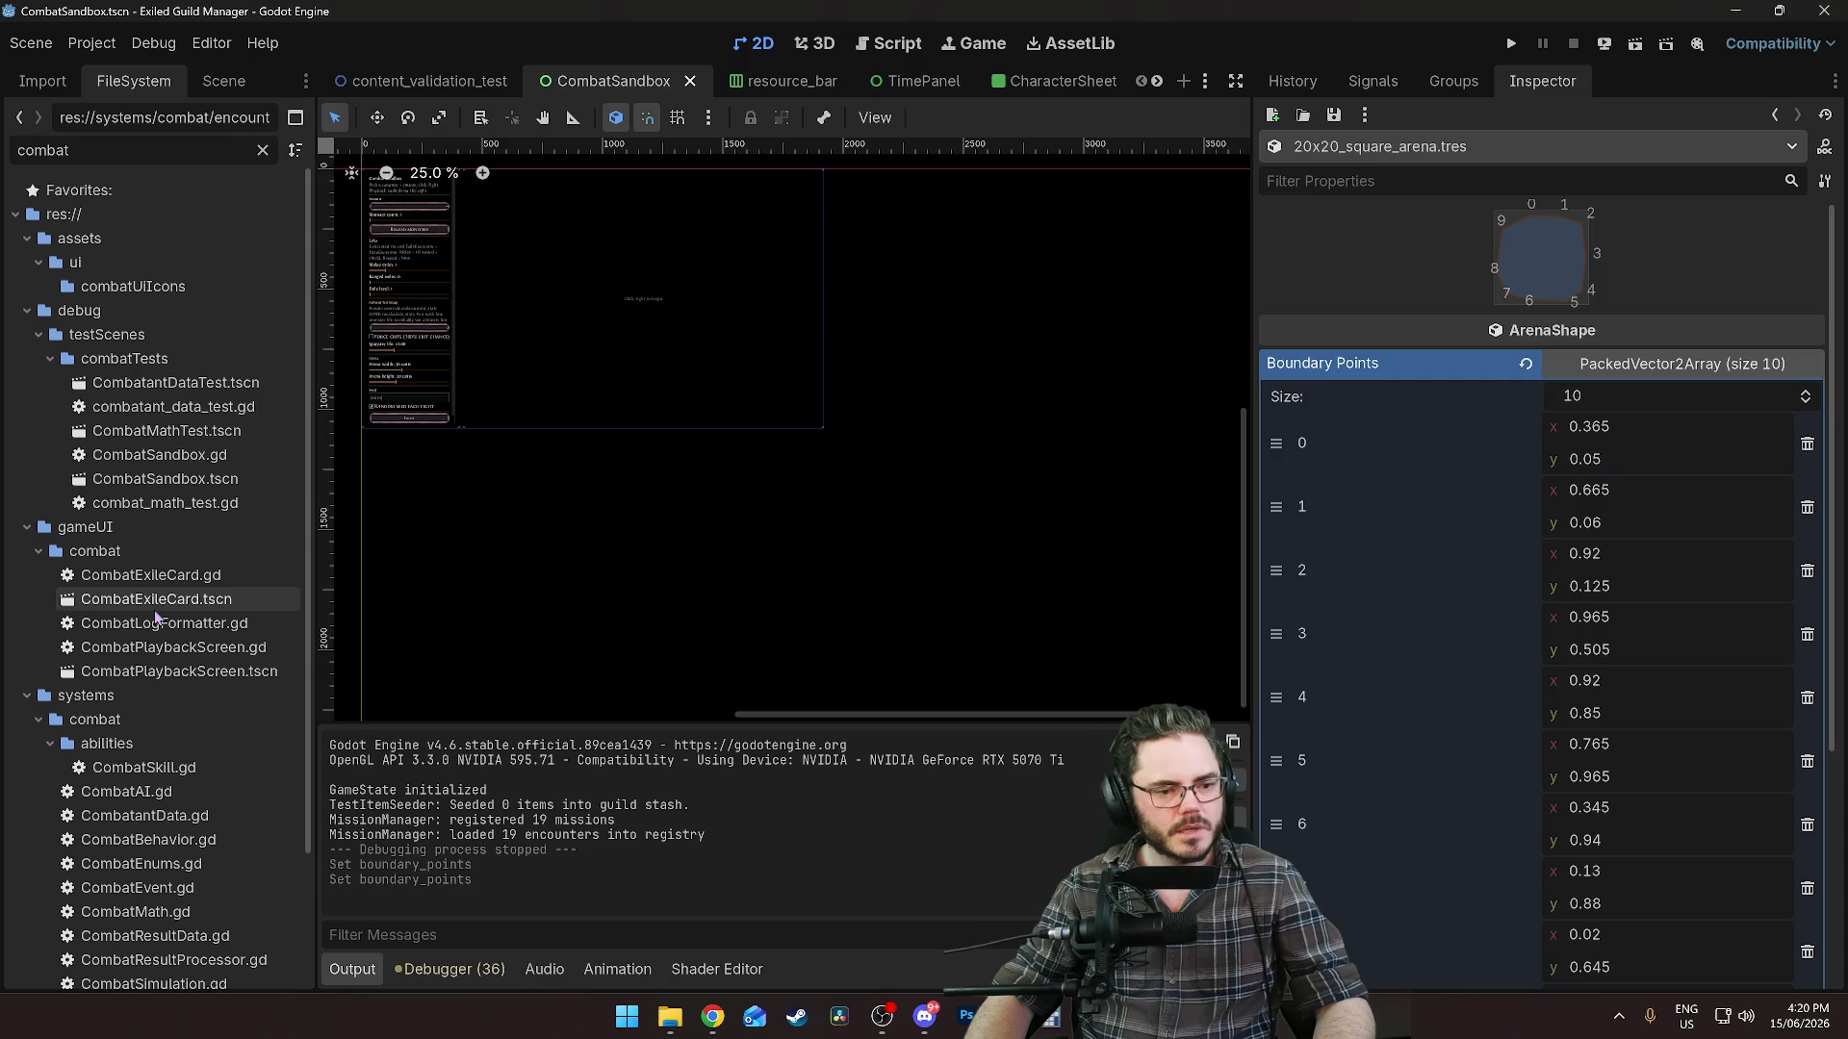
{"action": "key", "text": "ctrl+a"}
{"action": "type", "text": "playba"}
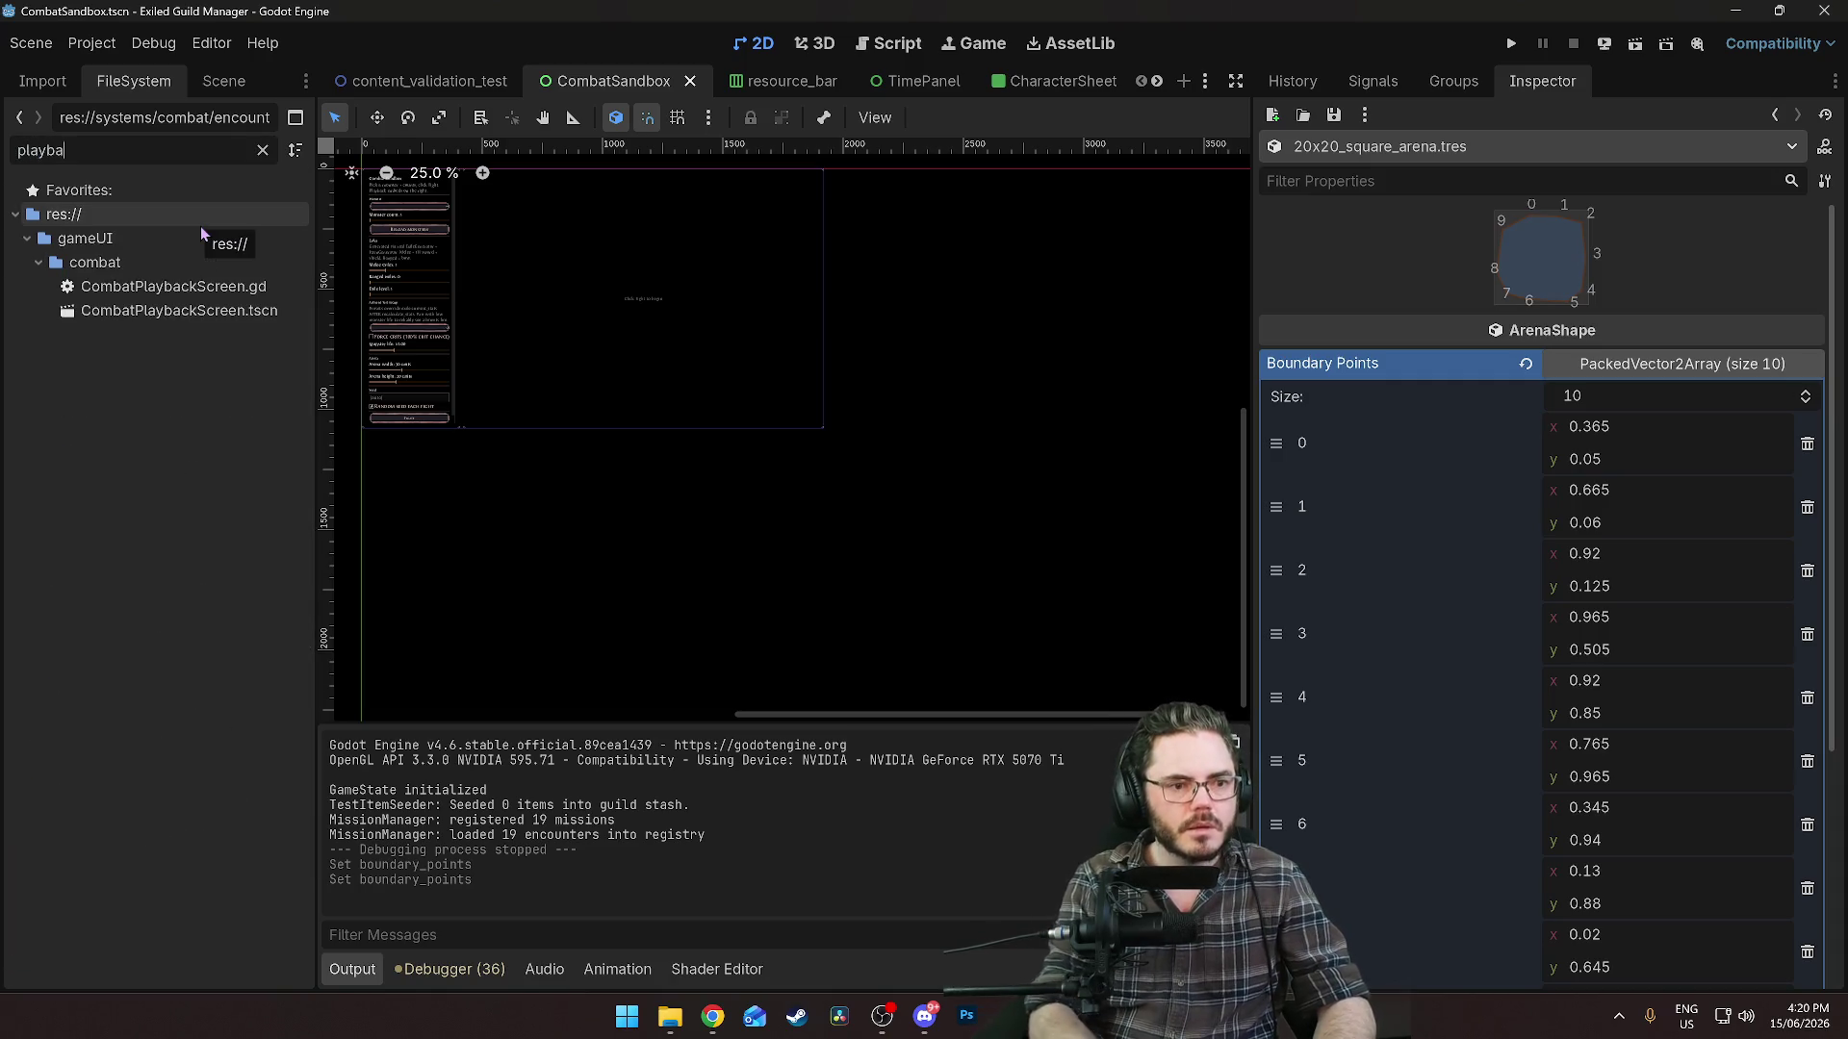
{"action": "double_click", "coordinate": [210, 314]}
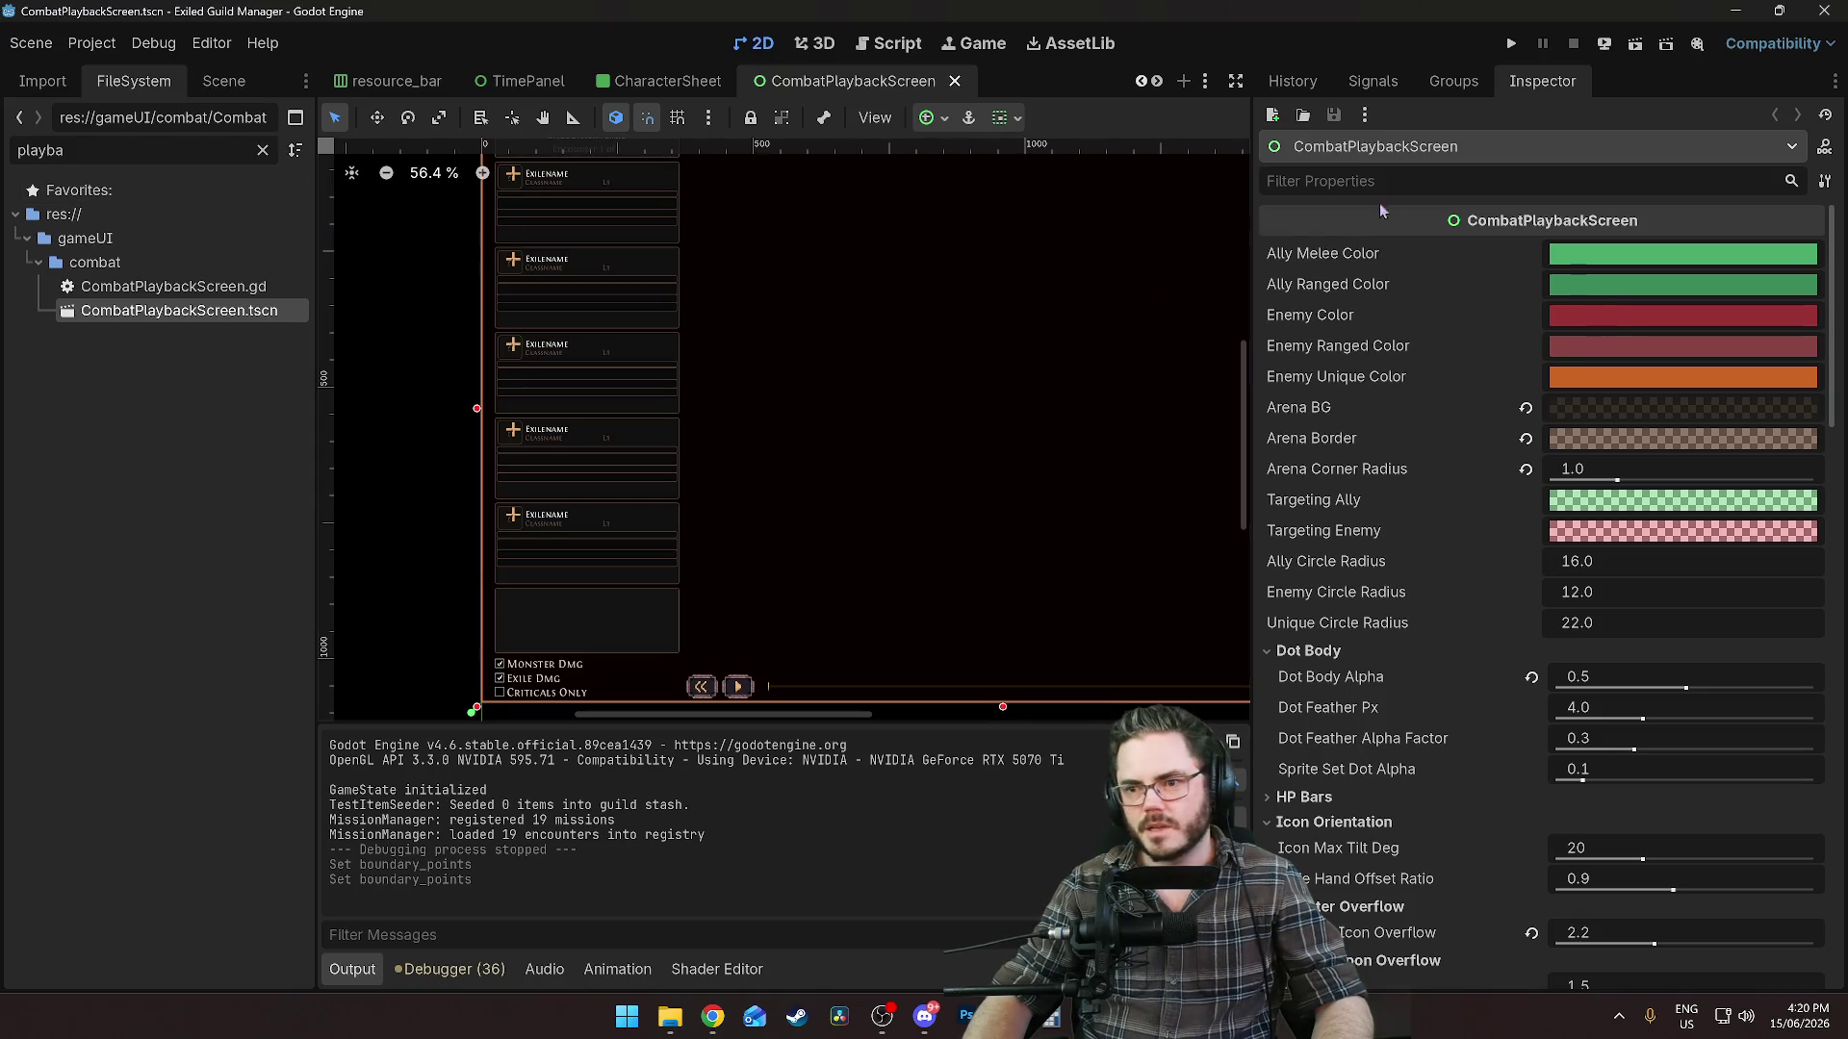
Show the CombatPlaybackScreen node tree and scroll through its Inspector properties.
{"action": "scroll", "coordinate": [1512, 513], "scroll_direction": "down", "scroll_amount": 15}
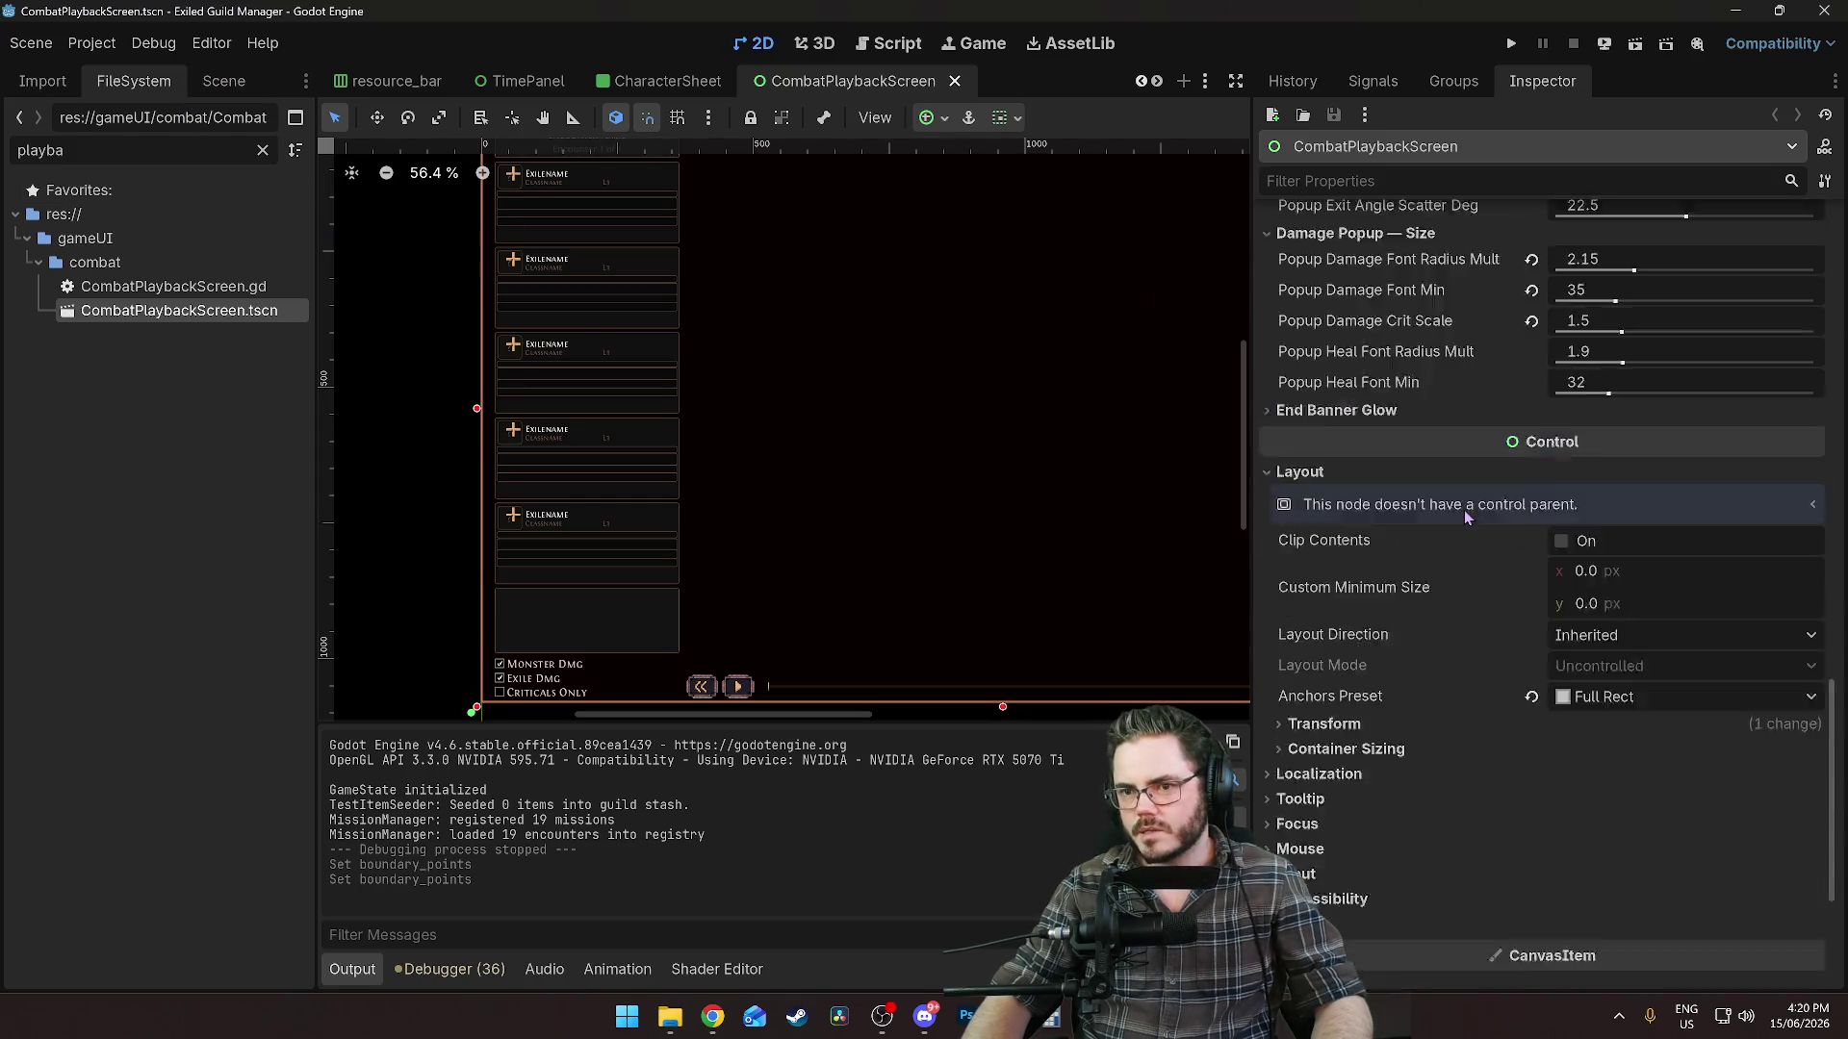
{"action": "scroll", "coordinate": [1460, 479], "scroll_direction": "up", "scroll_amount": 10}
{"action": "scroll", "coordinate": [1460, 480], "scroll_direction": "up", "scroll_amount": 5}
{"action": "left_click", "coordinate": [223, 81]}
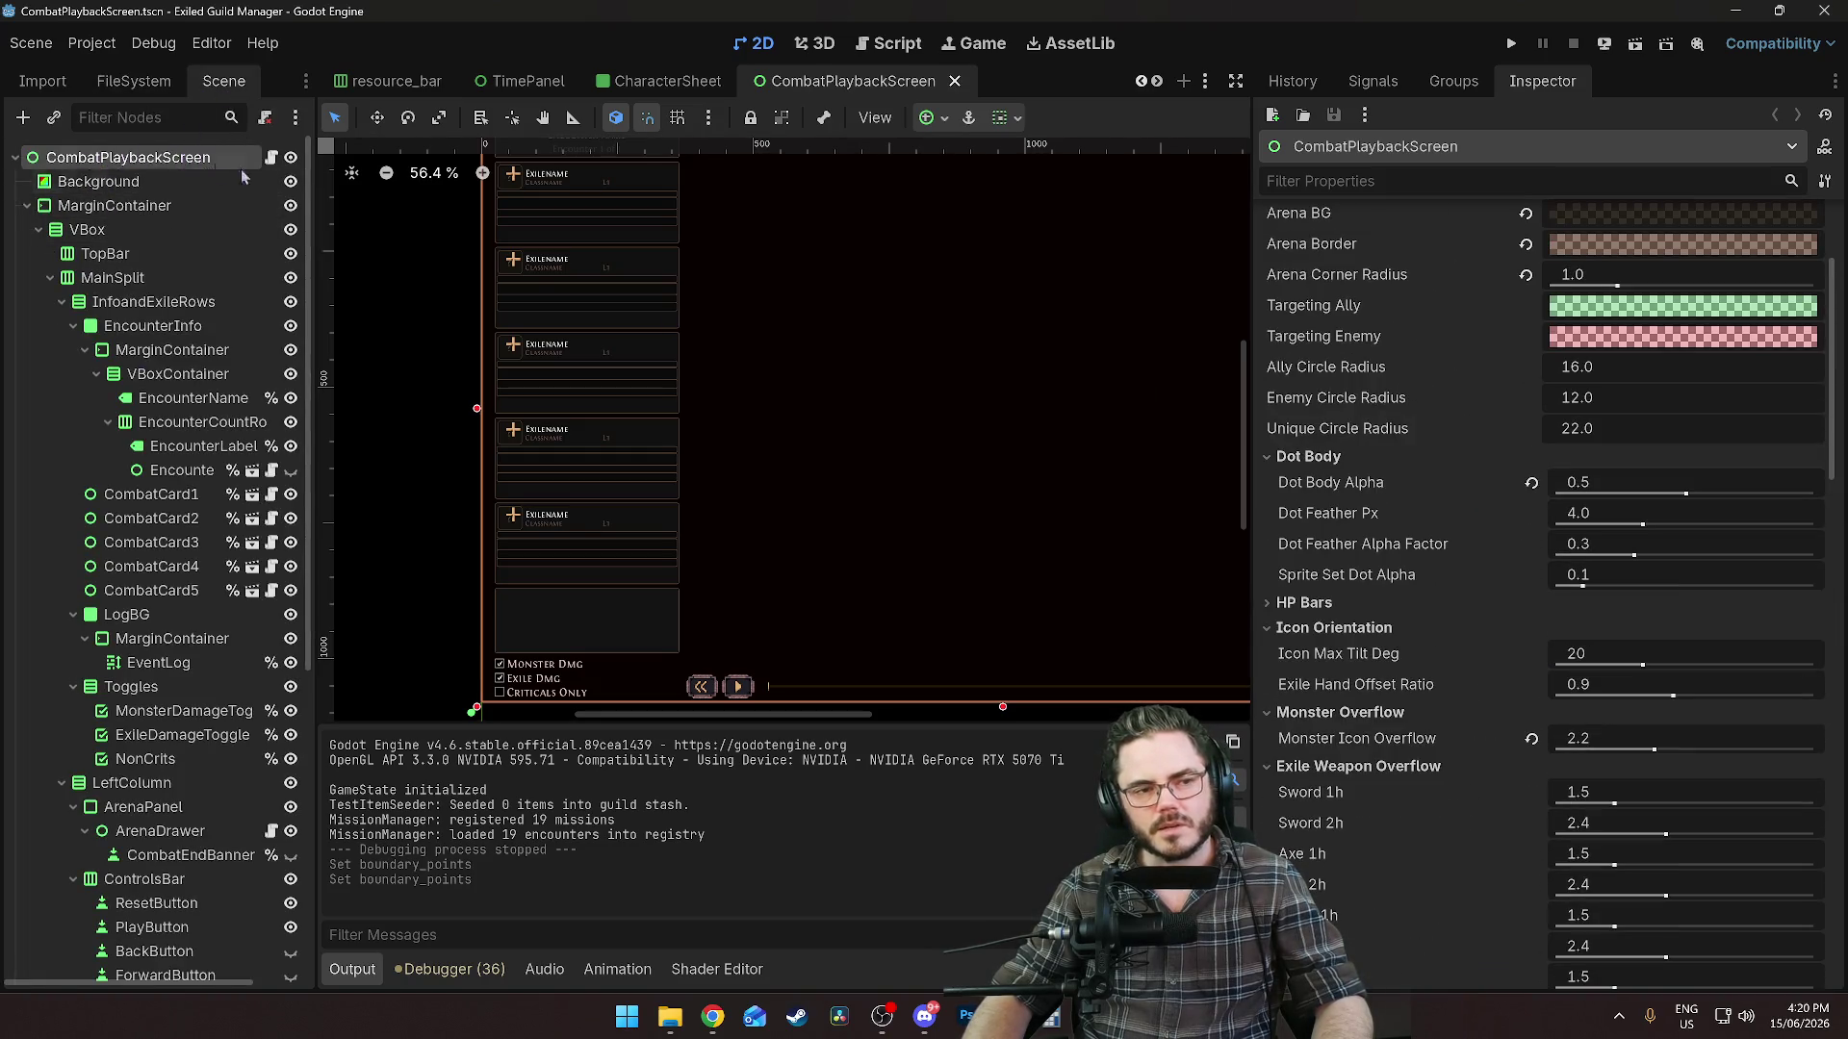
{"action": "scroll", "coordinate": [1501, 462], "scroll_direction": "up", "scroll_amount": 3}
{"action": "scroll", "coordinate": [1512, 459], "scroll_direction": "down", "scroll_amount": 8}
{"action": "scroll", "coordinate": [1511, 459], "scroll_direction": "down", "scroll_amount": 10}
{"action": "scroll", "coordinate": [1391, 548], "scroll_direction": "up", "scroll_amount": 18}
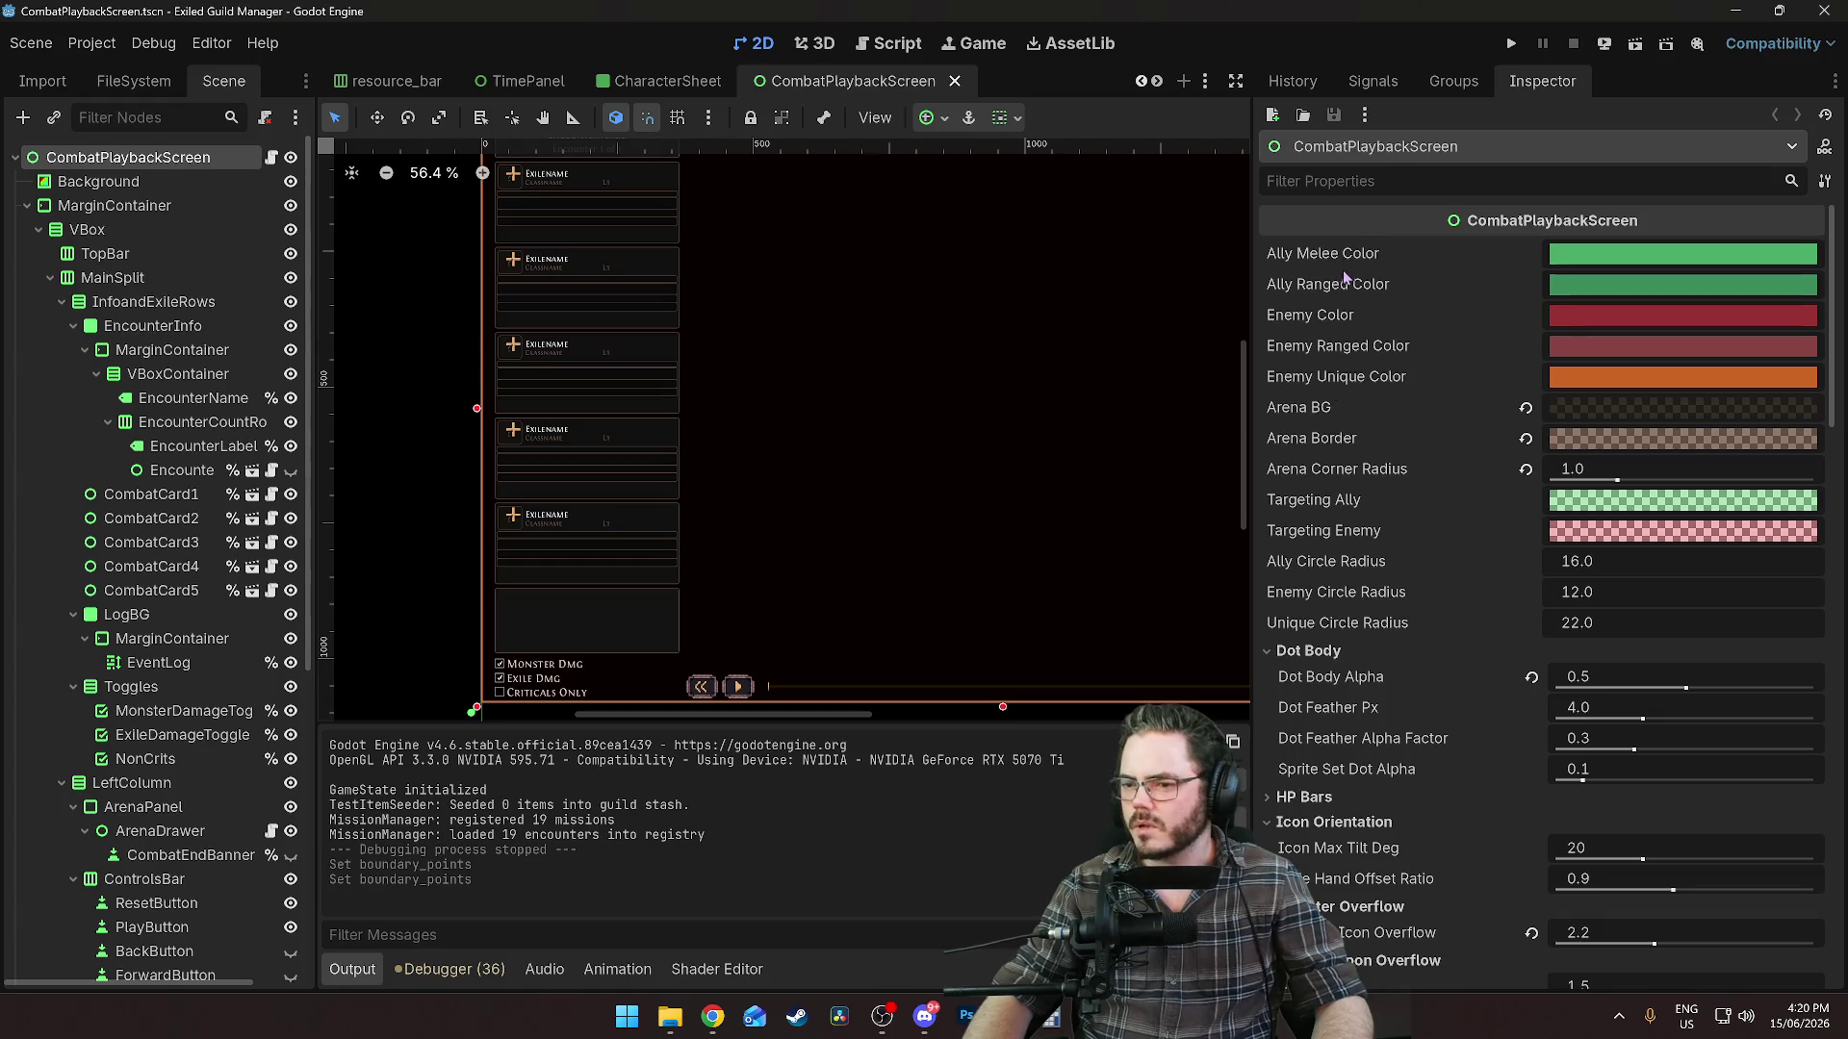
{"action": "scroll", "coordinate": [1336, 385], "scroll_direction": "down", "scroll_amount": 12}
{"action": "scroll", "coordinate": [1343, 516], "scroll_direction": "up", "scroll_amount": 10}
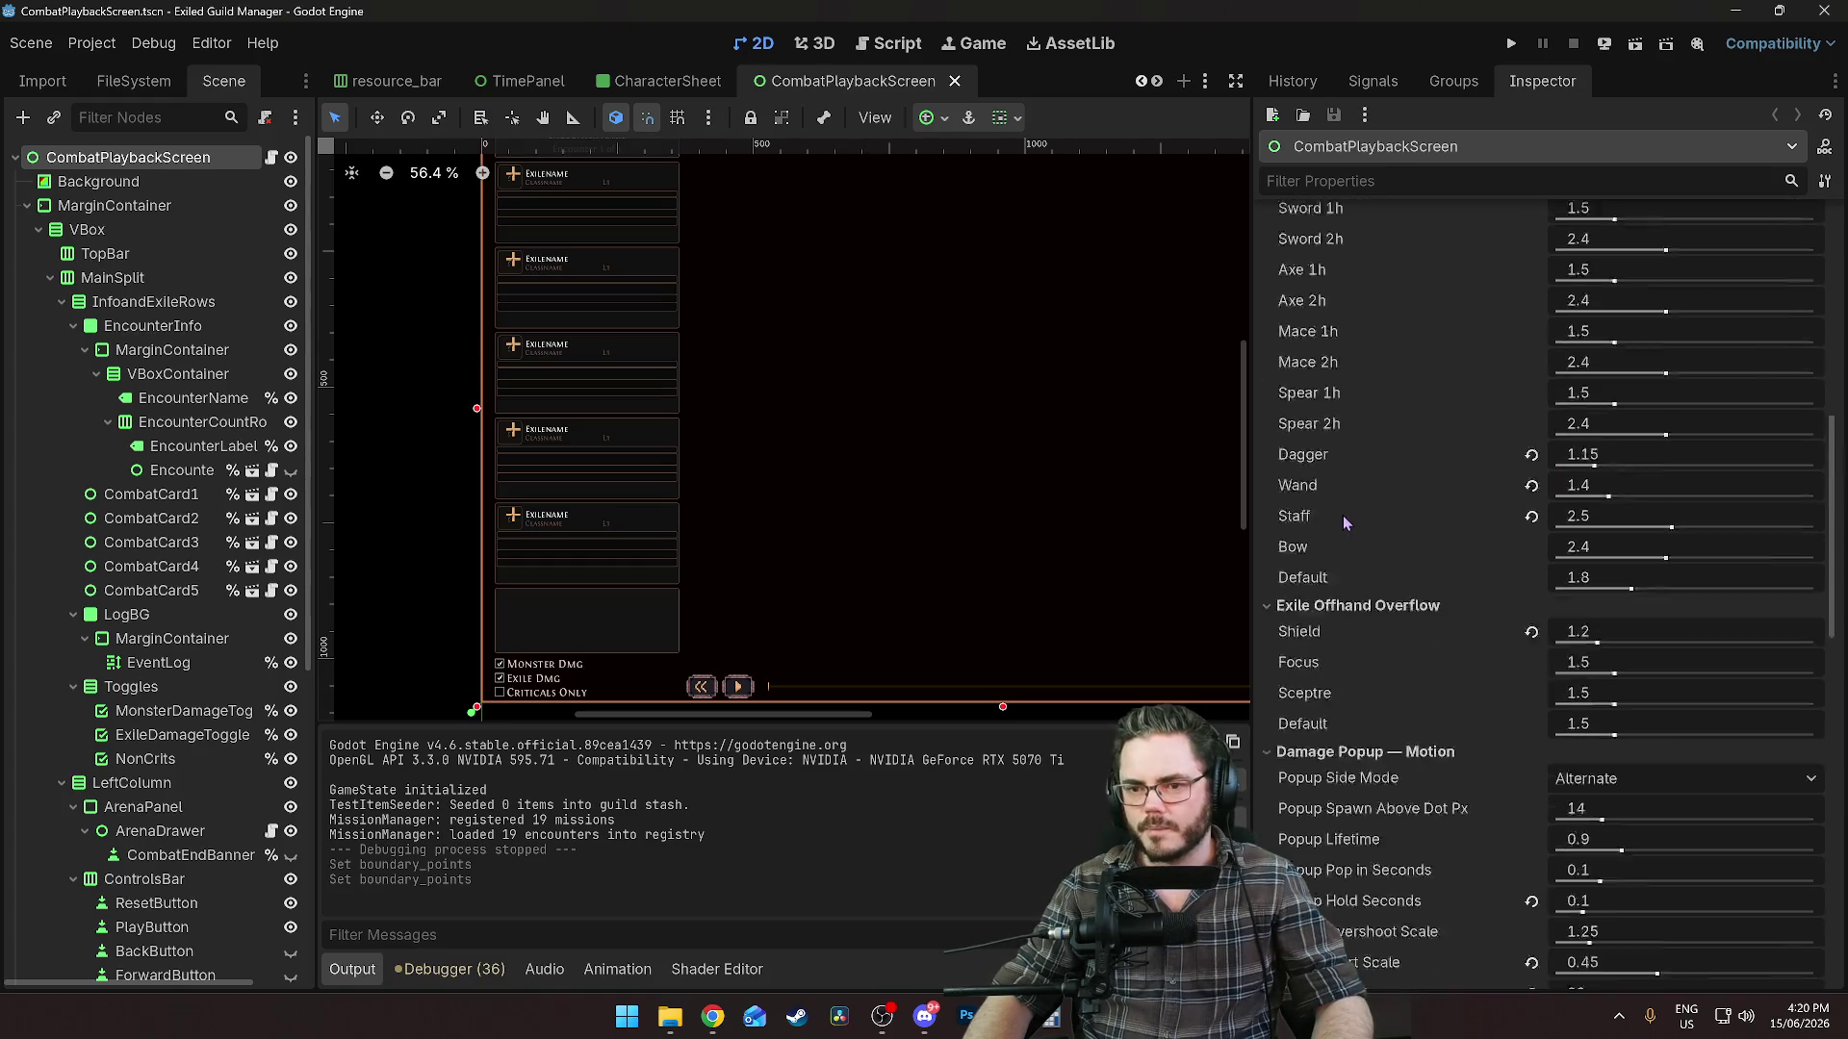
{"action": "scroll", "coordinate": [1347, 519], "scroll_direction": "up", "scroll_amount": 2}
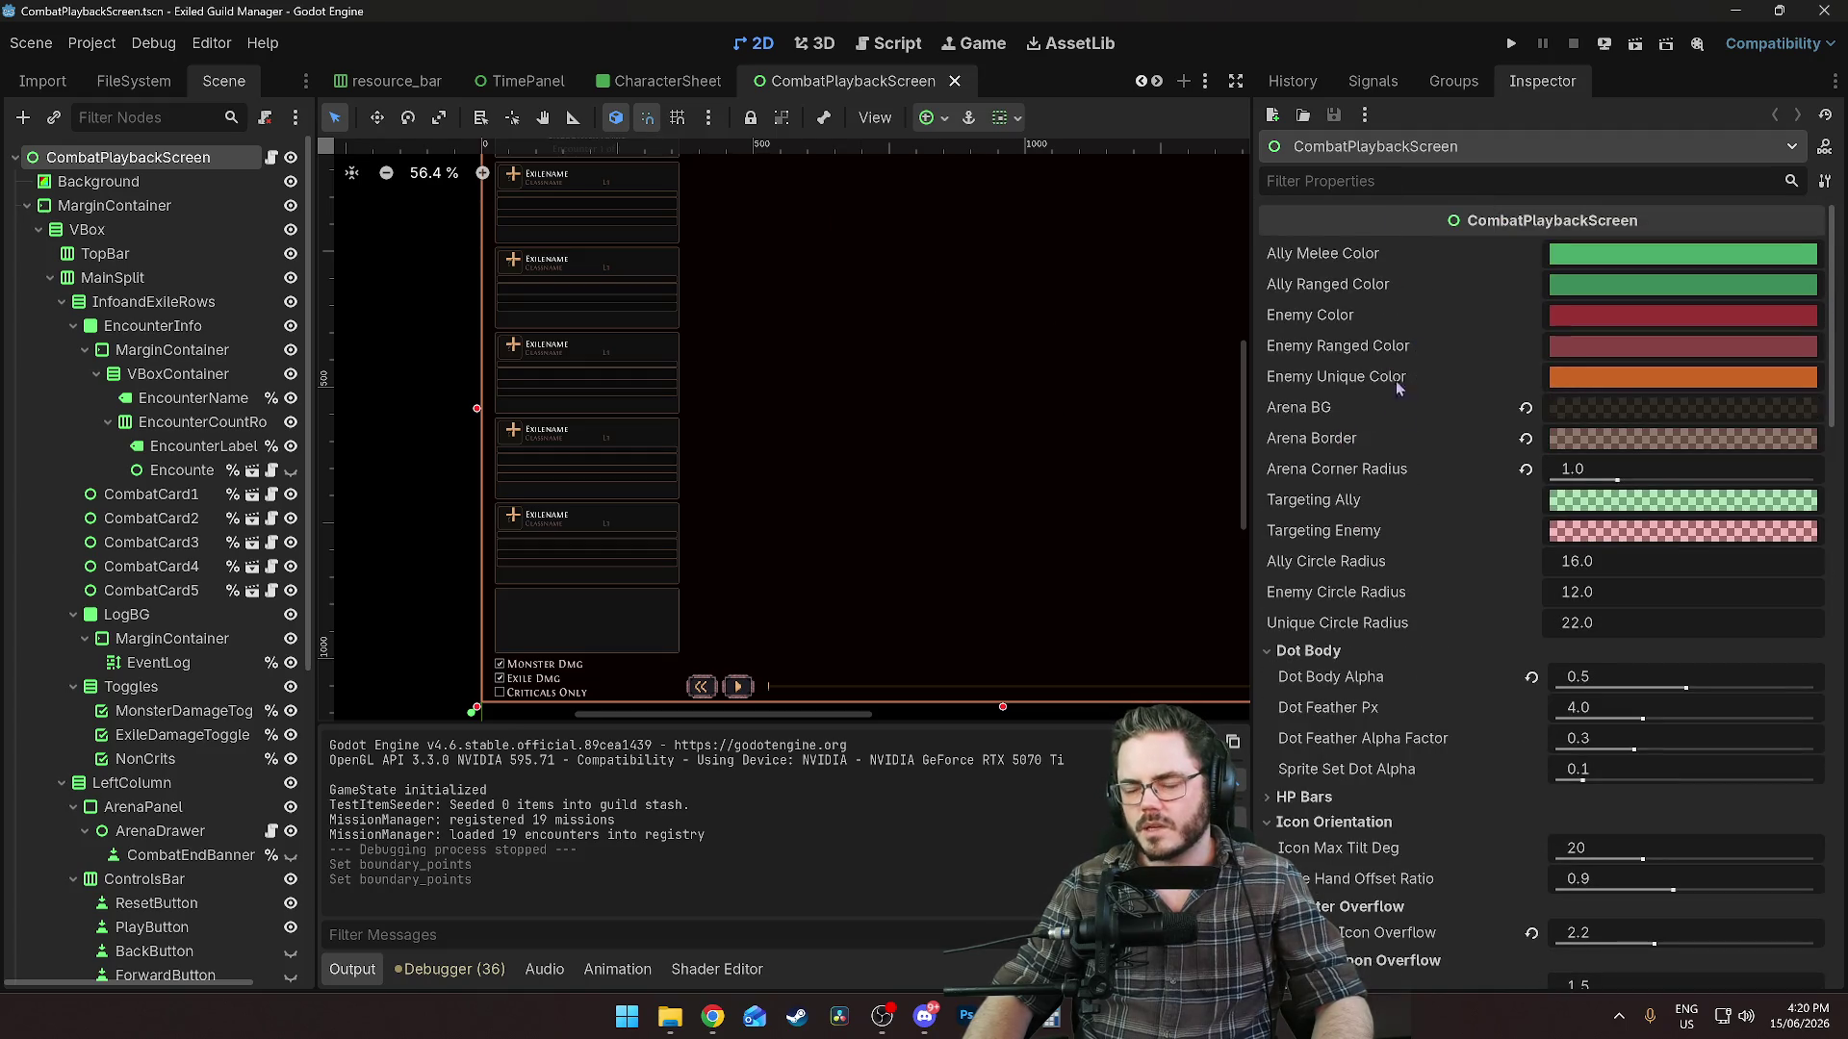
{"action": "scroll", "coordinate": [1398, 387], "scroll_direction": "down", "scroll_amount": 6}
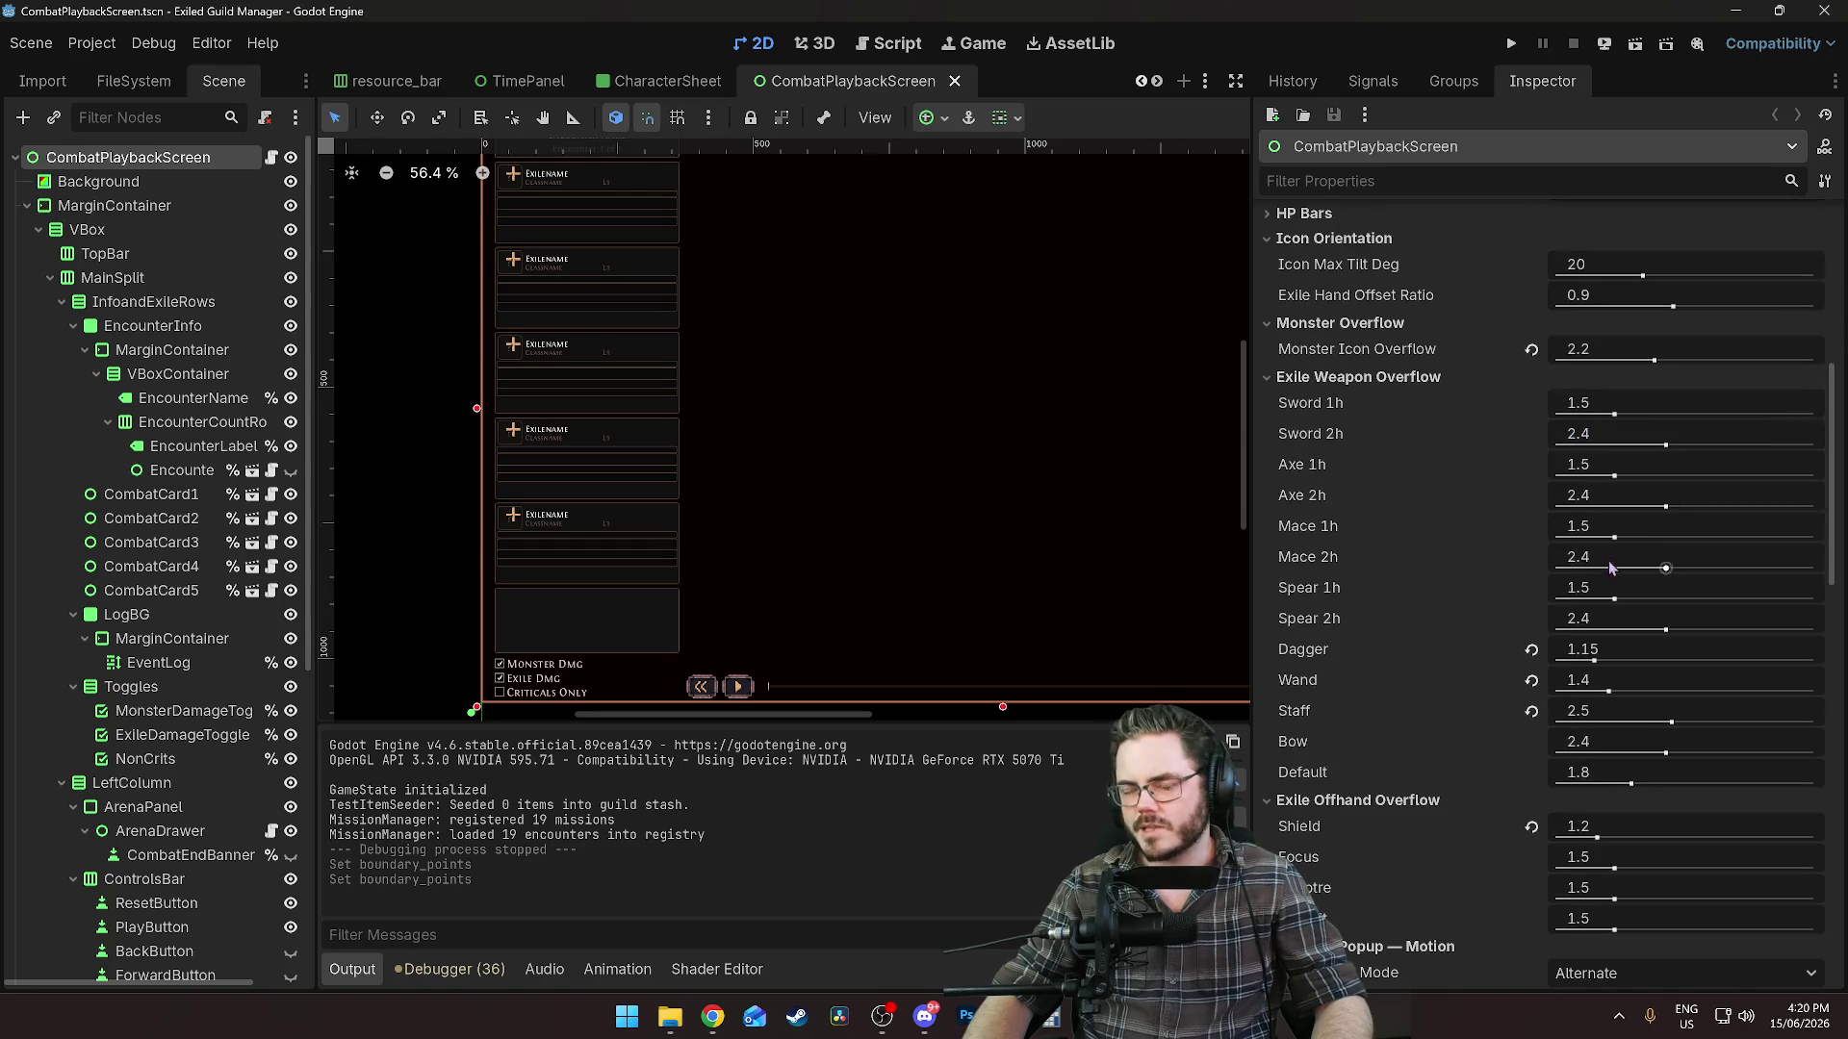
{"action": "scroll", "coordinate": [1351, 548], "scroll_direction": "down", "scroll_amount": 7}
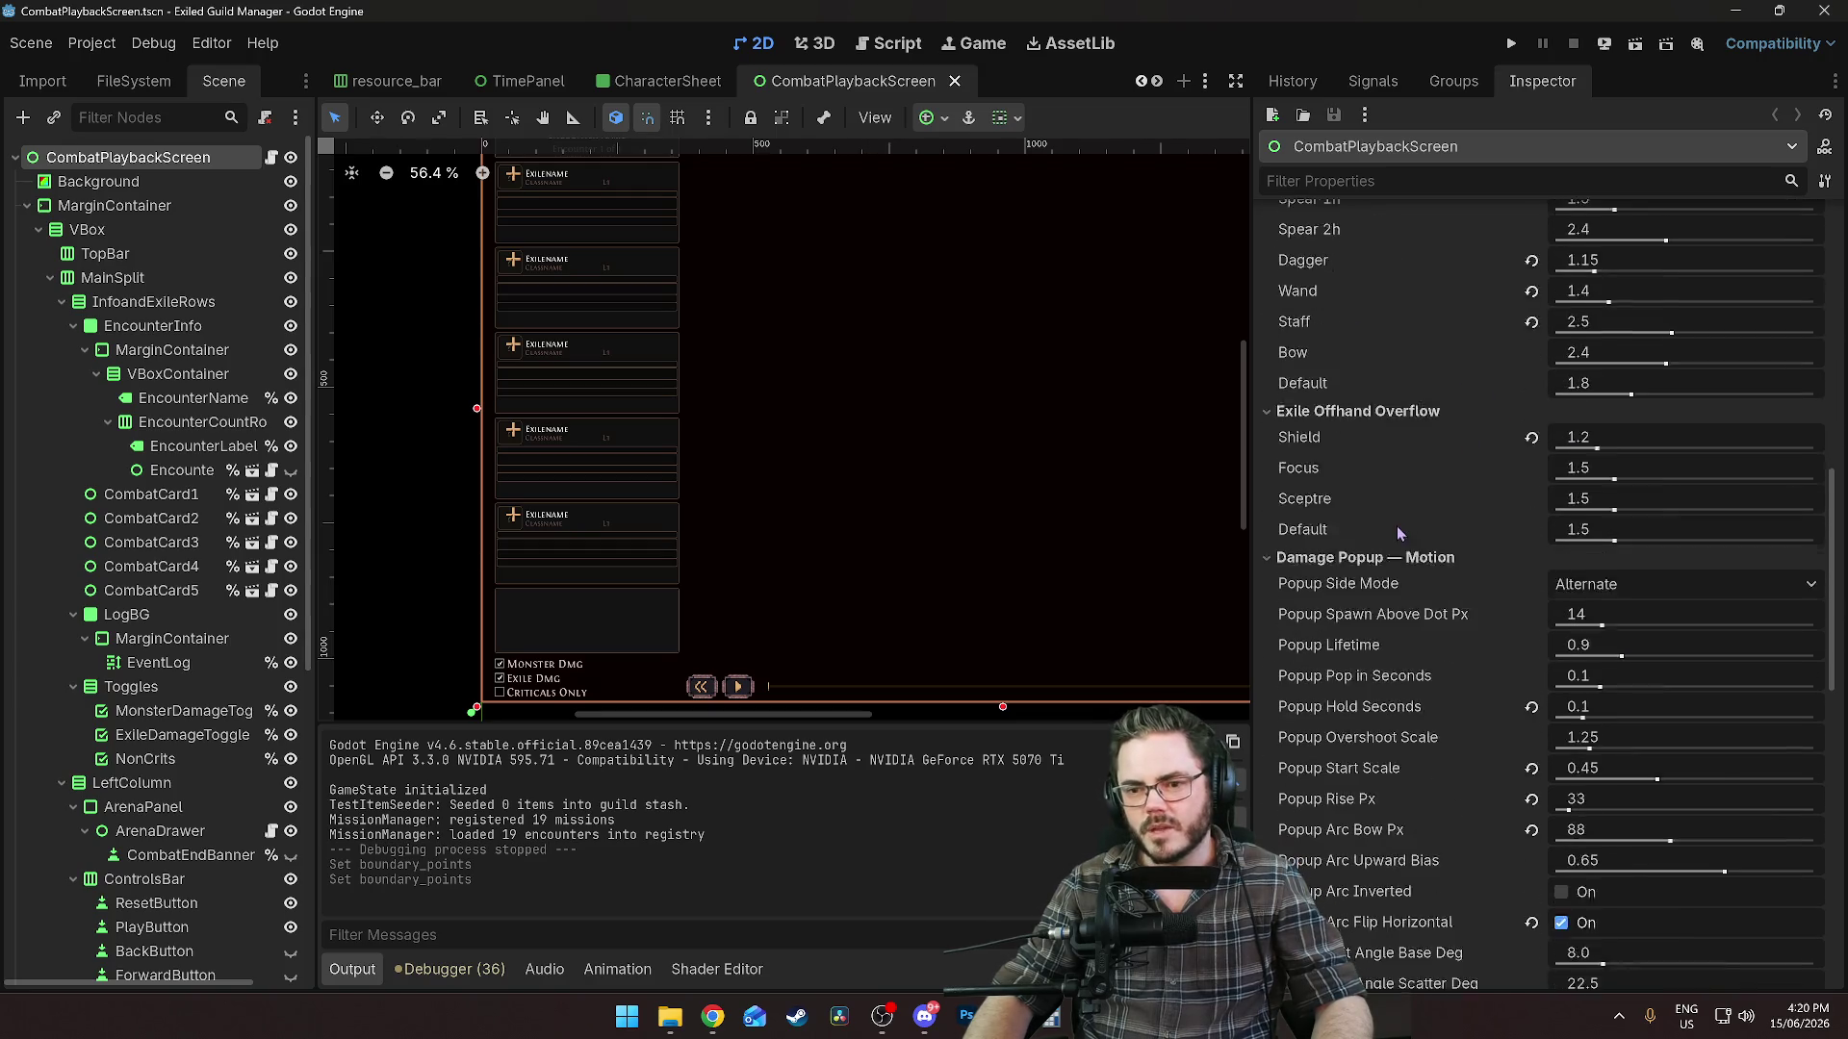
{"action": "scroll", "coordinate": [1371, 463], "scroll_direction": "up", "scroll_amount": 10}
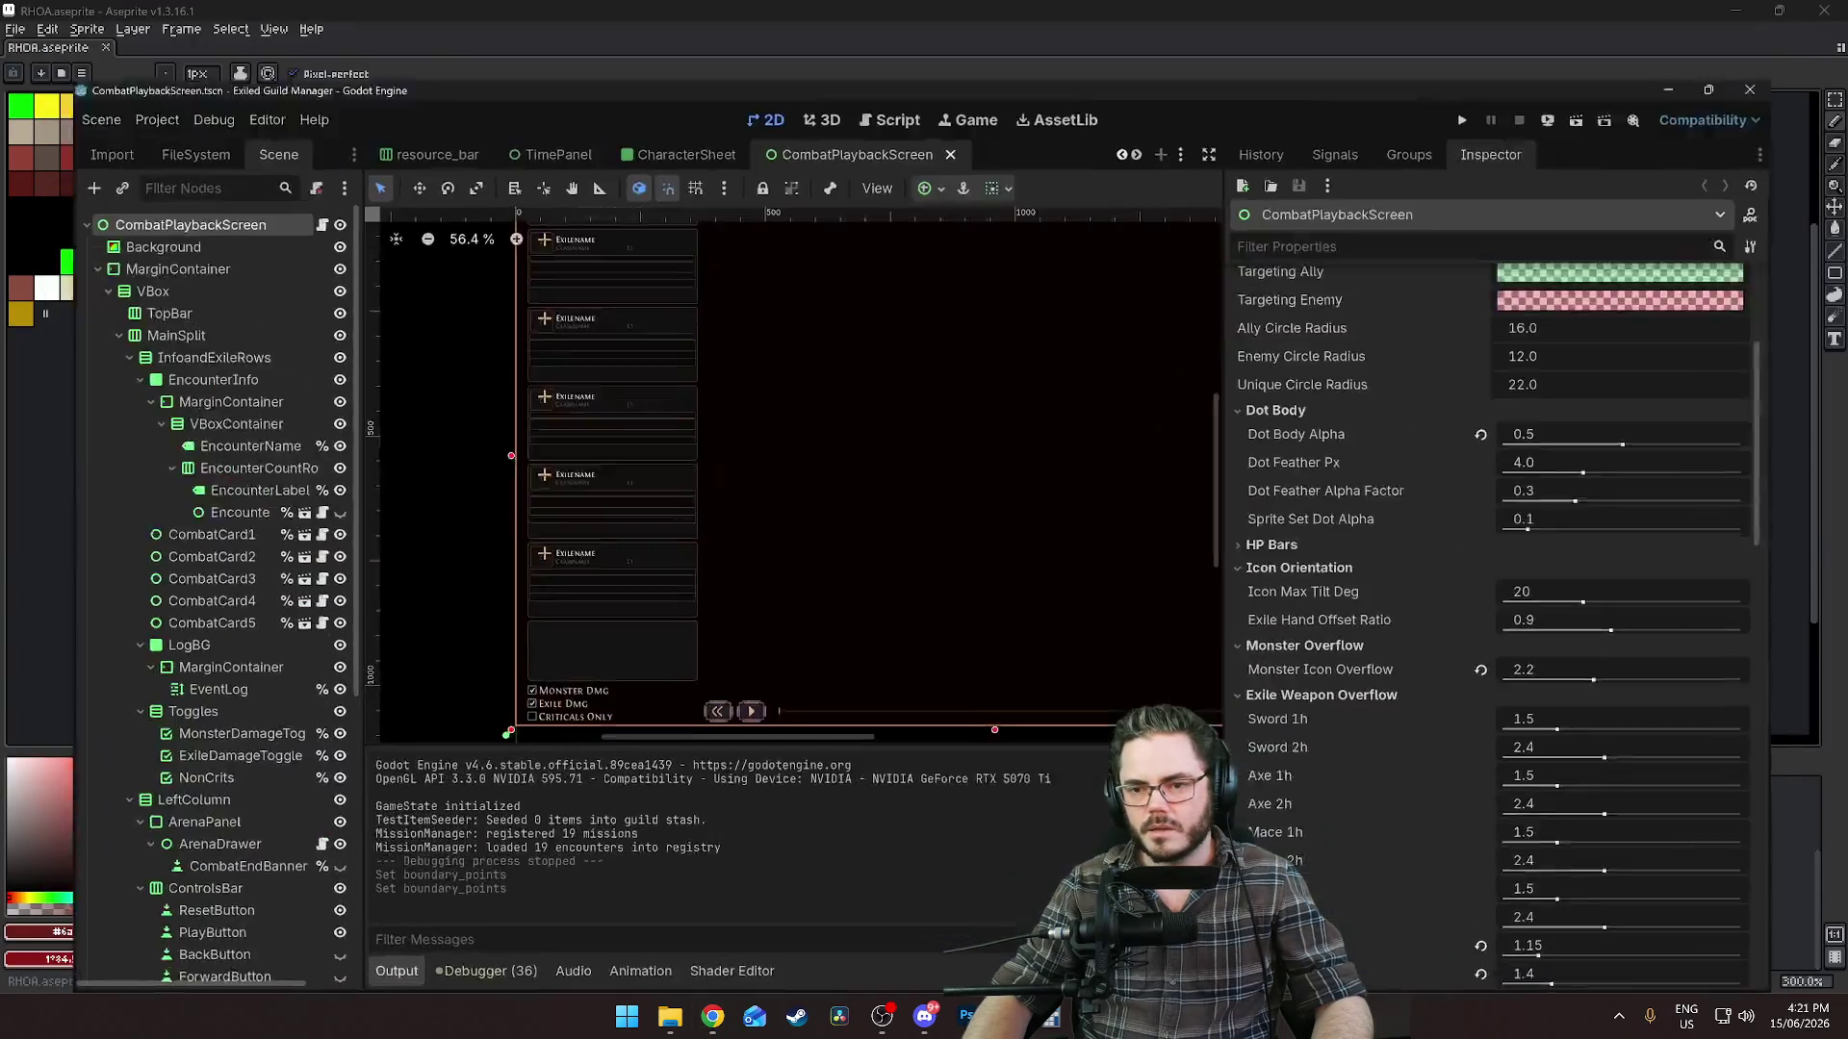
{"action": "scroll", "coordinate": [1452, 489], "scroll_direction": "down", "scroll_amount": 3}
{"action": "scroll", "coordinate": [1438, 520], "scroll_direction": "down", "scroll_amount": 2}
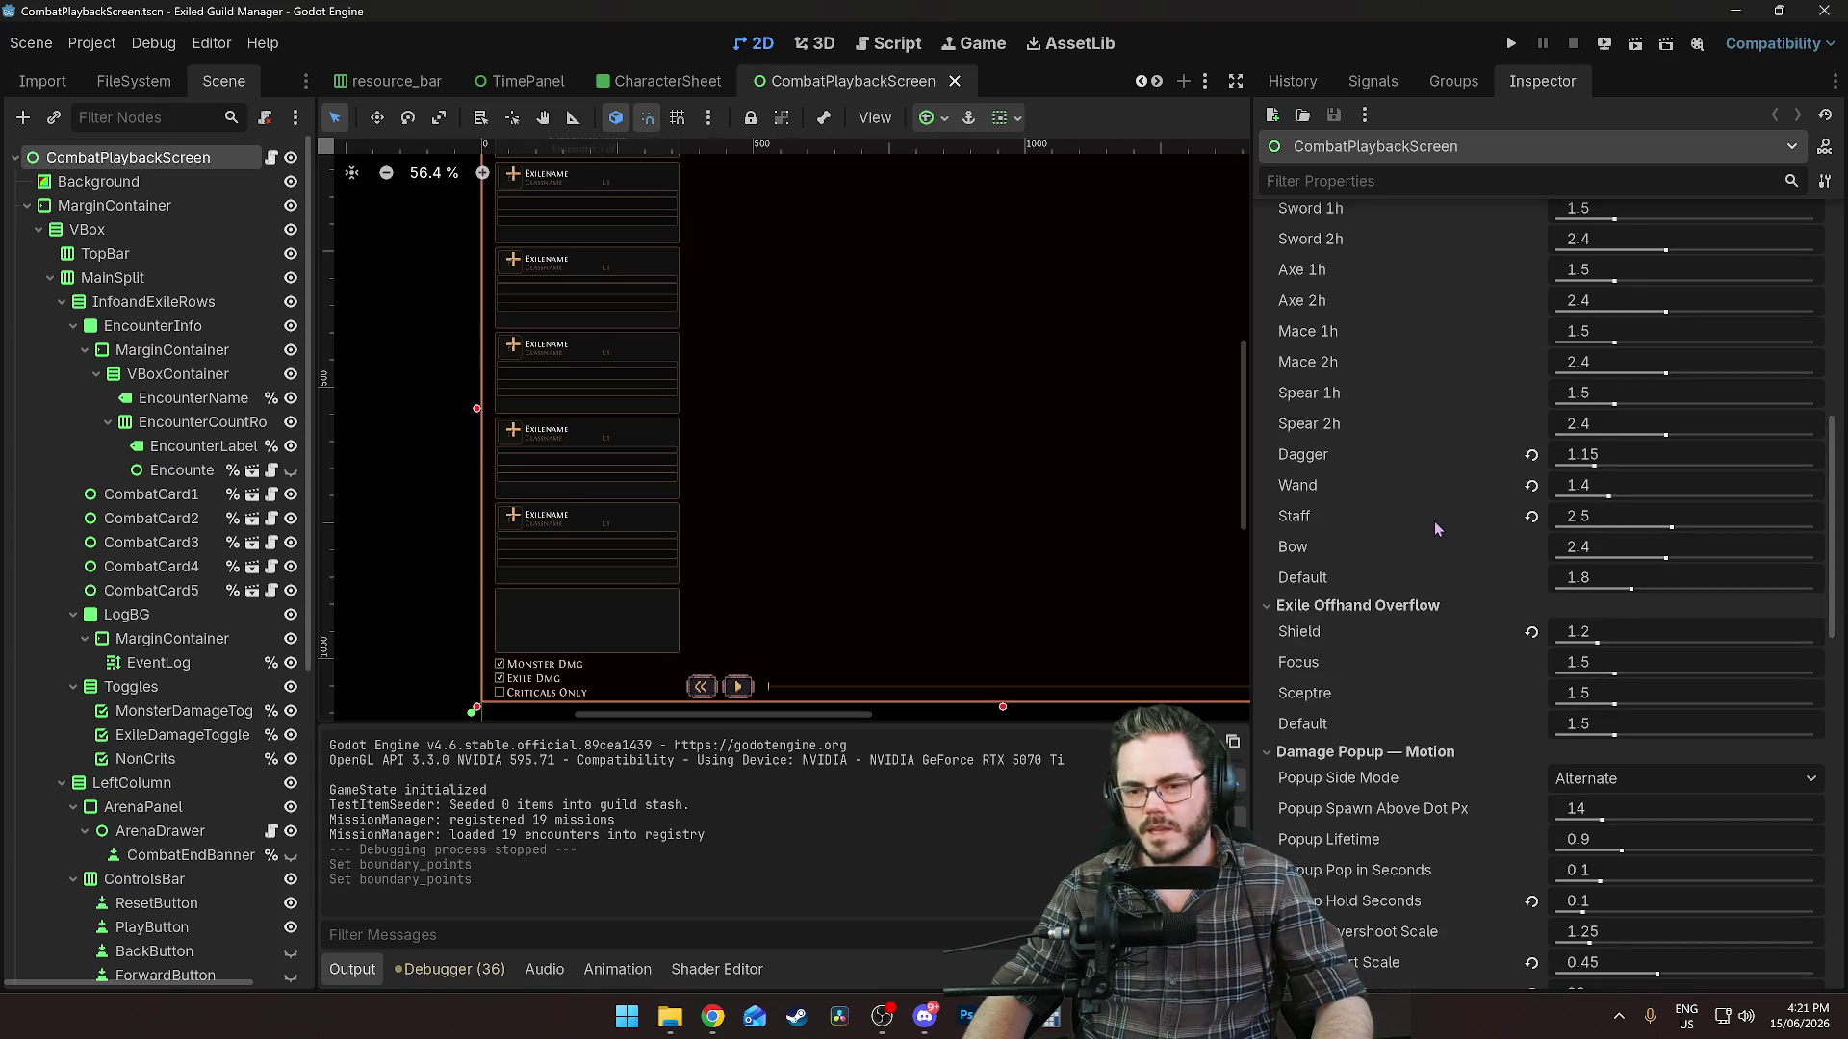
{"action": "scroll", "coordinate": [1434, 522], "scroll_direction": "down", "scroll_amount": 6}
{"action": "scroll", "coordinate": [1425, 582], "scroll_direction": "up", "scroll_amount": 12}
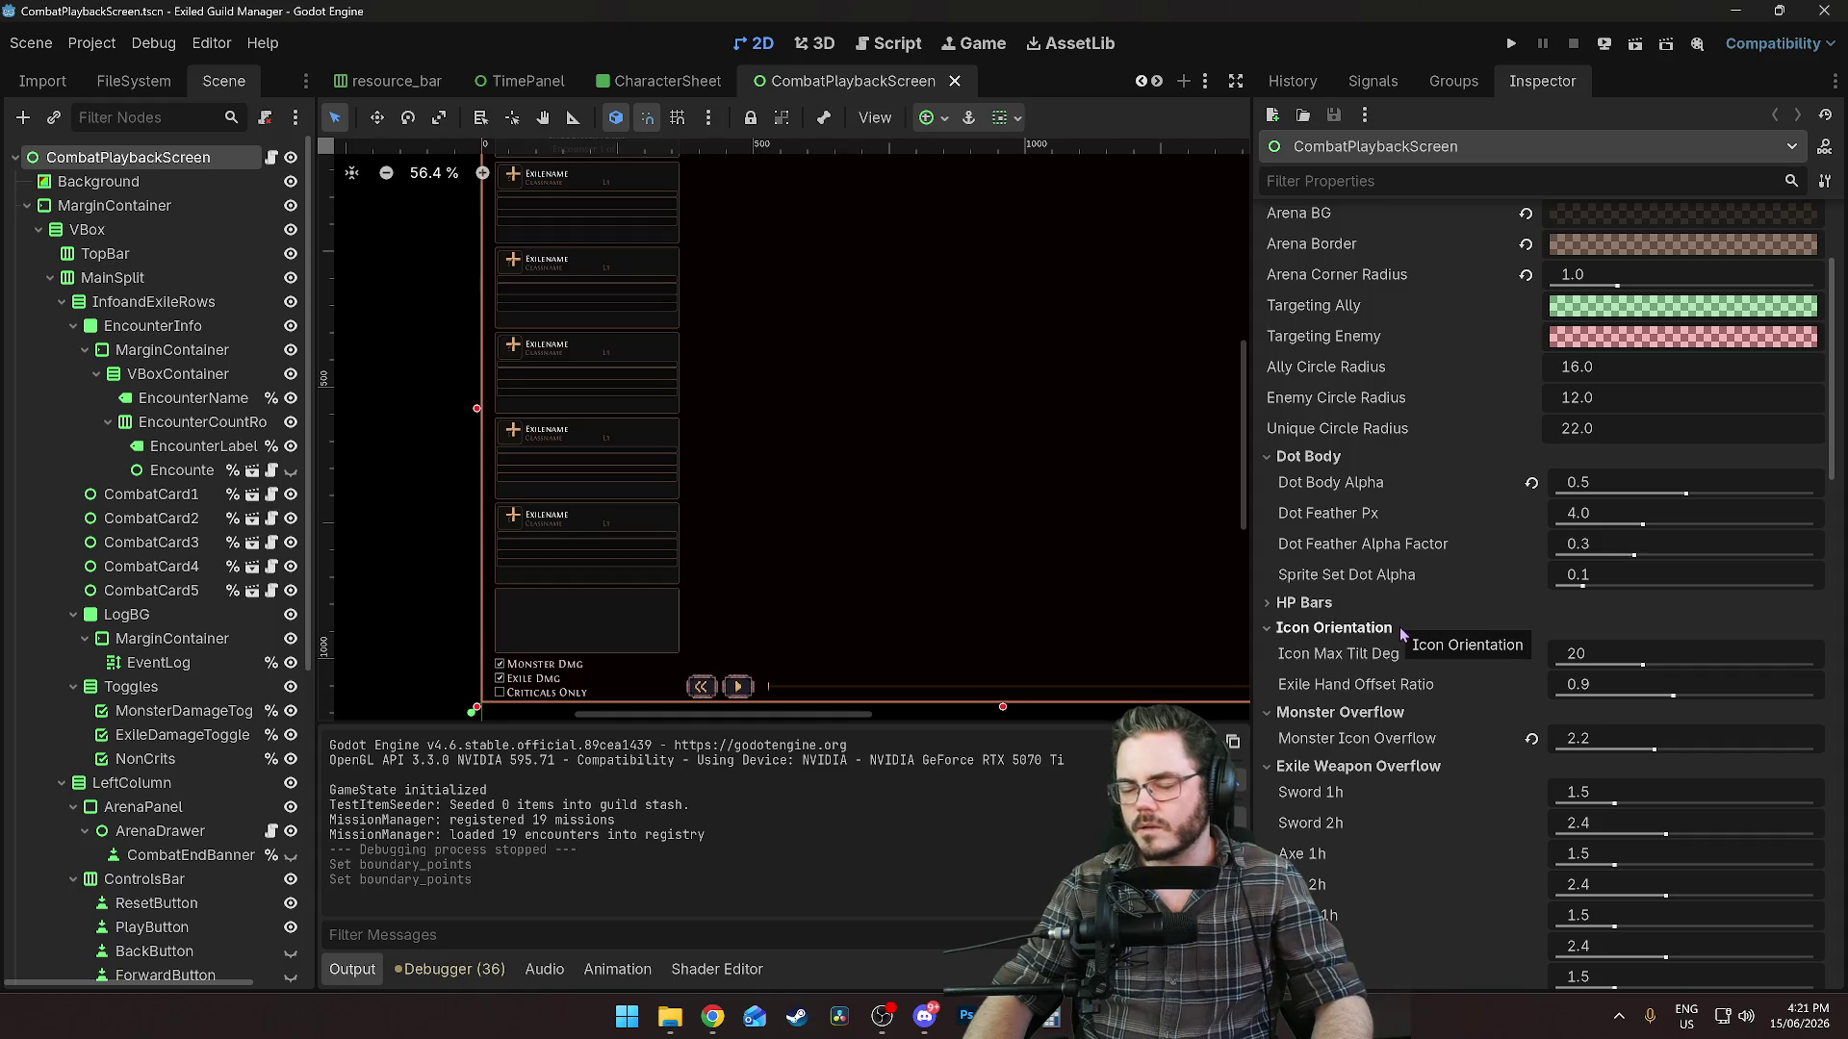
Review and collapse the HP Bars property group, then run the combat playback scene.
{"action": "left_click", "coordinate": [1322, 621]}
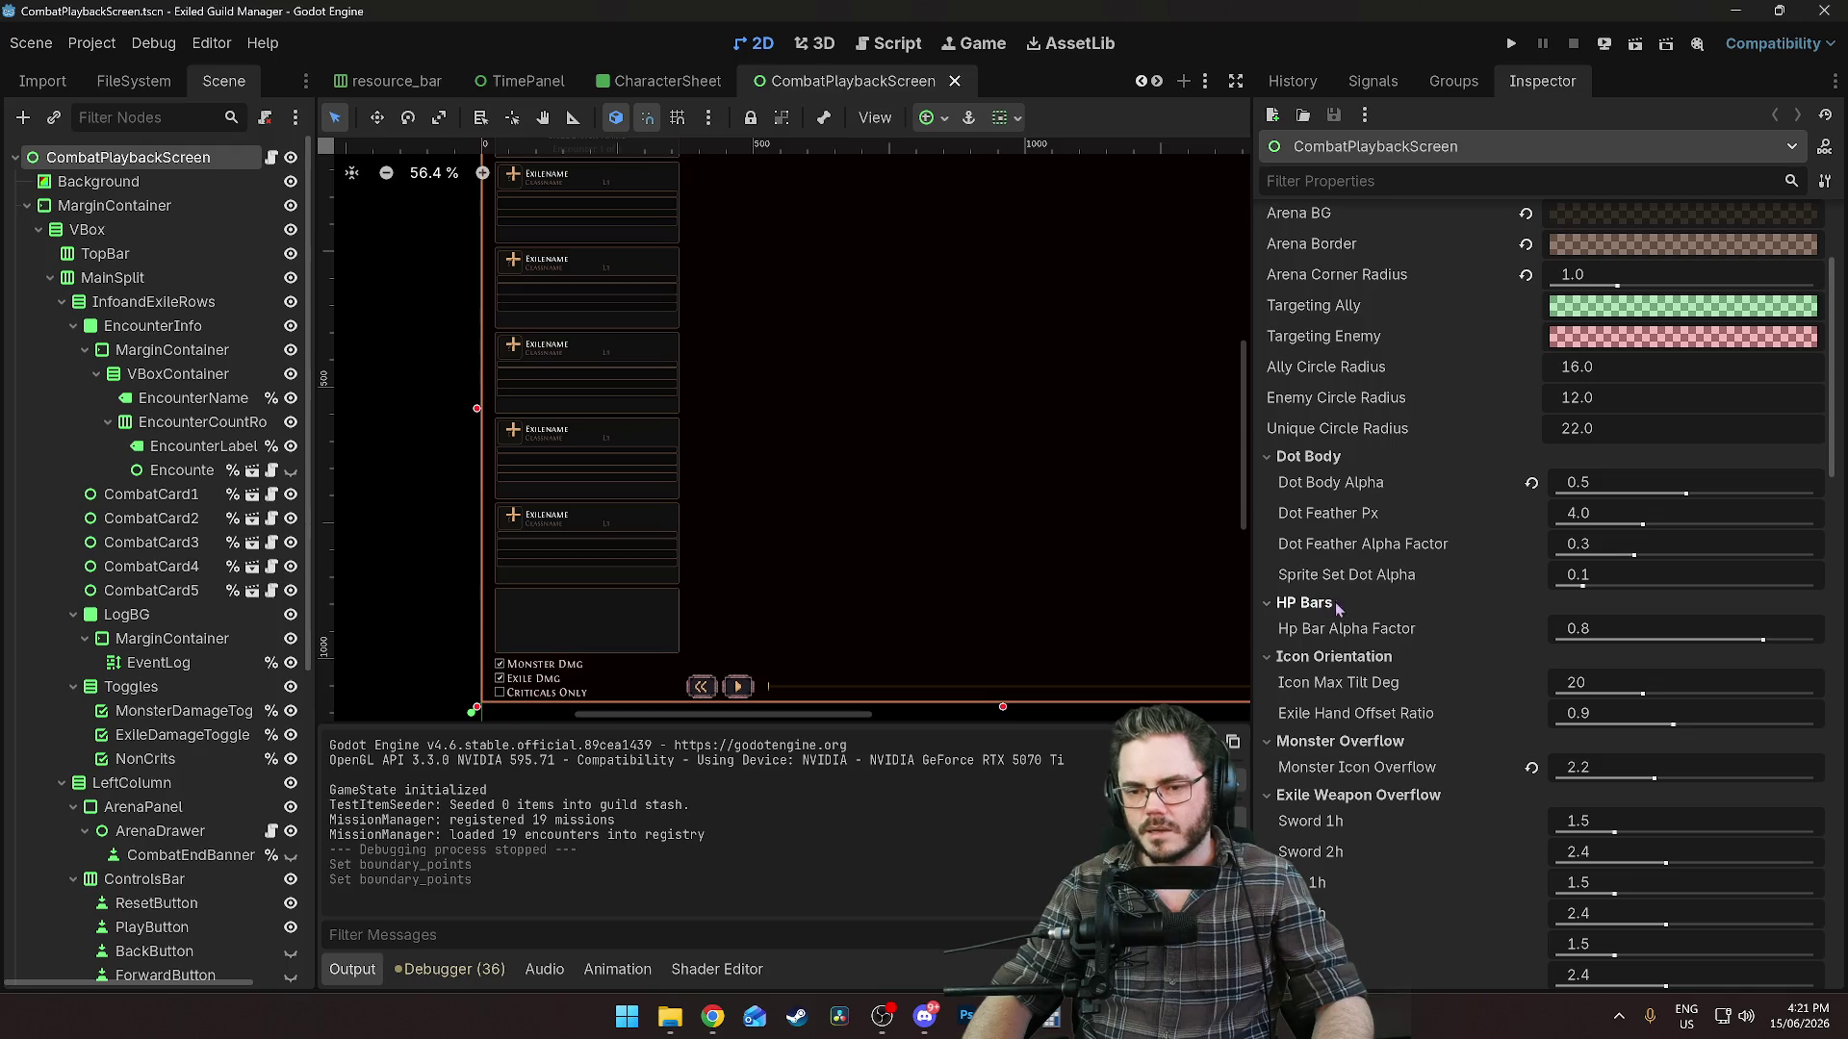
{"action": "left_click", "coordinate": [1304, 602]}
{"action": "scroll", "coordinate": [1306, 429], "scroll_direction": "up", "scroll_amount": 3}
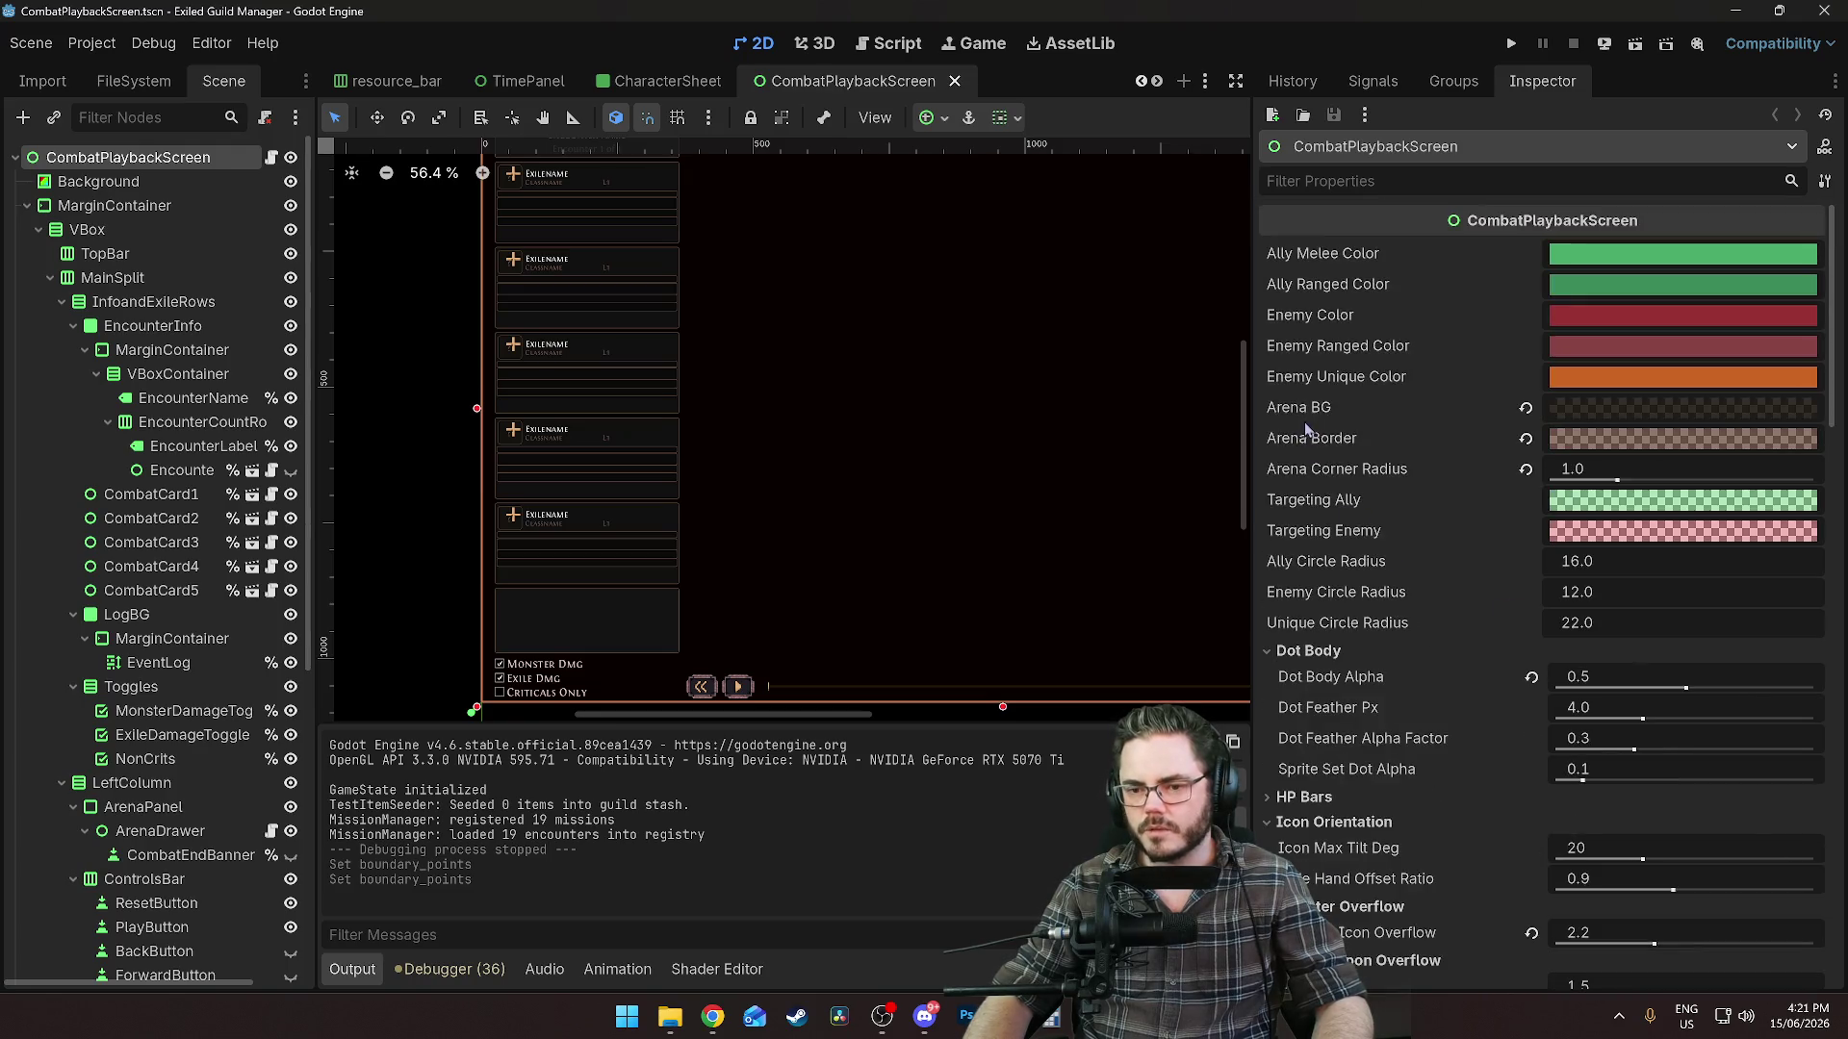
{"action": "scroll", "coordinate": [1328, 520], "scroll_direction": "down", "scroll_amount": 15}
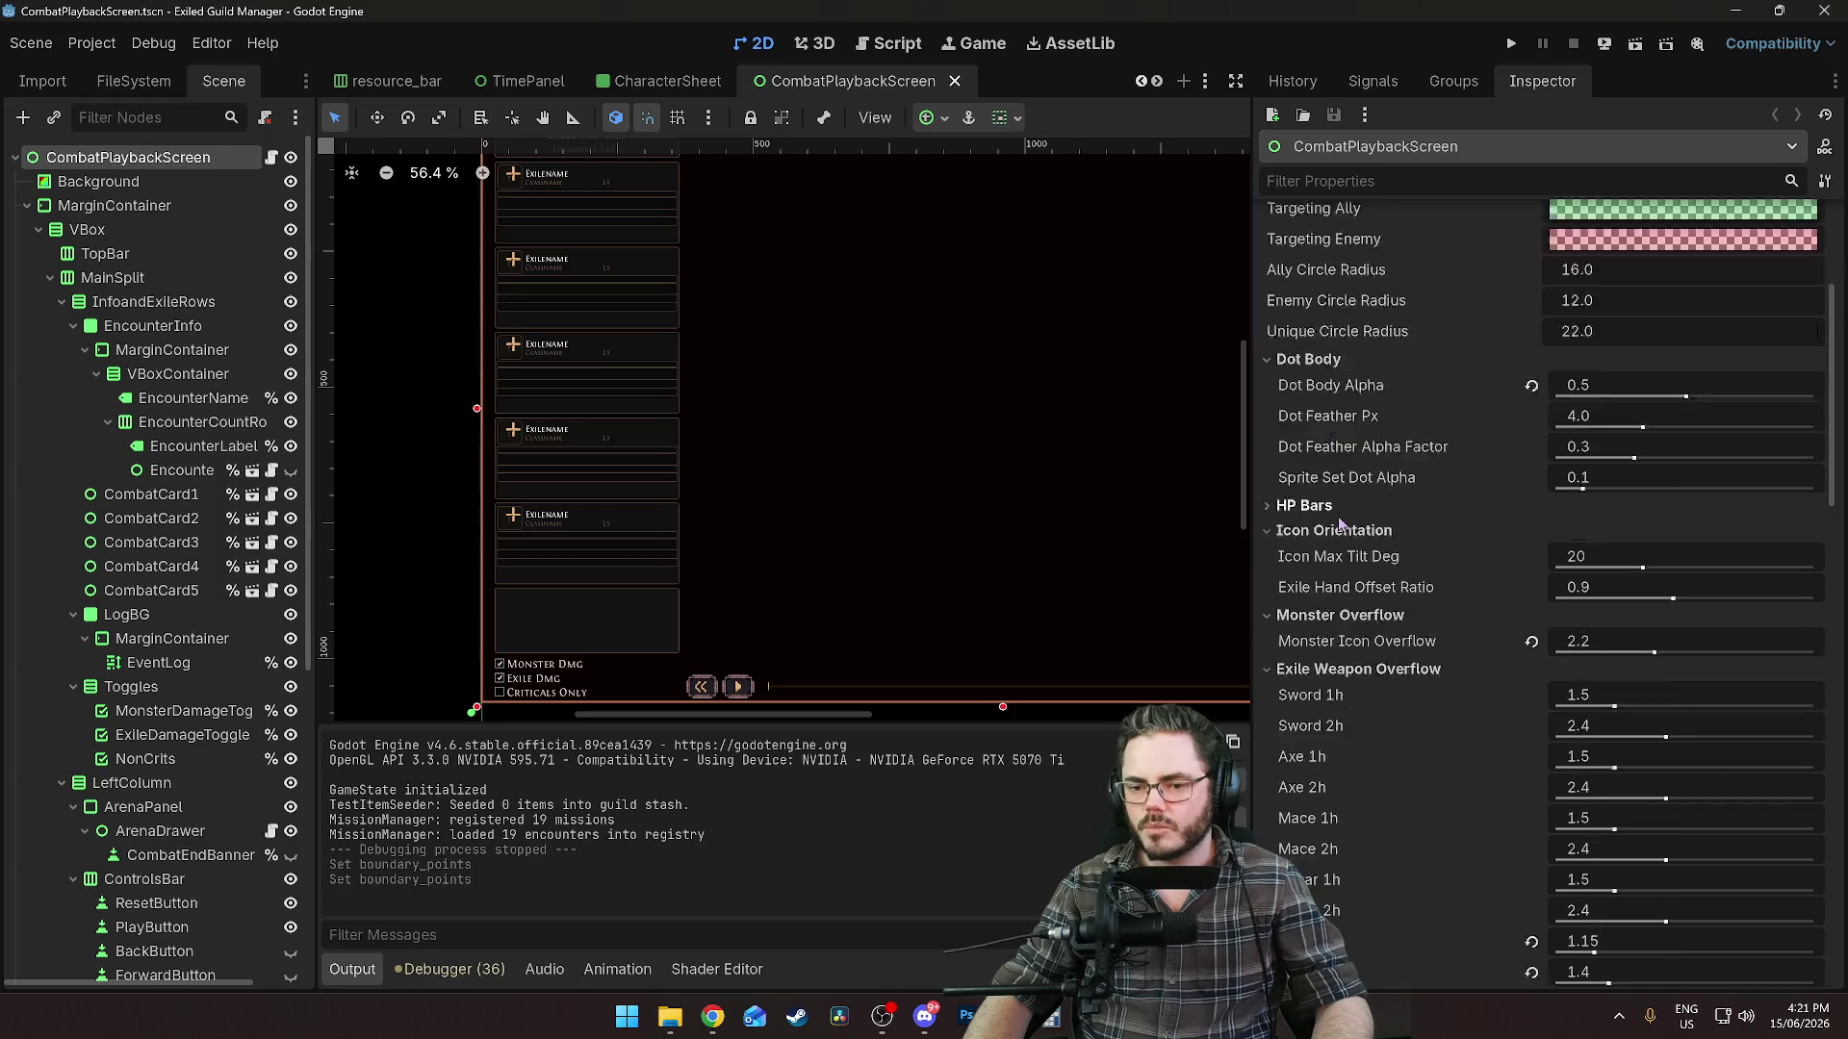
{"action": "scroll", "coordinate": [1347, 603], "scroll_direction": "down", "scroll_amount": 6}
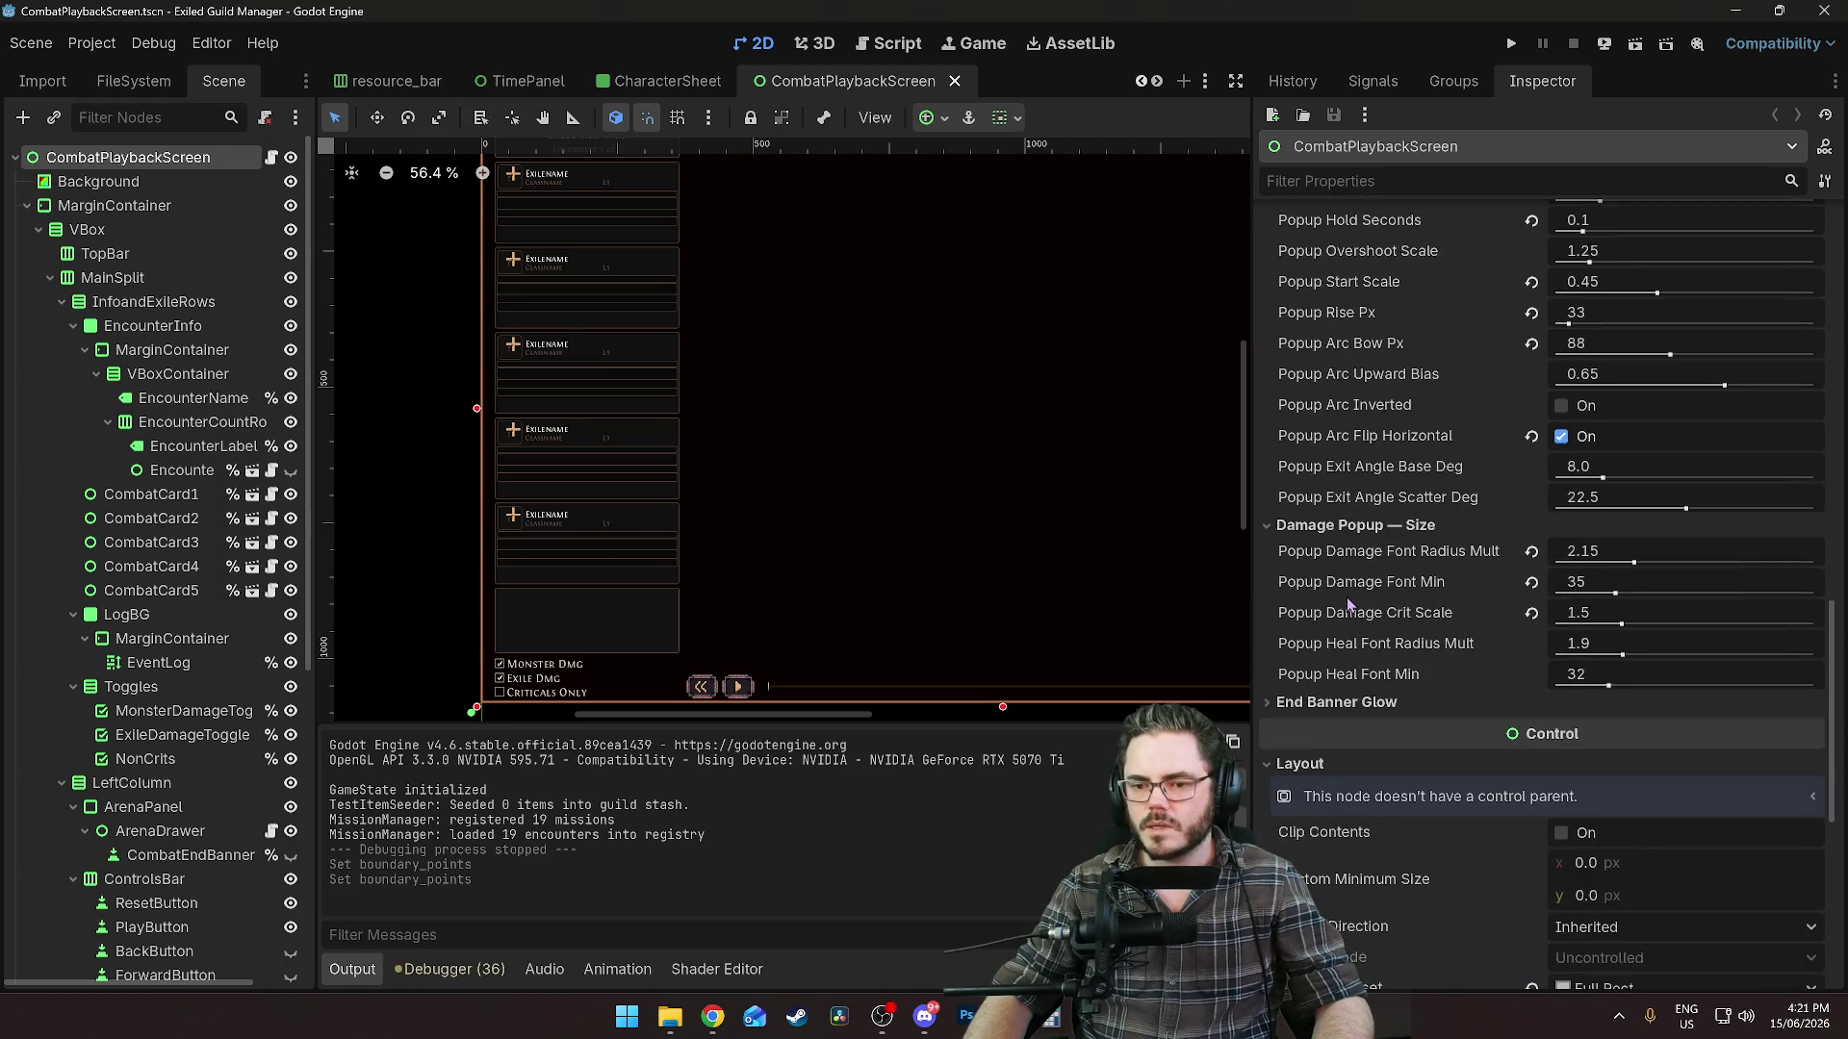
{"action": "scroll", "coordinate": [1372, 624], "scroll_direction": "up", "scroll_amount": 10}
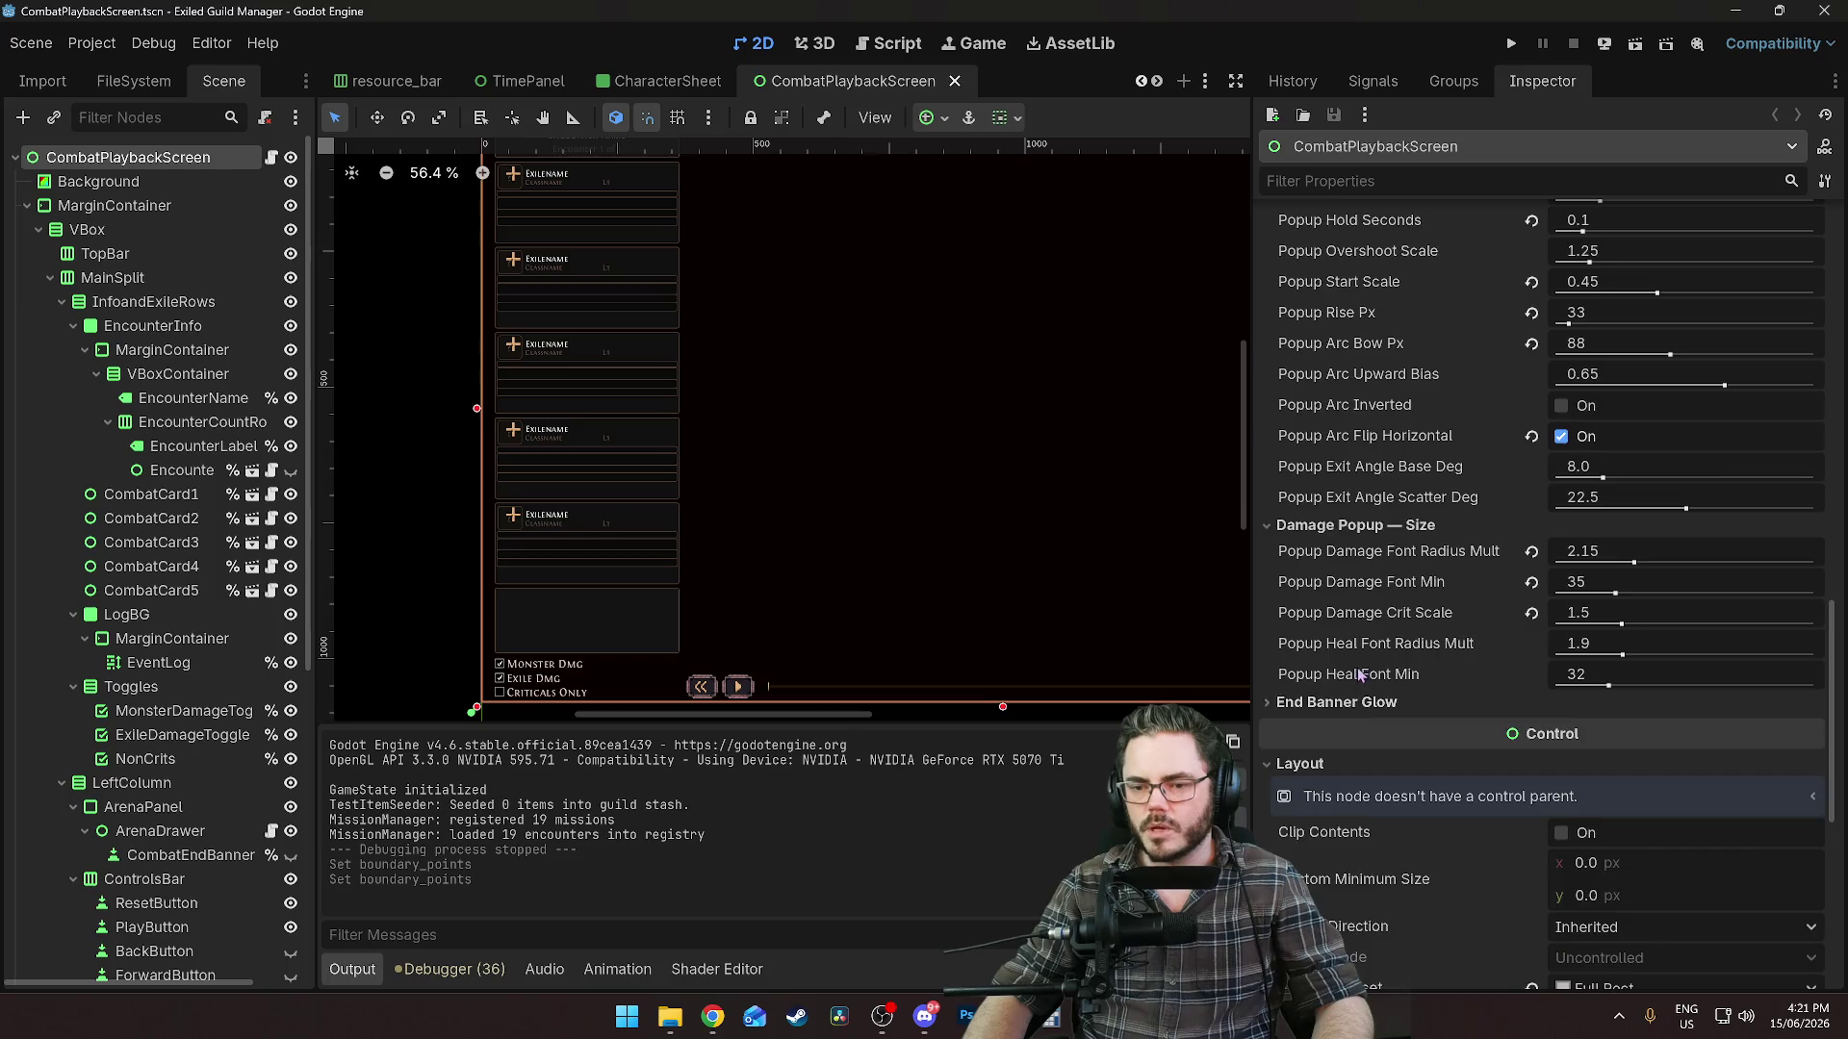
{"action": "scroll", "coordinate": [1367, 630], "scroll_direction": "up", "scroll_amount": 5}
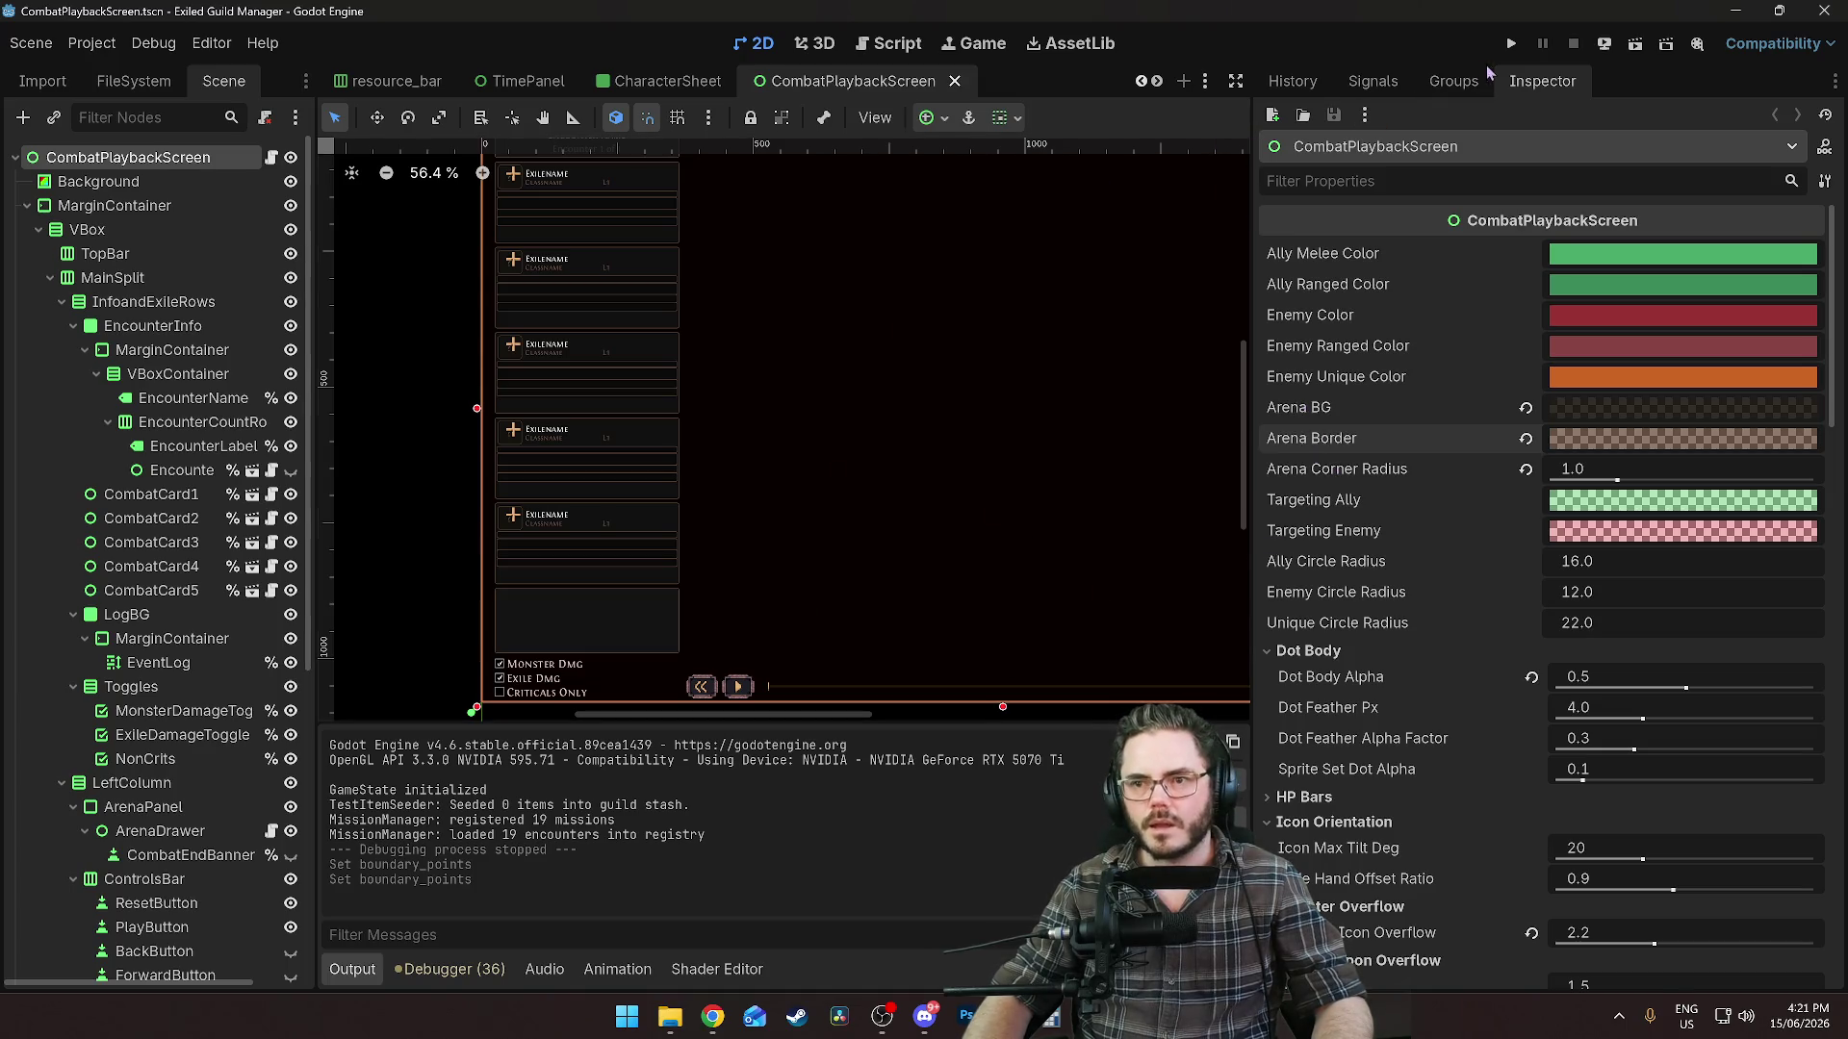
{"action": "left_click", "coordinate": [1644, 43]}
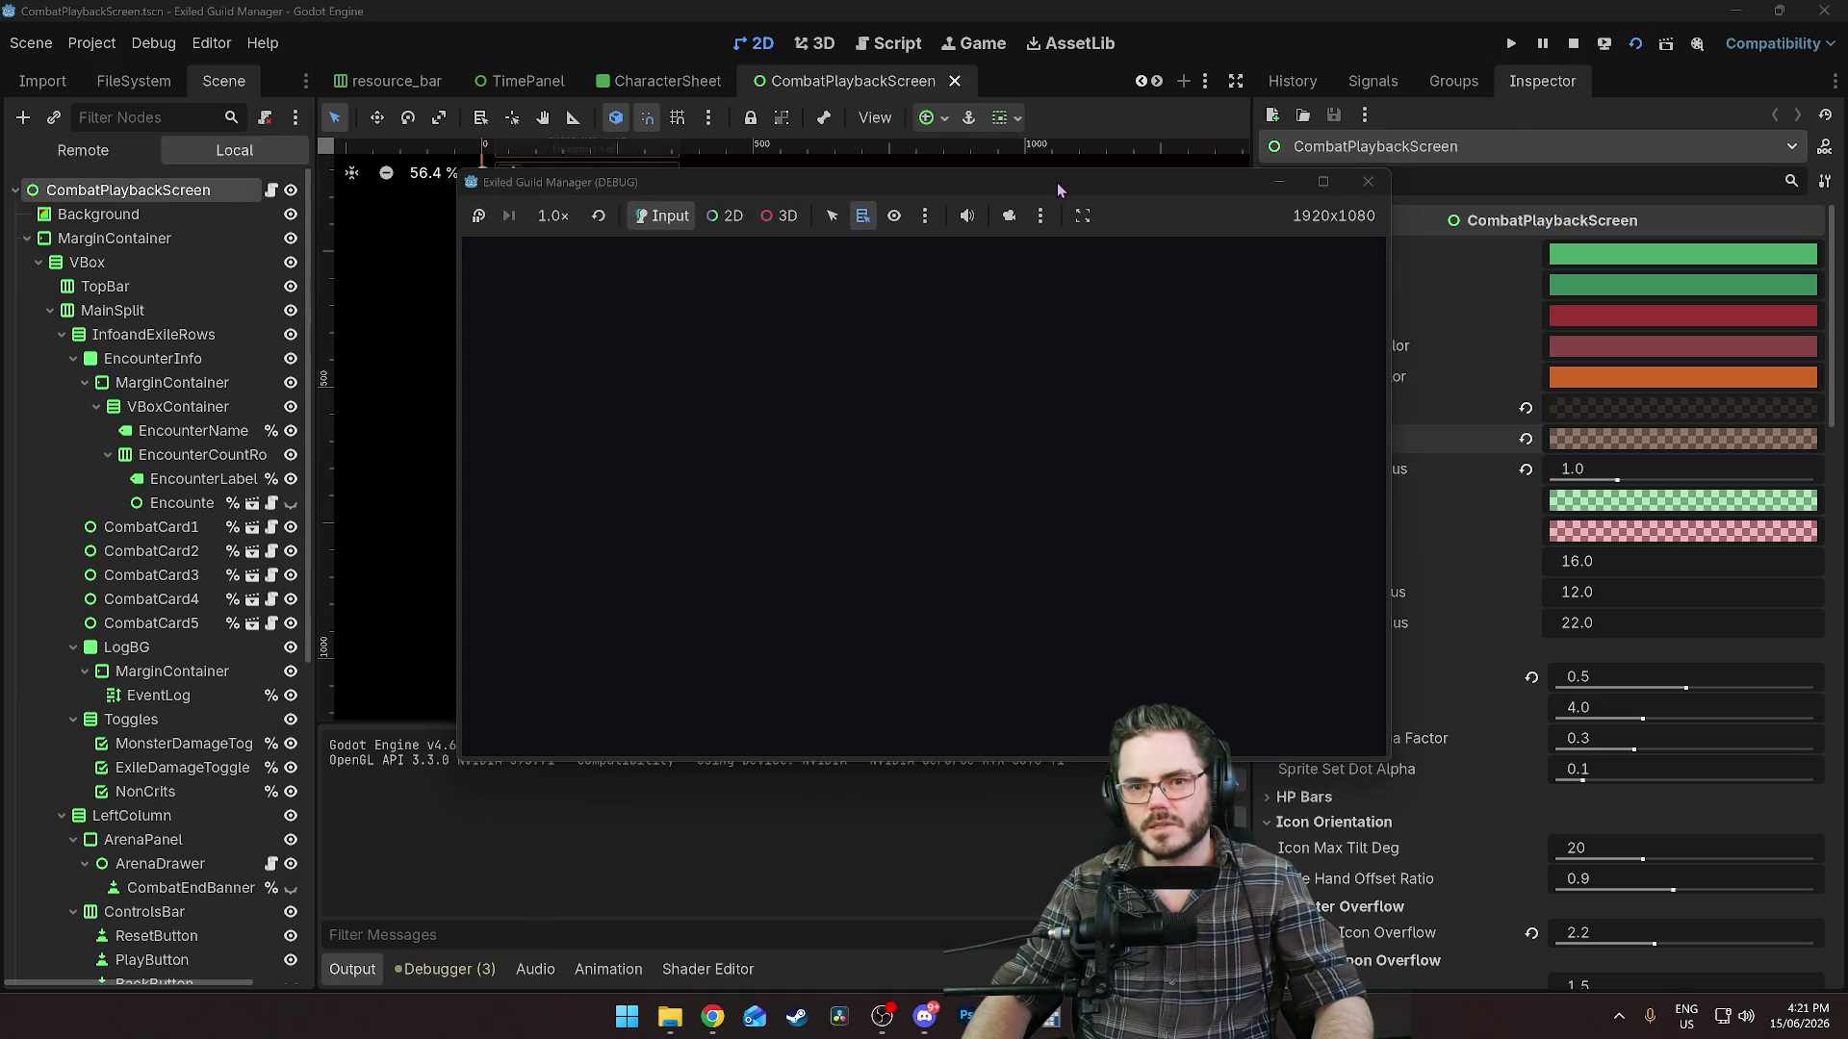
{"action": "left_click_drag", "start_coordinate": [886, 184], "coordinate": [683, 159]}
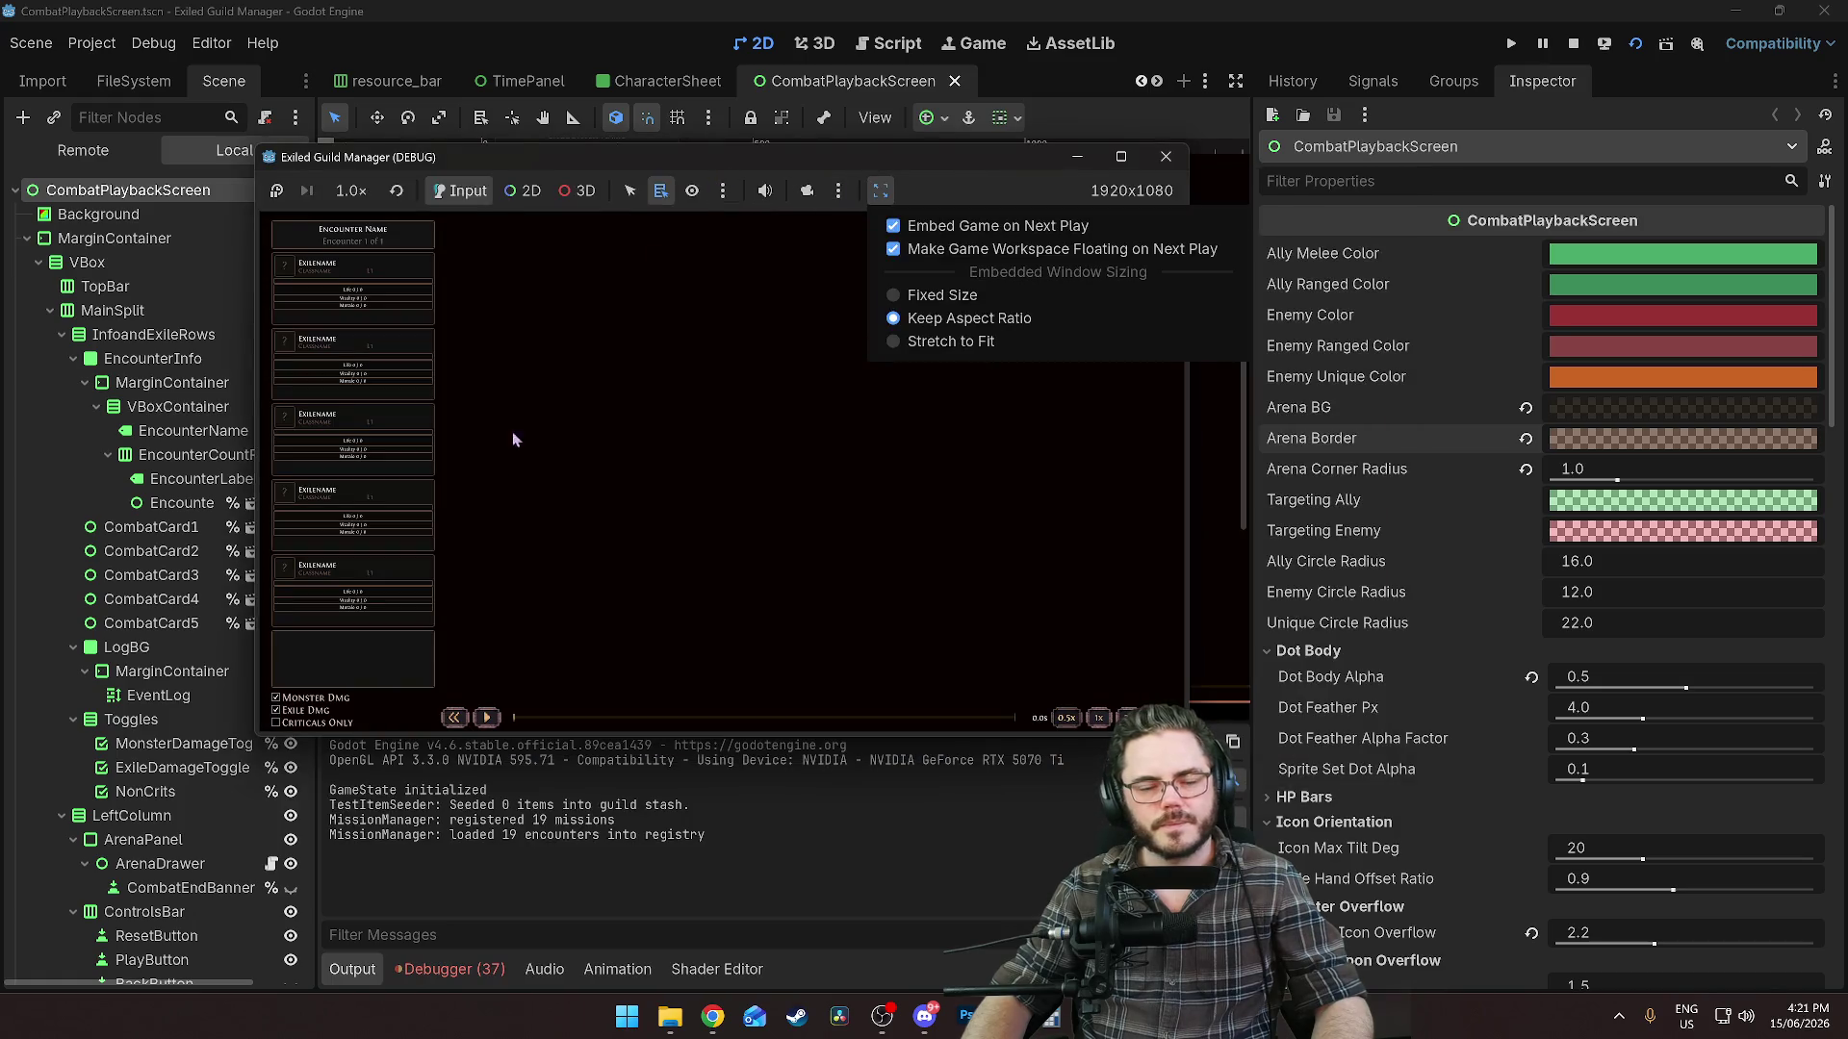
{"action": "left_click", "coordinate": [1165, 156]}
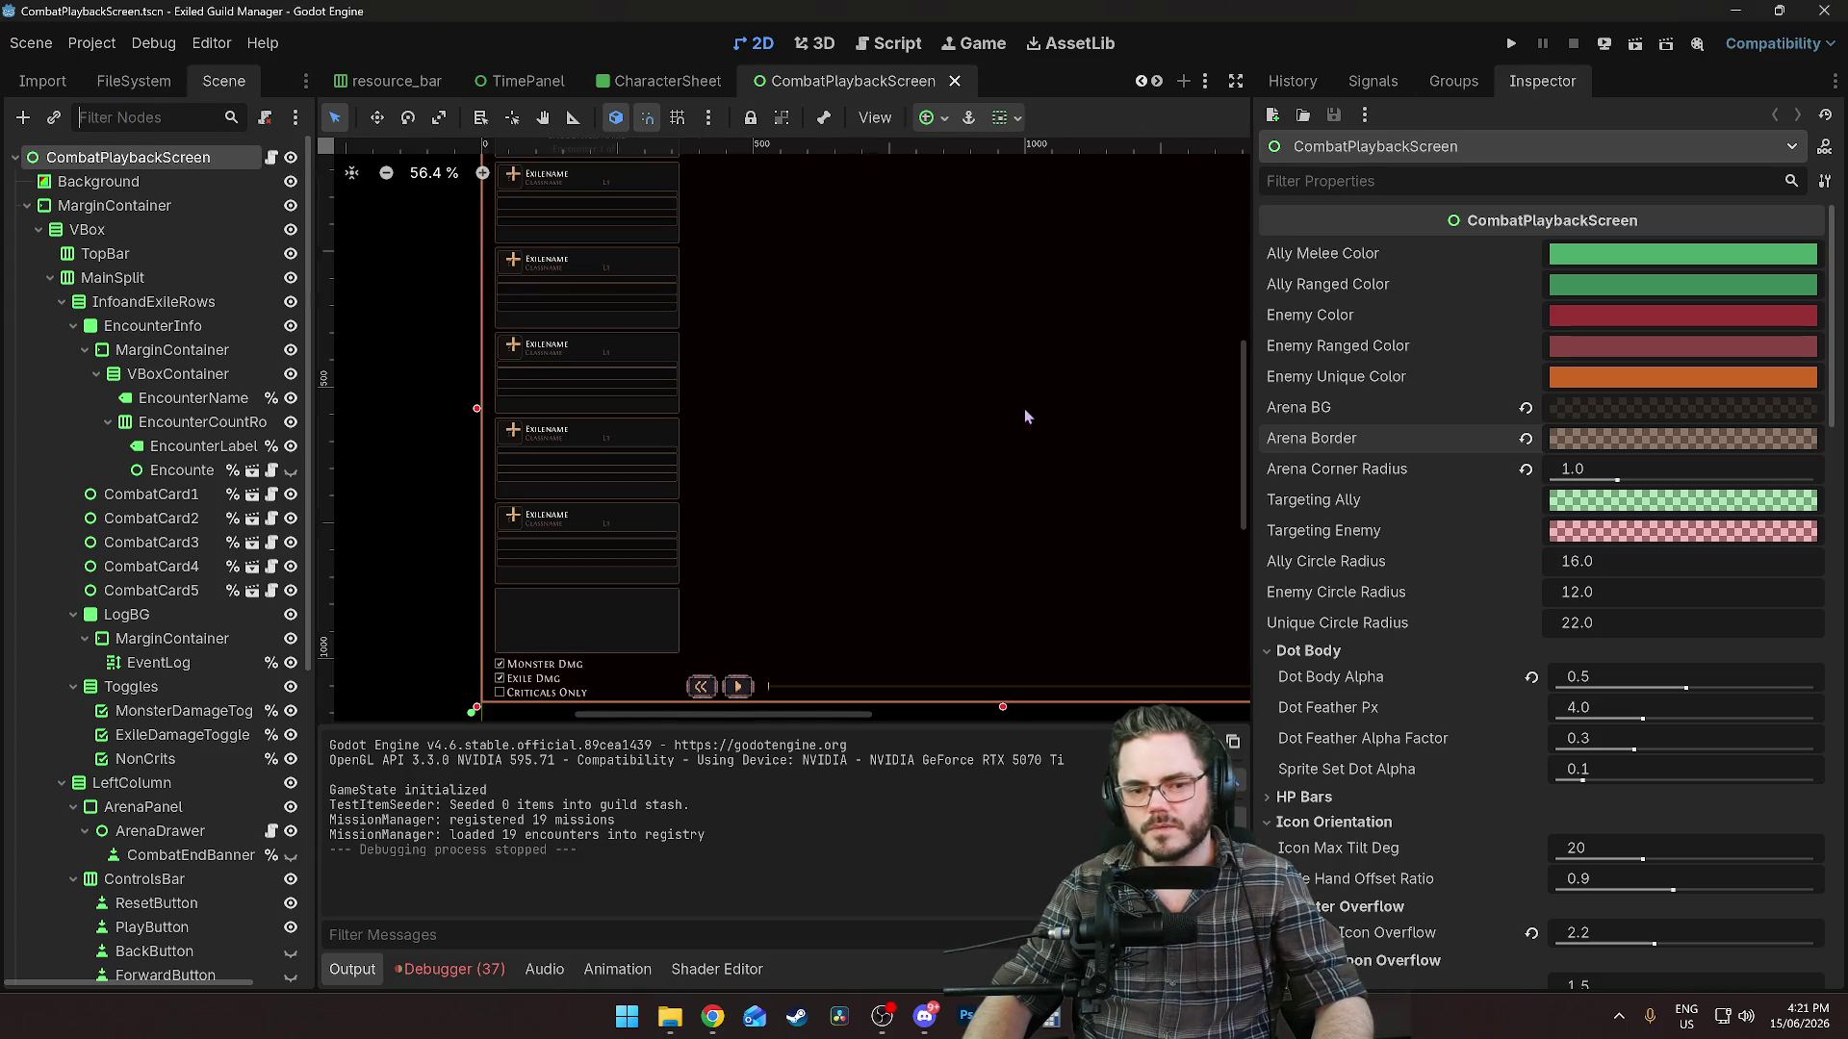
{"action": "scroll", "coordinate": [1025, 416], "scroll_direction": "right", "scroll_amount": 5}
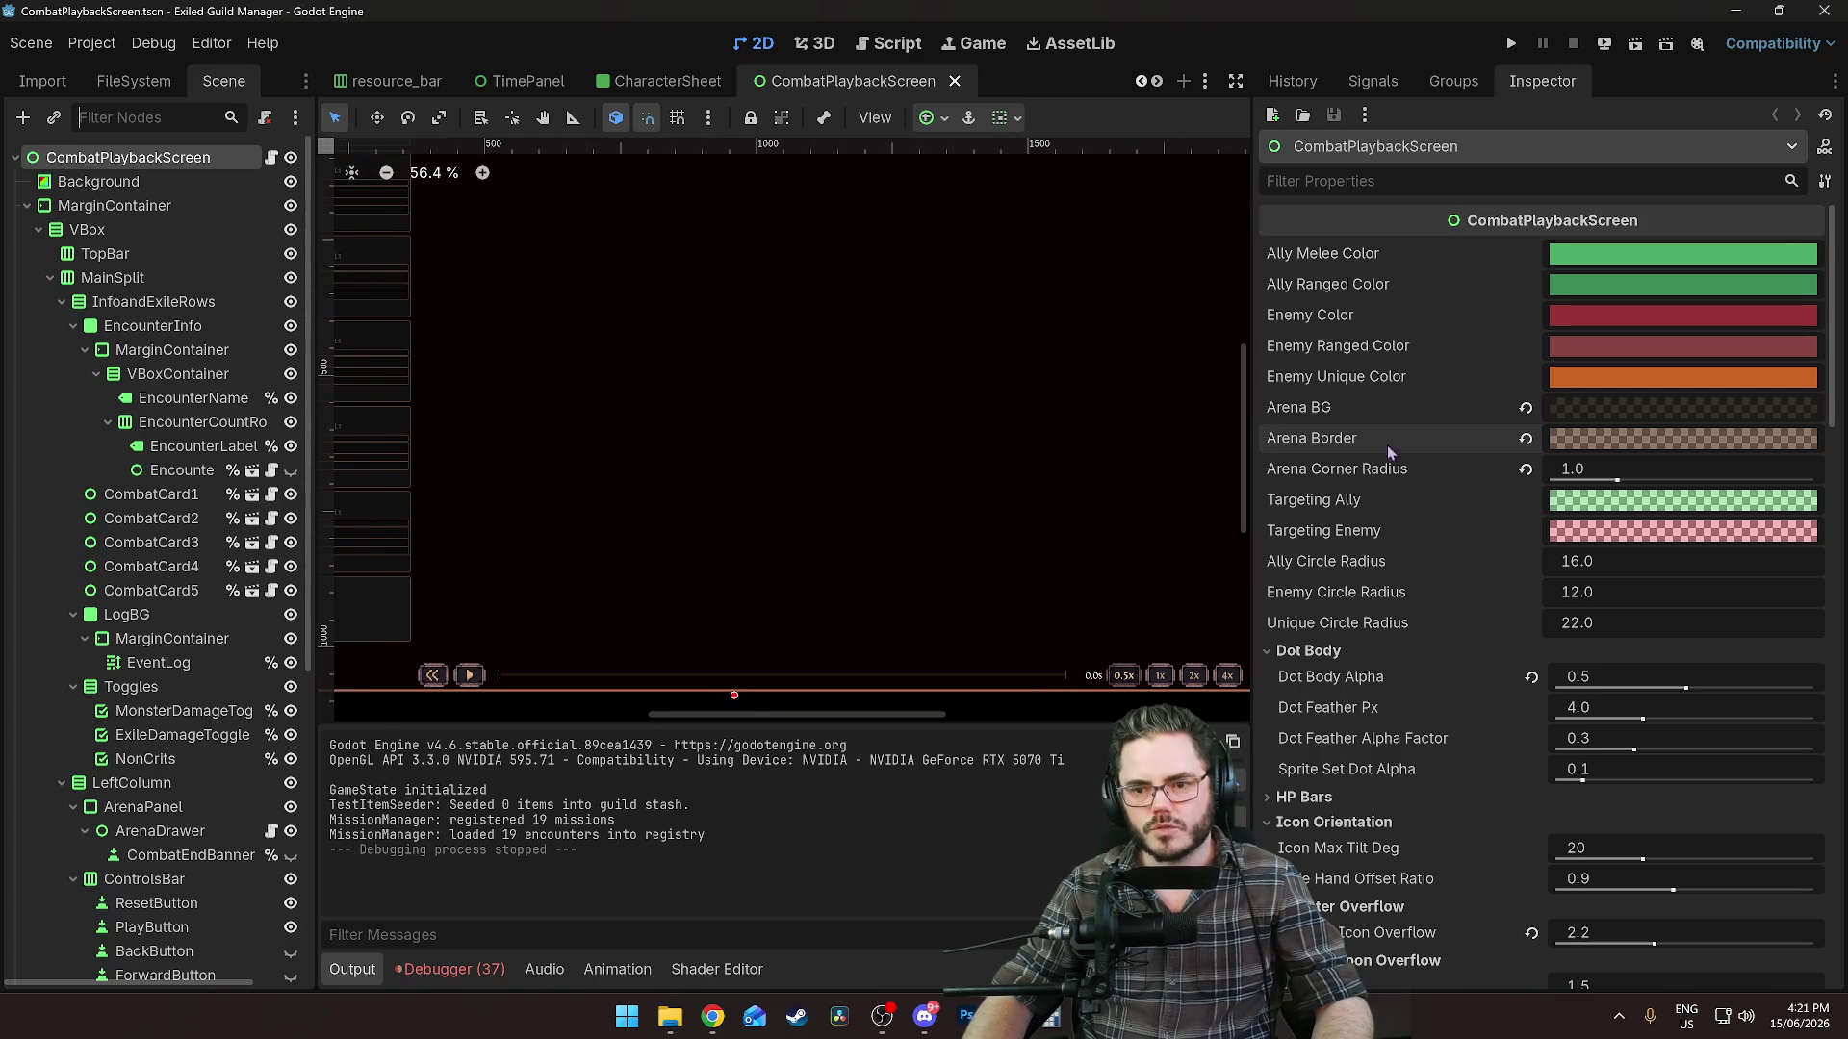
Select the CardPopupOverlay node and frame it in the canvas view.
{"action": "left_click", "coordinate": [715, 356]}
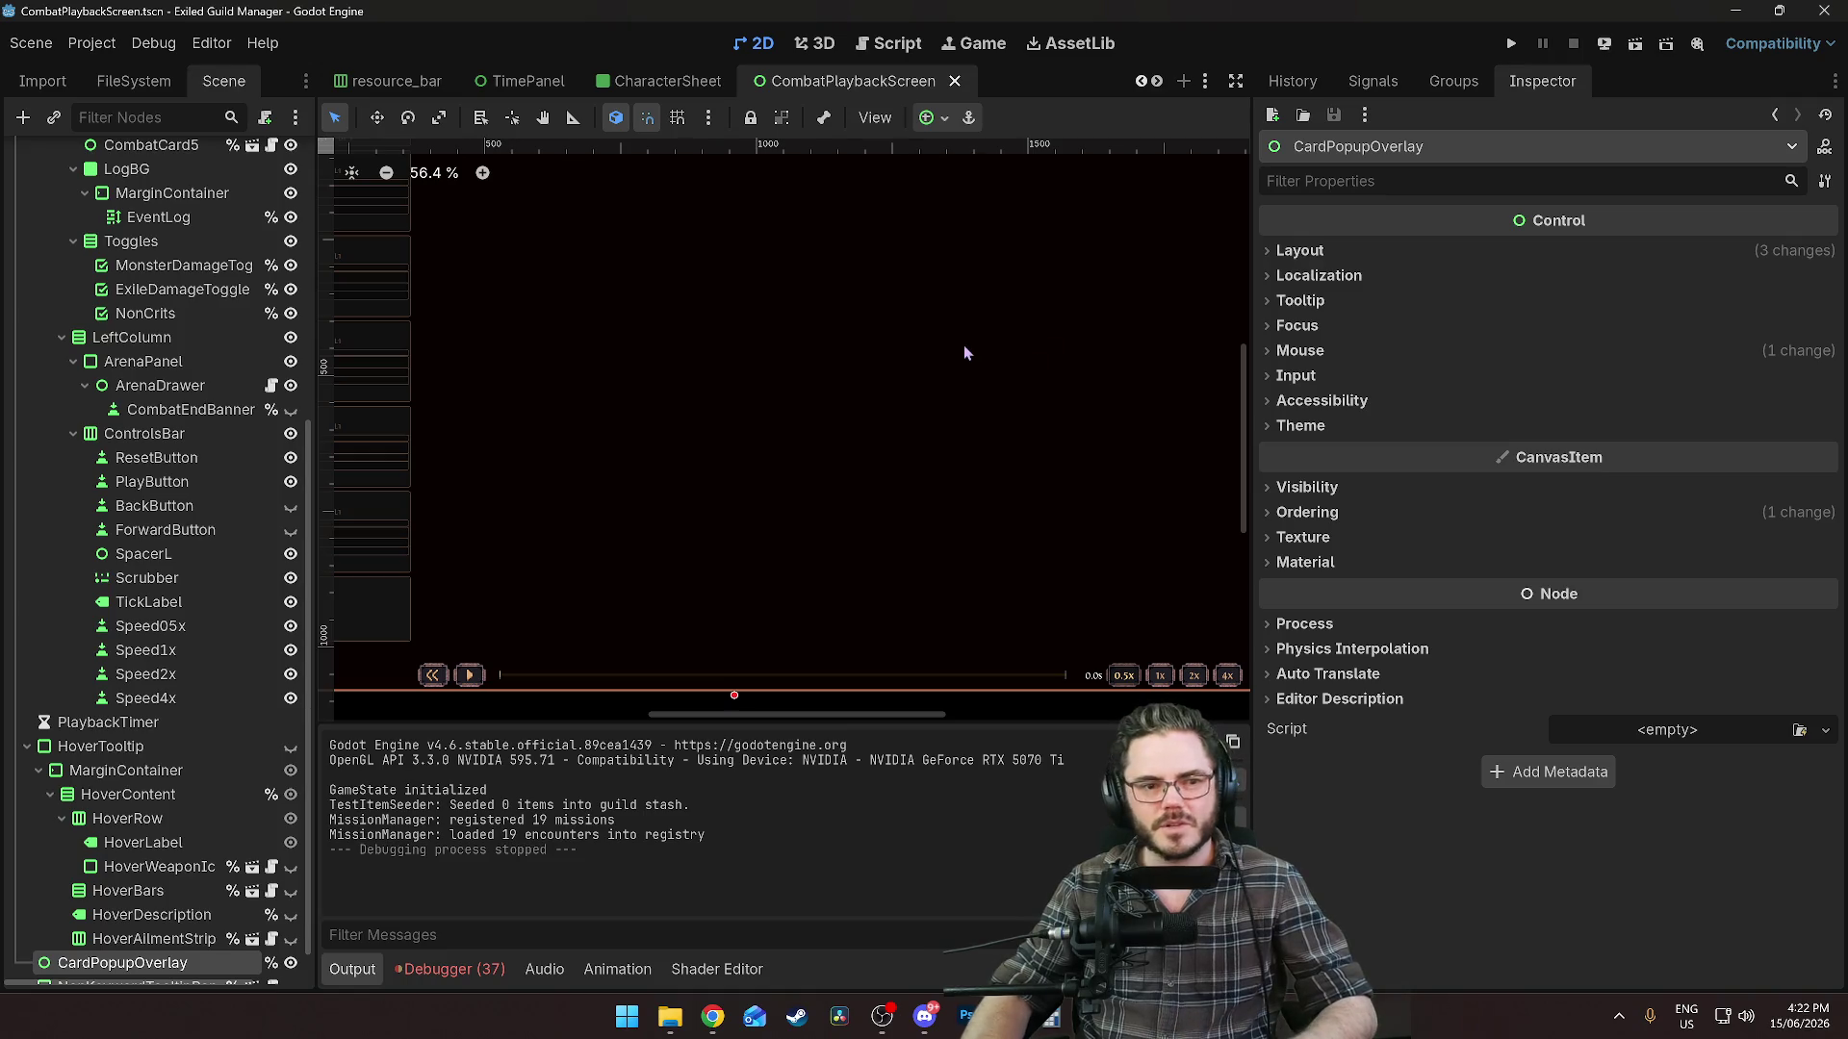
{"action": "key", "text": "f"}
{"action": "scroll", "coordinate": [872, 423], "scroll_direction": "down", "scroll_amount": 2}
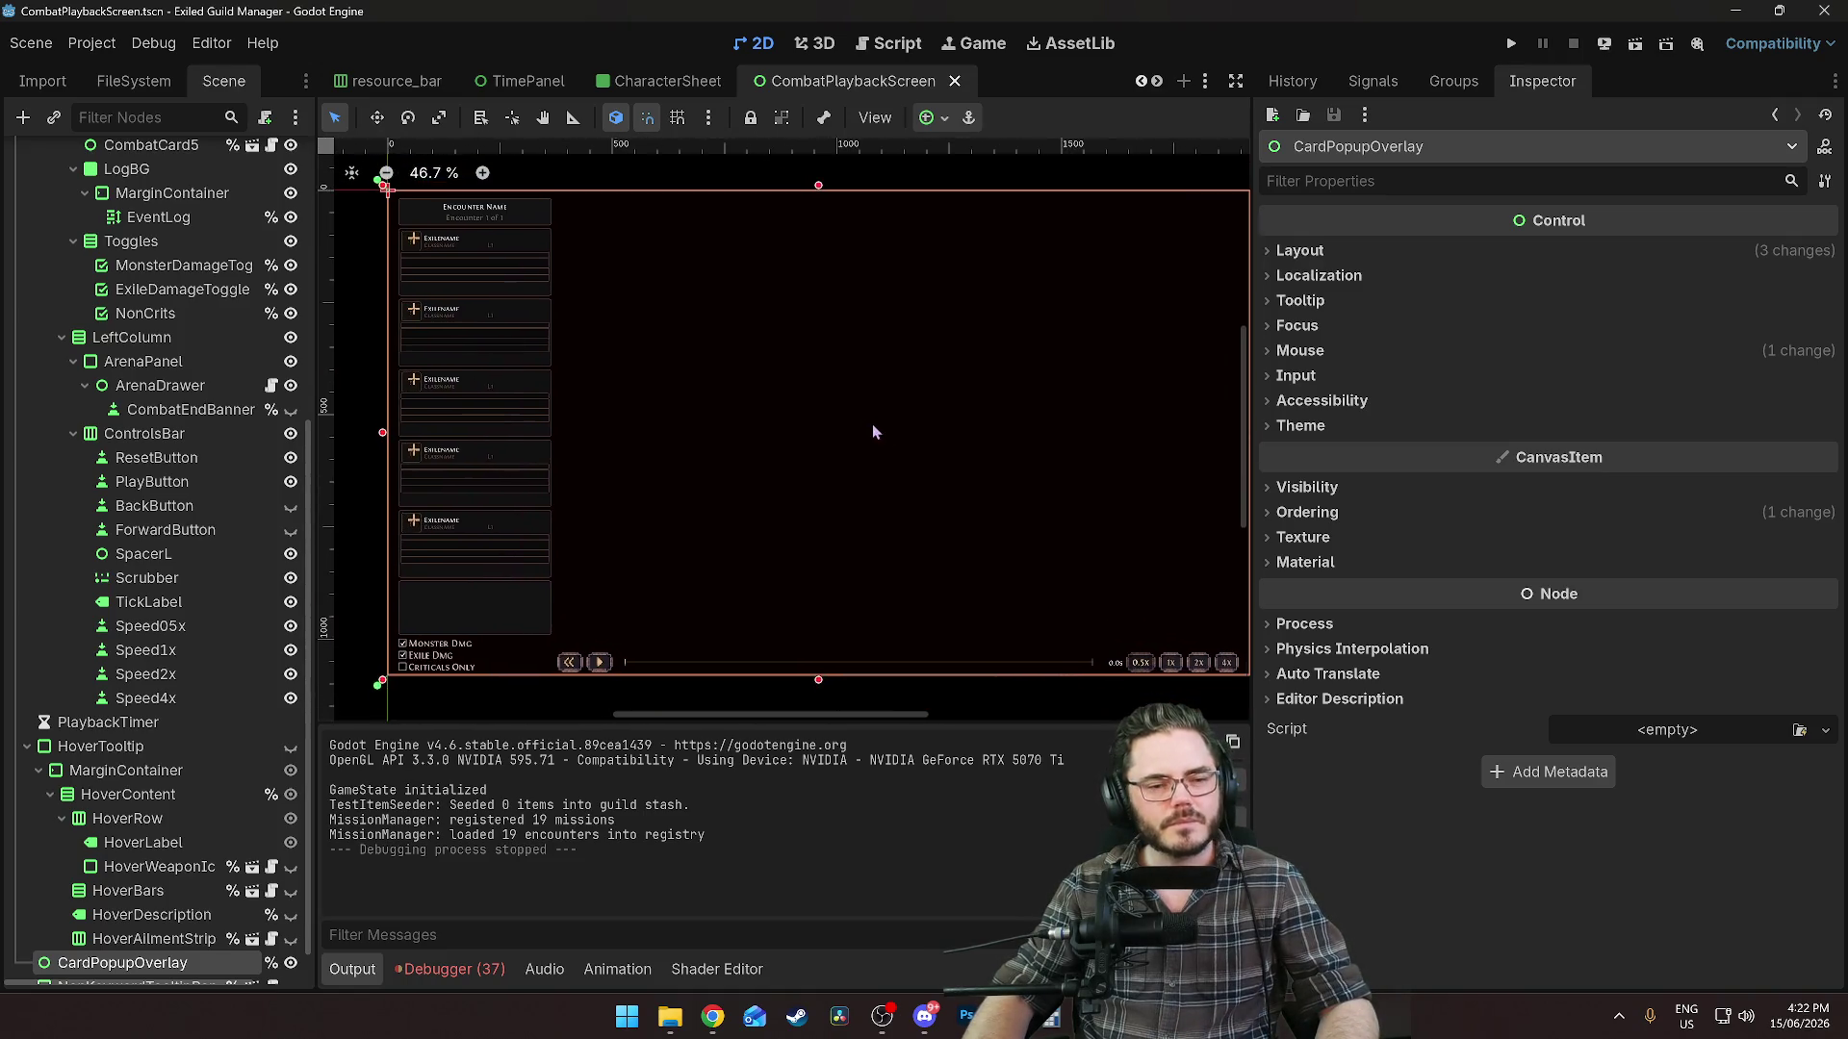
Switch to the resource_bar scene, then to the CharacterSheet scene.
{"action": "left_click", "coordinate": [377, 81]}
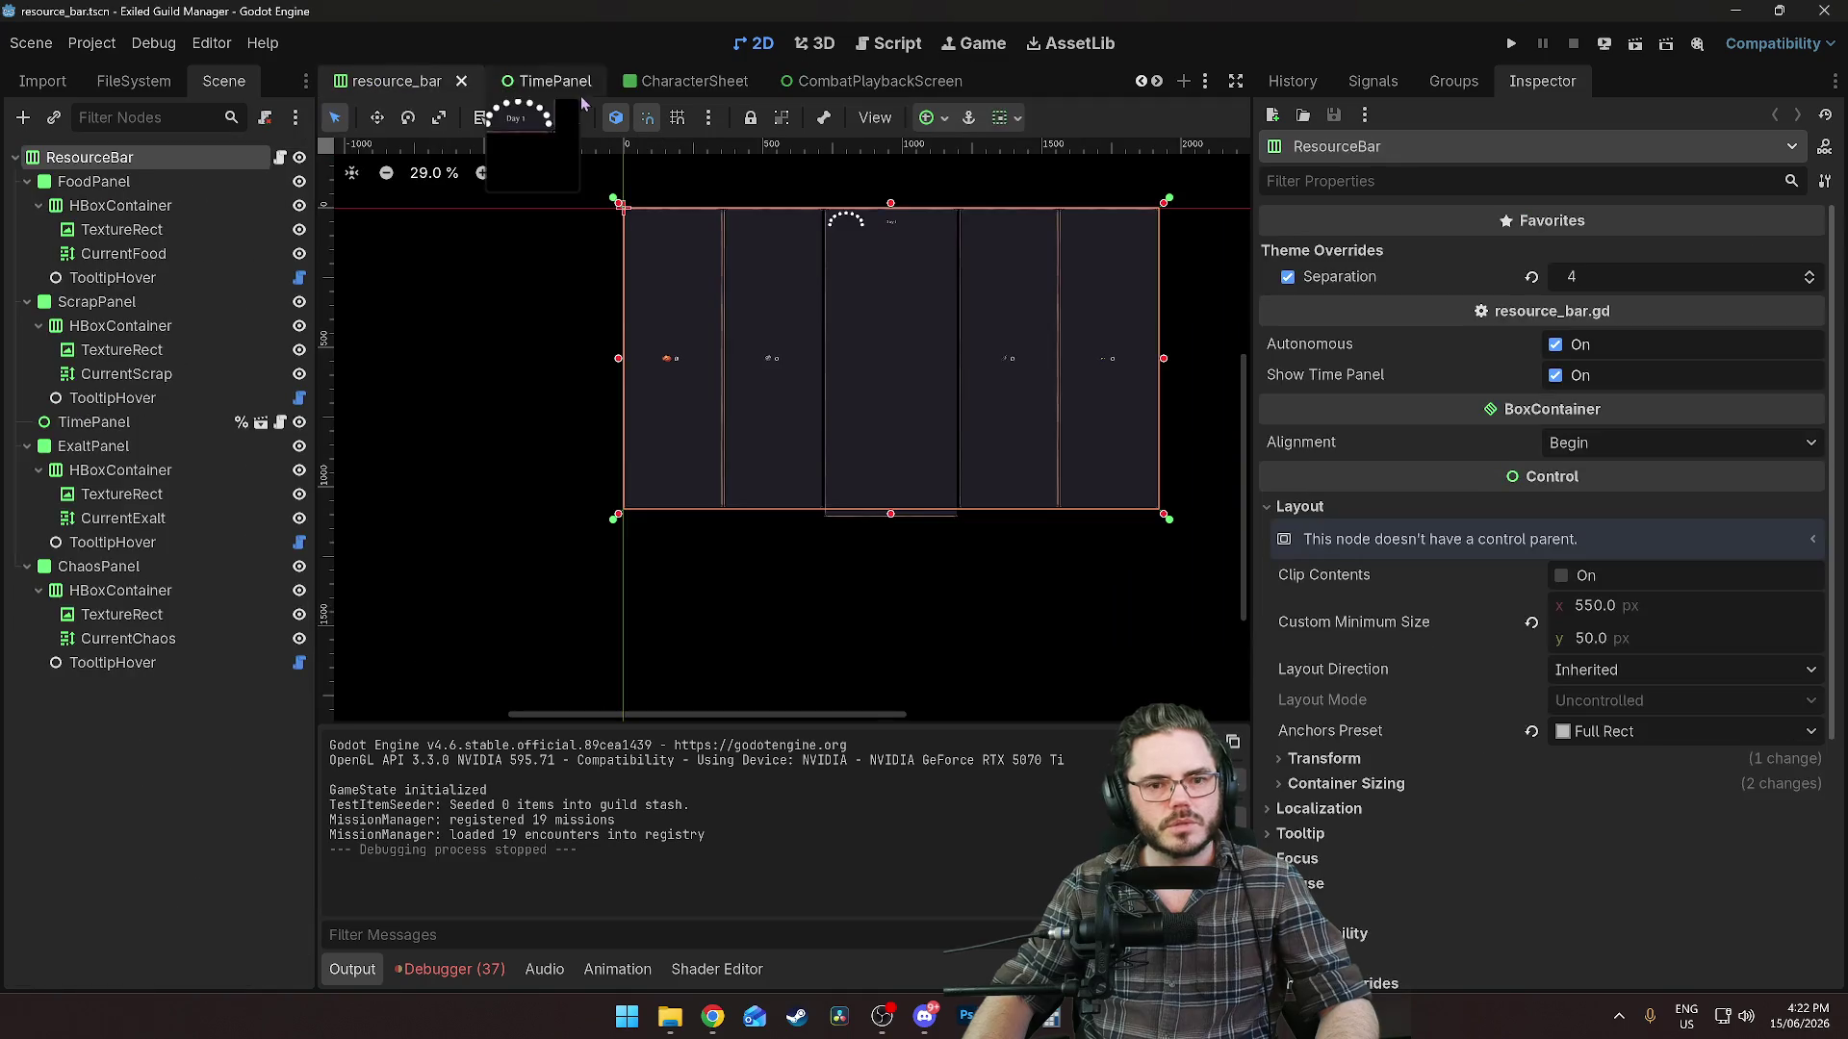
{"action": "left_click", "coordinate": [671, 87]}
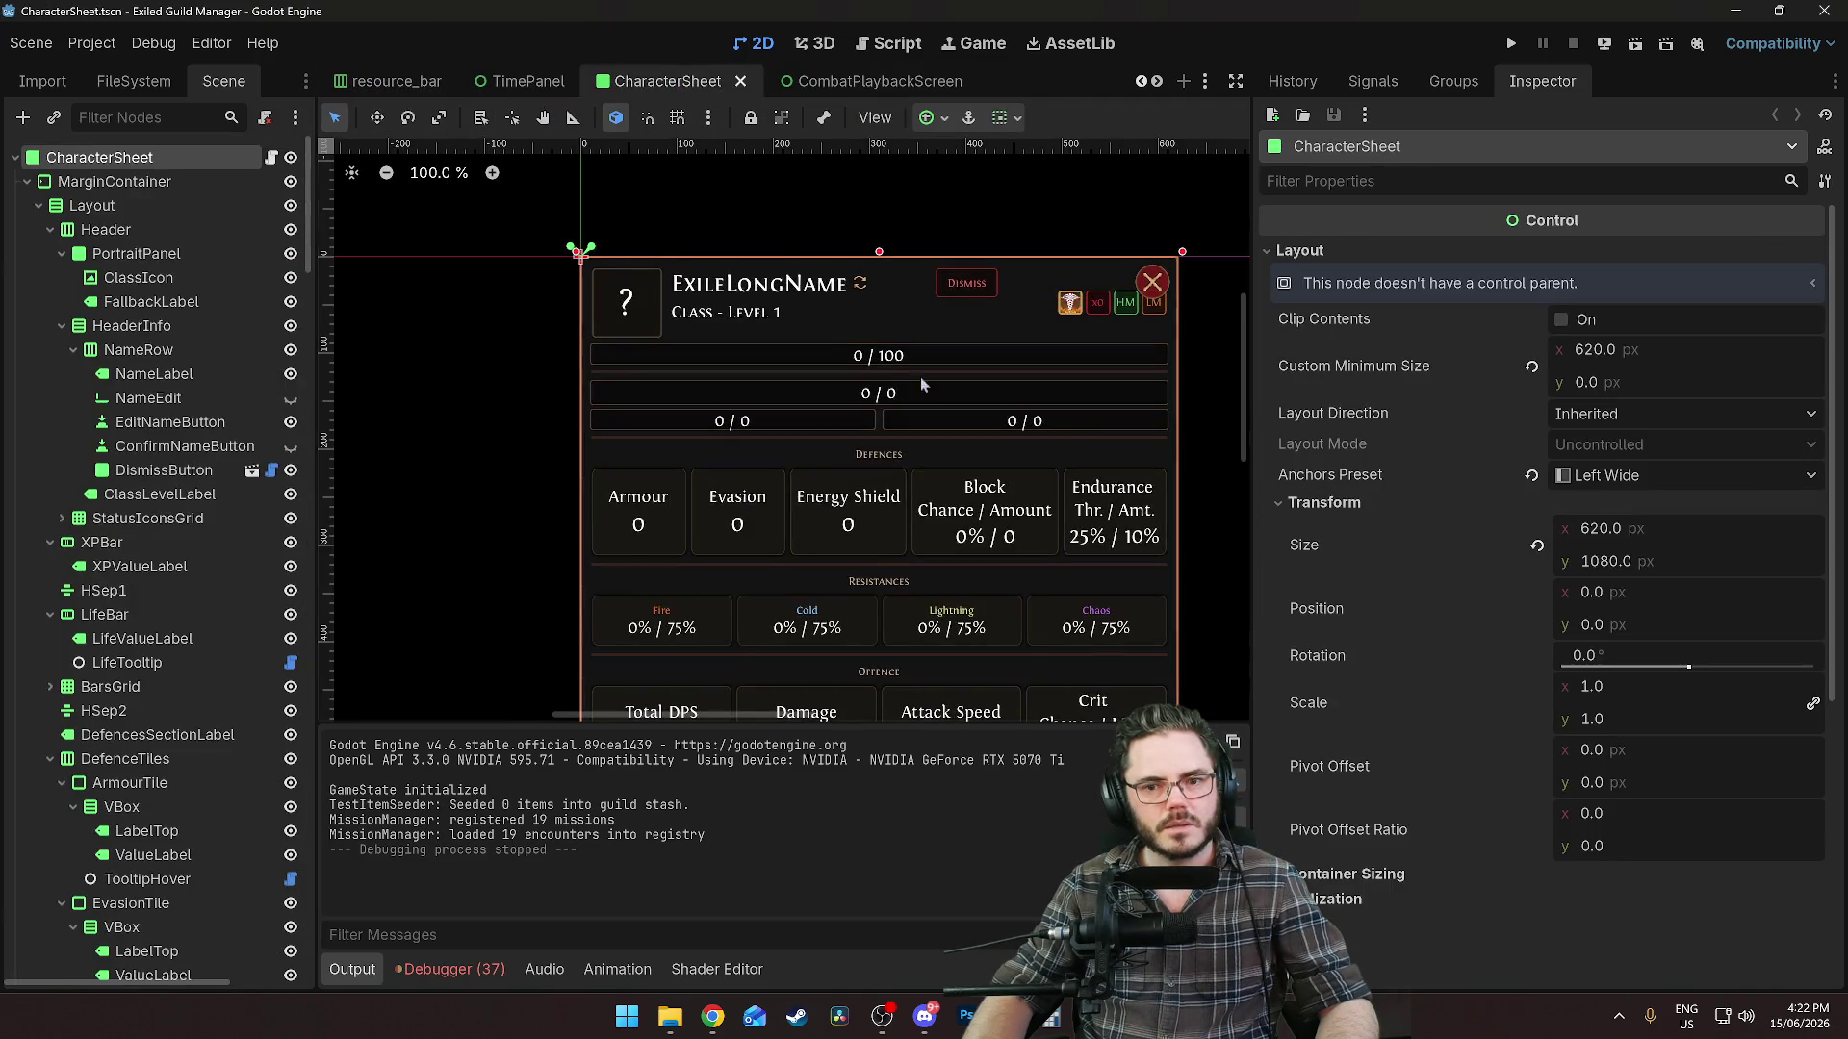
{"action": "scroll", "coordinate": [920, 377], "scroll_direction": "down", "scroll_amount": 5}
{"action": "scroll", "coordinate": [784, 416], "scroll_direction": "up", "scroll_amount": 5}
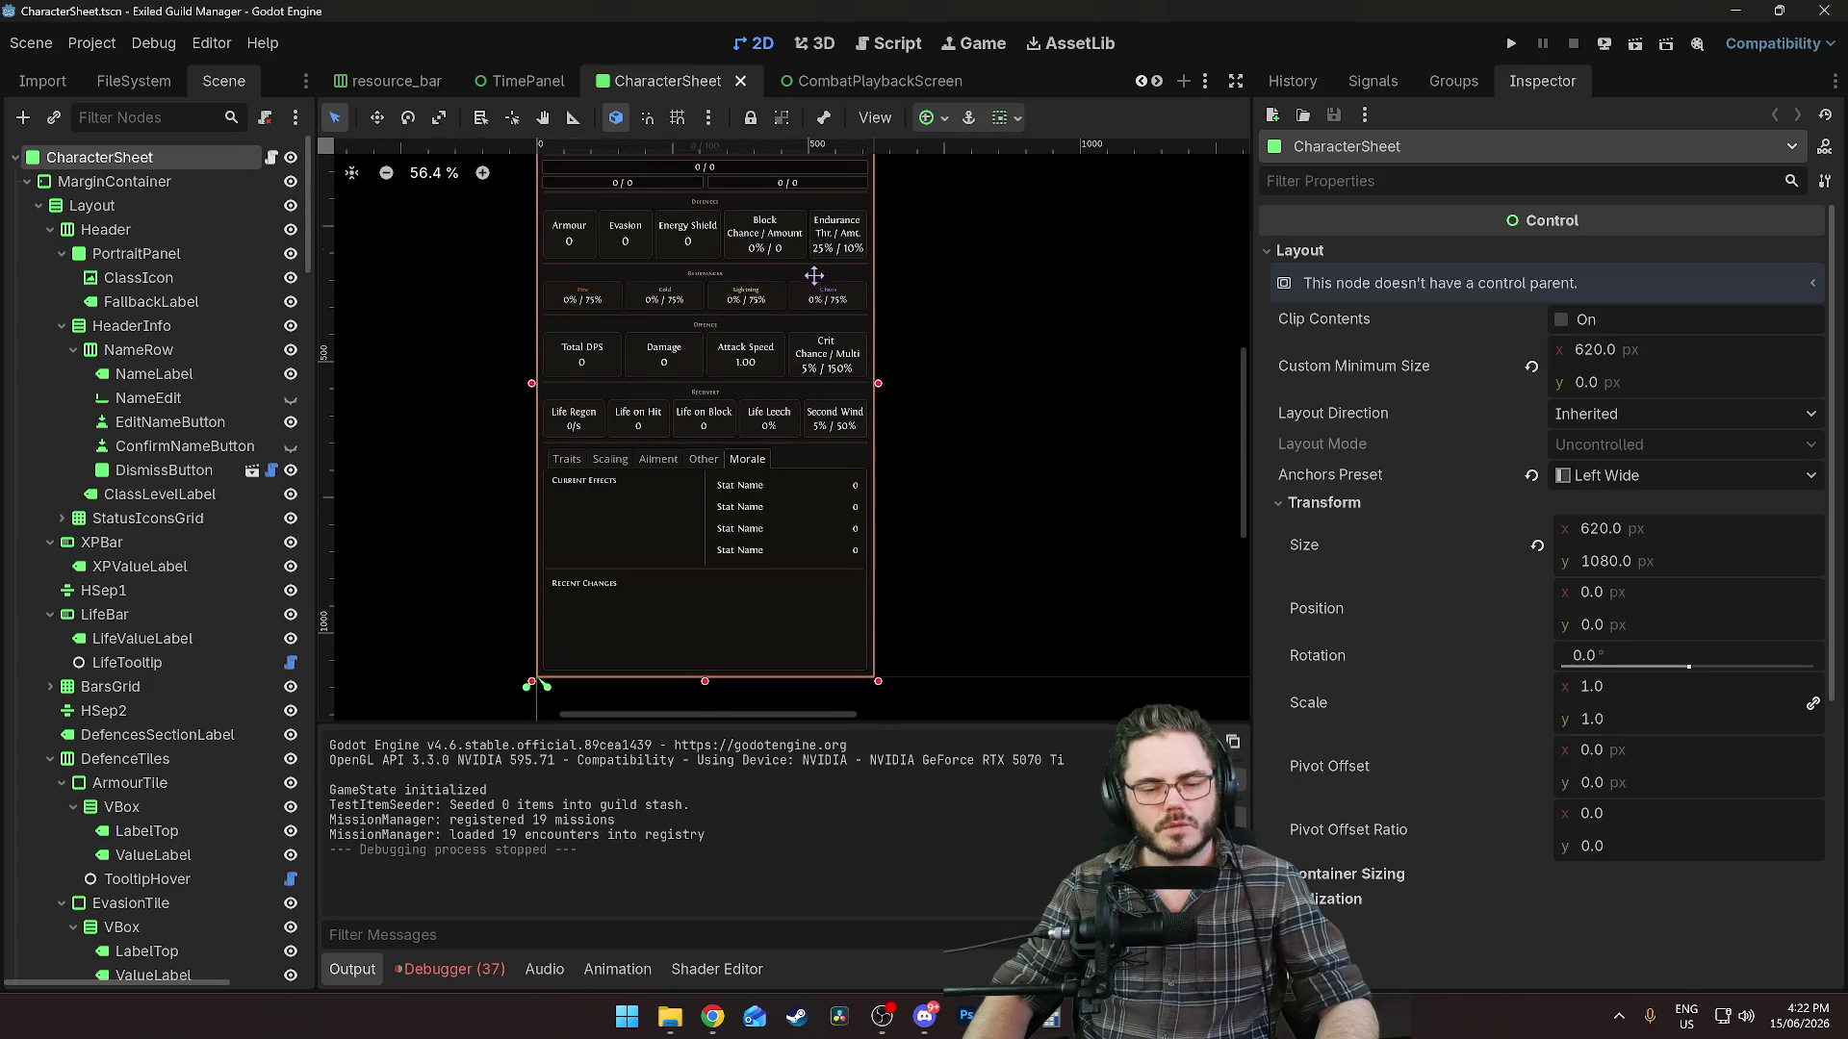
{"action": "scroll", "coordinate": [845, 405], "scroll_direction": "up", "scroll_amount": 5}
{"action": "scroll", "coordinate": [845, 404], "scroll_direction": "down", "scroll_amount": 10}
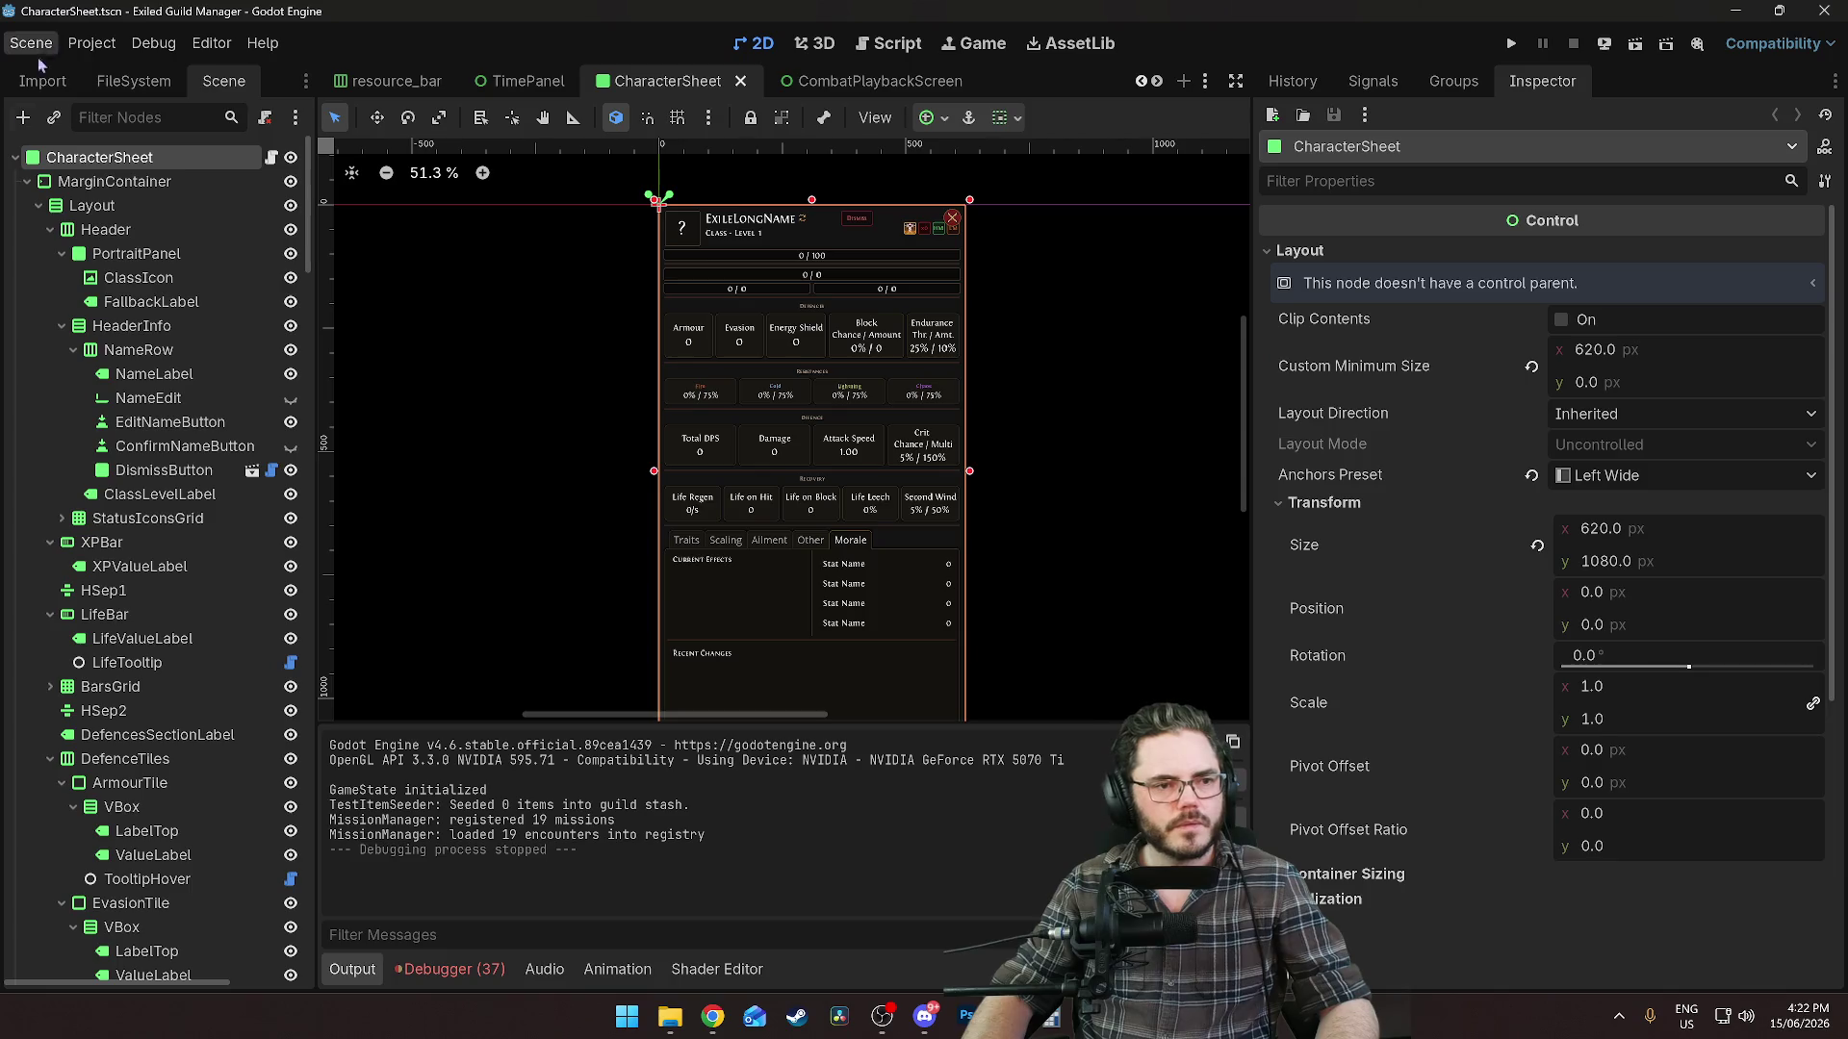
Check the Debugger's Errors list, hide the debugger, and show the CombatPlaybackScreen files.
{"action": "left_click", "coordinate": [480, 970]}
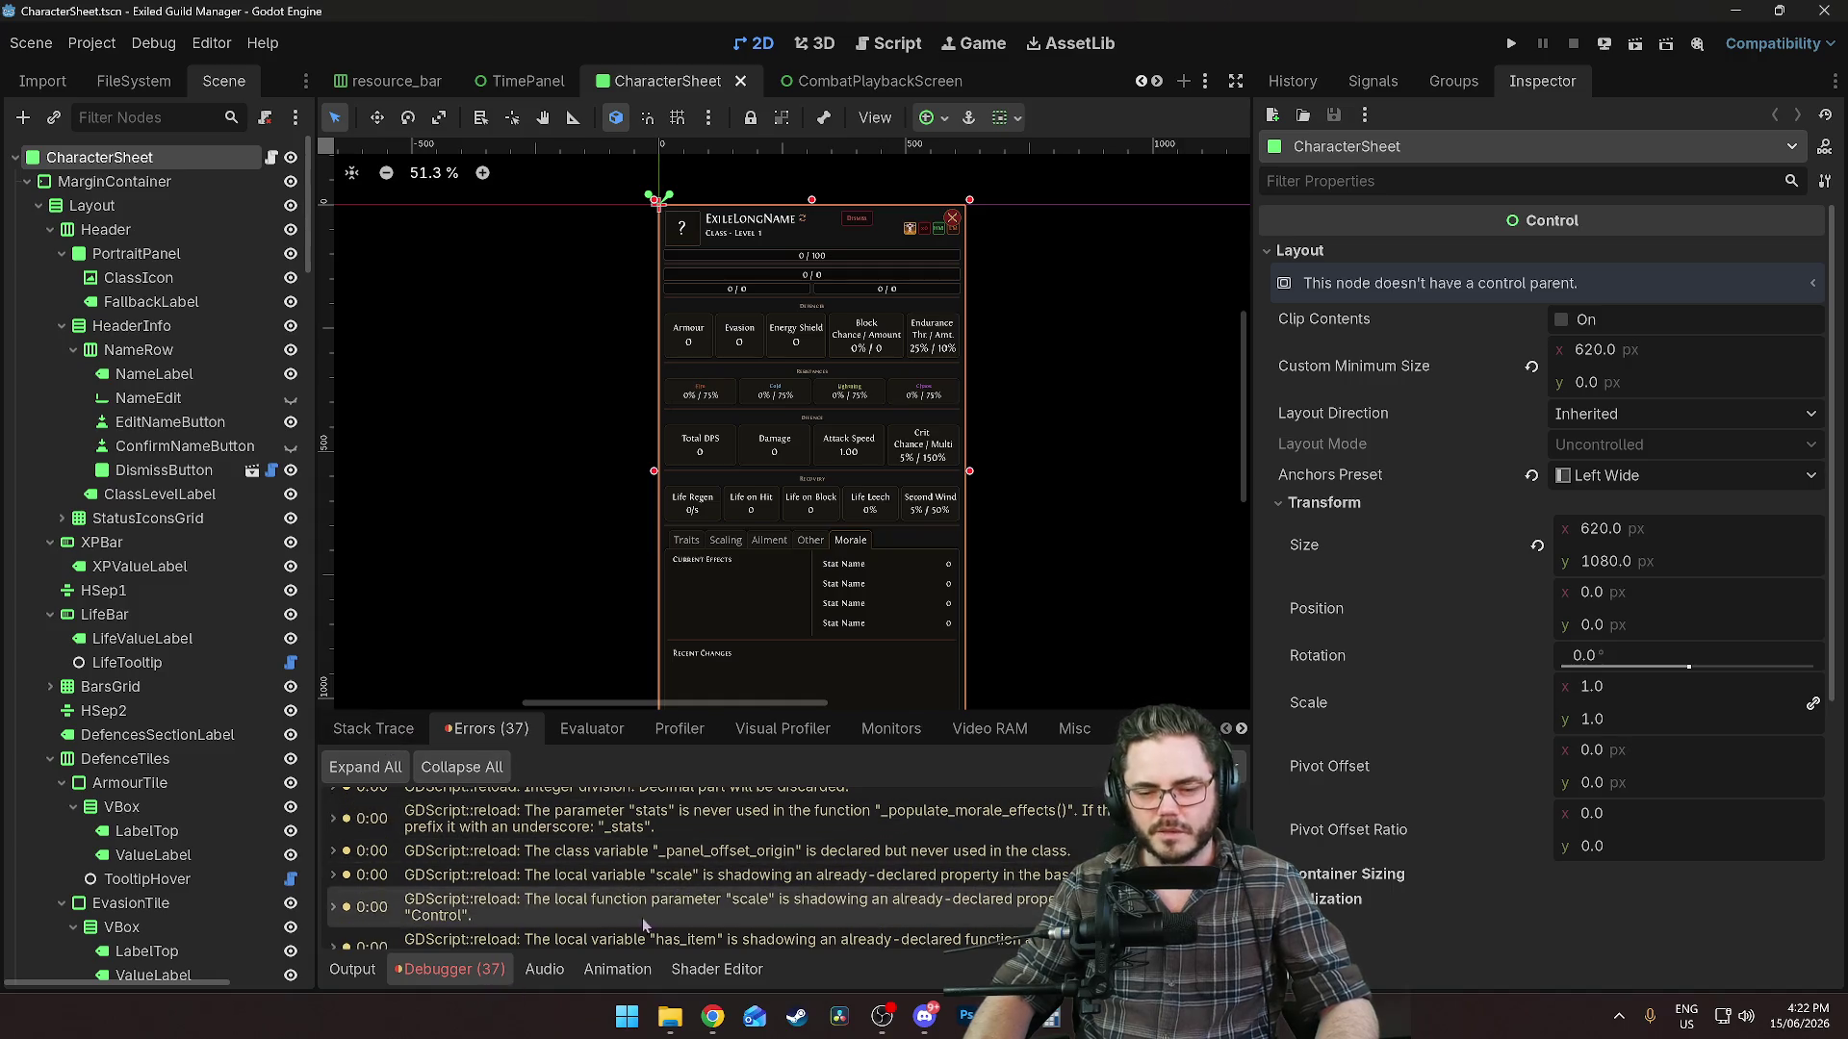
{"action": "scroll", "coordinate": [643, 926], "scroll_direction": "down", "scroll_amount": 10}
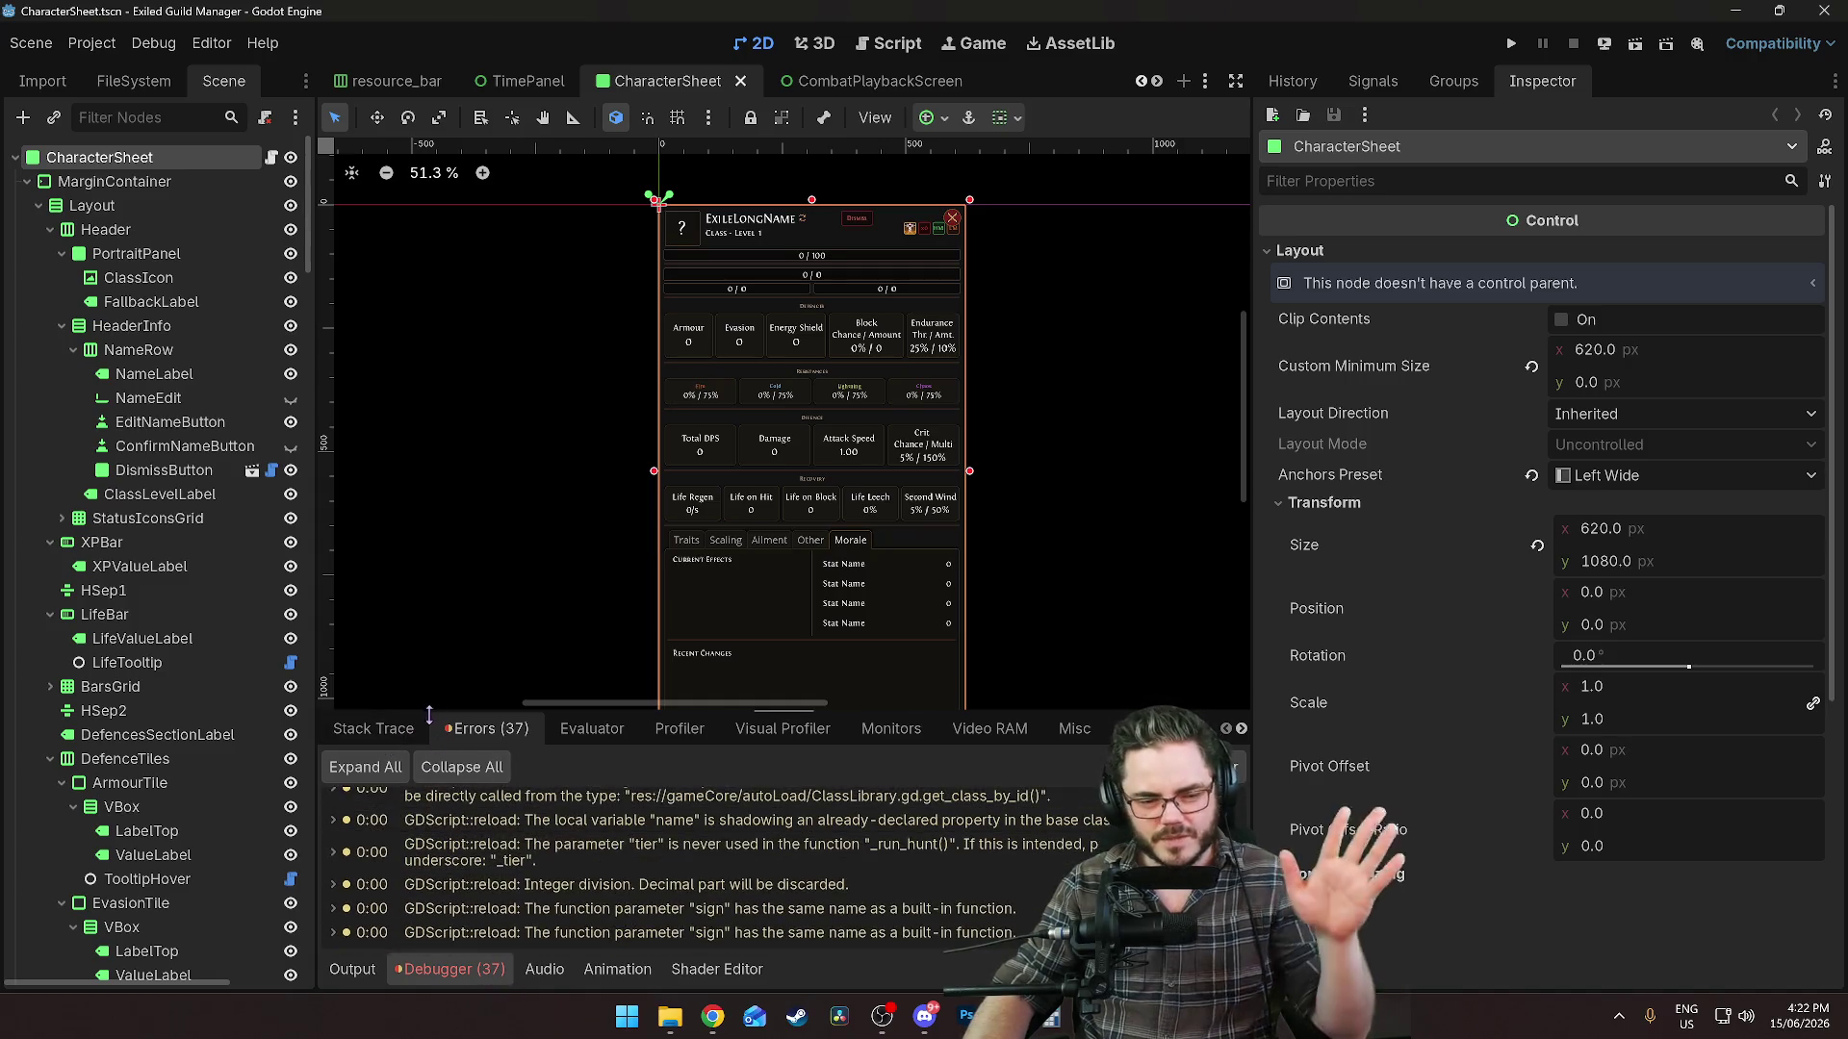
{"action": "left_click", "coordinate": [442, 968]}
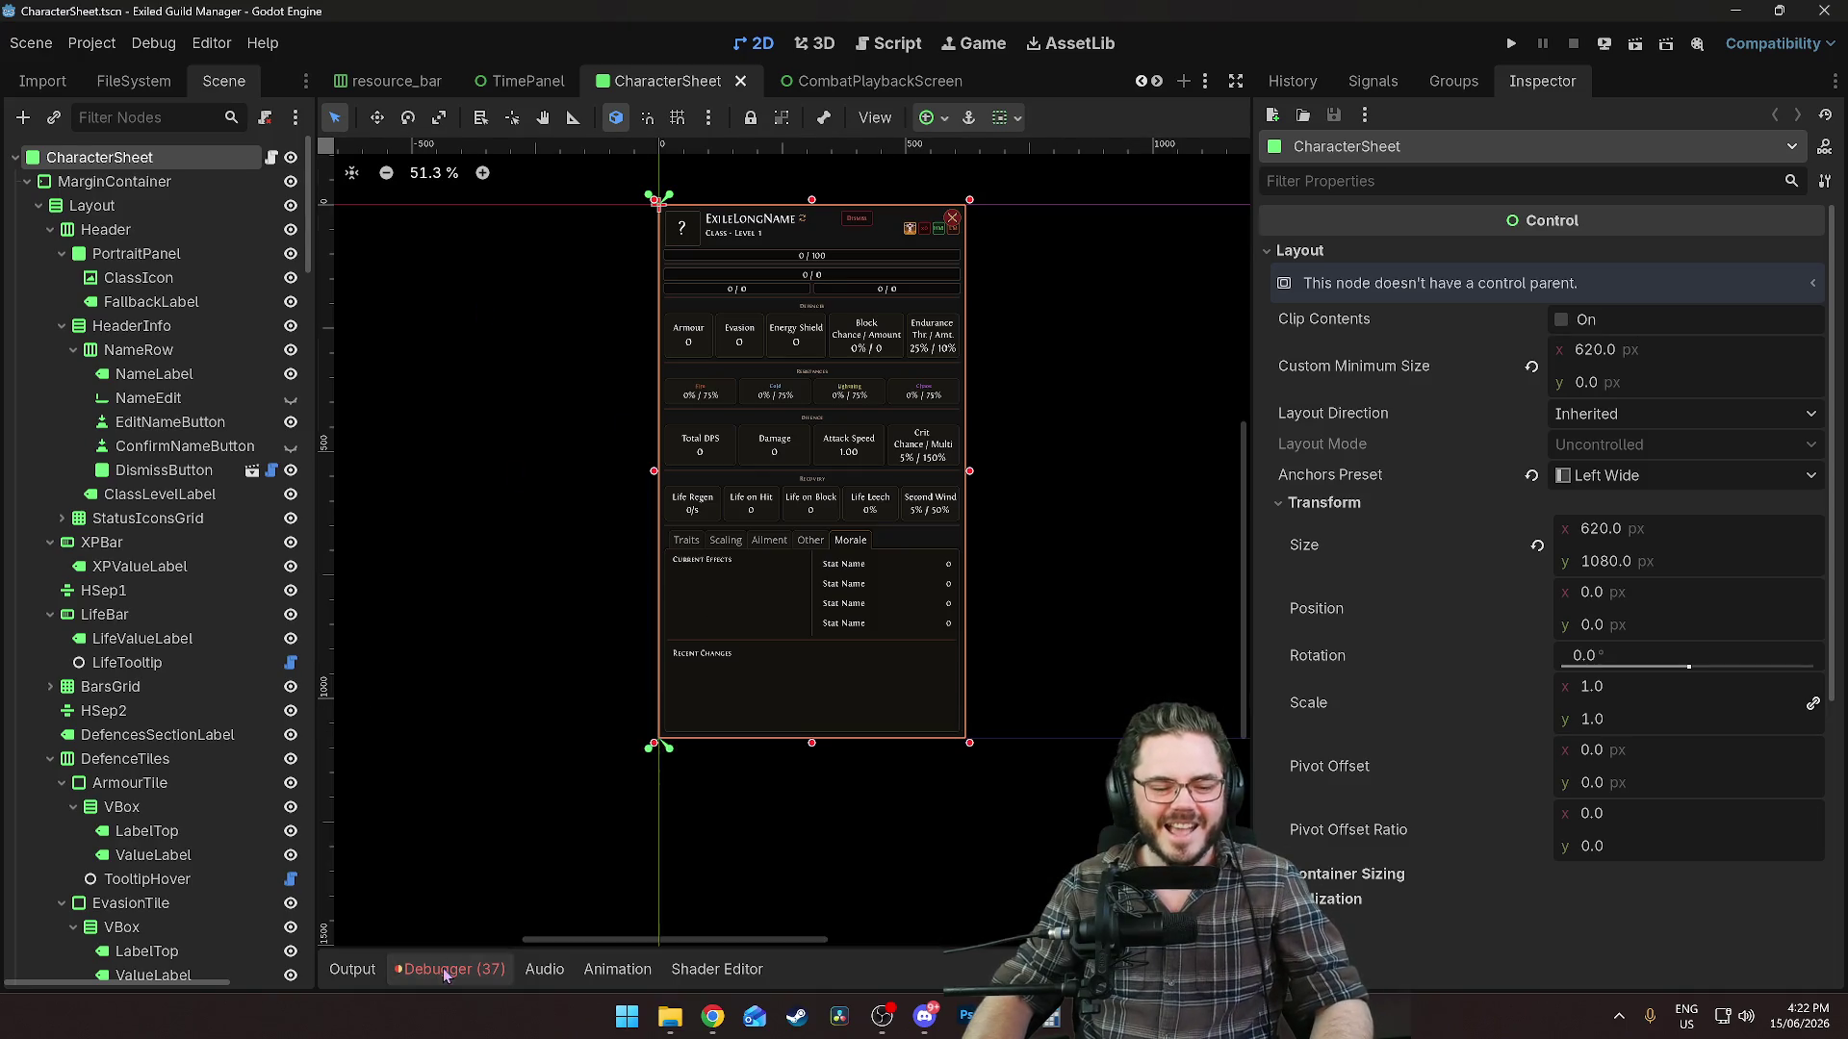
{"action": "left_click", "coordinate": [134, 81]}
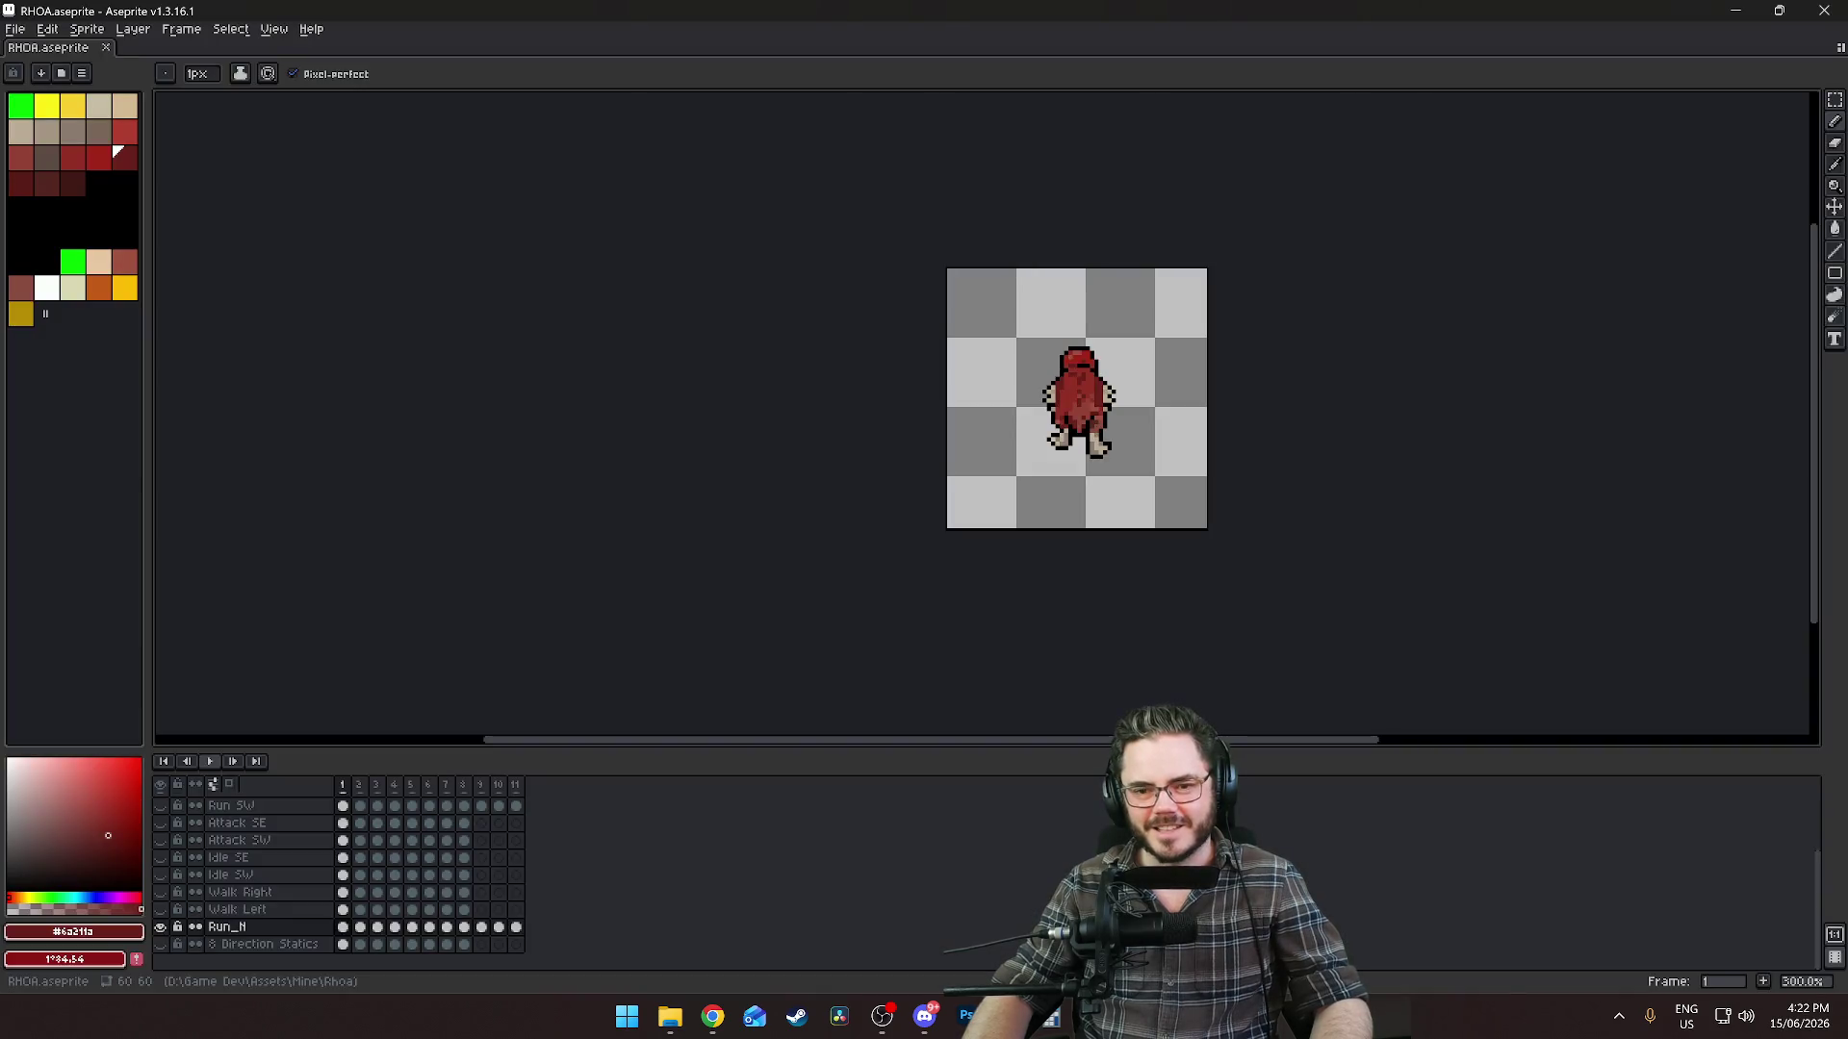
Minimize and restore Aseprite, then zoom into the opened tentacle_bivalve_death_SW.png sheet.
{"action": "left_click", "coordinate": [1736, 17]}
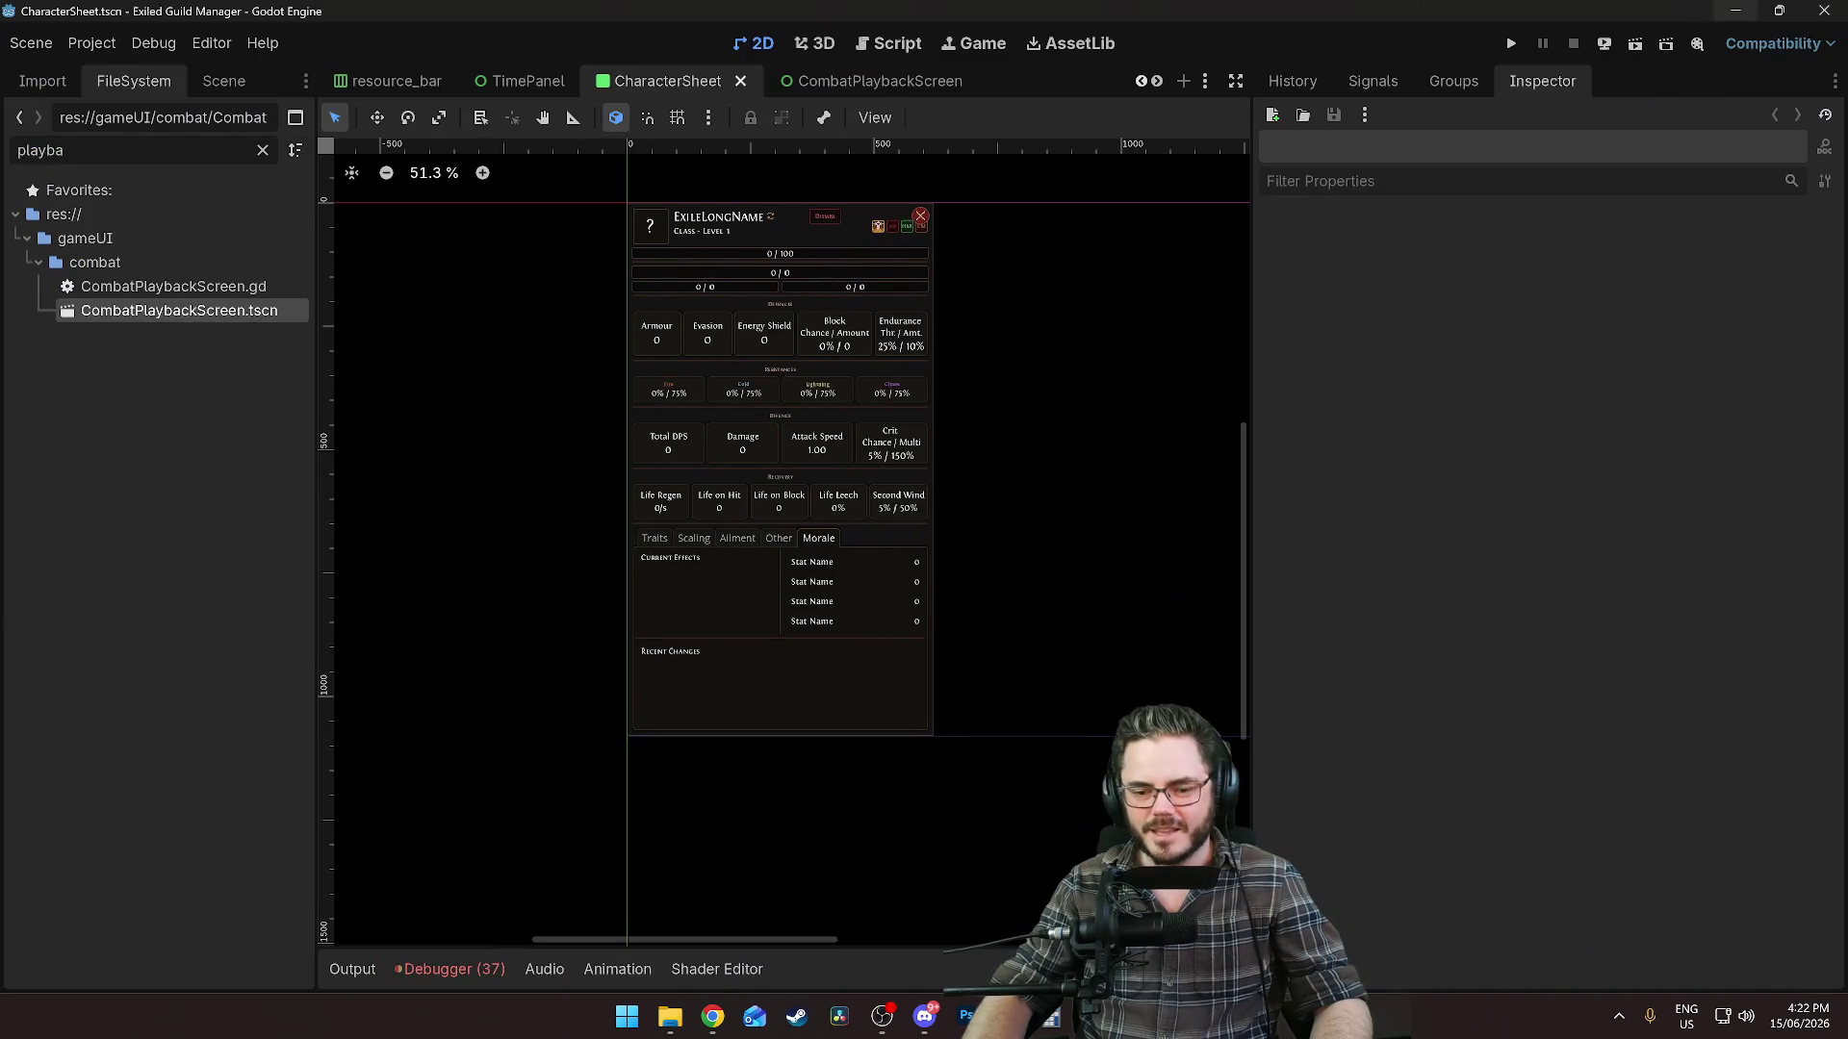
{"action": "key", "text": "alt+Tab"}
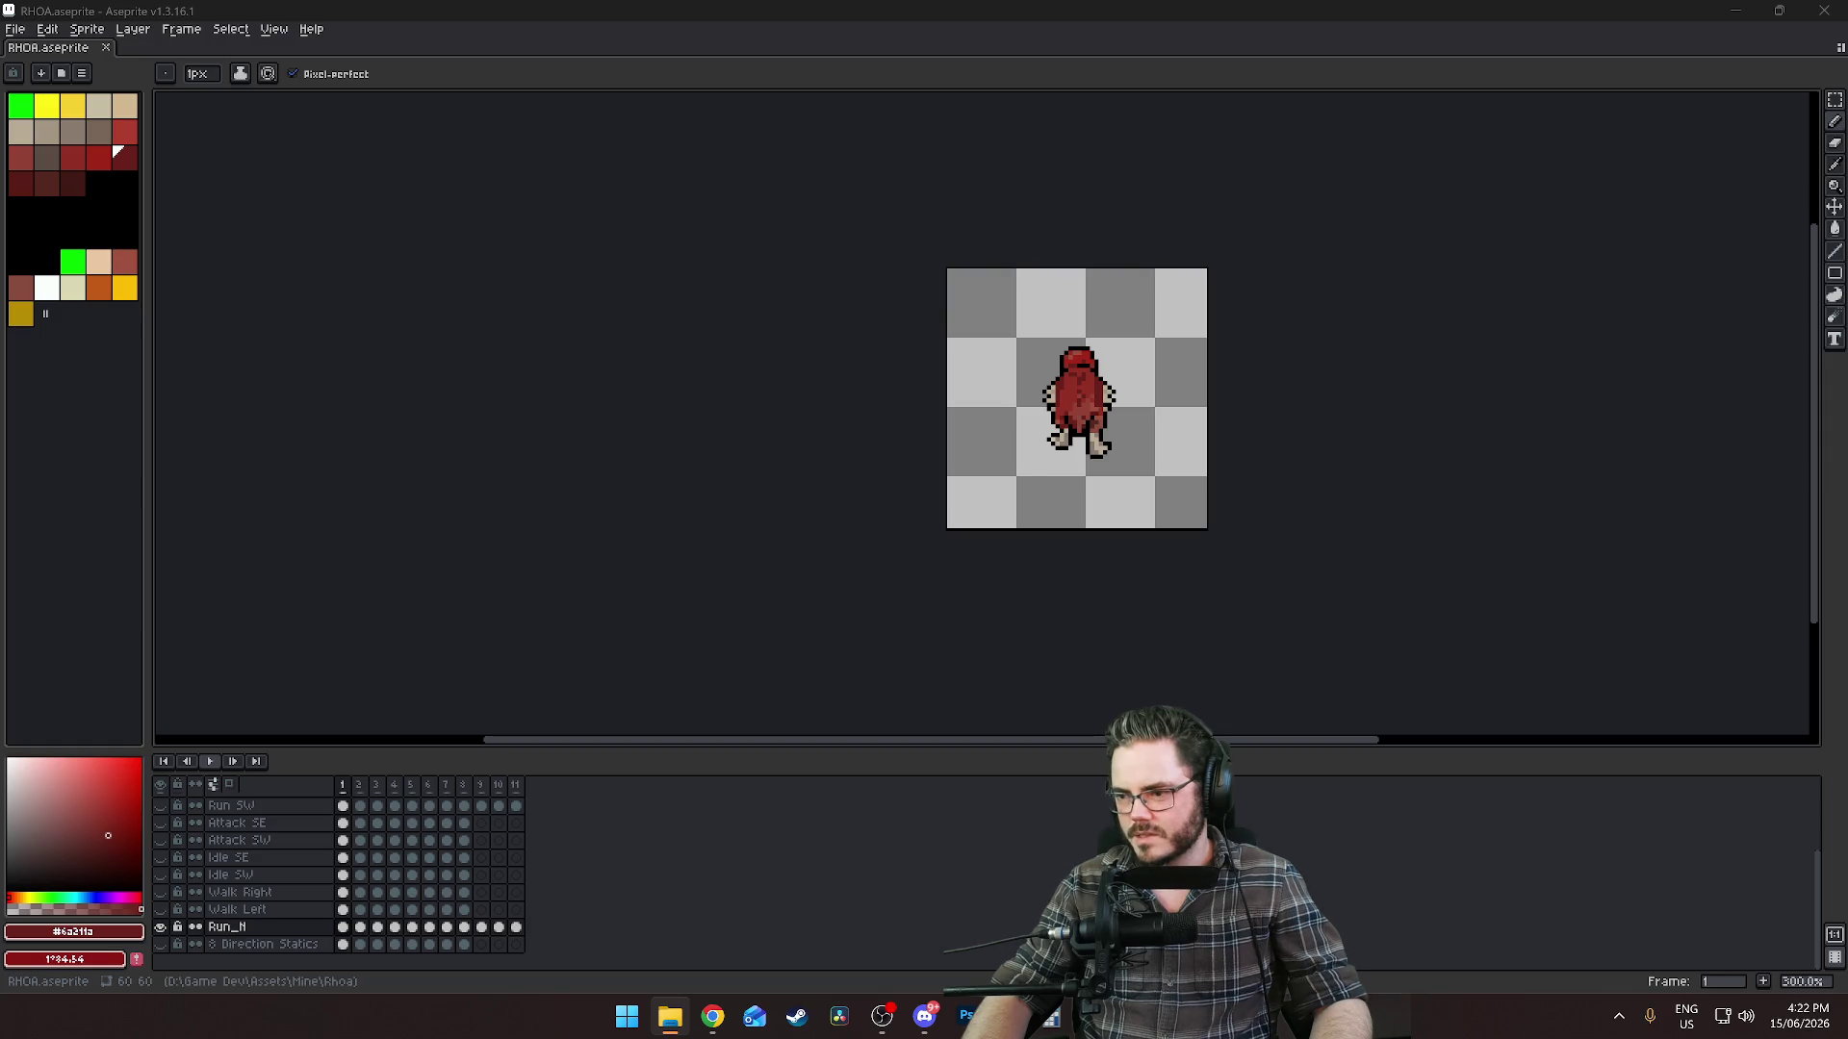
{"action": "scroll", "coordinate": [898, 536], "scroll_direction": "up", "scroll_amount": 3}
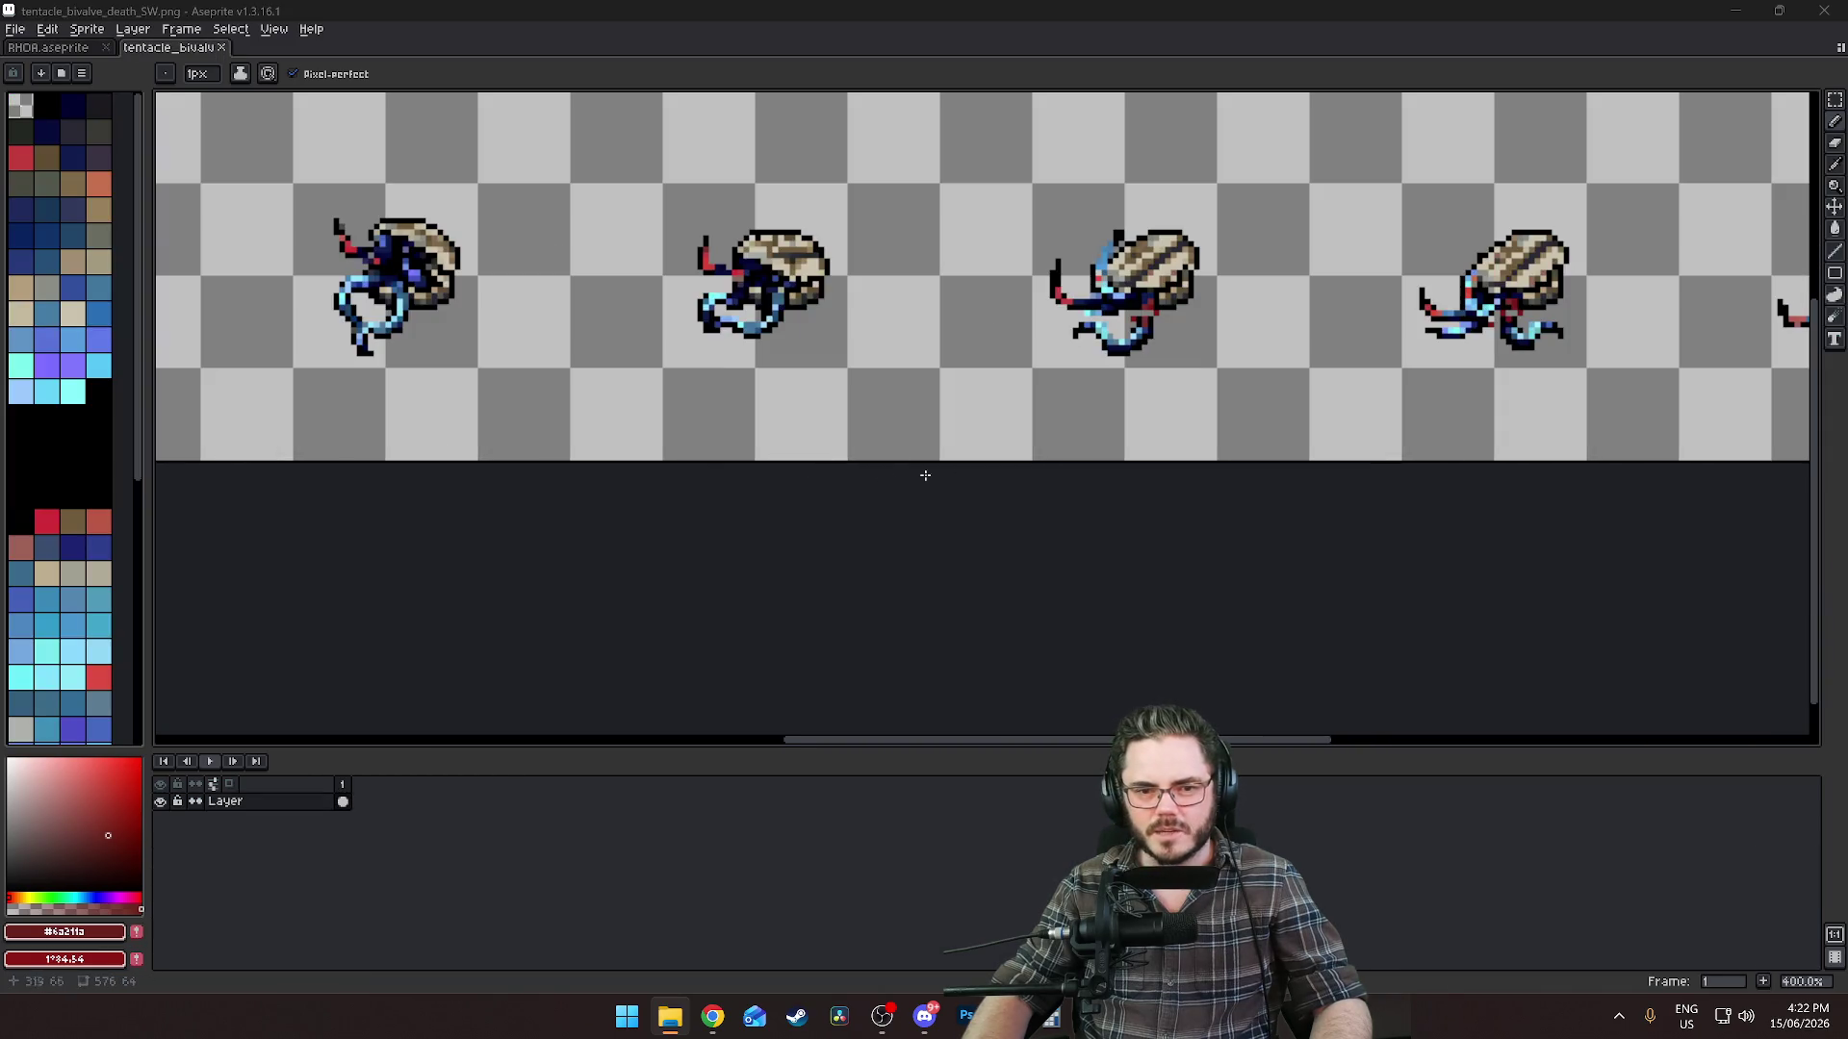
{"action": "left_click_drag", "start_coordinate": [924, 475], "coordinate": [926, 541]}
Pan and zoom across the death animation strip to inspect each frame closely.
{"action": "scroll", "coordinate": [926, 541], "scroll_direction": "left", "scroll_amount": 10}
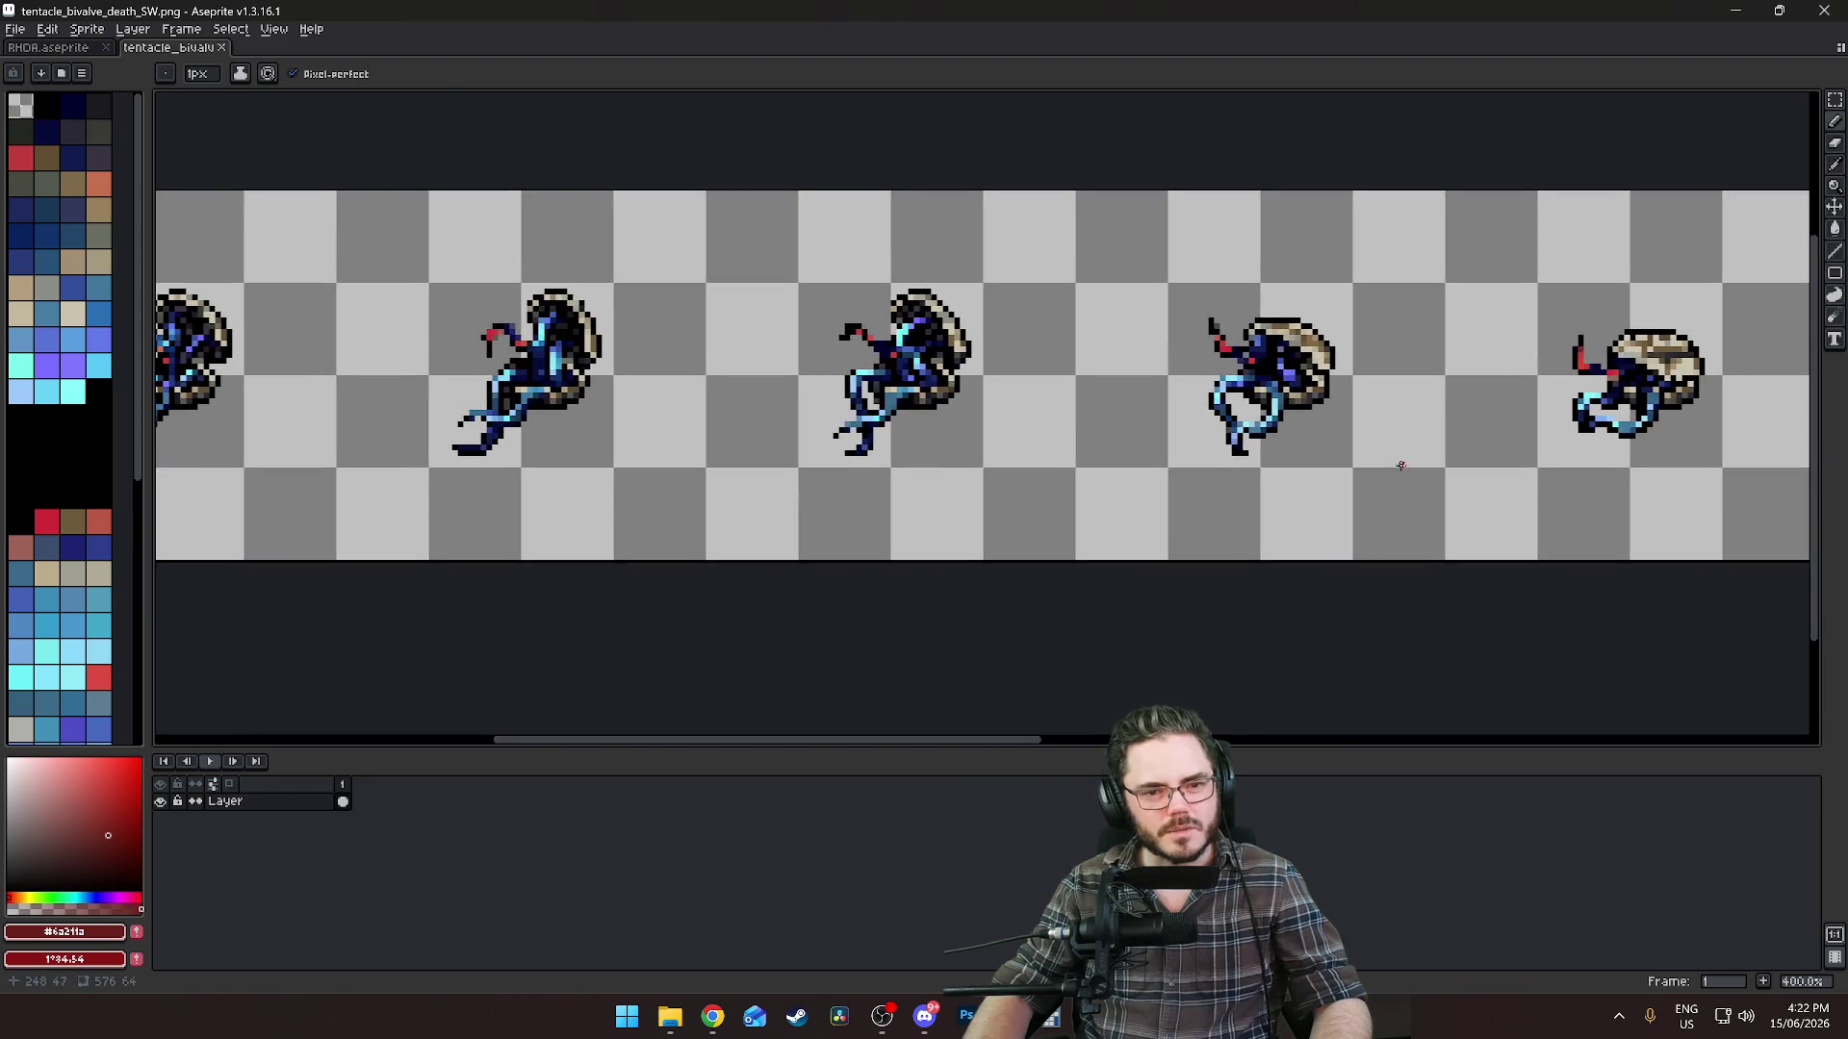
{"action": "scroll", "coordinate": [1525, 460], "scroll_direction": "right", "scroll_amount": 10}
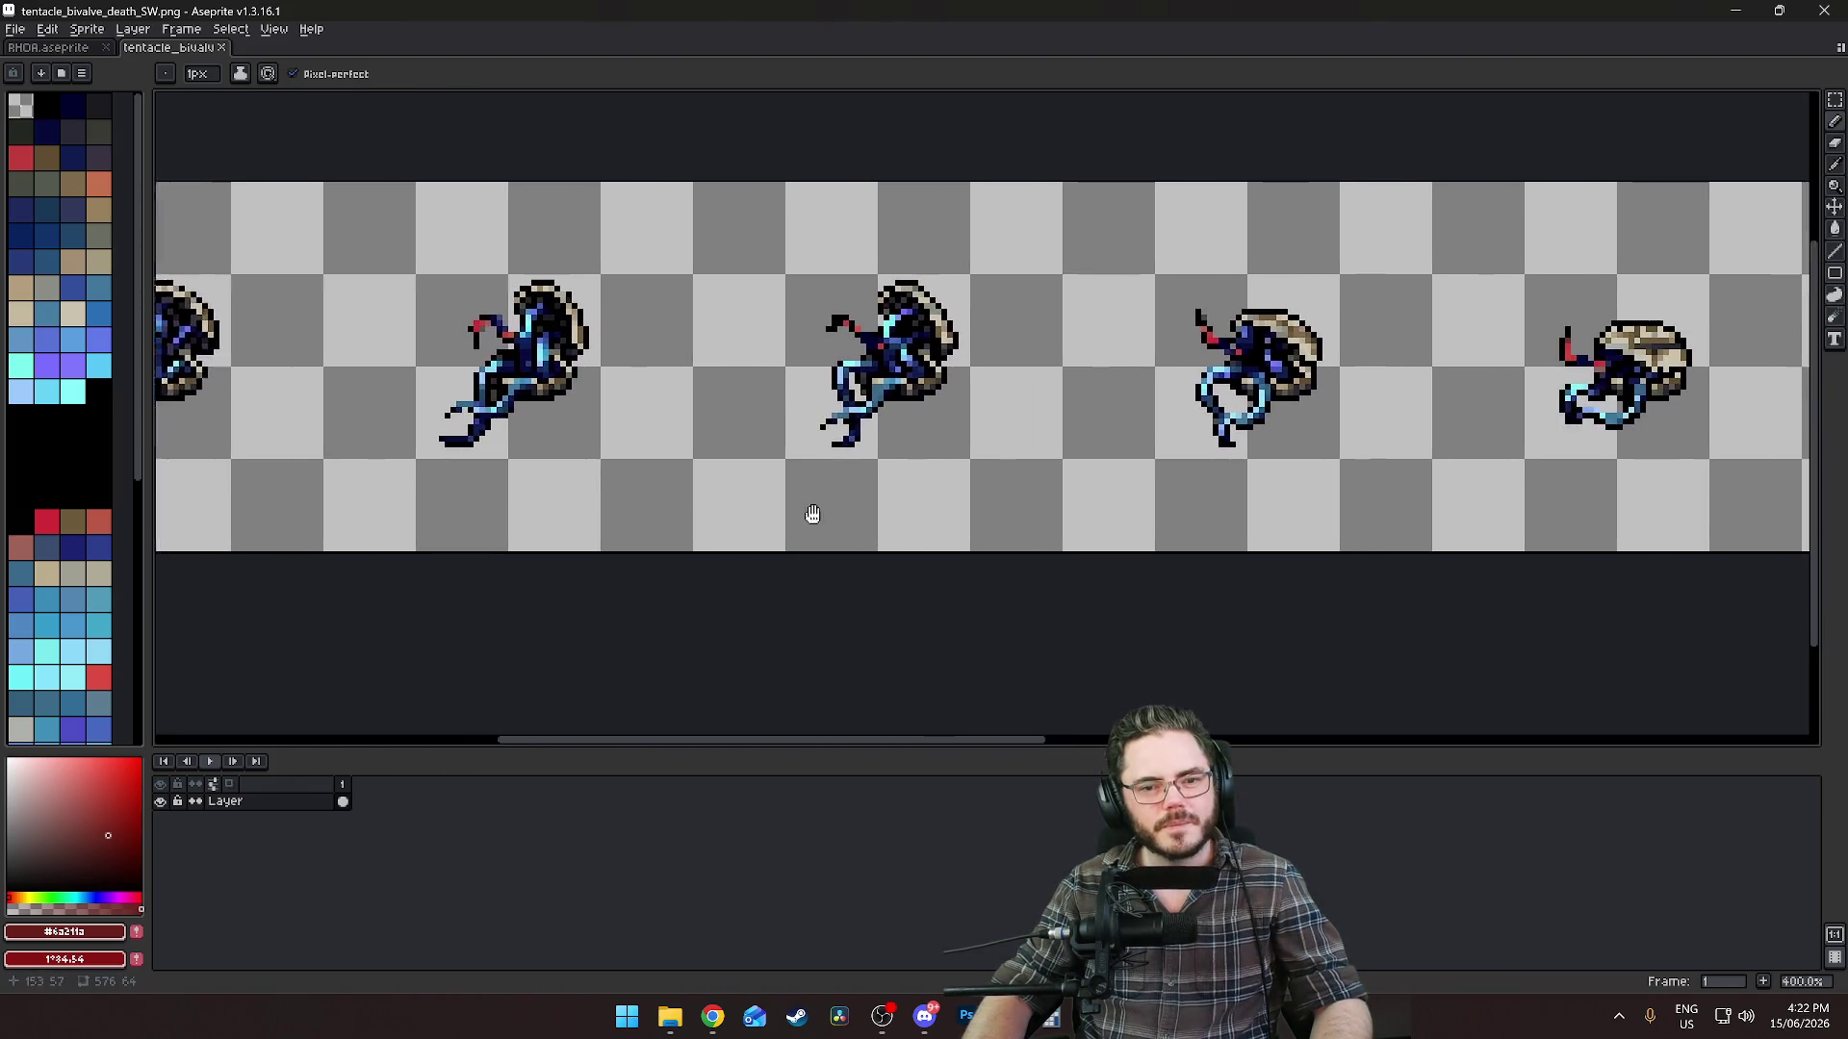
{"action": "scroll", "coordinate": [739, 527], "scroll_direction": "right", "scroll_amount": 10}
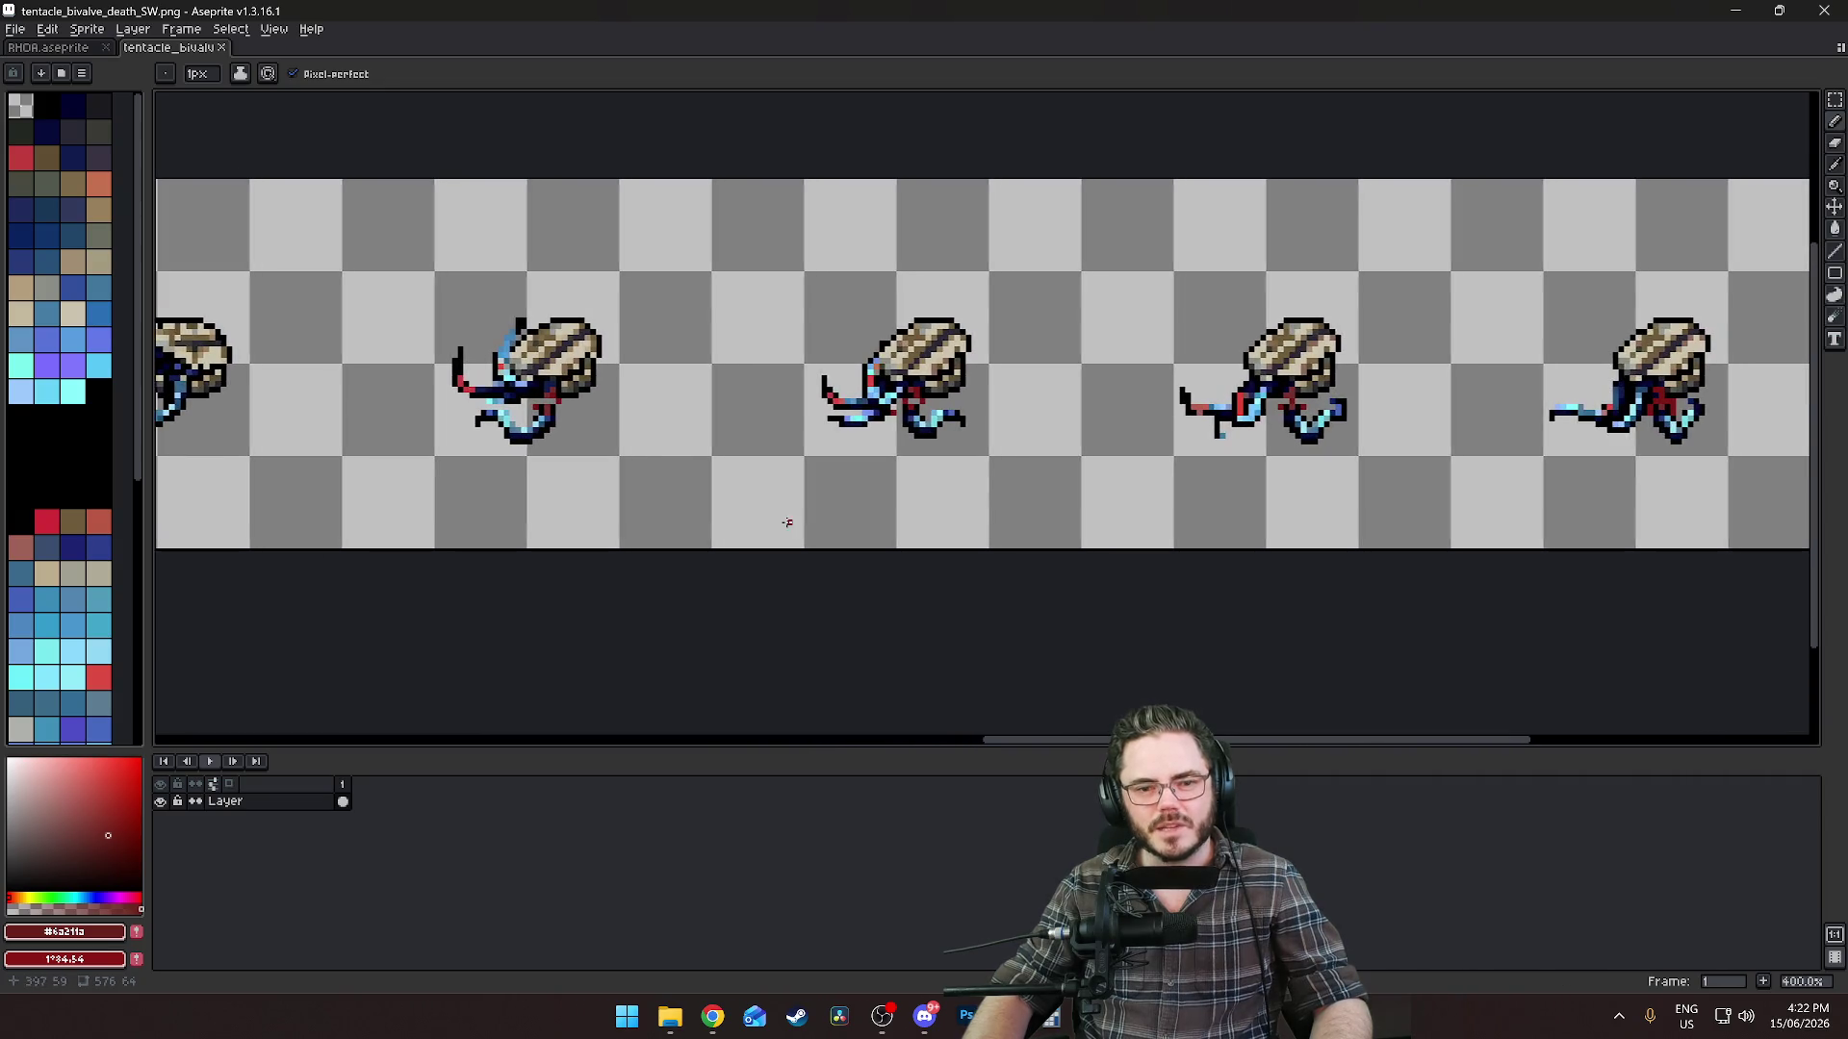
{"action": "scroll", "coordinate": [730, 519], "scroll_direction": "up", "scroll_amount": 2}
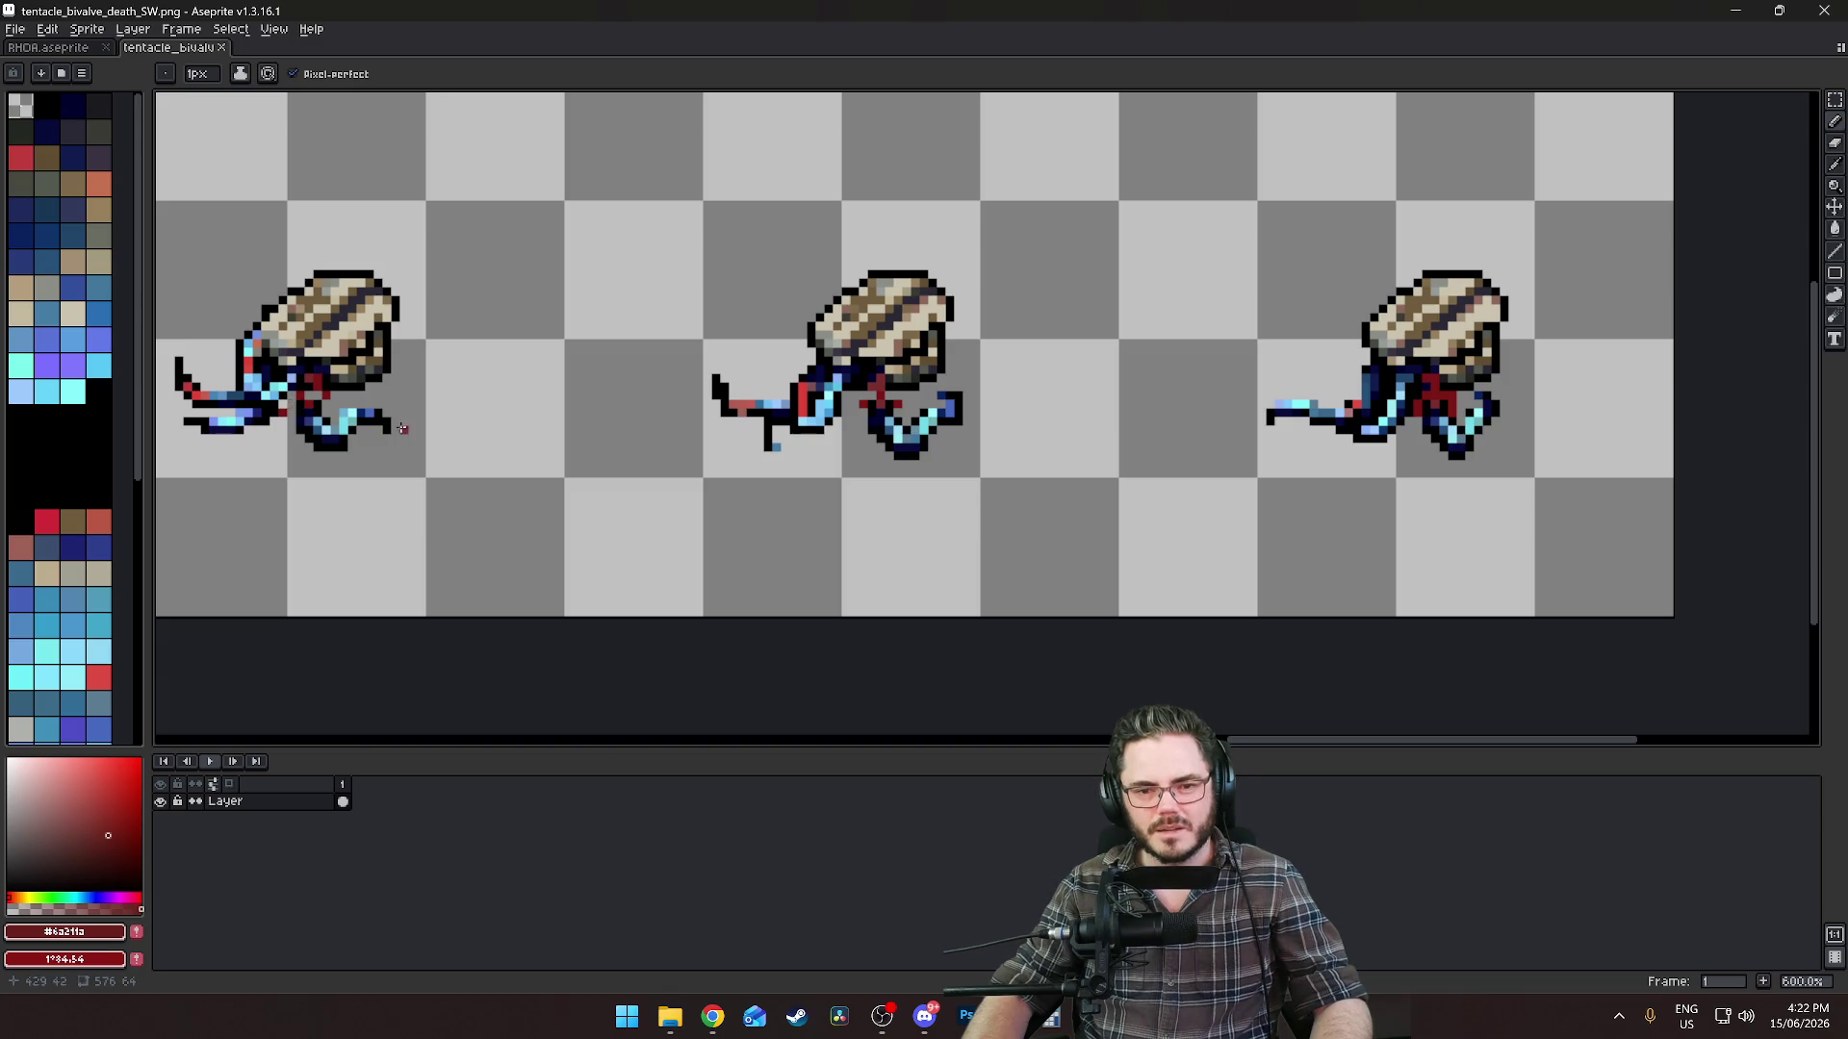
{"action": "scroll", "coordinate": [500, 417], "scroll_direction": "up", "scroll_amount": 3}
{"action": "scroll", "coordinate": [1059, 458], "scroll_direction": "right", "scroll_amount": 5}
{"action": "scroll", "coordinate": [835, 431], "scroll_direction": "down", "scroll_amount": 2}
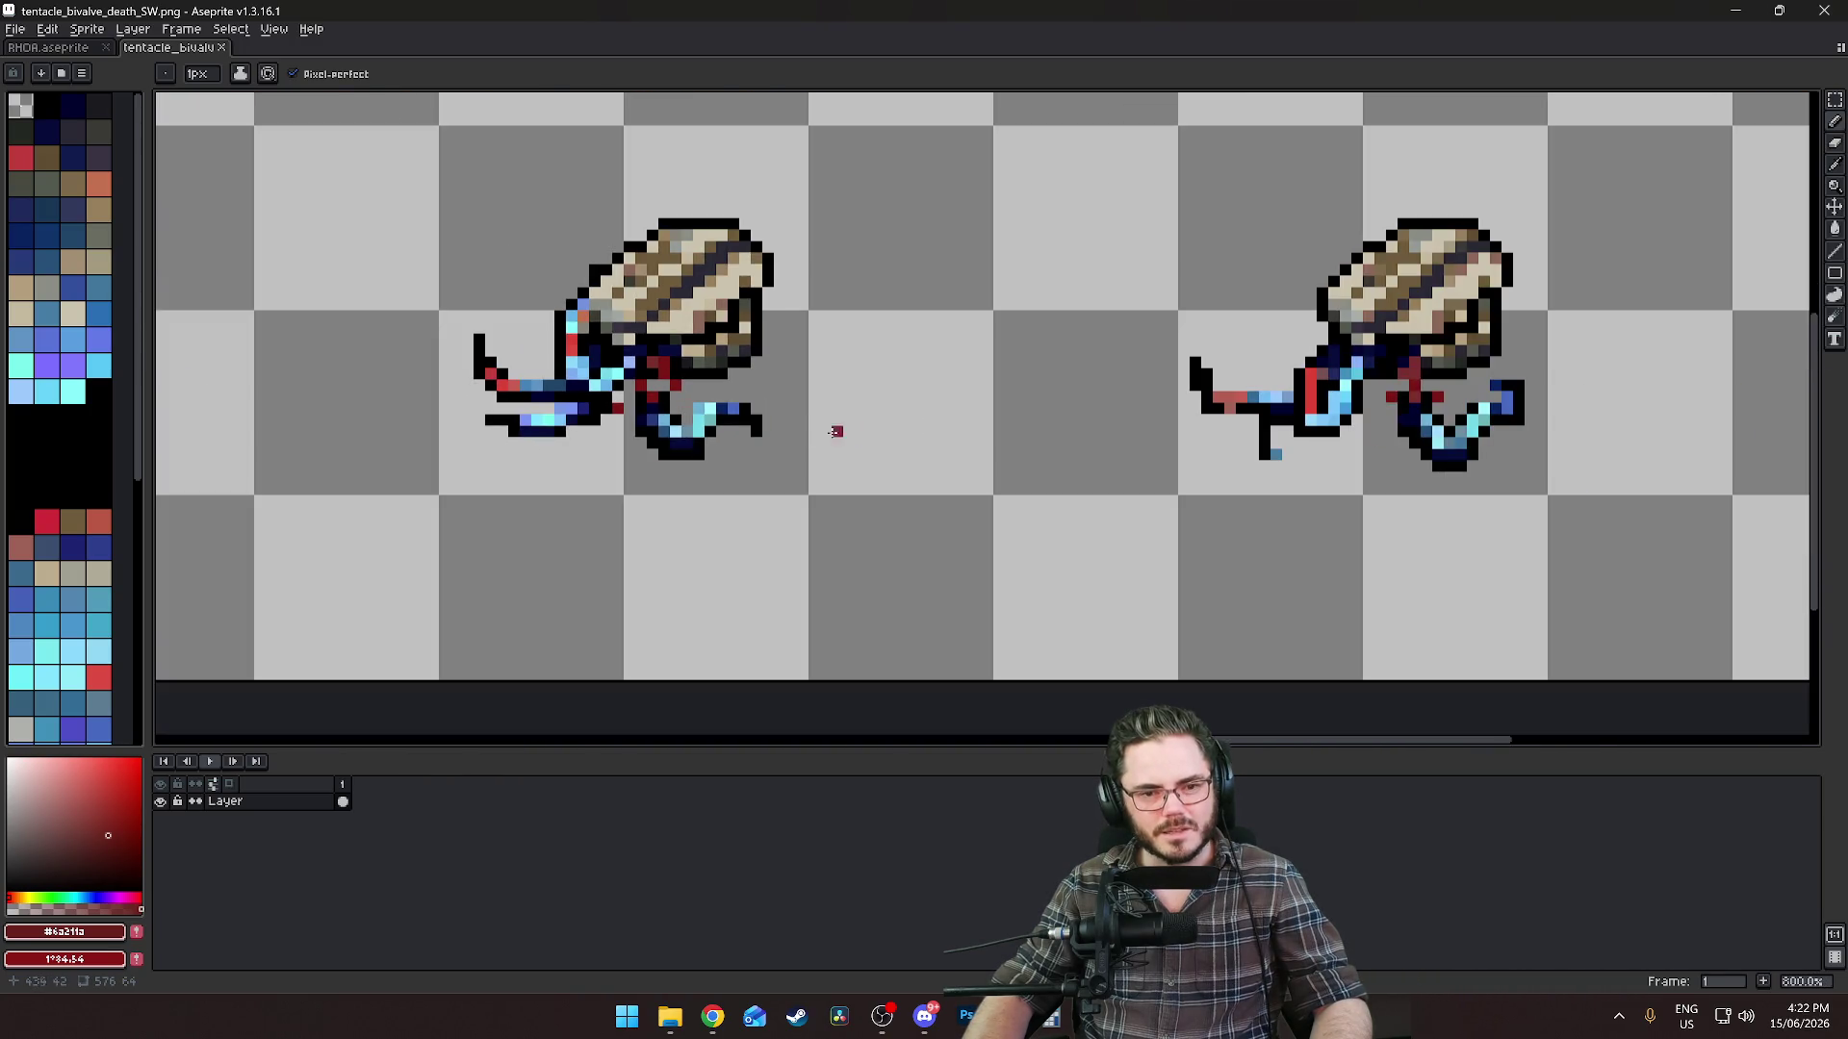
{"action": "scroll", "coordinate": [675, 420], "scroll_direction": "up", "scroll_amount": 3}
{"action": "scroll", "coordinate": [1059, 423], "scroll_direction": "right", "scroll_amount": 5}
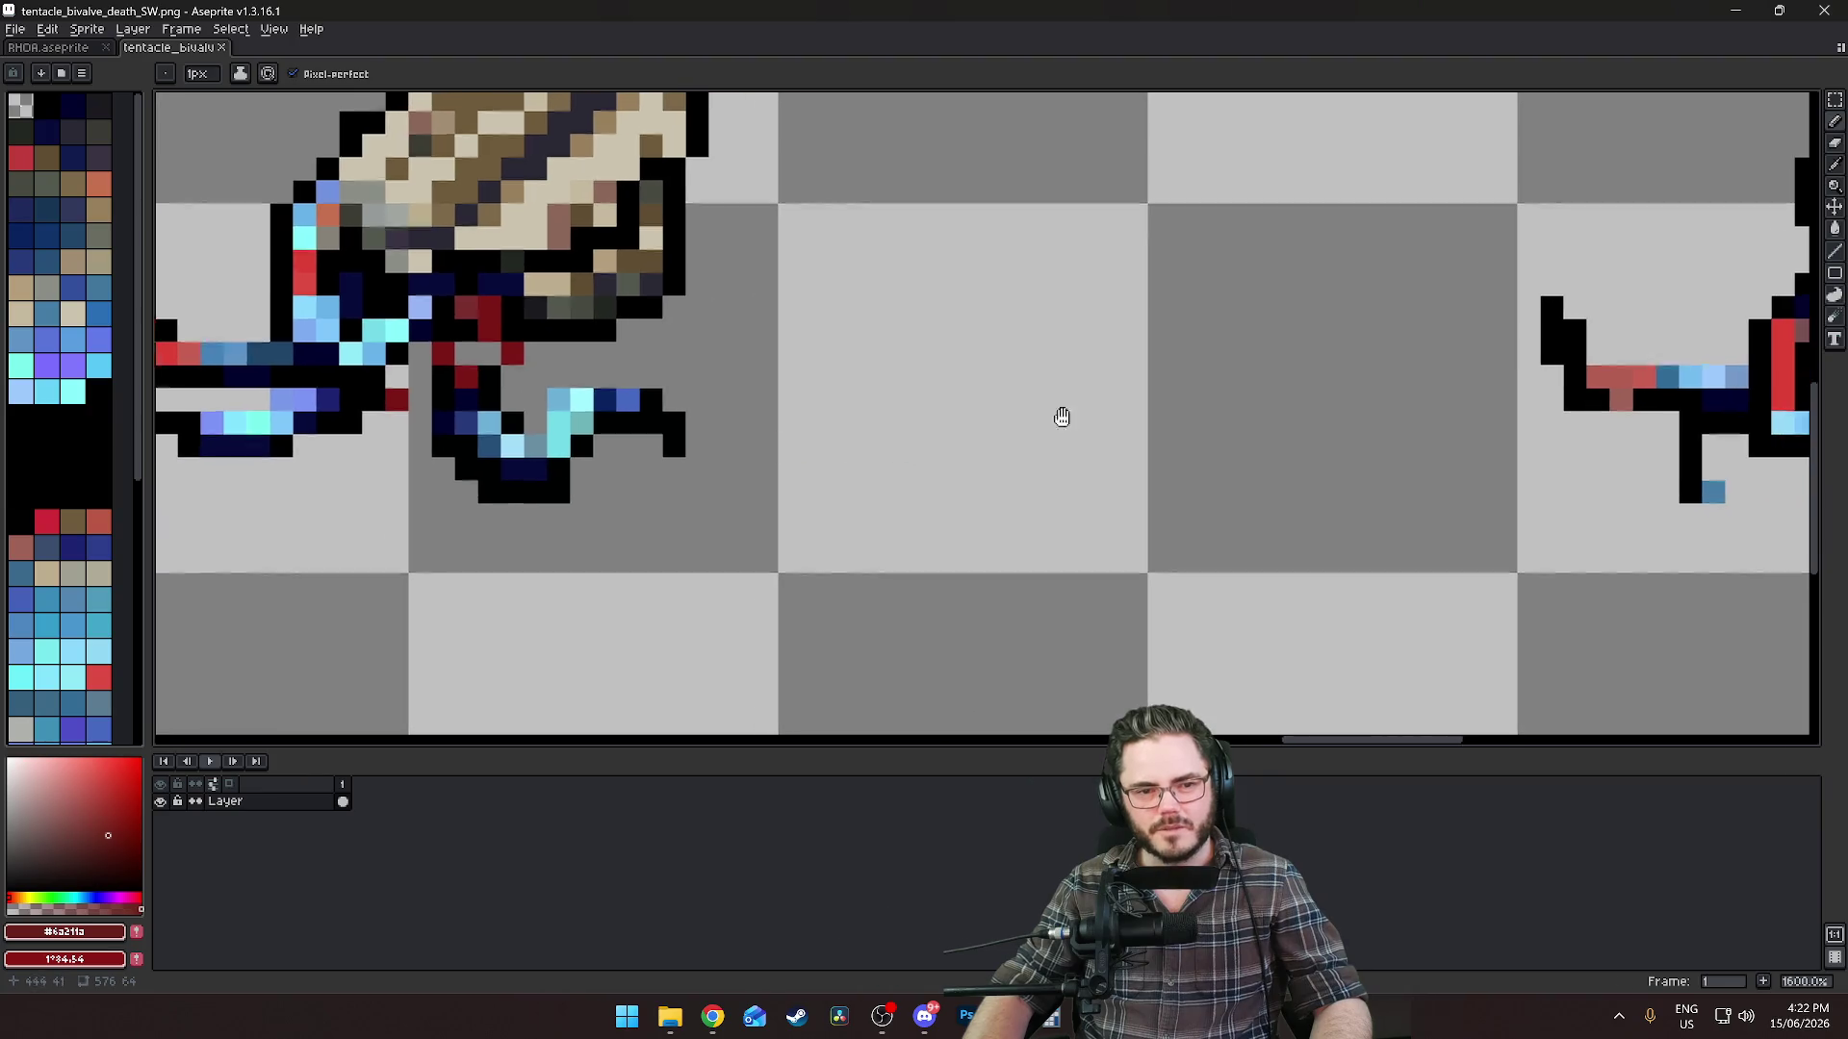
{"action": "scroll", "coordinate": [1028, 442], "scroll_direction": "right", "scroll_amount": 10}
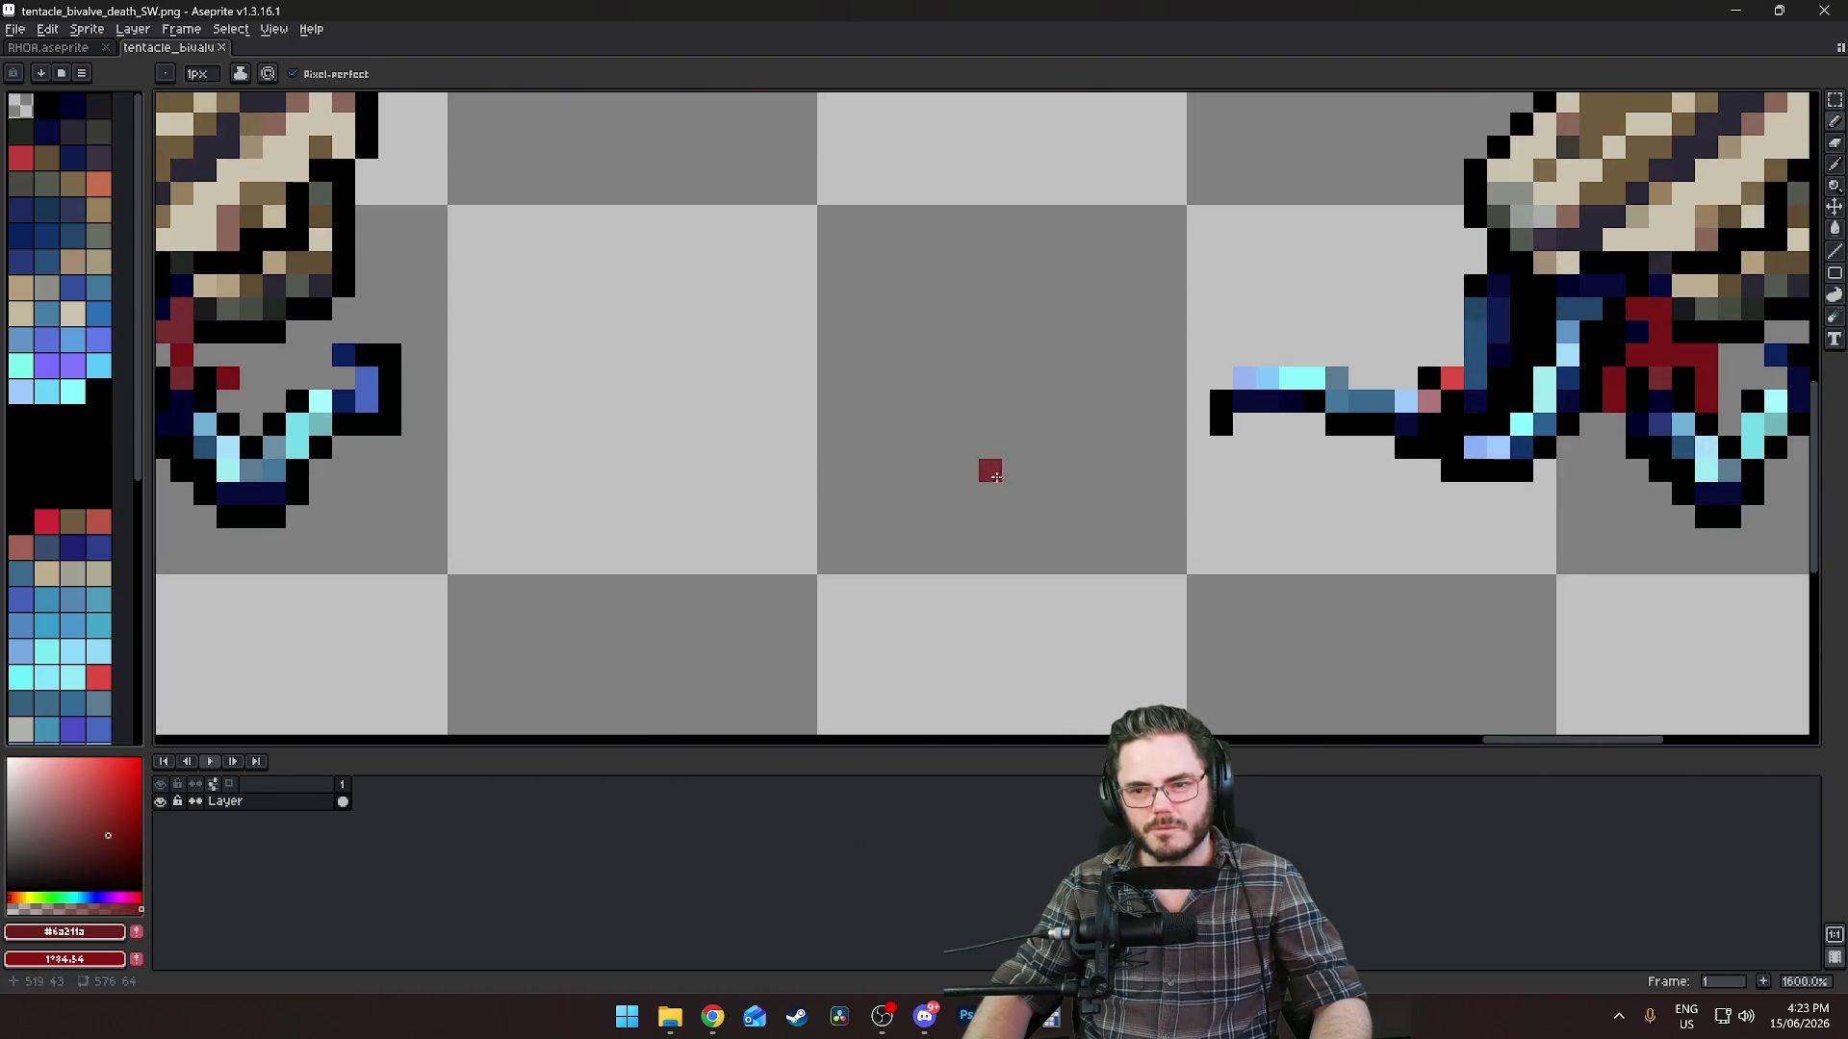
{"action": "scroll", "coordinate": [959, 563], "scroll_direction": "down", "scroll_amount": 6}
{"action": "scroll", "coordinate": [959, 563], "scroll_direction": "left", "scroll_amount": 2}
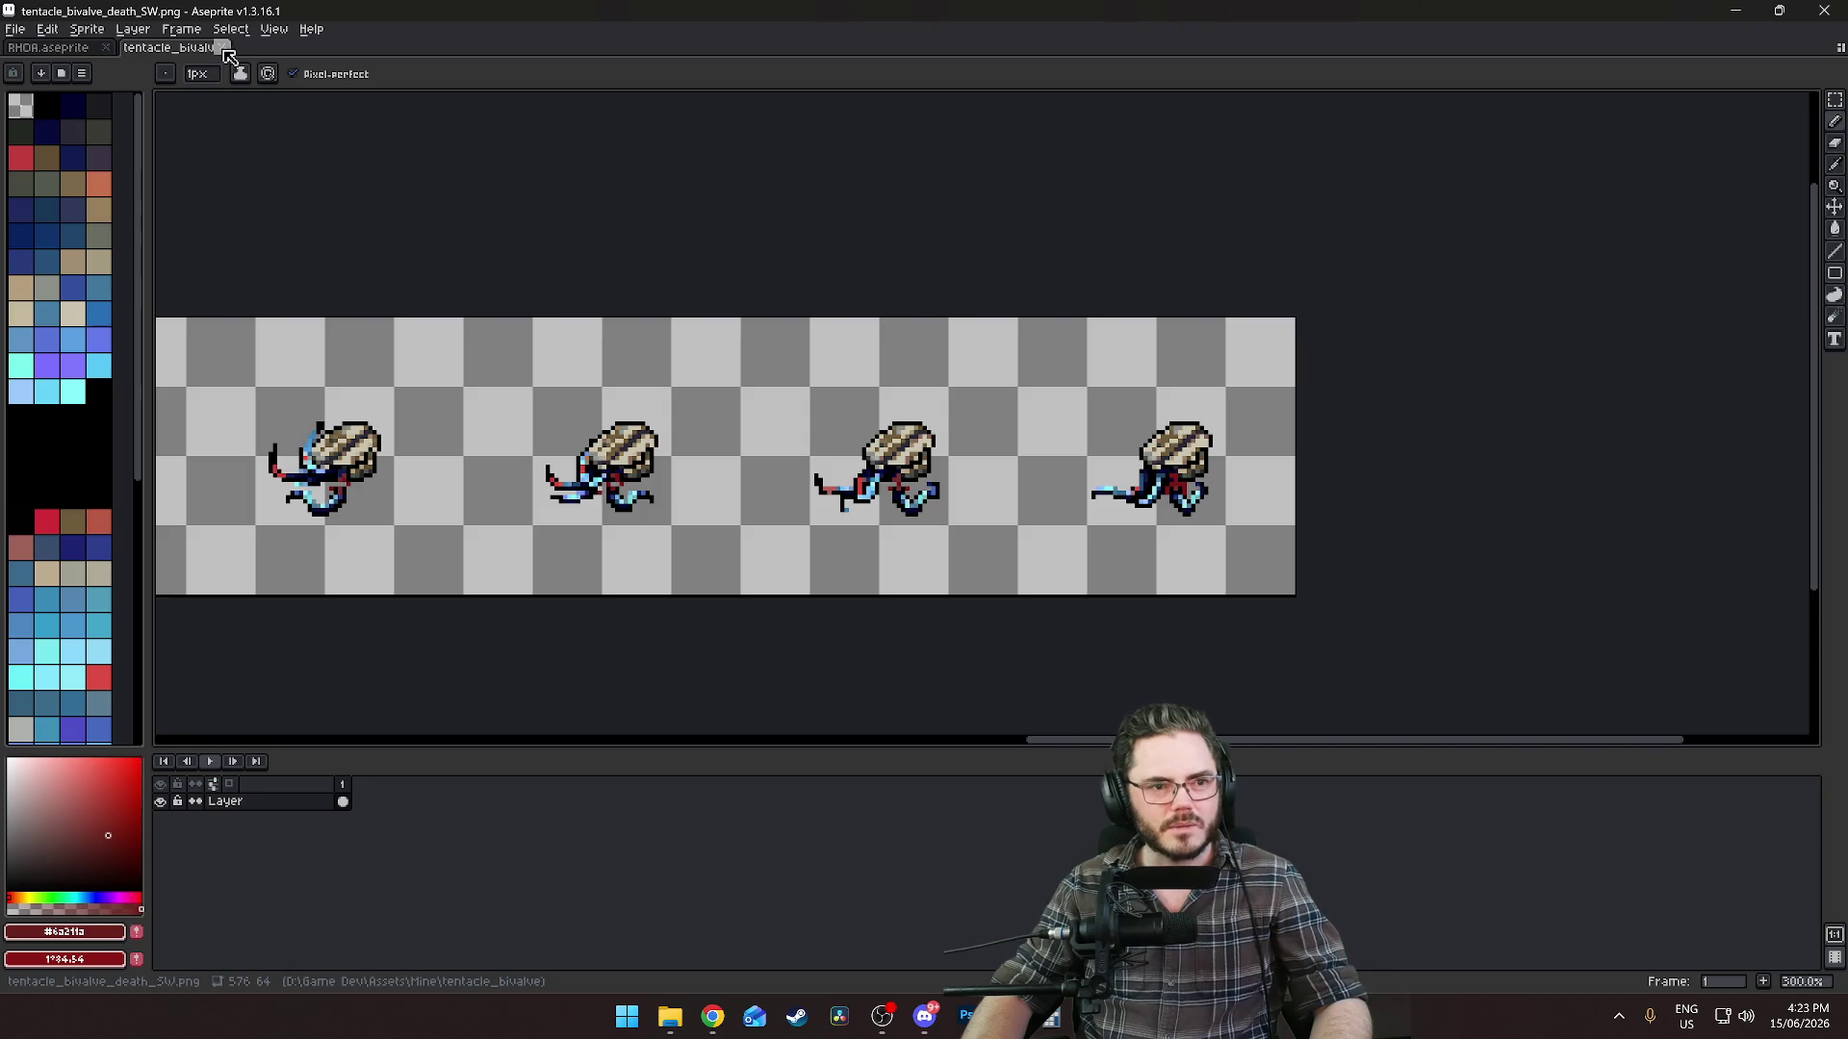
{"action": "left_click", "coordinate": [221, 47]}
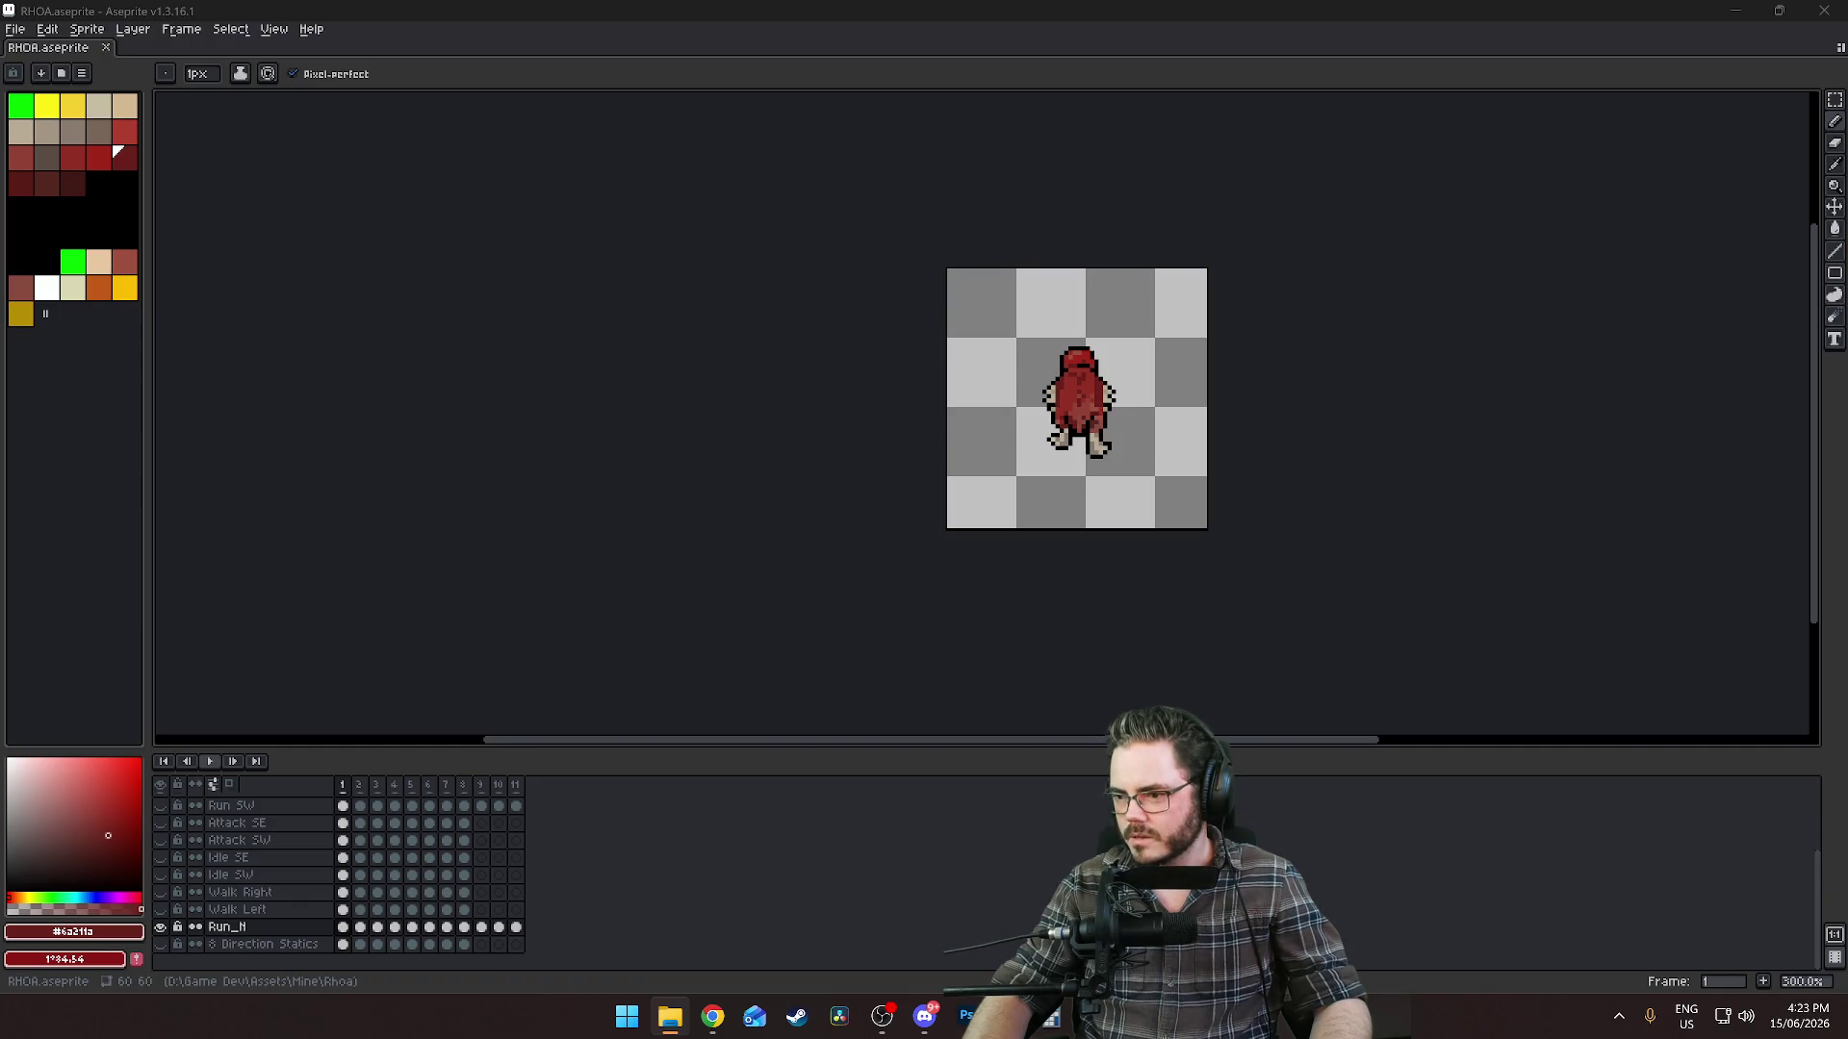
{"action": "left_click_drag", "start_coordinate": [1847, 388], "coordinate": [1113, 389]}
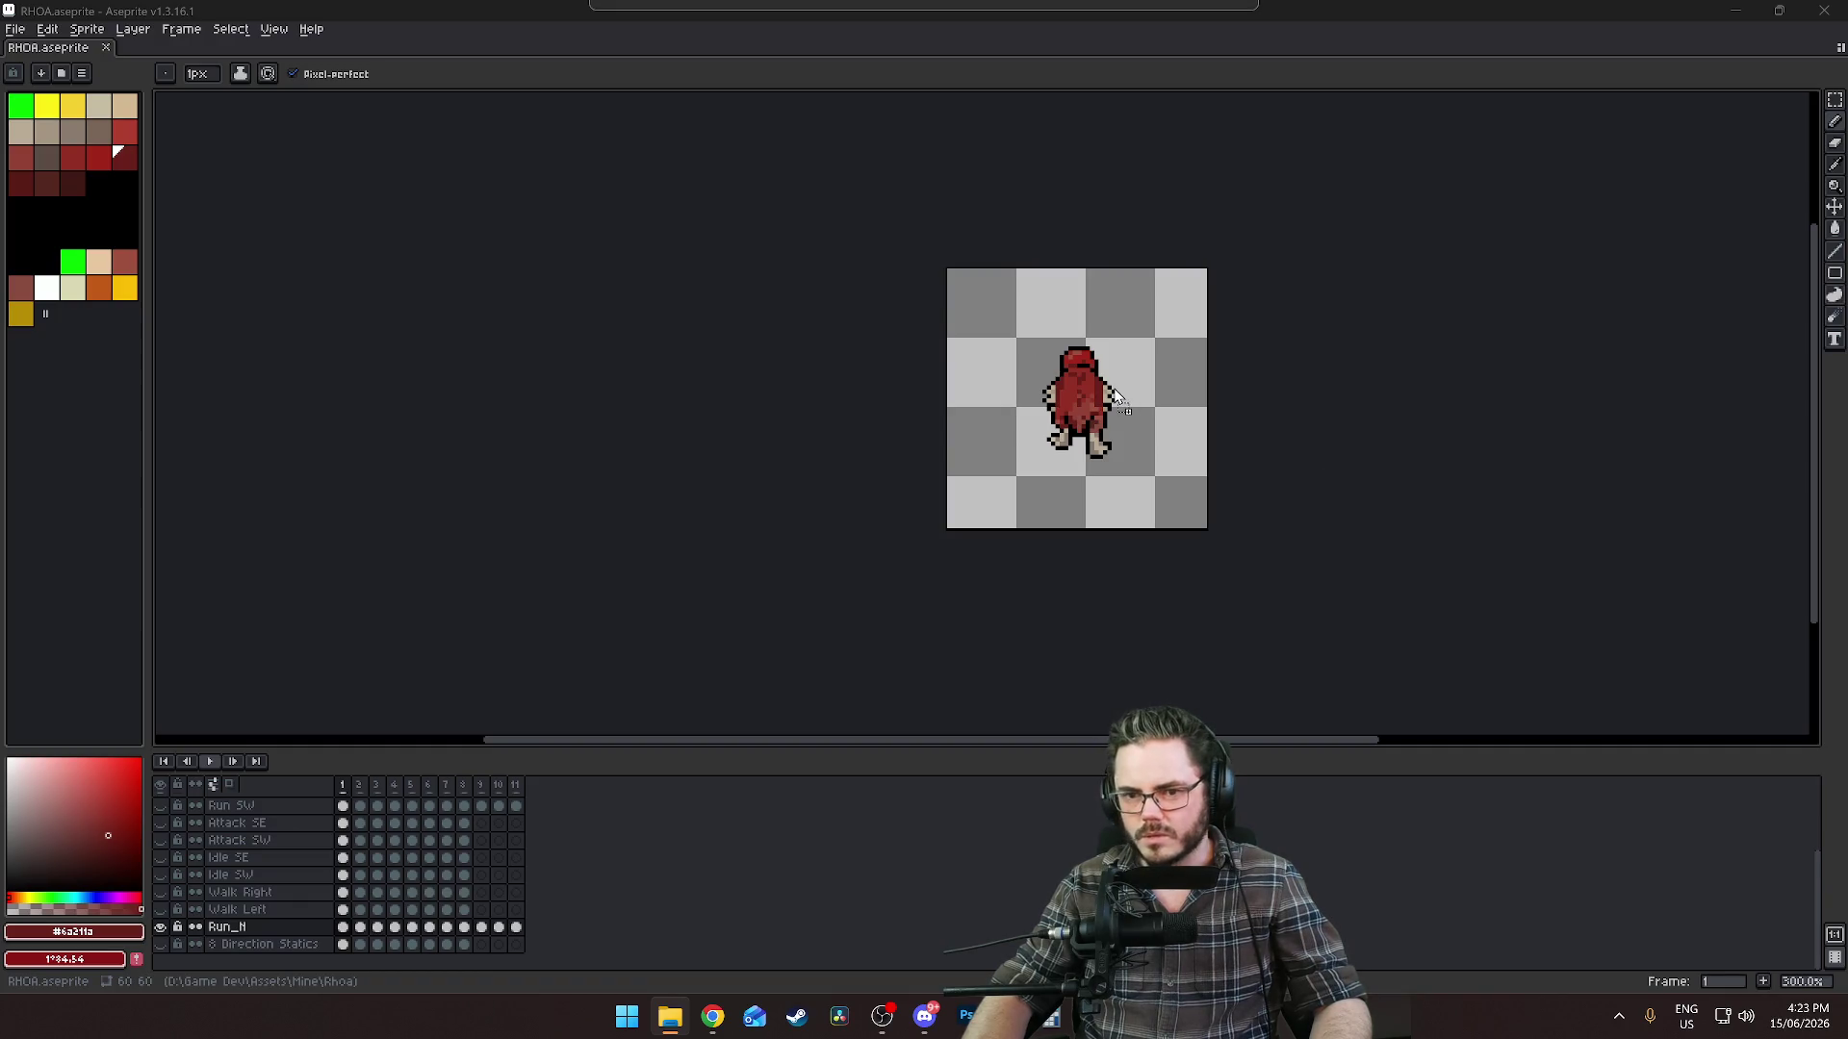
{"action": "scroll", "coordinate": [996, 400], "scroll_direction": "up", "scroll_amount": 3}
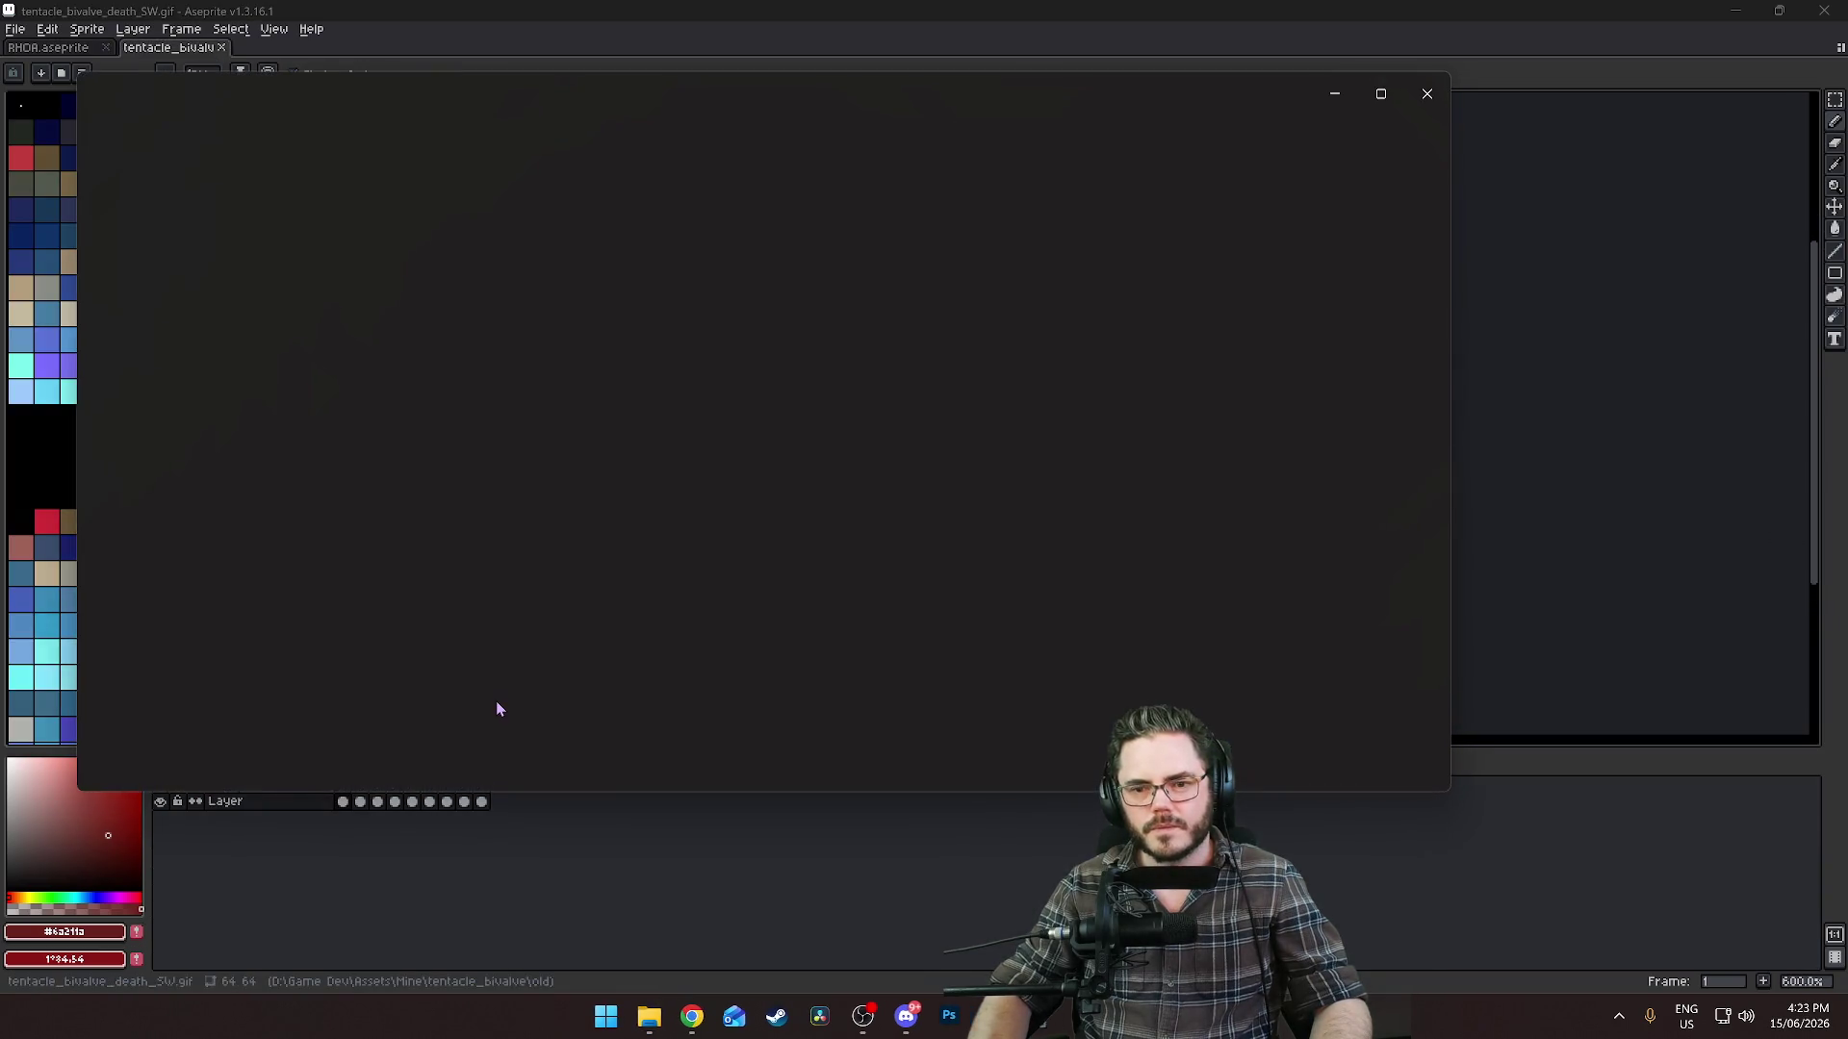
{"action": "left_click", "coordinate": [1426, 94]}
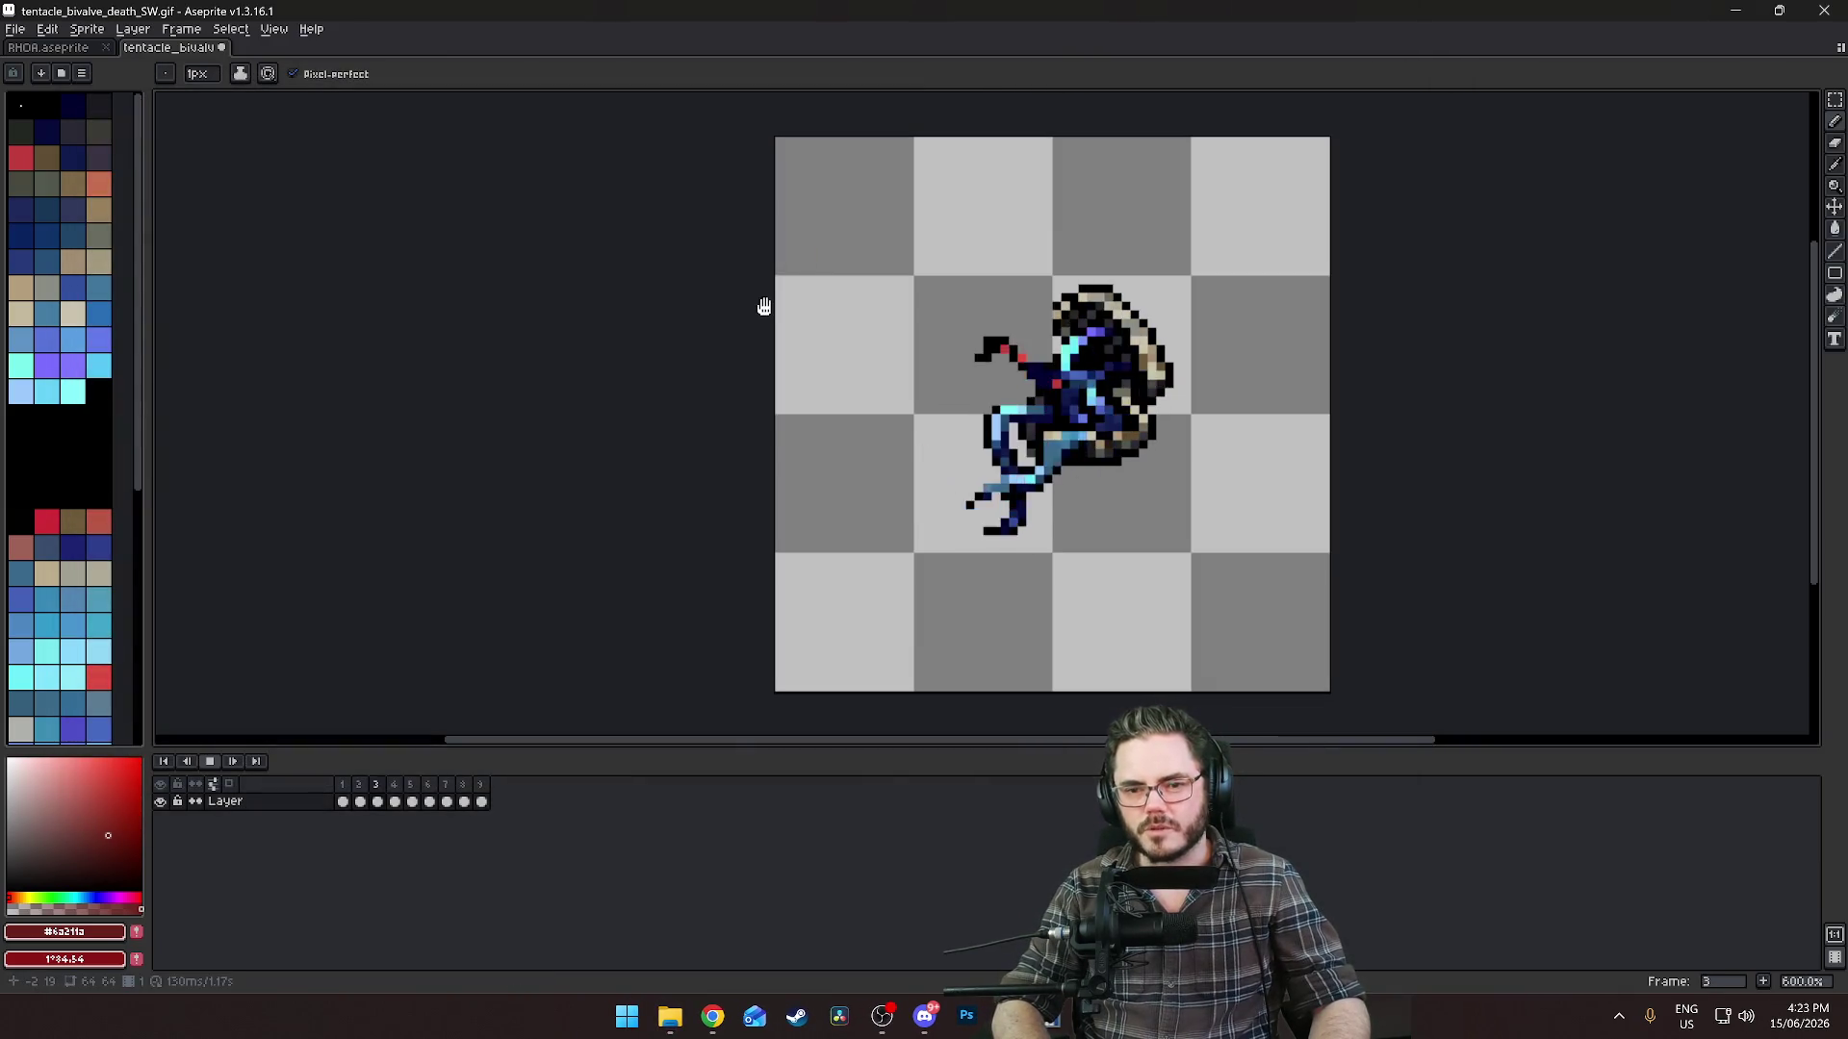
{"action": "key", "text": "Return"}
{"action": "left_click", "coordinate": [221, 48]}
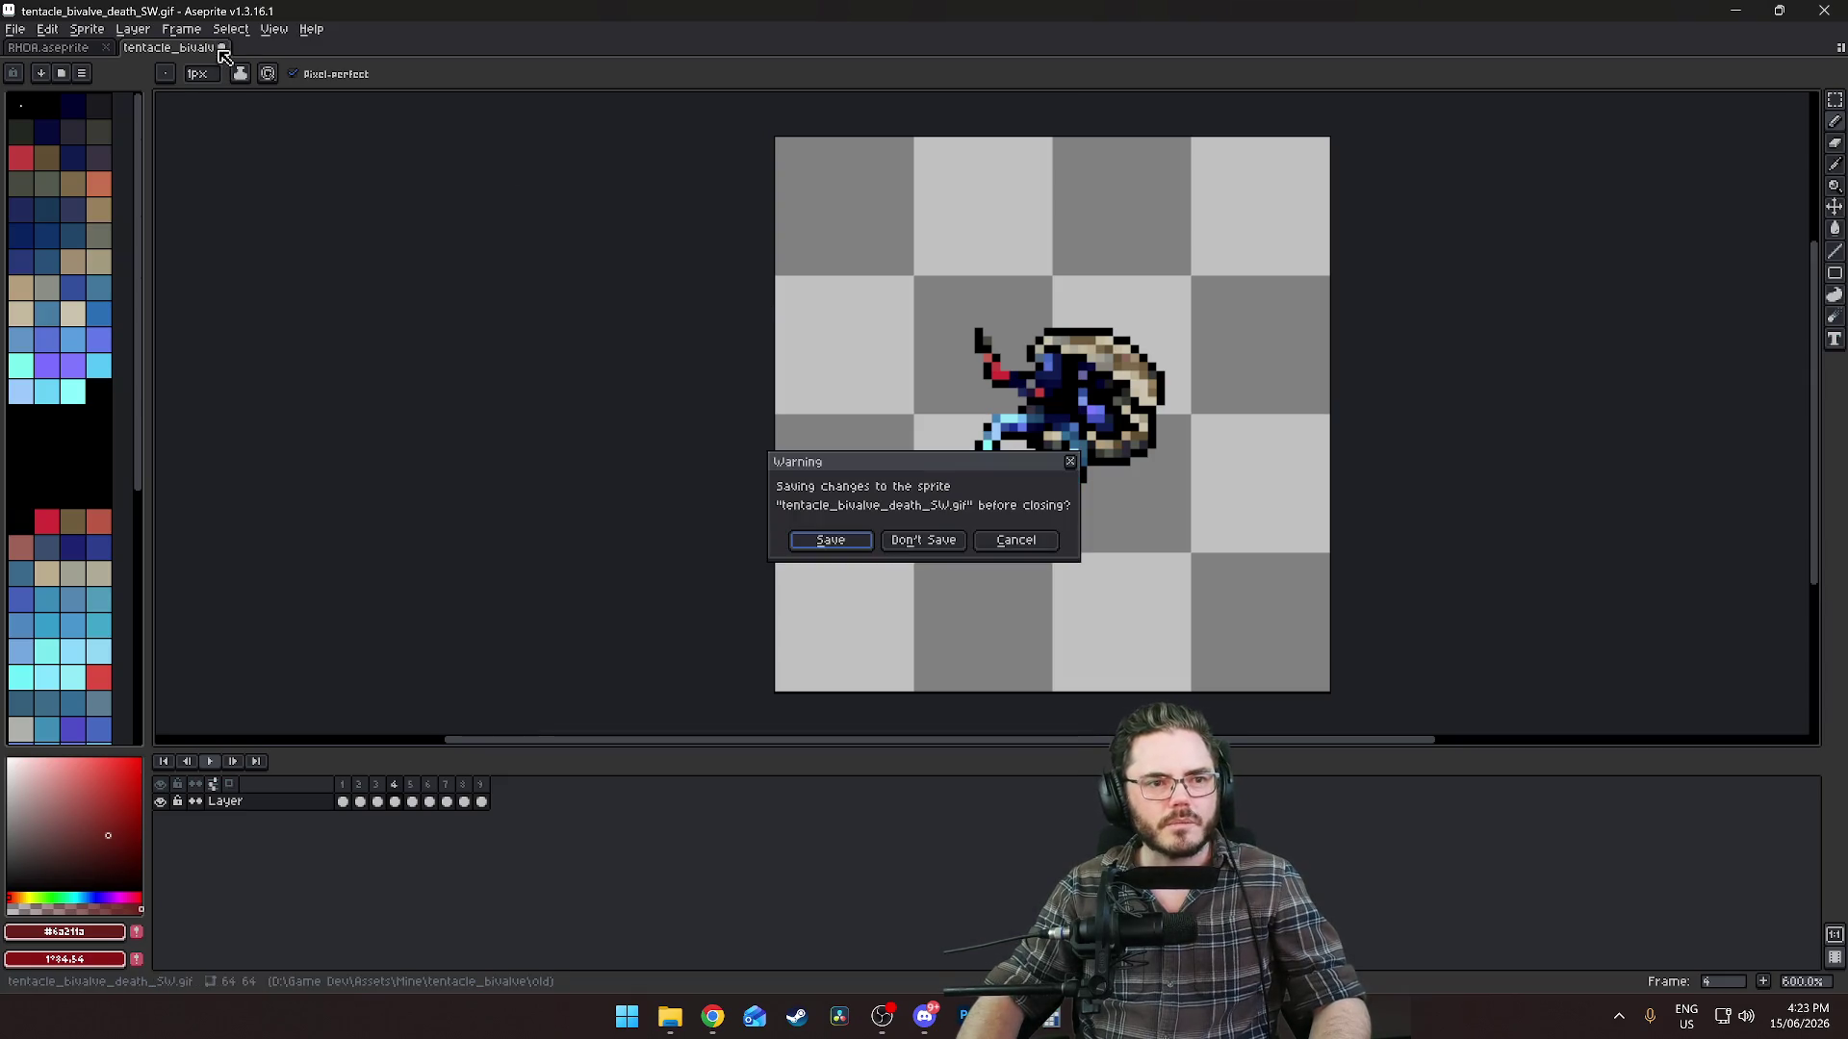
{"action": "left_click", "coordinate": [924, 540]}
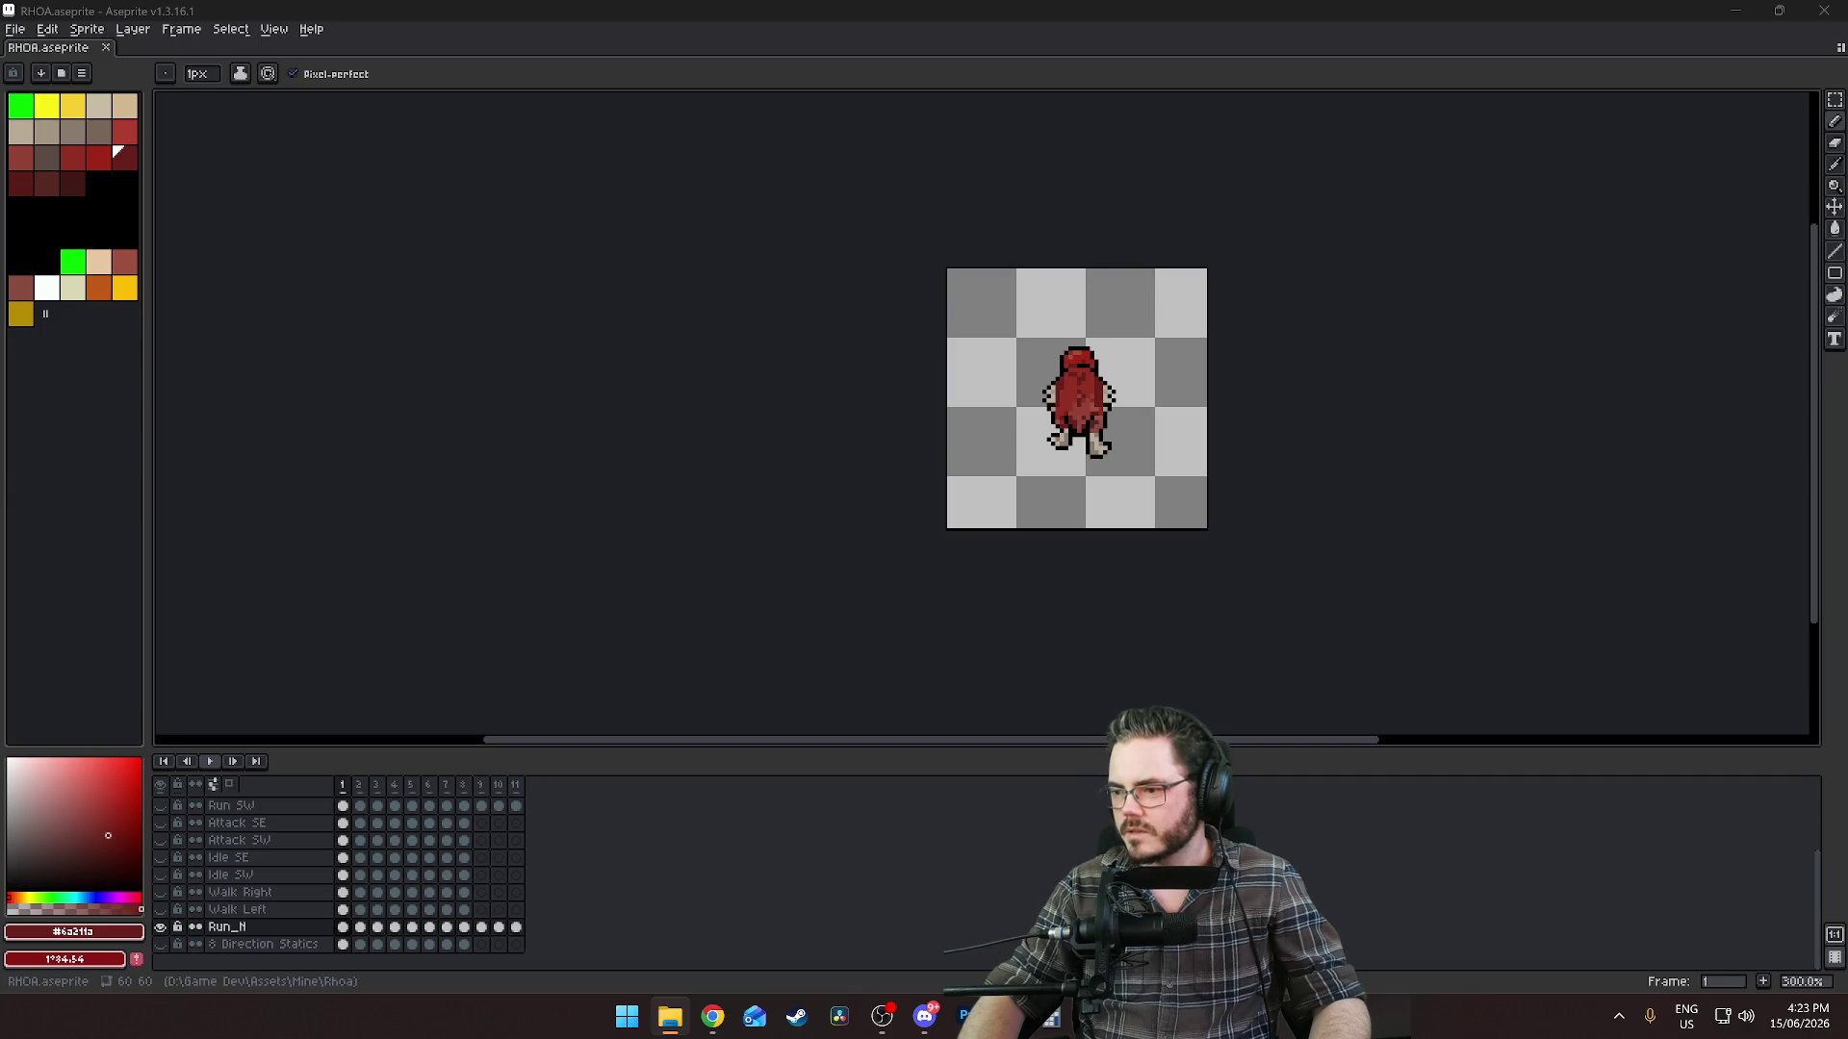
{"action": "left_click_drag", "start_coordinate": [1774, 534], "coordinate": [866, 421]}
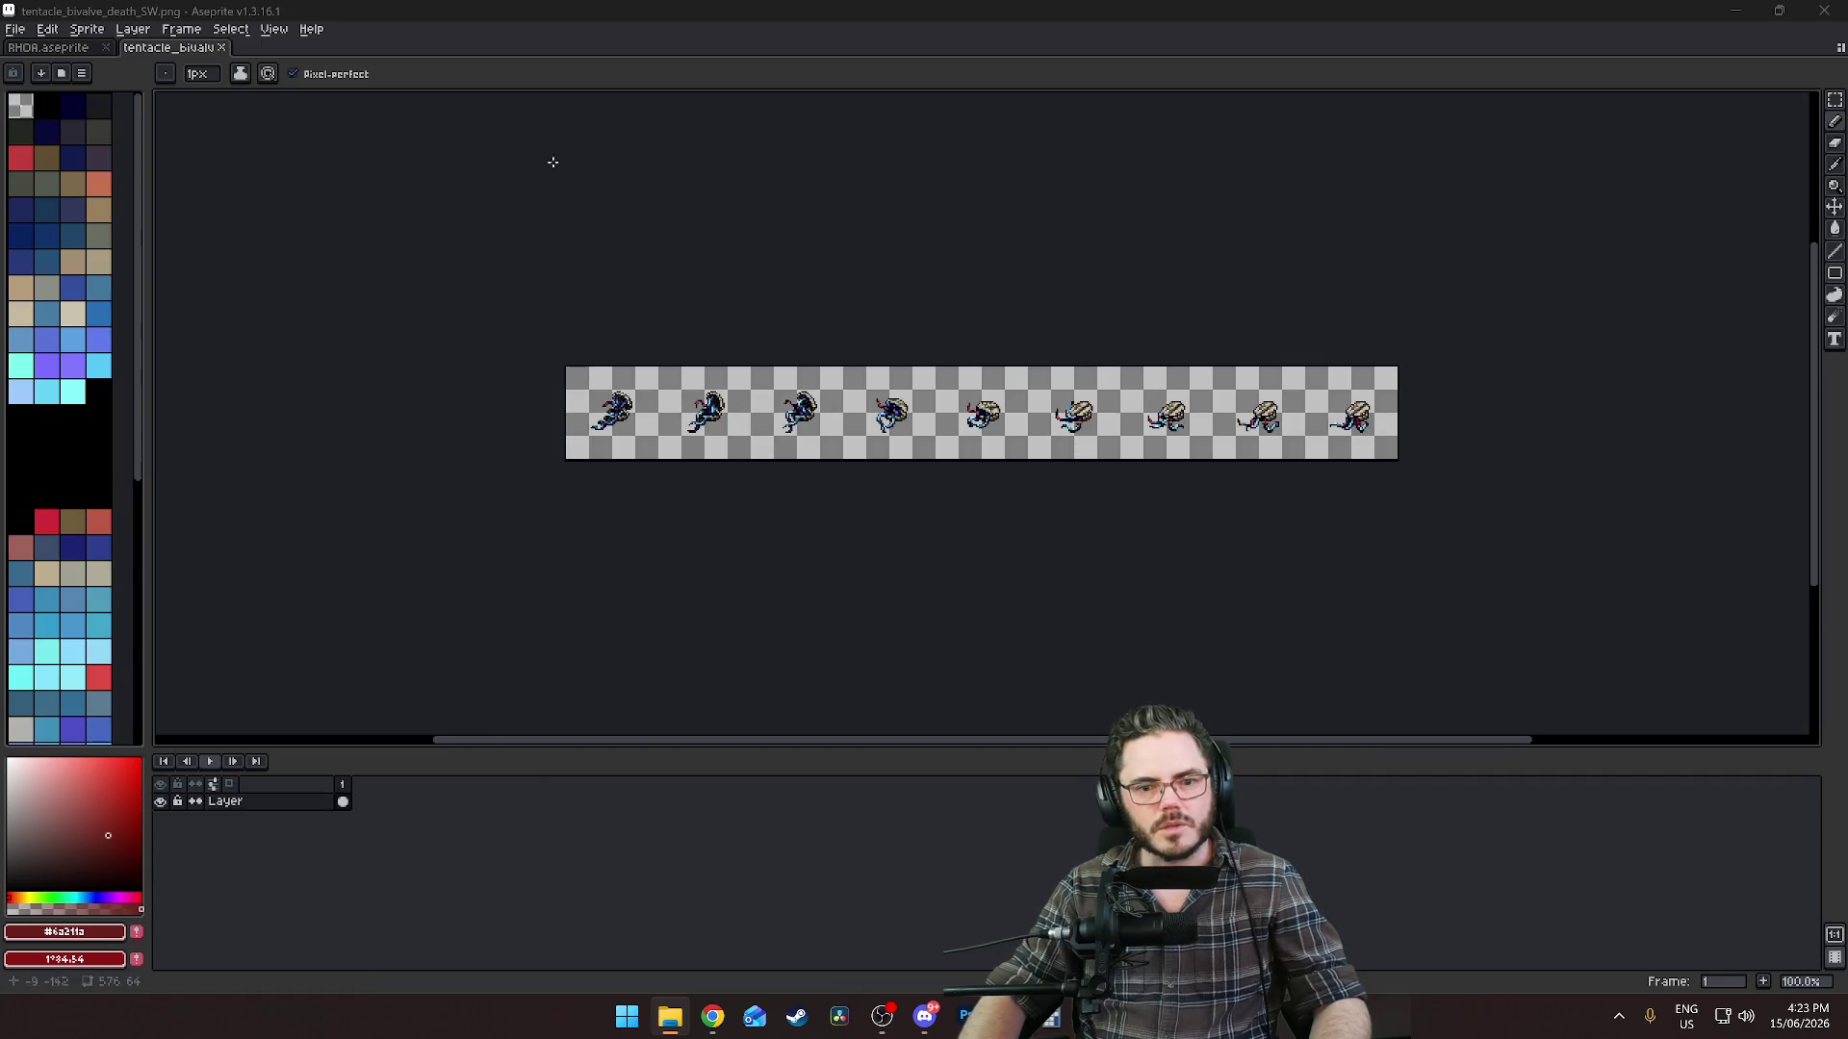
{"action": "scroll", "coordinate": [1066, 467], "scroll_direction": "up", "scroll_amount": 2}
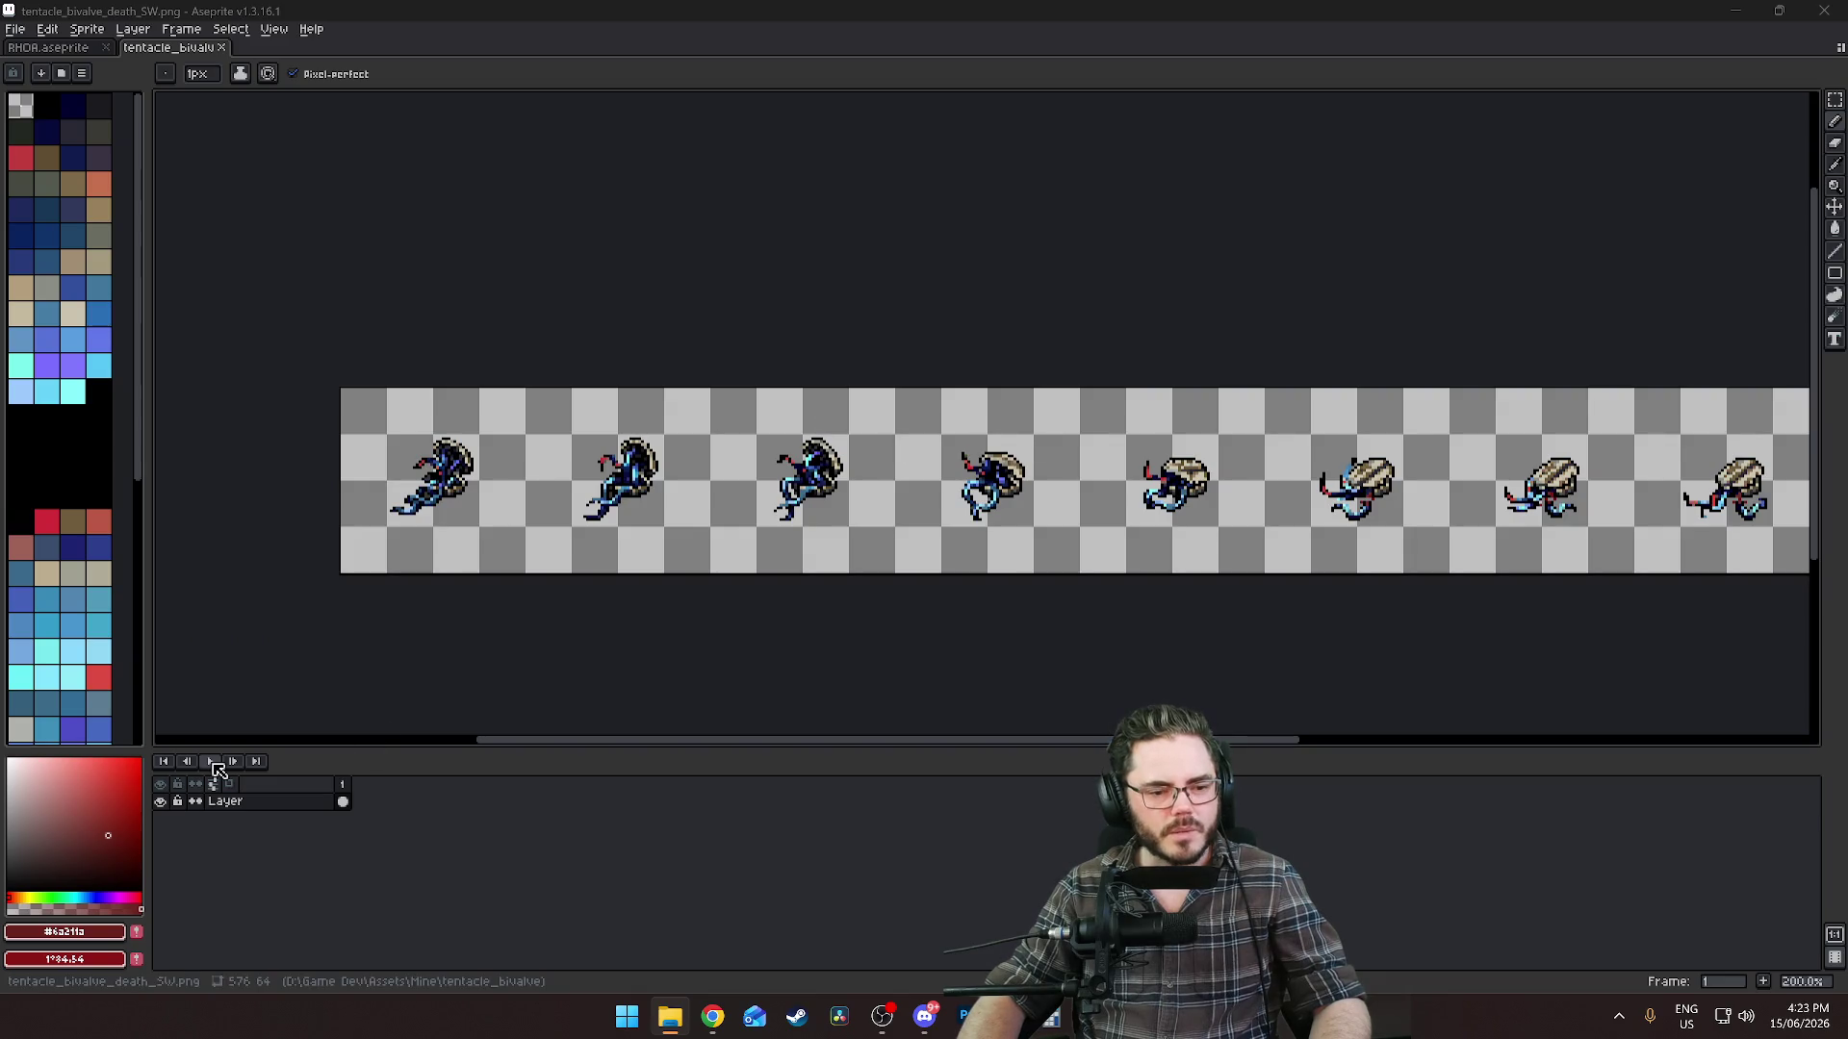
{"action": "scroll", "coordinate": [1126, 627], "scroll_direction": "down", "scroll_amount": 3}
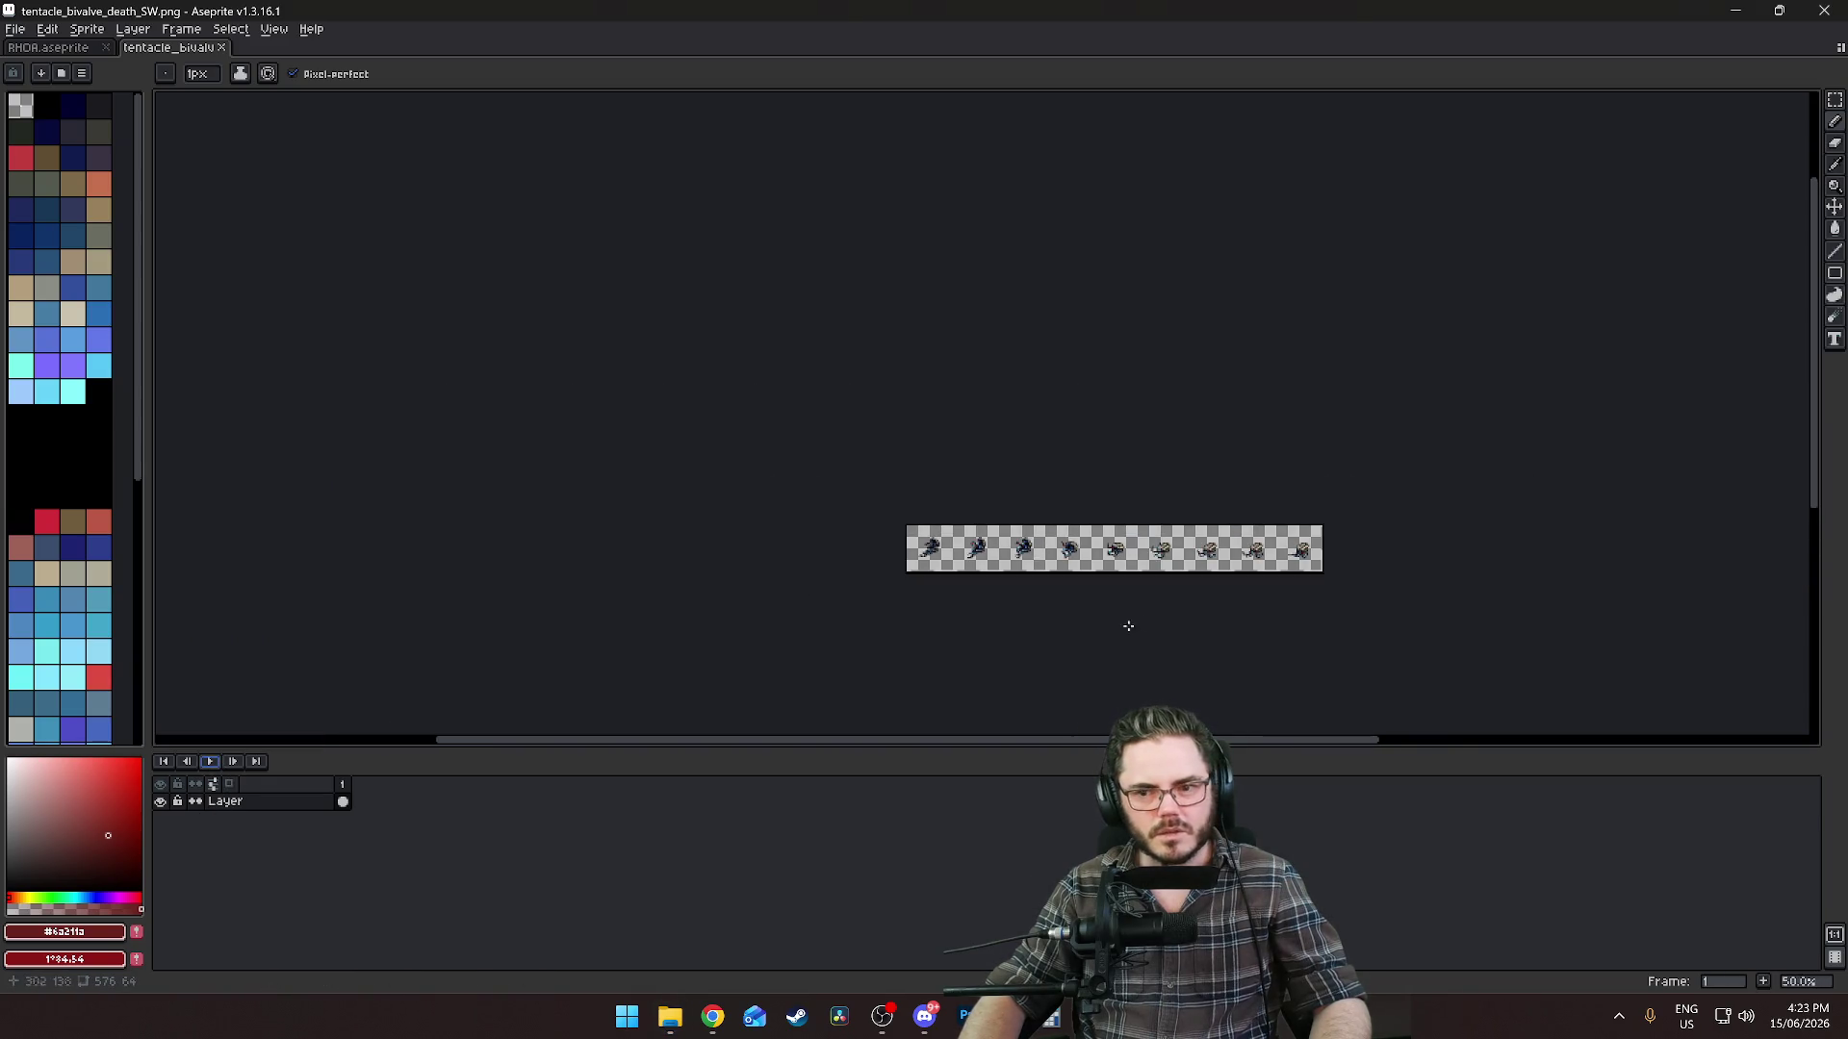
{"action": "scroll", "coordinate": [1133, 607], "scroll_direction": "up", "scroll_amount": 4}
{"action": "scroll", "coordinate": [1129, 558], "scroll_direction": "down", "scroll_amount": 1}
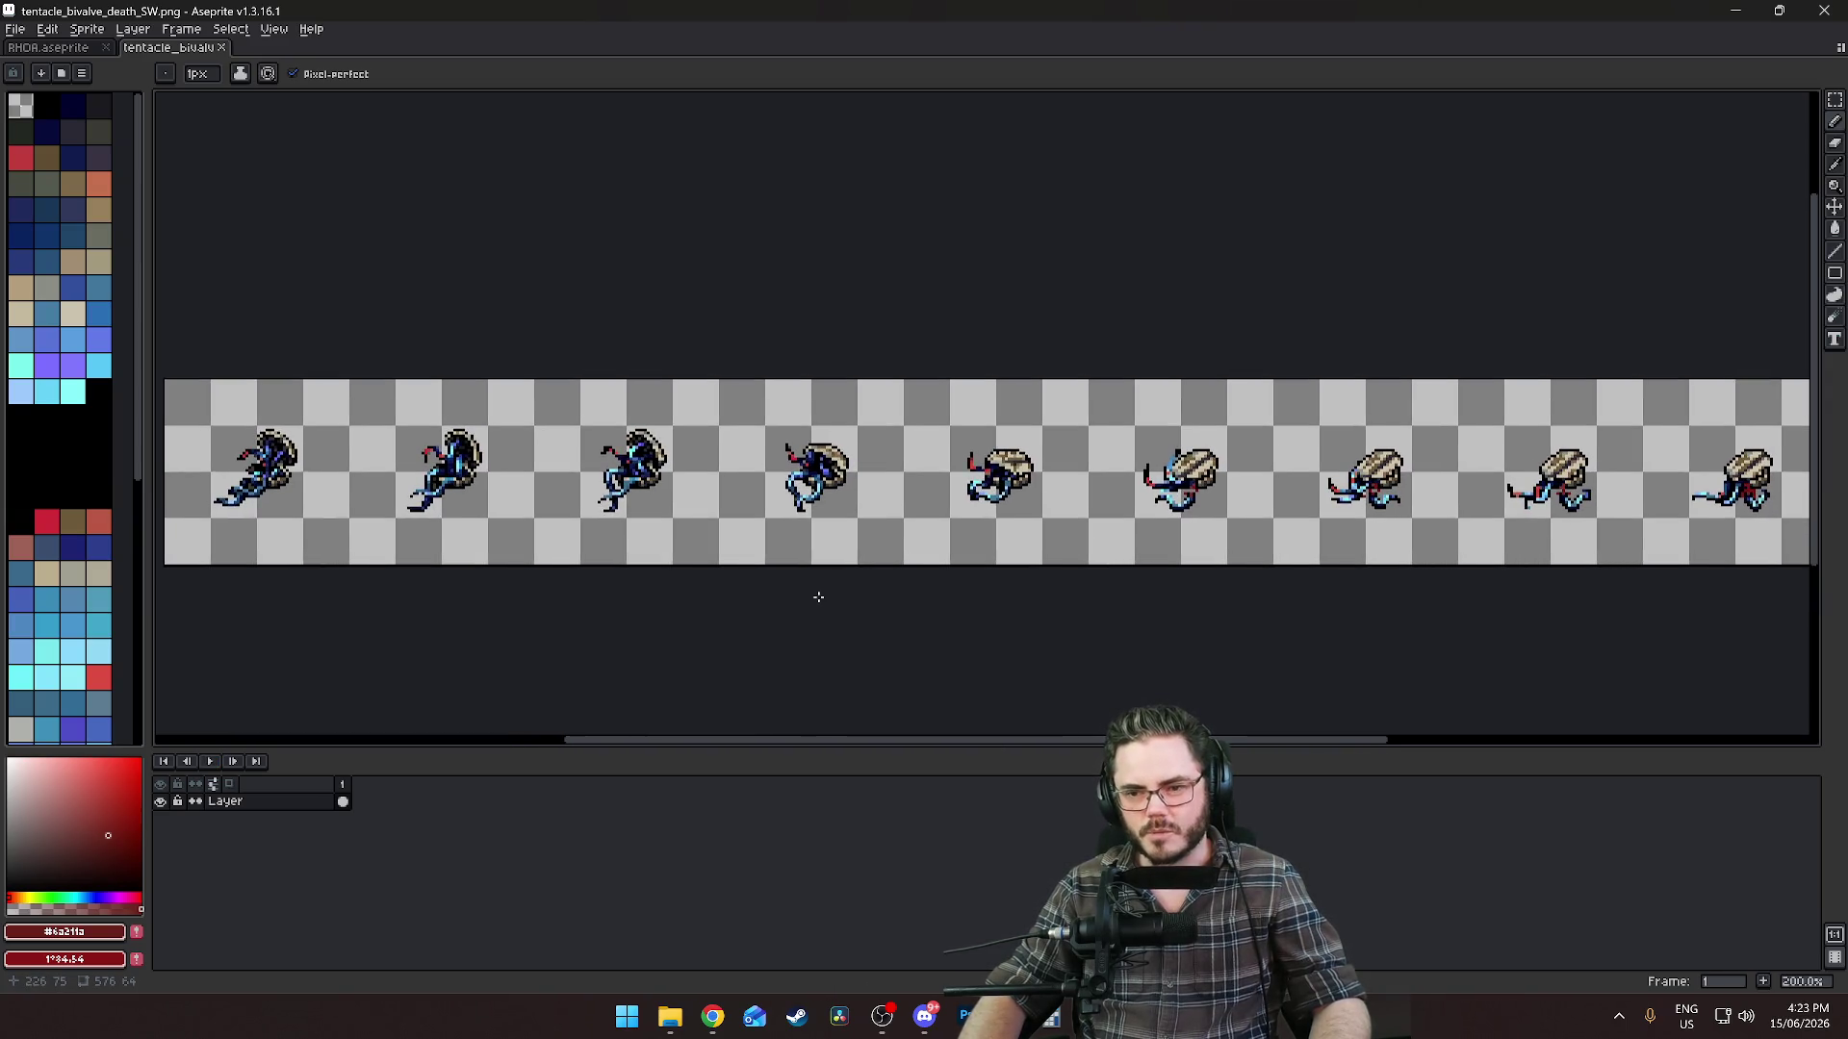
{"action": "left_click", "coordinate": [223, 48]}
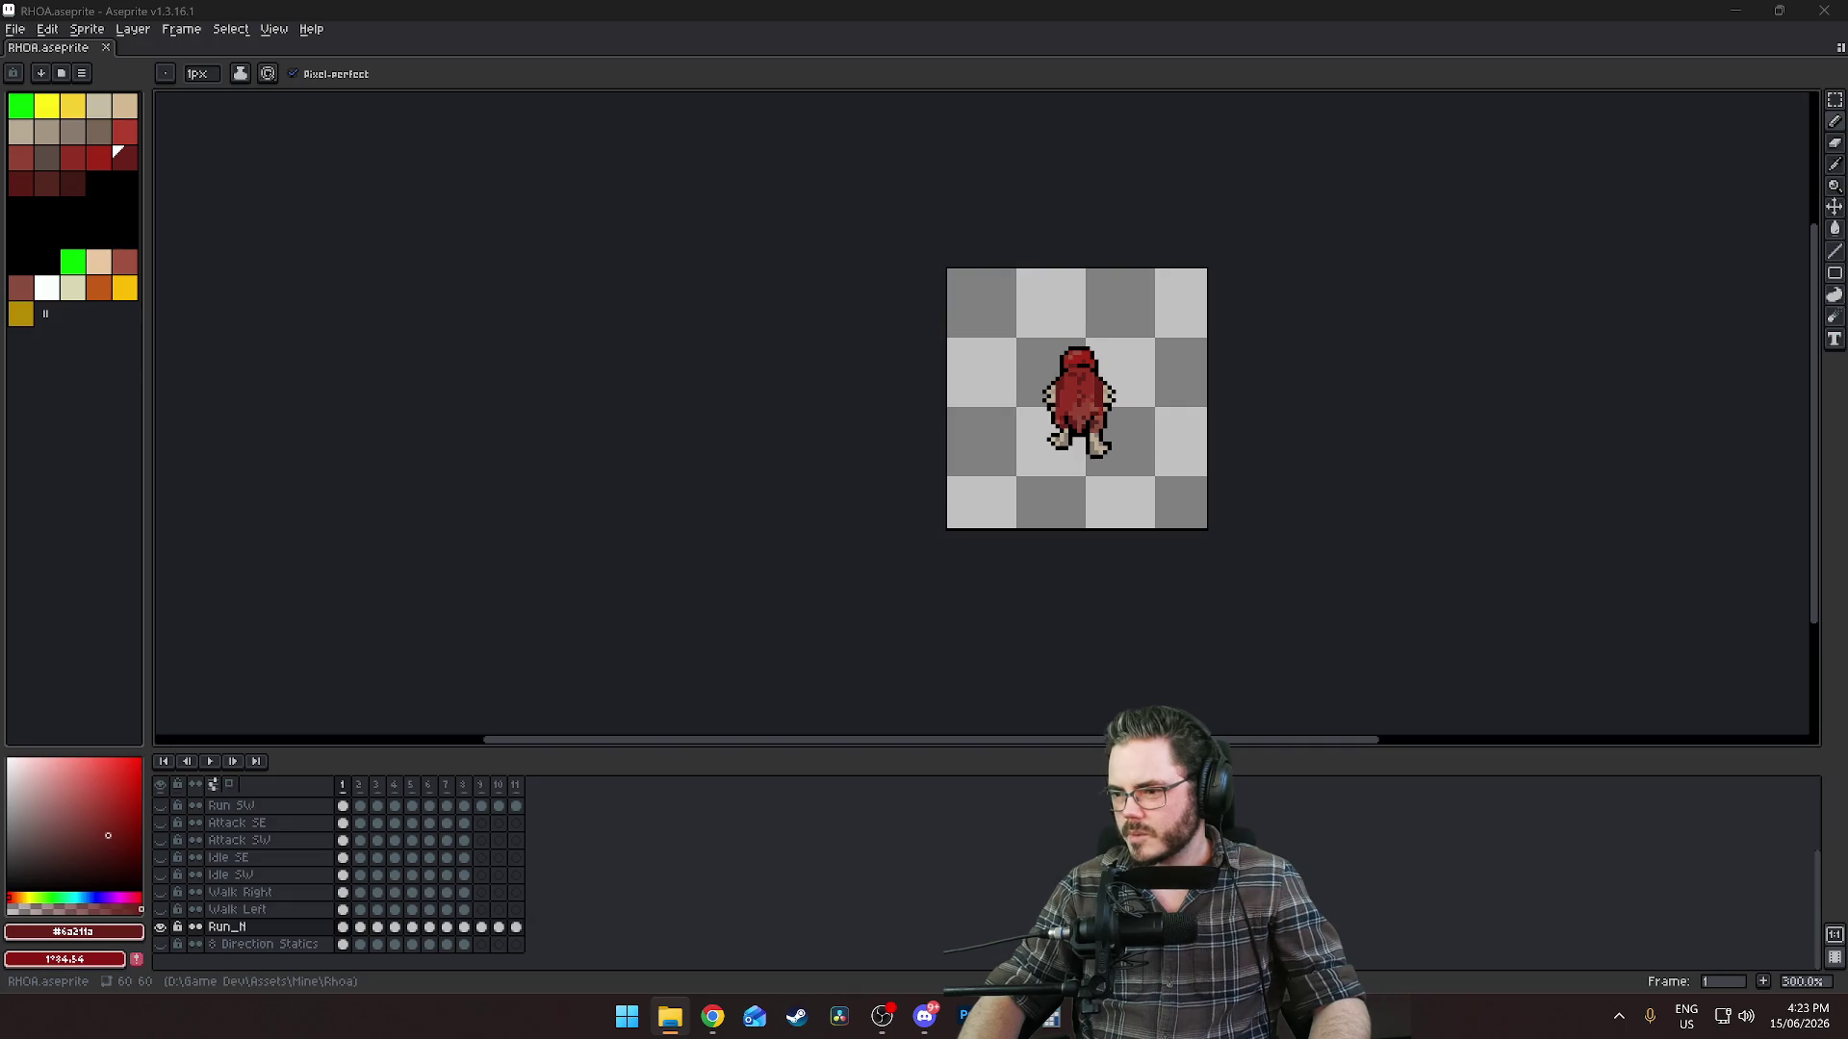
Play back the slam_attack_SW.gif animation to review the slam.
{"action": "scroll", "coordinate": [960, 565], "scroll_direction": "up", "scroll_amount": 4}
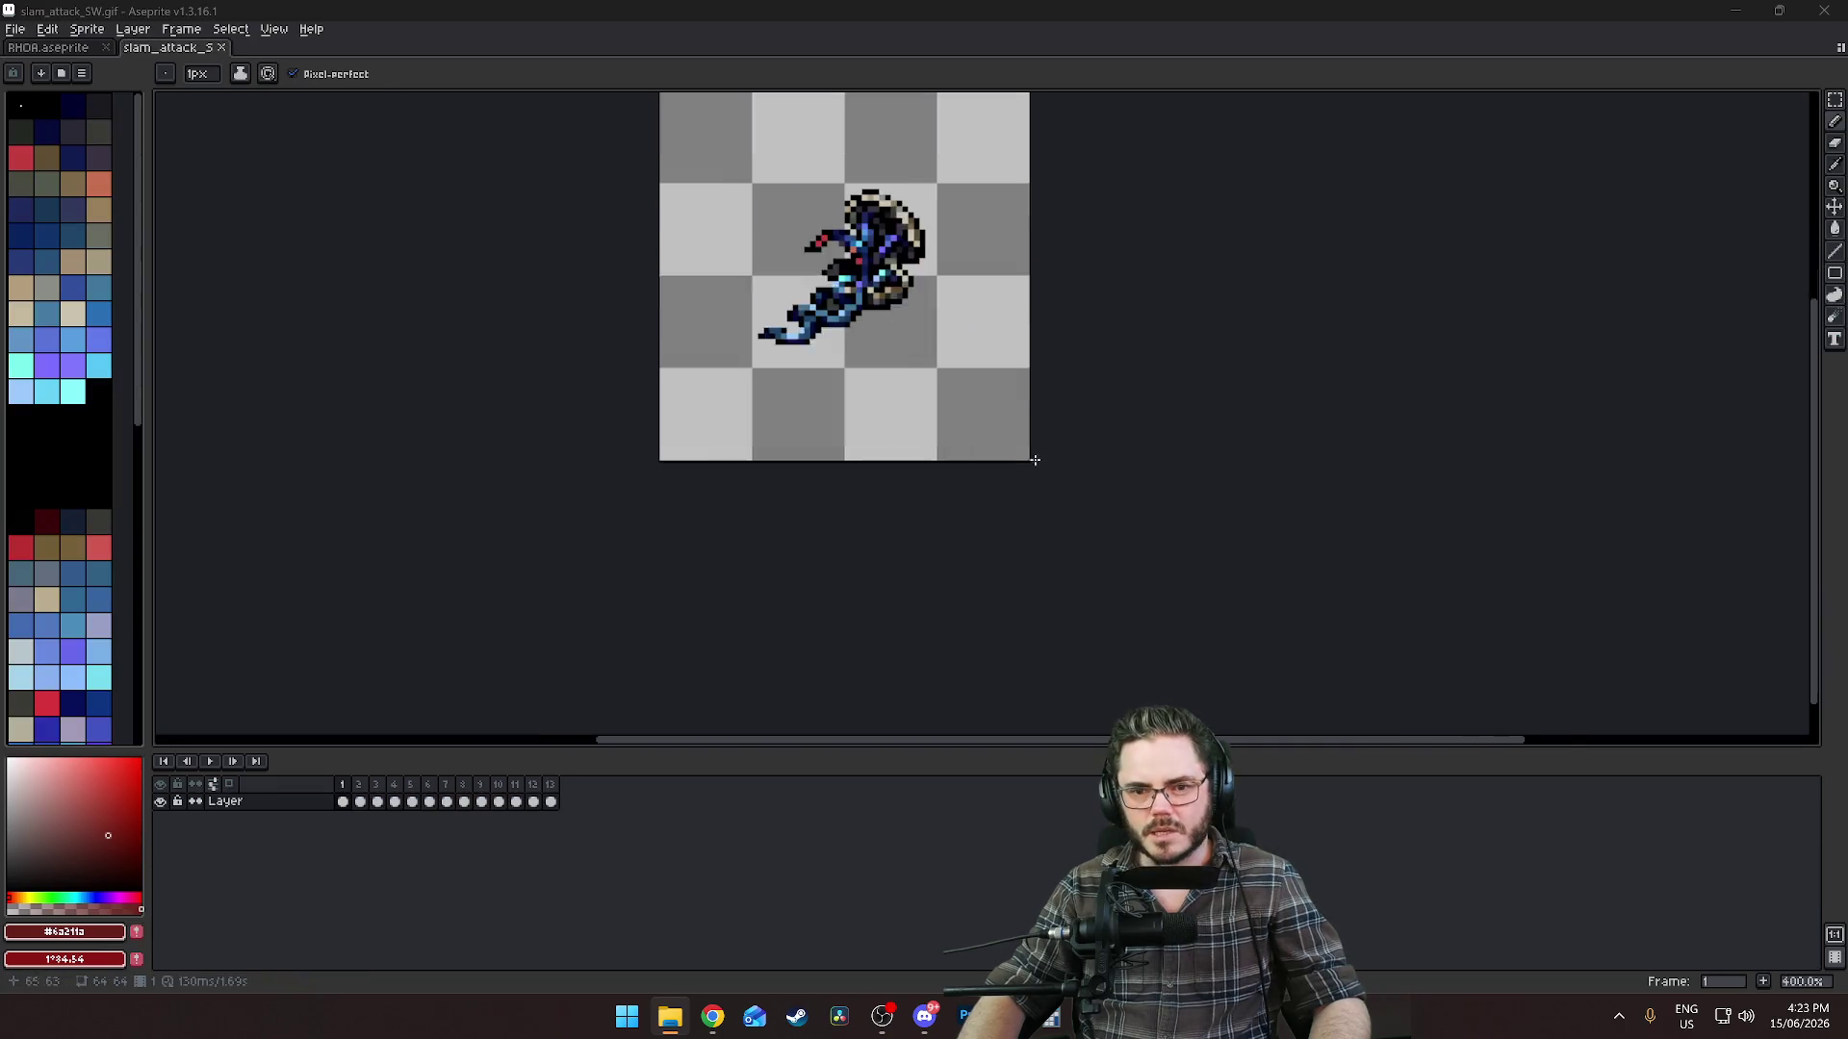
{"action": "key", "text": "Return"}
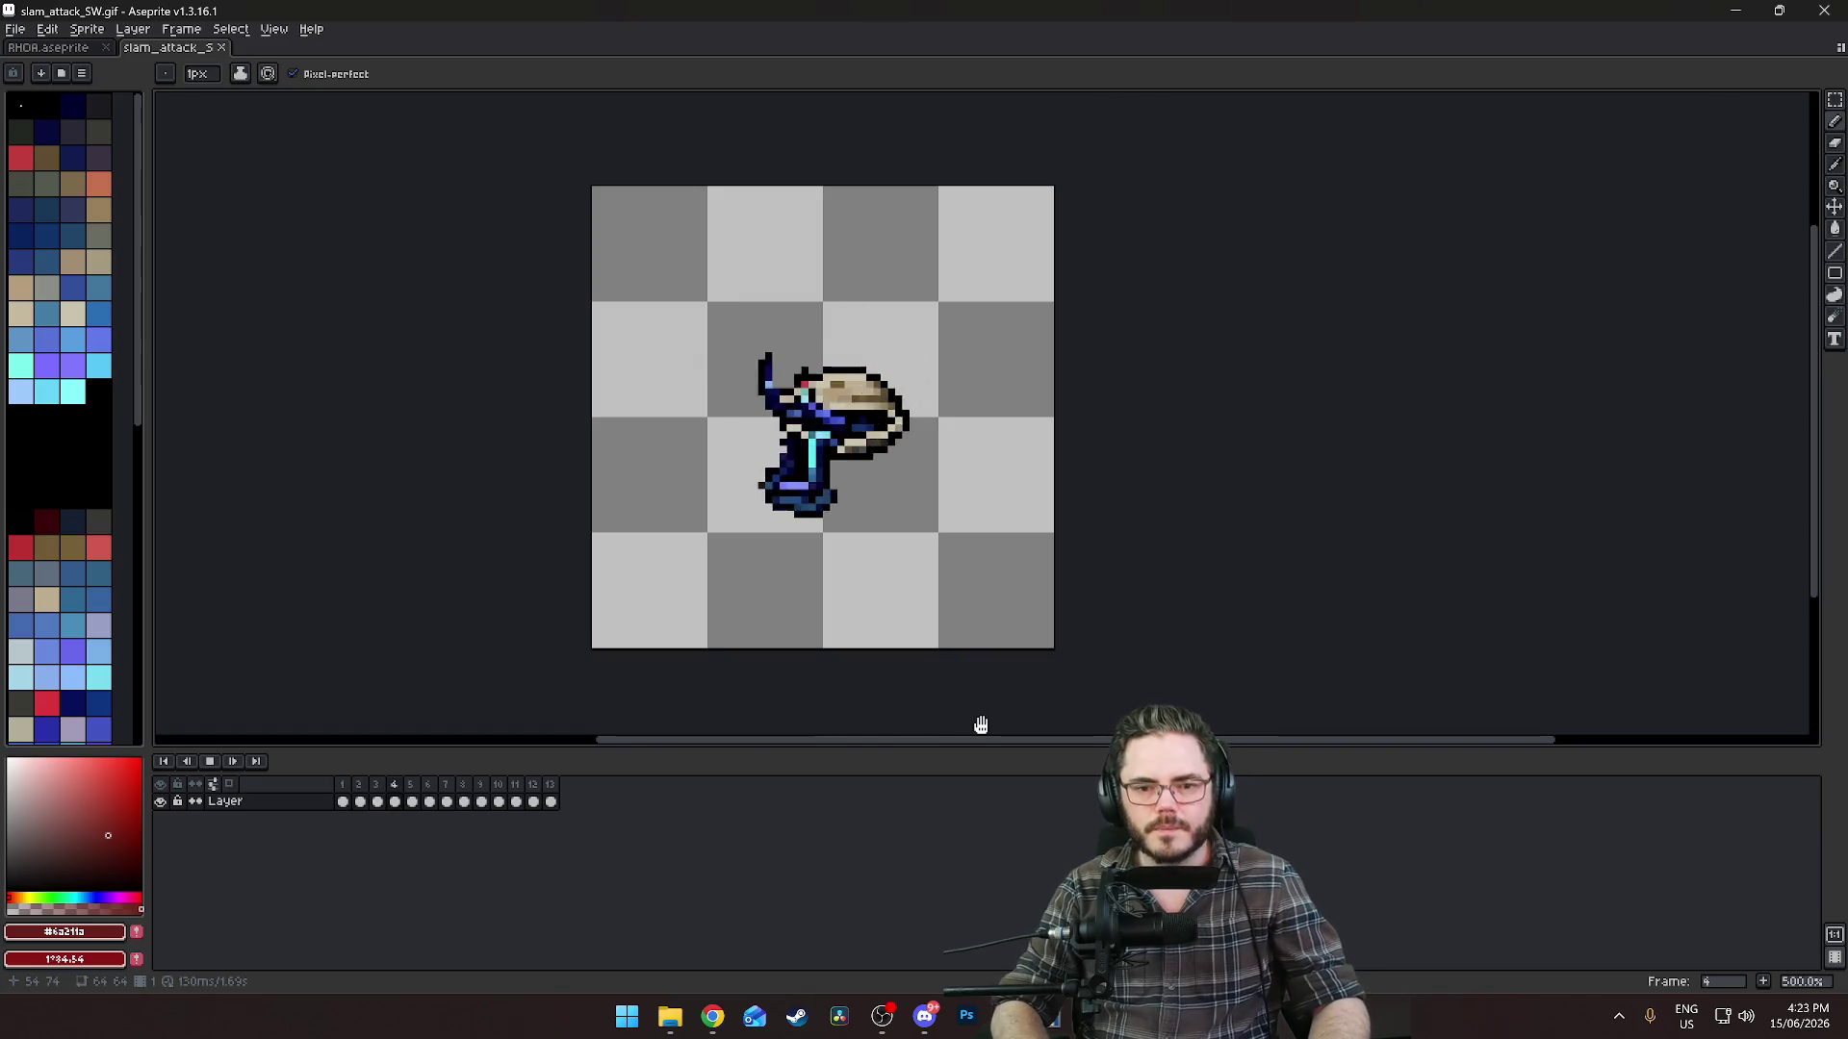
{"action": "key", "text": "Return"}
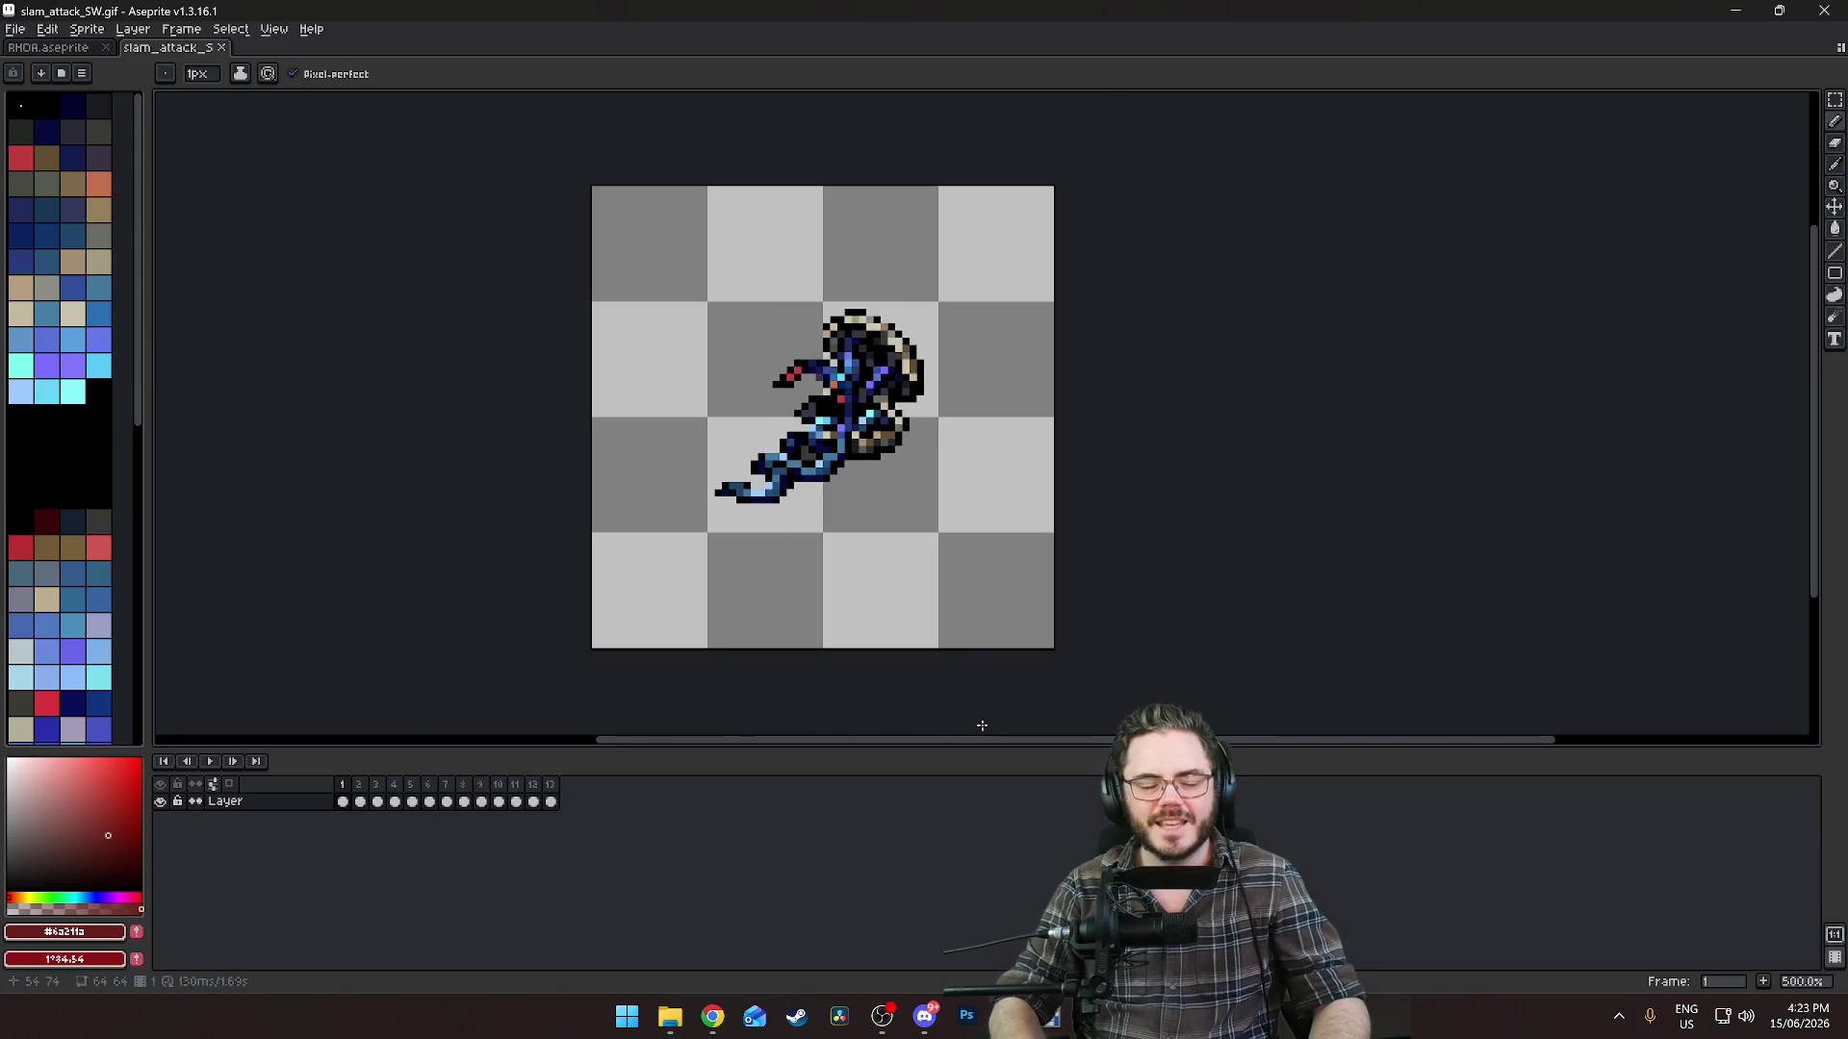
{"action": "key", "text": "Return"}
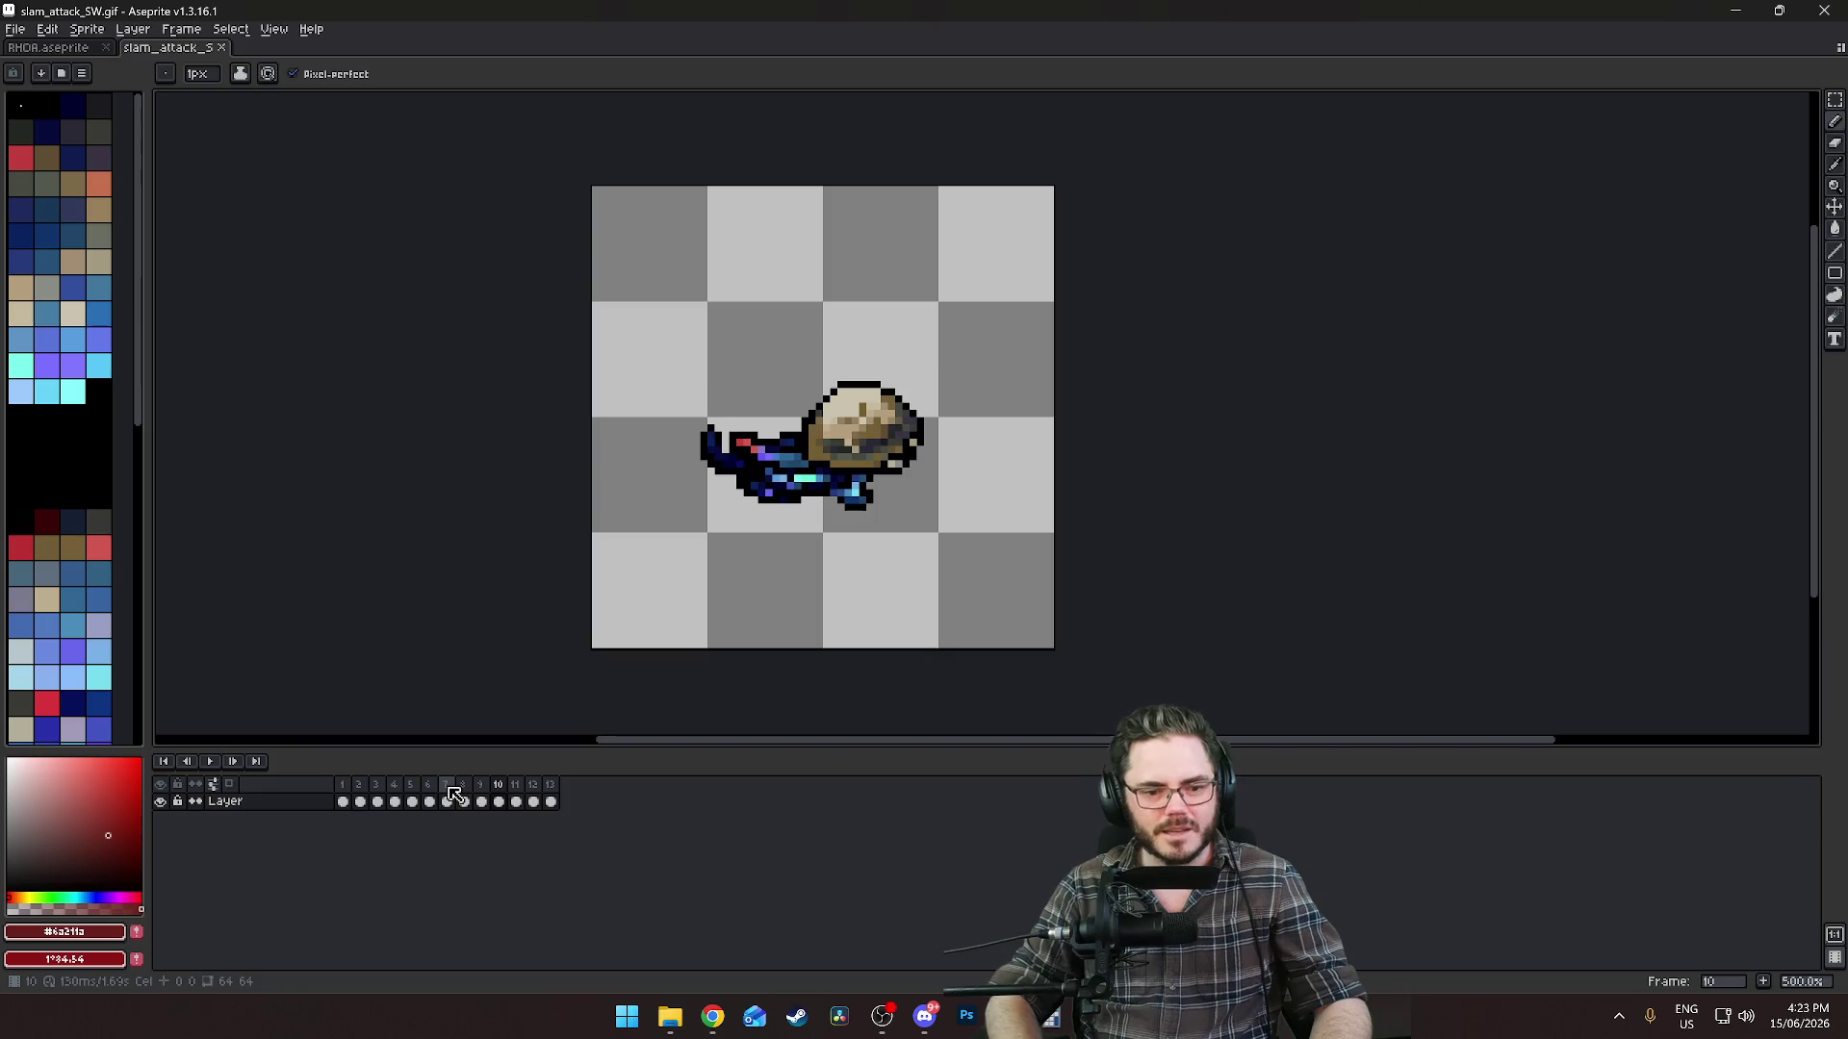
Add a new empty layer and reorder it relative to the original Layer.
{"action": "right_click", "coordinate": [245, 806]}
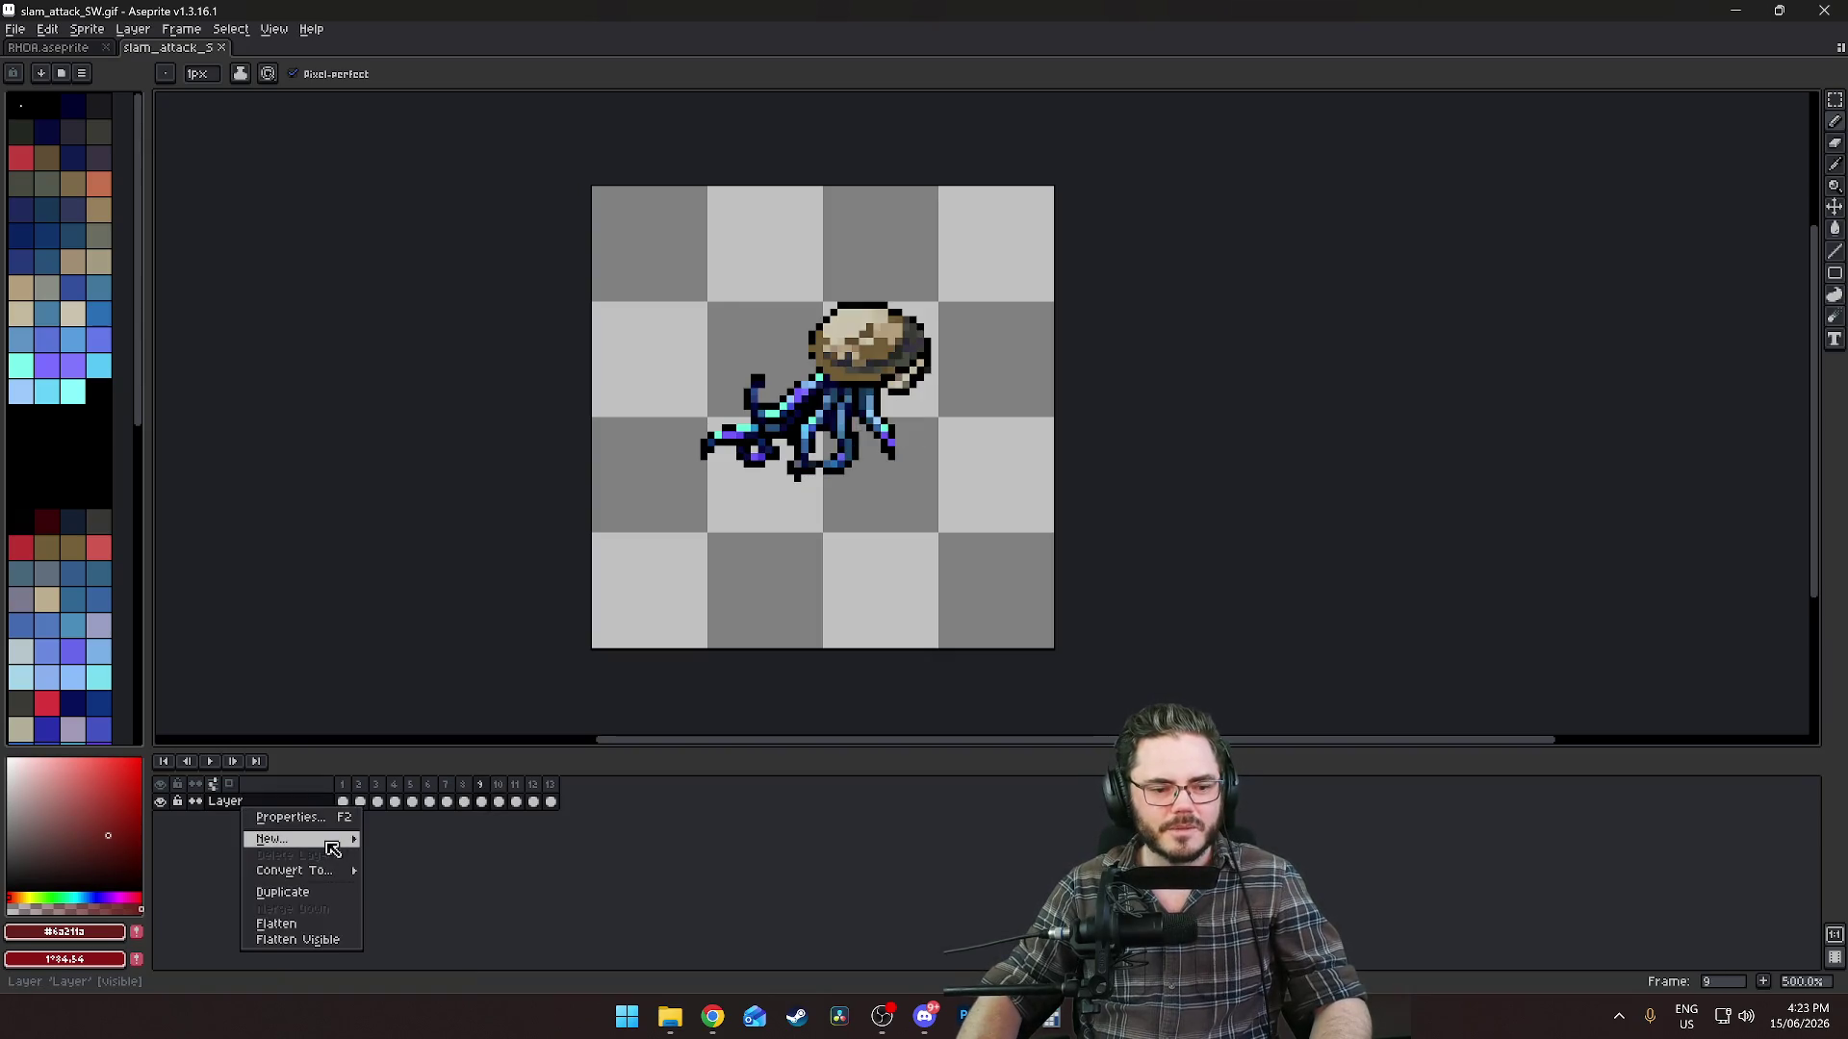
{"action": "mouse_move", "coordinate": [274, 839]}
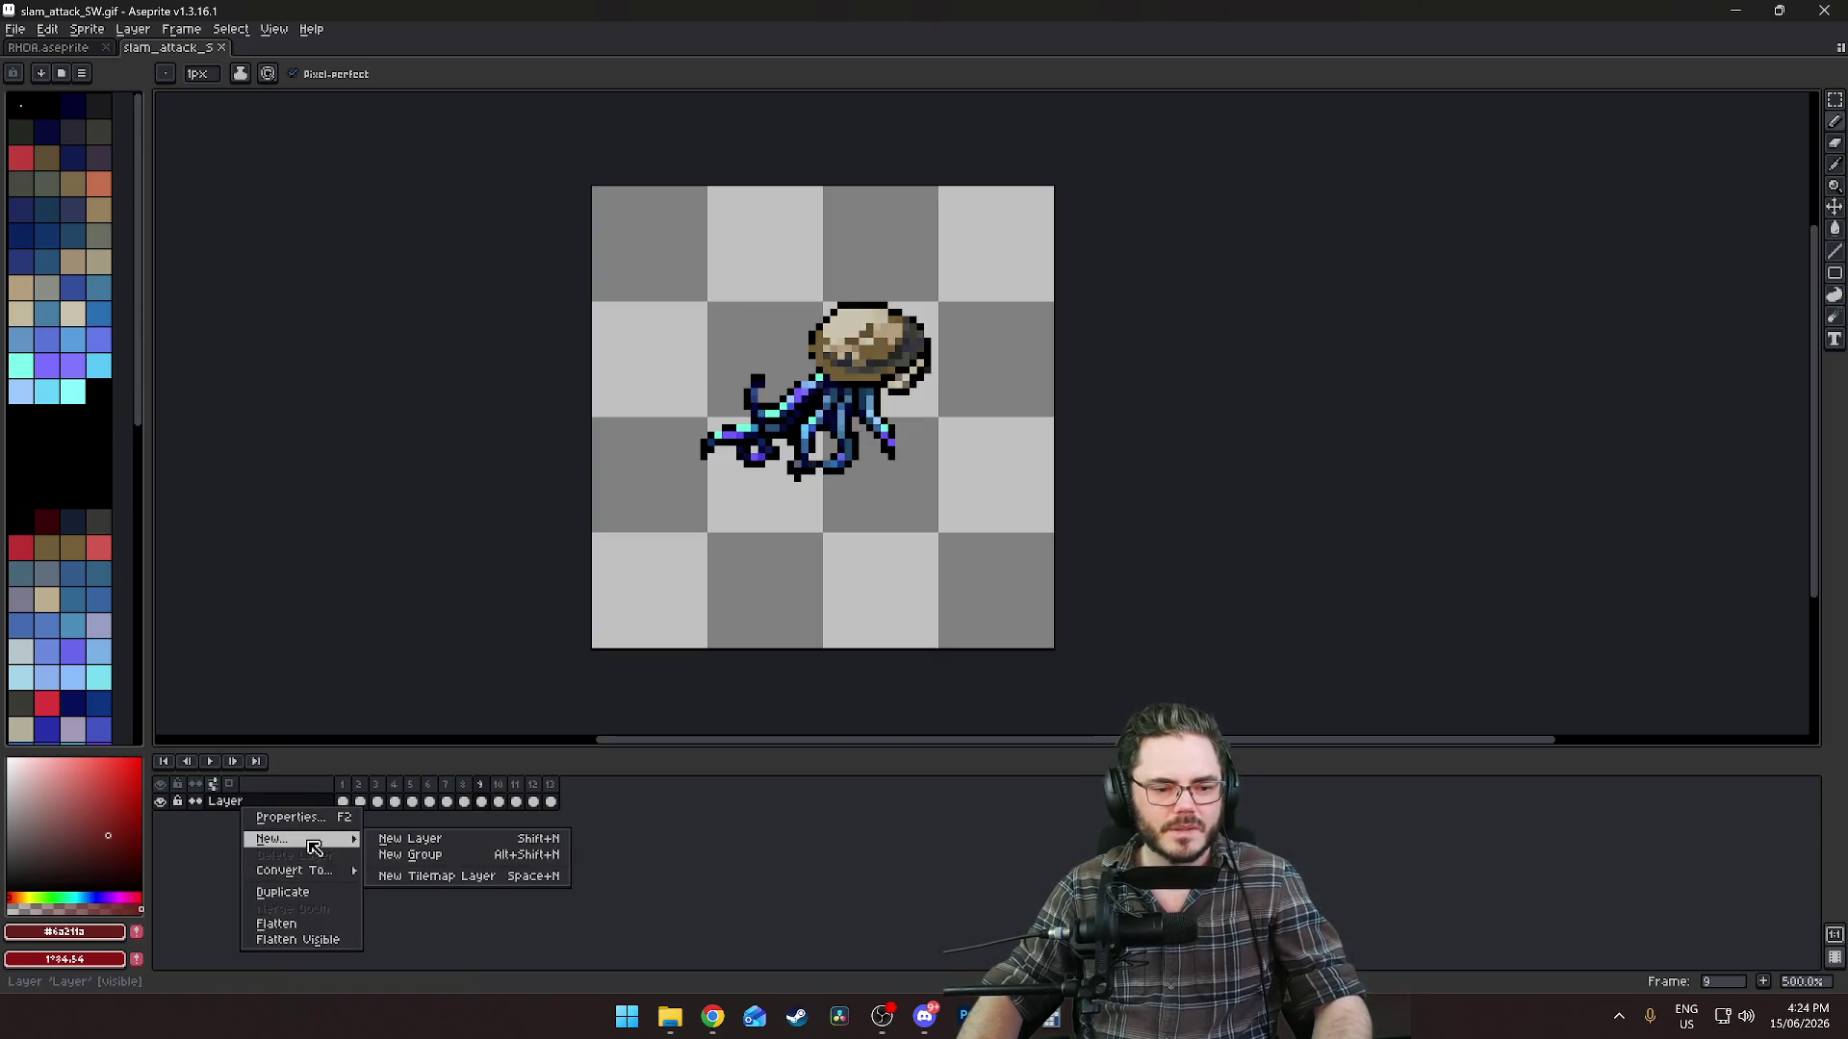
{"action": "left_click", "coordinate": [397, 841]}
{"action": "left_click", "coordinate": [243, 819]}
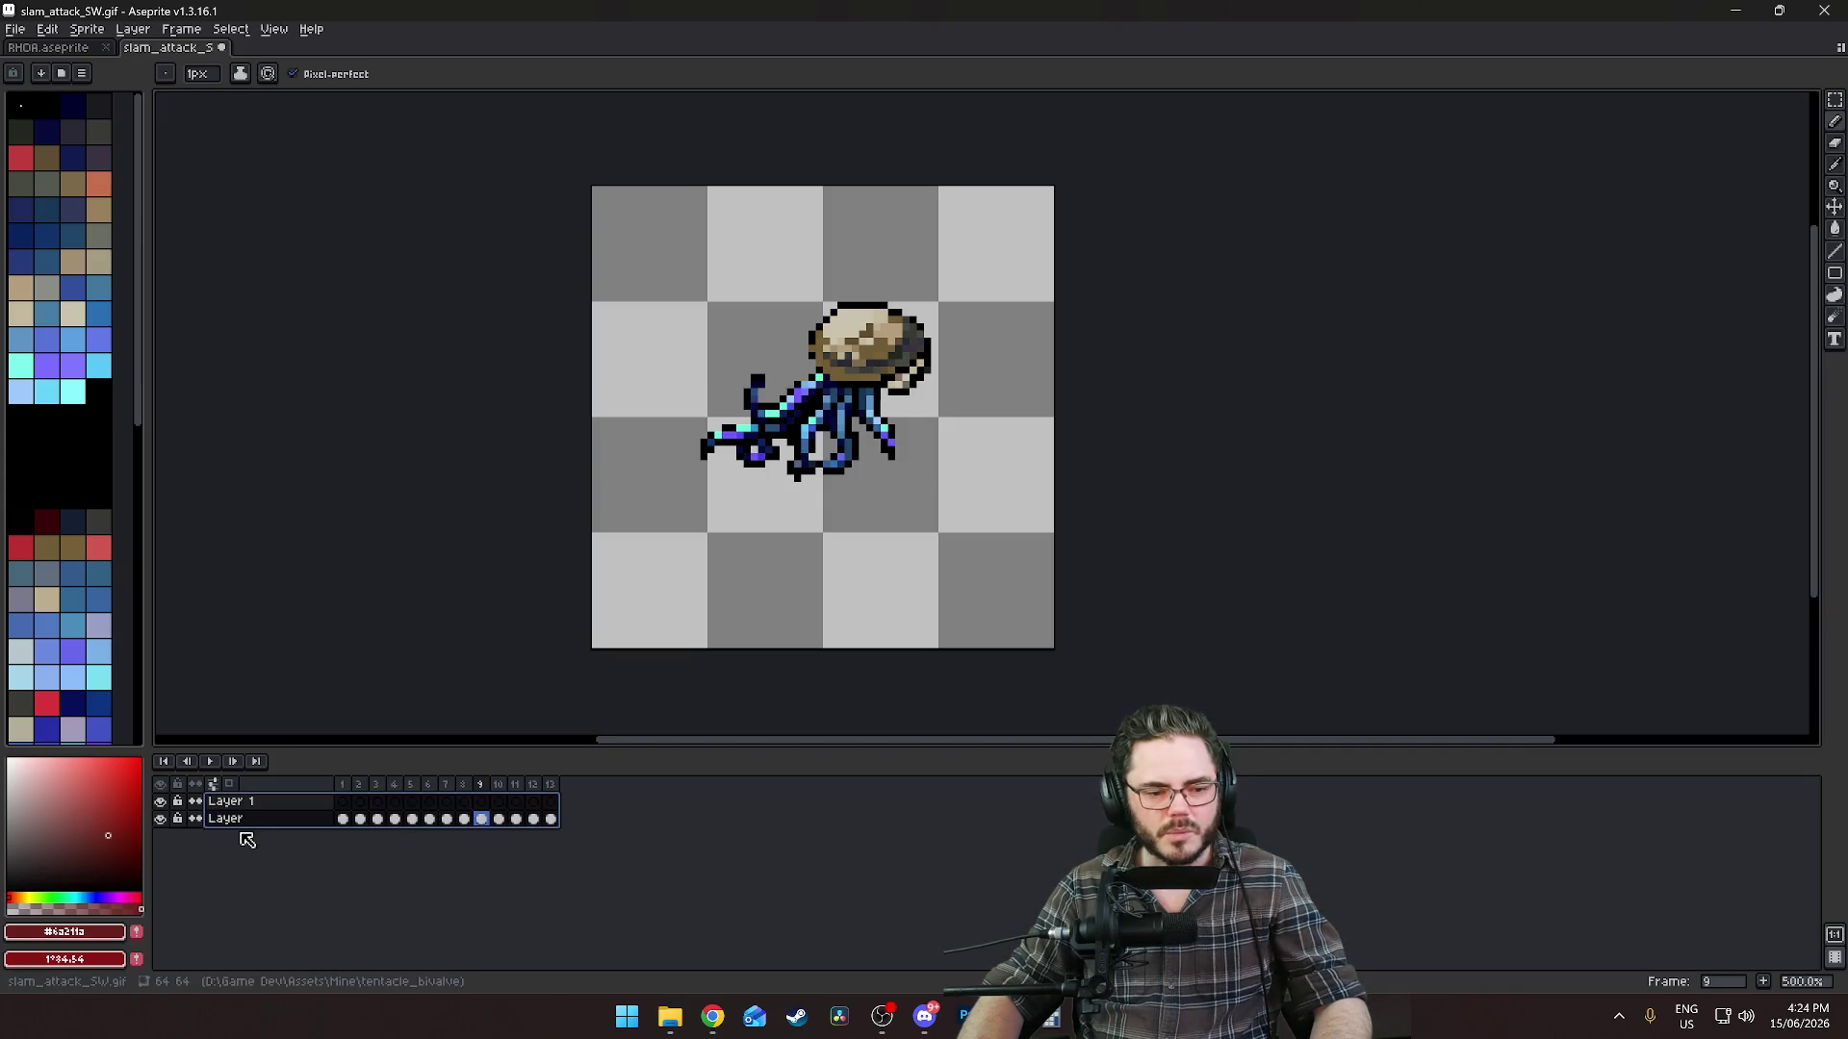
{"action": "mouse_move", "coordinate": [242, 819]}
{"action": "left_mouse_down"}
{"action": "mouse_move", "coordinate": [288, 820]}
{"action": "mouse_move", "coordinate": [298, 852]}
{"action": "left_mouse_up"}
Rename the new layer to SlamFX.
{"action": "double_click", "coordinate": [256, 820]}
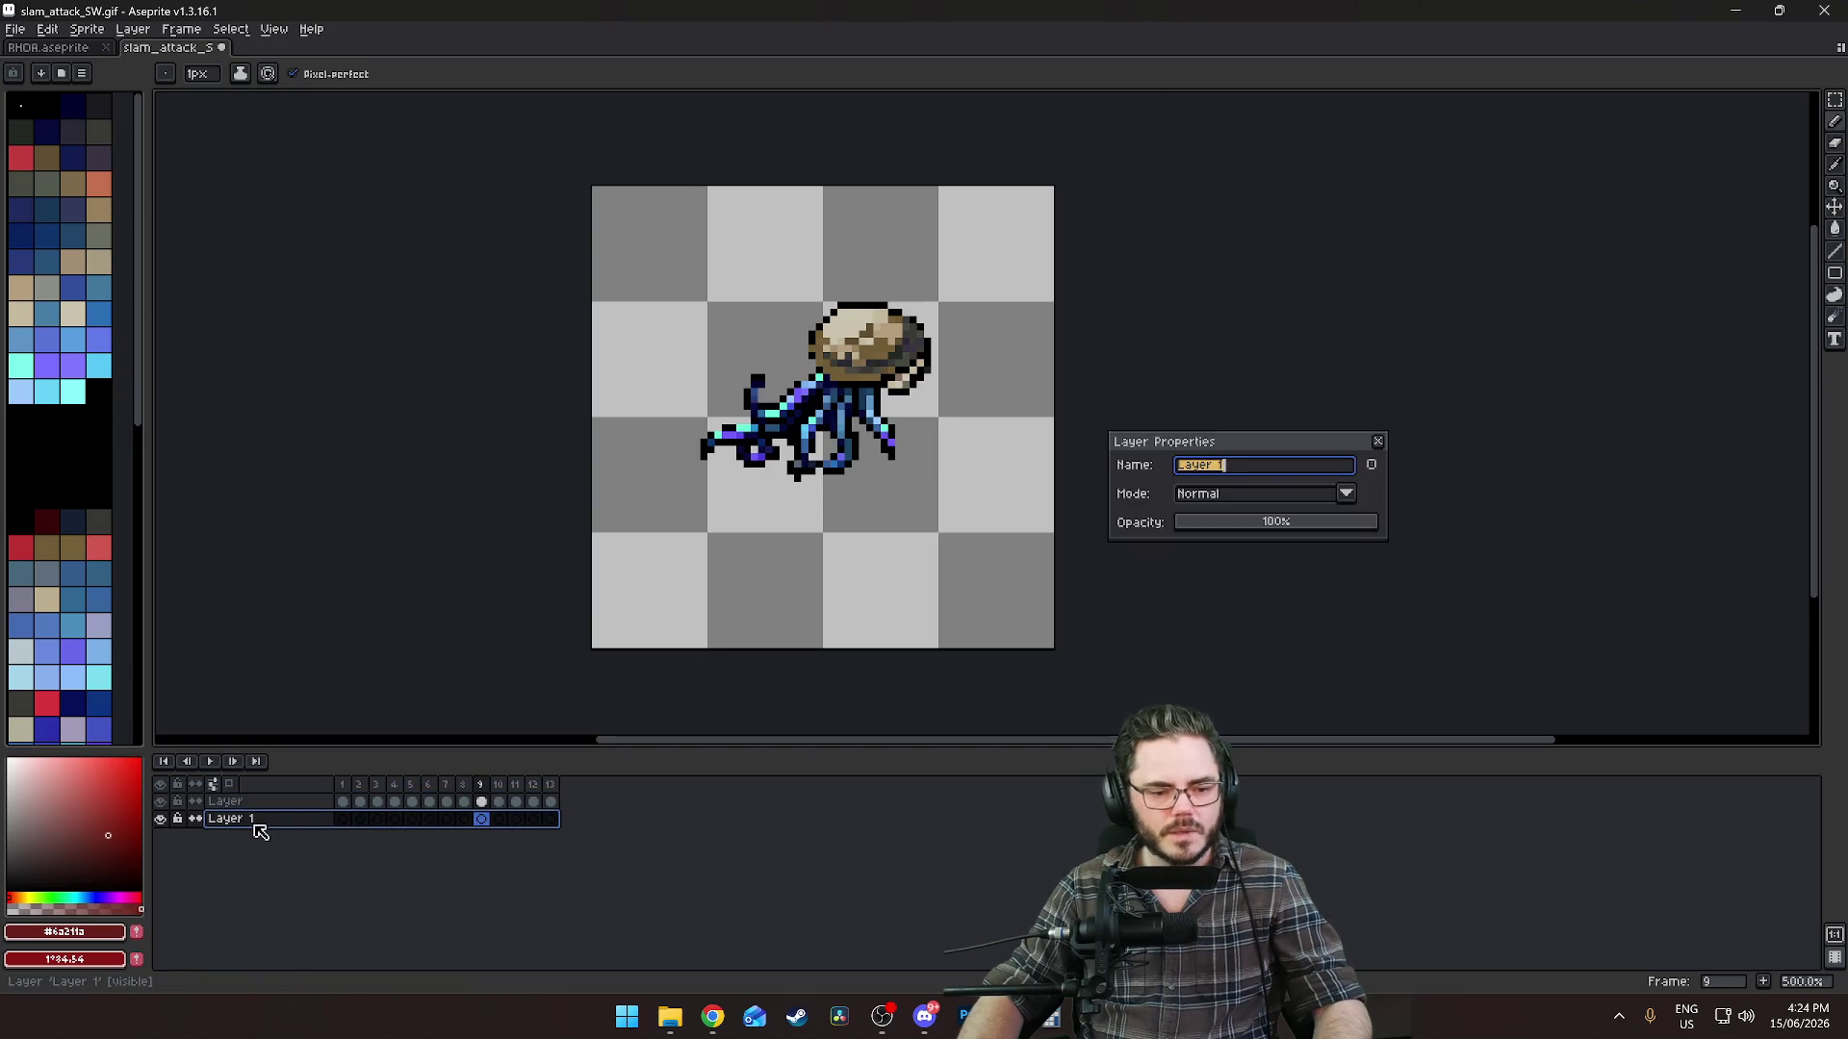
{"action": "type", "text": "SL"}
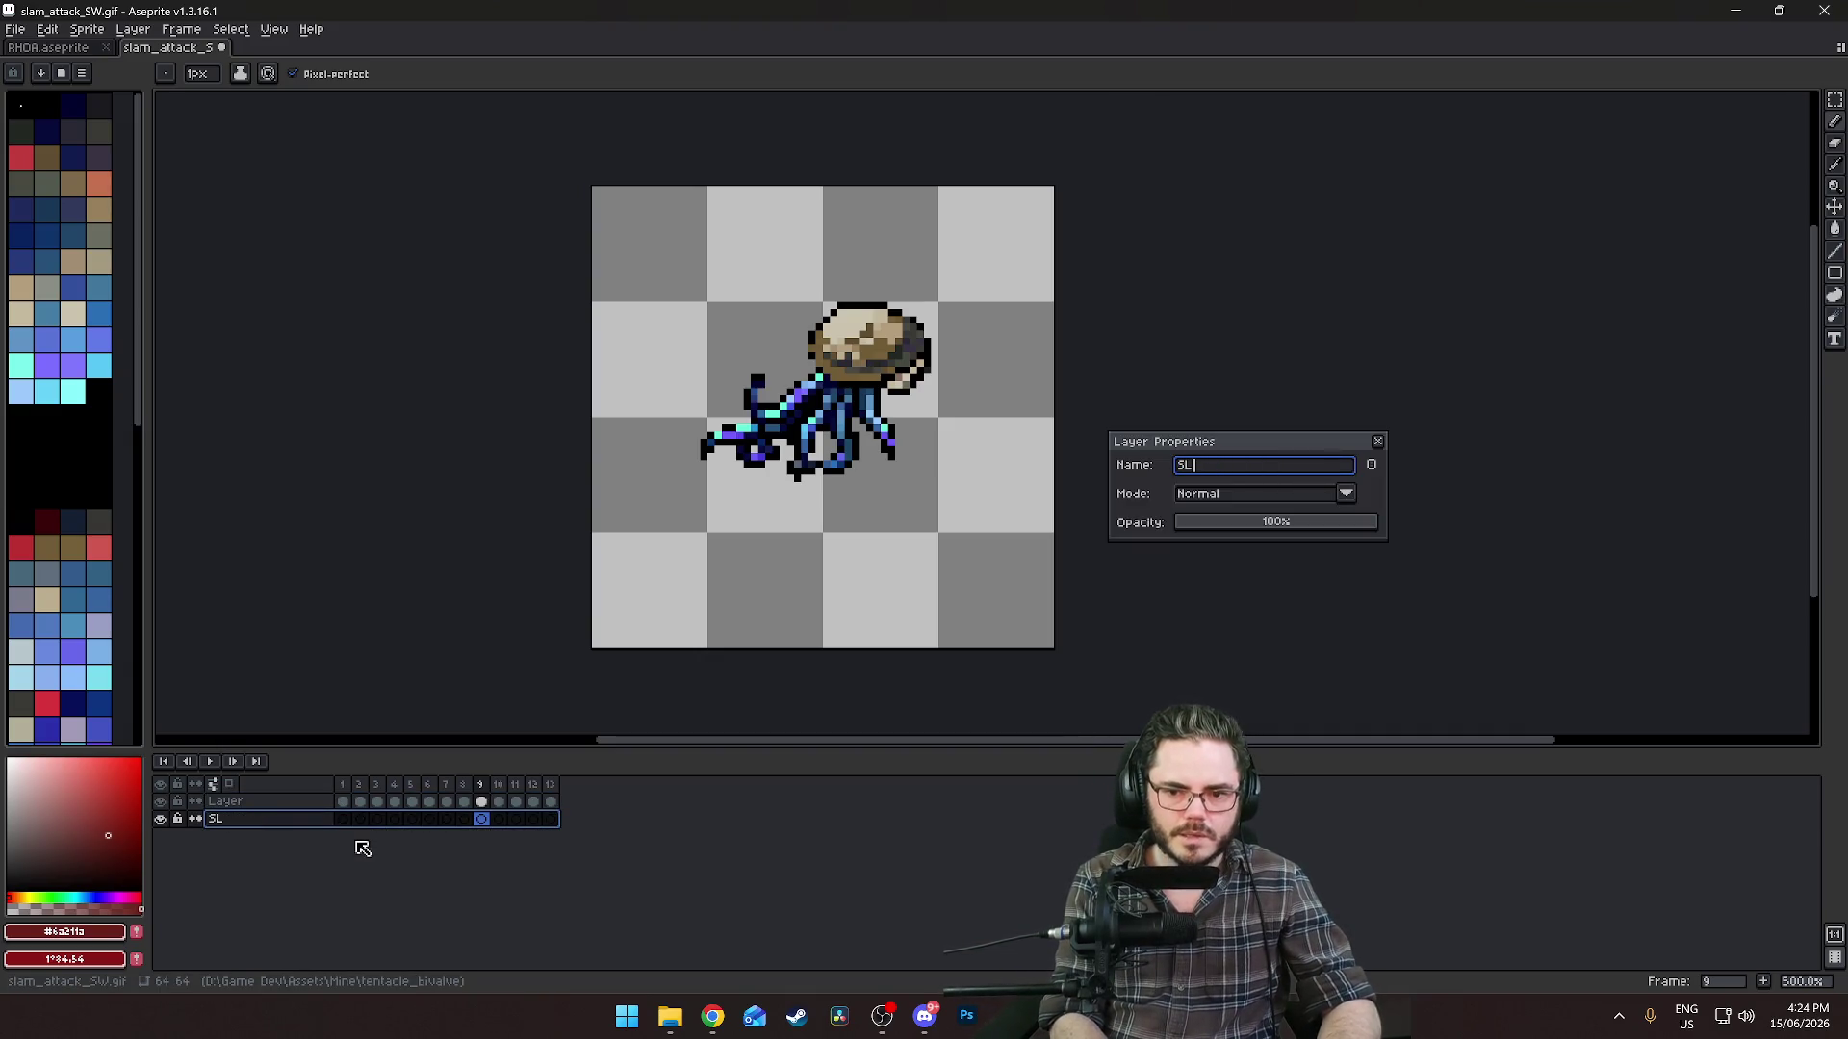
{"action": "type", "text": "amFX"}
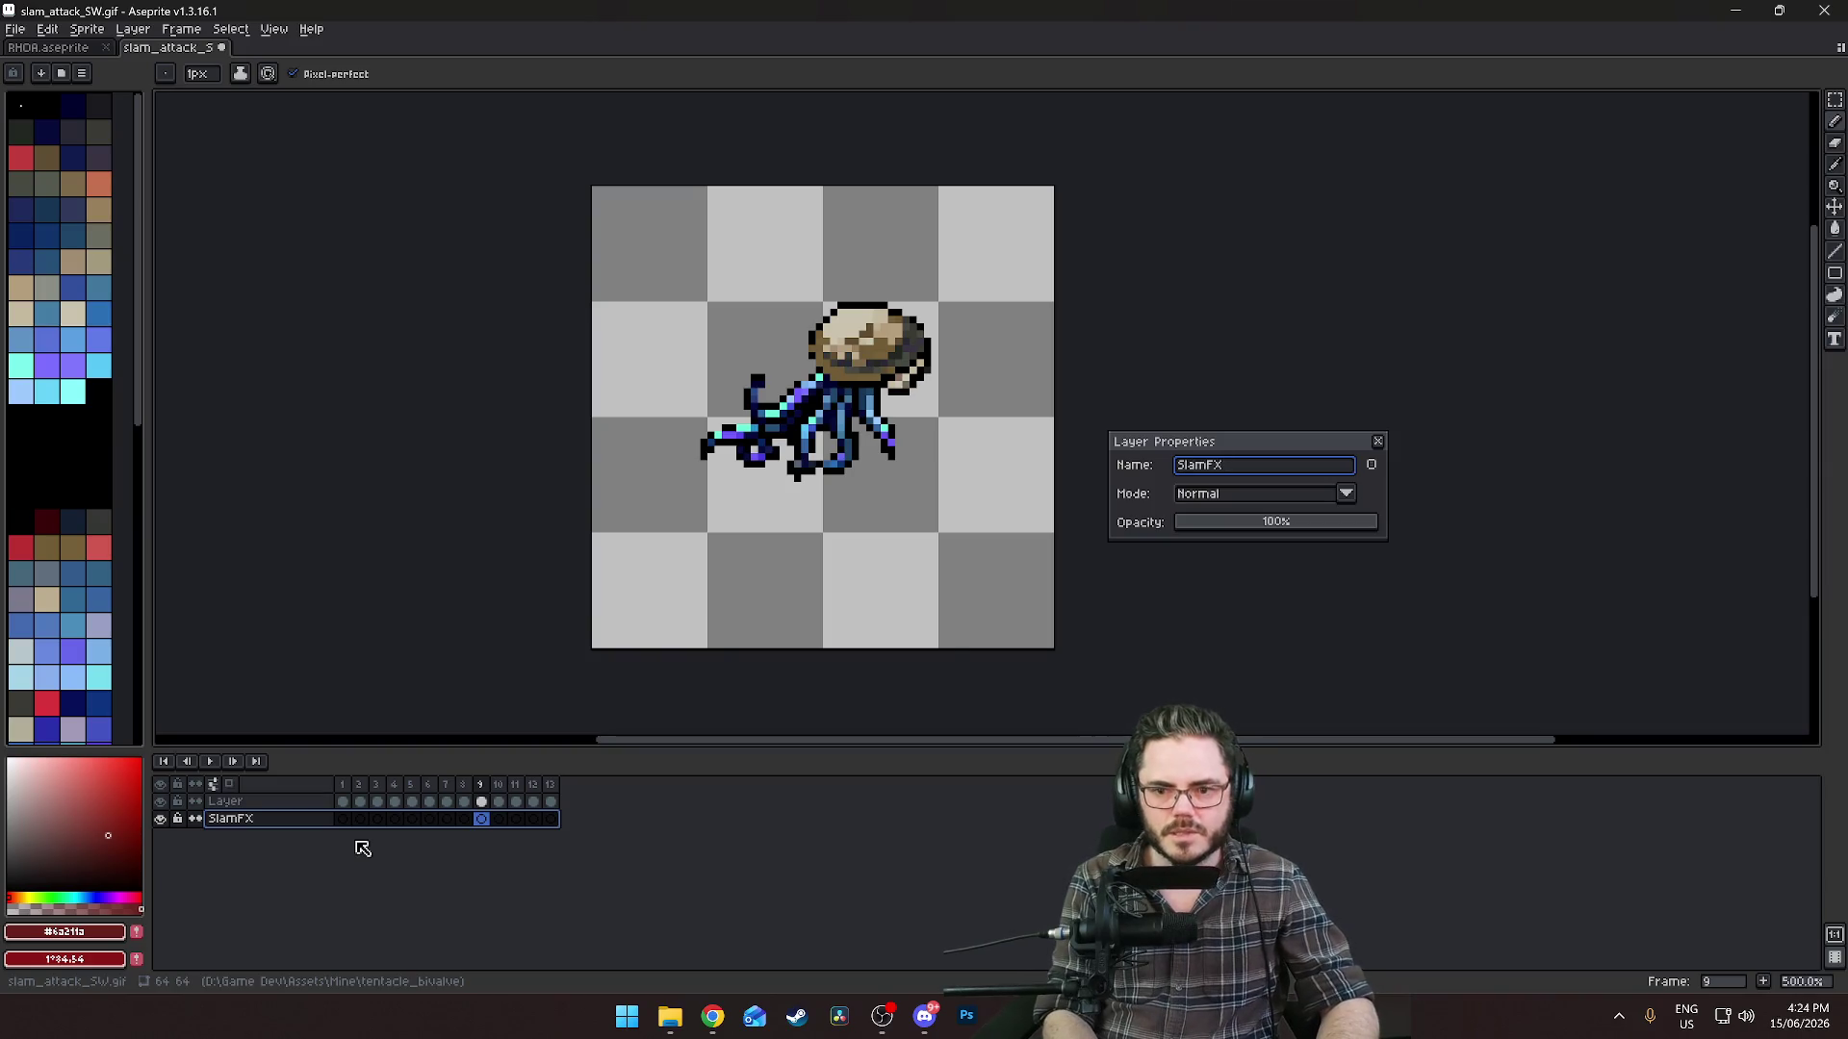
{"action": "key", "text": "Return"}
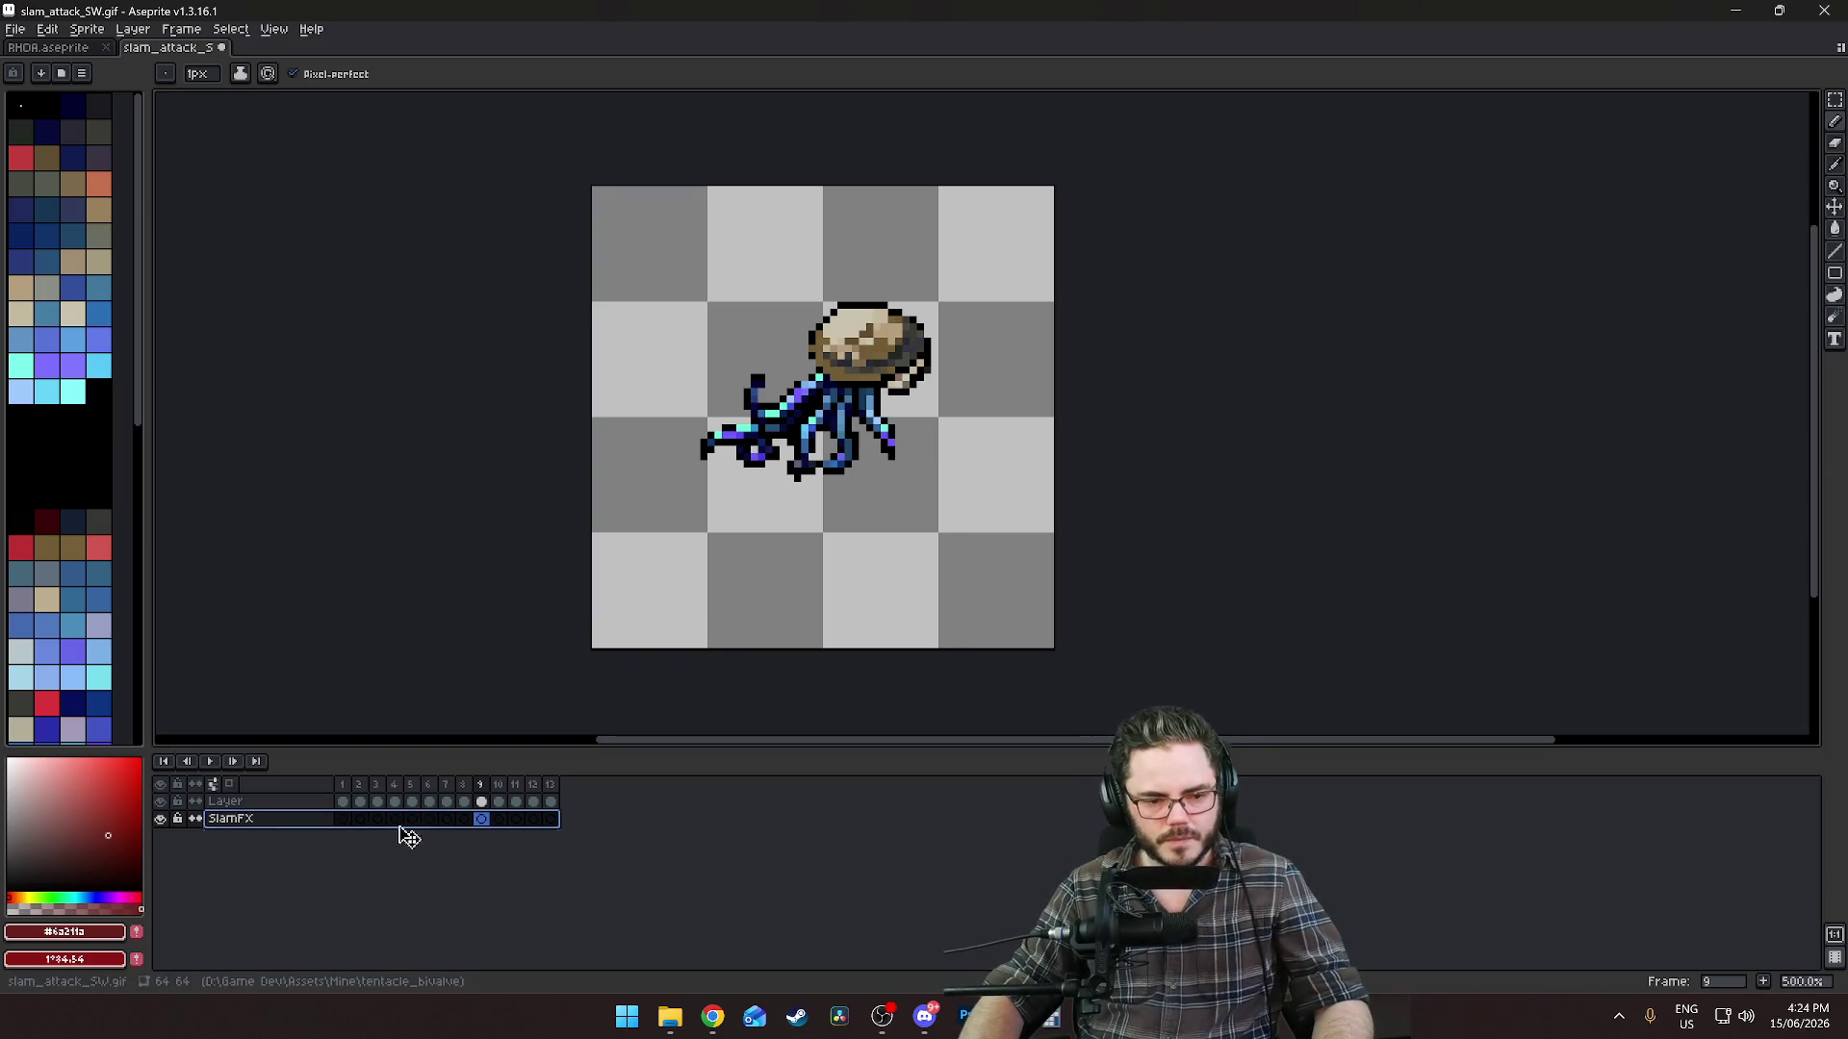
Step through frames 9–11 comparing the slam poses and settle on frame 11.
{"action": "left_click", "coordinate": [431, 821]}
{"action": "key", "text": "Left"}
{"action": "key", "text": "Left"}
{"action": "key", "text": "Left"}
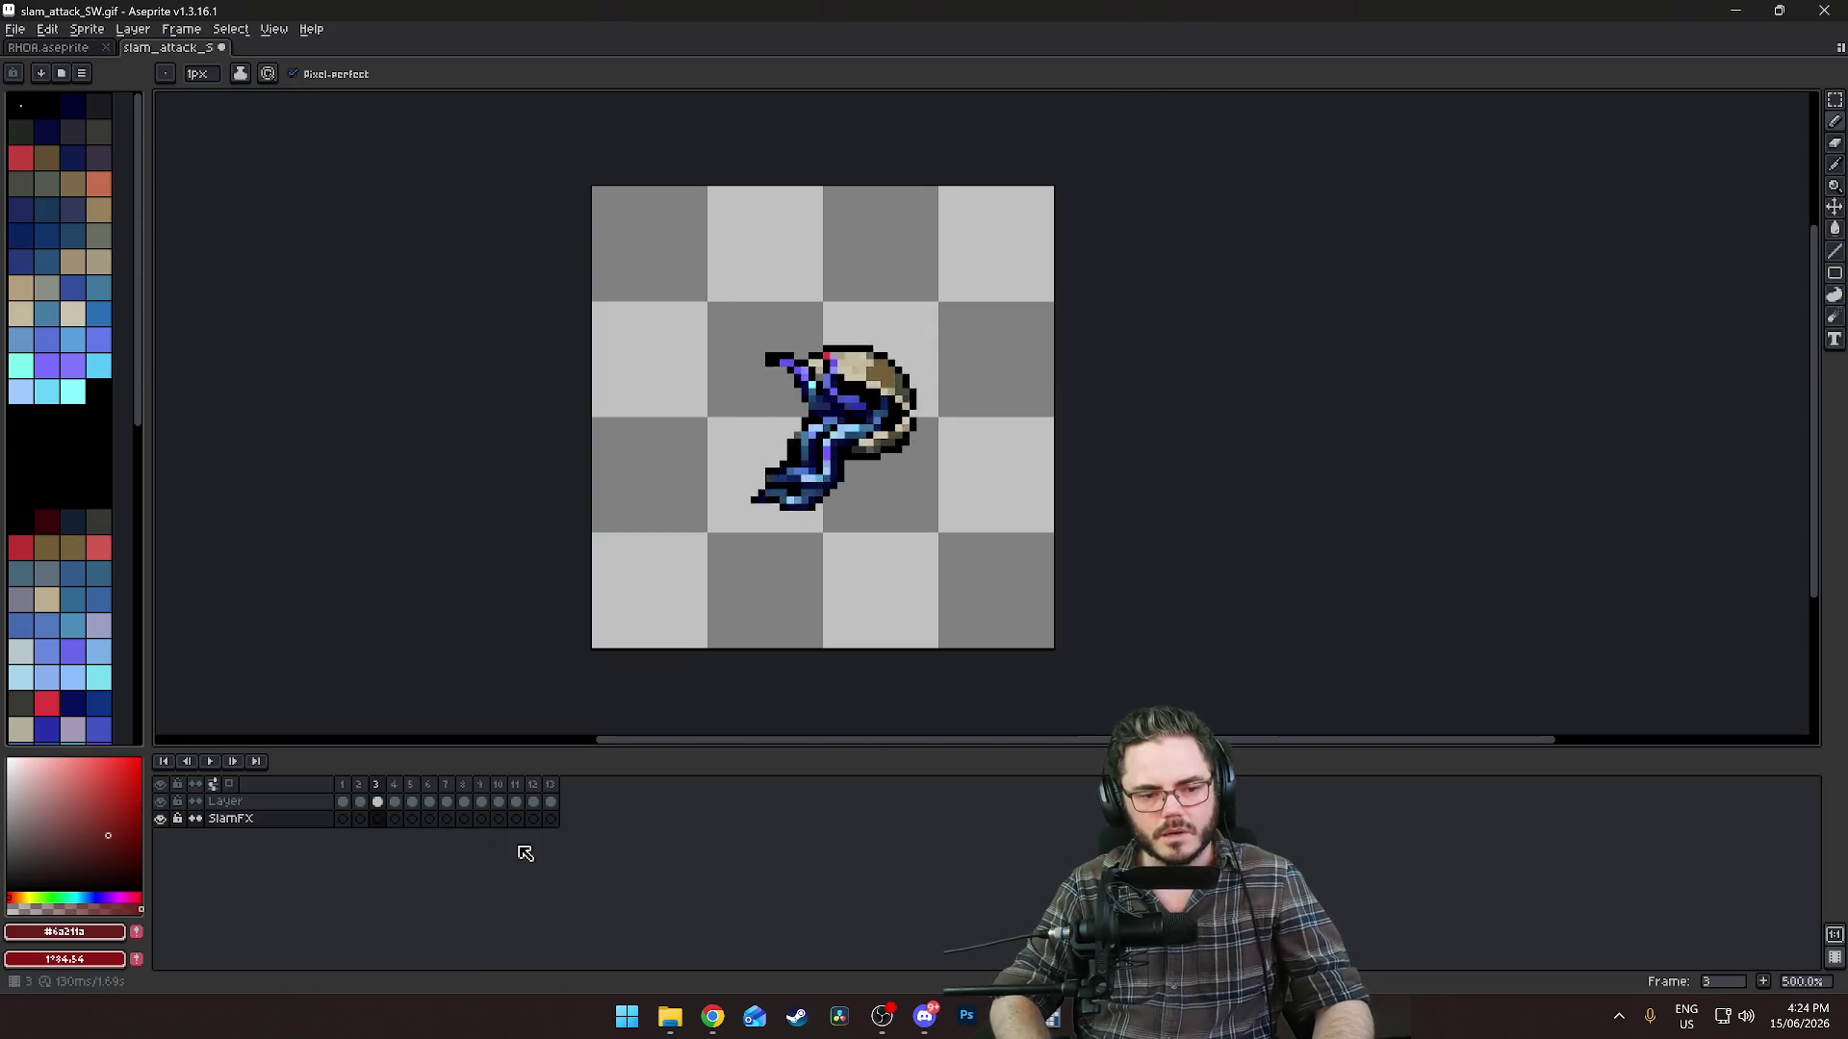
{"action": "key", "text": "Right"}
{"action": "key", "text": "Right"}
{"action": "key", "text": "Right"}
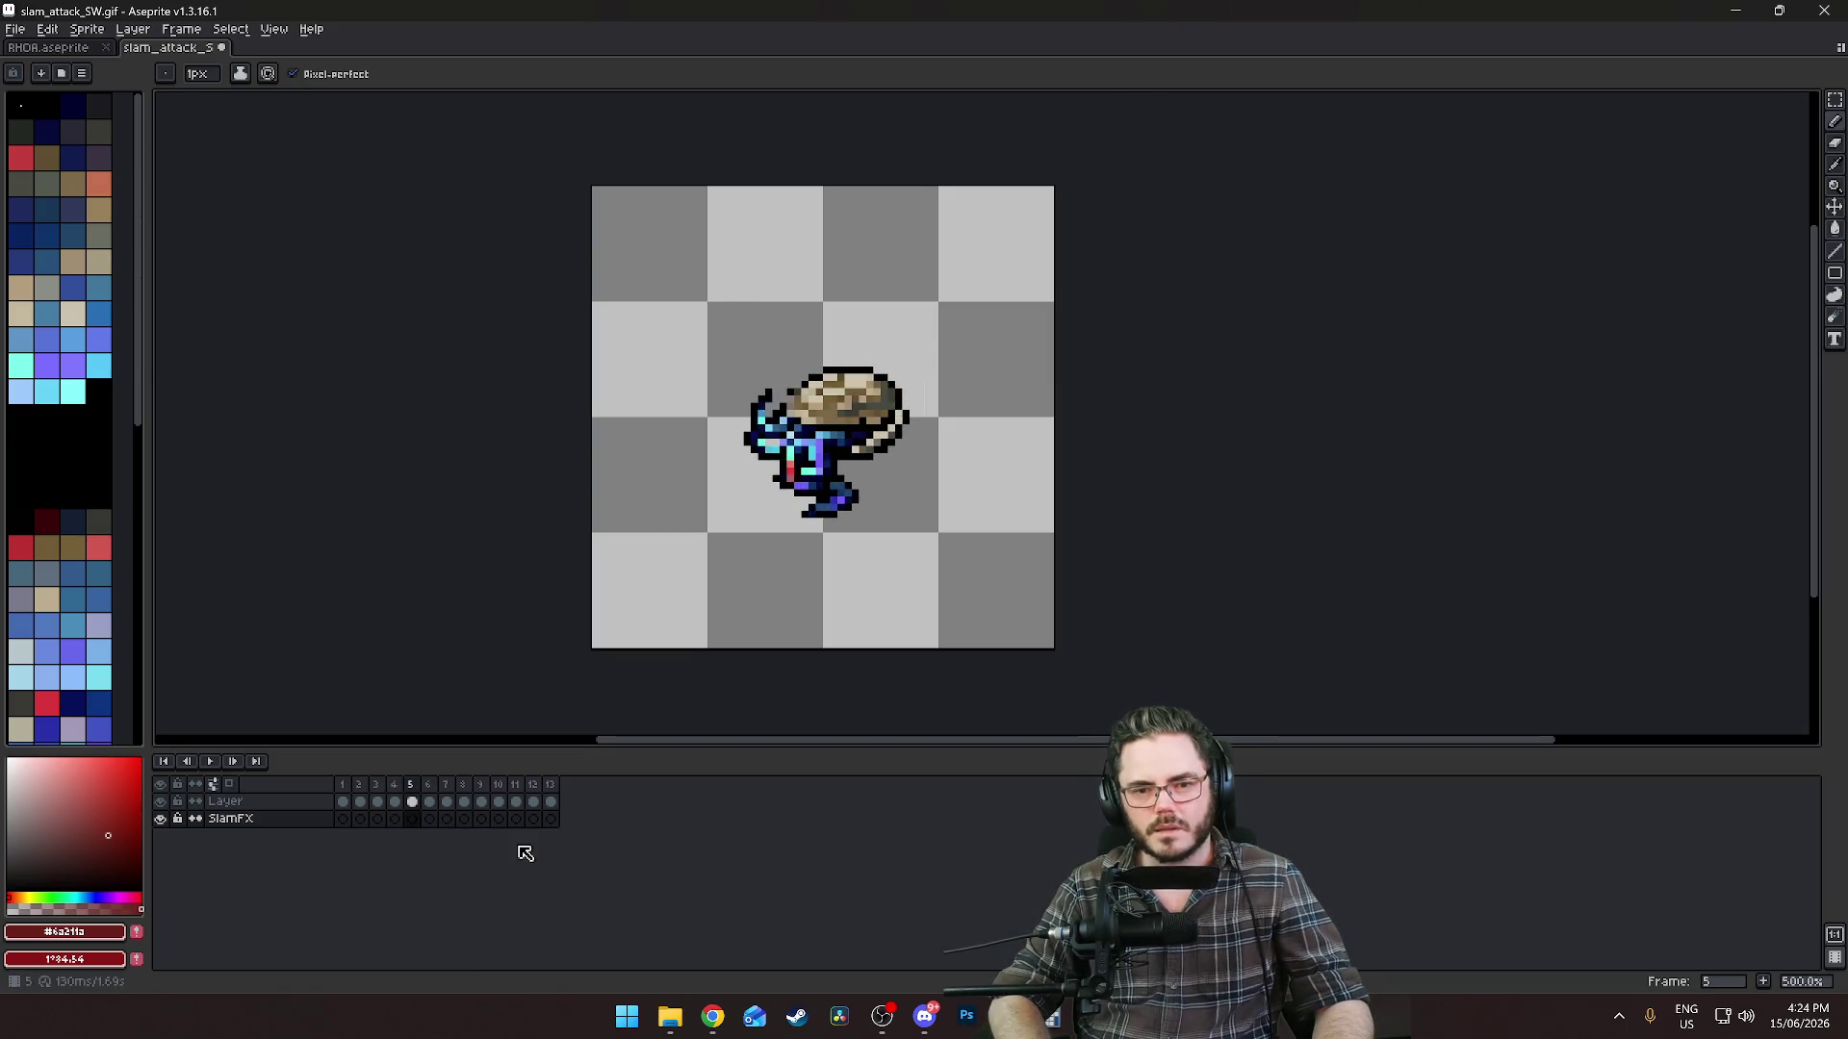
{"action": "key", "text": "Right"}
{"action": "key", "text": "Right"}
{"action": "key", "text": "Right"}
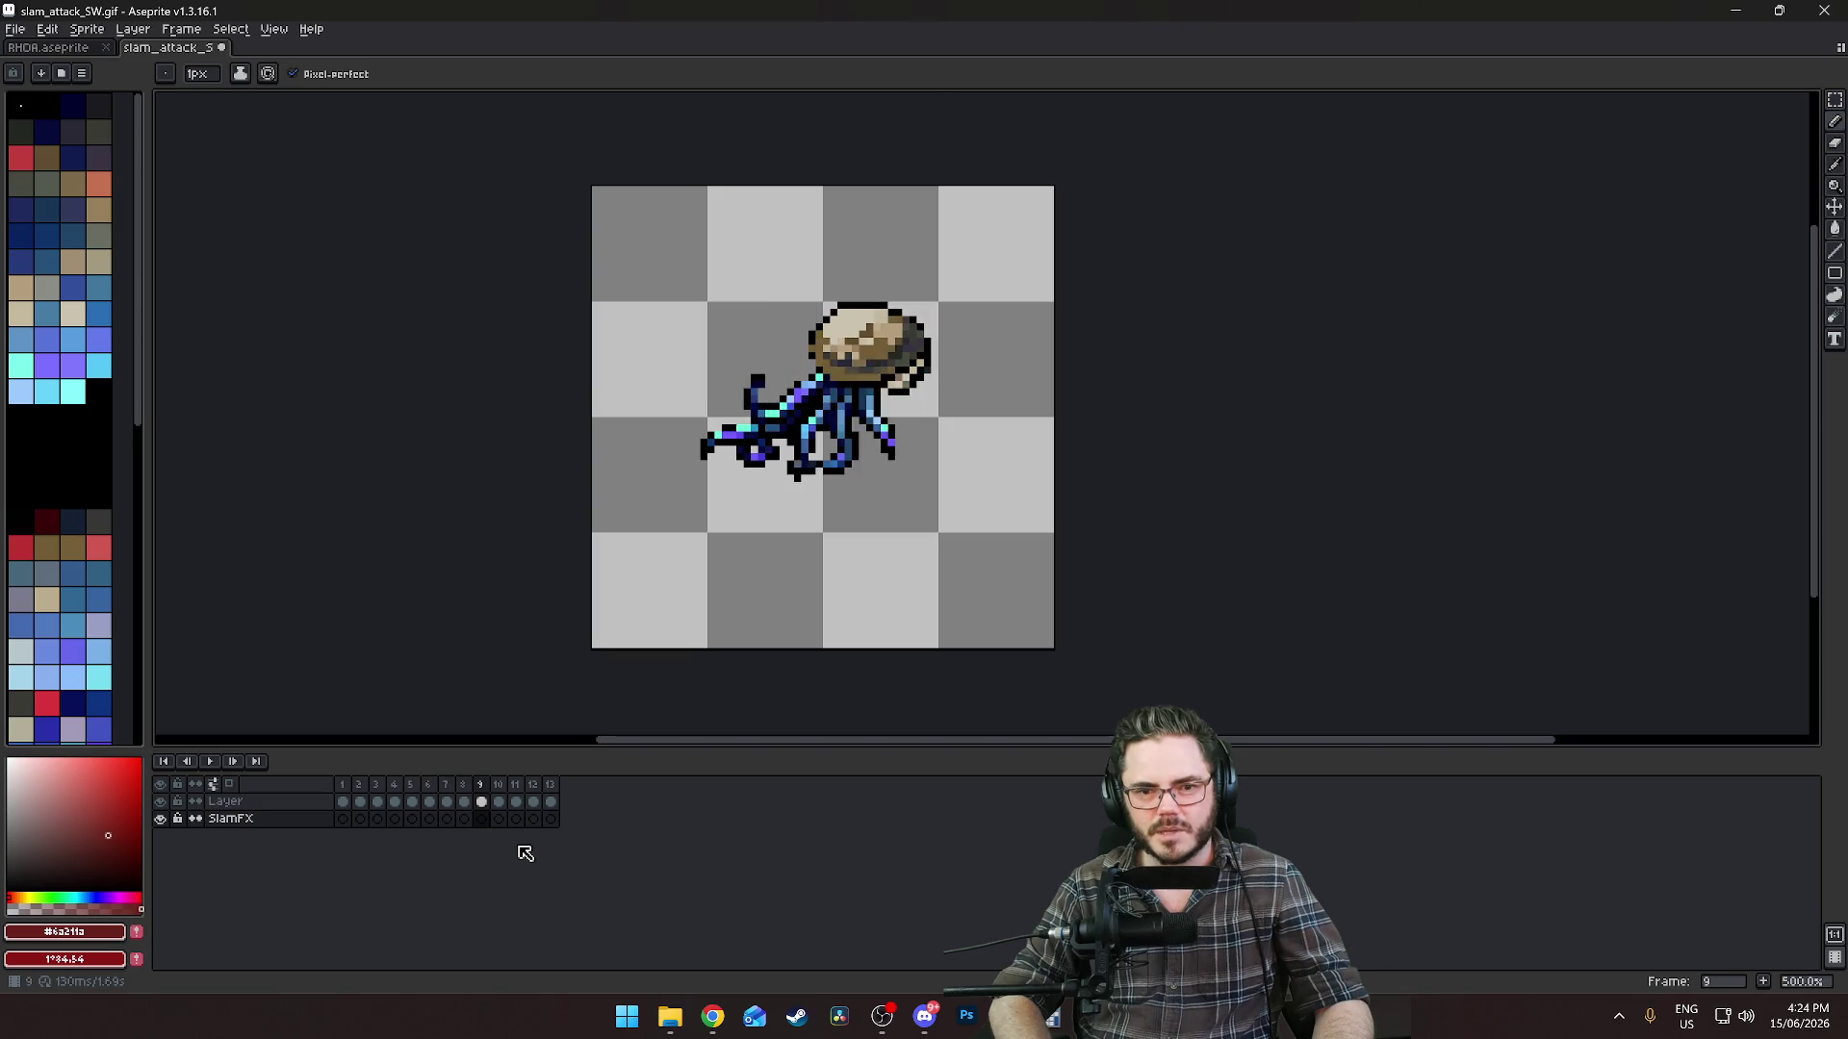
{"action": "key", "text": "Right"}
{"action": "key", "text": "Right"}
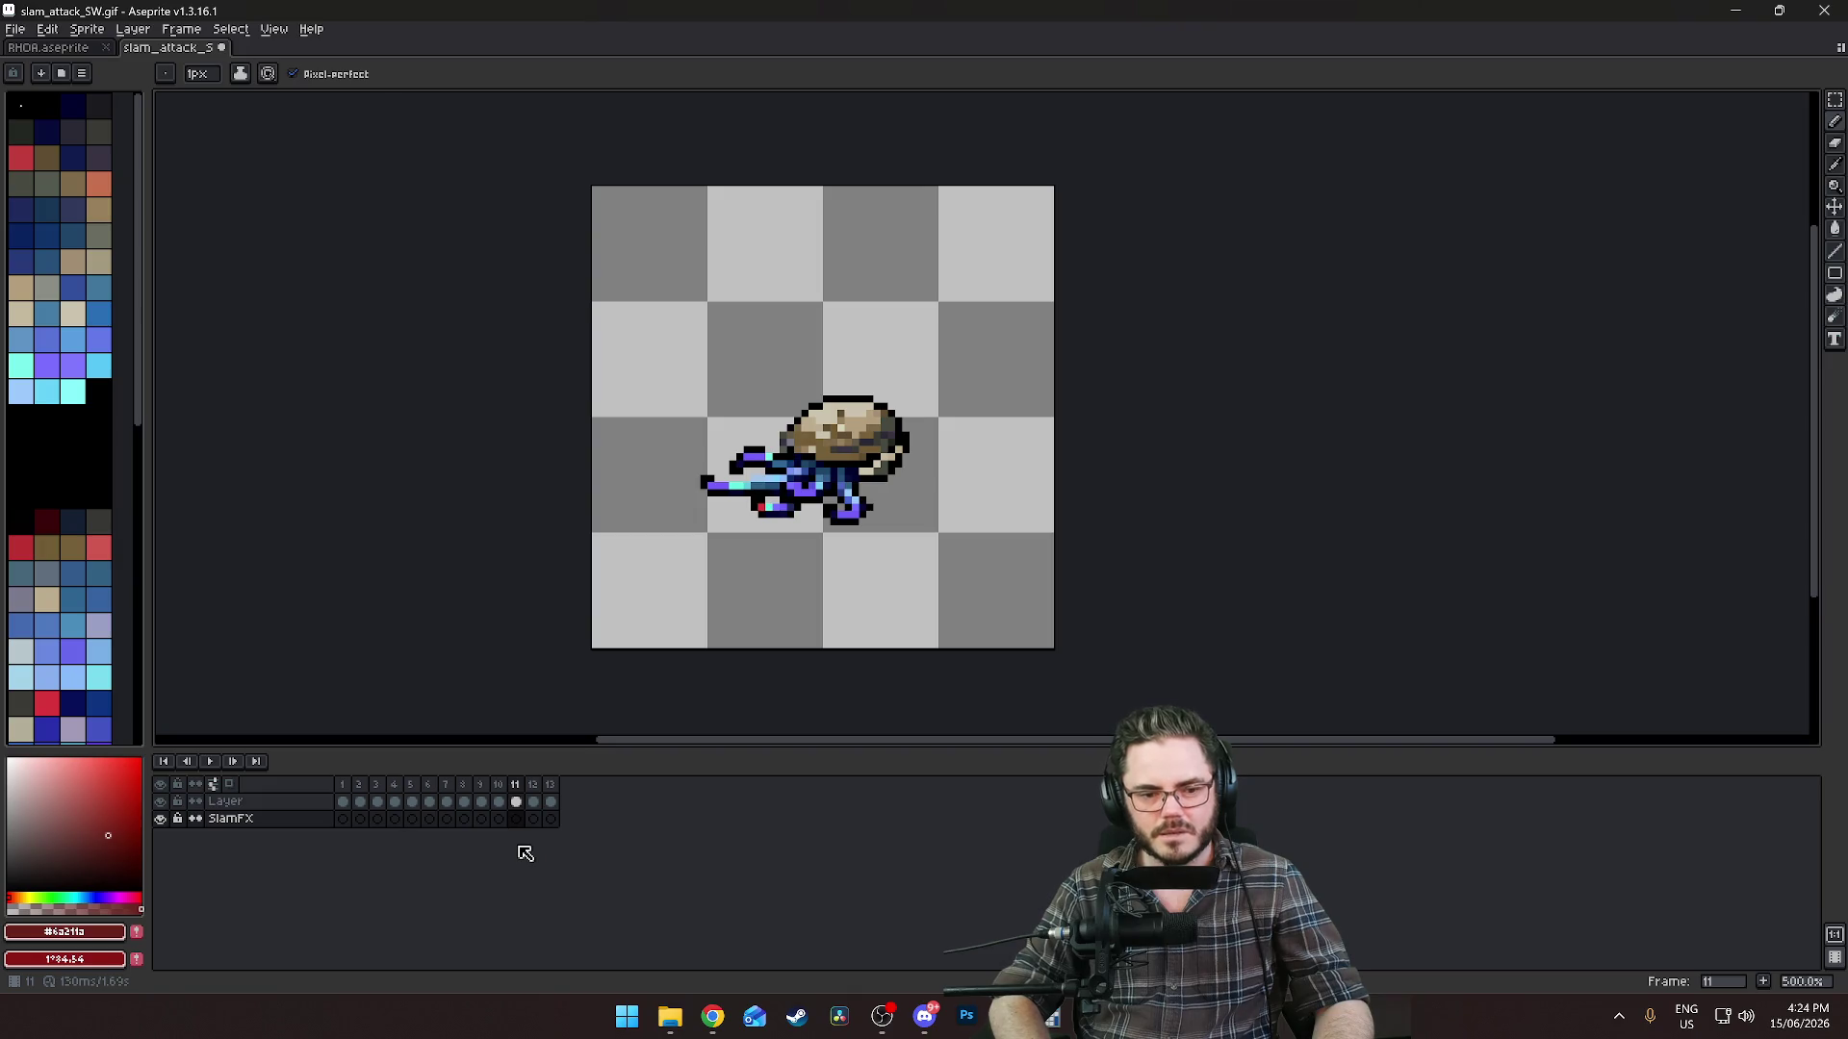
{"action": "key", "text": "Left"}
{"action": "key", "text": "Right"}
{"action": "key", "text": "Left"}
{"action": "key", "text": "Left"}
{"action": "key", "text": "Right"}
{"action": "key", "text": "Right"}
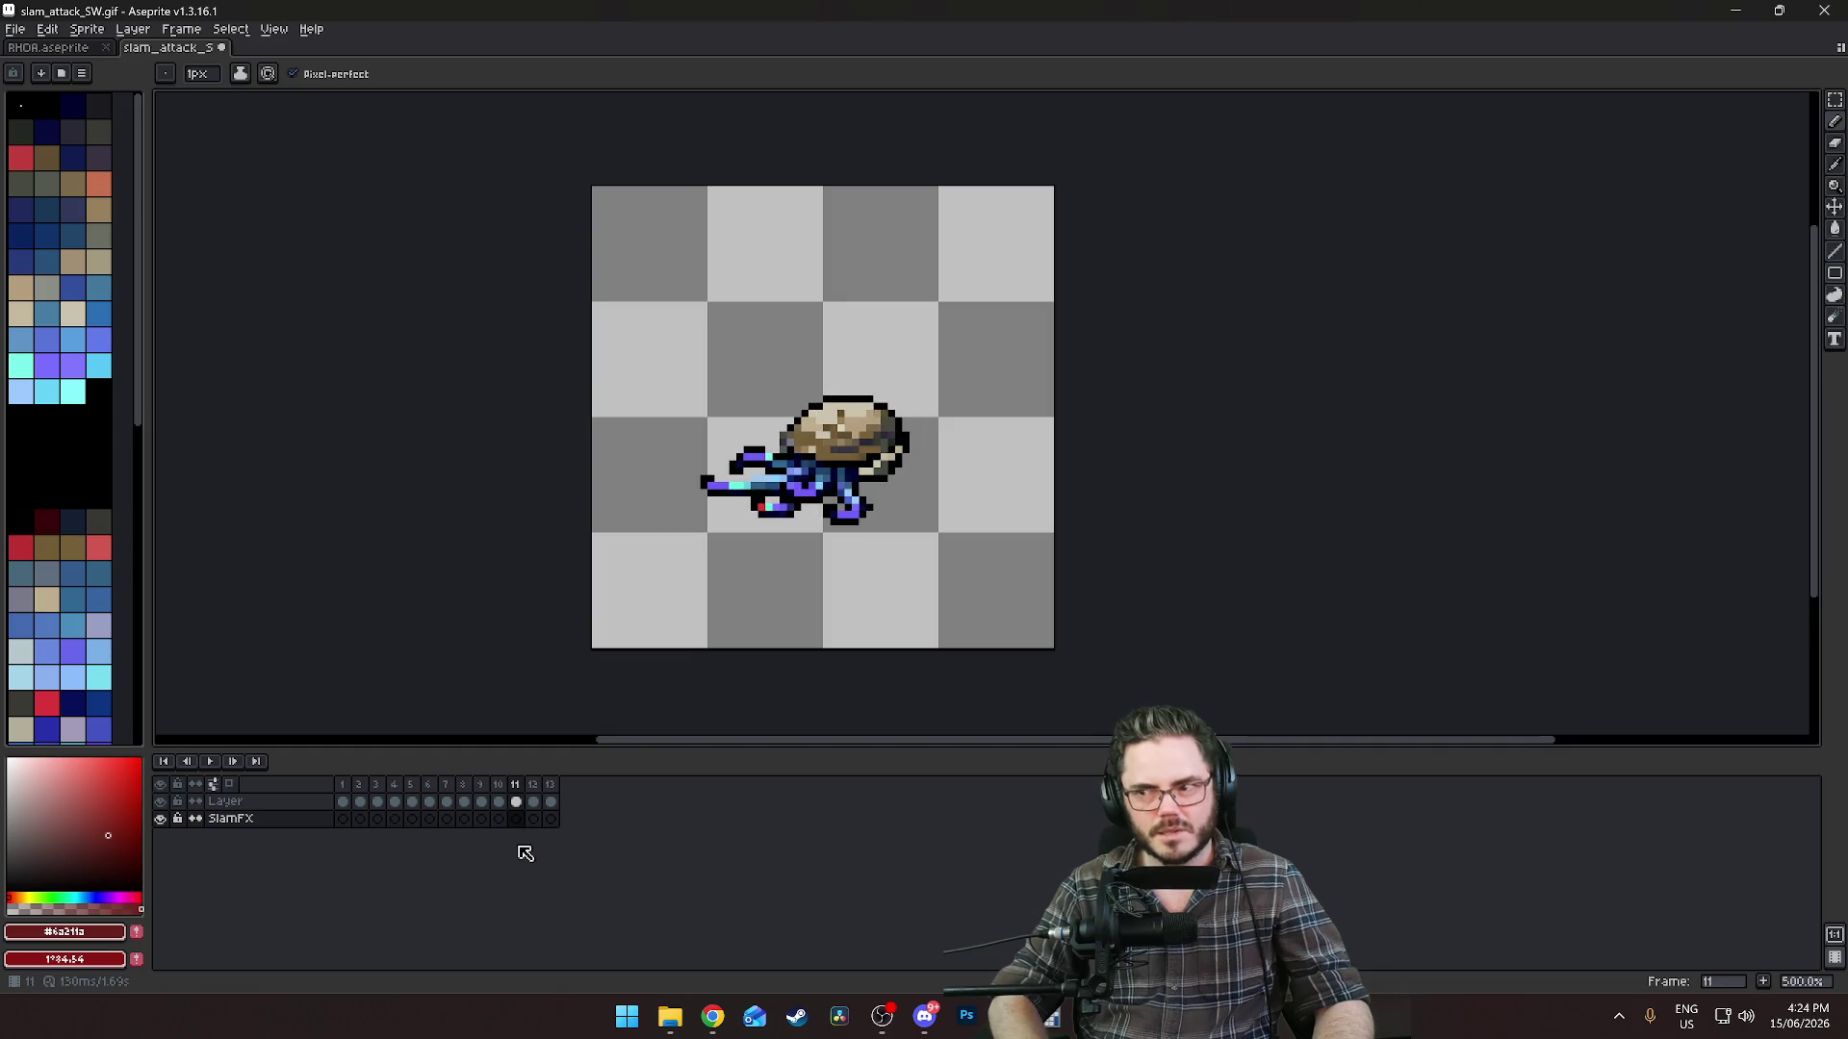
Pick a blue-grey splash colour and increase the brush size to 2 pixels.
{"action": "scroll", "coordinate": [729, 631], "scroll_direction": "up", "scroll_amount": 2}
{"action": "scroll", "coordinate": [595, 717], "scroll_direction": "down", "scroll_amount": 1}
{"action": "left_click_drag", "start_coordinate": [595, 718], "coordinate": [575, 739]}
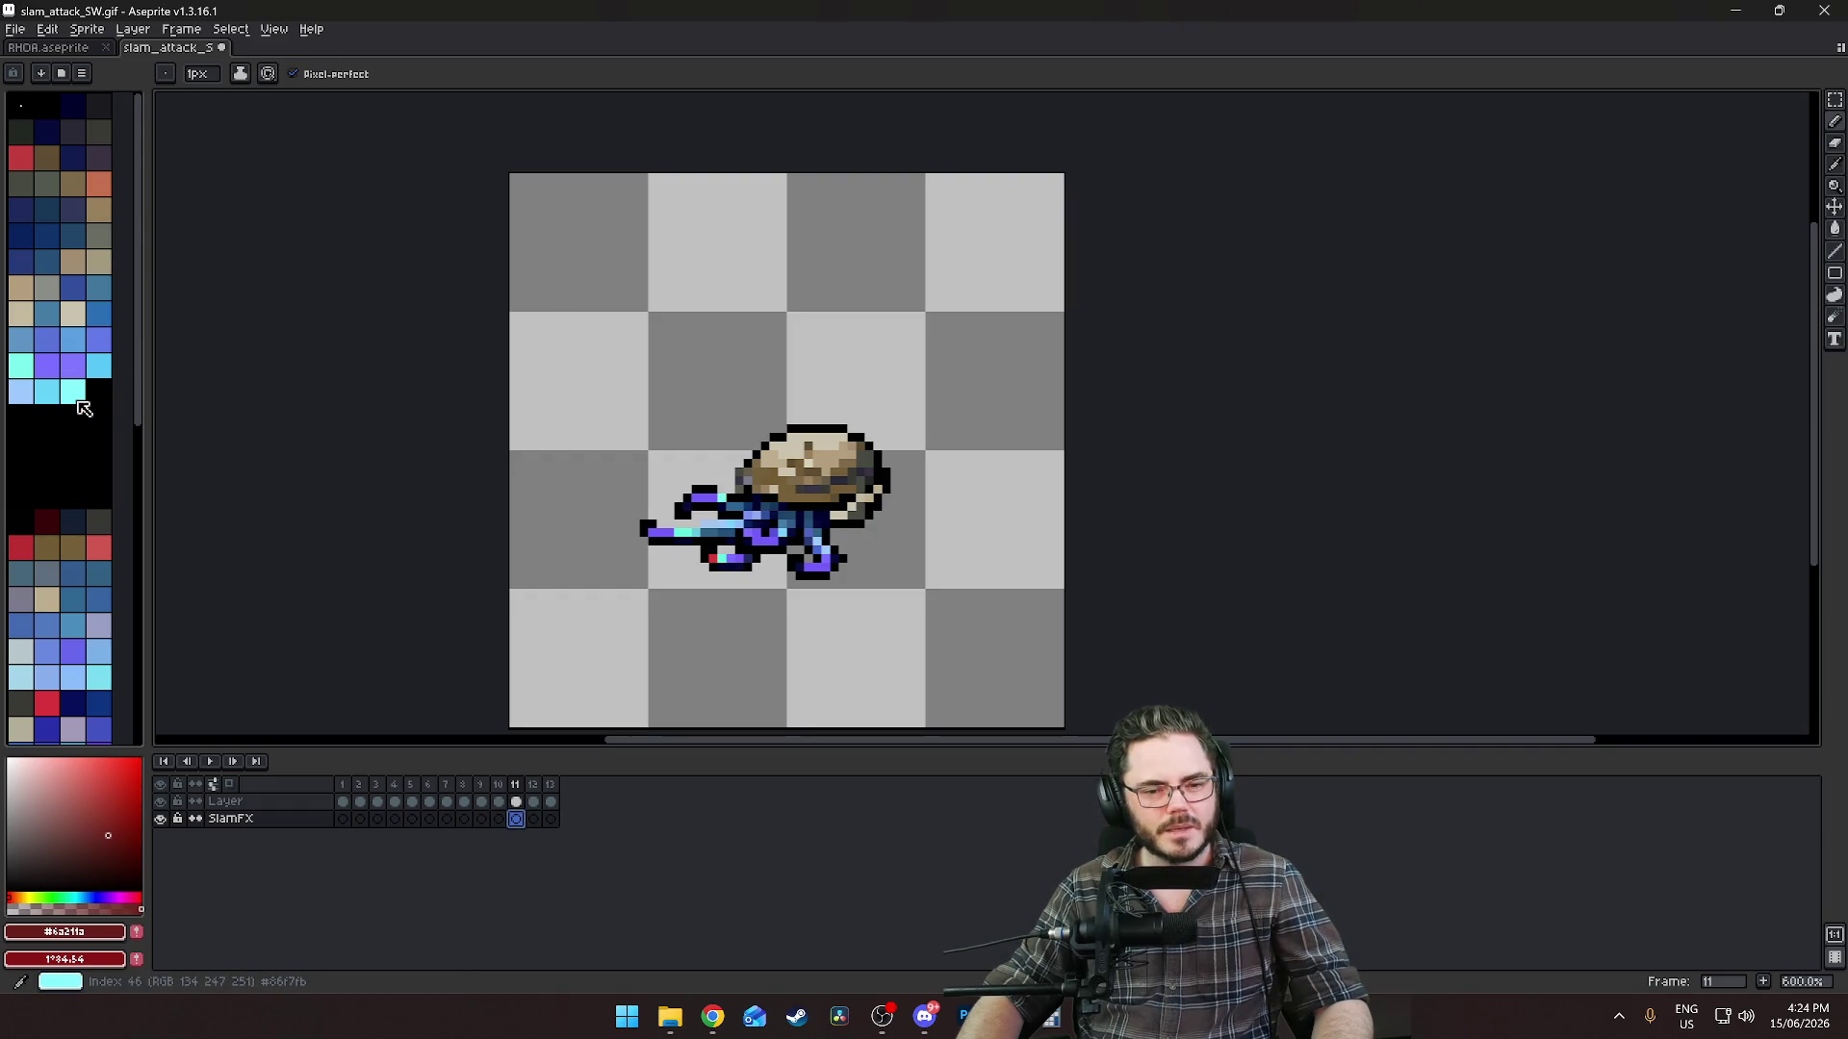
{"action": "left_click", "coordinate": [21, 573]}
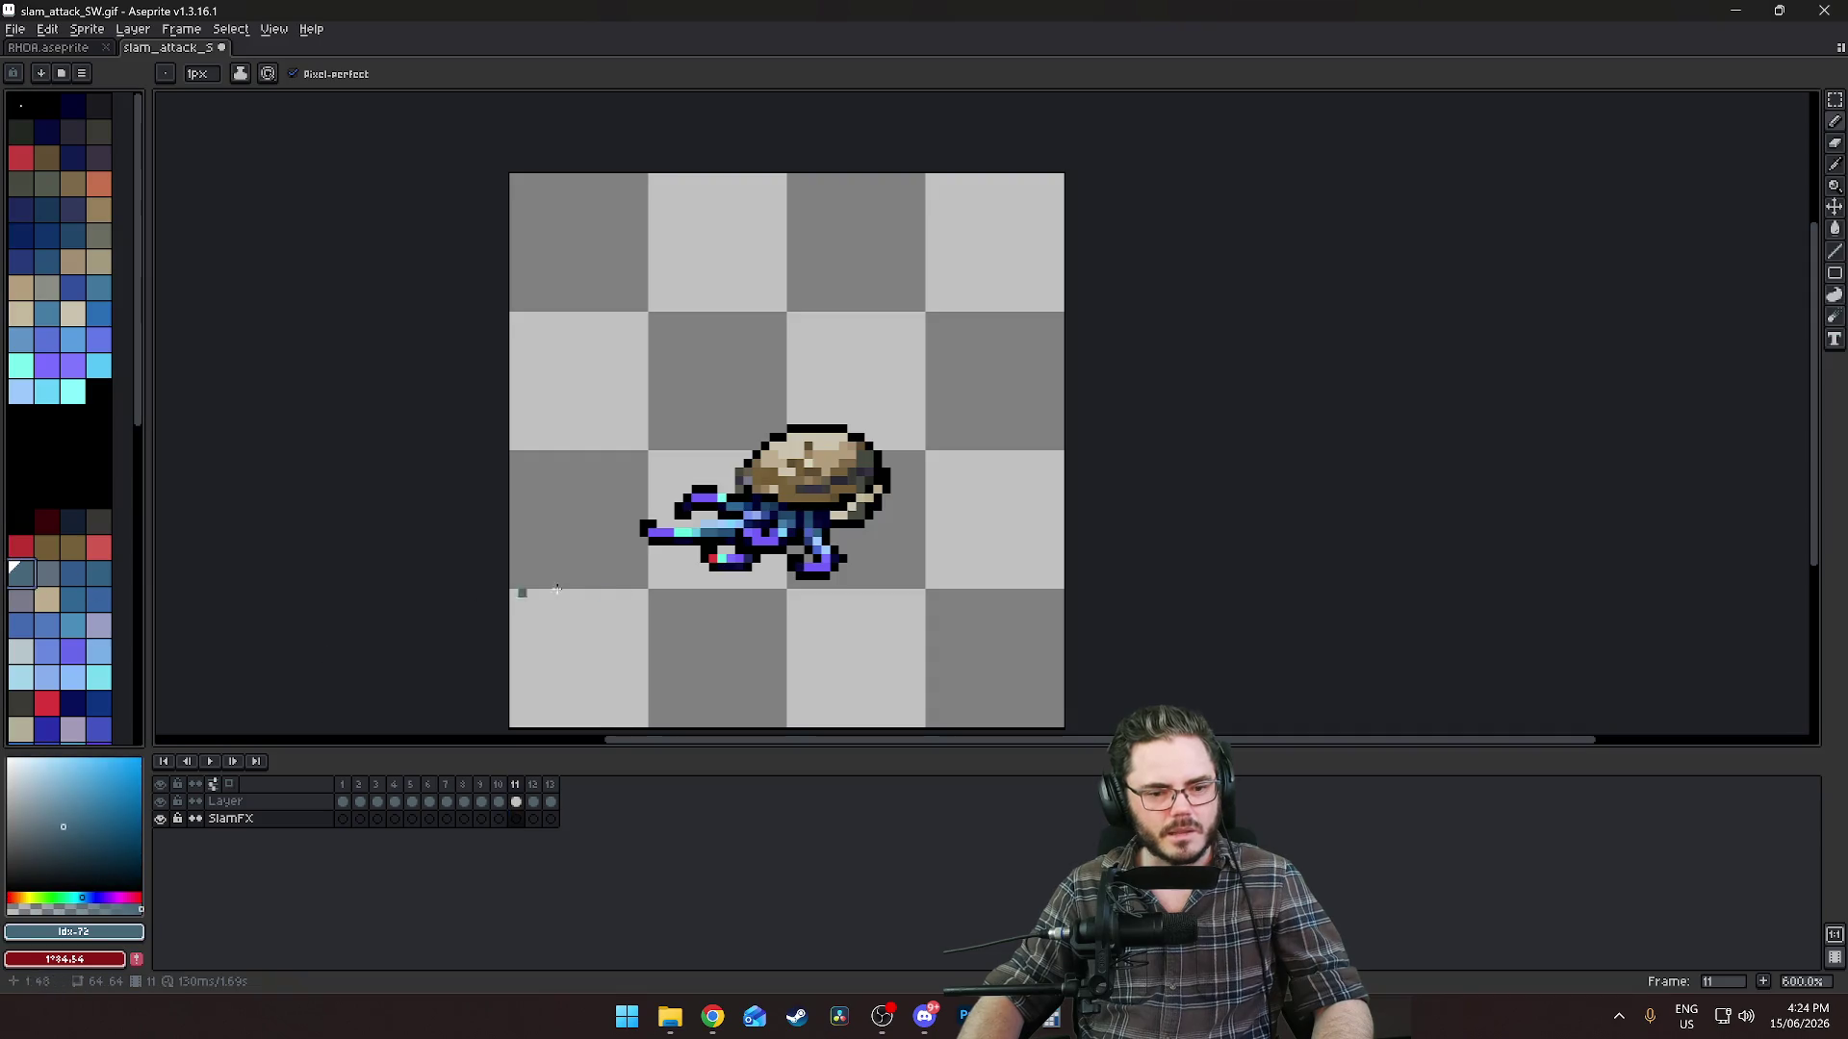
{"action": "key", "text": "plus"}
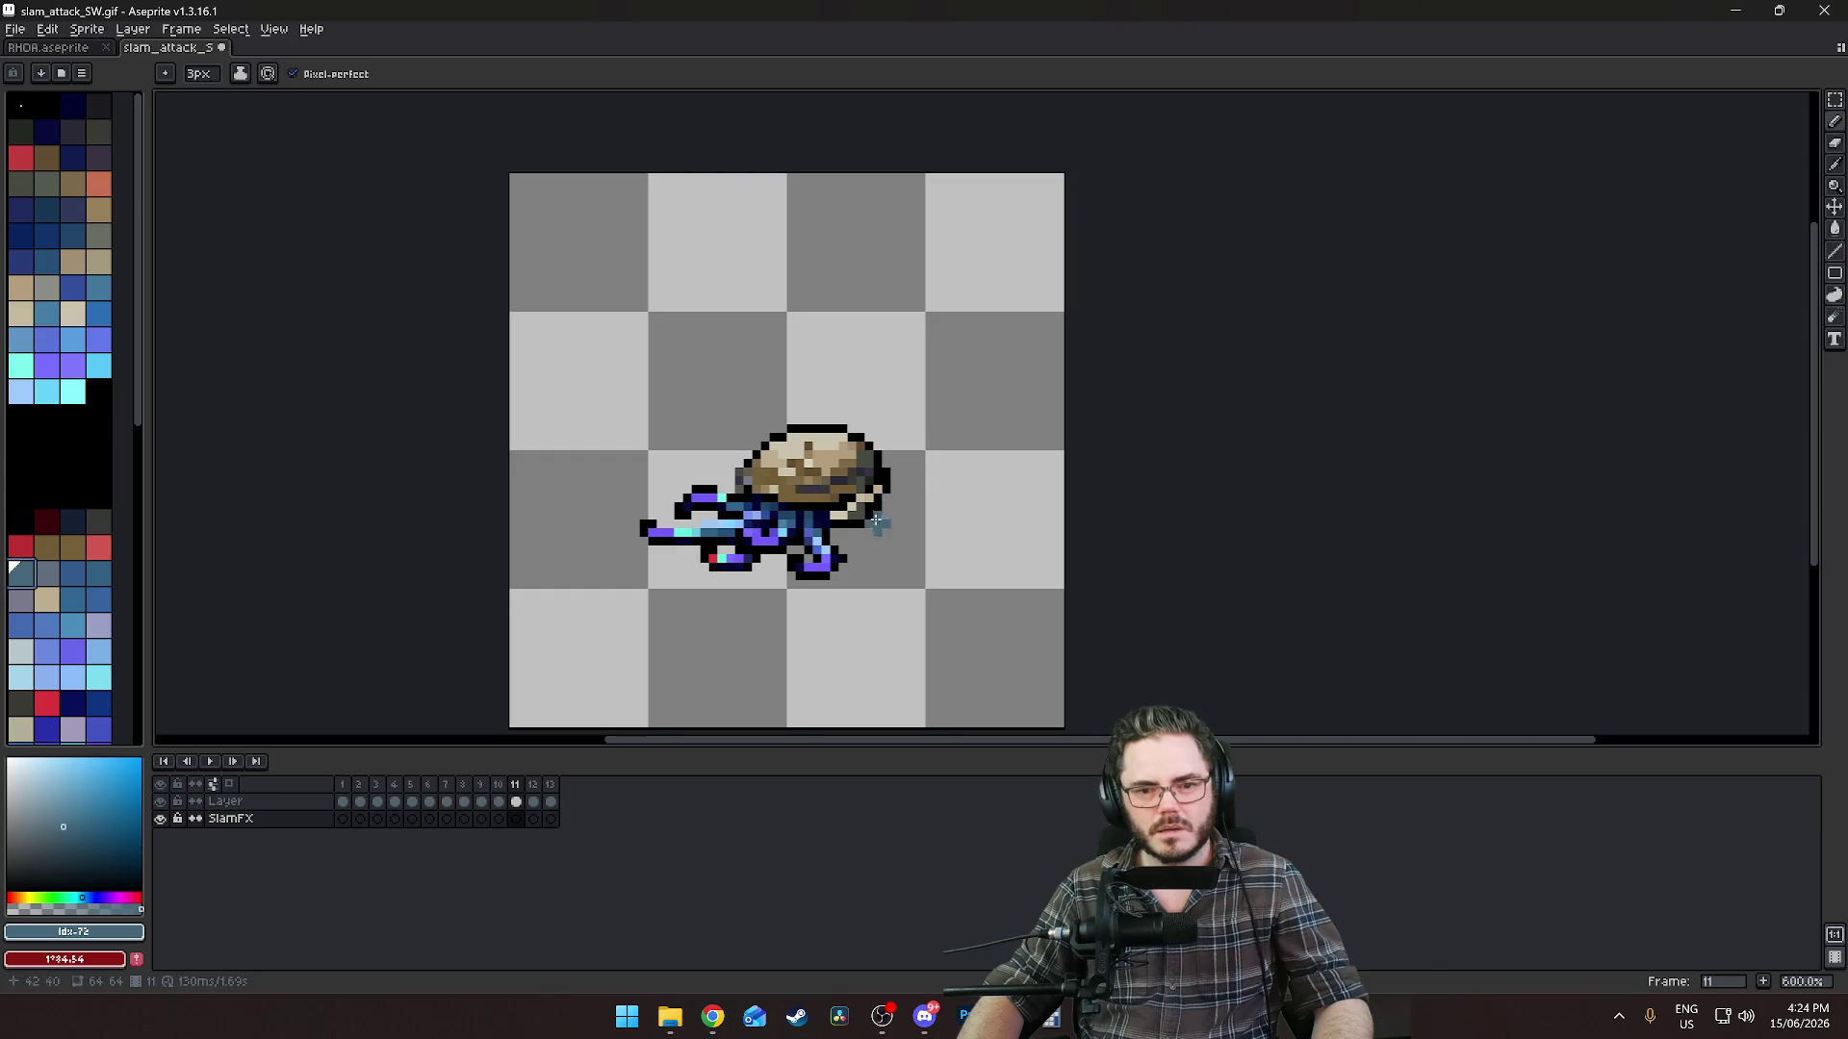
Paint blue-grey splash strokes right, below-right and above-left of the creature on frame 11.
{"action": "mouse_move", "coordinate": [909, 474]}
{"action": "left_mouse_down"}
{"action": "mouse_move", "coordinate": [894, 523]}
{"action": "mouse_move", "coordinate": [927, 525]}
{"action": "mouse_move", "coordinate": [895, 602]}
{"action": "left_mouse_up"}
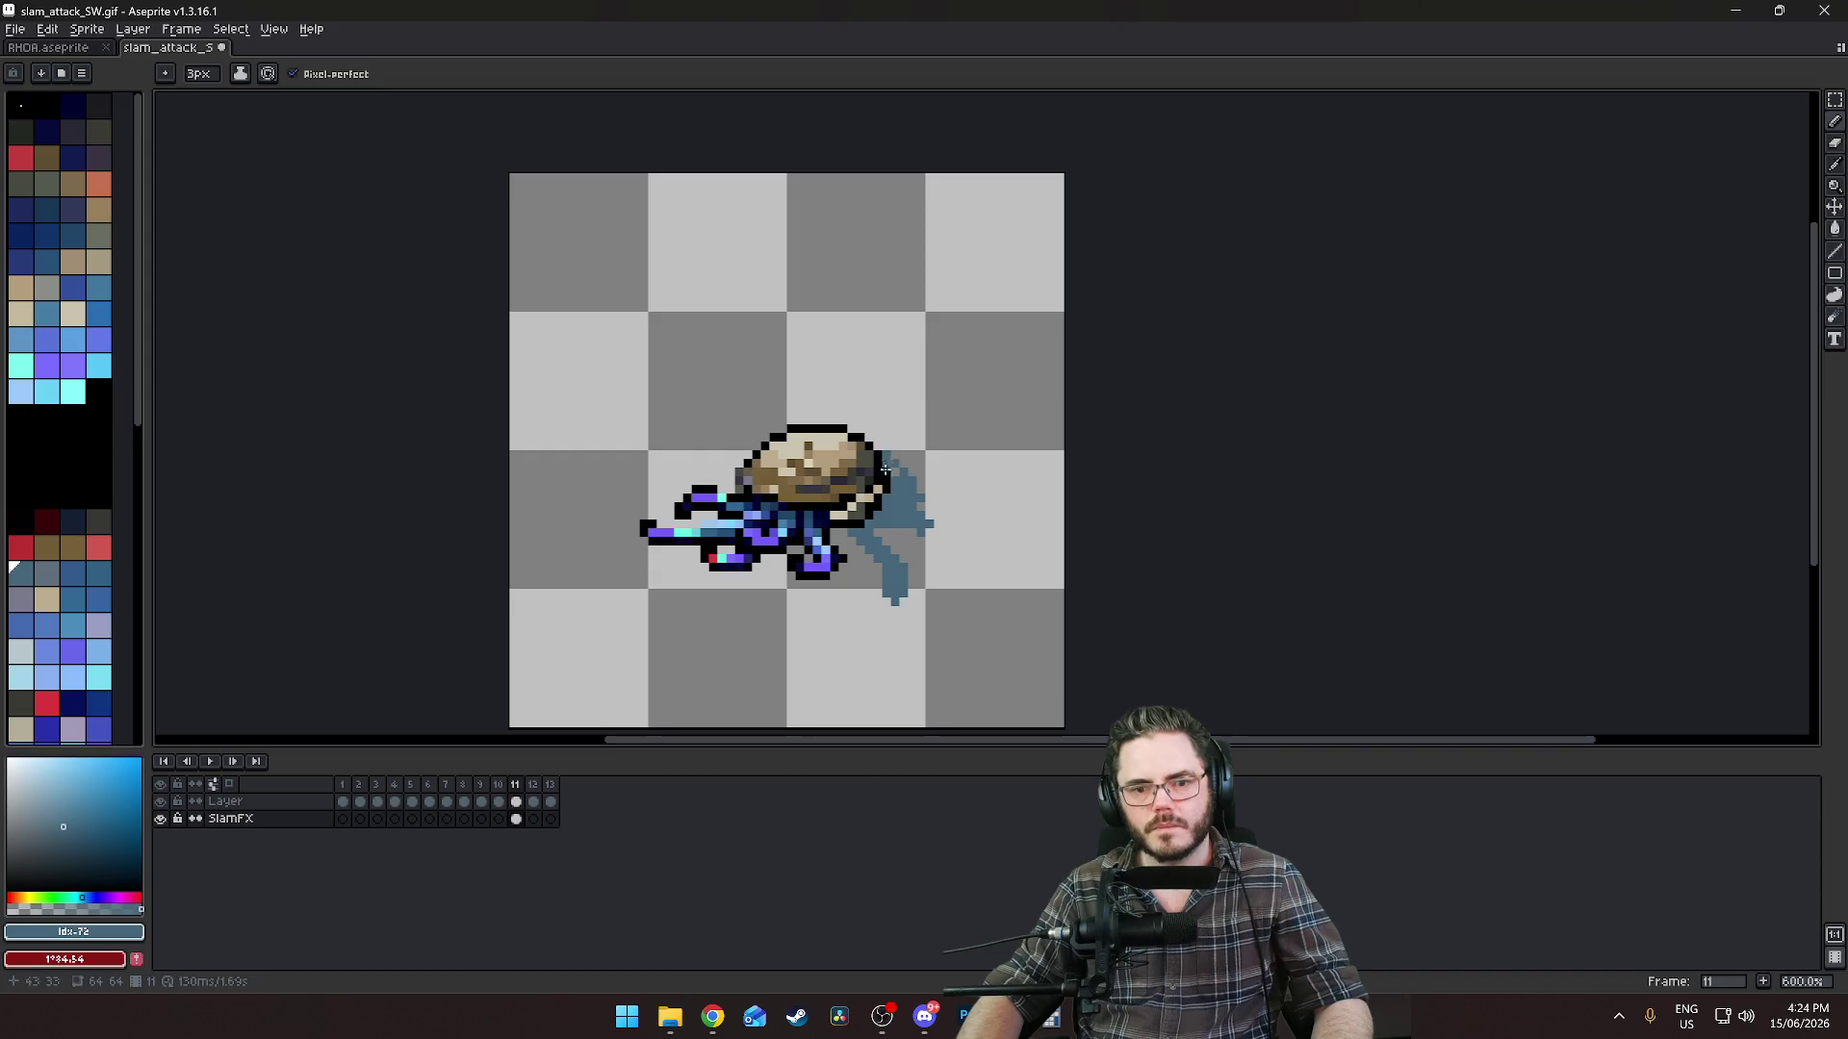
{"action": "key", "text": "ctrl+z"}
{"action": "key", "text": "ctrl+z"}
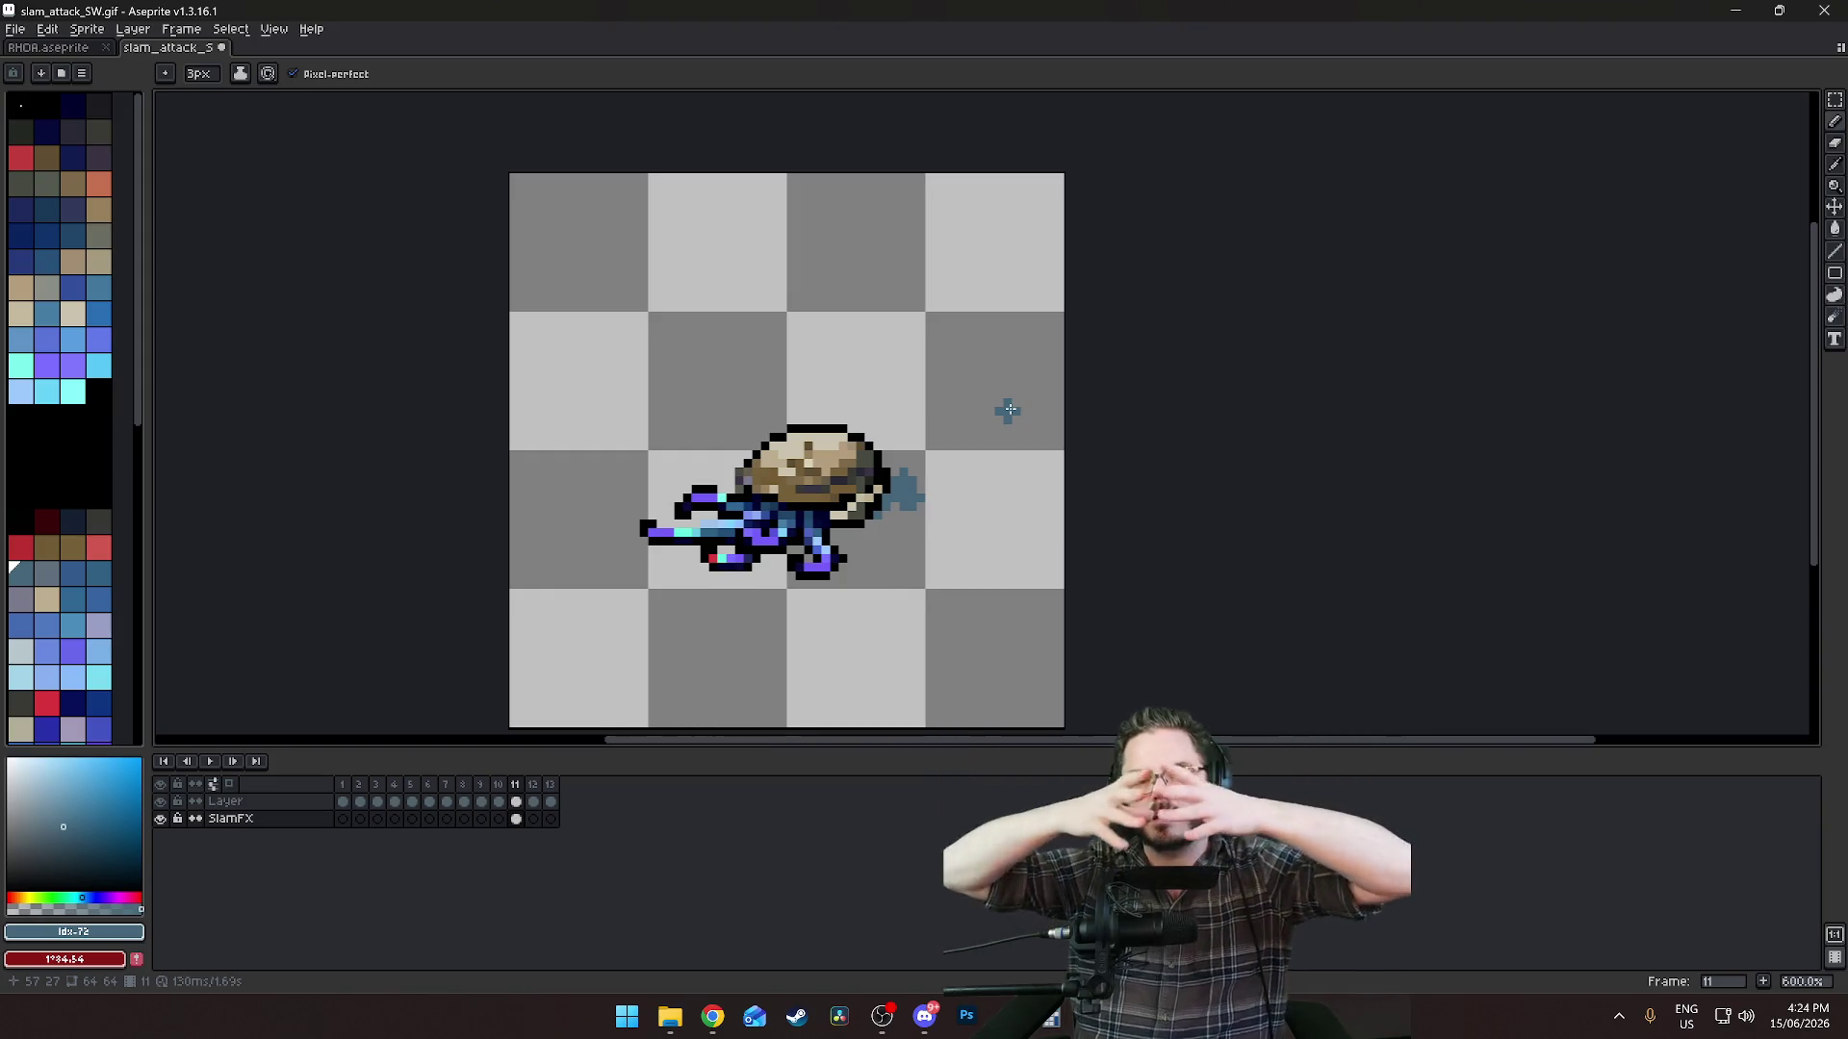
{"action": "scroll", "coordinate": [964, 513], "scroll_direction": "up", "scroll_amount": 1}
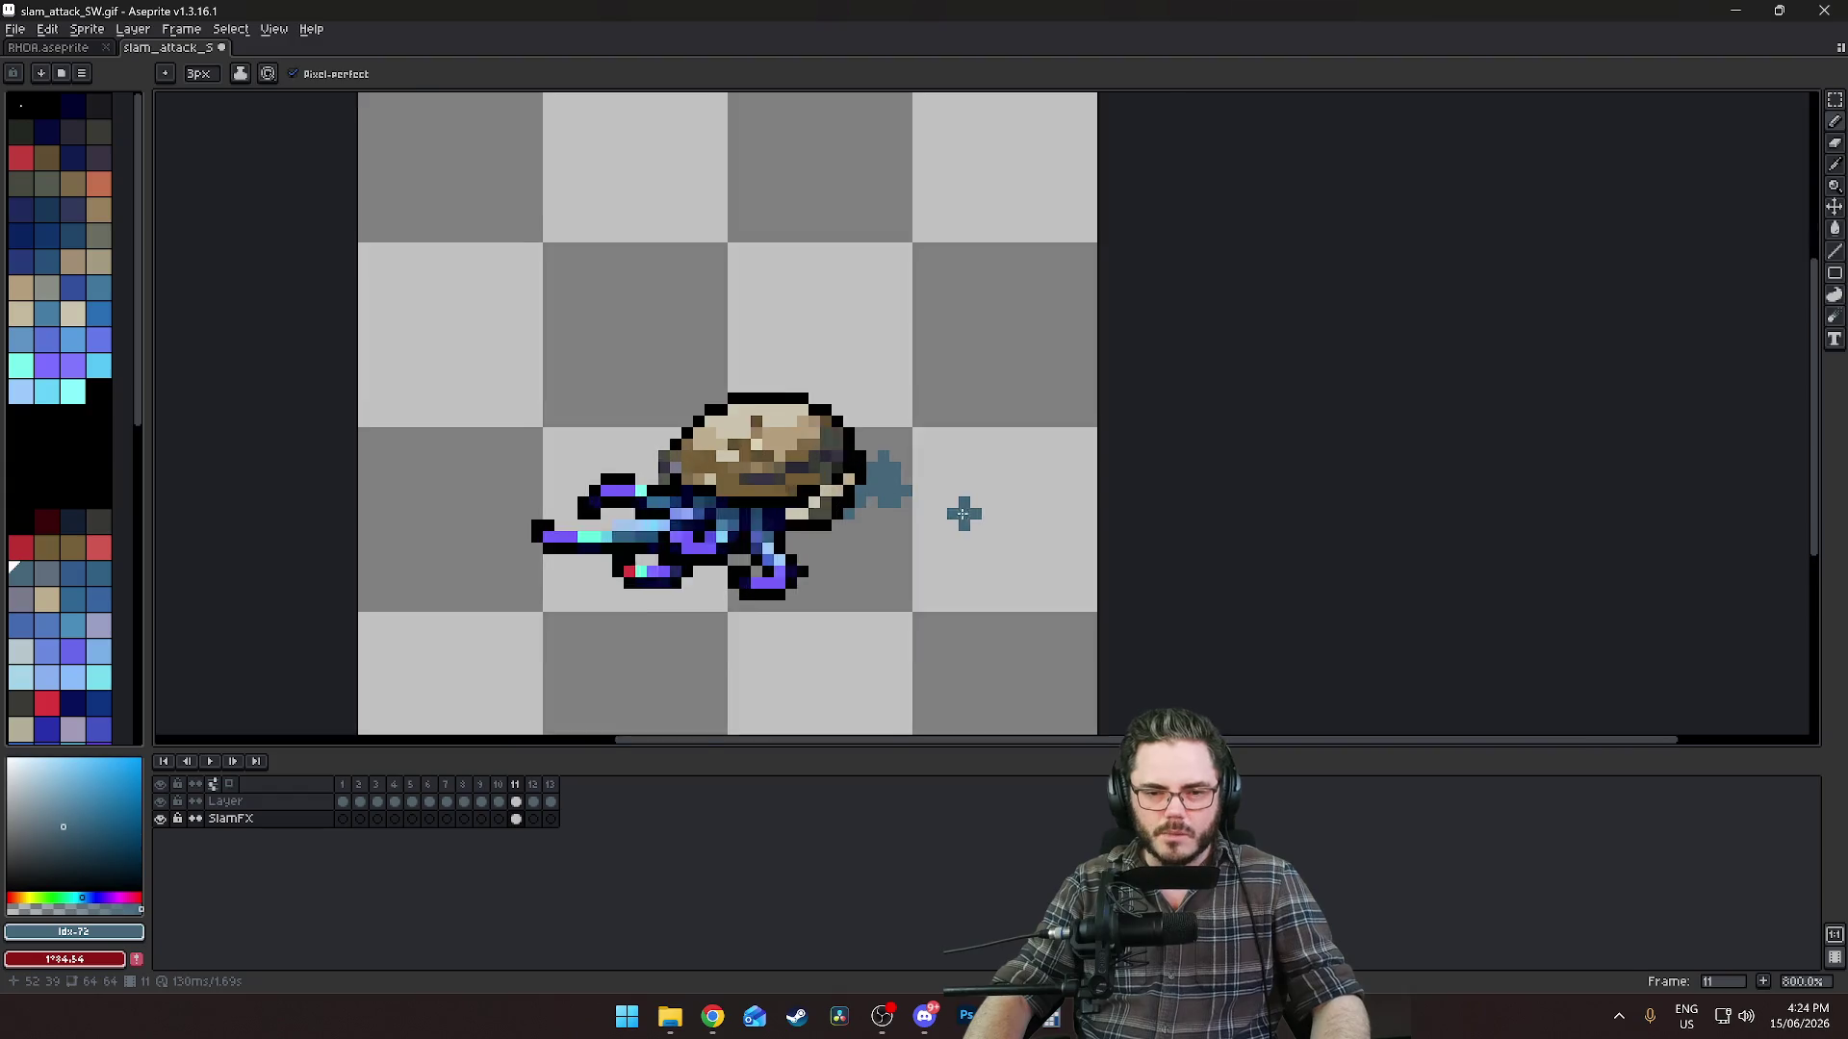
{"action": "scroll", "coordinate": [963, 514], "scroll_direction": "up", "scroll_amount": 1}
{"action": "left_click_drag", "start_coordinate": [811, 442], "coordinate": [827, 369]}
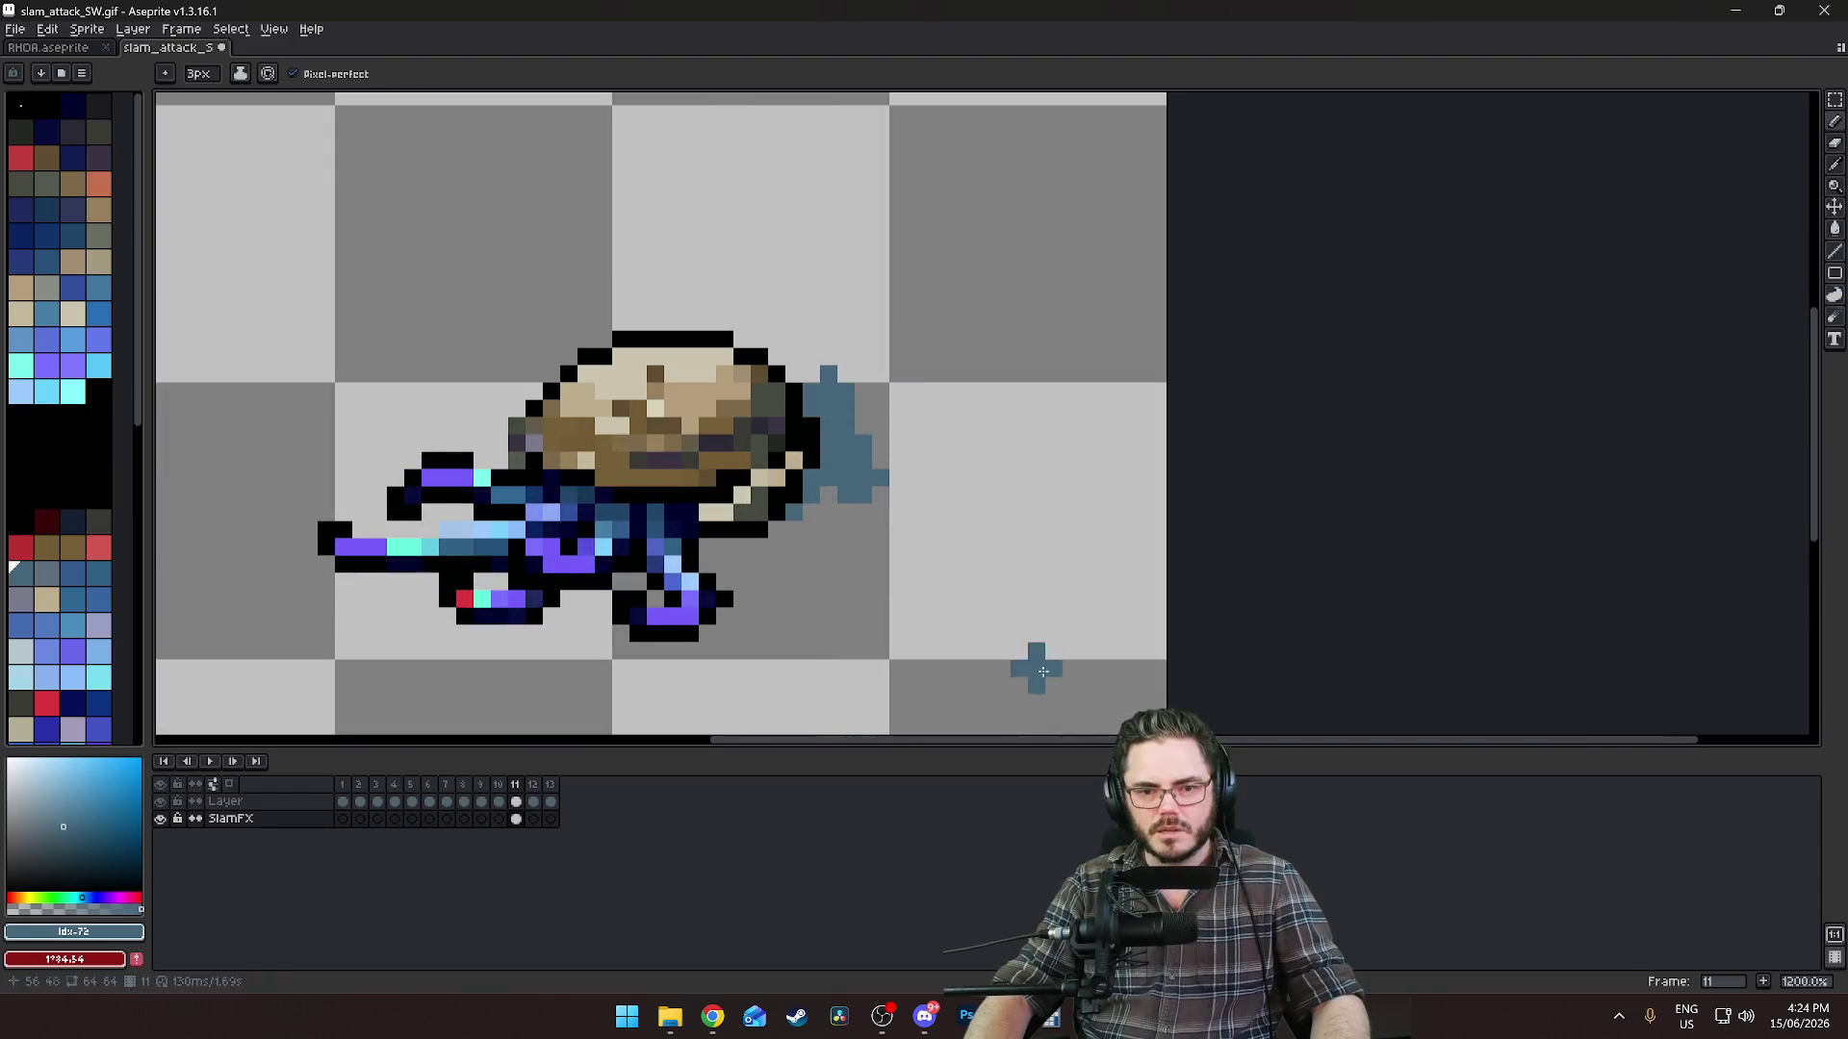
{"action": "left_click_drag", "start_coordinate": [785, 525], "coordinate": [834, 598]}
{"action": "left_click_drag", "start_coordinate": [736, 544], "coordinate": [722, 621]}
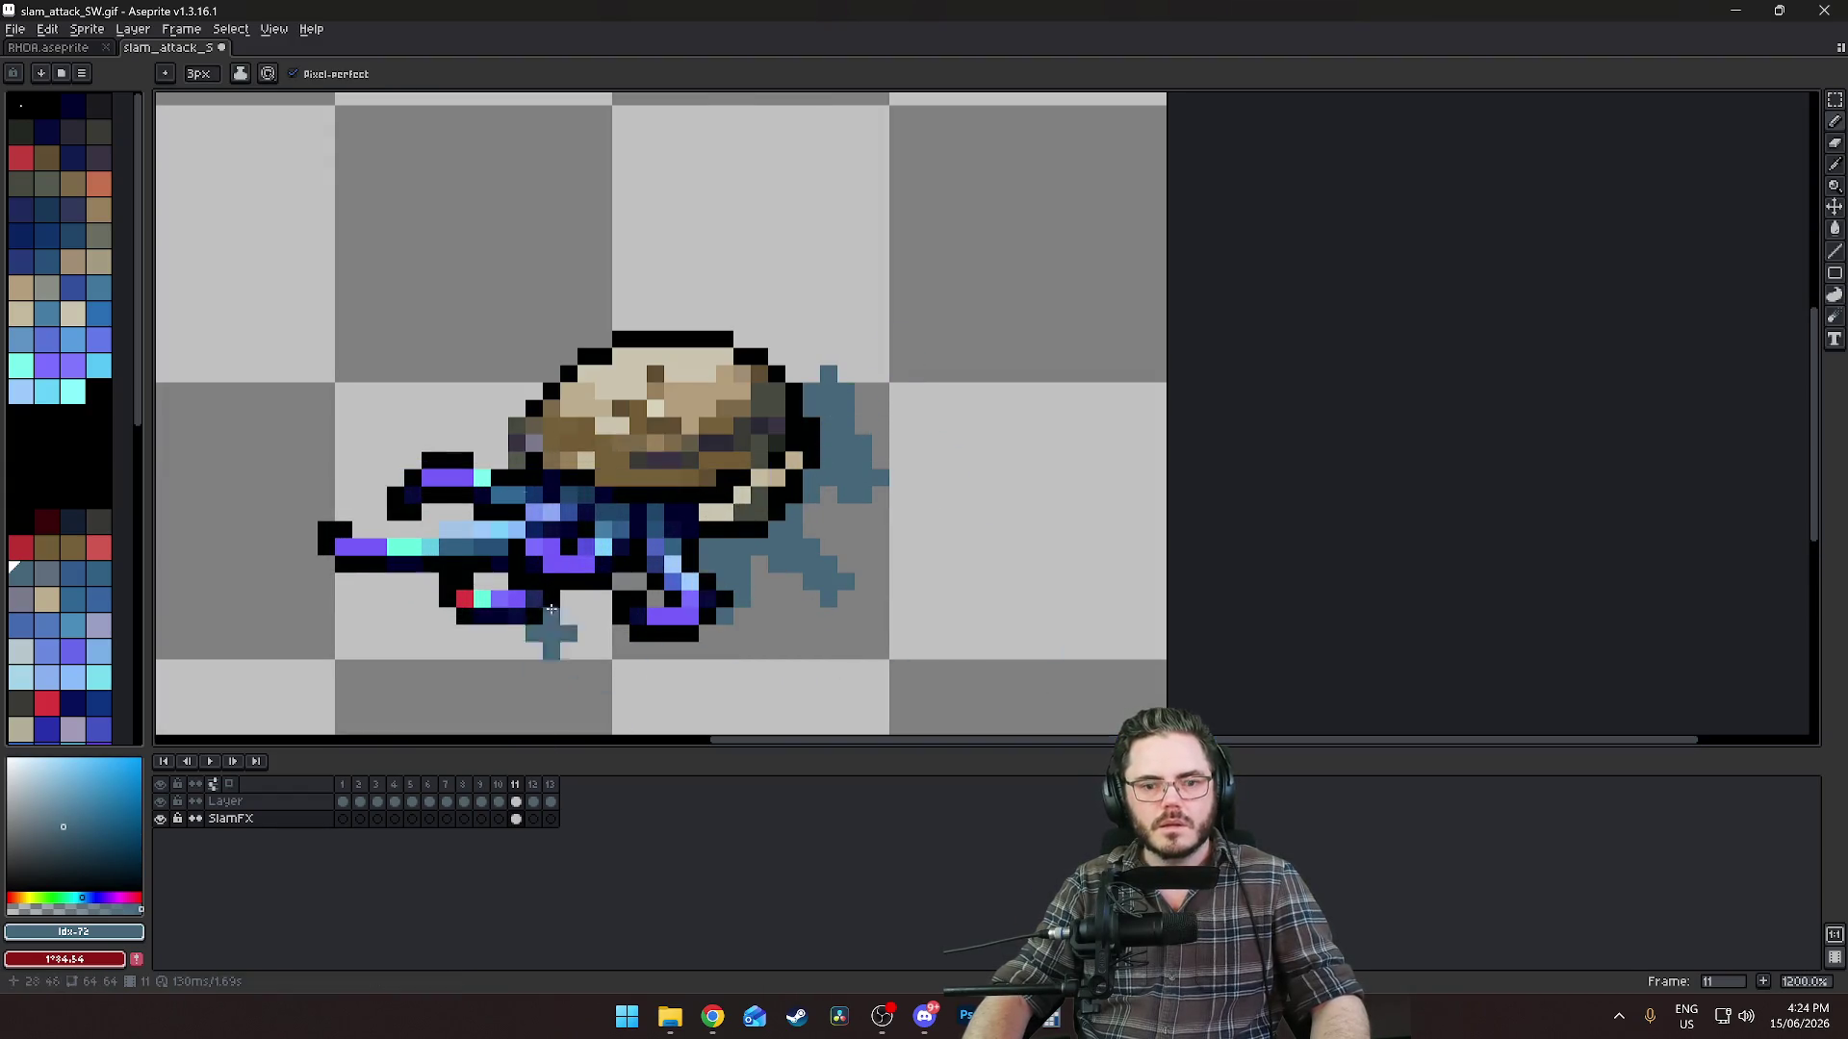
{"action": "mouse_move", "coordinate": [534, 301]}
{"action": "left_mouse_down"}
{"action": "mouse_move", "coordinate": [534, 364]}
{"action": "mouse_move", "coordinate": [481, 409]}
{"action": "left_mouse_up"}
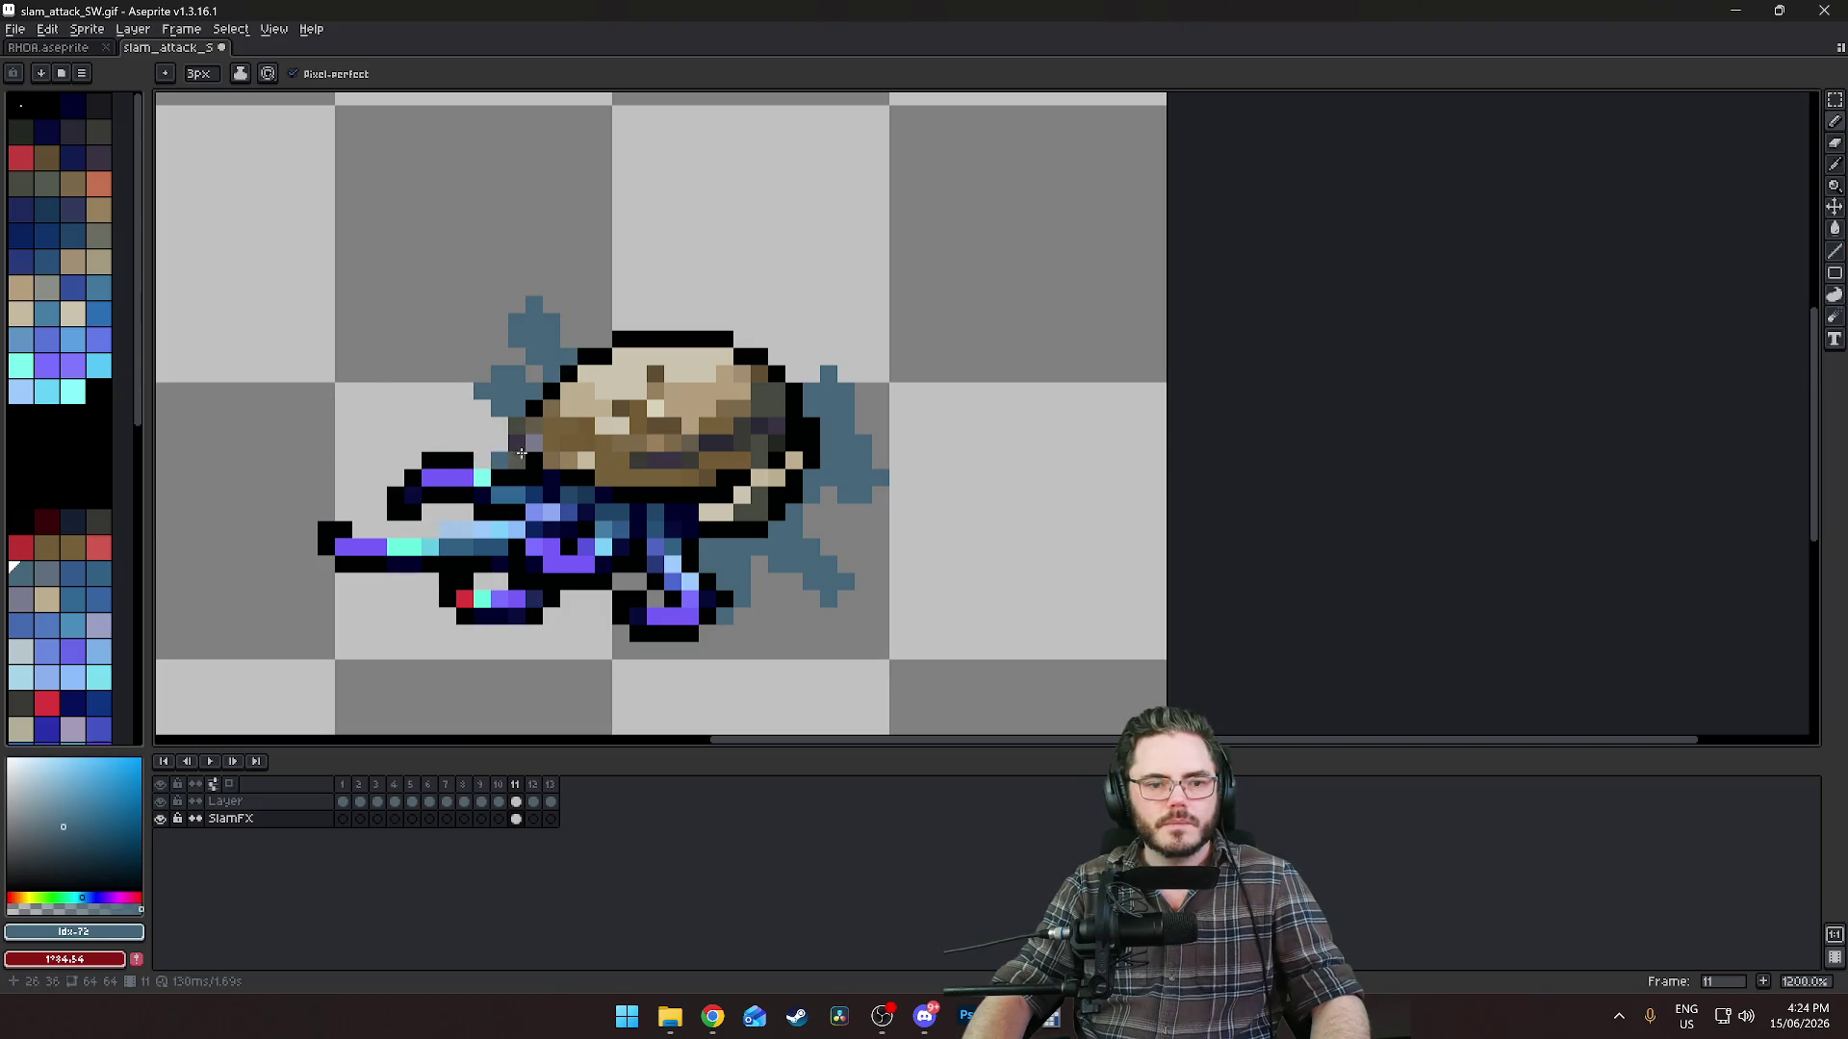
{"action": "scroll", "coordinate": [915, 475], "scroll_direction": "down", "scroll_amount": 2}
{"action": "scroll", "coordinate": [953, 442], "scroll_direction": "up", "scroll_amount": 1}
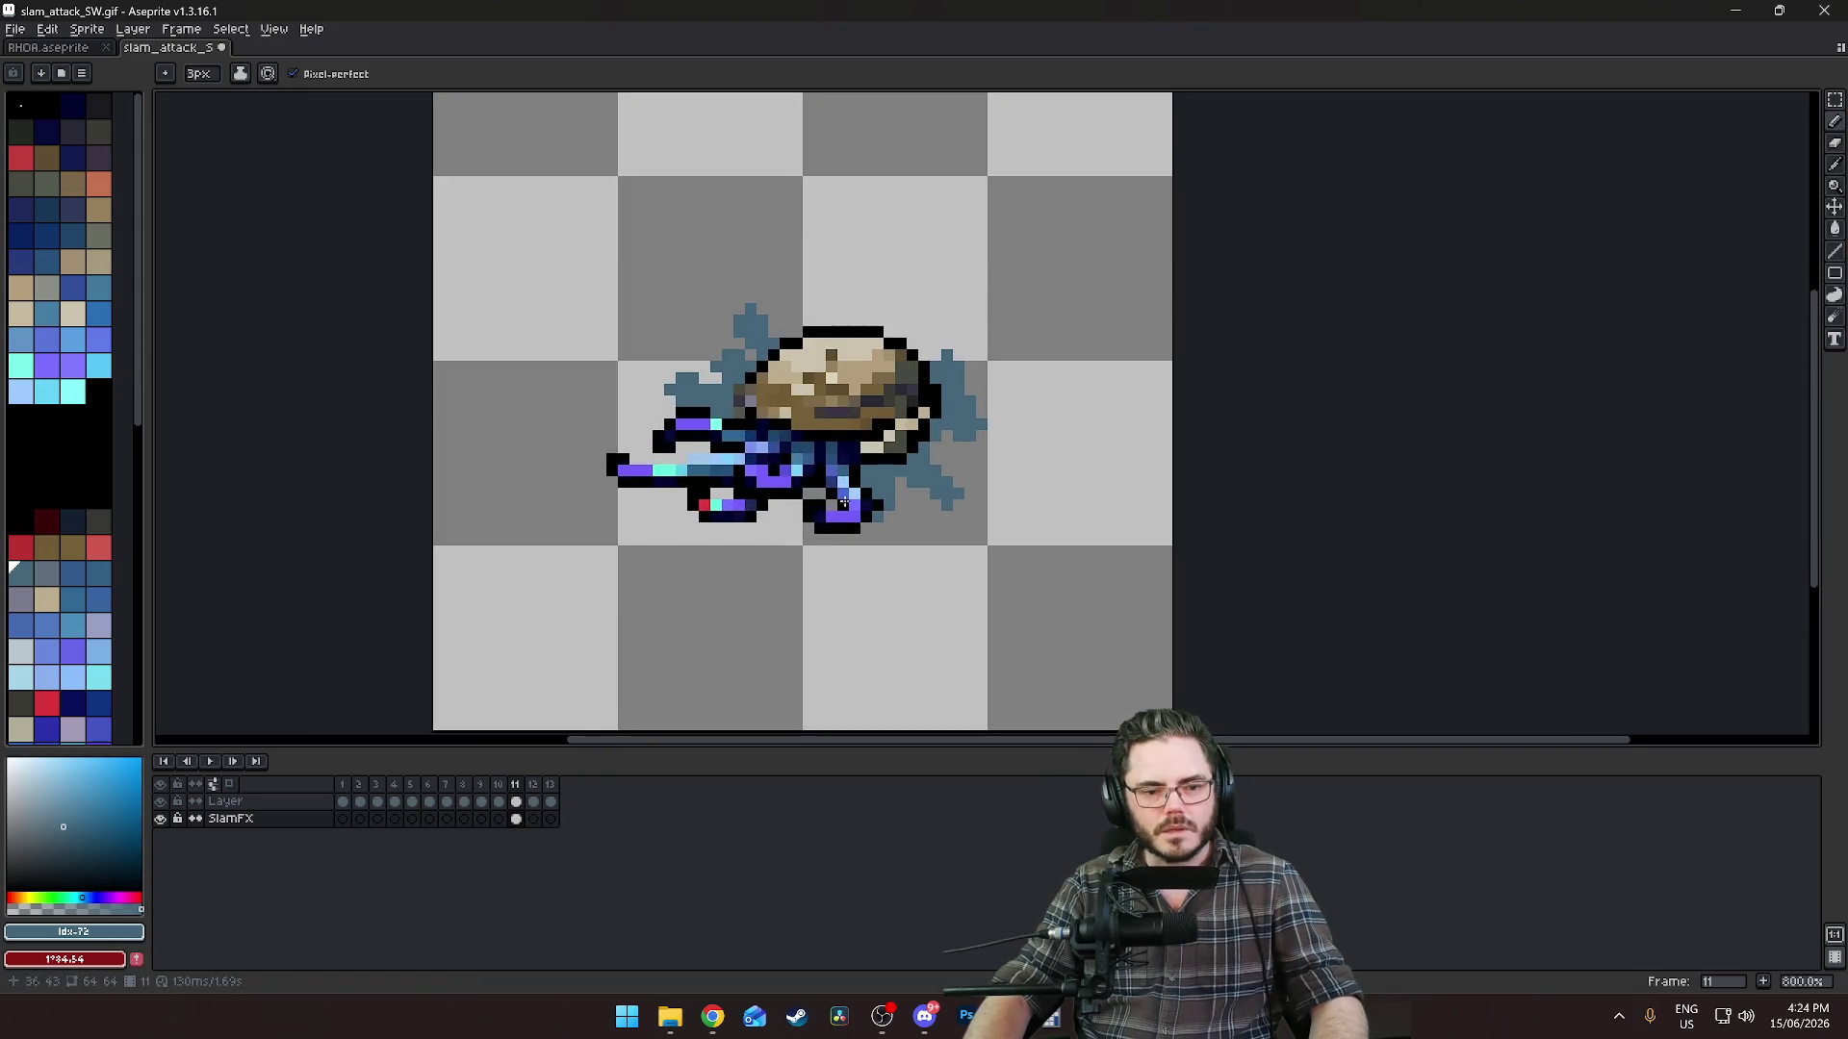
With light grey-blue at 1px, highlight the top and lower-right splash spikes.
{"action": "left_click", "coordinate": [34, 653]}
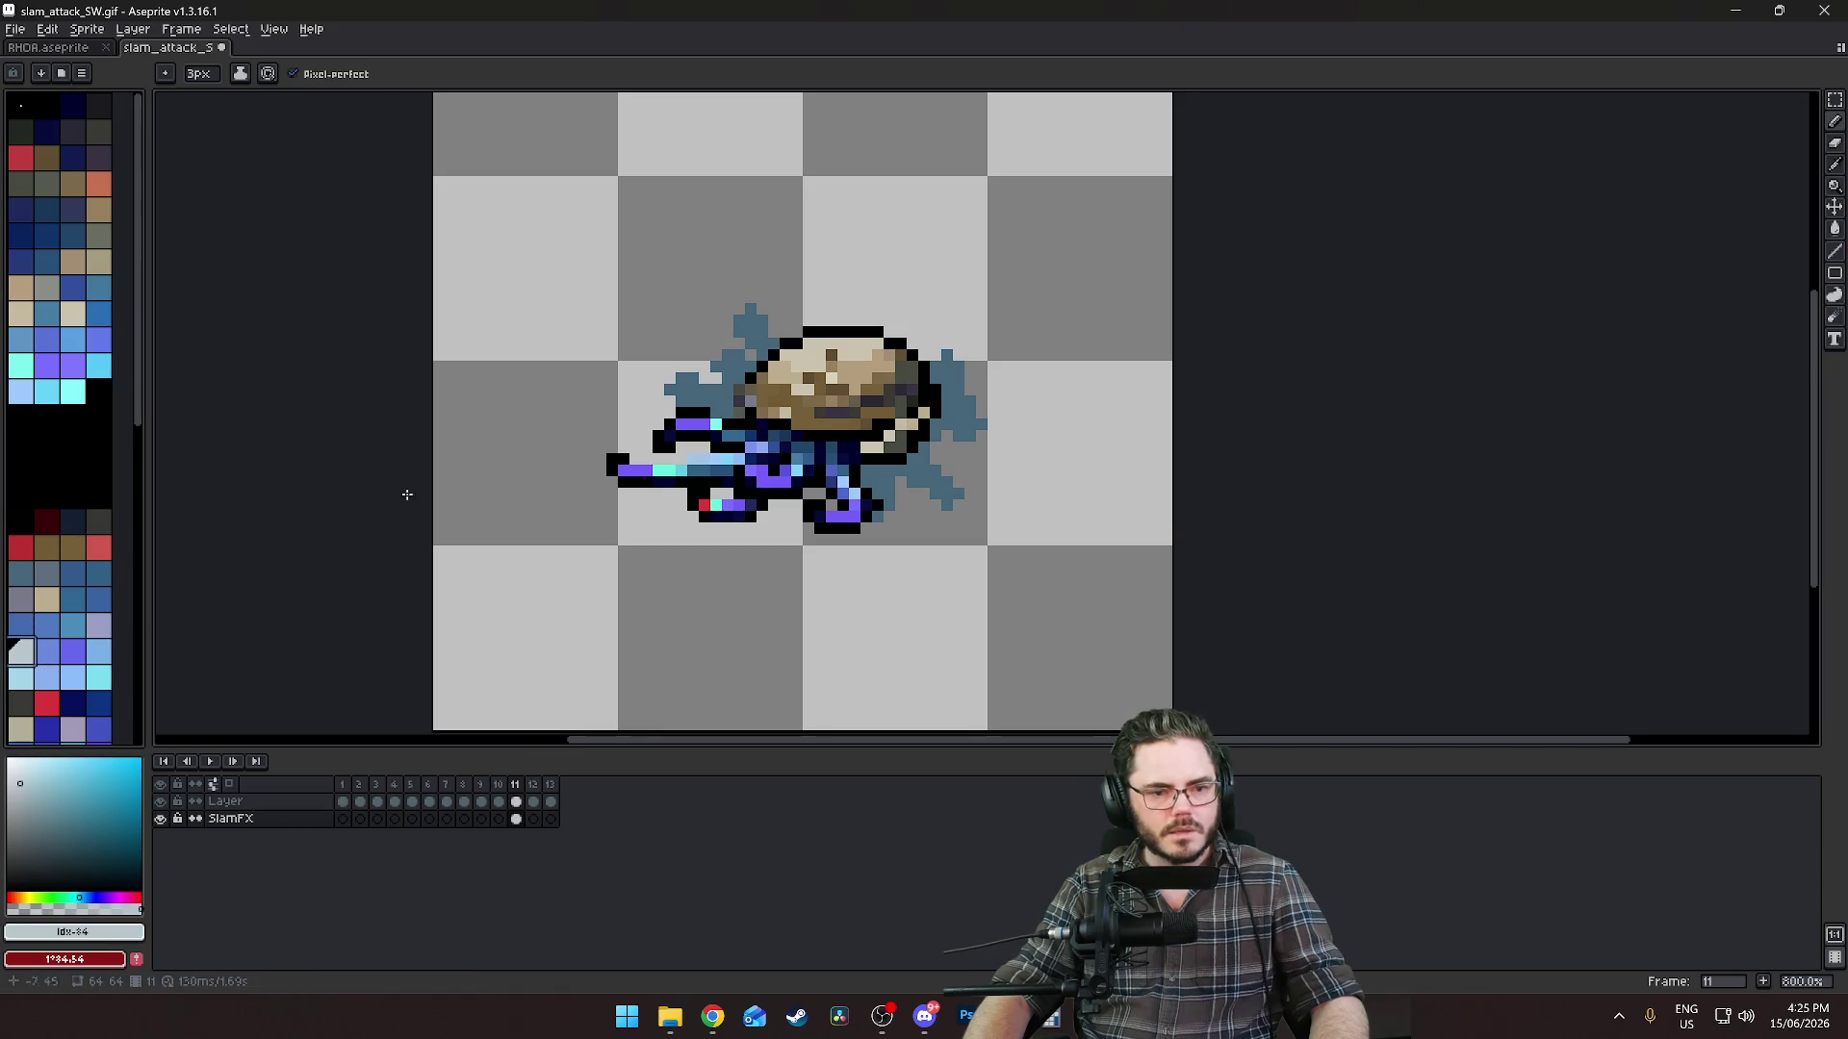
{"action": "key", "text": "minus"}
{"action": "key", "text": "minus"}
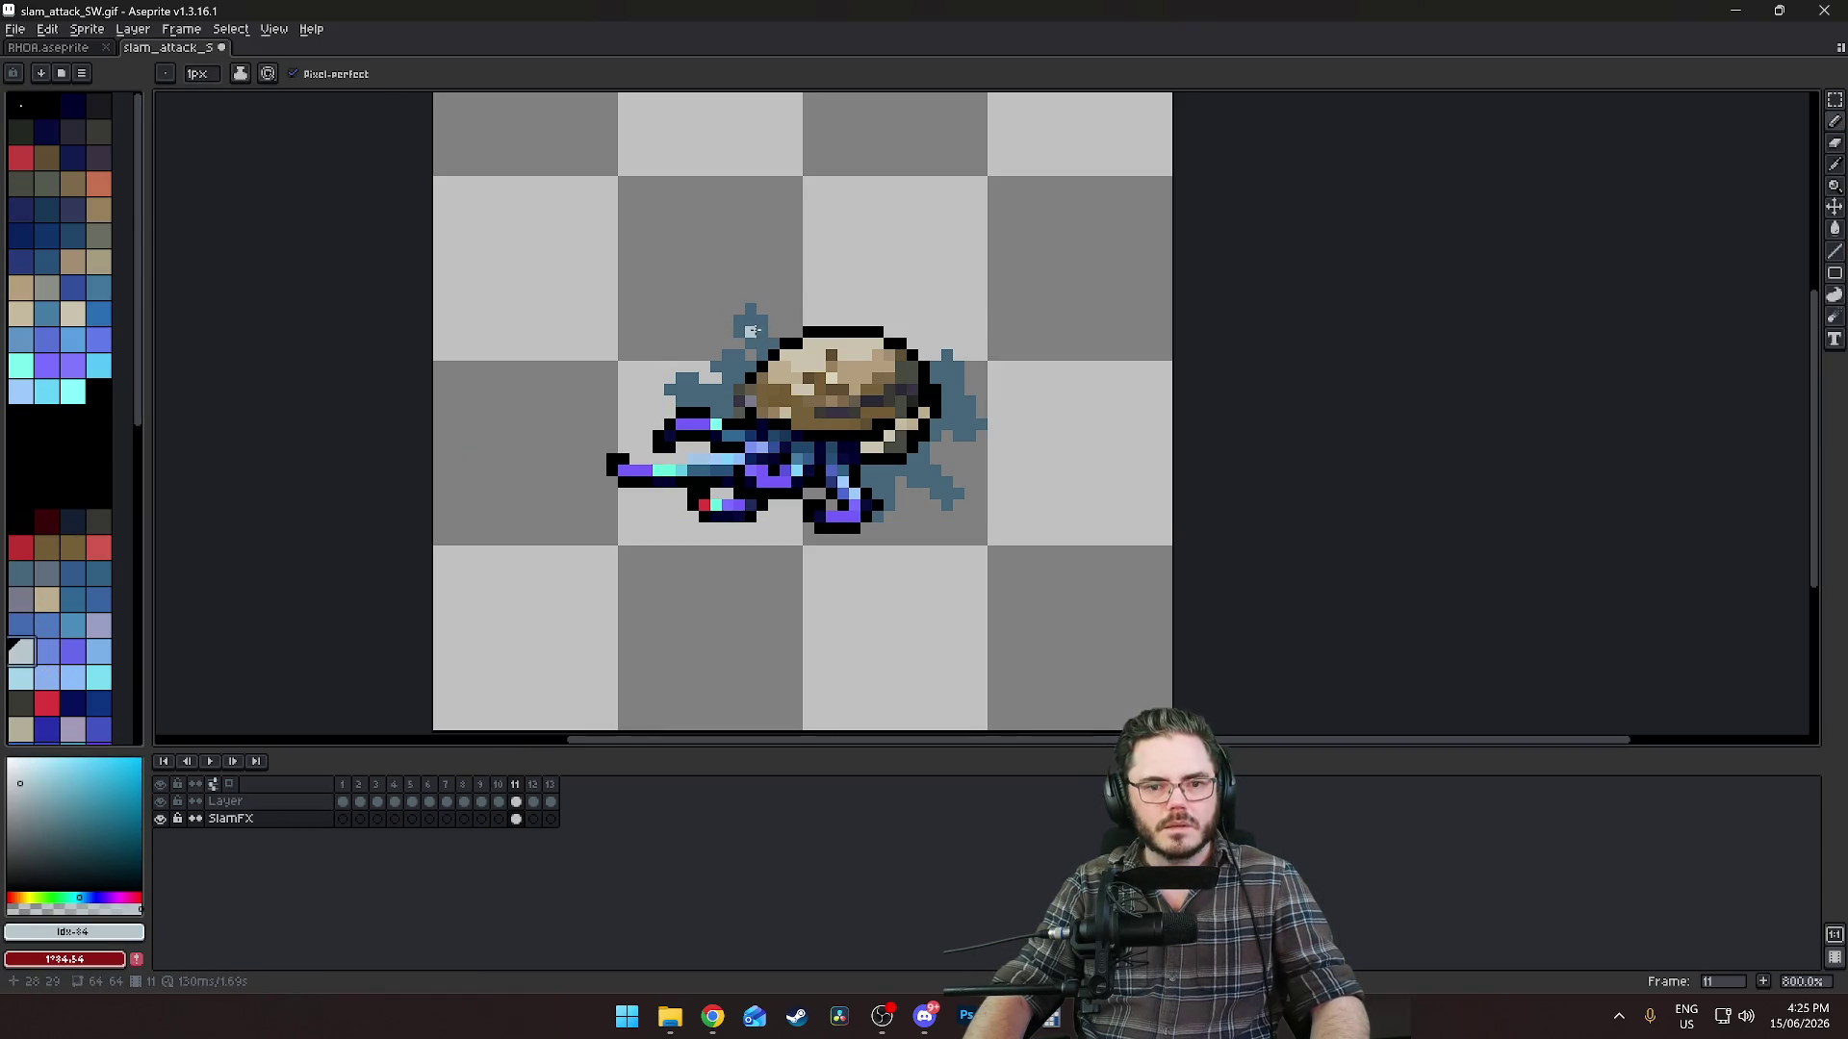
{"action": "left_click_drag", "start_coordinate": [772, 340], "coordinate": [739, 308]}
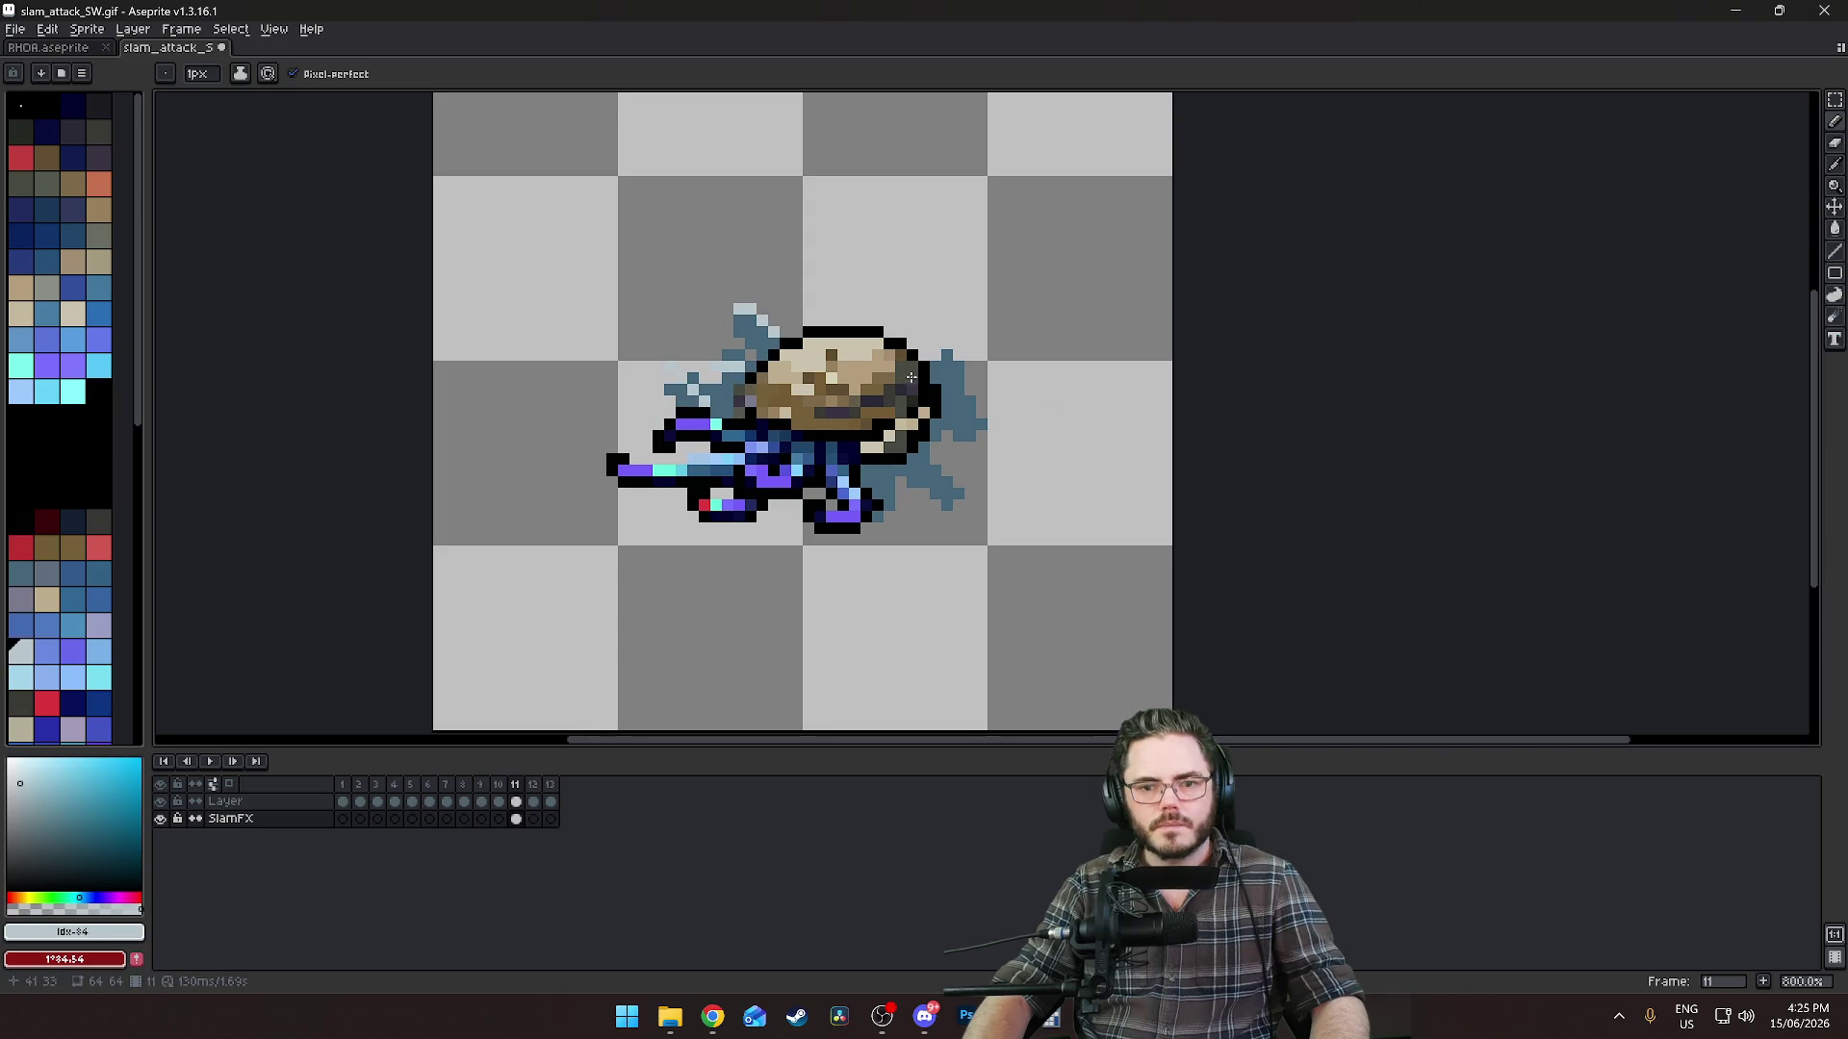
{"action": "left_click_drag", "start_coordinate": [913, 460], "coordinate": [961, 484]}
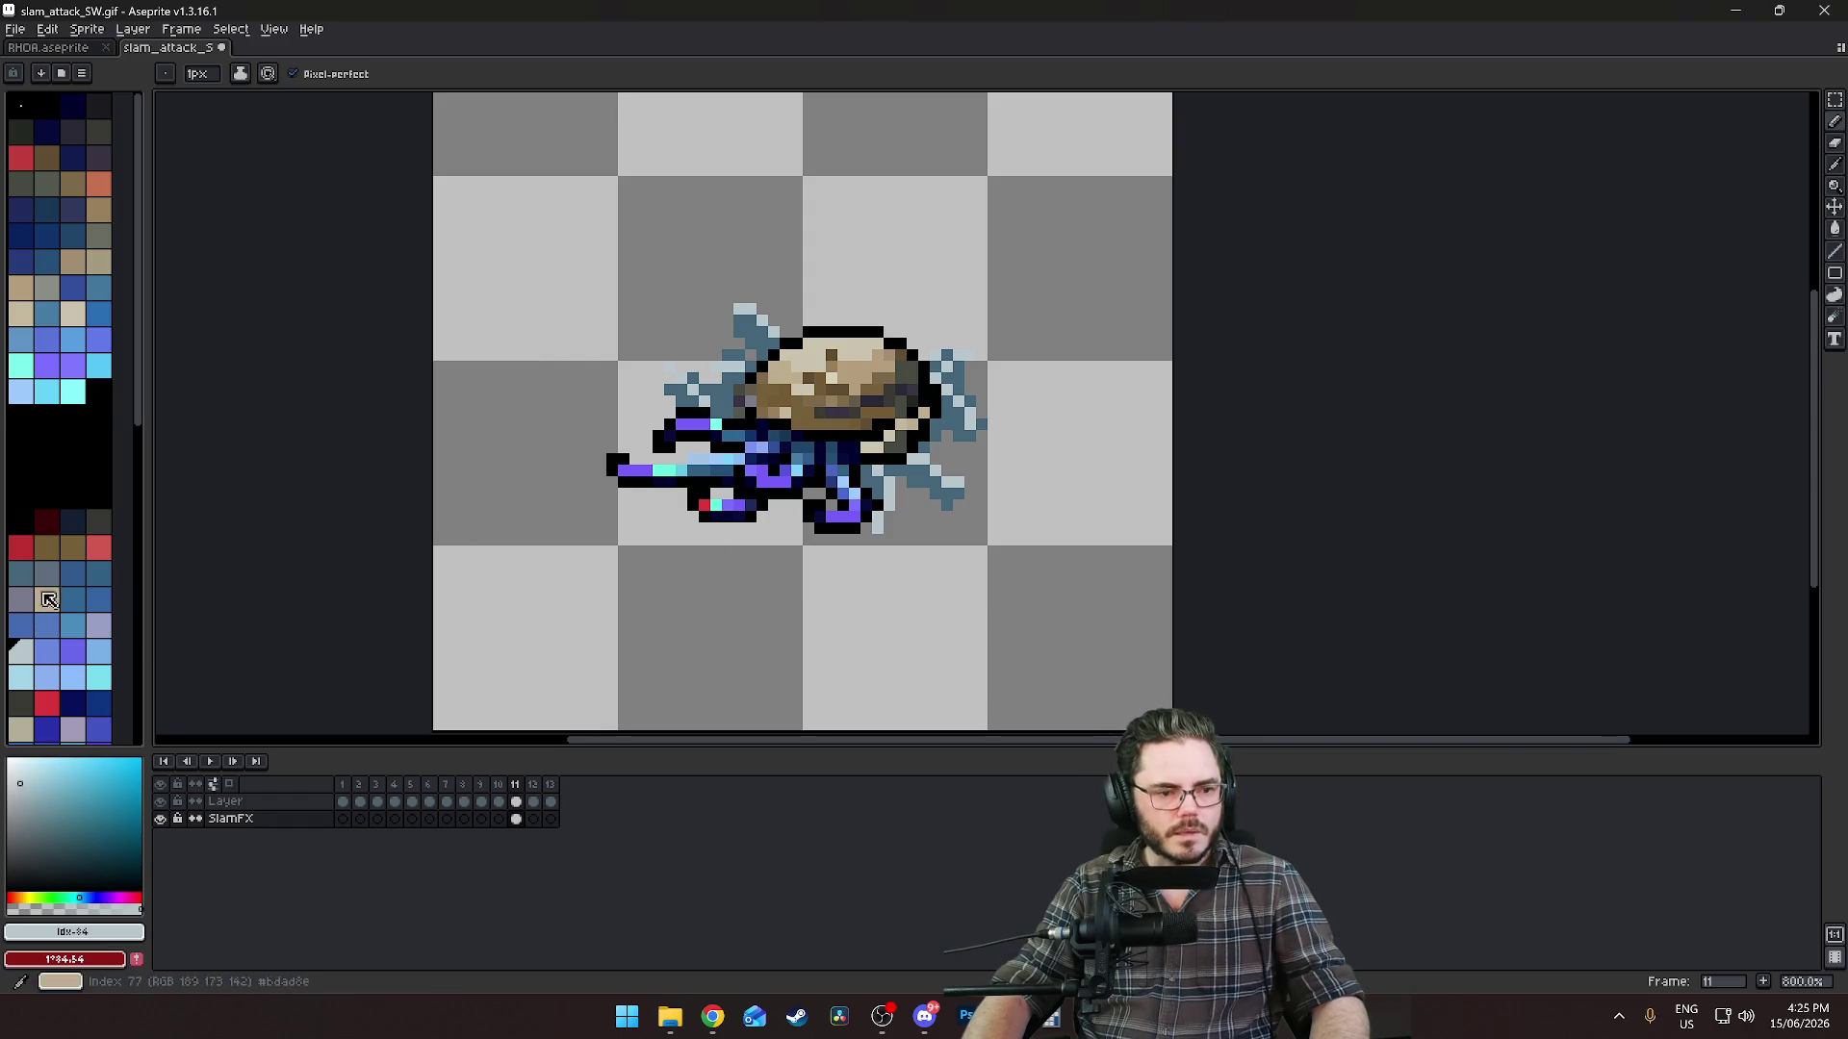
Try a different blue shade and darken a few splash pixels.
{"action": "left_click", "coordinate": [21, 575]}
{"action": "left_click", "coordinate": [23, 701]}
{"action": "scroll", "coordinate": [872, 458], "scroll_direction": "up", "scroll_amount": 3}
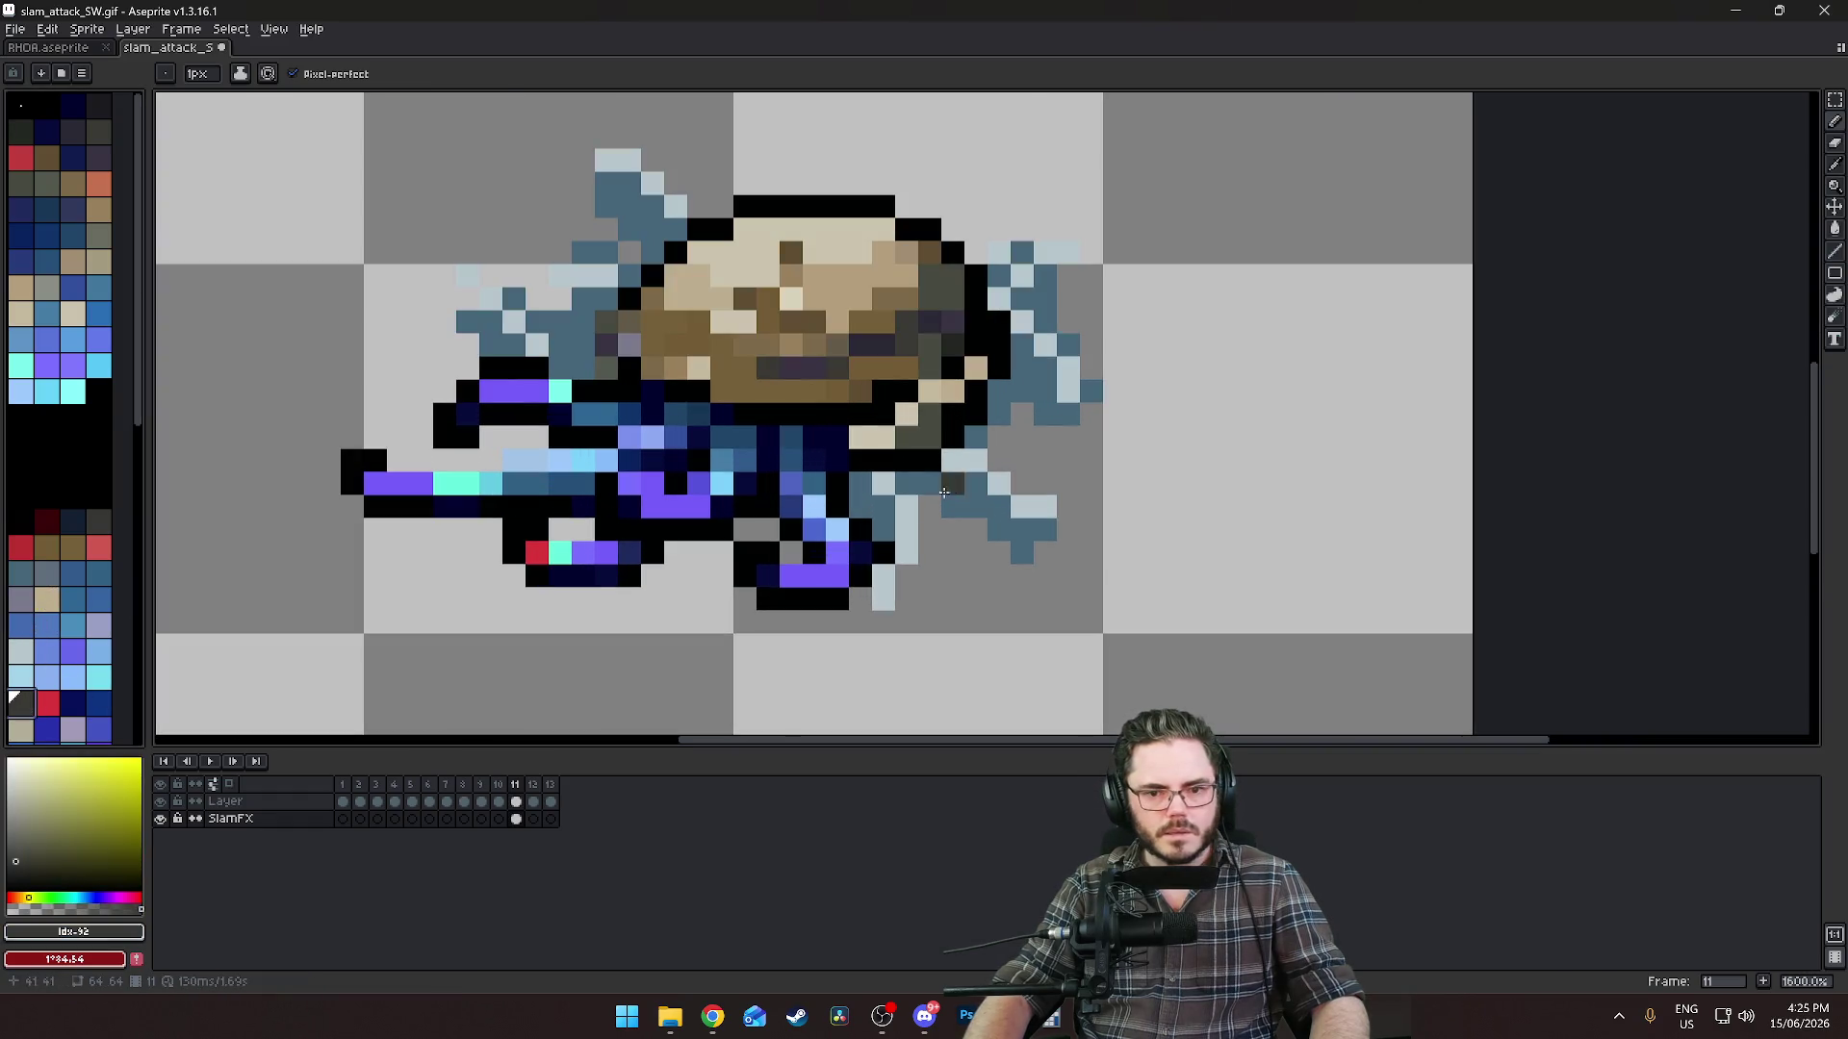
{"action": "left_click", "coordinate": [792, 495]}
{"action": "left_click", "coordinate": [884, 483]}
Shade the lower and right splash with a deeper blue.
{"action": "left_click", "coordinate": [21, 575]}
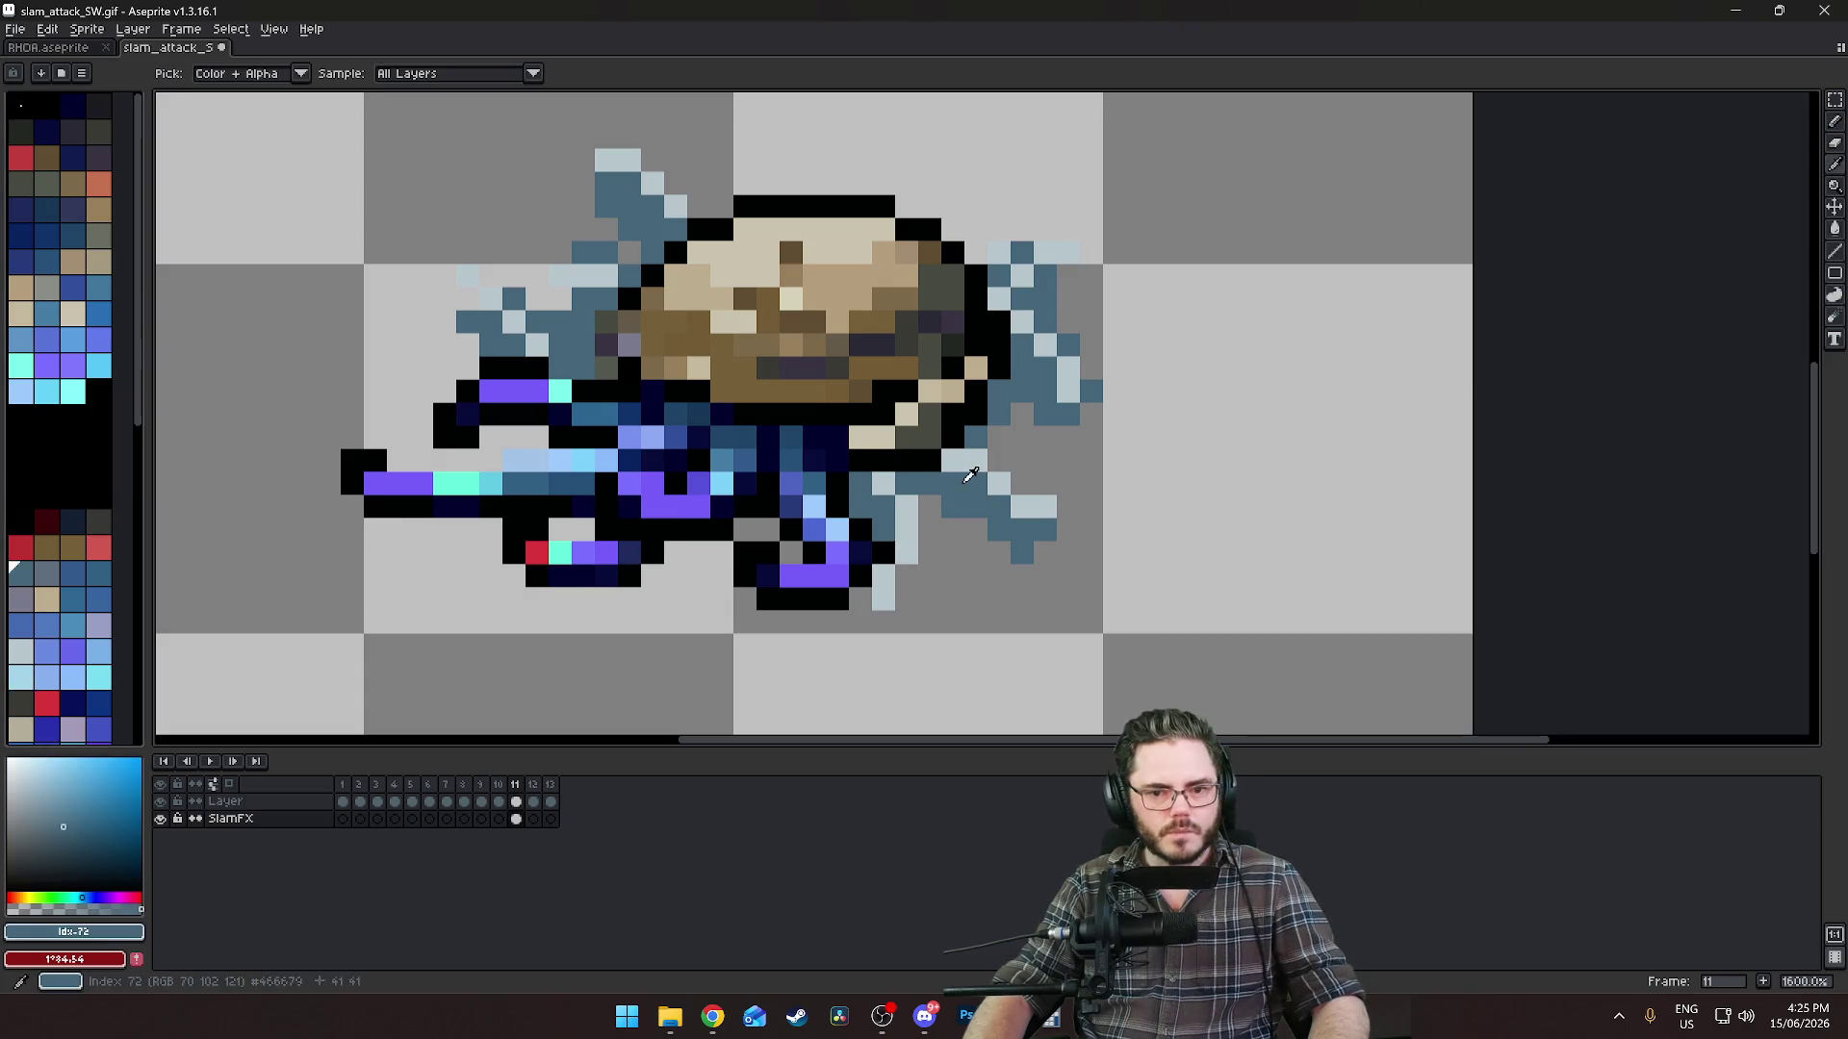
{"action": "left_click", "coordinate": [50, 575]}
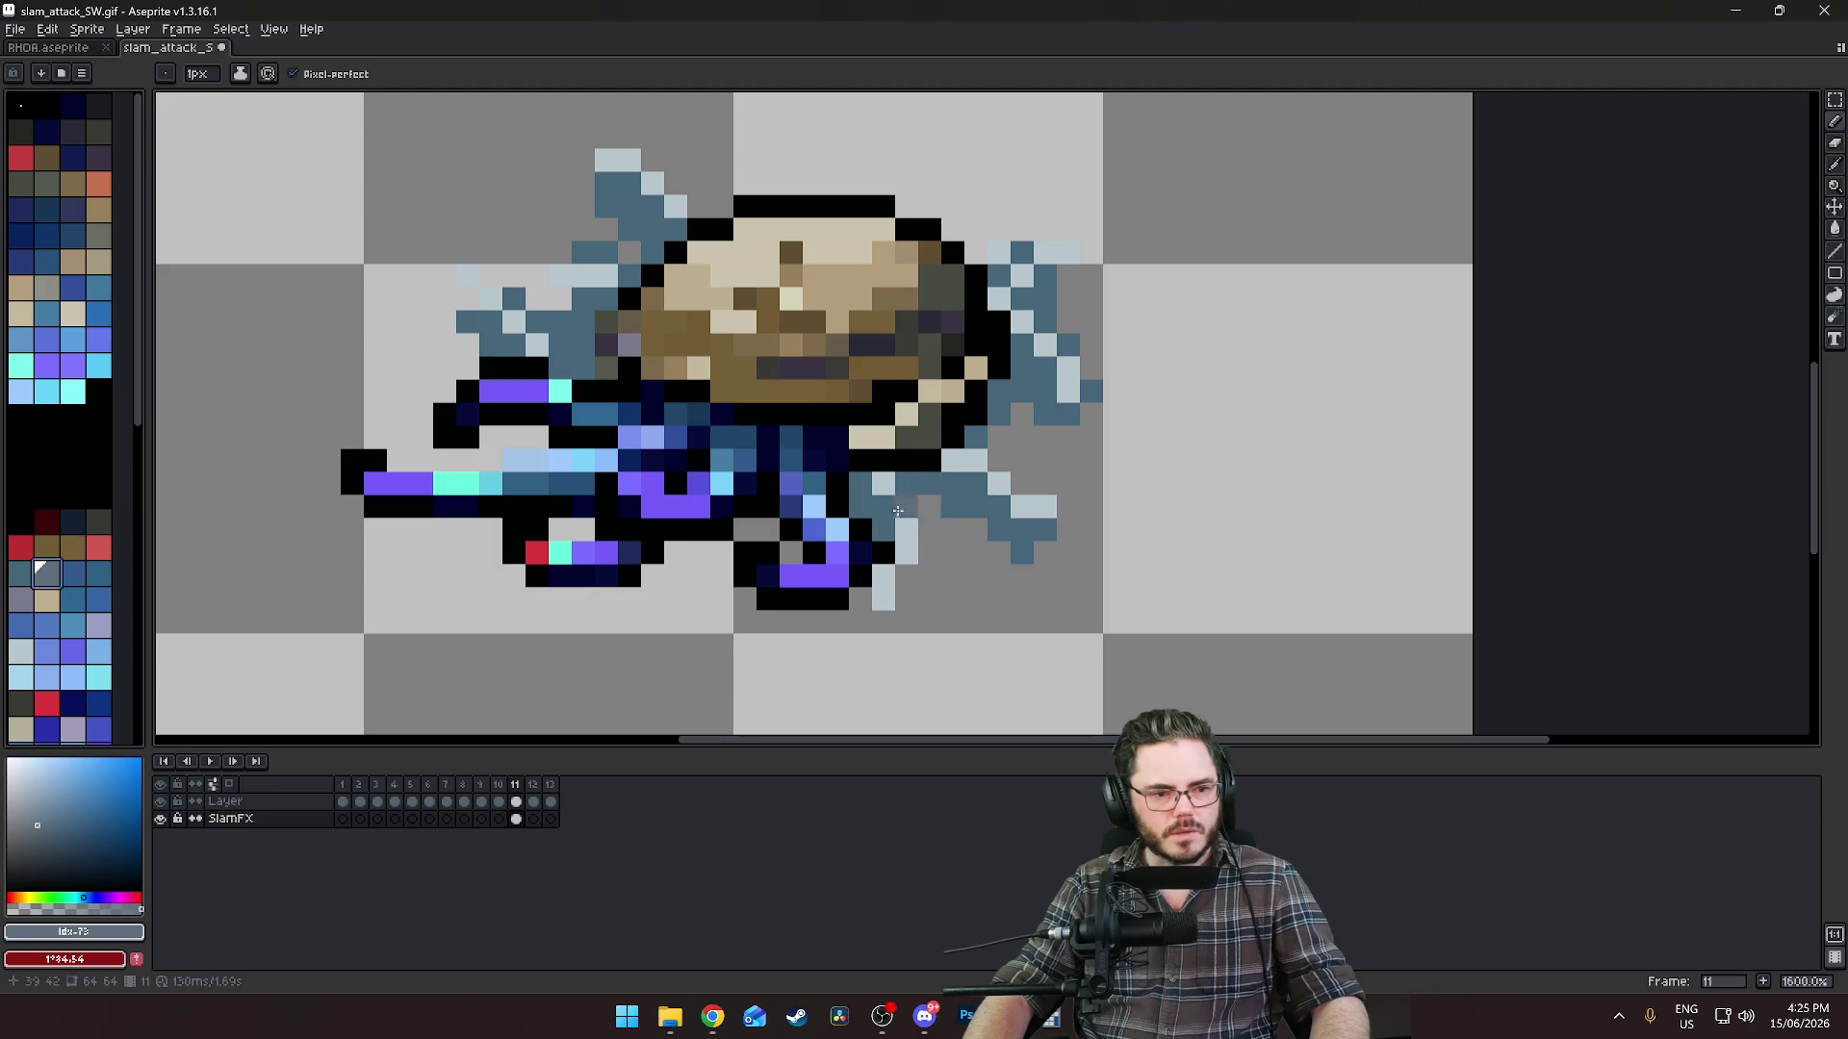
{"action": "left_click", "coordinate": [98, 575]}
{"action": "left_click", "coordinate": [975, 554]}
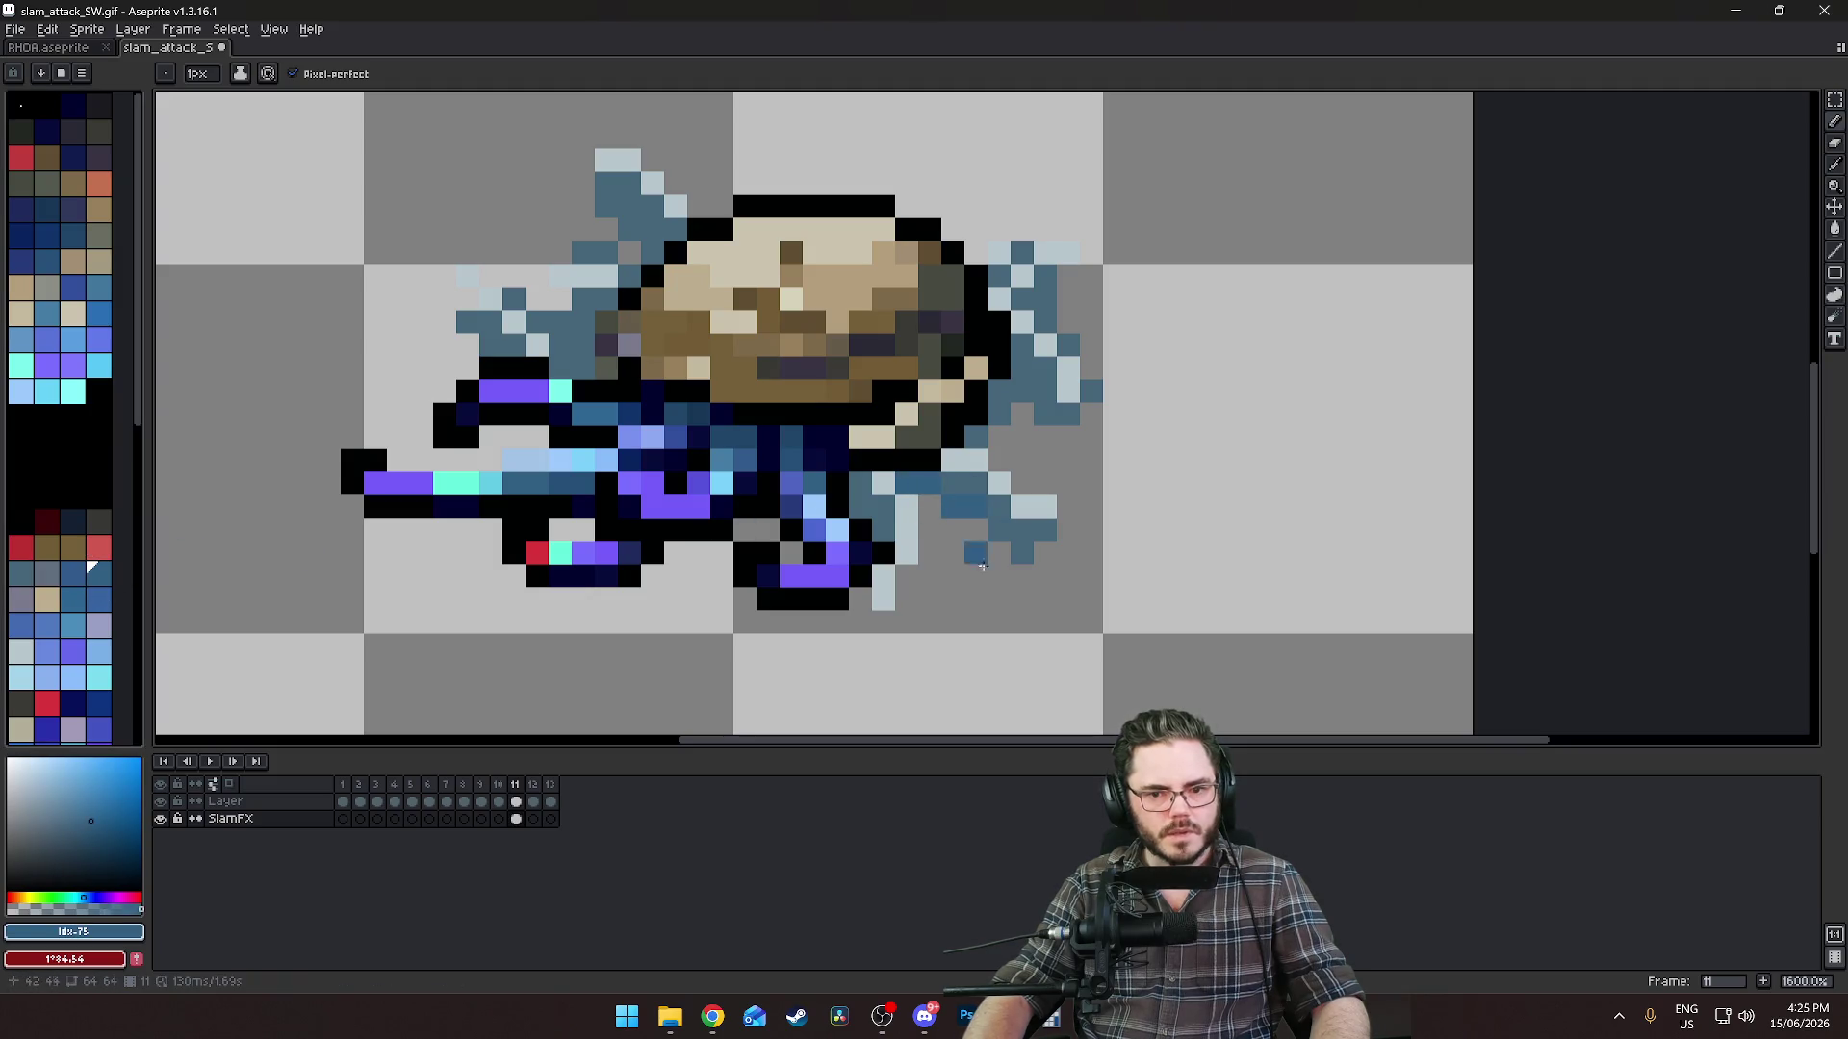
{"action": "left_click", "coordinate": [976, 529]}
{"action": "left_click", "coordinate": [930, 529]}
{"action": "left_click_drag", "start_coordinate": [861, 484], "coordinate": [884, 531]}
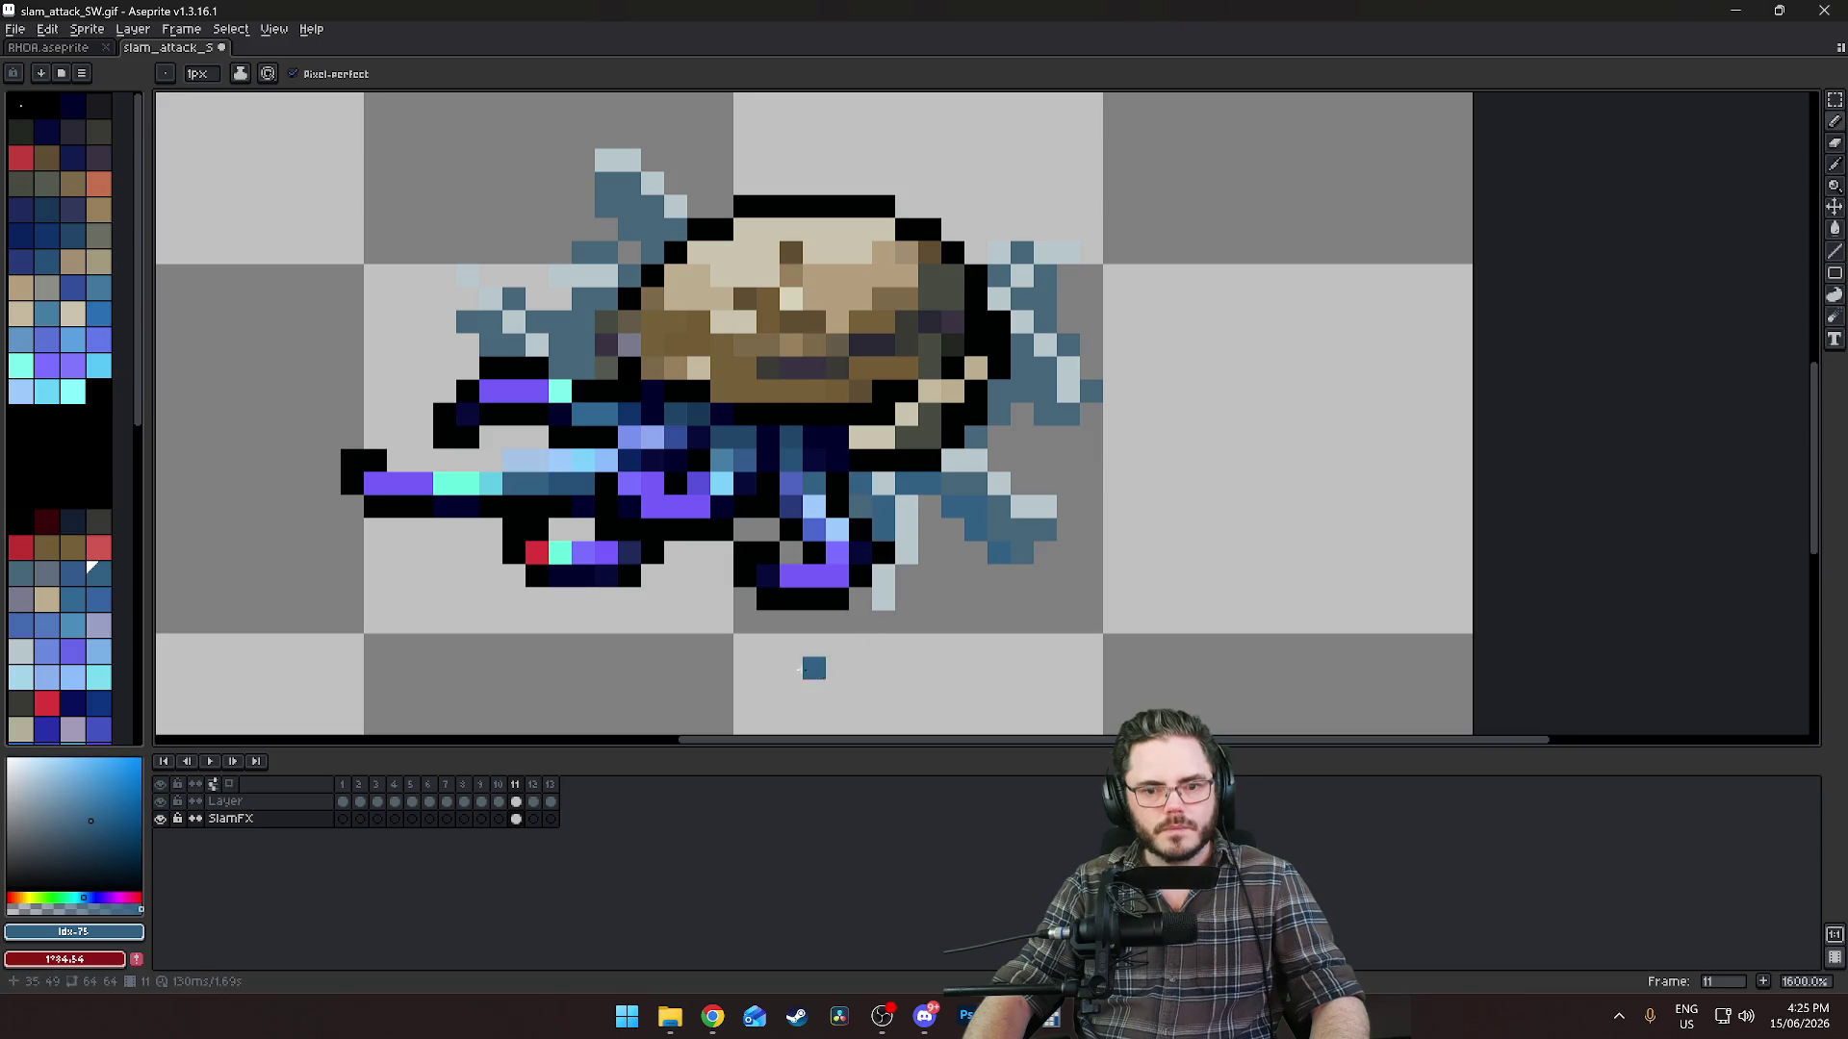
{"action": "left_click_drag", "start_coordinate": [1030, 412], "coordinate": [1045, 438]}
{"action": "left_click", "coordinate": [1107, 484]}
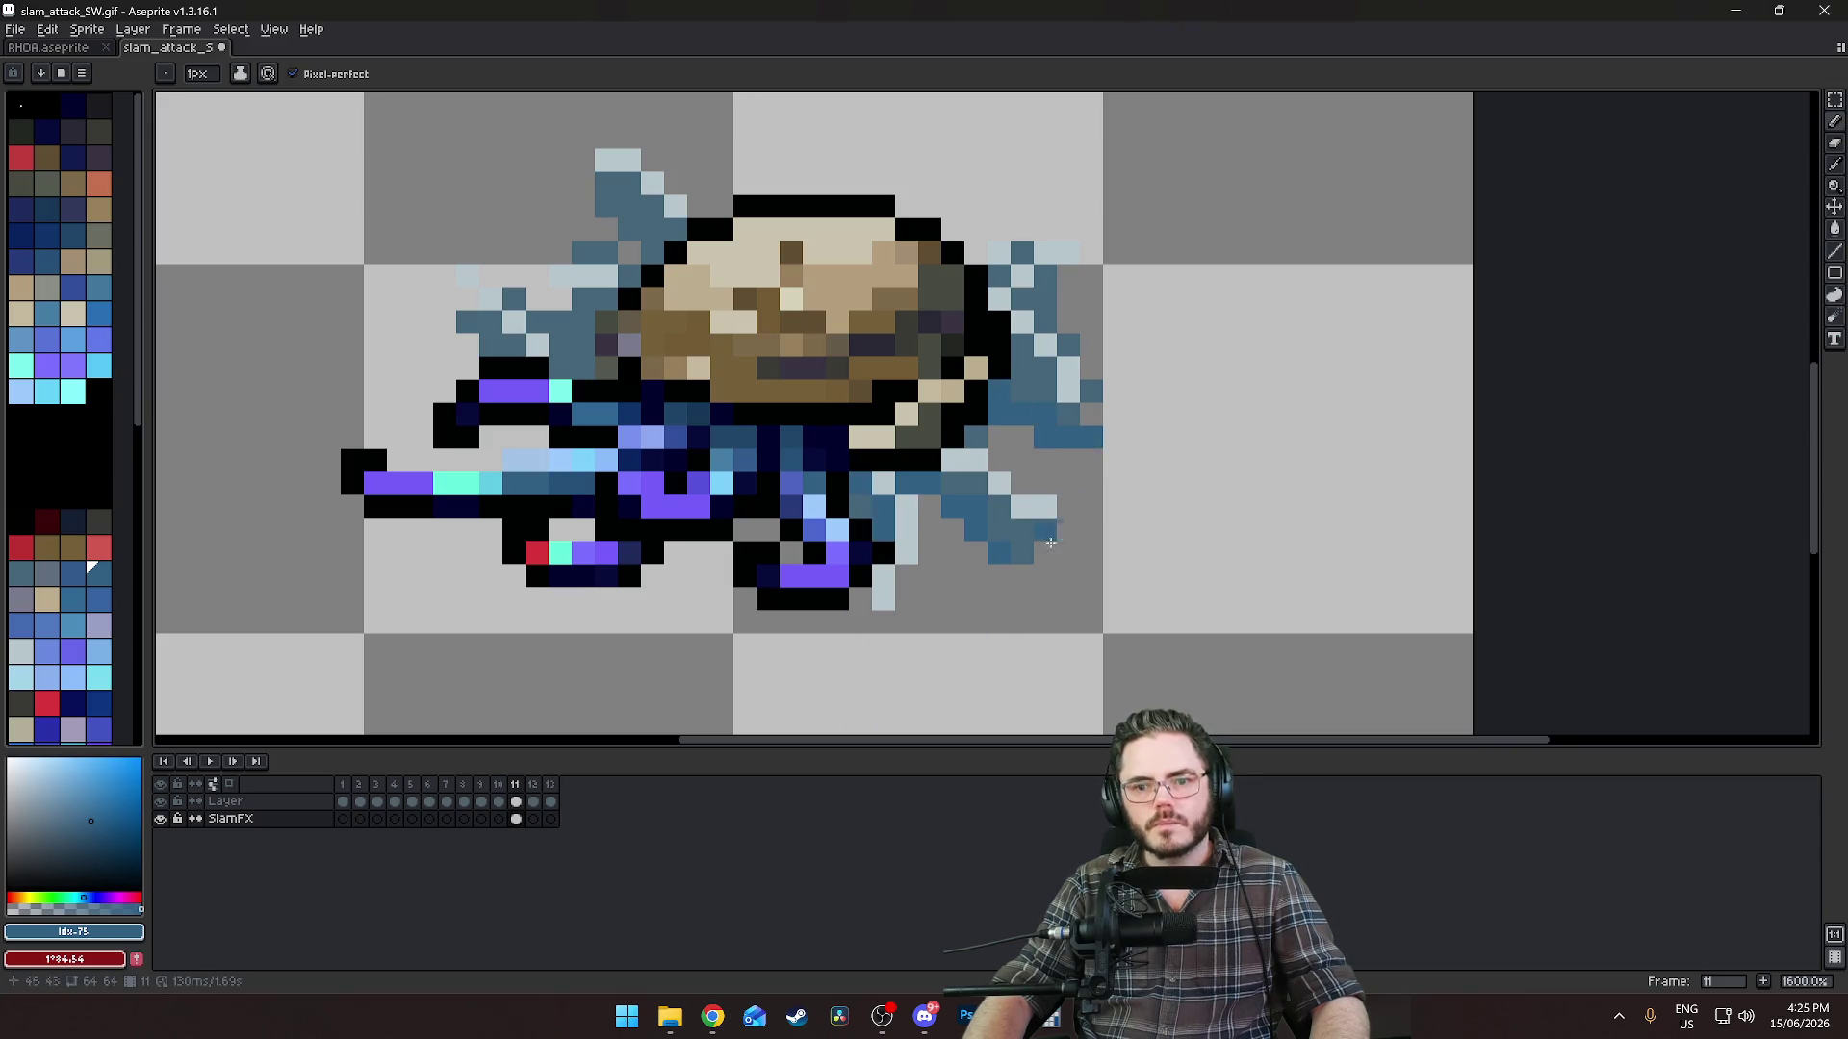
Undo a stray dark pixel on the right splash and pick the light blue.
{"action": "left_click", "coordinate": [1060, 381], "text": "alt"}
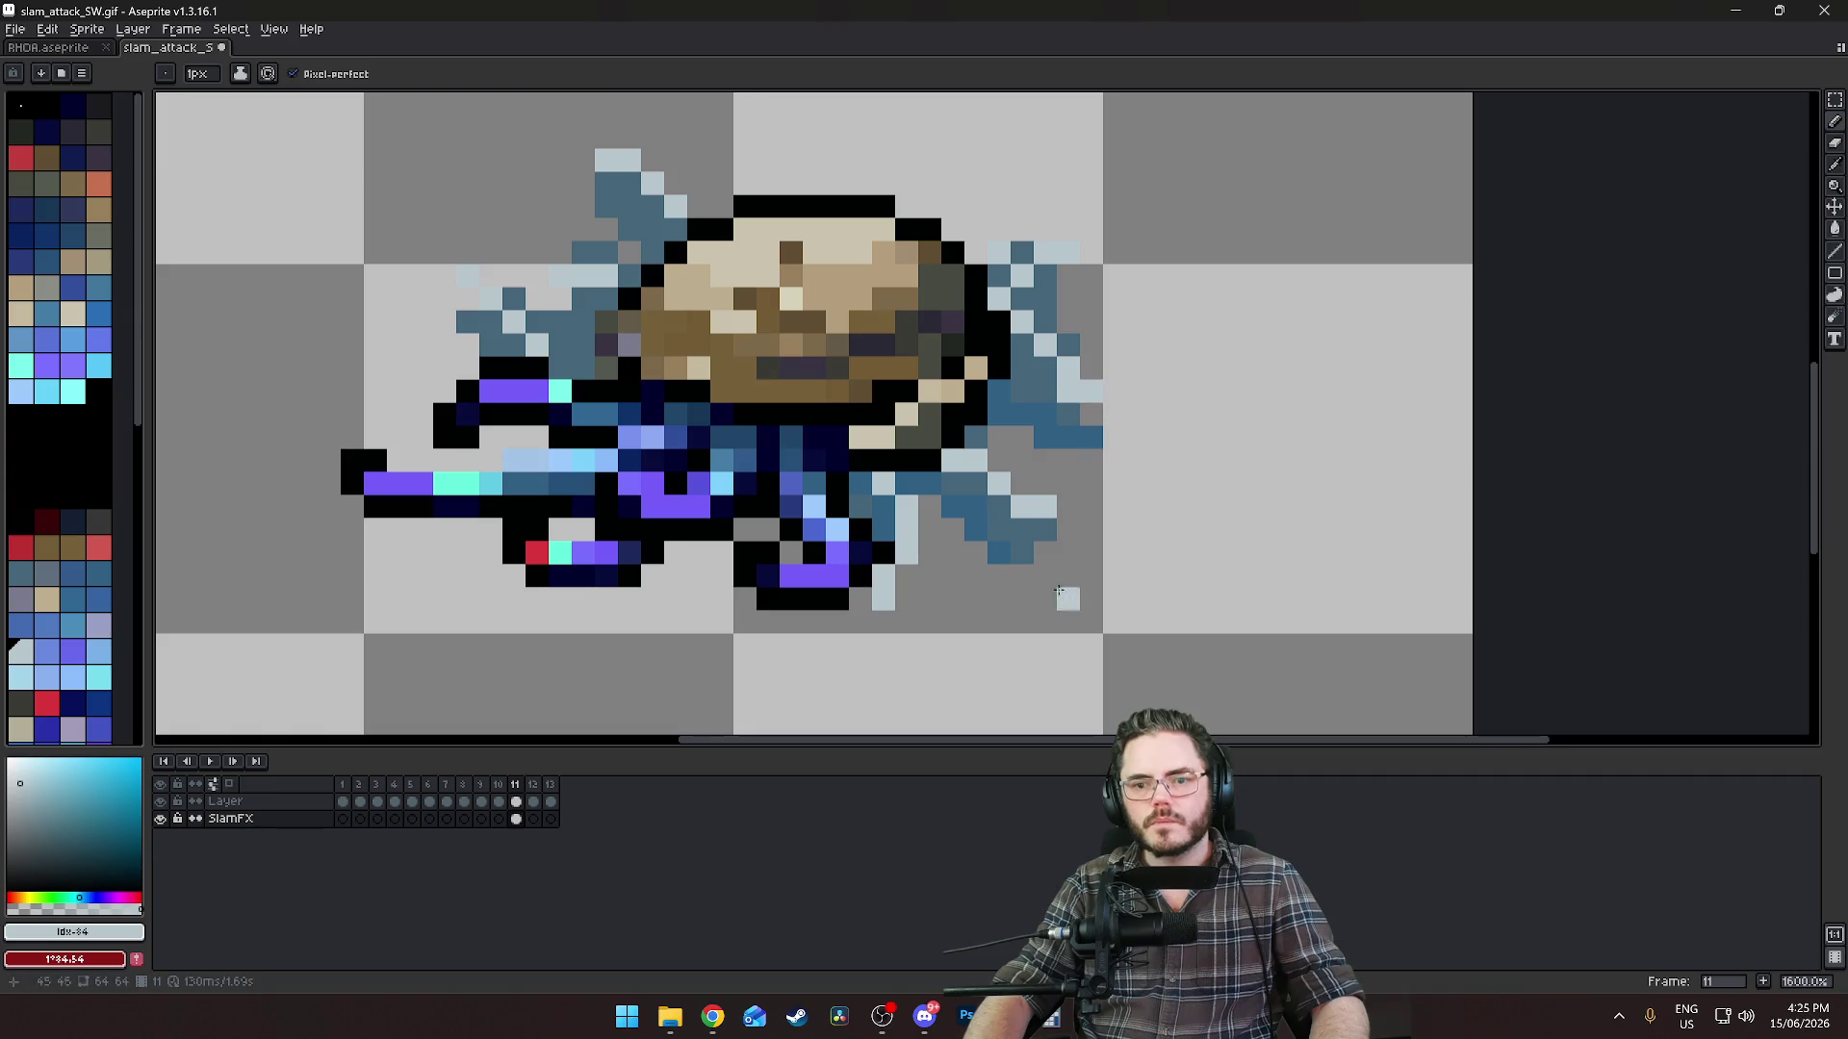
{"action": "left_click", "coordinate": [1088, 421], "text": "alt"}
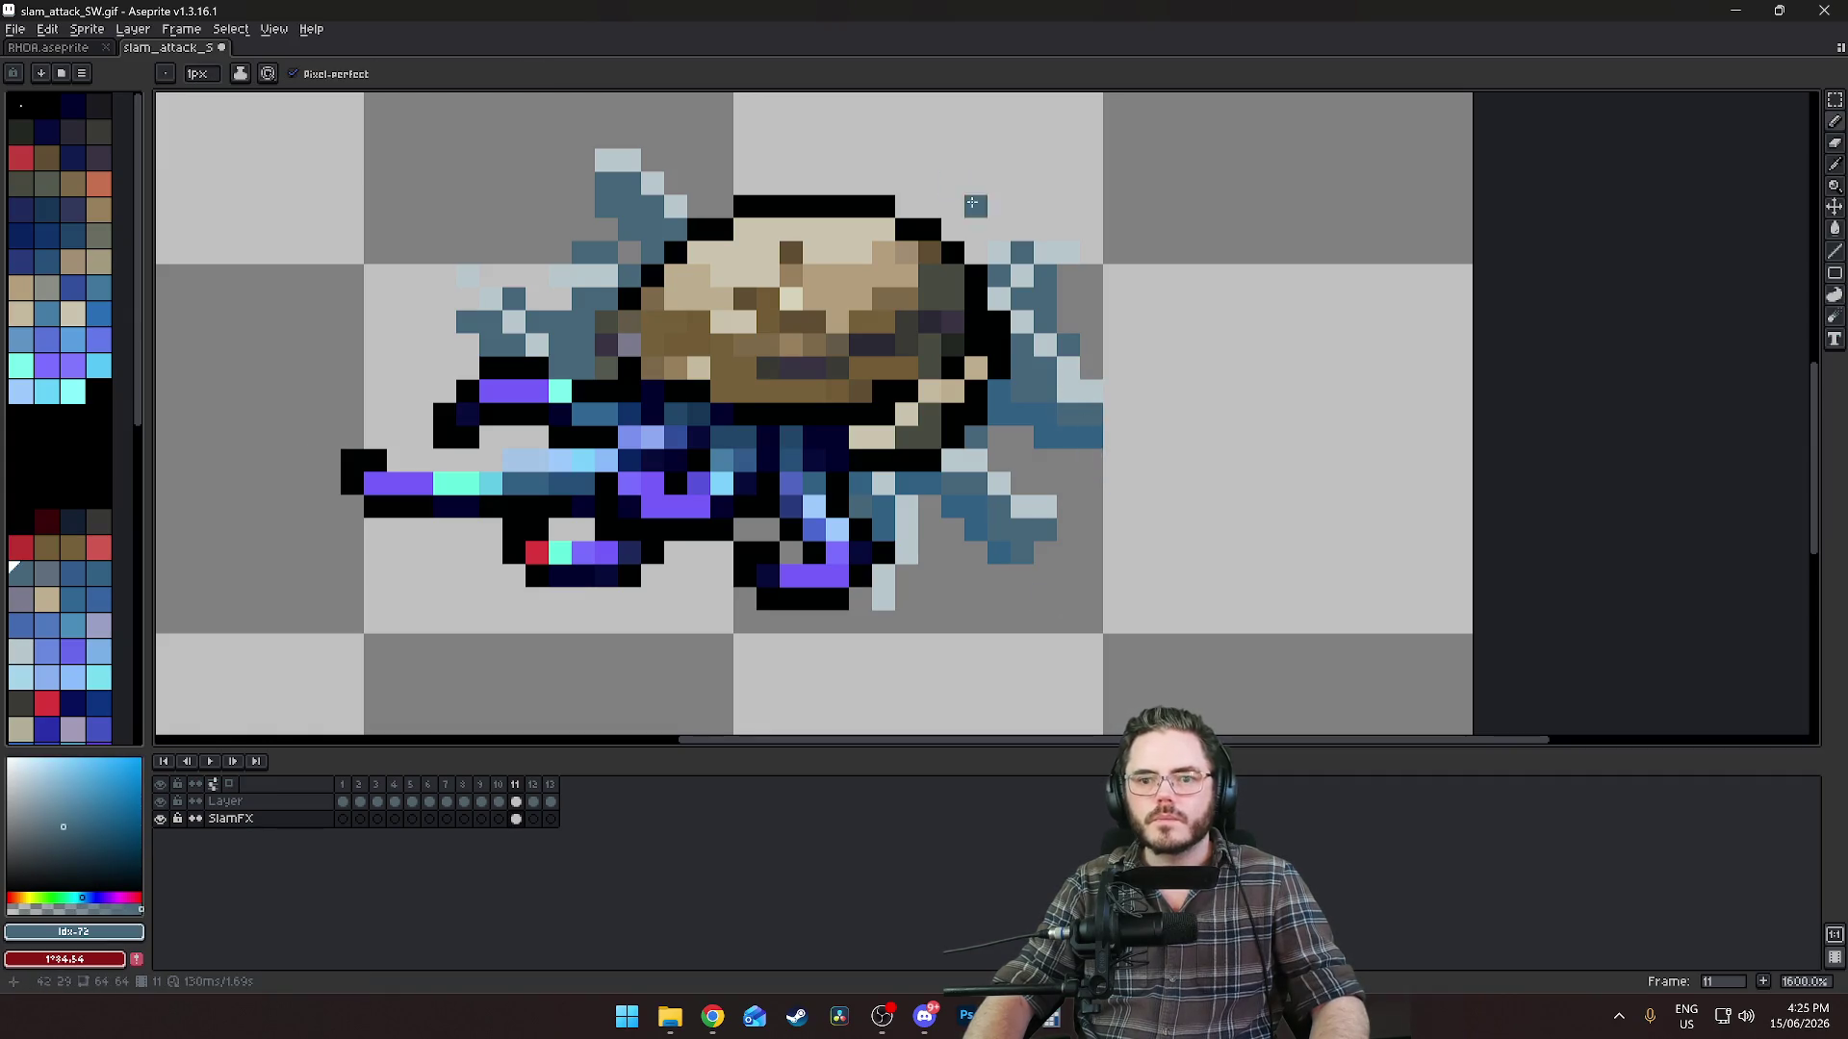
{"action": "scroll", "coordinate": [1019, 430], "scroll_direction": "up", "scroll_amount": 2}
{"action": "left_click", "coordinate": [1010, 465], "text": "alt"}
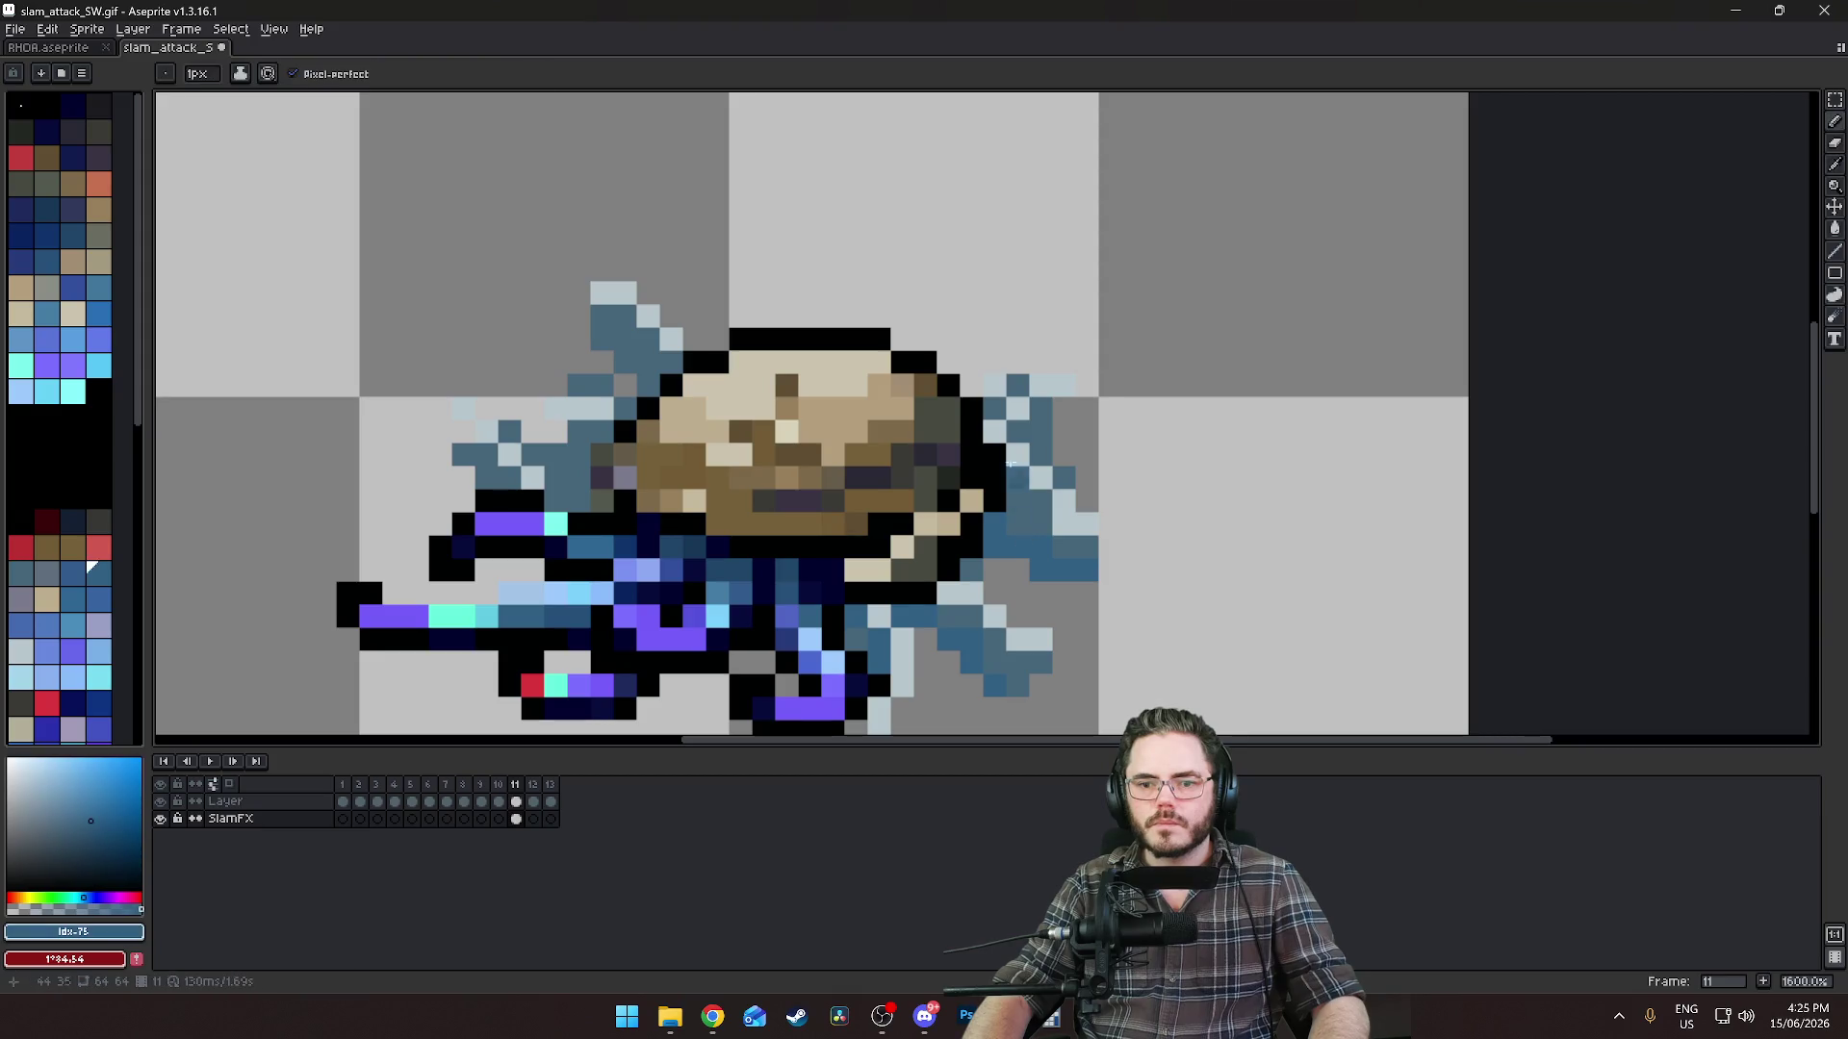
{"action": "key", "text": "ctrl+z"}
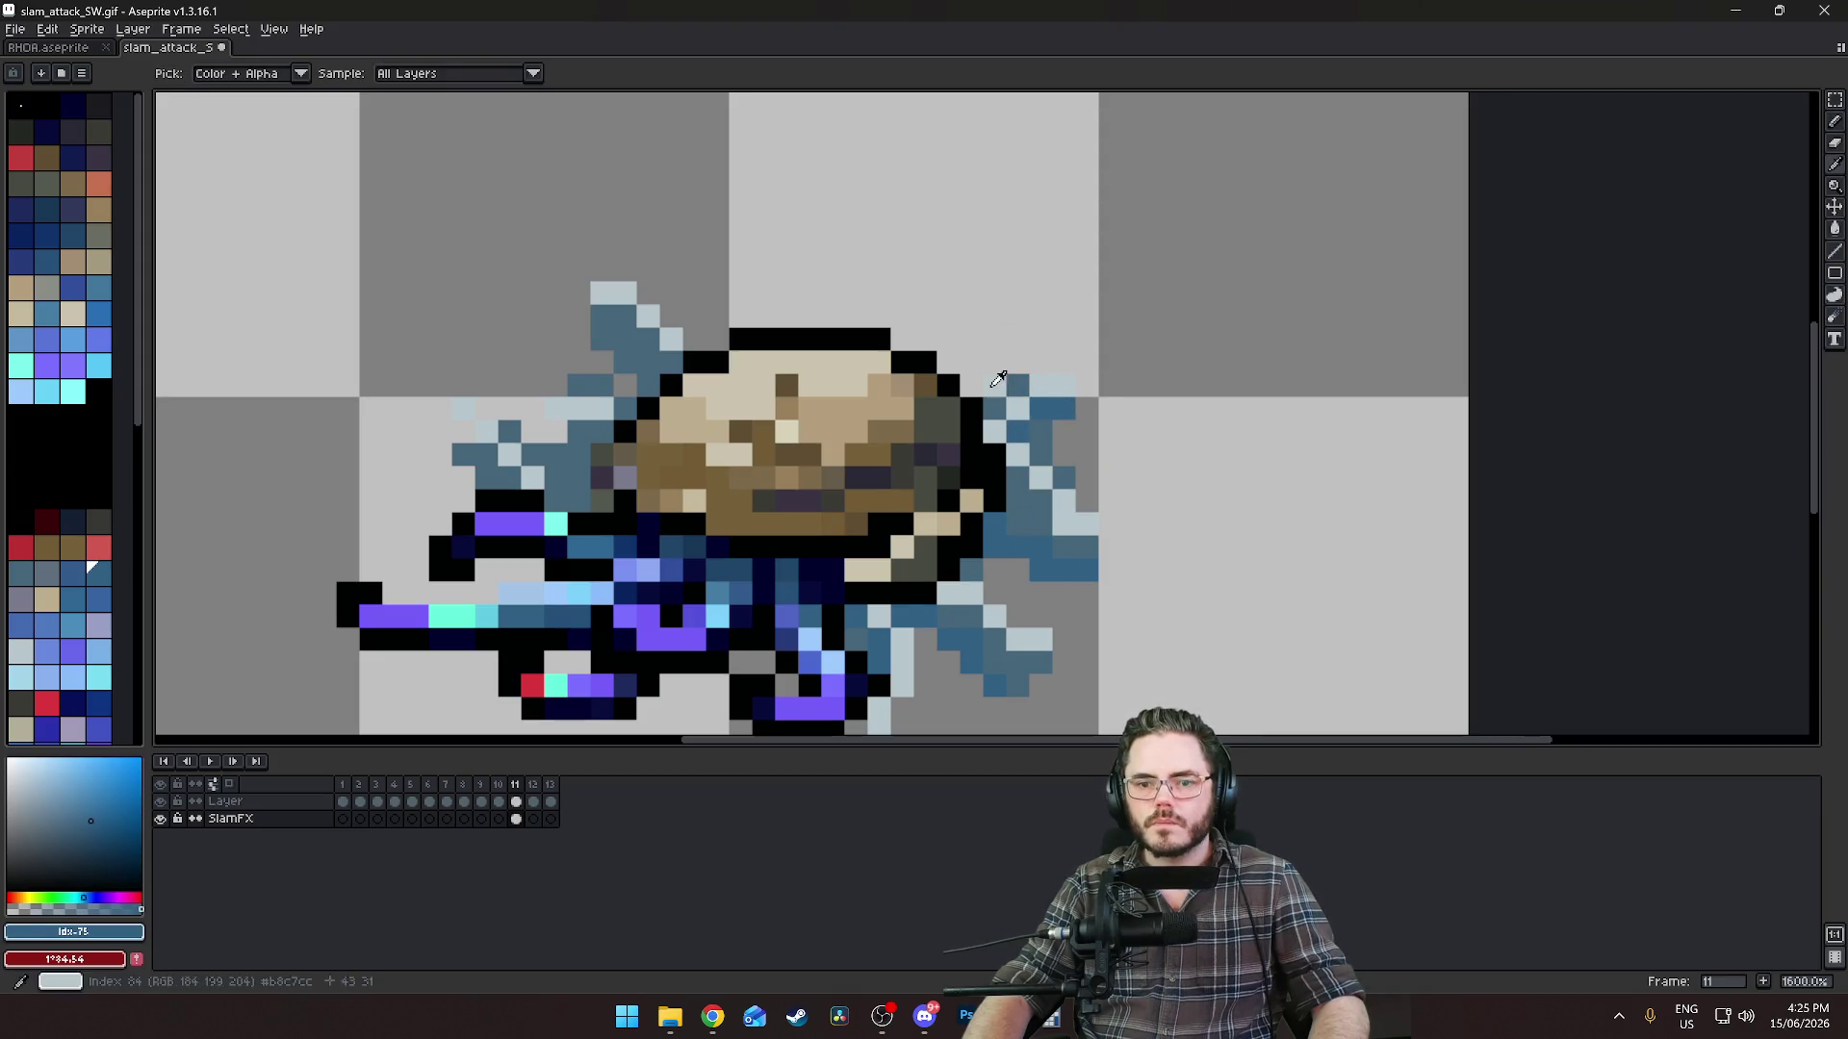
{"action": "left_click", "coordinate": [1075, 382], "text": "alt"}
Add light blue pixels and a sampled dark blue diagonal to the top-left splash.
{"action": "left_click_drag", "start_coordinate": [546, 398], "coordinate": [680, 395]}
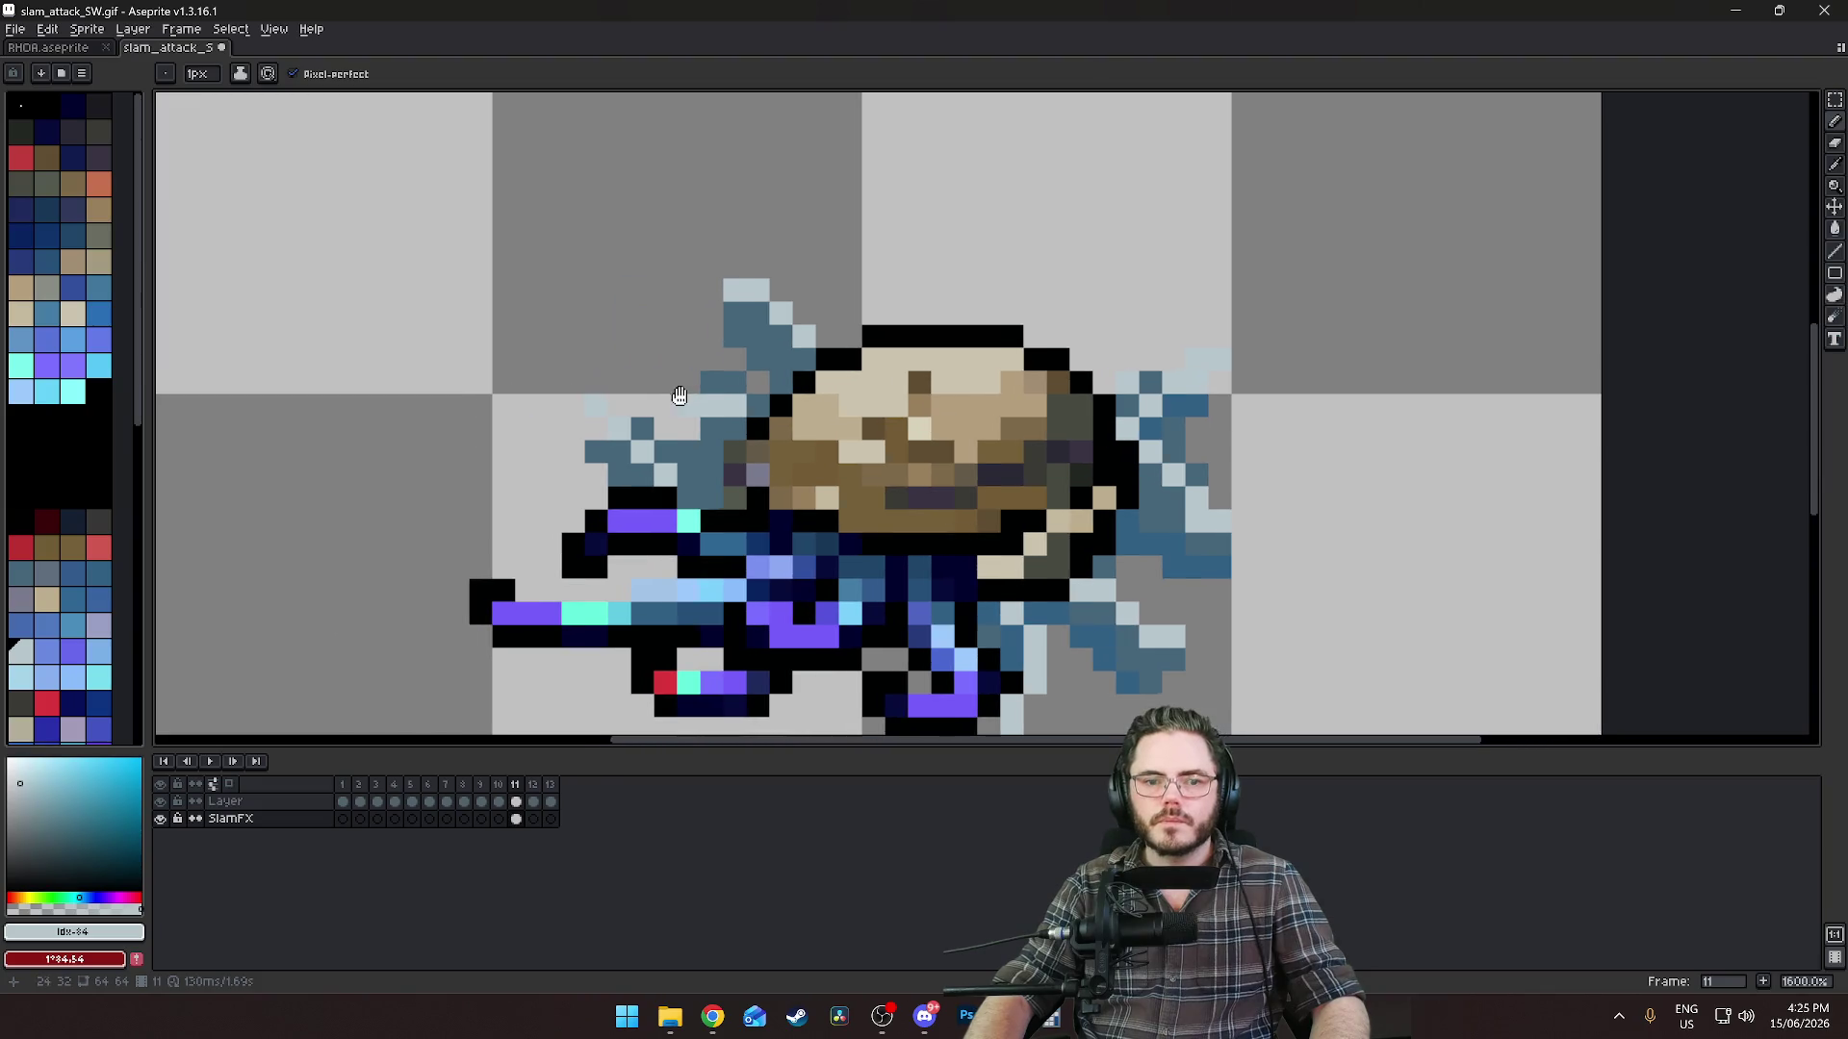
{"action": "left_click_drag", "start_coordinate": [755, 305], "coordinate": [688, 289]}
{"action": "key", "text": "alt"}
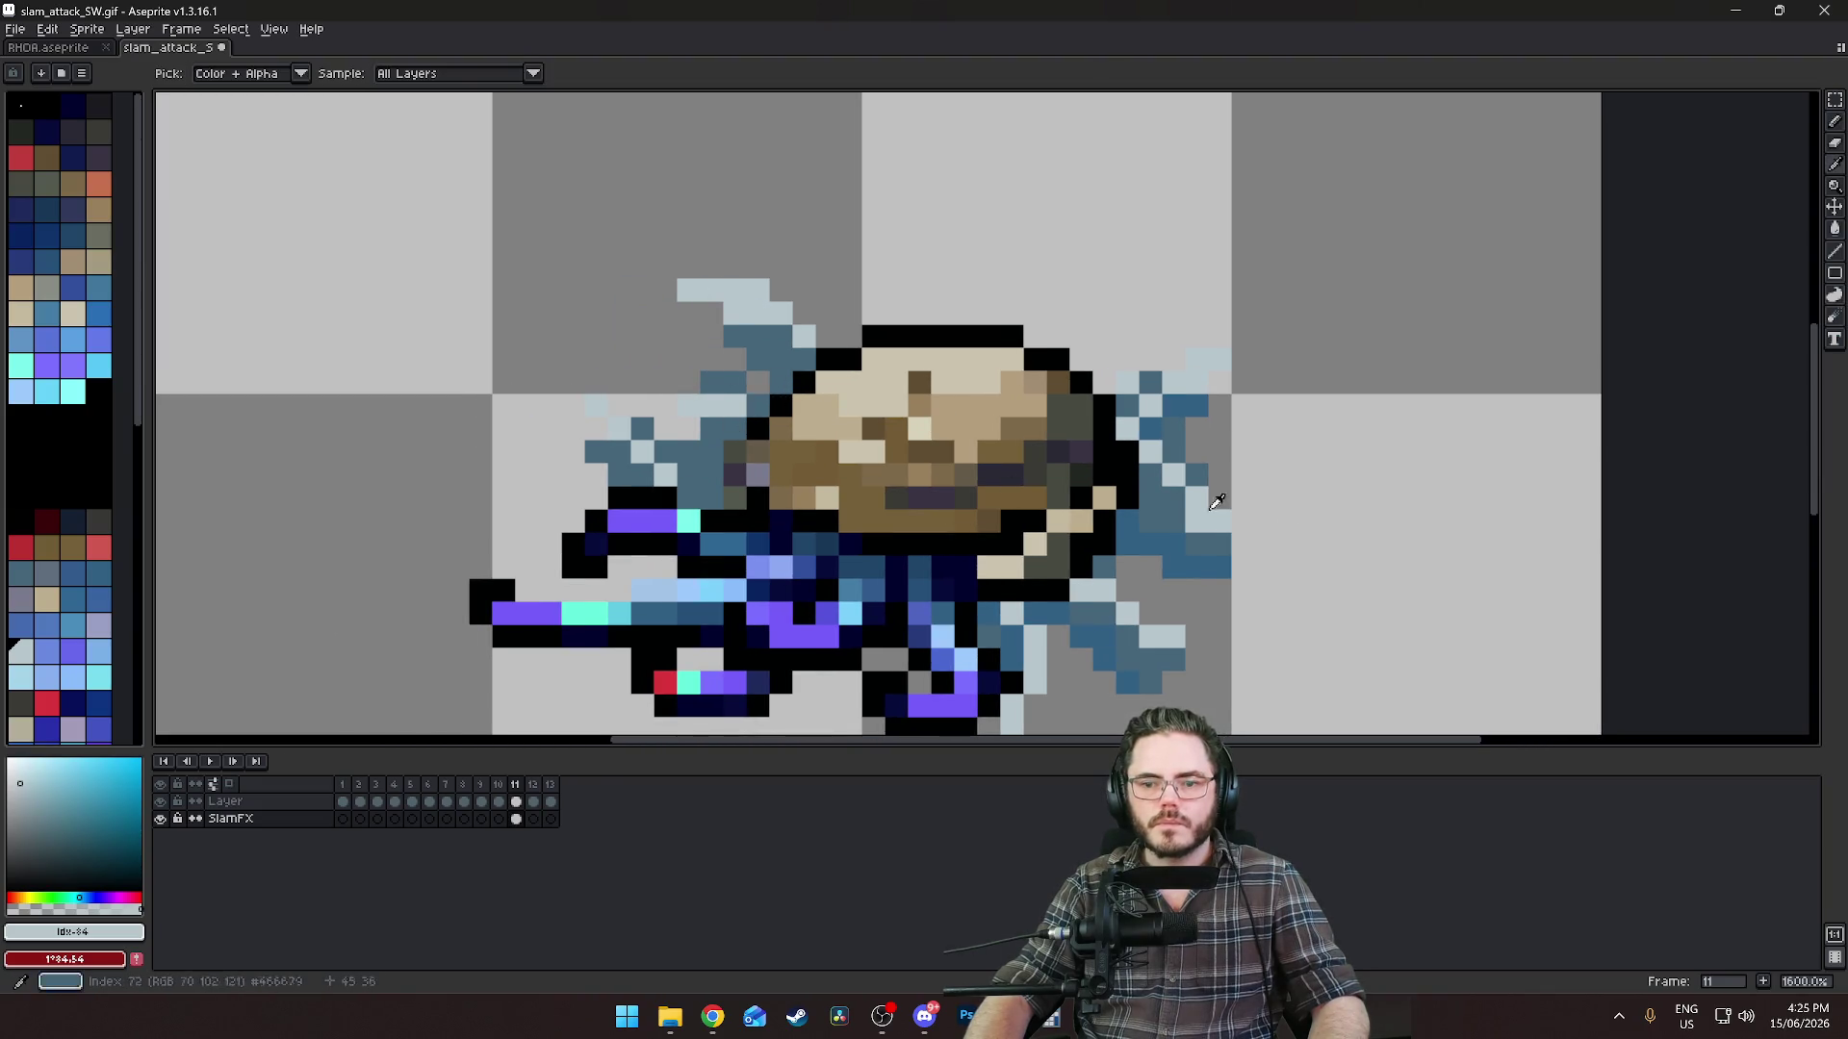
{"action": "left_click", "coordinate": [1181, 558], "text": "alt"}
{"action": "mouse_move", "coordinate": [760, 360]}
{"action": "left_mouse_down"}
{"action": "mouse_move", "coordinate": [686, 360]}
{"action": "mouse_move", "coordinate": [711, 310]}
{"action": "left_mouse_up"}
{"action": "key", "text": "ctrl+z"}
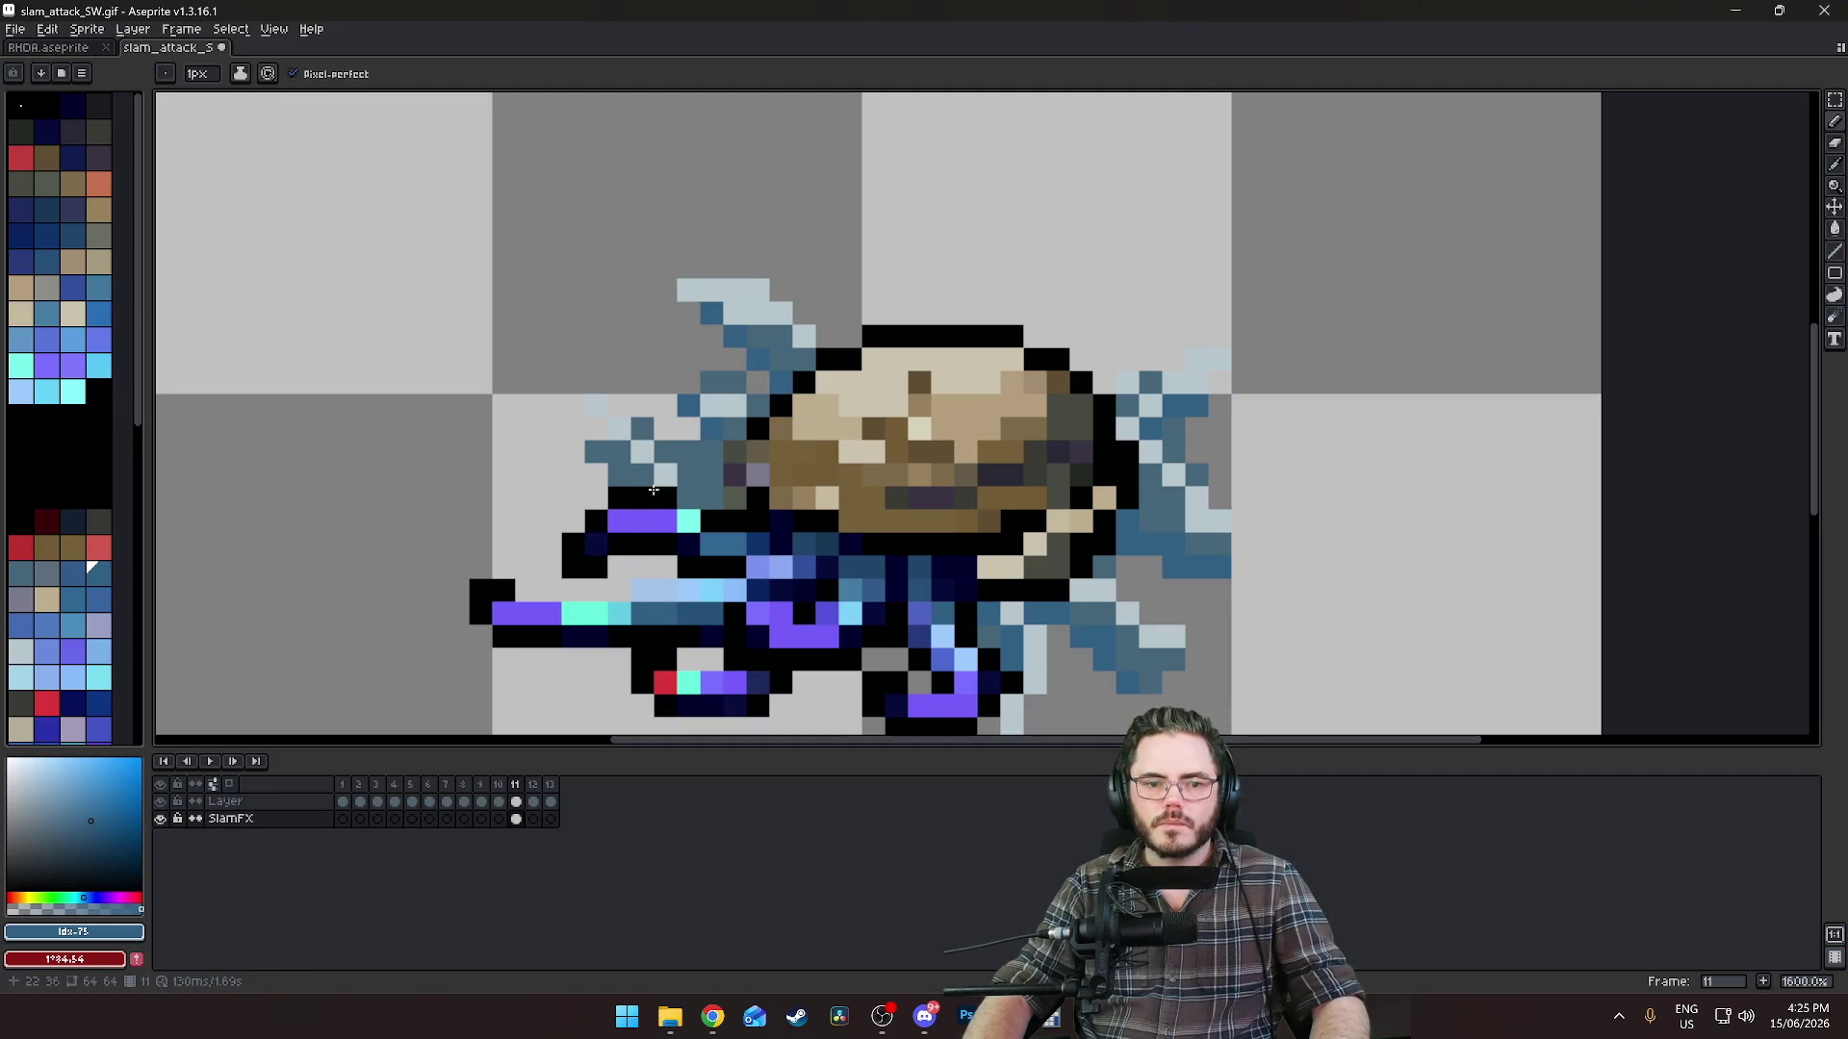
{"action": "left_click_drag", "start_coordinate": [620, 450], "coordinate": [573, 404]}
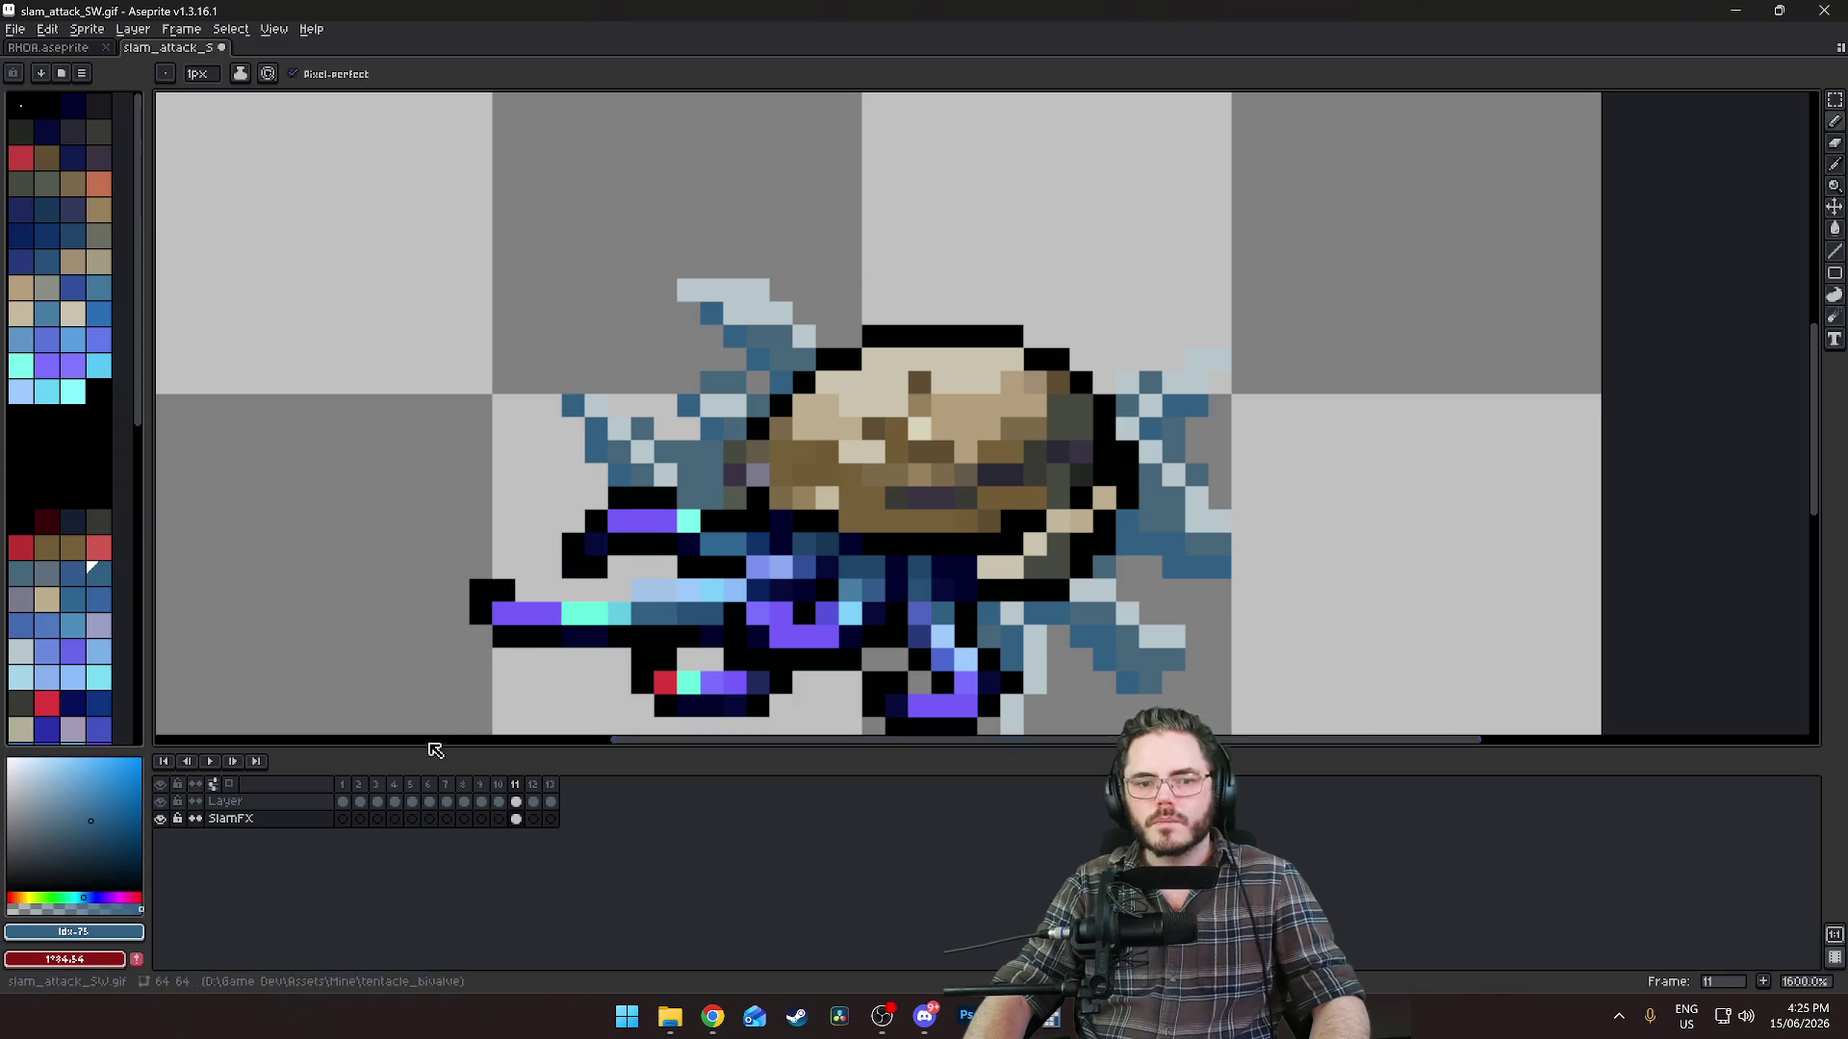
Eyedrop the splash blues and add a blue pixel to the upper spike above the shell.
{"action": "scroll", "coordinate": [1085, 557], "scroll_direction": "down", "scroll_amount": 4}
{"action": "scroll", "coordinate": [928, 371], "scroll_direction": "up", "scroll_amount": 2}
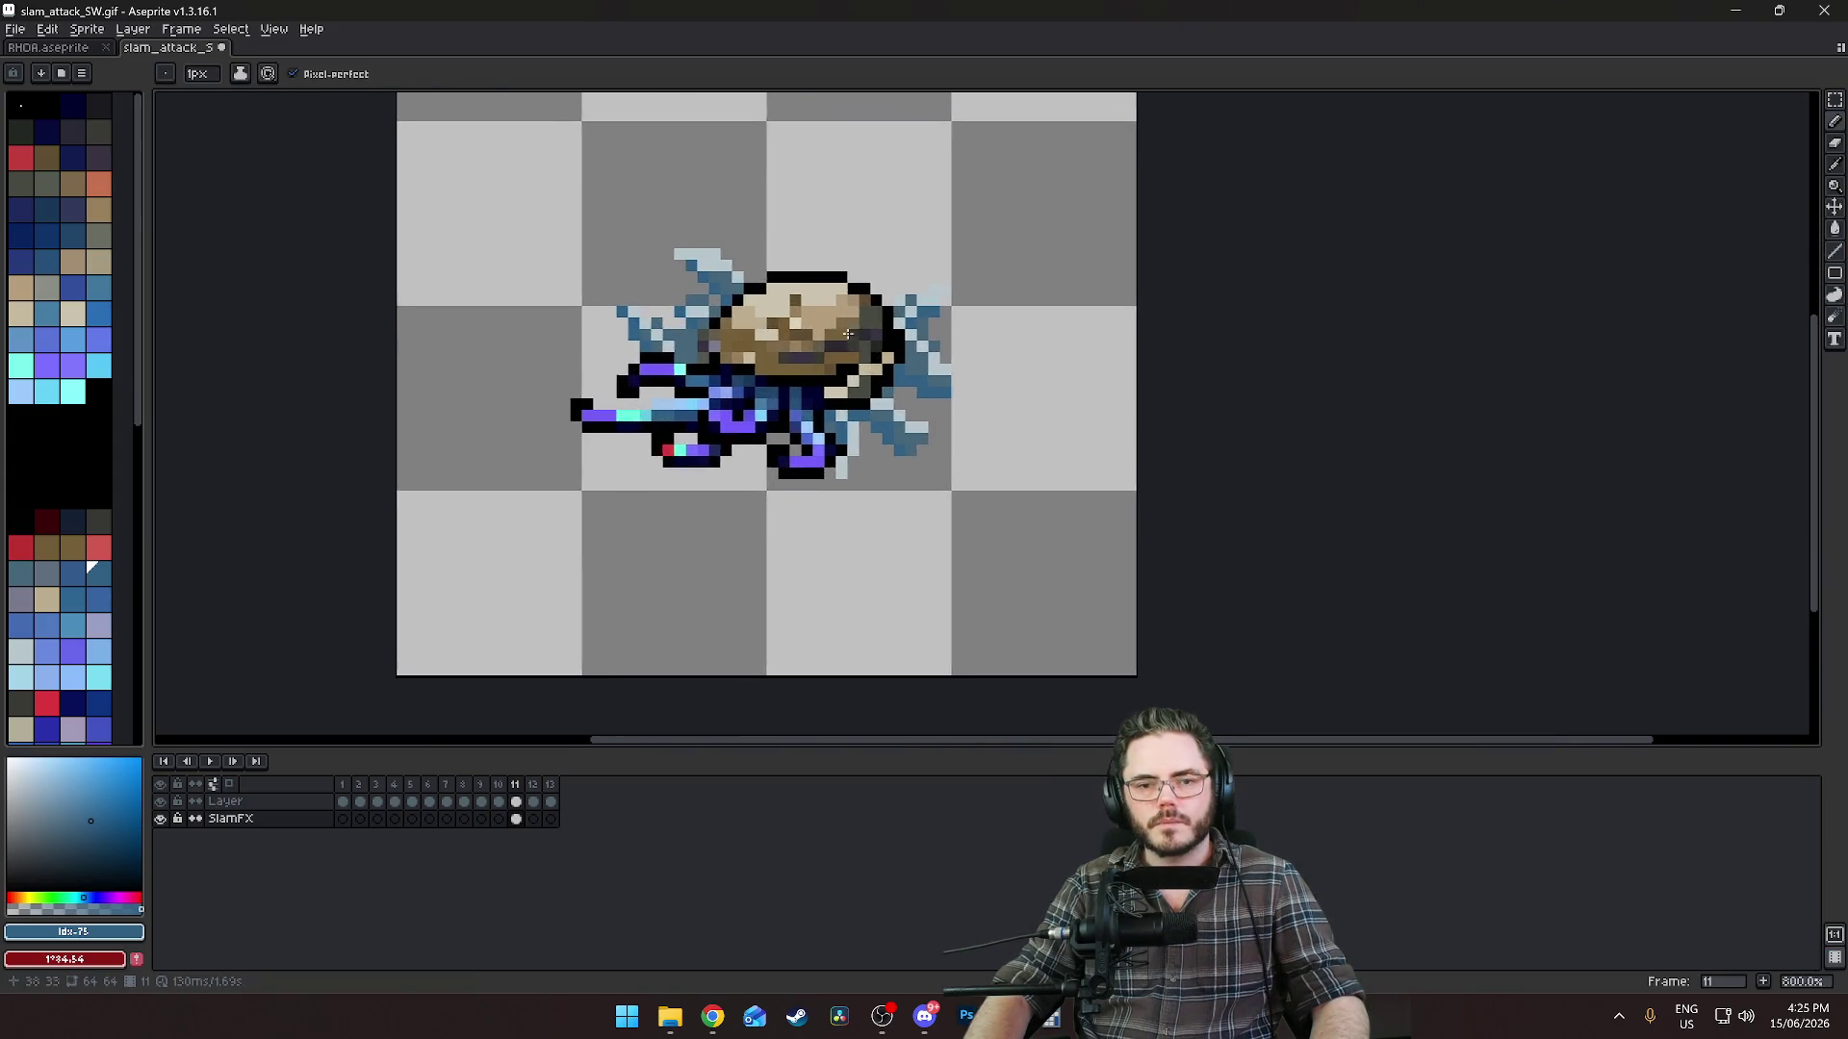
{"action": "scroll", "coordinate": [775, 342], "scroll_direction": "up", "scroll_amount": 2}
{"action": "left_click", "coordinate": [670, 412], "text": "alt"}
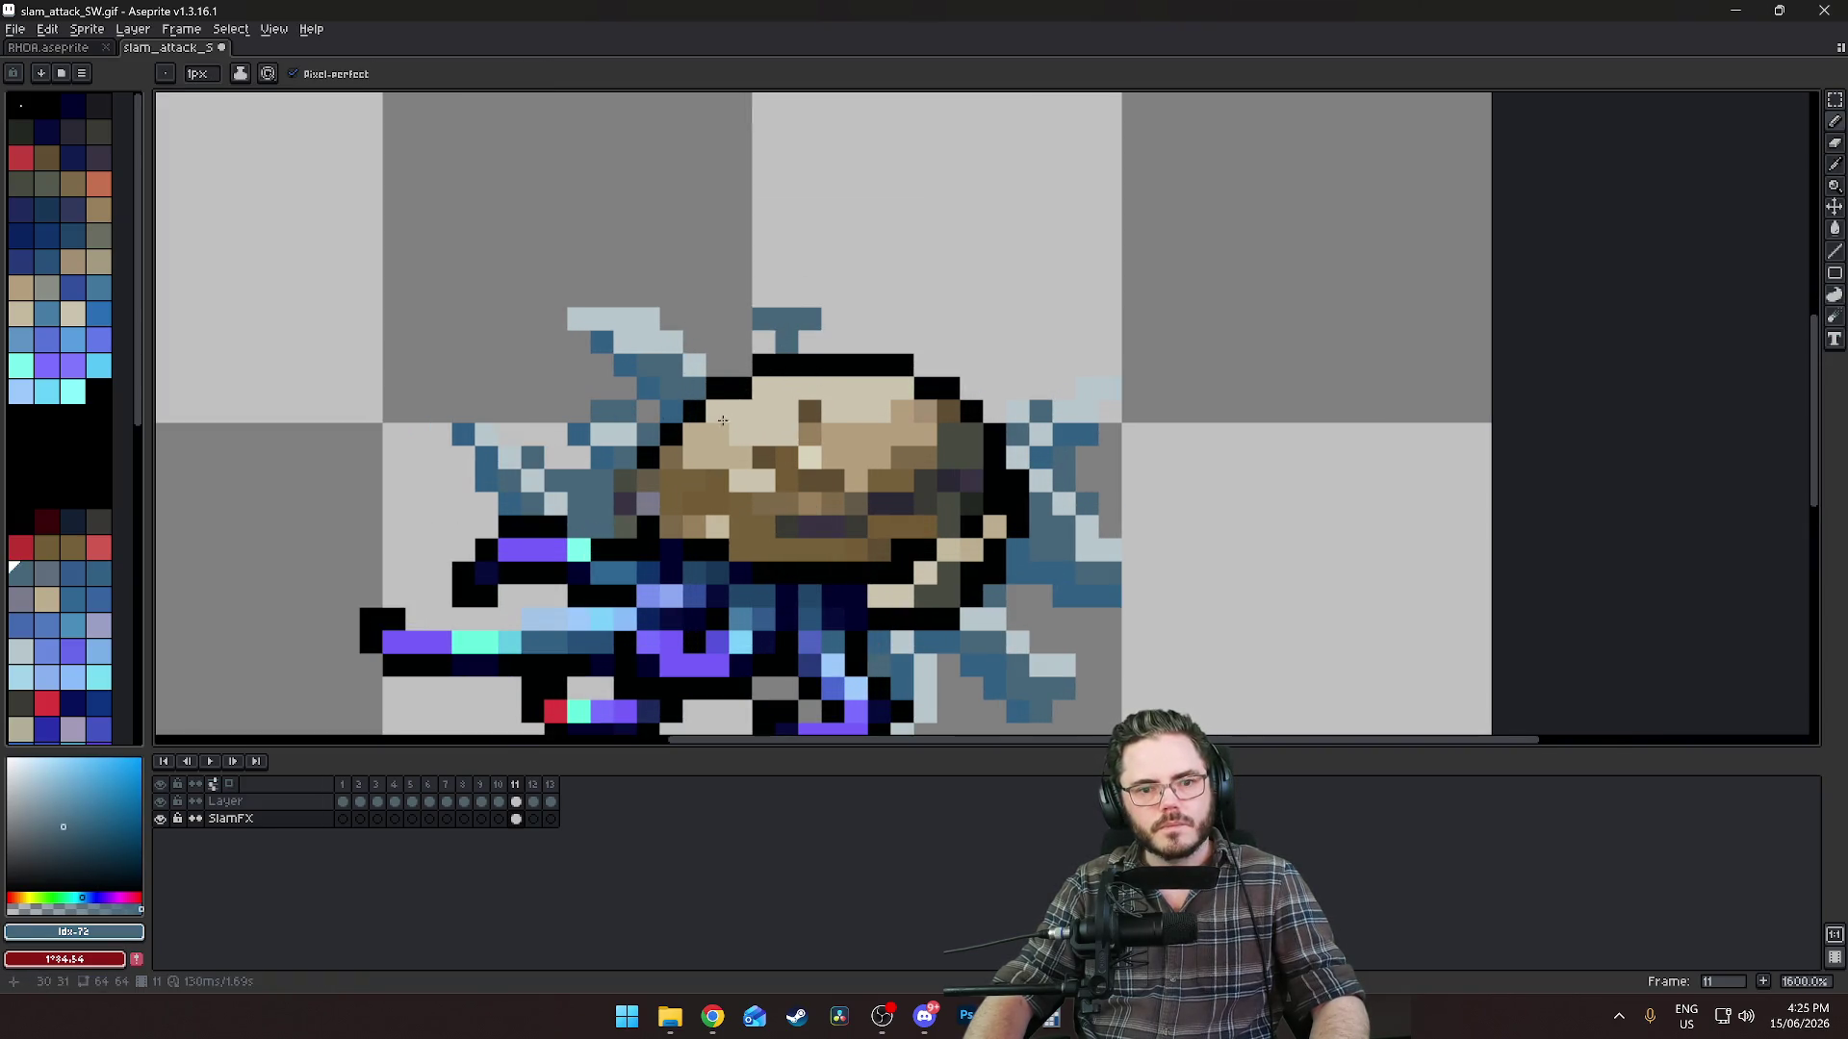
{"action": "left_click", "coordinate": [671, 342], "text": "alt"}
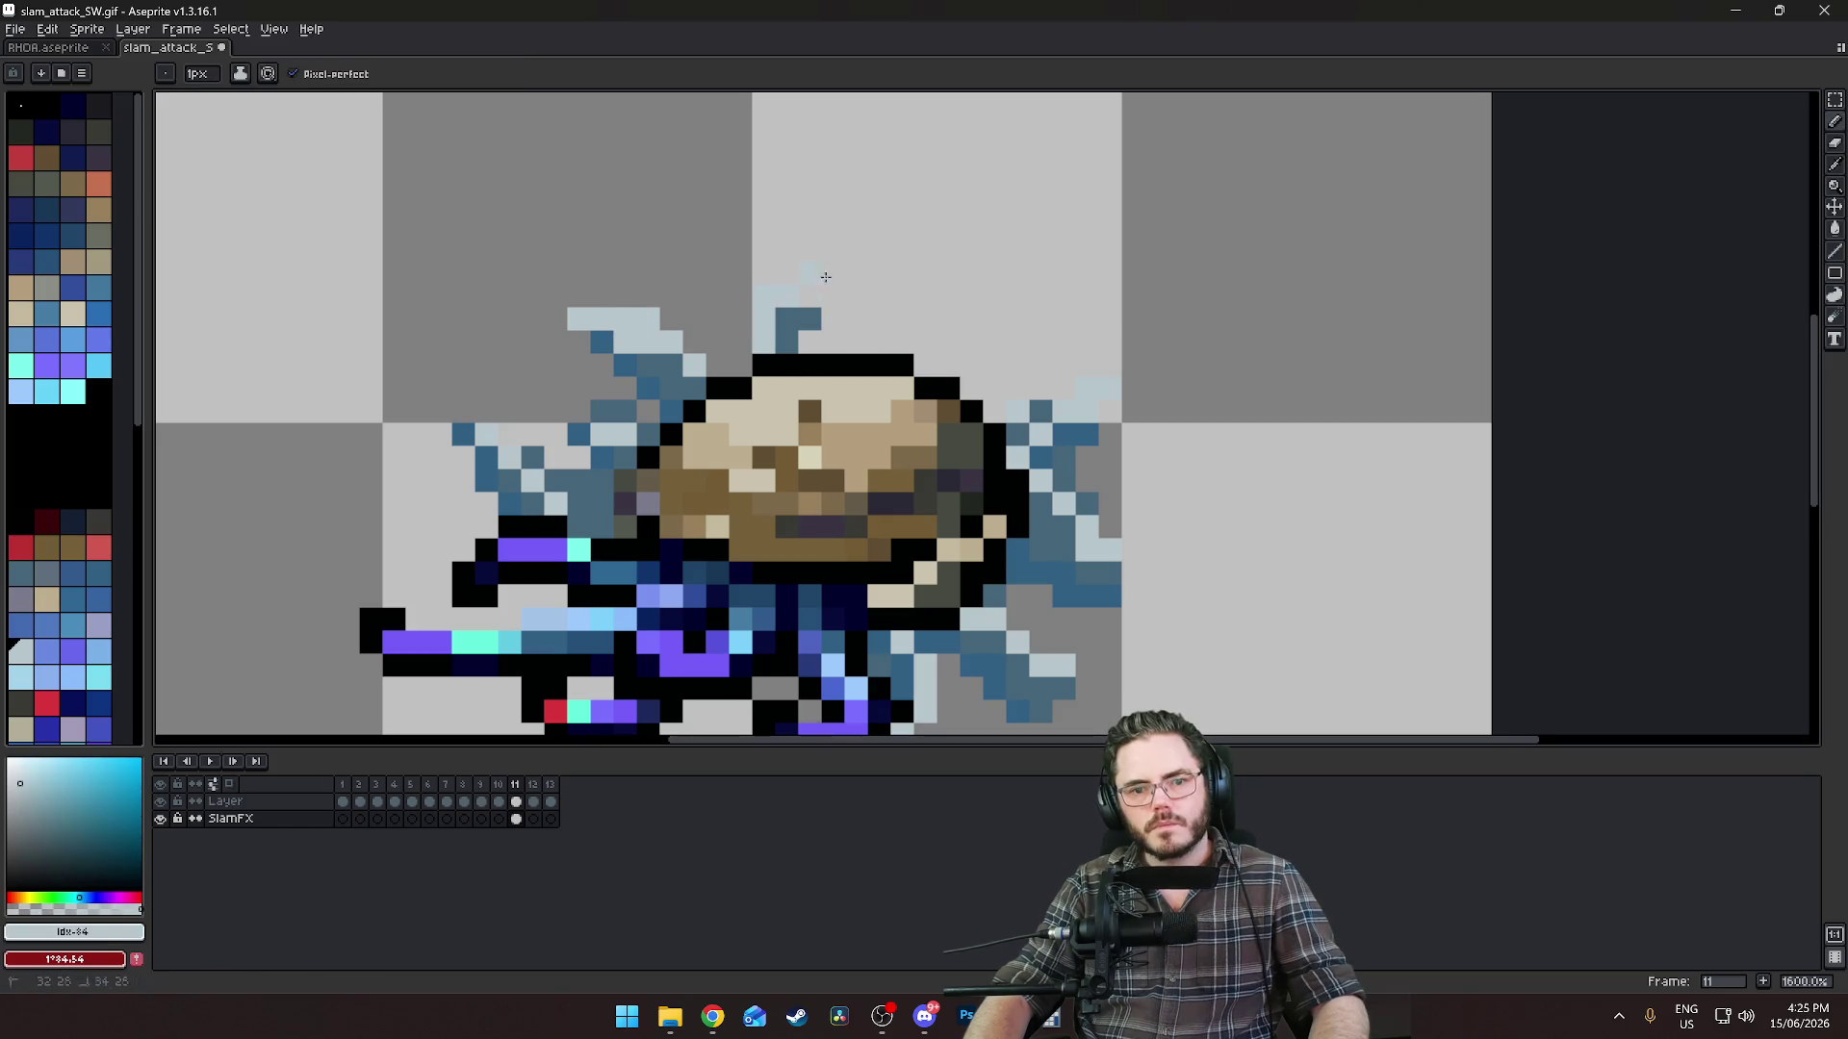
{"action": "left_click", "coordinate": [799, 332], "text": "alt"}
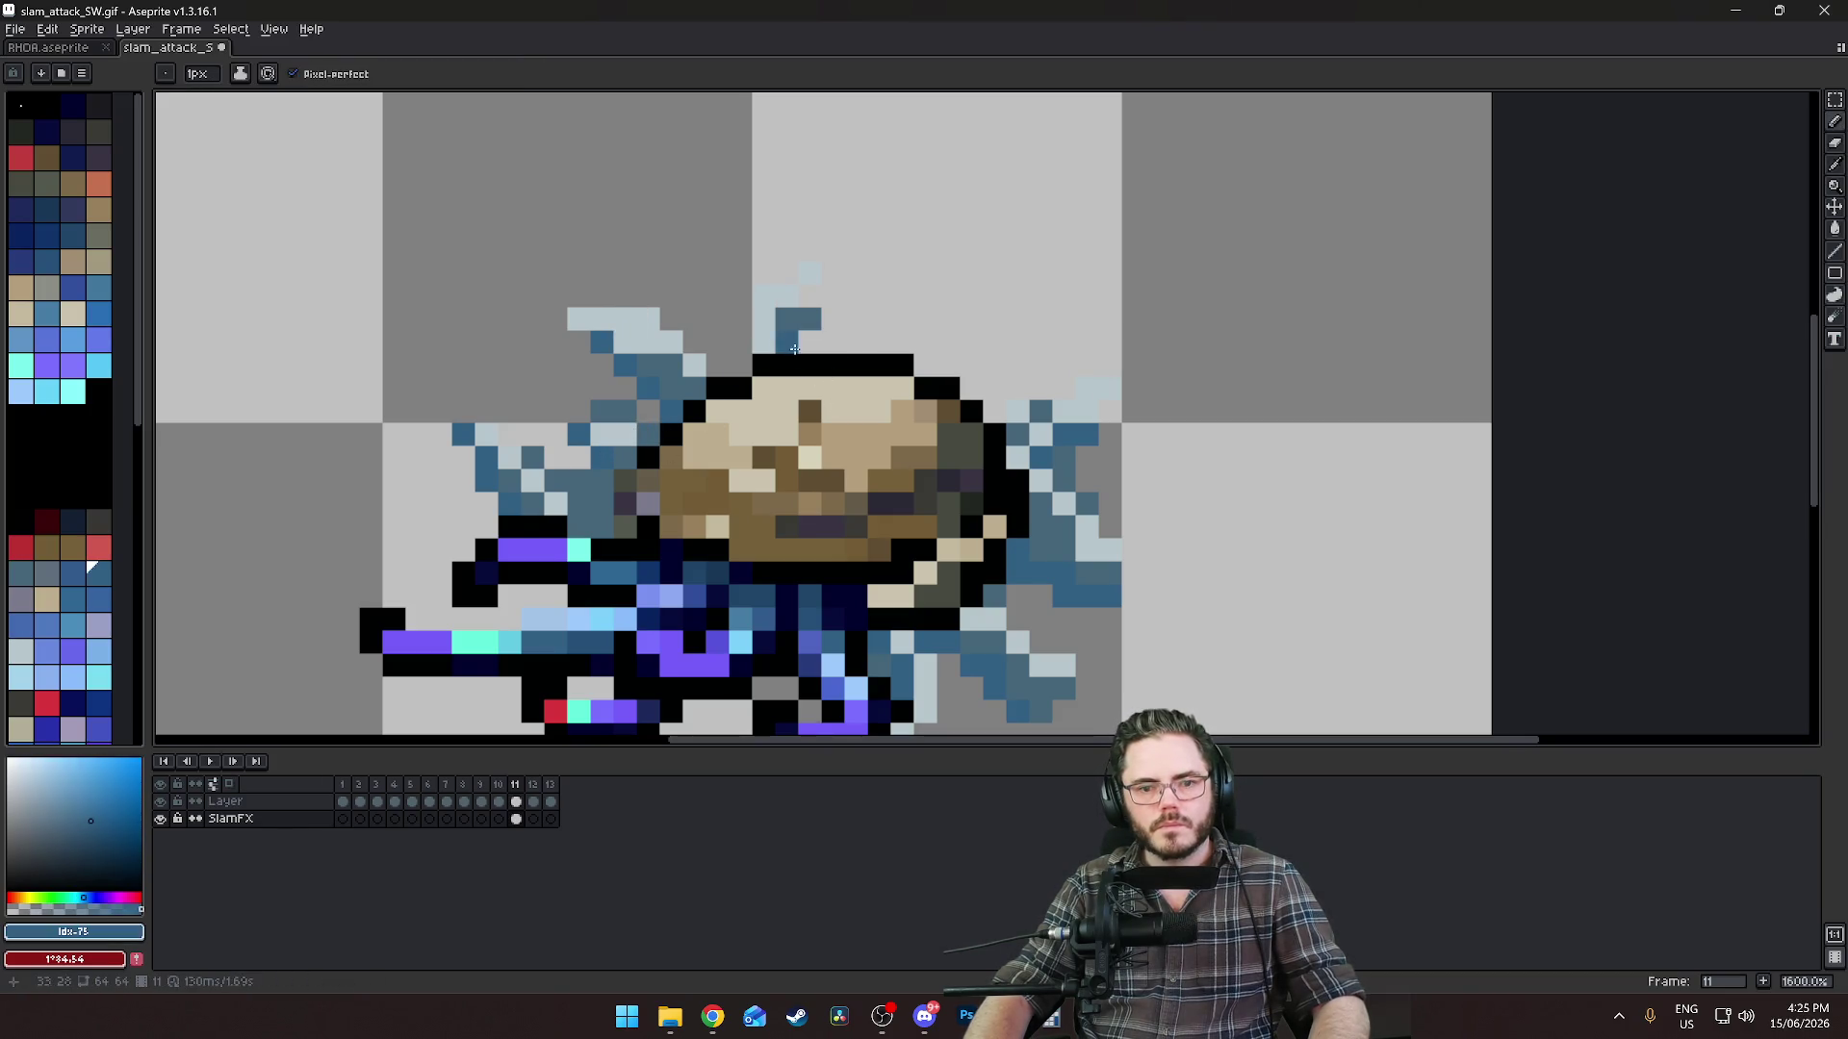
{"action": "left_click", "coordinate": [832, 294]}
{"action": "left_click", "coordinate": [810, 274], "text": "alt"}
Add a blue pixel beside the blue cluster and a short steel-blue stroke above the shell.
{"action": "scroll", "coordinate": [866, 317], "scroll_direction": "down", "scroll_amount": 6}
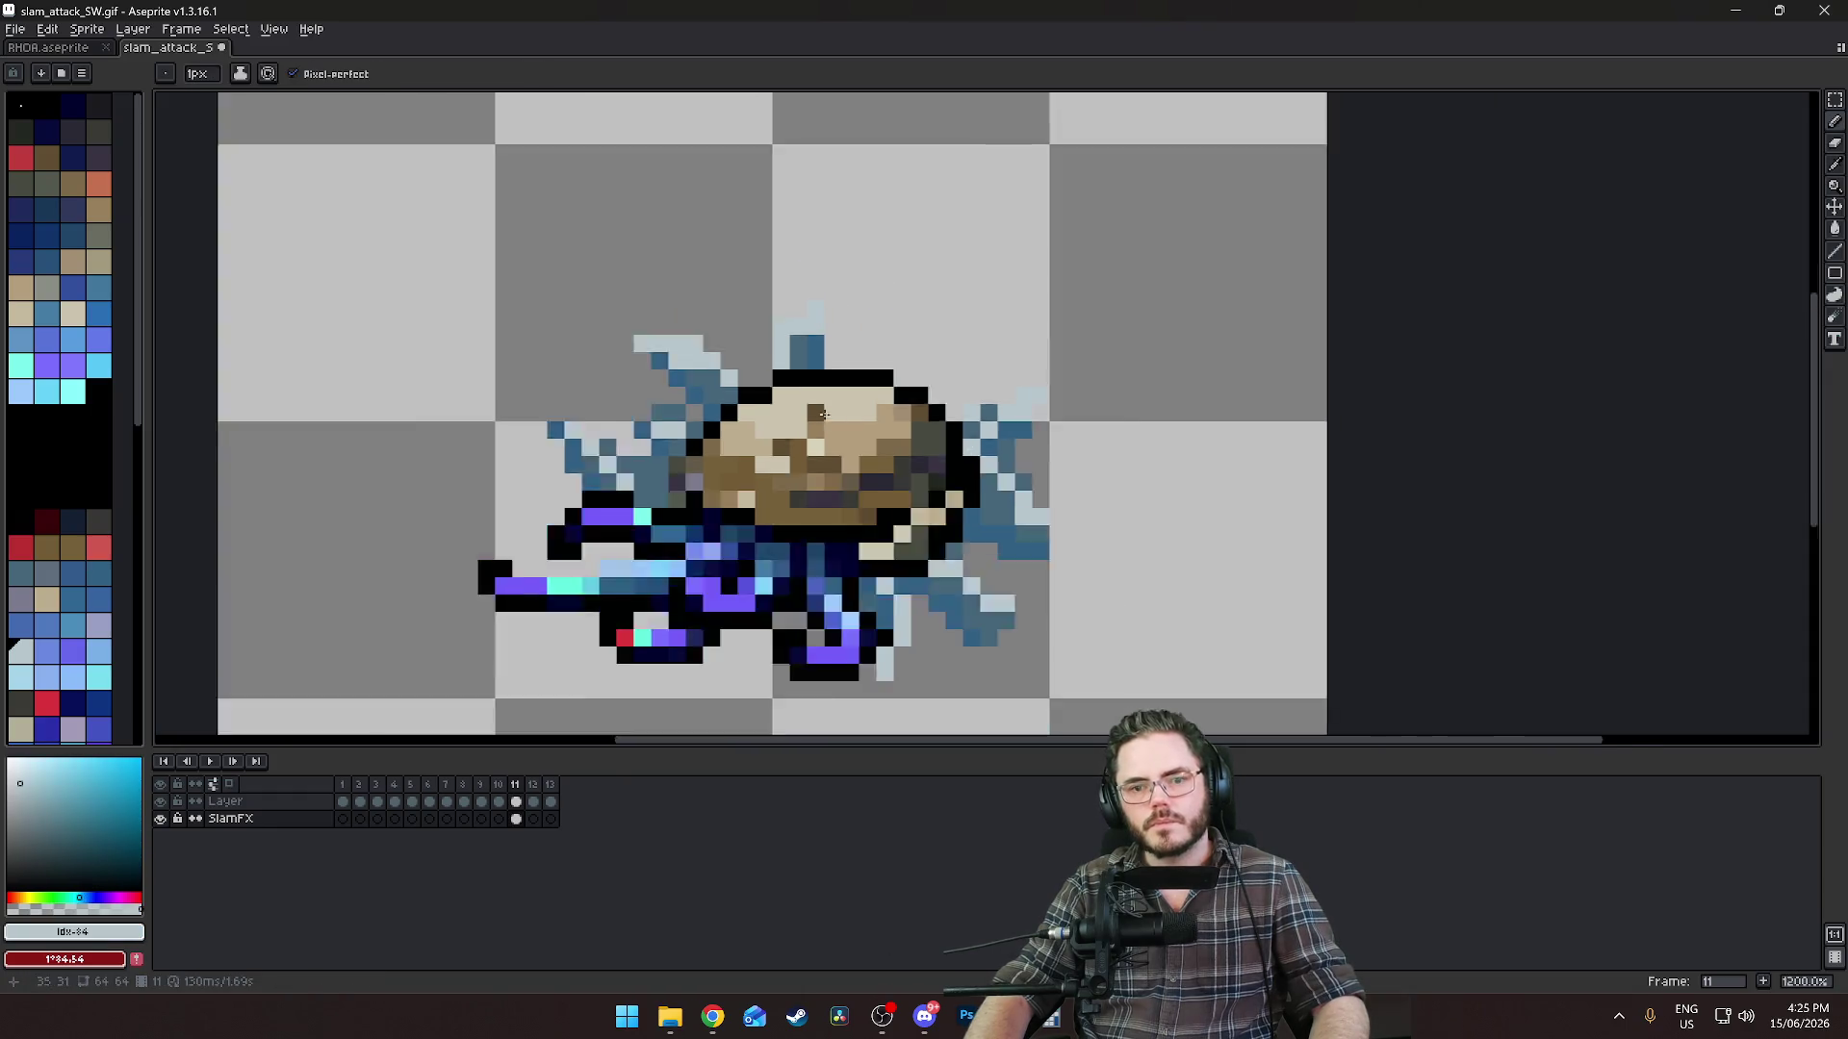
{"action": "scroll", "coordinate": [920, 319], "scroll_direction": "up", "scroll_amount": 3}
{"action": "scroll", "coordinate": [920, 320], "scroll_direction": "up", "scroll_amount": 4}
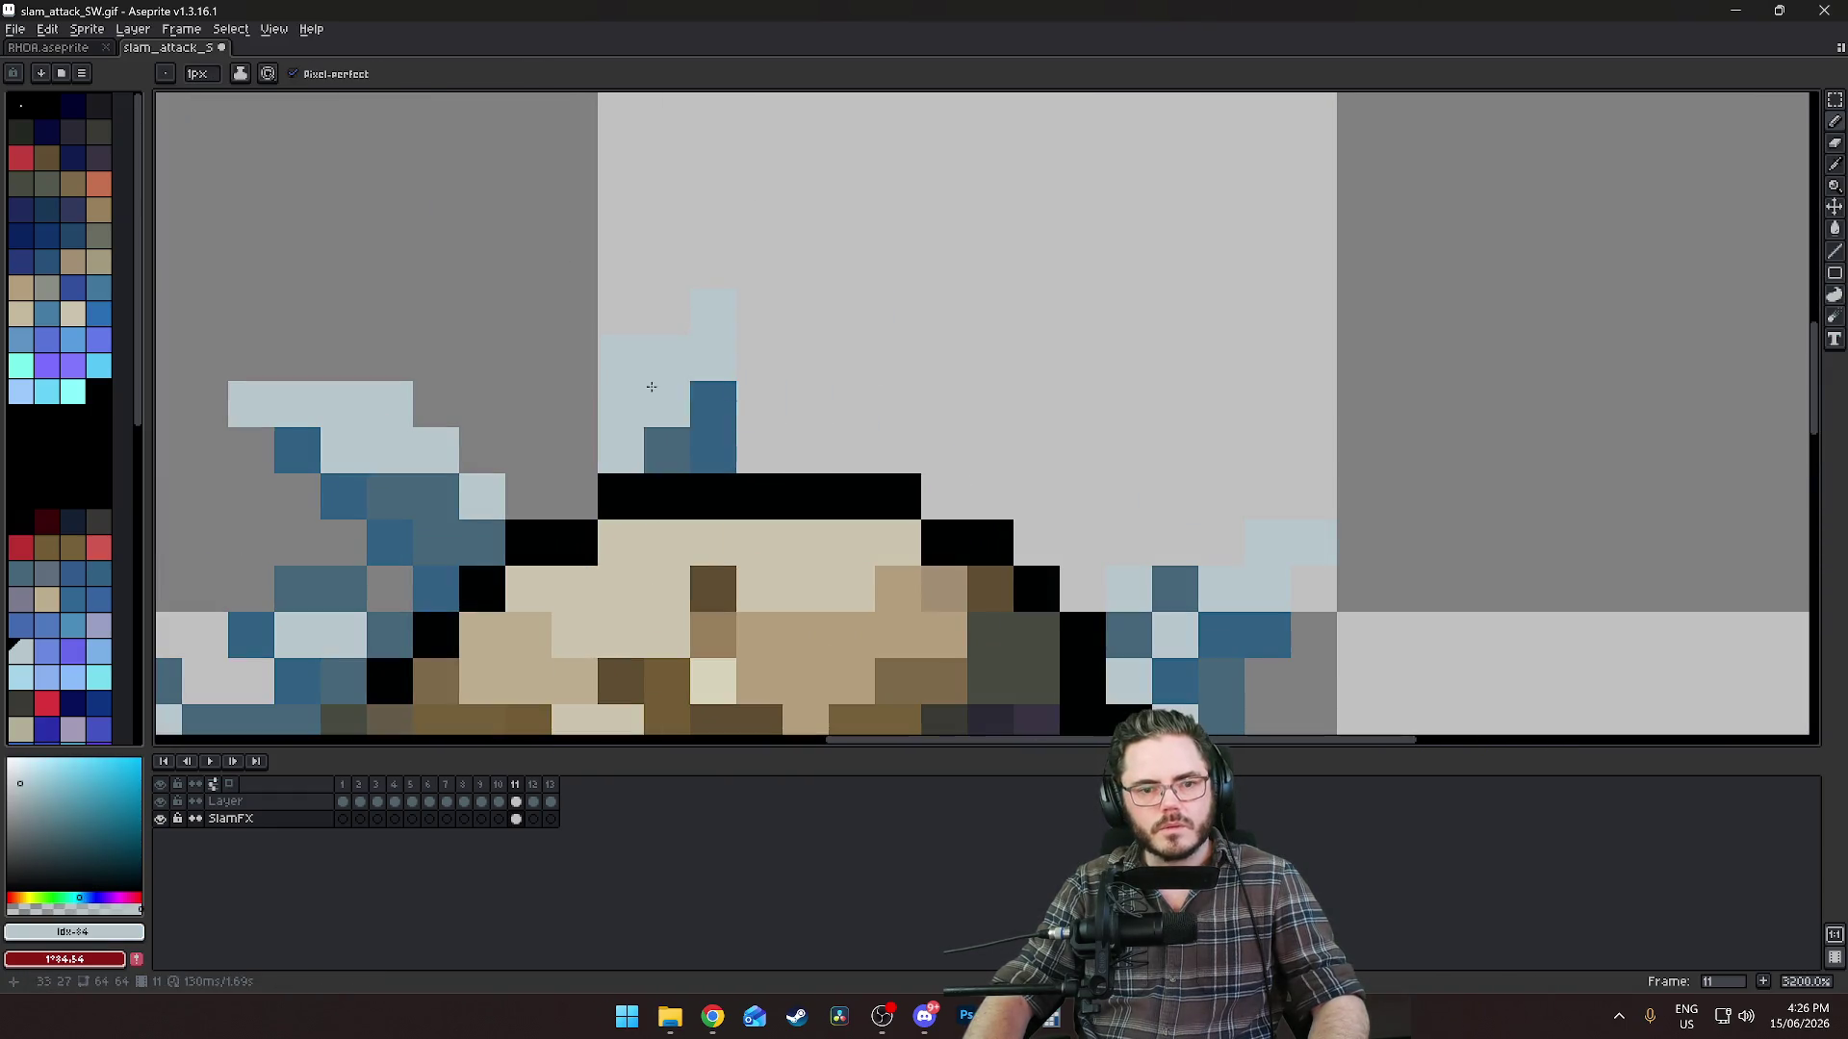
{"action": "scroll", "coordinate": [1137, 437], "scroll_direction": "down", "scroll_amount": 3}
{"action": "scroll", "coordinate": [1171, 466], "scroll_direction": "down", "scroll_amount": 2}
{"action": "scroll", "coordinate": [1027, 379], "scroll_direction": "up", "scroll_amount": 6}
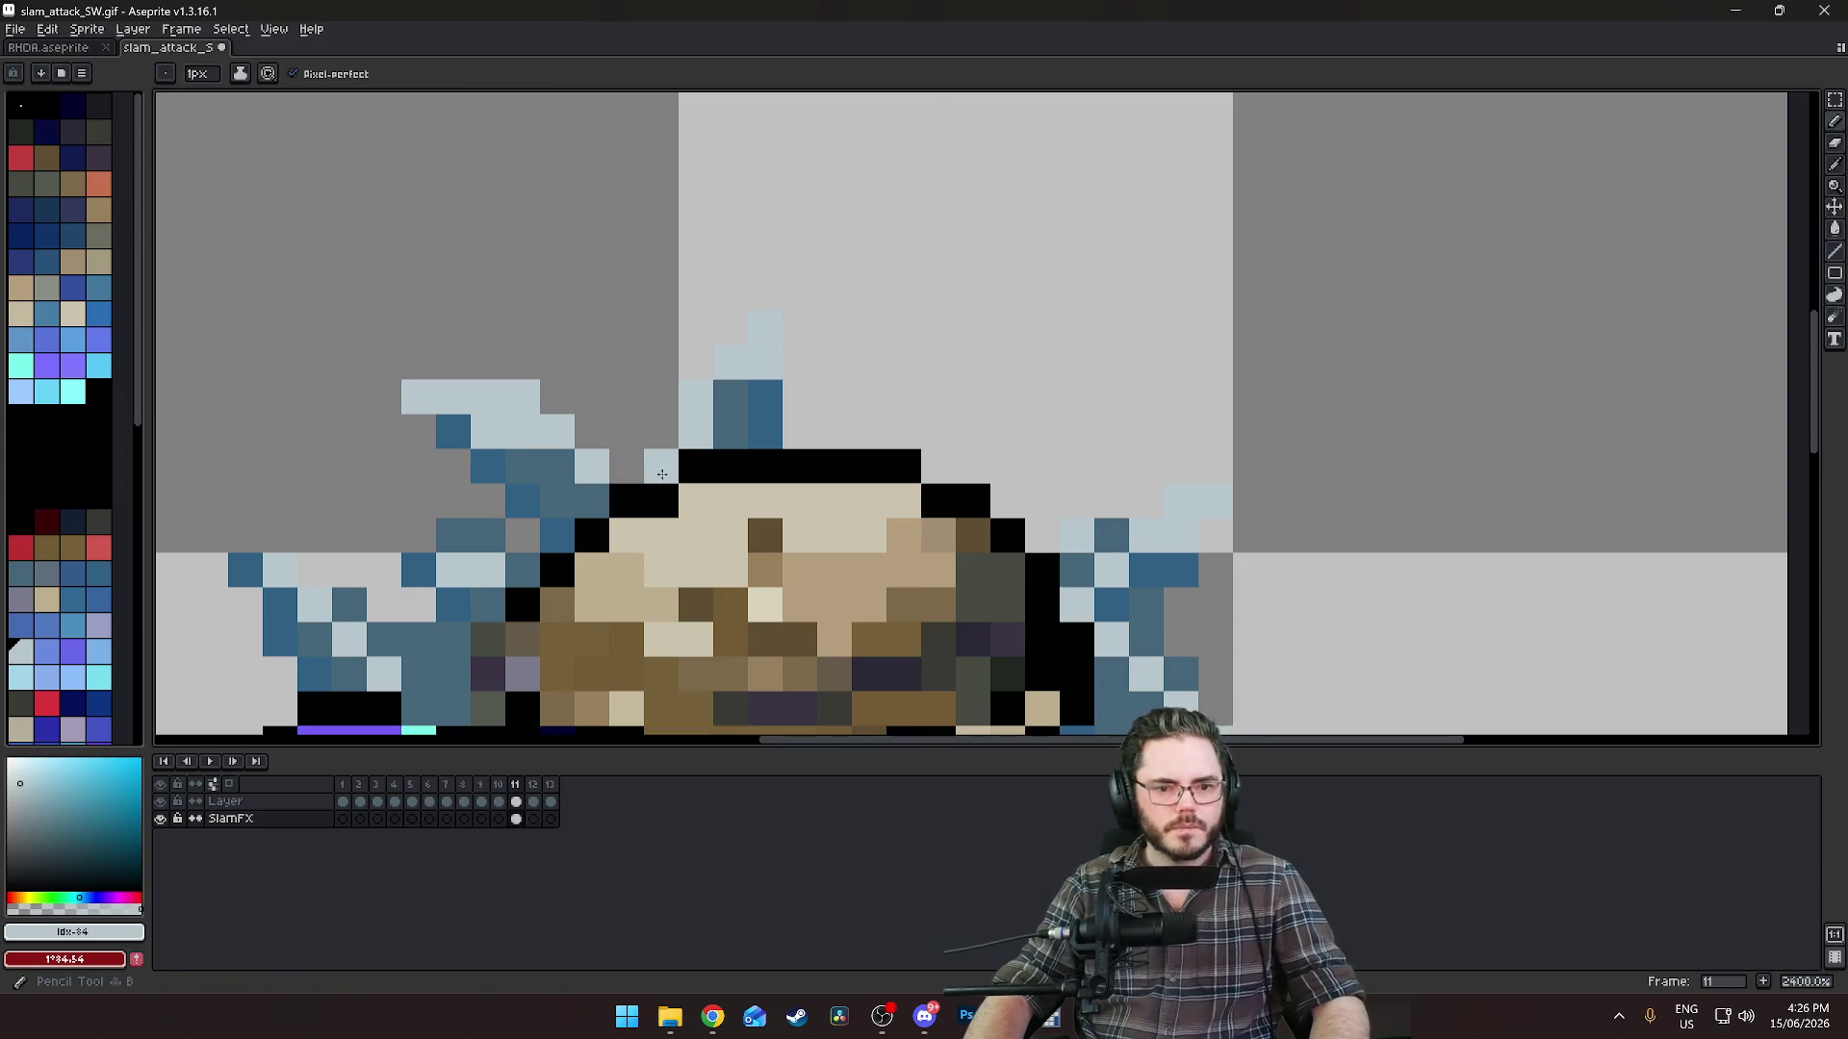
{"action": "scroll", "coordinate": [979, 474], "scroll_direction": "down", "scroll_amount": 3}
{"action": "scroll", "coordinate": [922, 472], "scroll_direction": "up", "scroll_amount": 3}
{"action": "left_click", "coordinate": [809, 451], "text": "alt"}
{"action": "left_click", "coordinate": [823, 460]}
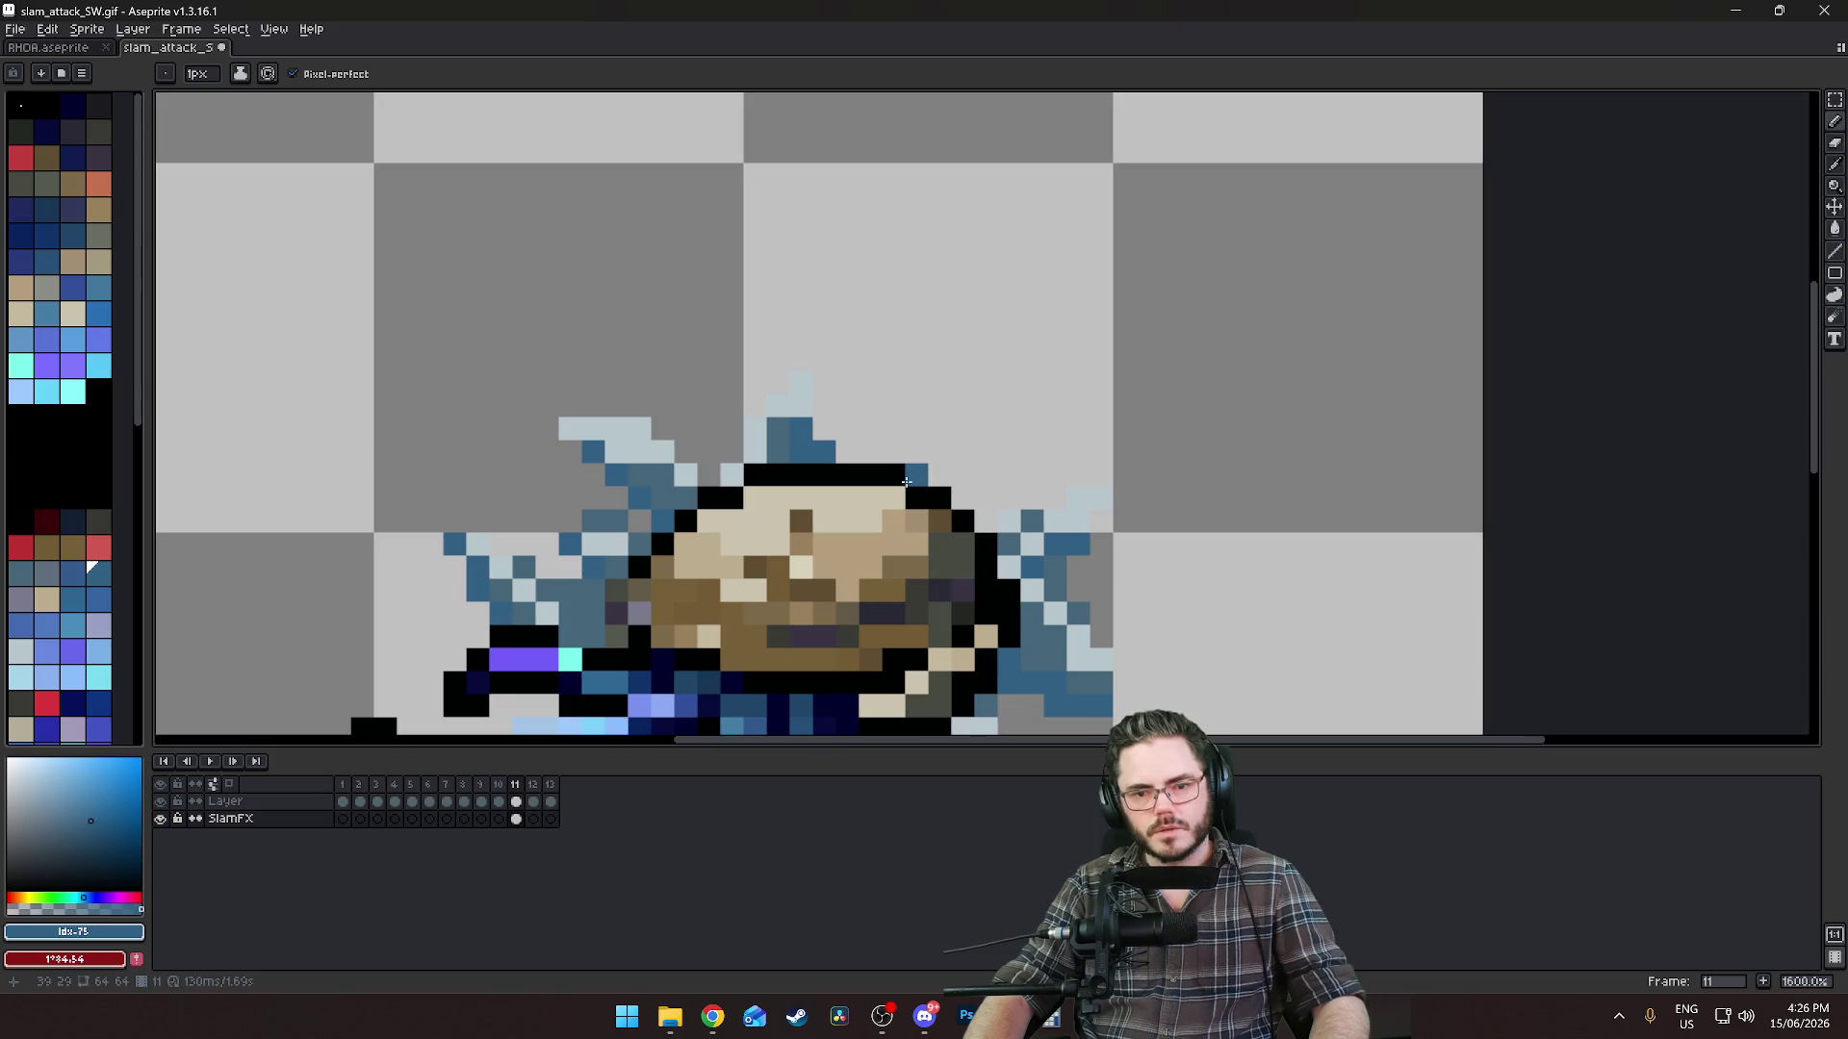
{"action": "left_click", "coordinate": [1068, 567], "text": "alt"}
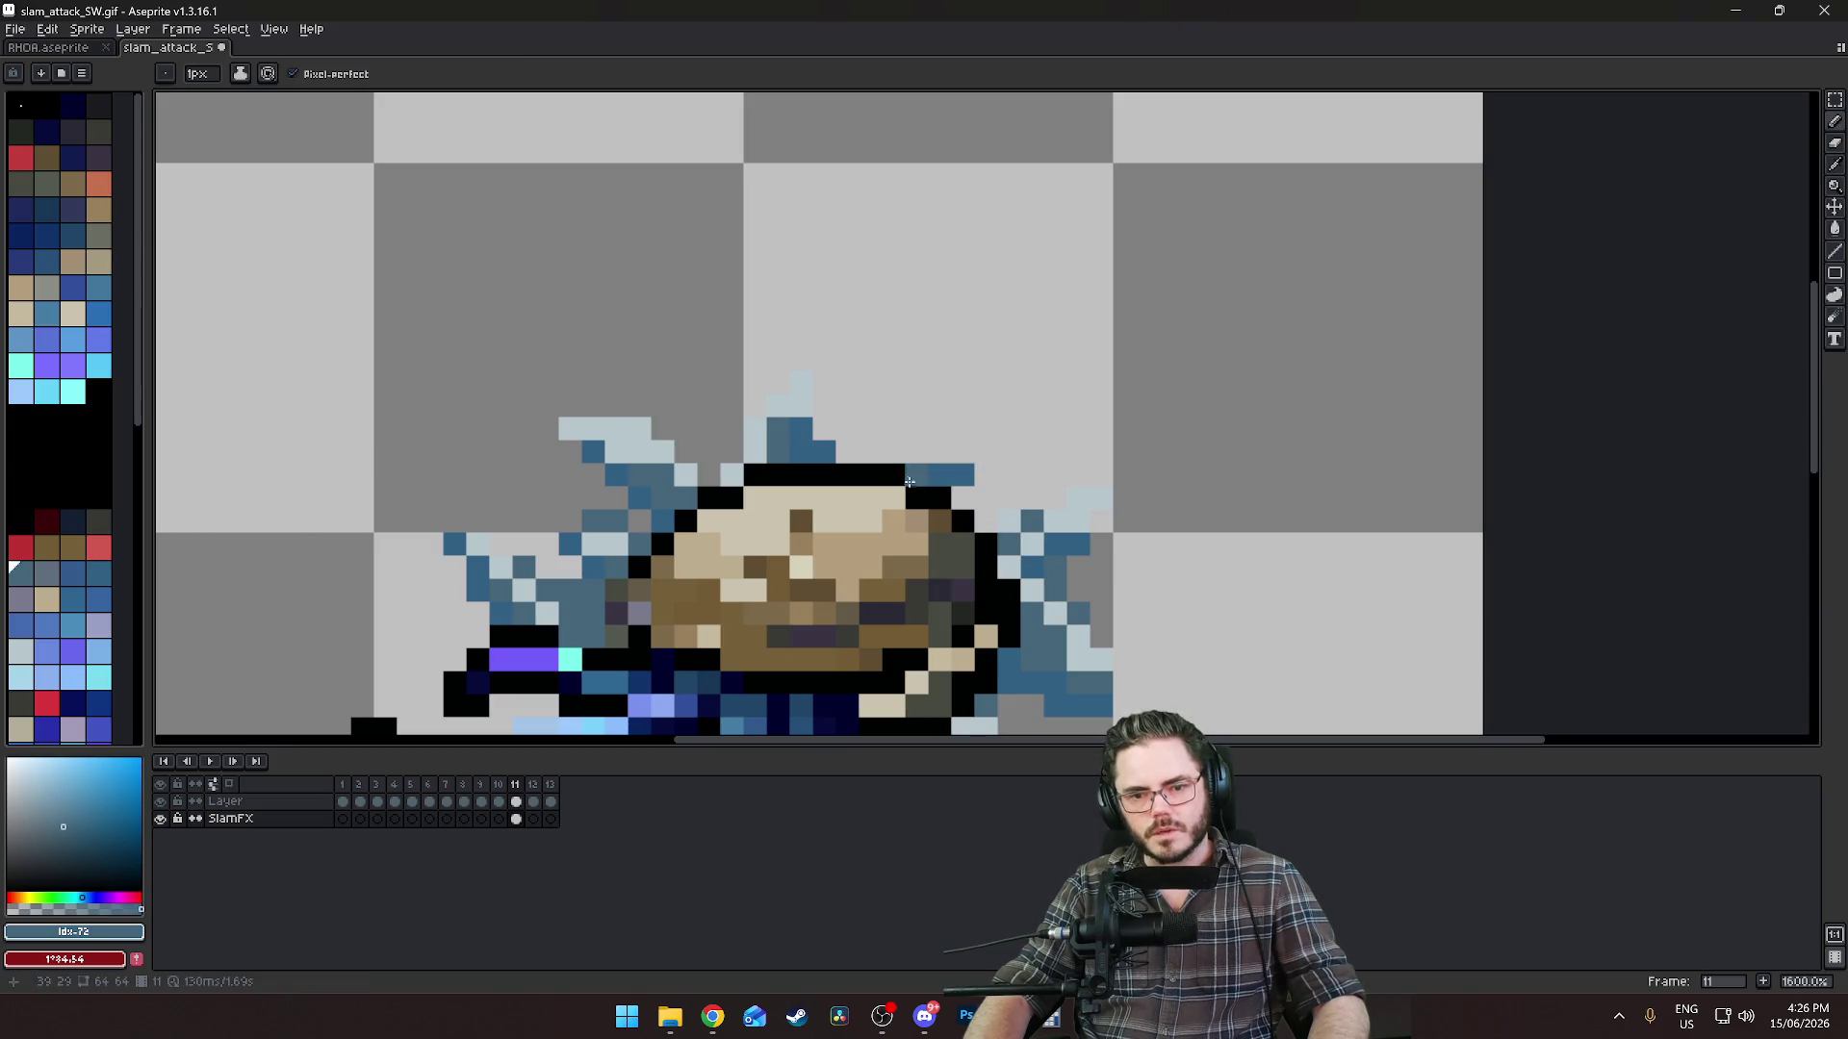
{"action": "left_click_drag", "start_coordinate": [914, 476], "coordinate": [978, 464]}
{"action": "left_click", "coordinate": [1092, 498], "text": "alt"}
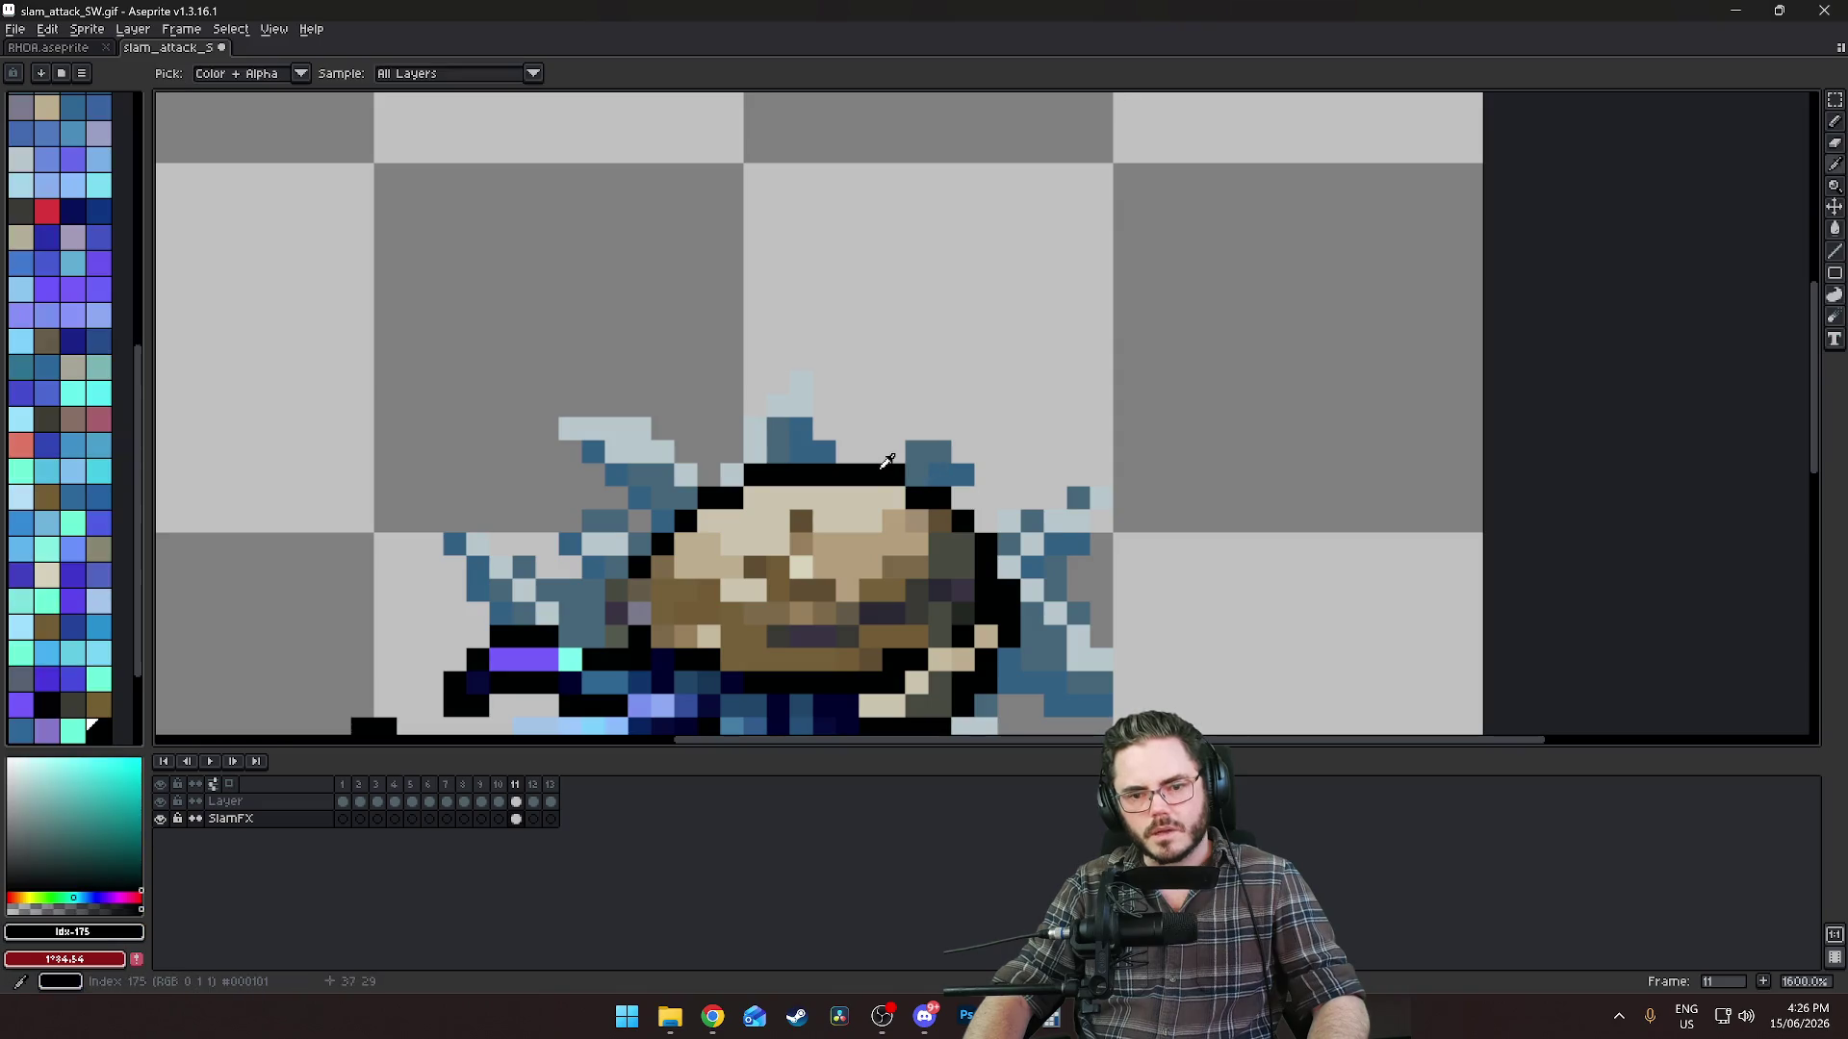
{"action": "left_click", "coordinate": [1099, 496], "text": "alt"}
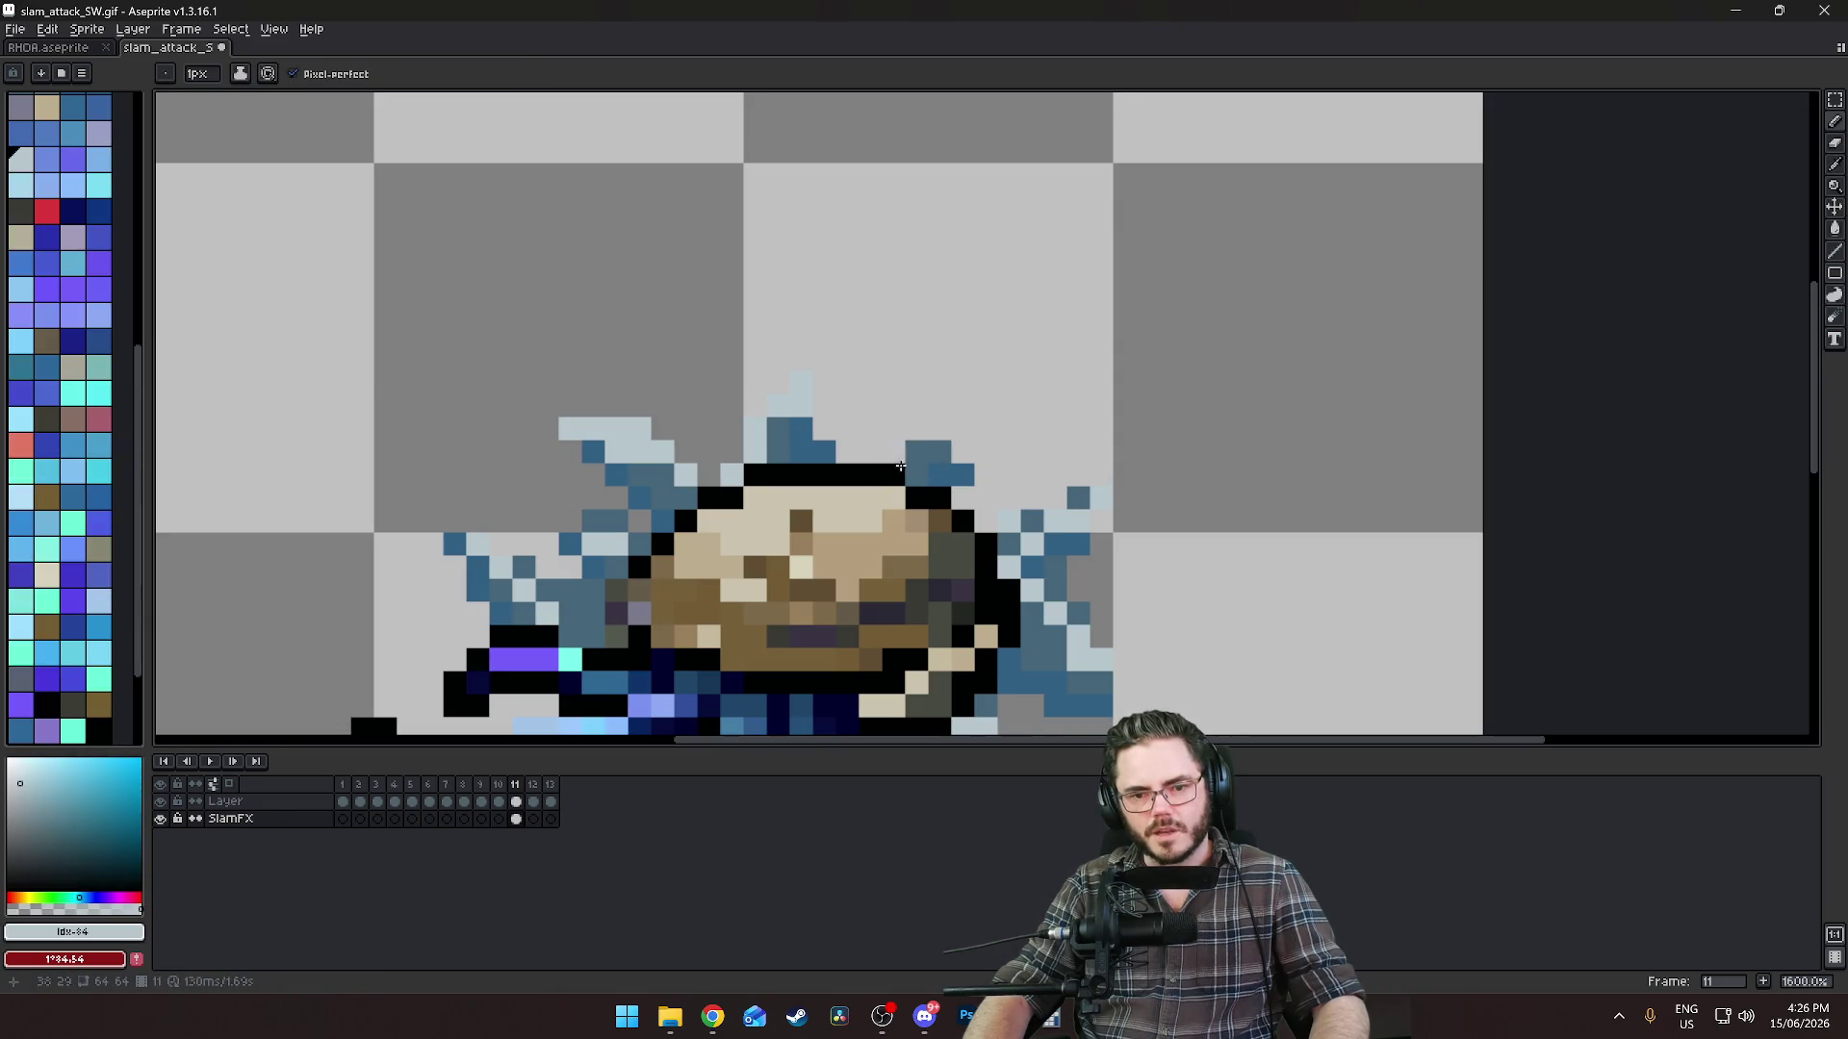
{"action": "scroll", "coordinate": [940, 587], "scroll_direction": "down", "scroll_amount": 6}
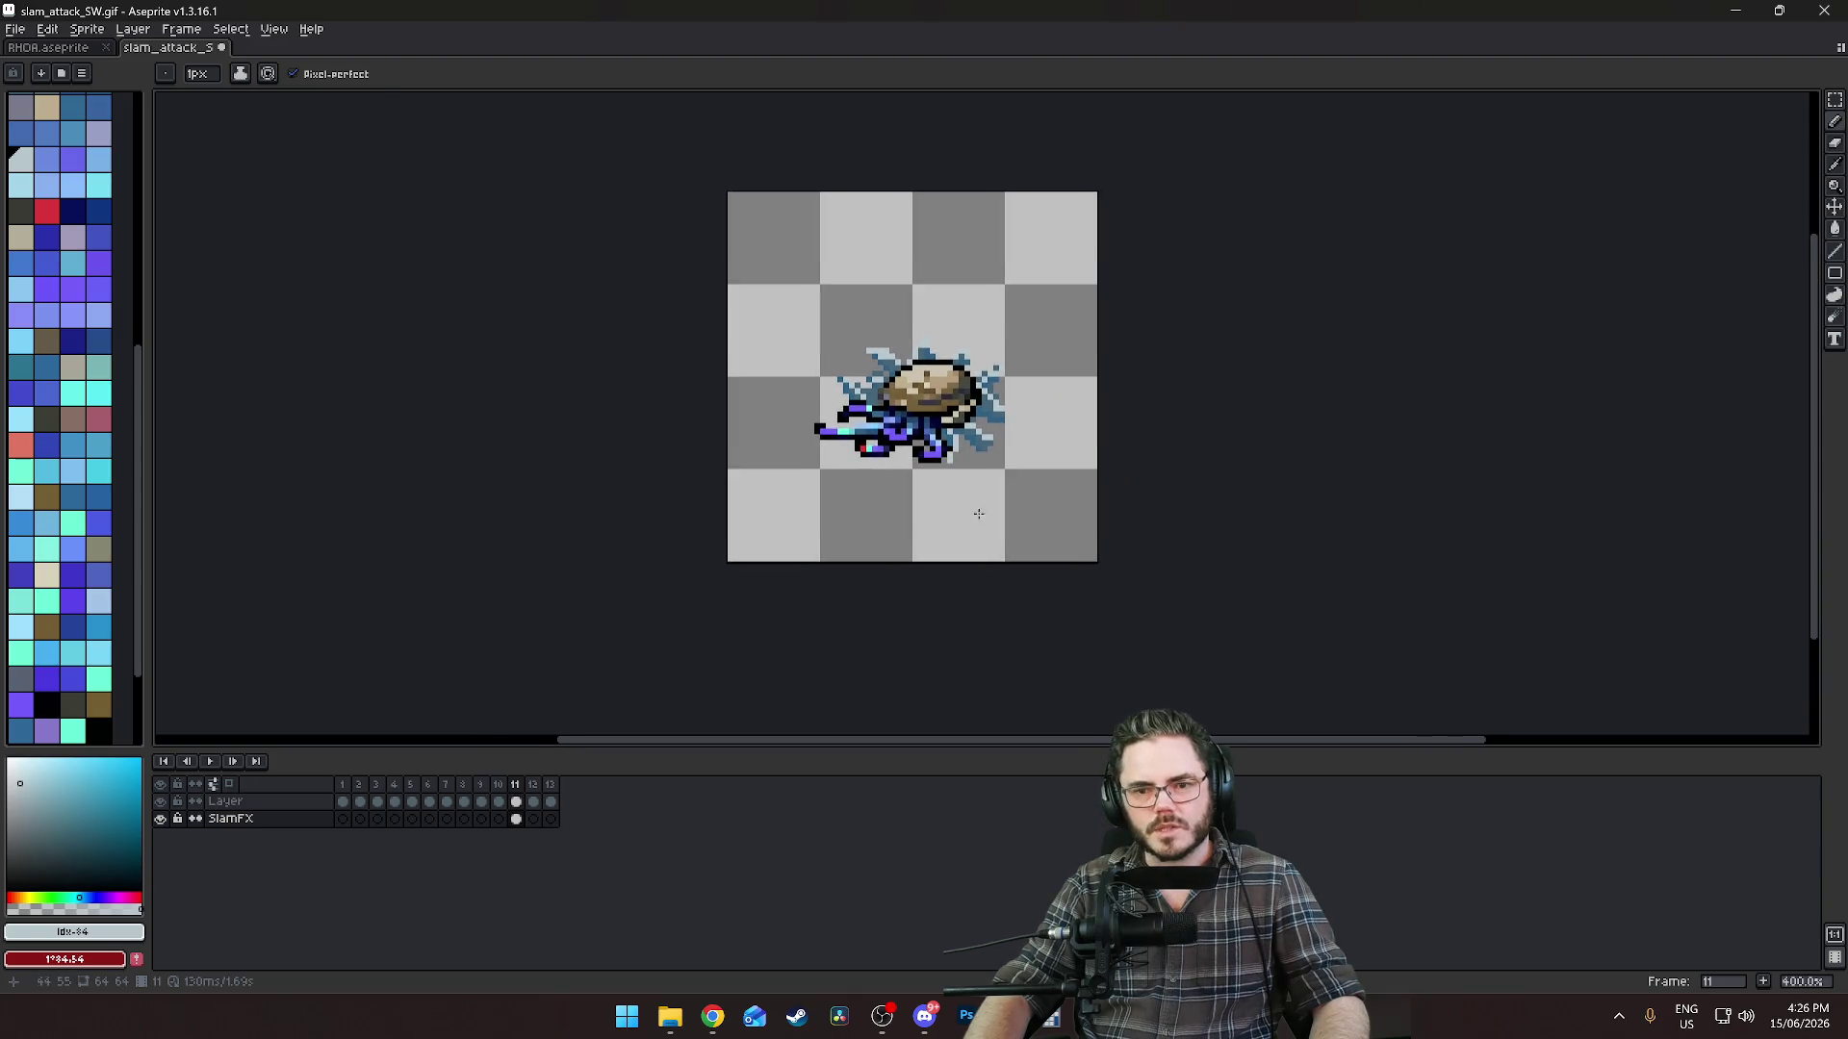
{"action": "scroll", "coordinate": [978, 429], "scroll_direction": "up", "scroll_amount": 5}
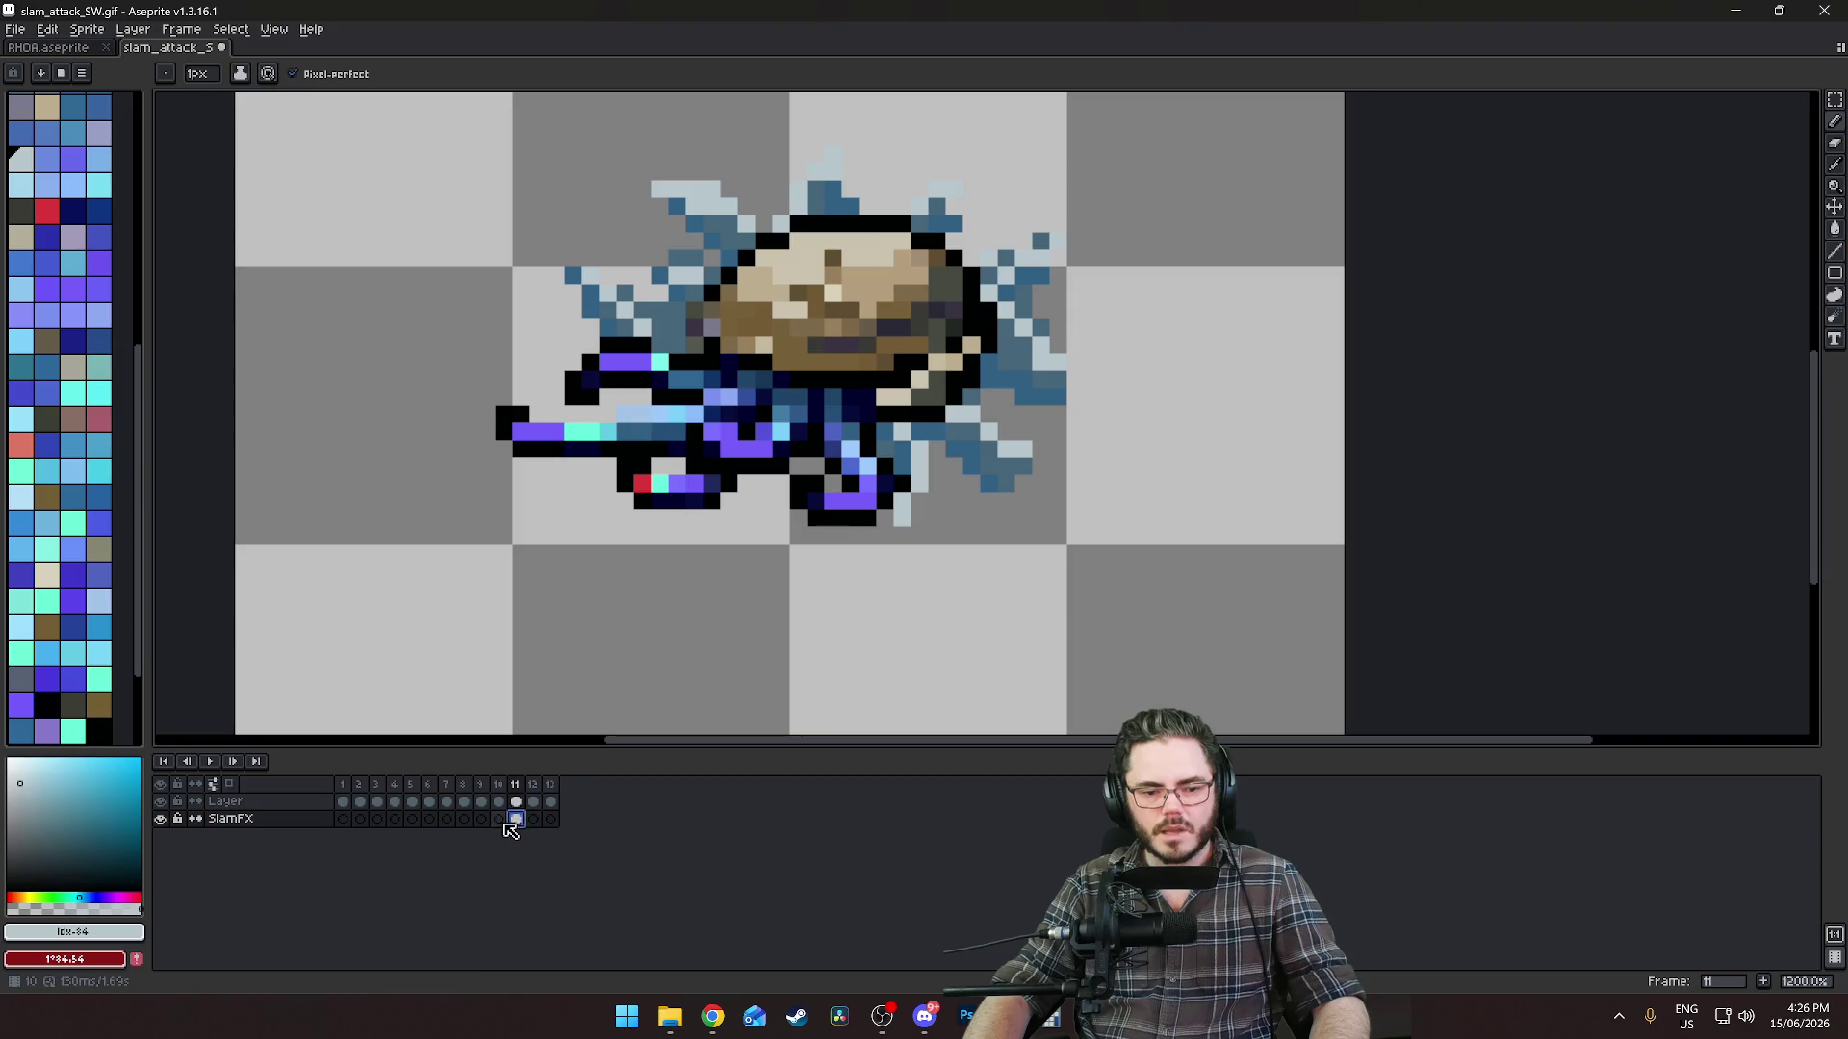
Step through frames 9–13 to compare the splash across the slam.
{"action": "left_click", "coordinate": [502, 821]}
{"action": "left_click", "coordinate": [517, 820]}
{"action": "left_click", "coordinate": [533, 821]}
{"action": "left_click", "coordinate": [517, 821]}
{"action": "left_click", "coordinate": [534, 821]}
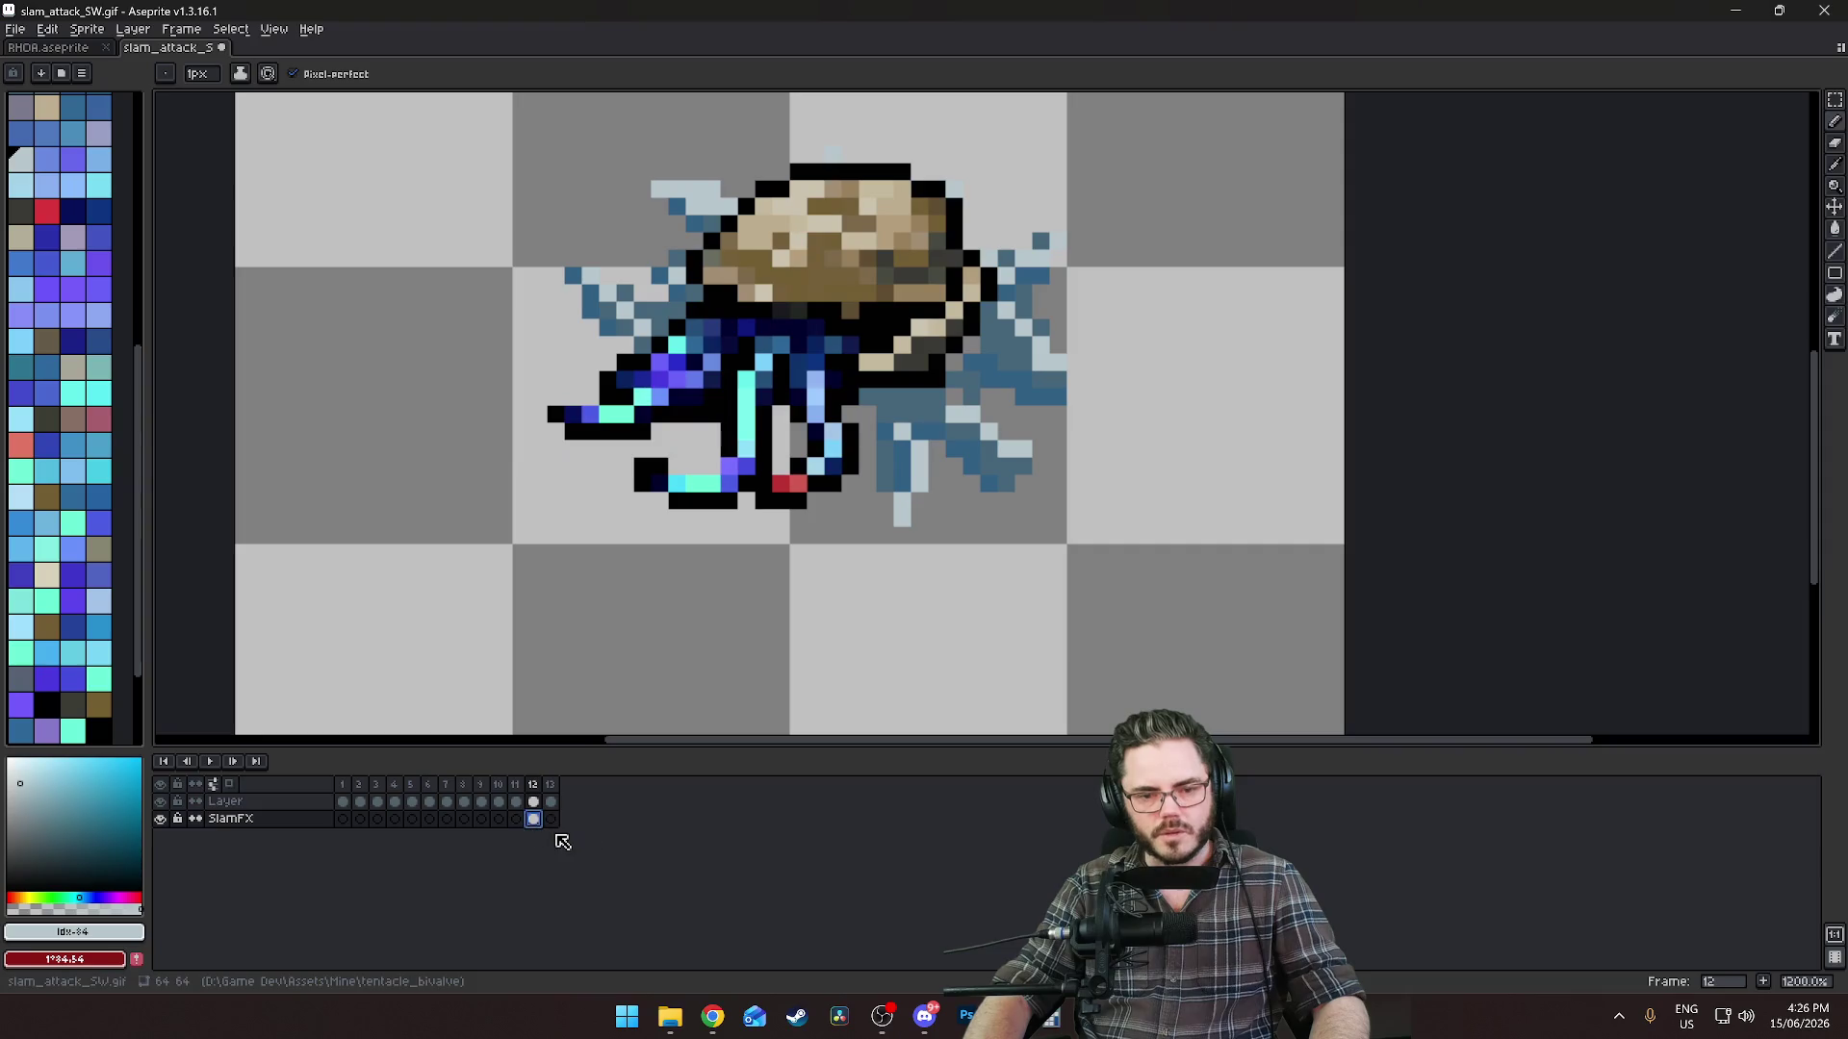
{"action": "left_click", "coordinate": [553, 820]}
{"action": "left_click_drag", "start_coordinate": [892, 401], "coordinate": [924, 568]}
{"action": "left_click", "coordinate": [533, 821]}
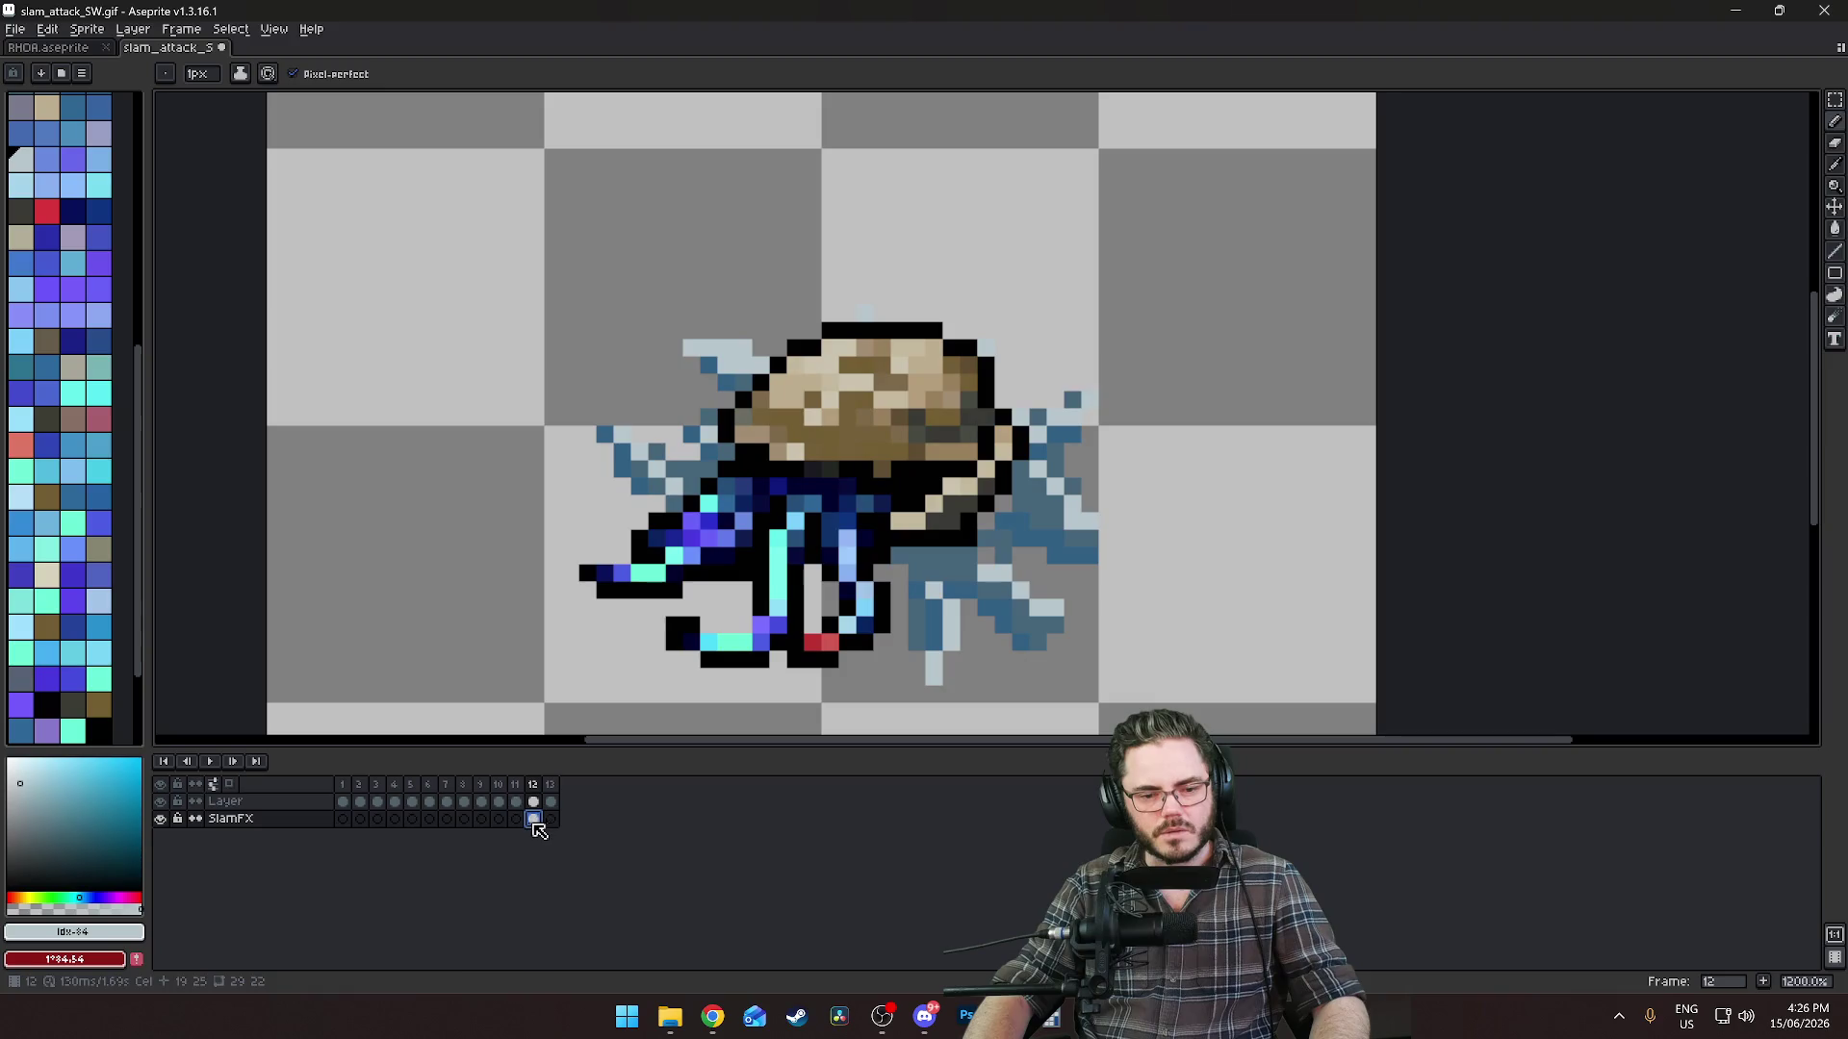
{"action": "left_click", "coordinate": [516, 821]}
{"action": "left_click", "coordinate": [481, 820]}
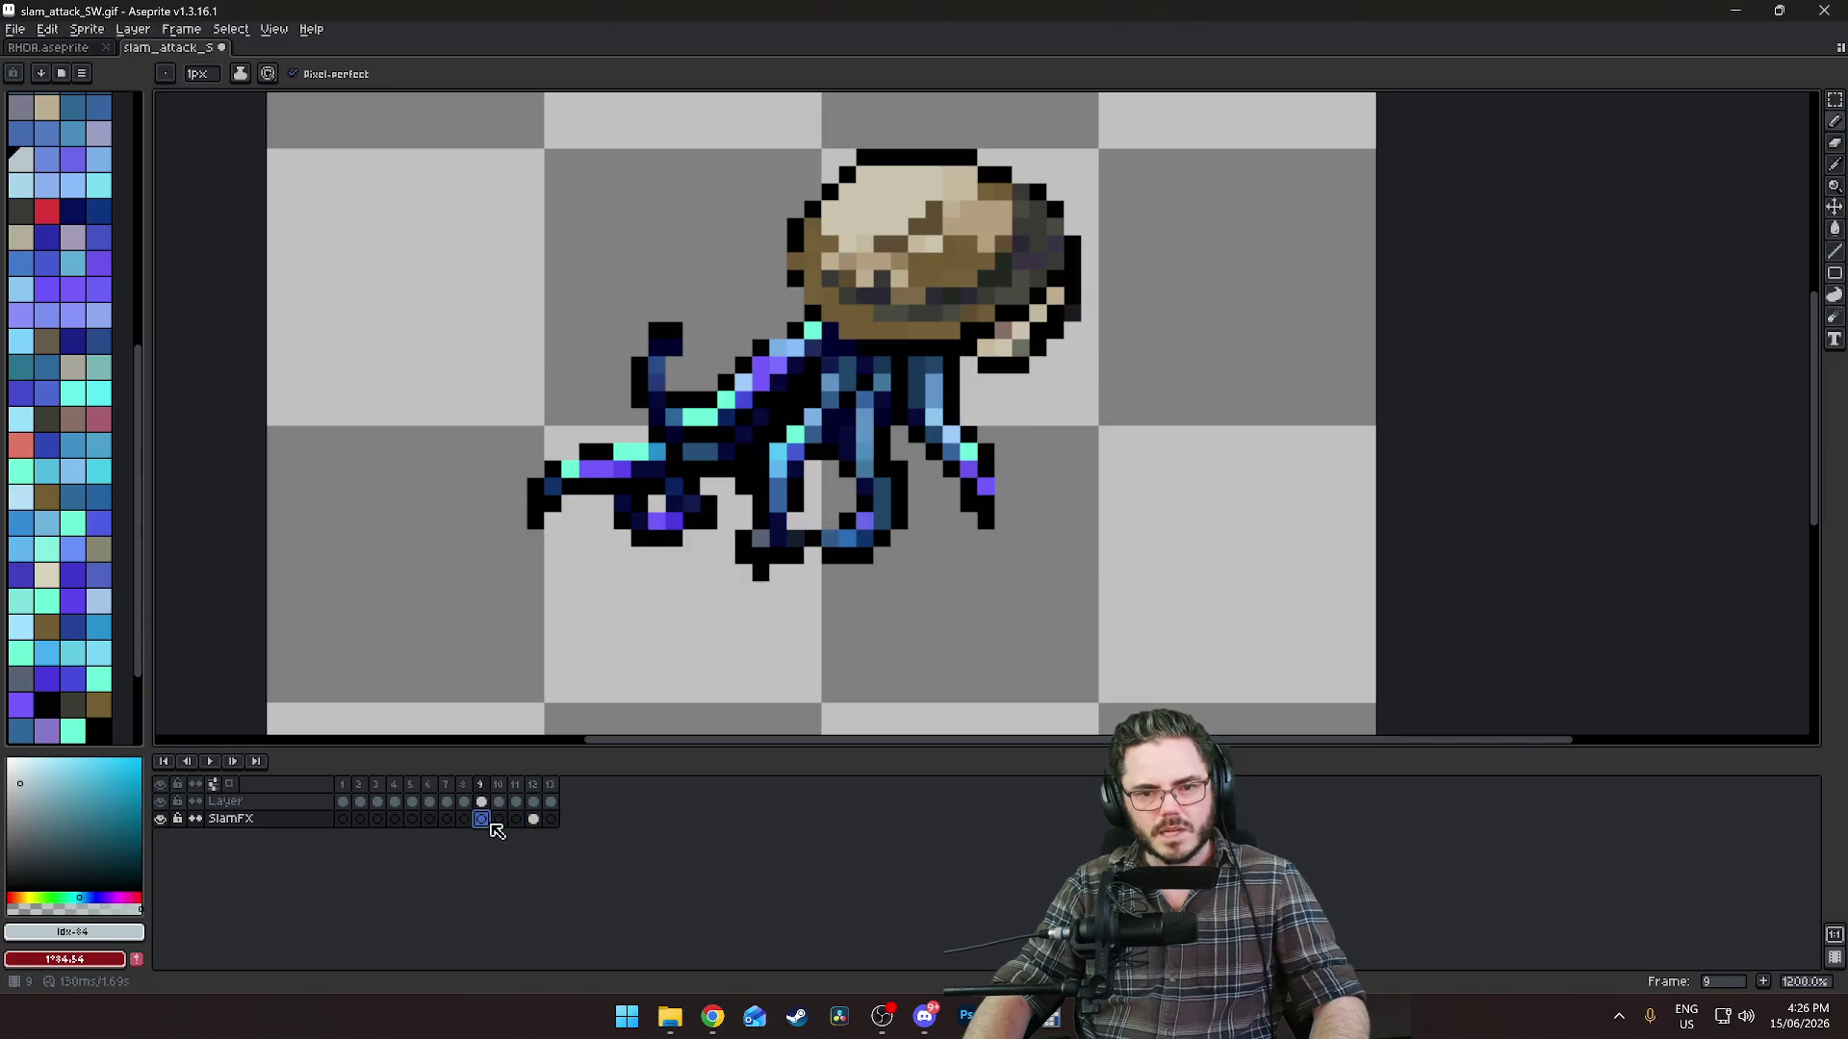
{"action": "key", "text": "Right"}
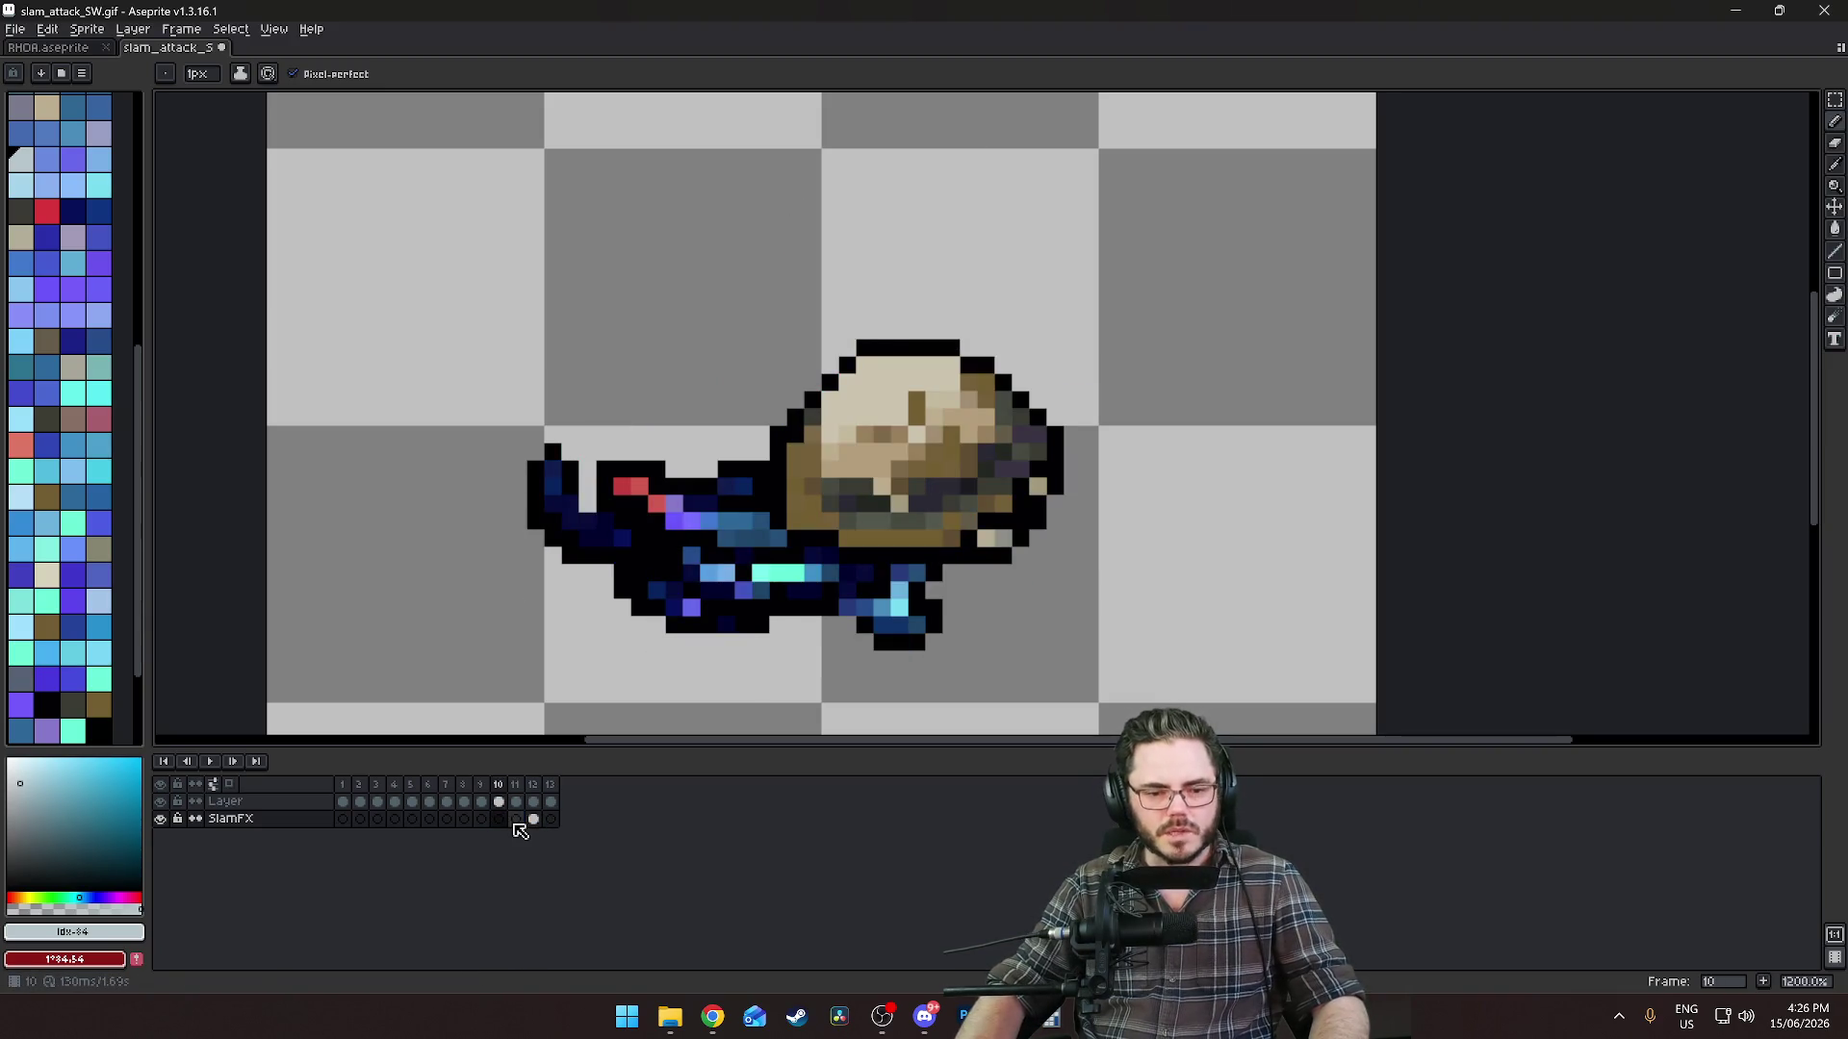
{"action": "left_click", "coordinate": [532, 820]}
{"action": "left_click", "coordinate": [516, 820]}
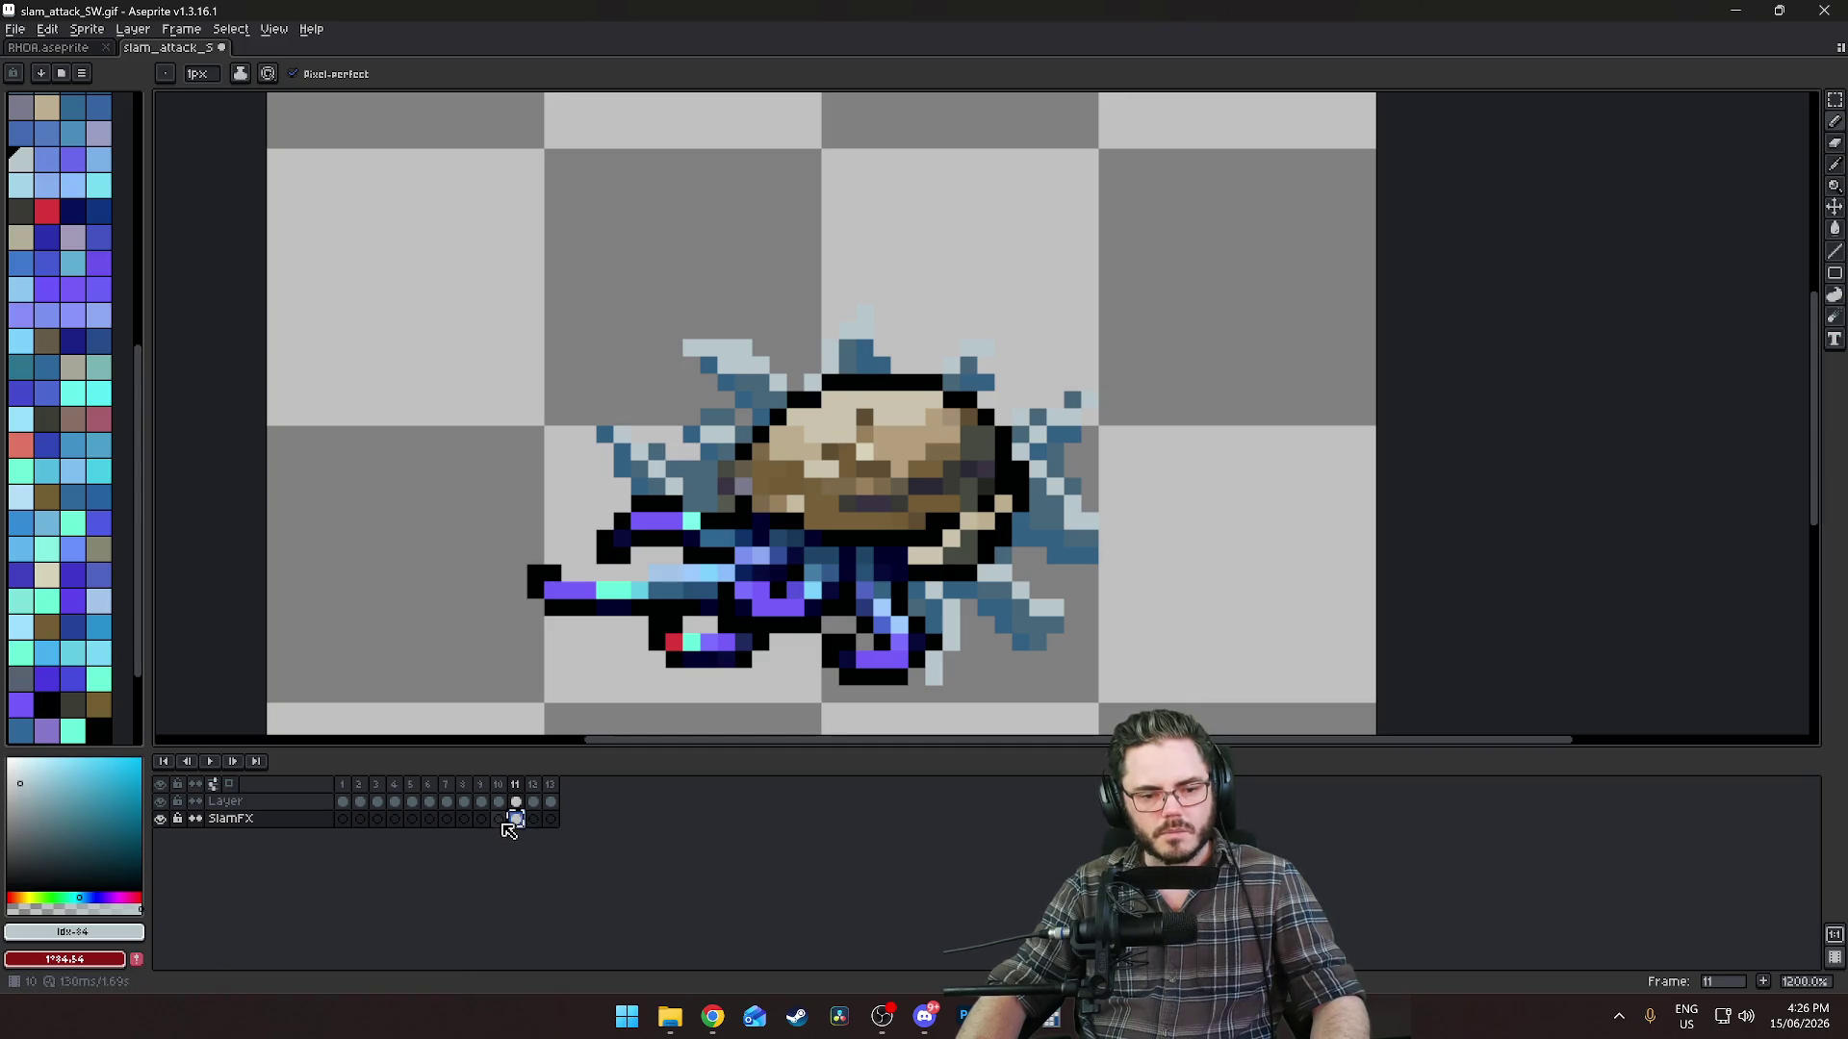
On frame 10's SlamFX cel, marquee the splash and scale it inward to hug the shell.
{"action": "left_click", "coordinate": [500, 819]}
{"action": "left_click", "coordinate": [1834, 102]}
{"action": "mouse_move", "coordinate": [472, 216]}
{"action": "left_mouse_down"}
{"action": "mouse_move", "coordinate": [796, 413]}
{"action": "mouse_move", "coordinate": [1137, 707]}
{"action": "left_mouse_up"}
{"action": "left_click_drag", "start_coordinate": [1139, 212], "coordinate": [1124, 238]}
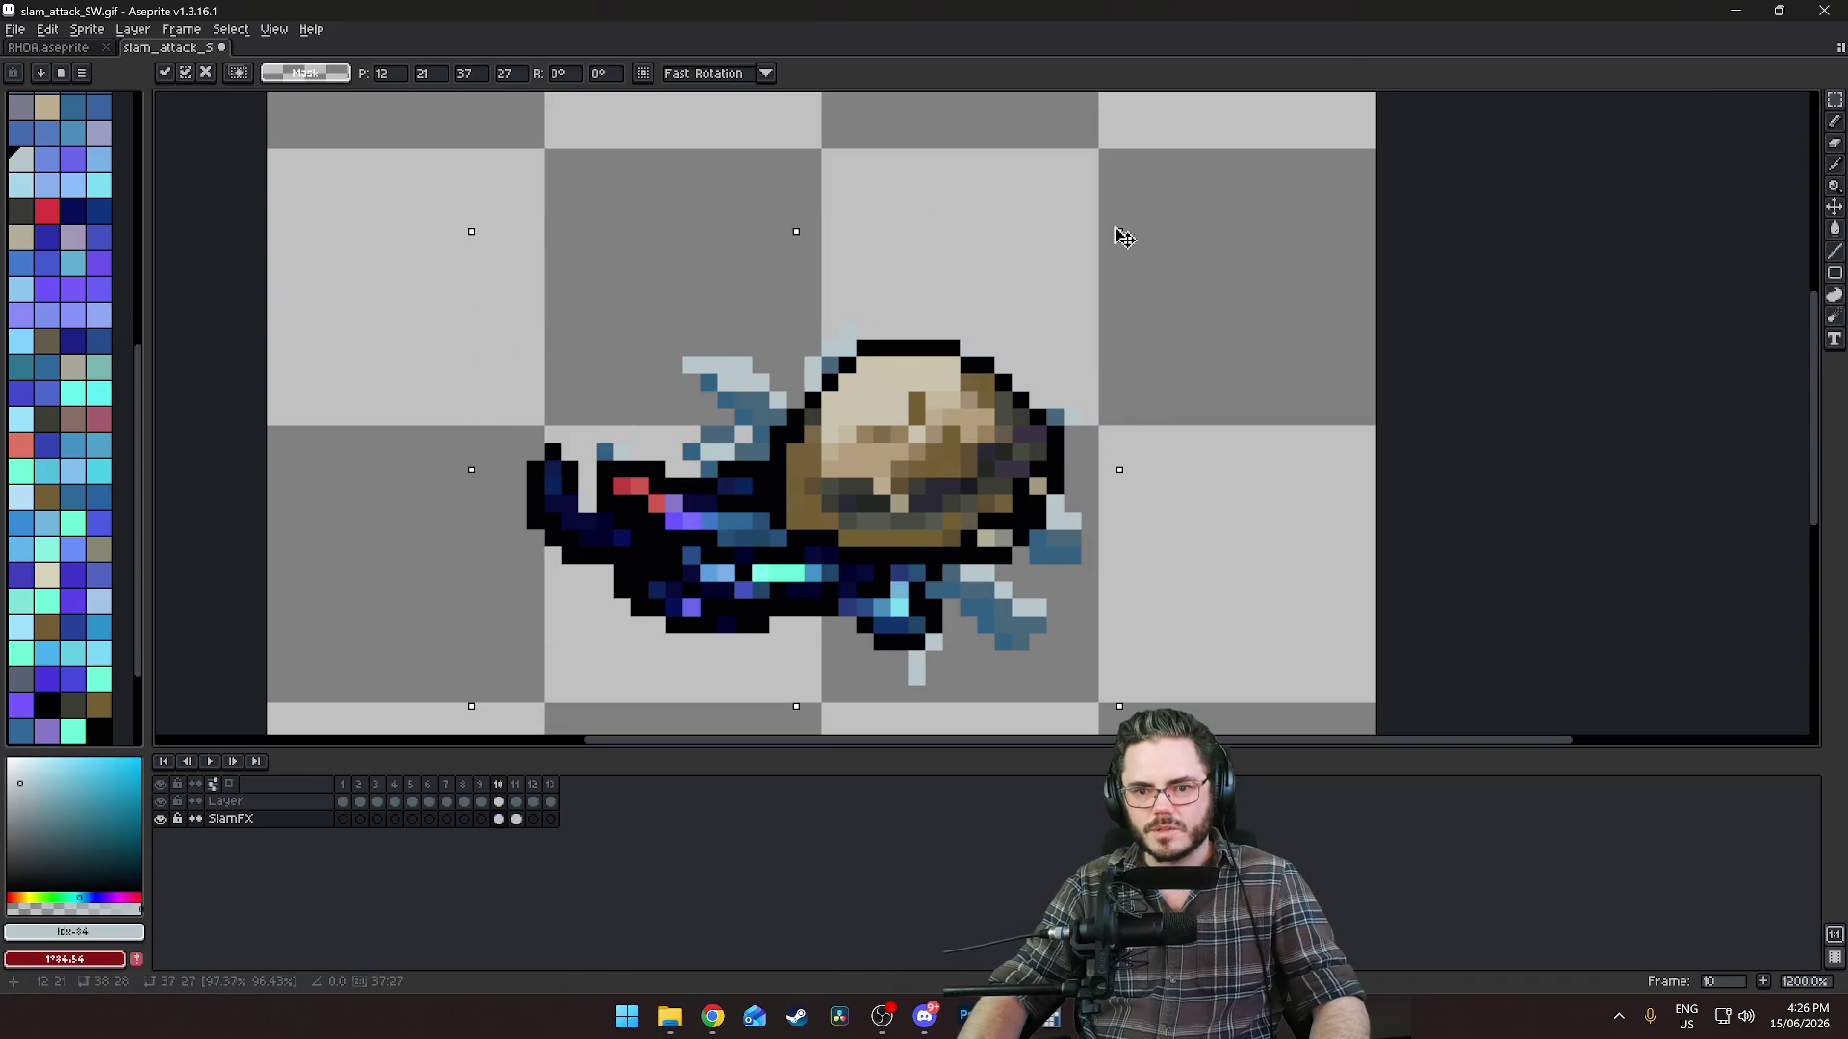
{"action": "mouse_move", "coordinate": [470, 707]}
{"action": "left_mouse_down"}
{"action": "mouse_move", "coordinate": [528, 704]}
{"action": "mouse_move", "coordinate": [539, 684]}
{"action": "left_mouse_up"}
{"action": "key", "text": "Right"}
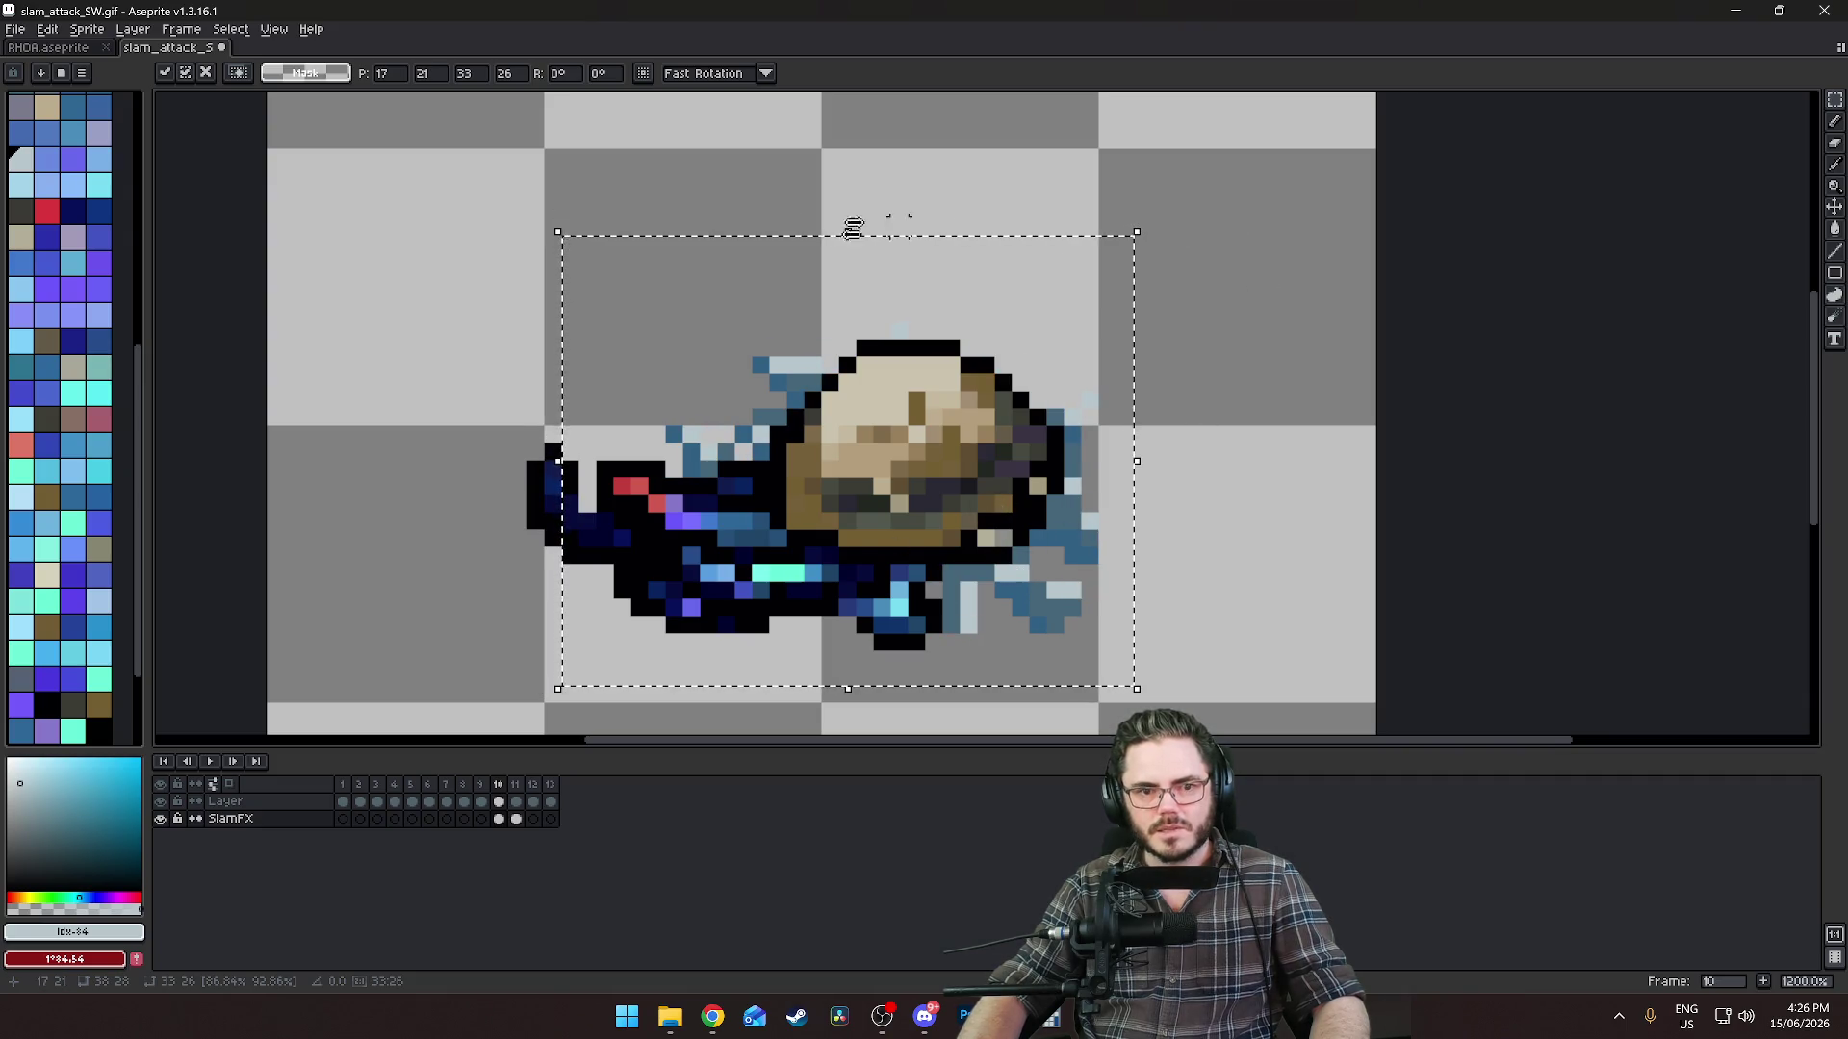
{"action": "left_click_drag", "start_coordinate": [560, 235], "coordinate": [584, 252]}
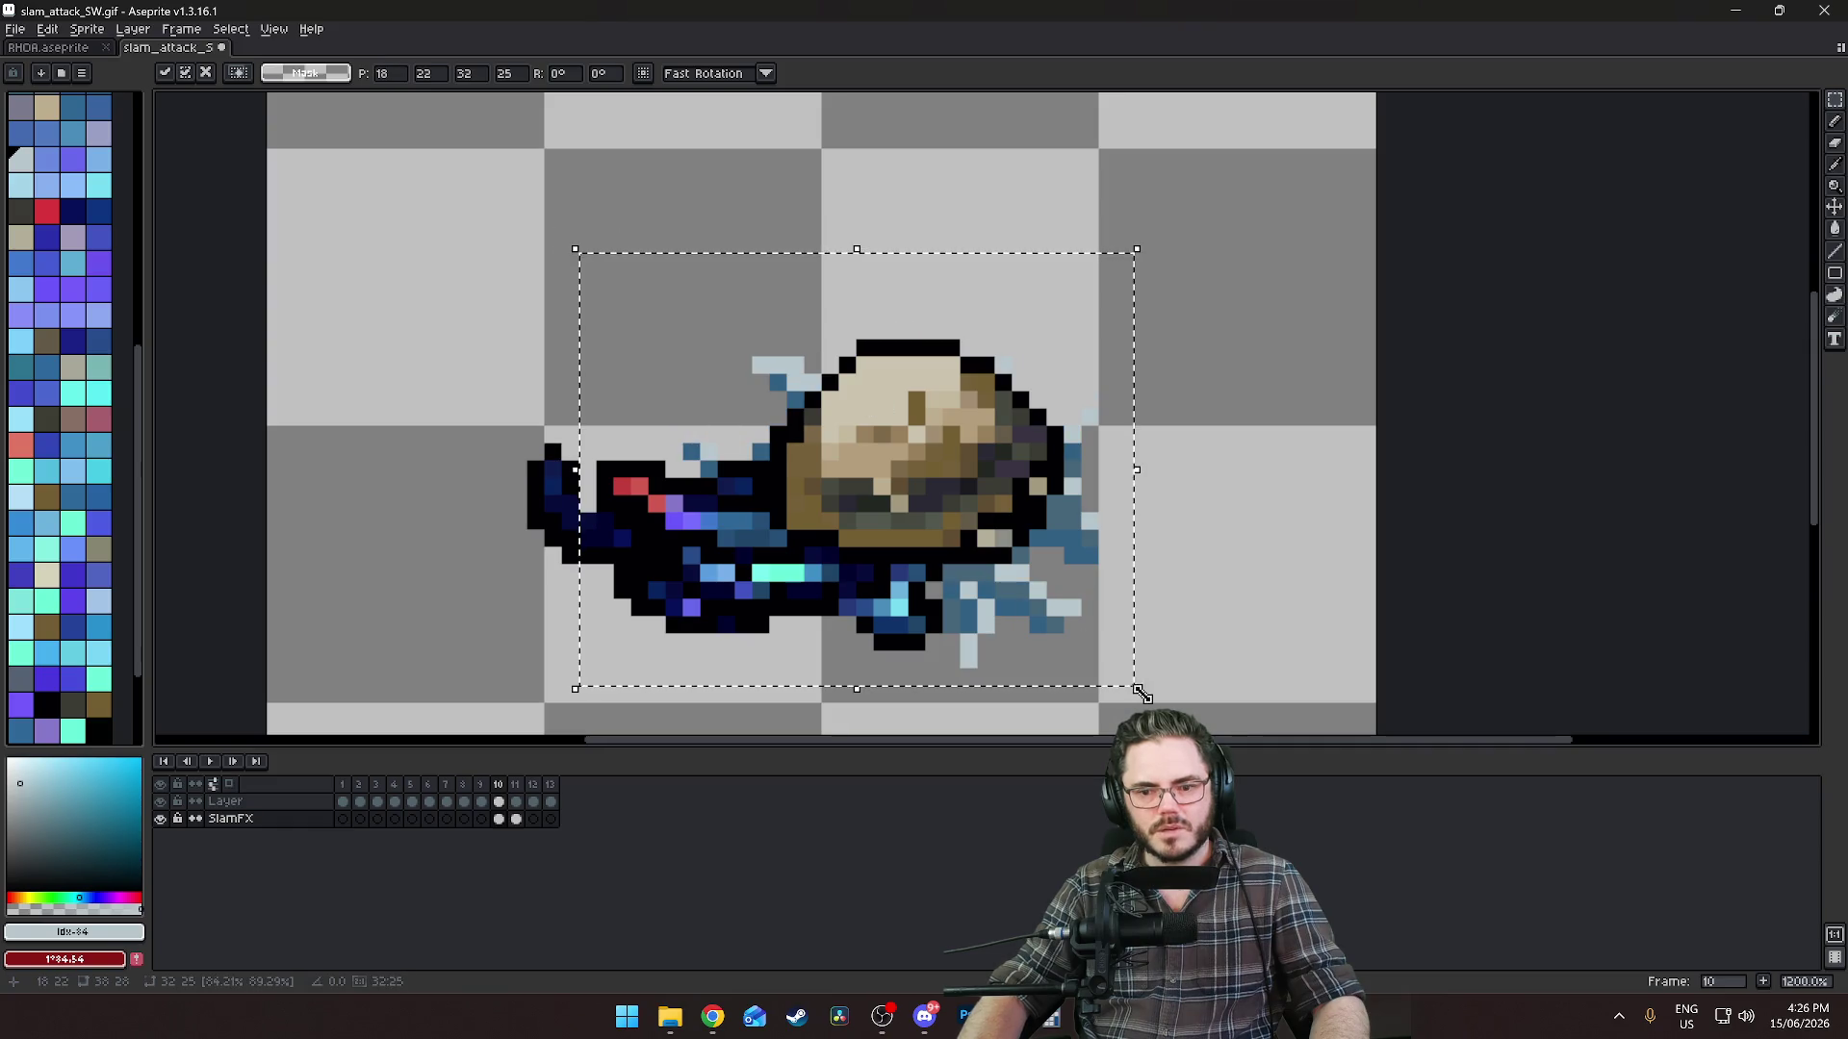
{"action": "left_click_drag", "start_coordinate": [1134, 691], "coordinate": [1130, 686]}
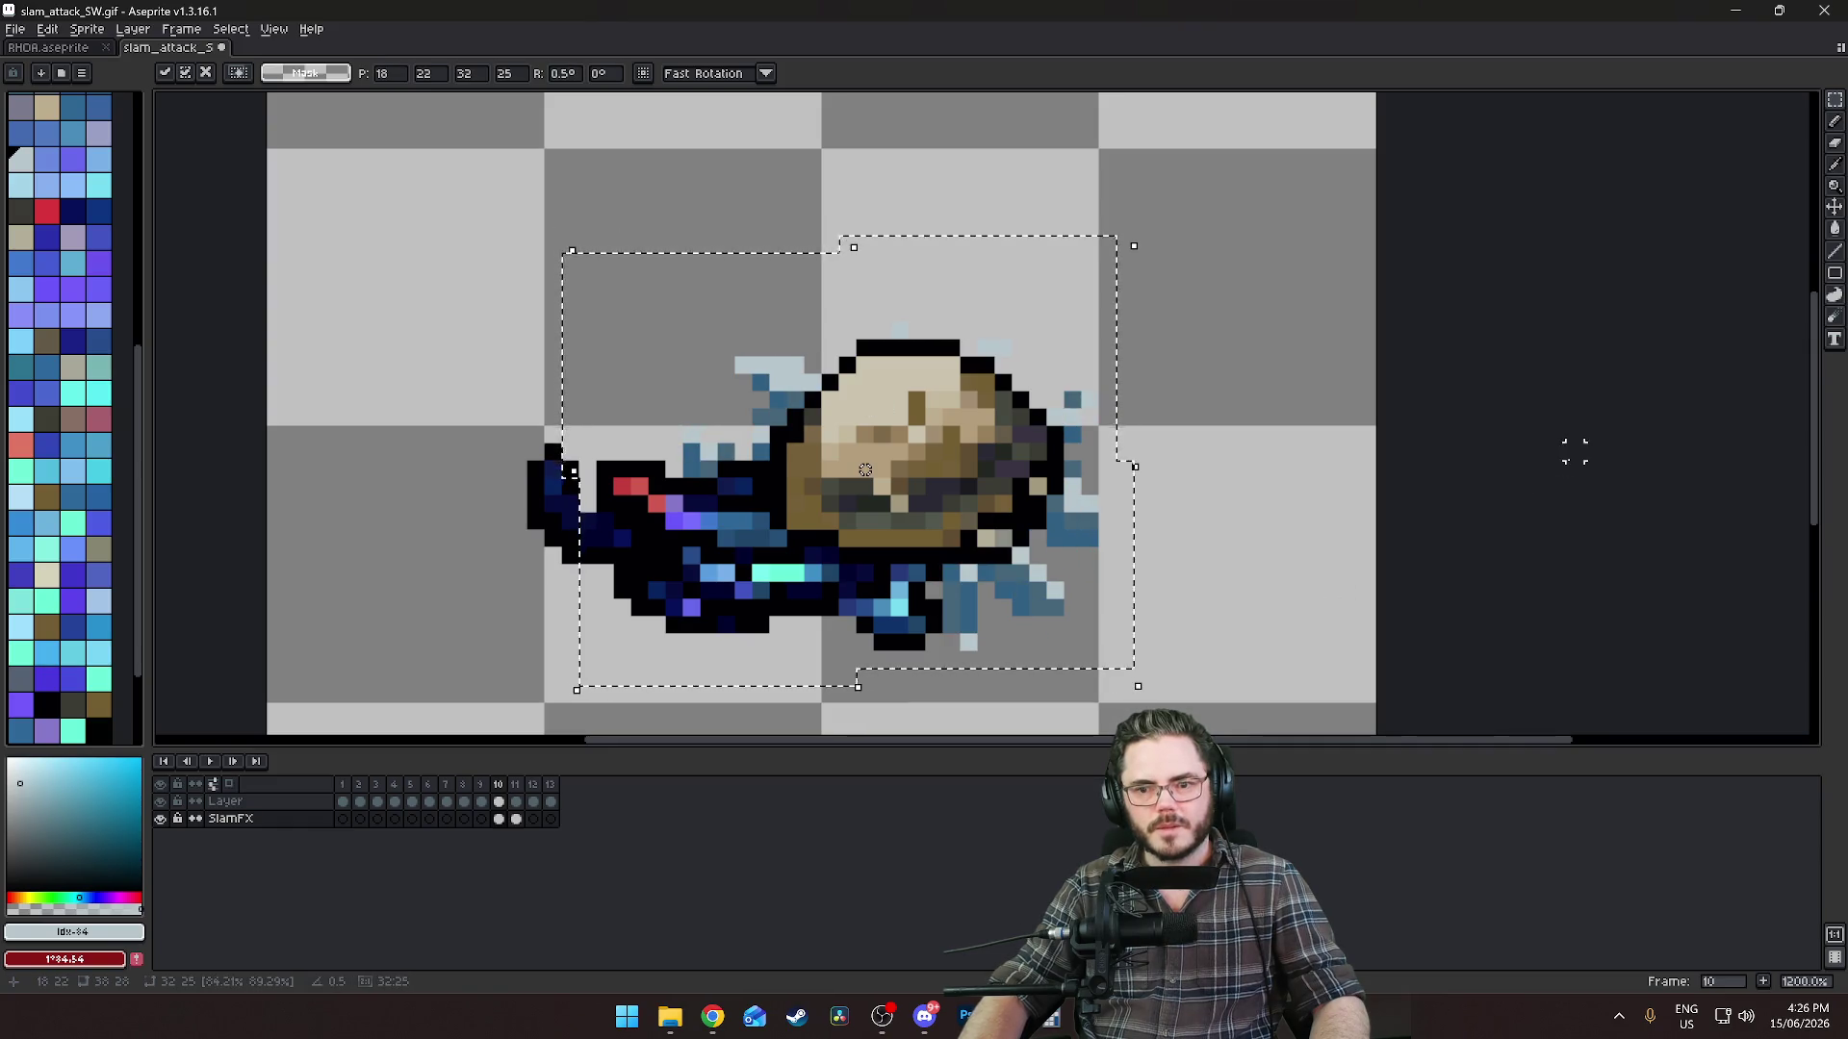
{"action": "key", "text": "ctrl+d"}
Review frames 9, 11 and 12 against the resized frame 10 splash.
{"action": "scroll", "coordinate": [1250, 573], "scroll_direction": "down", "scroll_amount": 4}
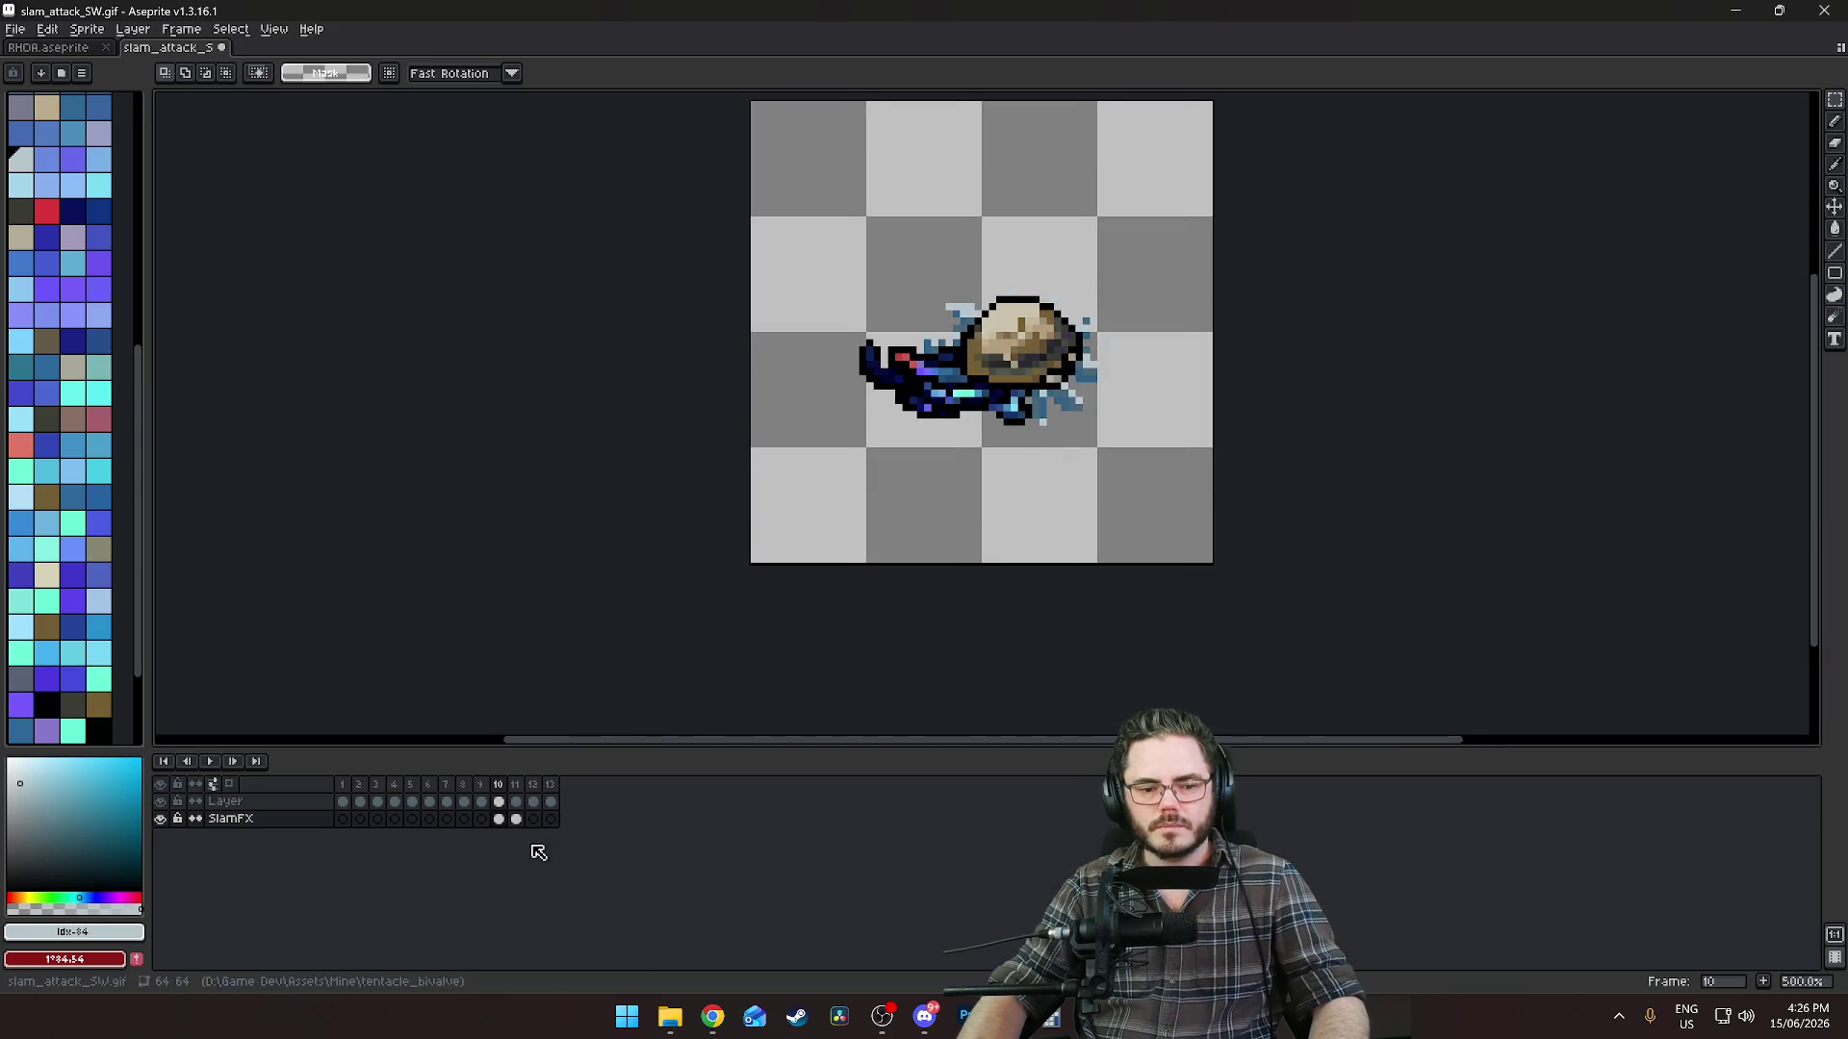
{"action": "left_click", "coordinate": [484, 802]}
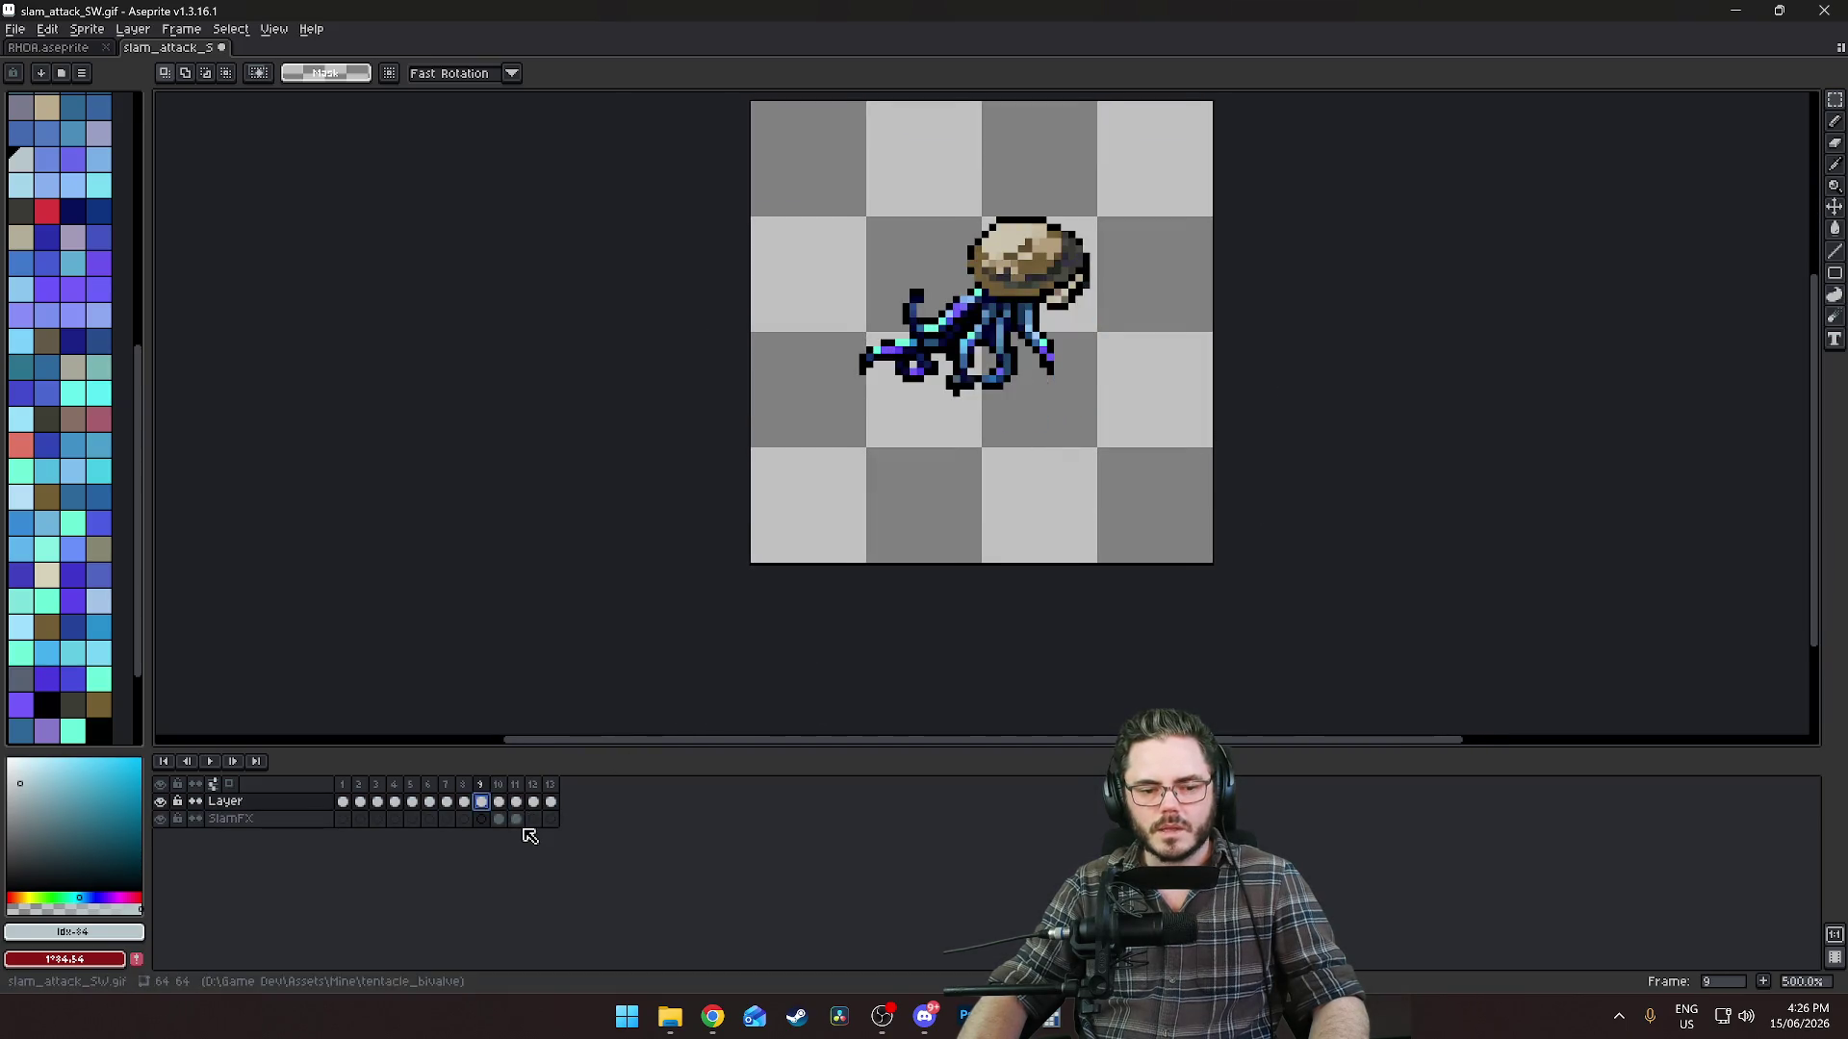
{"action": "left_click", "coordinate": [516, 819]}
{"action": "scroll", "coordinate": [1078, 418], "scroll_direction": "up", "scroll_amount": 2}
{"action": "left_click_drag", "start_coordinate": [1027, 465], "coordinate": [1018, 612]}
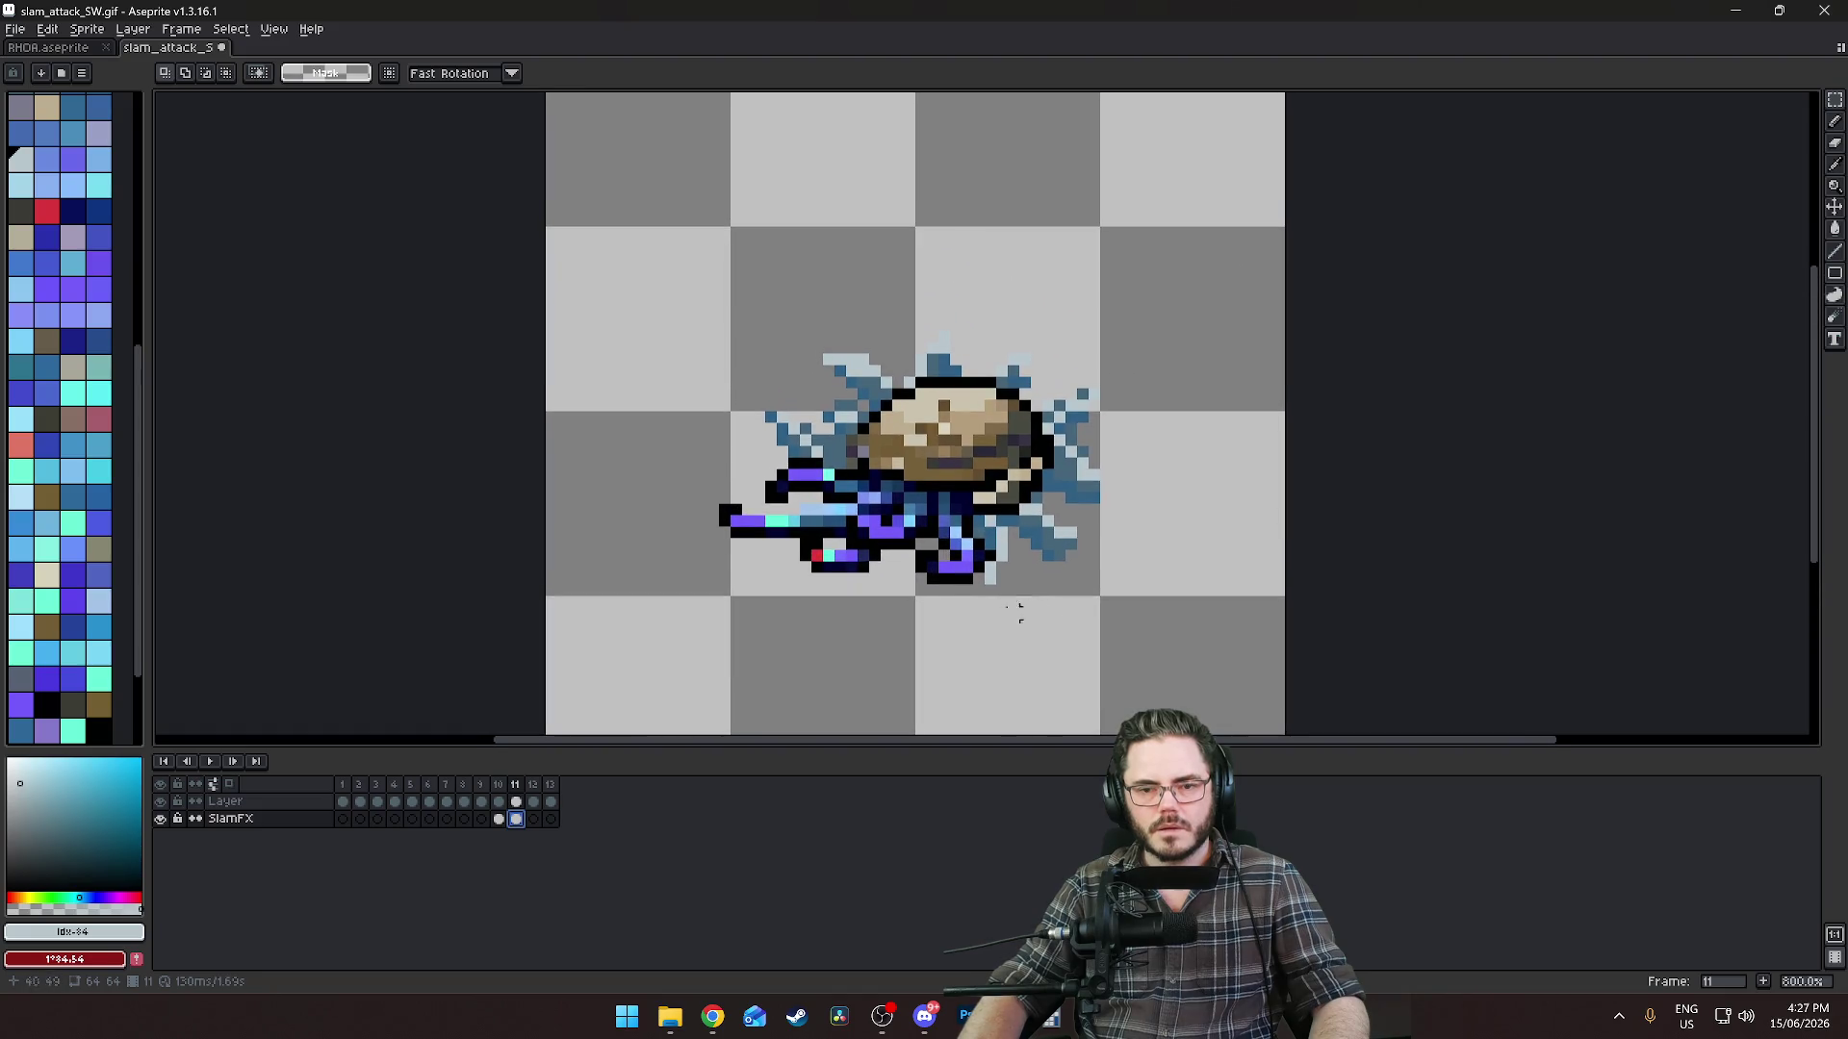
{"action": "scroll", "coordinate": [676, 614], "scroll_direction": "up", "scroll_amount": 3}
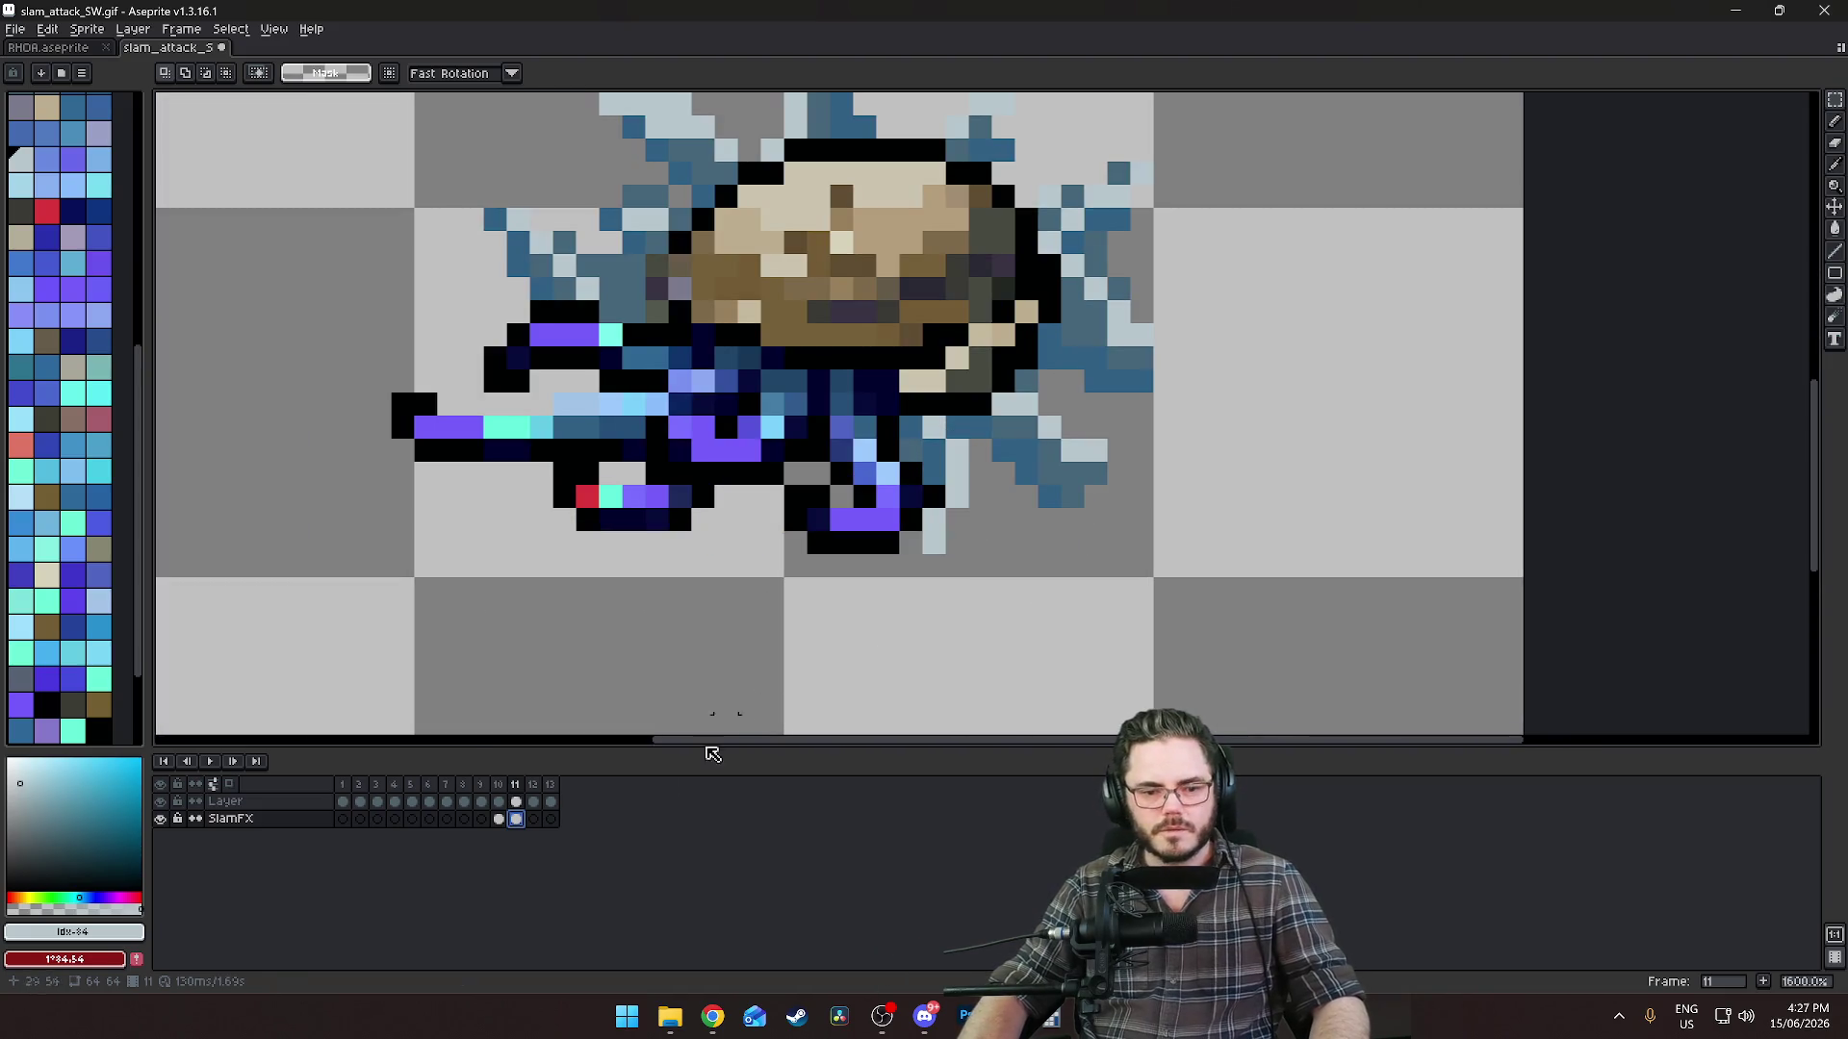
{"action": "left_click", "coordinate": [536, 823]}
{"action": "key", "text": "Left"}
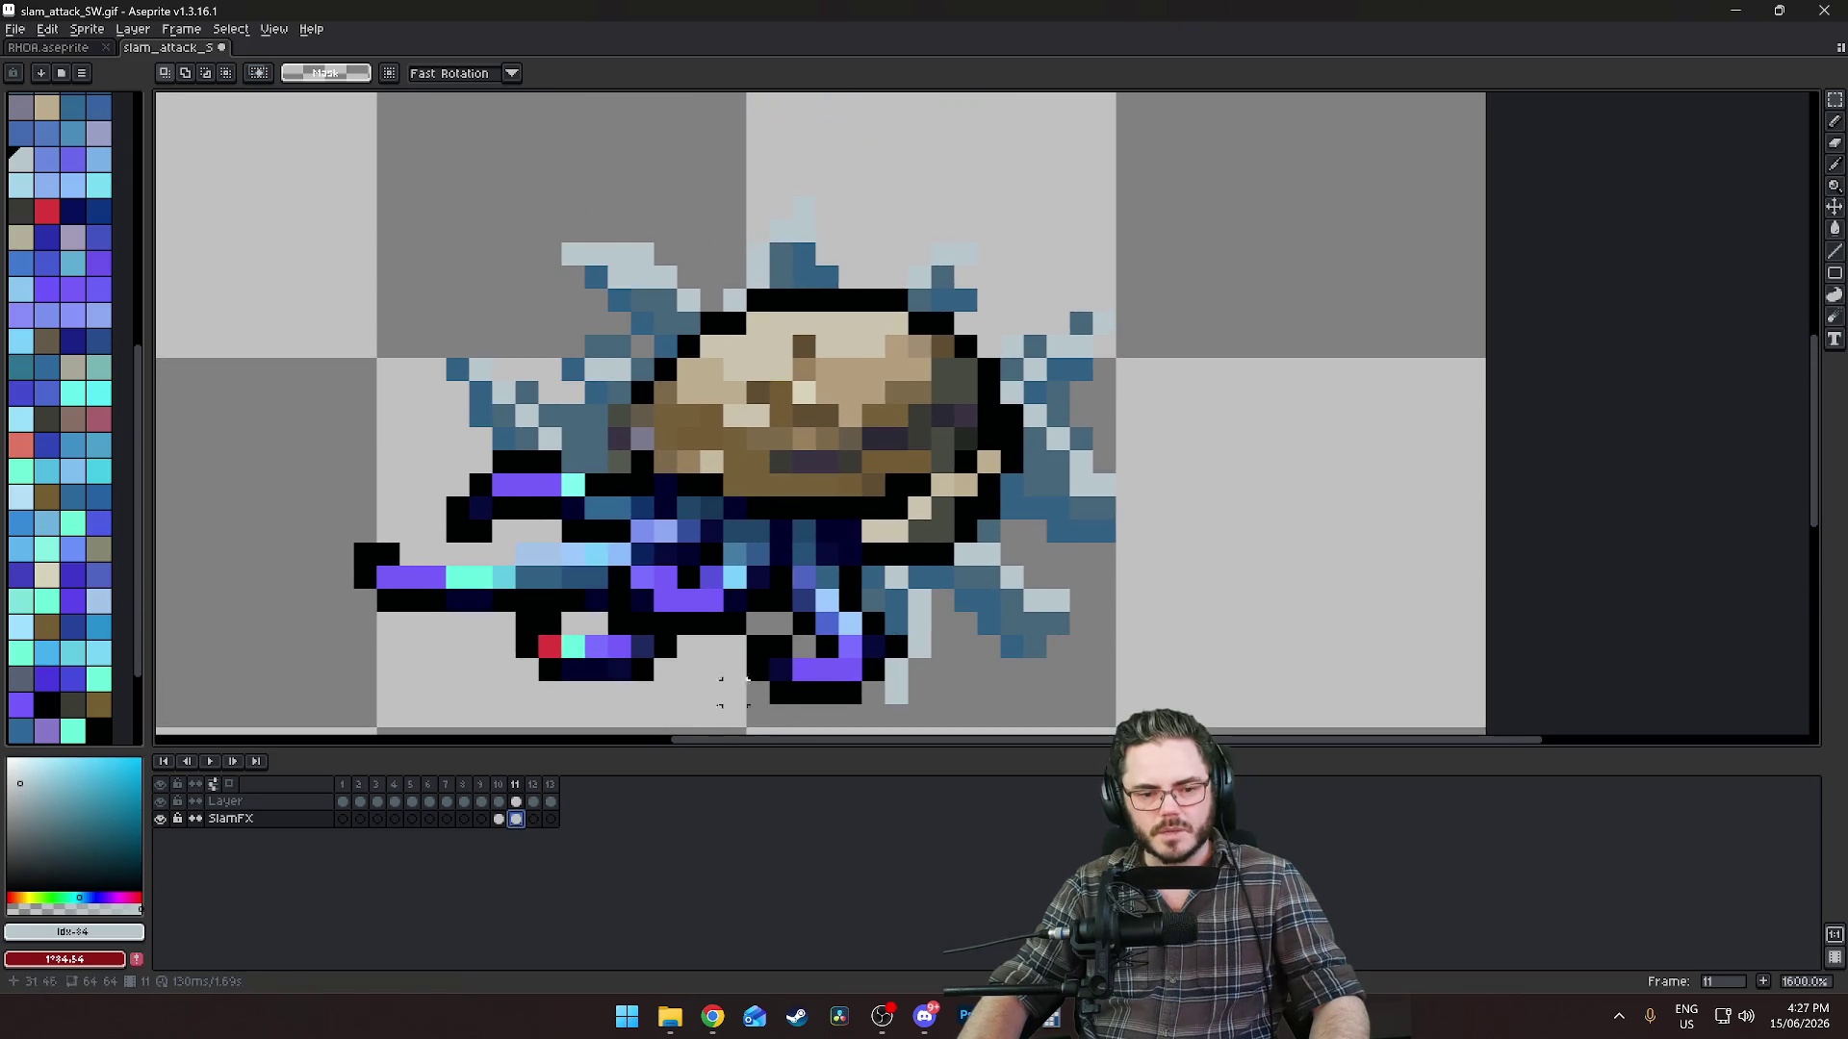
{"action": "left_click", "coordinate": [533, 819]}
{"action": "scroll", "coordinate": [895, 626], "scroll_direction": "down", "scroll_amount": 1}
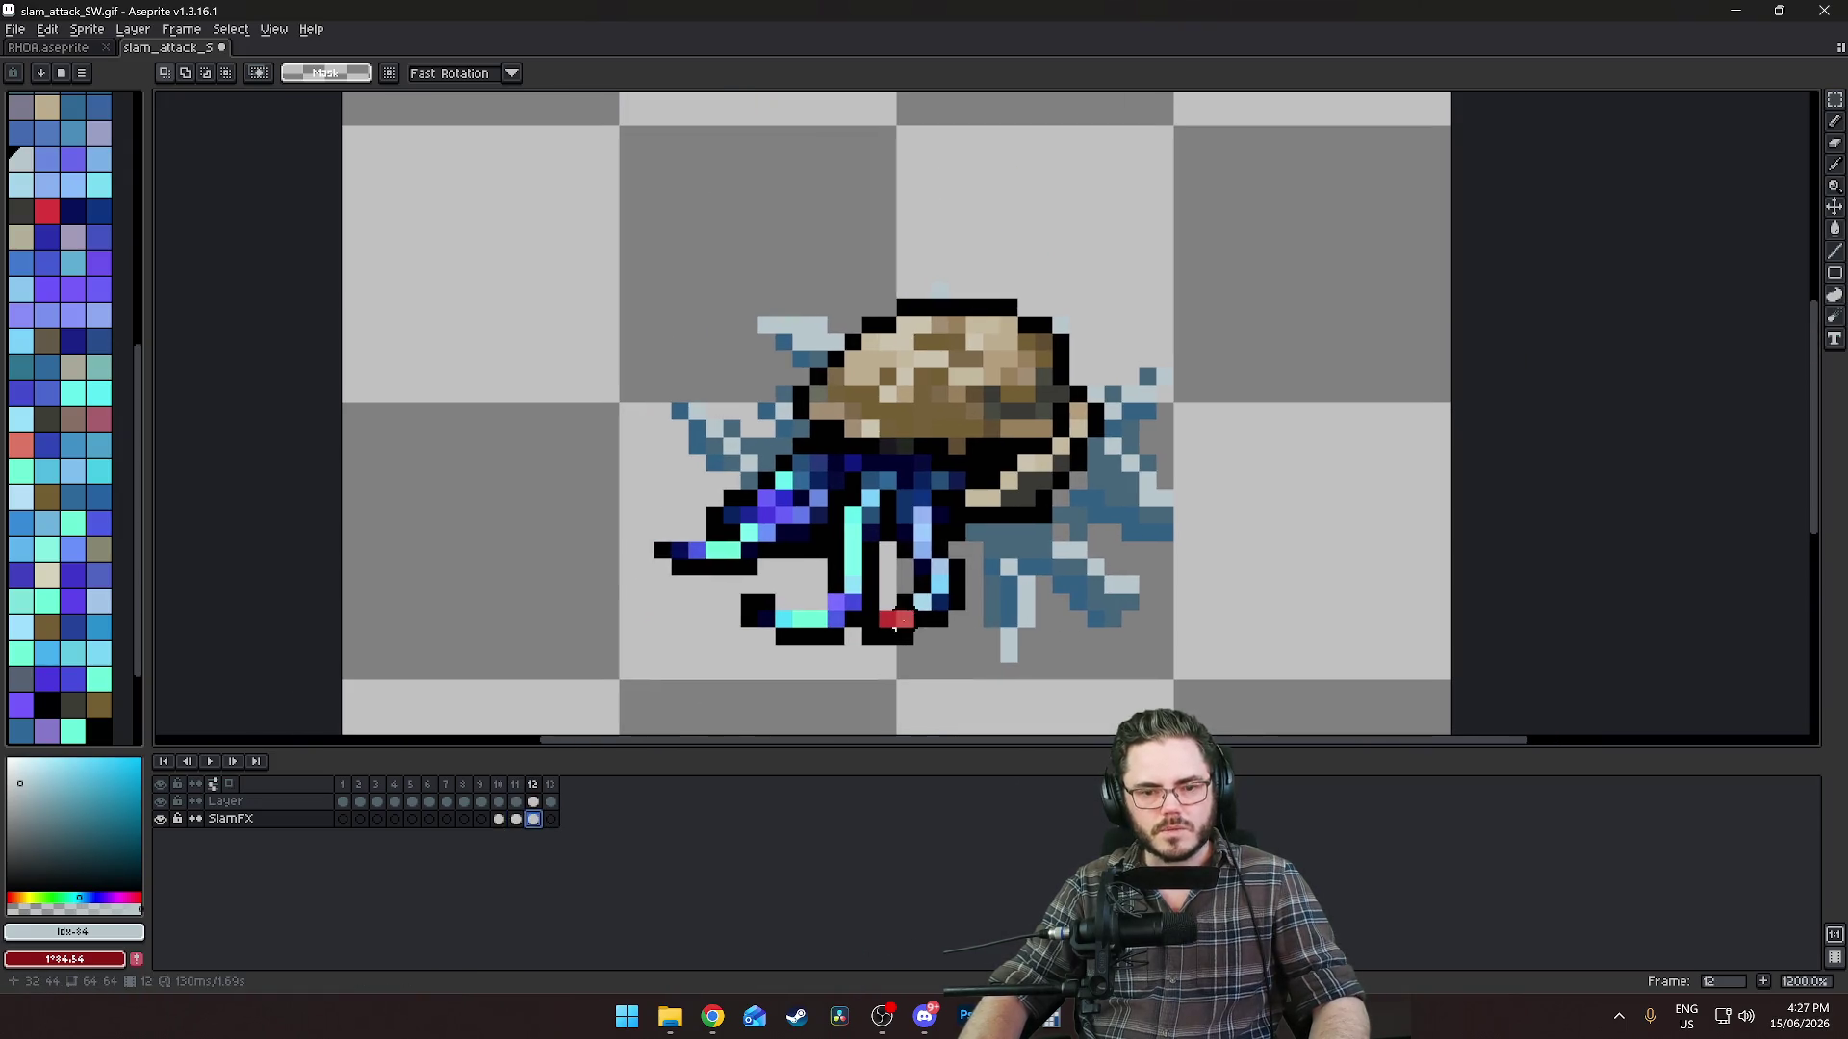
Select the splash at the sprite's right edge, then cancel the transform and deselect.
{"action": "left_click", "coordinate": [1834, 100]}
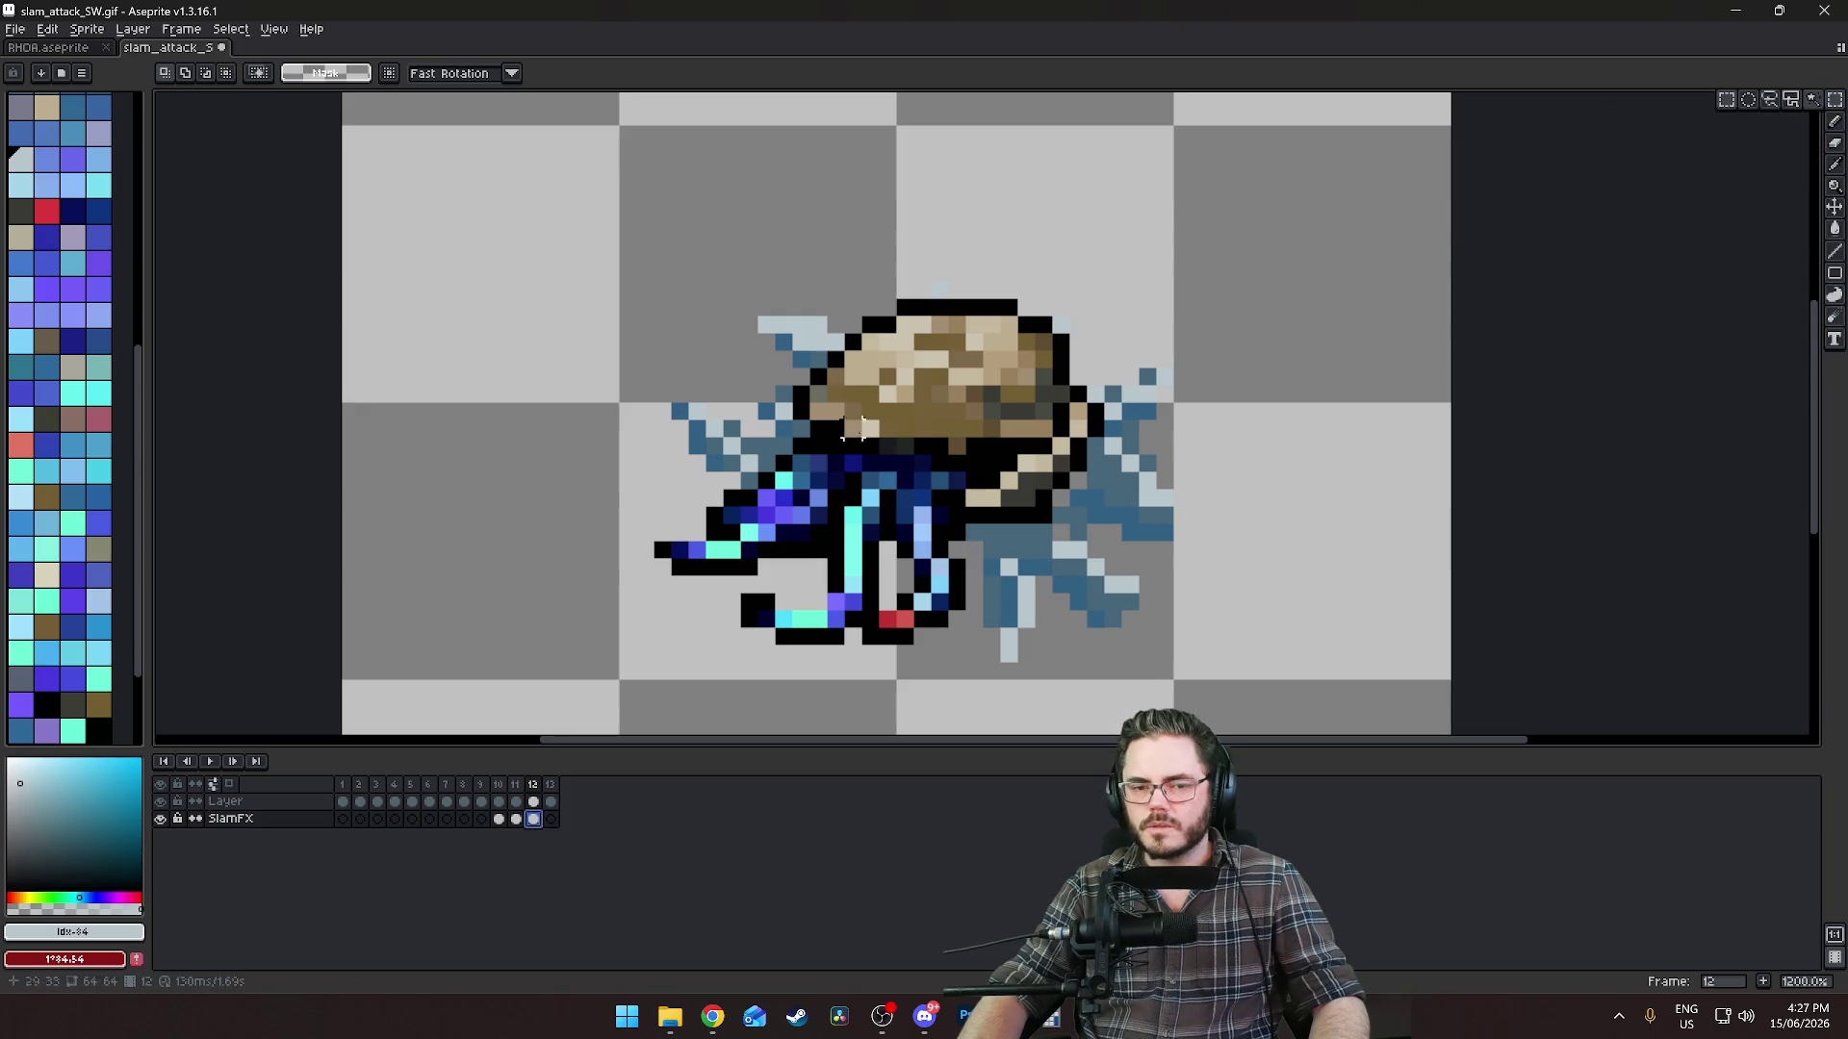
{"action": "left_click_drag", "start_coordinate": [566, 211], "coordinate": [1297, 733]}
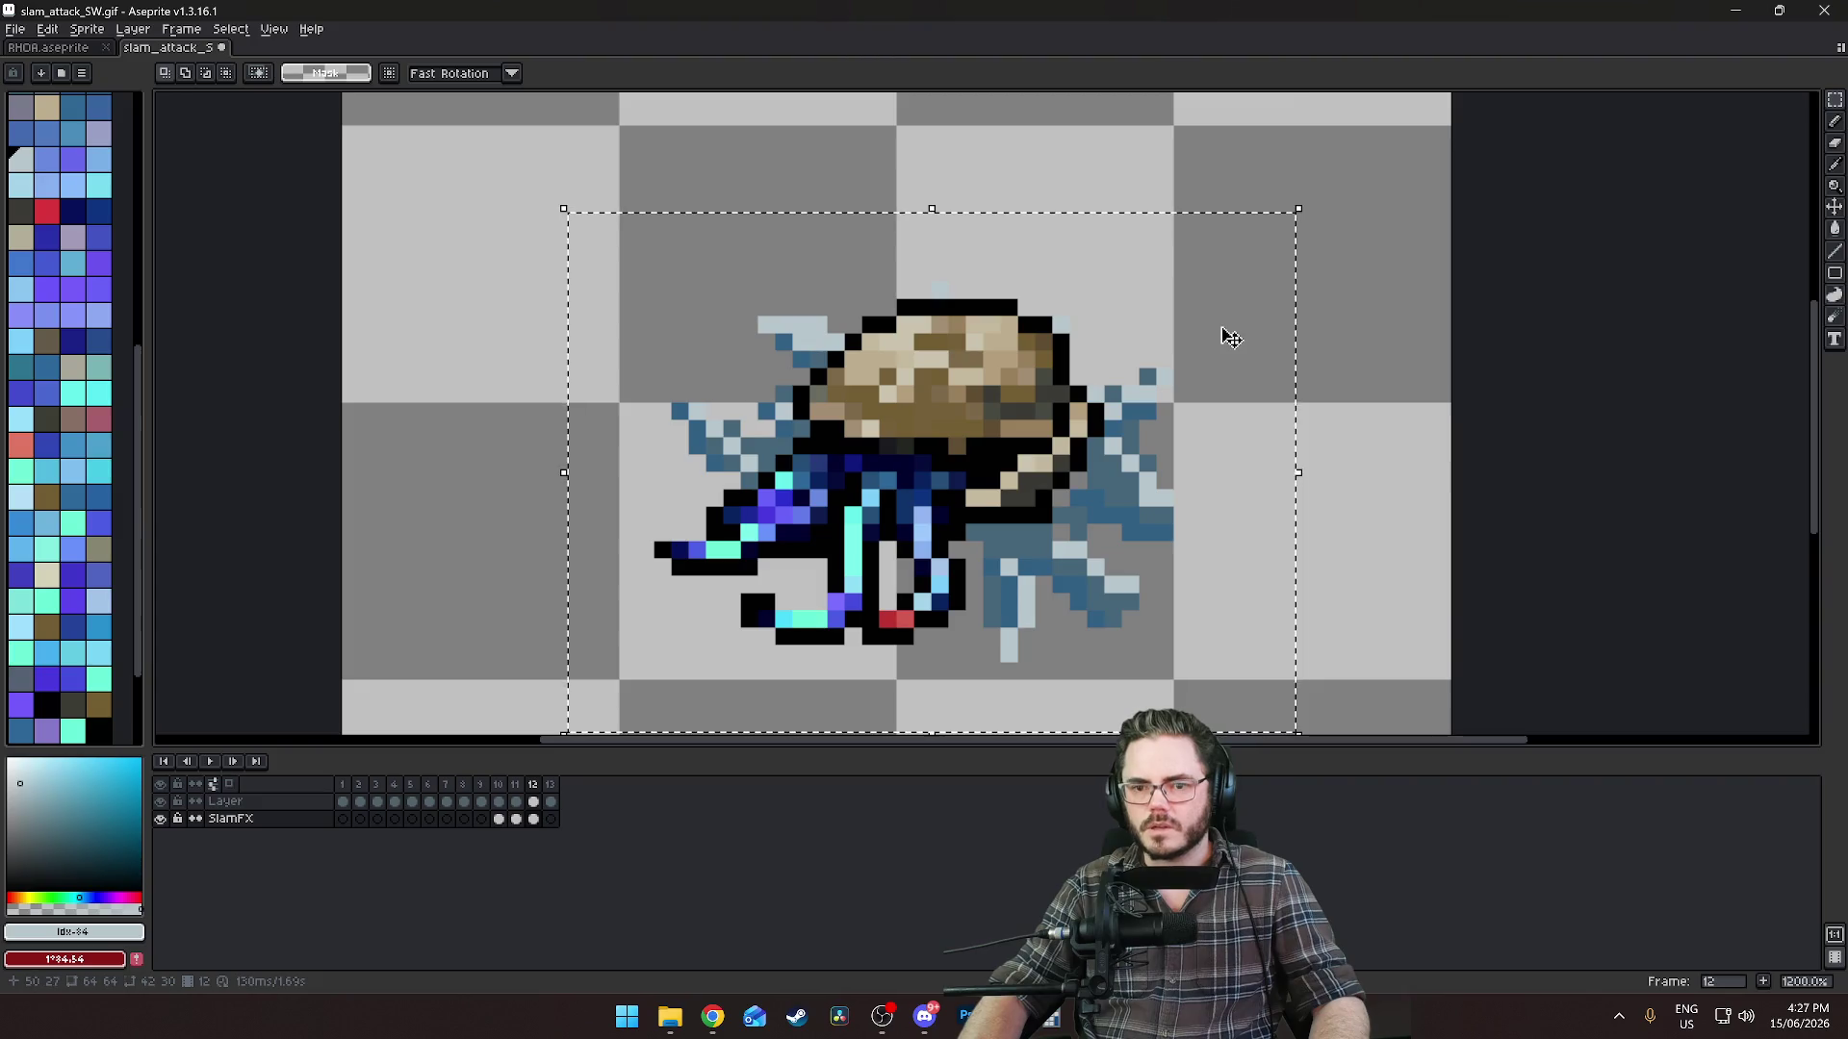
{"action": "left_click", "coordinate": [1510, 273]}
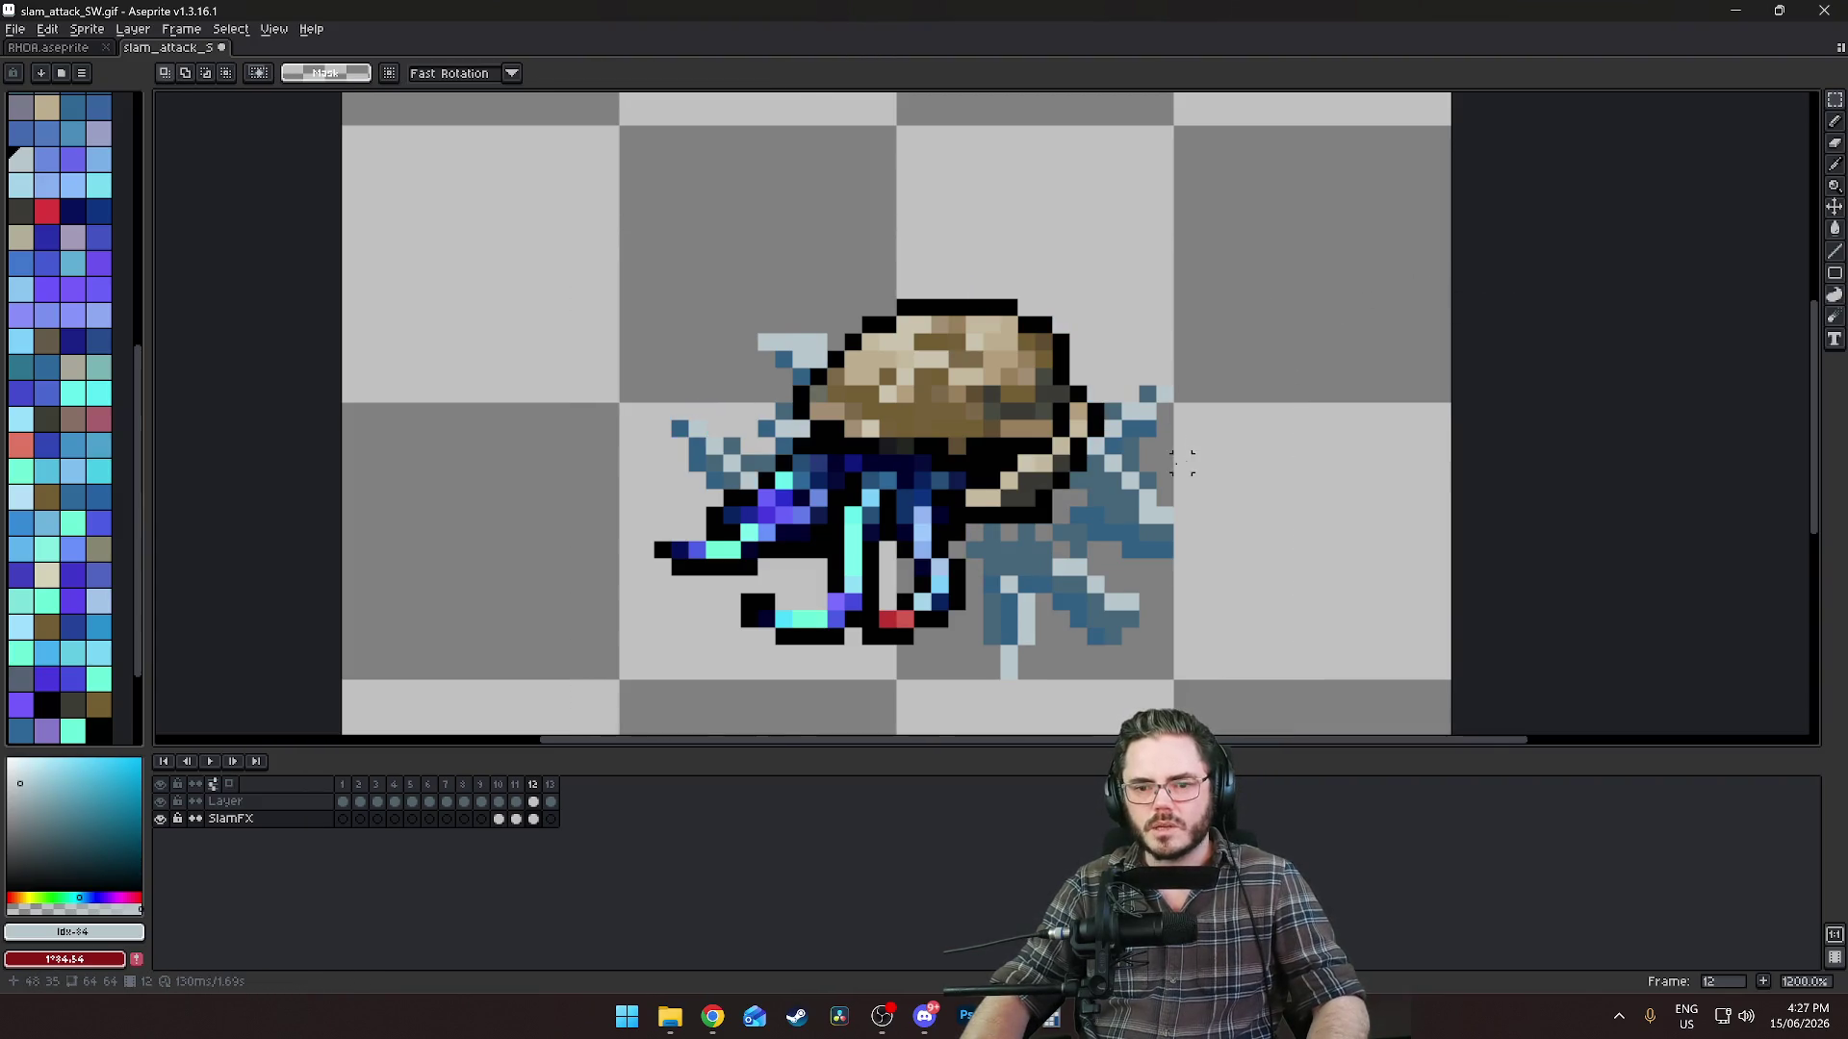
{"action": "scroll", "coordinate": [1165, 438], "scroll_direction": "up", "scroll_amount": 3}
{"action": "scroll", "coordinate": [1154, 425], "scroll_direction": "down", "scroll_amount": 3}
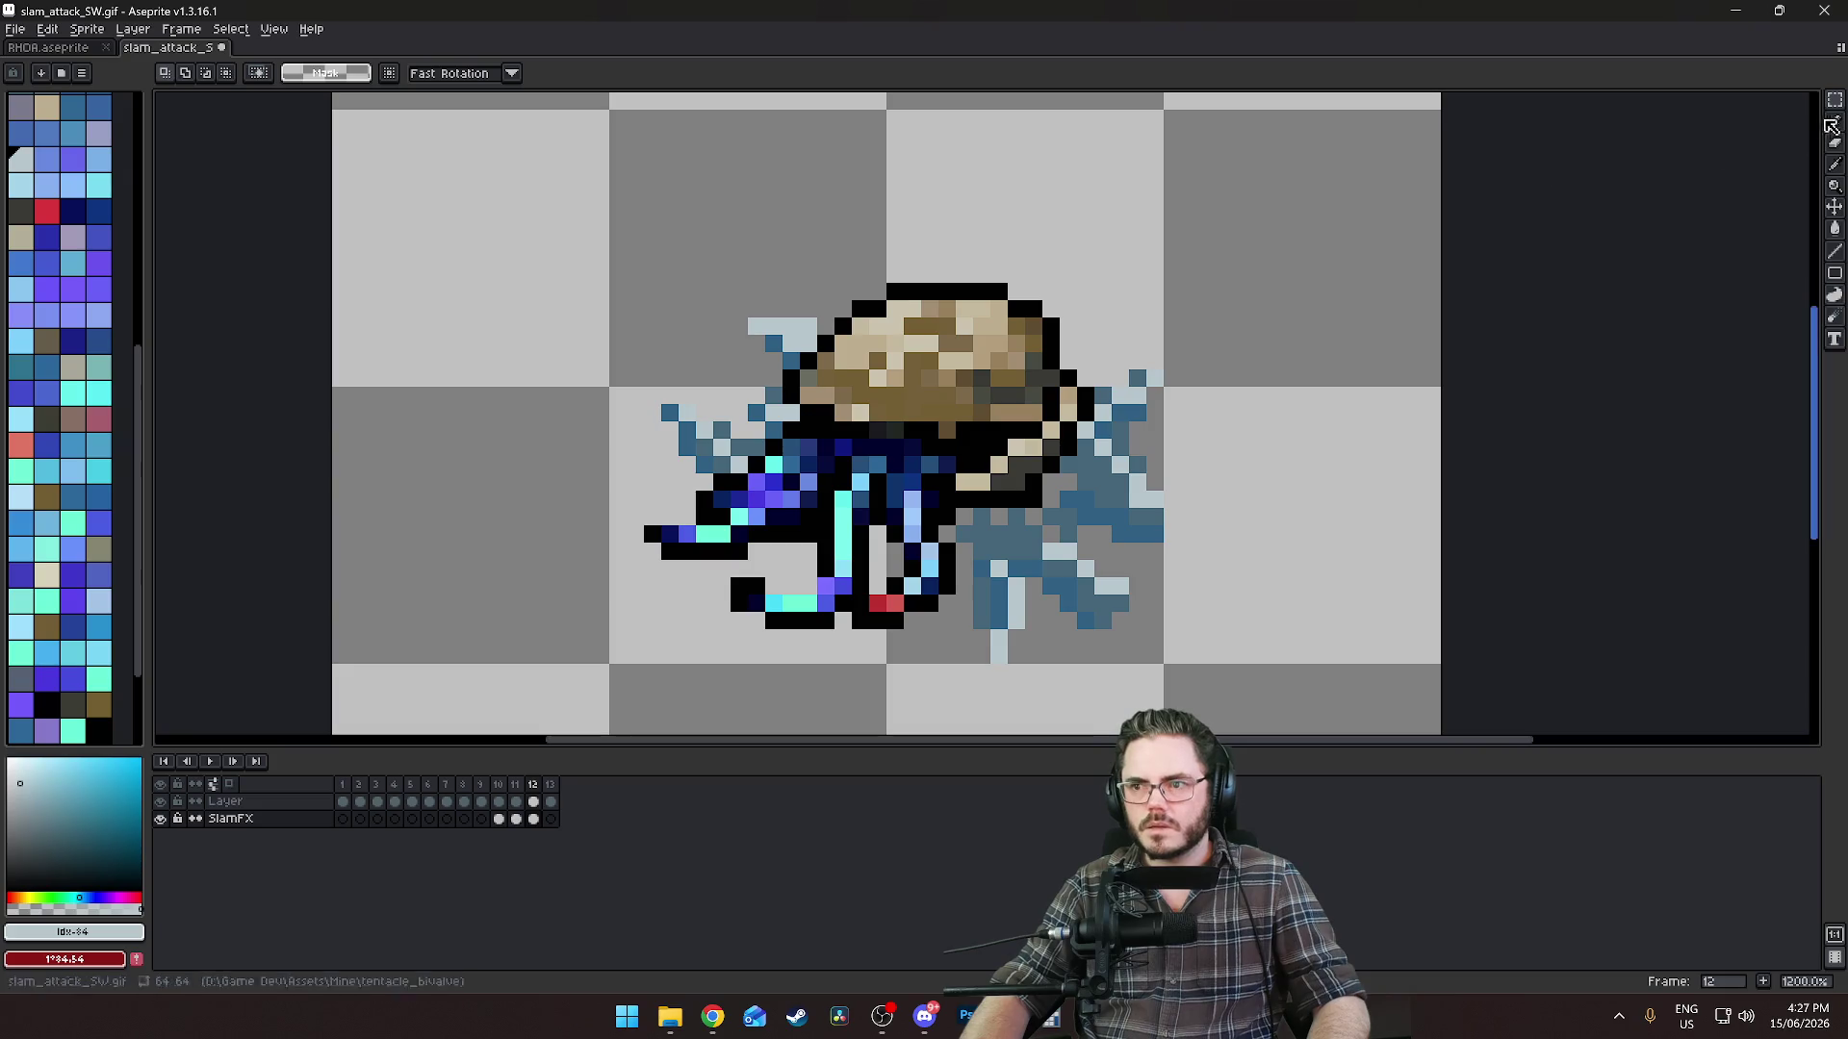
{"action": "mouse_move", "coordinate": [1057, 315]}
{"action": "left_mouse_down"}
{"action": "mouse_move", "coordinate": [1238, 413]}
{"action": "mouse_move", "coordinate": [1237, 433]}
{"action": "mouse_move", "coordinate": [1193, 395]}
{"action": "mouse_move", "coordinate": [1197, 417]}
{"action": "left_mouse_up"}
{"action": "key", "text": "Escape"}
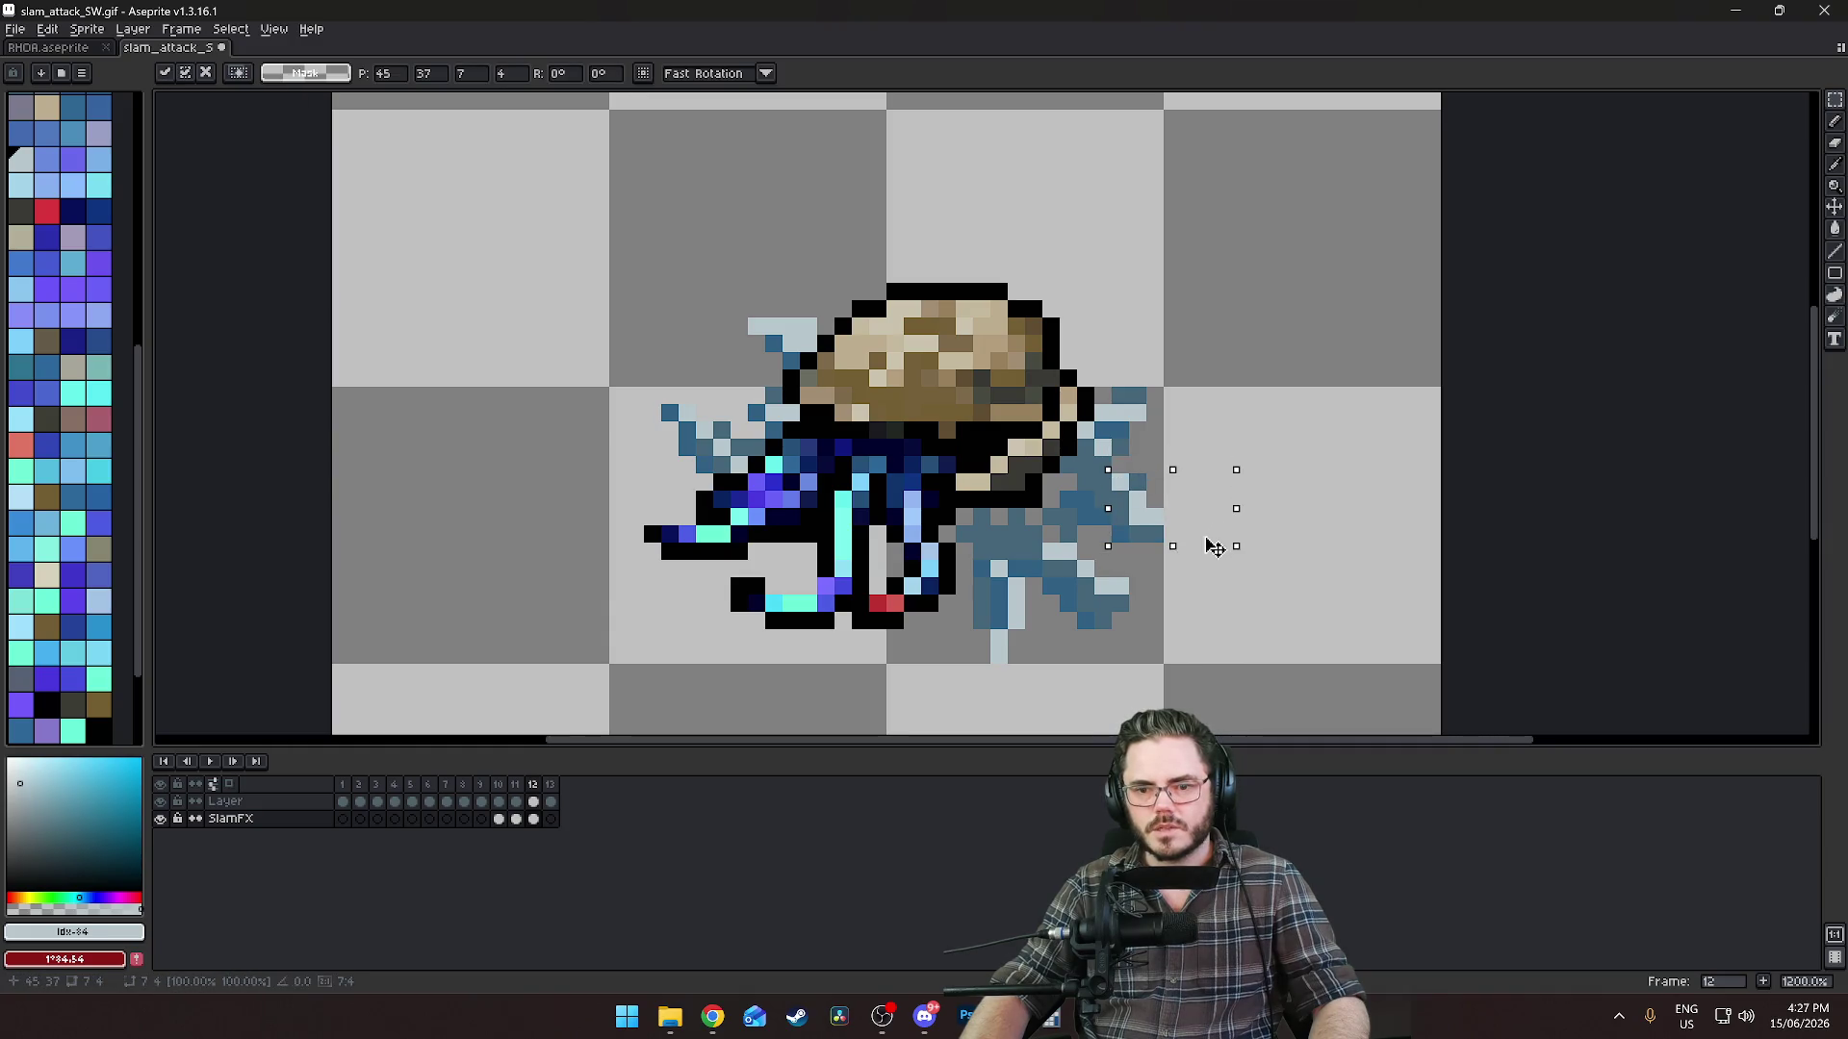
{"action": "key", "text": "ctrl+d"}
Erase a stray blue pixel at lower right and fill two outline gaps with steel blue.
{"action": "key", "text": "b"}
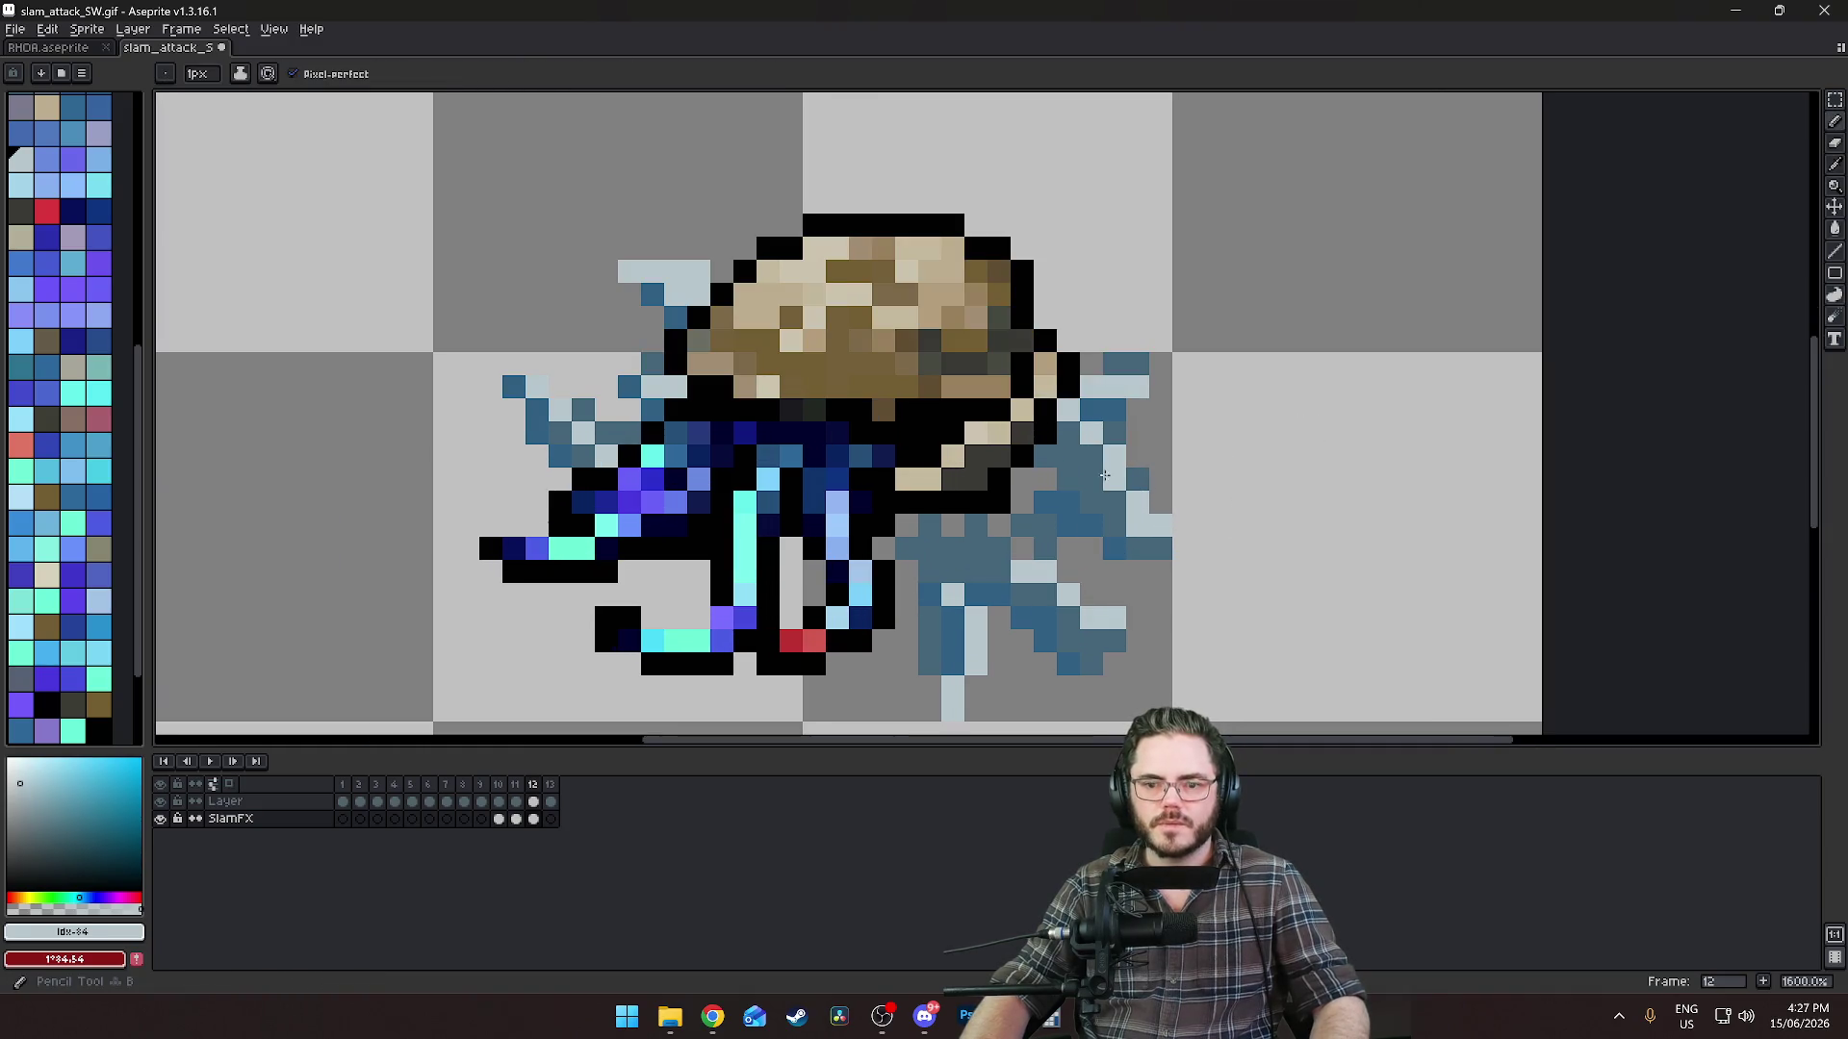
{"action": "scroll", "coordinate": [1131, 602], "scroll_direction": "down", "scroll_amount": 3}
{"action": "scroll", "coordinate": [1128, 592], "scroll_direction": "up", "scroll_amount": 4}
{"action": "key", "text": "e"}
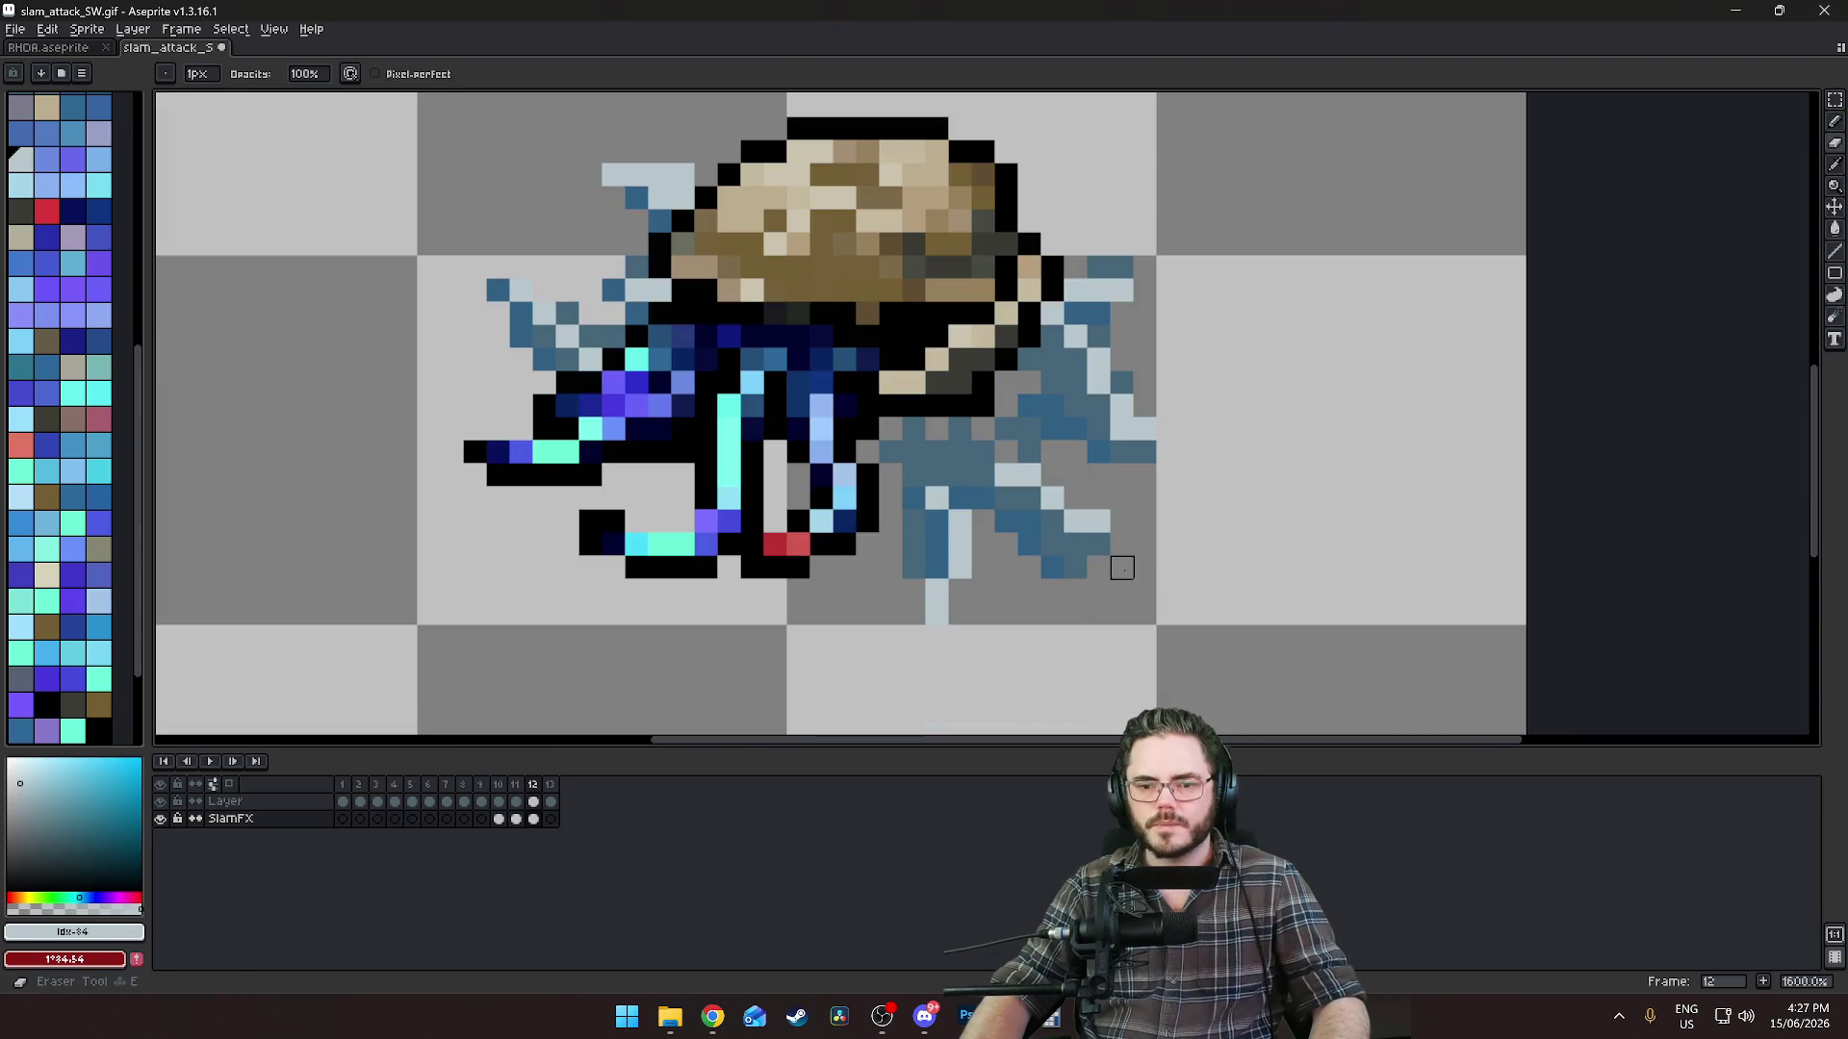
{"action": "left_click", "coordinate": [1099, 545]}
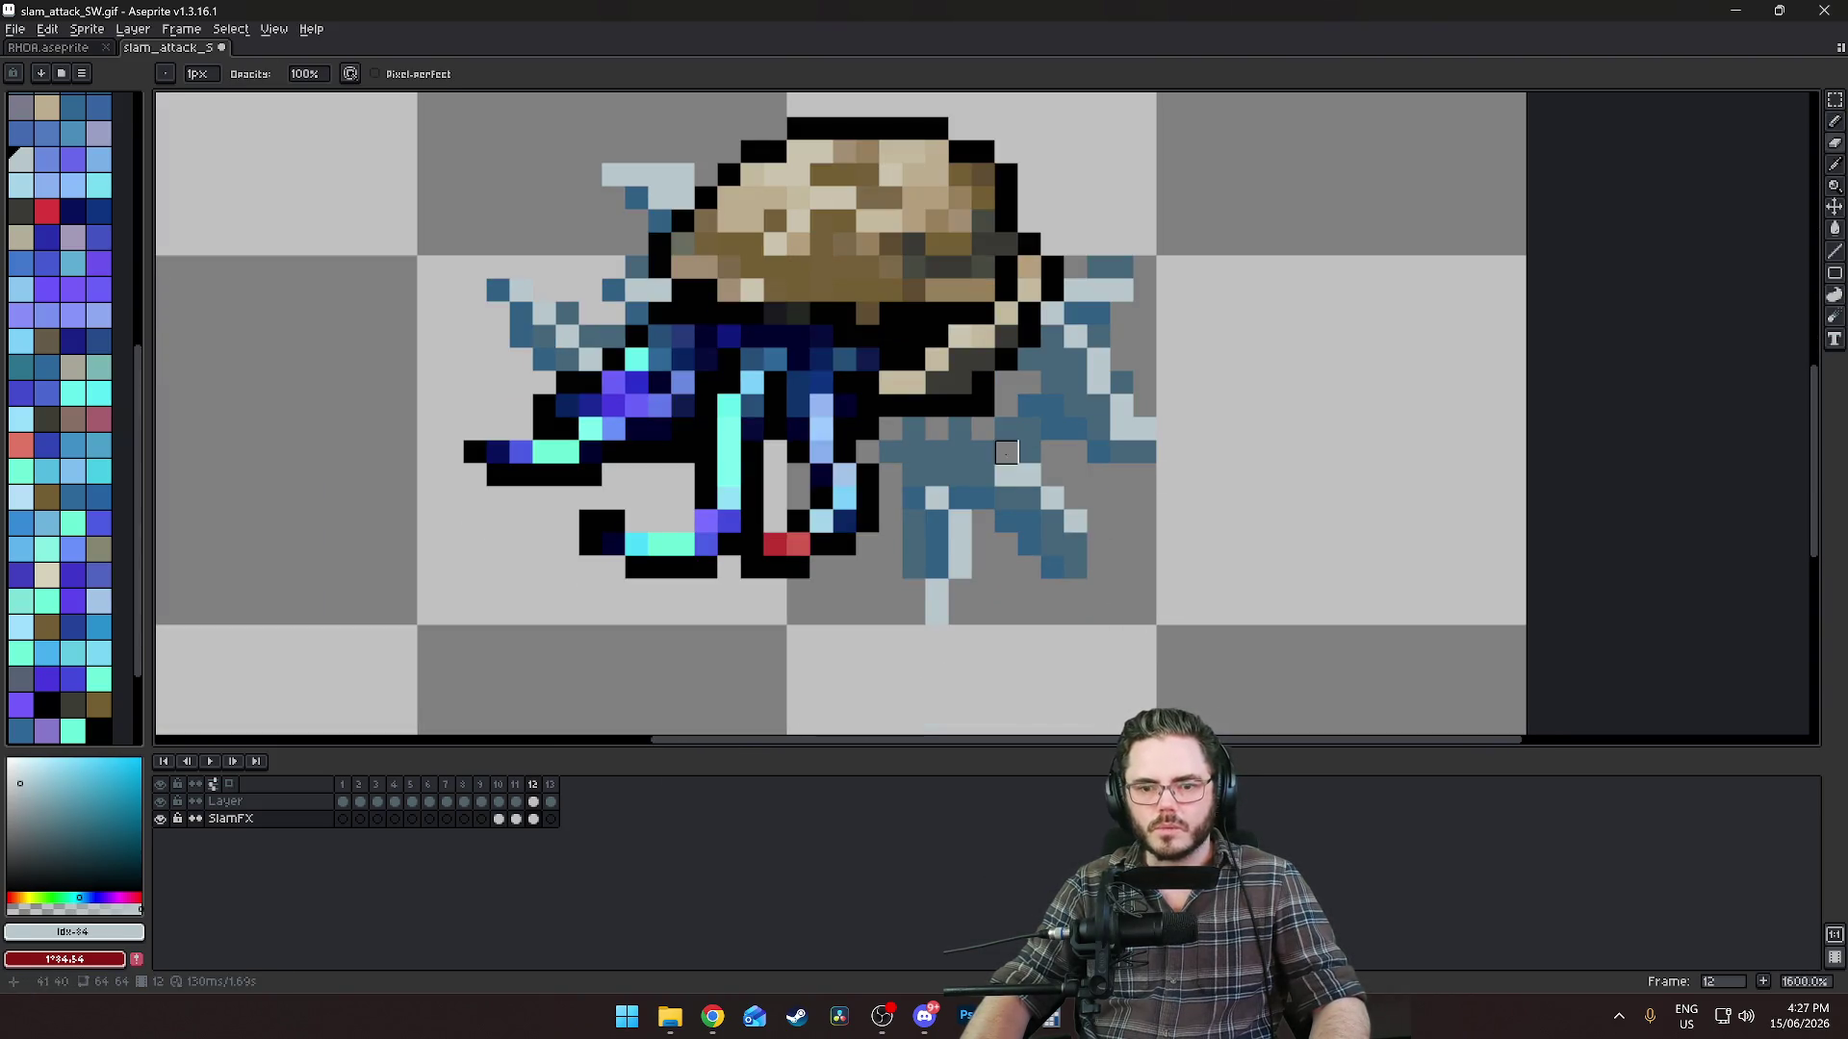
{"action": "left_click", "coordinate": [1028, 383], "text": "alt"}
{"action": "key", "text": "b"}
{"action": "left_click", "coordinate": [891, 429]}
{"action": "left_click", "coordinate": [1005, 383]}
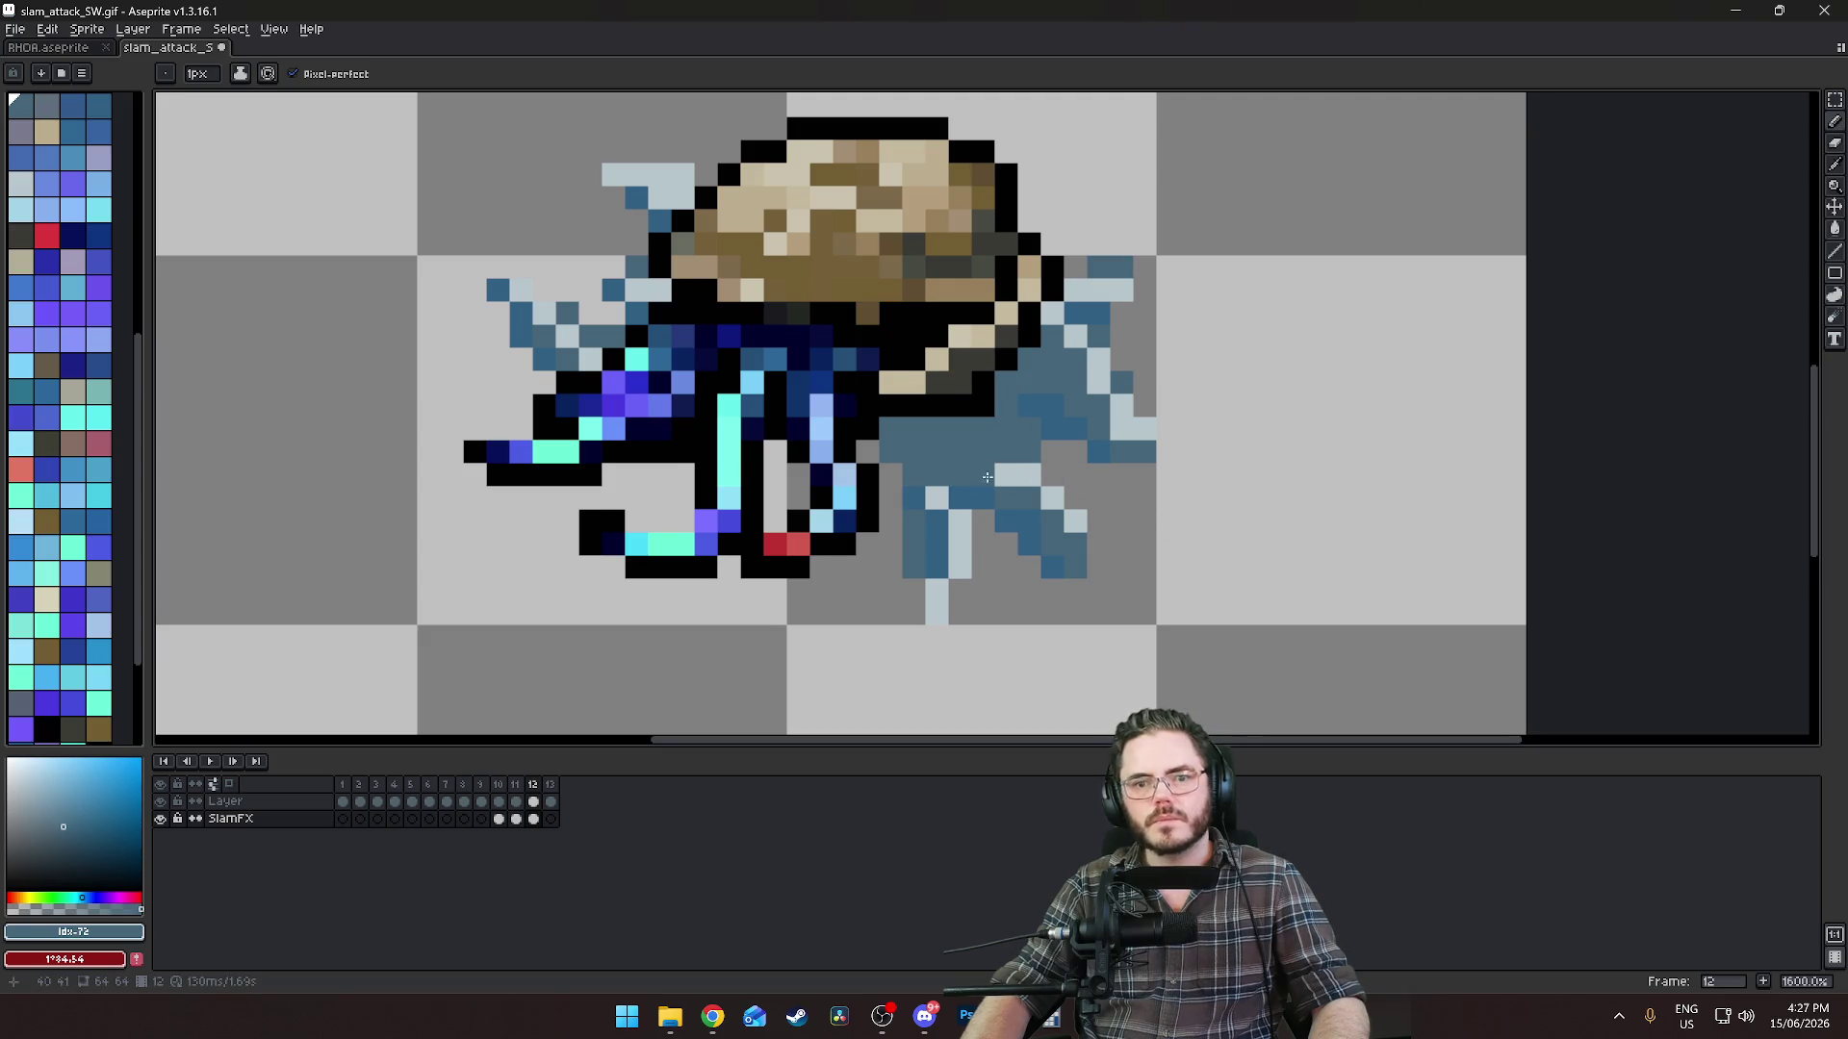
{"action": "left_click_drag", "start_coordinate": [683, 311], "coordinate": [939, 317]}
{"action": "left_click_drag", "start_coordinate": [800, 303], "coordinate": [814, 353]}
Nudge the left splash piece down, rotate it about 27°, and shift the light-blue spray down-left.
{"action": "key", "text": "m"}
{"action": "left_click_drag", "start_coordinate": [688, 314], "coordinate": [828, 410]}
{"action": "key", "text": "Down"}
{"action": "left_click_drag", "start_coordinate": [664, 375], "coordinate": [668, 446]}
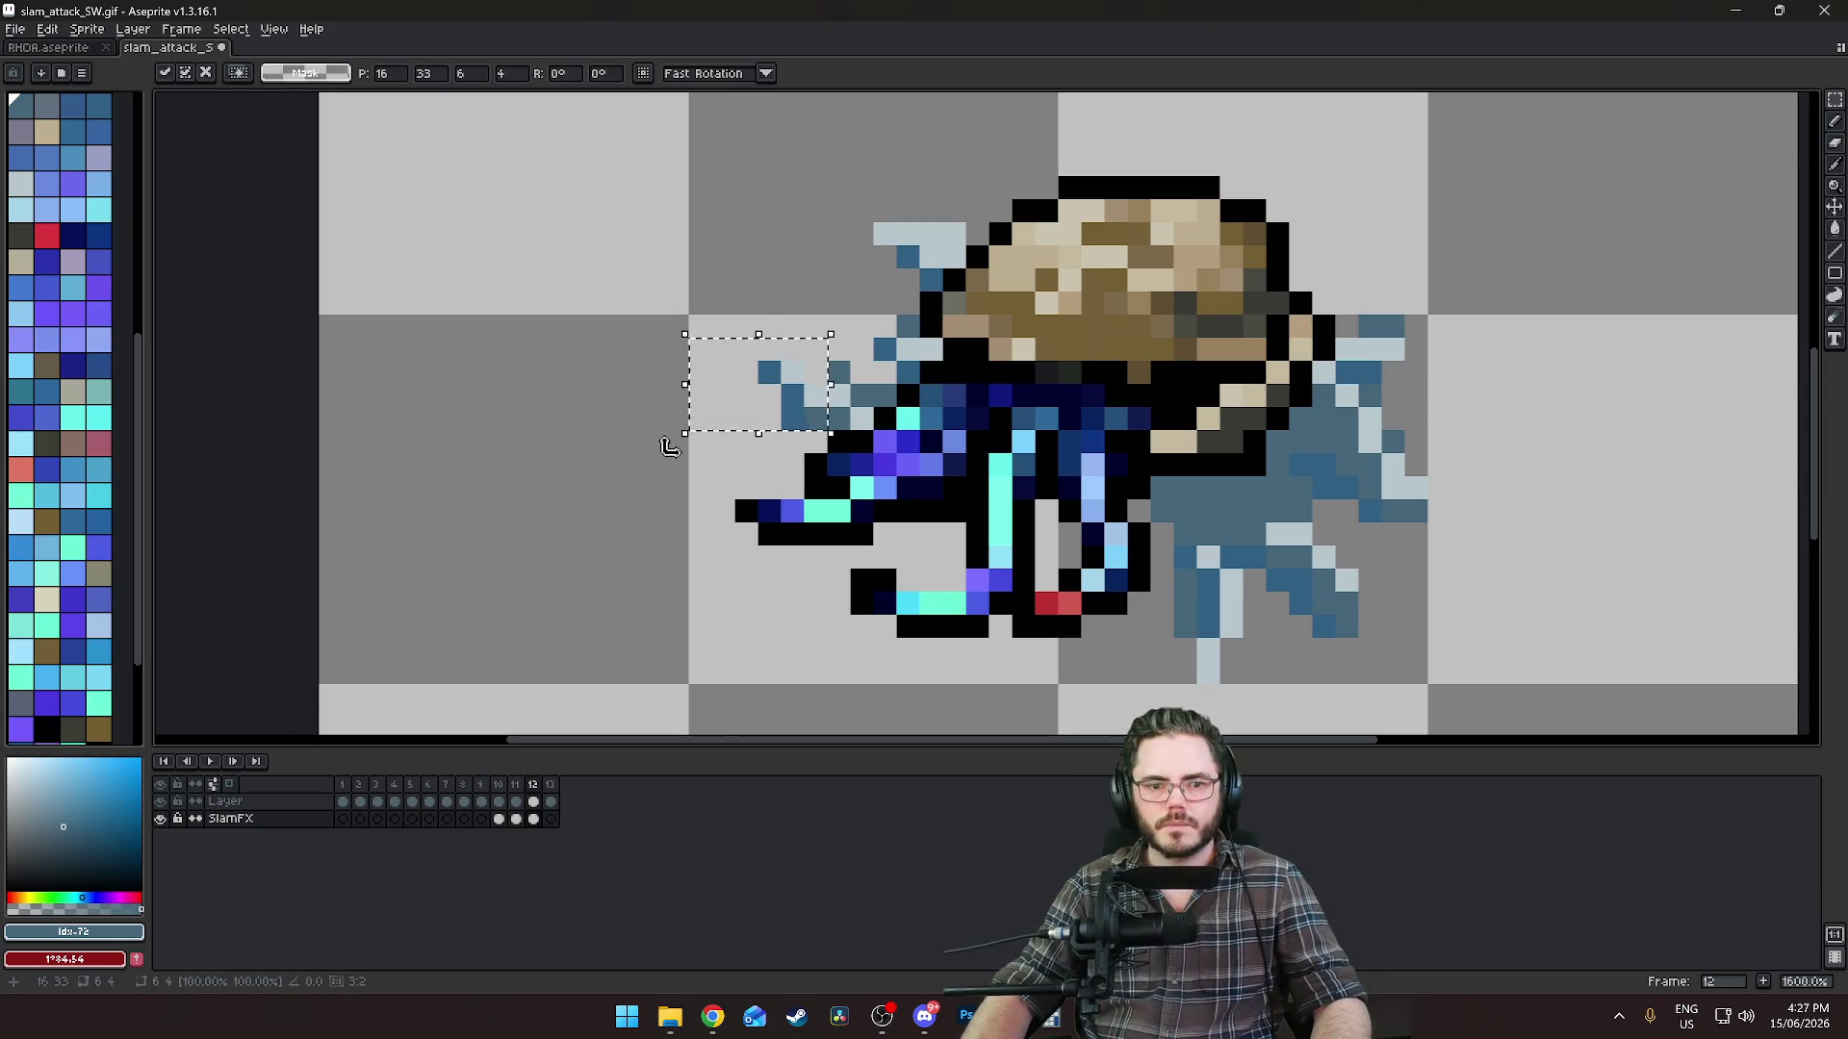
{"action": "left_click", "coordinate": [861, 256]}
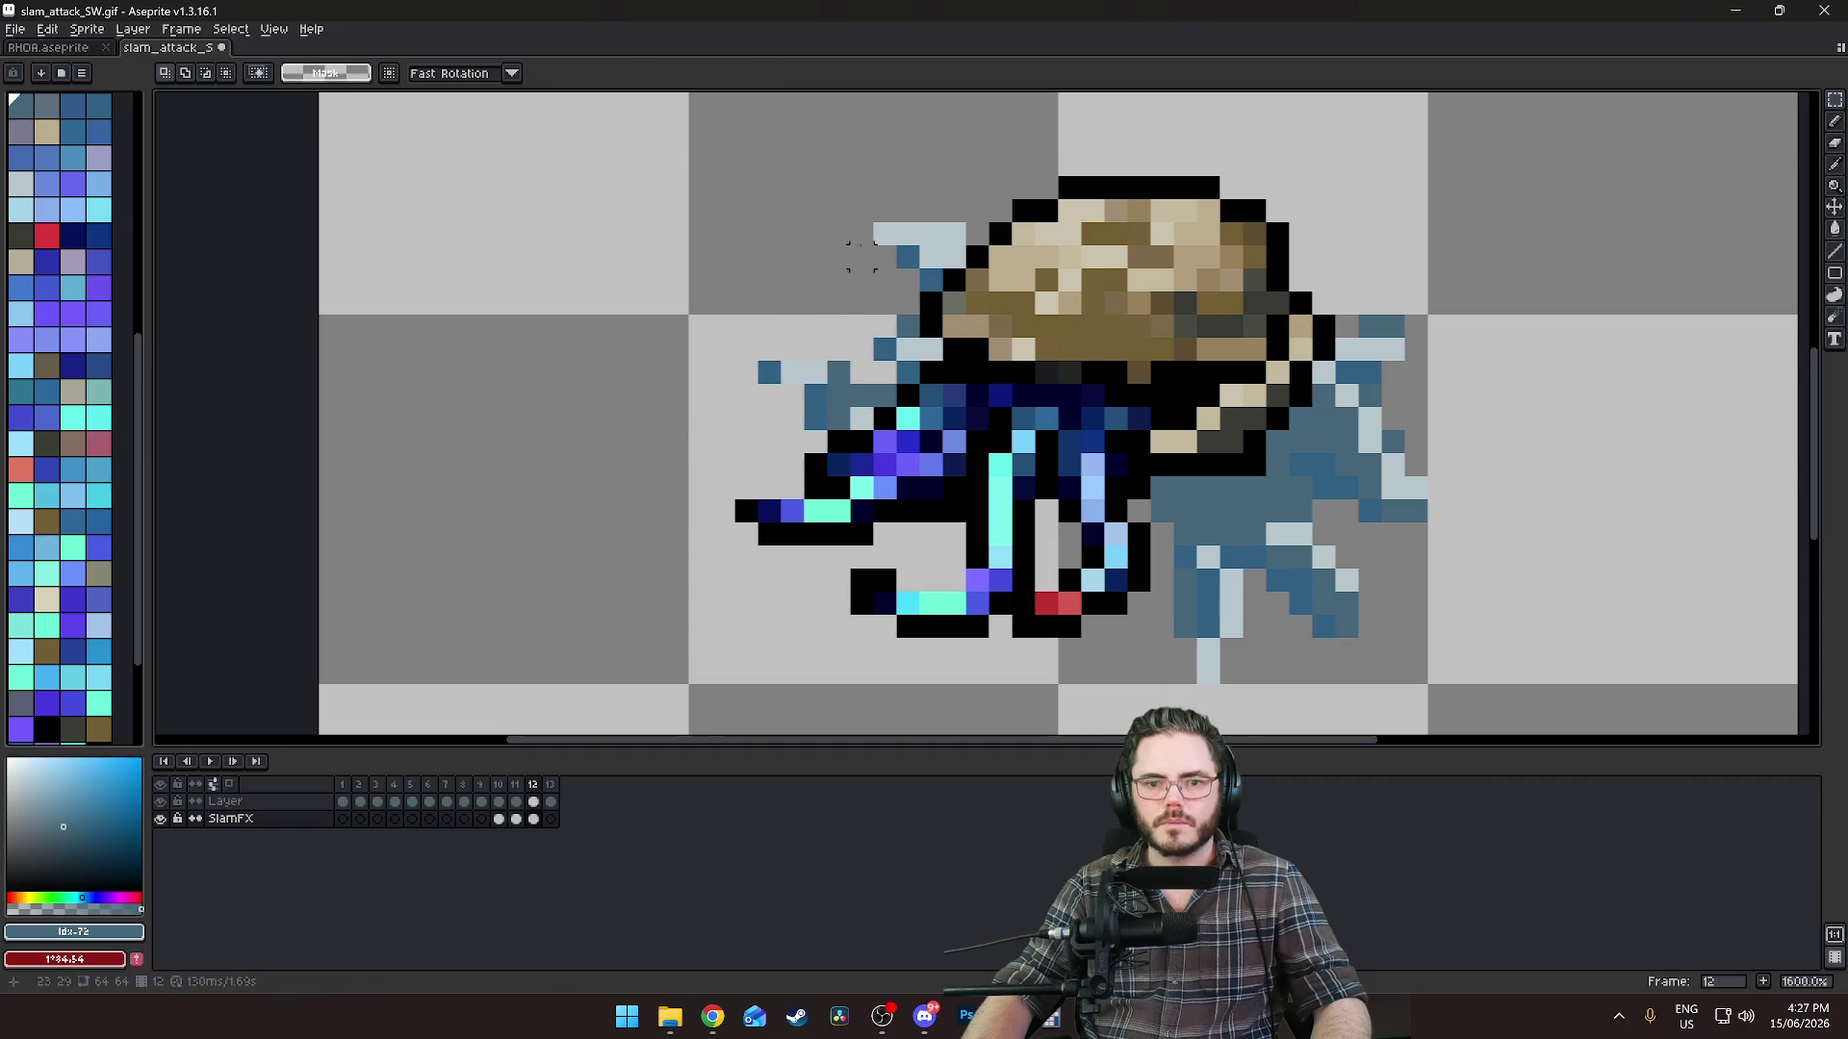
{"action": "left_click_drag", "start_coordinate": [826, 199], "coordinate": [991, 321]}
{"action": "left_click_drag", "start_coordinate": [888, 274], "coordinate": [864, 296]}
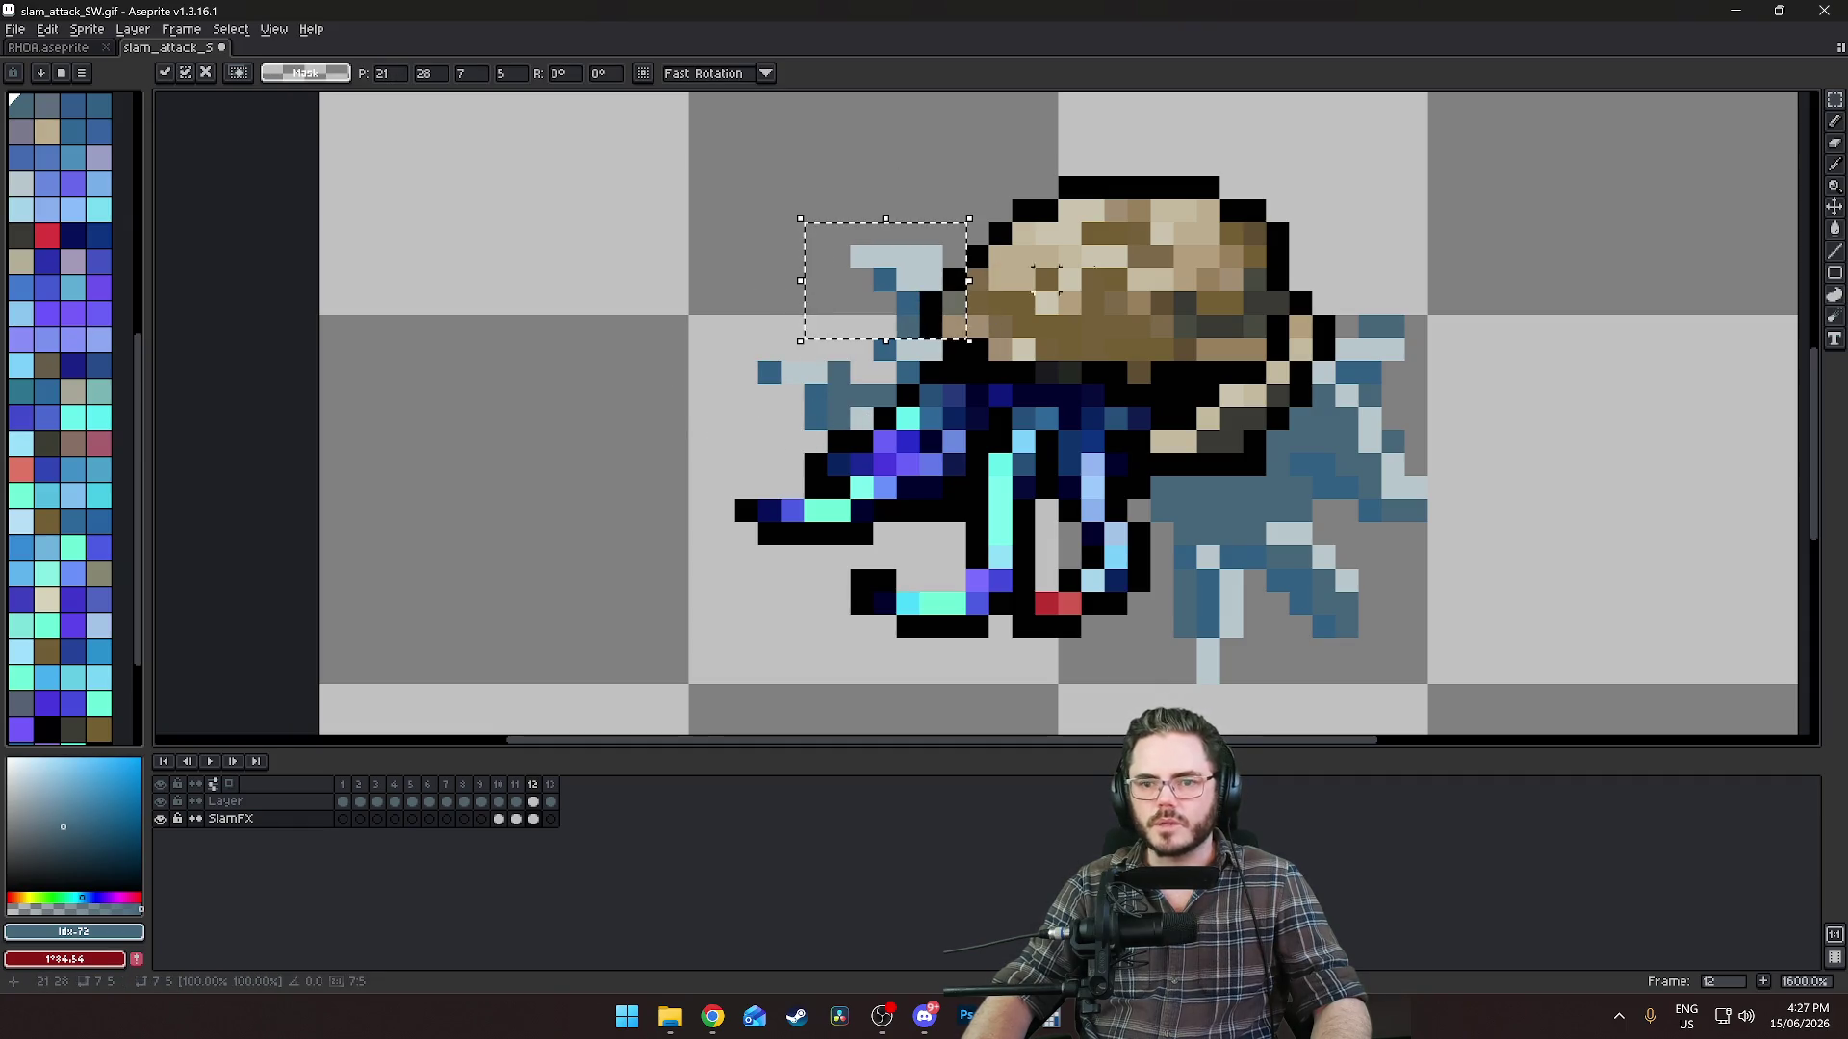
{"action": "key", "text": "ctrl+d"}
{"action": "left_click", "coordinate": [922, 301], "text": "alt"}
Paint darker blue pixels into the splash, including one below it.
{"action": "left_click", "coordinate": [908, 278]}
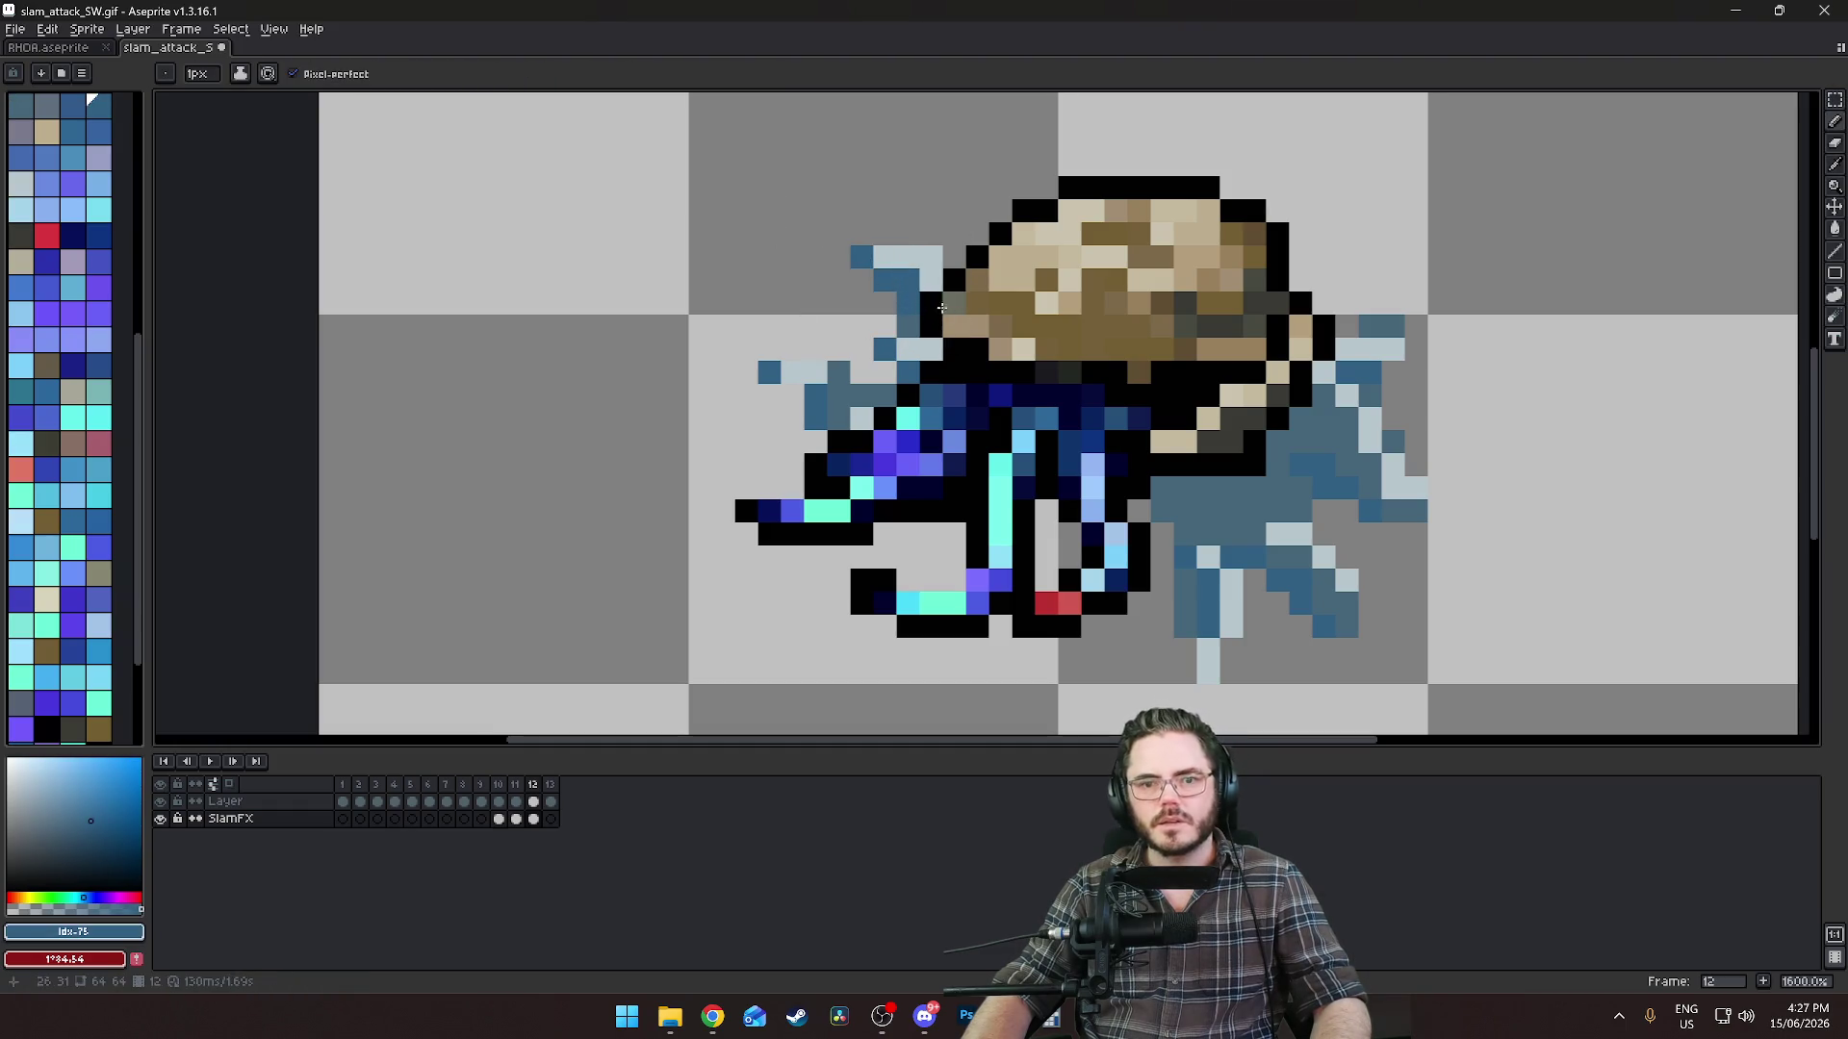
{"action": "scroll", "coordinate": [931, 403], "scroll_direction": "down", "scroll_amount": 1}
{"action": "scroll", "coordinate": [1013, 367], "scroll_direction": "right", "scroll_amount": 2}
{"action": "left_click", "coordinate": [1123, 451], "text": "alt"}
{"action": "left_click", "coordinate": [1108, 421]}
{"action": "left_click", "coordinate": [970, 595]}
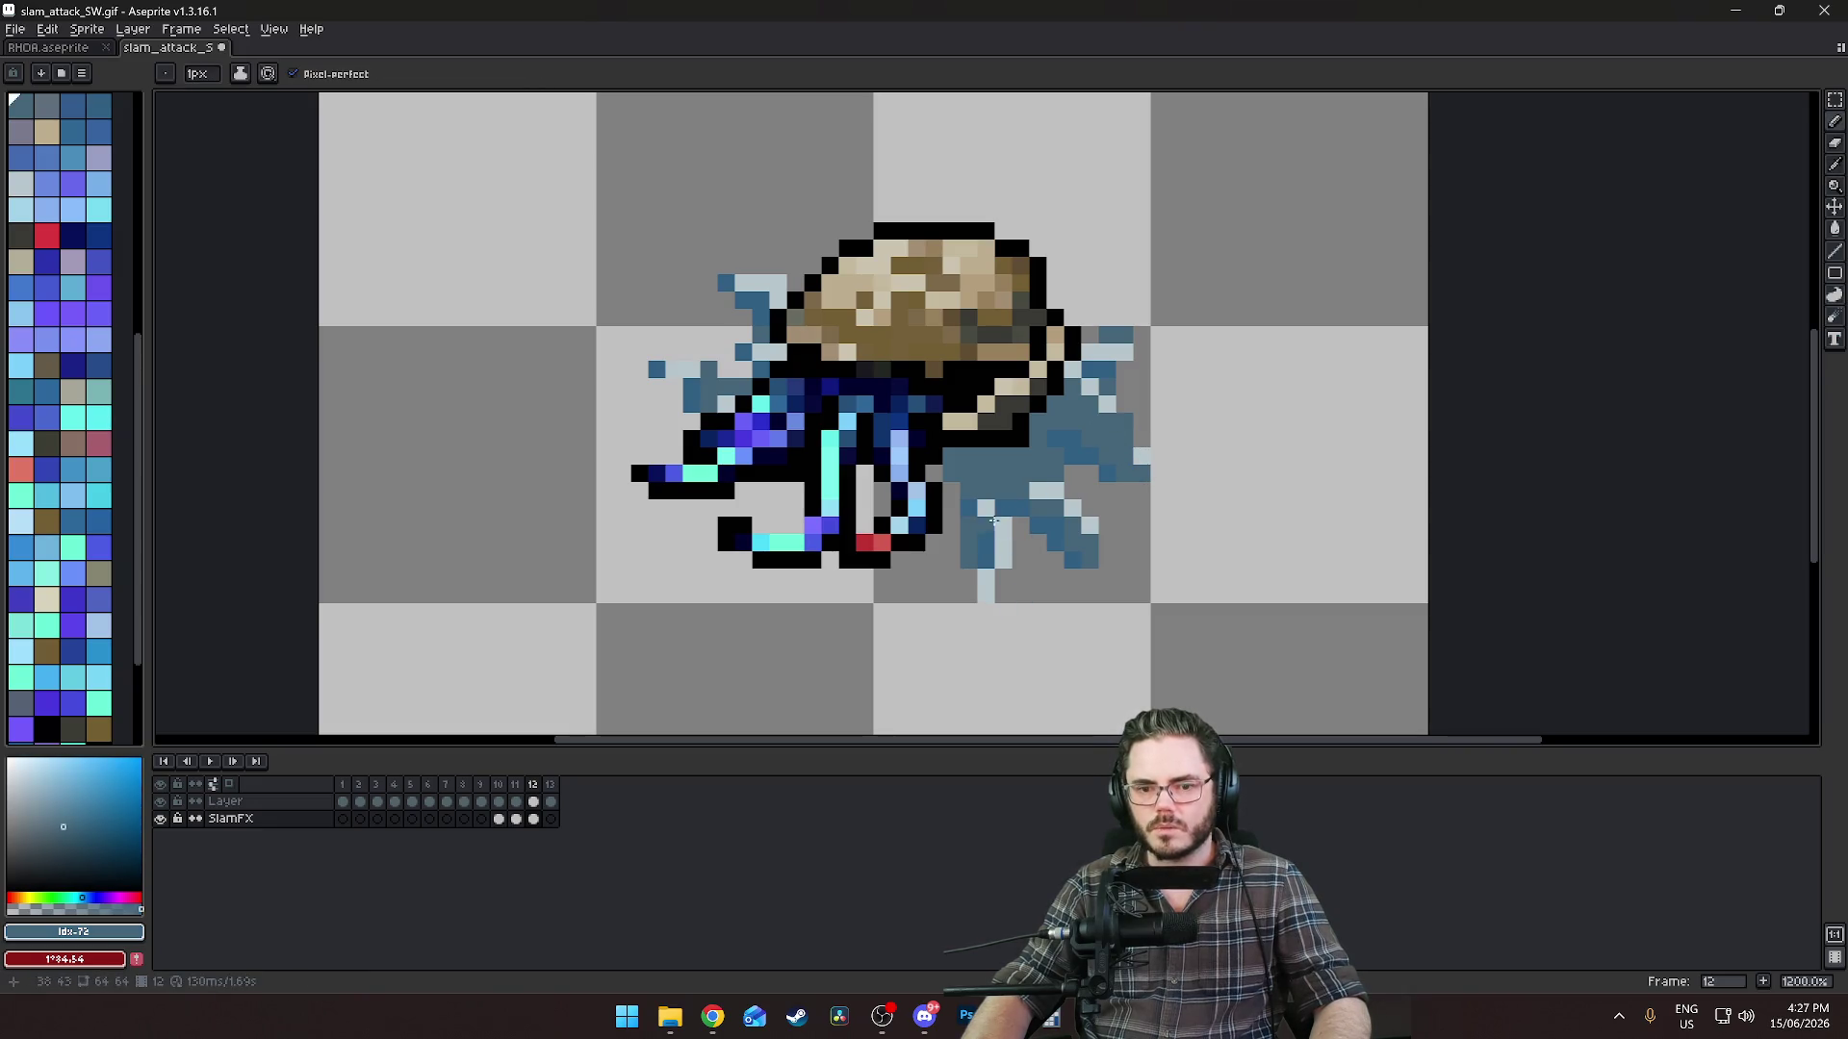
{"action": "scroll", "coordinate": [787, 462], "scroll_direction": "up", "scroll_amount": 1}
{"action": "left_click", "coordinate": [748, 381]}
{"action": "scroll", "coordinate": [972, 547], "scroll_direction": "down", "scroll_amount": 3}
Paint dark grey shading where the shell's lower right meets the splash.
{"action": "mouse_move", "coordinate": [1217, 508]}
{"action": "left_mouse_down"}
{"action": "mouse_move", "coordinate": [1245, 343]}
{"action": "mouse_move", "coordinate": [1114, 438]}
{"action": "left_mouse_up"}
{"action": "scroll", "coordinate": [982, 547], "scroll_direction": "up", "scroll_amount": 4}
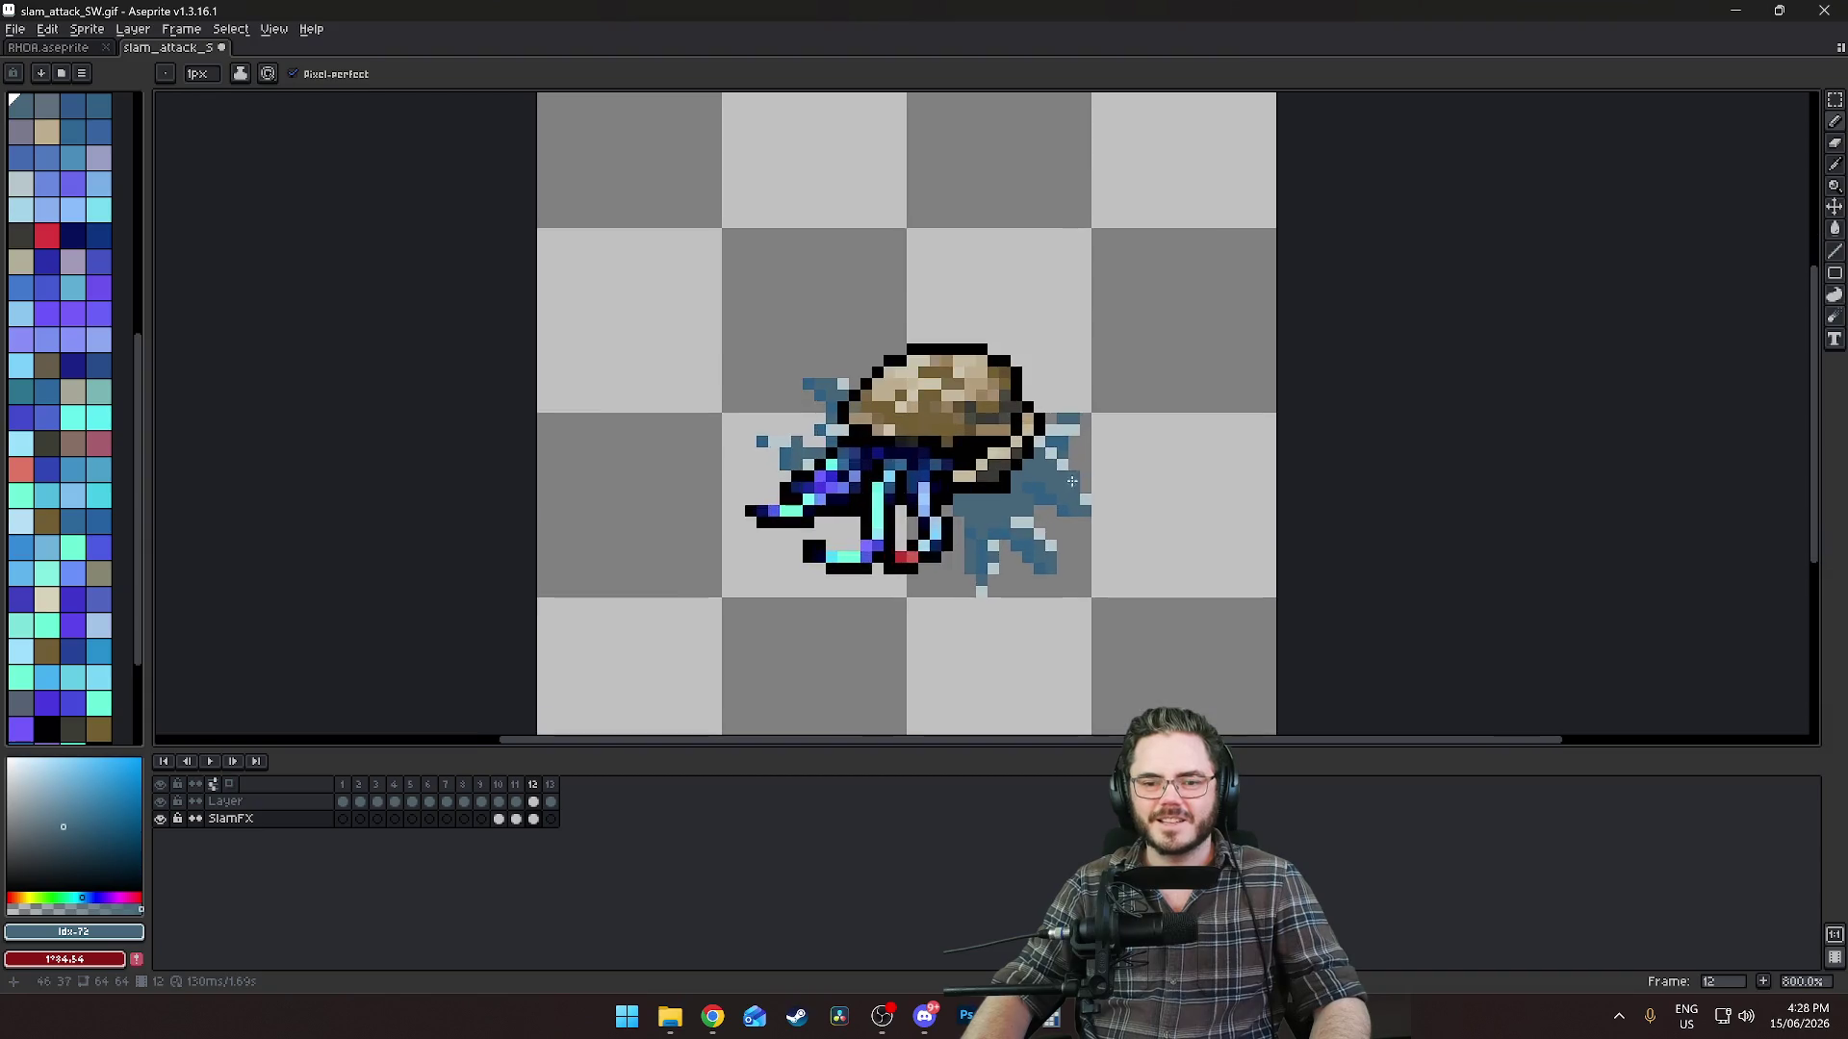
{"action": "left_click", "coordinate": [46, 442]}
{"action": "mouse_move", "coordinate": [886, 517]}
{"action": "left_mouse_down"}
{"action": "mouse_move", "coordinate": [910, 540]}
{"action": "mouse_move", "coordinate": [967, 517]}
{"action": "mouse_move", "coordinate": [1002, 441]}
{"action": "mouse_move", "coordinate": [1047, 428]}
{"action": "left_mouse_up"}
{"action": "left_click", "coordinate": [972, 499]}
Review the motion across frames 11–13 and settle on the frame 13 SlamFX cel.
{"action": "scroll", "coordinate": [1006, 475], "scroll_direction": "down", "scroll_amount": 7}
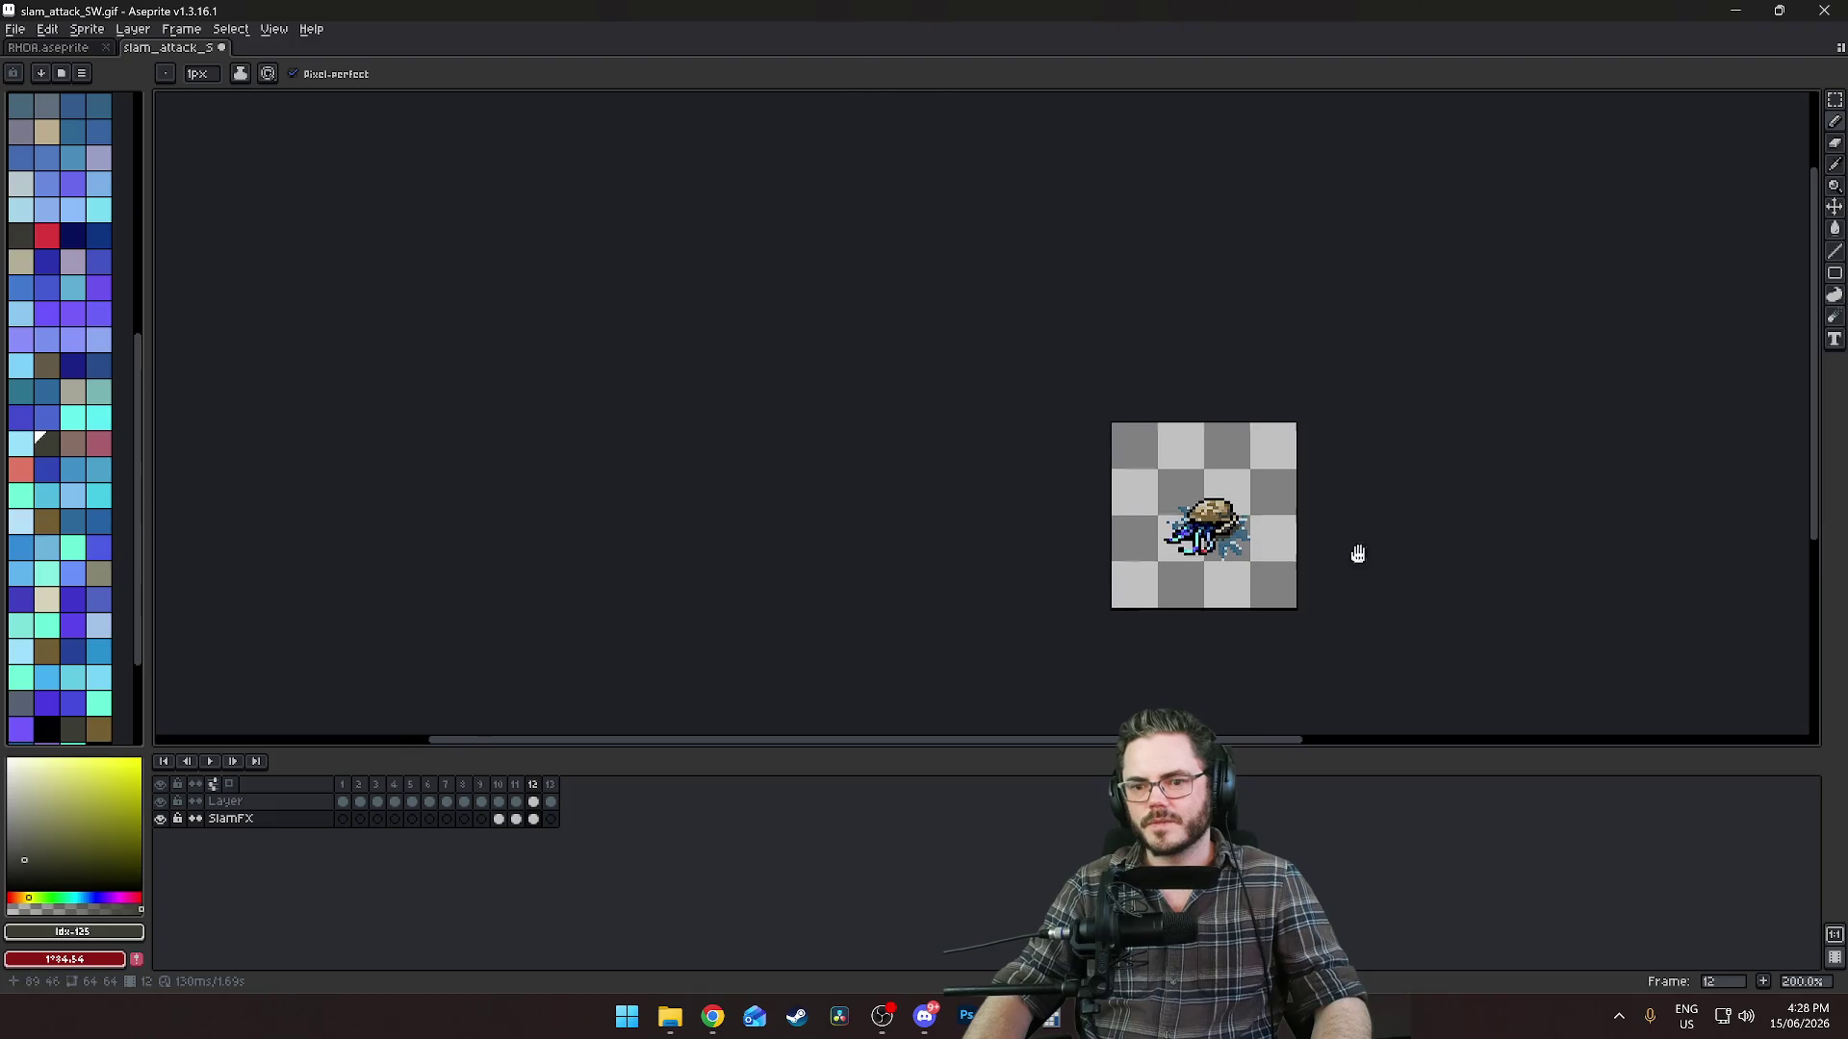
{"action": "key", "text": "Left"}
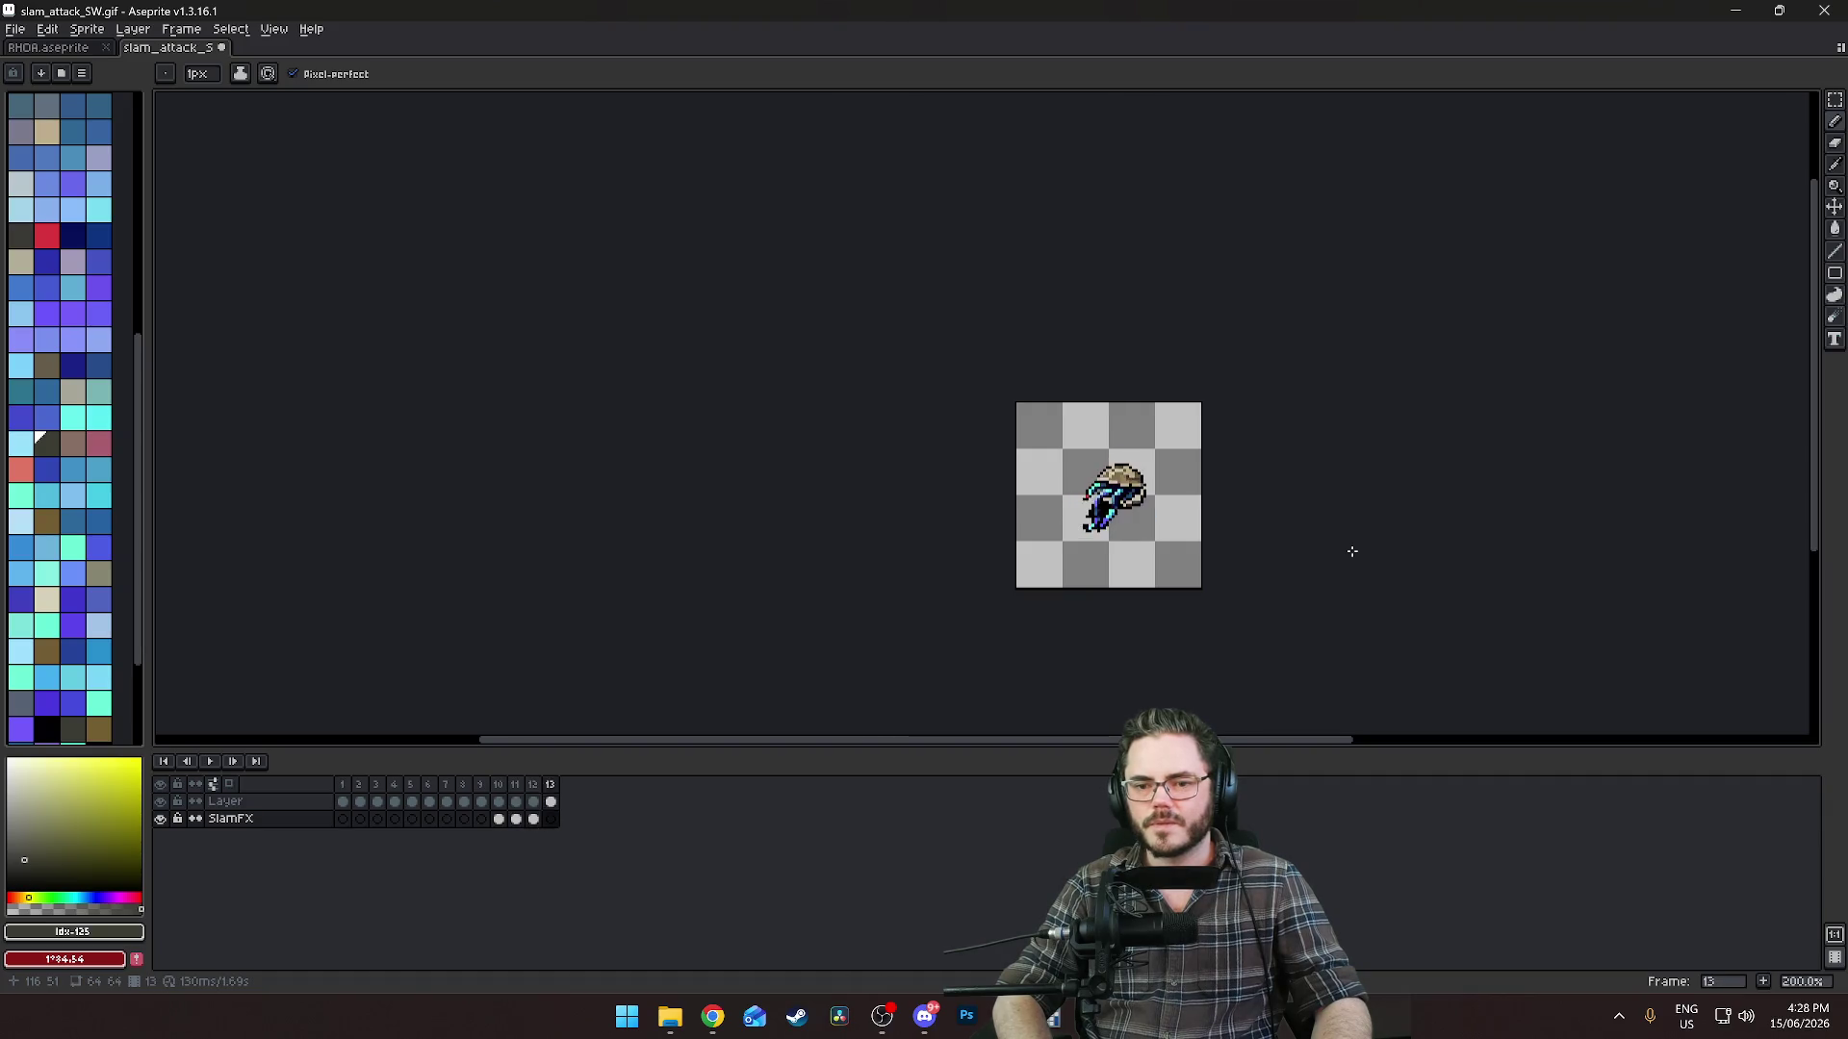
{"action": "key", "text": "Left"}
{"action": "key", "text": "Left"}
{"action": "key", "text": "Right"}
{"action": "key", "text": "Right"}
{"action": "key", "text": "Right"}
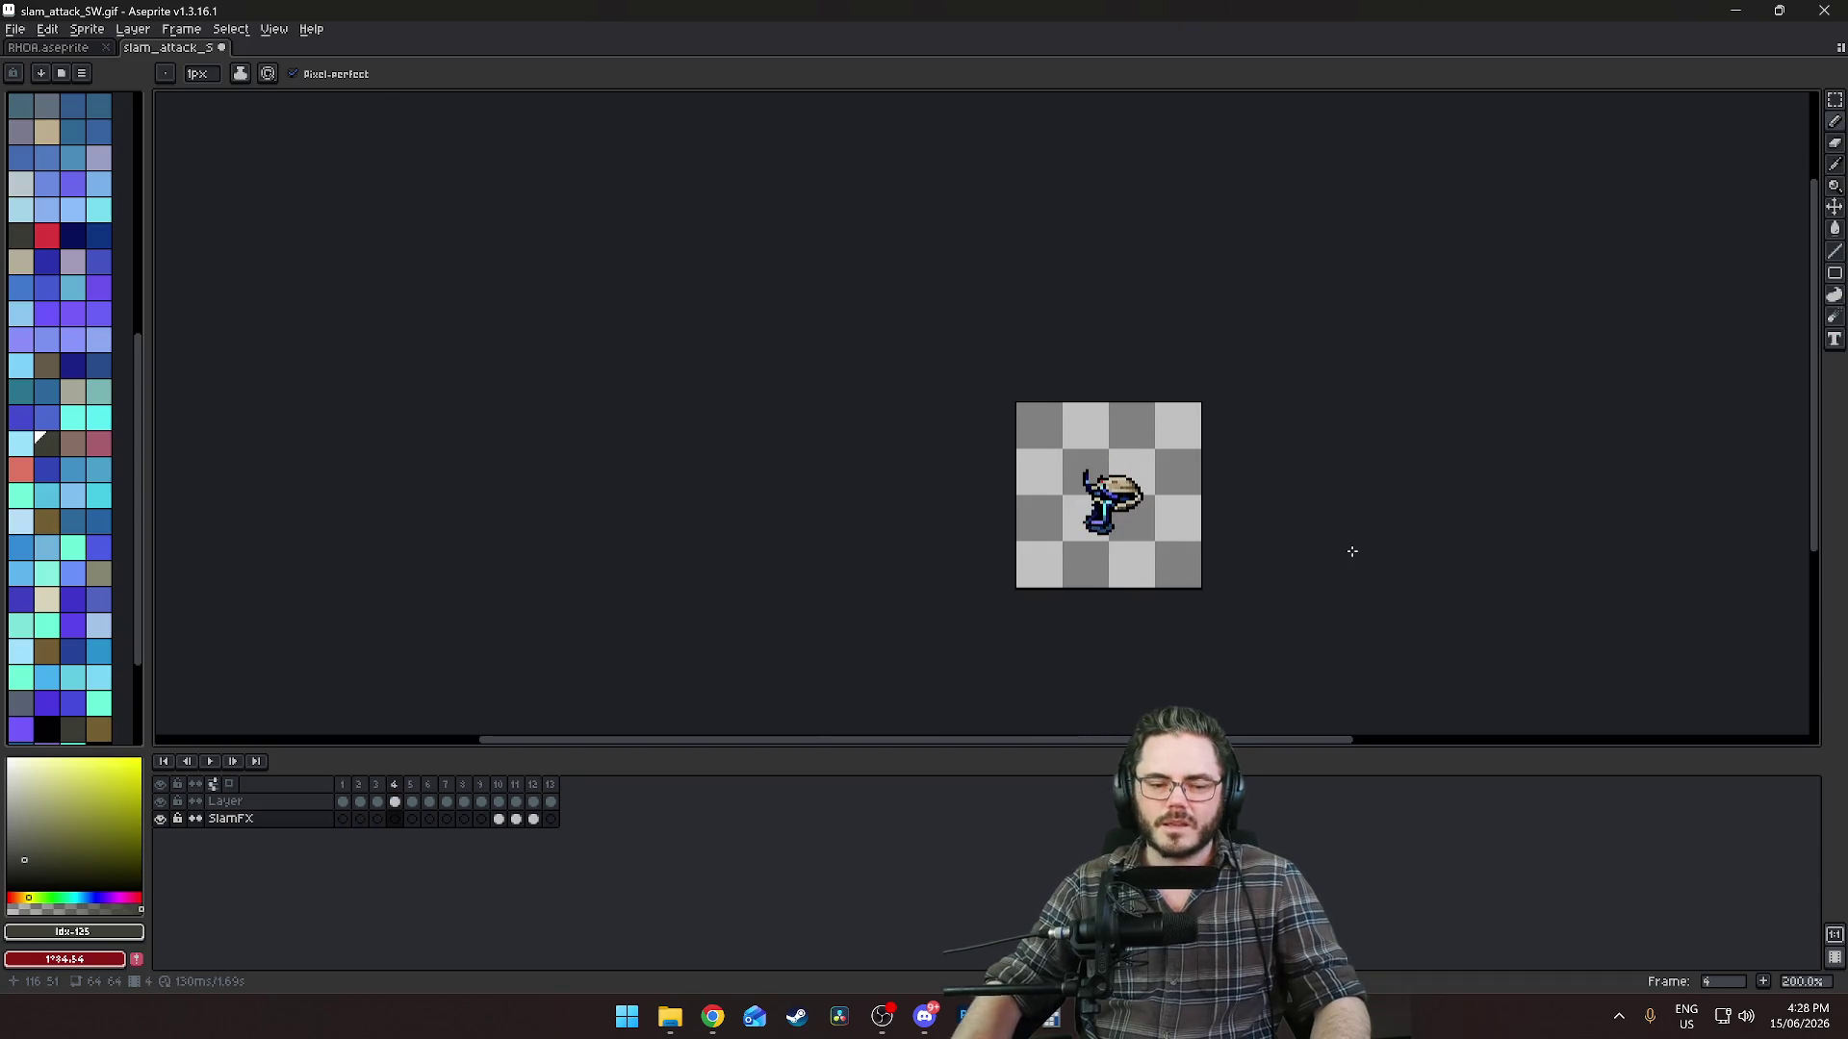
{"action": "left_click", "coordinate": [550, 819]}
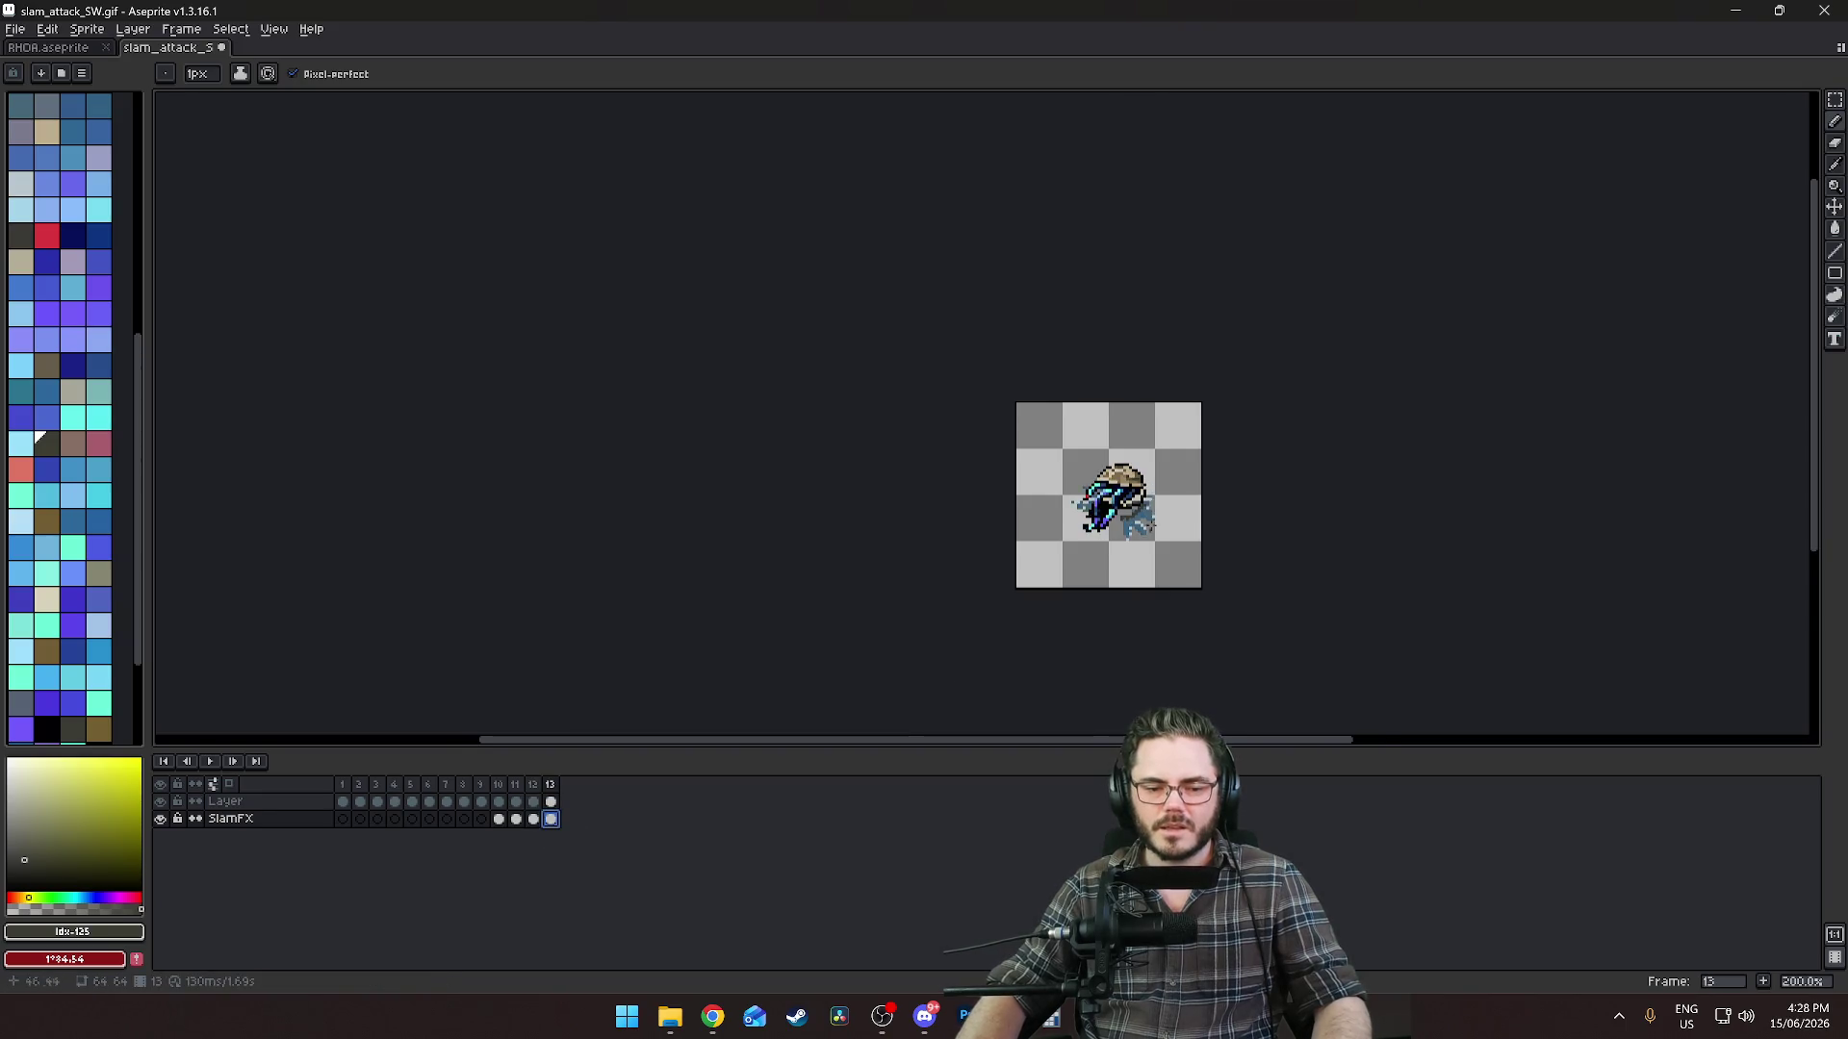
{"action": "scroll", "coordinate": [1150, 529], "scroll_direction": "up", "scroll_amount": 4}
{"action": "left_click", "coordinate": [533, 819]}
{"action": "left_click", "coordinate": [551, 819]}
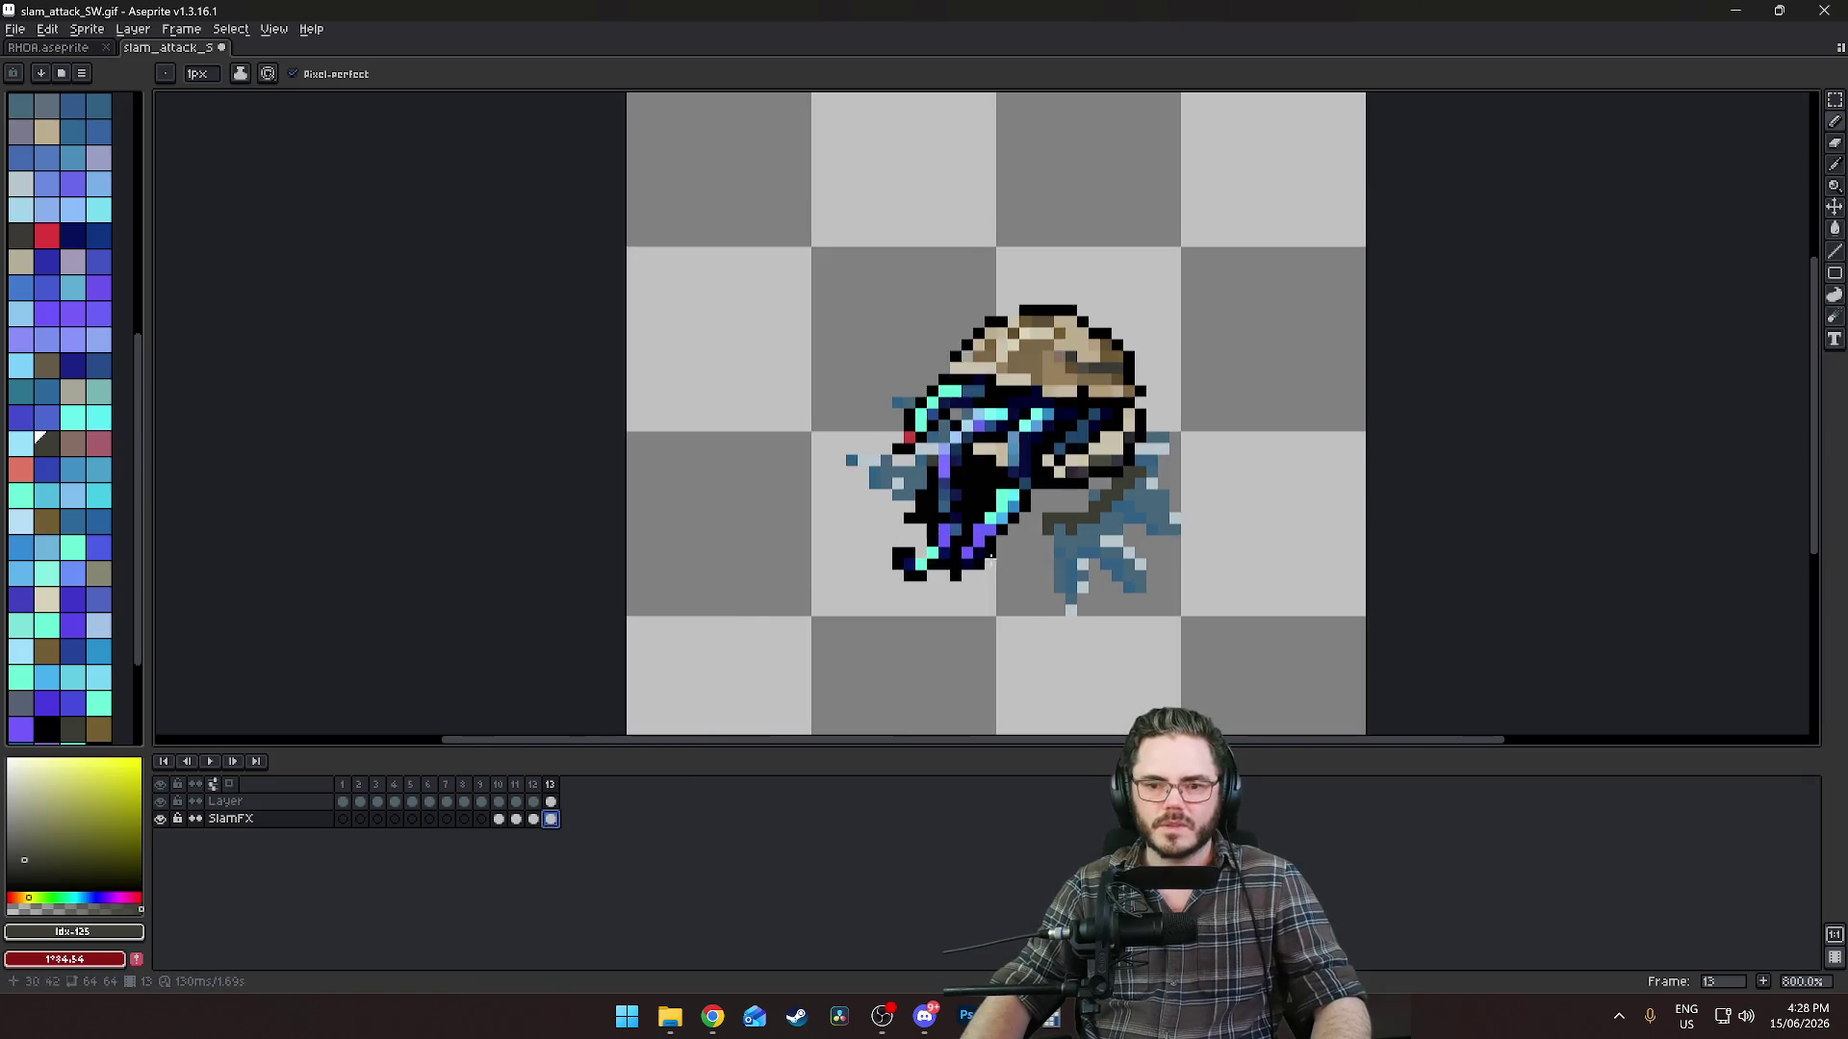
{"action": "scroll", "coordinate": [1072, 545], "scroll_direction": "up", "scroll_amount": 4}
Marquee the lower-right splash and move it one pixel up-left.
{"action": "left_click", "coordinate": [1834, 99]}
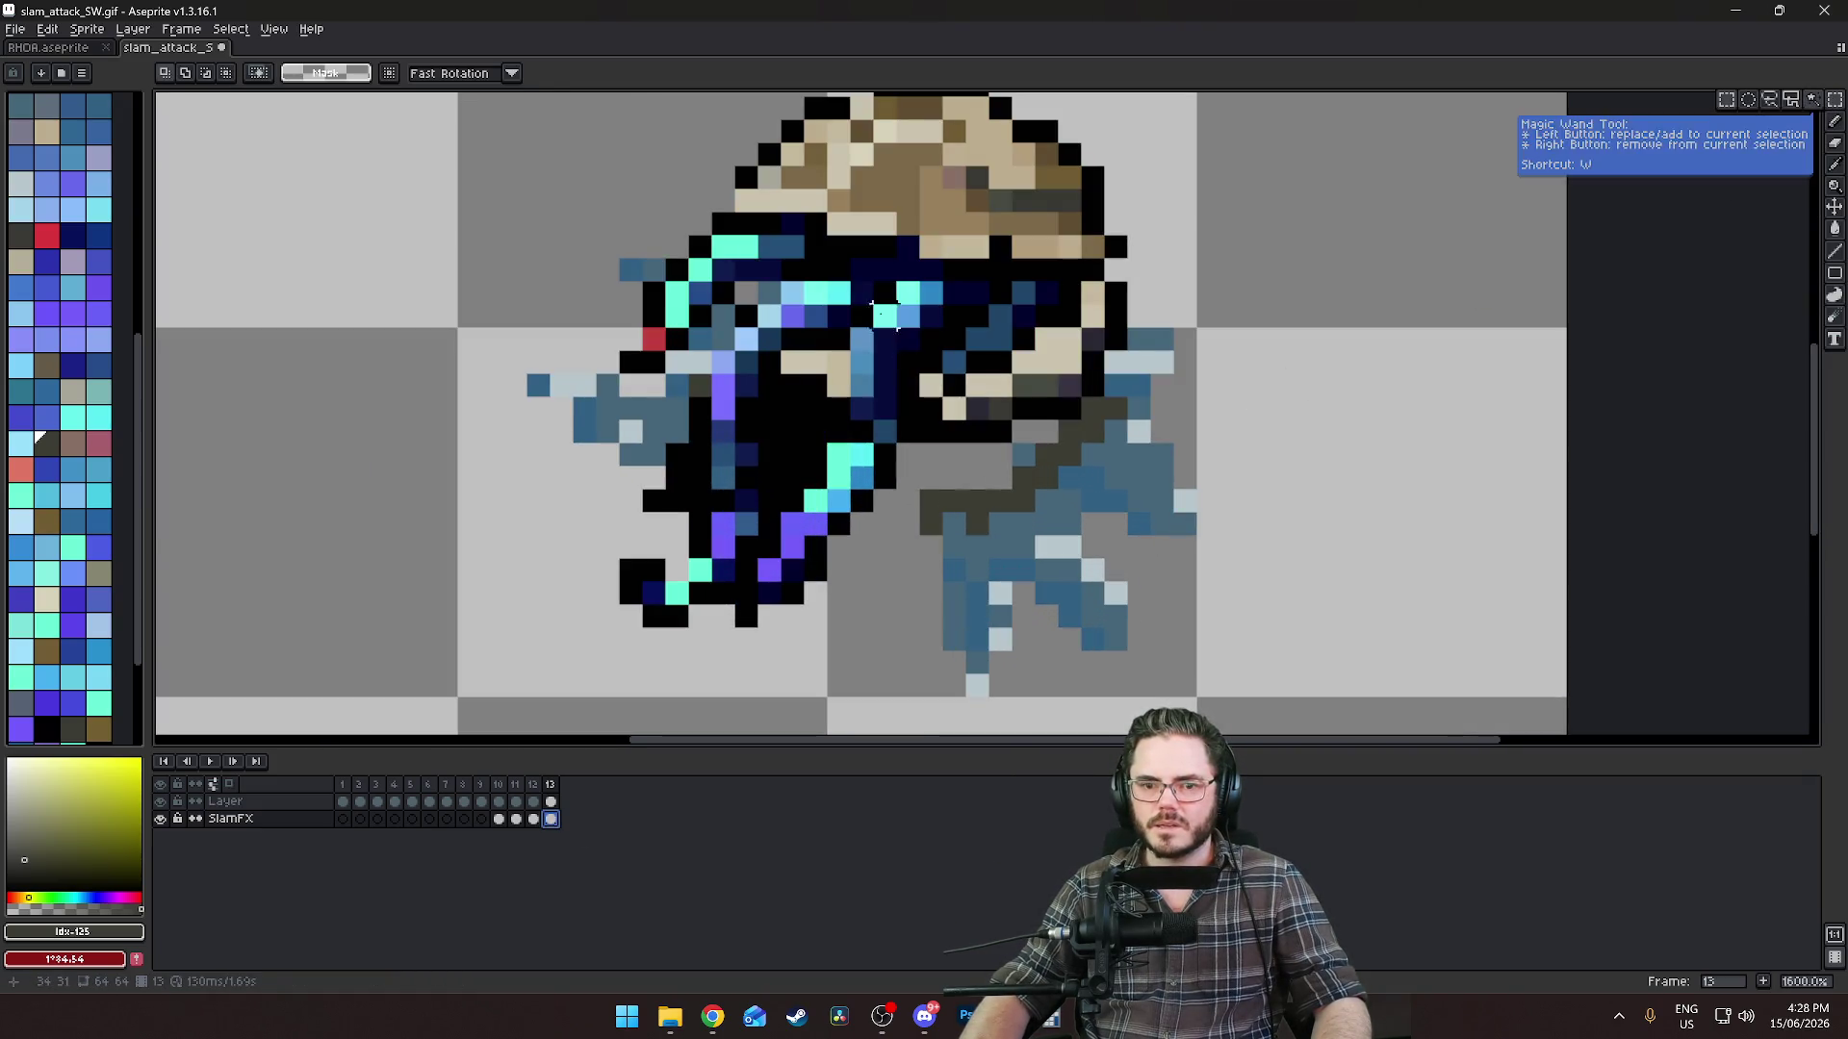
{"action": "left_click_drag", "start_coordinate": [870, 300], "coordinate": [1270, 677]}
{"action": "left_click_drag", "start_coordinate": [1117, 568], "coordinate": [1026, 553]}
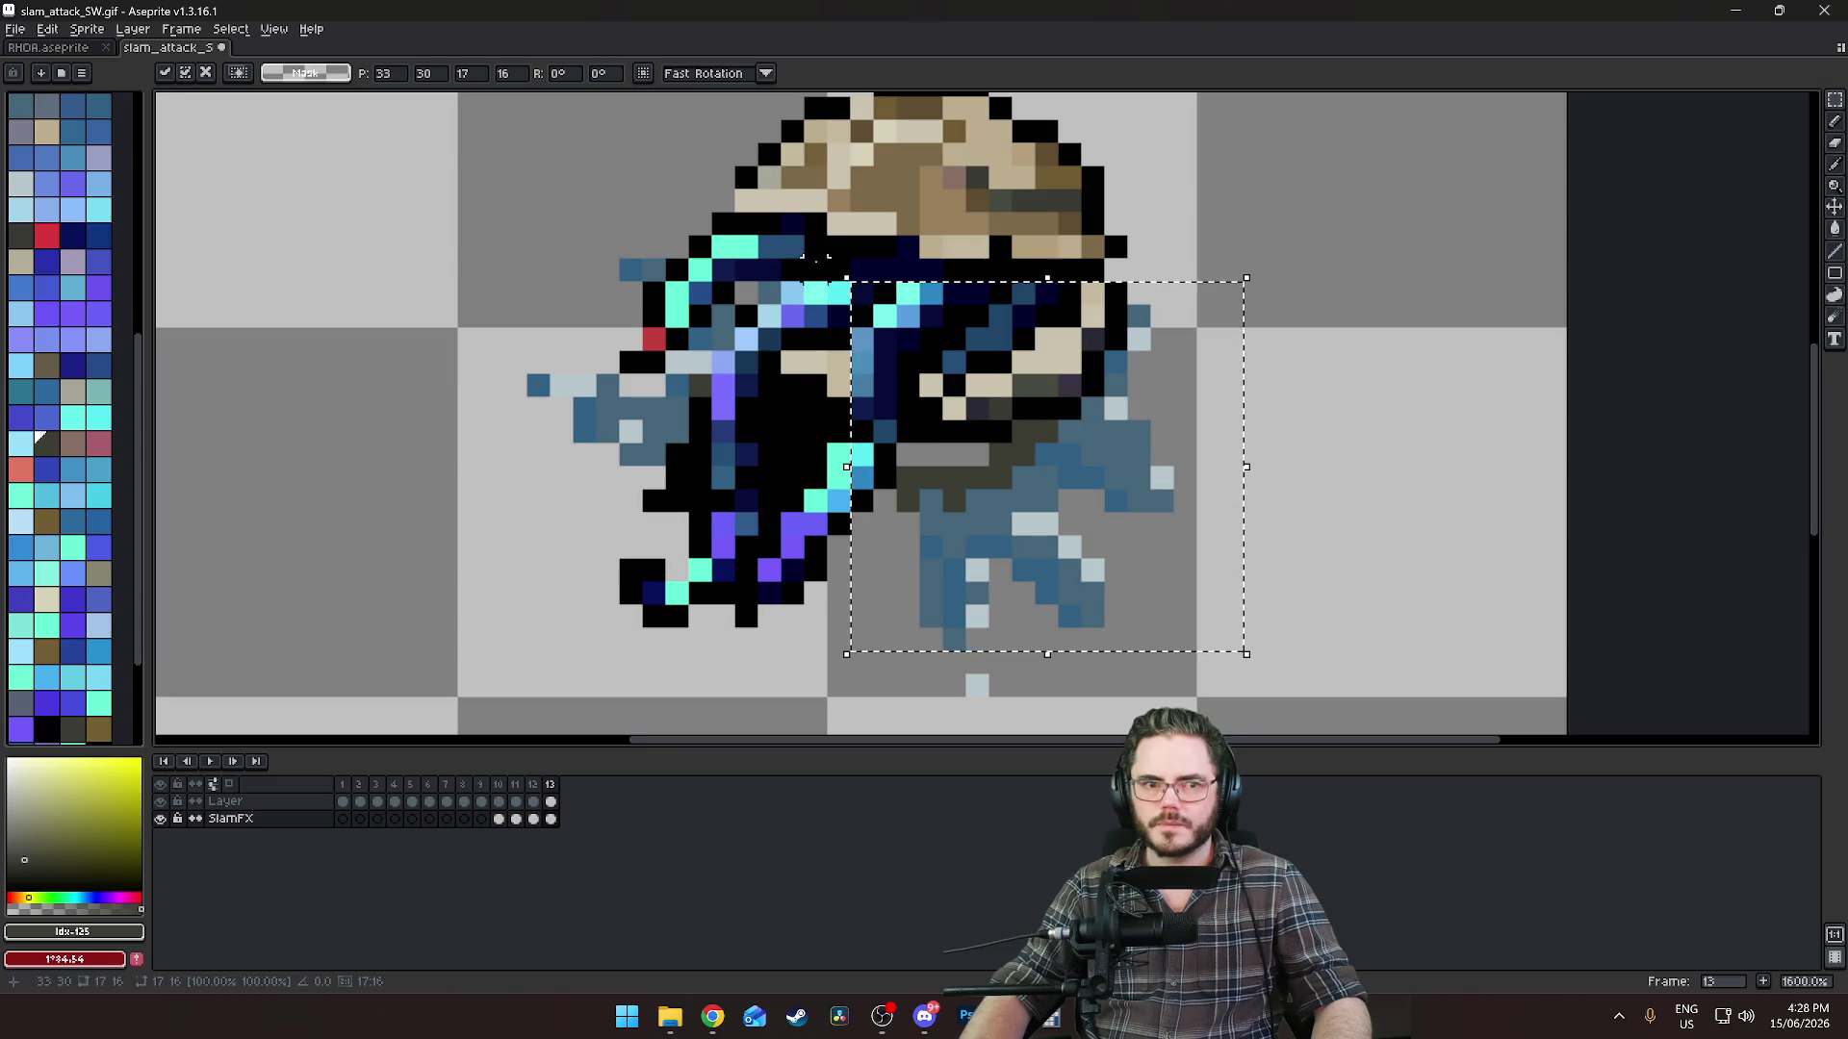
{"action": "left_click_drag", "start_coordinate": [978, 524], "coordinate": [948, 496]}
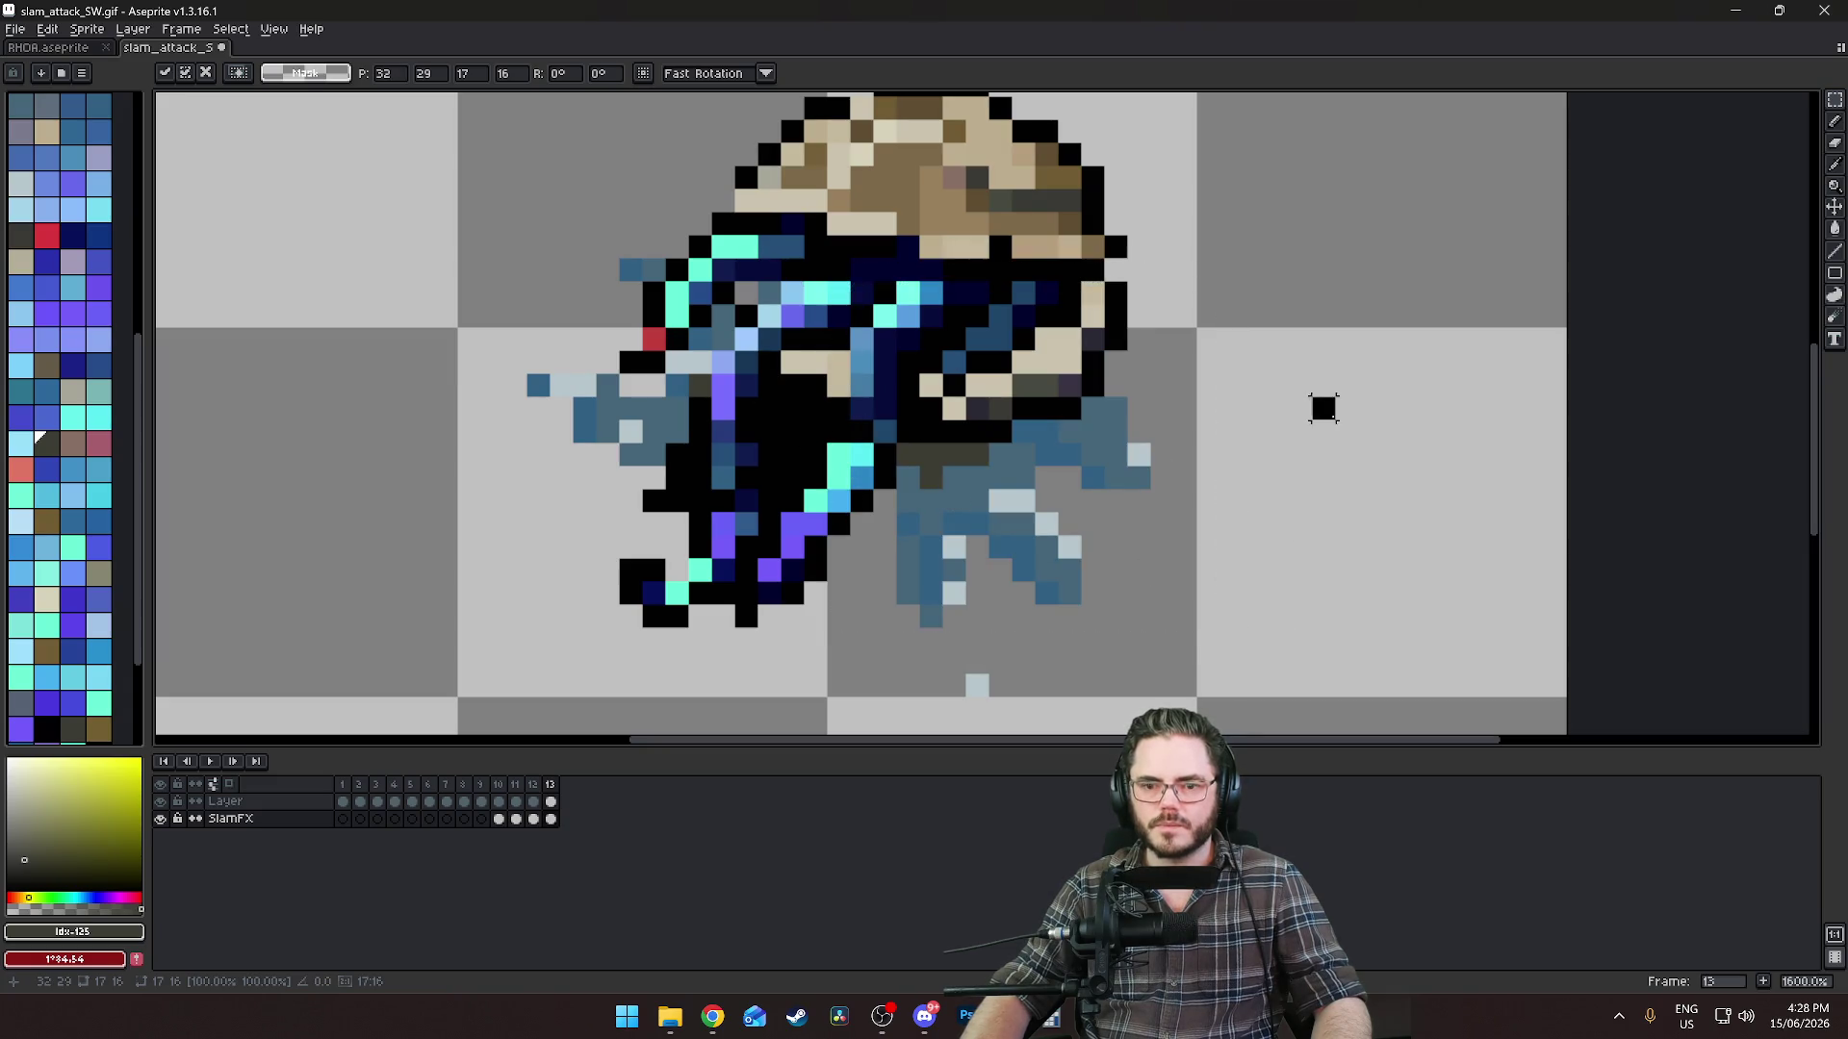
{"action": "left_click", "coordinate": [1323, 408]}
Select the left part of the splash and shift it about three pixels right.
{"action": "left_click_drag", "start_coordinate": [456, 165], "coordinate": [680, 435]}
{"action": "left_click", "coordinate": [376, 154]}
{"action": "left_click_drag", "start_coordinate": [361, 117], "coordinate": [785, 492]}
{"action": "left_click_drag", "start_coordinate": [744, 387], "coordinate": [813, 387]}
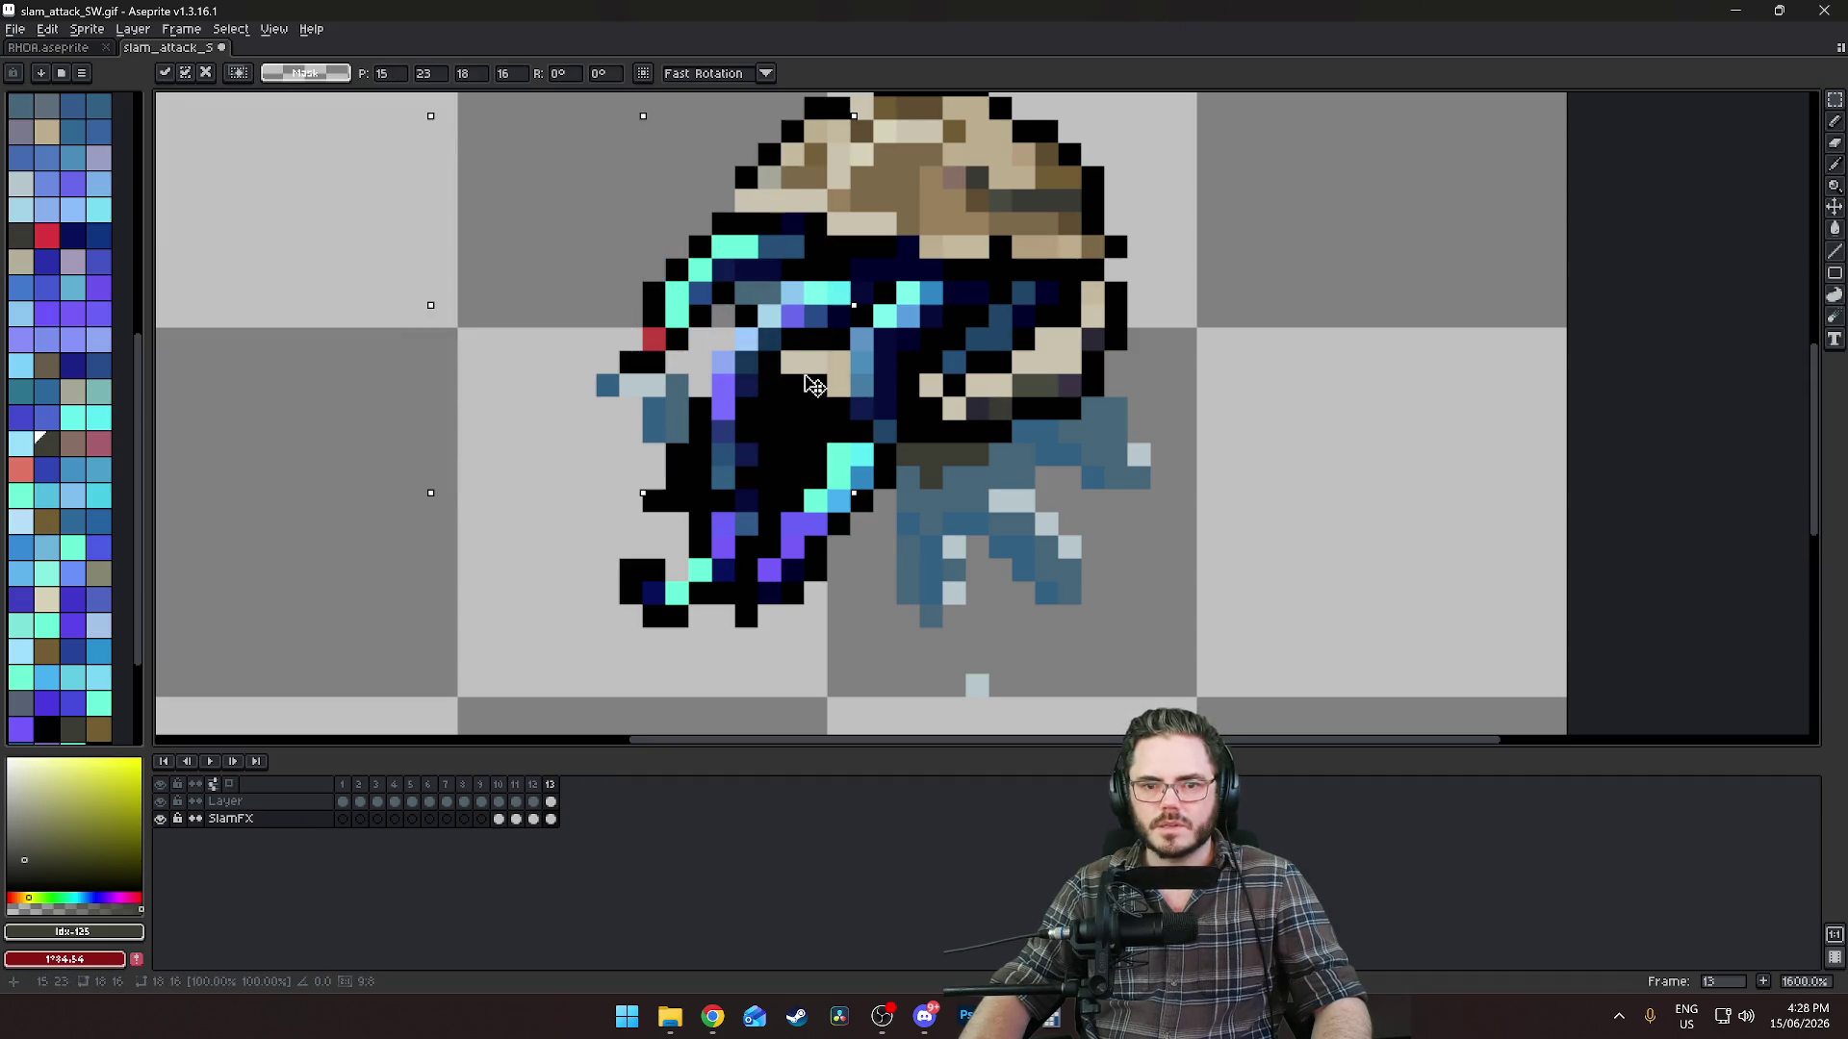
{"action": "left_click", "coordinate": [1506, 424]}
{"action": "scroll", "coordinate": [1501, 481], "scroll_direction": "down", "scroll_amount": 4}
{"action": "scroll", "coordinate": [1155, 462], "scroll_direction": "right", "scroll_amount": 3}
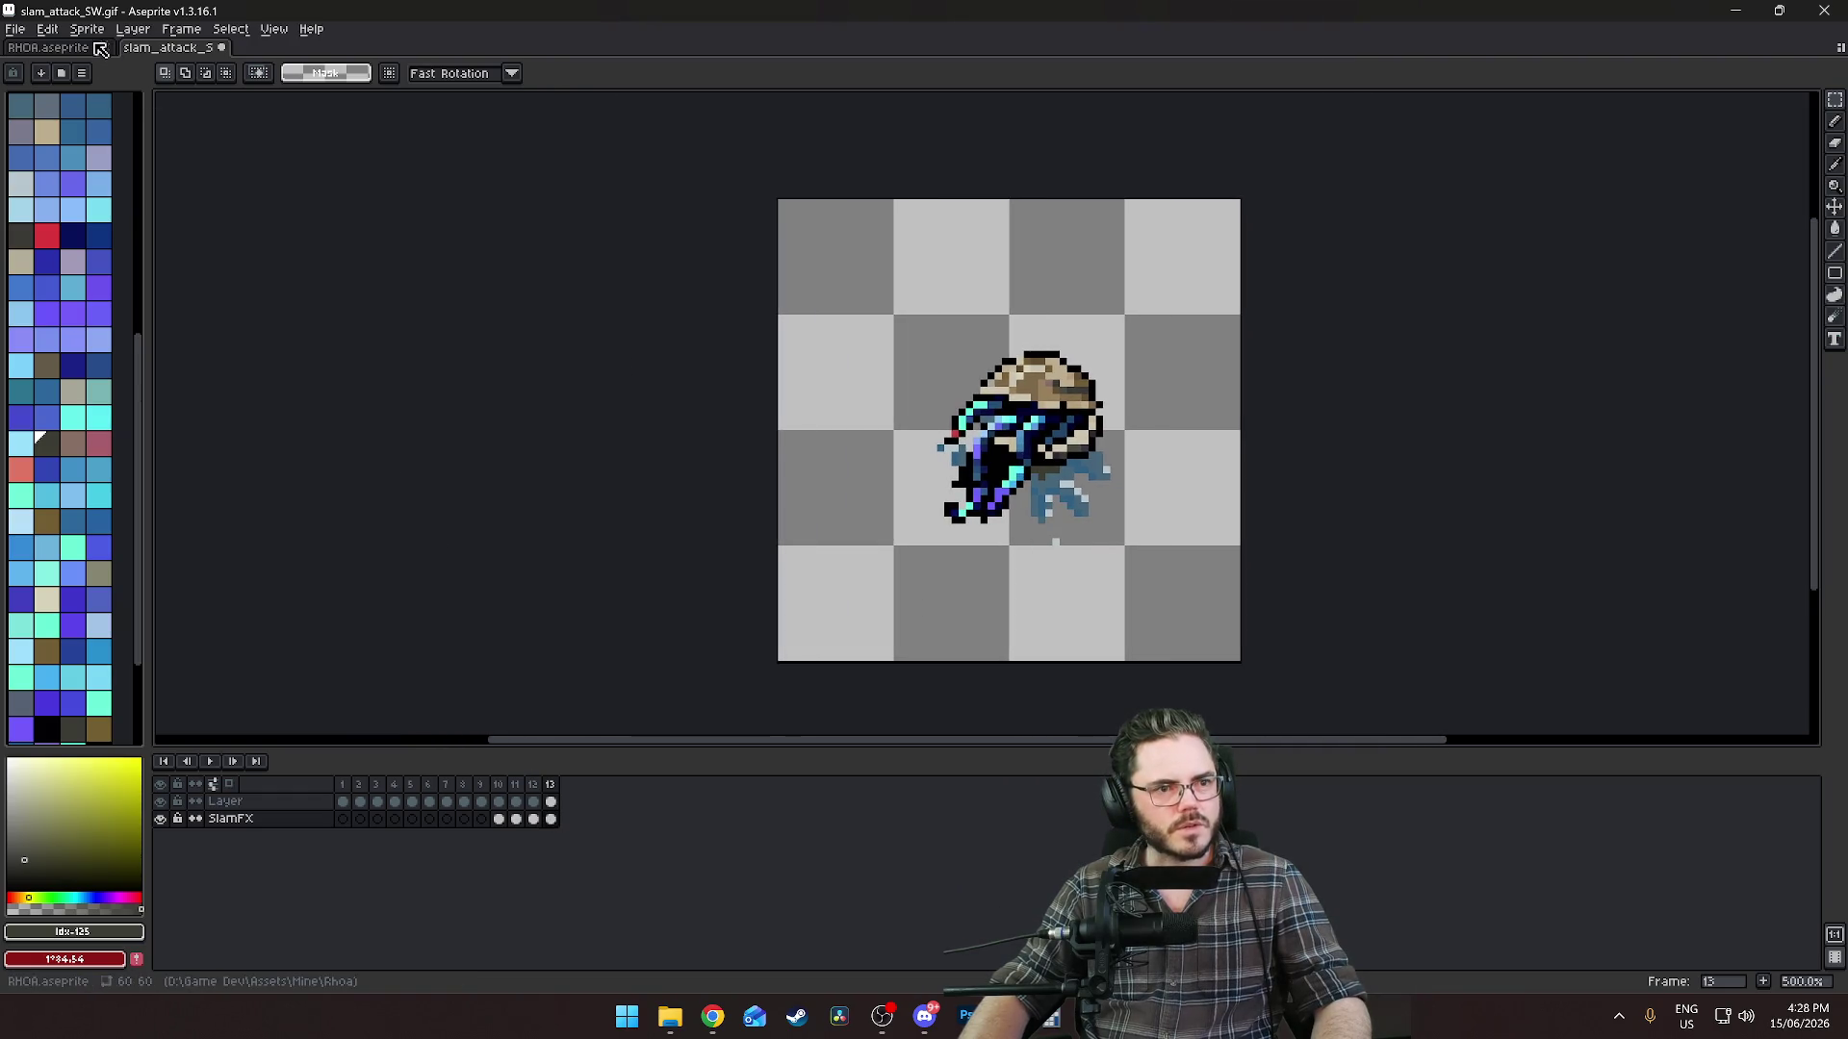
{"action": "left_click", "coordinate": [47, 28]}
Try lowering the alpha in Hue/Saturation for all cels, then cancel without applying.
{"action": "mouse_move", "coordinate": [158, 412]}
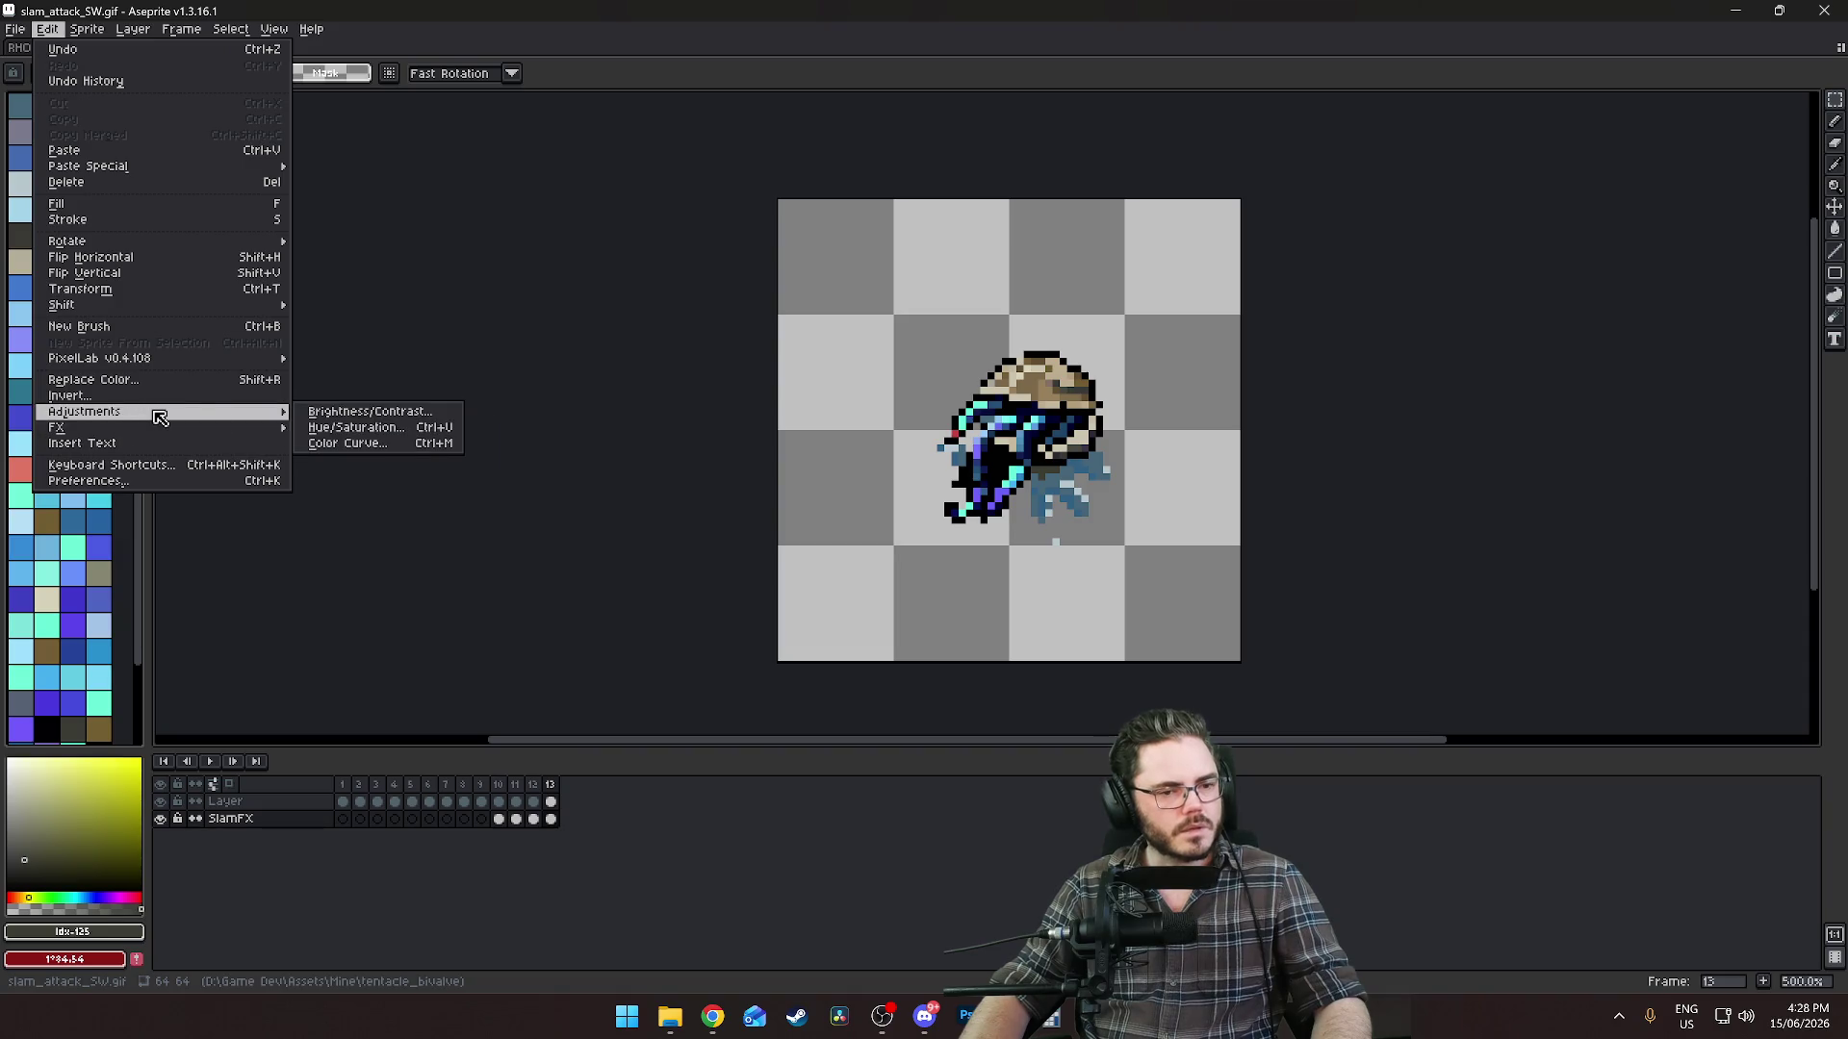
{"action": "left_click", "coordinate": [371, 426]}
{"action": "mouse_move", "coordinate": [582, 574]}
{"action": "left_mouse_down"}
{"action": "mouse_move", "coordinate": [548, 574]}
{"action": "mouse_move", "coordinate": [680, 569]}
{"action": "mouse_move", "coordinate": [555, 569]}
{"action": "left_mouse_up"}
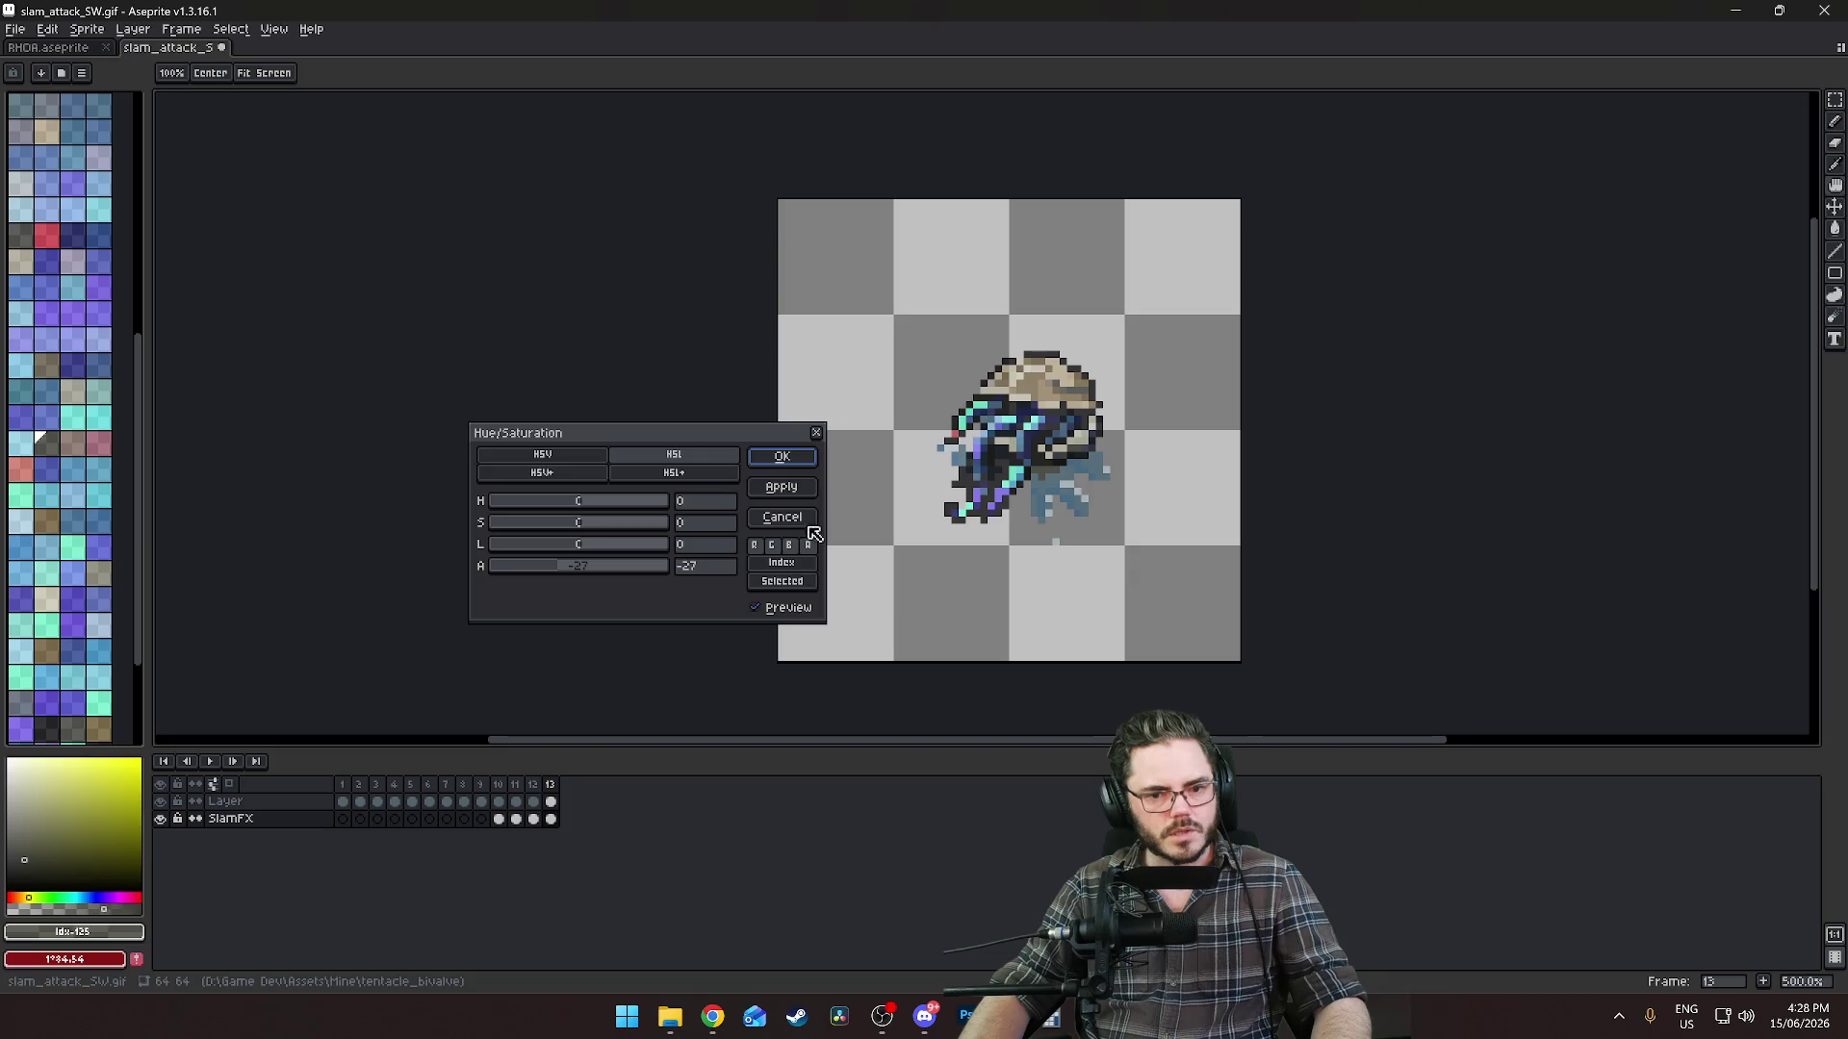
{"action": "left_click", "coordinate": [782, 581]}
{"action": "mouse_move", "coordinate": [573, 579]}
{"action": "left_mouse_down"}
{"action": "mouse_move", "coordinate": [606, 574]}
{"action": "mouse_move", "coordinate": [574, 574]}
{"action": "left_mouse_up"}
{"action": "left_click", "coordinate": [782, 517]}
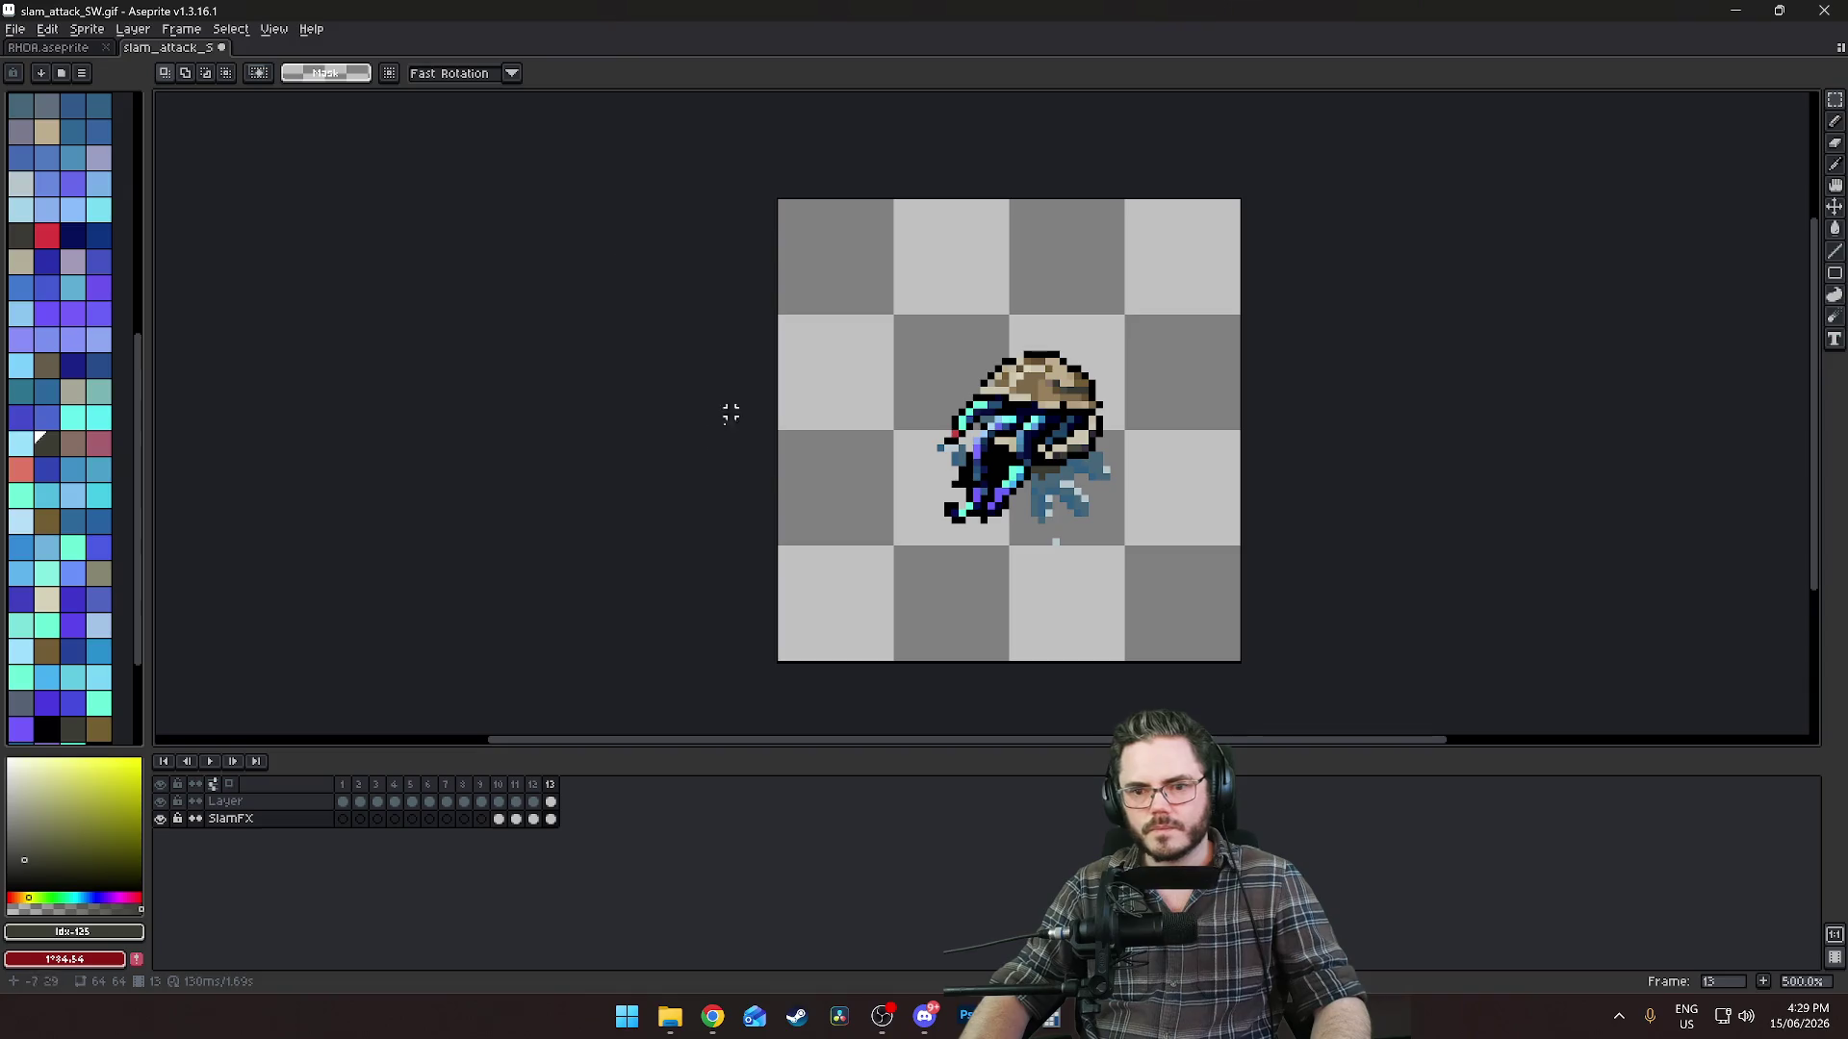
Select the SlamFX cels for frames 10–13 and undo the accidental cel copy twice.
{"action": "left_click", "coordinate": [498, 819], "text": "shift"}
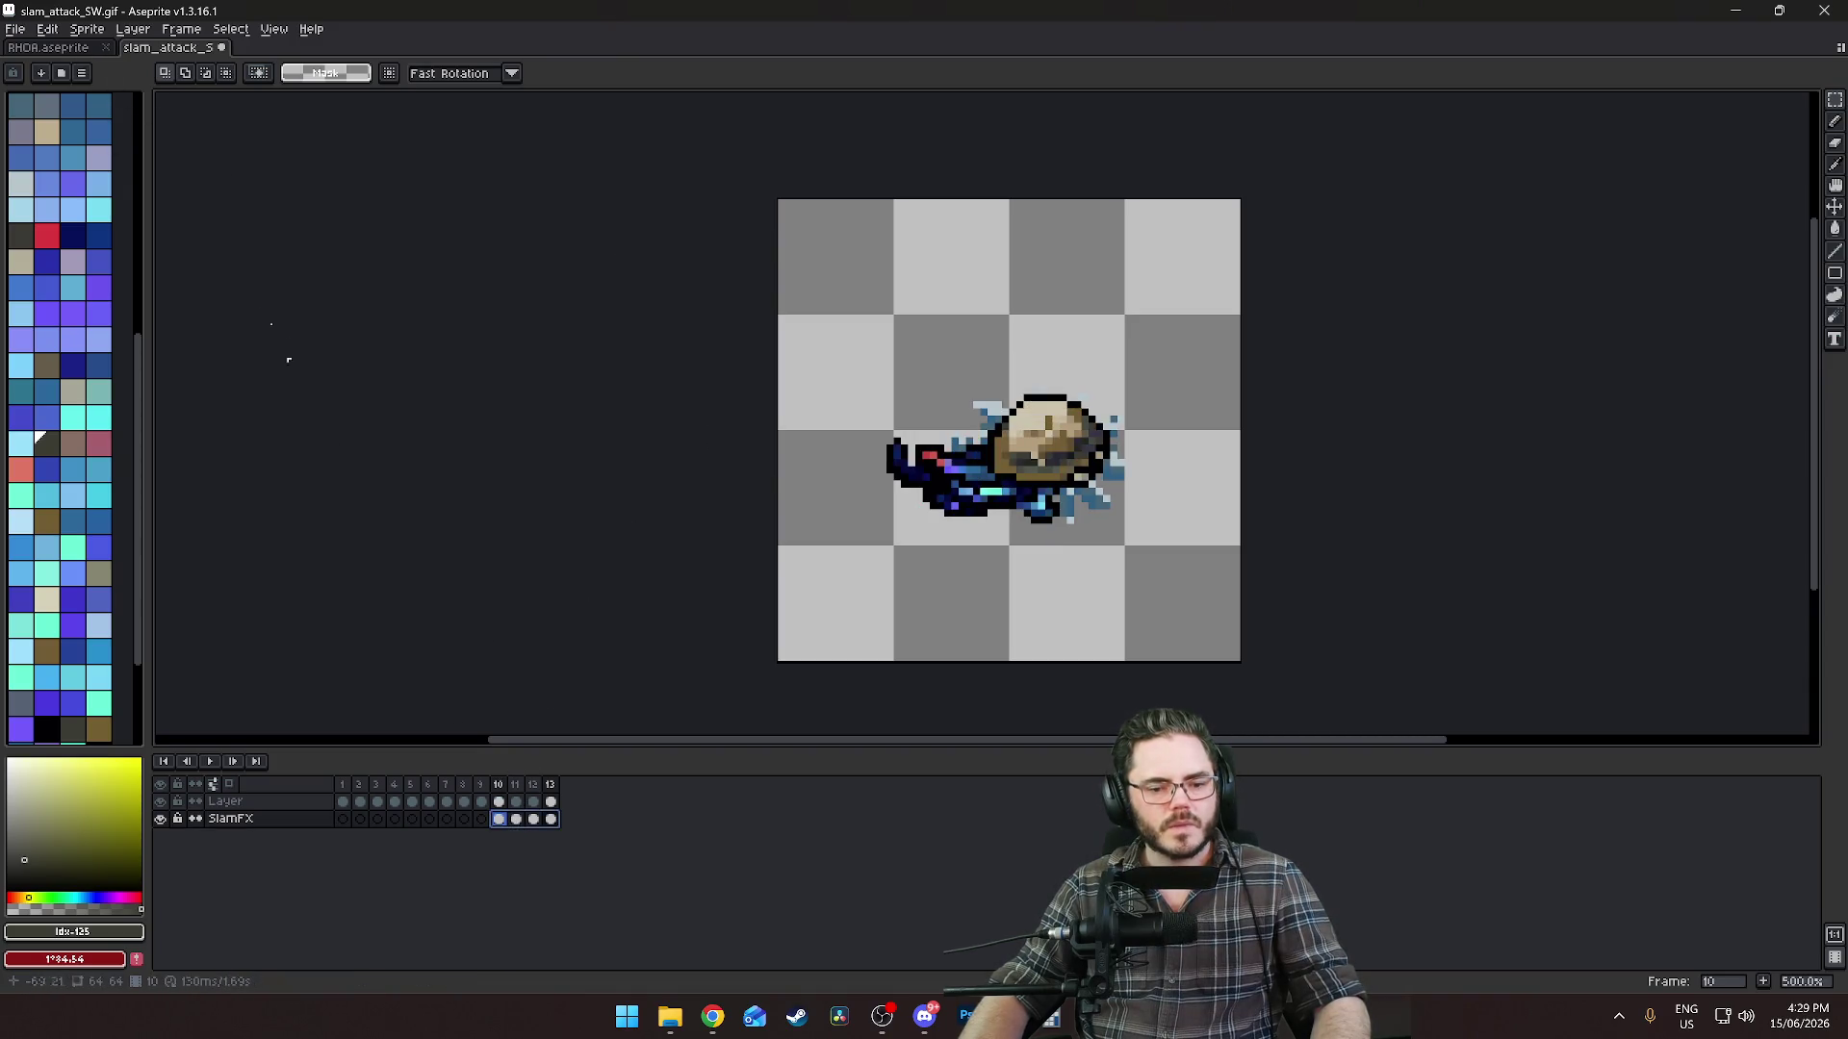
{"action": "left_click", "coordinate": [50, 30]}
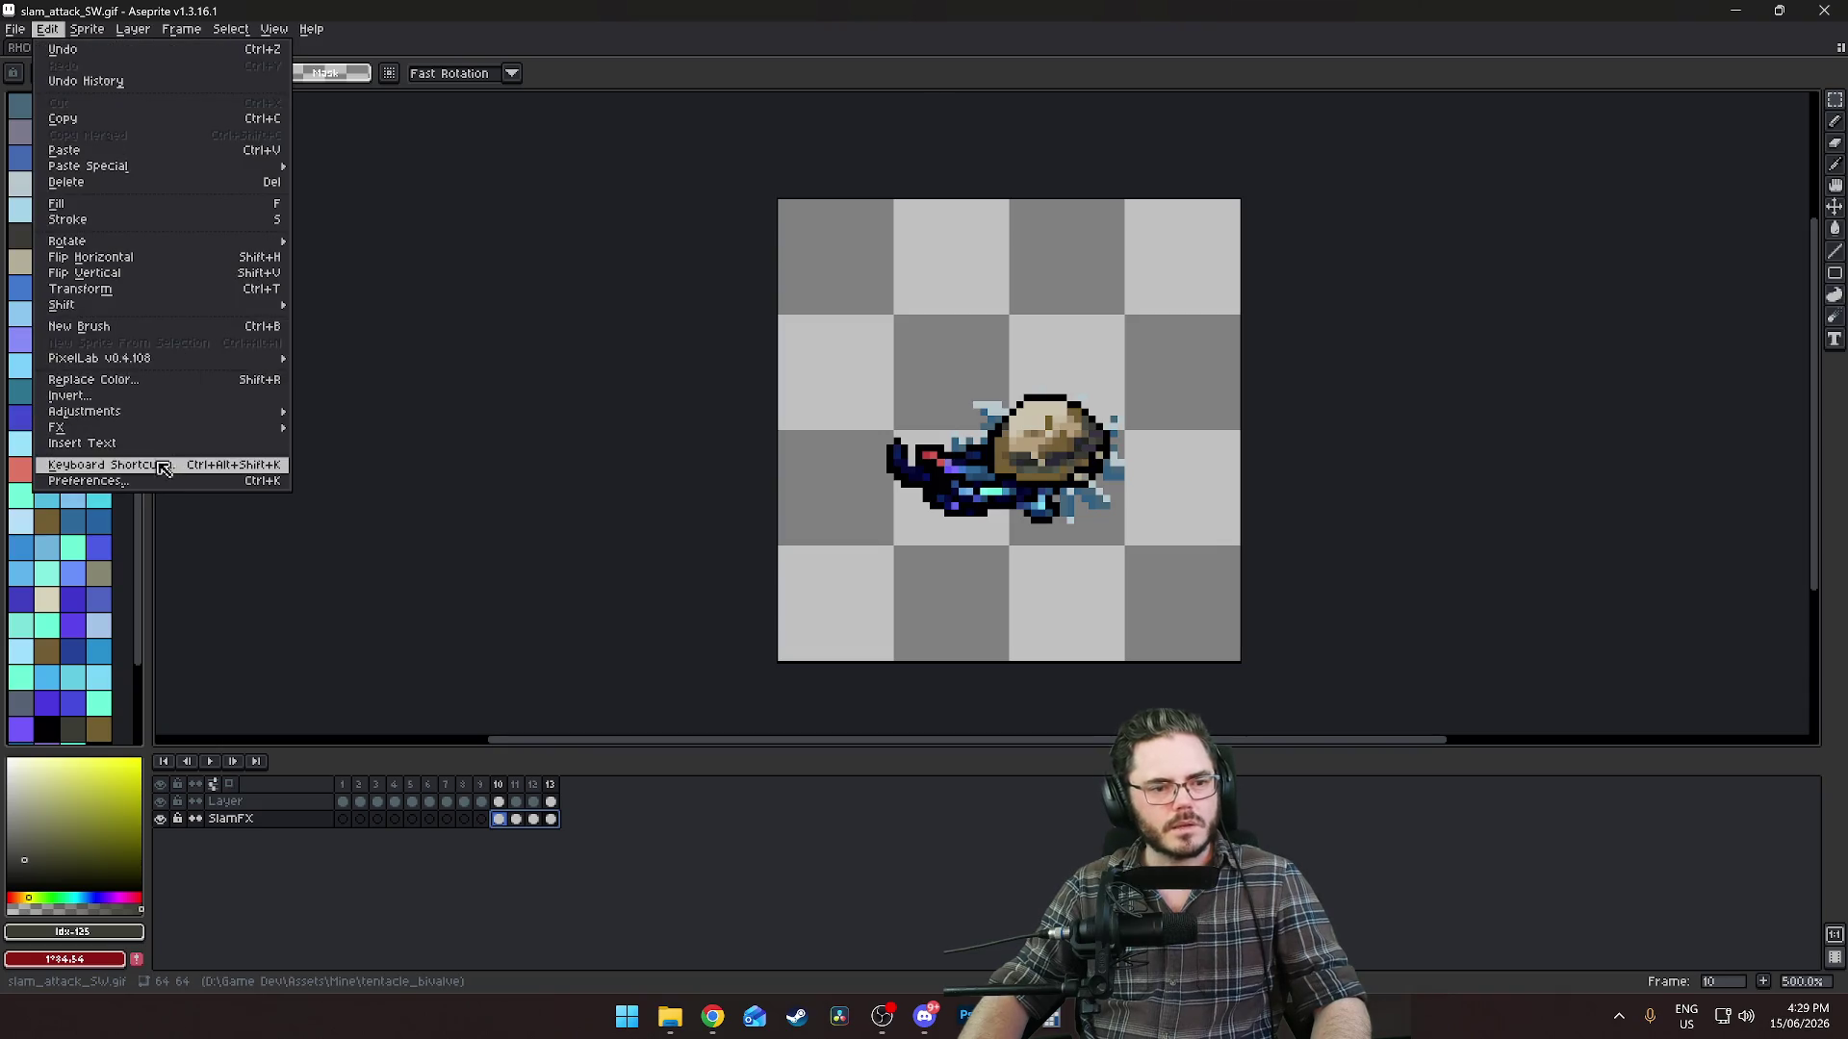
{"action": "mouse_move", "coordinate": [112, 414]}
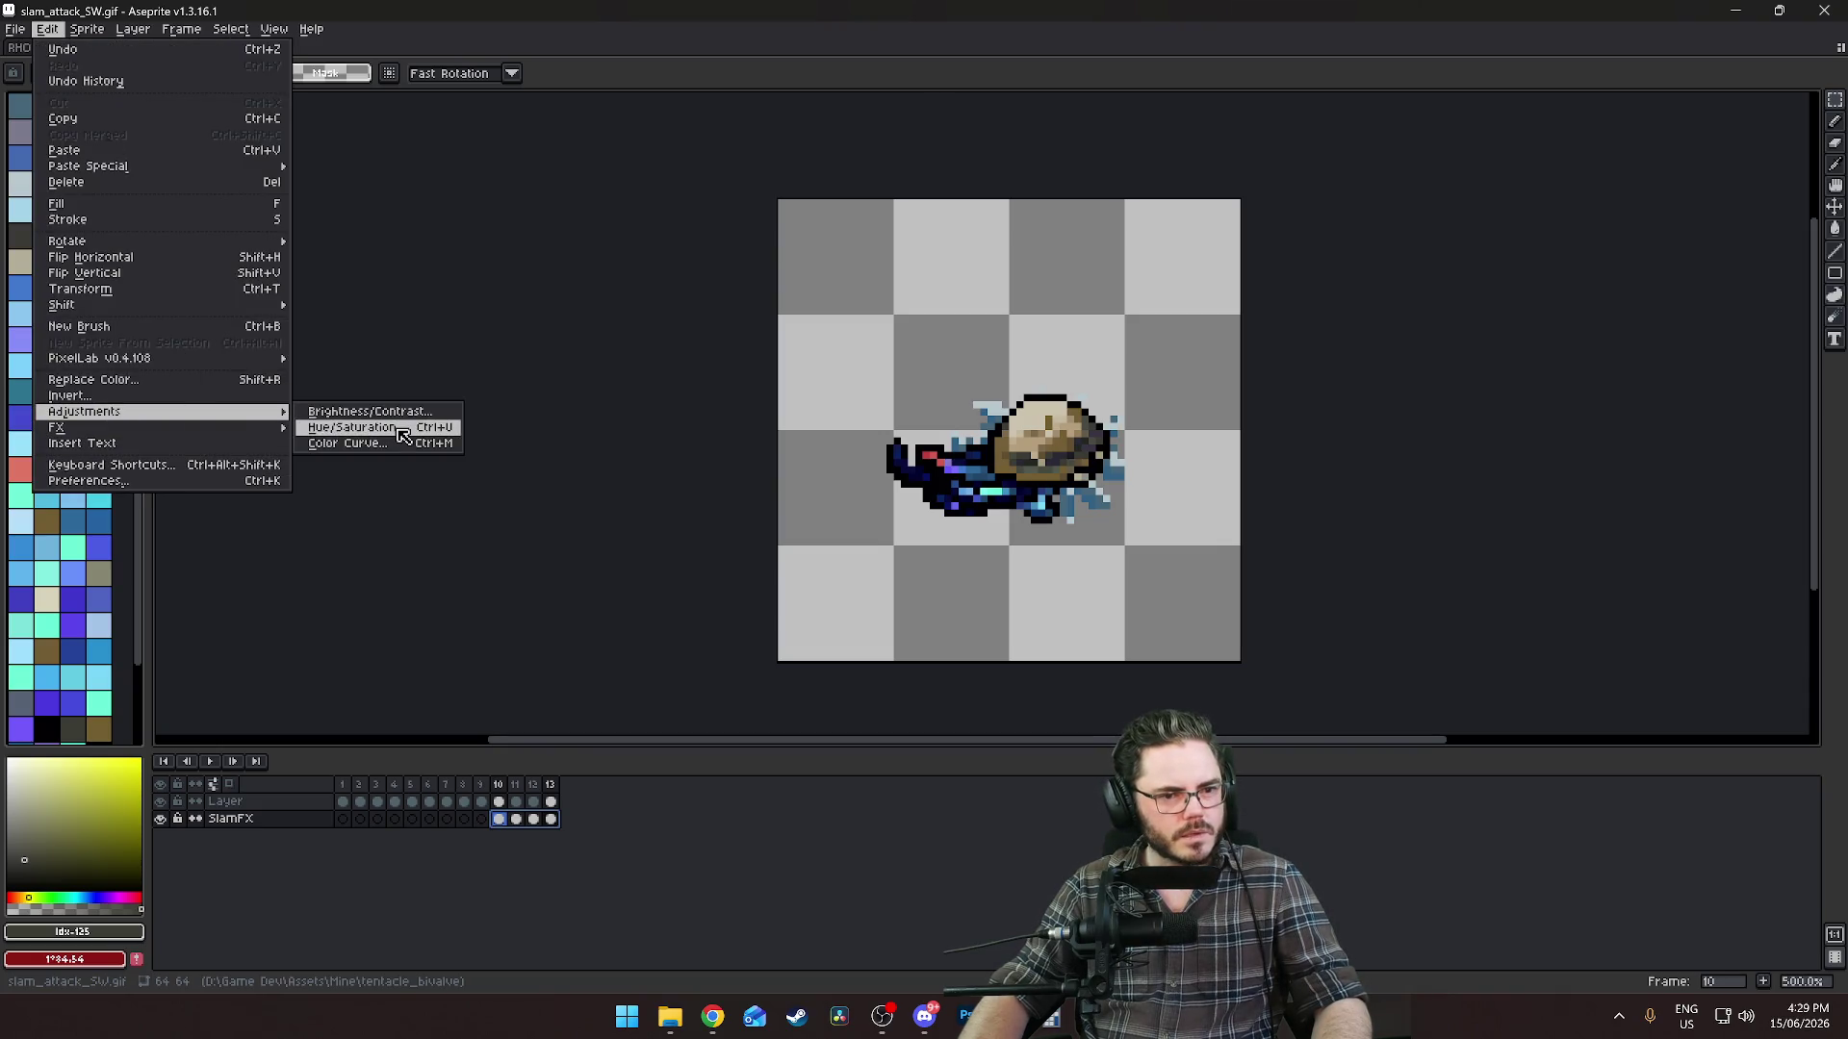
{"action": "key", "text": "Escape"}
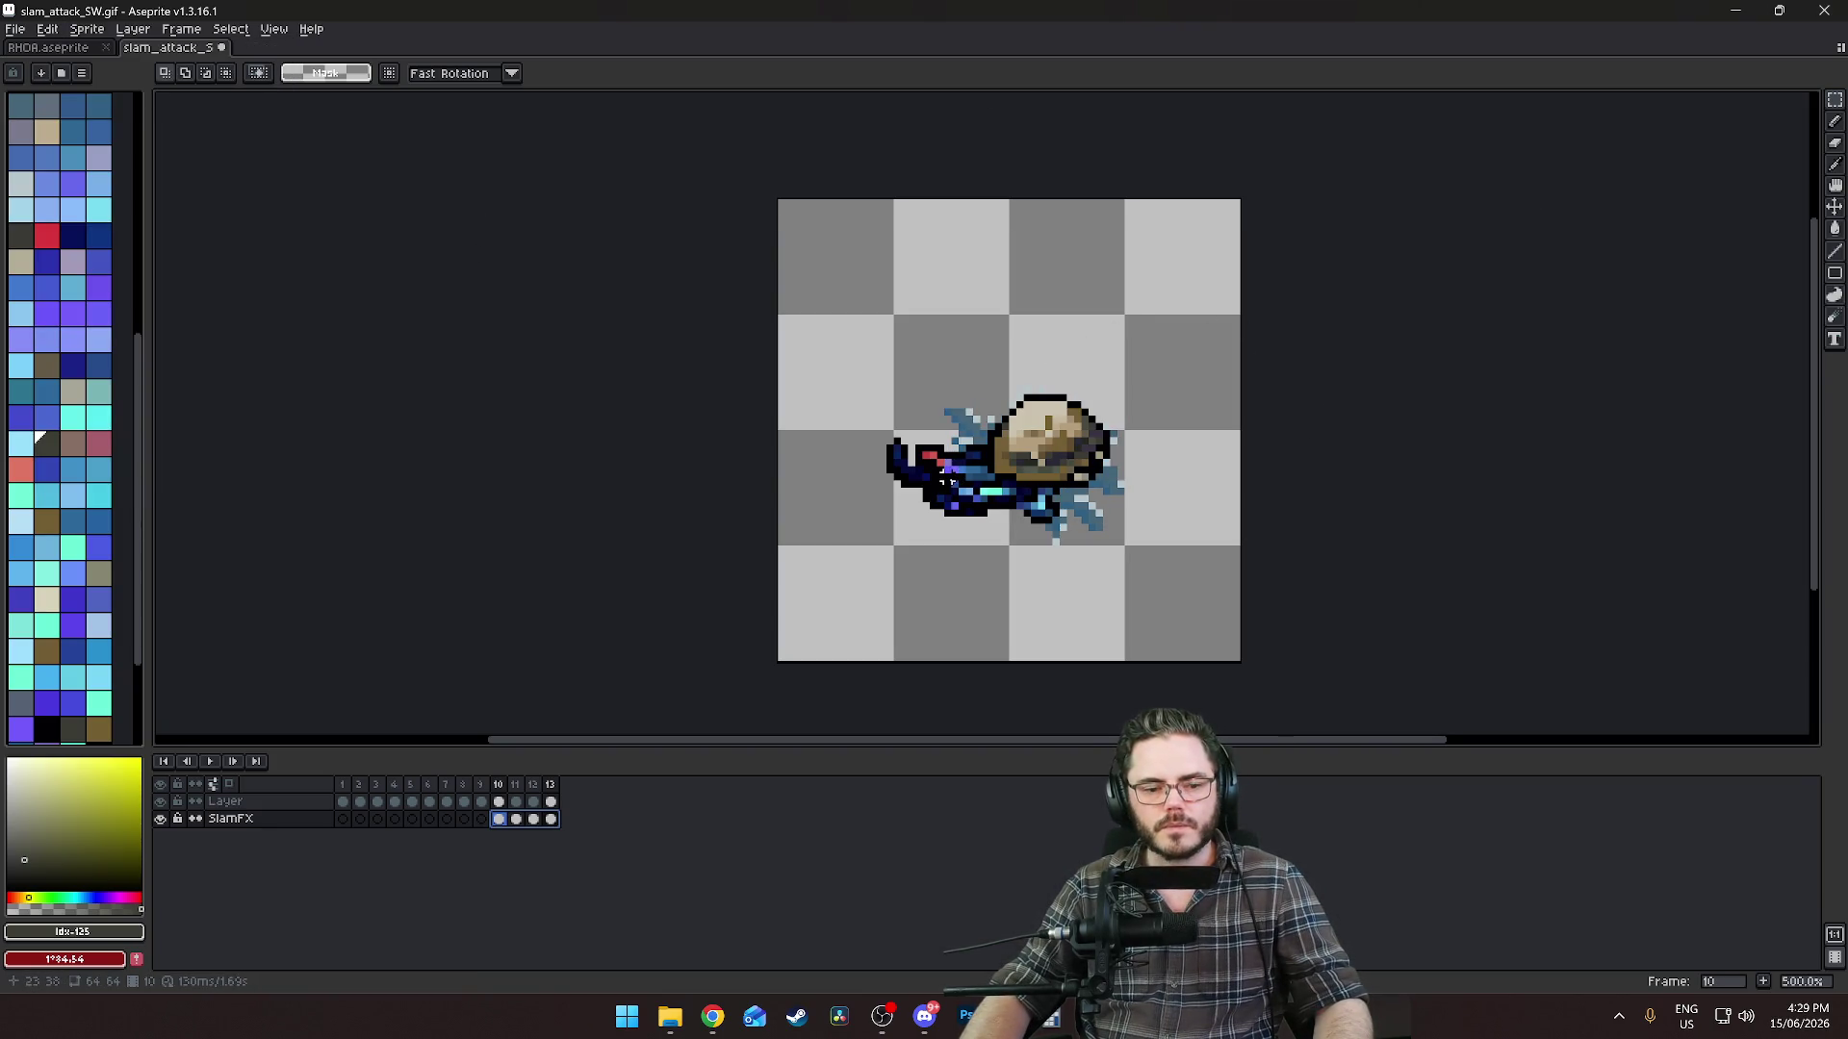
{"action": "left_click", "coordinate": [516, 819]}
{"action": "left_click_drag", "start_coordinate": [498, 821], "coordinate": [550, 820]}
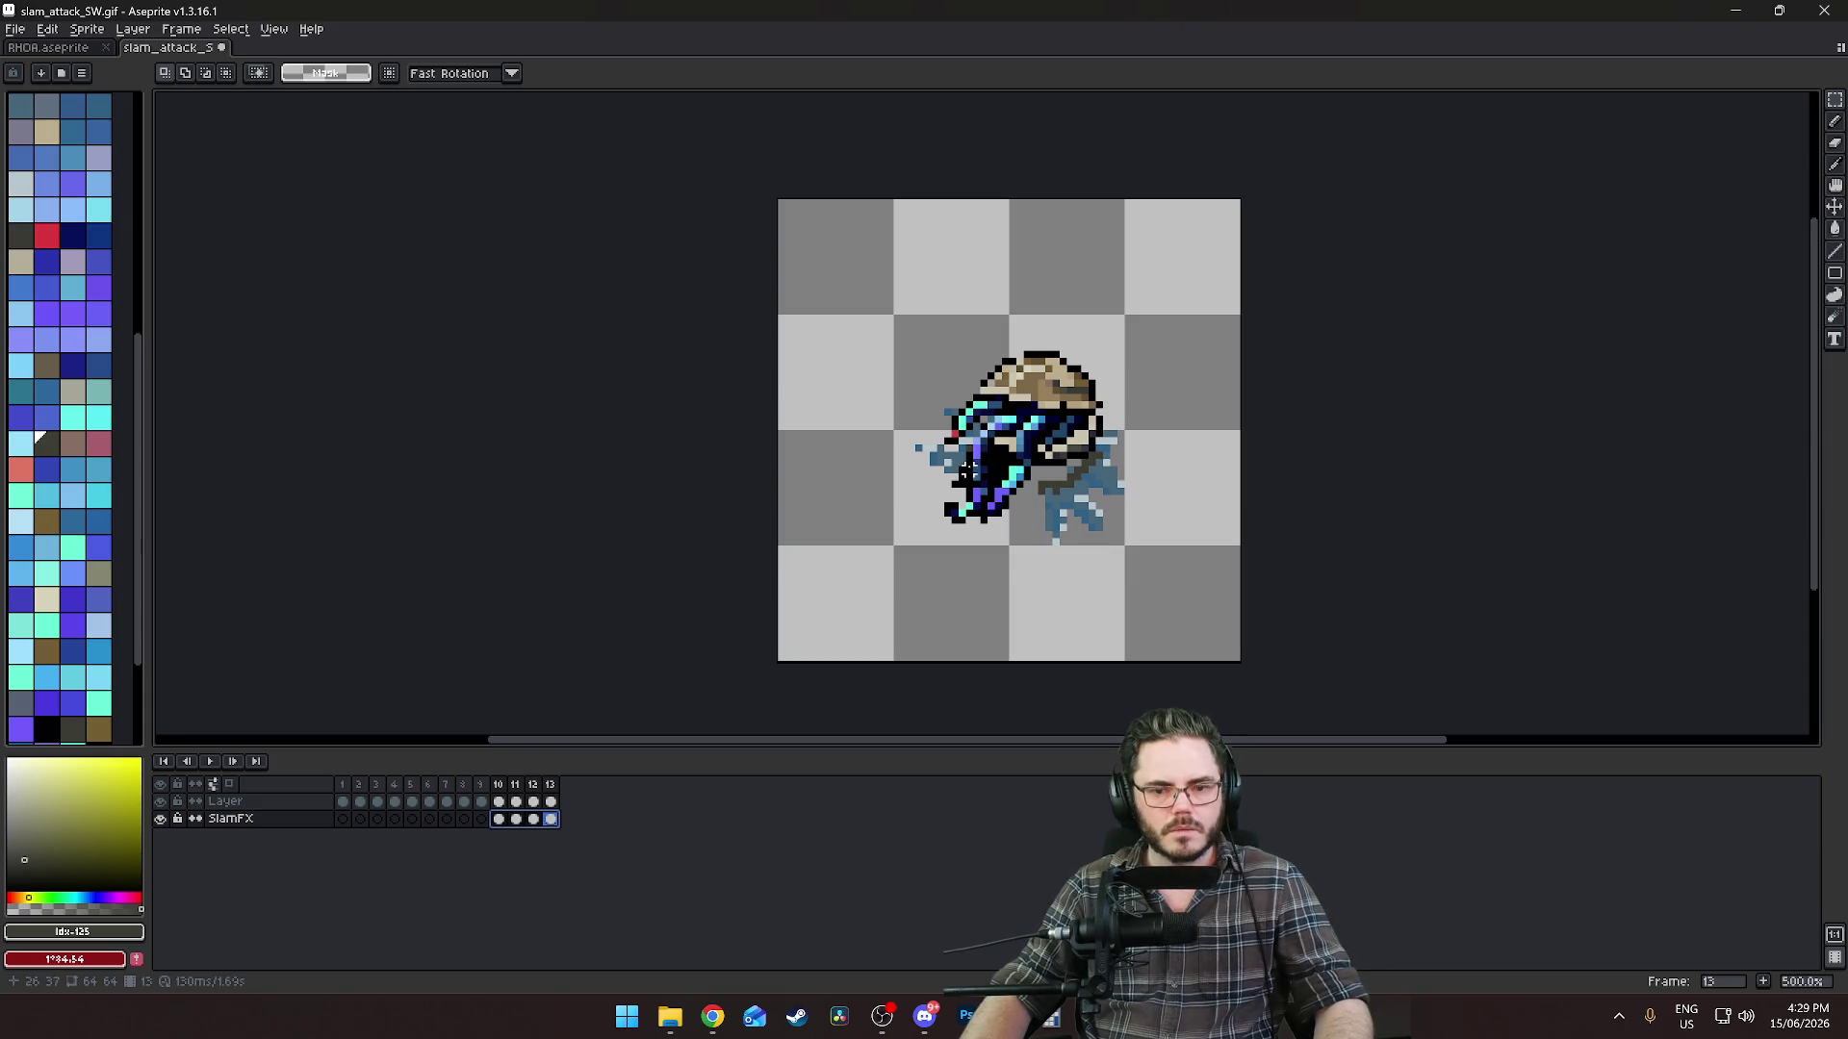
{"action": "key", "text": "Right"}
{"action": "key", "text": "Left"}
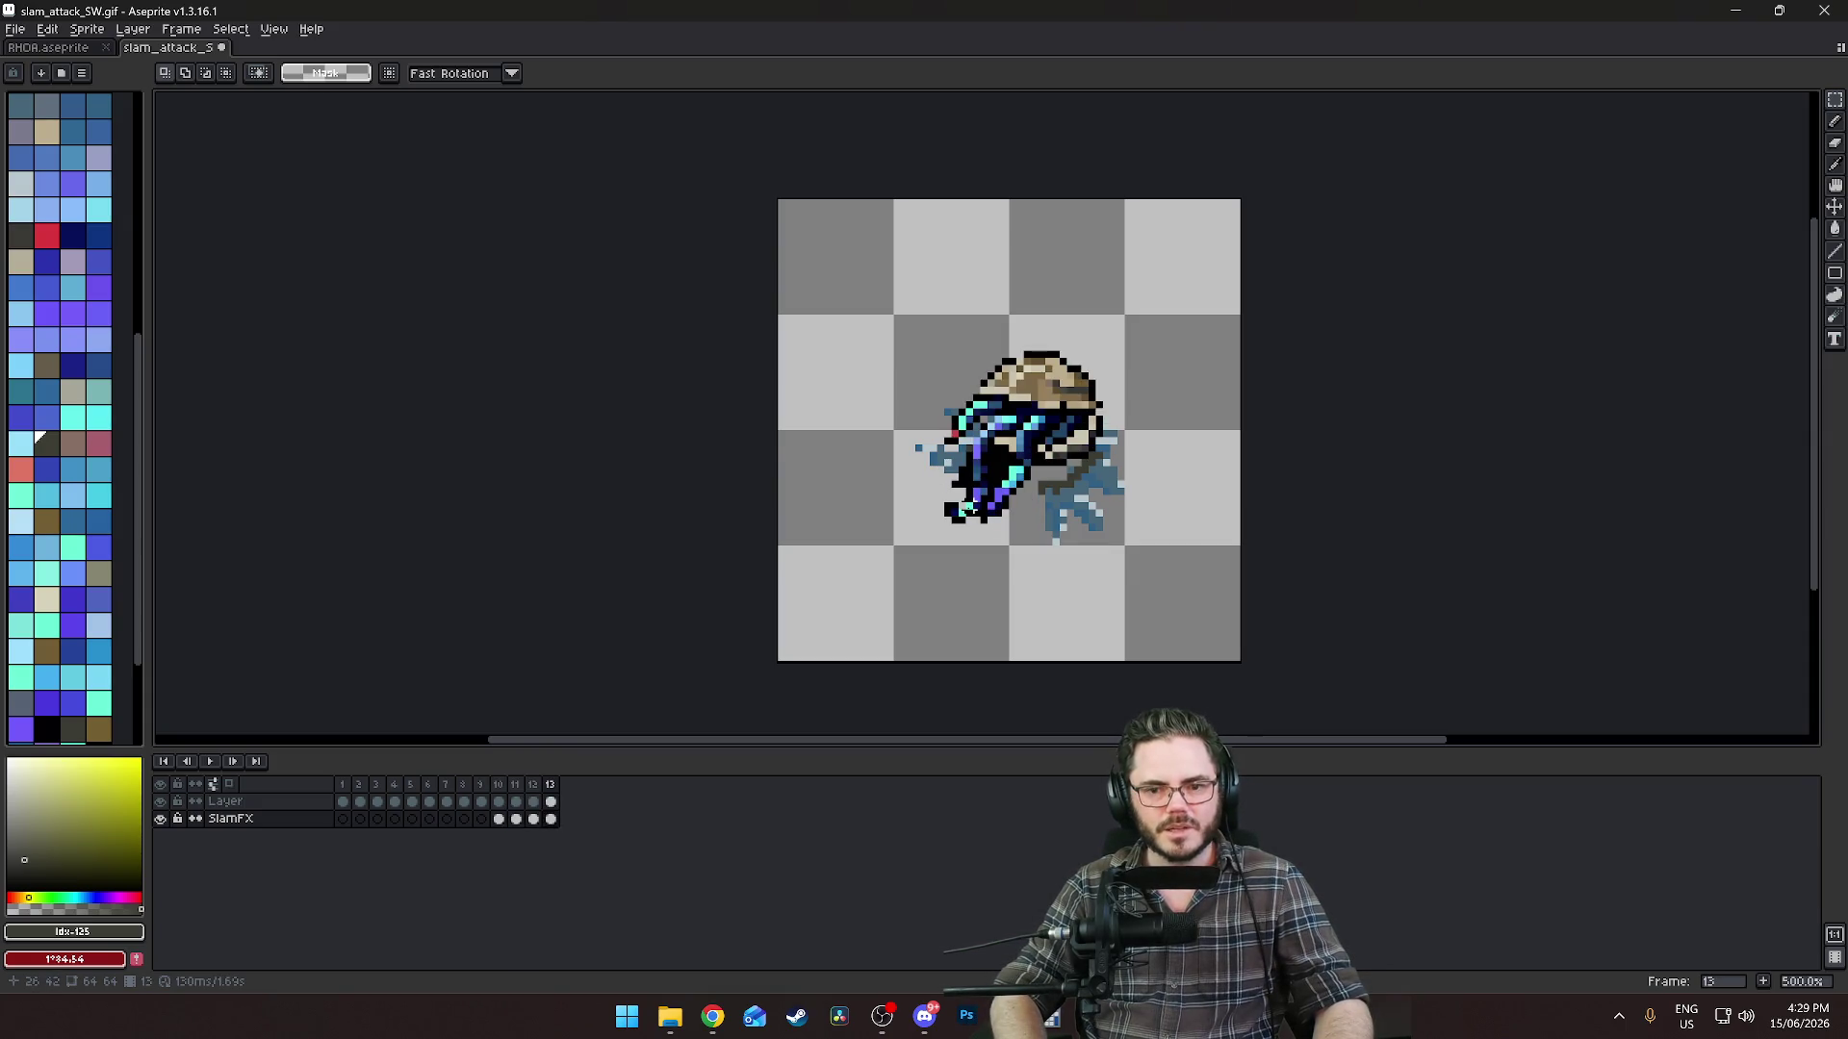
{"action": "key", "text": "ctrl+z"}
{"action": "key", "text": "ctrl+z"}
{"action": "key", "text": "ctrl+z"}
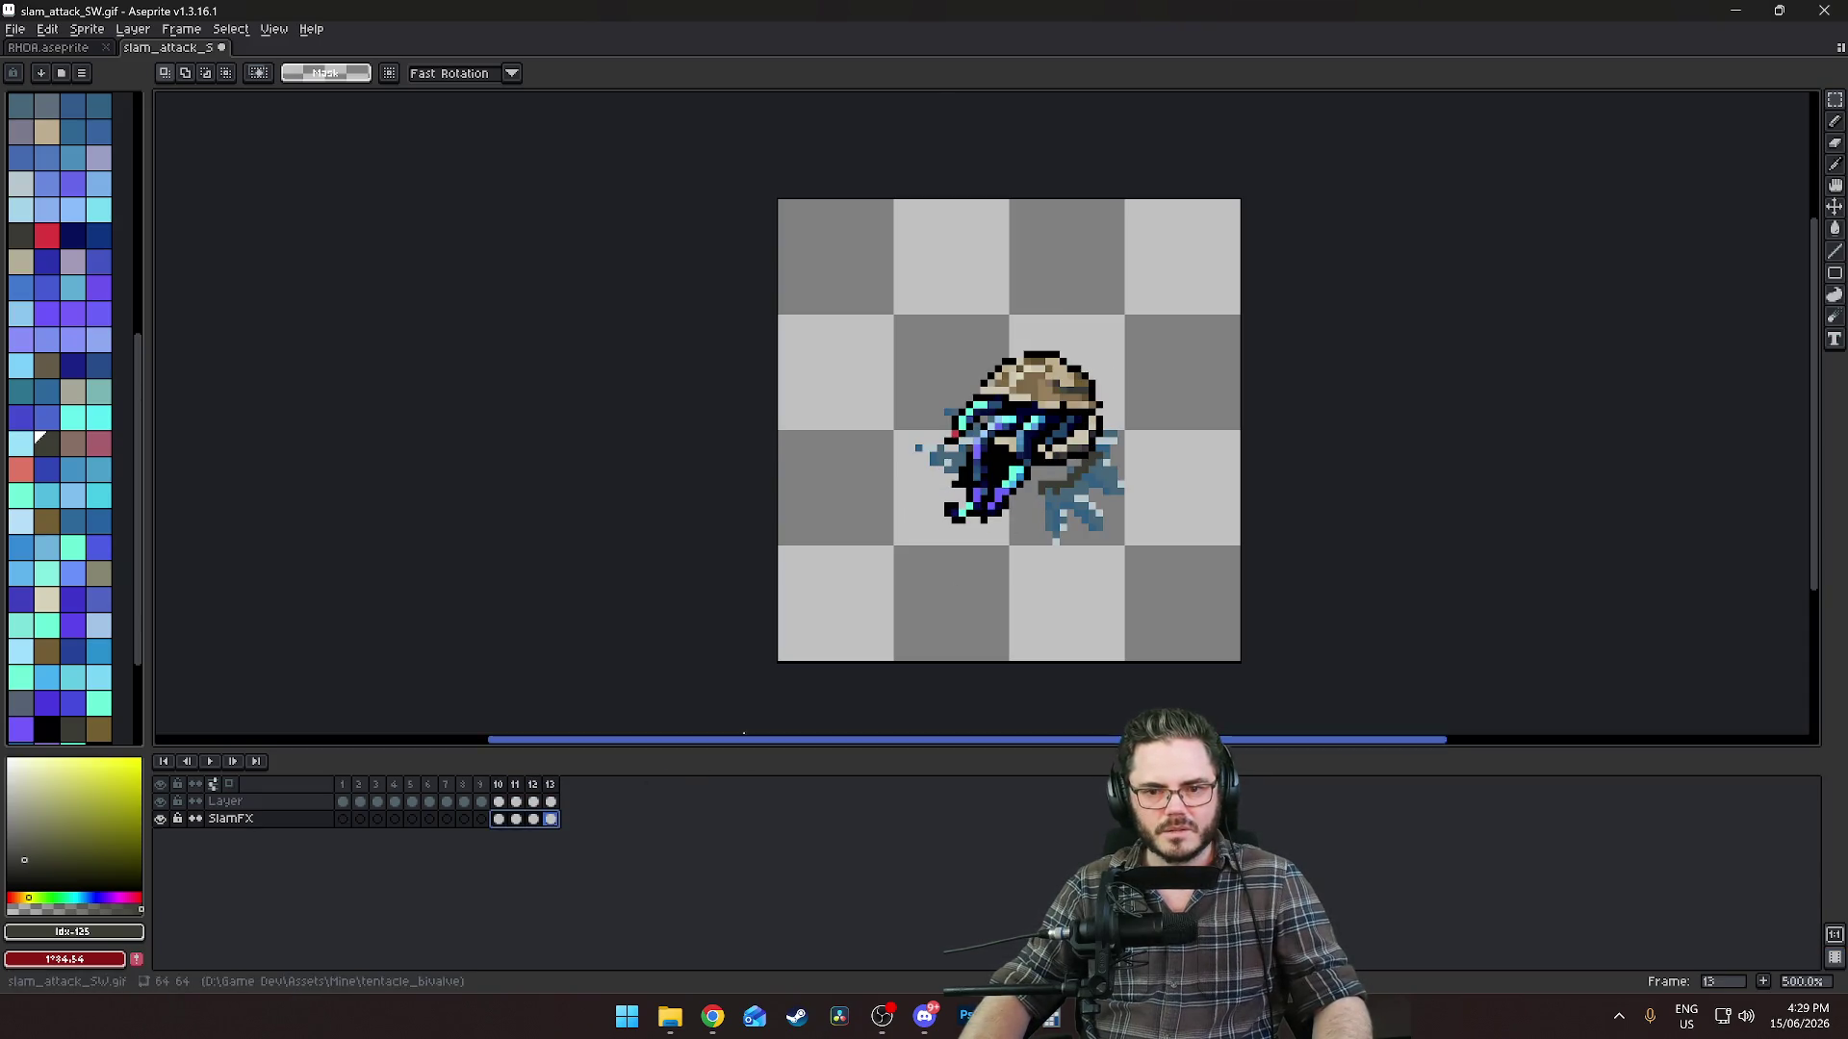
{"action": "key", "text": "ctrl+z"}
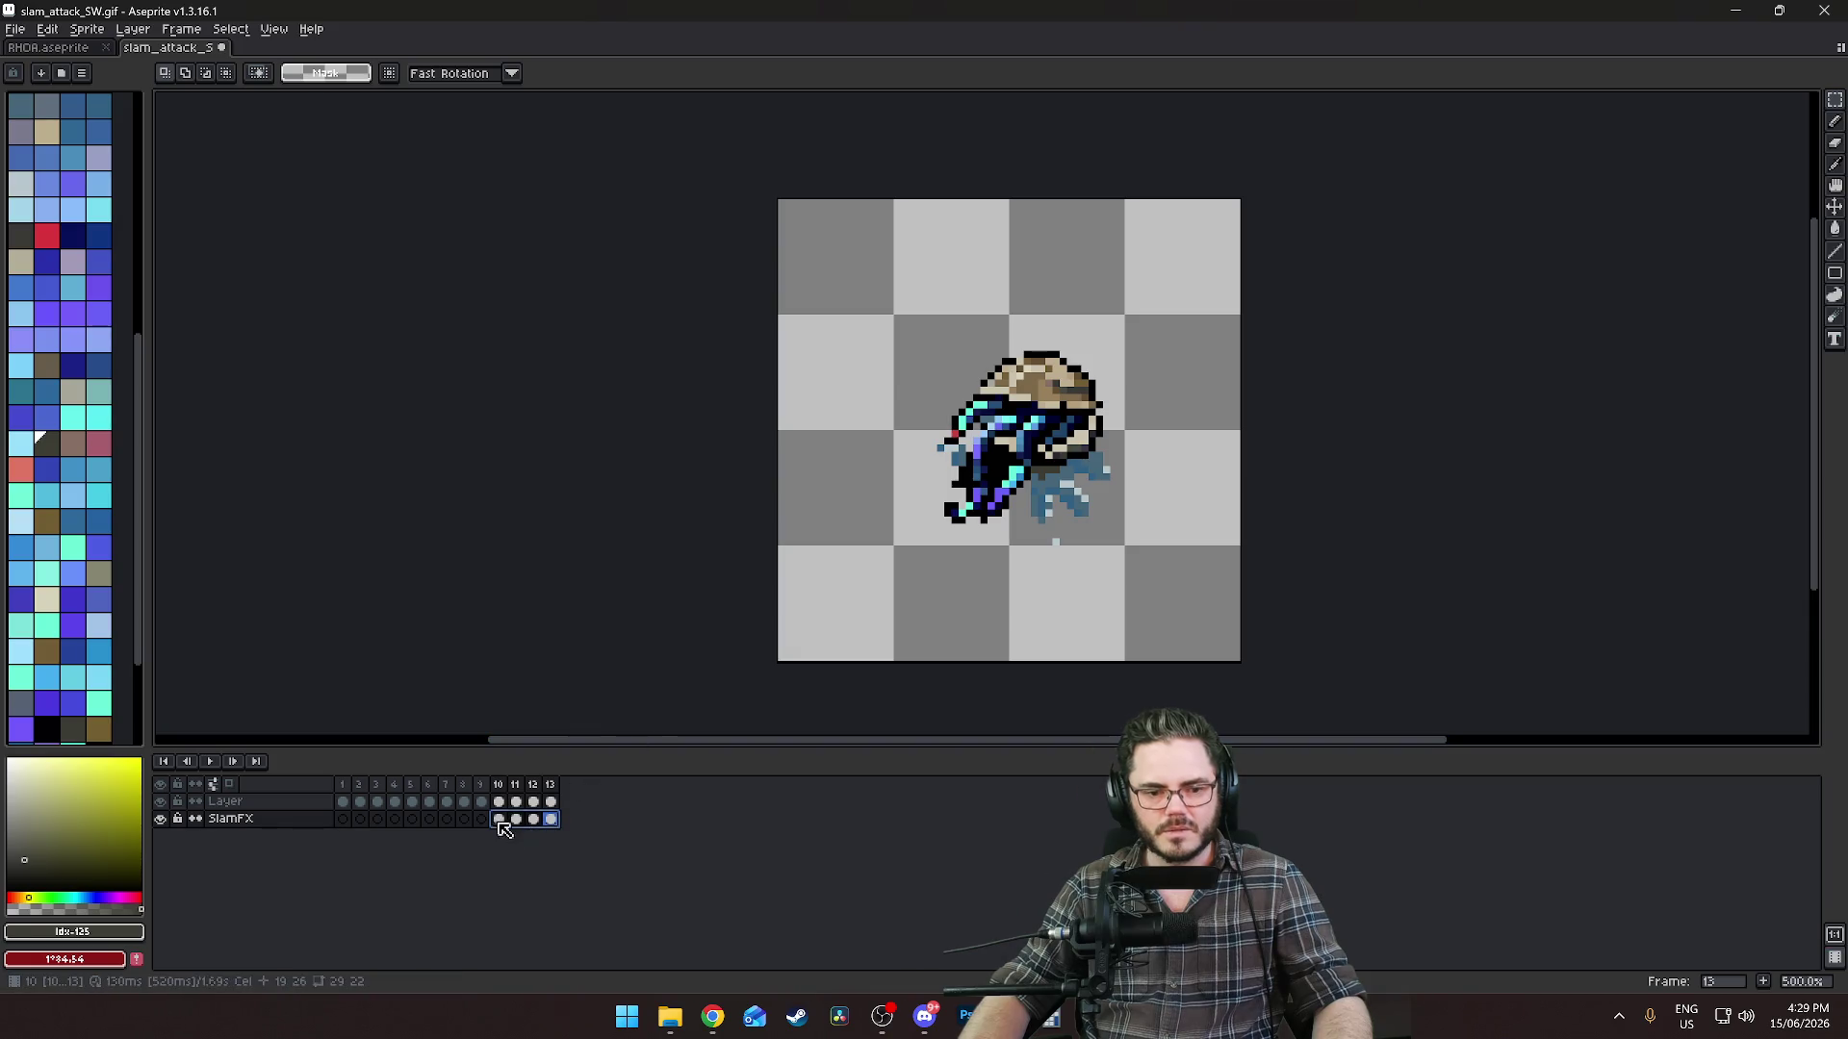
Review the splash on frames 11–13 and return to frame 10.
{"action": "left_click", "coordinate": [521, 821]}
{"action": "left_click", "coordinate": [534, 820]}
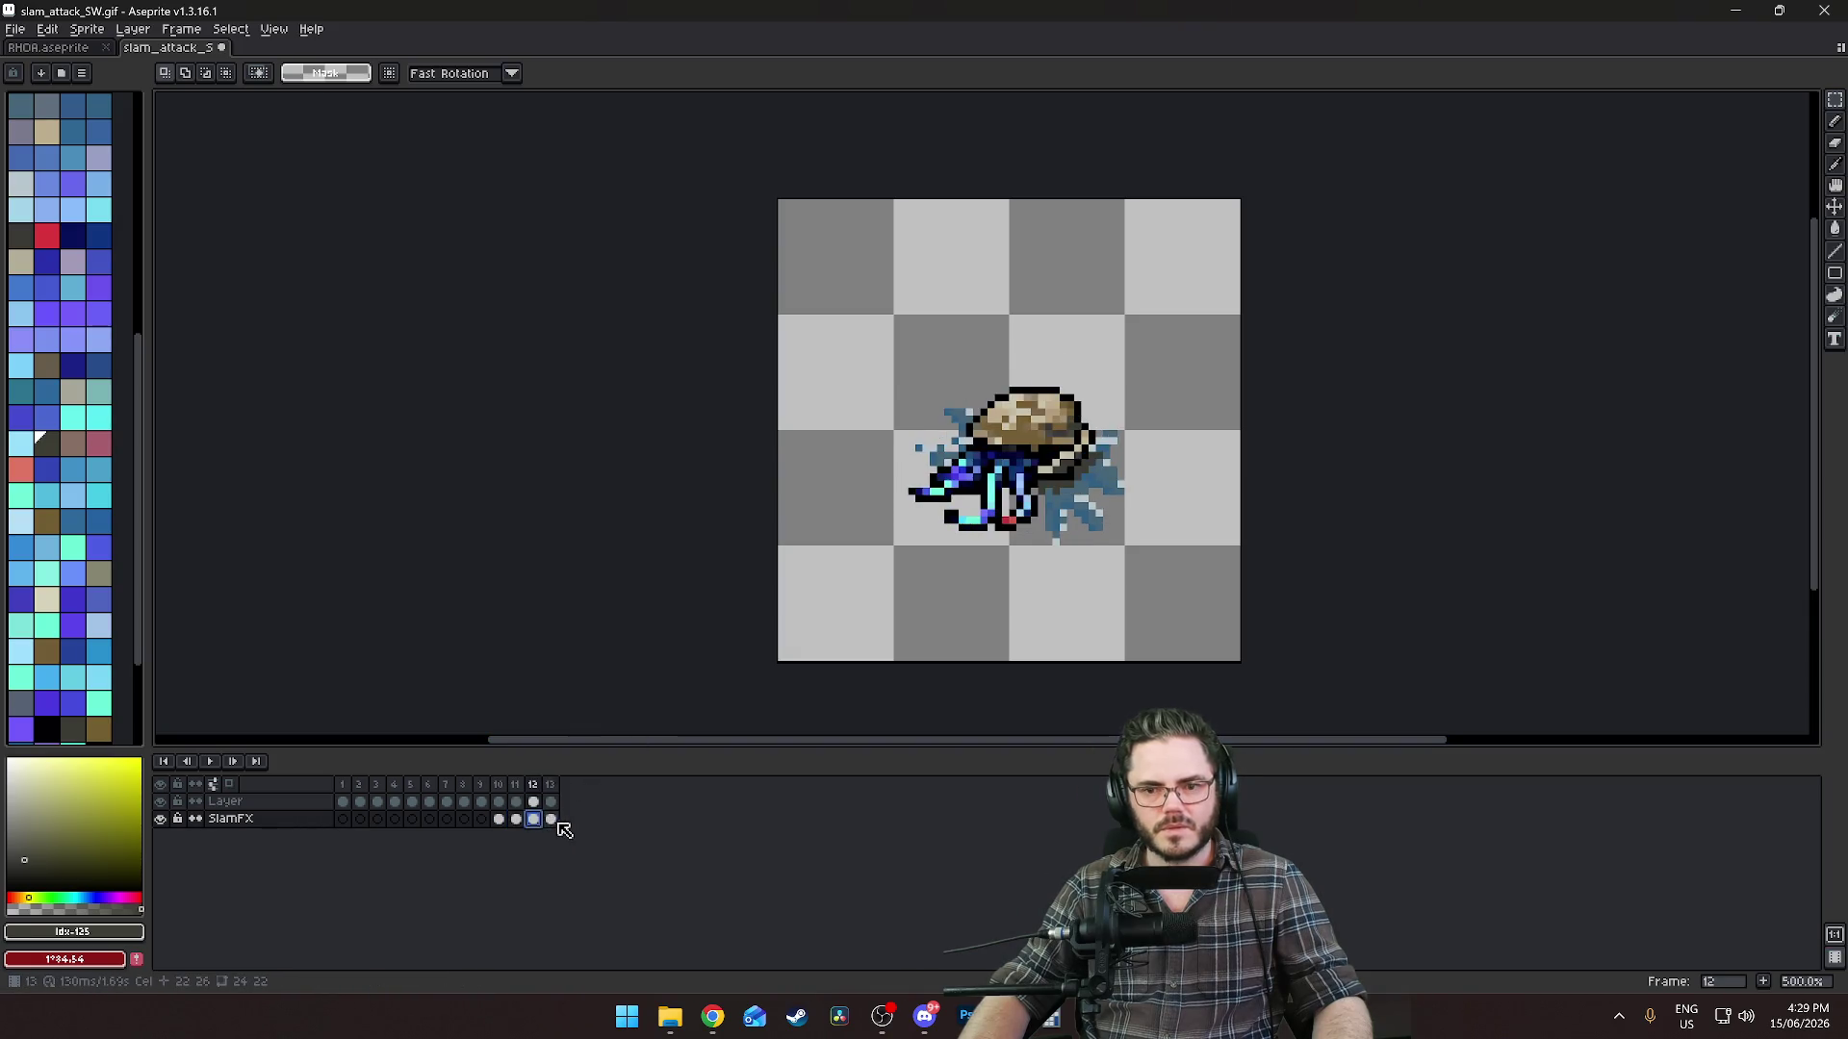
{"action": "left_click", "coordinate": [550, 820]}
{"action": "left_click", "coordinate": [499, 820]}
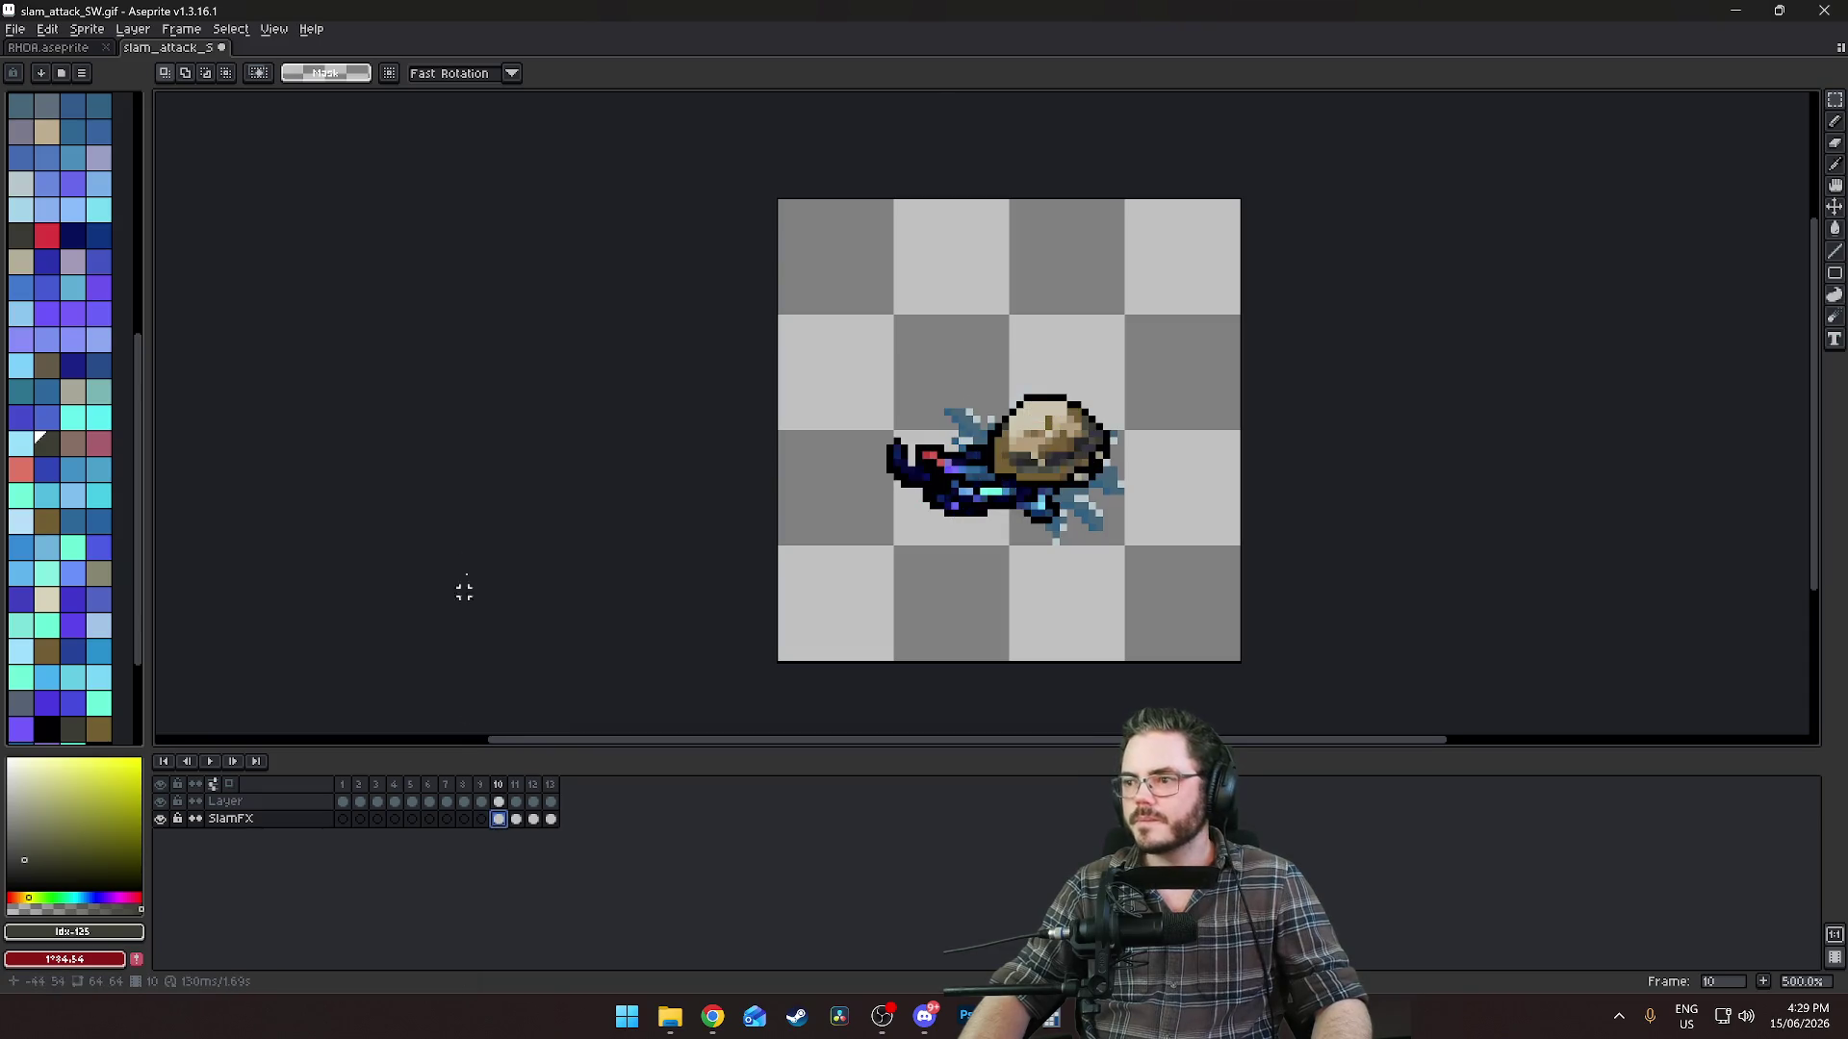
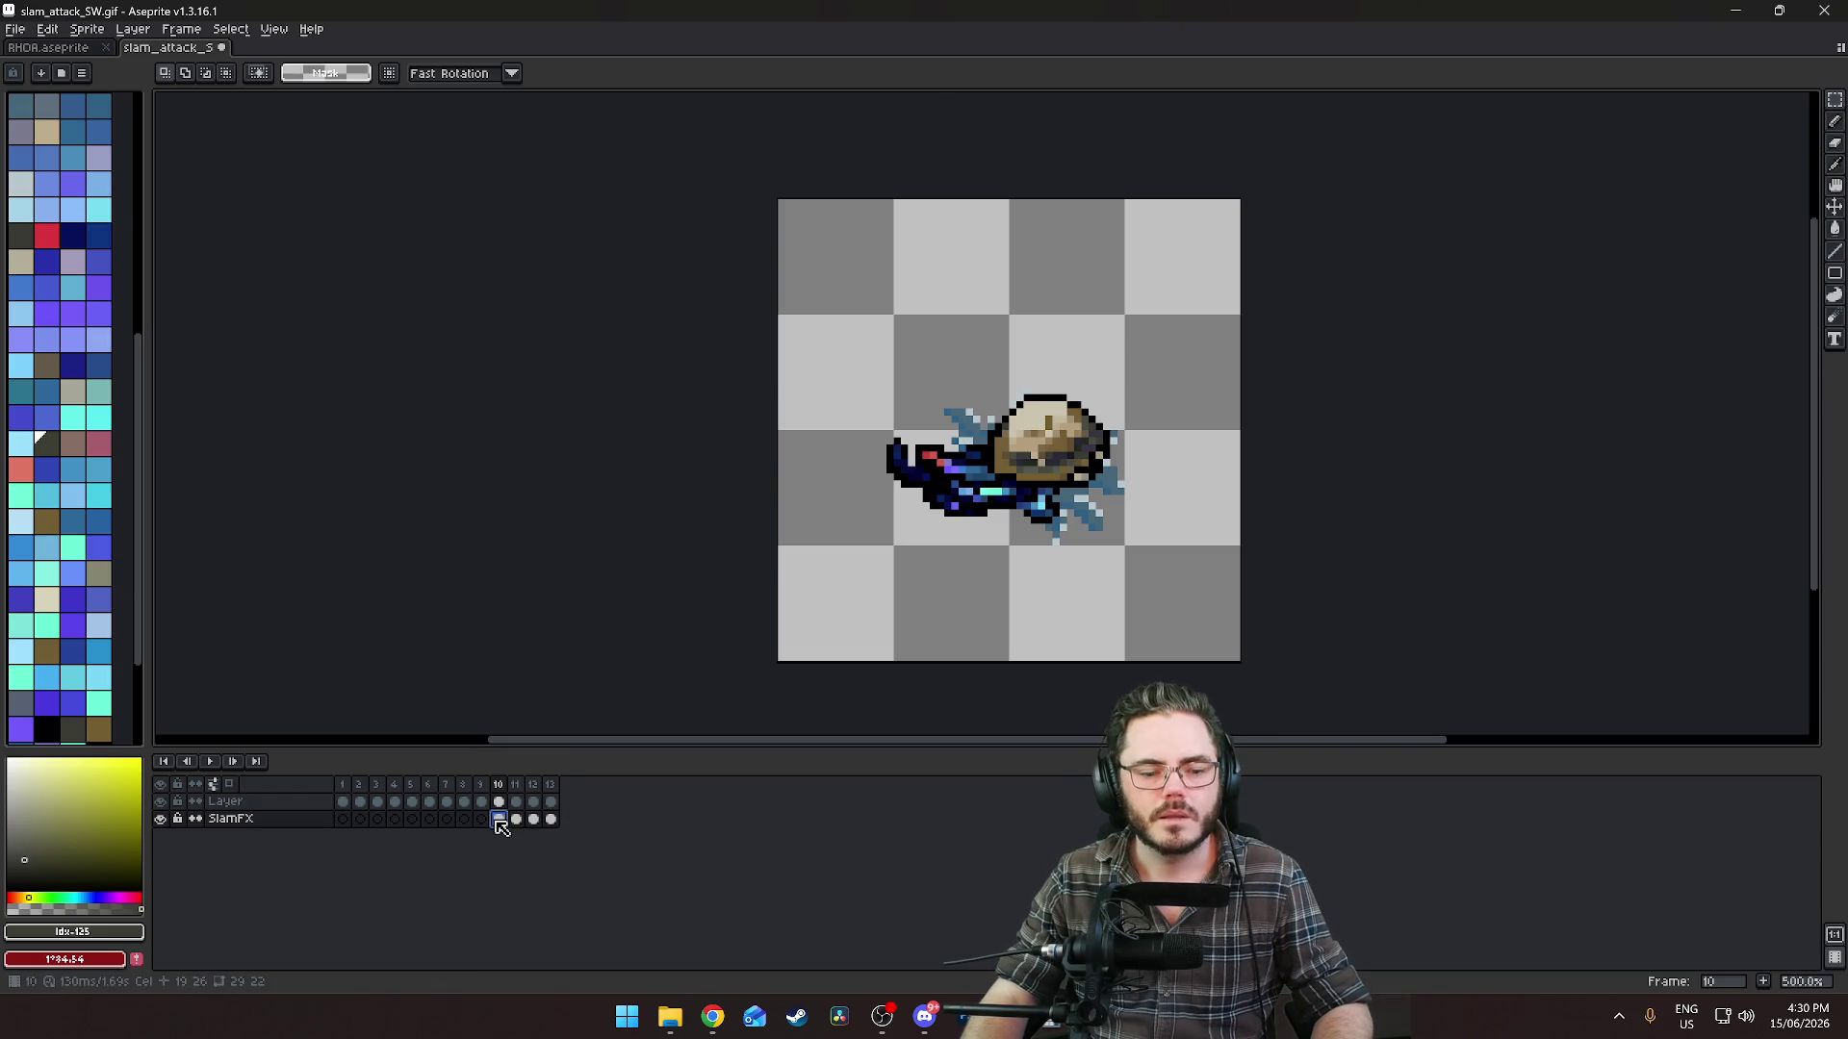
Adjust the alpha of the SlamFX cels in frames 10–13 with Hue/Saturation.
{"action": "left_click_drag", "start_coordinate": [500, 826], "coordinate": [553, 819]}
{"action": "left_click", "coordinate": [44, 31]}
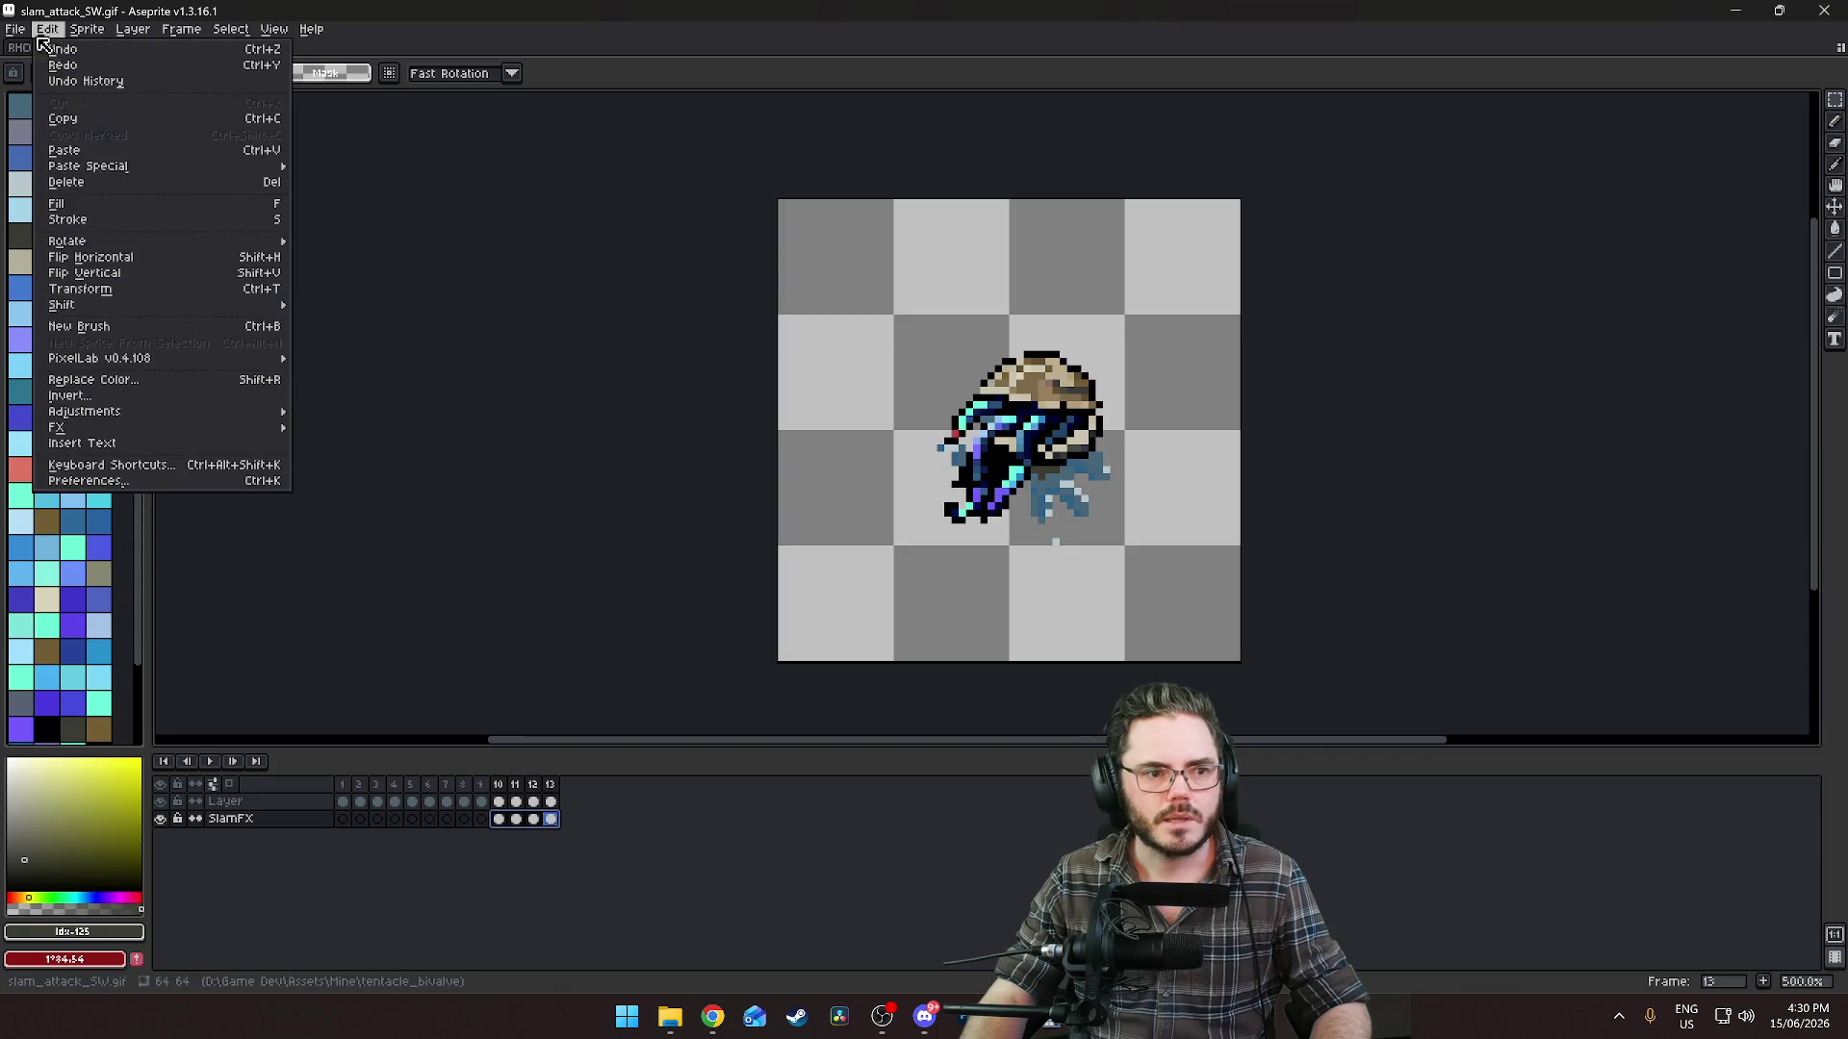
{"action": "mouse_move", "coordinate": [154, 411]}
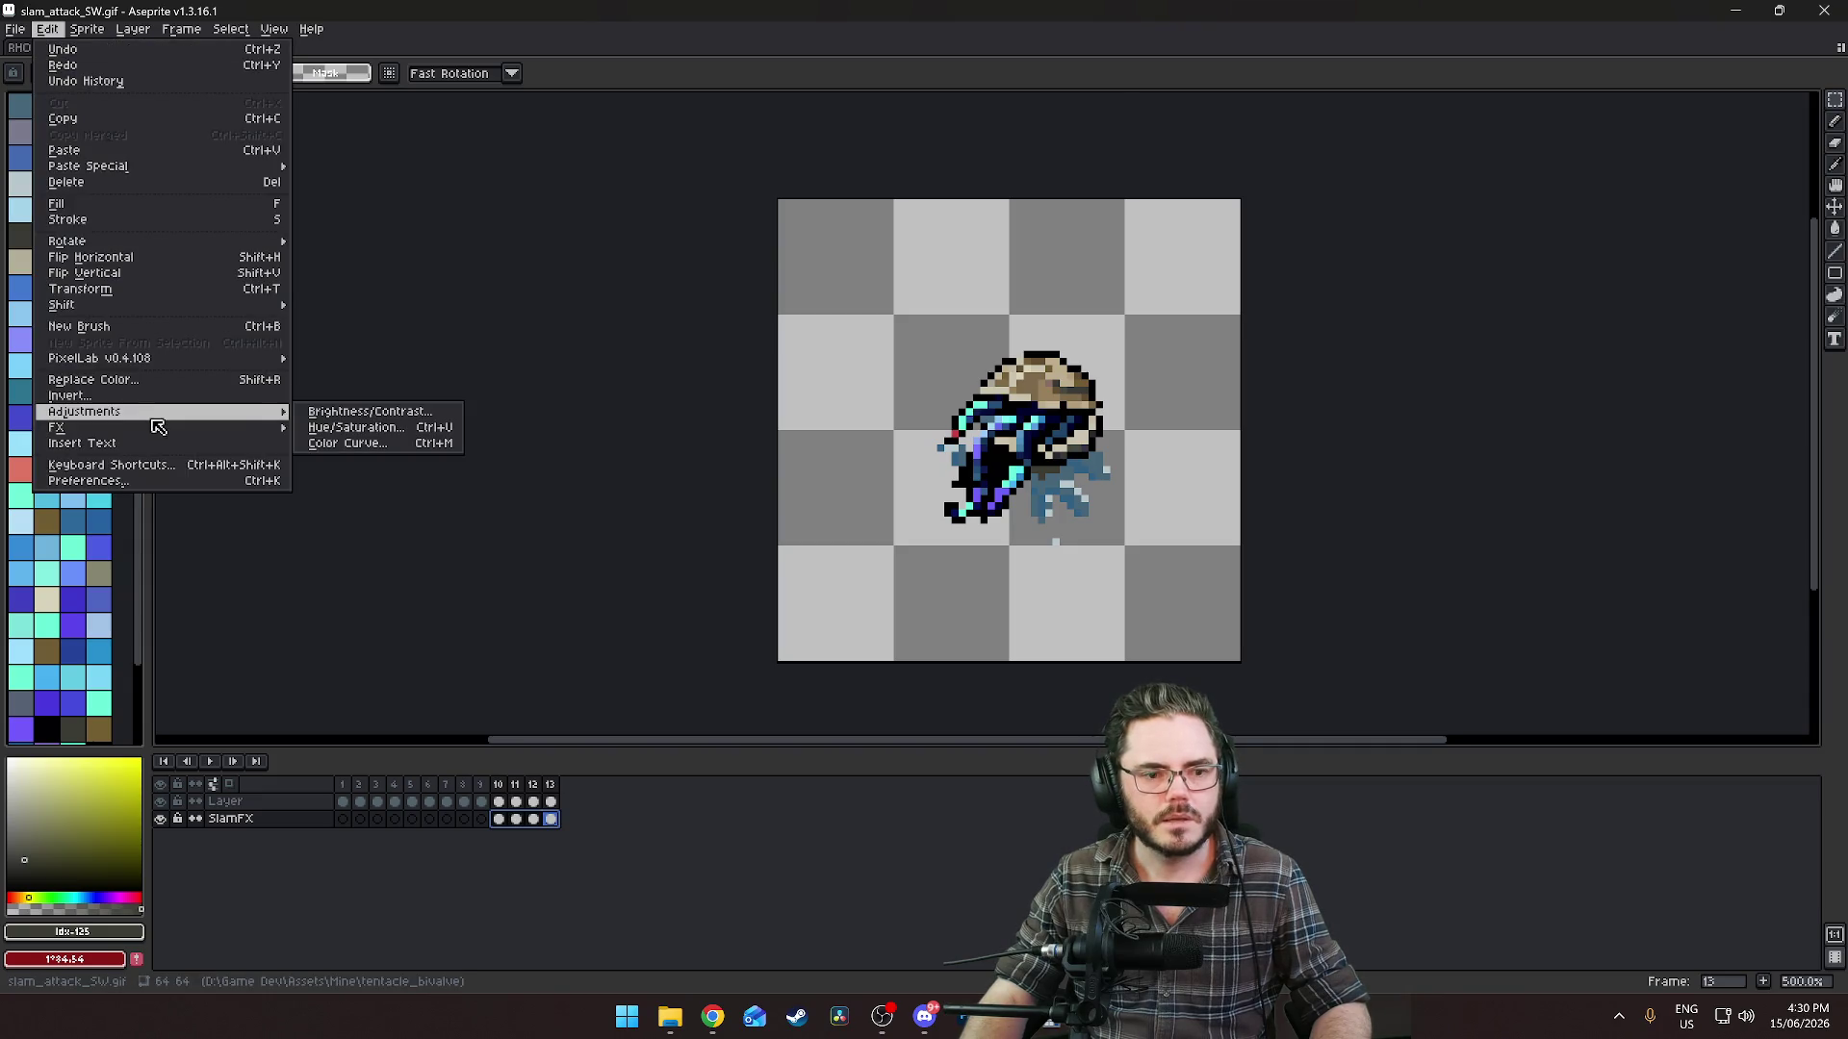
{"action": "left_click", "coordinate": [352, 431]}
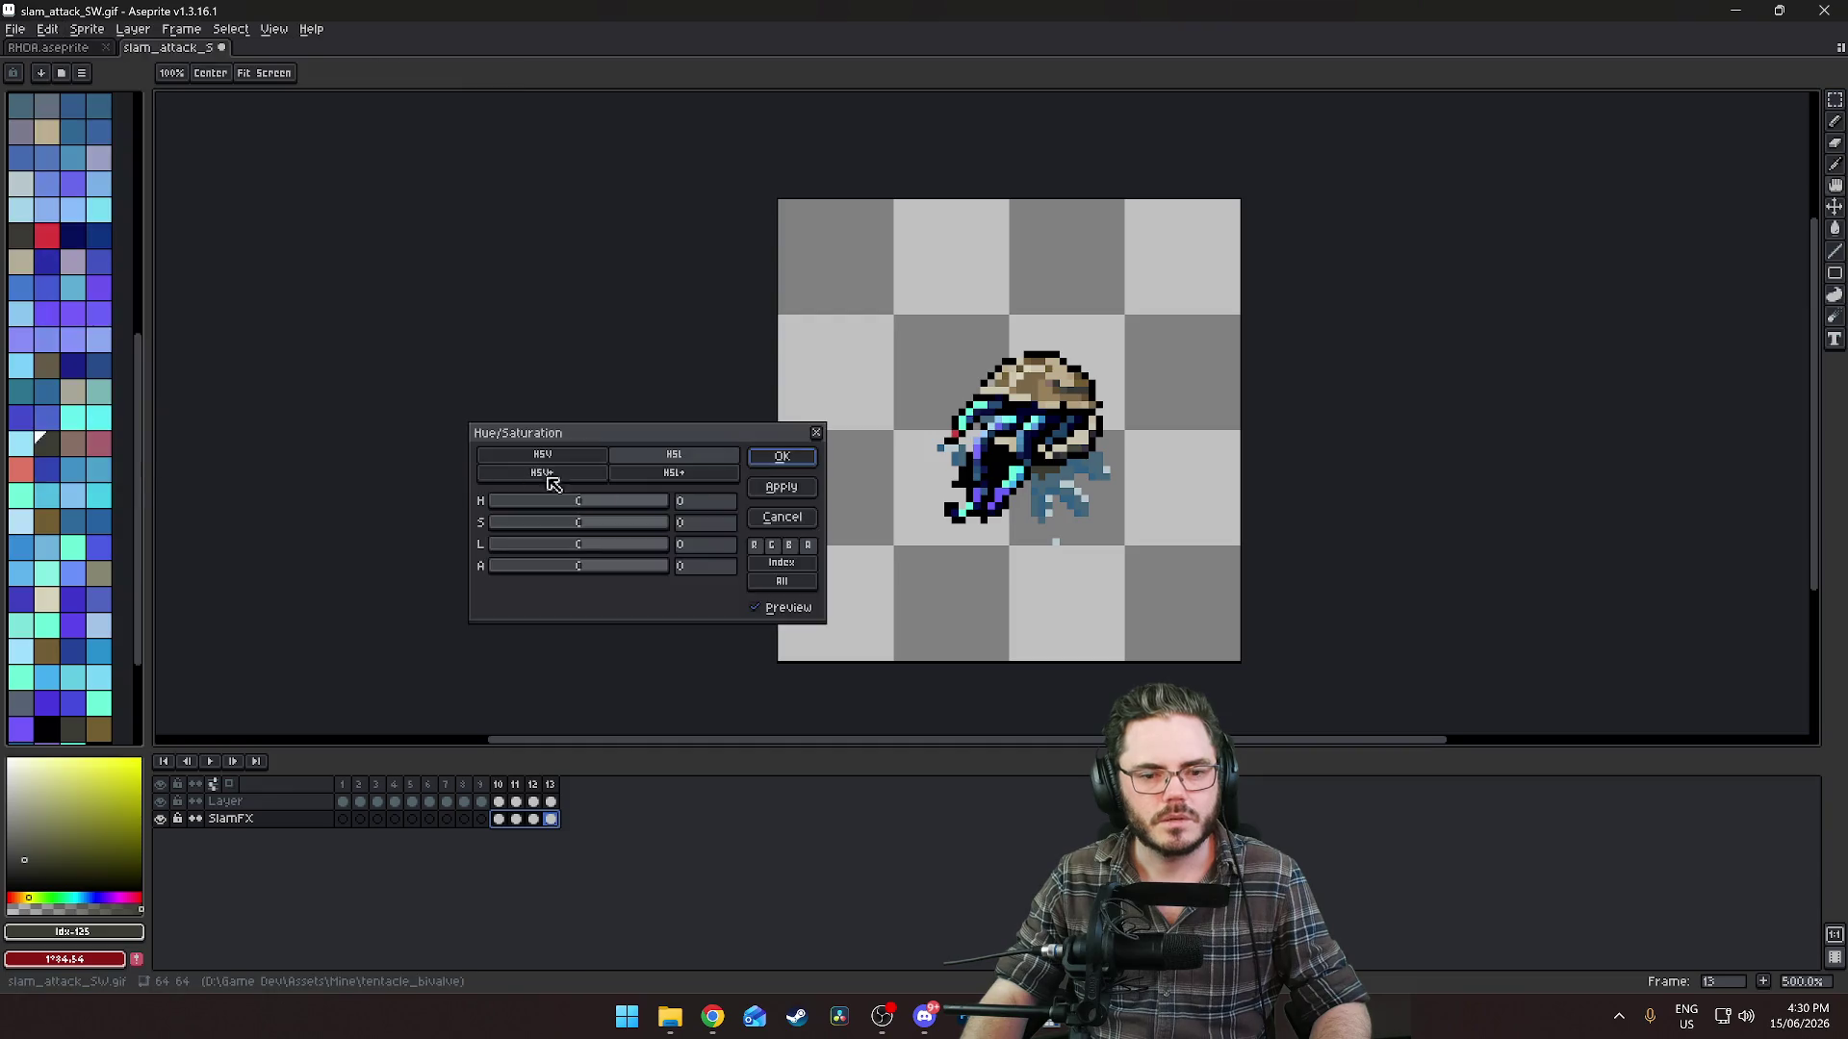
{"action": "left_click", "coordinate": [585, 572]}
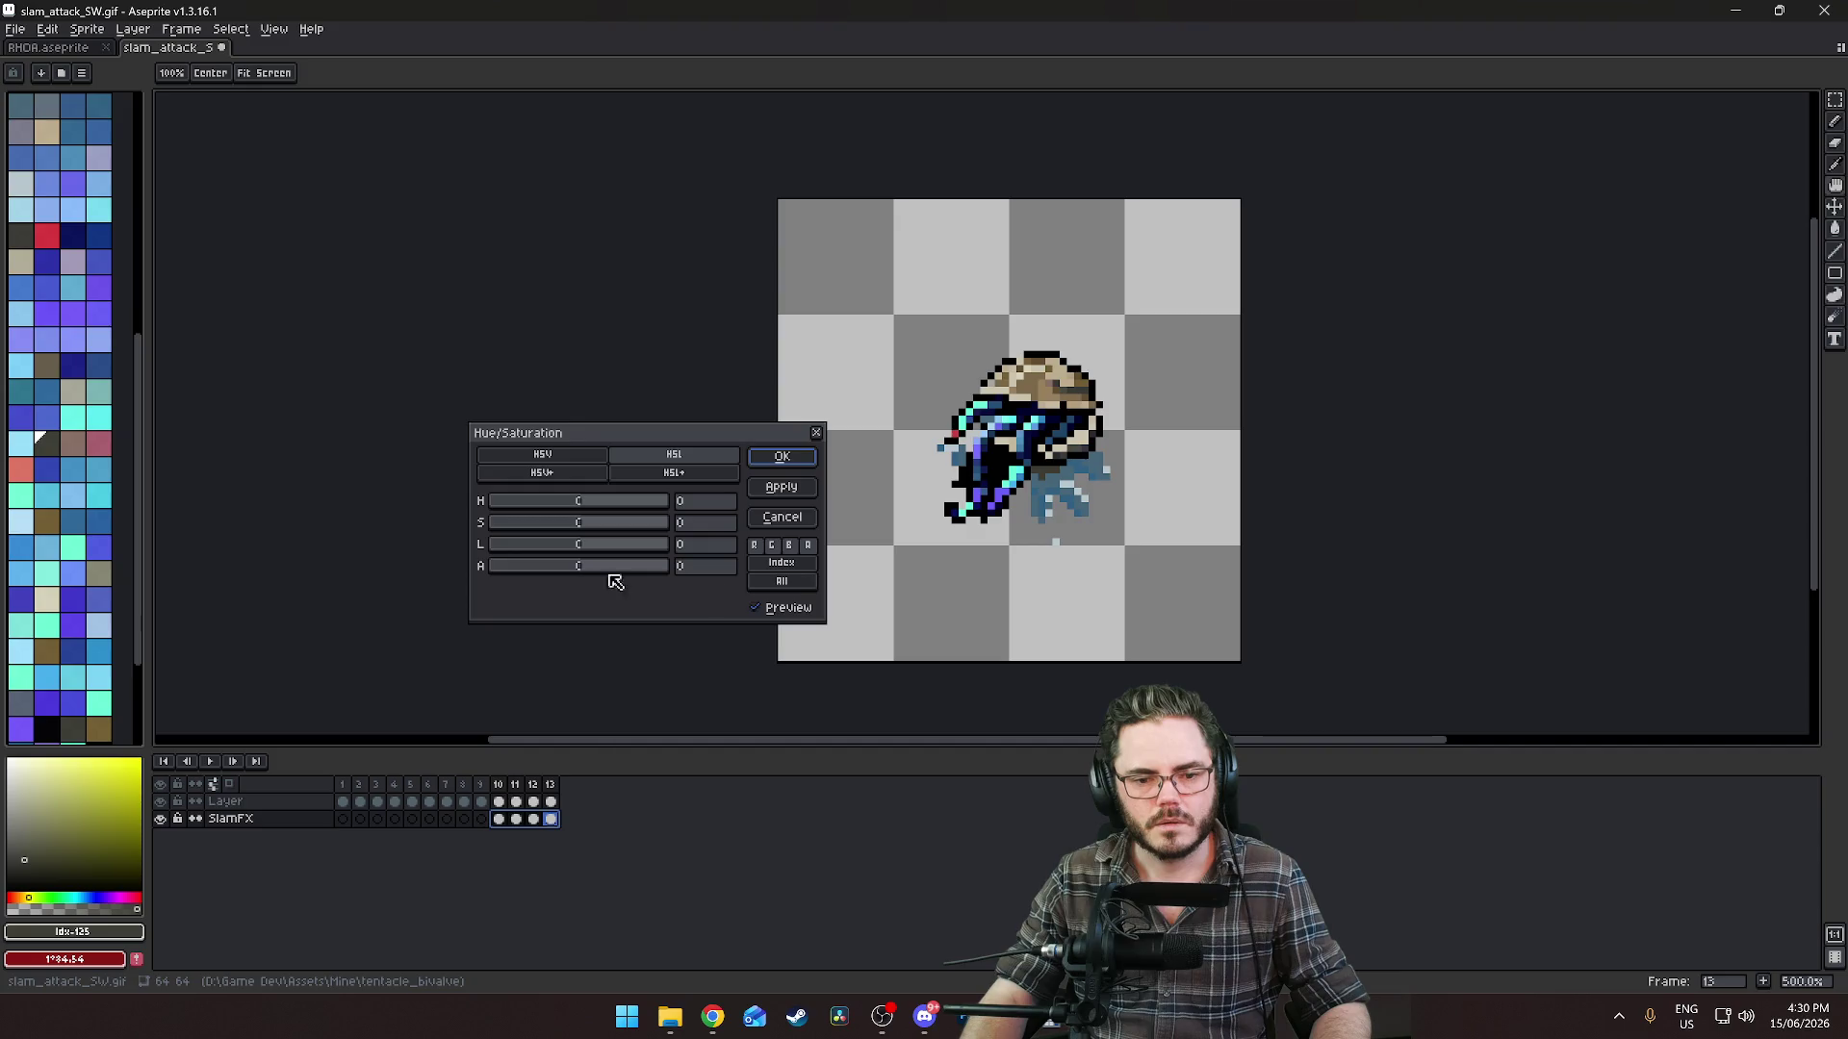
{"action": "left_click", "coordinate": [791, 578]}
{"action": "mouse_move", "coordinate": [587, 578]}
{"action": "left_mouse_down"}
{"action": "mouse_move", "coordinate": [528, 572]}
{"action": "mouse_move", "coordinate": [612, 571]}
{"action": "mouse_move", "coordinate": [584, 574]}
{"action": "left_mouse_up"}
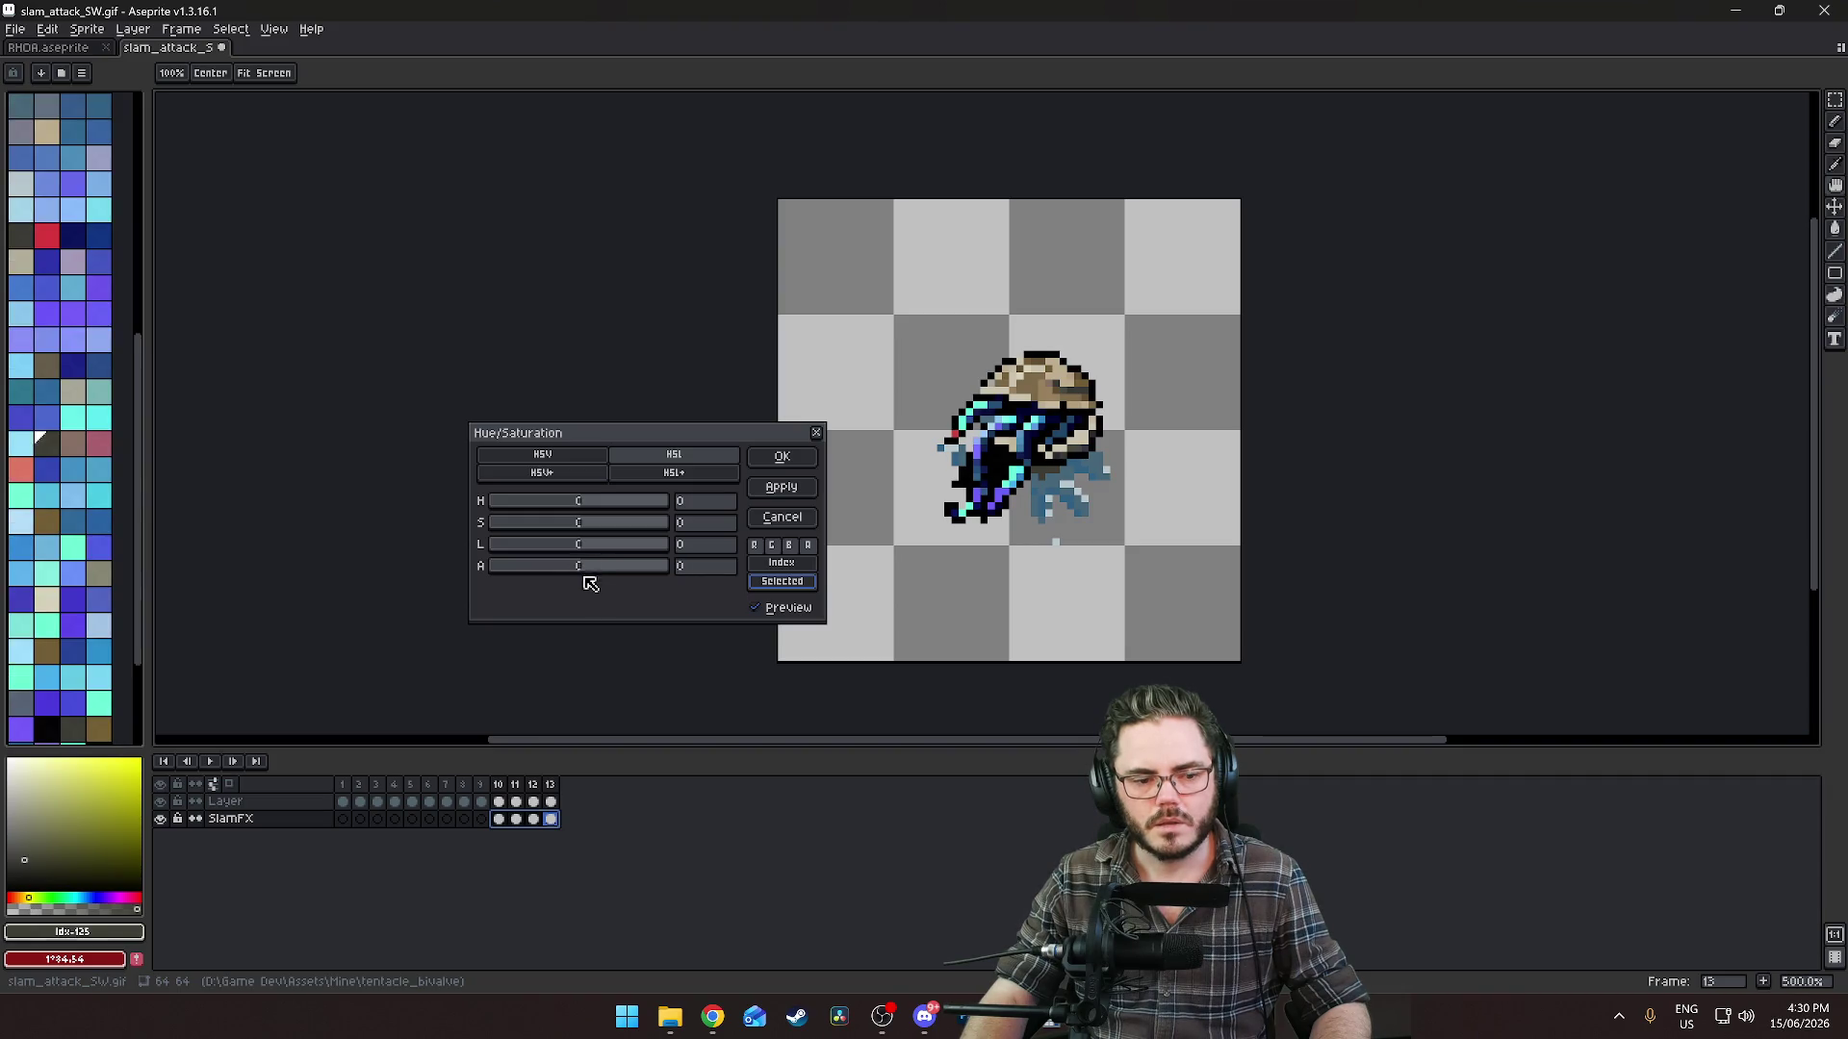
{"action": "left_click", "coordinate": [797, 583]}
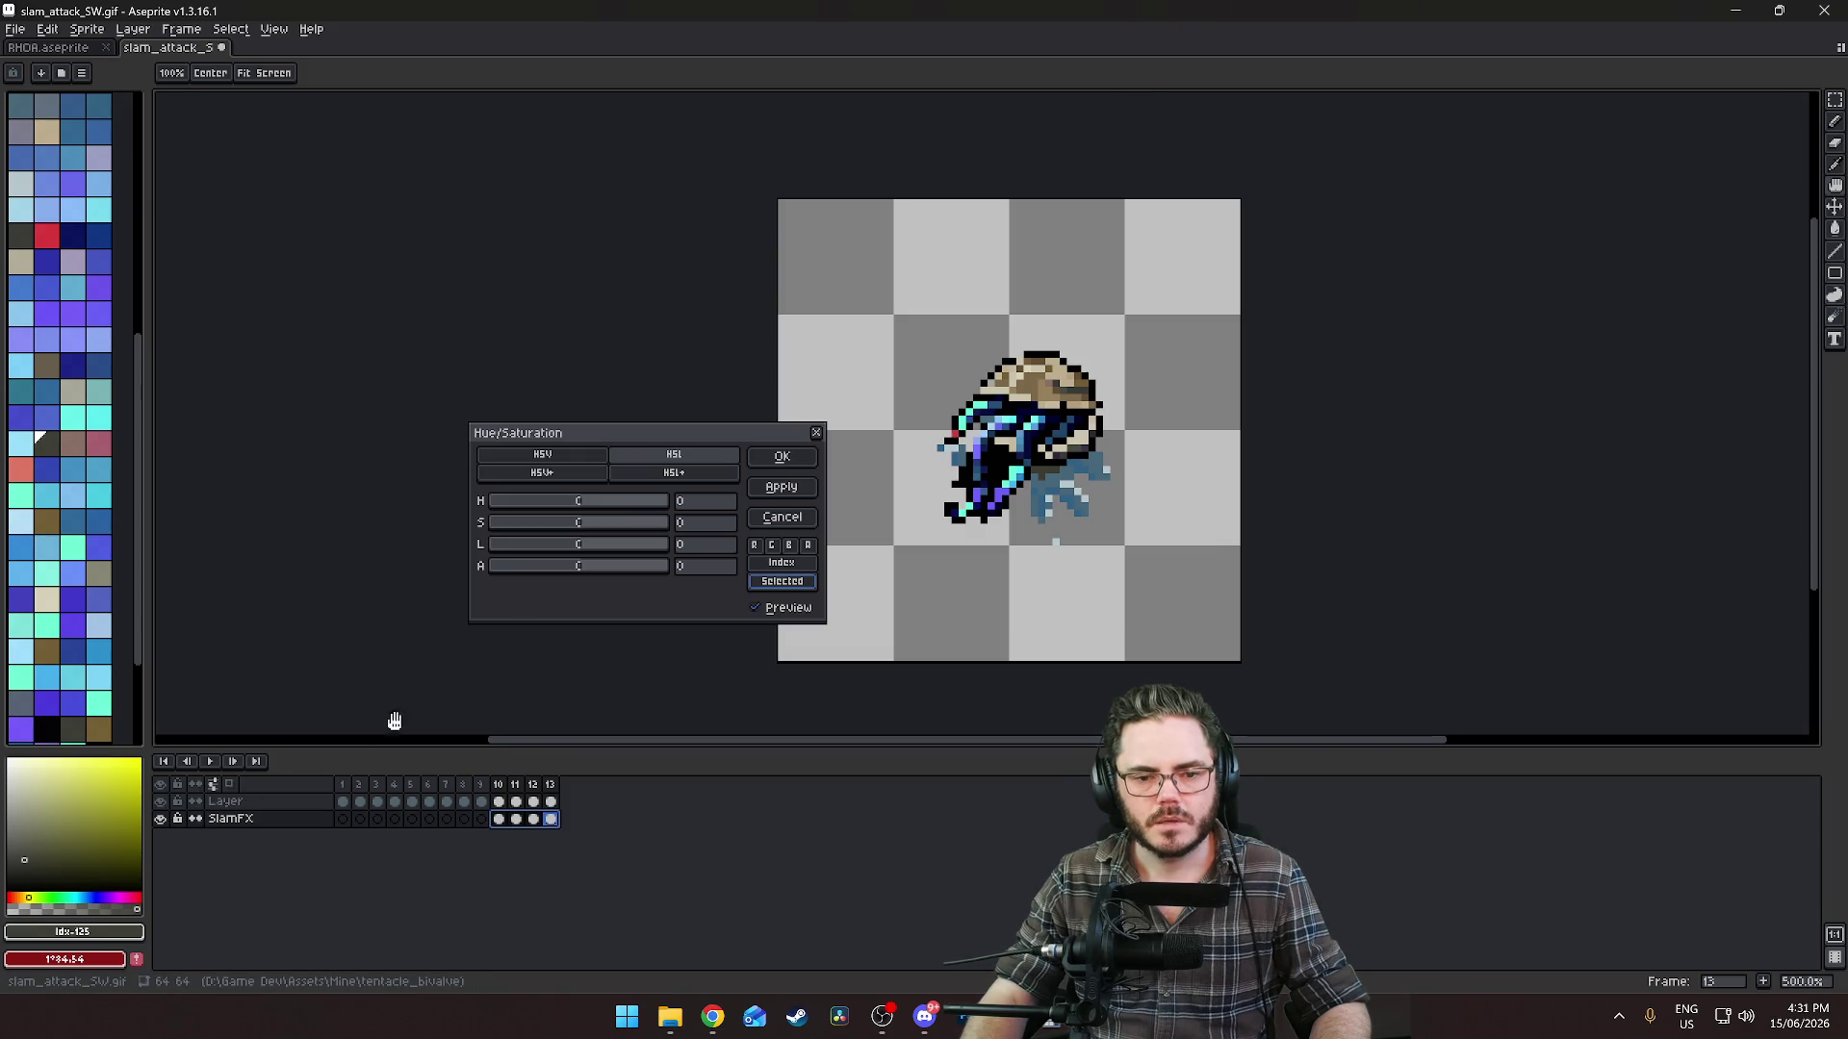
{"action": "left_click", "coordinate": [782, 458]}
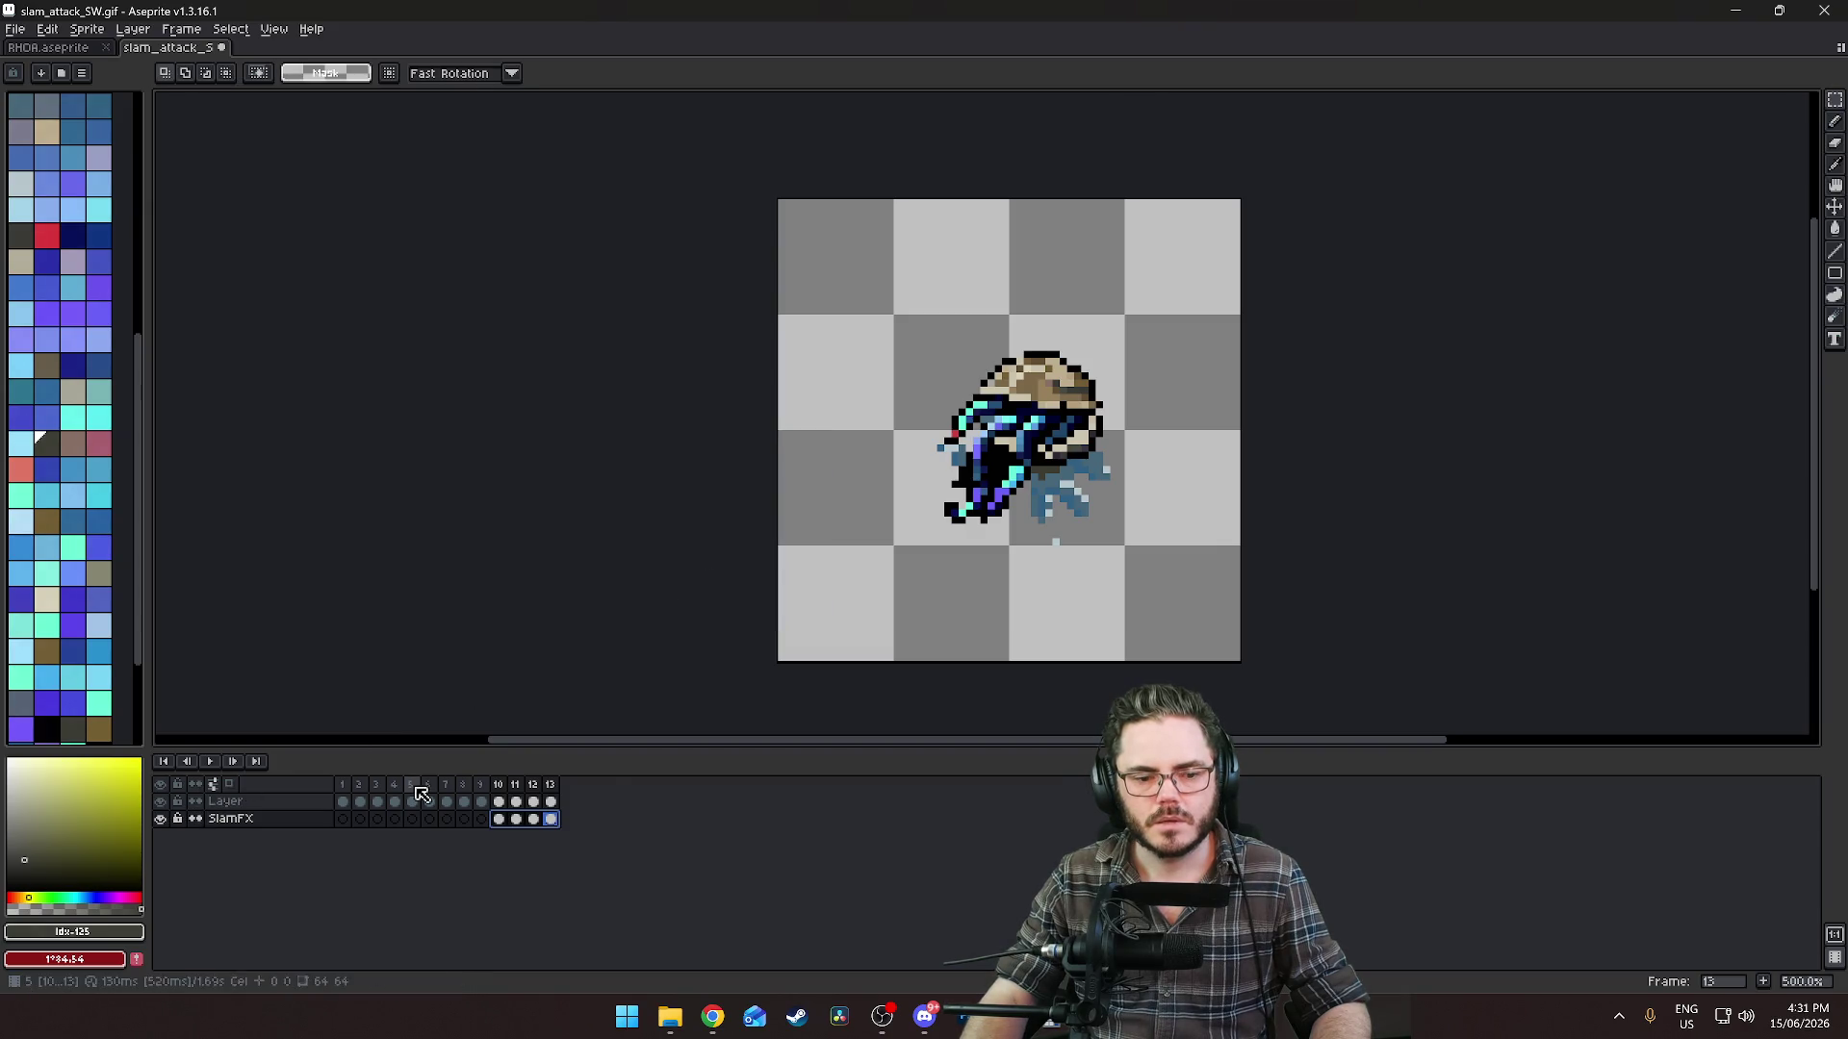
Try lowering the alpha of SlamFX cels 9–13 in Hue/Saturation, then cancel it.
{"action": "left_click", "coordinate": [483, 820]}
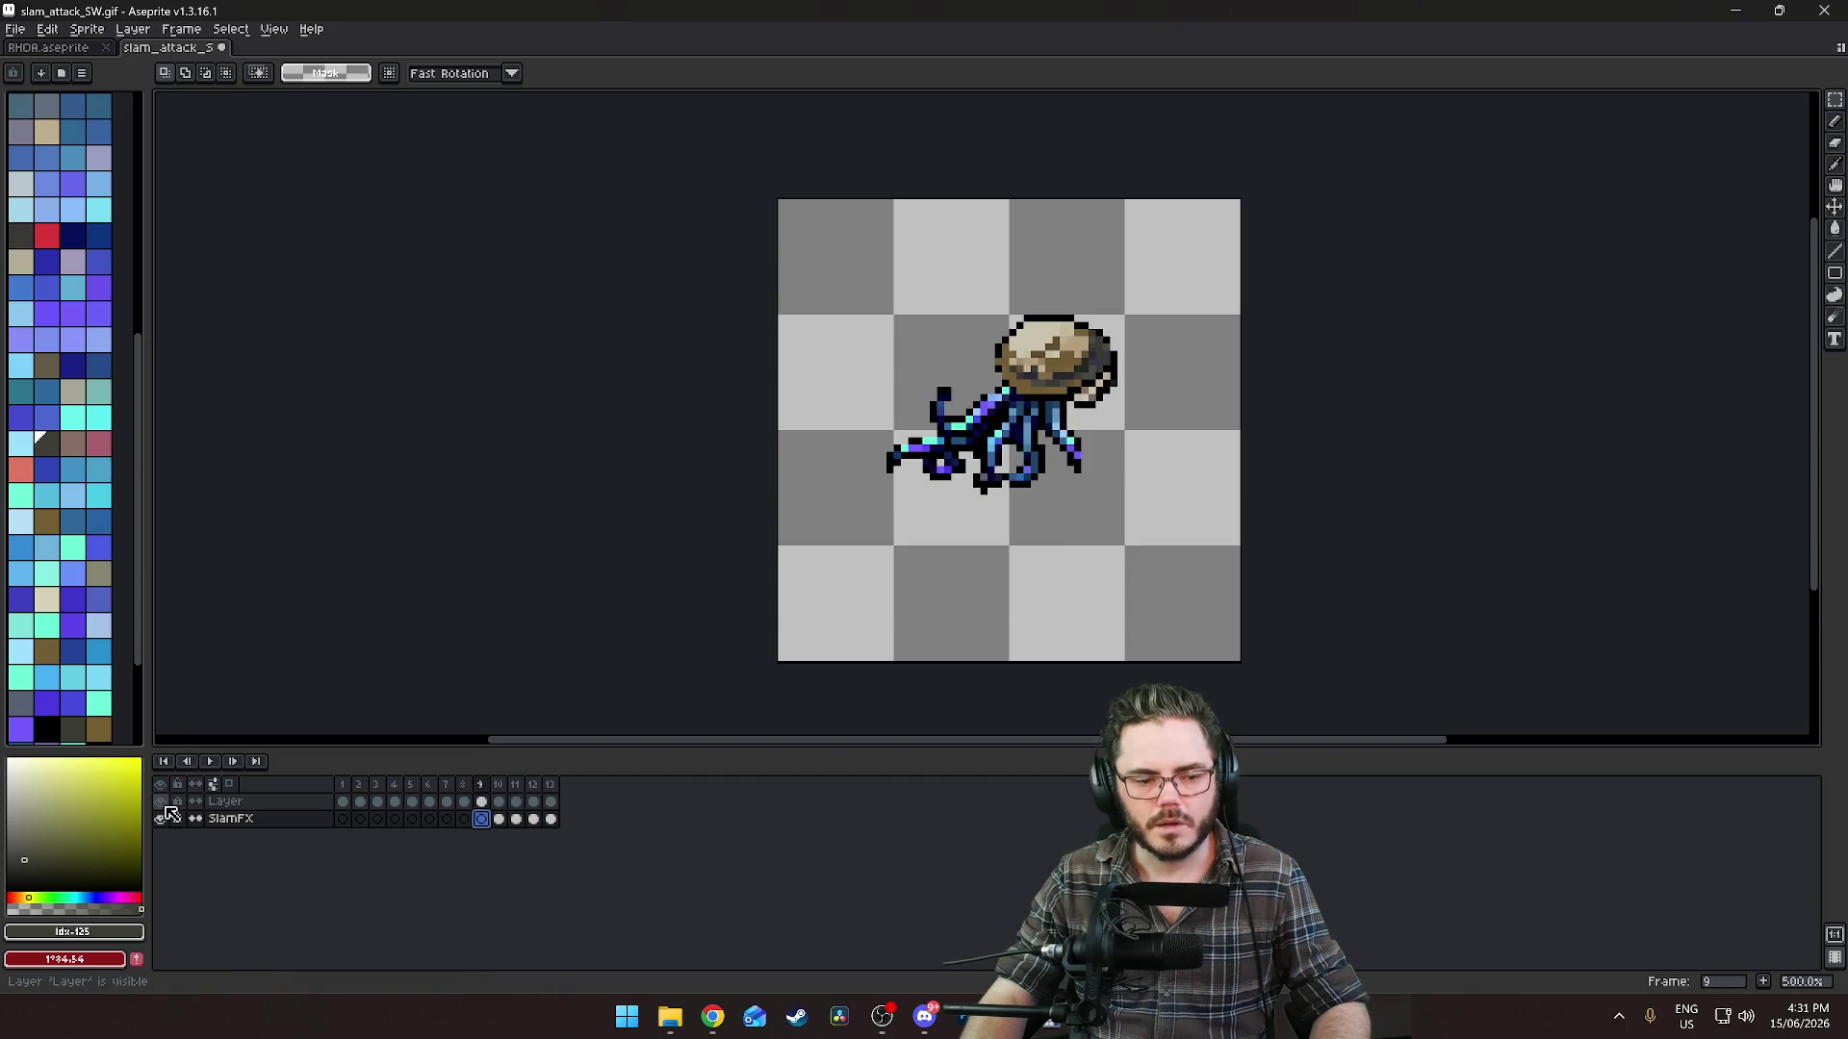
{"action": "left_click", "coordinate": [550, 820]}
{"action": "left_click_drag", "start_coordinate": [549, 821], "coordinate": [498, 820]}
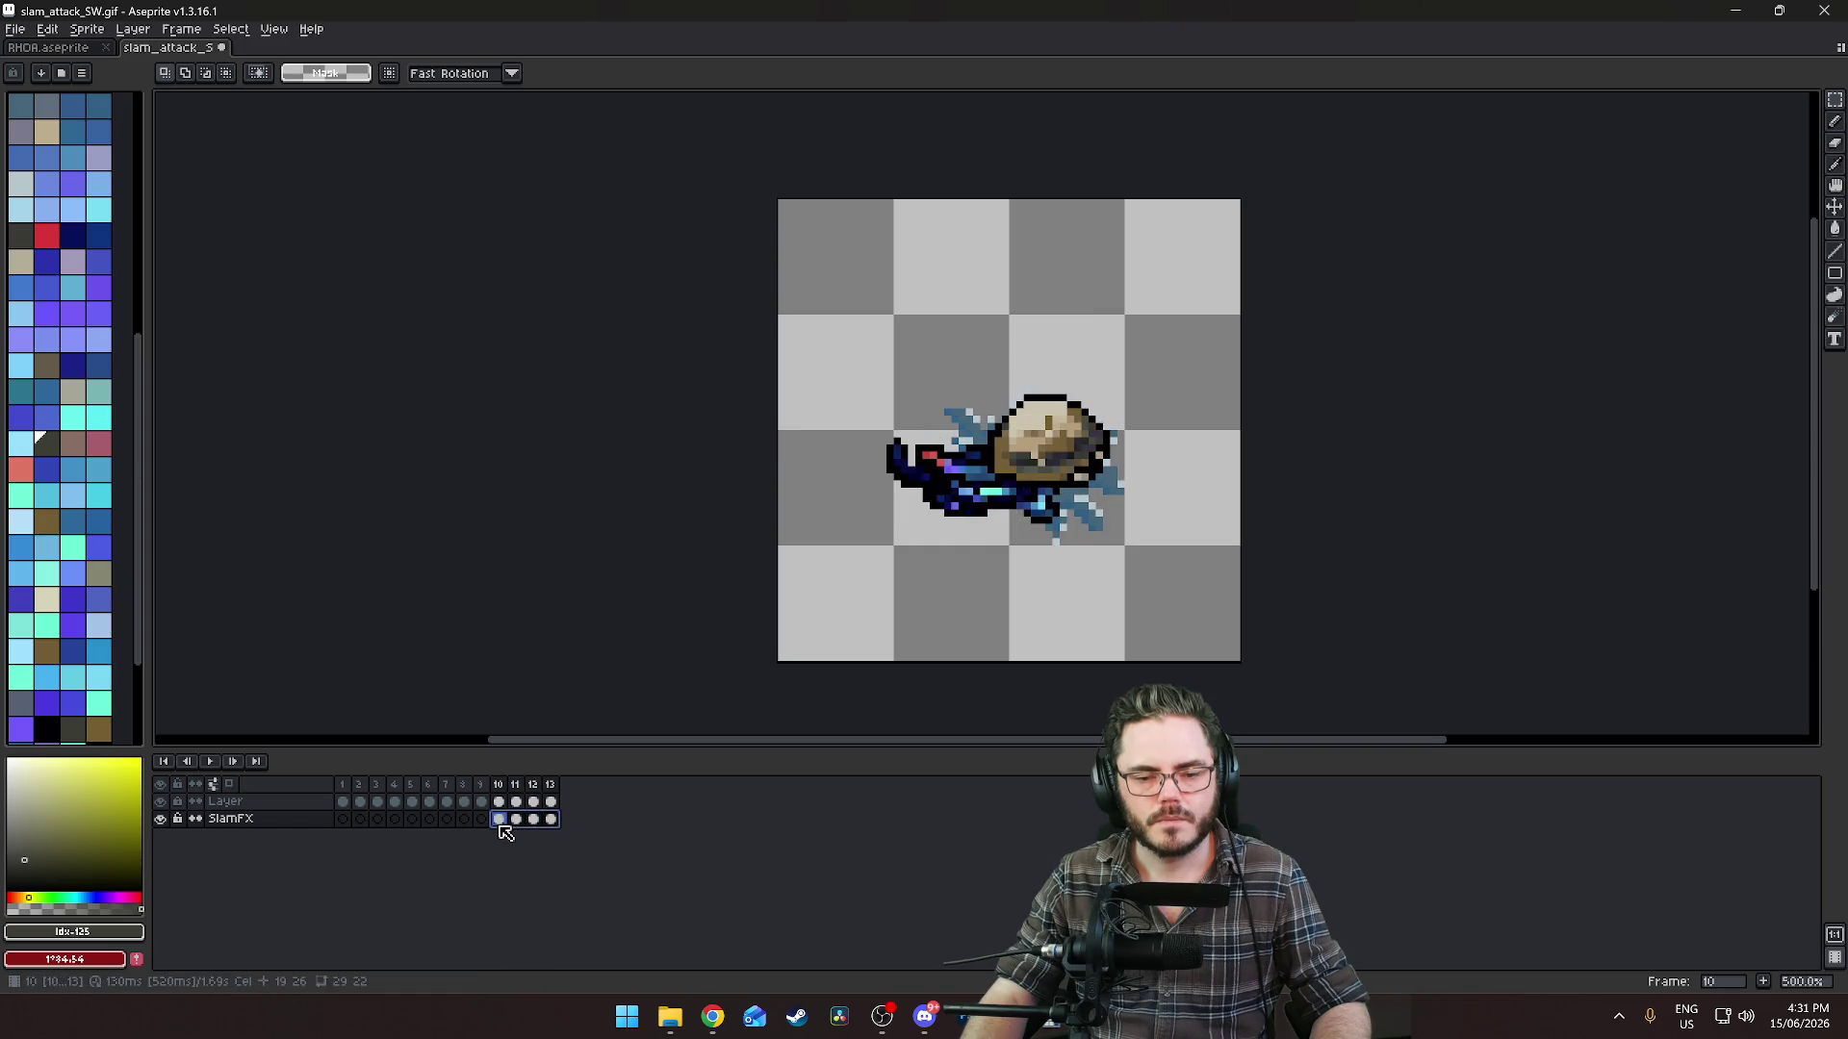
{"action": "left_click", "coordinate": [47, 29]}
{"action": "mouse_move", "coordinate": [125, 414]}
{"action": "left_click", "coordinate": [370, 429]}
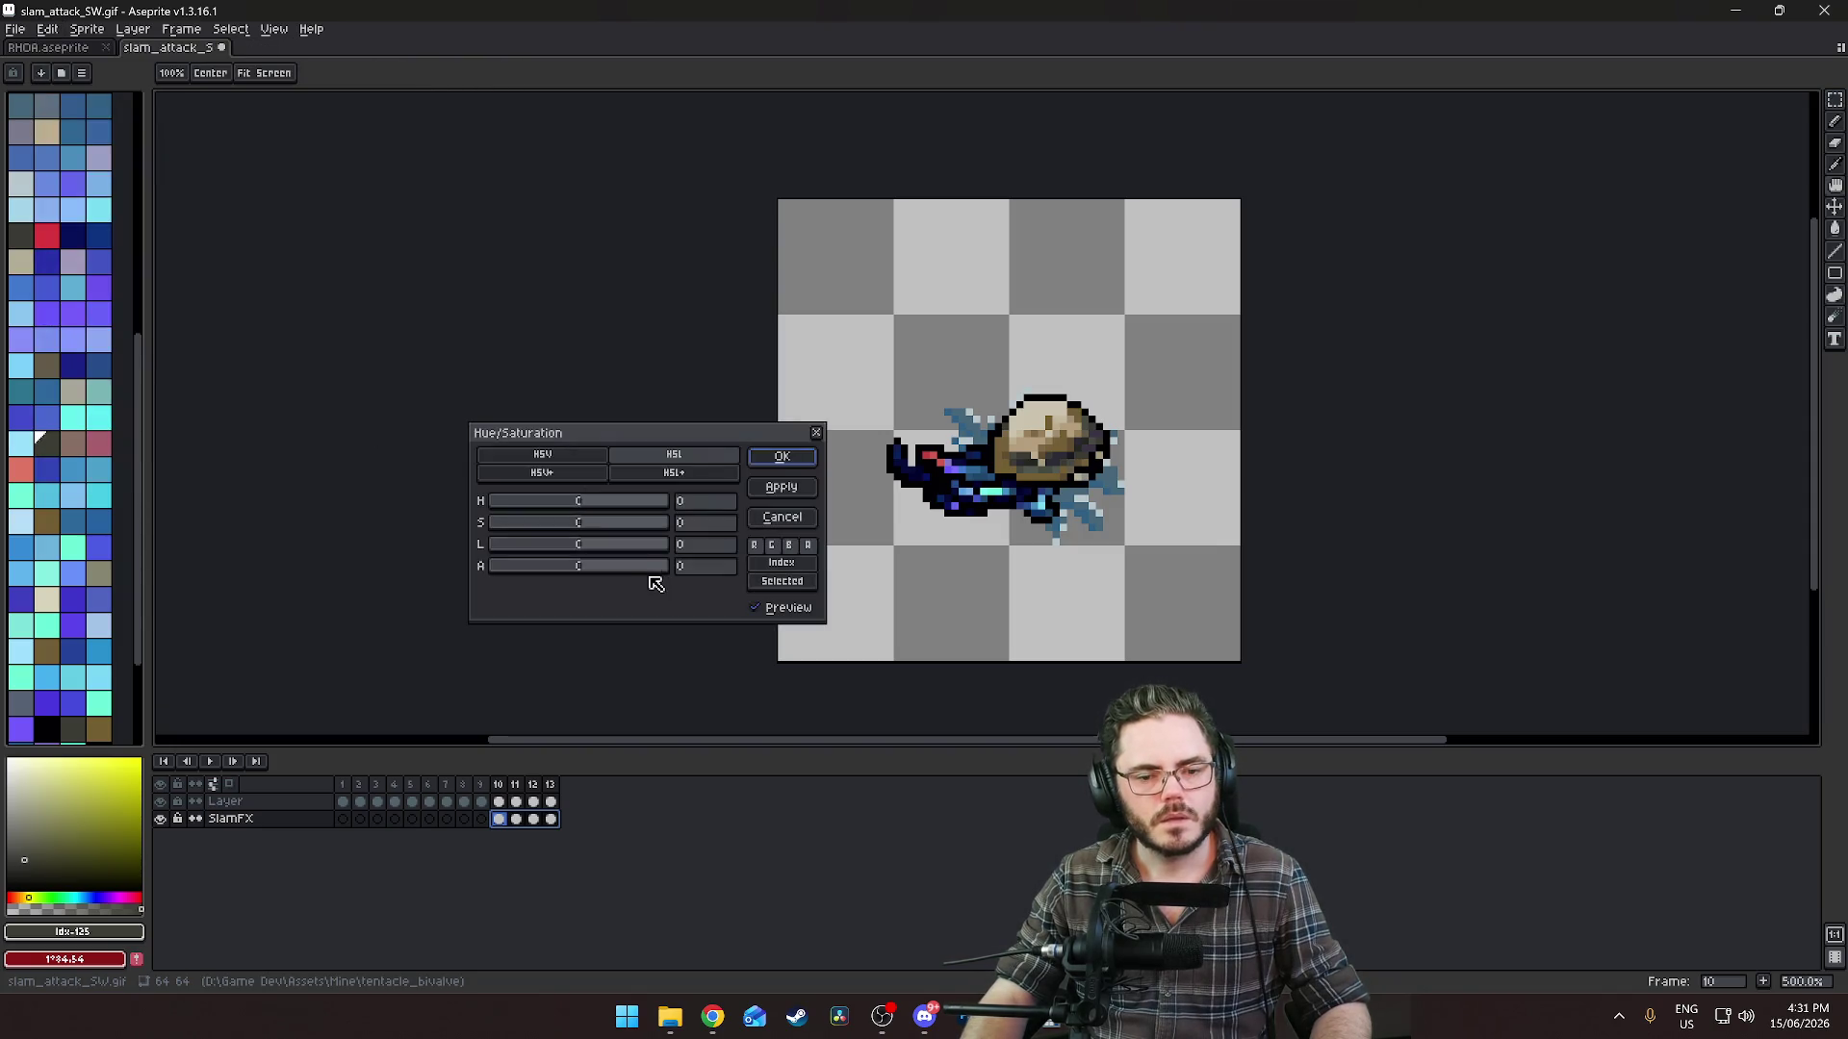
{"action": "mouse_move", "coordinate": [584, 567]}
{"action": "left_mouse_down"}
{"action": "mouse_move", "coordinate": [511, 568]}
{"action": "mouse_move", "coordinate": [570, 567]}
{"action": "left_mouse_up"}
{"action": "left_click", "coordinate": [761, 517]}
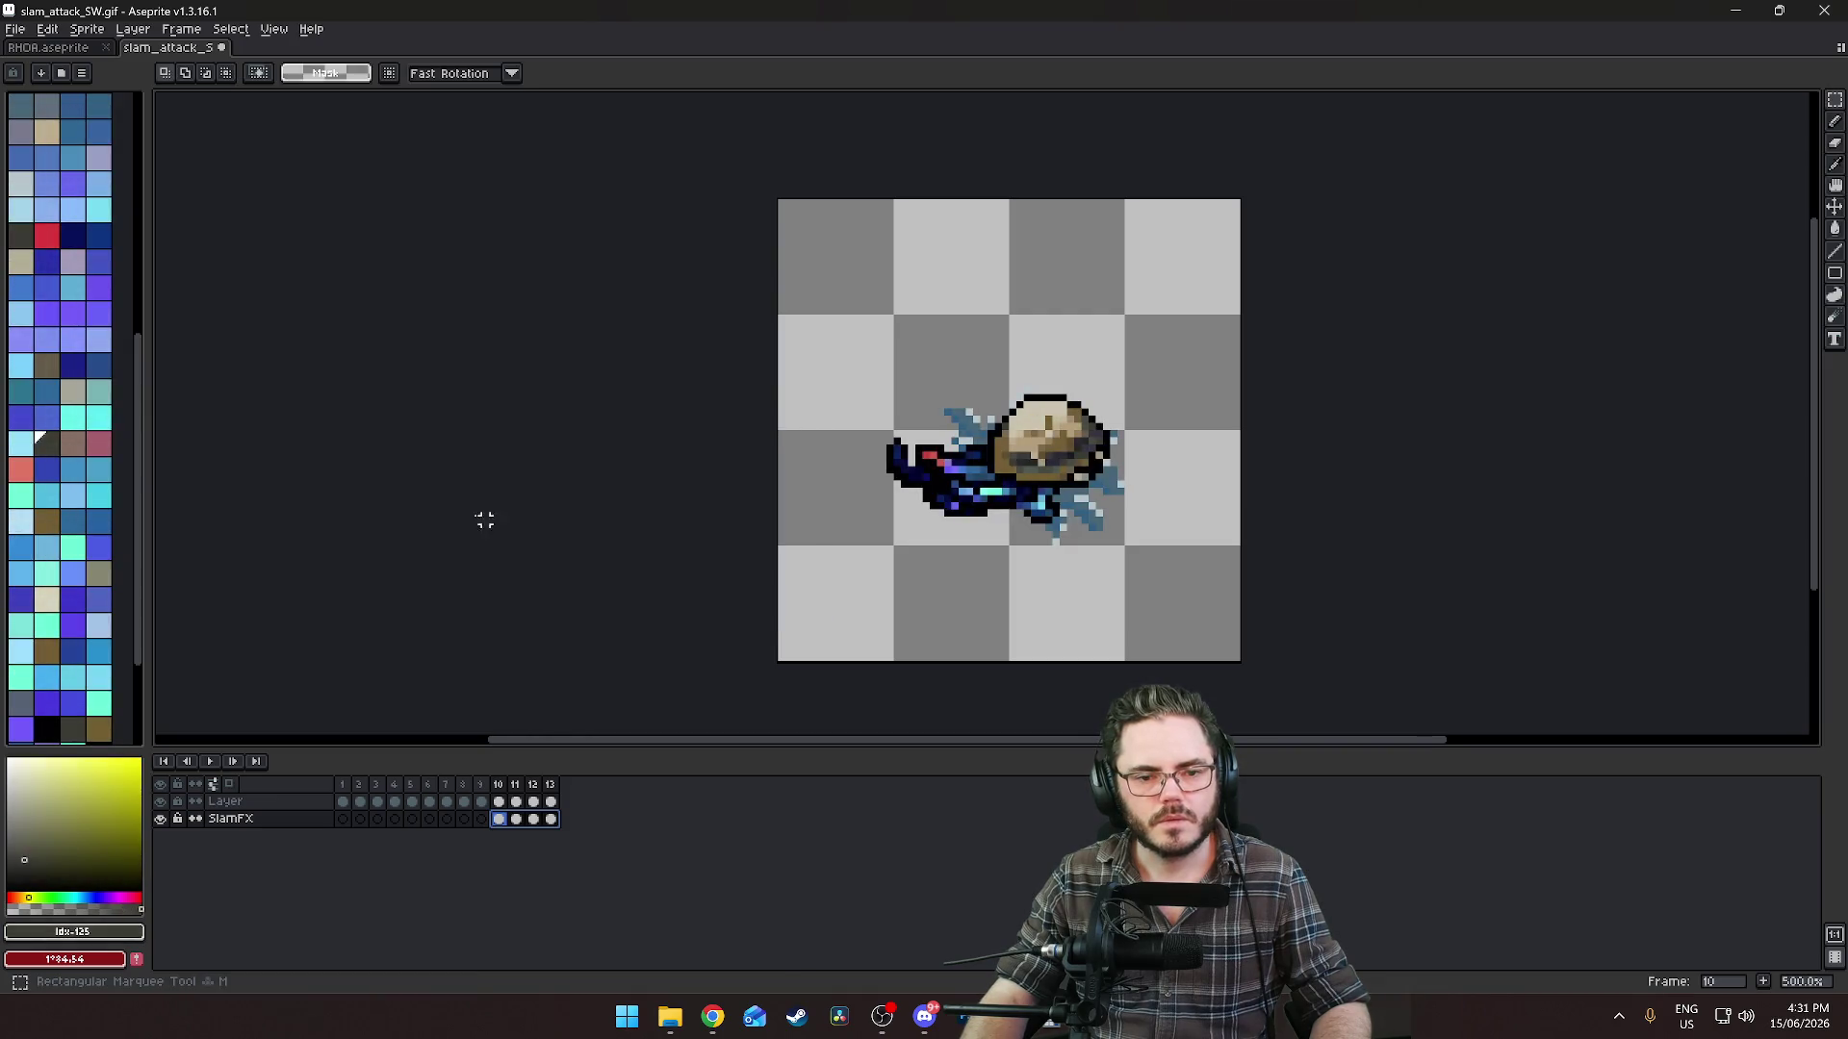
{"action": "key", "text": "alt+Tab"}
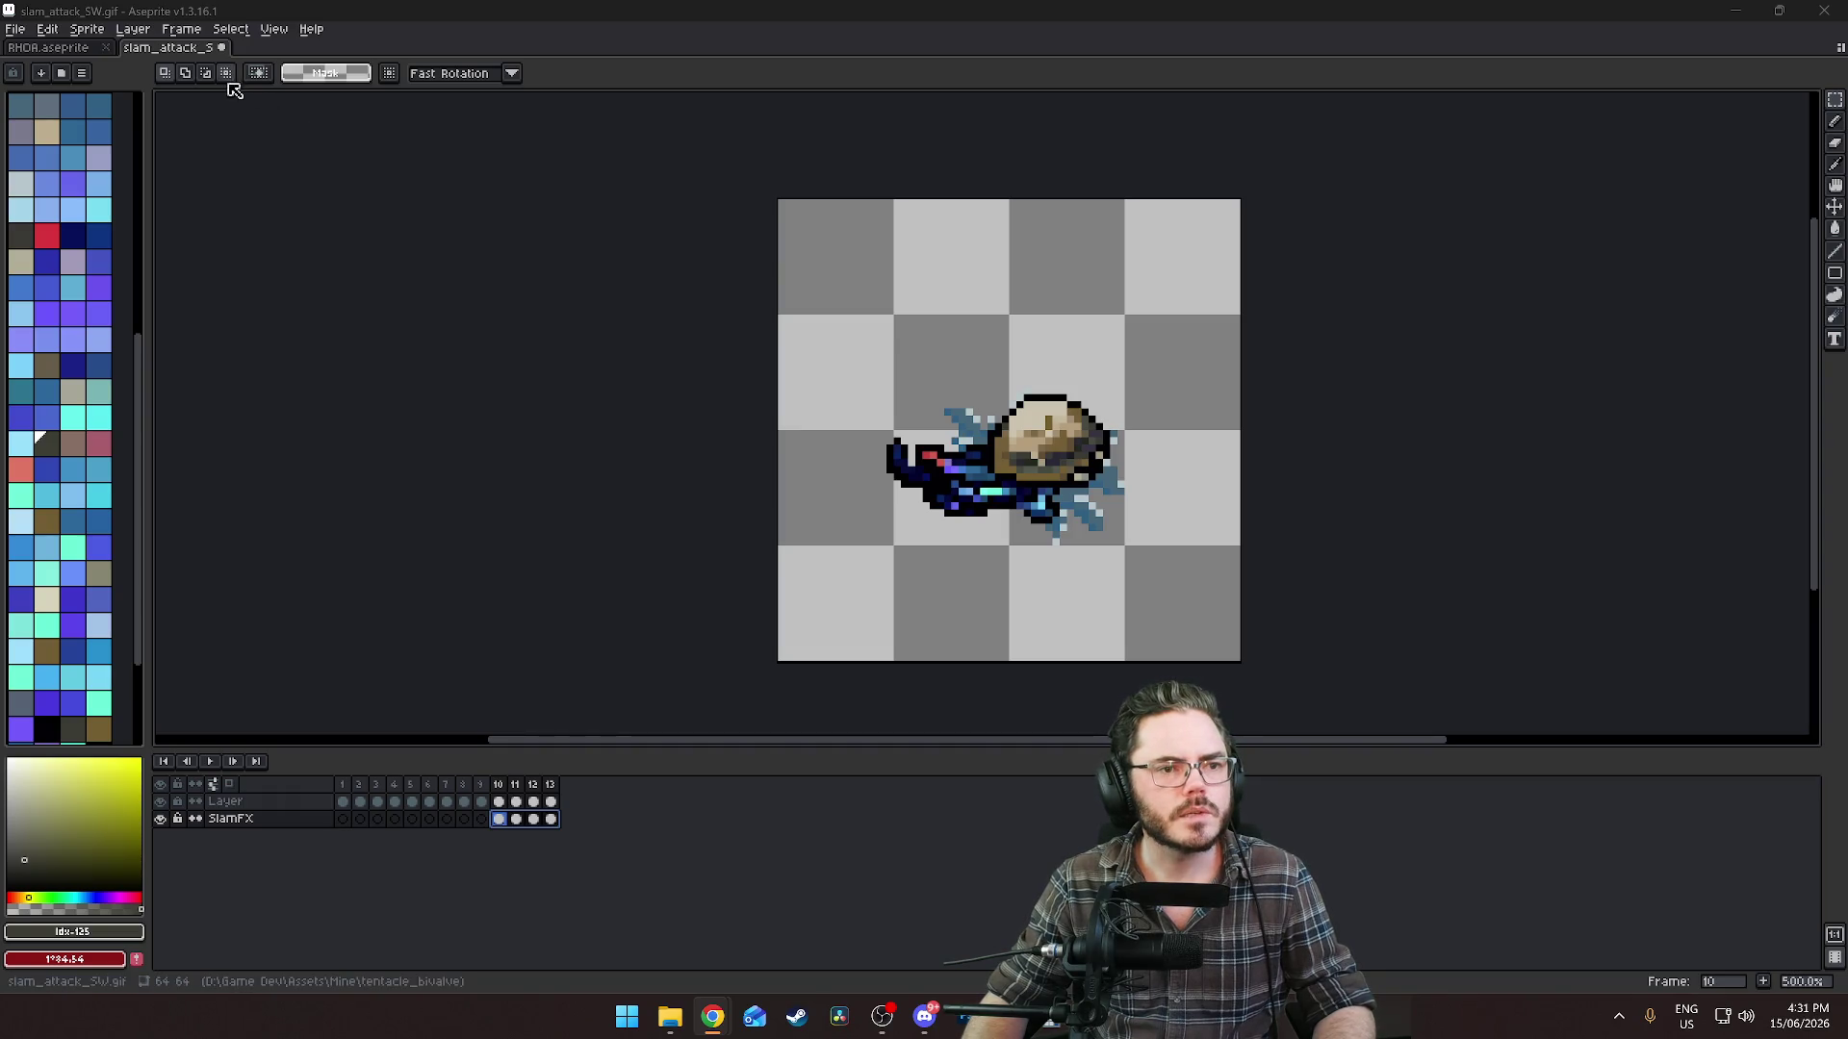
Set the SlamFX layer opacity to 70% and play the animation from frame 8.
{"action": "left_click", "coordinate": [133, 29]}
{"action": "left_click", "coordinate": [161, 50]}
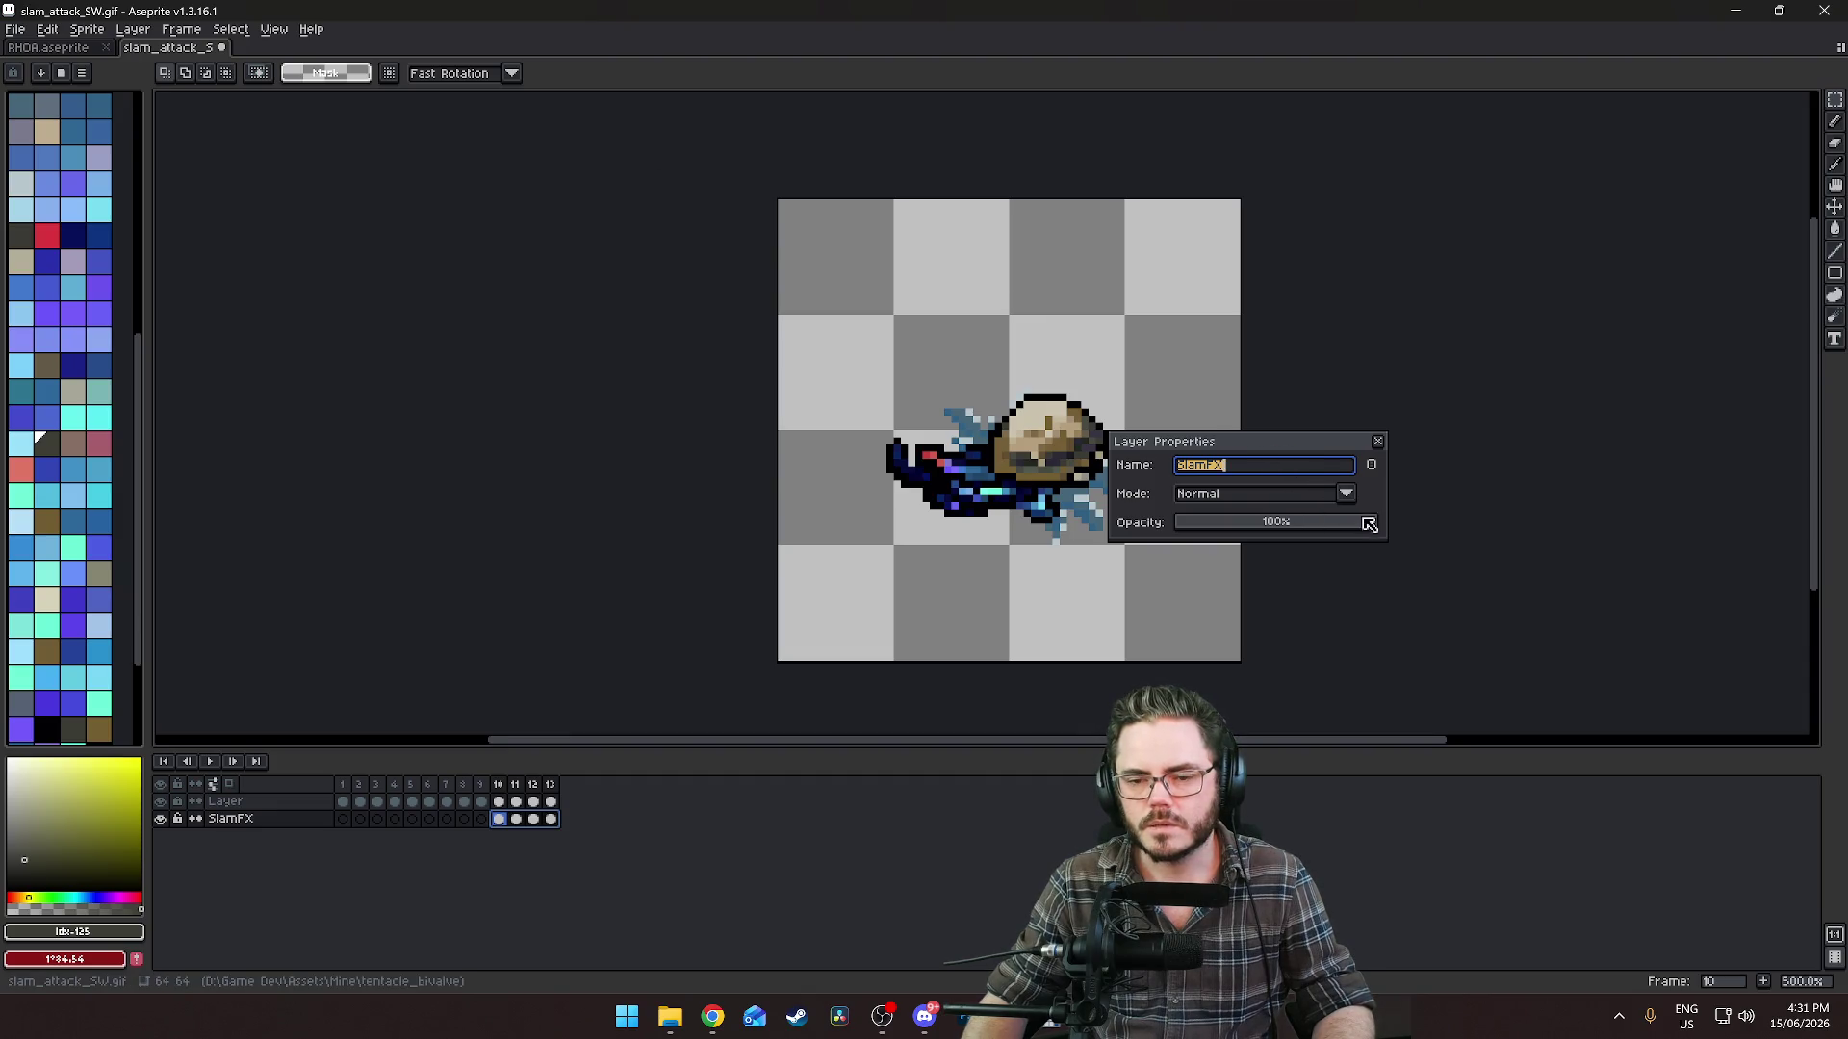
{"action": "left_click_drag", "start_coordinate": [1297, 454], "coordinate": [1405, 457]}
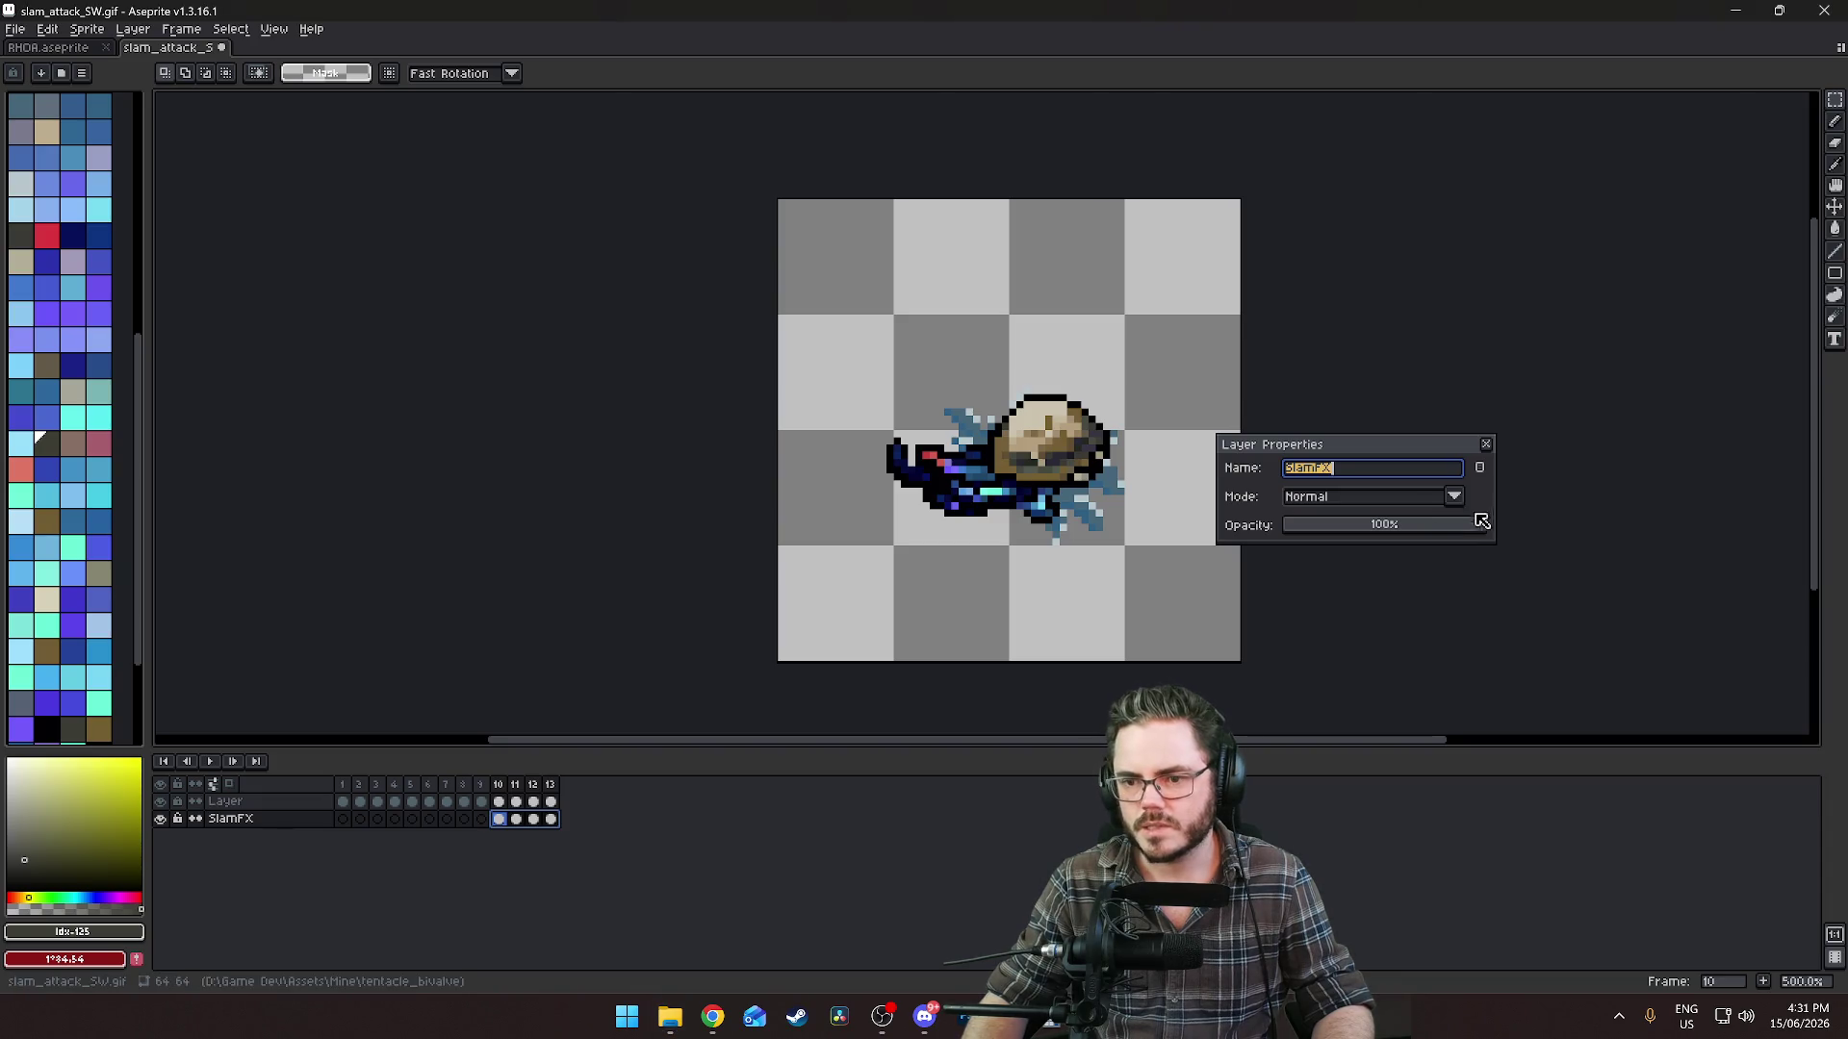
{"action": "mouse_move", "coordinate": [1441, 536]}
{"action": "left_mouse_down"}
{"action": "mouse_move", "coordinate": [1303, 528]}
{"action": "mouse_move", "coordinate": [1422, 535]}
{"action": "left_mouse_up"}
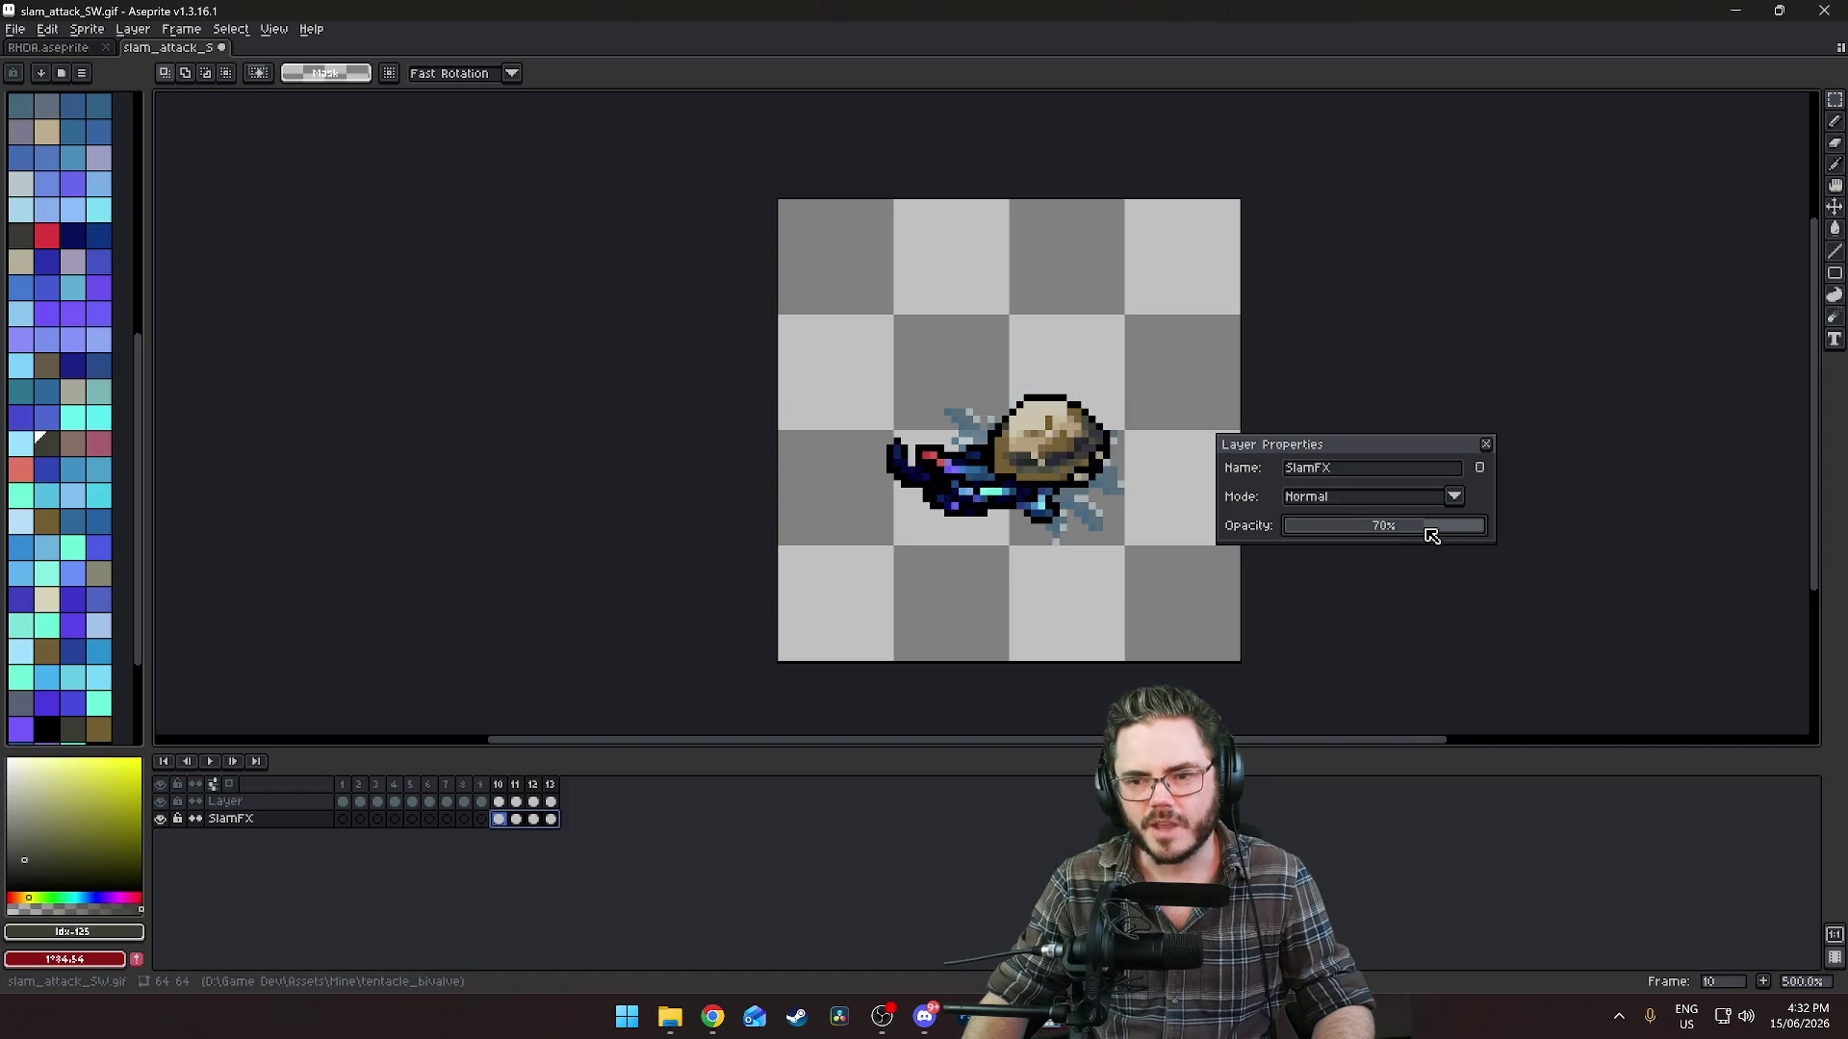
{"action": "left_click", "coordinate": [1486, 444]}
{"action": "left_click", "coordinate": [466, 820]}
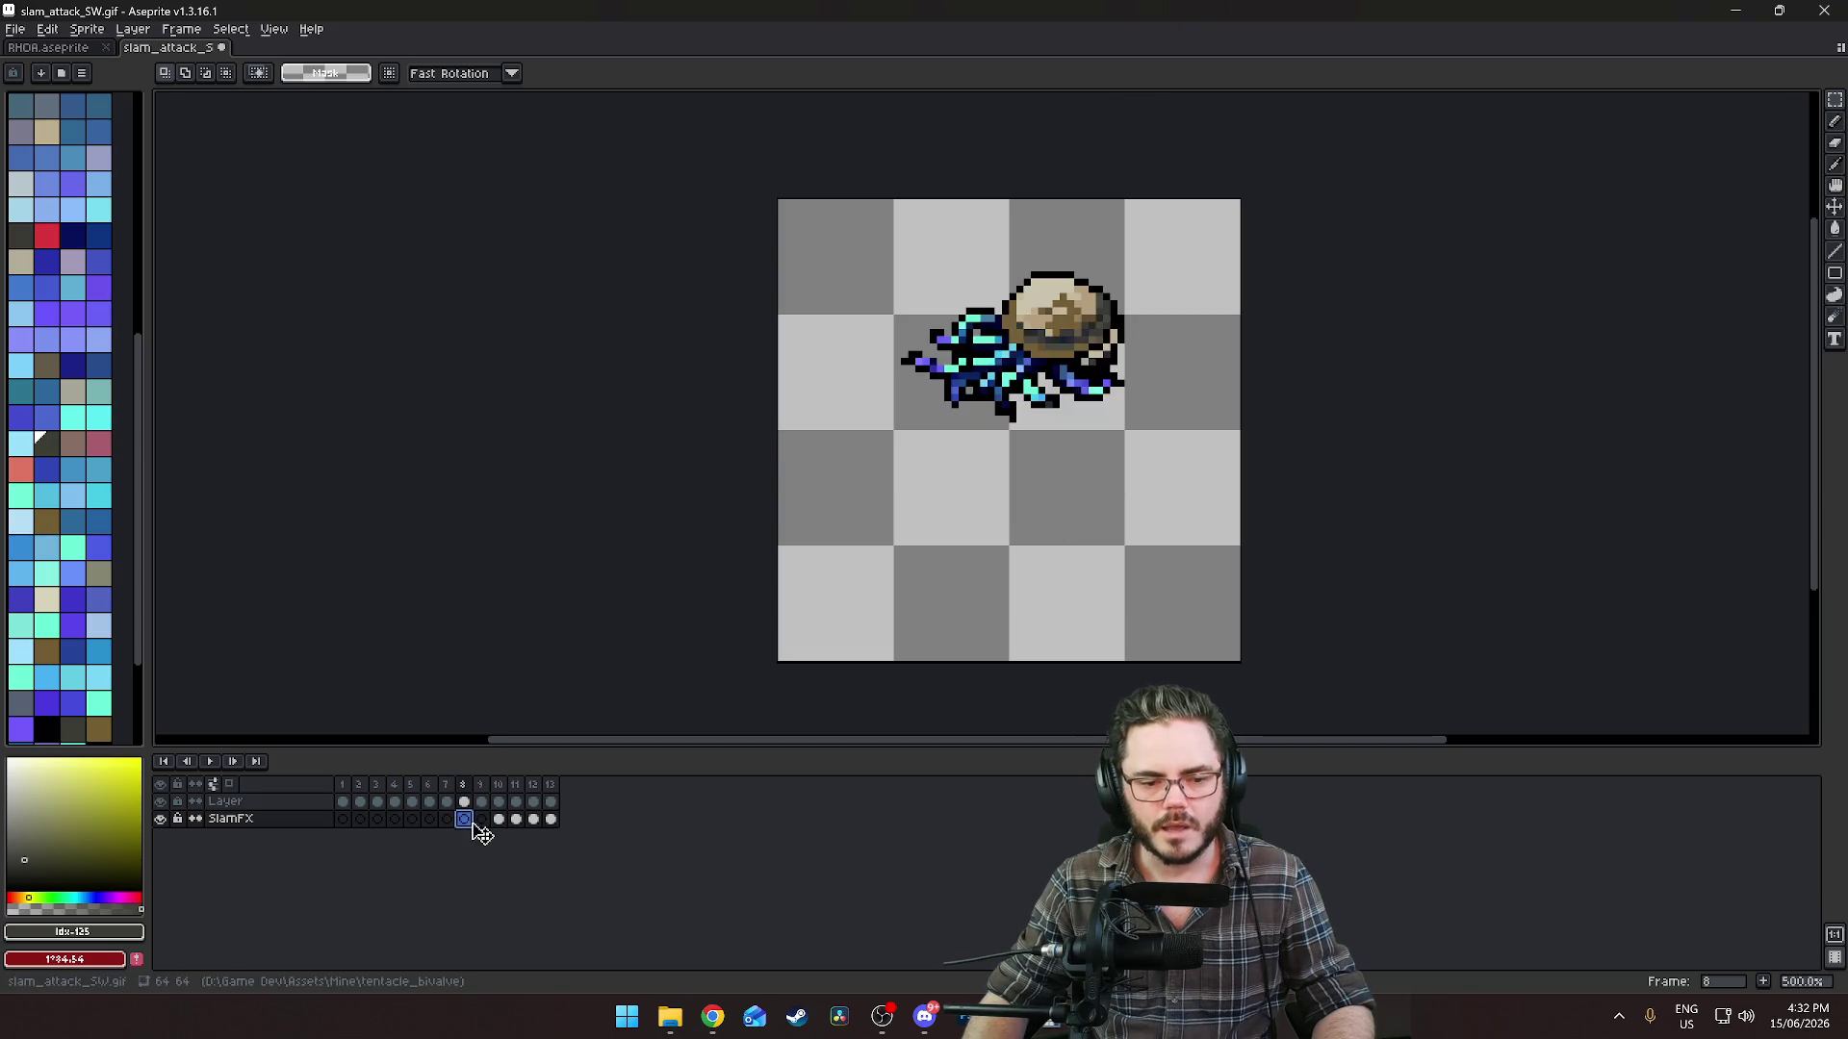
{"action": "key", "text": "Return"}
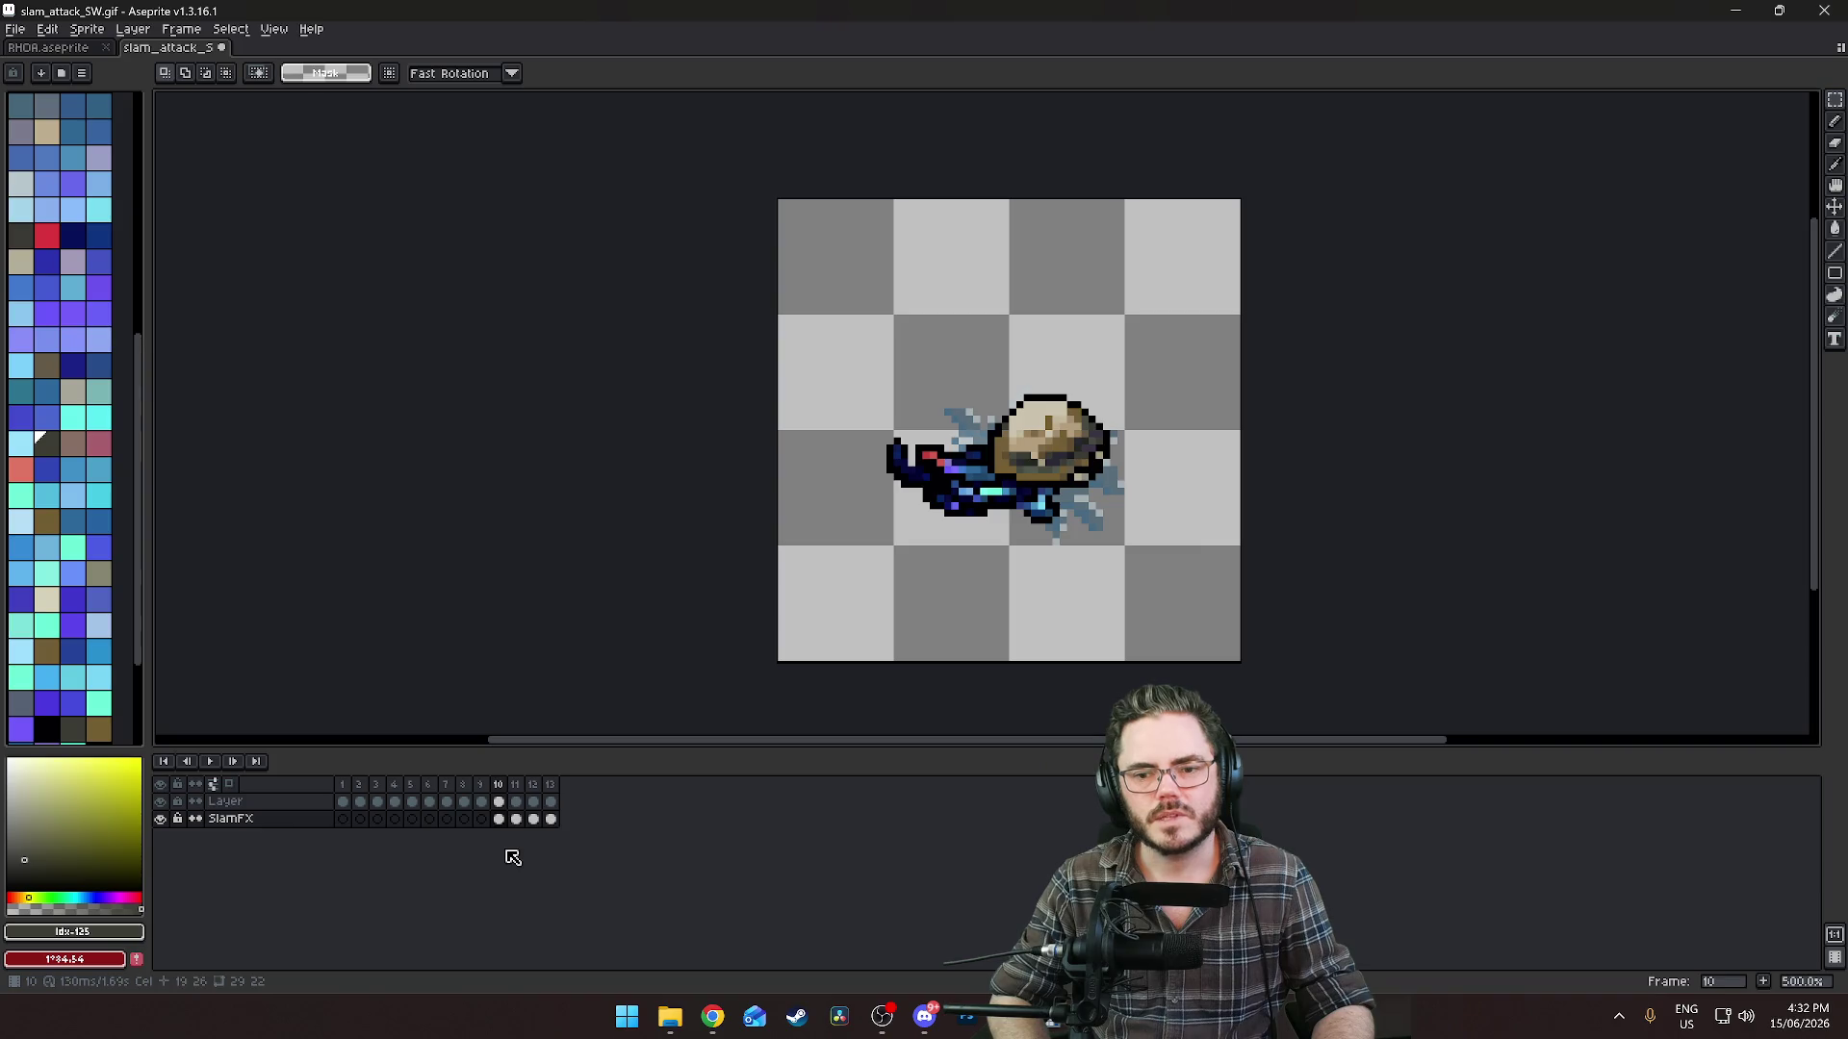
Stop playback, marquee-select the sprite across frames 10–11, then deselect it.
{"action": "key", "text": "Return"}
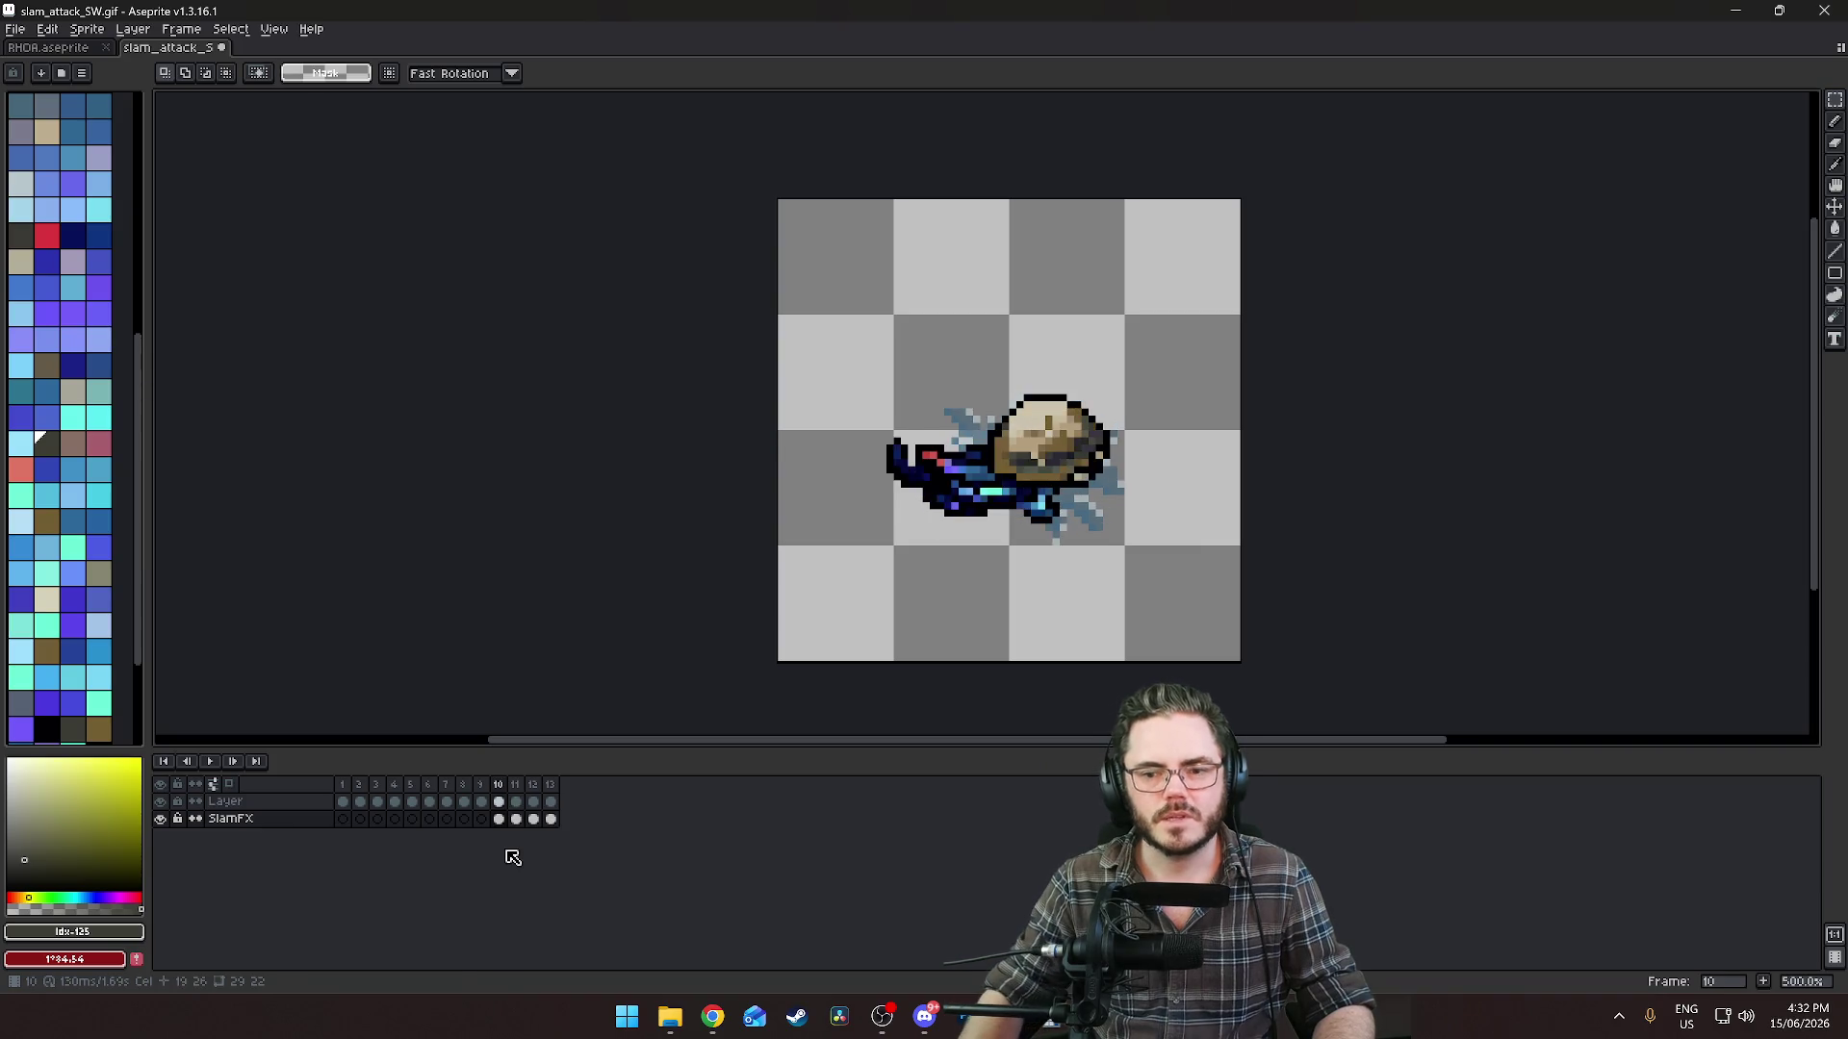
{"action": "left_click_drag", "start_coordinate": [818, 355], "coordinate": [1167, 613]}
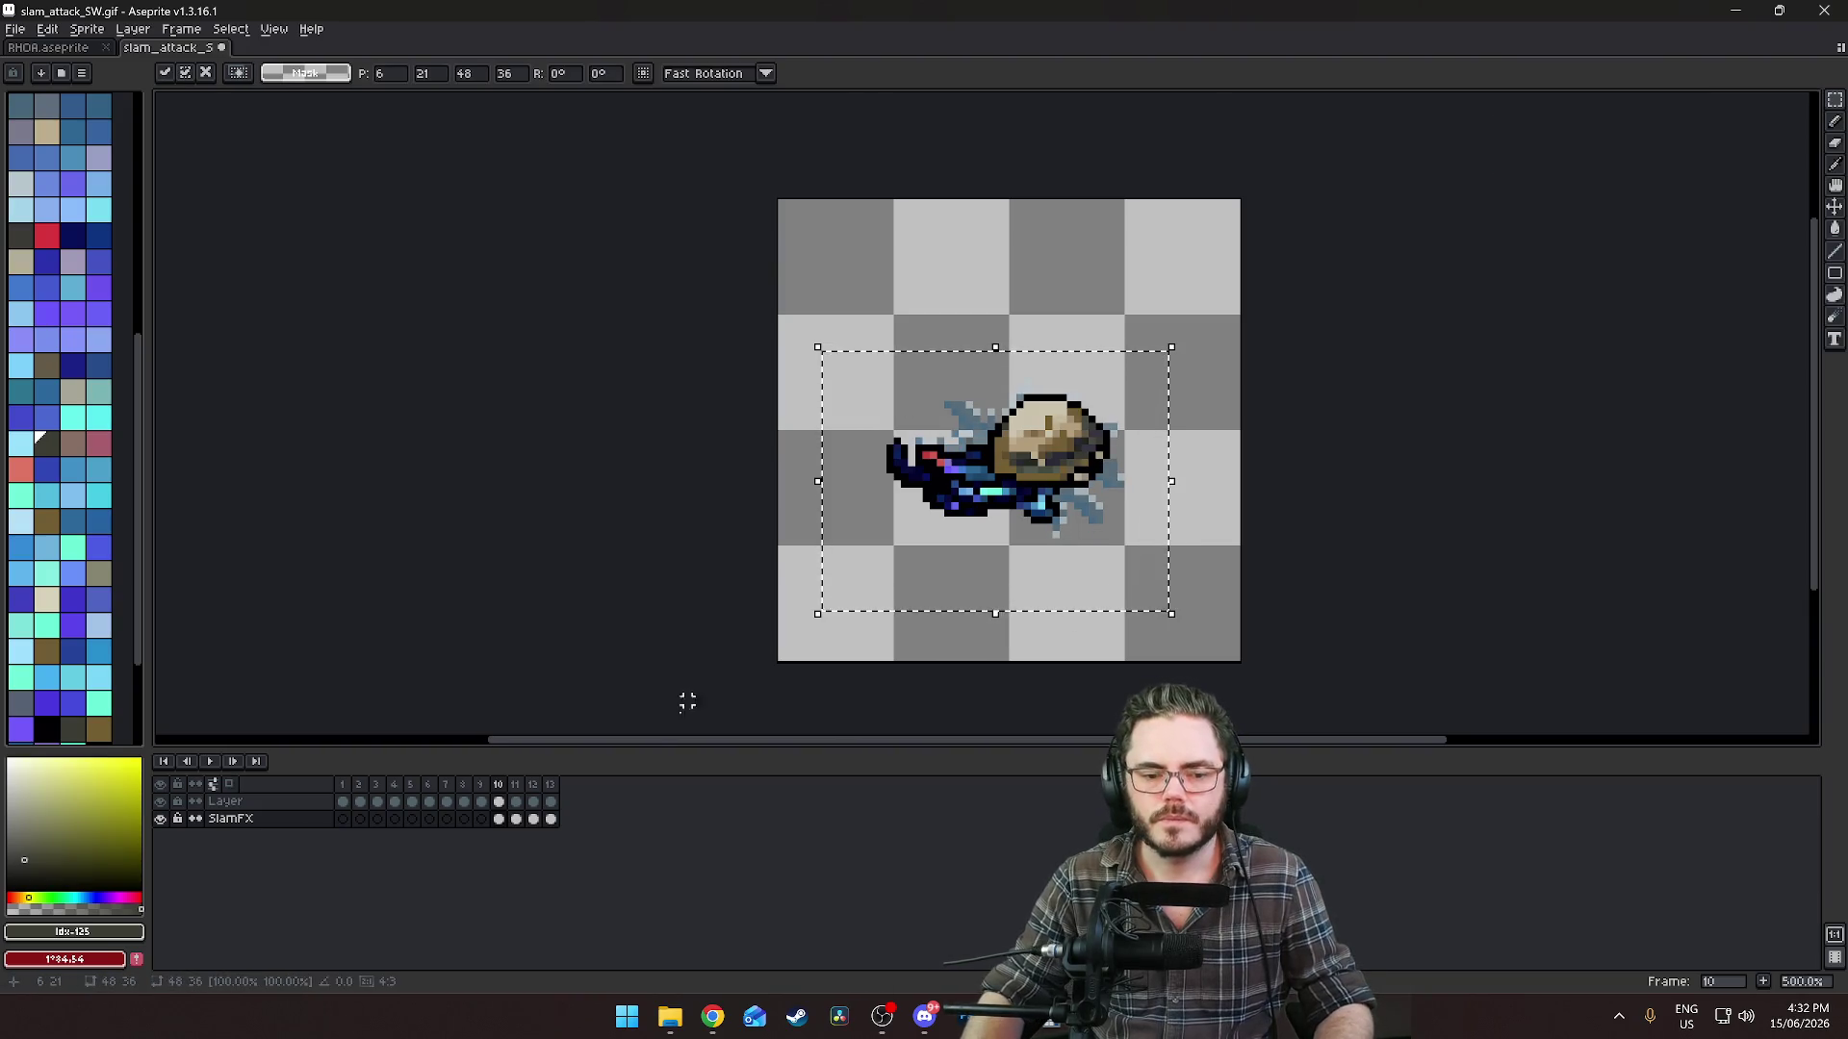
{"action": "left_click", "coordinate": [516, 819]}
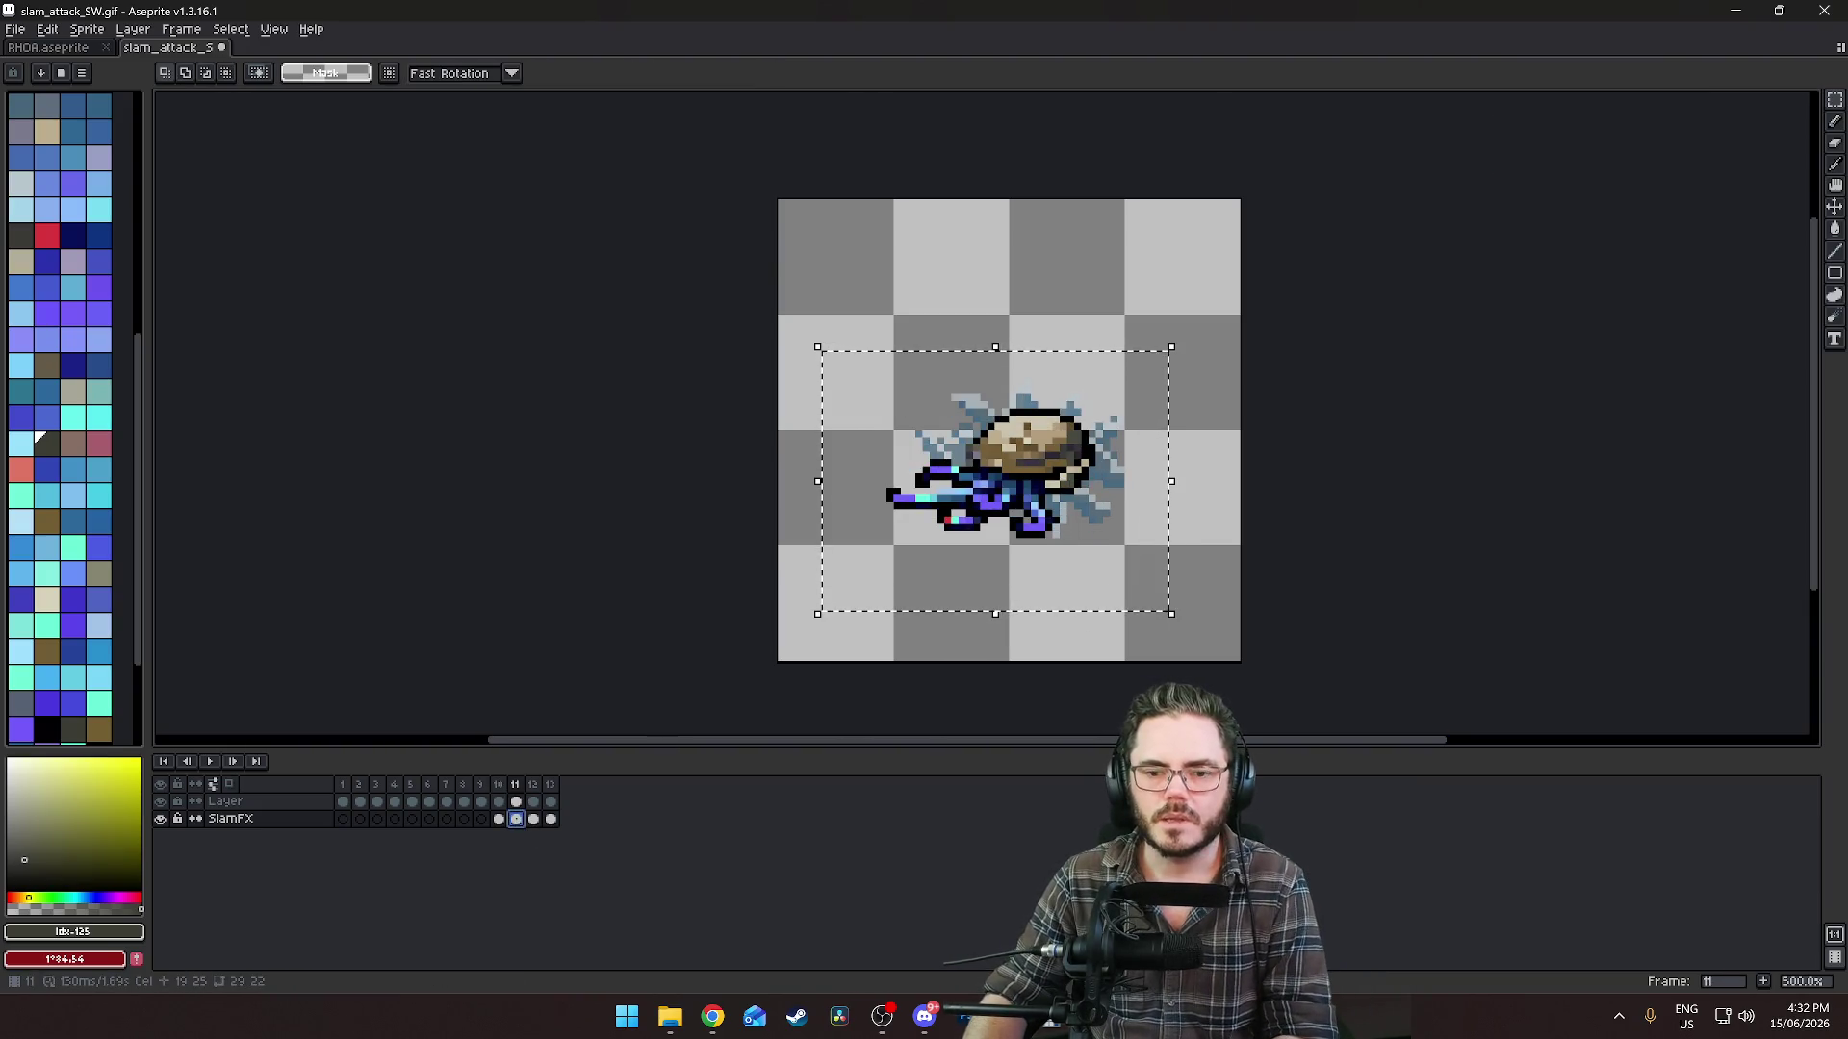
{"action": "left_click", "coordinate": [500, 818]}
{"action": "left_click", "coordinate": [723, 347]}
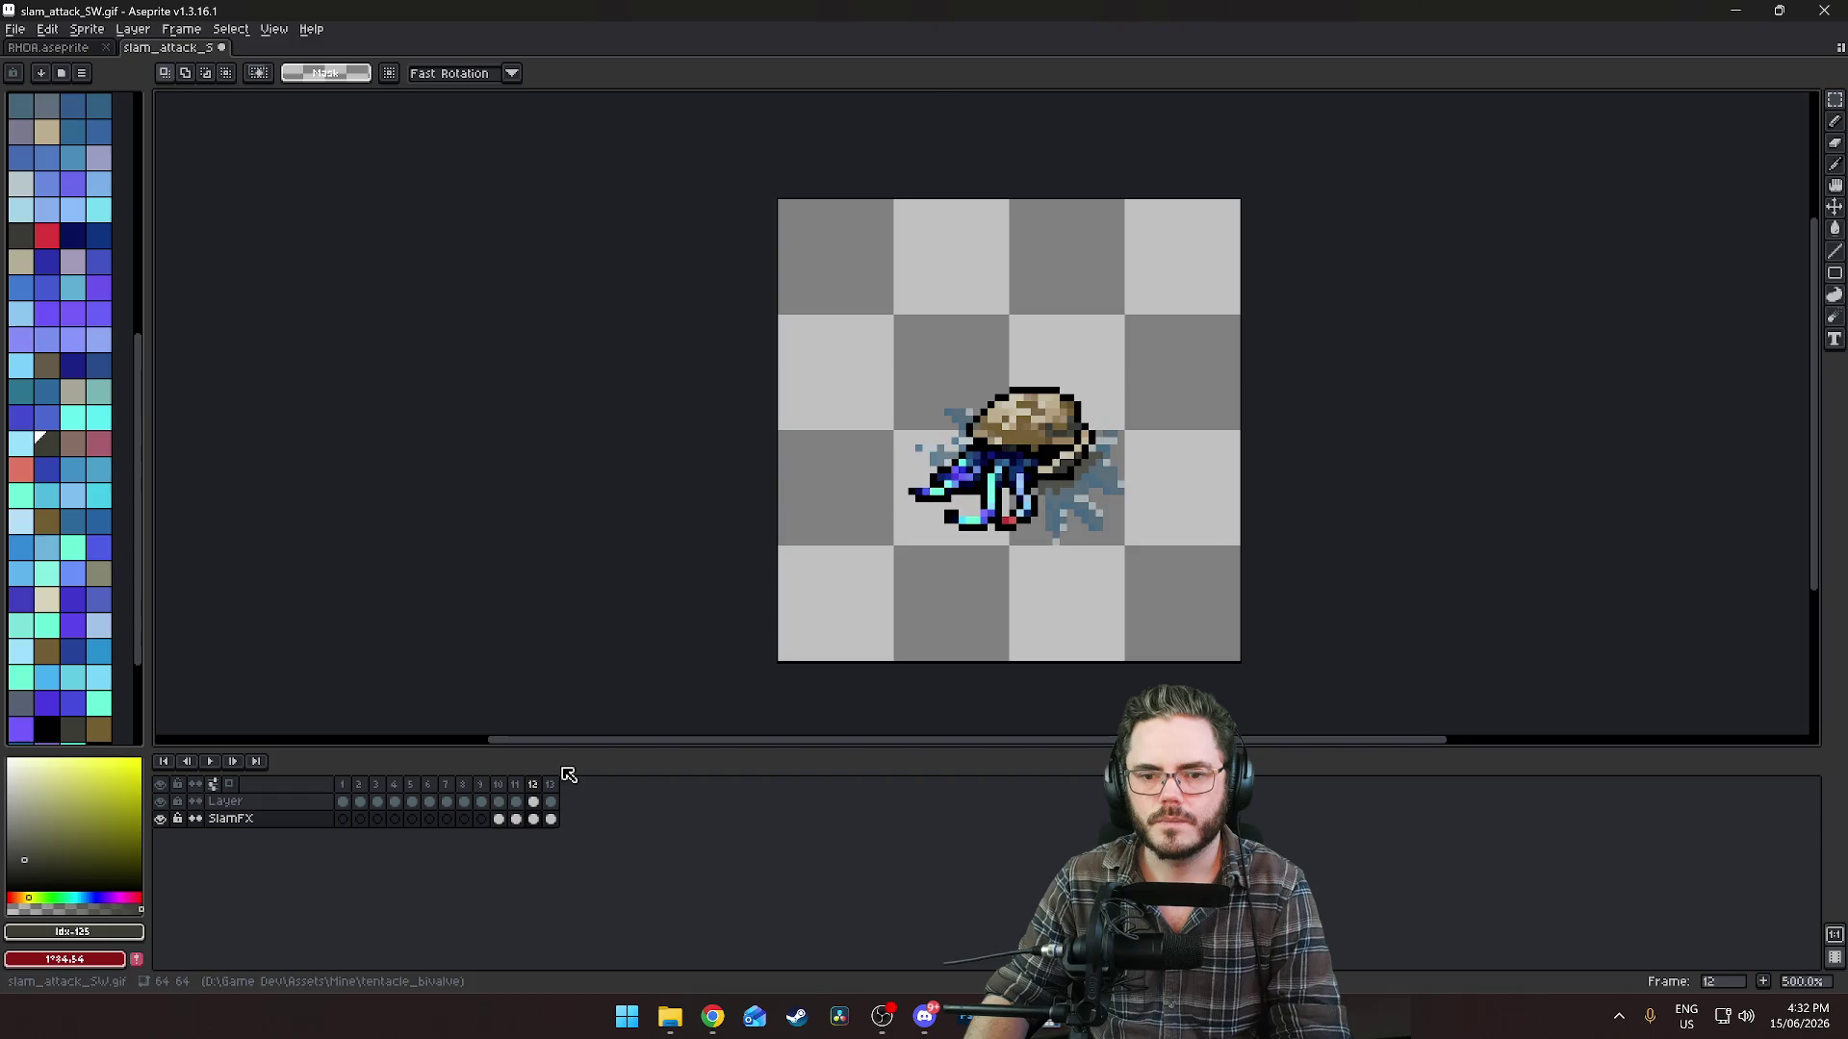
Compare the last slam frames up to 13, zoom in on the creature, and pick the Pencil.
{"action": "key", "text": "Right"}
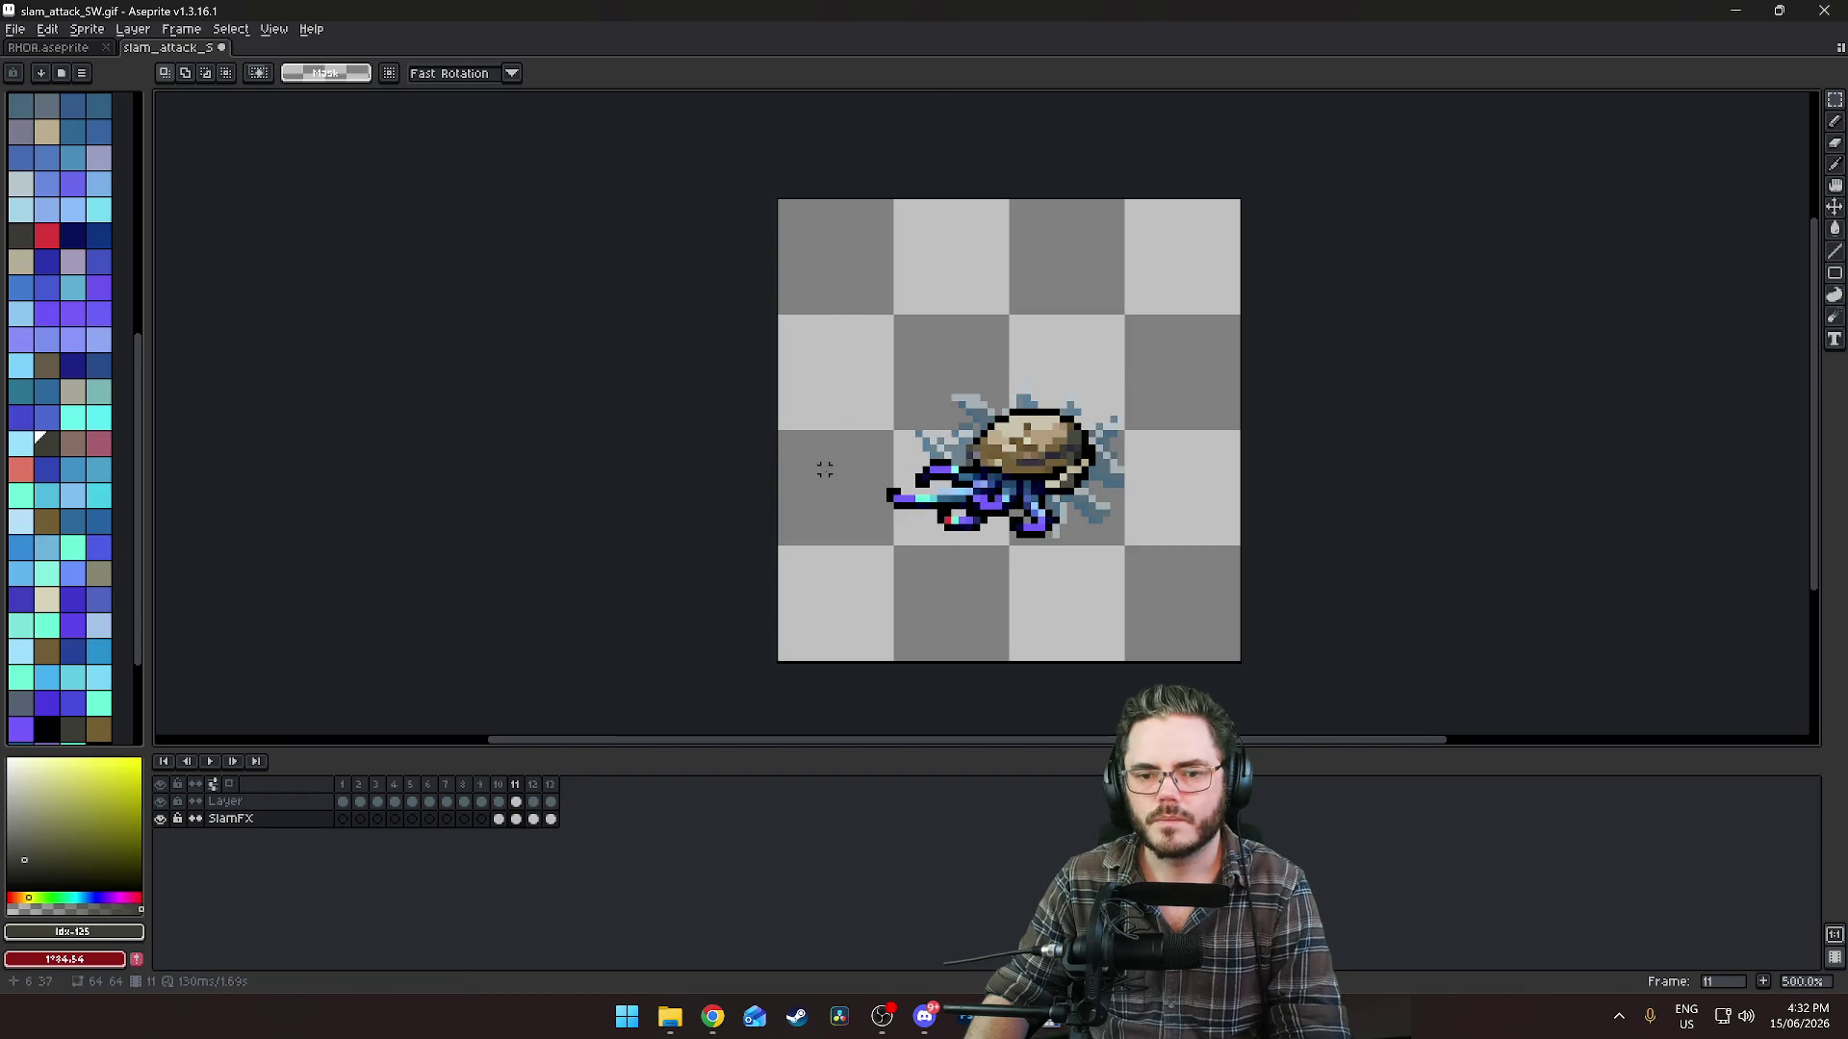
{"action": "key", "text": "Right"}
{"action": "key", "text": "Right"}
{"action": "key", "text": "Right"}
{"action": "key", "text": "Left"}
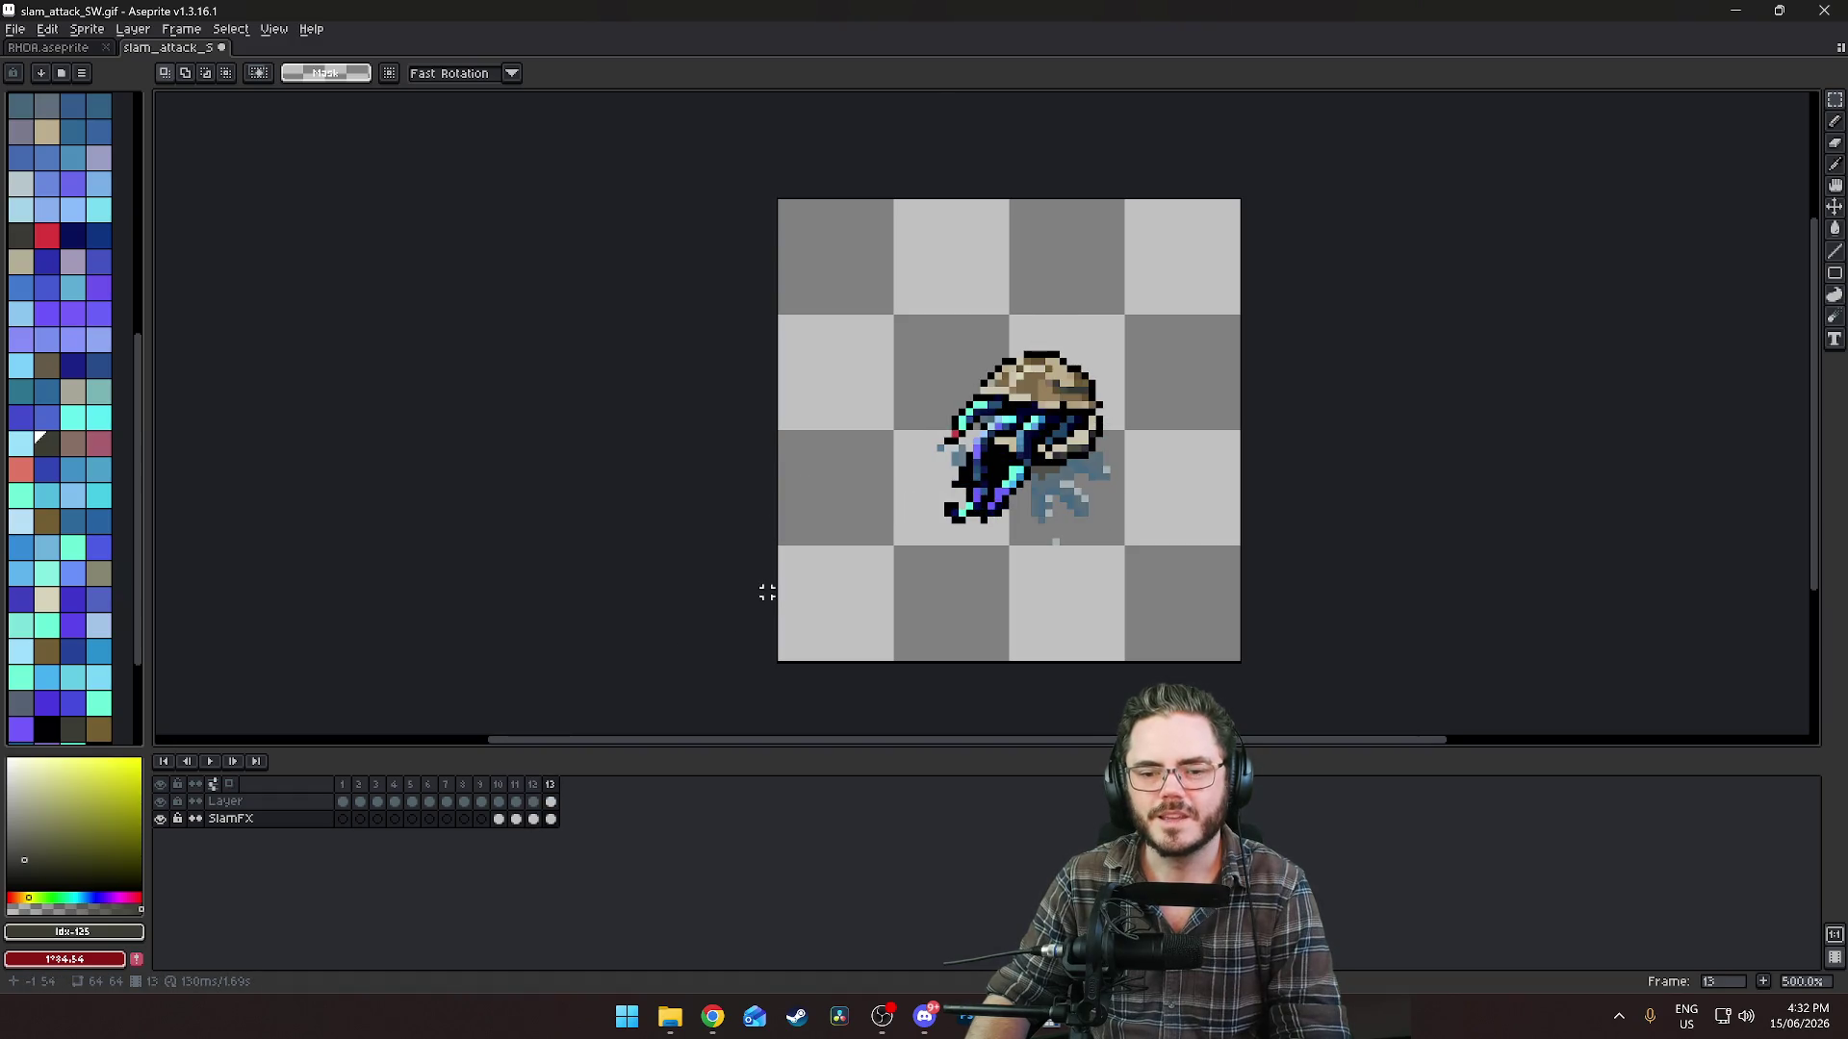
{"action": "key", "text": "Left"}
{"action": "key", "text": "Left"}
{"action": "key", "text": "Right"}
{"action": "key", "text": "Right"}
{"action": "key", "text": "Left"}
{"action": "key", "text": "Right"}
{"action": "scroll", "coordinate": [895, 577], "scroll_direction": "up", "scroll_amount": 3}
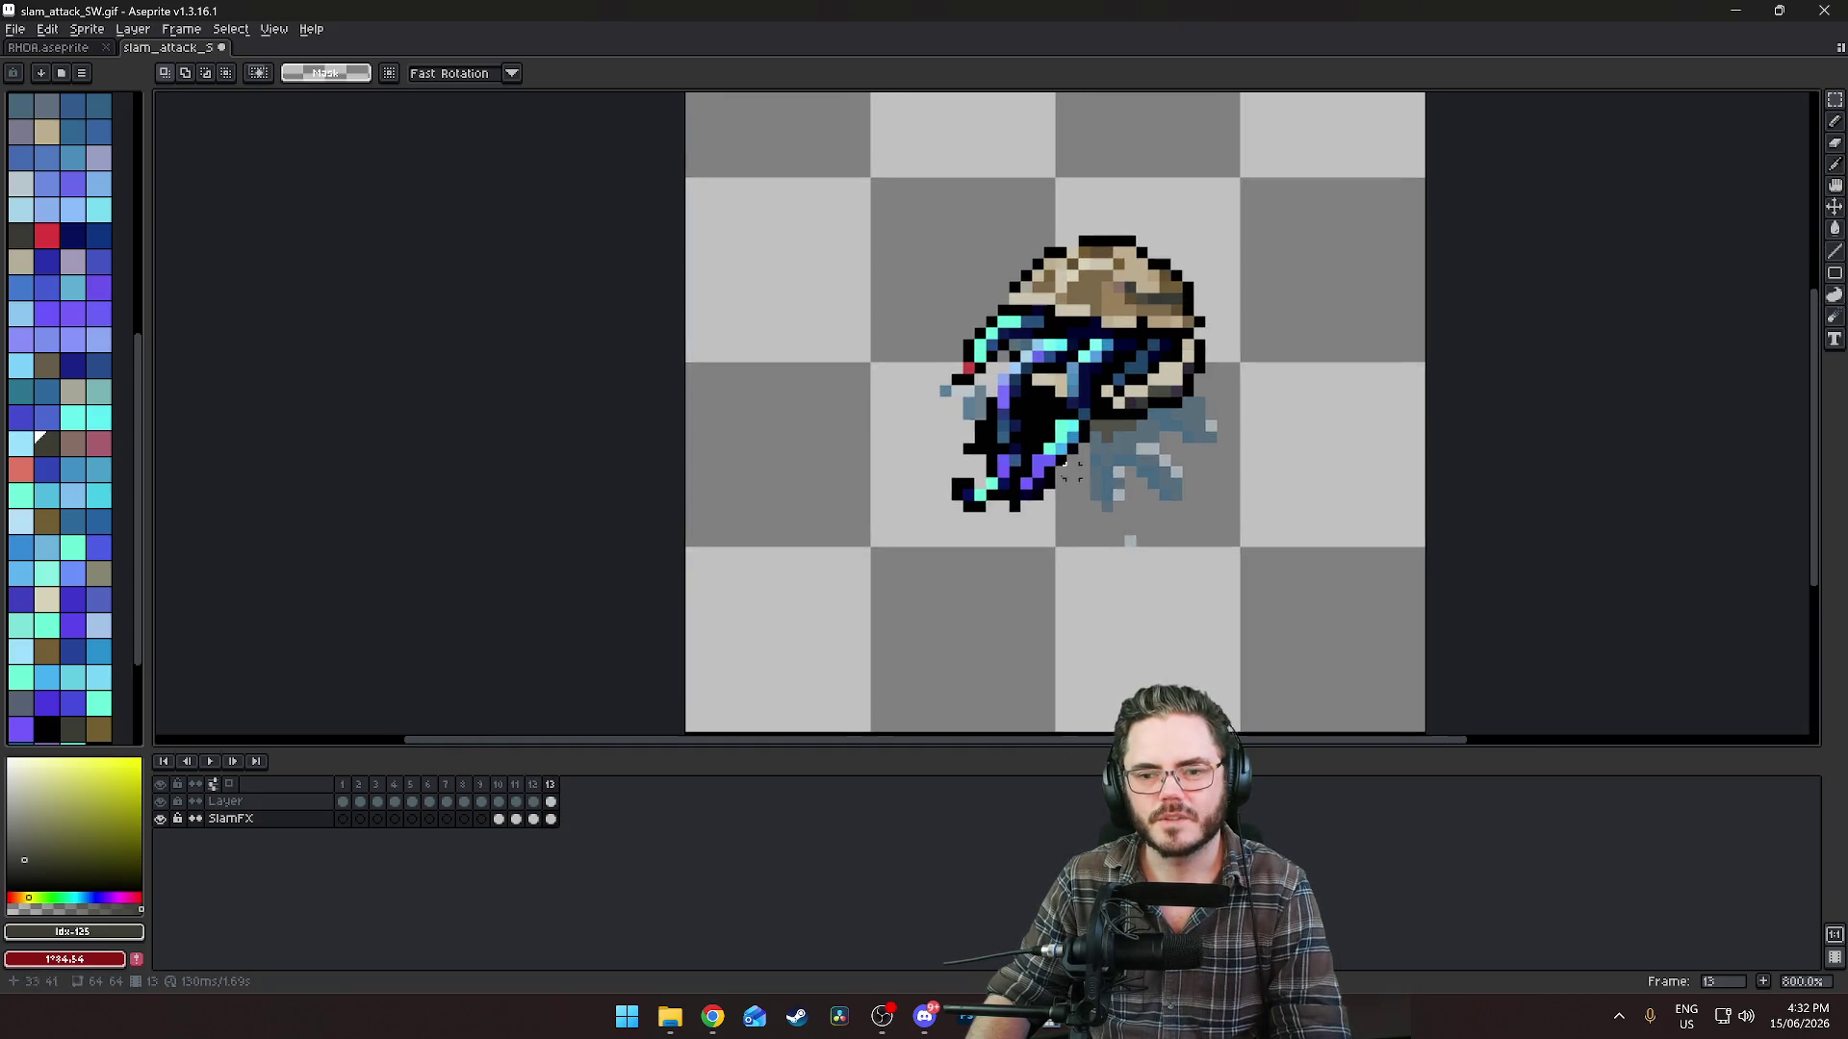
{"action": "left_click_drag", "start_coordinate": [954, 506], "coordinate": [838, 547]}
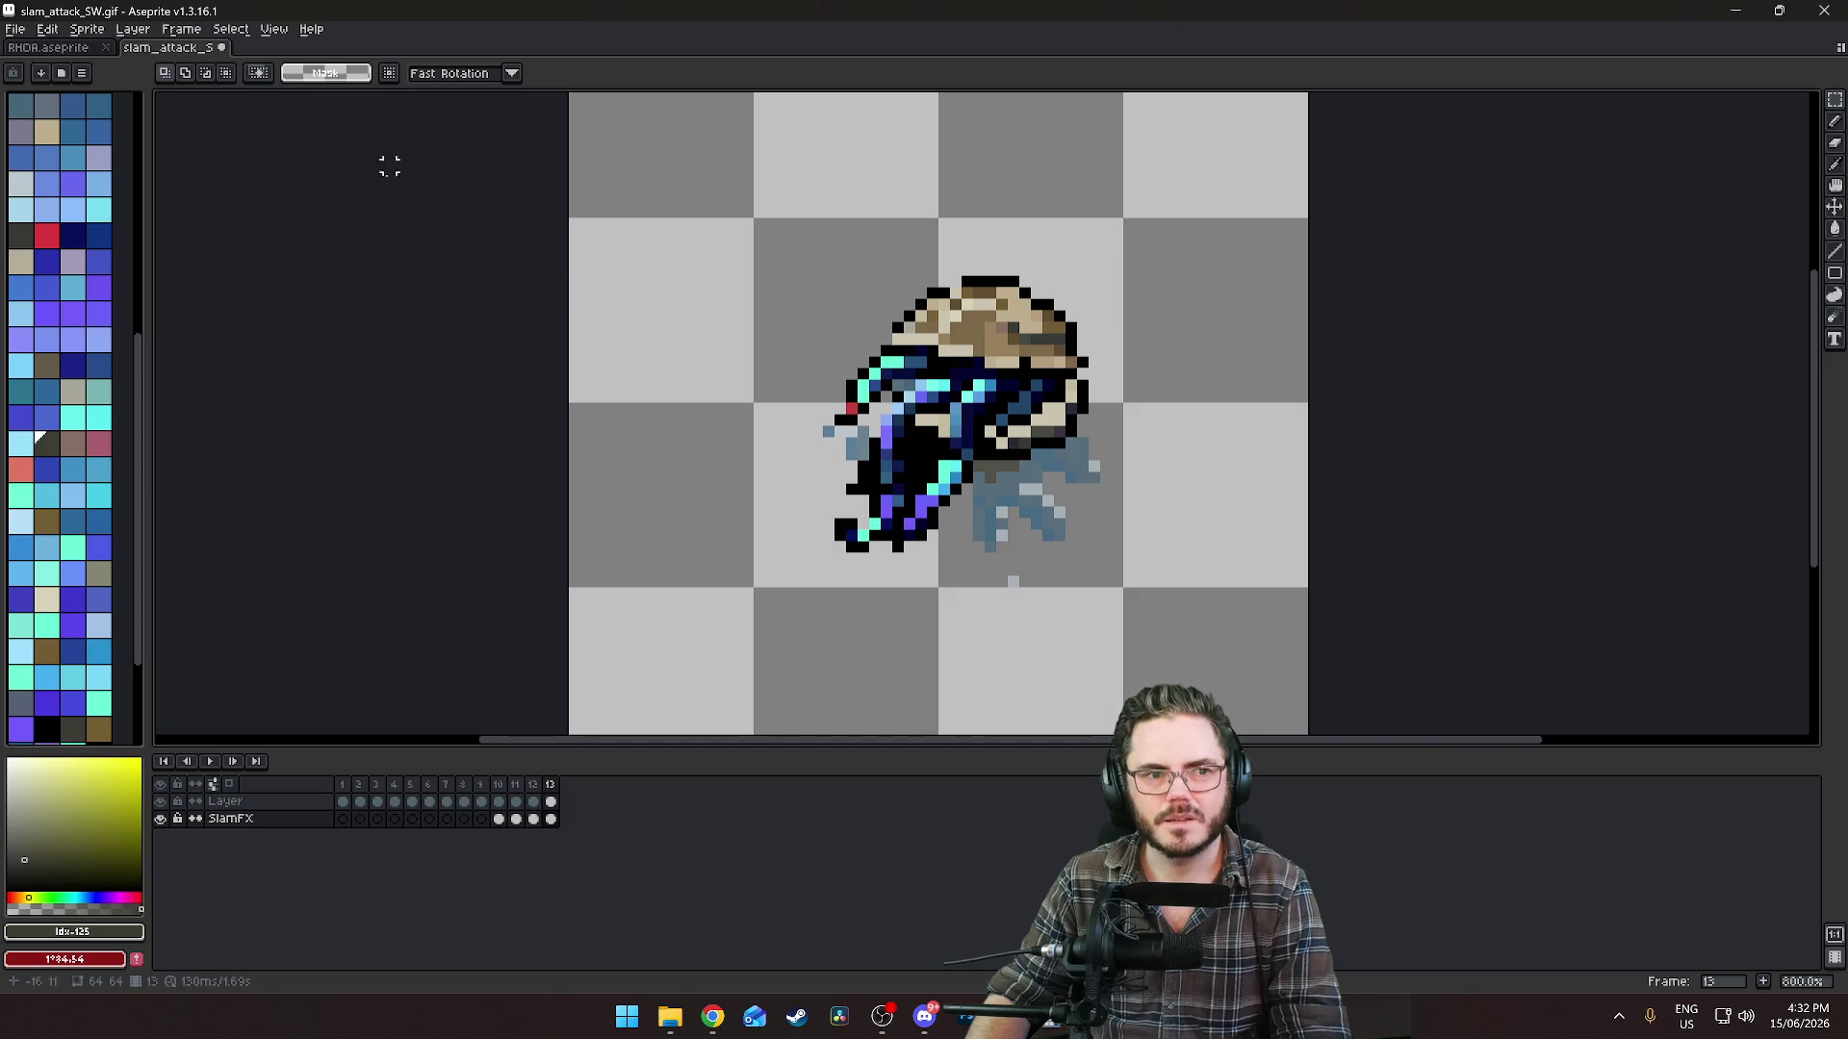
{"action": "left_click", "coordinate": [1834, 121]}
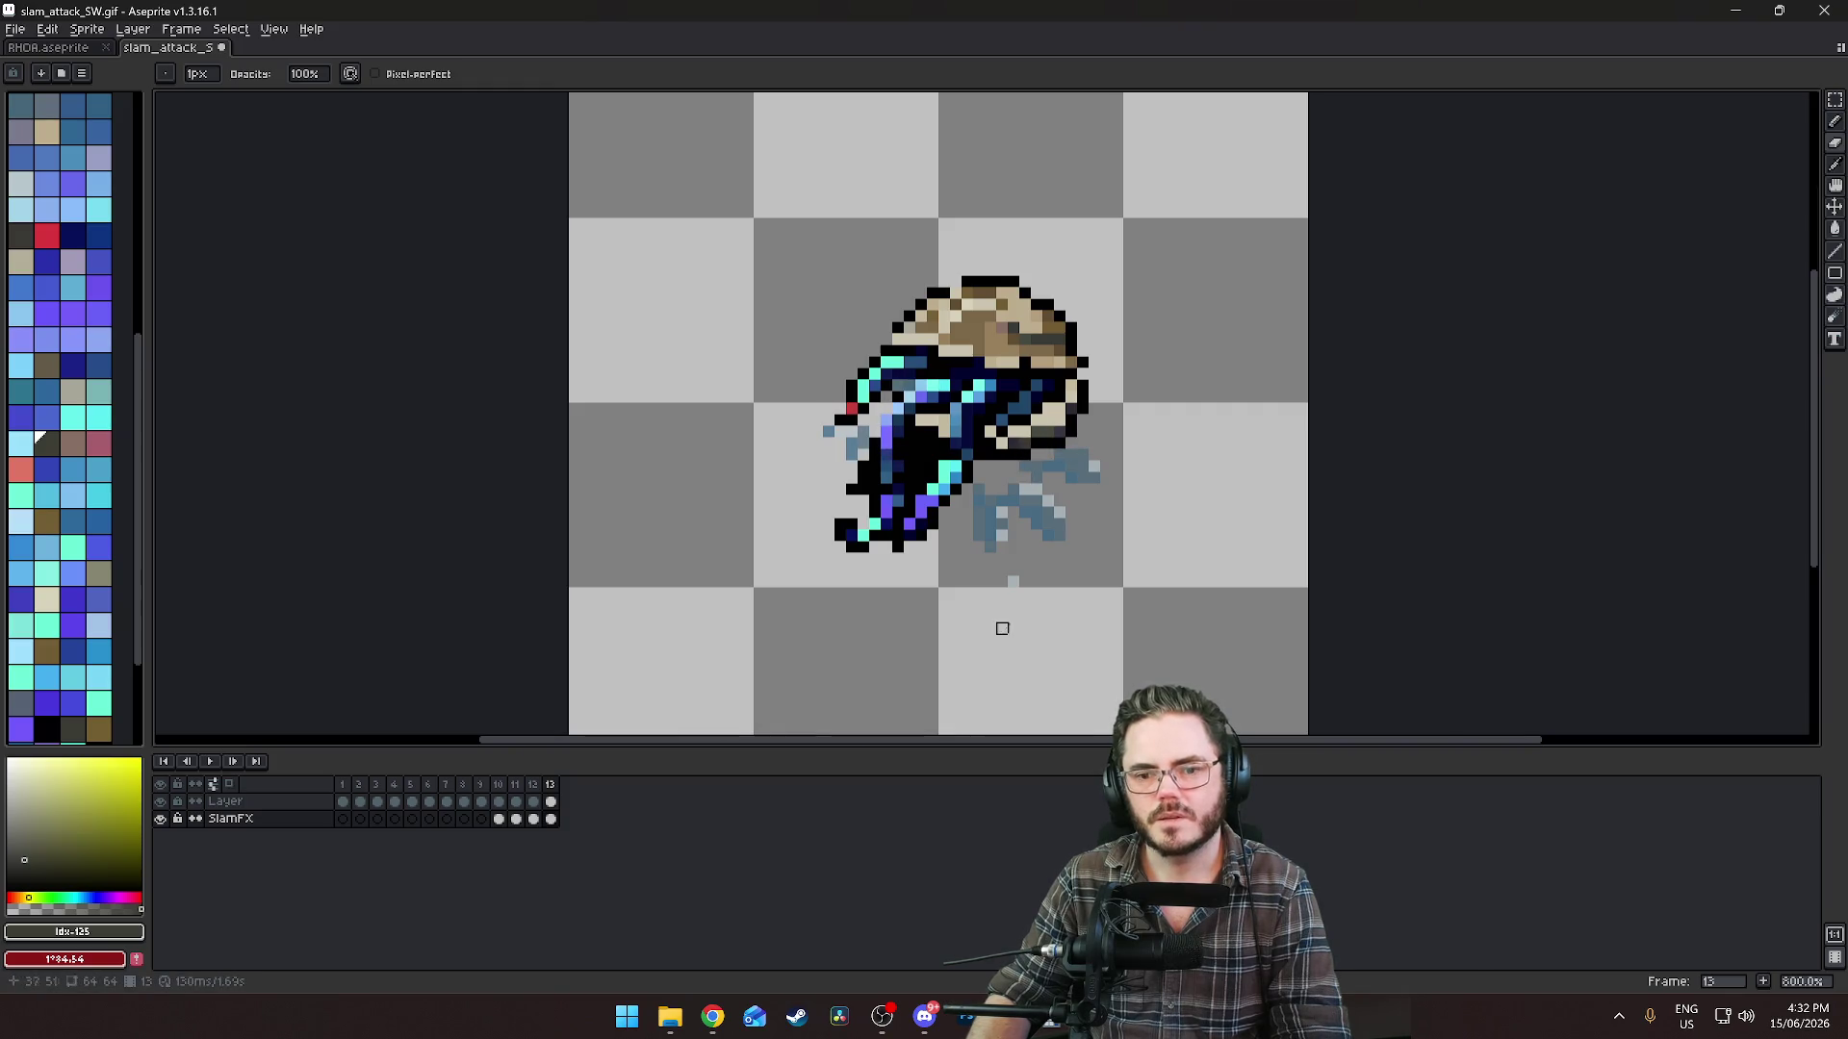
{"action": "scroll", "coordinate": [1001, 628], "scroll_direction": "down", "scroll_amount": 3}
{"action": "scroll", "coordinate": [1018, 626], "scroll_direction": "up", "scroll_amount": 2}
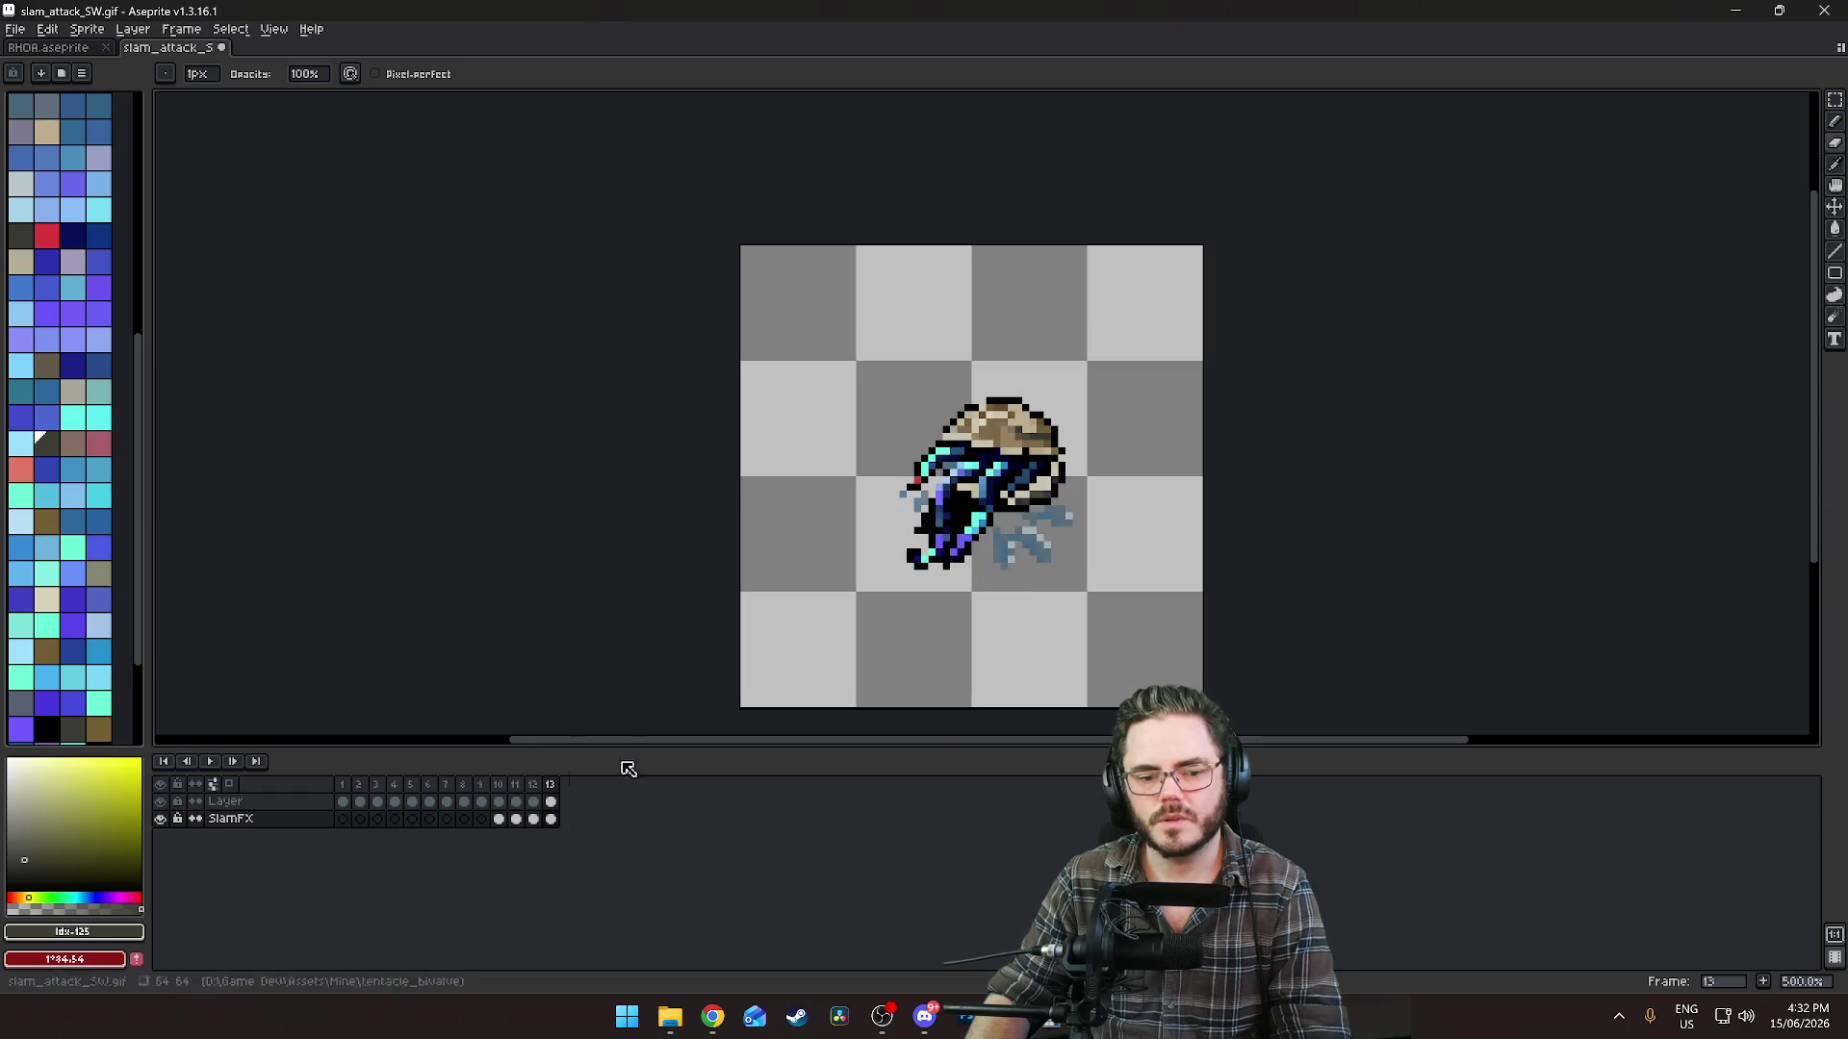
{"action": "left_click", "coordinate": [534, 821]}
{"action": "left_click", "coordinate": [517, 819]}
{"action": "key", "text": "Right"}
{"action": "key", "text": "Right"}
{"action": "key", "text": "Right"}
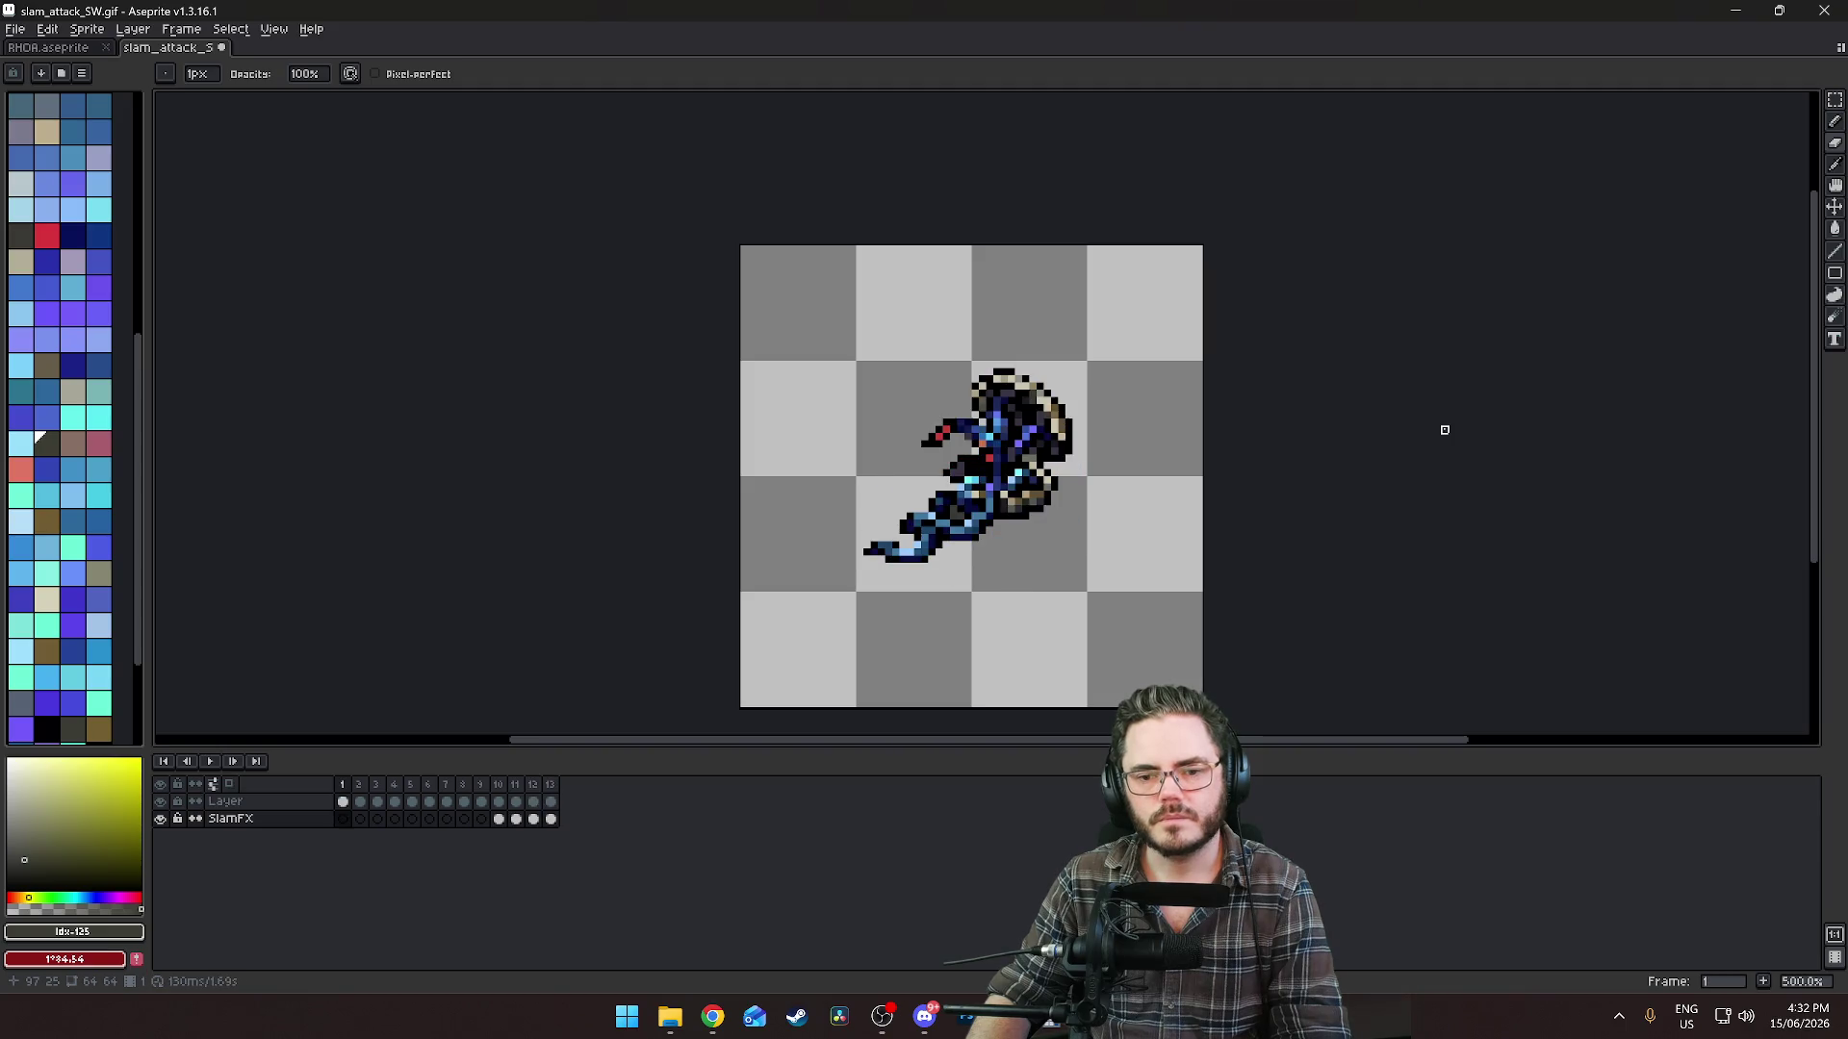
{"action": "scroll", "coordinate": [1076, 538], "scroll_direction": "up", "scroll_amount": 4}
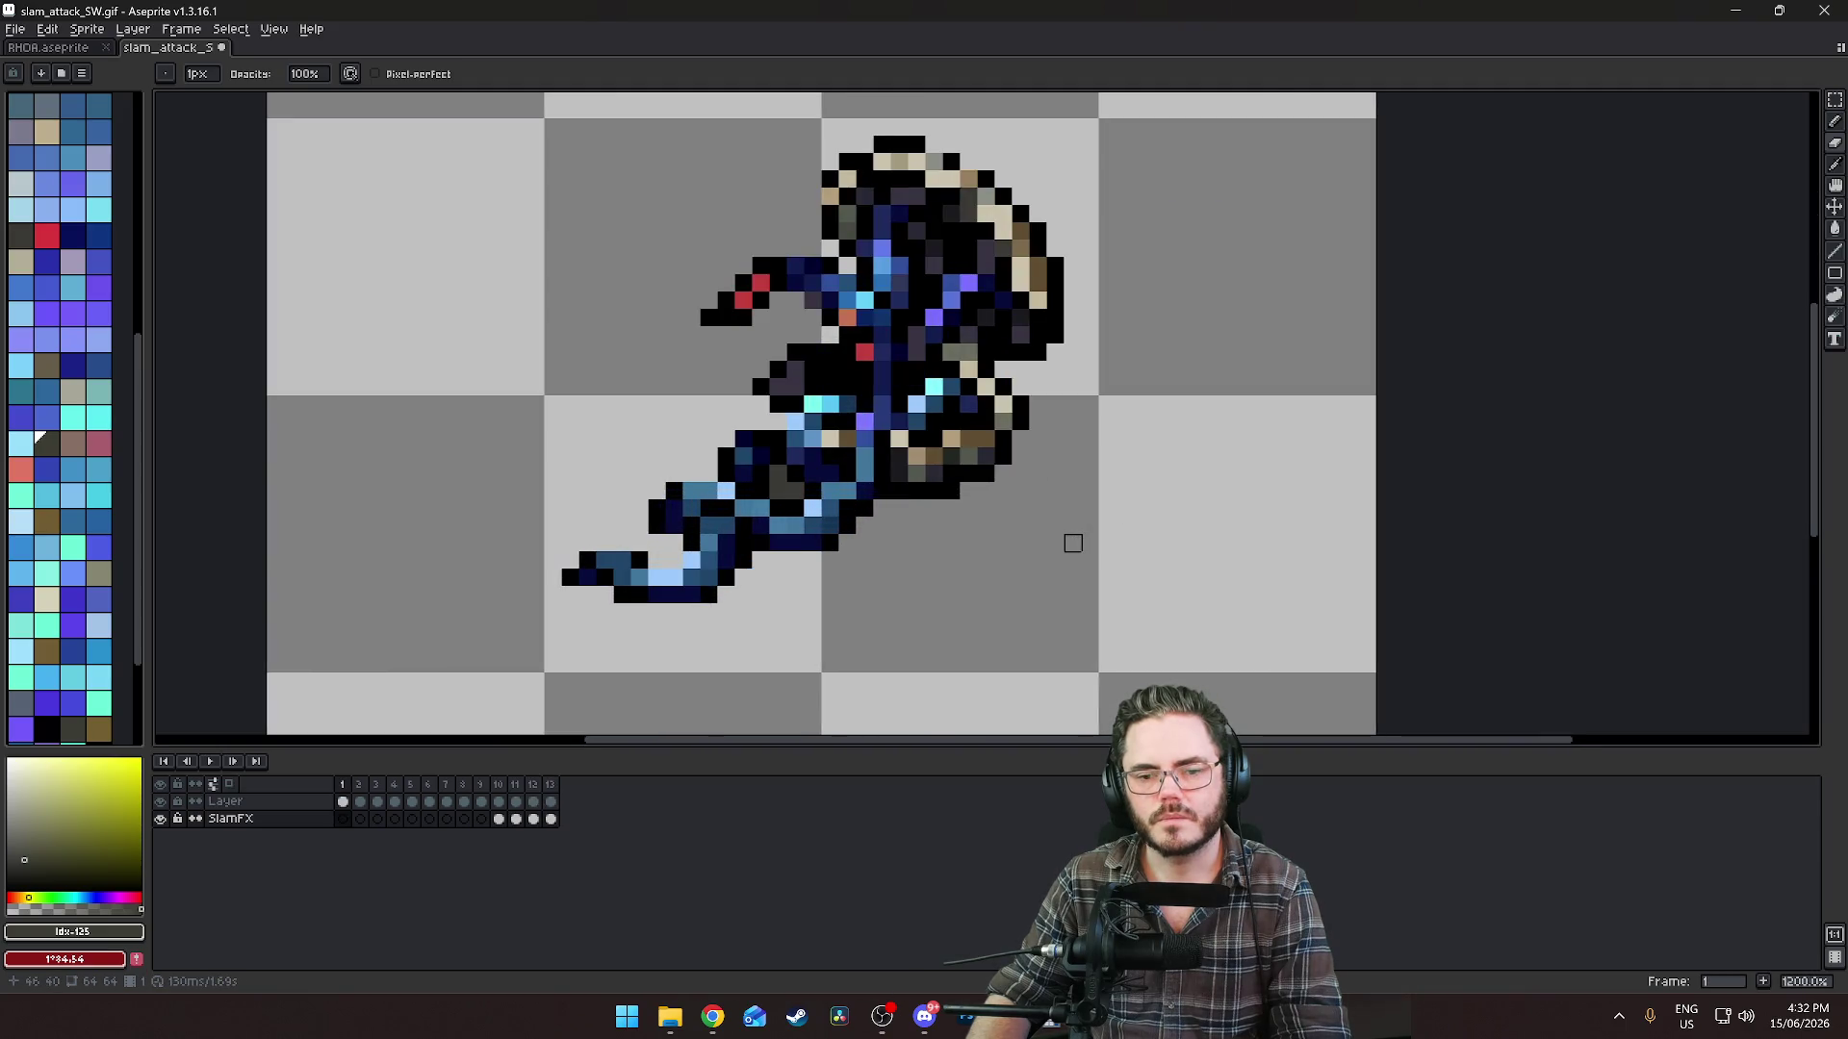
{"action": "key", "text": "Return"}
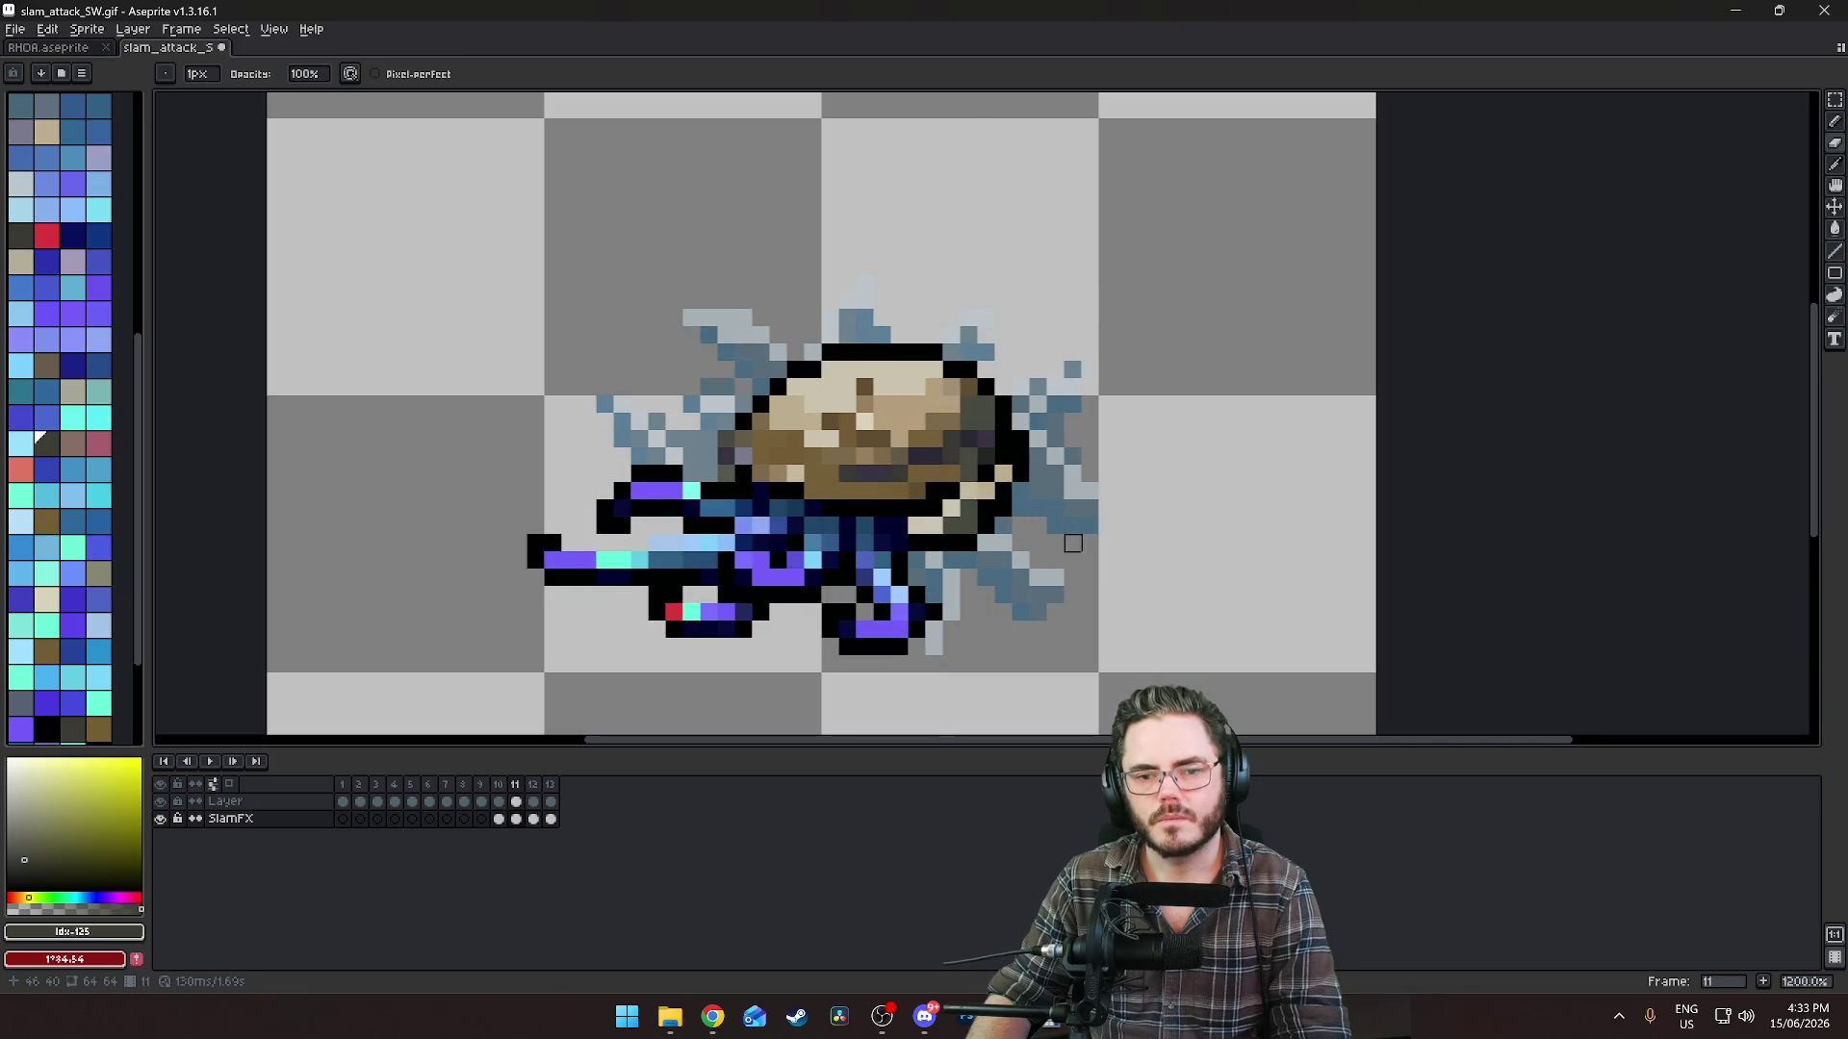
{"action": "scroll", "coordinate": [1114, 505], "scroll_direction": "down", "scroll_amount": 5}
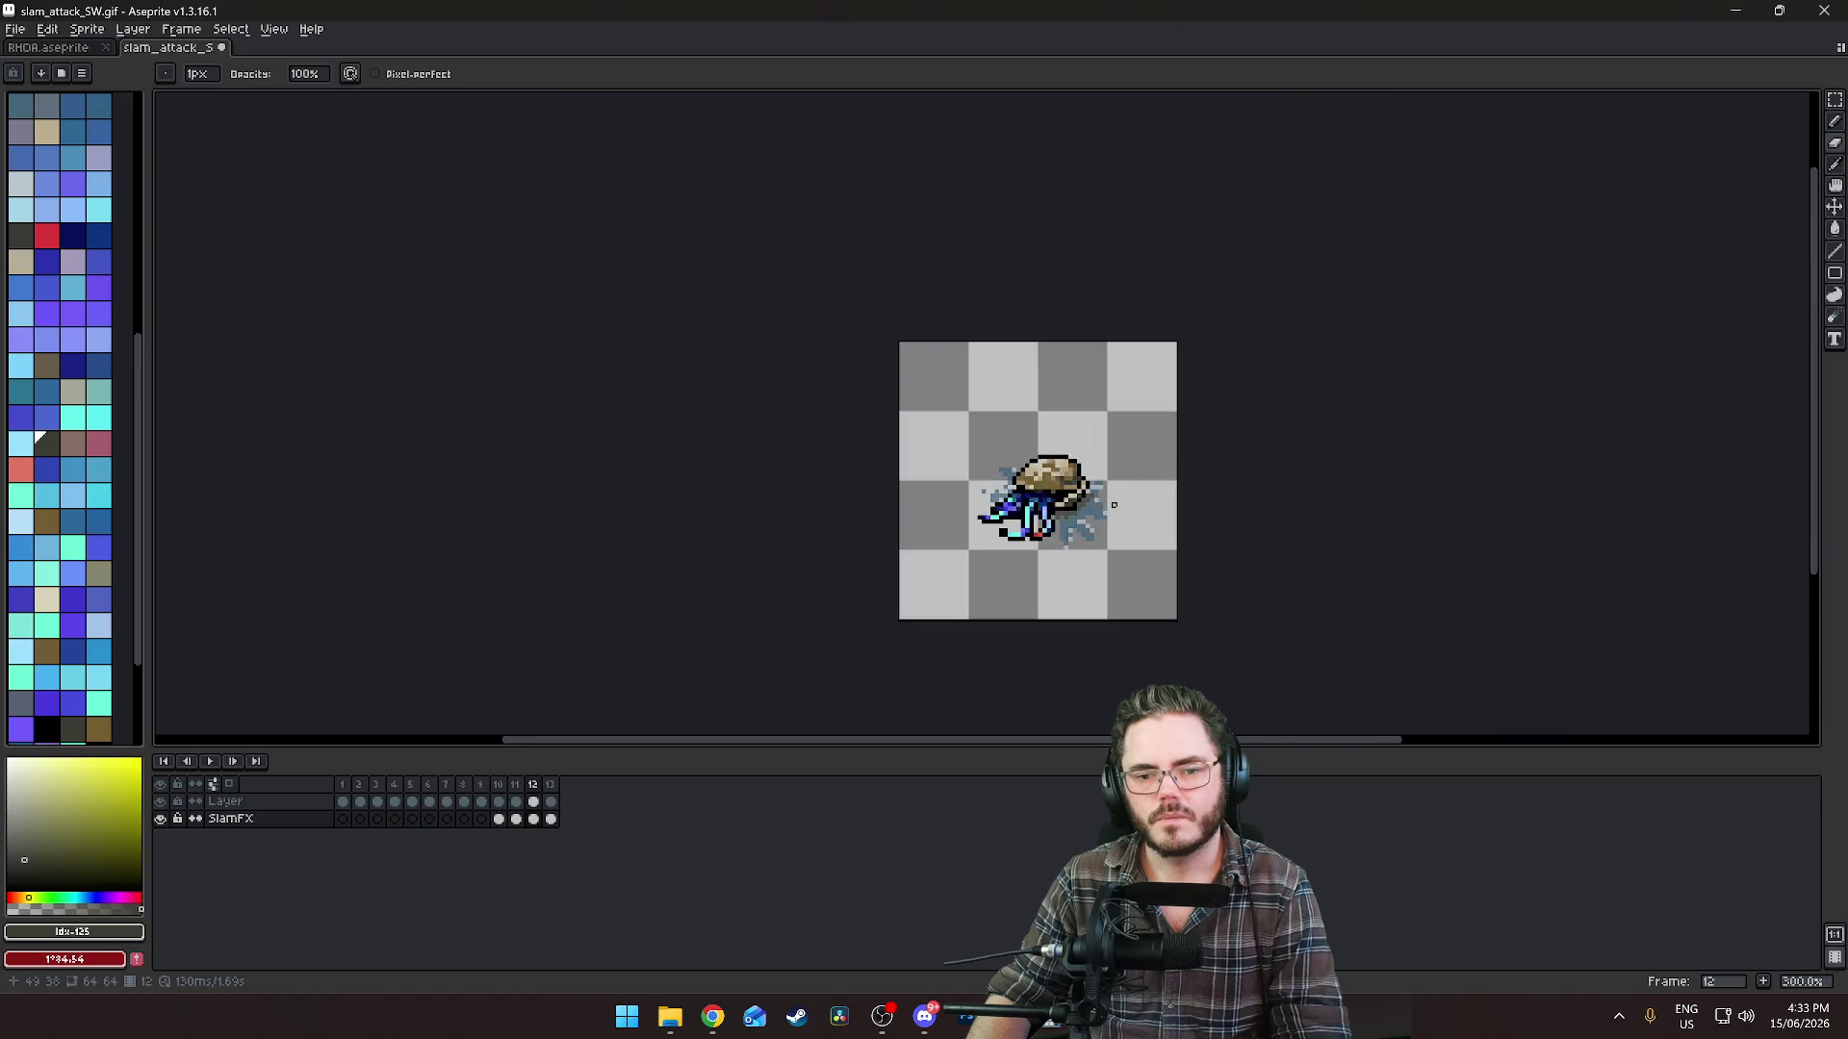
{"action": "scroll", "coordinate": [1114, 505], "scroll_direction": "down", "scroll_amount": 4}
{"action": "scroll", "coordinate": [1118, 533], "scroll_direction": "up", "scroll_amount": 2}
{"action": "scroll", "coordinate": [1120, 532], "scroll_direction": "down", "scroll_amount": 1}
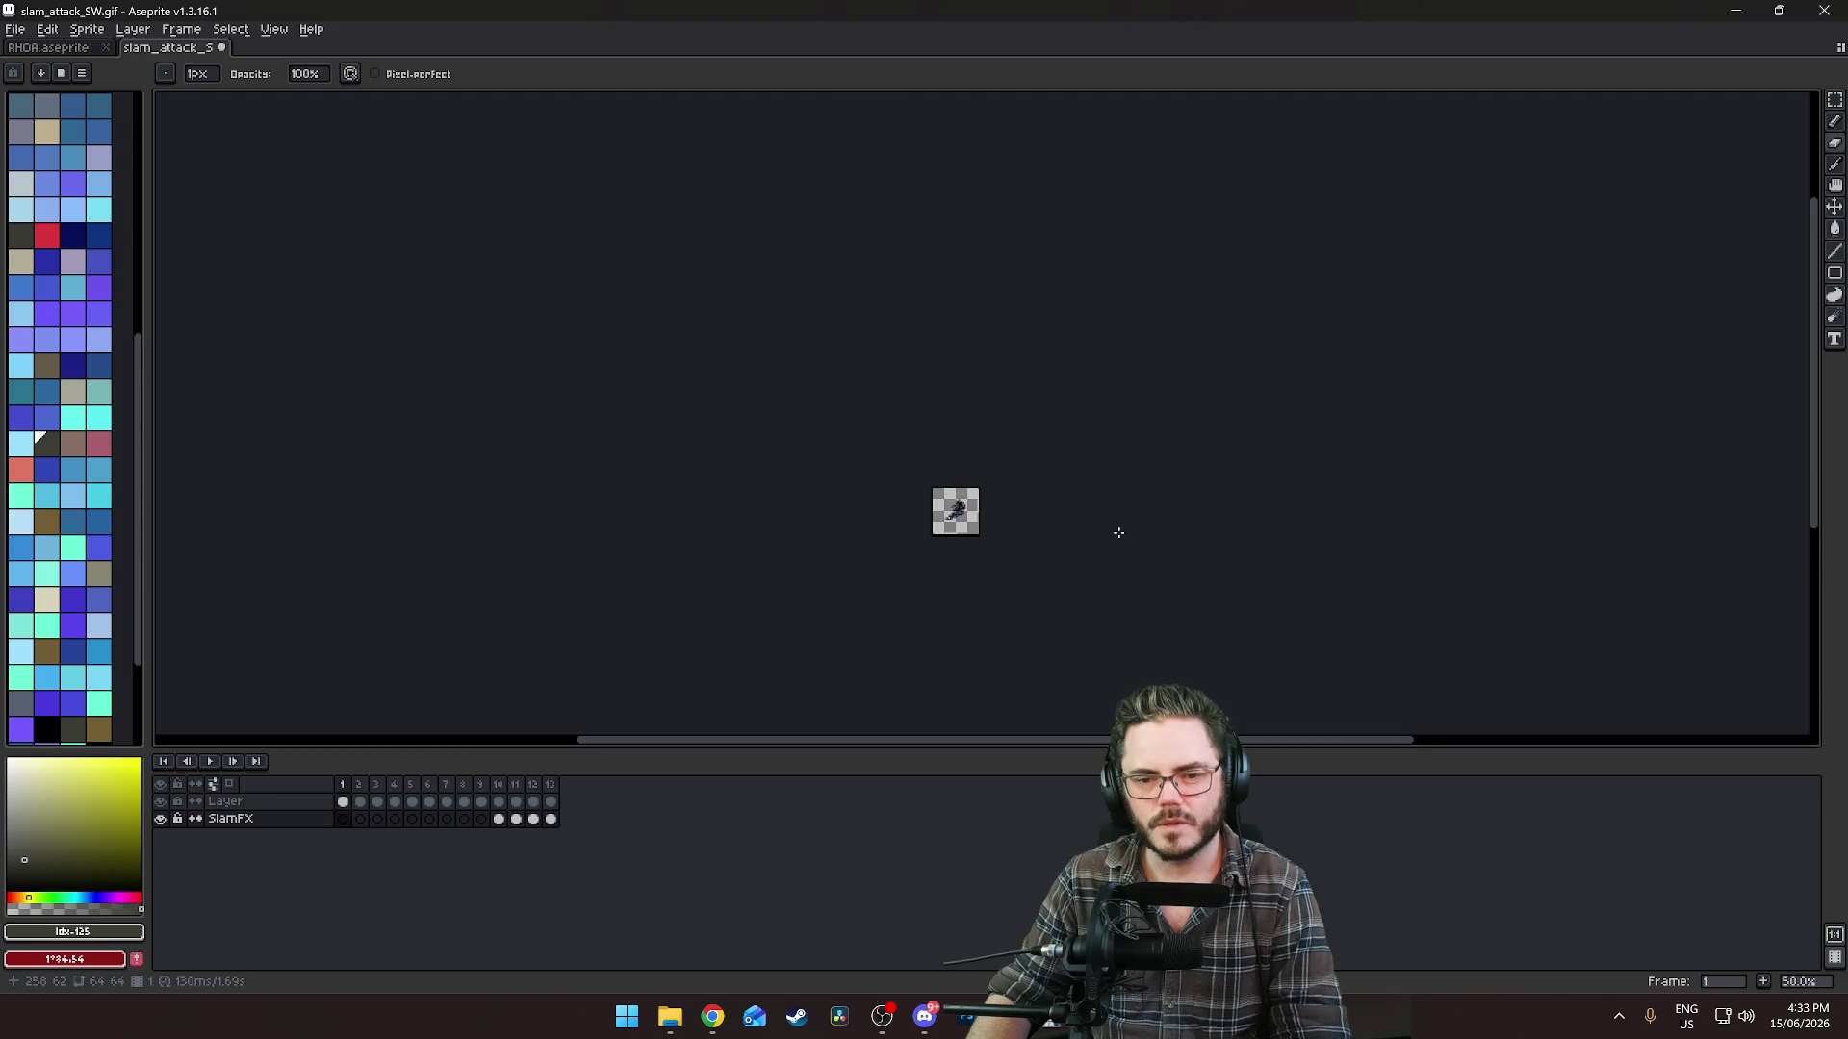
{"action": "scroll", "coordinate": [1118, 532], "scroll_direction": "up", "scroll_amount": 1}
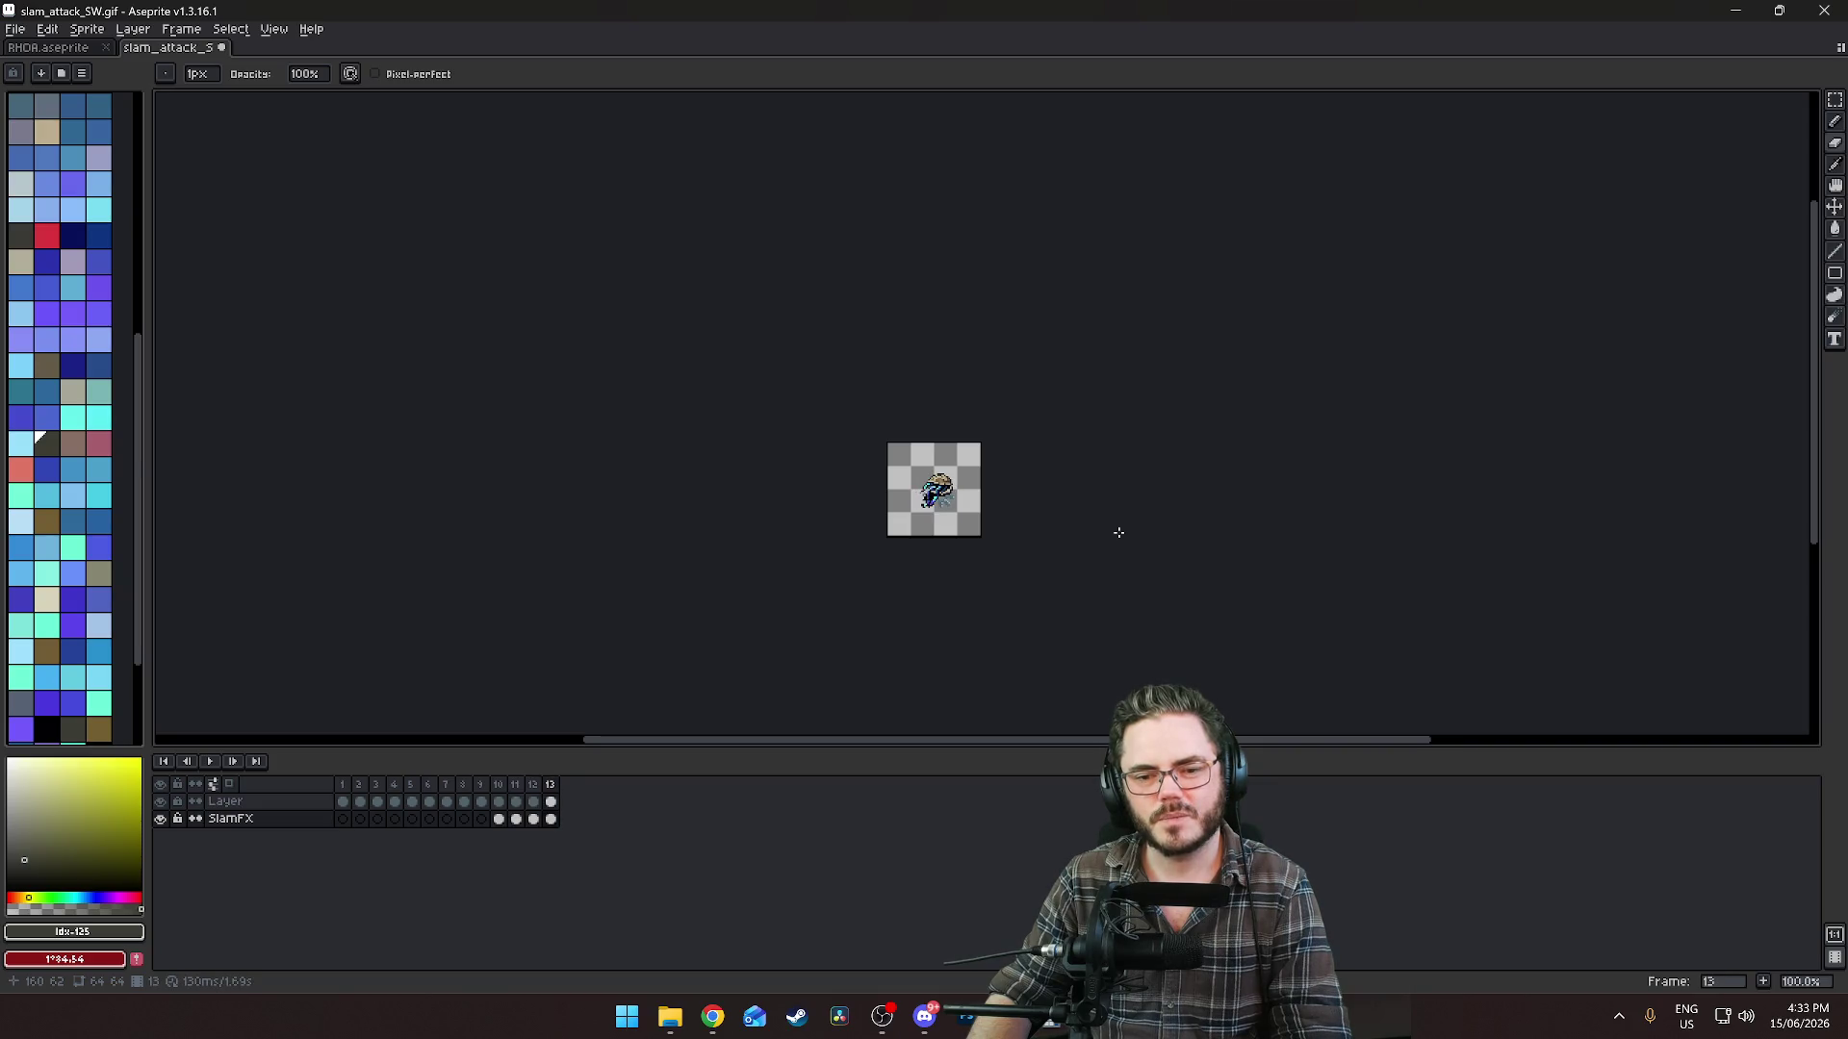
{"action": "scroll", "coordinate": [1119, 532], "scroll_direction": "up", "scroll_amount": 2}
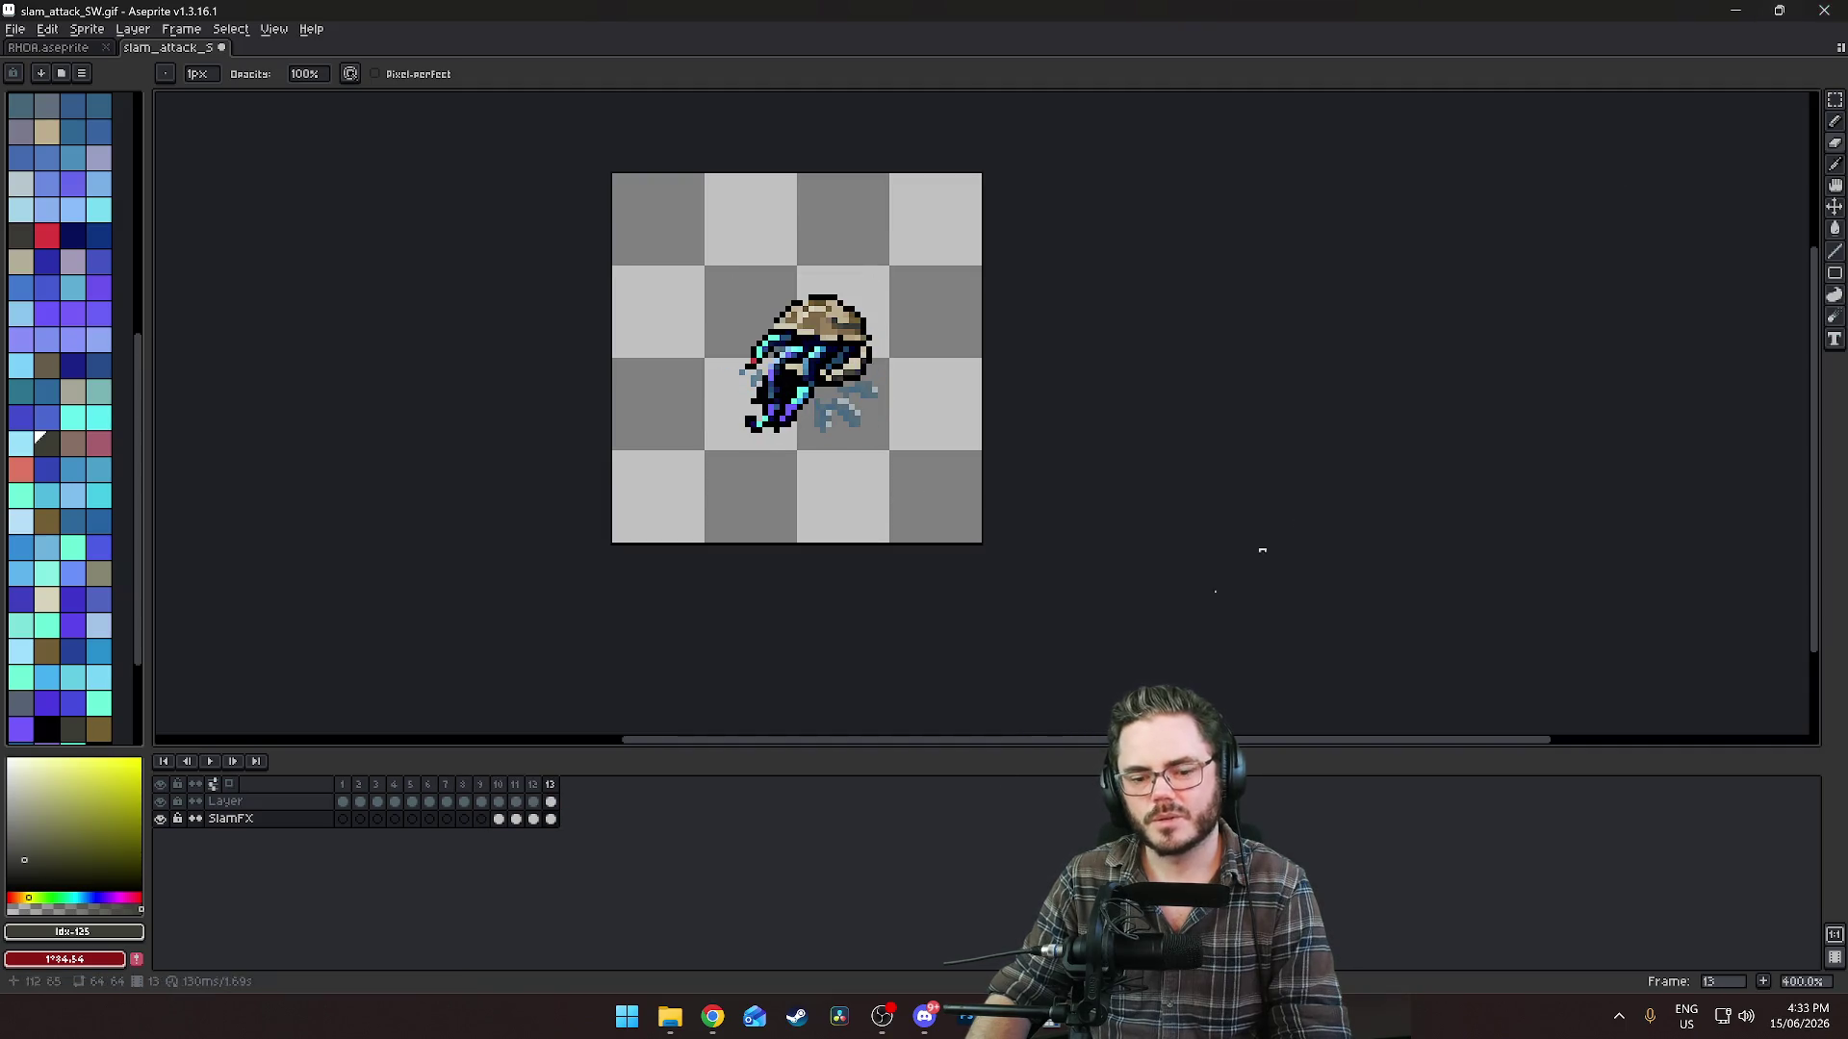
{"action": "left_click", "coordinate": [712, 1016]}
{"action": "left_click", "coordinate": [1054, 914]}
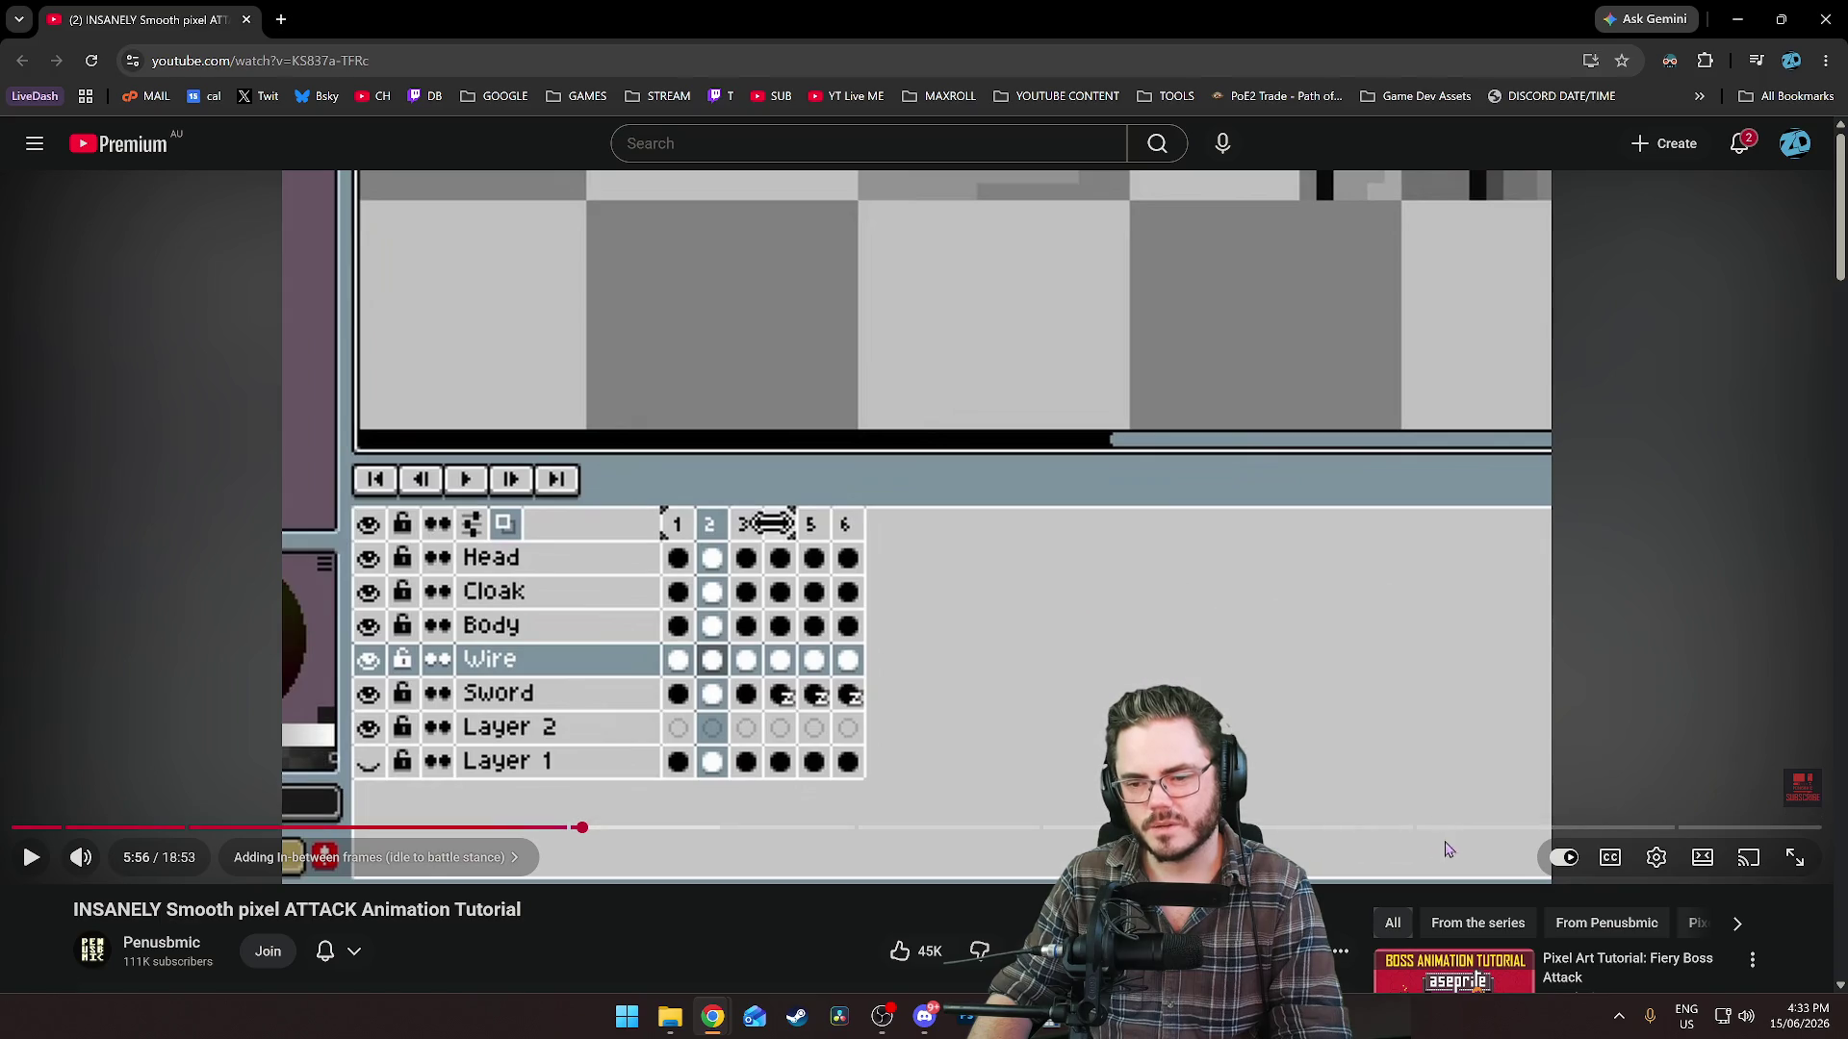
Open the pixel-art tutorial creator's YouTube channel in a new tab.
{"action": "scroll", "coordinate": [722, 789], "scroll_direction": "down", "scroll_amount": 3}
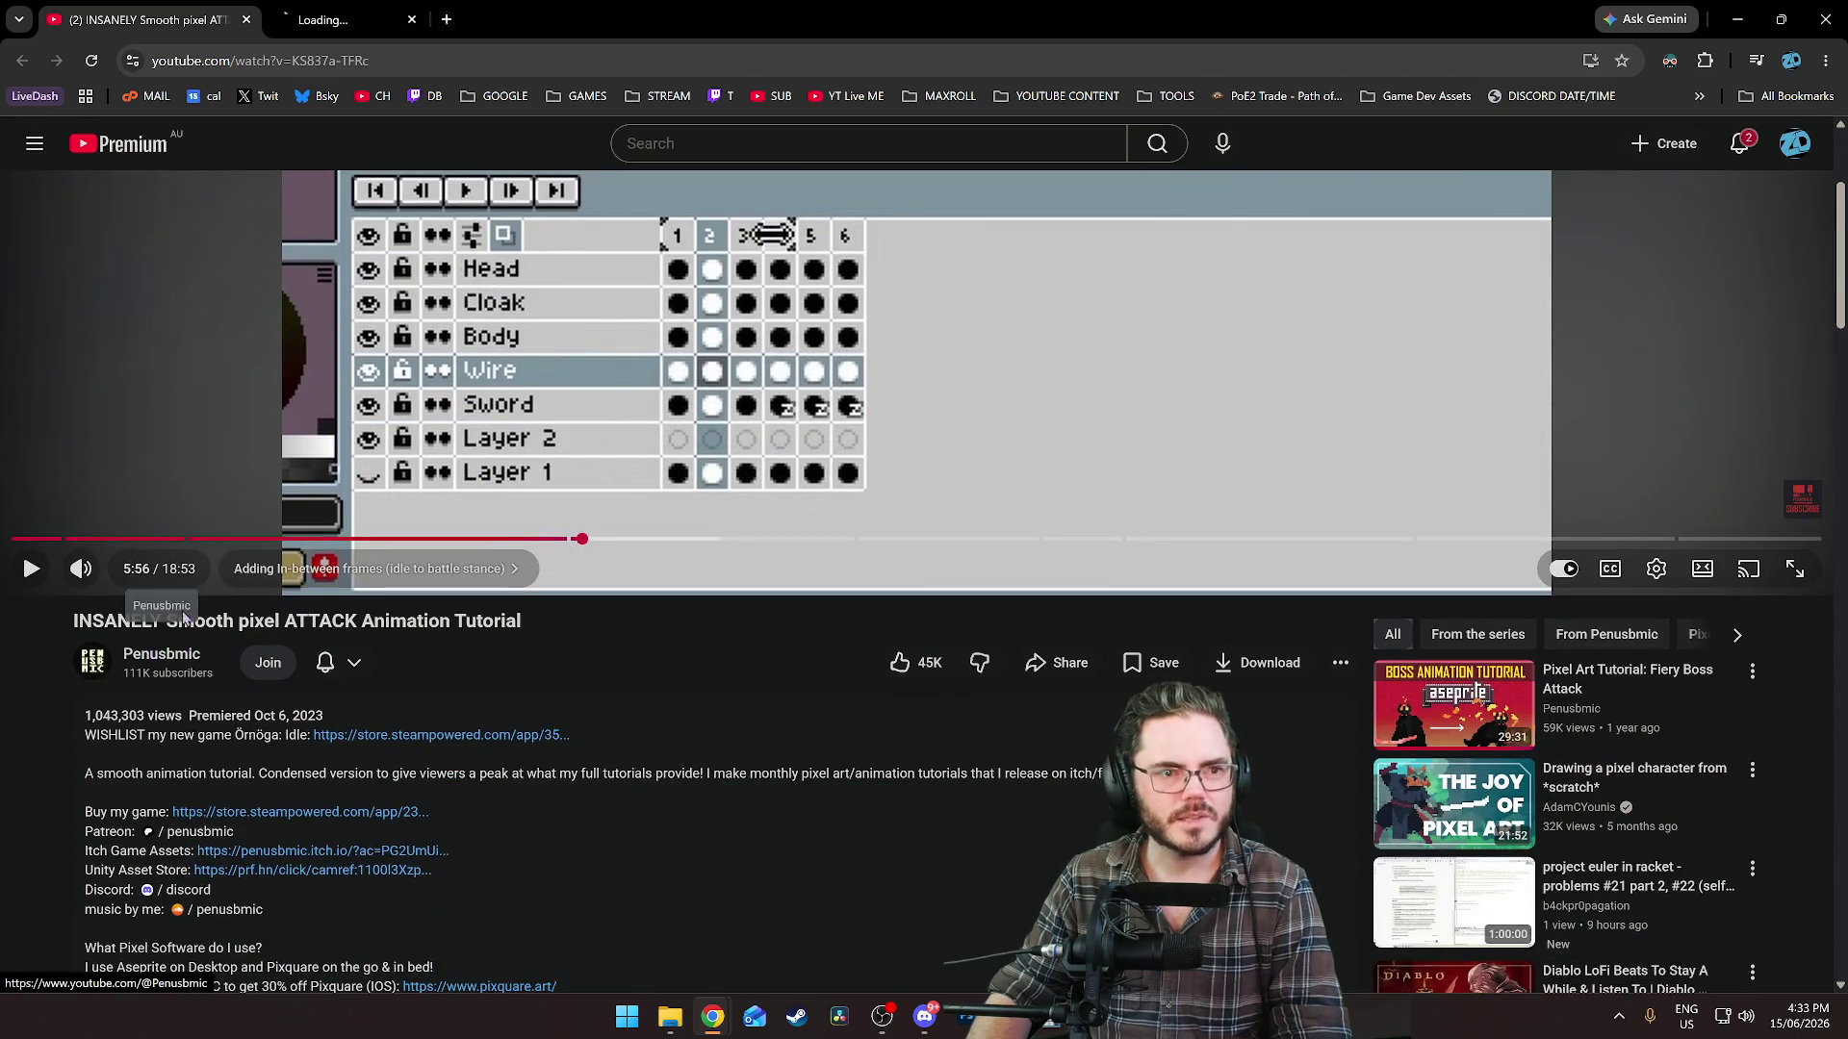
{"action": "middle_click", "coordinate": [162, 654]}
{"action": "left_click", "coordinate": [471, 13]}
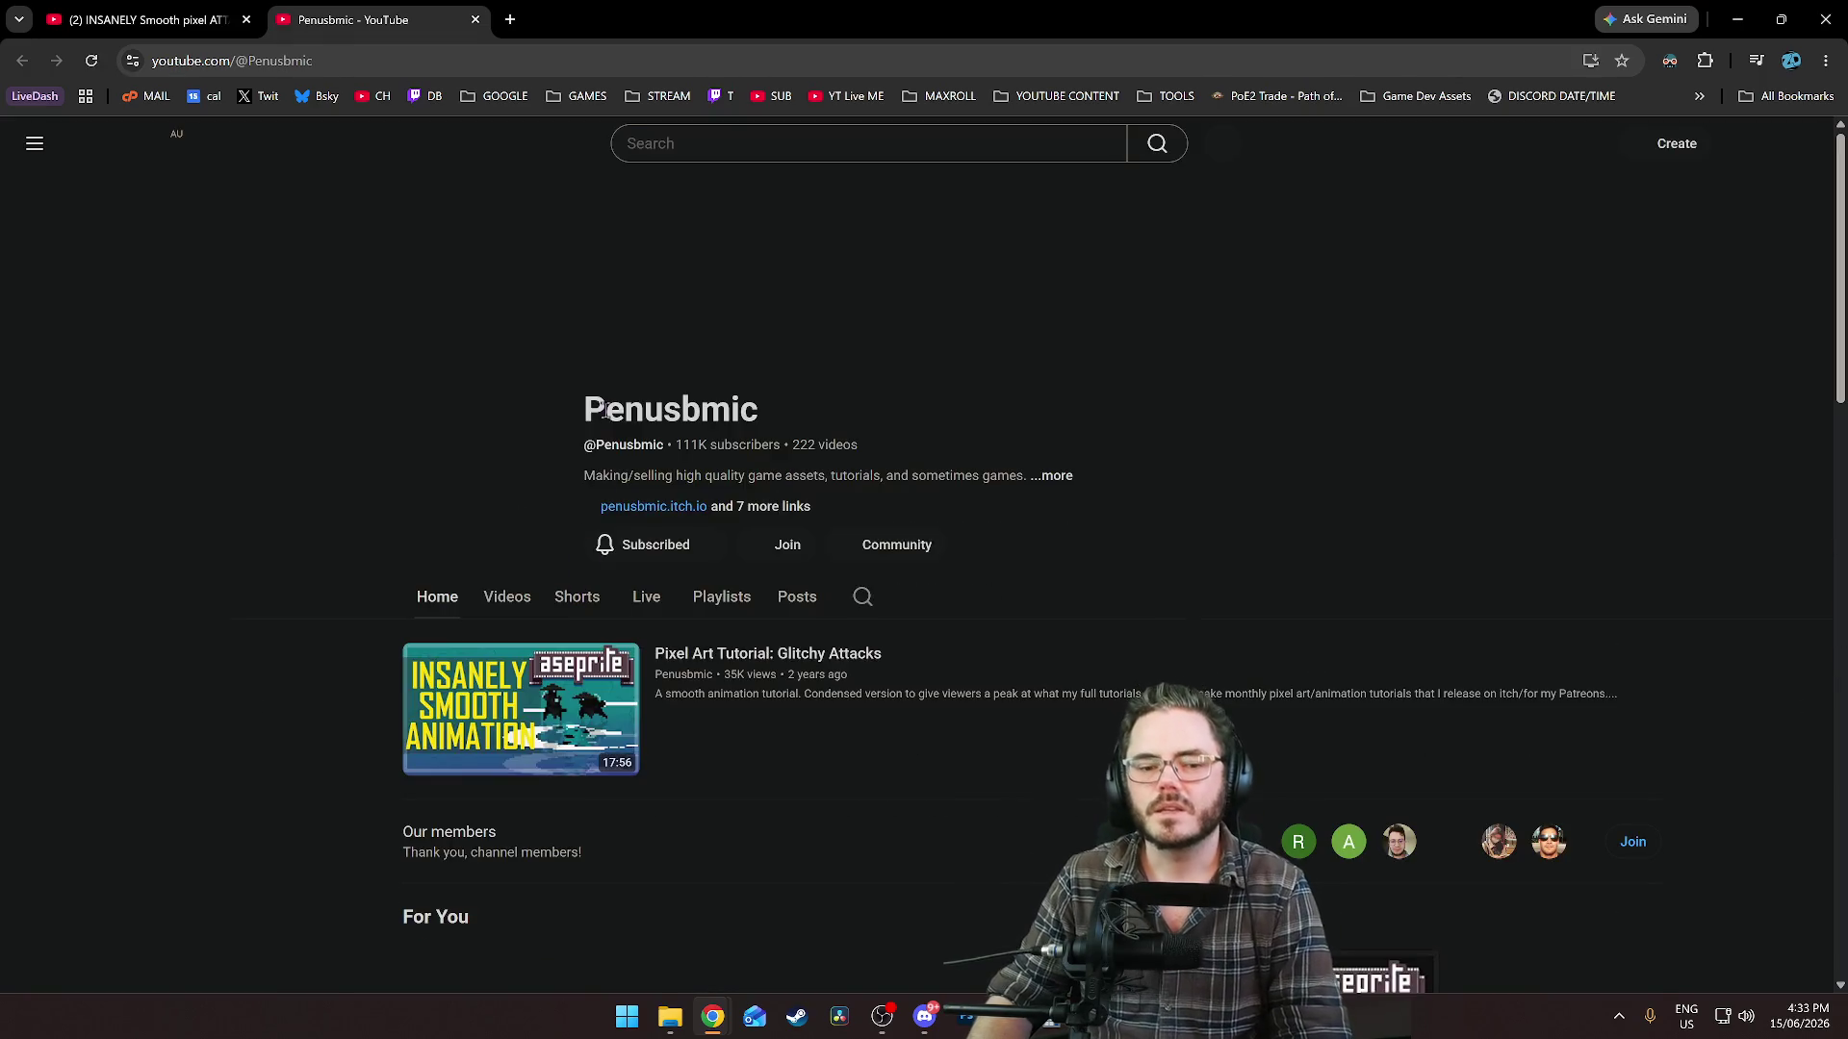
Browse the channel page, then open the All_Exclusives_20260530 asset folder in File Explorer.
{"action": "scroll", "coordinate": [631, 618], "scroll_direction": "down", "scroll_amount": 4}
{"action": "scroll", "coordinate": [610, 743], "scroll_direction": "down", "scroll_amount": 6}
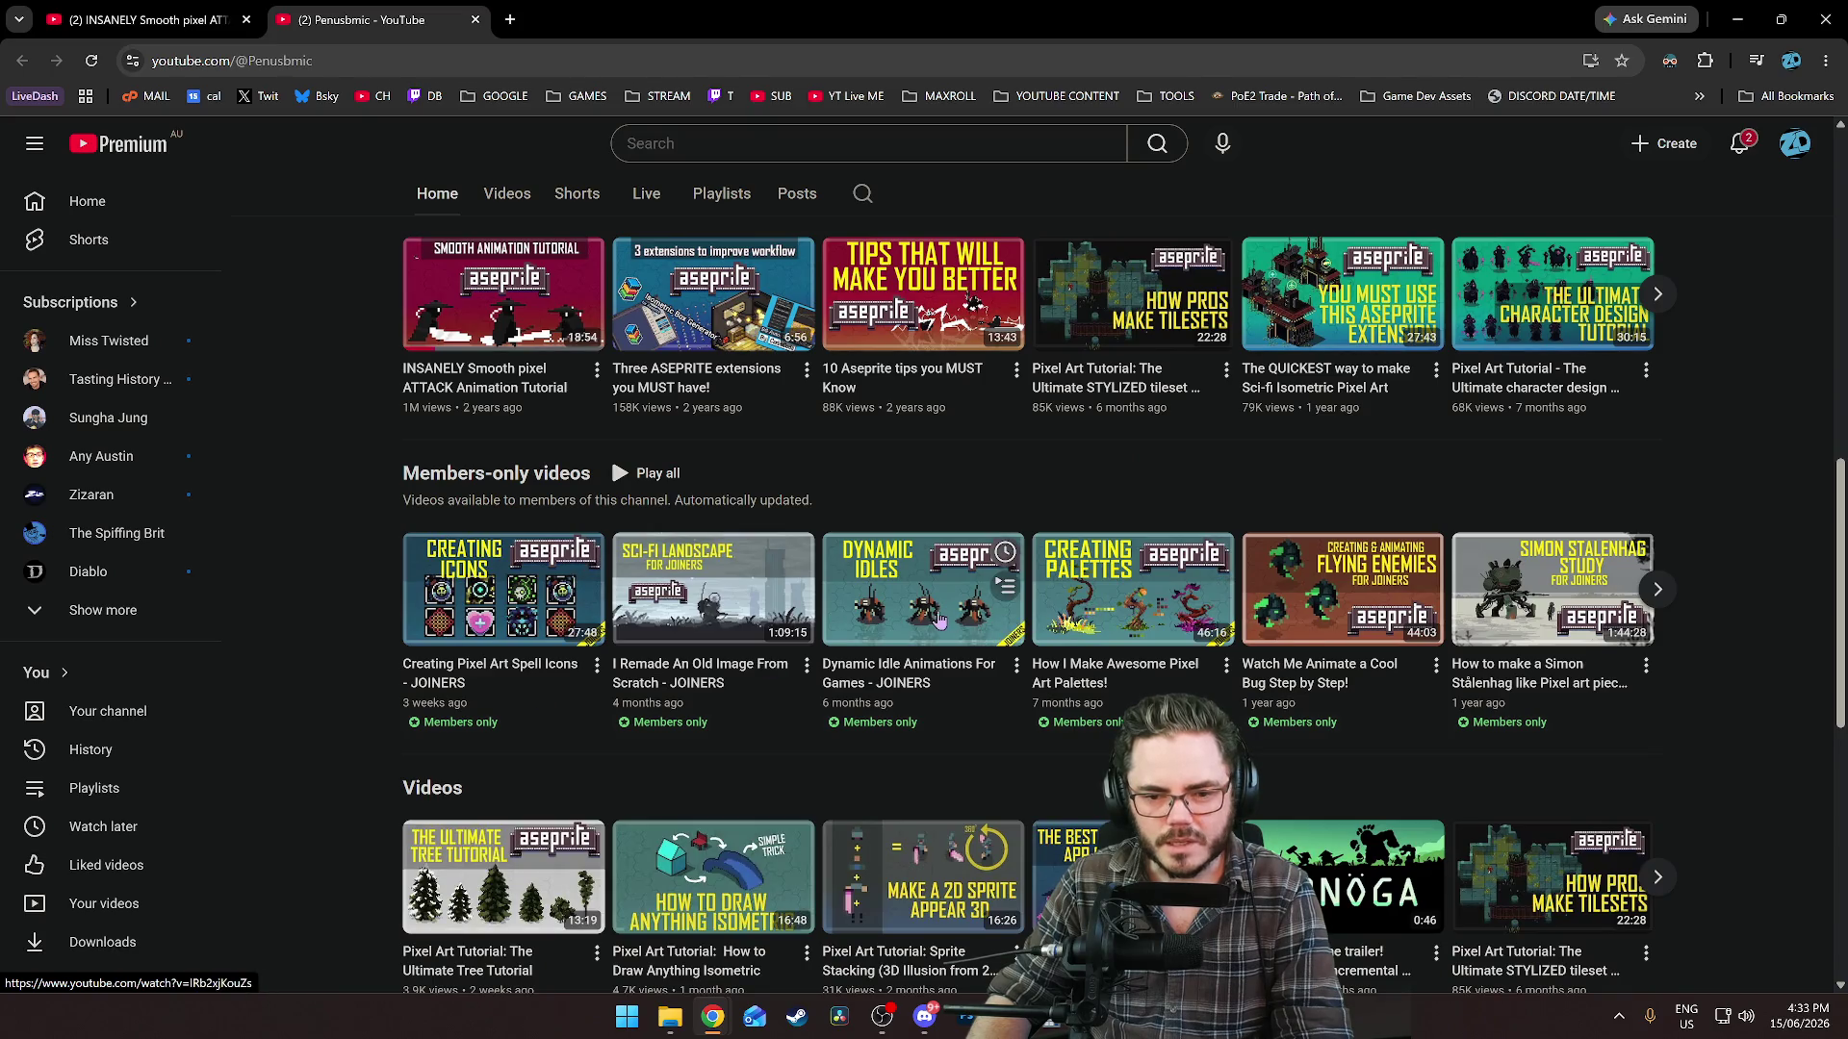
{"action": "scroll", "coordinate": [935, 619], "scroll_direction": "down", "scroll_amount": 4}
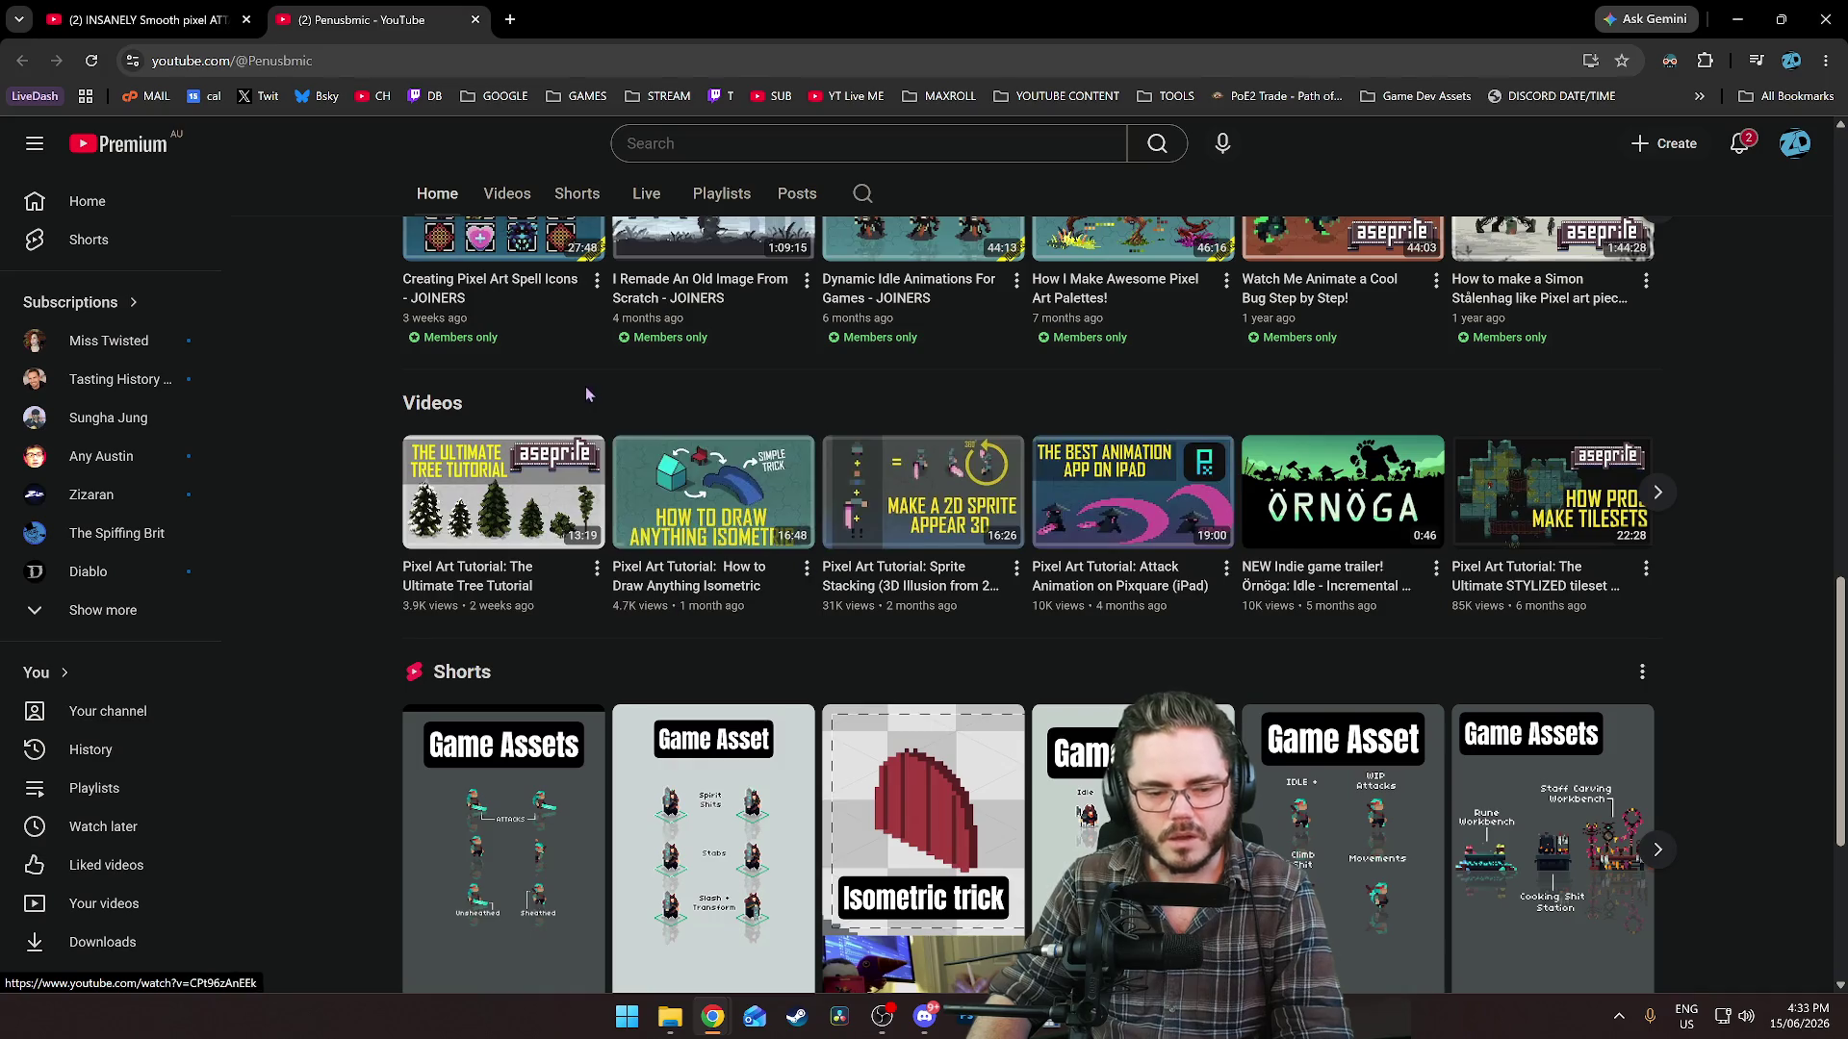
{"action": "scroll", "coordinate": [558, 405], "scroll_direction": "up", "scroll_amount": 10}
{"action": "left_click", "coordinate": [671, 1017]}
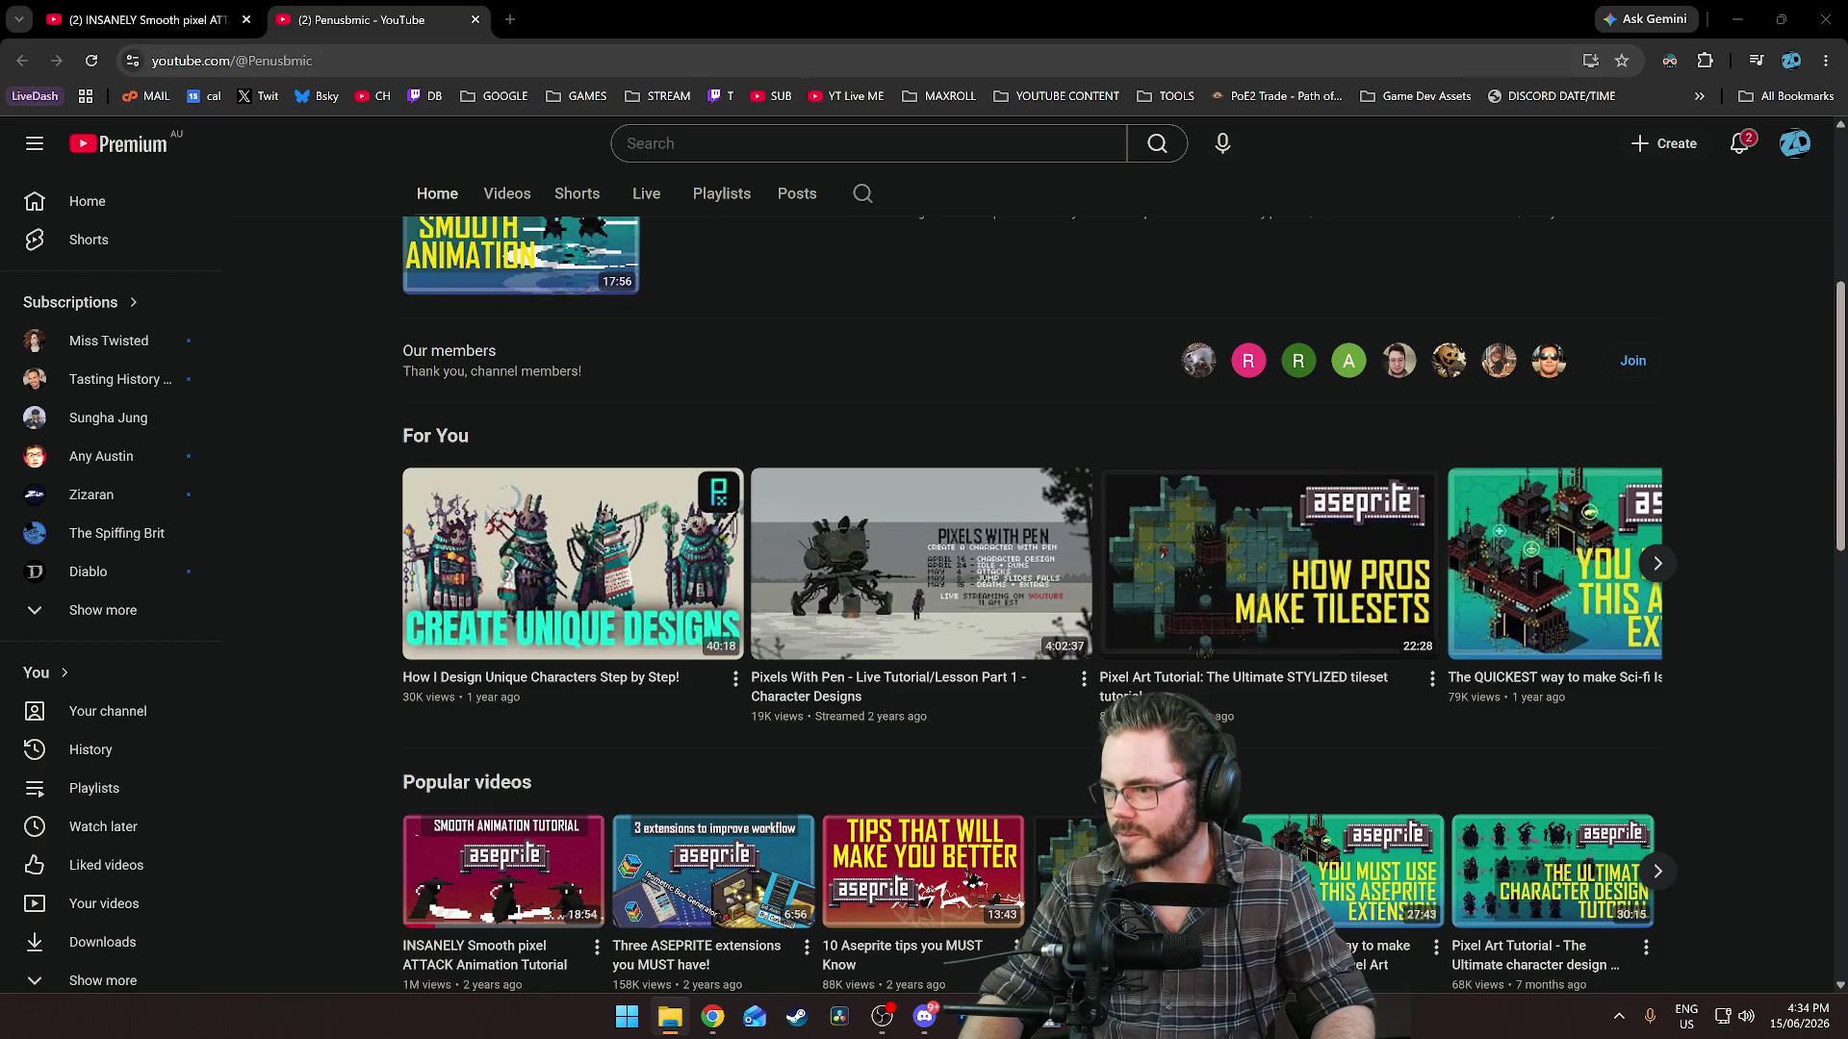
{"action": "double_click", "coordinate": [756, 491]}
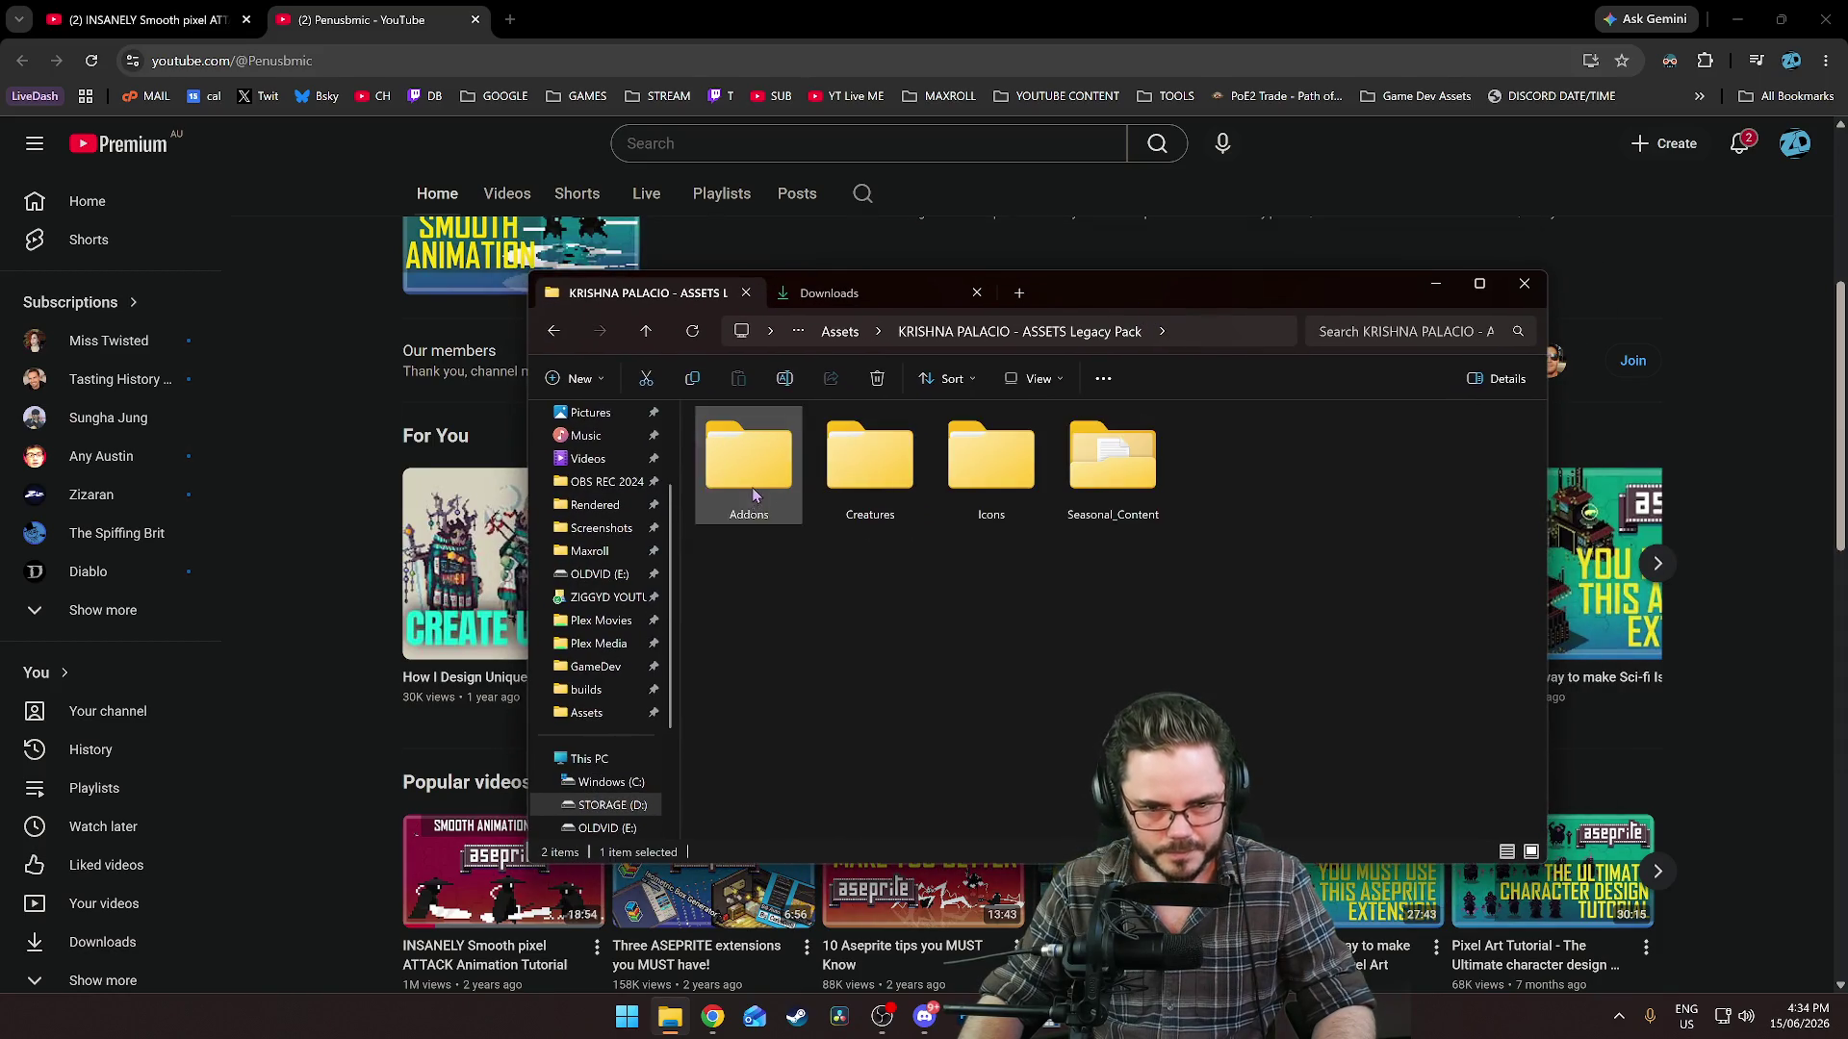
Go to Addons > Spell_Effects > Water_Spell_Tsunami > _GIFs and preview Tsunami_Original.
{"action": "double_click", "coordinate": [737, 487]}
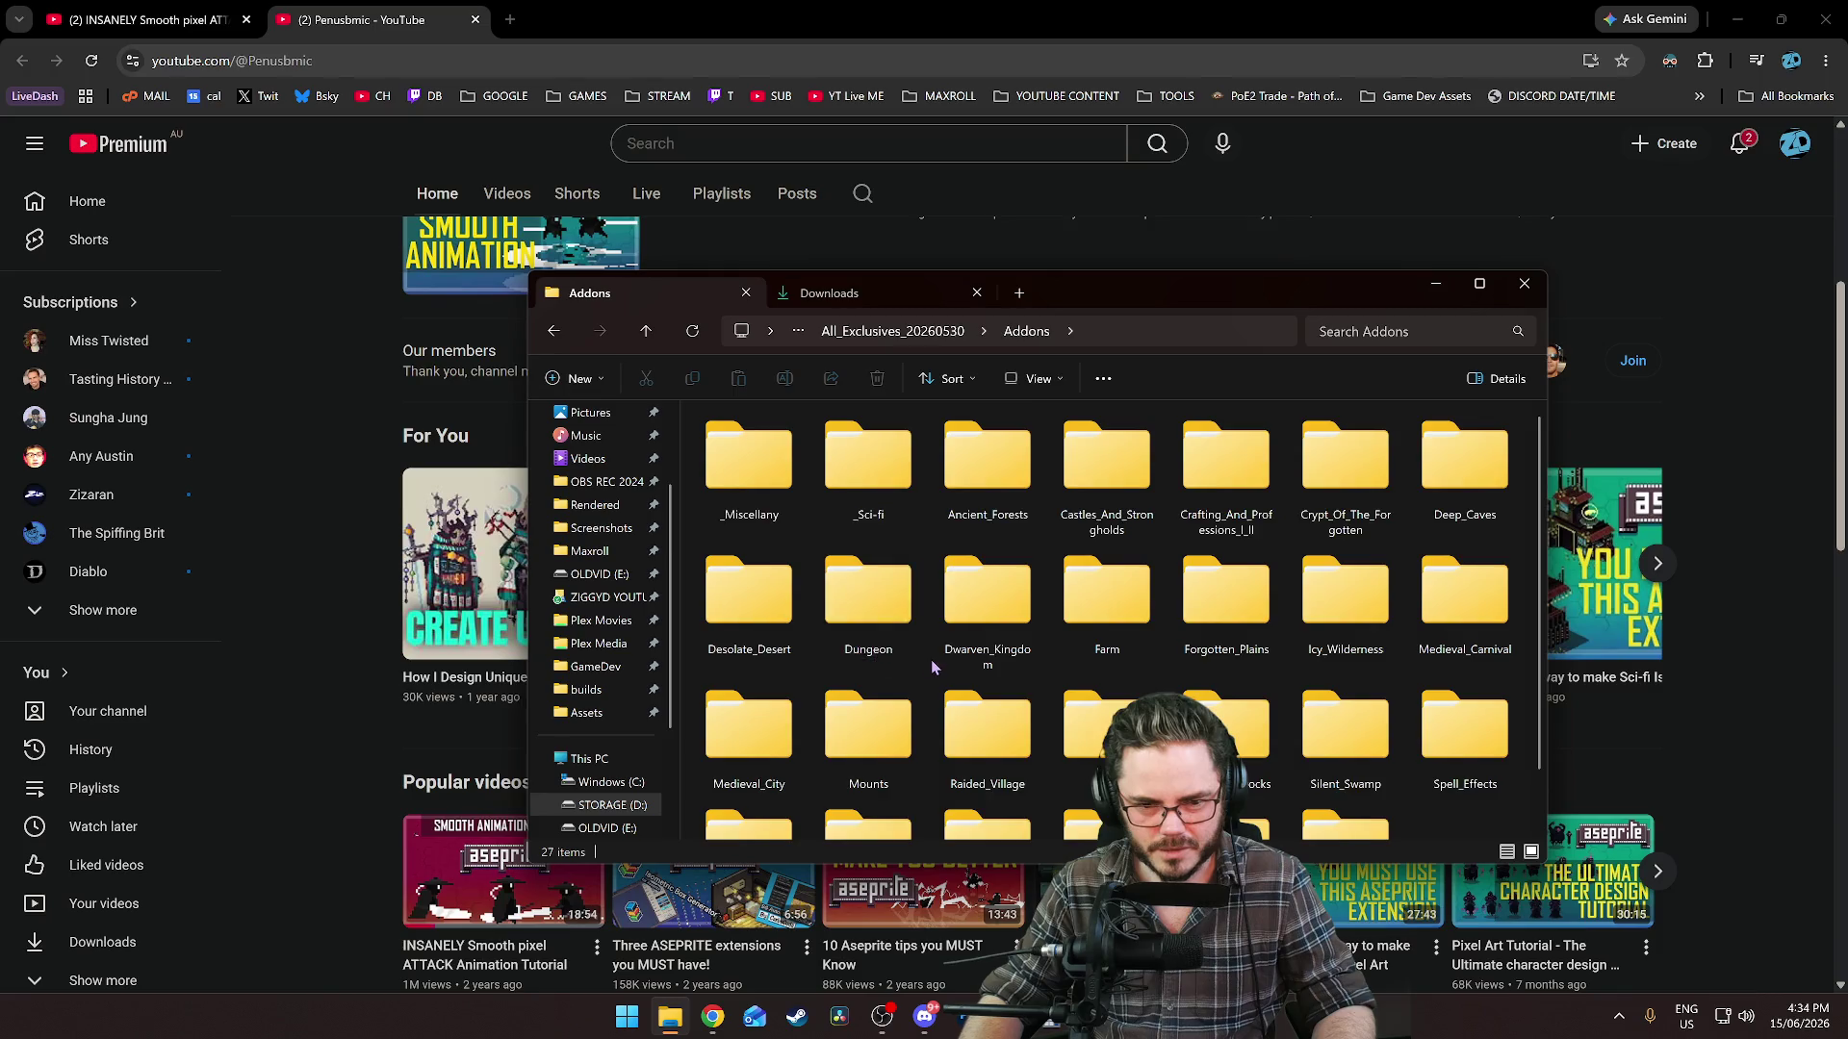
{"action": "scroll", "coordinate": [1020, 674], "scroll_direction": "down", "scroll_amount": 1}
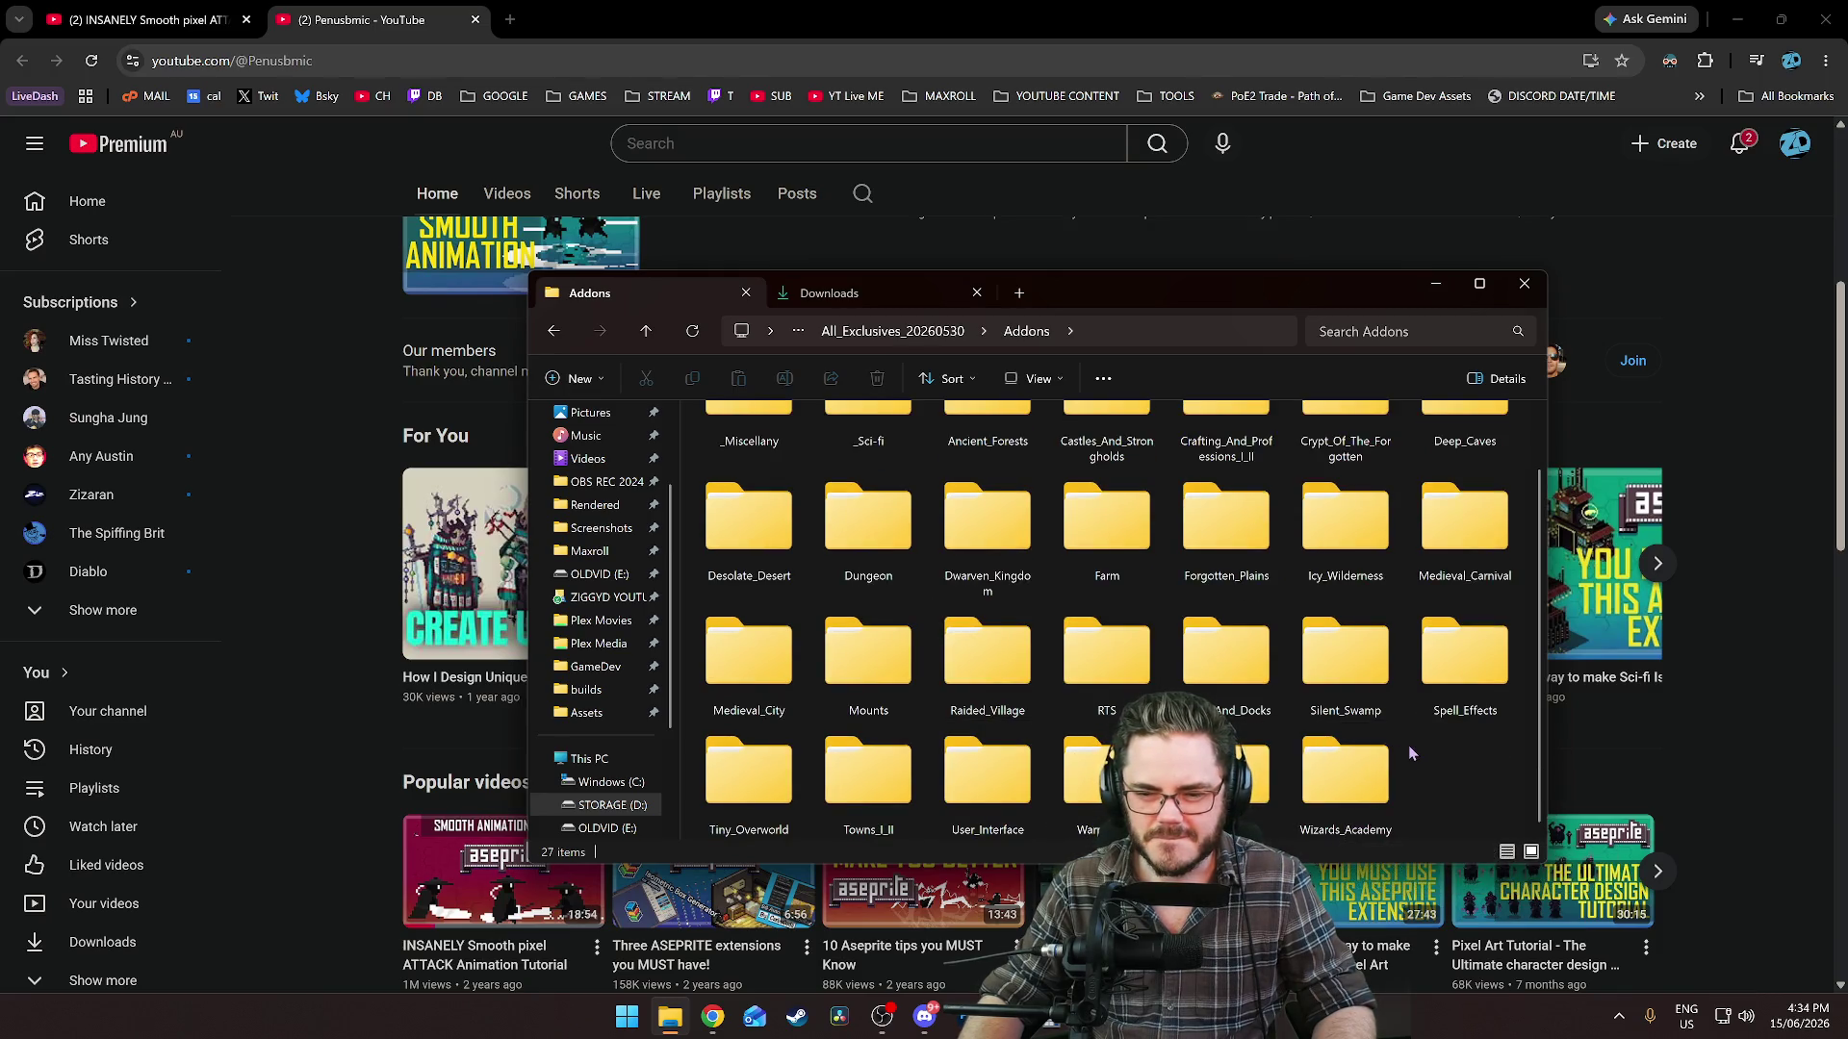
{"action": "double_click", "coordinate": [1464, 659]}
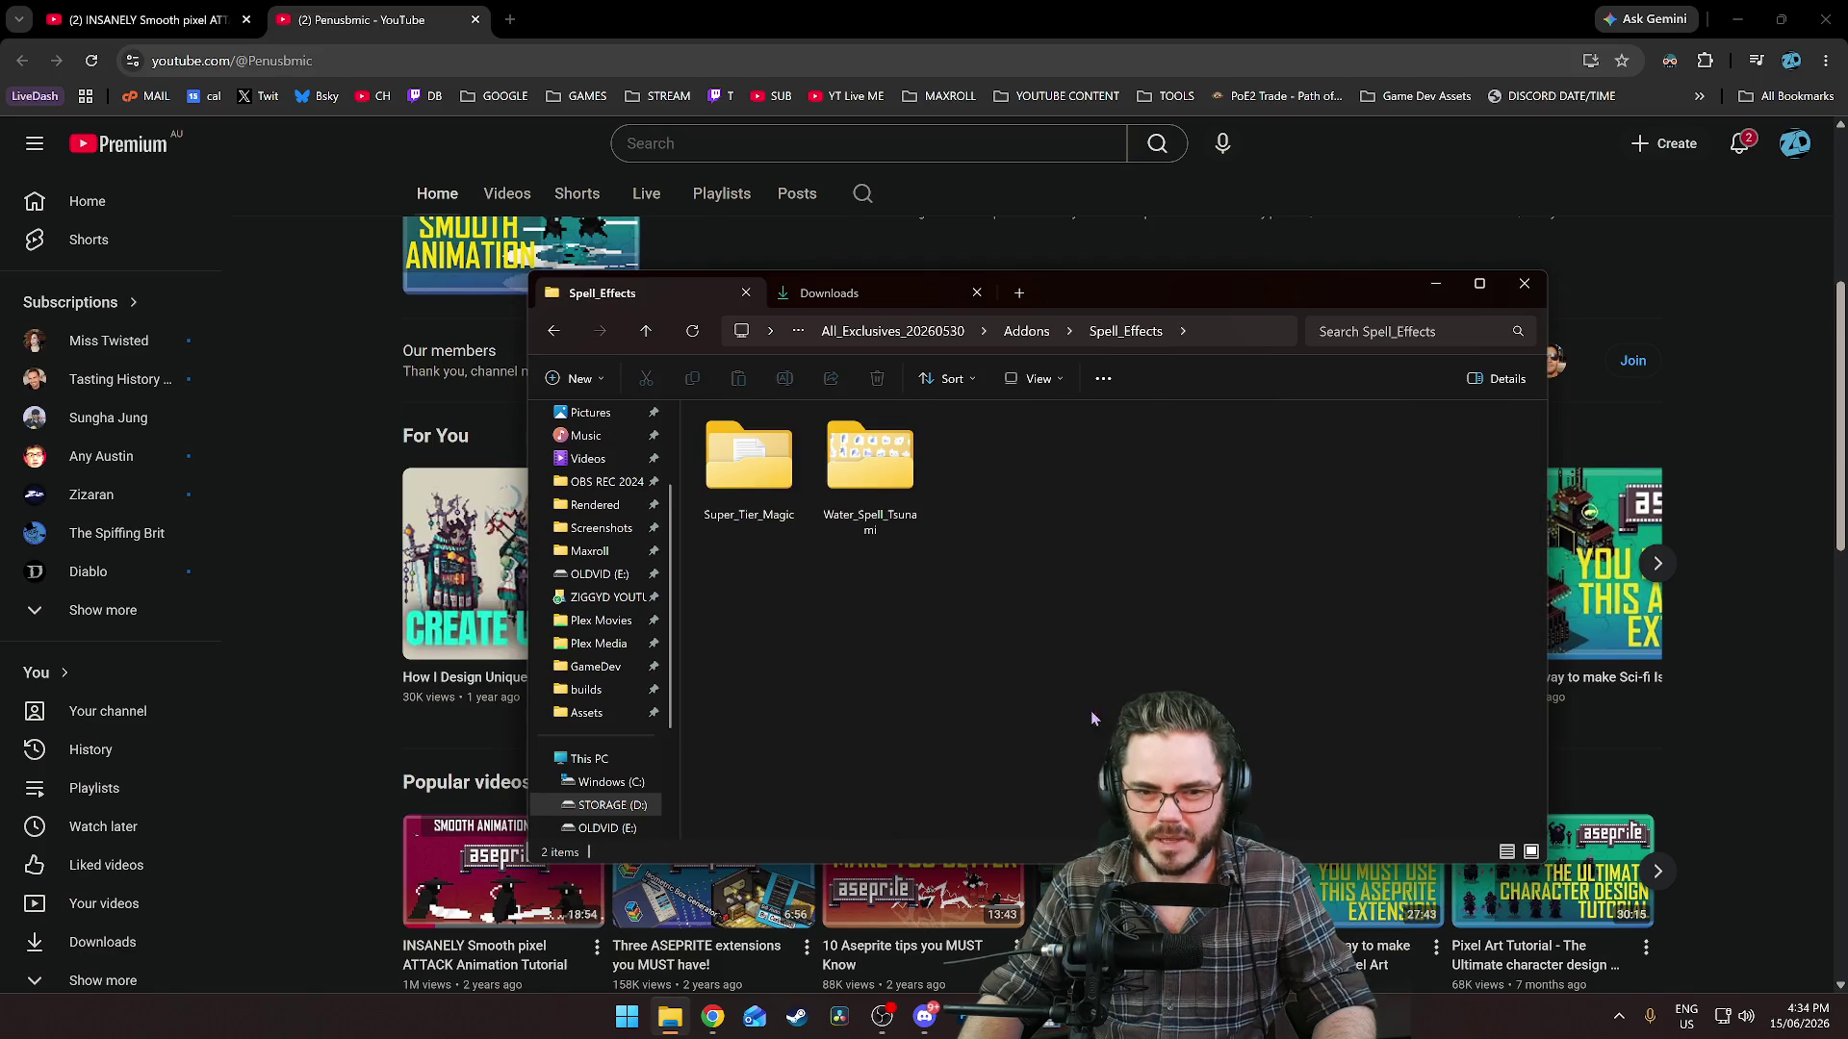
{"action": "double_click", "coordinate": [869, 466]}
{"action": "double_click", "coordinate": [746, 457]}
{"action": "double_click", "coordinate": [746, 460]}
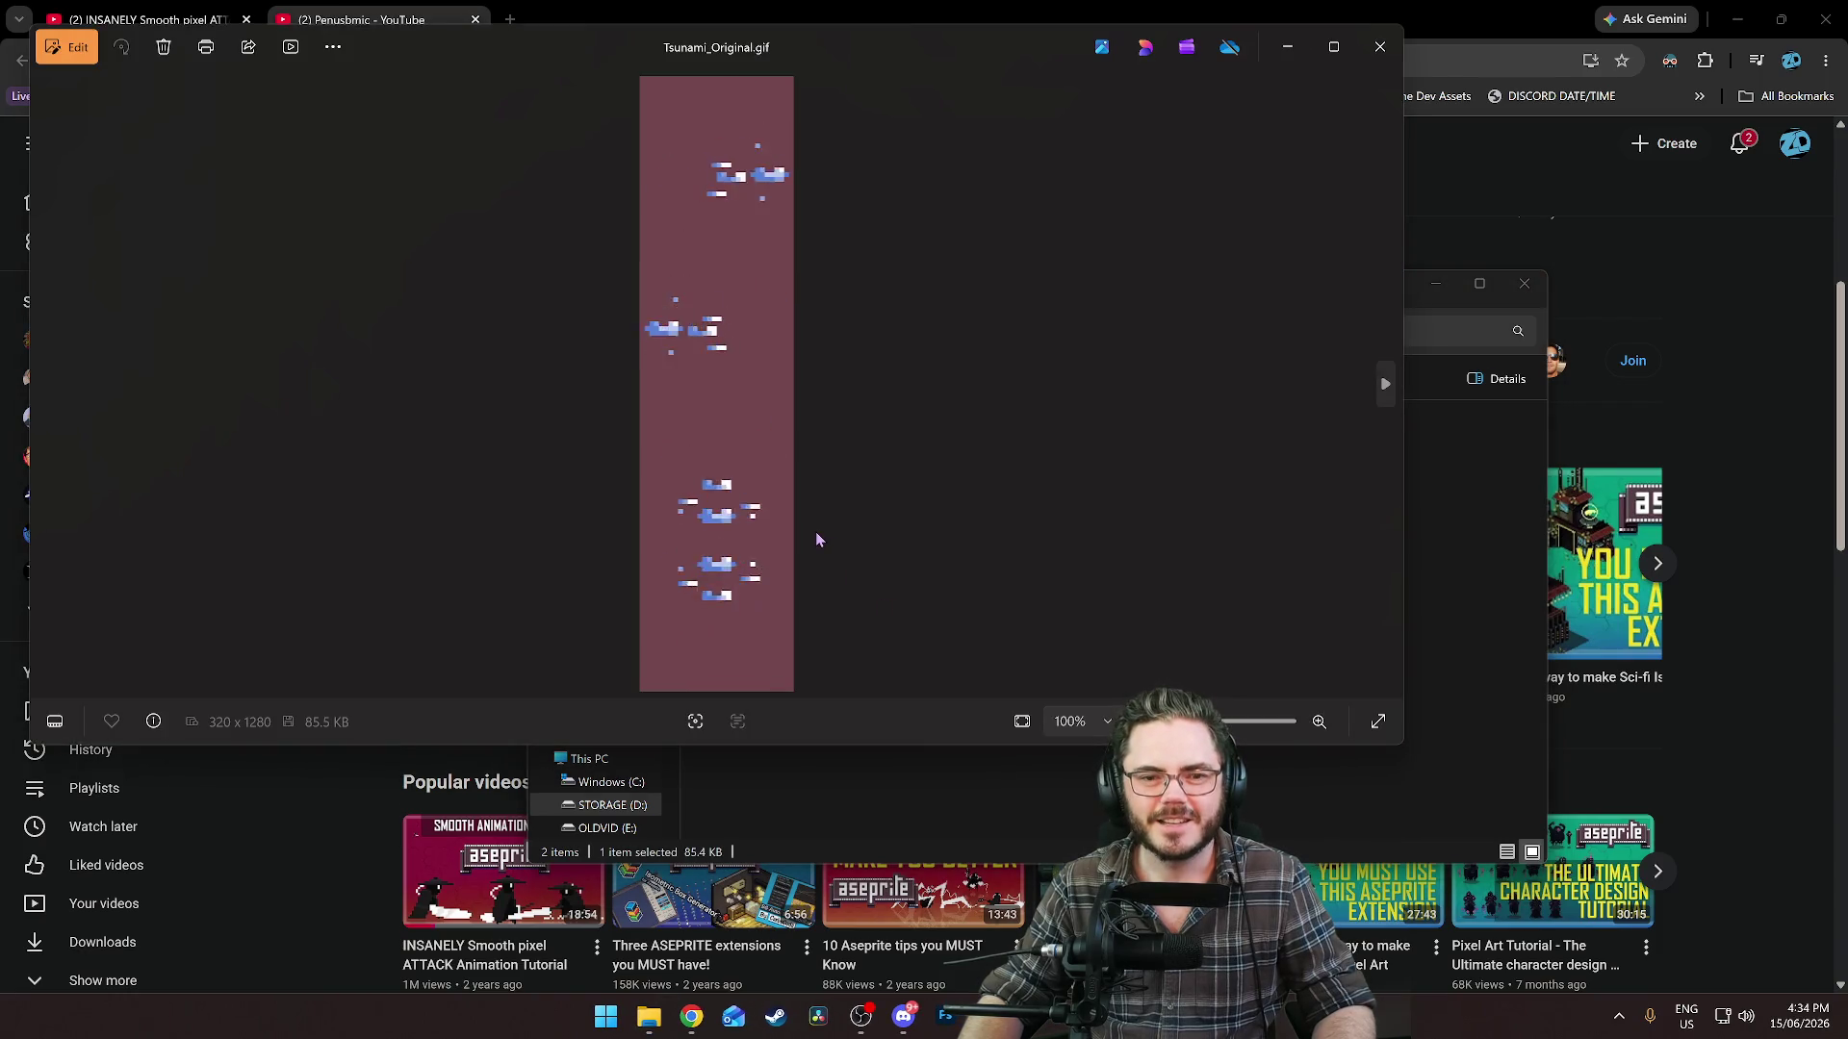
{"action": "left_click", "coordinate": [1380, 60]}
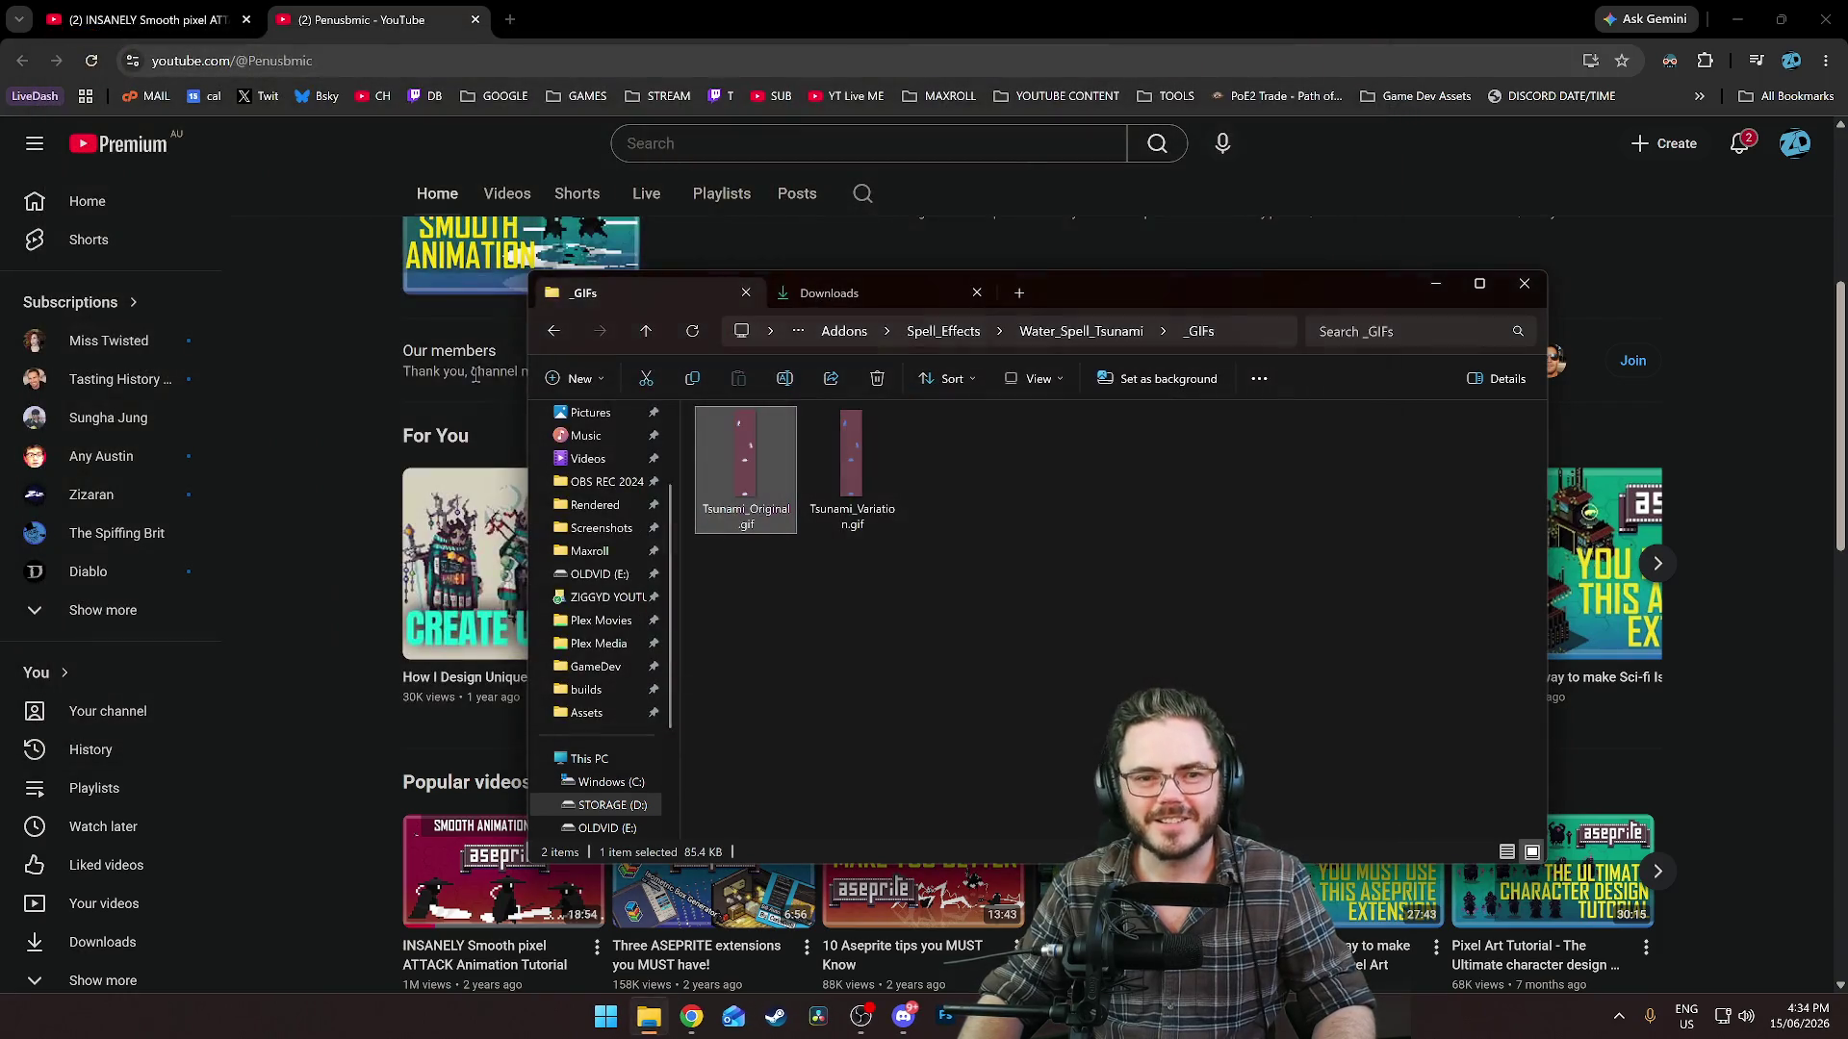
Preview the Tsunami_Variation GIF, then go back up to the Addons folder.
{"action": "left_click", "coordinate": [556, 332]}
{"action": "double_click", "coordinate": [732, 450]}
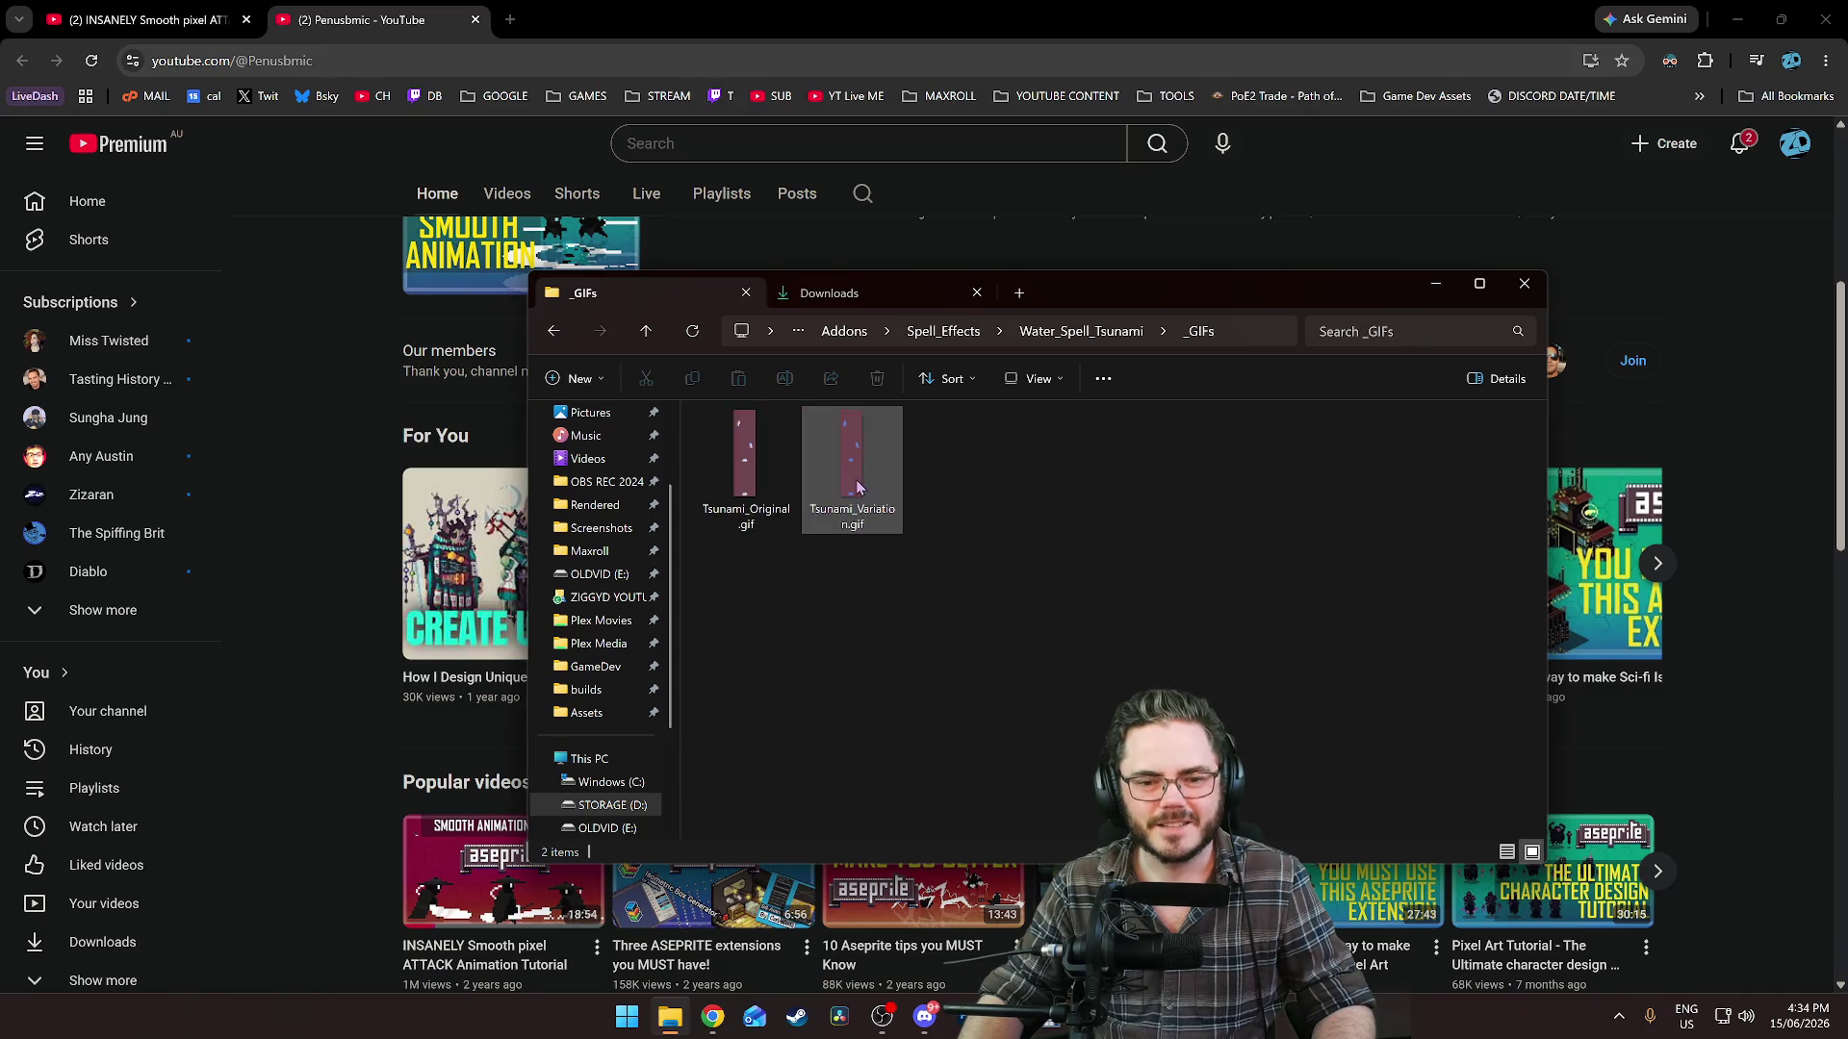
{"action": "double_click", "coordinate": [852, 438]}
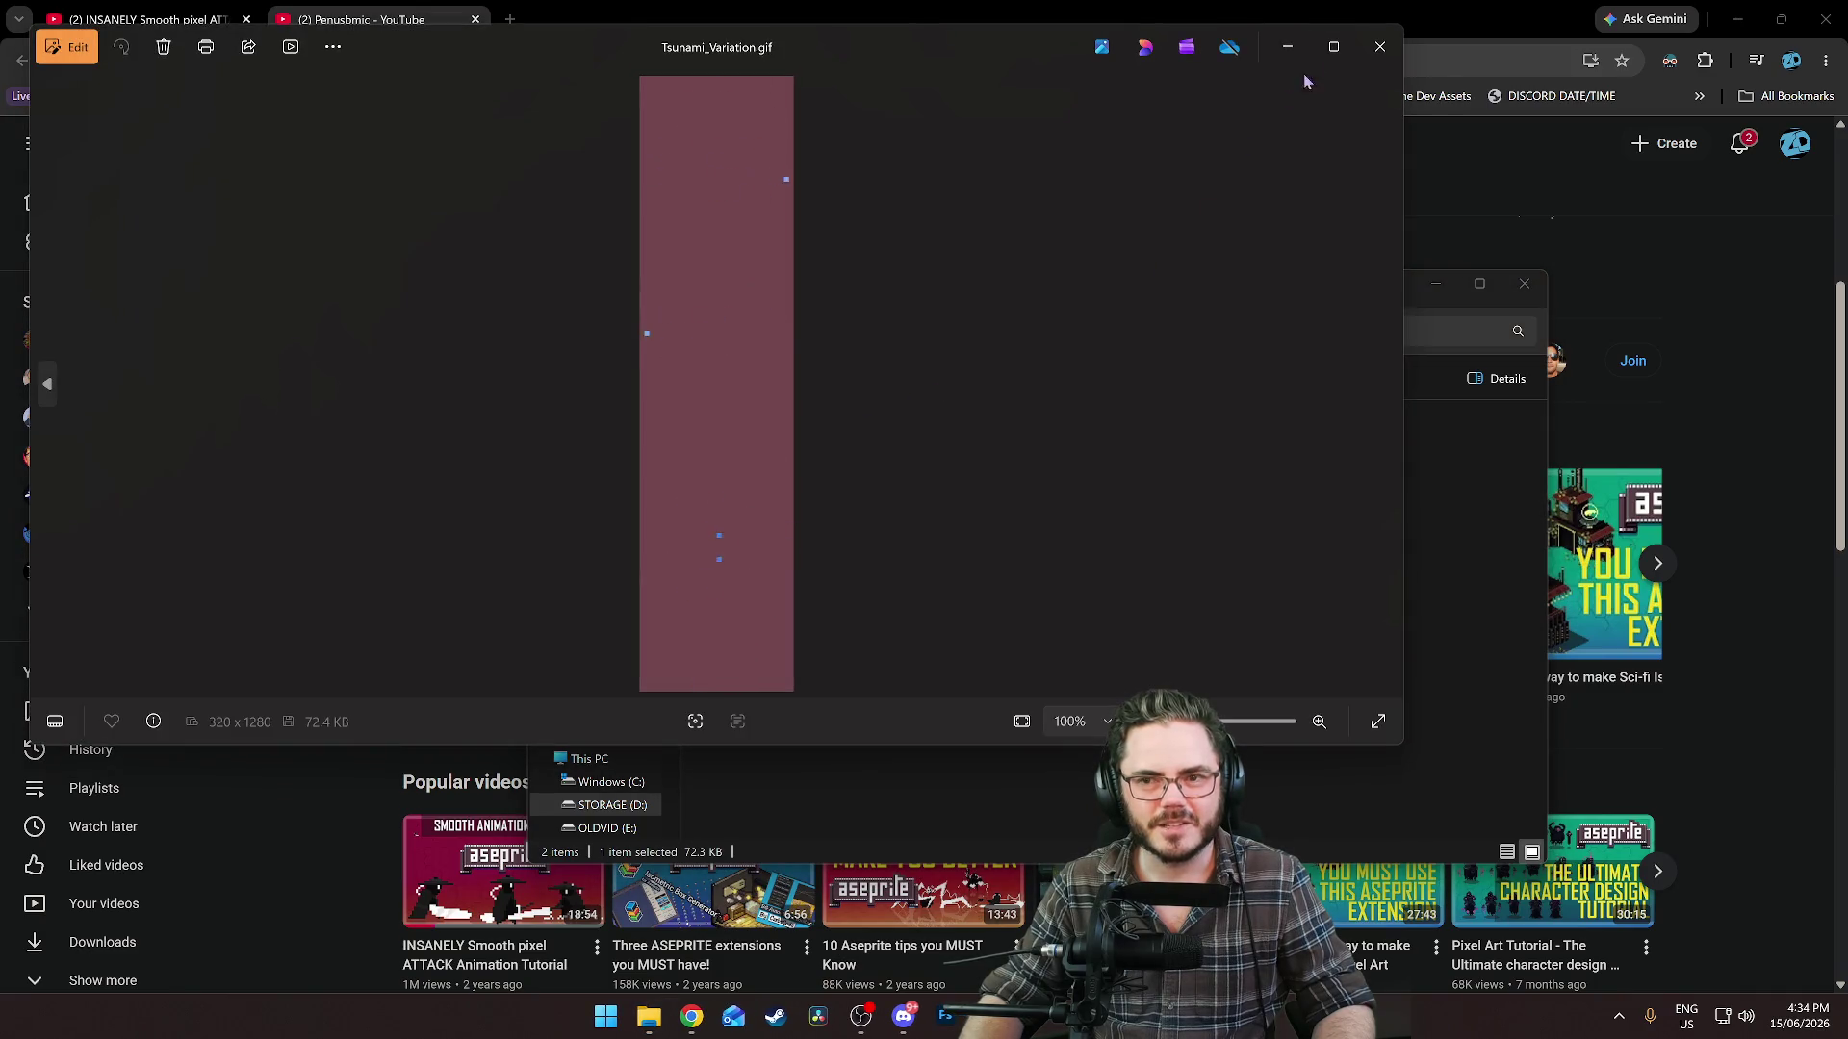
{"action": "left_click", "coordinate": [1380, 47]}
{"action": "left_click", "coordinate": [554, 332]}
{"action": "left_click", "coordinate": [554, 332]}
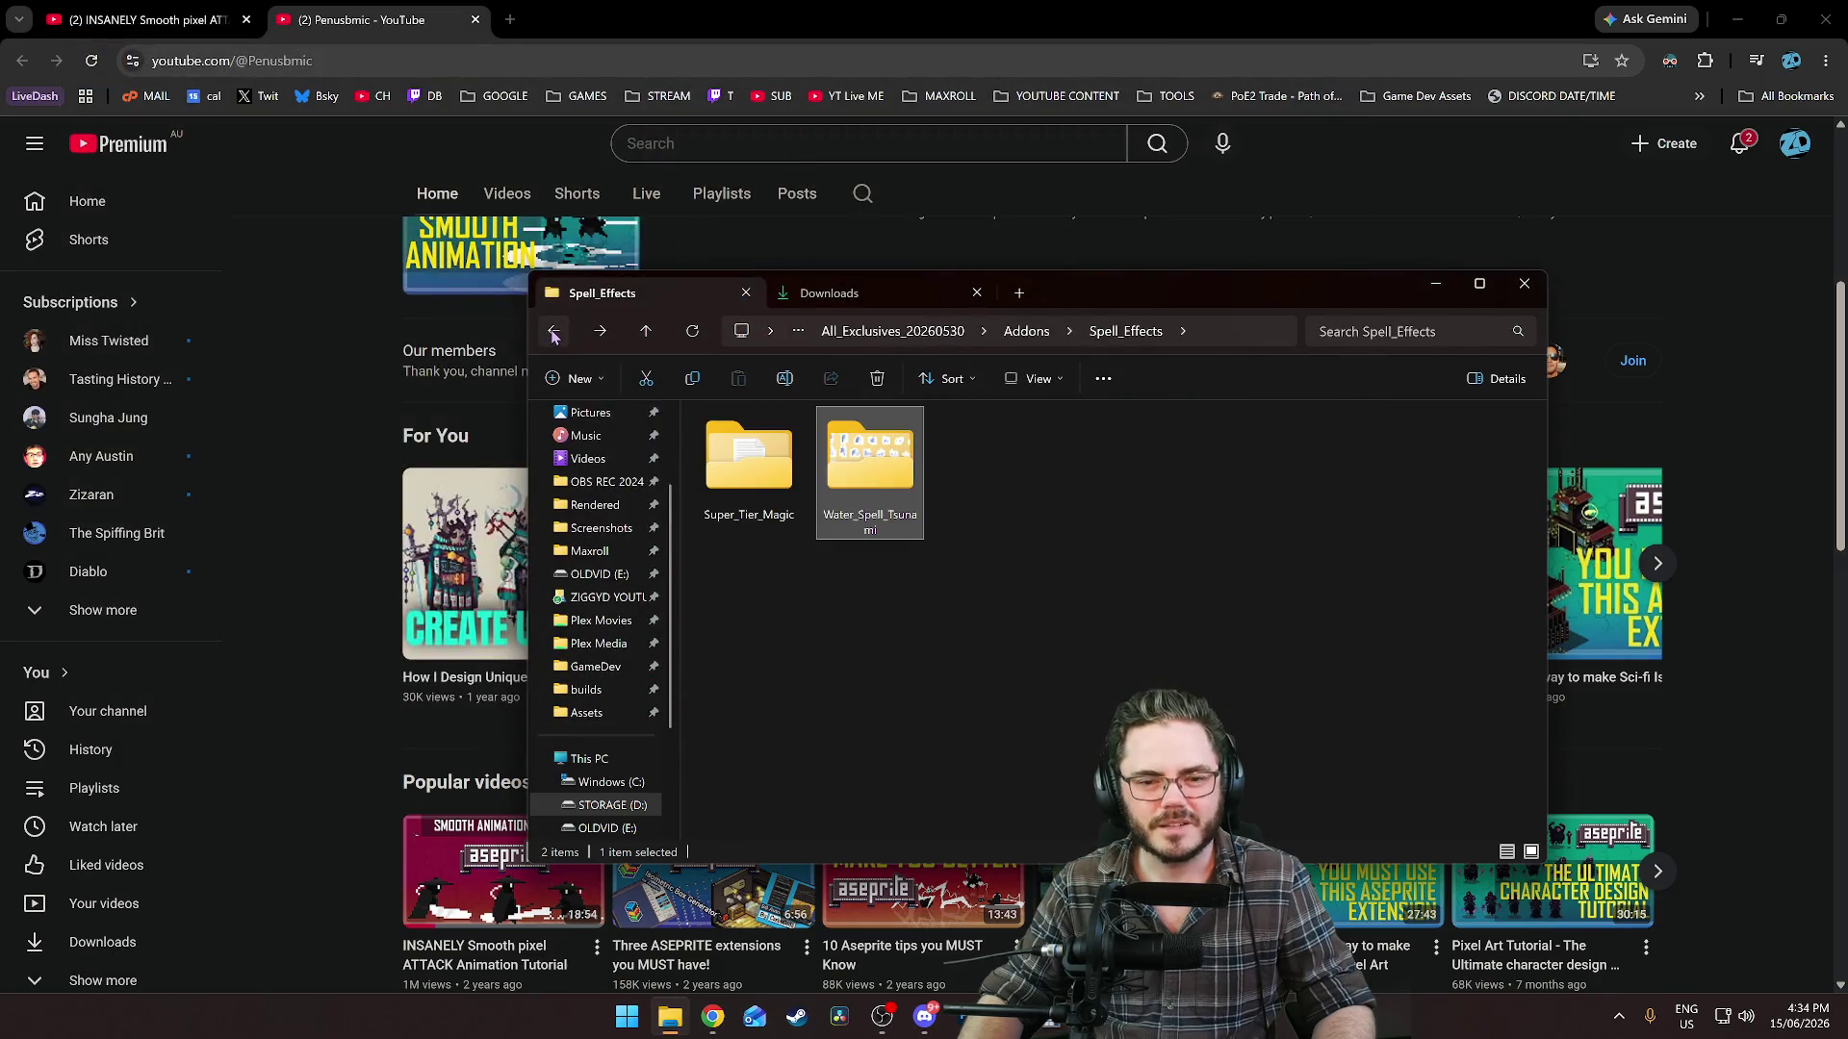
{"action": "left_click", "coordinate": [554, 332]}
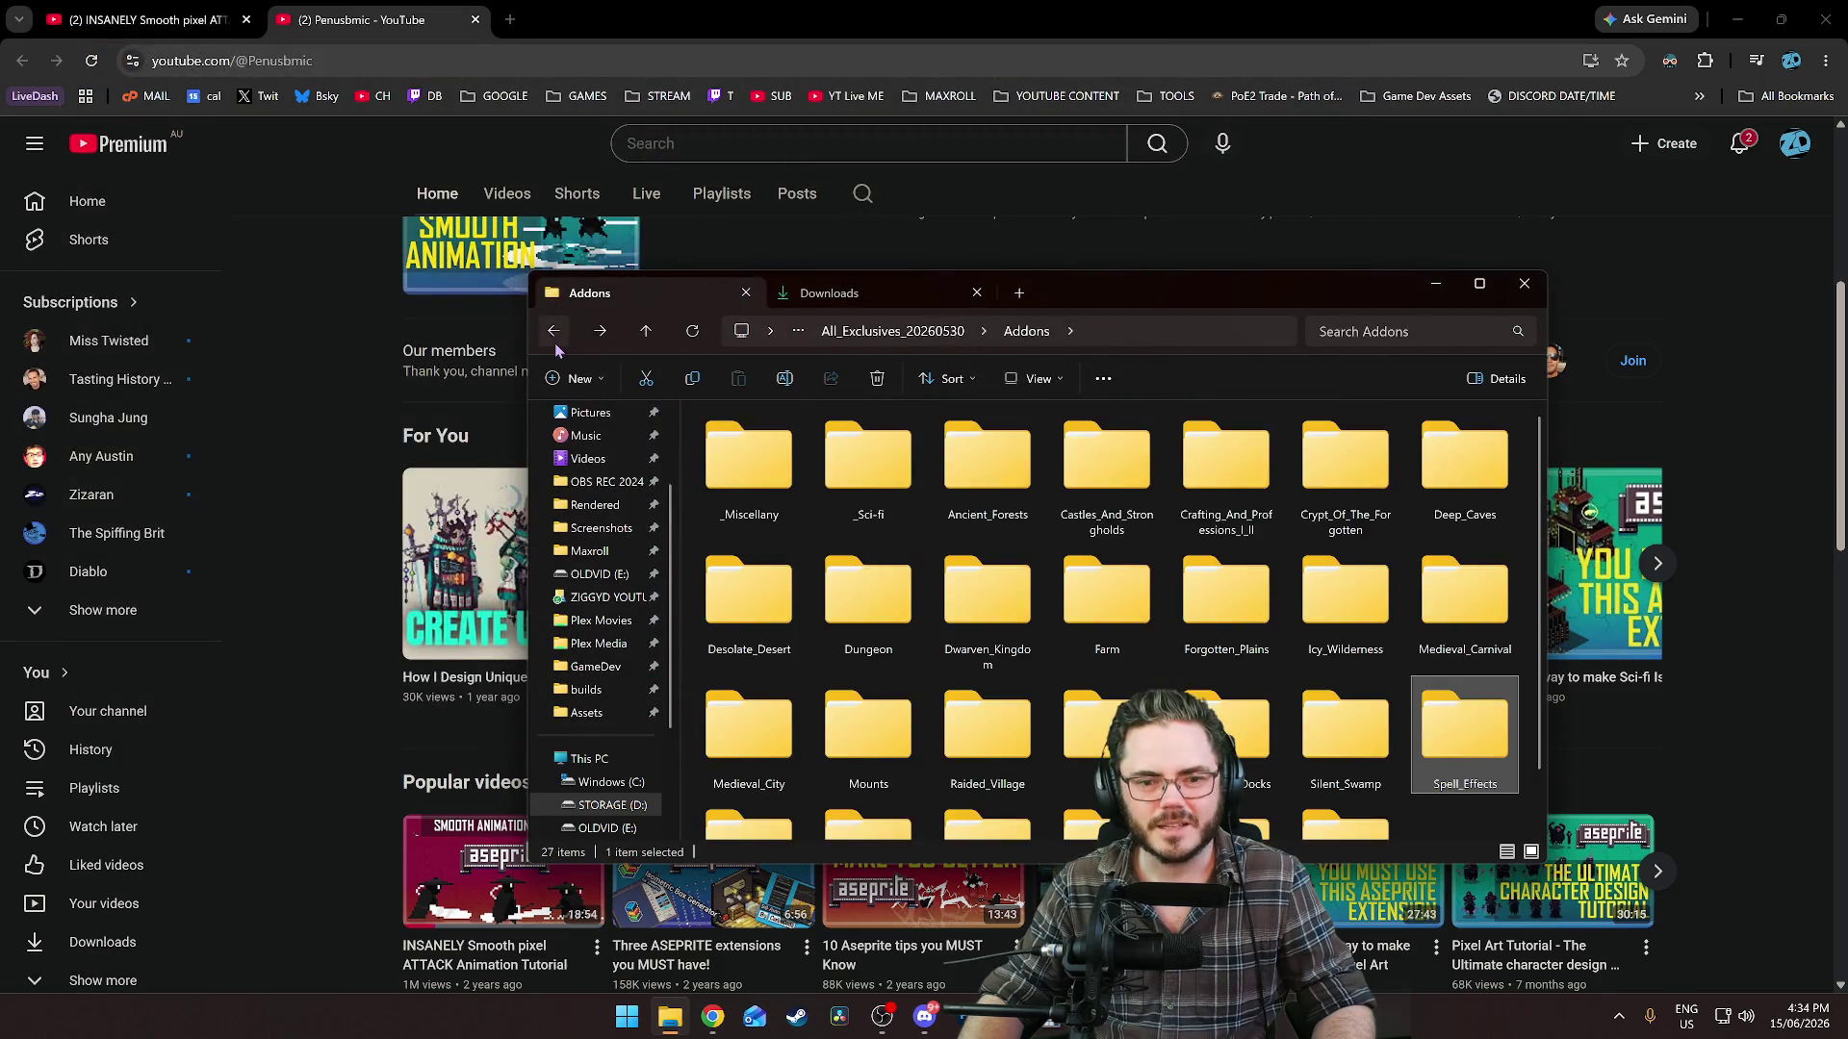
Peek into the Icy_Wilderness and Seasonal_Content asset folders.
{"action": "scroll", "coordinate": [1280, 637], "scroll_direction": "down", "scroll_amount": 1}
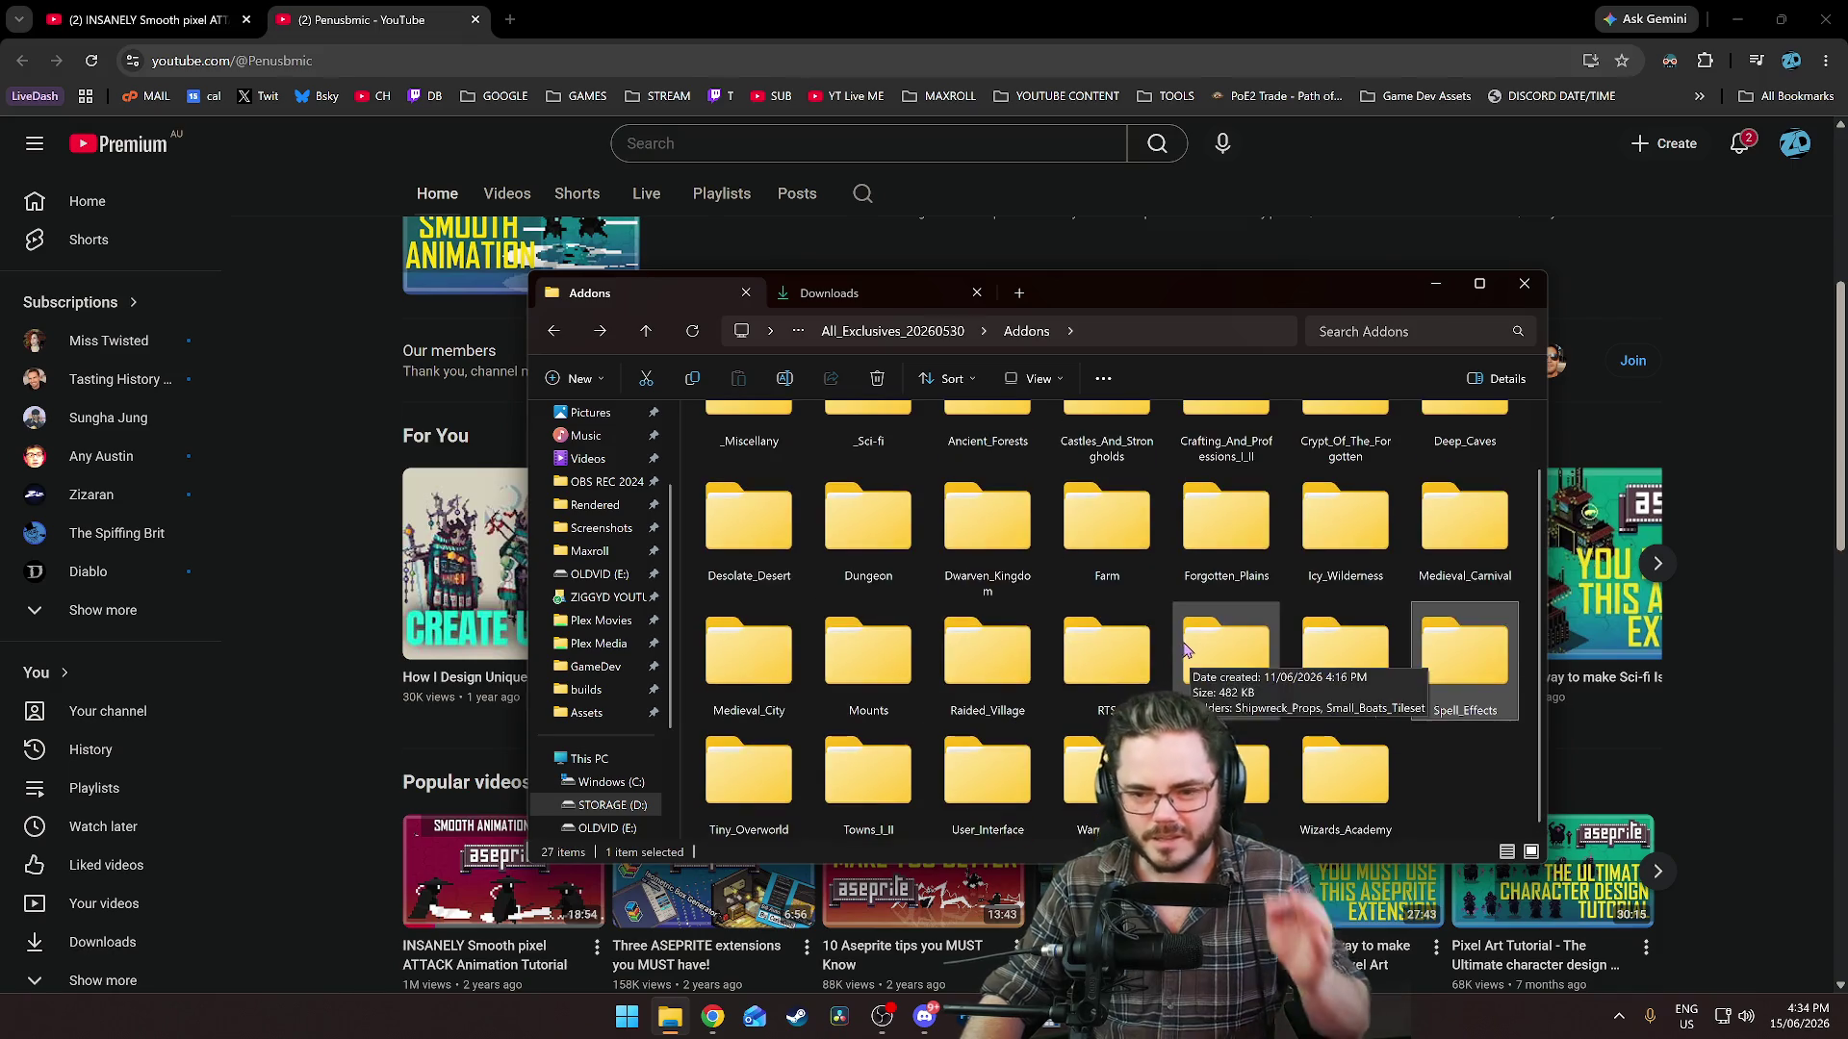
{"action": "double_click", "coordinate": [1345, 524]}
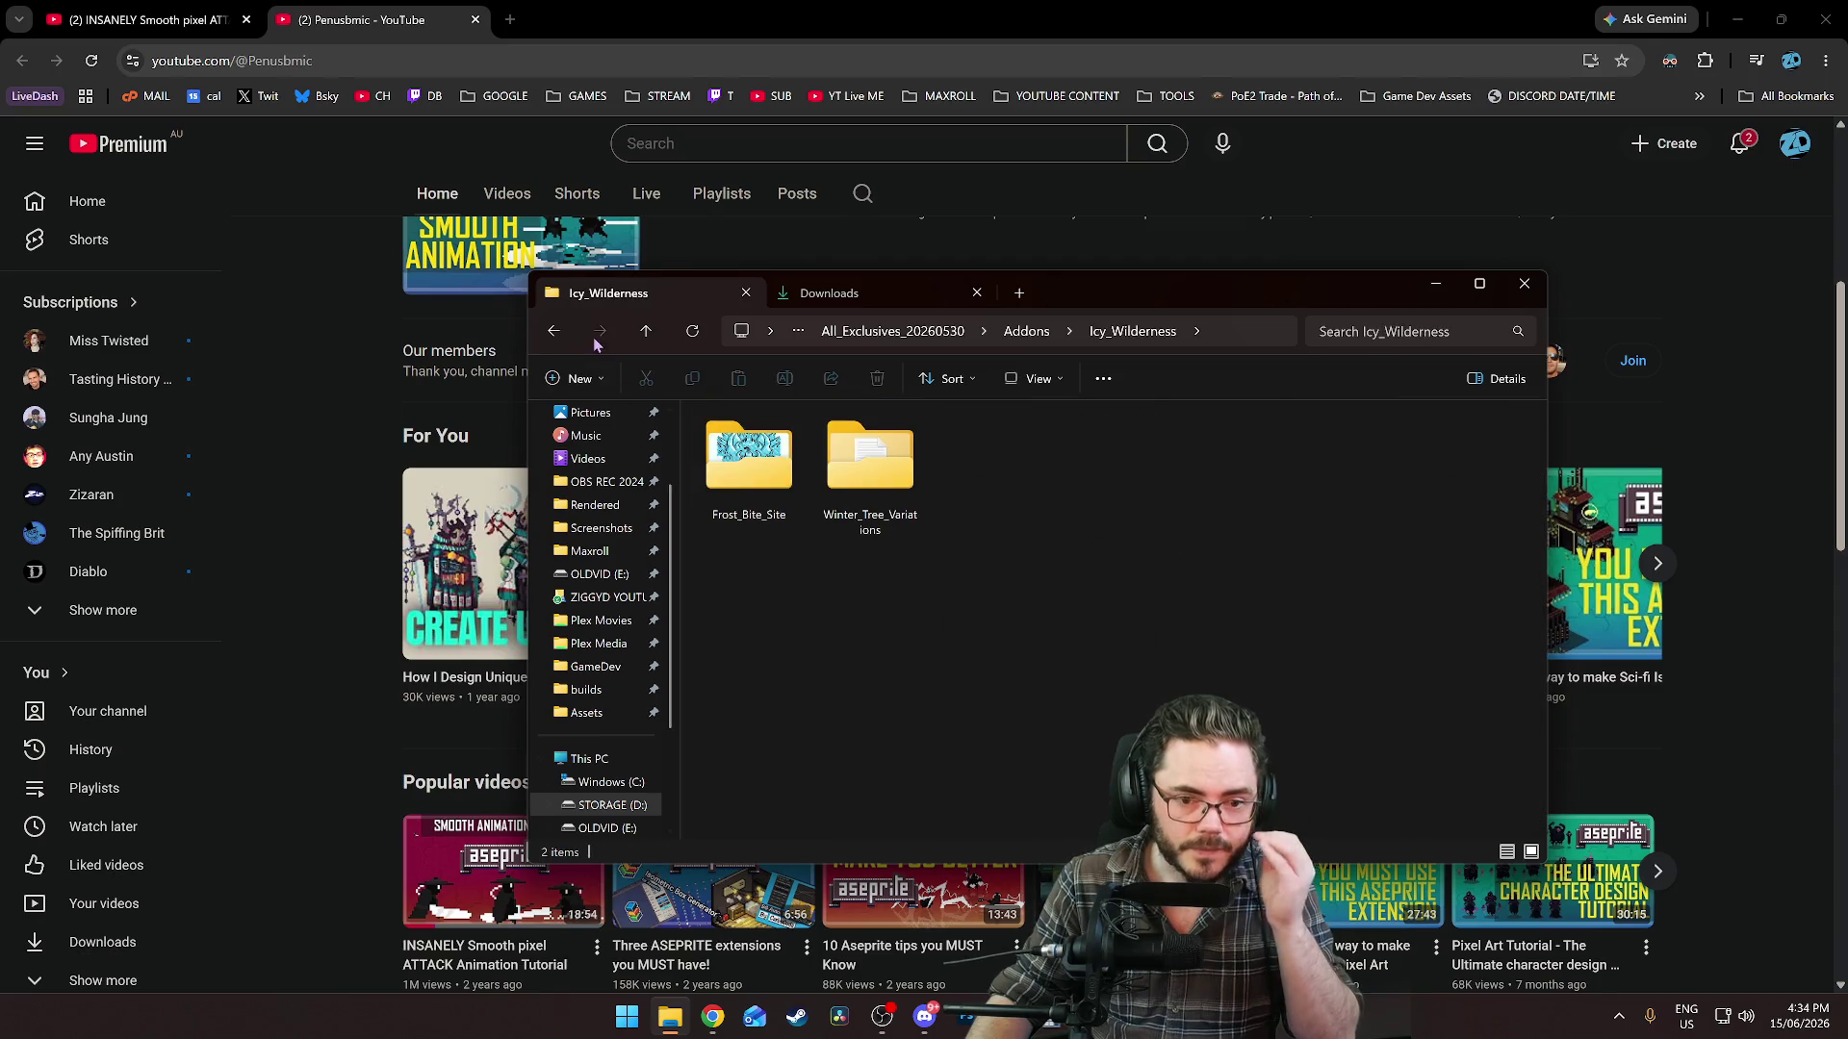
{"action": "left_click", "coordinate": [555, 332]}
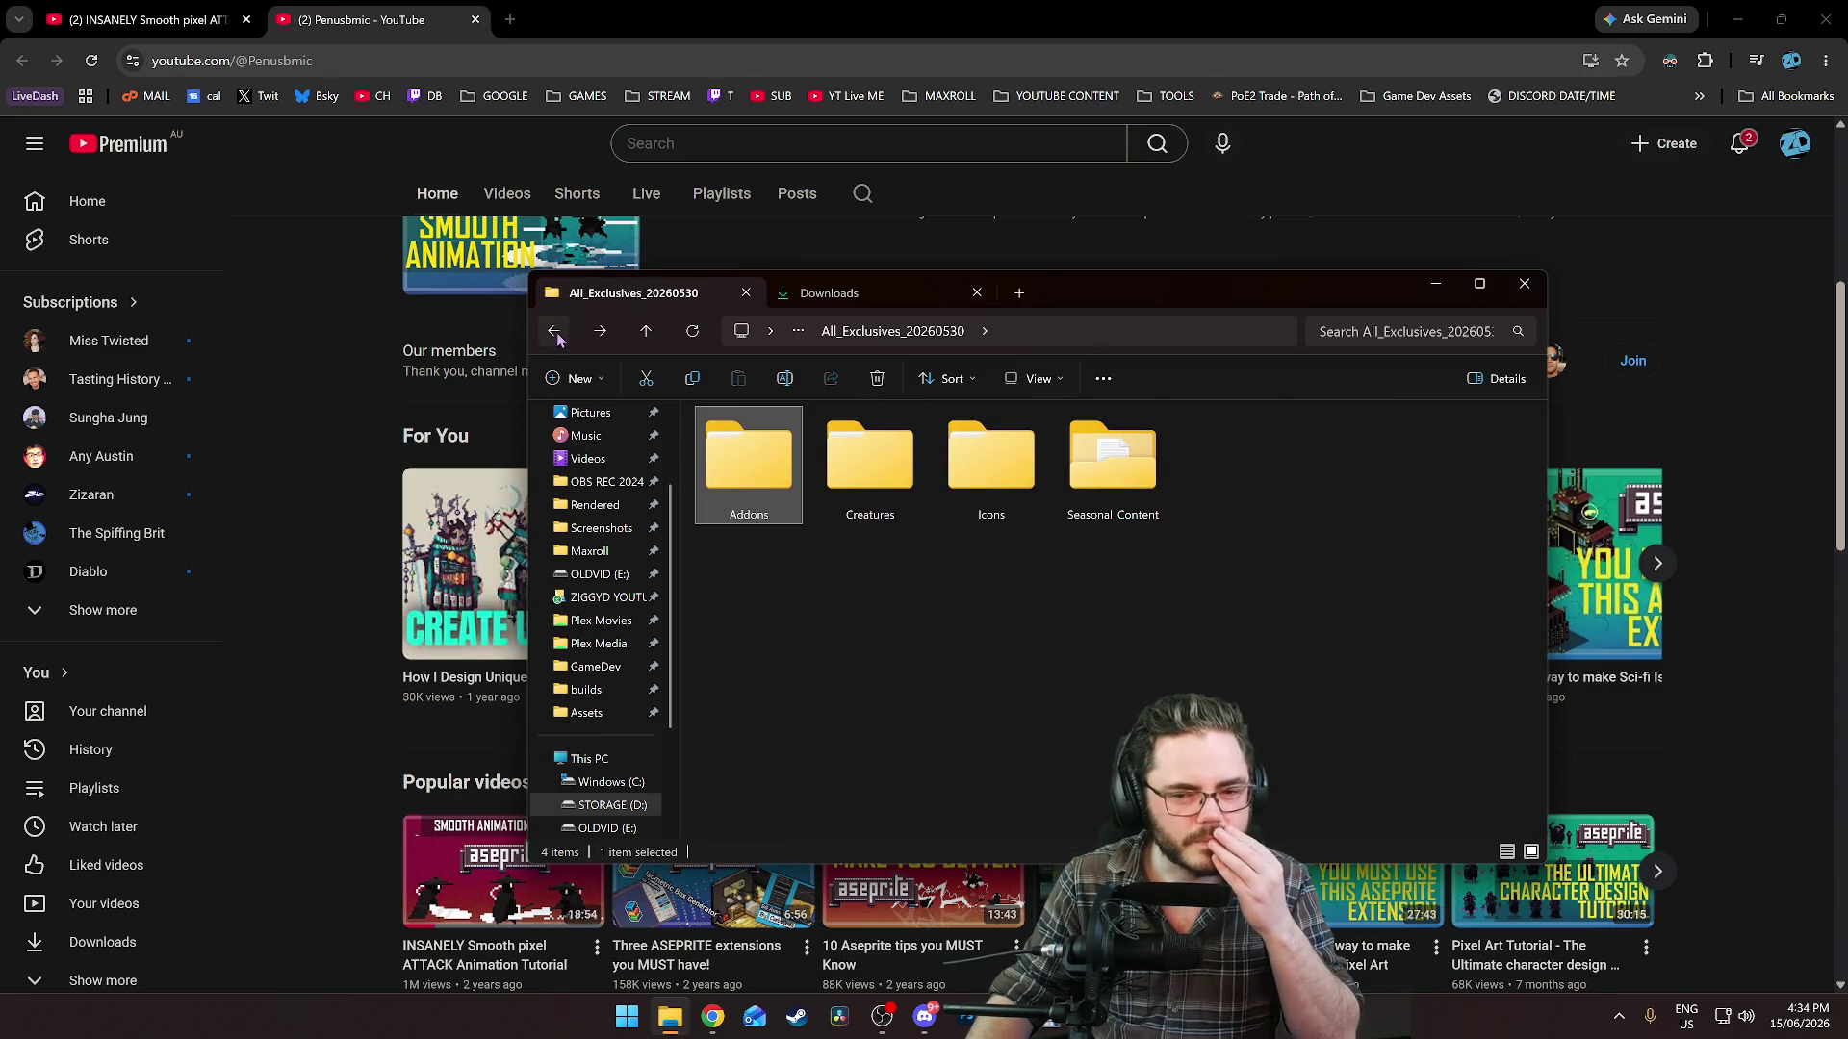
{"action": "double_click", "coordinate": [1123, 517]}
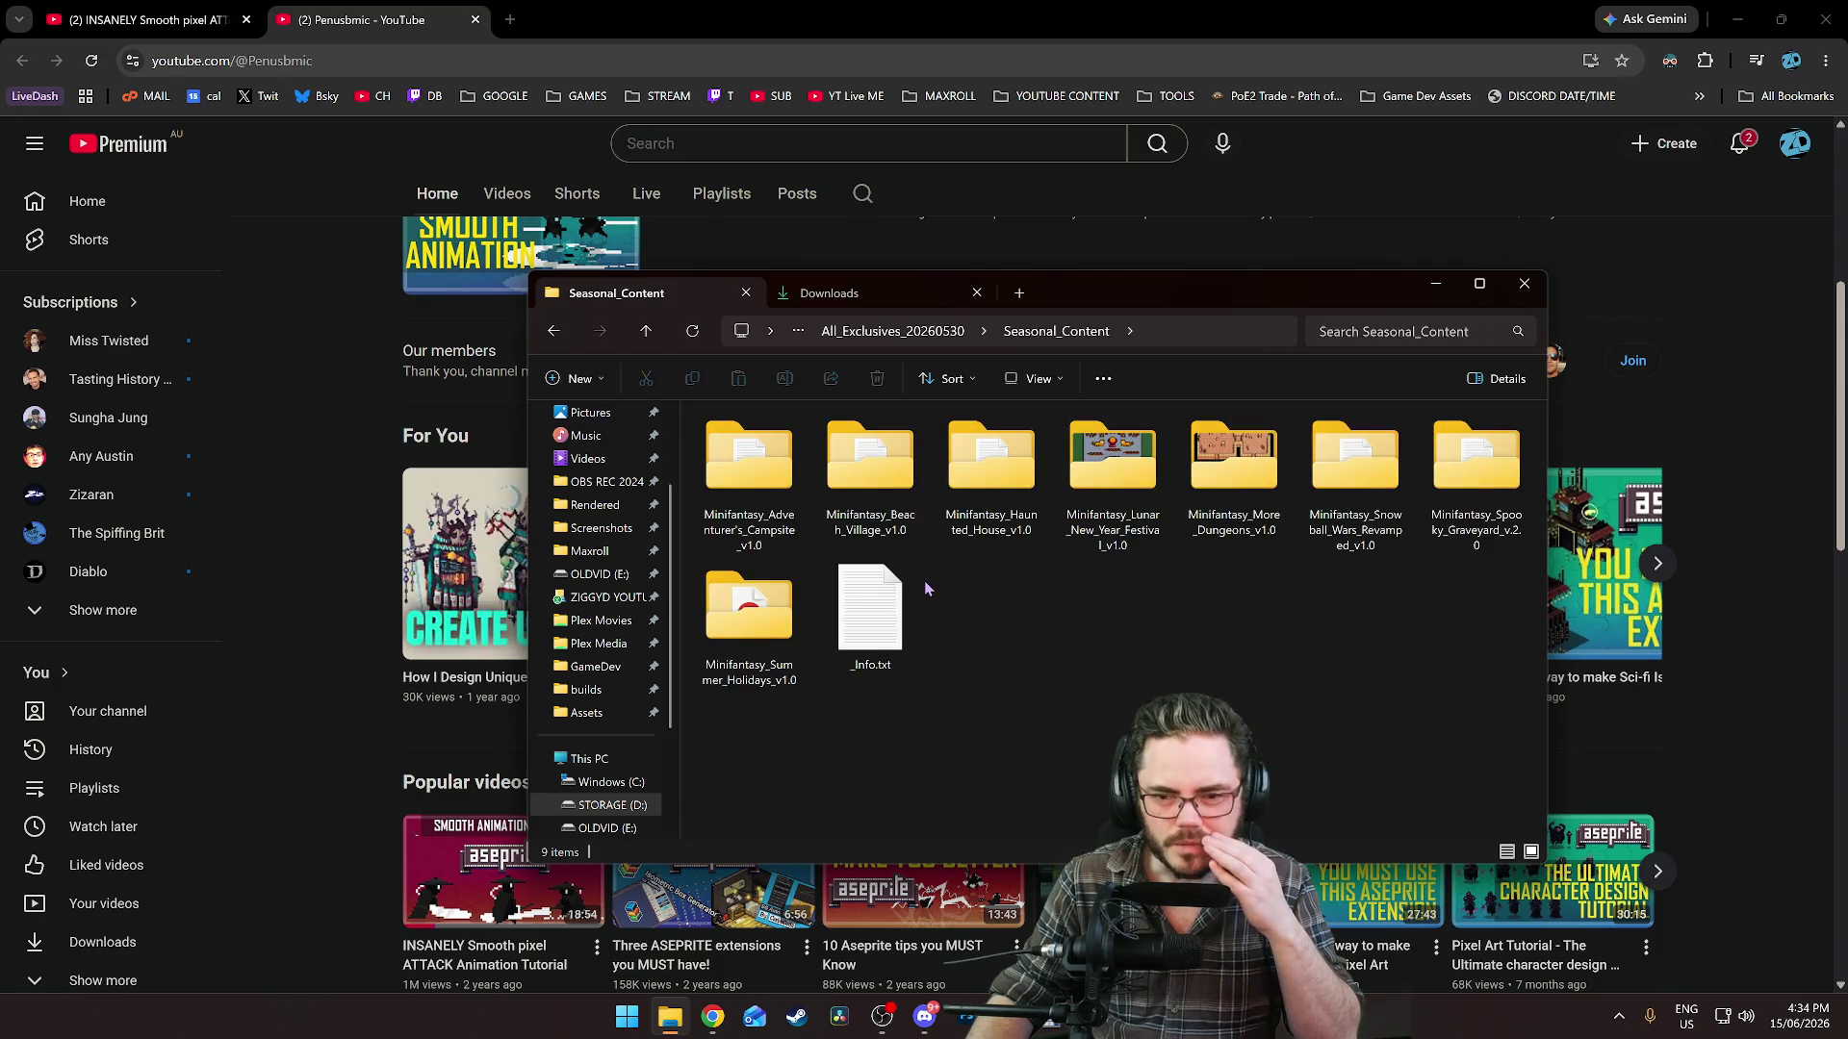
{"action": "left_click", "coordinate": [554, 332]}
Navigate to Game Dev Assets and open electriclemon > Magical Effects.
{"action": "left_click", "coordinate": [554, 332]}
{"action": "left_click", "coordinate": [555, 332]}
{"action": "left_click", "coordinate": [554, 332]}
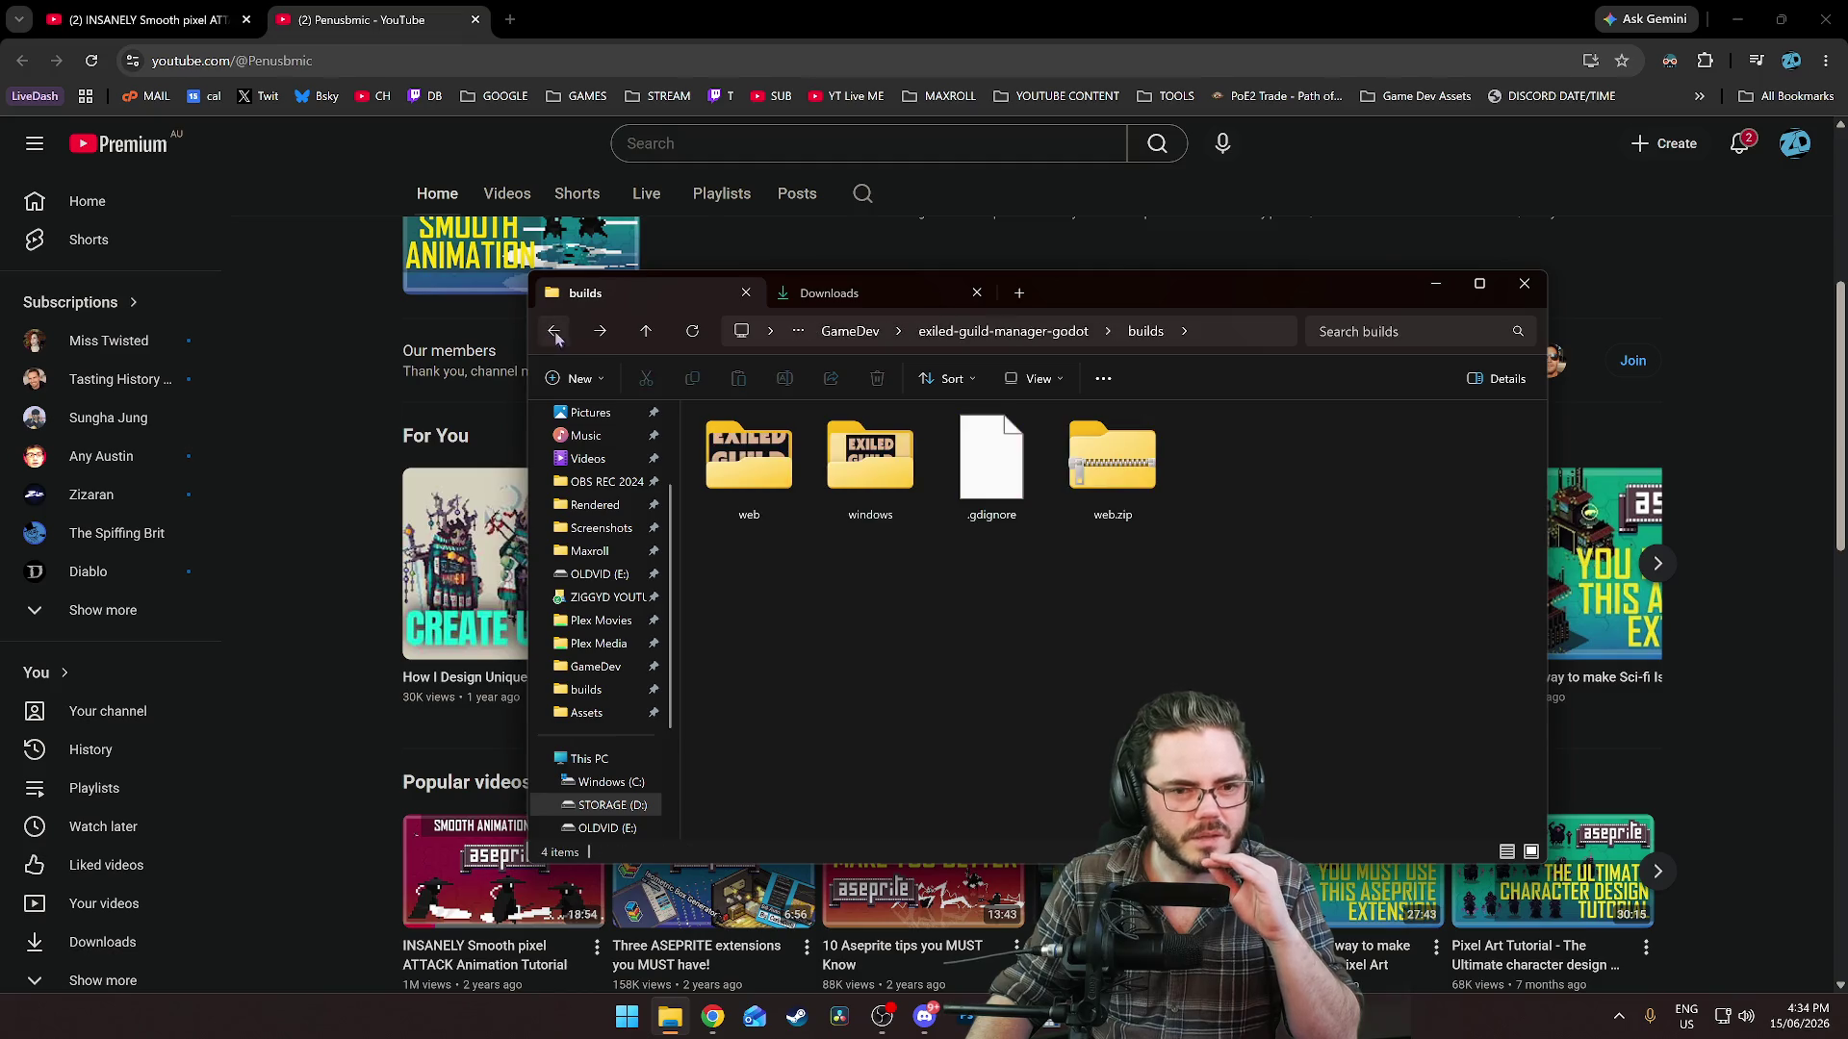
{"action": "left_click", "coordinate": [609, 334]}
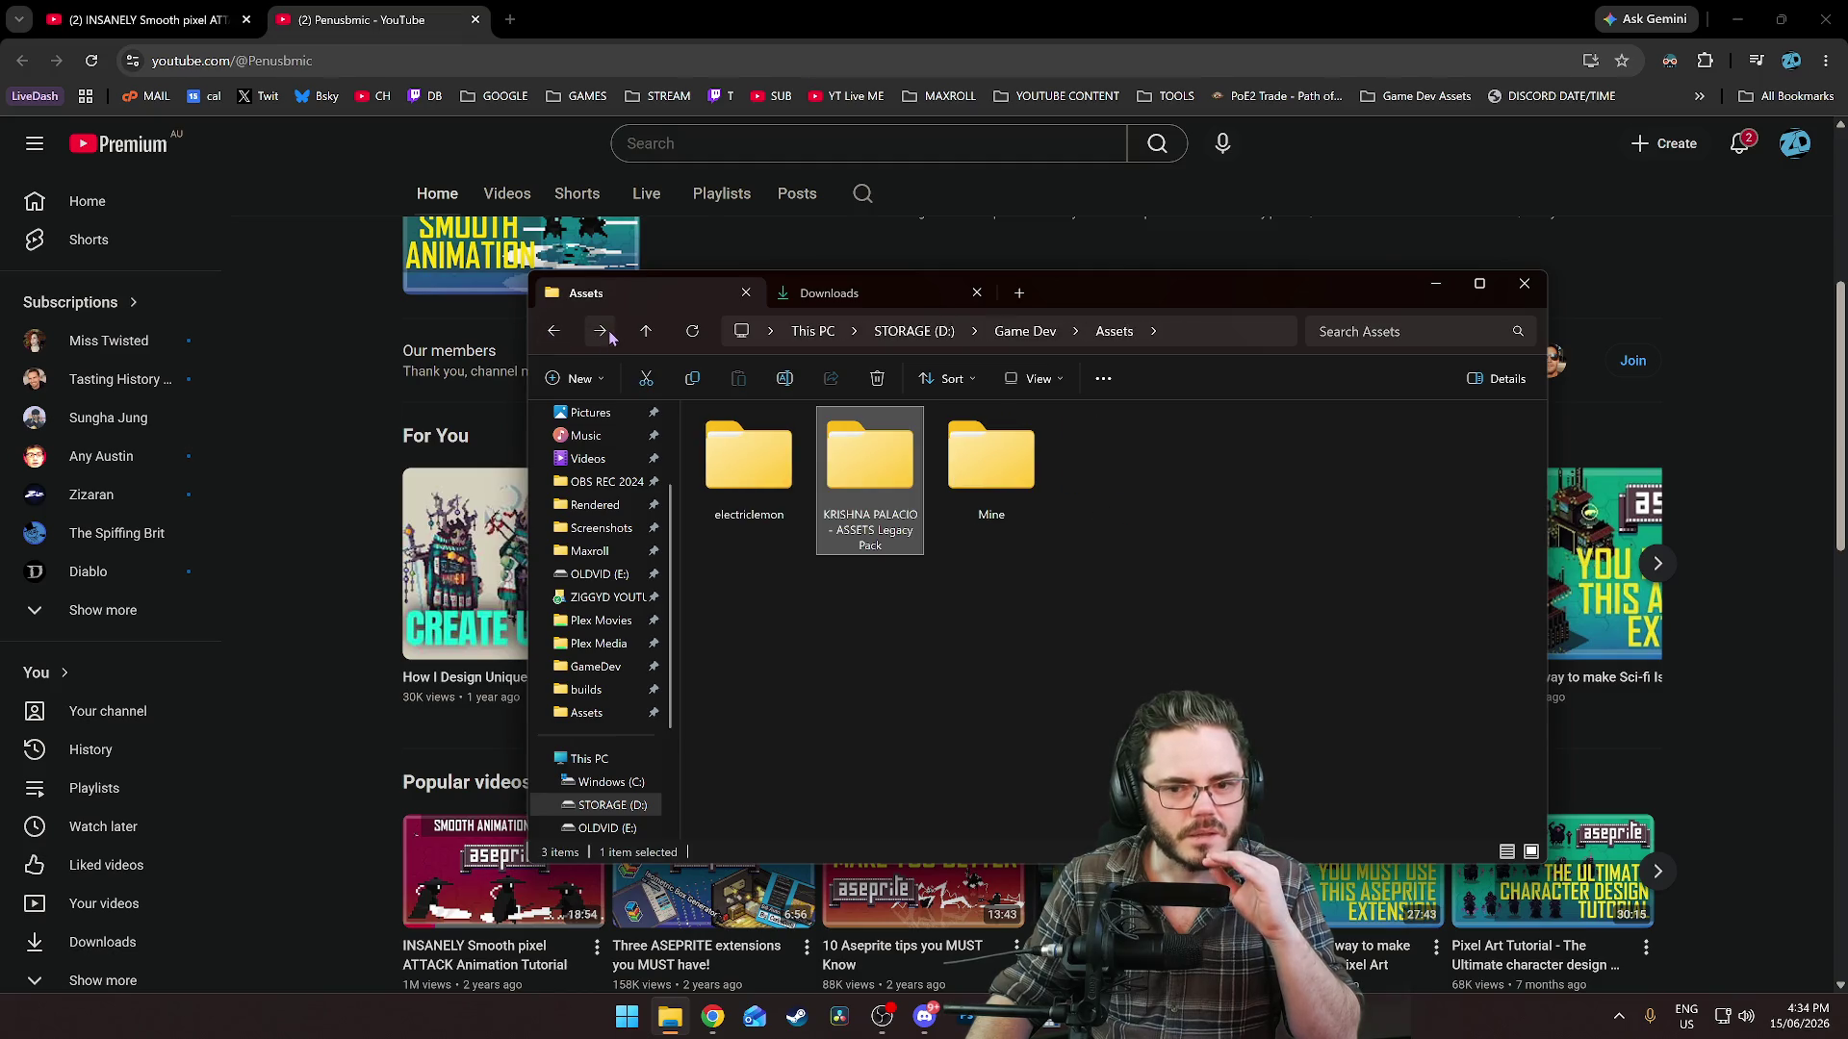
{"action": "double_click", "coordinate": [756, 476]}
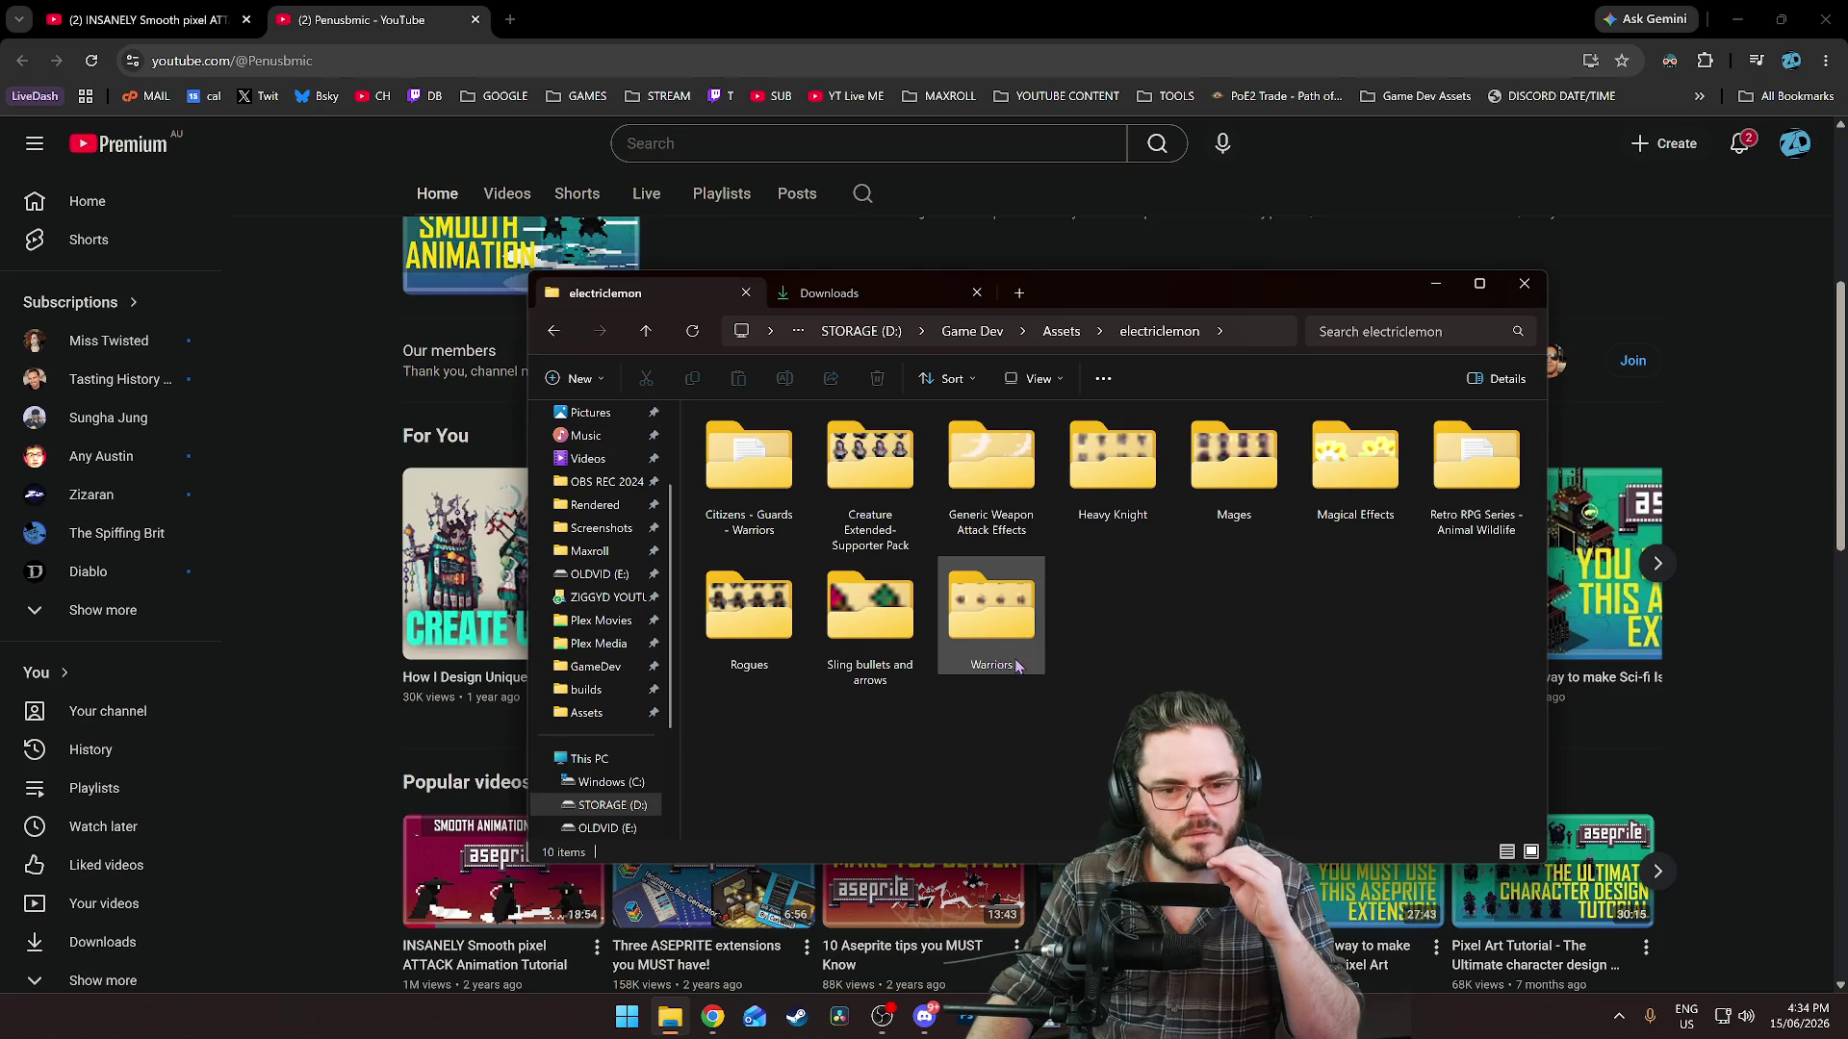
{"action": "double_click", "coordinate": [1352, 460]}
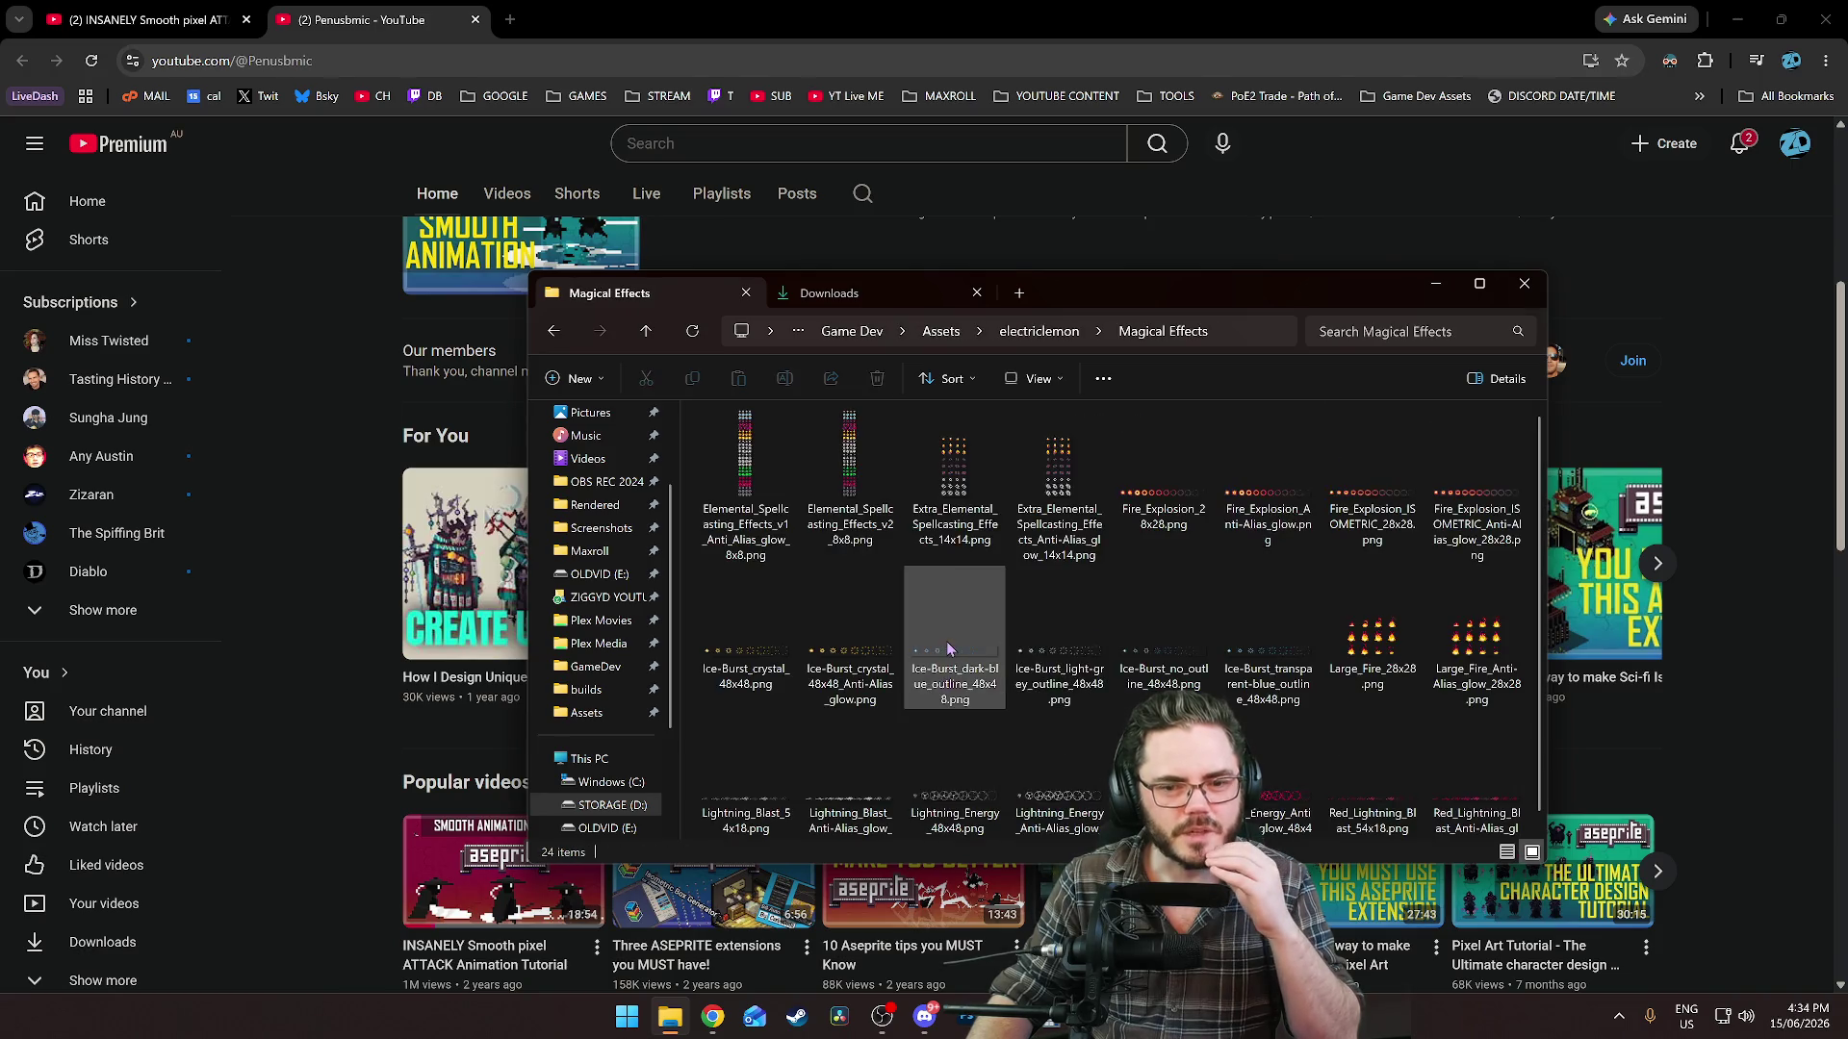
Preview an Ice-Burst sprite sheet and browse neighbouring effect sheets in Photos.
{"action": "double_click", "coordinate": [1261, 662]}
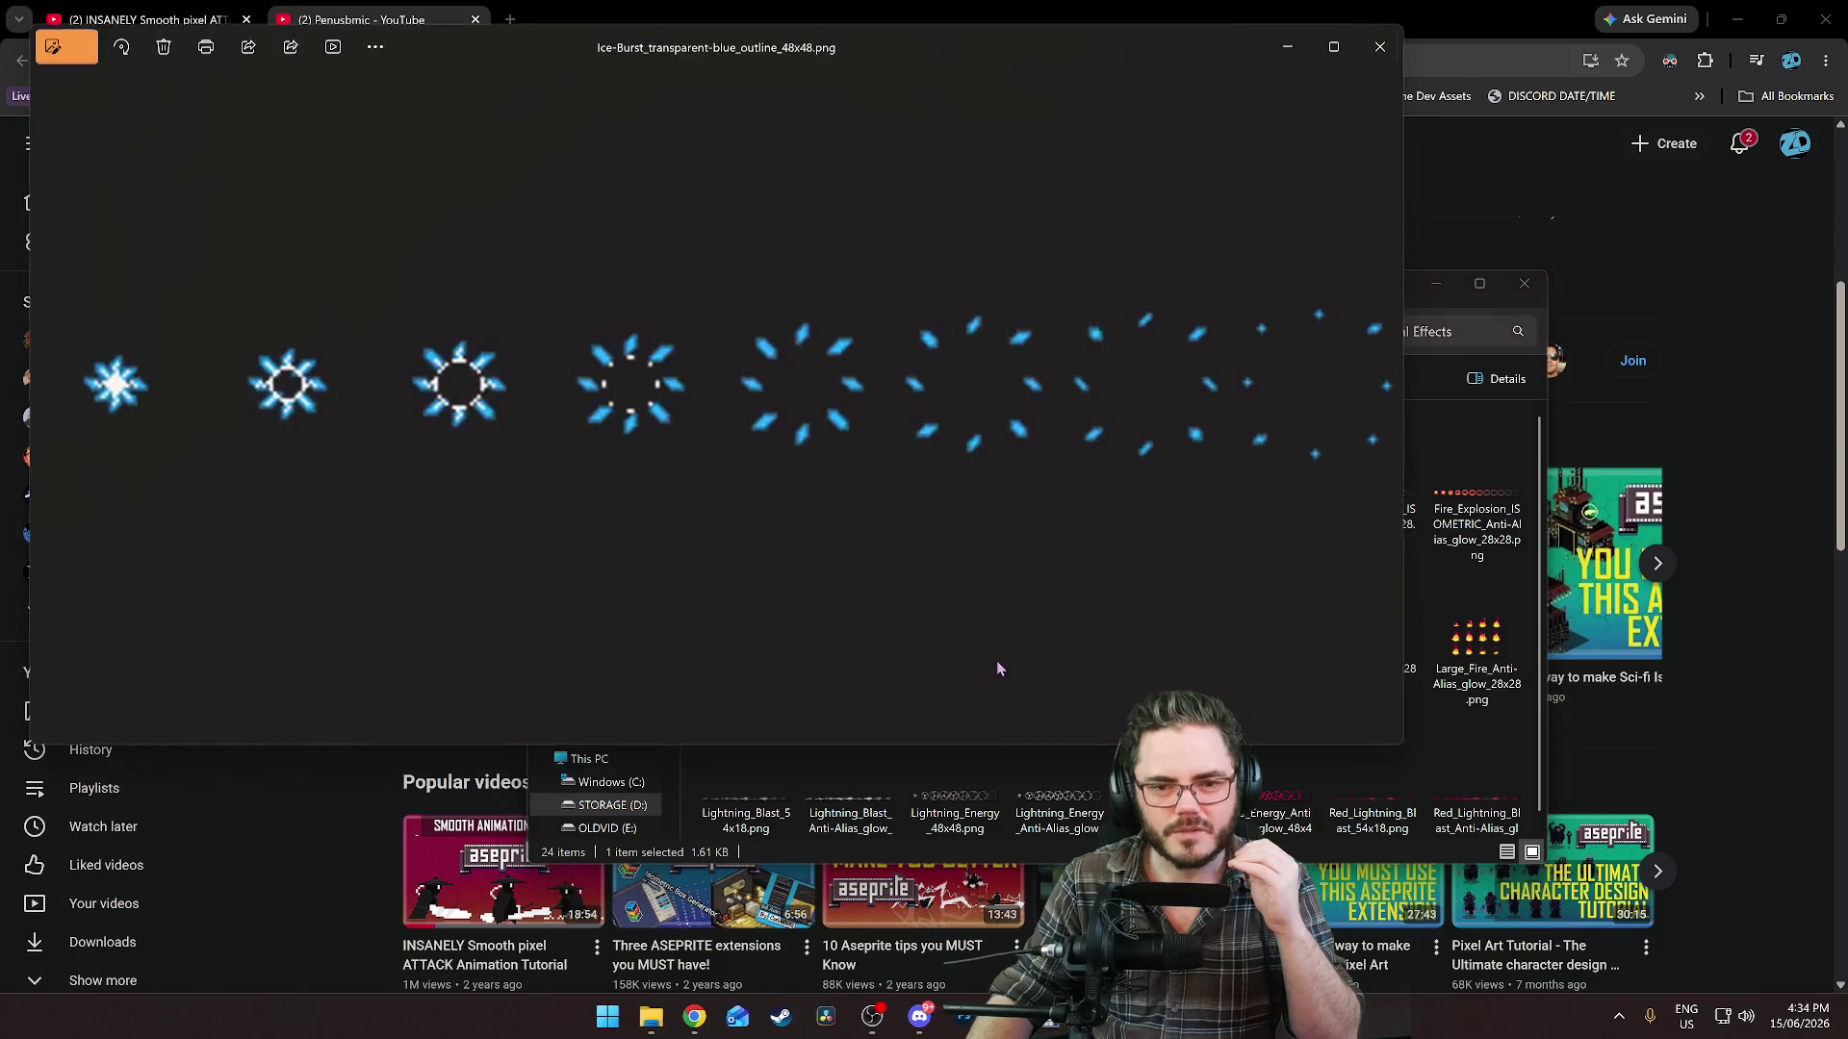
{"action": "key", "text": "Left"}
{"action": "key", "text": "Right"}
{"action": "key", "text": "Right"}
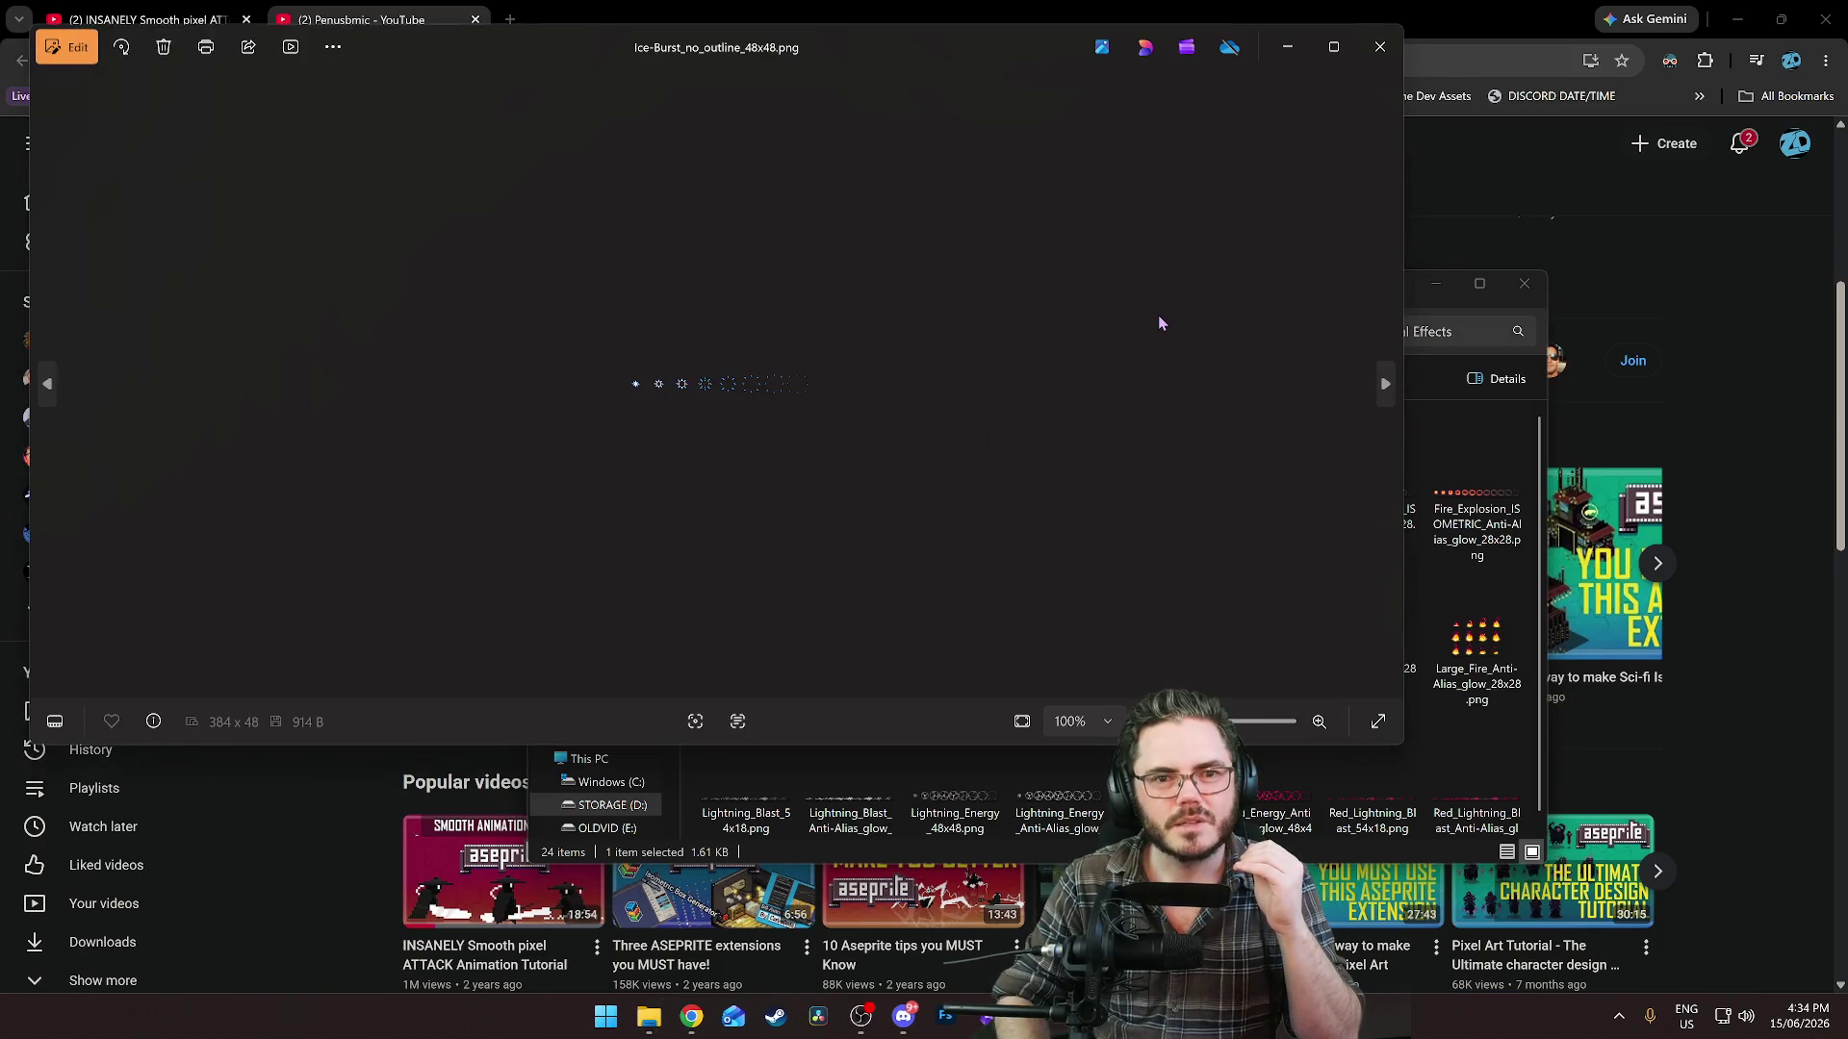
{"action": "key", "text": "Left"}
{"action": "key", "text": "Left"}
{"action": "key", "text": "Left"}
{"action": "key", "text": "Left"}
{"action": "key", "text": "Left"}
{"action": "key", "text": "Left"}
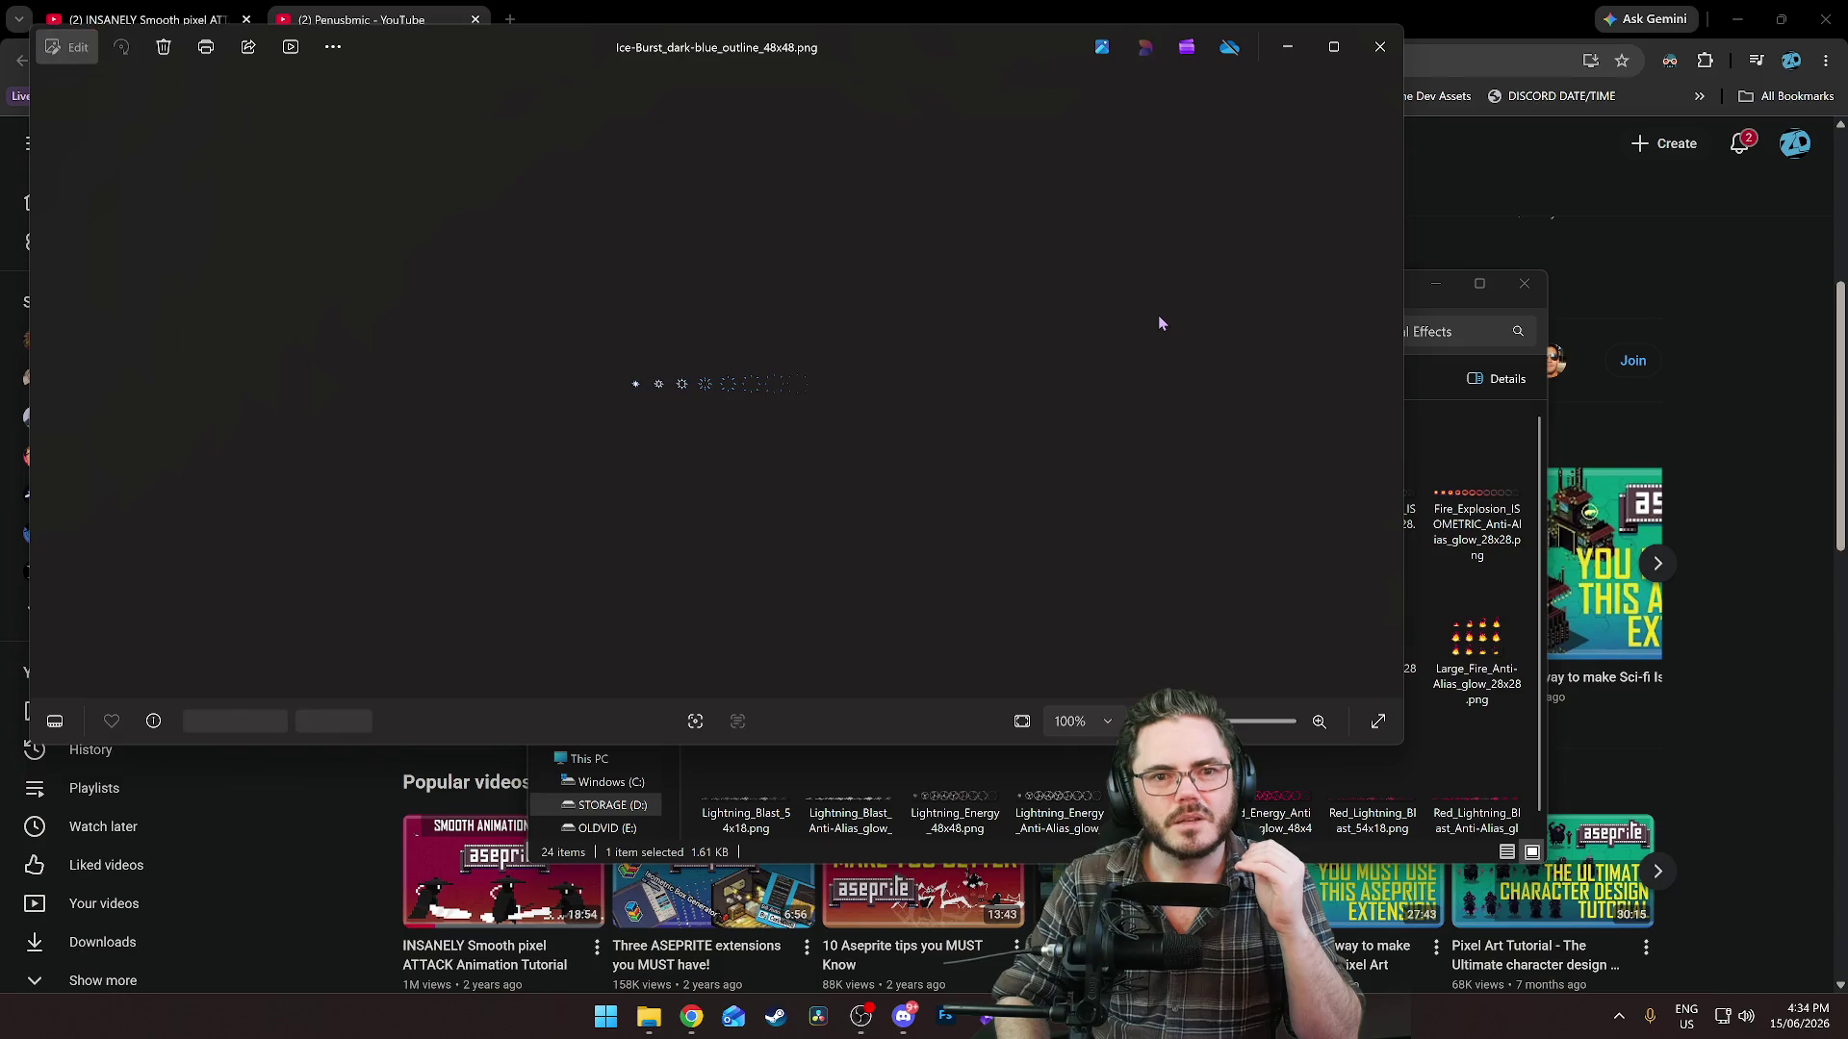
{"action": "key", "text": "Left"}
{"action": "key", "text": "Left"}
{"action": "key", "text": "Left"}
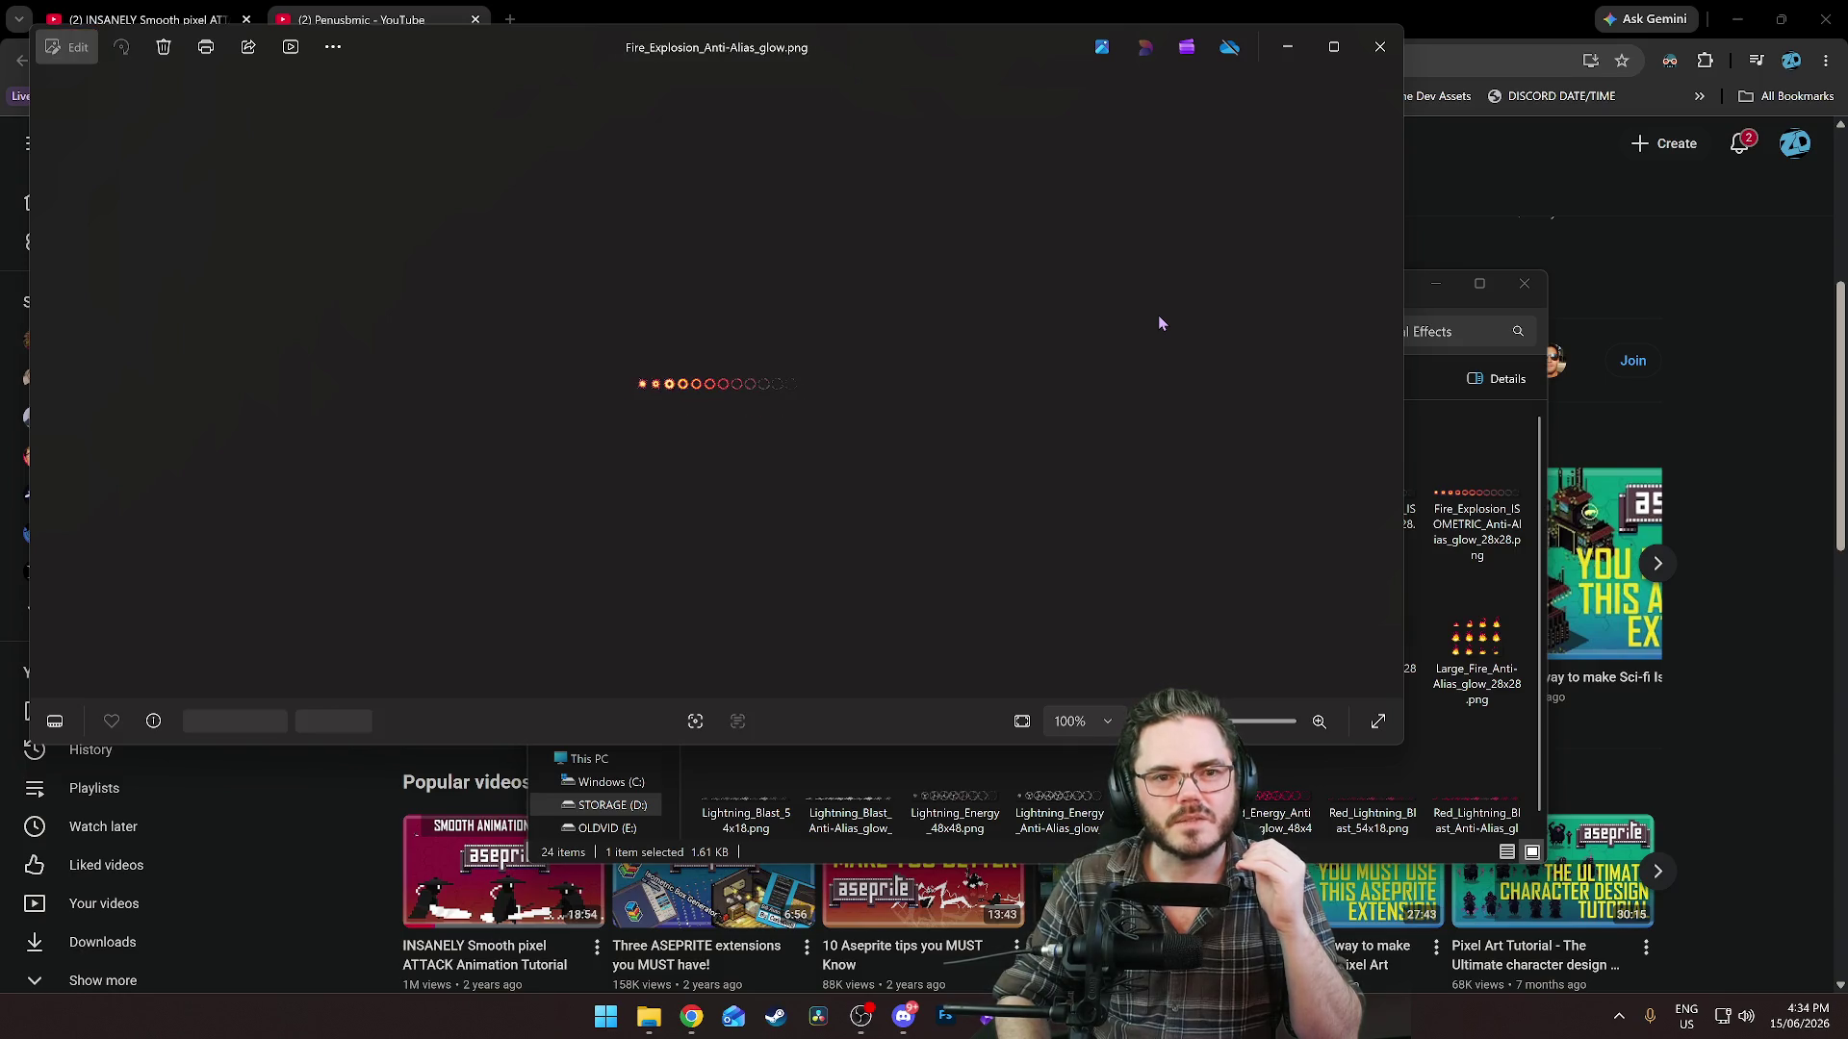
{"action": "key", "text": "Right"}
{"action": "key", "text": "Right"}
{"action": "key", "text": "Right"}
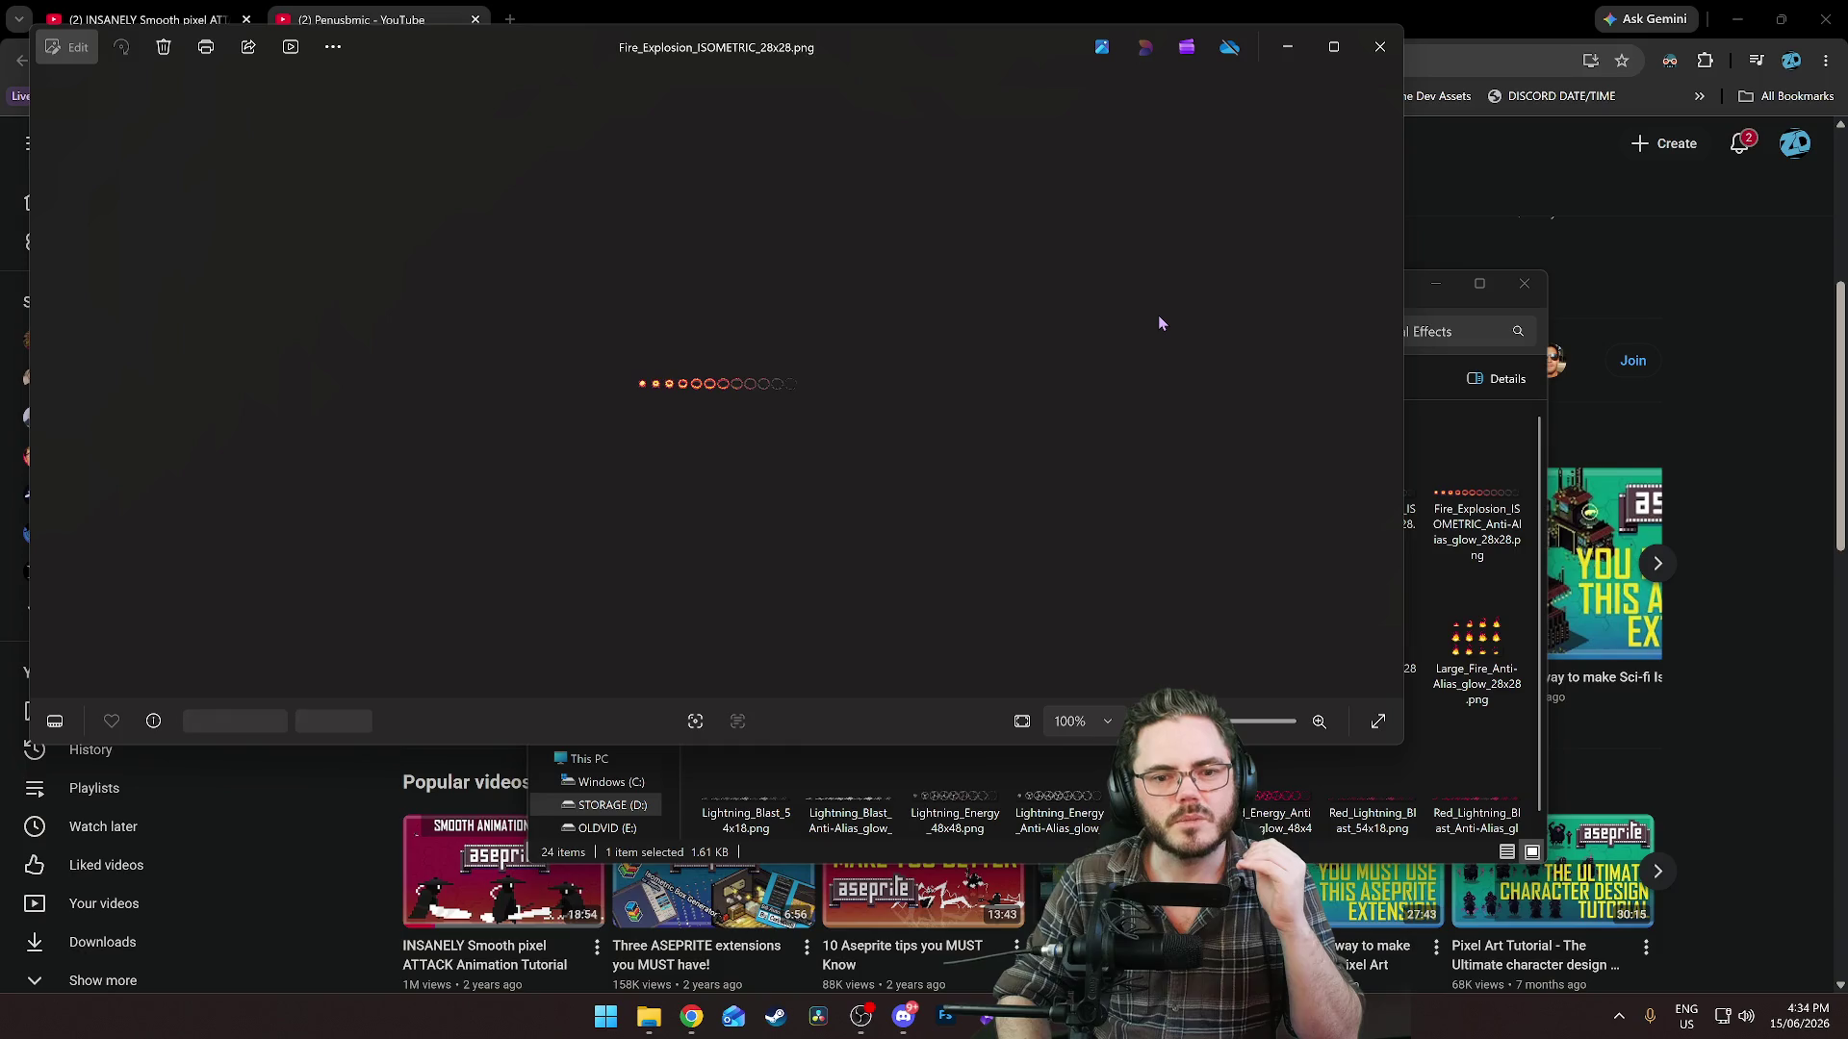
{"action": "key", "text": "Right"}
{"action": "key", "text": "Right"}
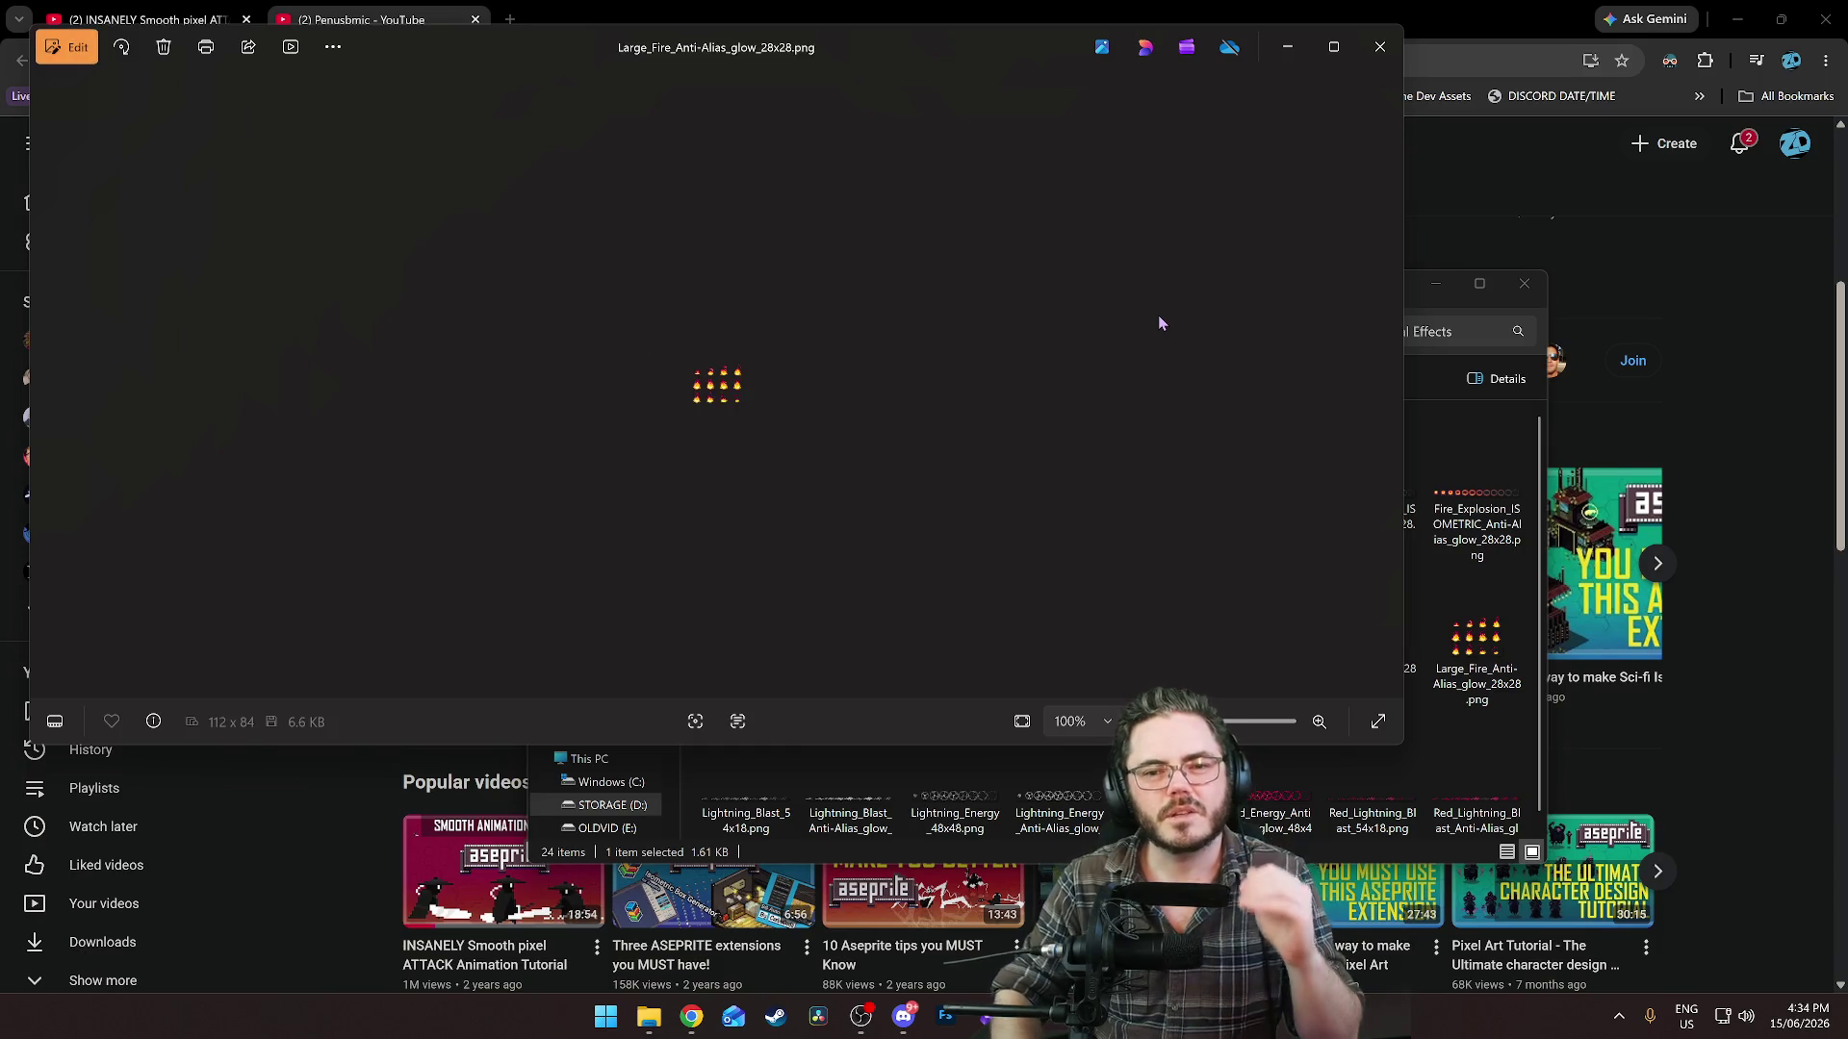
{"action": "left_click", "coordinate": [1377, 50]}
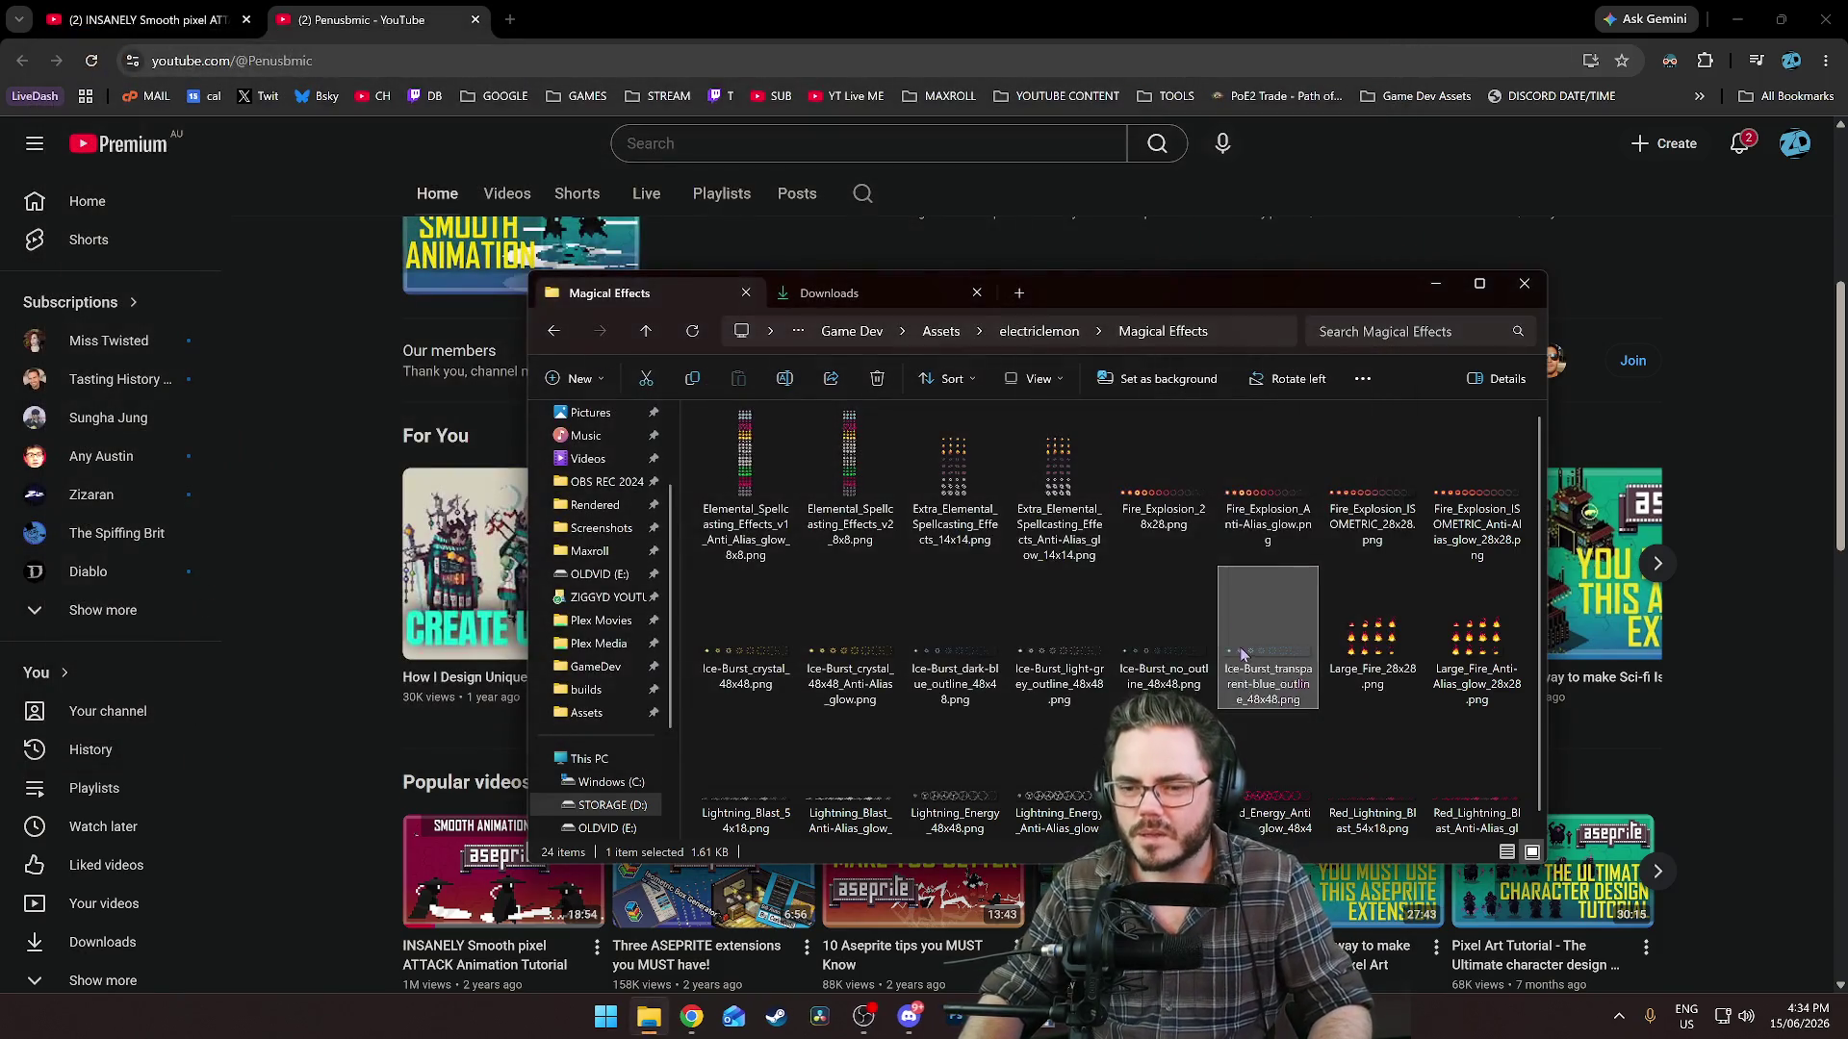
Preview Ice-Burst_no_outline_48x48, Fire_Explosion_28x28 and Extra_Elemental_Spellcasting_Effects_14x14, zooming in on each.
{"action": "double_click", "coordinate": [1164, 626]}
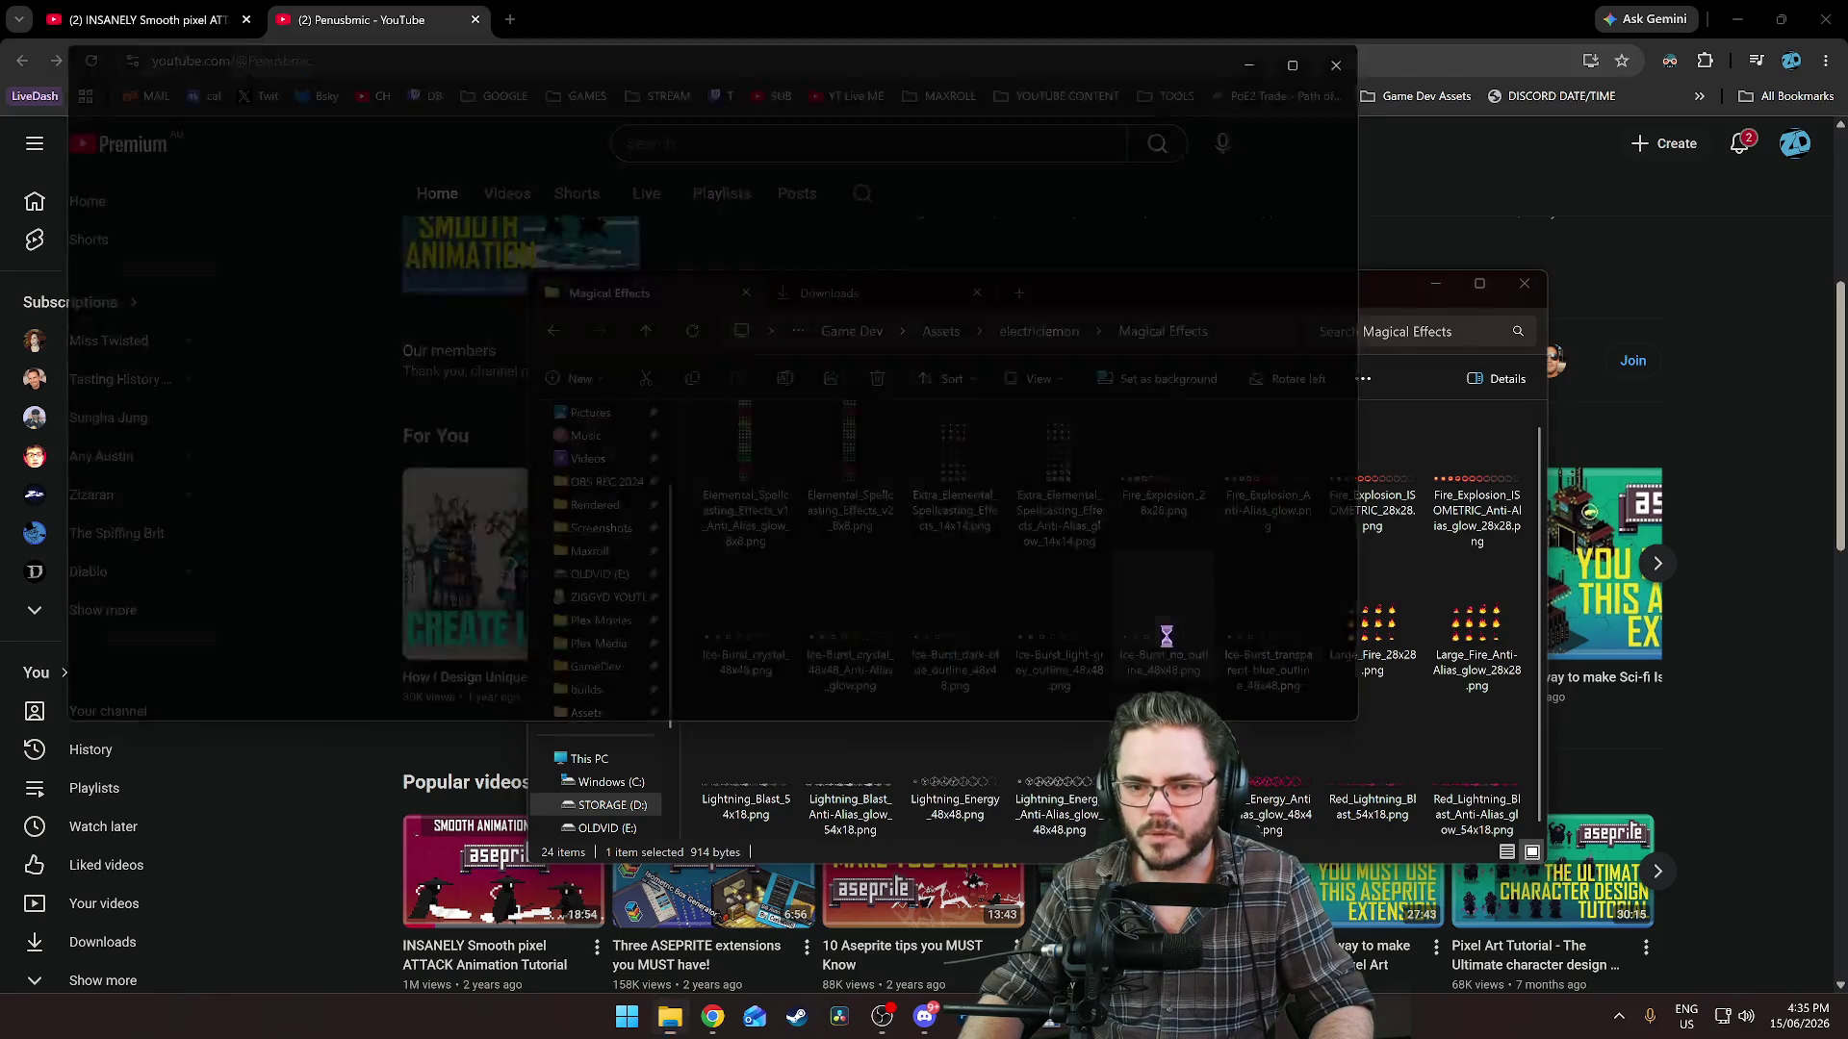
{"action": "scroll", "coordinate": [751, 435], "scroll_direction": "up", "scroll_amount": 3}
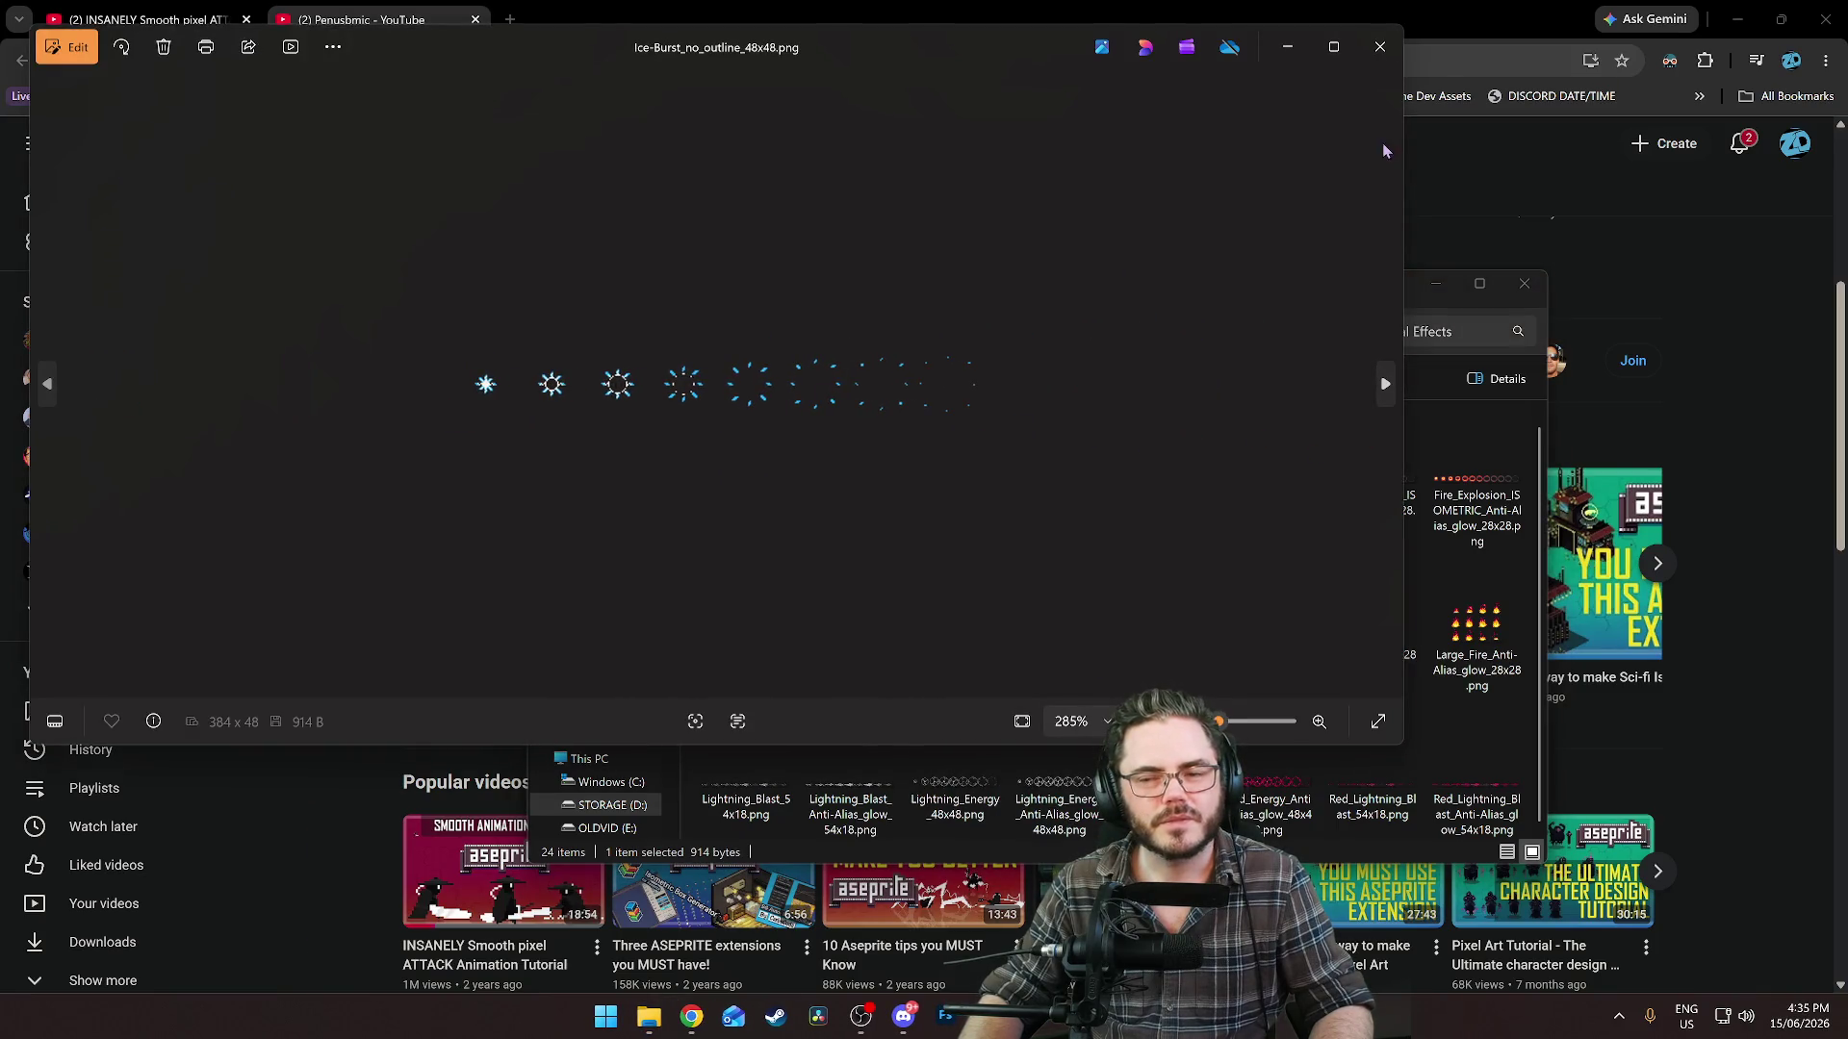
{"action": "left_click", "coordinate": [1375, 56]}
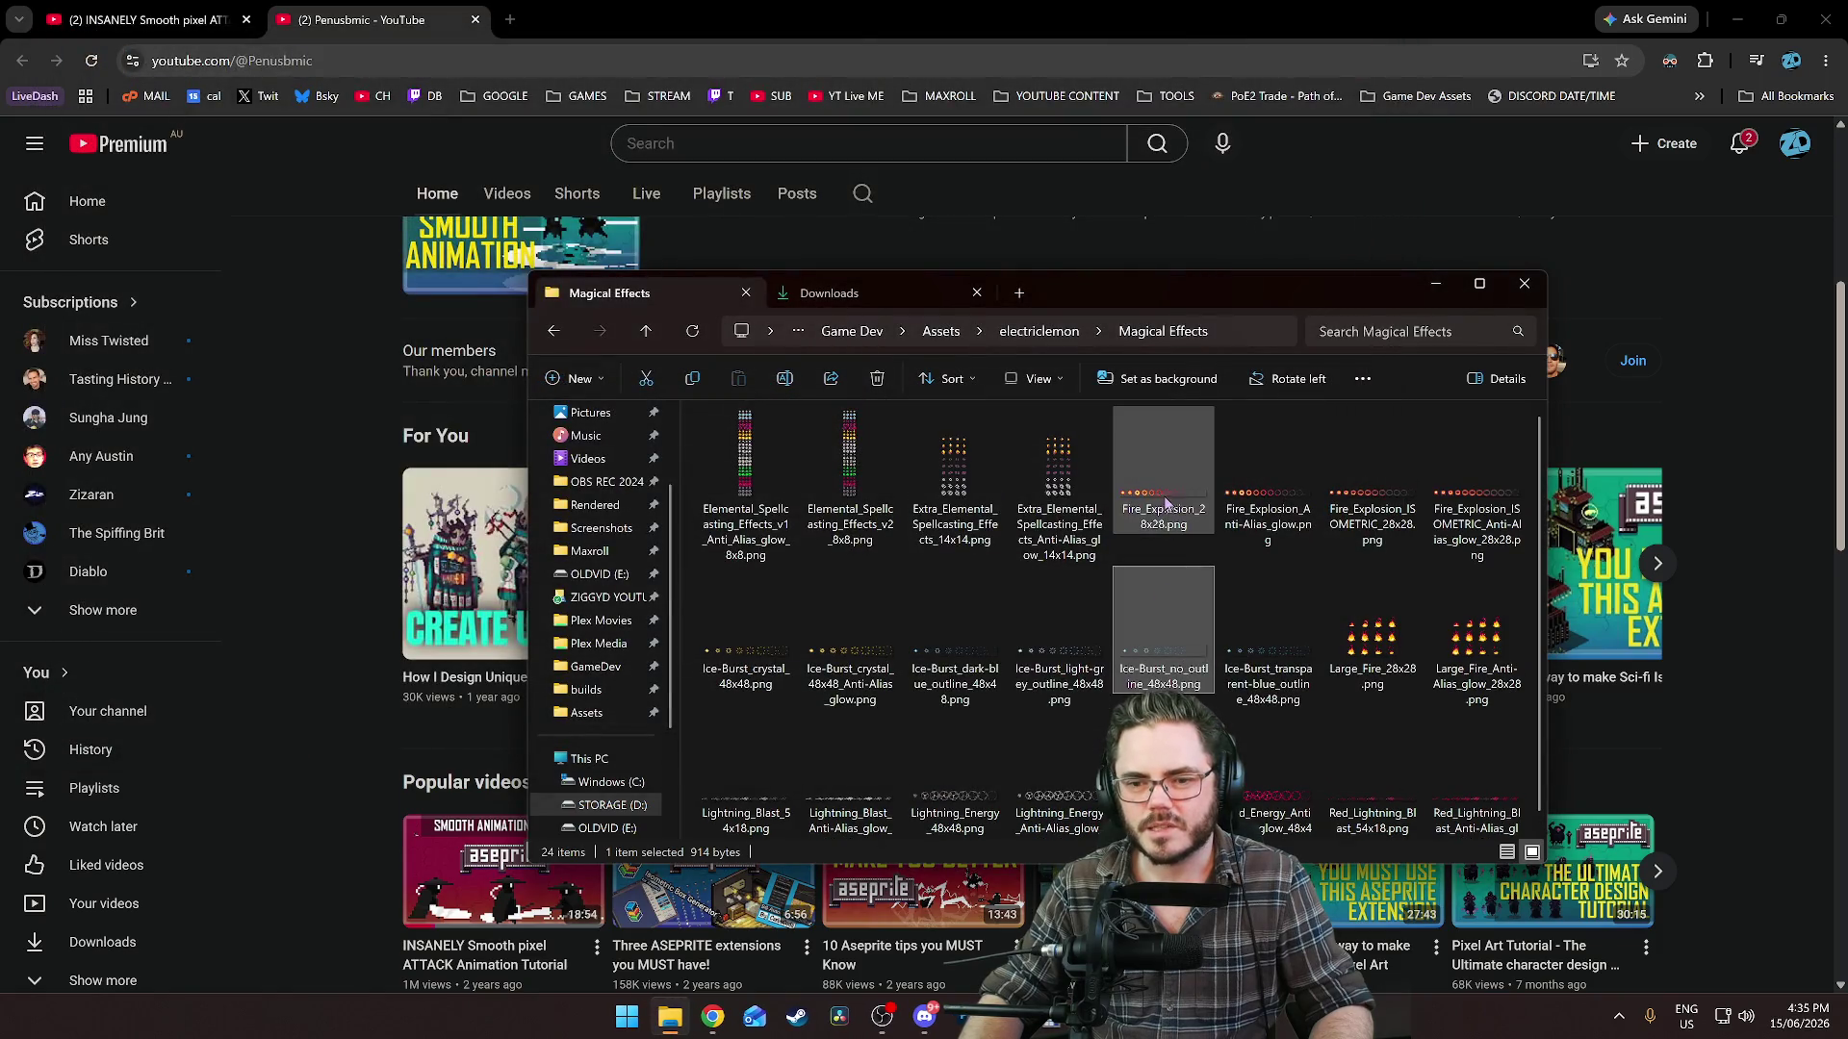
{"action": "double_click", "coordinate": [1161, 471]}
{"action": "scroll", "coordinate": [755, 448], "scroll_direction": "up", "scroll_amount": 5}
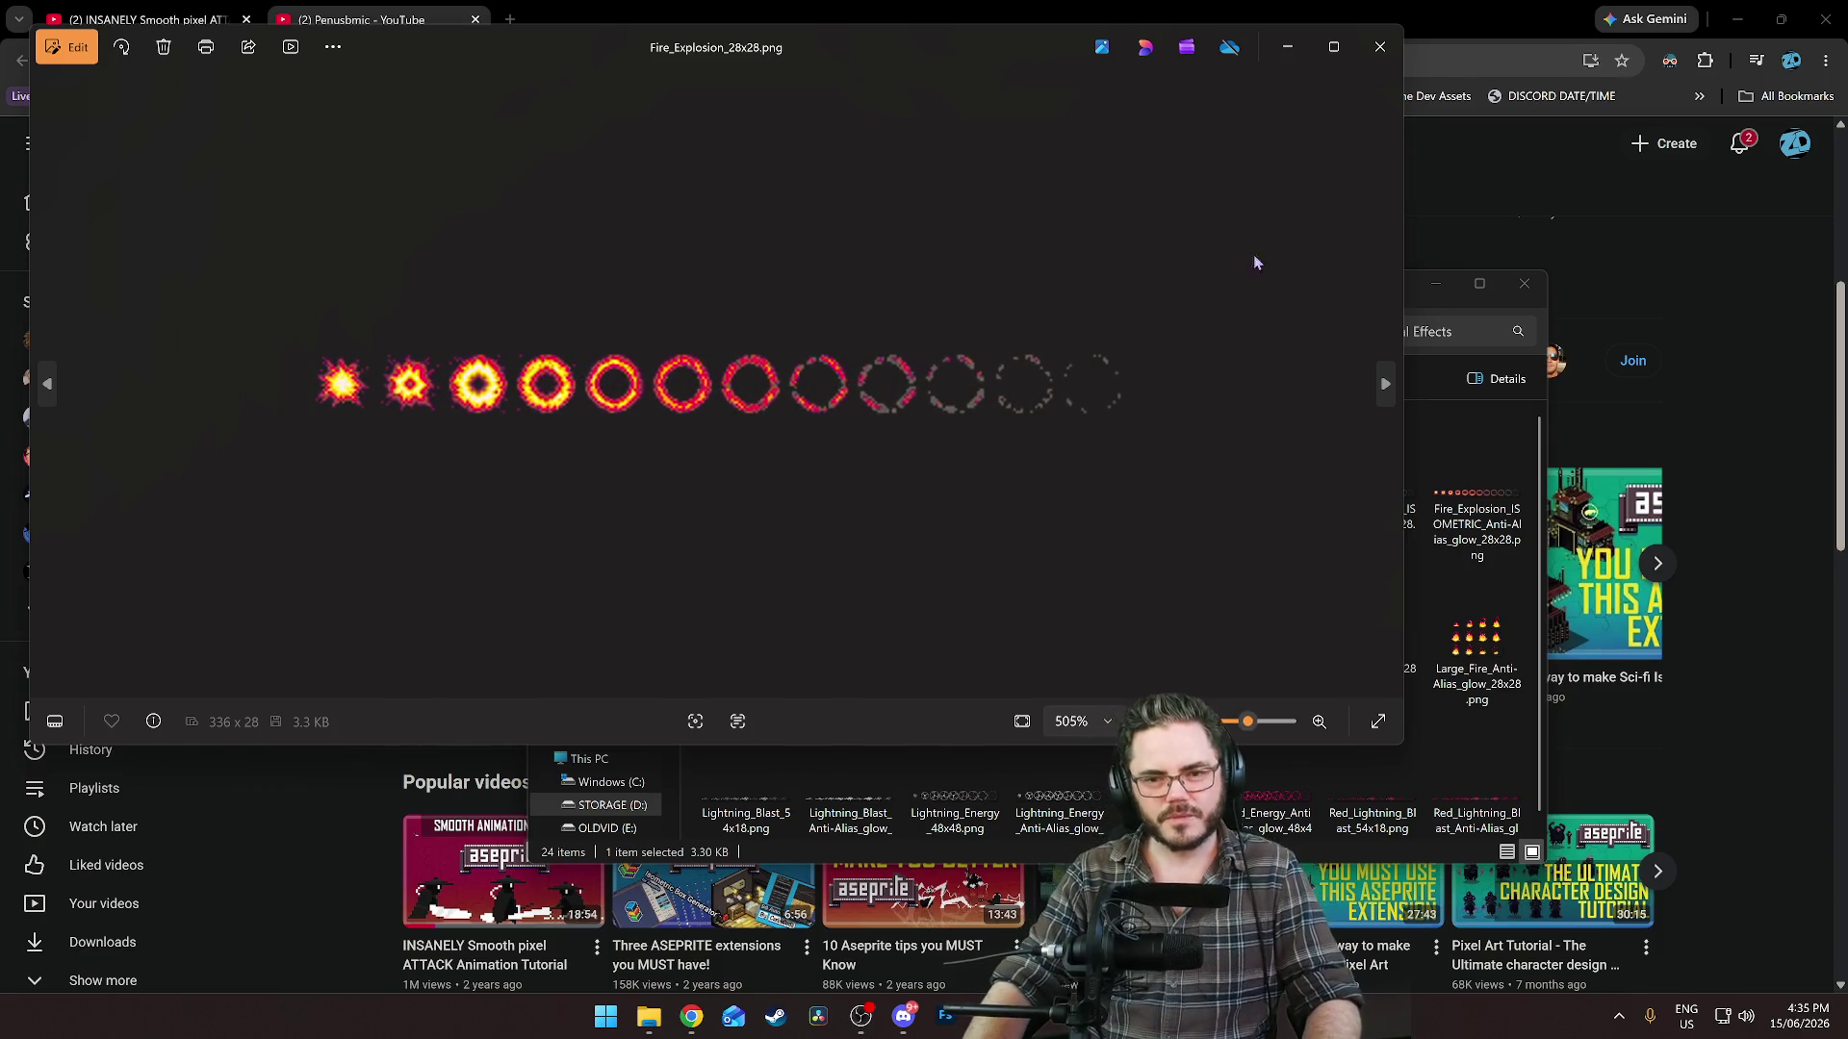
{"action": "left_click", "coordinate": [1380, 47]}
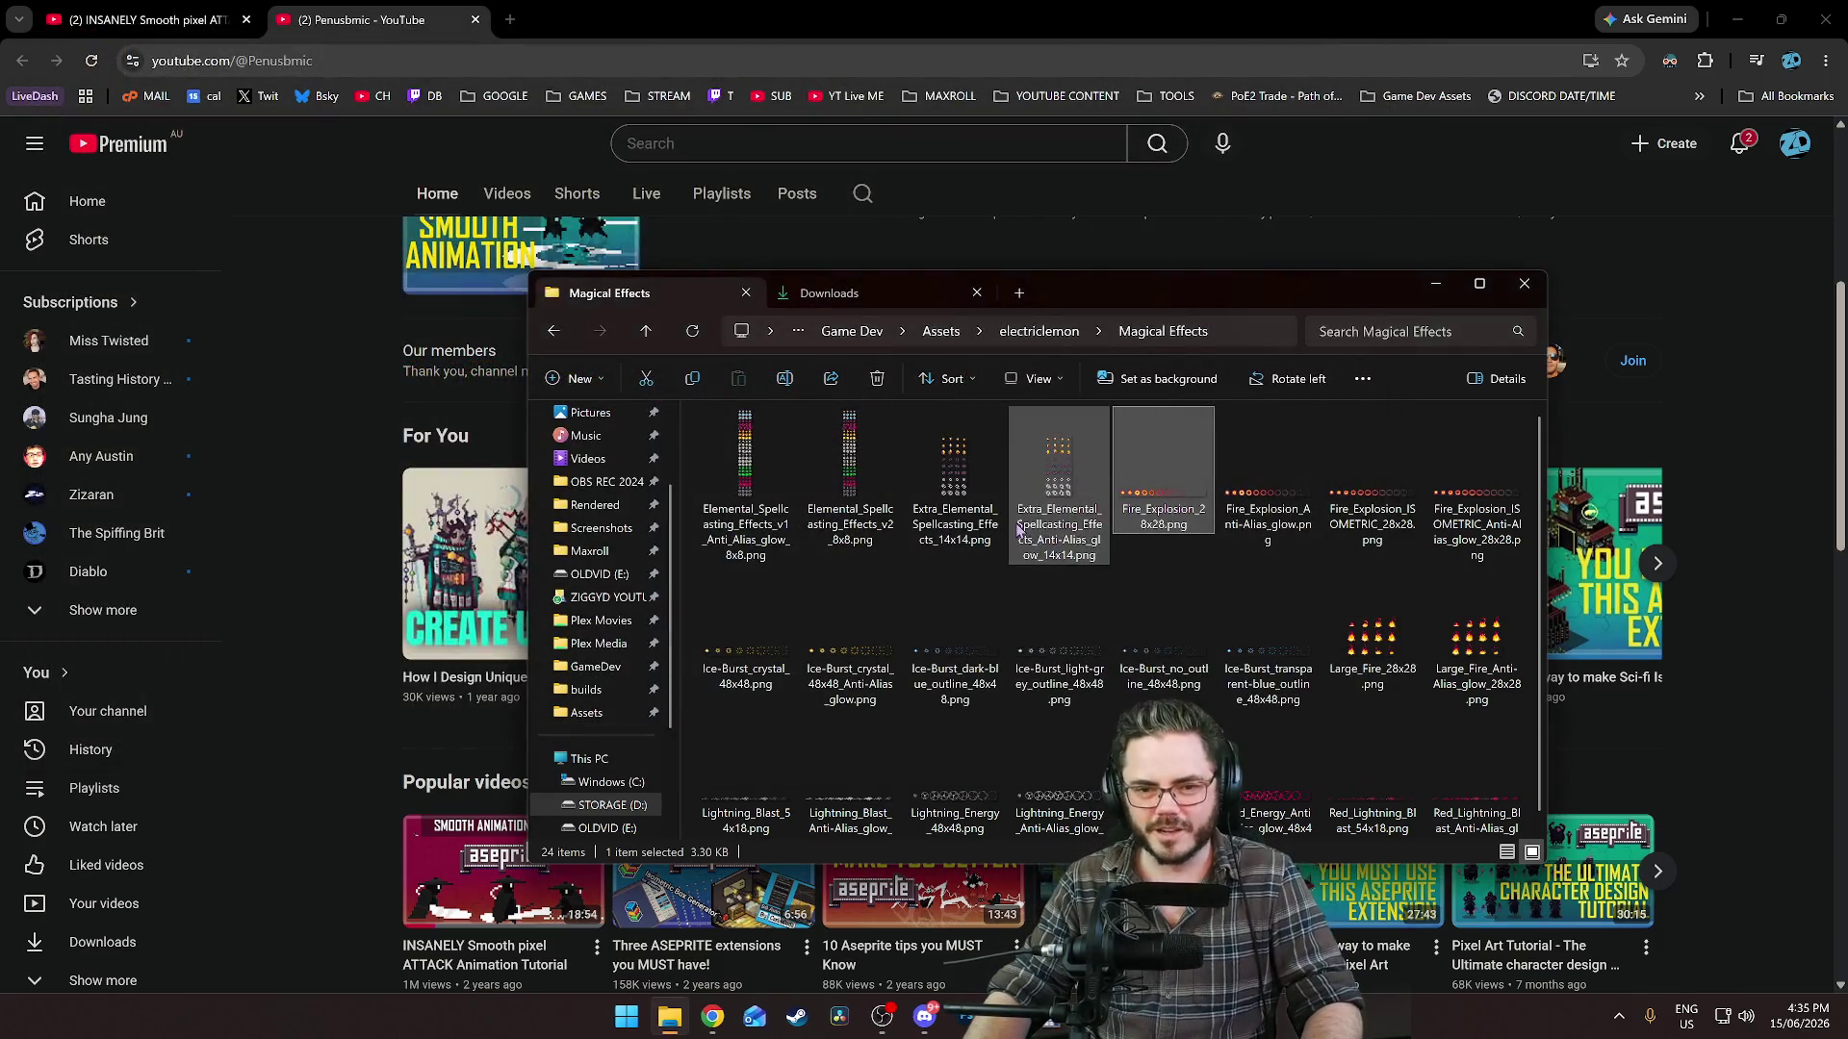
{"action": "double_click", "coordinate": [954, 472]}
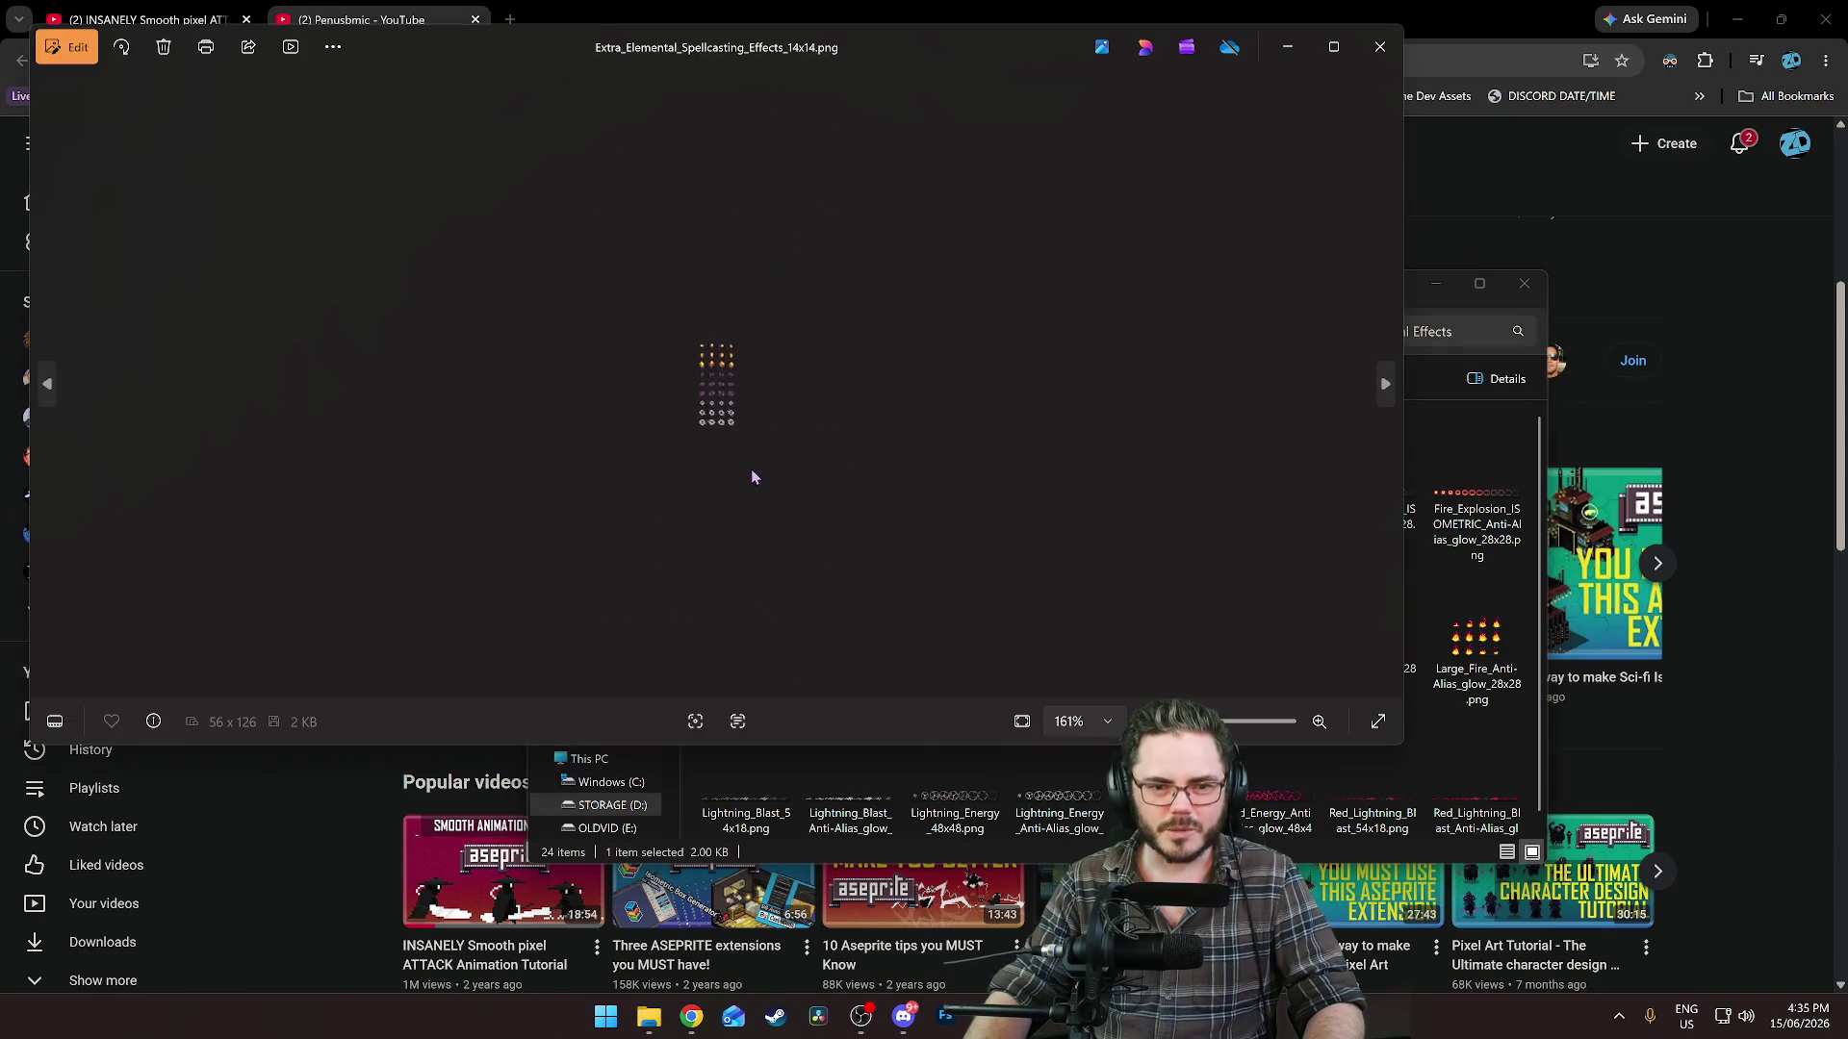
{"action": "scroll", "coordinate": [750, 471], "scroll_direction": "up", "scroll_amount": 5}
{"action": "left_click", "coordinate": [1380, 48]}
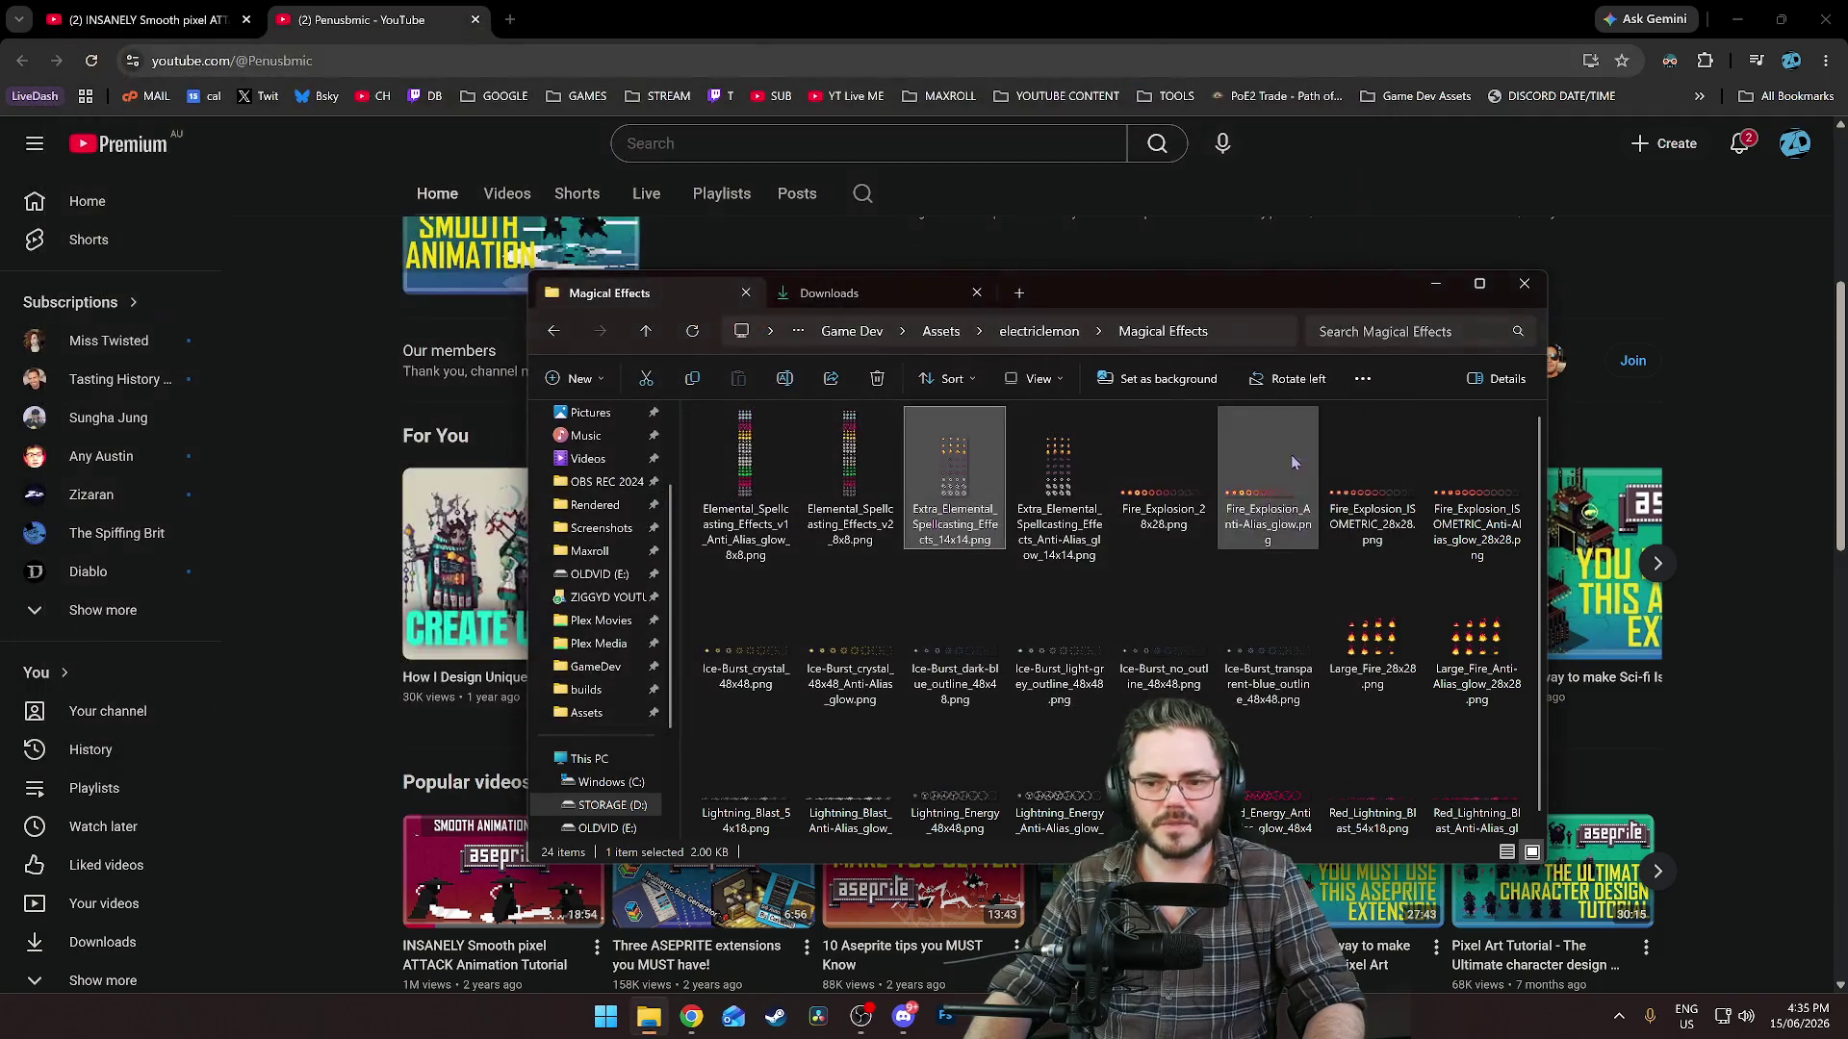
Compare Fire_Explosion_Anti-Alias_glow, Fire_Explosion_28x28 and Fire_Explosion_ISOMETRIC_28x28 previews.
{"action": "scroll", "coordinate": [1059, 626], "scroll_direction": "down", "scroll_amount": 1}
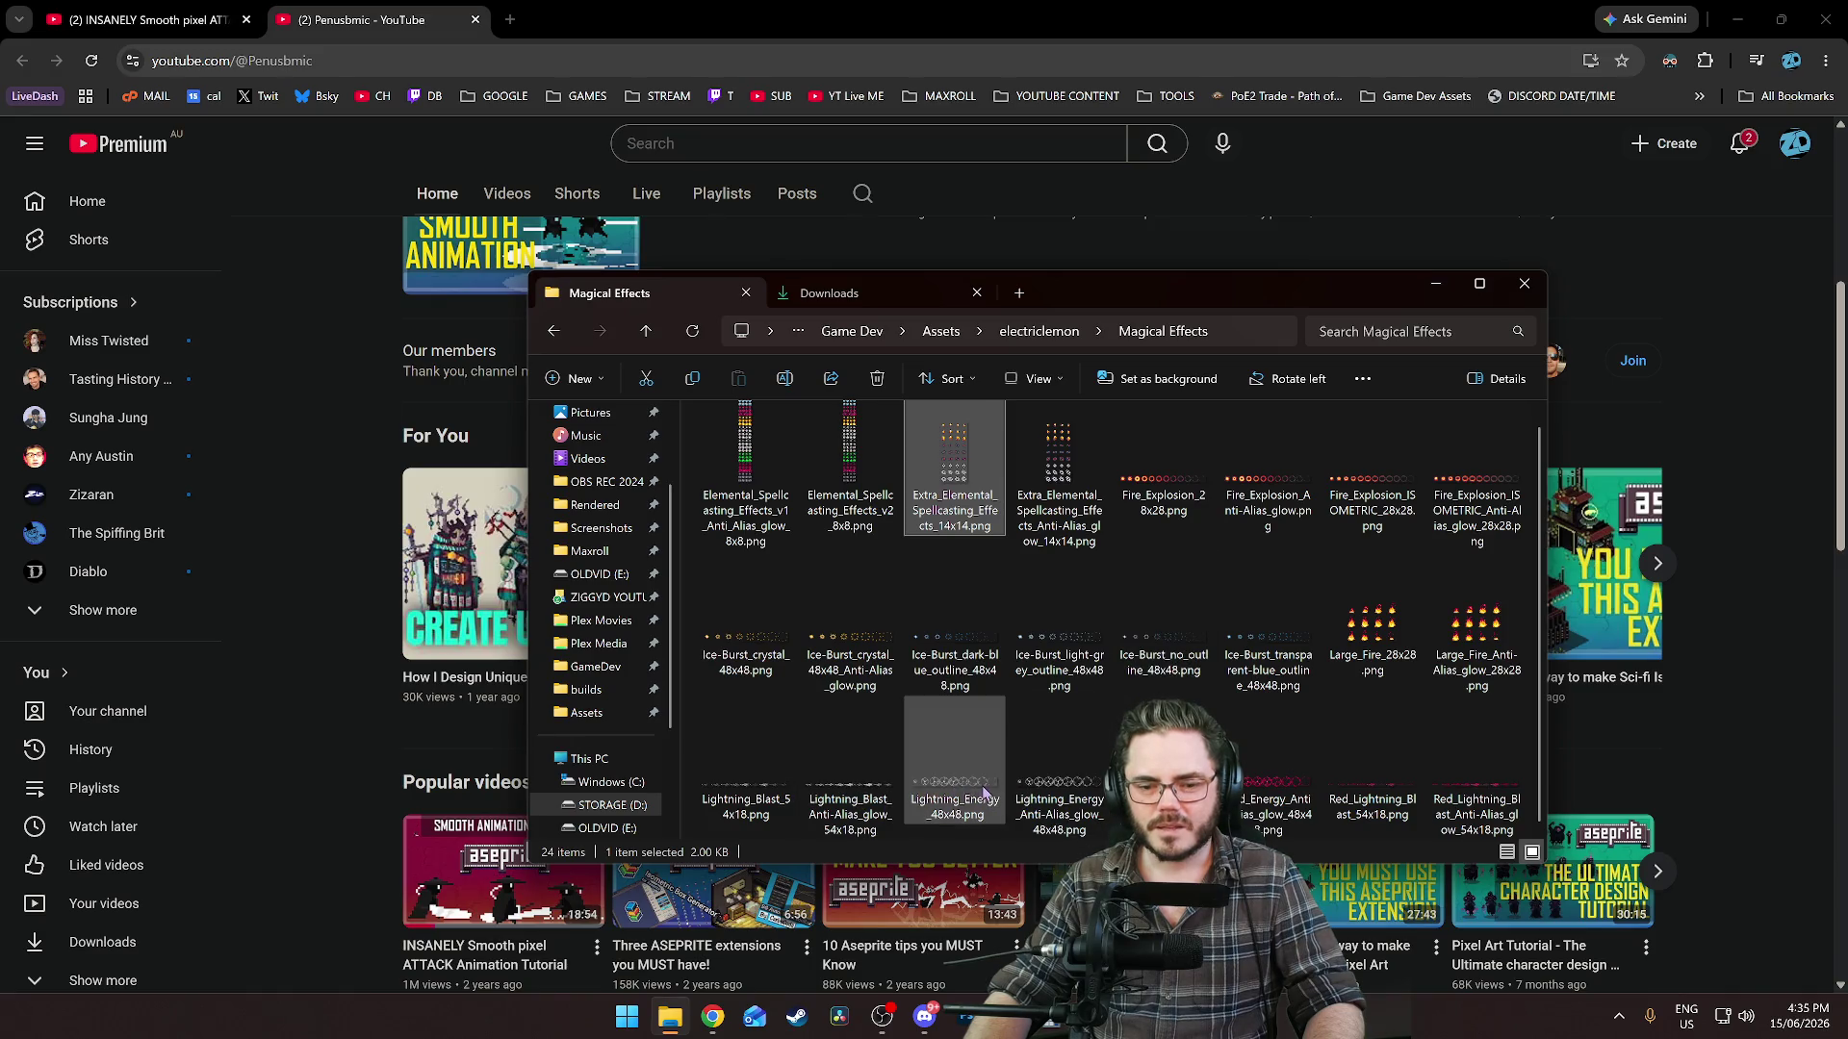
{"action": "scroll", "coordinate": [962, 693], "scroll_direction": "up", "scroll_amount": 1}
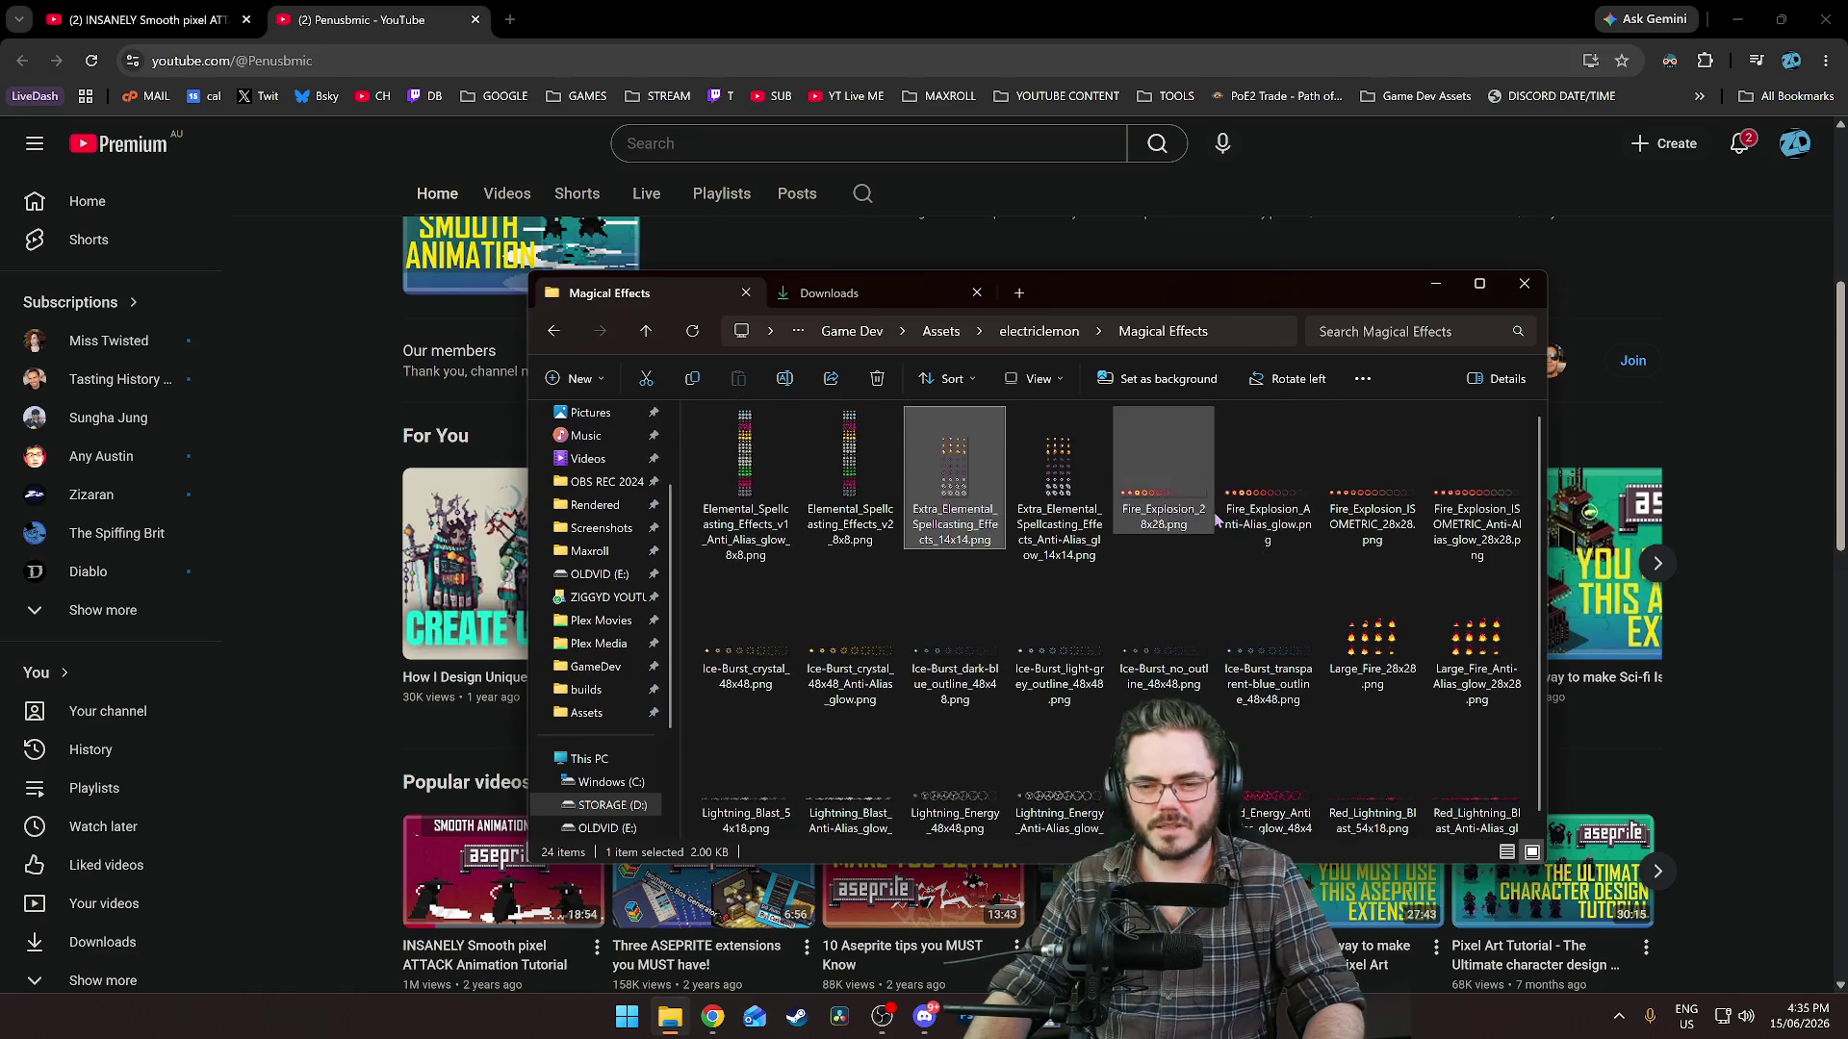
{"action": "double_click", "coordinate": [1284, 503]}
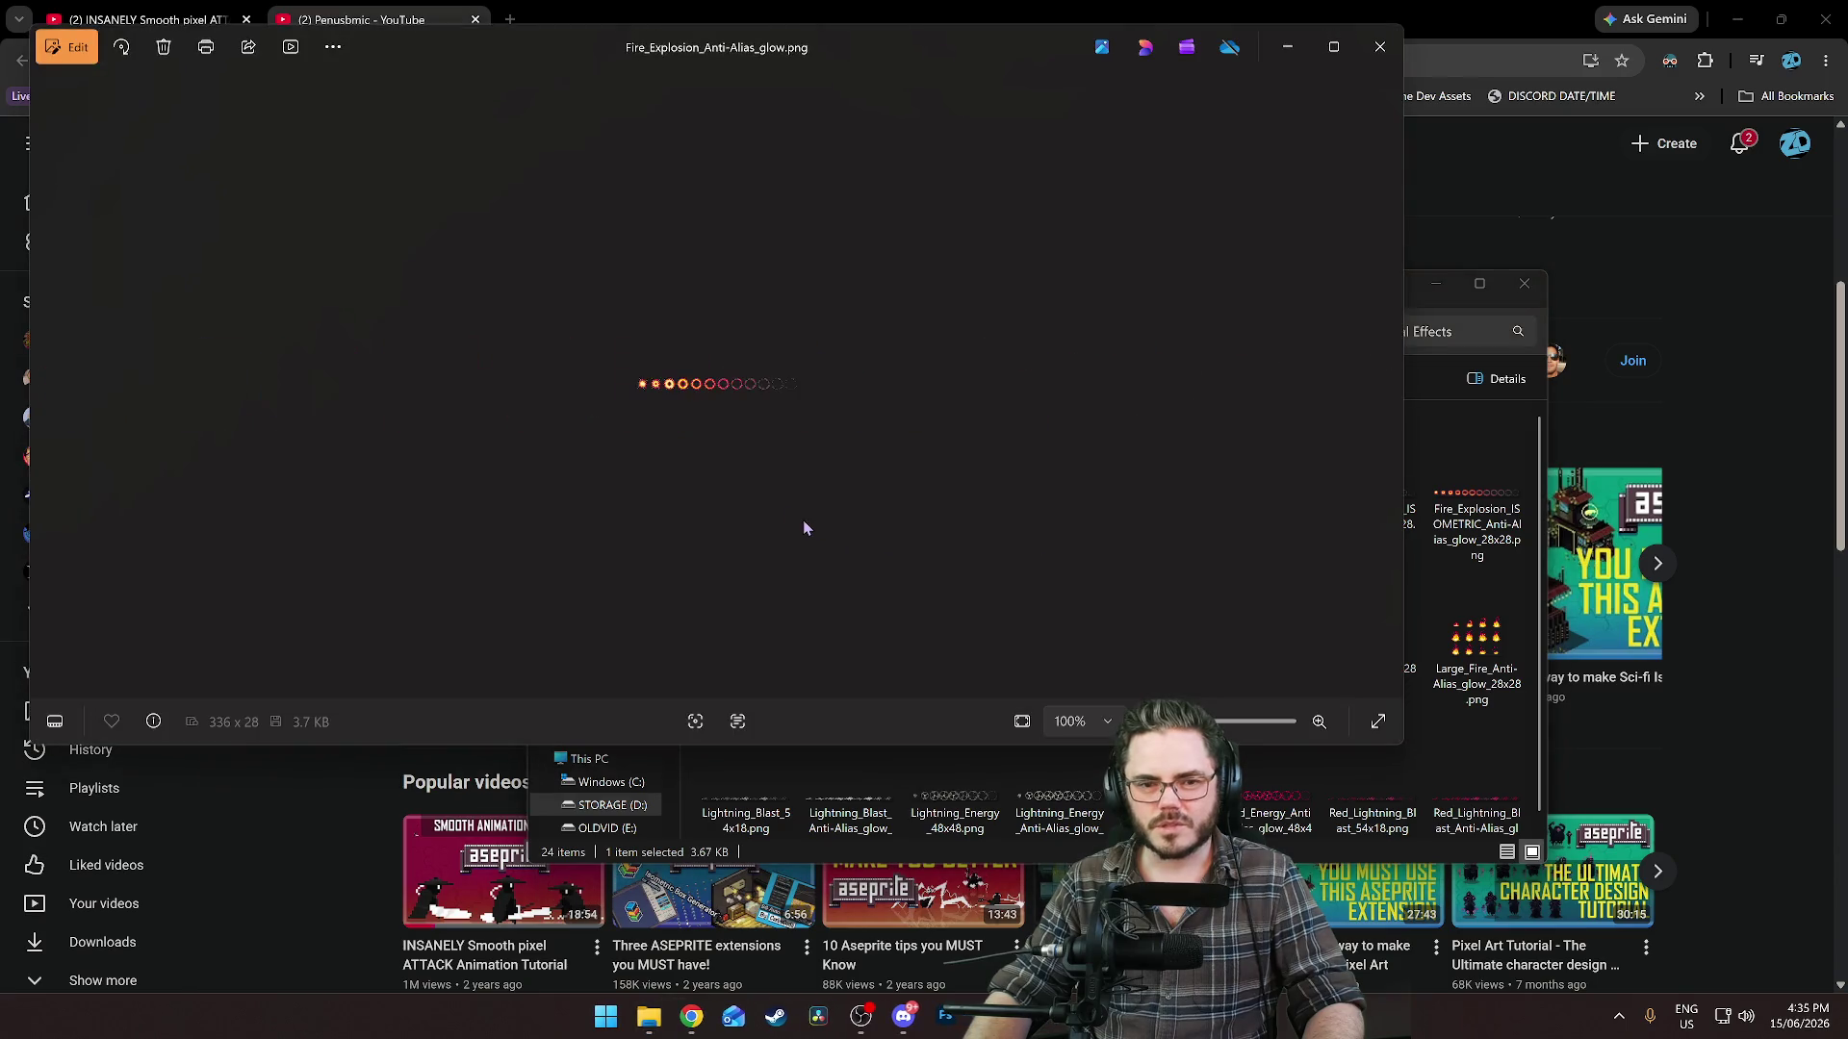
{"action": "left_click", "coordinate": [1377, 59]}
{"action": "double_click", "coordinate": [1134, 500]}
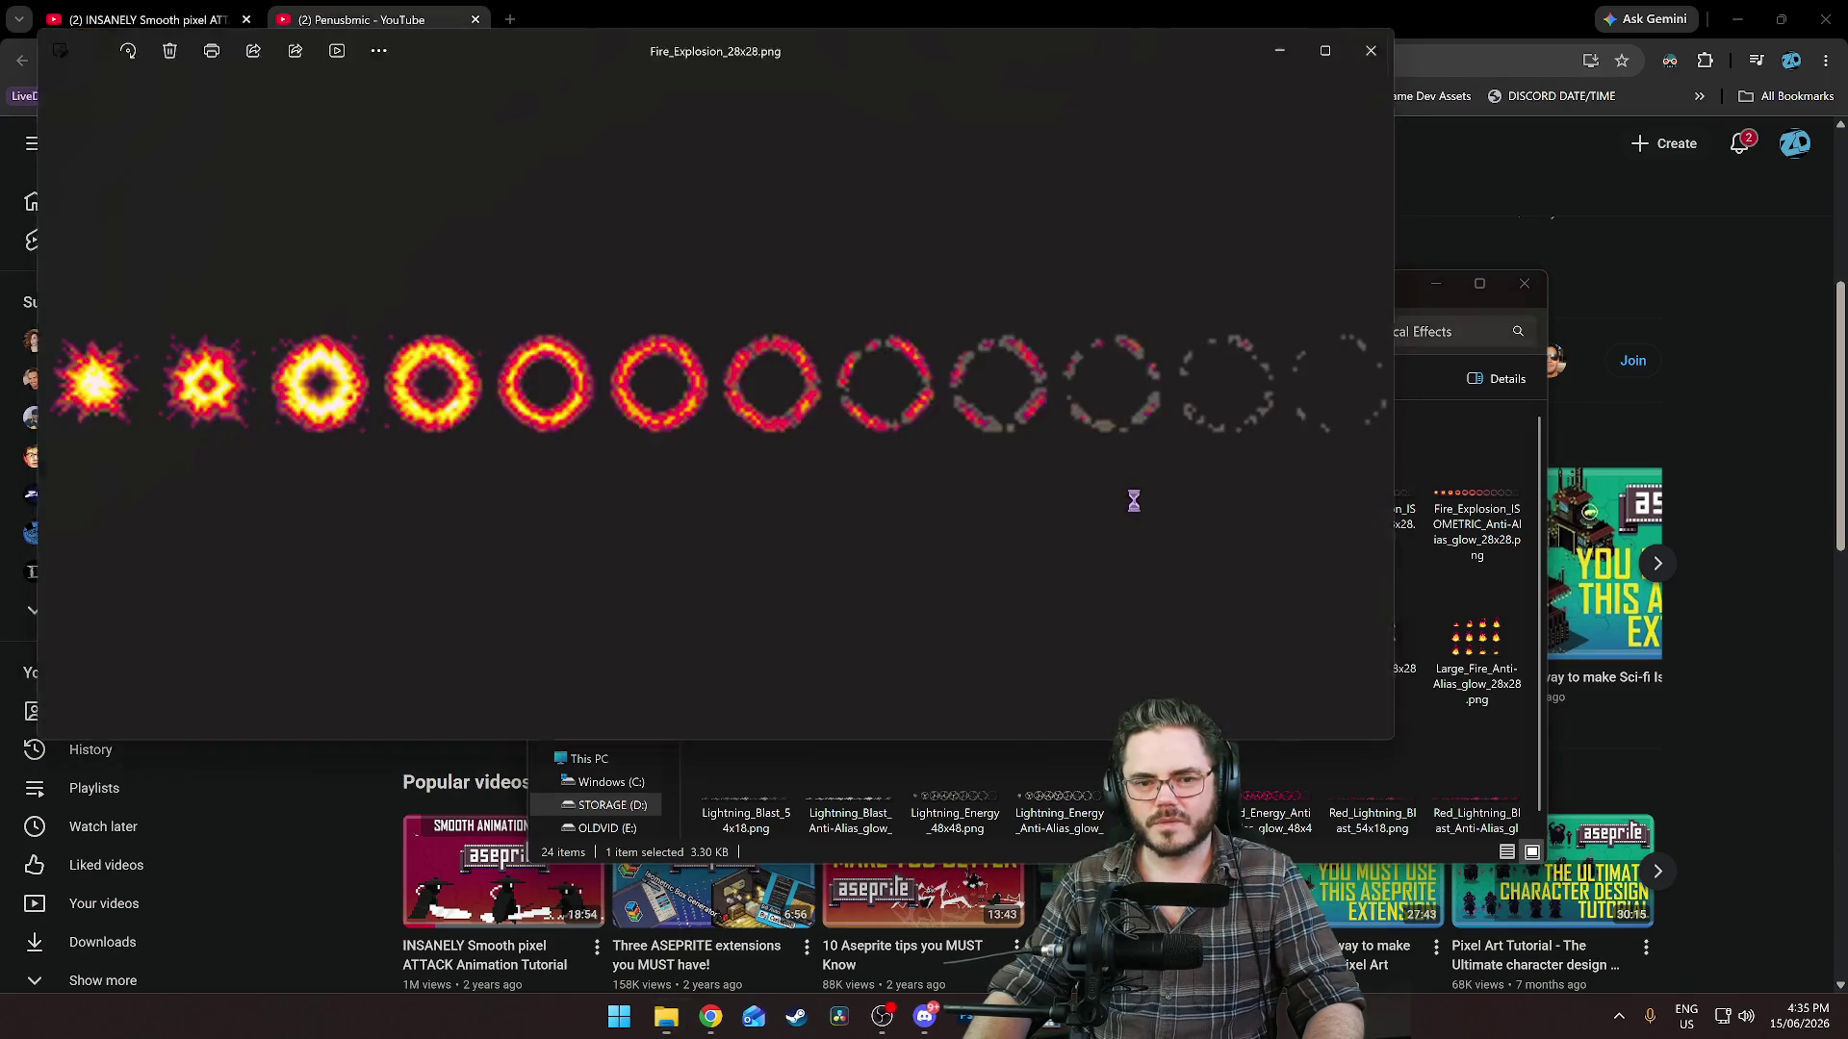
{"action": "scroll", "coordinate": [724, 385], "scroll_direction": "up", "scroll_amount": 5}
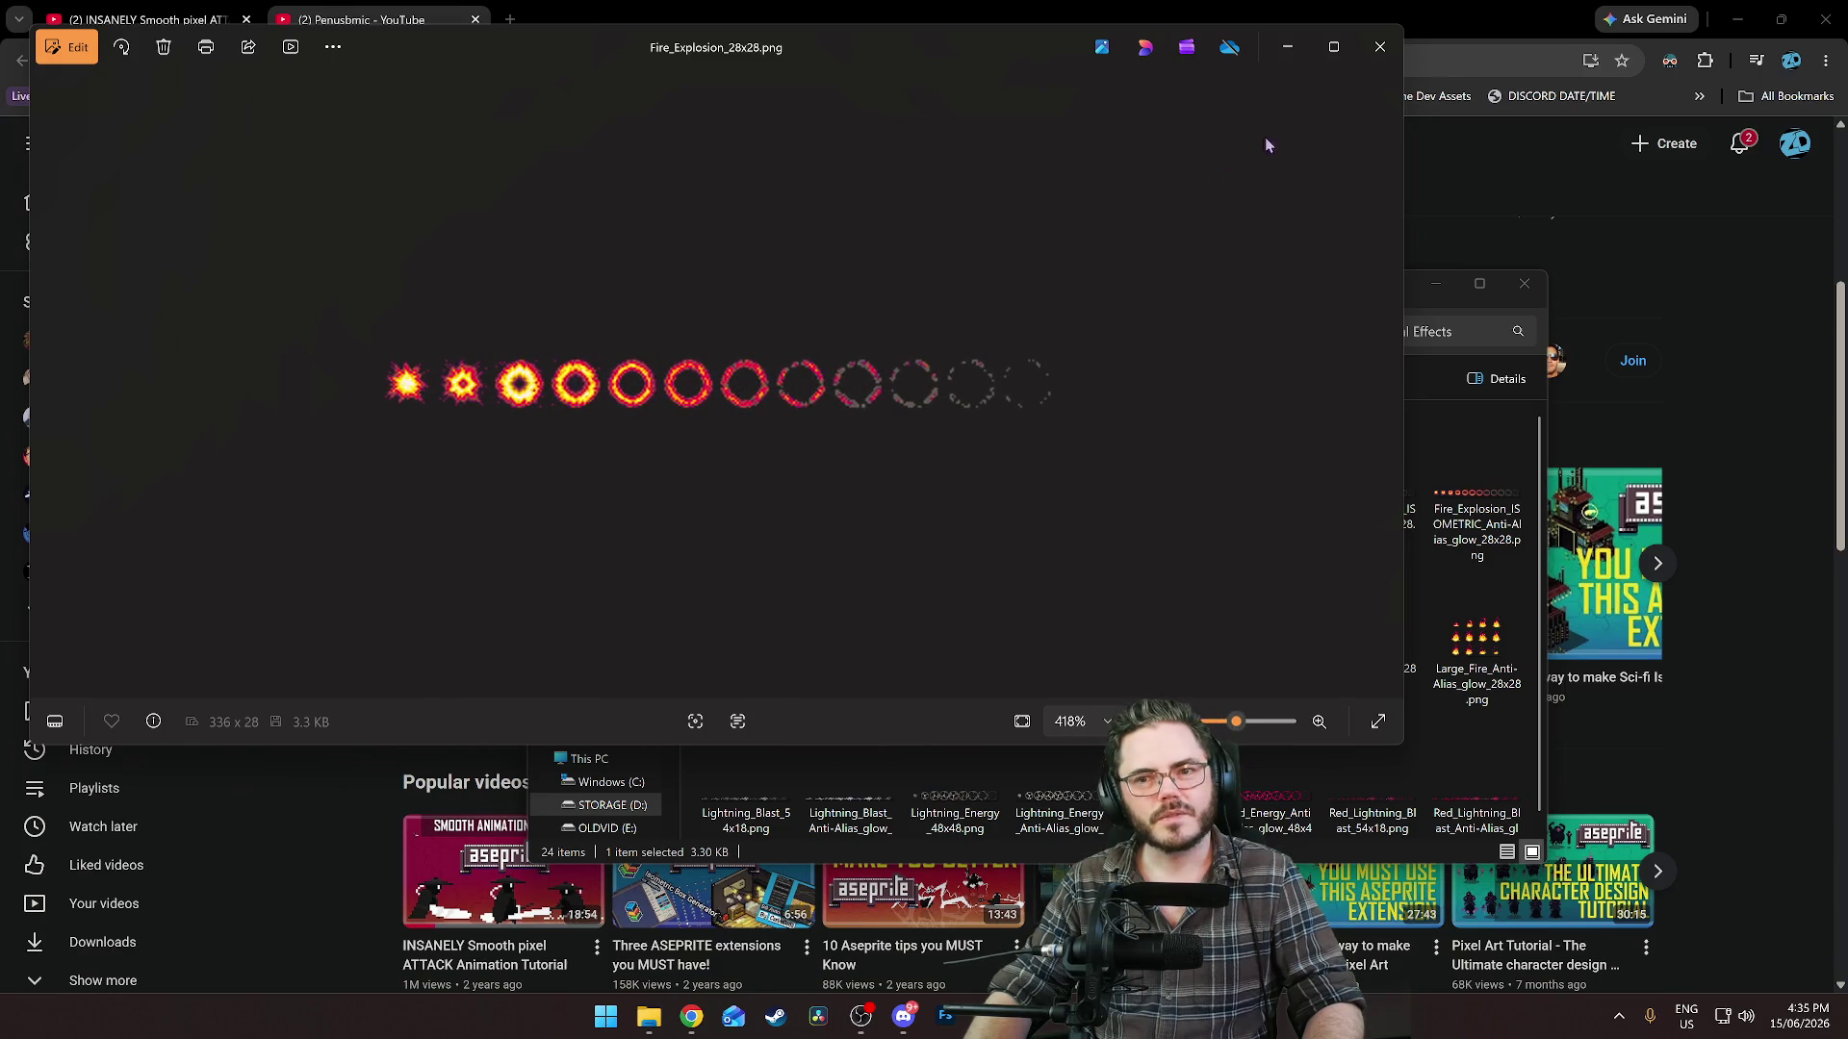
{"action": "left_click", "coordinate": [1375, 56]}
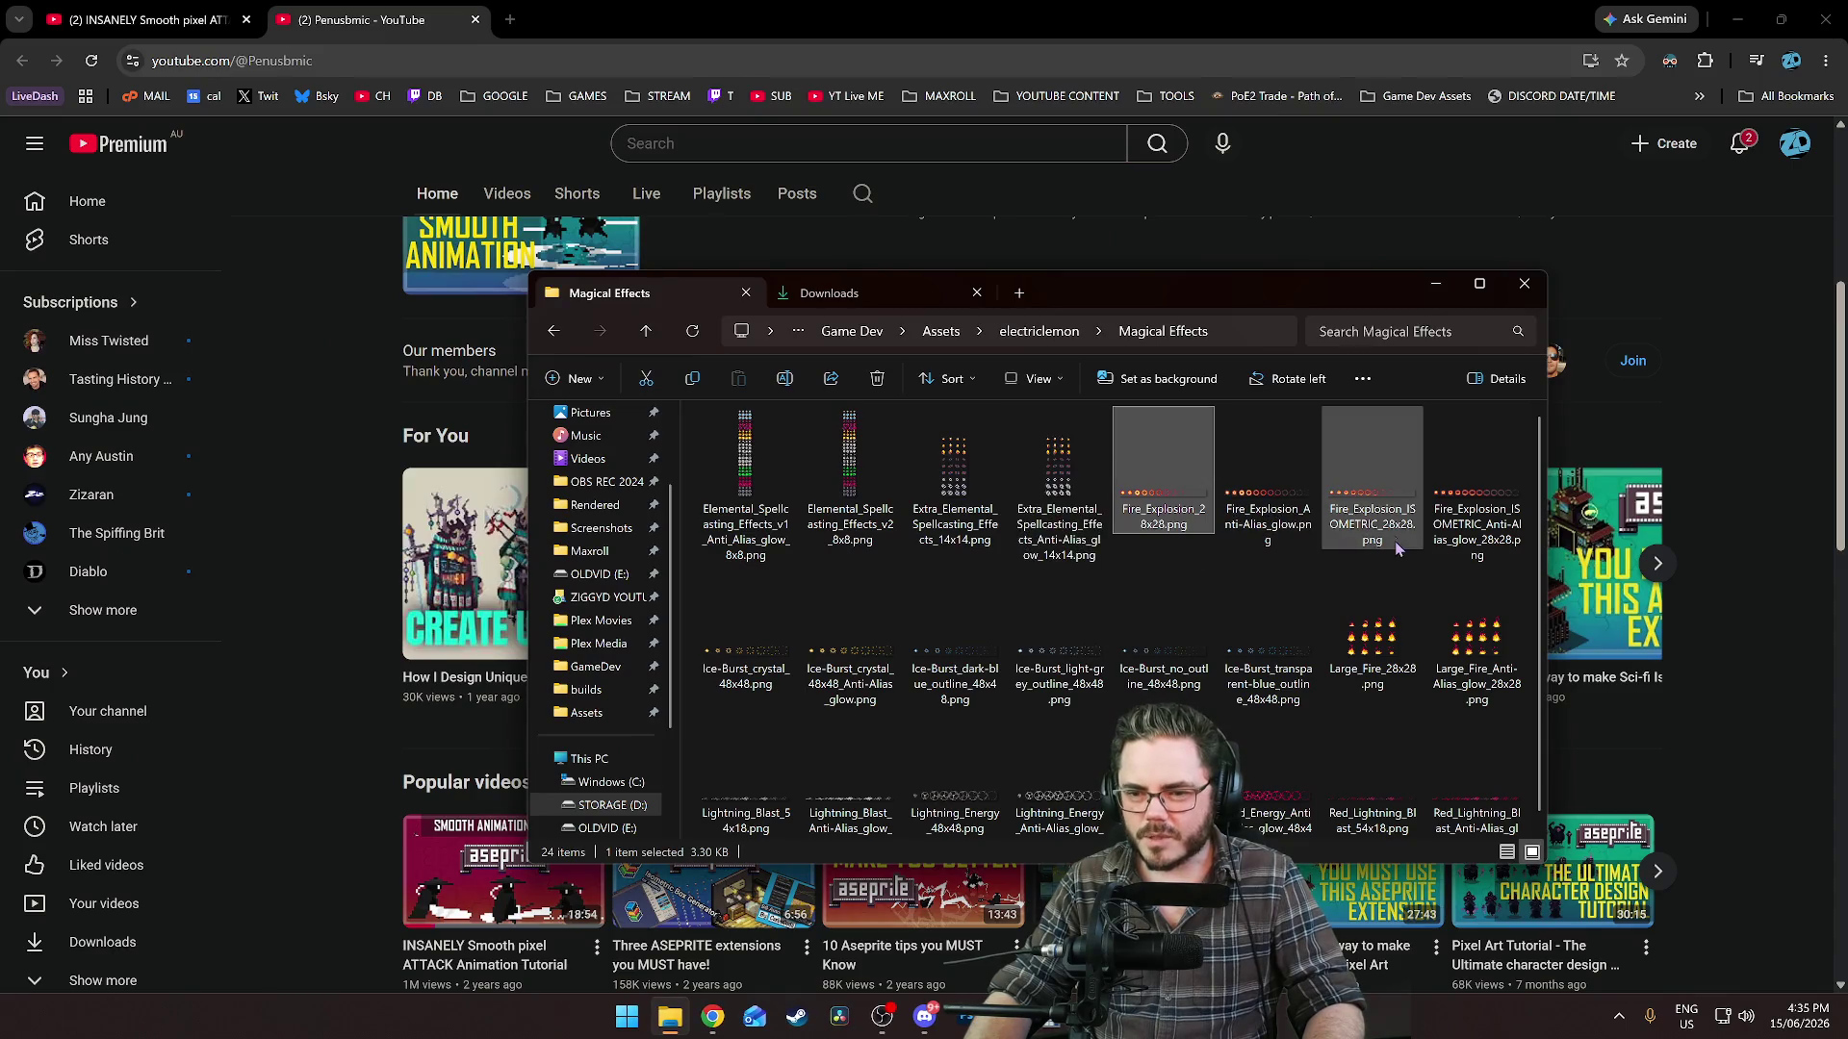
{"action": "double_click", "coordinate": [1390, 507]}
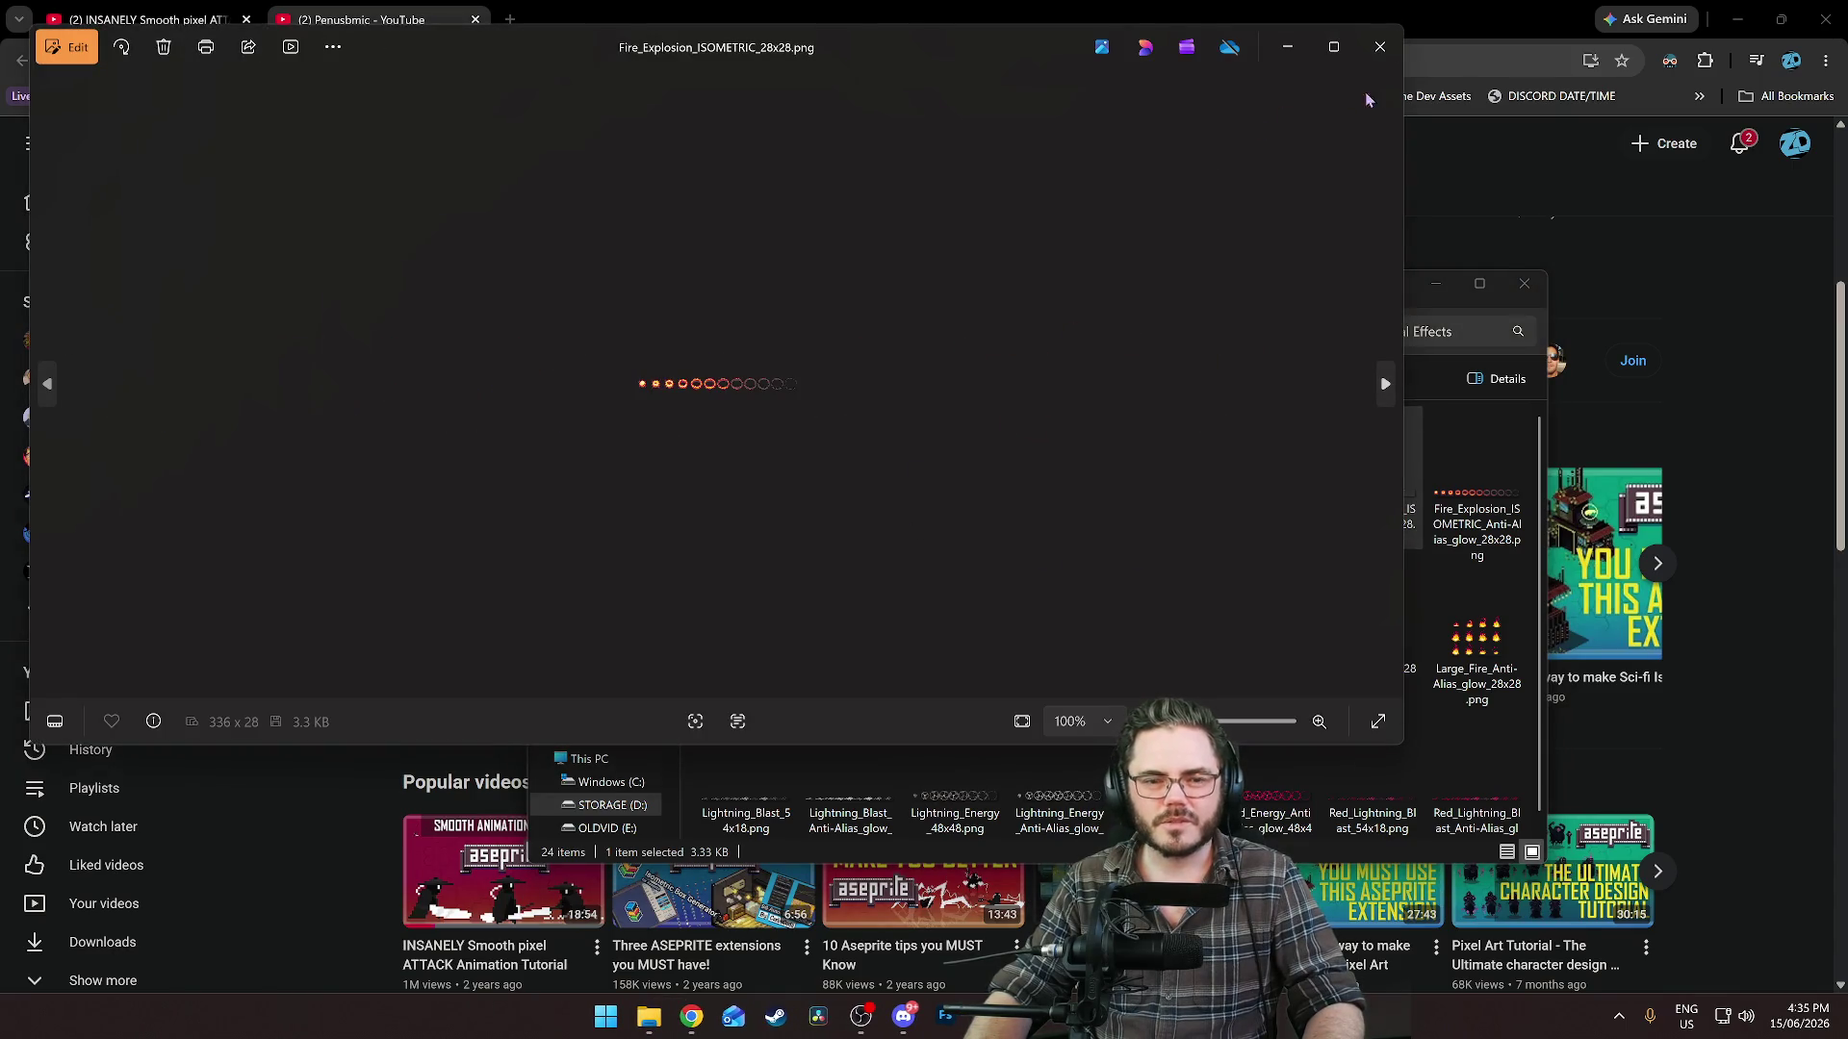
{"action": "left_click", "coordinate": [1380, 47]}
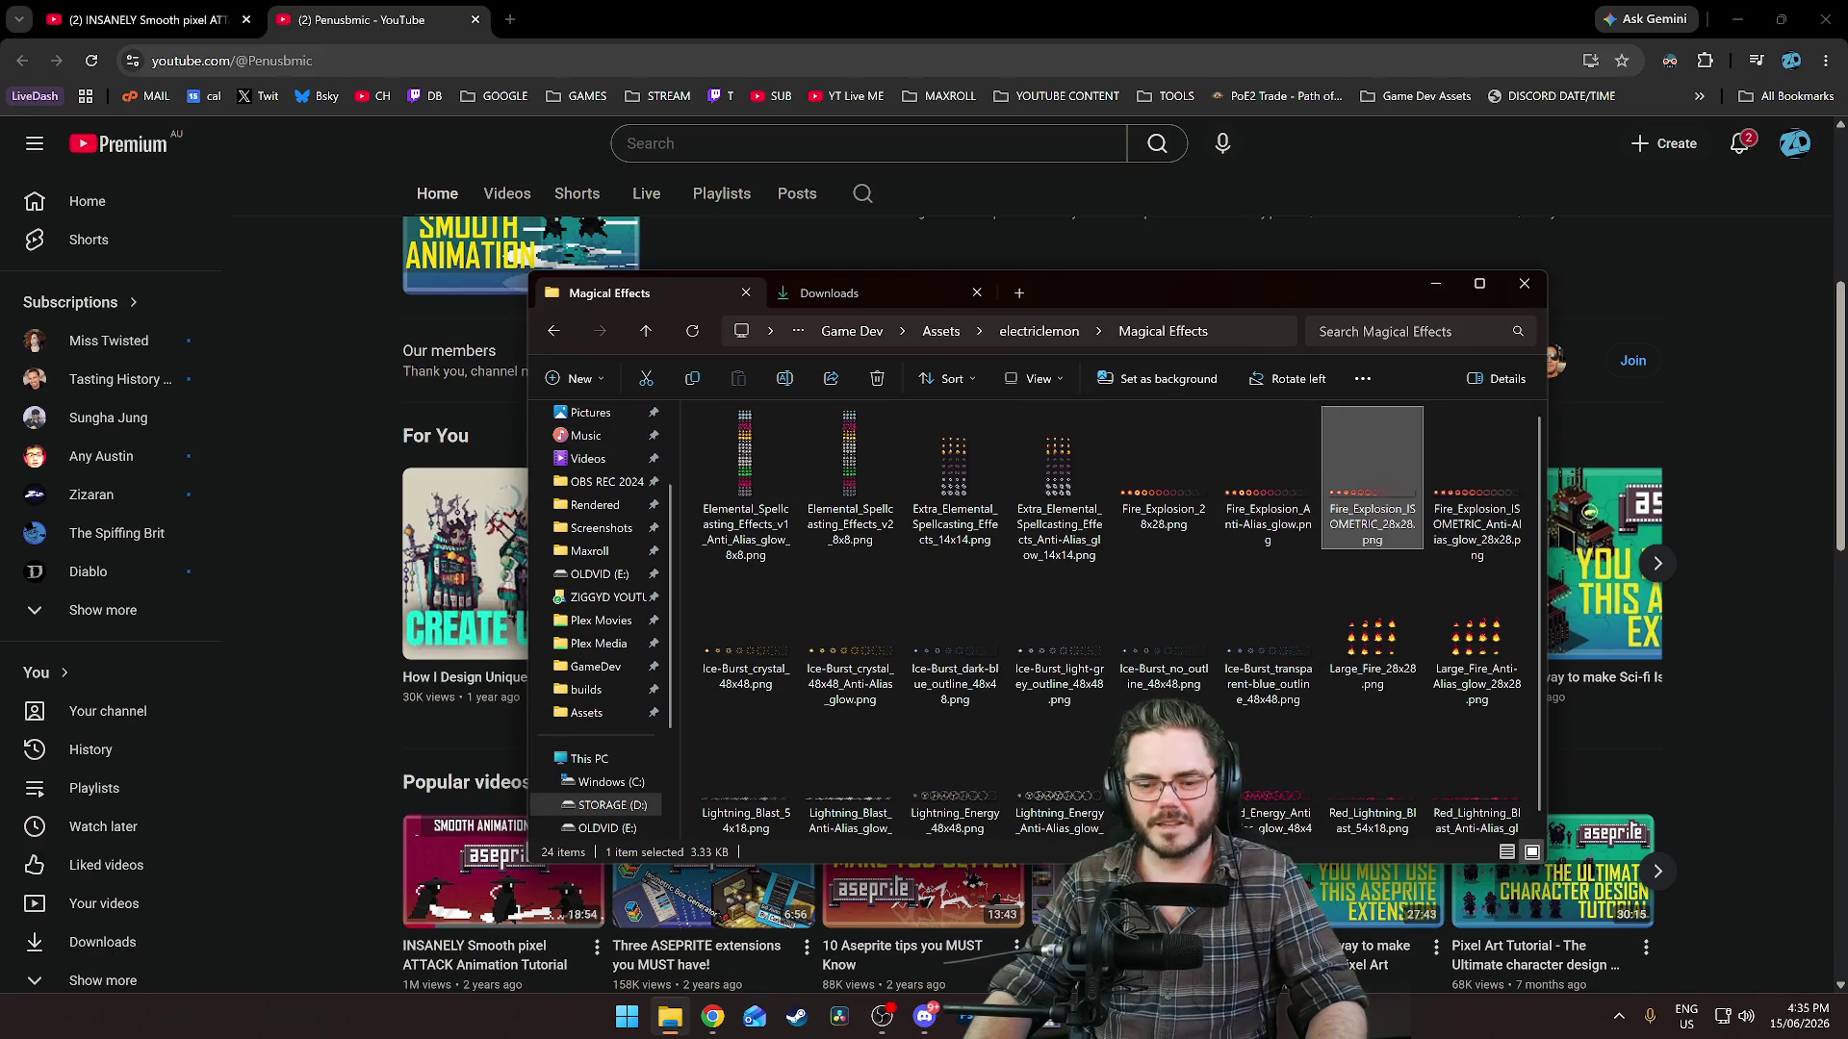
Open Fire_Explosion_ISOMETRIC_28x28.png and return to Aseprite.
{"action": "double_click", "coordinate": [1372, 481]}
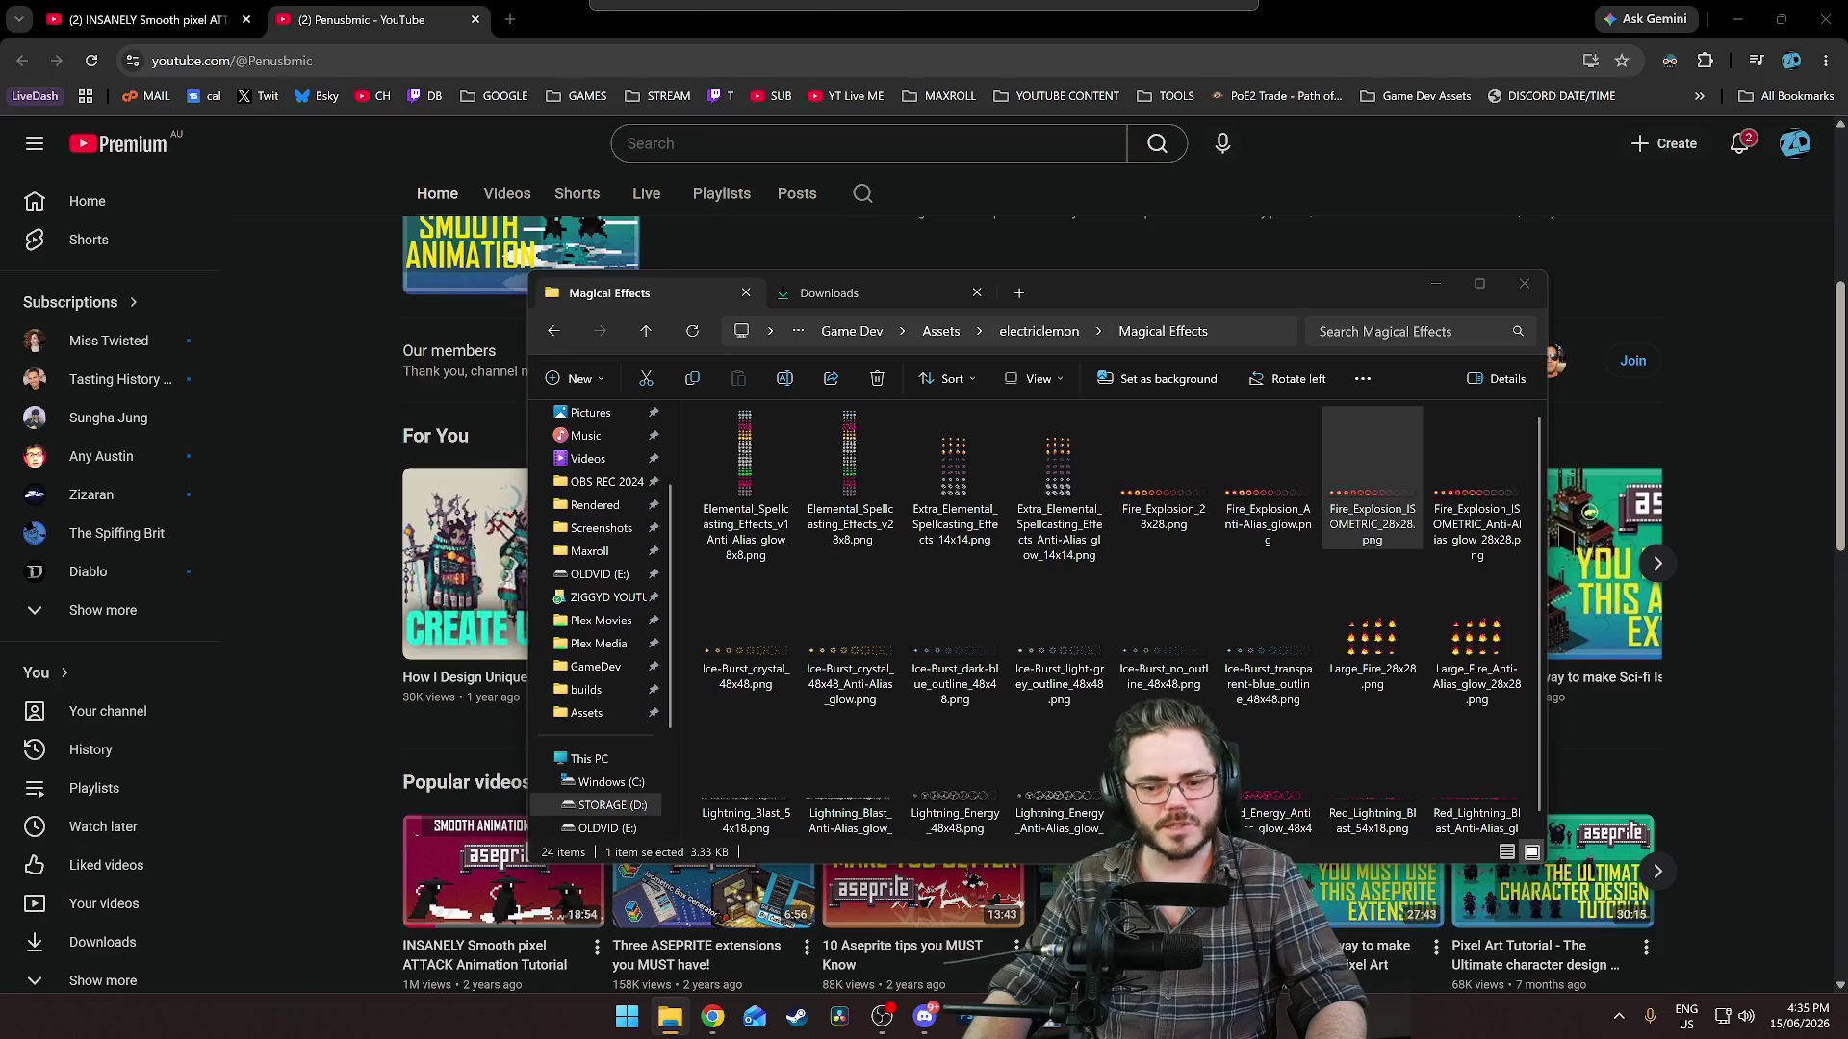
{"action": "left_click_drag", "start_coordinate": [1149, 305], "coordinate": [1155, 304]}
{"action": "key", "text": "alt+Tab"}
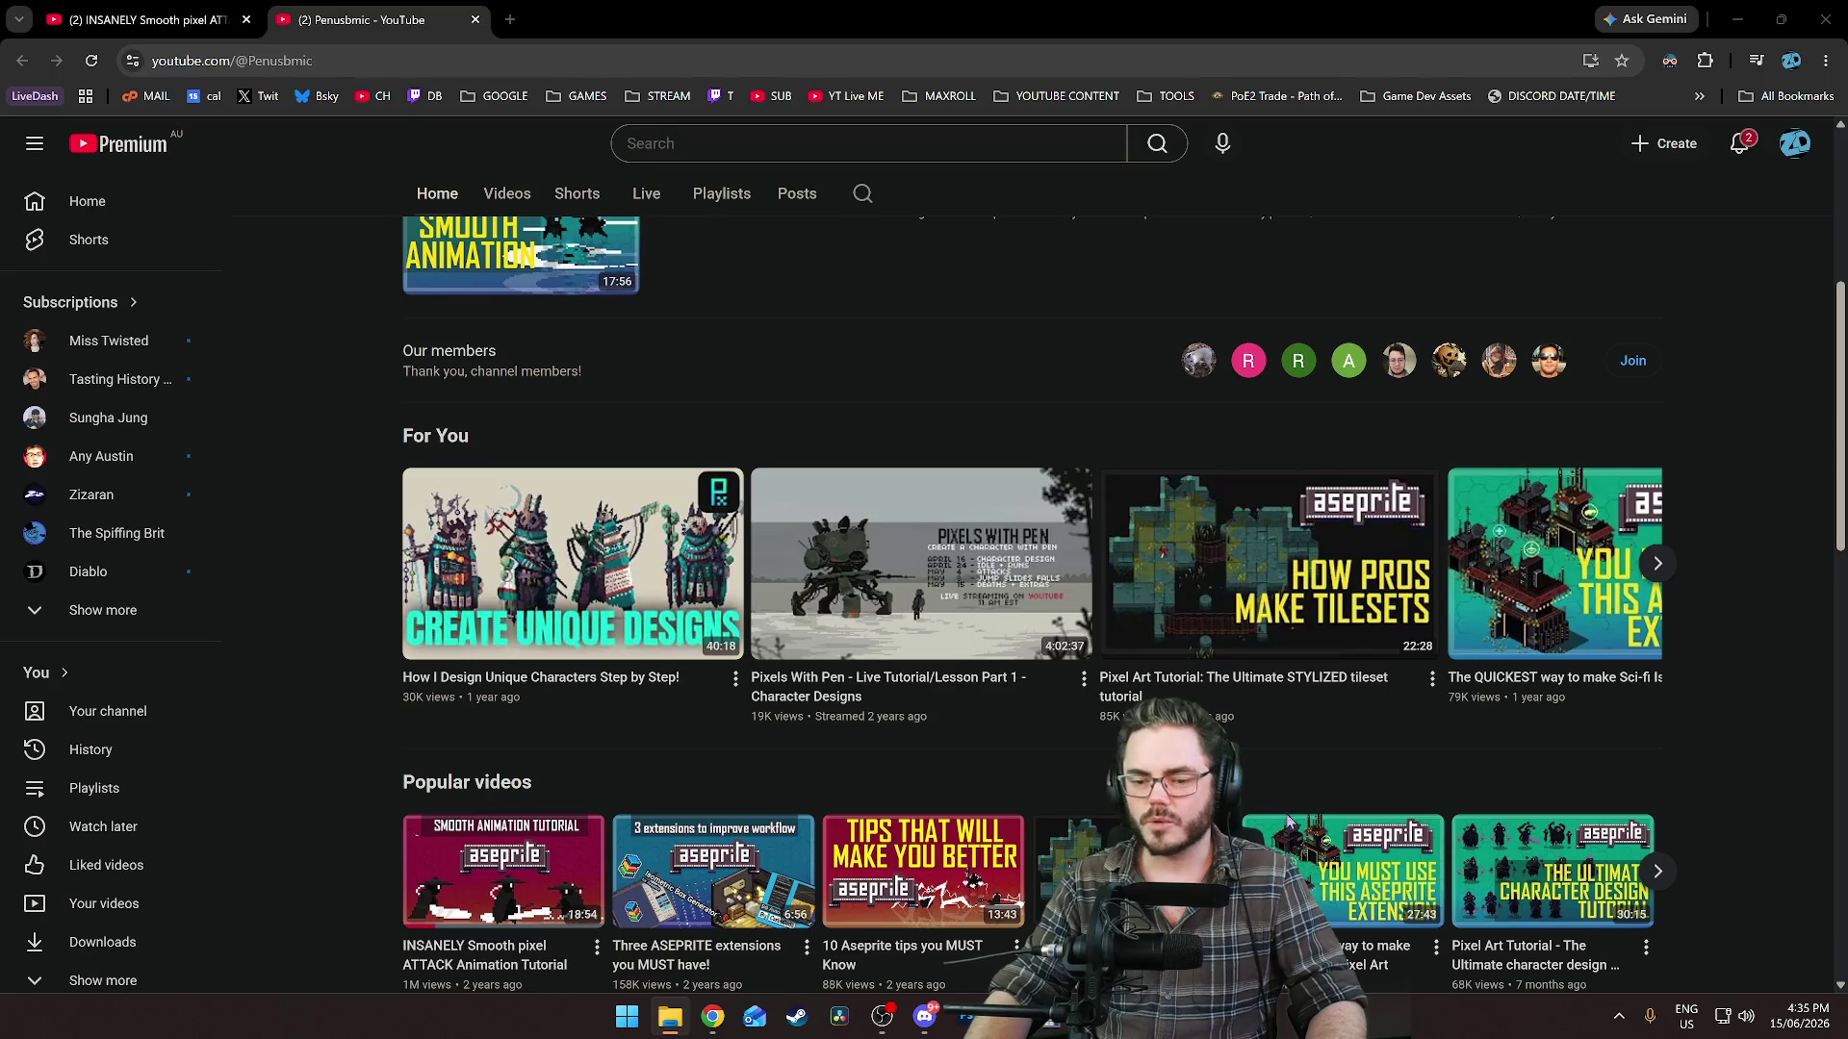
{"action": "key", "text": "alt+Tab"}
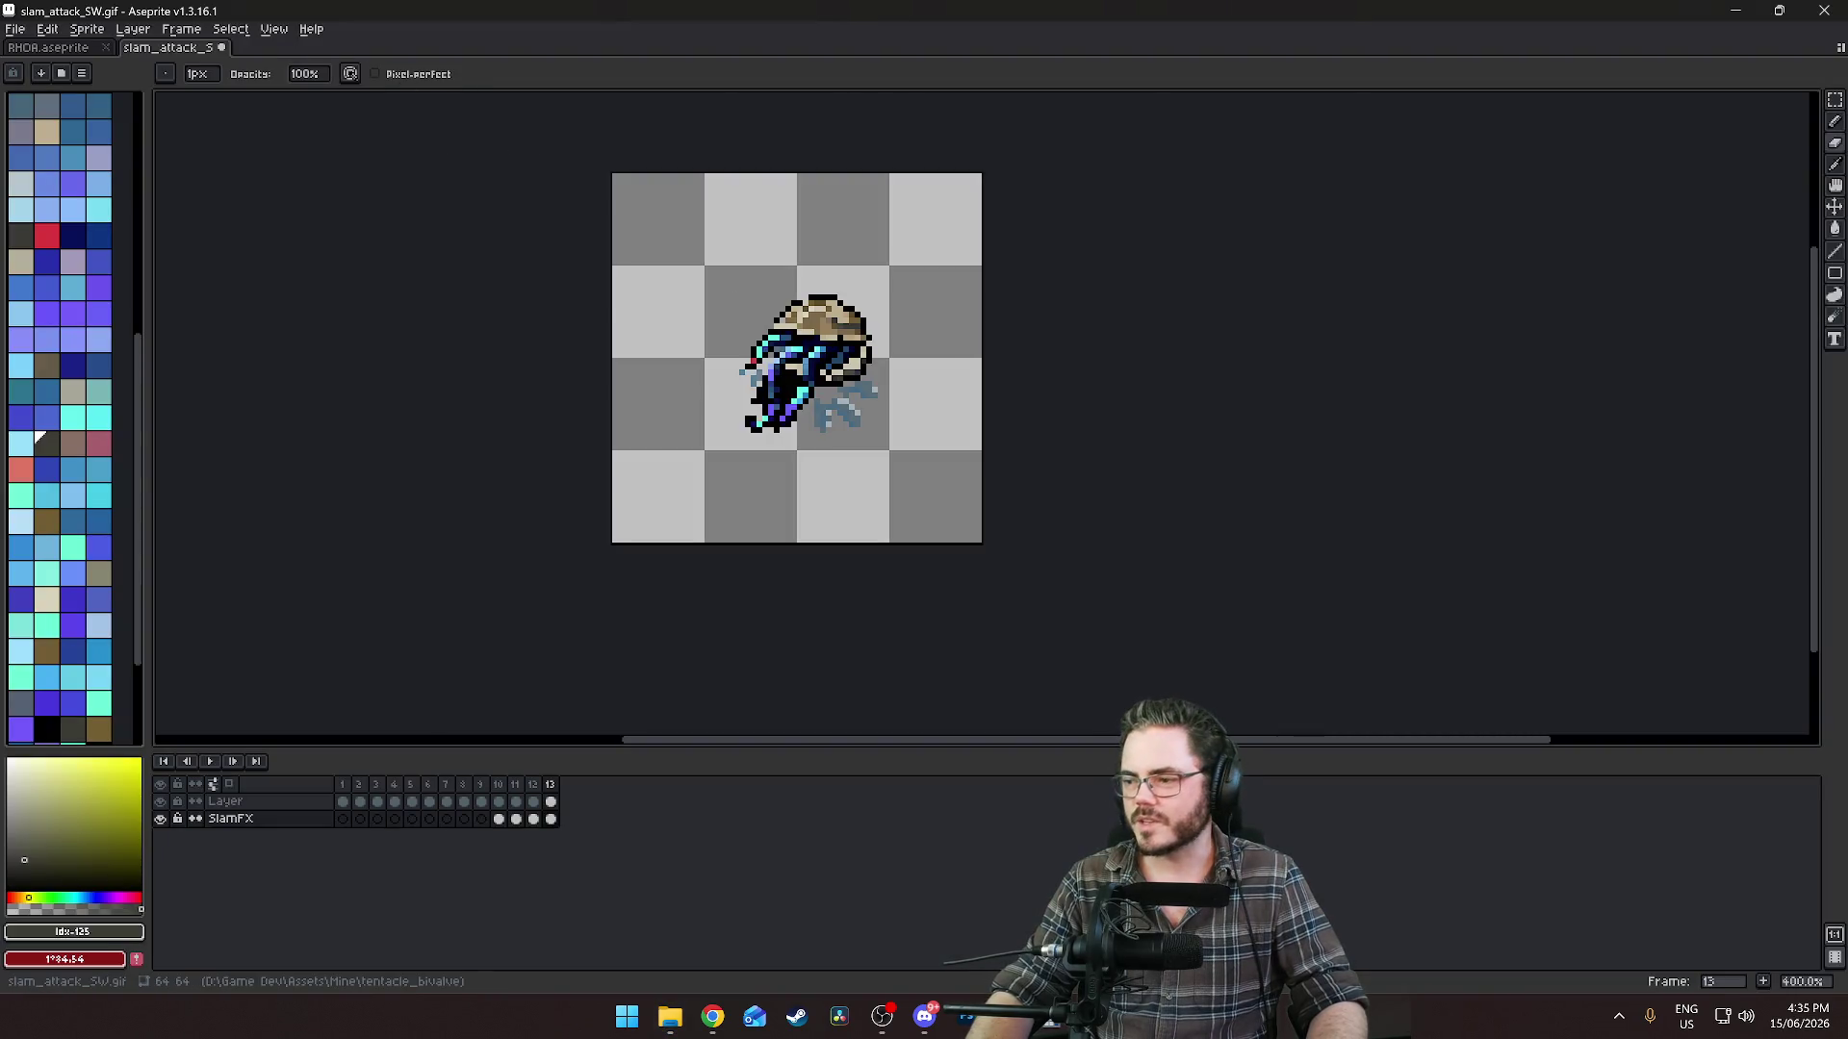
Outline the second explosion frame of Fire_Explosion_ISOMETRIC_28x28 with the Polygonal Lasso.
{"action": "scroll", "coordinate": [836, 403], "scroll_direction": "up", "scroll_amount": 5}
{"action": "scroll", "coordinate": [858, 495], "scroll_direction": "down", "scroll_amount": 4}
{"action": "key", "text": "shift+q"}
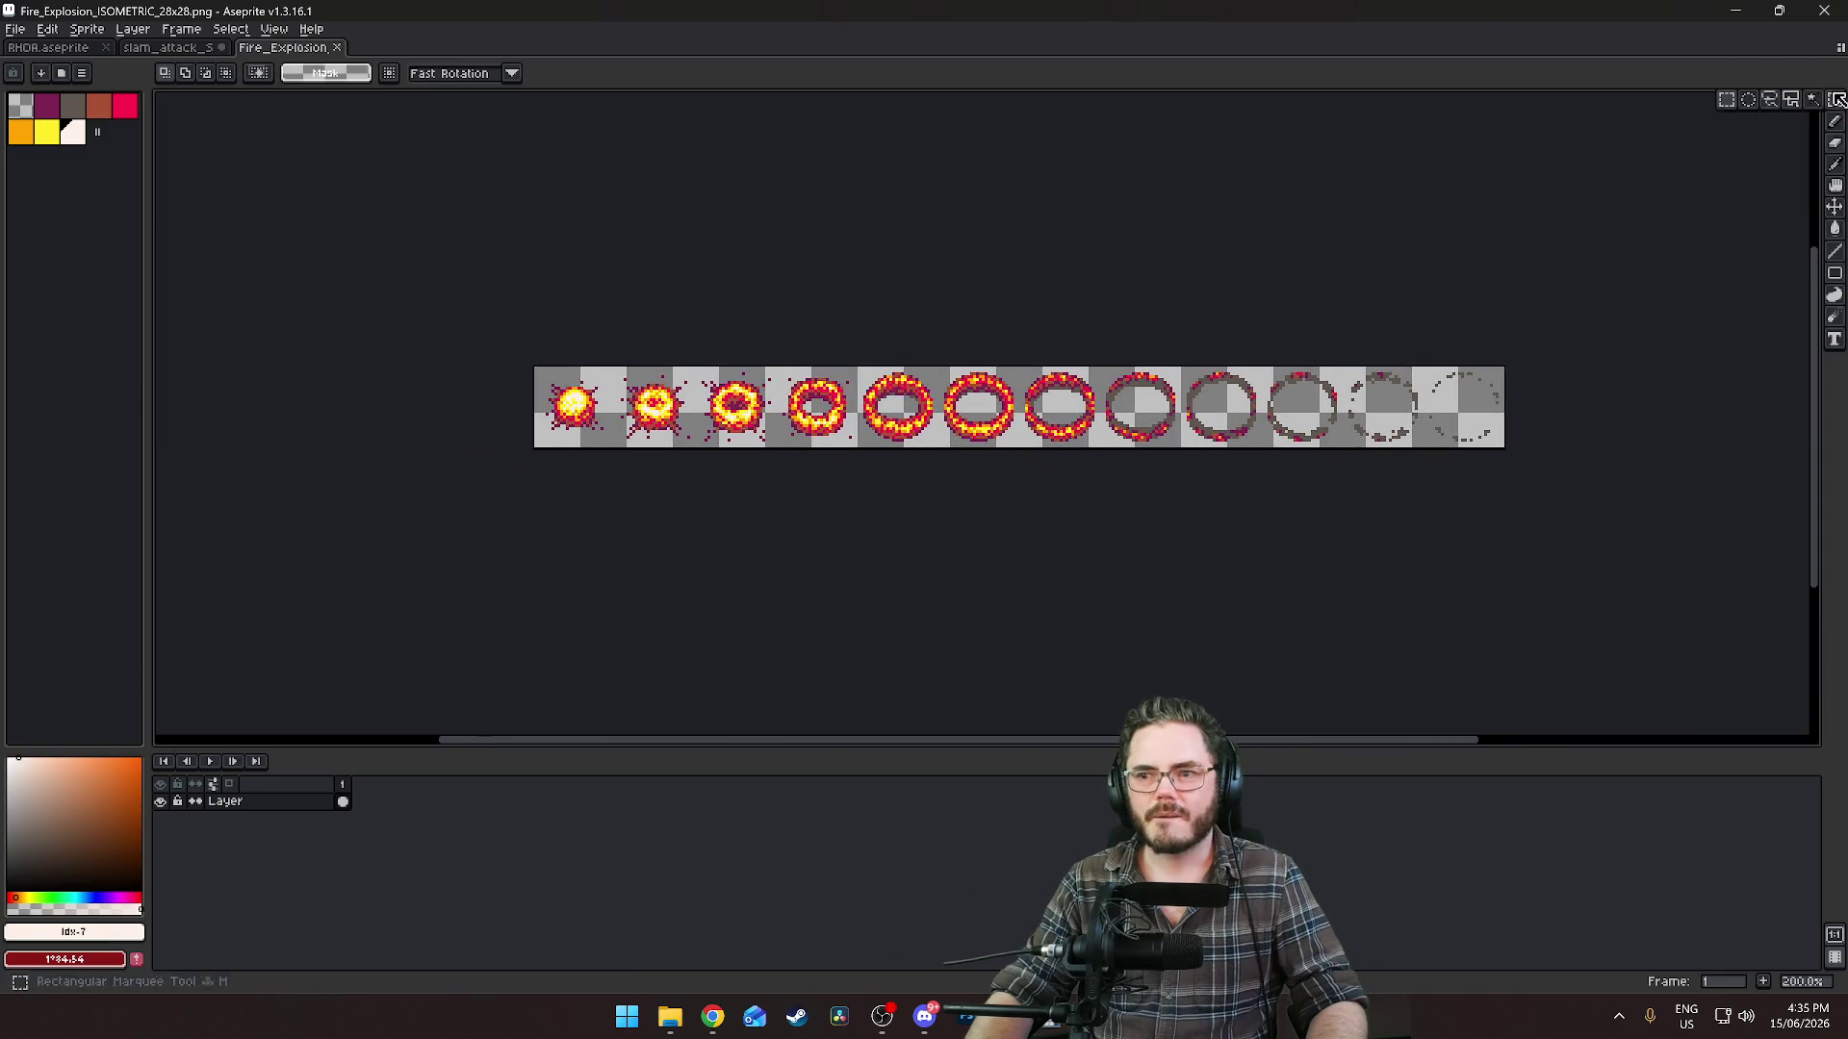
{"action": "left_click", "coordinate": [530, 376]}
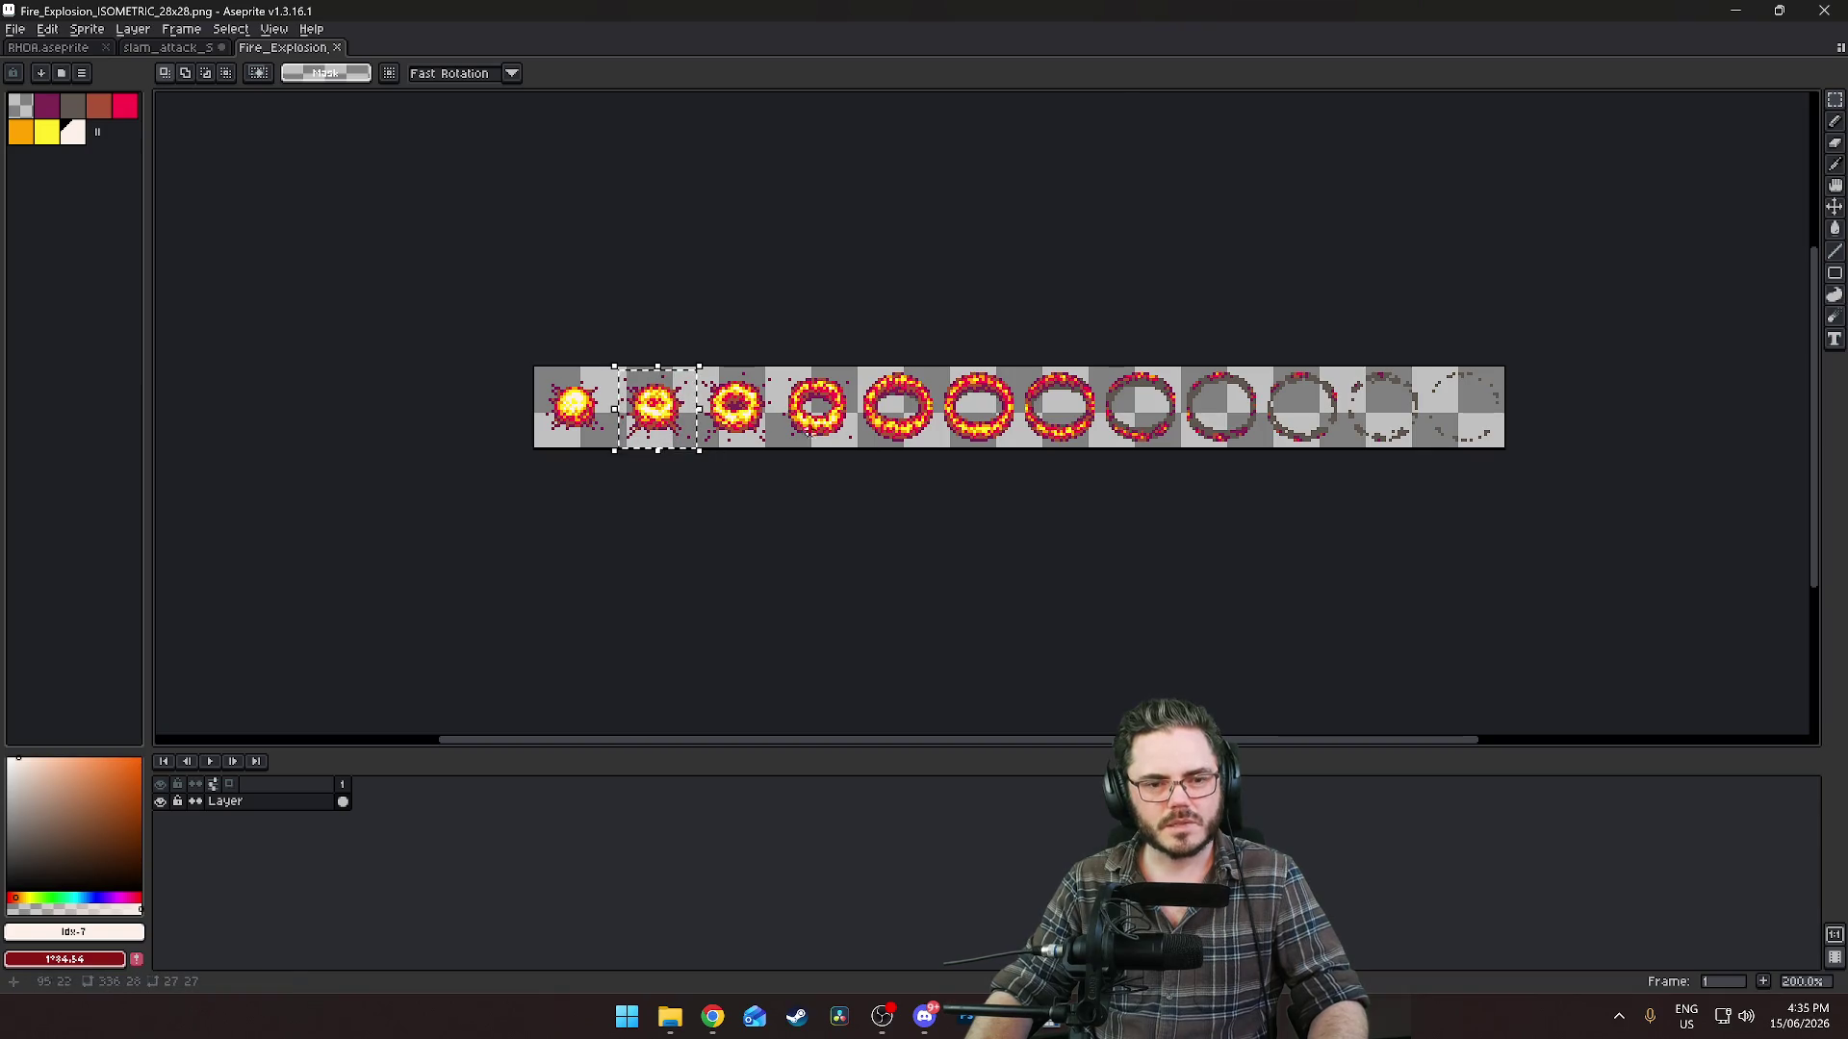
Return to slam_attack_SW and select frame 10 of the SlamFX layer.
{"action": "left_click", "coordinate": [168, 47]}
{"action": "scroll", "coordinate": [717, 599], "scroll_direction": "down", "scroll_amount": 1}
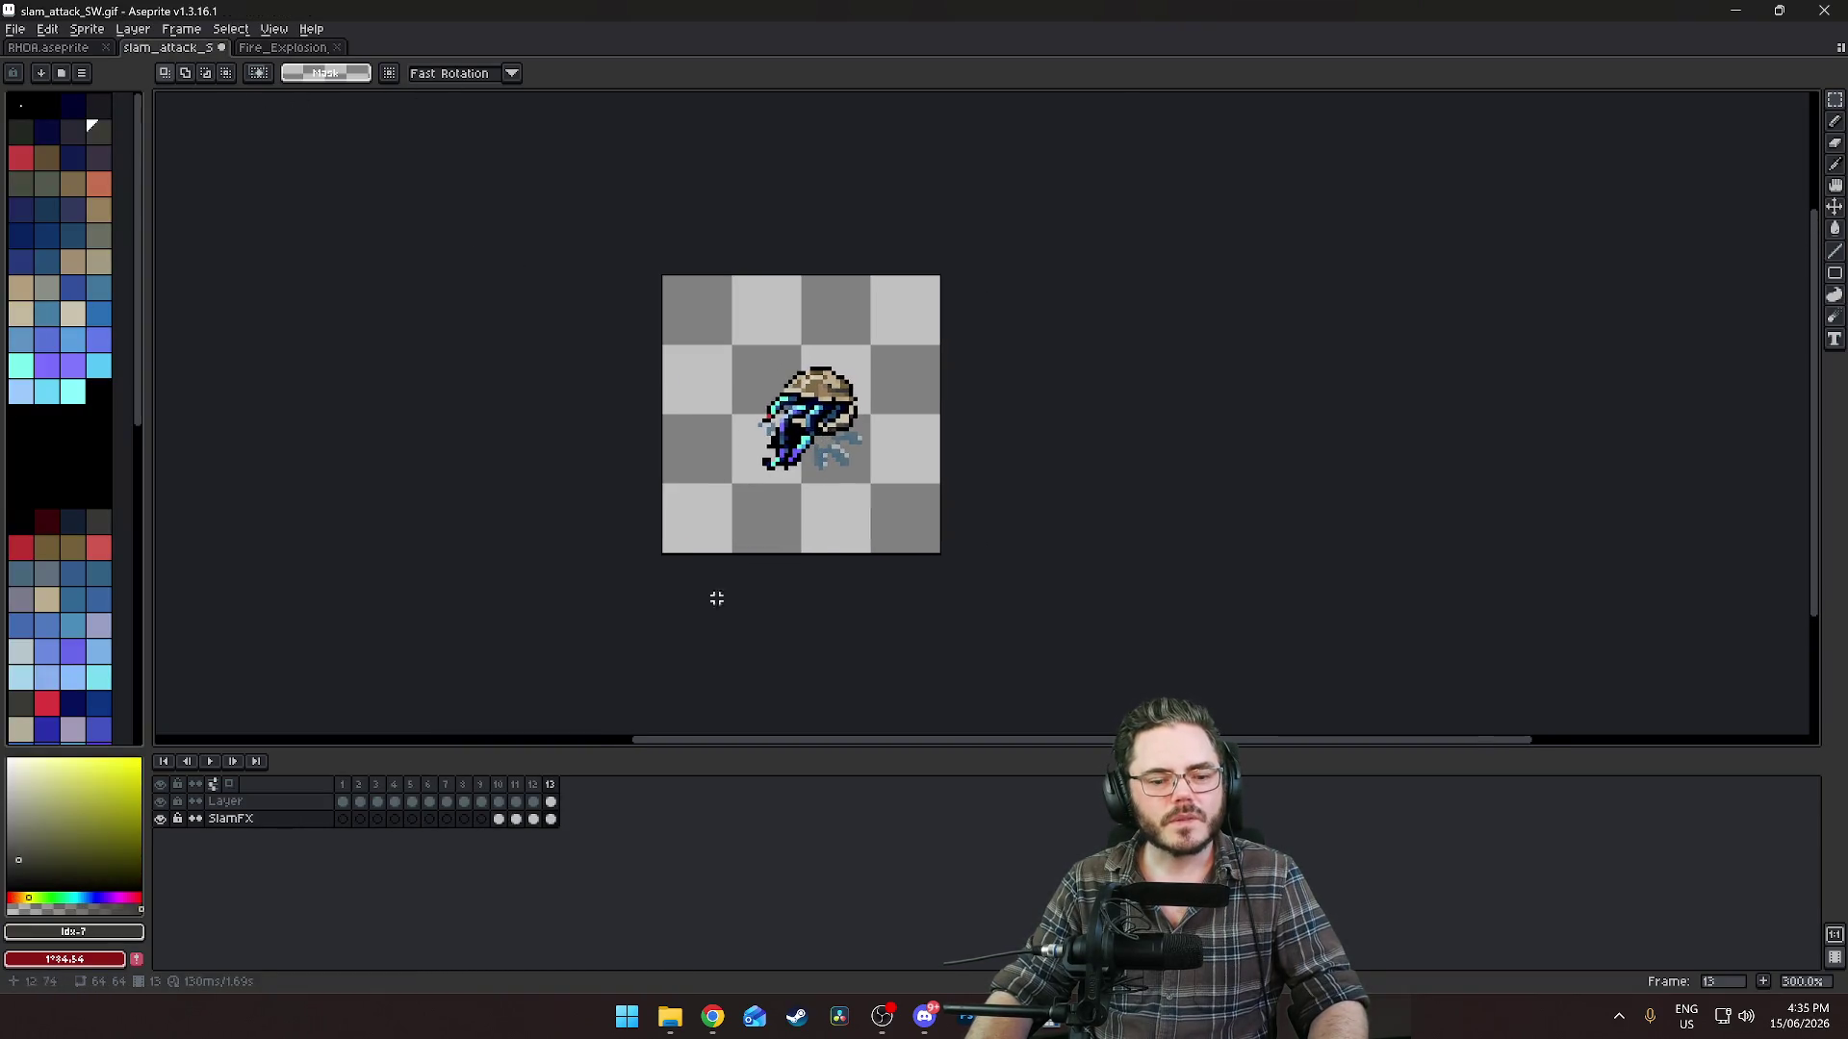
{"action": "left_click", "coordinate": [499, 819]}
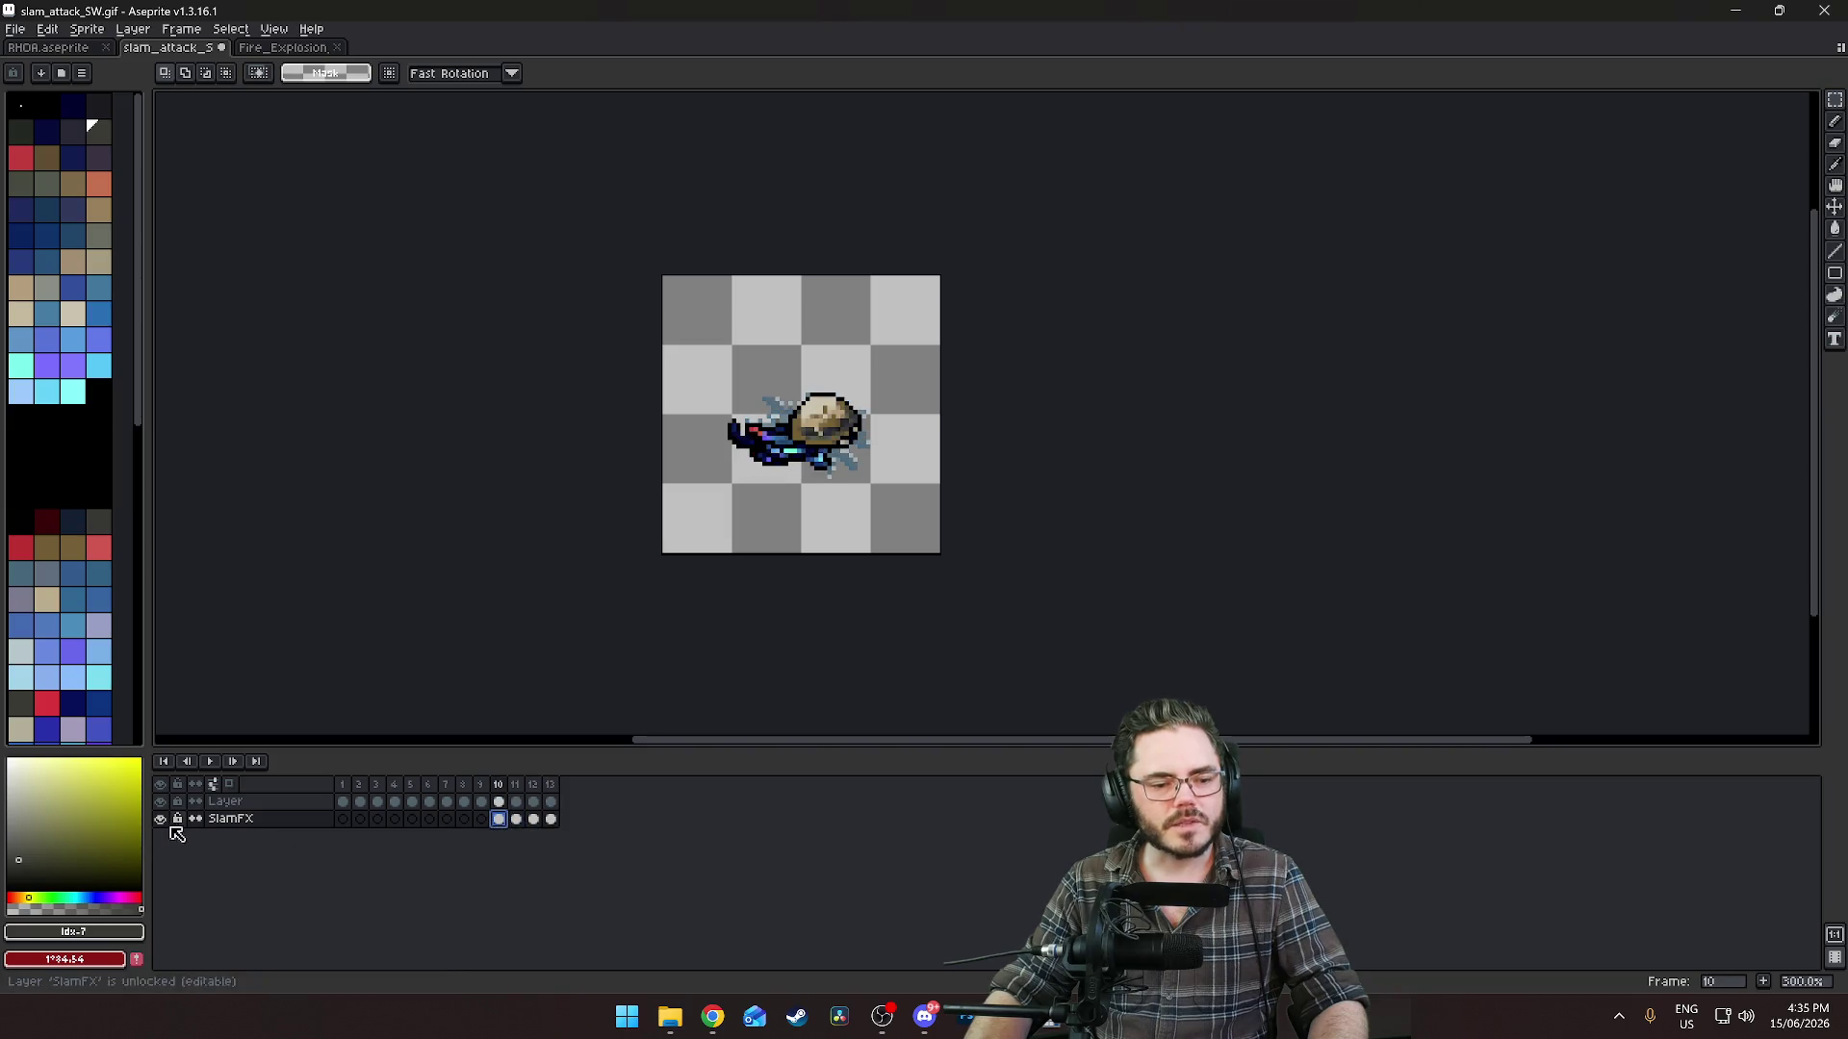
Insert a new layer above SlamFX from its context menu and rename it SlamFX2.
{"action": "right_click", "coordinate": [248, 828]}
{"action": "mouse_move", "coordinate": [289, 859]}
{"action": "left_click", "coordinate": [416, 853]}
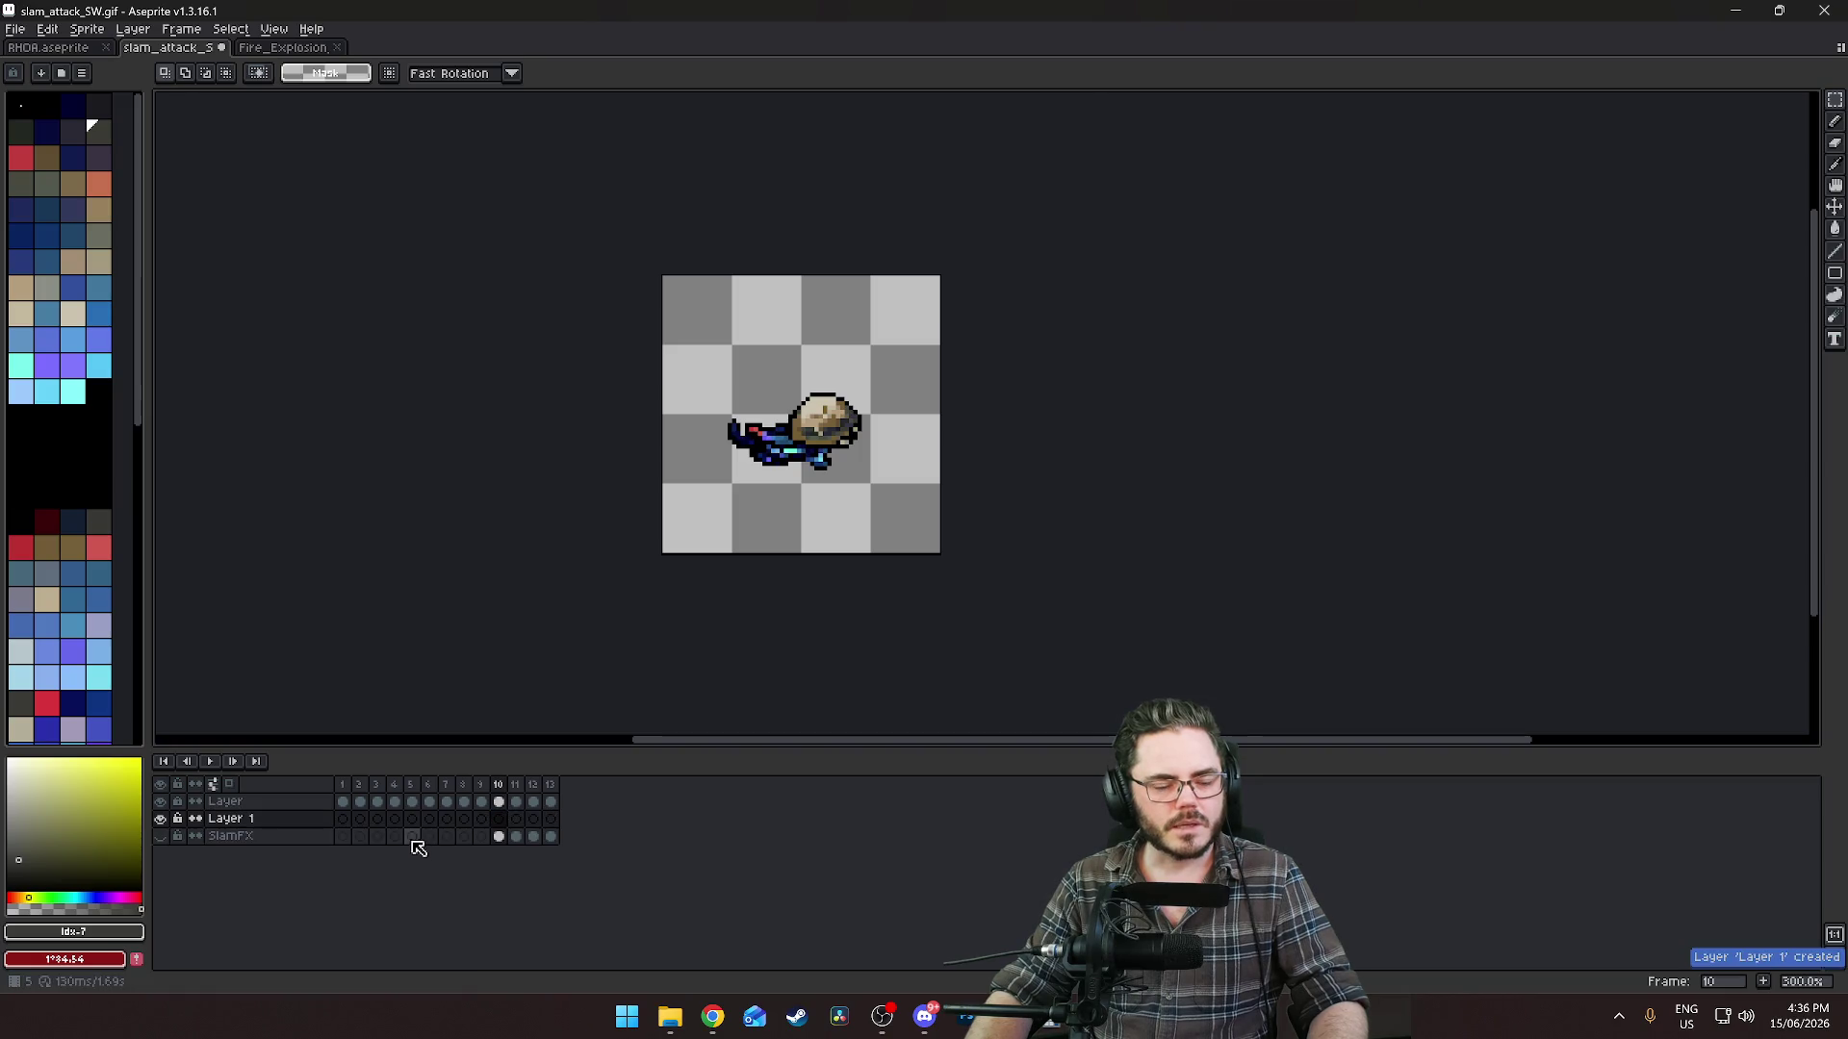
{"action": "double_click", "coordinate": [246, 818]}
{"action": "type", "text": "SlamFX2"}
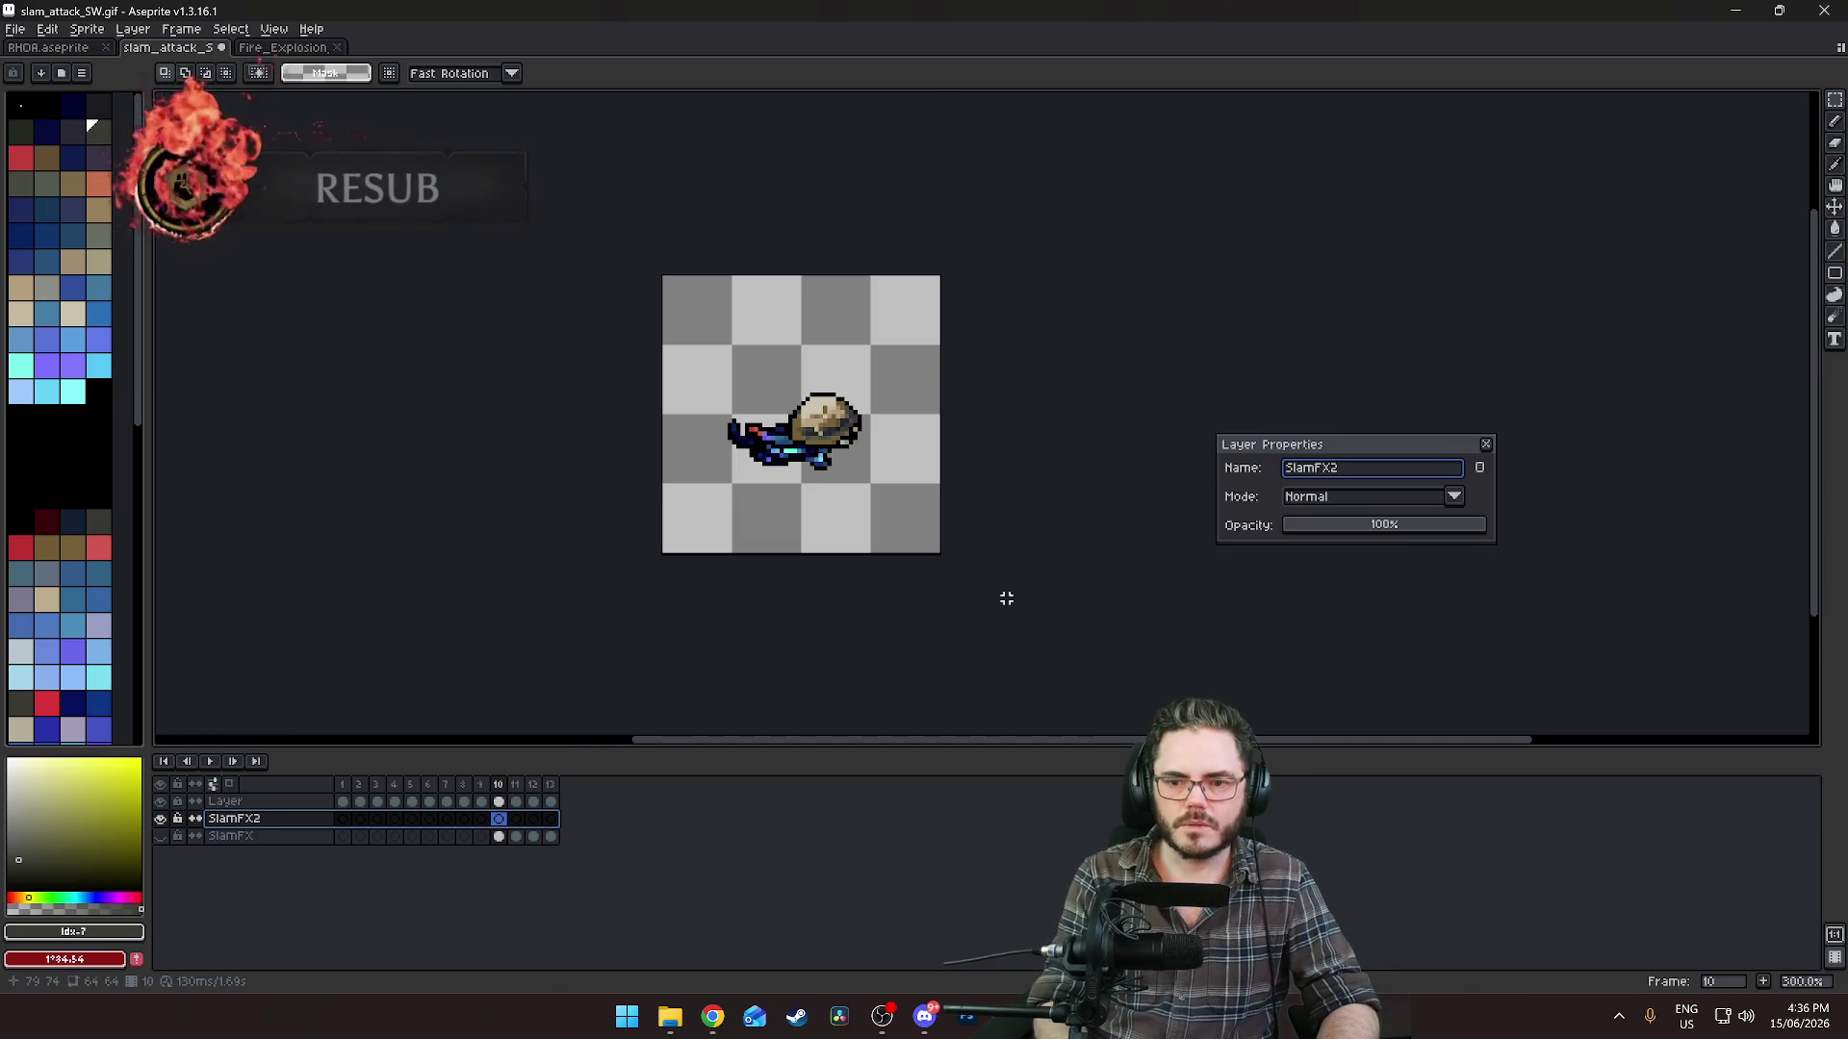
{"action": "key", "text": "Return"}
{"action": "scroll", "coordinate": [982, 390], "scroll_direction": "up", "scroll_amount": 3}
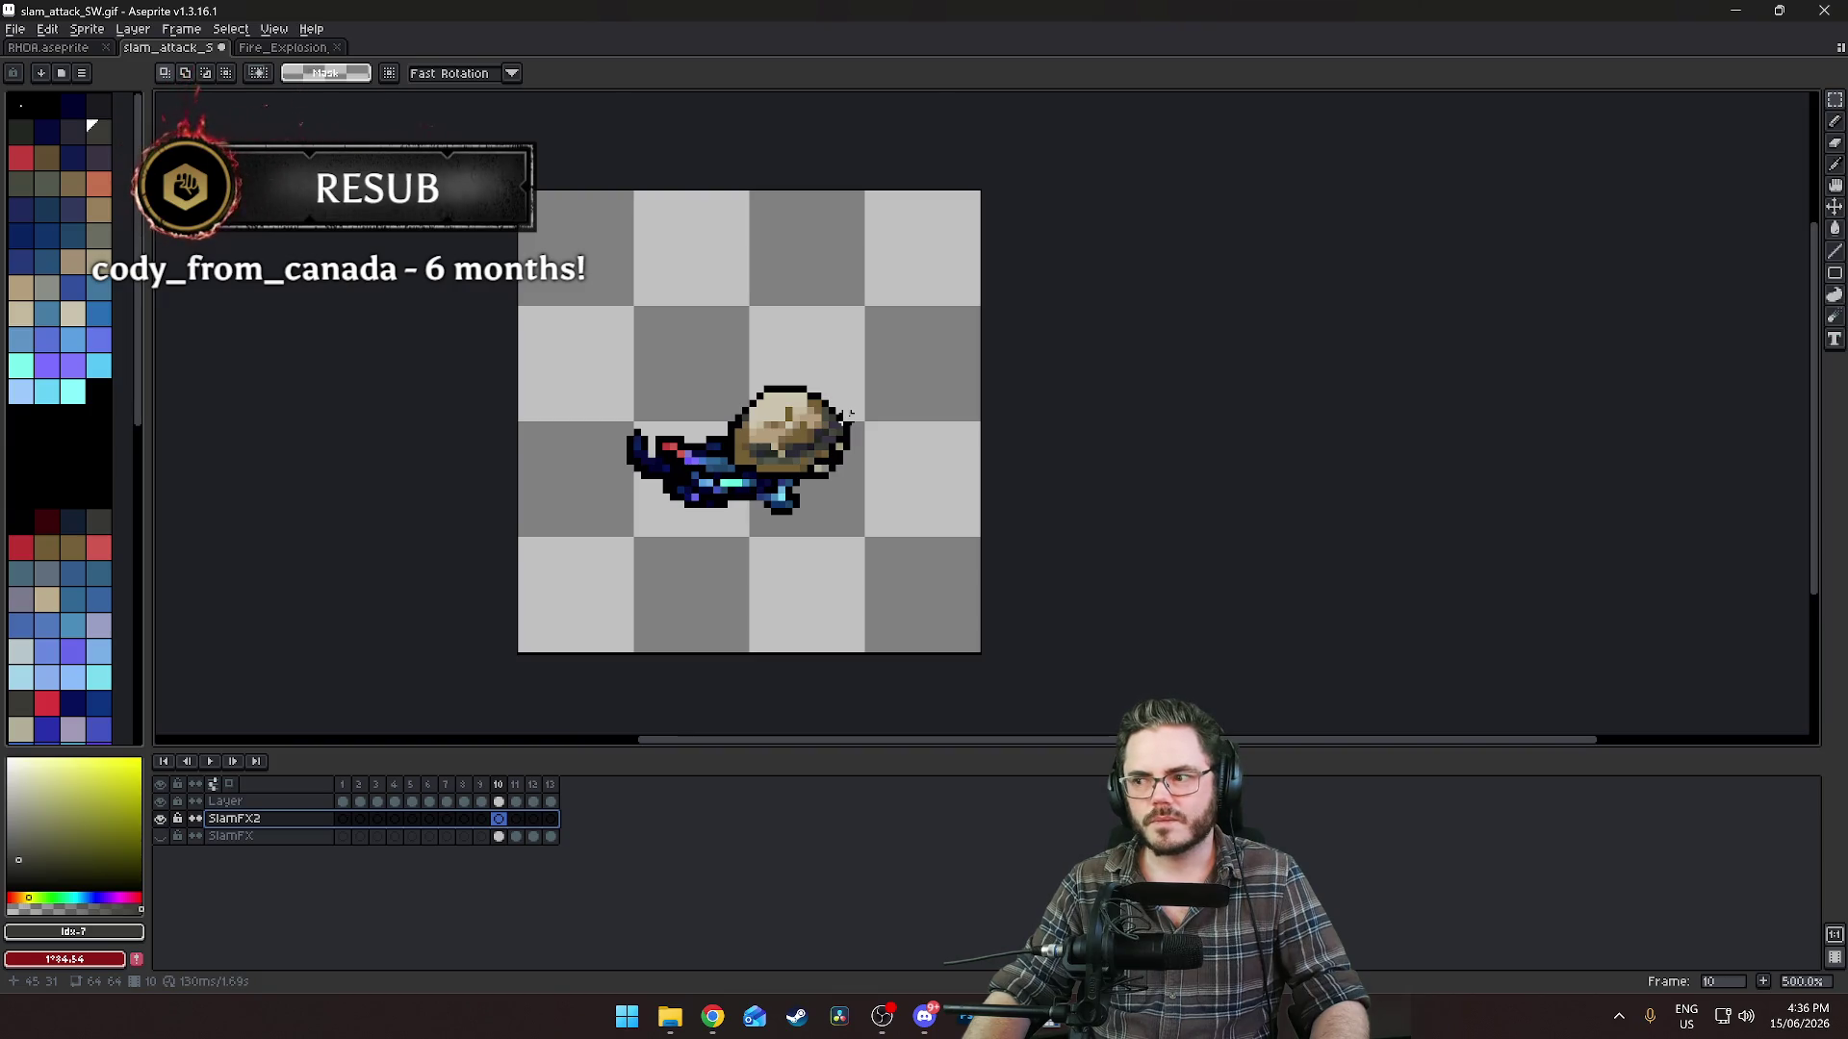
Paste the copied explosion into frame 10 and place it down over the creature.
{"action": "key", "text": "ctrl+v"}
{"action": "mouse_move", "coordinate": [843, 311]}
{"action": "left_mouse_down"}
{"action": "mouse_move", "coordinate": [813, 483]}
{"action": "mouse_move", "coordinate": [828, 500]}
{"action": "mouse_move", "coordinate": [813, 476]}
{"action": "mouse_move", "coordinate": [827, 515]}
{"action": "left_mouse_up"}
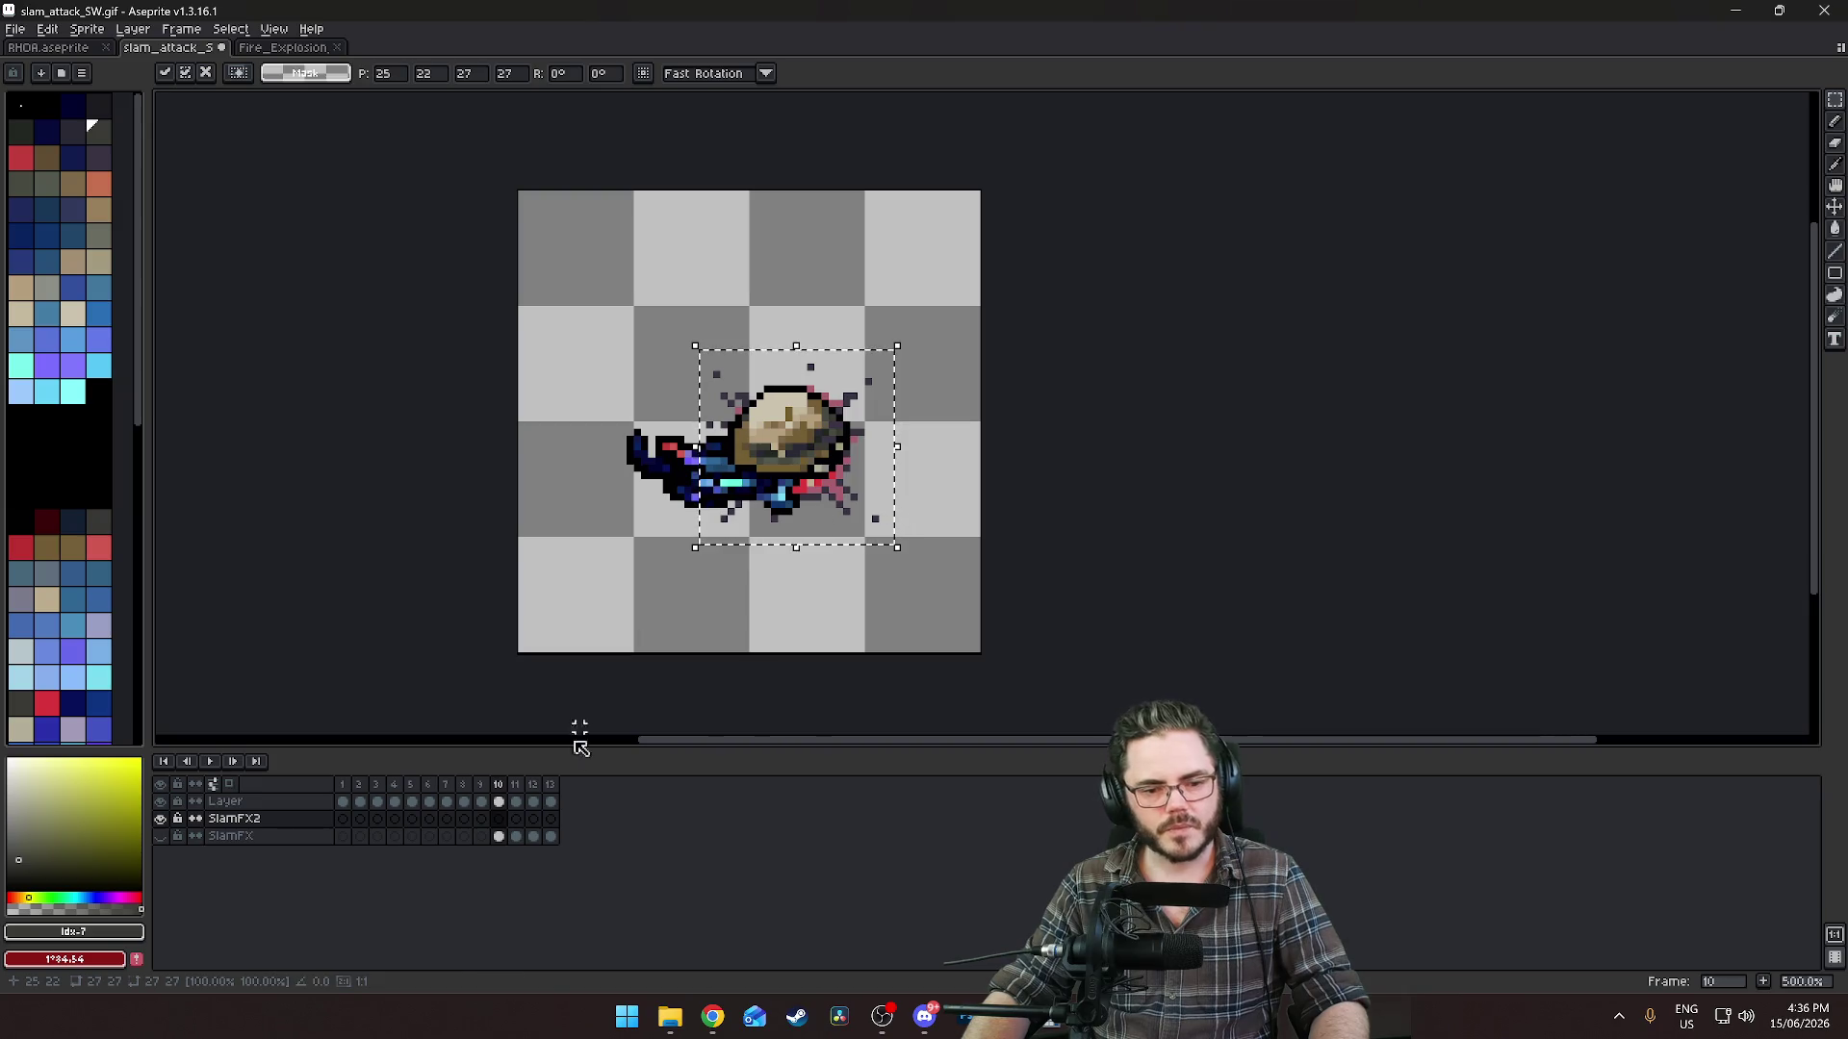
{"action": "left_click", "coordinate": [499, 837]}
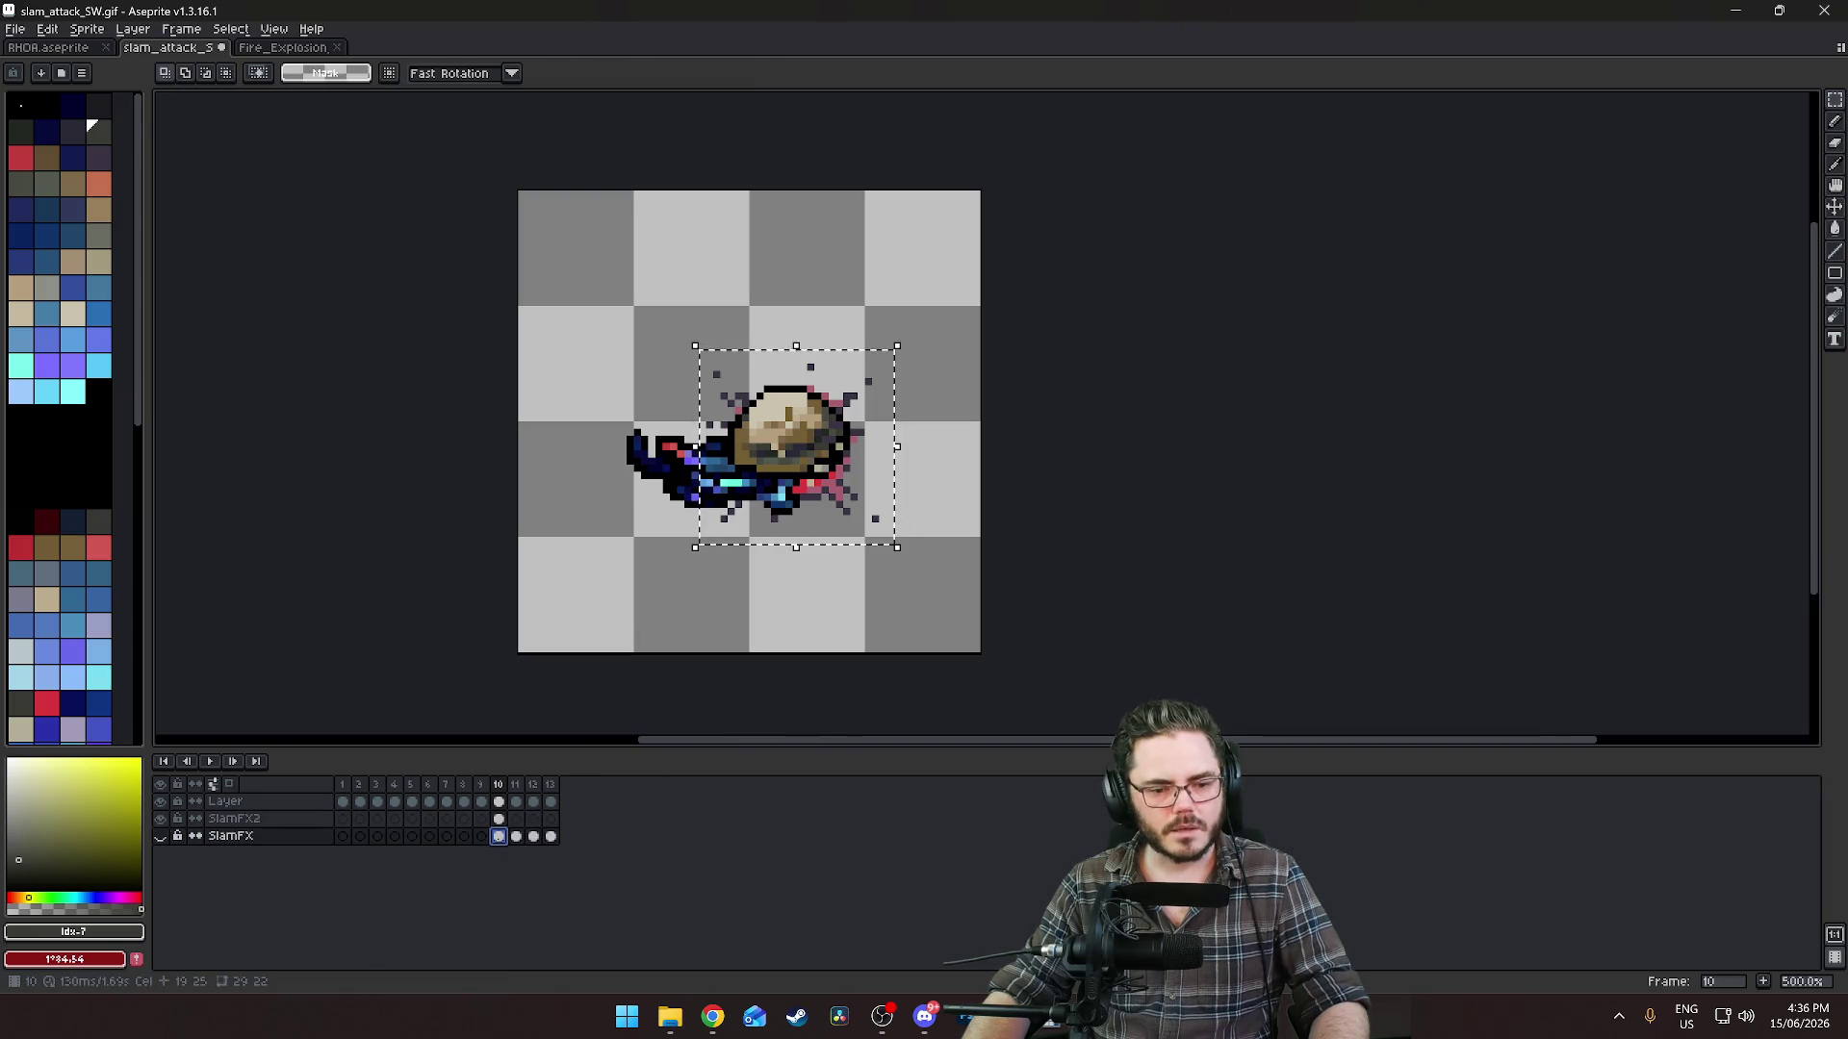
Make SlamFX2 active, compare frames 9 and 10, then bring up the Fire_Explosion sheet.
{"action": "key", "text": "Up"}
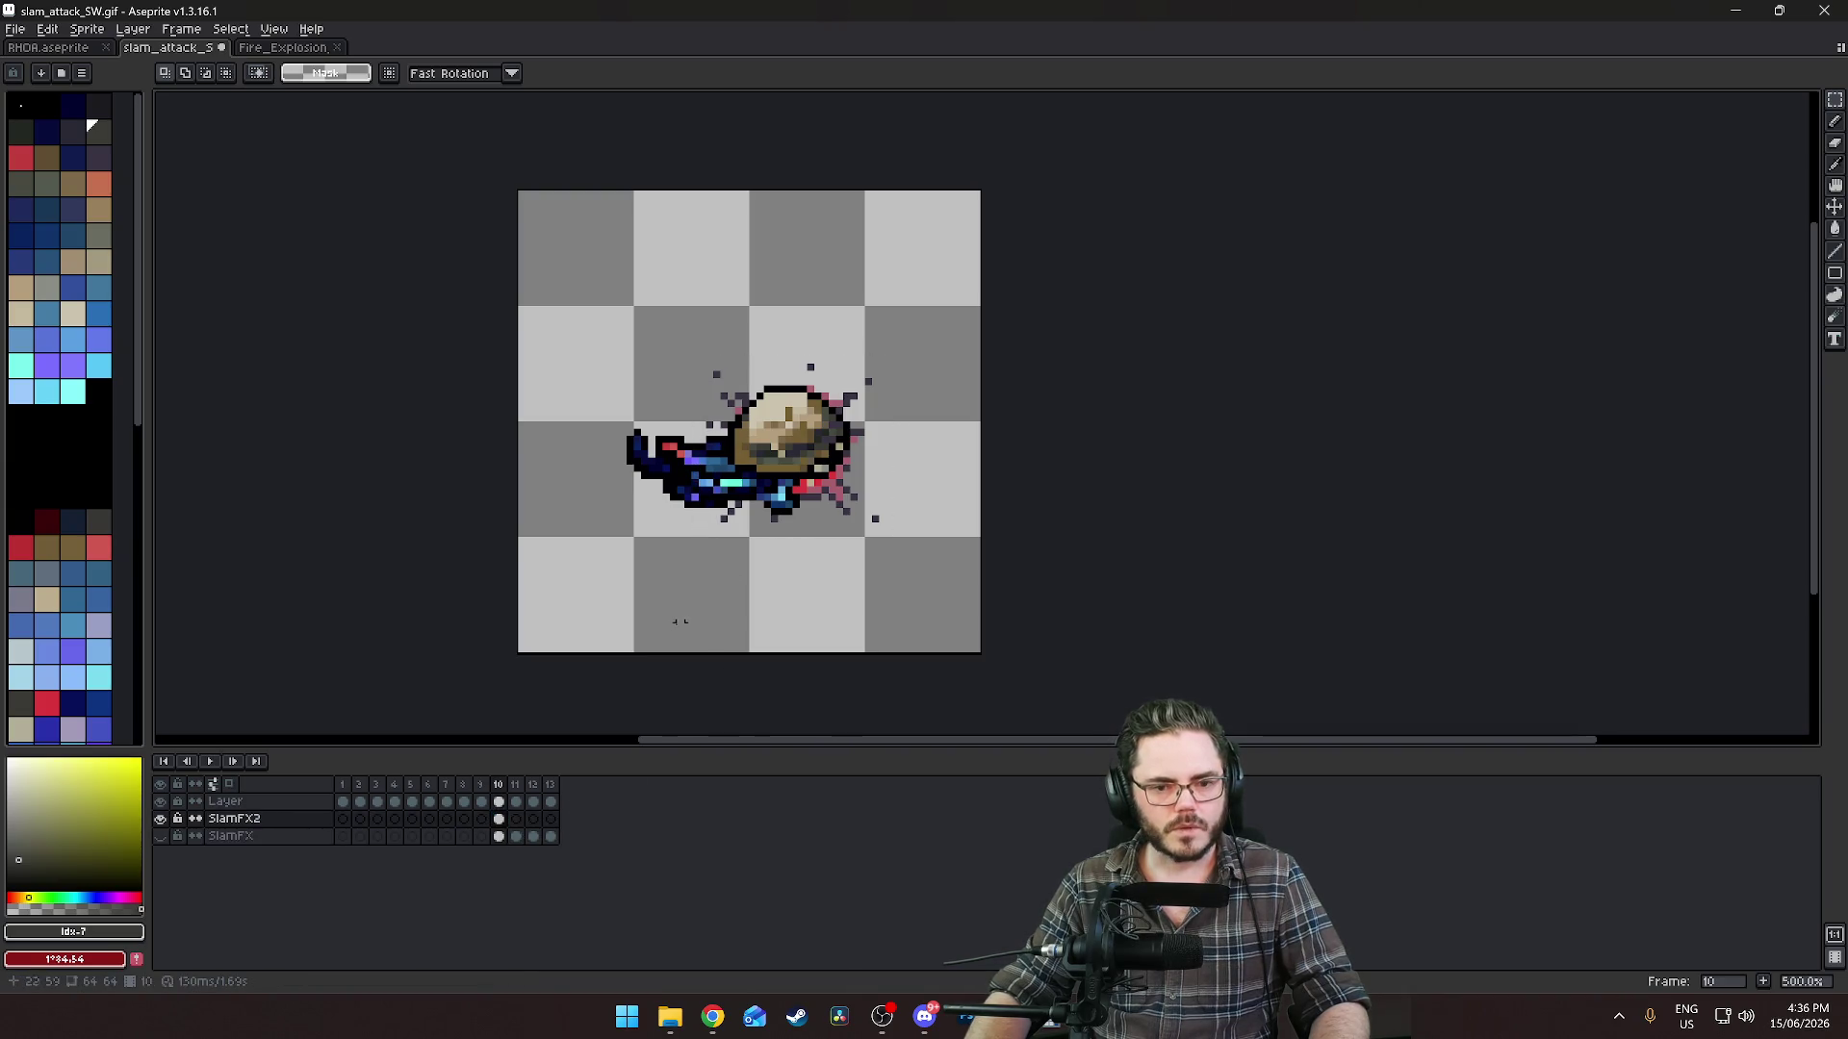
{"action": "key", "text": "Left"}
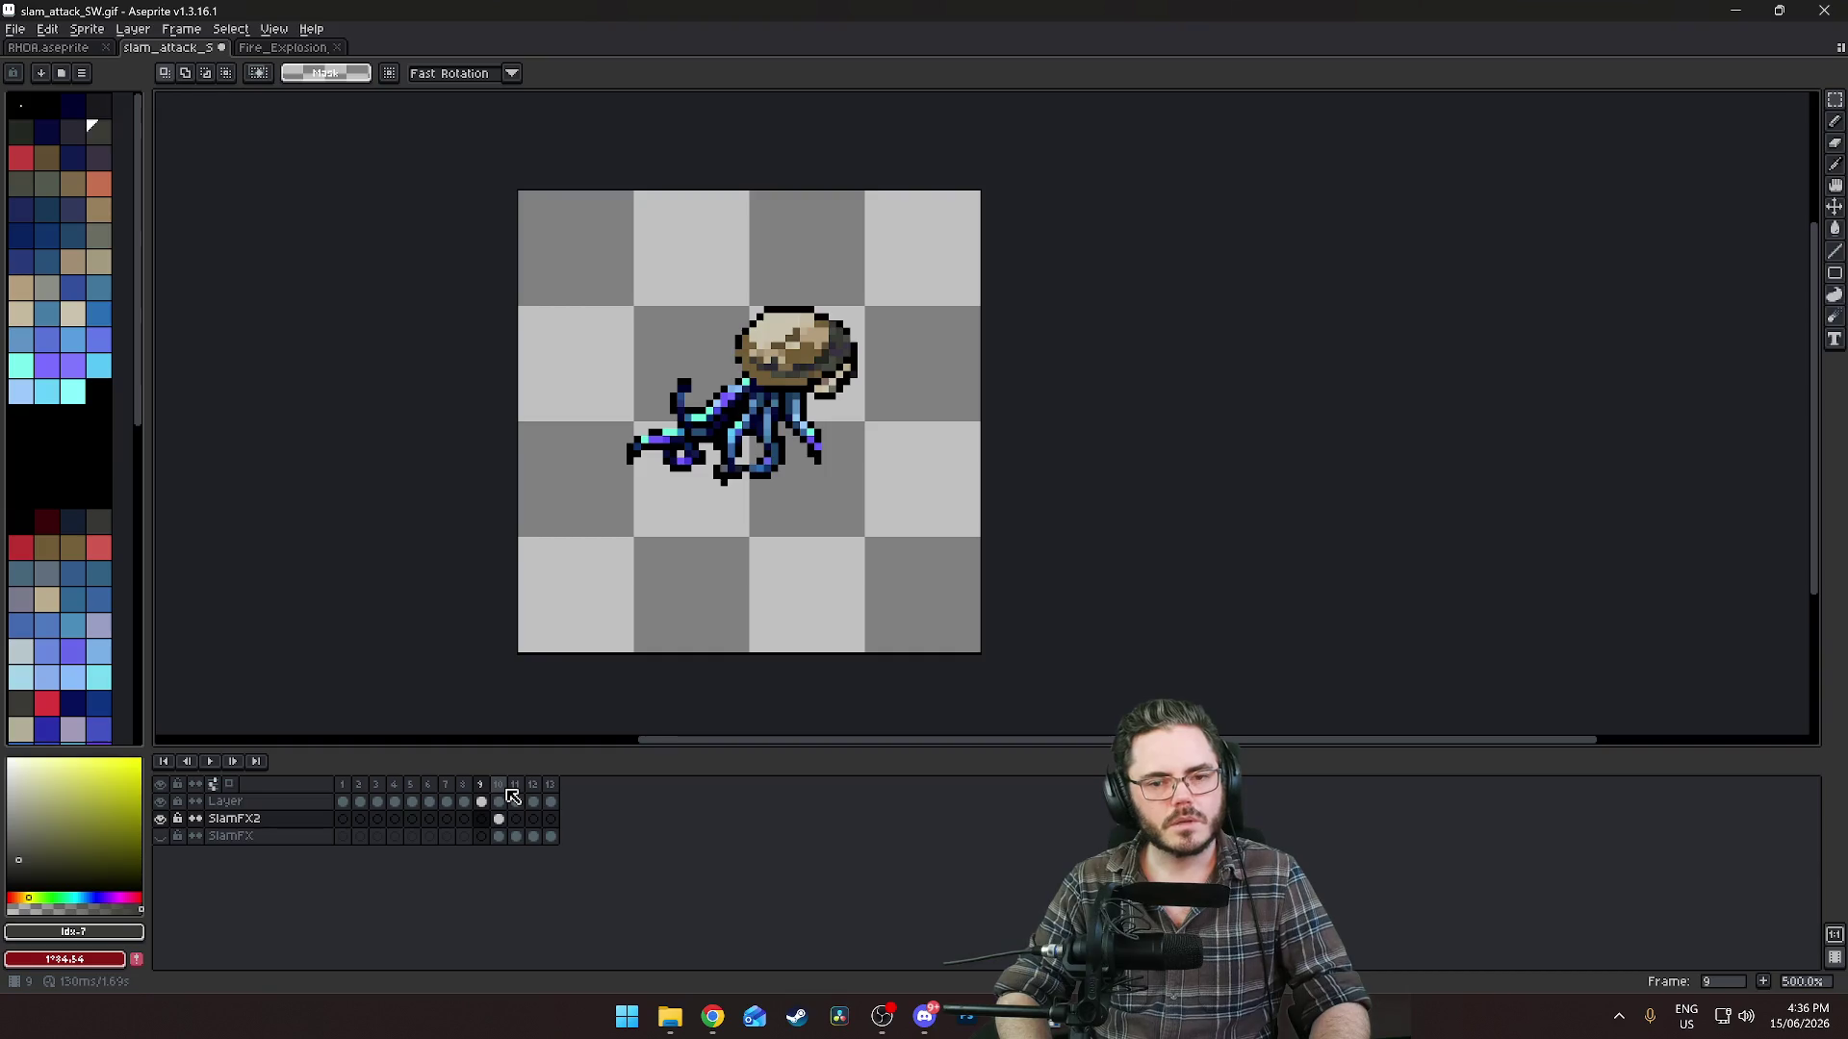
{"action": "key", "text": "Right"}
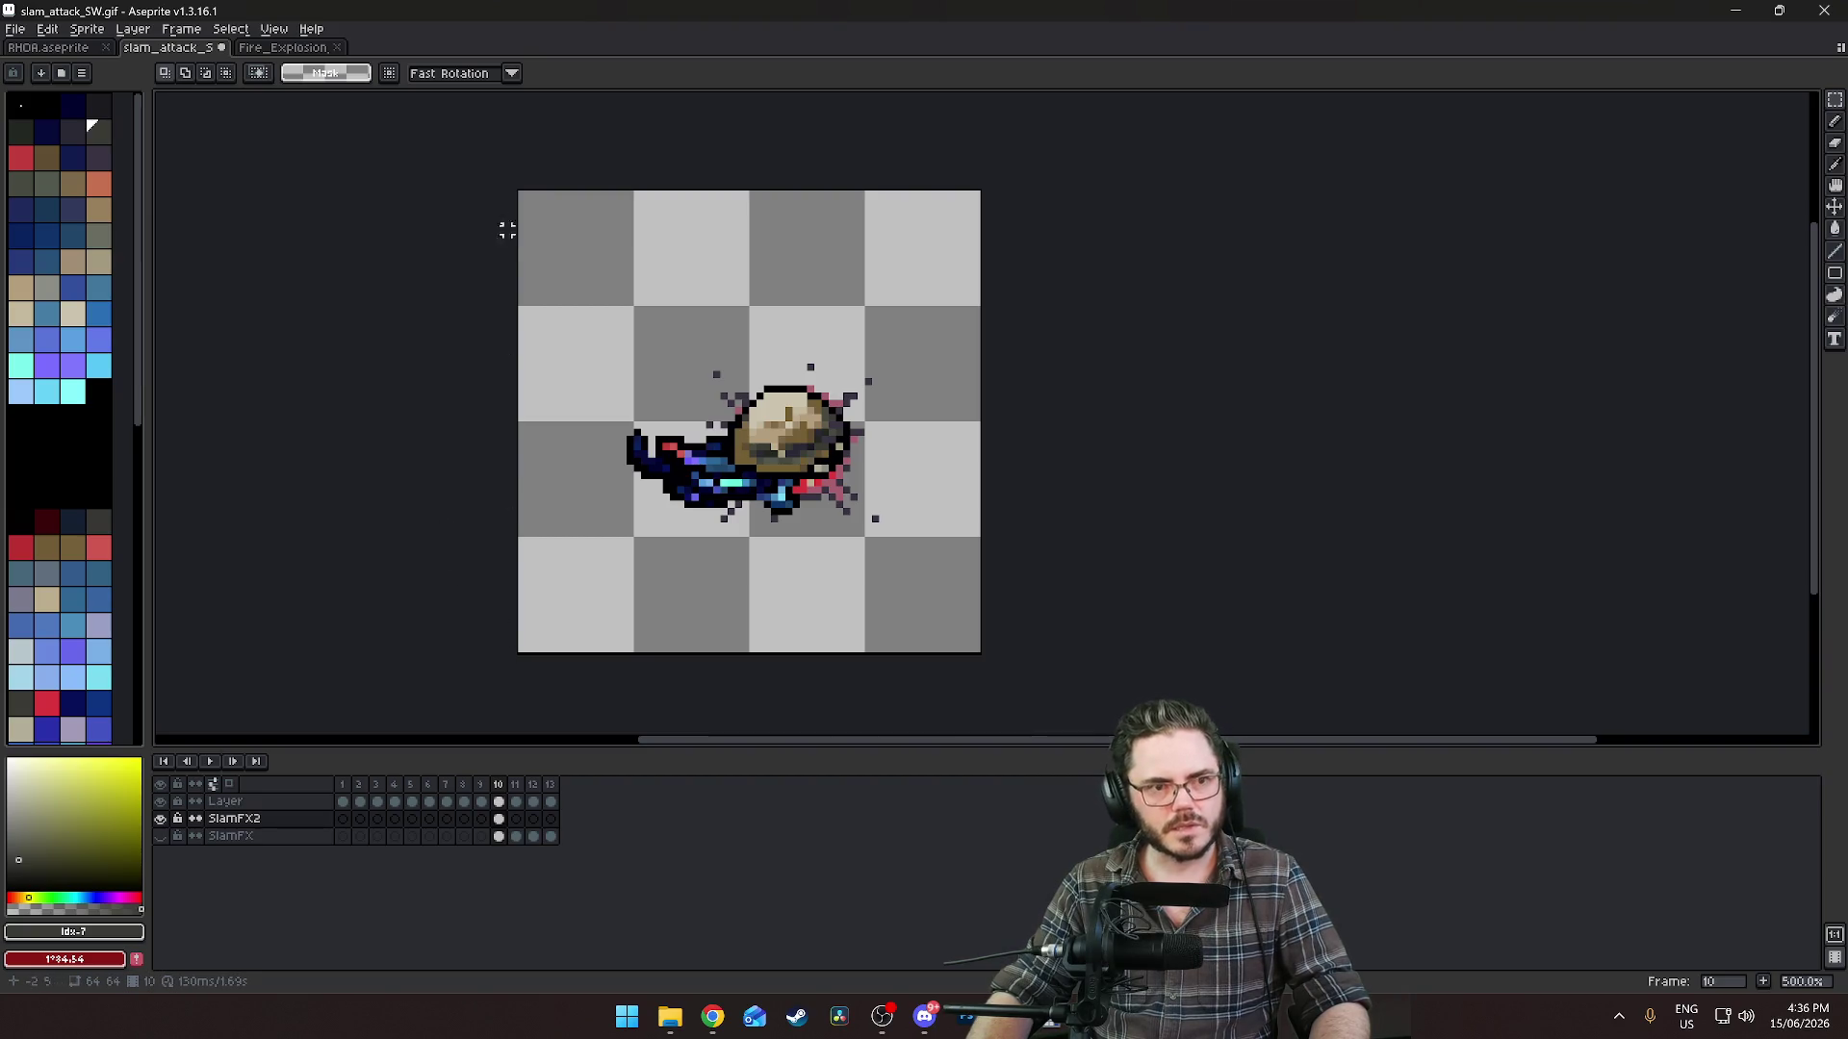
{"action": "left_click", "coordinate": [279, 47]}
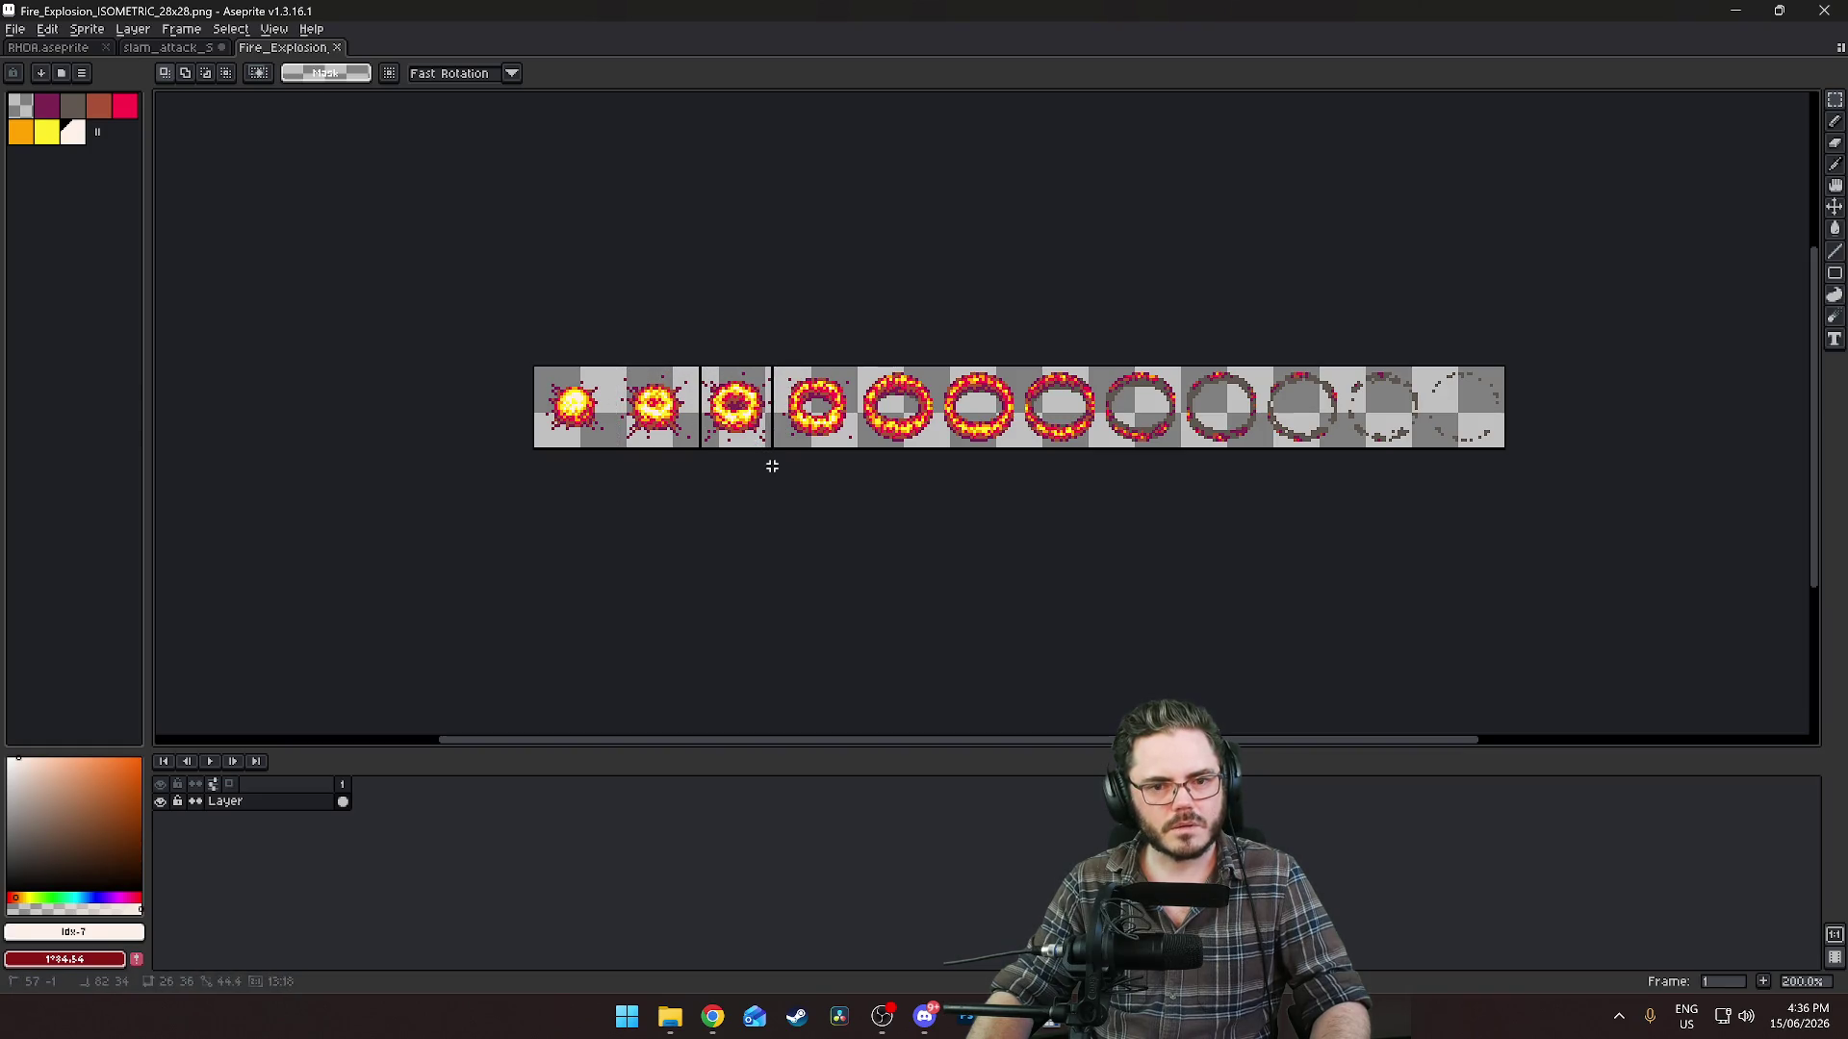
Clear the sheet selection and compare frames 10 and 11 of the slam animation.
{"action": "left_click", "coordinate": [959, 489]}
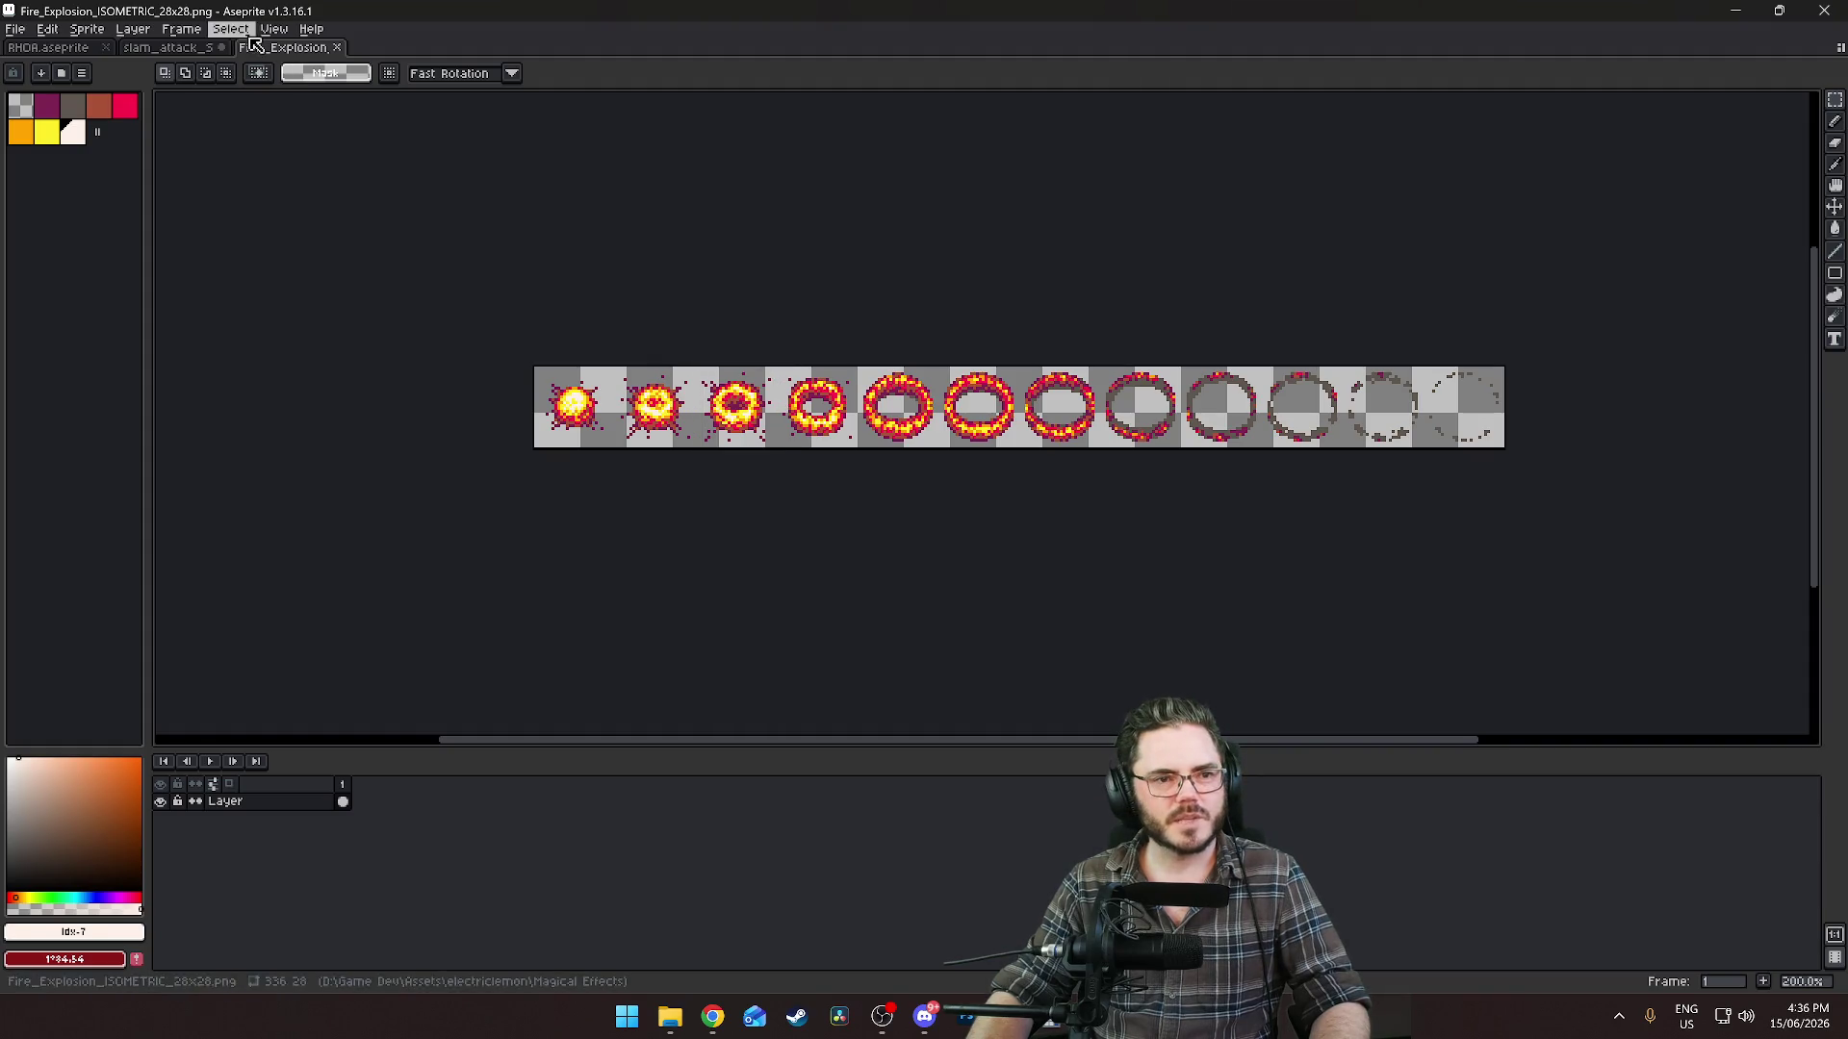
{"action": "left_click", "coordinate": [191, 48]}
{"action": "left_click", "coordinate": [517, 836]}
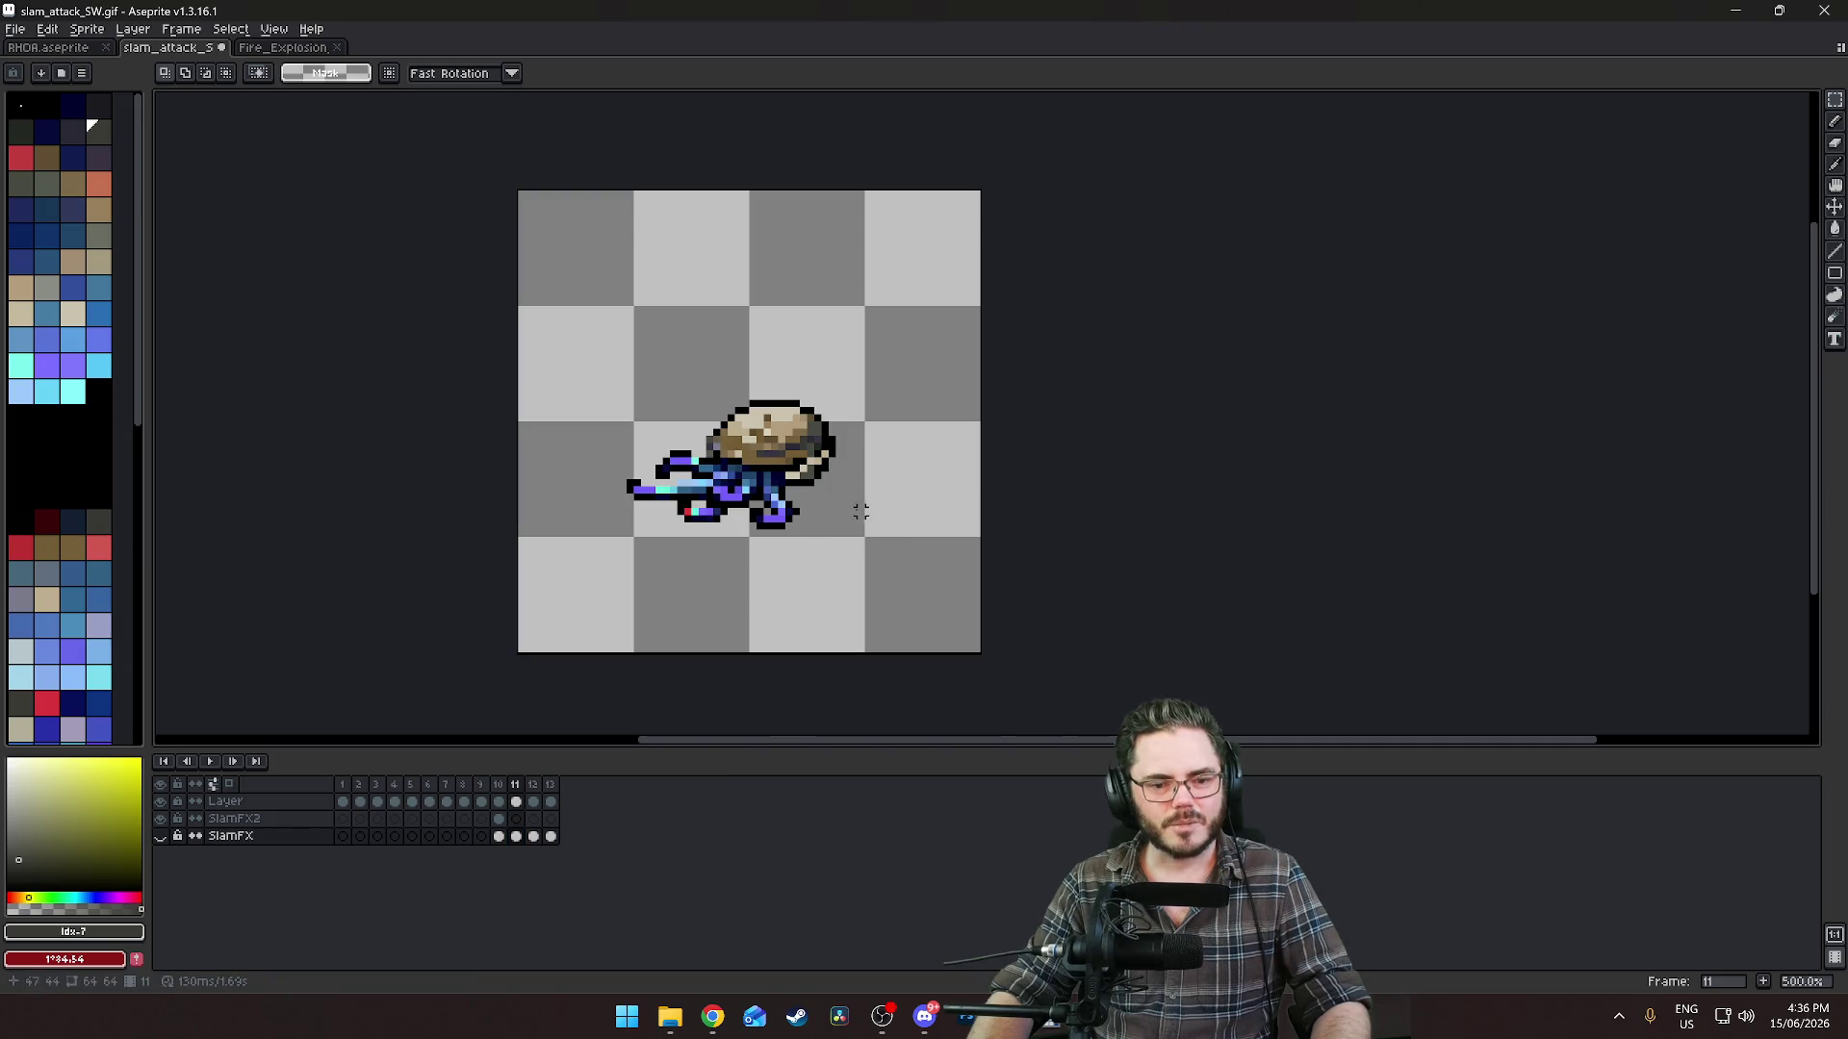
{"action": "left_click", "coordinate": [498, 836]}
{"action": "left_click", "coordinate": [517, 837]}
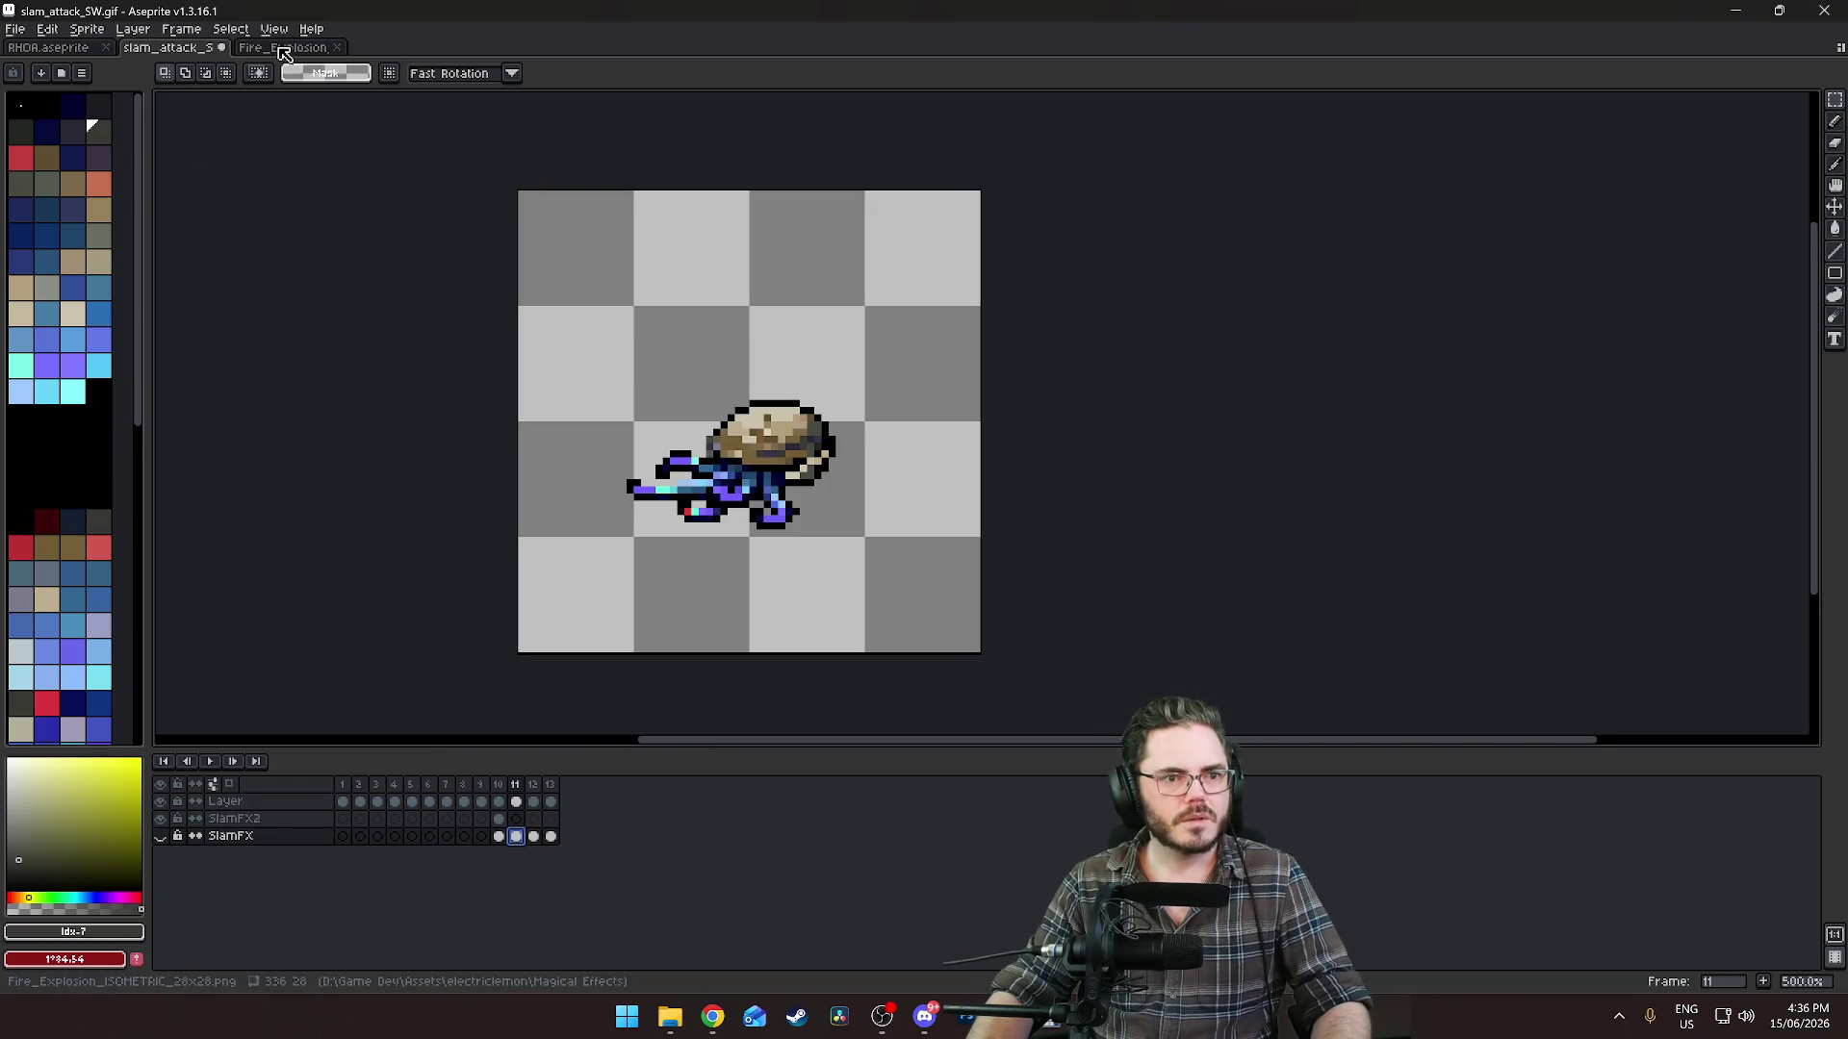
Paste the third explosion frame over the creature on SlamFX2 frame 11.
{"action": "left_click", "coordinate": [289, 47]}
{"action": "scroll", "coordinate": [790, 390], "scroll_direction": "up", "scroll_amount": 2}
{"action": "left_click_drag", "start_coordinate": [605, 316], "coordinate": [773, 565]}
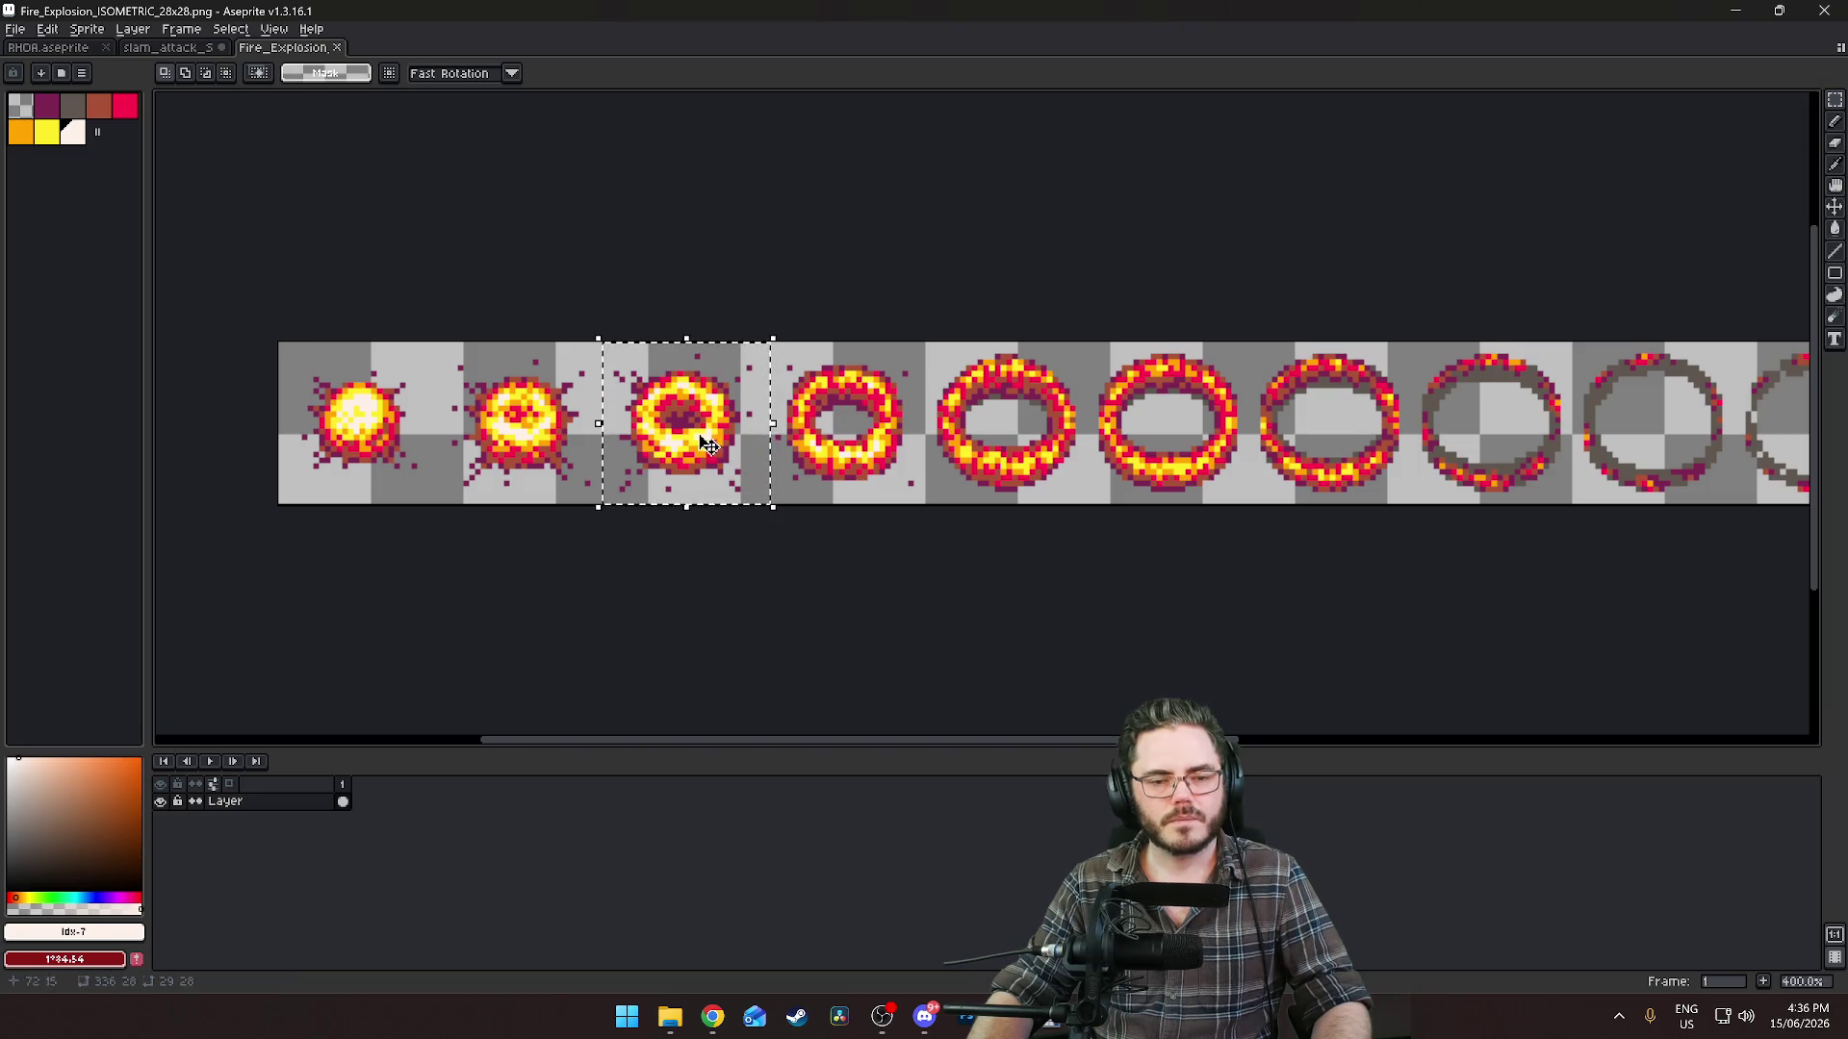
{"action": "left_click", "coordinate": [201, 53]}
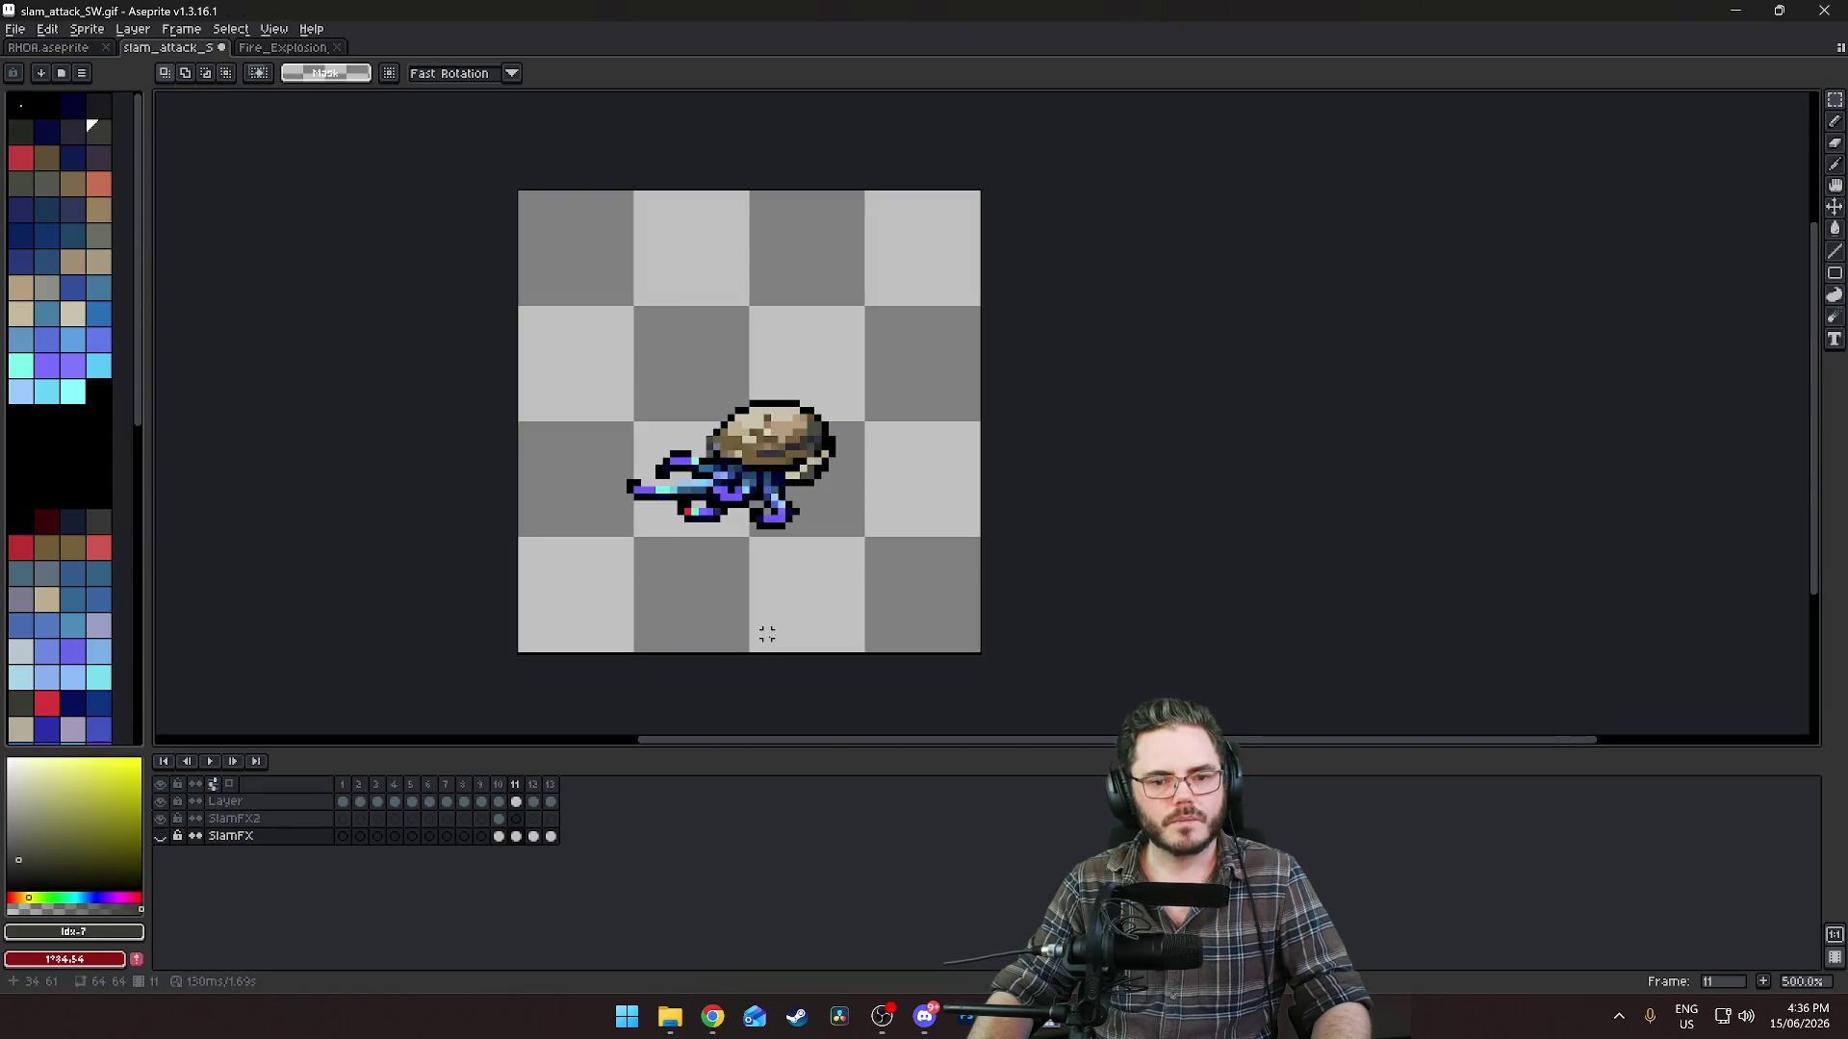
{"action": "left_click", "coordinate": [481, 819]}
{"action": "left_click", "coordinate": [498, 819]}
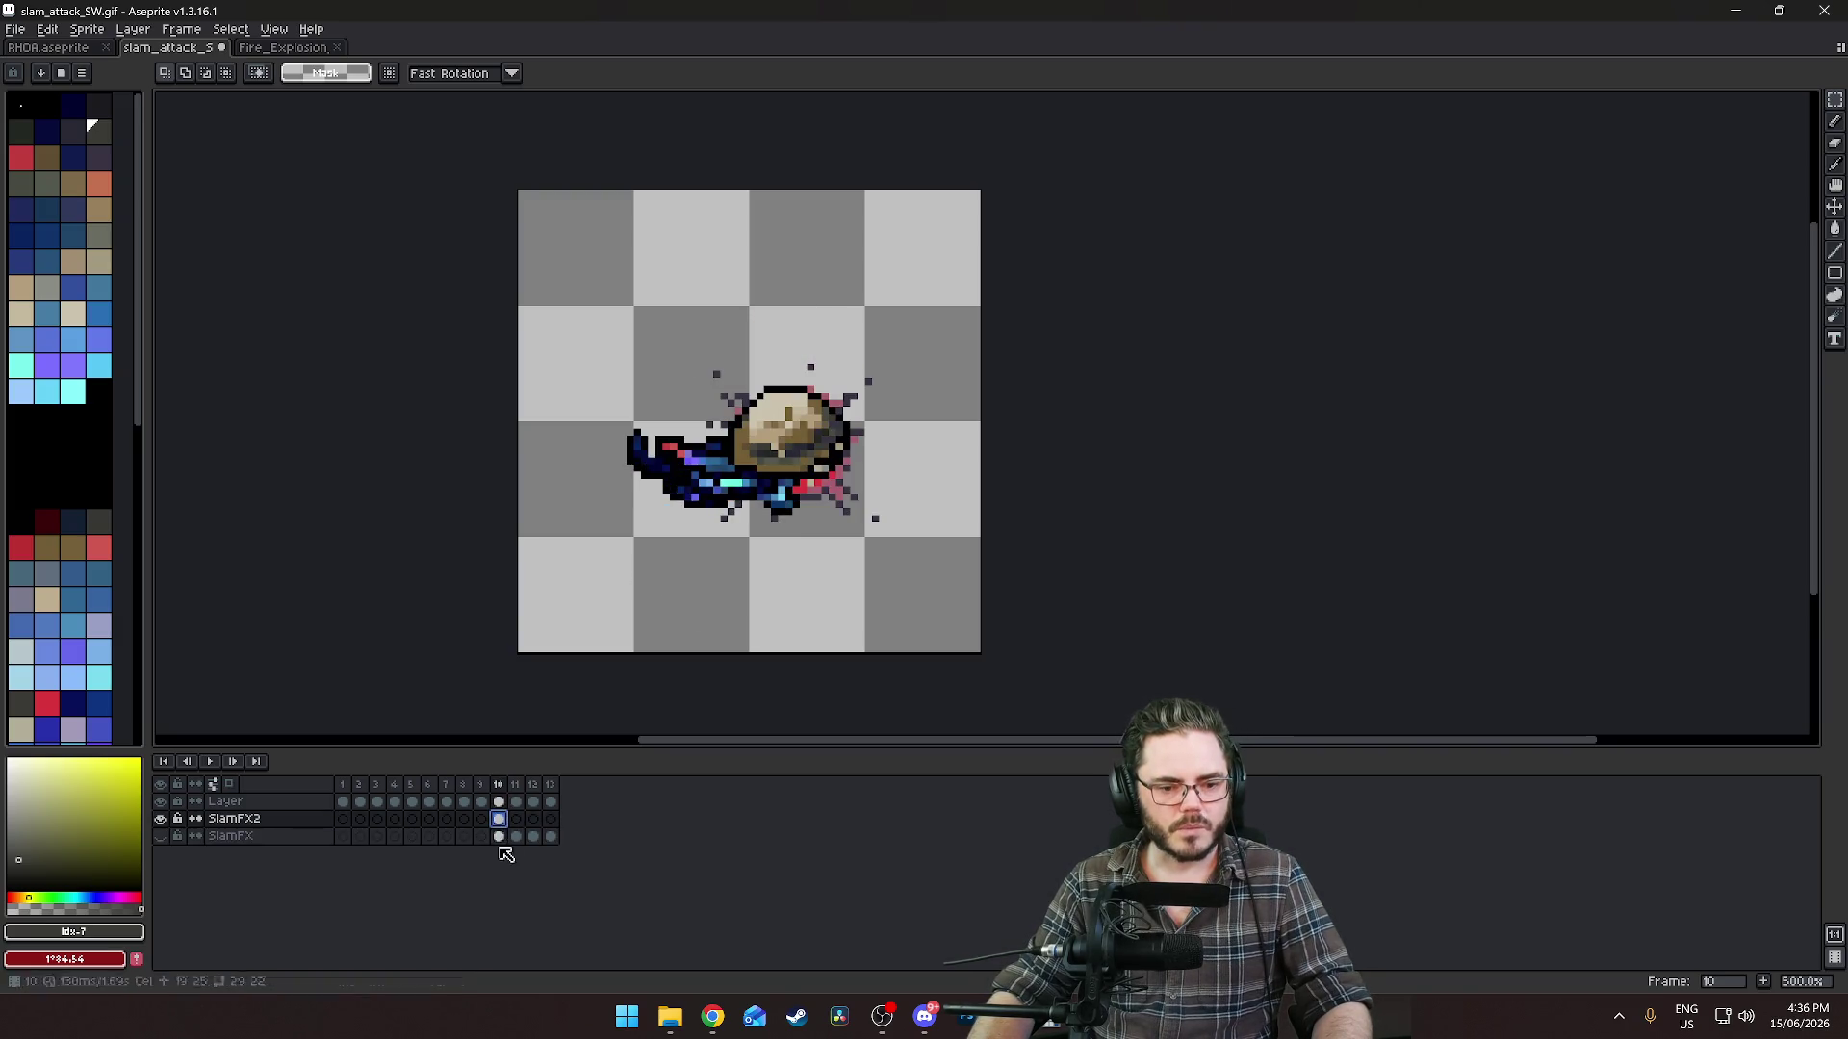
{"action": "left_click", "coordinate": [517, 819]}
{"action": "key", "text": "ctrl+v"}
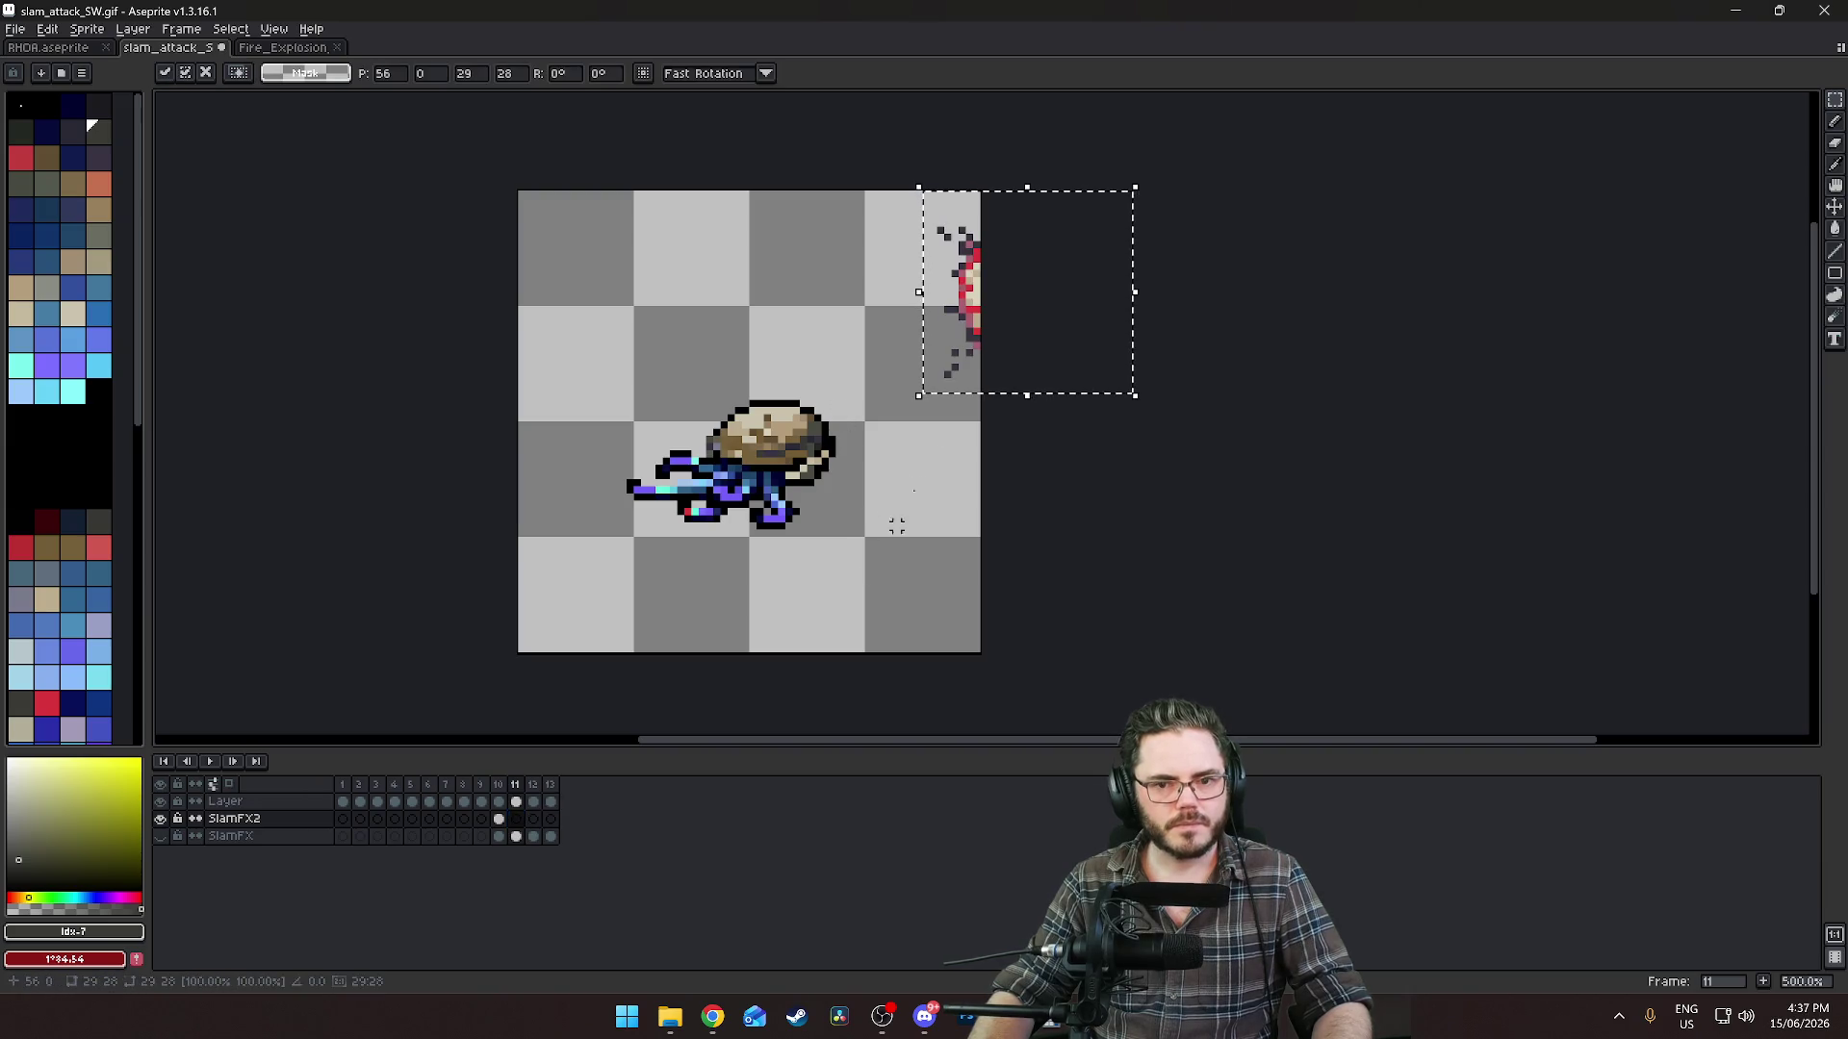
{"action": "left_click_drag", "start_coordinate": [965, 258], "coordinate": [744, 484]}
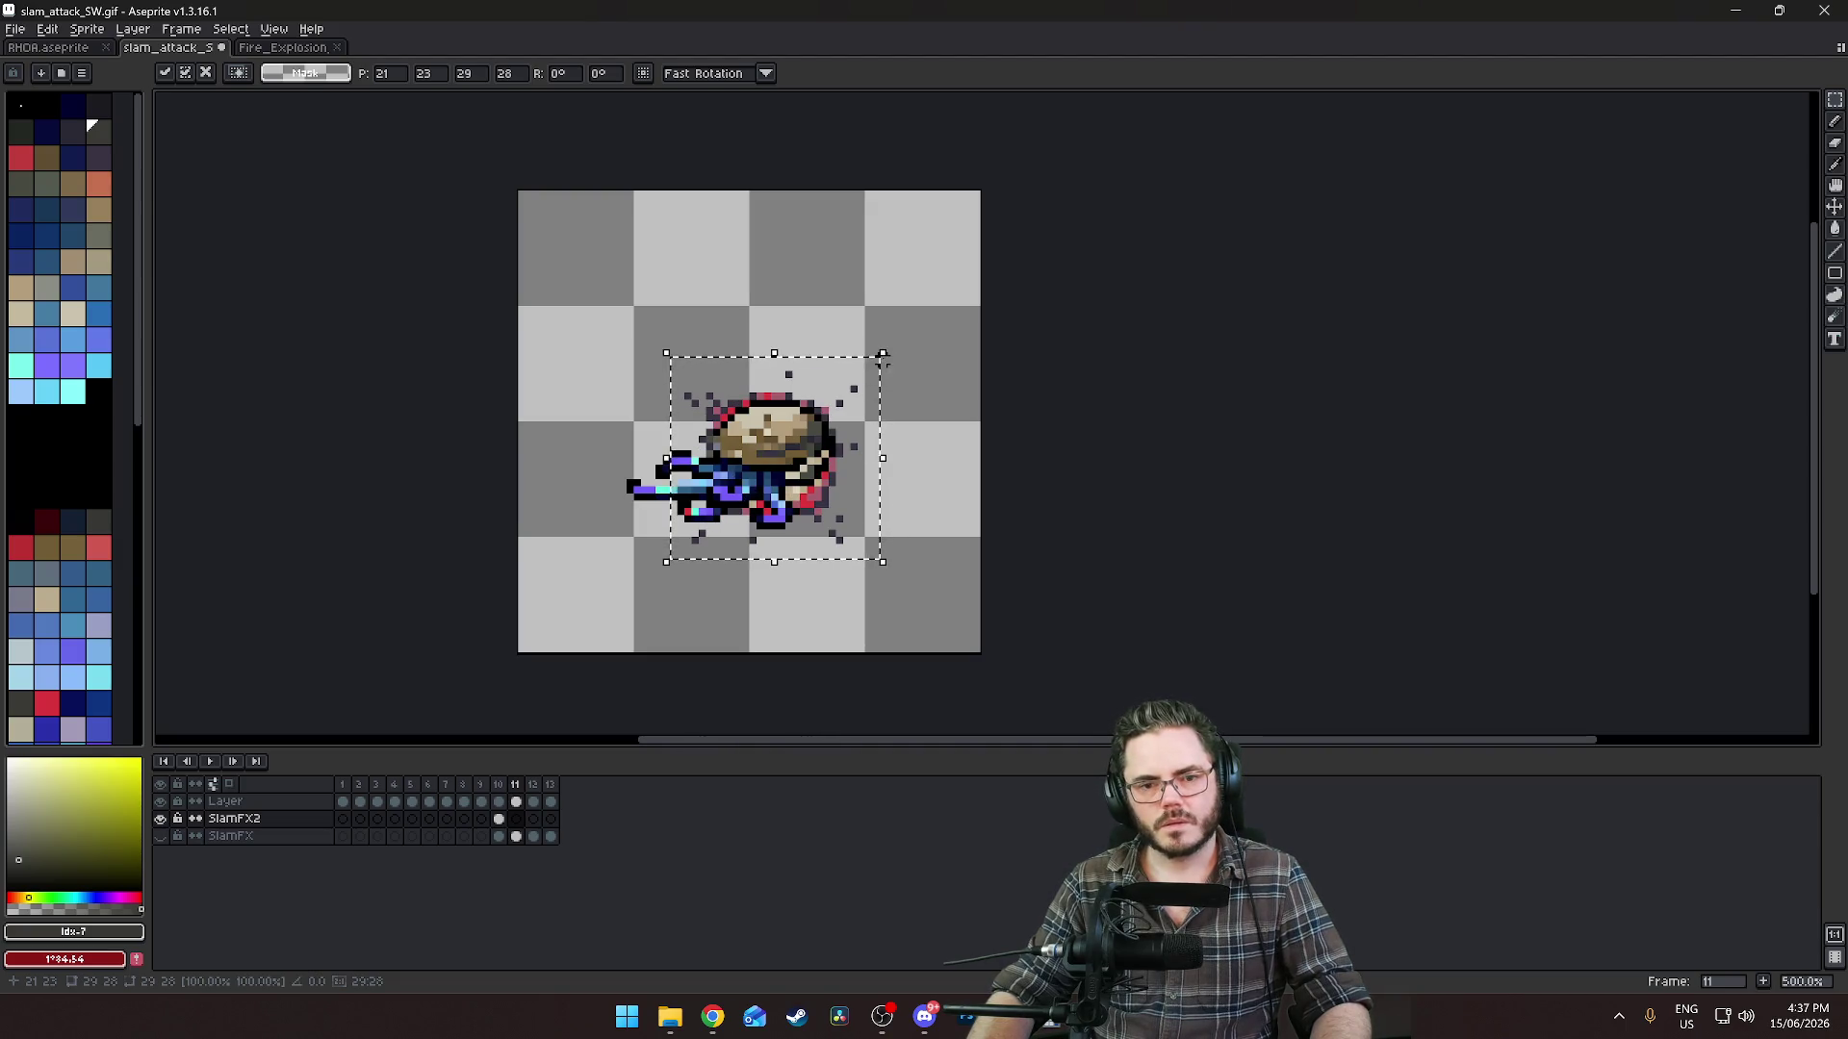
{"action": "key", "text": "Return"}
Stretch the pasted explosion slightly wider and nudge it up one pixel.
{"action": "left_click_drag", "start_coordinate": [883, 356], "coordinate": [897, 361]}
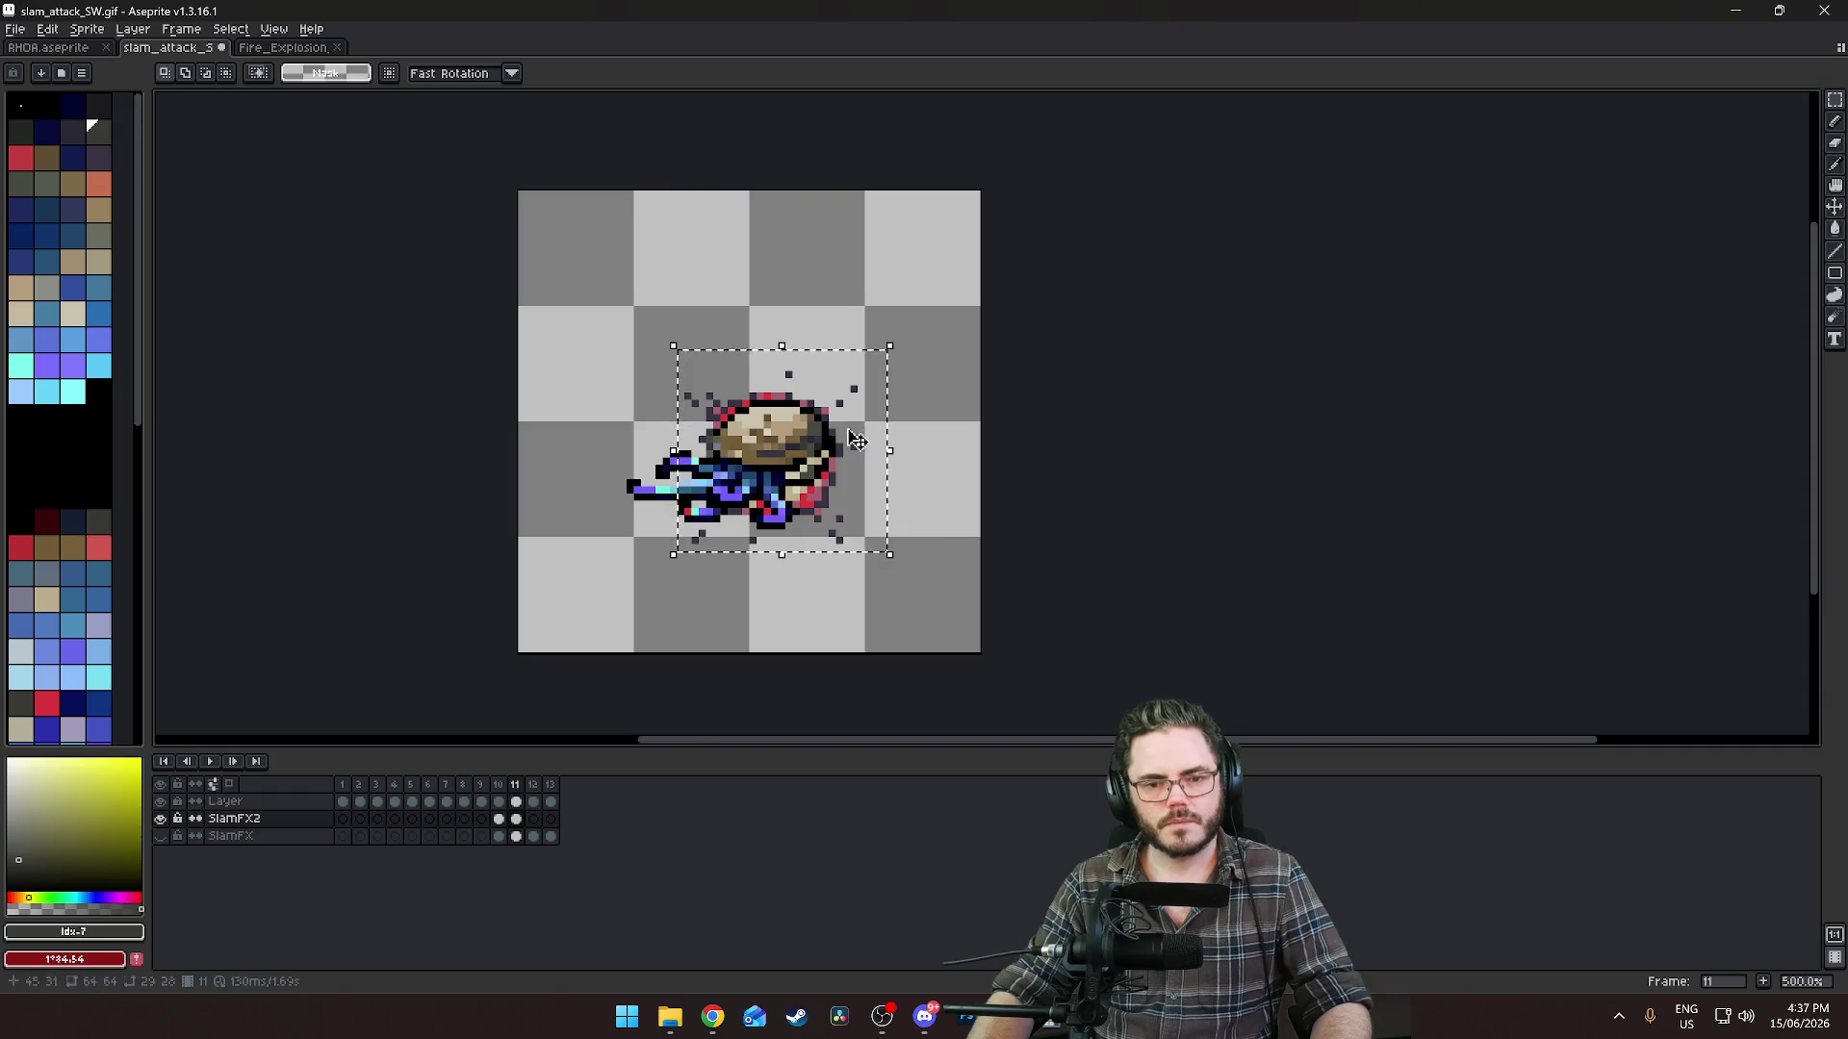
{"action": "key", "text": "ctrl+z"}
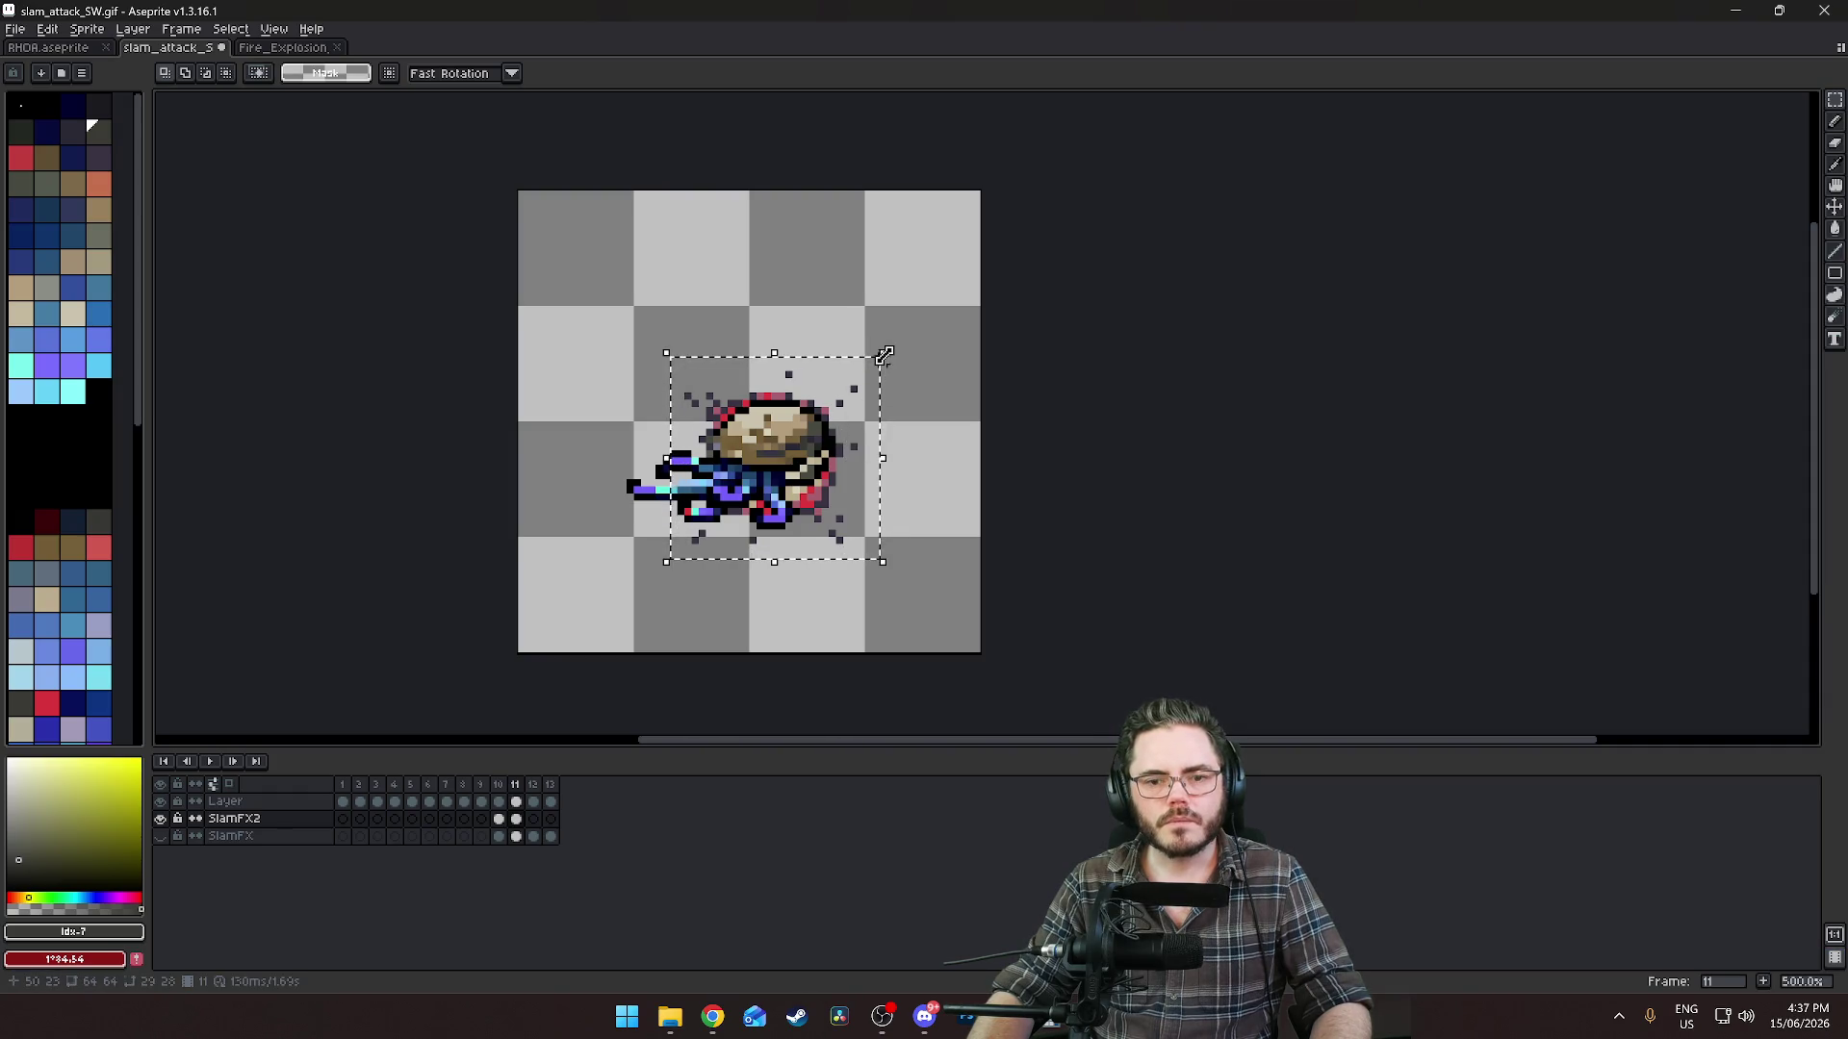
{"action": "left_click_drag", "start_coordinate": [882, 365], "coordinate": [892, 356]}
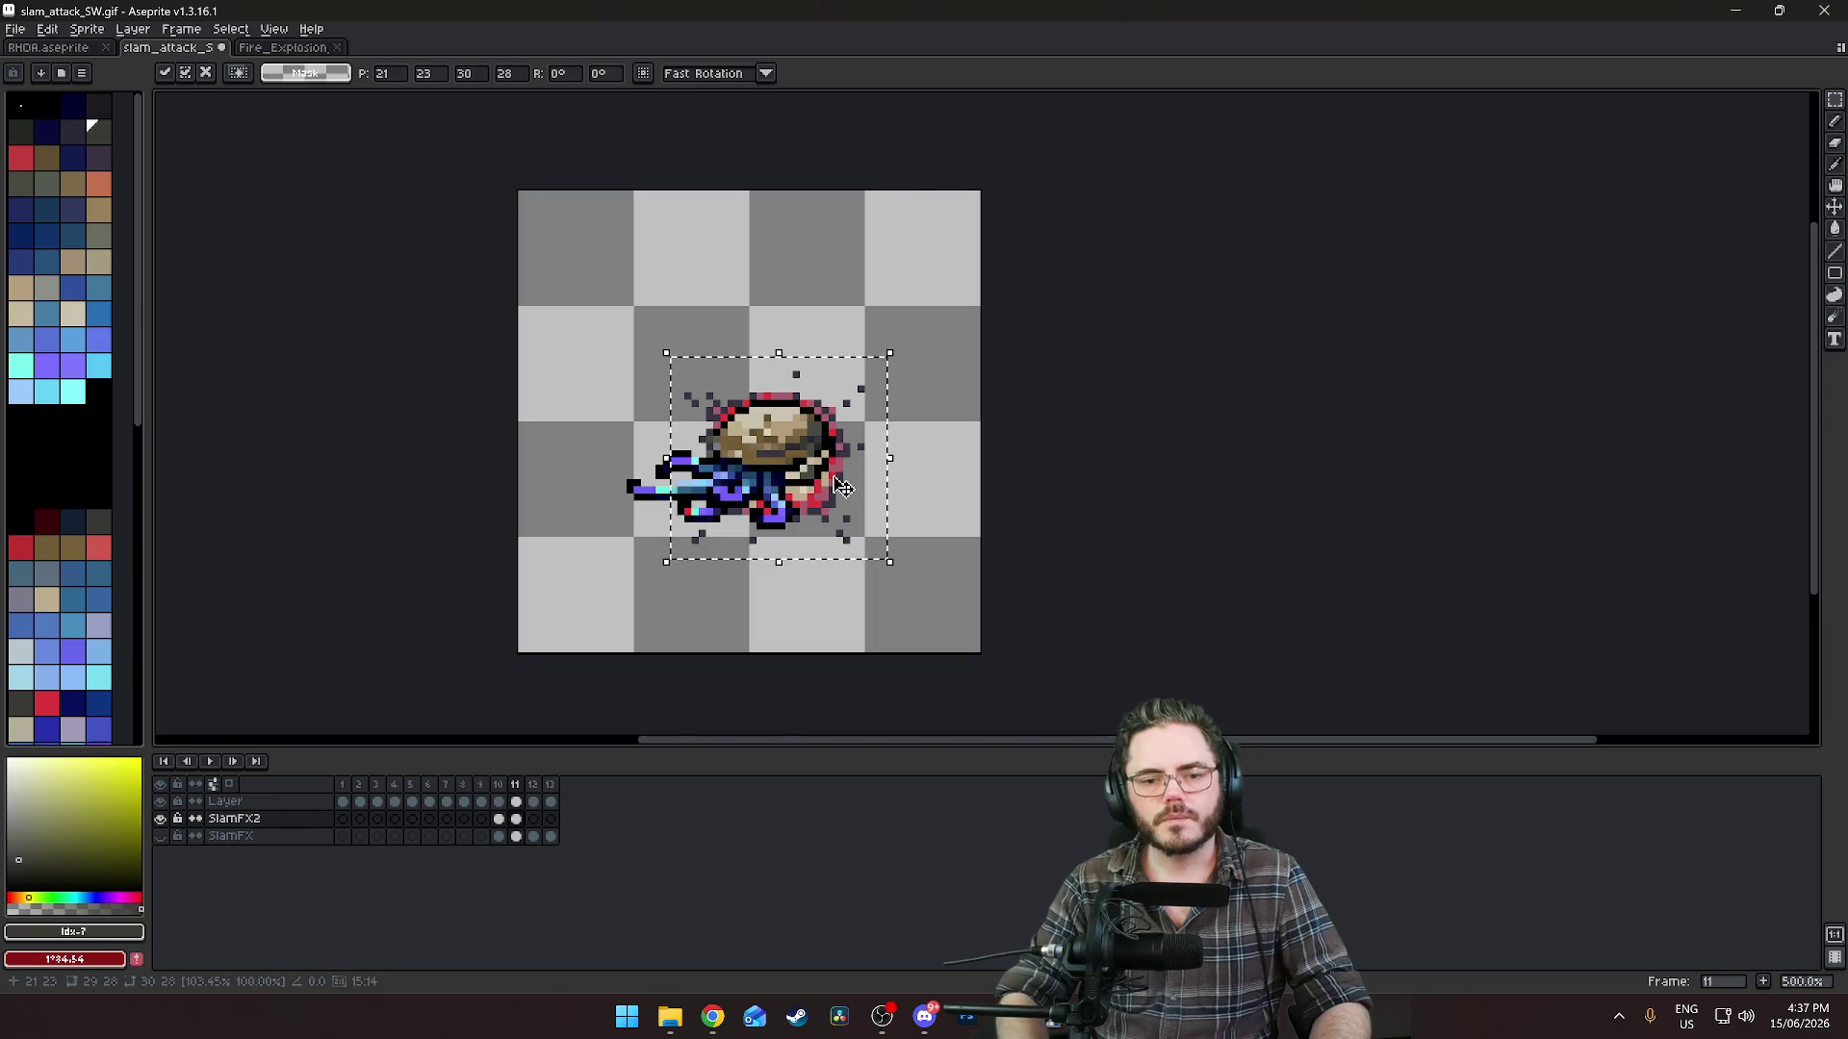
{"action": "key", "text": "Up"}
{"action": "key", "text": "Return"}
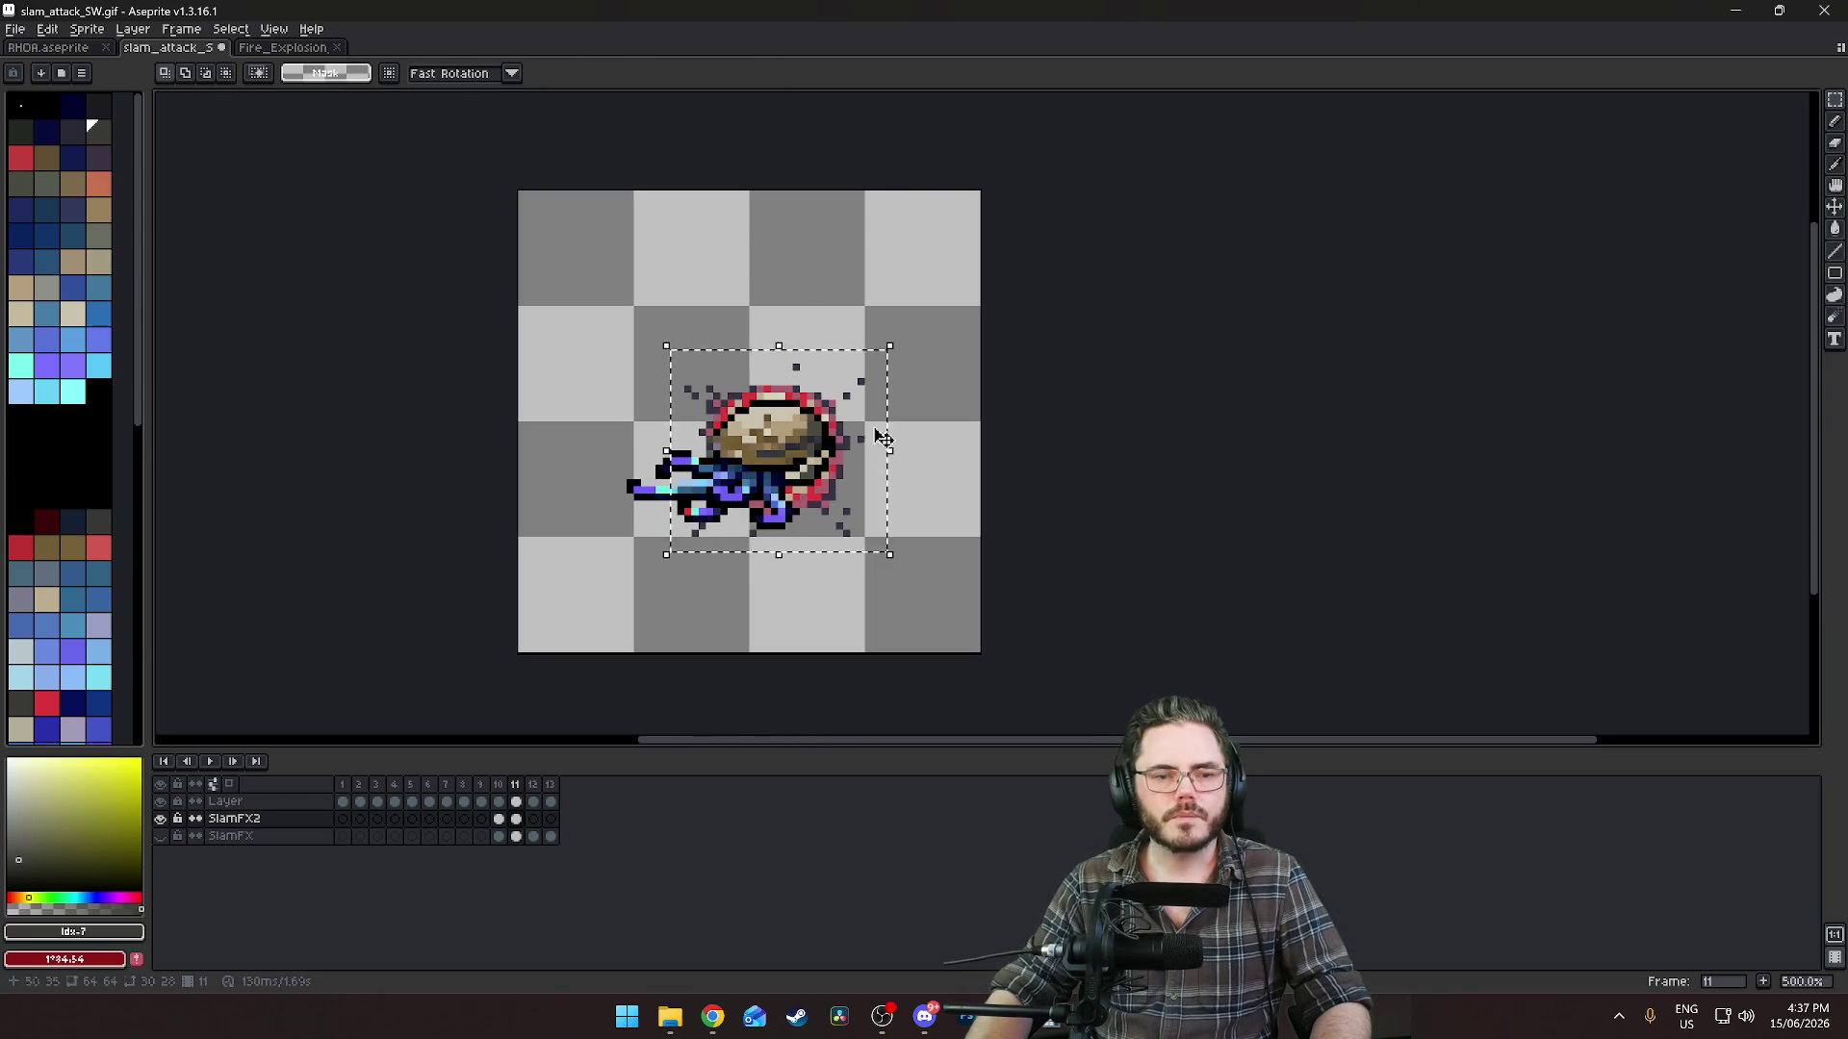
Select and copy the fourth explosion frame from the fire explosion sheet.
{"action": "left_click", "coordinate": [274, 48]}
{"action": "key", "text": "ctrl+d"}
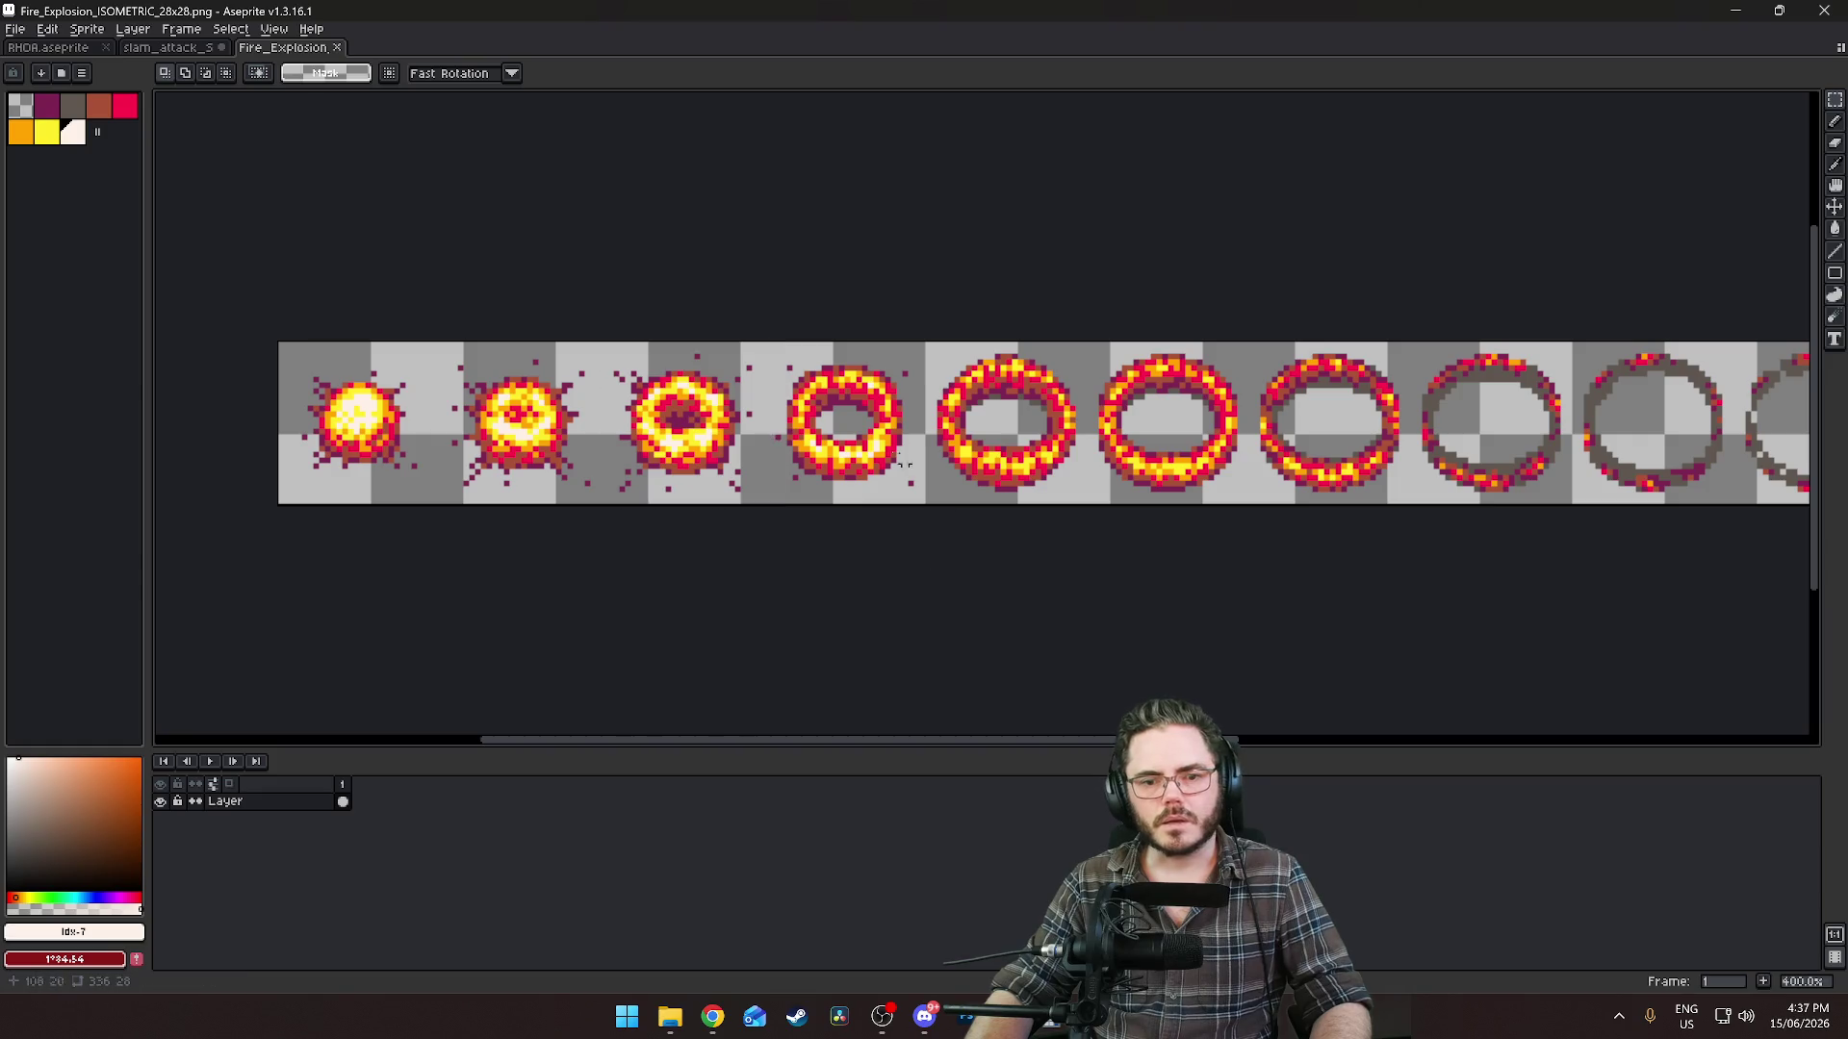
{"action": "left_click_drag", "start_coordinate": [777, 344], "coordinate": [929, 496]}
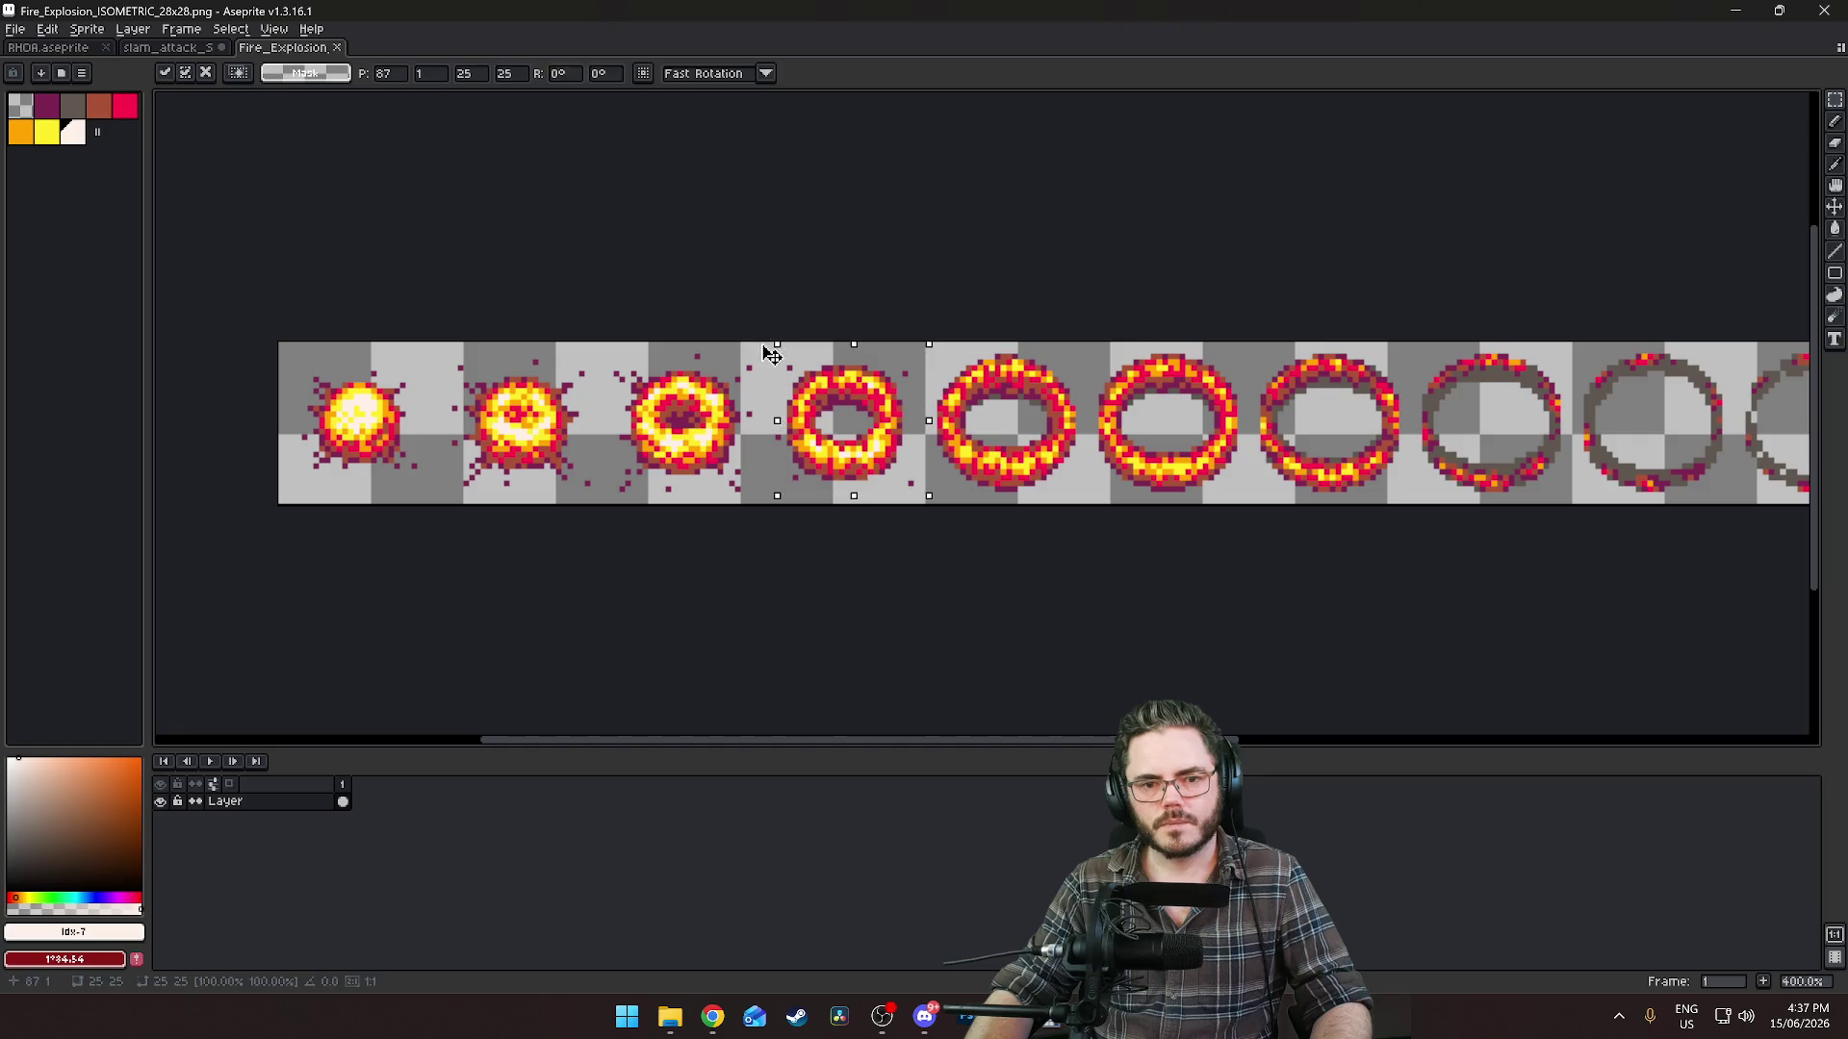
{"action": "key", "text": "ctrl+d"}
{"action": "mouse_move", "coordinate": [767, 342]}
{"action": "left_mouse_down"}
{"action": "mouse_move", "coordinate": [829, 443]}
{"action": "mouse_move", "coordinate": [922, 508]}
{"action": "left_mouse_up"}
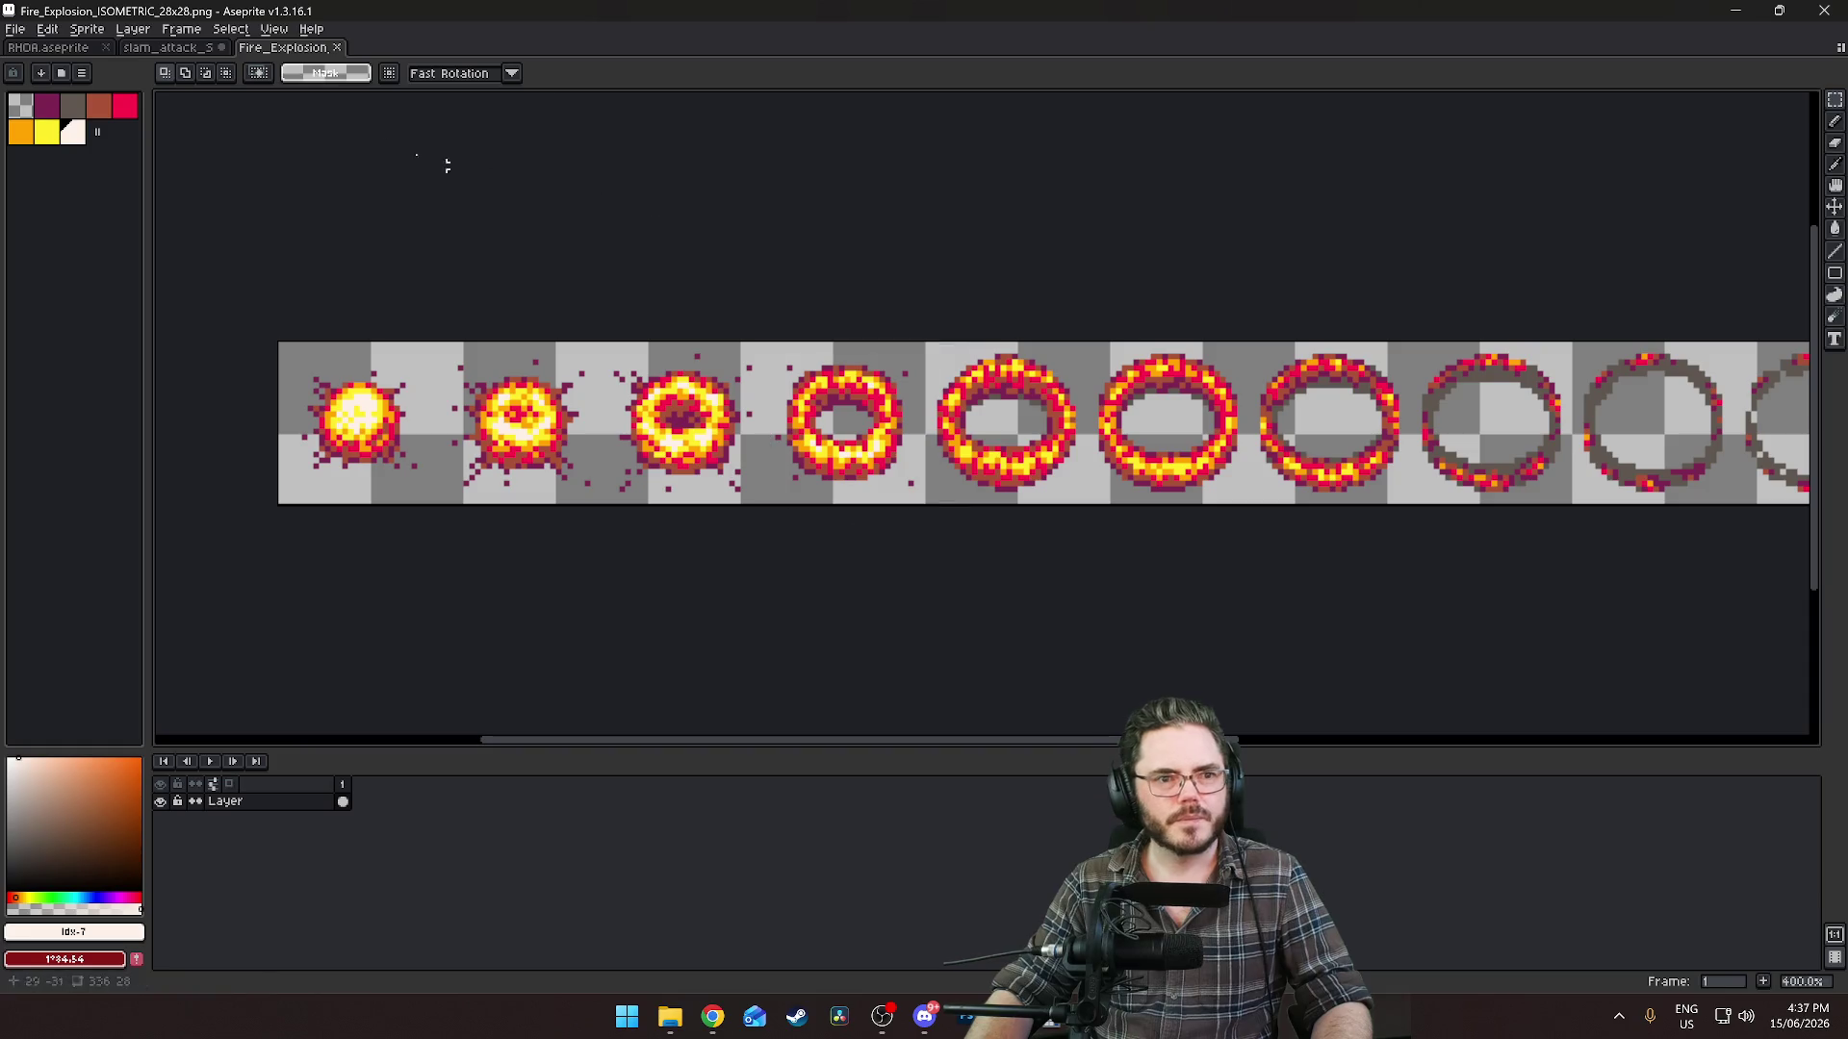
{"action": "key", "text": "ctrl+shift+Tab"}
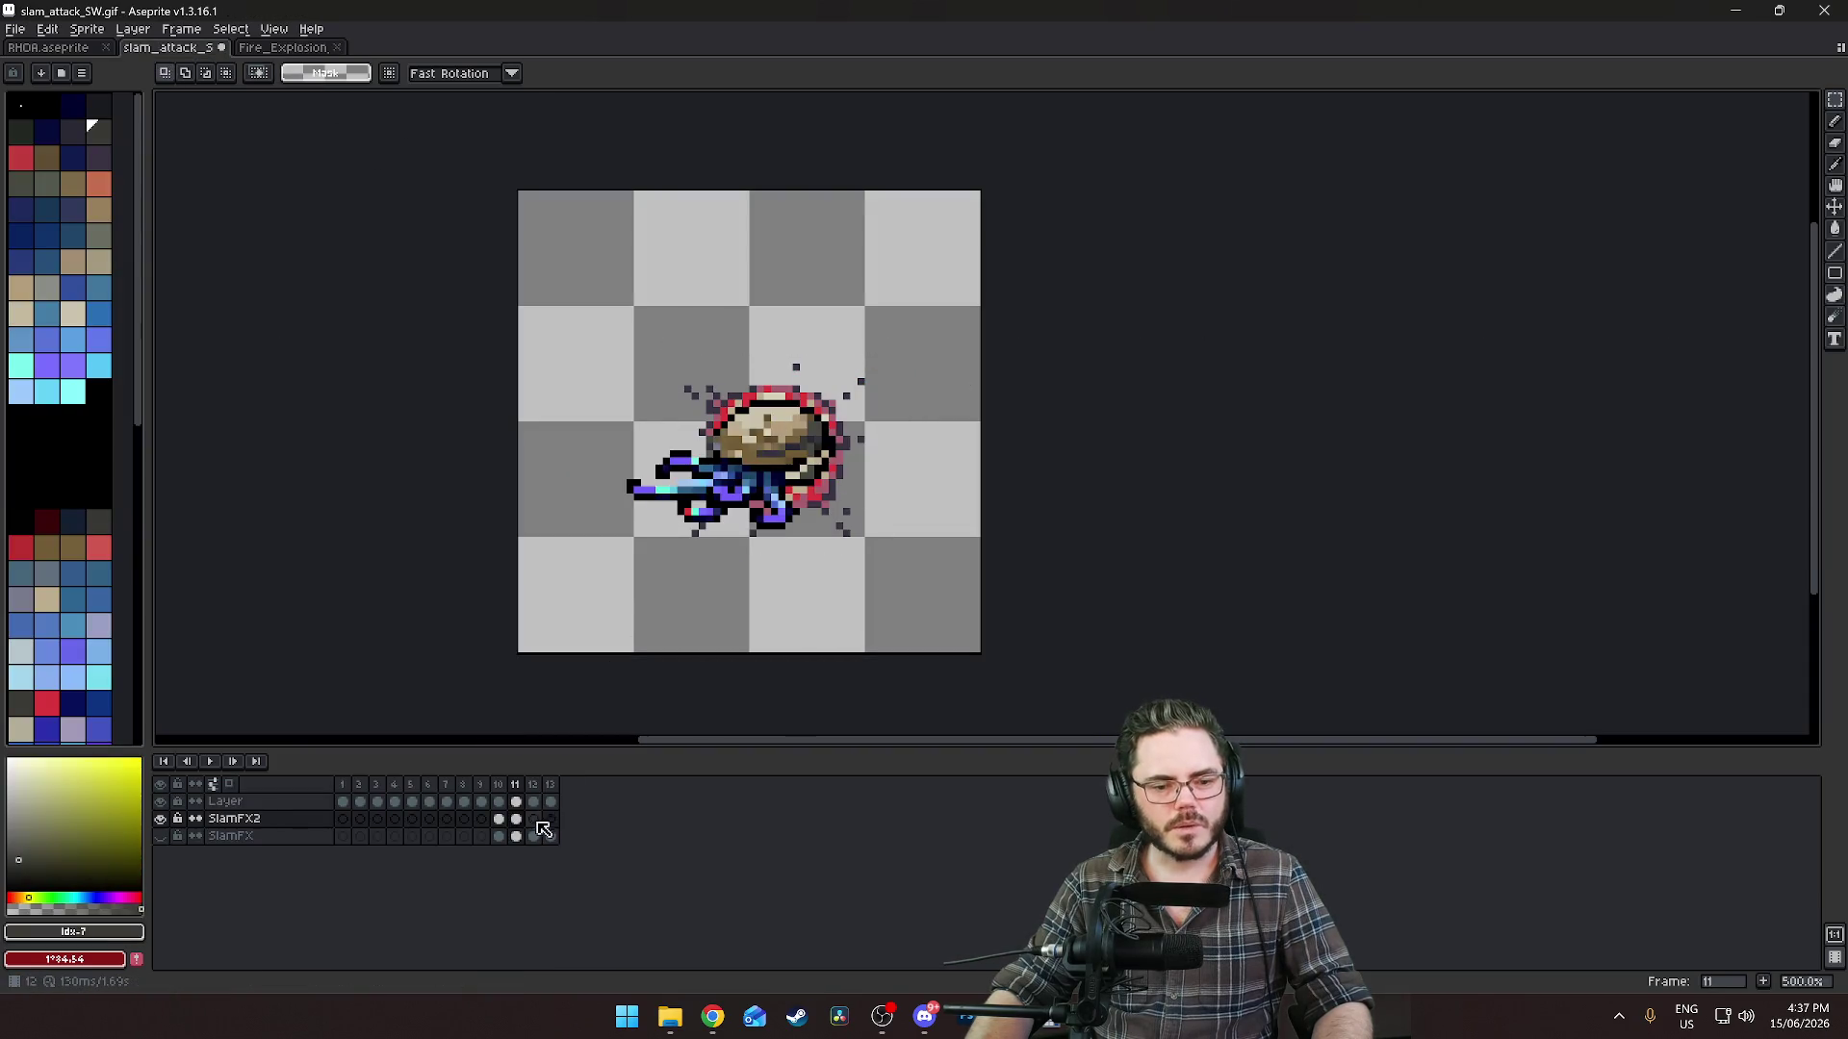
Paste the fourth explosion ring onto the creature at frame 12 and compare with frame 11.
{"action": "left_click", "coordinate": [539, 825]}
{"action": "key", "text": "ctrl+v"}
{"action": "mouse_move", "coordinate": [1069, 338]}
{"action": "left_mouse_down"}
{"action": "mouse_move", "coordinate": [783, 478]}
{"action": "mouse_move", "coordinate": [785, 461]}
{"action": "left_mouse_up"}
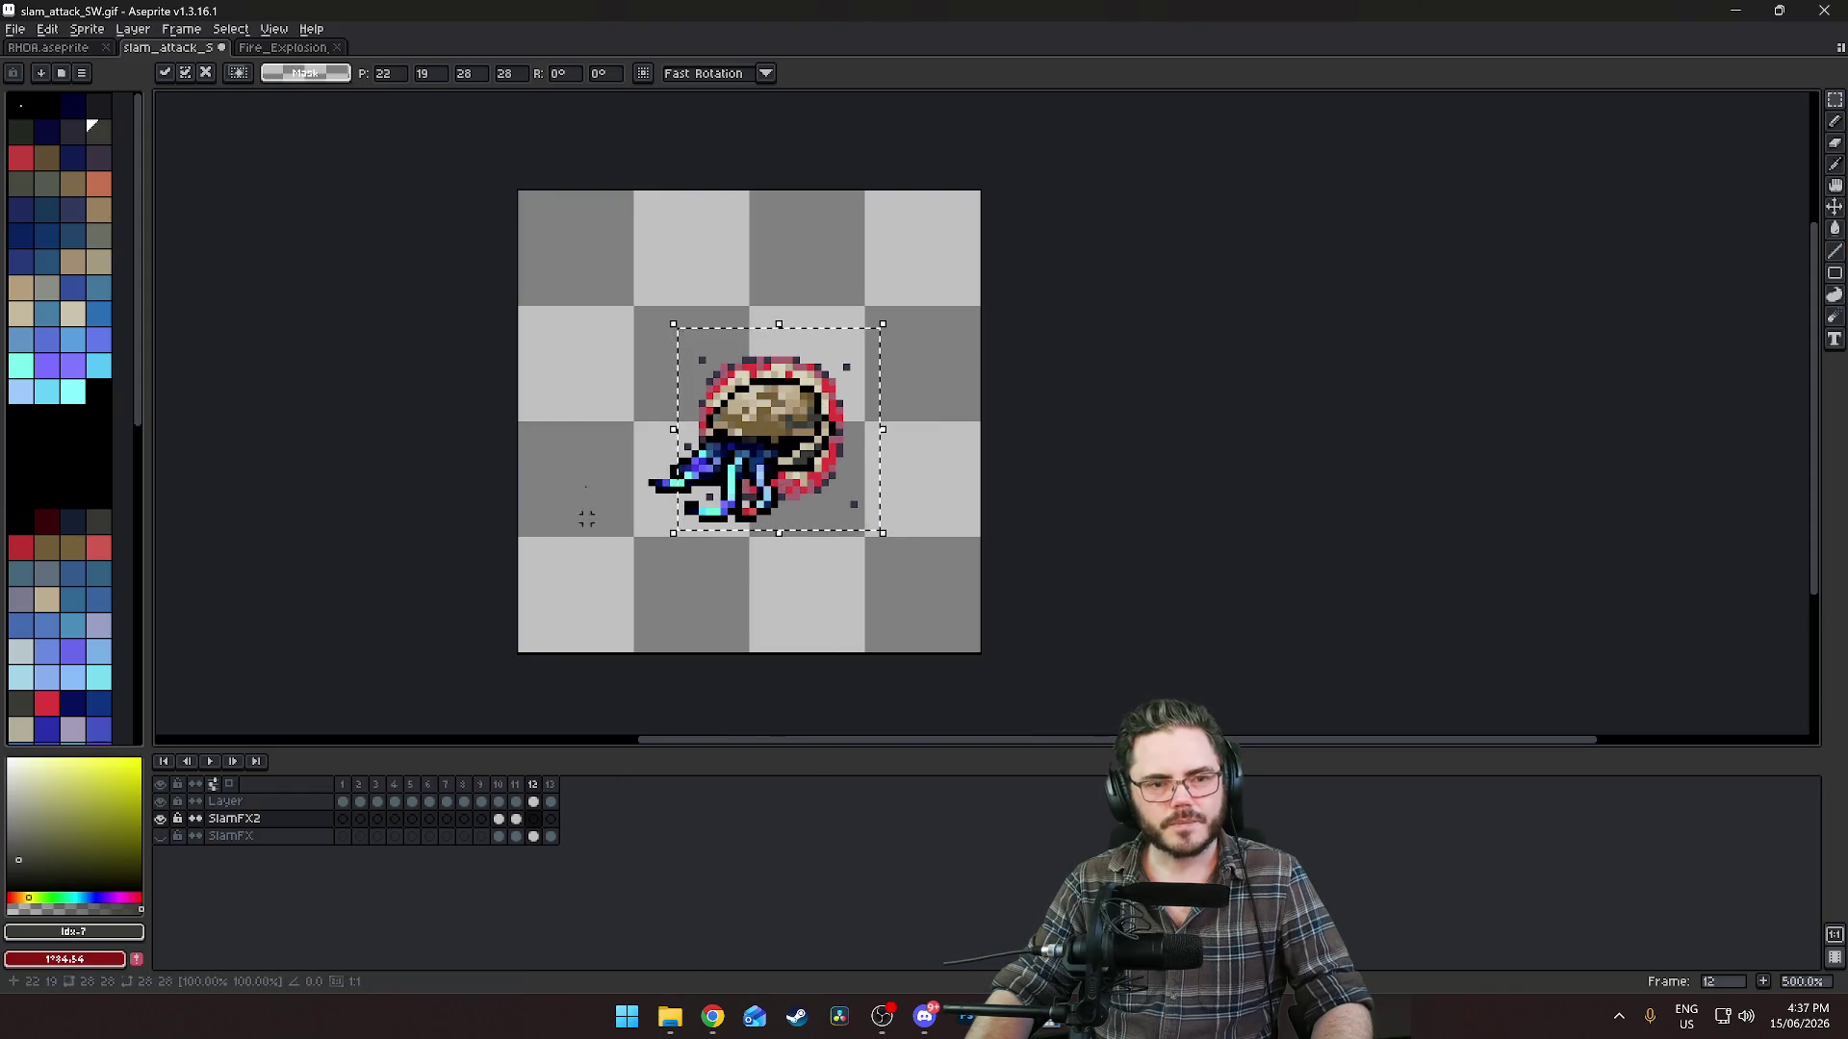
{"action": "left_click", "coordinate": [533, 836]}
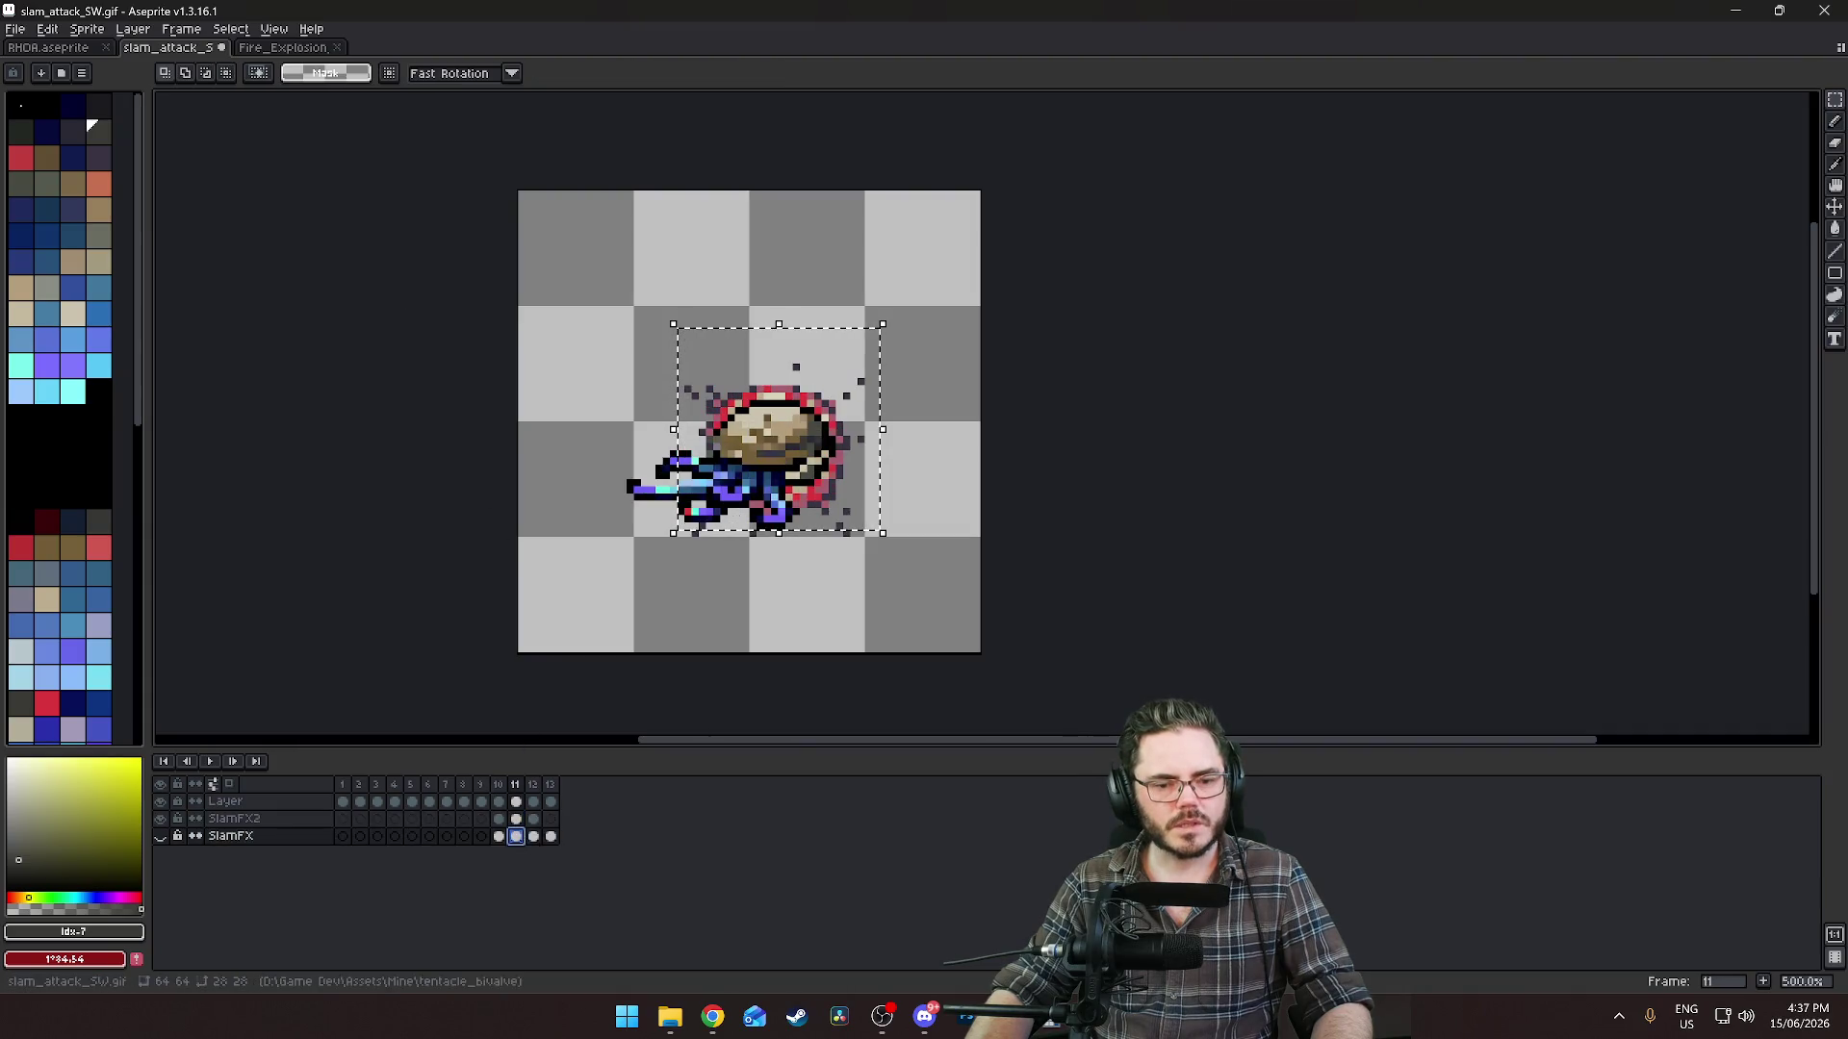
{"action": "left_click", "coordinate": [516, 836]}
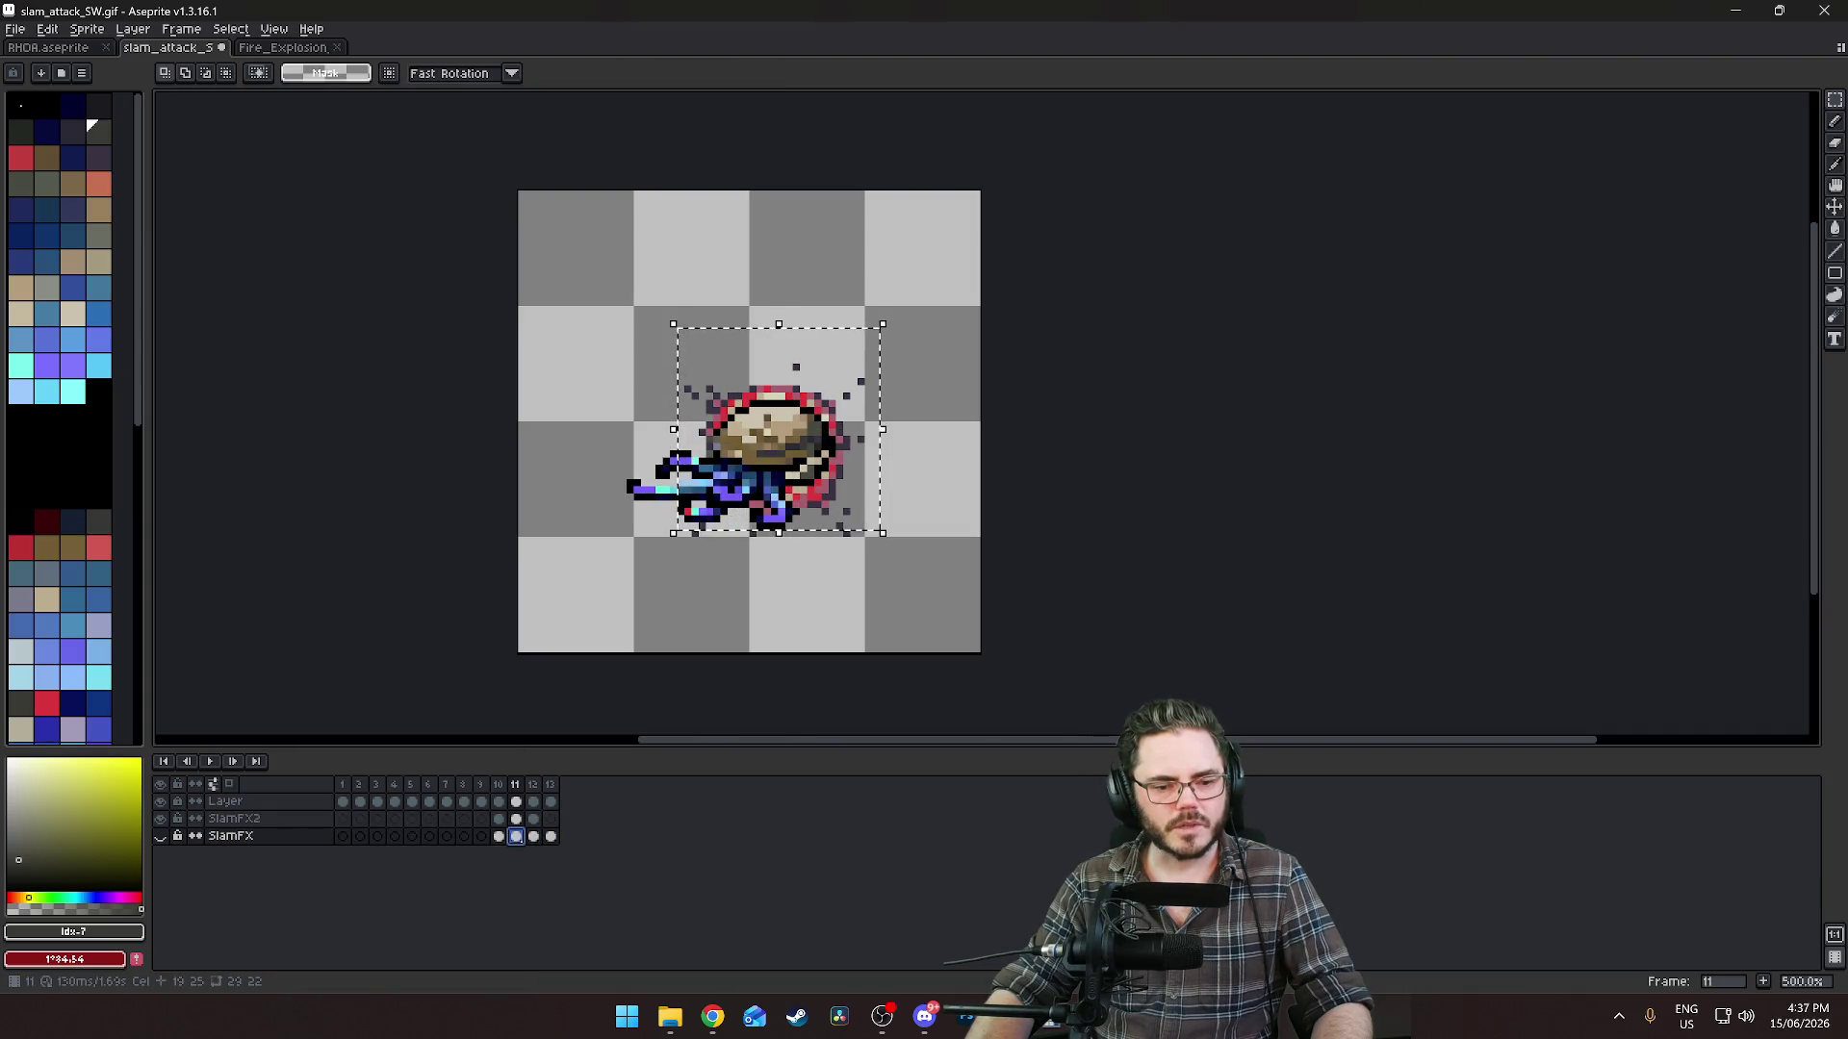
{"action": "left_click", "coordinate": [533, 836]}
Select the next, fading ring frame on the fire explosion sheet.
{"action": "left_click", "coordinate": [533, 819]}
{"action": "left_click", "coordinate": [551, 819]}
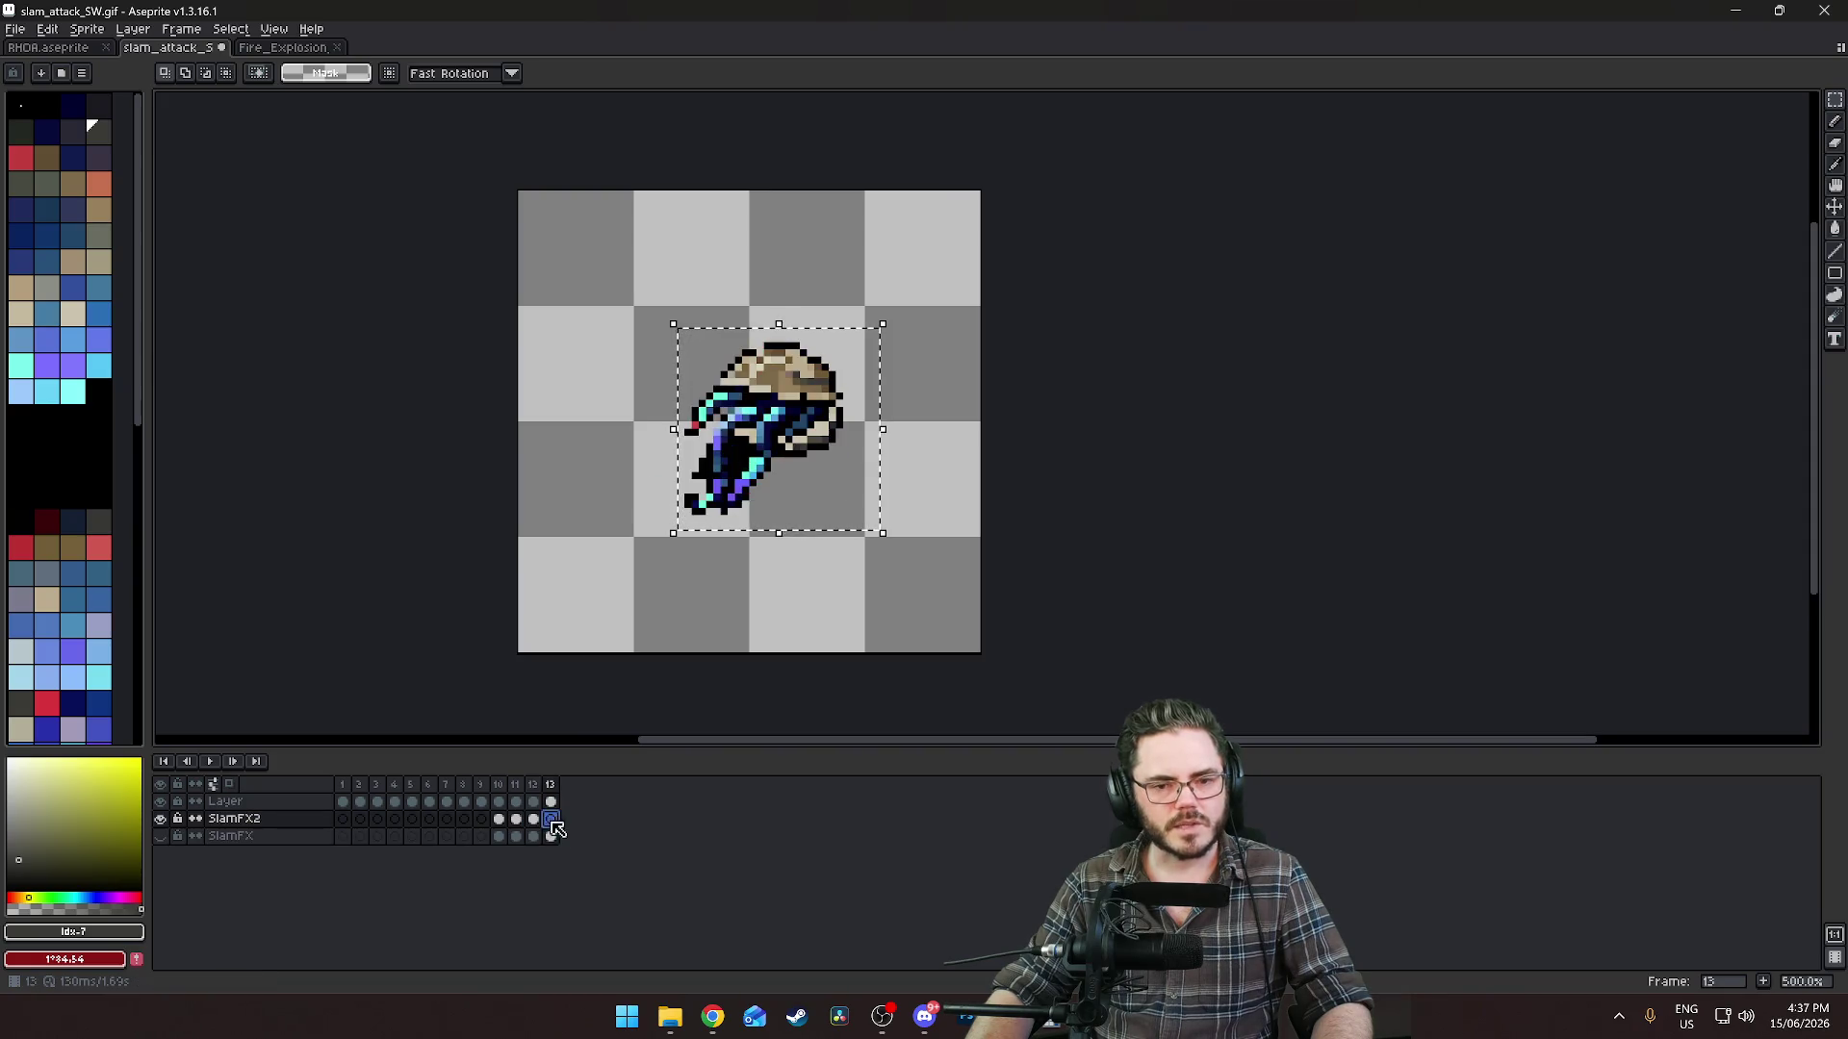
{"action": "left_click", "coordinate": [283, 47]}
{"action": "left_click_drag", "start_coordinate": [1224, 497], "coordinate": [977, 504]}
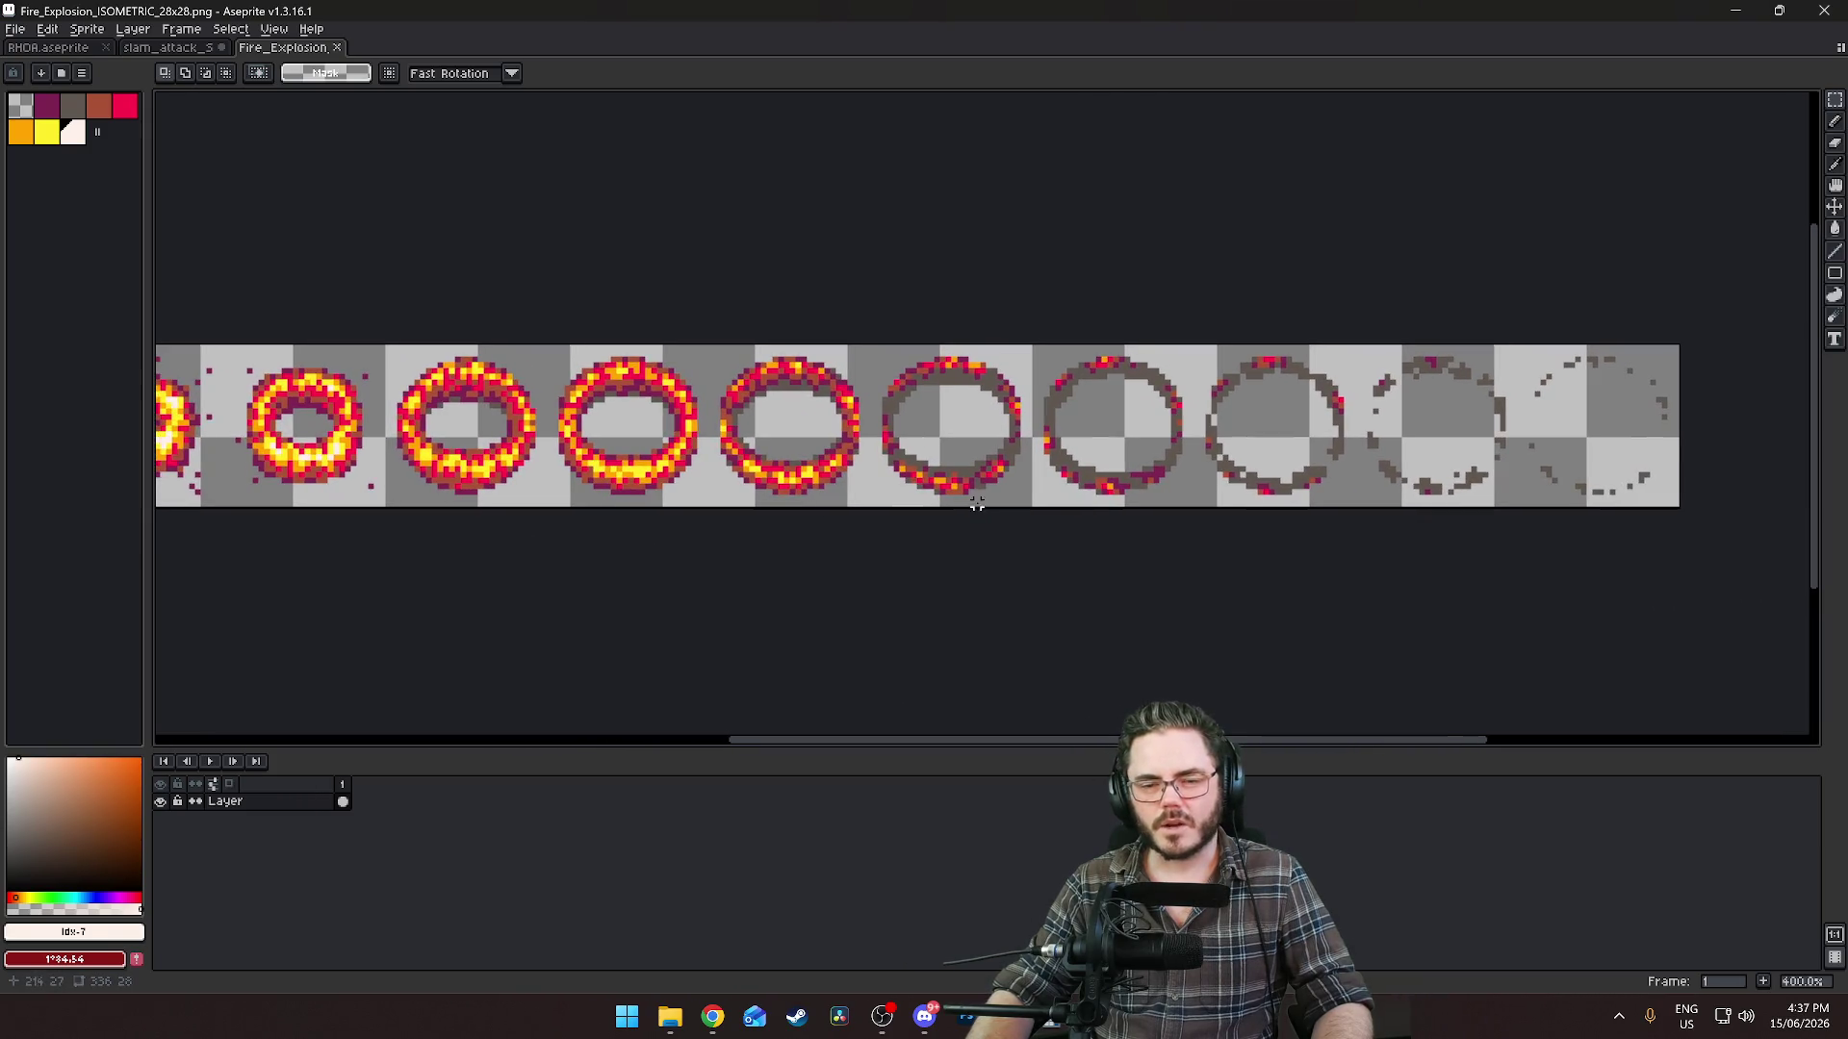
{"action": "left_click_drag", "start_coordinate": [878, 359], "coordinate": [1030, 511]}
Replace frame 12's old ring with the fading ring, placed over the creature.
{"action": "left_click", "coordinate": [165, 47]}
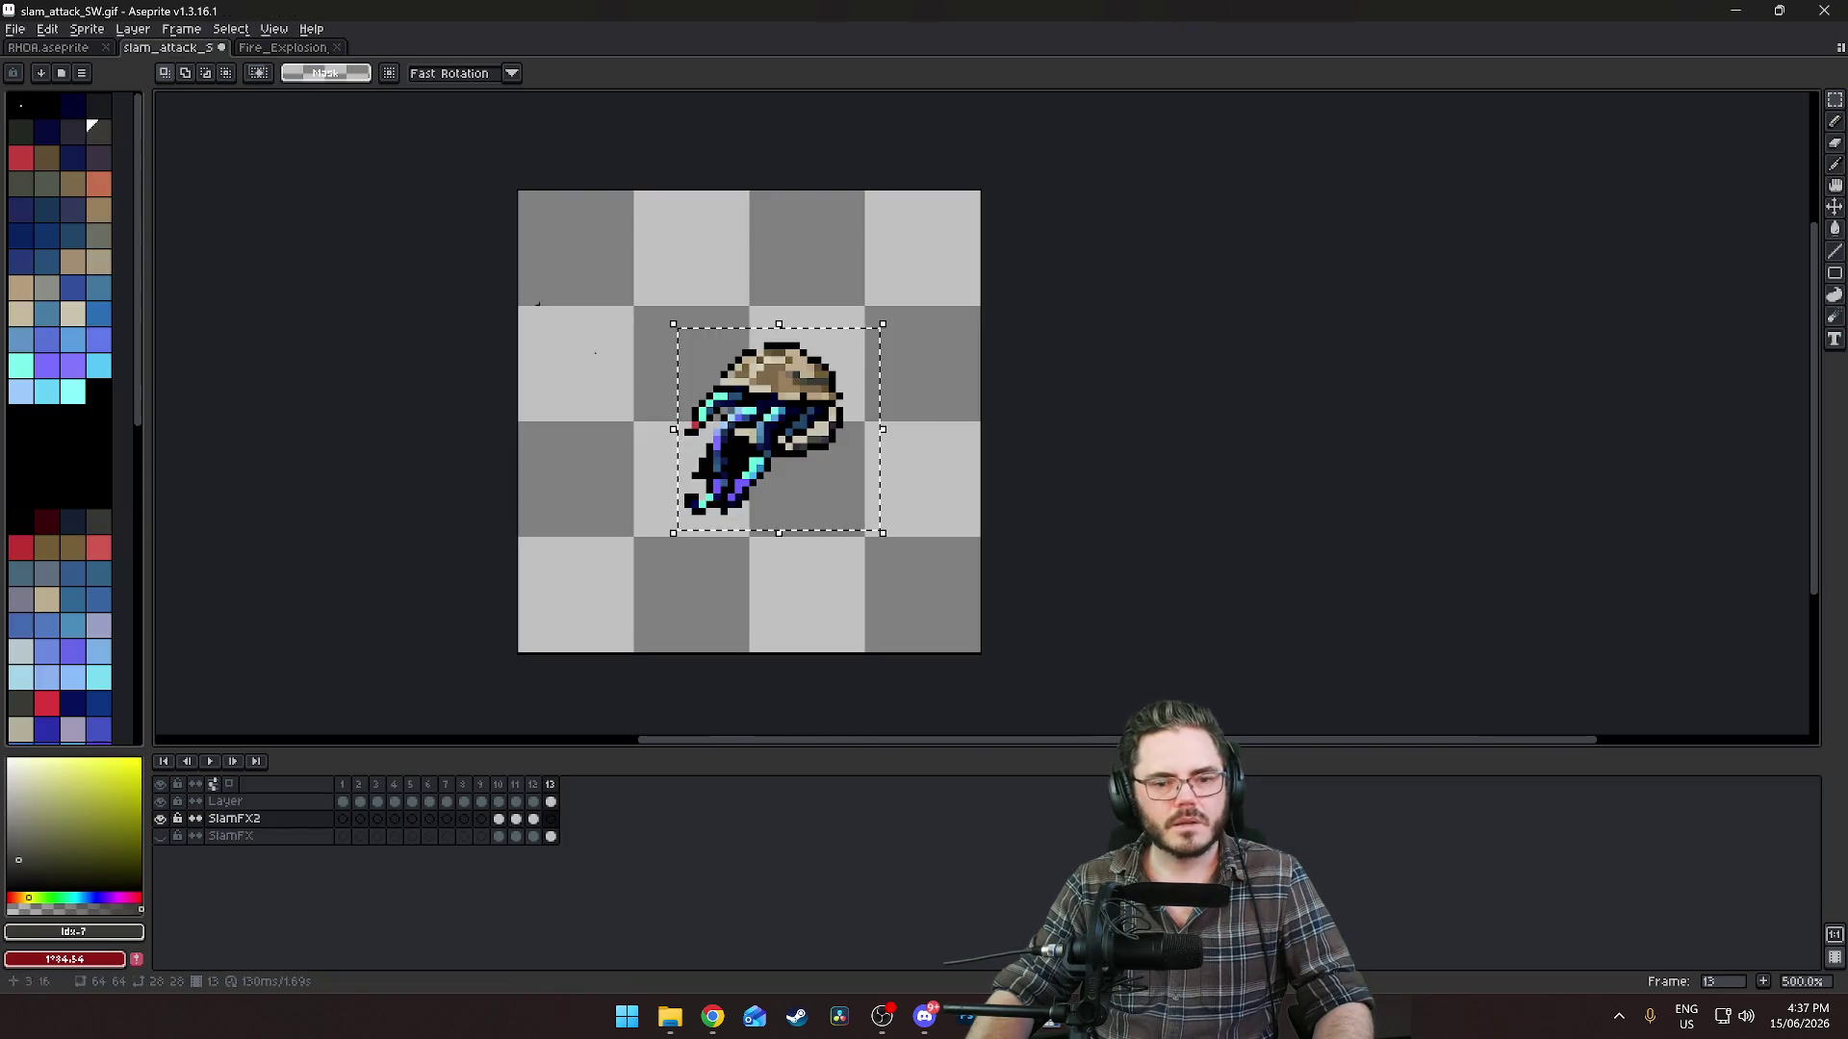
{"action": "left_click", "coordinate": [535, 820]}
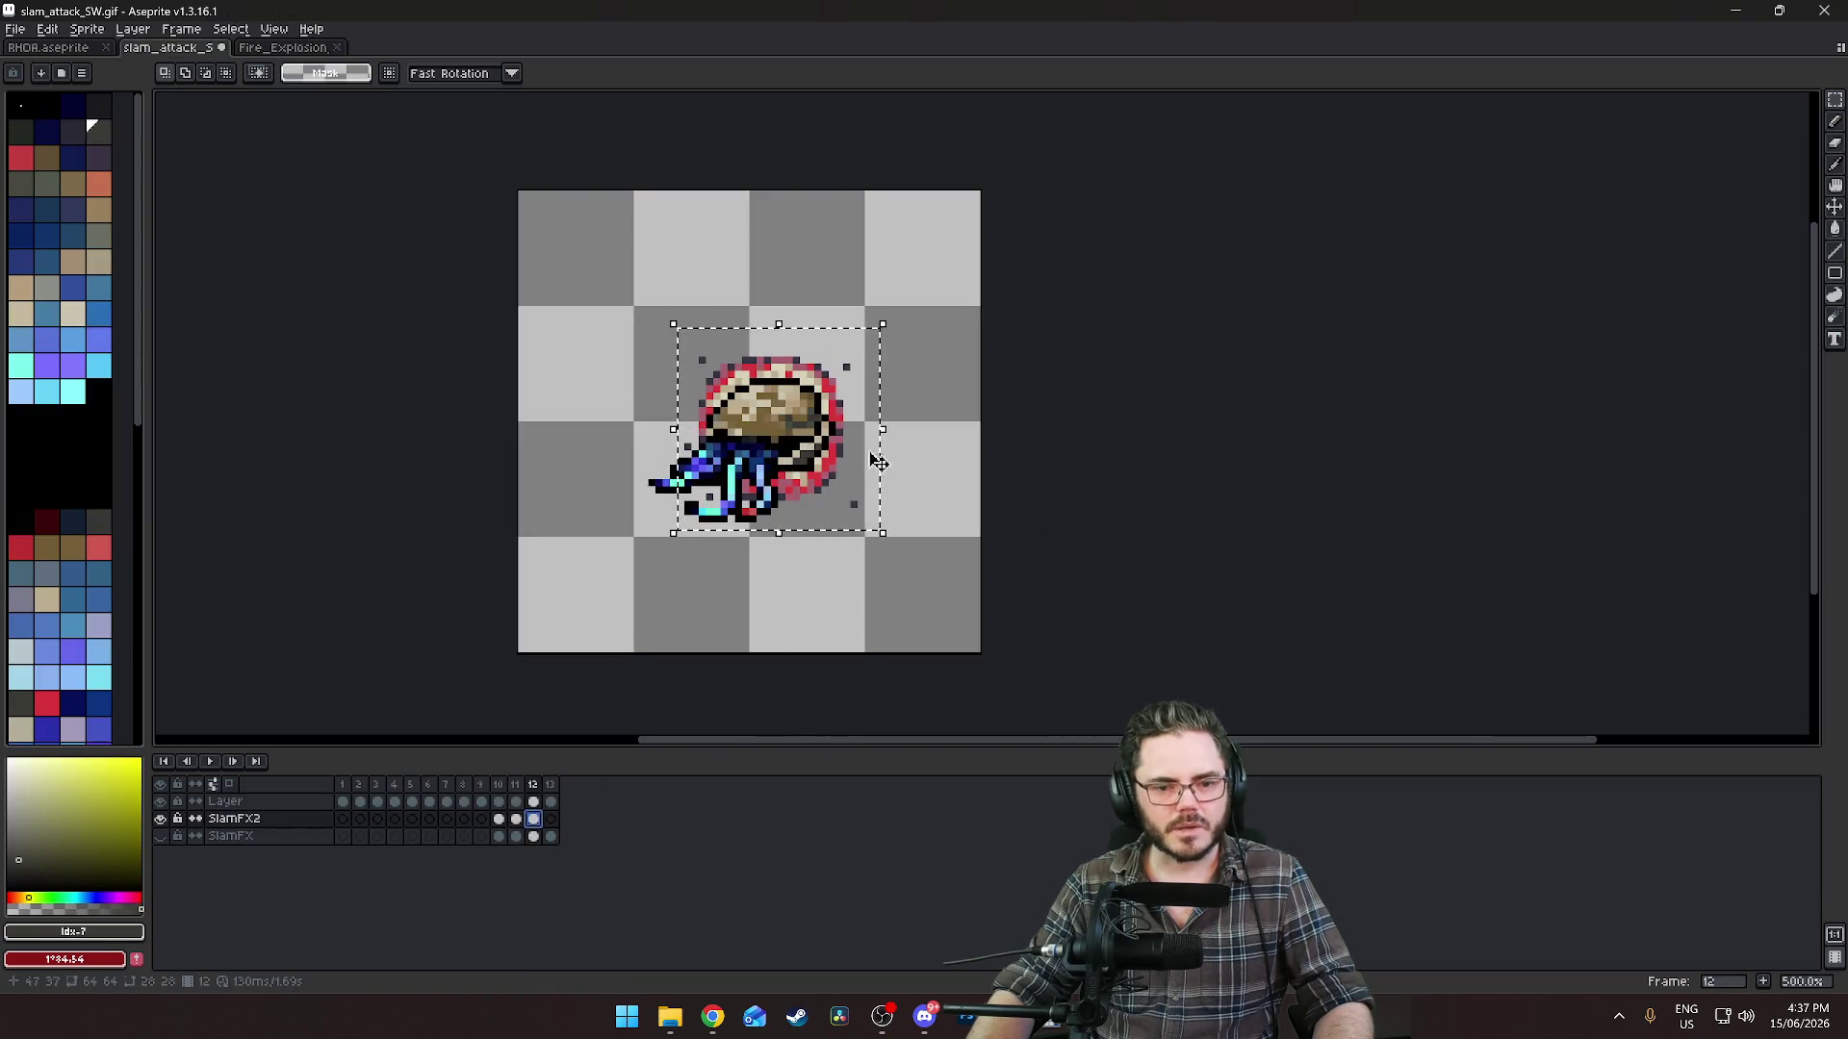
{"action": "key", "text": "ctrl+x"}
{"action": "key", "text": "ctrl+v"}
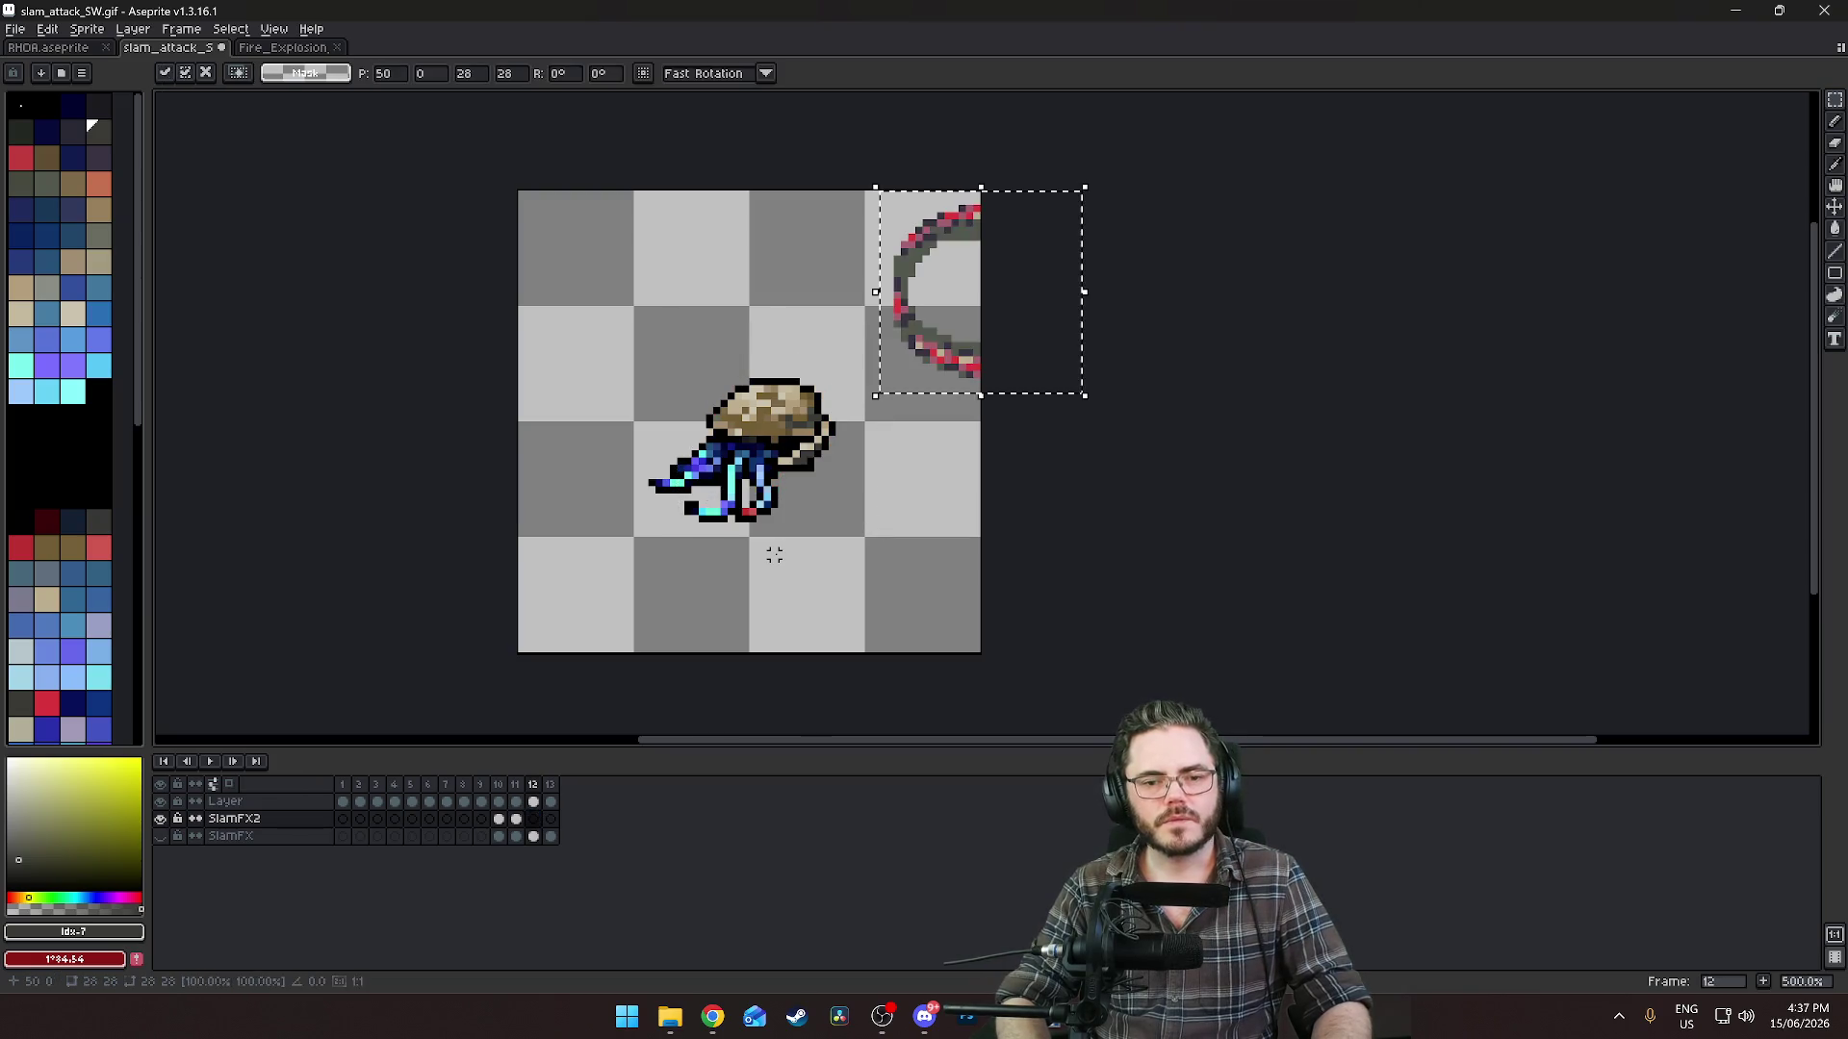
{"action": "left_click_drag", "start_coordinate": [967, 354], "coordinate": [767, 472]}
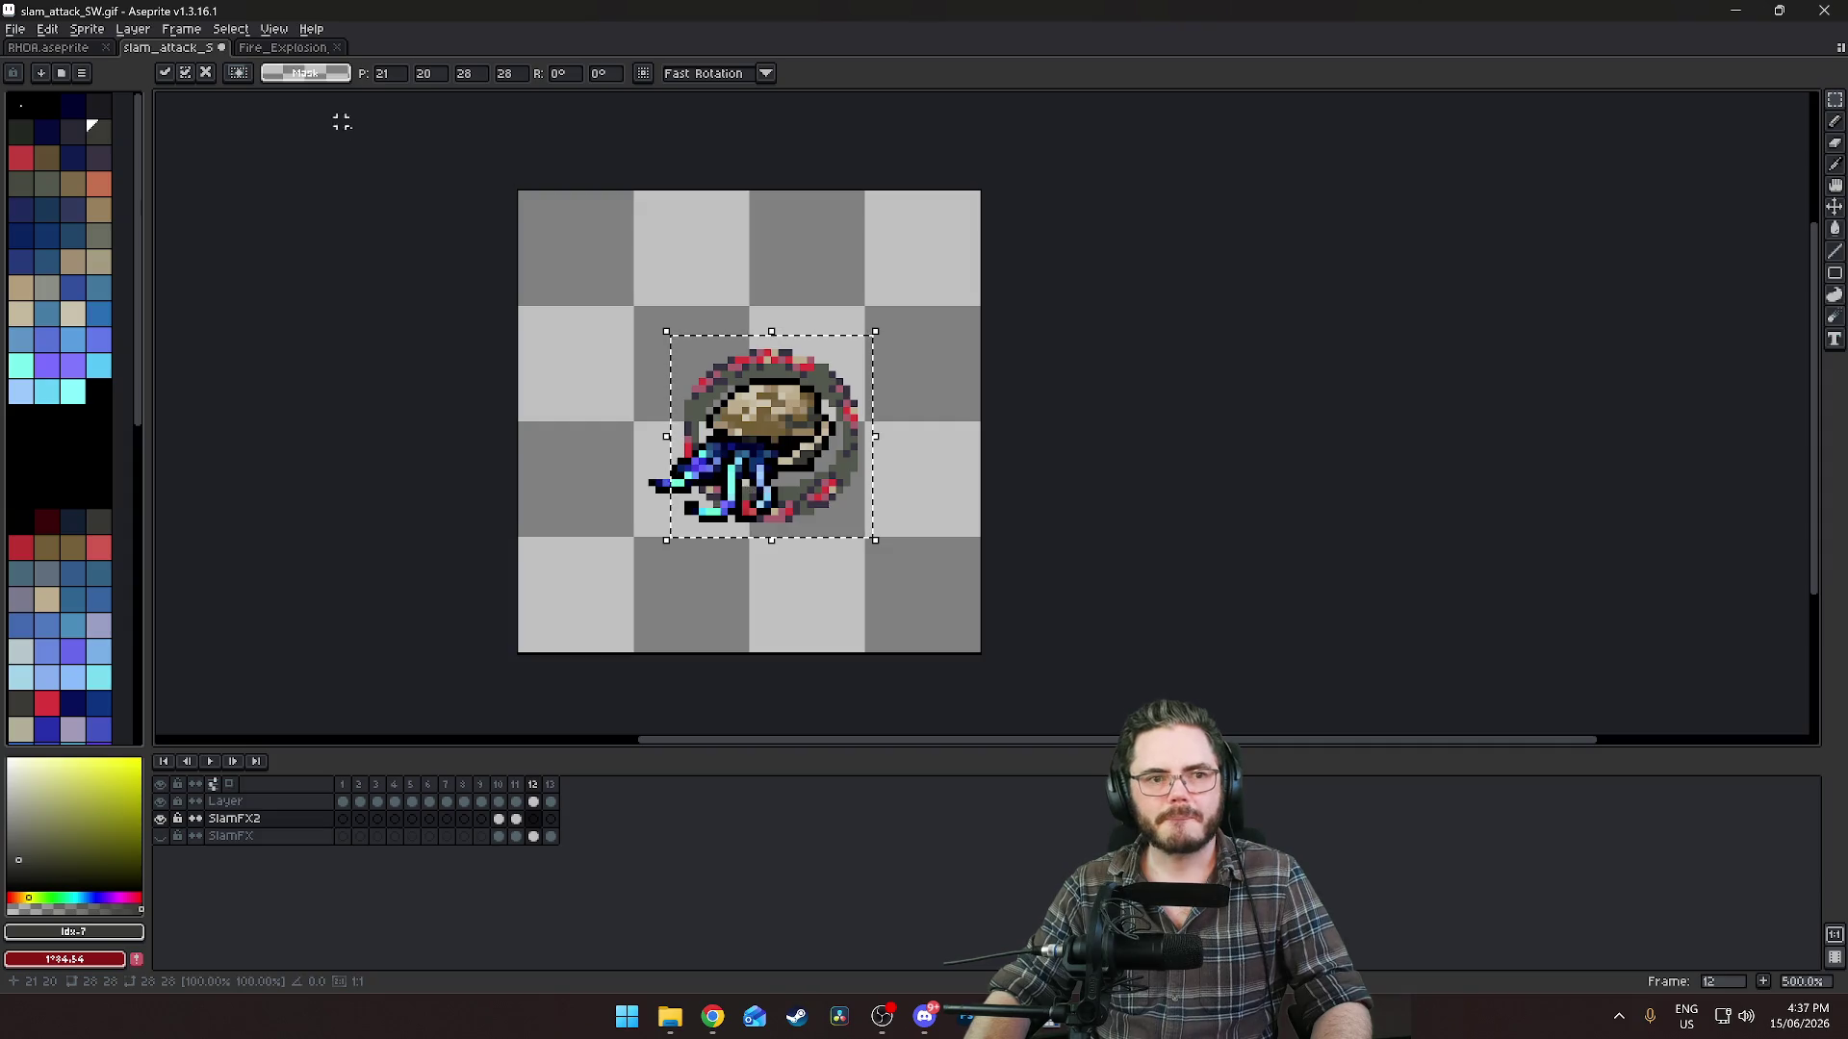
{"action": "key", "text": "Return"}
Paste the ninth explosion frame on frame 13, enlarged to 30x30 and shifted up-left.
{"action": "left_click", "coordinate": [287, 47]}
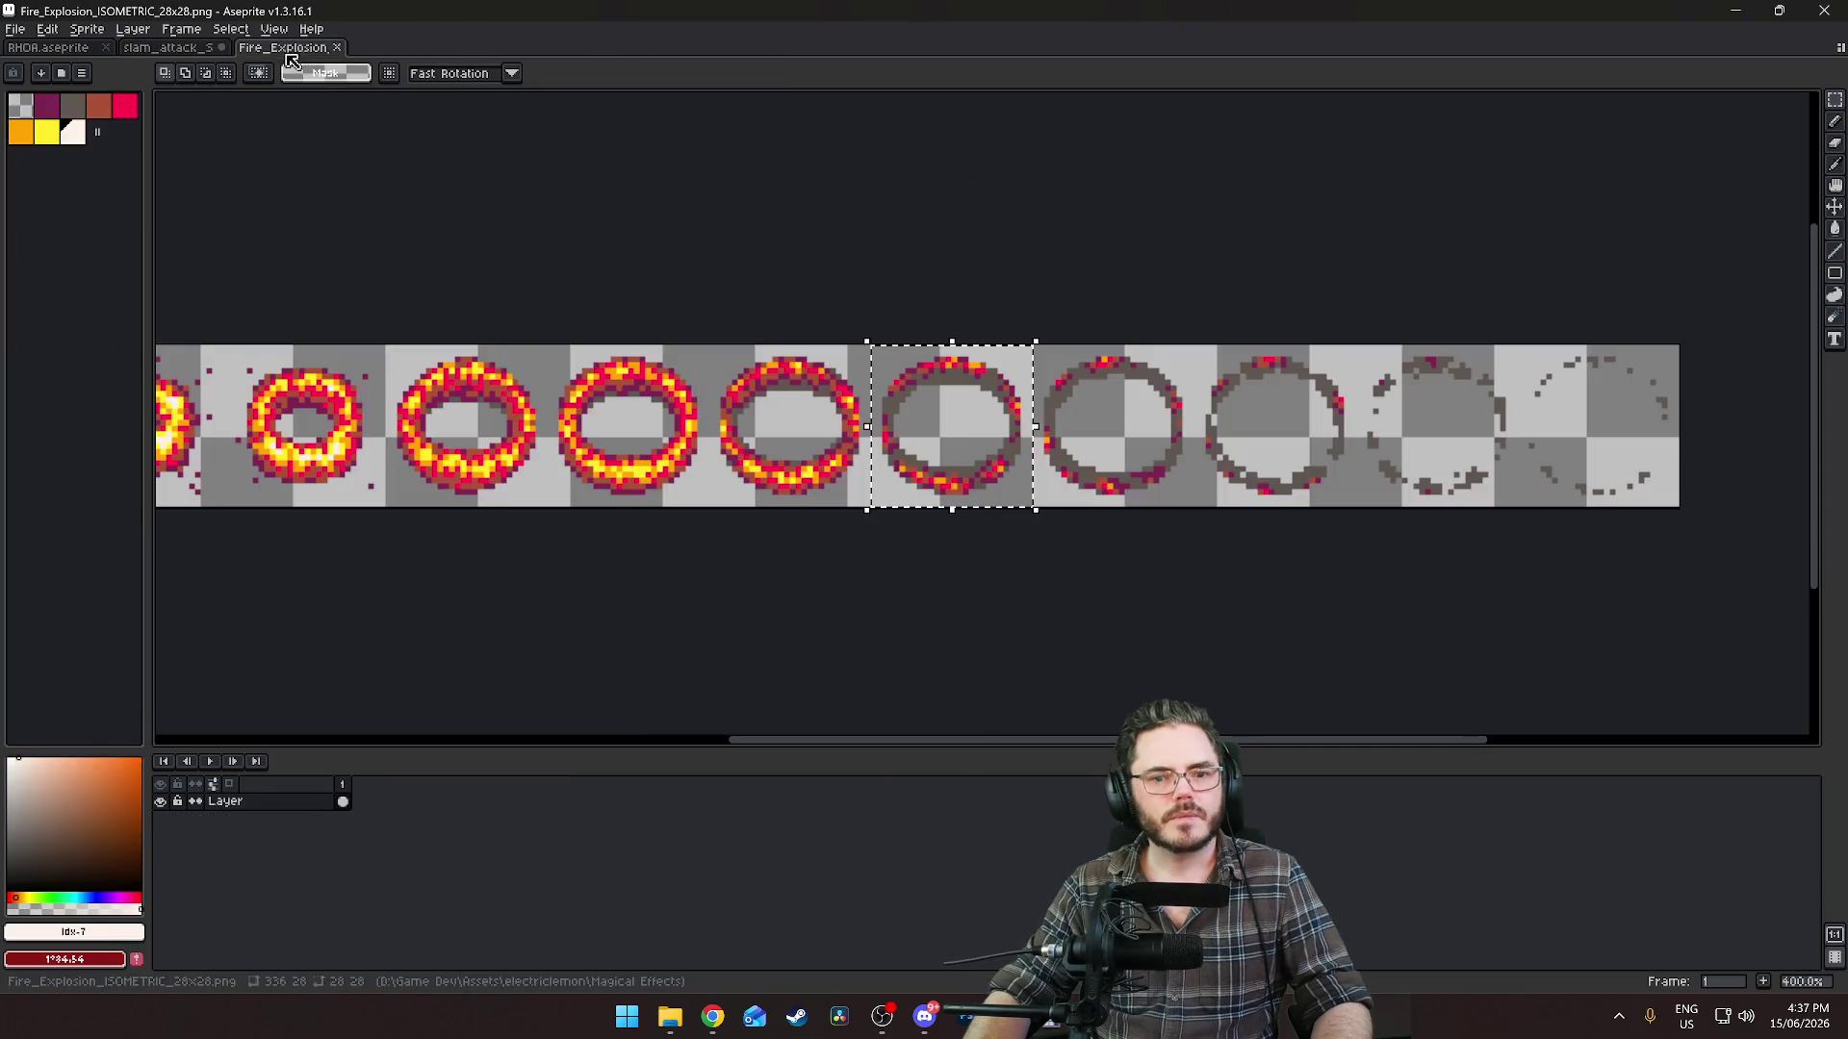
{"action": "mouse_move", "coordinate": [1357, 341]}
{"action": "left_mouse_down"}
{"action": "mouse_move", "coordinate": [1510, 545]}
{"action": "mouse_move", "coordinate": [1518, 524]}
{"action": "mouse_move", "coordinate": [1502, 524]}
{"action": "left_mouse_up"}
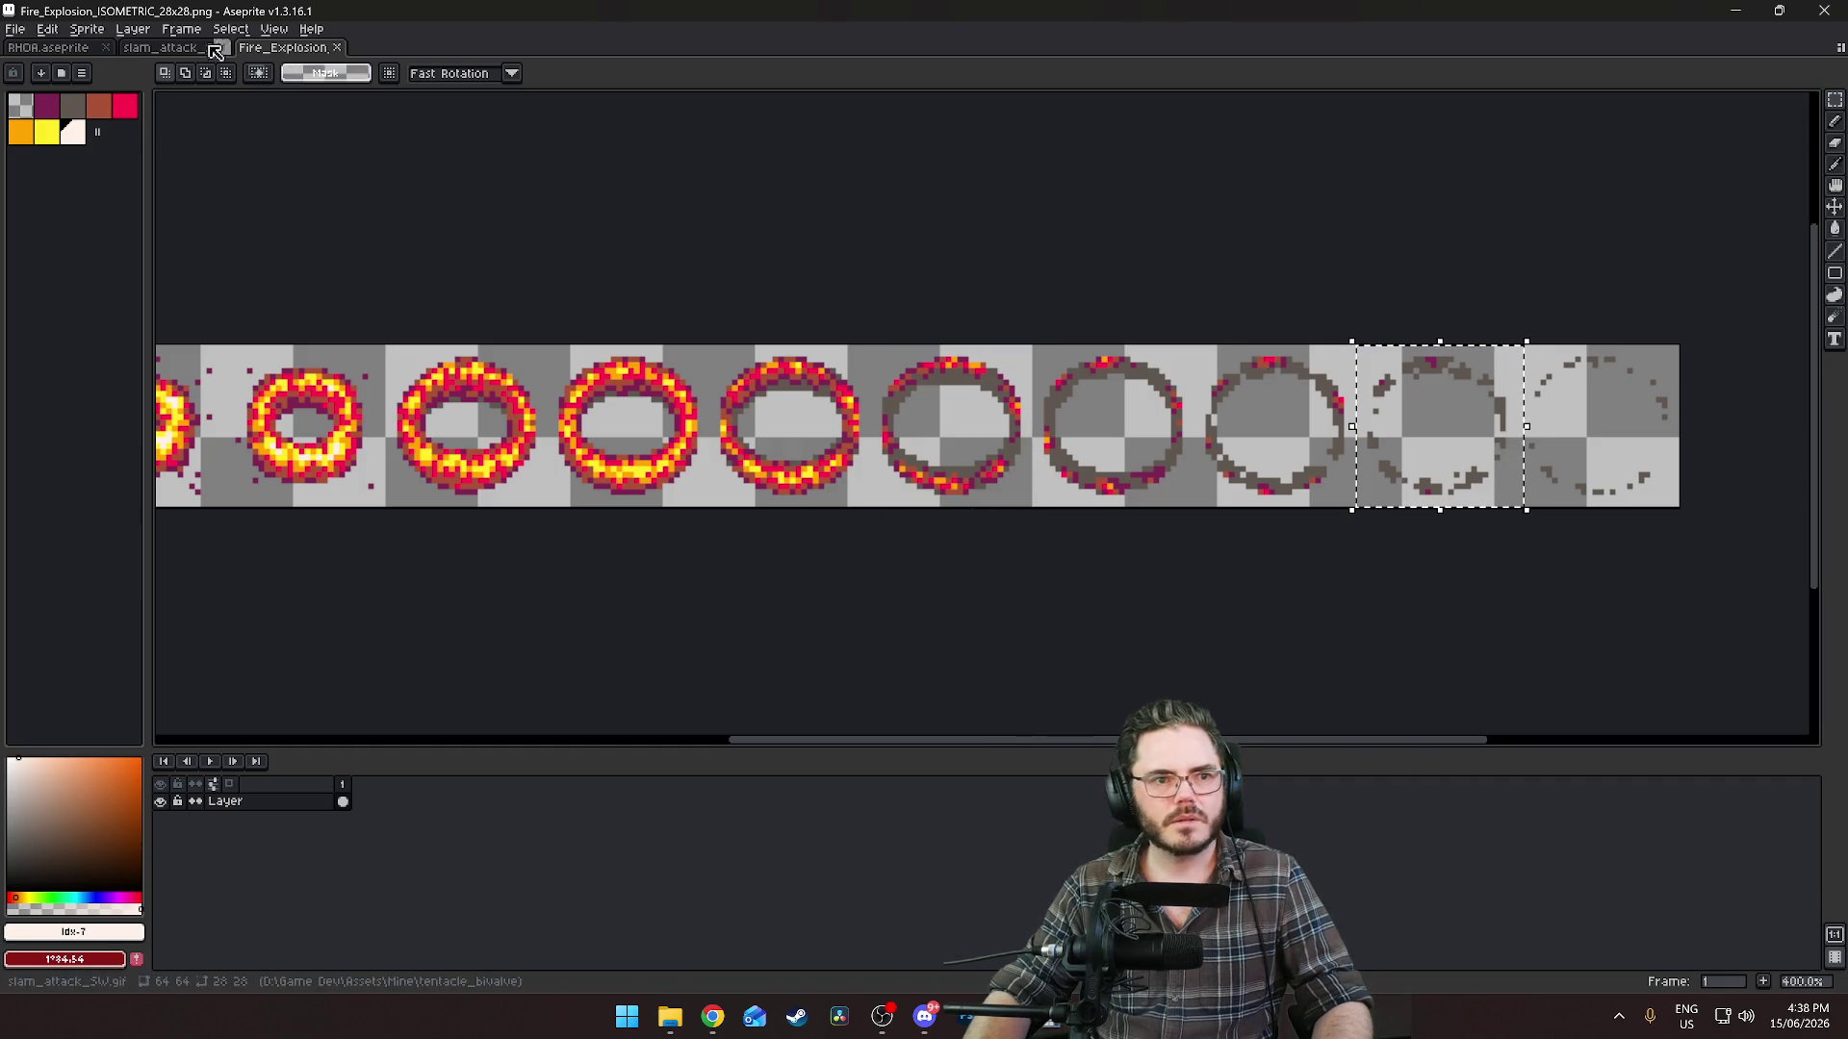
{"action": "left_click", "coordinate": [215, 50]}
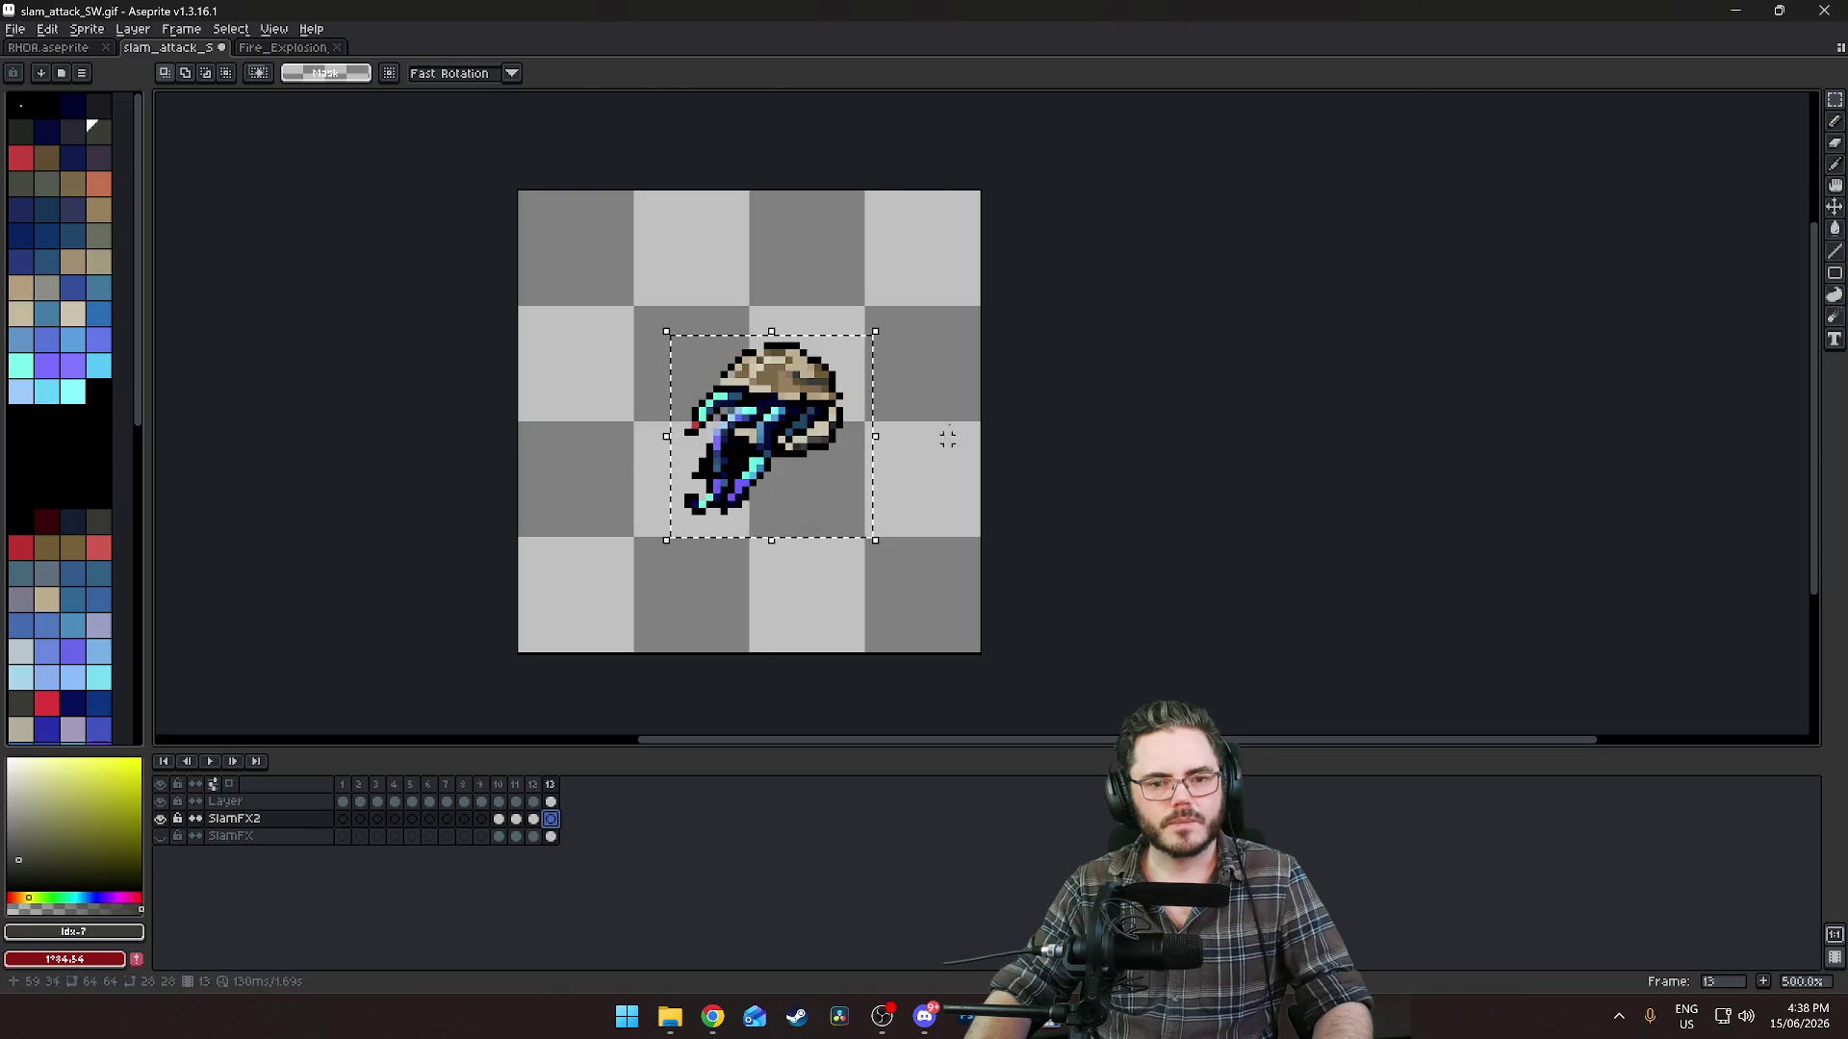
{"action": "key", "text": "ctrl+v"}
{"action": "mouse_move", "coordinate": [994, 367]}
{"action": "left_mouse_down"}
{"action": "mouse_move", "coordinate": [732, 486]}
{"action": "mouse_move", "coordinate": [765, 491]}
{"action": "left_mouse_up"}
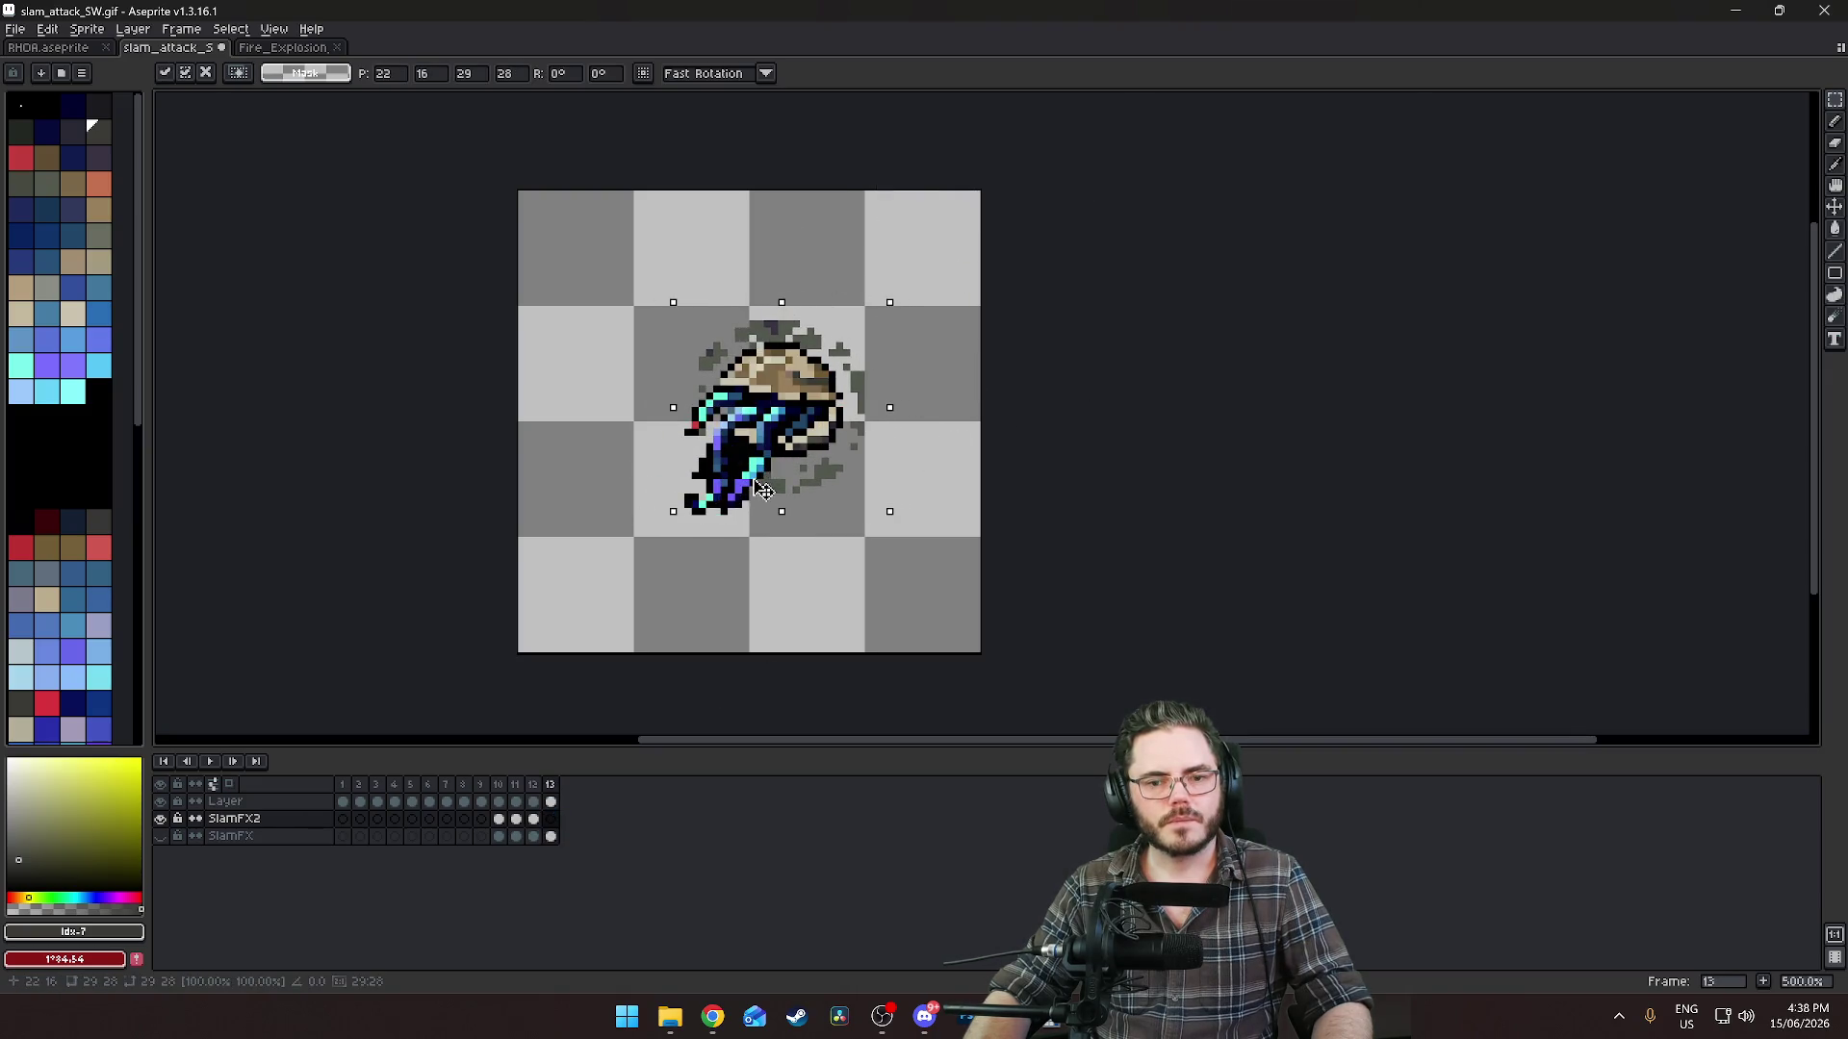
{"action": "left_click_drag", "start_coordinate": [888, 513], "coordinate": [899, 526]}
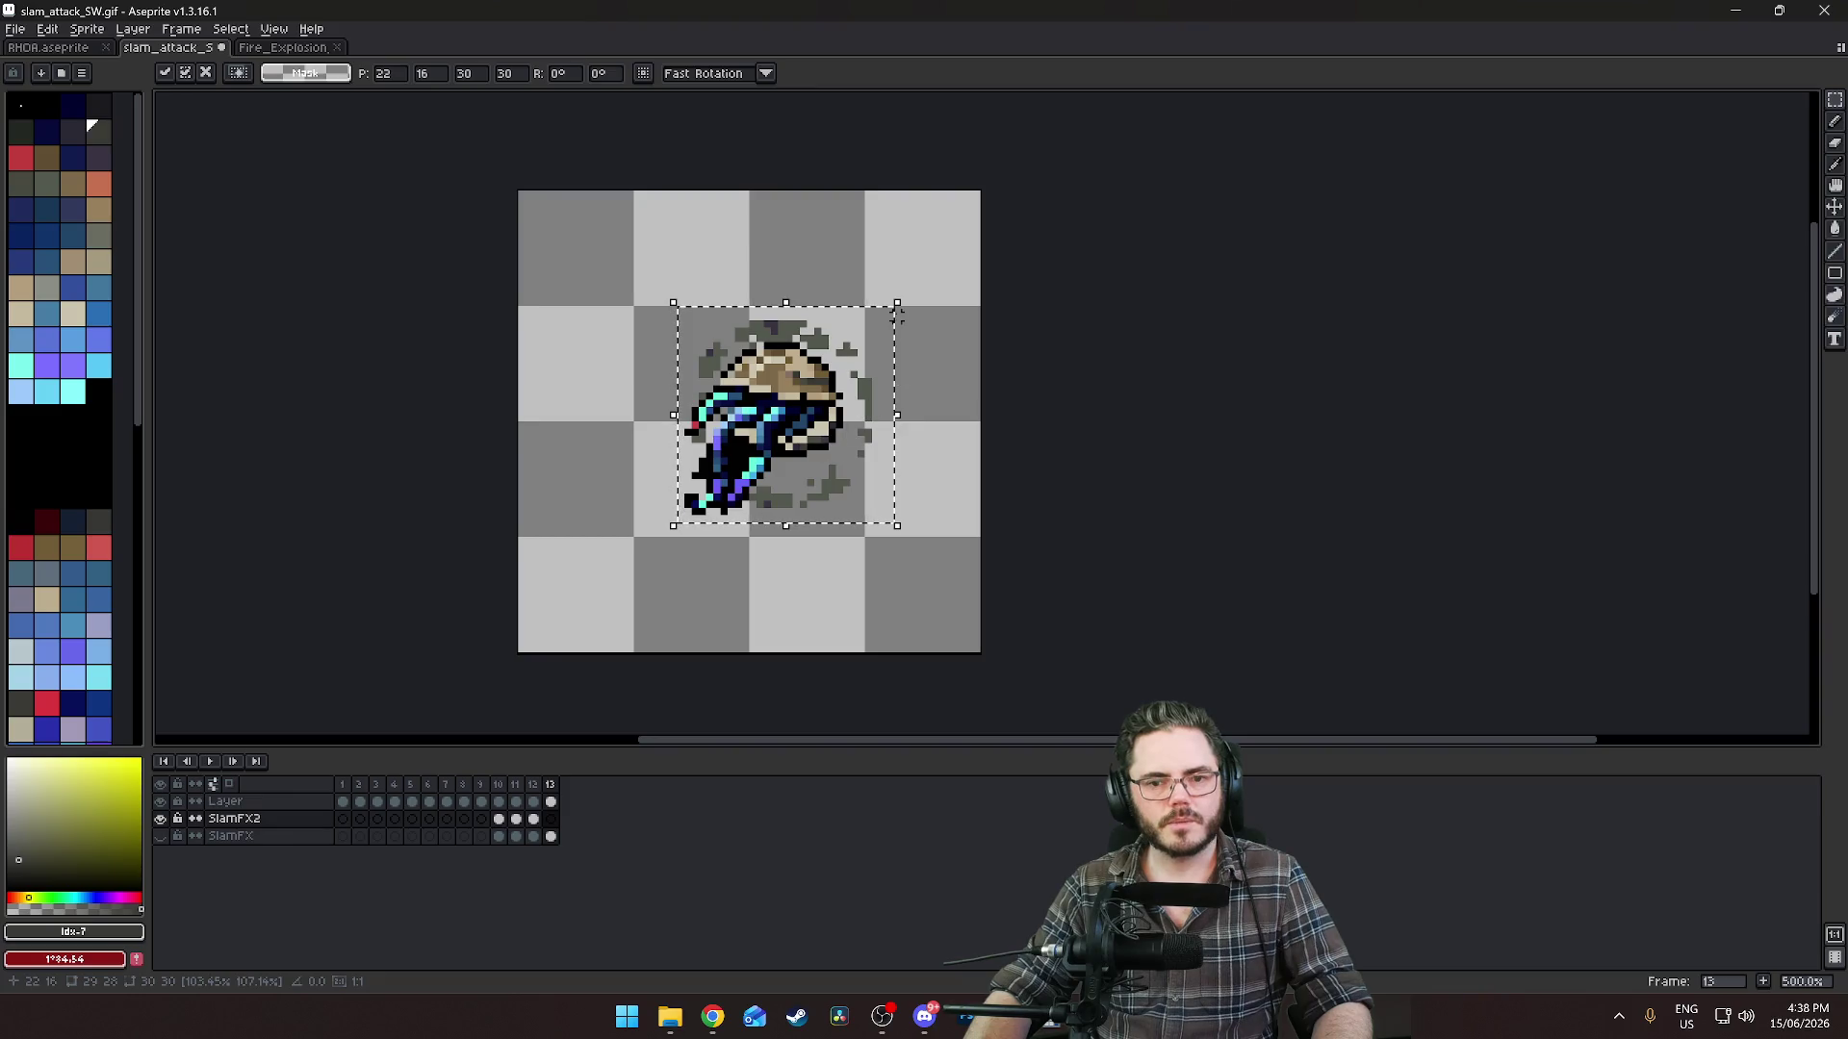
{"action": "left_click_drag", "start_coordinate": [881, 424], "coordinate": [873, 409]}
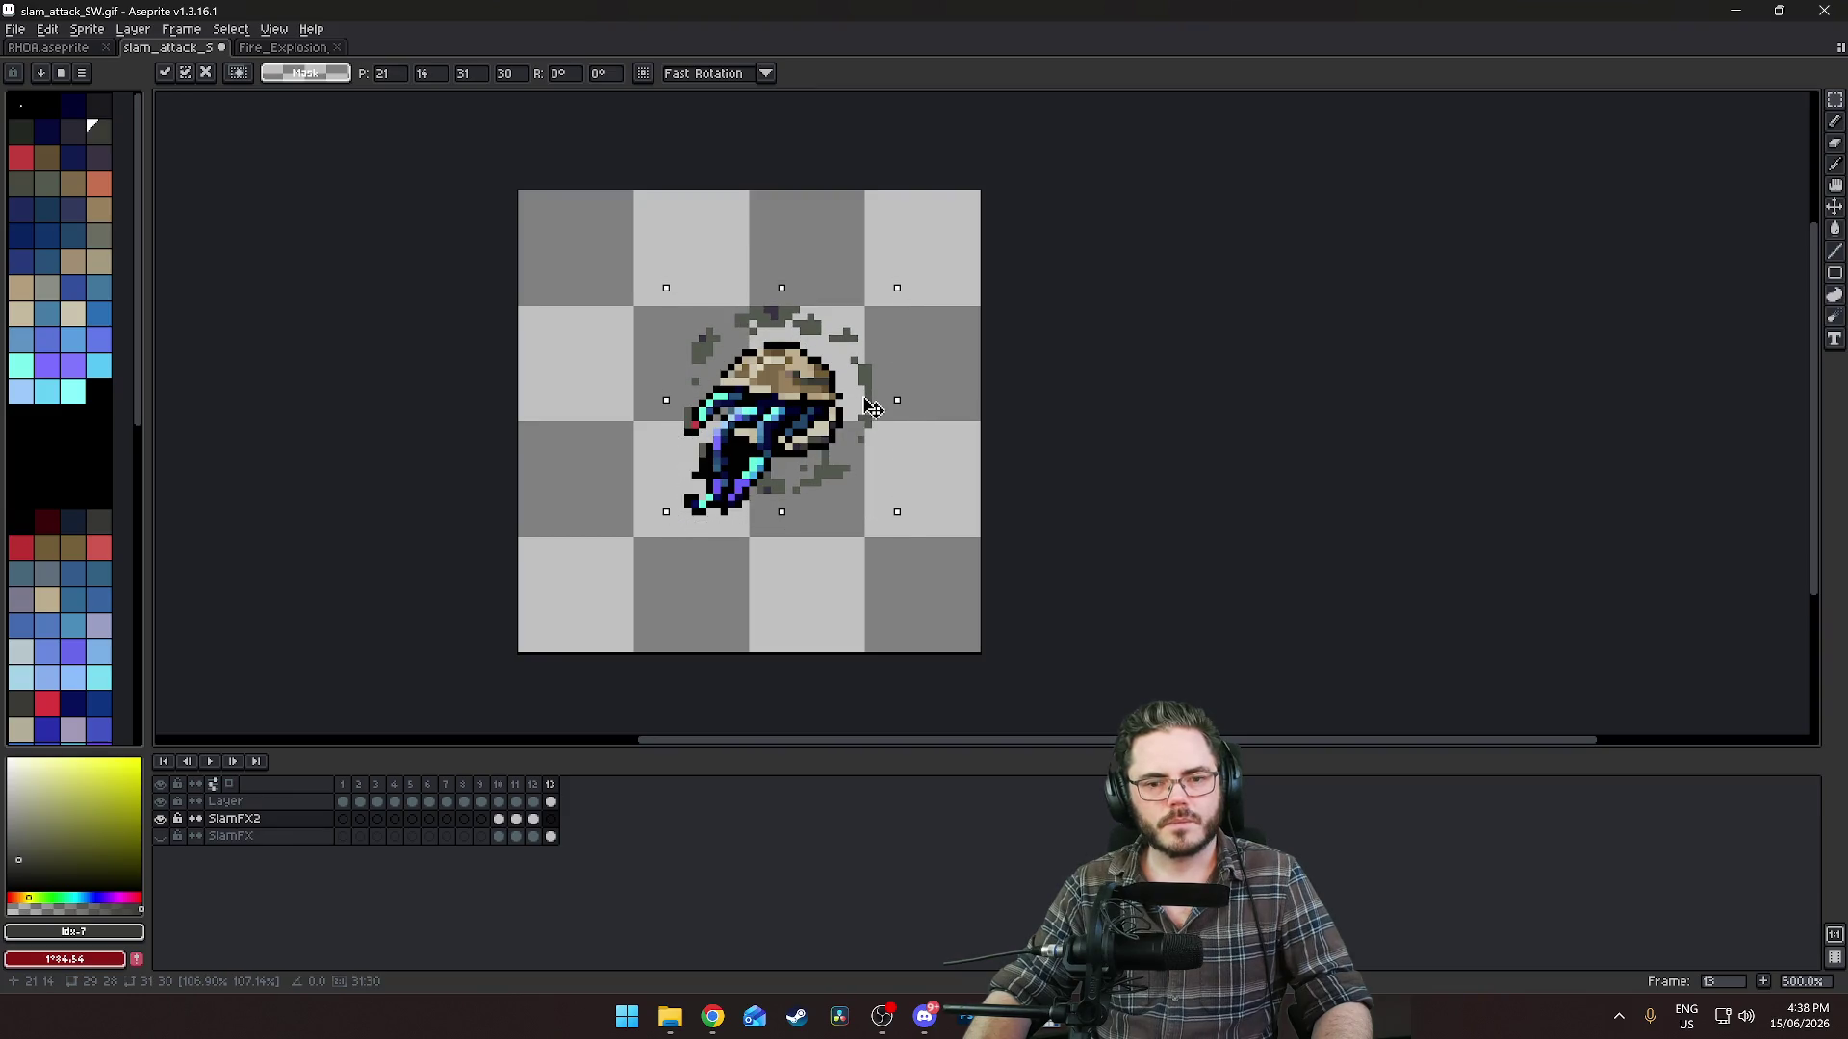
{"action": "key", "text": "Return"}
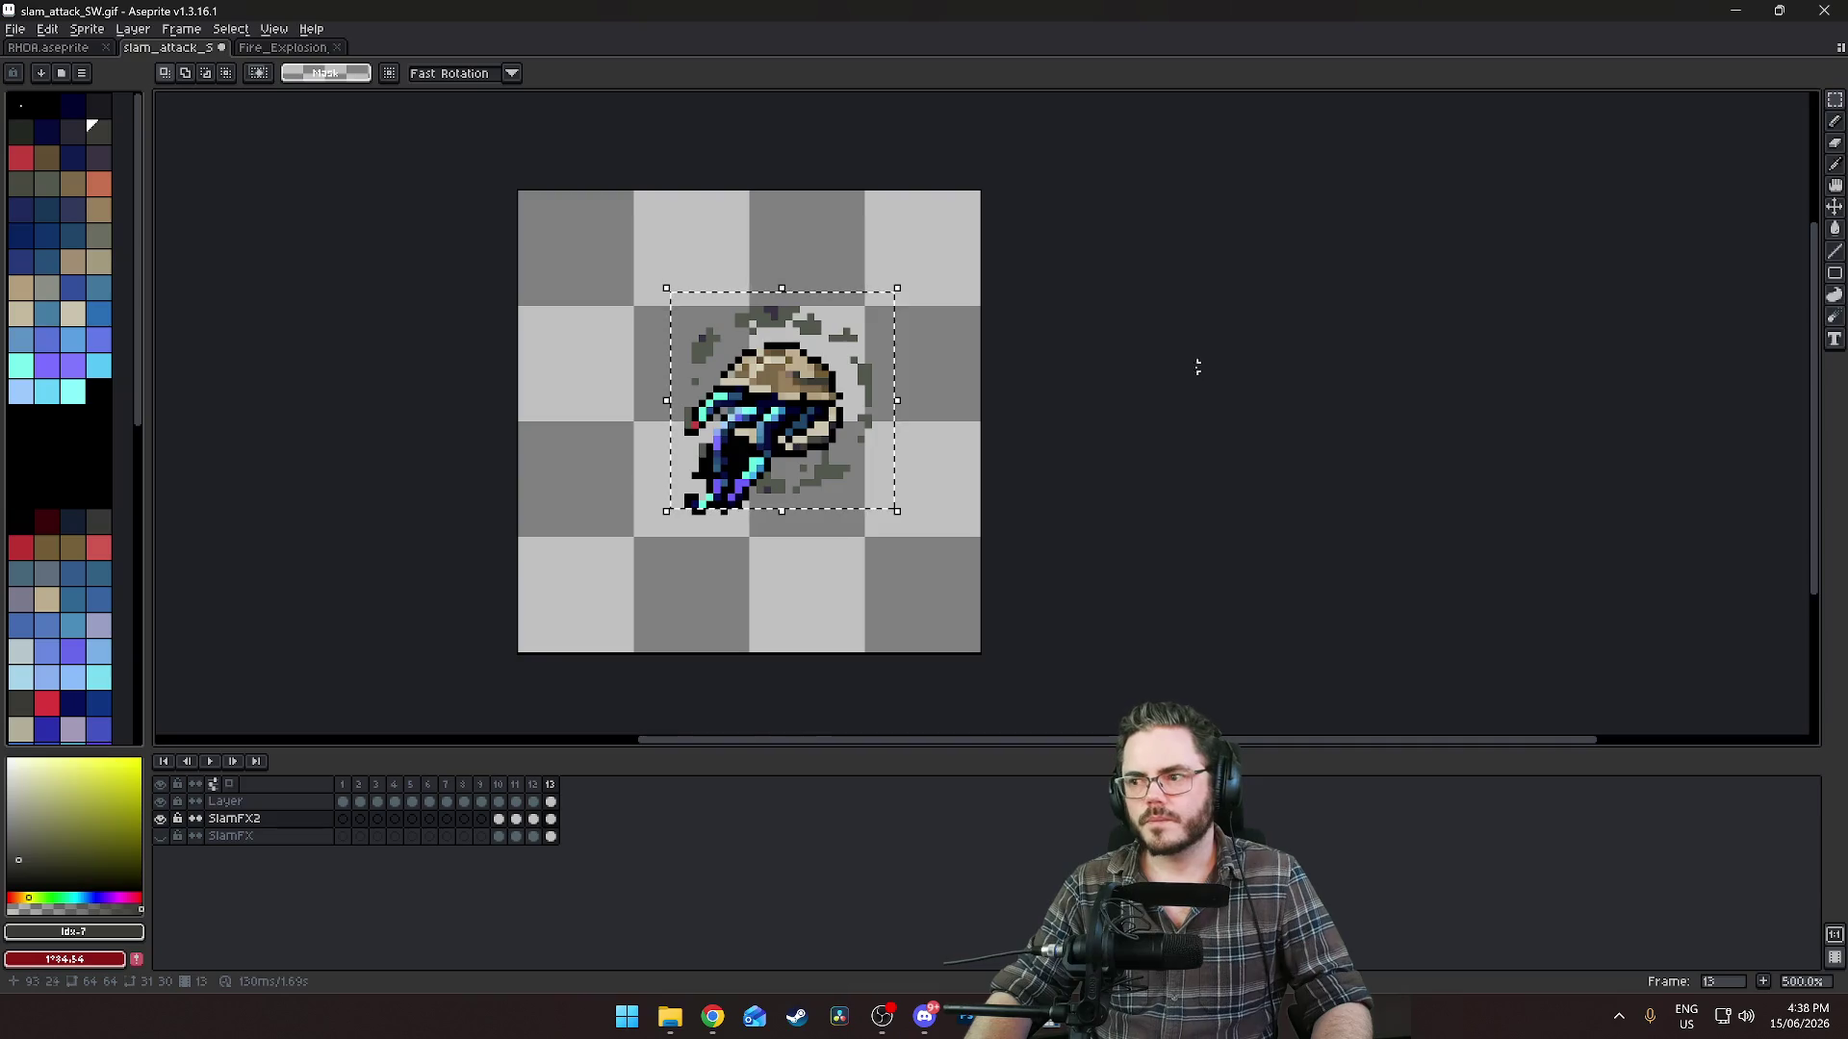
Step through frames 10–13 to check, then marquee the debris area on frame 13.
{"action": "scroll", "coordinate": [1167, 375], "scroll_direction": "up", "scroll_amount": 3}
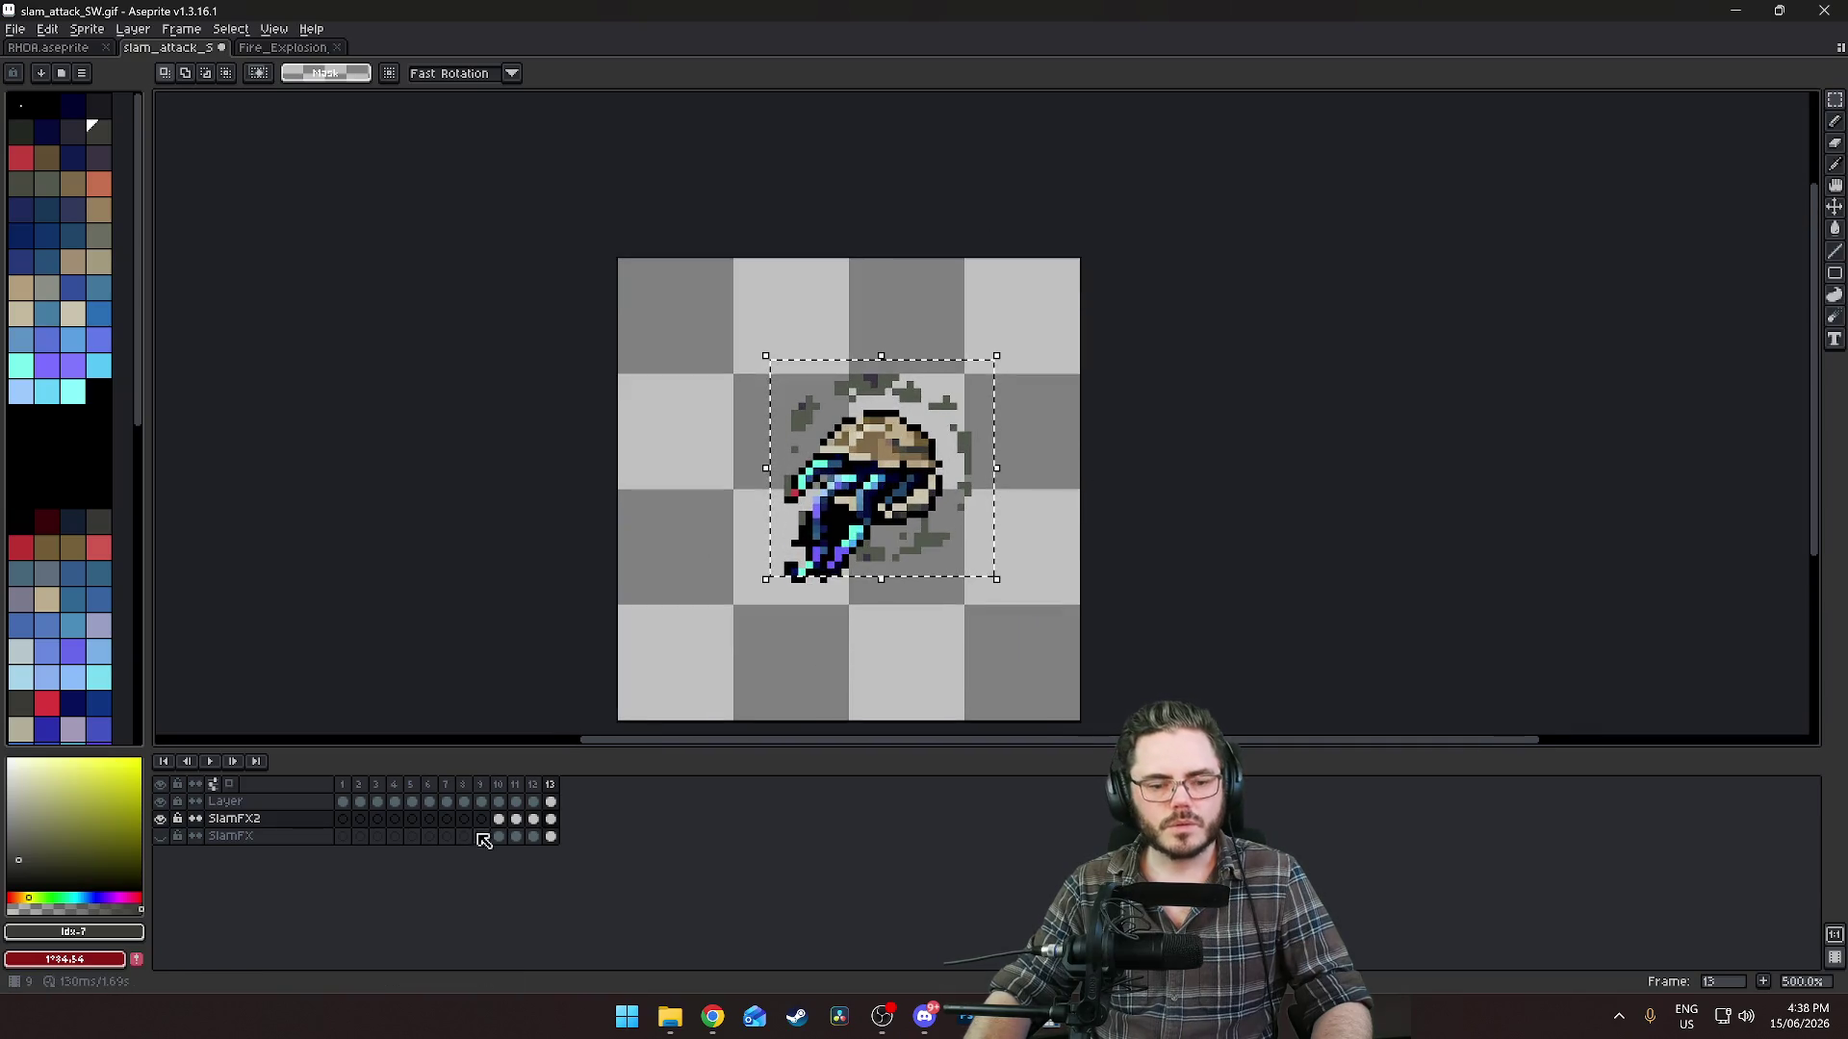
{"action": "left_click", "coordinate": [500, 837]}
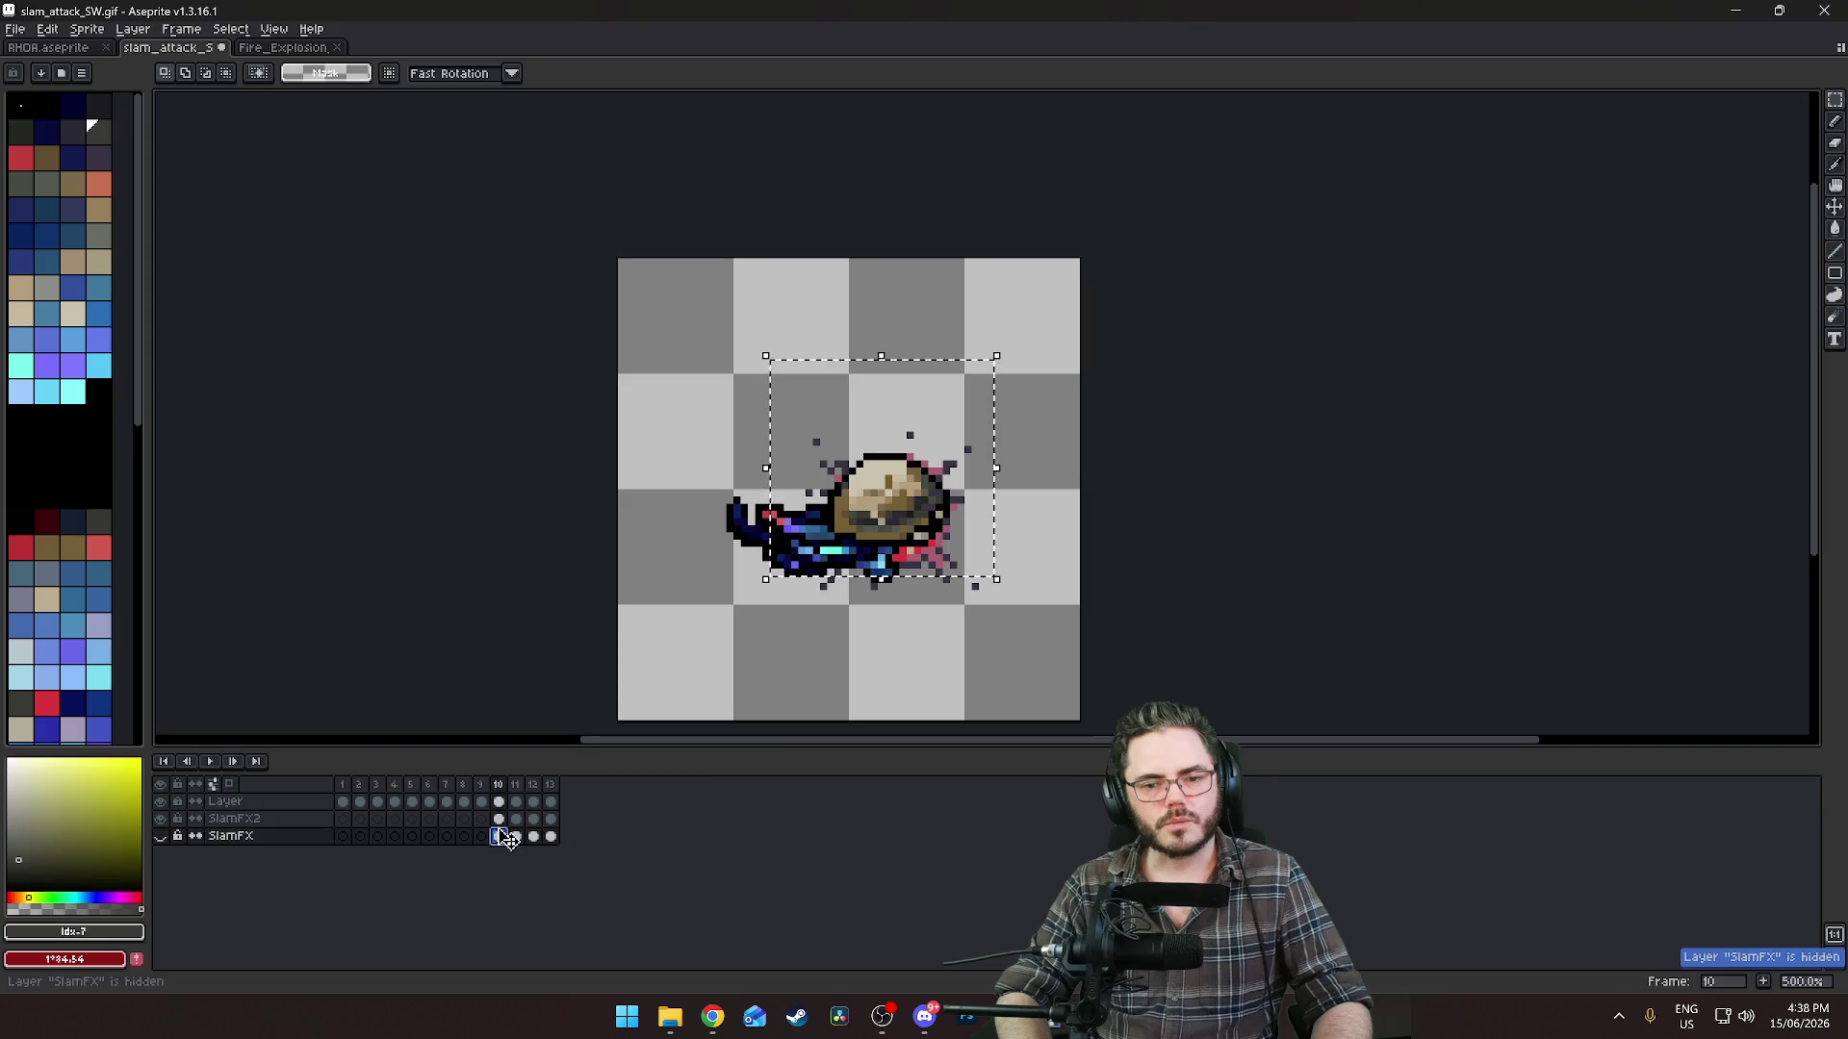
{"action": "left_click", "coordinate": [677, 552]}
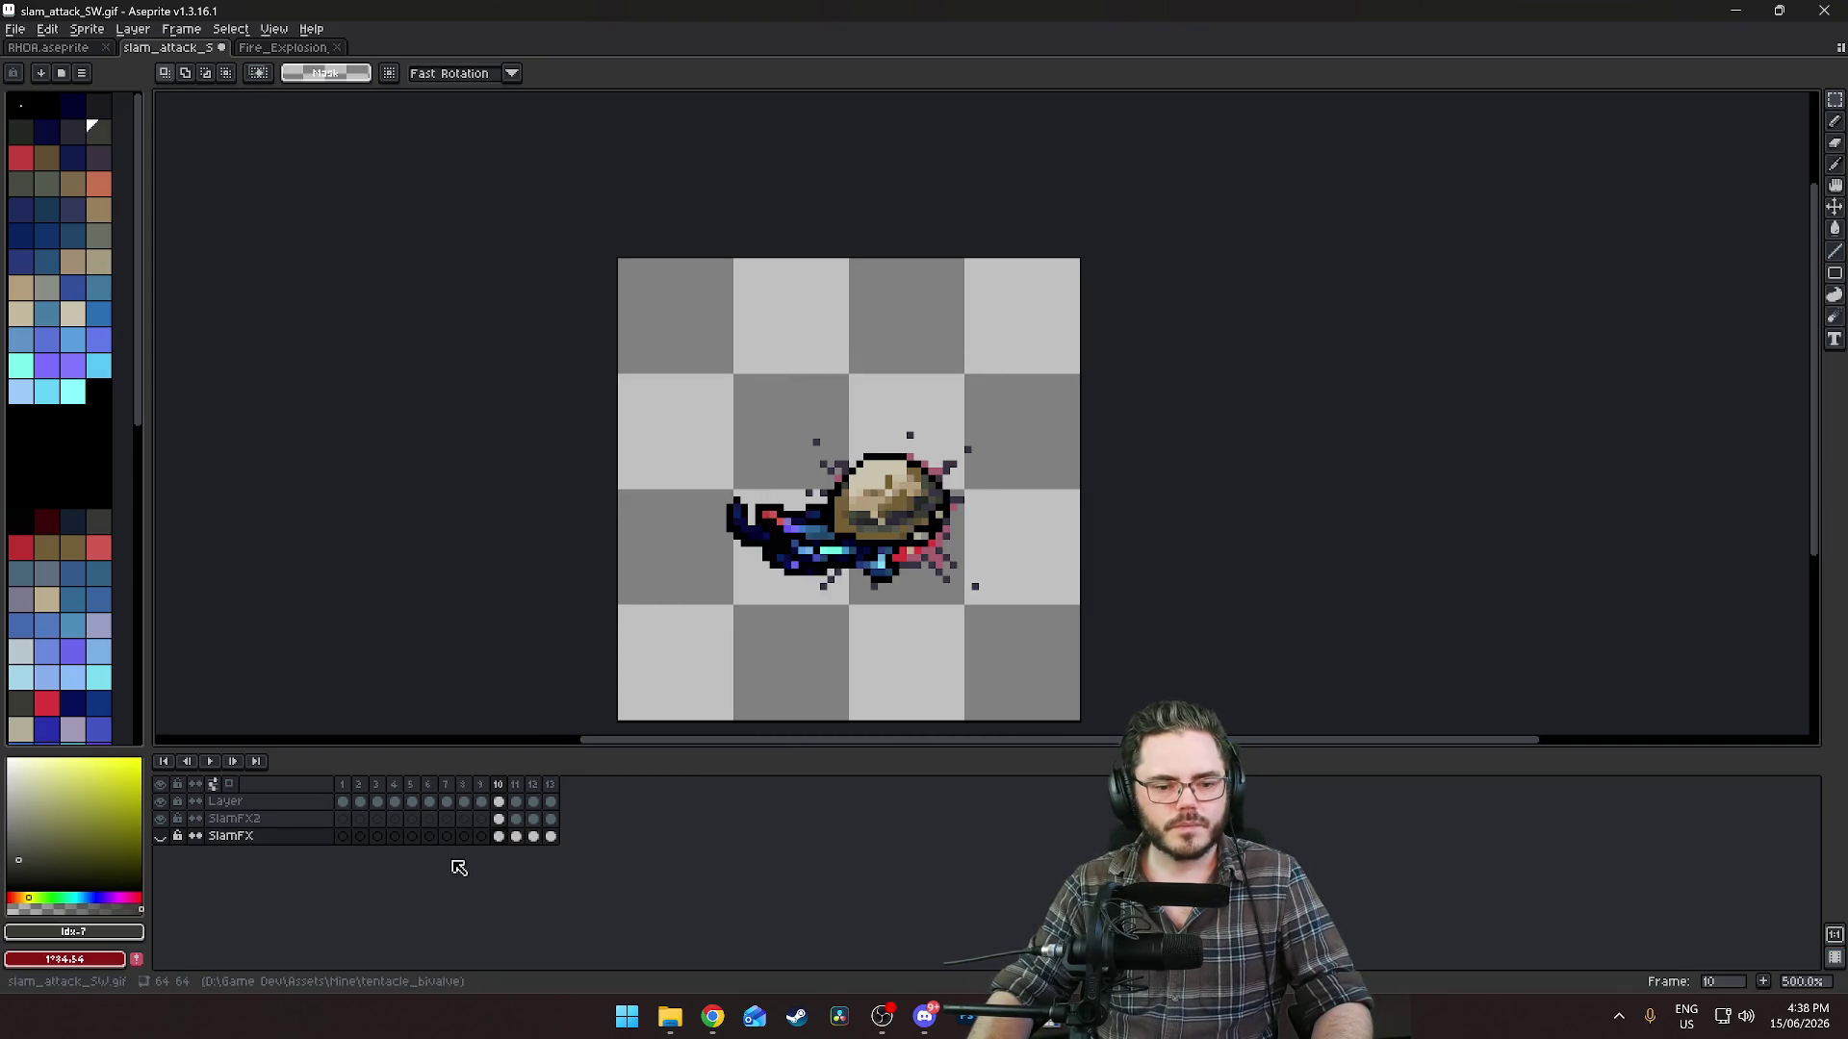
{"action": "key", "text": "Right"}
{"action": "key", "text": "Right"}
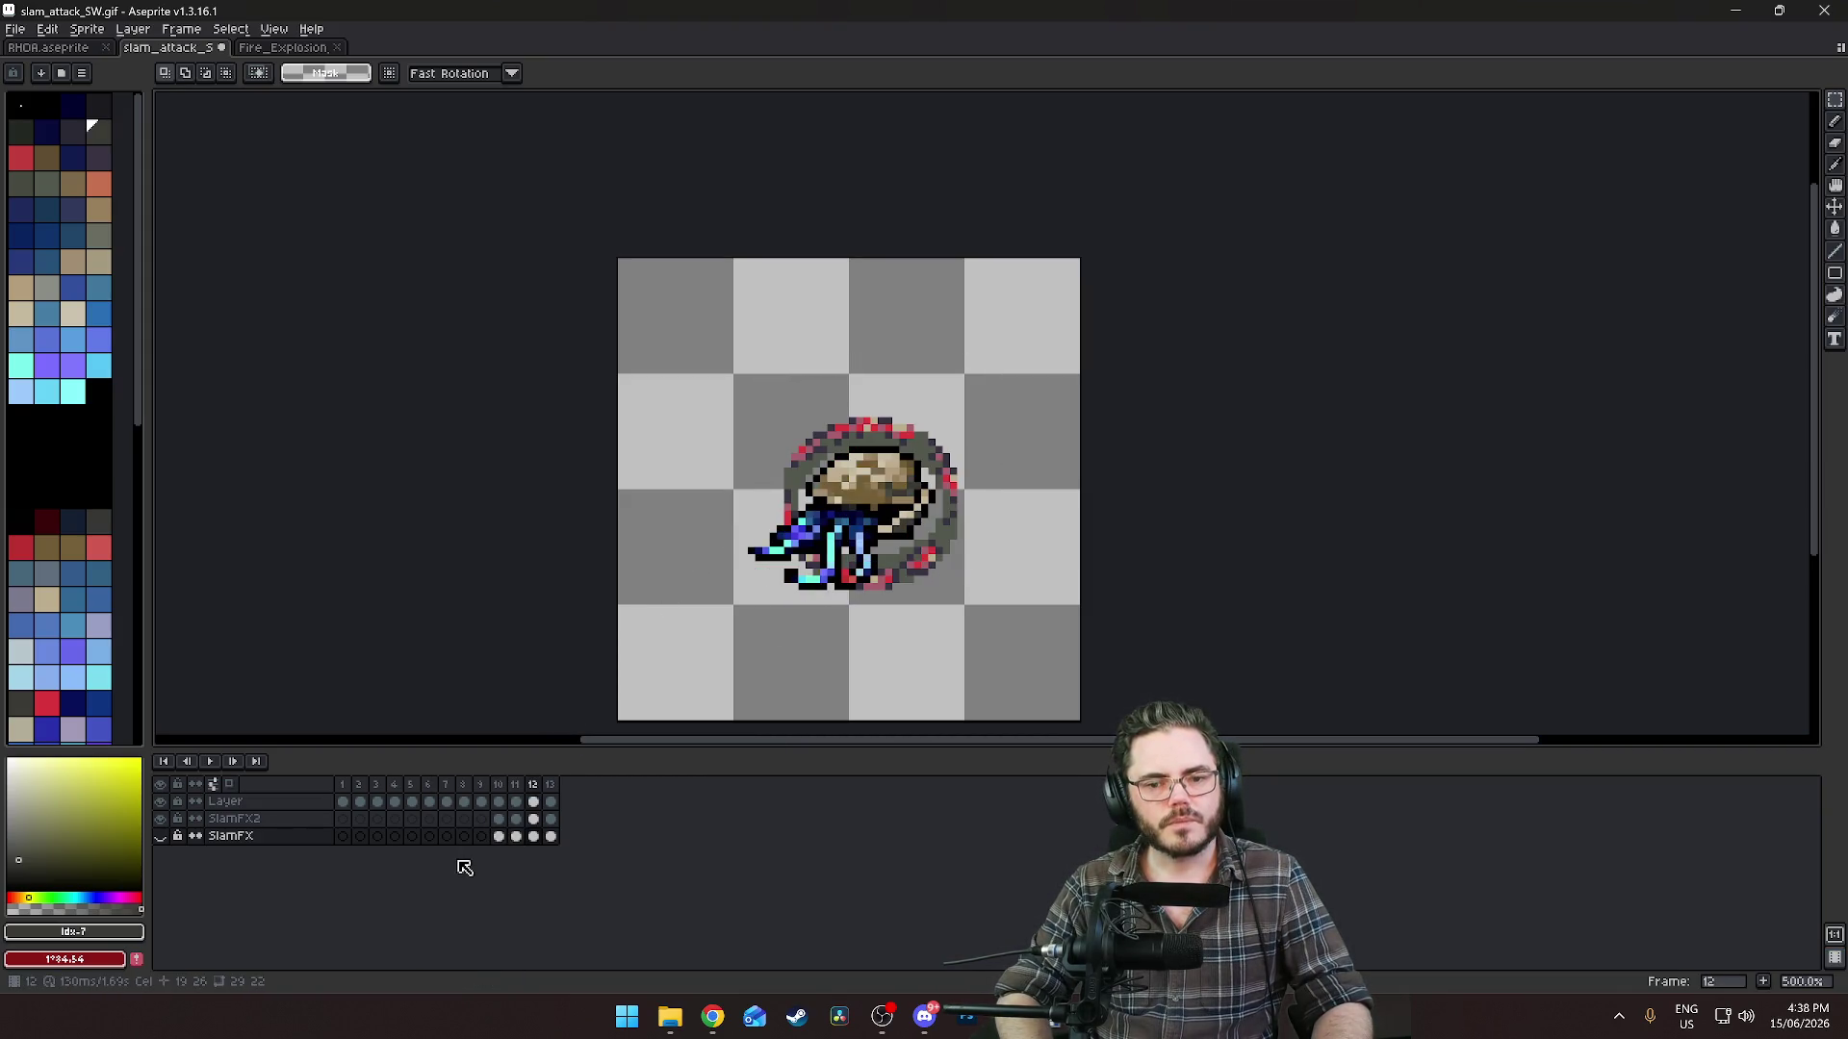
{"action": "key", "text": "Right"}
{"action": "key", "text": "Left"}
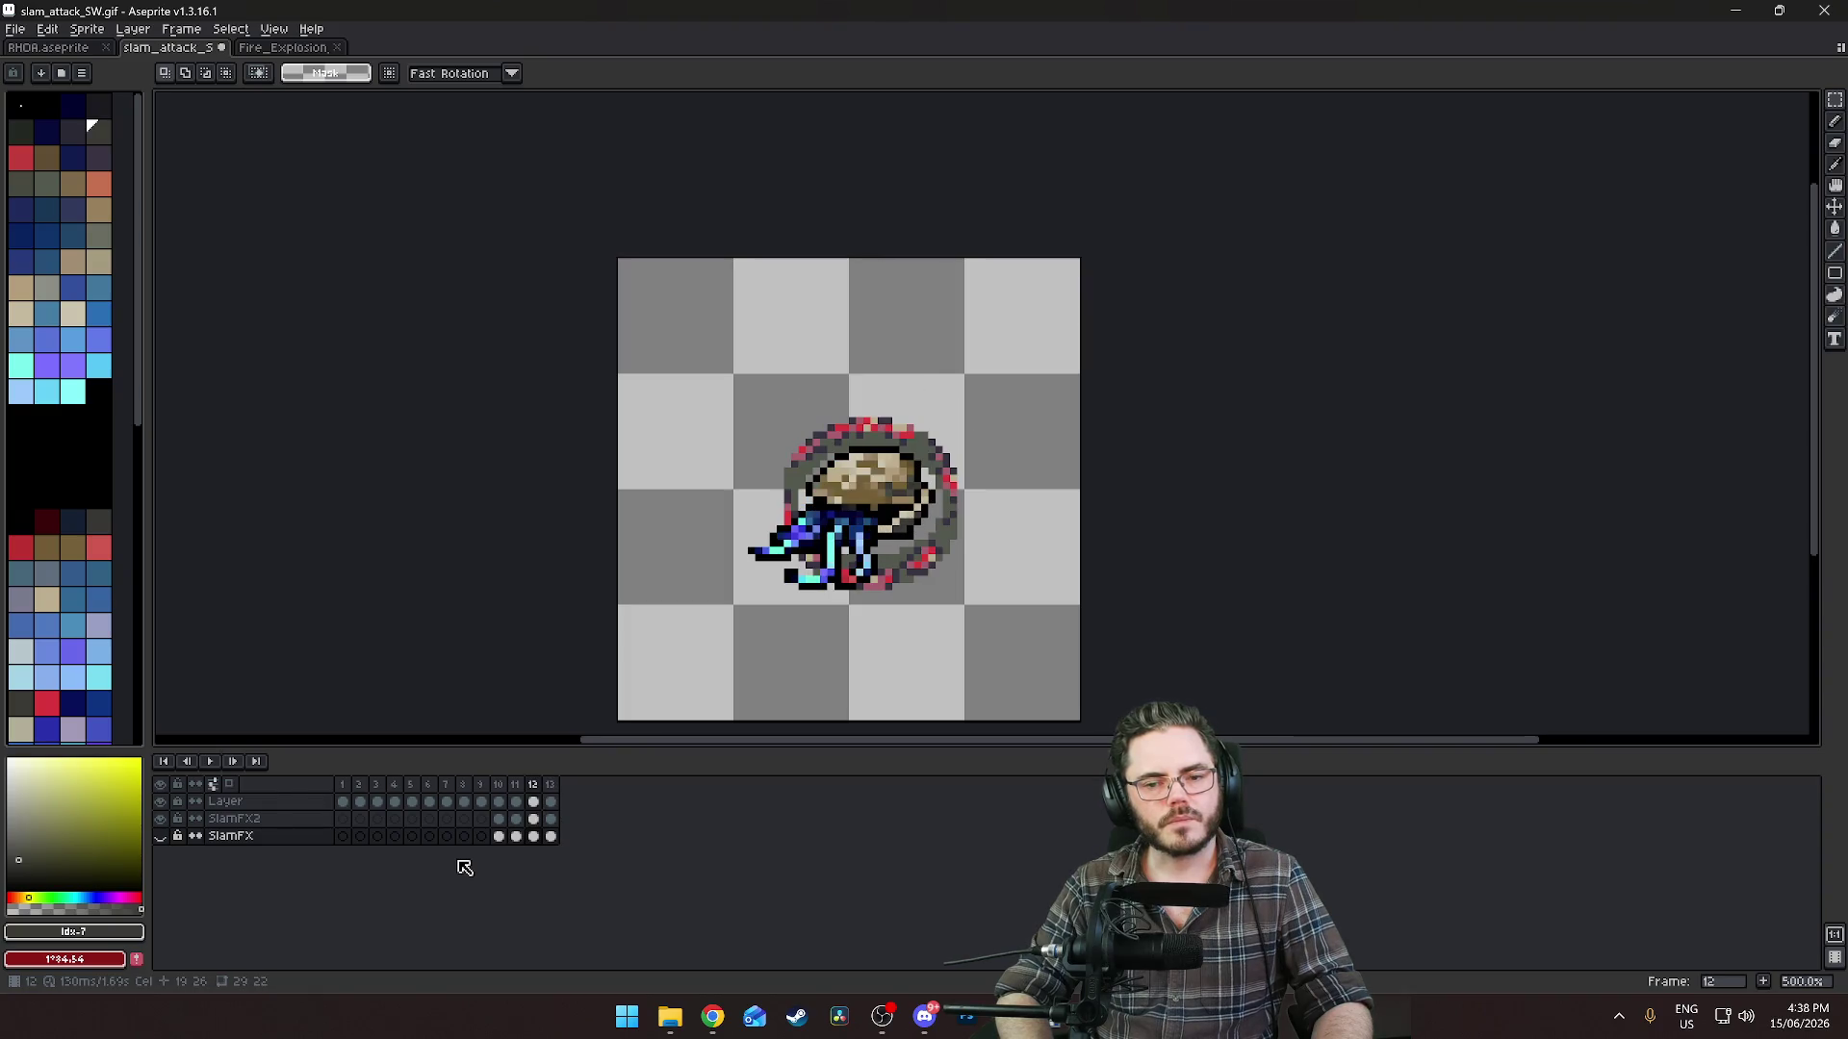
{"action": "key", "text": "Right"}
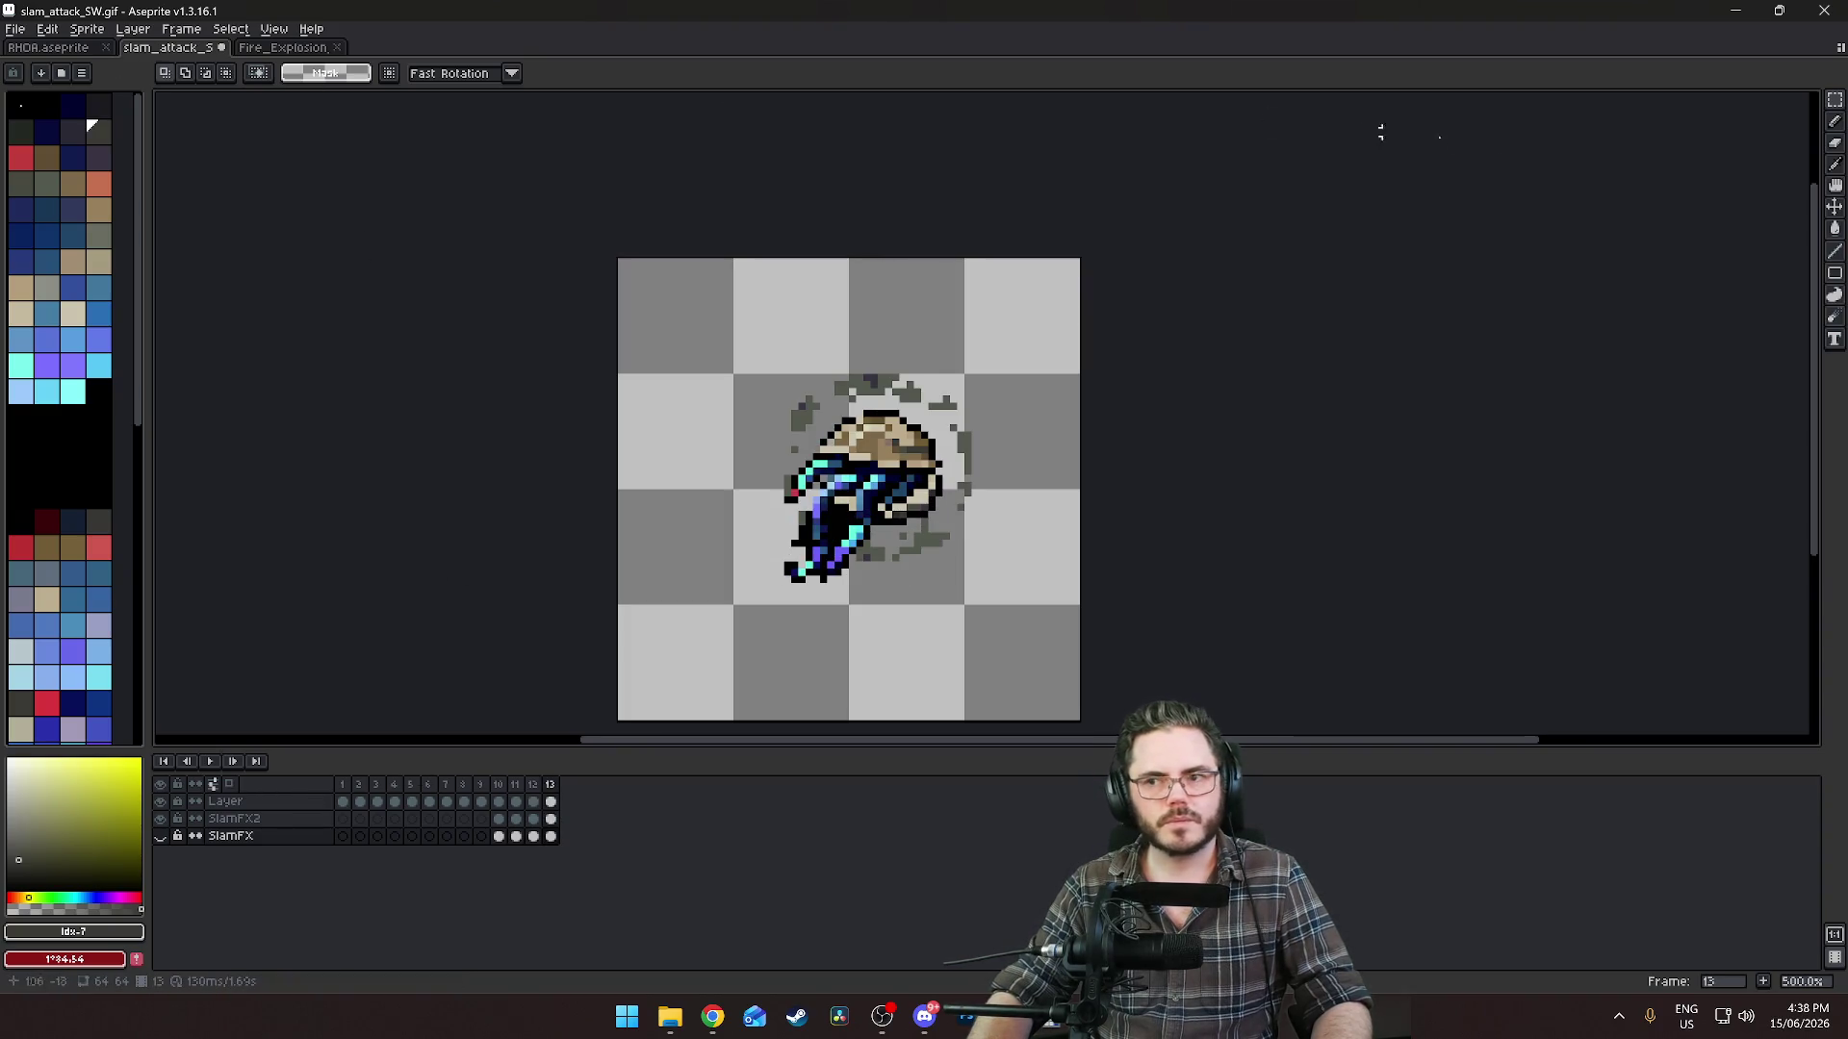
{"action": "left_click", "coordinate": [1835, 99]}
{"action": "left_click_drag", "start_coordinate": [737, 292], "coordinate": [1046, 614]}
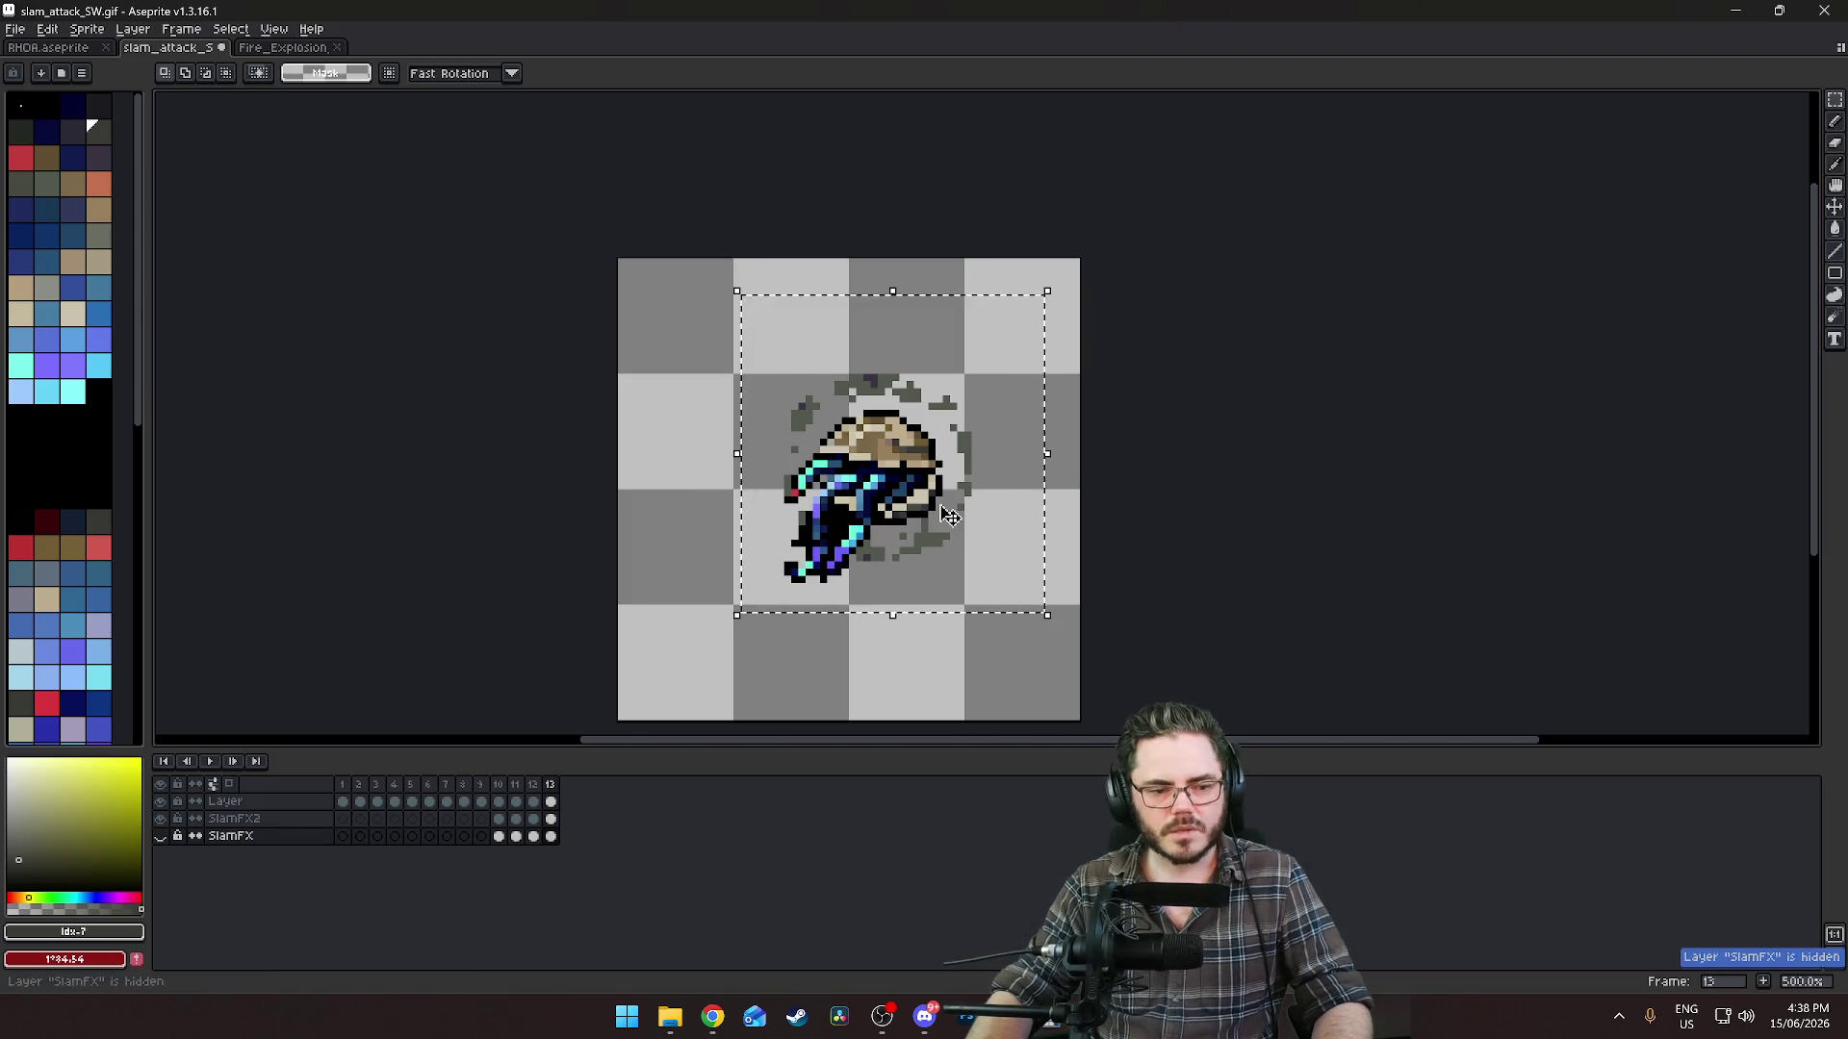
Nudge the frame 13 debris down one pixel and compare it against frames 10–12.
{"action": "left_click", "coordinate": [550, 819]}
{"action": "key", "text": "Down"}
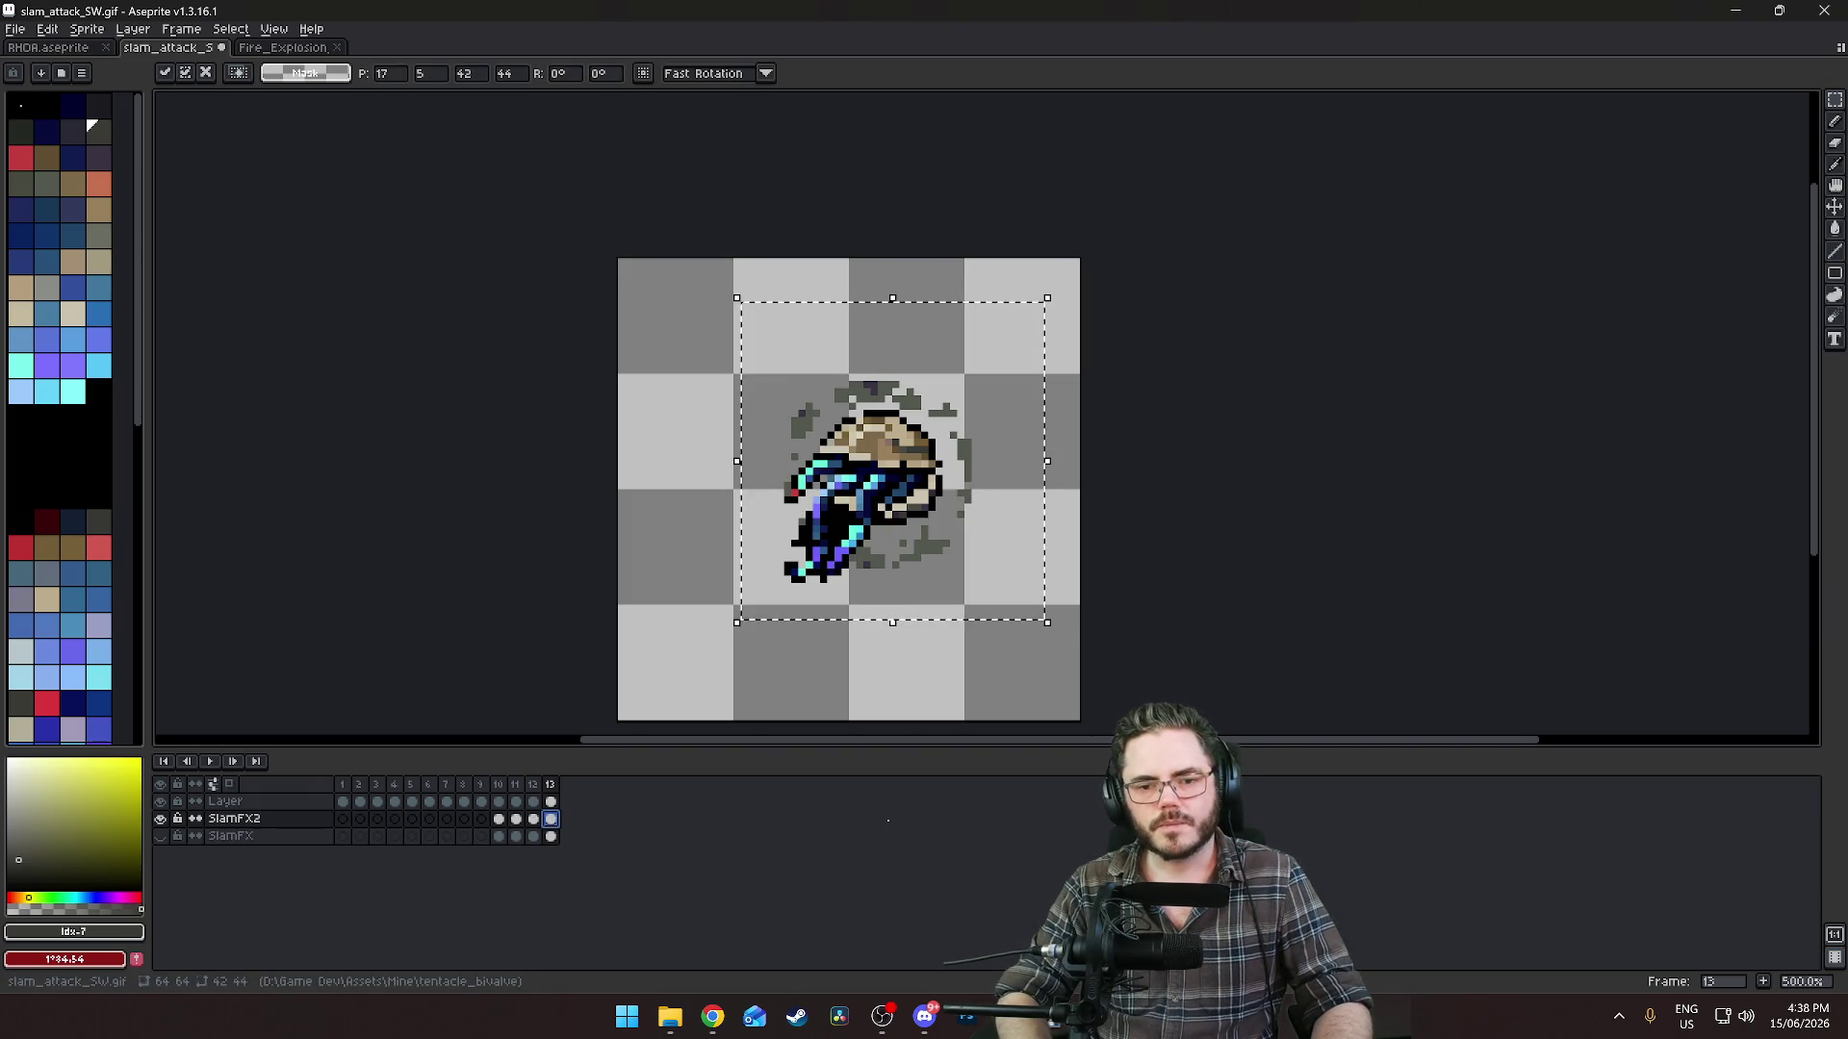
{"action": "left_click", "coordinate": [500, 819]}
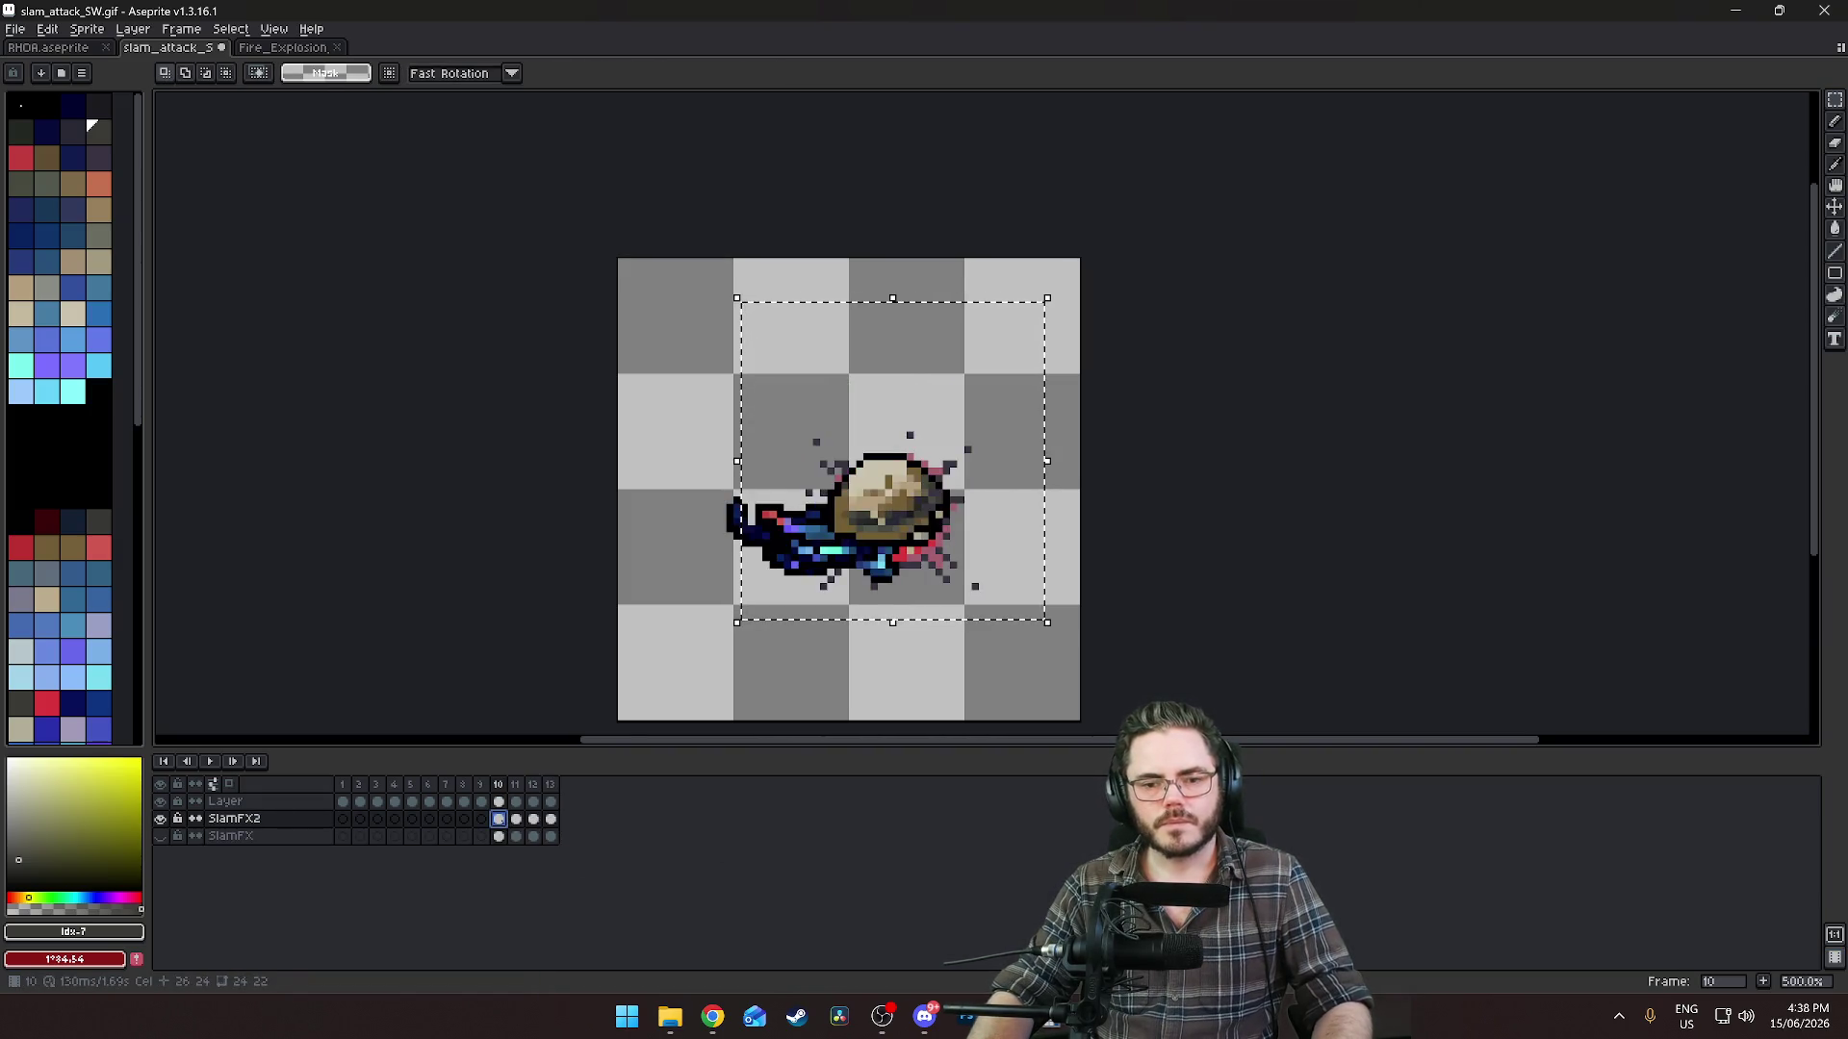
{"action": "left_click", "coordinate": [1155, 557]}
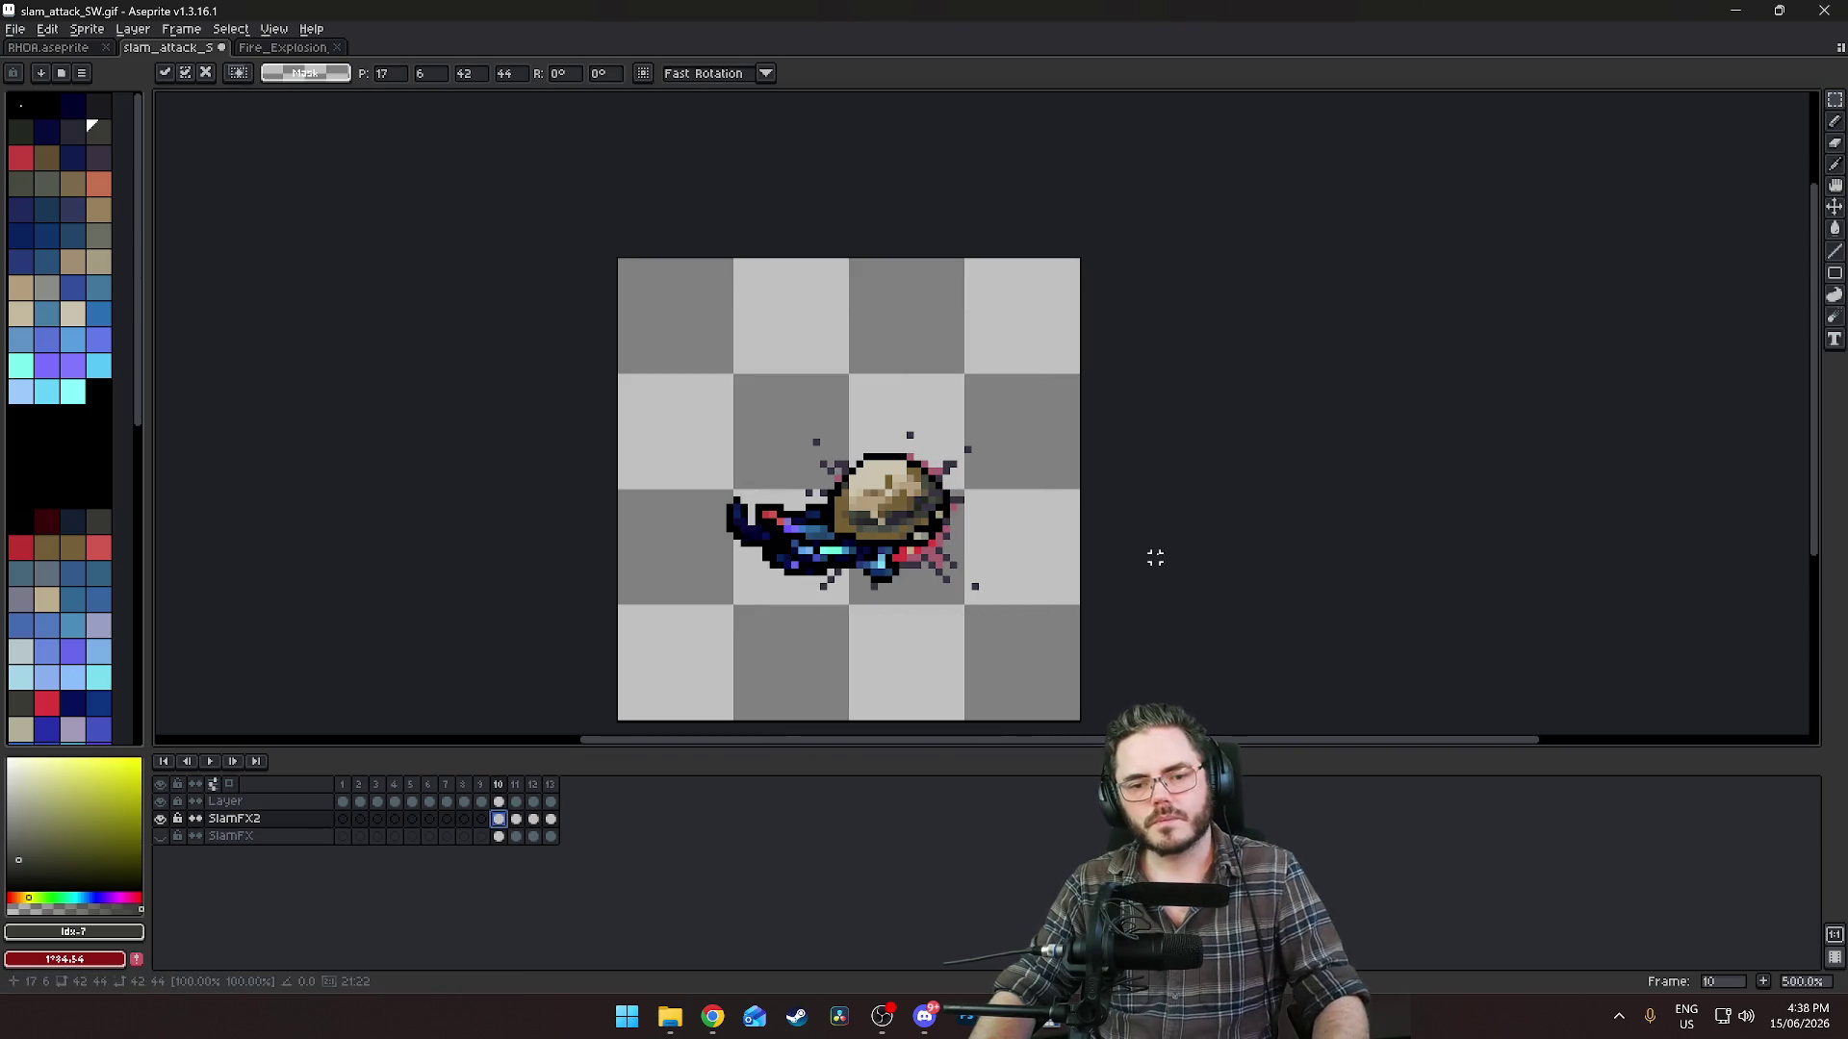
{"action": "key", "text": "Right"}
{"action": "key", "text": "Right"}
{"action": "key", "text": "Right"}
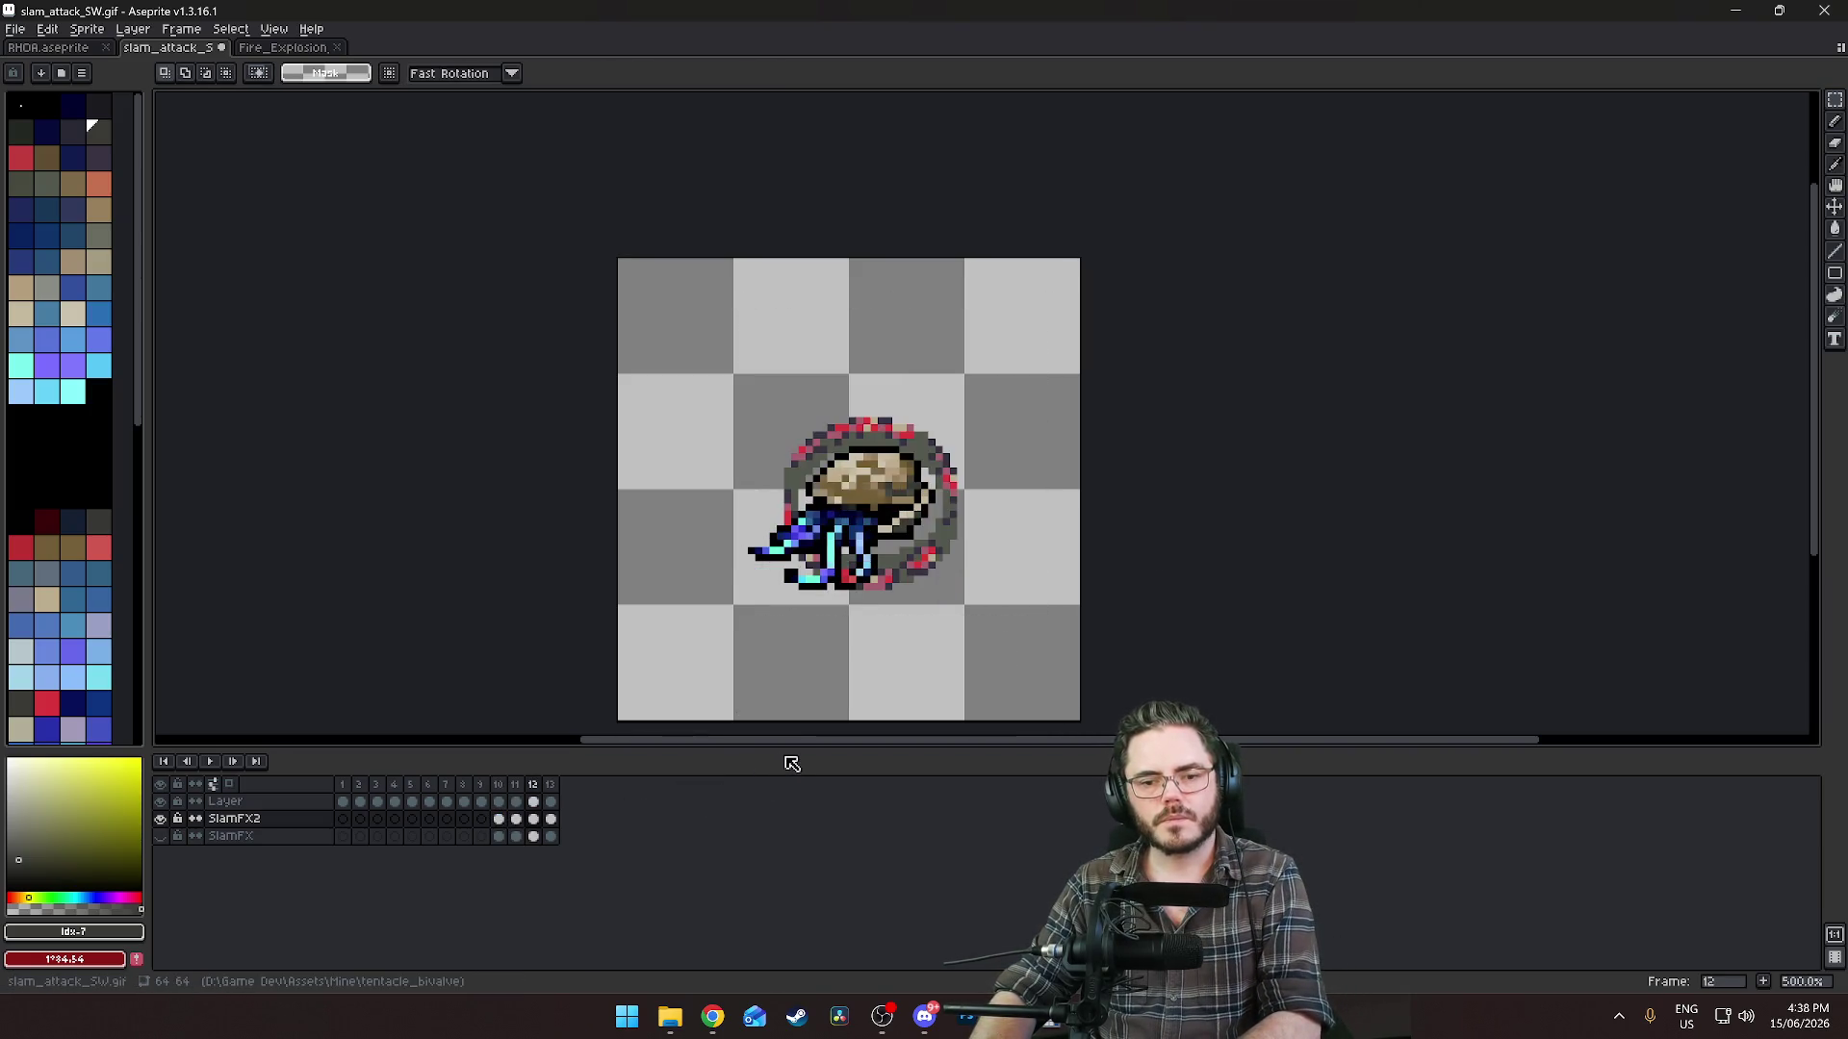
{"action": "key", "text": "Left"}
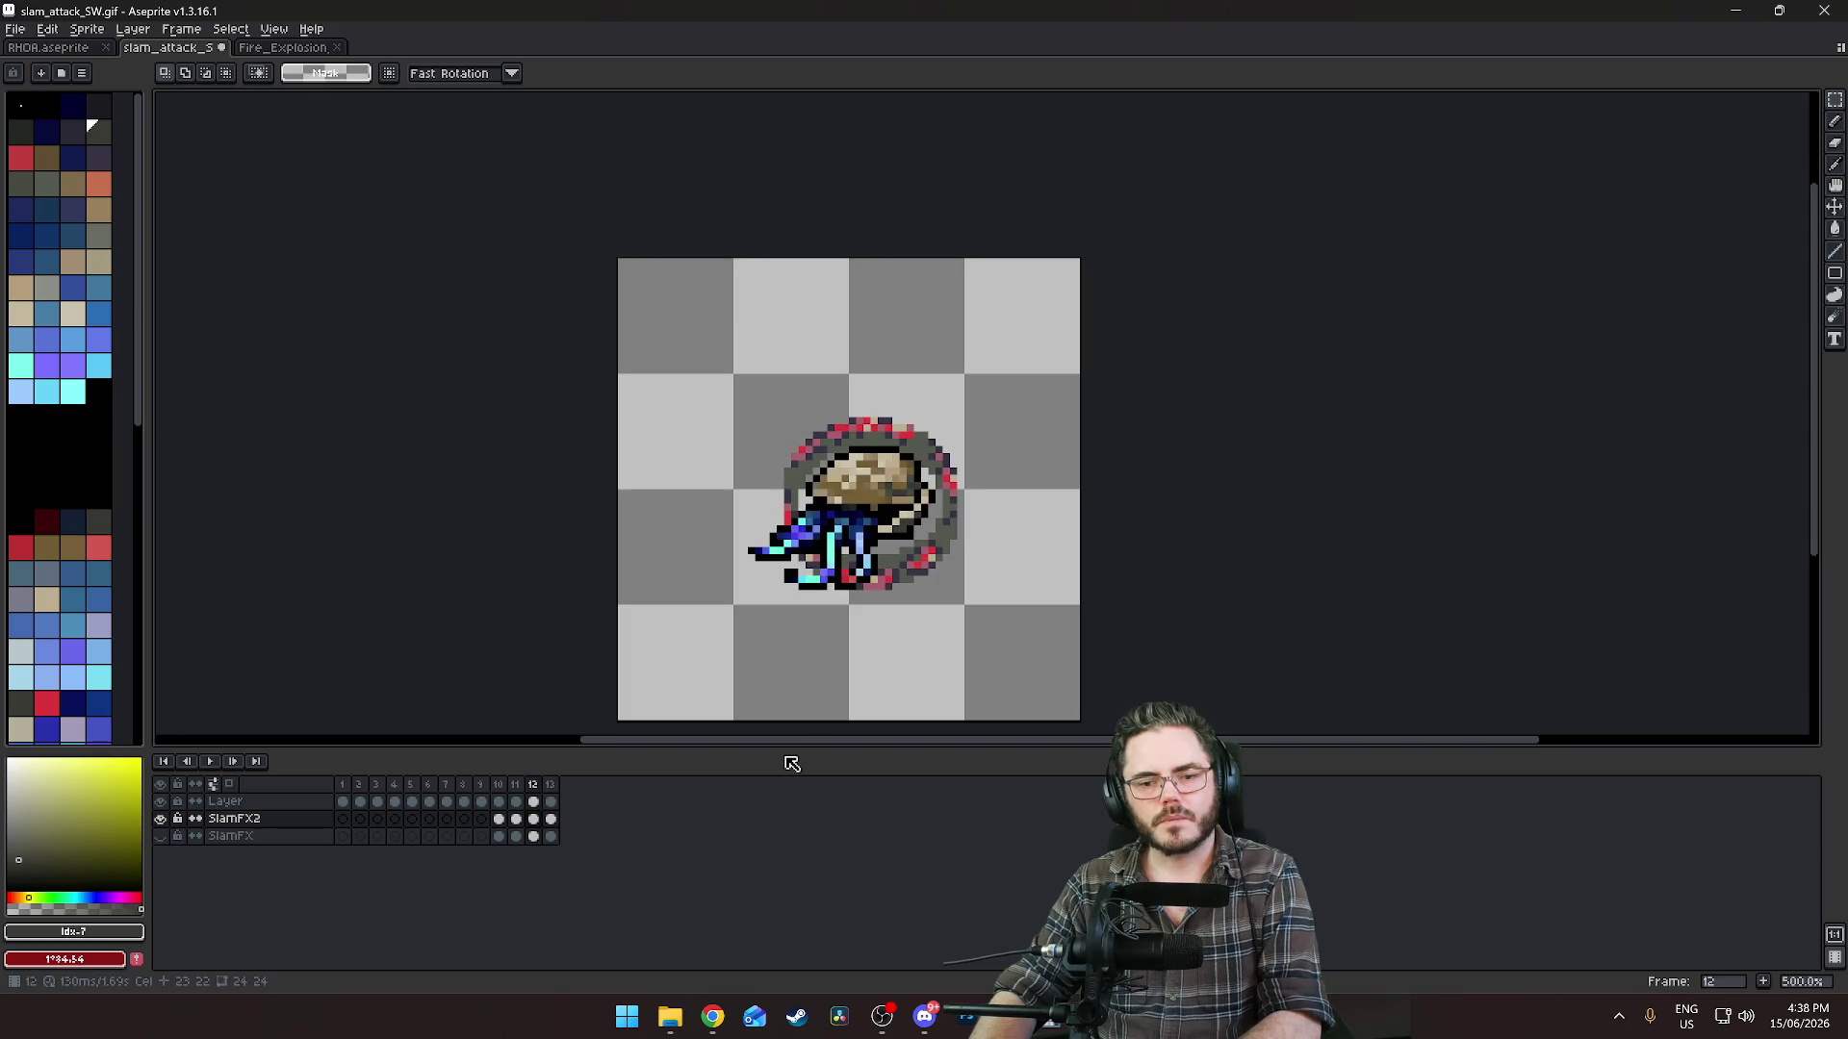
{"action": "key", "text": "Right"}
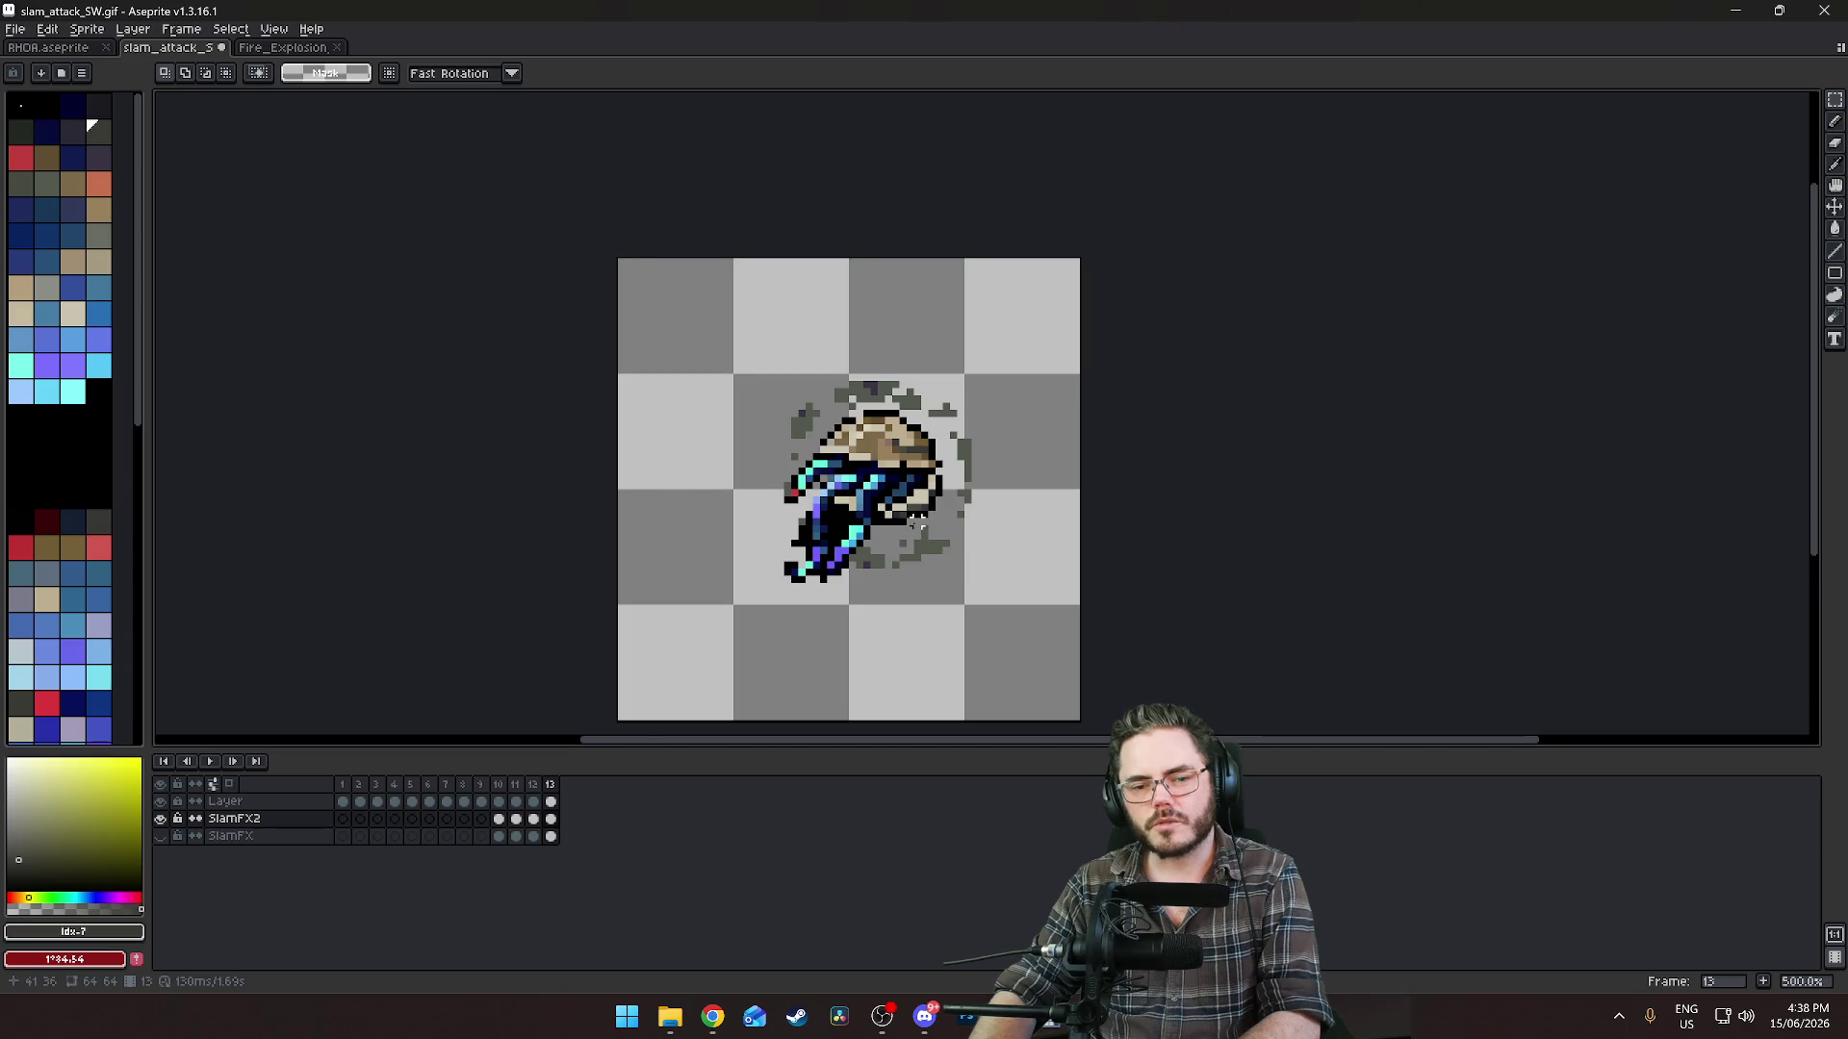
{"action": "key", "text": "Left"}
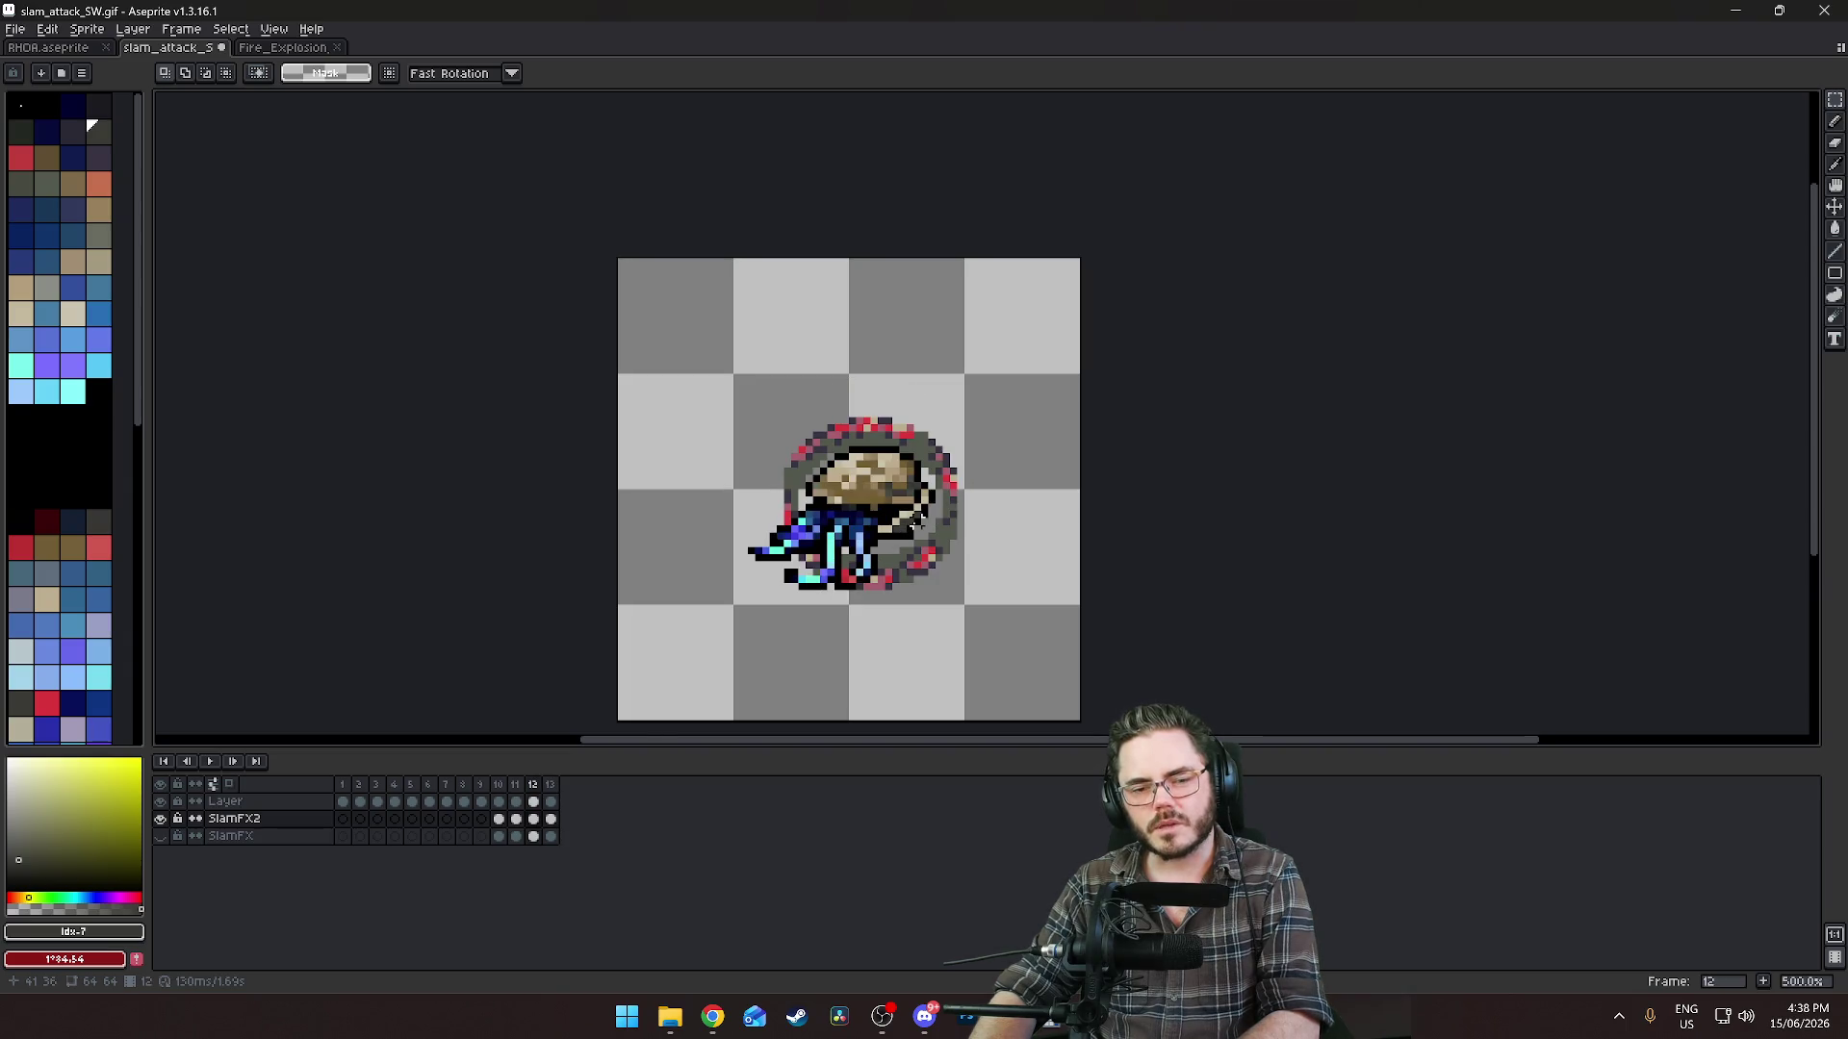
{"action": "key", "text": "Right"}
Flip between frames 12 and 13 repeatedly to check the explosion motion.
{"action": "key", "text": "Left"}
{"action": "key", "text": "Right"}
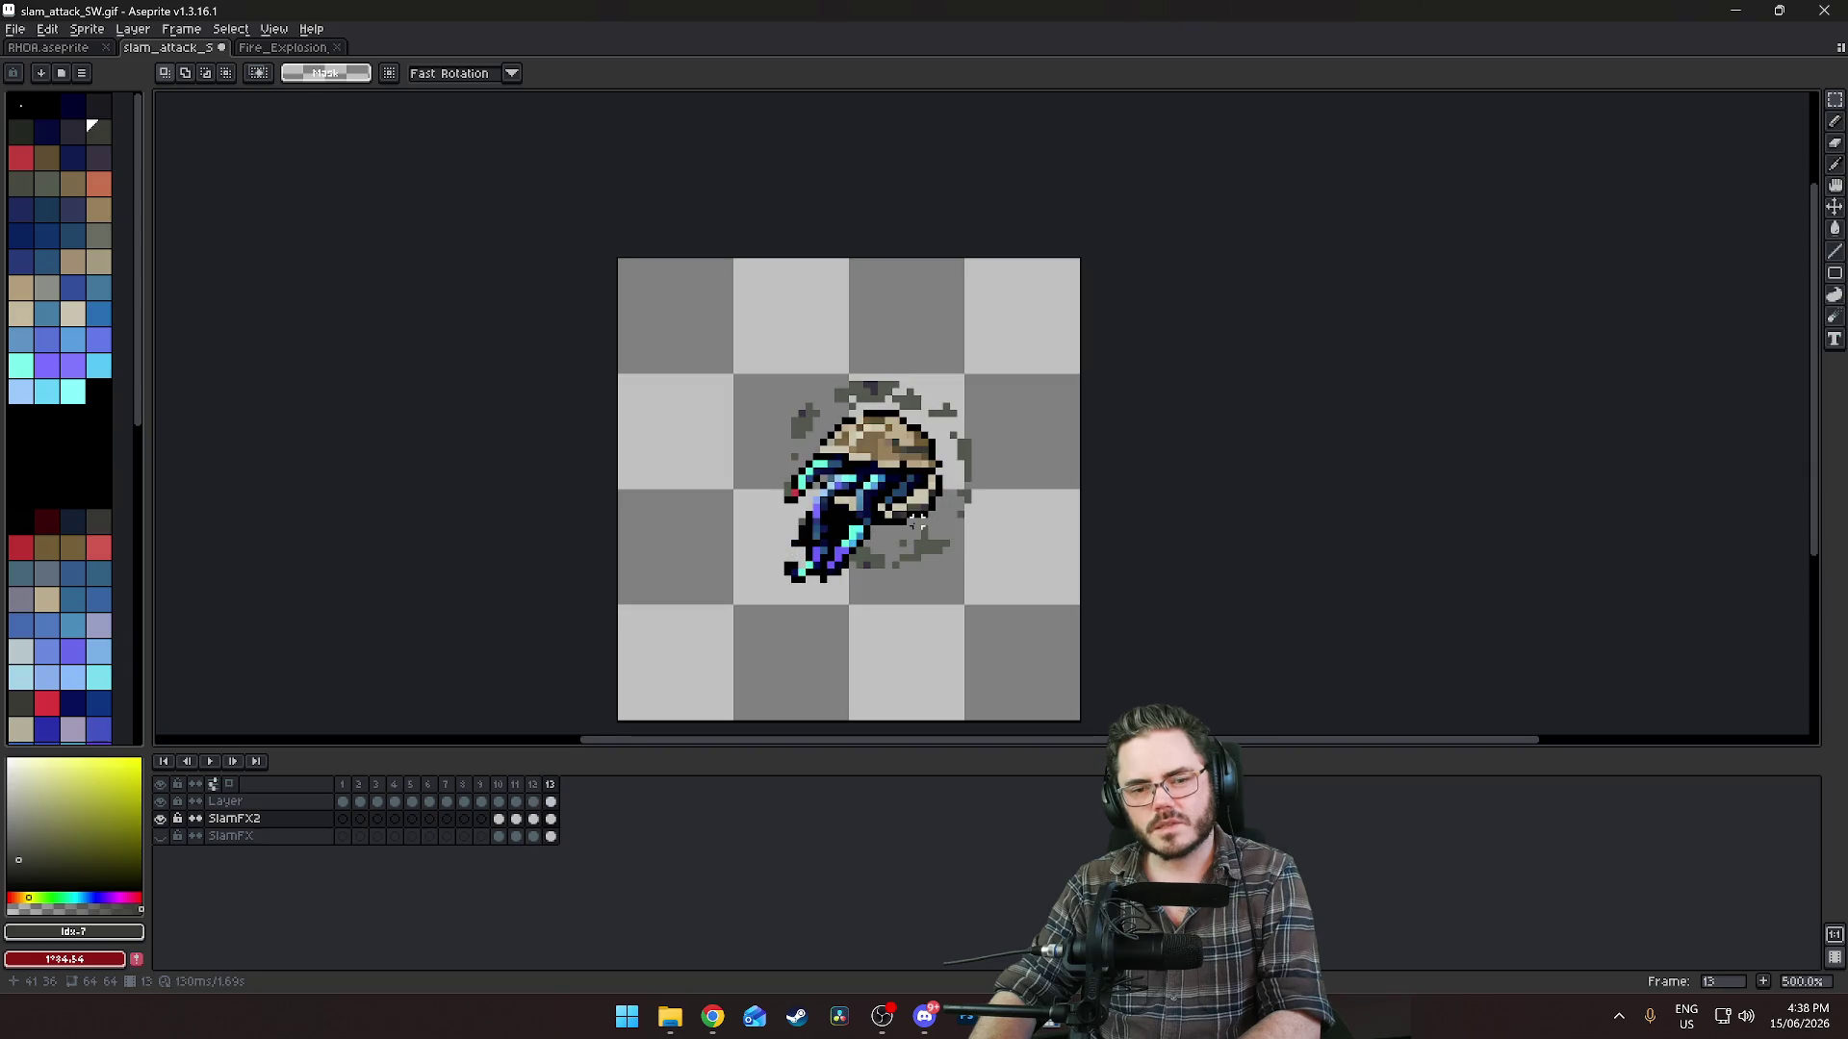
{"action": "key", "text": "Left"}
{"action": "key", "text": "Right"}
{"action": "key", "text": "Right"}
{"action": "key", "text": "Left"}
{"action": "key", "text": "Left"}
{"action": "key", "text": "Right"}
{"action": "key", "text": "Left"}
{"action": "key", "text": "Right"}
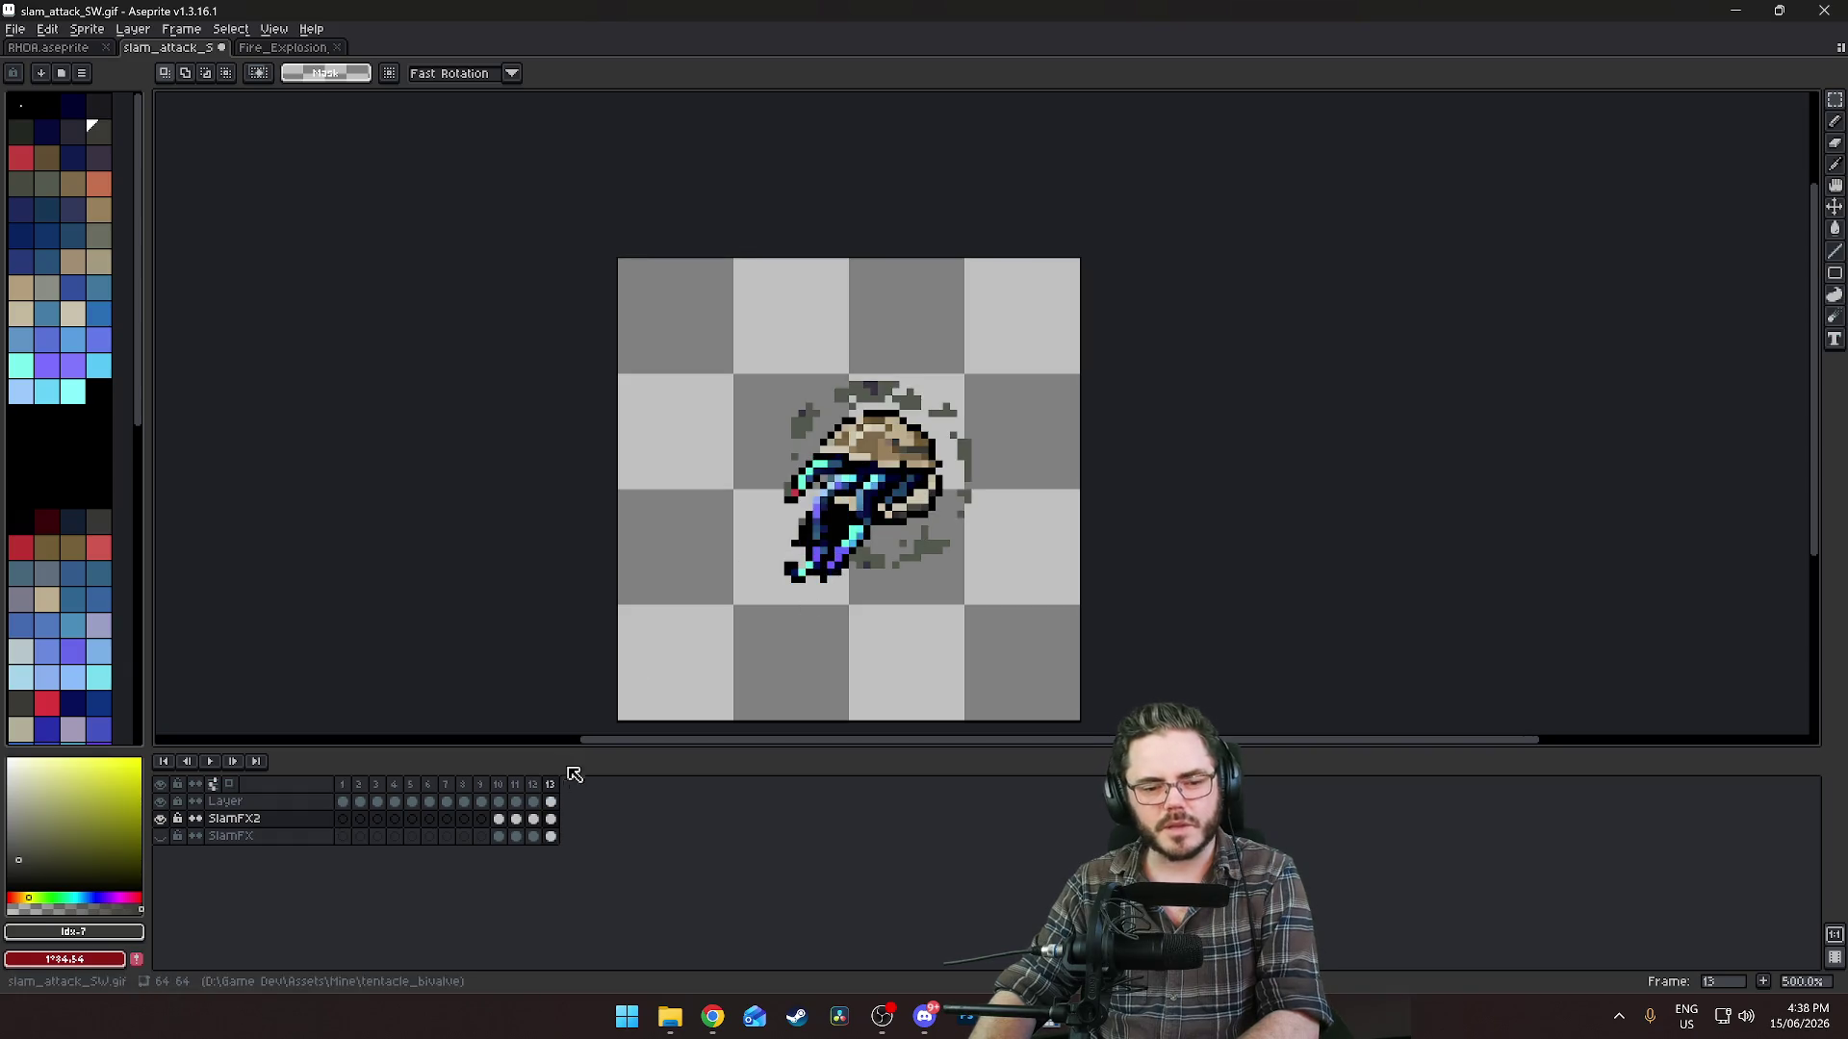
Switch to Layer and marquee the creature sprite on frame 13.
{"action": "key", "text": "Up"}
{"action": "left_click_drag", "start_coordinate": [700, 341], "coordinate": [1047, 580]}
{"action": "mouse_move", "coordinate": [643, 327]}
{"action": "left_mouse_down"}
{"action": "mouse_move", "coordinate": [1026, 674]}
{"action": "mouse_move", "coordinate": [1039, 644]}
{"action": "left_mouse_up"}
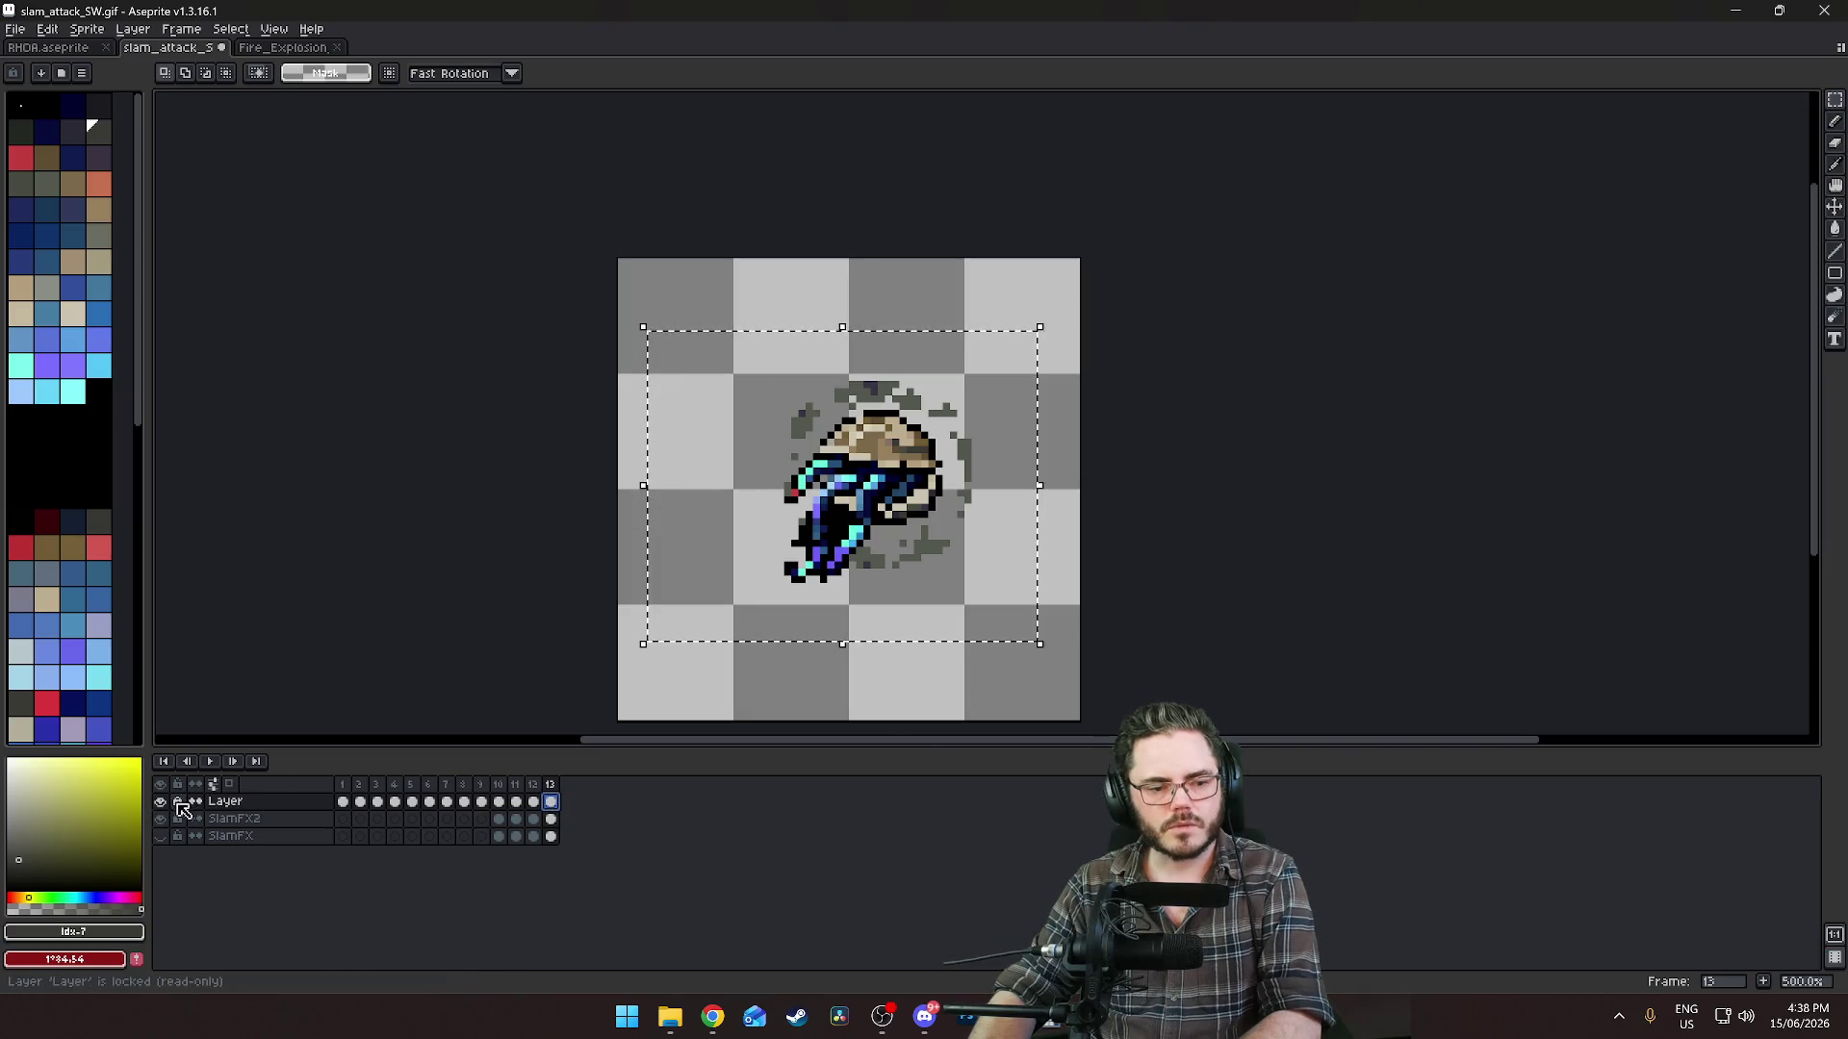
Drop the frame 13 creature about two pixels, then play and compare frames 1–3.
{"action": "key", "text": "Down"}
{"action": "key", "text": "Down"}
{"action": "key", "text": "ctrl+d"}
{"action": "key", "text": "Return"}
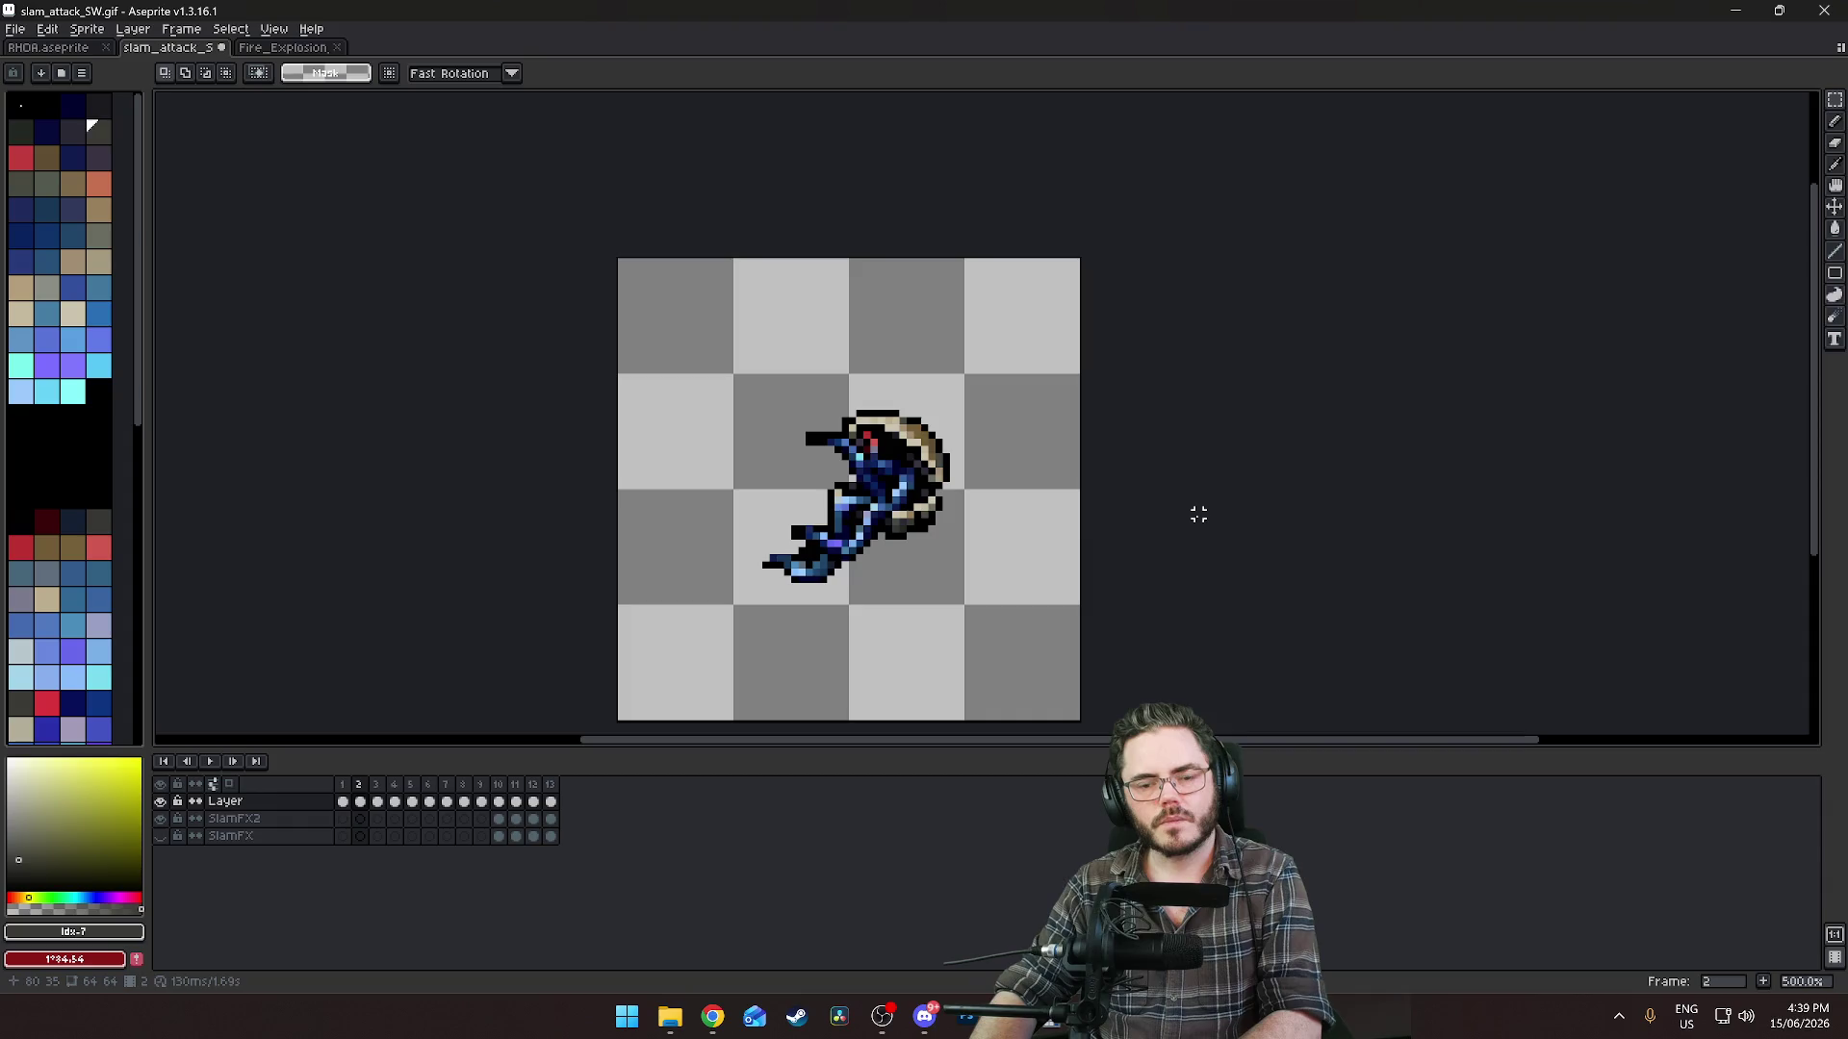
{"action": "key", "text": "Left"}
{"action": "key", "text": "Right"}
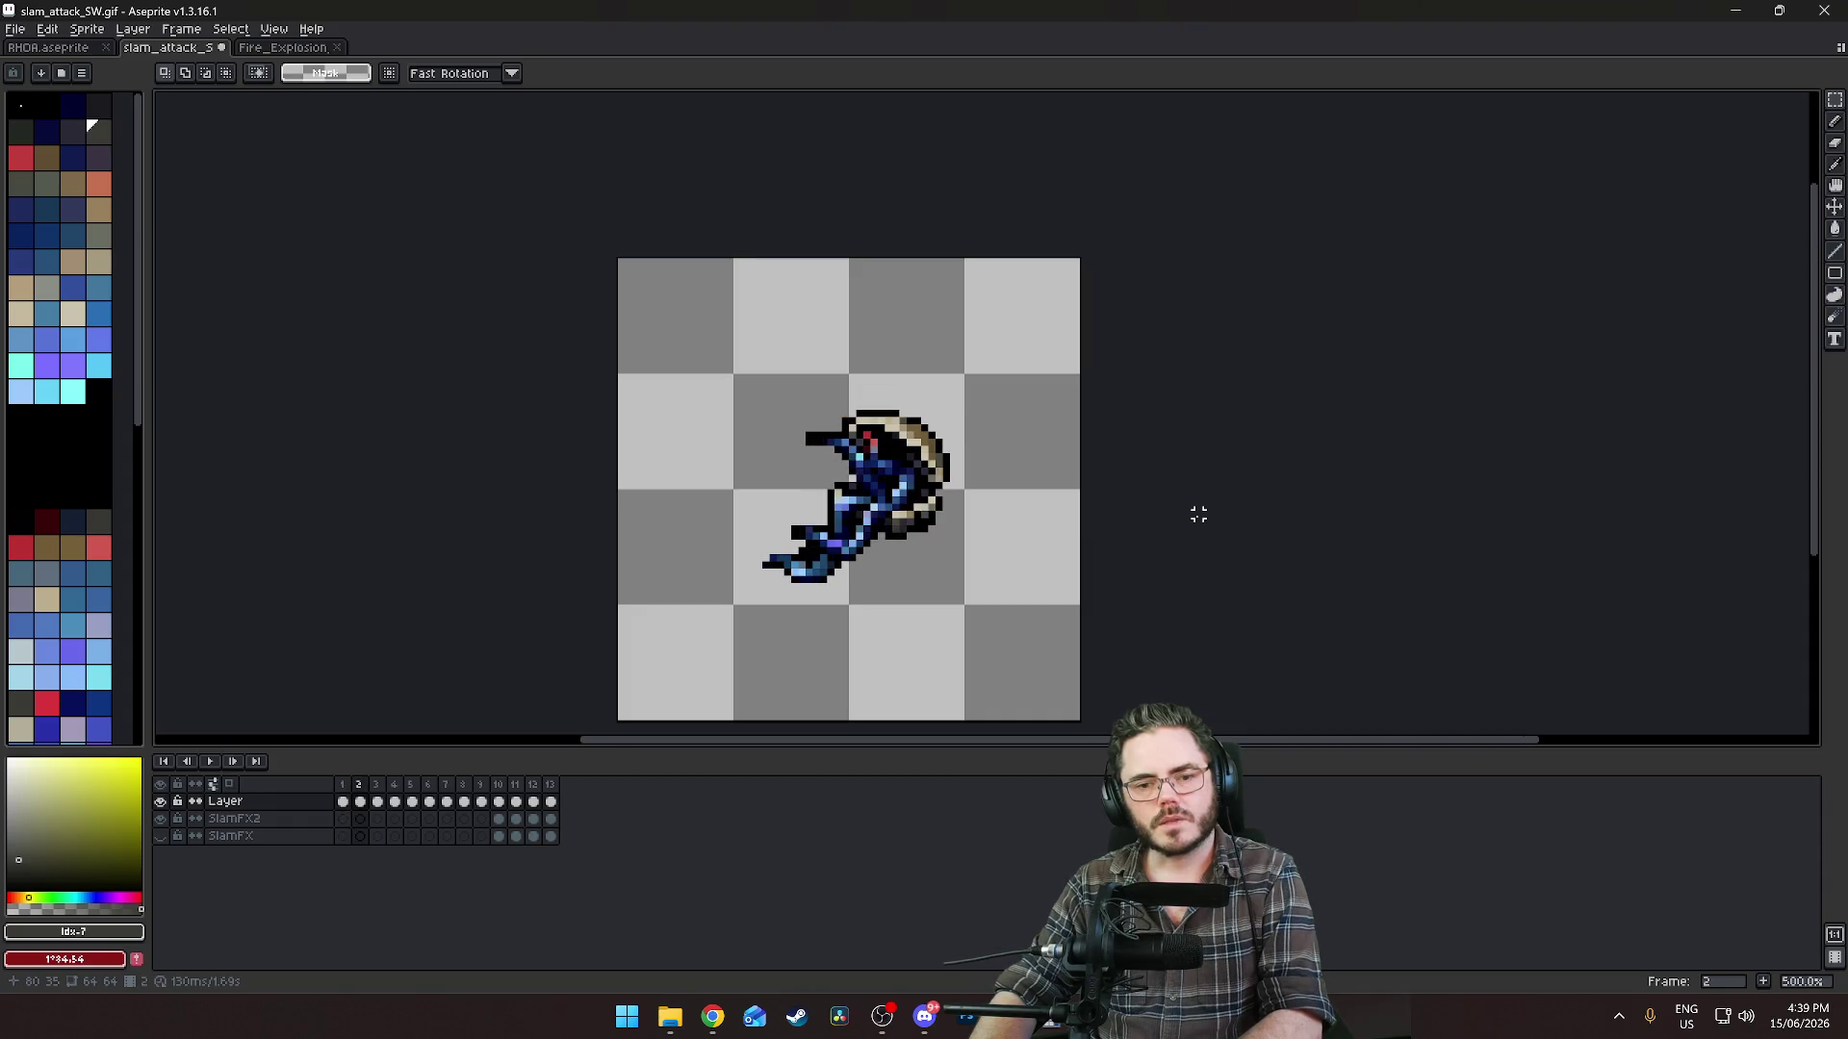
{"action": "key", "text": "Left"}
{"action": "key", "text": "Right"}
{"action": "key", "text": "Right"}
{"action": "key", "text": "Left"}
{"action": "key", "text": "Left"}
{"action": "key", "text": "Right"}
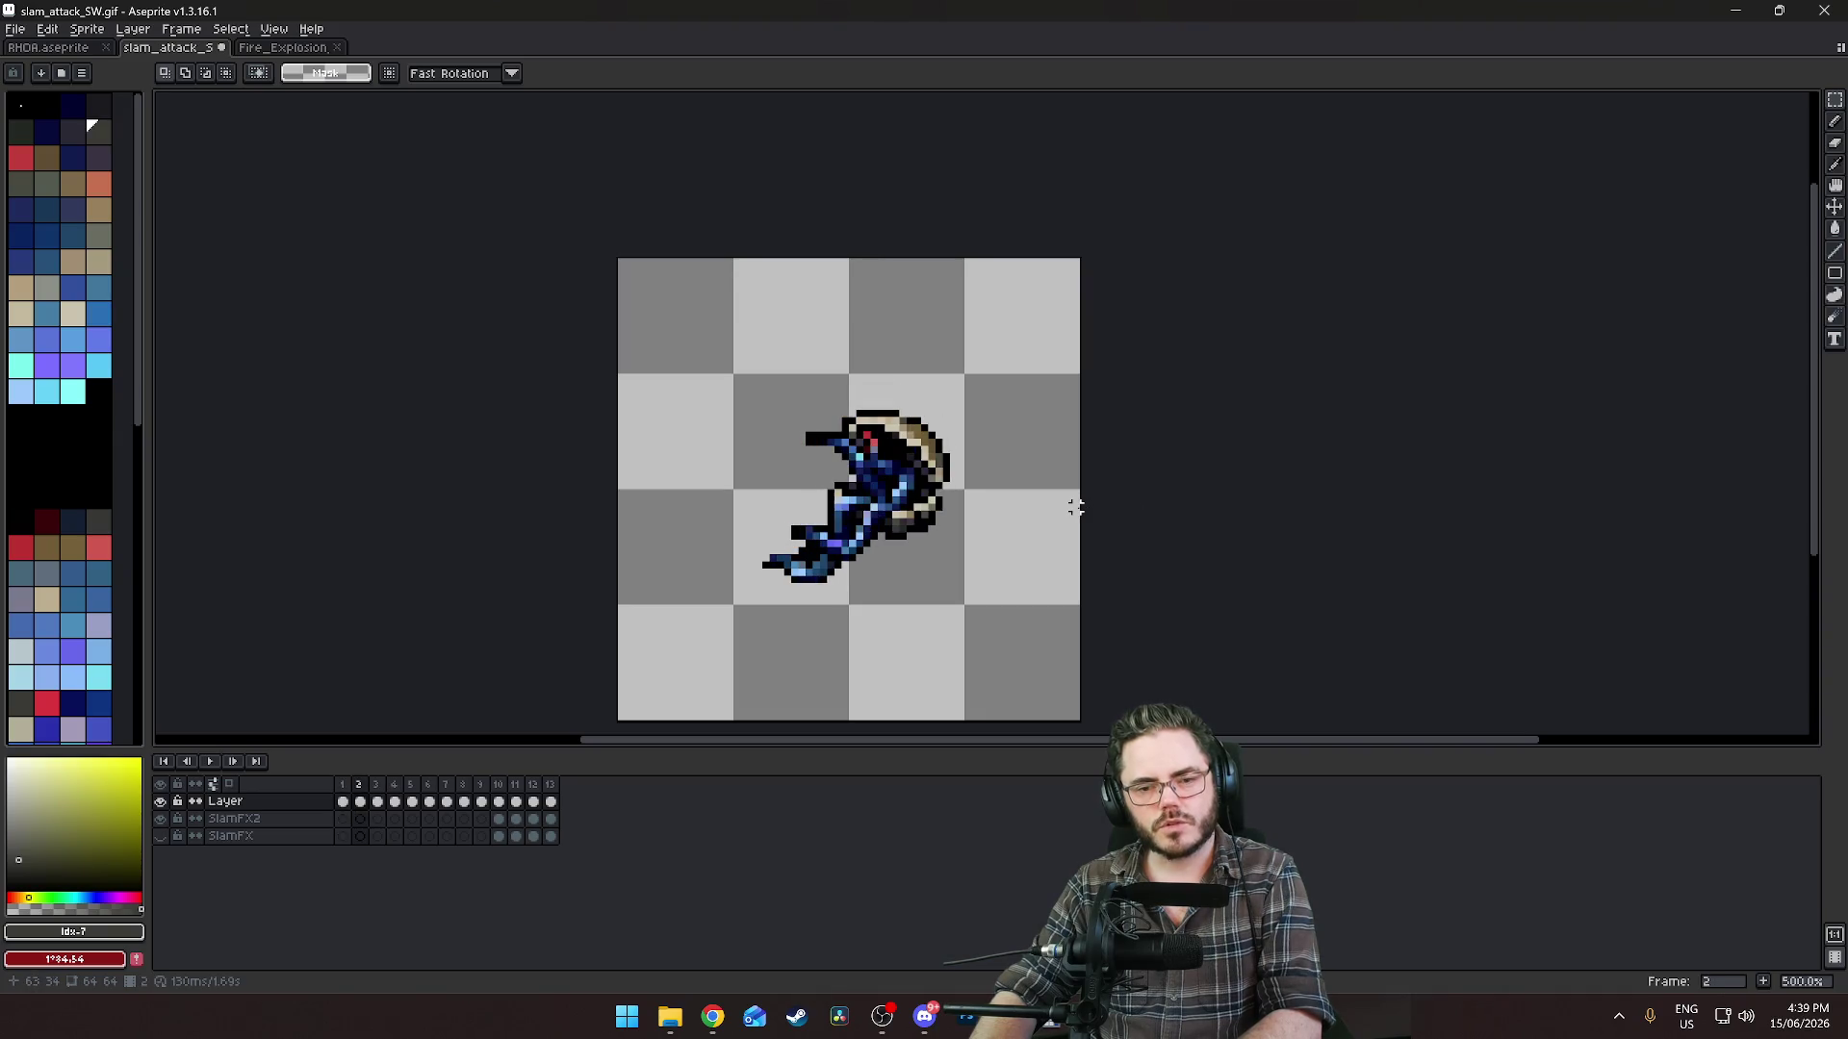
Raise the frame 2 wind-up pose by one pixel and check it against neighbouring frames.
{"action": "left_click_drag", "start_coordinate": [710, 372], "coordinate": [1018, 643]}
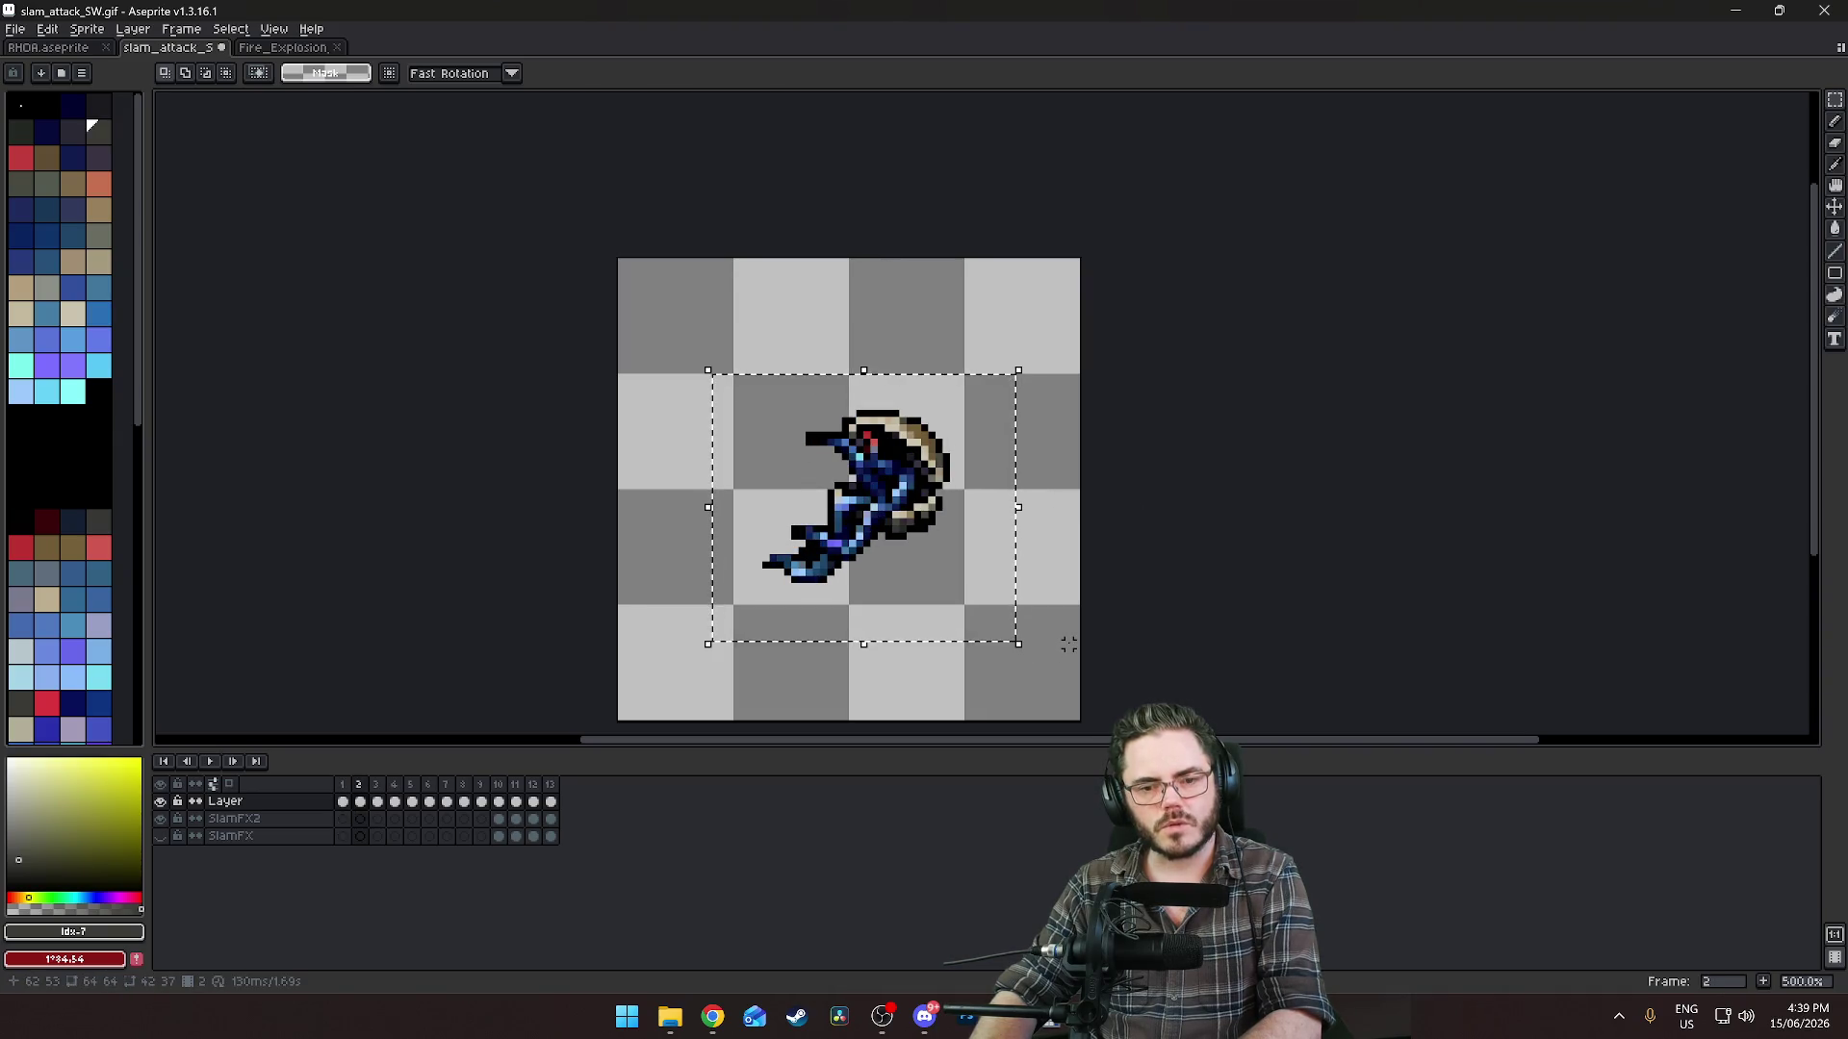
{"action": "key", "text": "Up"}
{"action": "key", "text": "ctrl+d"}
{"action": "key", "text": "Left"}
{"action": "key", "text": "Right"}
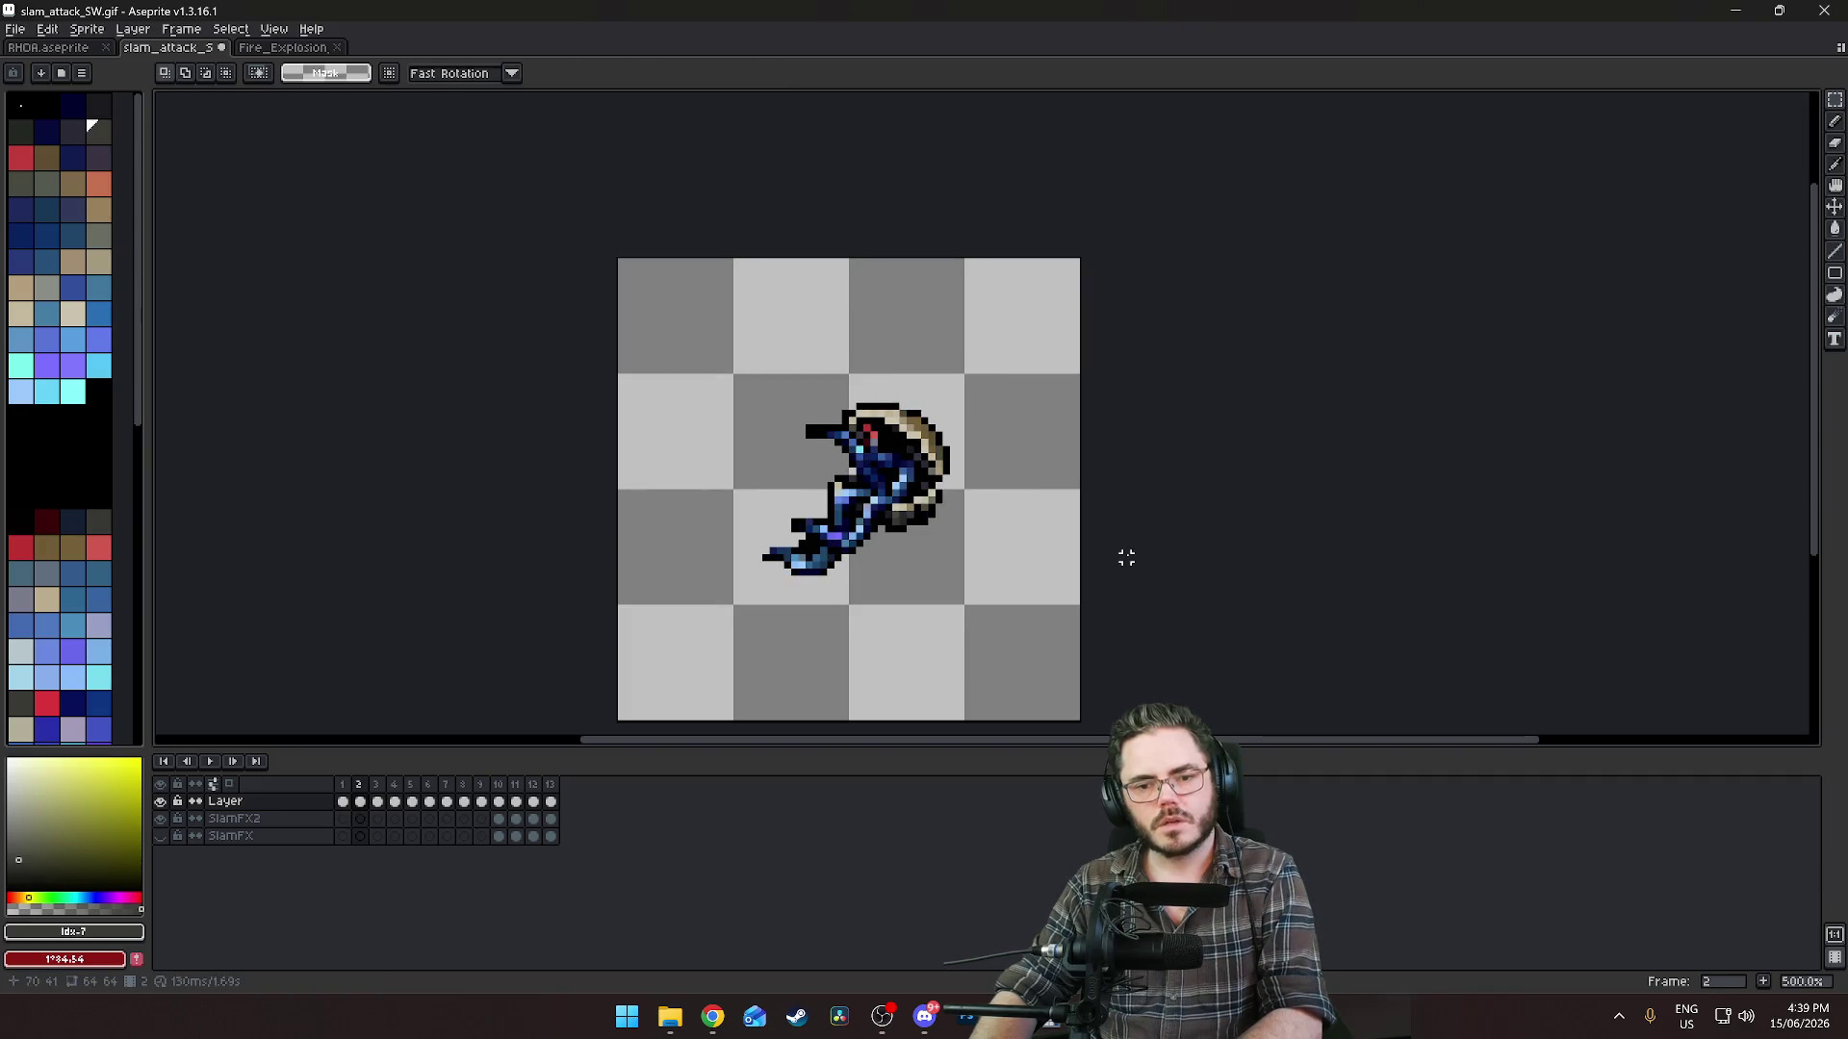
{"action": "key", "text": "Right"}
{"action": "key", "text": "Right"}
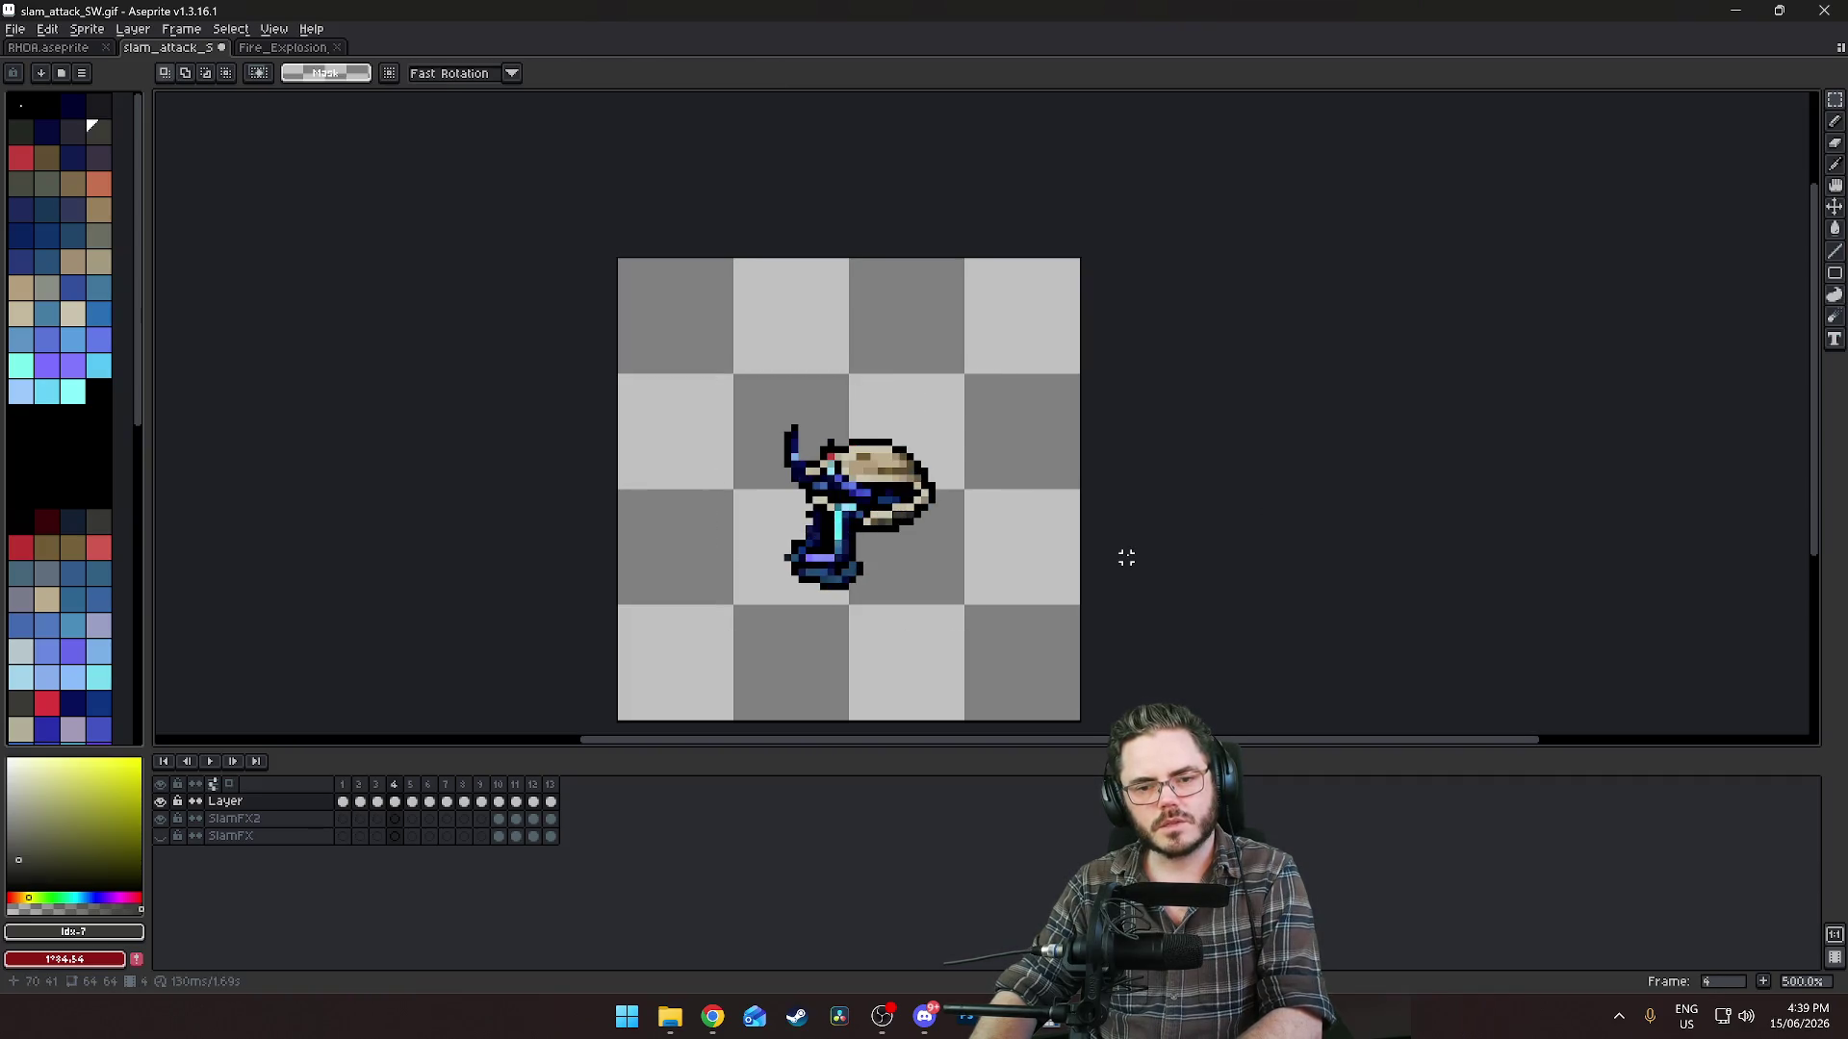
{"action": "key", "text": "Right"}
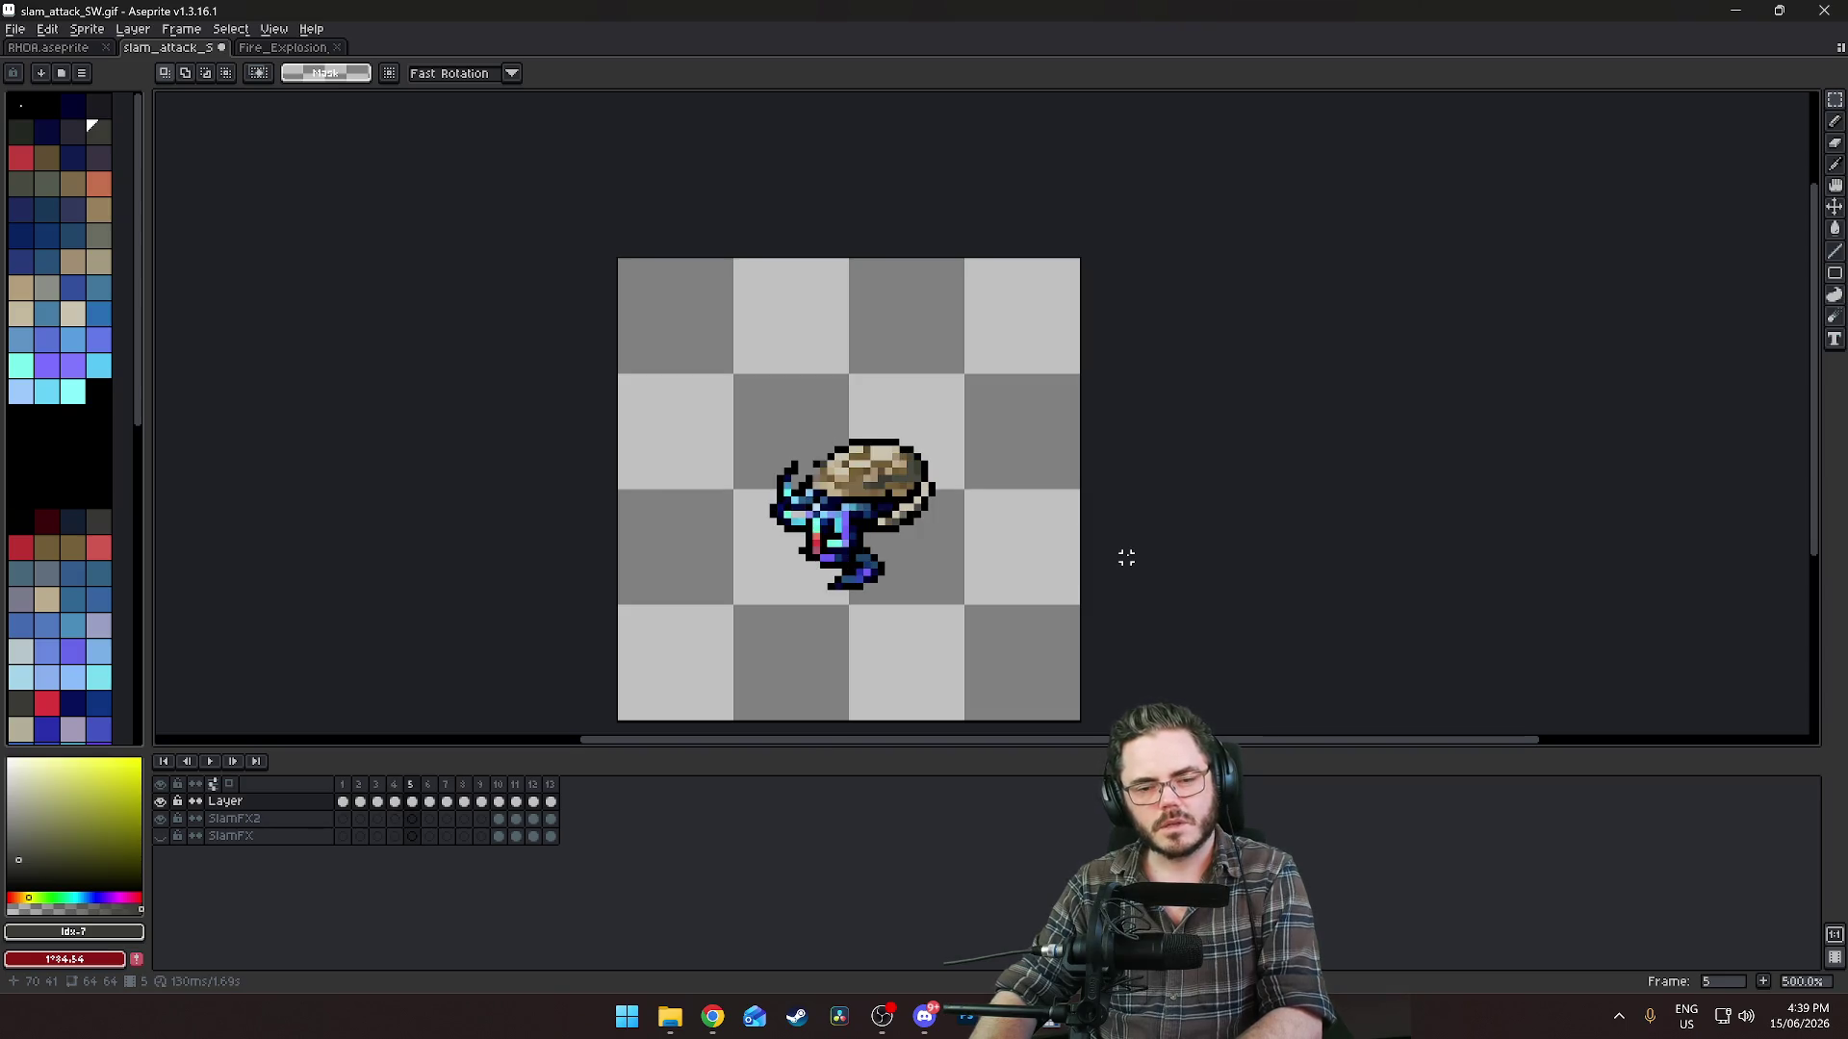
Step back and forth through frames 5–8, comparing neighbouring poses.
{"action": "key", "text": "Right"}
{"action": "key", "text": "Right"}
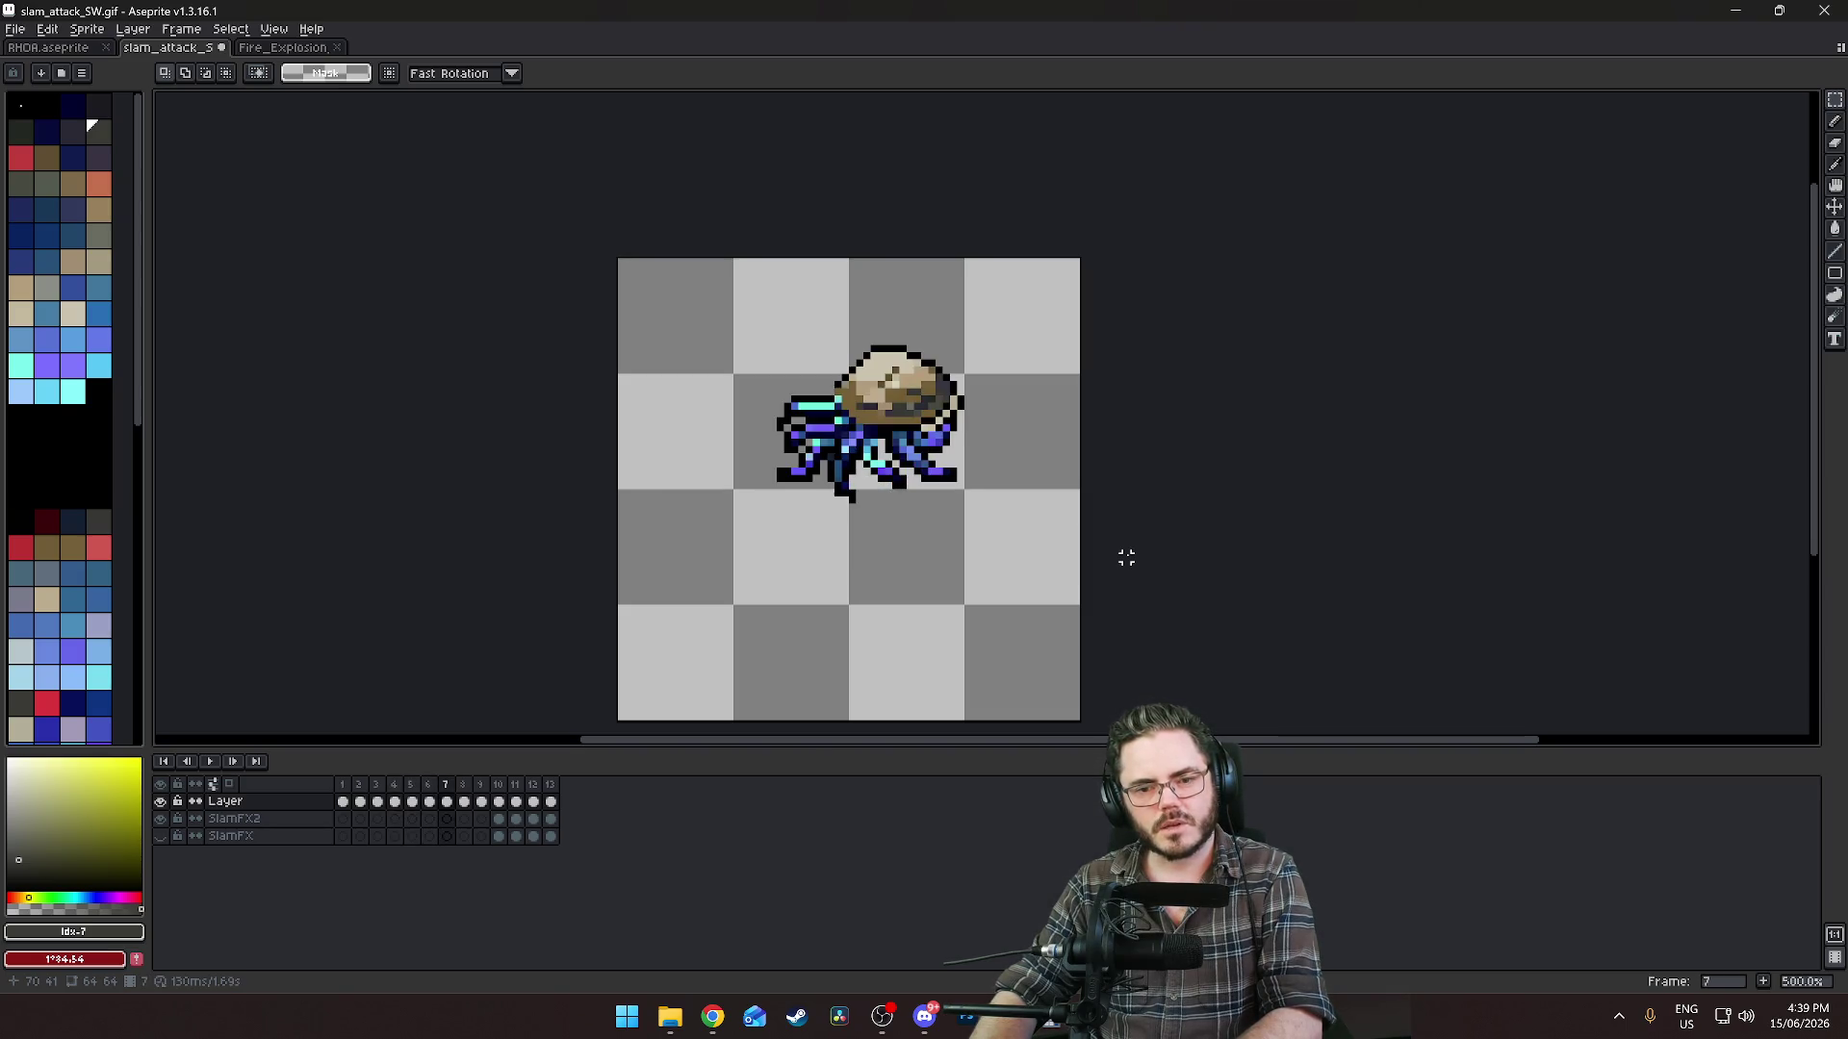
{"action": "key", "text": "Left"}
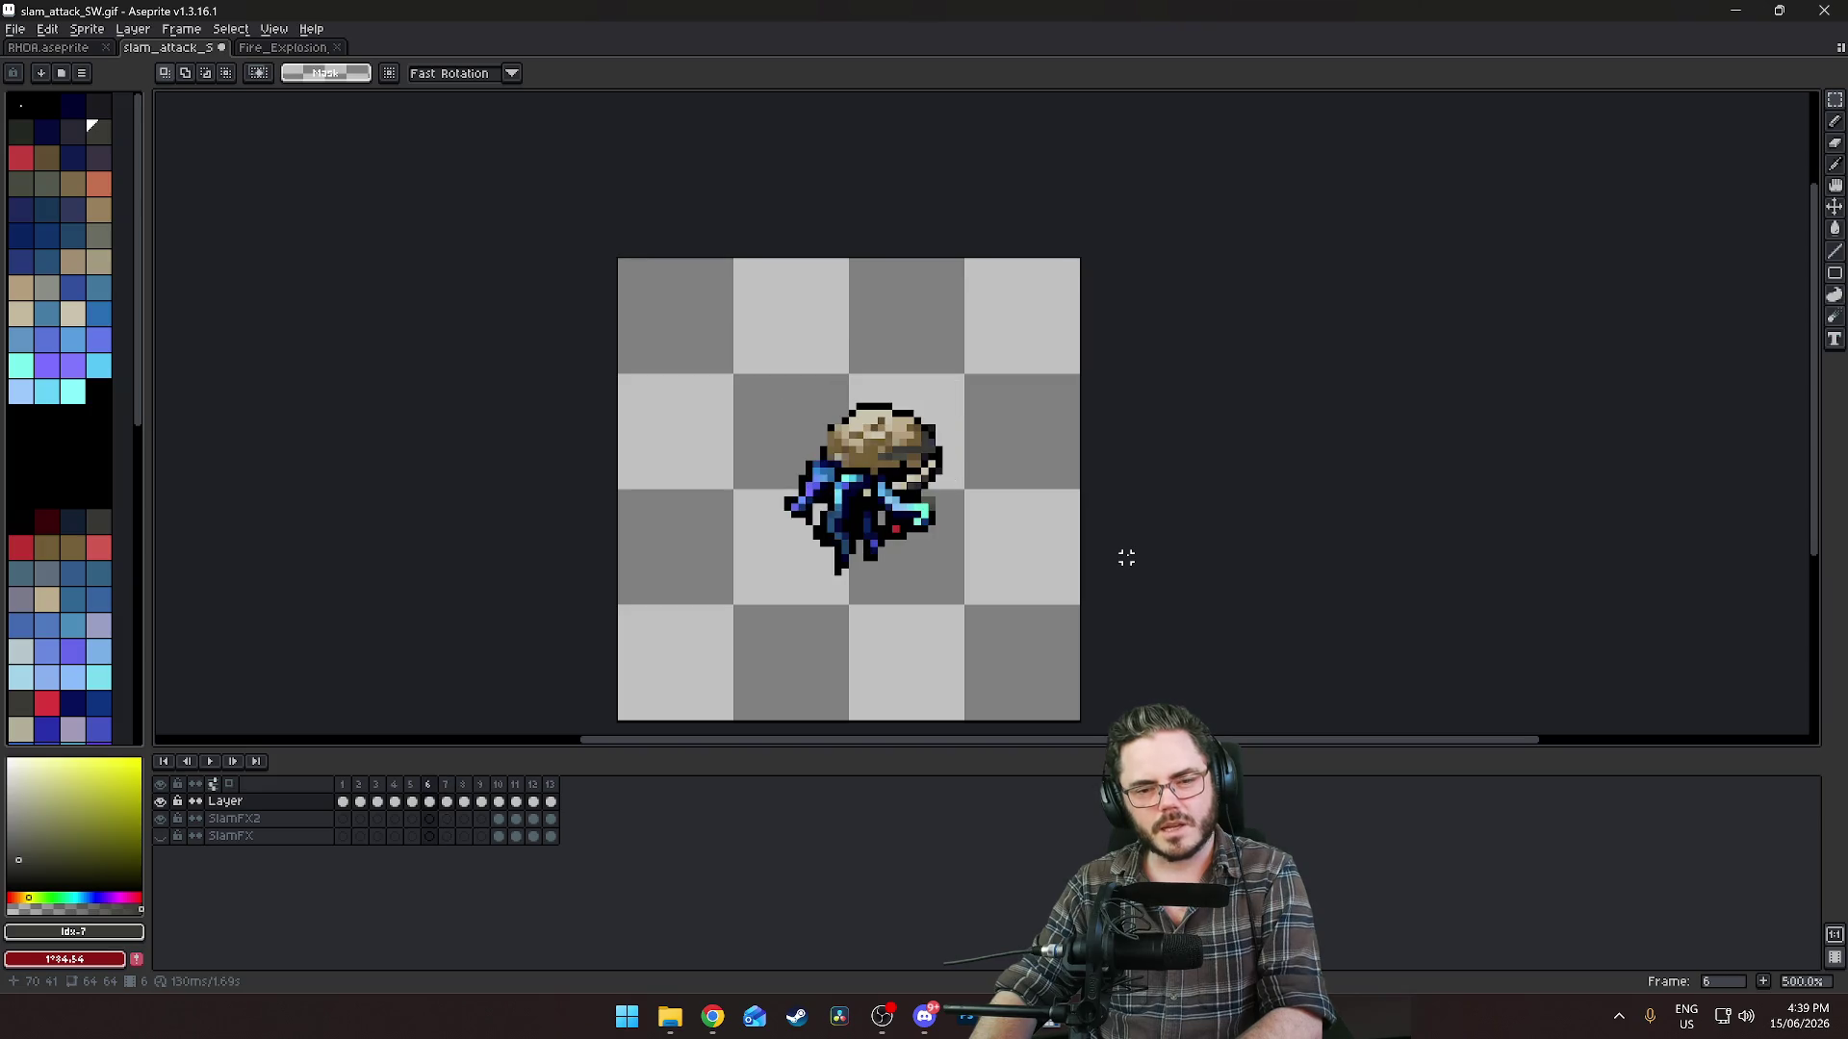
{"action": "key", "text": "Right"}
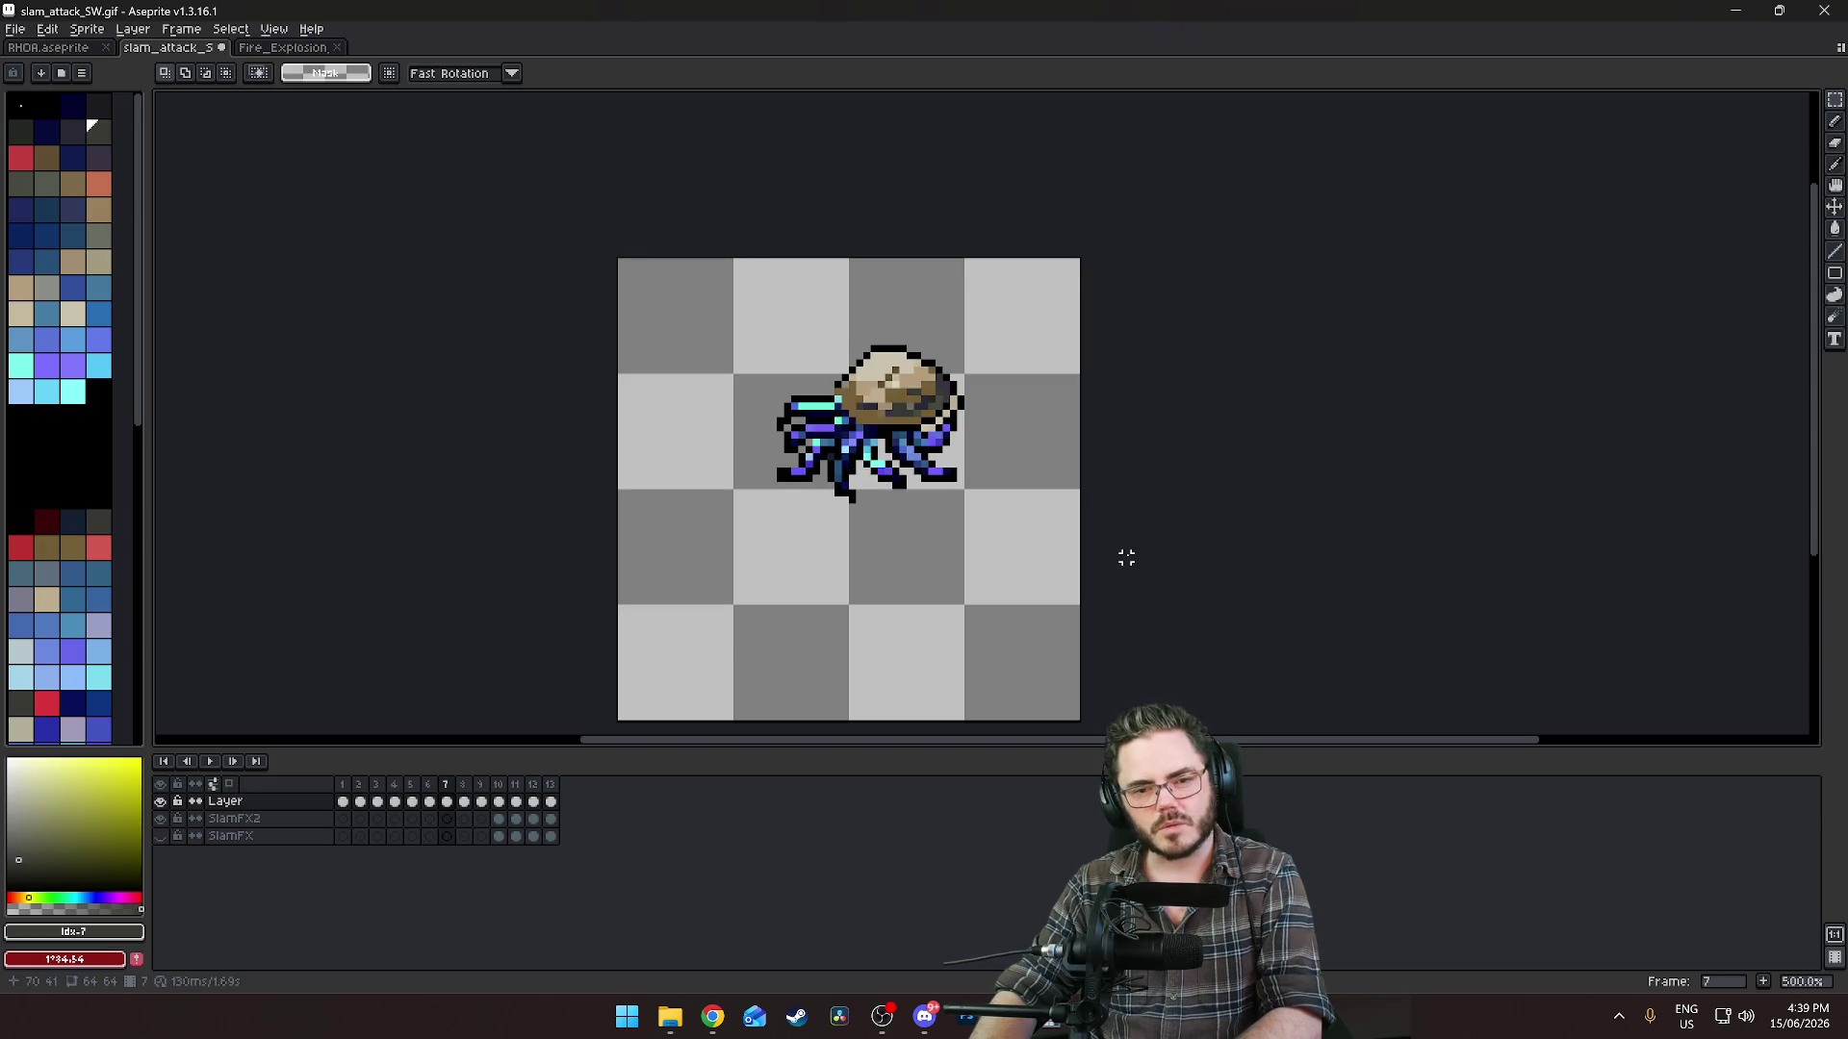
{"action": "key", "text": "Left"}
{"action": "key", "text": "Left"}
{"action": "key", "text": "Right"}
{"action": "key", "text": "Right"}
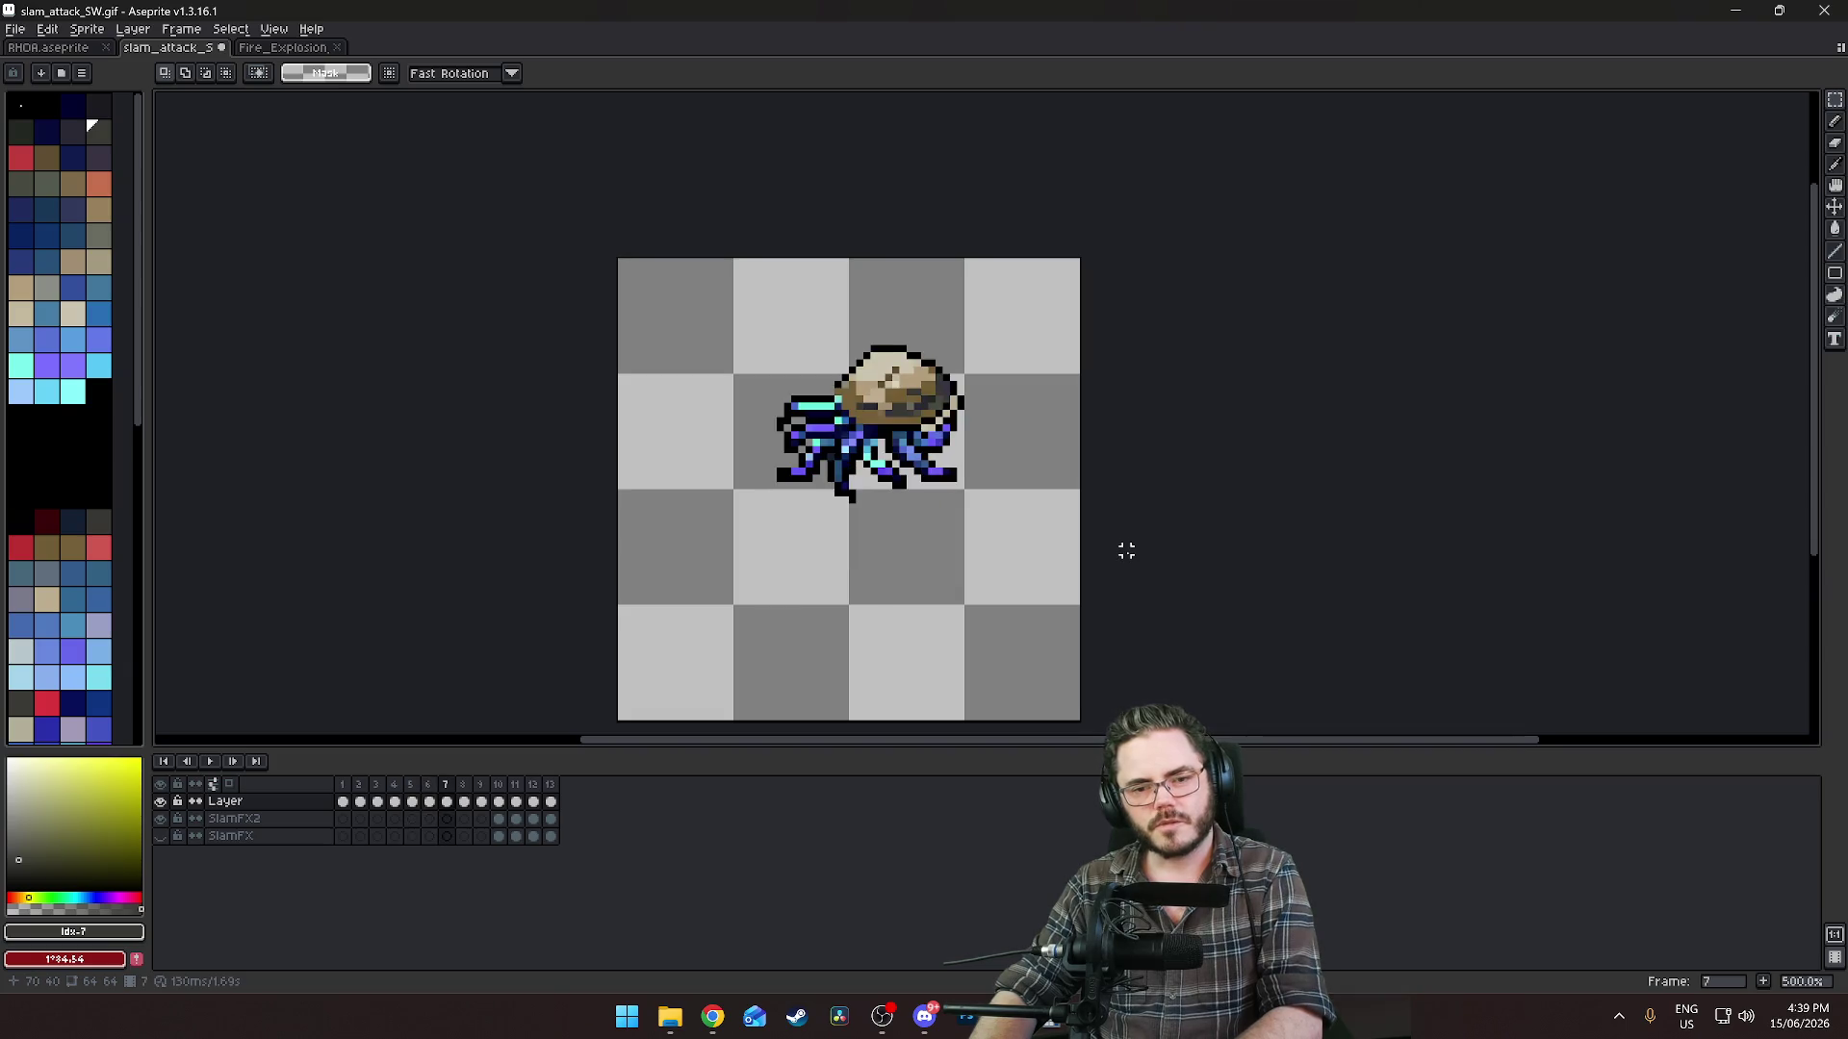
Advance to frames 9 and 10, flipping between frames 8–10 to compare.
{"action": "key", "text": "Right"}
{"action": "key", "text": "Right"}
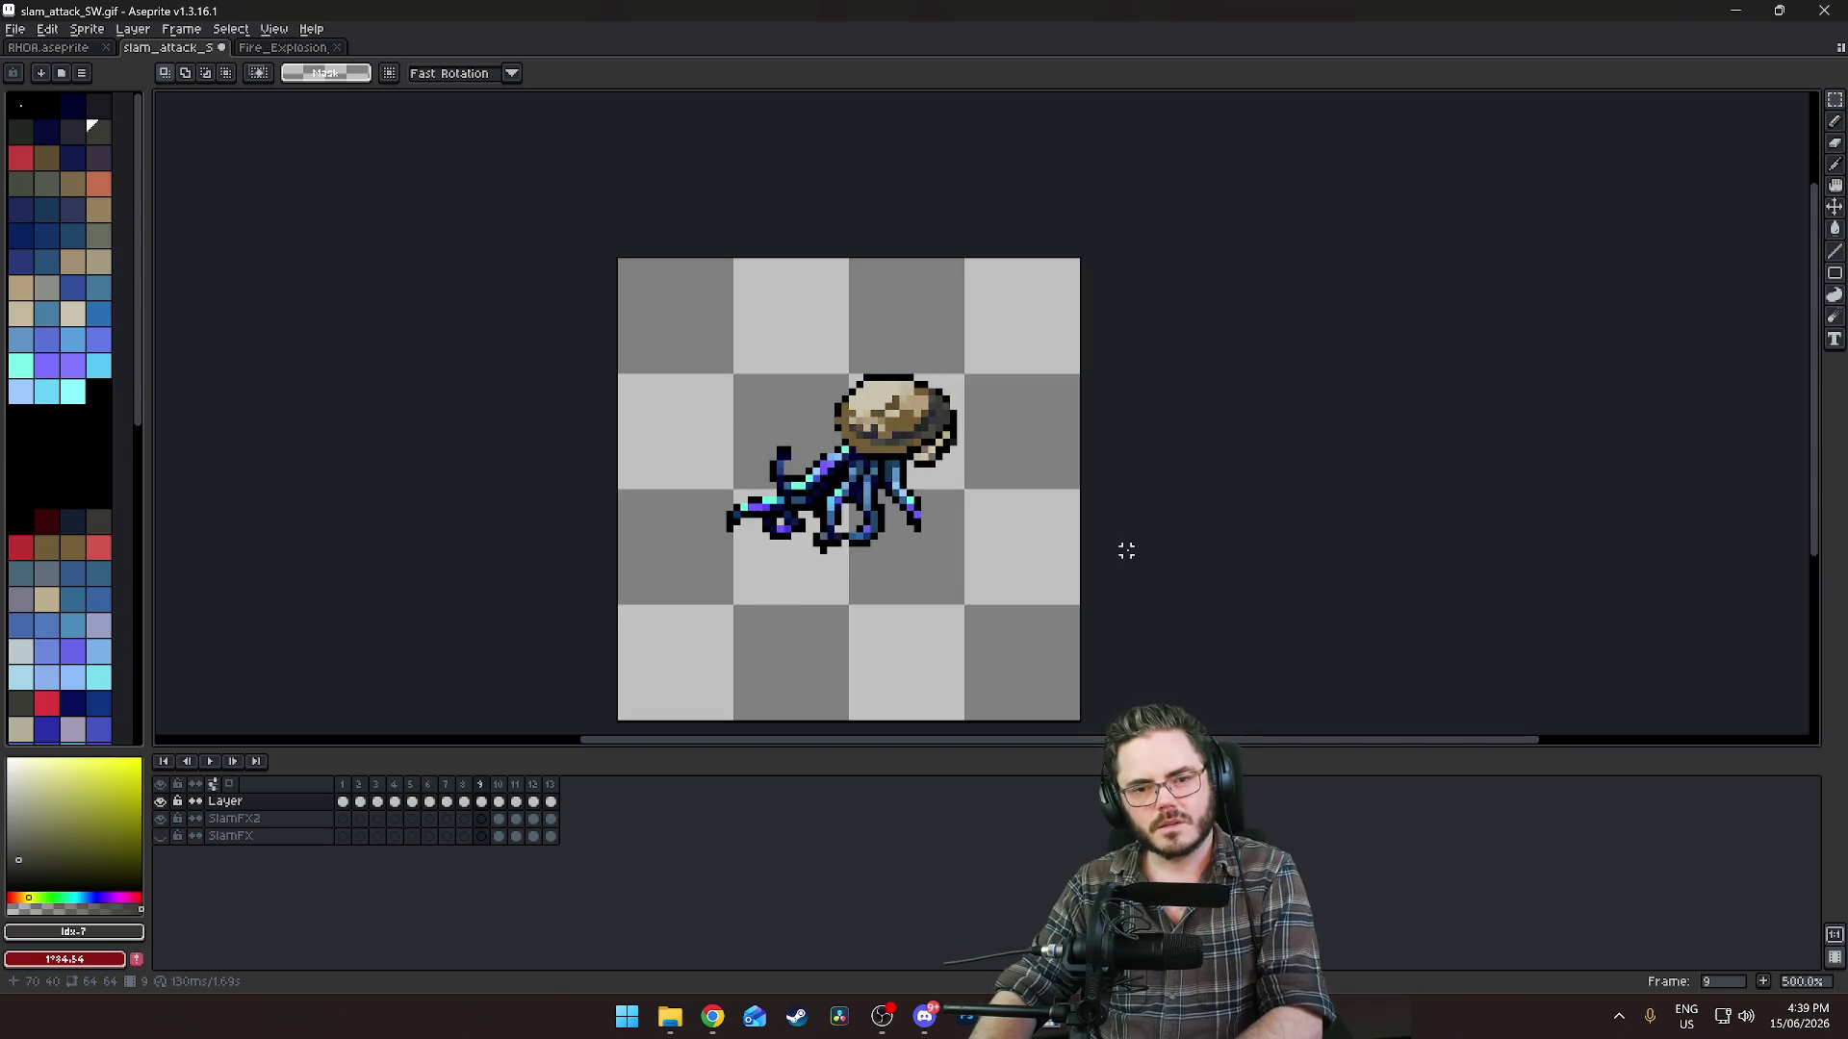
{"action": "key", "text": "Left"}
{"action": "key", "text": "Right"}
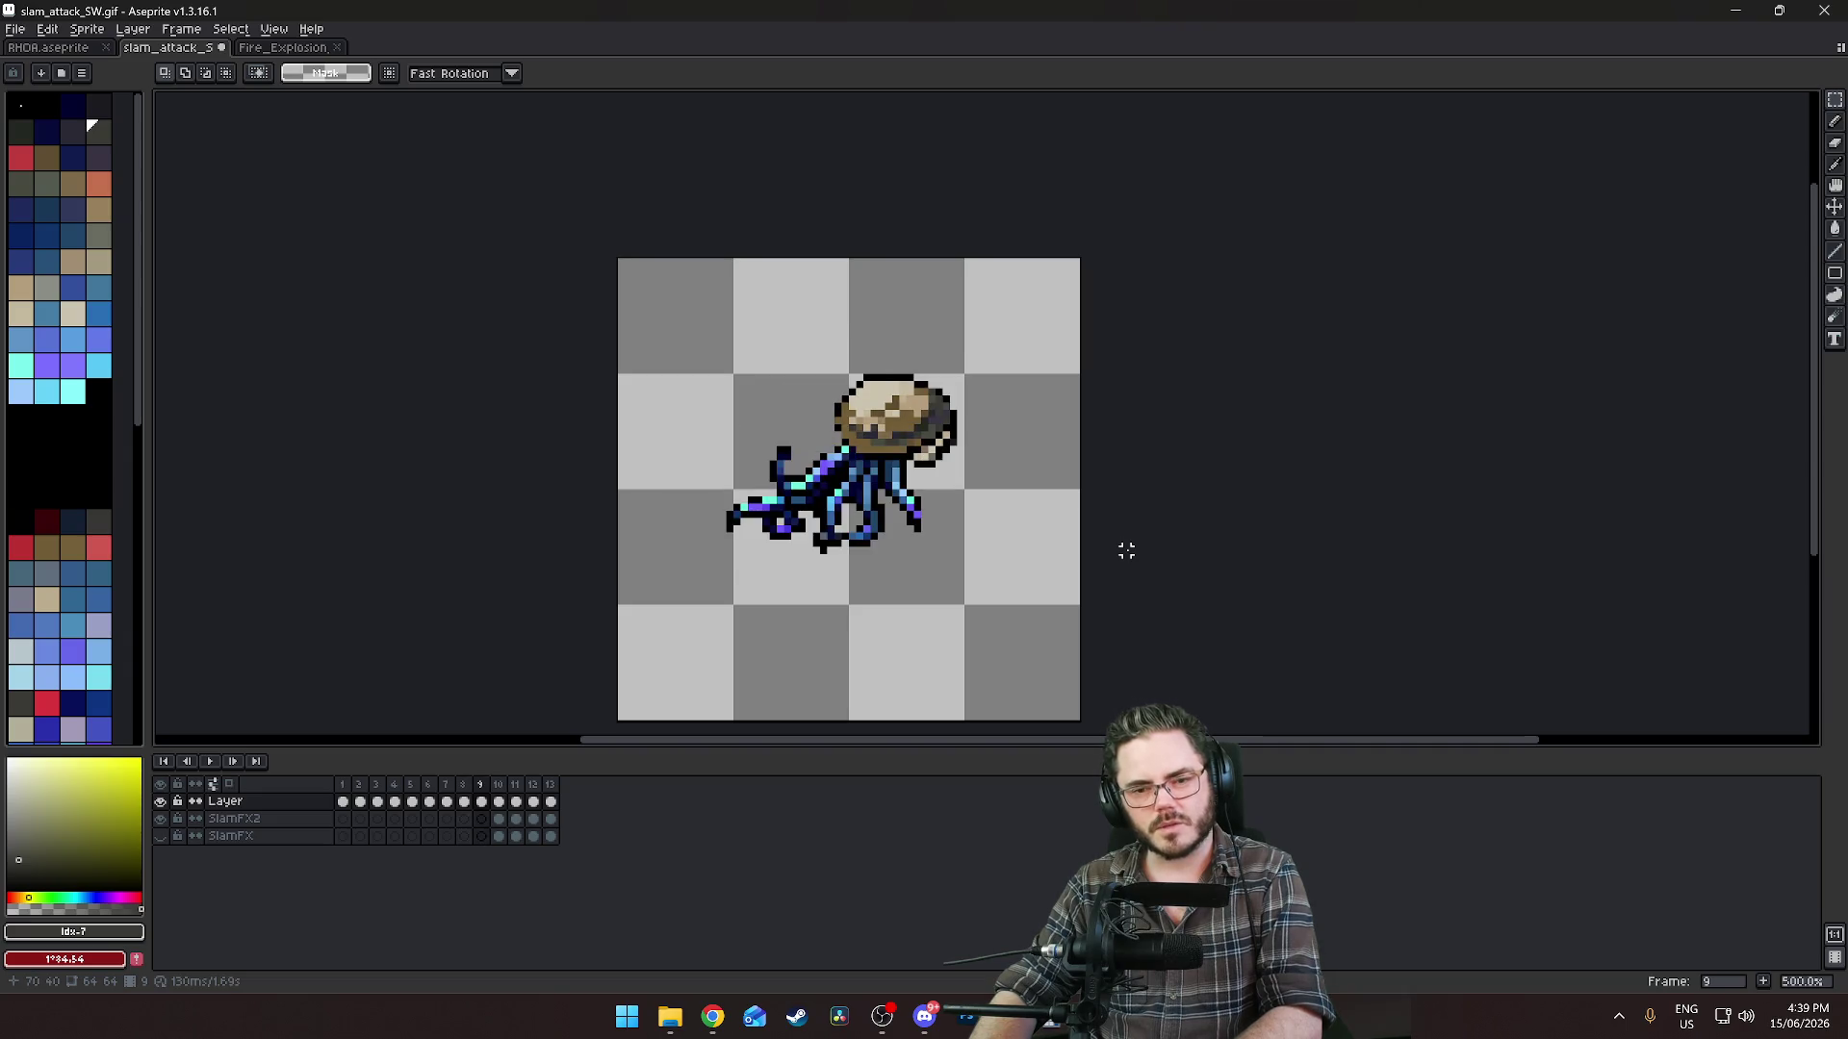
{"action": "key", "text": "Right"}
{"action": "key", "text": "Left"}
{"action": "key", "text": "Right"}
{"action": "key", "text": "Left"}
{"action": "key", "text": "Left"}
{"action": "key", "text": "Right"}
{"action": "key", "text": "Right"}
{"action": "key", "text": "Left"}
{"action": "key", "text": "Left"}
{"action": "key", "text": "Right"}
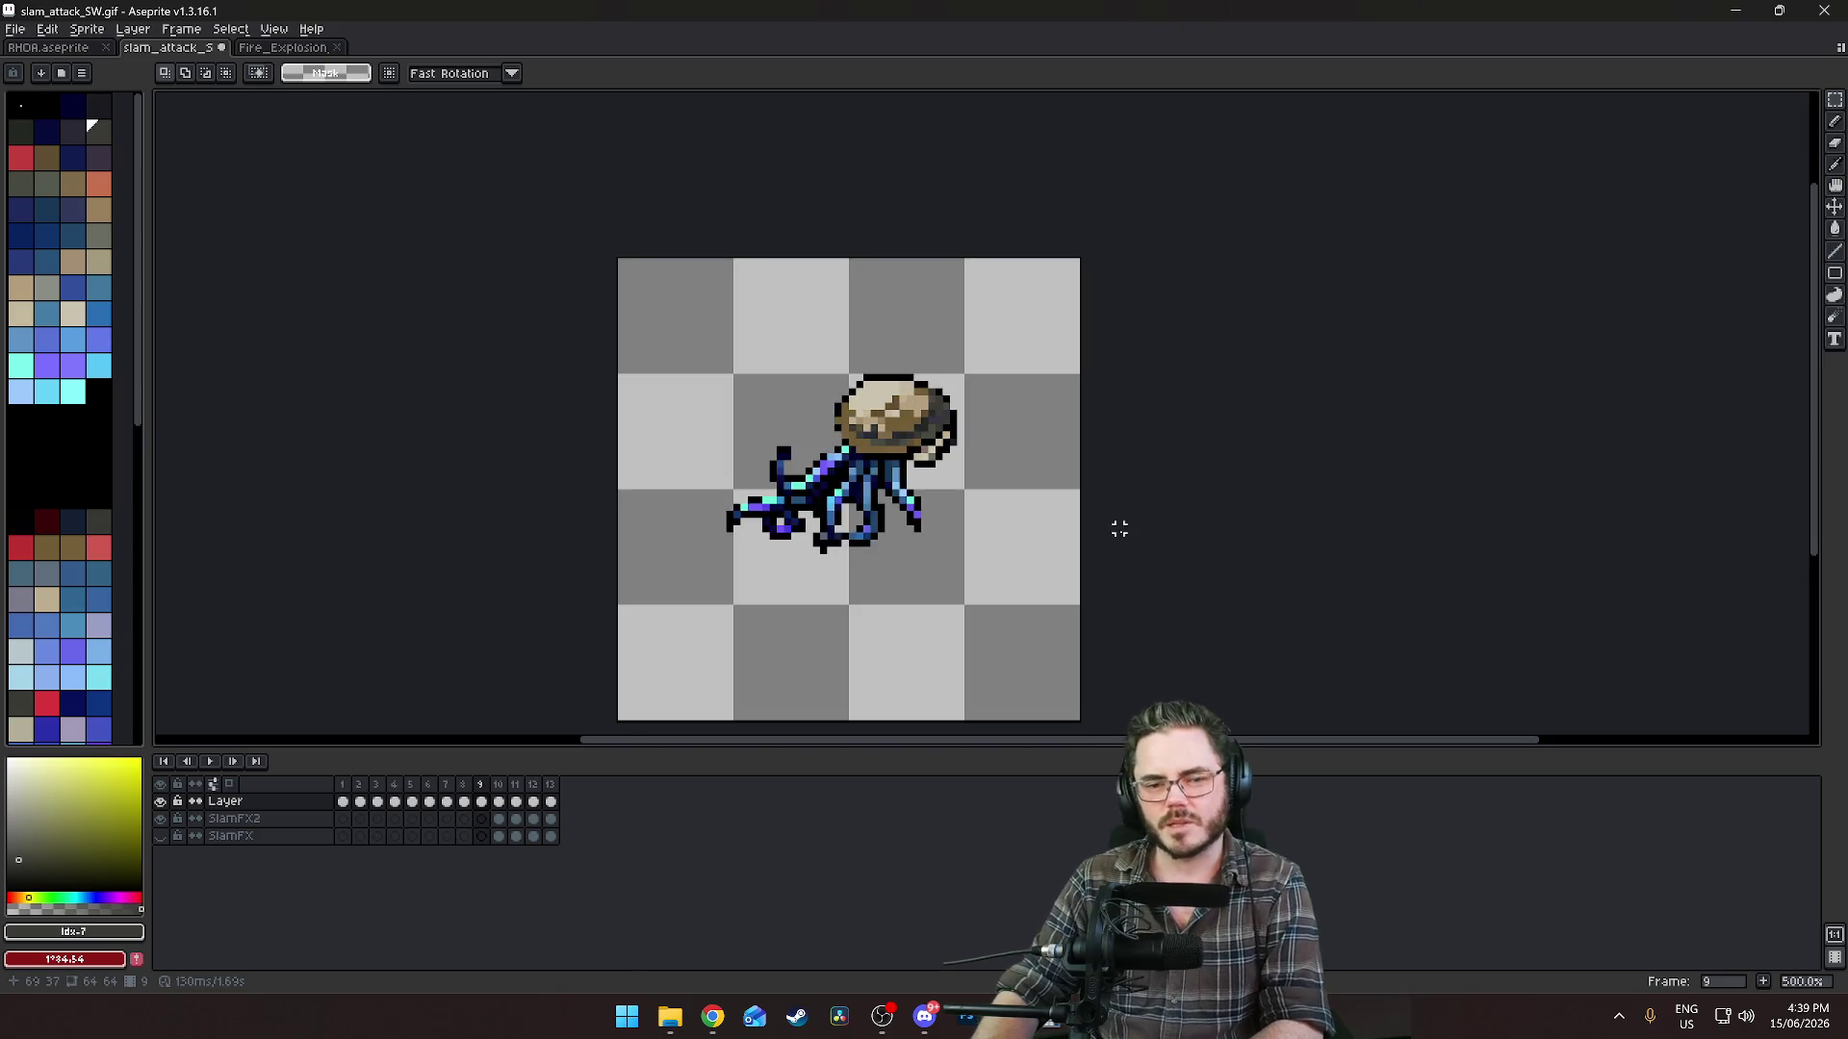
{"action": "key", "text": "Right"}
Check frames 11 through 13, then select the SlamFX2 cel at frame 10.
{"action": "key", "text": "Right"}
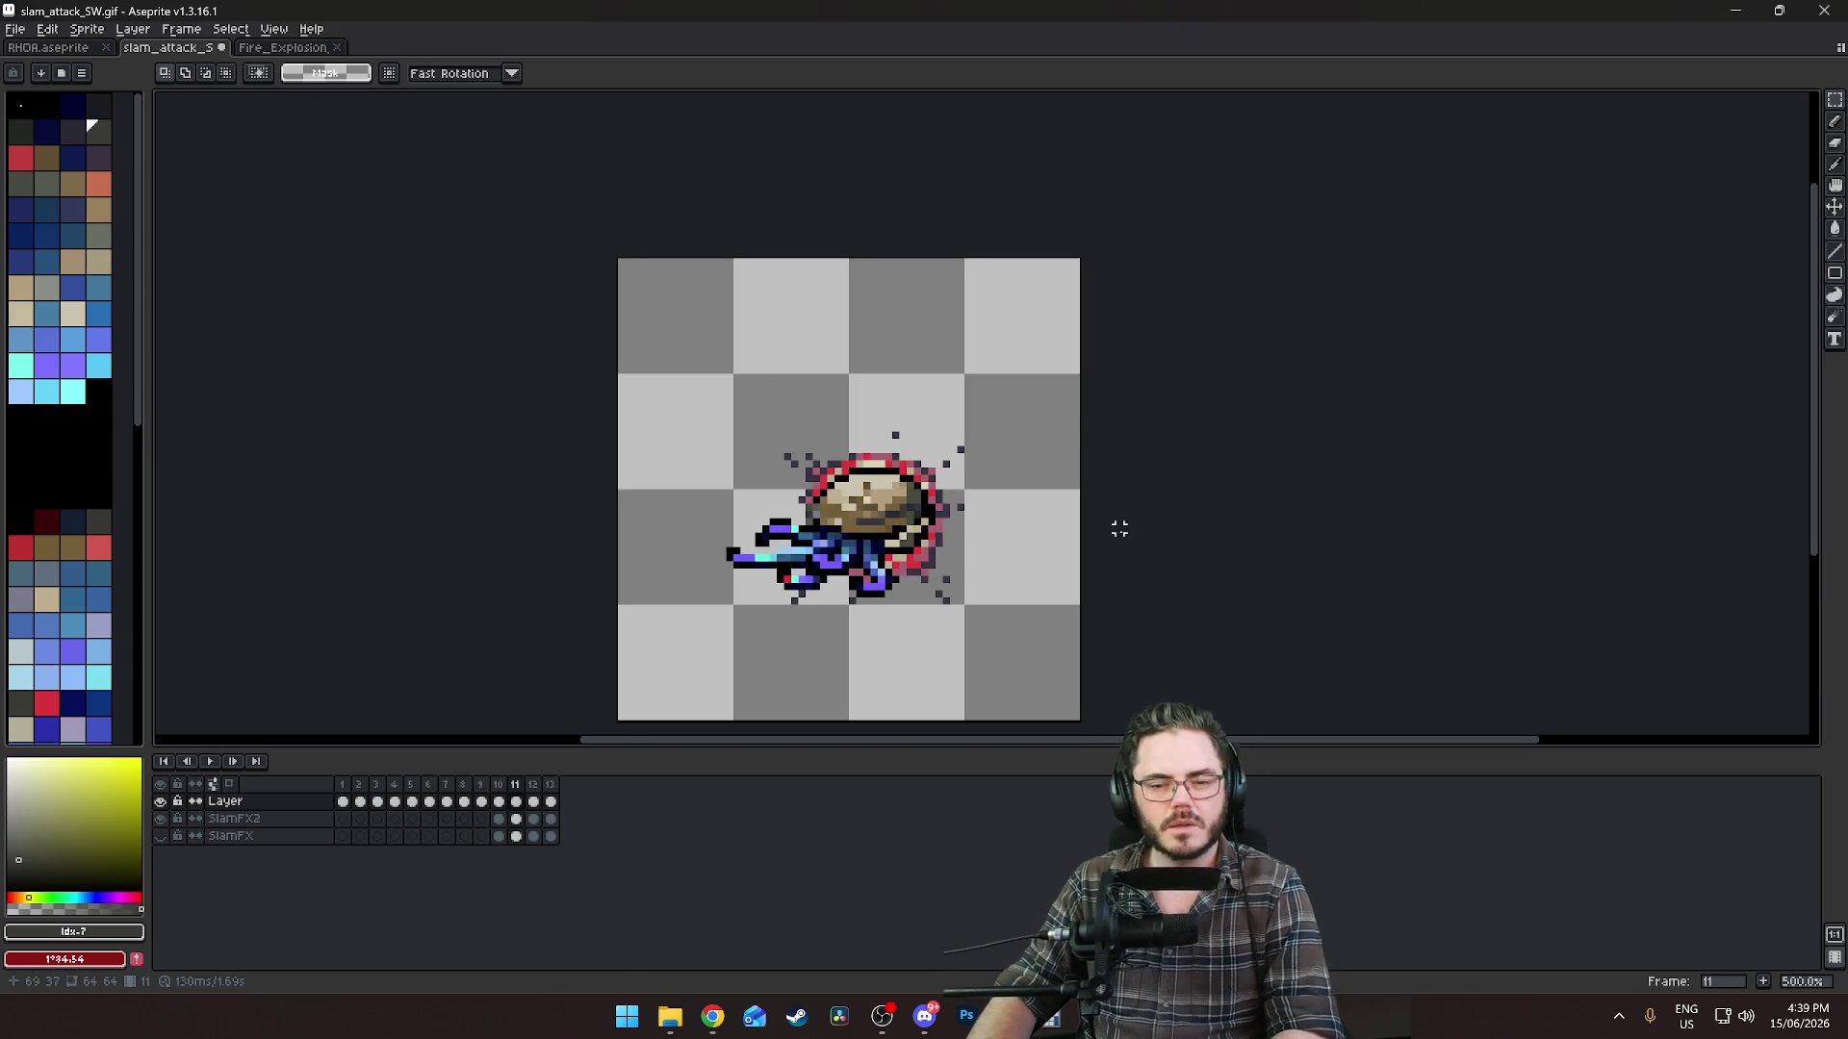
{"action": "key", "text": "Right"}
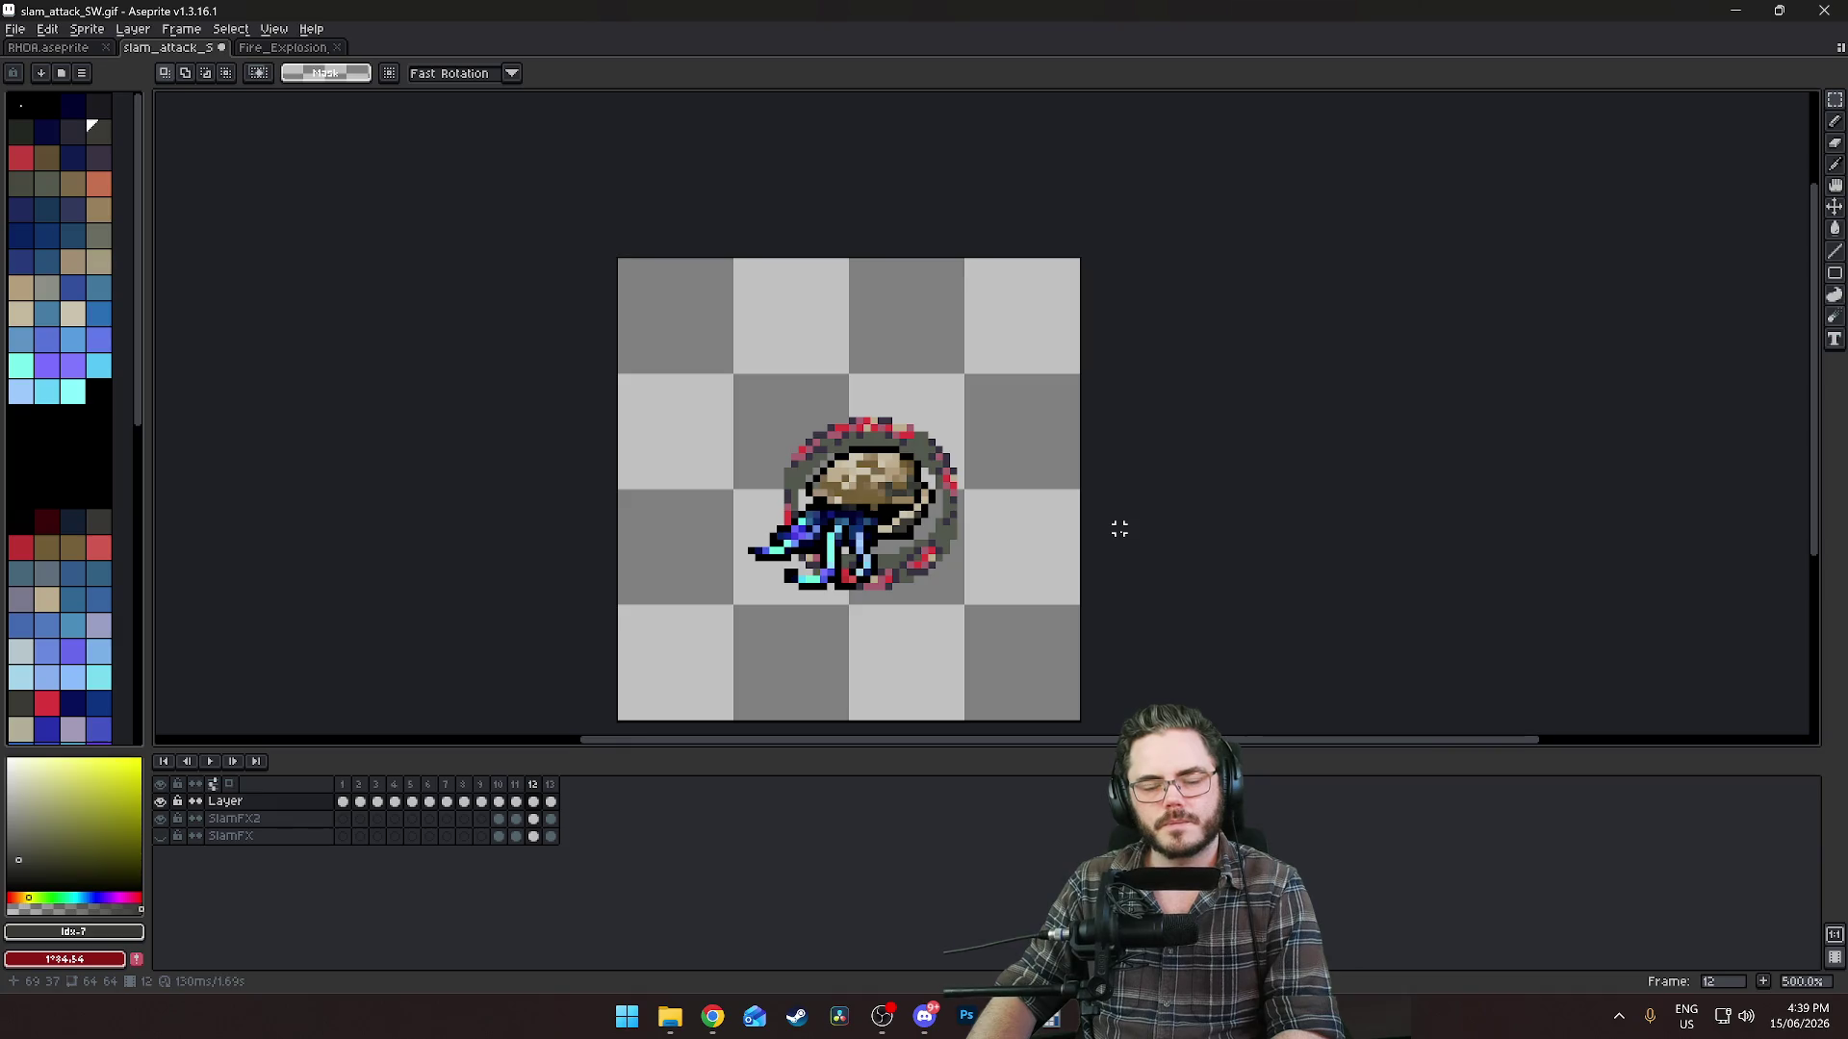
{"action": "key", "text": "Left"}
{"action": "key", "text": "Left"}
{"action": "key", "text": "Right"}
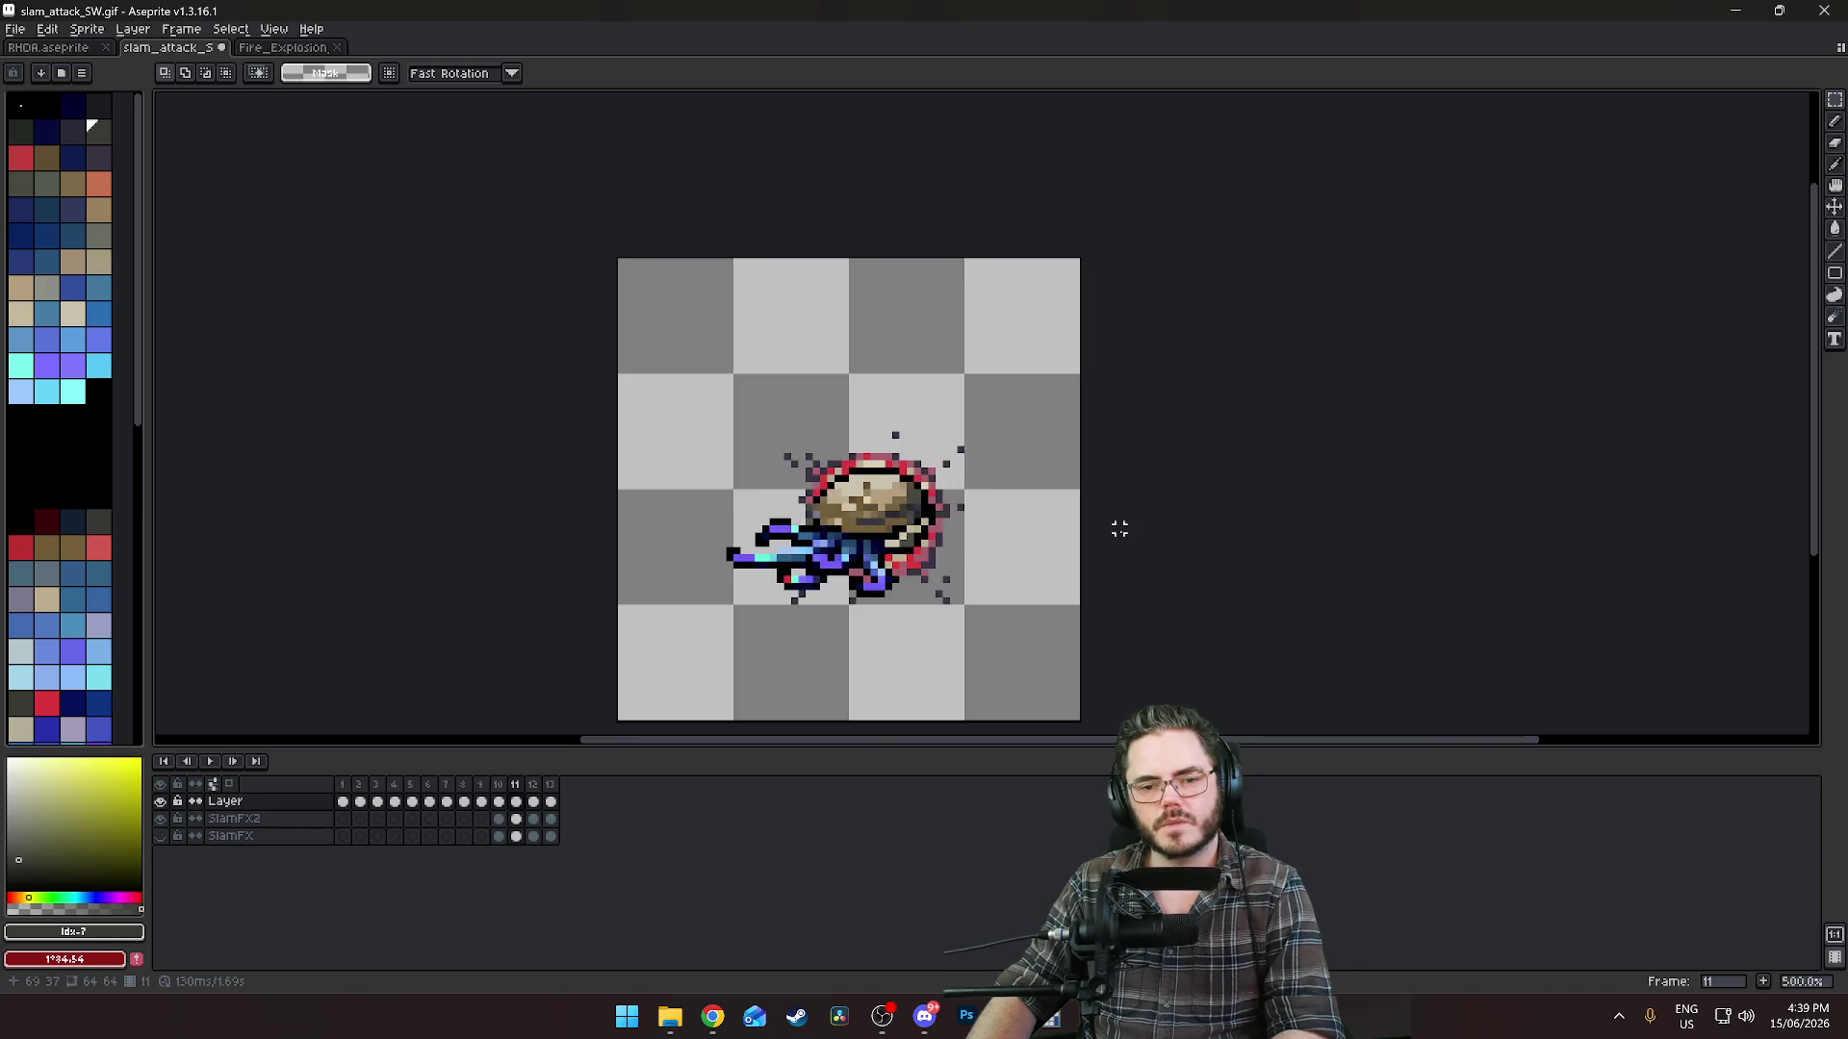
{"action": "key", "text": "Right"}
{"action": "key", "text": "Right"}
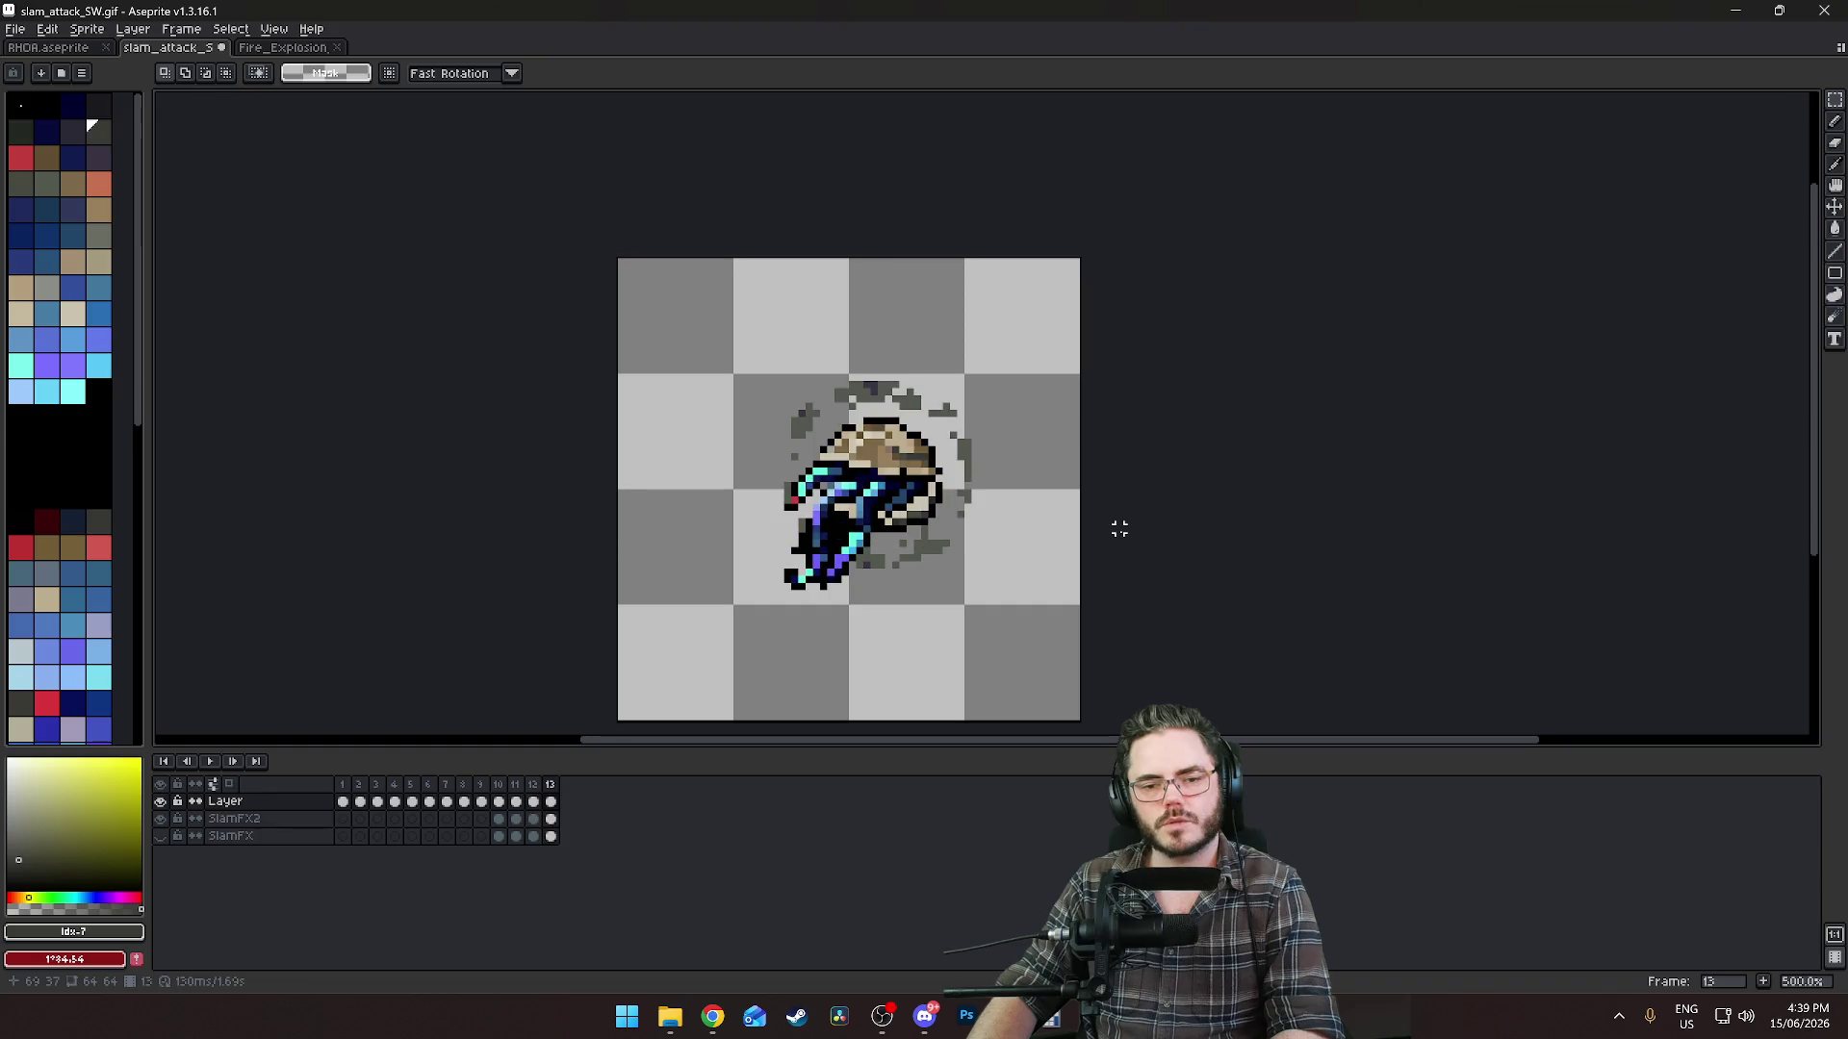
{"action": "key", "text": "Right"}
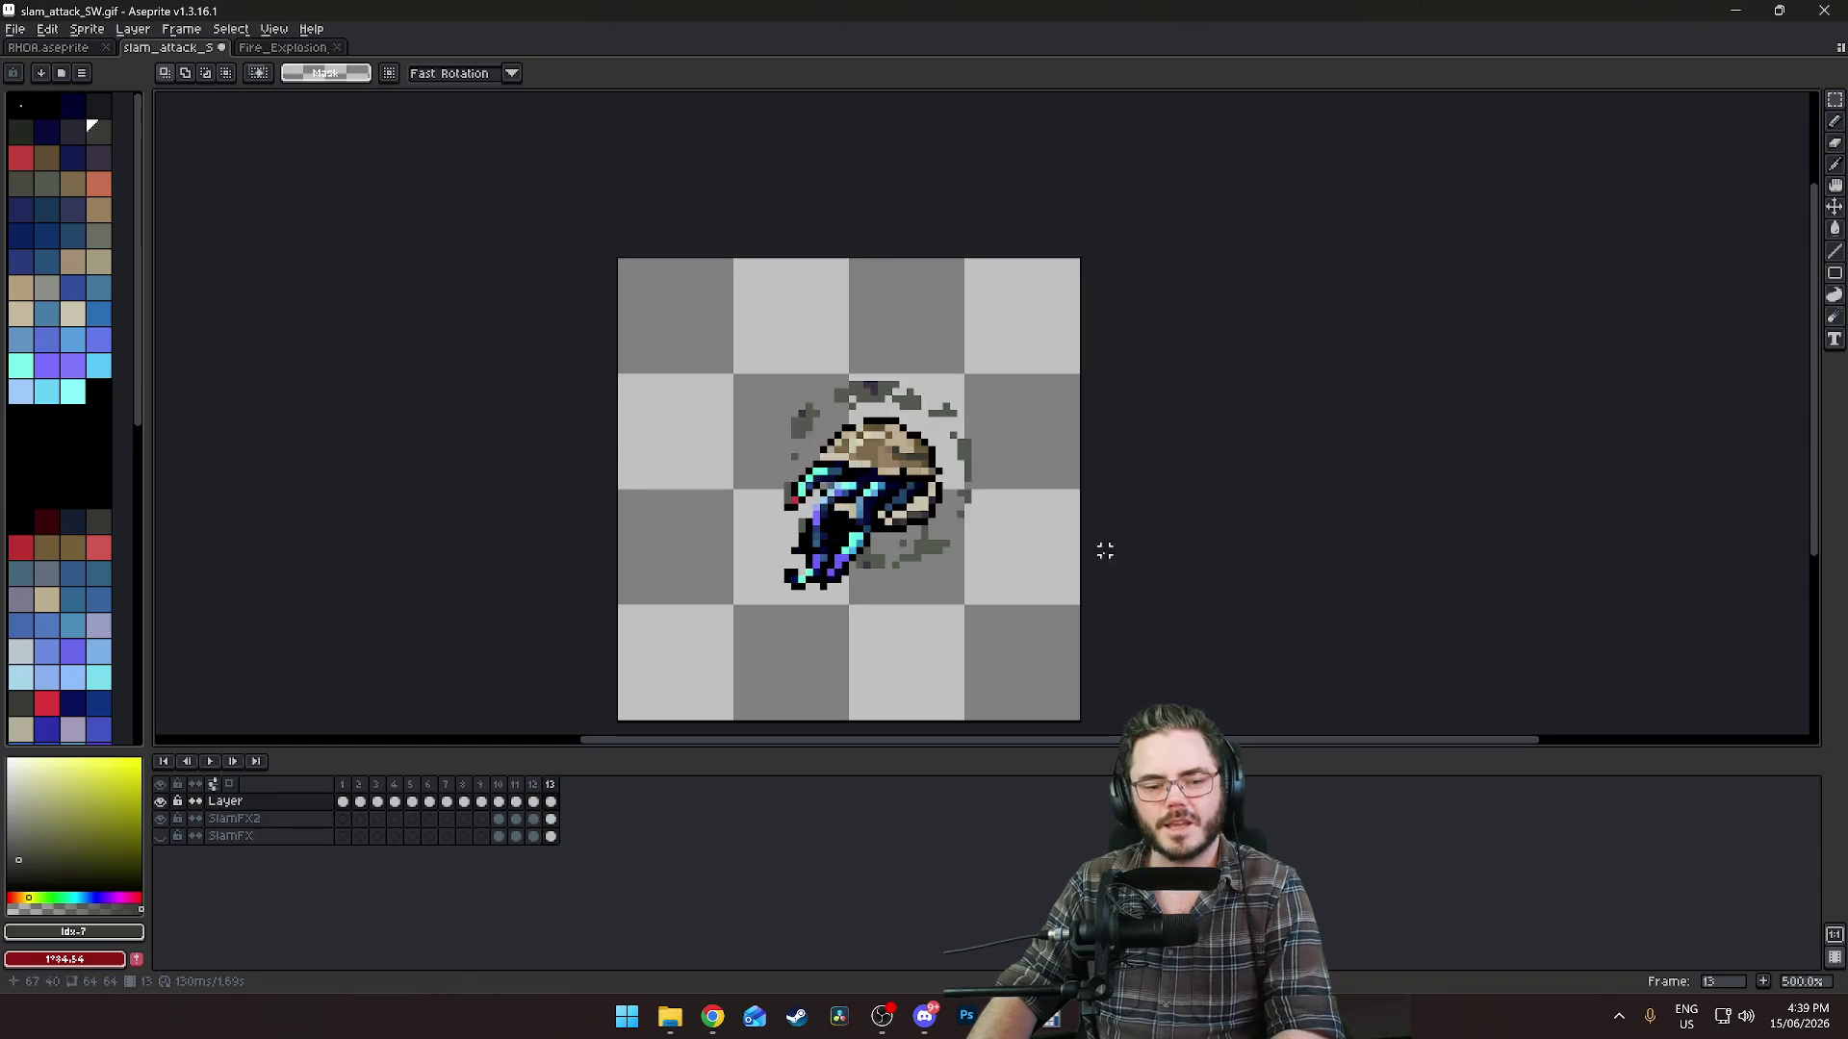
{"action": "left_click", "coordinate": [499, 820]}
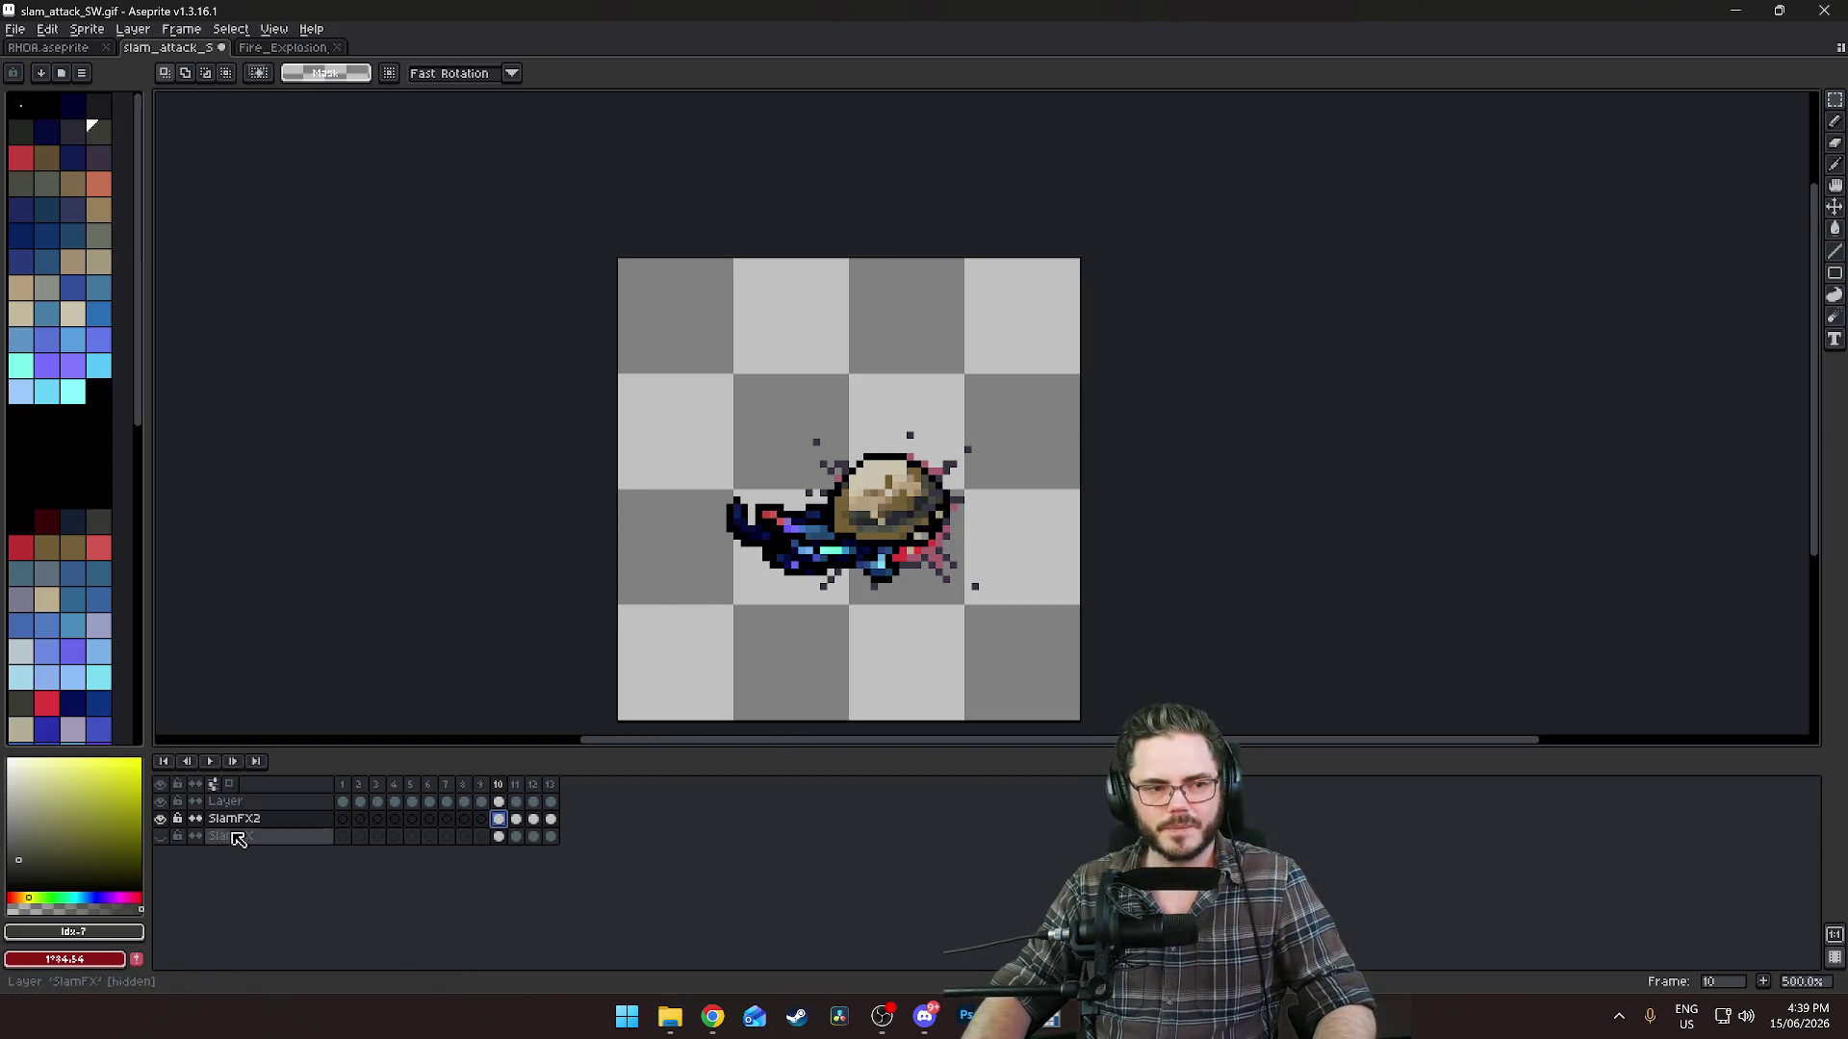
Open Edit > Replace Color, move it aside, then close it without applying.
{"action": "left_click", "coordinate": [56, 30]}
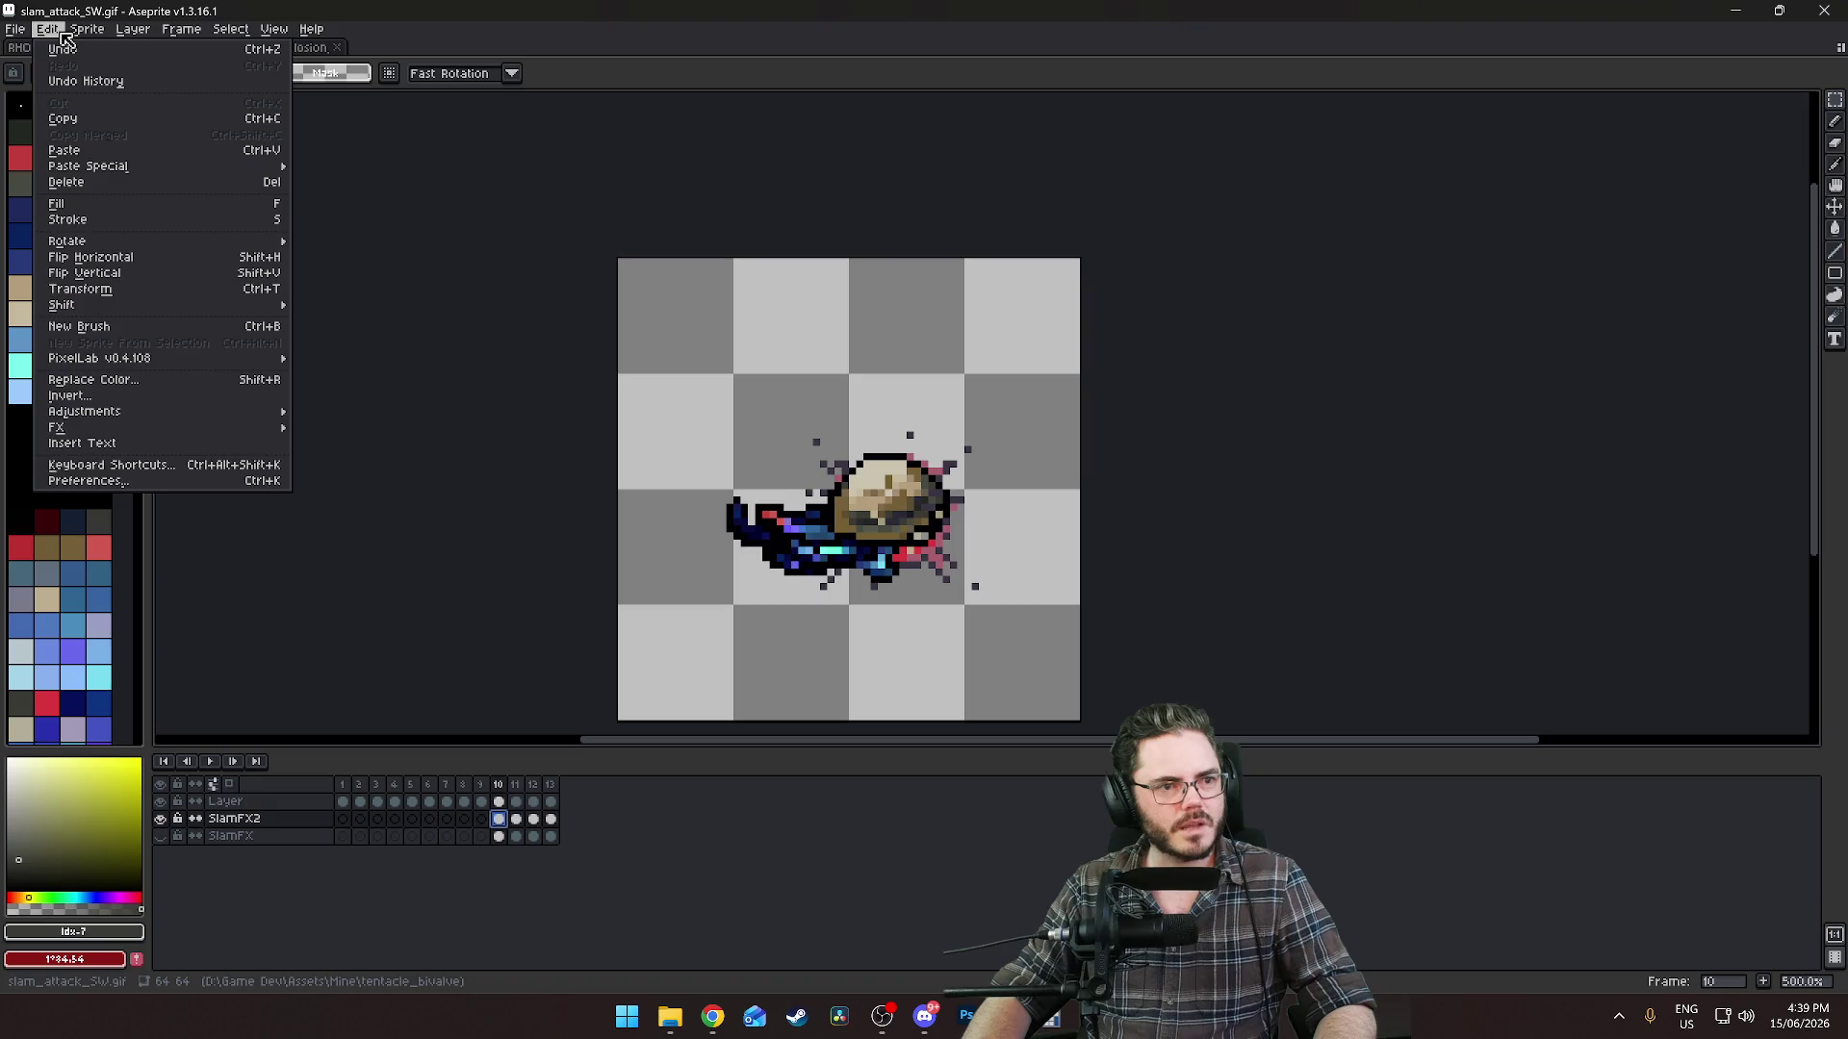
{"action": "left_click", "coordinate": [112, 382]}
{"action": "left_click_drag", "start_coordinate": [950, 432], "coordinate": [1269, 442]}
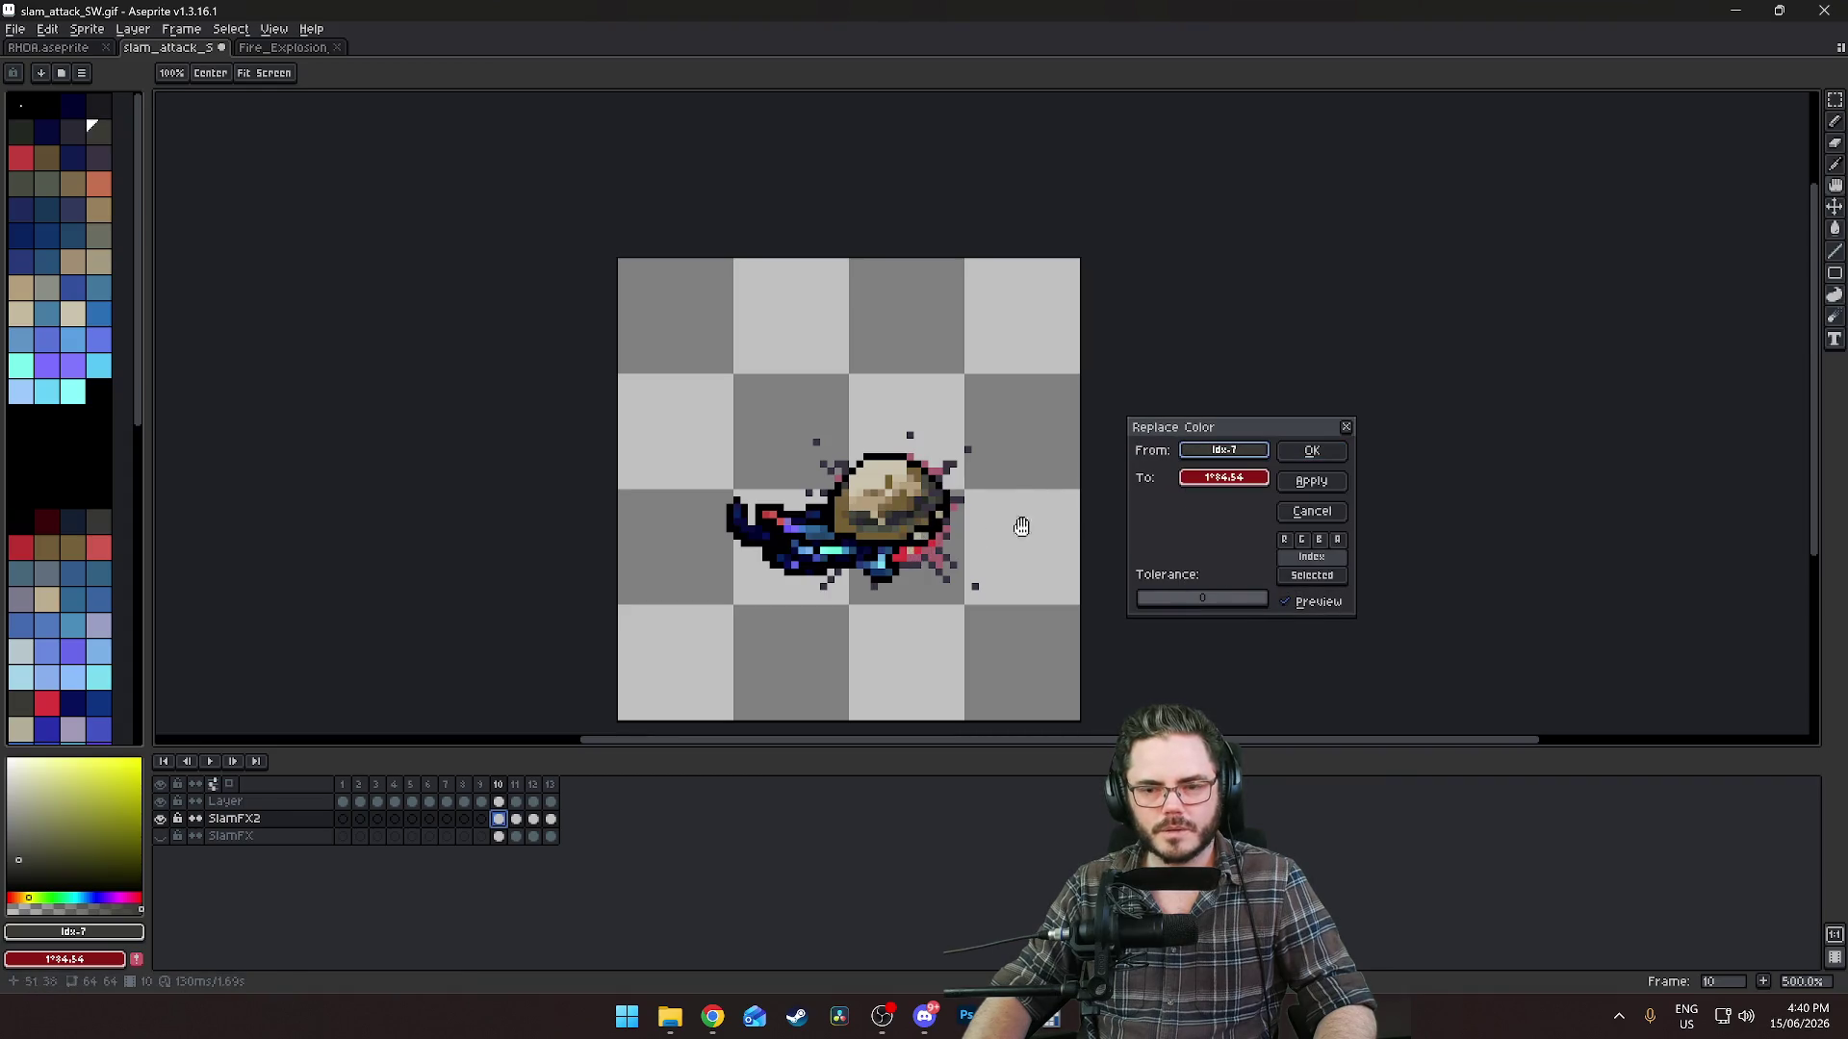
{"action": "left_click", "coordinate": [1224, 449]}
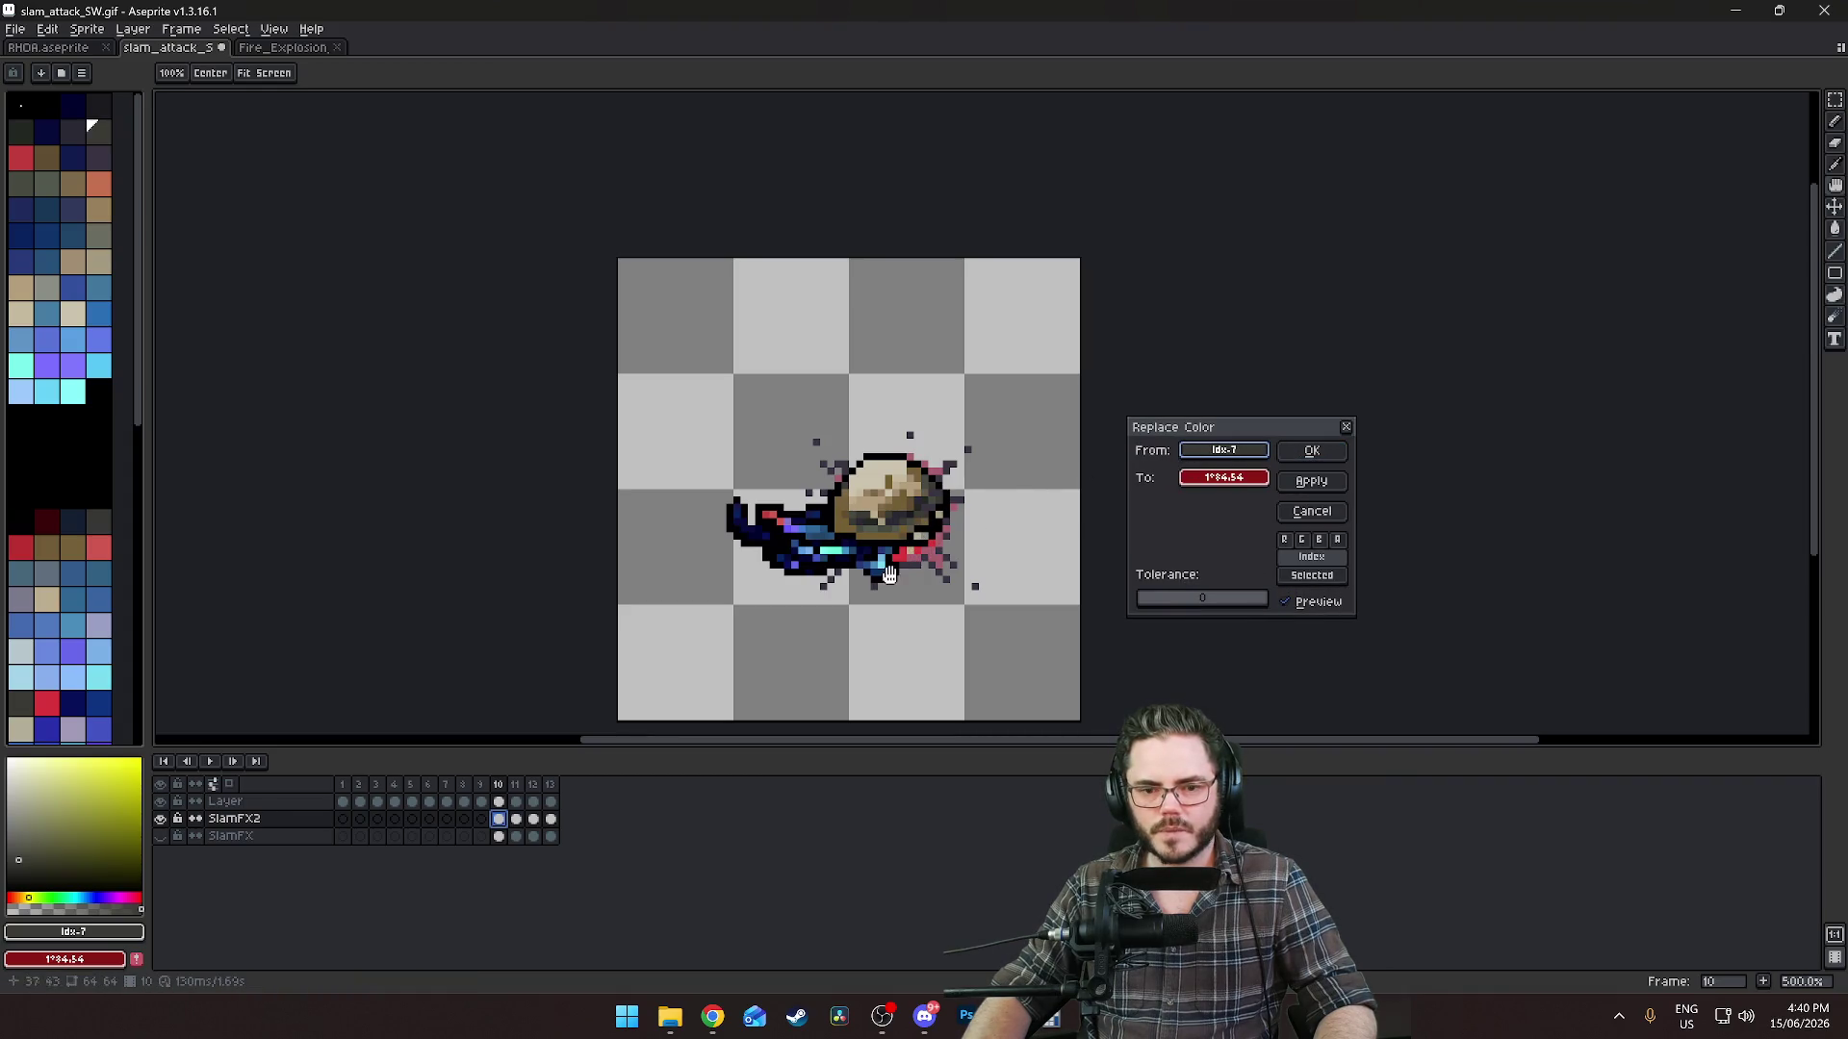
{"action": "left_click", "coordinate": [1248, 453]}
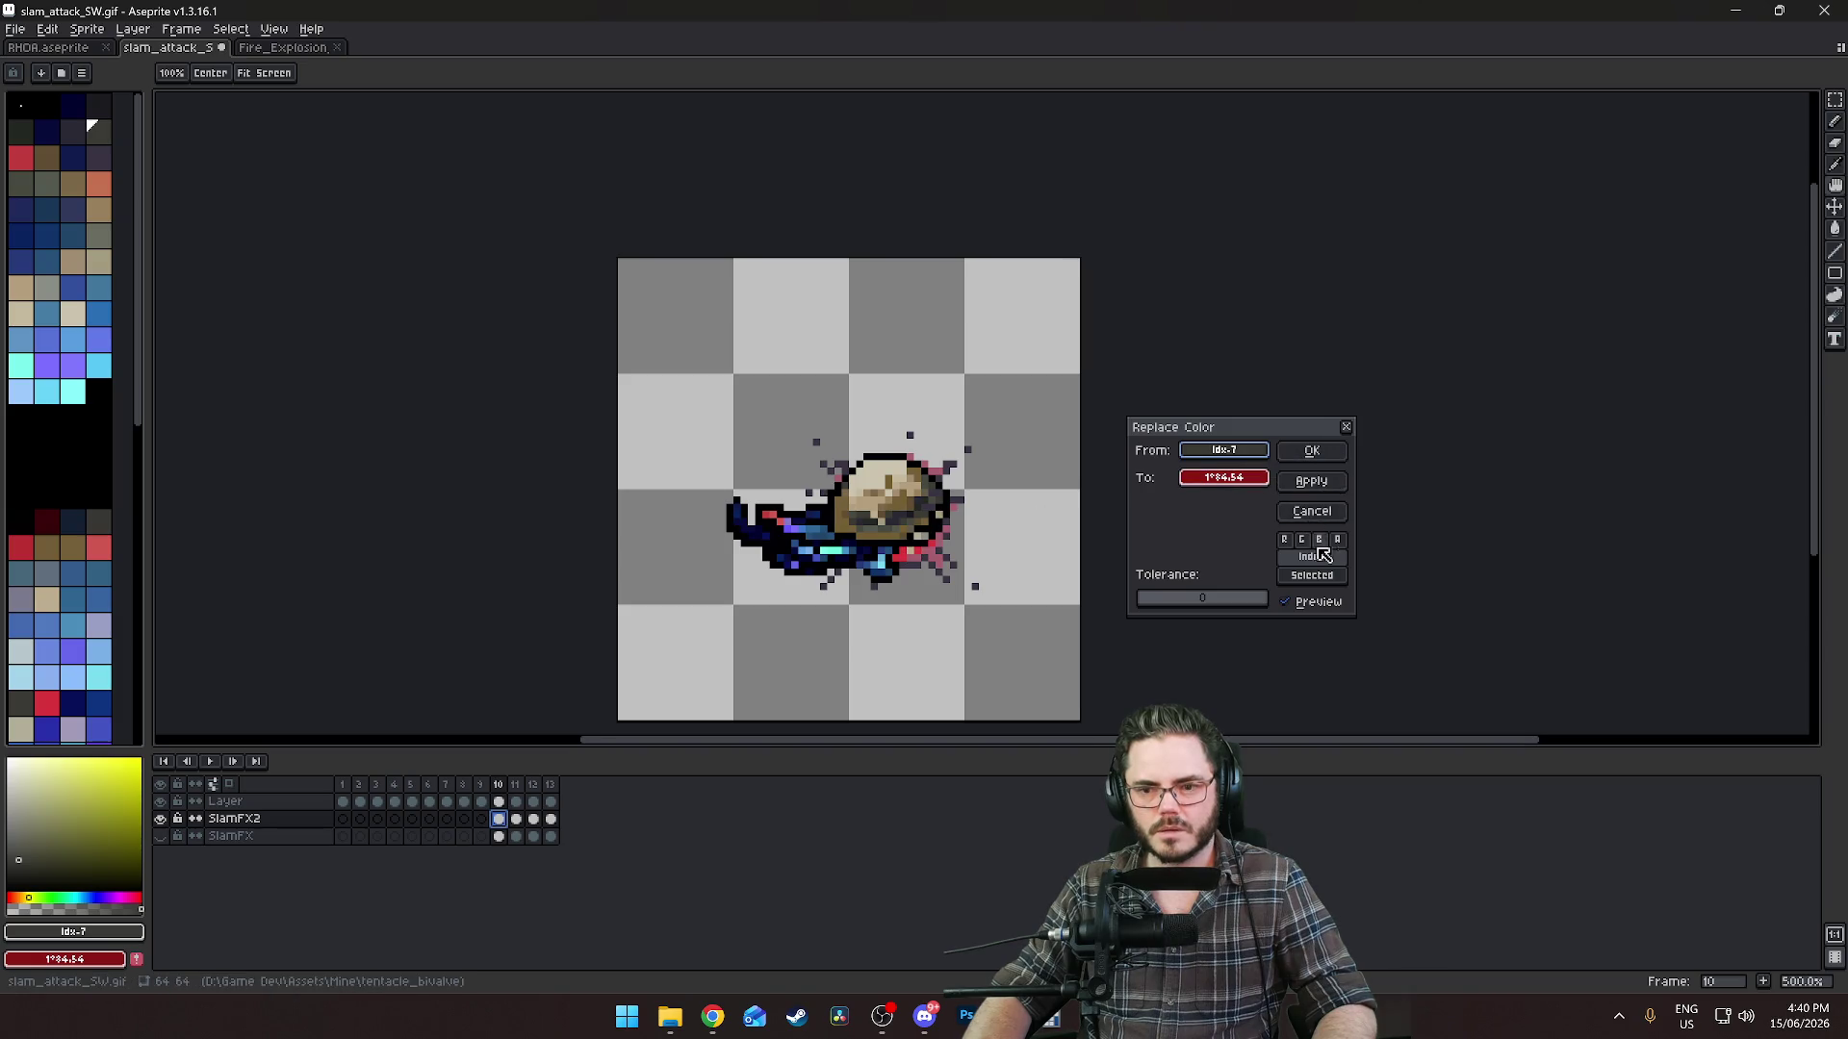
{"action": "left_click", "coordinate": [1314, 577]}
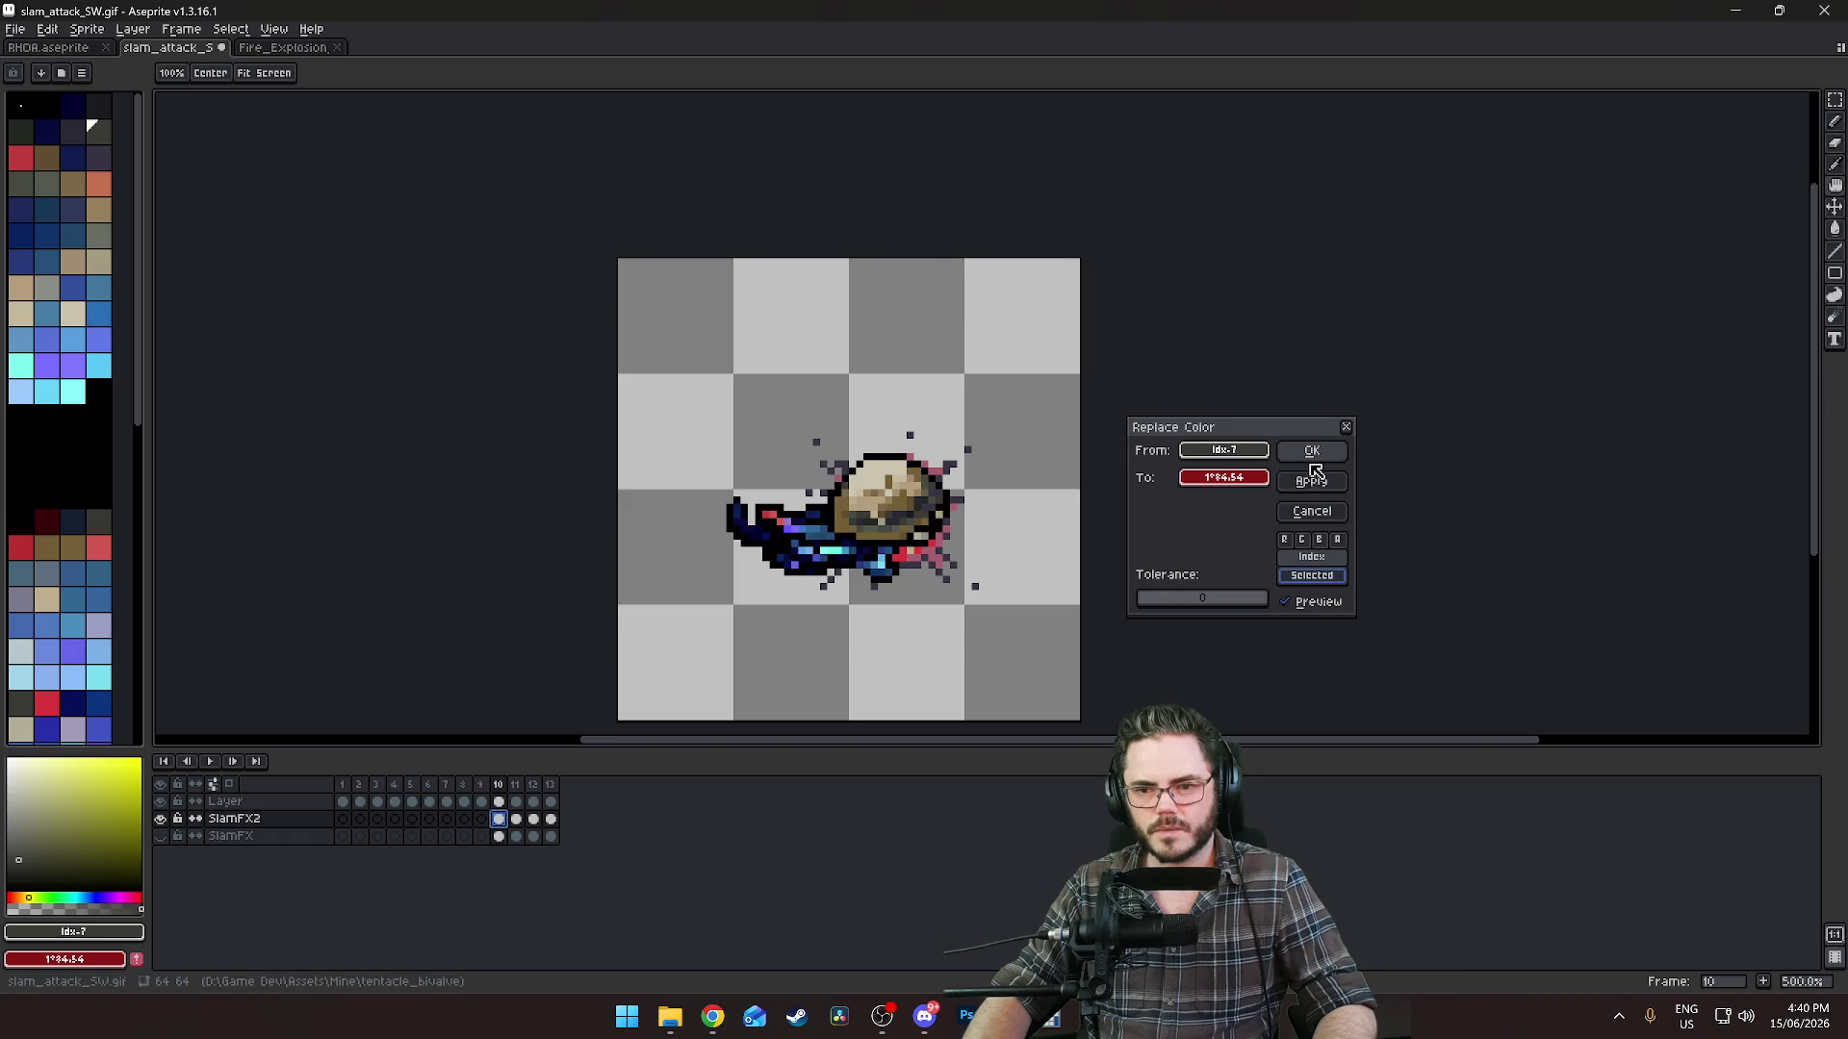
{"action": "left_click", "coordinate": [1313, 513]}
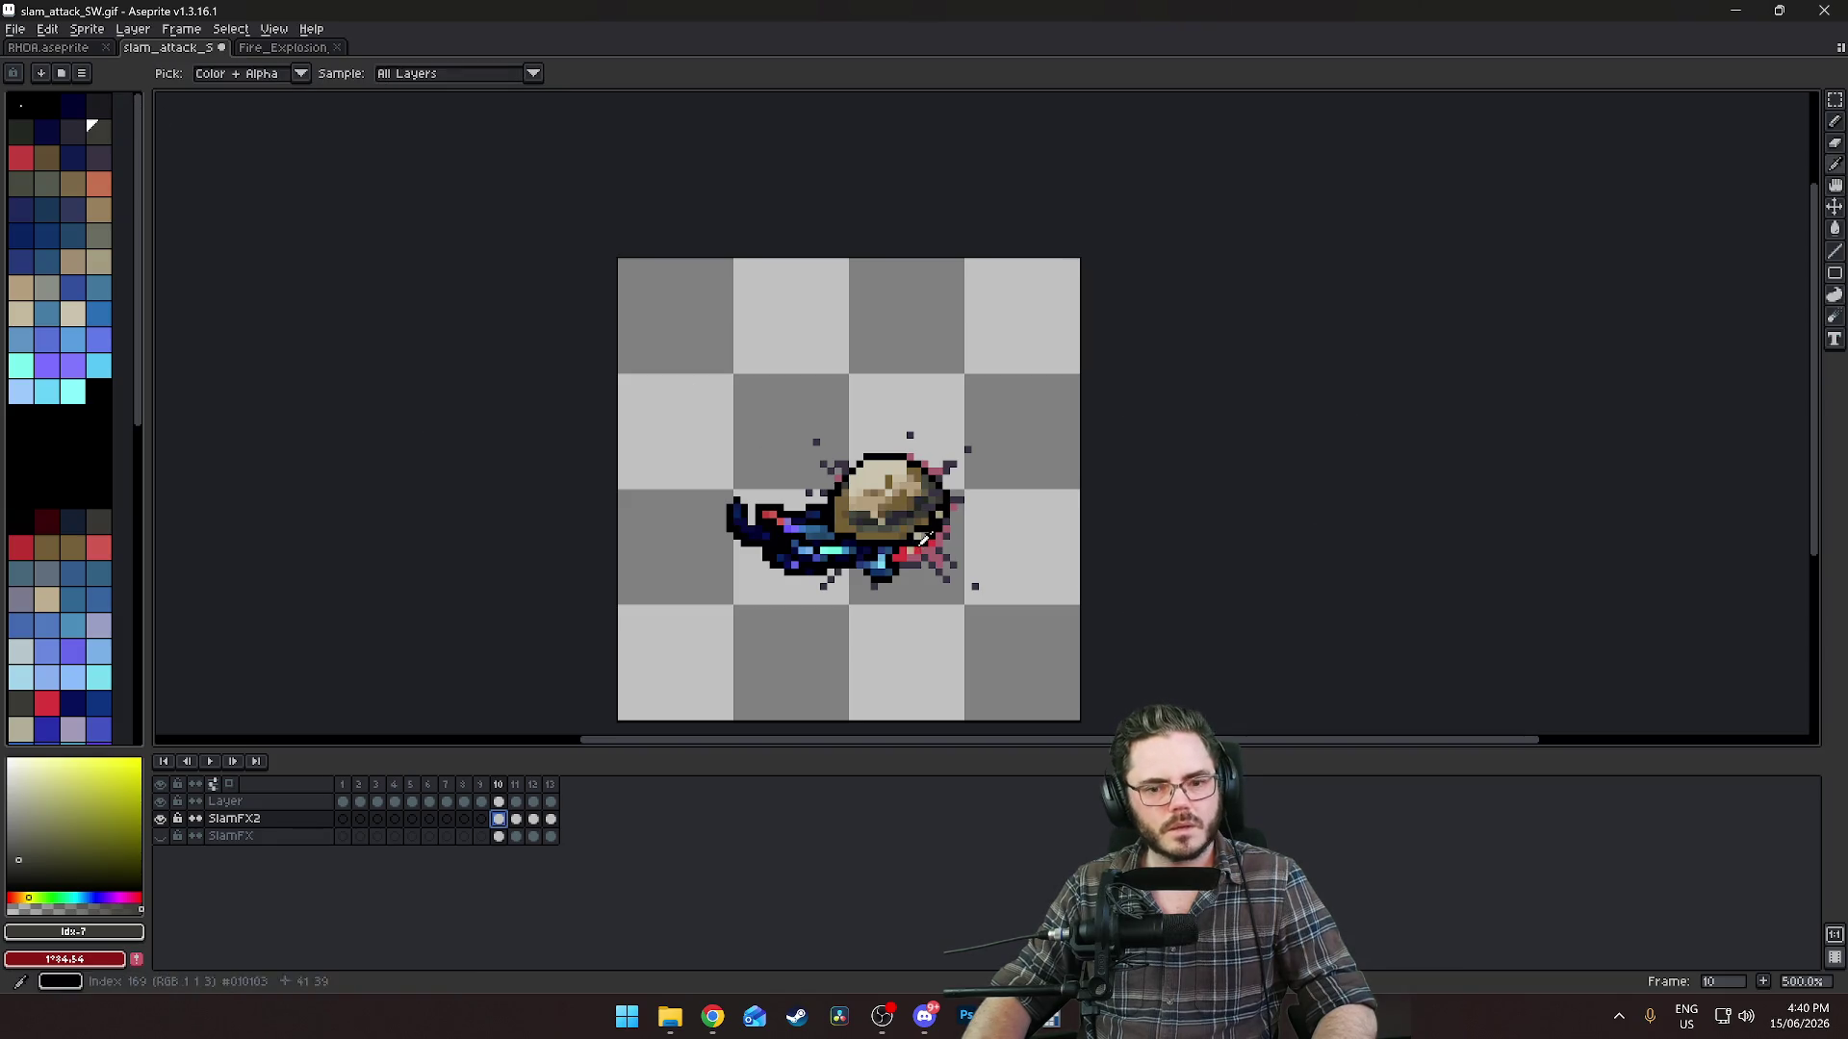
Eyedrop the explosion red as the current colour and reopen Replace Color.
{"action": "left_click", "coordinate": [47, 702]}
{"action": "left_click", "coordinate": [45, 30]}
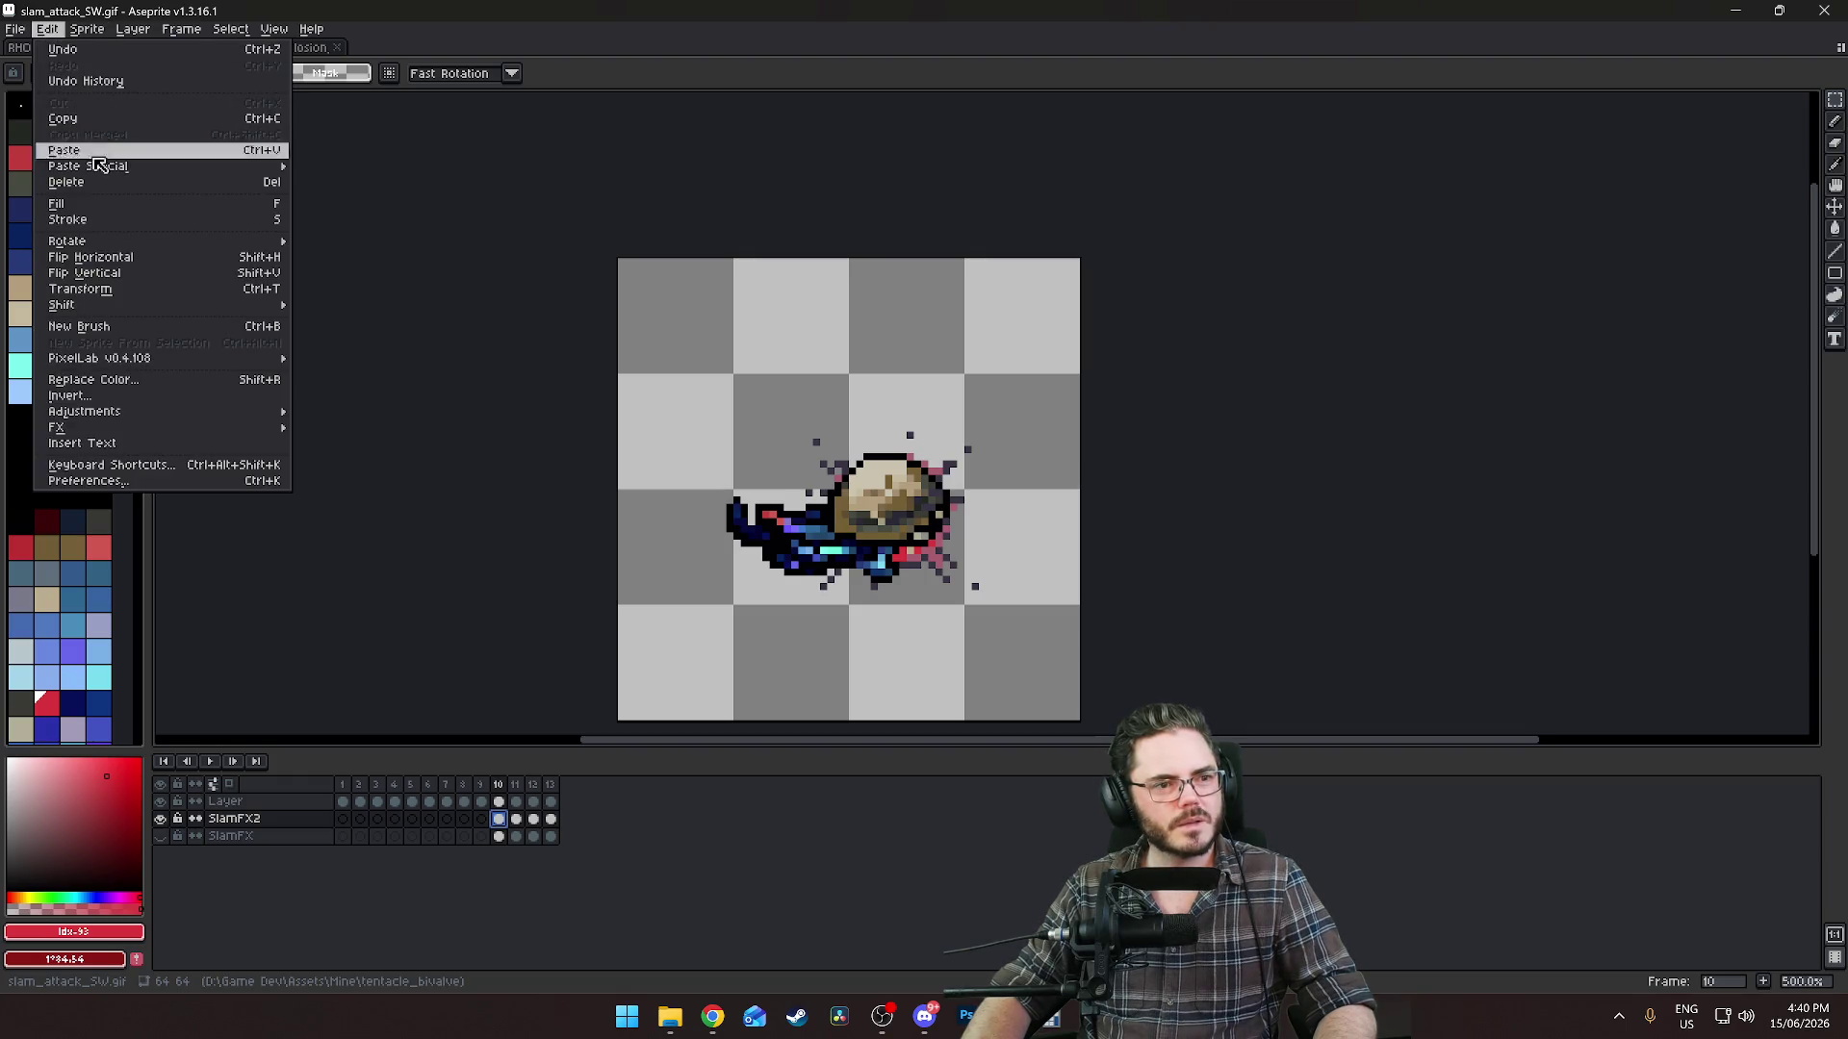
{"action": "mouse_move", "coordinate": [92, 38]}
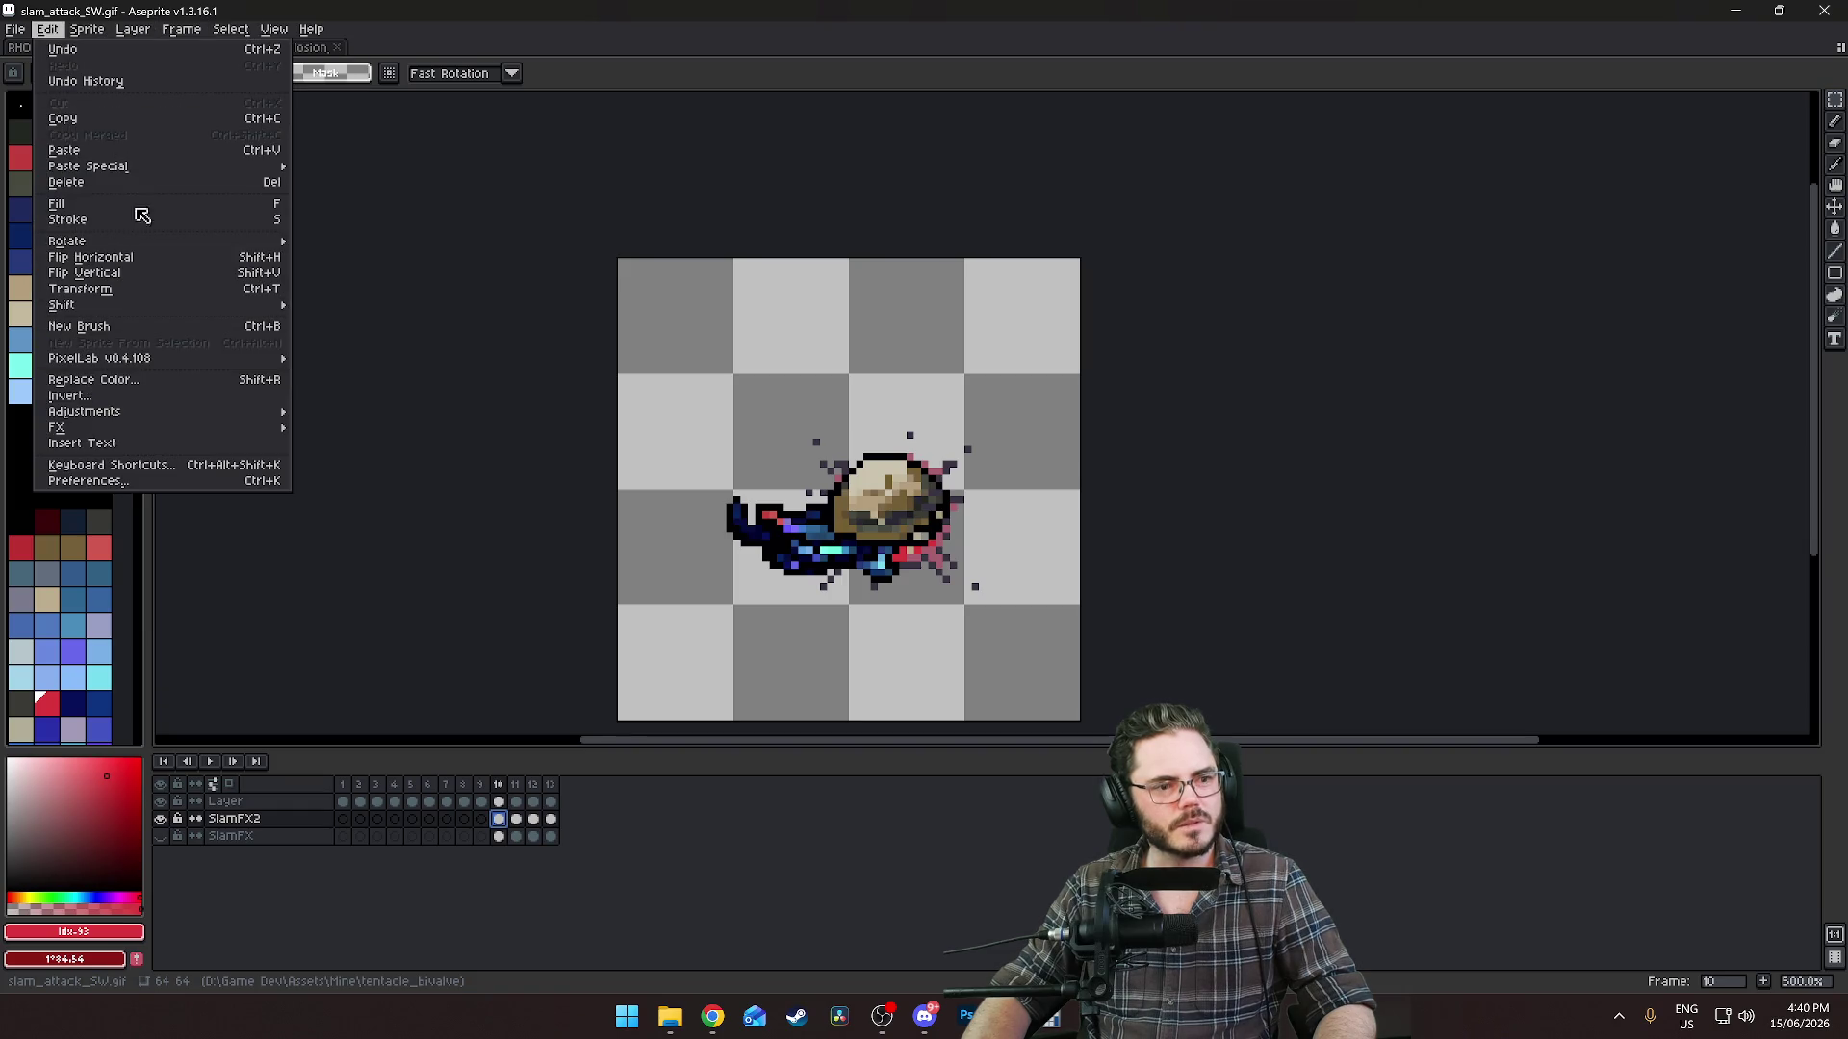
{"action": "left_click", "coordinate": [135, 379]}
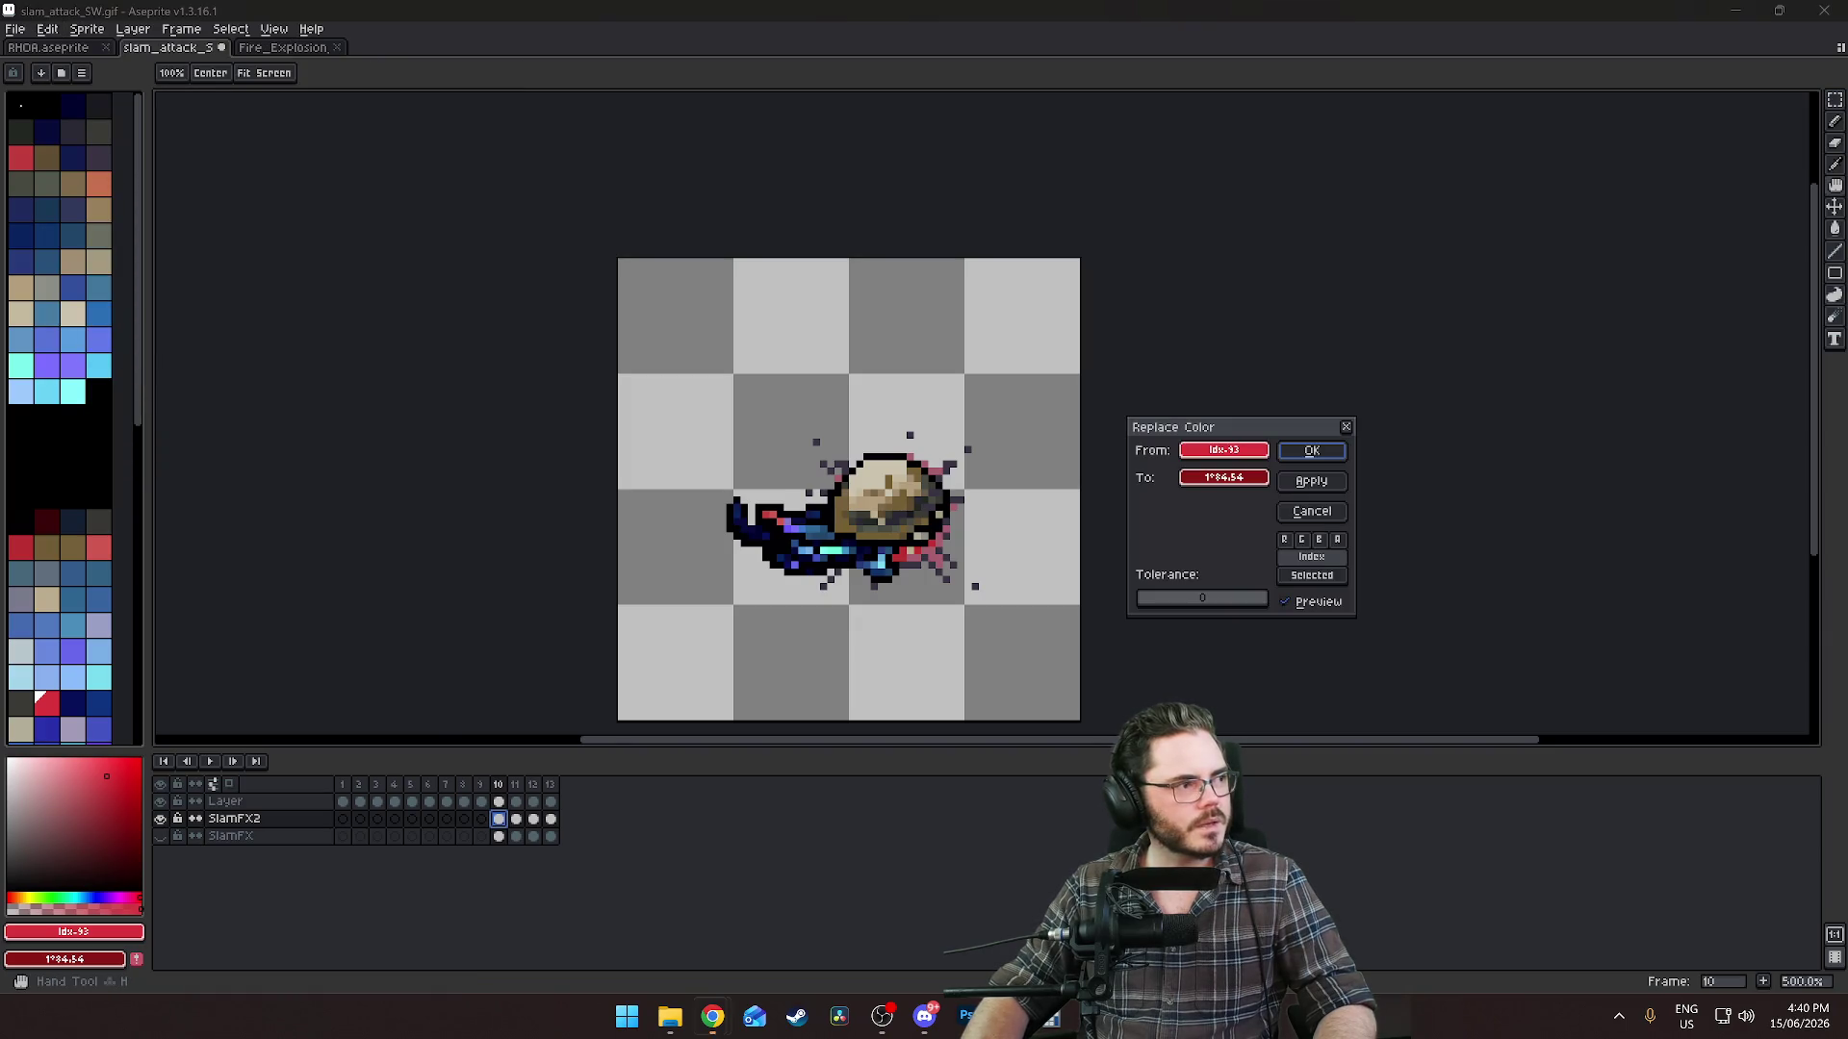
From the To swatch's indexed palette, choose a pale blue to replace red Idx-93, then zoom in.
{"action": "left_click", "coordinate": [1236, 496]}
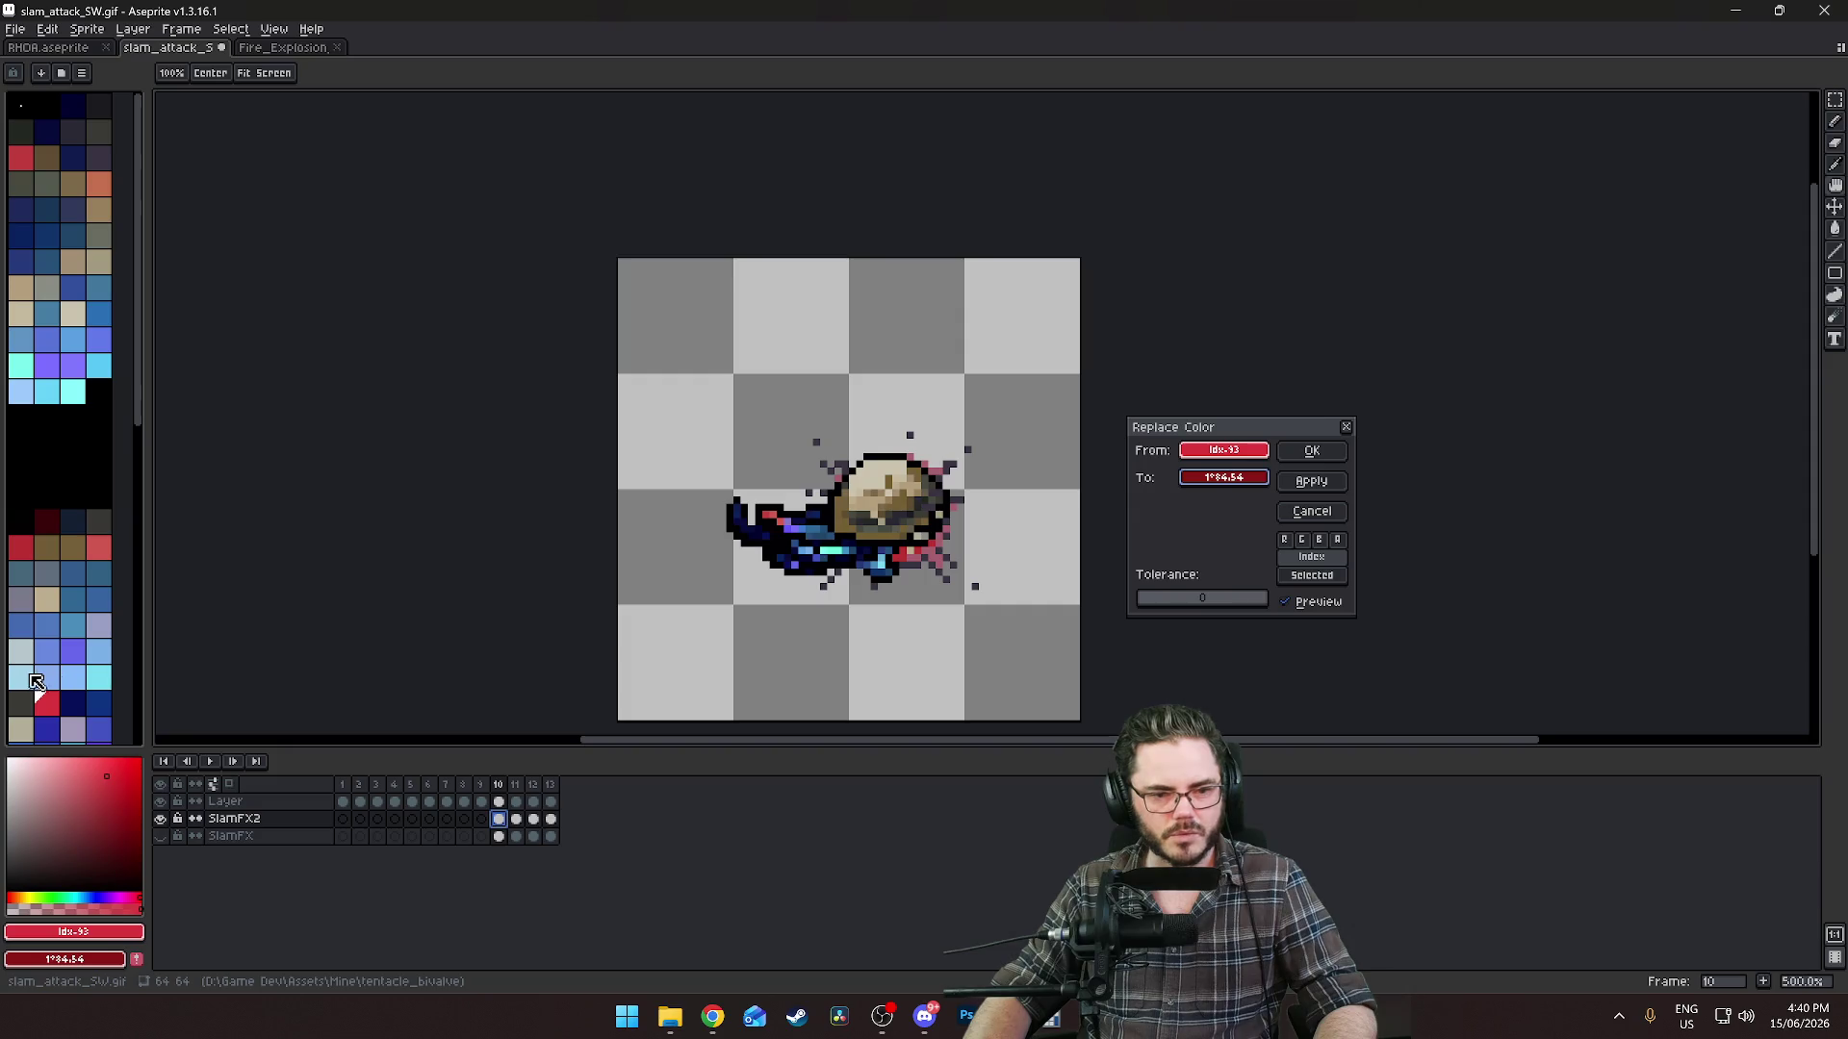
{"action": "left_click", "coordinate": [1266, 479]}
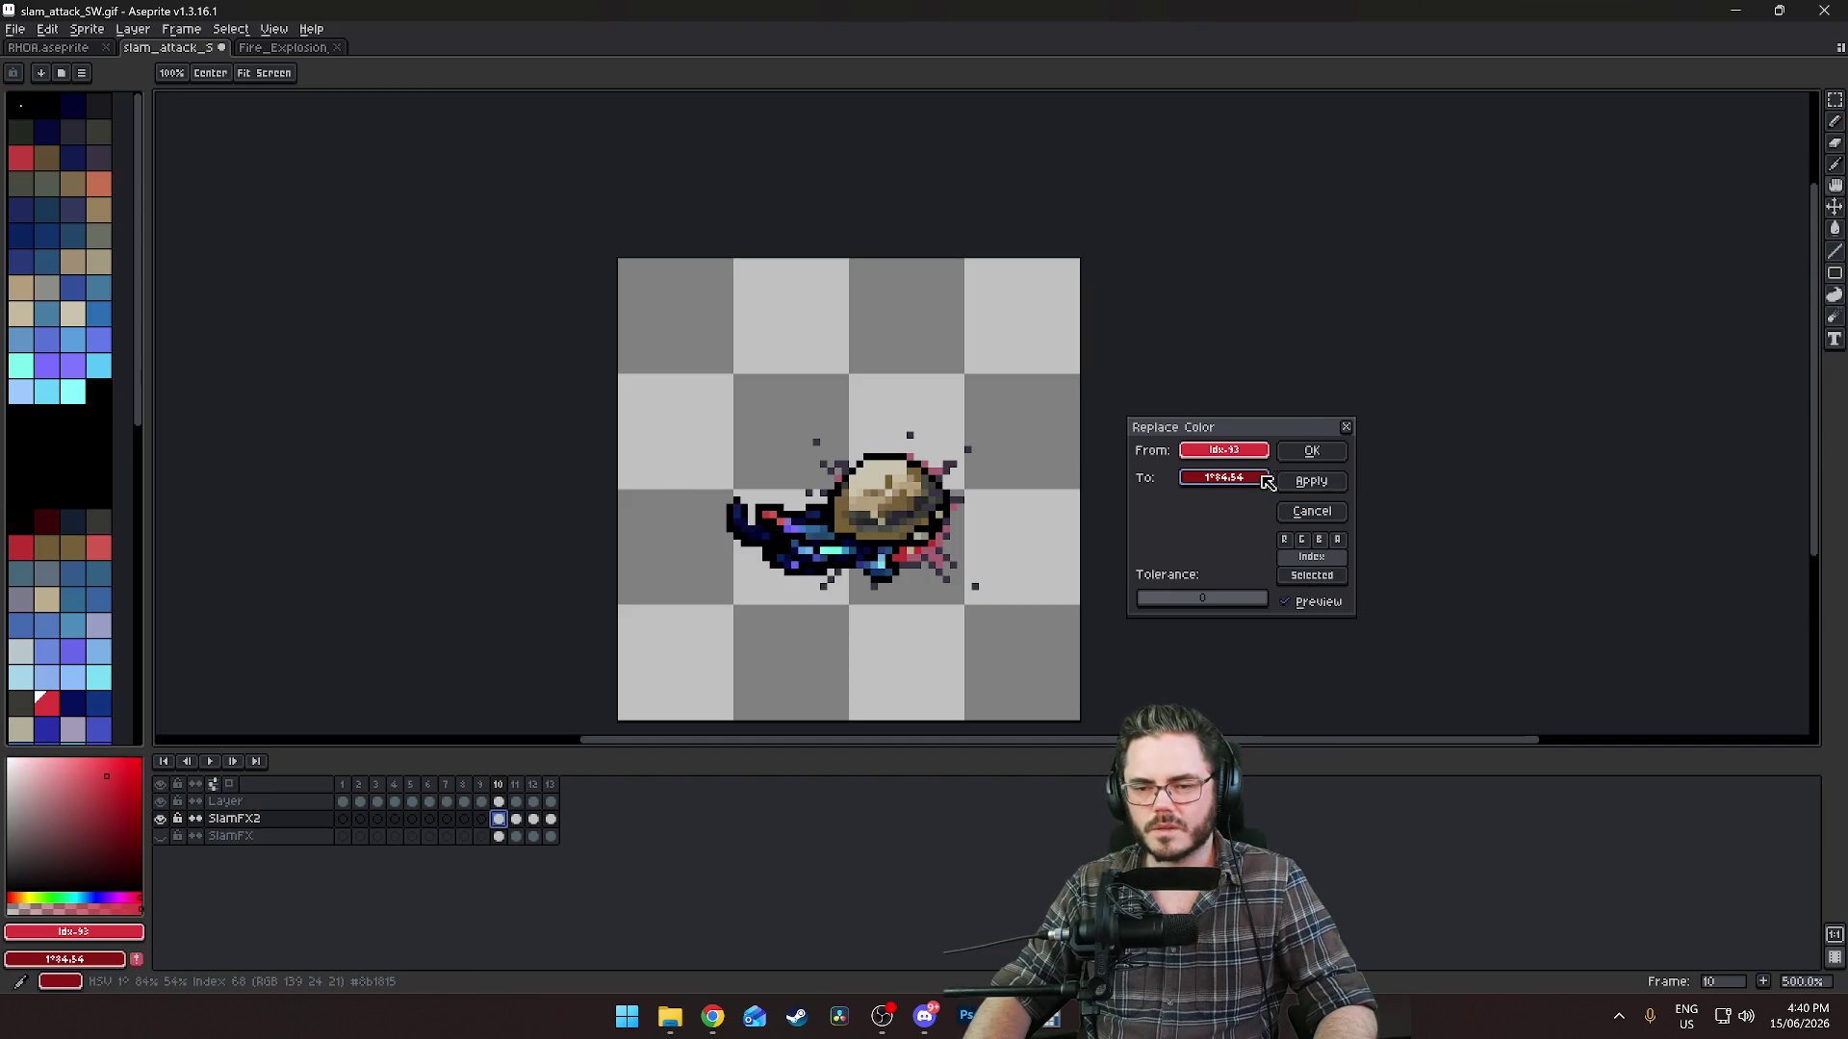
{"action": "left_click", "coordinate": [1218, 480]}
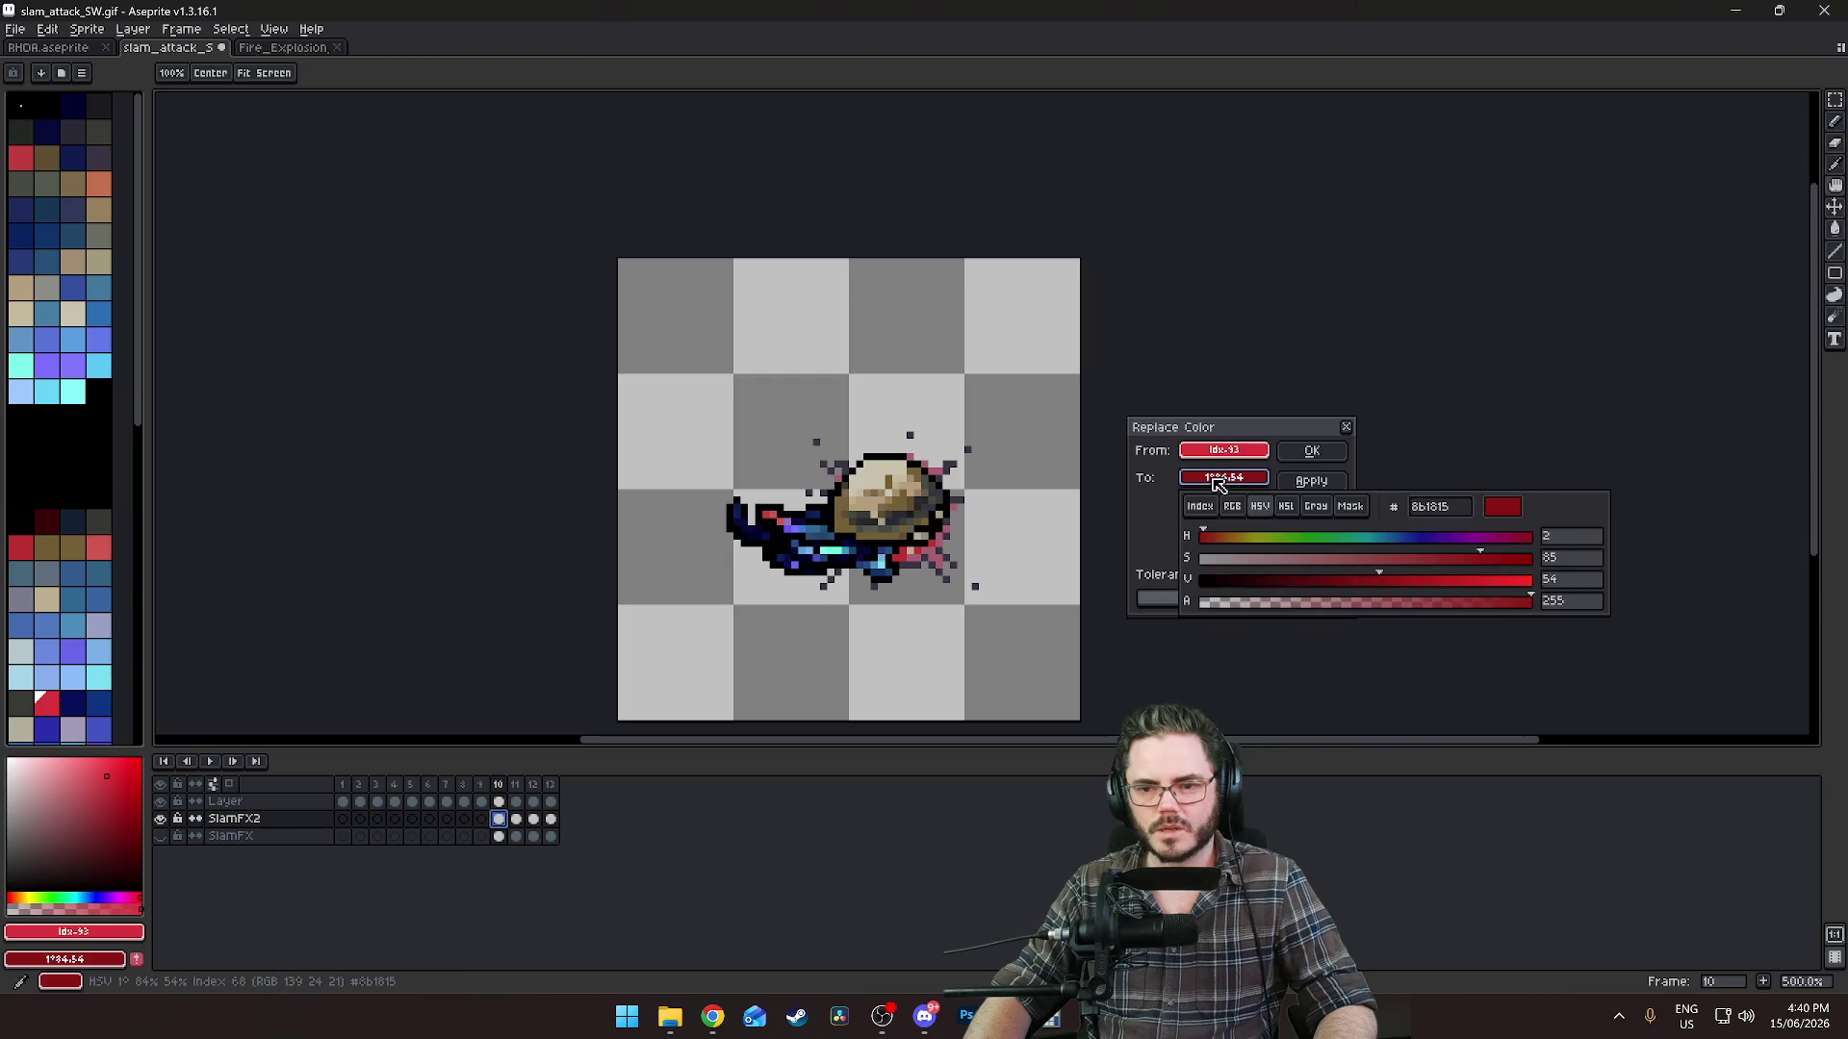
{"action": "left_click", "coordinate": [1215, 511]}
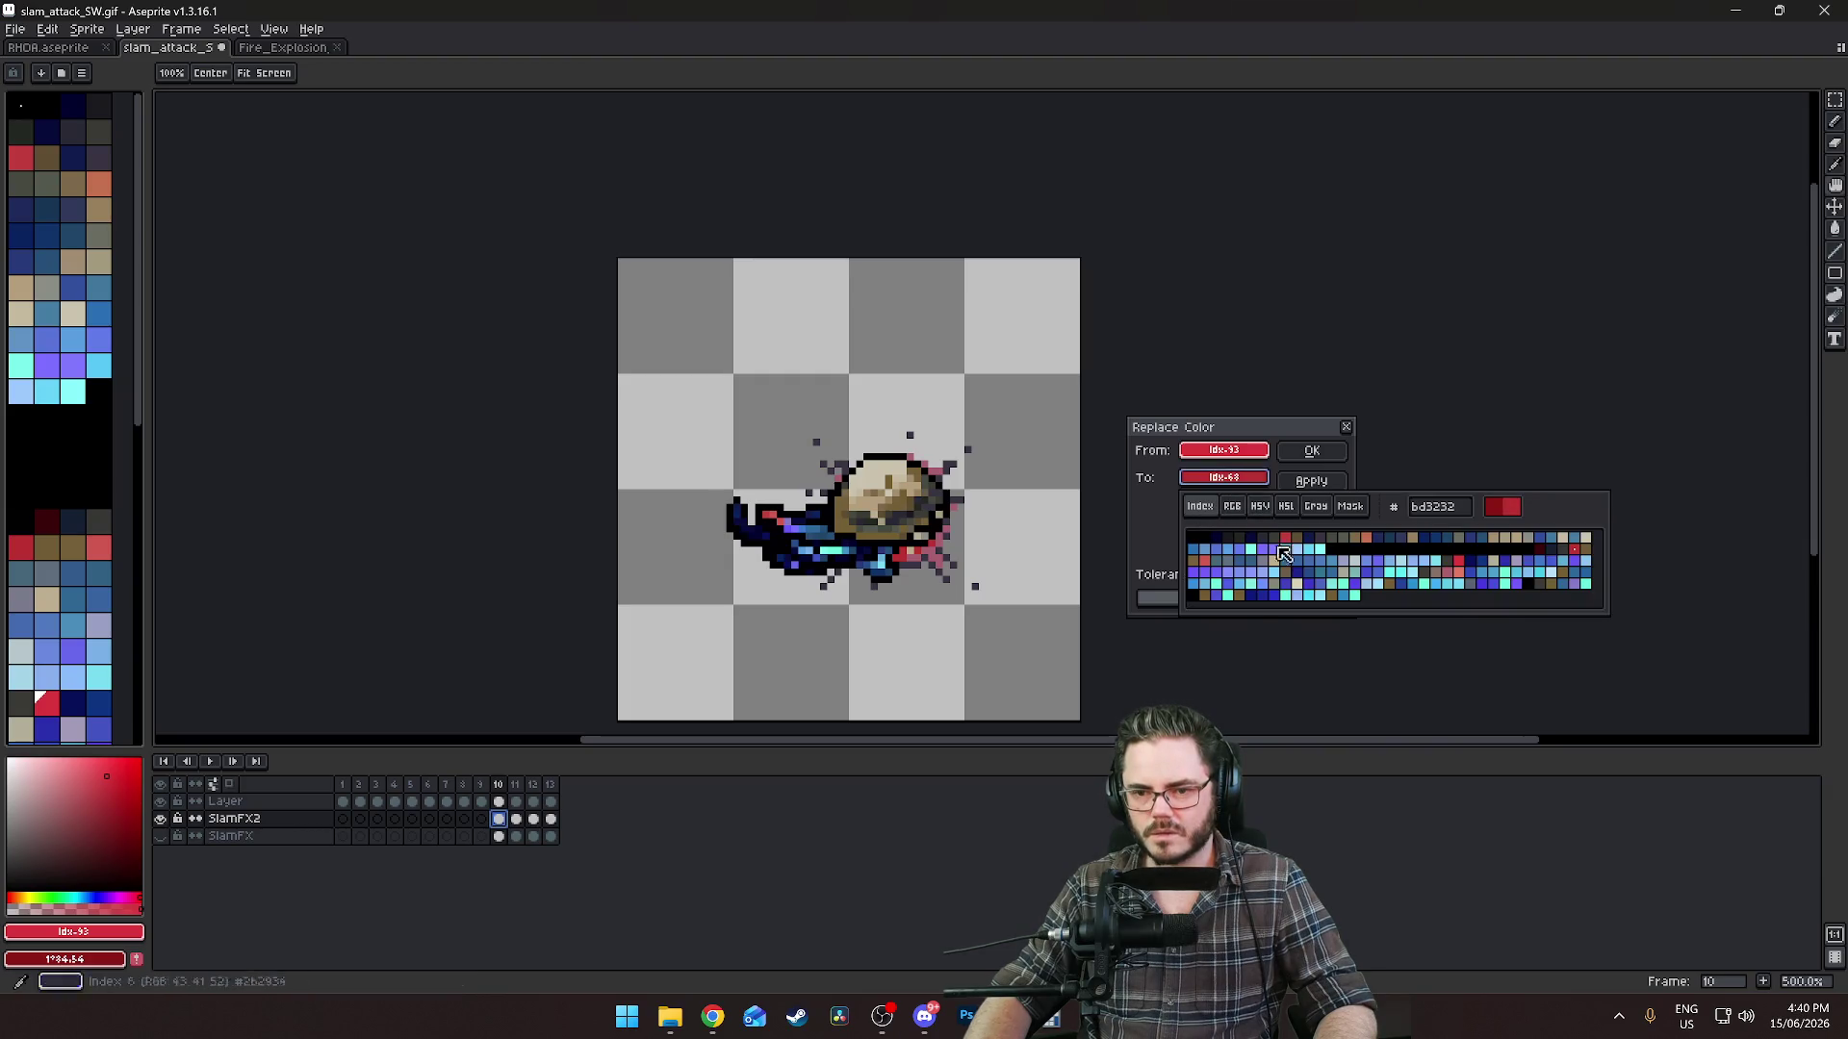
{"action": "left_click", "coordinate": [1303, 560]}
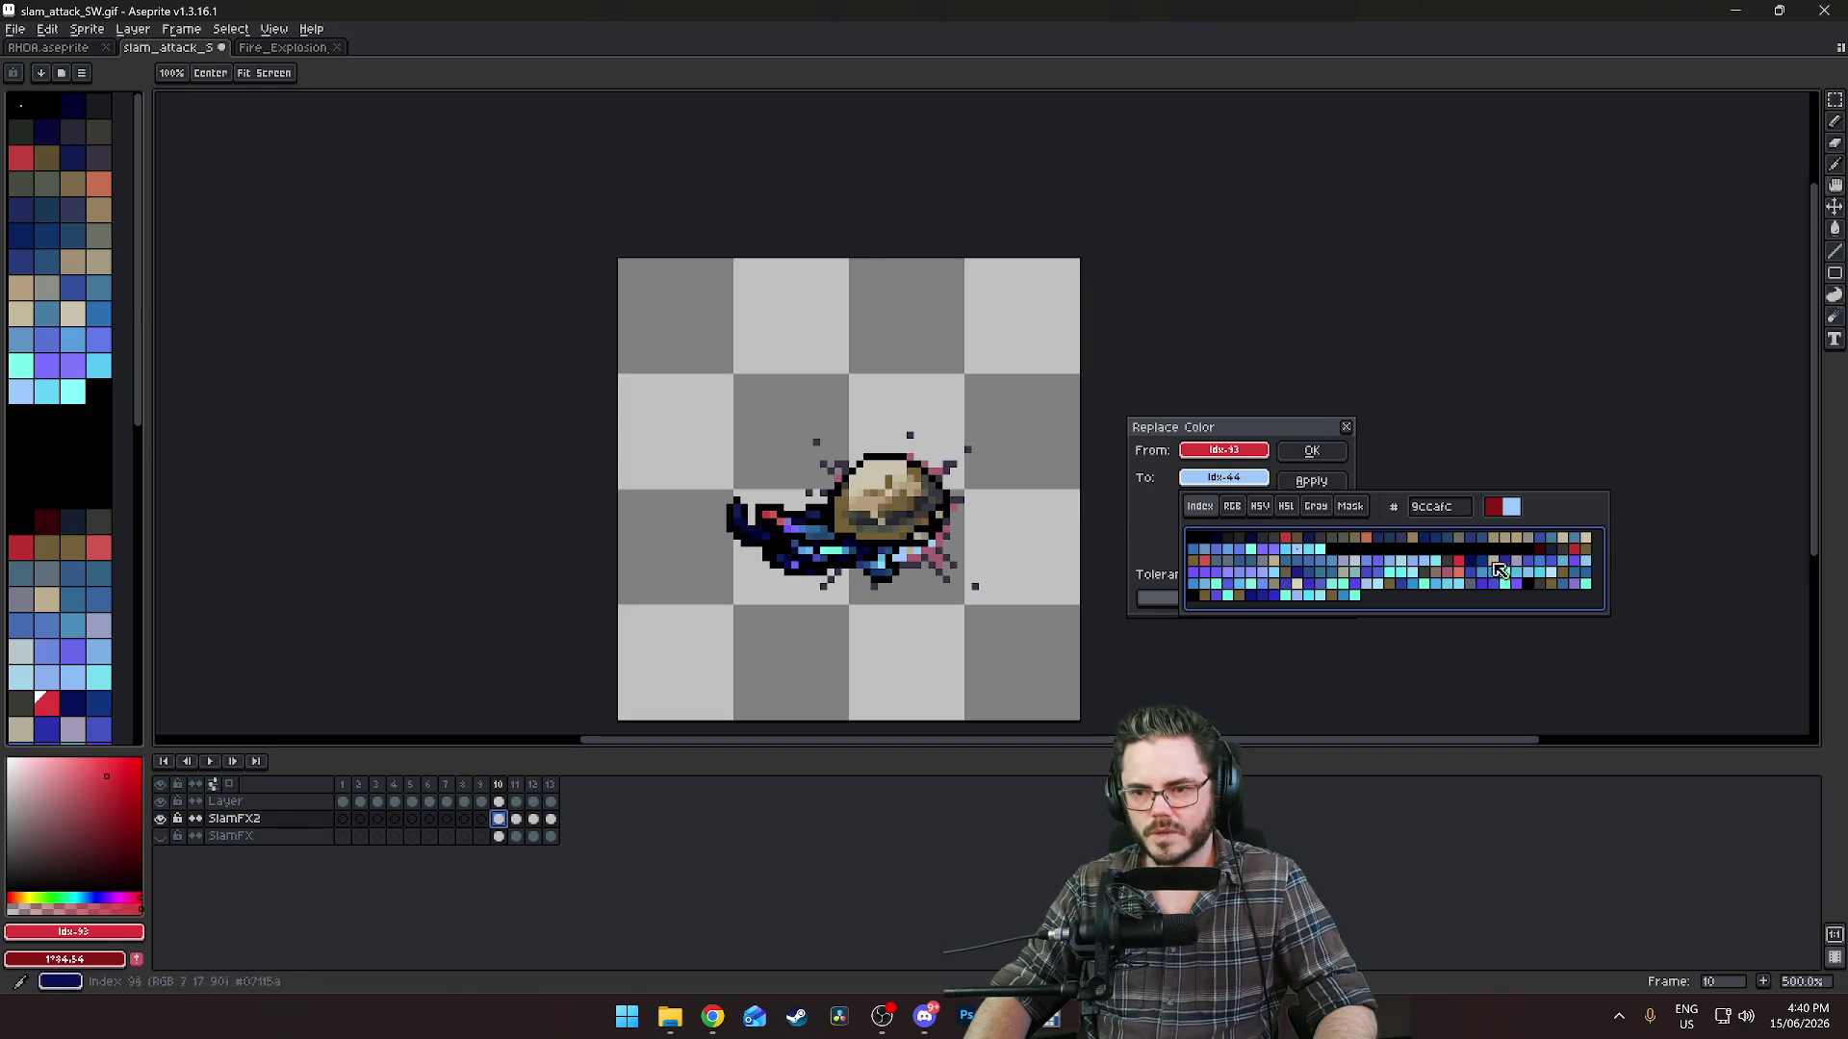
{"action": "left_click", "coordinate": [1556, 574]}
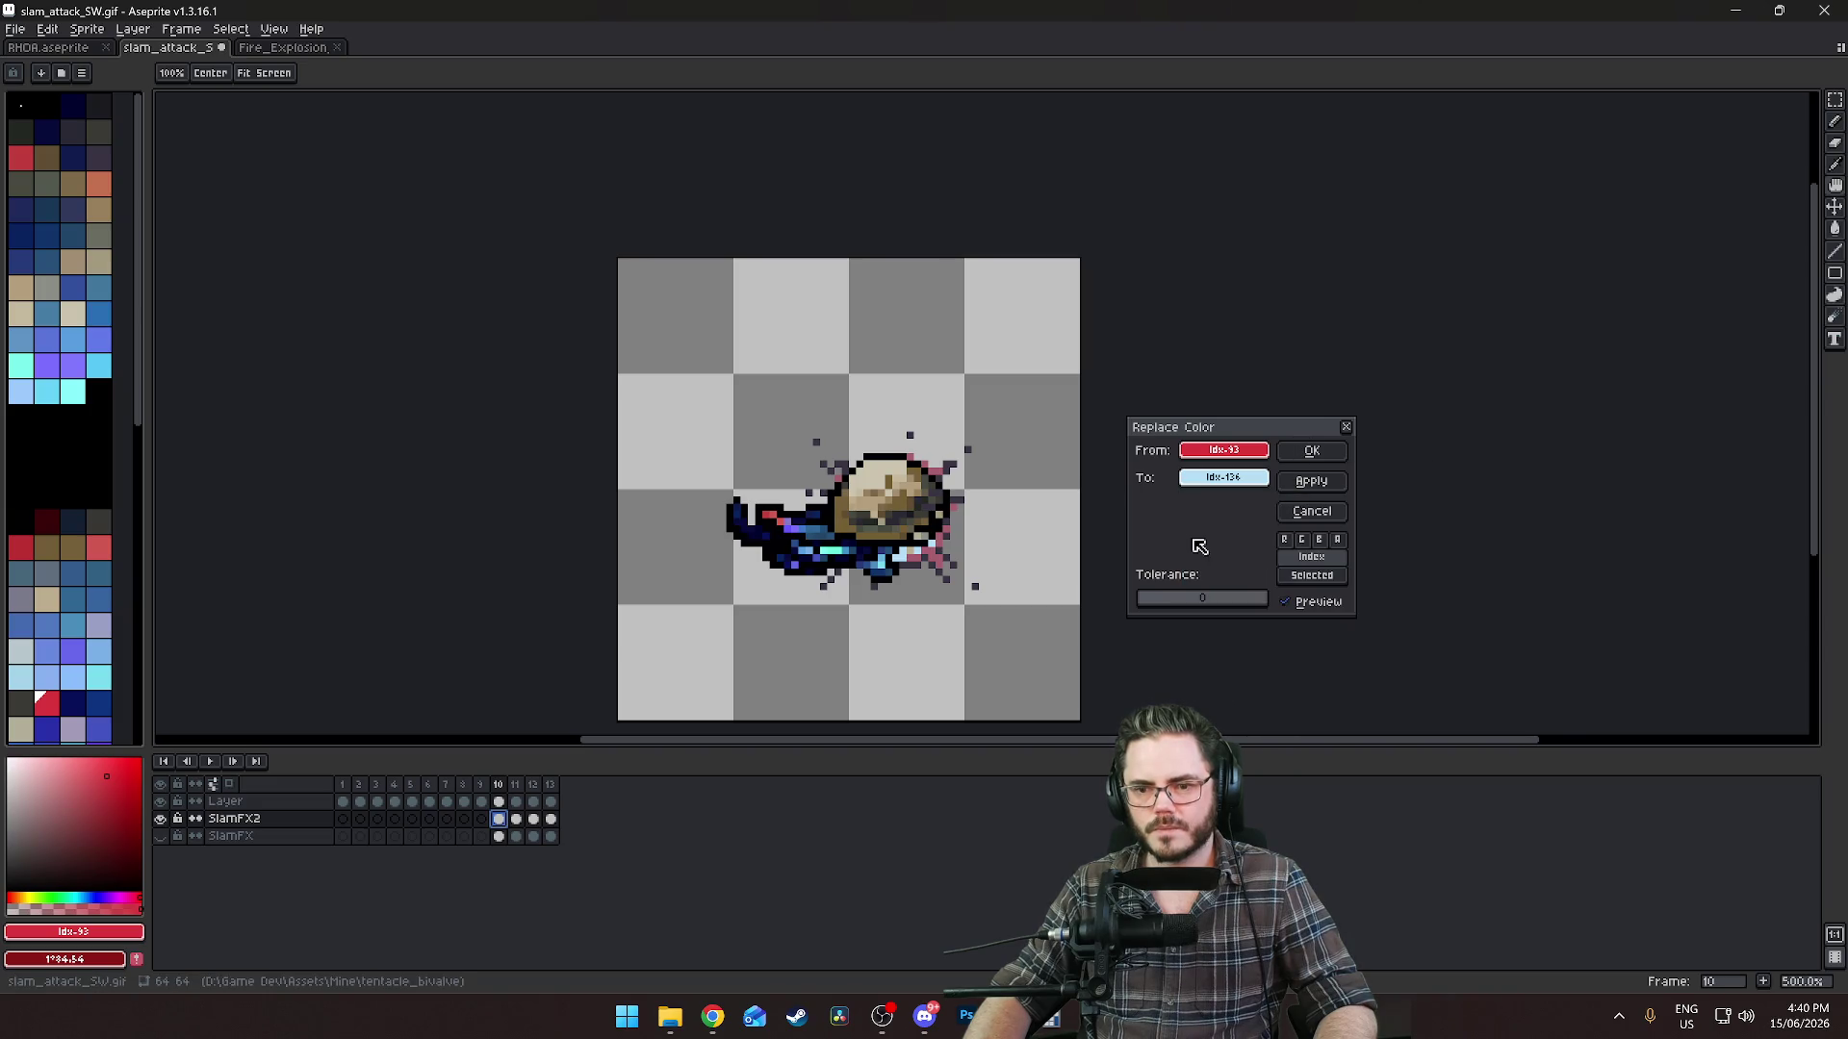
{"action": "scroll", "coordinate": [969, 520], "scroll_direction": "up", "scroll_amount": 2}
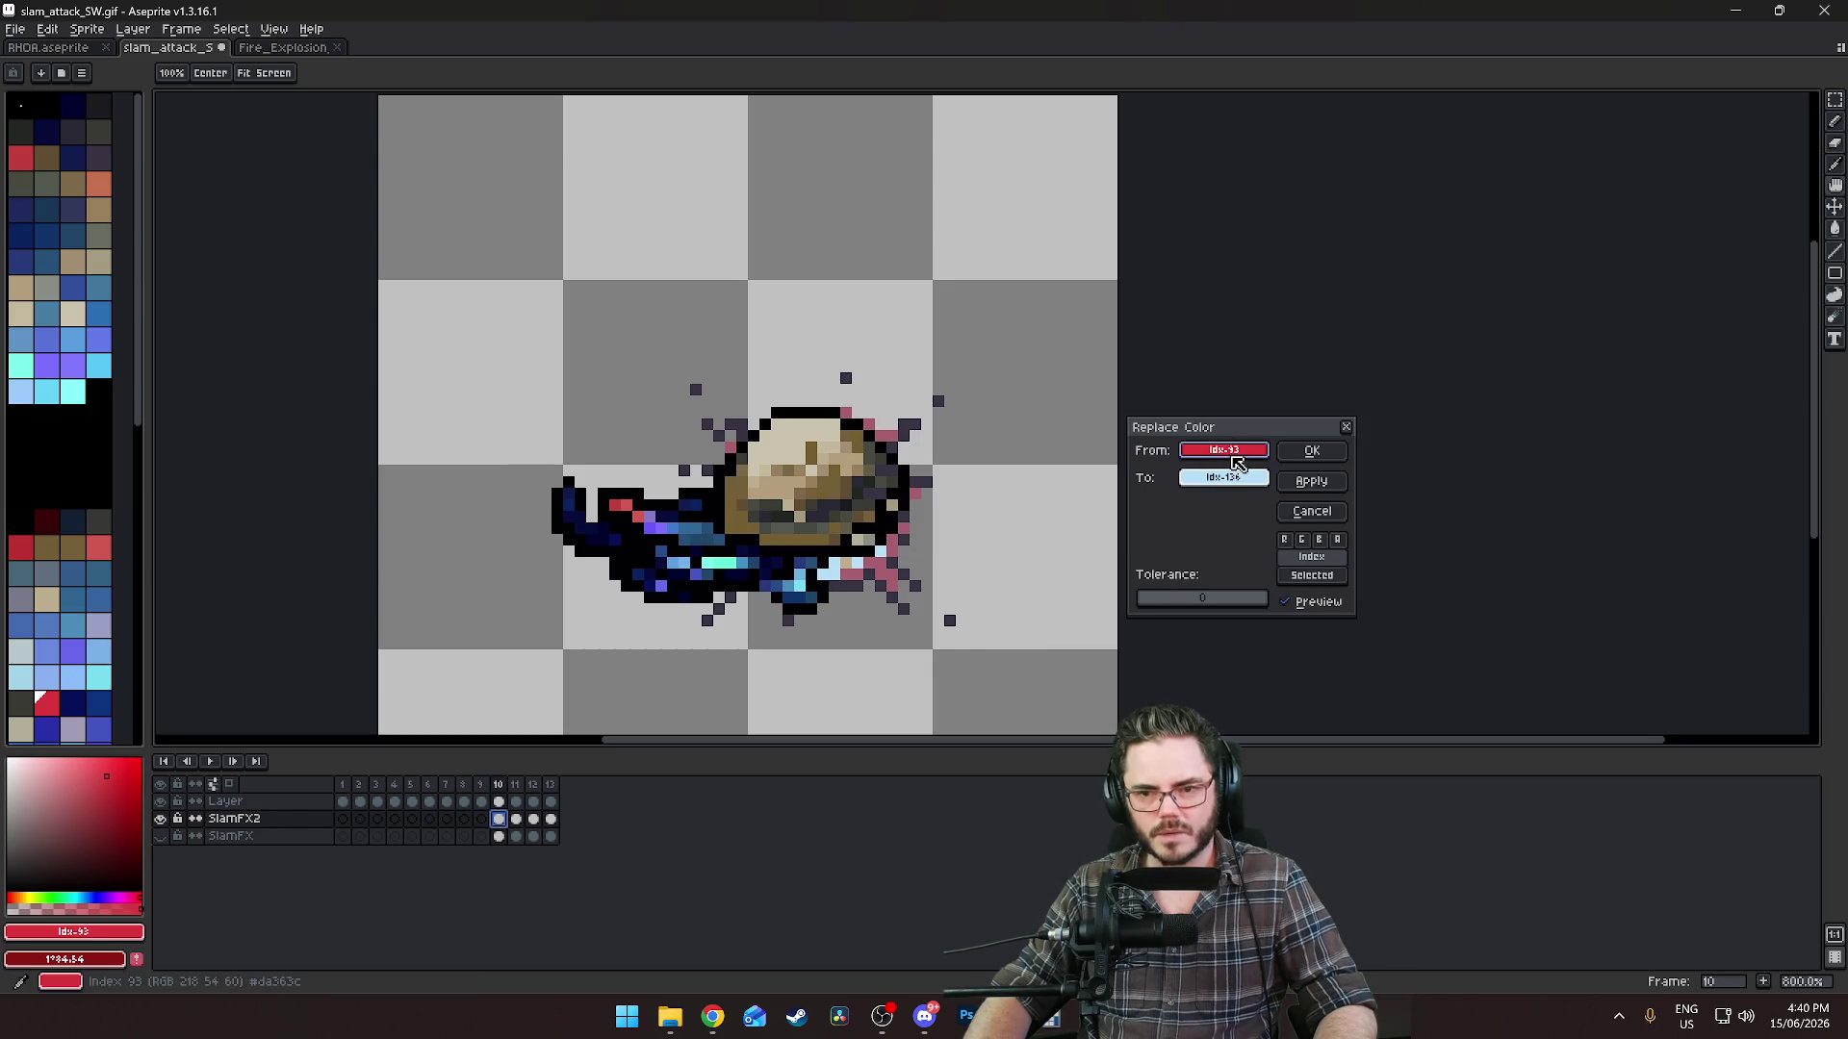
Sample the pink and red explosion pixels, then trial mid blue and dark grey replacements.
{"action": "mouse_move", "coordinate": [1191, 445]}
{"action": "left_mouse_down"}
{"action": "mouse_move", "coordinate": [1001, 453]}
{"action": "mouse_move", "coordinate": [905, 521]}
{"action": "left_mouse_up"}
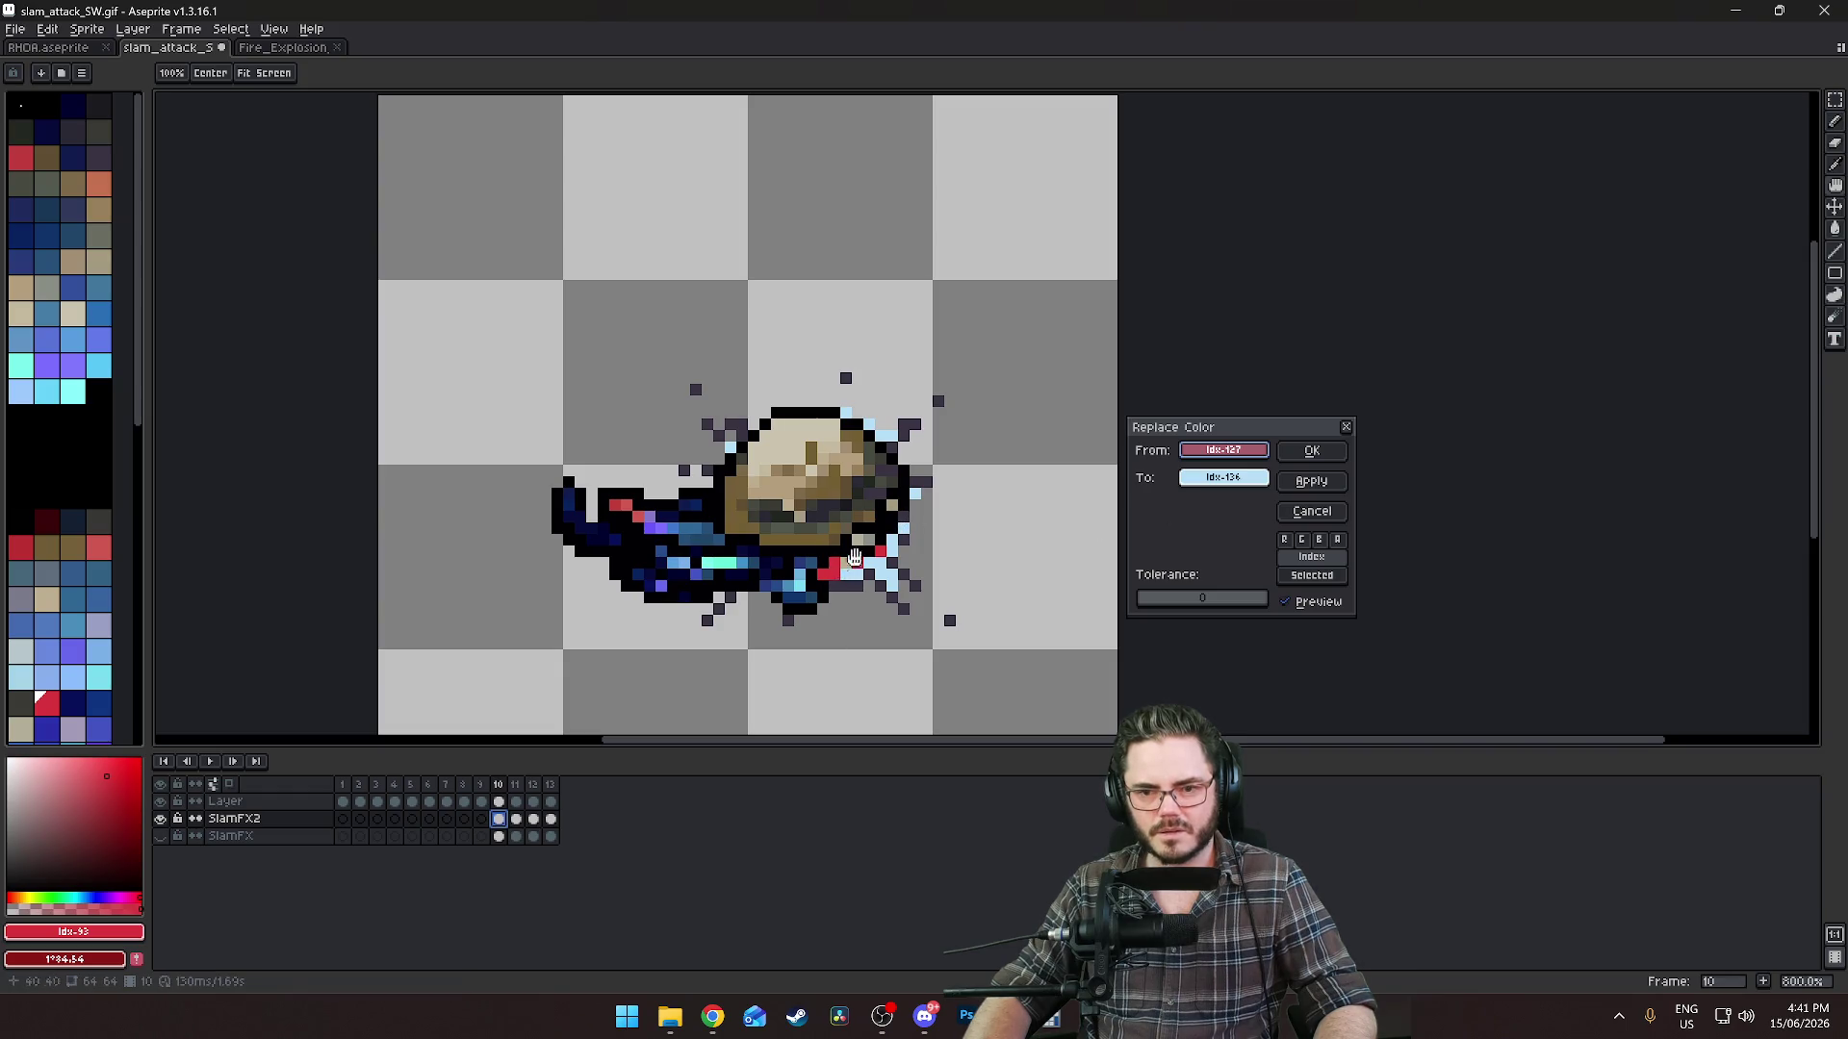
{"action": "left_click_drag", "start_coordinate": [1223, 450], "coordinate": [829, 570]}
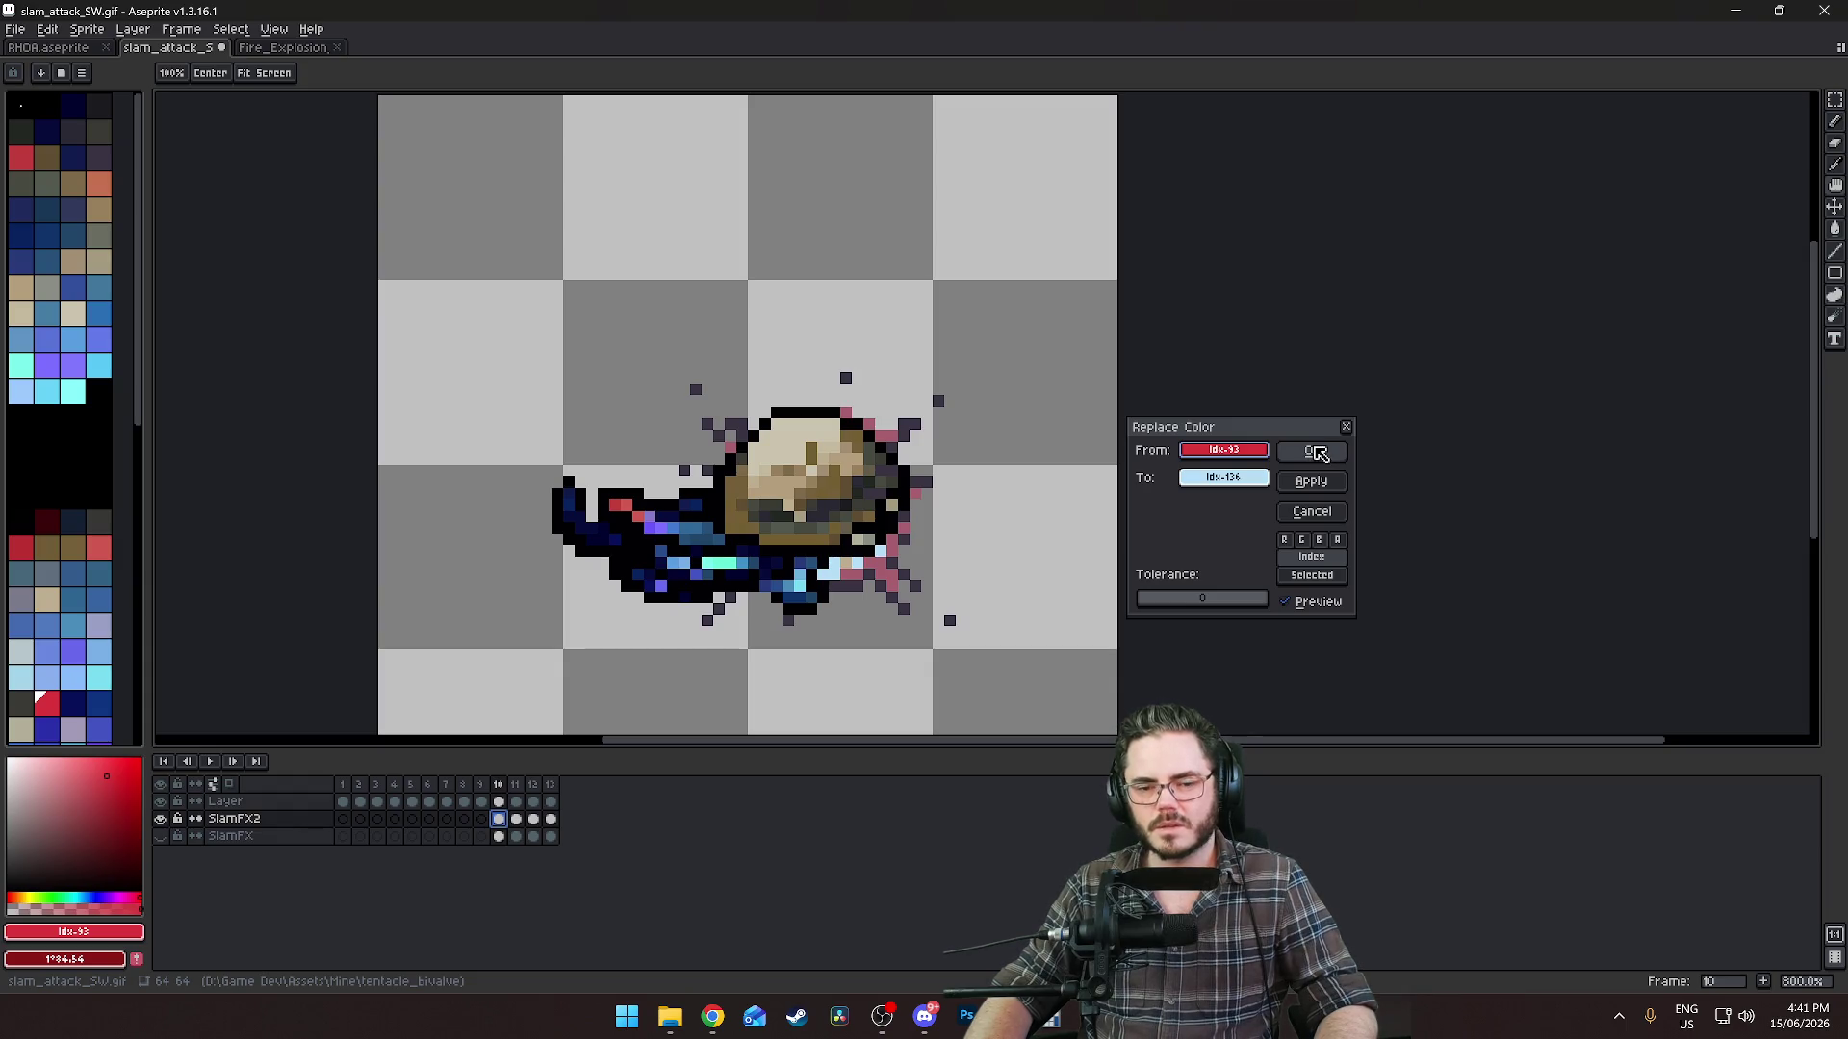
{"action": "left_click_drag", "start_coordinate": [1217, 451], "coordinate": [846, 558]}
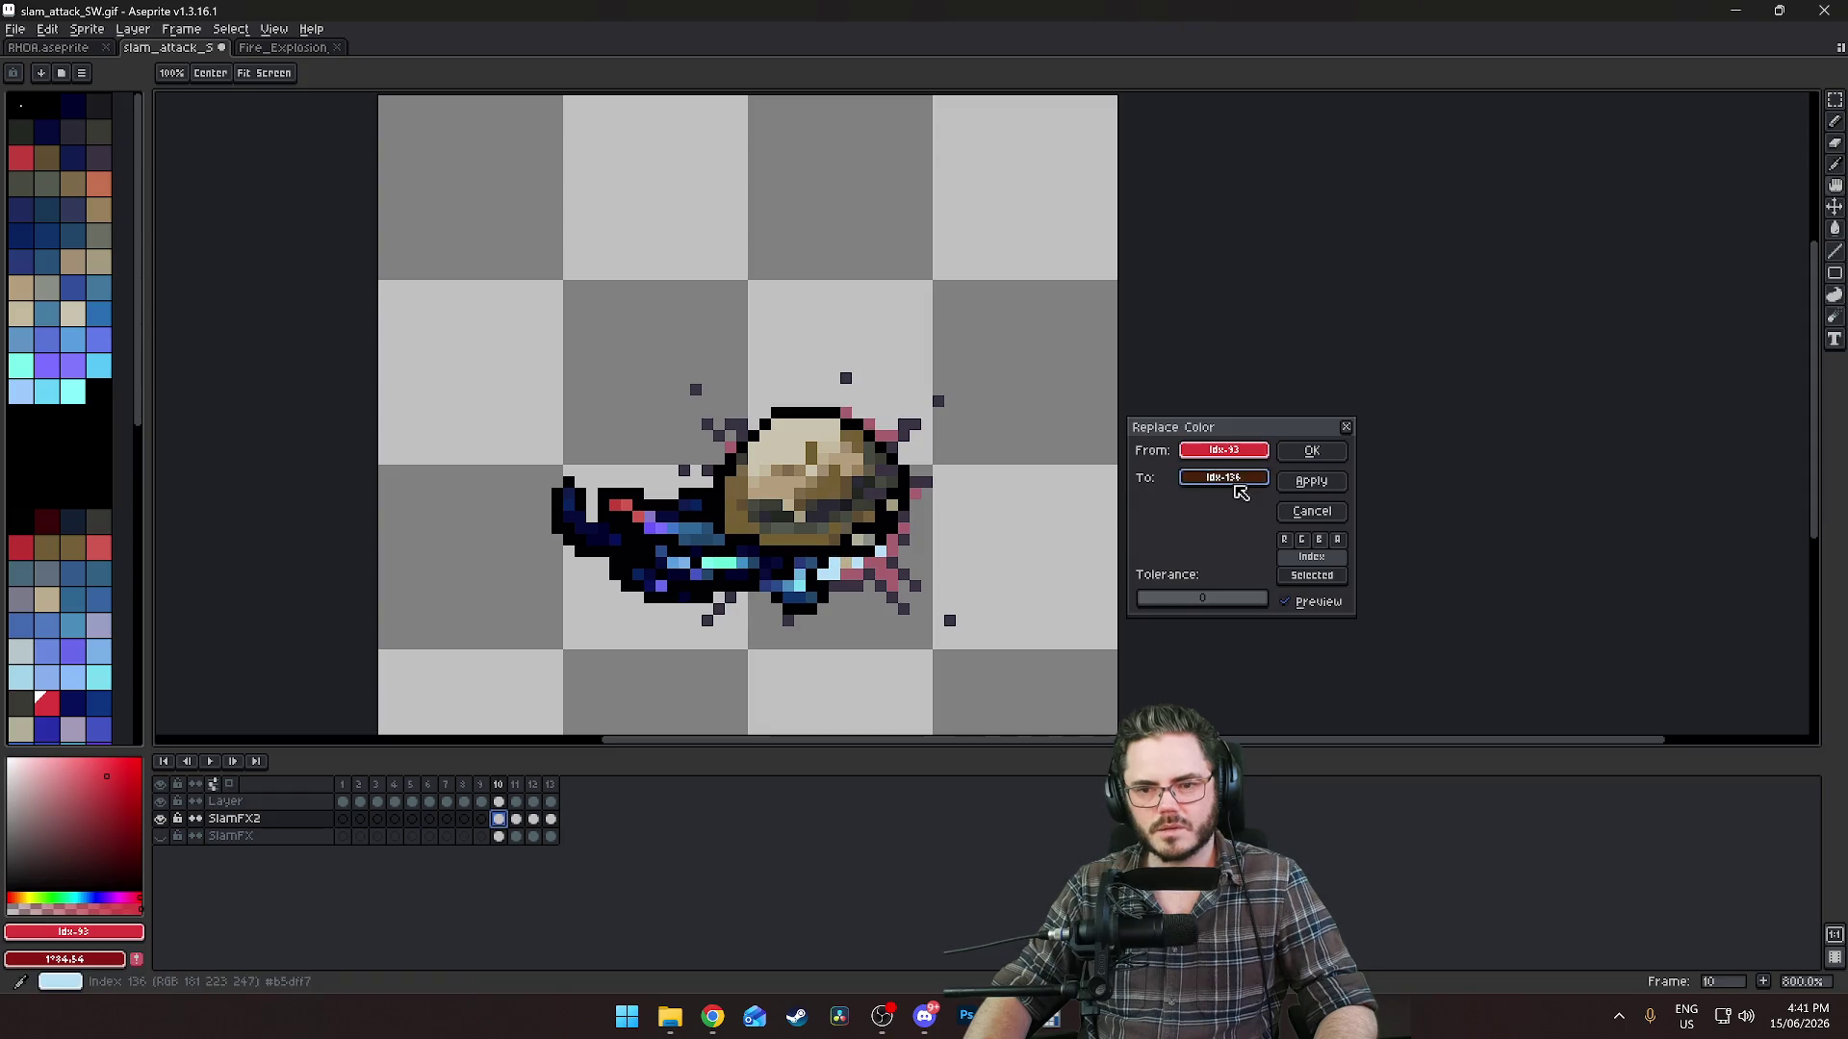
{"action": "left_click", "coordinate": [1223, 477]}
{"action": "left_click", "coordinate": [1200, 550]}
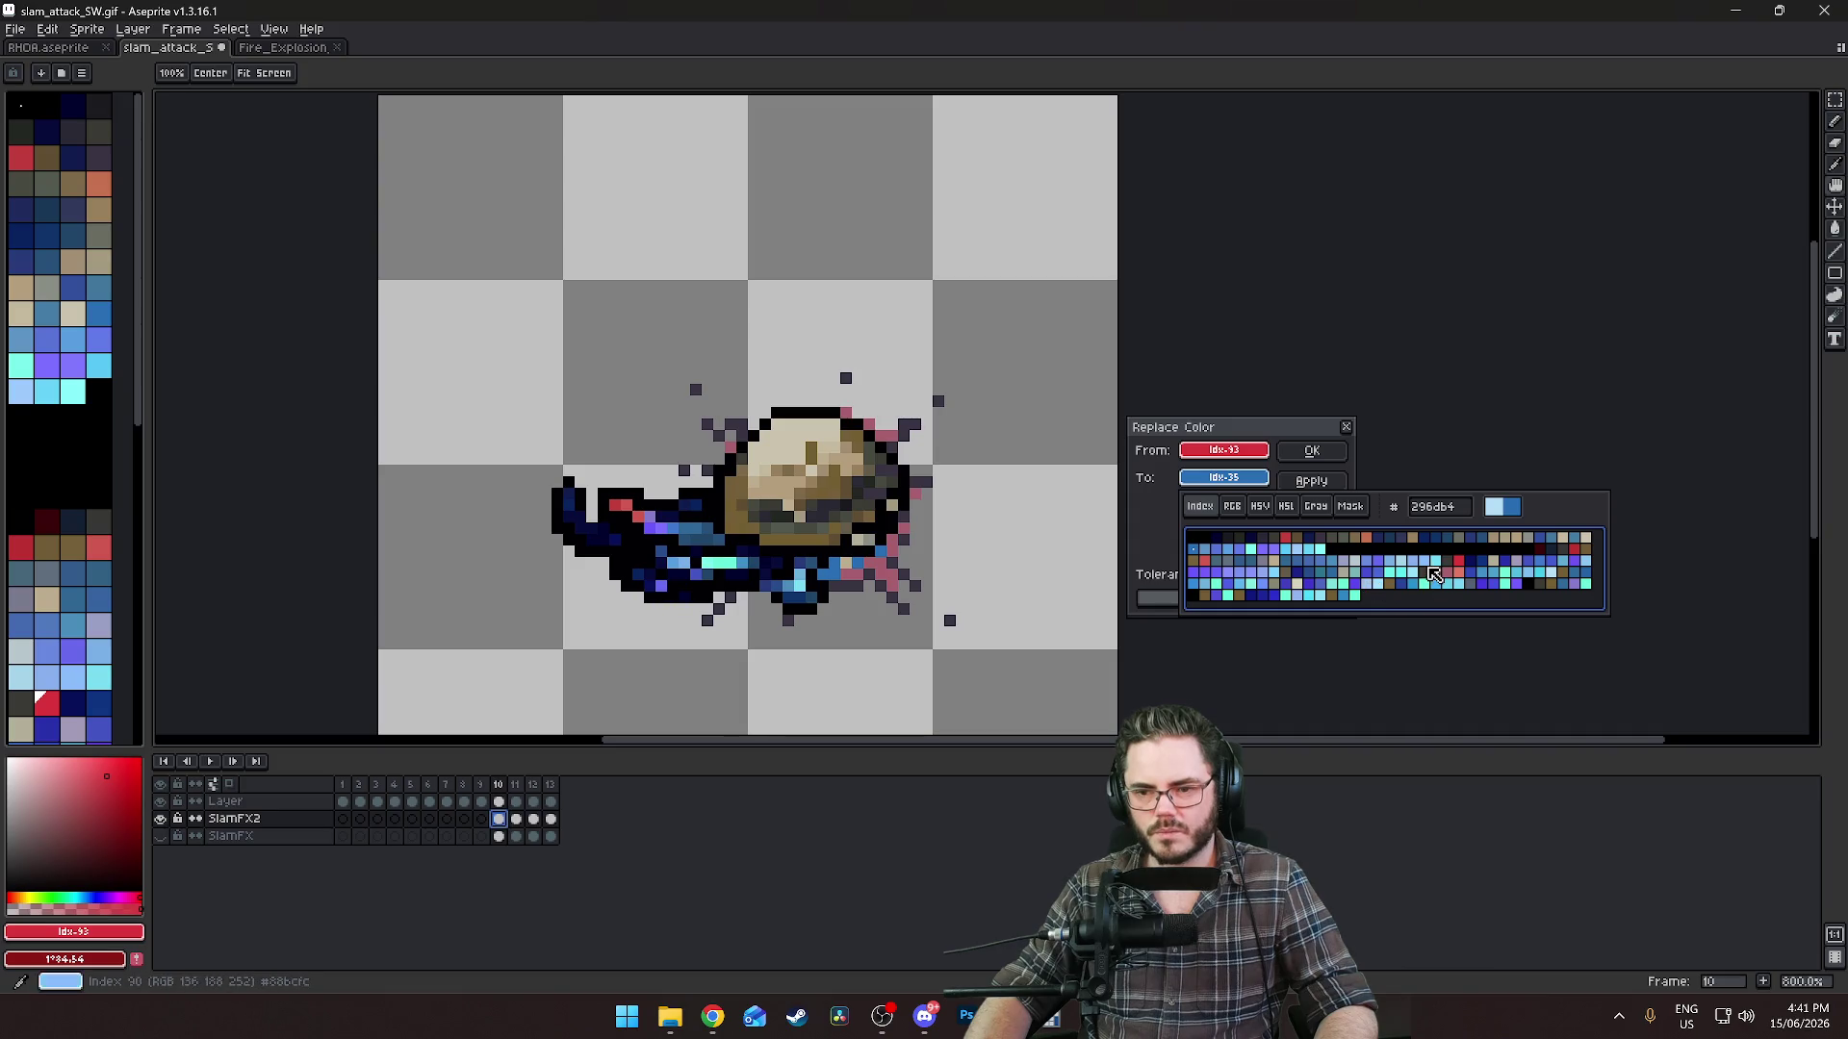
{"action": "left_click", "coordinate": [1432, 576]}
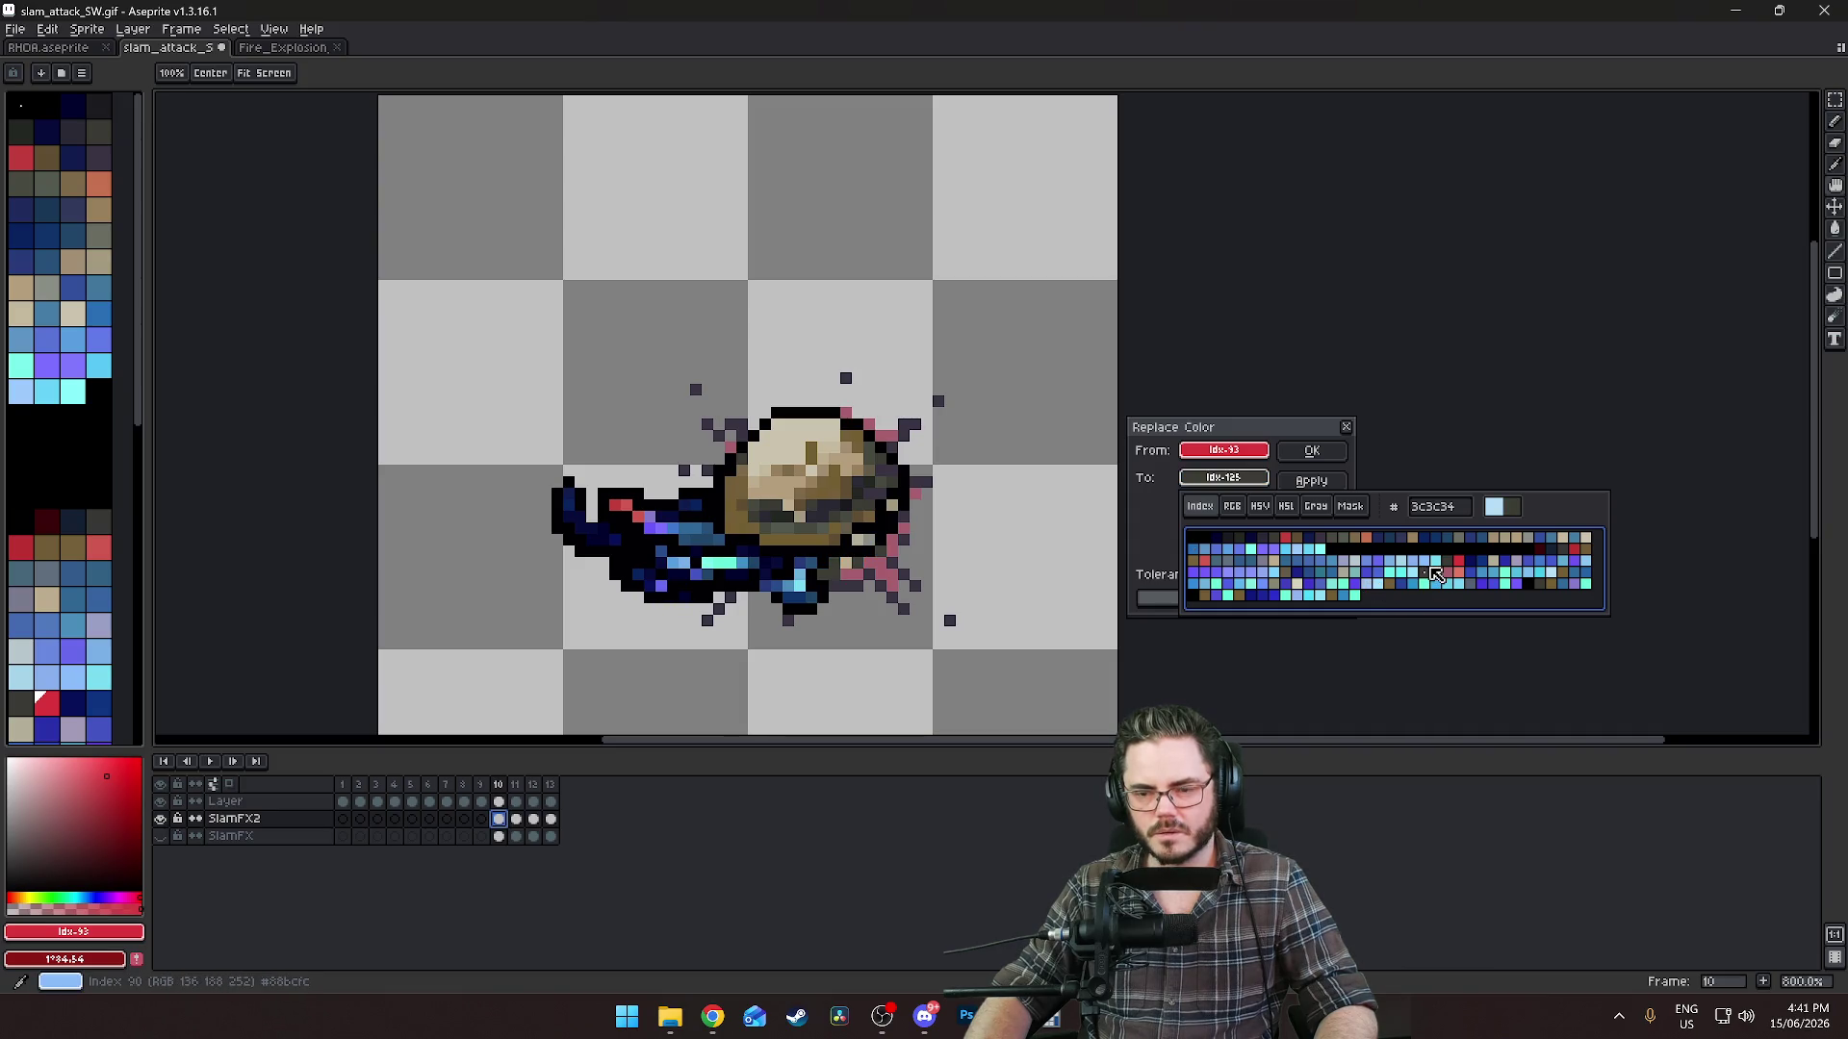
Set the replacement colour to dark blue Idx-75 and the colour to replace to pink Idx-127.
{"action": "left_click", "coordinate": [1224, 477]}
{"action": "left_click", "coordinate": [1241, 480]}
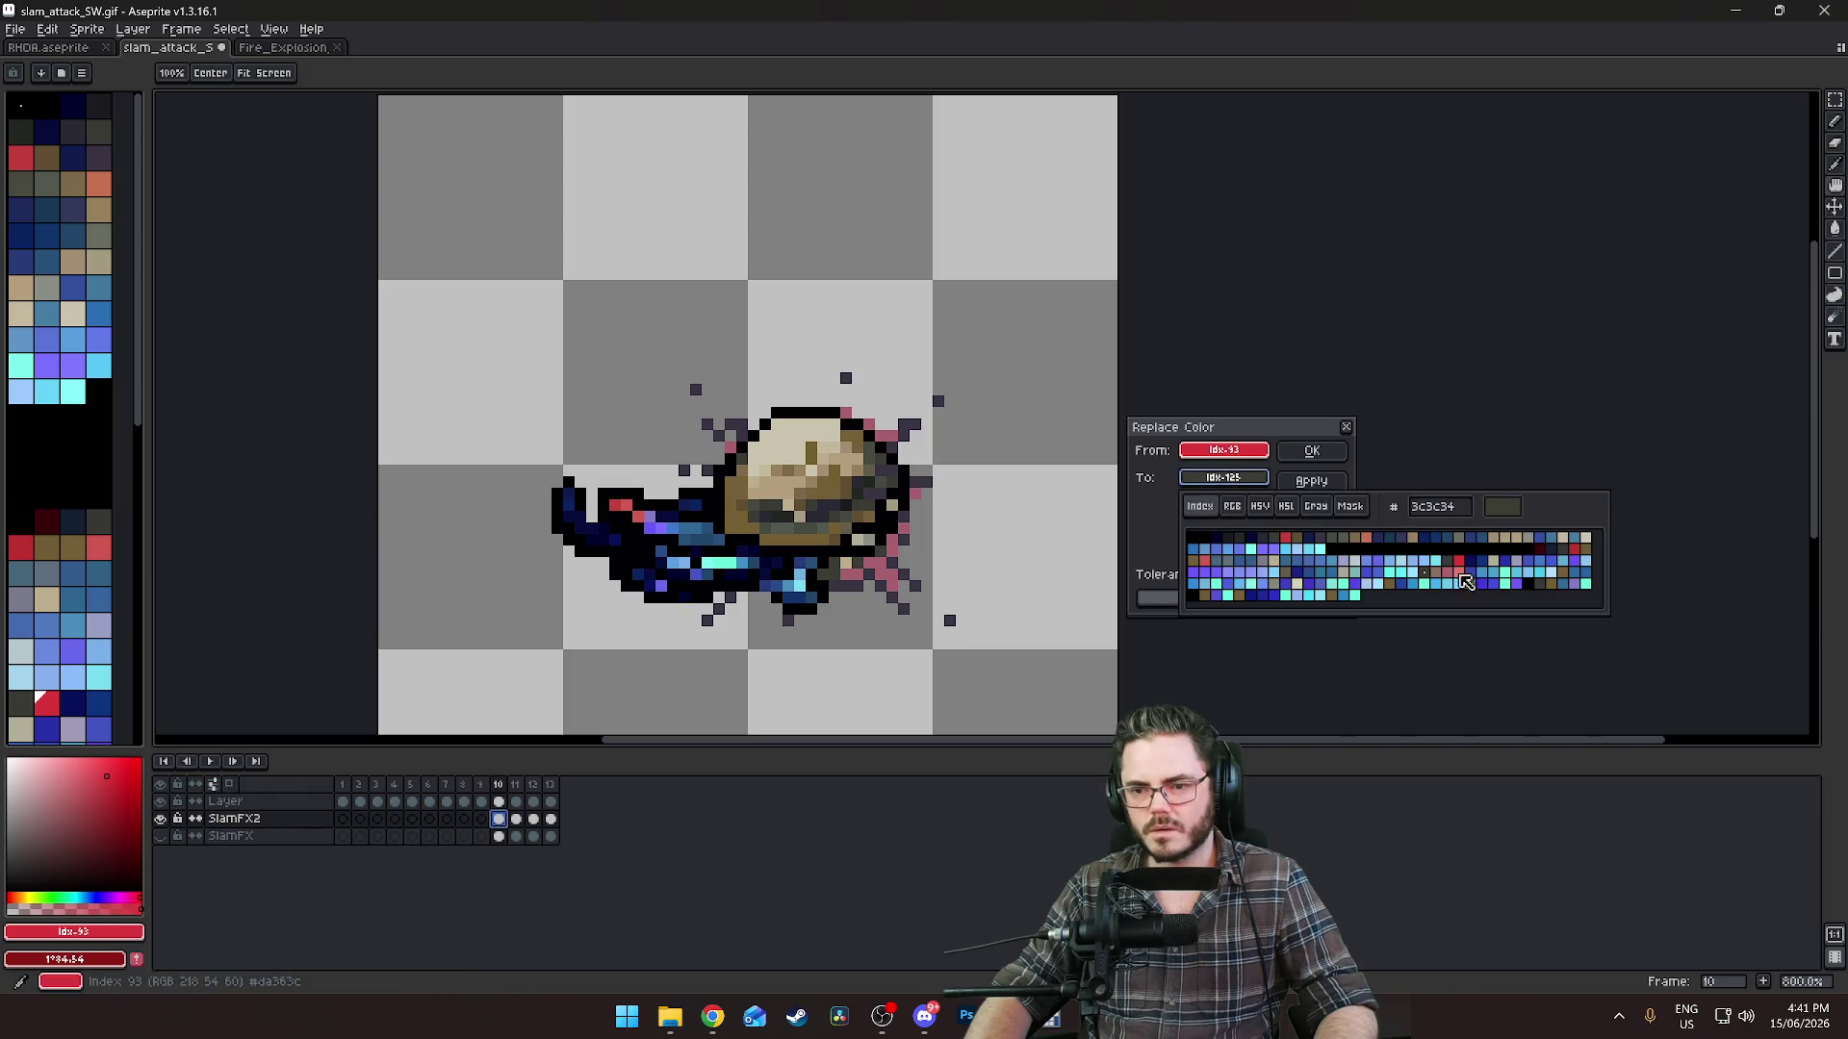
{"action": "left_click", "coordinate": [1288, 574]}
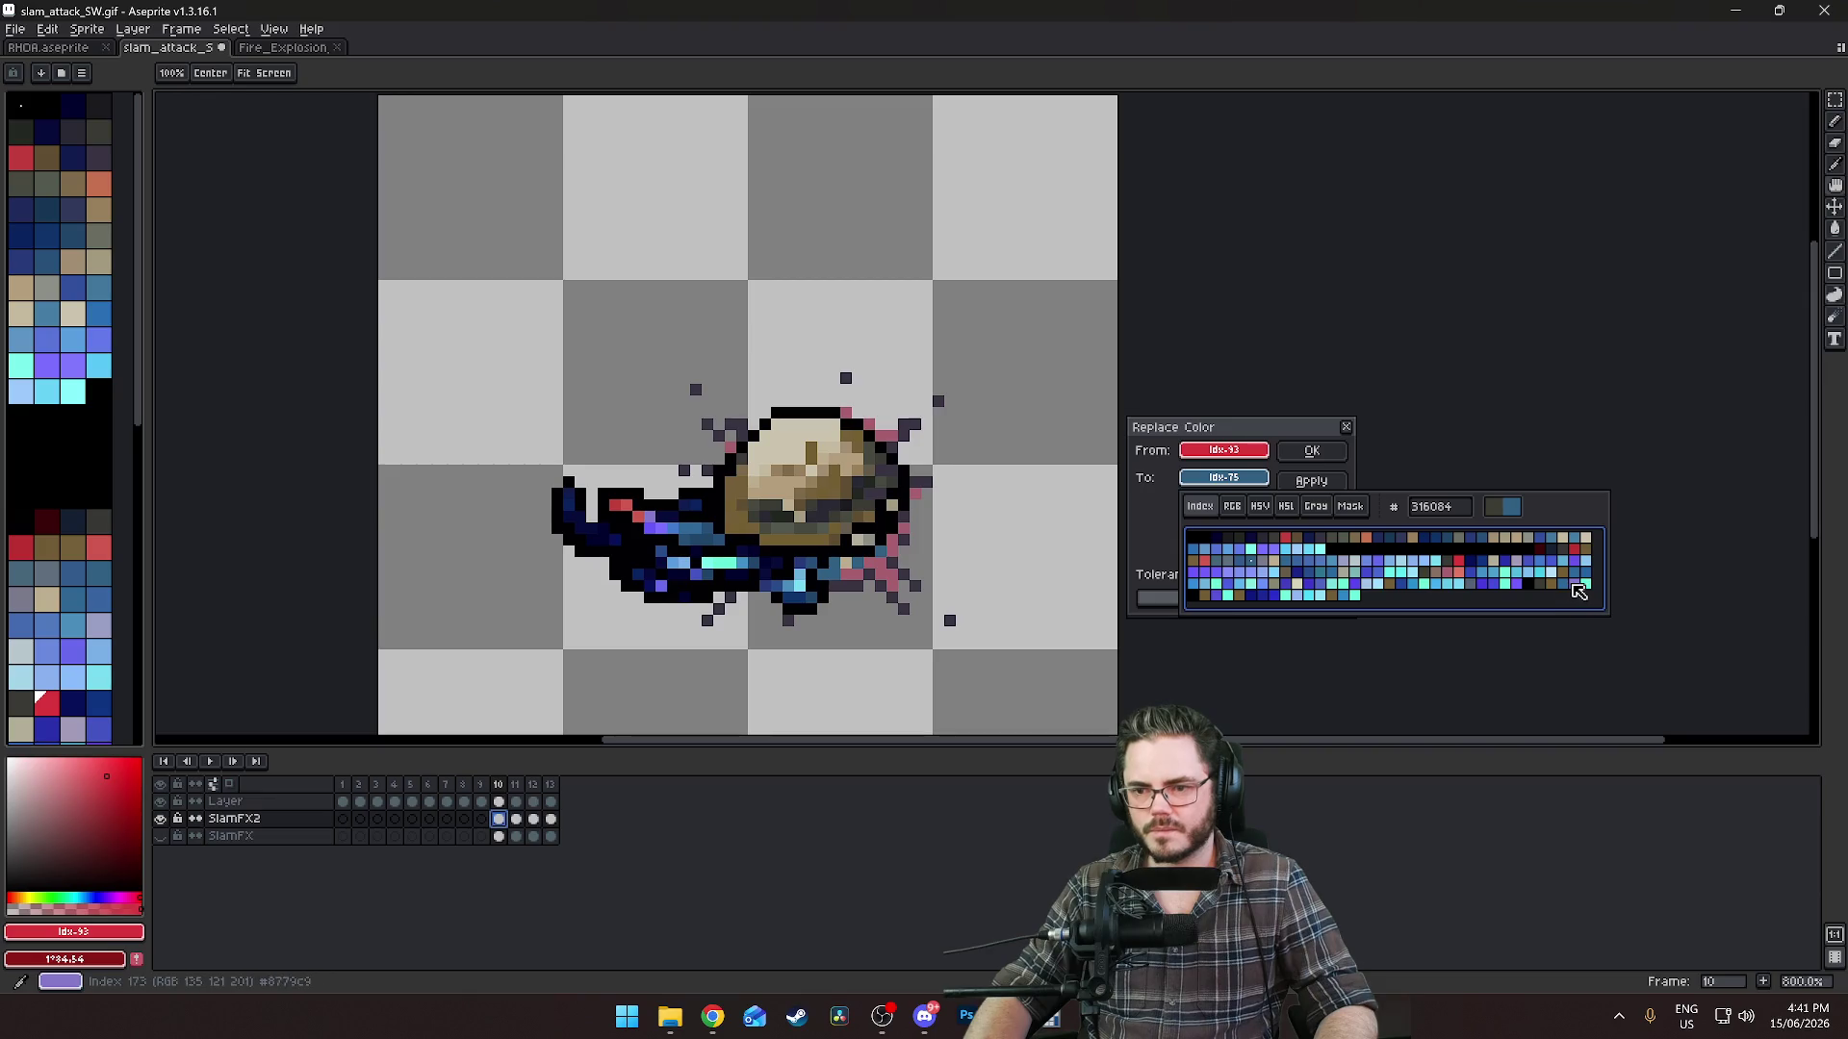
{"action": "left_click", "coordinate": [1318, 576]}
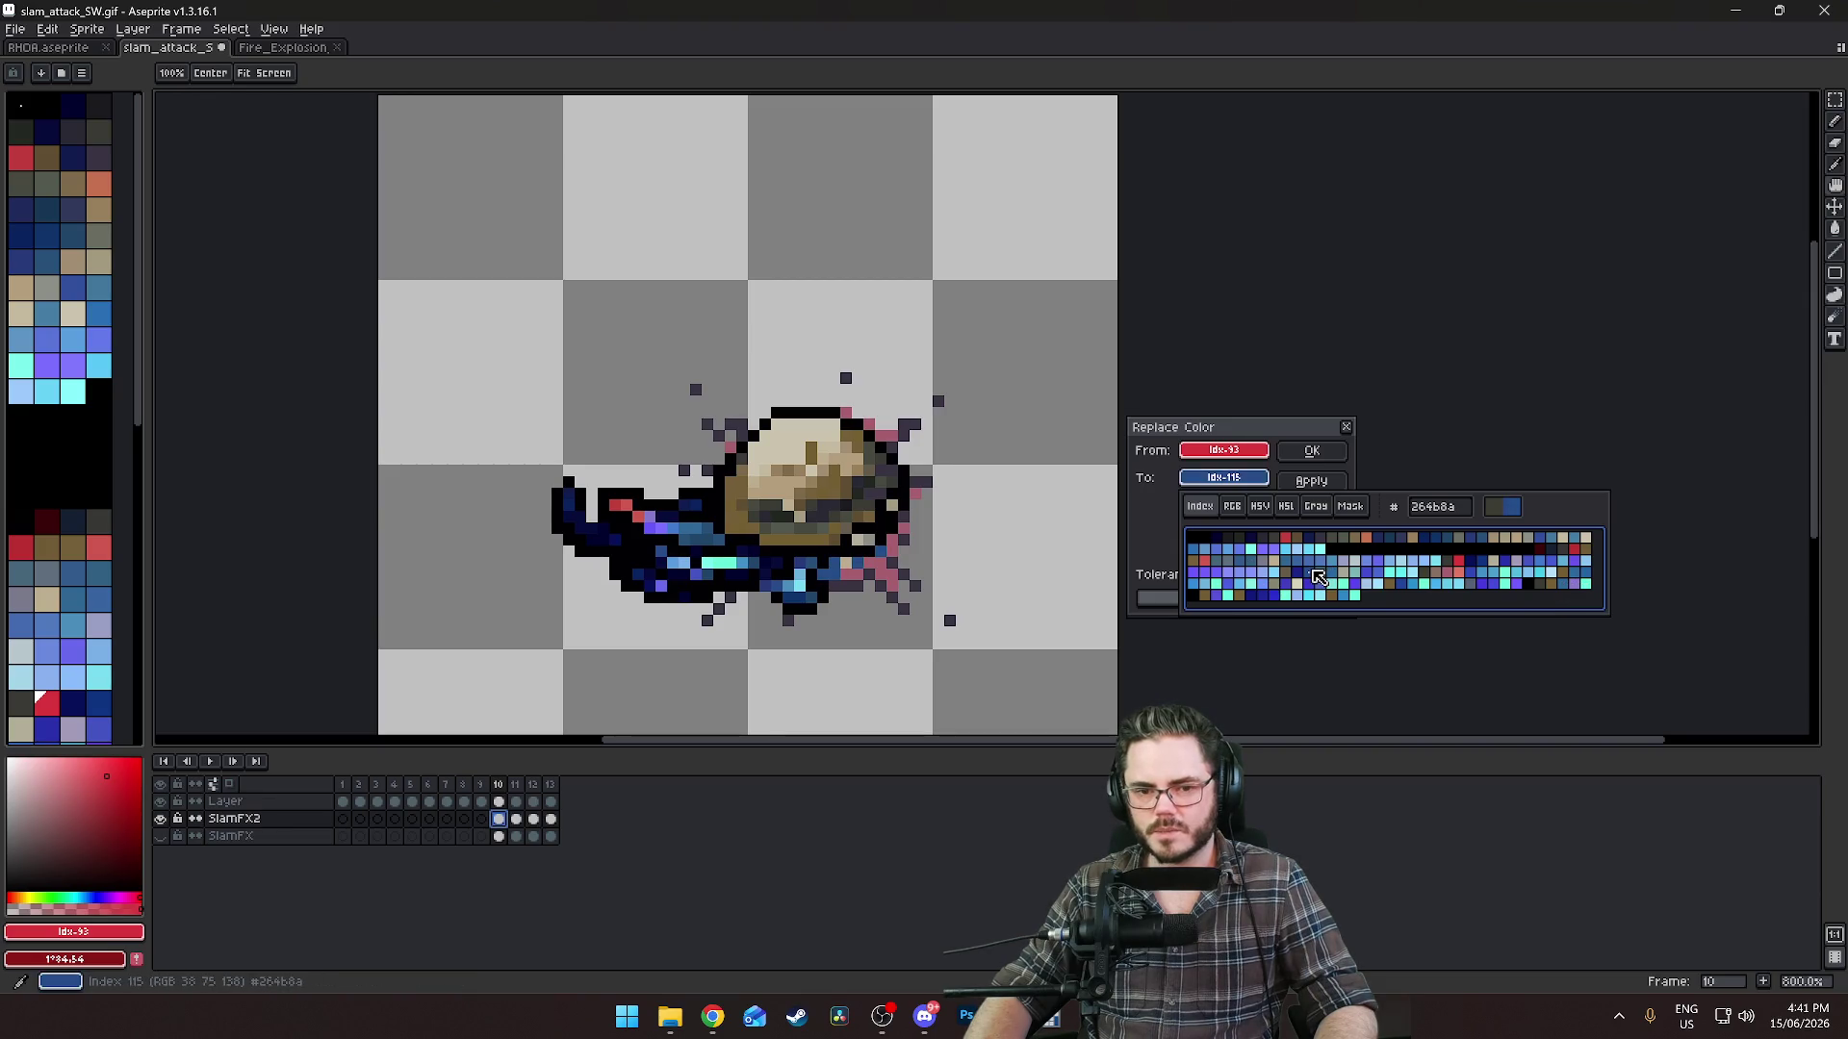
{"action": "left_click", "coordinate": [1302, 578]}
{"action": "left_click", "coordinate": [1250, 570]}
{"action": "left_click", "coordinate": [1174, 553]}
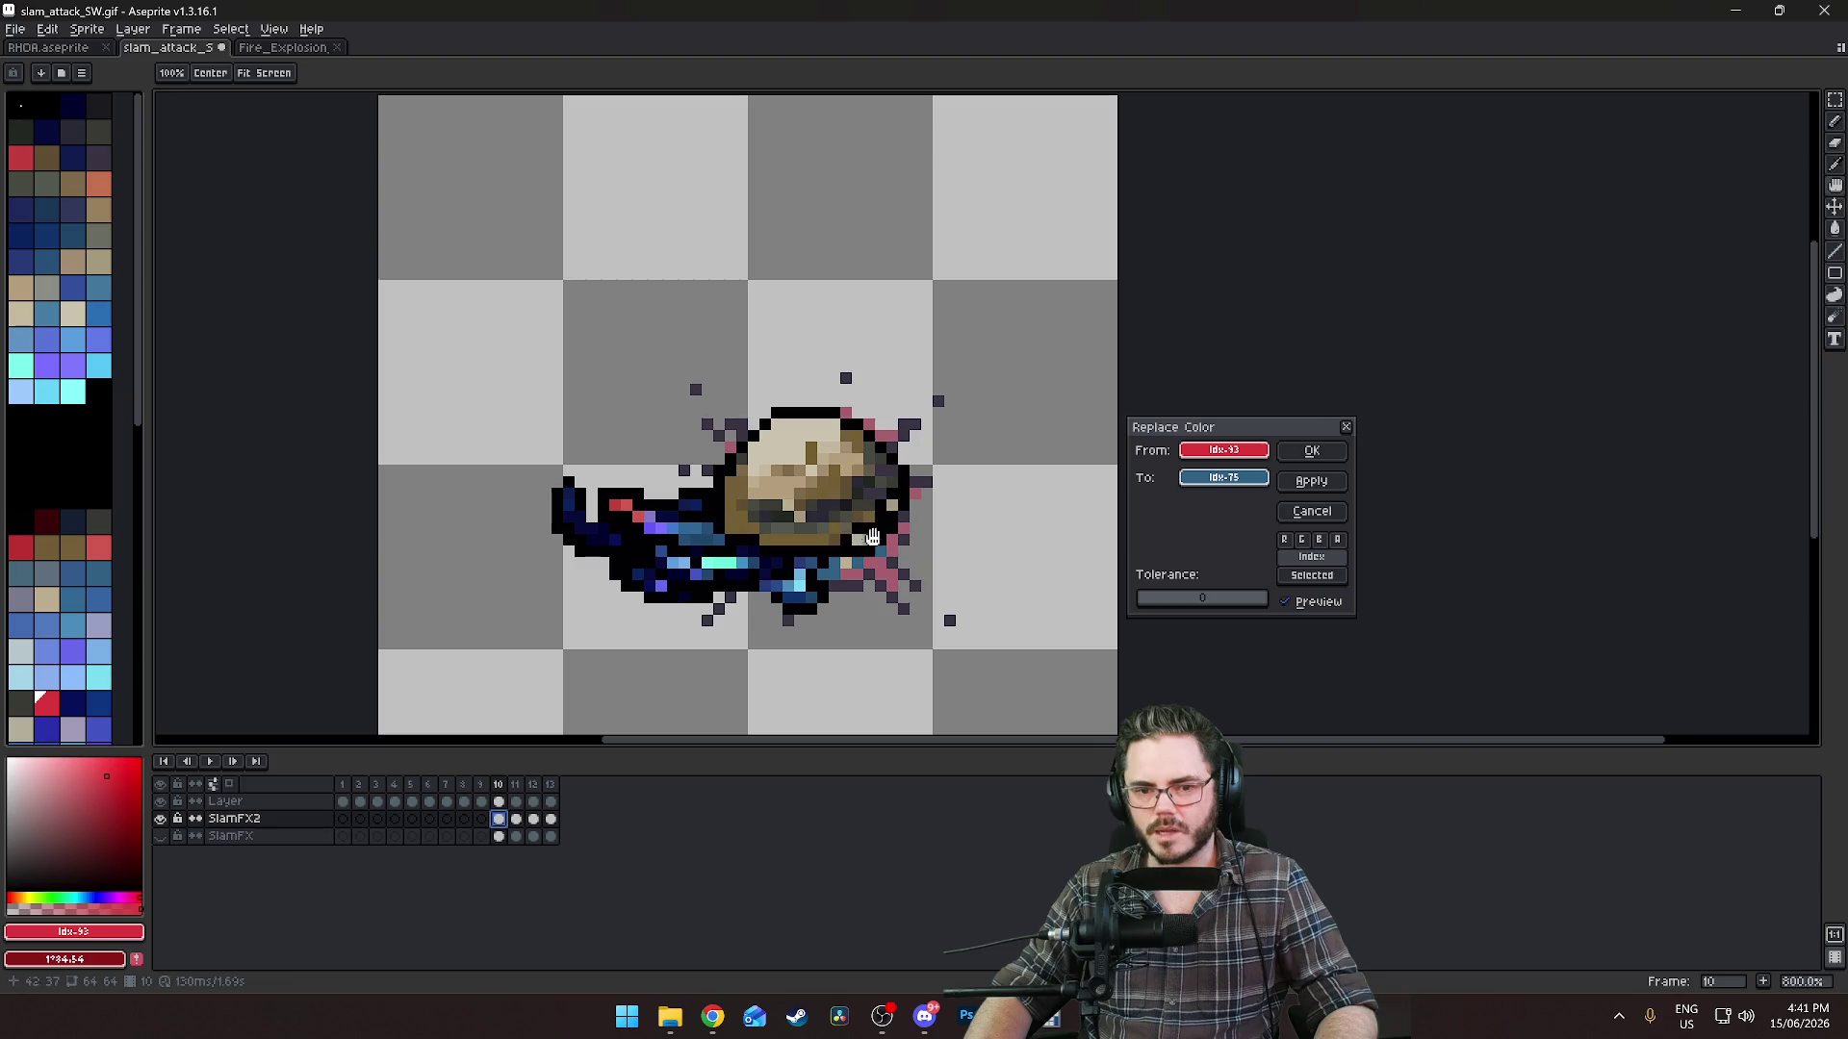
{"action": "left_click", "coordinate": [890, 555]}
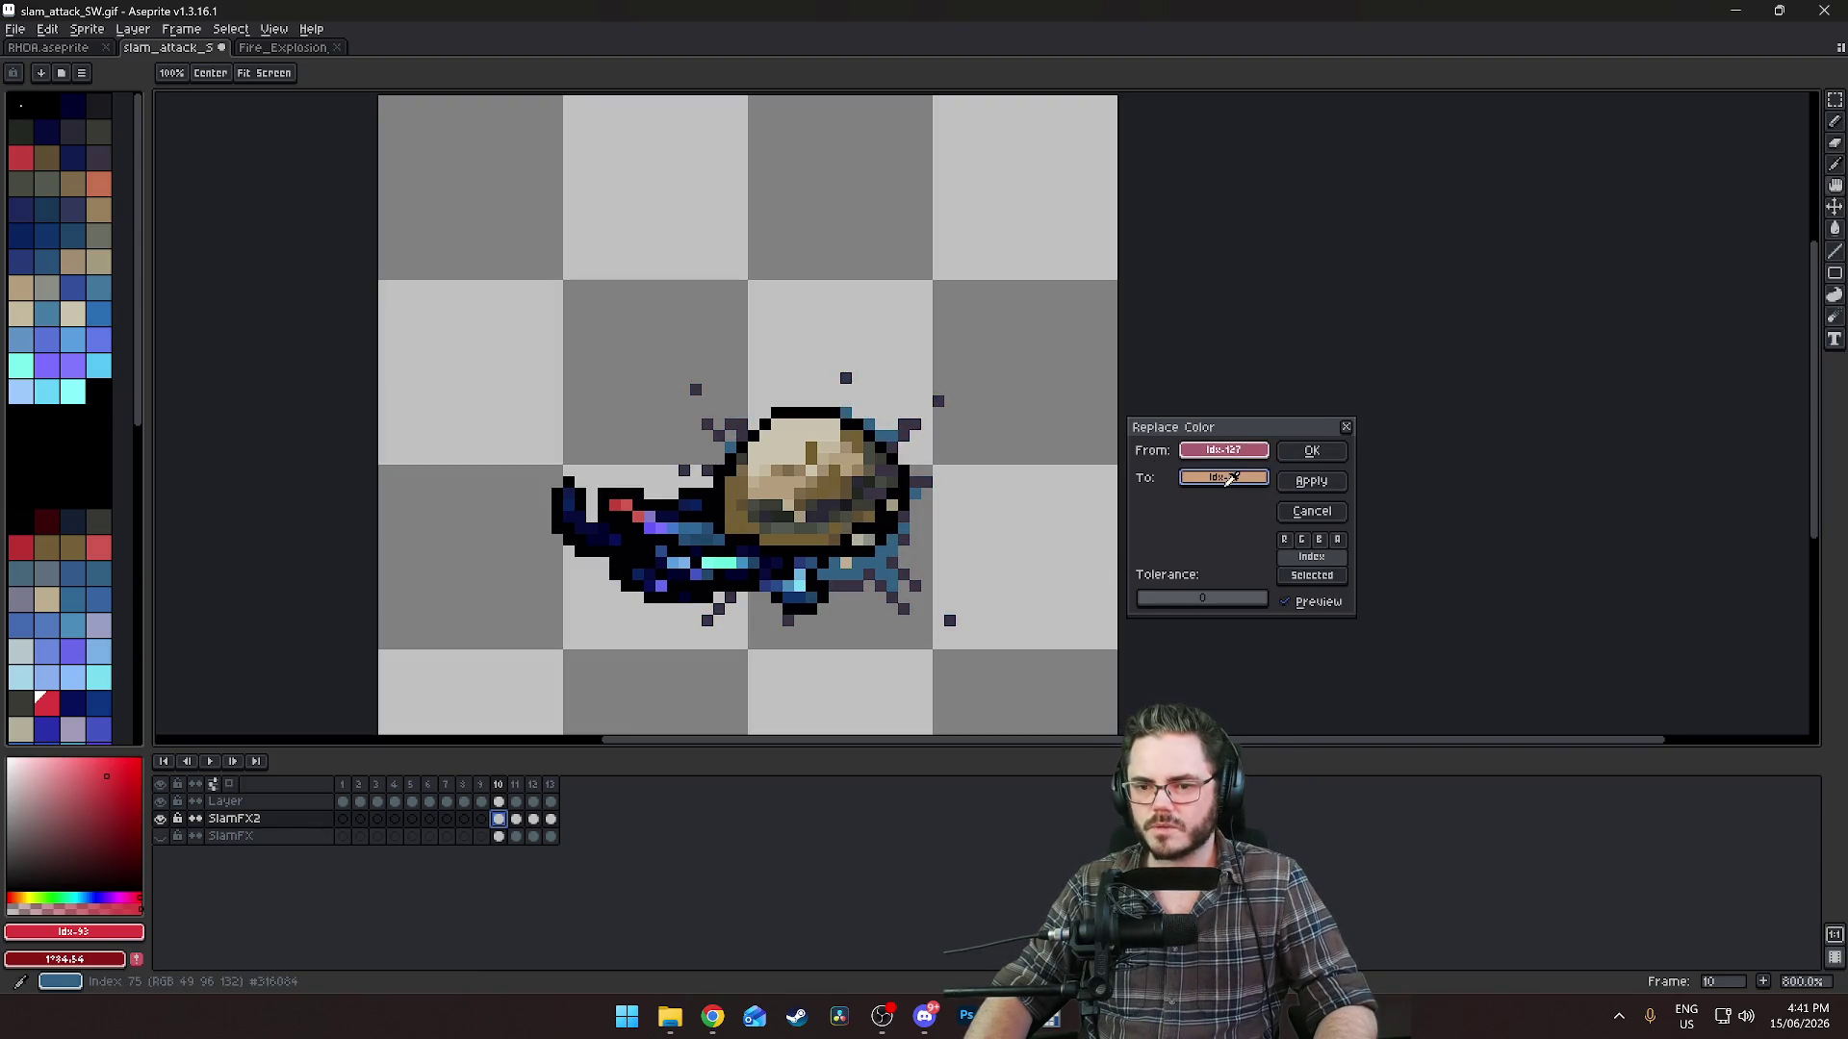
Preview the pink pixels in light blue, periwinkle and sky blue shades.
{"action": "left_click", "coordinate": [1224, 477]}
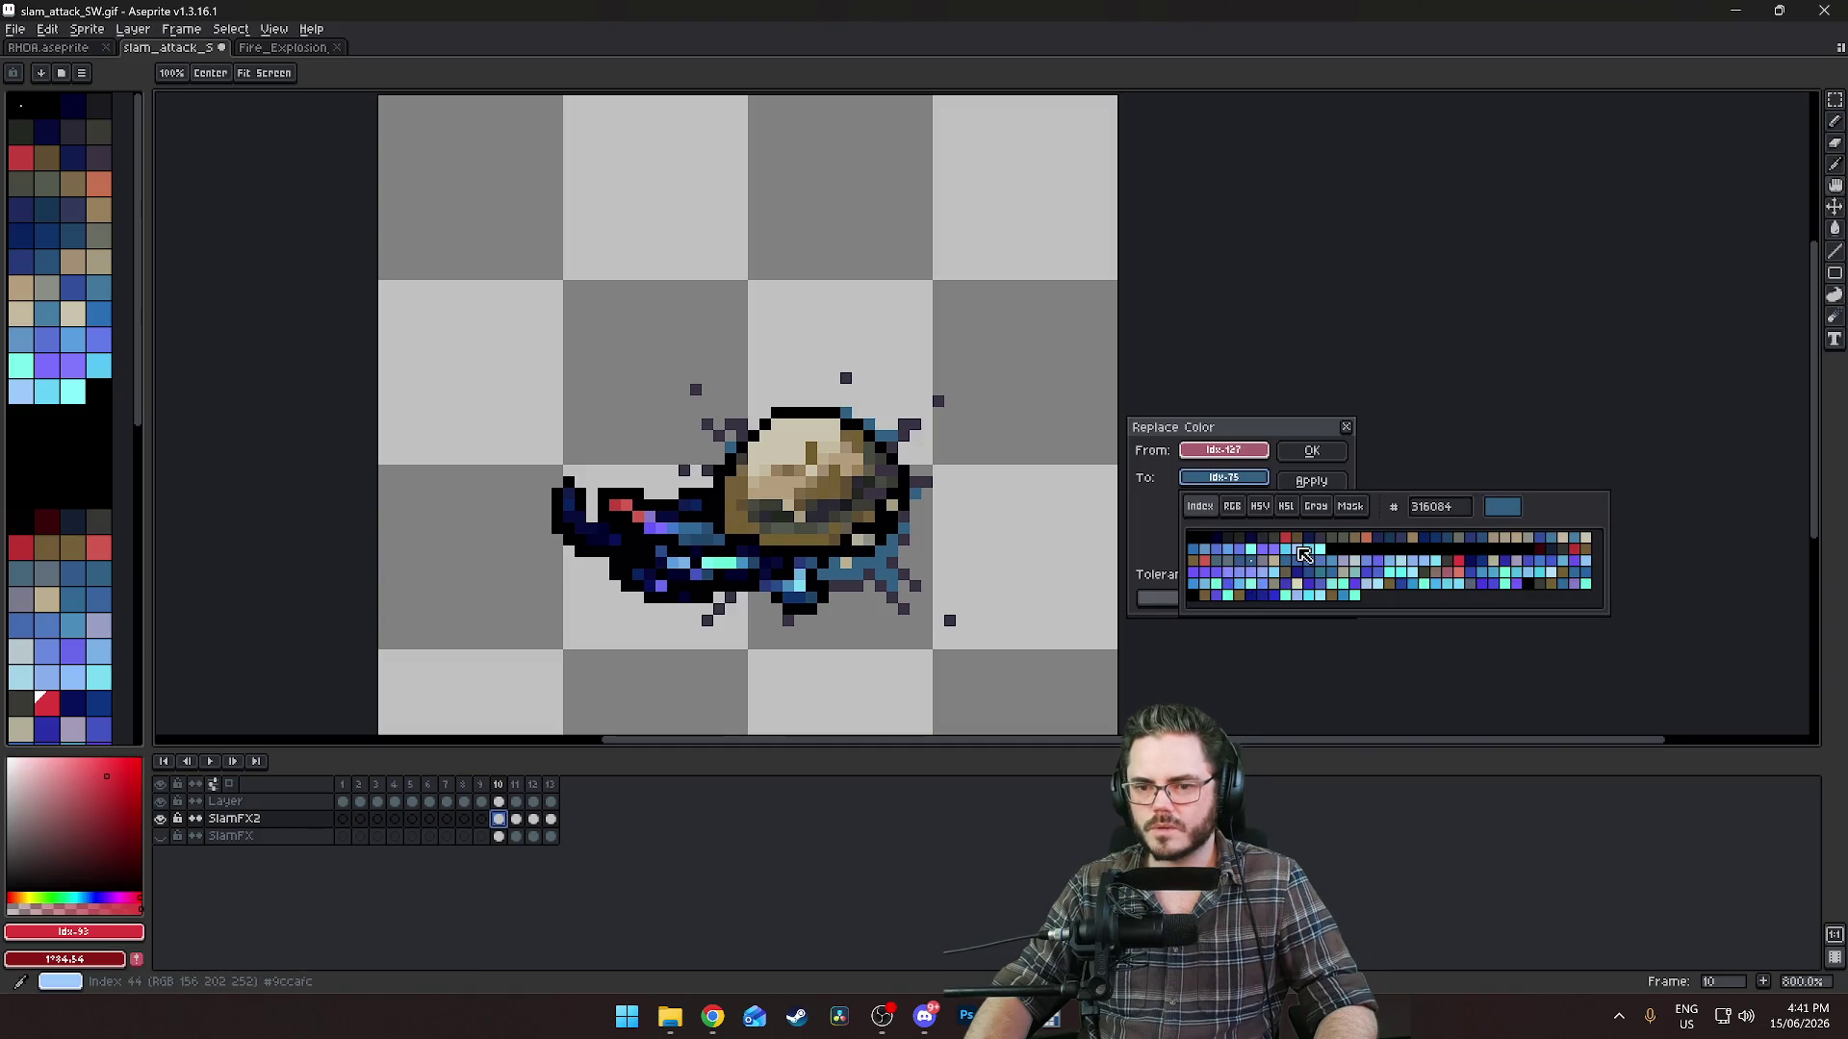
{"action": "left_click", "coordinate": [1306, 551]}
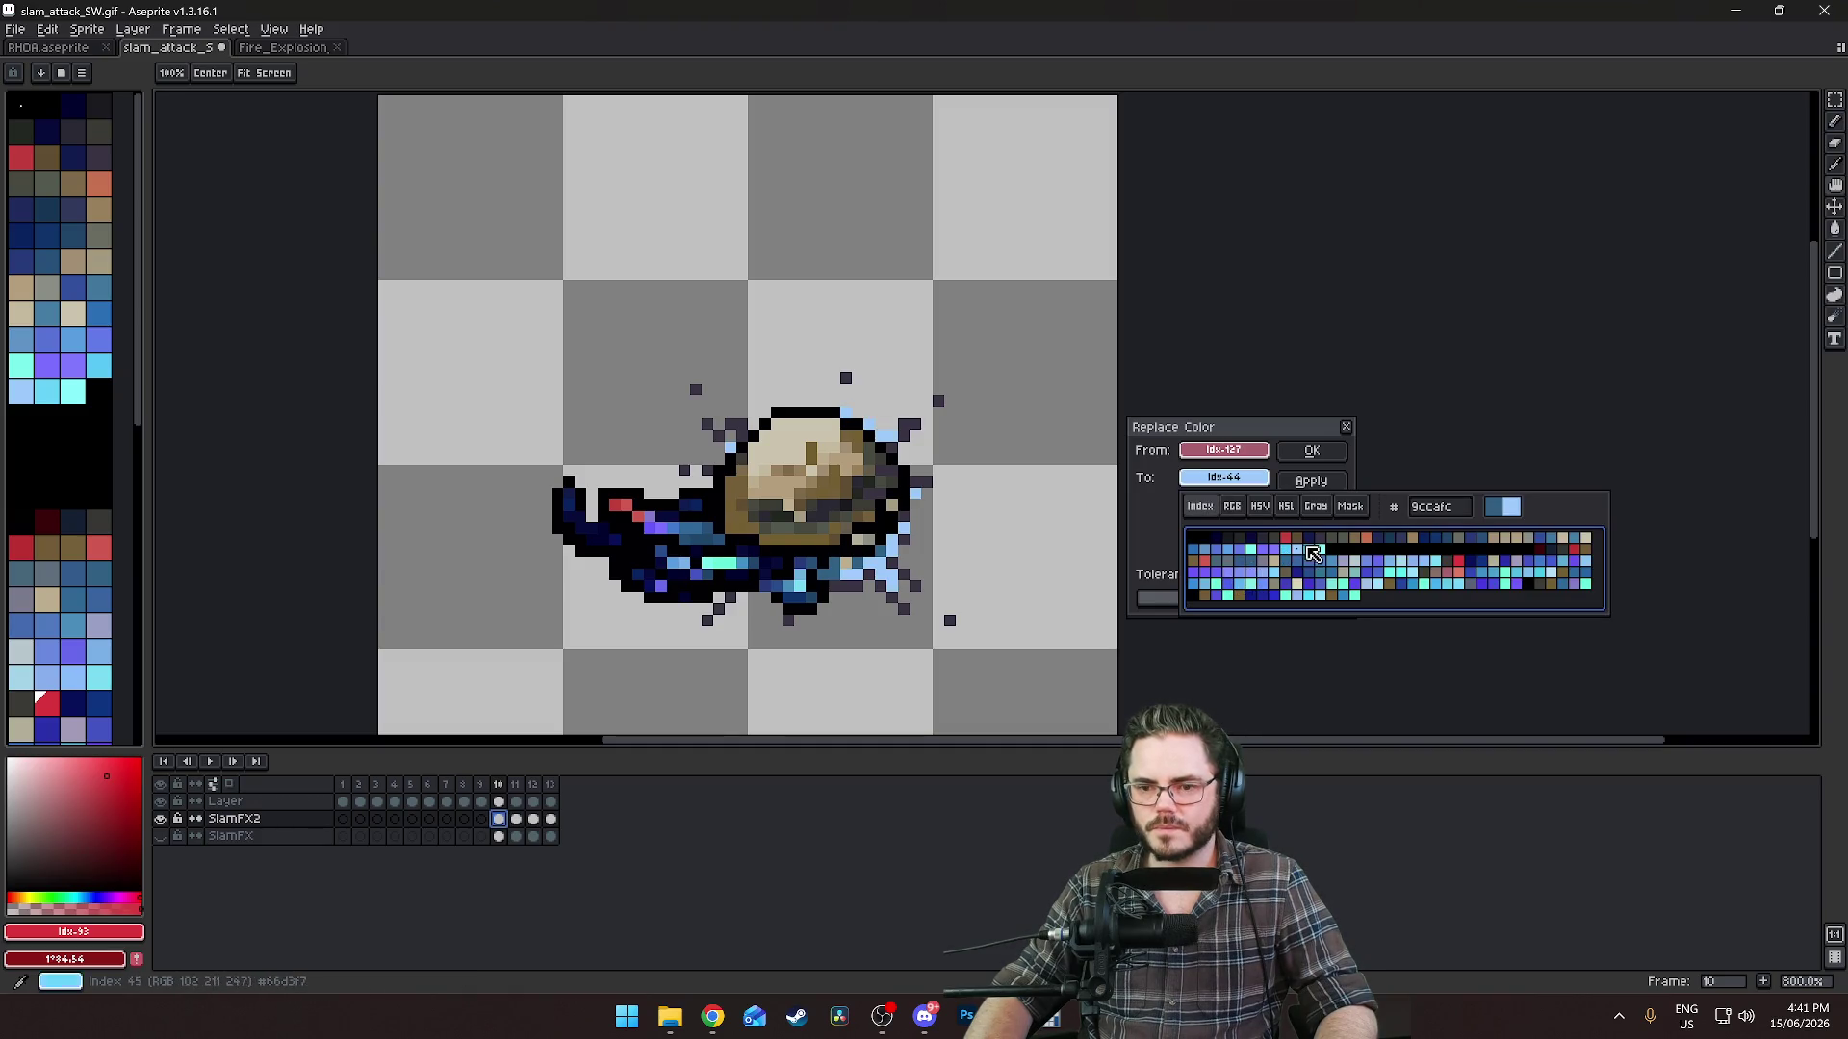
{"action": "left_click", "coordinate": [1257, 576]}
{"action": "left_click", "coordinate": [1241, 582]}
{"action": "left_click", "coordinate": [1249, 585]}
{"action": "left_click", "coordinate": [1253, 587]}
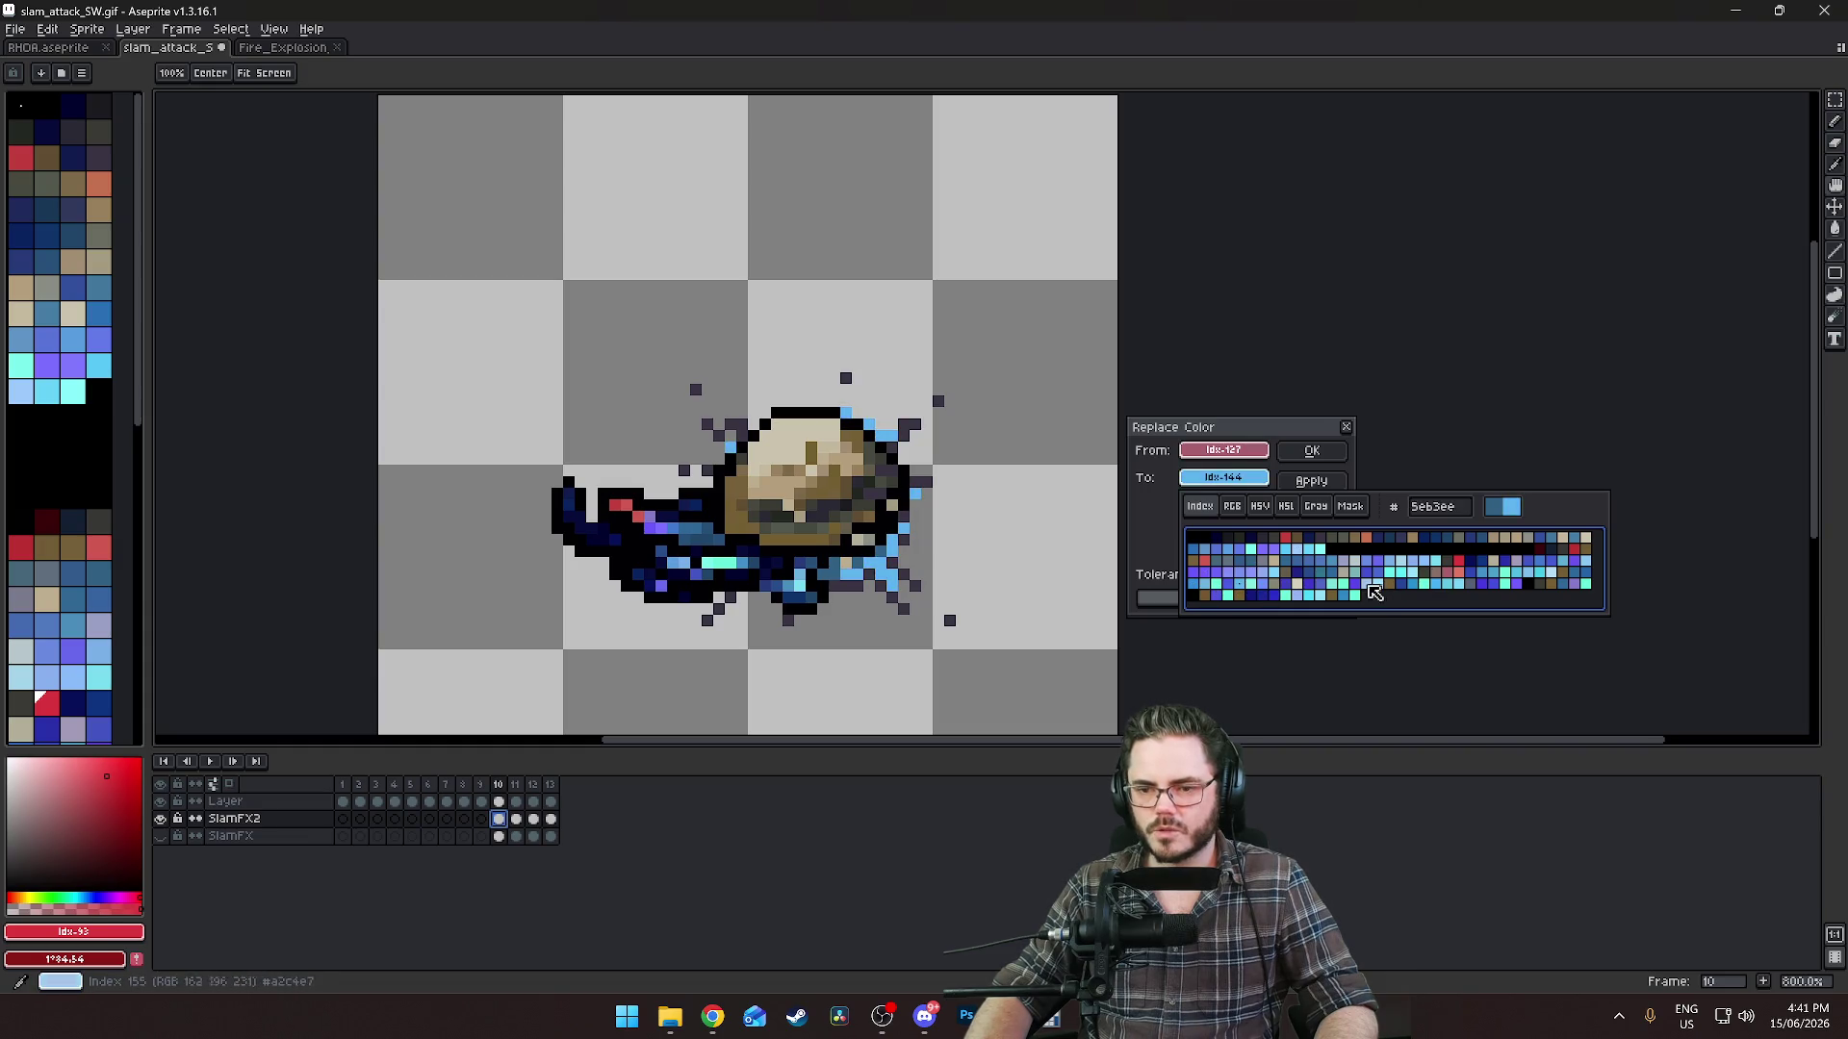
Compare pale cyan and lavender, settle on muted grey-blue Idx-73, and sample the grey-blue pixel.
{"action": "left_click", "coordinate": [1376, 584]}
{"action": "left_click", "coordinate": [1369, 585]}
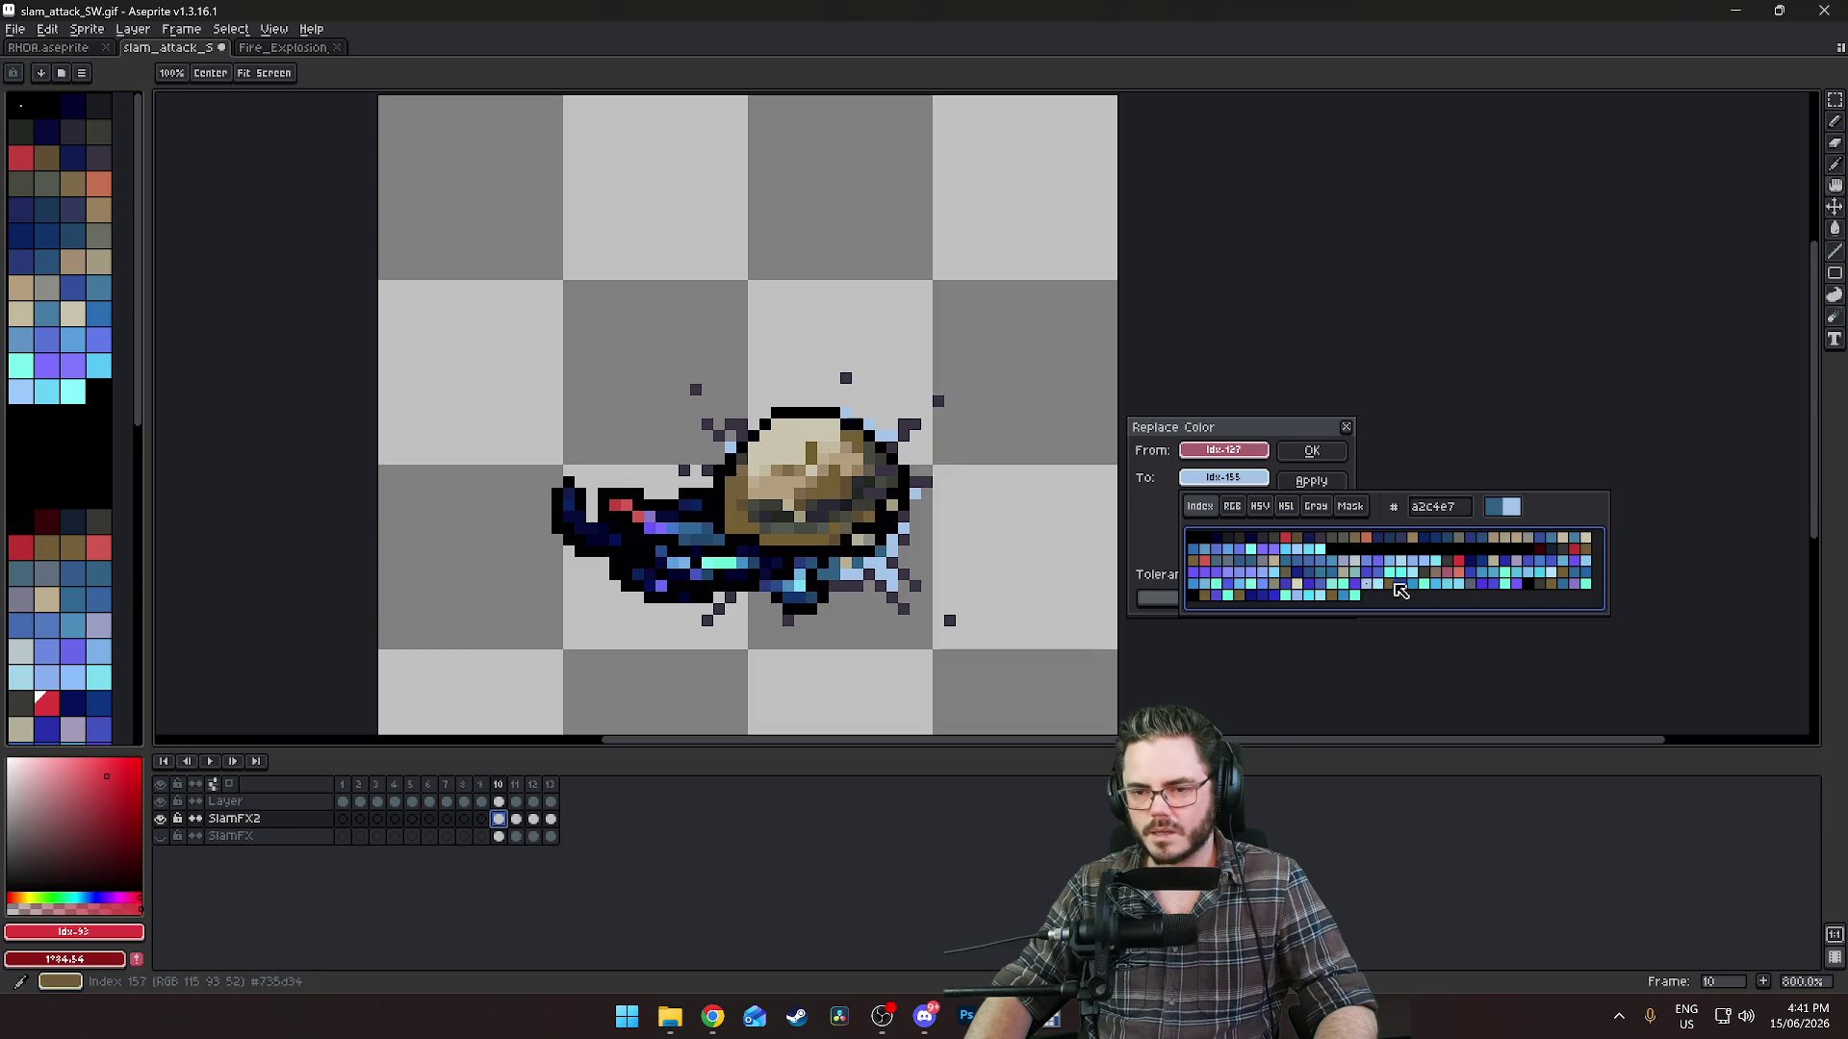
{"action": "left_click", "coordinate": [1379, 584]}
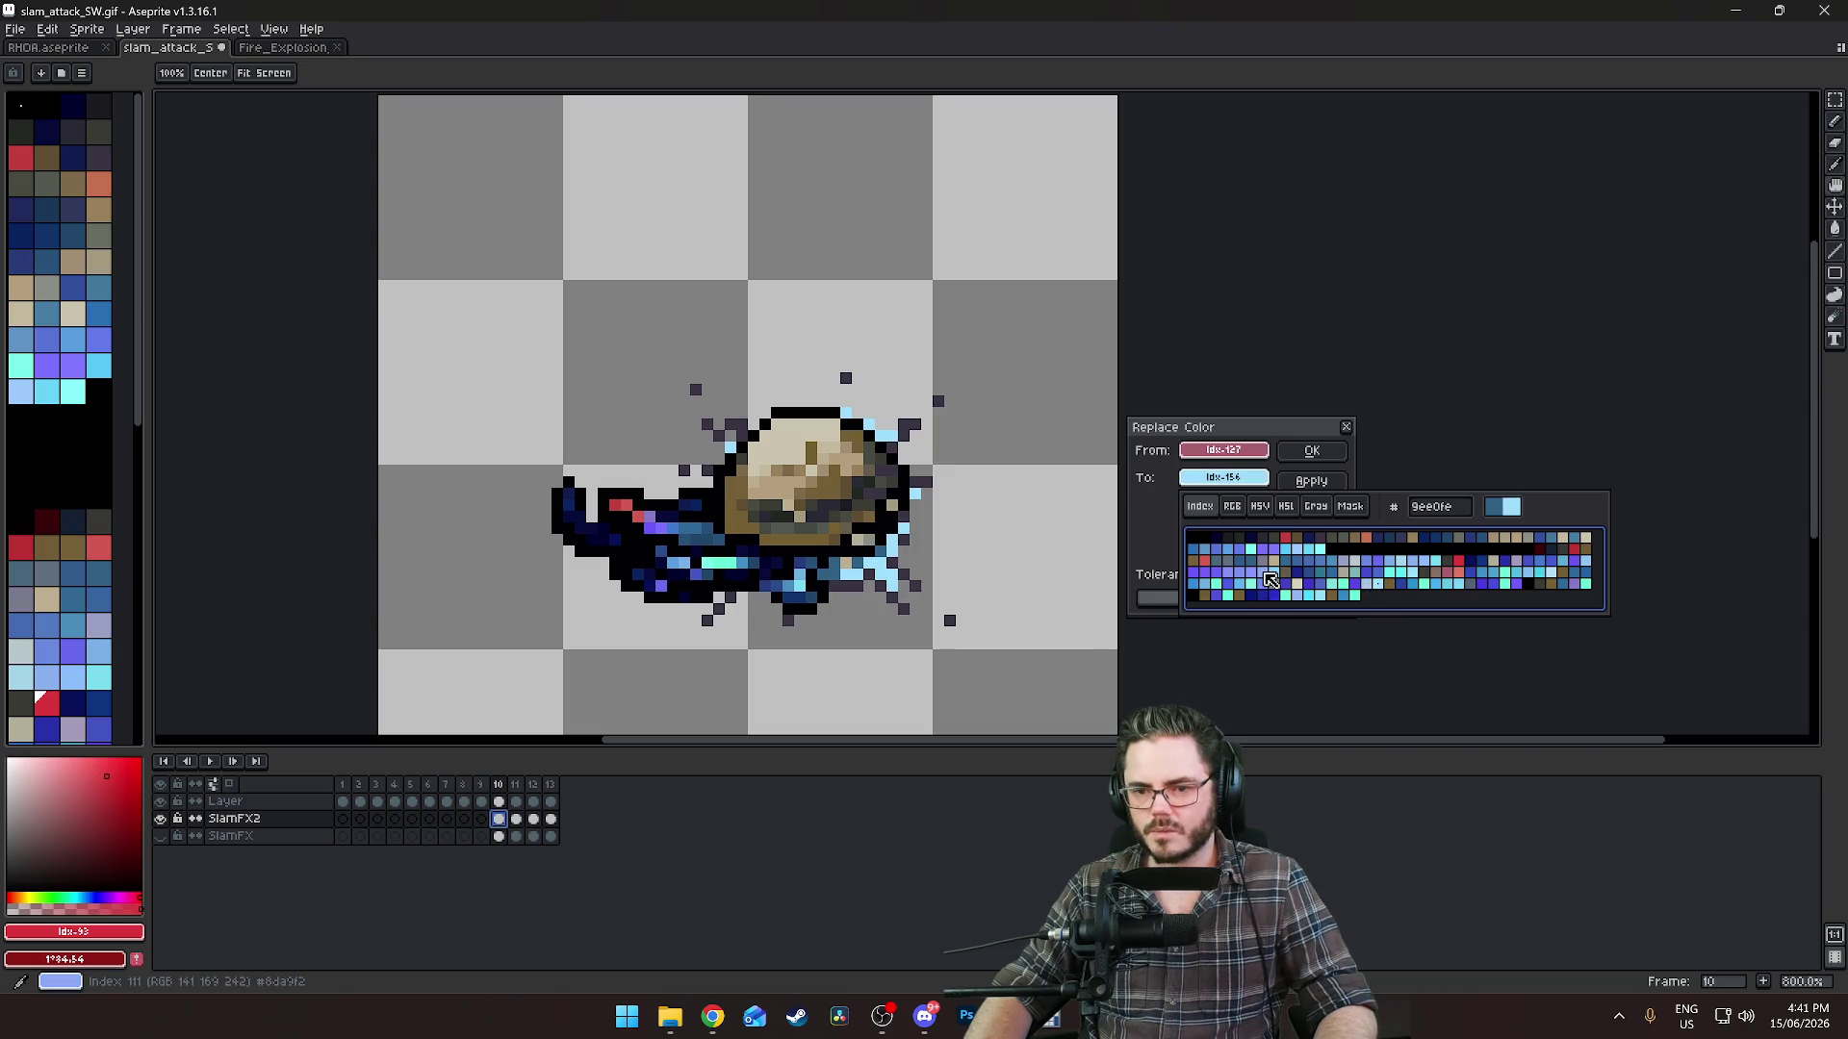
{"action": "left_click", "coordinate": [1267, 574]}
{"action": "left_click", "coordinate": [1257, 576]}
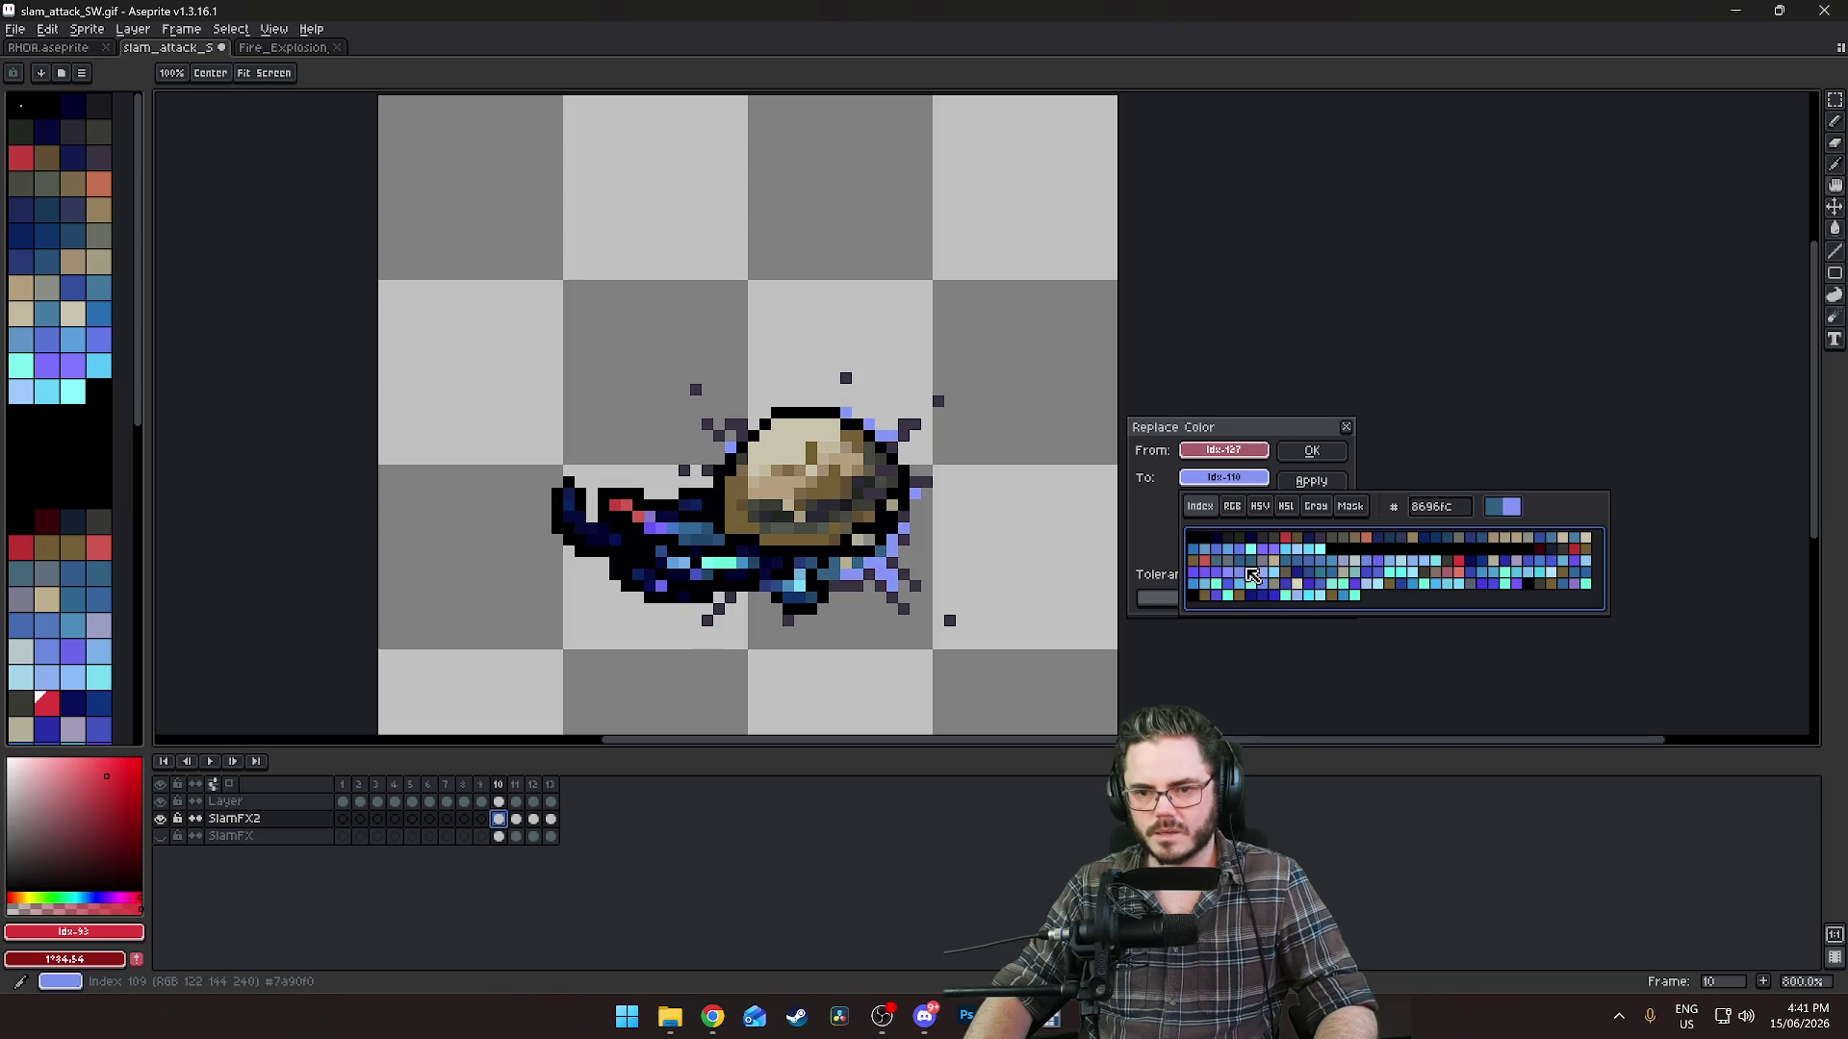
{"action": "left_click", "coordinate": [1238, 573]}
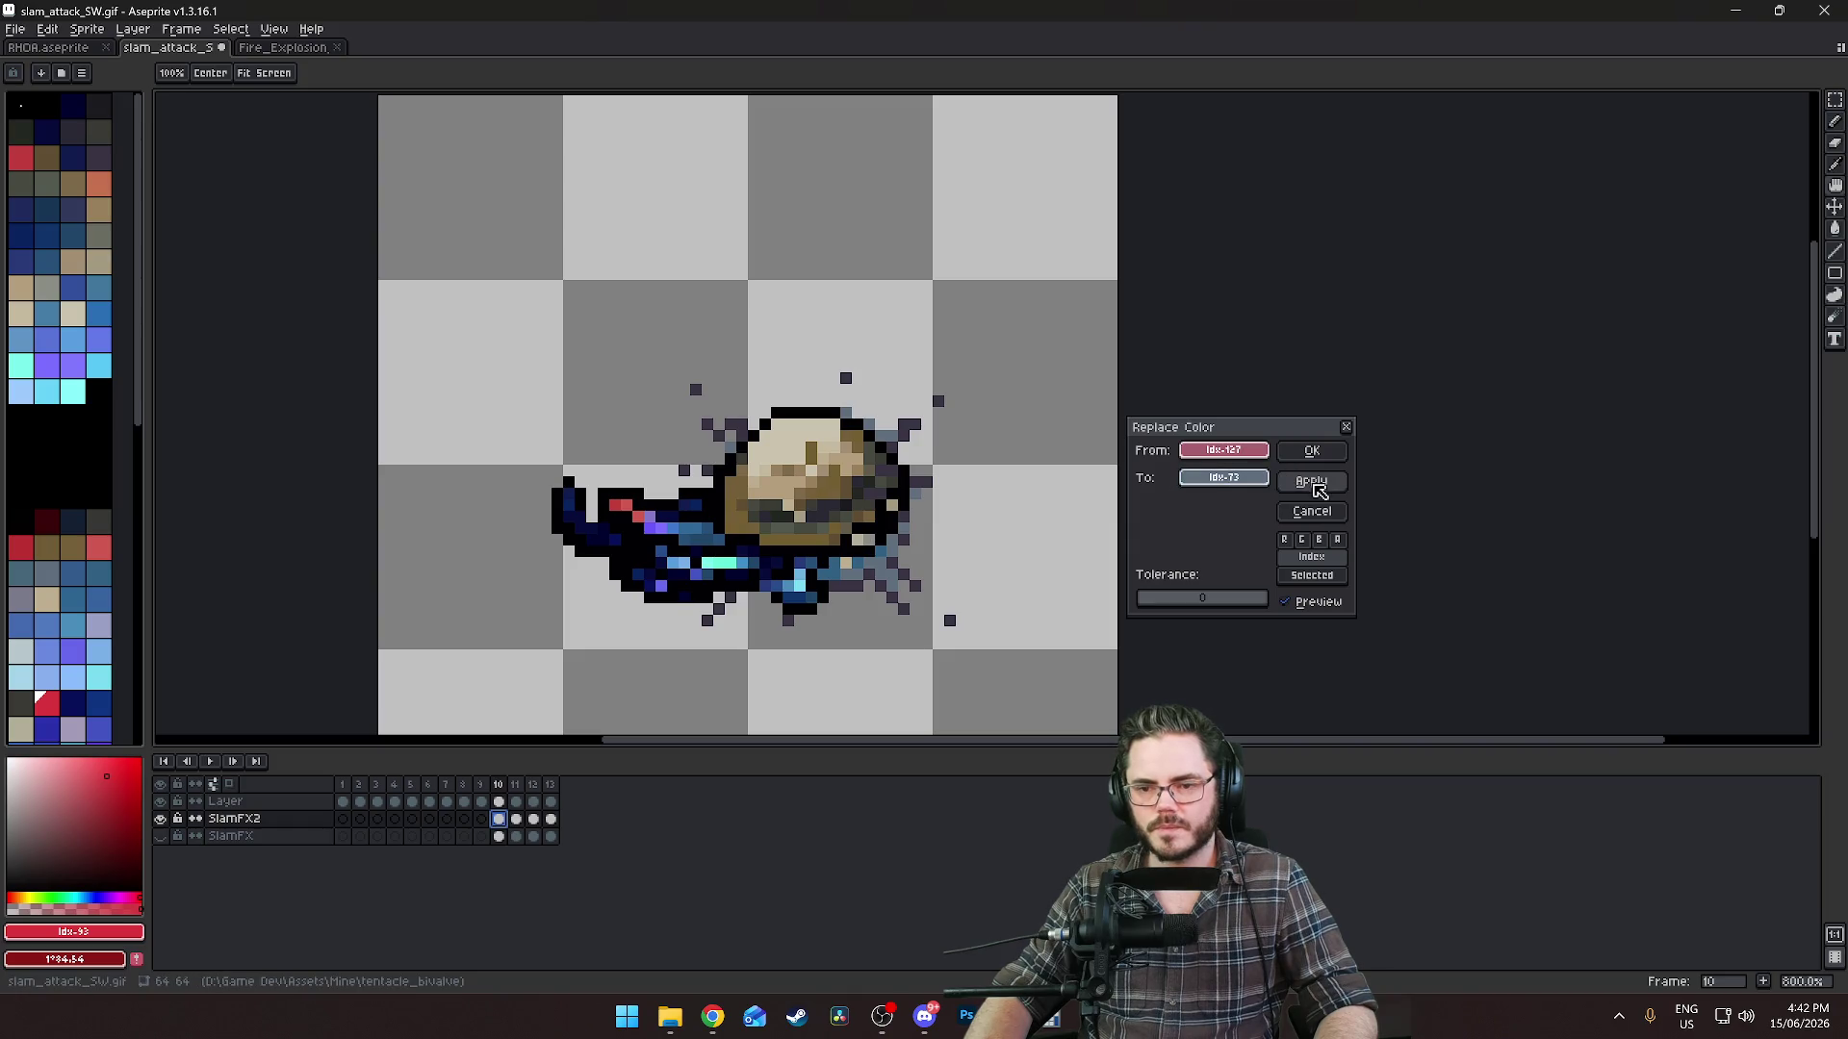
{"action": "left_click_drag", "start_coordinate": [1206, 460], "coordinate": [927, 478]}
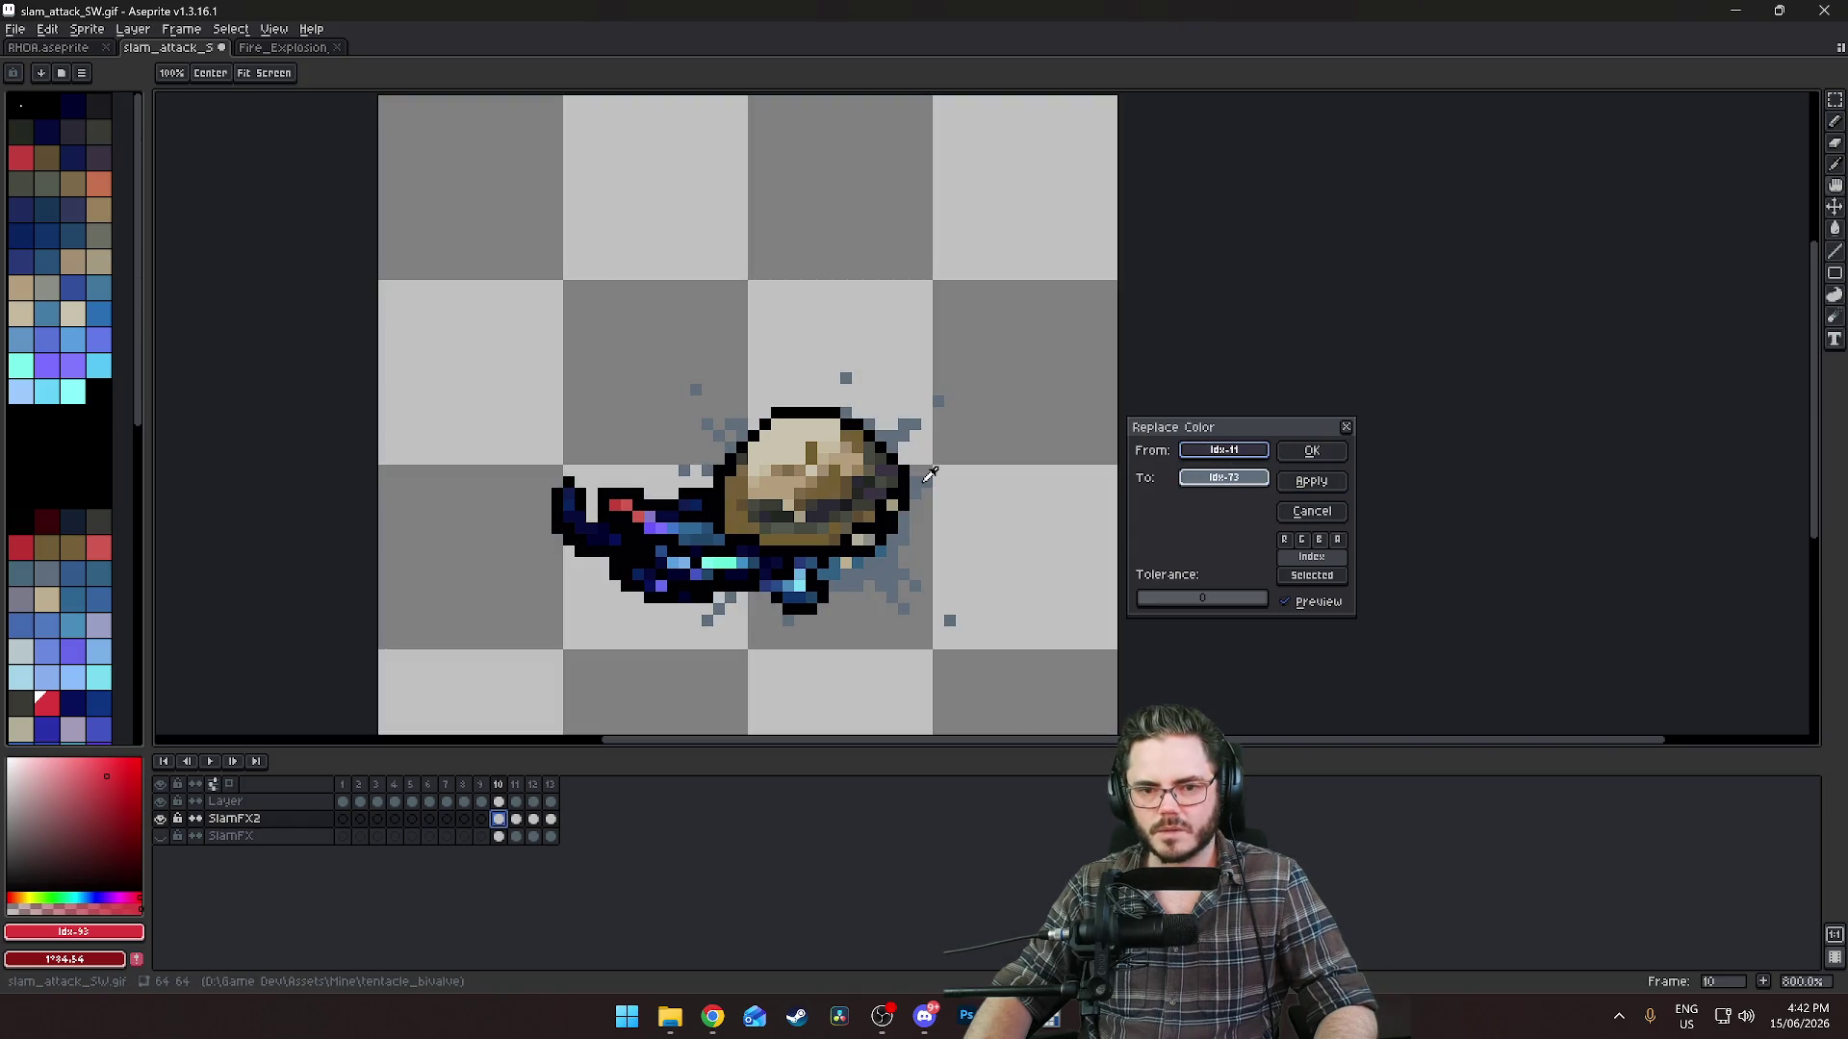
Replace the grey-blue explosion pixels with pale light blue Idx-88, then apply and confirm.
{"action": "left_click", "coordinate": [1225, 477]}
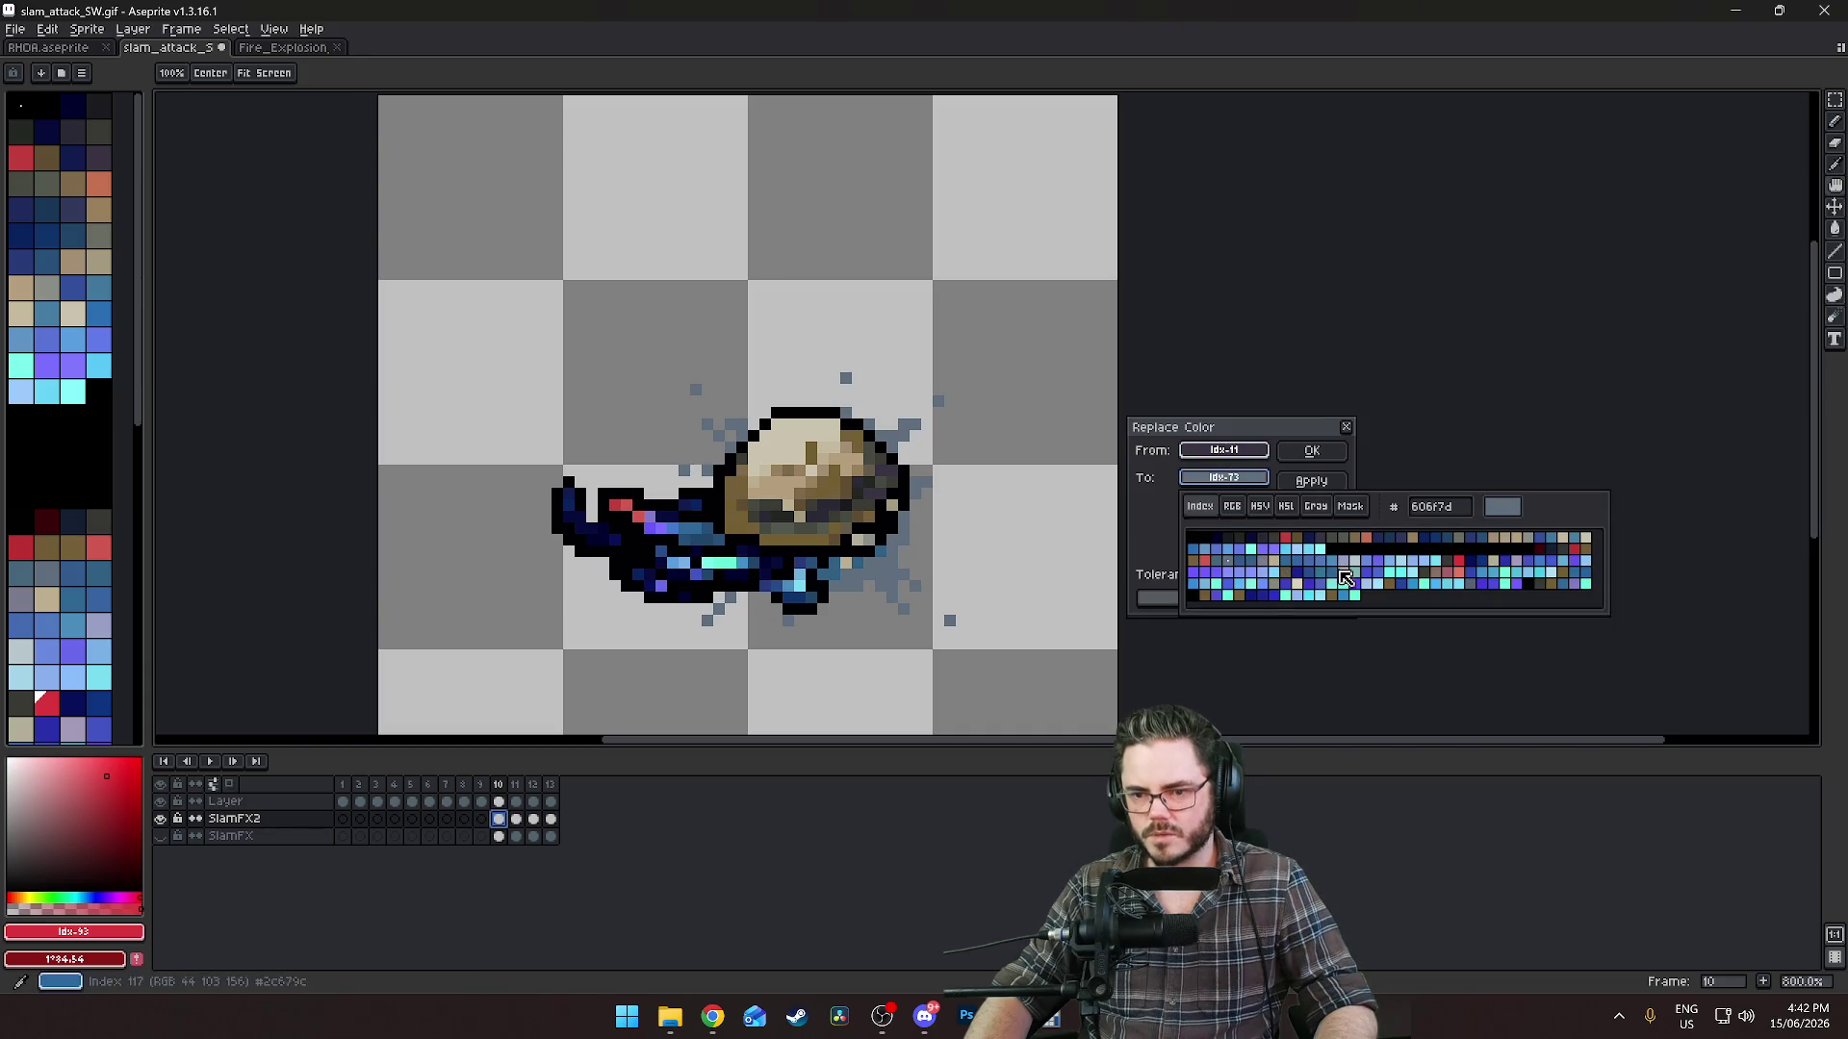
{"action": "left_click", "coordinate": [1556, 577]}
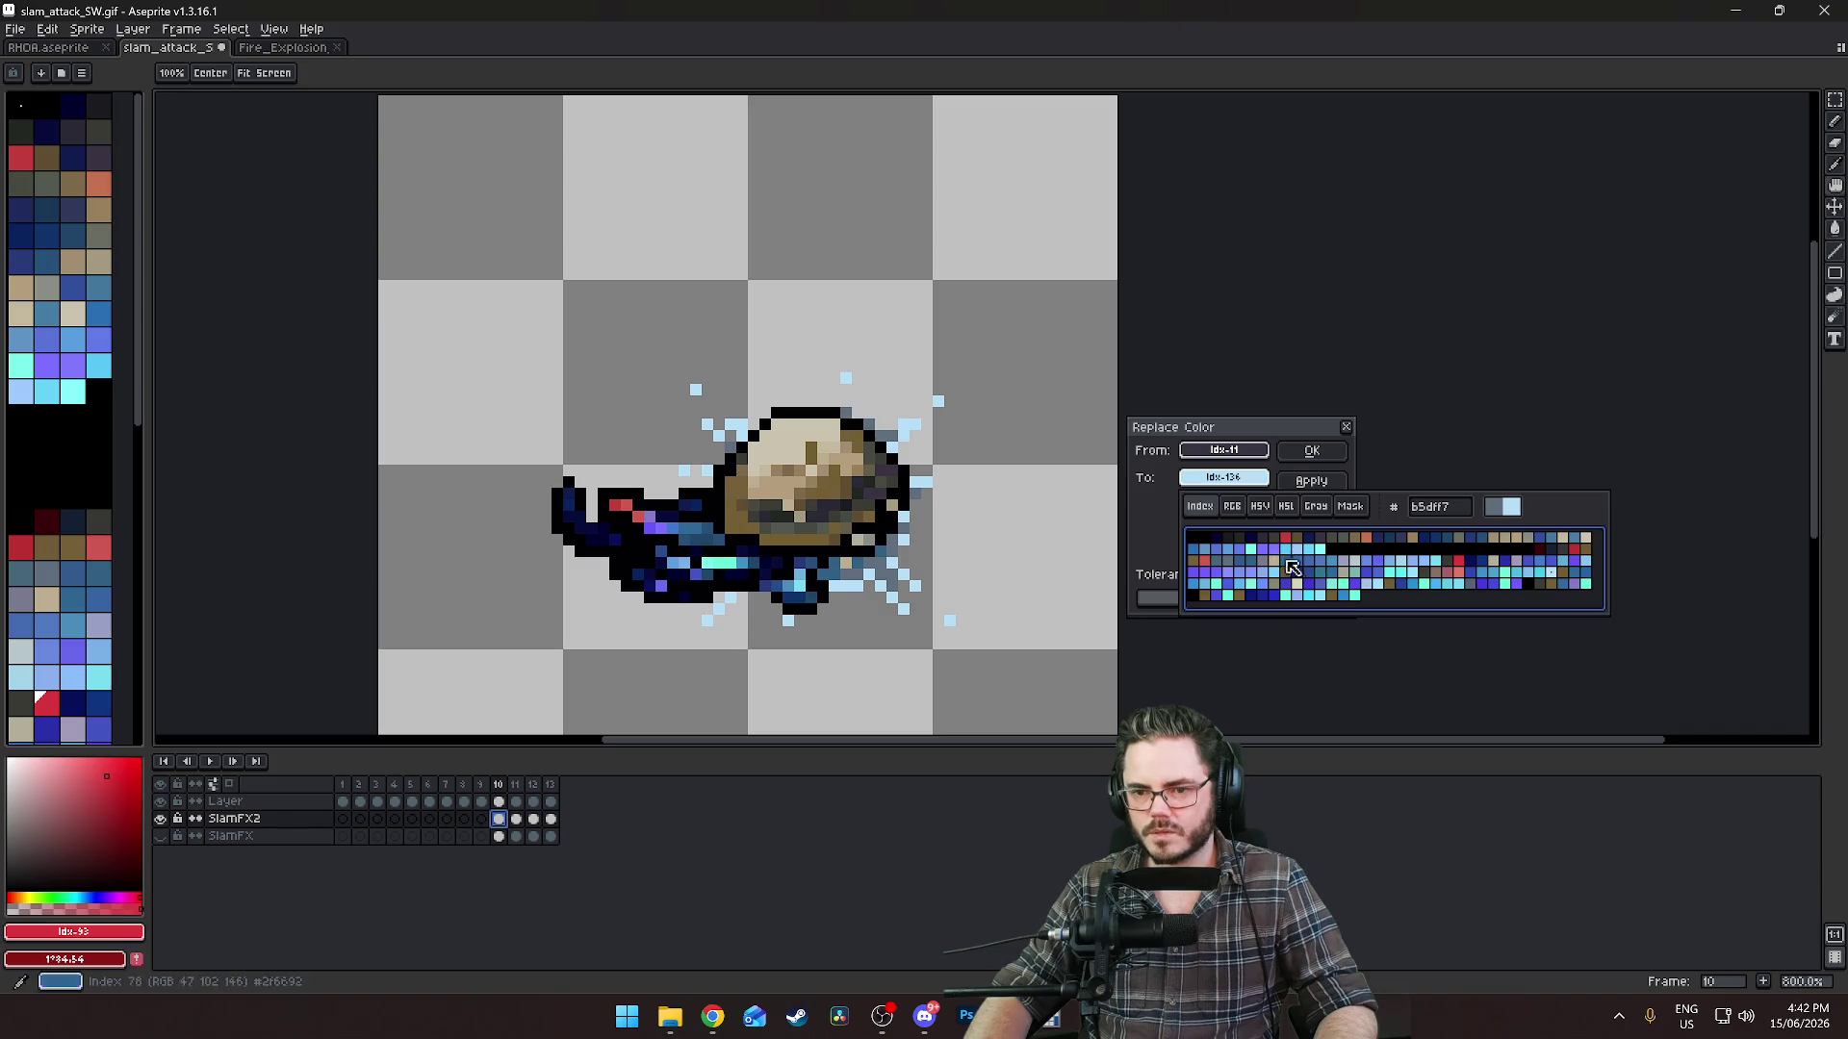
{"action": "left_click", "coordinate": [1410, 567]}
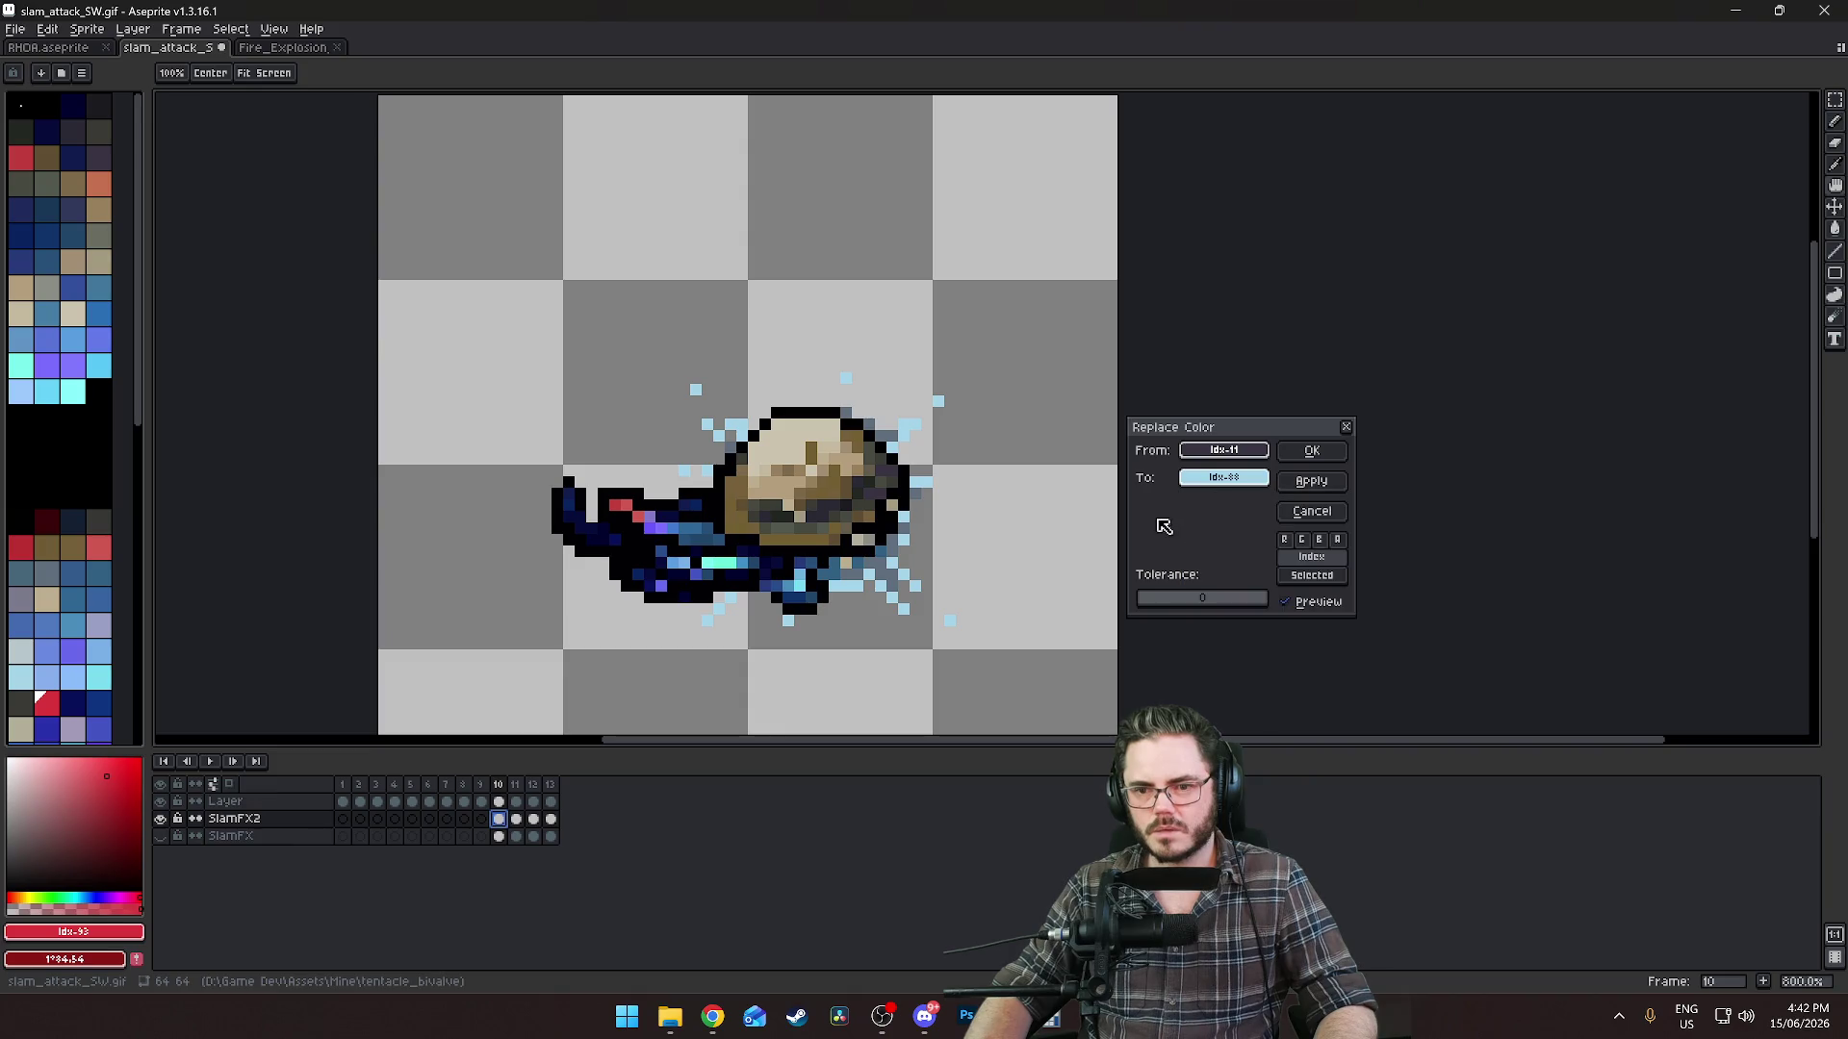
{"action": "left_click", "coordinate": [1325, 475]}
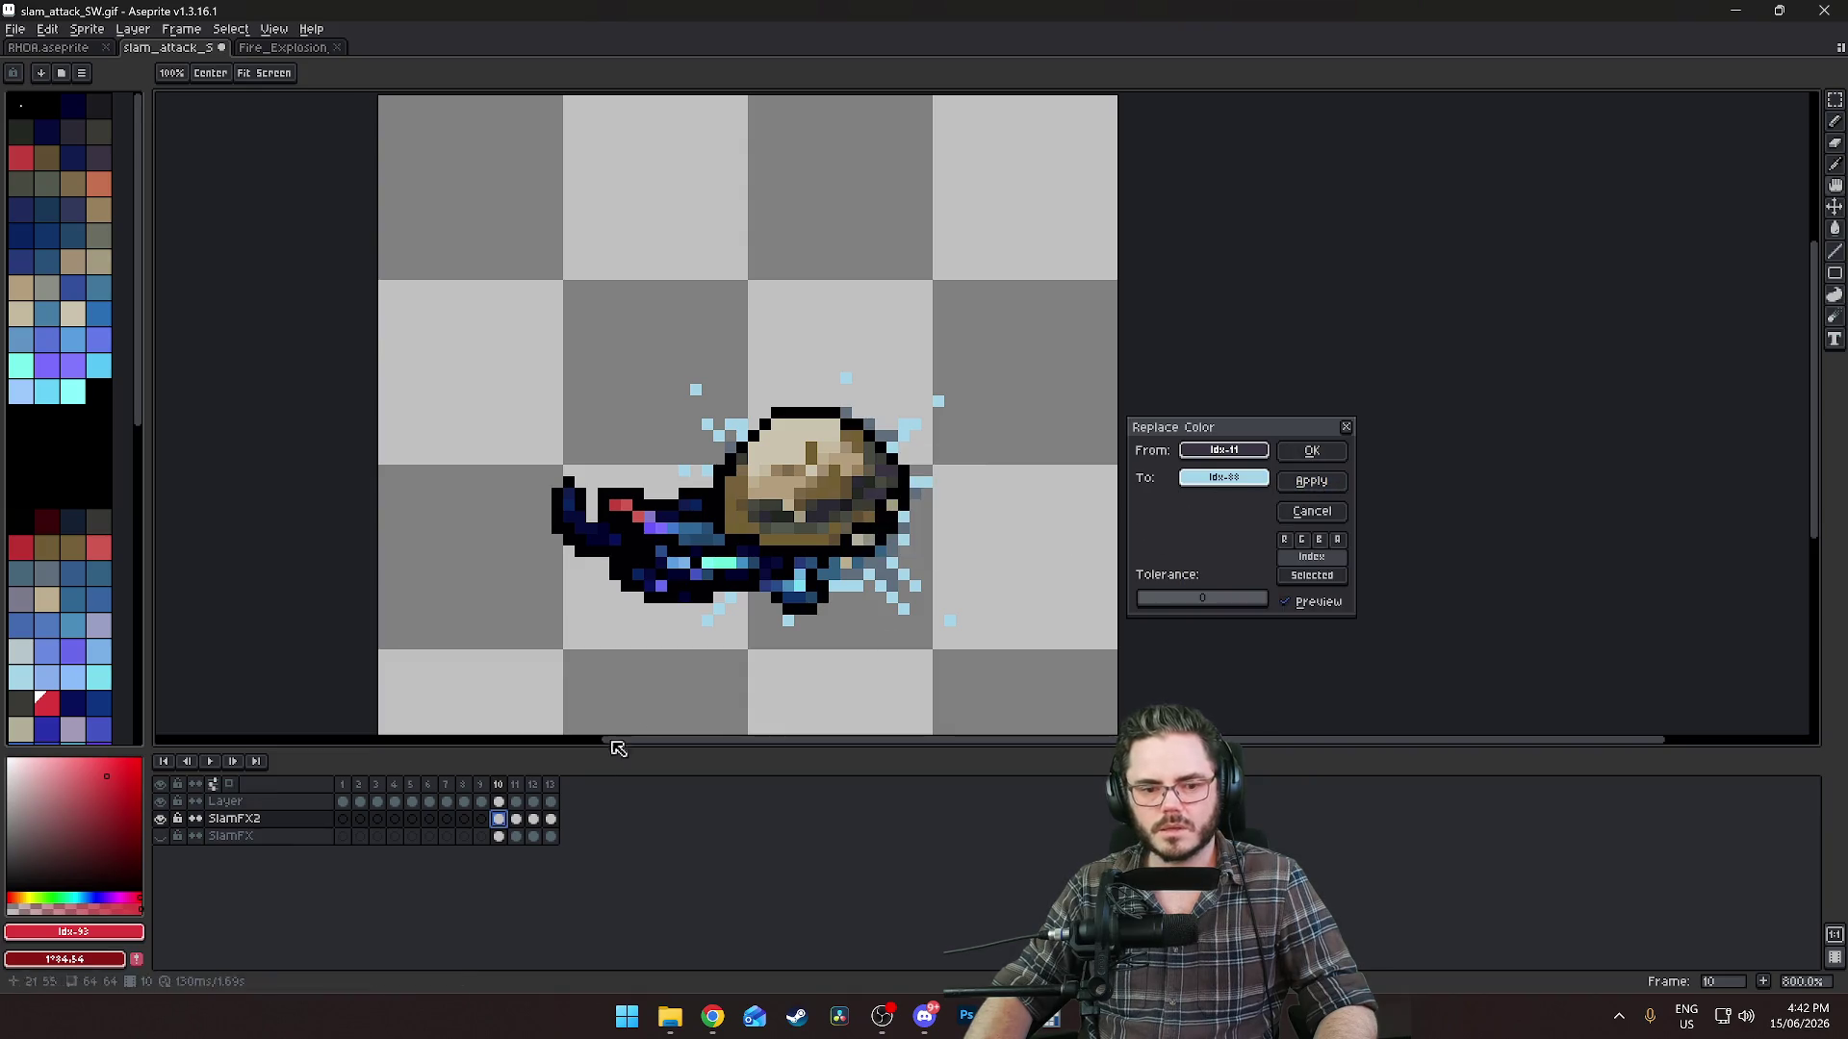
{"action": "left_click", "coordinate": [1311, 452]}
Step through the following frames, return to frame 10, then advance to frame 11.
{"action": "key", "text": "Right"}
{"action": "key", "text": "Right"}
{"action": "key", "text": "Right"}
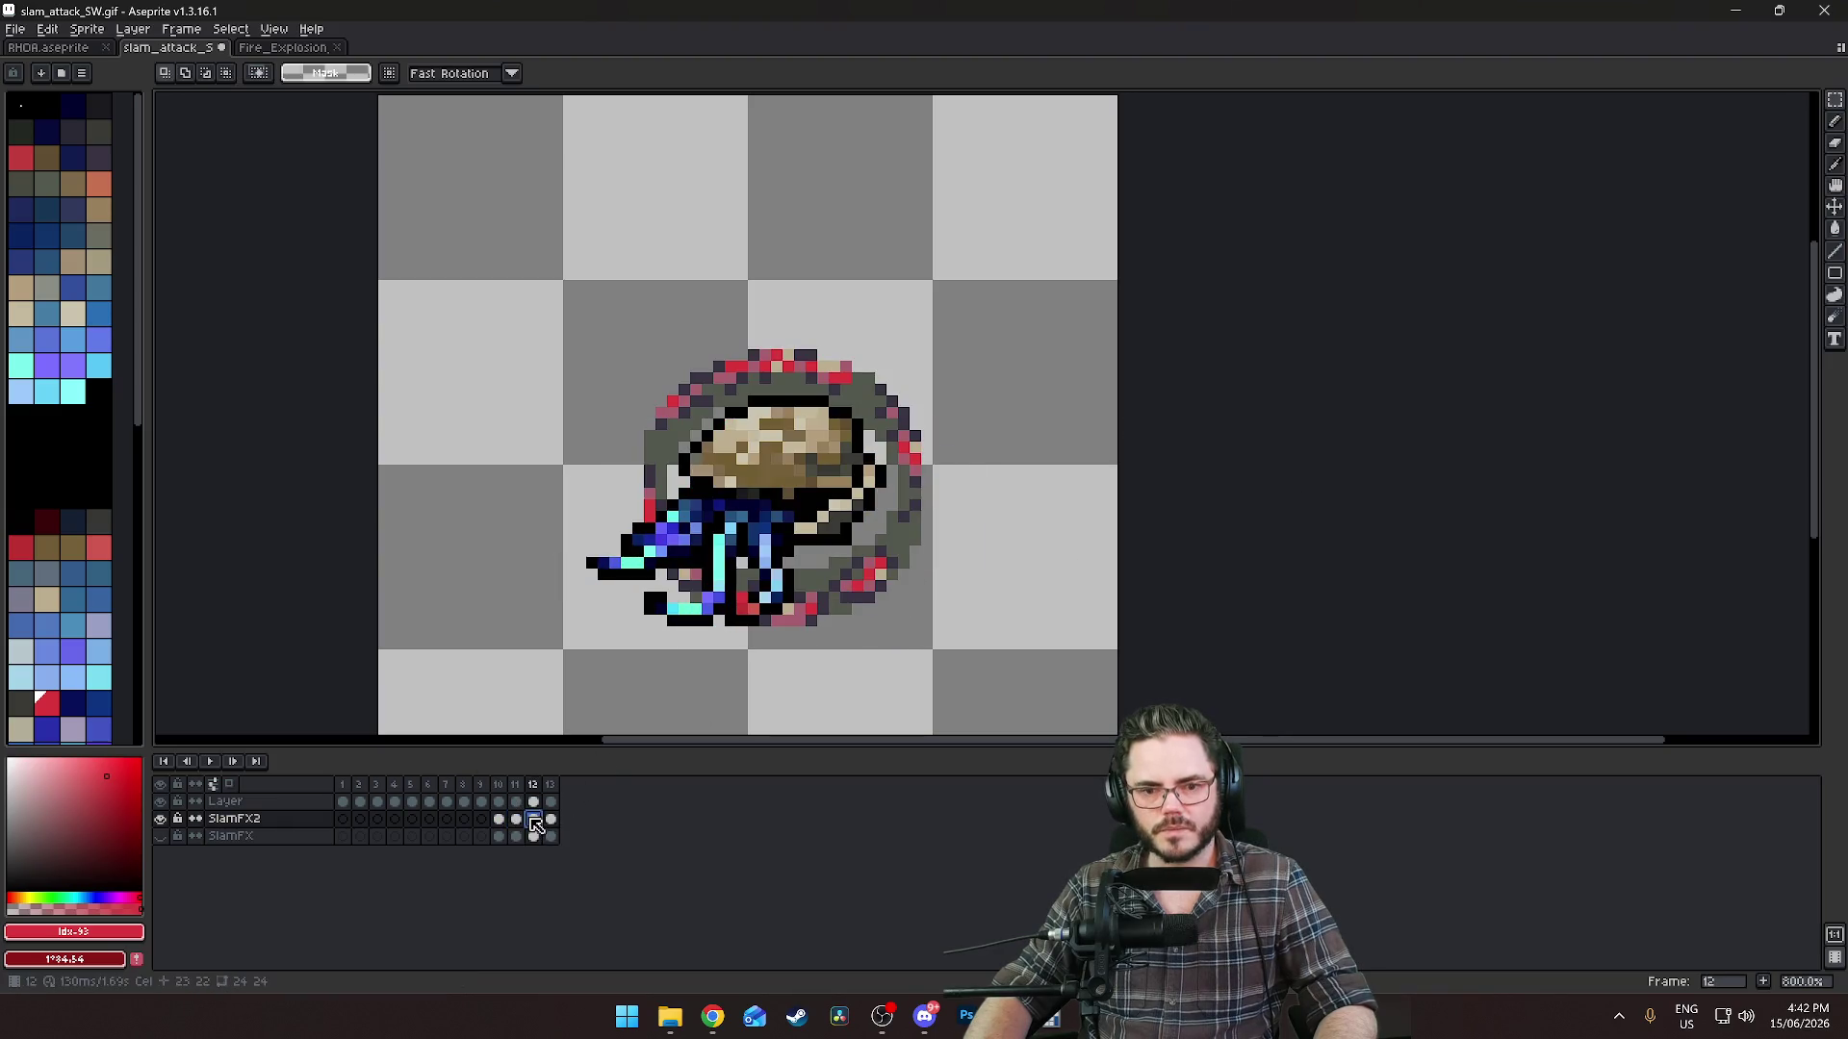
{"action": "left_click", "coordinate": [501, 819]}
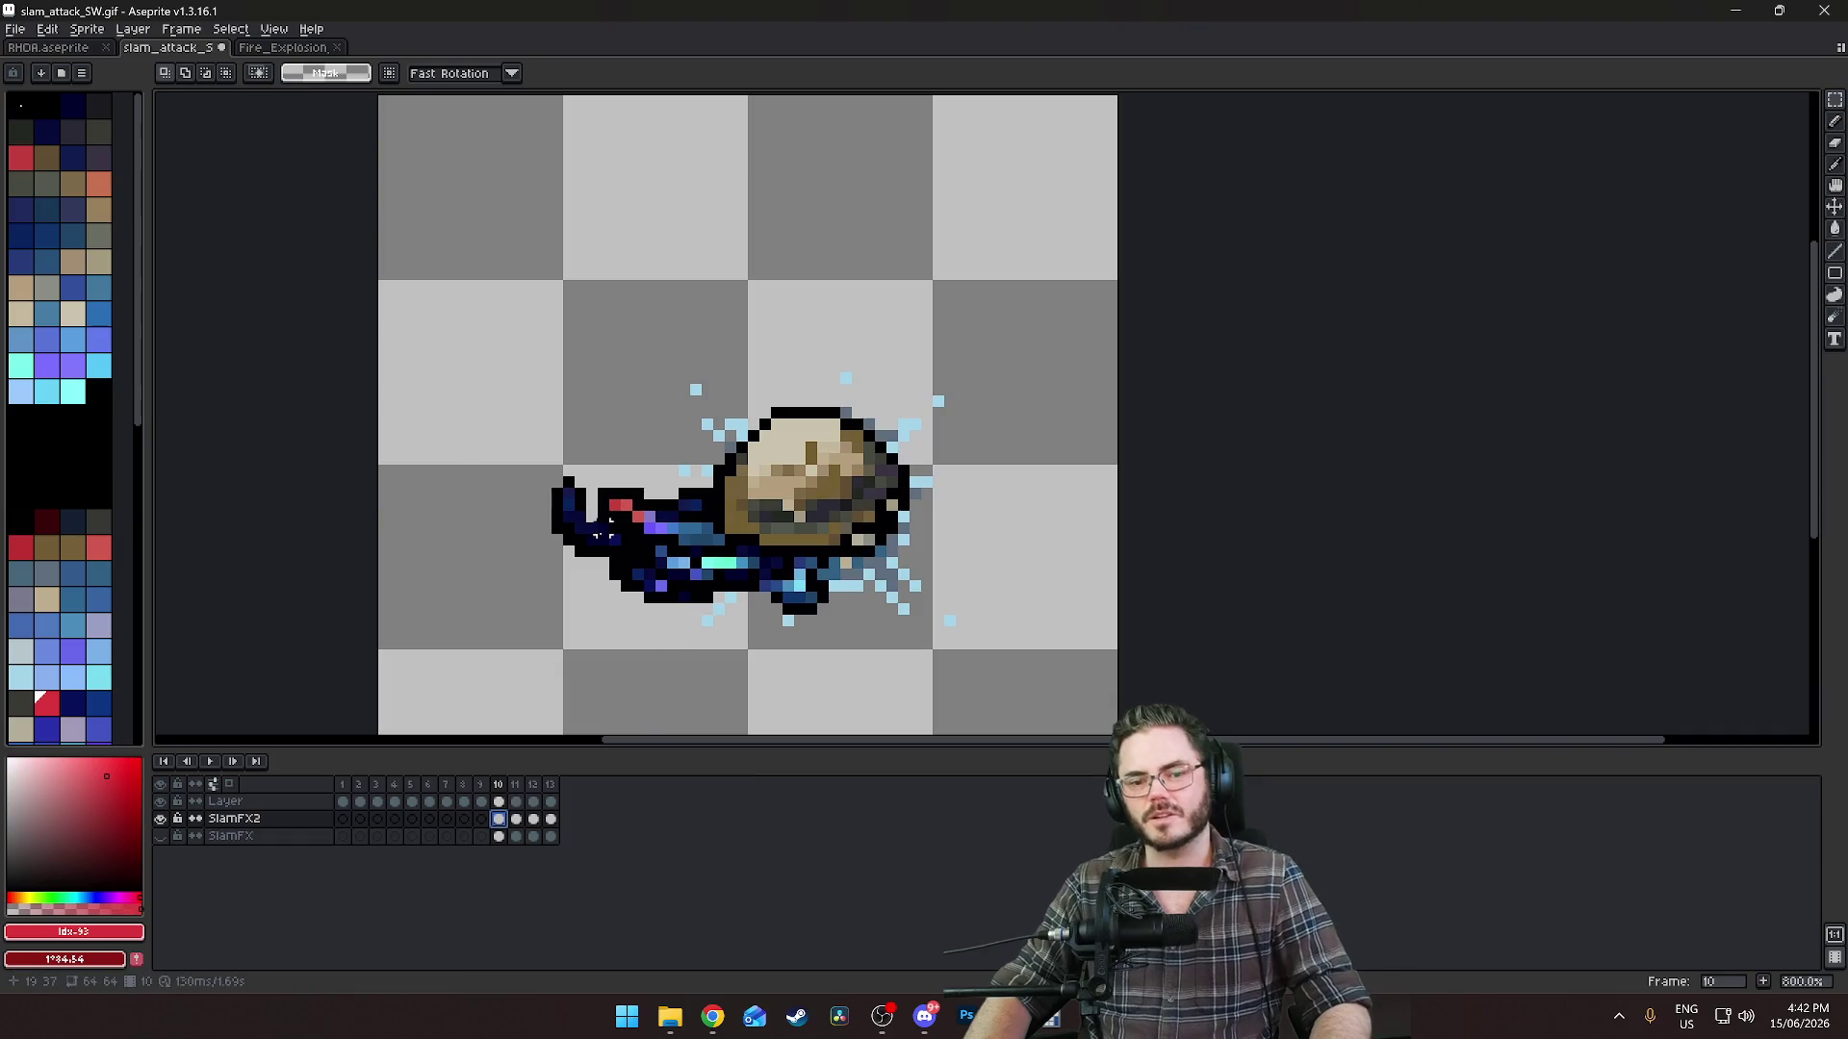
{"action": "scroll", "coordinate": [398, 536], "scroll_direction": "down", "scroll_amount": 3}
{"action": "scroll", "coordinate": [423, 536], "scroll_direction": "up", "scroll_amount": 4}
{"action": "scroll", "coordinate": [569, 523], "scroll_direction": "down", "scroll_amount": 4}
{"action": "scroll", "coordinate": [577, 520], "scroll_direction": "up", "scroll_amount": 3}
{"action": "key", "text": "Right"}
{"action": "key", "text": "Right"}
Select the SlamFX2 cels for frames 11–13 and open Edit > Replace Color.
{"action": "key", "text": "Left"}
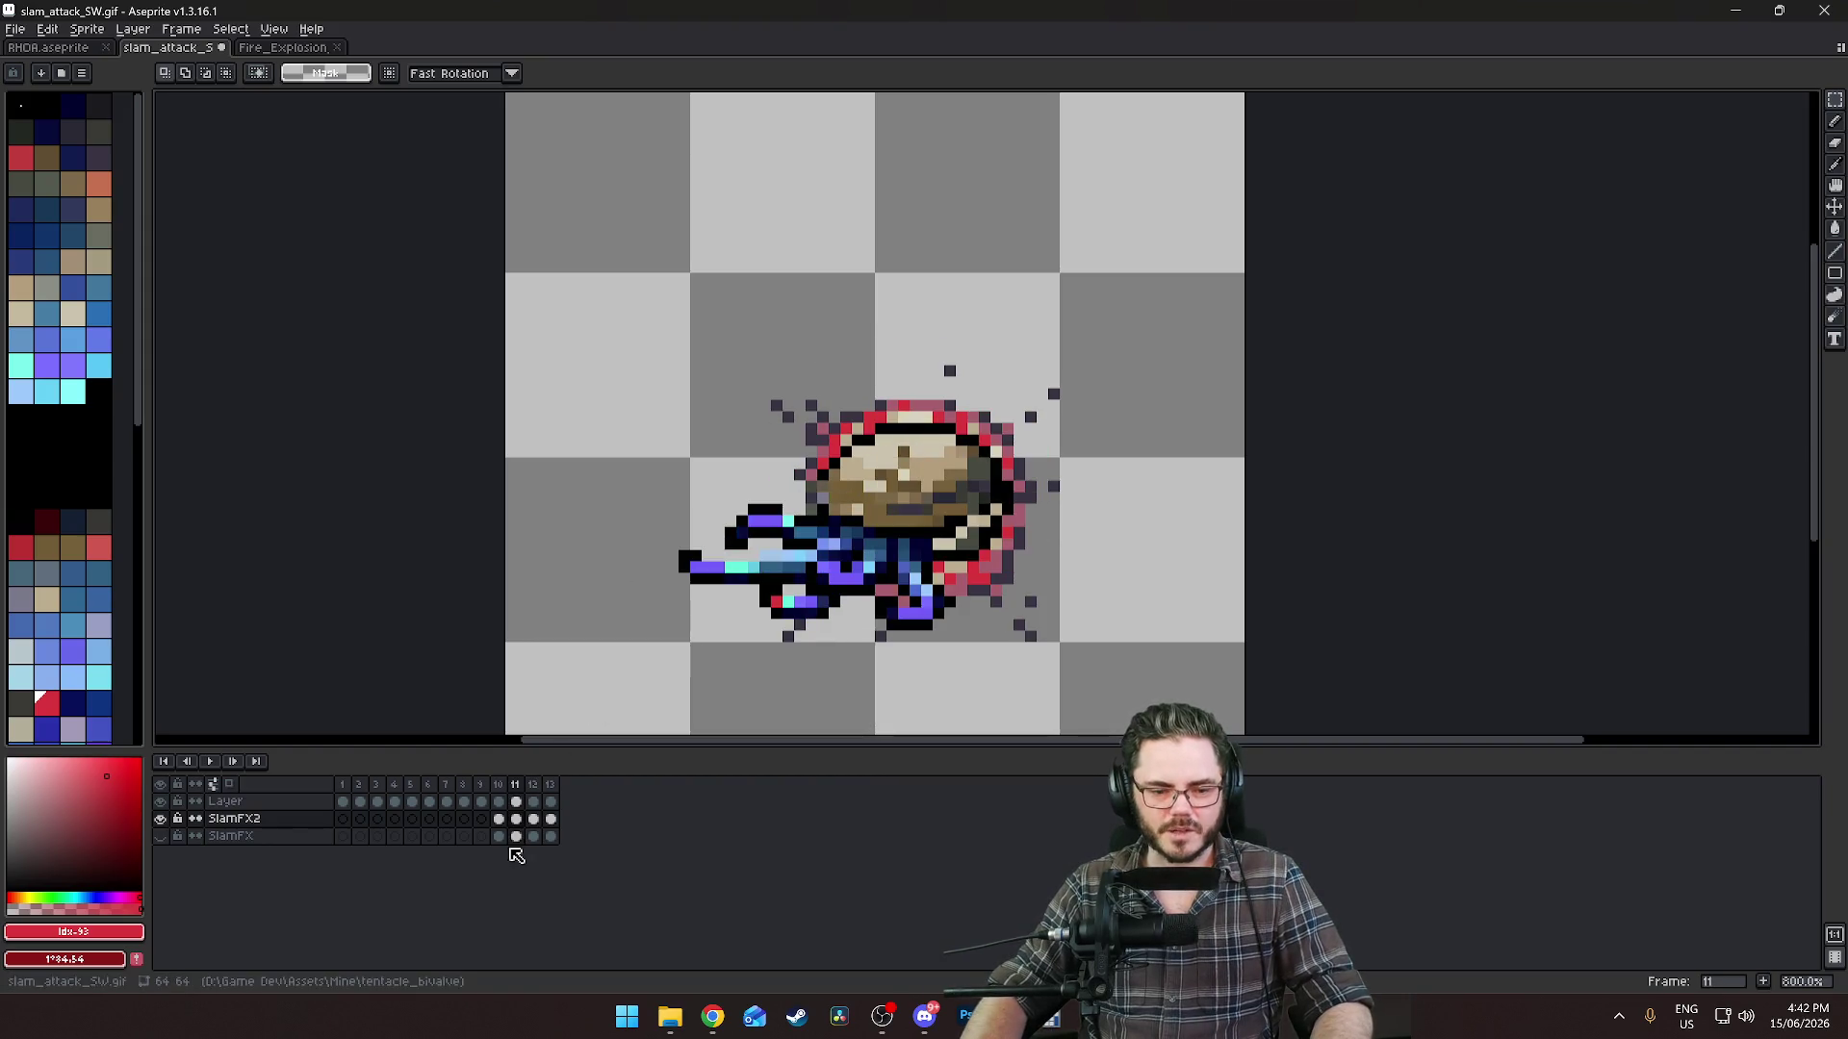
{"action": "left_click_drag", "start_coordinate": [516, 819], "coordinate": [552, 819]}
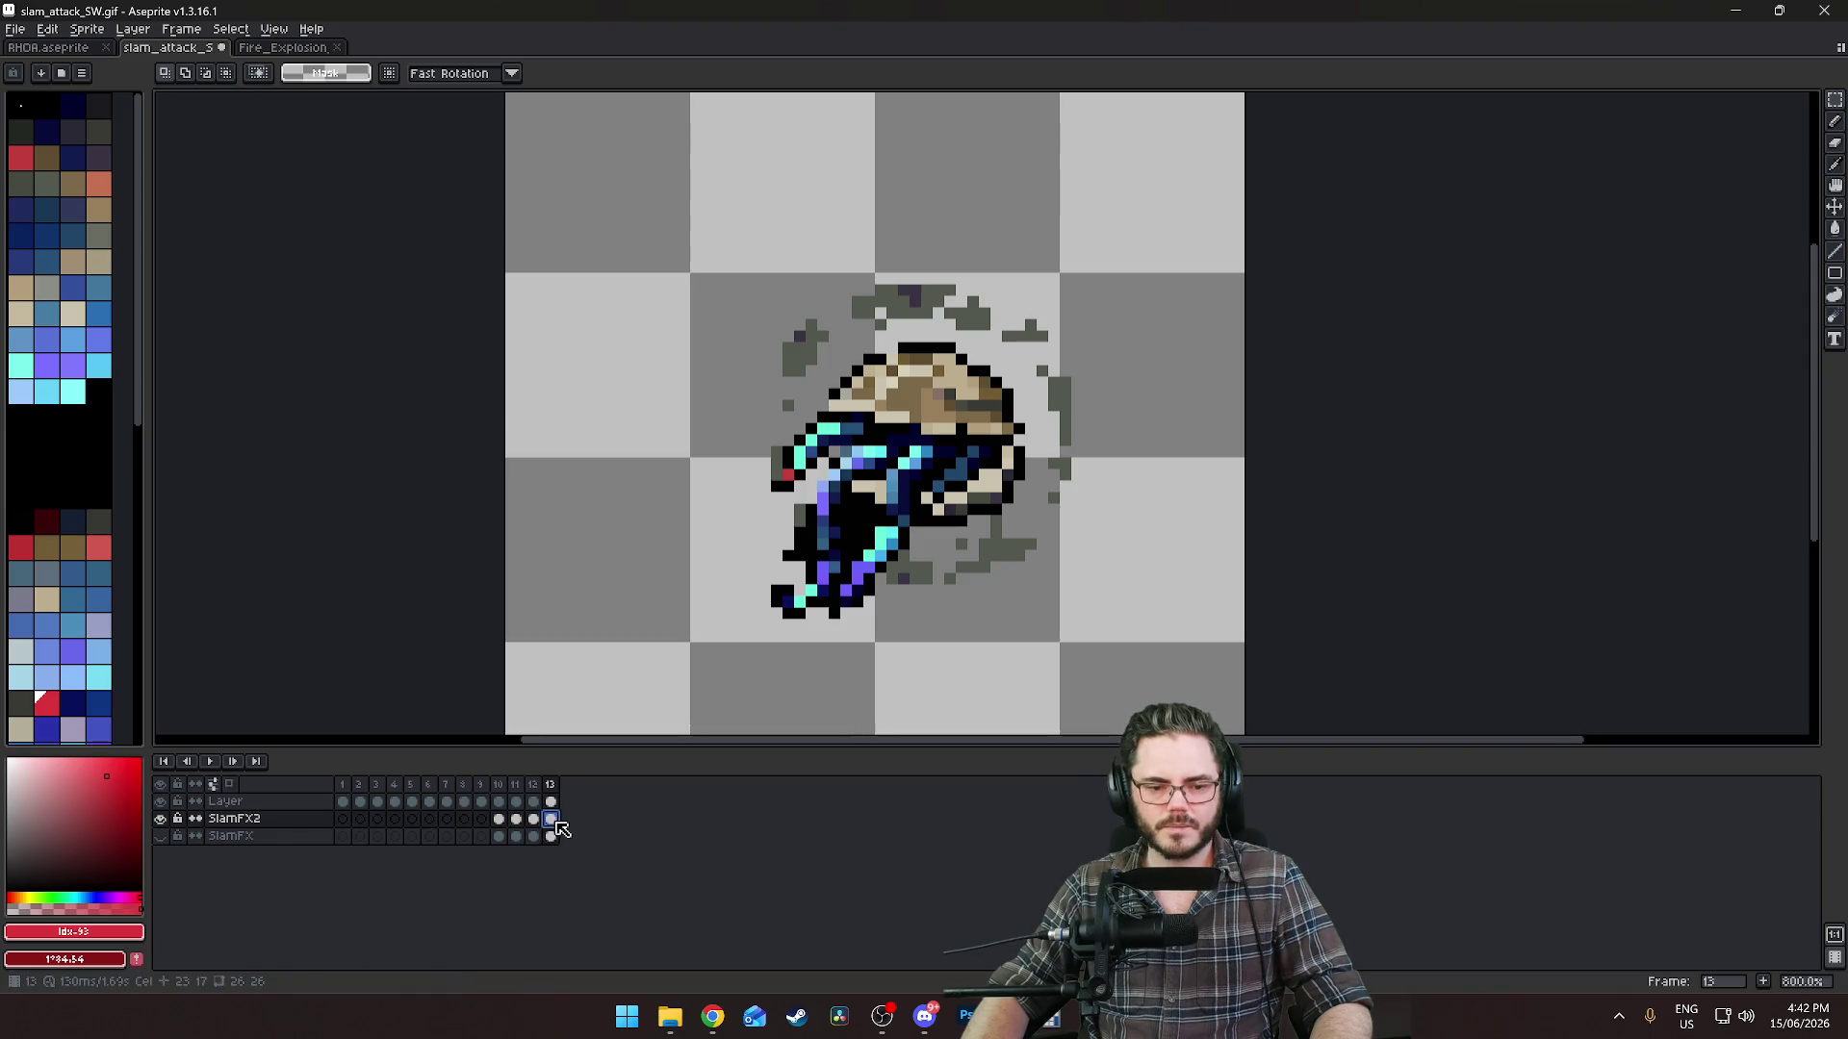
{"action": "left_click", "coordinate": [517, 821]}
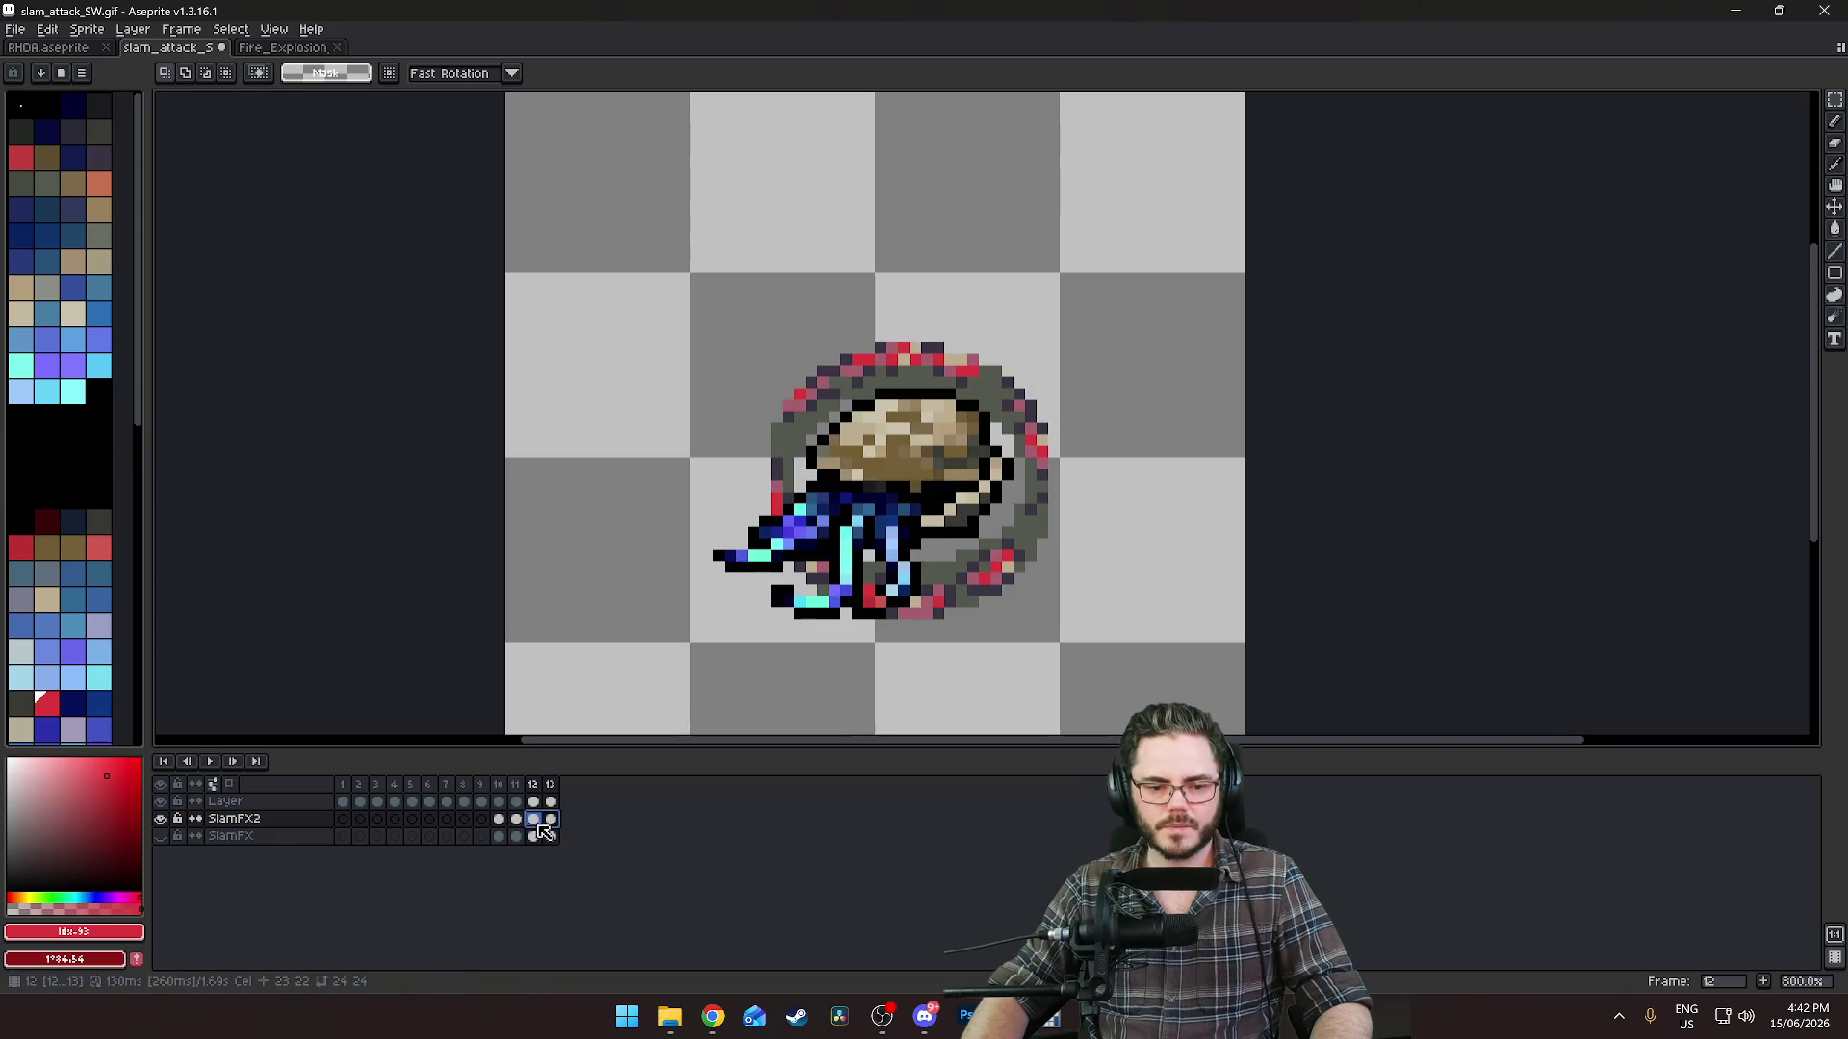
{"action": "left_click", "coordinate": [48, 30]}
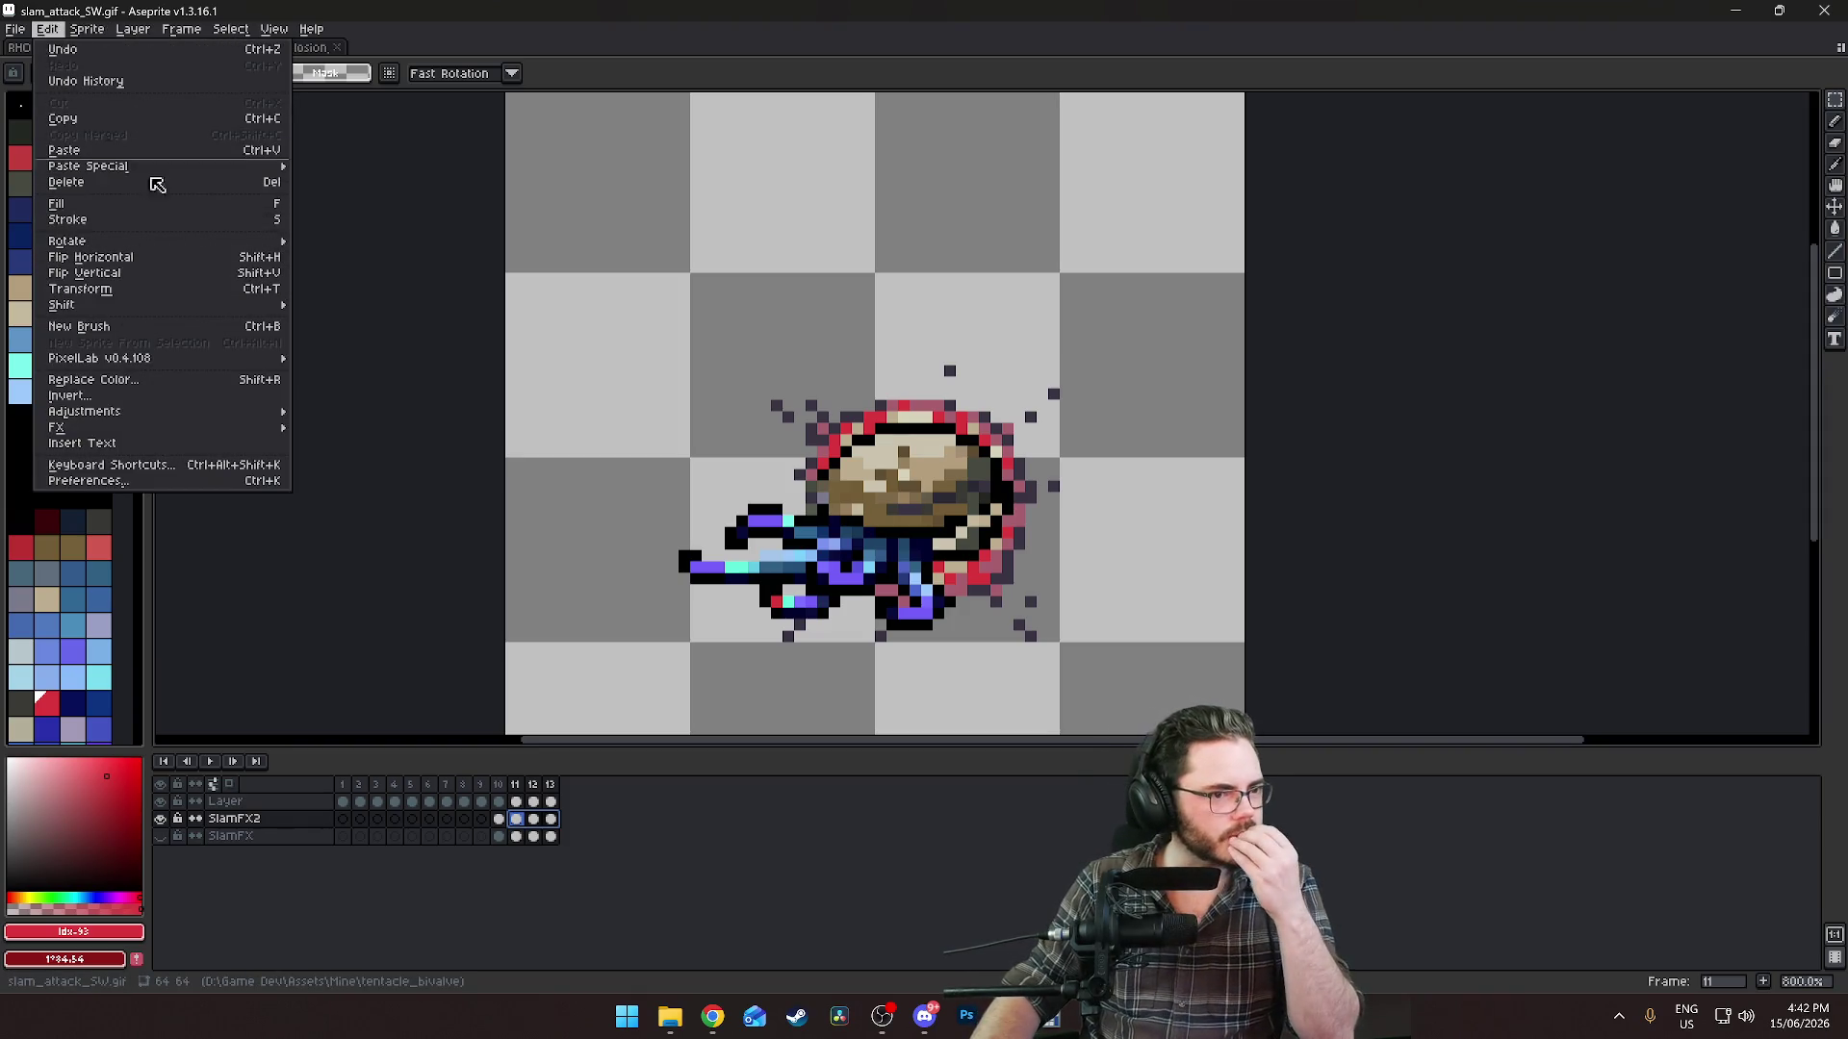
{"action": "left_click", "coordinate": [93, 380]}
Replace the sampled explosion colour with dark blue Idx-75 across the selected frames.
{"action": "left_click_drag", "start_coordinate": [1223, 450], "coordinate": [957, 560]}
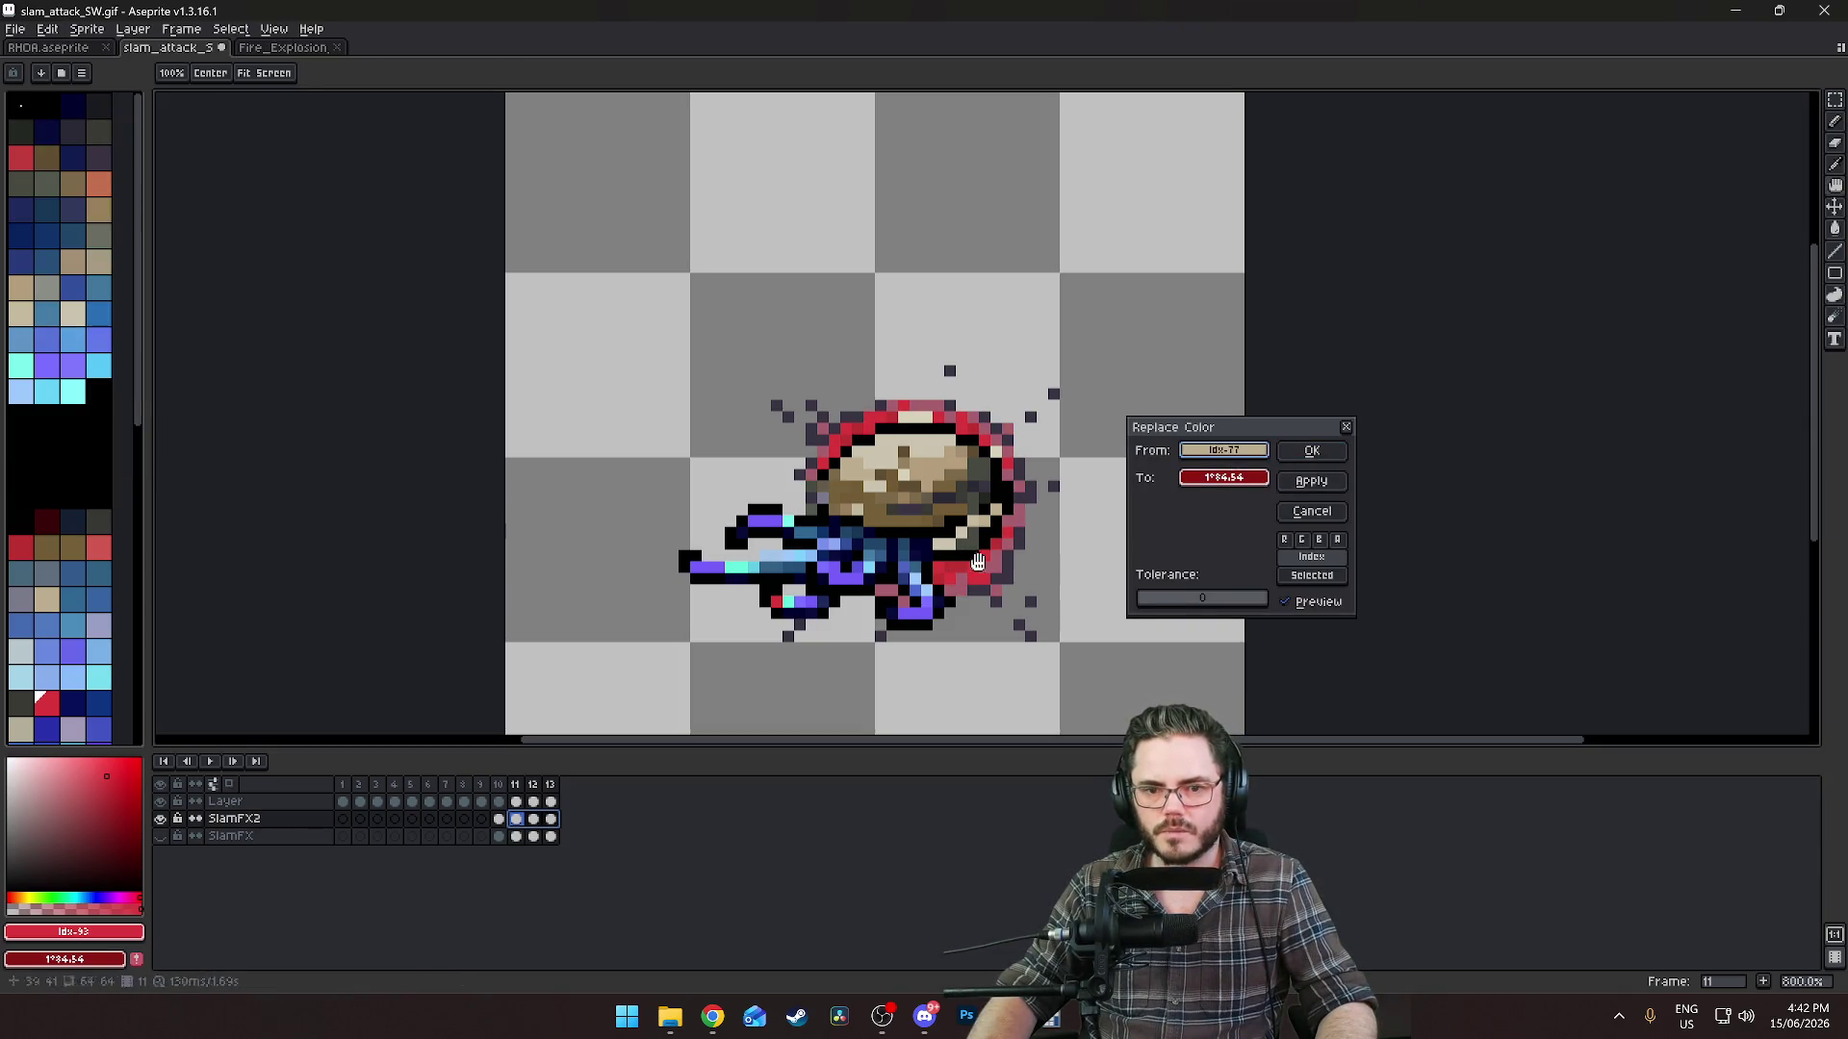
{"action": "left_click", "coordinate": [1256, 478]}
{"action": "left_click", "coordinate": [1199, 506]}
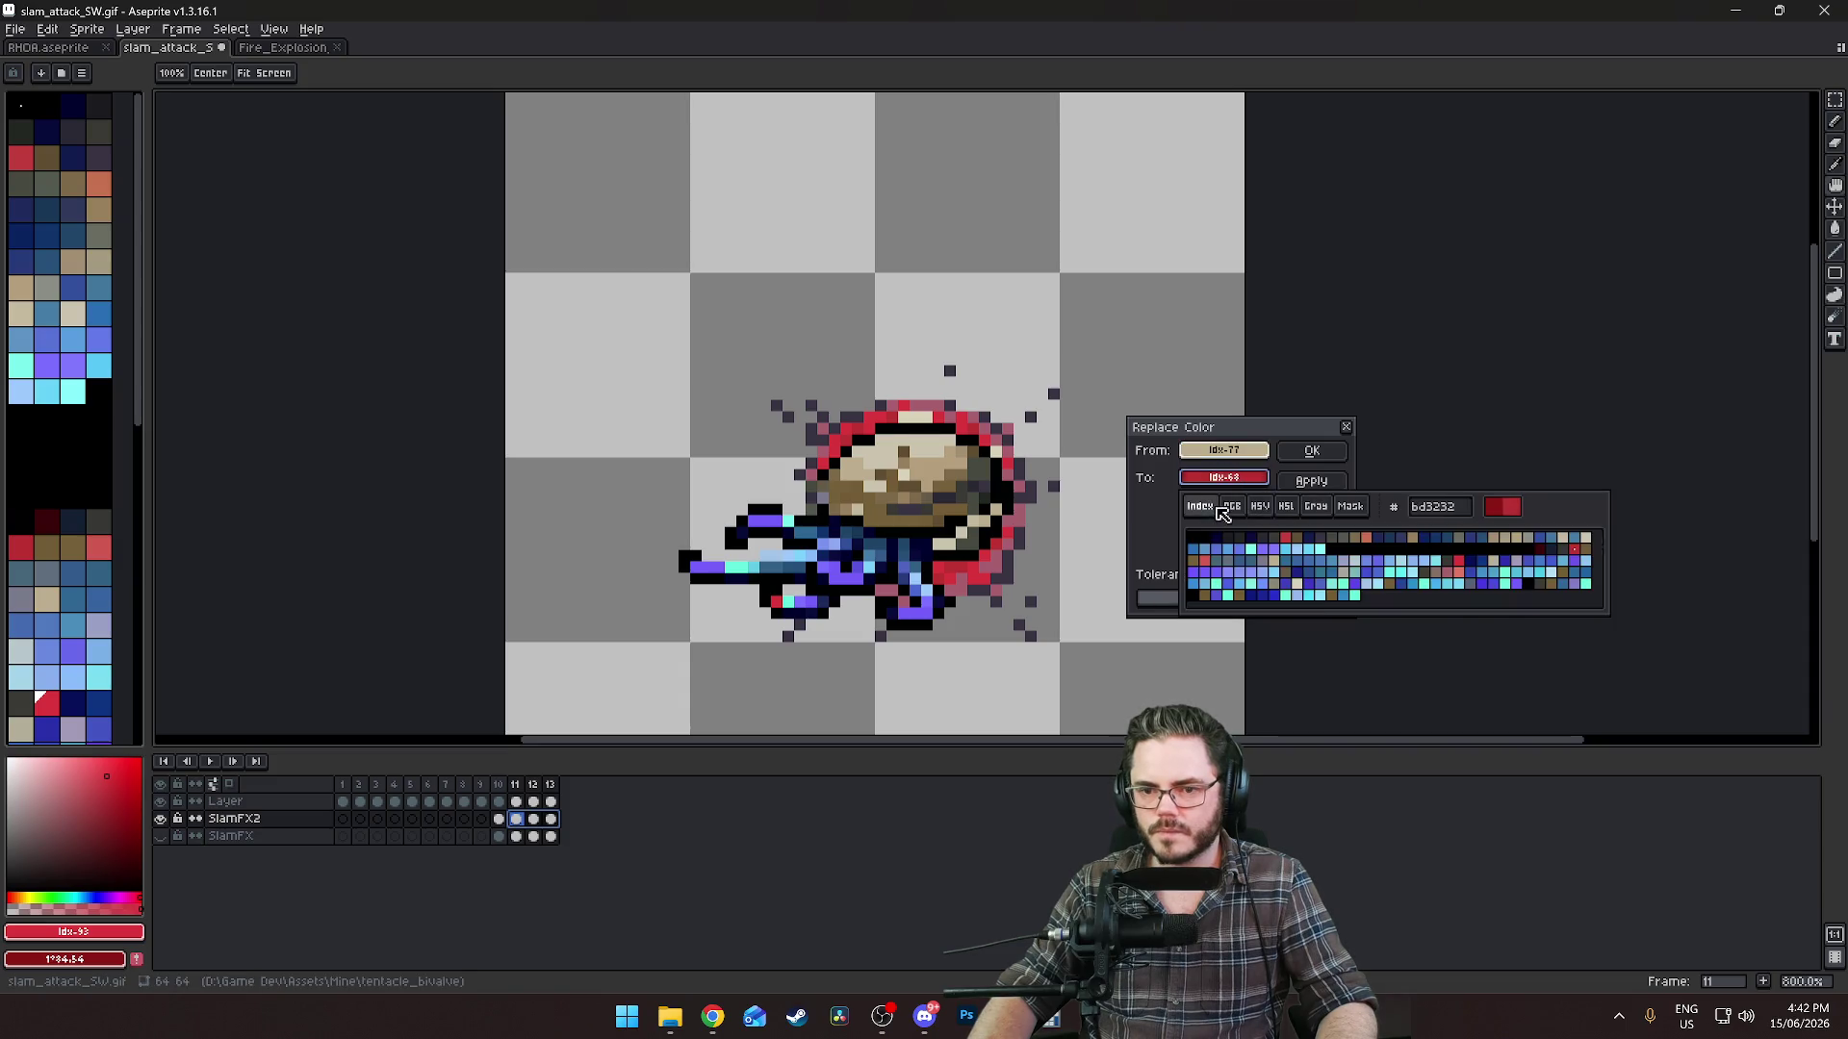
{"action": "left_click", "coordinate": [1258, 566]}
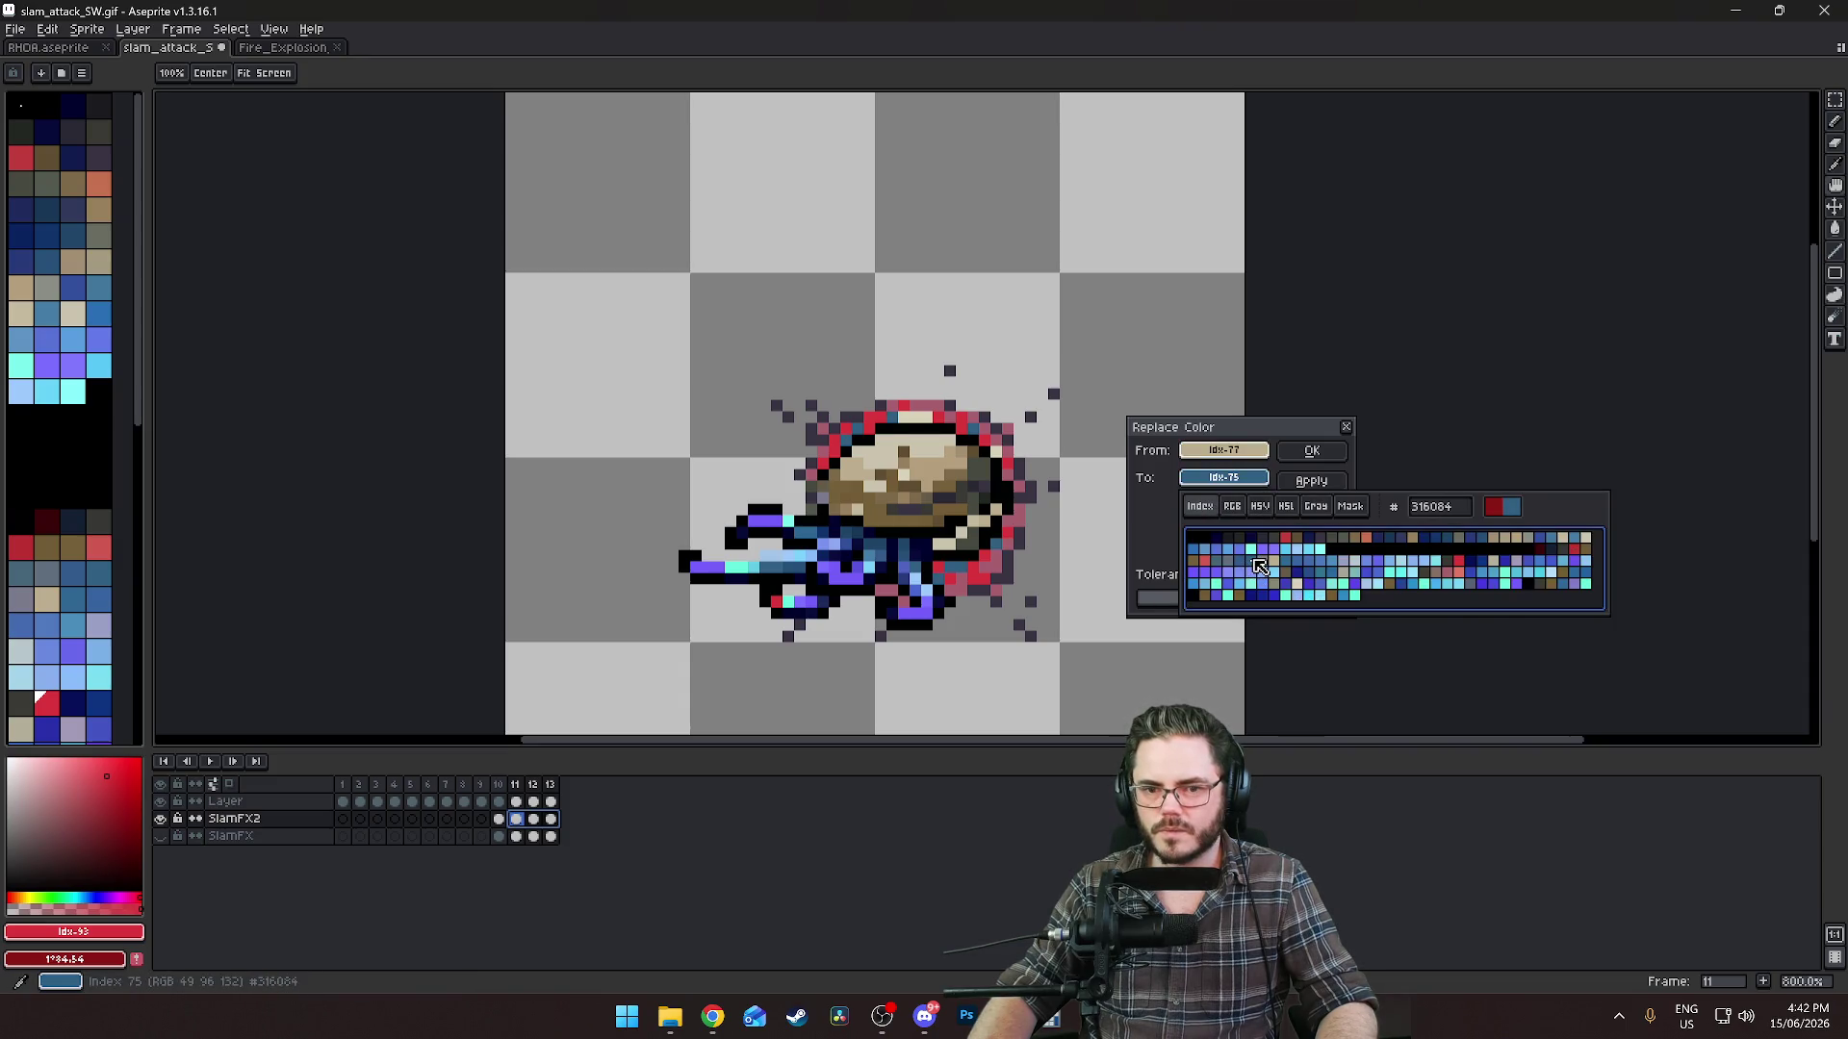
{"action": "left_click", "coordinate": [1220, 477]}
{"action": "left_click", "coordinate": [1220, 478]}
{"action": "left_click", "coordinate": [1204, 455]}
{"action": "left_click_drag", "start_coordinate": [1204, 454], "coordinate": [1185, 517]}
{"action": "left_click", "coordinate": [1318, 482]}
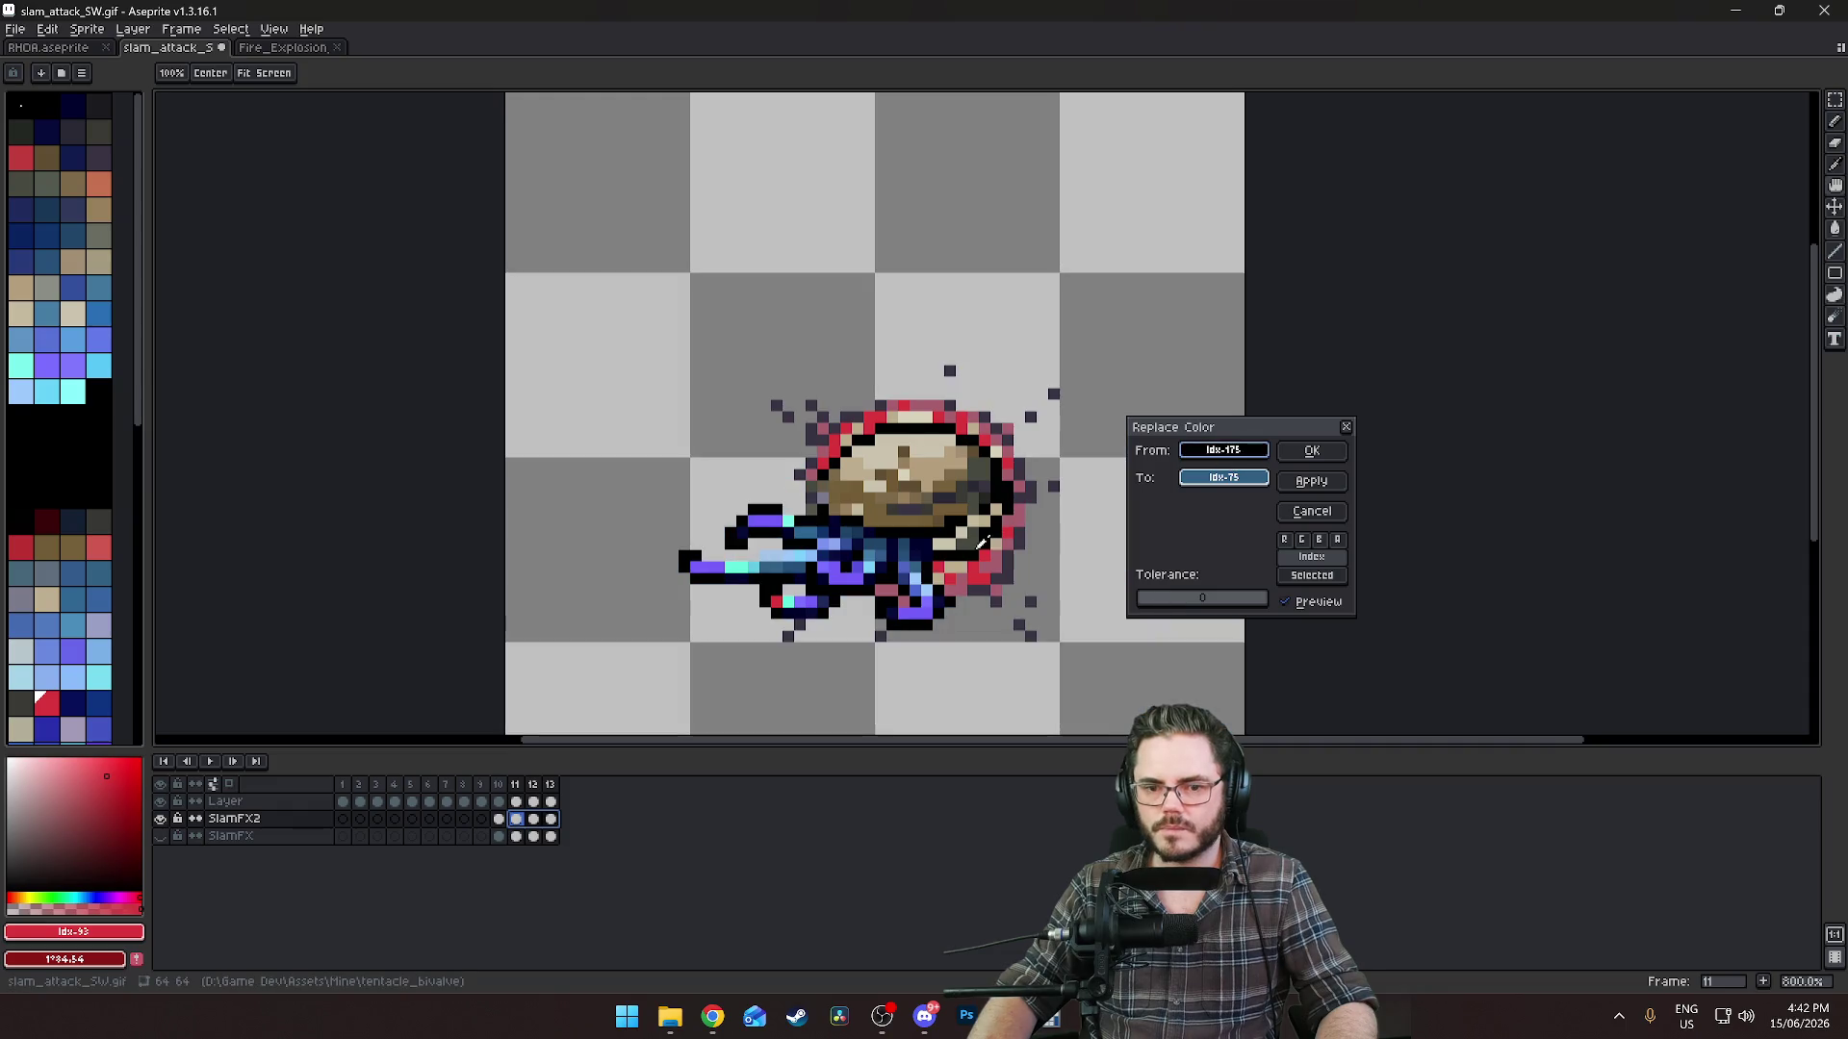
{"action": "left_click", "coordinate": [1283, 487]}
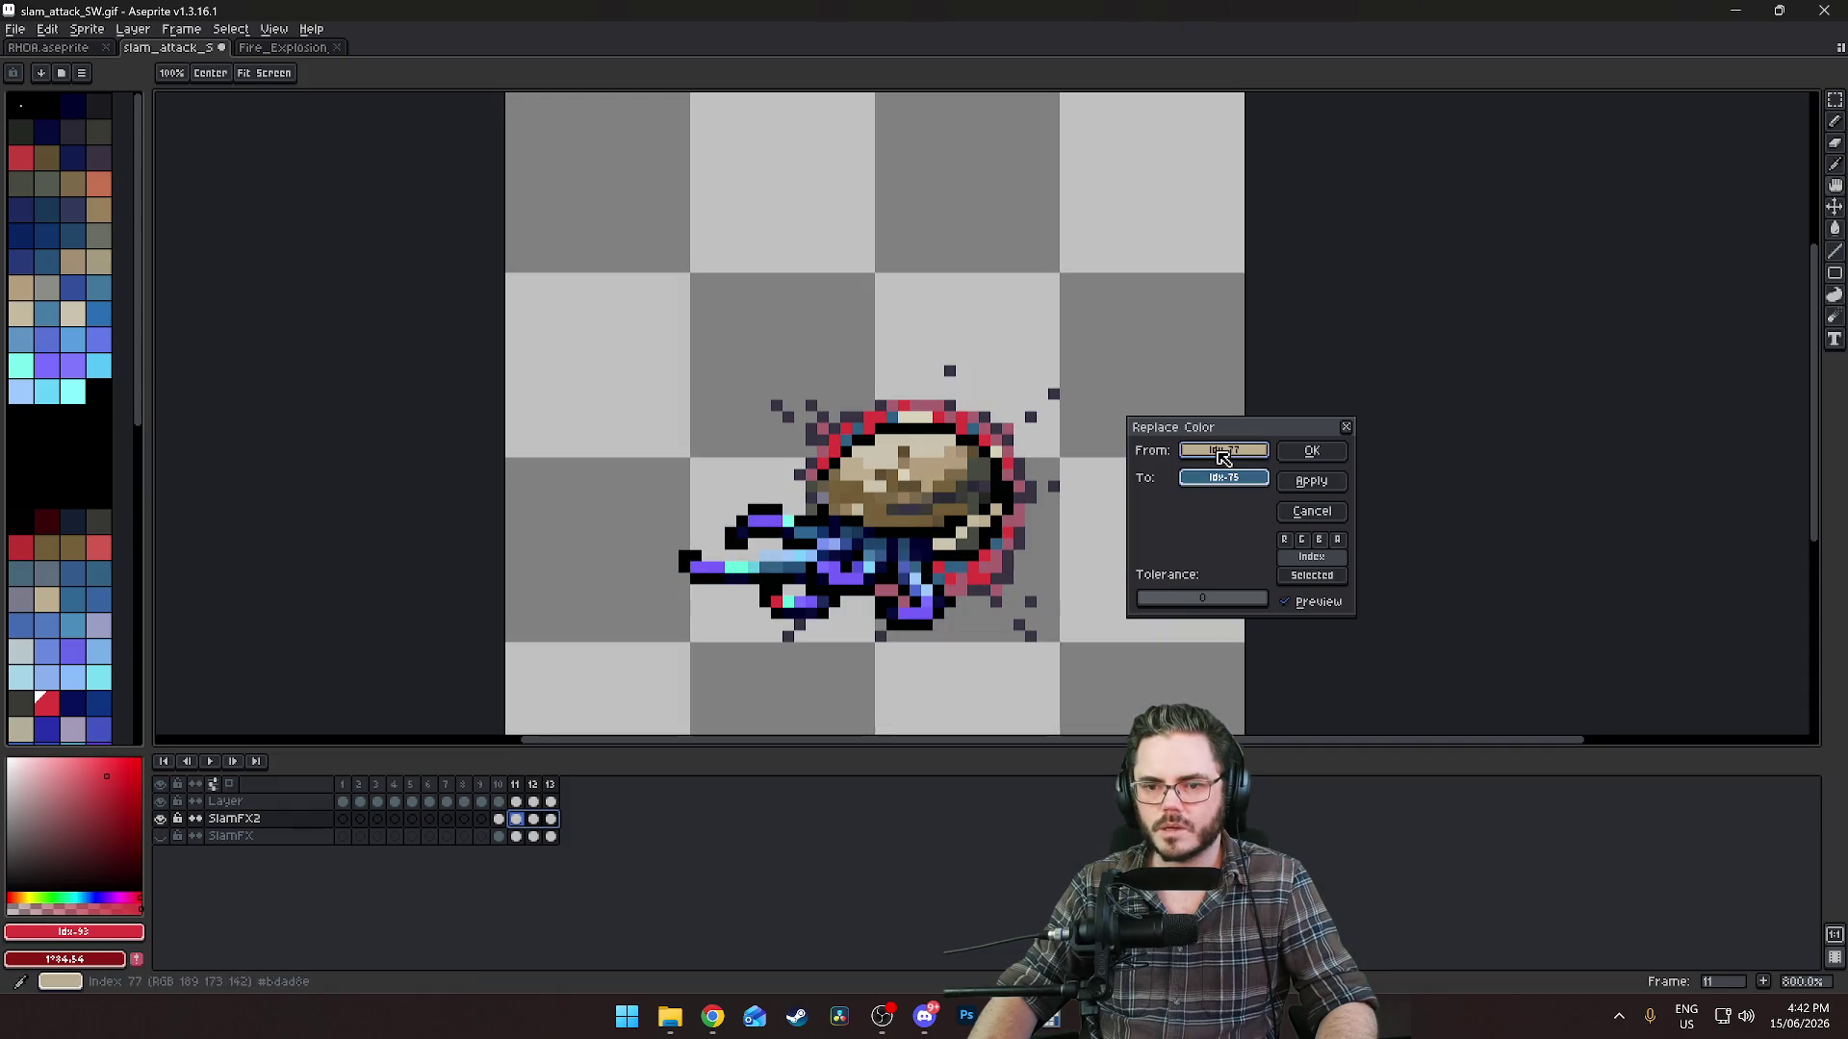
Recolour the red pixels to mid blue Idx-74, then try slate, light blue and teal for the pink.
{"action": "left_click_drag", "start_coordinate": [1222, 453], "coordinate": [967, 552]}
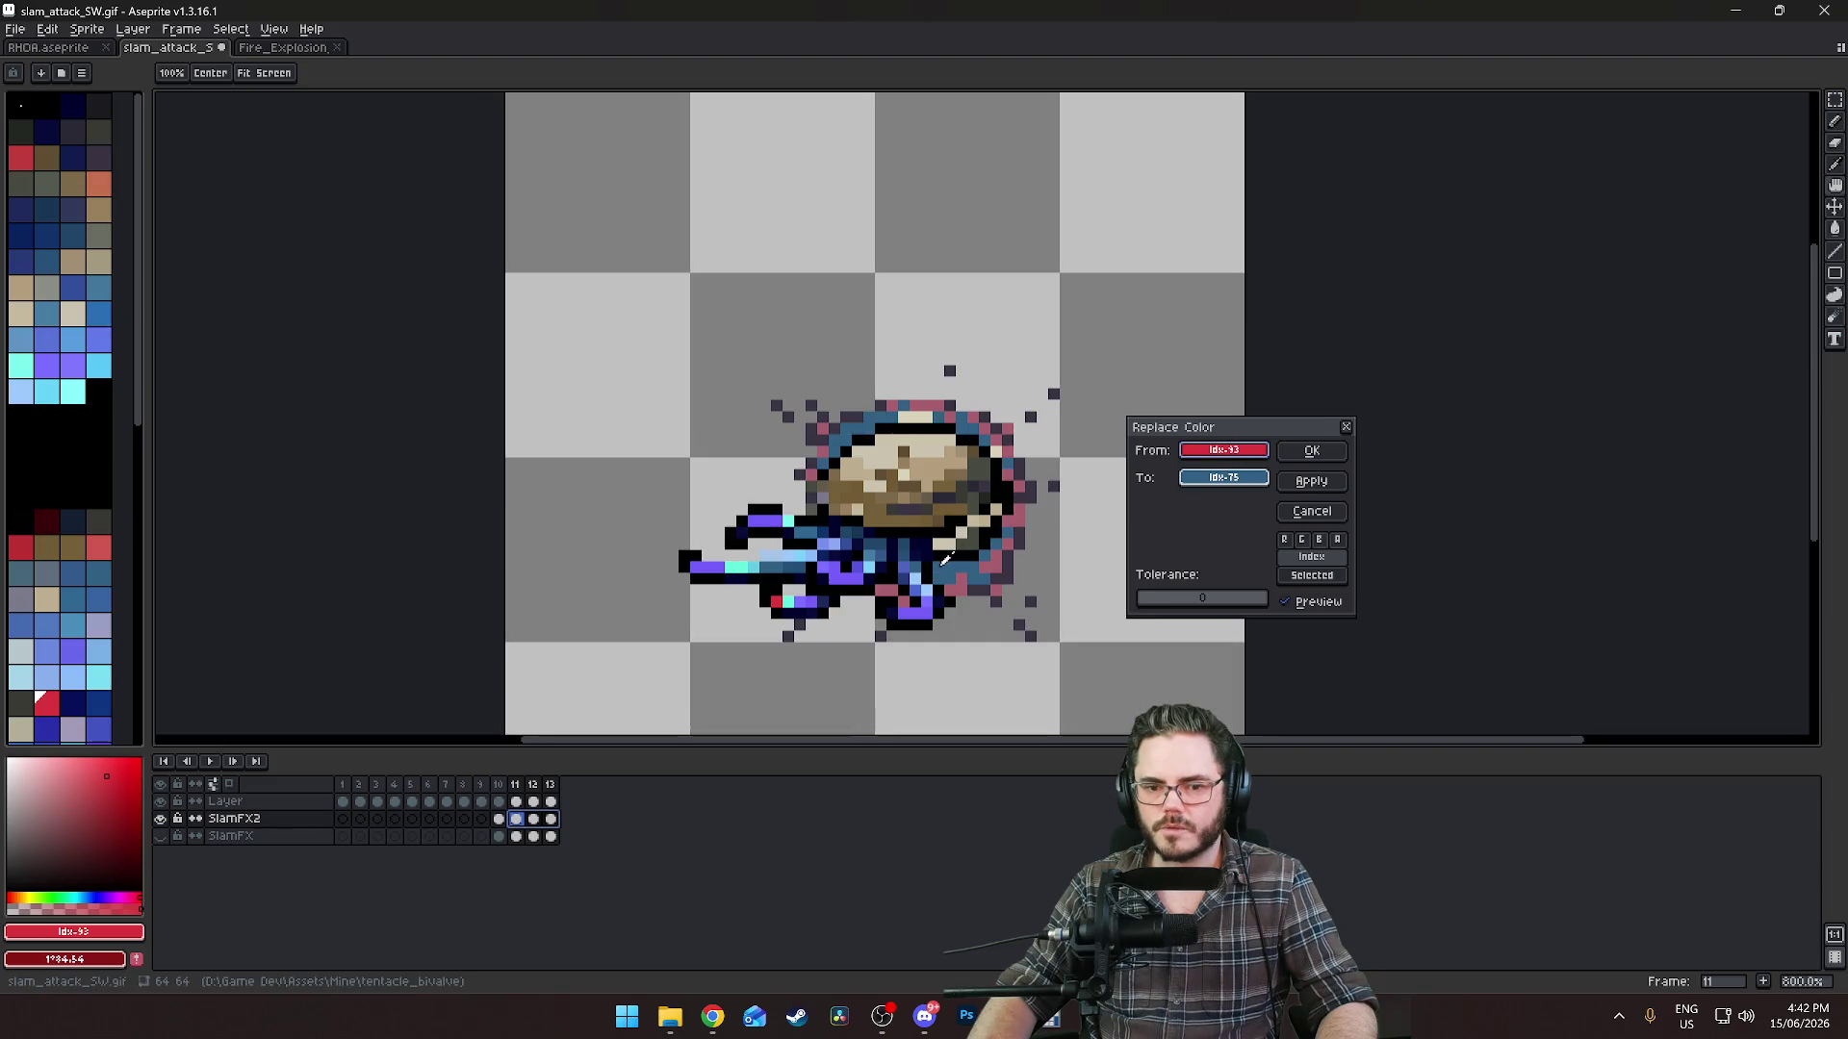
{"action": "left_click", "coordinate": [1222, 478]}
{"action": "left_click", "coordinate": [1246, 563]}
{"action": "left_click", "coordinate": [1309, 482]}
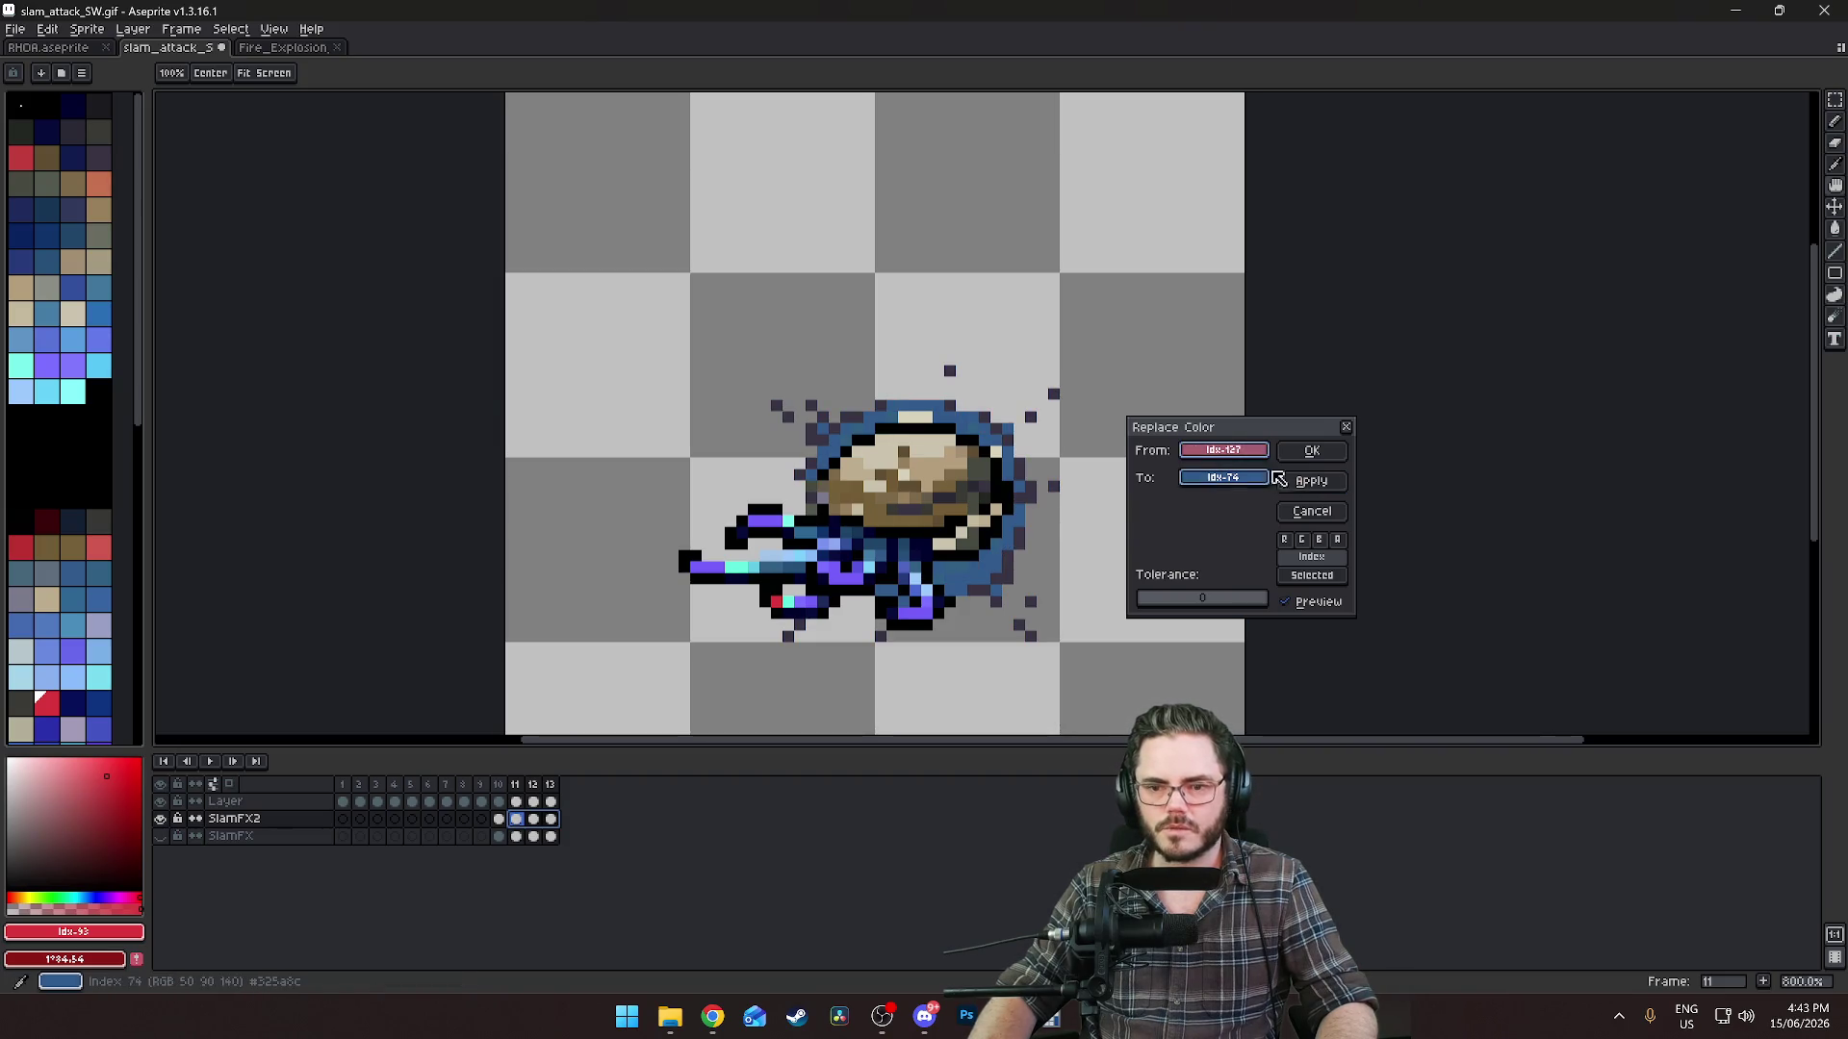
{"action": "left_click", "coordinate": [1222, 478]}
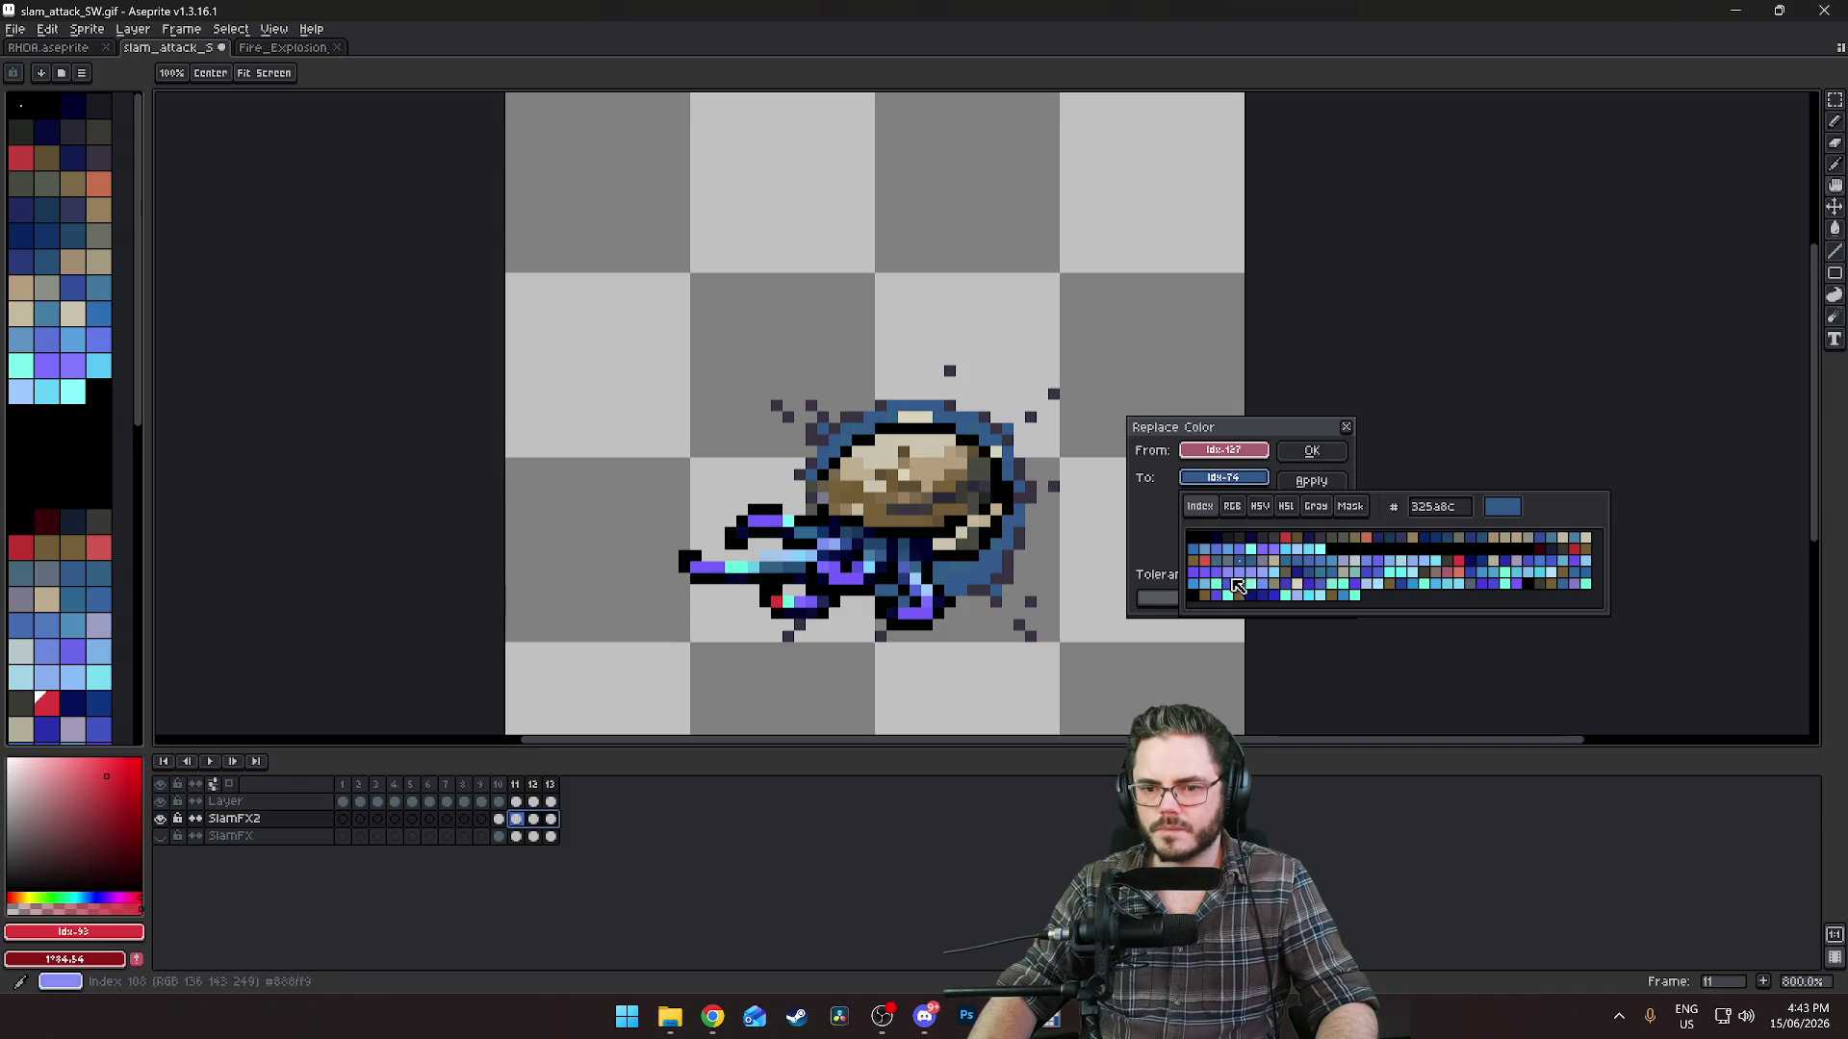
{"action": "left_click", "coordinate": [1237, 568]}
{"action": "left_click", "coordinate": [1220, 562]}
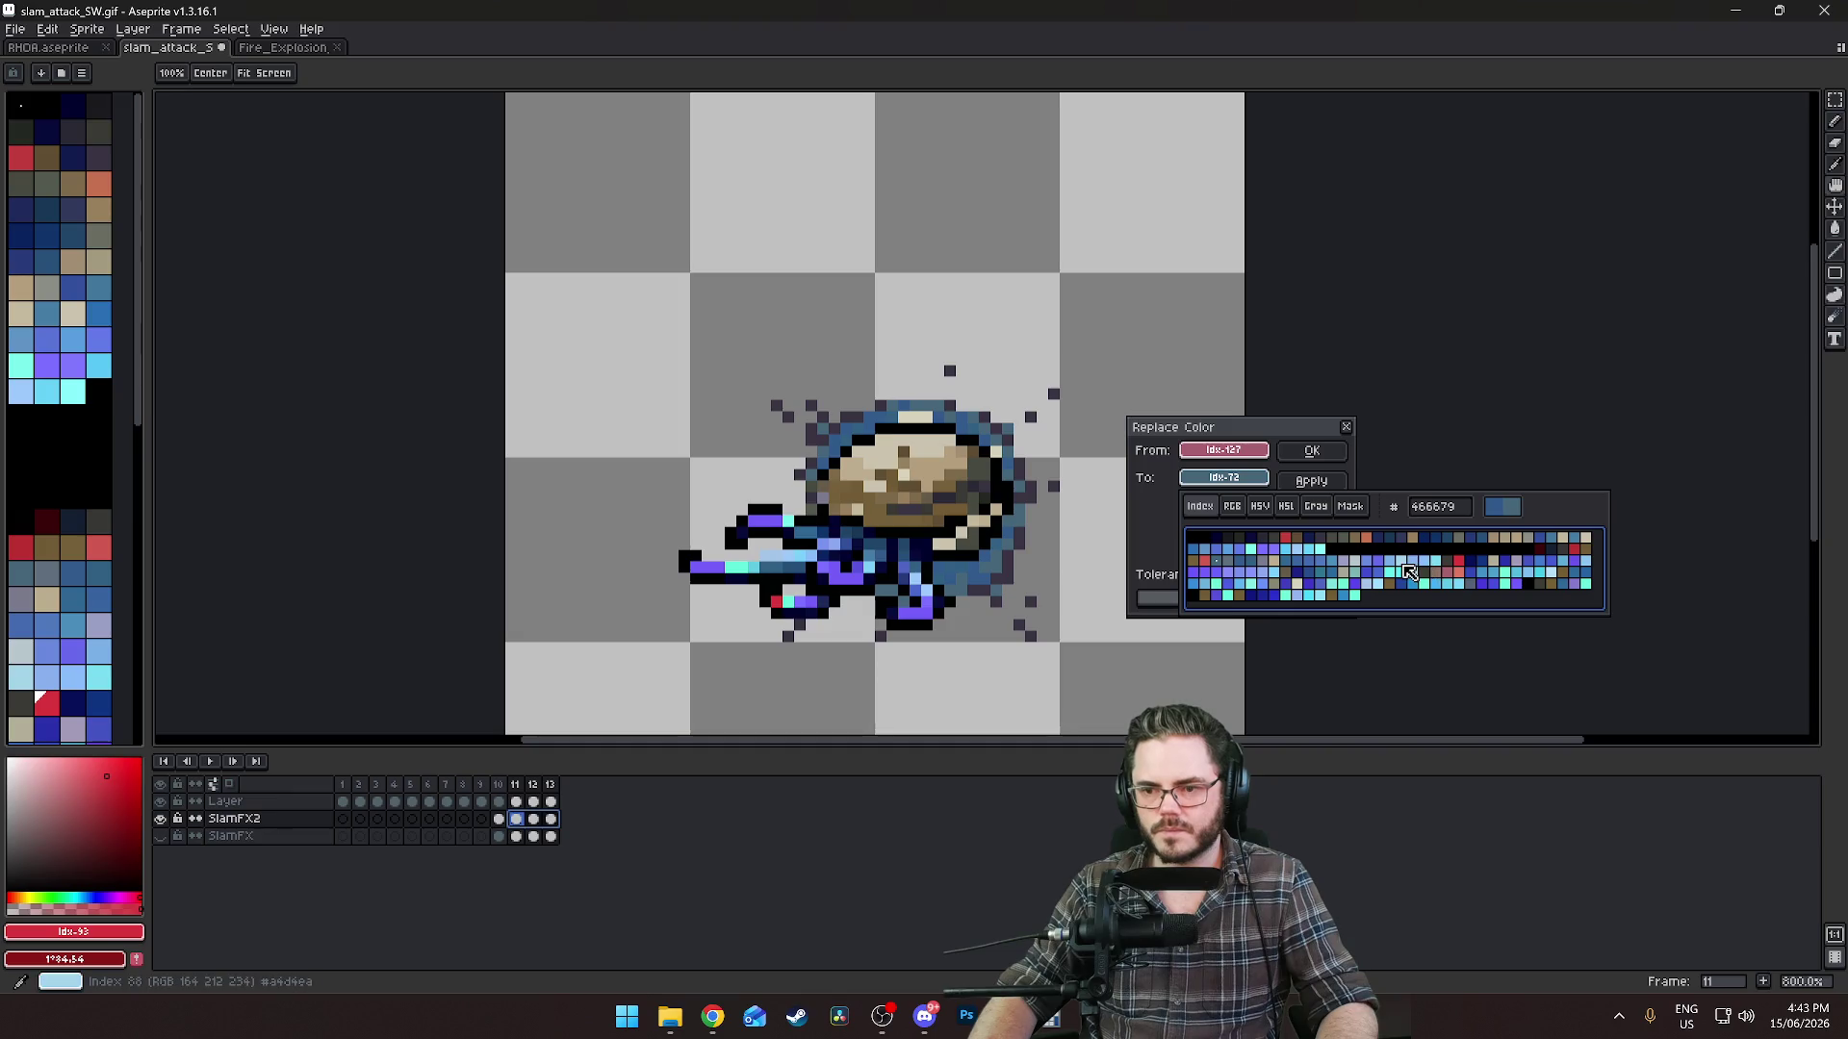
{"action": "left_click", "coordinate": [1587, 562]}
{"action": "left_click", "coordinate": [1407, 572]}
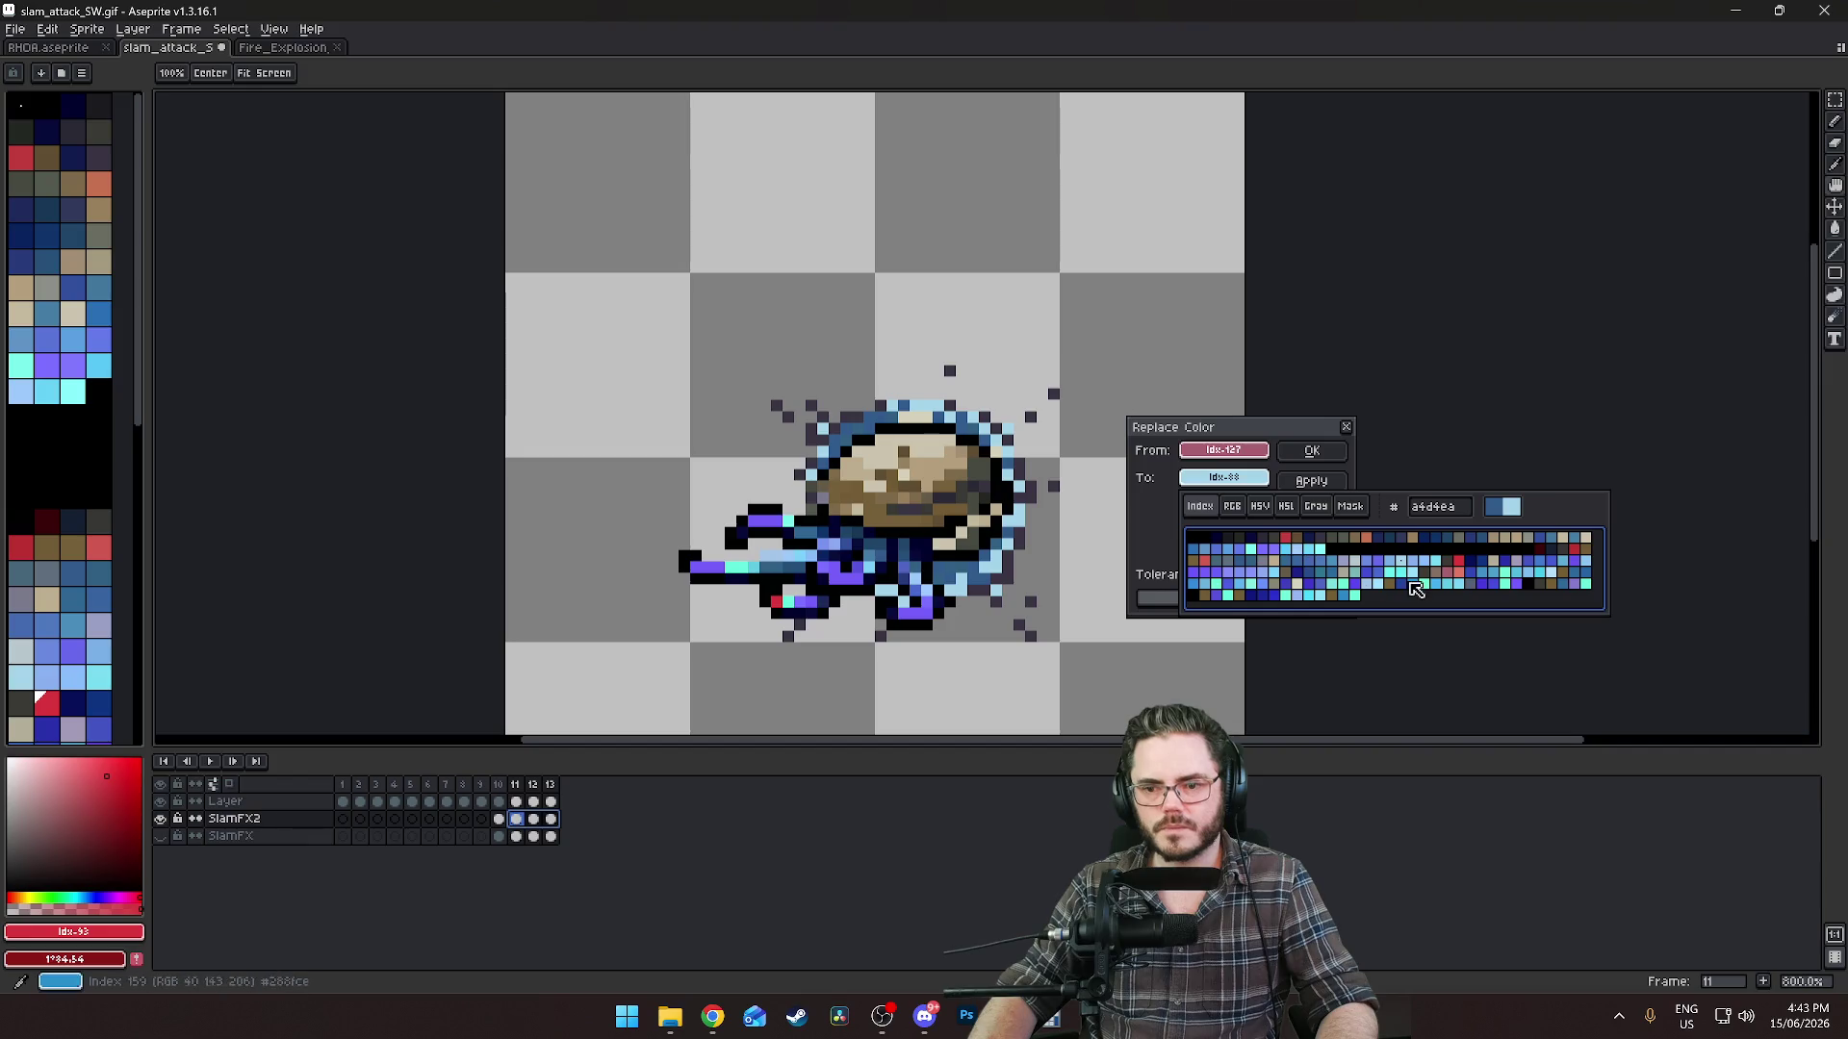
{"action": "left_click", "coordinate": [1364, 576]}
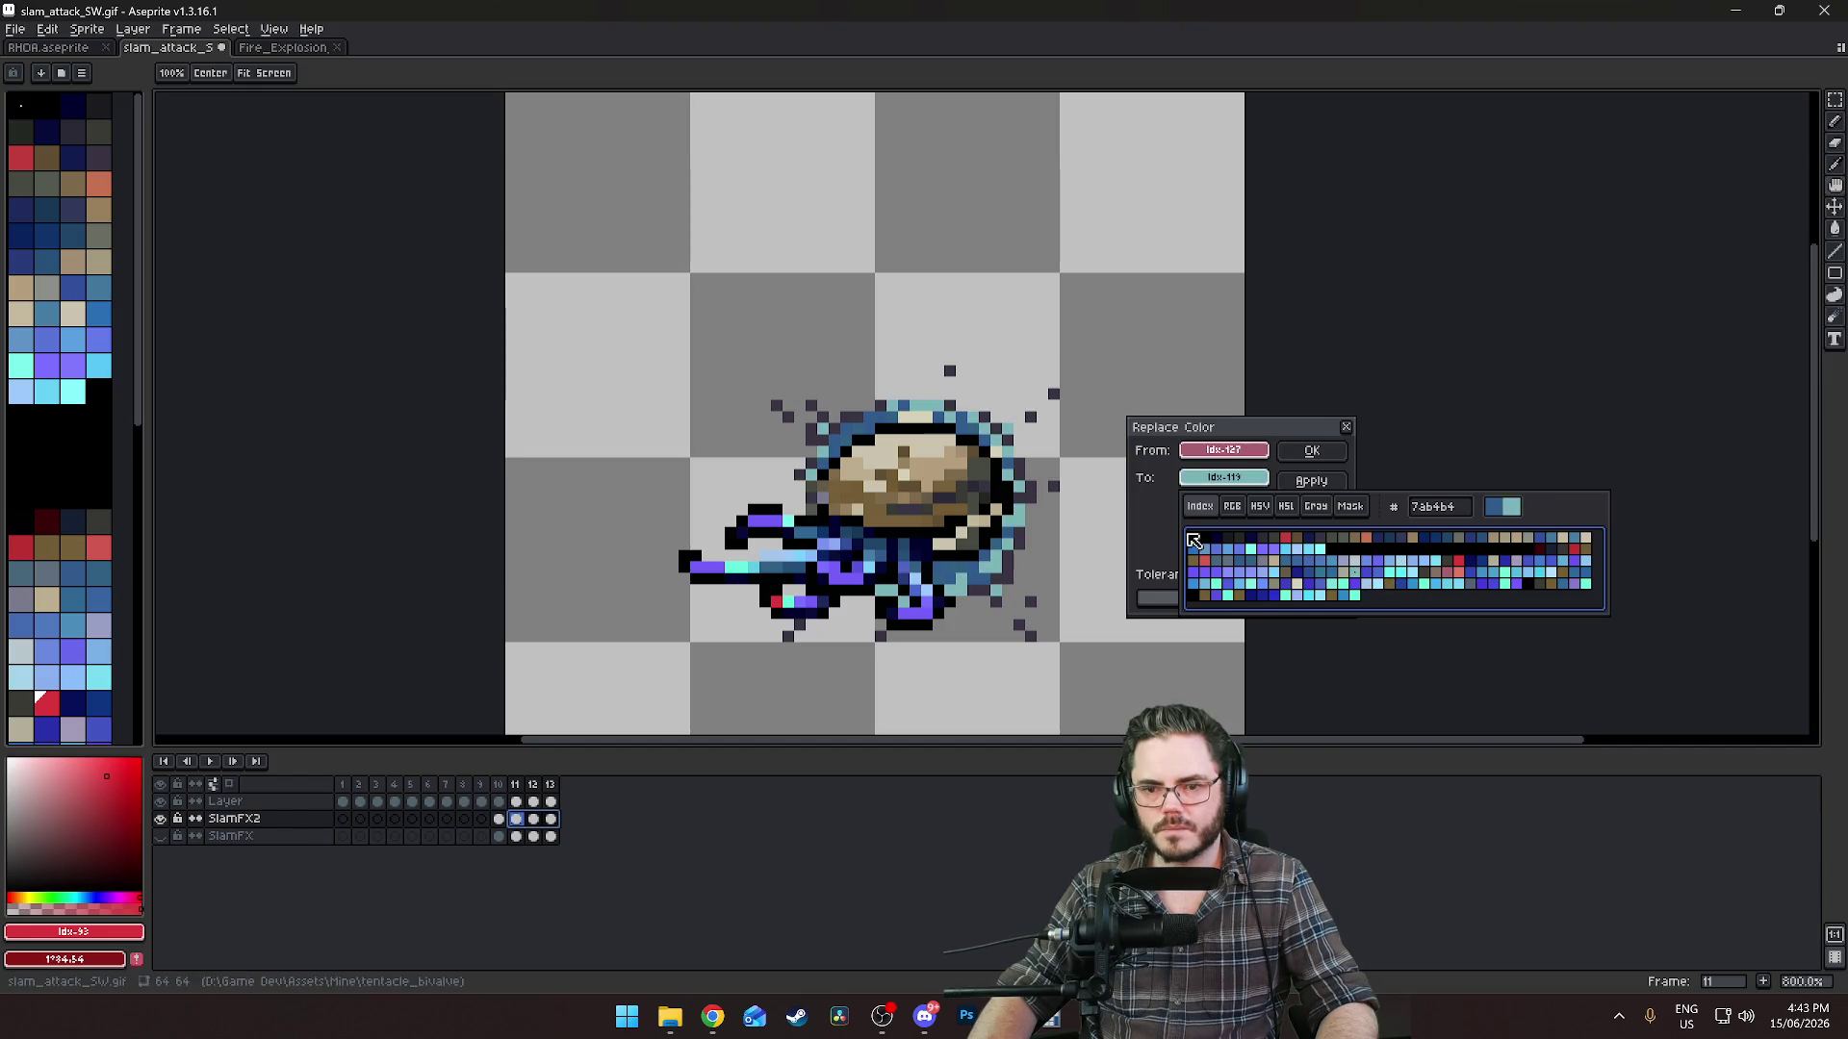
Replace the dark blue halo with pale blue, apply, and confirm with OK.
{"action": "left_click_drag", "start_coordinate": [1223, 450], "coordinate": [1032, 520]}
{"action": "left_click", "coordinate": [1223, 477]}
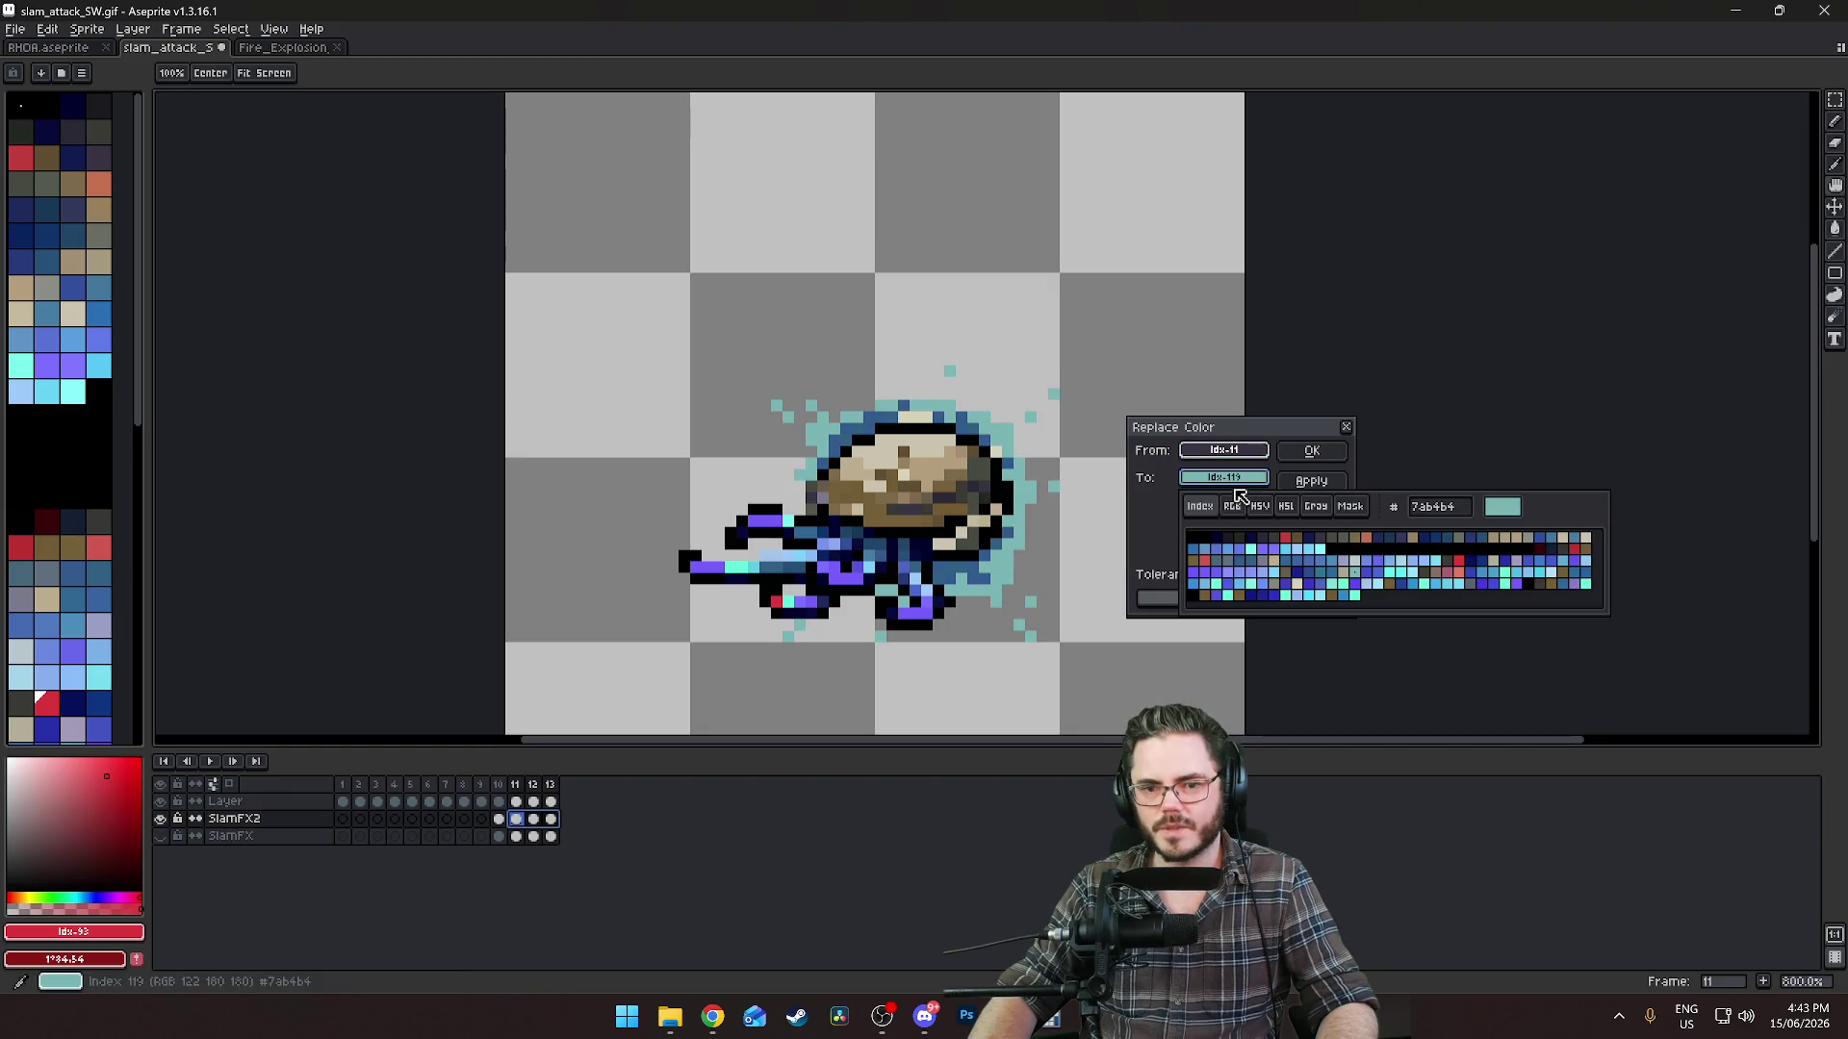
{"action": "left_click", "coordinate": [1375, 584]}
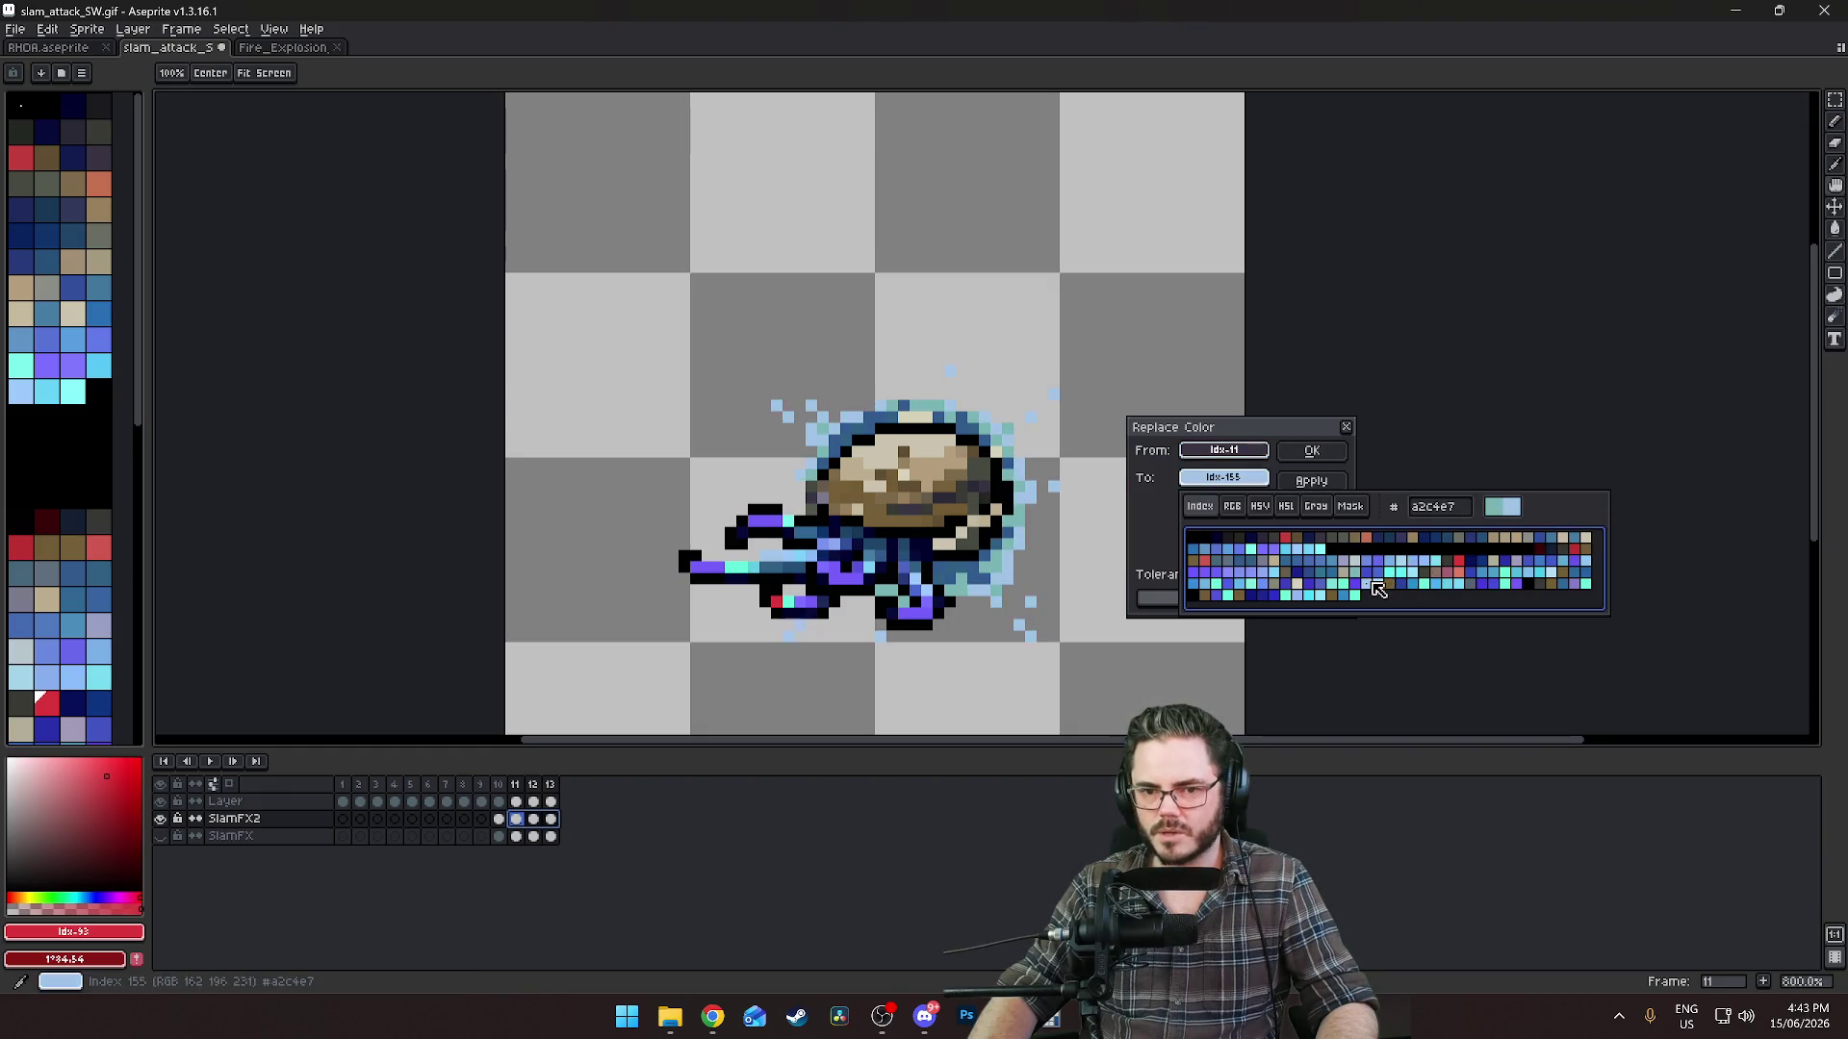
{"action": "left_click", "coordinate": [1323, 484]}
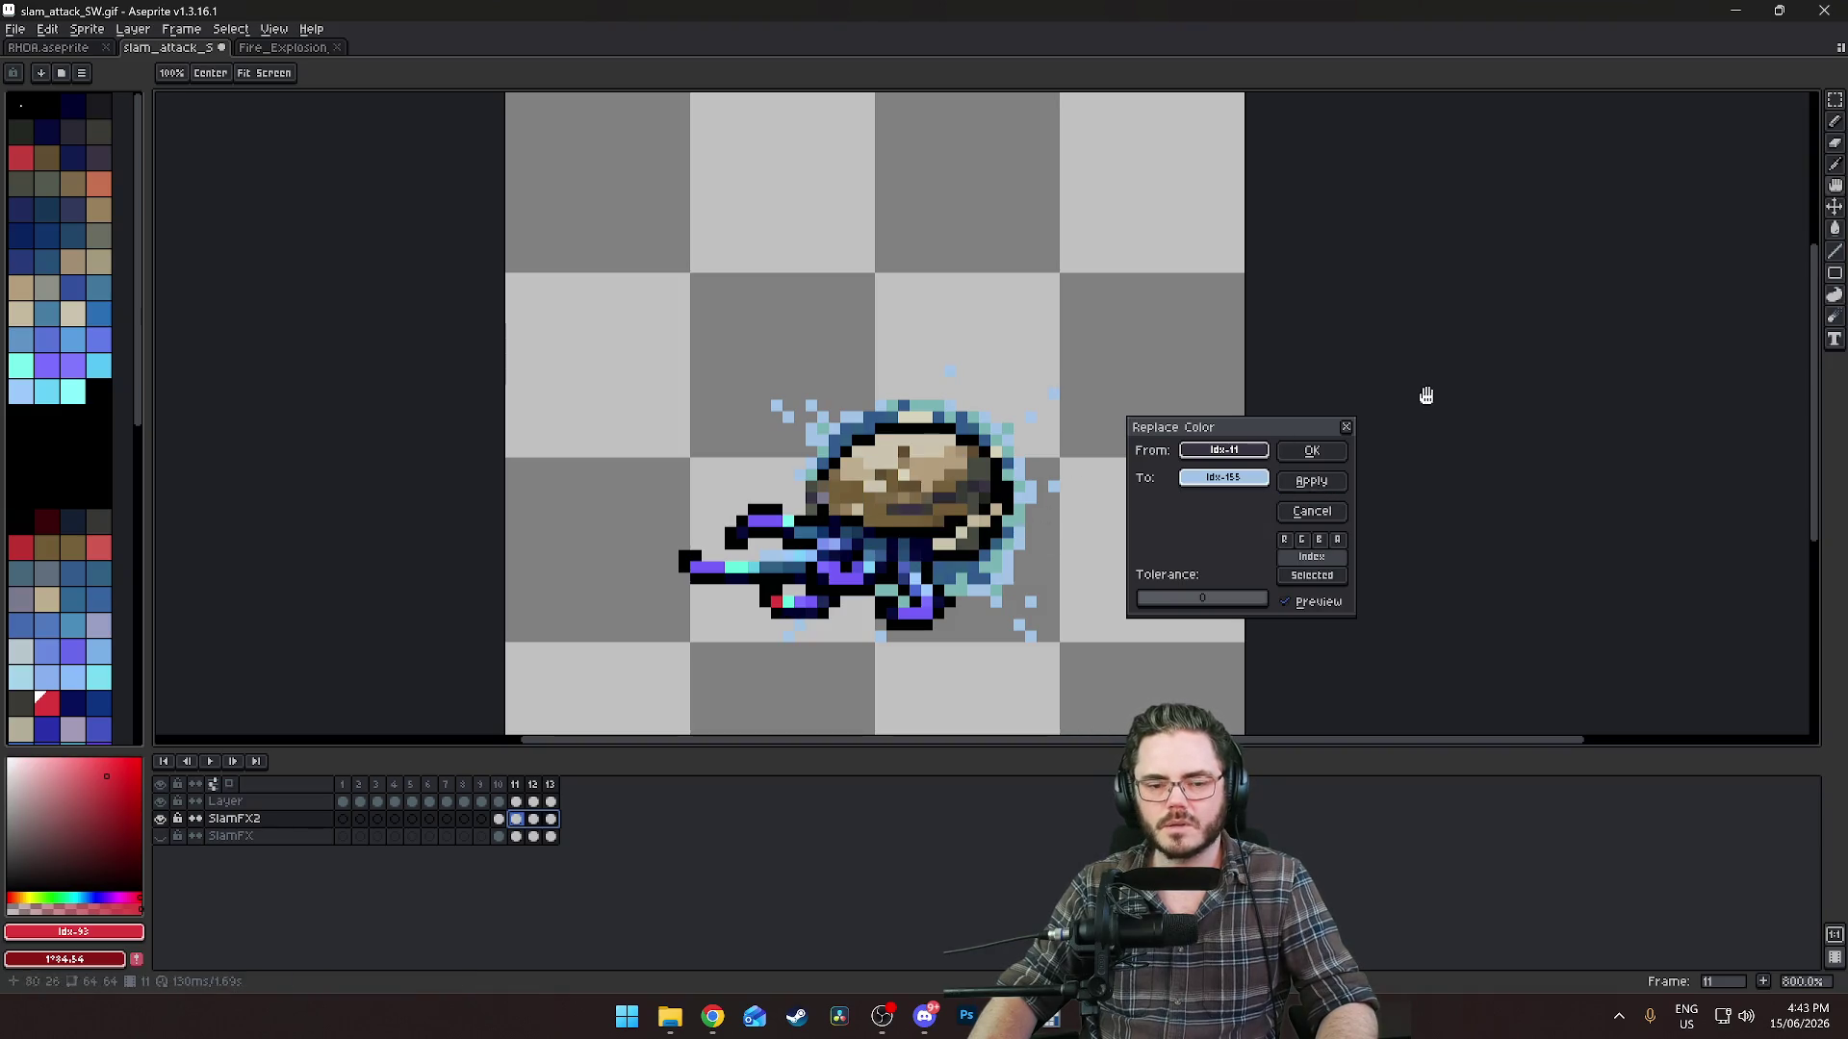
{"action": "left_click", "coordinate": [1312, 451]}
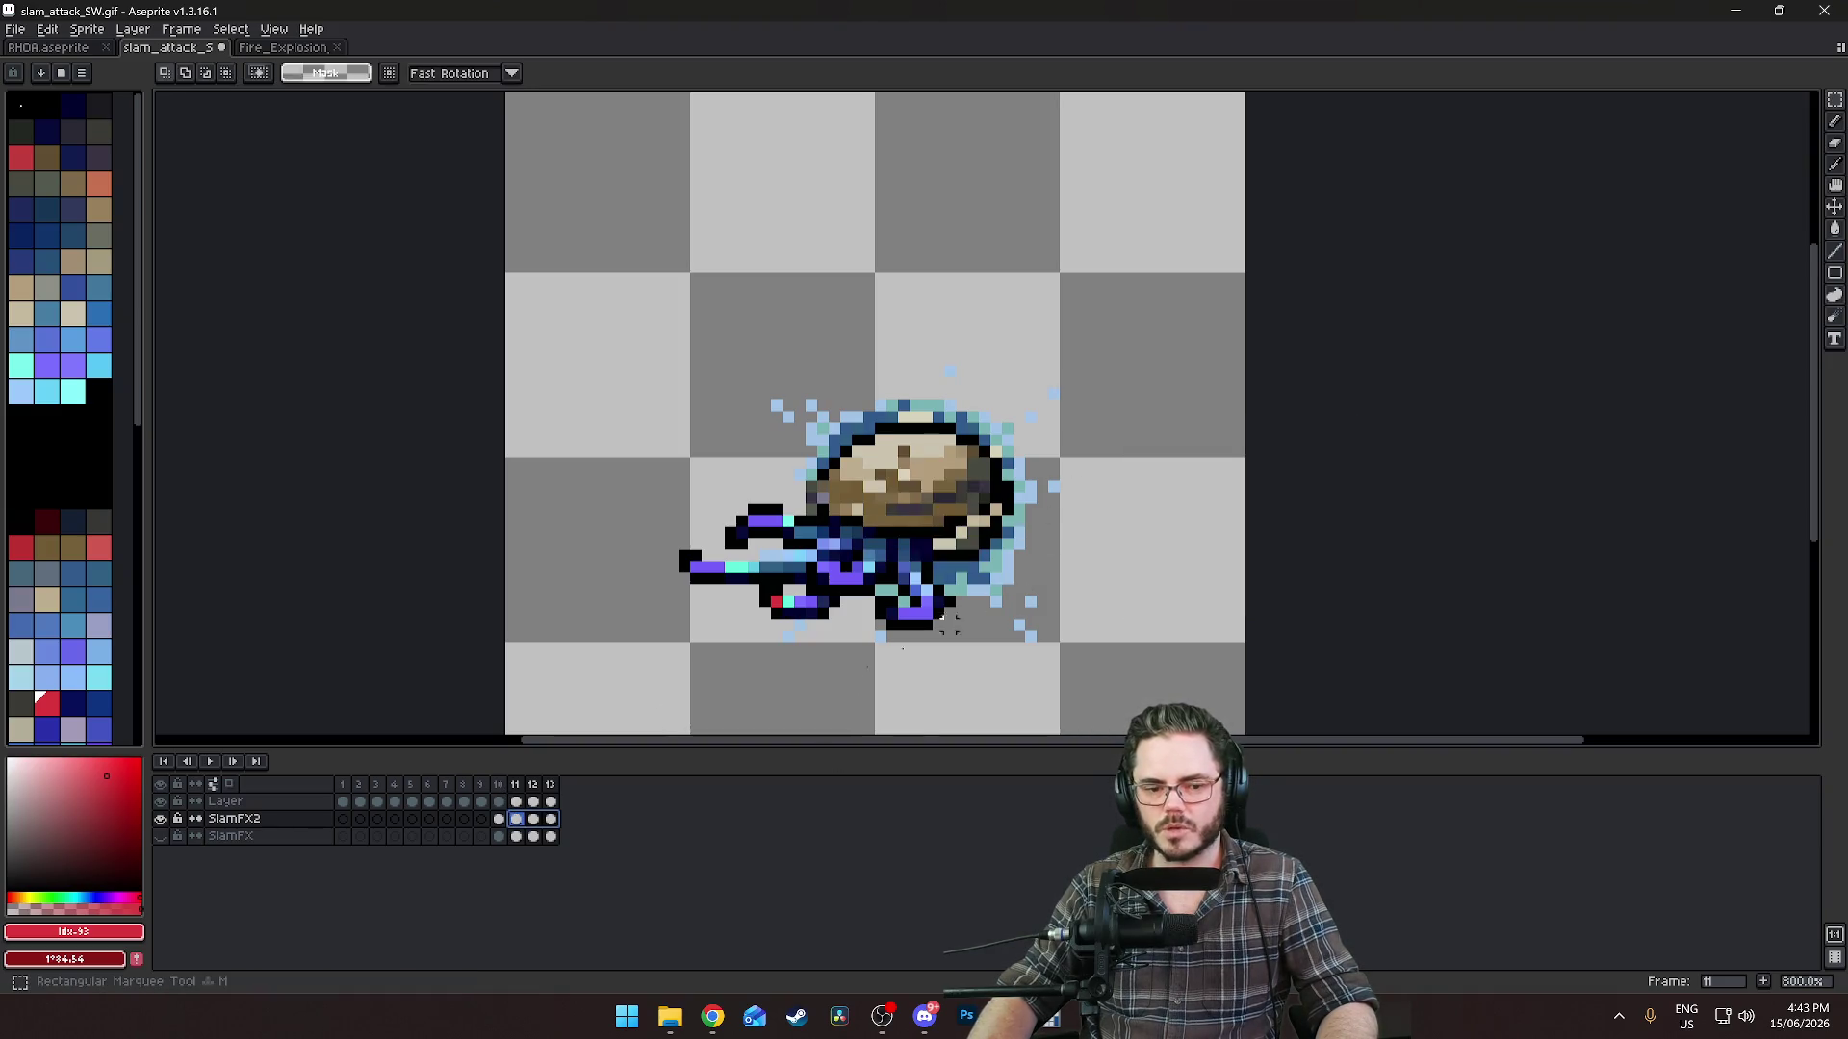
Step through the frames, zoom out, and stop playback on frame 5's SlamFX2 cel.
{"action": "key", "text": "Right"}
{"action": "key", "text": "Right"}
{"action": "key", "text": "Right"}
{"action": "key", "text": "Left"}
{"action": "key", "text": "Left"}
{"action": "key", "text": "Left"}
{"action": "key", "text": "Left"}
{"action": "key", "text": "Left"}
{"action": "key", "text": "Right"}
{"action": "key", "text": "Right"}
{"action": "key", "text": "Right"}
{"action": "key", "text": "Right"}
{"action": "key", "text": "Right"}
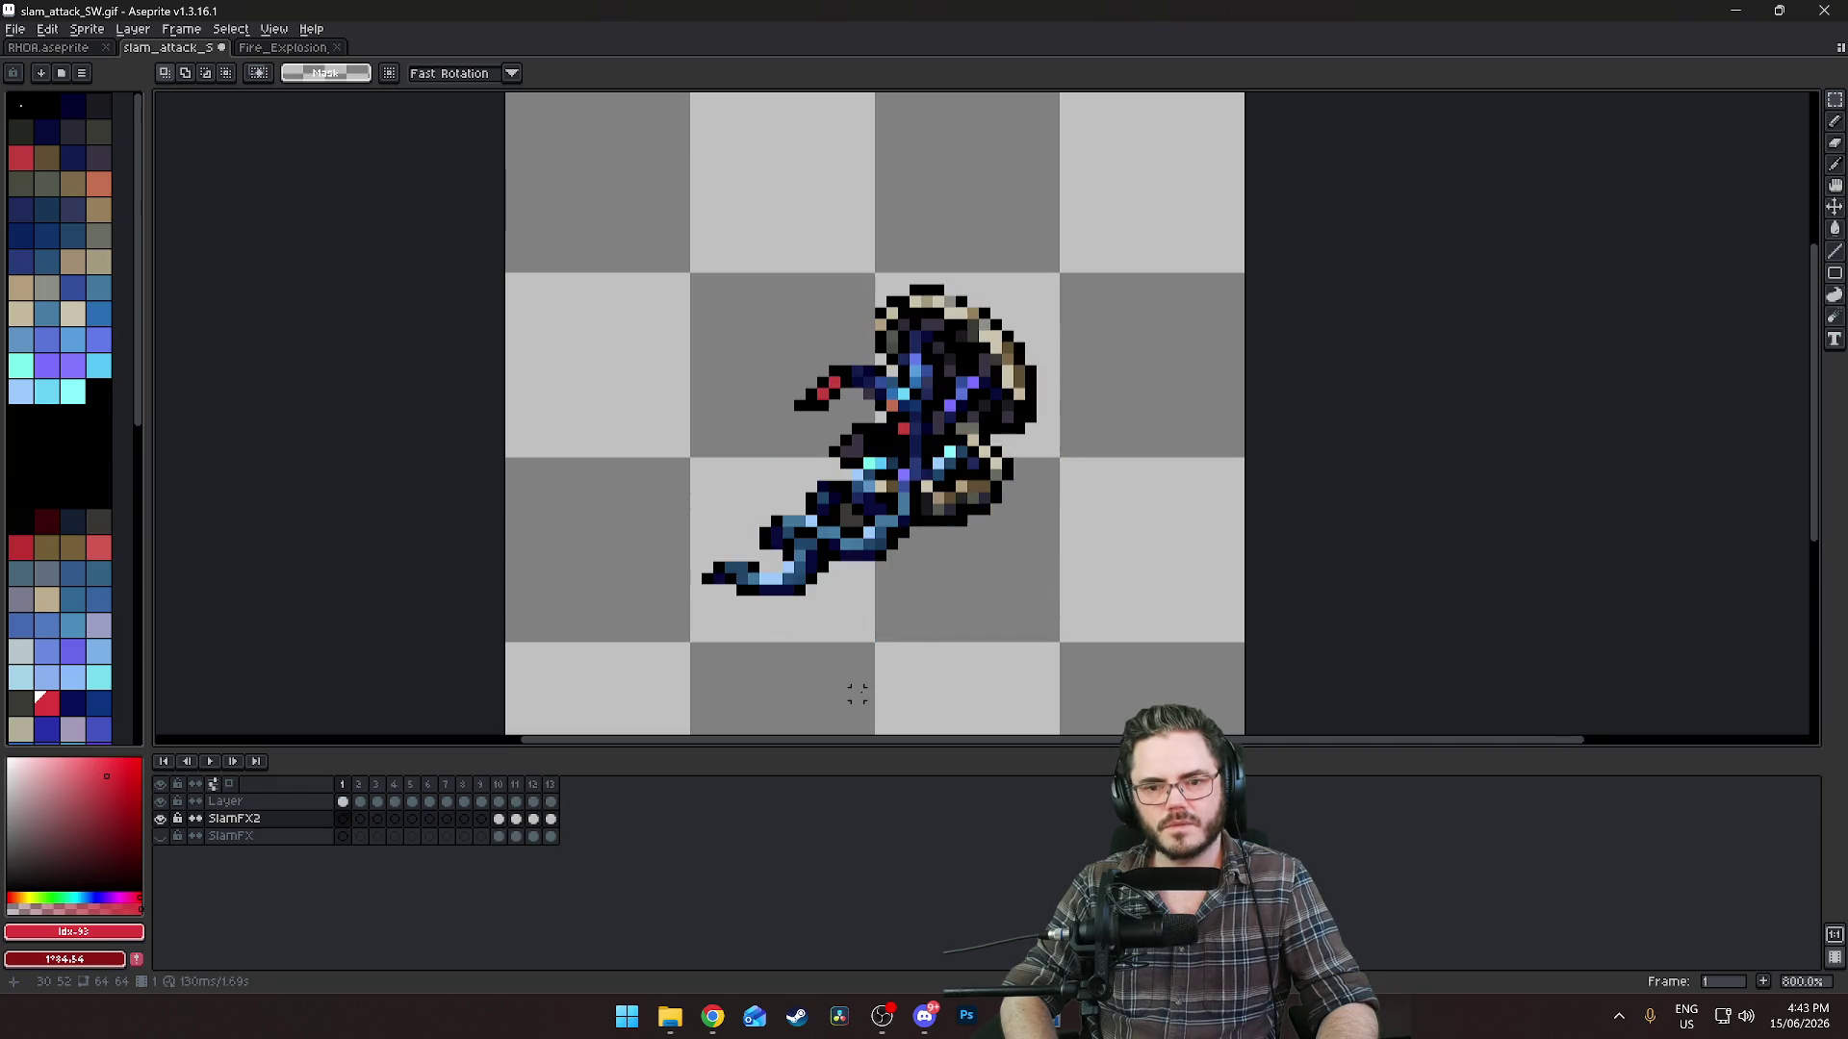
{"action": "scroll", "coordinate": [857, 693], "scroll_direction": "down", "scroll_amount": 4}
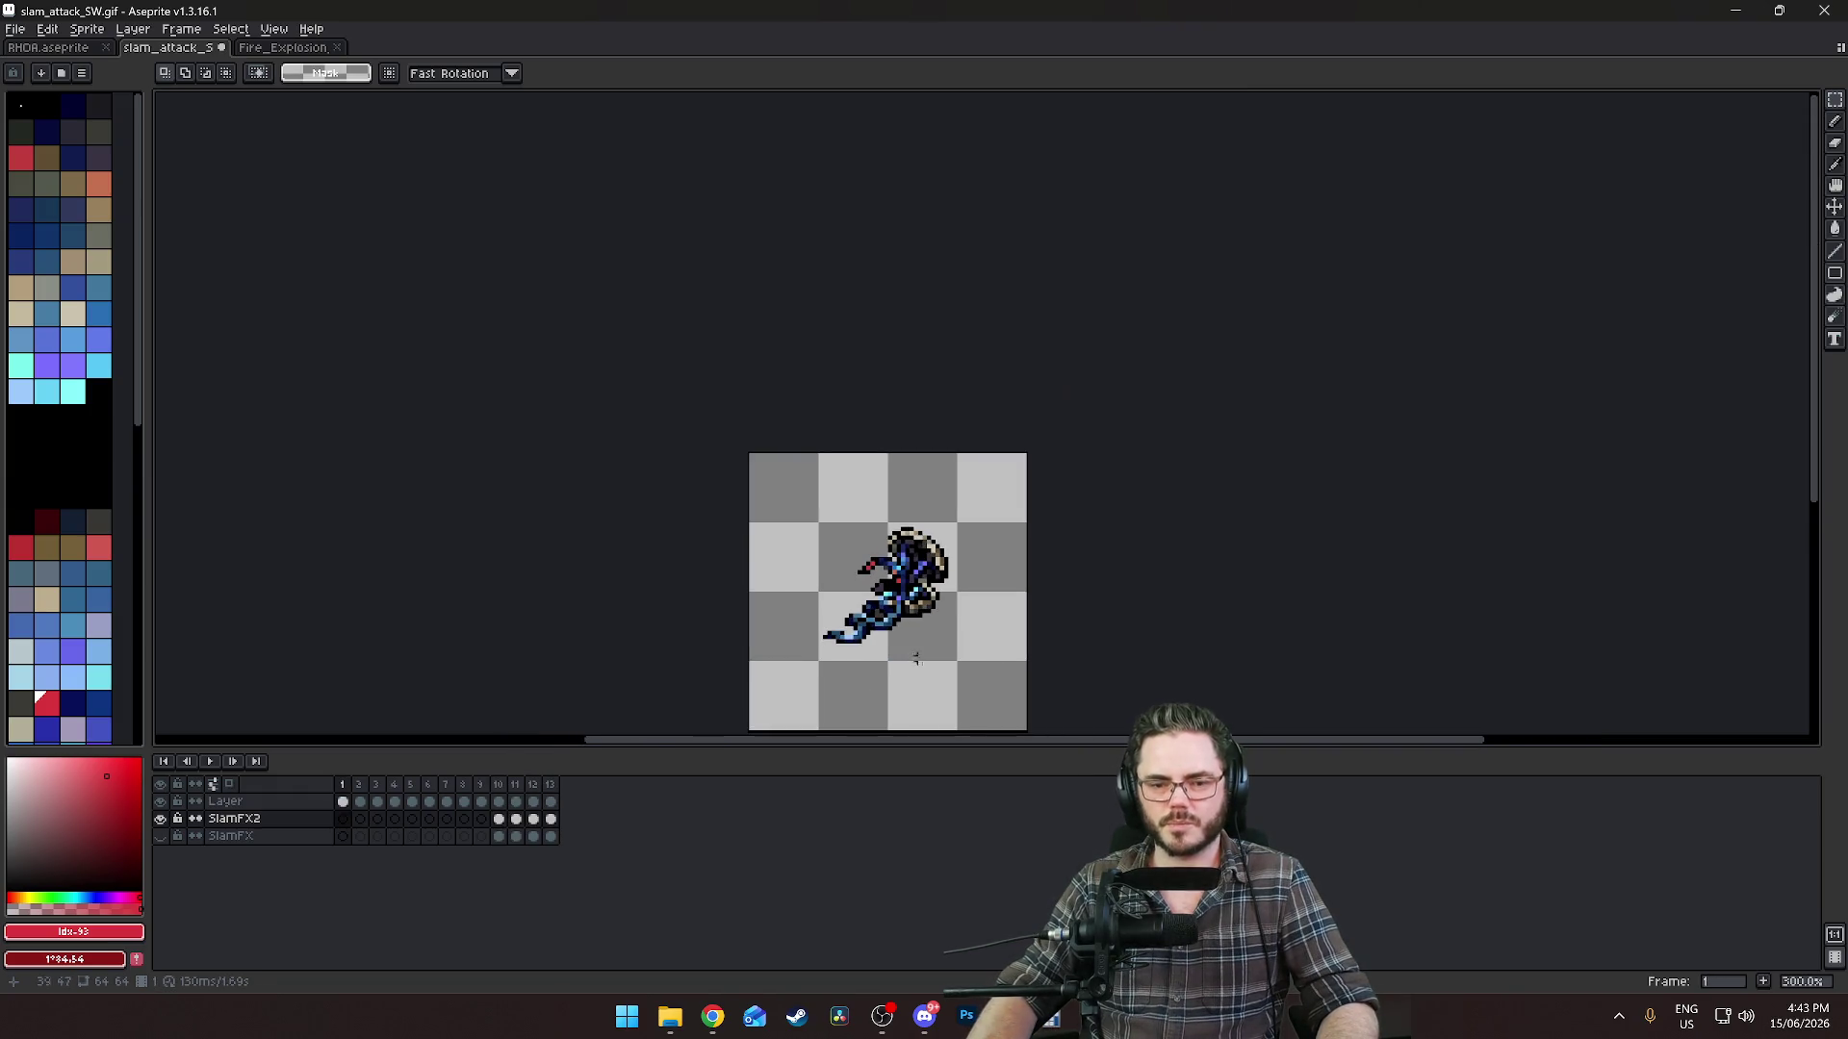
{"action": "left_click", "coordinate": [209, 763]}
{"action": "left_click", "coordinate": [212, 764]}
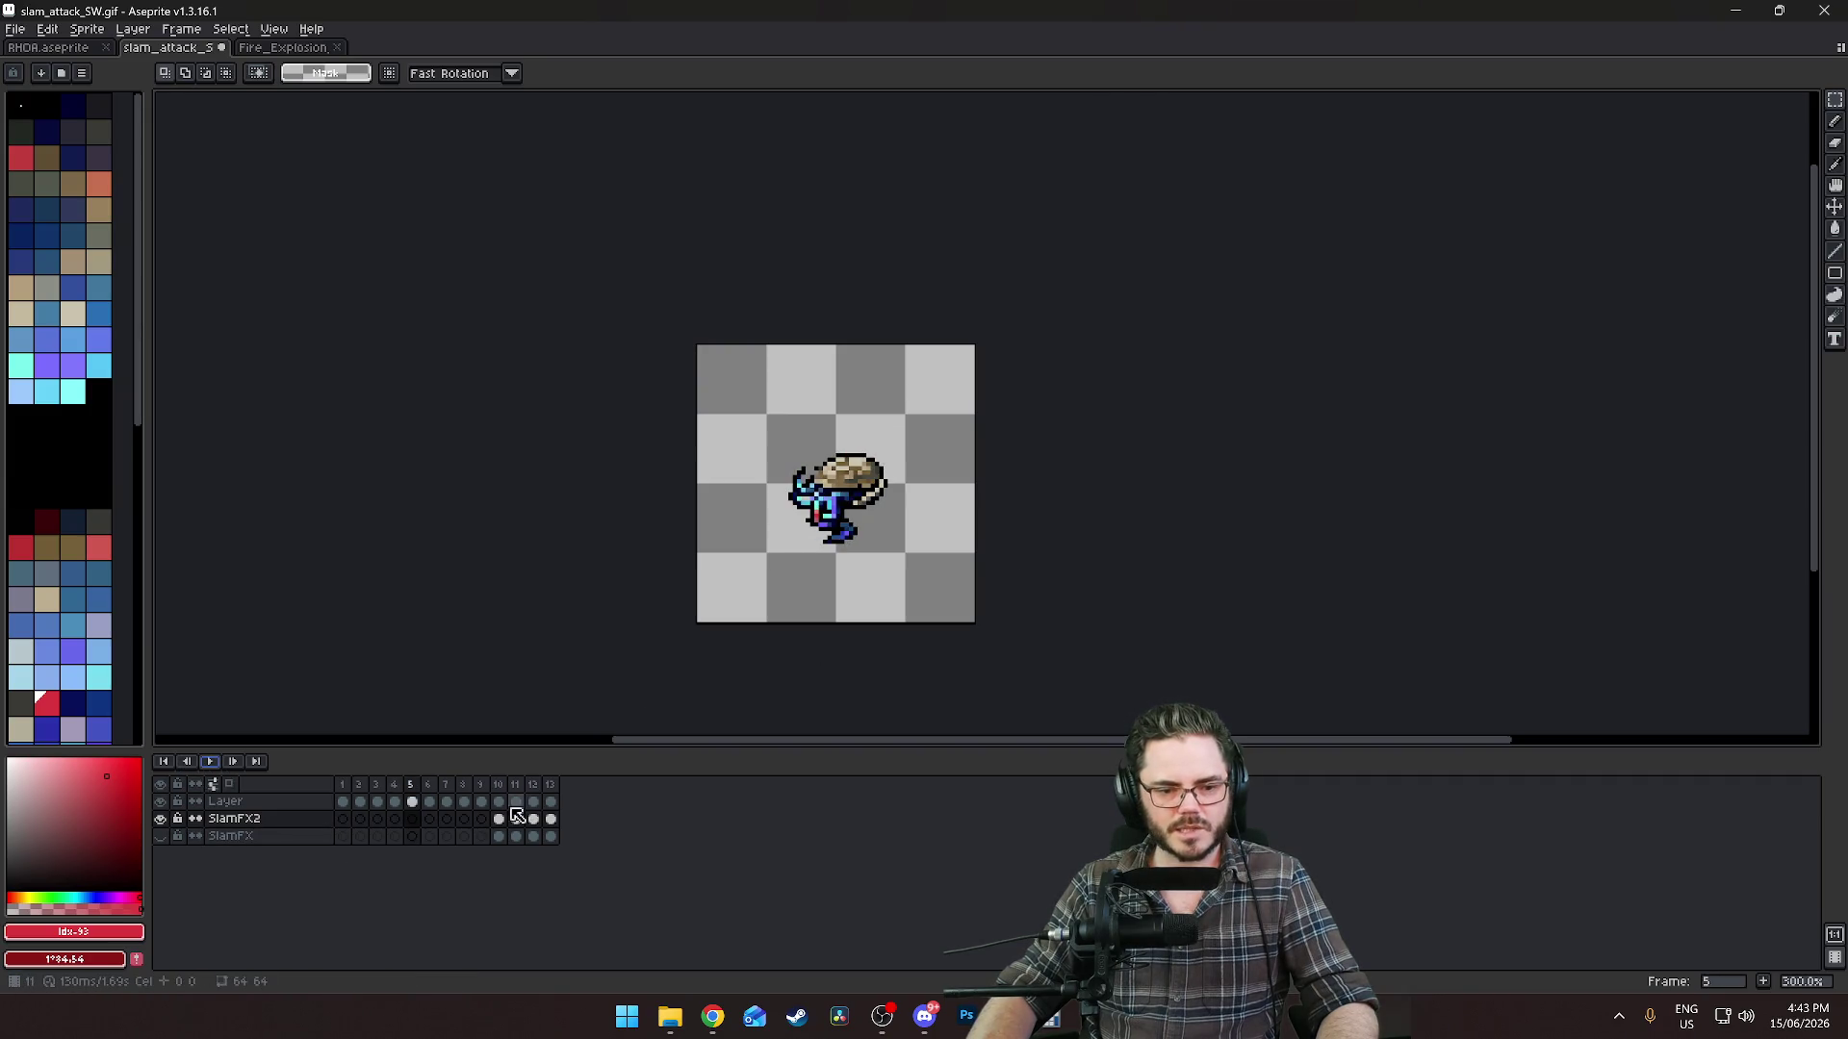
{"action": "left_click", "coordinate": [289, 821]}
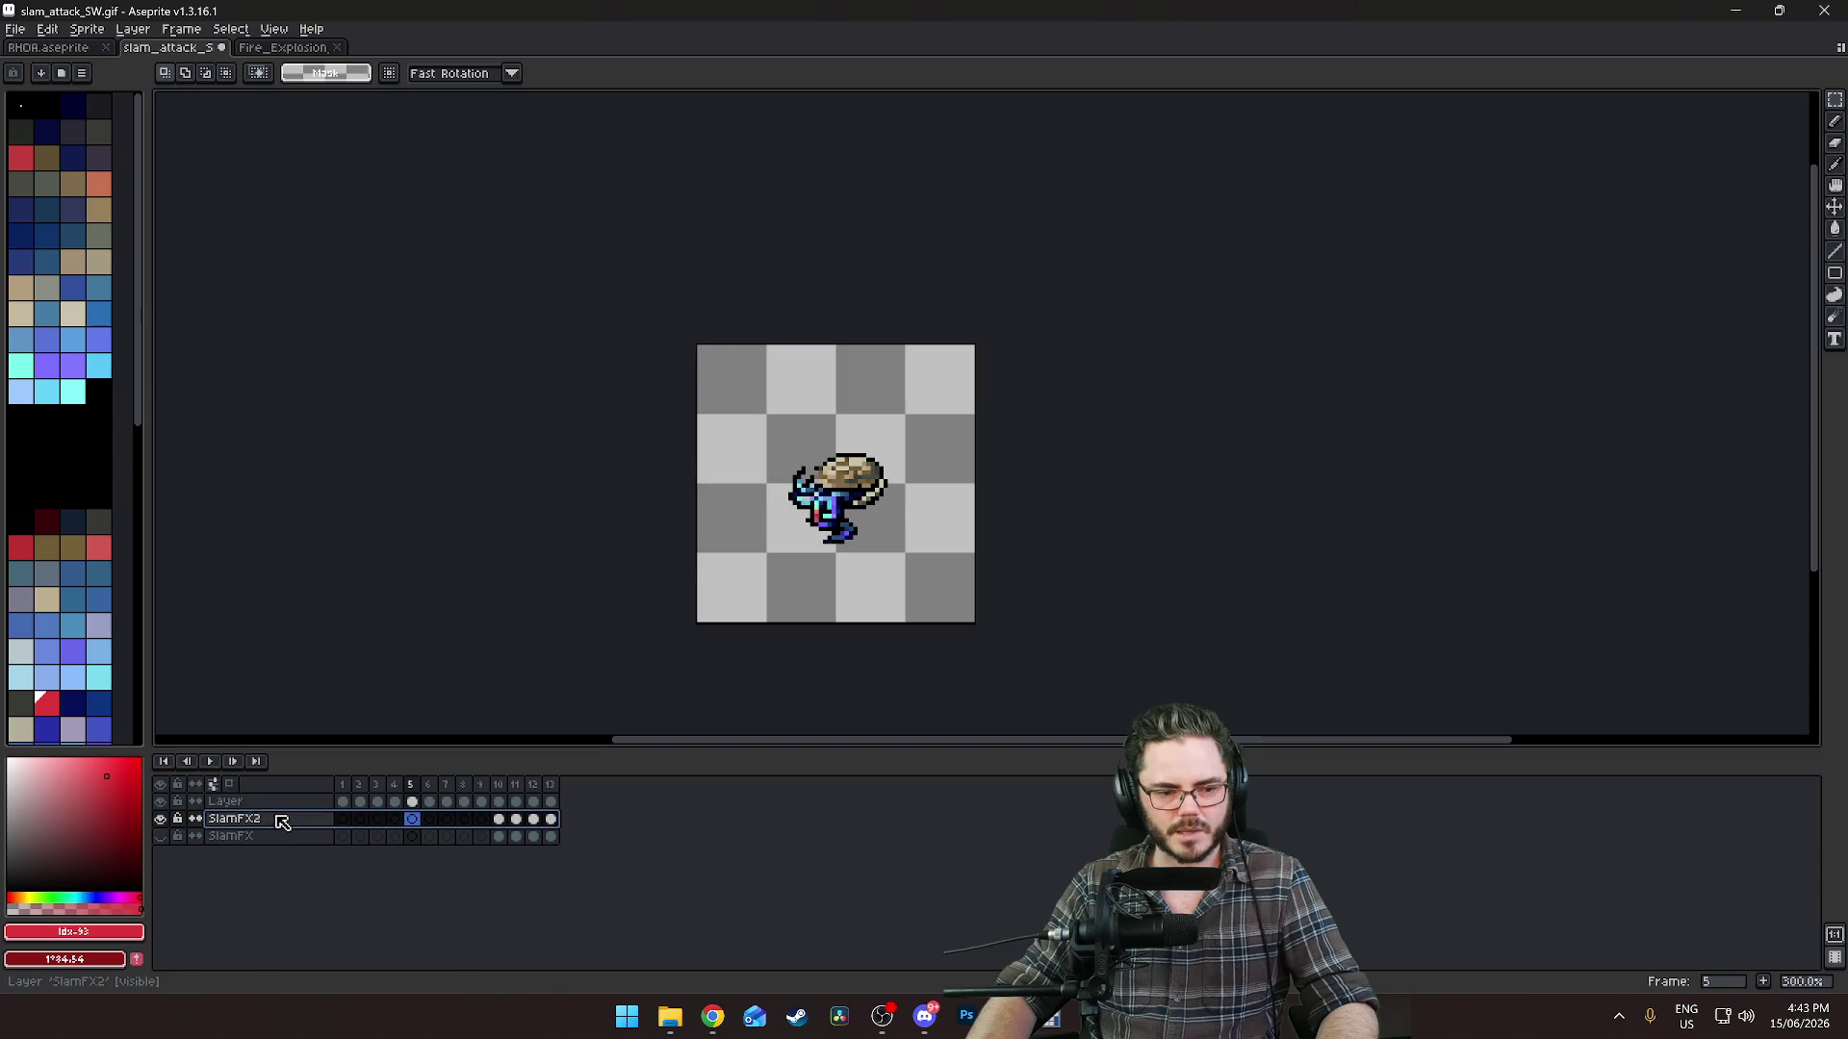
Lower the SlamFX2 layer's opacity in Layer Properties and return to the first frame.
{"action": "left_click", "coordinate": [134, 29]}
{"action": "left_click", "coordinate": [197, 43]}
{"action": "left_click", "coordinate": [1419, 528]}
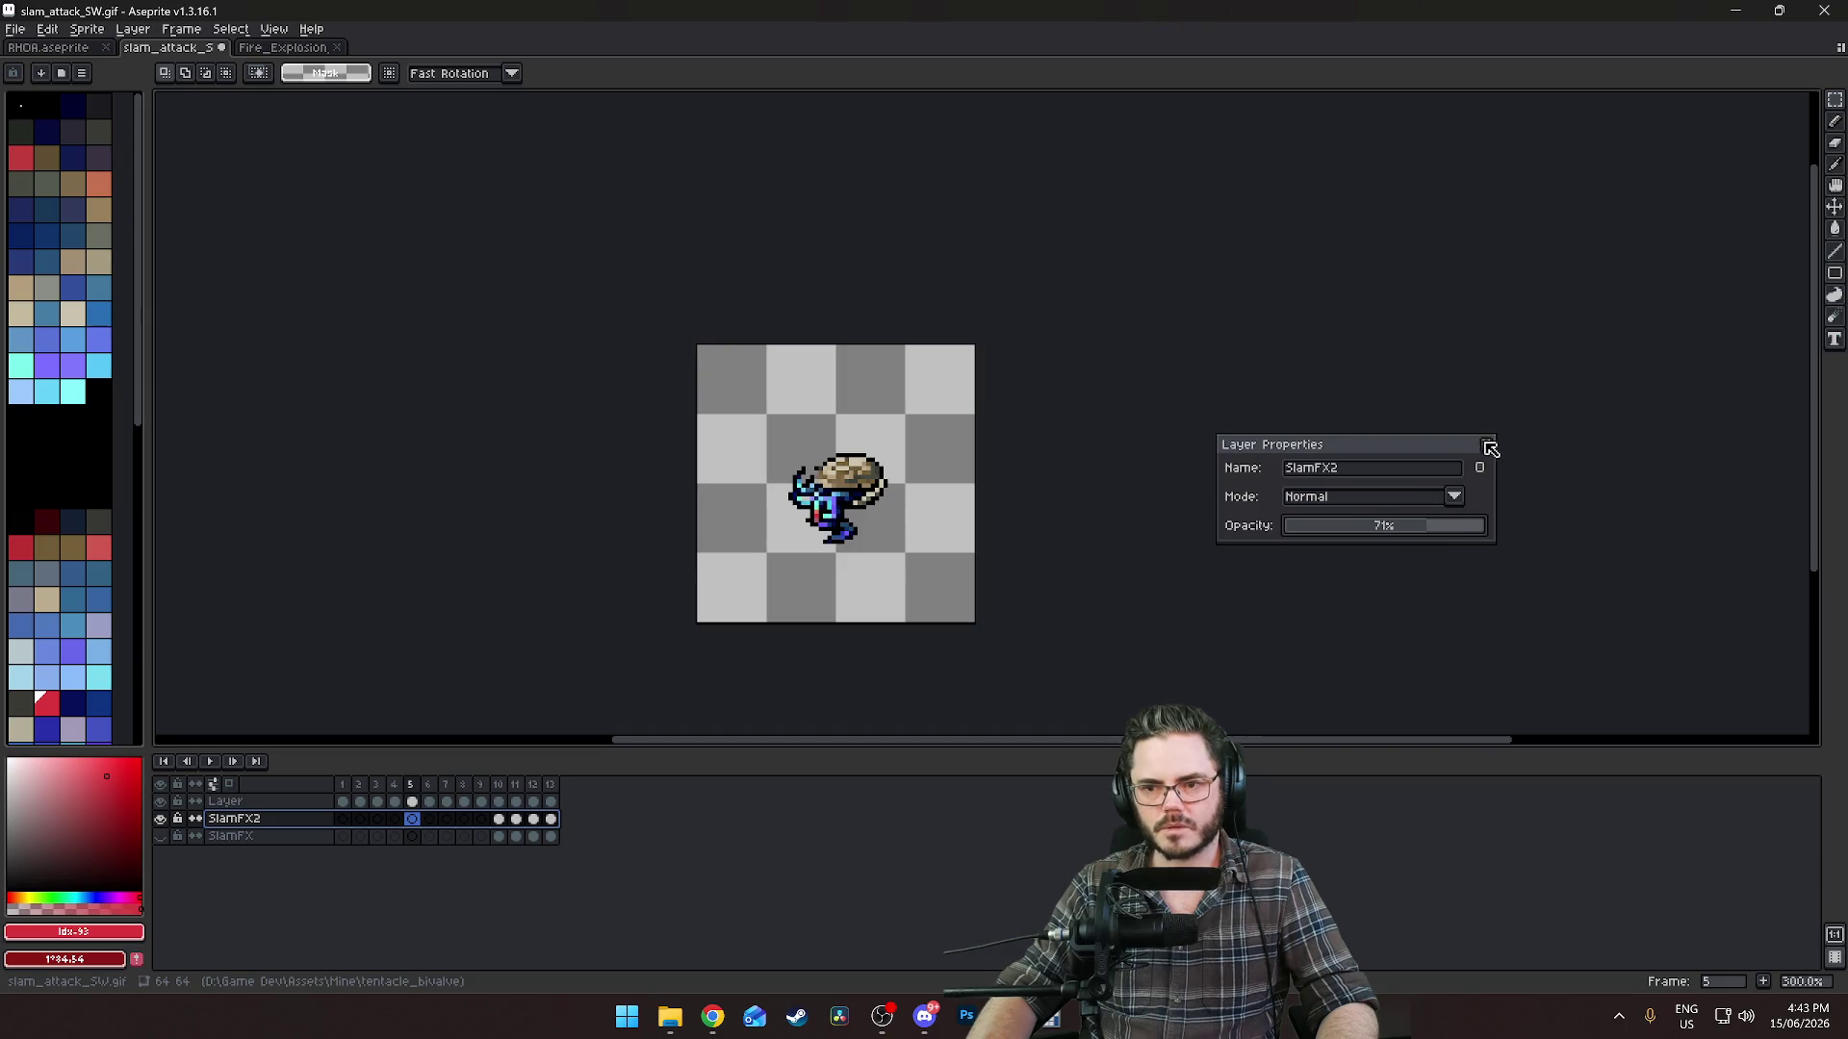
{"action": "left_click", "coordinate": [1490, 448]}
{"action": "left_click", "coordinate": [344, 785]}
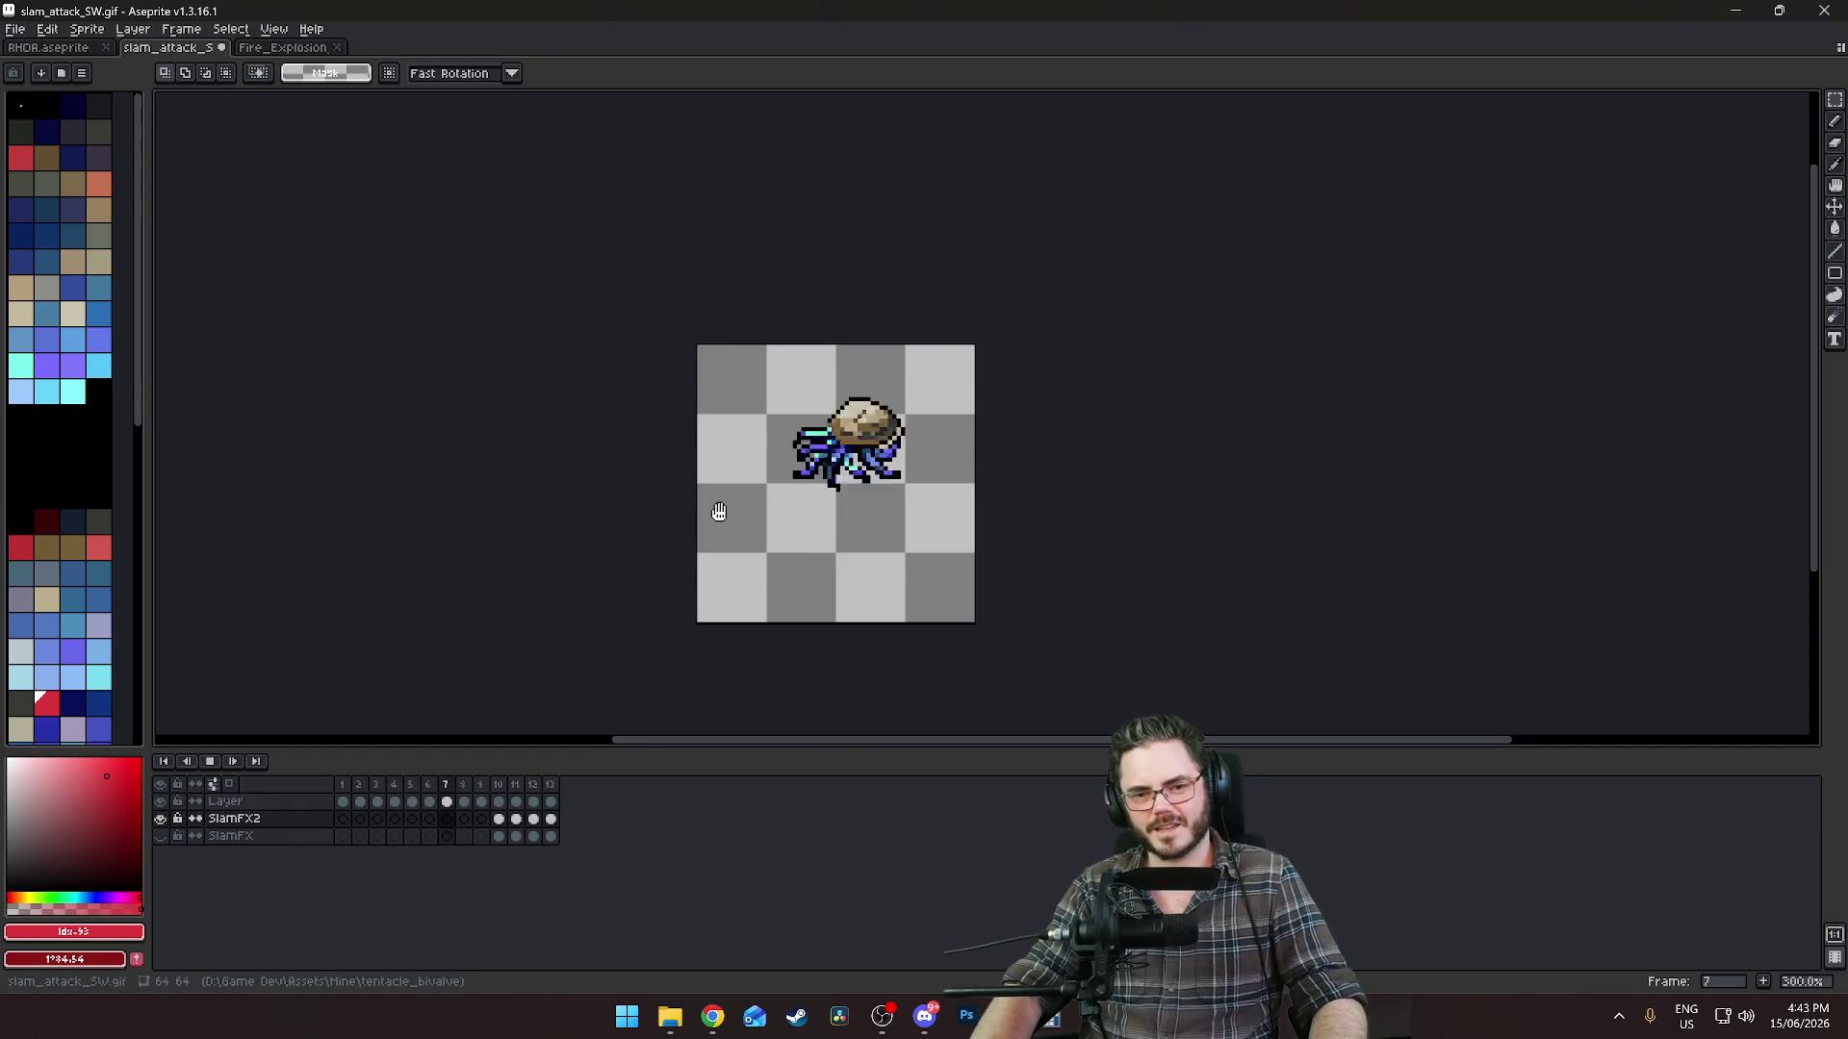
{"action": "scroll", "coordinate": [714, 511], "scroll_direction": "down", "scroll_amount": 1}
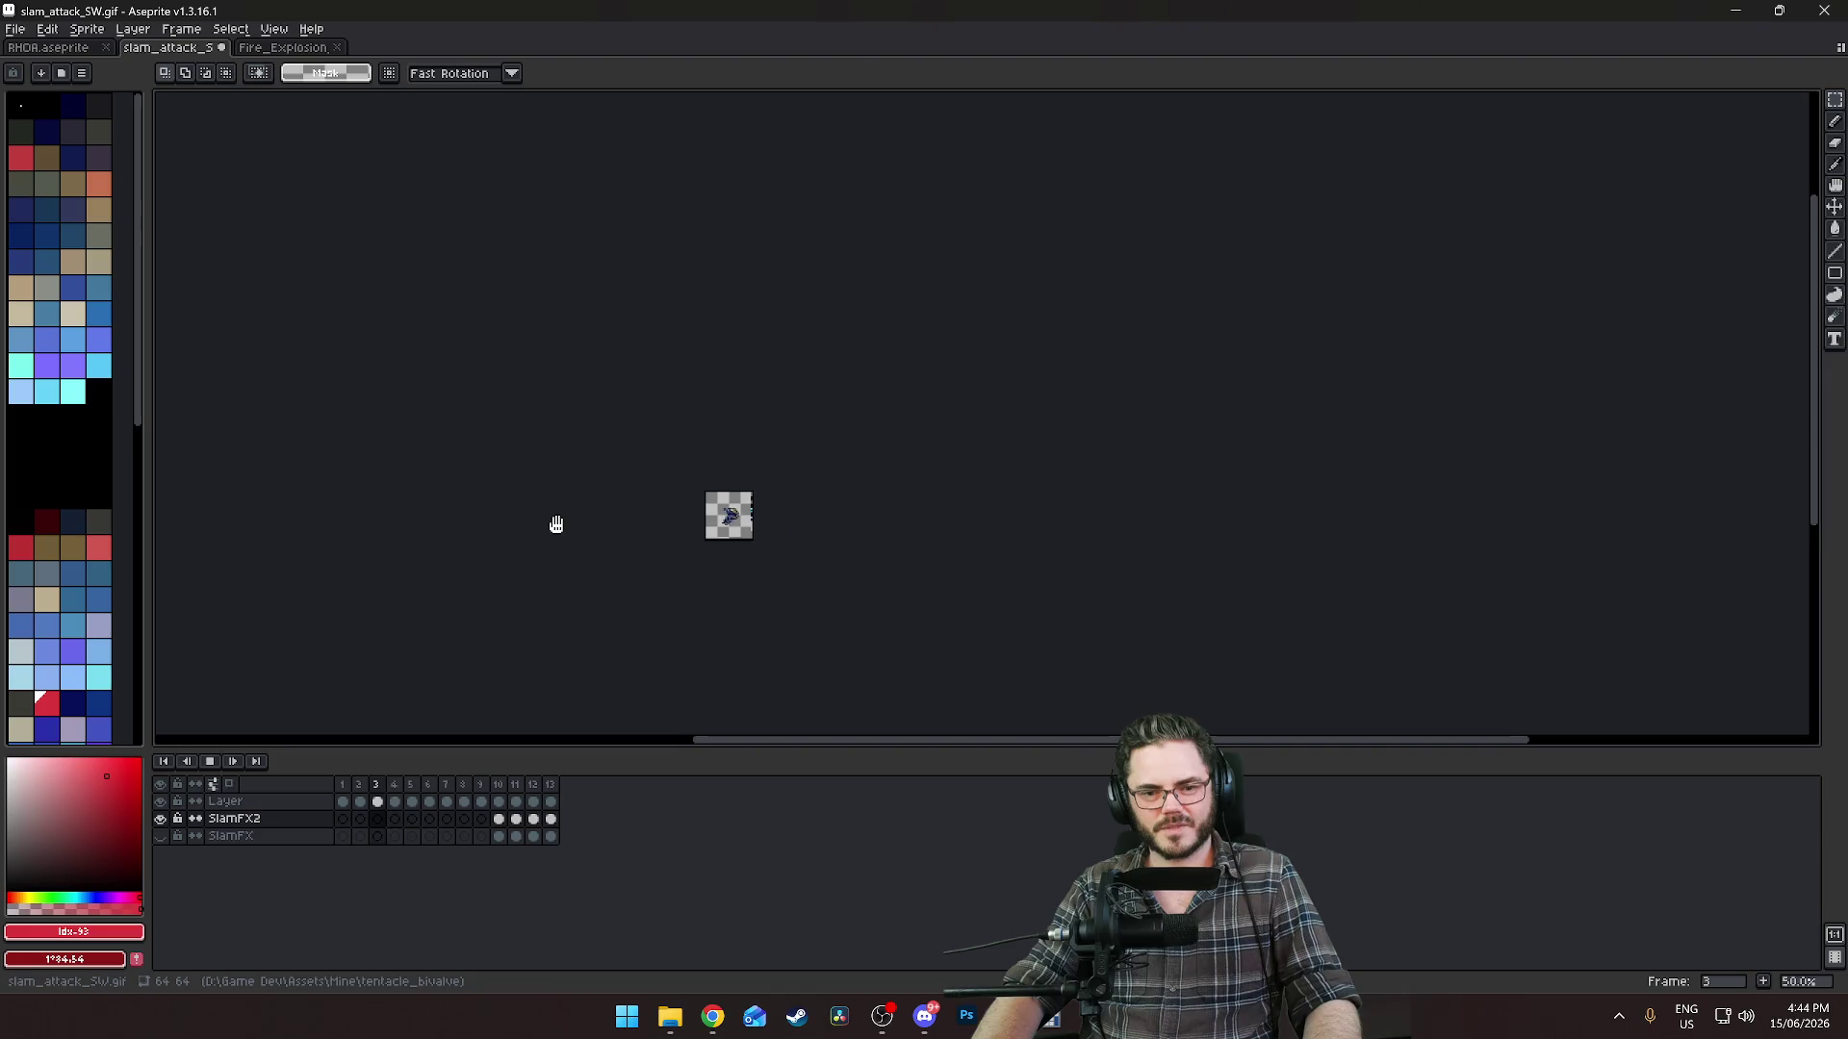
{"action": "scroll", "coordinate": [556, 524], "scroll_direction": "up", "scroll_amount": 1}
{"action": "scroll", "coordinate": [557, 523], "scroll_direction": "up", "scroll_amount": 2}
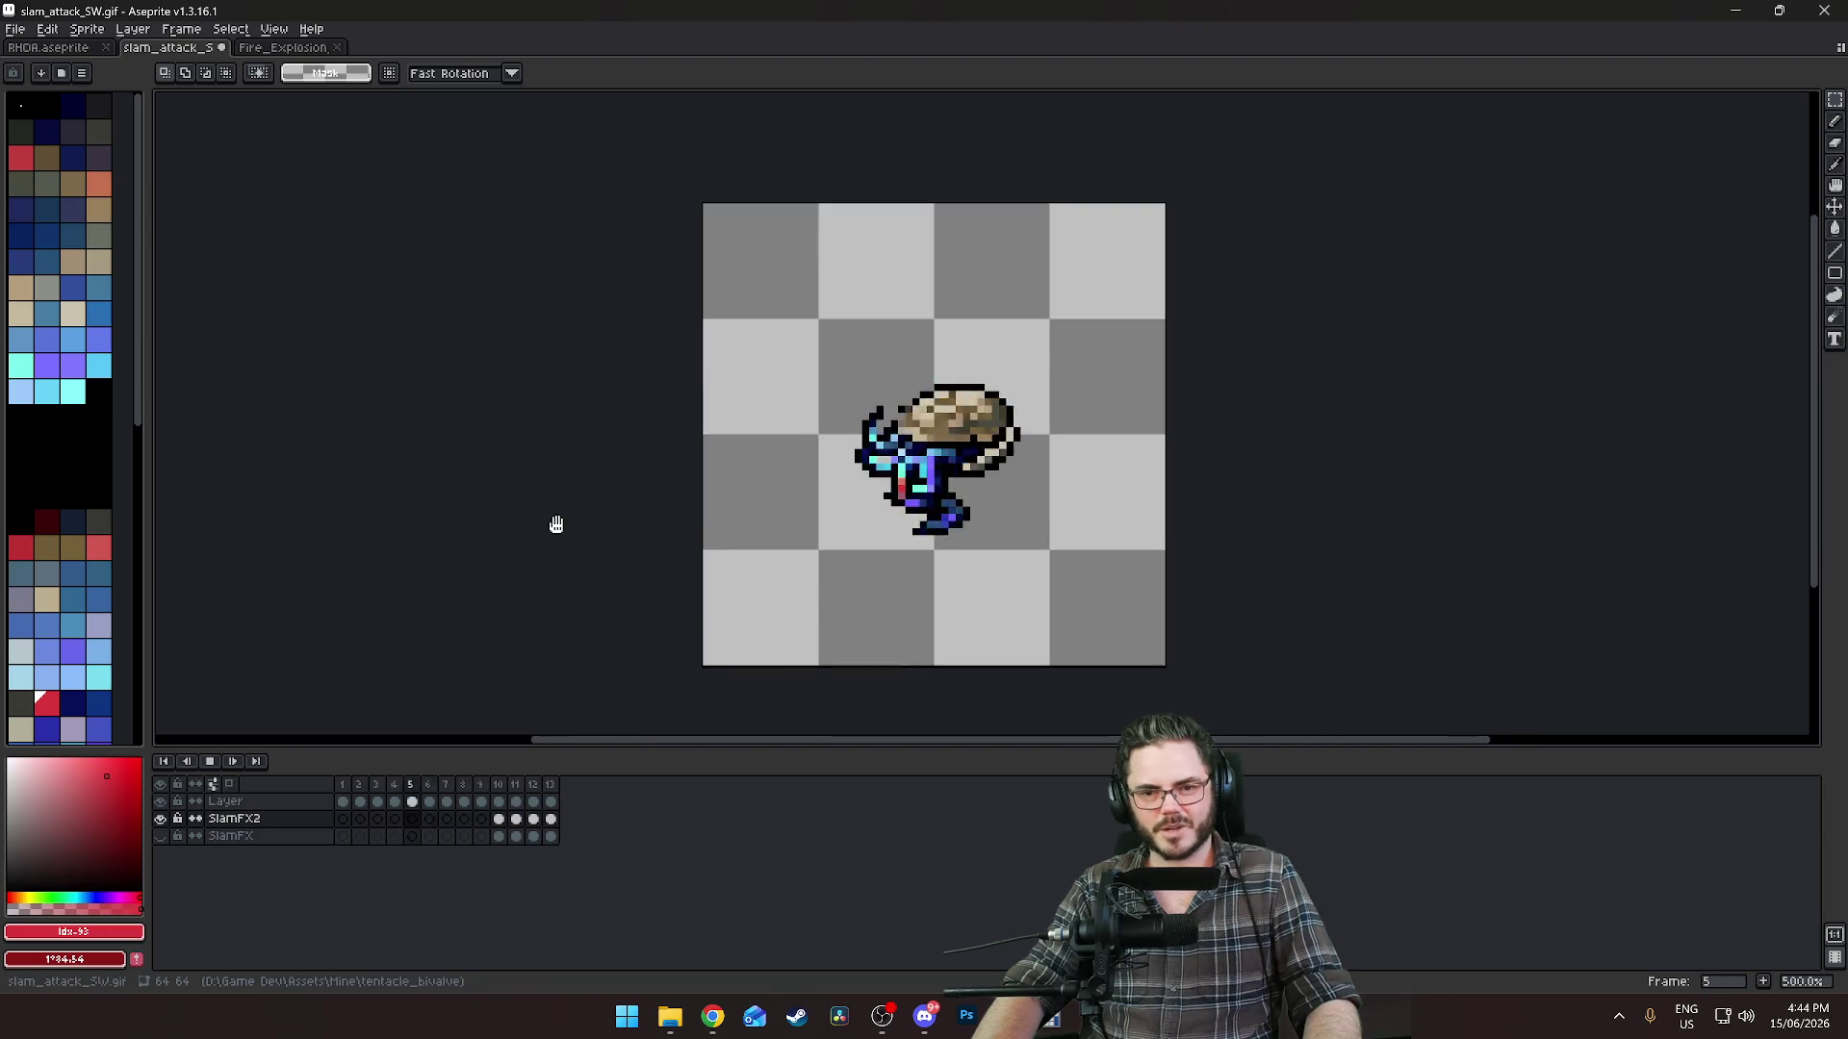
{"action": "scroll", "coordinate": [556, 523], "scroll_direction": "down", "scroll_amount": 3}
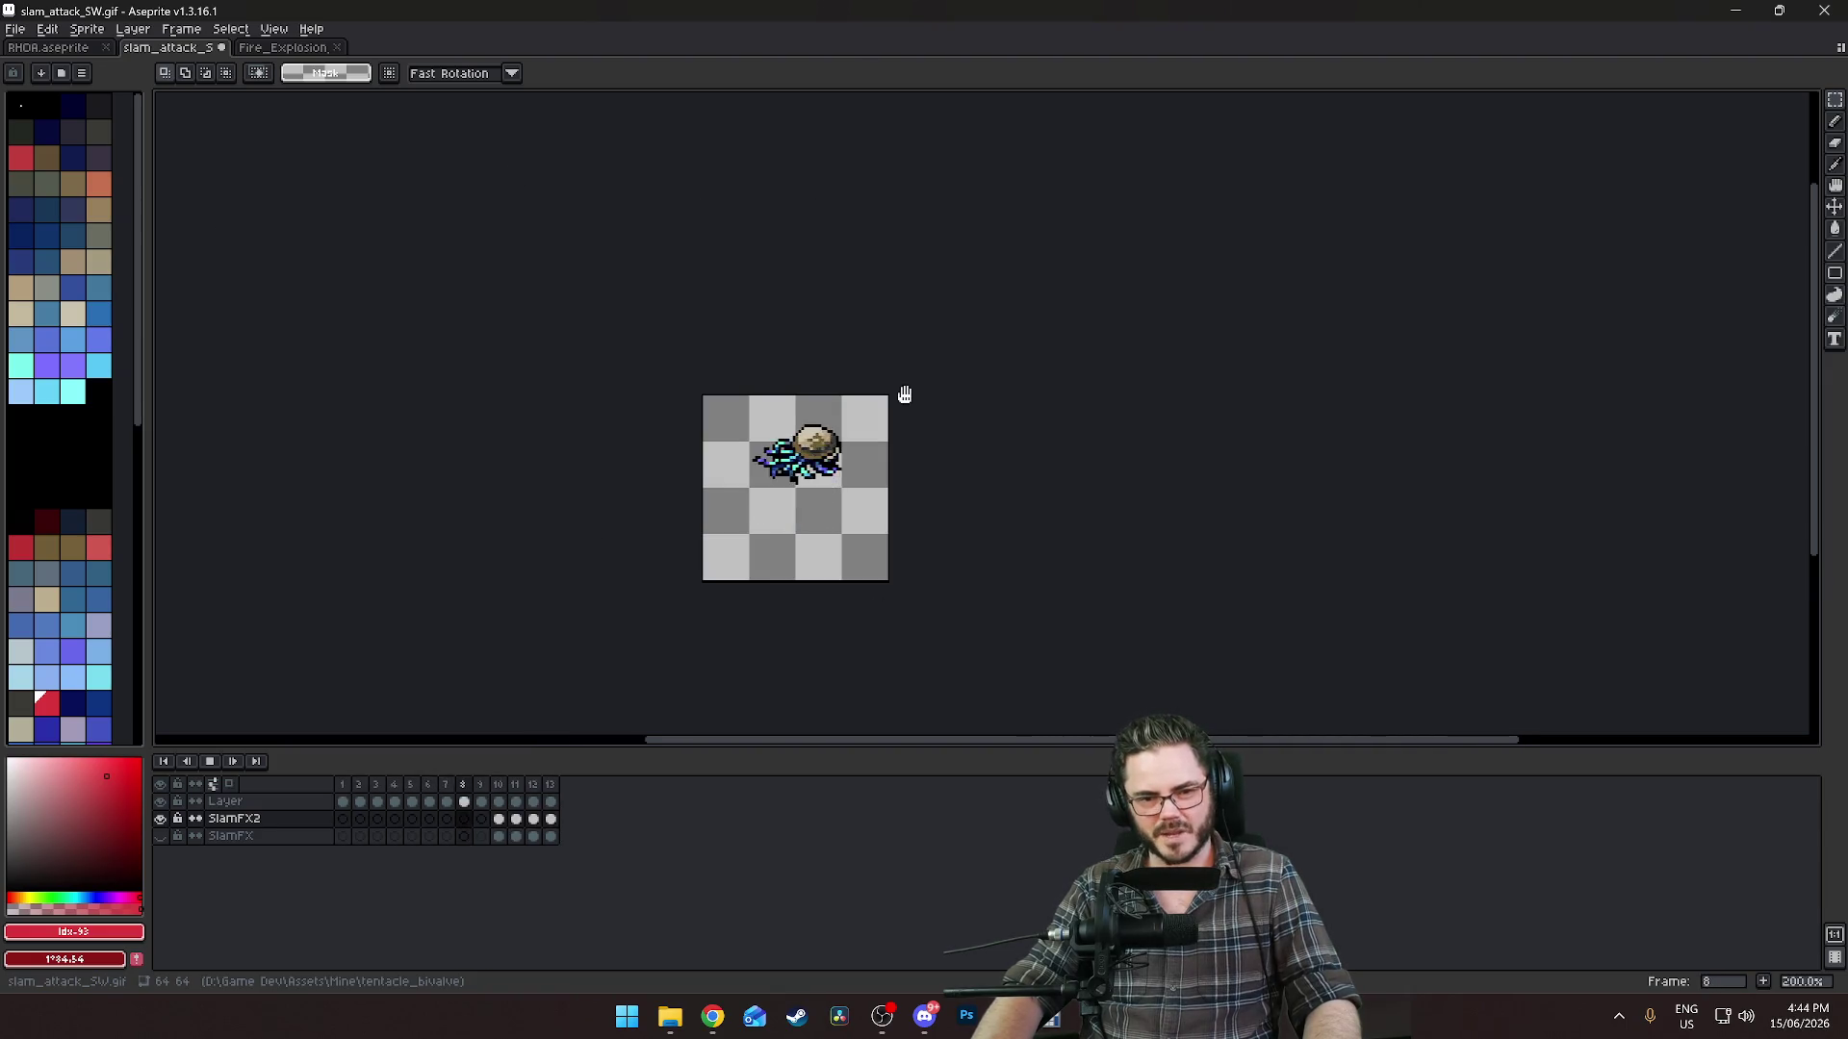
{"action": "scroll", "coordinate": [866, 565], "scroll_direction": "up", "scroll_amount": 2}
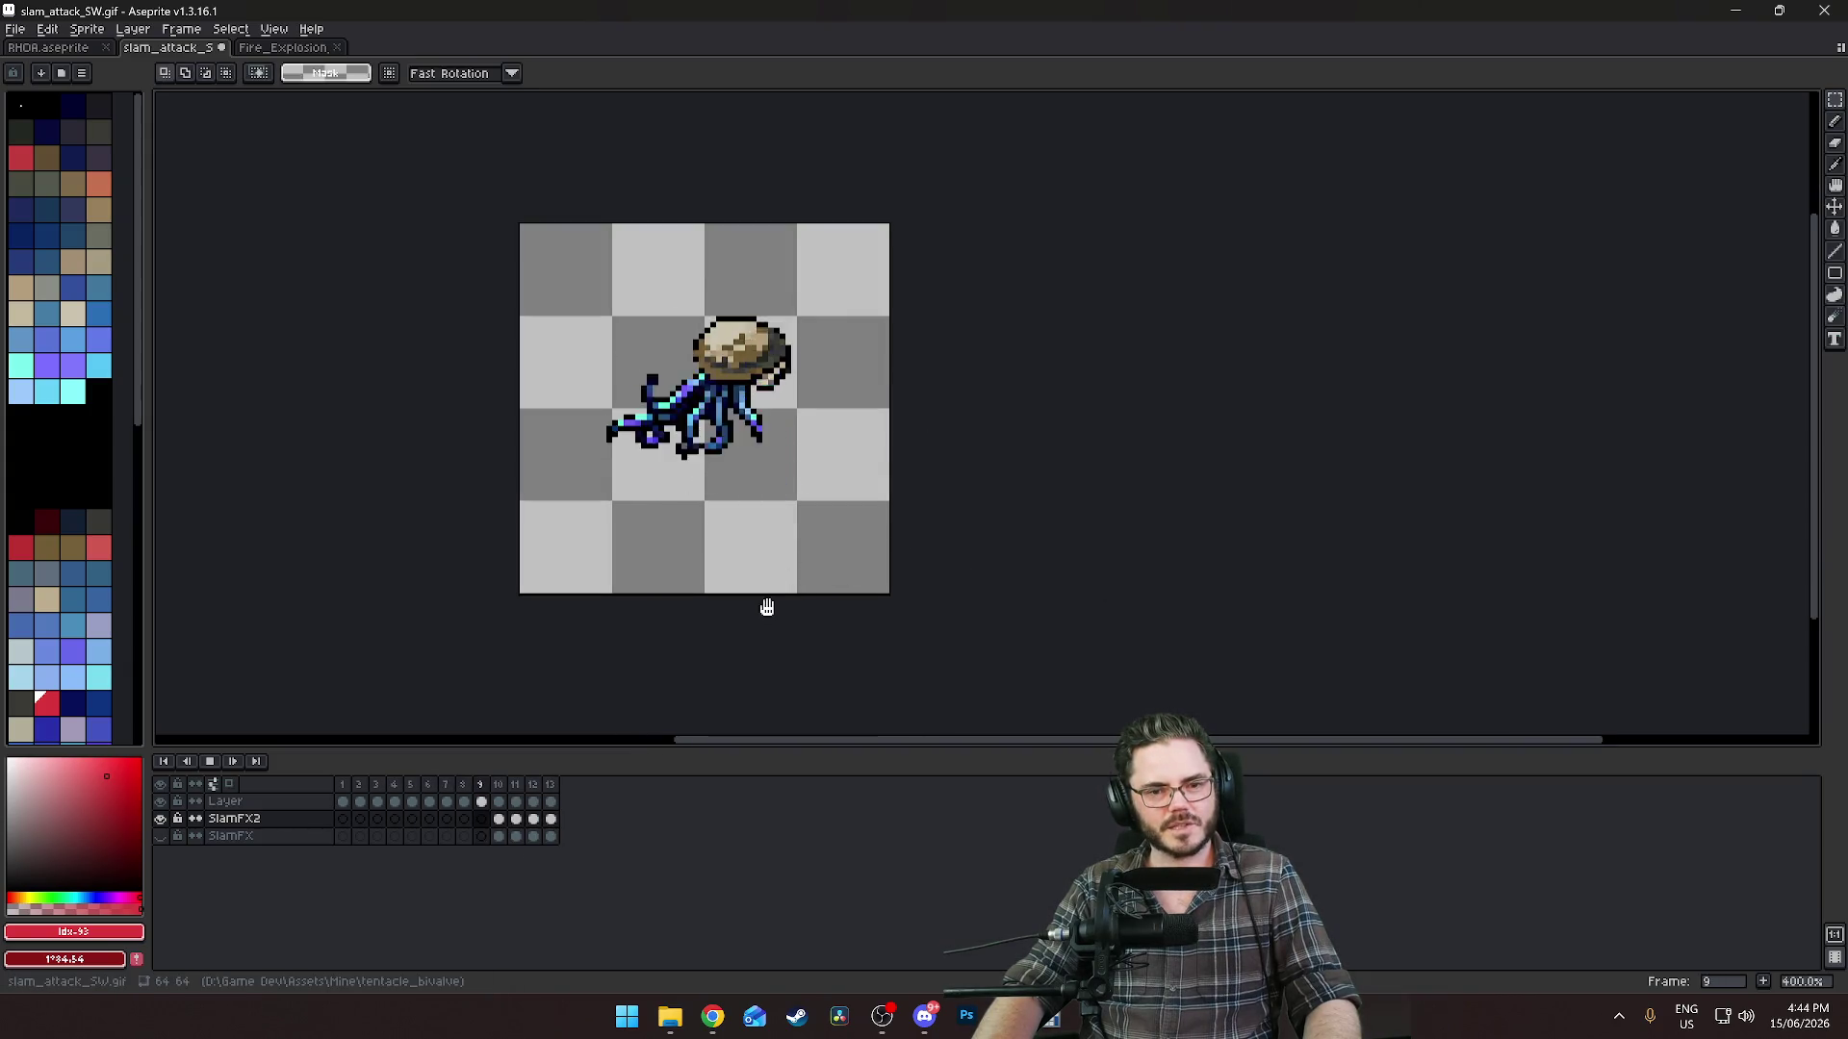
{"action": "key", "text": "Return"}
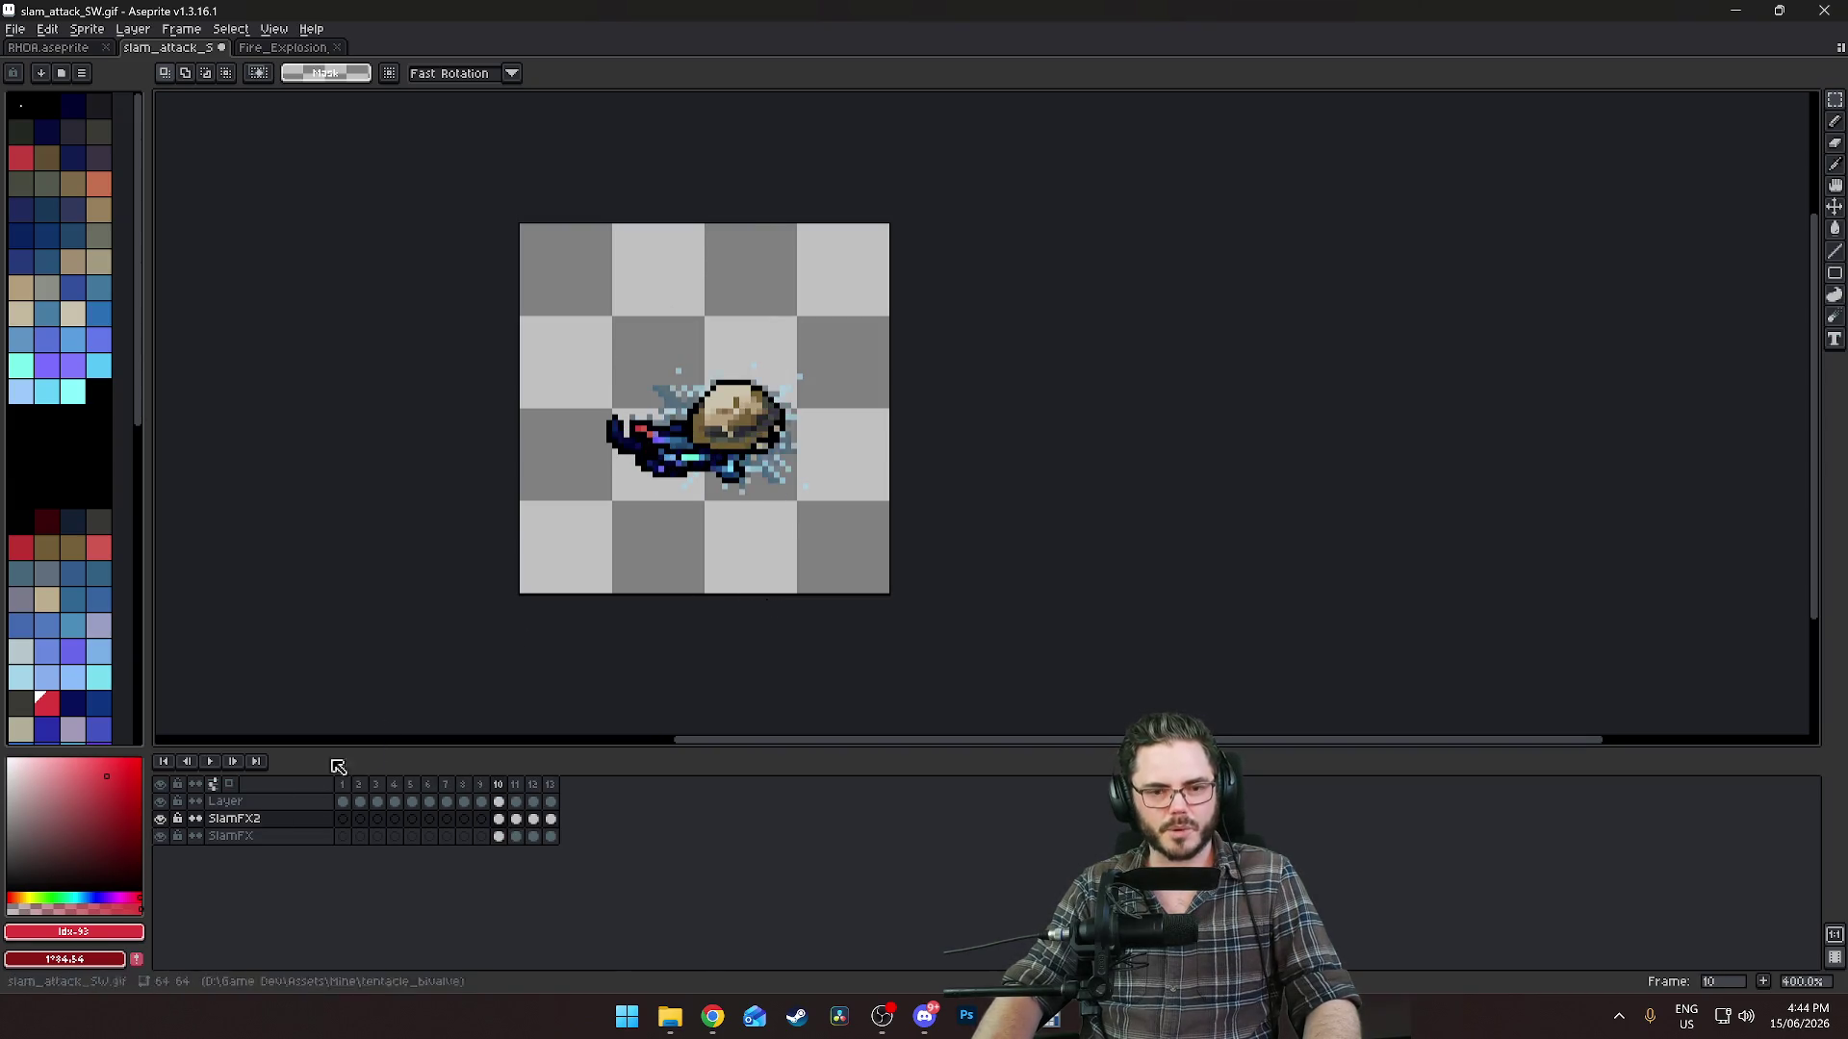
{"action": "scroll", "coordinate": [792, 548], "scroll_direction": "down", "scroll_amount": 4}
{"action": "scroll", "coordinate": [762, 571], "scroll_direction": "up", "scroll_amount": 3}
{"action": "scroll", "coordinate": [762, 570], "scroll_direction": "up", "scroll_amount": 1}
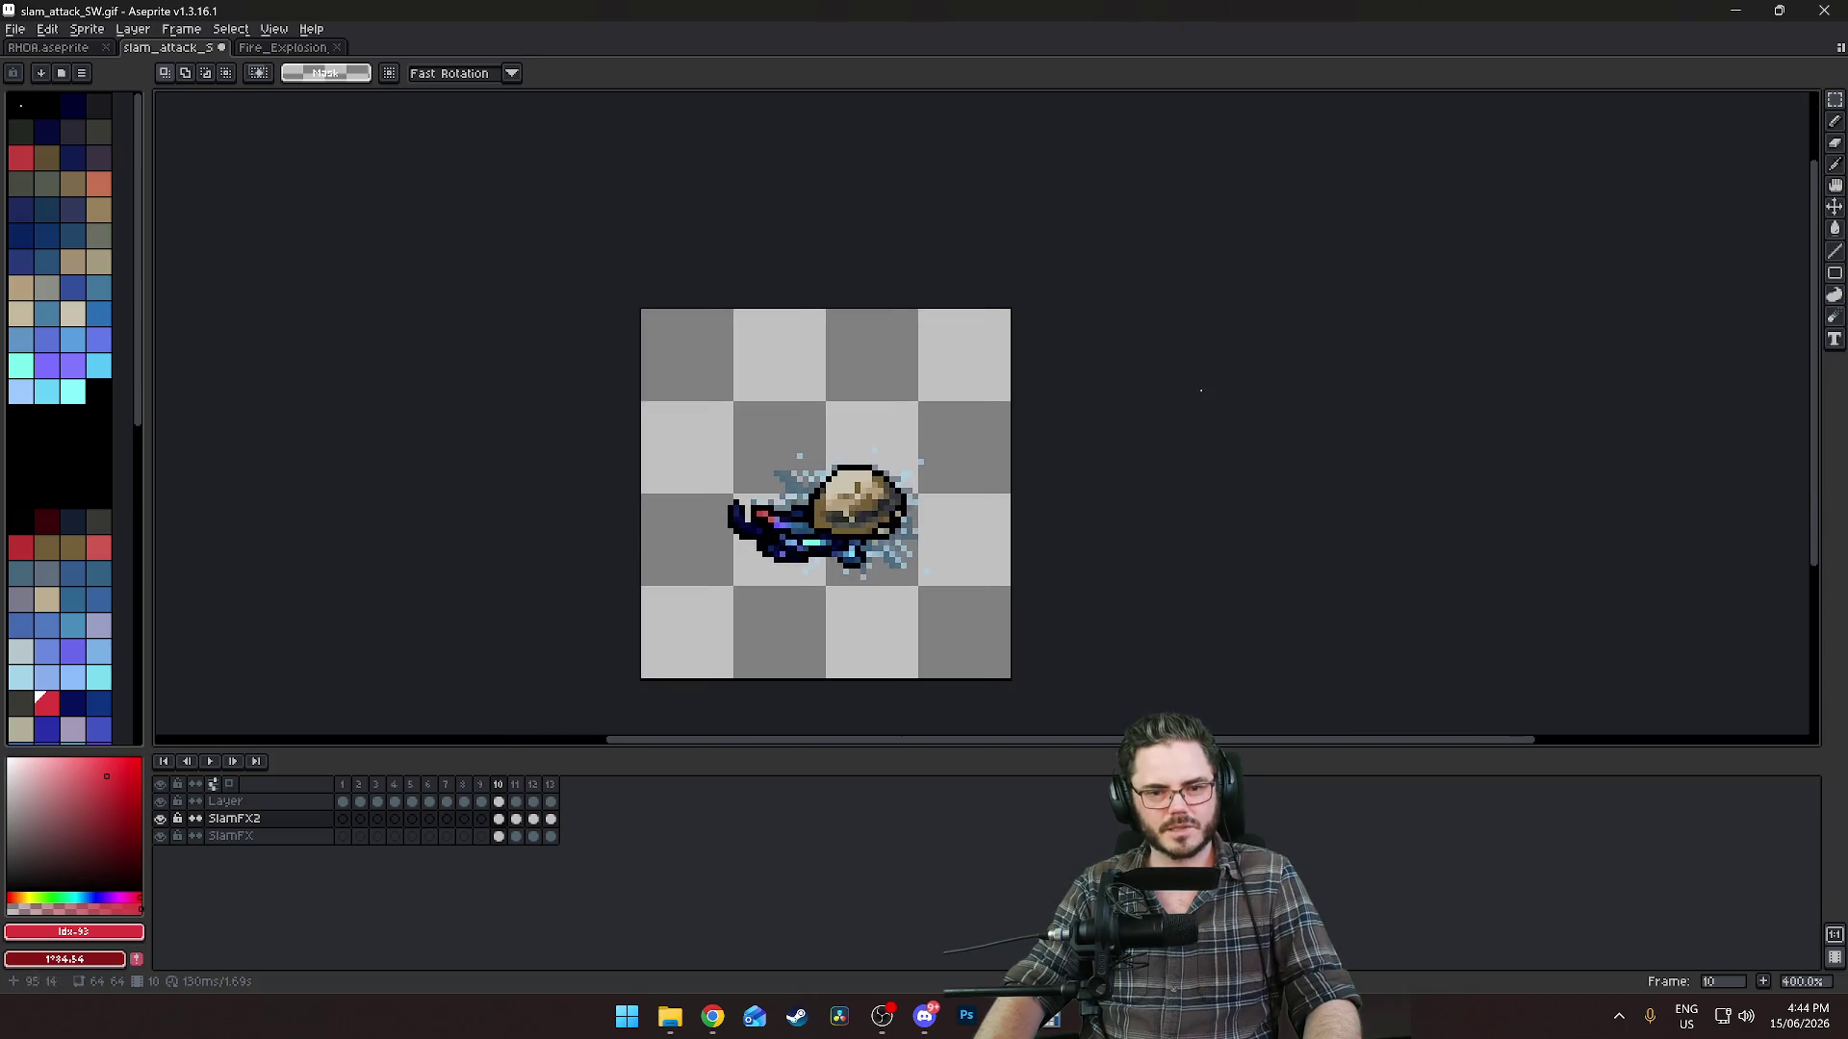
{"action": "key", "text": "Return"}
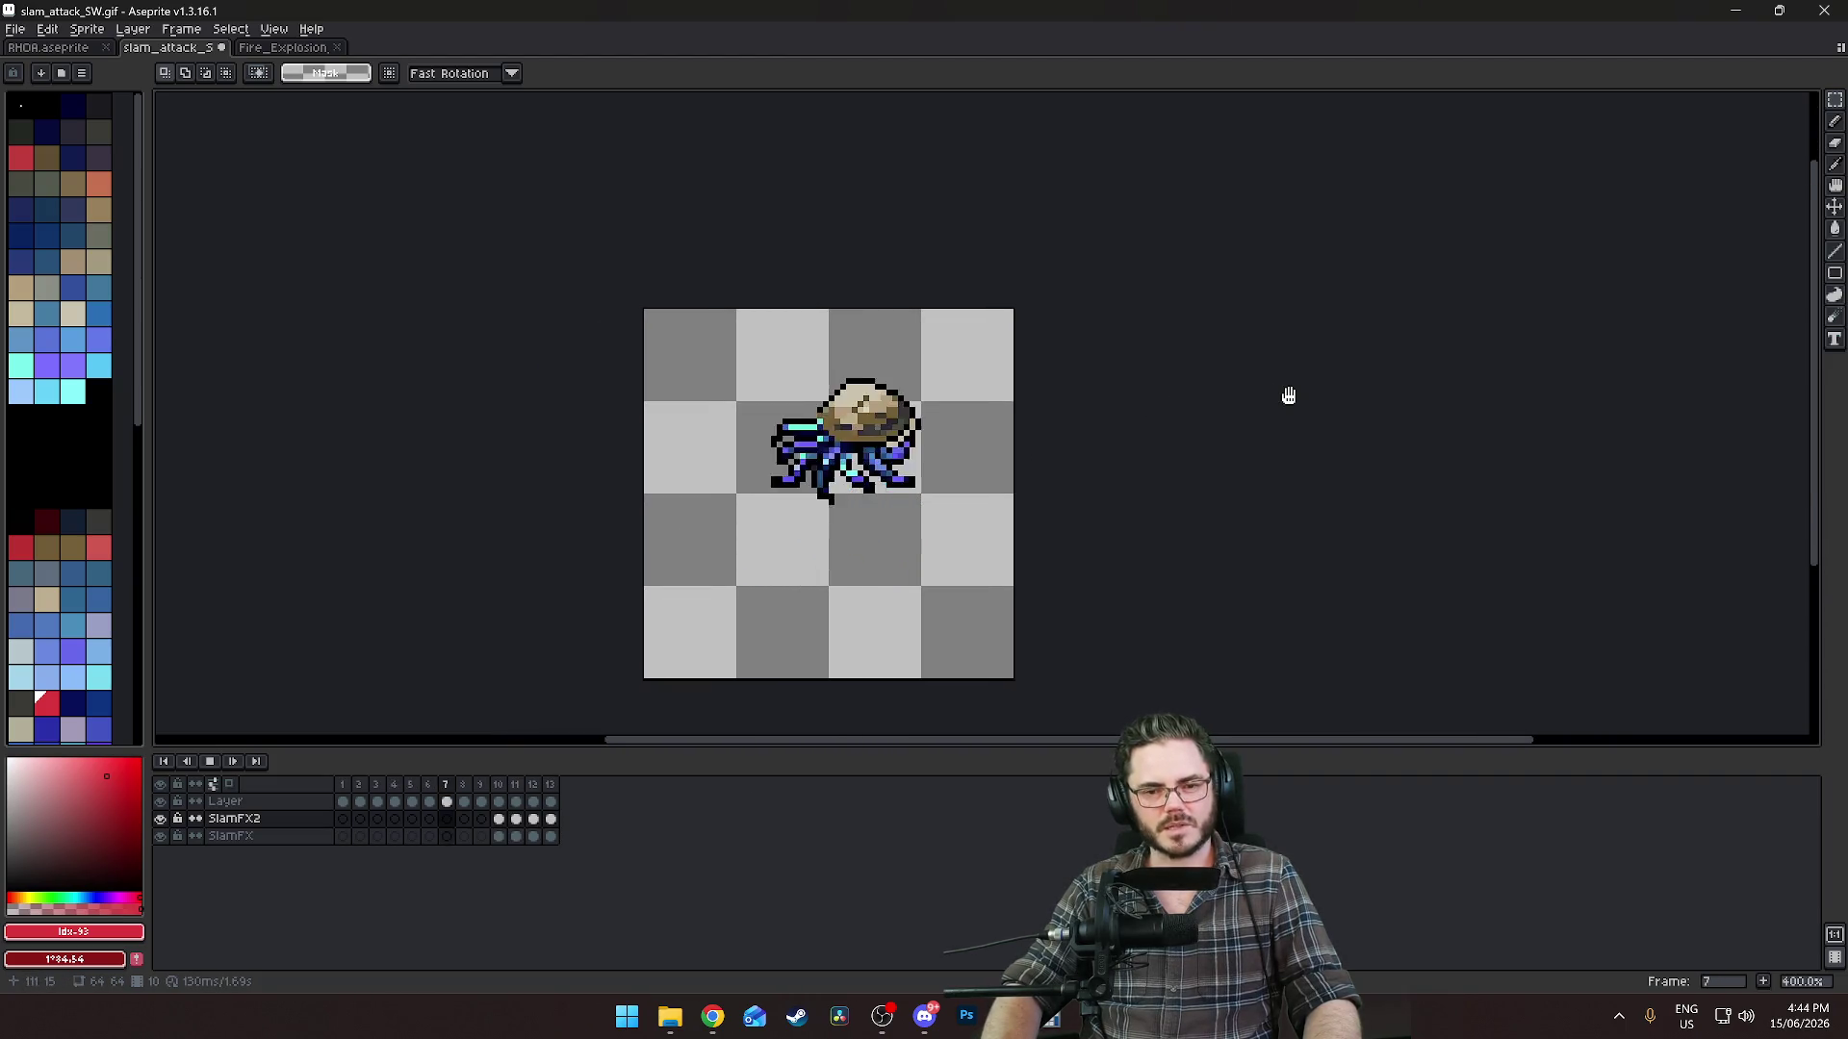
{"action": "scroll", "coordinate": [1288, 396], "scroll_direction": "down", "scroll_amount": 2}
{"action": "left_click_drag", "start_coordinate": [1175, 487], "coordinate": [1116, 571]}
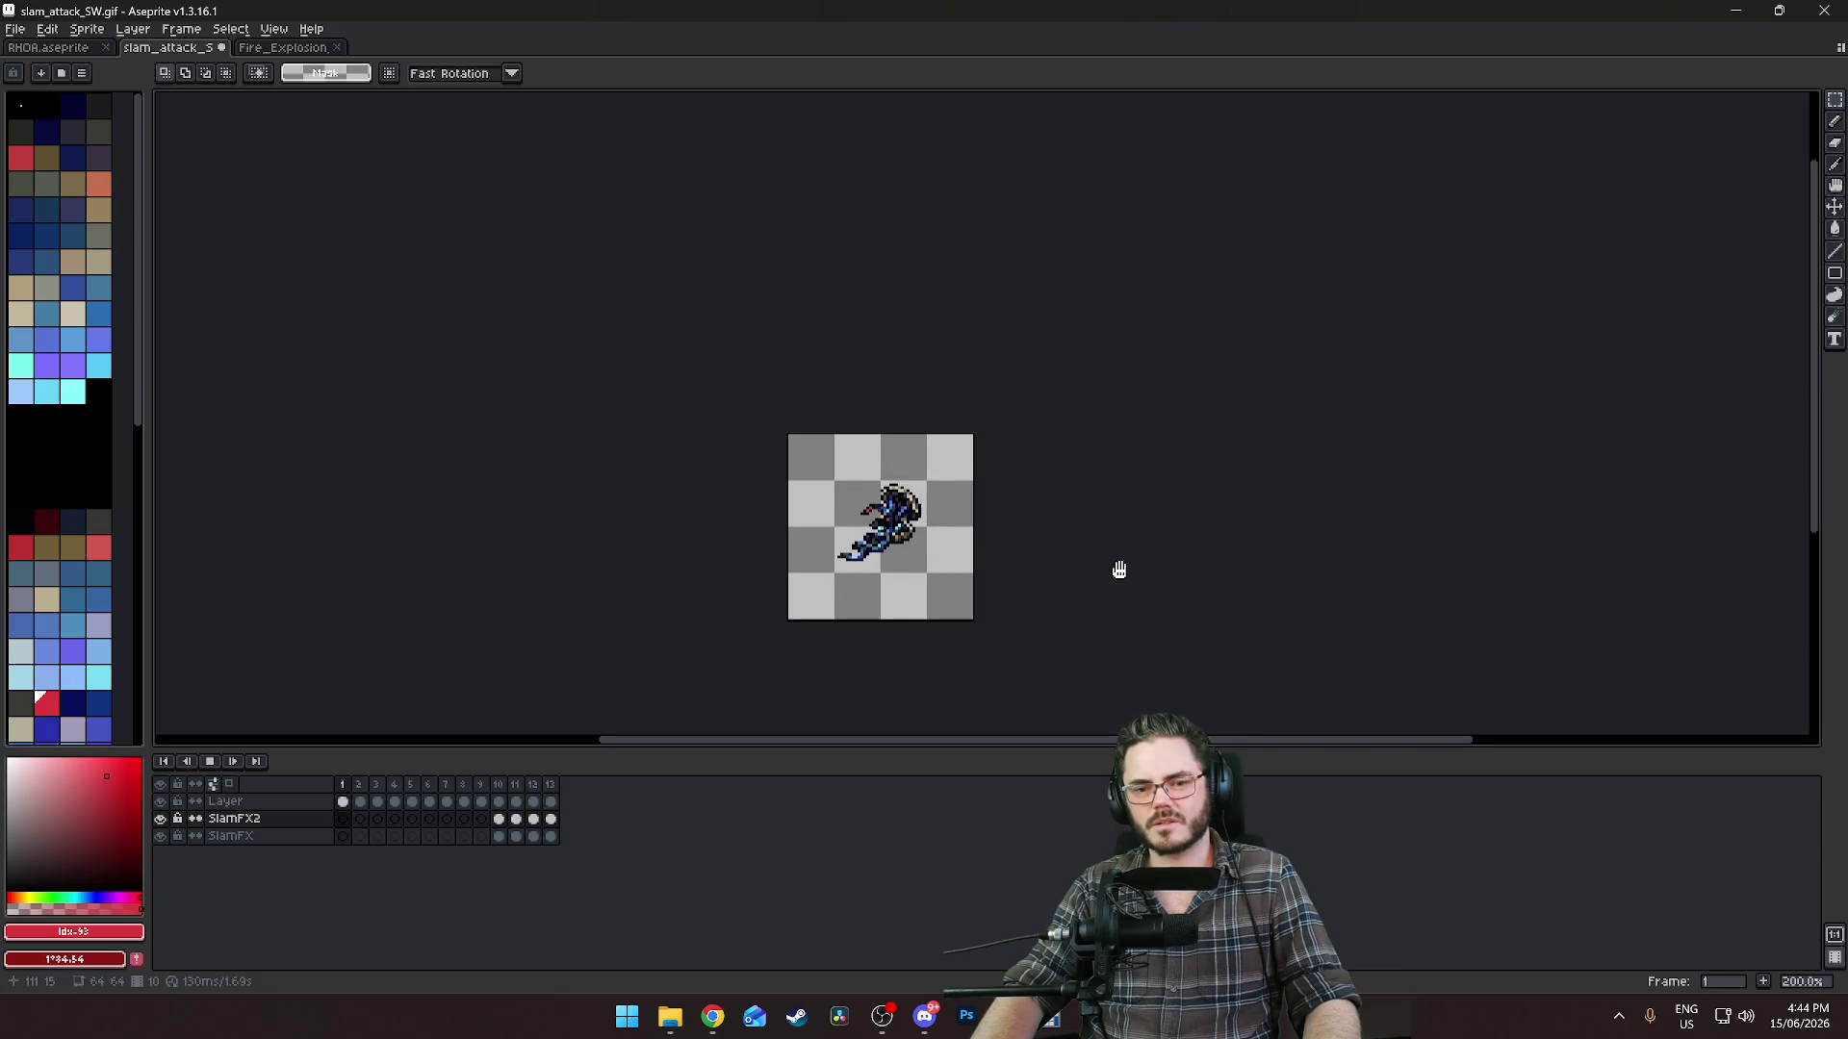
{"action": "left_click", "coordinate": [1776, 979]}
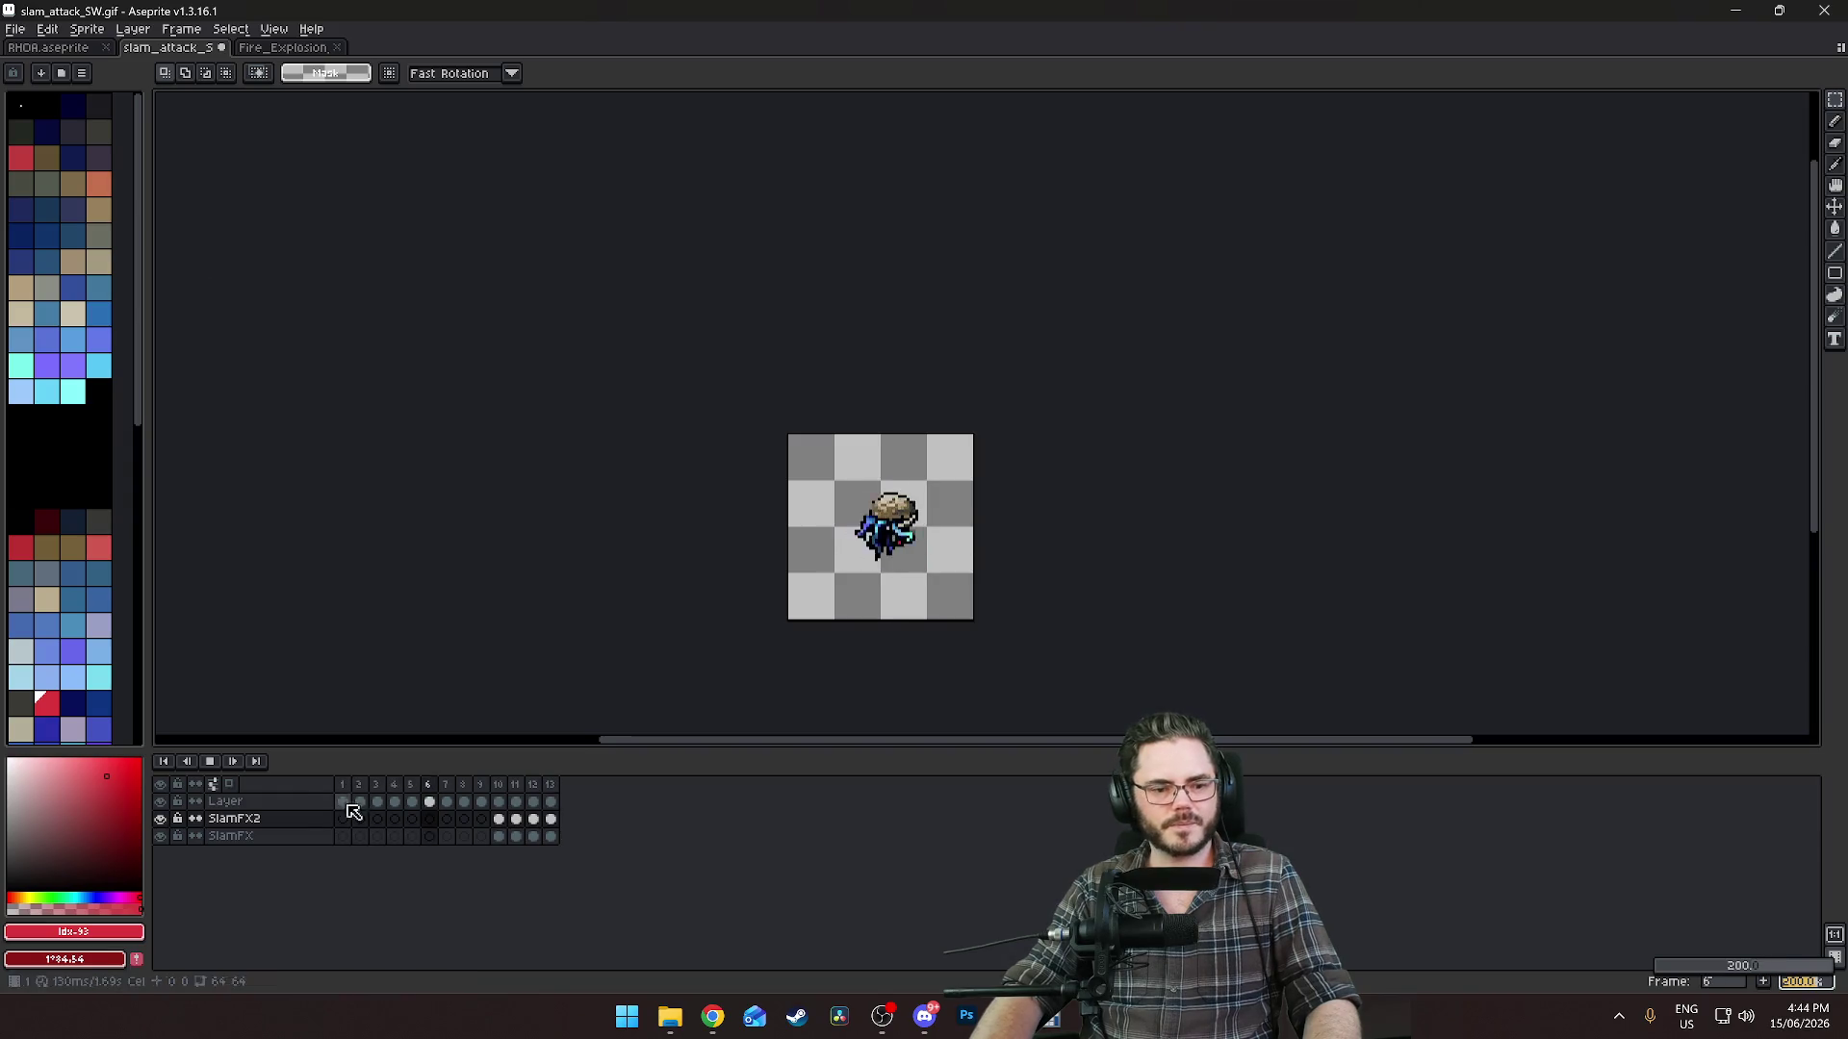
{"action": "right_click", "coordinate": [213, 765]}
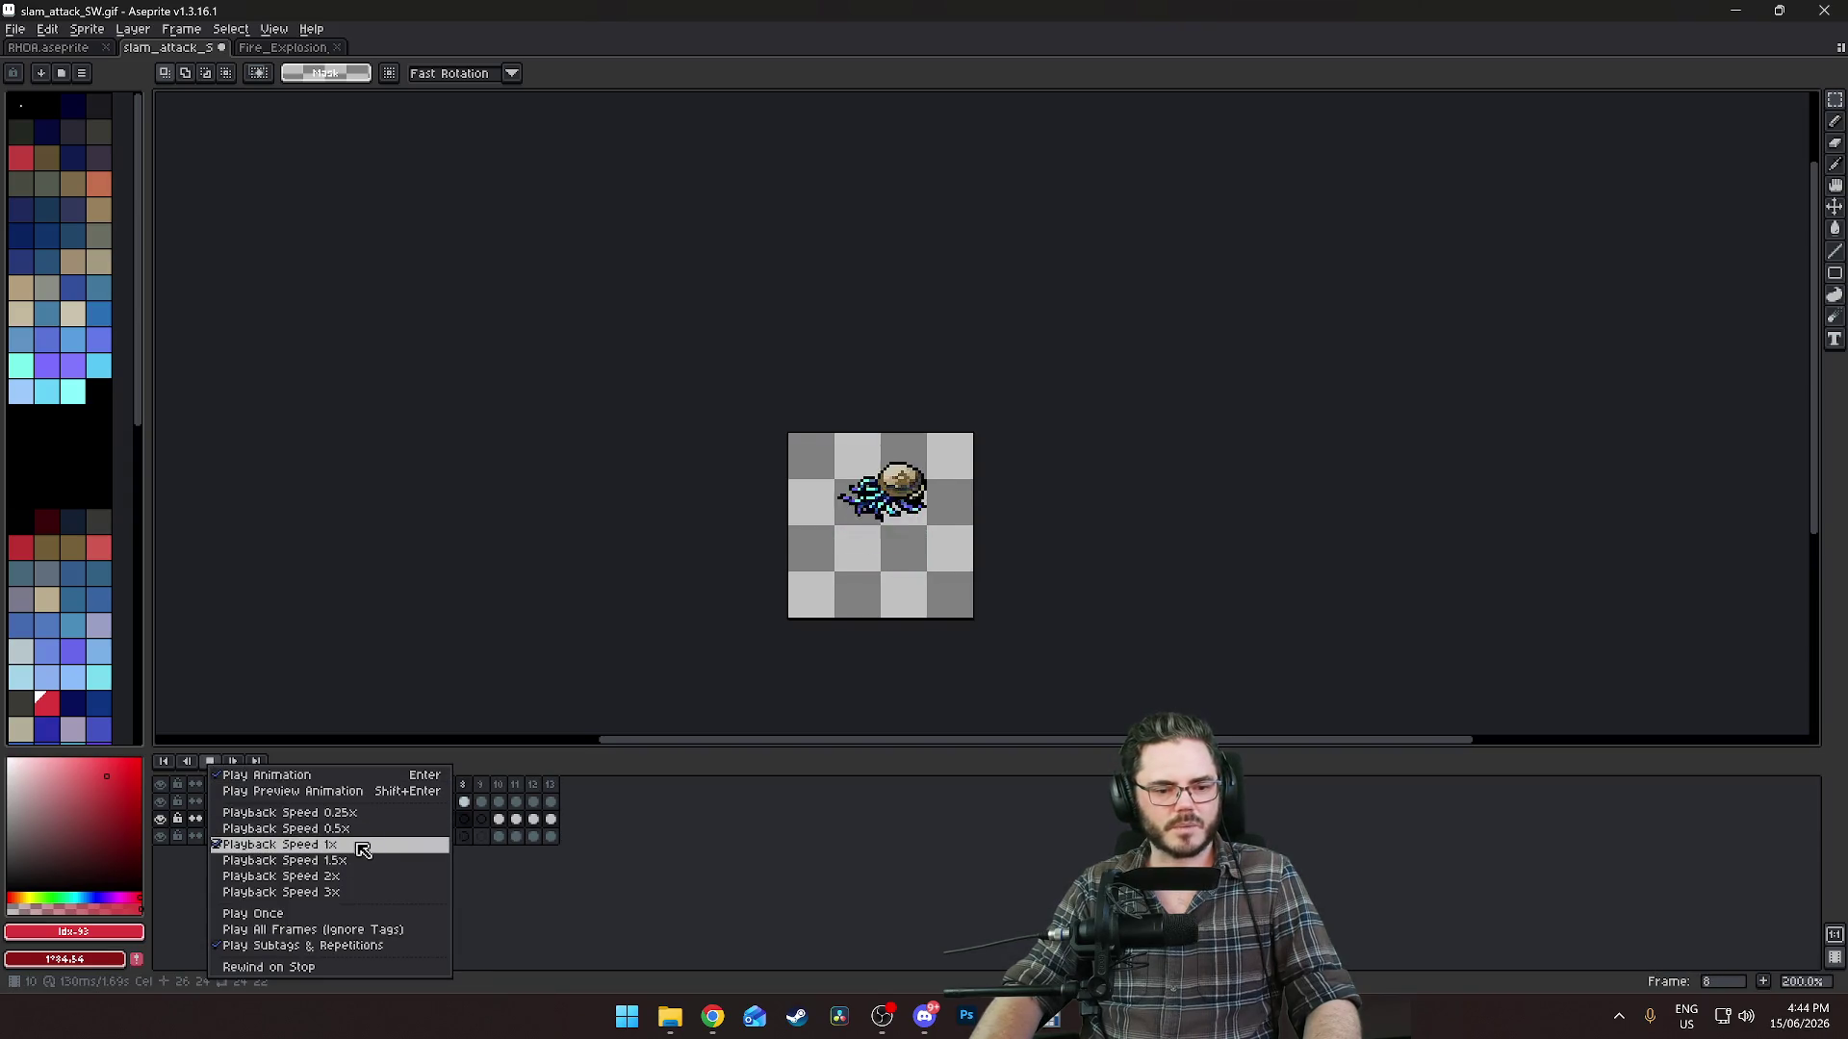
{"action": "left_click", "coordinate": [279, 844]}
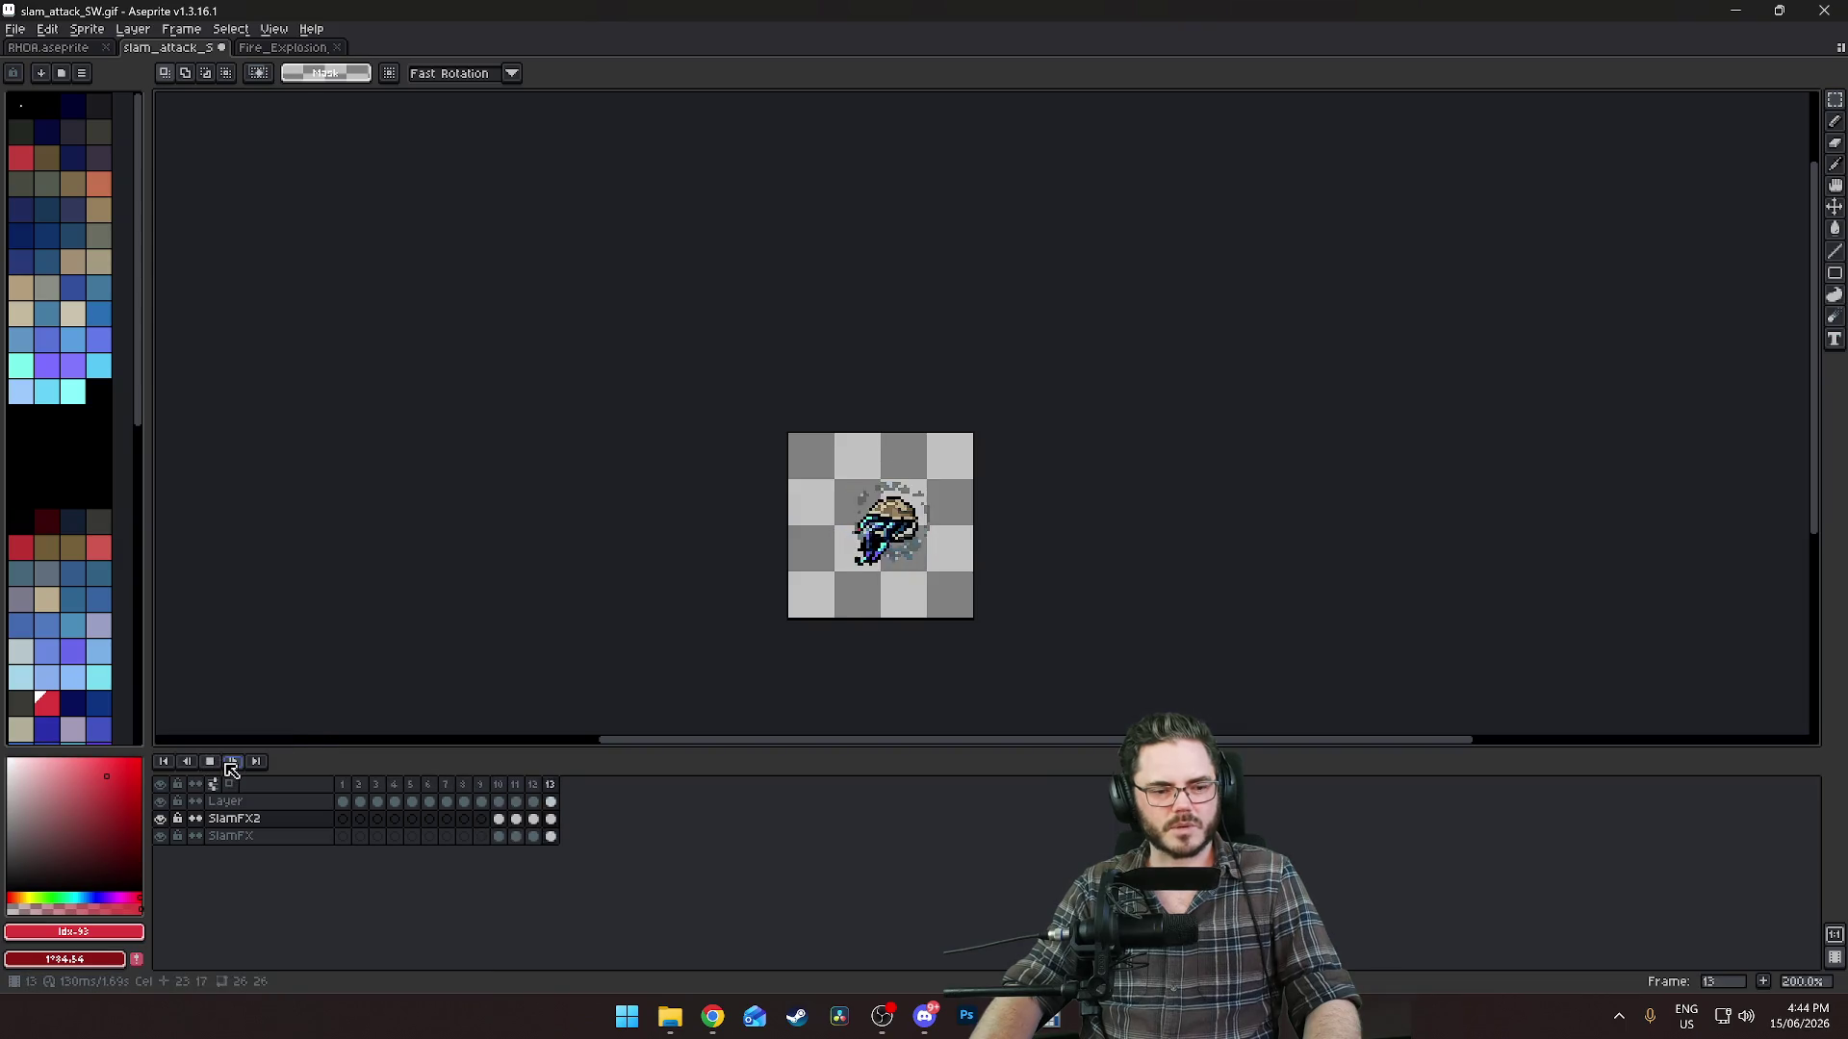
{"action": "scroll", "coordinate": [651, 604], "scroll_direction": "down", "scroll_amount": 1}
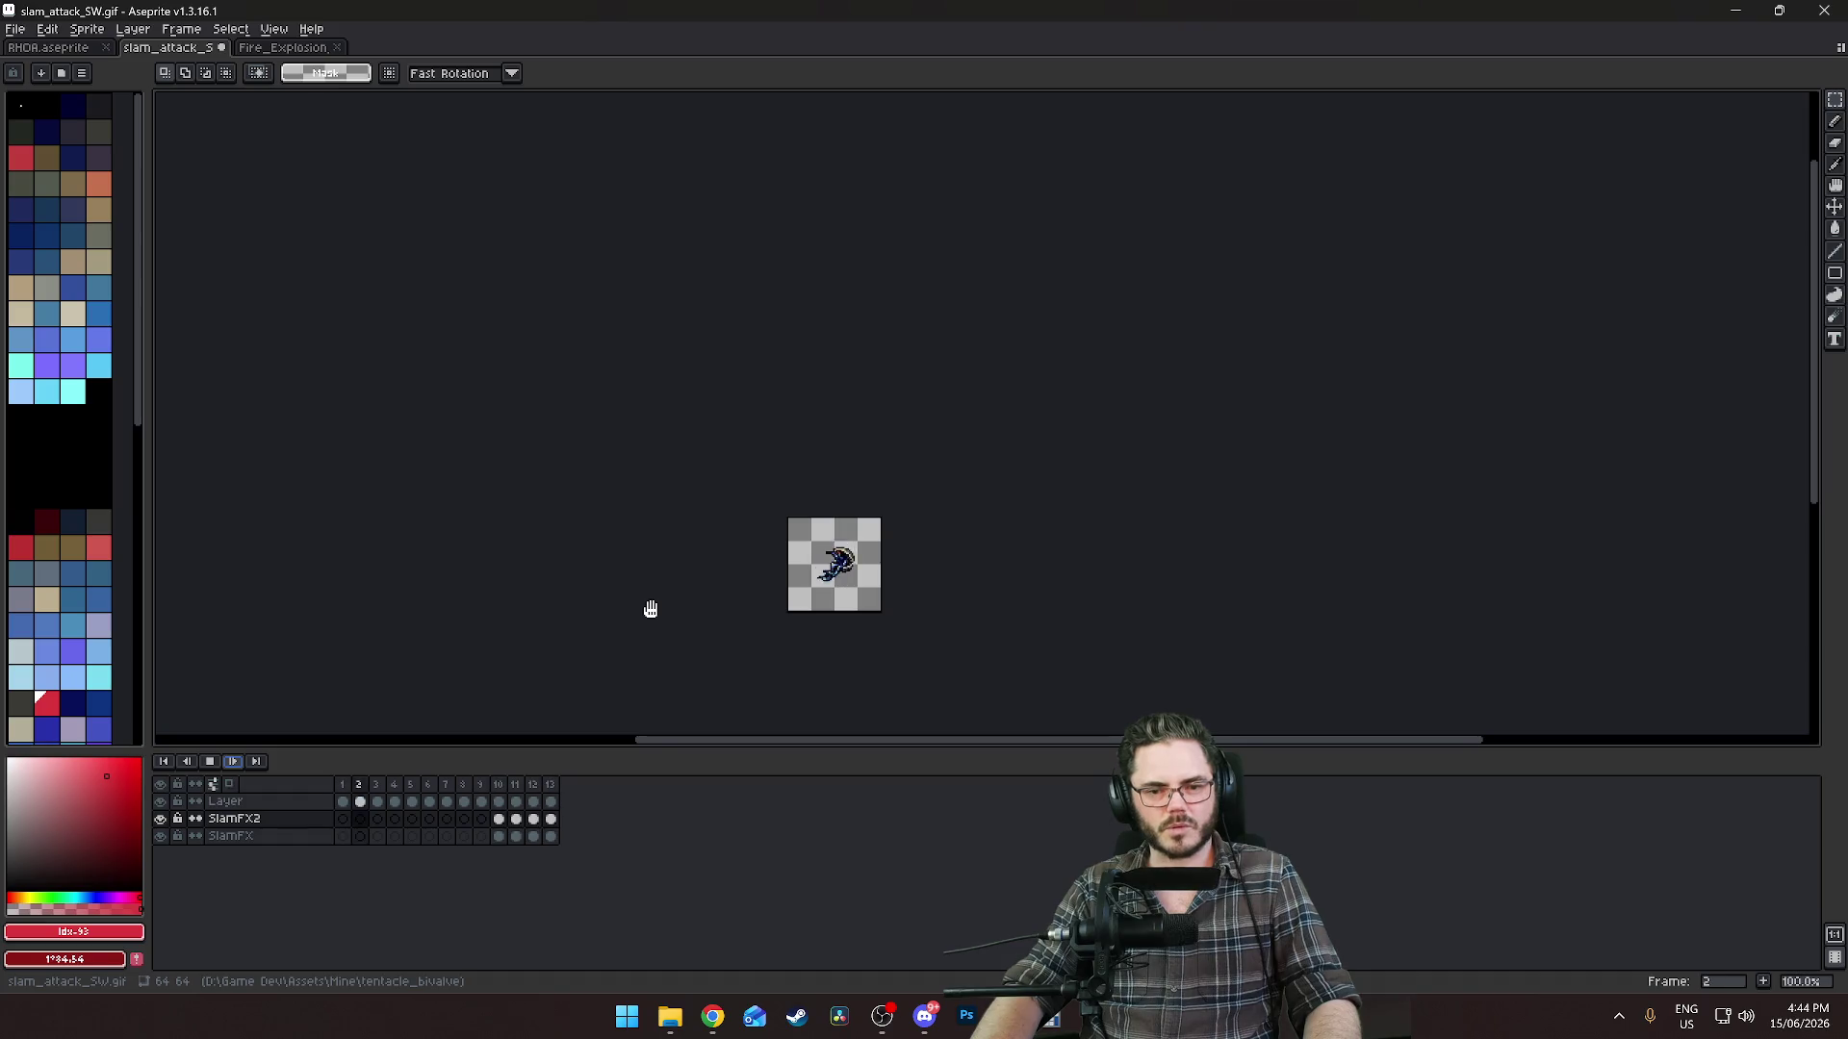
{"action": "scroll", "coordinate": [660, 602], "scroll_direction": "up", "scroll_amount": 2}
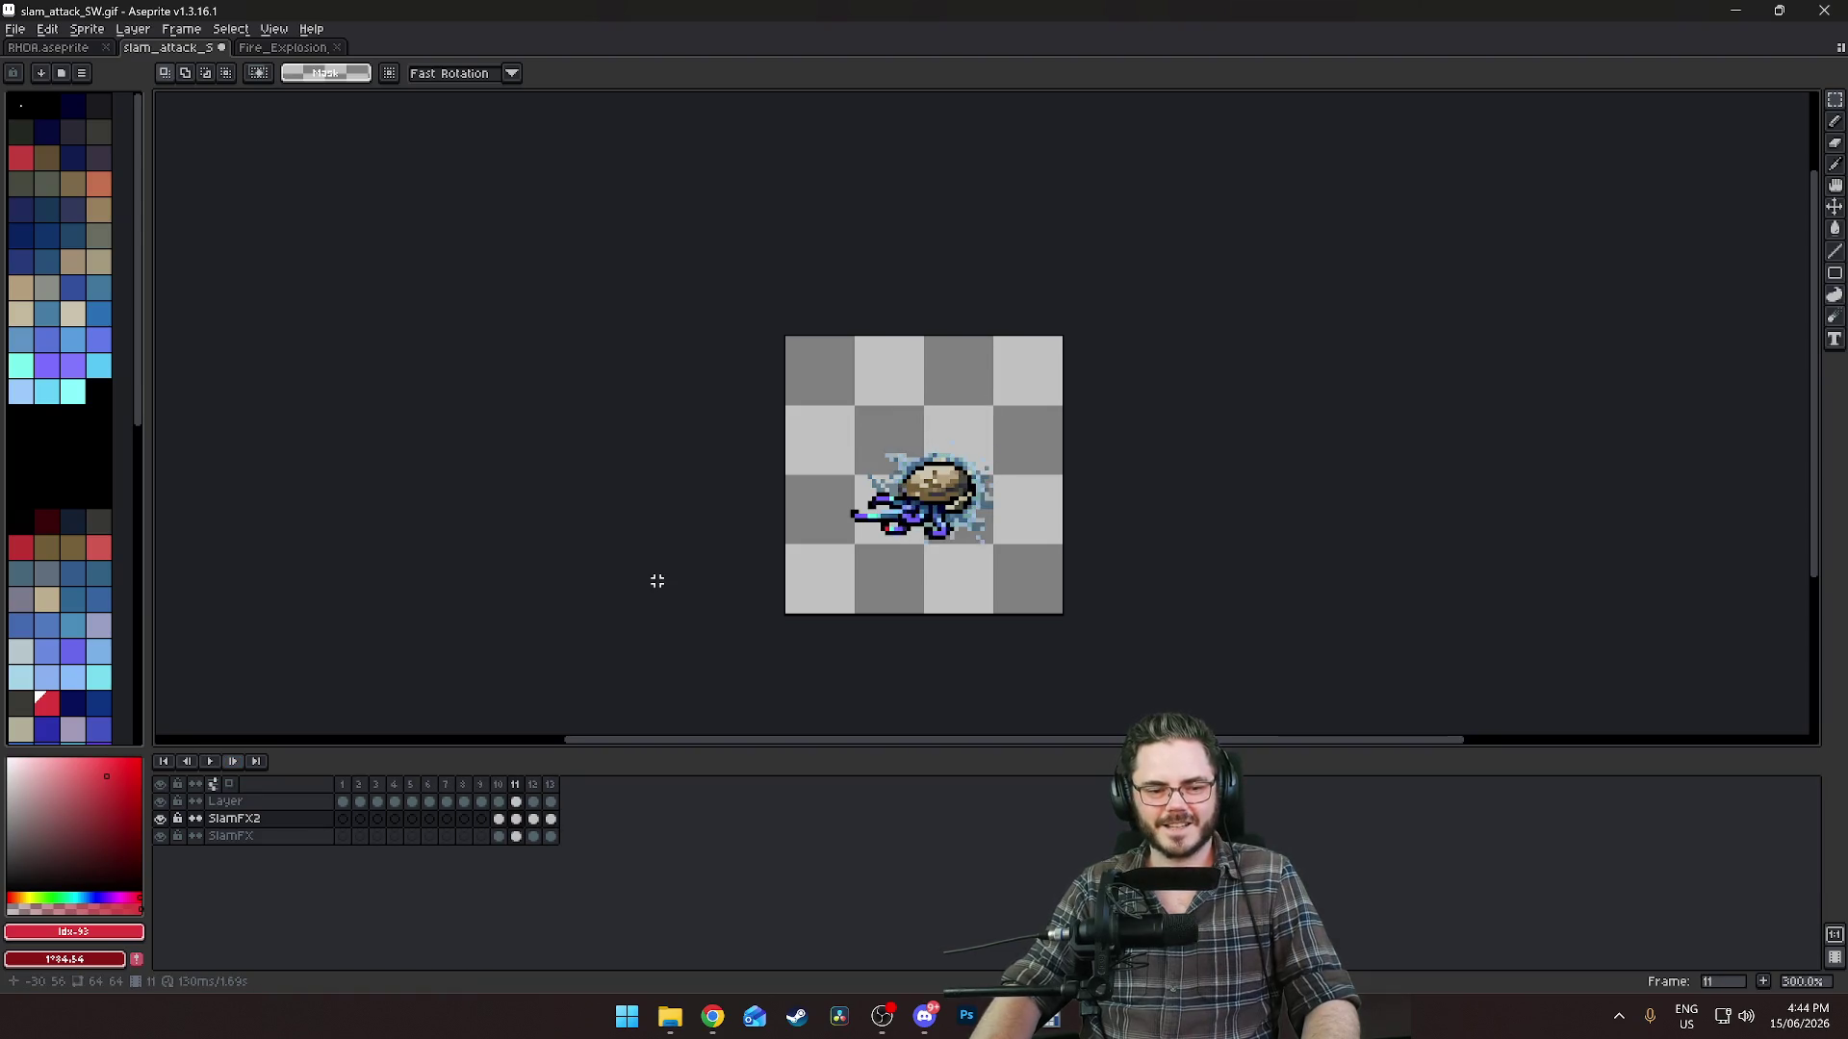
{"action": "key", "text": "Return"}
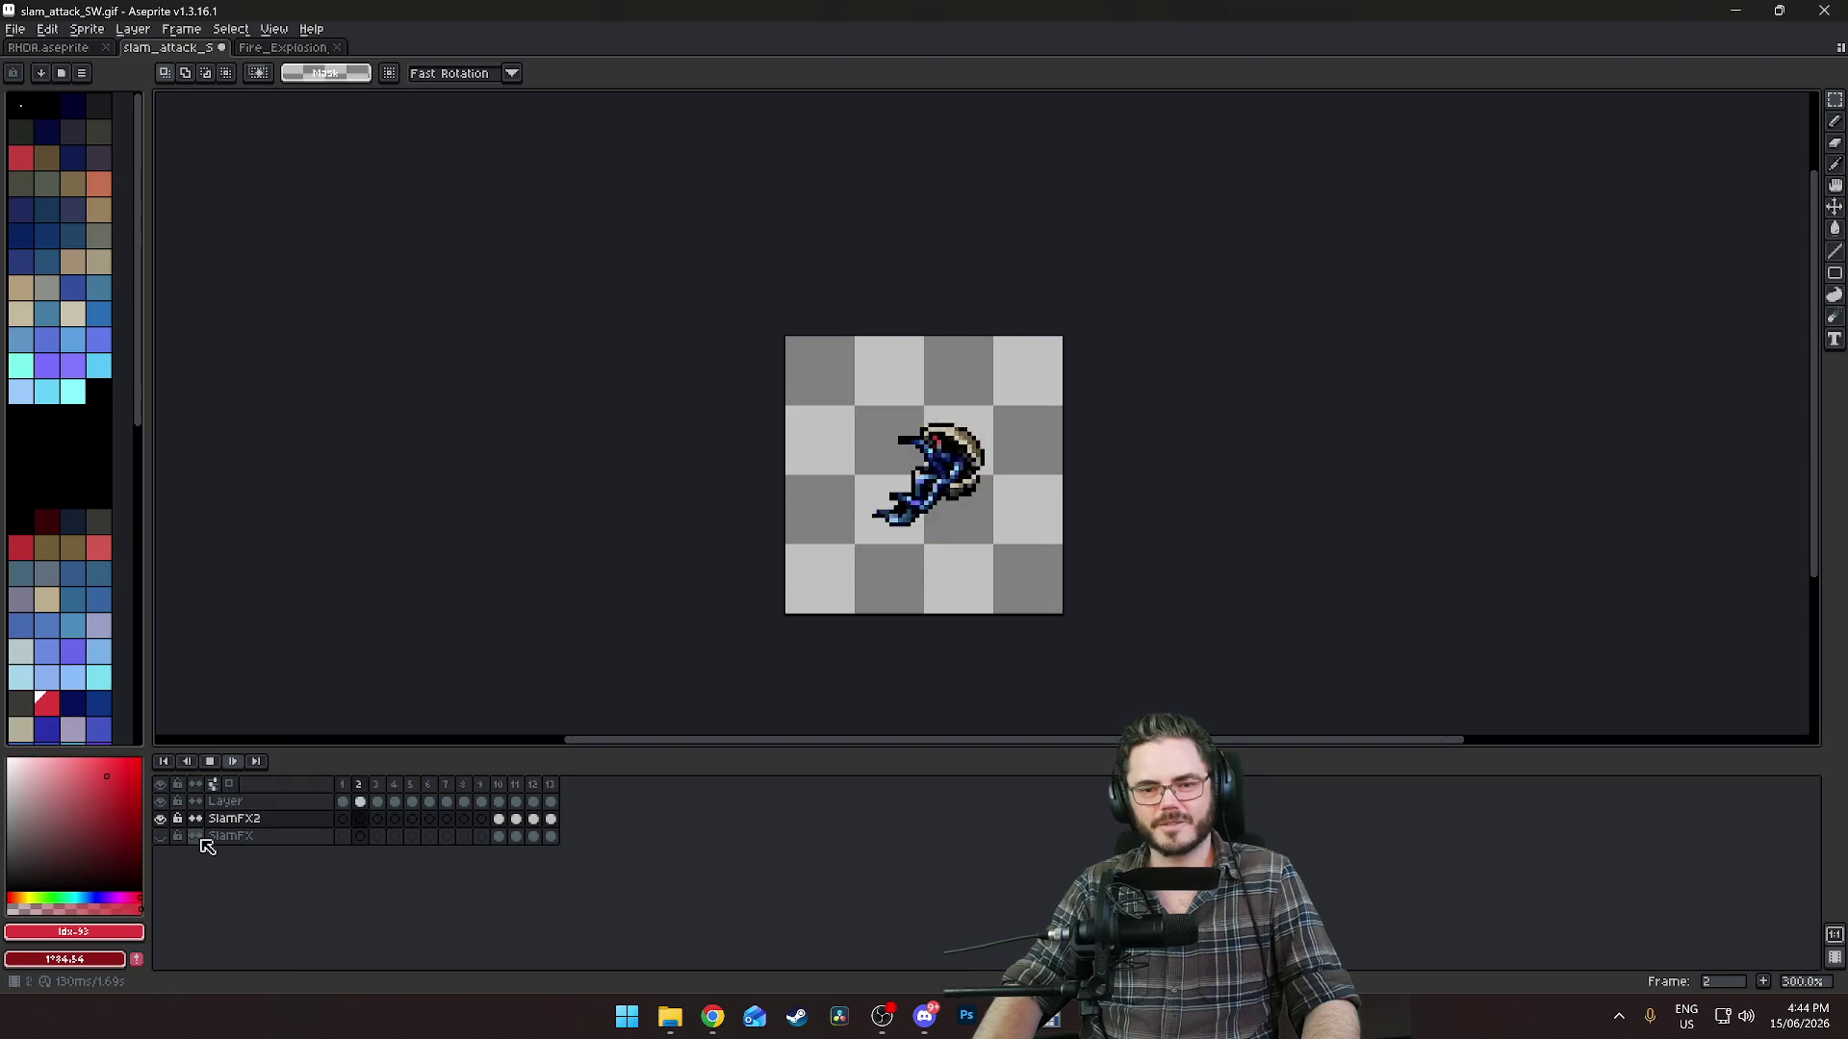
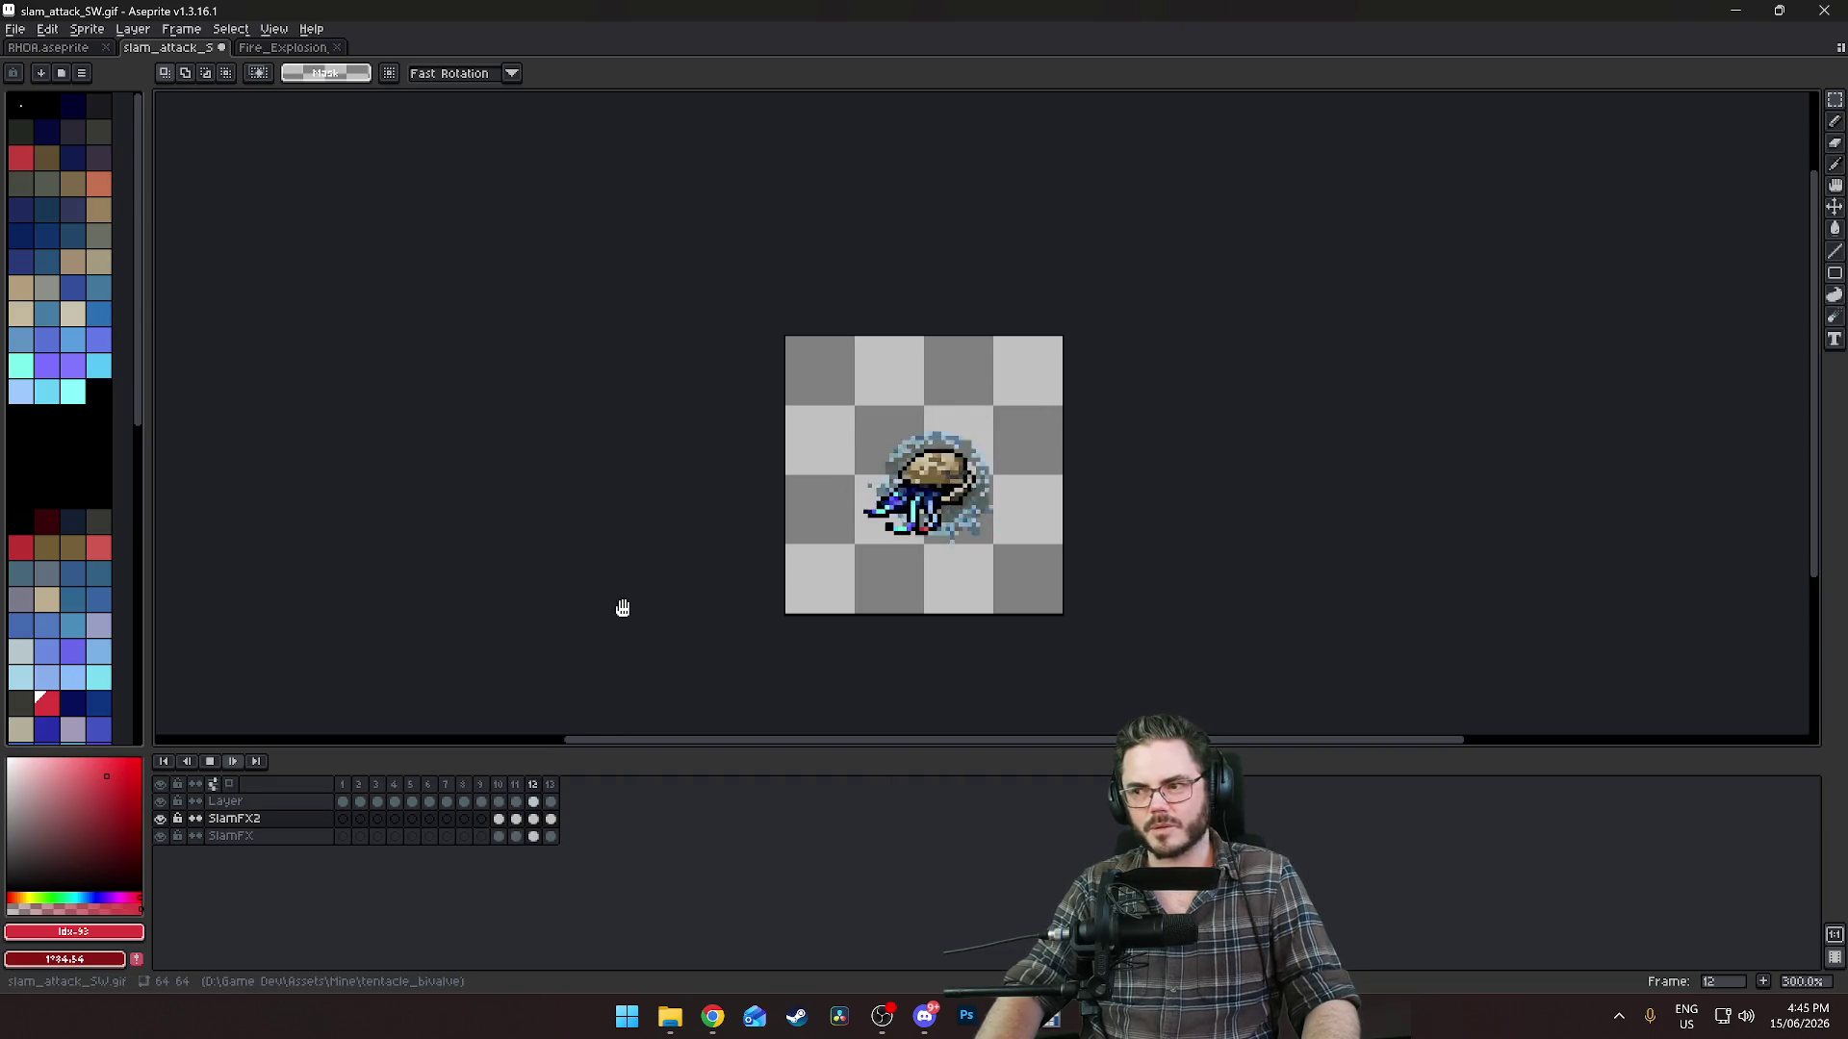
Stop the slam attack playback and inspect the SlamFX2 cel at frame 7, then frames 8–10.
{"action": "key", "text": "Return"}
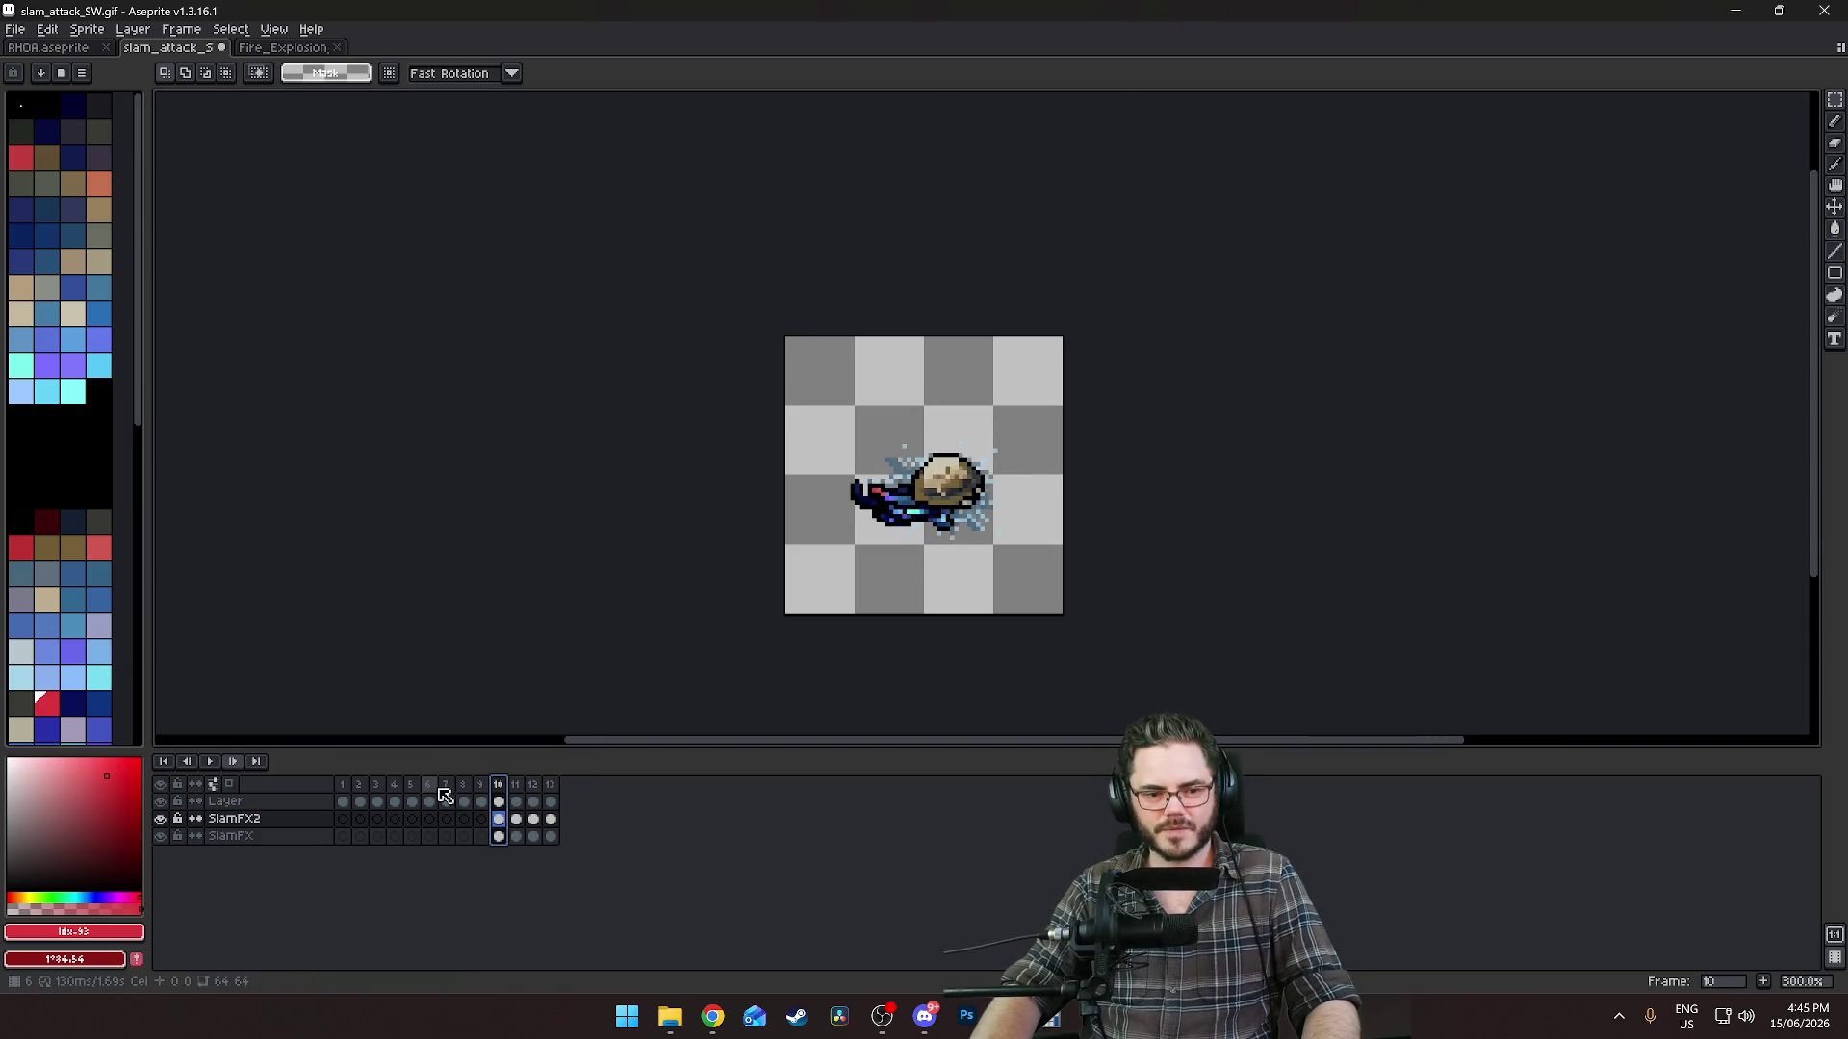
{"action": "left_click", "coordinate": [429, 819]}
{"action": "left_click", "coordinate": [447, 819]}
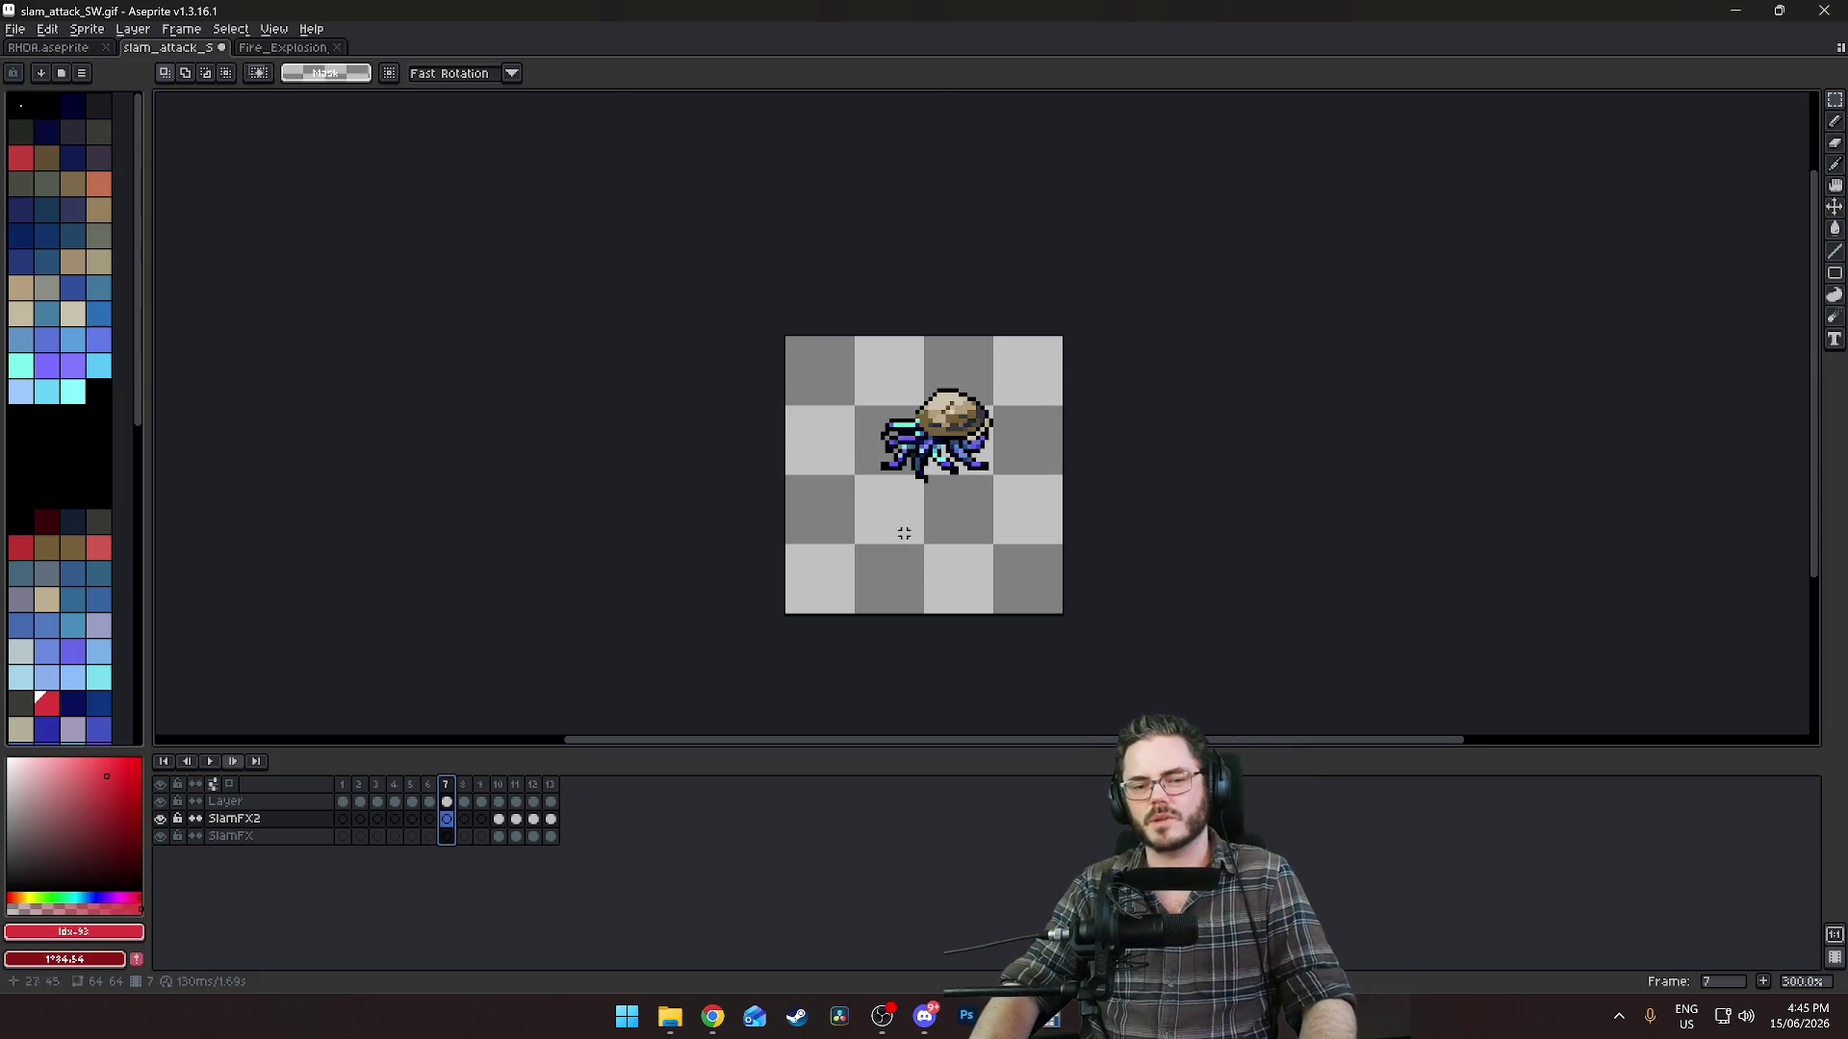
{"action": "left_click", "coordinate": [466, 802]}
{"action": "left_click", "coordinate": [481, 802]}
{"action": "left_click", "coordinate": [498, 802]}
Step back through the later frames, checking frames 3 and 5, and finish on frame 1.
{"action": "left_click", "coordinate": [532, 791]}
{"action": "key", "text": "Left"}
{"action": "key", "text": "Left"}
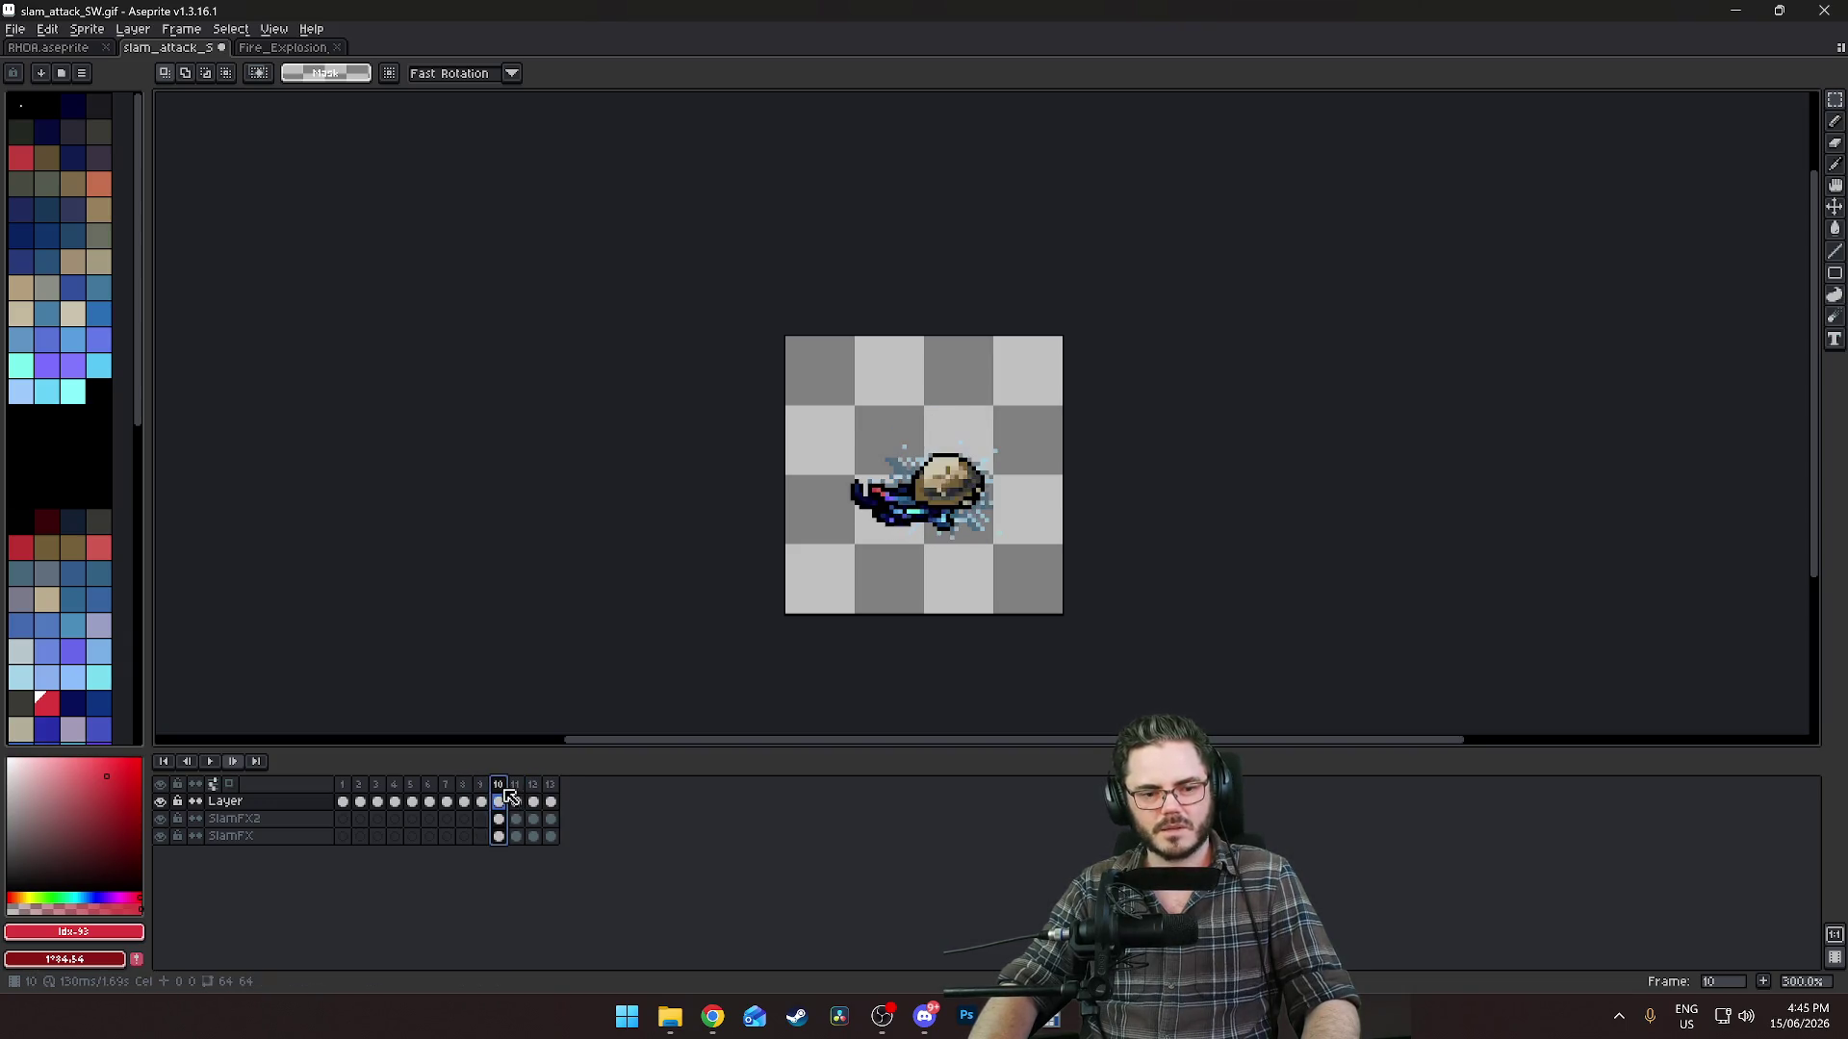
{"action": "left_click", "coordinate": [536, 791]}
{"action": "left_click", "coordinate": [550, 791]}
{"action": "left_click", "coordinate": [378, 797]}
{"action": "left_click", "coordinate": [412, 802]}
{"action": "left_click", "coordinate": [347, 799]}
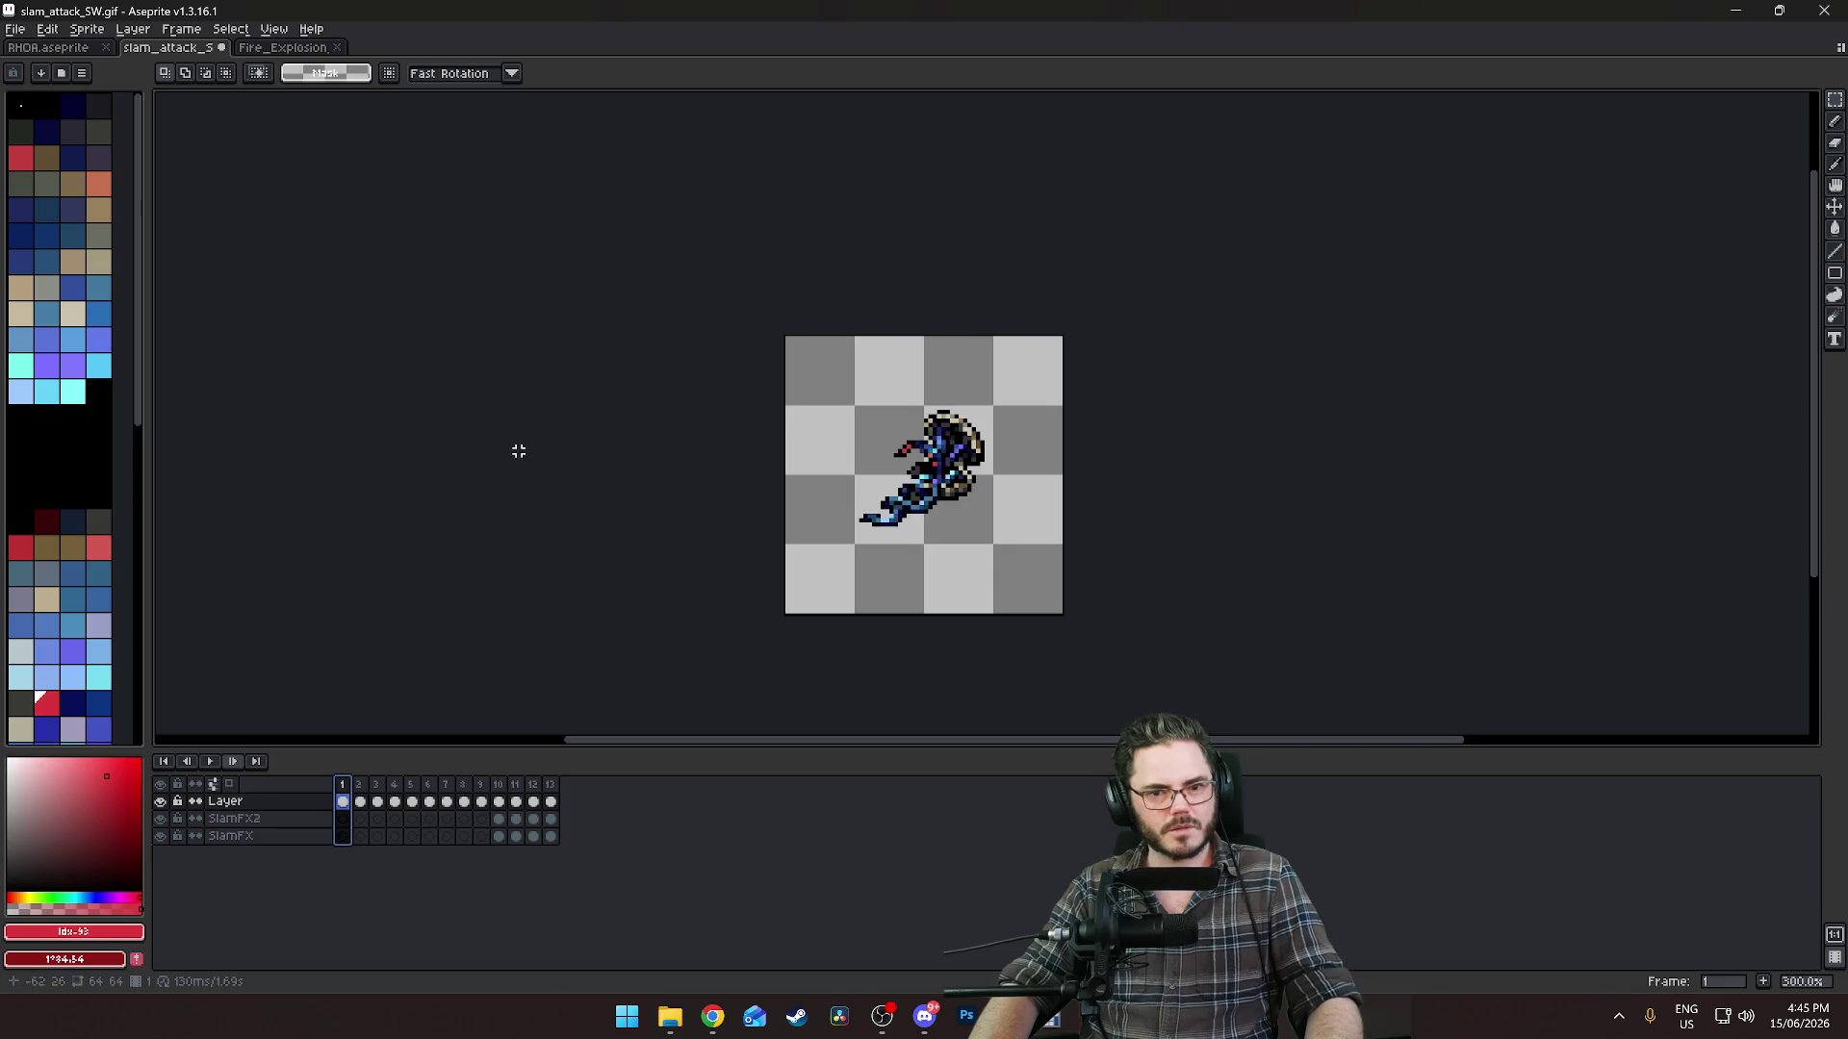
Save slam_attack_SW as a GIF and export all its frames as the sprite sheet slam_attack_SW.png.
{"action": "key", "text": "ctrl+s"}
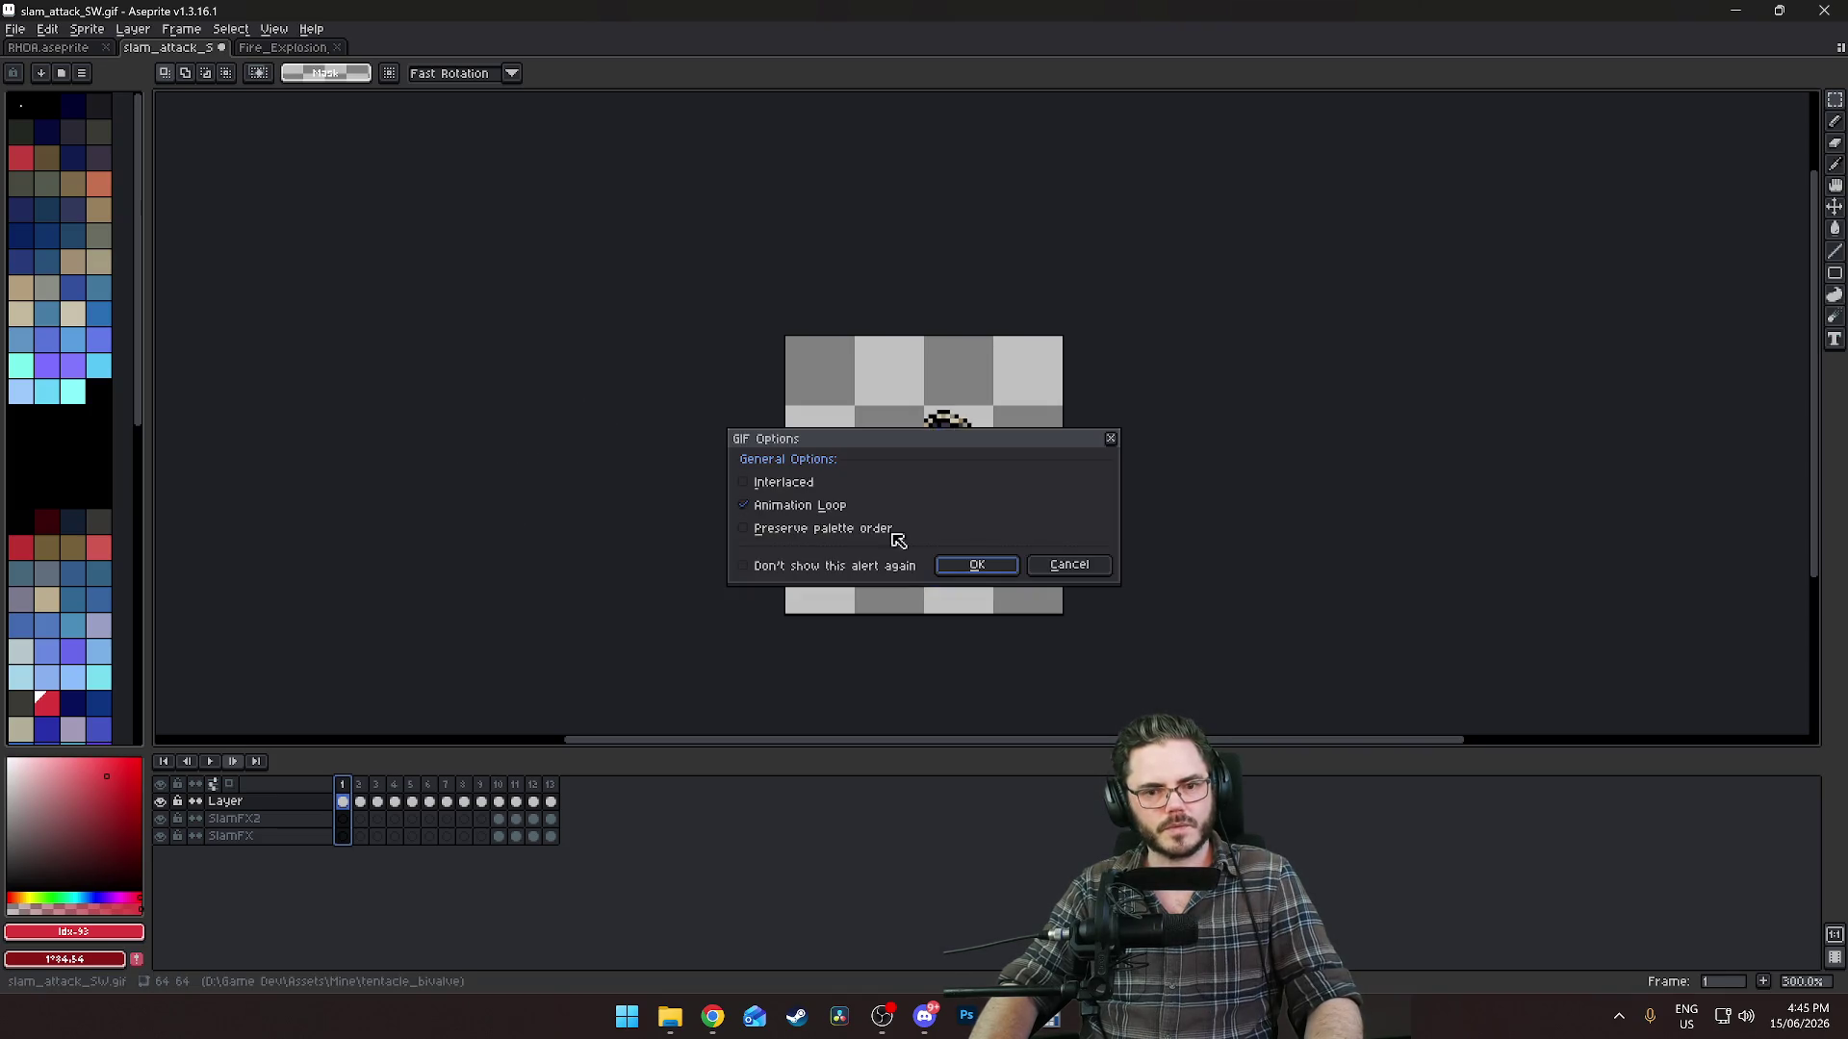
{"action": "left_click", "coordinate": [977, 565]}
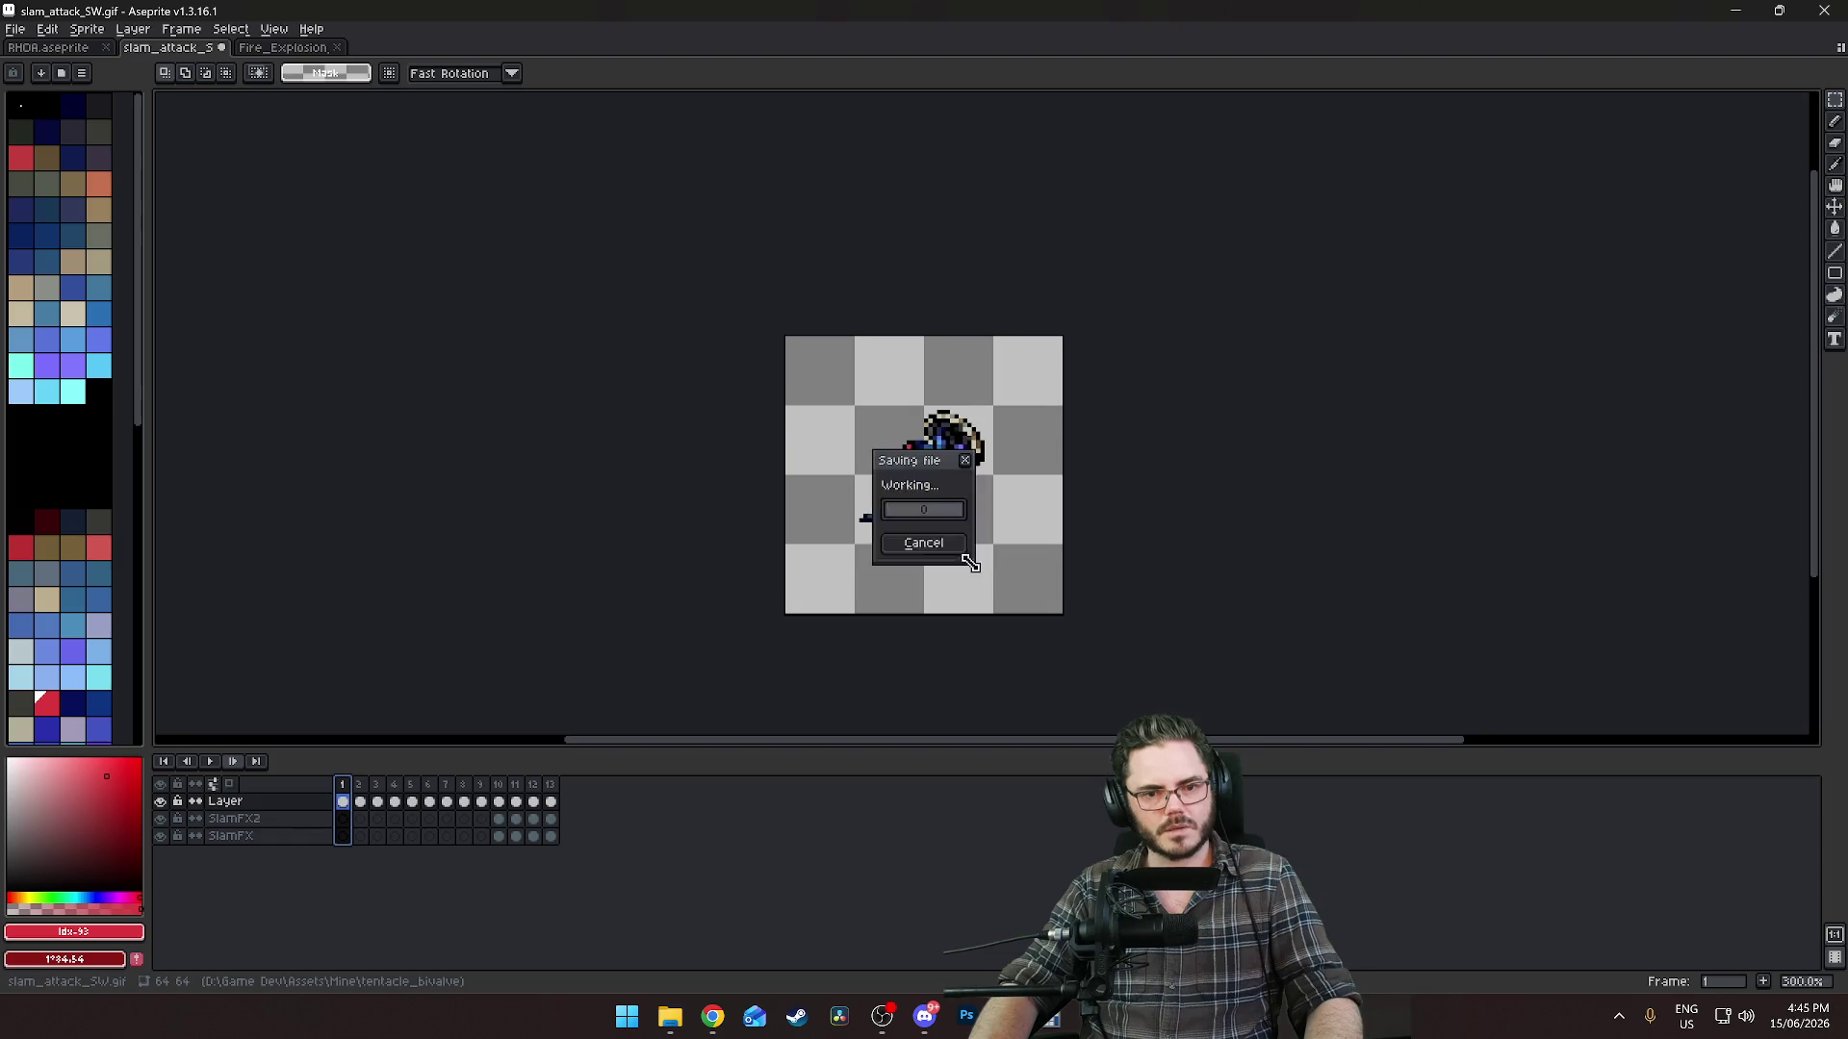
{"action": "left_click", "coordinate": [17, 29]}
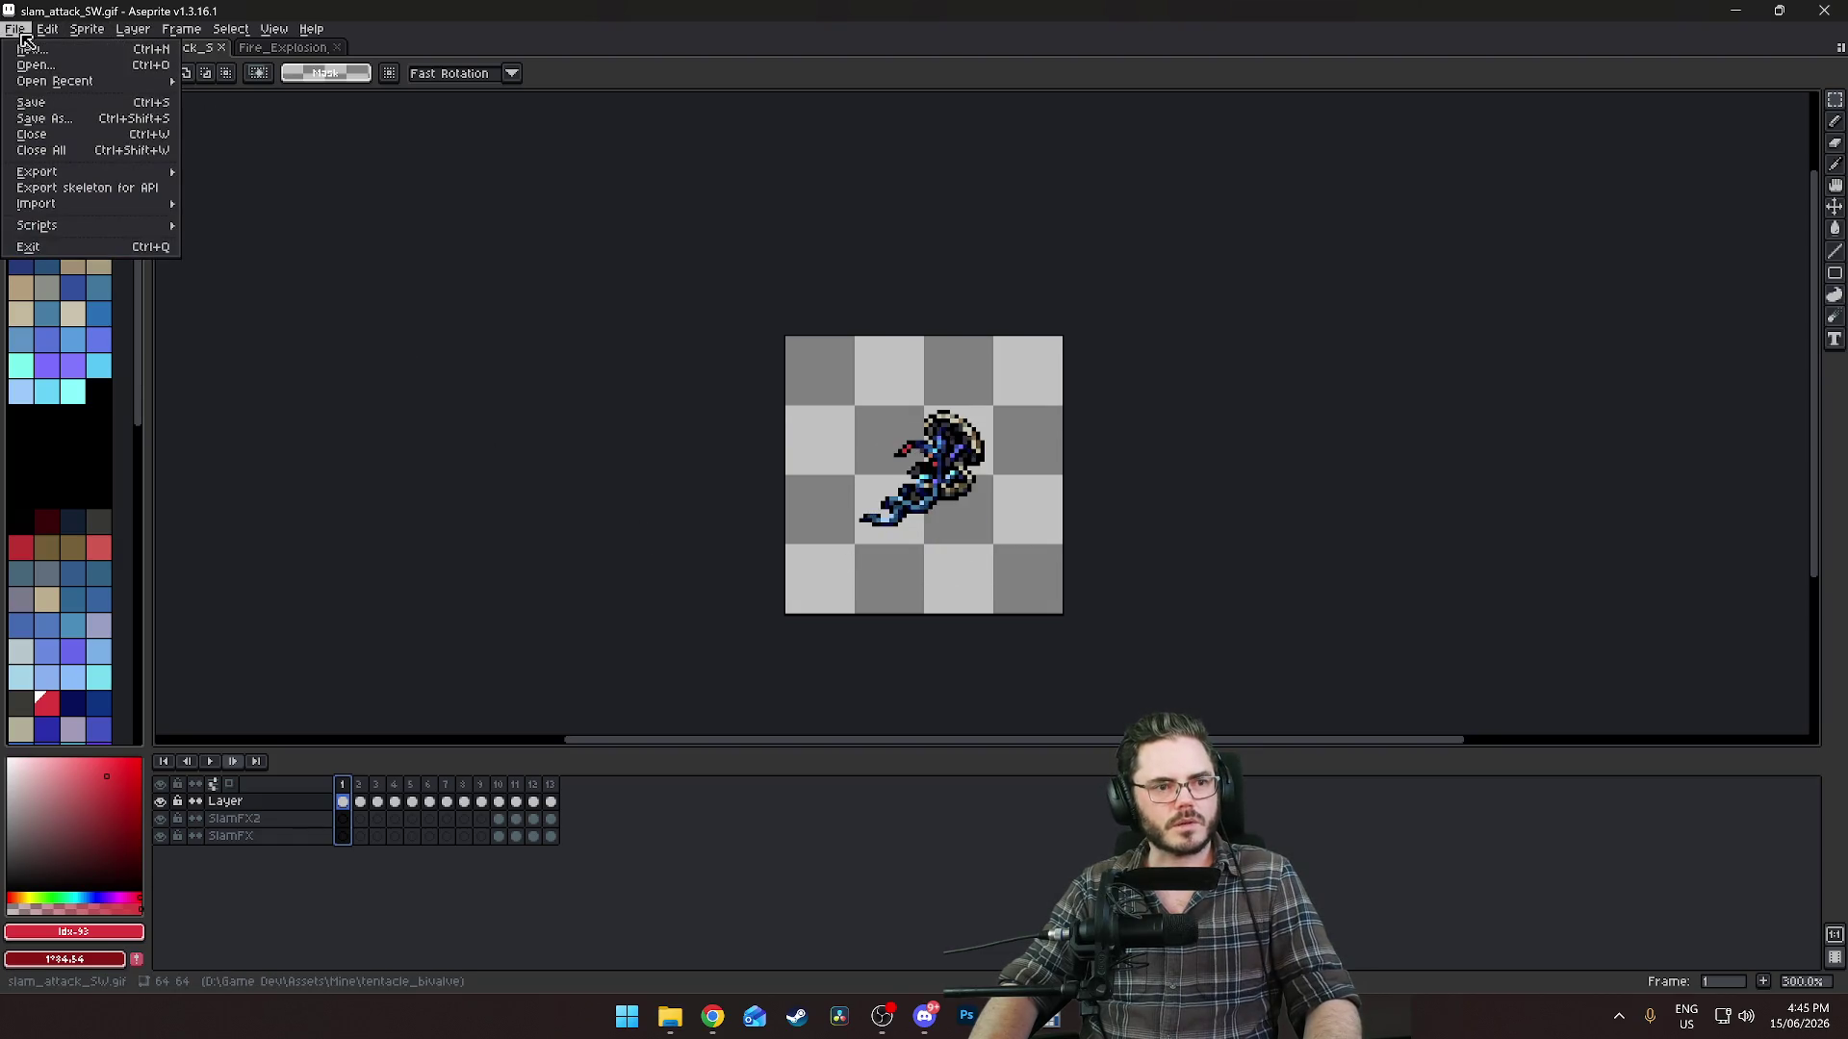
{"action": "mouse_move", "coordinate": [96, 173]}
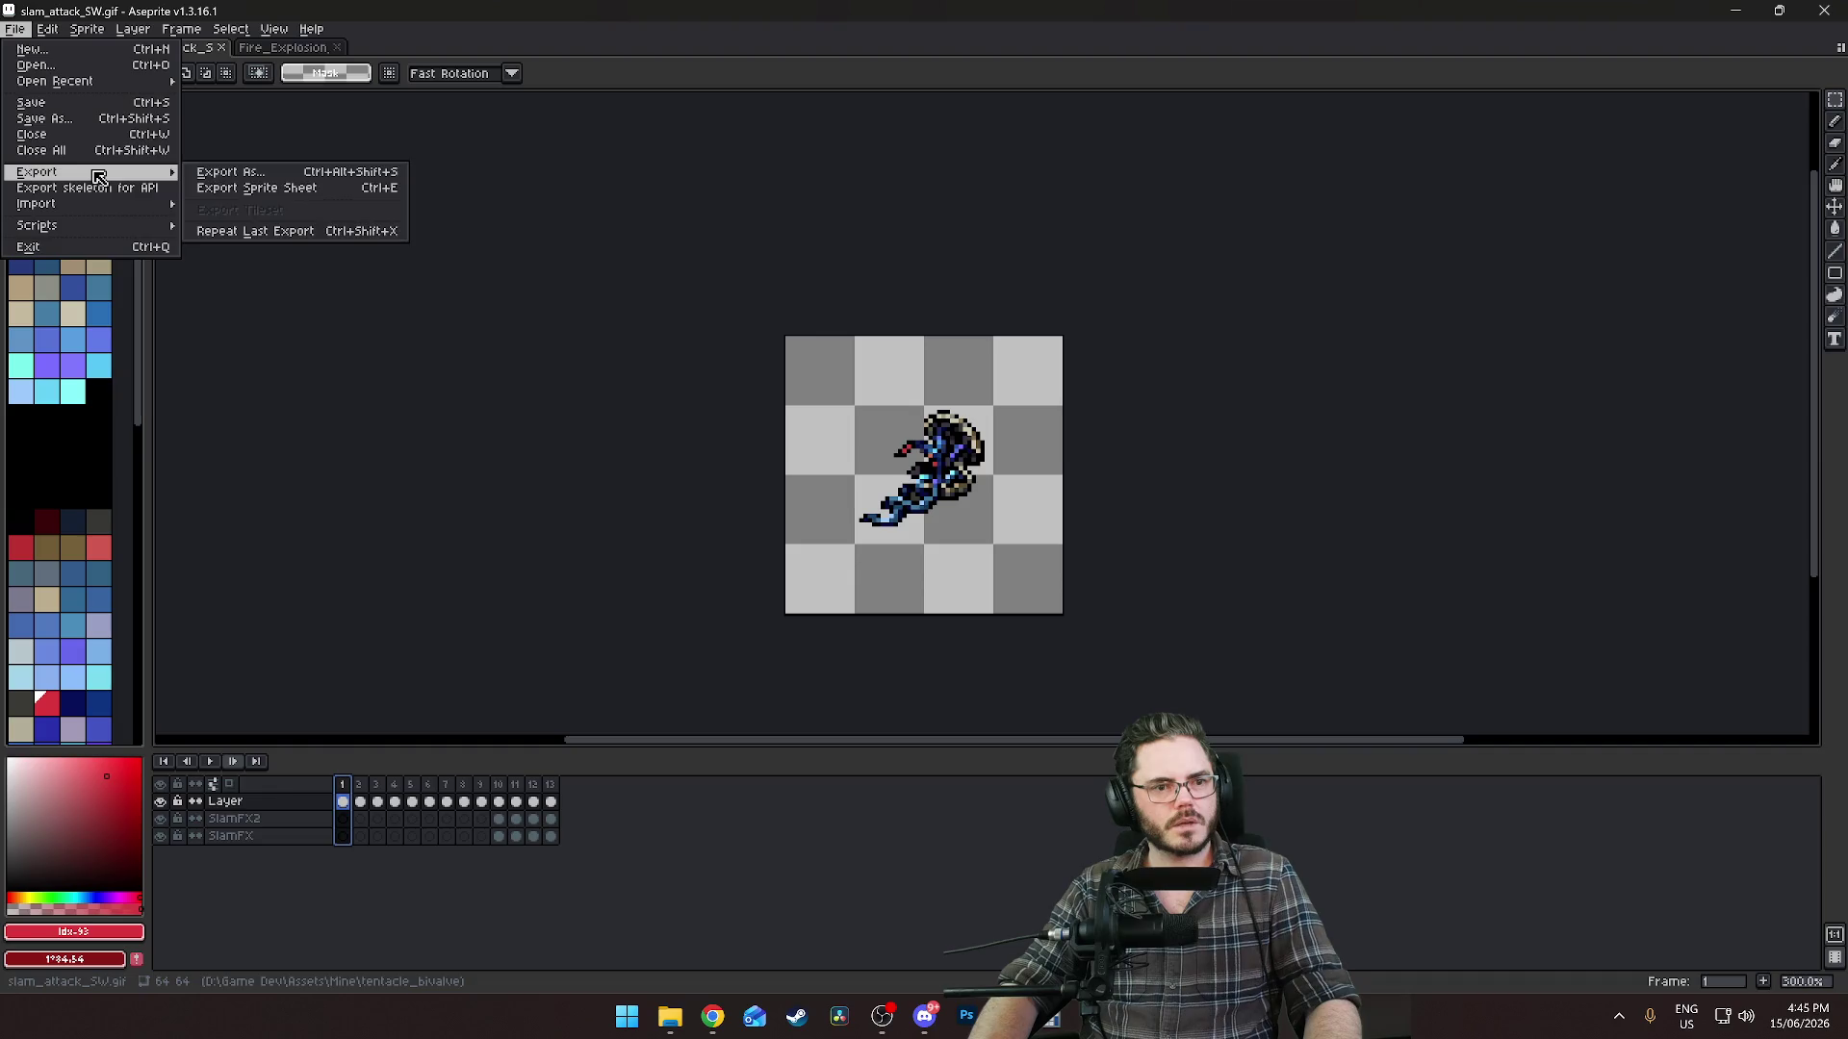
{"action": "left_click", "coordinate": [304, 190]}
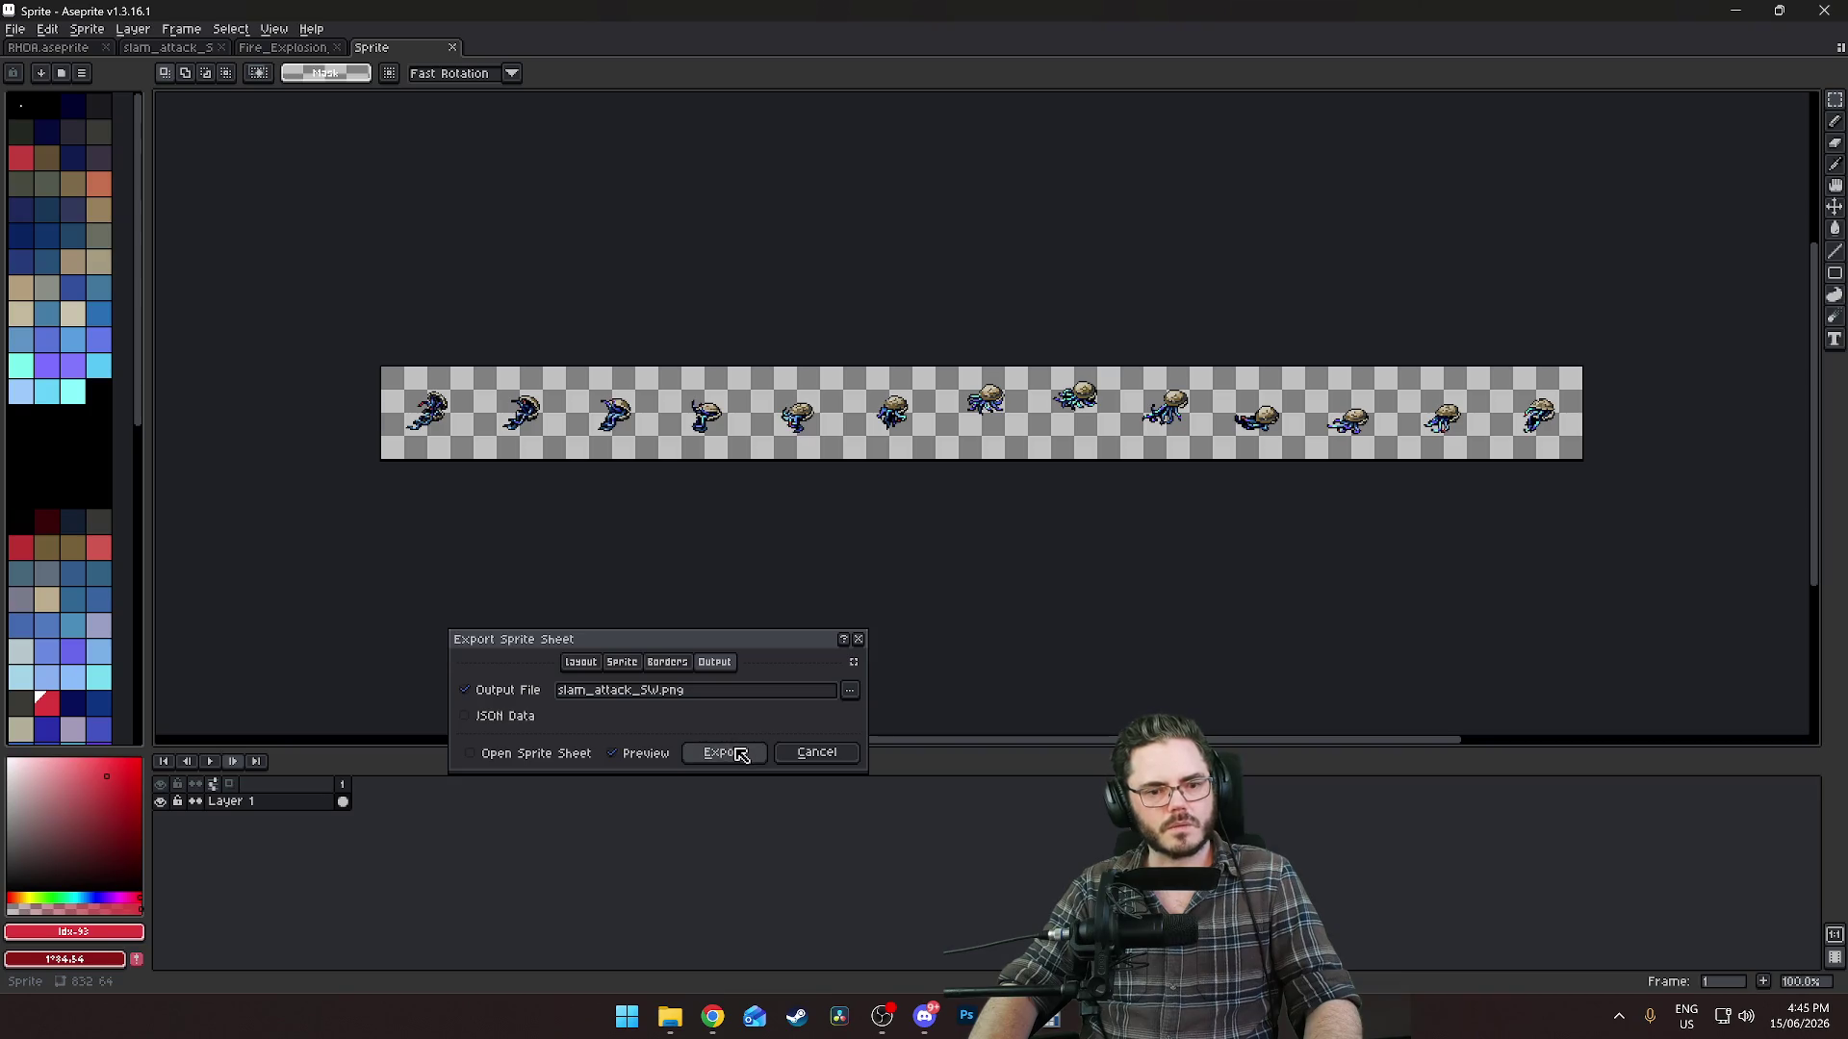
{"action": "left_click", "coordinate": [724, 753]}
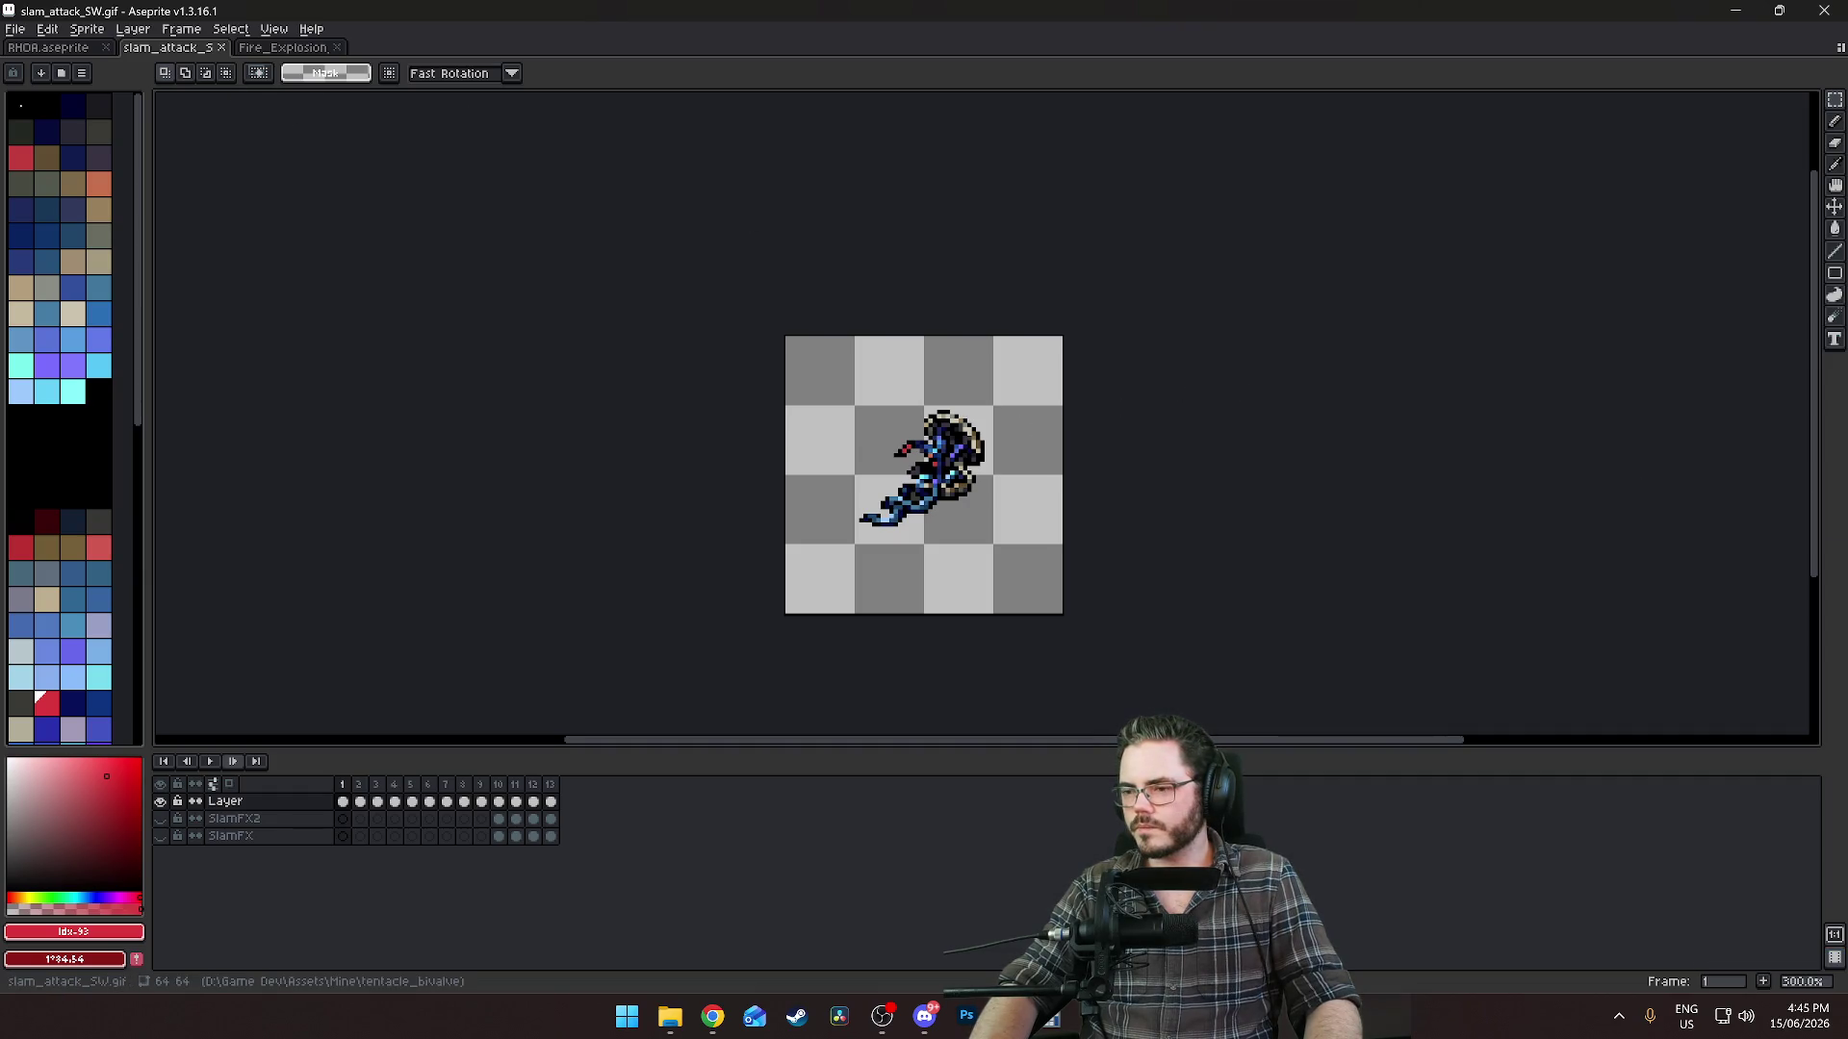
{"action": "left_click", "coordinate": [670, 1017]}
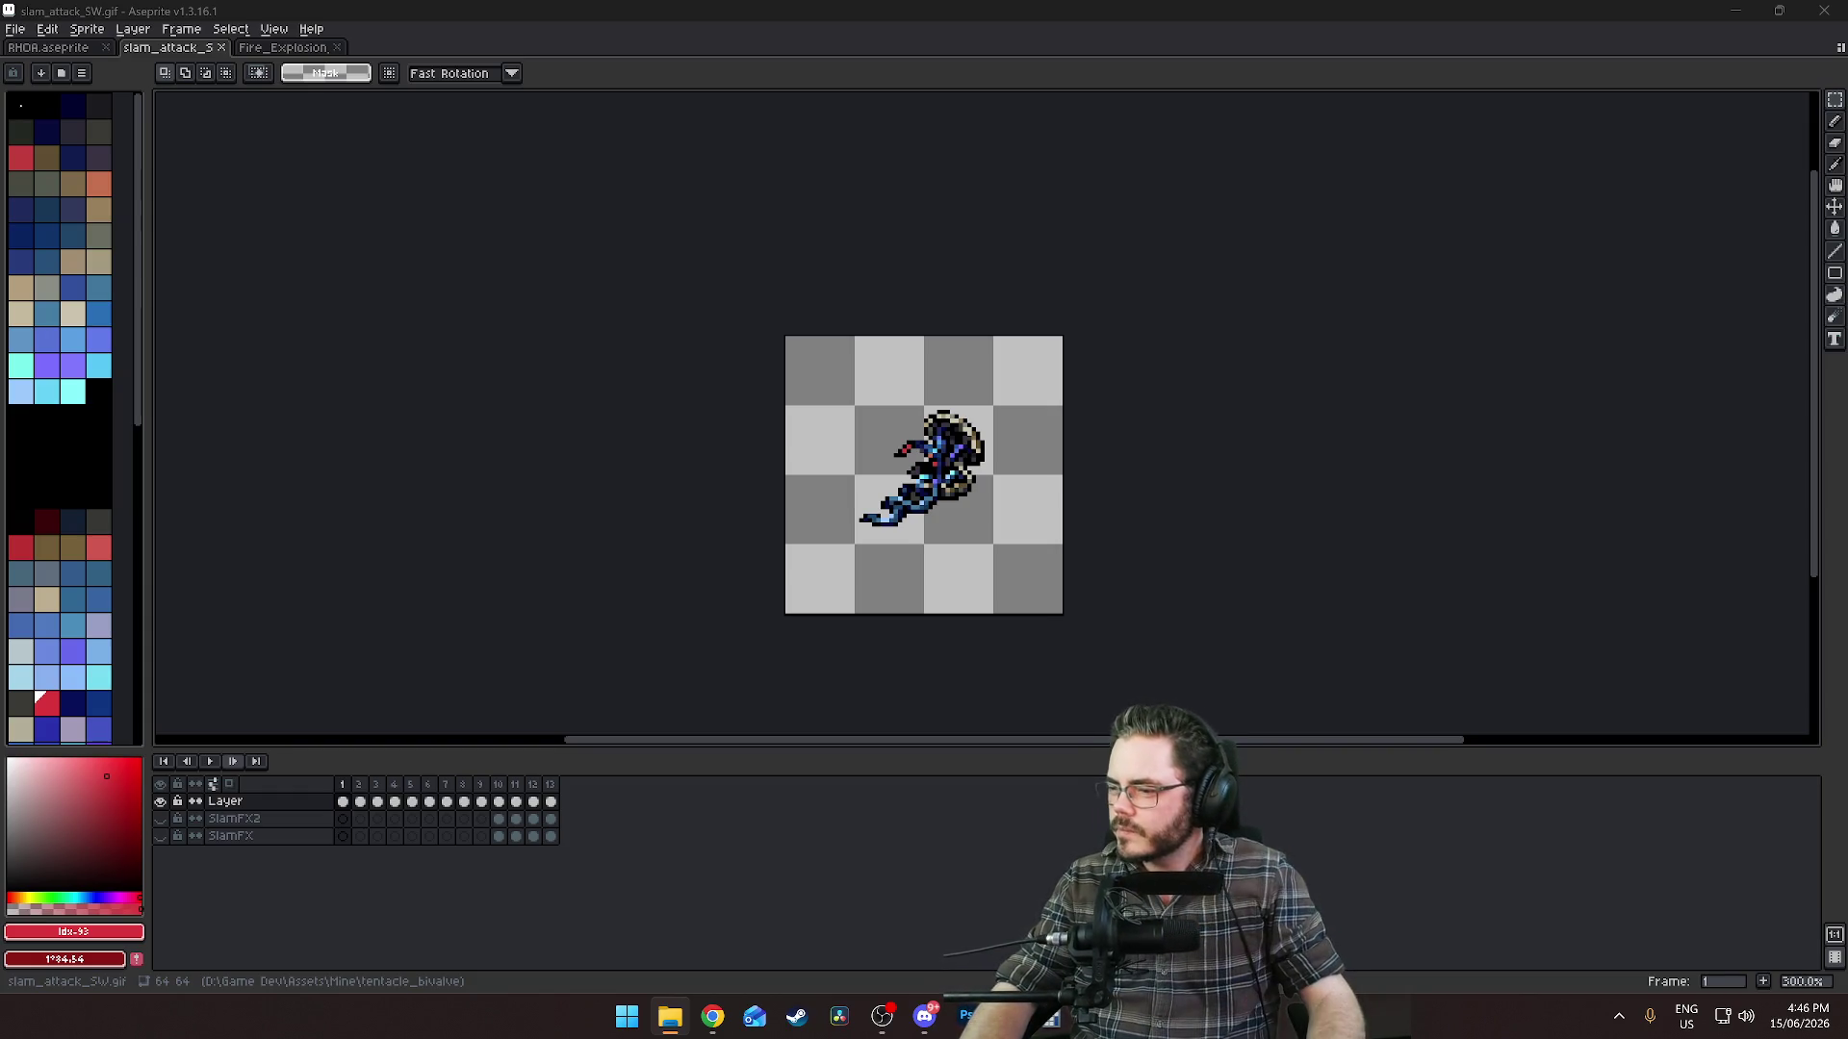
Close the slam_attack_SW and Fire_Explosion tabs, leaving tentacle_bivalve_walk_SW.gif open.
{"action": "left_click", "coordinate": [221, 47]}
{"action": "left_click", "coordinate": [218, 47]}
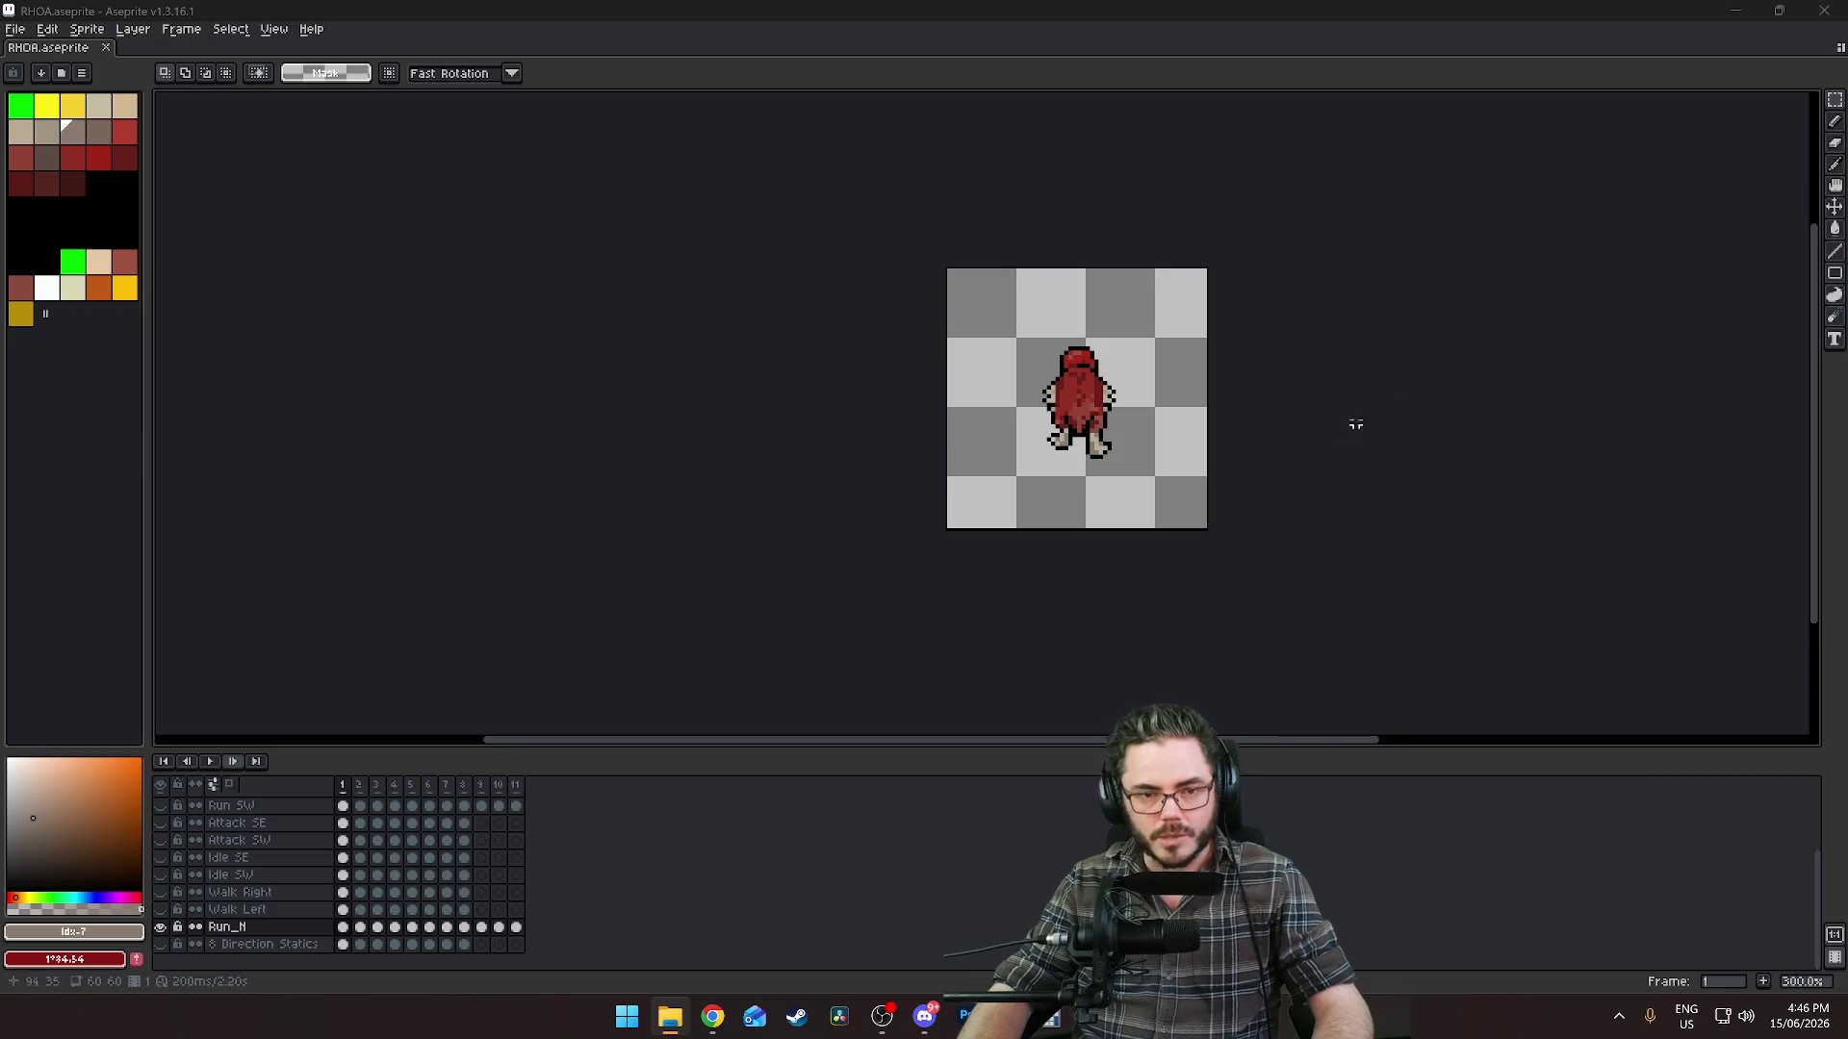
{"action": "scroll", "coordinate": [978, 438], "scroll_direction": "up", "scroll_amount": 3}
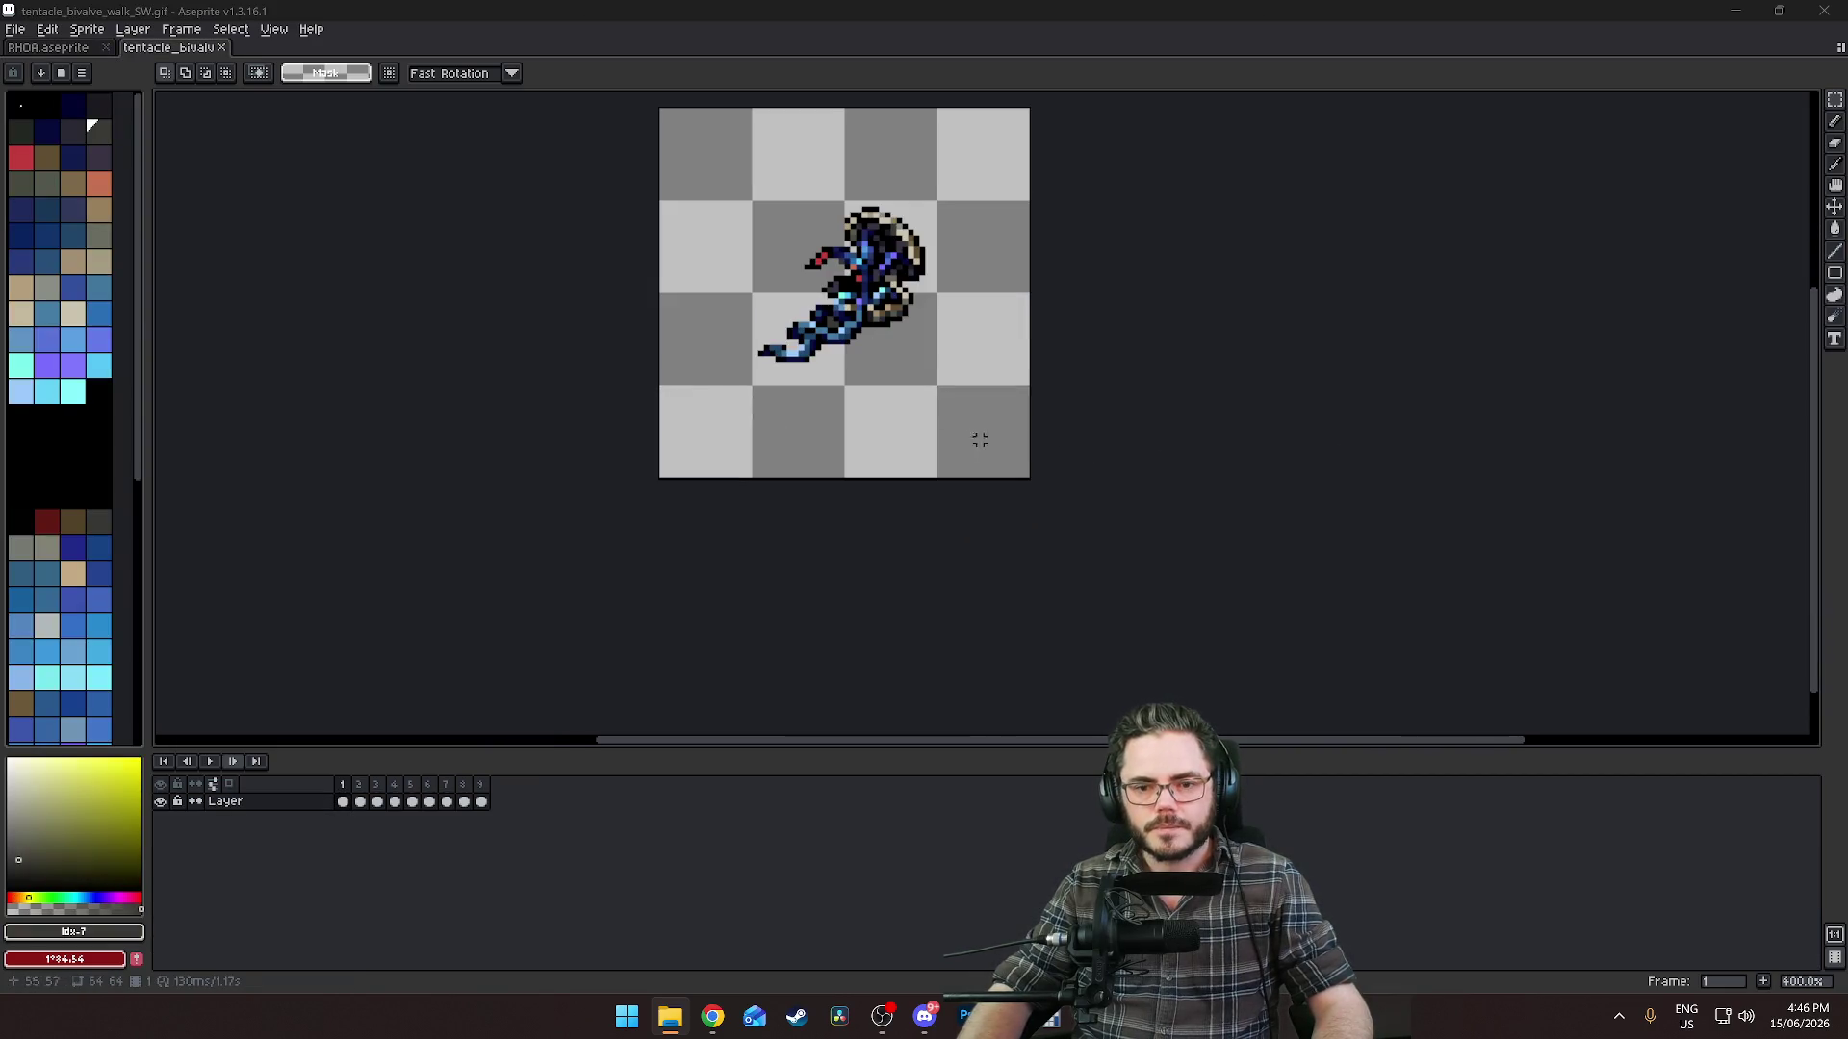
Play the 9-frame SW walk cycle zoomed to 600% with the sprite centred in view.
{"action": "key", "text": "Return"}
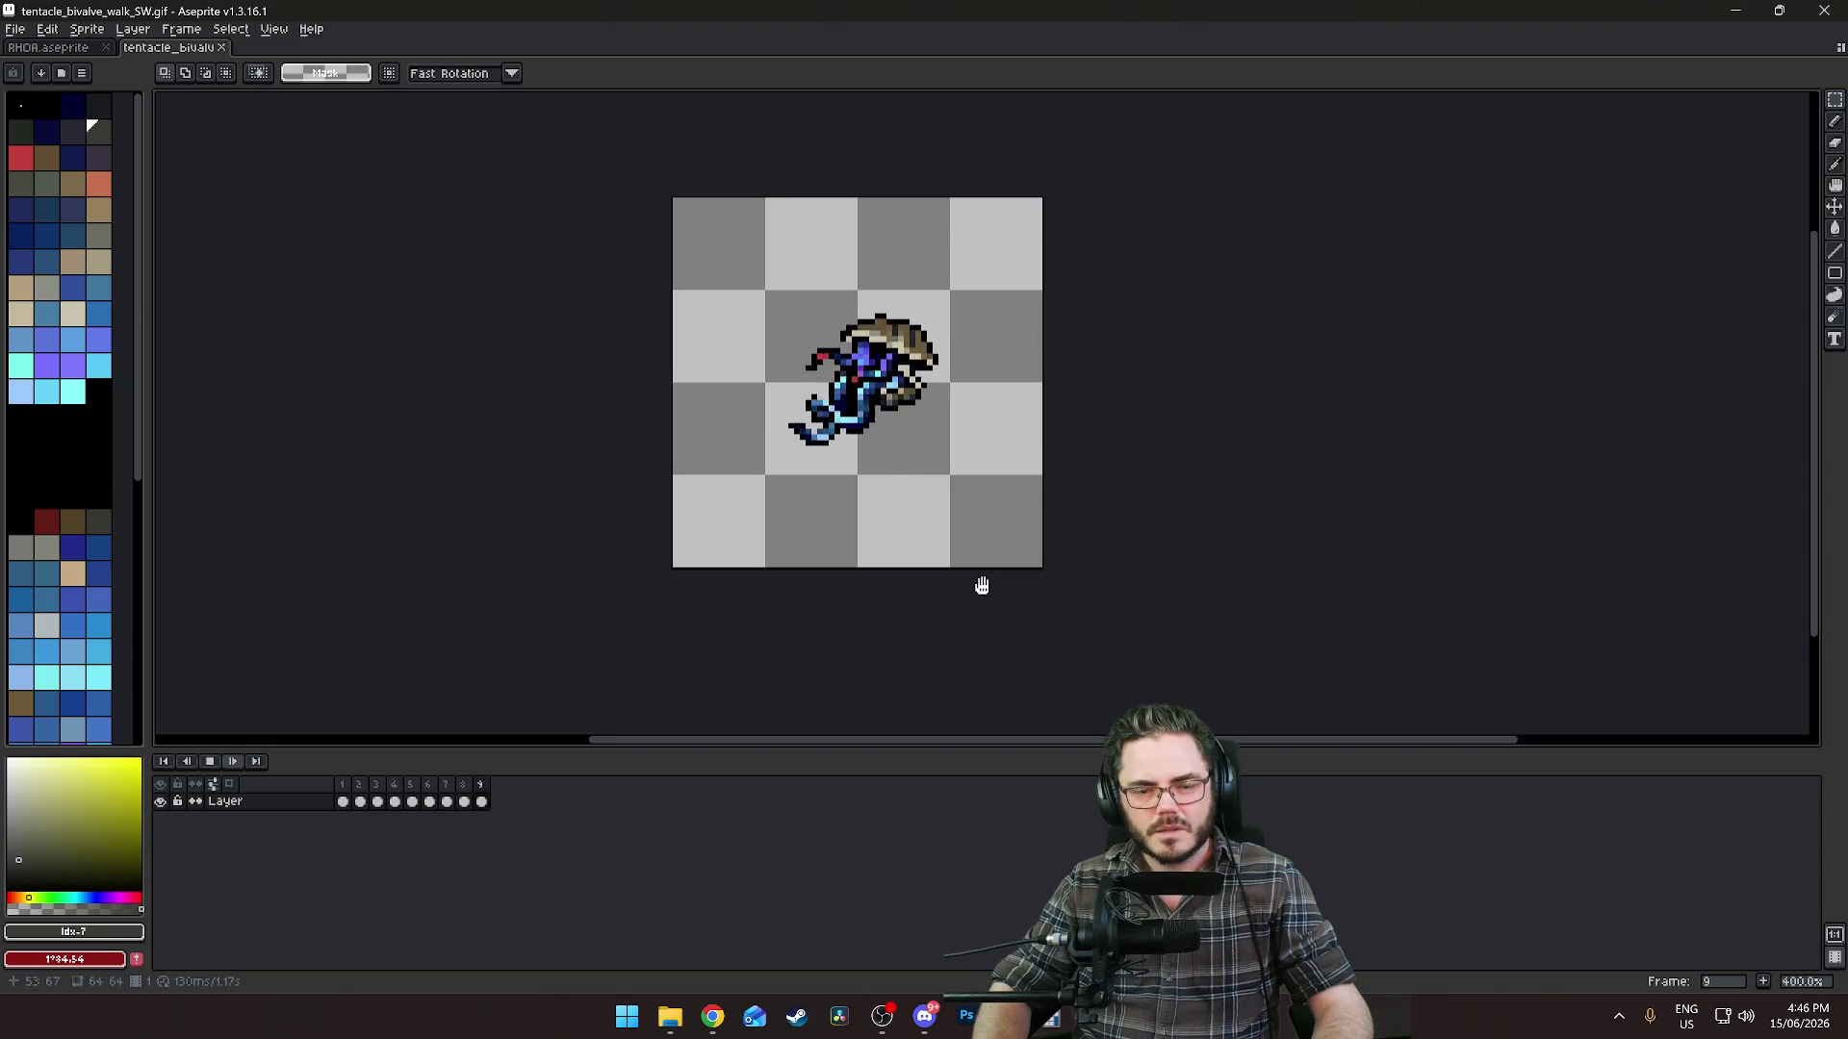
{"action": "scroll", "coordinate": [779, 495], "scroll_direction": "down", "scroll_amount": 3}
{"action": "scroll", "coordinate": [758, 494], "scroll_direction": "up", "scroll_amount": 3}
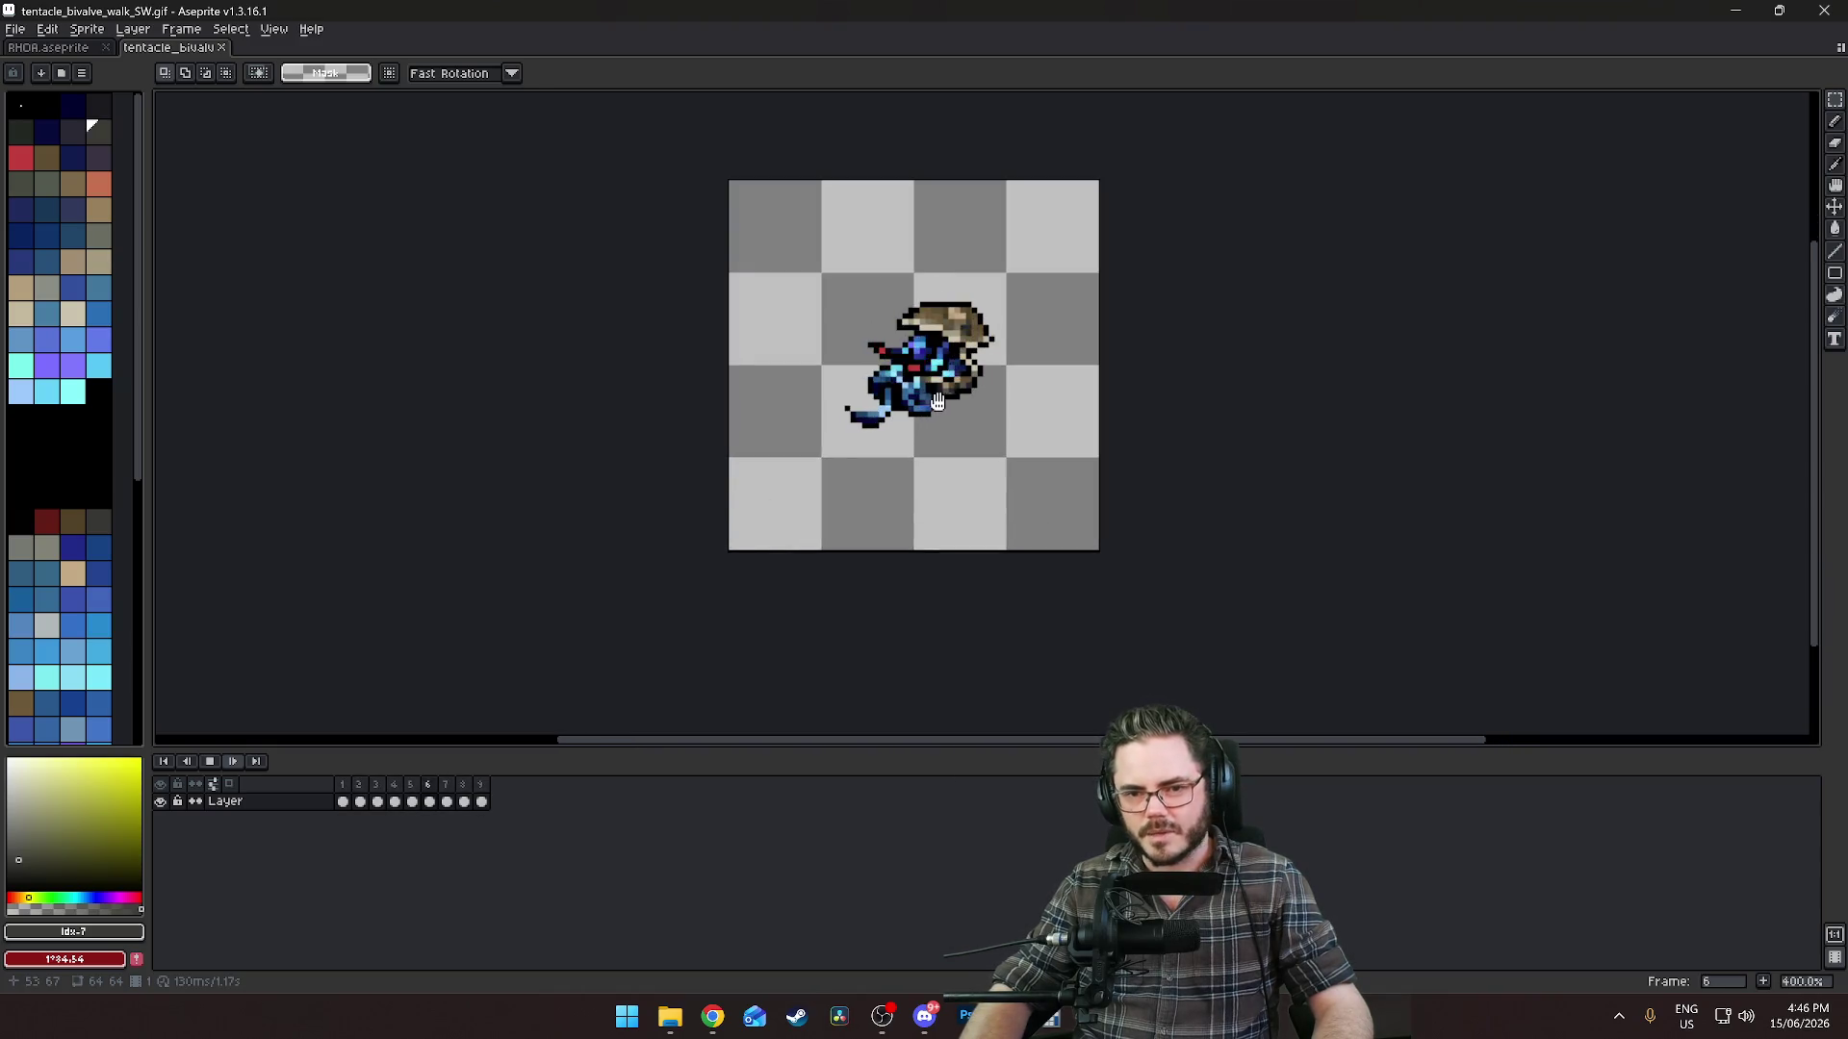
{"action": "left_click_drag", "start_coordinate": [848, 464], "coordinate": [767, 565]}
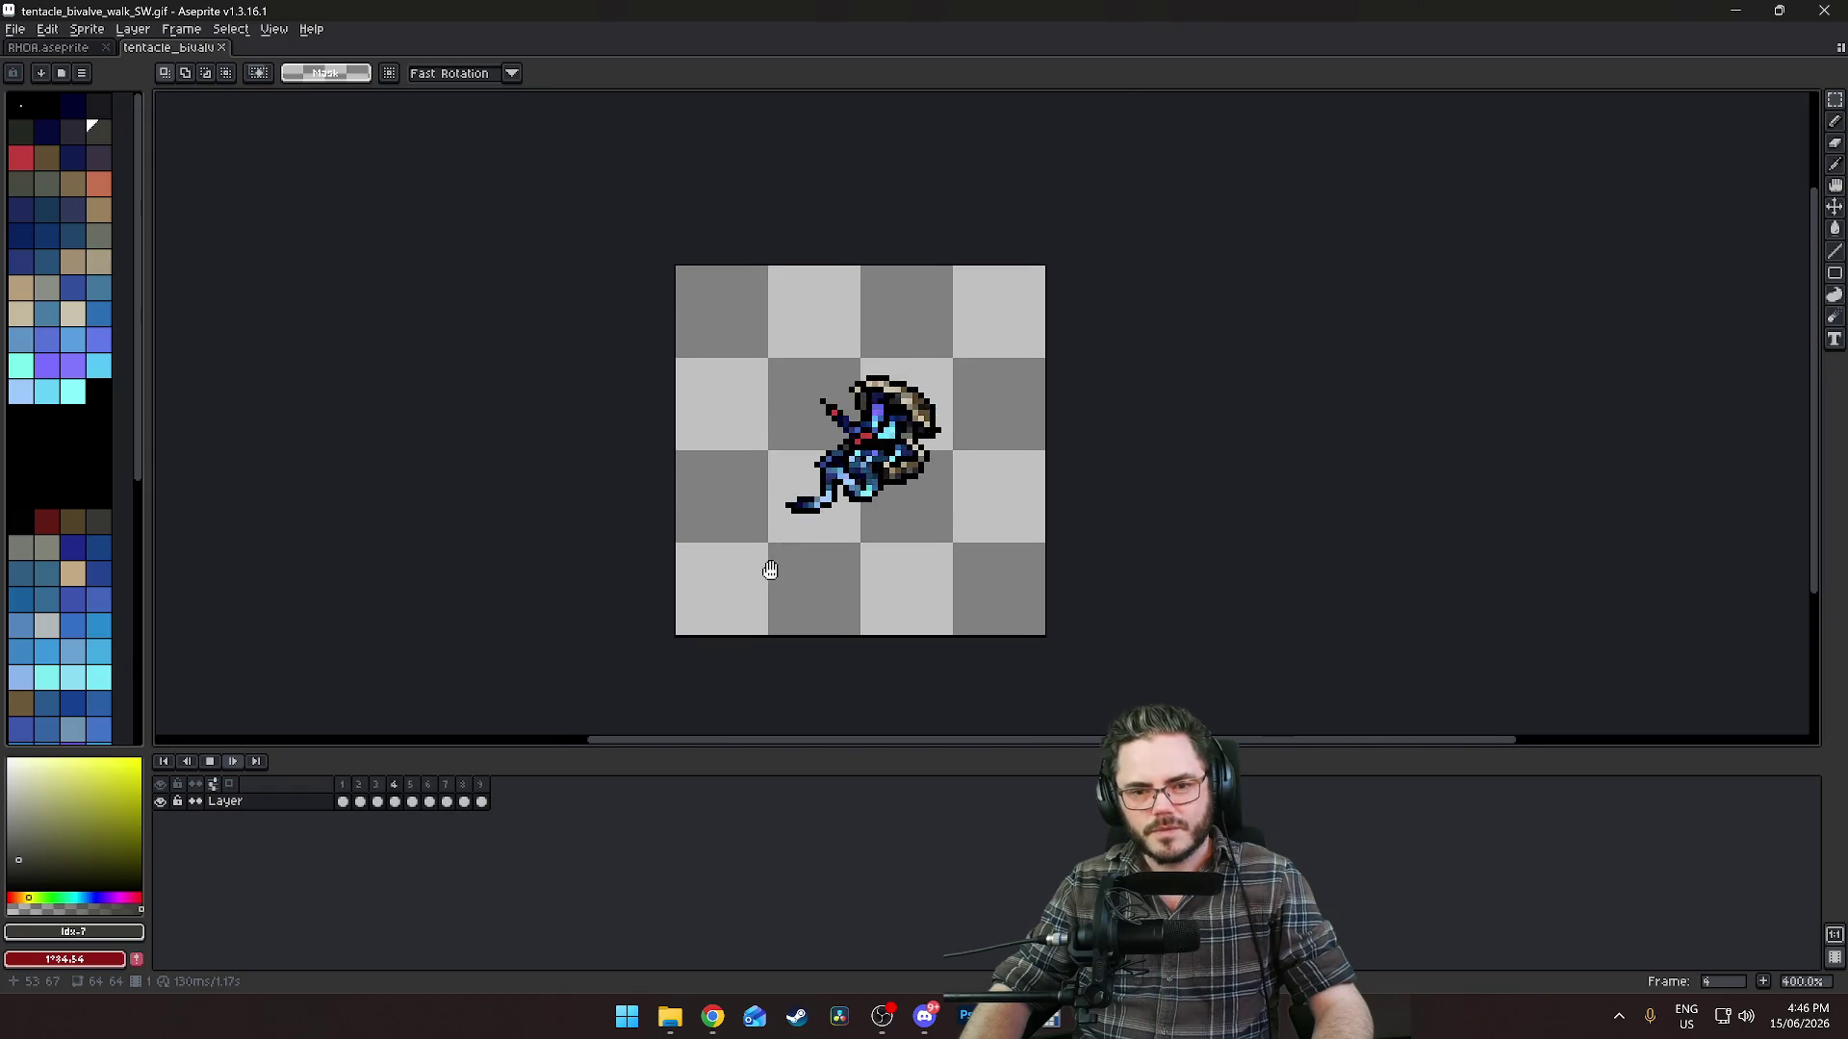
{"action": "scroll", "coordinate": [731, 560], "scroll_direction": "up", "scroll_amount": 2}
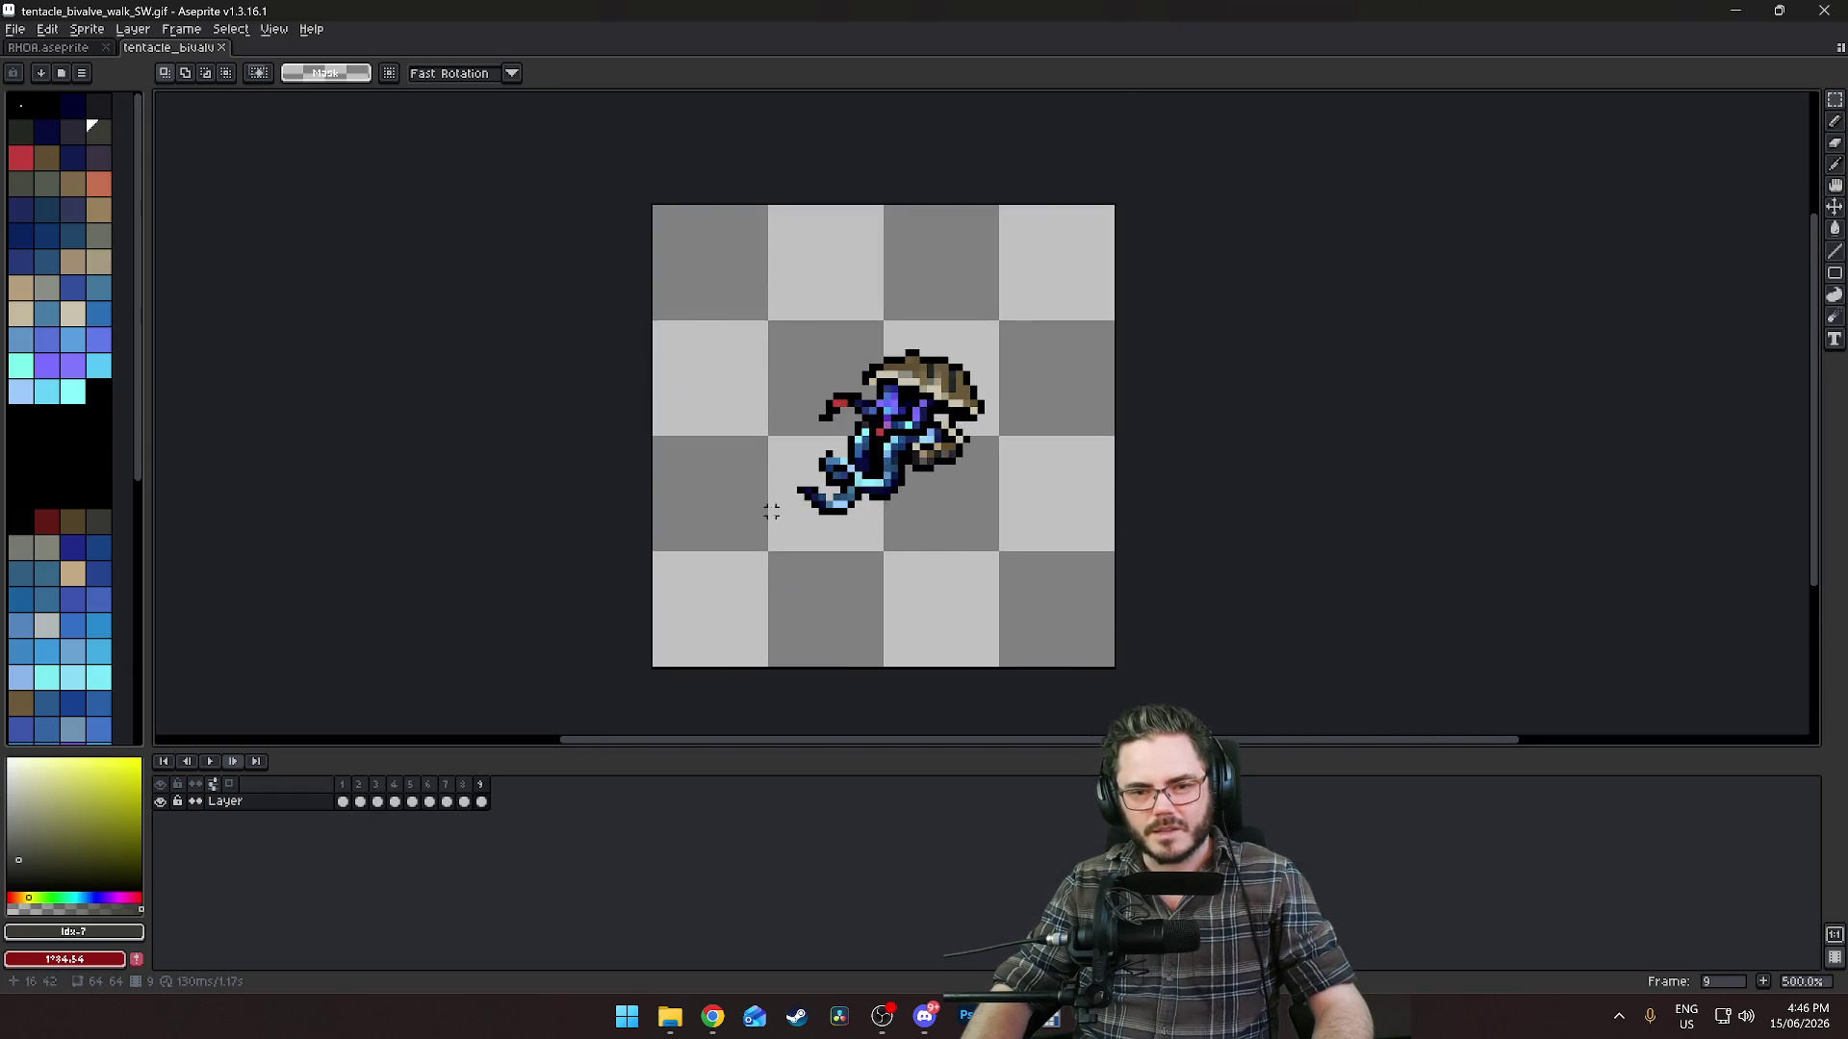
{"action": "right_click", "coordinate": [242, 802]}
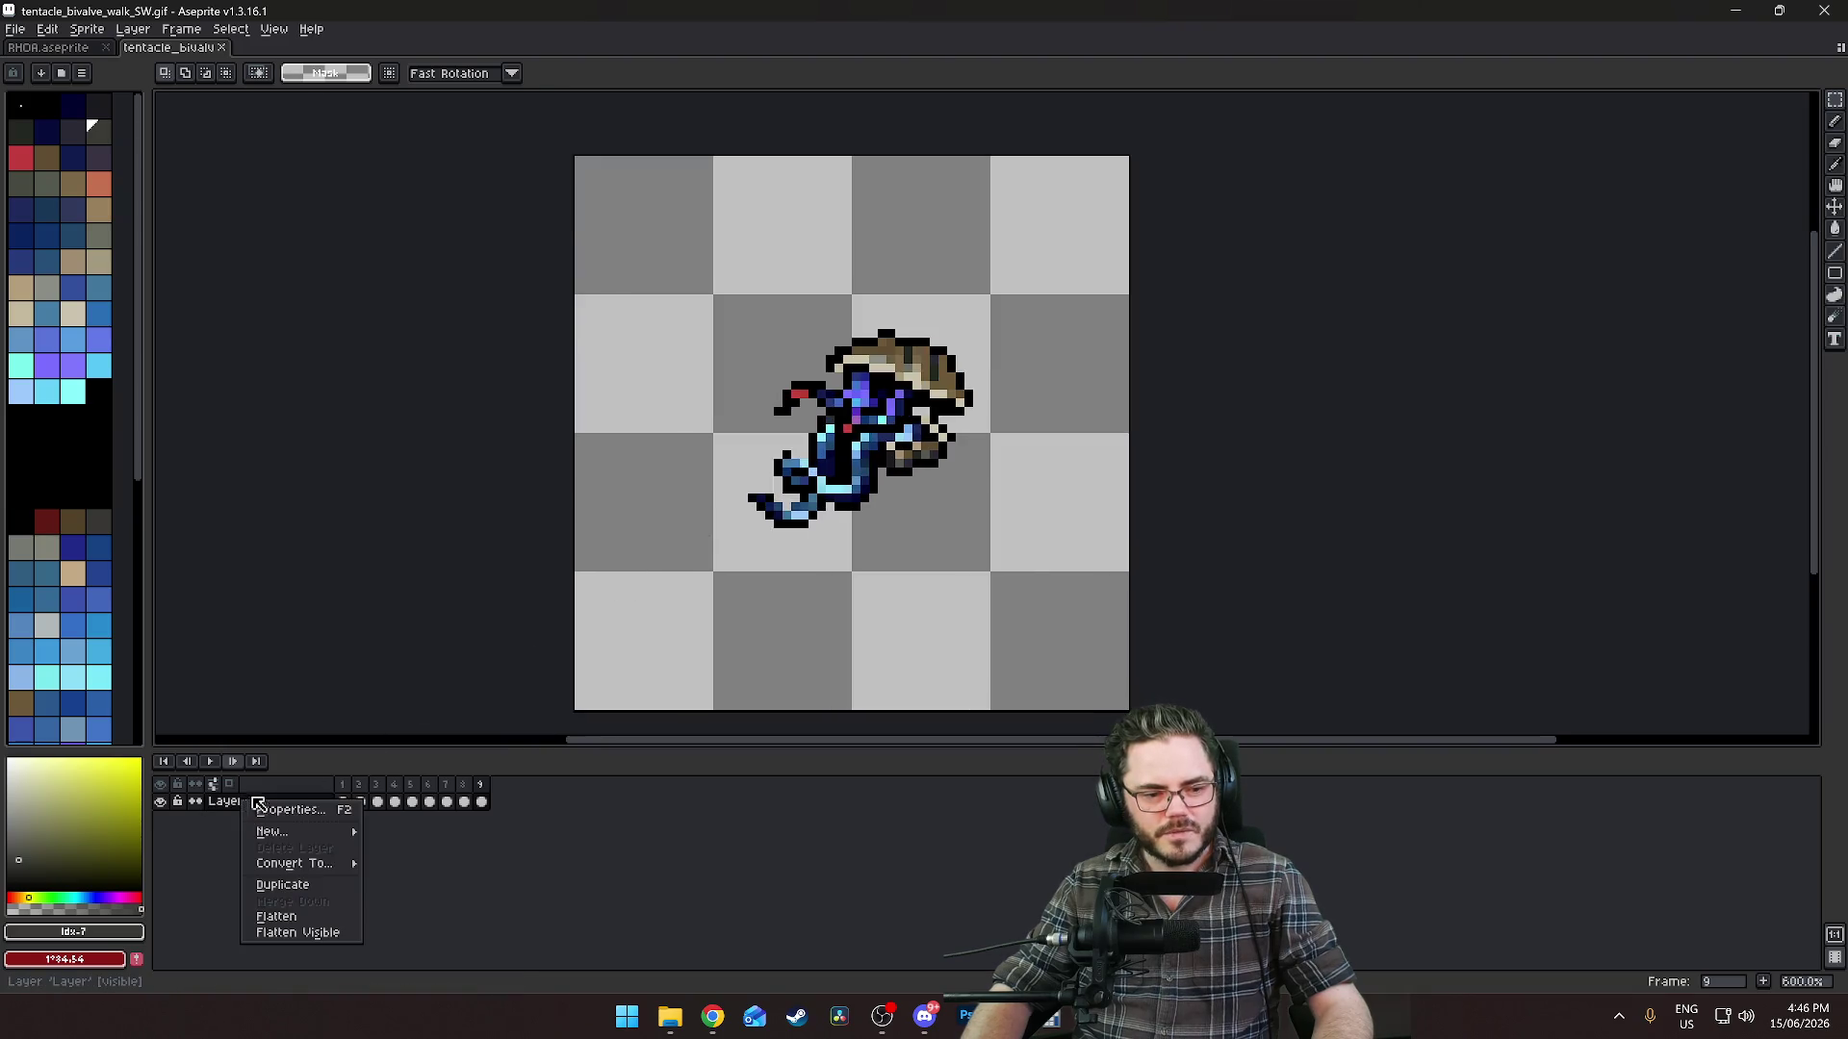
Add a new Layer 1 and drag it beneath the walk layer.
{"action": "mouse_move", "coordinate": [303, 833]}
{"action": "left_click", "coordinate": [423, 832]}
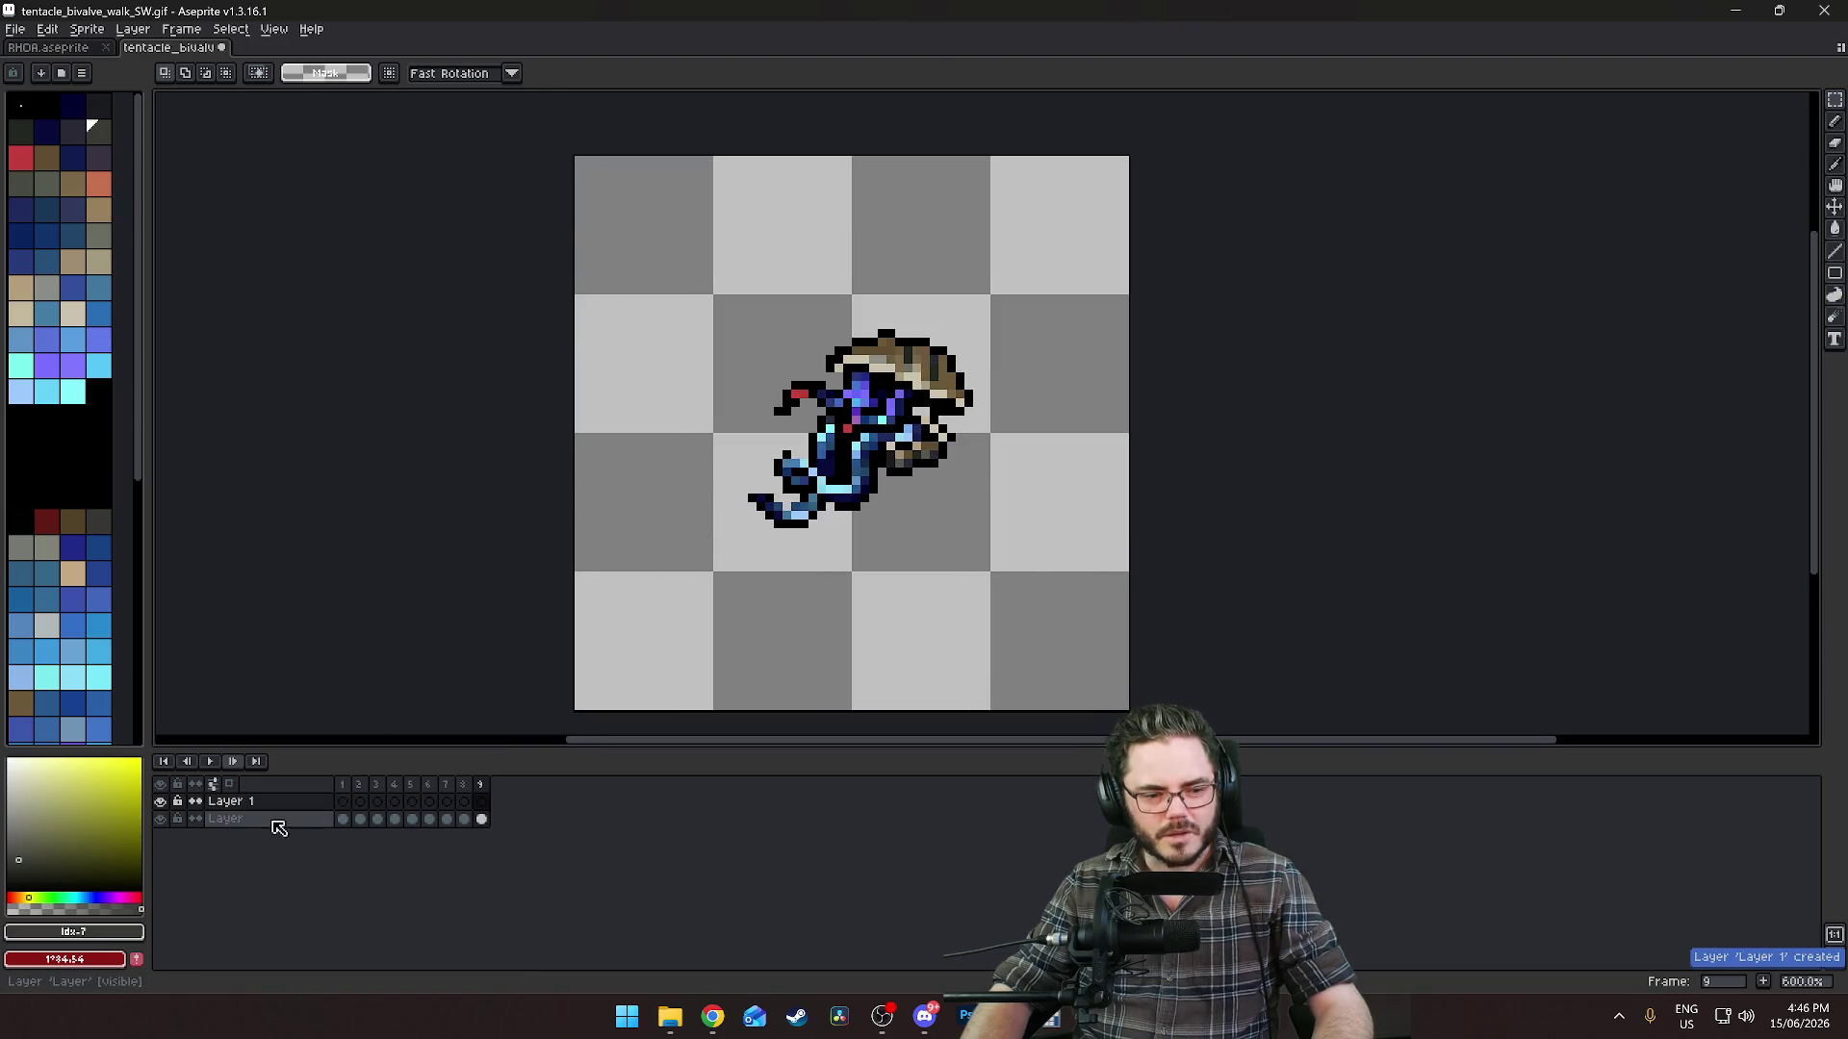
{"action": "left_click_drag", "start_coordinate": [288, 811], "coordinate": [274, 836]}
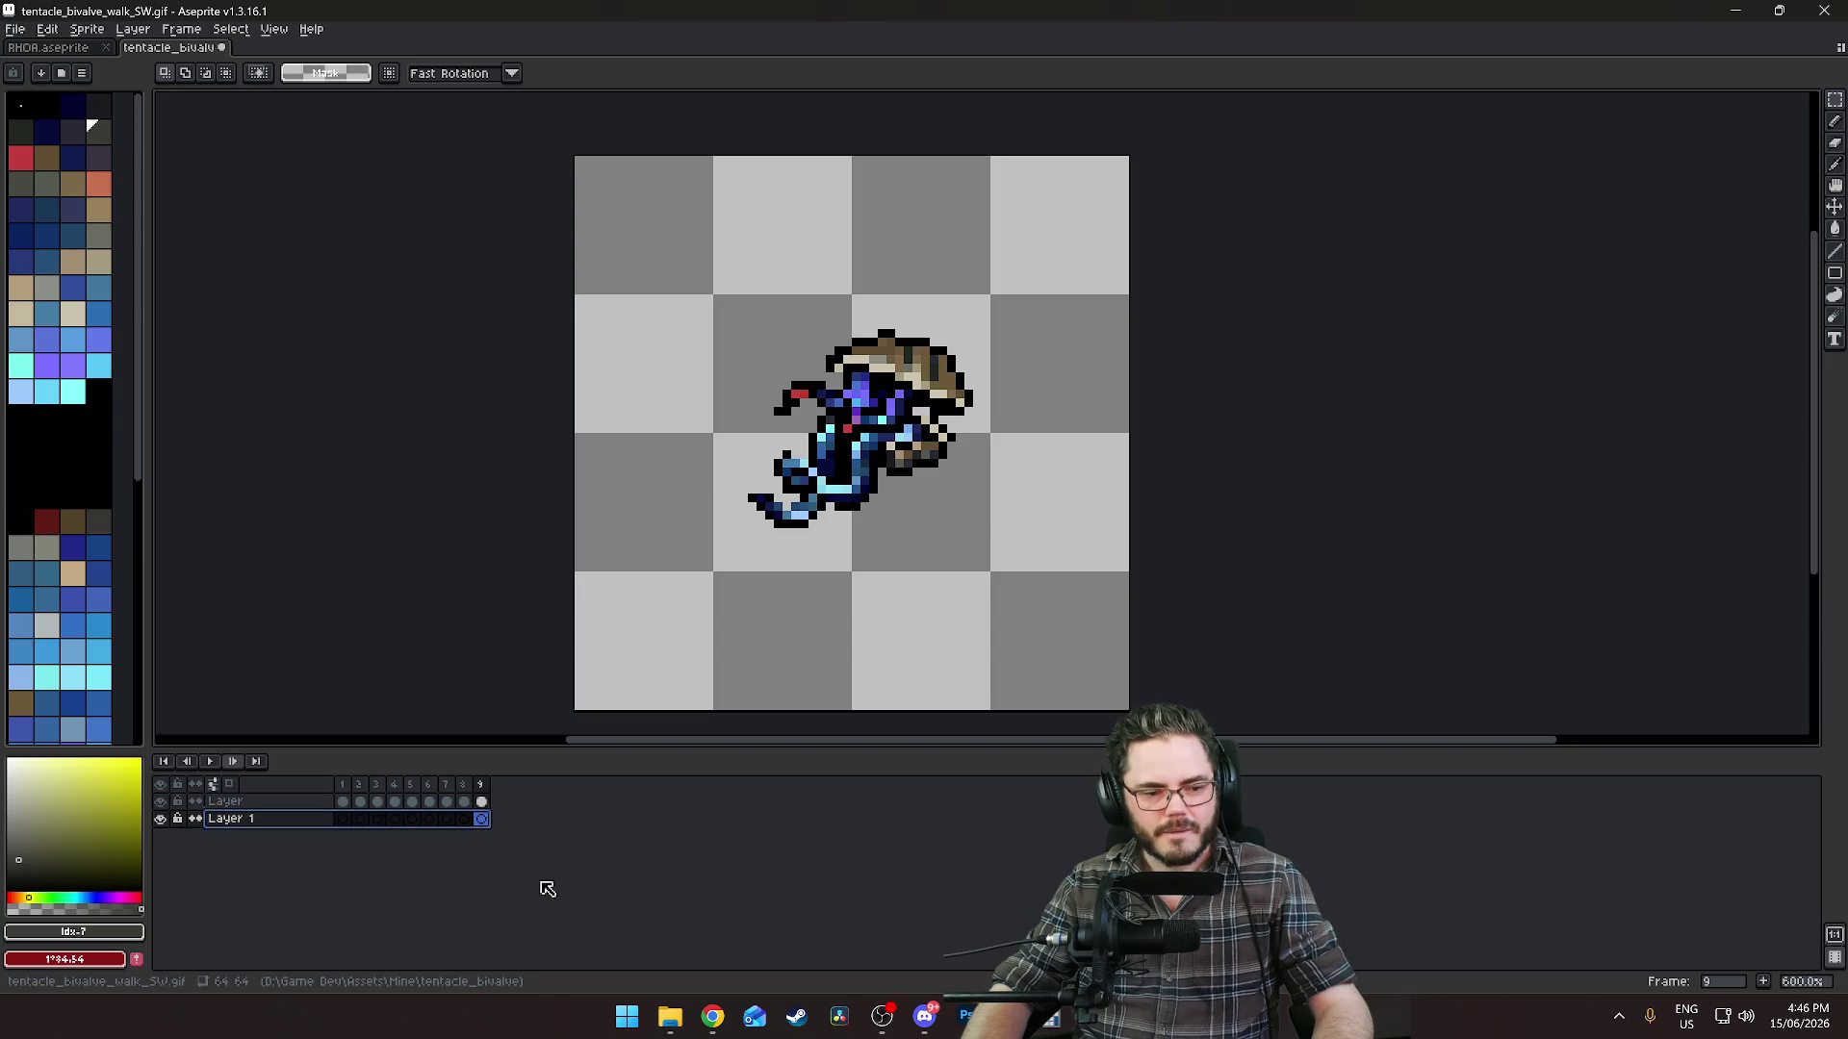
Step through walk frames 3 to 9, replay the animation, and take the pencil.
{"action": "left_click", "coordinate": [375, 819]}
{"action": "key", "text": "Right"}
{"action": "key", "text": "Right"}
{"action": "key", "text": "Right"}
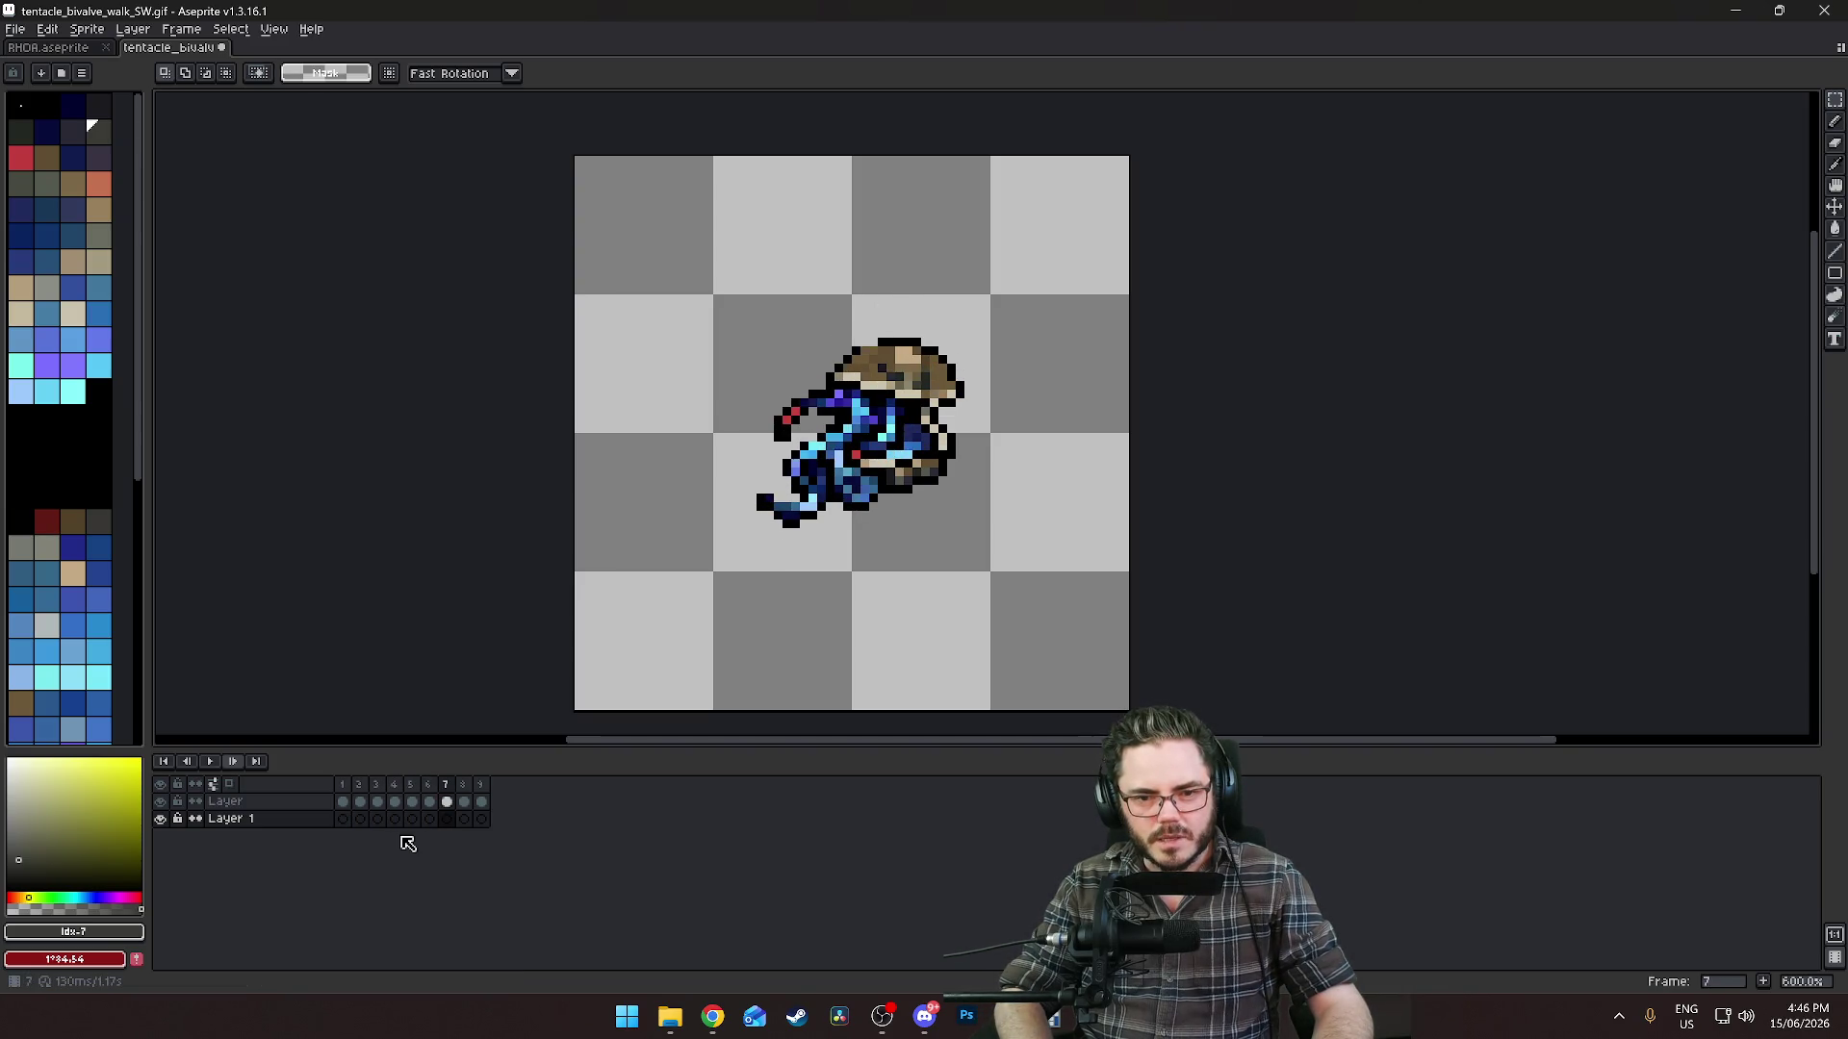
{"action": "key", "text": "Right"}
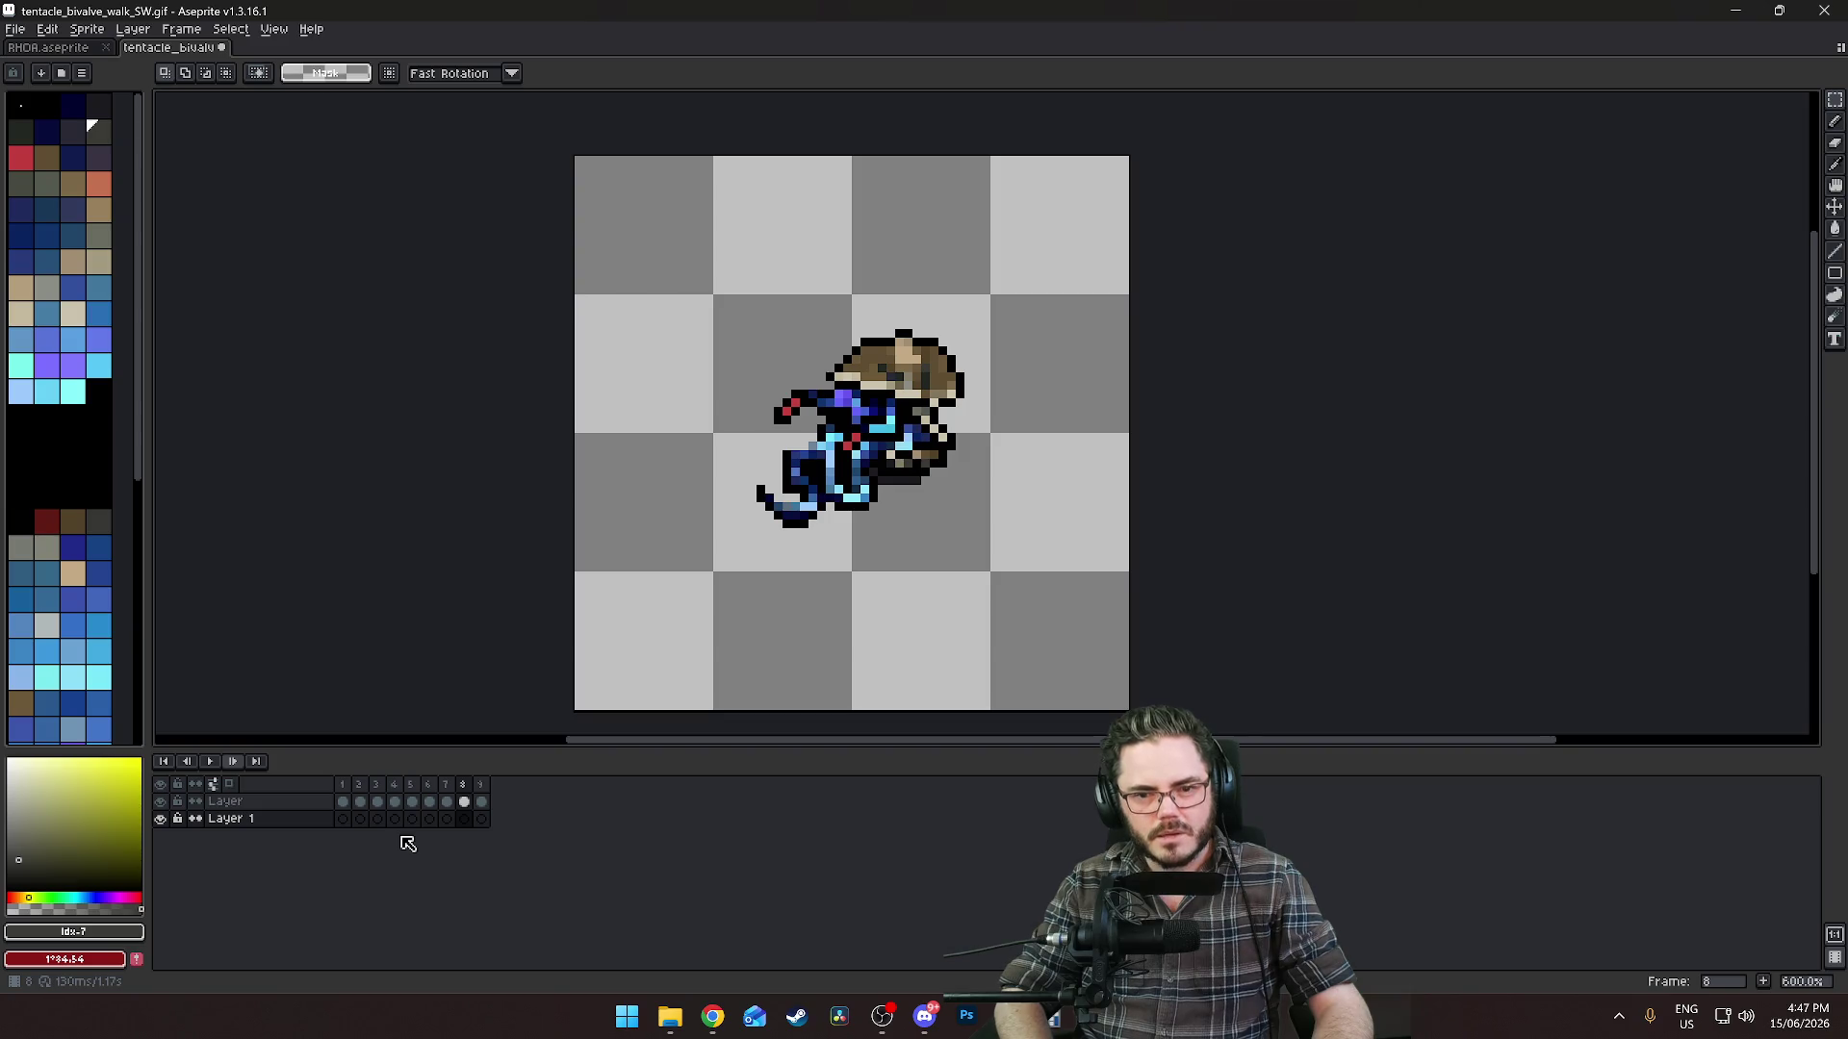
{"action": "key", "text": "Right"}
{"action": "key", "text": "Return"}
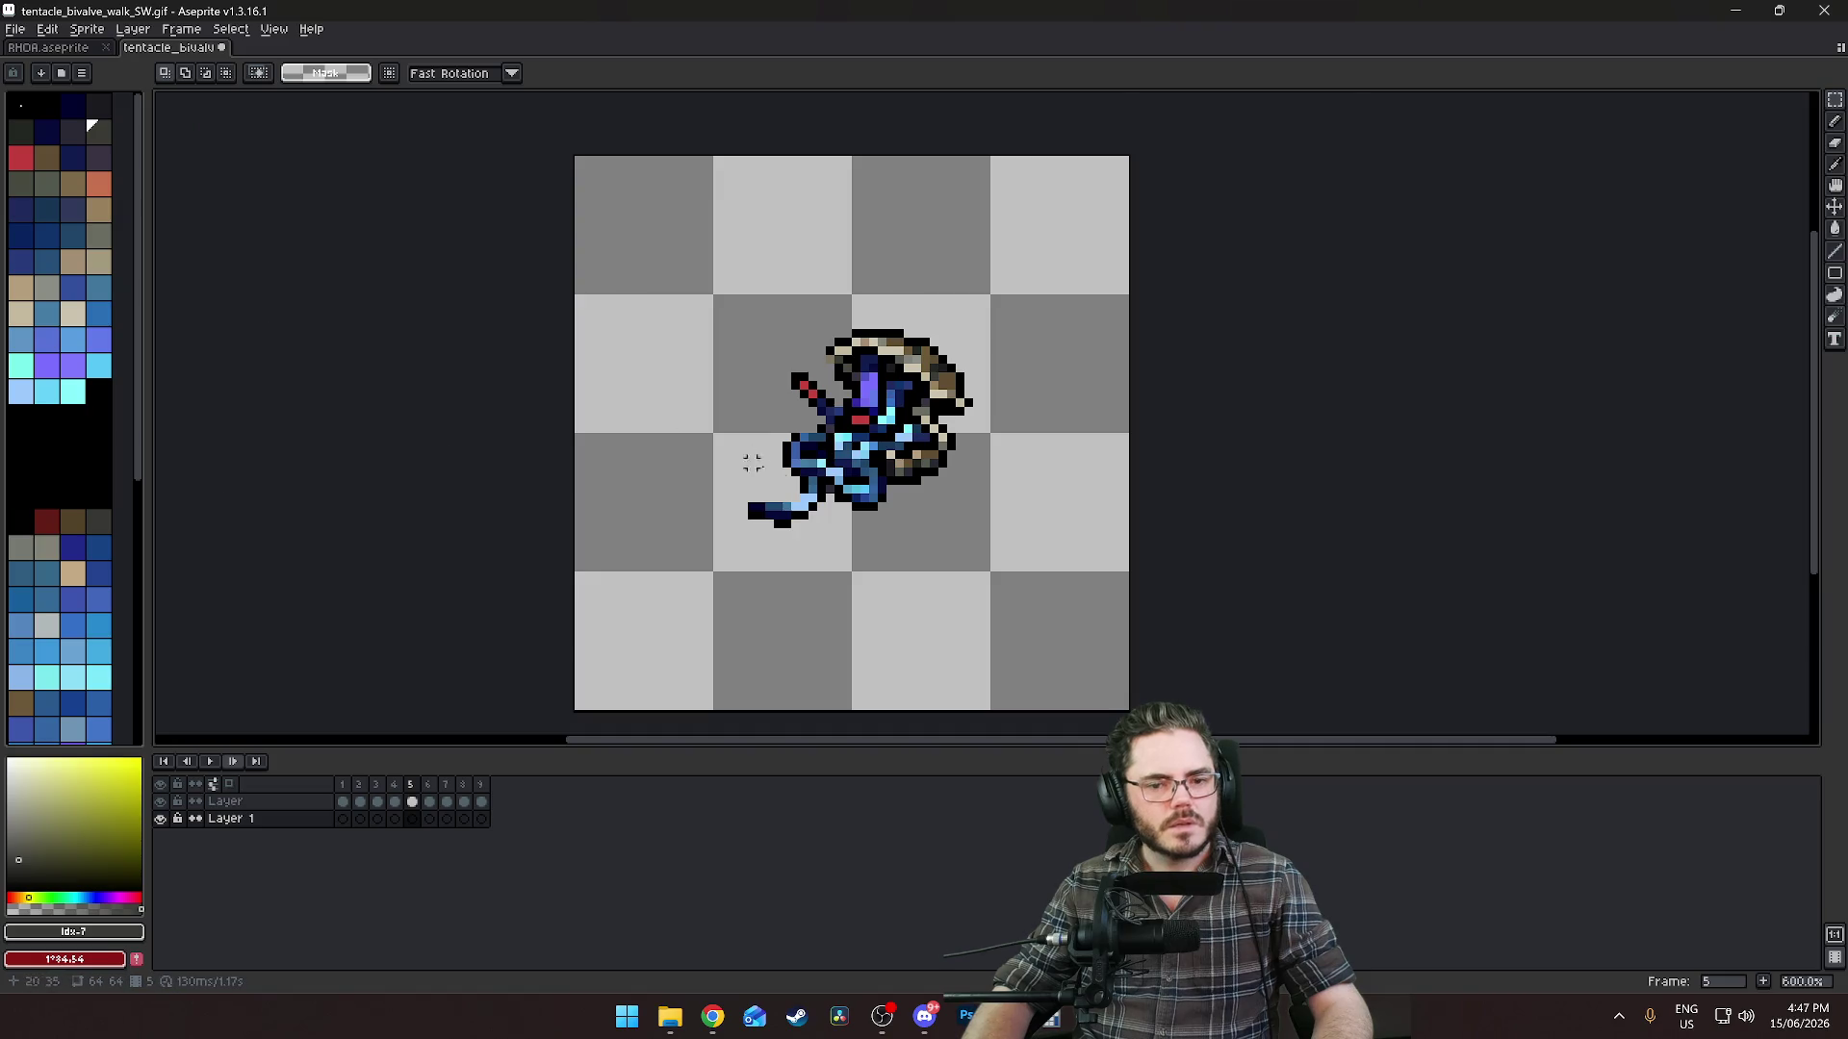
{"action": "key", "text": "b"}
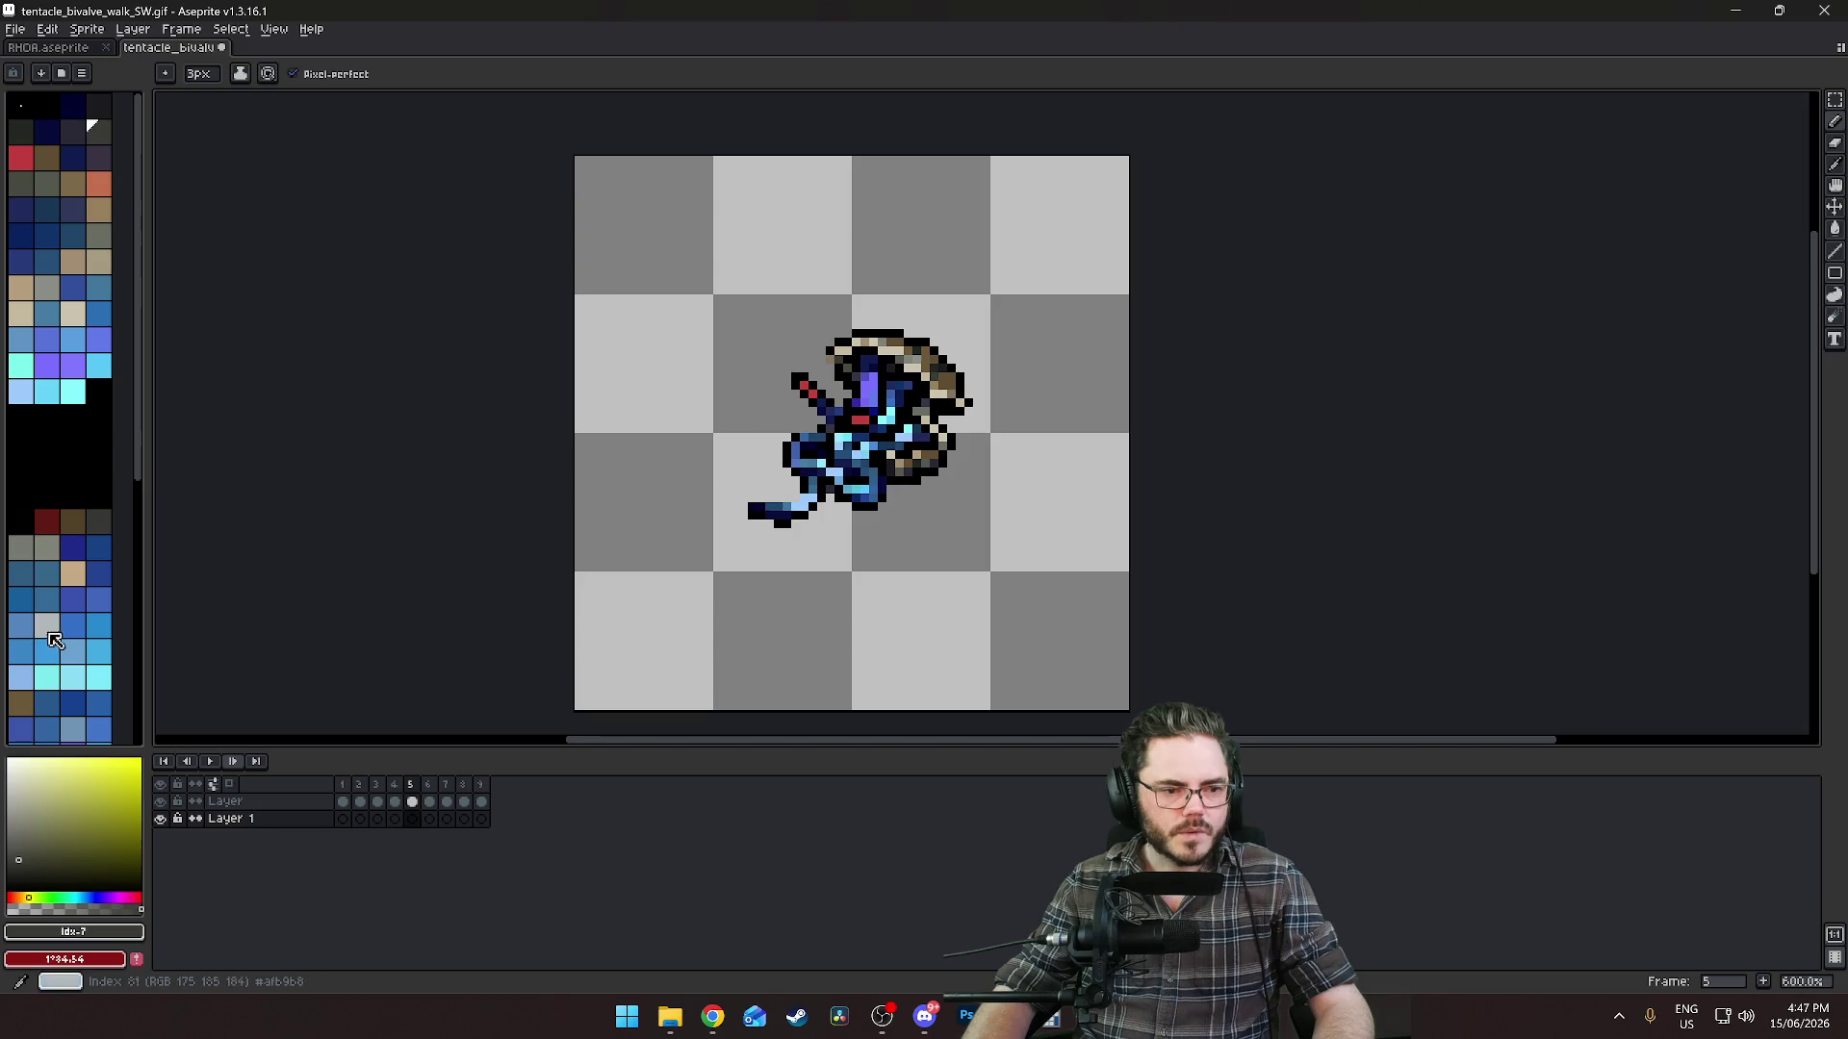
Draw a dark grey blade streak on Layer 1 for frames 5 and 6.
{"action": "left_click", "coordinate": [98, 520]}
{"action": "left_click_drag", "start_coordinate": [896, 490], "coordinate": [981, 420]}
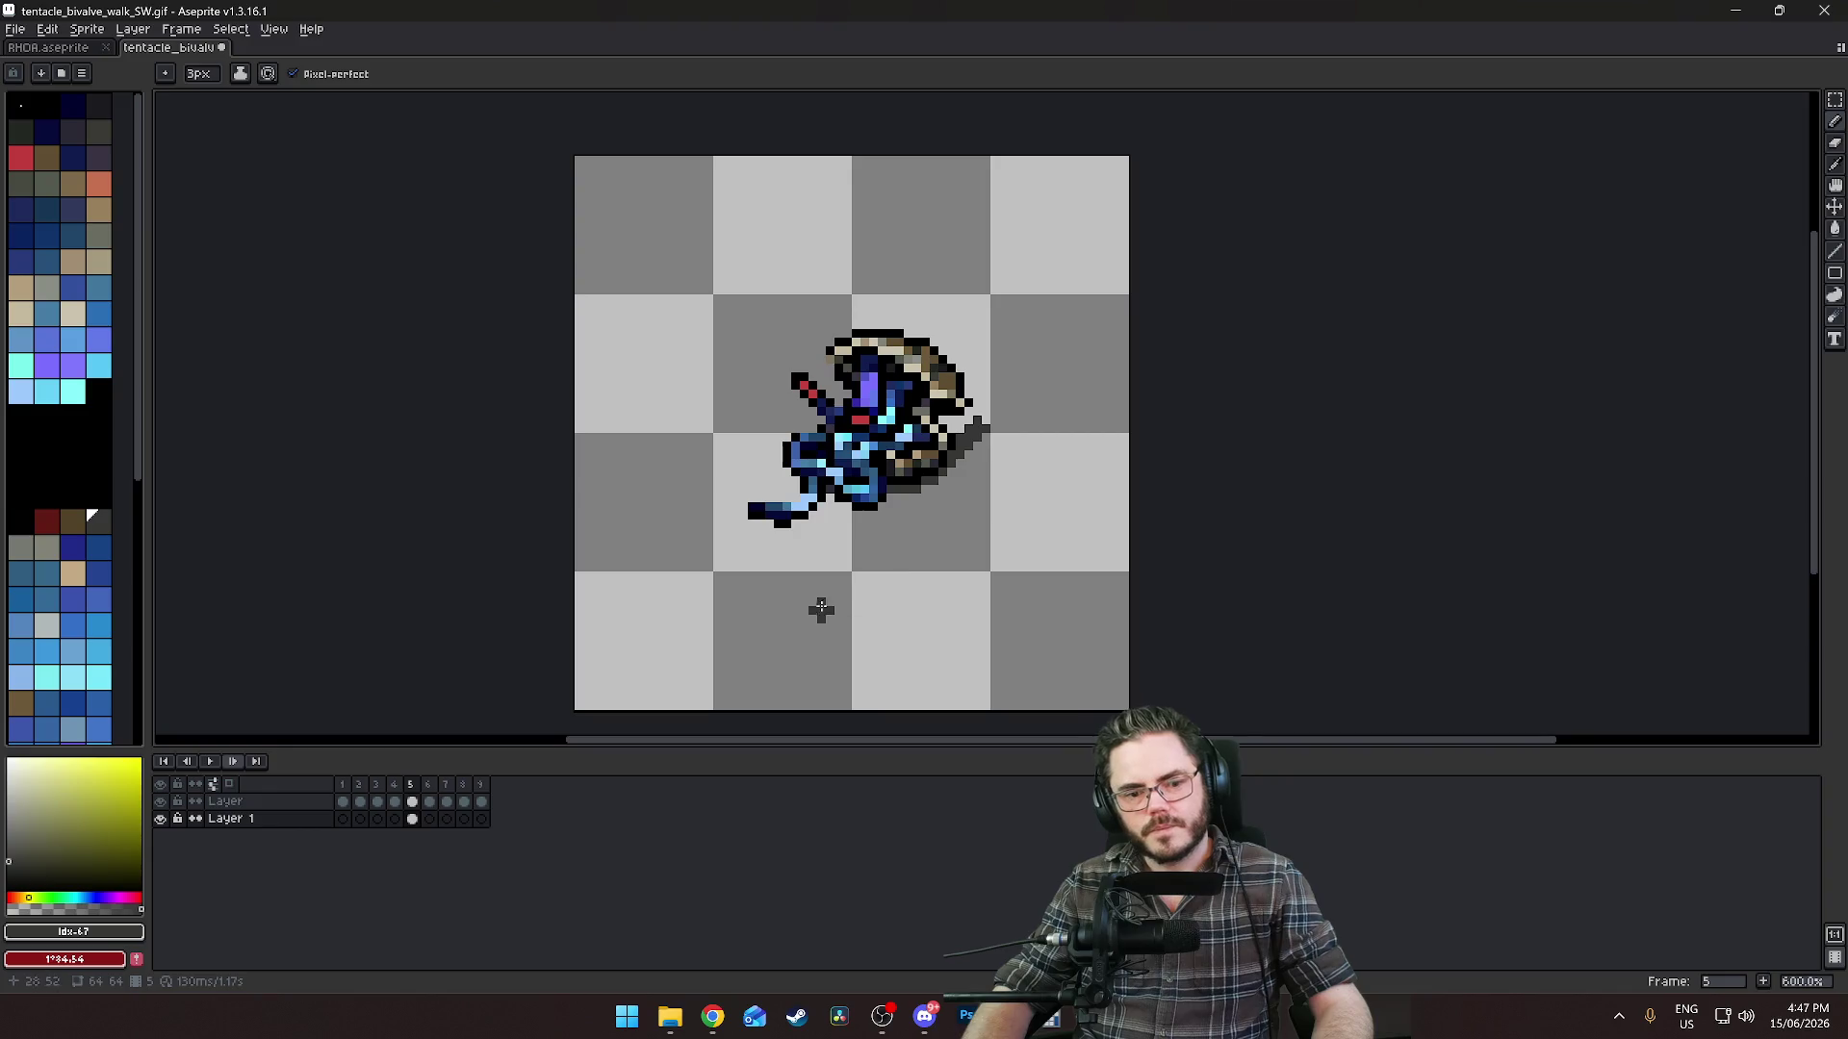
{"action": "key", "text": "Right"}
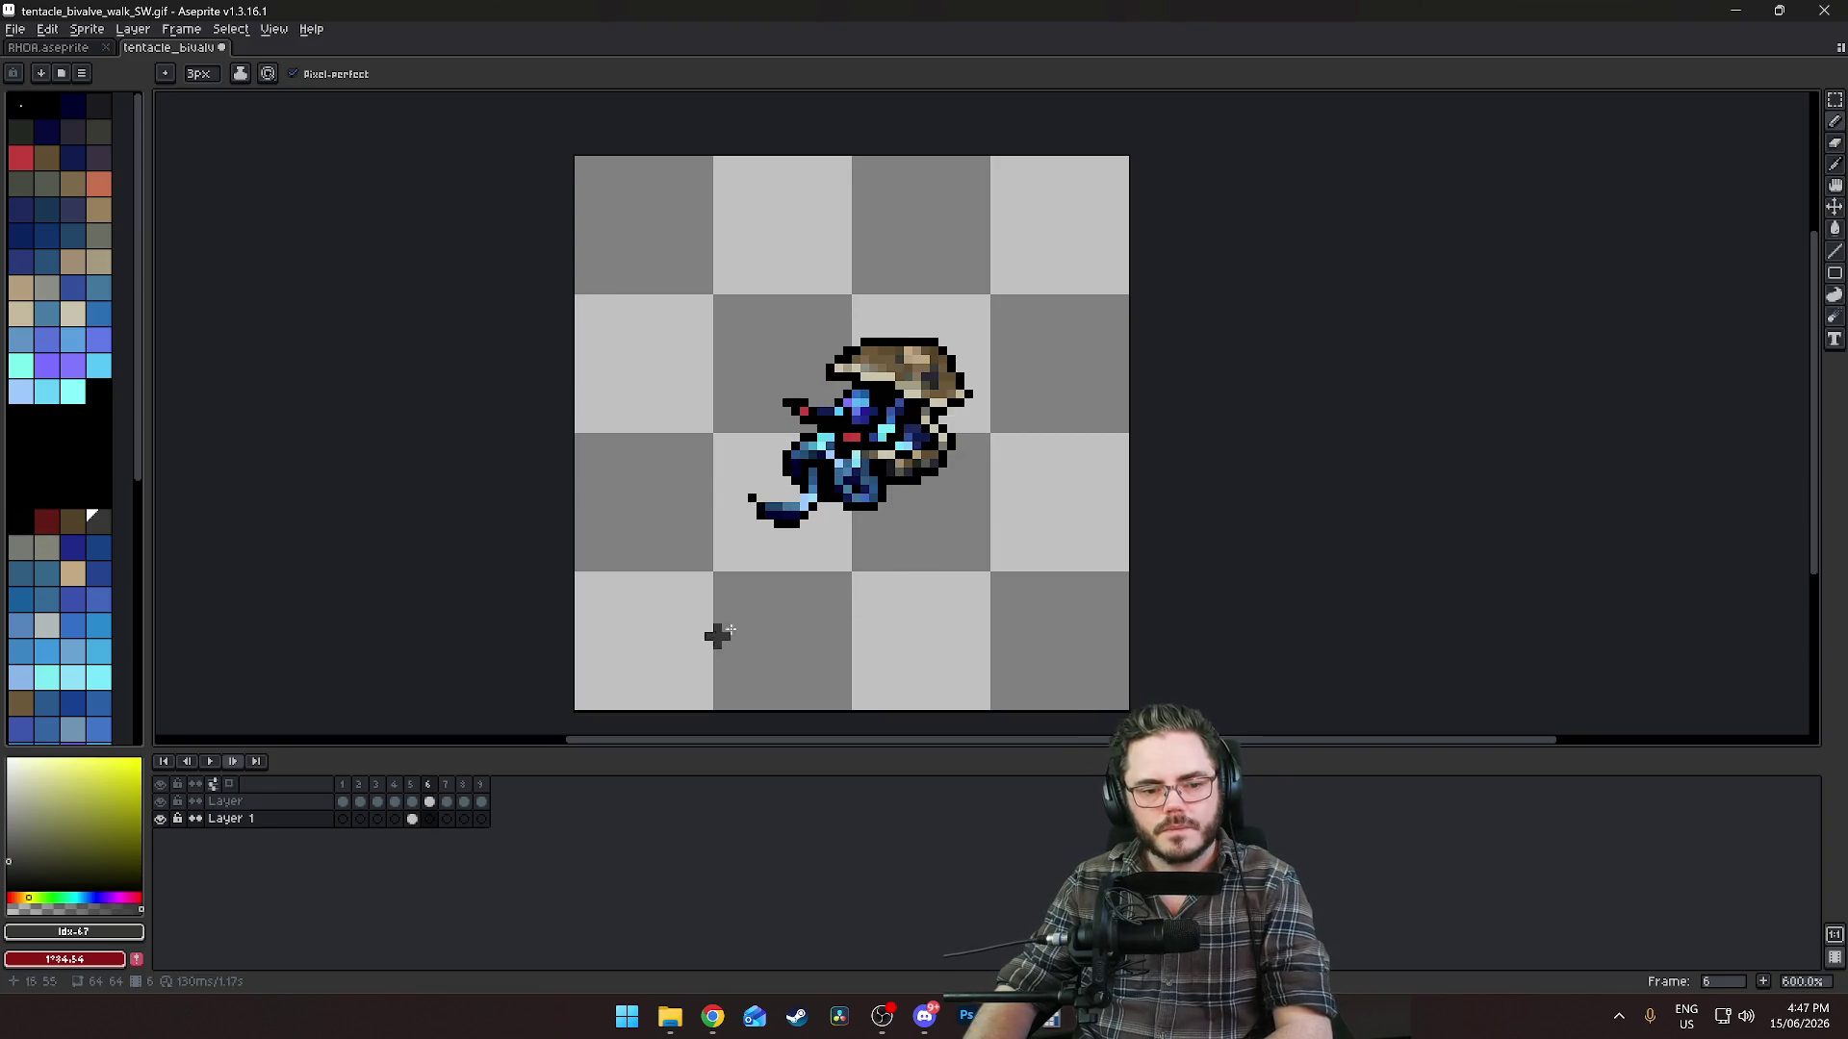
{"action": "left_click_drag", "start_coordinate": [893, 484], "coordinate": [977, 429]}
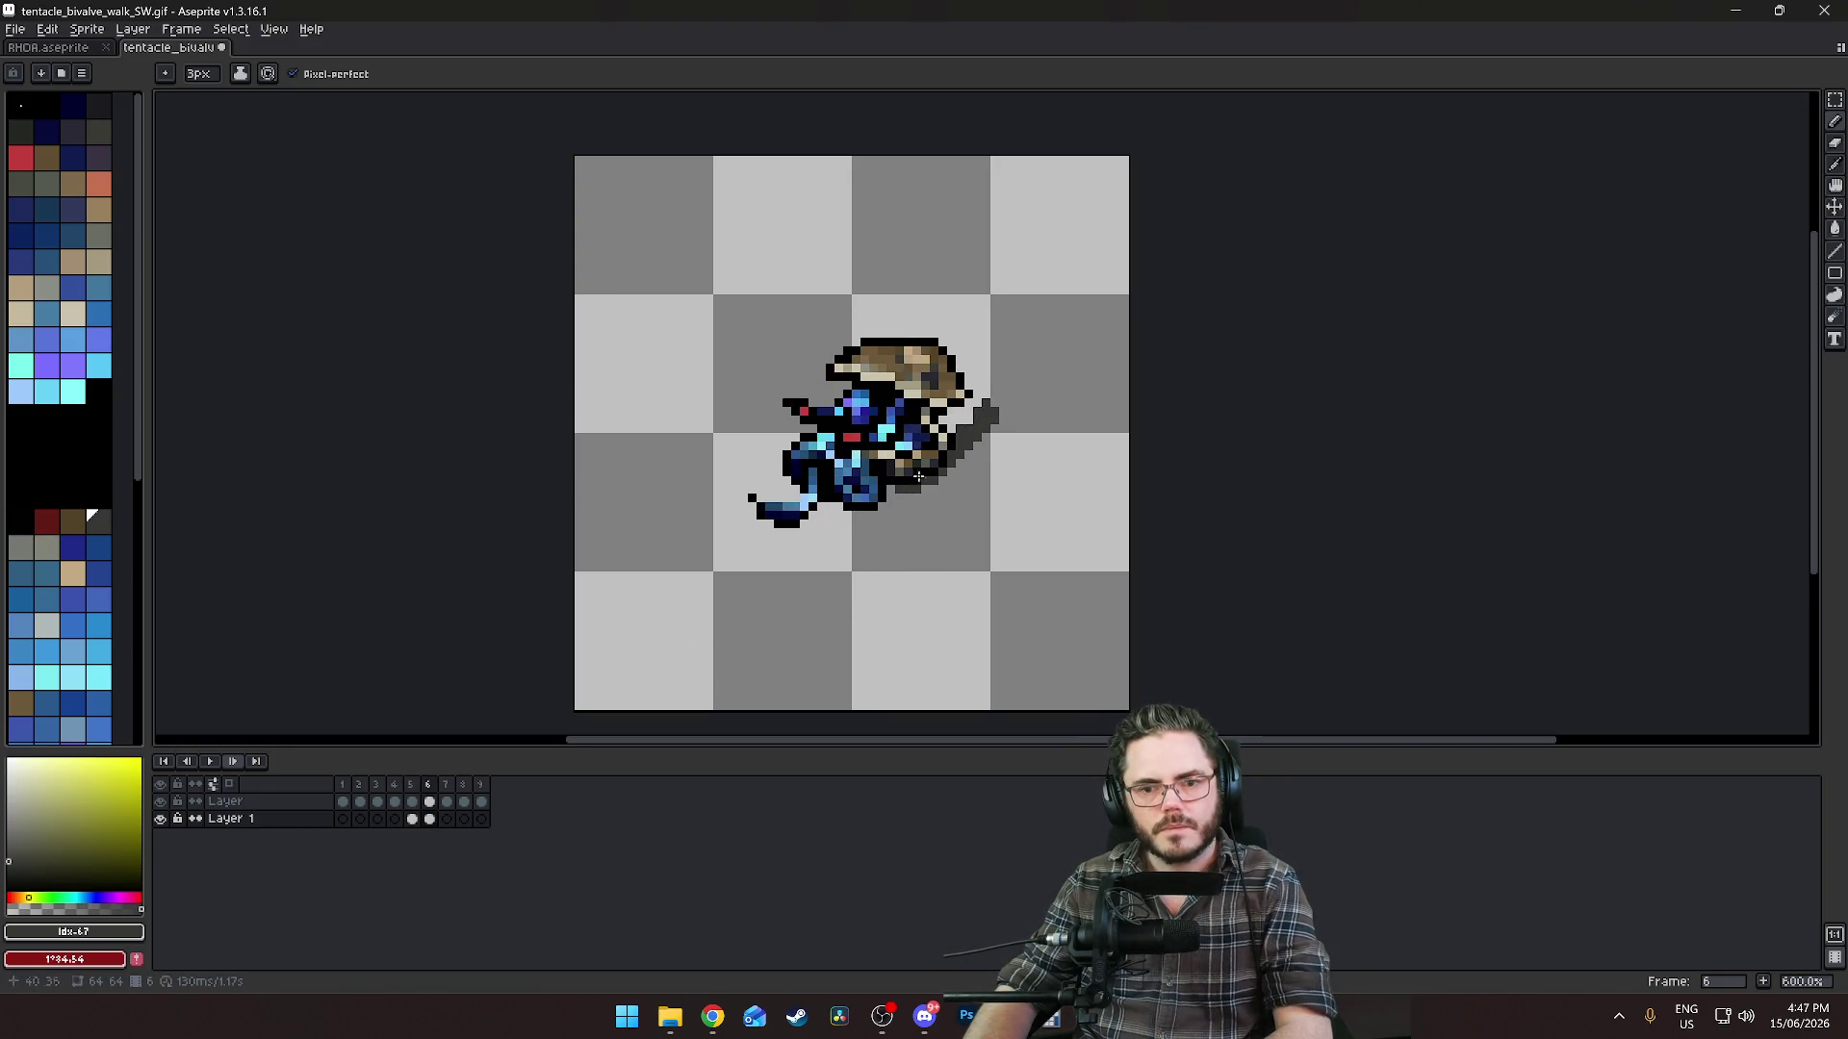
{"action": "left_click", "coordinate": [893, 494]}
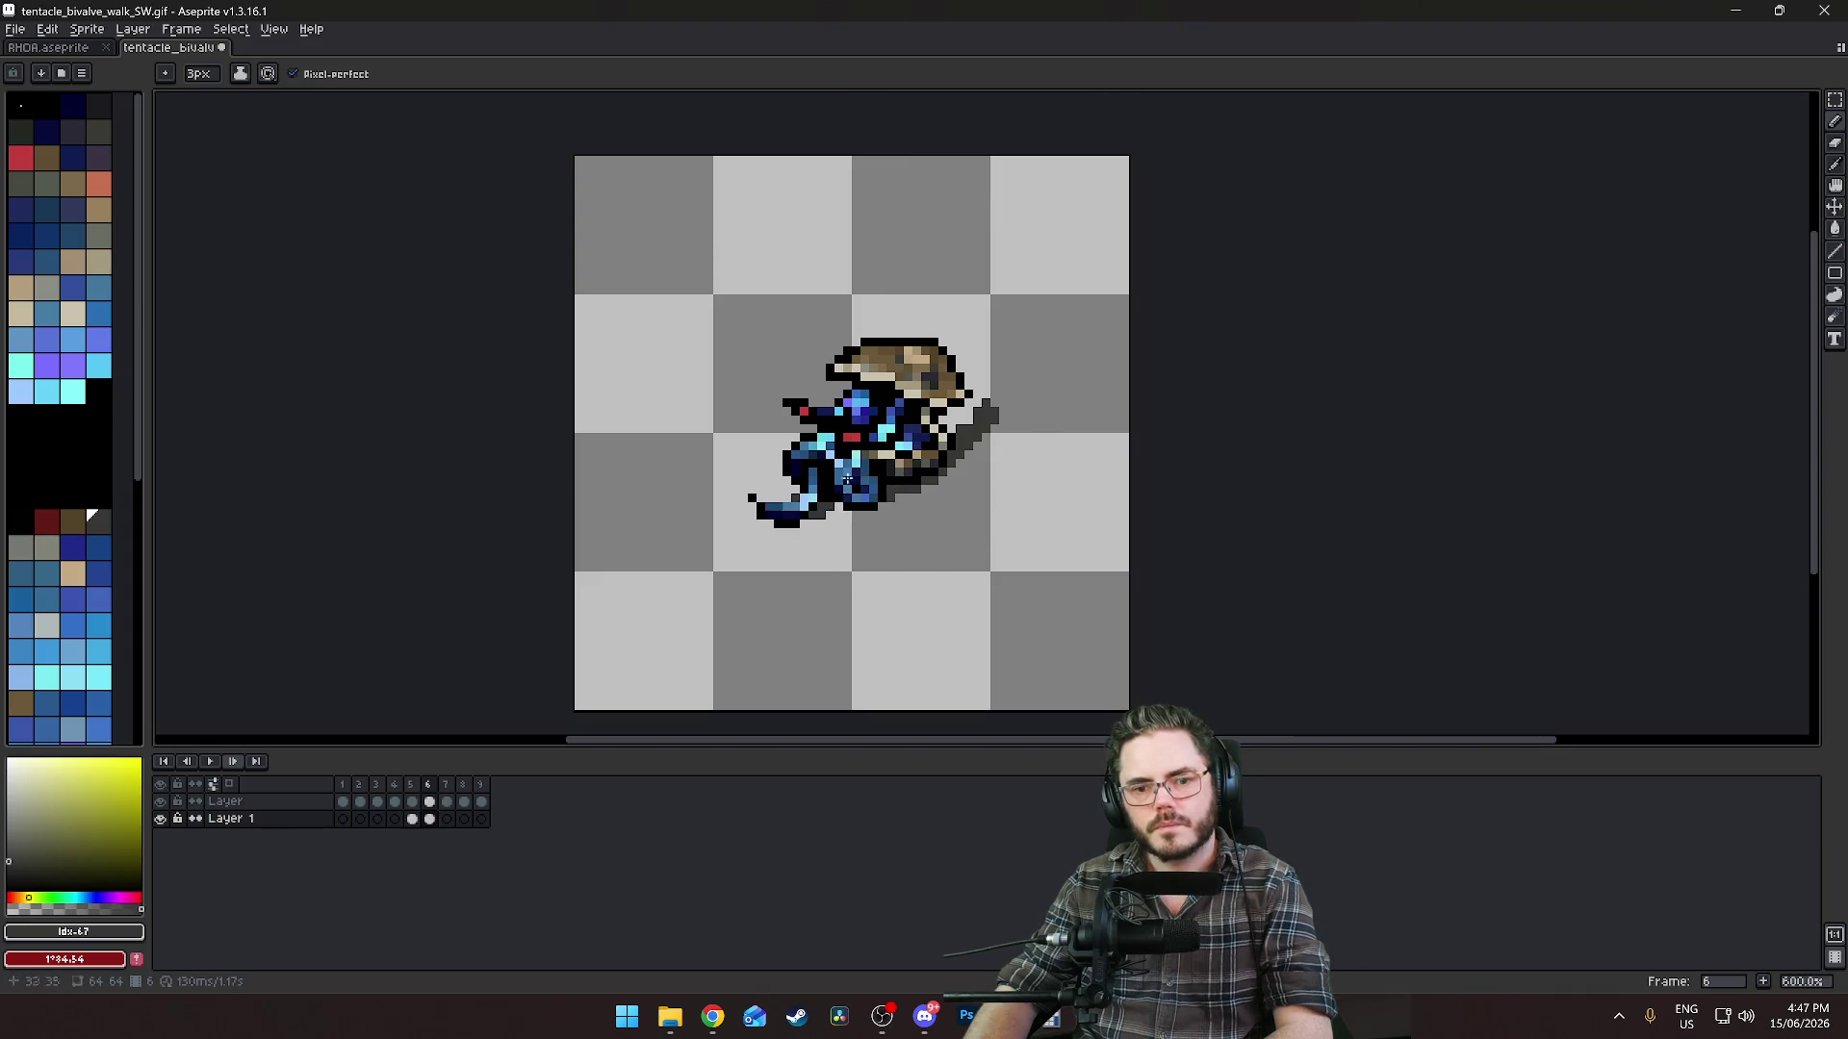
{"action": "left_click", "coordinate": [412, 819]}
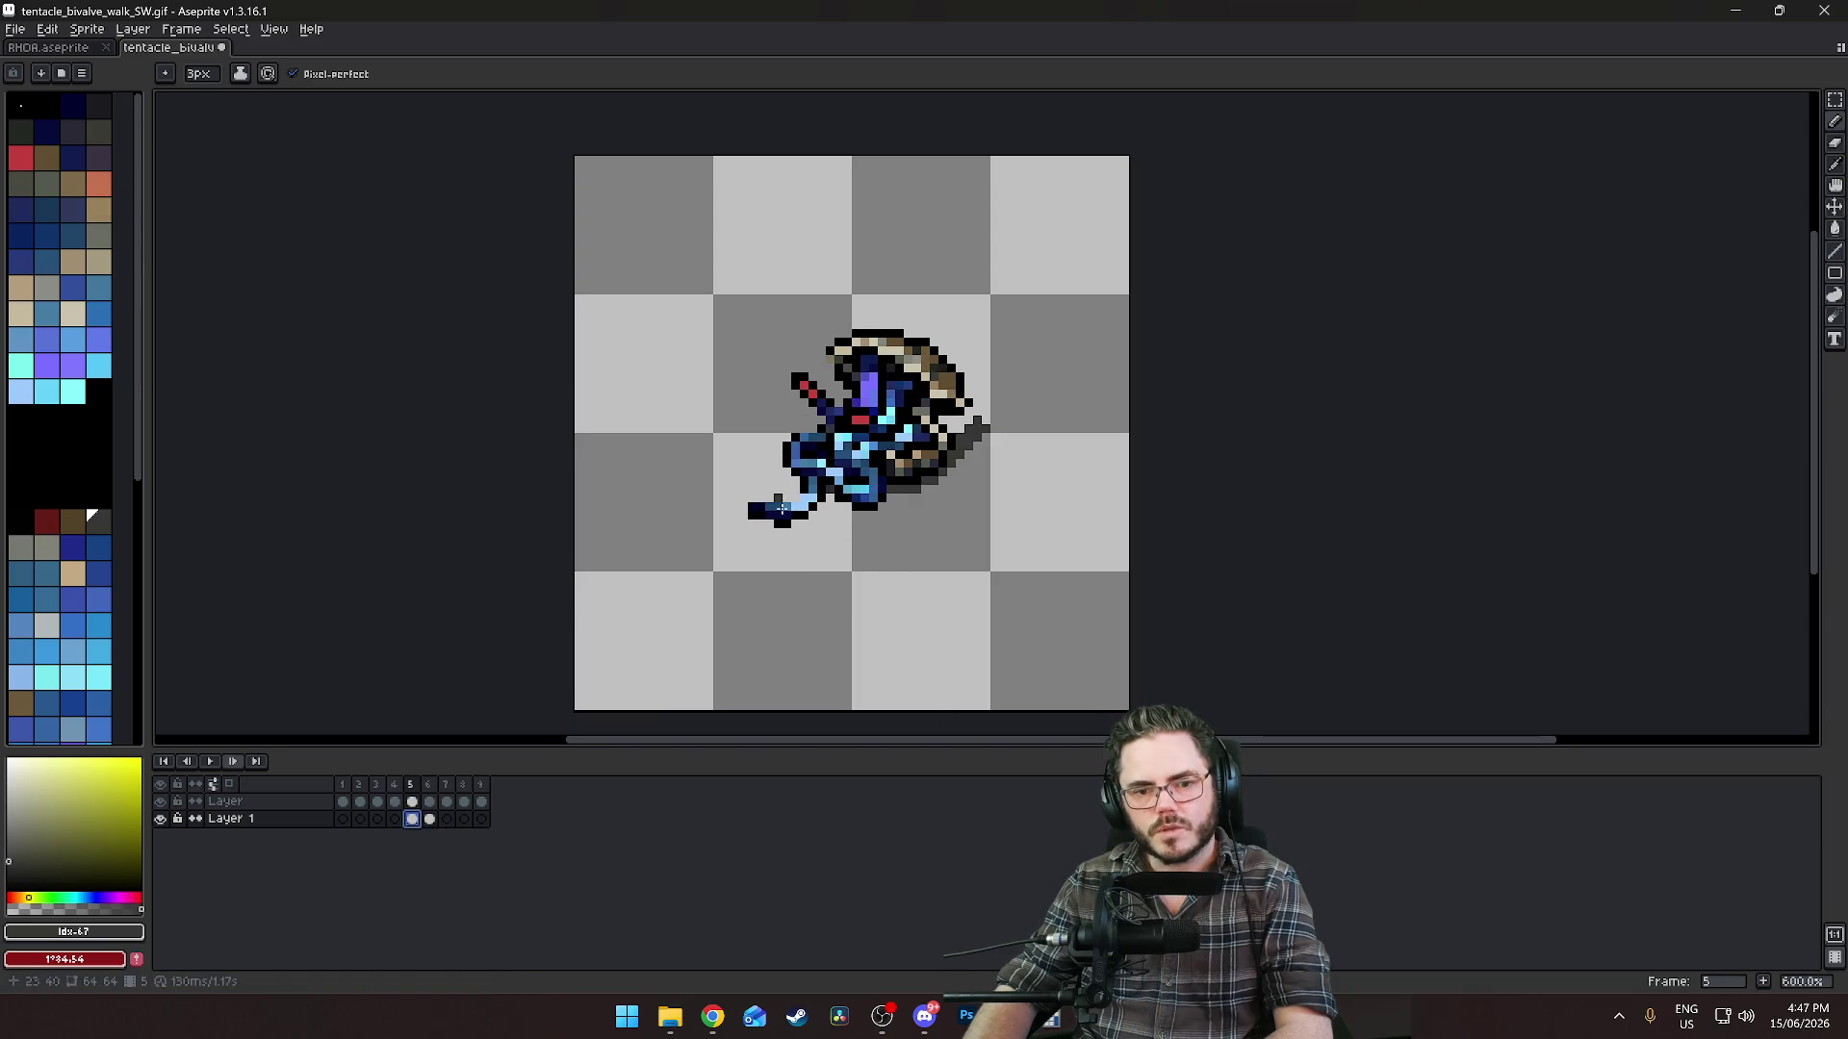
Draw the grey blade on frame 7, undoing the overly long stroke.
{"action": "key", "text": "Right"}
{"action": "key", "text": "Right"}
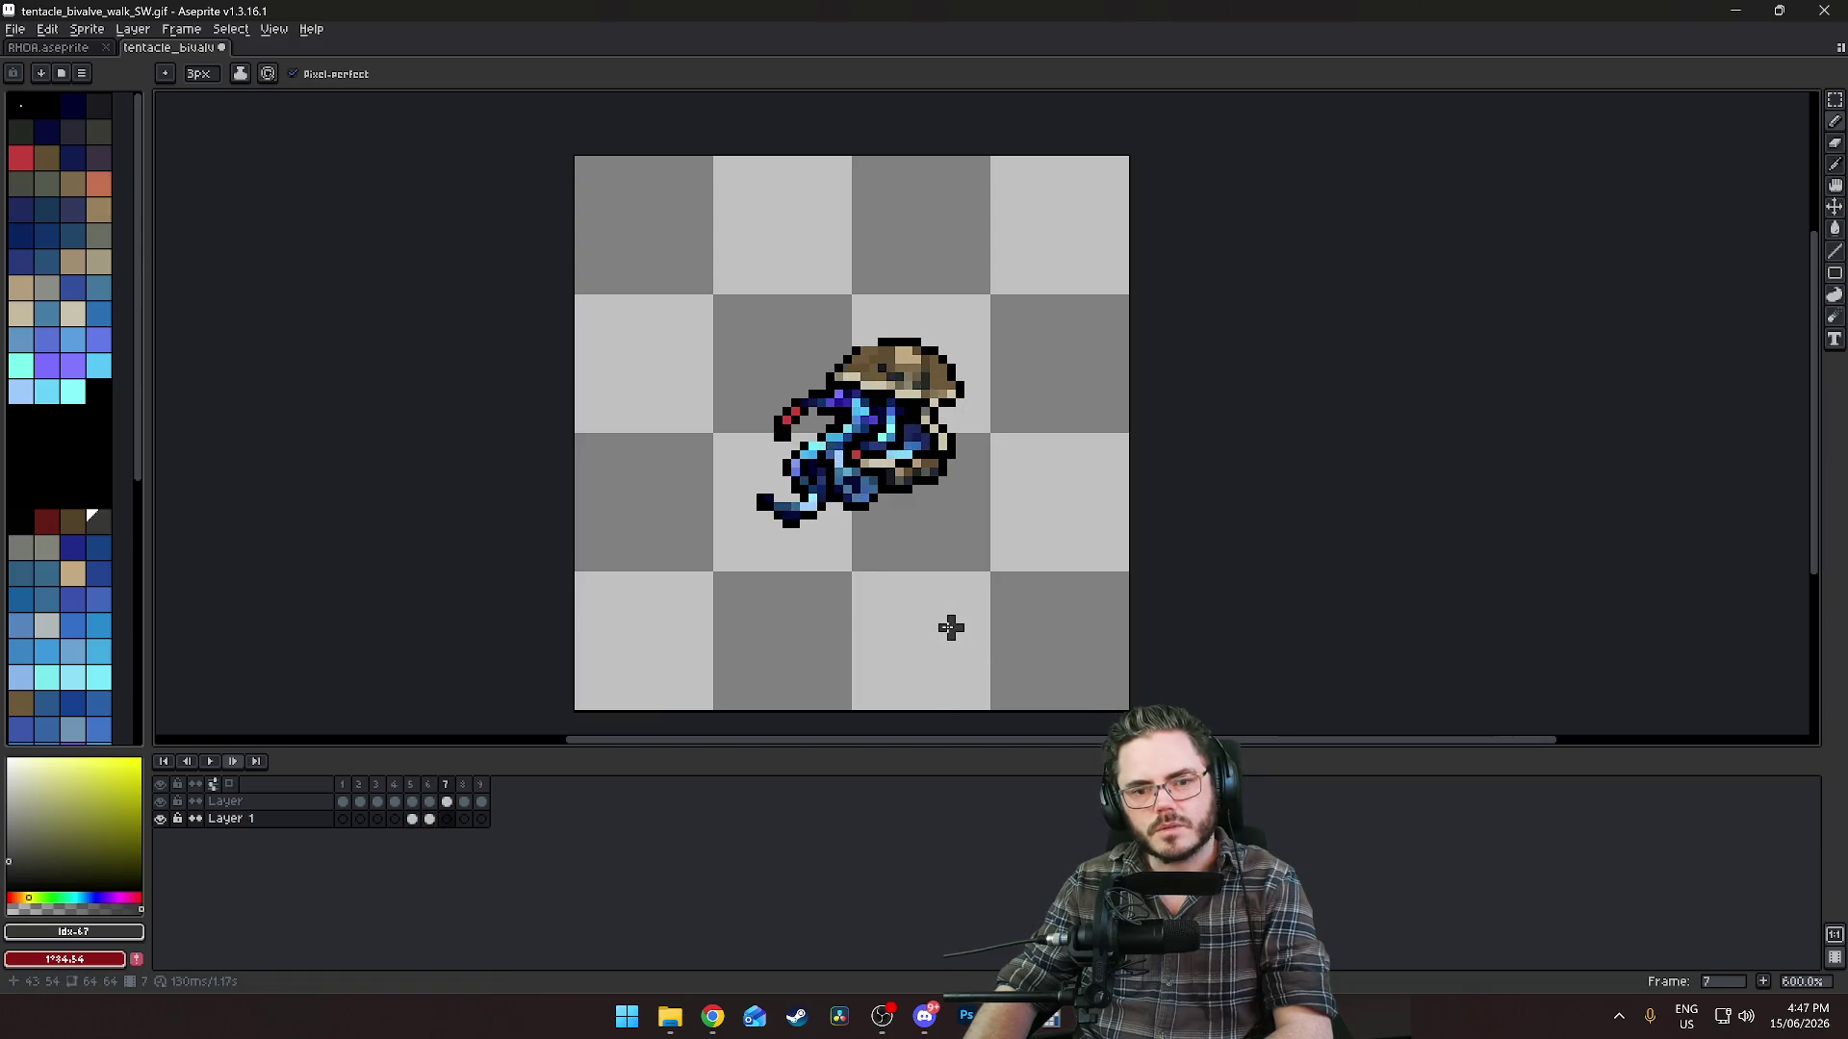
{"action": "left_click_drag", "start_coordinate": [959, 419], "coordinate": [934, 425]}
{"action": "left_click_drag", "start_coordinate": [883, 494], "coordinate": [976, 421]}
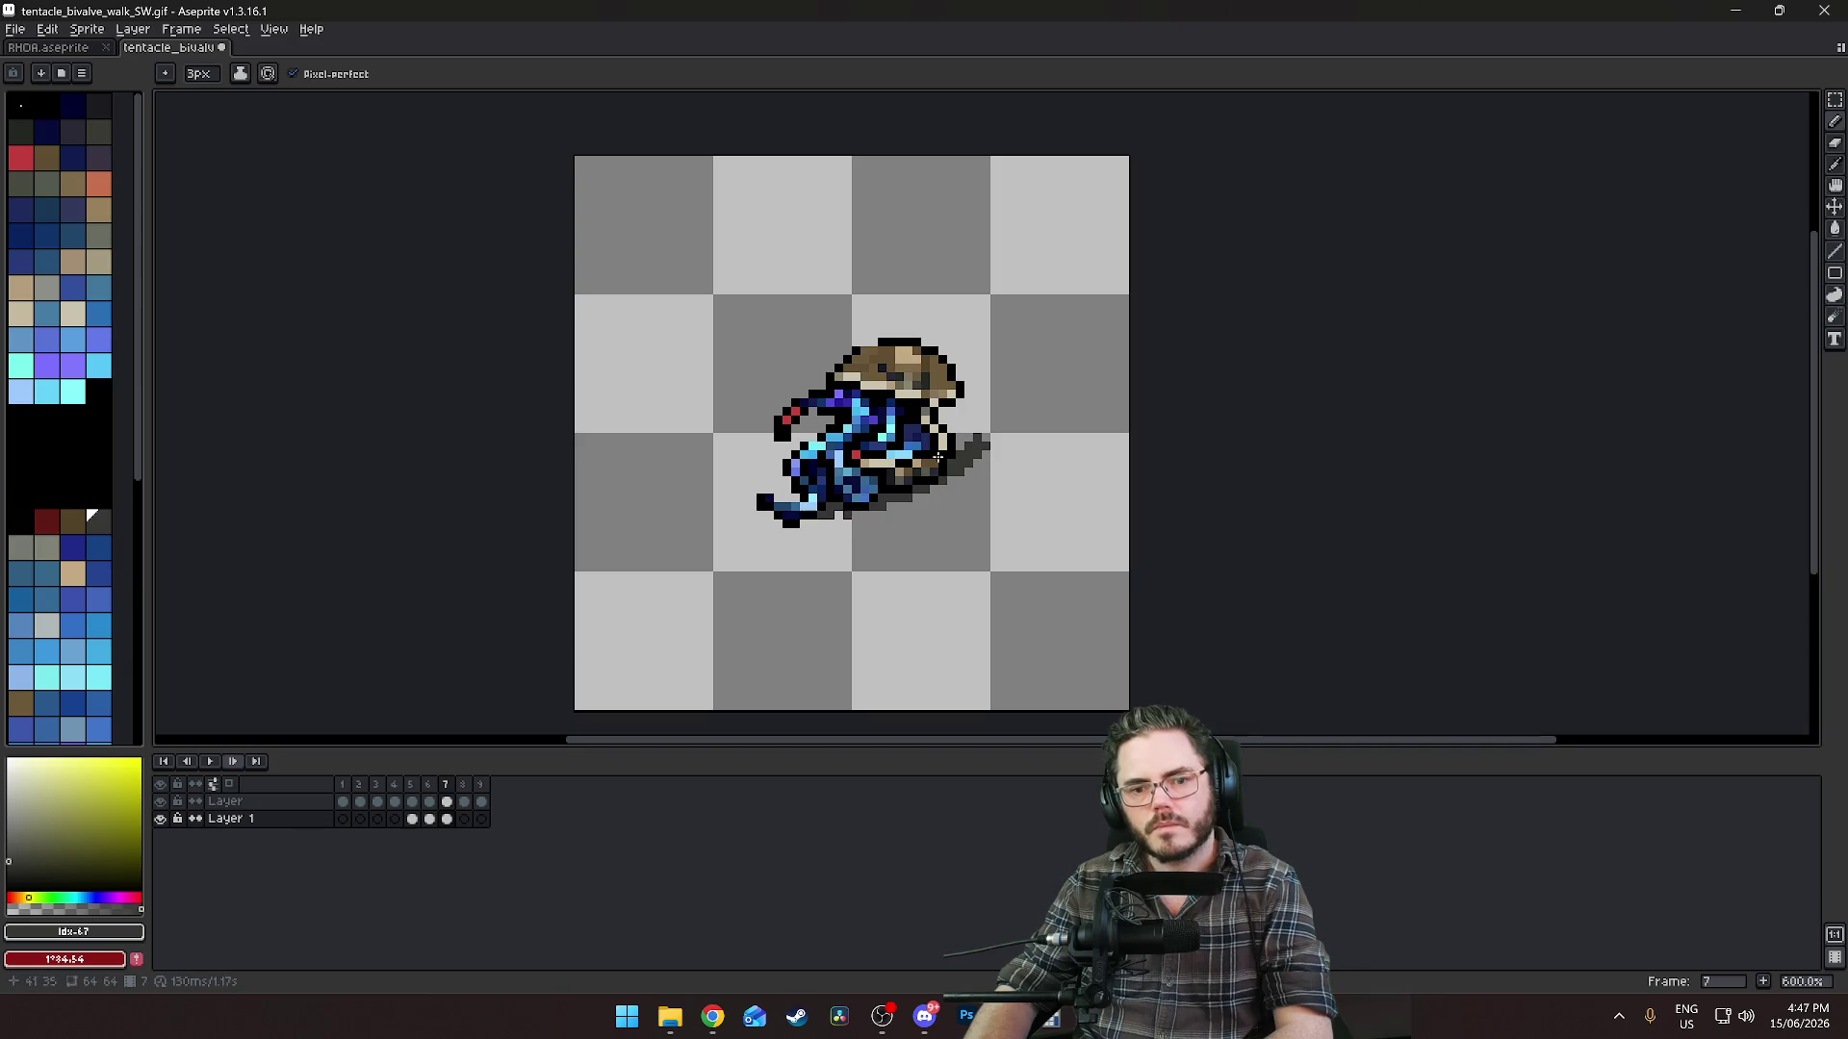
{"action": "mouse_move", "coordinate": [941, 481]}
{"action": "left_mouse_down"}
{"action": "mouse_move", "coordinate": [1026, 416]}
{"action": "mouse_move", "coordinate": [958, 452]}
{"action": "left_mouse_up"}
{"action": "key", "text": "ctrl+z"}
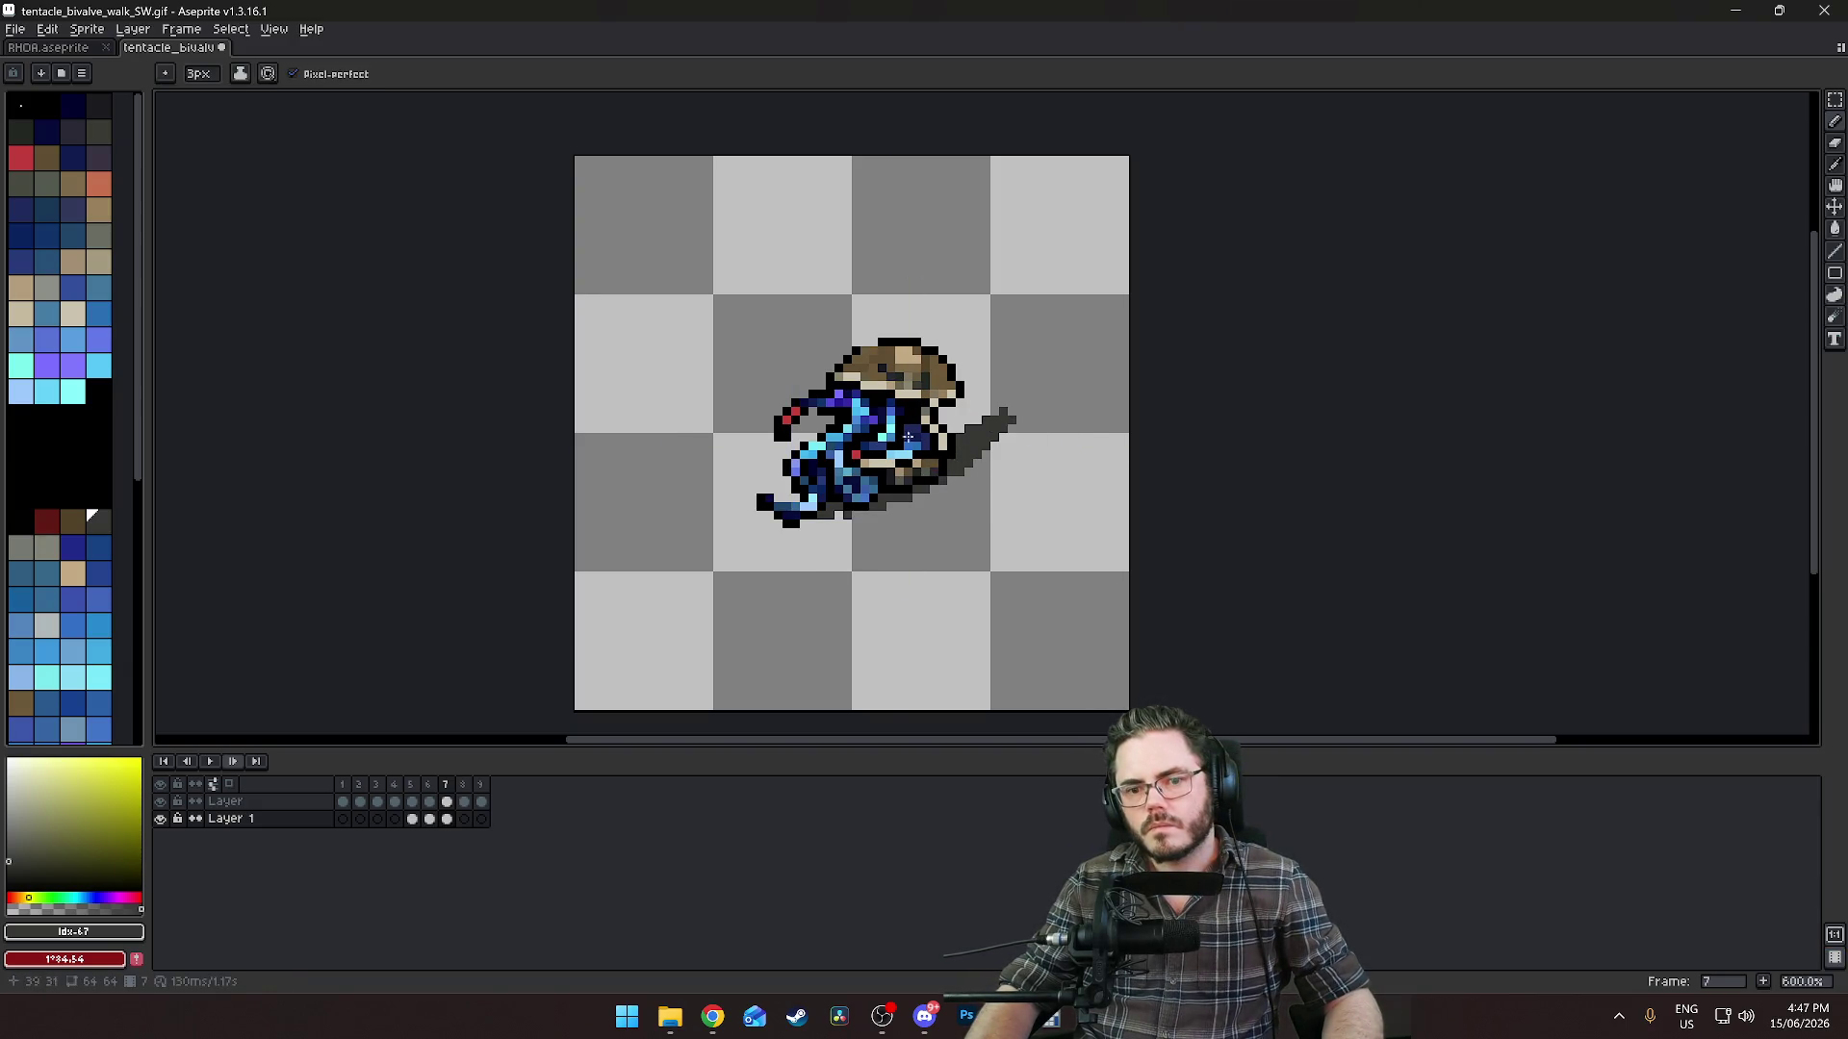
Add the grey blade streak on frames 8, 9 and 4.
{"action": "key", "text": "Right"}
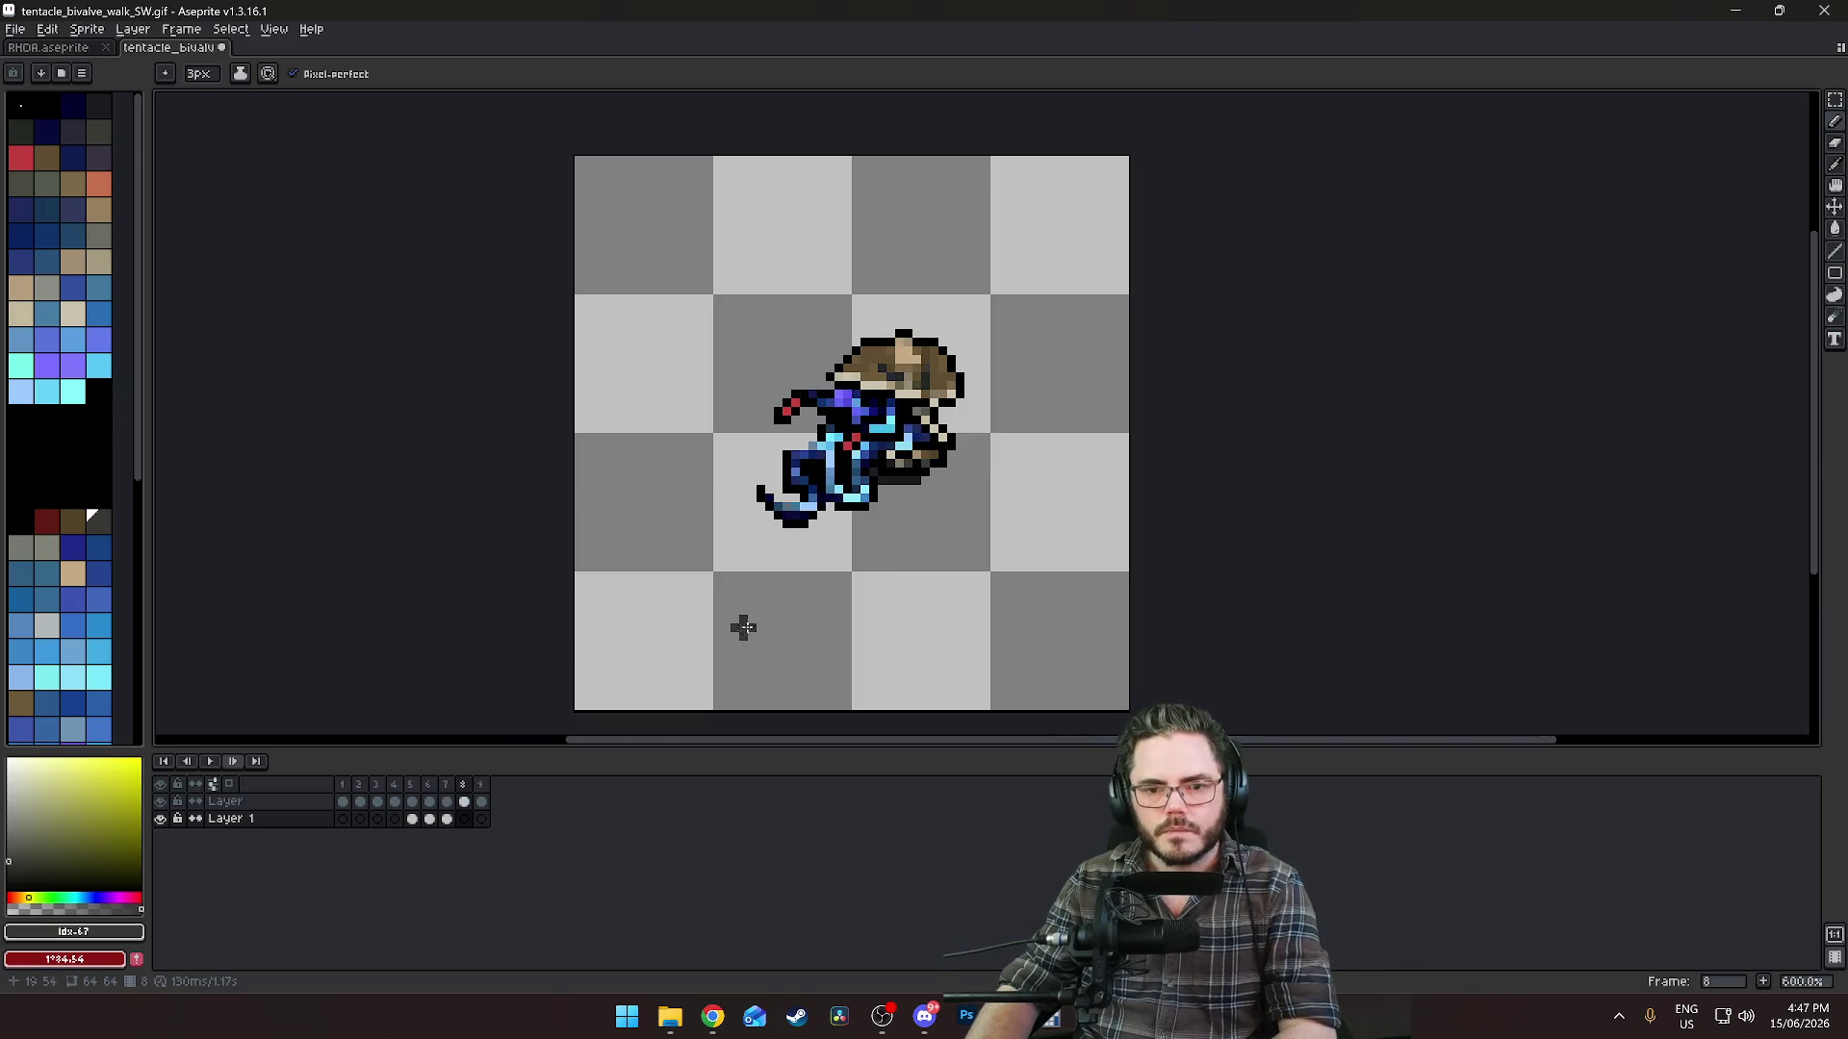
{"action": "left_click_drag", "start_coordinate": [896, 486], "coordinate": [967, 402]}
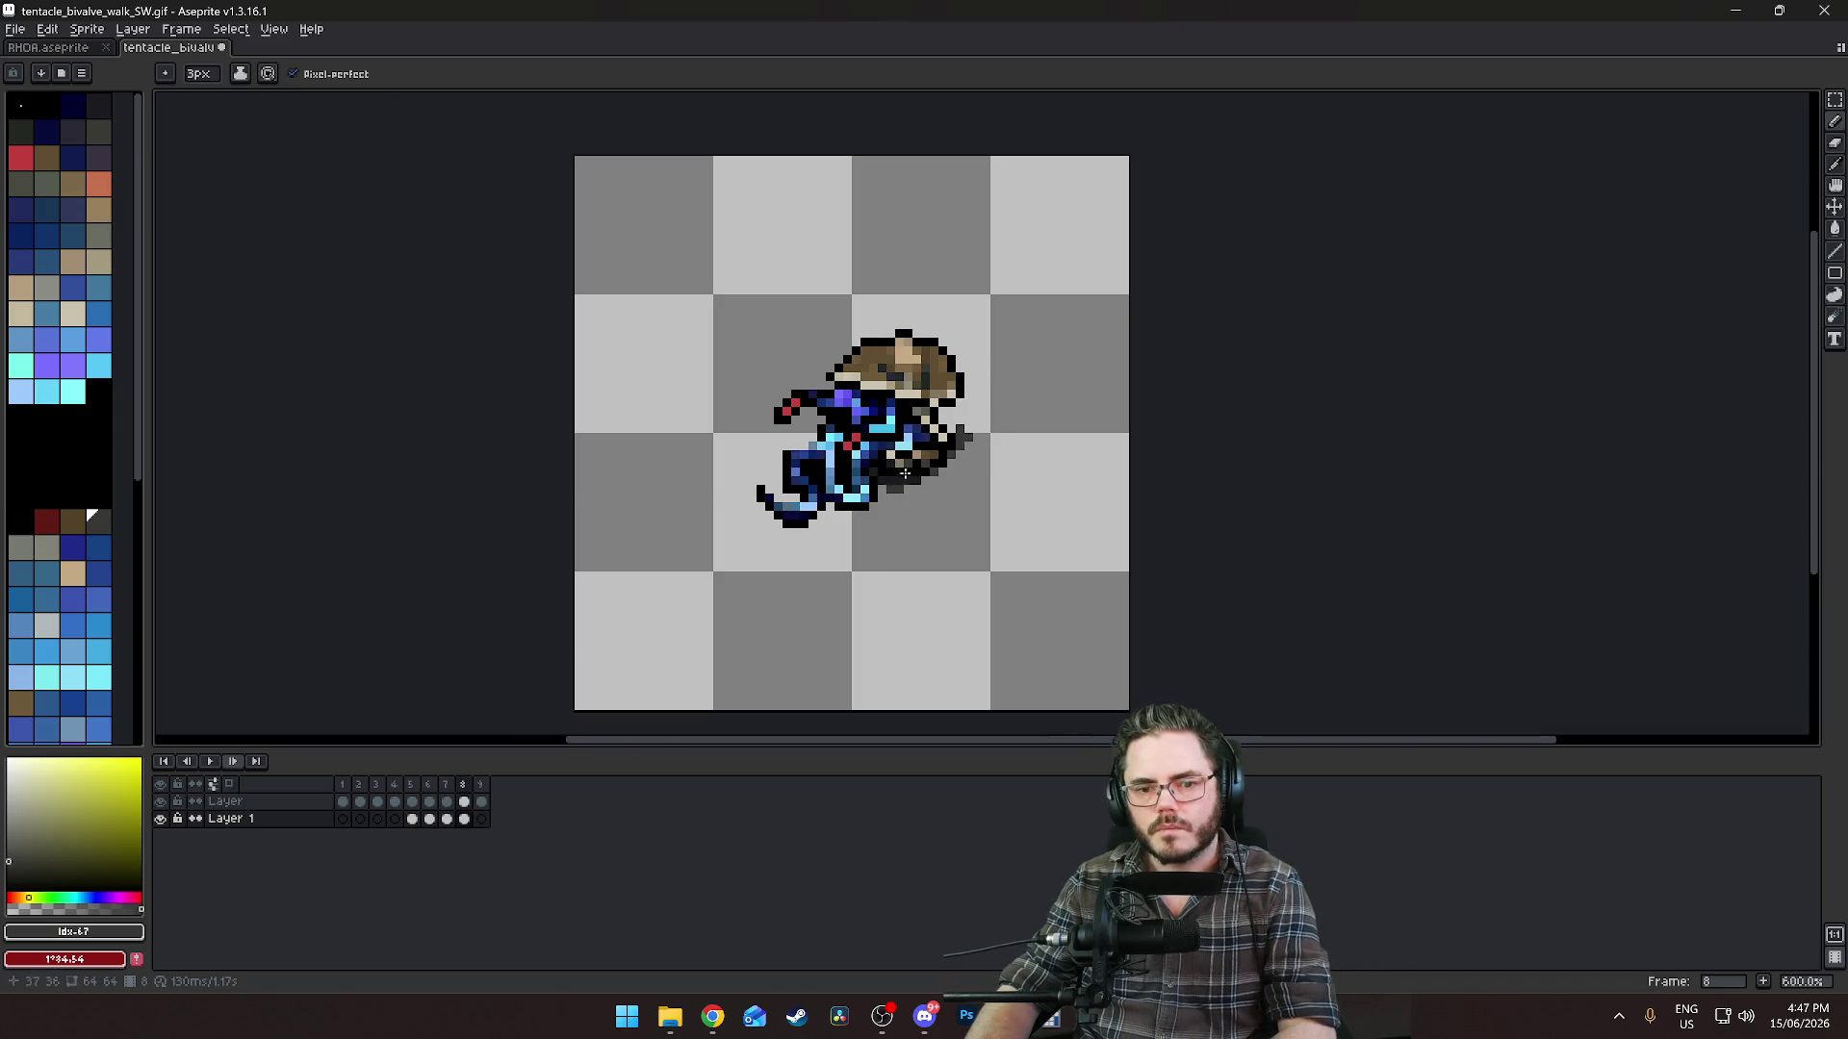
{"action": "key", "text": "Right"}
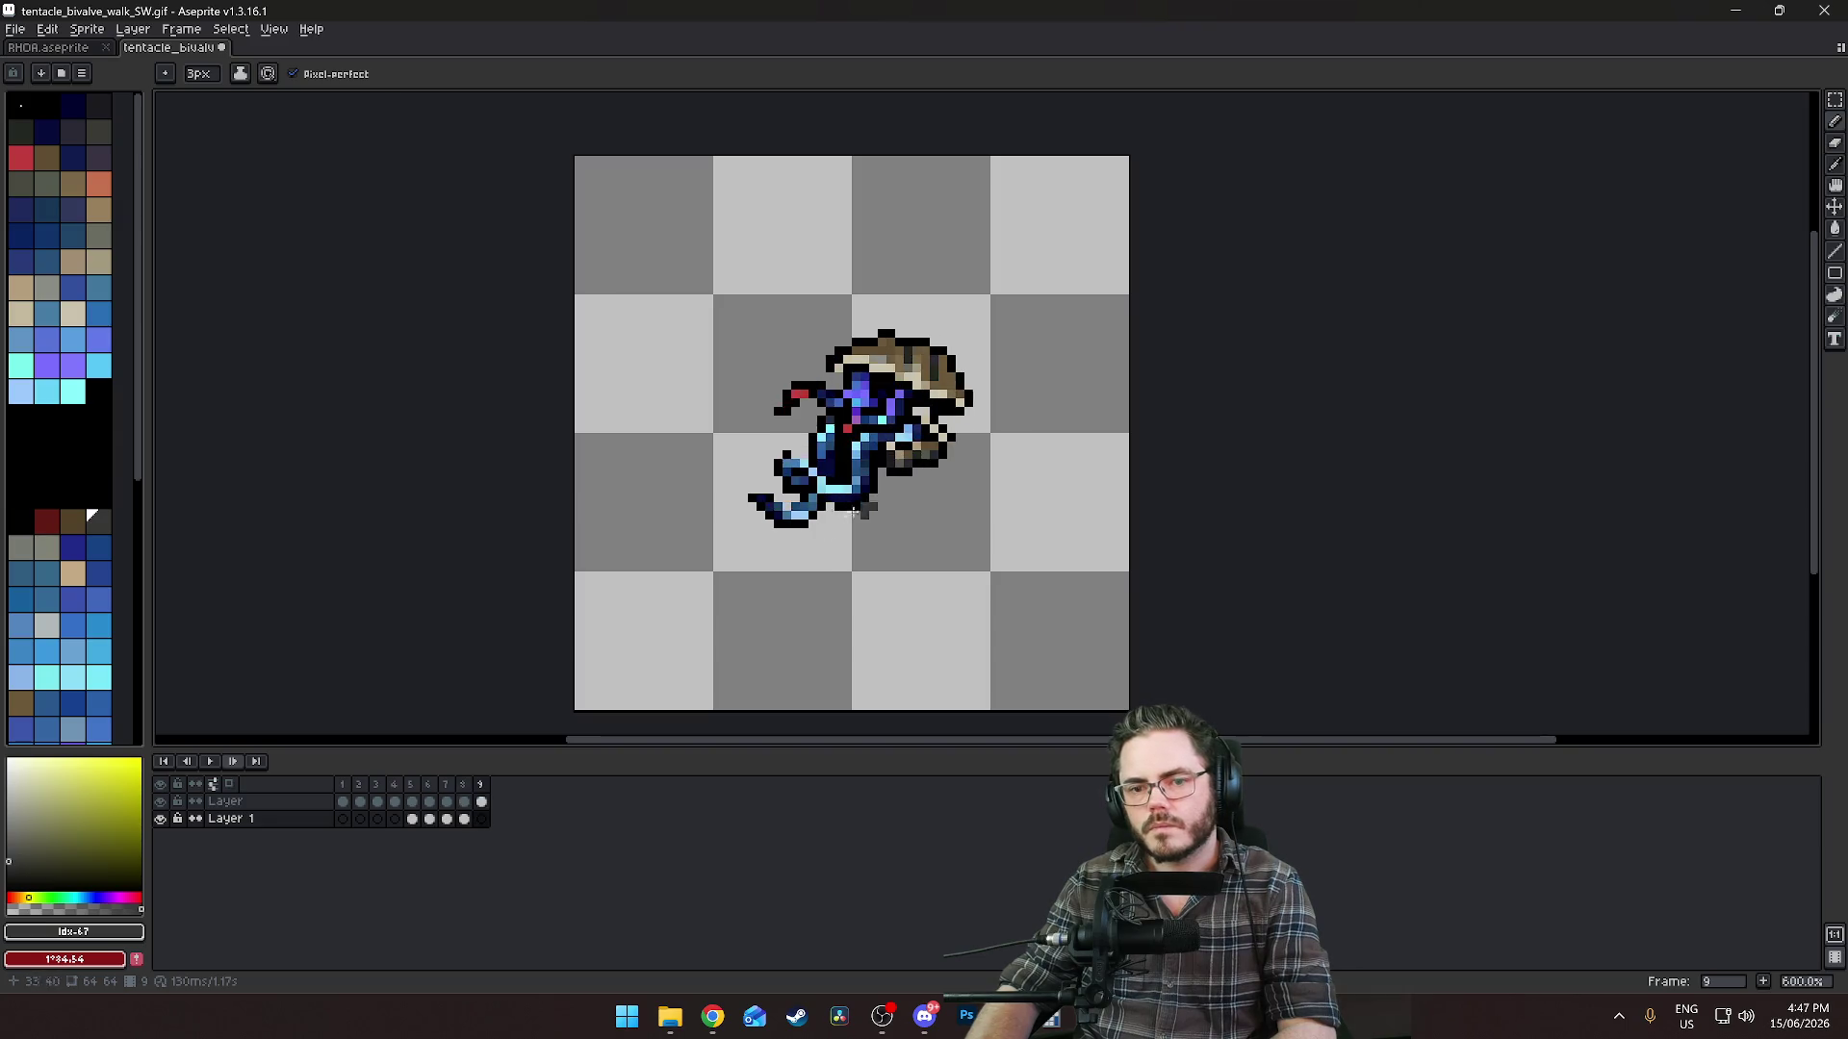
{"action": "left_click", "coordinate": [955, 435]}
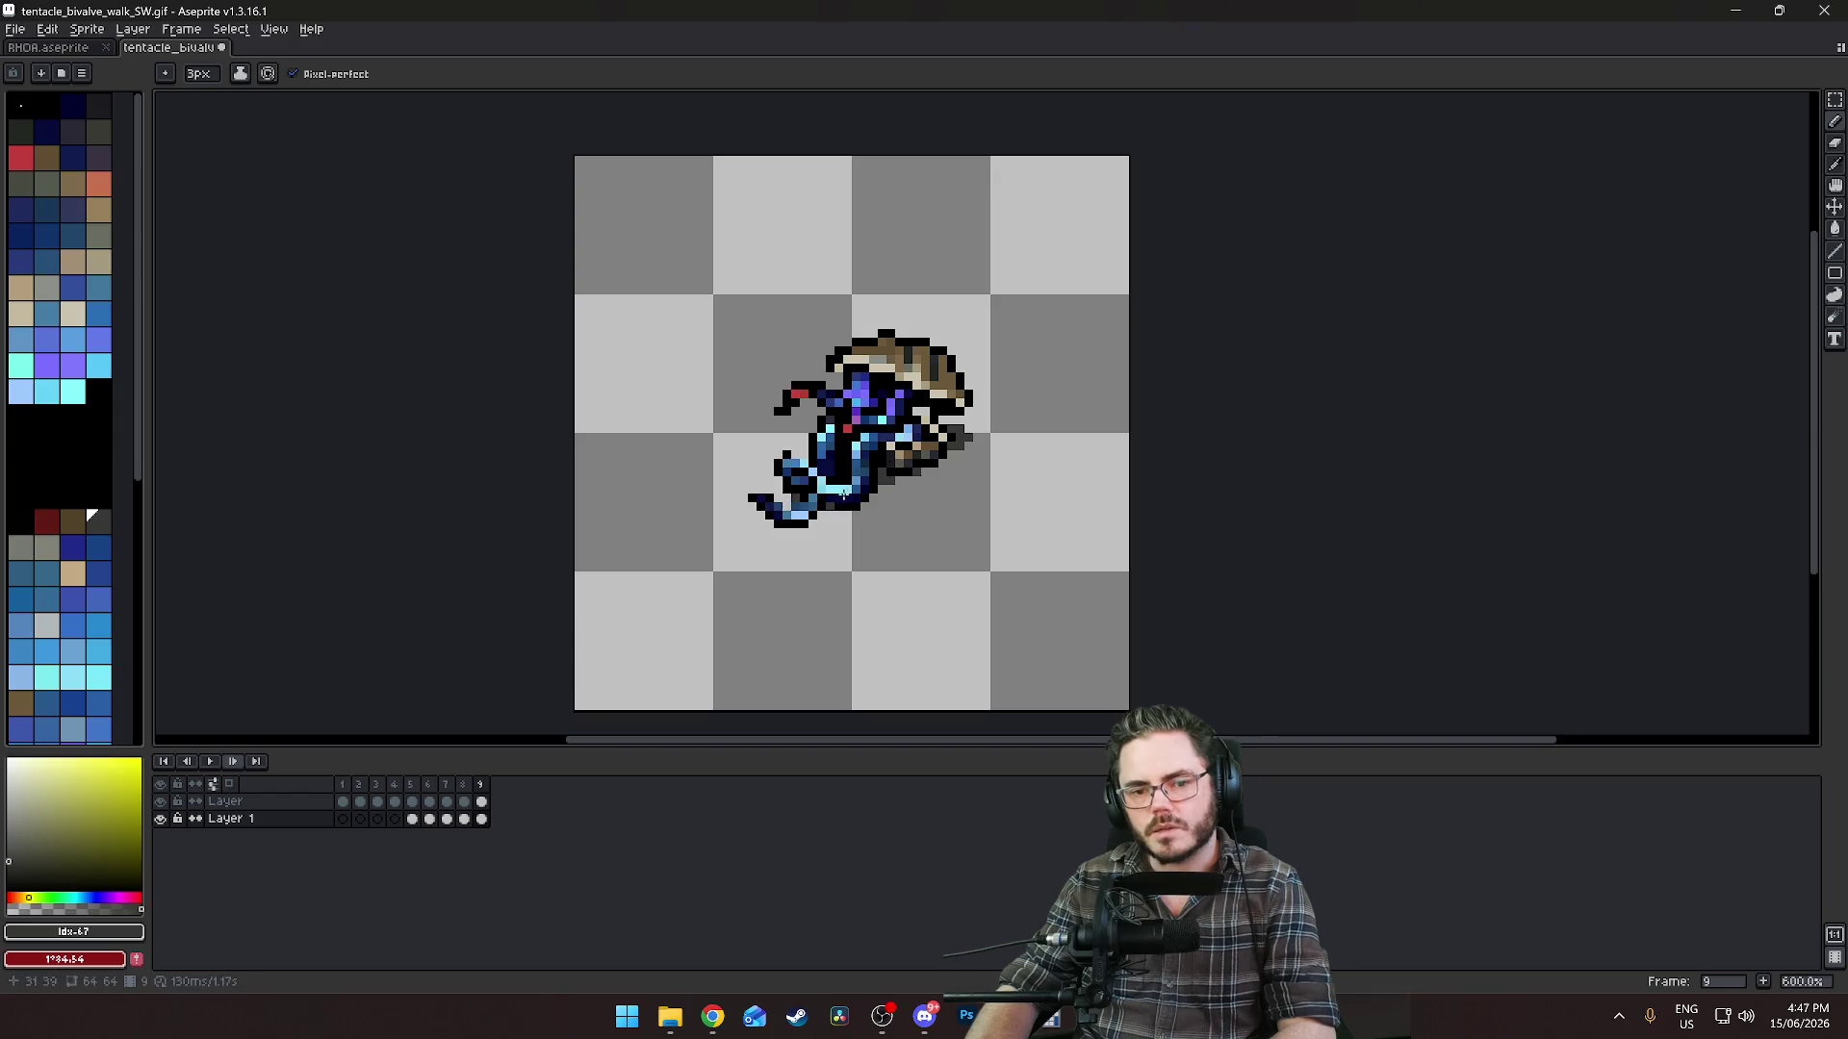
{"action": "key", "text": "Left"}
{"action": "key", "text": "Left"}
{"action": "key", "text": "Left"}
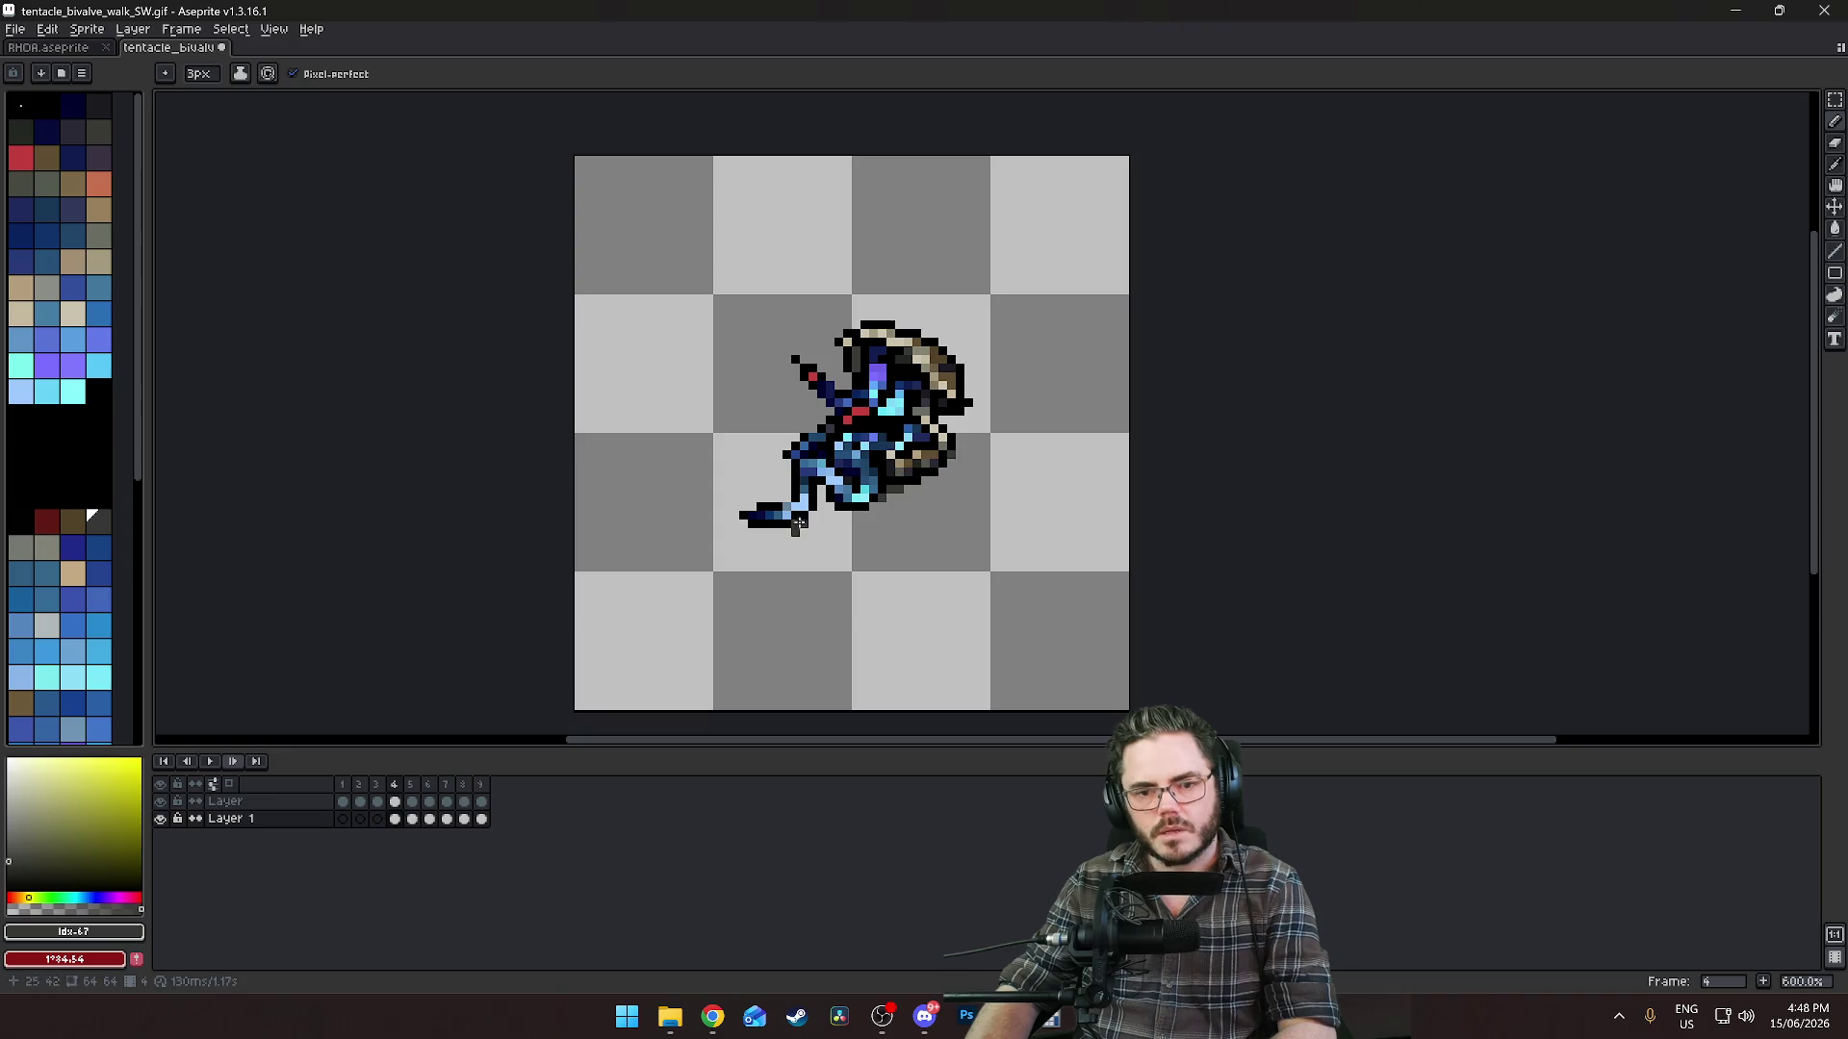
{"action": "left_click_drag", "start_coordinate": [944, 452], "coordinate": [974, 435]}
Play the walk cycle and zoom out to review the blade streaks.
{"action": "key", "text": "Return"}
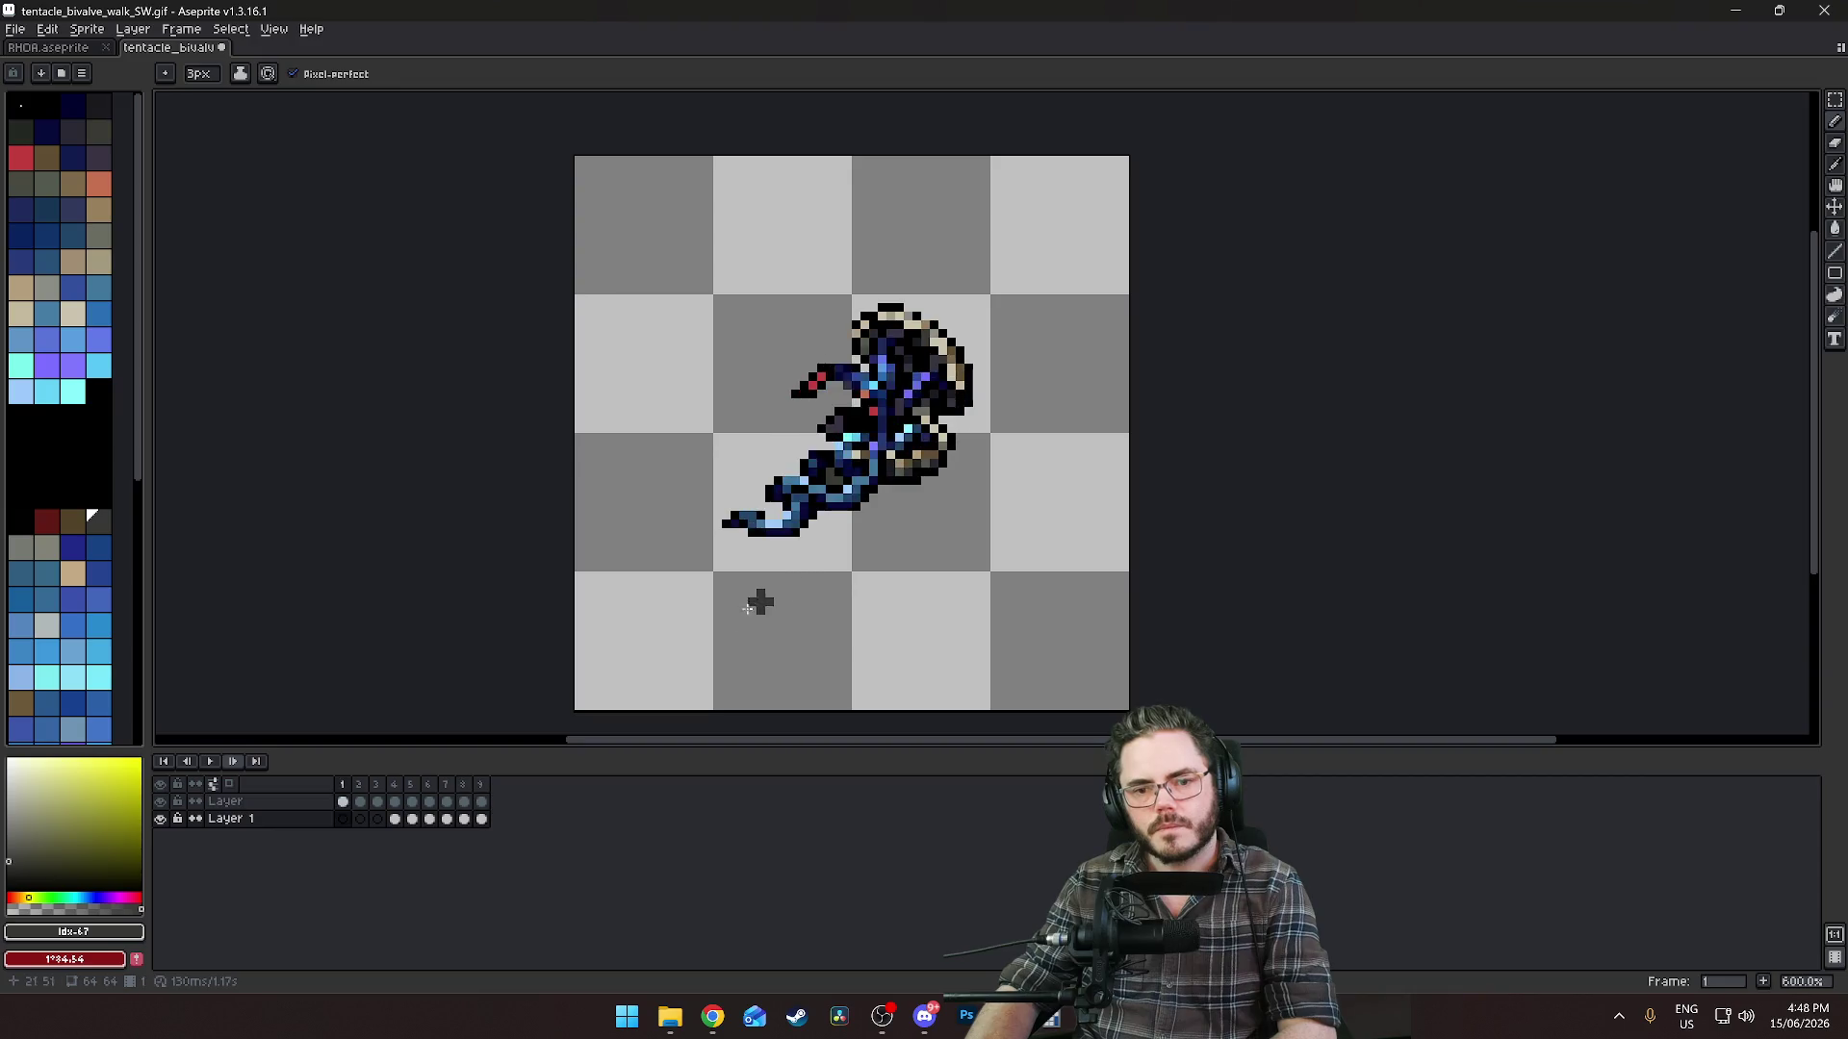
{"action": "scroll", "coordinate": [749, 608], "scroll_direction": "down", "scroll_amount": 4}
{"action": "scroll", "coordinate": [685, 615], "scroll_direction": "up", "scroll_amount": 2}
{"action": "scroll", "coordinate": [648, 620], "scroll_direction": "down", "scroll_amount": 1}
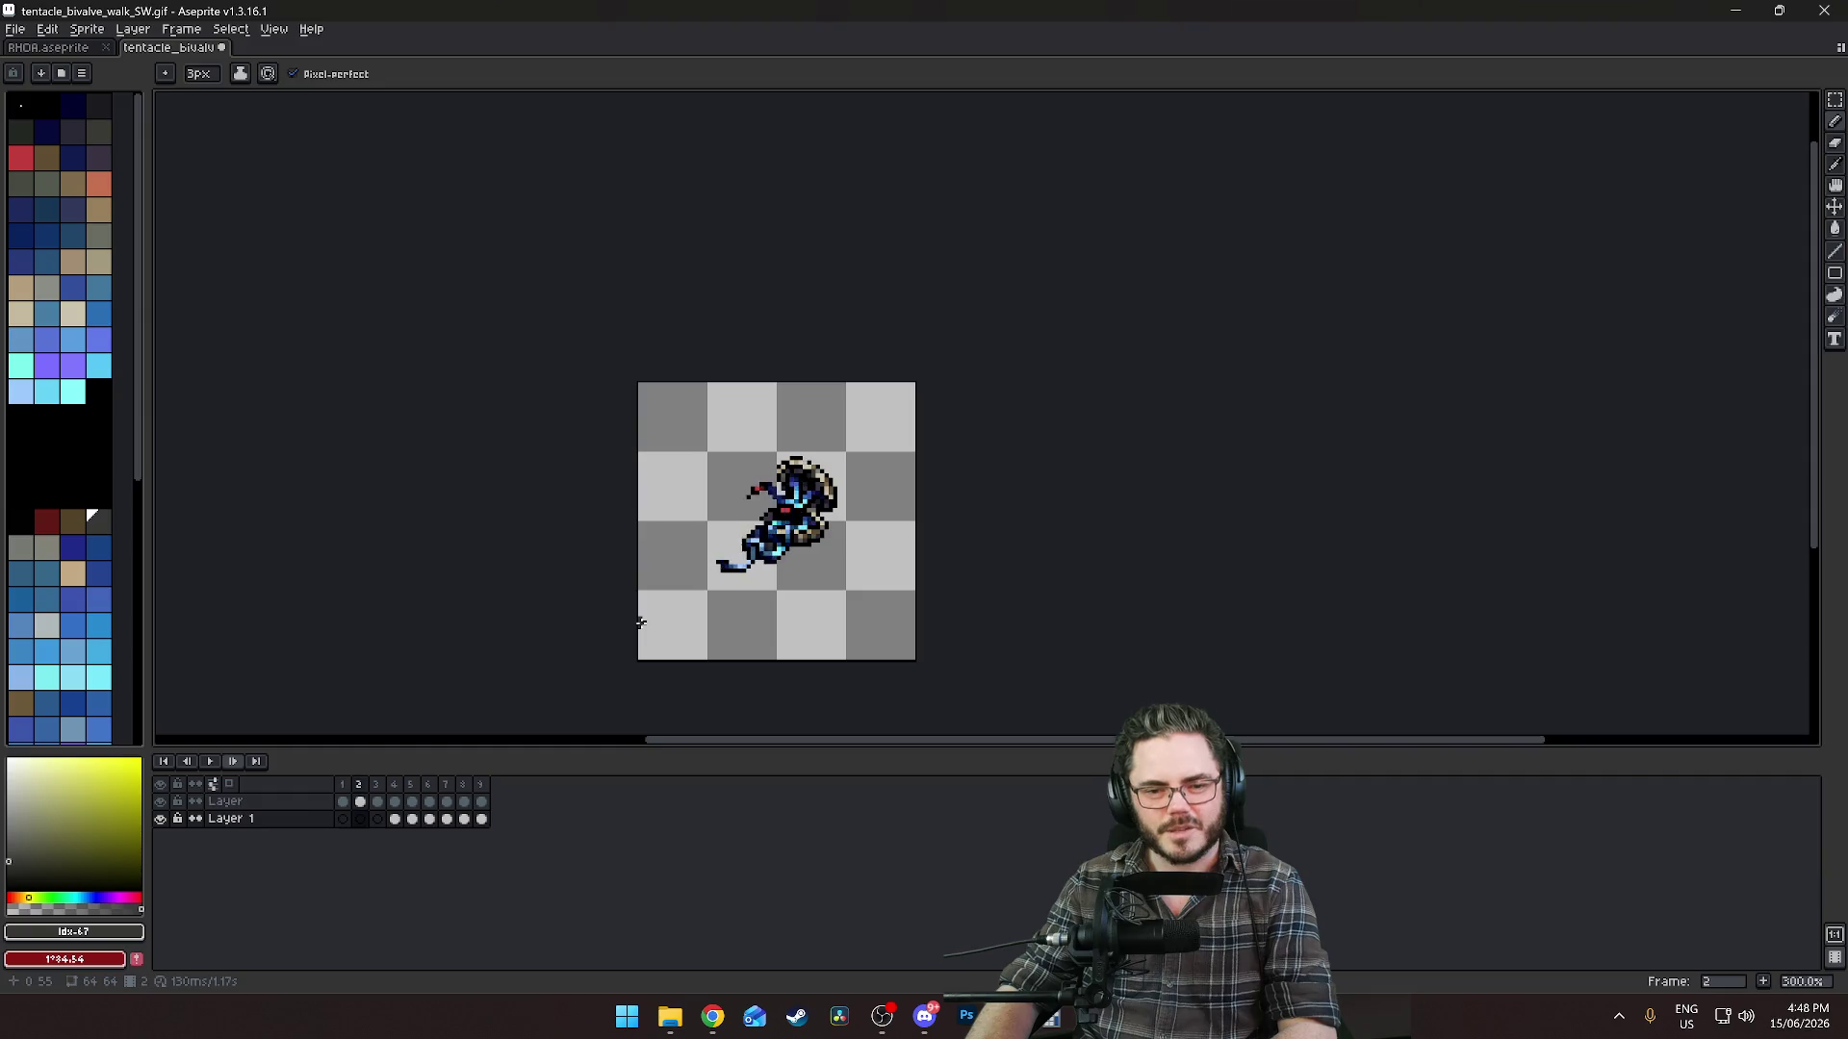
Lower Layer 1's opacity in Layer Properties to make it semi-transparent.
{"action": "right_click", "coordinate": [288, 820]}
{"action": "left_click", "coordinate": [255, 826]}
{"action": "left_click", "coordinate": [181, 29]}
{"action": "mouse_move", "coordinate": [224, 31]}
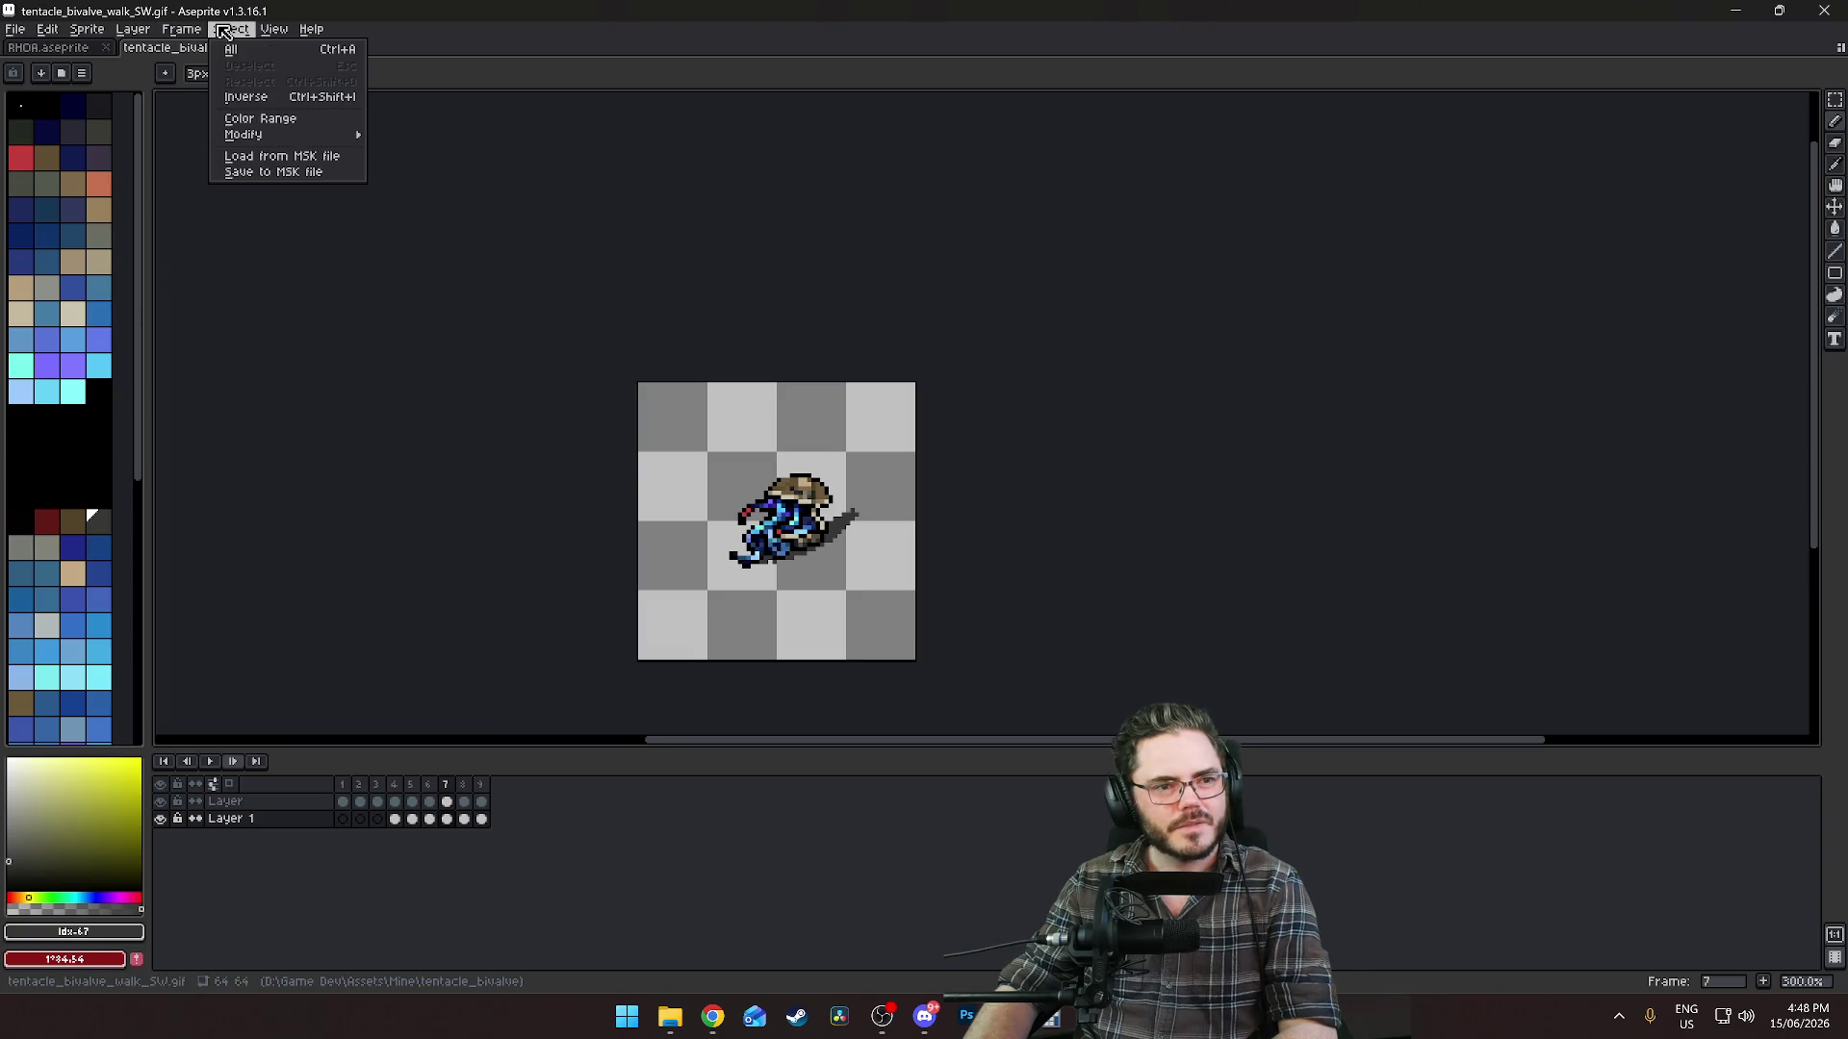
{"action": "left_click", "coordinate": [154, 48]}
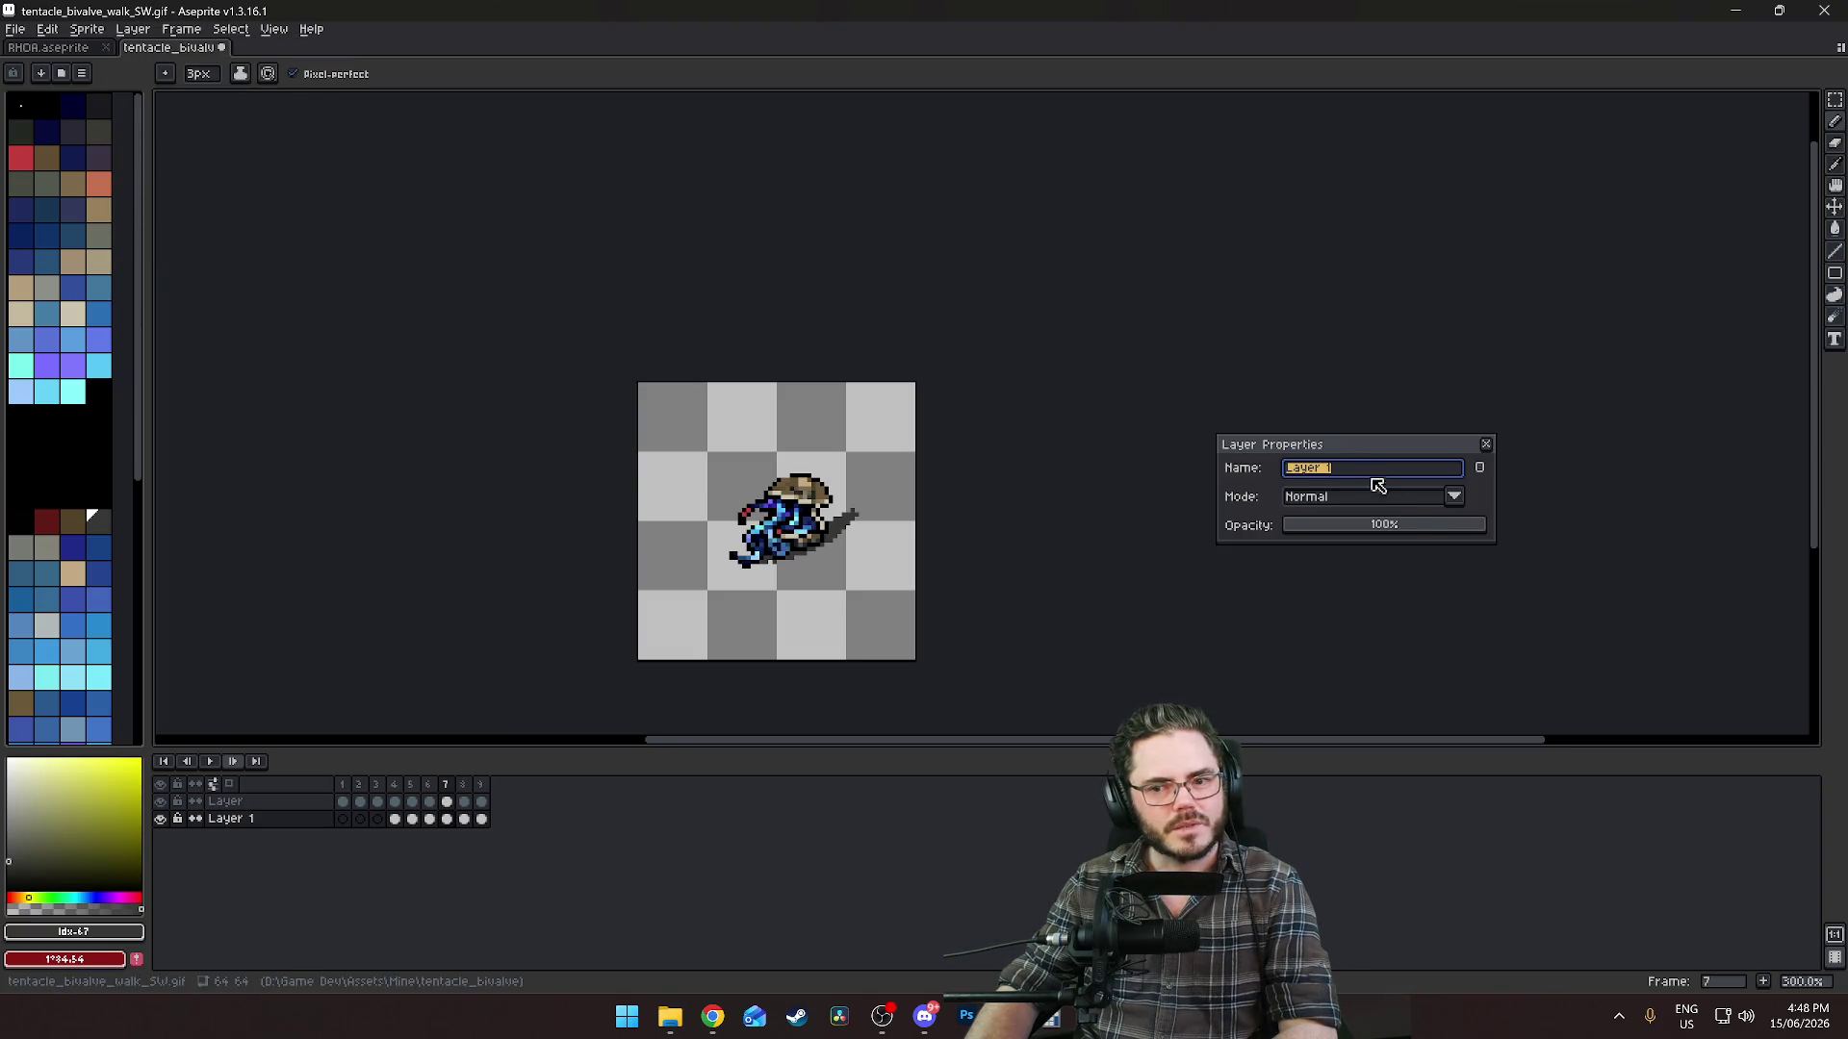
{"action": "left_click_drag", "start_coordinate": [1427, 537], "coordinate": [1418, 532]}
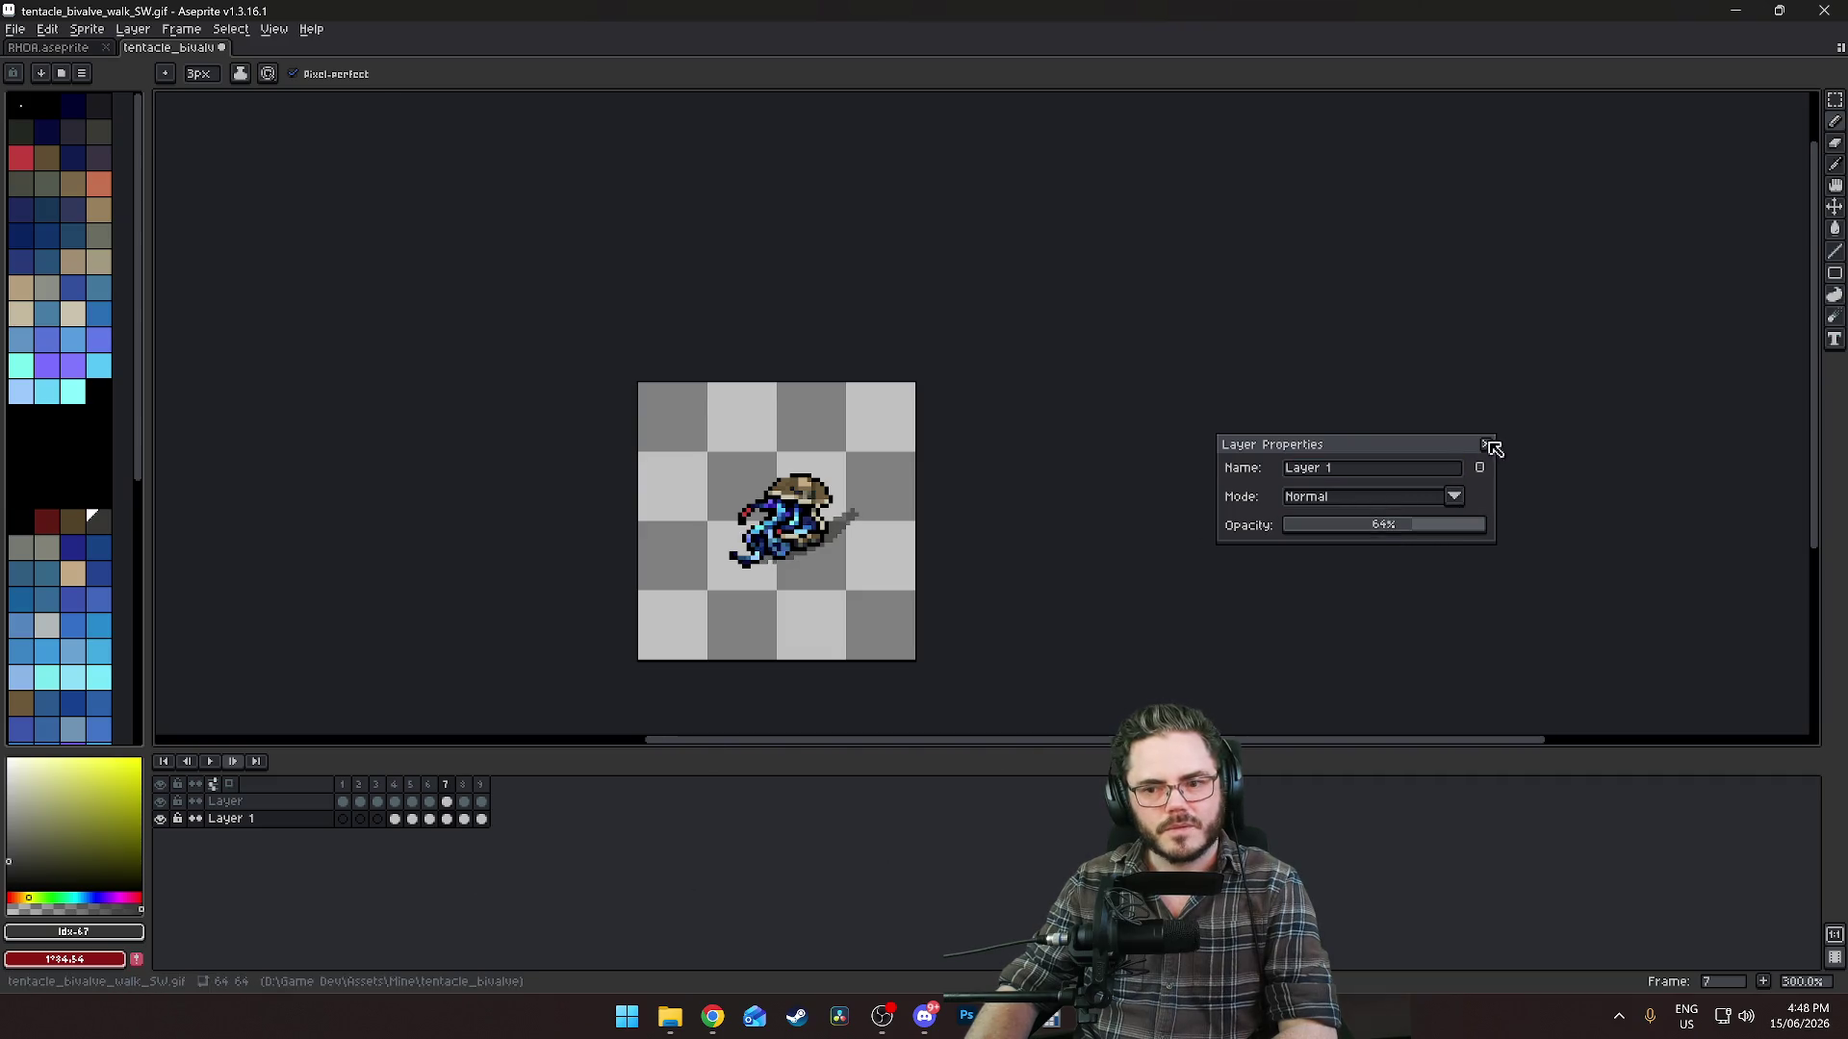
{"action": "left_click", "coordinate": [1489, 446]}
Replay the walk cycle, stop it, and go to frame 4.
{"action": "left_click", "coordinate": [210, 761]}
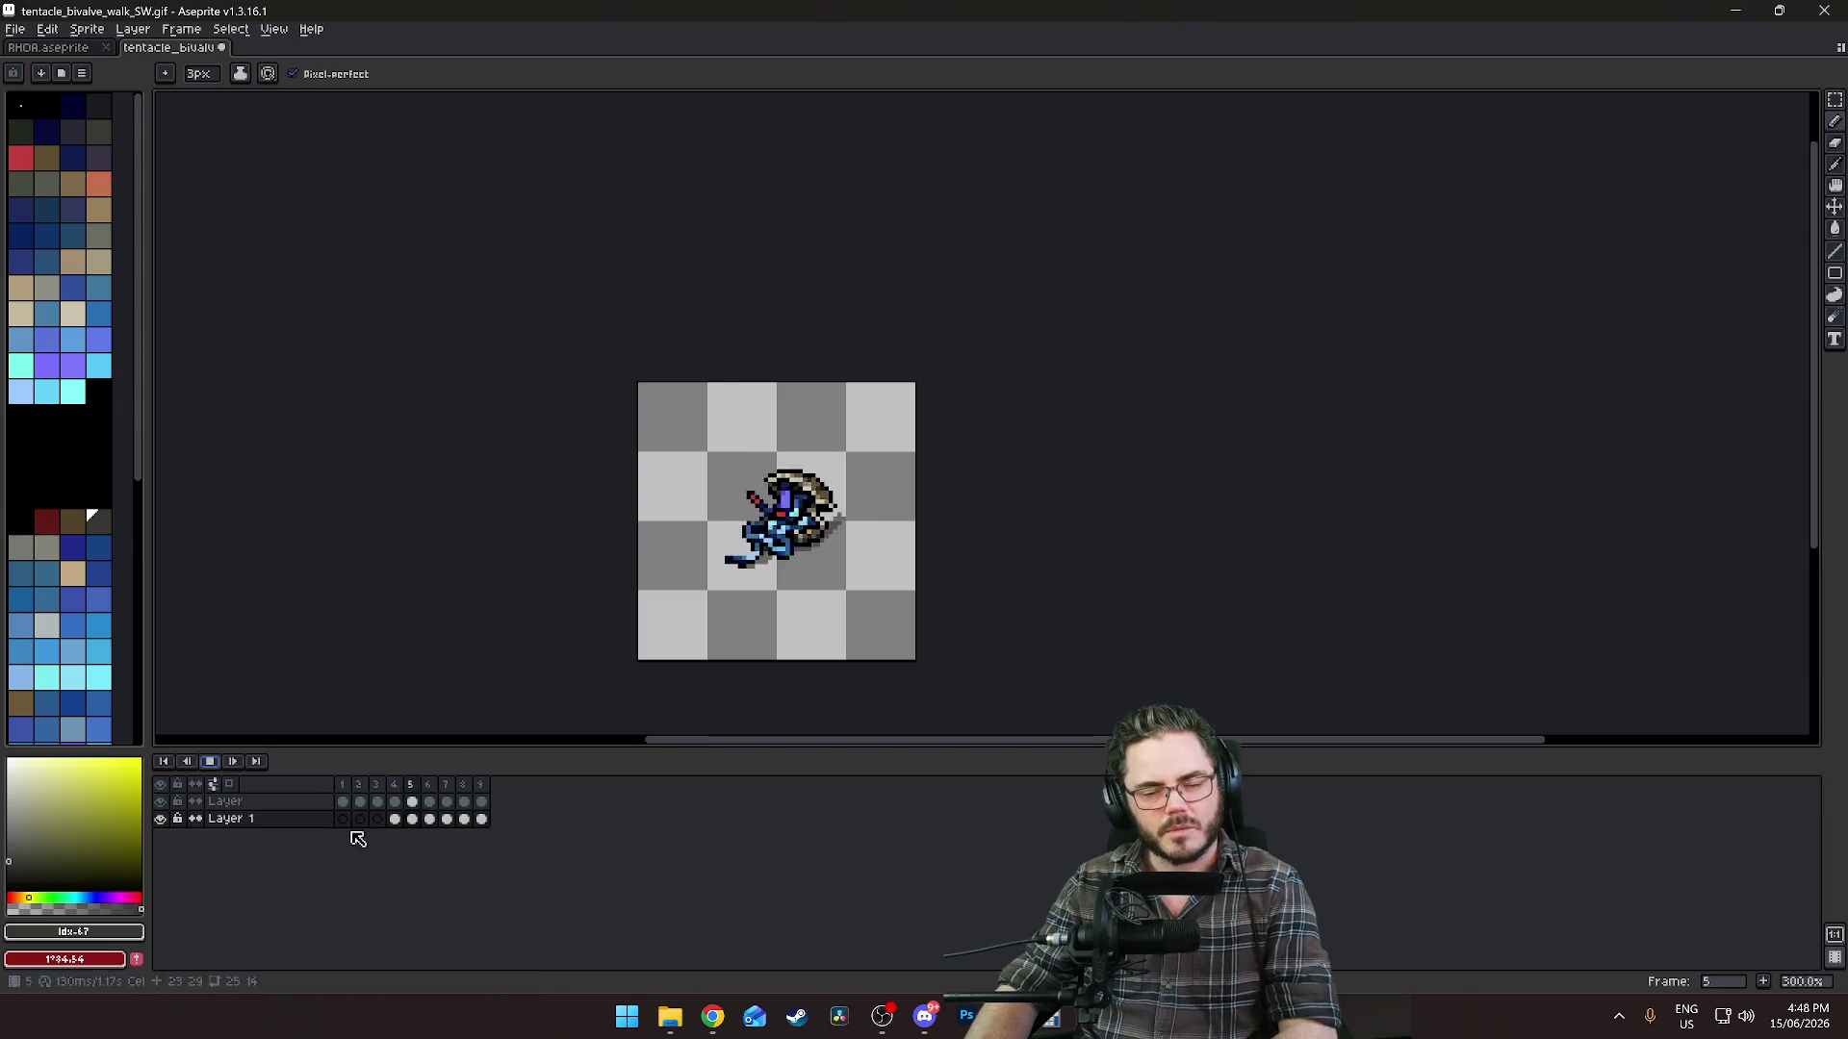
{"action": "scroll", "coordinate": [627, 581], "scroll_direction": "up", "scroll_amount": 2}
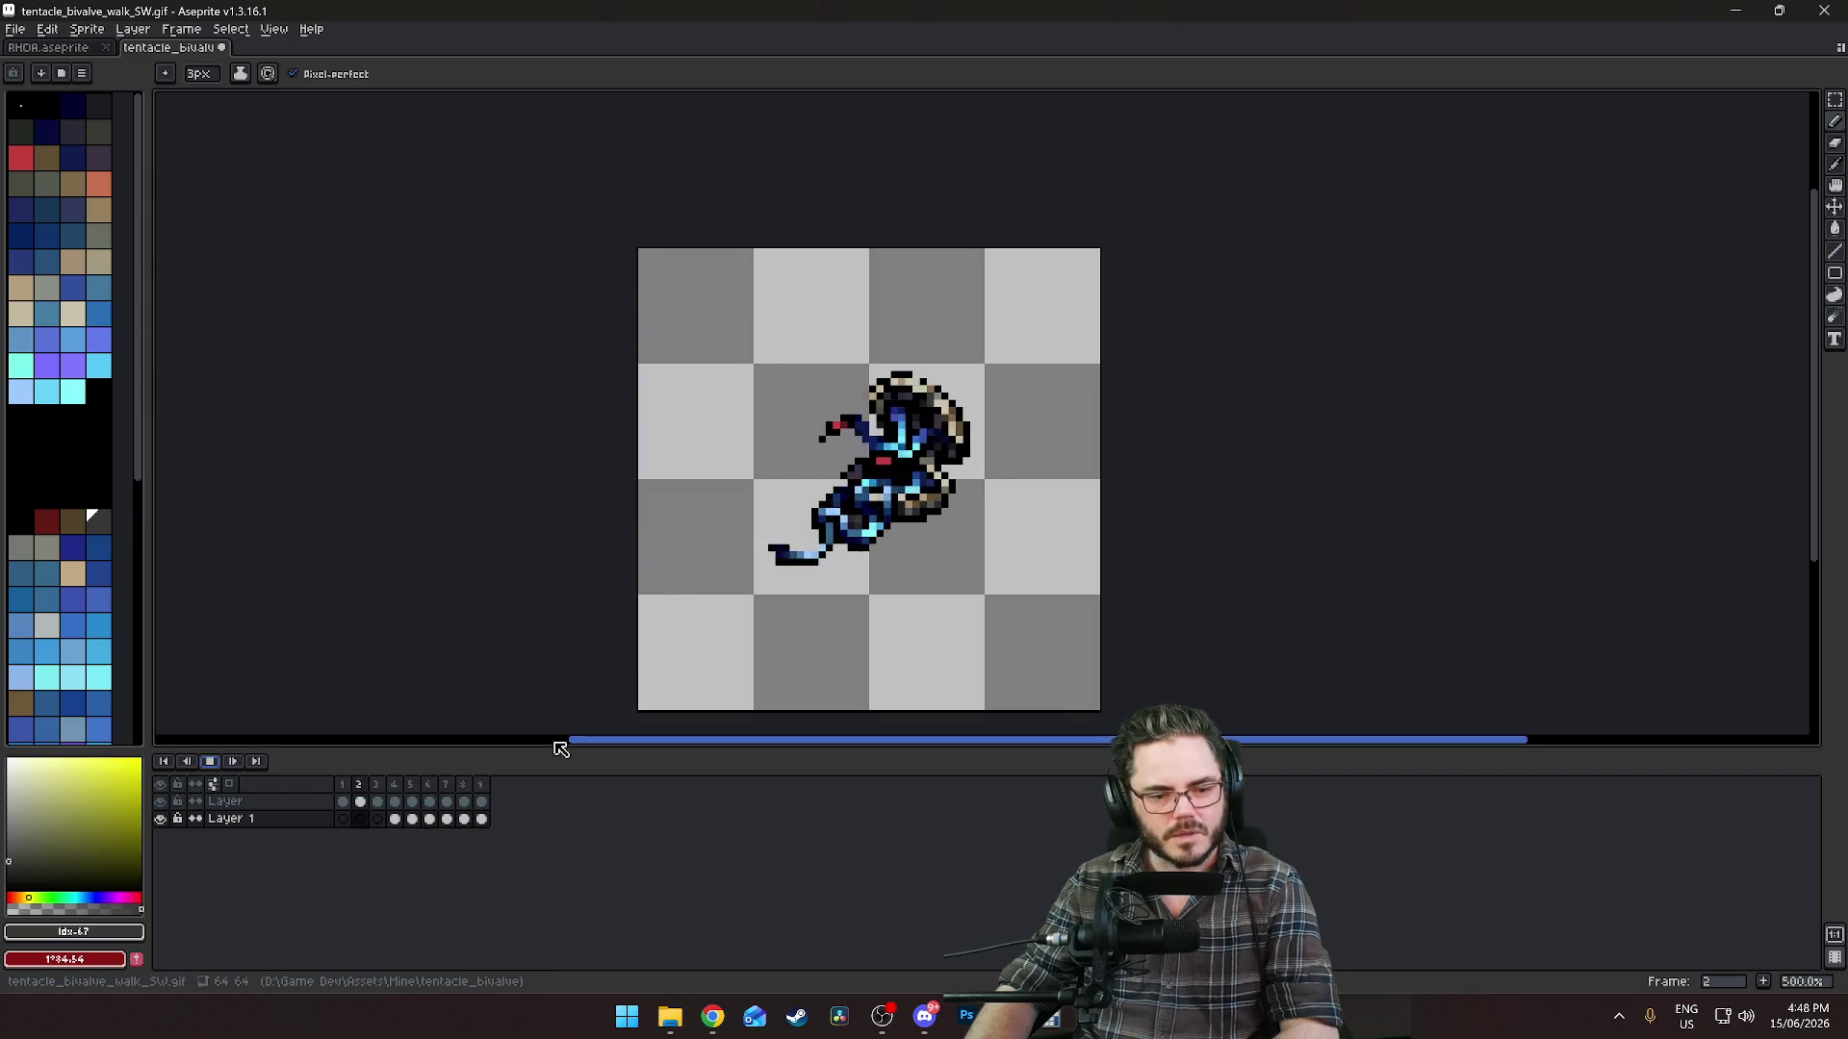
{"action": "key", "text": "Return"}
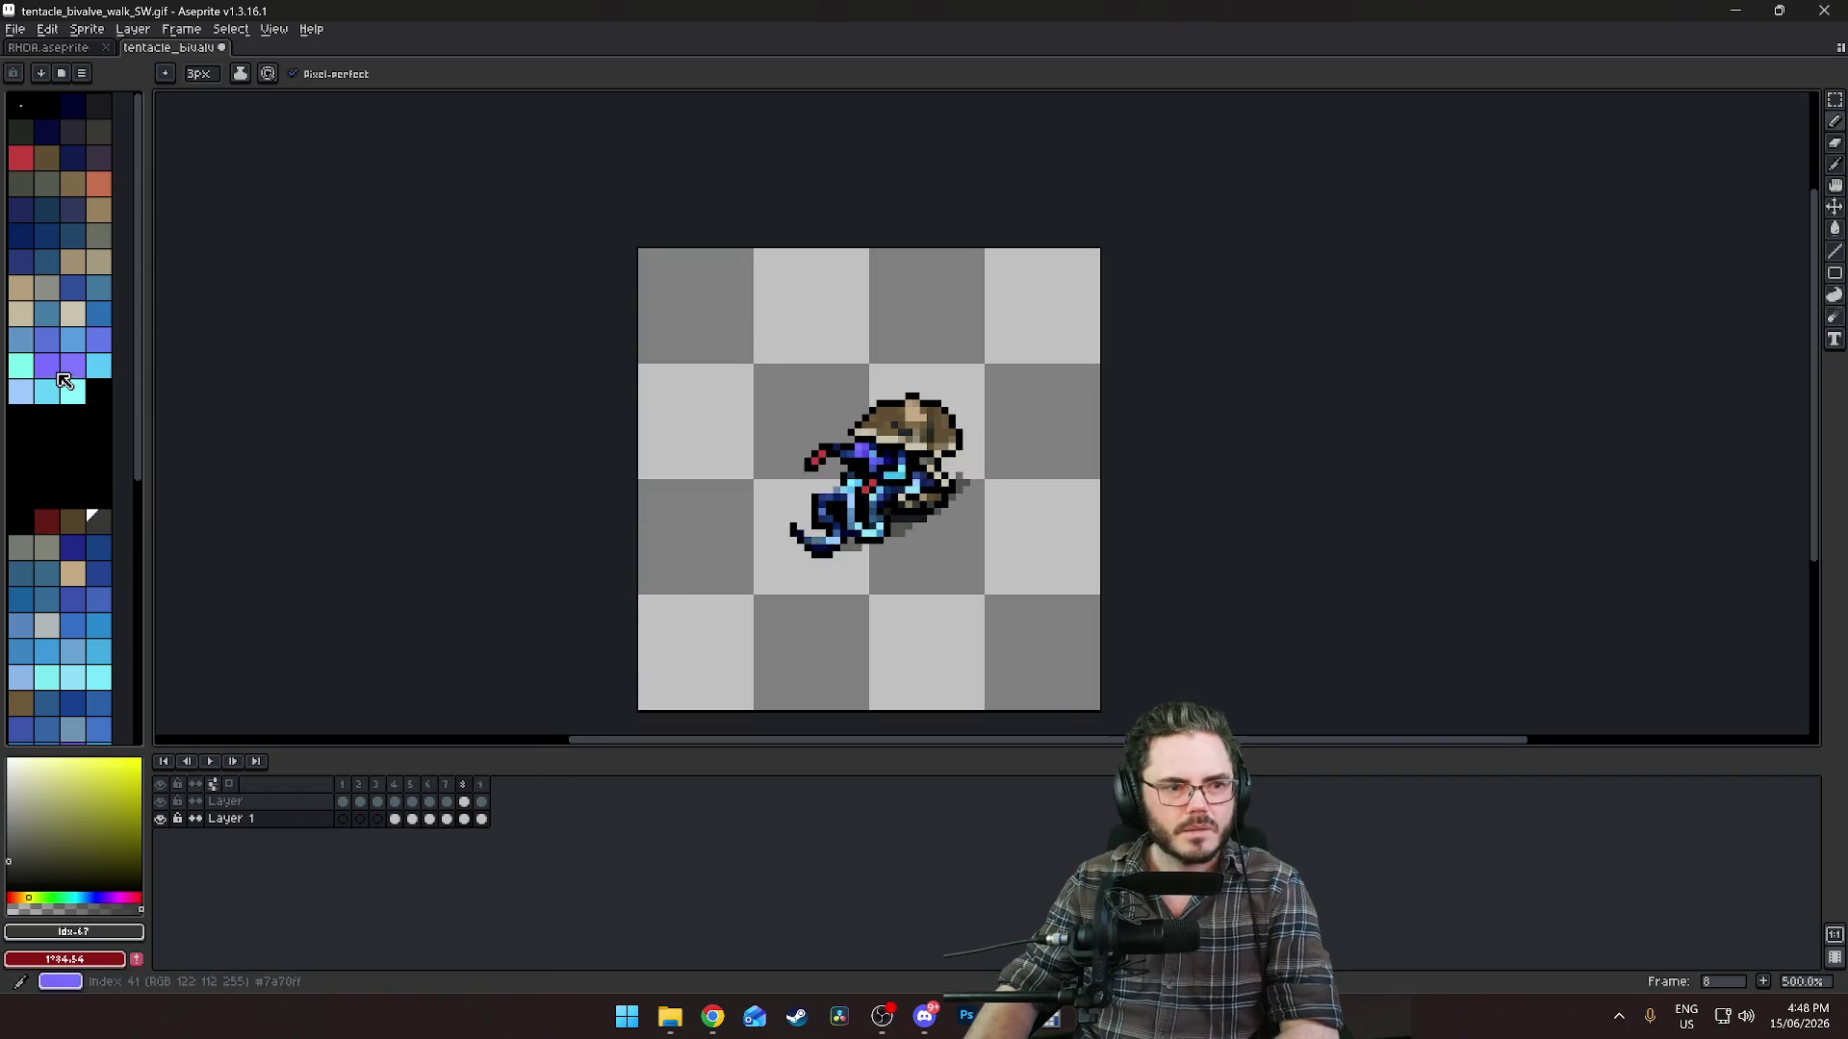
{"action": "left_click", "coordinate": [79, 527]}
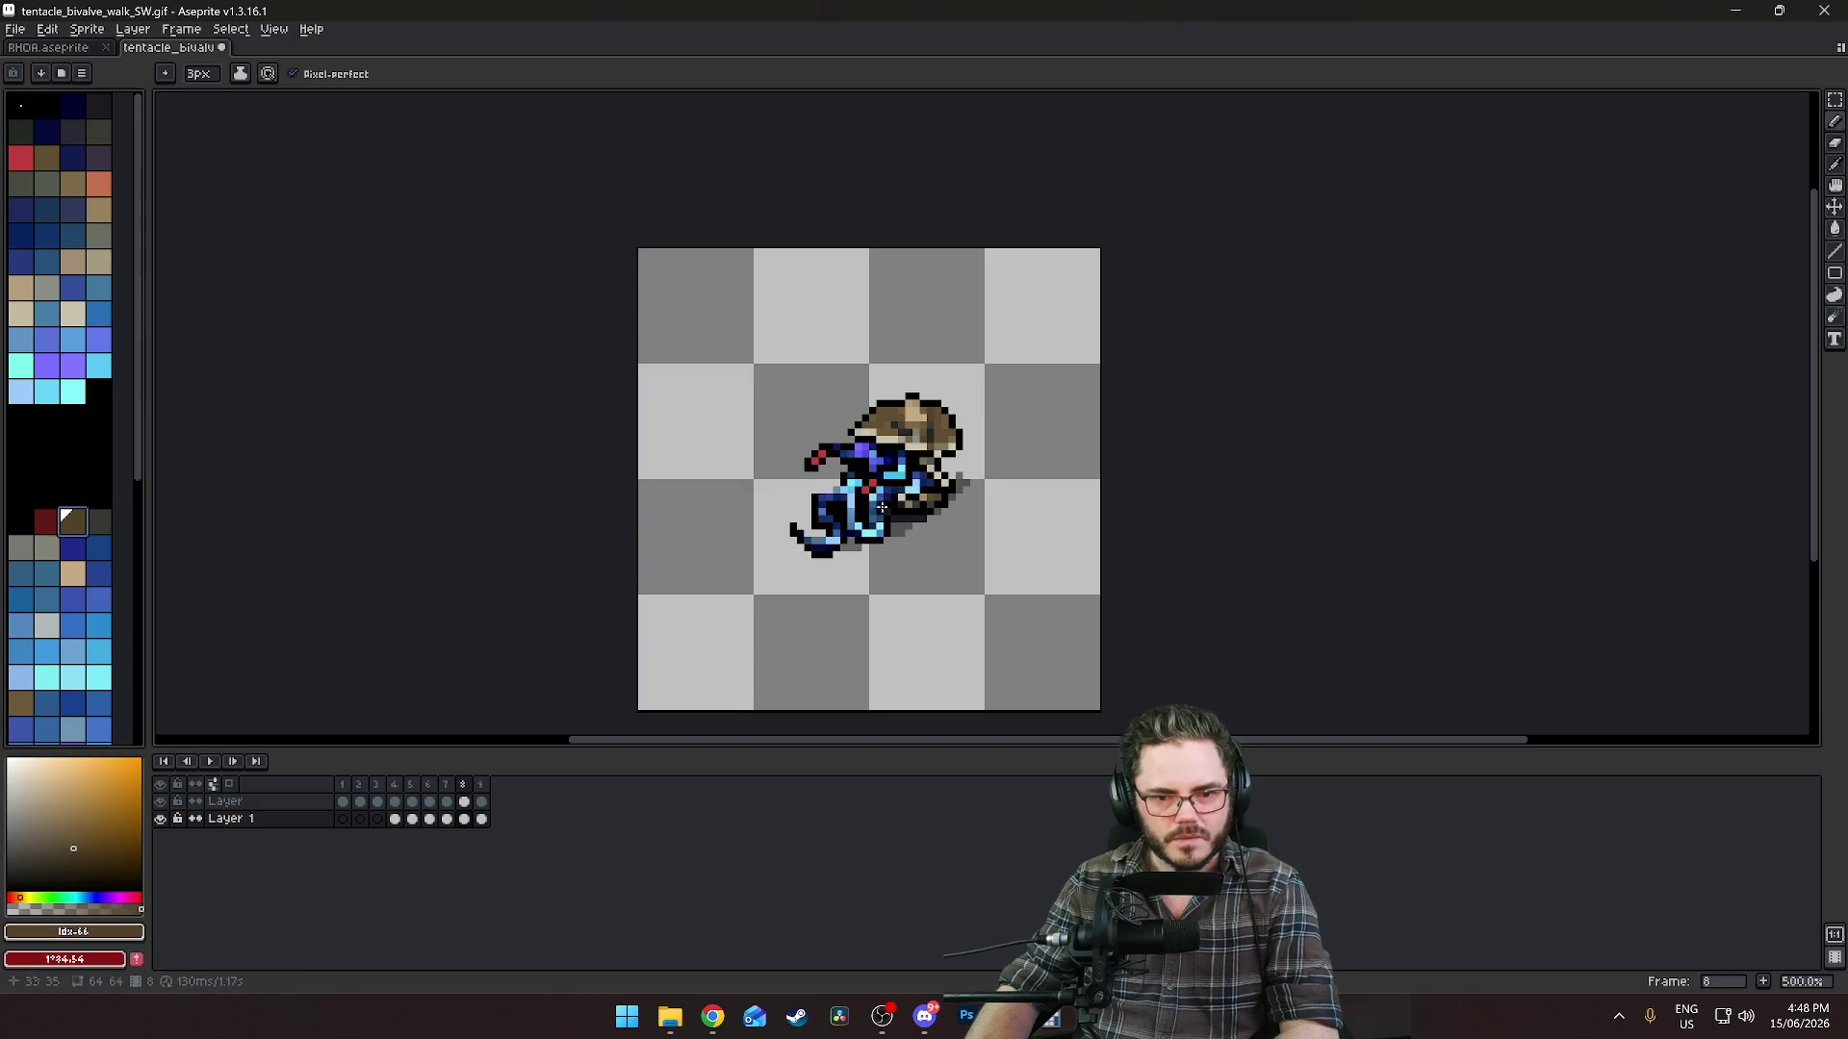
{"action": "left_click", "coordinate": [404, 820]}
{"action": "scroll", "coordinate": [859, 527], "scroll_direction": "up", "scroll_amount": 2}
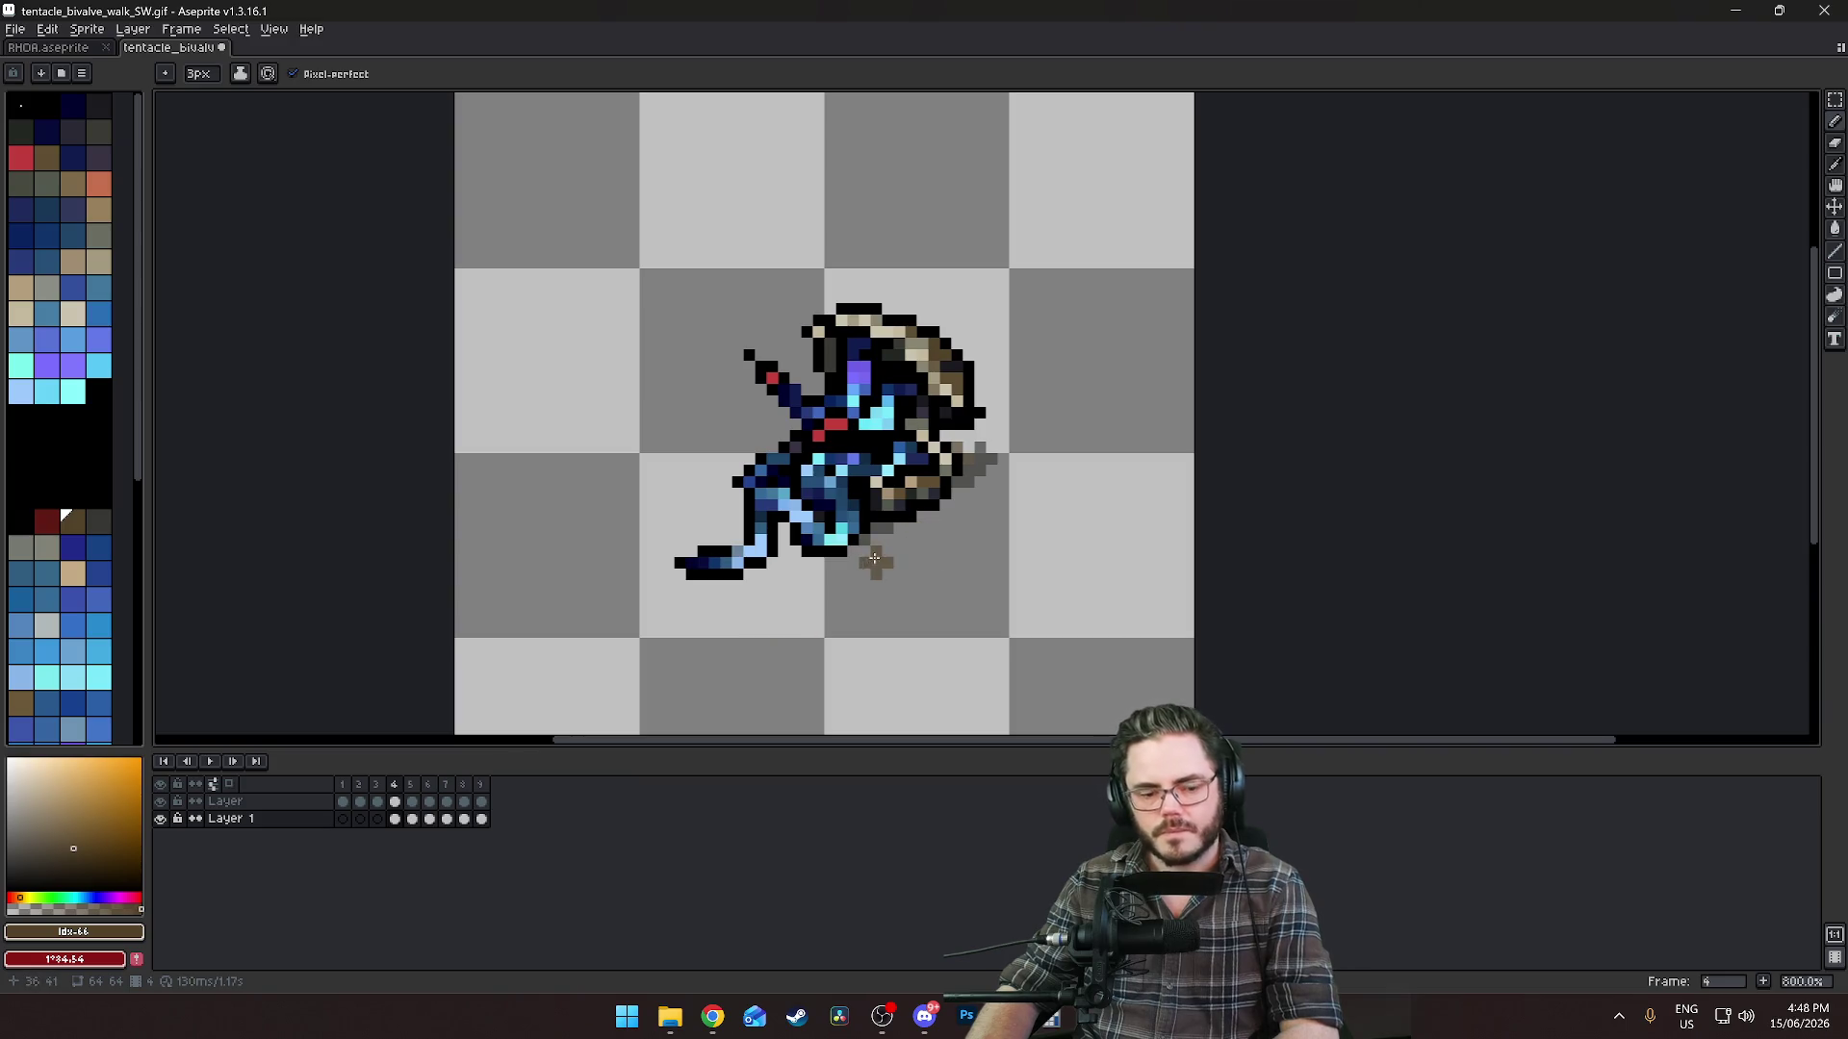
{"action": "key", "text": "ctrl"}
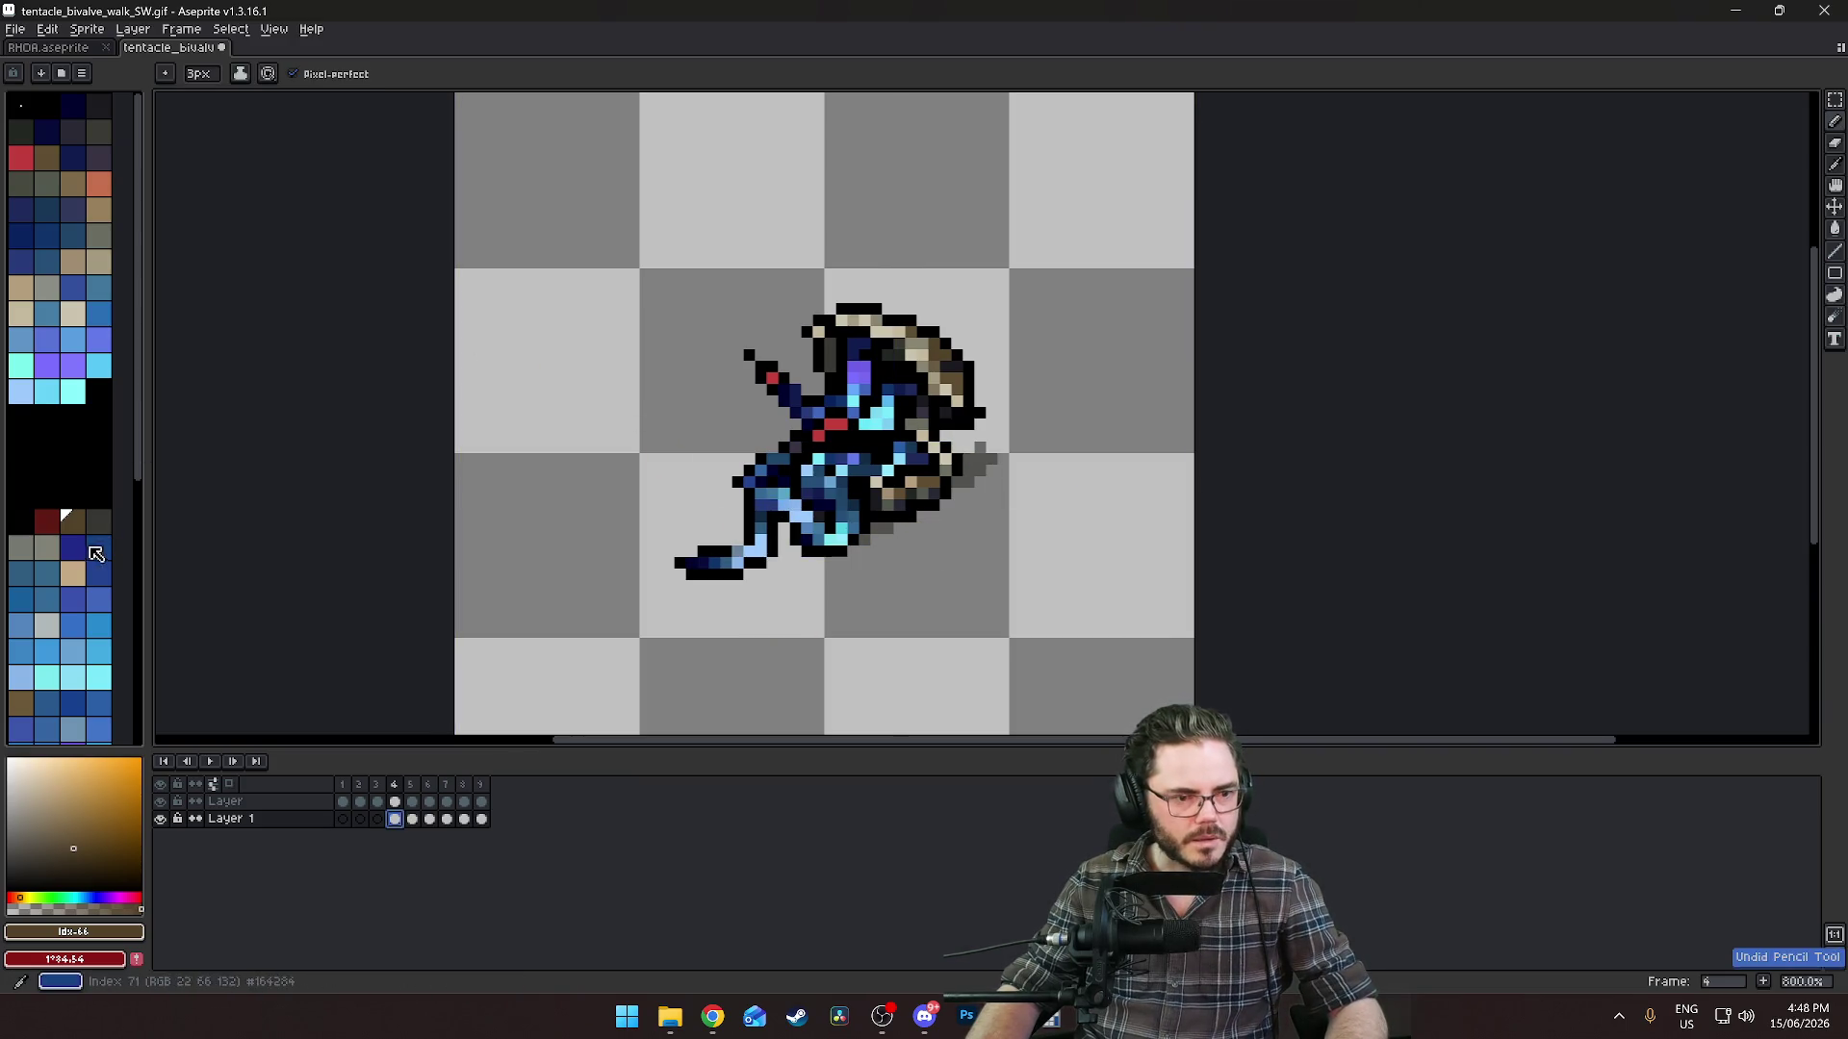
On frame 4, extend the dark grey shadow beside the monster, undoing stray and tan strokes.
{"action": "left_click", "coordinate": [96, 527]}
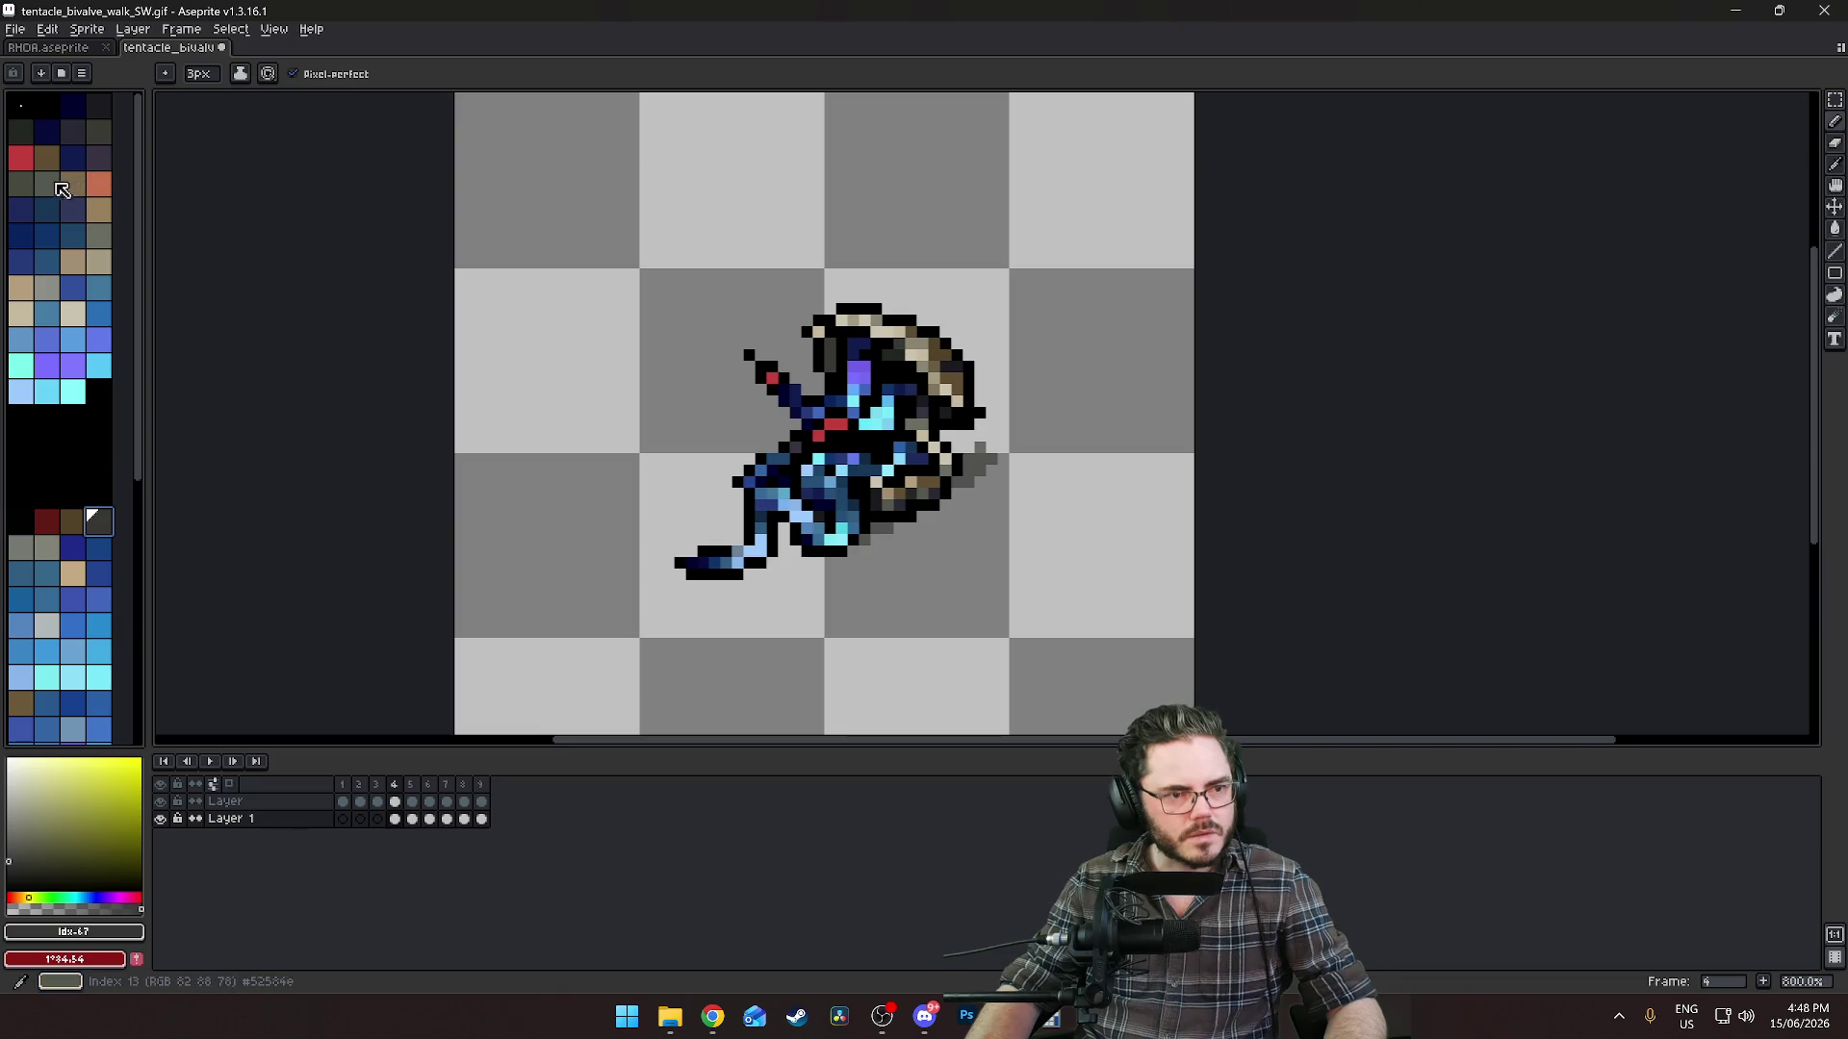
{"action": "left_click", "coordinate": [98, 131]}
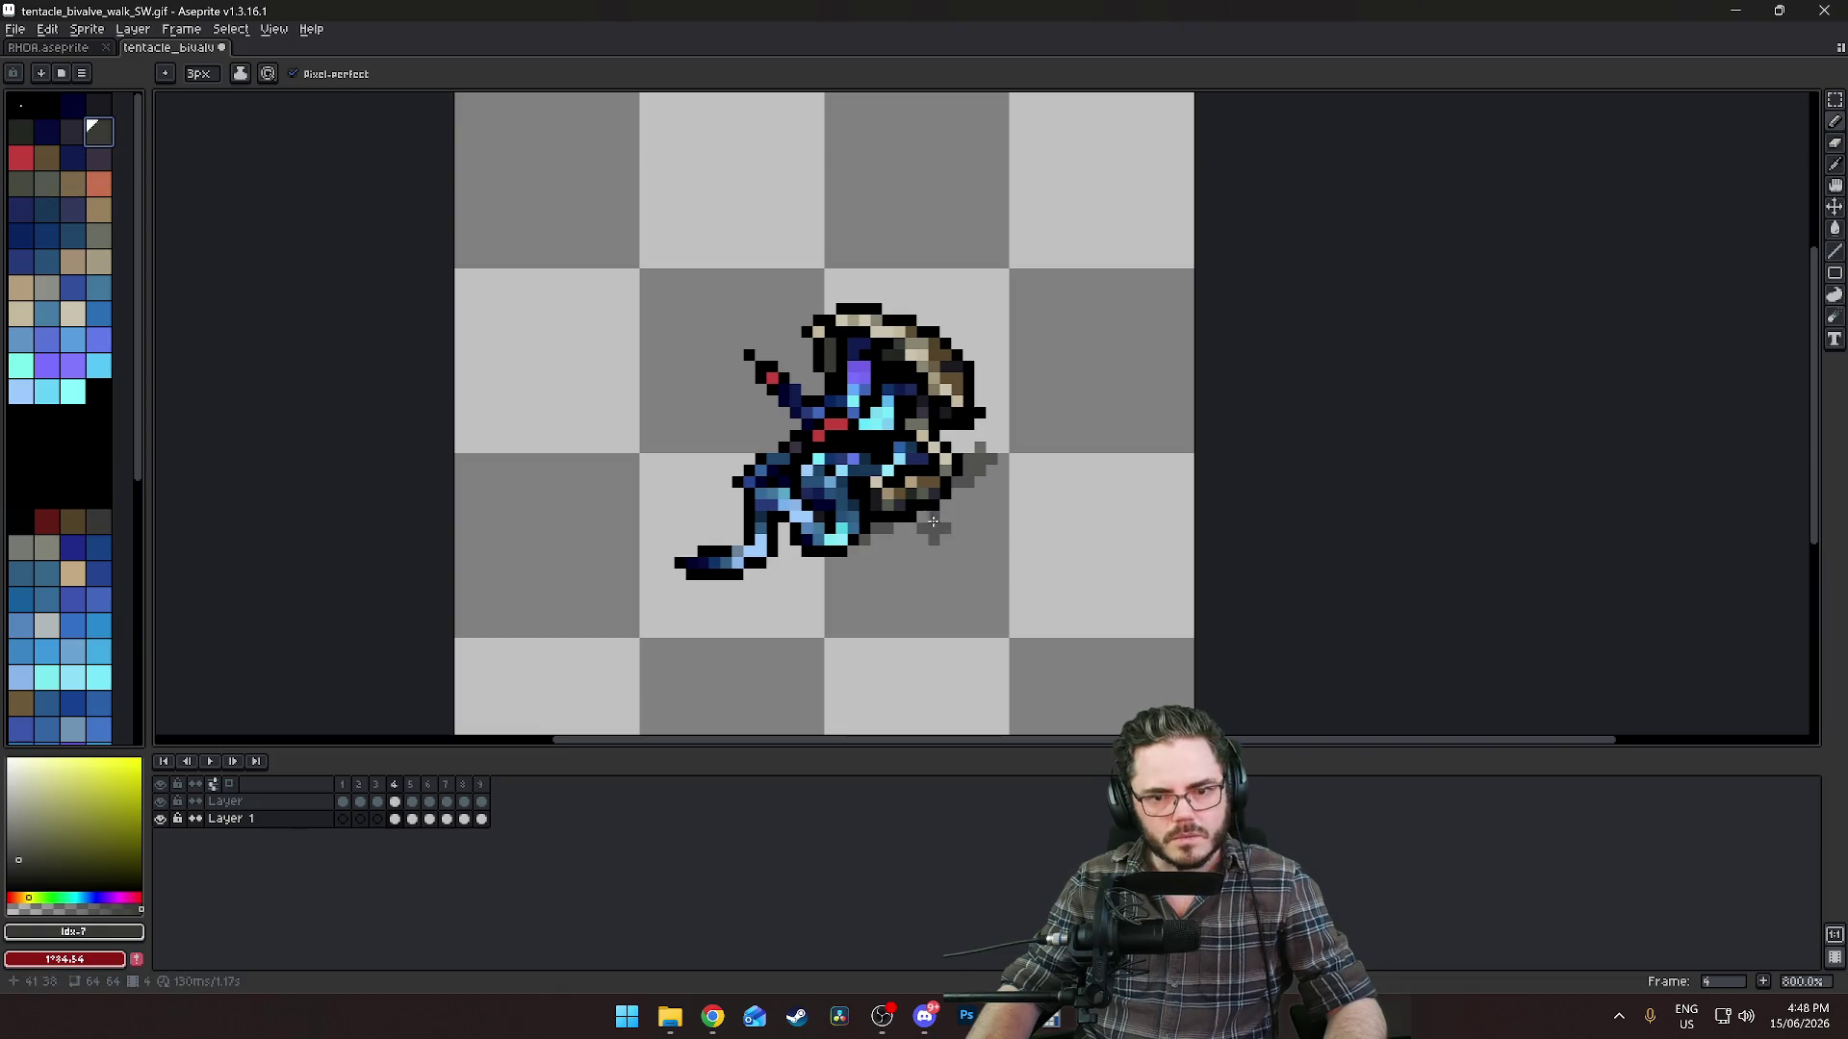
{"action": "mouse_move", "coordinate": [884, 524]}
{"action": "left_mouse_down"}
{"action": "mouse_move", "coordinate": [903, 541]}
{"action": "mouse_move", "coordinate": [1015, 452]}
{"action": "left_mouse_up"}
{"action": "key", "text": "ctrl+z"}
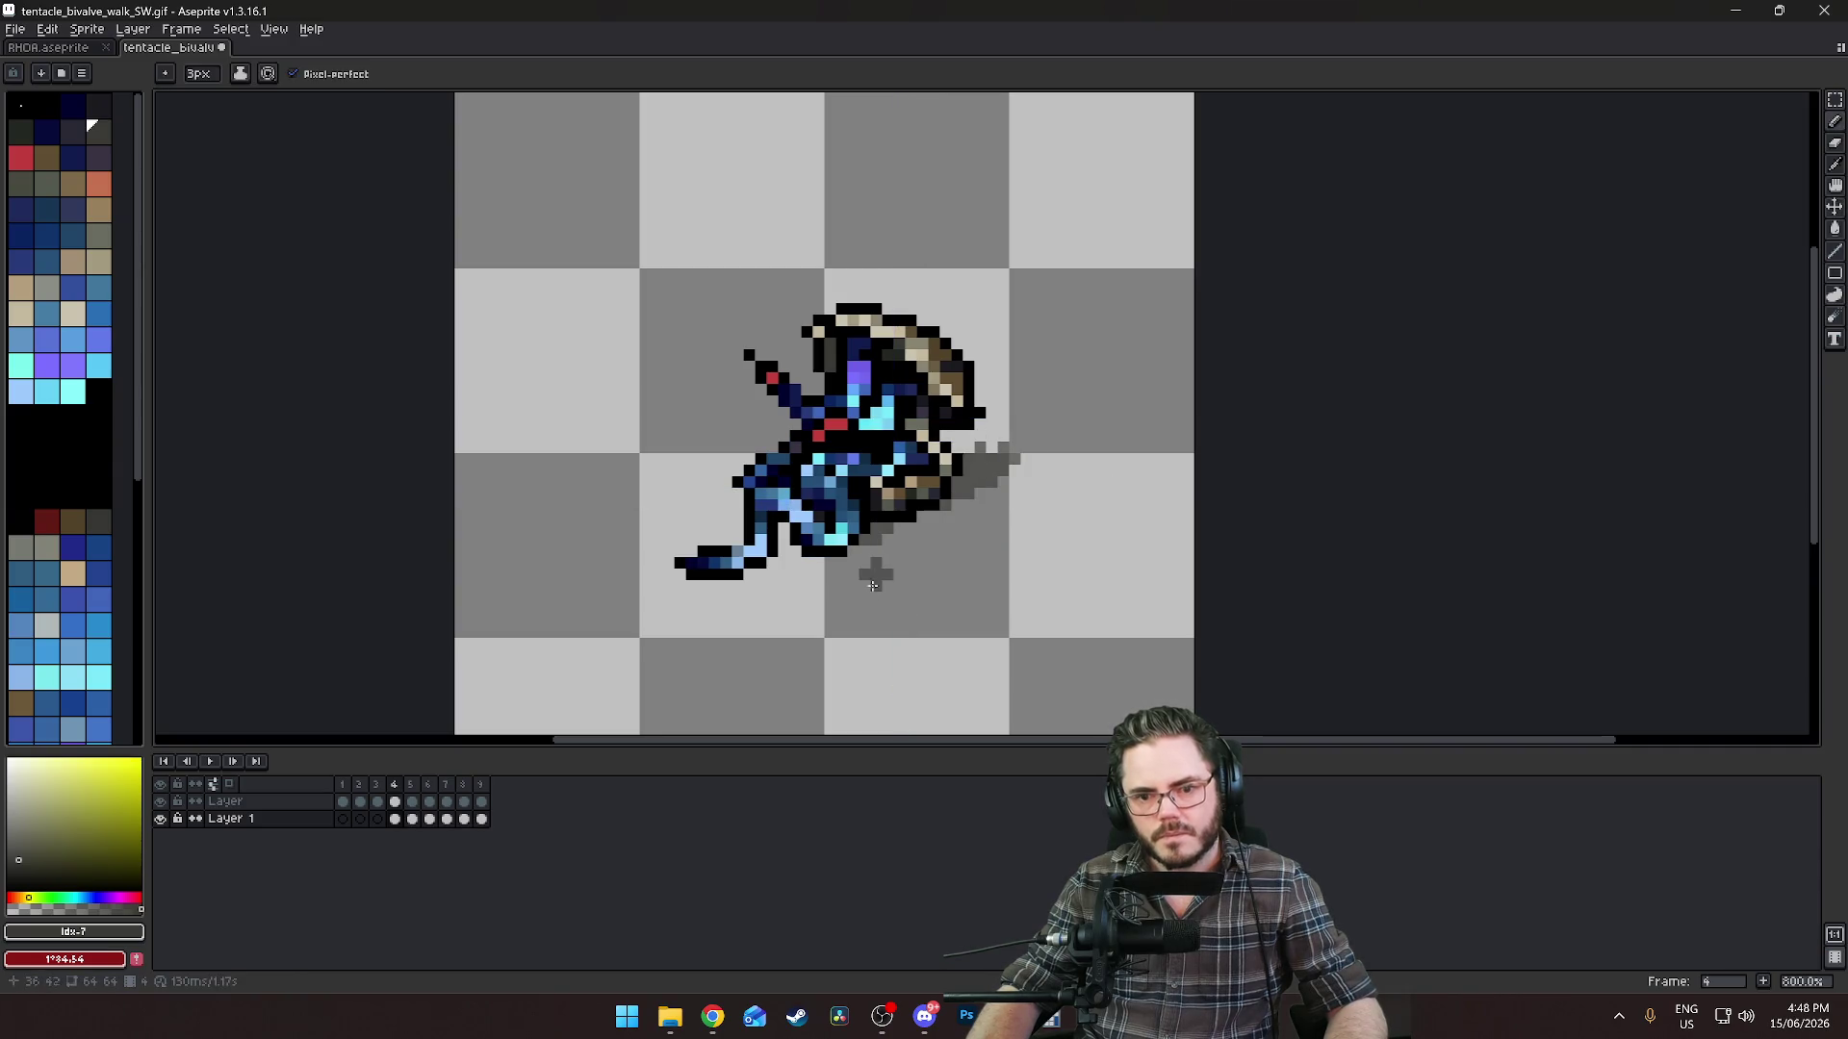
{"action": "key", "text": "ctrl+z"}
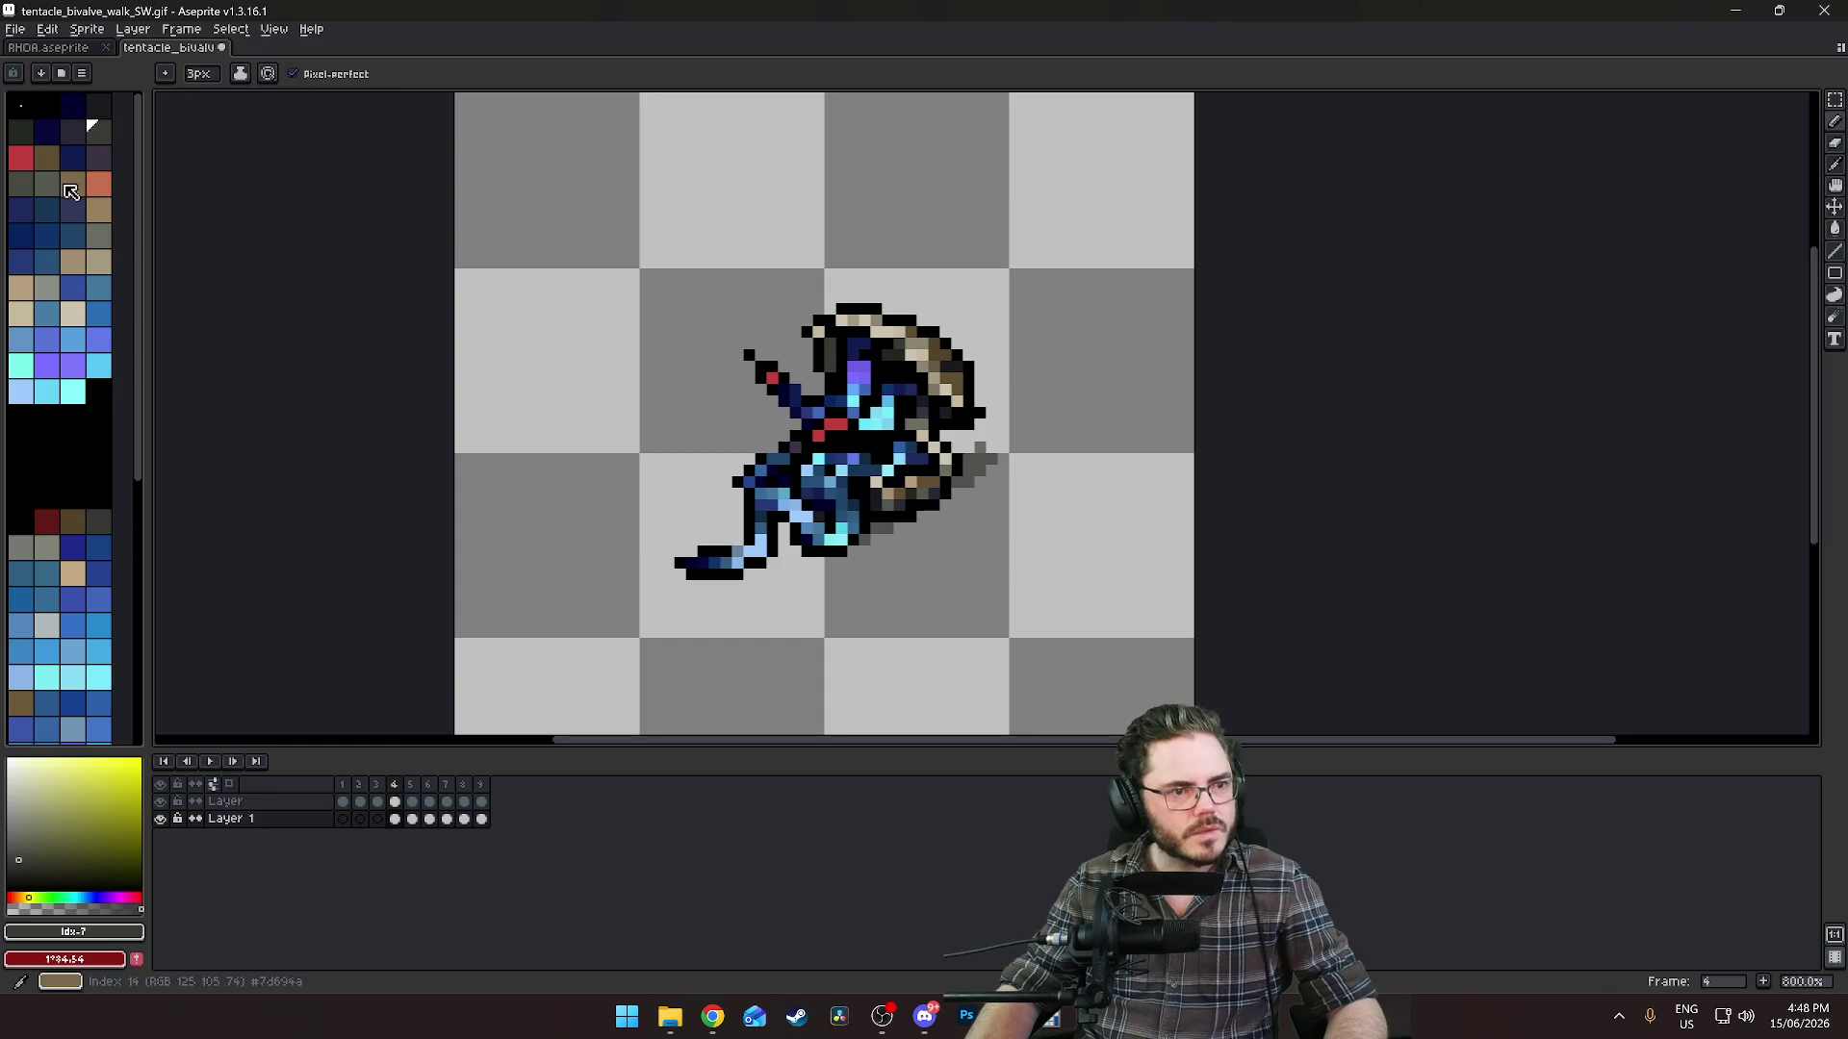
{"action": "left_click", "coordinate": [99, 209]}
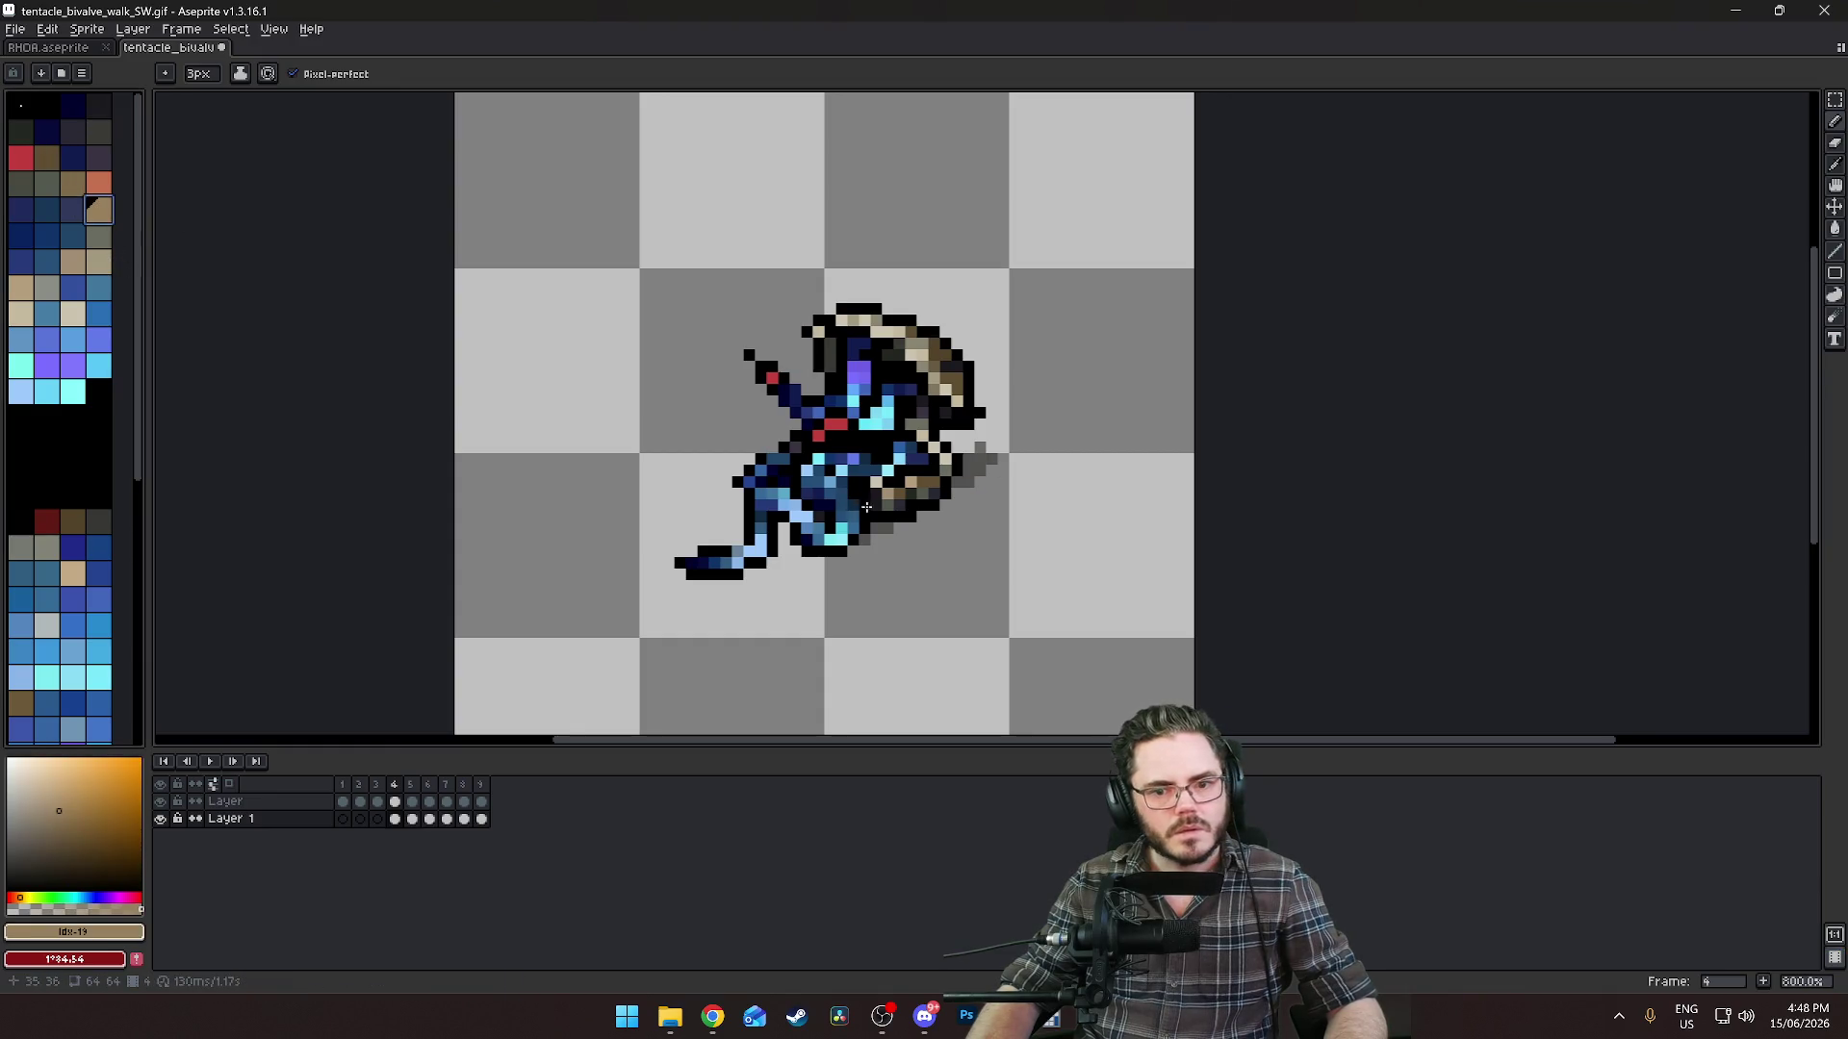
{"action": "left_click_drag", "start_coordinate": [955, 472], "coordinate": [992, 441]}
{"action": "key", "text": "ctrl+z"}
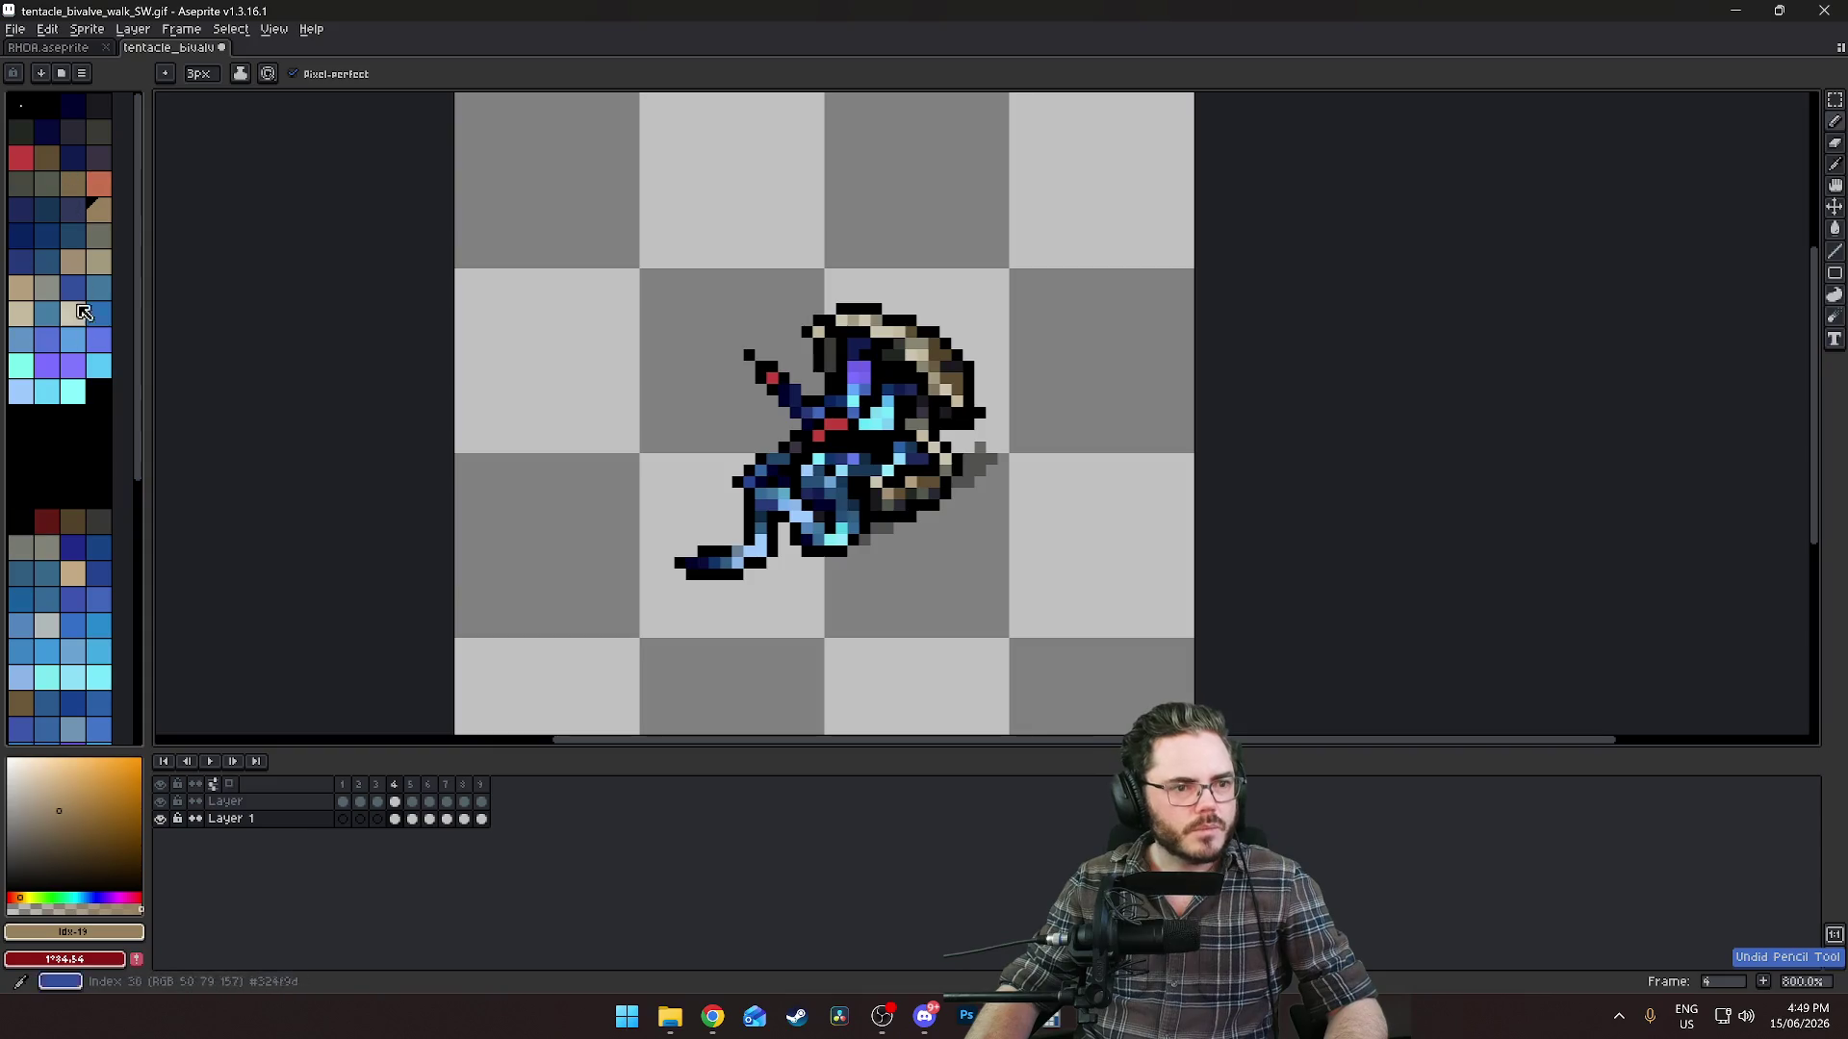
Try blue-grey pixels at the shadow's end with a 2px brush, then undo them.
{"action": "scroll", "coordinate": [72, 617], "scroll_direction": "down", "scroll_amount": 2}
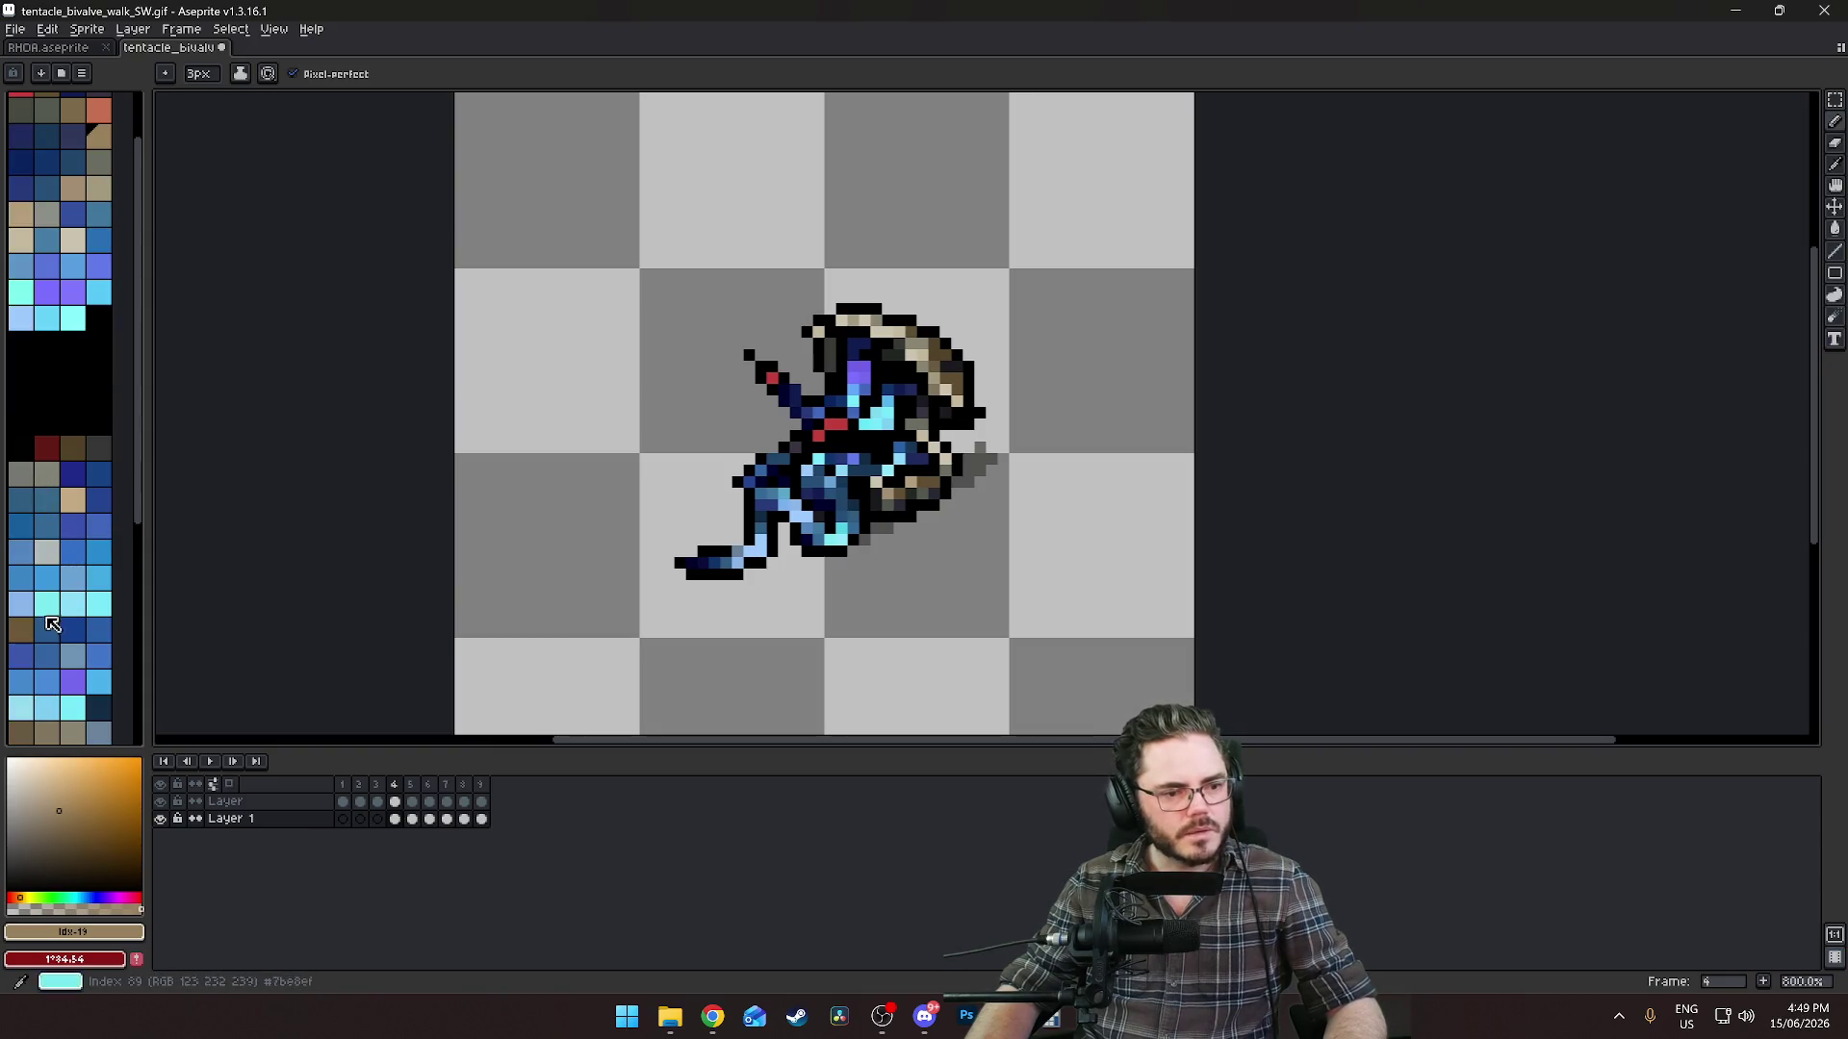
{"action": "left_click", "coordinate": [73, 655]}
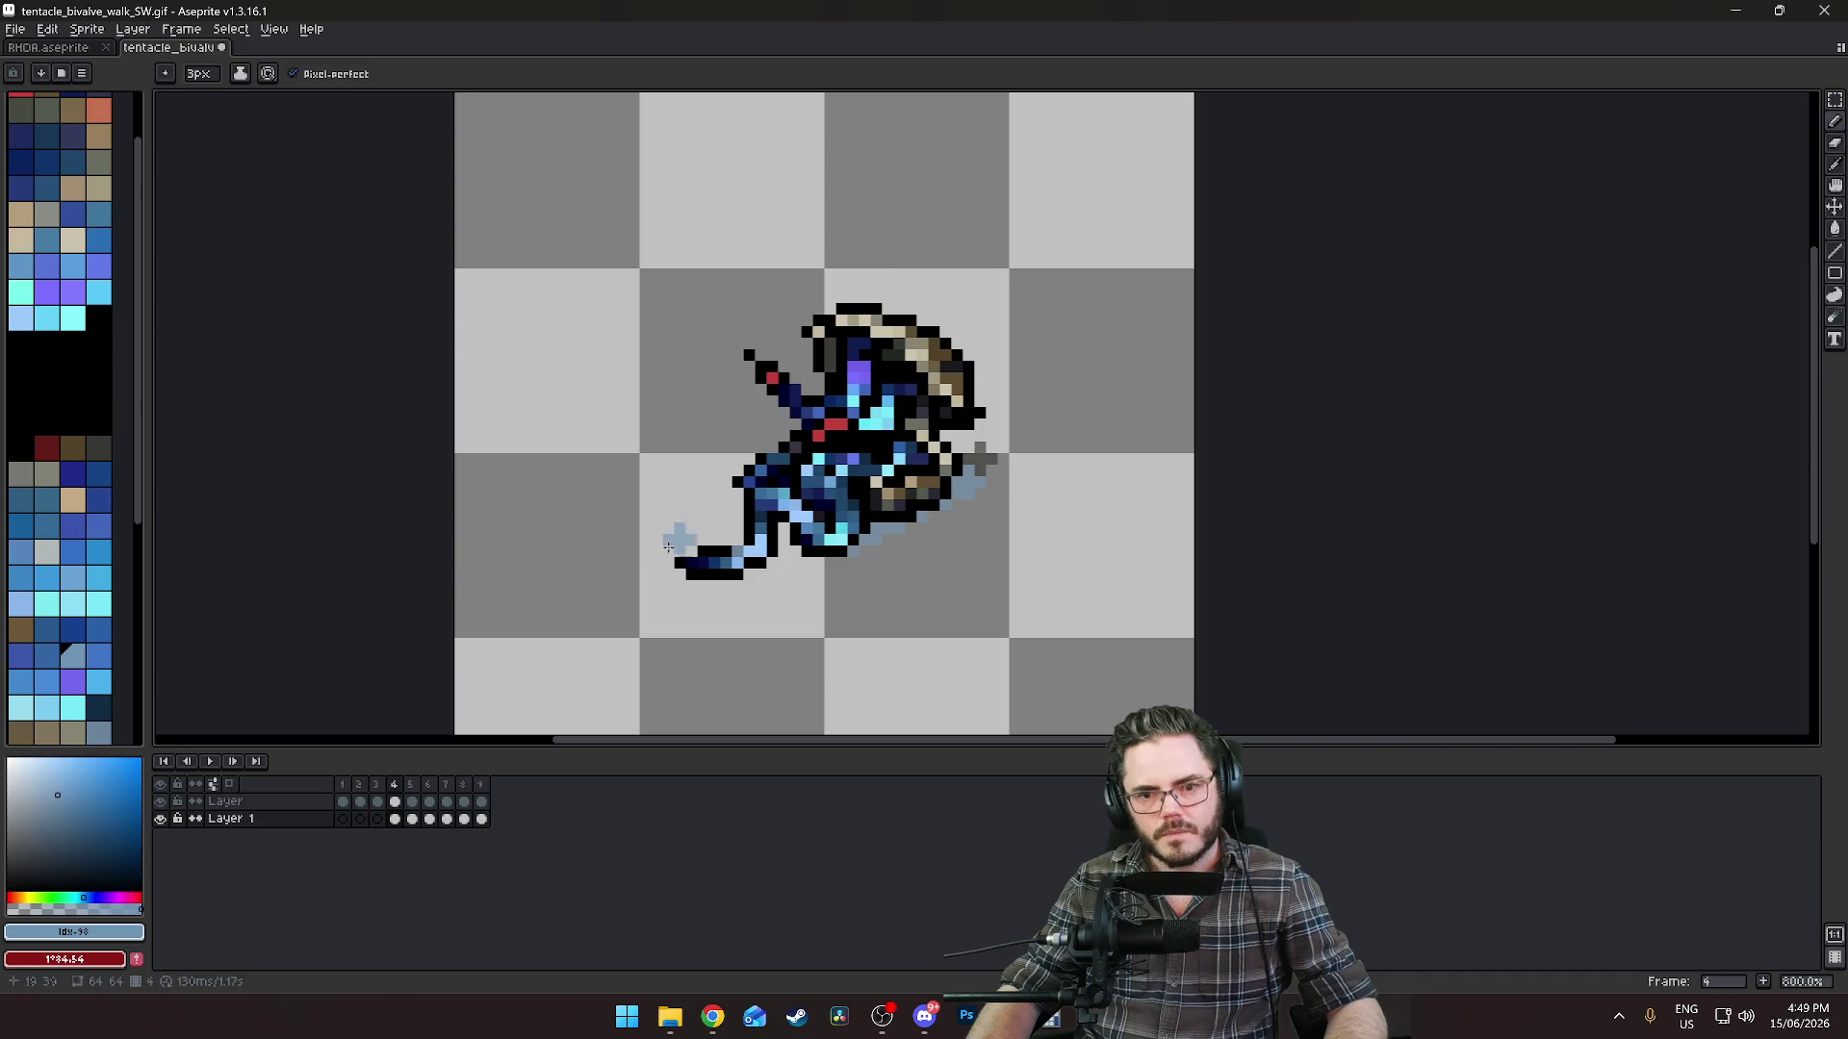
{"action": "key", "text": "minus"}
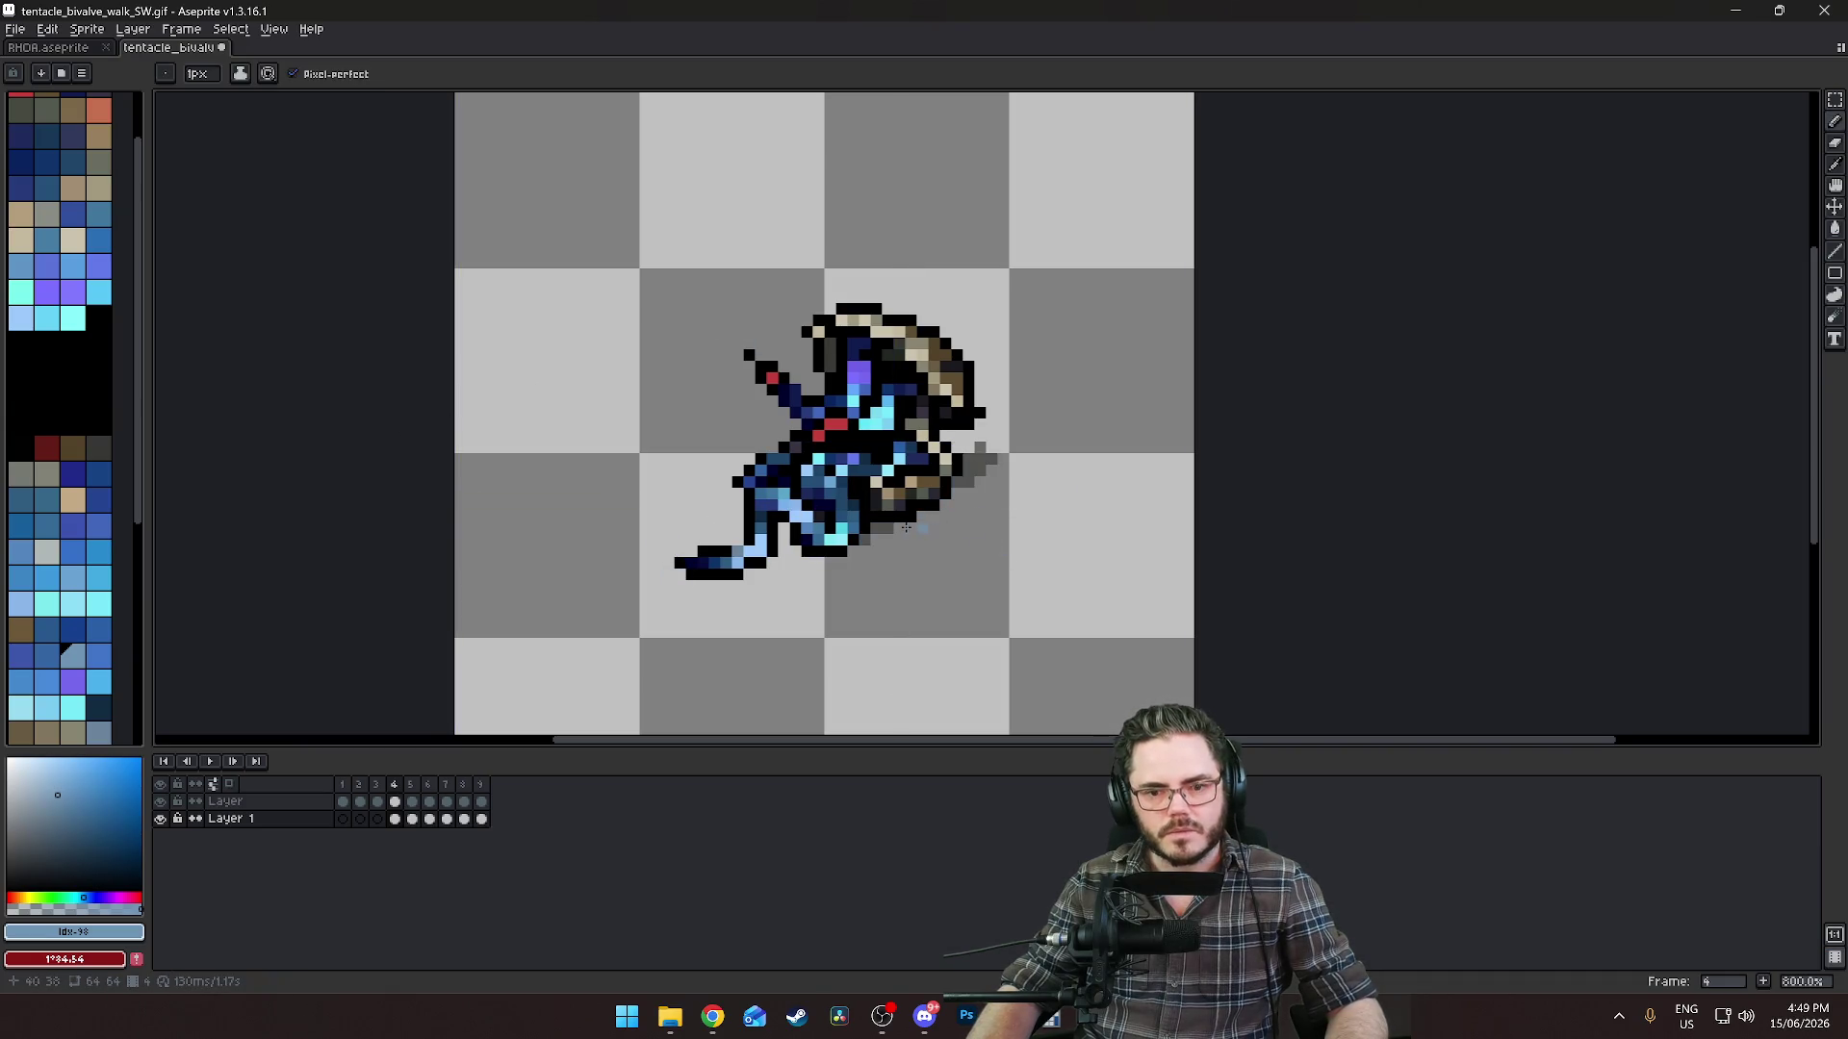
{"action": "key", "text": "ctrl+z"}
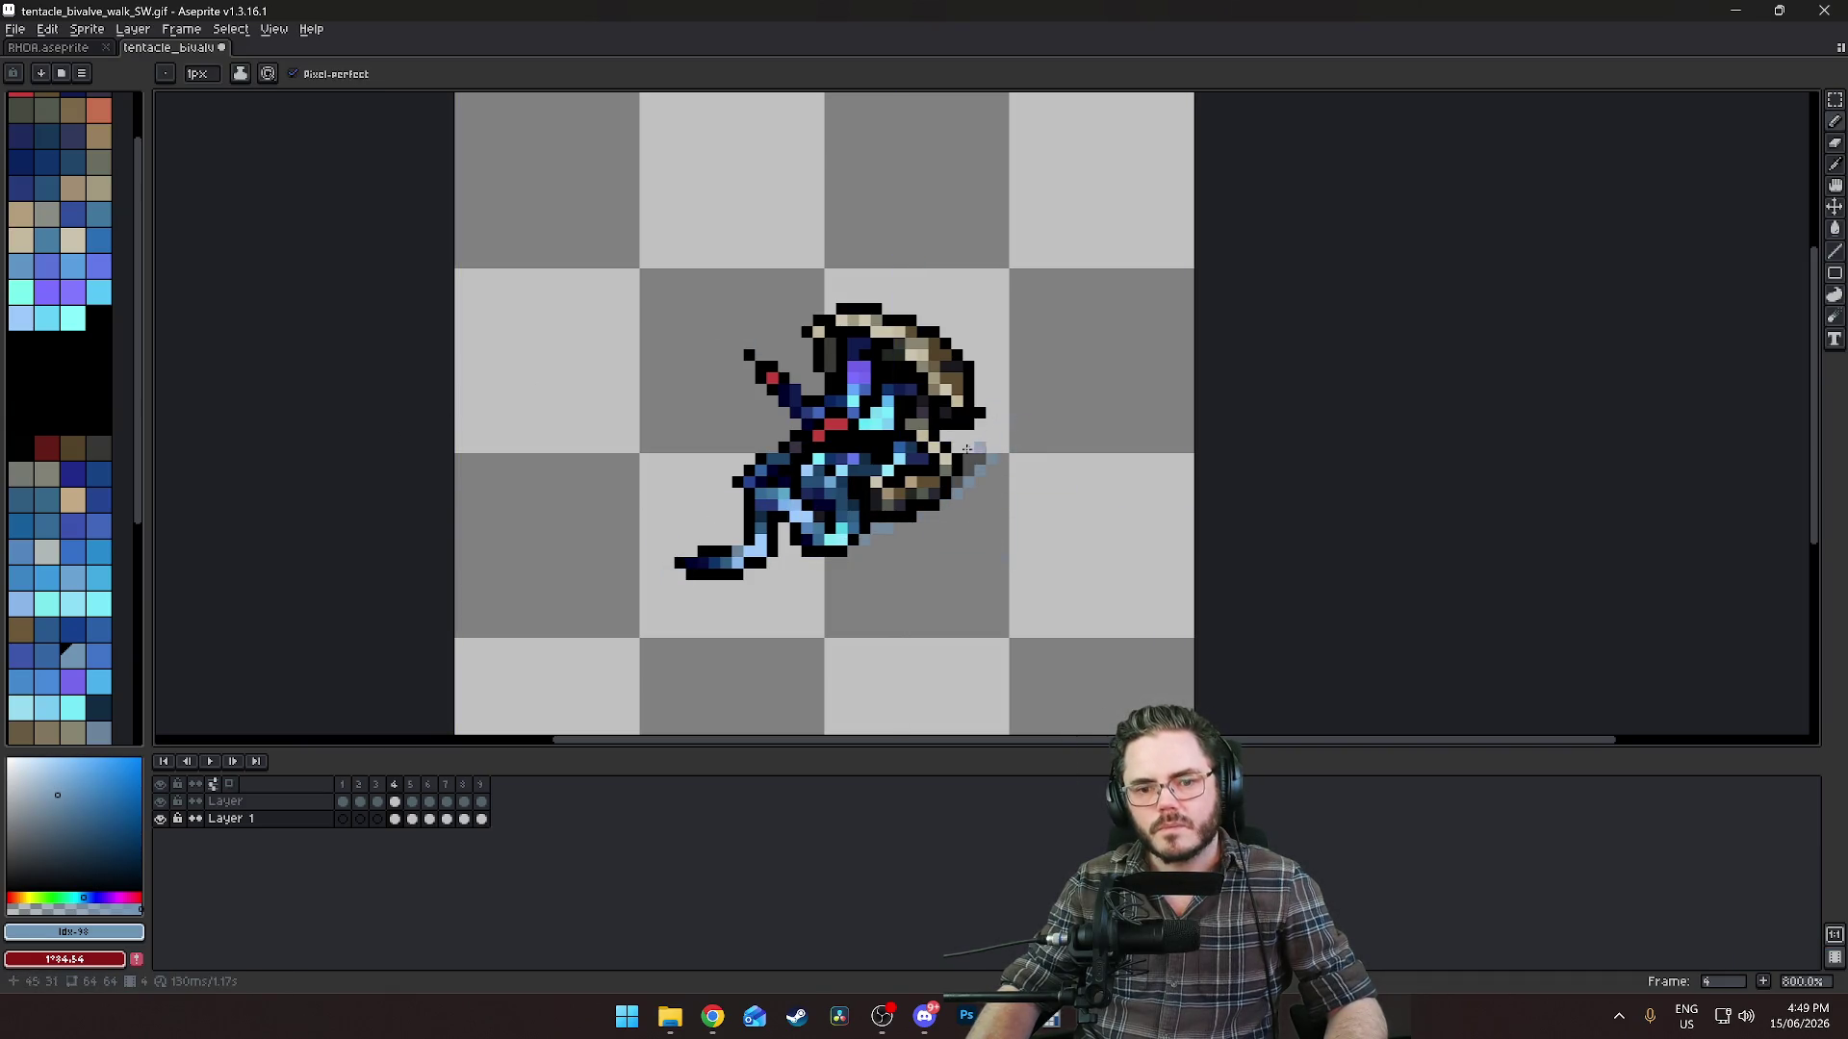
{"action": "left_click", "coordinate": [420, 820]}
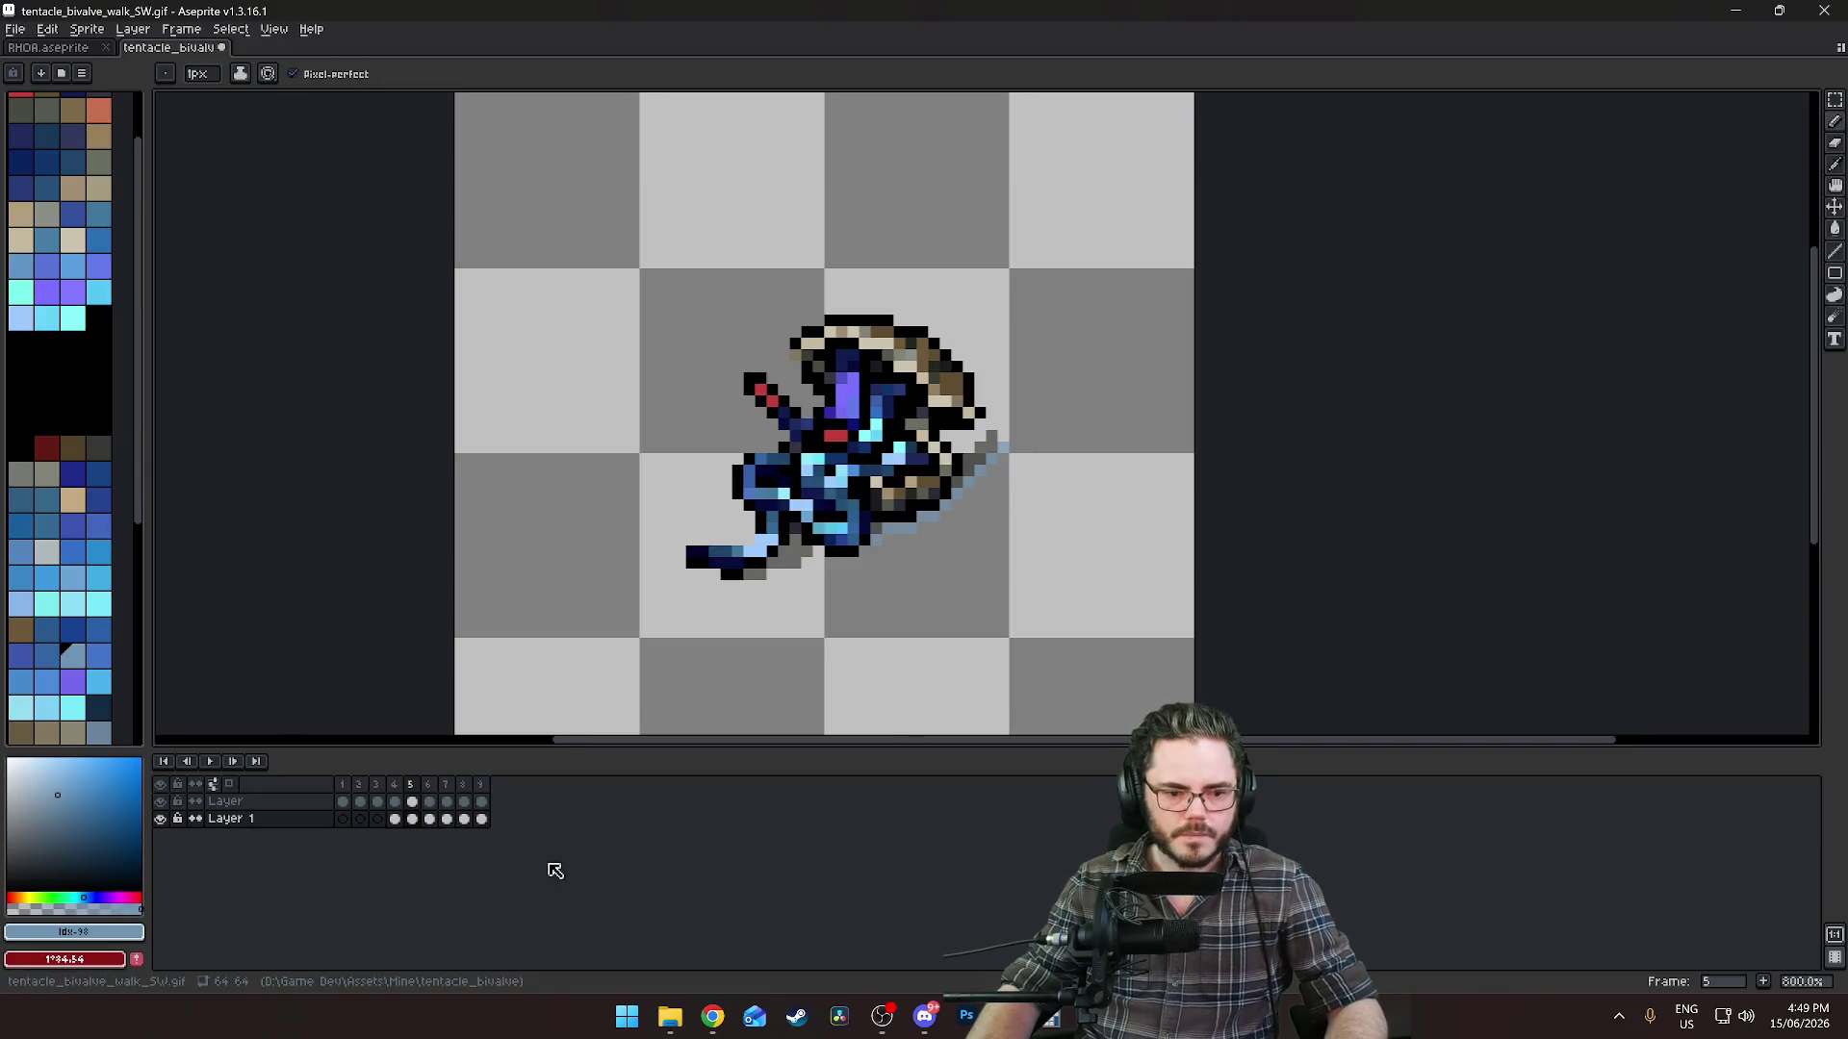
On frame 6, add a light blue highlight along the grey tentacle, undoing the tip strokes.
{"action": "left_click", "coordinate": [429, 819]}
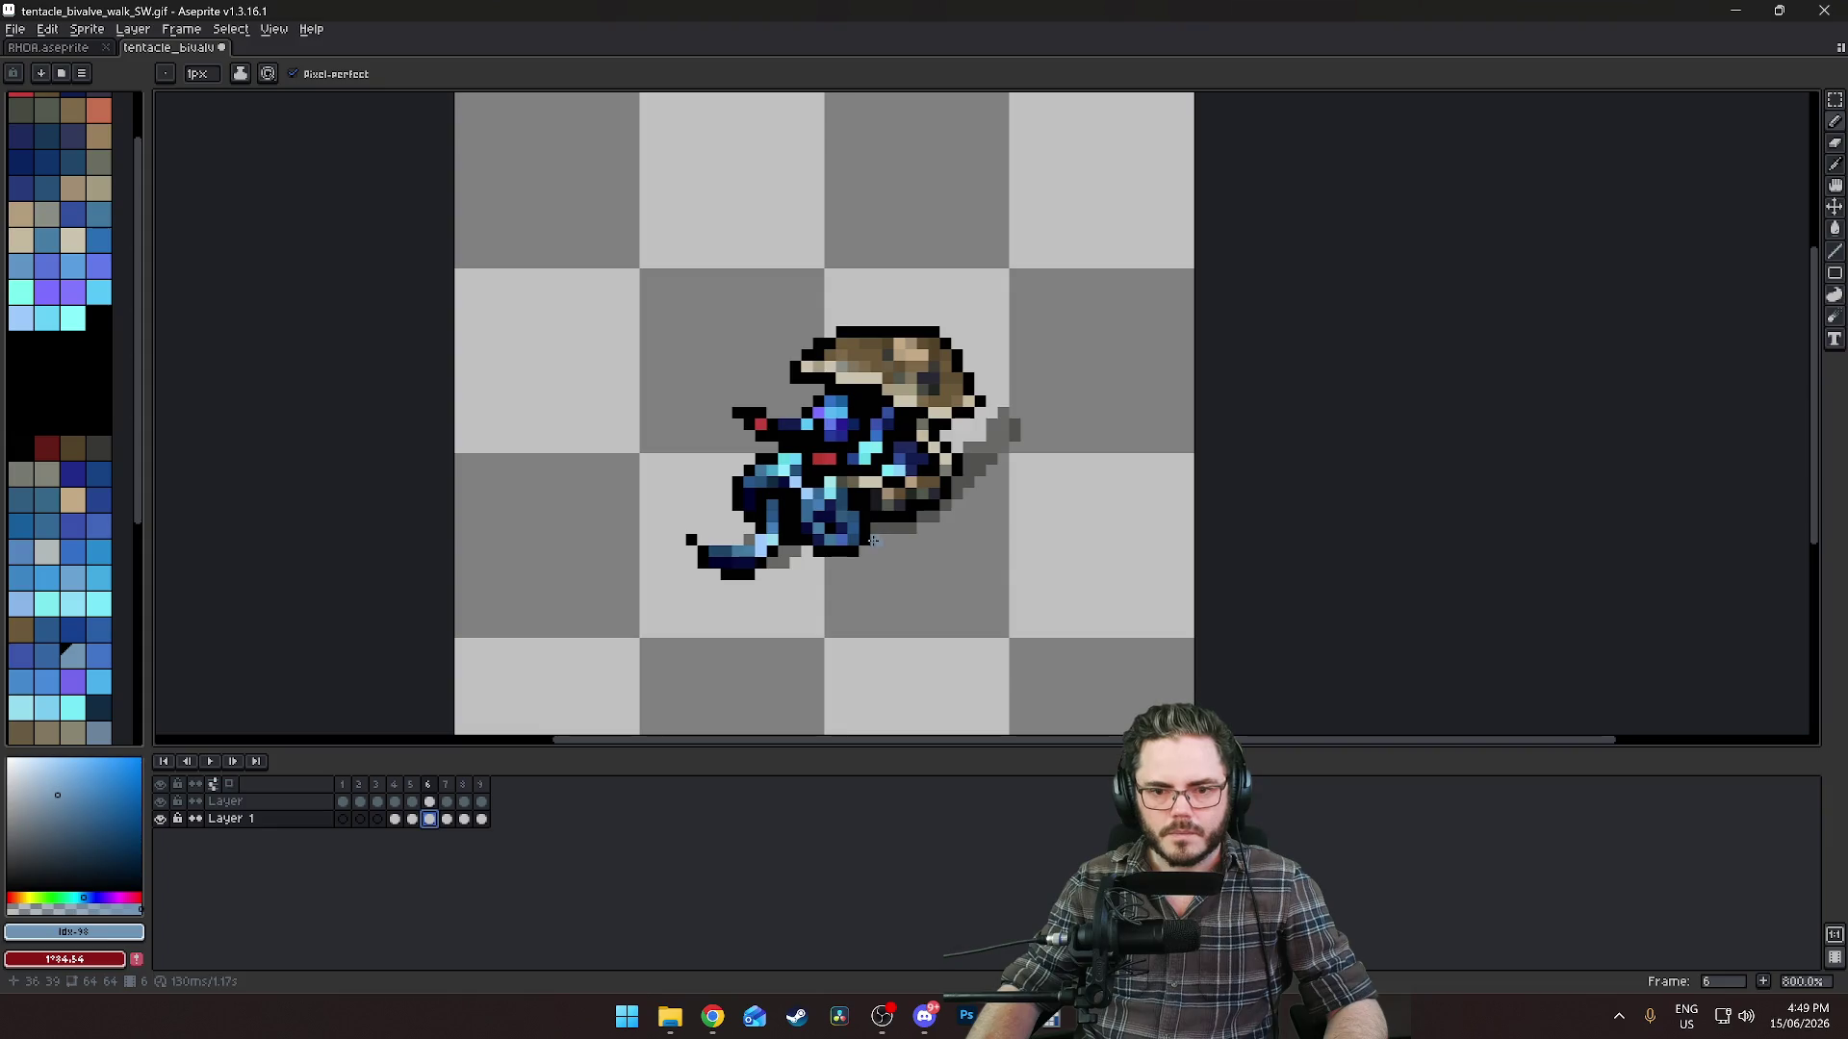
{"action": "left_click_drag", "start_coordinate": [872, 541], "coordinate": [1025, 430]}
{"action": "key", "text": "ctrl+z"}
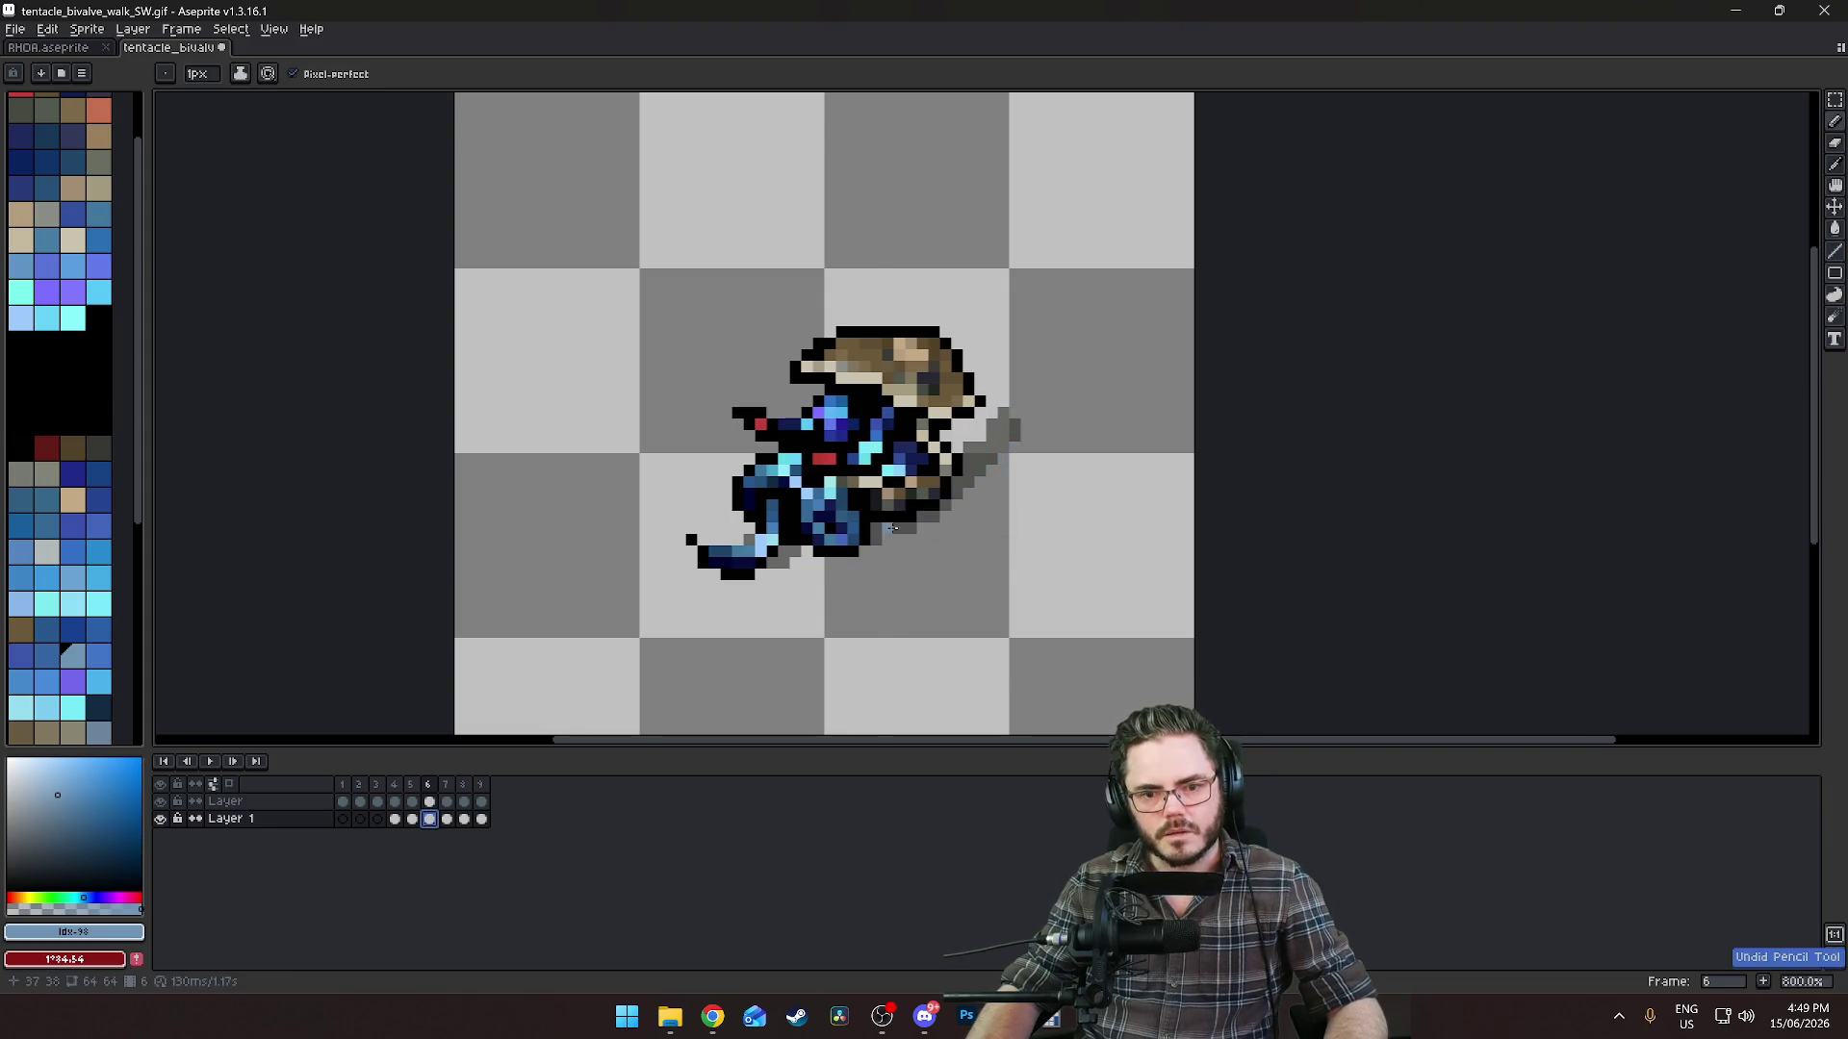
{"action": "key", "text": "ctrl+y"}
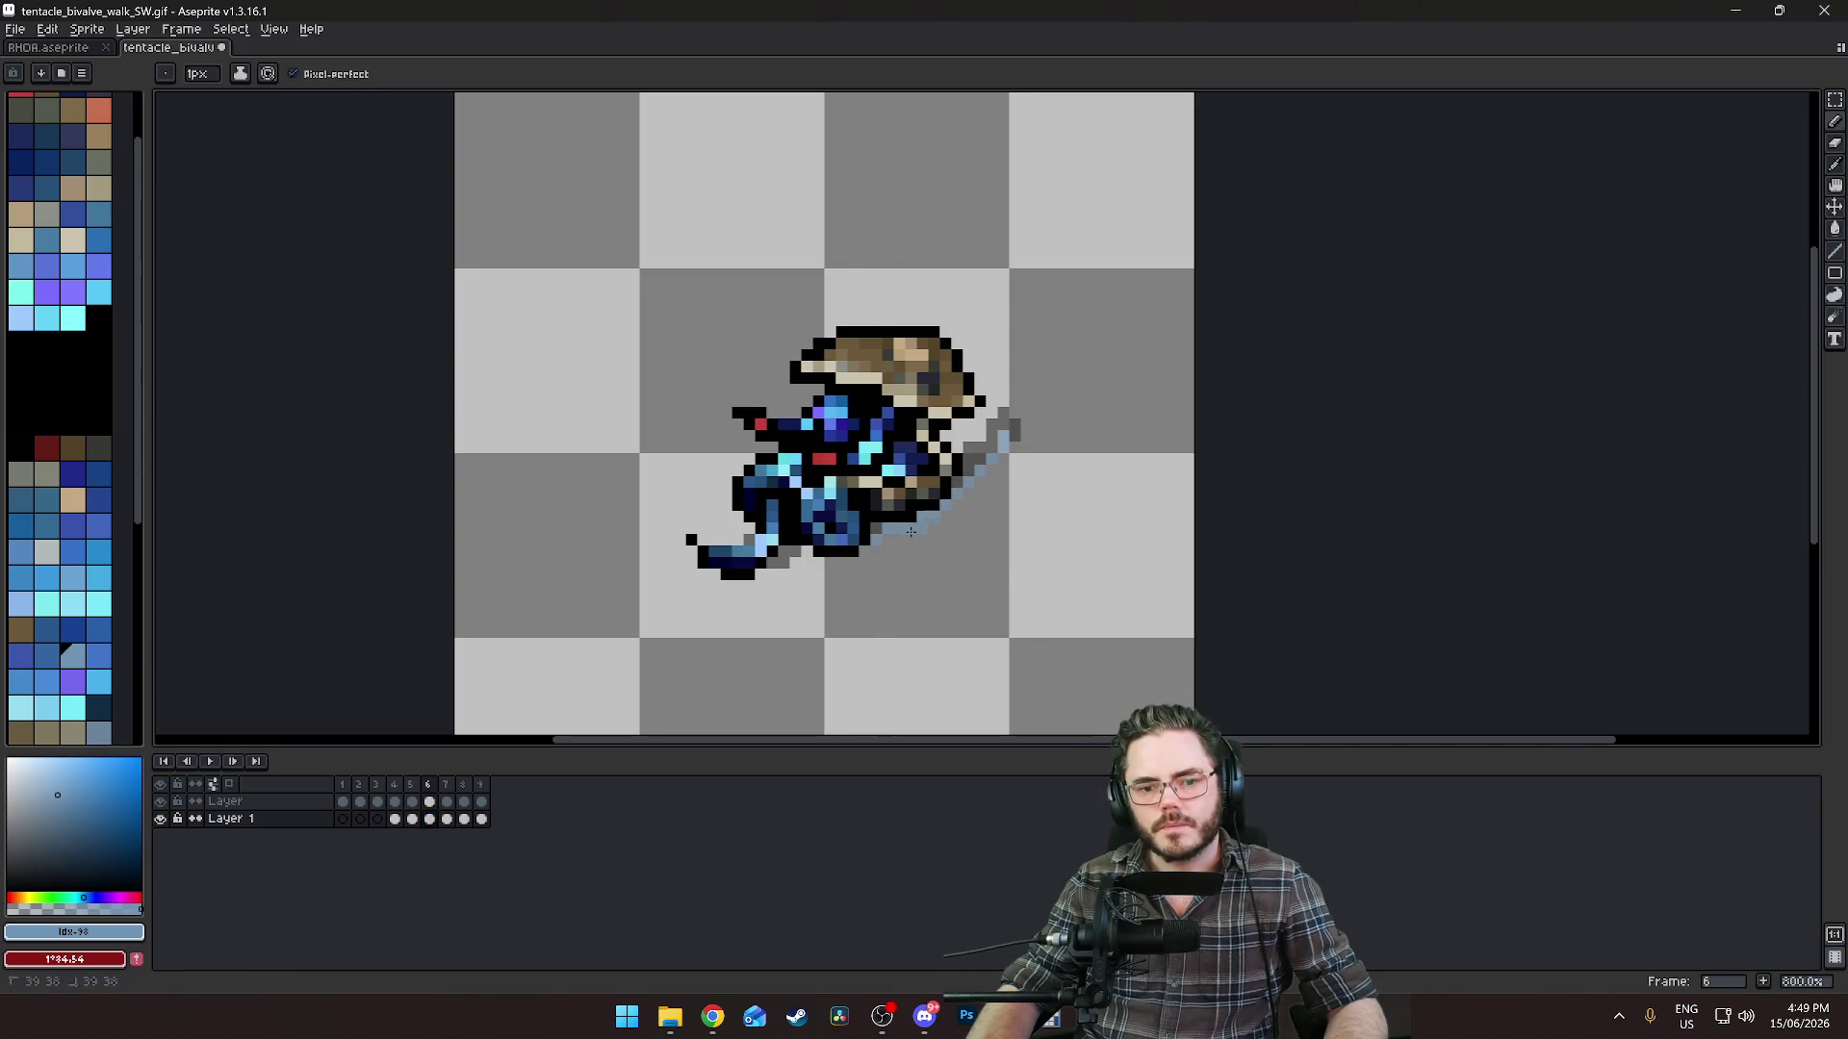
{"action": "left_click_drag", "start_coordinate": [794, 562], "coordinate": [771, 558]}
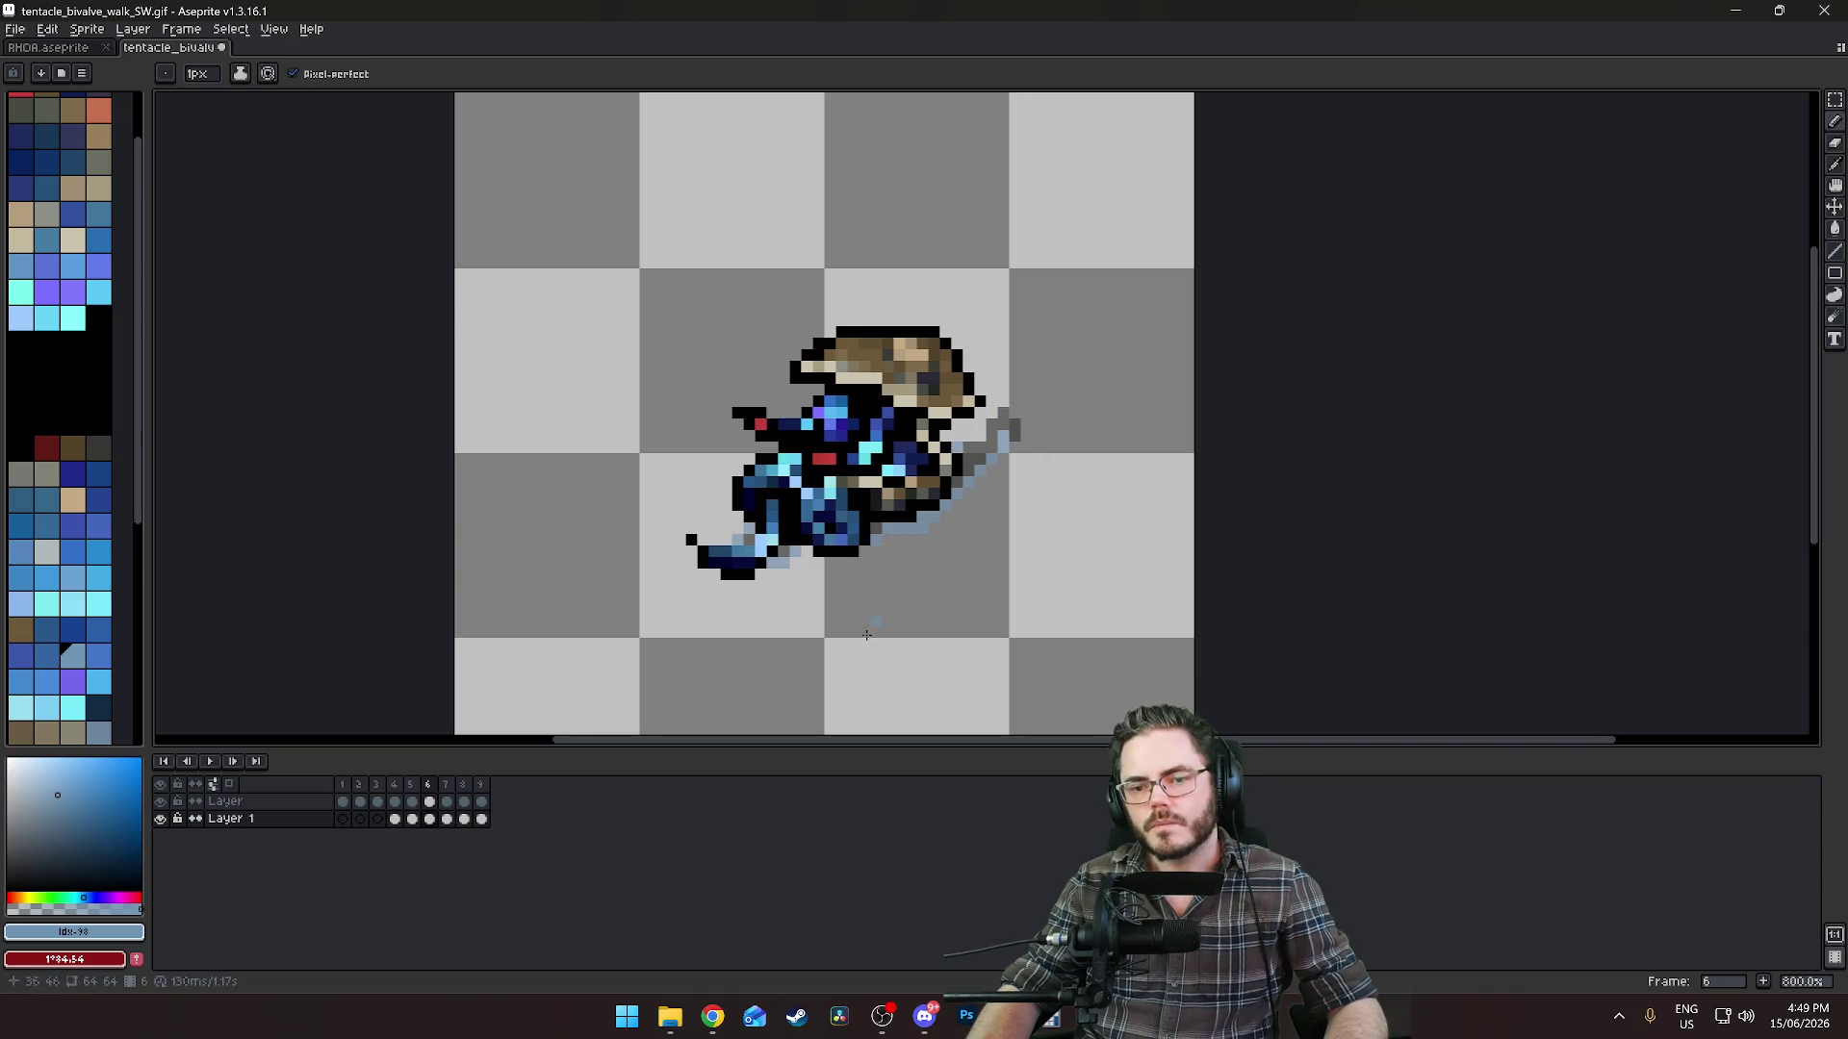
{"action": "key", "text": "ctrl+z"}
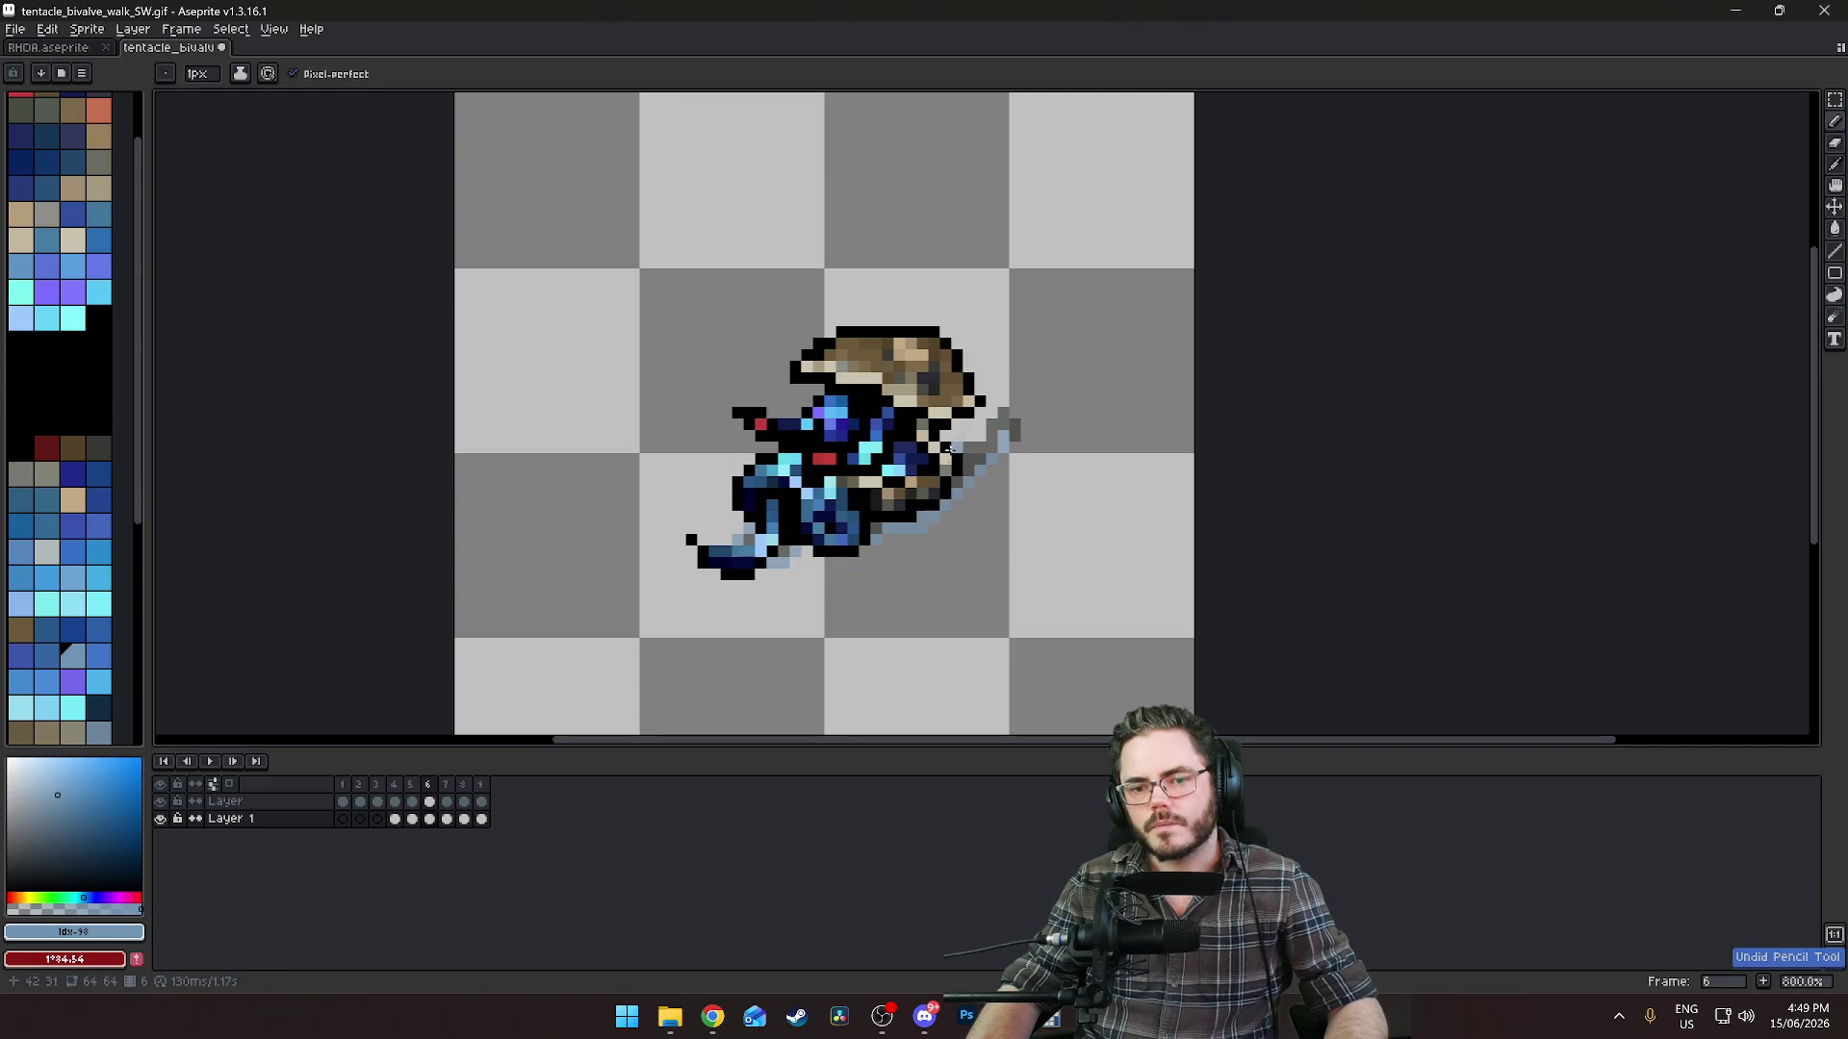
{"action": "key", "text": "ctrl+z"}
Erase the tentacle tip pixels on frame 7 and touch up the shadow on frame 8.
{"action": "left_click", "coordinate": [446, 819]}
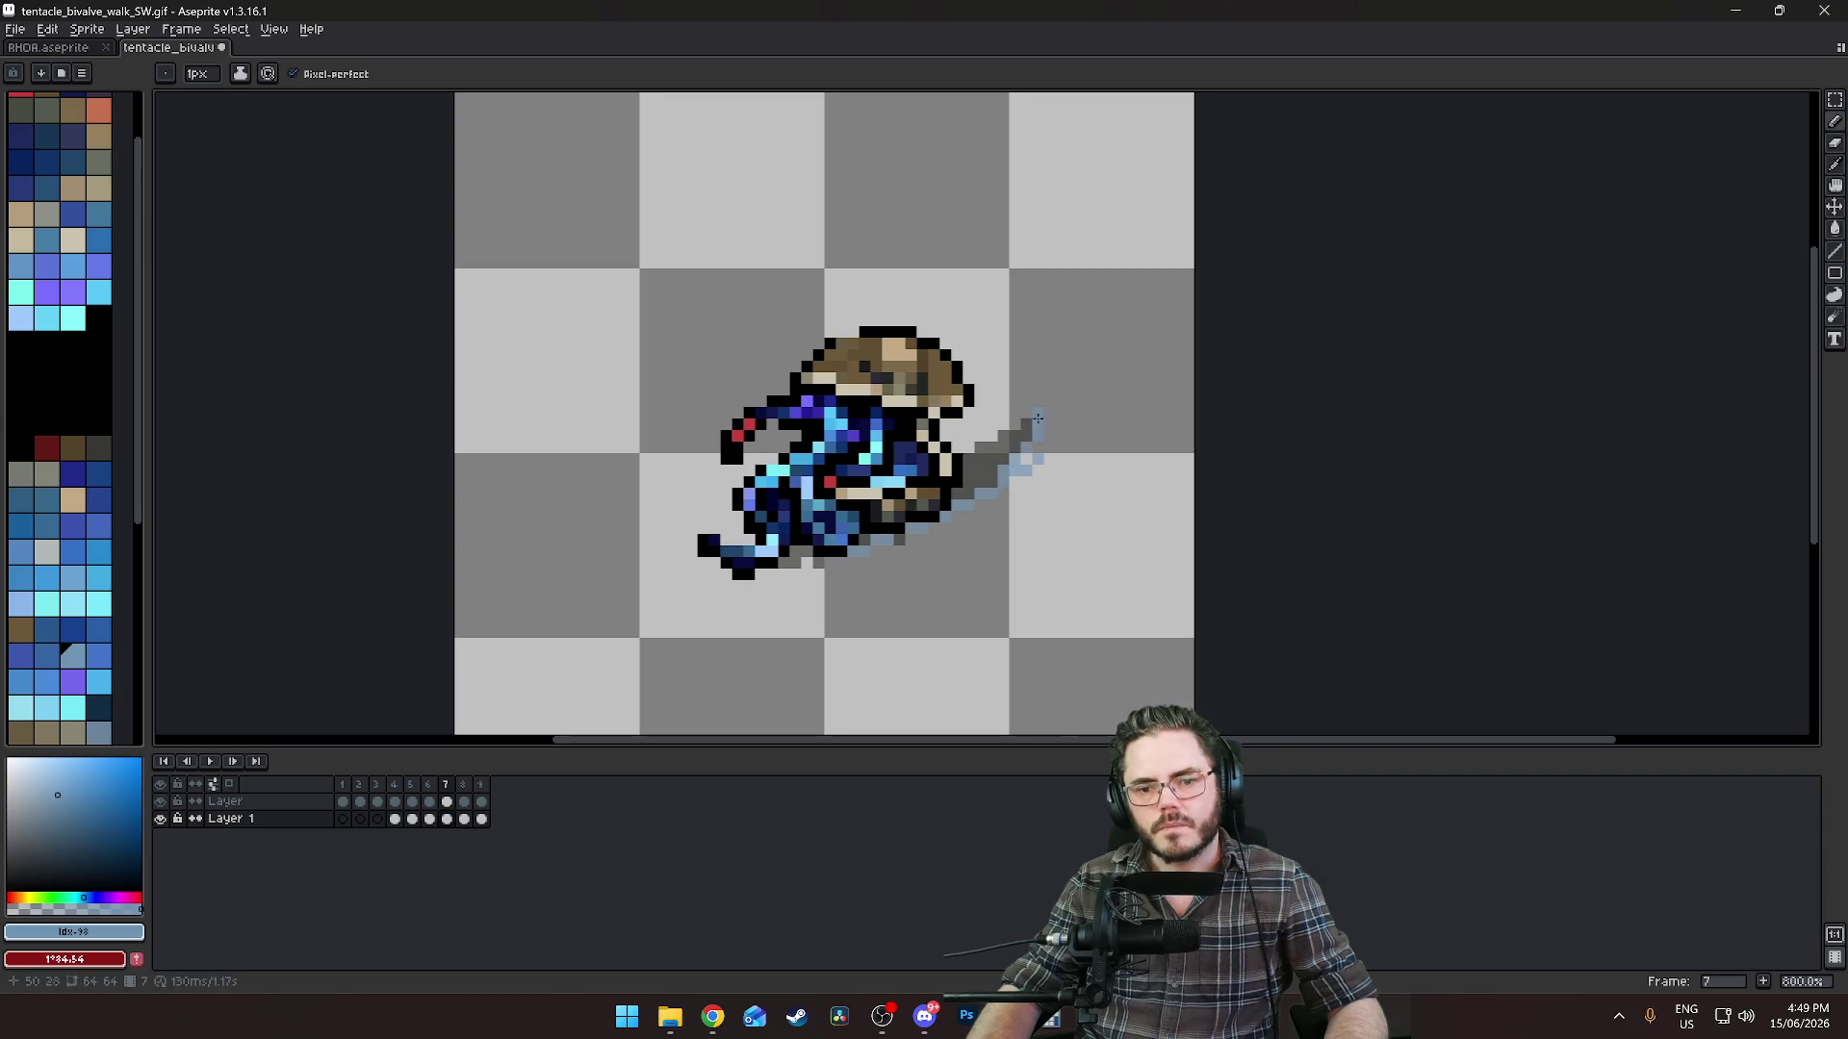
{"action": "key", "text": "e"}
{"action": "left_click_drag", "start_coordinate": [1045, 456], "coordinate": [1012, 481]}
{"action": "key", "text": "b"}
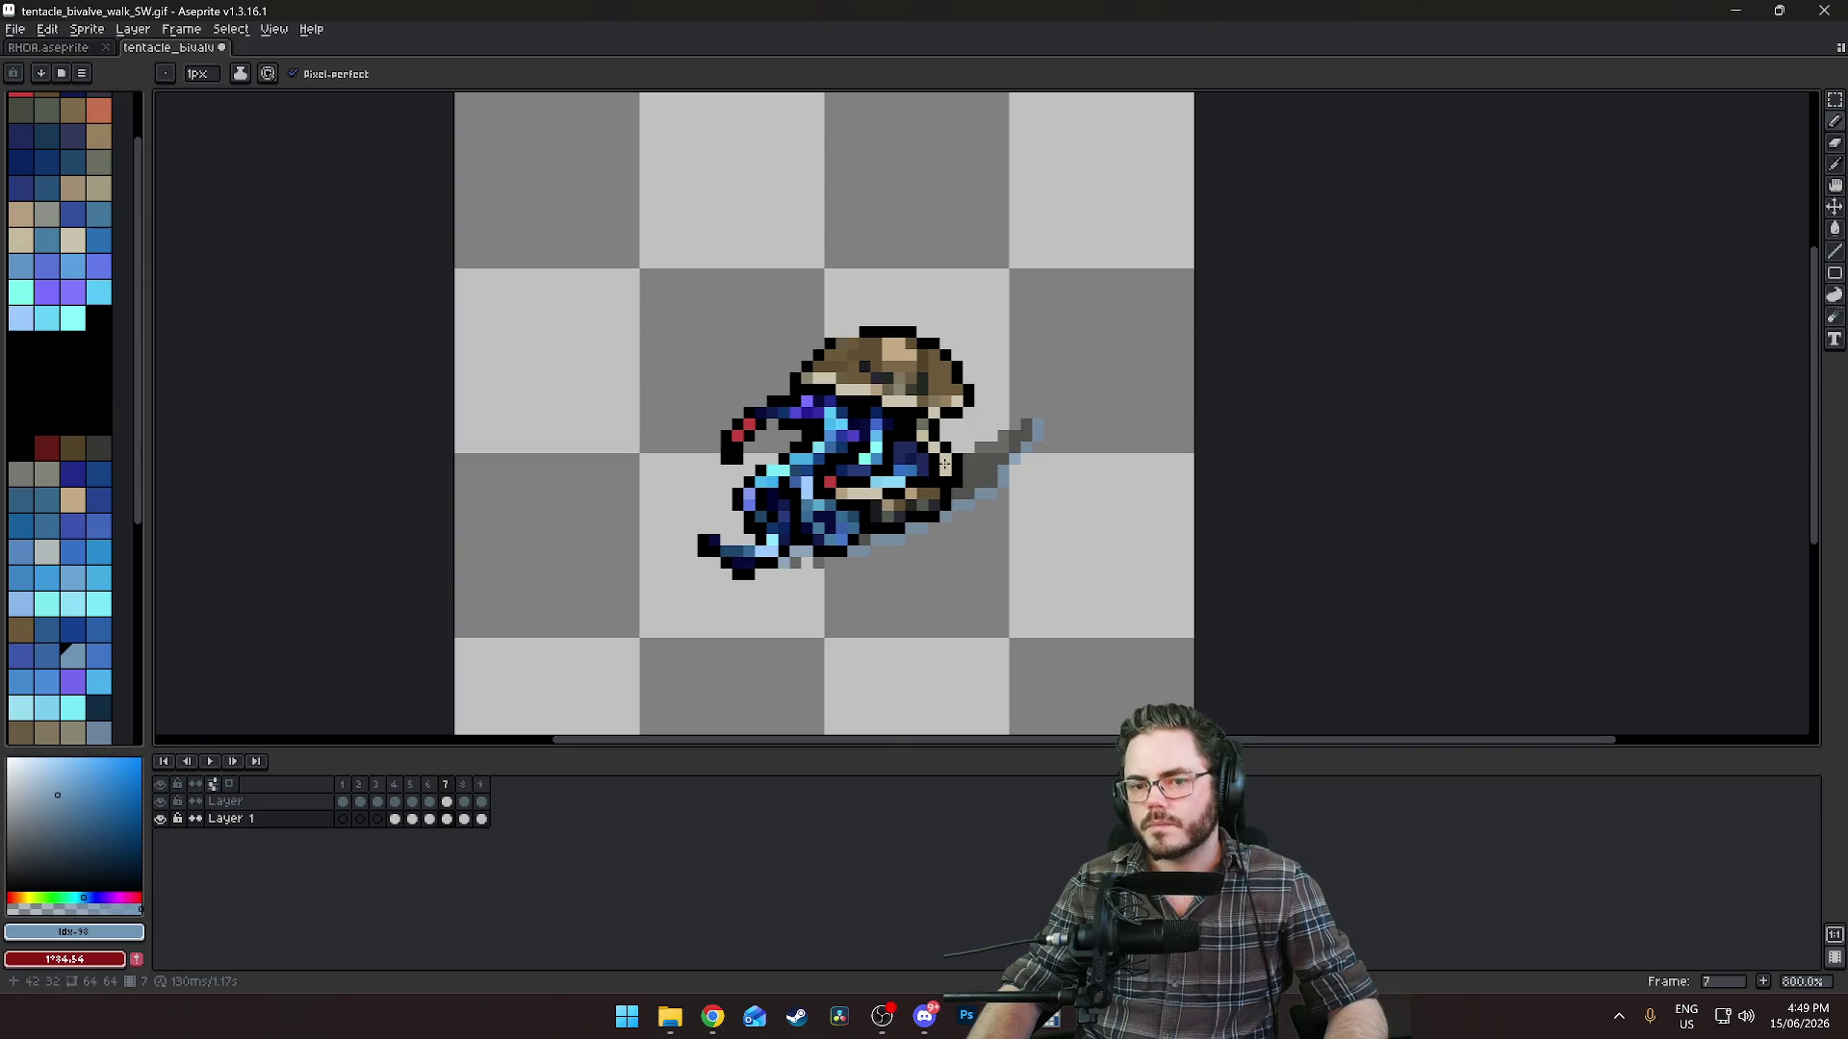
{"action": "key", "text": "Right"}
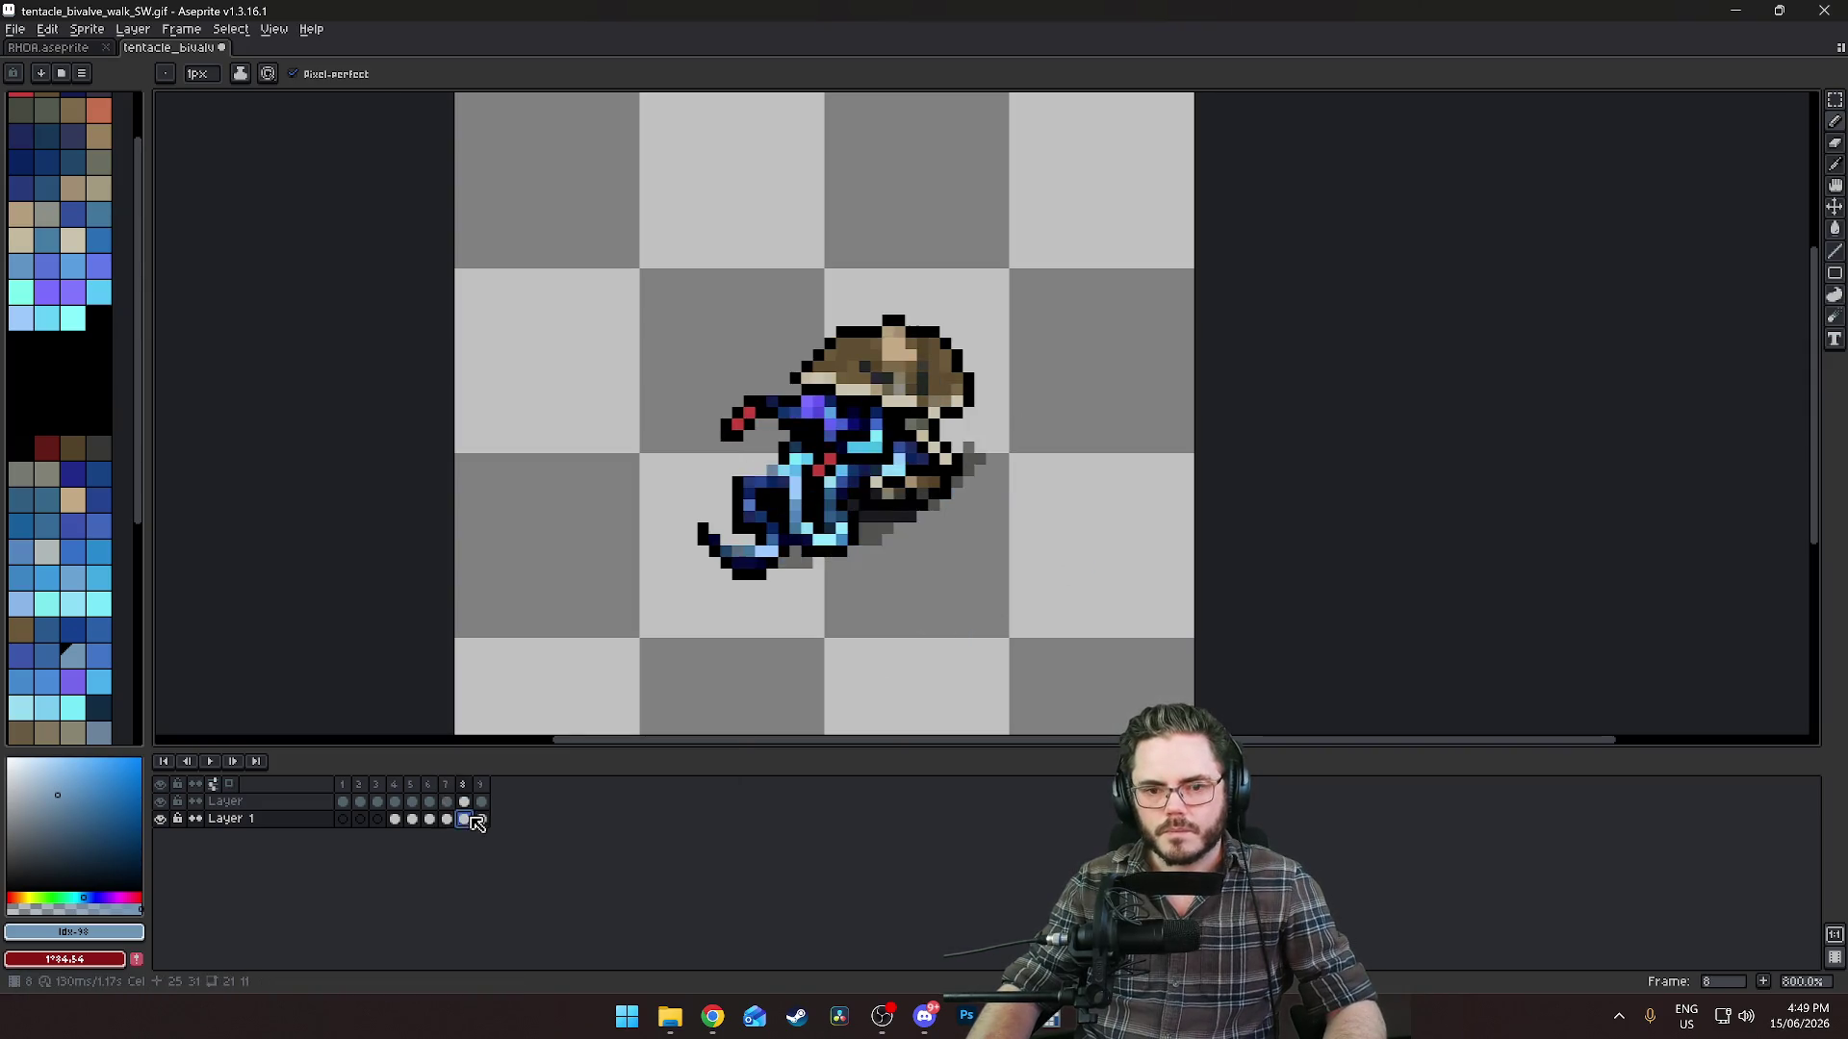
{"action": "left_click", "coordinate": [864, 536]}
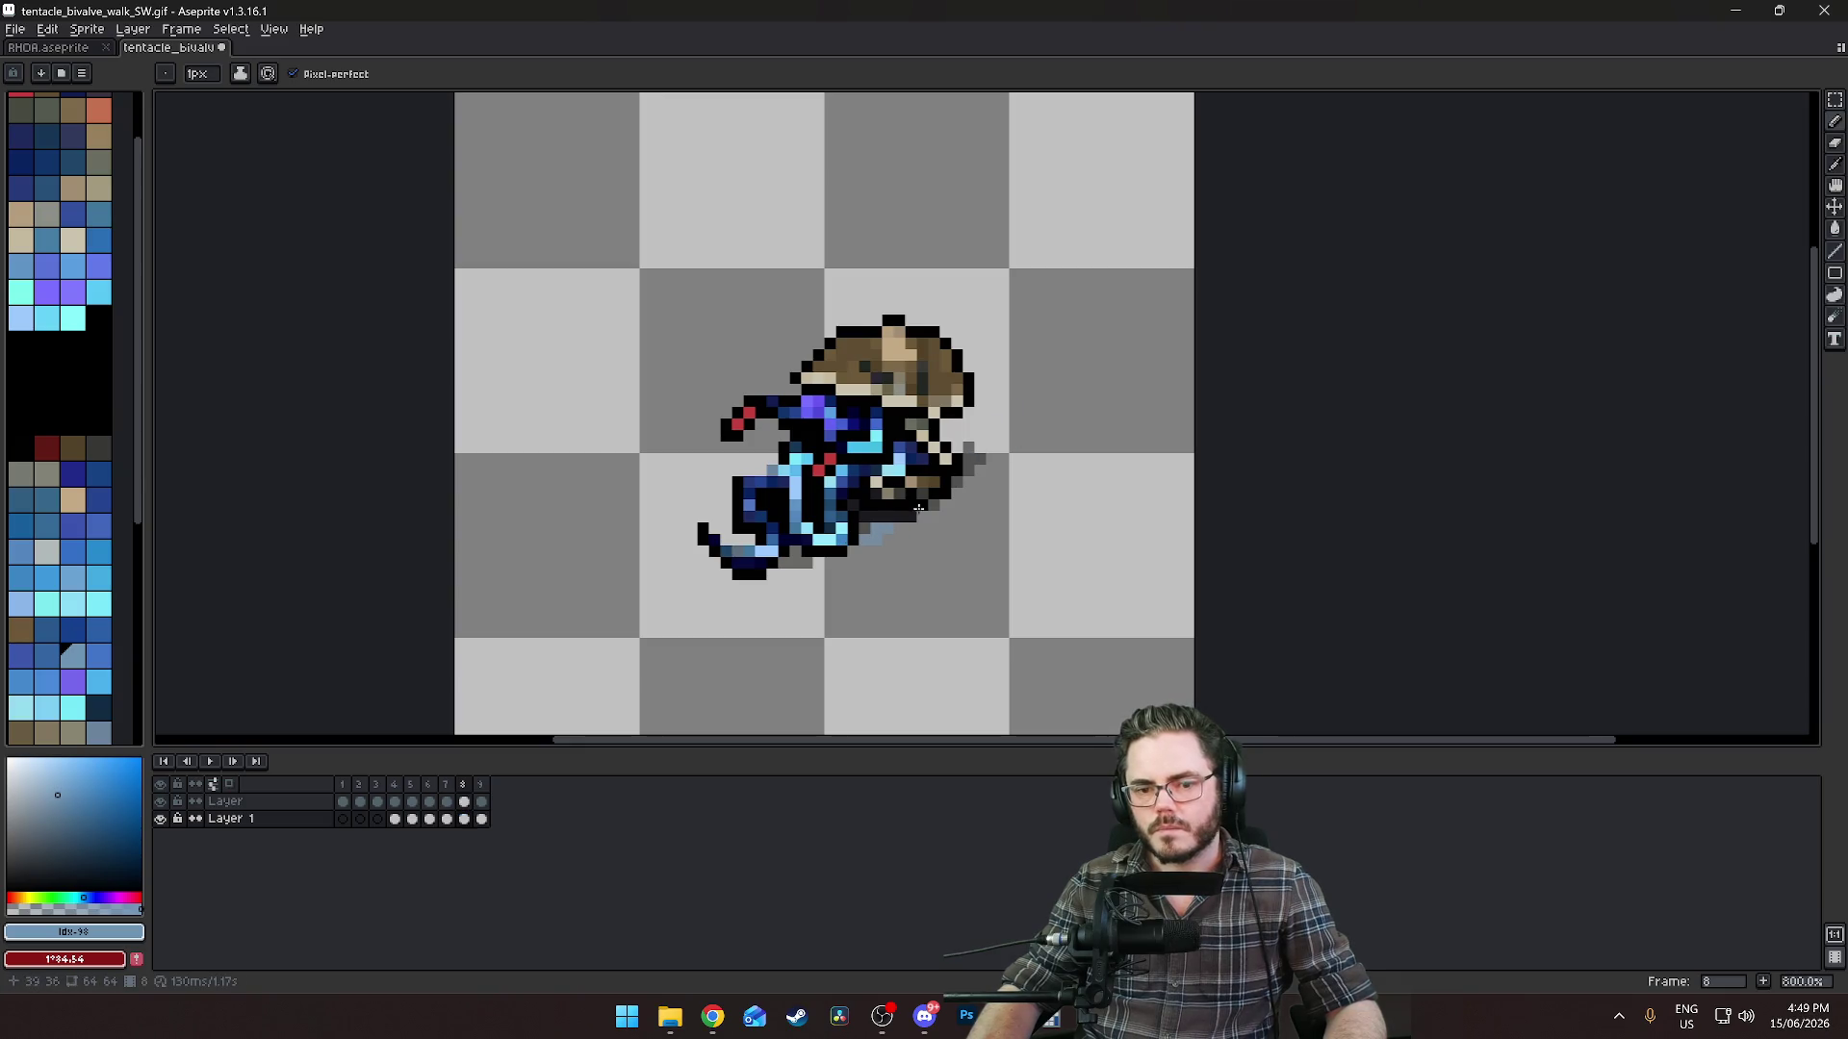
{"action": "key", "text": "Right"}
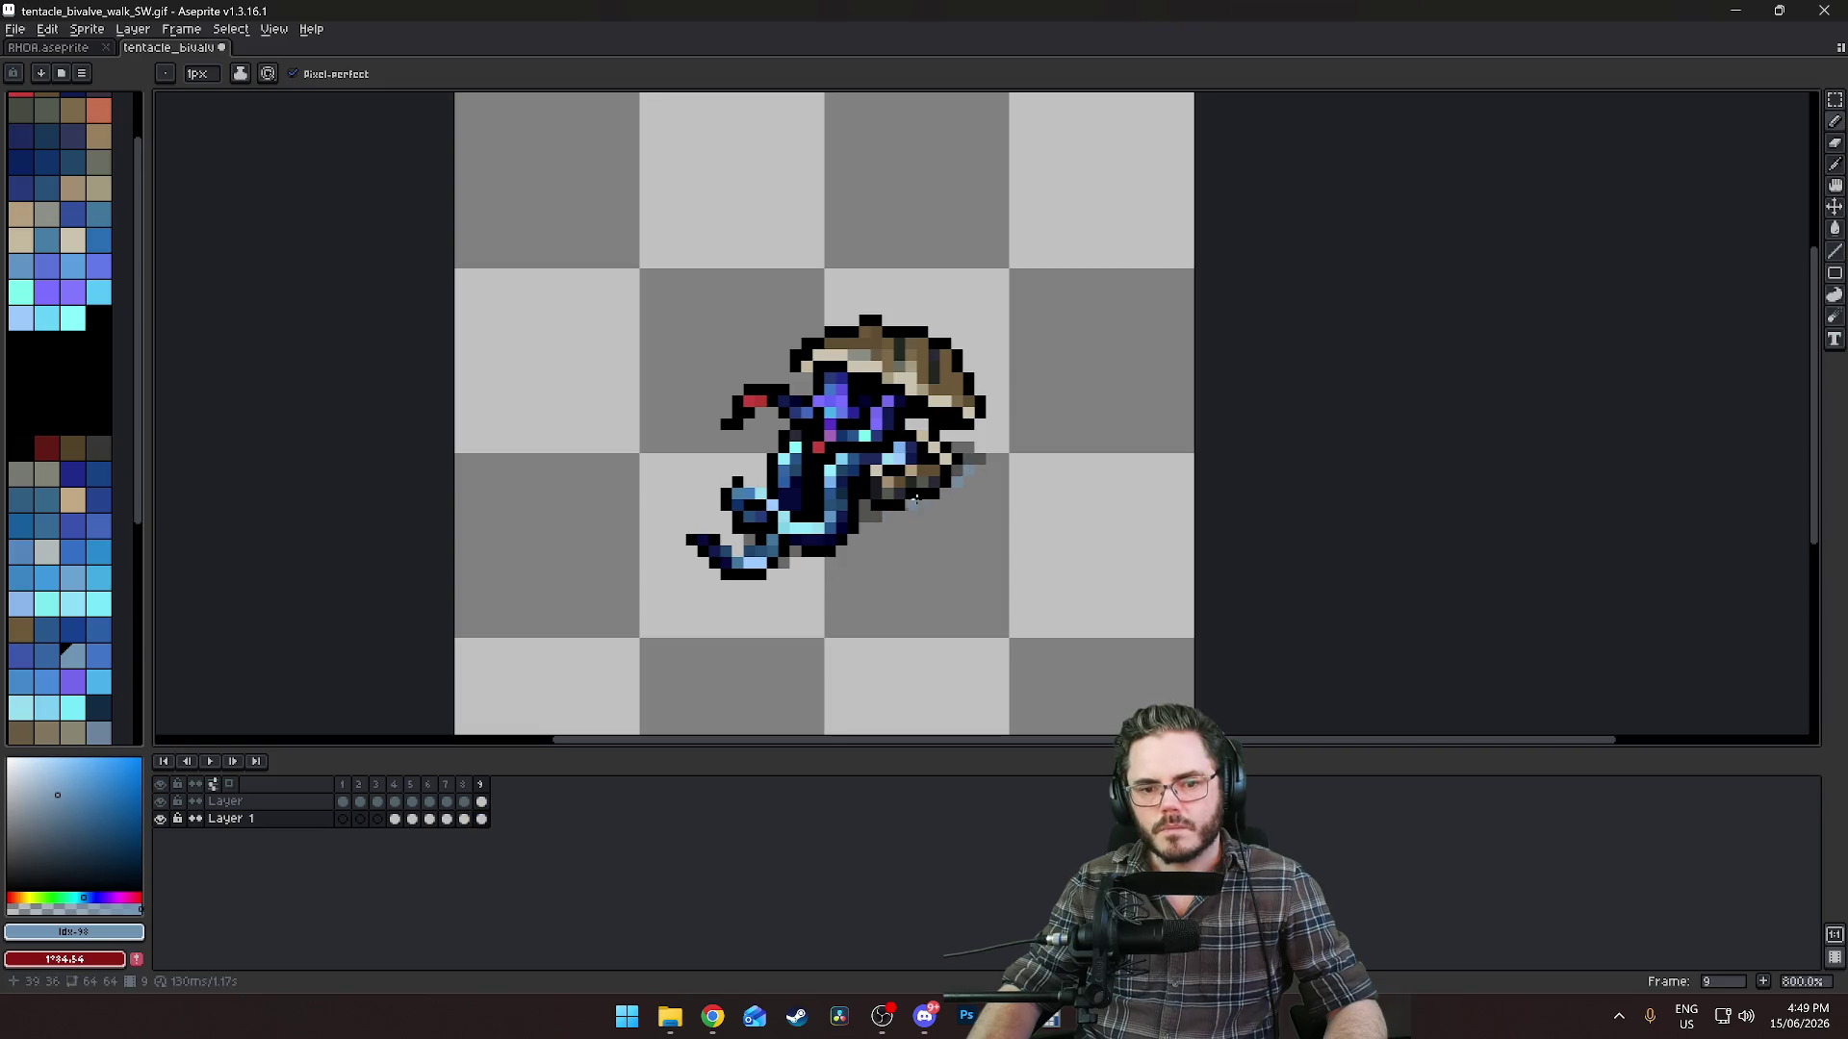
Loop the walk animation, recentre the sprite, and undo the last pencil stroke.
{"action": "scroll", "coordinate": [952, 644], "scroll_direction": "down", "scroll_amount": 3}
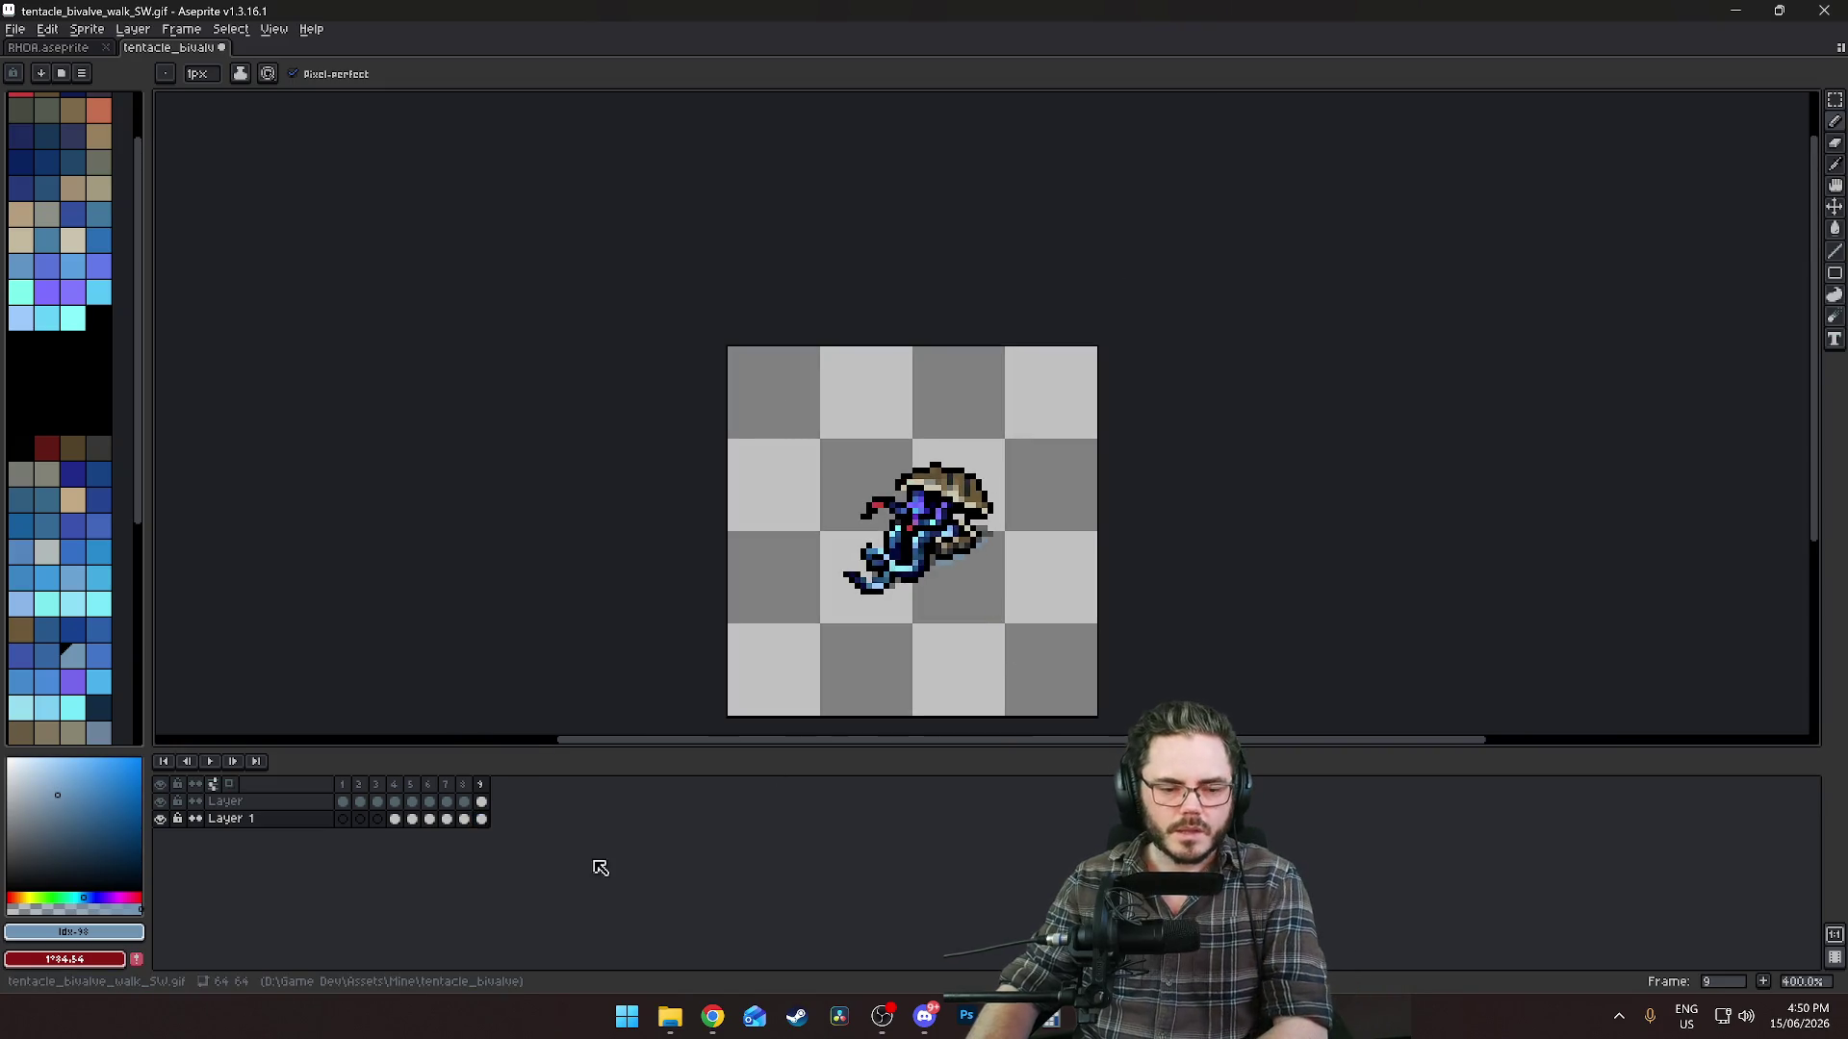
{"action": "key", "text": "Return"}
{"action": "left_click", "coordinate": [212, 763]}
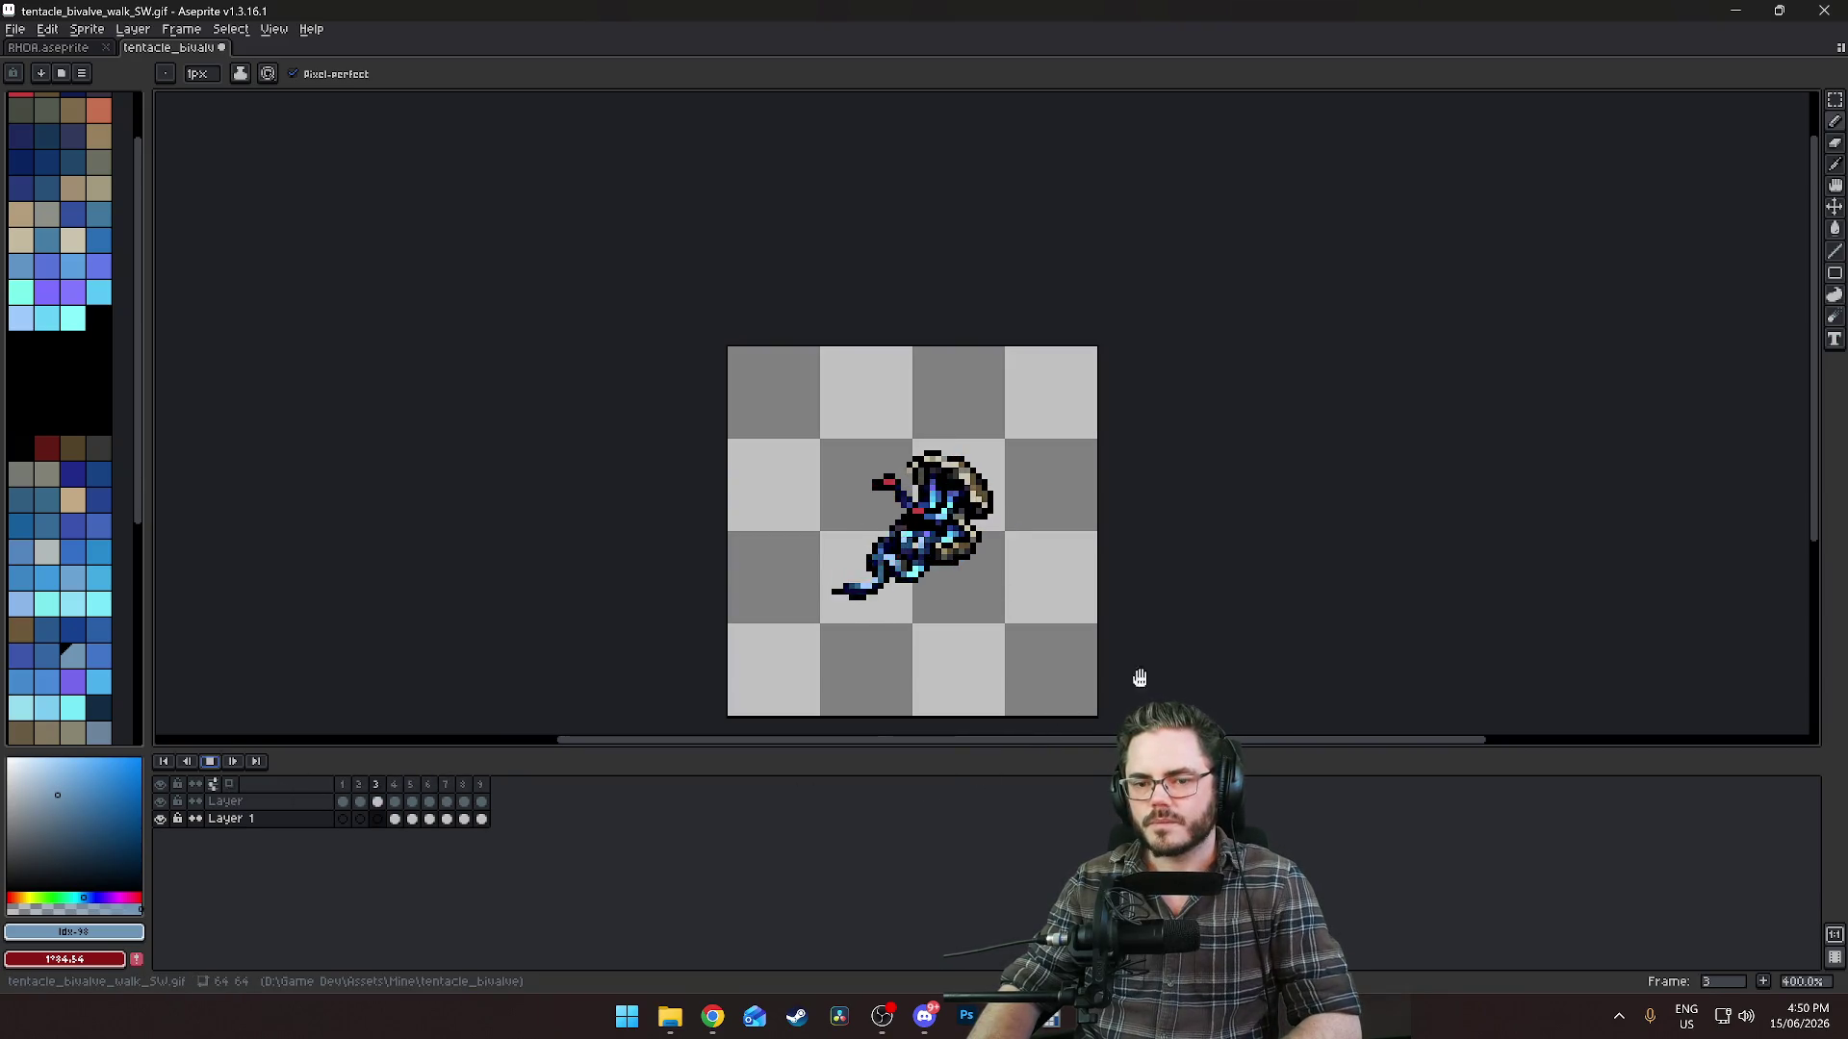
{"action": "scroll", "coordinate": [1232, 610], "scroll_direction": "down", "scroll_amount": 1}
{"action": "left_click_drag", "start_coordinate": [1299, 585], "coordinate": [1220, 532]}
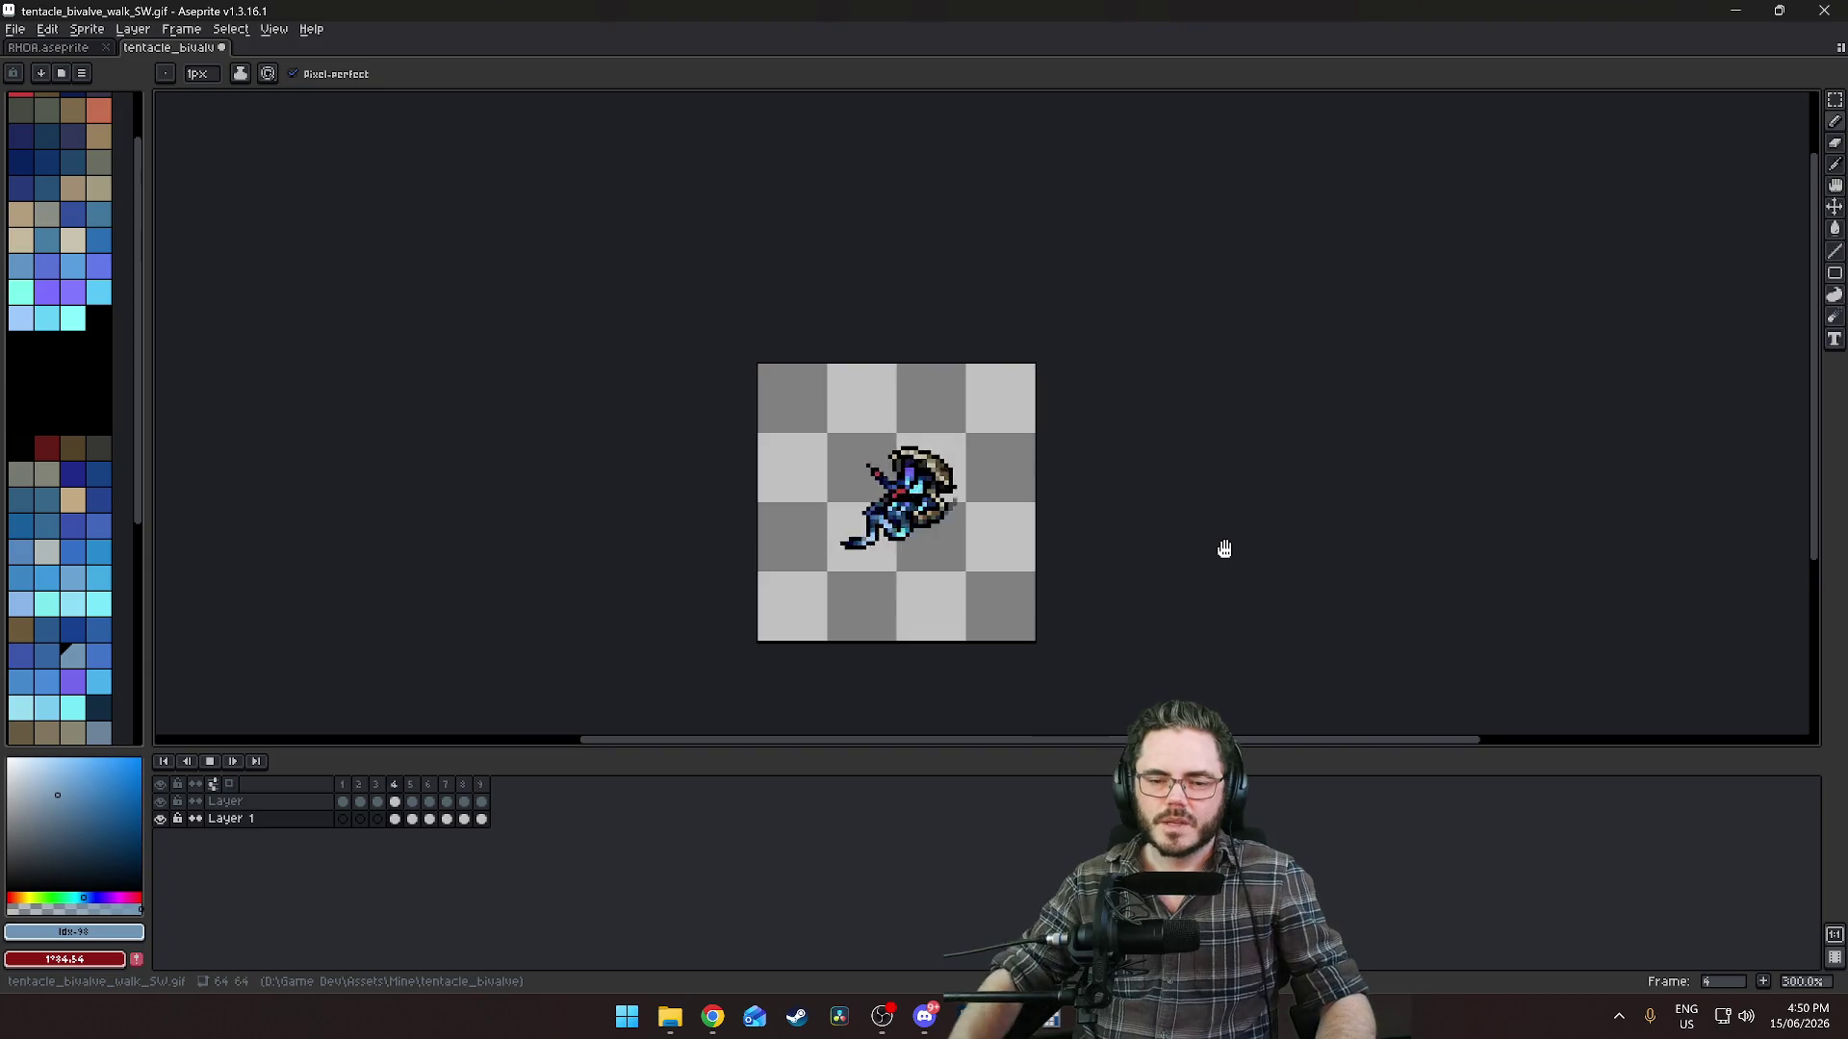
{"action": "scroll", "coordinate": [1107, 537], "scroll_direction": "up", "scroll_amount": 3}
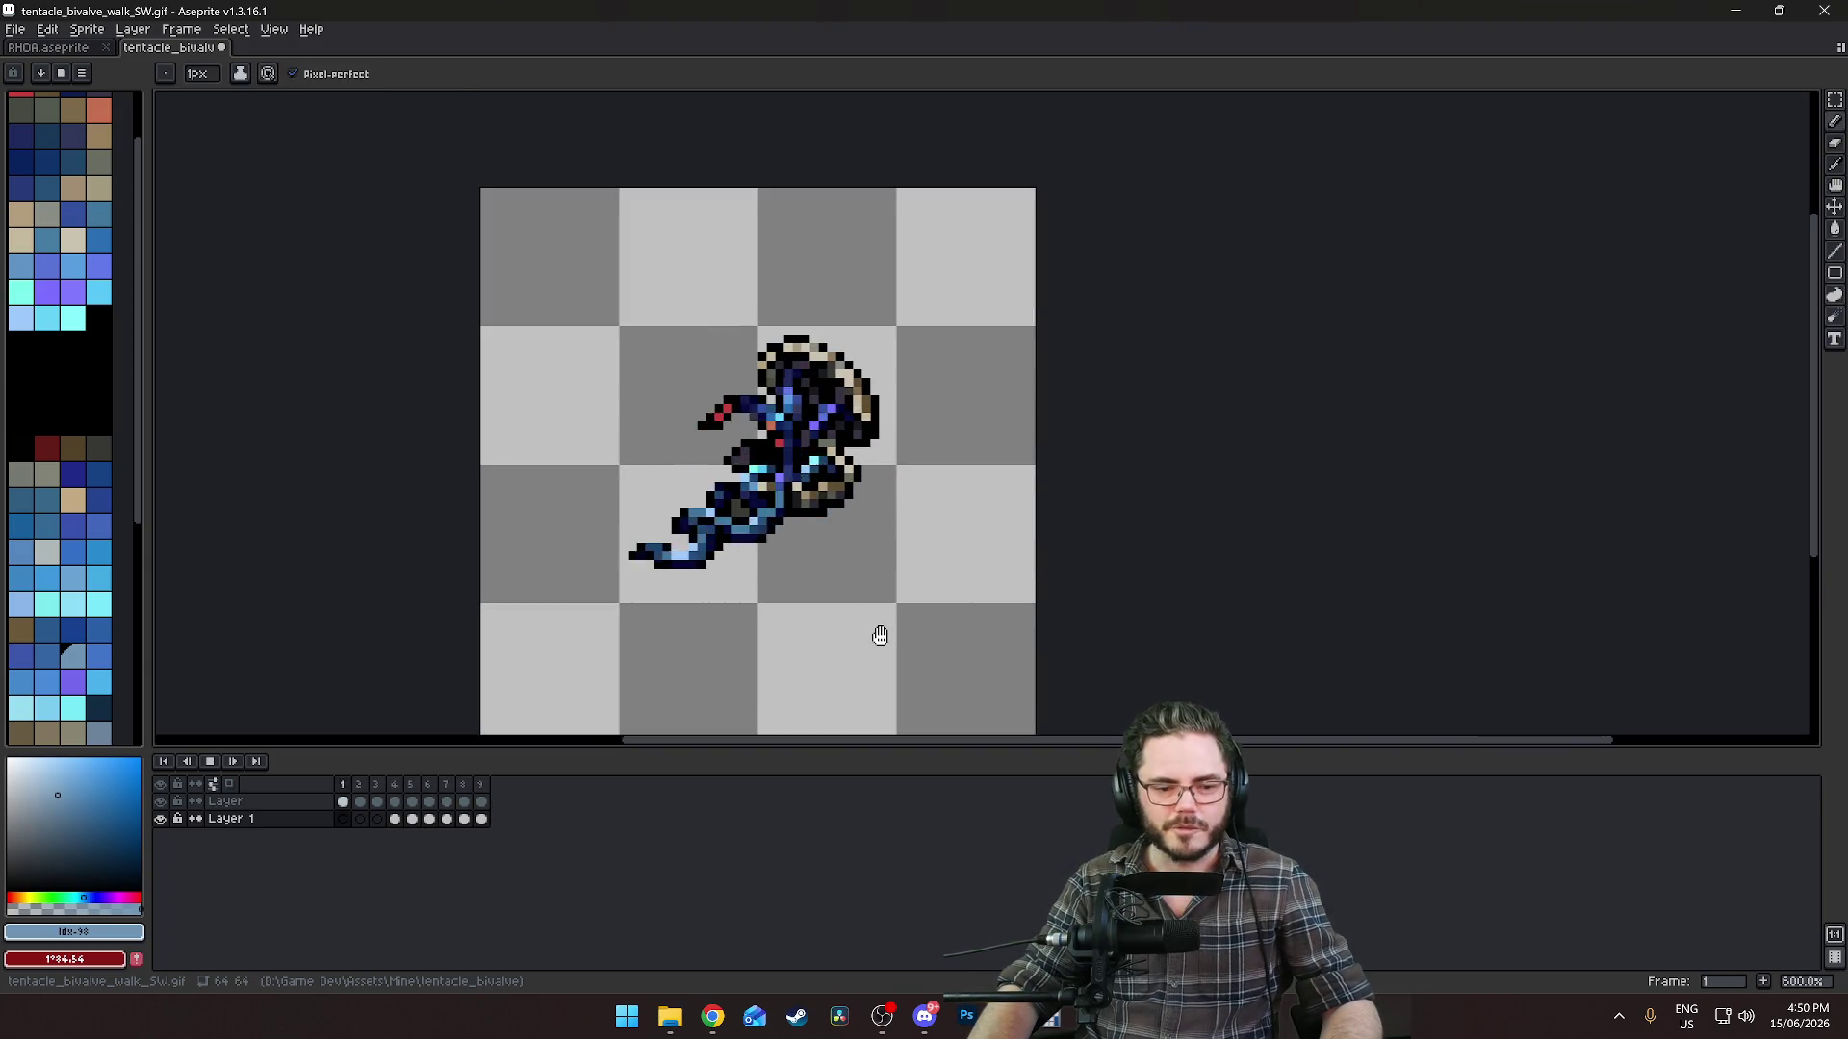
{"action": "key", "text": "ctrl+z"}
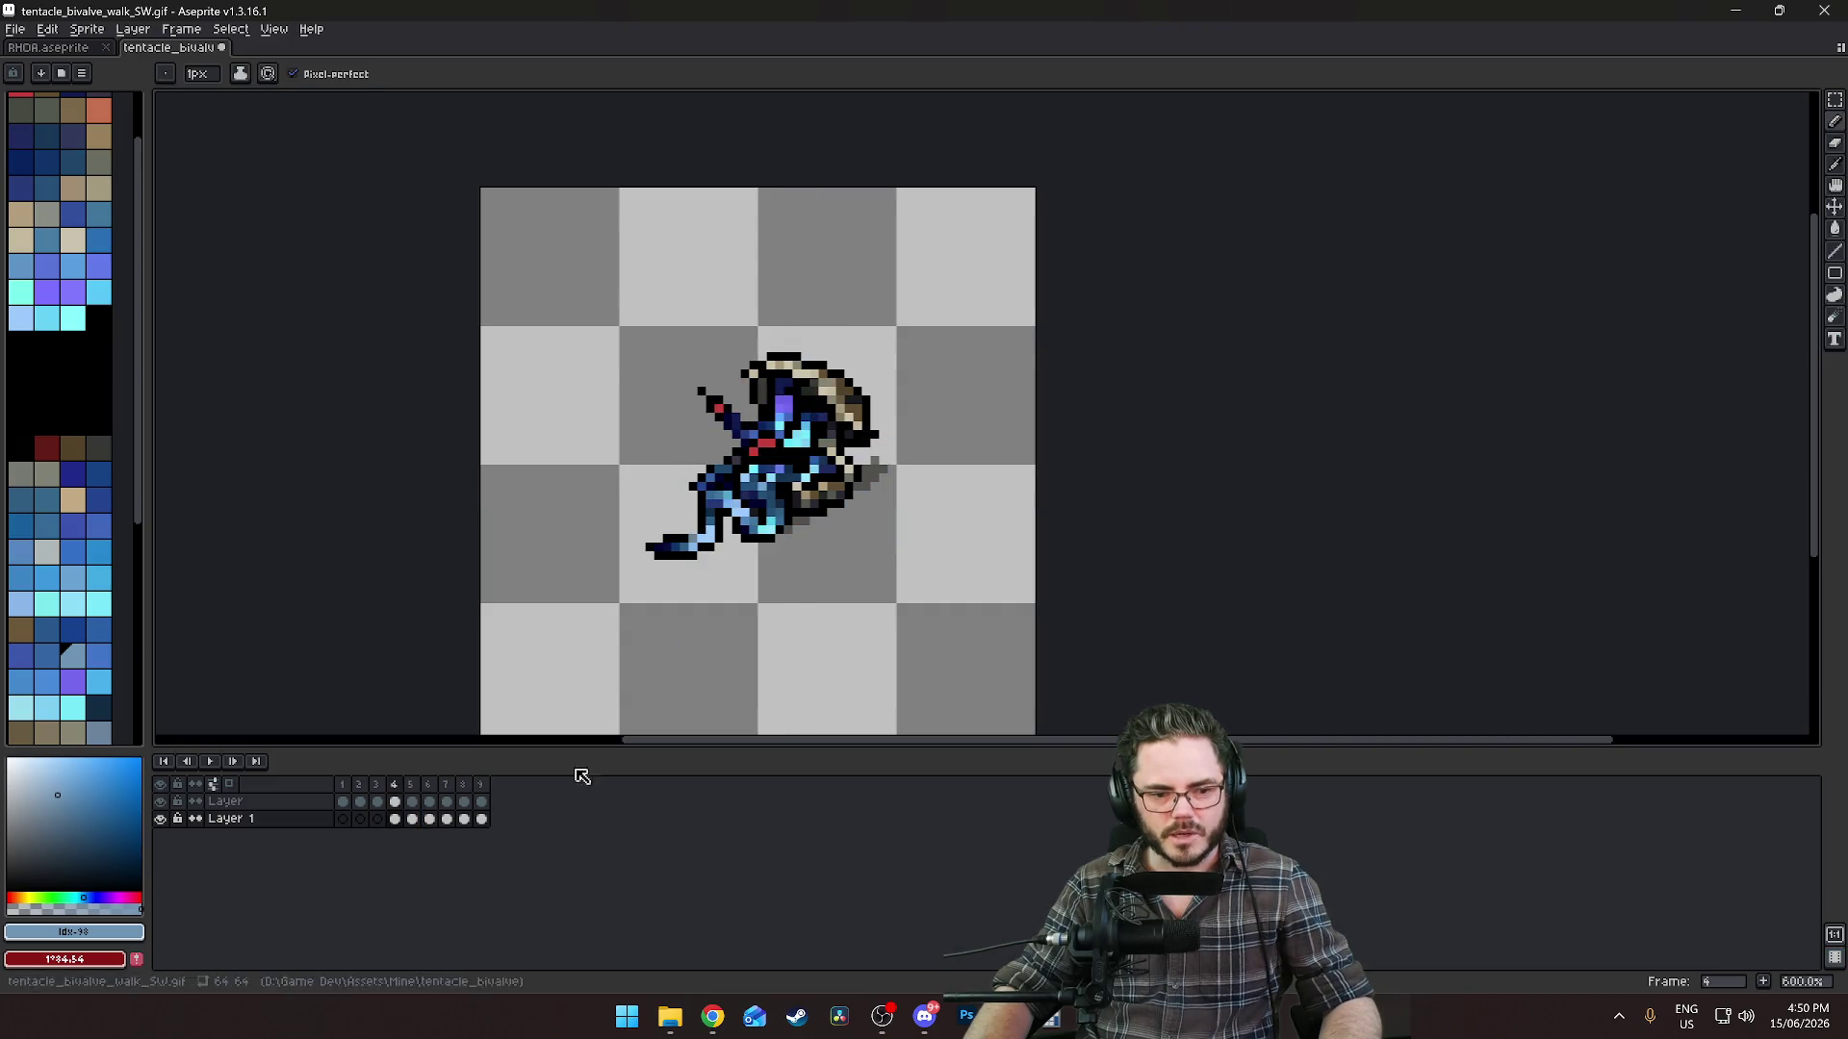
Zoom in and out on the looping walk cycle to inspect the cleaned-up motion.
{"action": "scroll", "coordinate": [651, 603], "scroll_direction": "down", "scroll_amount": 2}
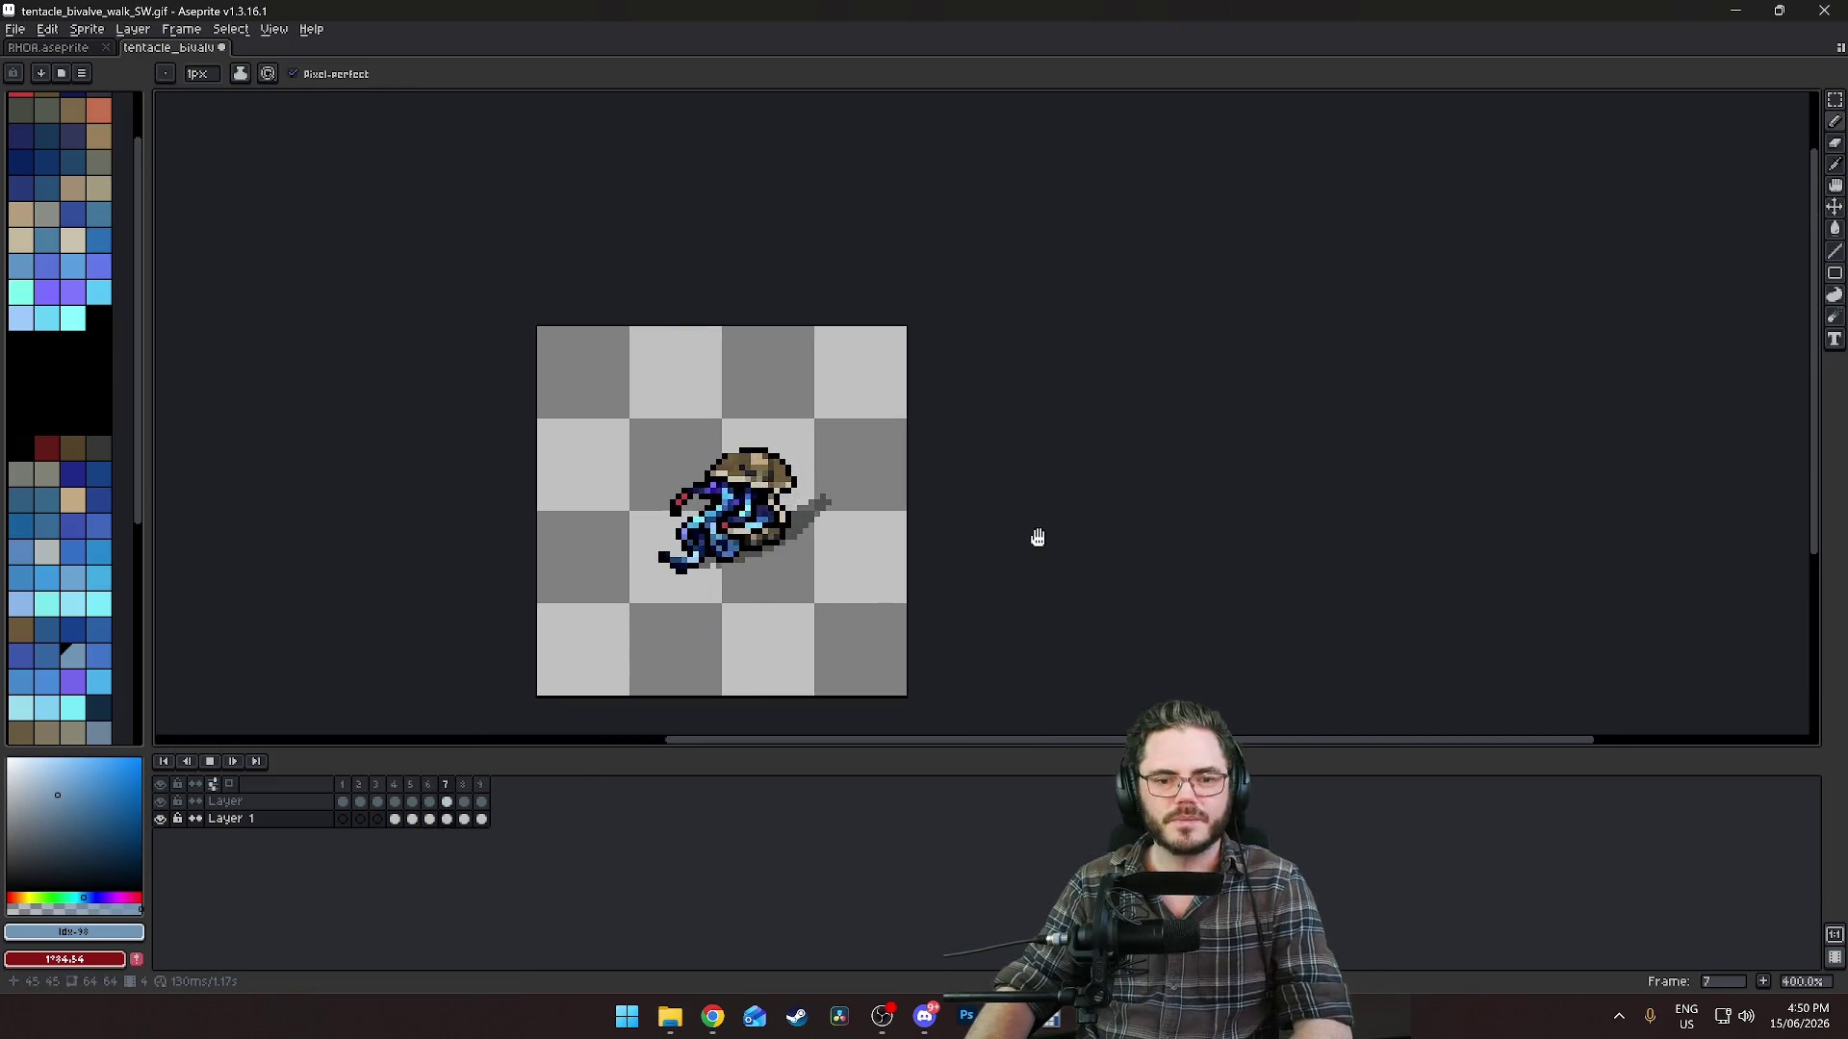
{"action": "scroll", "coordinate": [993, 511], "scroll_direction": "down", "scroll_amount": 2}
{"action": "scroll", "coordinate": [993, 511], "scroll_direction": "up", "scroll_amount": 2}
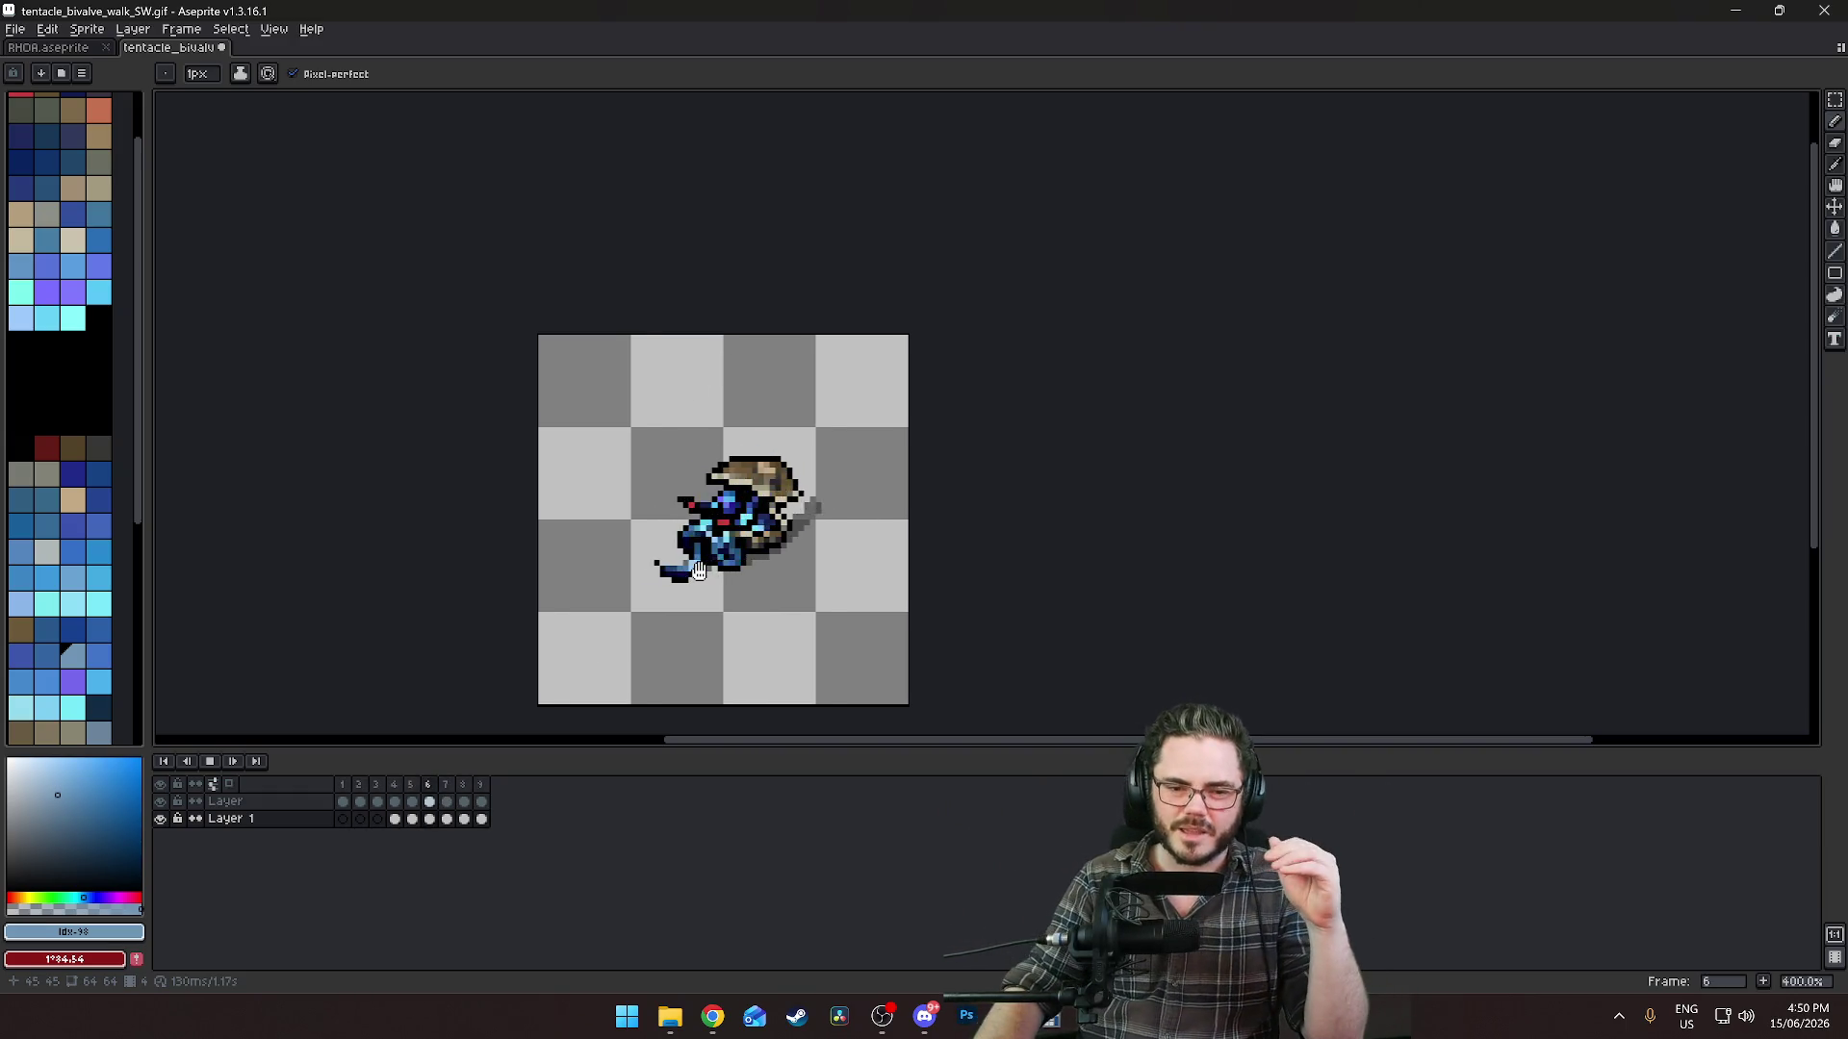
{"action": "scroll", "coordinate": [907, 459], "scroll_direction": "down", "scroll_amount": 3}
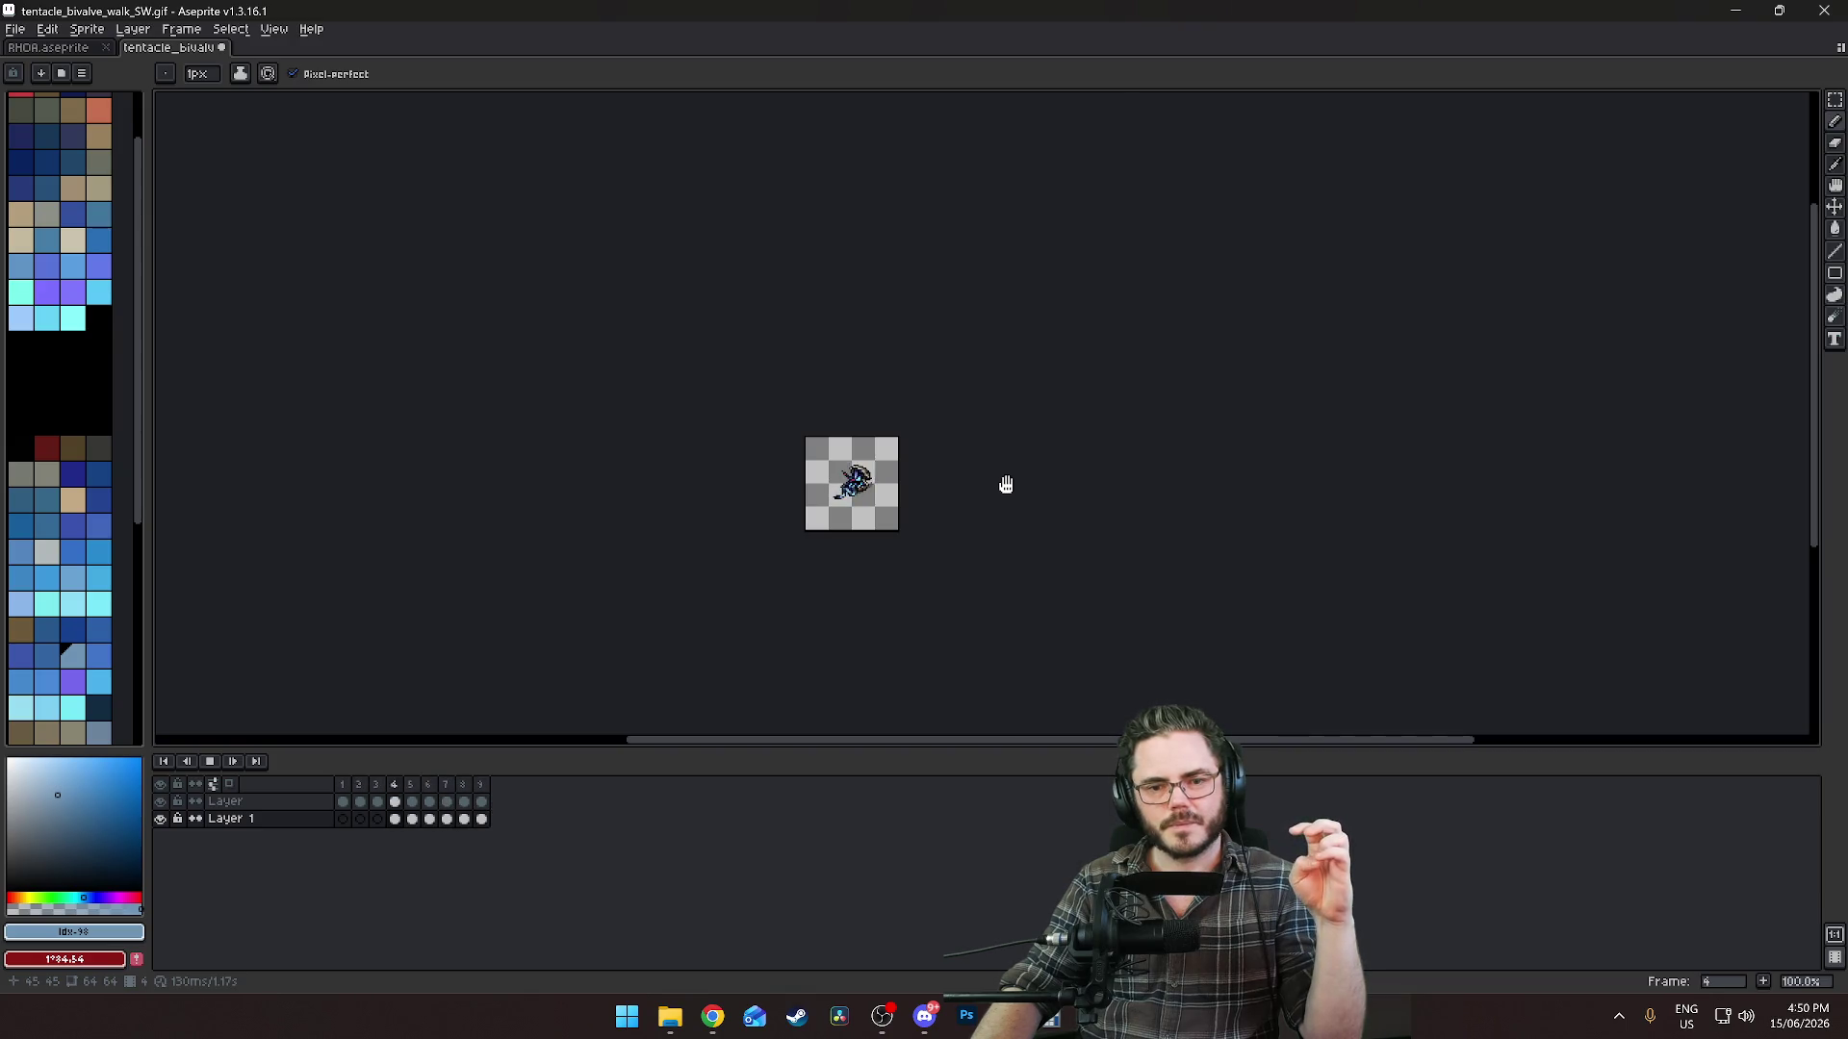
{"action": "scroll", "coordinate": [1000, 484], "scroll_direction": "up", "scroll_amount": 4}
{"action": "scroll", "coordinate": [994, 484], "scroll_direction": "down", "scroll_amount": 4}
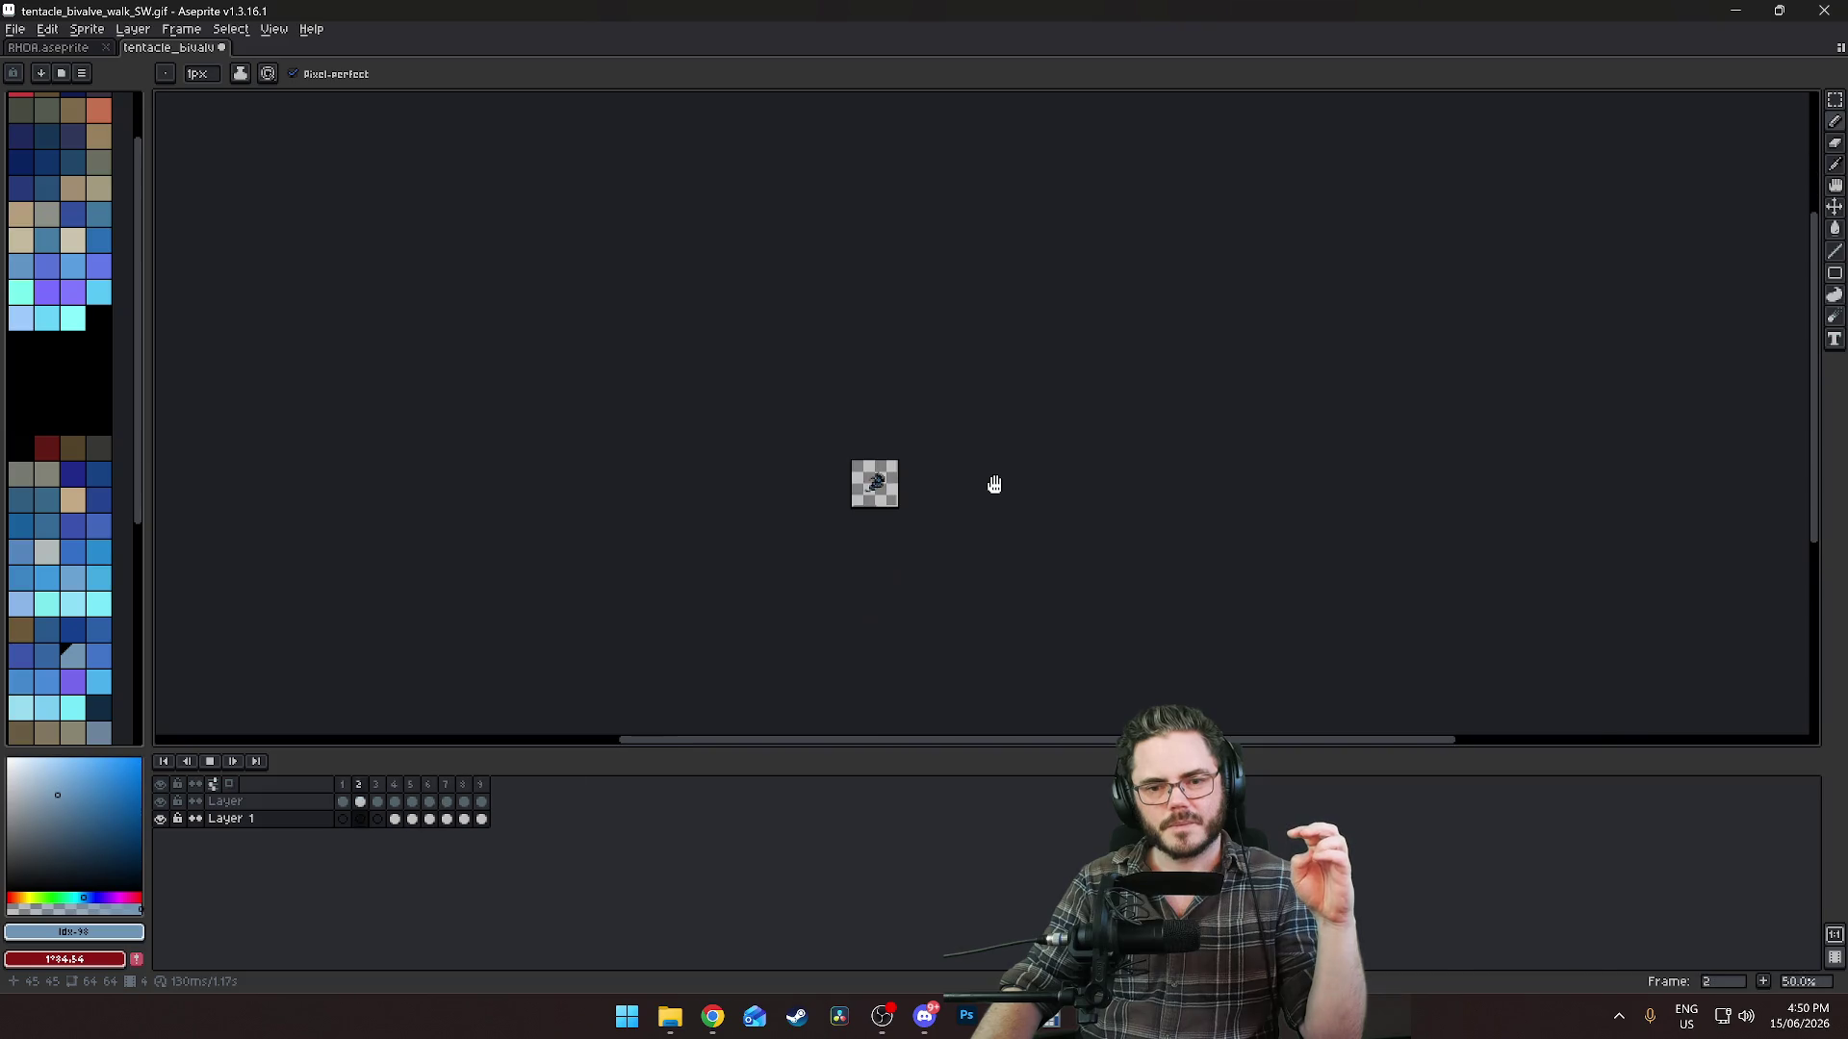
{"action": "scroll", "coordinate": [994, 484], "scroll_direction": "up", "scroll_amount": 1}
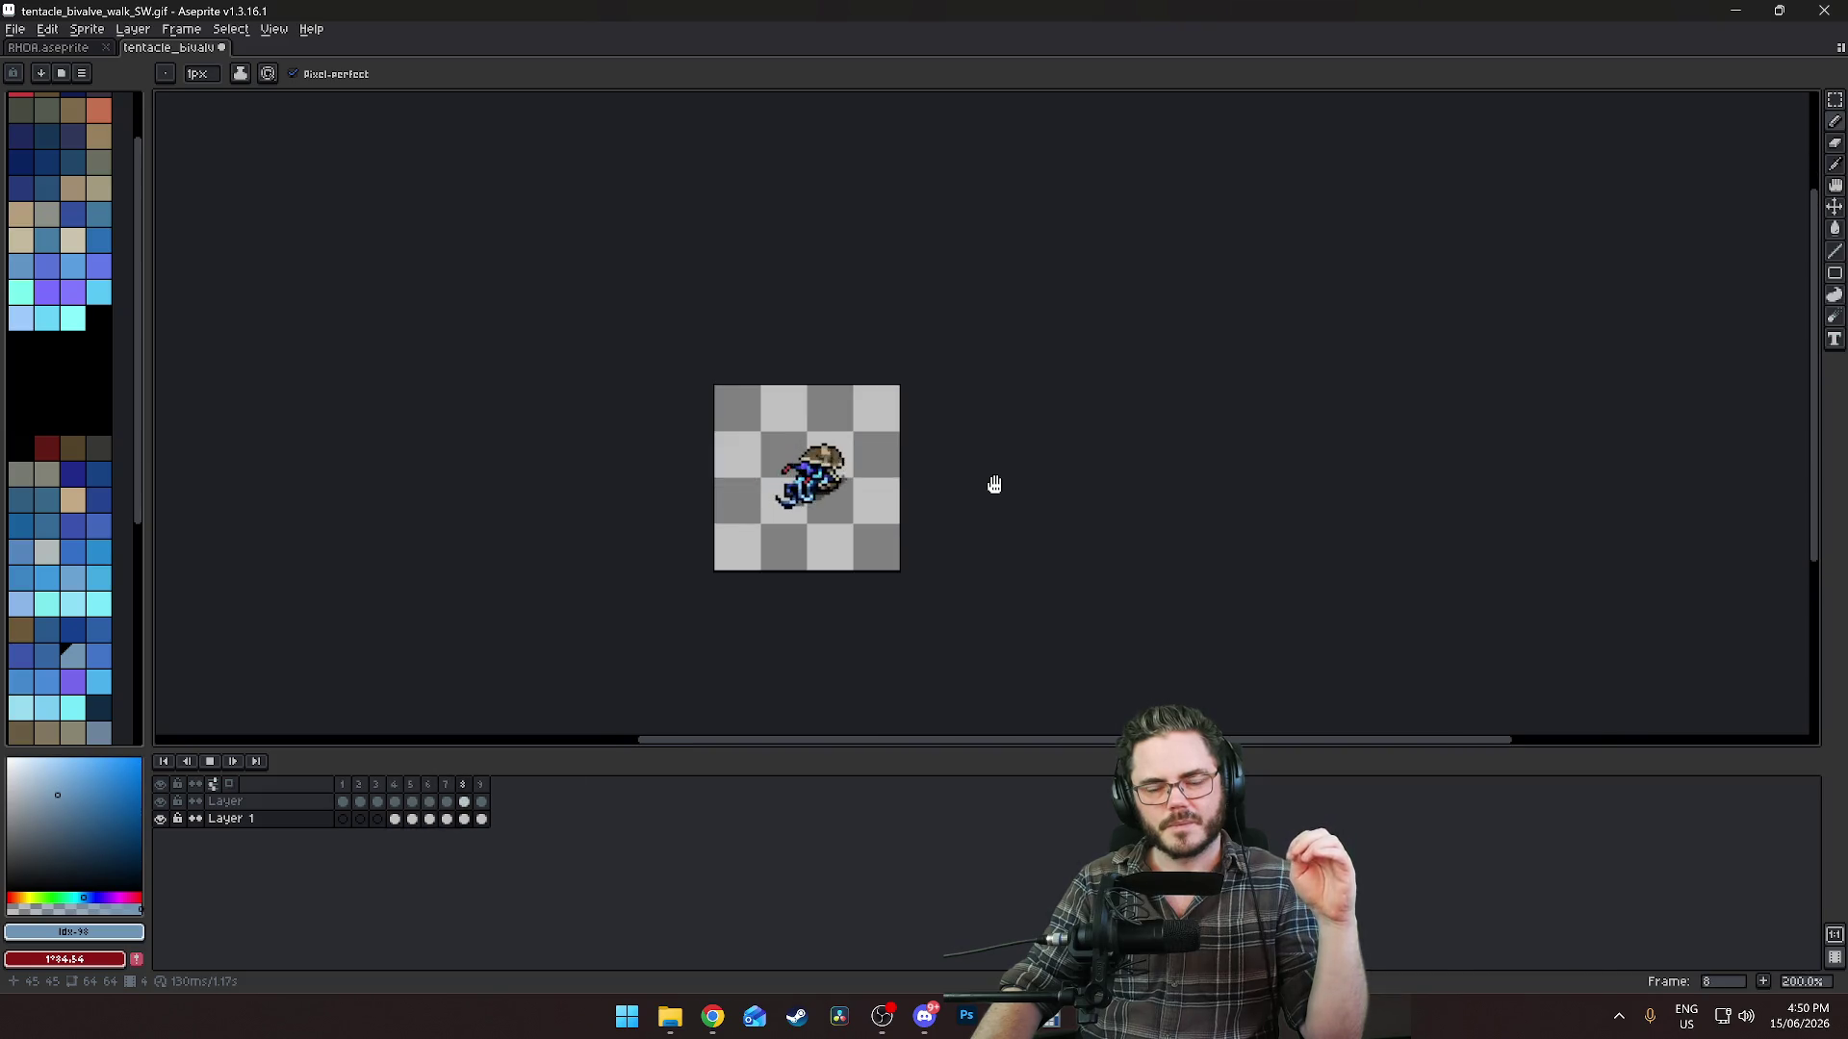
{"action": "scroll", "coordinate": [867, 483], "scroll_direction": "up", "scroll_amount": 4}
{"action": "left_click_drag", "start_coordinate": [868, 482], "coordinate": [890, 481]}
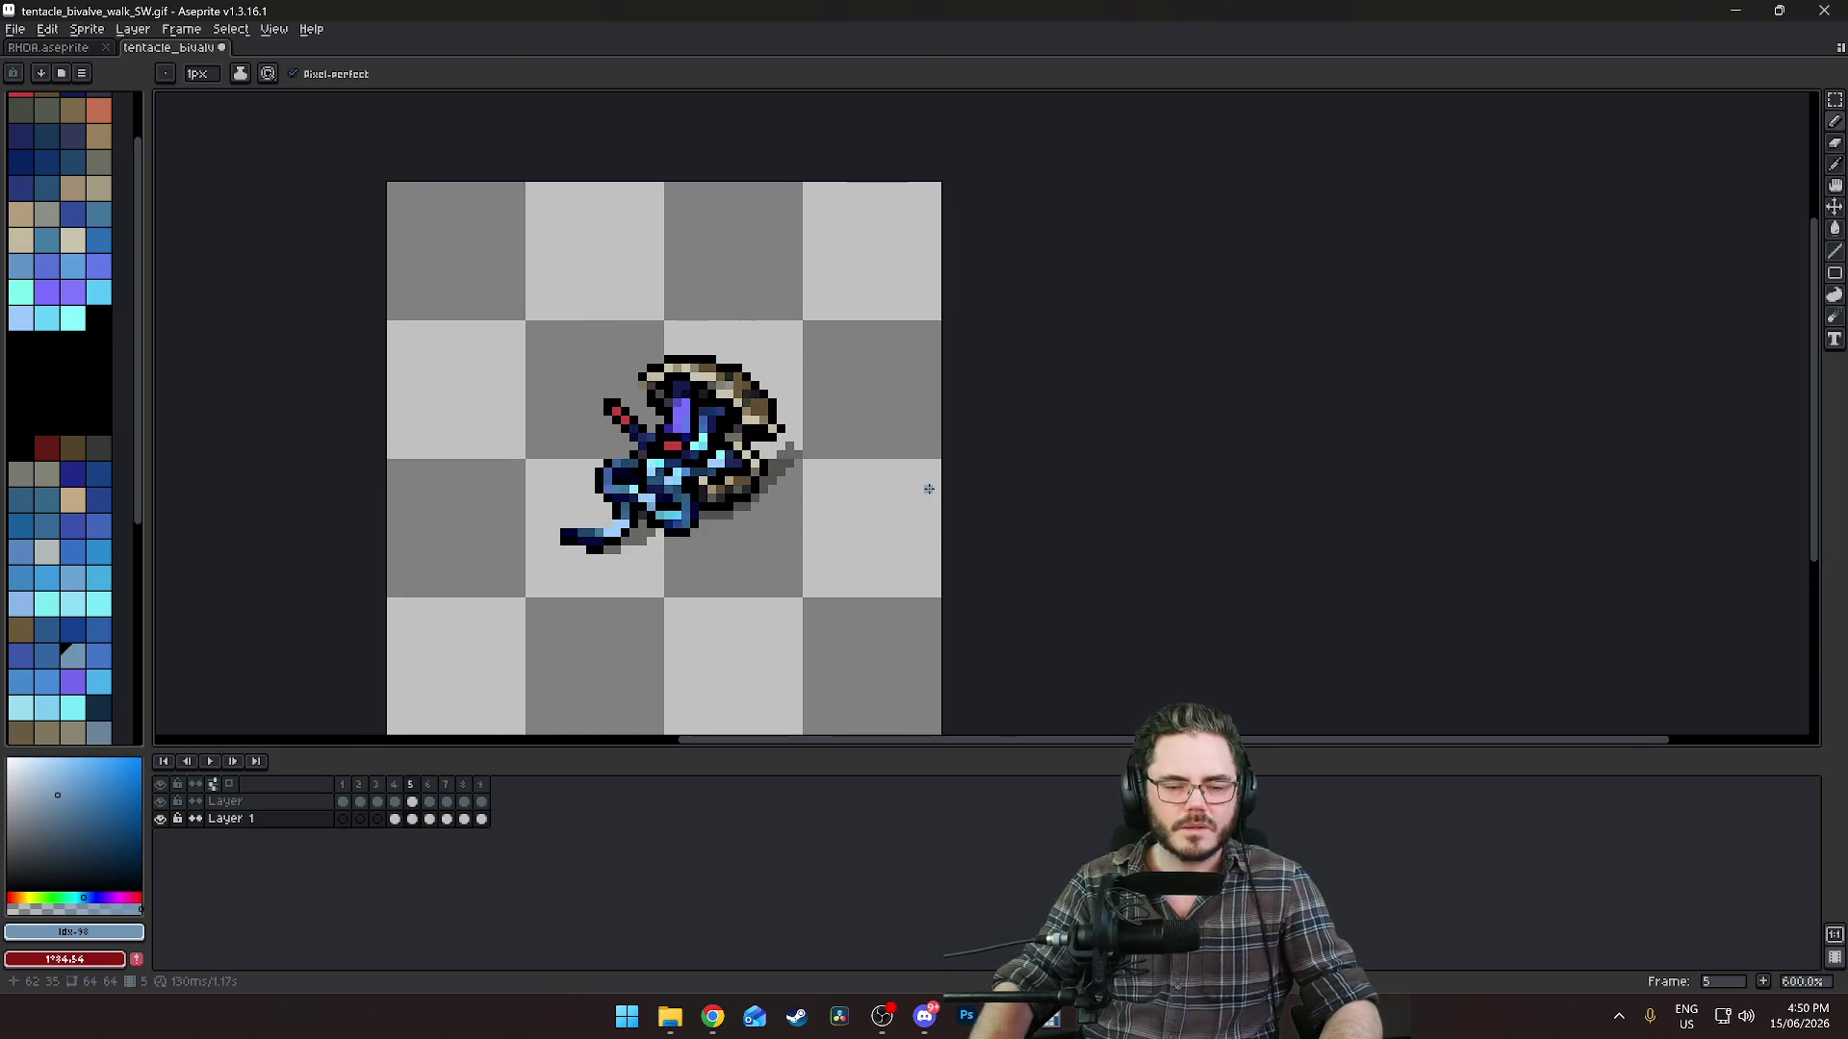
{"action": "scroll", "coordinate": [895, 471], "scroll_direction": "up", "scroll_amount": 3}
{"action": "key", "text": "e"}
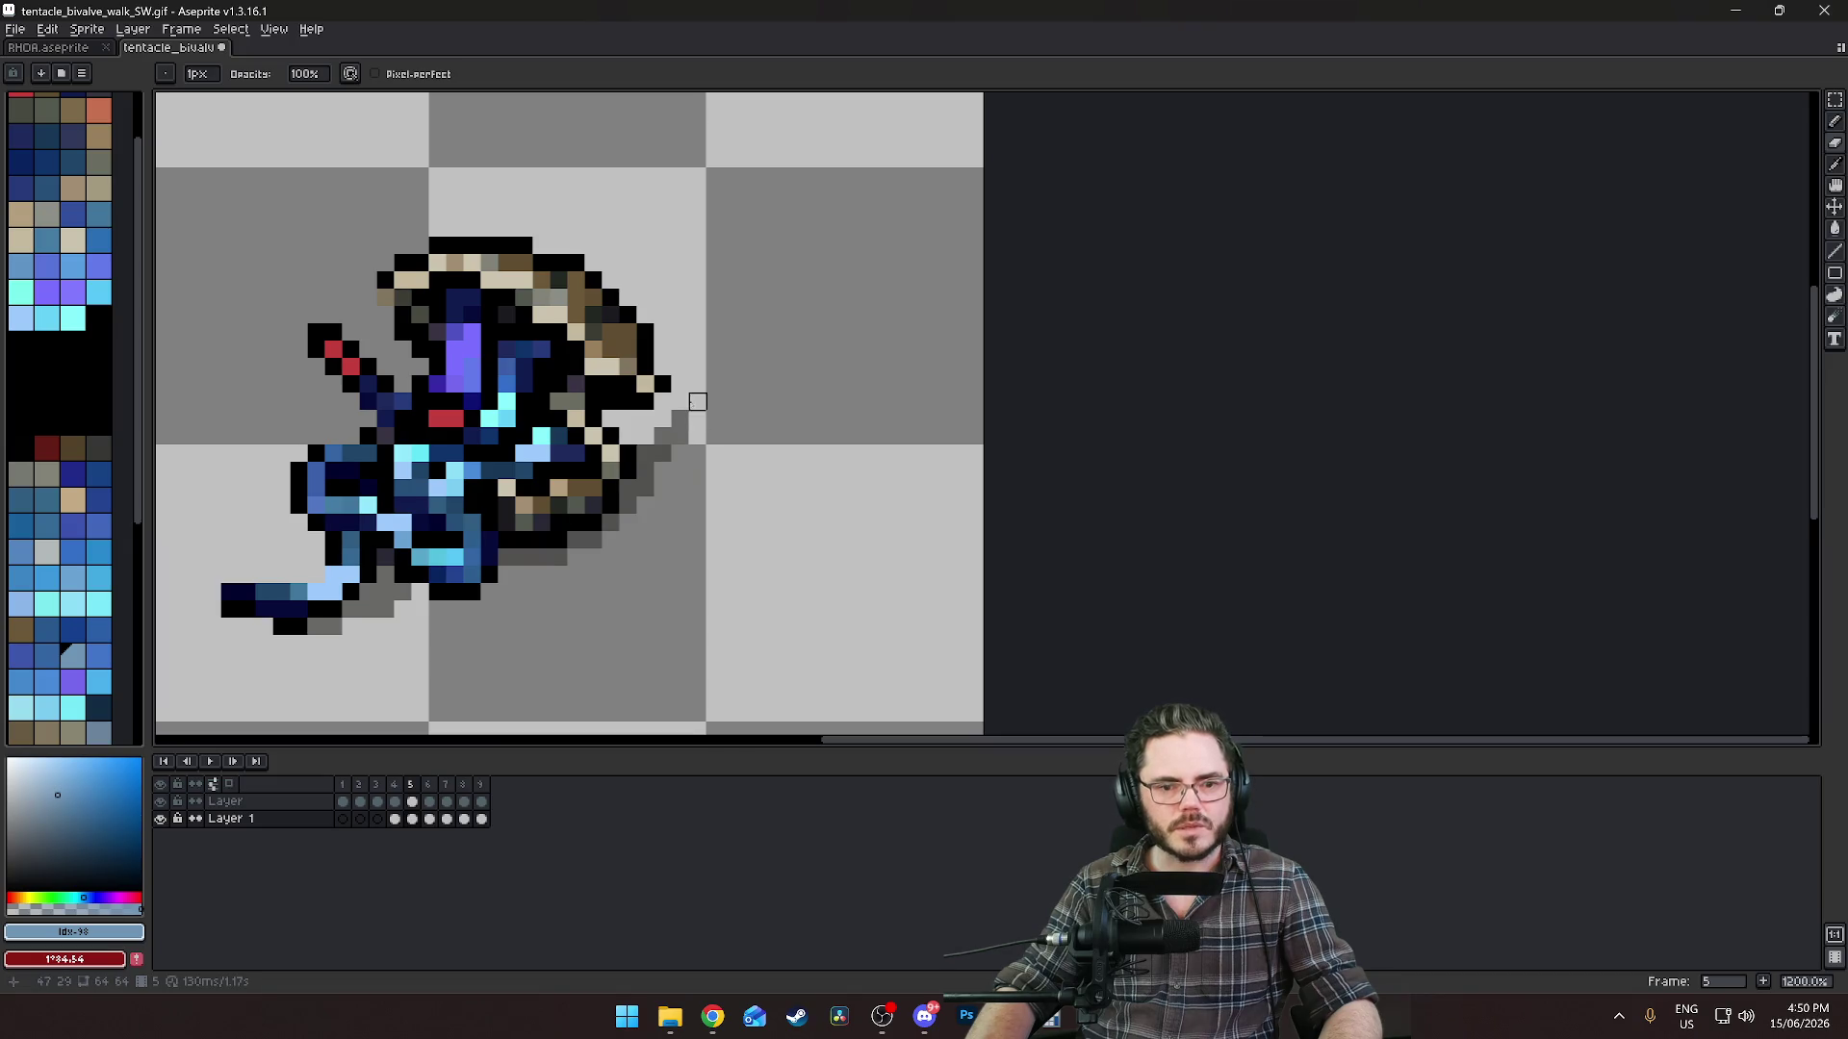
Erase stray grey tentacle pixels right of the sprite on frames 6 and 7.
{"action": "key", "text": "Right"}
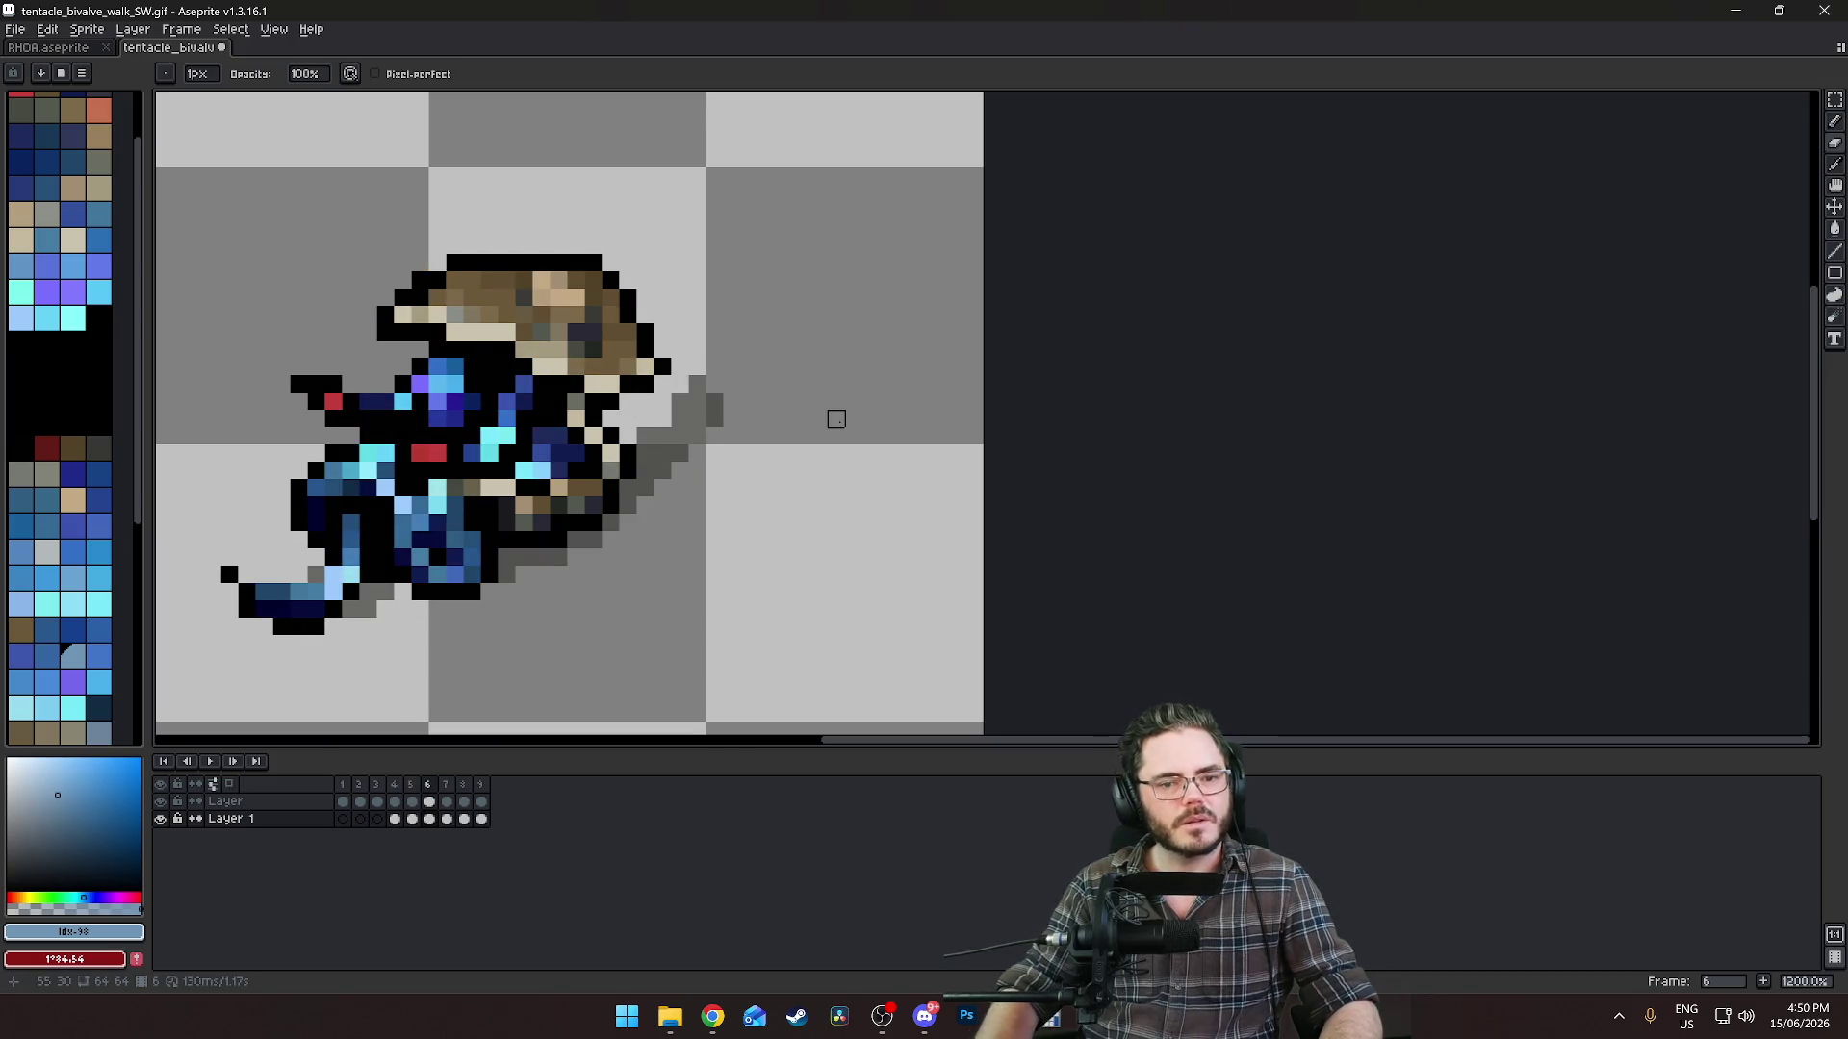
{"action": "left_click_drag", "start_coordinate": [698, 455], "coordinate": [733, 349]}
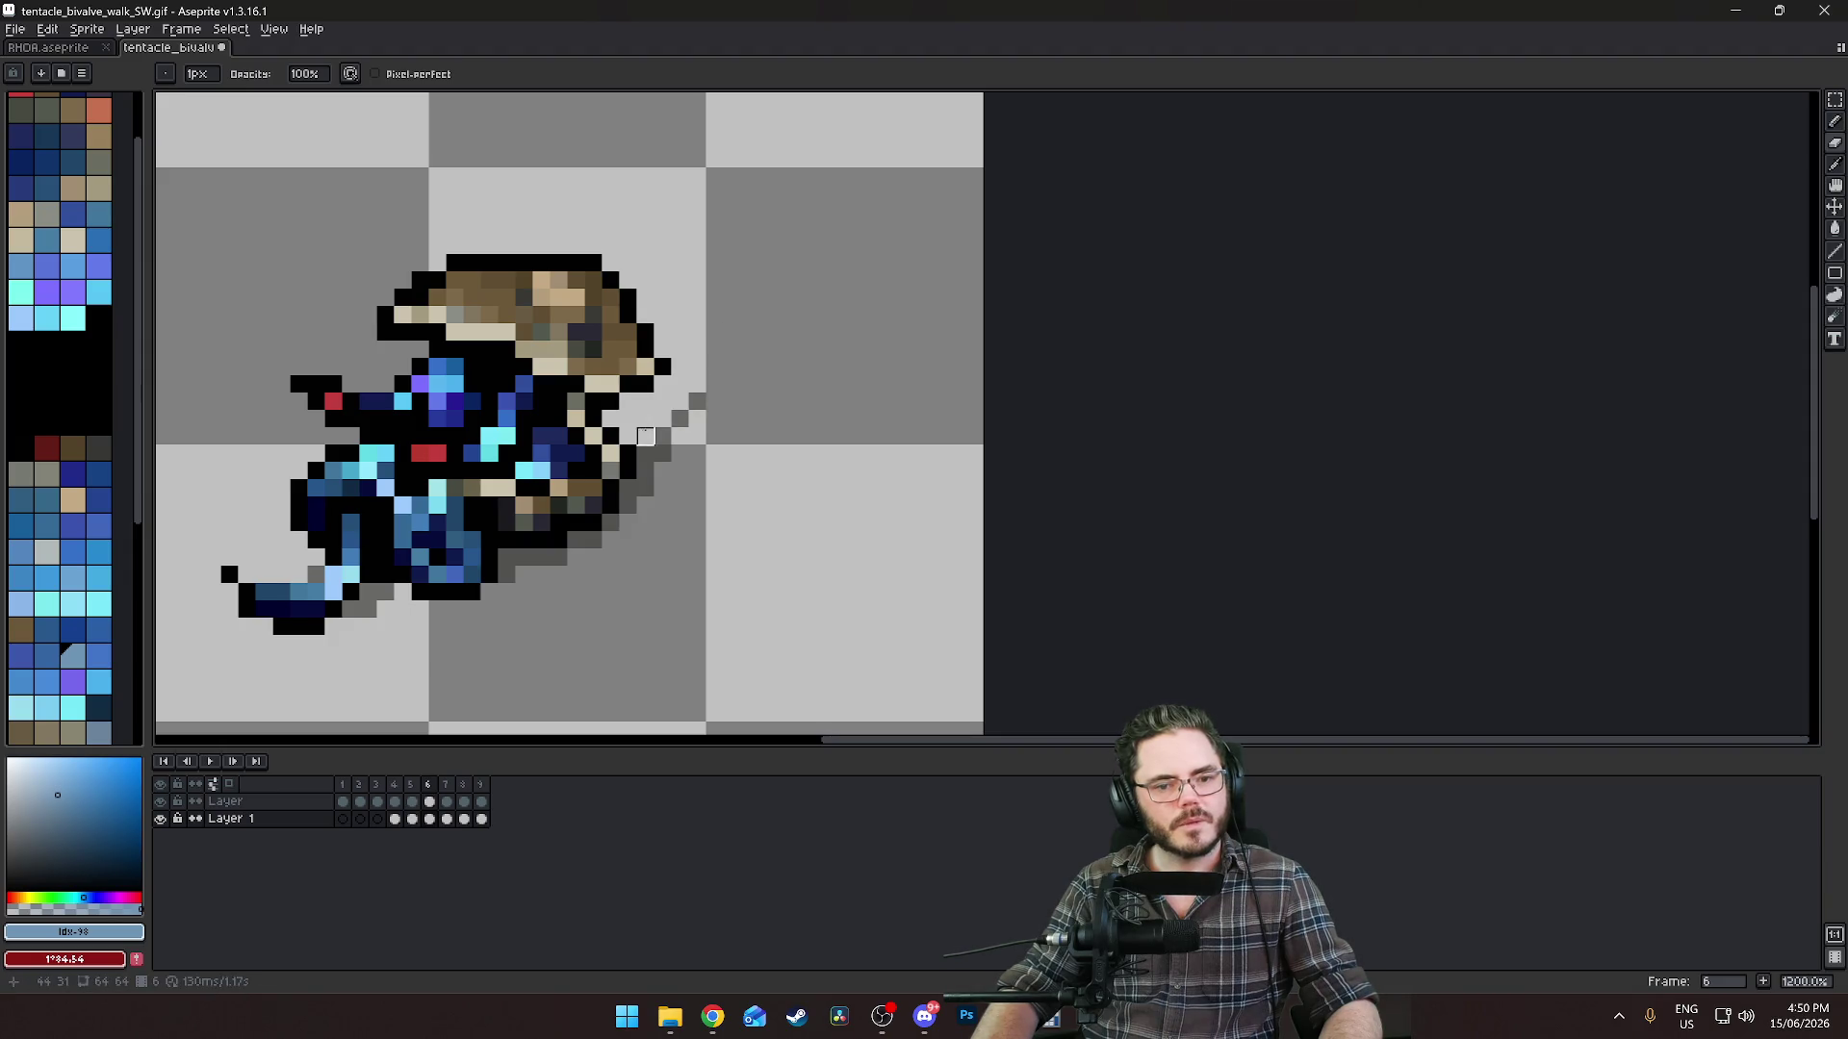
{"action": "key", "text": "Right"}
{"action": "left_click", "coordinate": [749, 418]}
{"action": "left_click", "coordinate": [662, 436]}
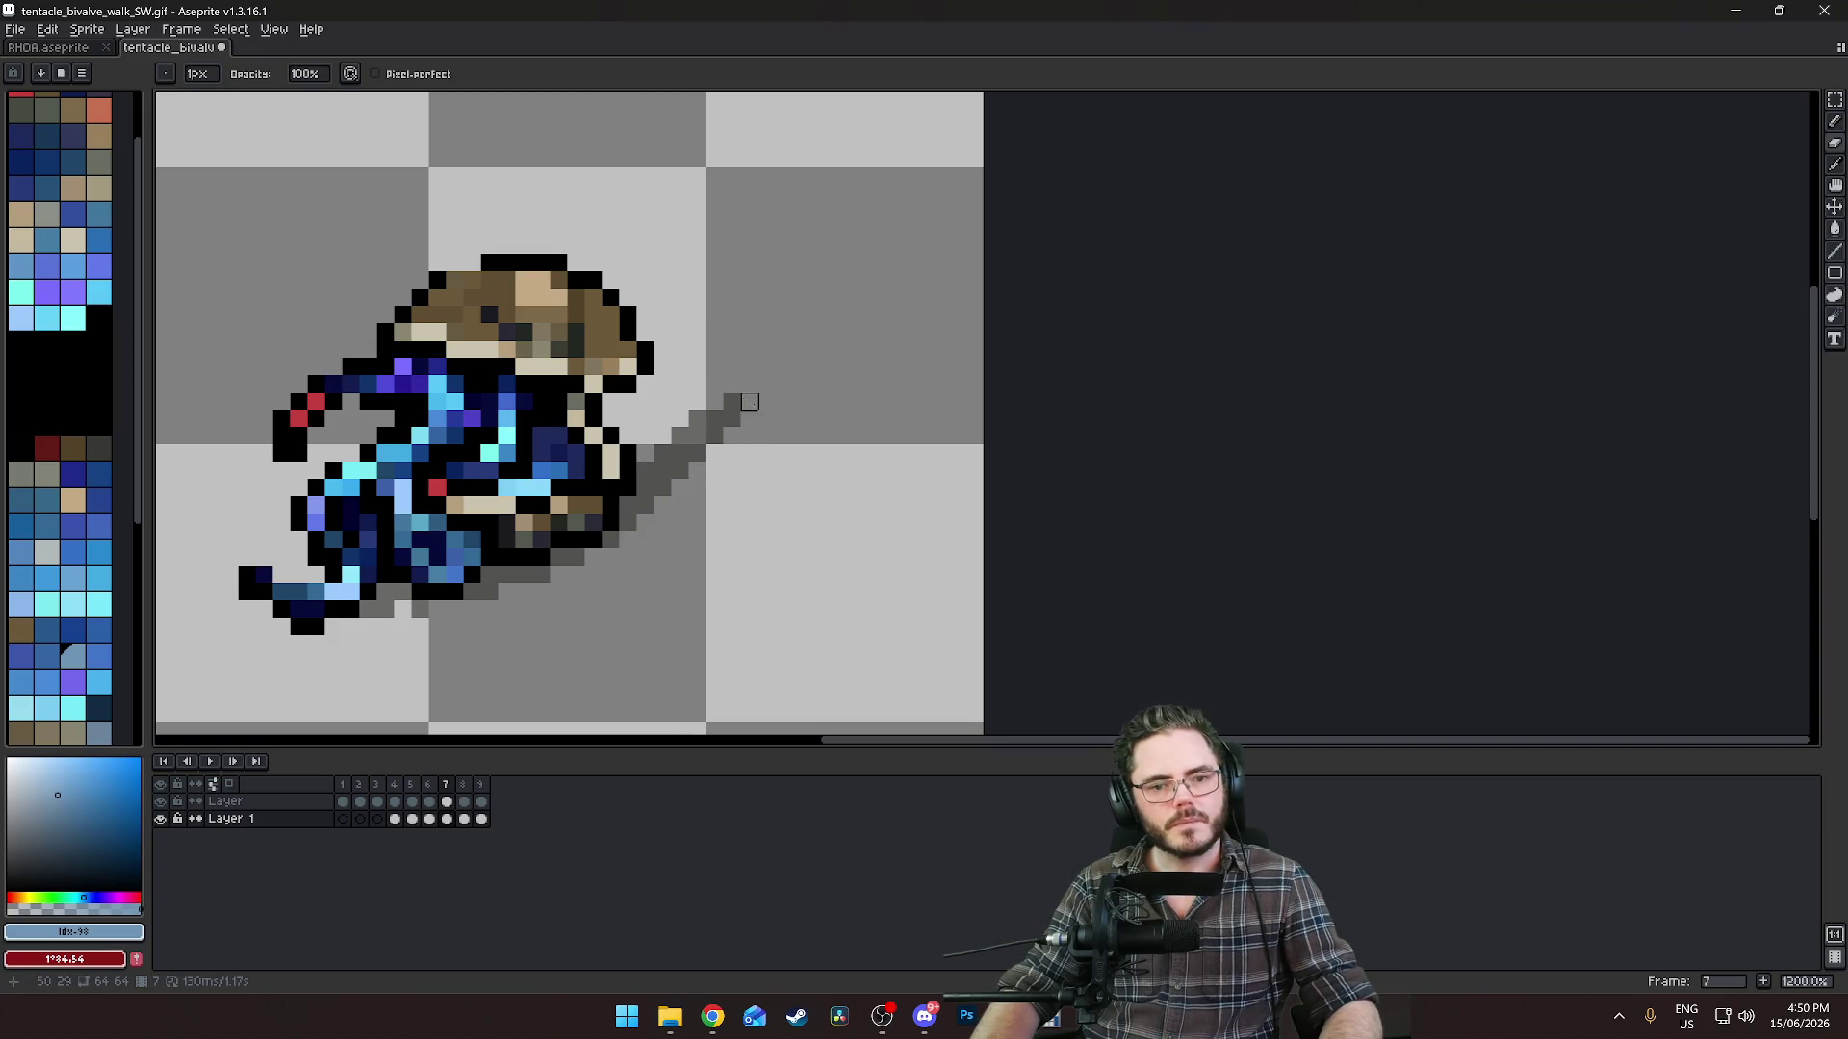
{"action": "key", "text": "Right"}
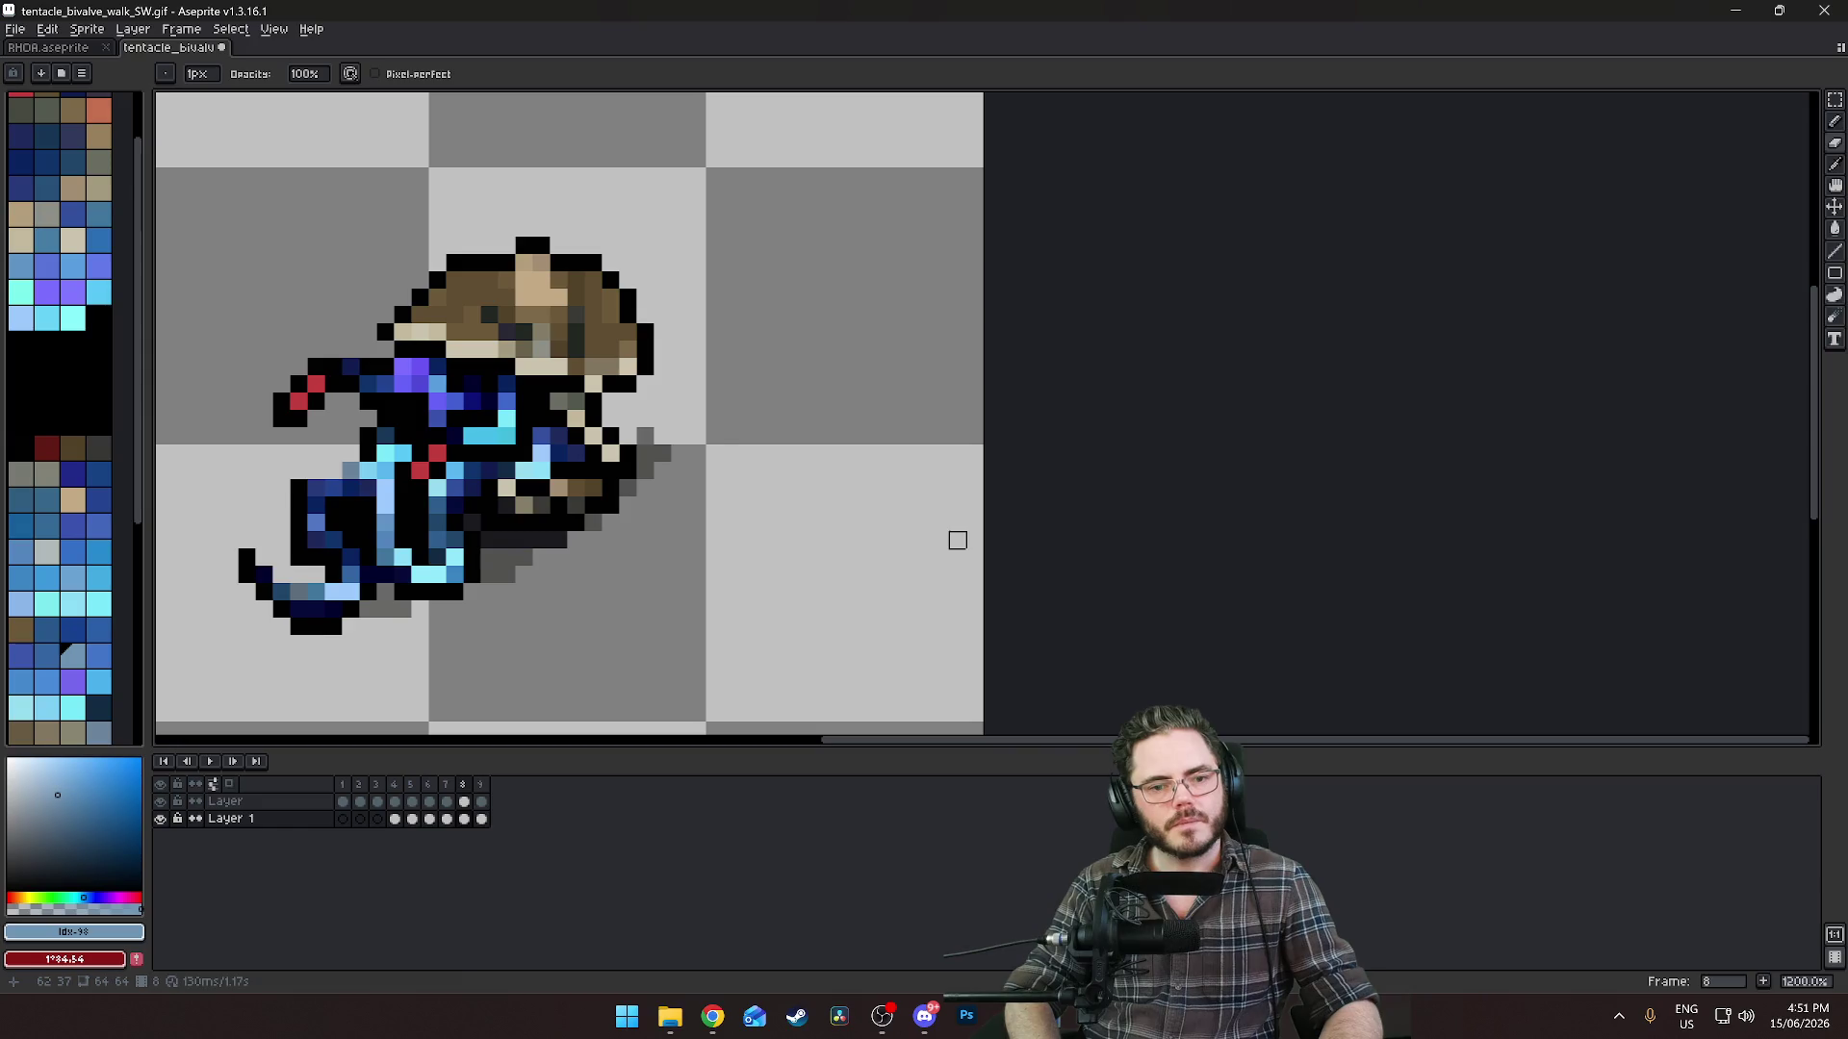
{"action": "key", "text": "Left"}
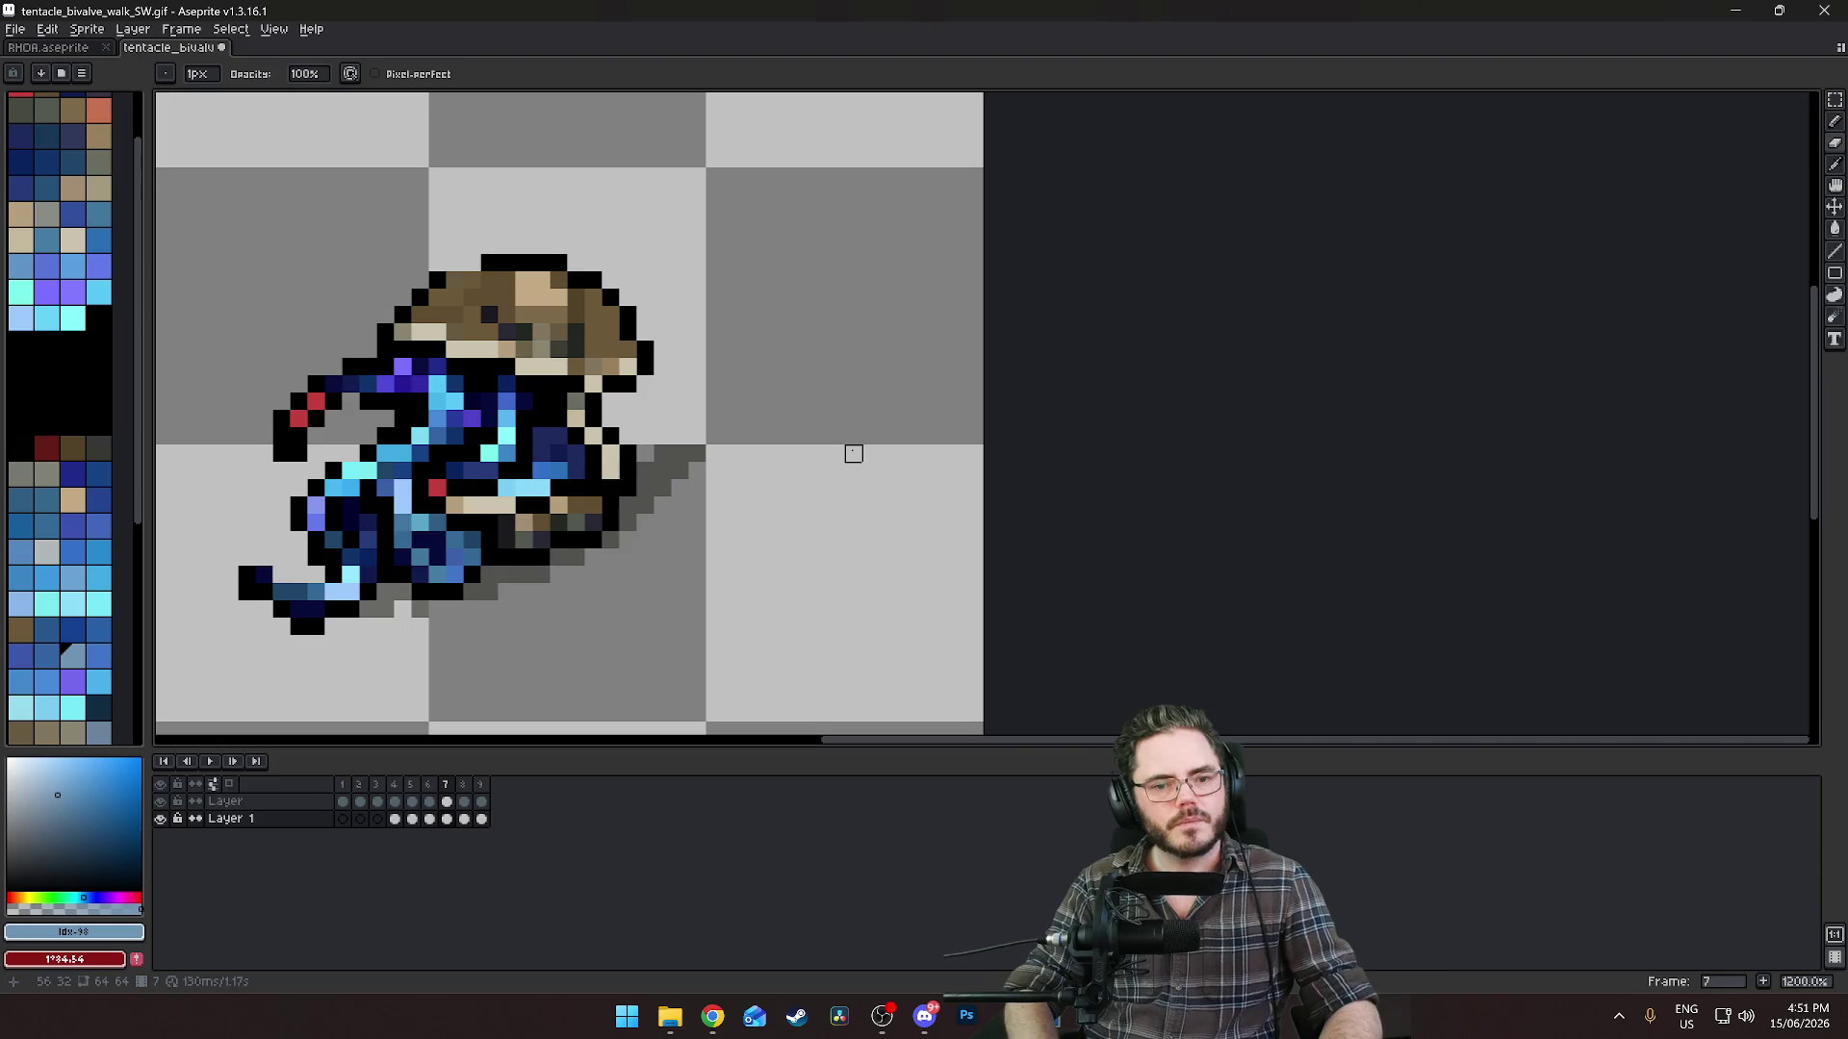
{"action": "key", "text": "Right"}
{"action": "key", "text": "Home"}
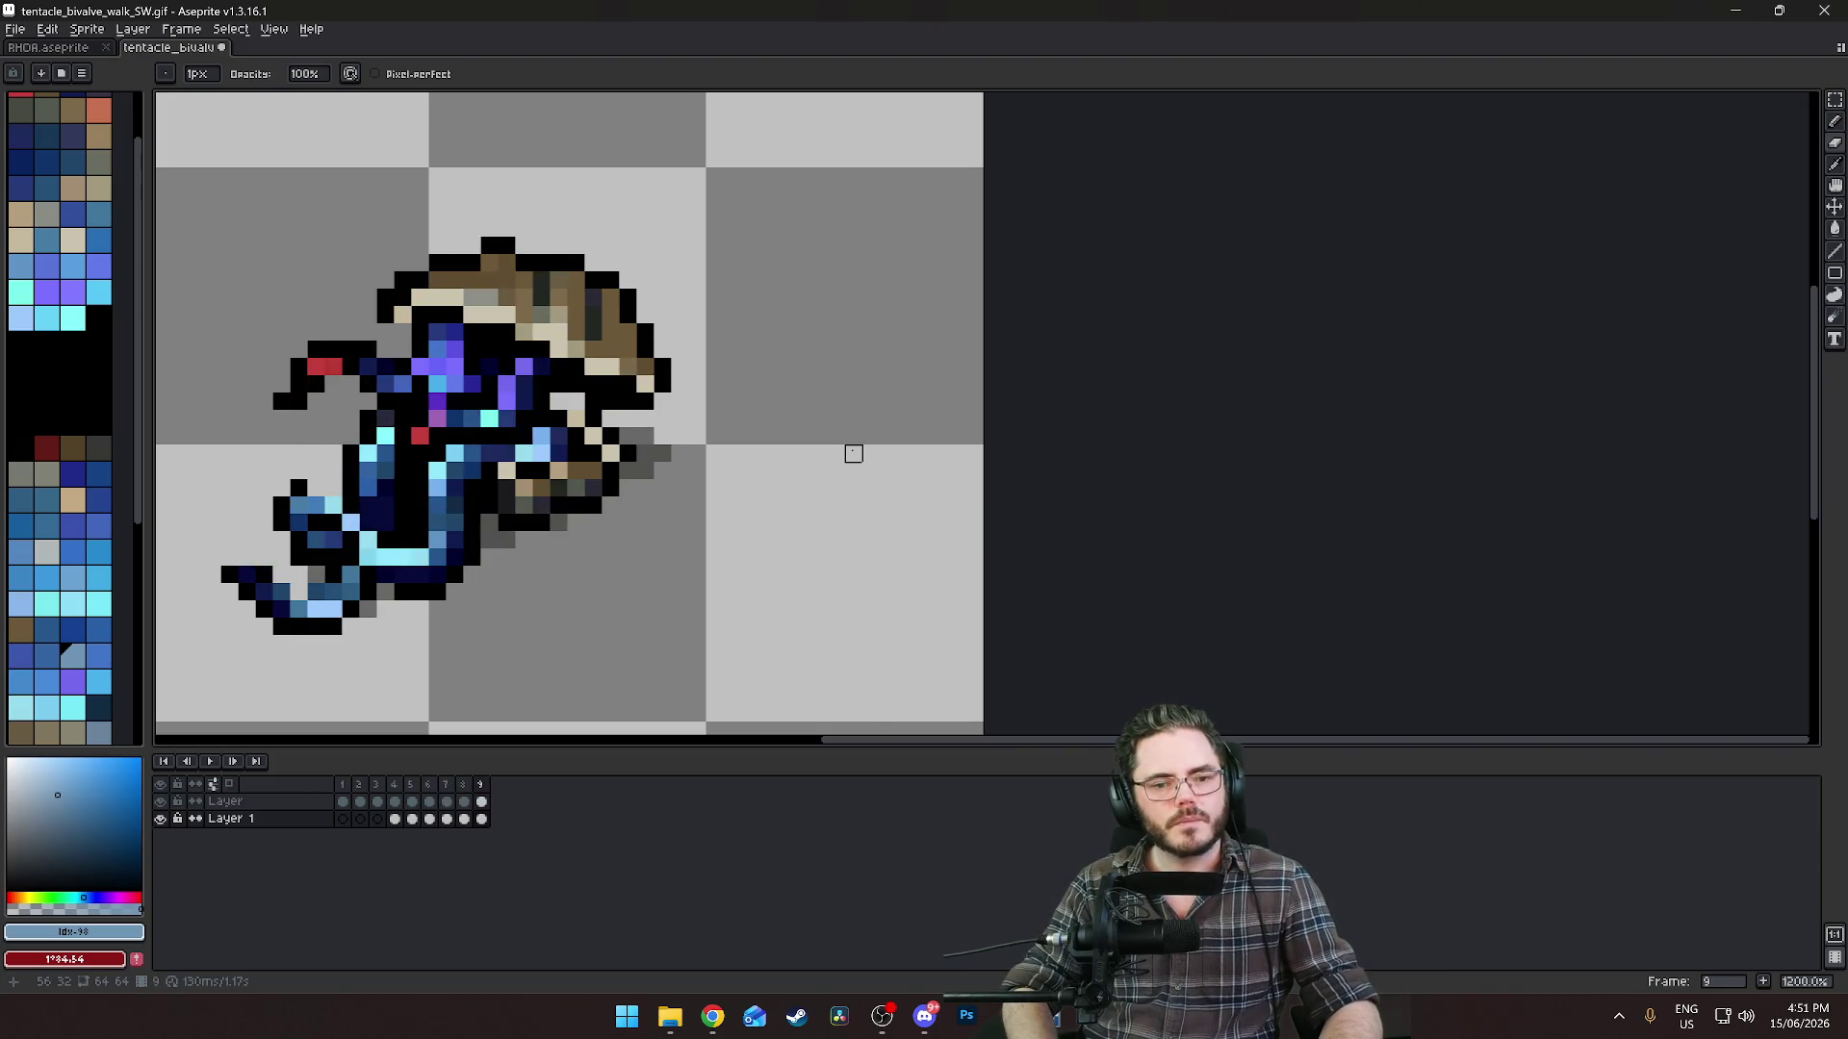
Replay the walk loop several times, stopping on frame 8 to check the motion.
{"action": "scroll", "coordinate": [853, 453], "scroll_direction": "down", "scroll_amount": 3}
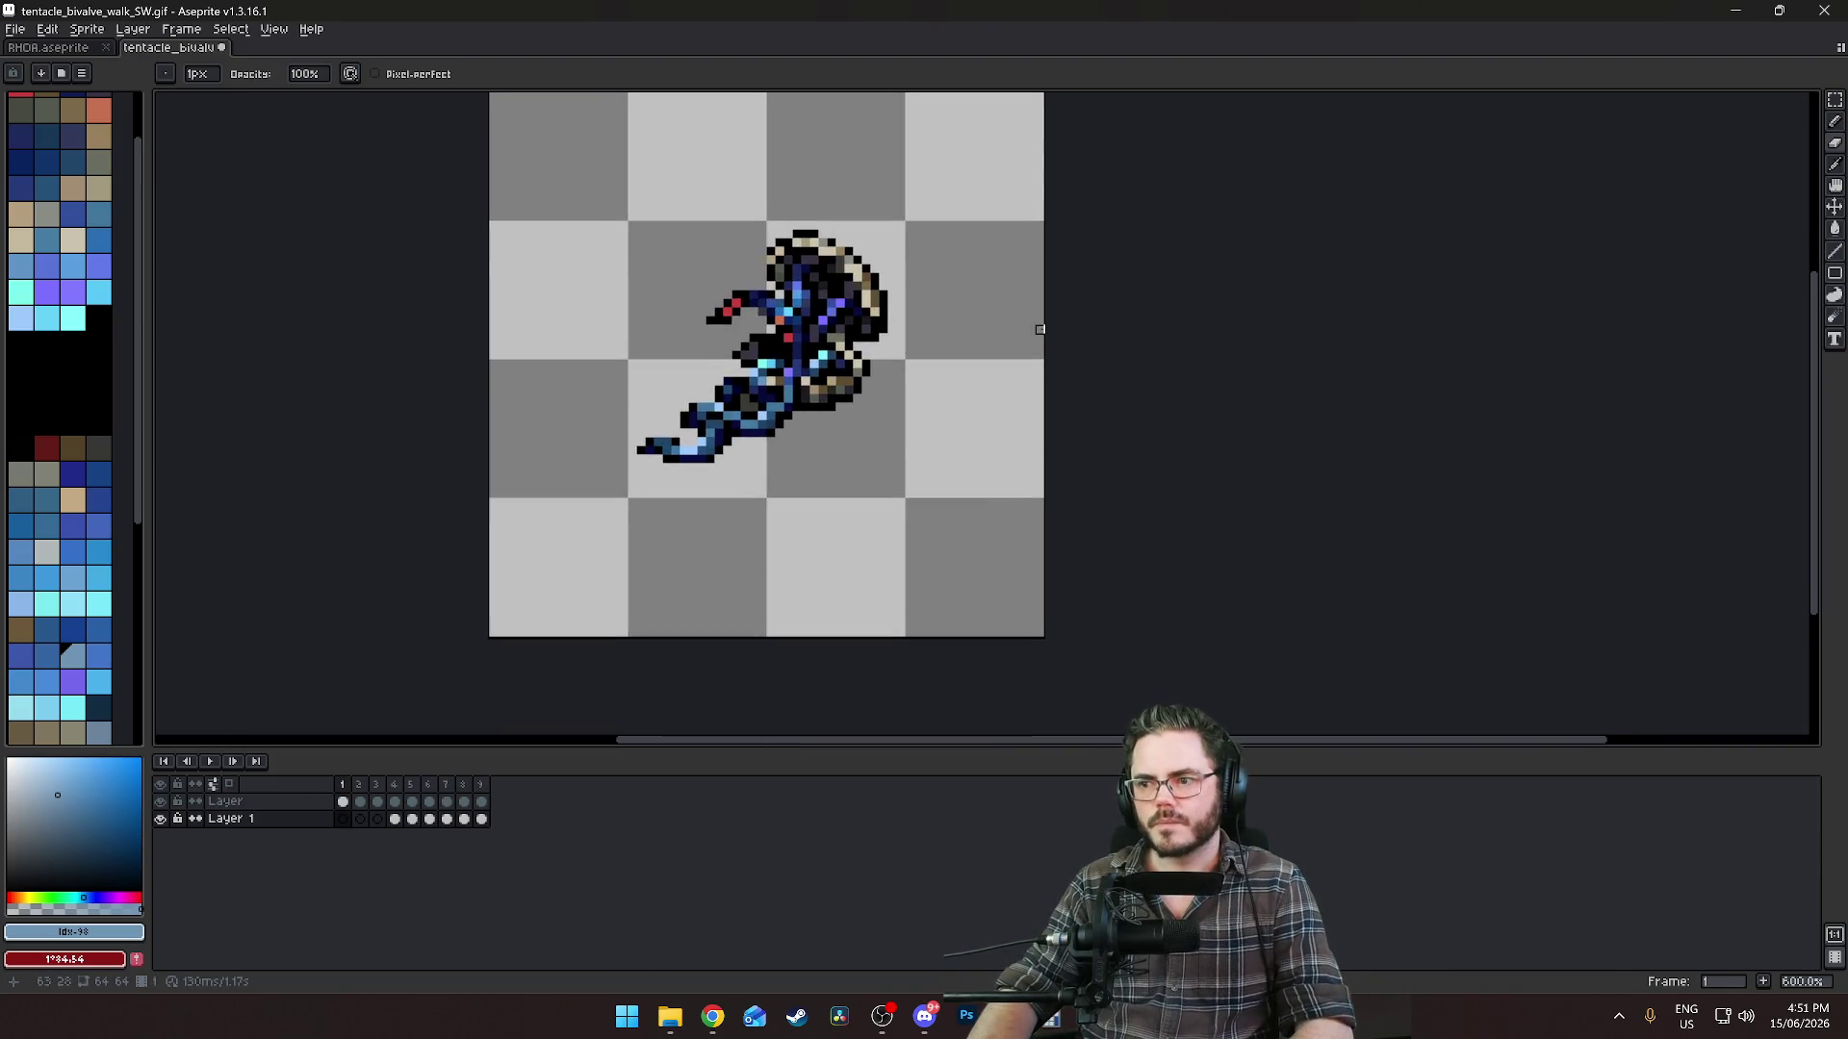
{"action": "key", "text": "Return"}
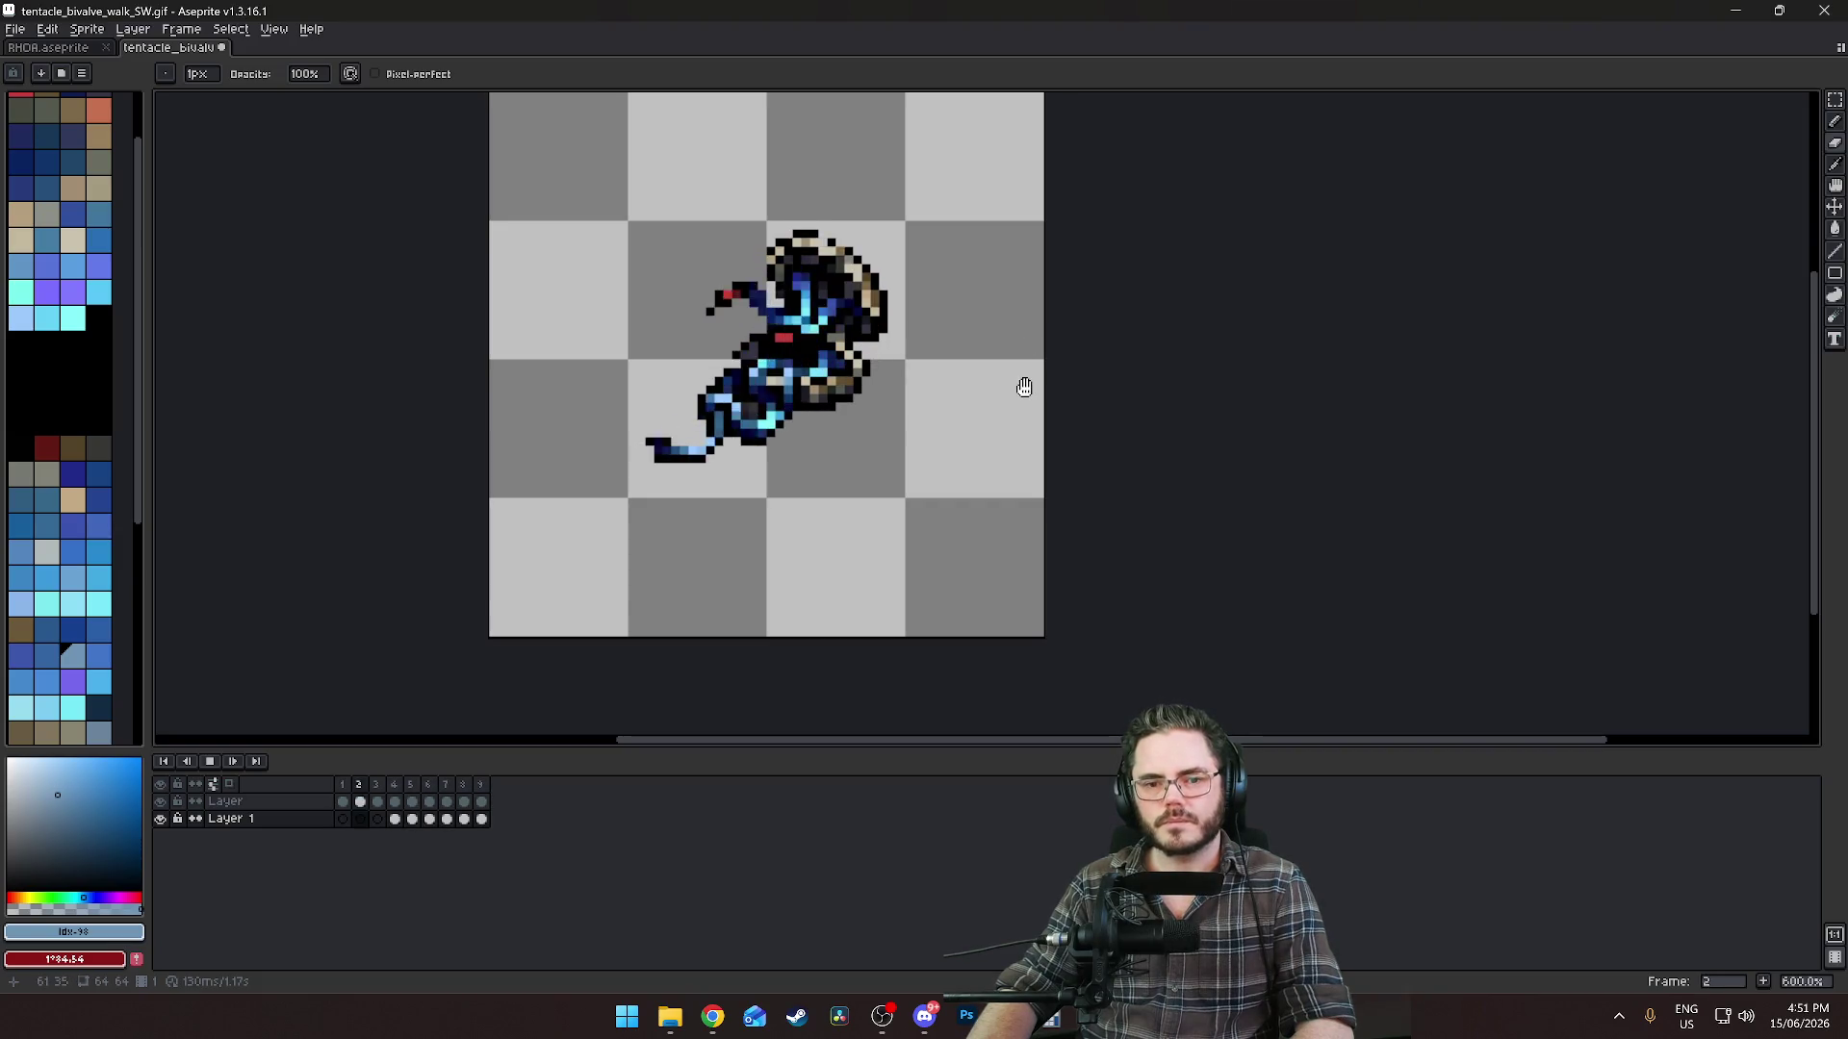
{"action": "key", "text": "Return"}
{"action": "scroll", "coordinate": [944, 398], "scroll_direction": "up", "scroll_amount": 3}
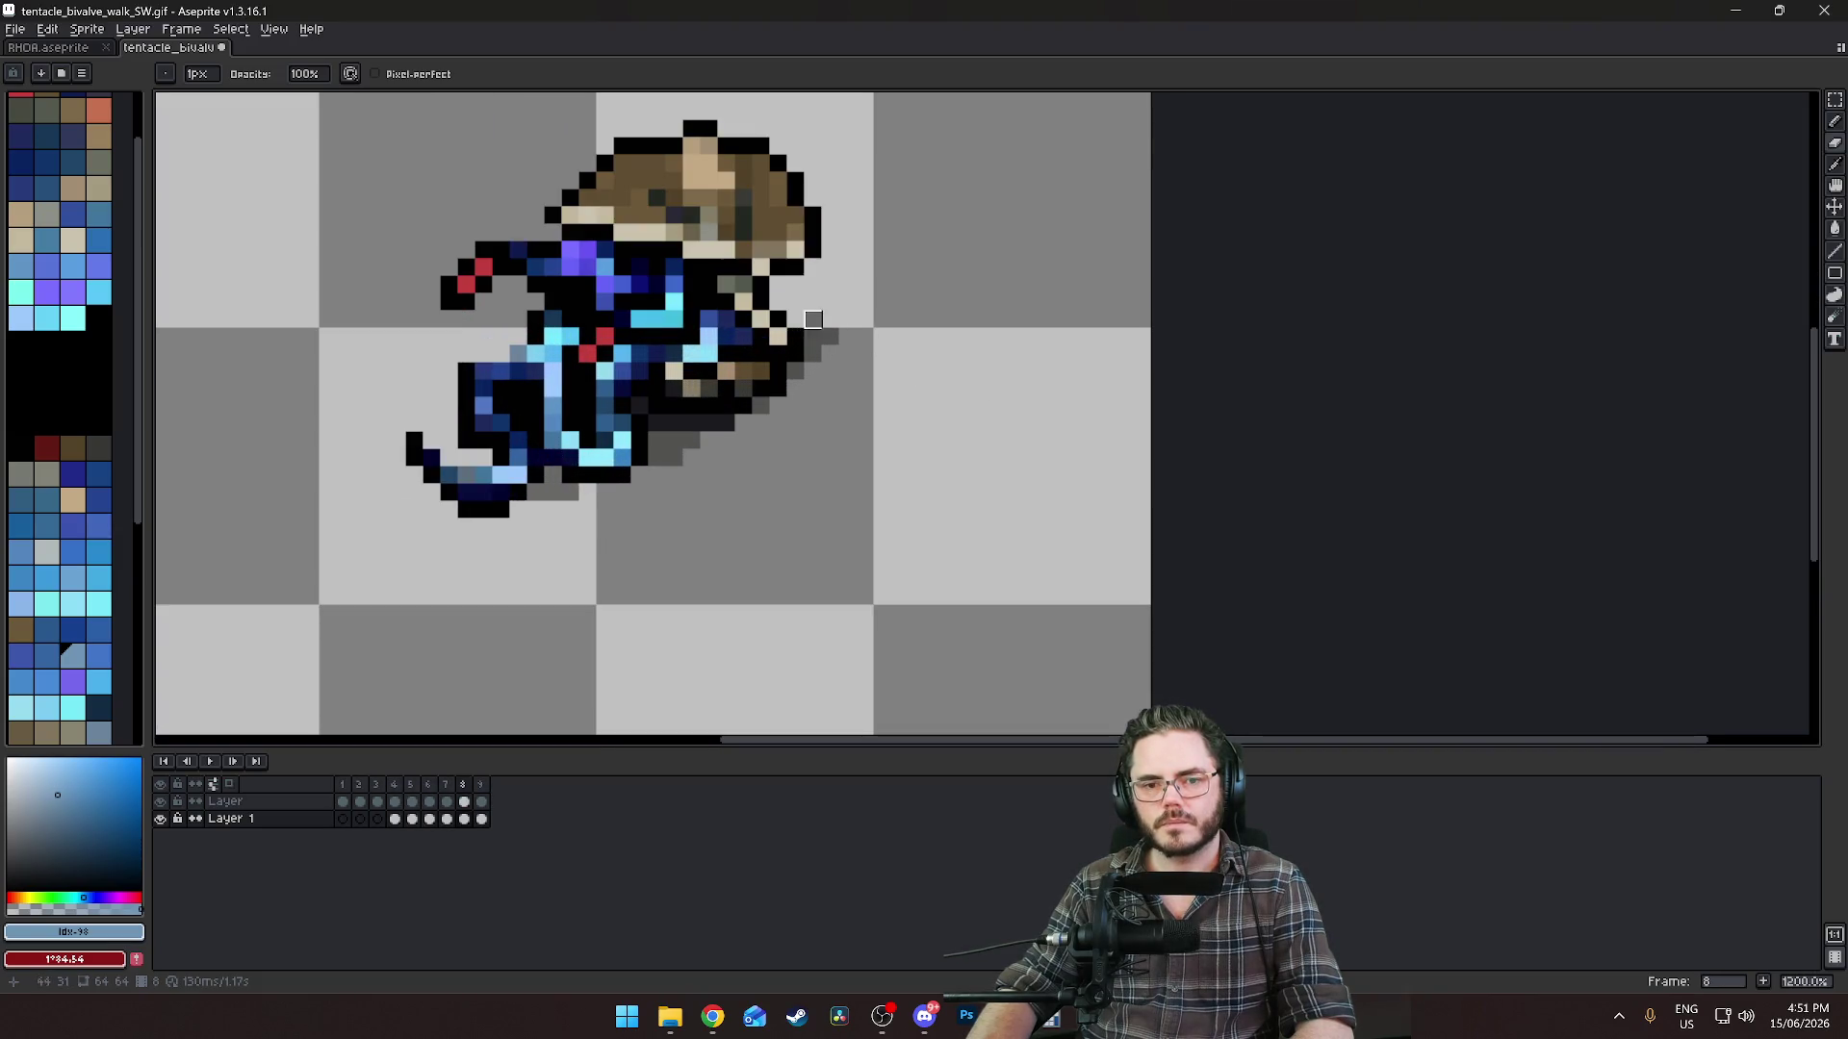
{"action": "key", "text": "Return"}
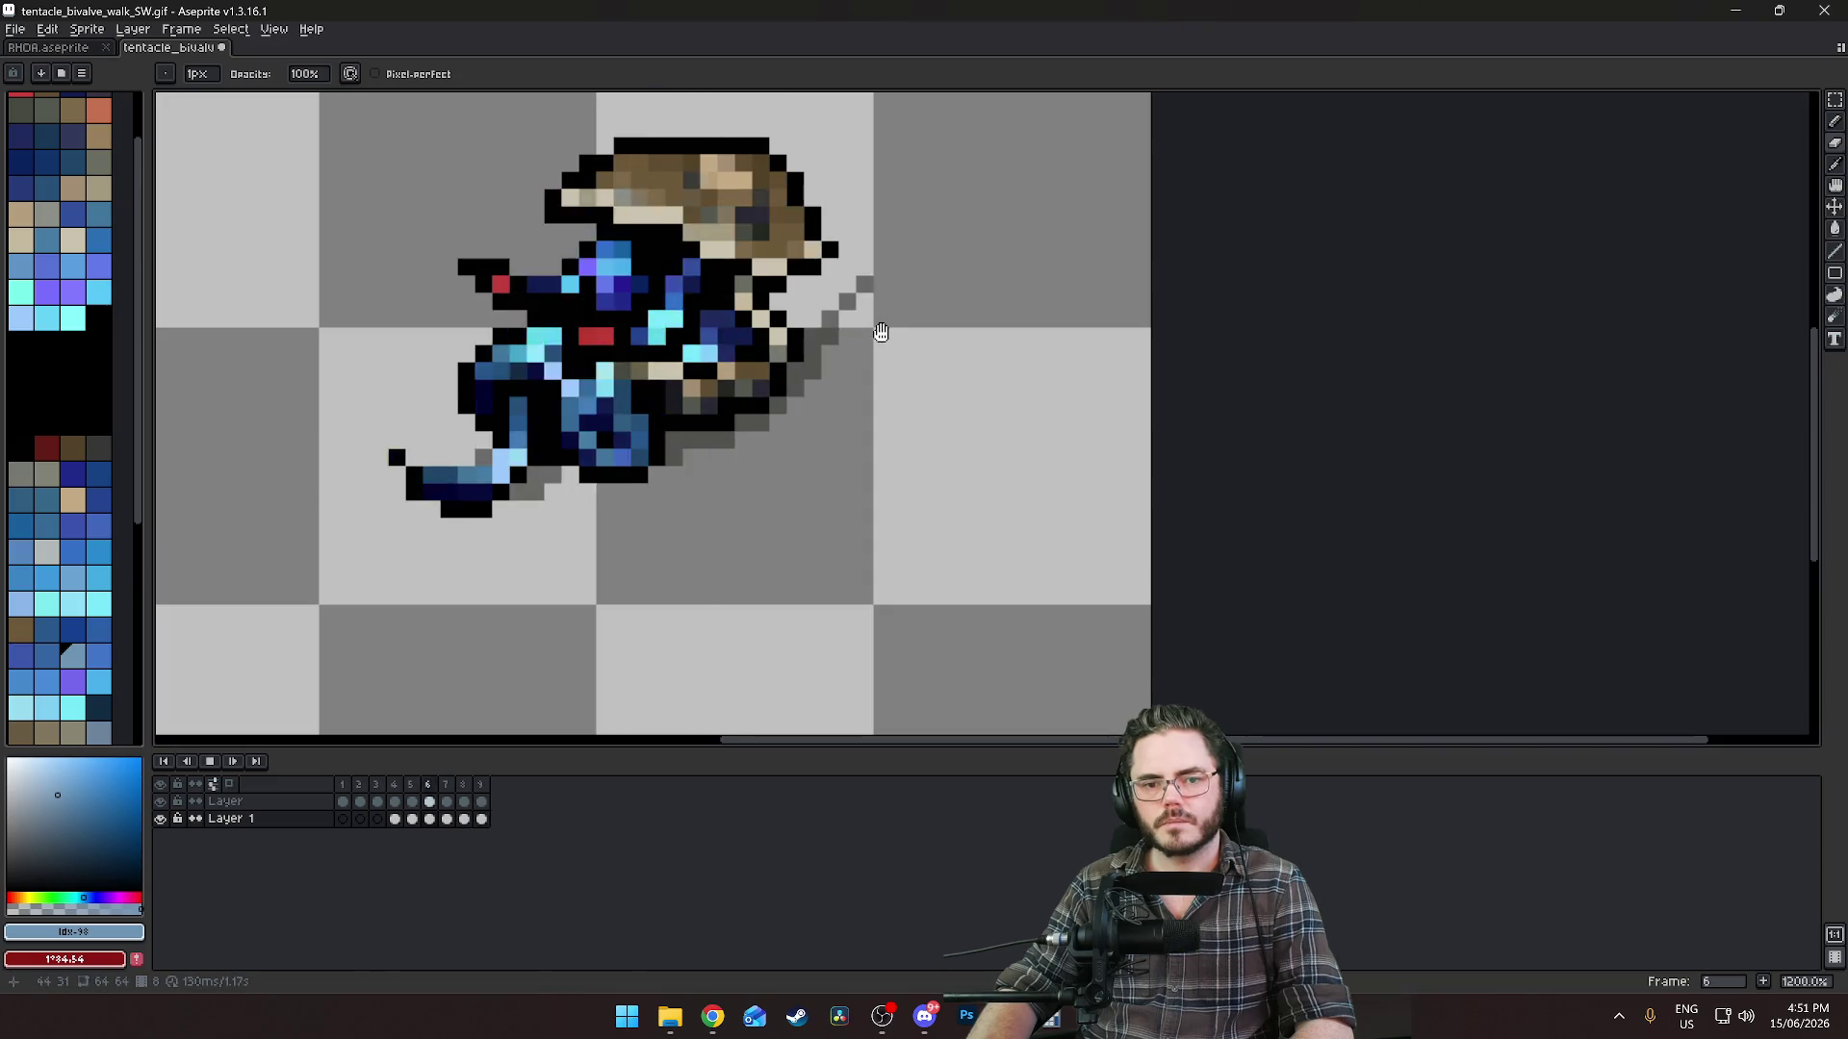
{"action": "key", "text": "Return"}
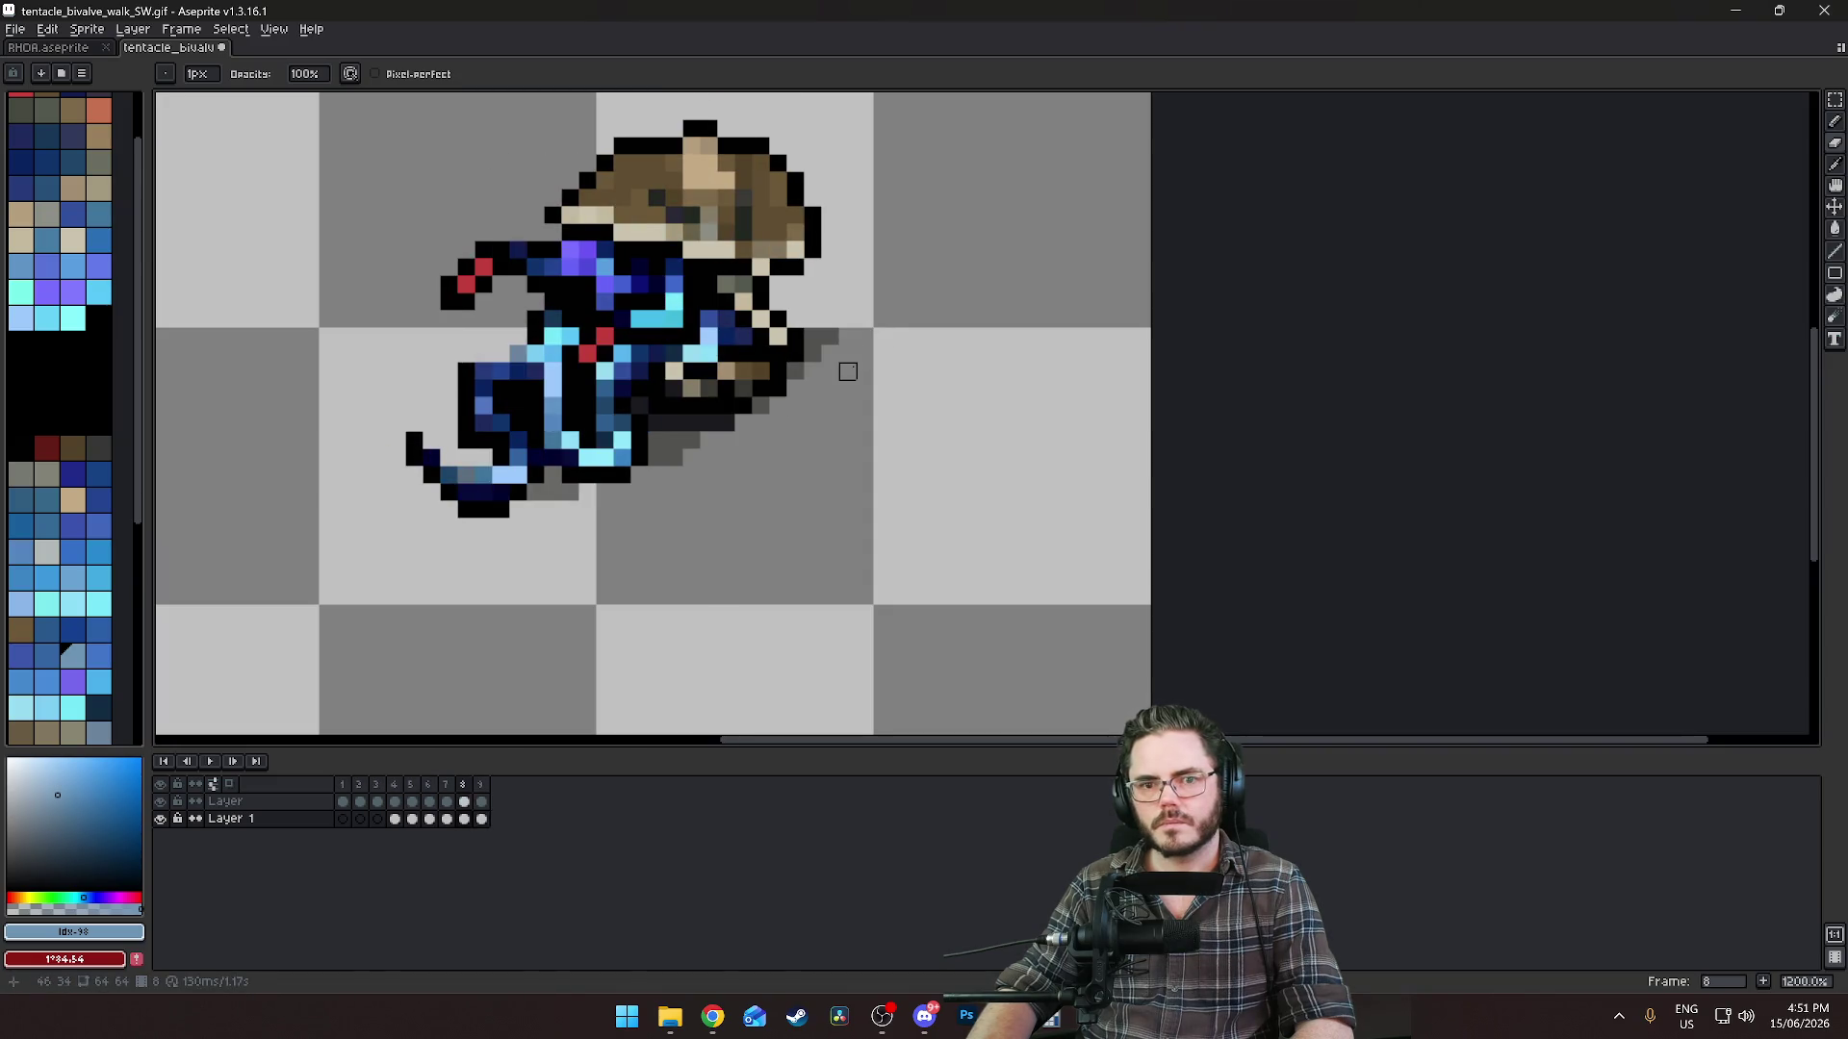
{"action": "scroll", "coordinate": [847, 372], "scroll_direction": "down", "scroll_amount": 3}
{"action": "key", "text": "Return"}
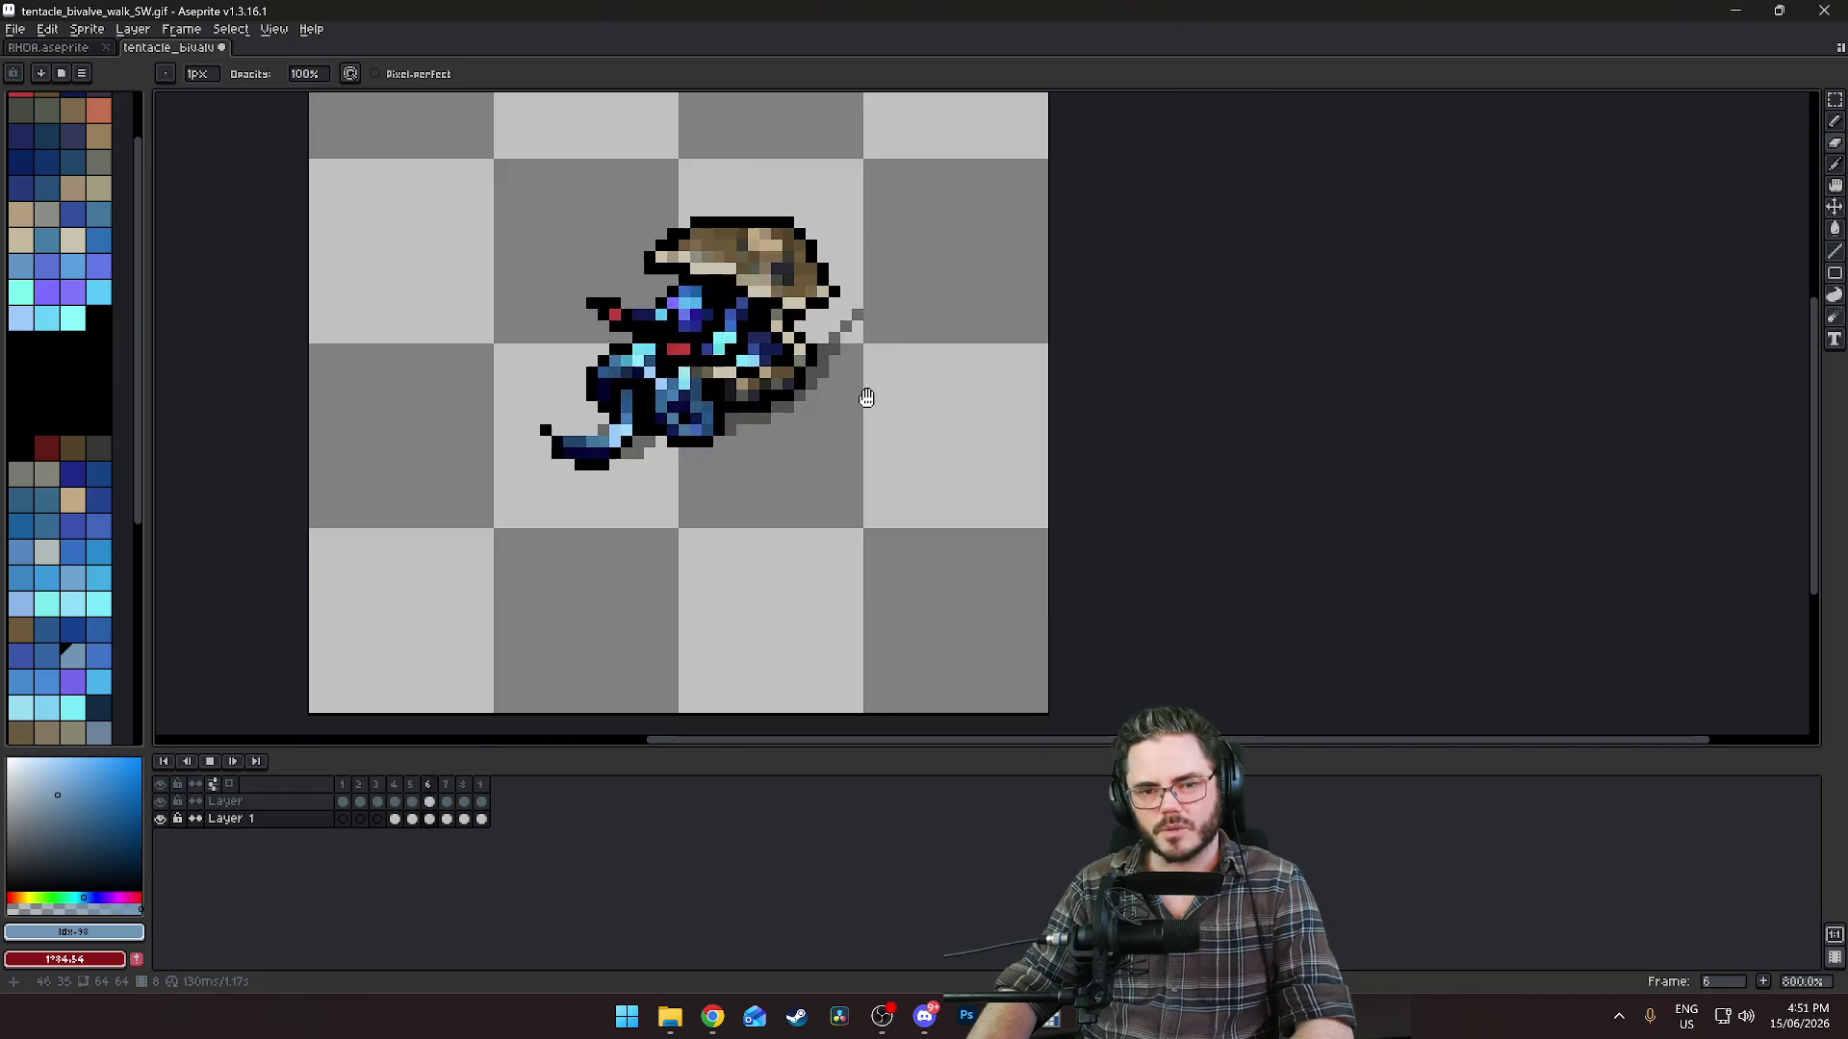
{"action": "key", "text": "Return"}
{"action": "scroll", "coordinate": [869, 407], "scroll_direction": "down", "scroll_amount": 2}
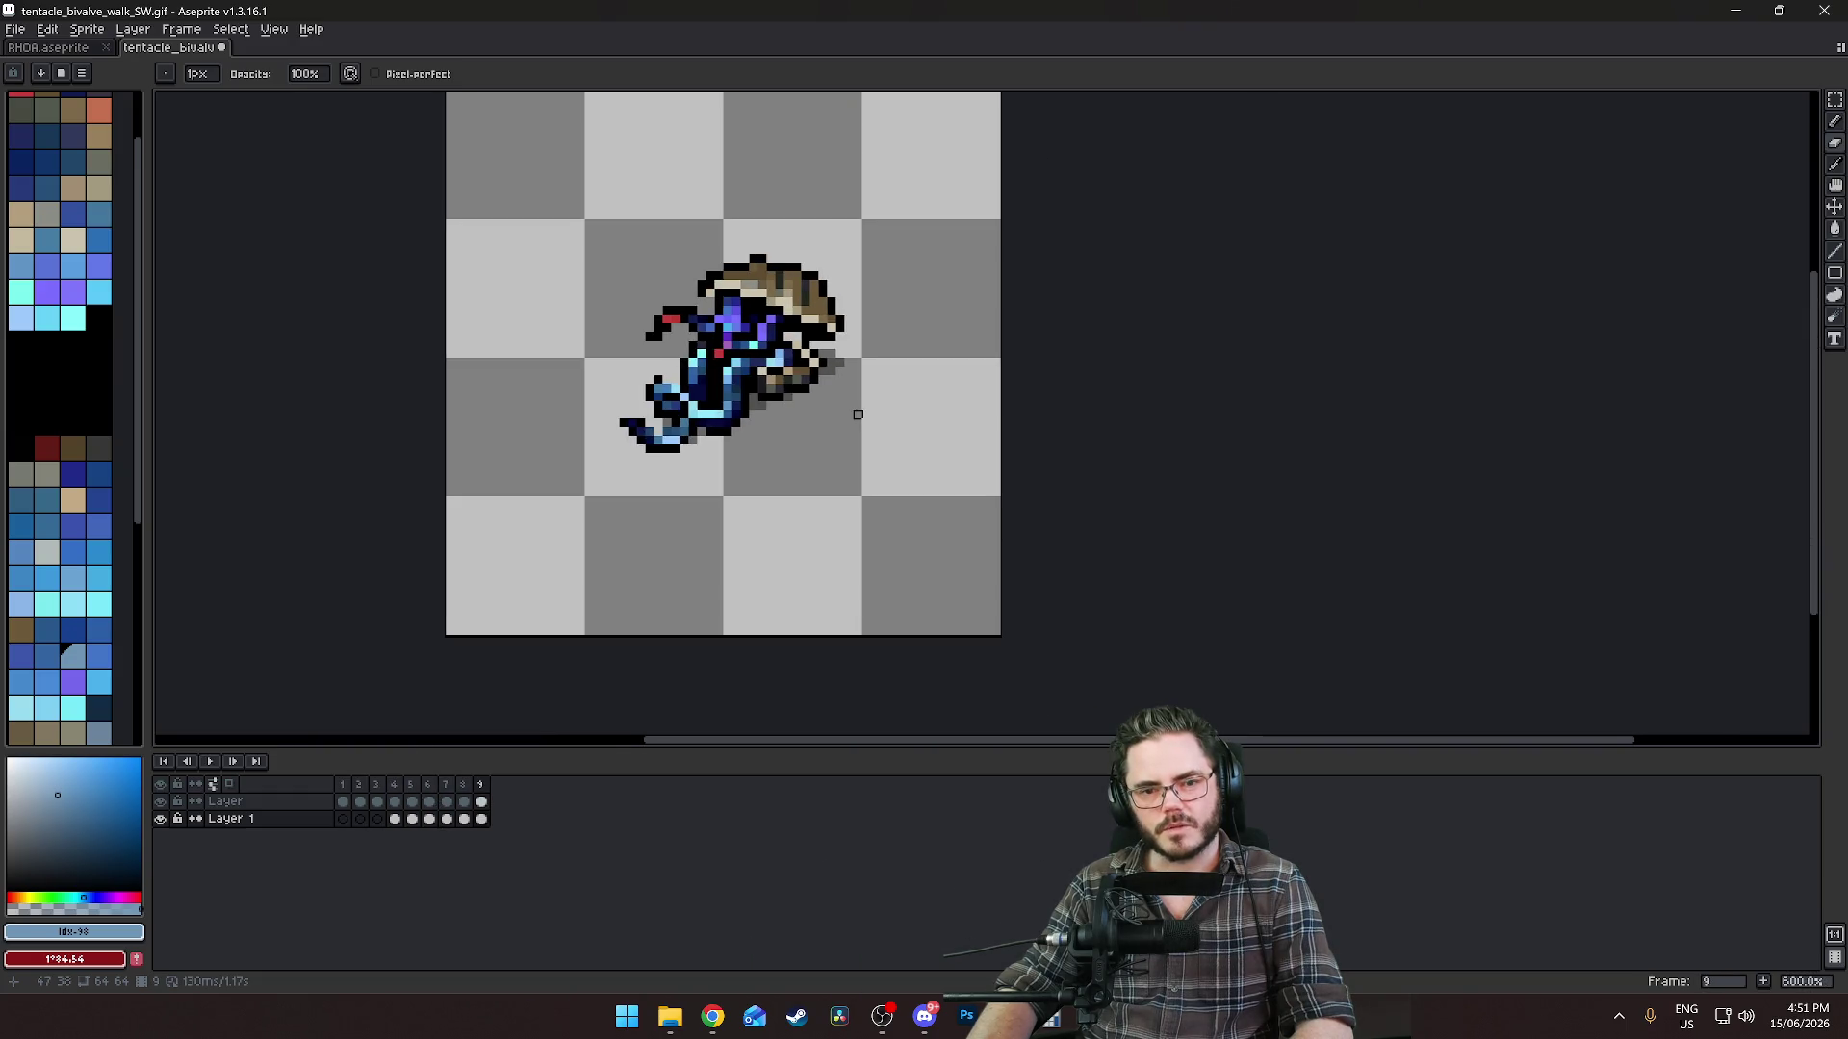
{"action": "key", "text": "Return"}
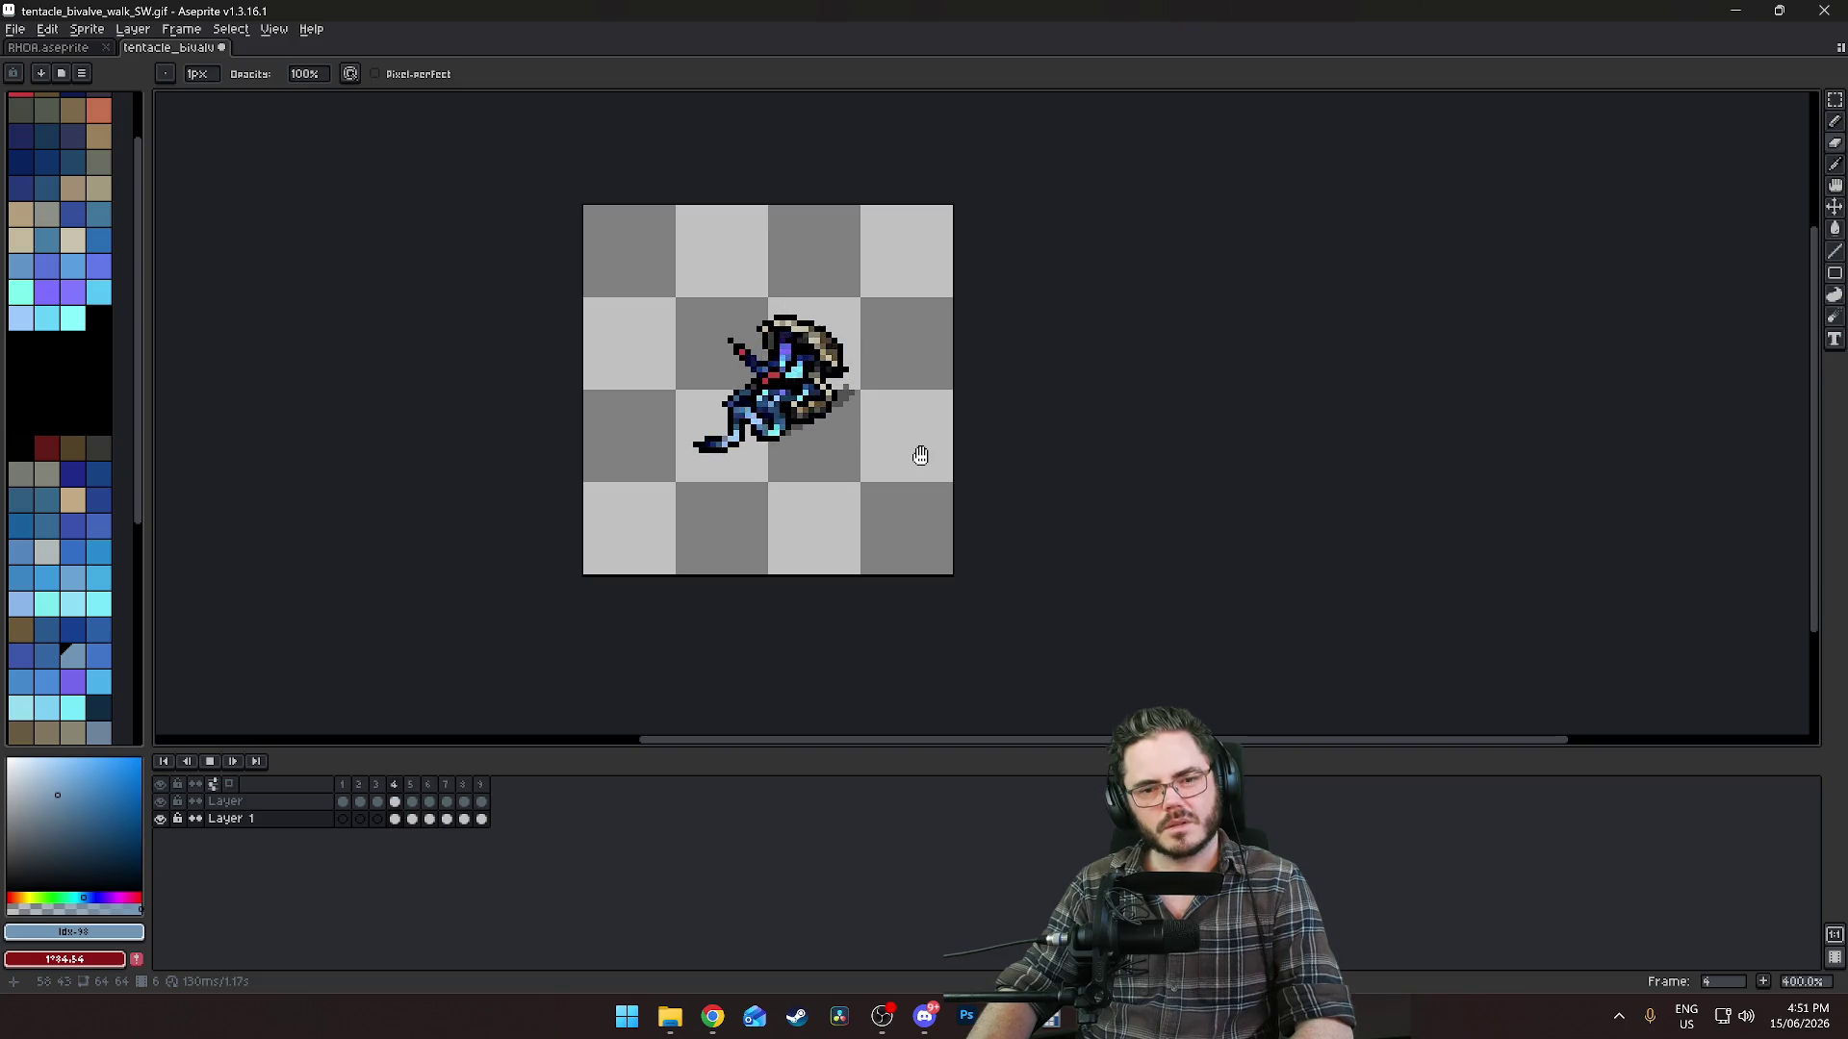
{"action": "scroll", "coordinate": [953, 453], "scroll_direction": "down", "scroll_amount": 2}
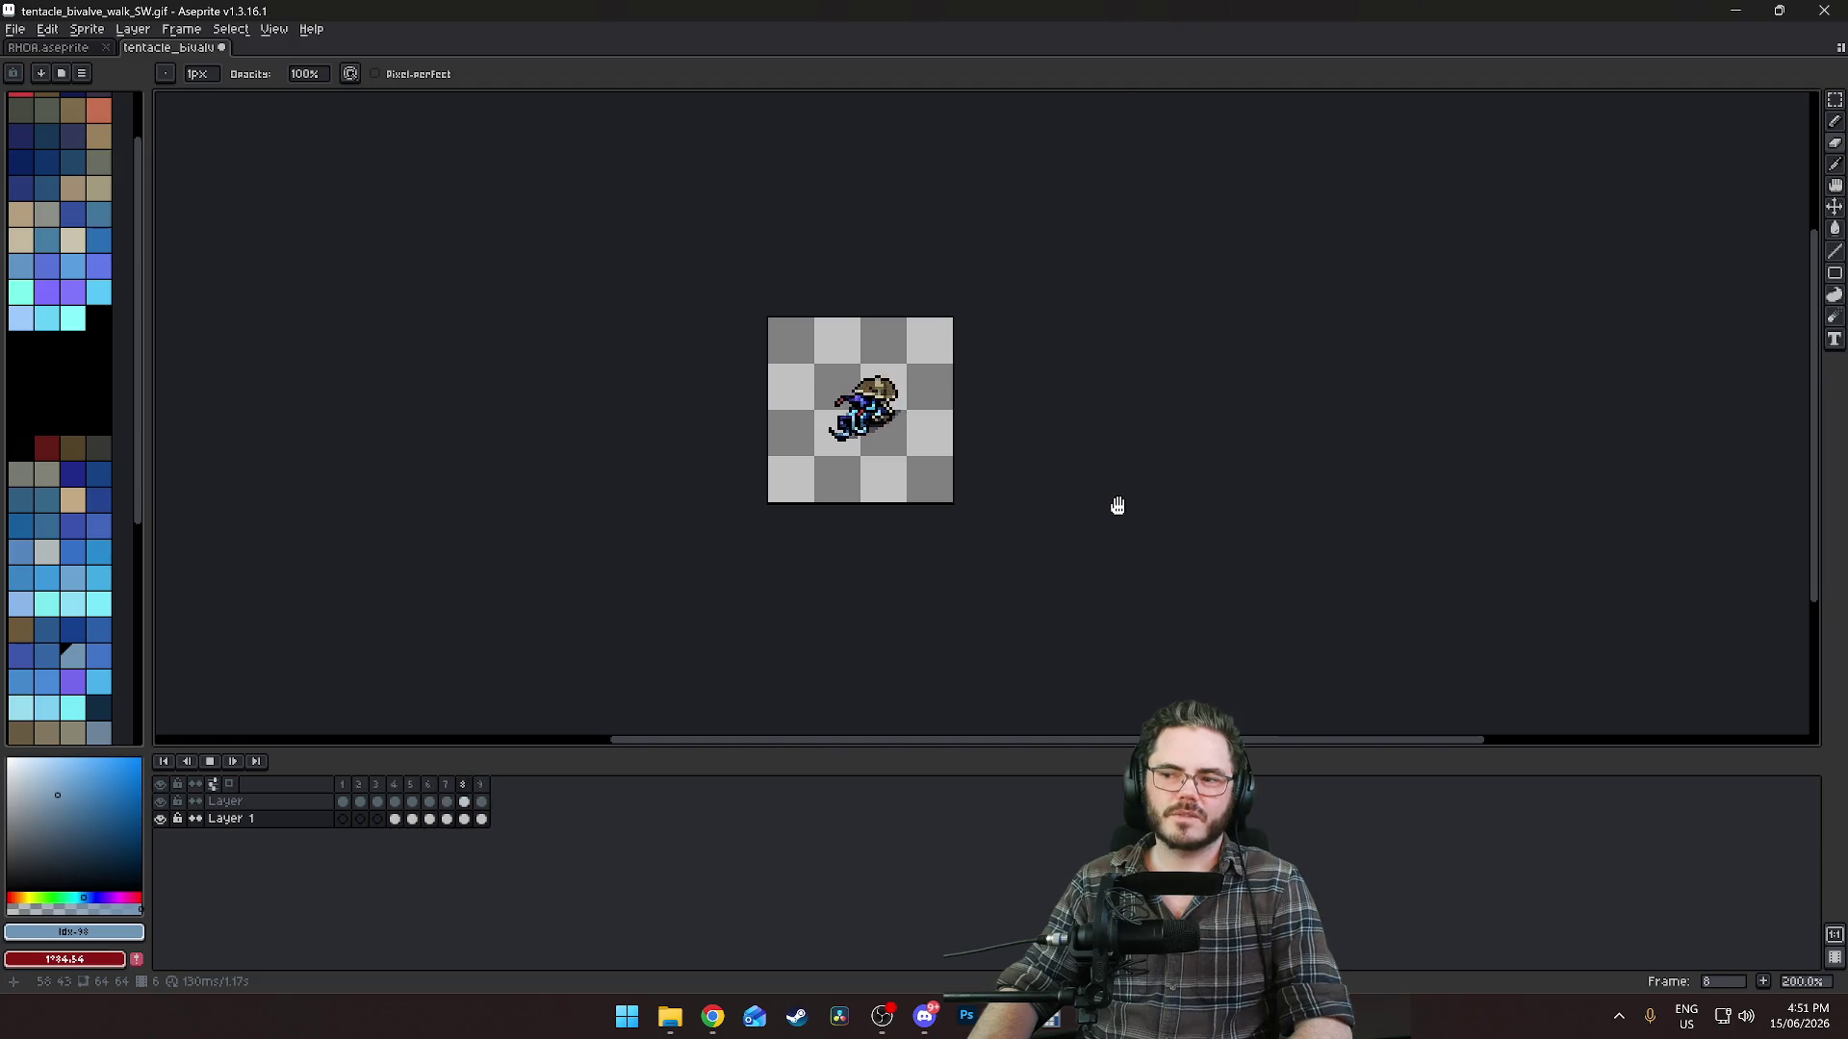
{"action": "key", "text": "Return"}
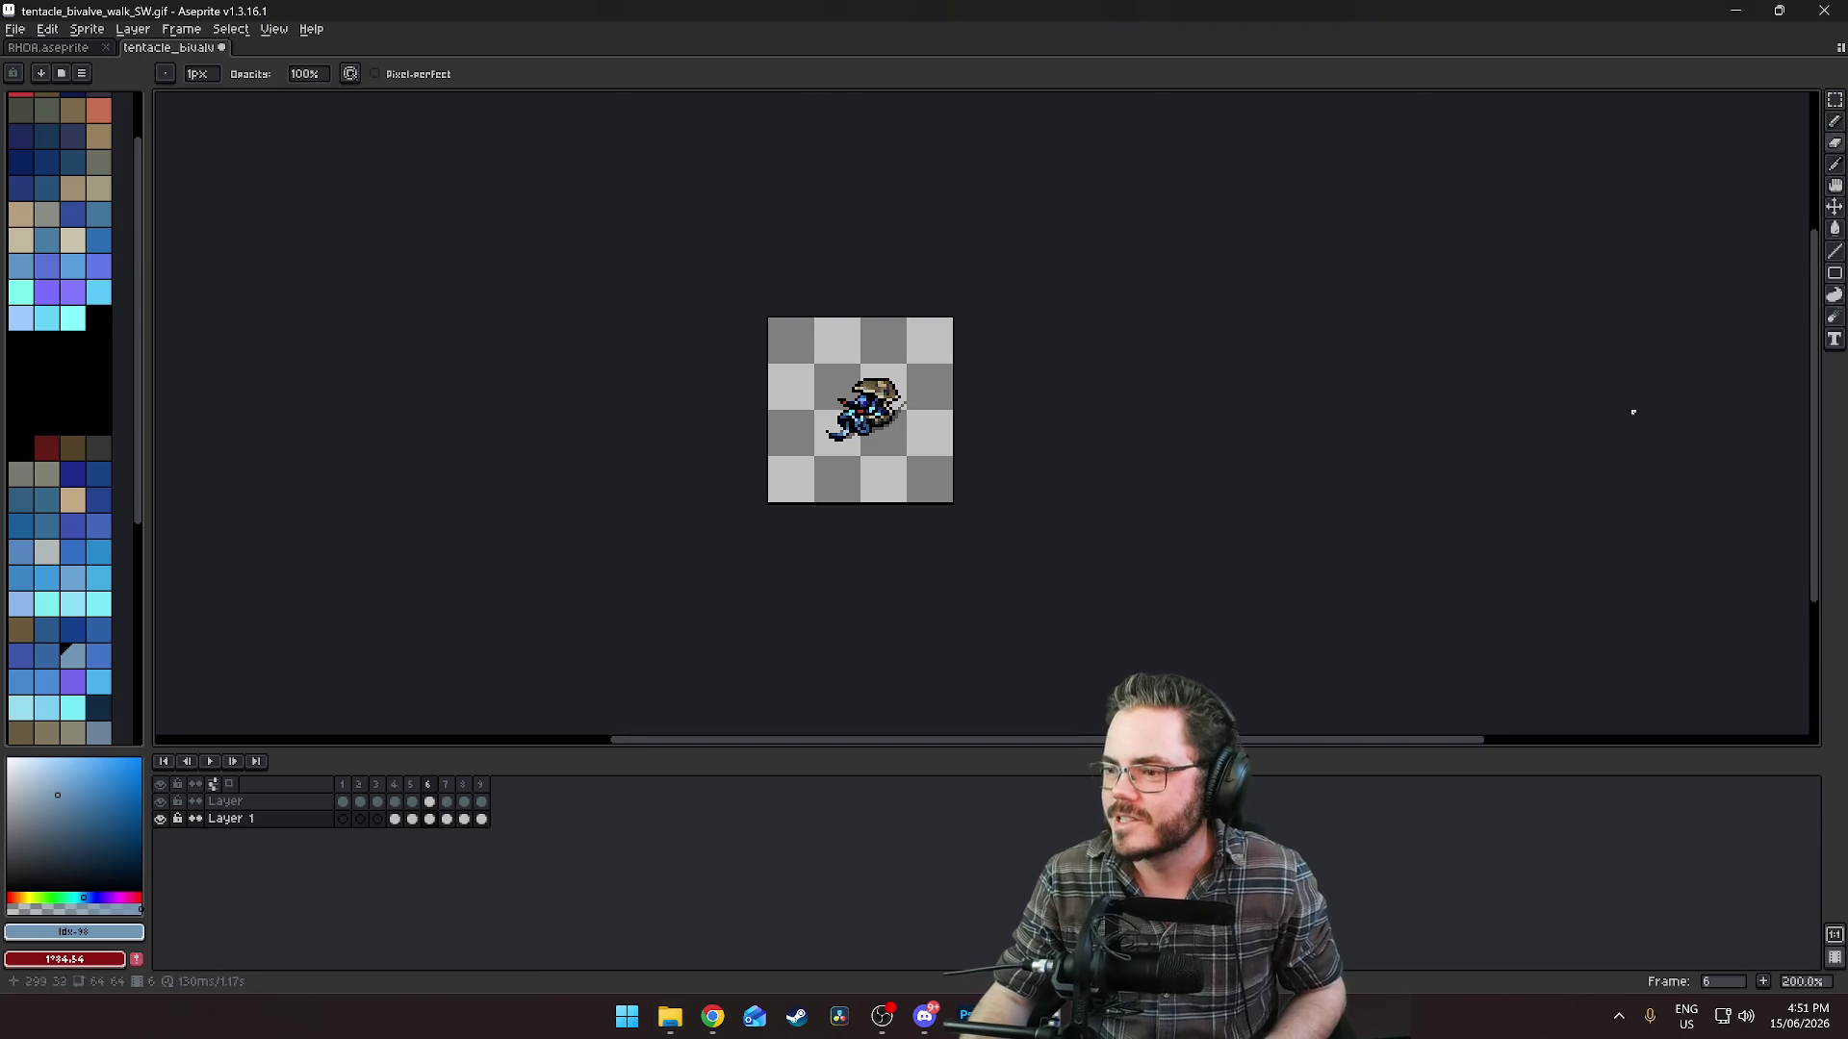
{"action": "scroll", "coordinate": [963, 395], "scroll_direction": "up", "scroll_amount": 3}
{"action": "scroll", "coordinate": [956, 392], "scroll_direction": "down", "scroll_amount": 3}
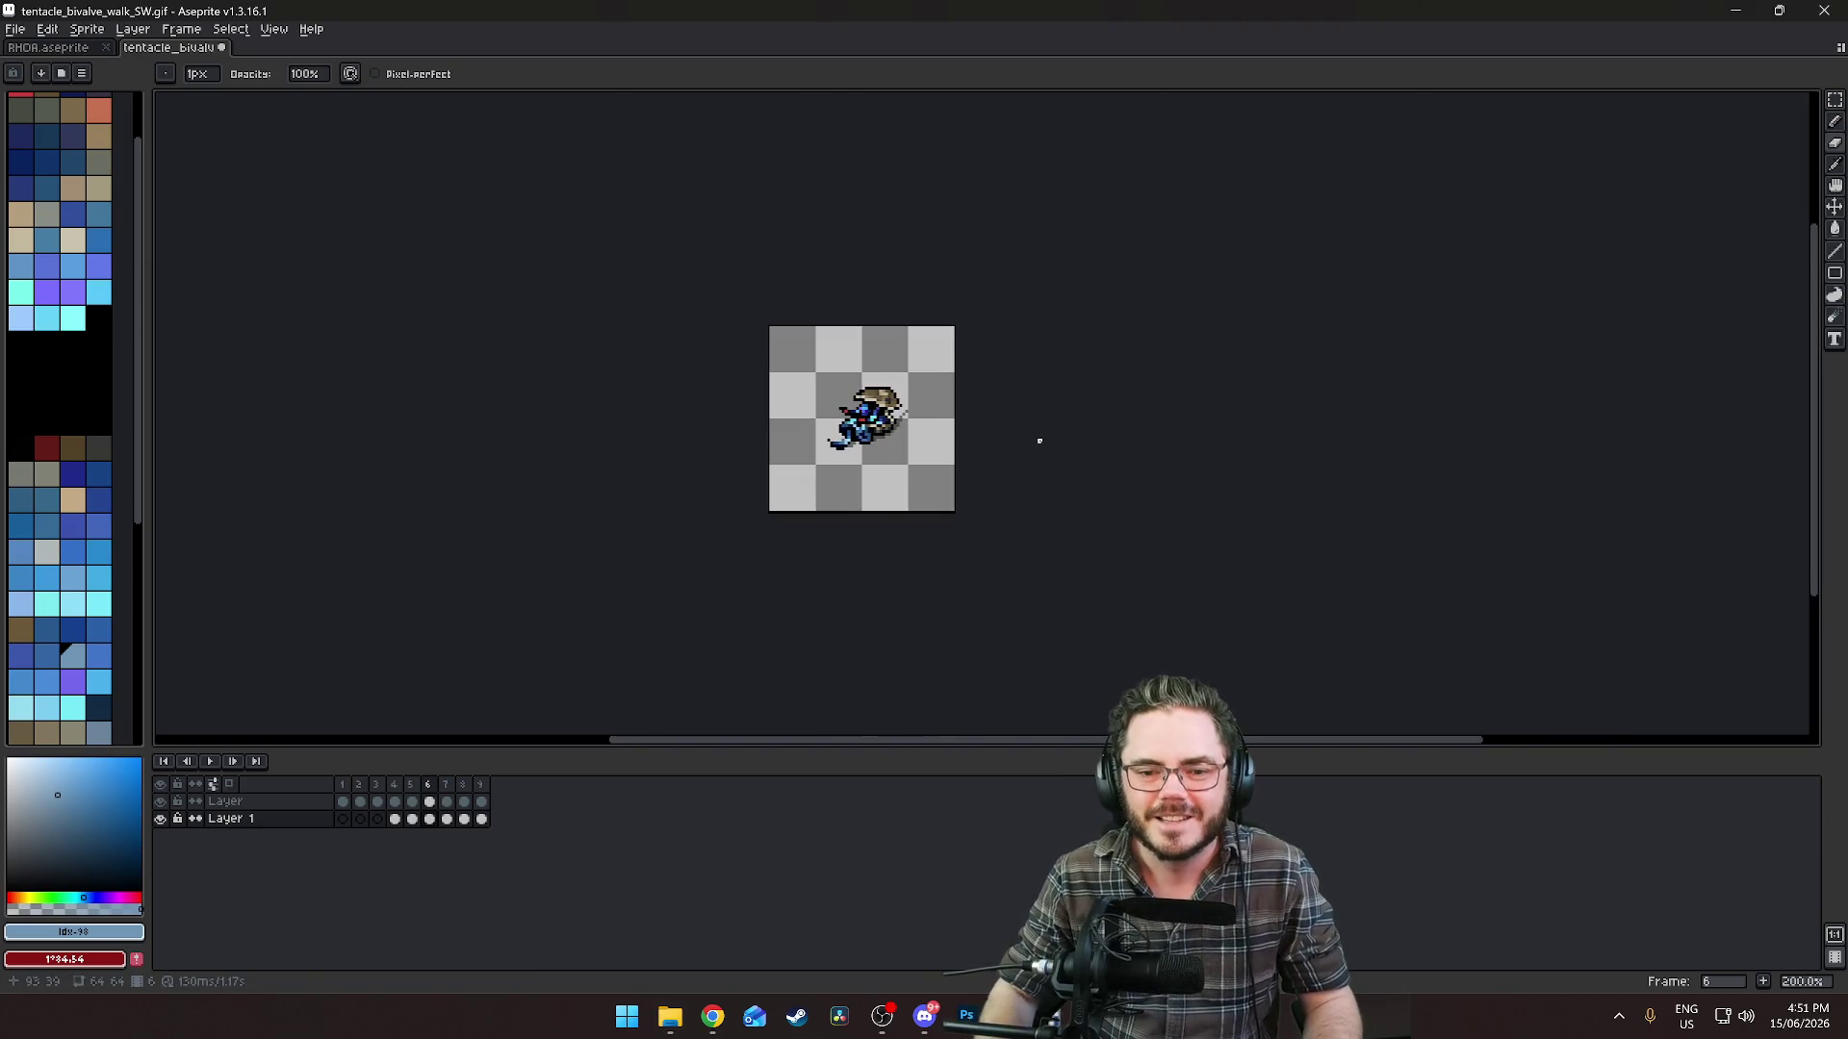
{"action": "key", "text": "Return"}
{"action": "key", "text": "Return"}
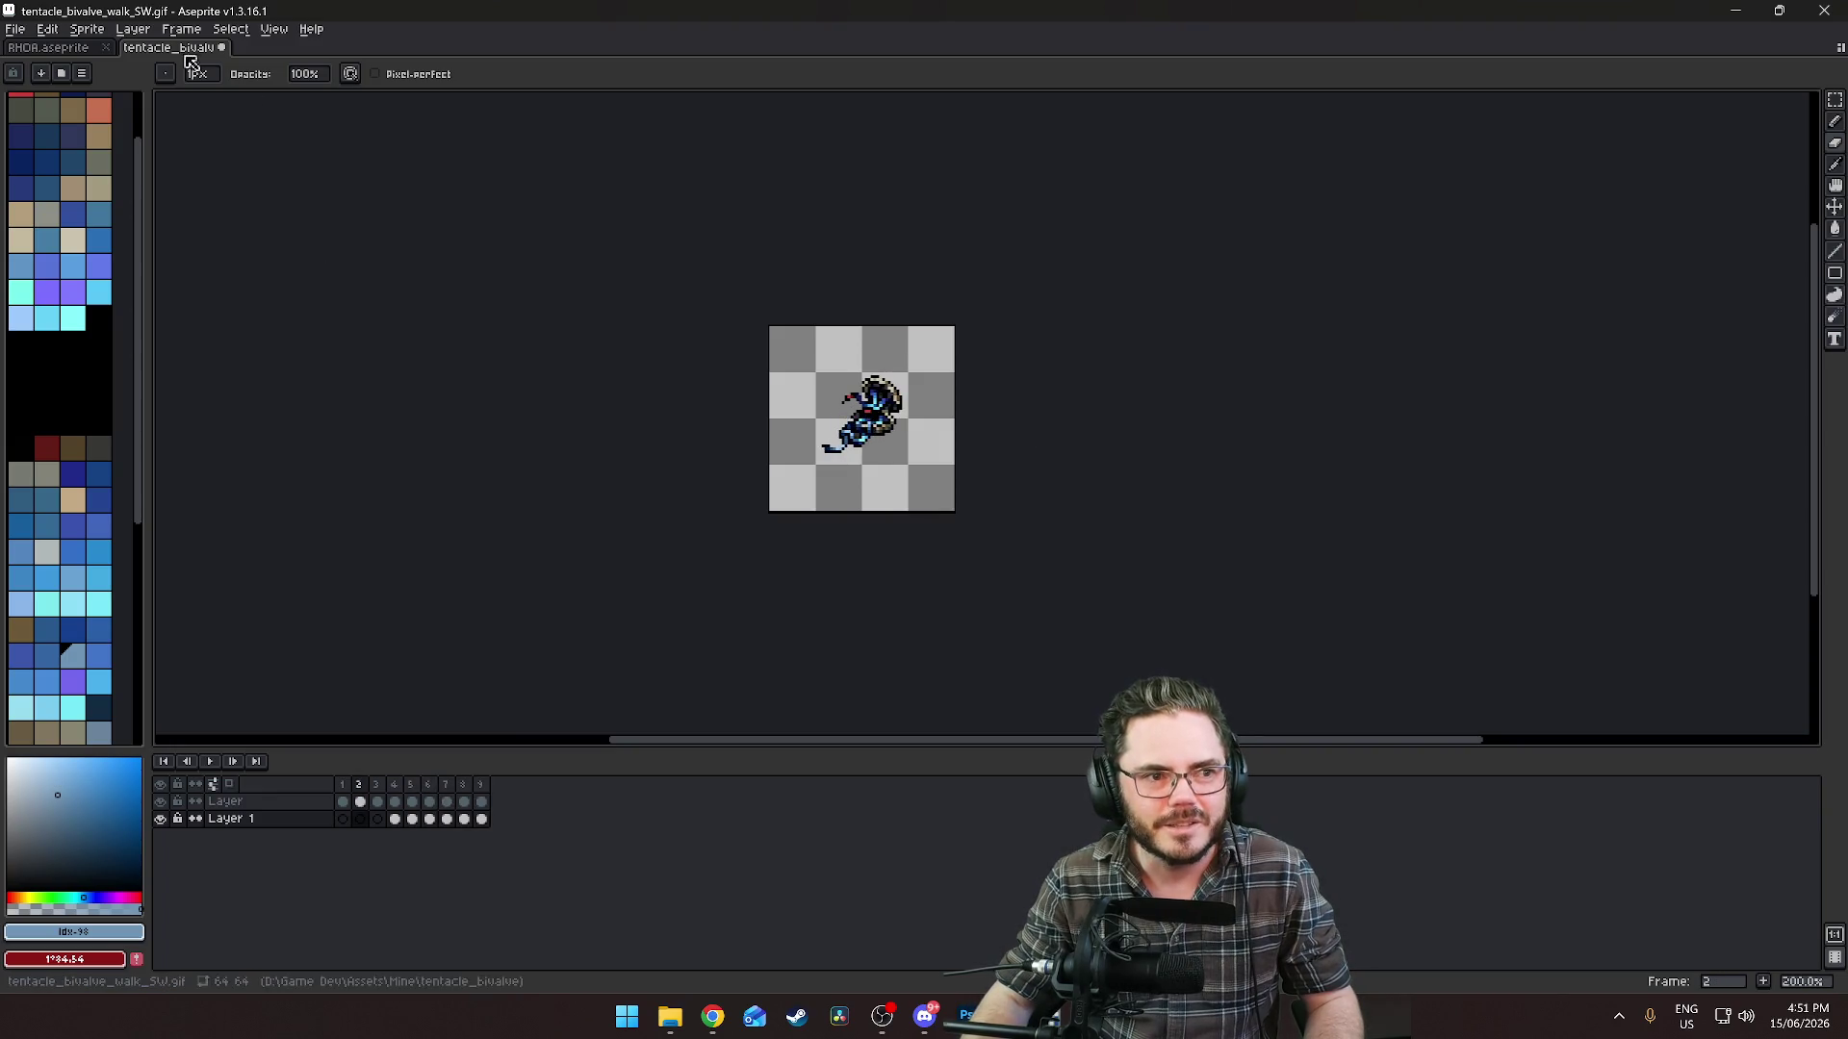
{"action": "left_click", "coordinate": [16, 29]}
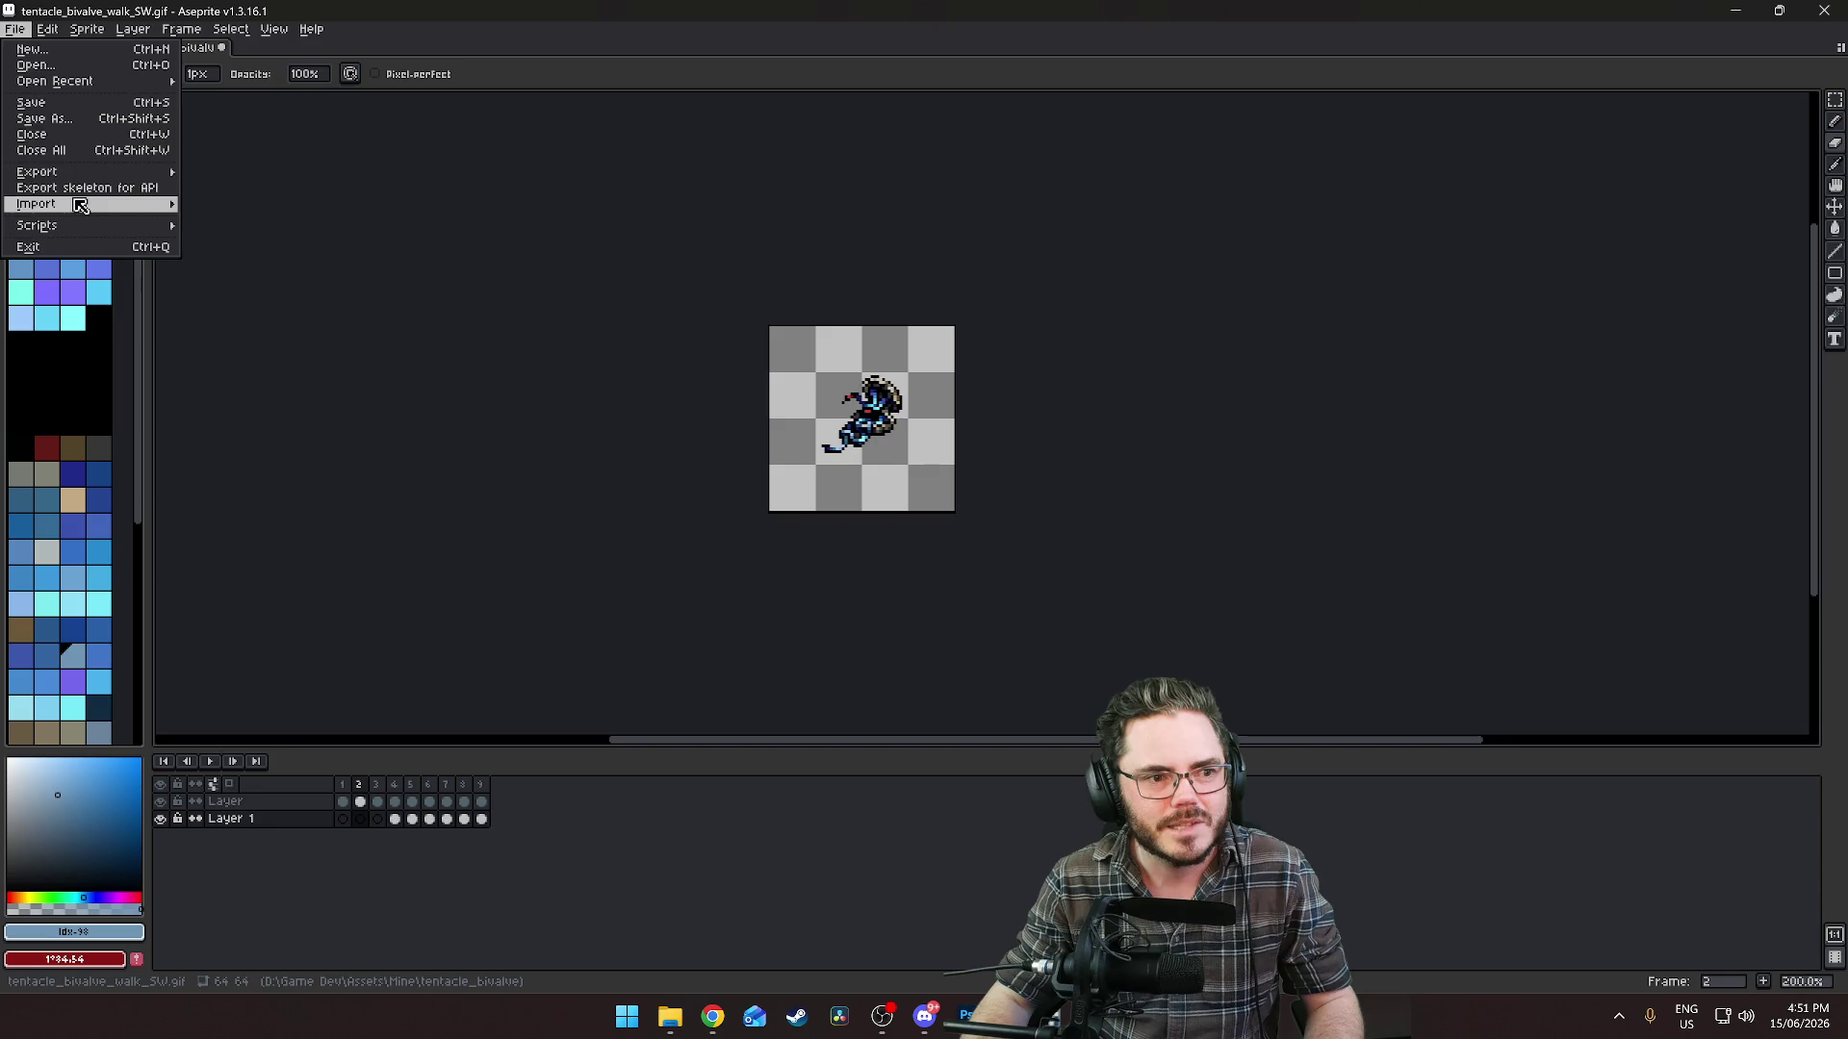
Export the walk animation as the tentacle_bivalve_walk_SW.png sprite sheet, then switch from Aseprite to Godot.
{"action": "mouse_move", "coordinate": [85, 176]}
{"action": "left_click", "coordinate": [198, 190]}
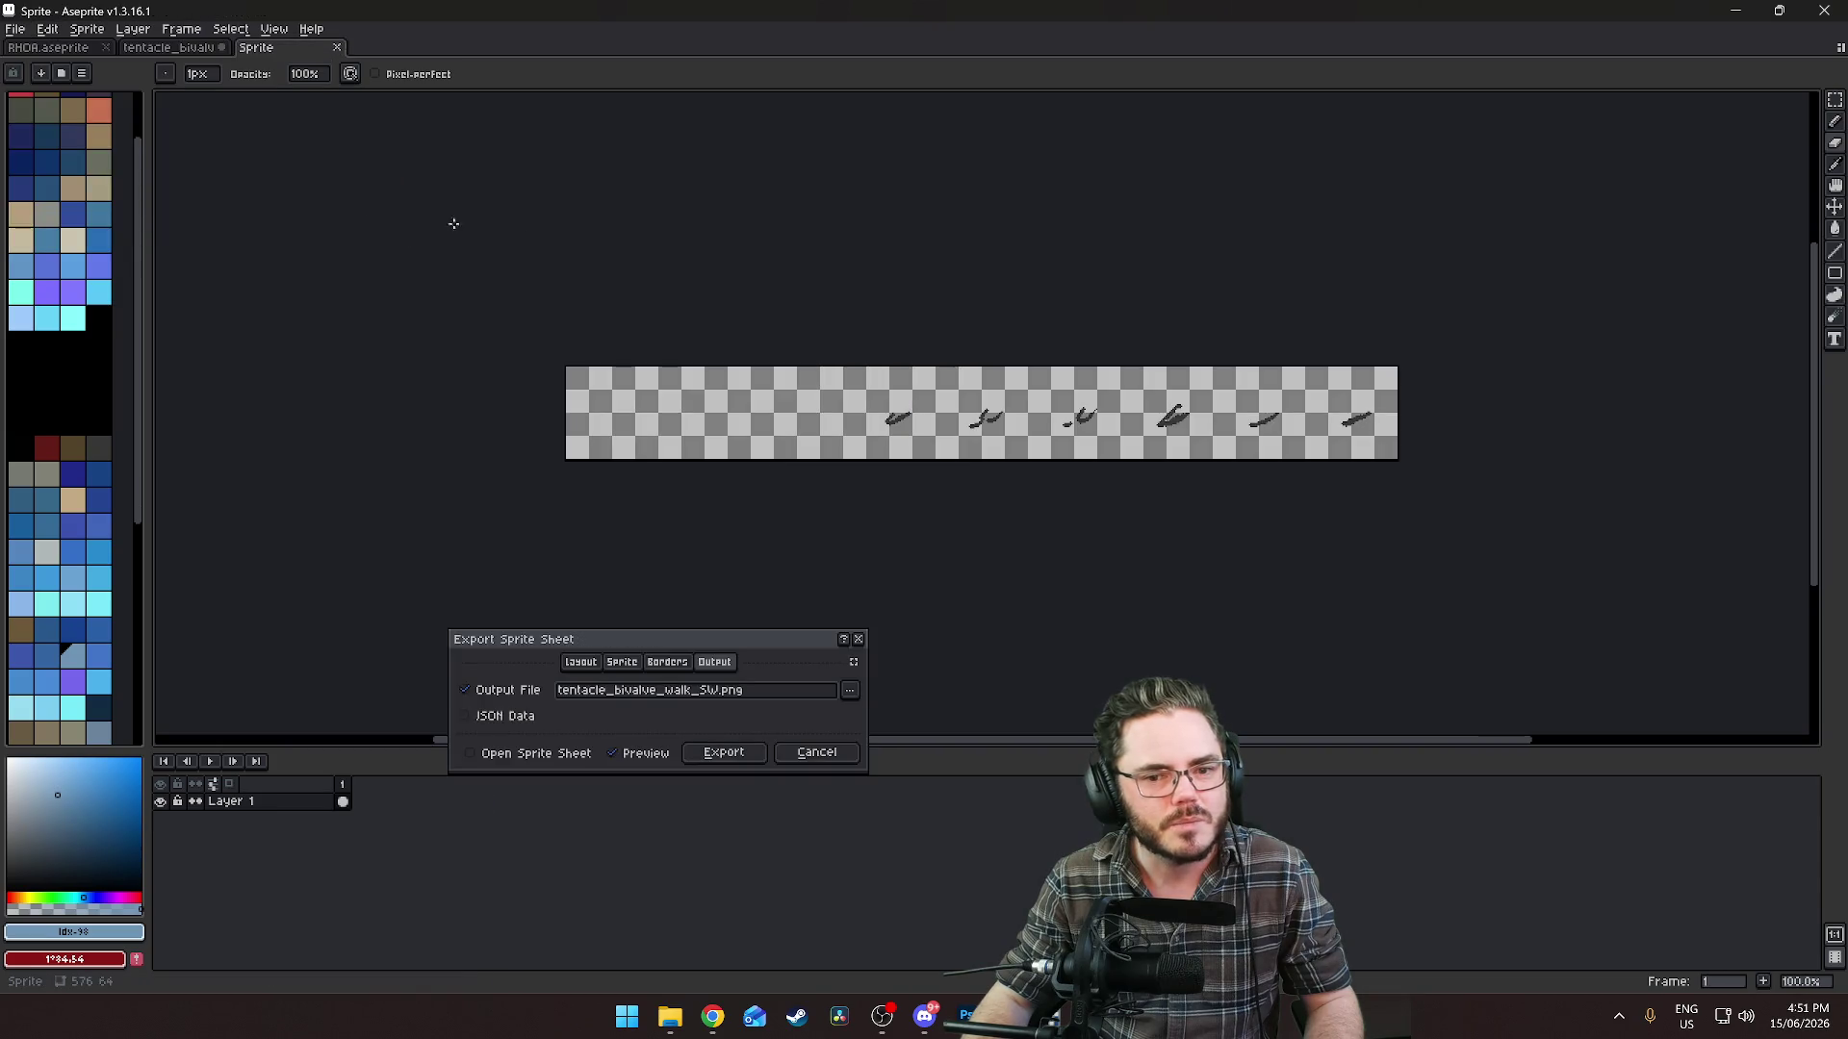
{"action": "left_click", "coordinate": [729, 752]}
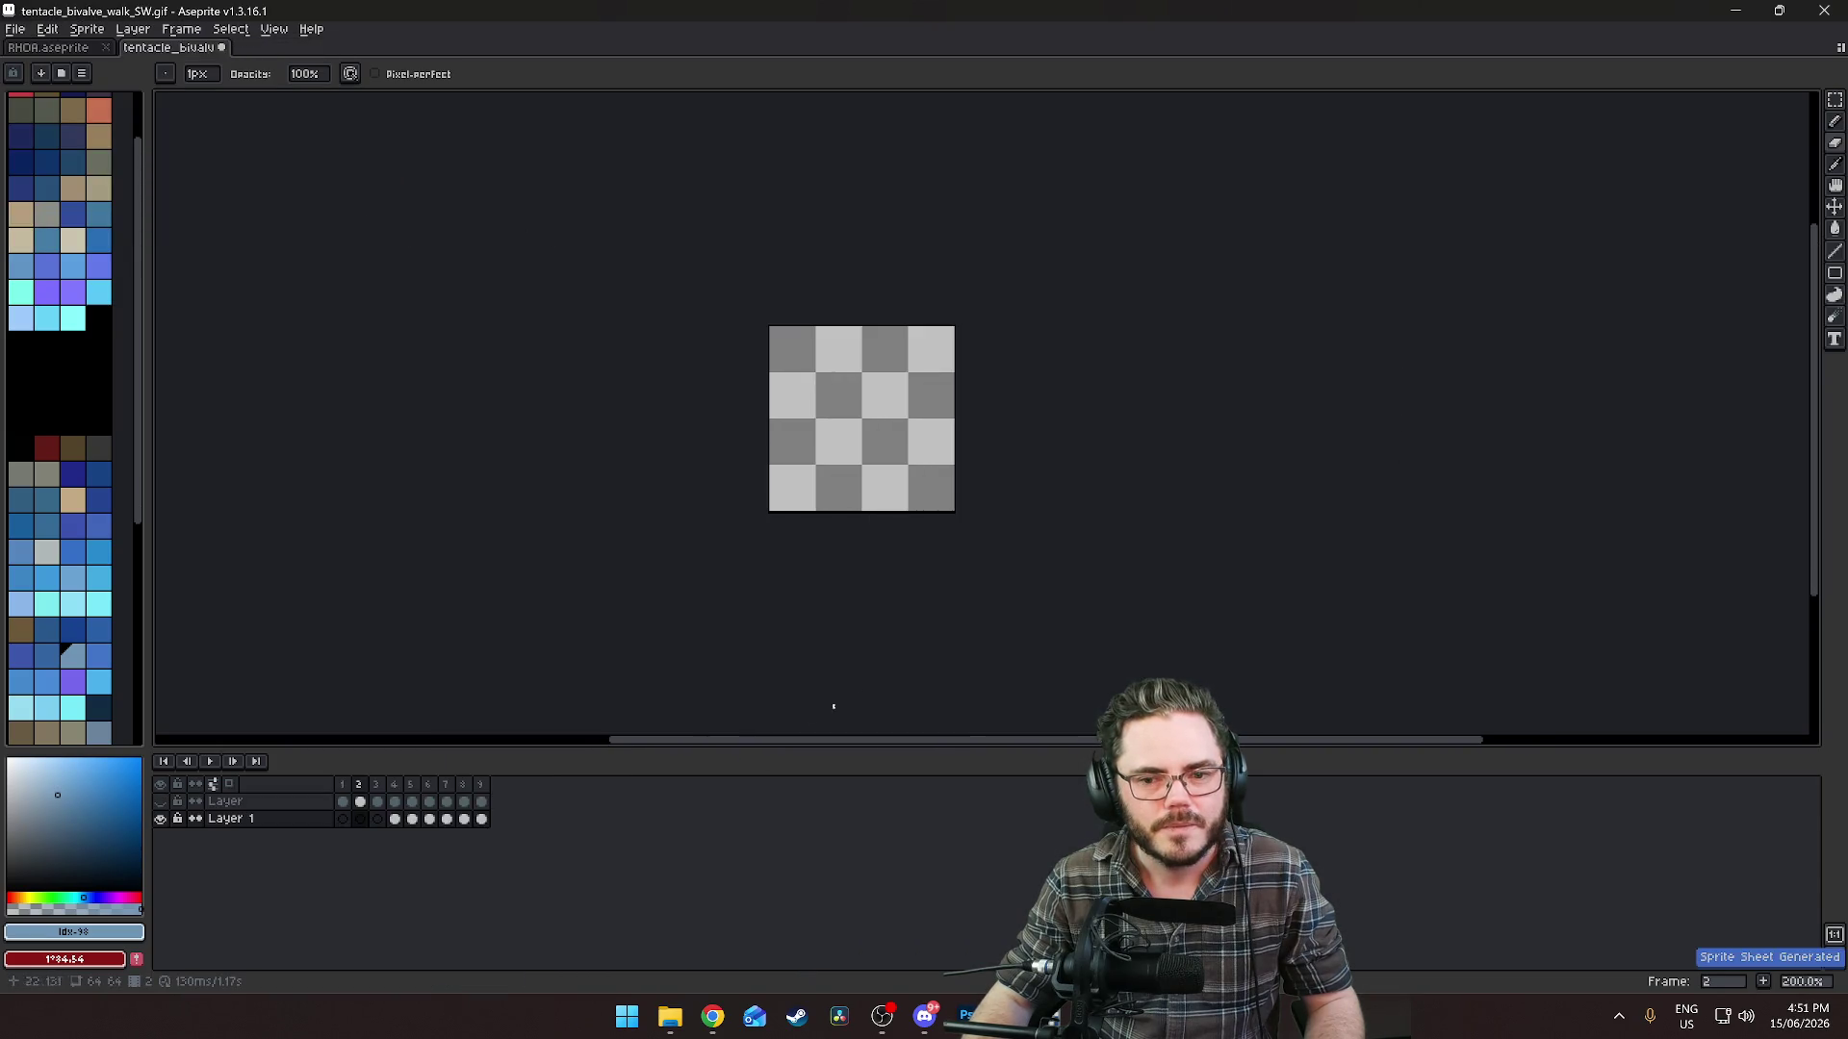
{"action": "left_click", "coordinate": [1735, 10]}
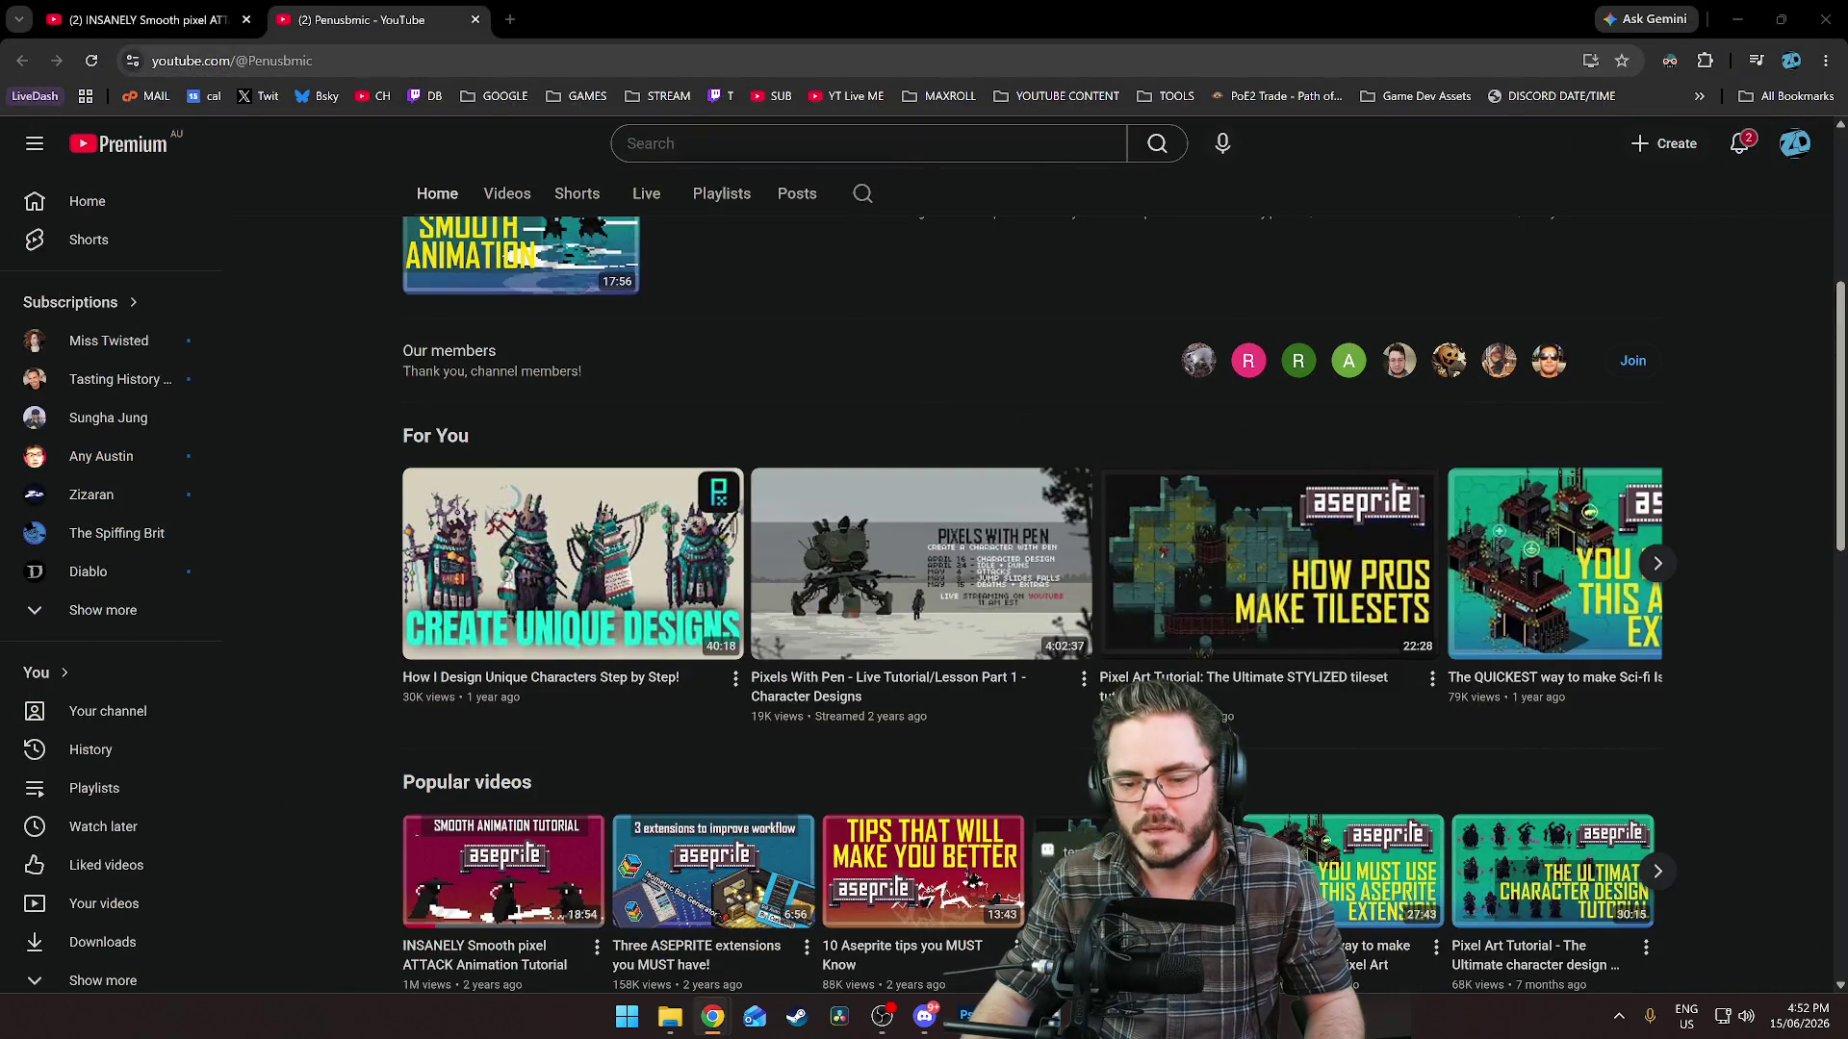
{"action": "left_click", "coordinate": [1737, 18]}
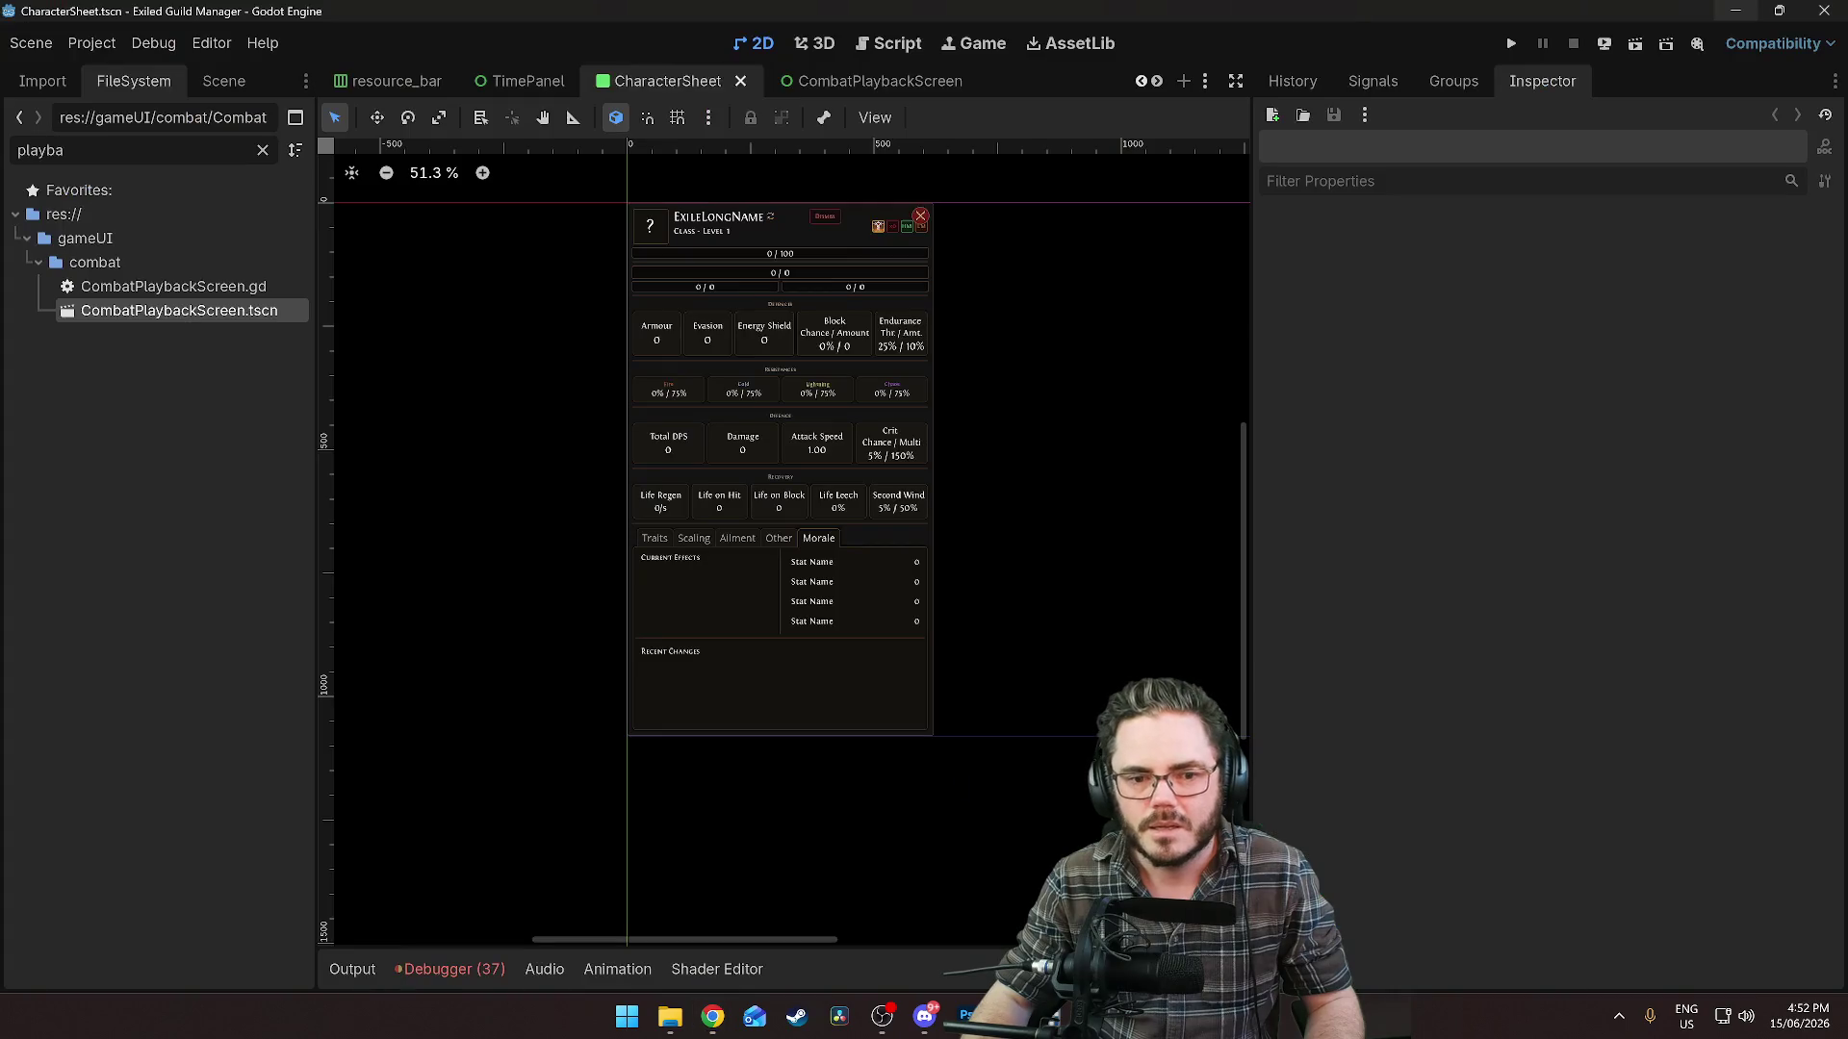
Filter the FileSystem for 'tentacl' and open the tentacled_bivalve.tres monster data.
{"action": "left_click", "coordinate": [261, 151]}
{"action": "type", "text": "tentacl"}
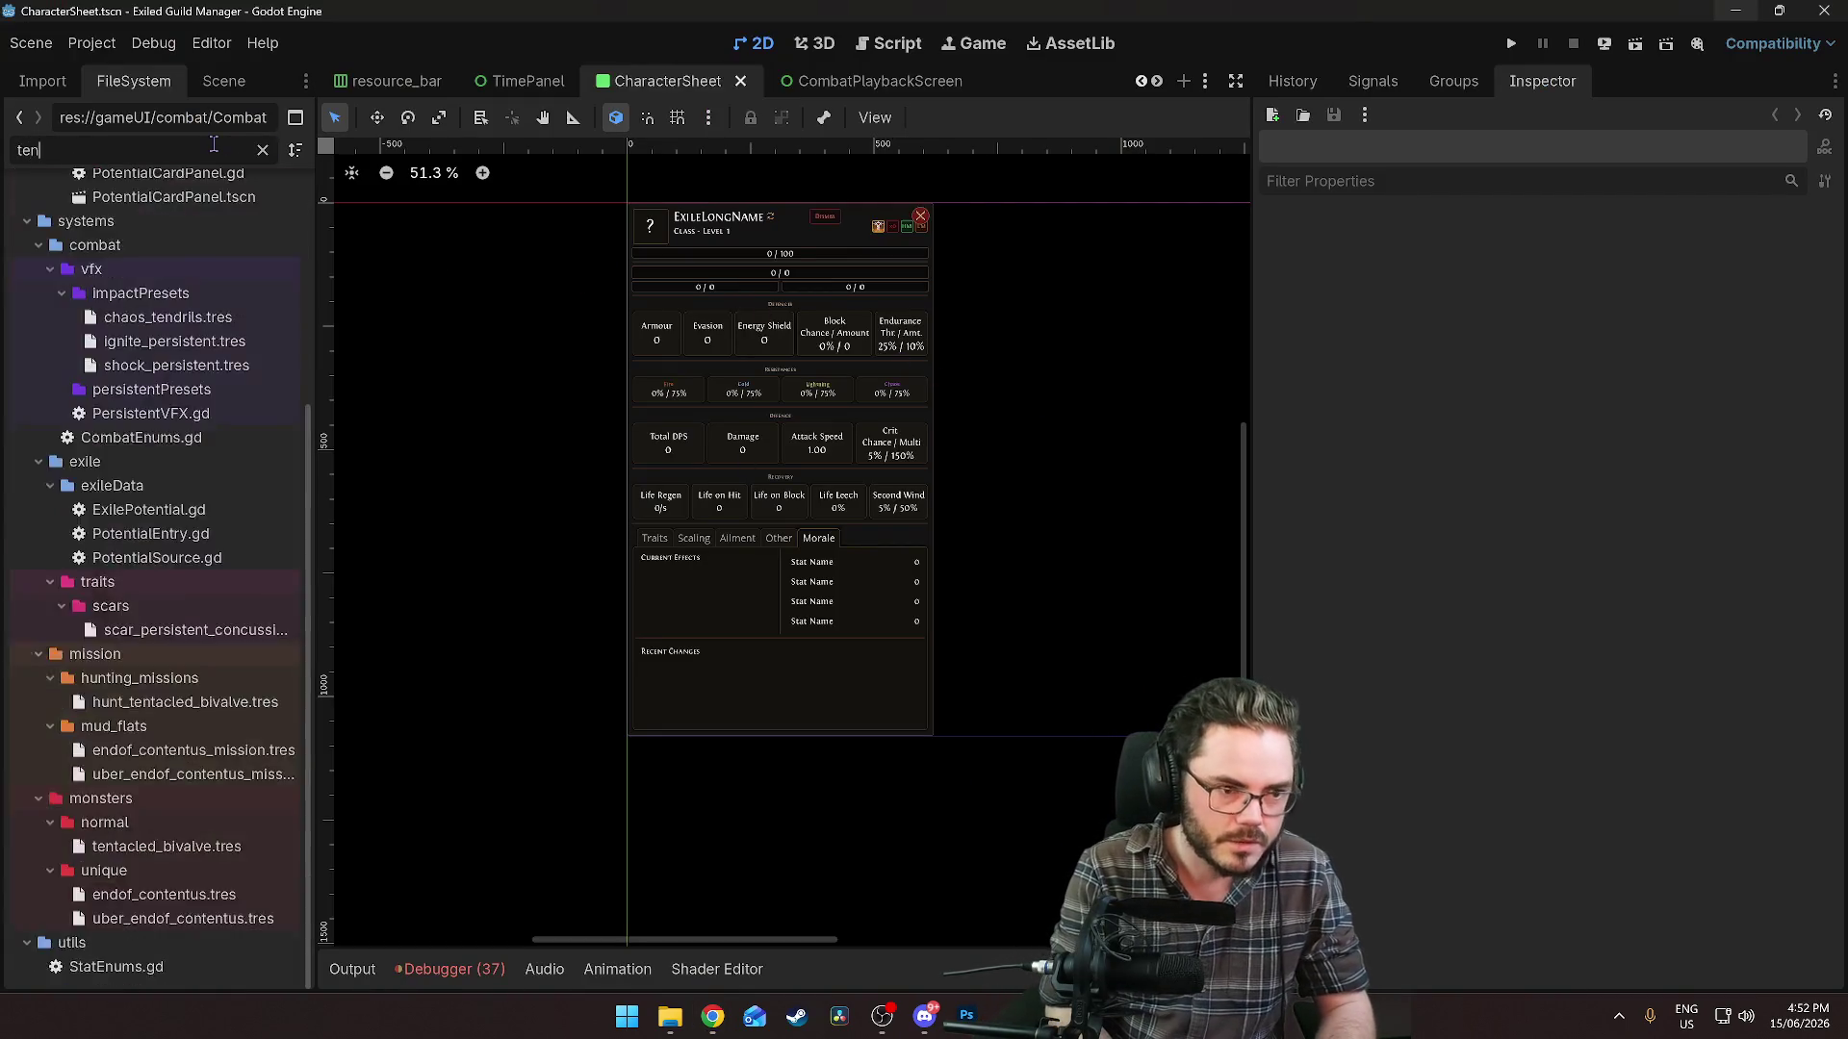
{"action": "double_click", "coordinate": [163, 382]}
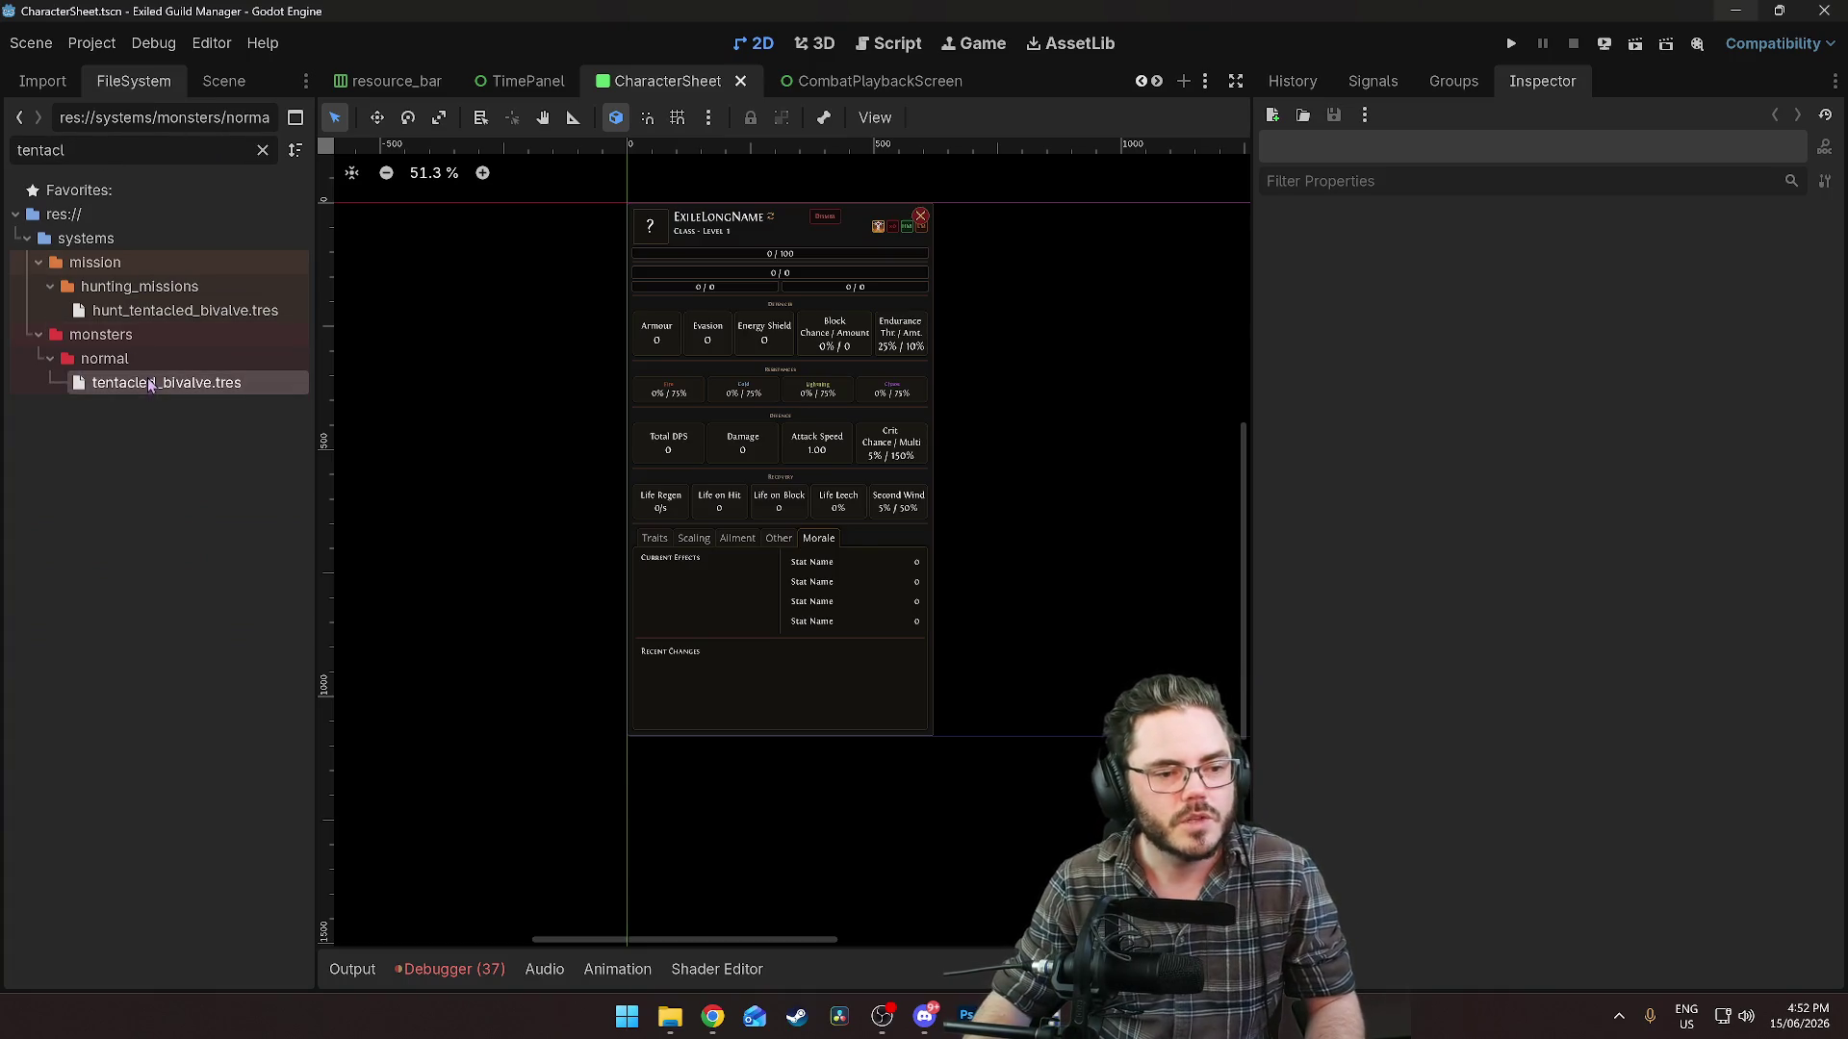
{"action": "scroll", "coordinate": [1480, 493], "scroll_direction": "down", "scroll_amount": 6}
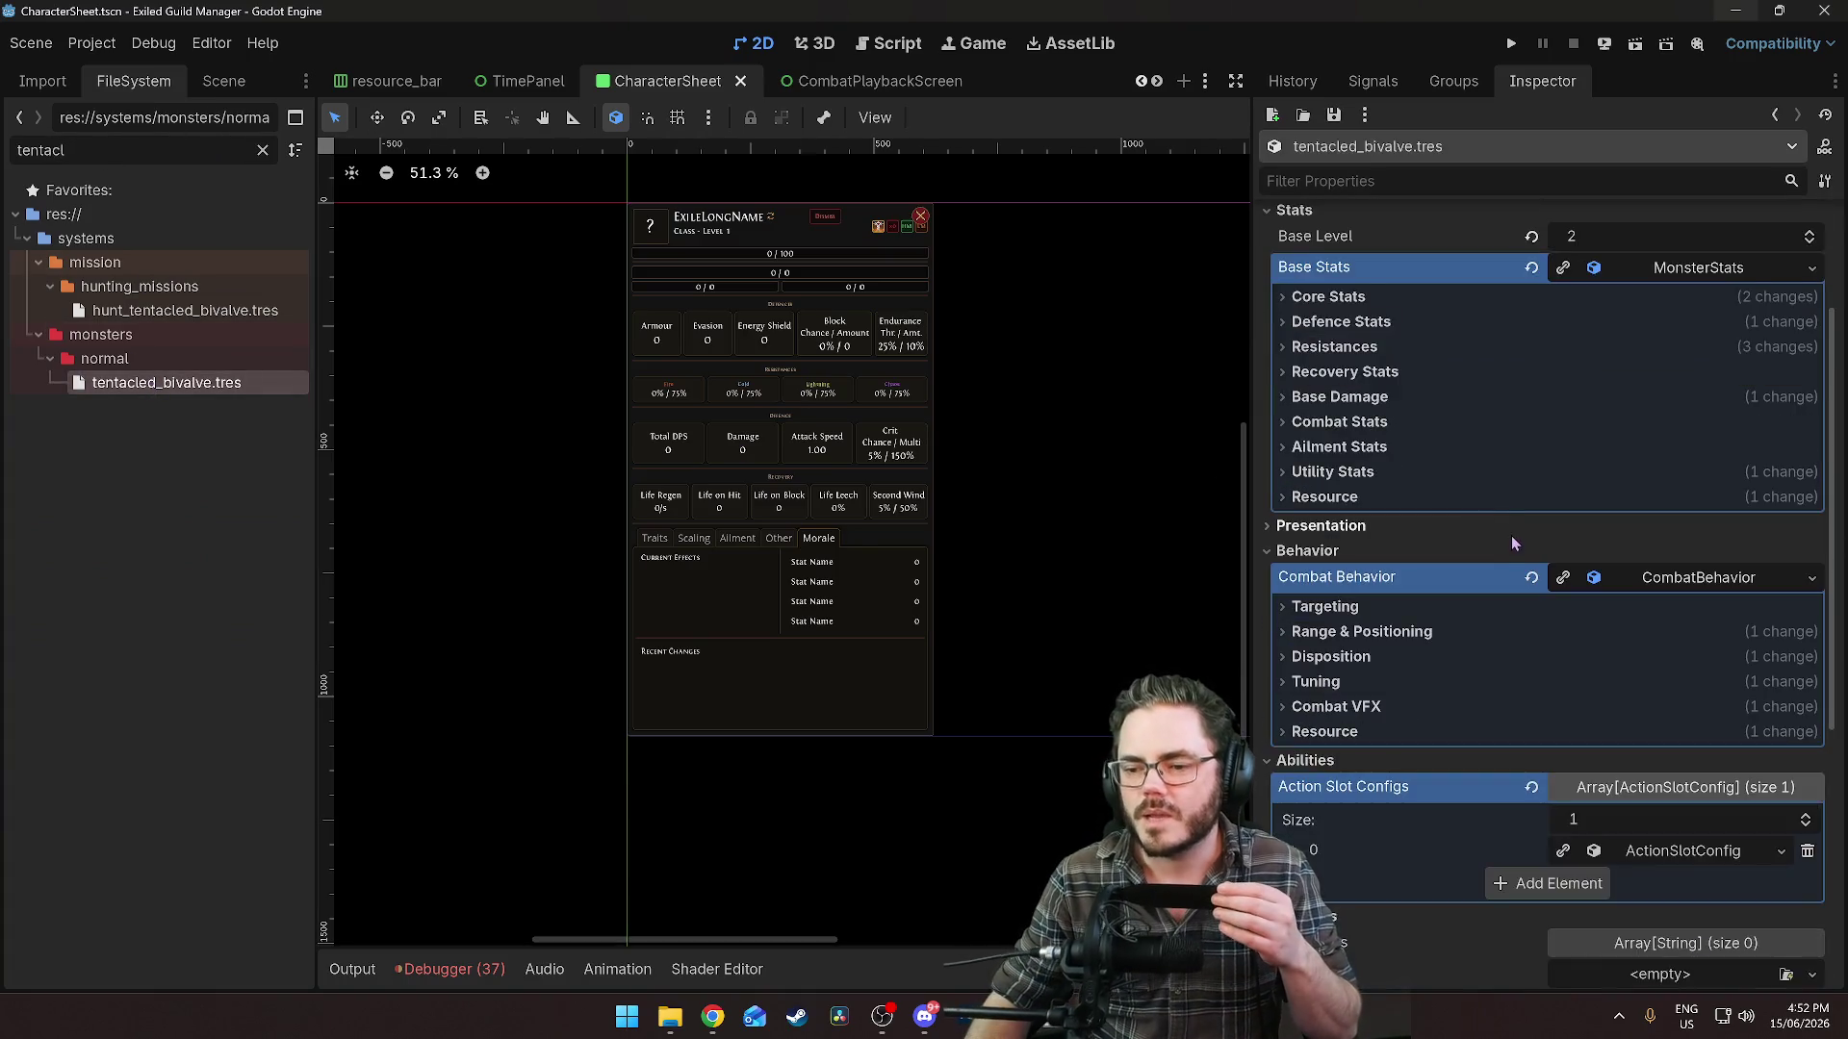
{"action": "scroll", "coordinate": [1434, 569], "scroll_direction": "up", "scroll_amount": 6}
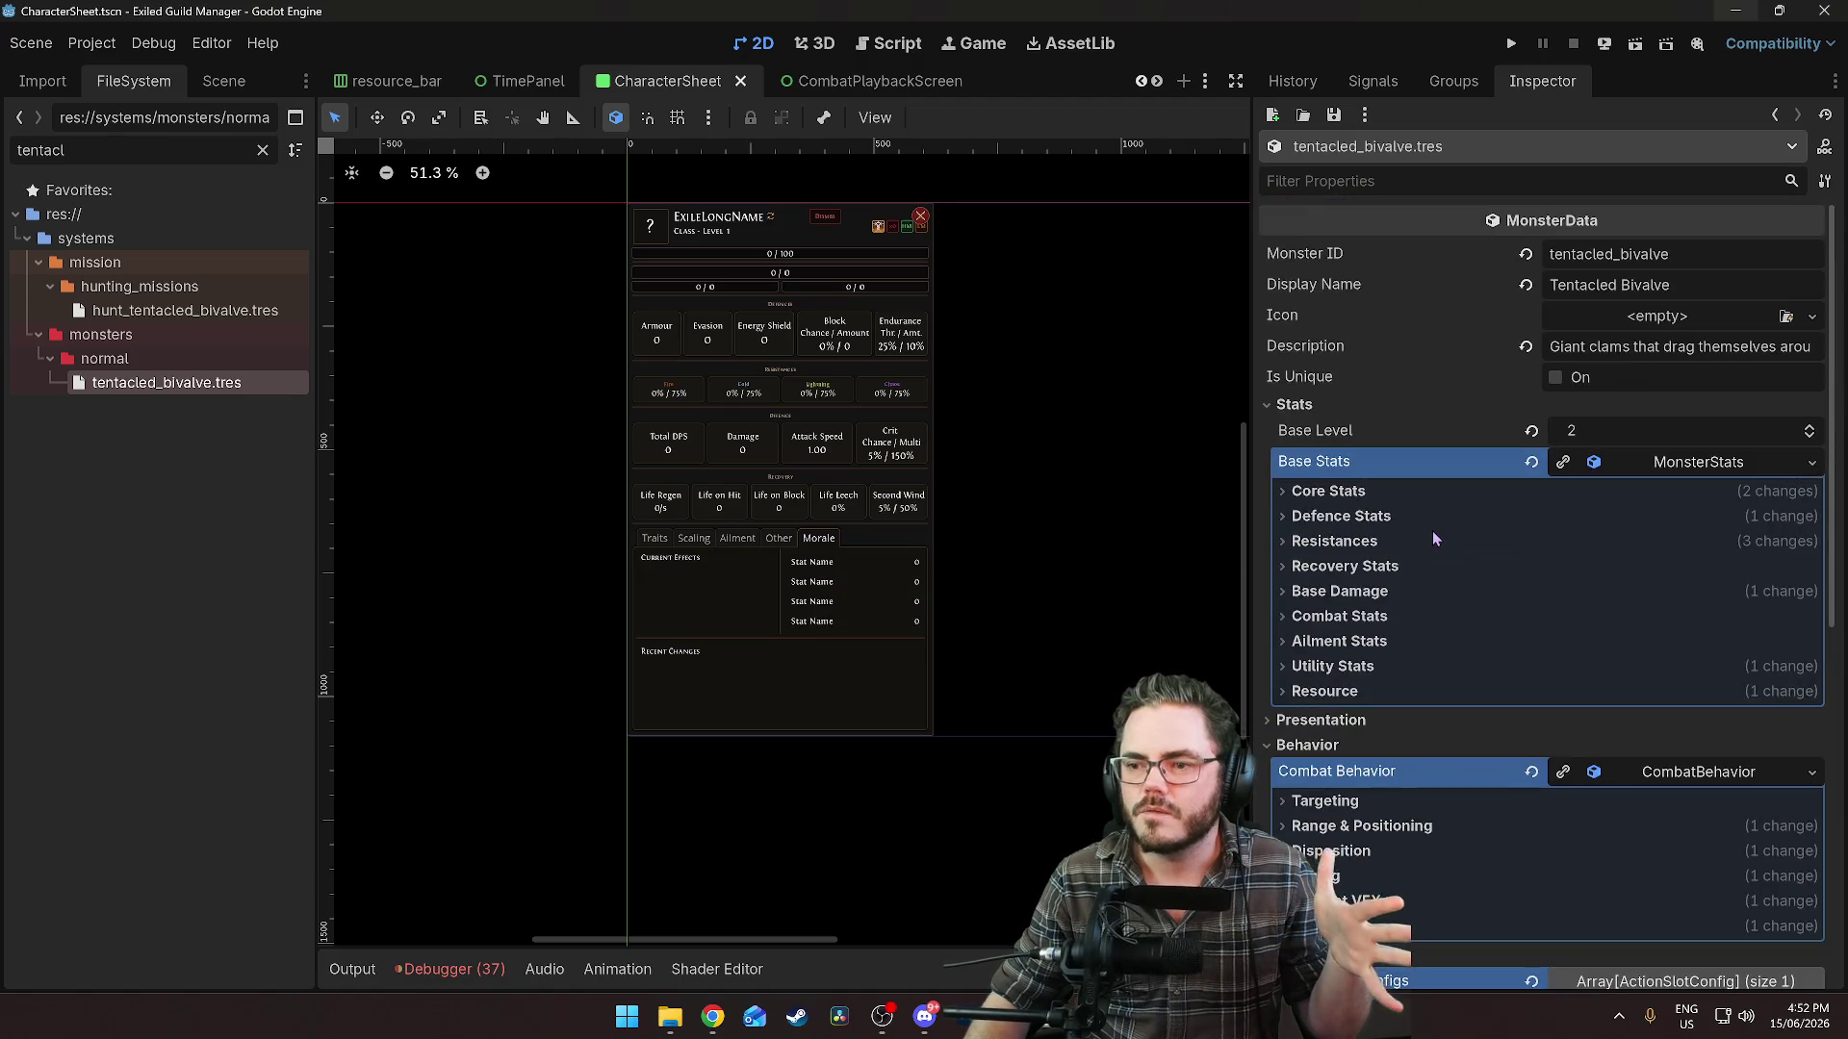
{"action": "scroll", "coordinate": [1432, 531], "scroll_direction": "down", "scroll_amount": 3}
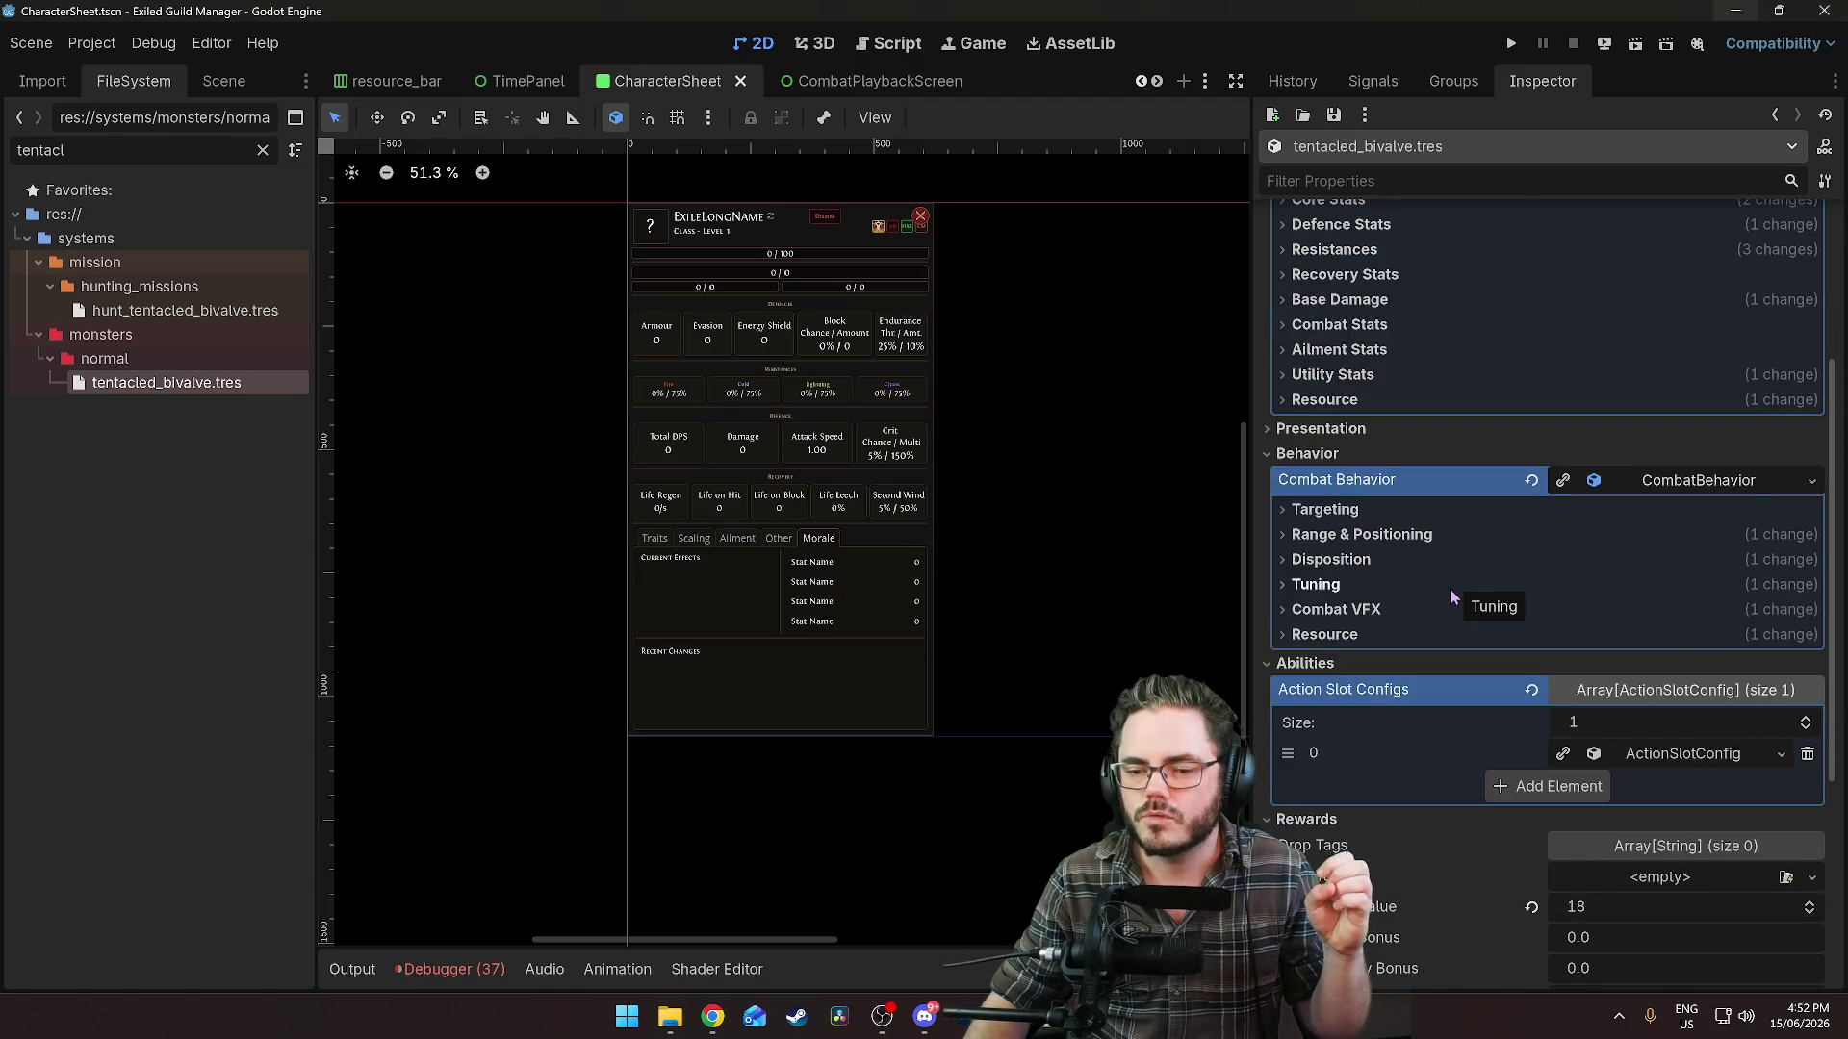
{"action": "scroll", "coordinate": [1451, 589], "scroll_direction": "up", "scroll_amount": 3}
Clear the filter and browse to the assets/sprites/monsterSprites folder.
{"action": "left_click", "coordinate": [263, 150]}
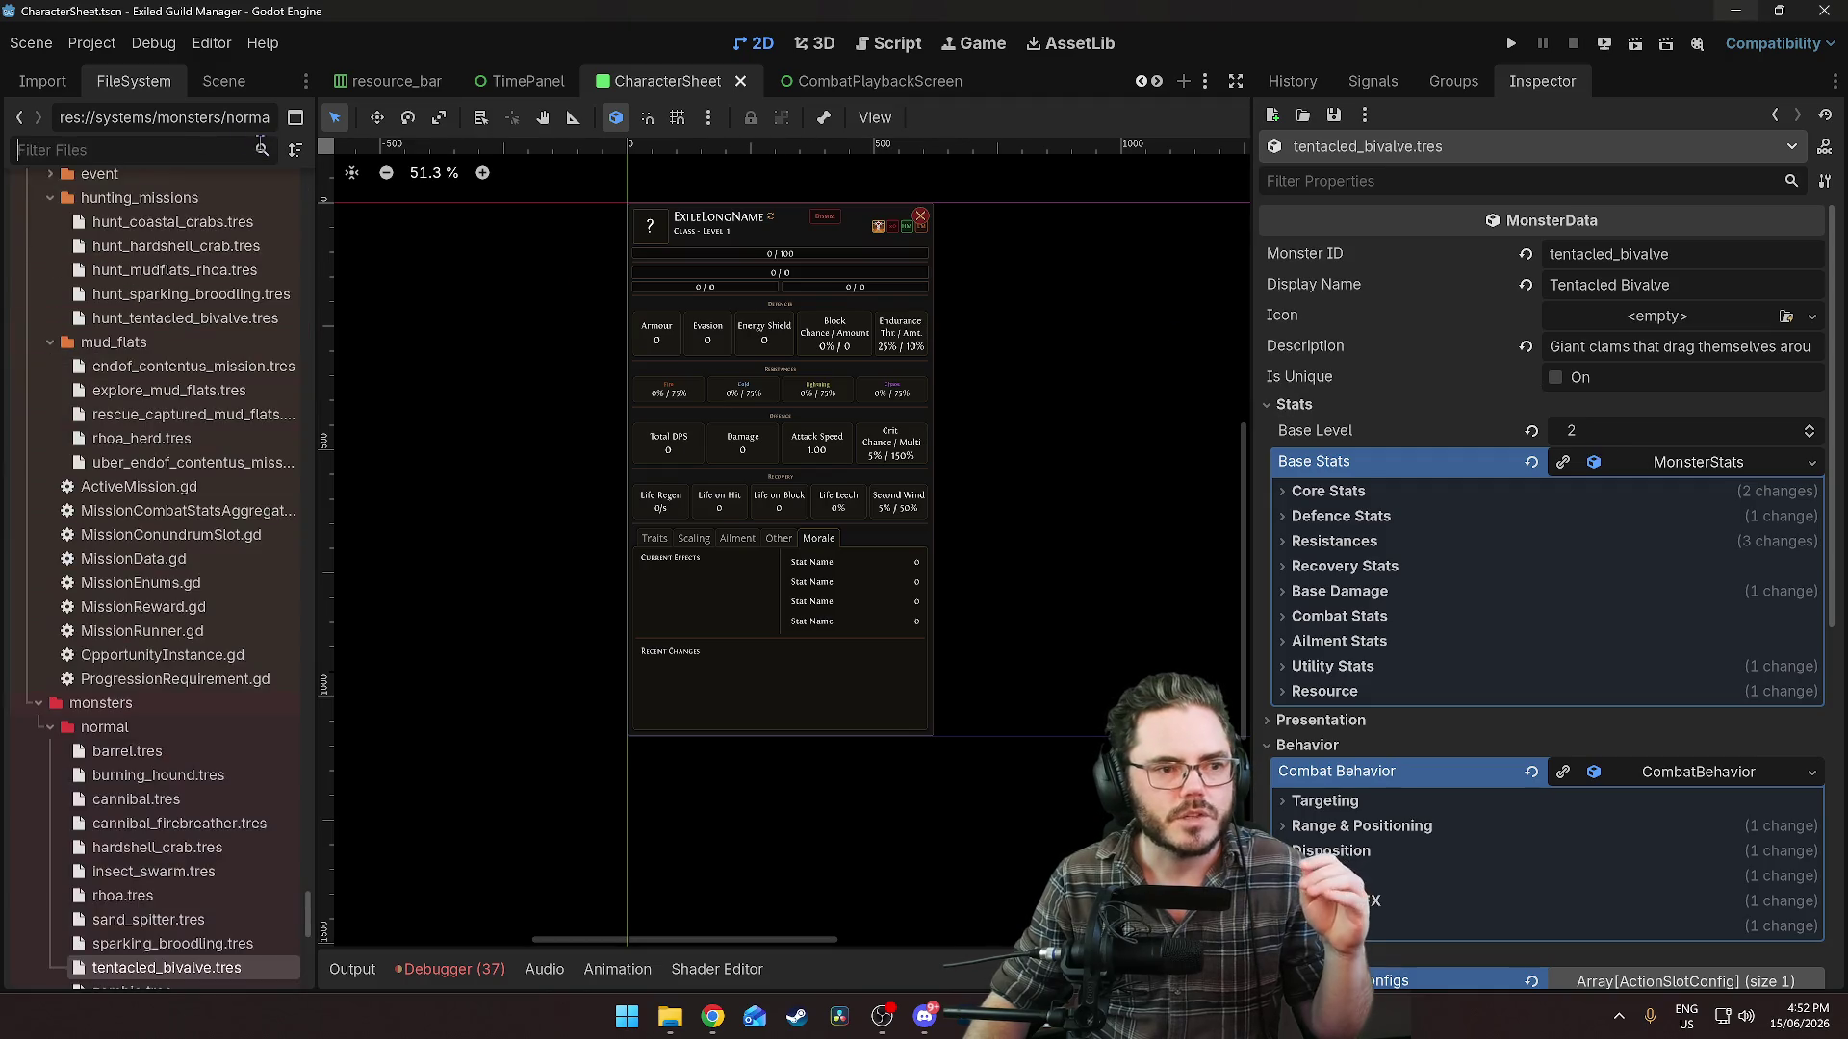
{"action": "scroll", "coordinate": [368, 598], "scroll_direction": "up", "scroll_amount": 4}
{"action": "left_click_drag", "start_coordinate": [307, 910], "coordinate": [334, 334]}
{"action": "scroll", "coordinate": [155, 502], "scroll_direction": "up", "scroll_amount": 15}
{"action": "scroll", "coordinate": [159, 505], "scroll_direction": "down", "scroll_amount": 10}
{"action": "scroll", "coordinate": [173, 518], "scroll_direction": "up", "scroll_amount": 4}
{"action": "left_click", "coordinate": [175, 510]}
Collapse the Insect_Swarm, Magma_Hound and Rhoa_Sprites folders under animatedMonsterSprites.
{"action": "scroll", "coordinate": [134, 433], "scroll_direction": "down", "scroll_amount": 3}
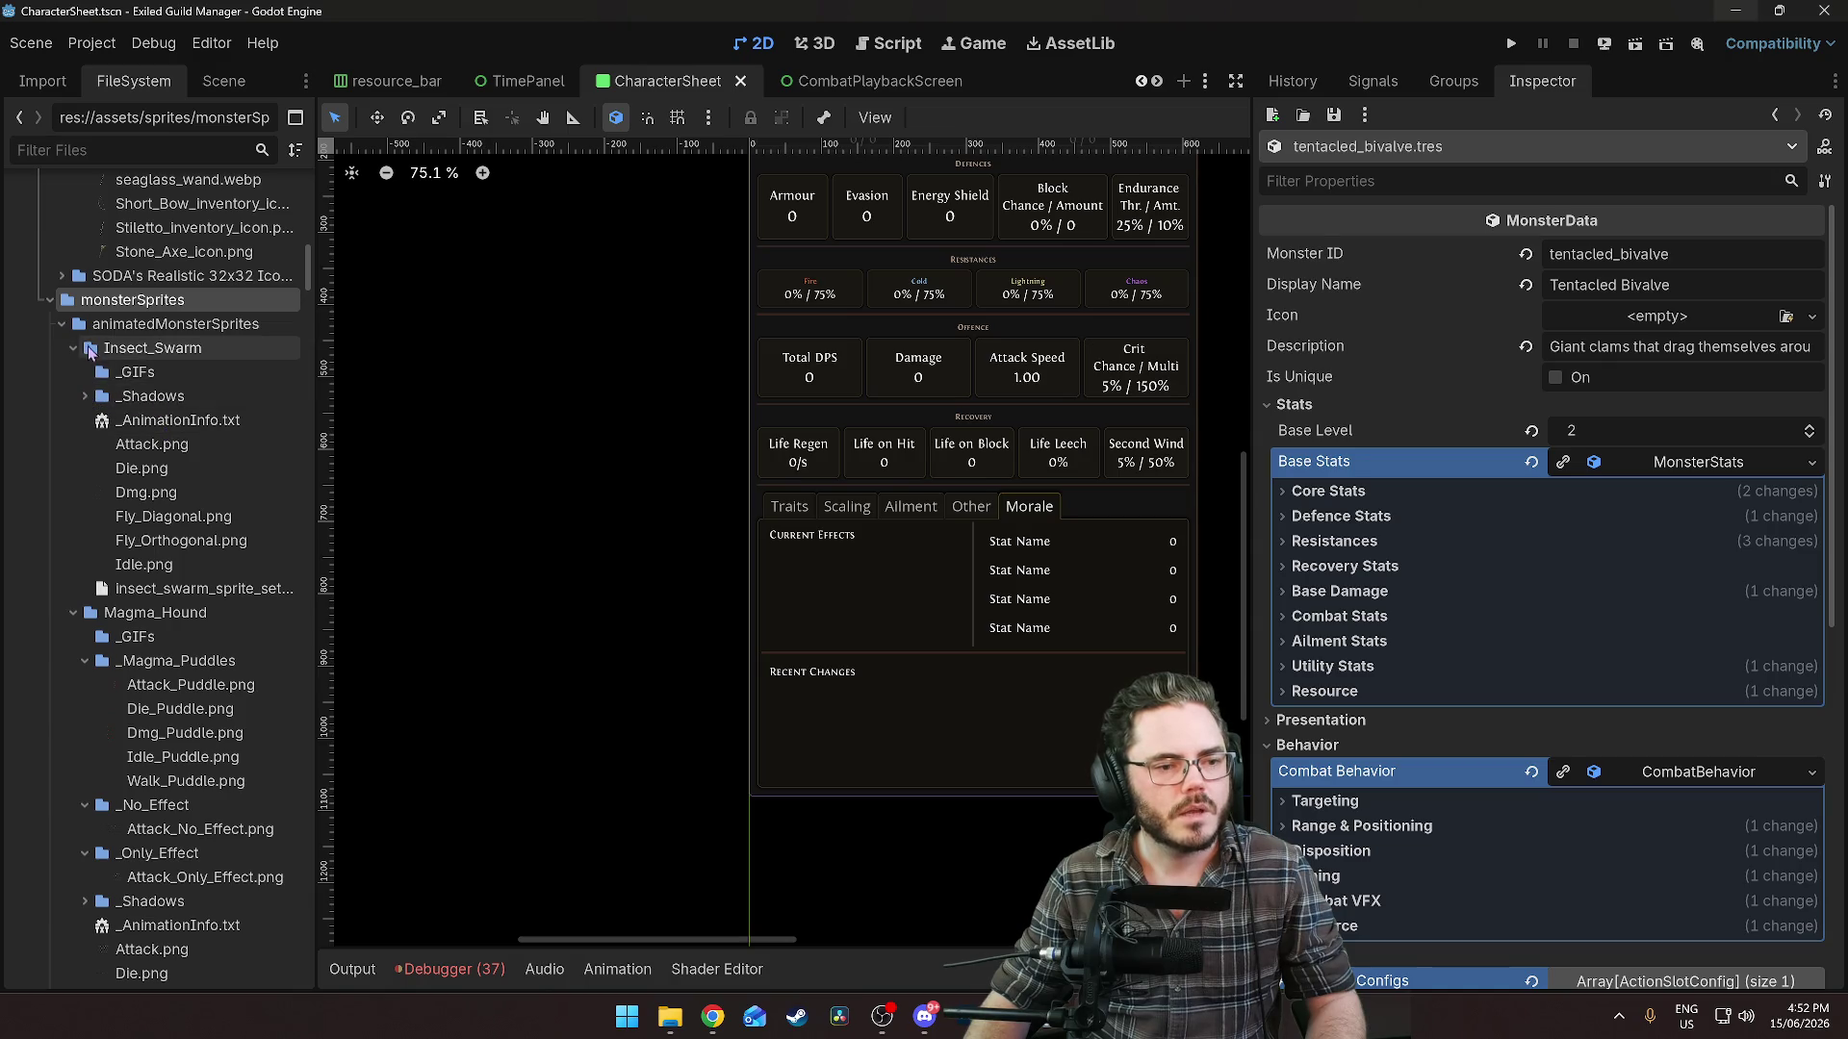
{"action": "left_click", "coordinate": [75, 348]}
{"action": "left_click", "coordinate": [75, 373]}
{"action": "left_click", "coordinate": [75, 396]}
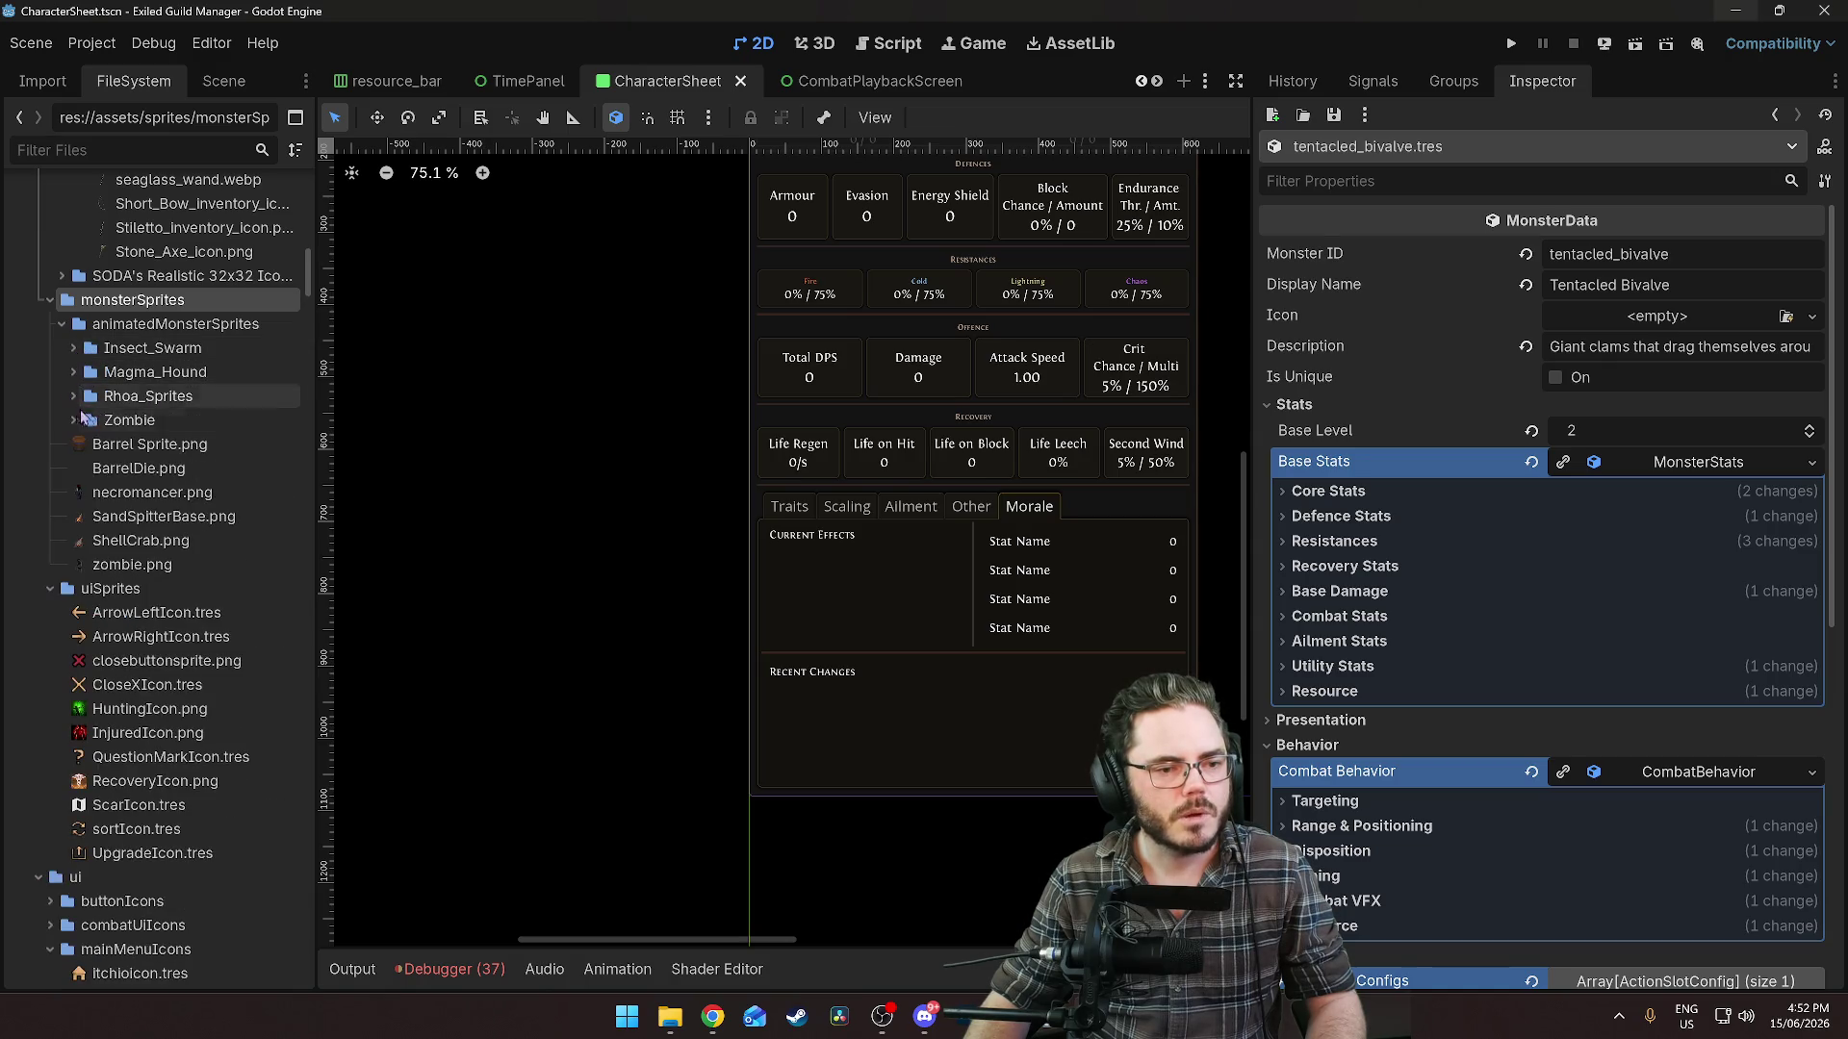
{"action": "right_click", "coordinate": [144, 327]}
Create a new folder named Tentacle_Bivalve inside animatedMonsterSprites.
{"action": "mouse_move", "coordinate": [425, 352]}
{"action": "left_click", "coordinate": [520, 350]}
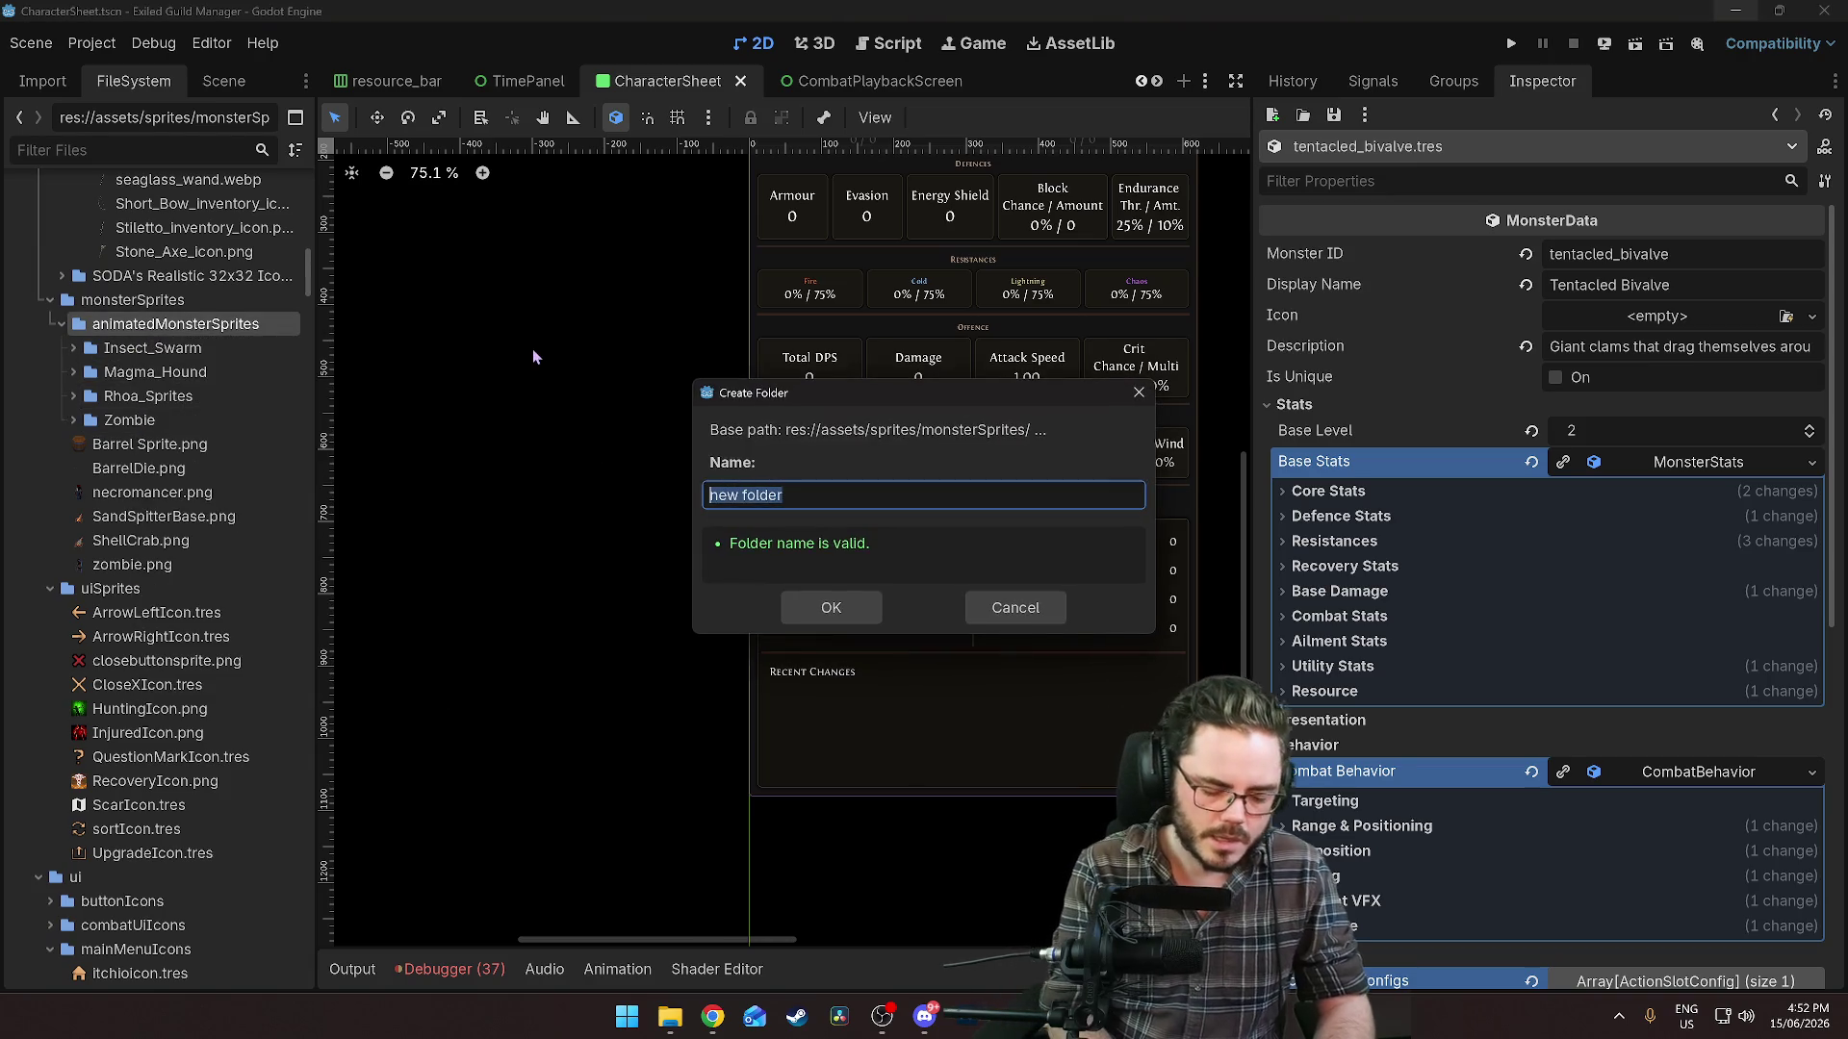
{"action": "type", "text": "tentacle"}
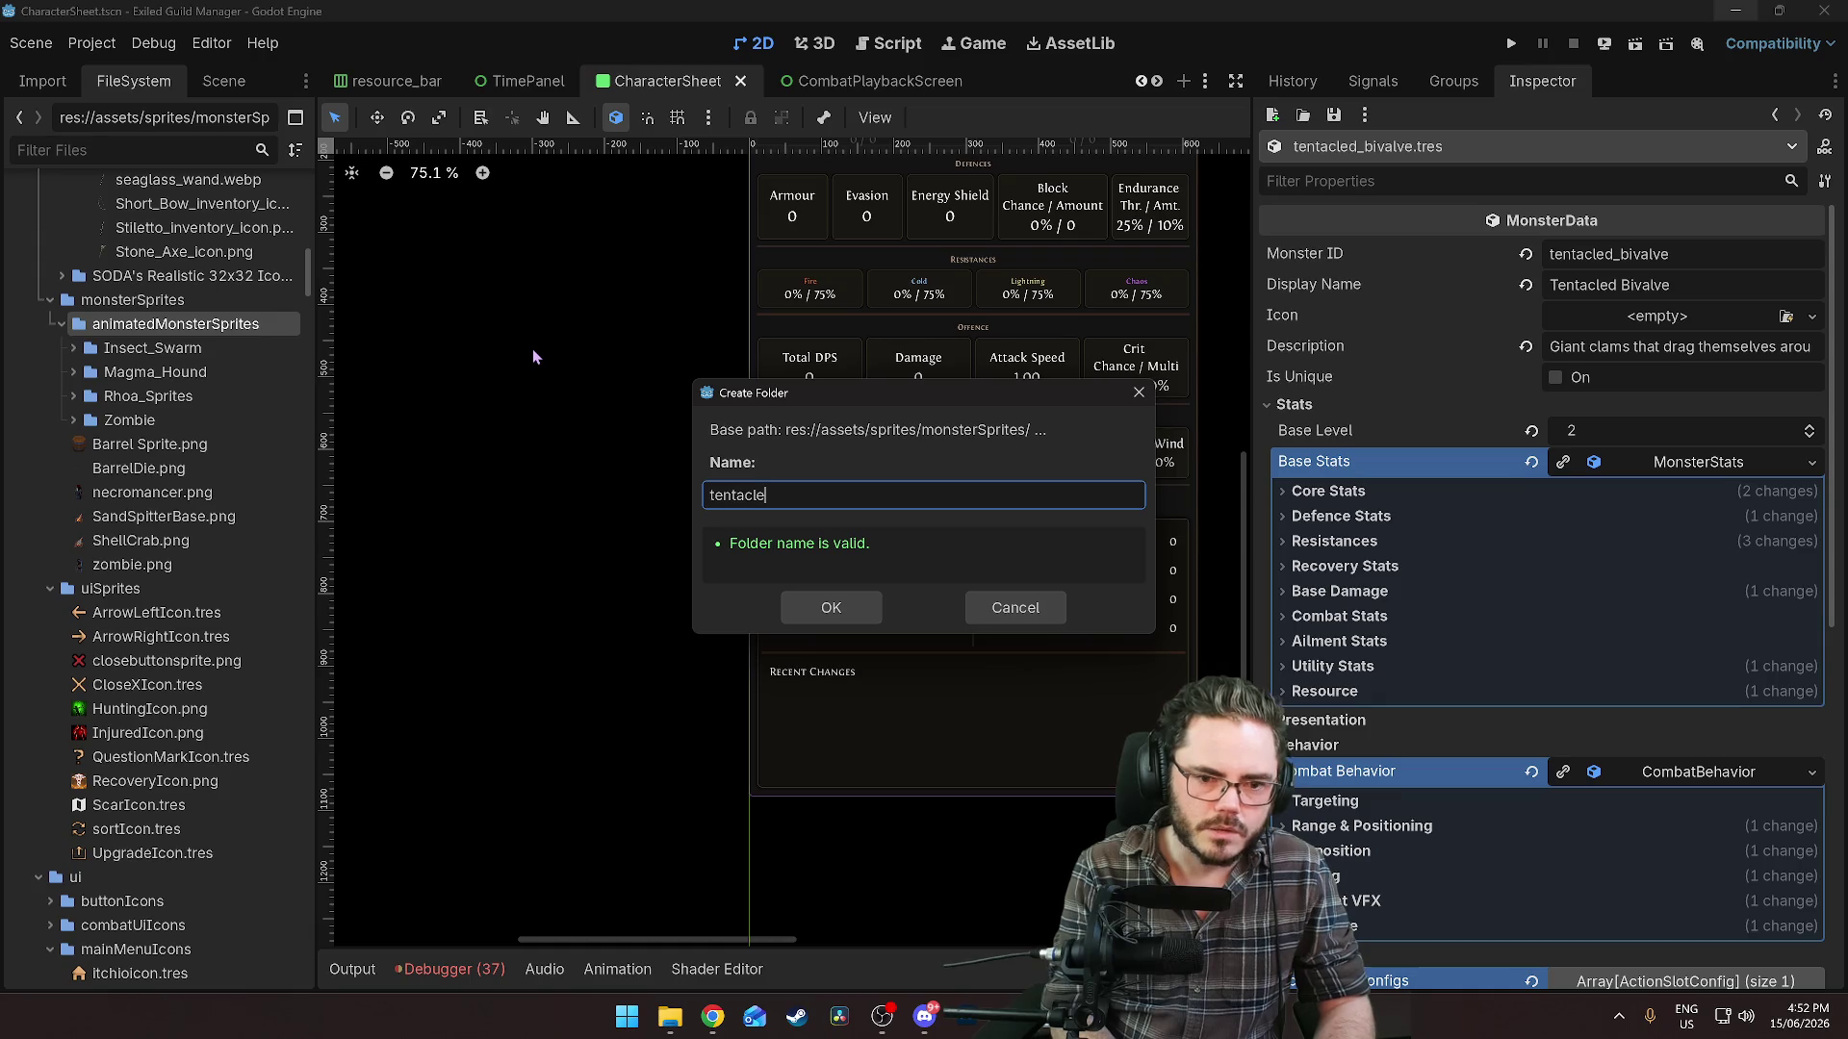
{"action": "type", "text": "_biv"}
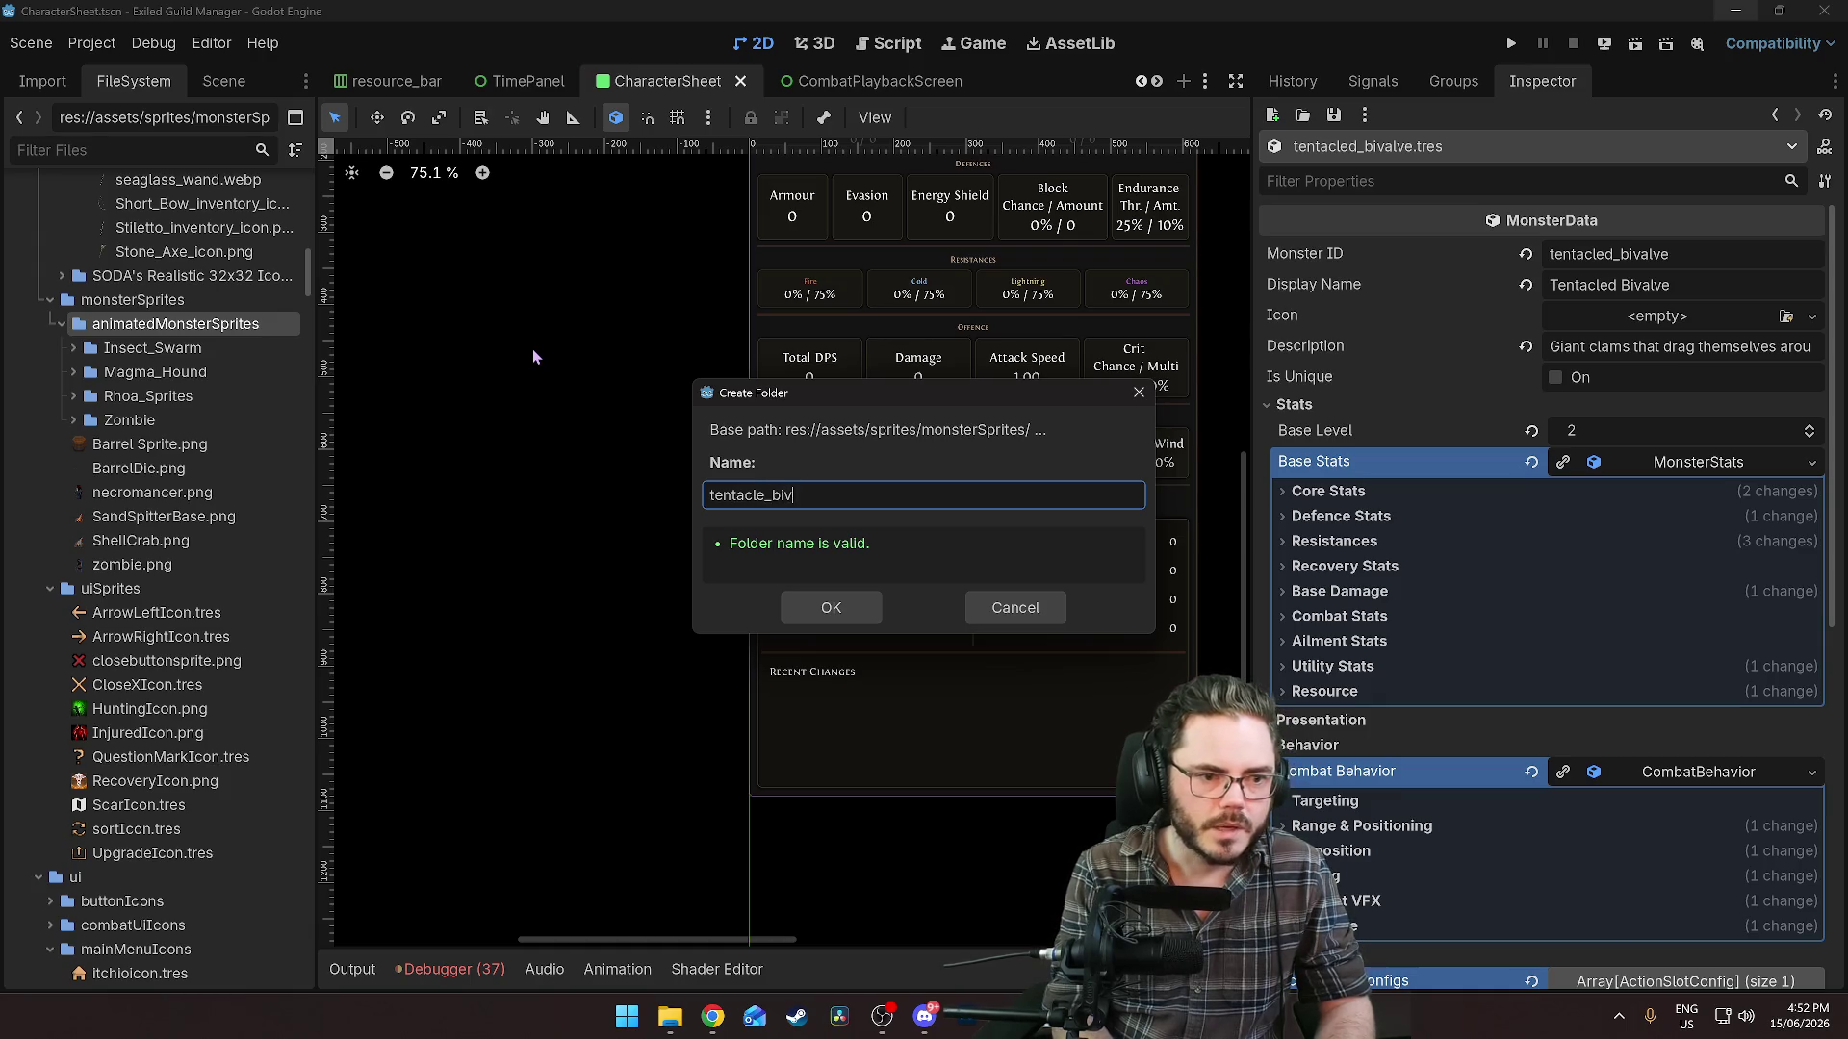
{"action": "key", "text": "ctrl+a"}
{"action": "type", "text": "Tent"}
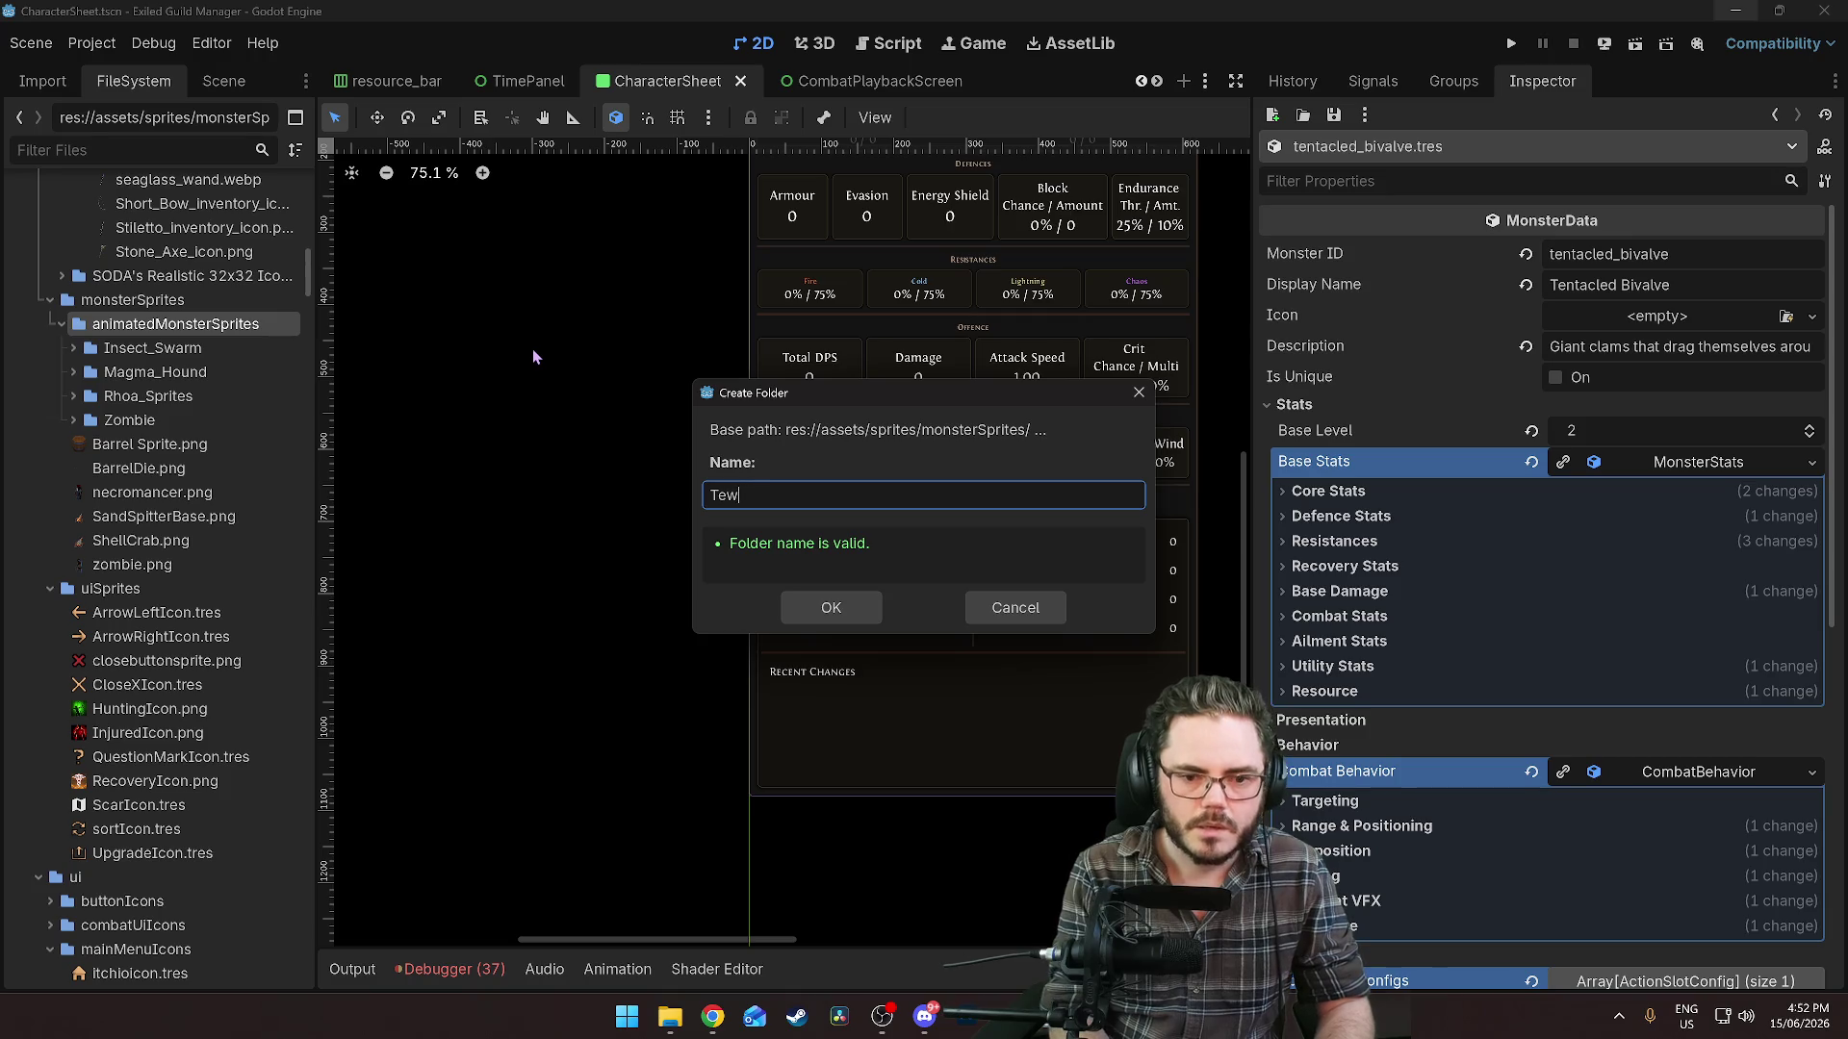
{"action": "type", "text": "acle_"}
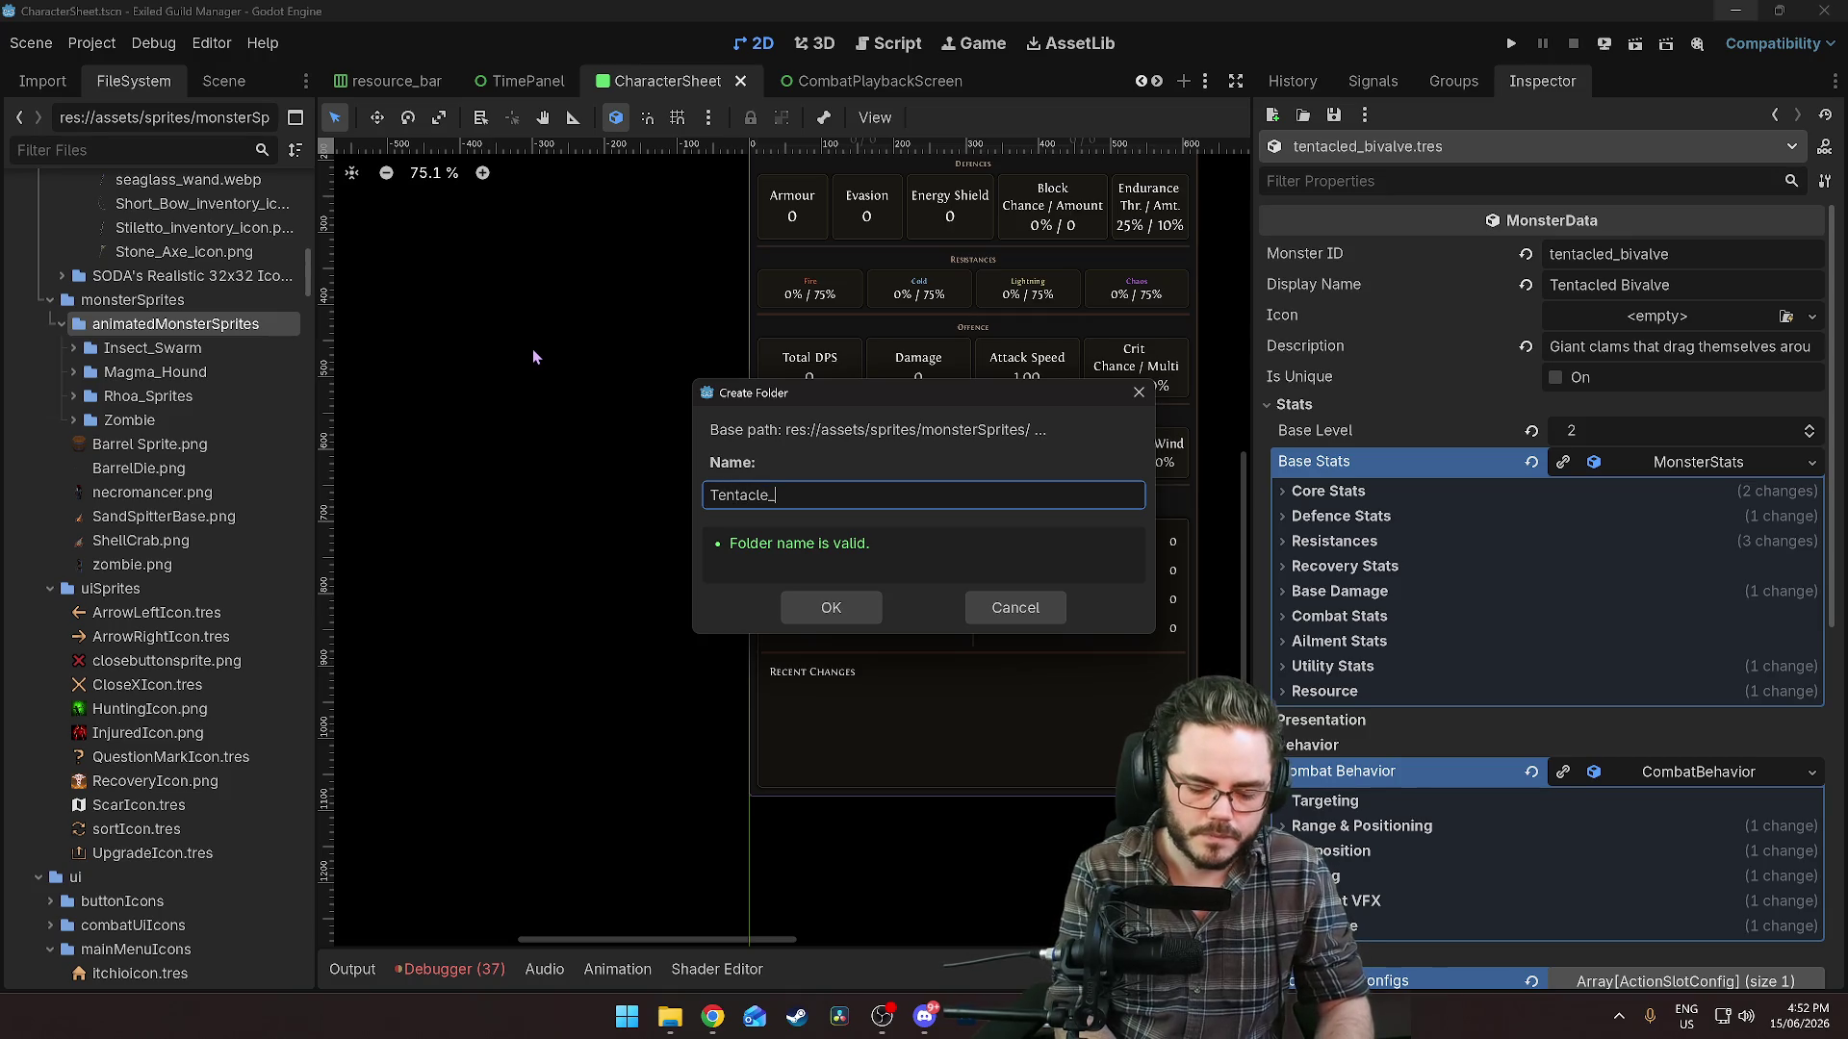
{"action": "type", "text": "Bivalve"}
{"action": "key", "text": "Return"}
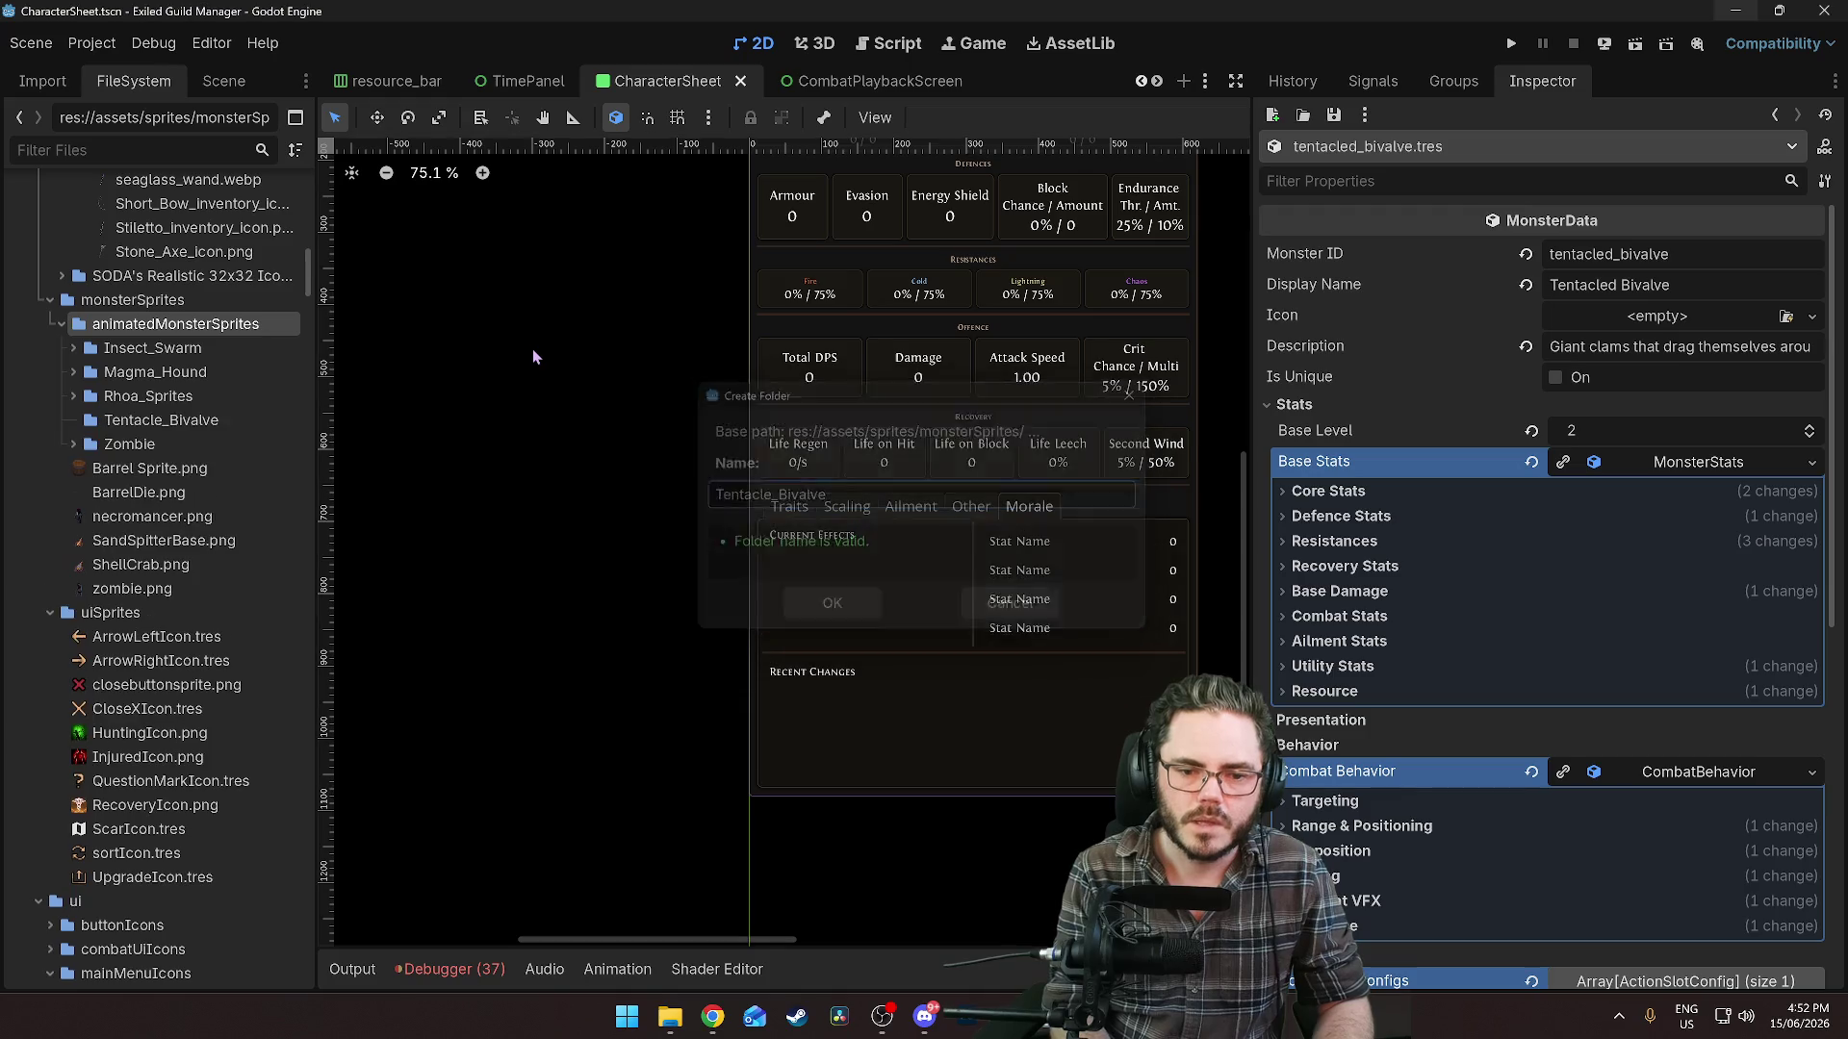
Expand Tentacle_Bivalve to show its slam attack, death and walk sprite sheets.
{"action": "left_click", "coordinate": [189, 431]}
{"action": "right_click", "coordinate": [189, 431]}
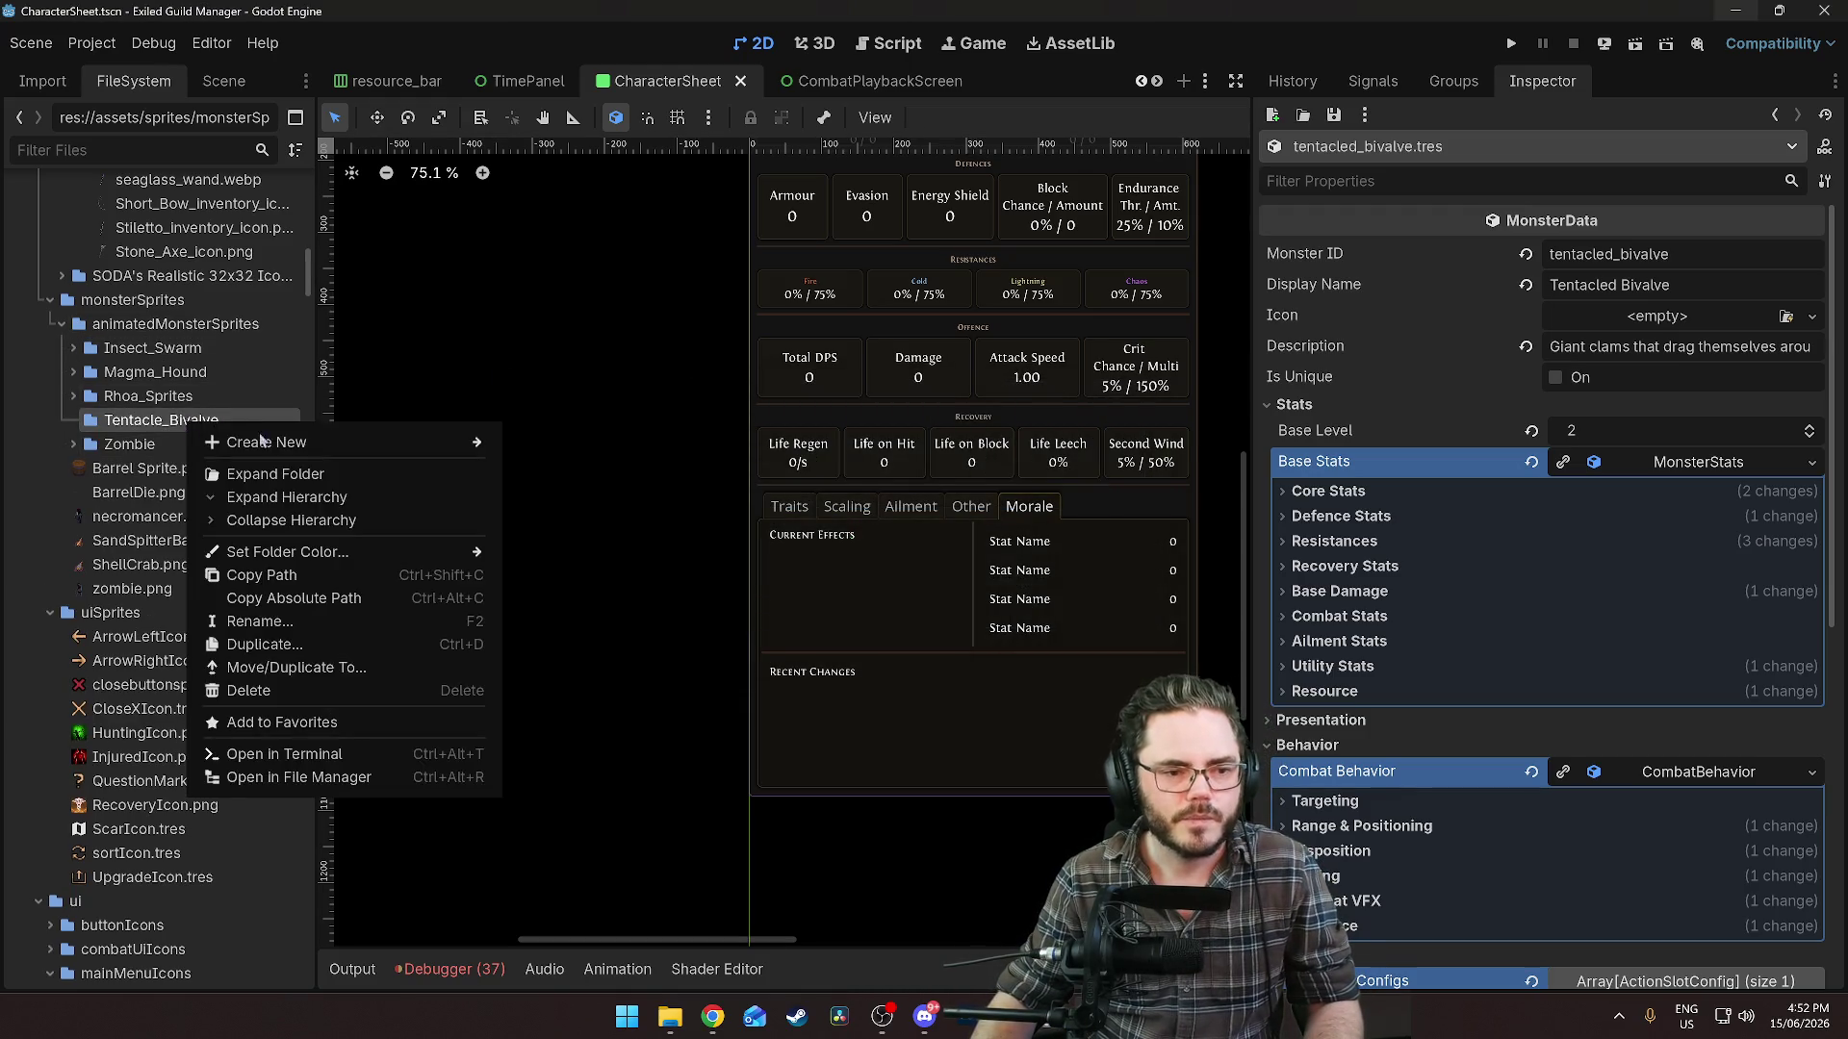
{"action": "mouse_move", "coordinate": [373, 448]}
{"action": "left_click", "coordinate": [156, 436]}
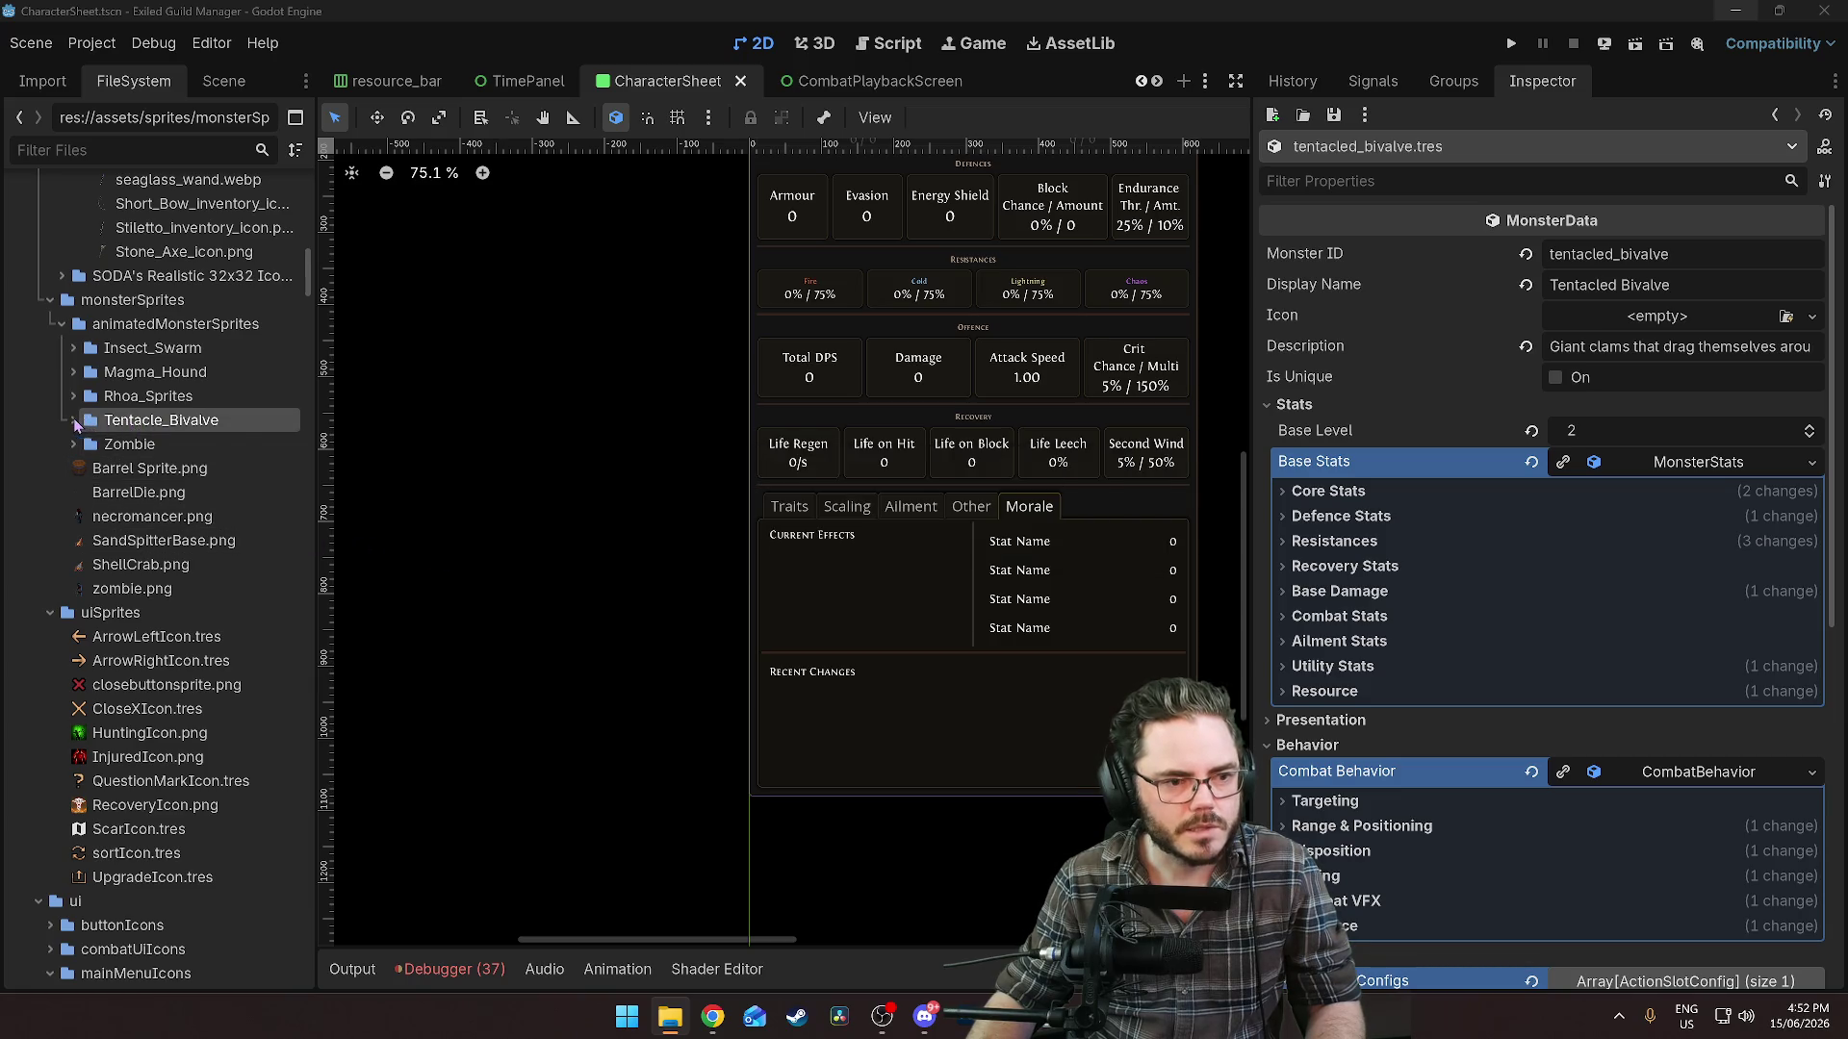
{"action": "left_click", "coordinate": [74, 420]}
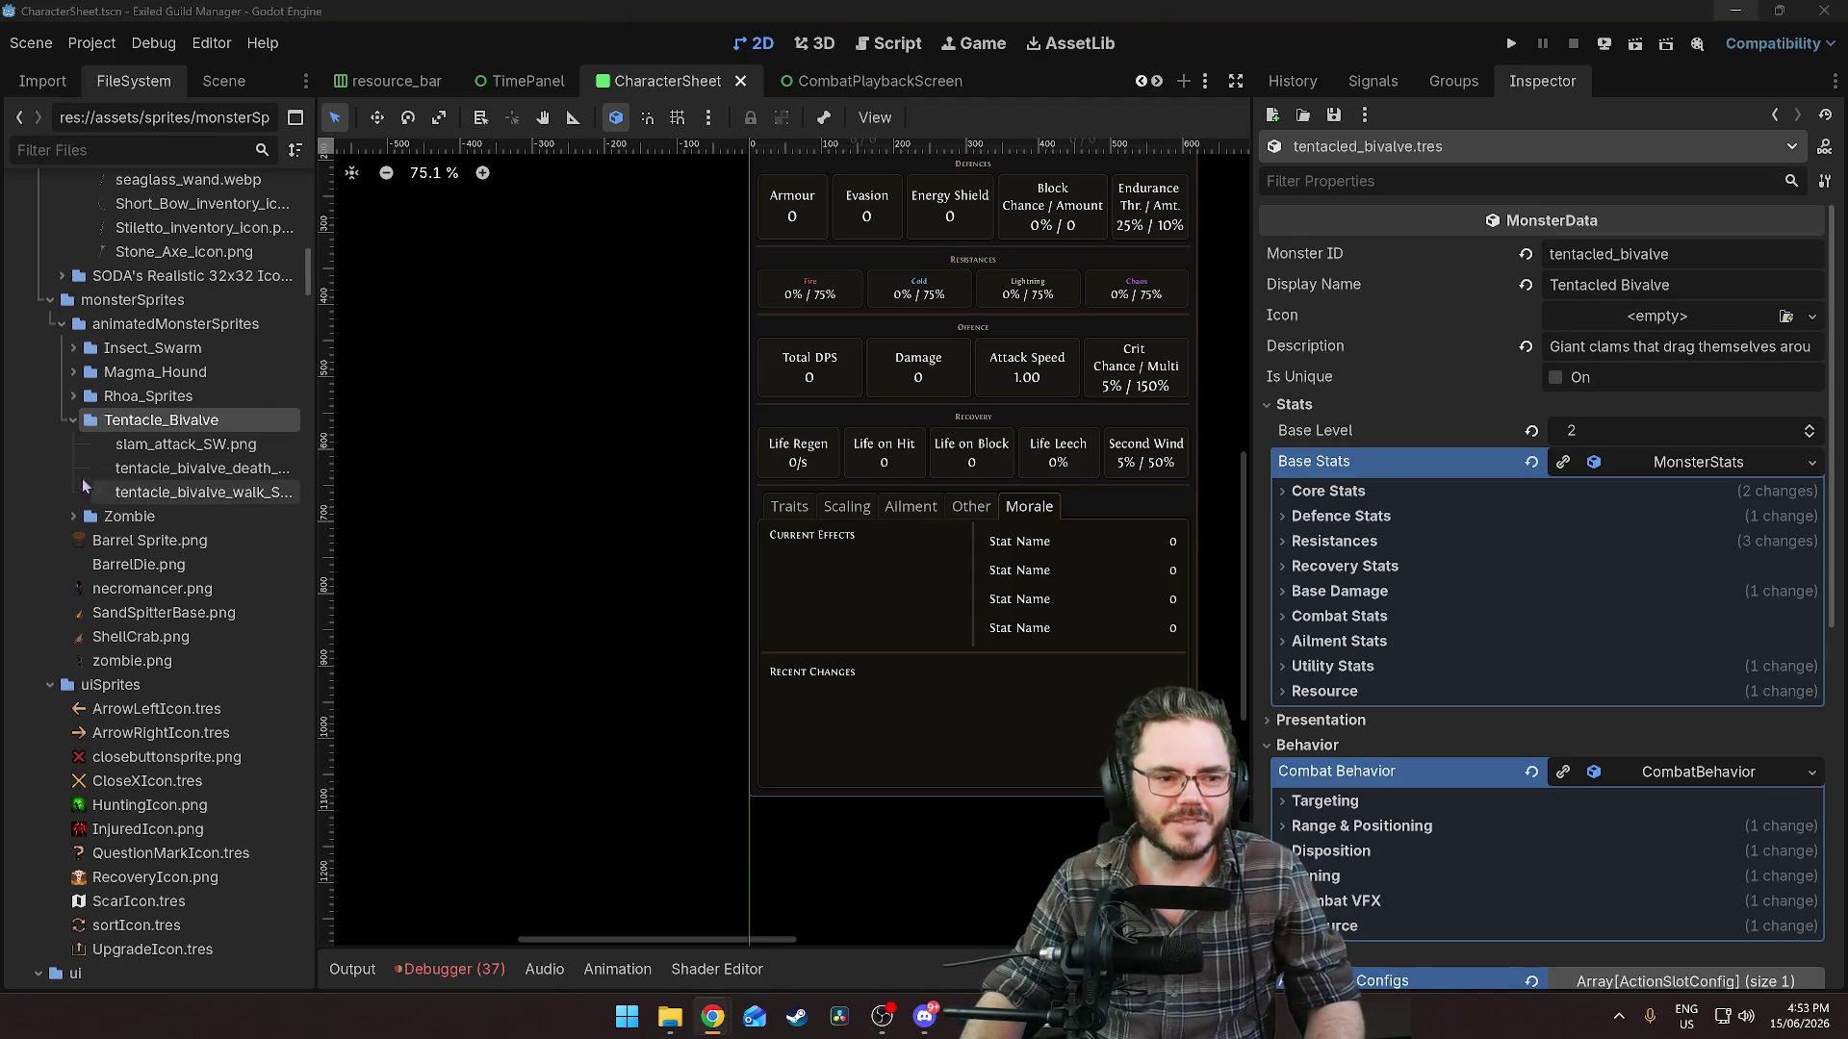
{"action": "left_click", "coordinate": [171, 441]}
Create a SpriteSheetAnimation resource in Tentacle_Bivalve saved as tentacle_bivalve_sprite_sheet.tres.
{"action": "right_click", "coordinate": [161, 426]}
{"action": "mouse_move", "coordinate": [251, 439]}
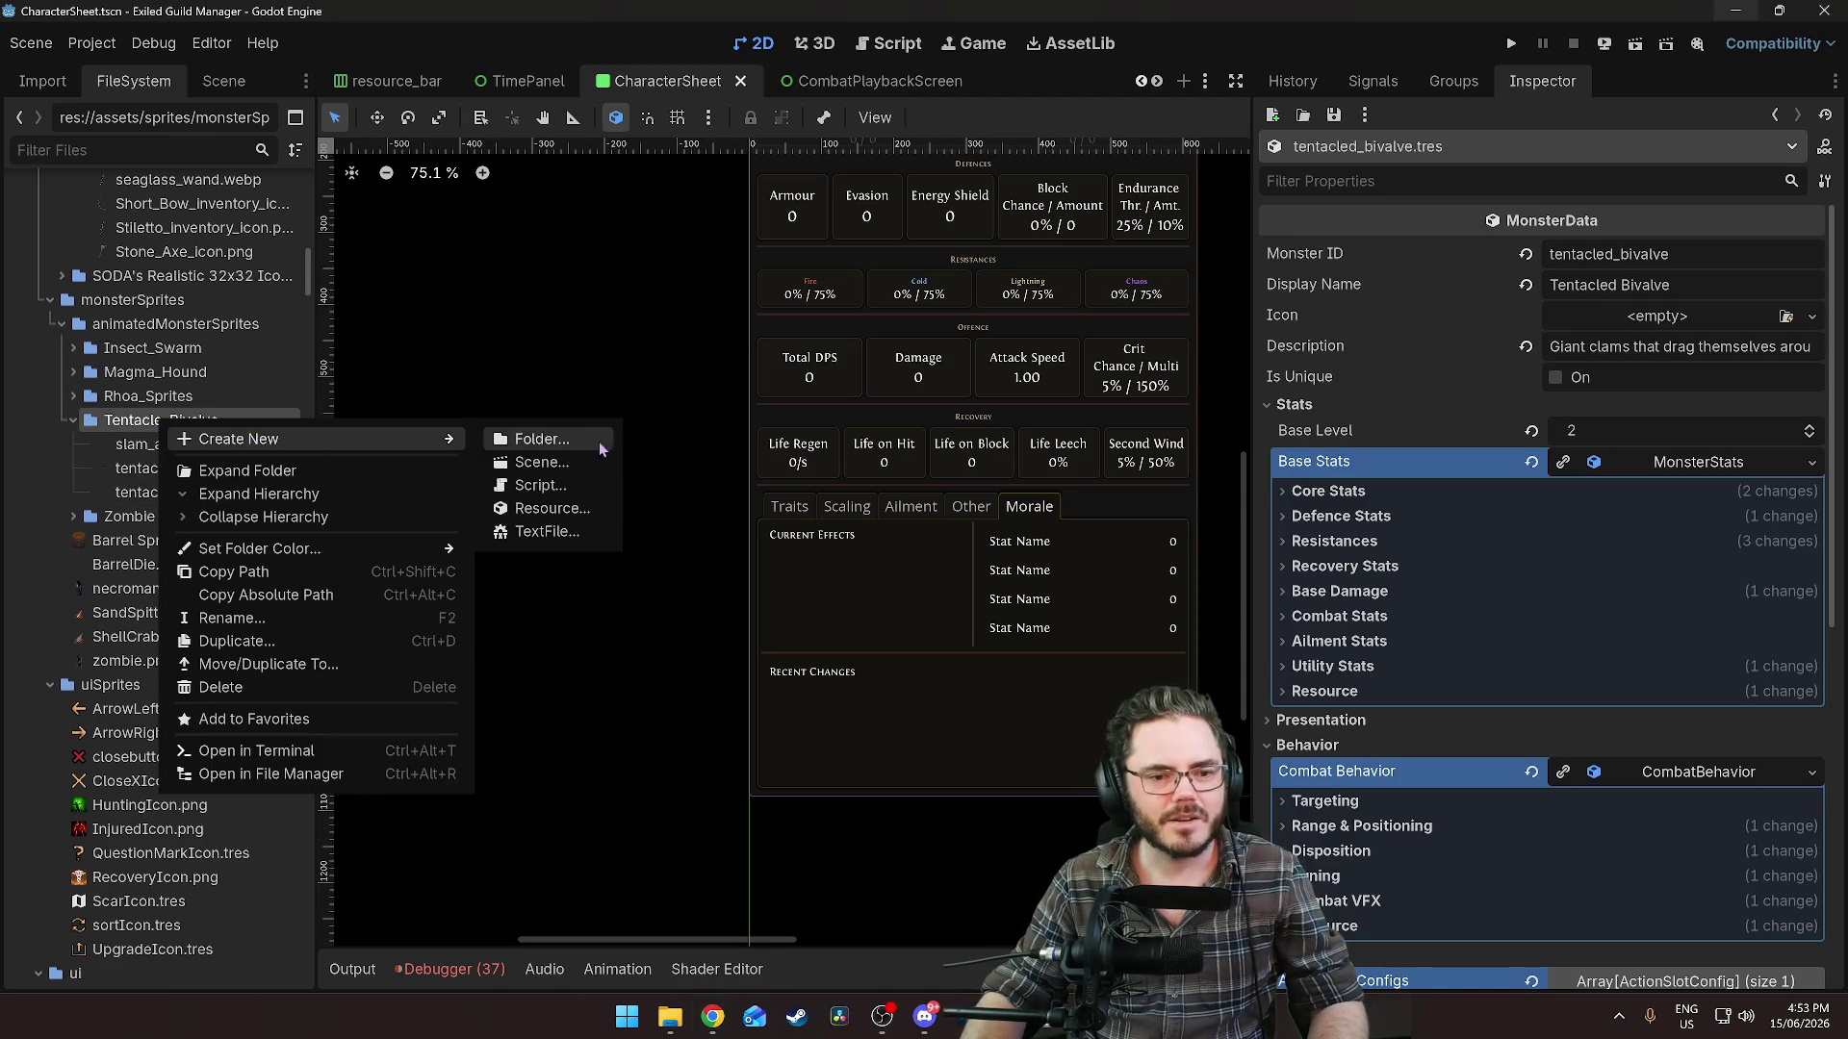
{"action": "left_click", "coordinate": [549, 508]}
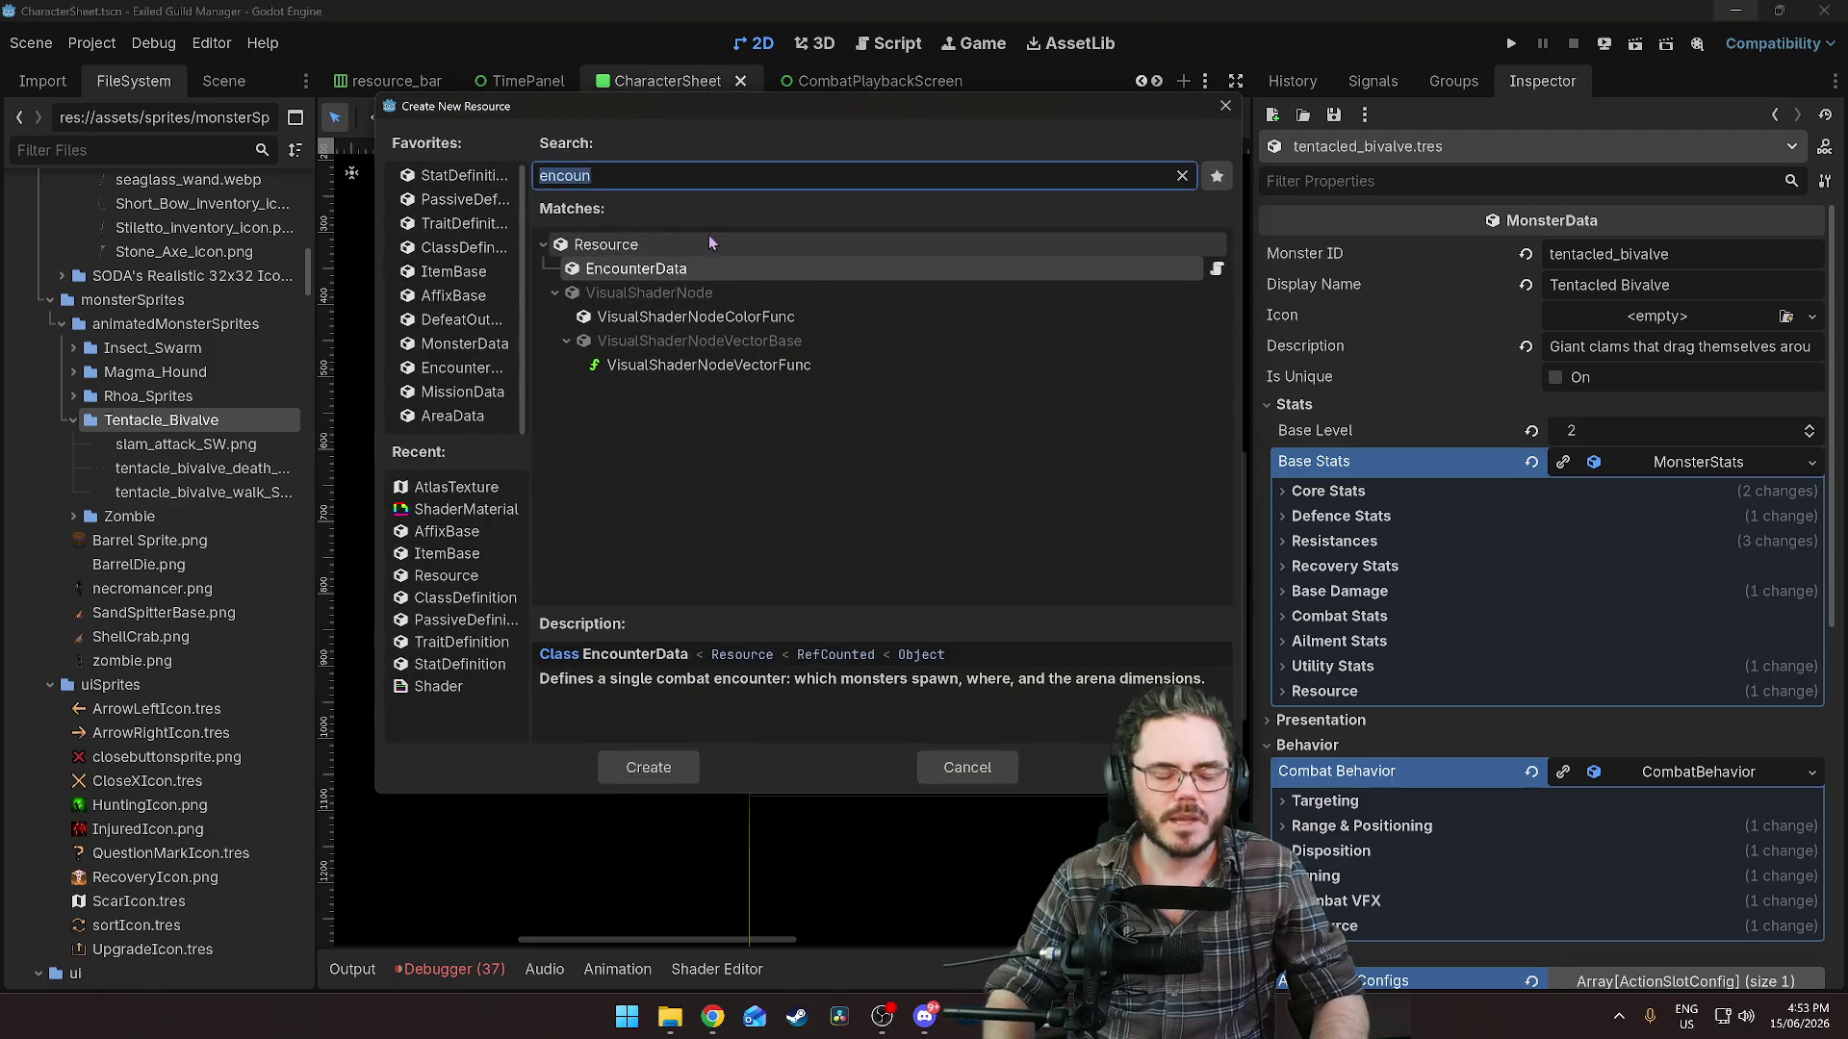
{"action": "type", "text": "sprite"}
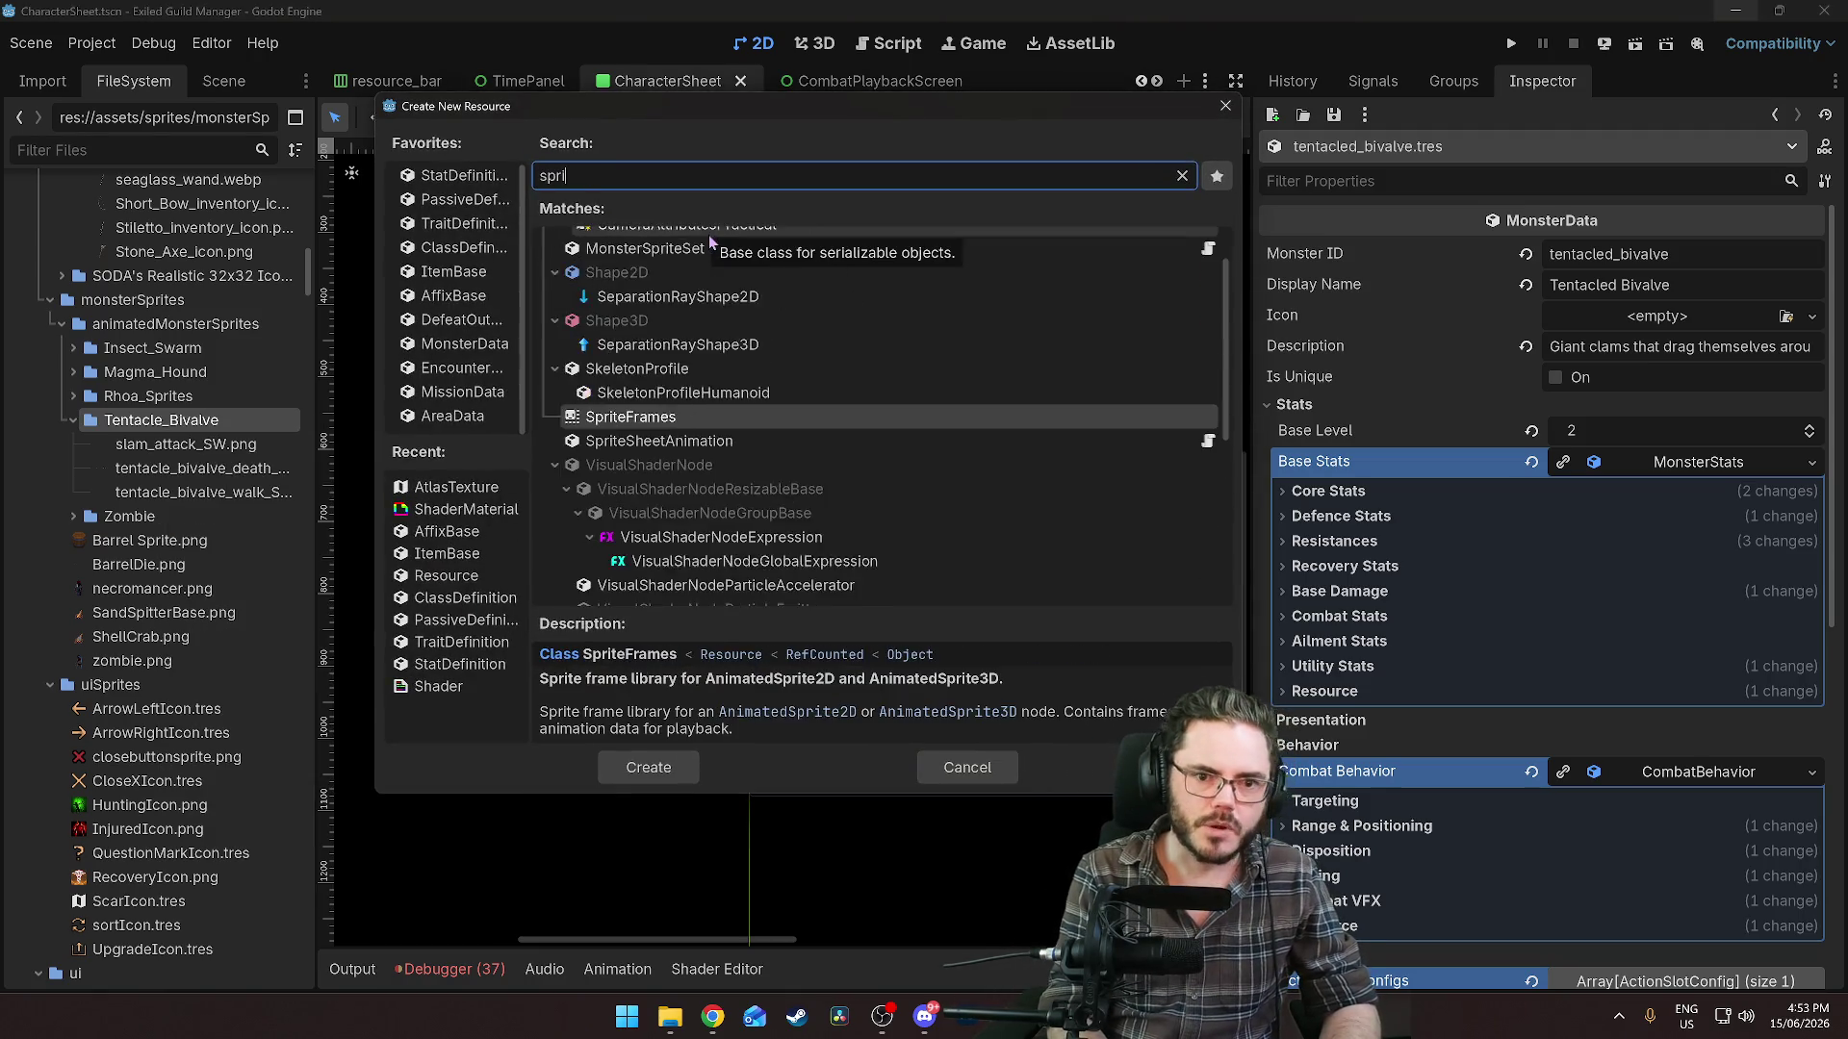
{"action": "double_click", "coordinate": [717, 322]}
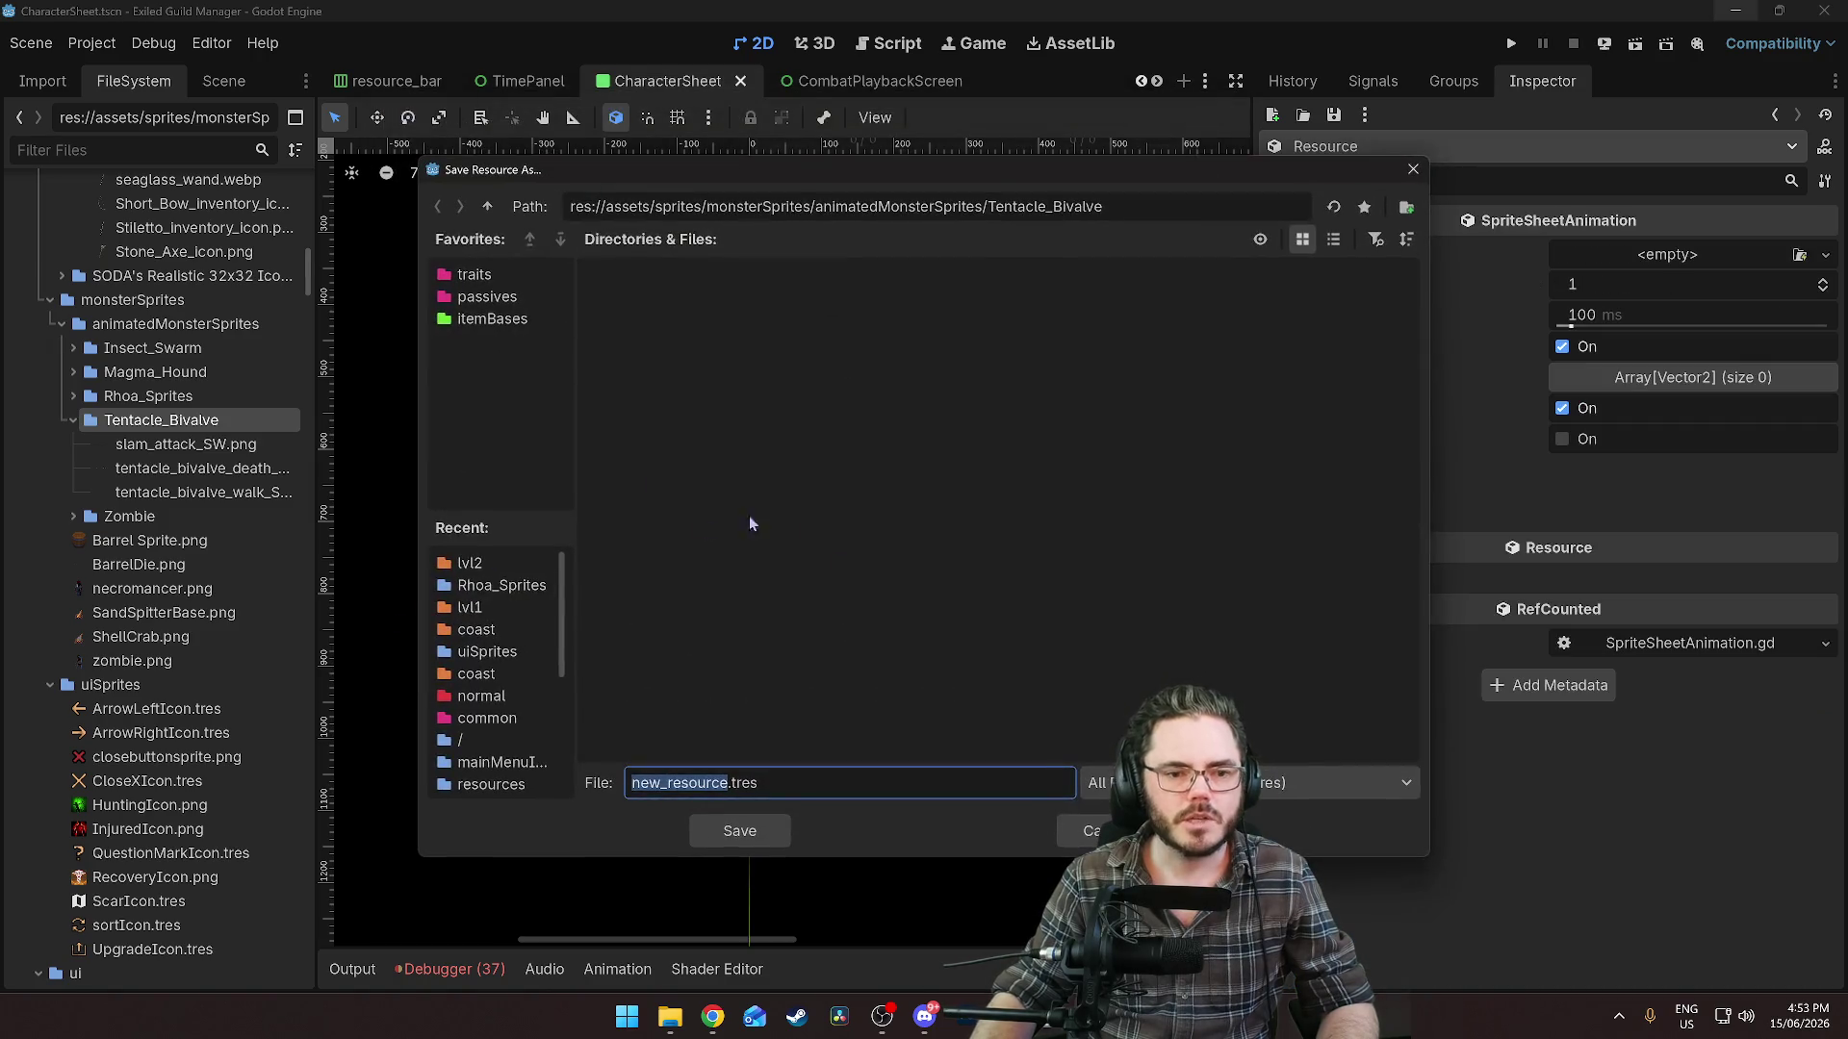
{"action": "type", "text": "tentacl"}
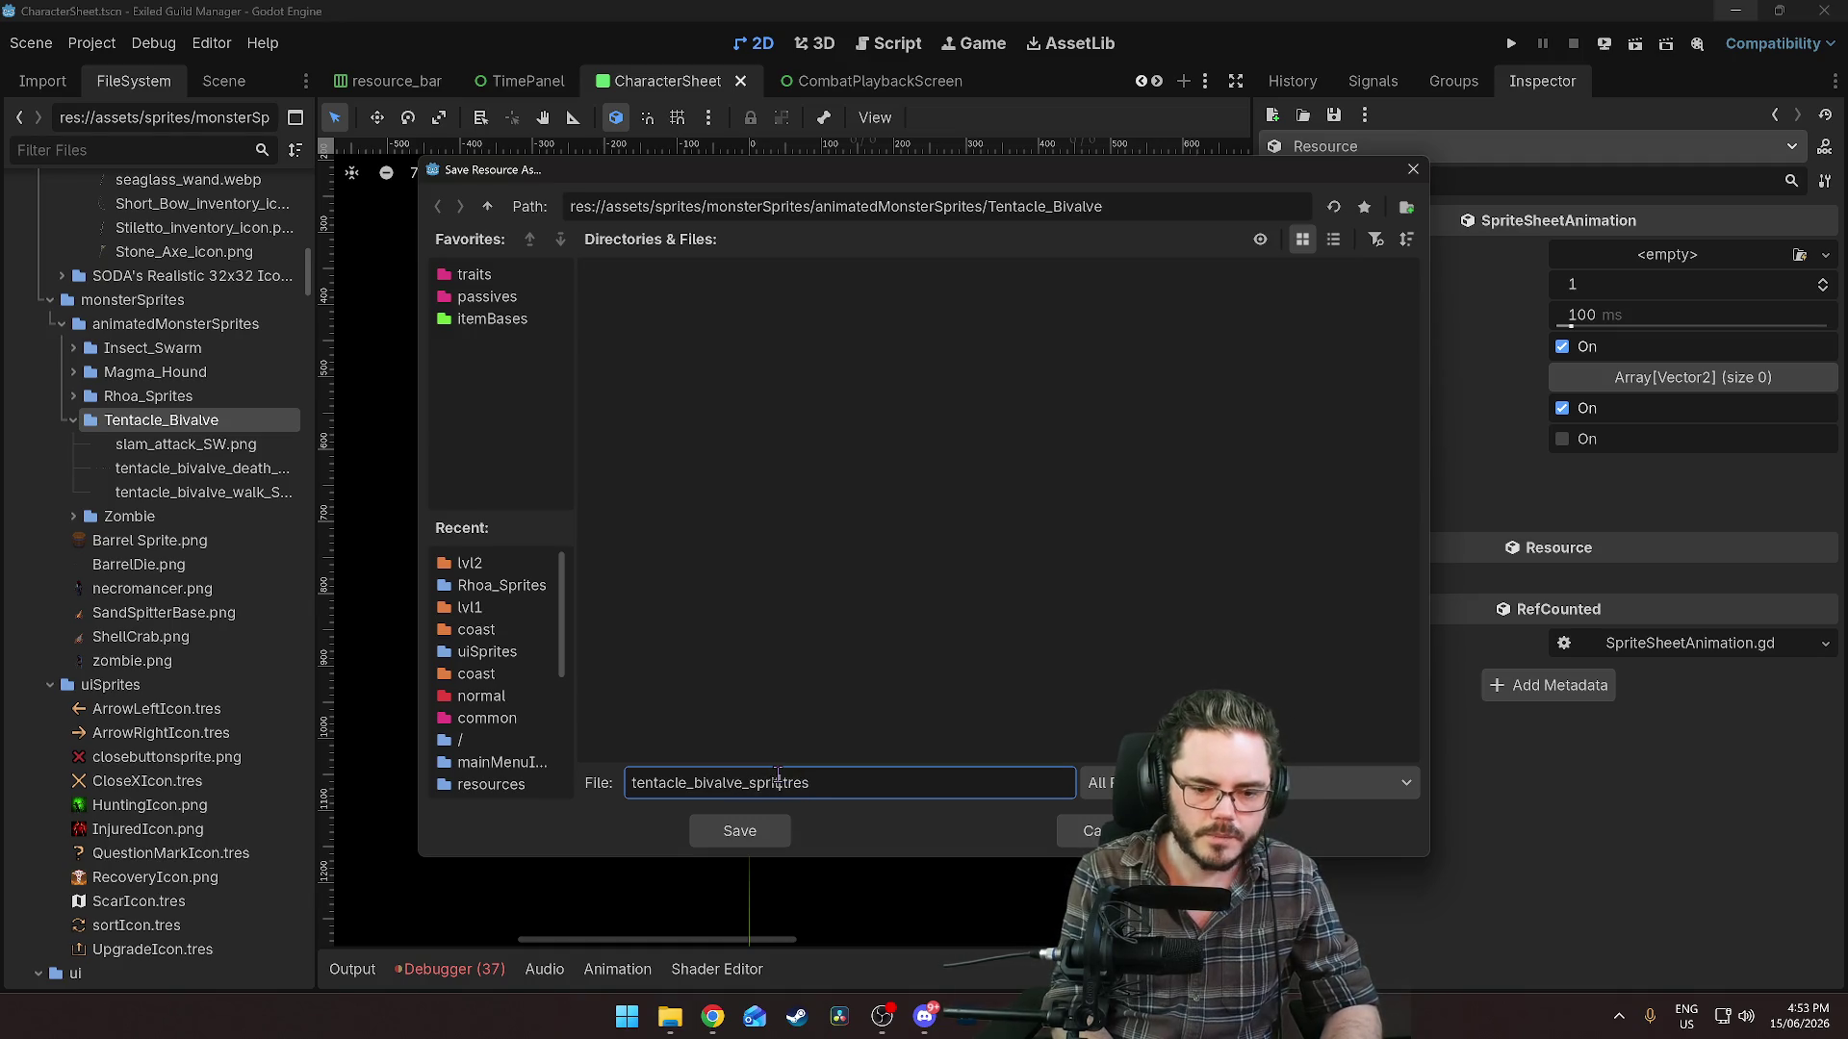
{"action": "type", "text": "sheet"}
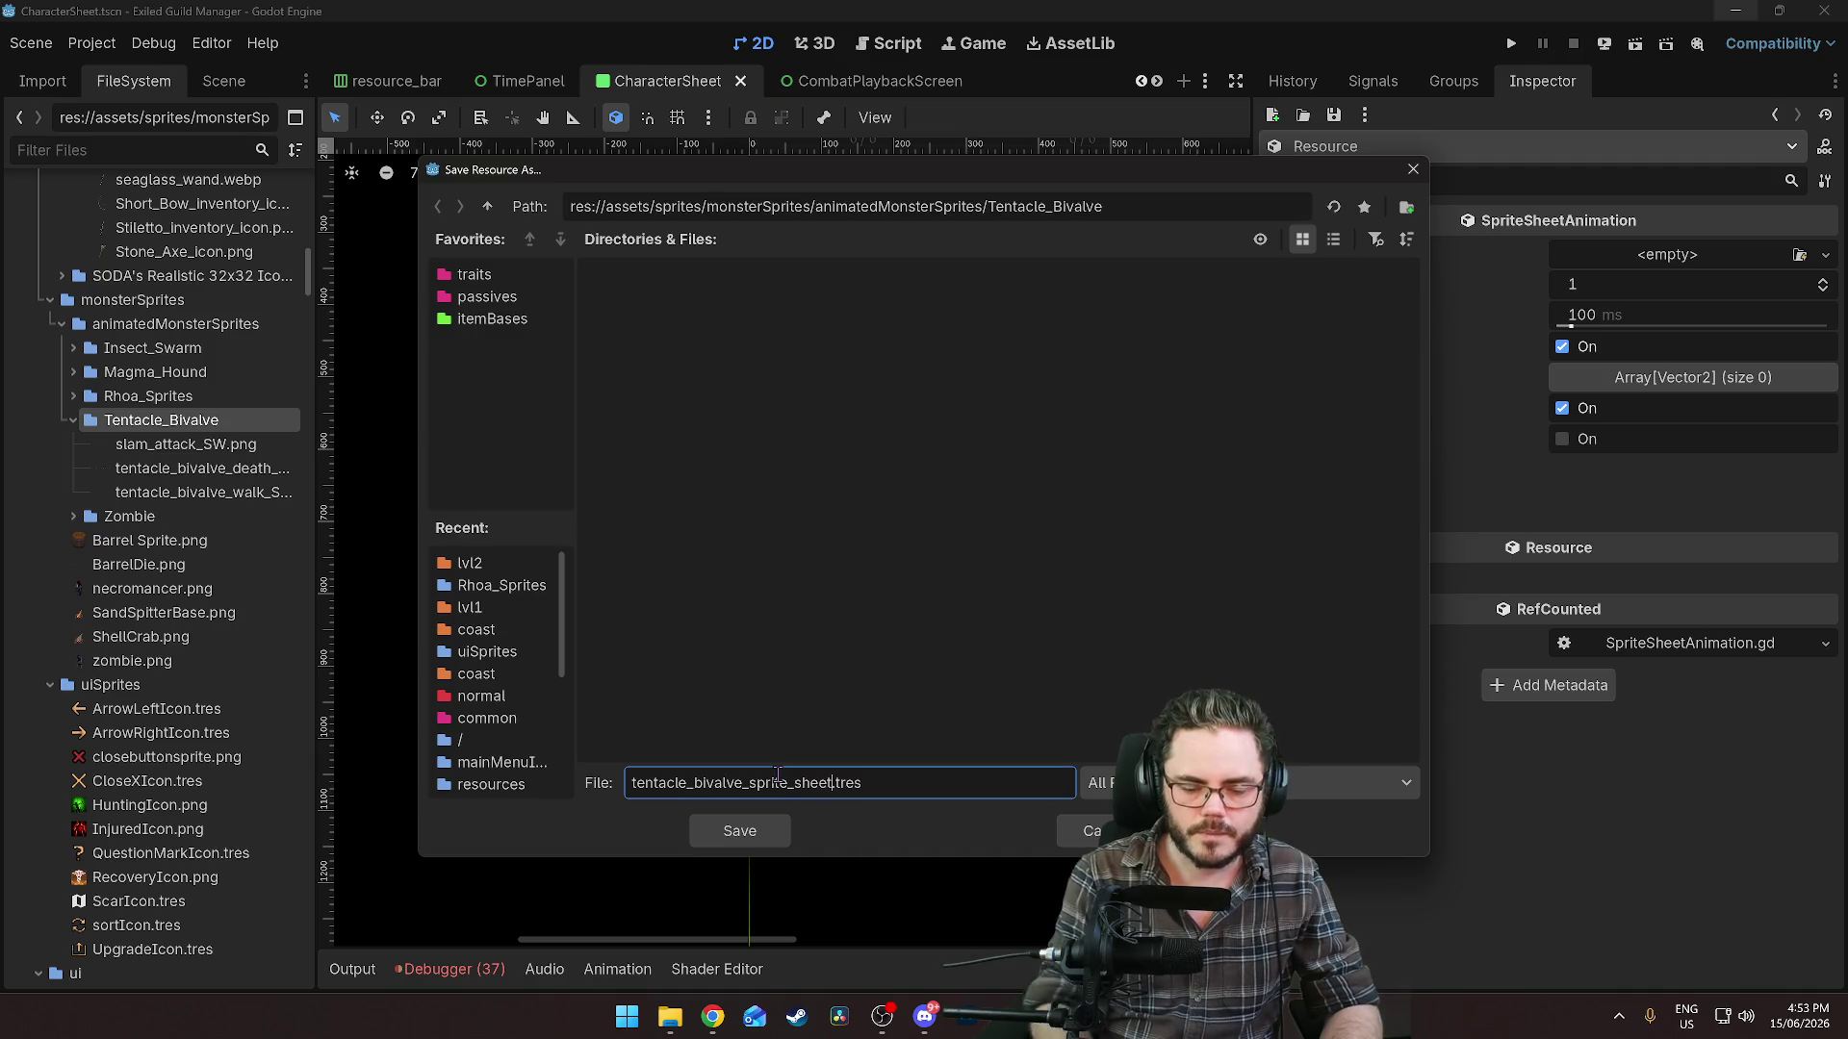
{"action": "left_click", "coordinate": [740, 830]}
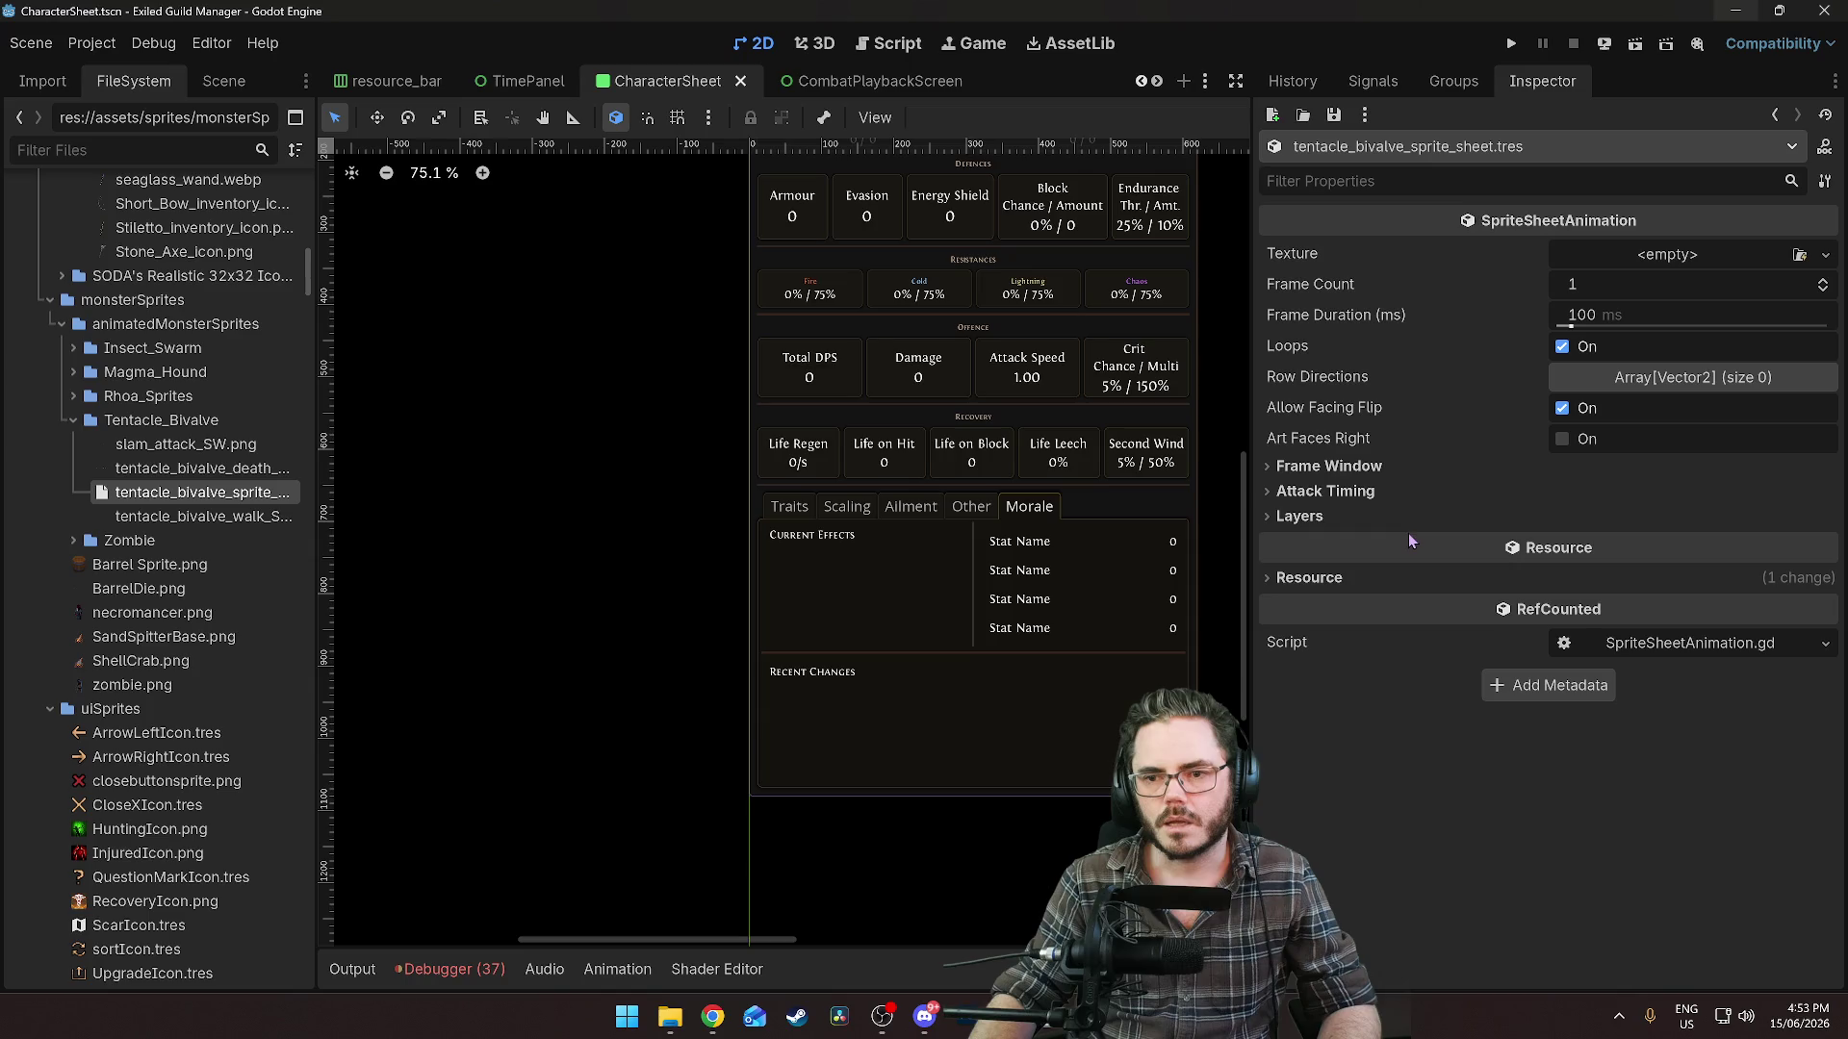
Inspect the resource's empty Texture dropdown options and bring up the file's actions.
{"action": "left_click", "coordinate": [1826, 256]}
{"action": "left_click", "coordinate": [1827, 262]}
{"action": "left_click", "coordinate": [1827, 262]}
{"action": "left_click", "coordinate": [1662, 253]}
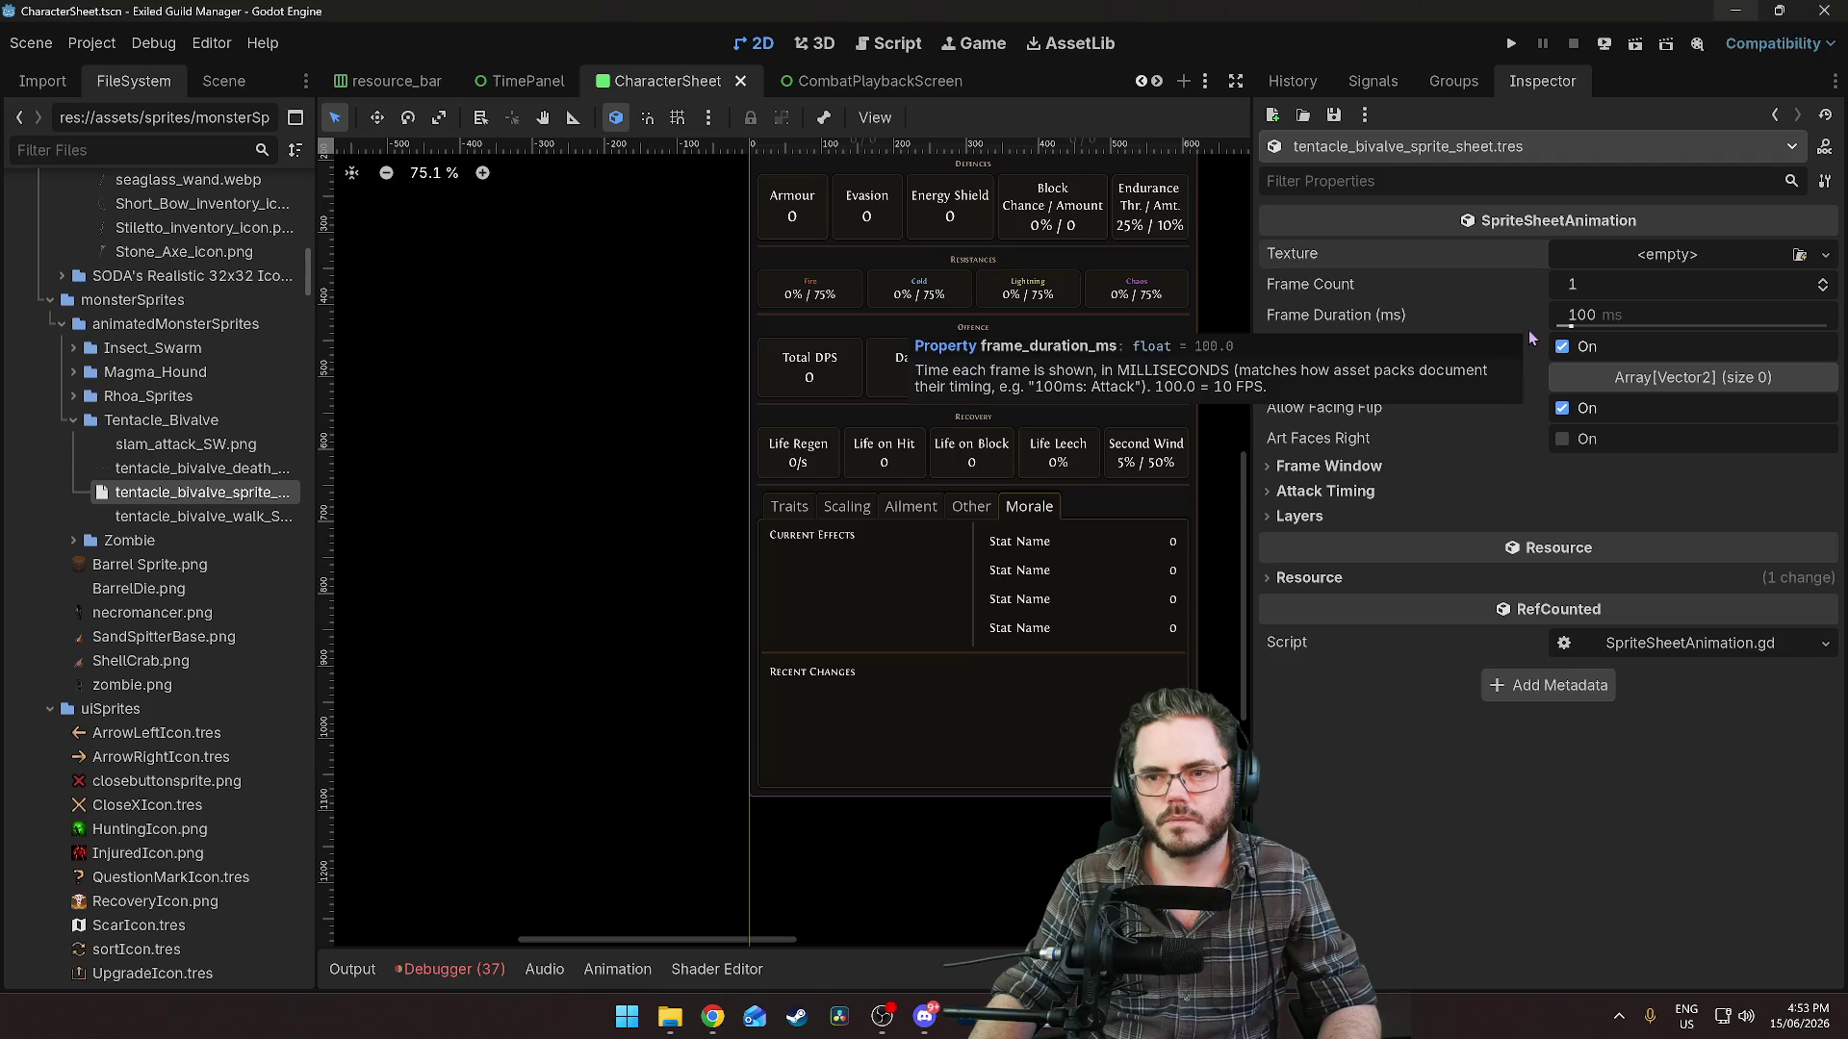
{"action": "right_click", "coordinate": [204, 499]}
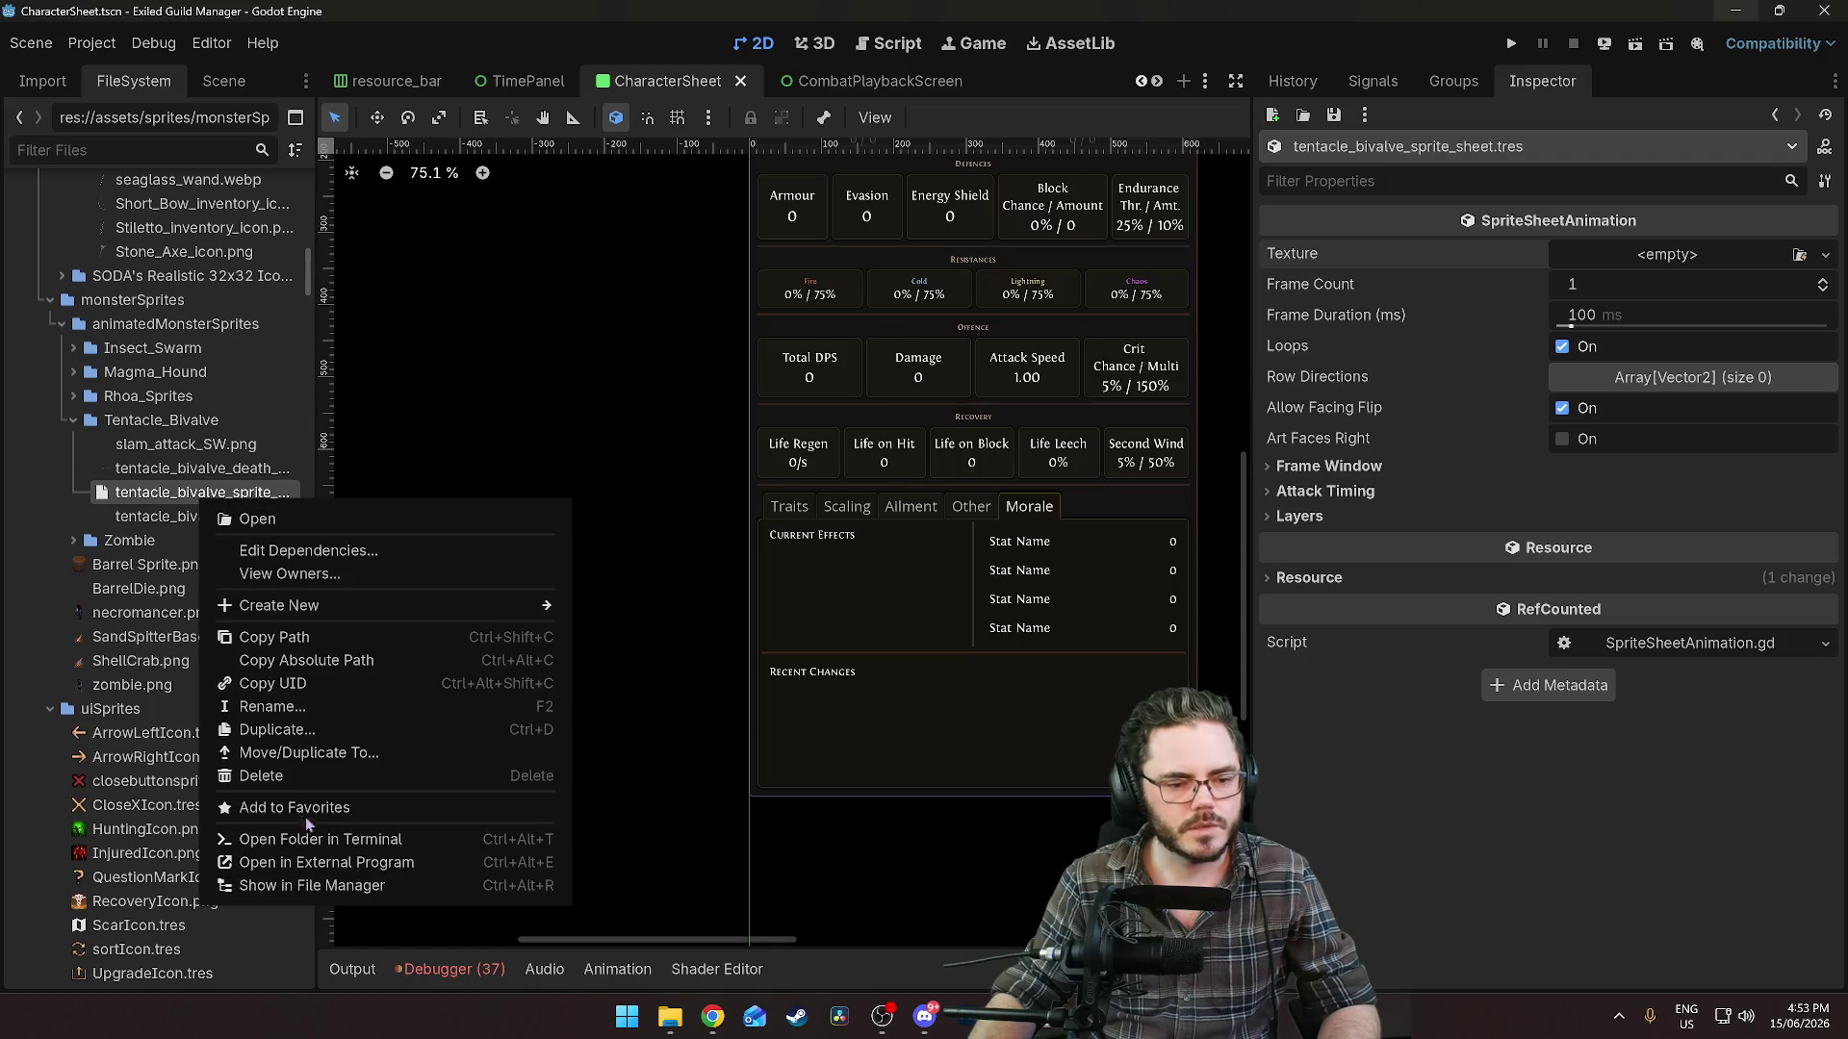
Delete the sprite sheet .tres and create a MonsterSpriteSet saved as tentacle_bivalve_sprite_set.
{"action": "left_click", "coordinate": [261, 776]}
{"action": "left_click", "coordinate": [767, 610]}
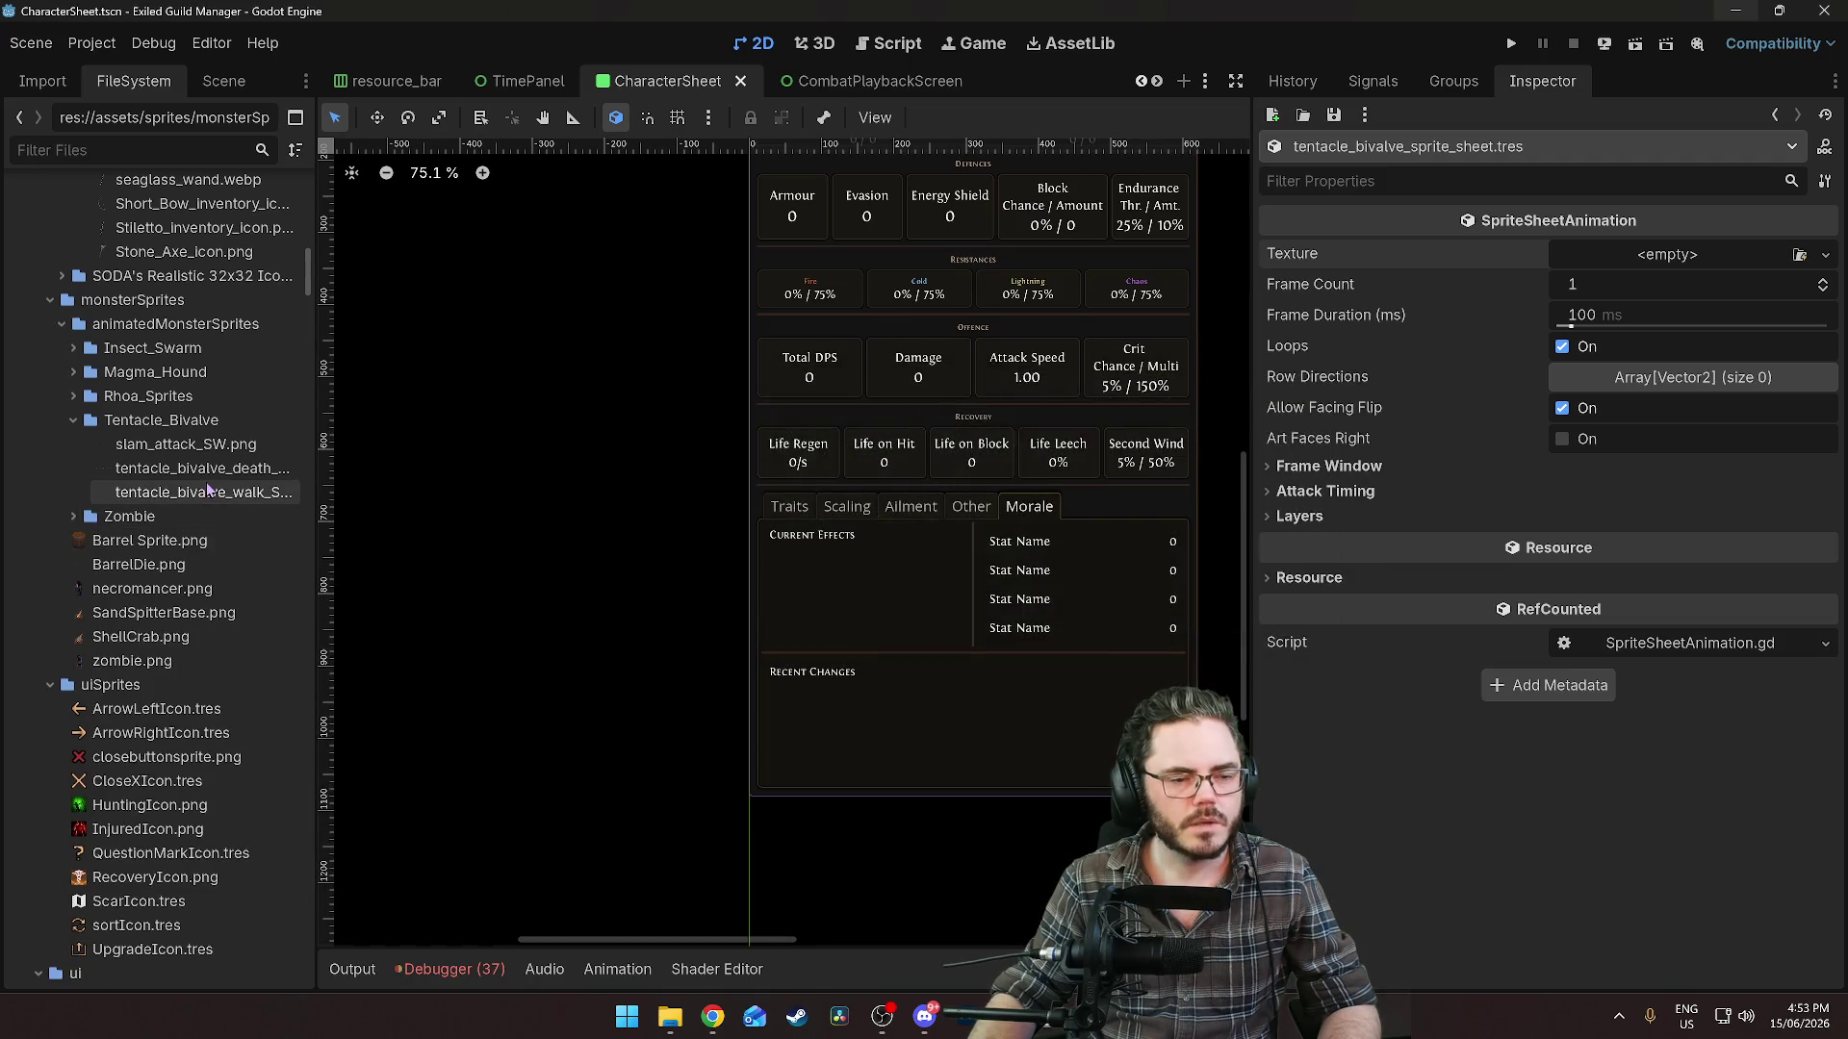
{"action": "right_click", "coordinate": [195, 423]}
{"action": "mouse_move", "coordinate": [289, 443]}
{"action": "left_click", "coordinate": [558, 512]}
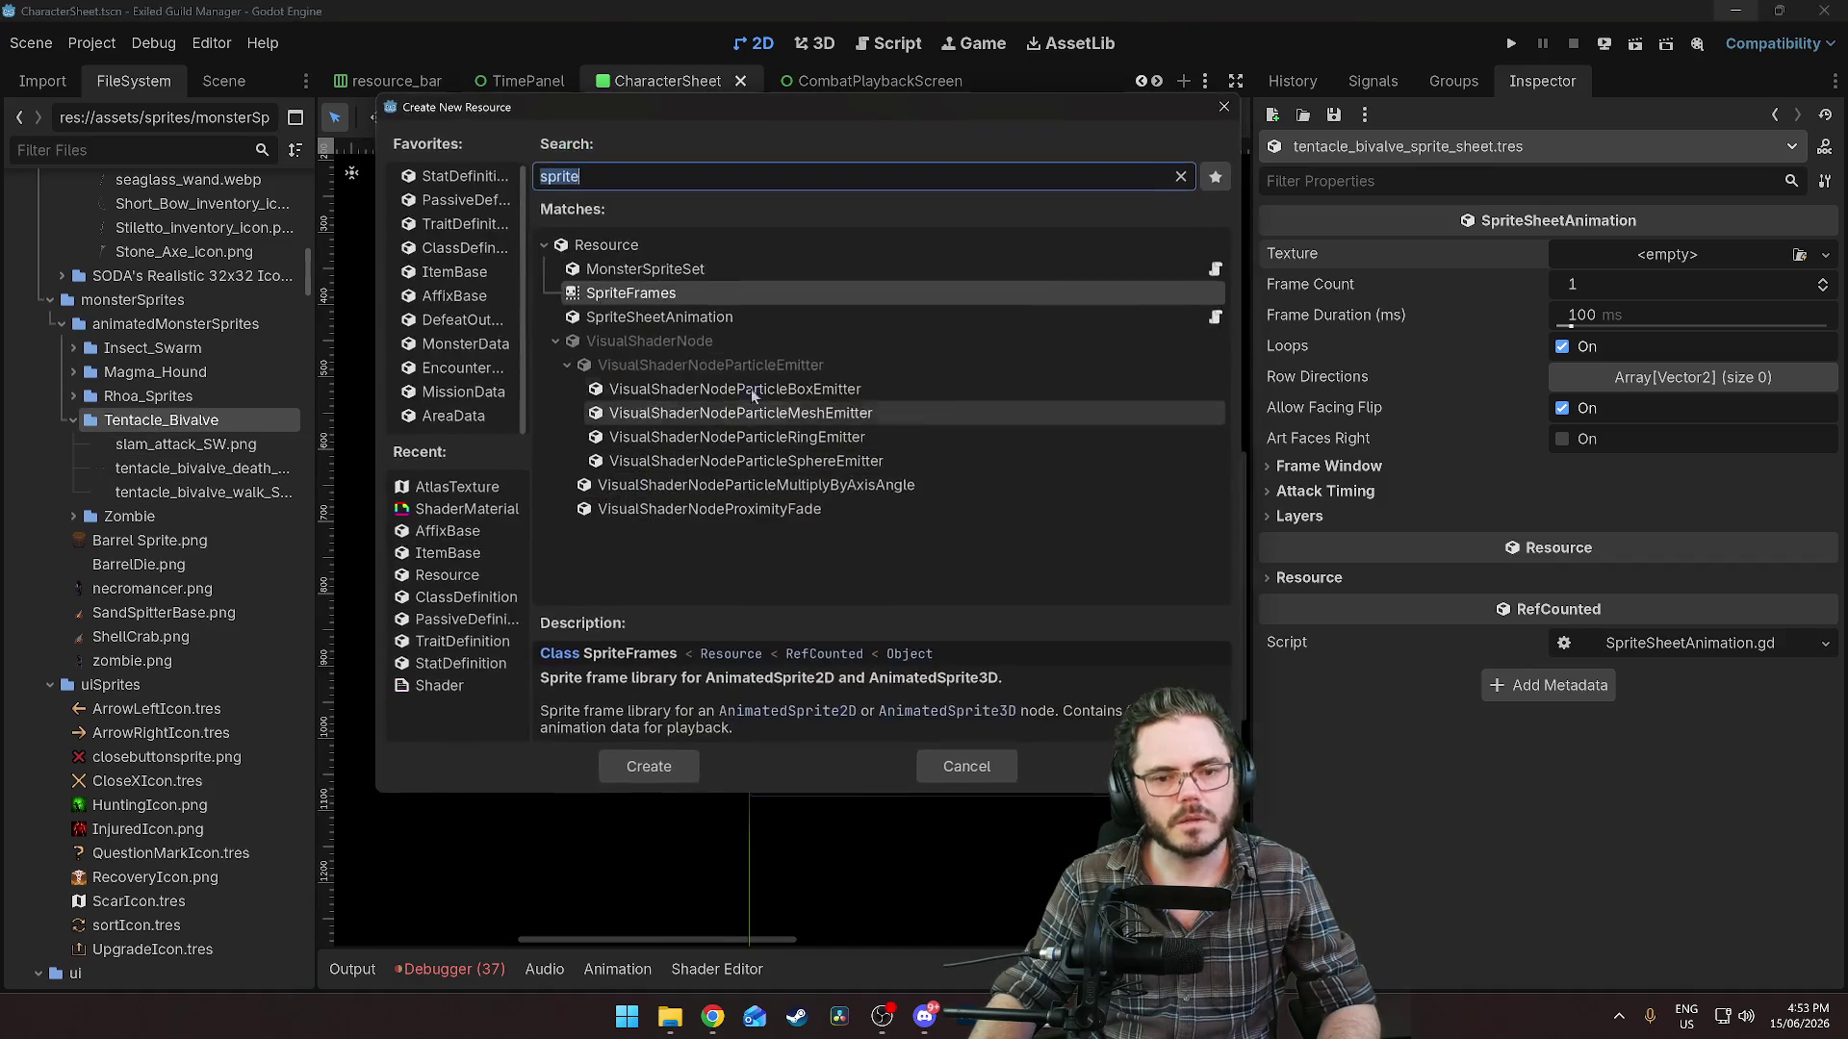
{"action": "left_click", "coordinate": [662, 323]}
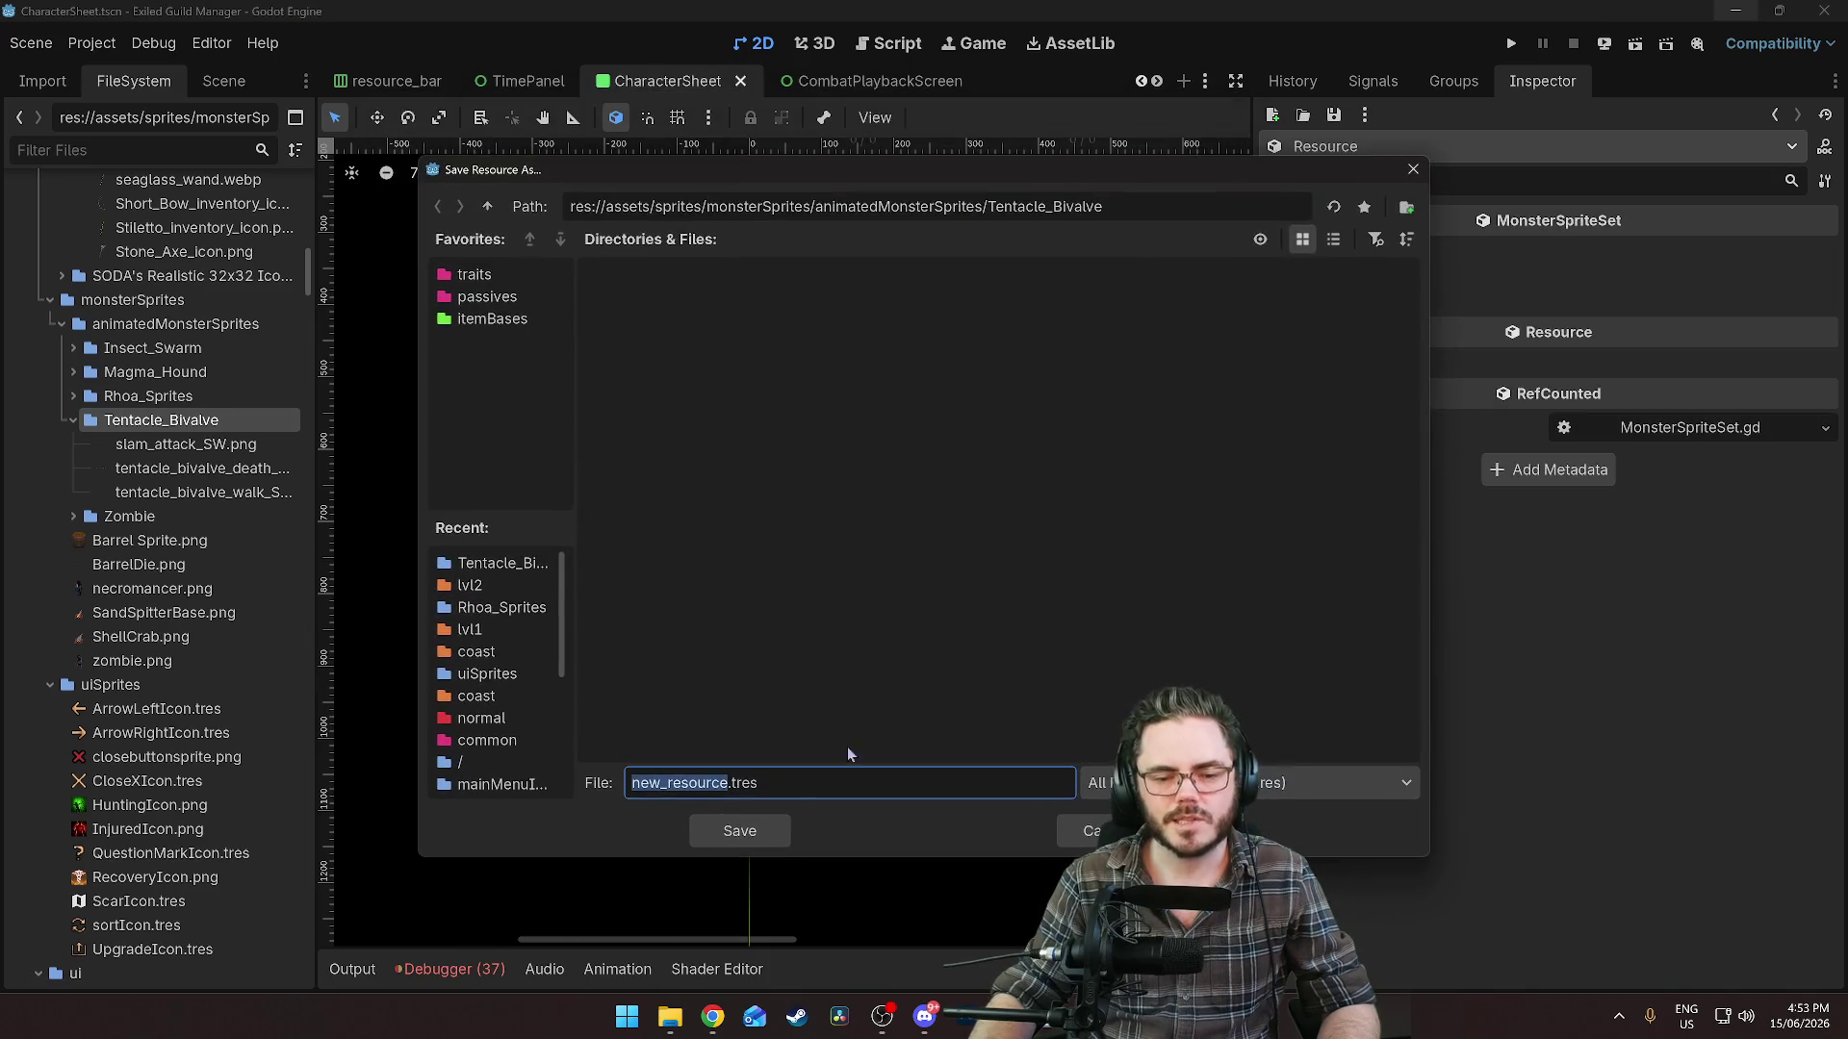
{"action": "type", "text": "tent"}
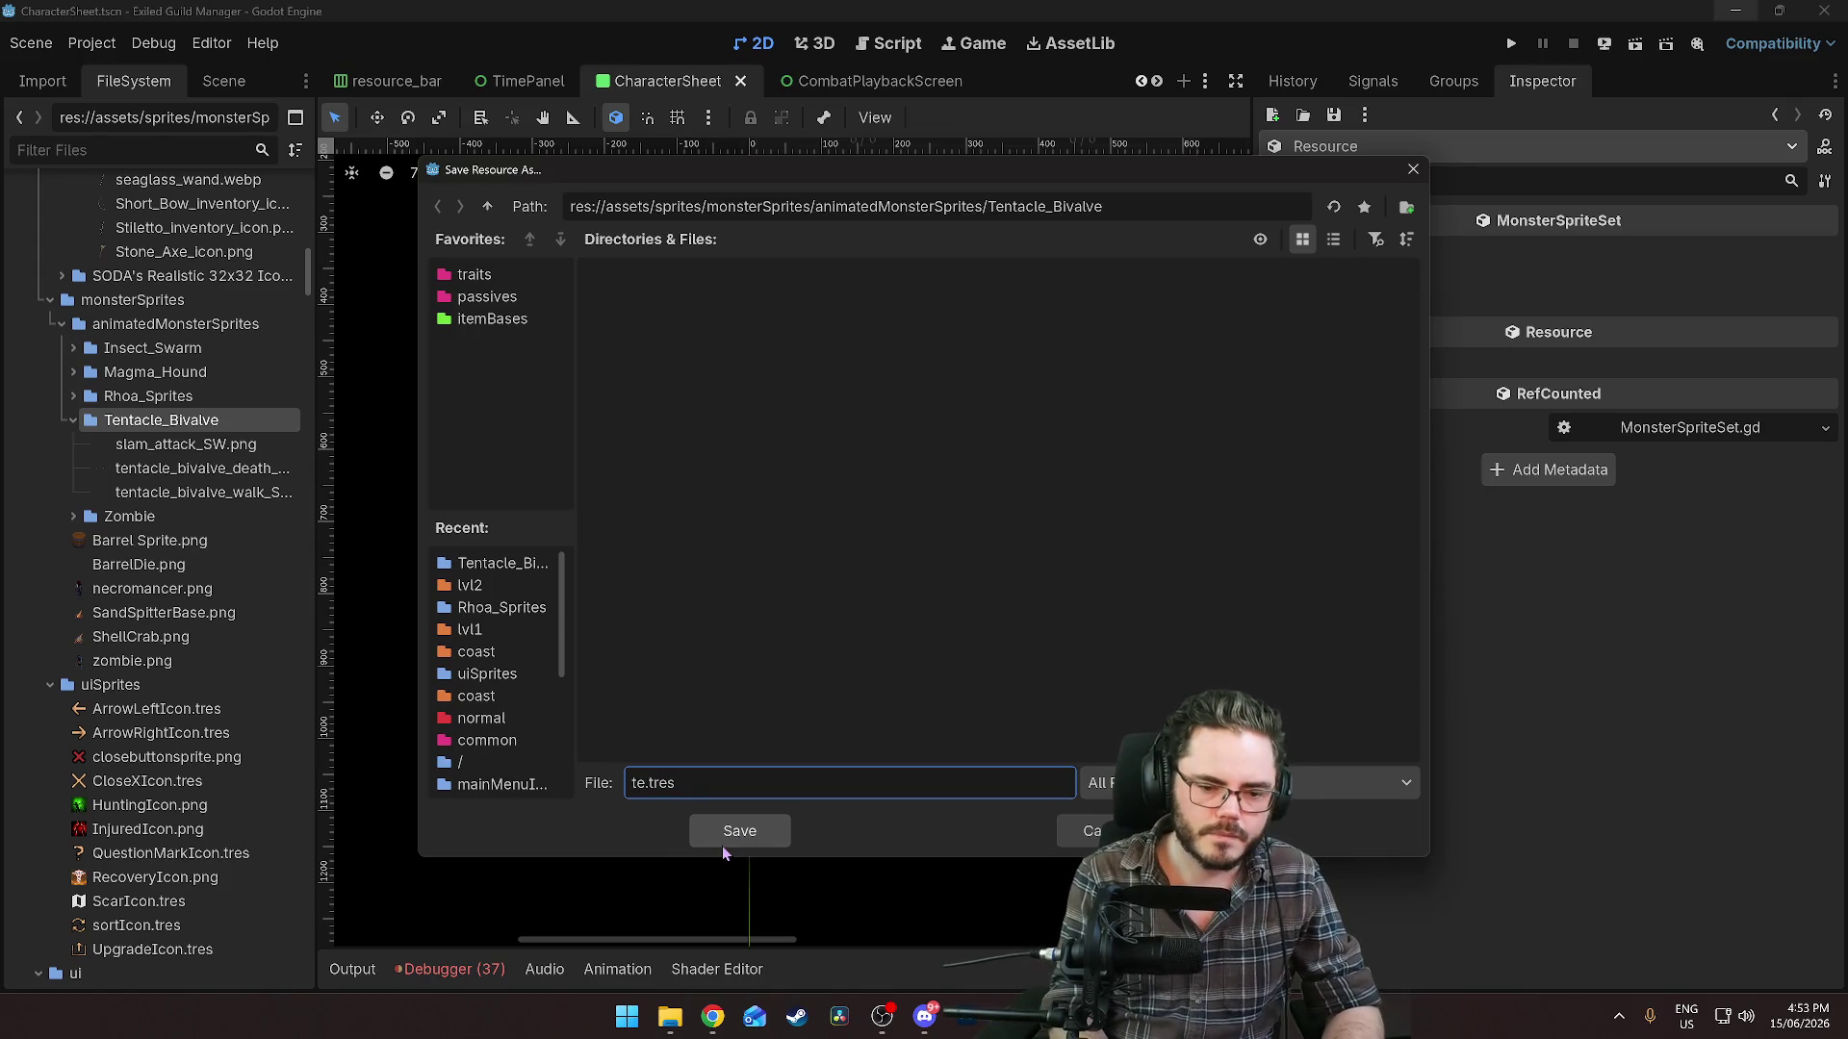
{"action": "type", "text": "acle_bival"}
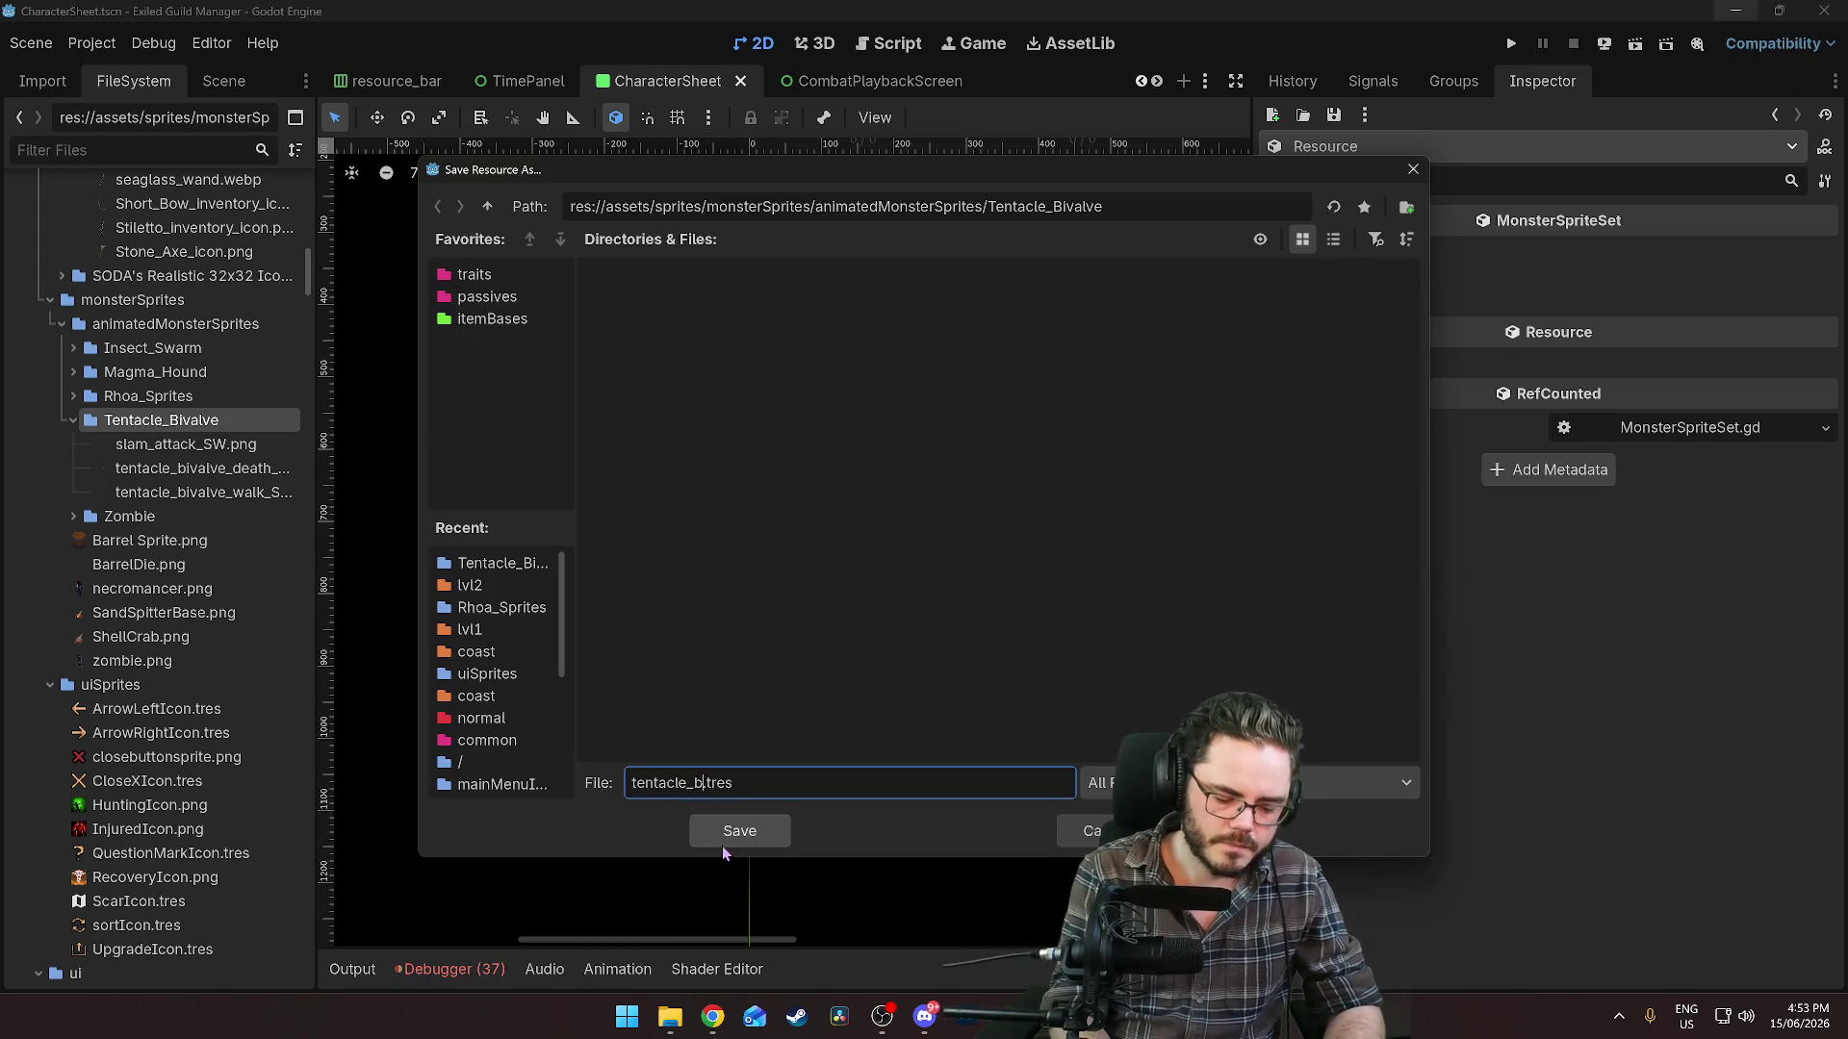
{"action": "type", "text": "ve_"}
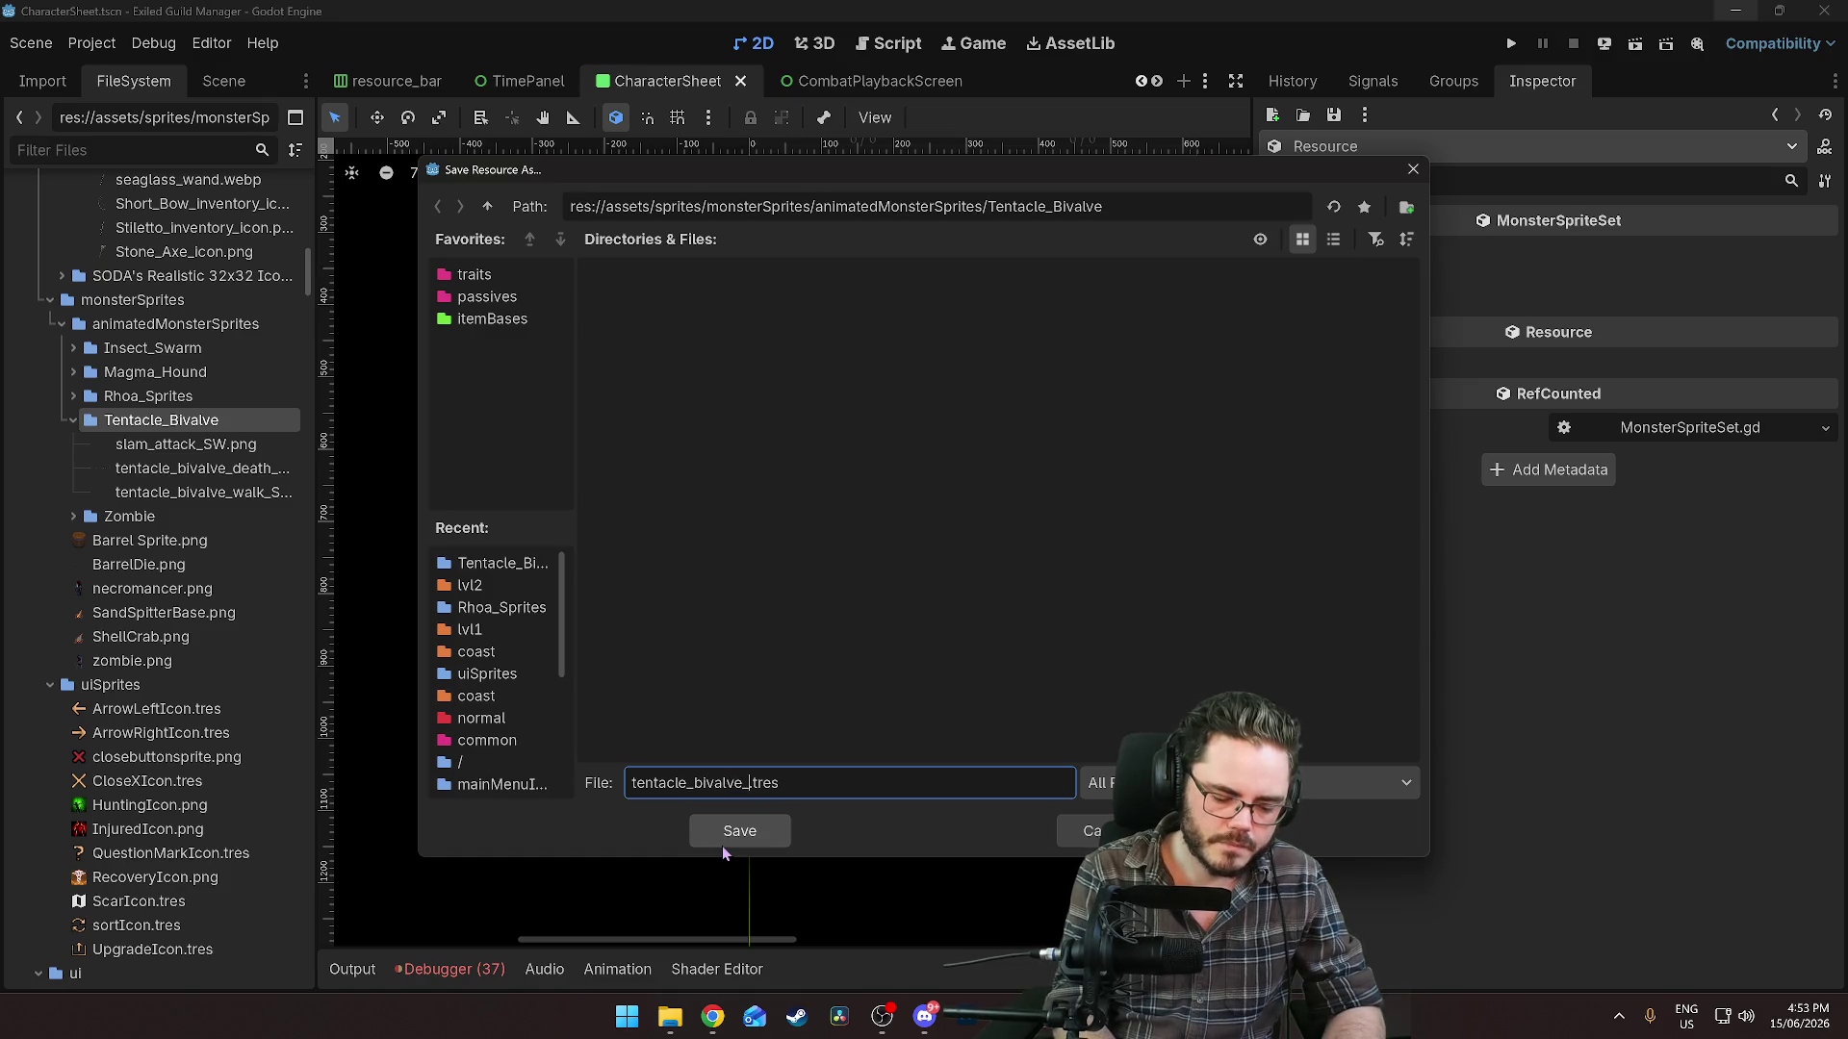
{"action": "type", "text": "sprite"}
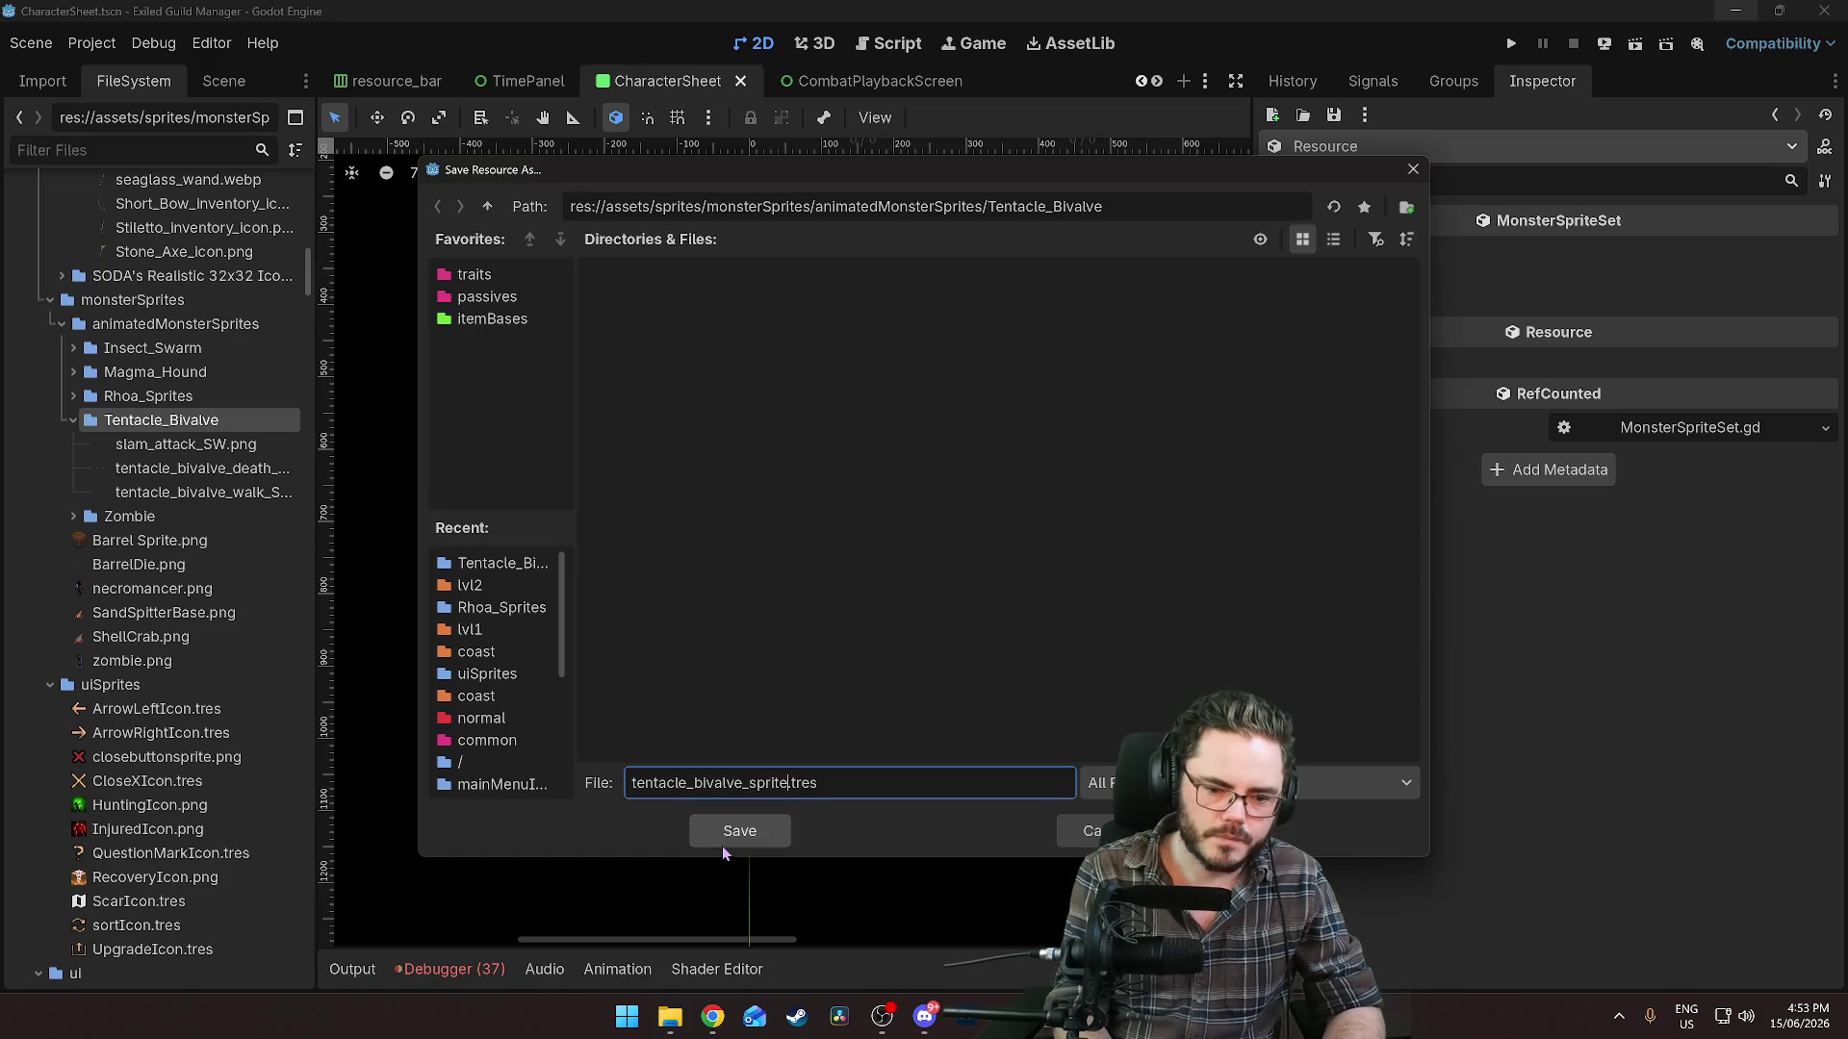
{"action": "type", "text": "_set"}
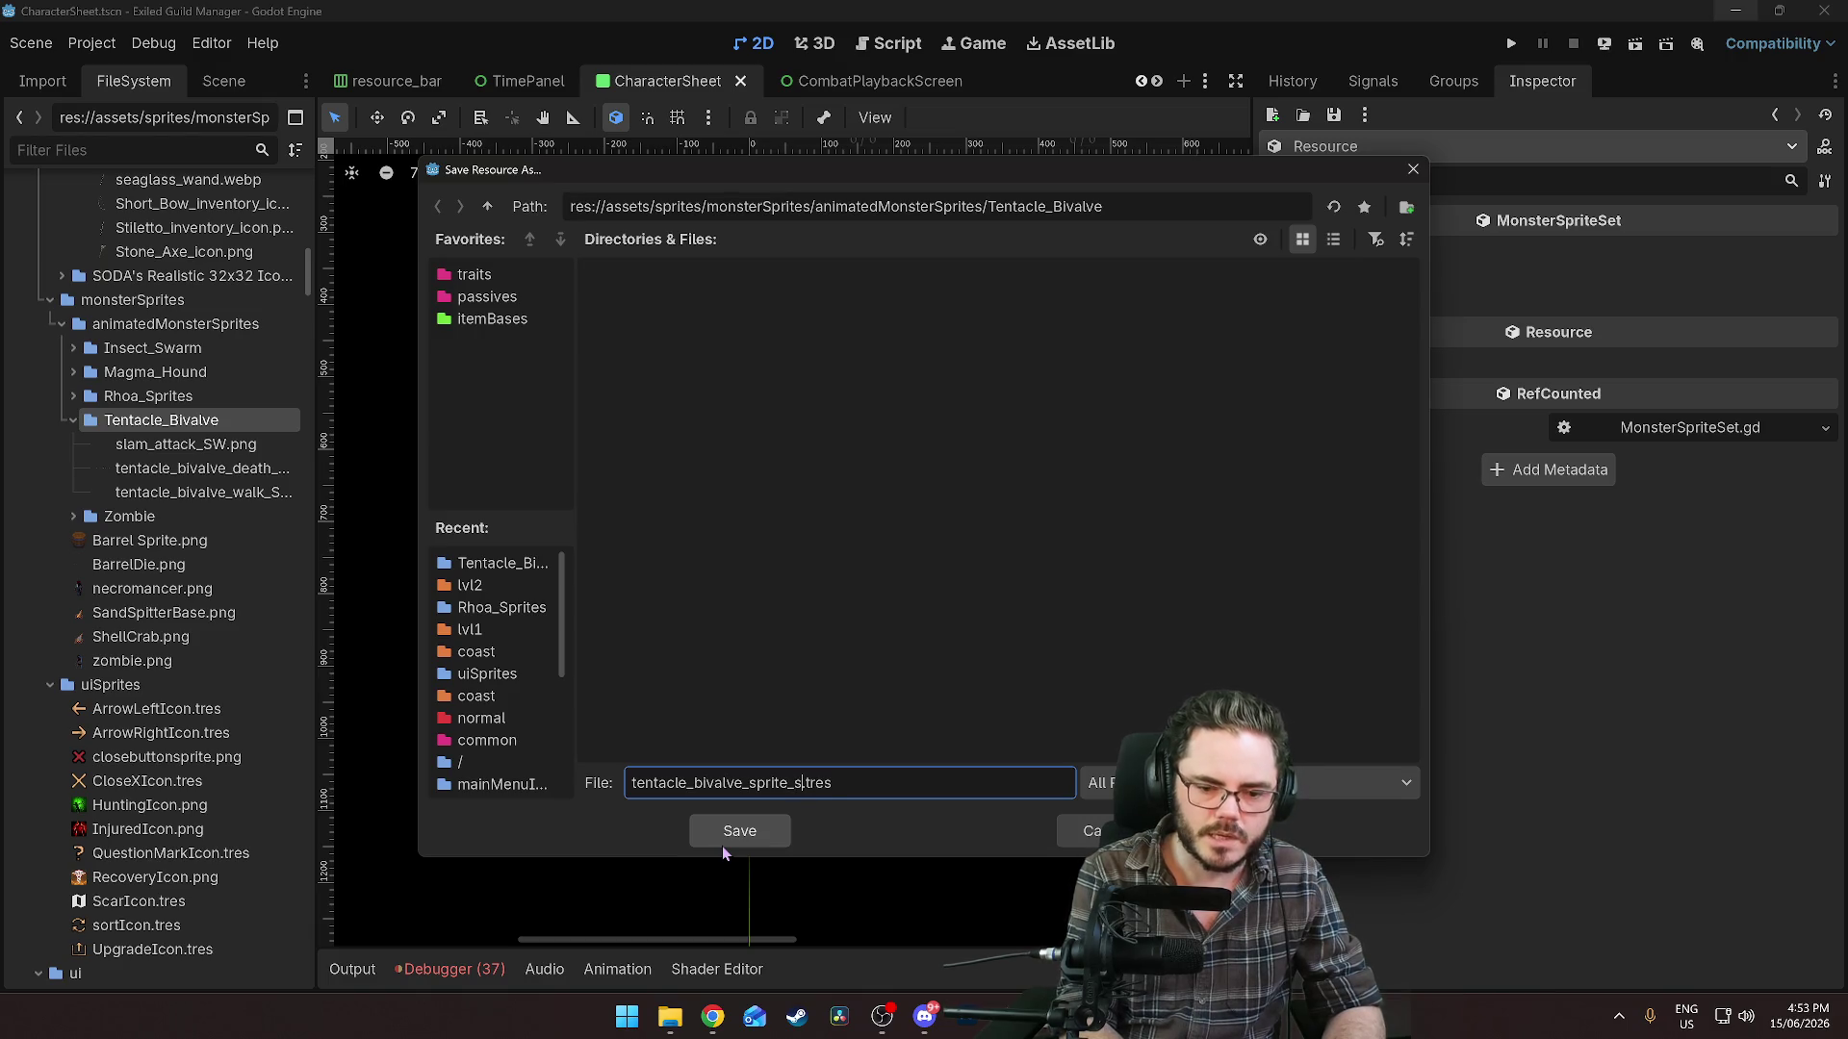
{"action": "left_click", "coordinate": [722, 843]}
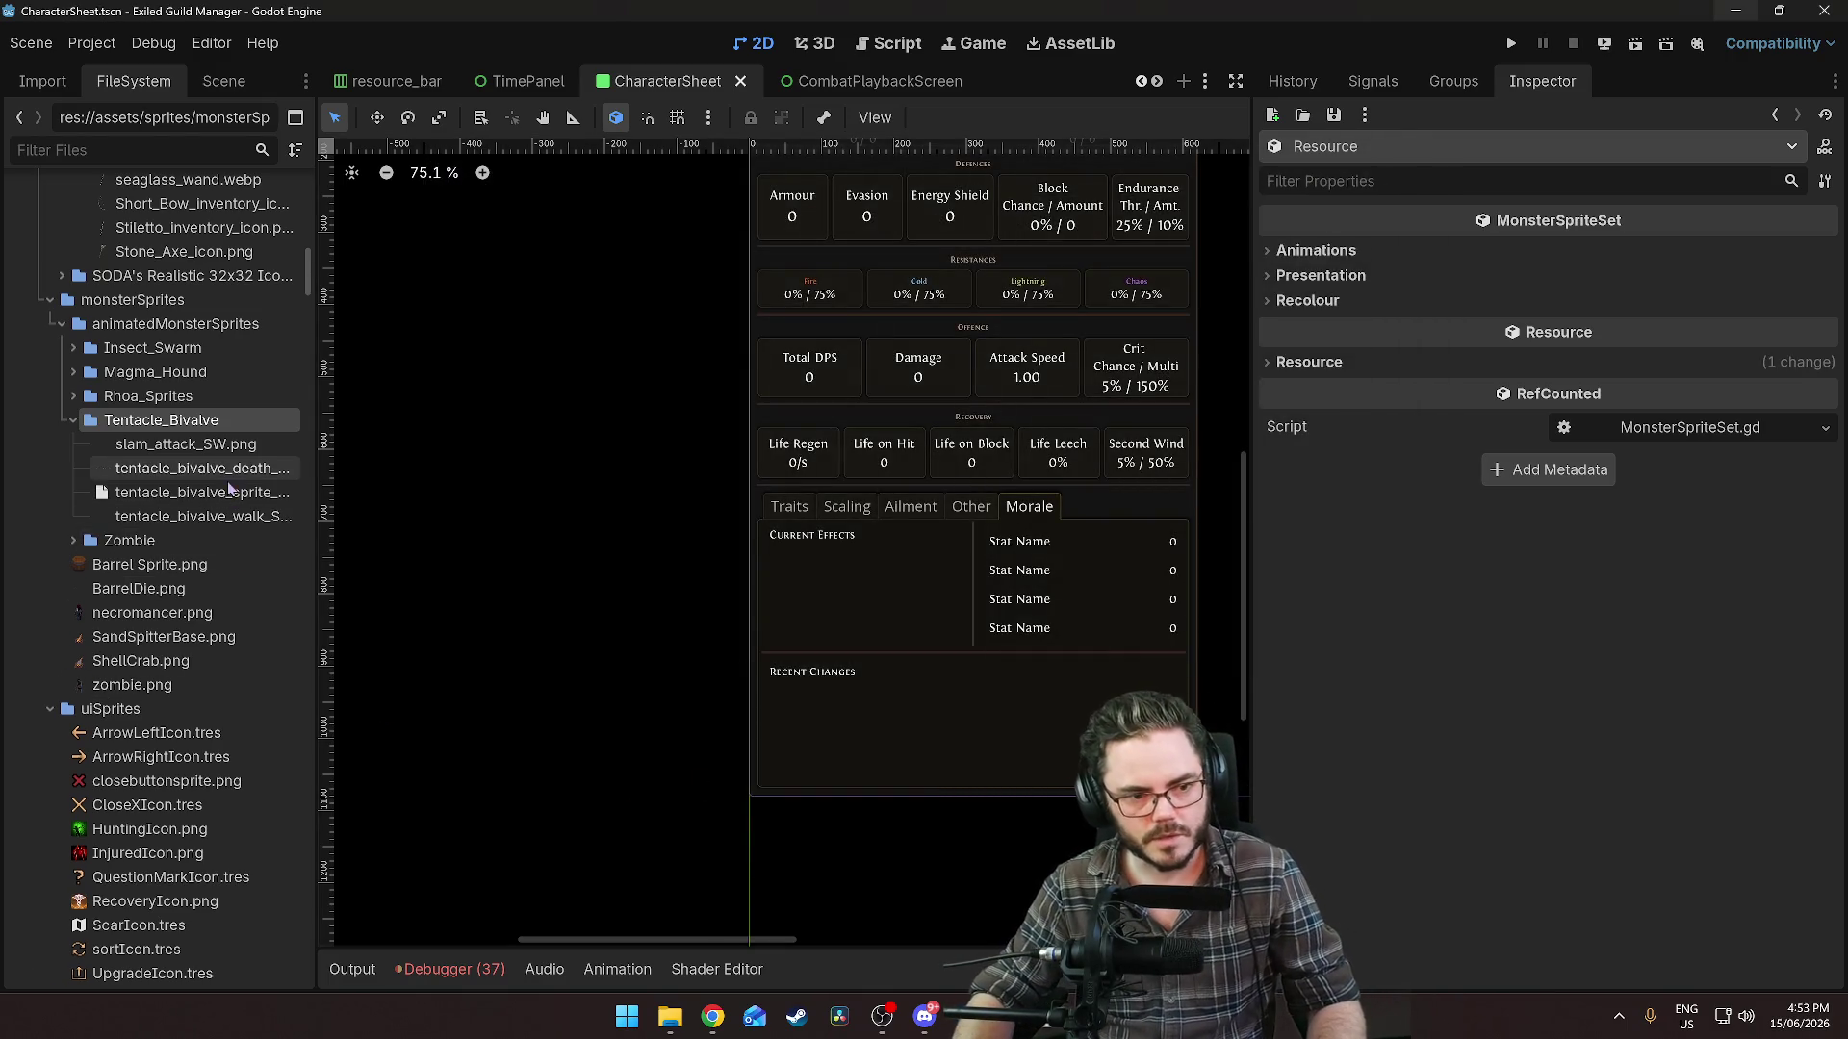
Add one Move Animations element set to a new SpriteSheetAnimation.
{"action": "left_click", "coordinate": [1365, 250]}
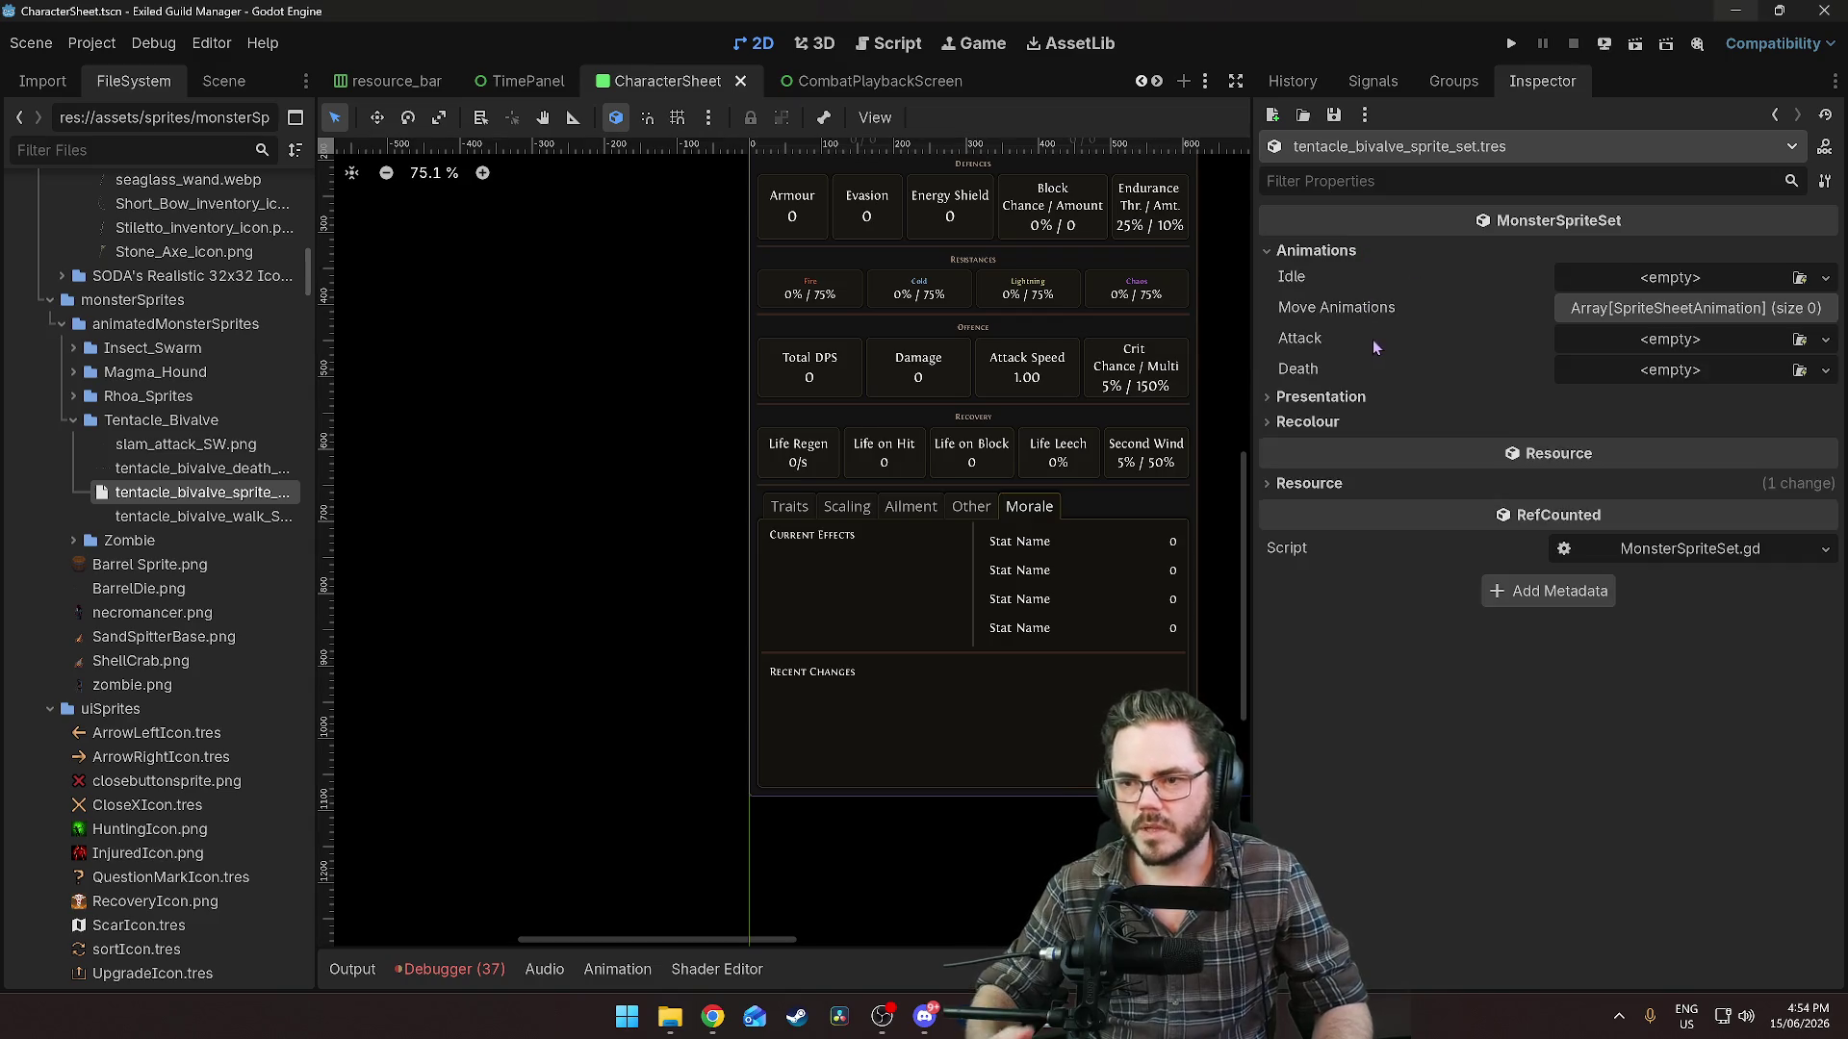
{"action": "left_click", "coordinate": [1671, 277]}
{"action": "left_click", "coordinate": [1447, 310]}
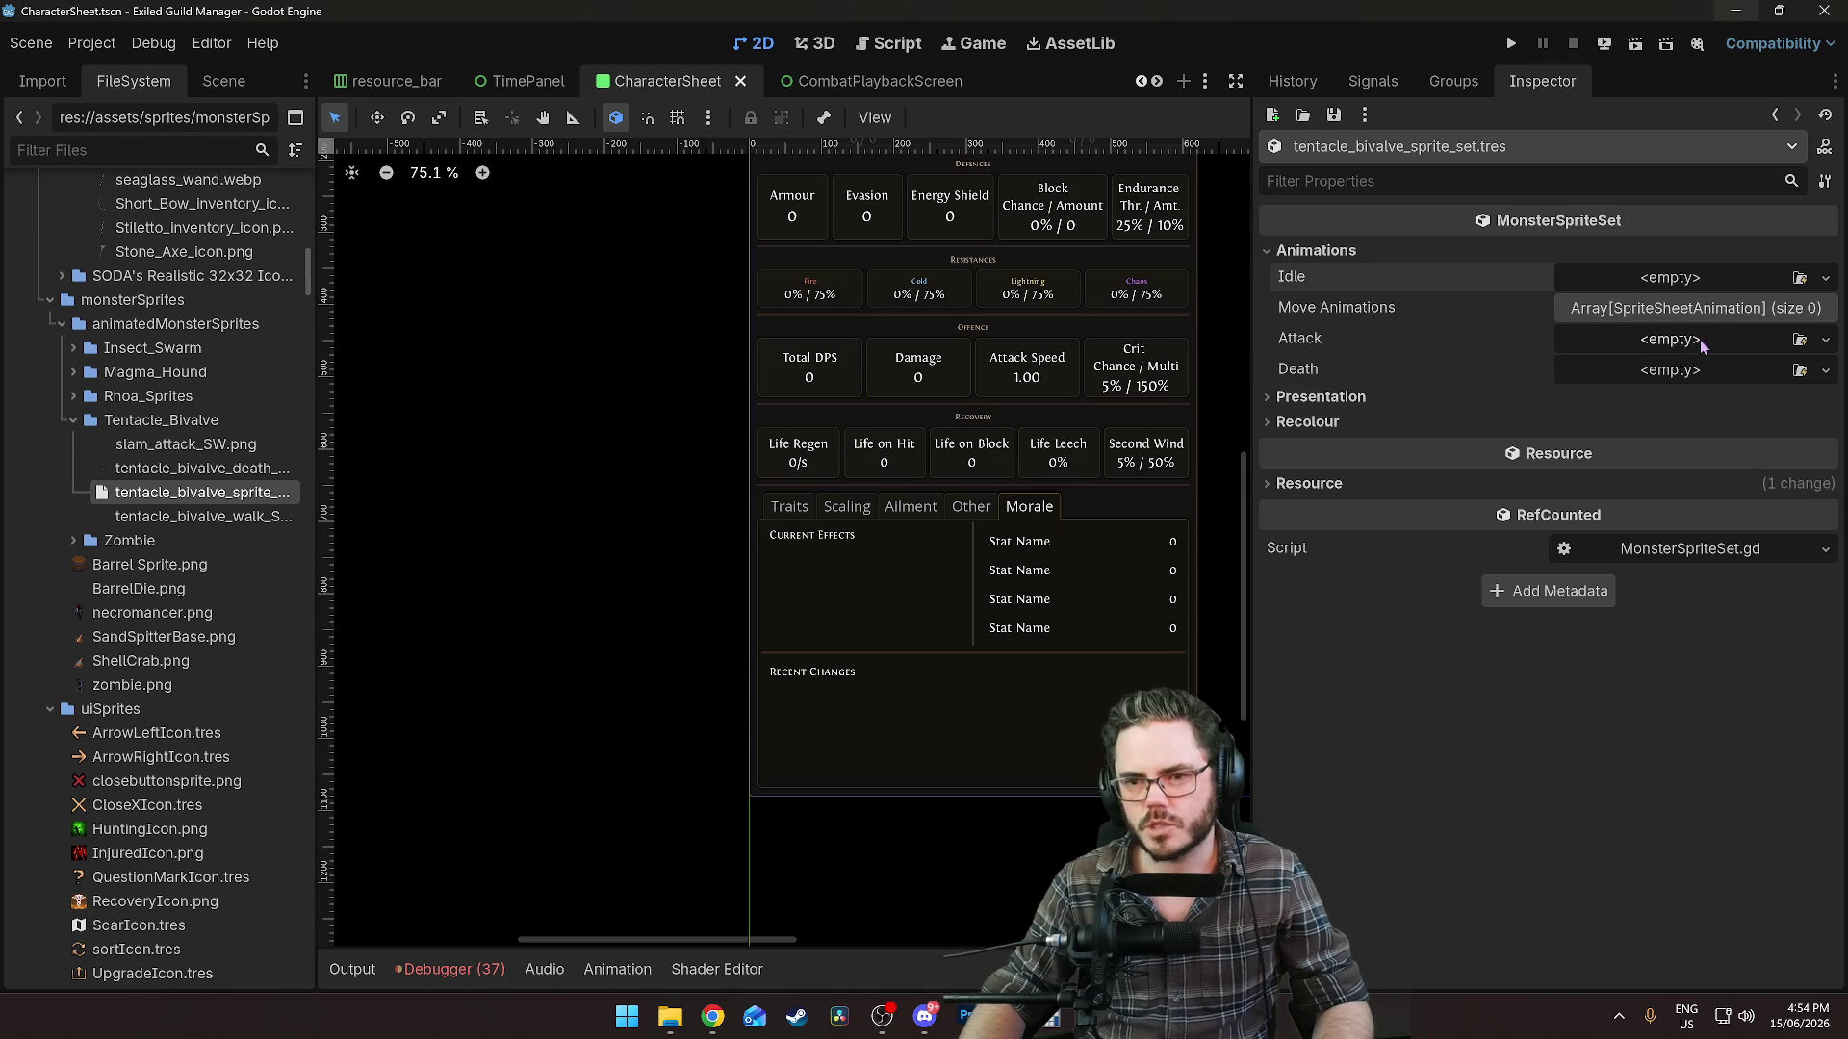
{"action": "left_click", "coordinate": [1691, 306]}
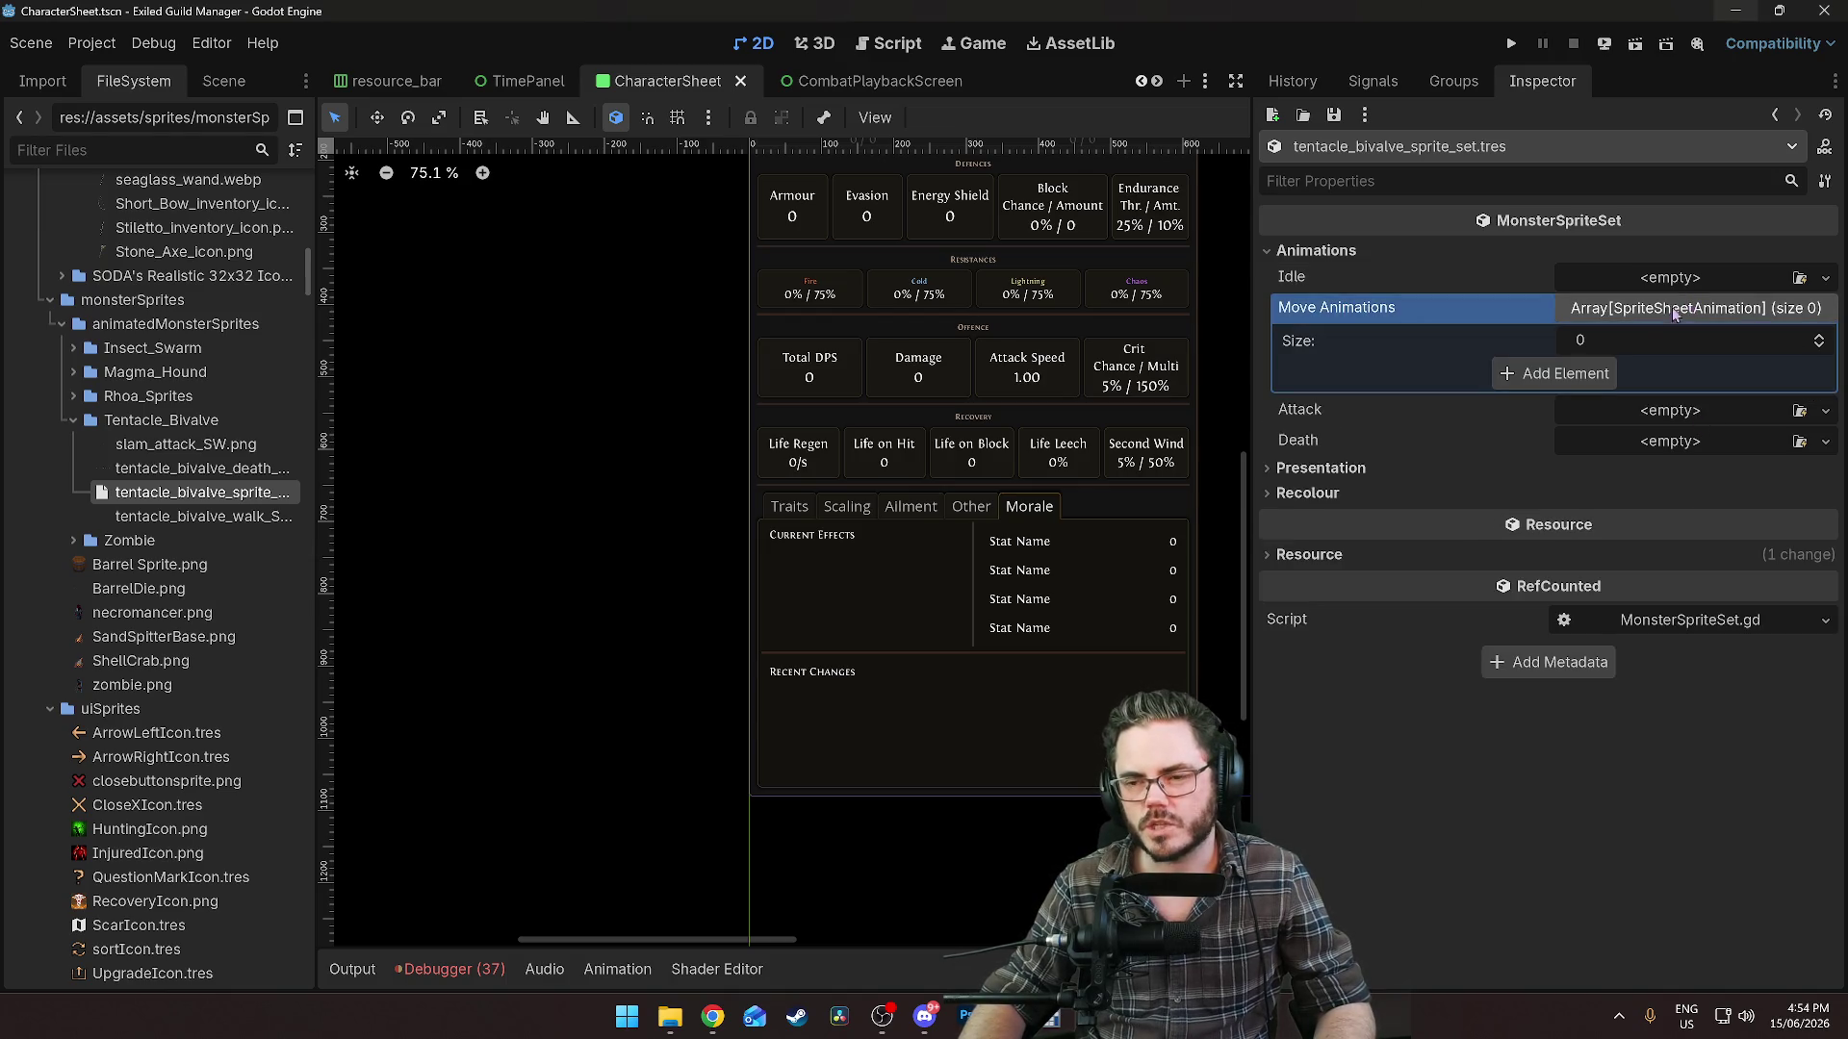
{"action": "left_click", "coordinate": [1603, 377]}
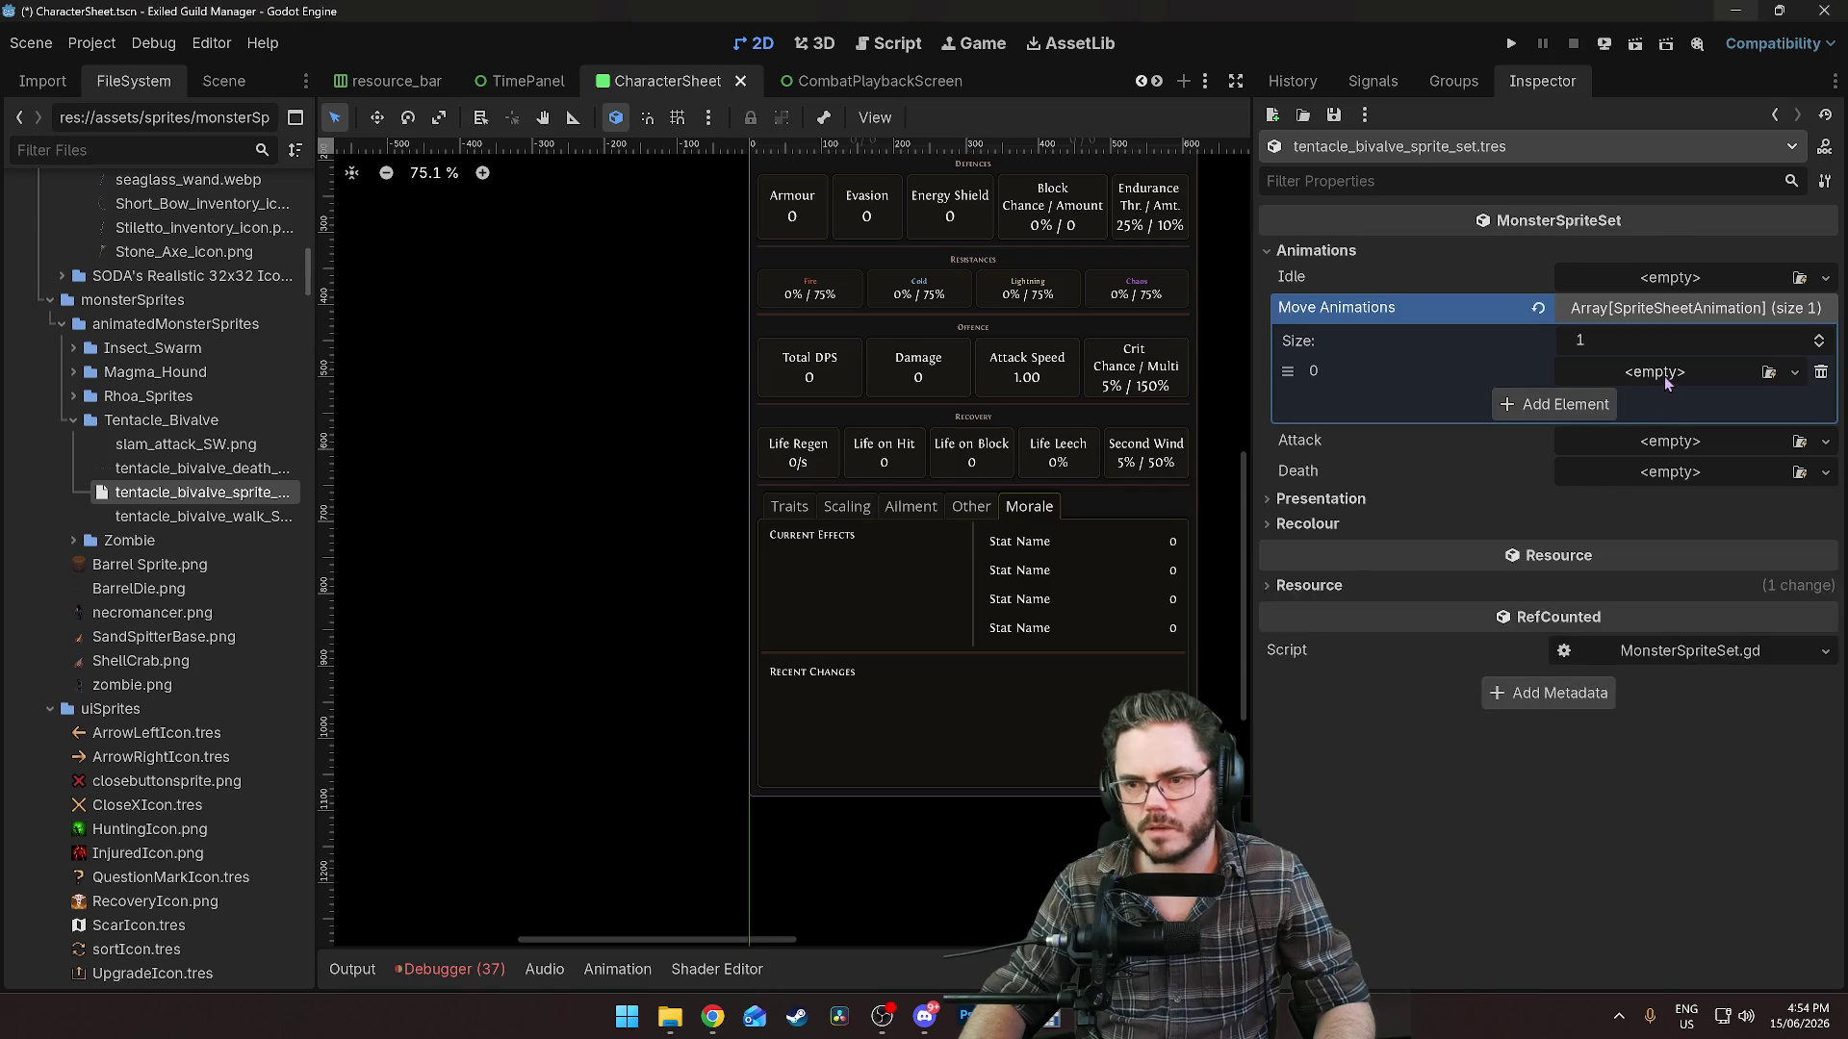
{"action": "left_click", "coordinate": [1668, 383]}
{"action": "left_click", "coordinate": [1671, 430]}
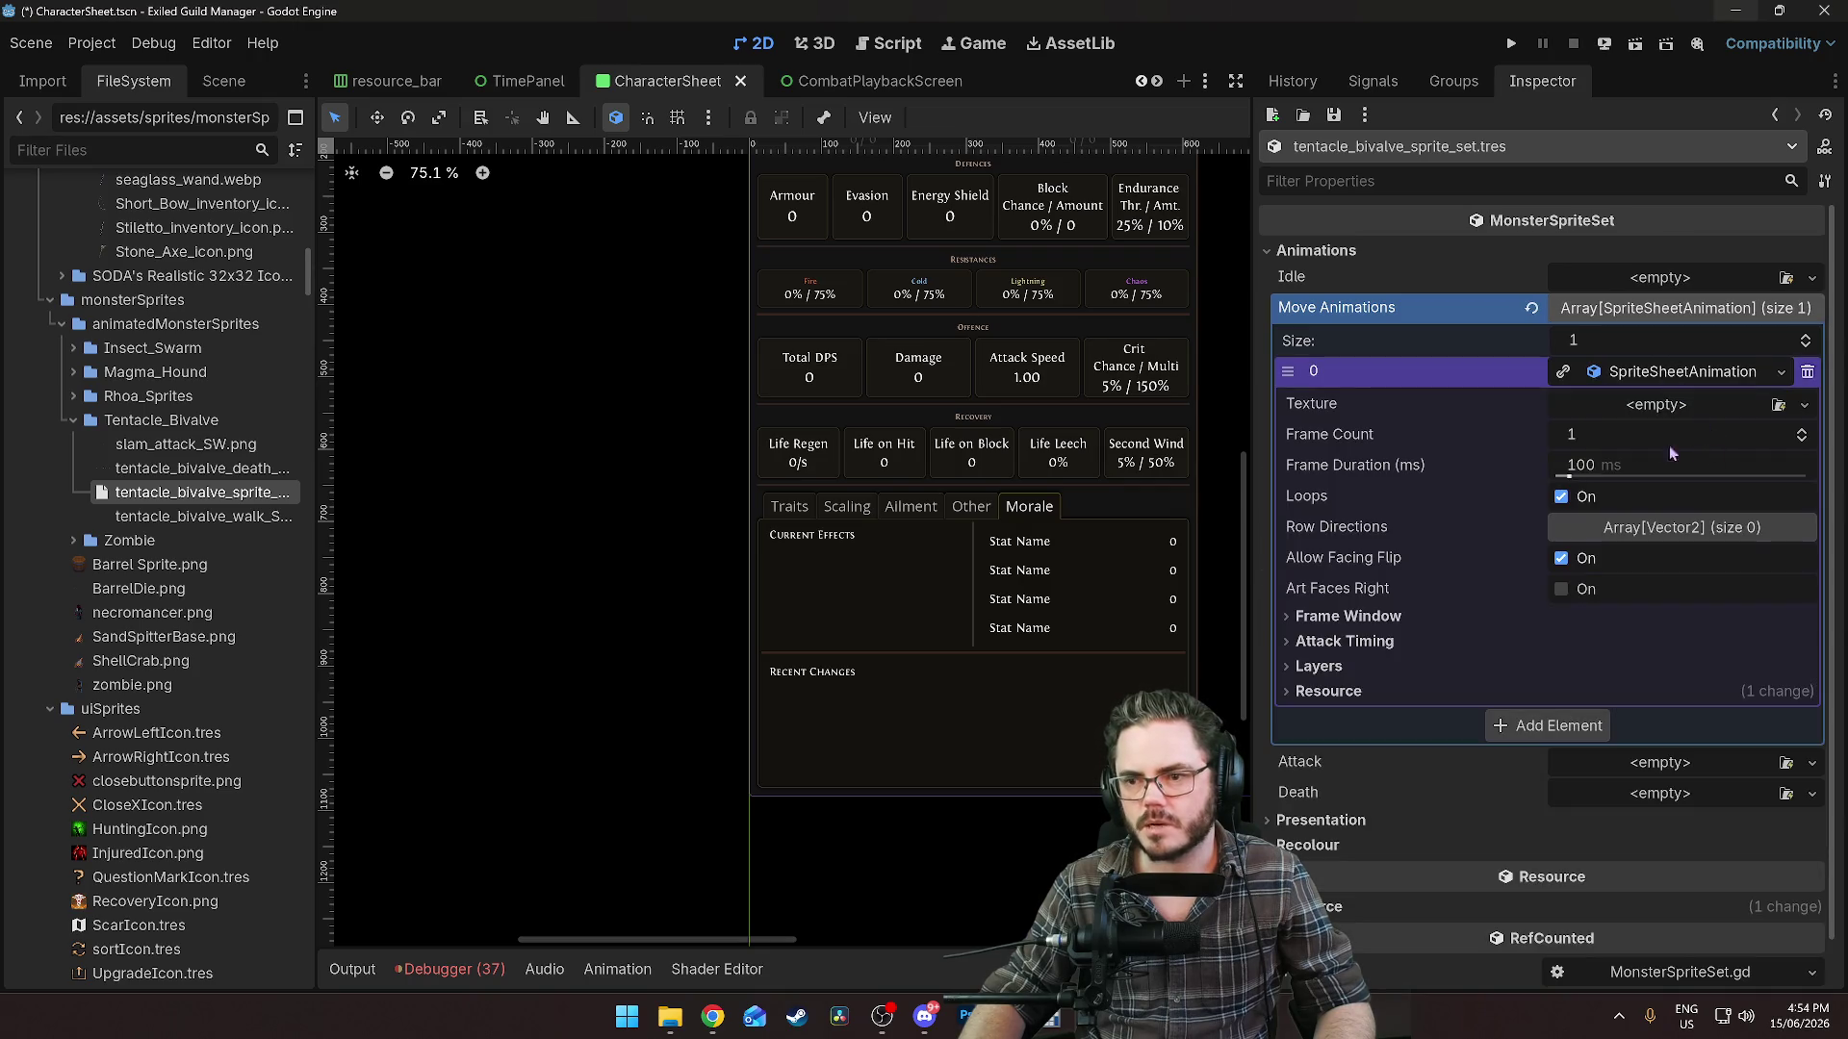
Try the walk sprite sheet as slot 0's texture, then clear it back to empty.
{"action": "left_click", "coordinate": [198, 517]}
{"action": "left_click_drag", "start_coordinate": [197, 529], "coordinate": [1656, 407]}
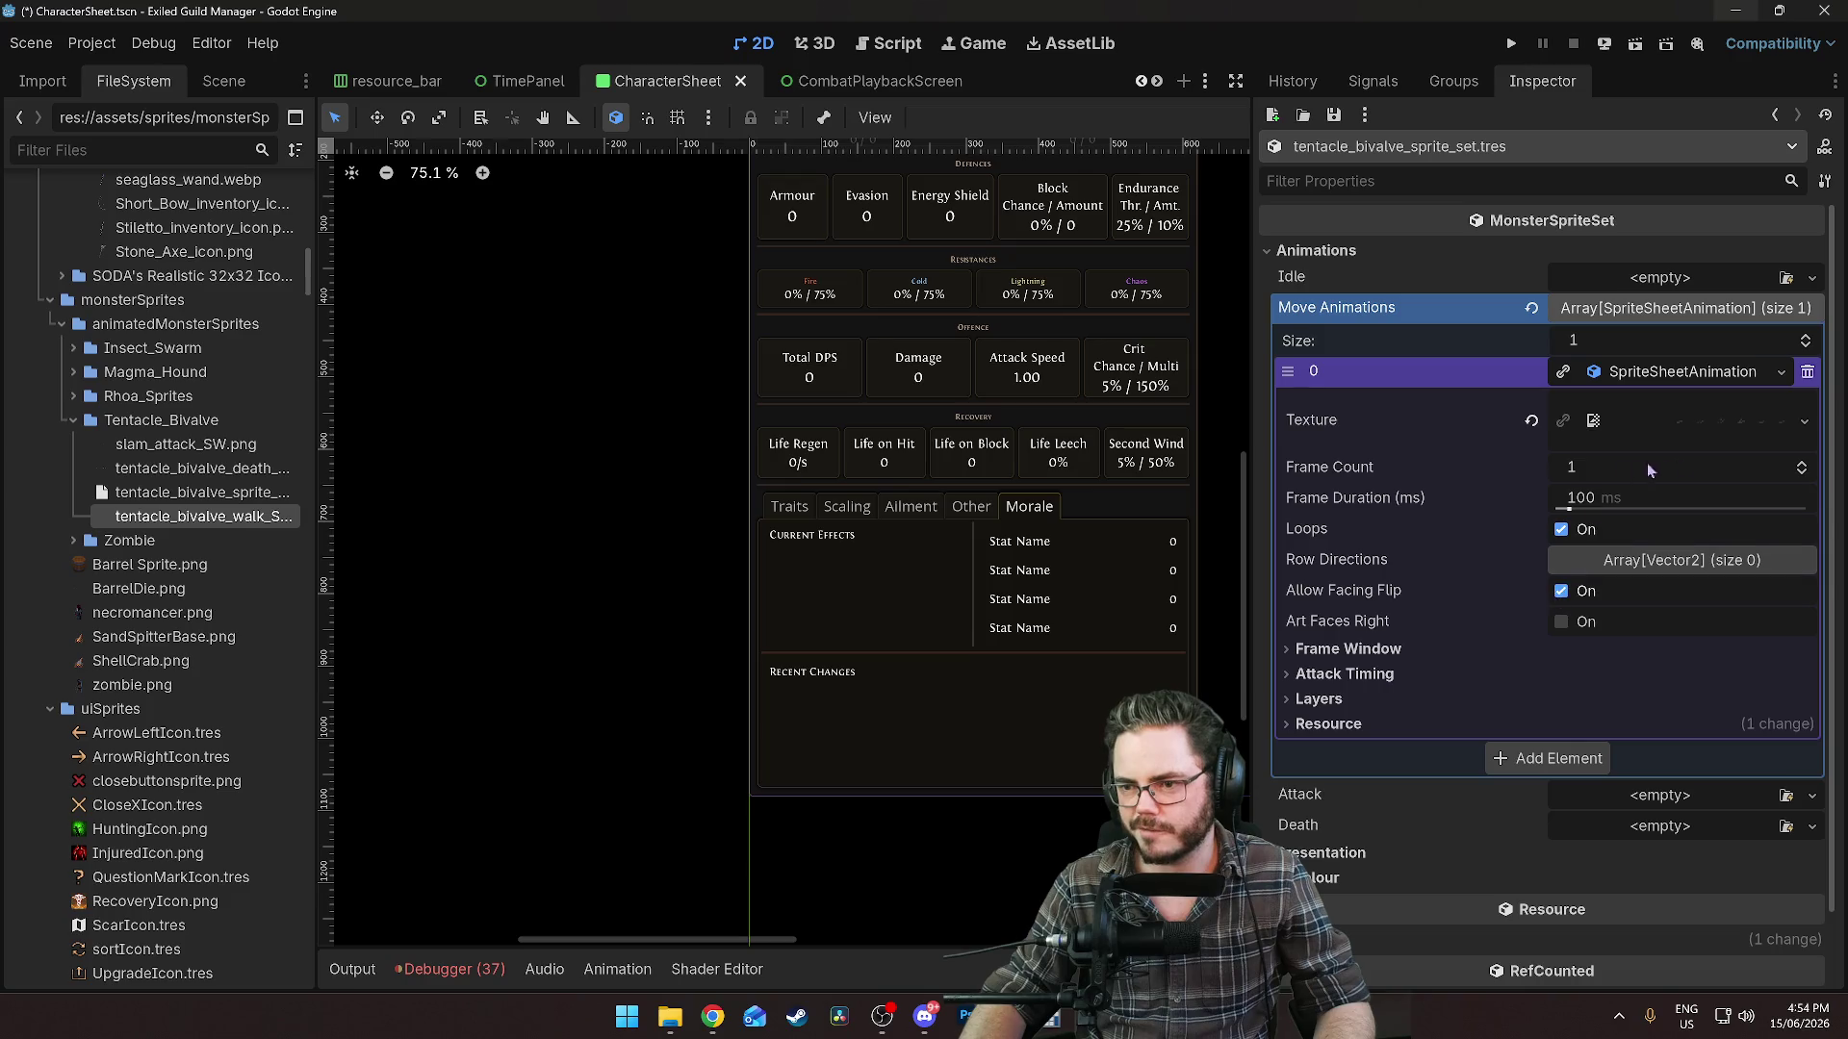
{"action": "left_click", "coordinate": [1704, 429]}
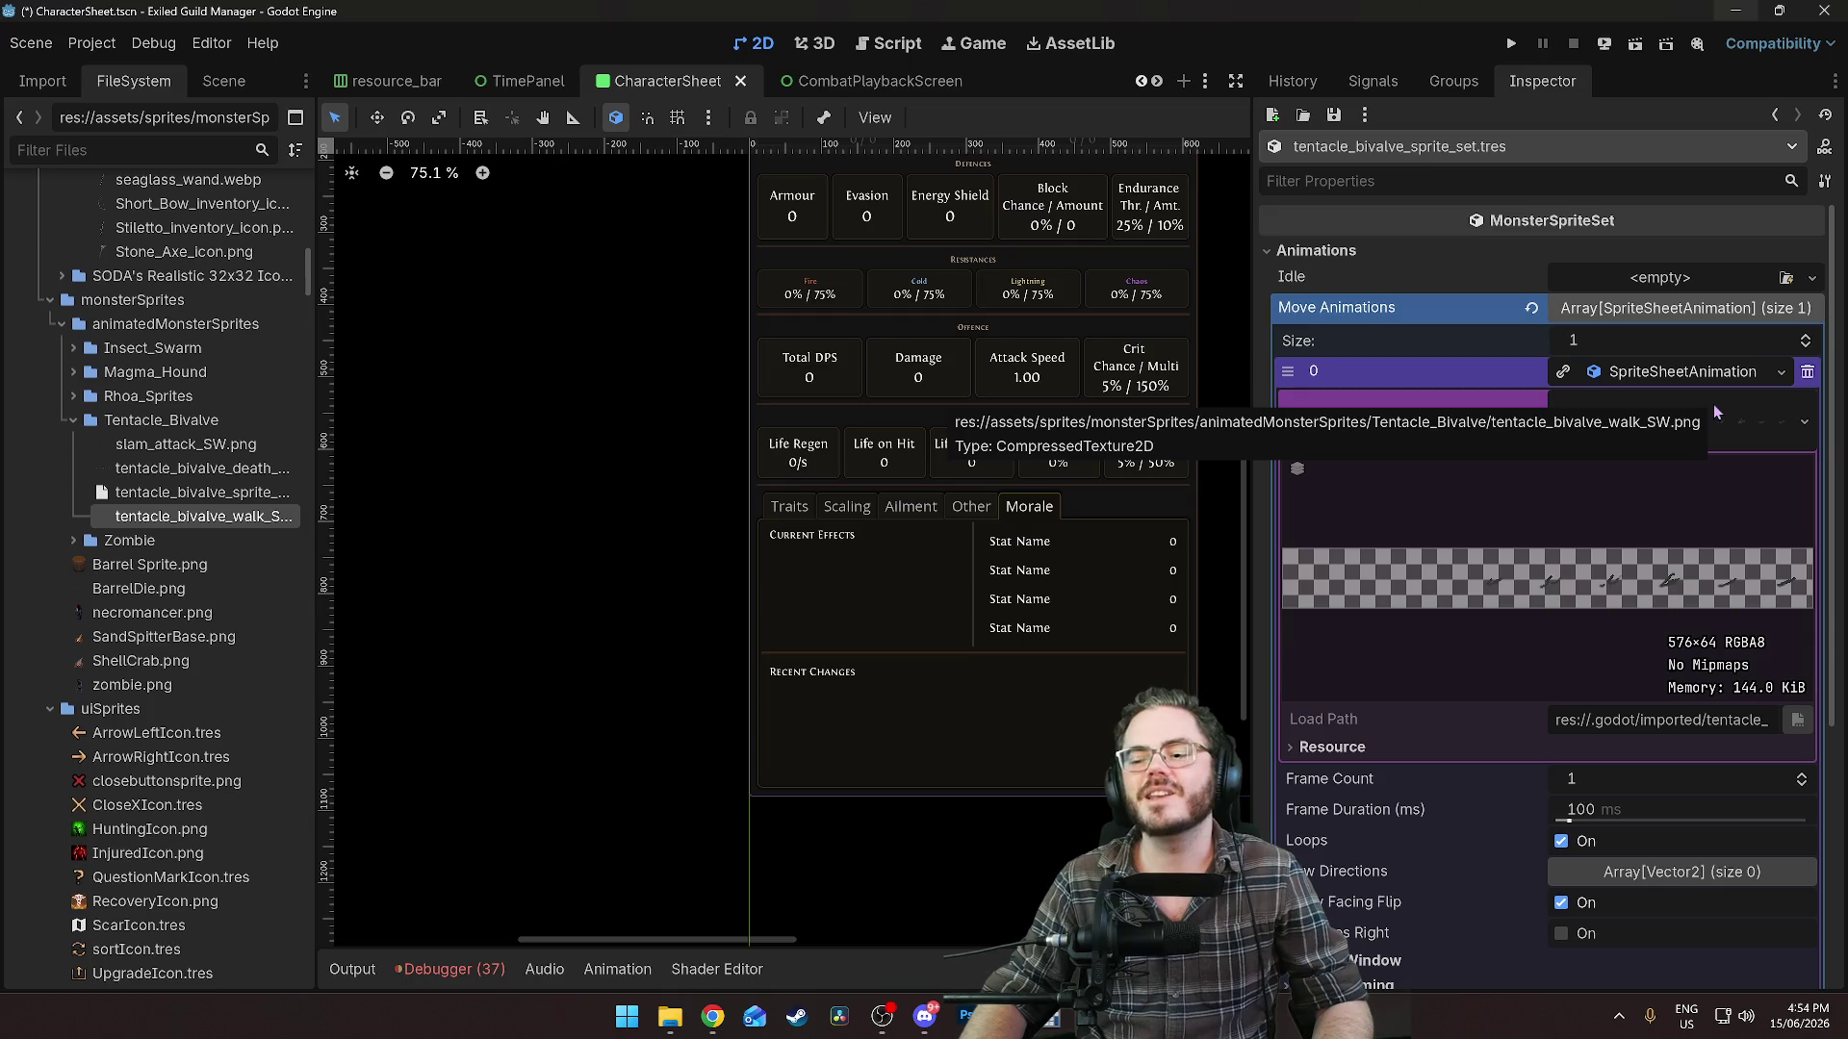
{"action": "left_click", "coordinate": [1713, 406]}
{"action": "left_click", "coordinate": [1713, 406]}
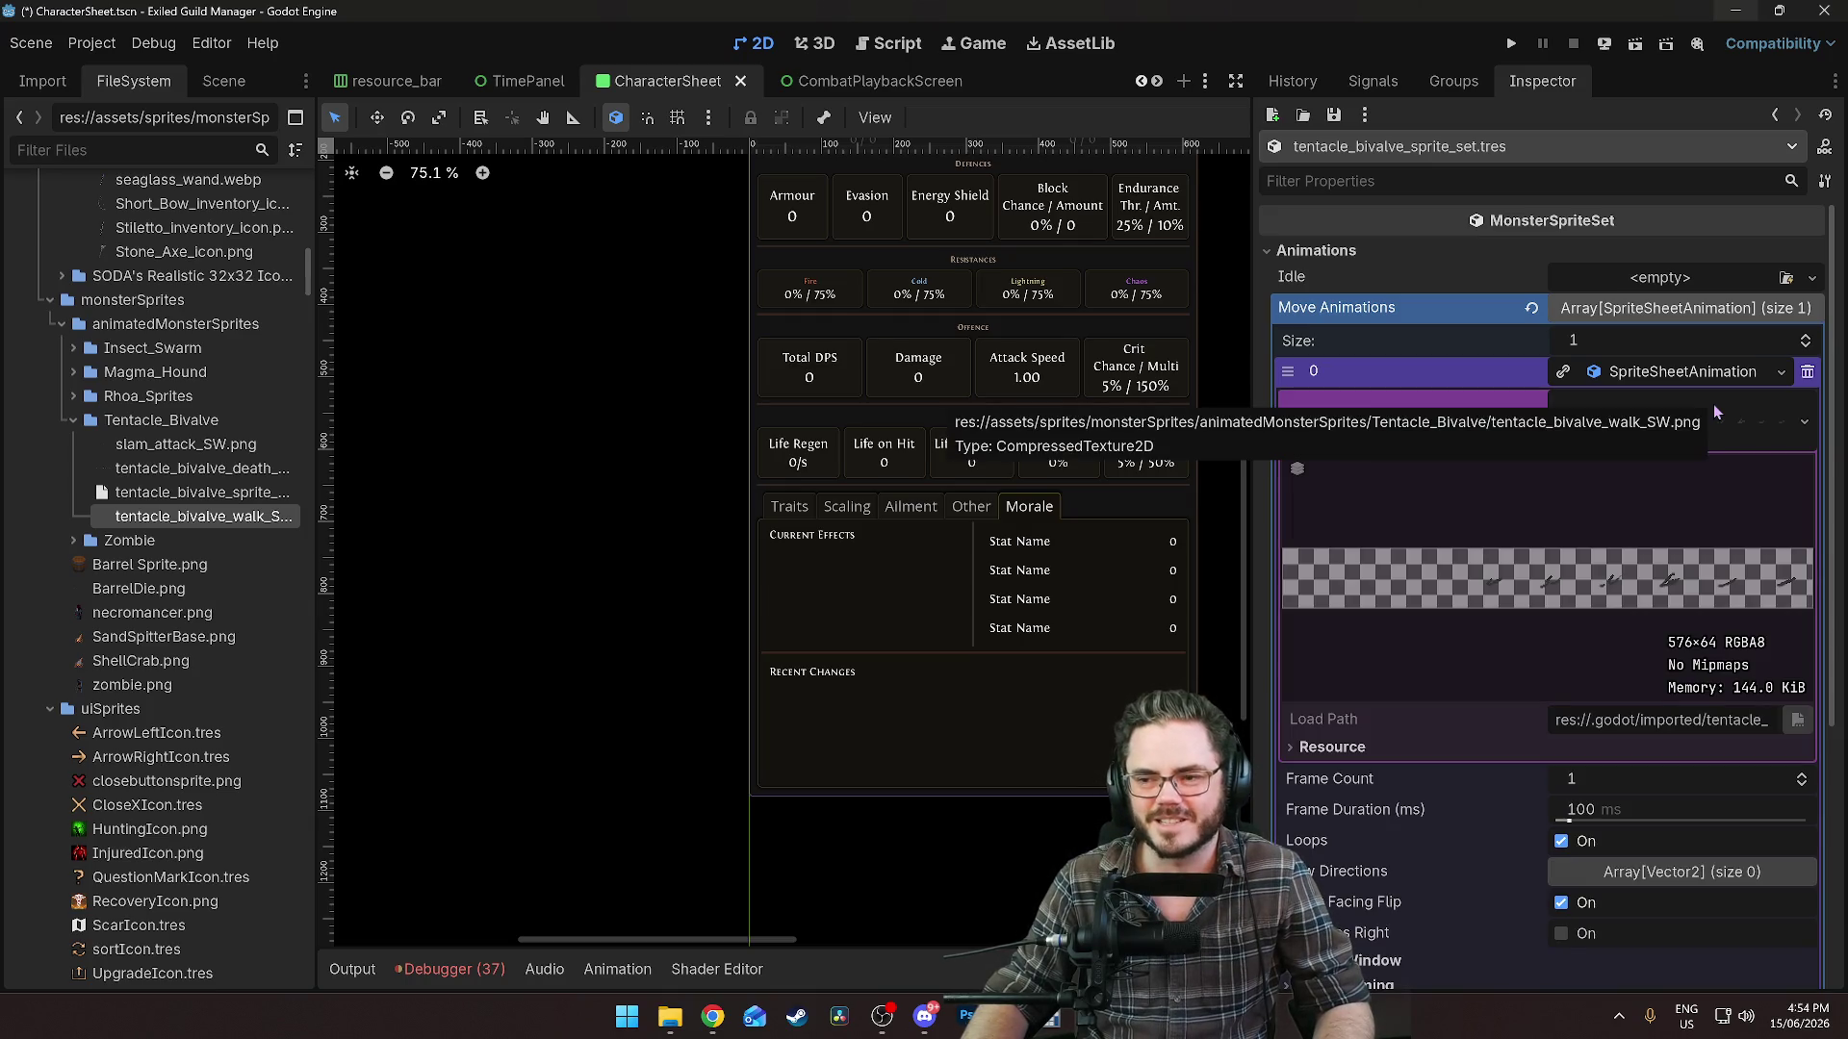
{"action": "left_click", "coordinate": [1714, 412]}
{"action": "left_click", "coordinate": [1714, 412]}
{"action": "left_click", "coordinate": [1713, 404]}
{"action": "left_click", "coordinate": [1648, 431]}
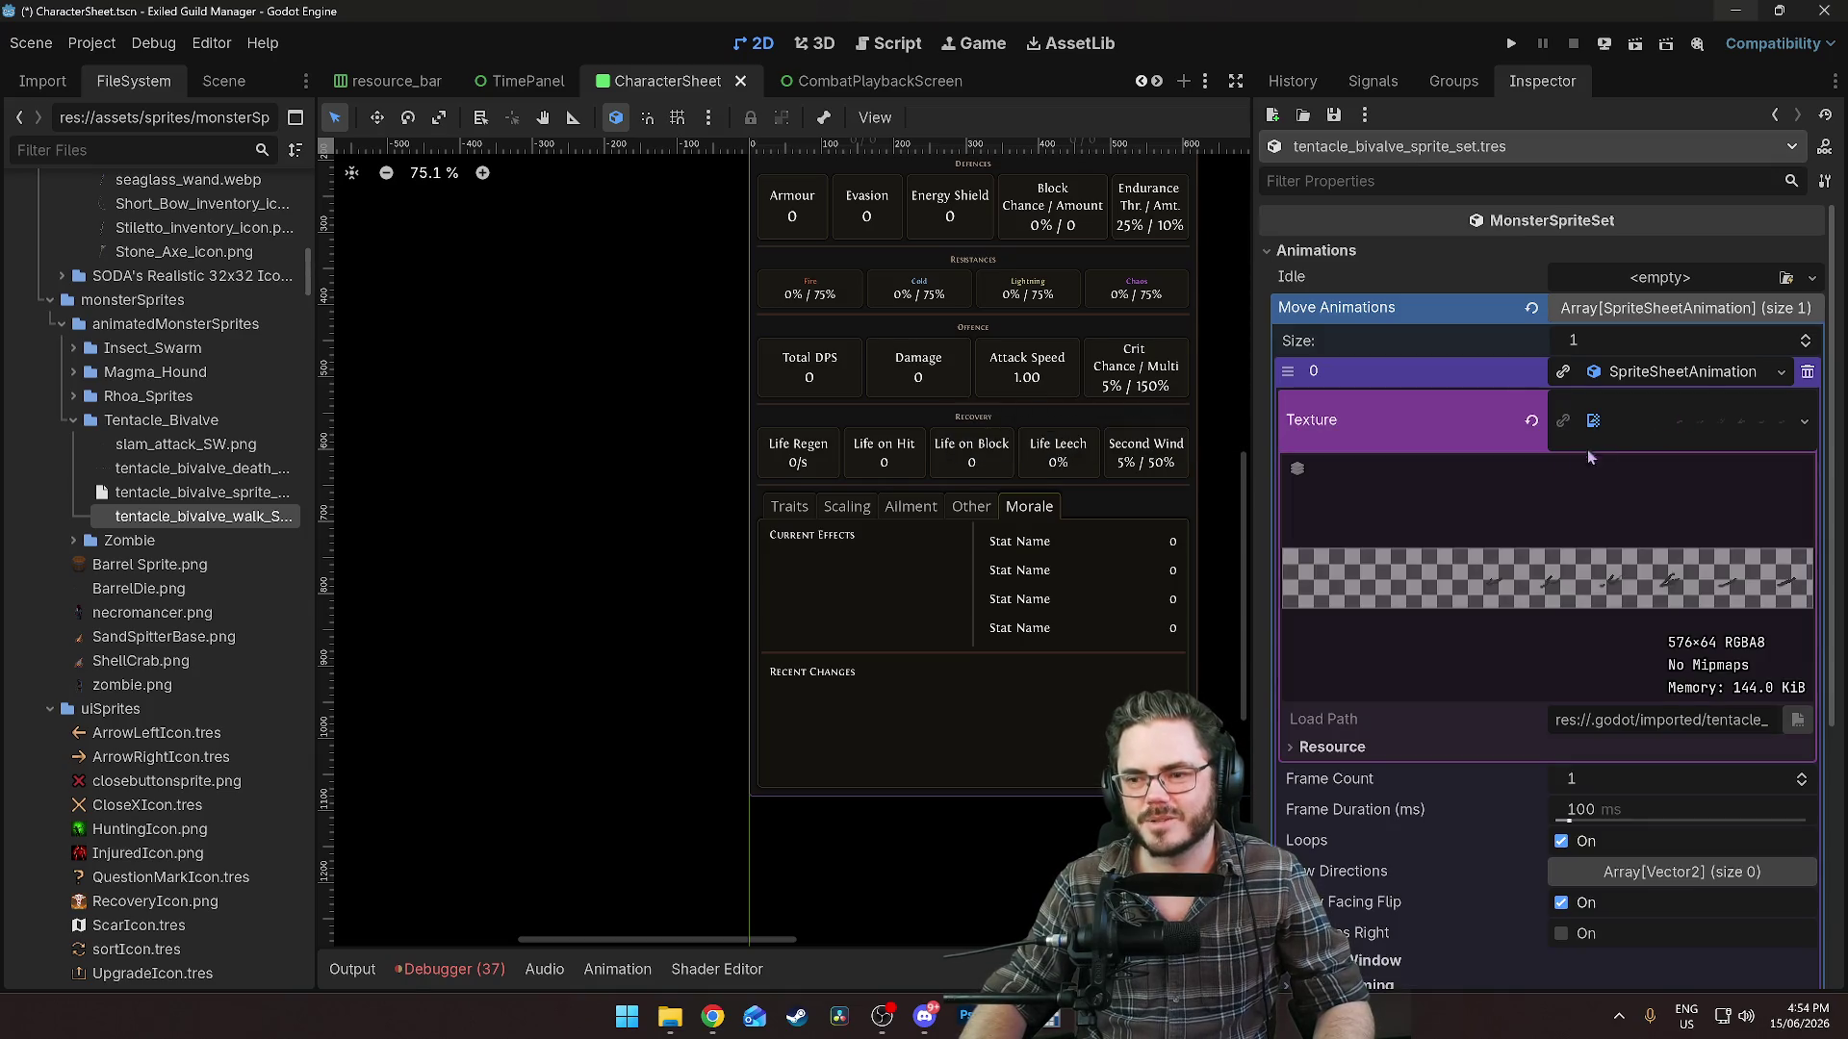
{"action": "left_click", "coordinate": [1531, 422]}
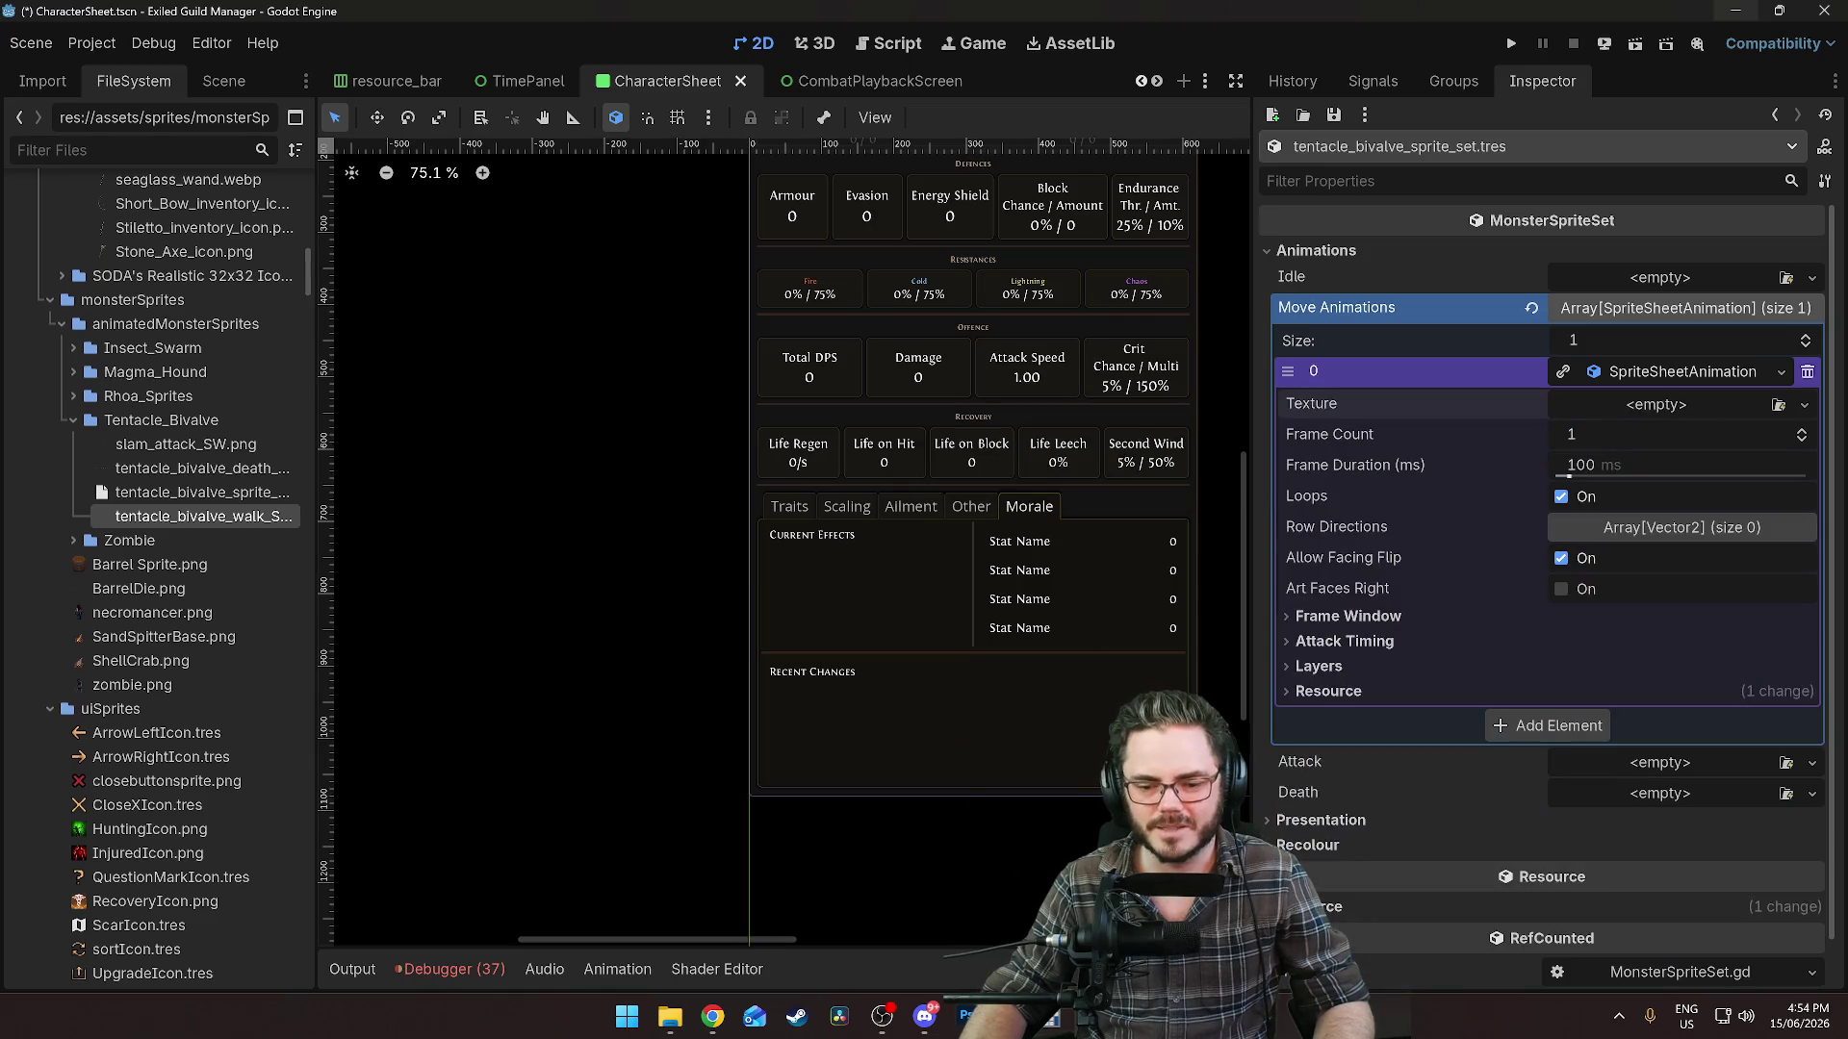
{"action": "key", "text": "alt+Tab"}
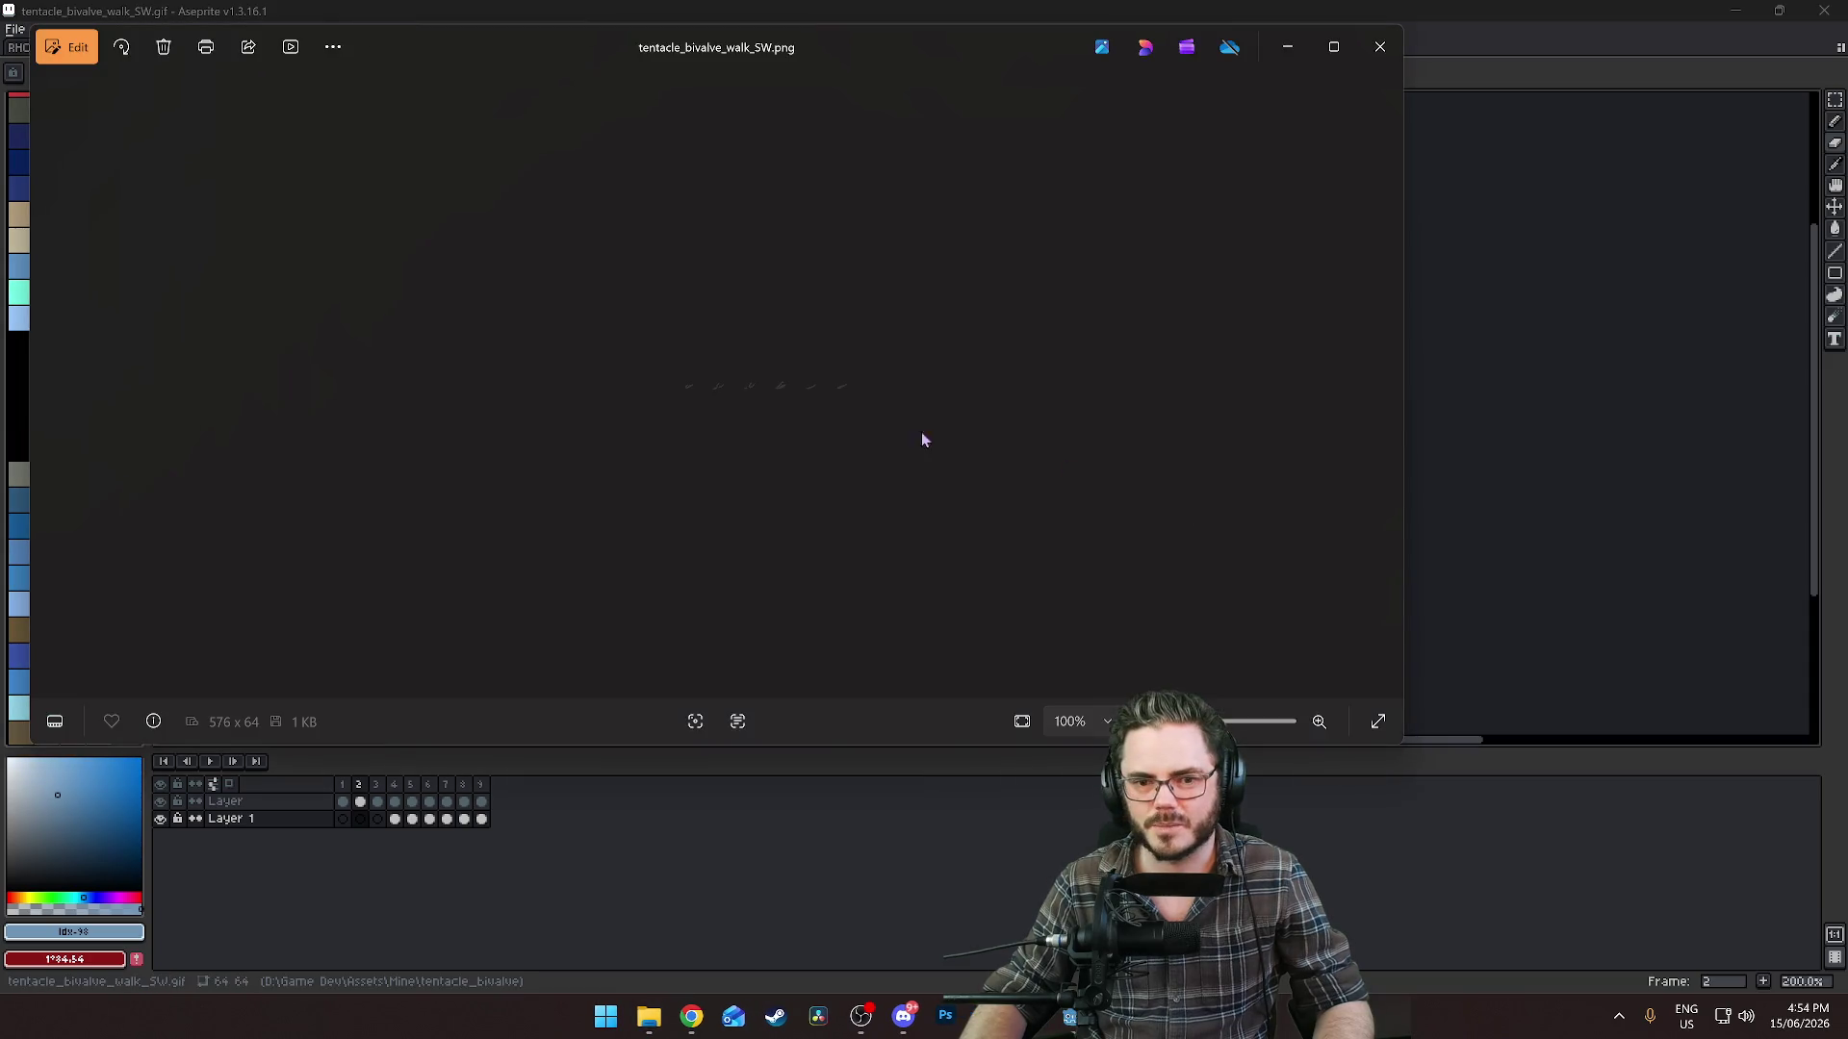
Close the Photos previews of the walk sheet, the slam attack sheet and the slam attack animation.
{"action": "left_click", "coordinate": [1380, 47]}
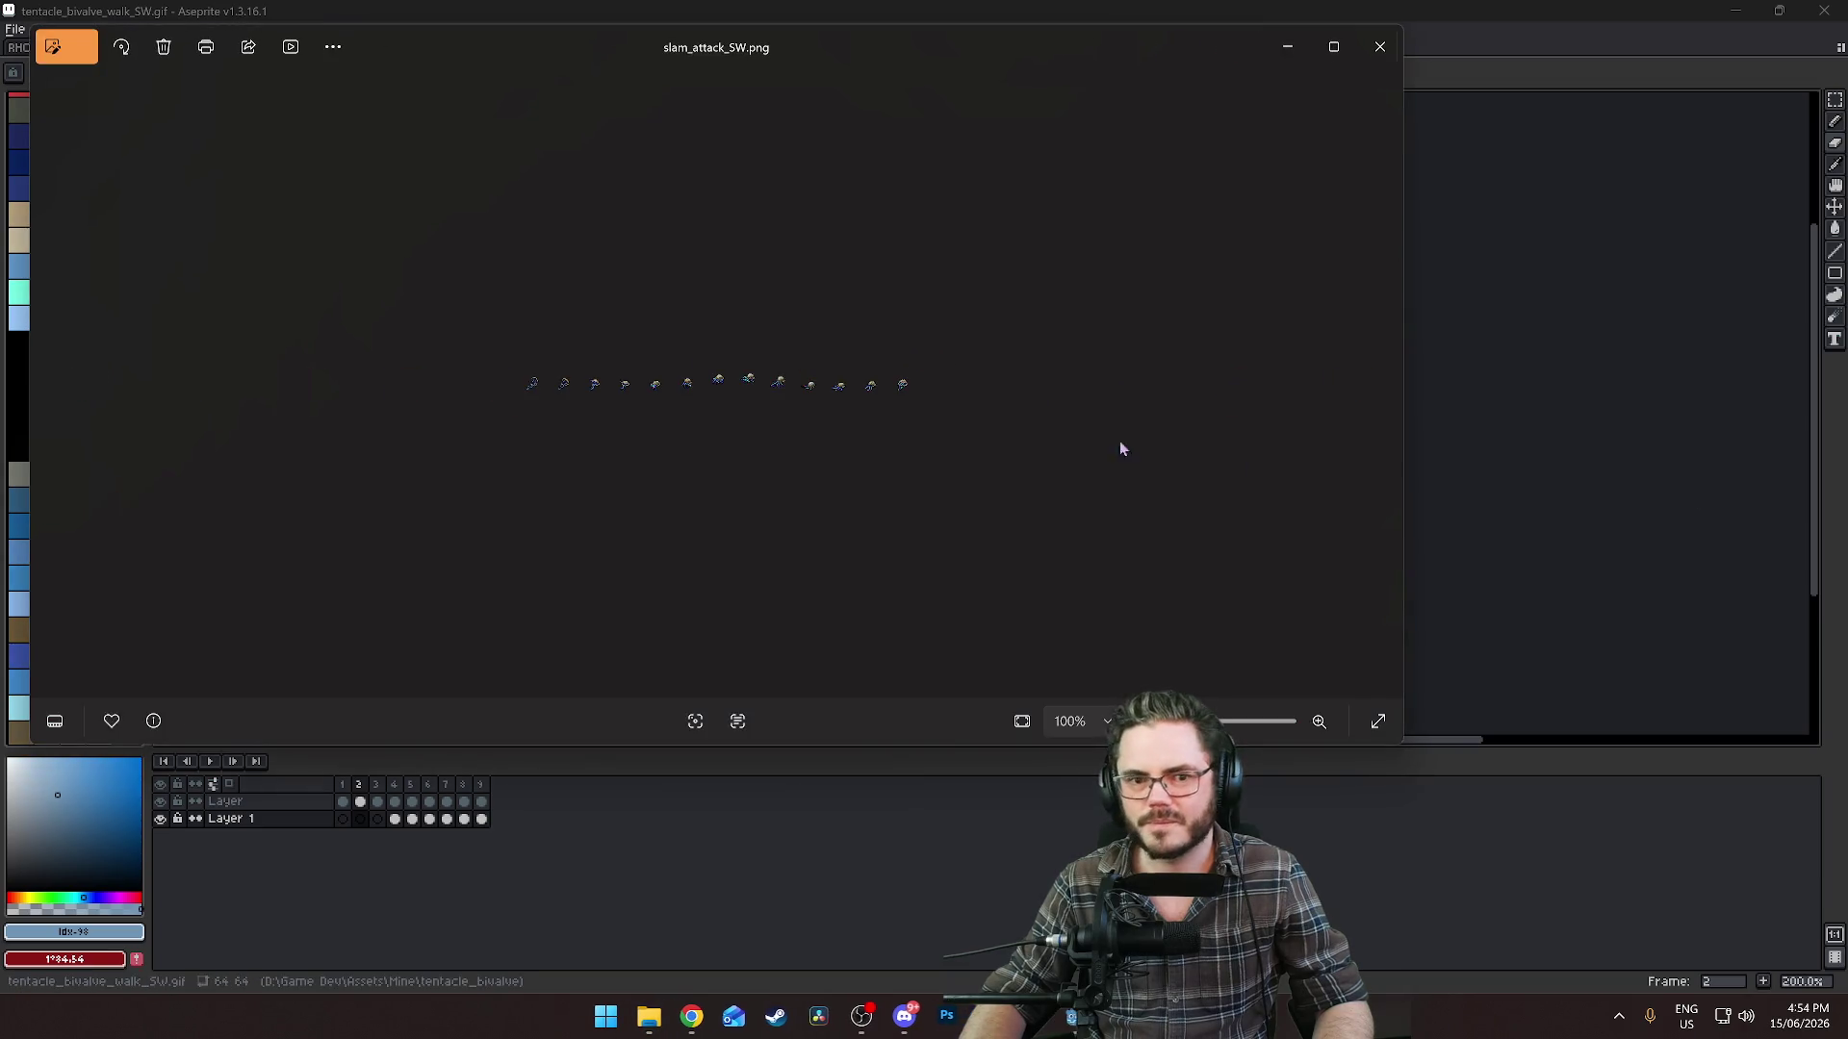
{"action": "left_click", "coordinate": [1381, 47]}
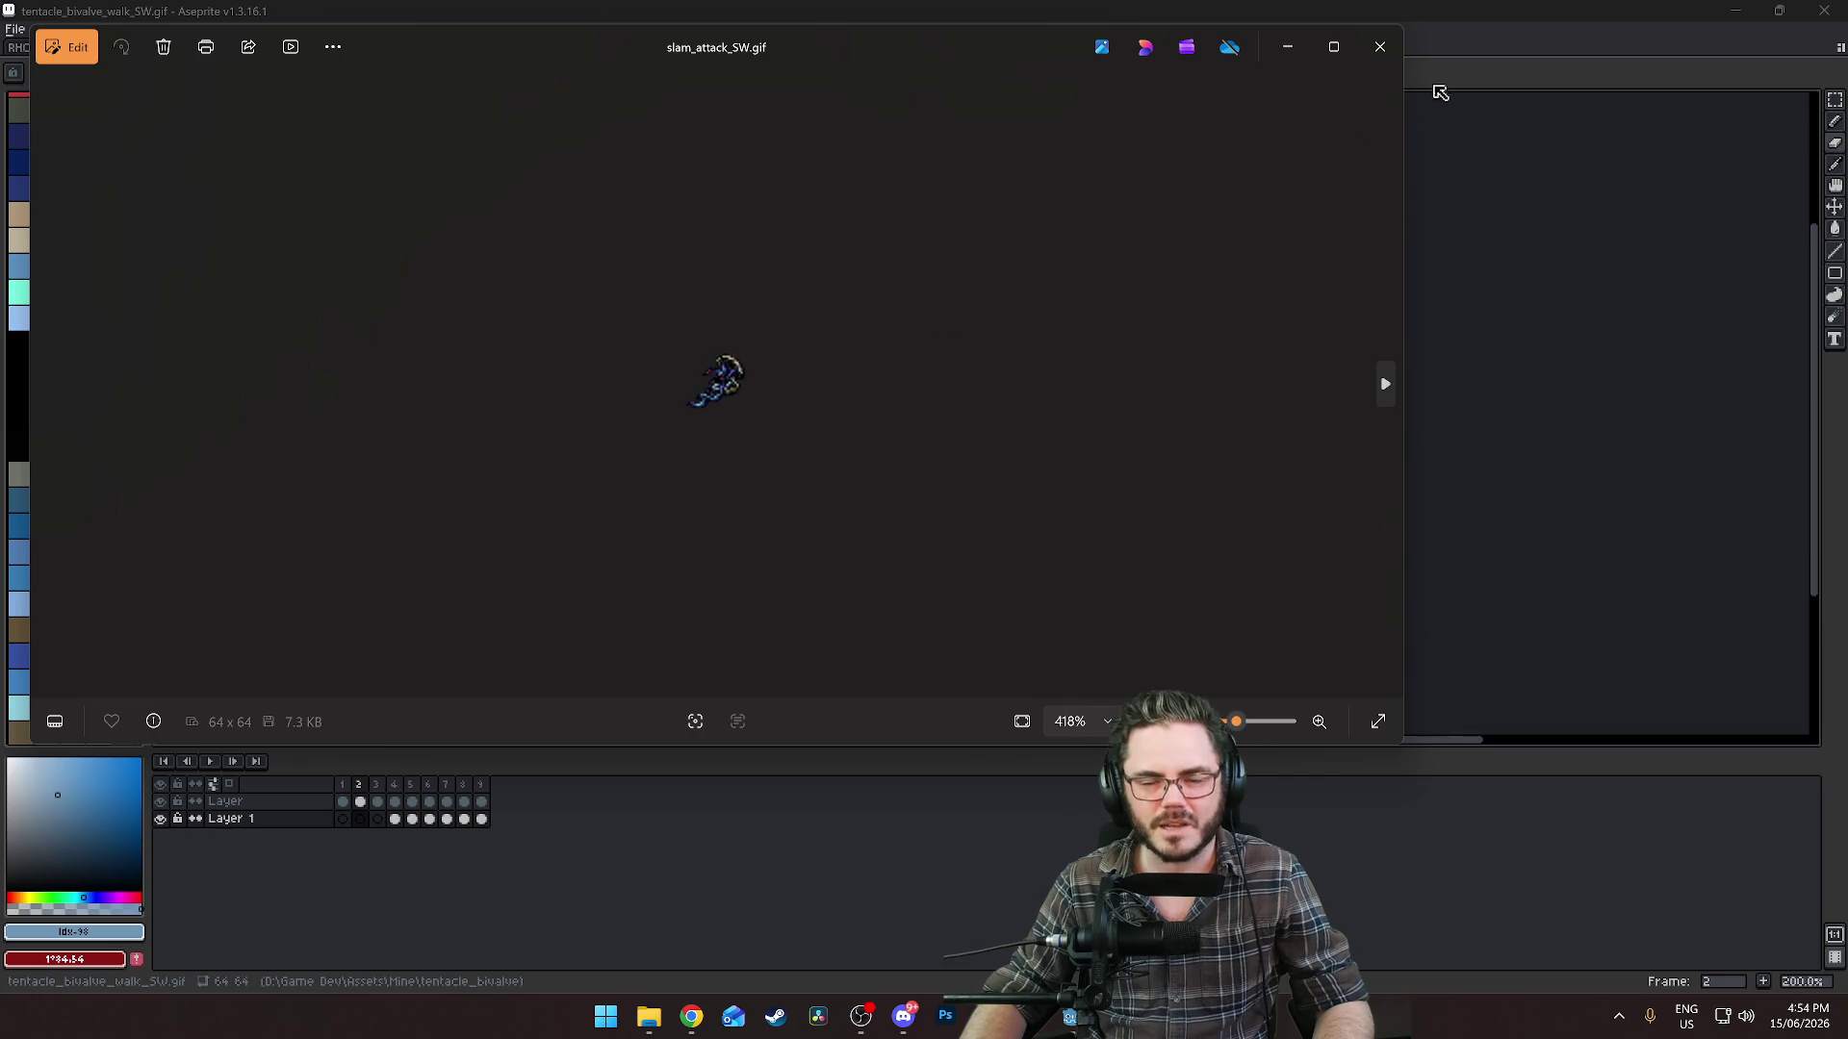
{"action": "left_click", "coordinate": [1380, 46]}
Centre the slam_attack_SW.gif canvas and play back the 13-frame slam animation.
{"action": "left_click", "coordinate": [367, 52]}
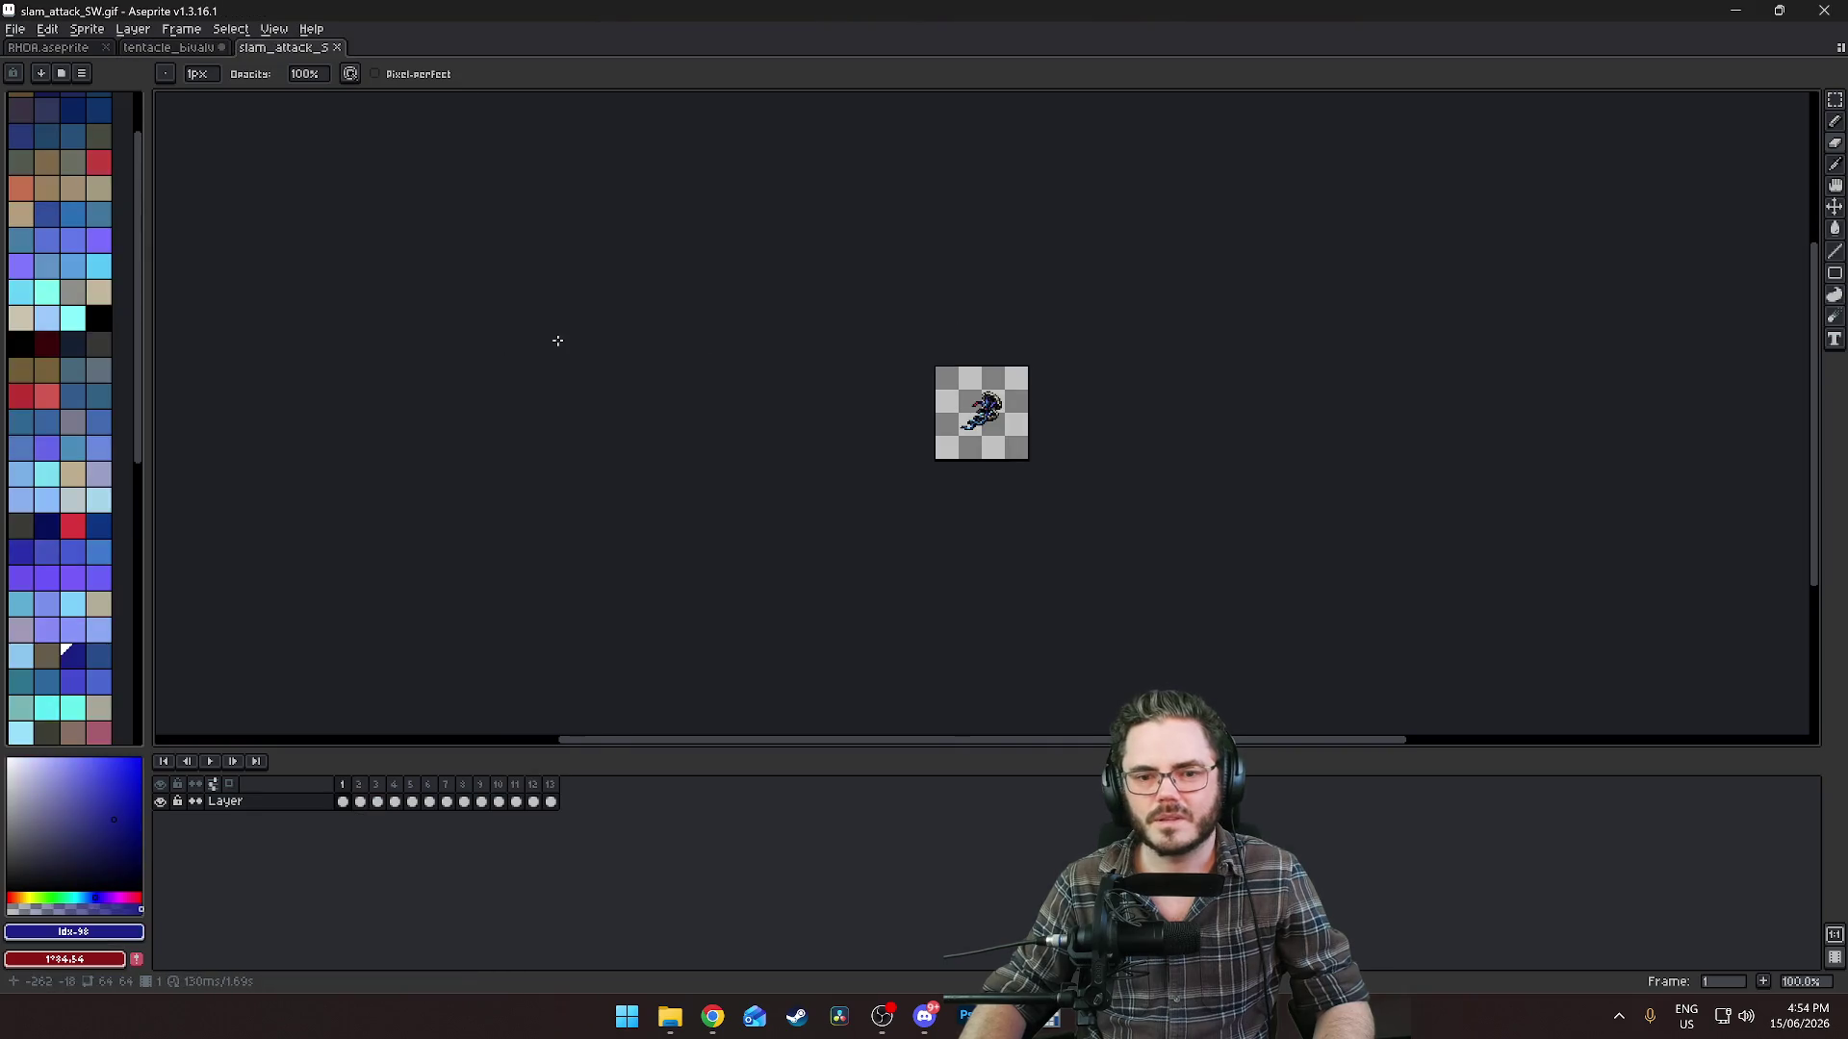
{"action": "scroll", "coordinate": [916, 332], "scroll_direction": "up", "scroll_amount": 4}
{"action": "left_click_drag", "start_coordinate": [915, 332], "coordinate": [713, 219]}
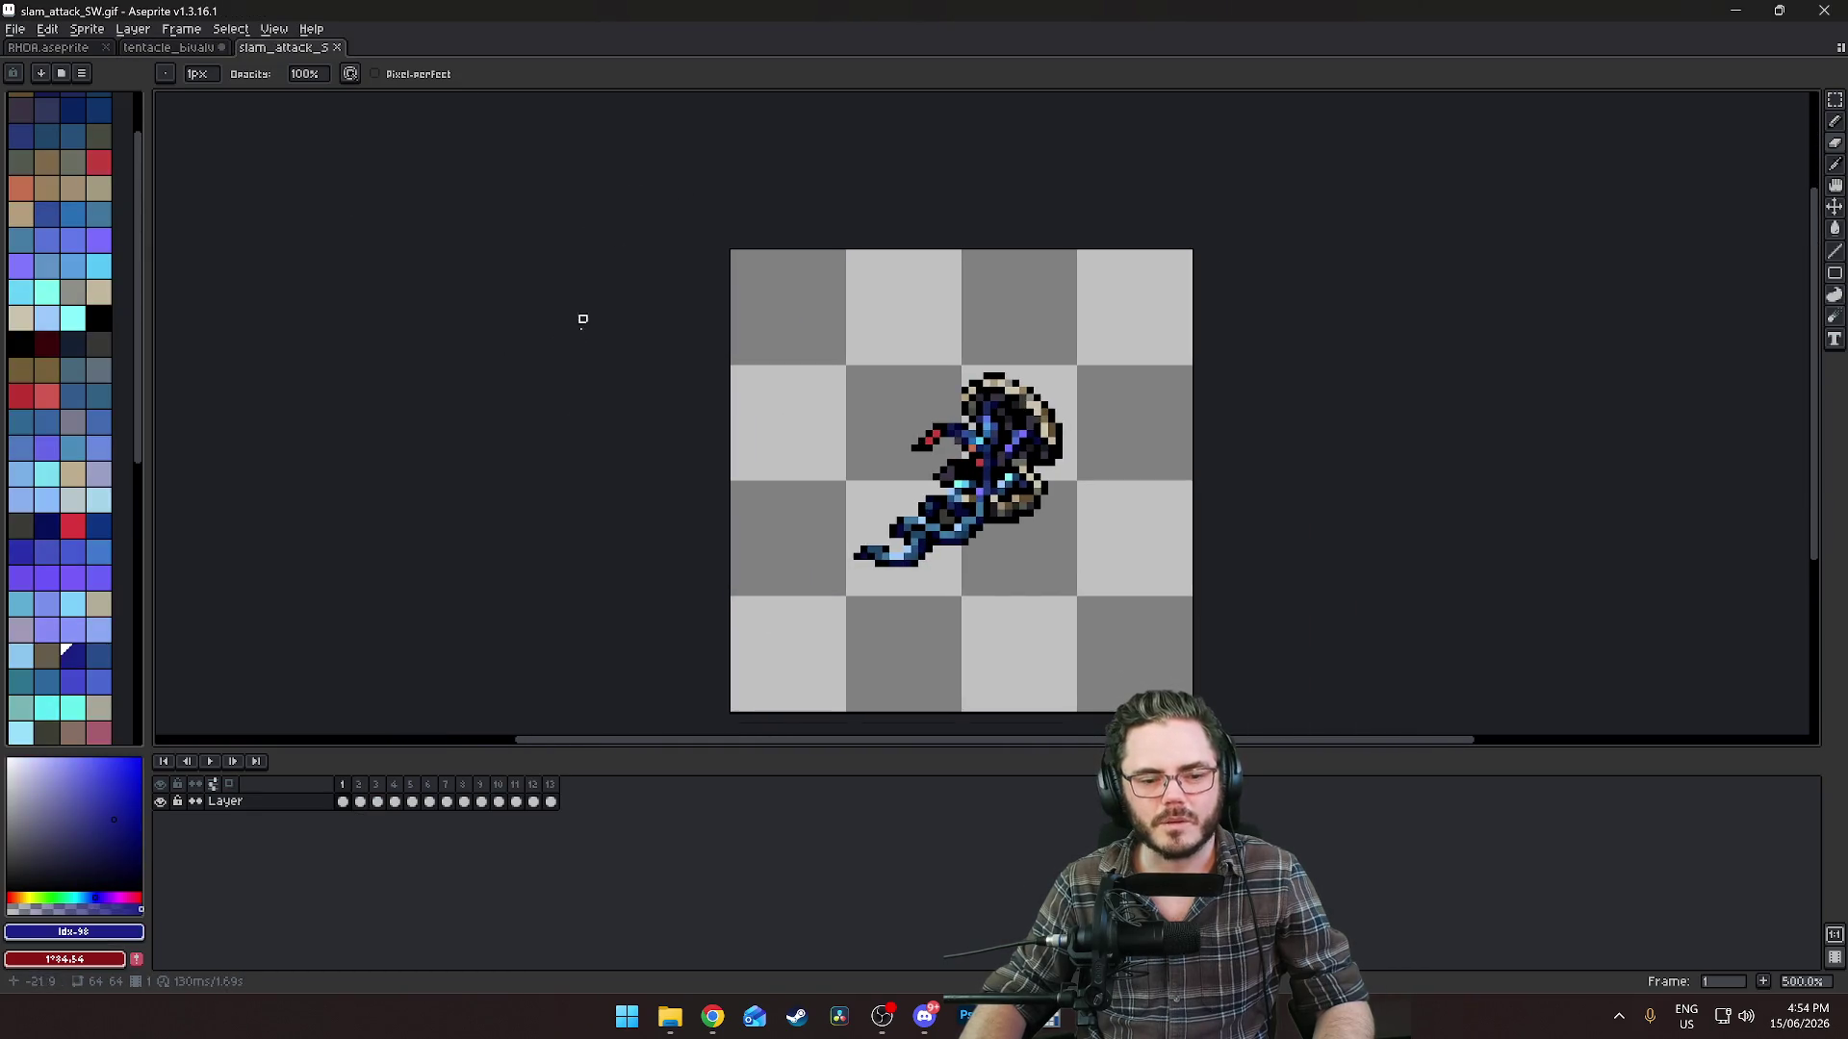
{"action": "key", "text": "Return"}
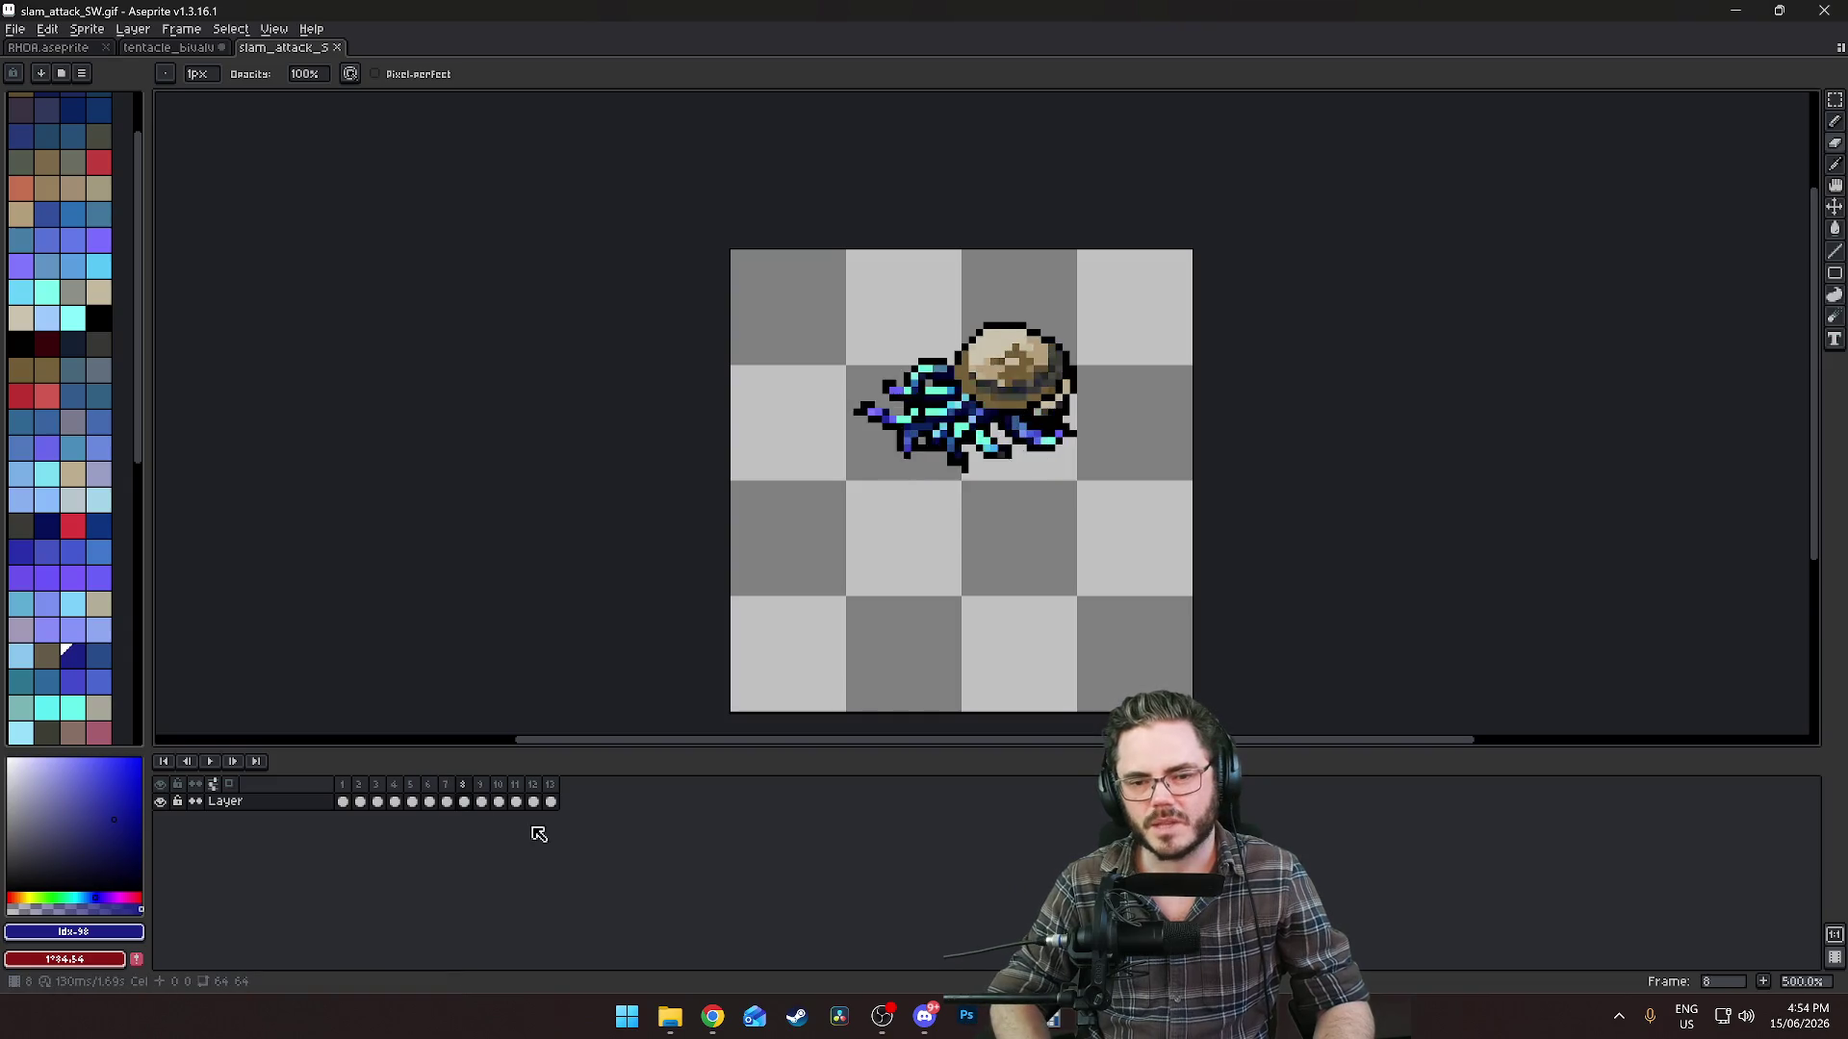
{"action": "key", "text": "Return"}
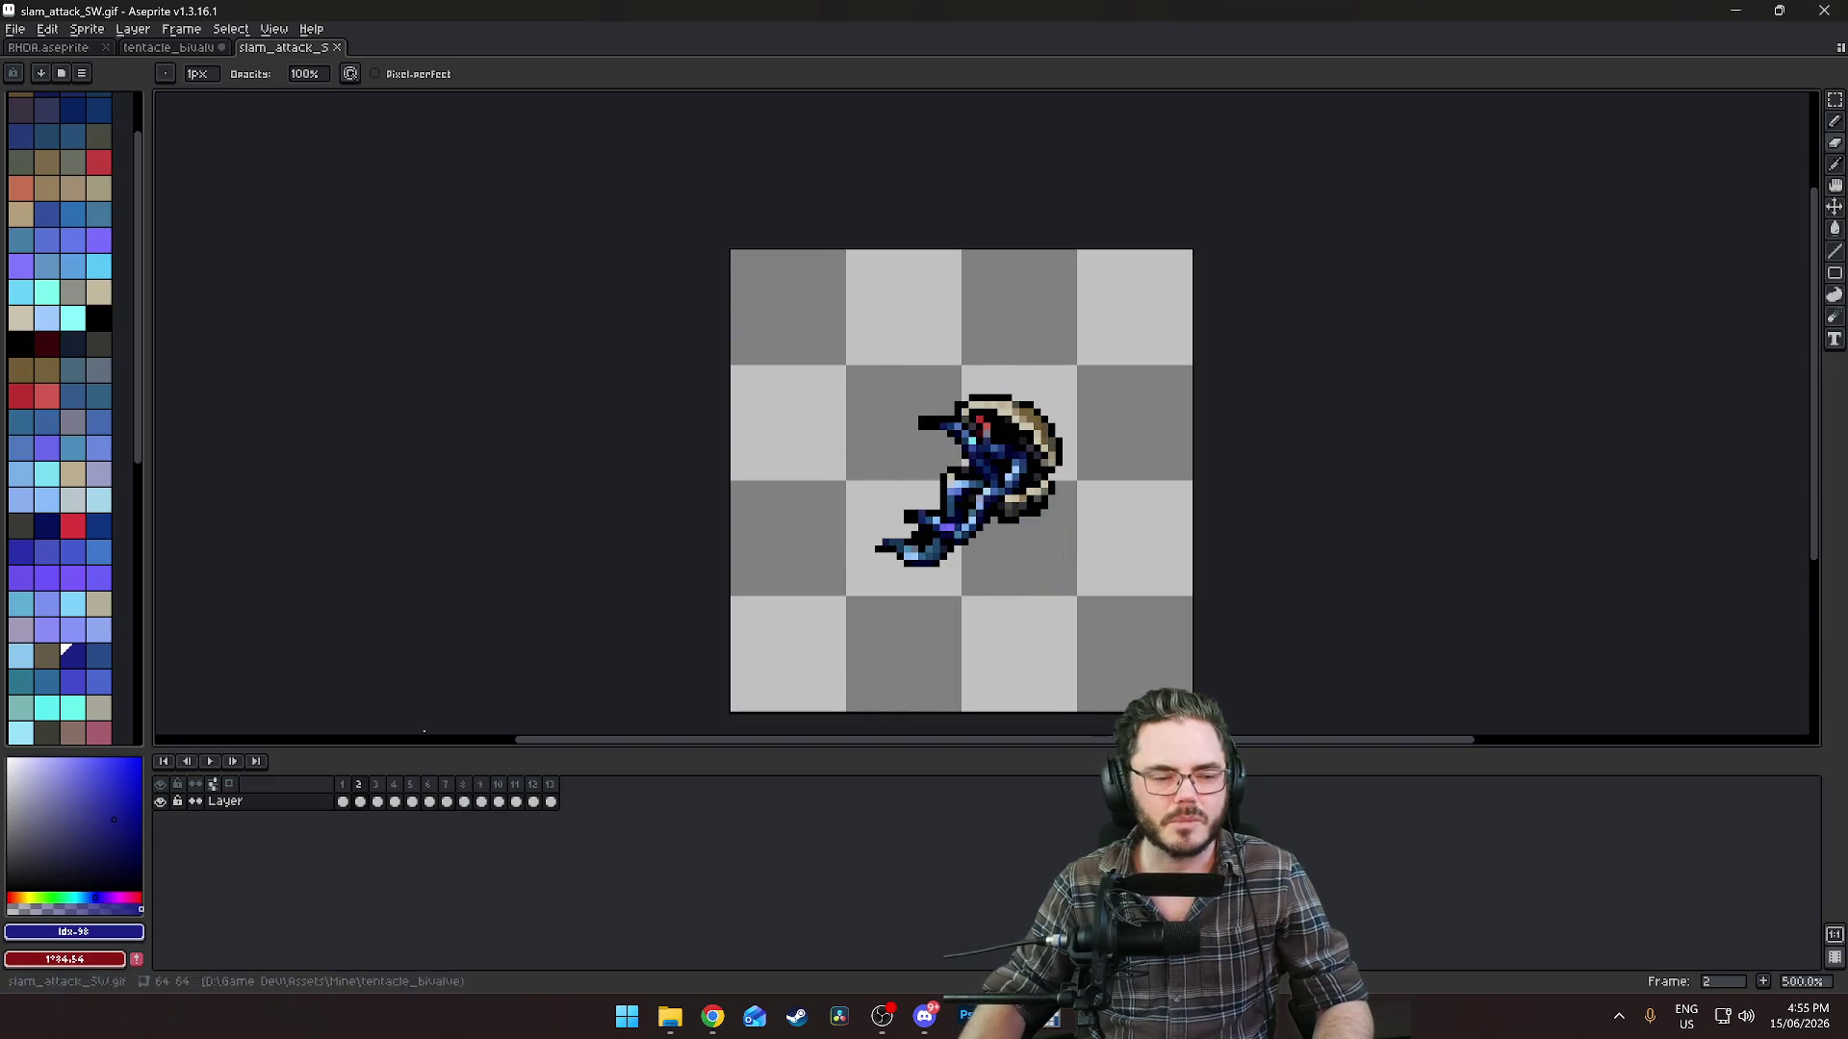
Export the slam sprite sheet over slam_attack_SW.png, then return to the walk document.
{"action": "left_click", "coordinate": [26, 32]}
{"action": "mouse_move", "coordinate": [75, 176]}
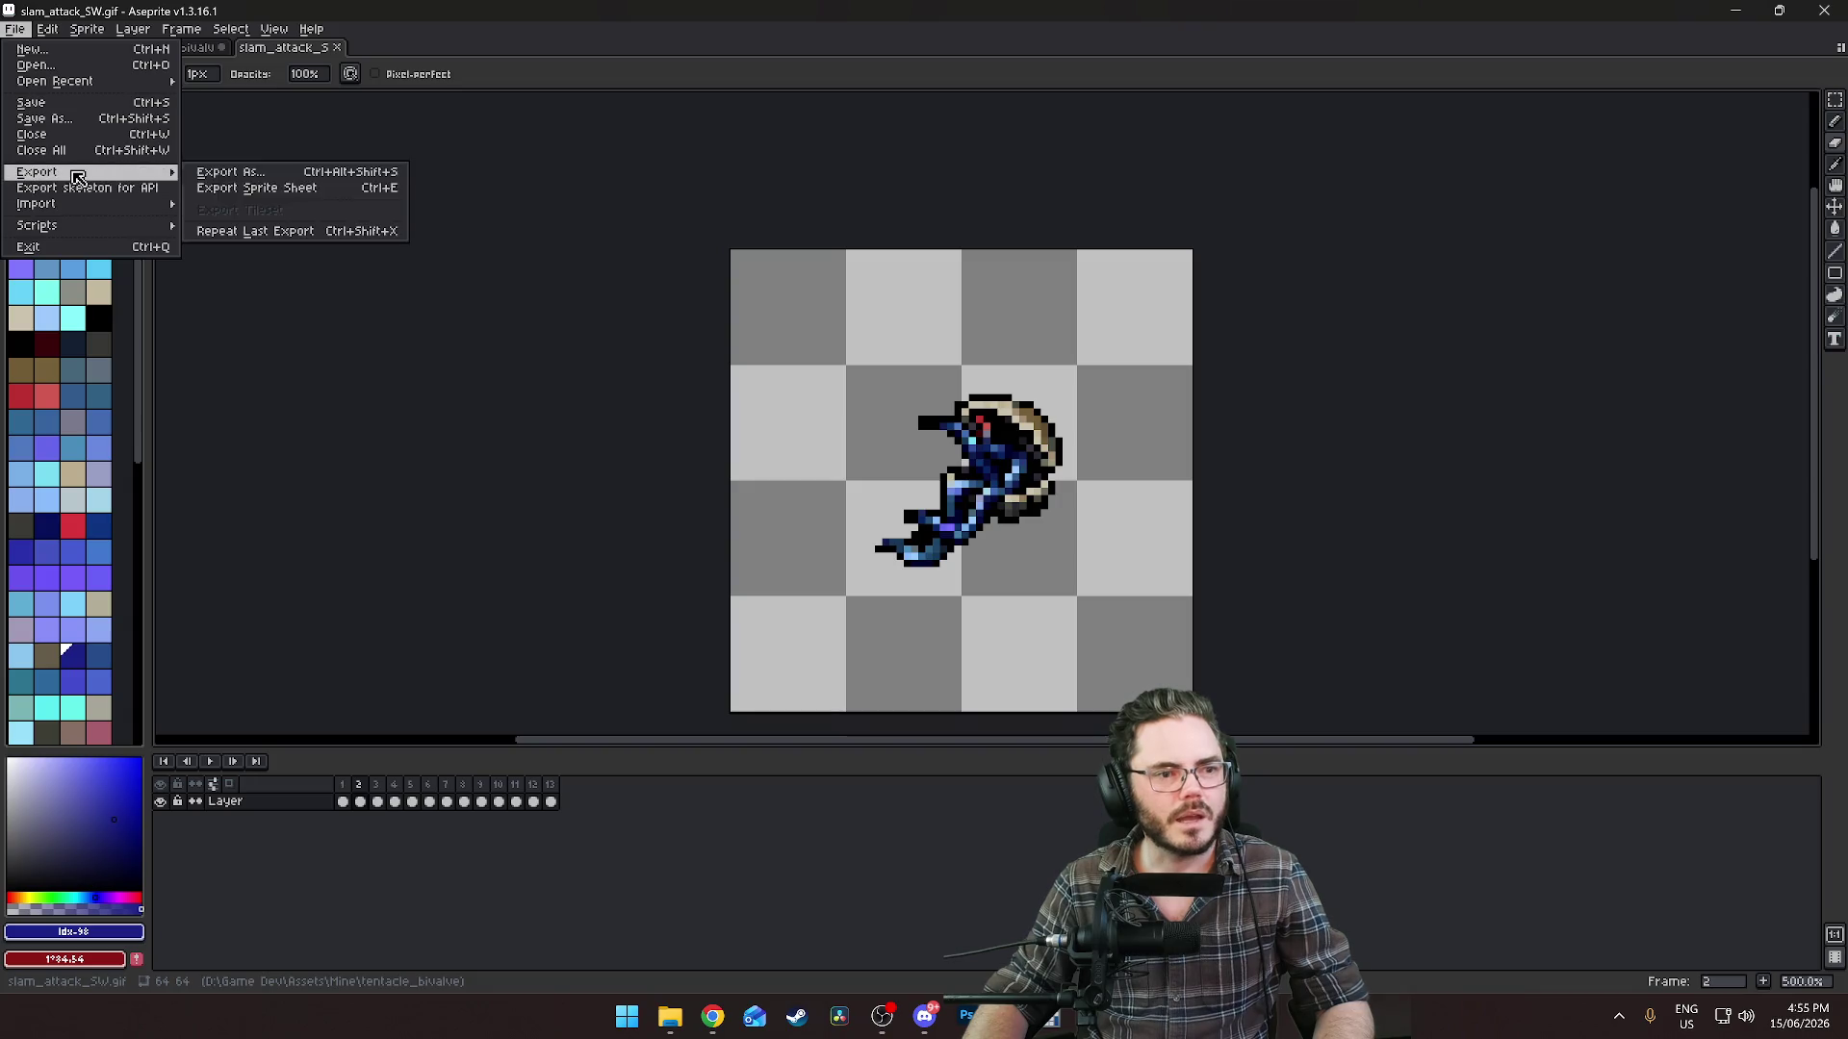
{"action": "left_click", "coordinate": [276, 190]}
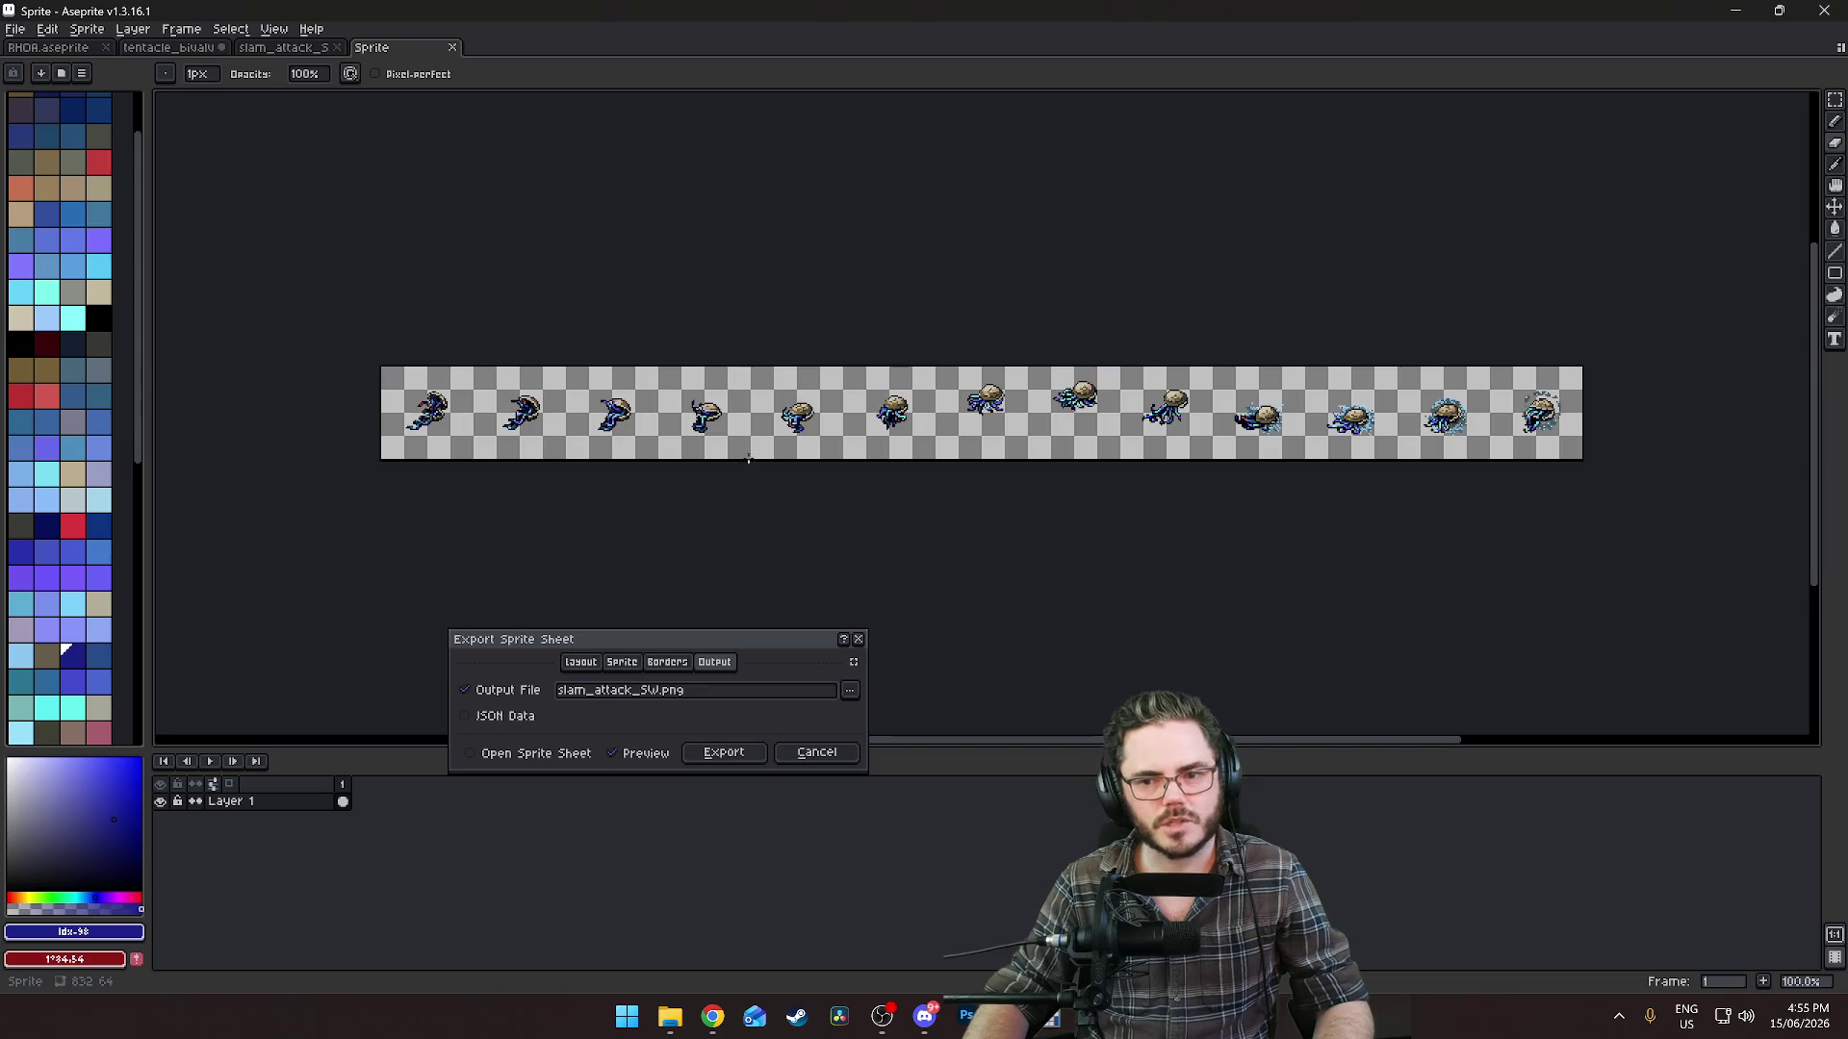
{"action": "left_click", "coordinate": [726, 753]}
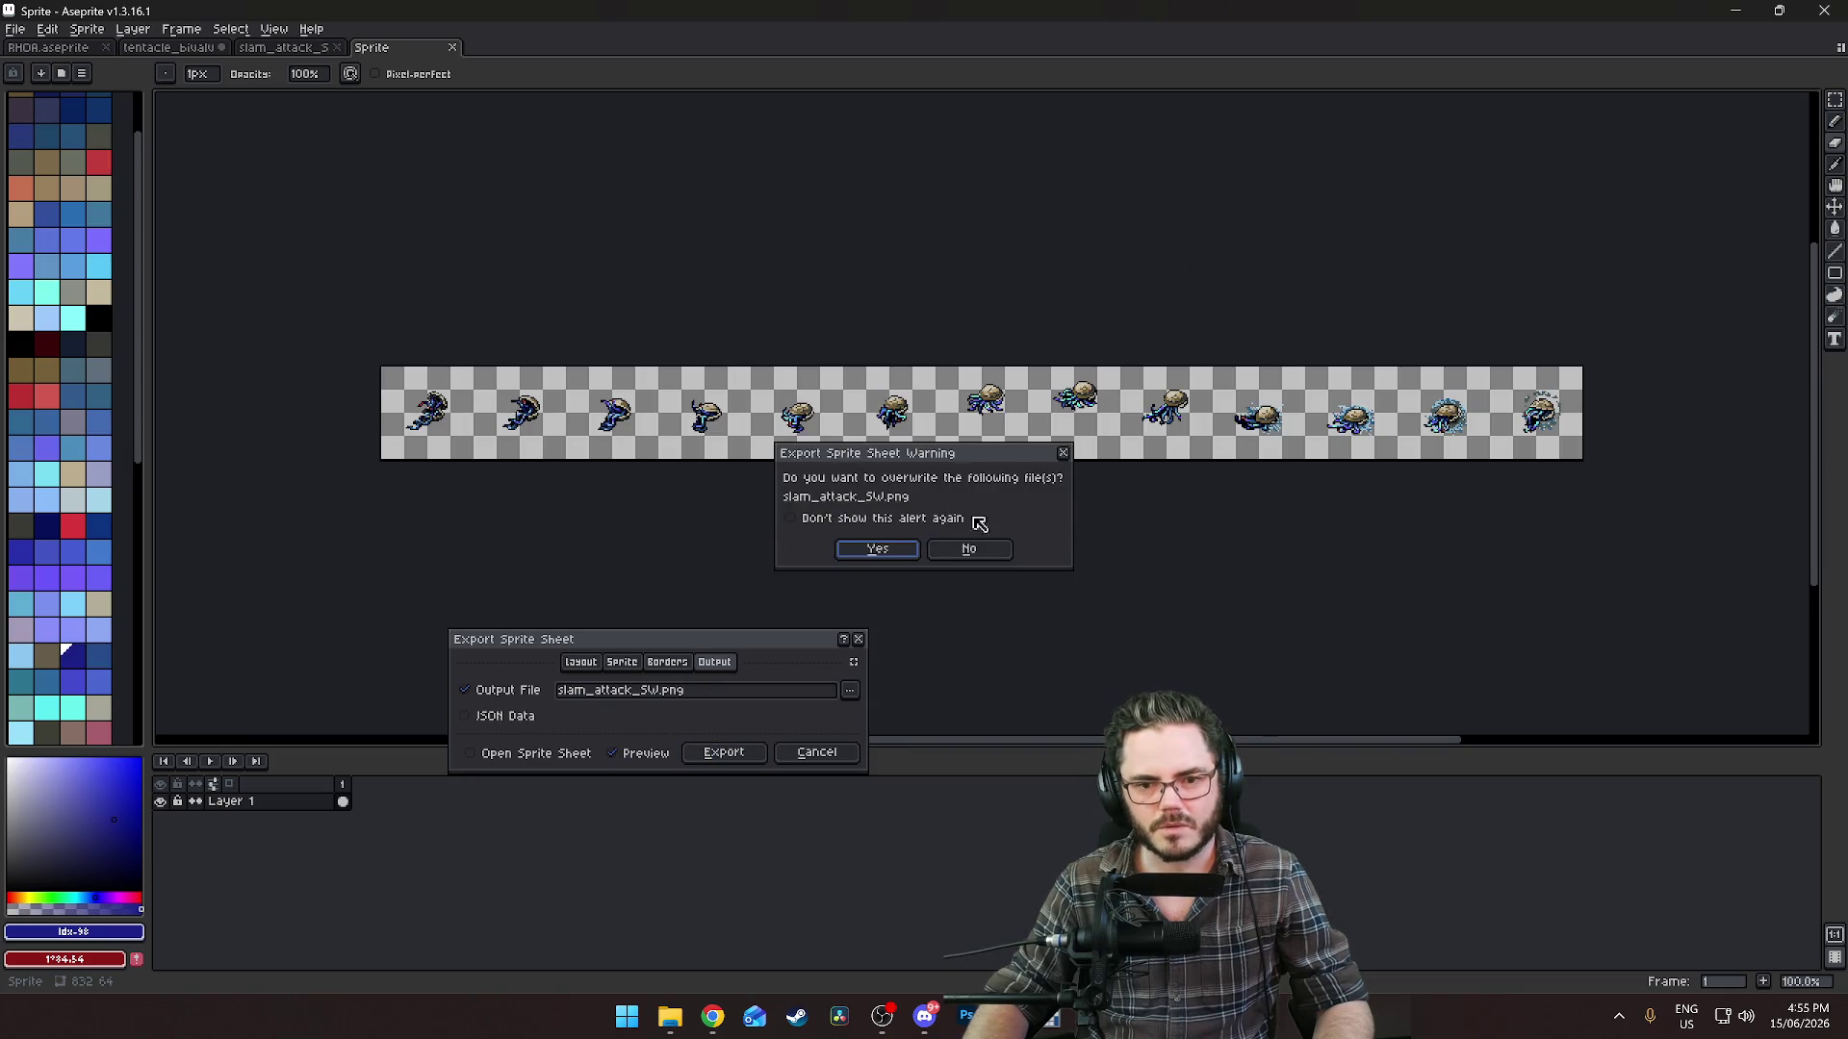
{"action": "left_click", "coordinate": [880, 550]}
{"action": "left_click", "coordinate": [169, 47]}
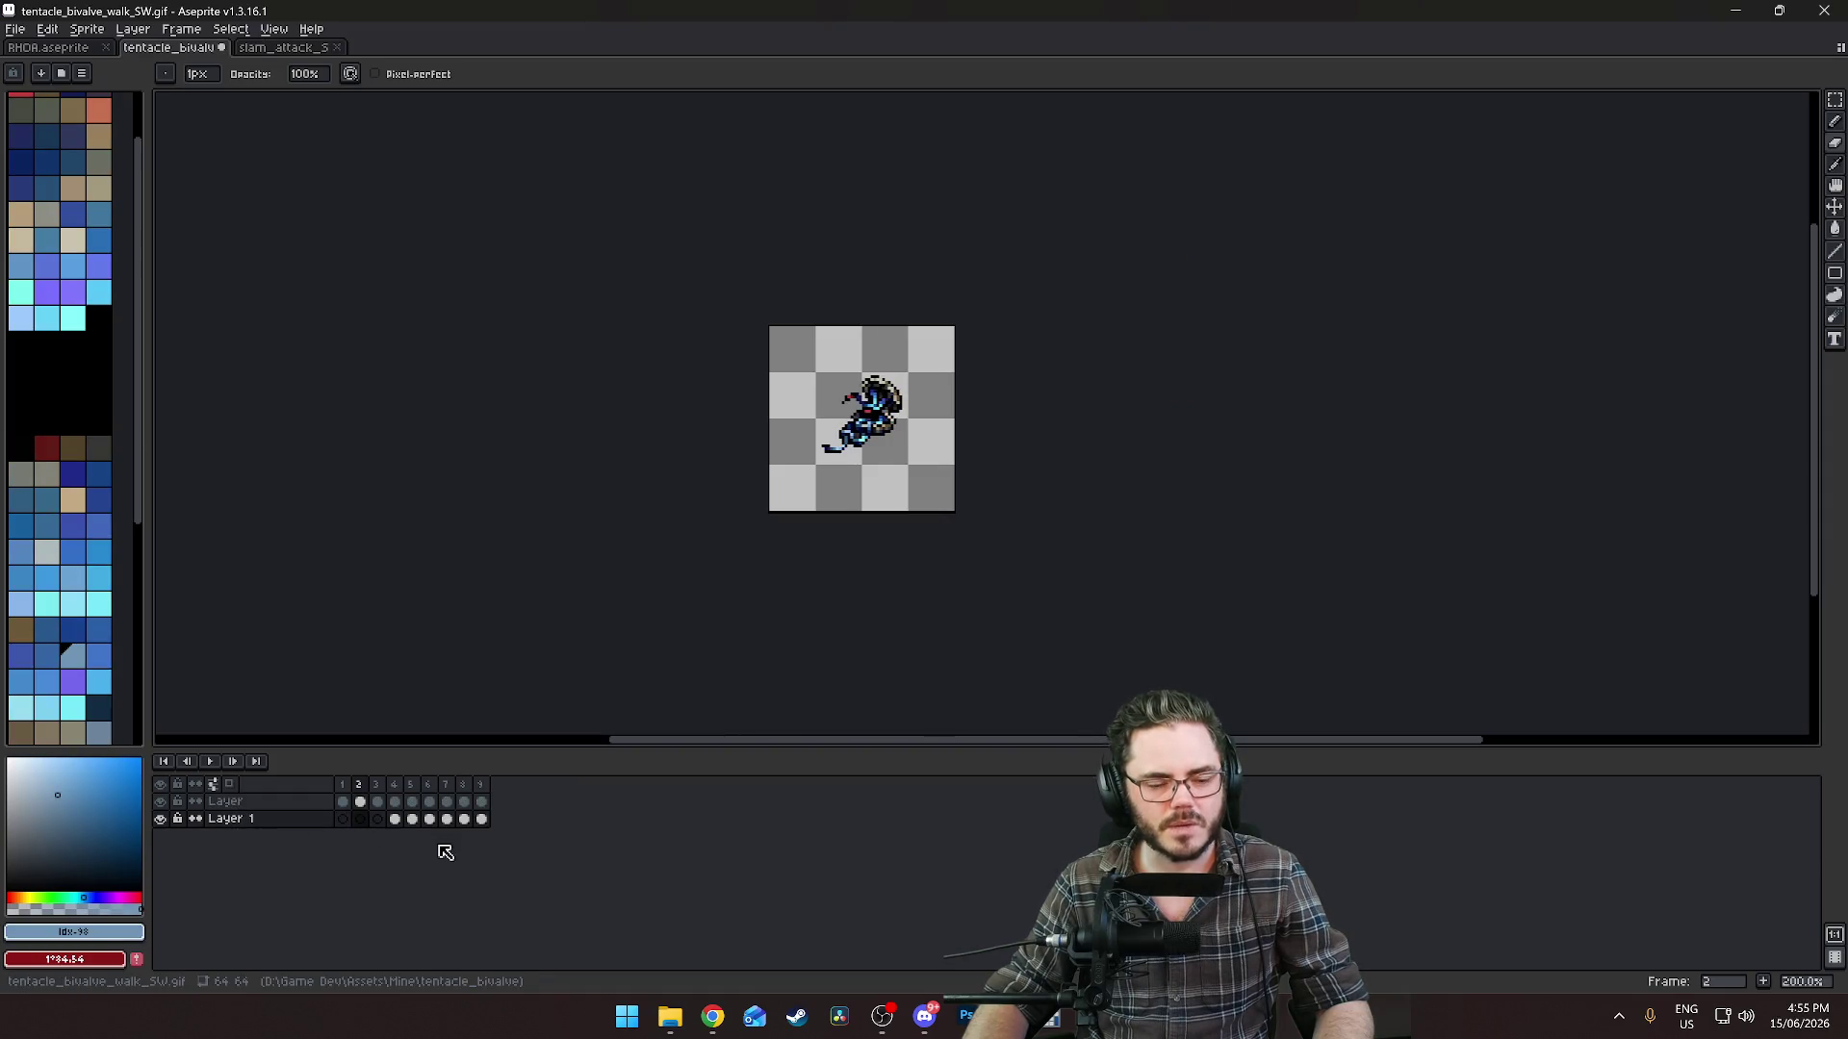
{"action": "left_click", "coordinate": [46, 30]}
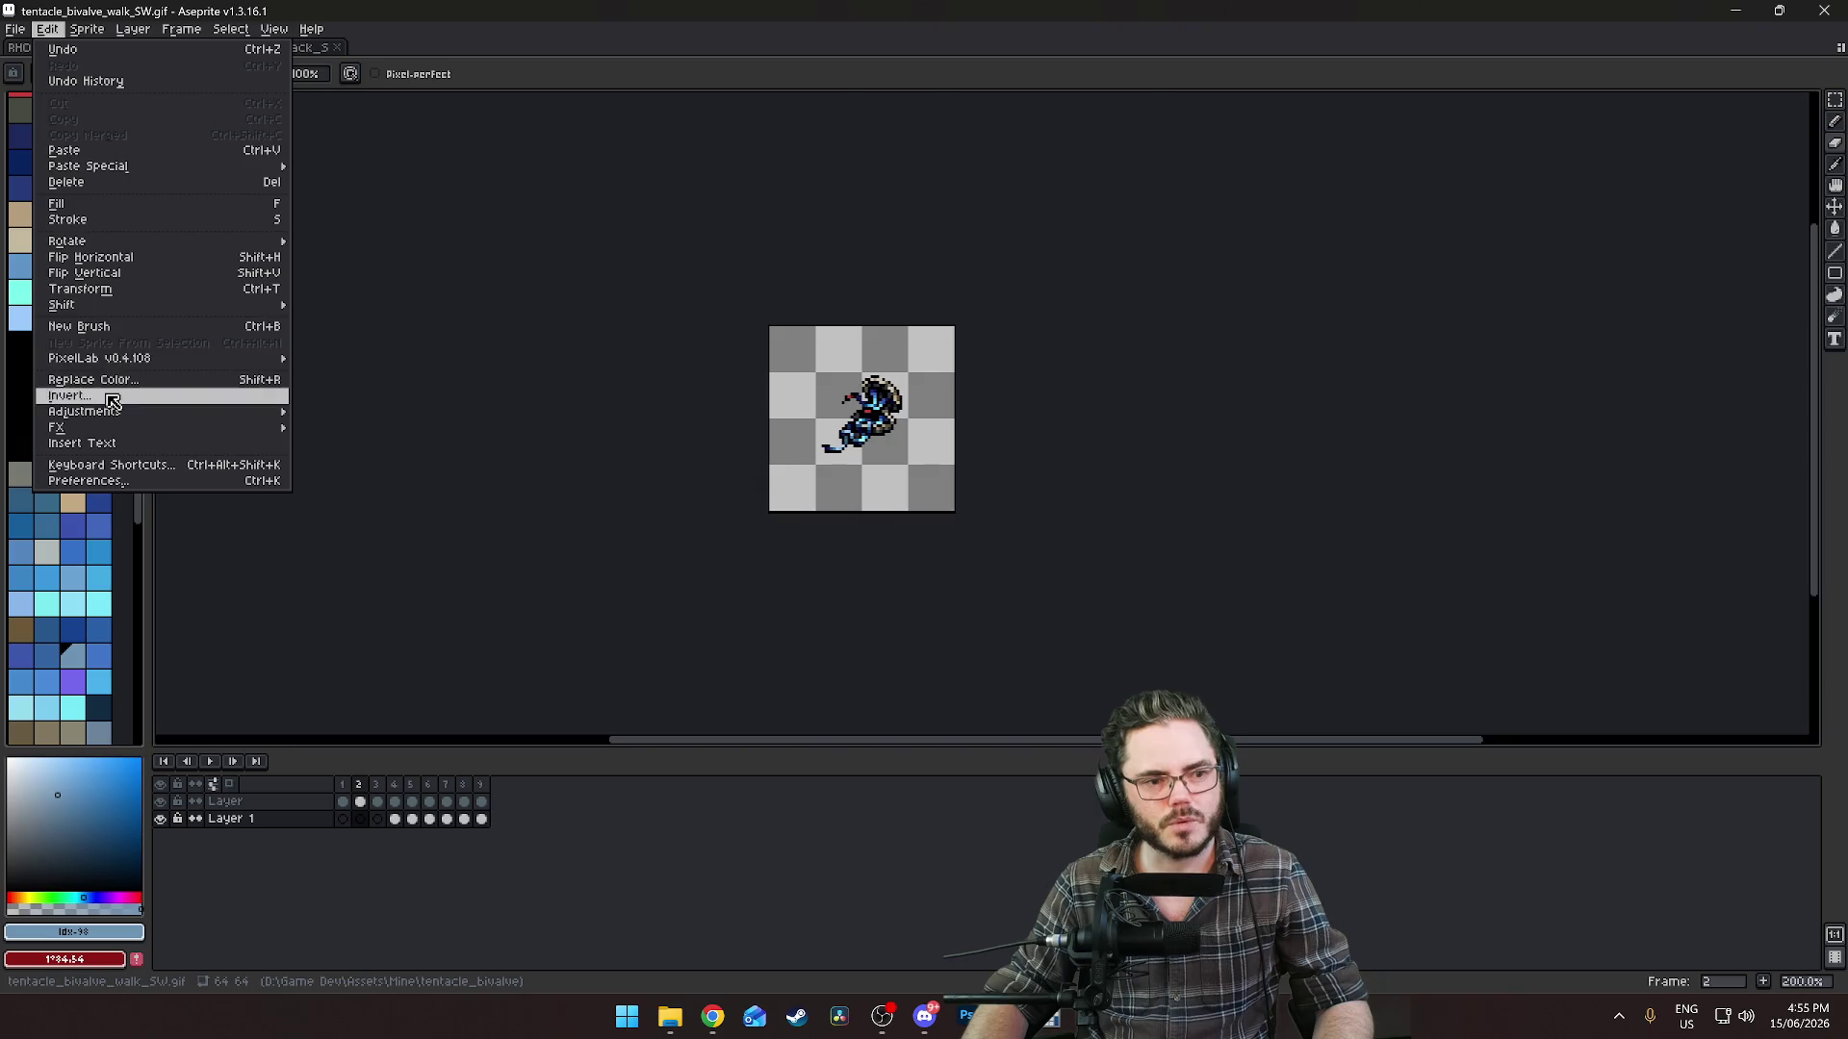
{"action": "mouse_move", "coordinate": [58, 179]}
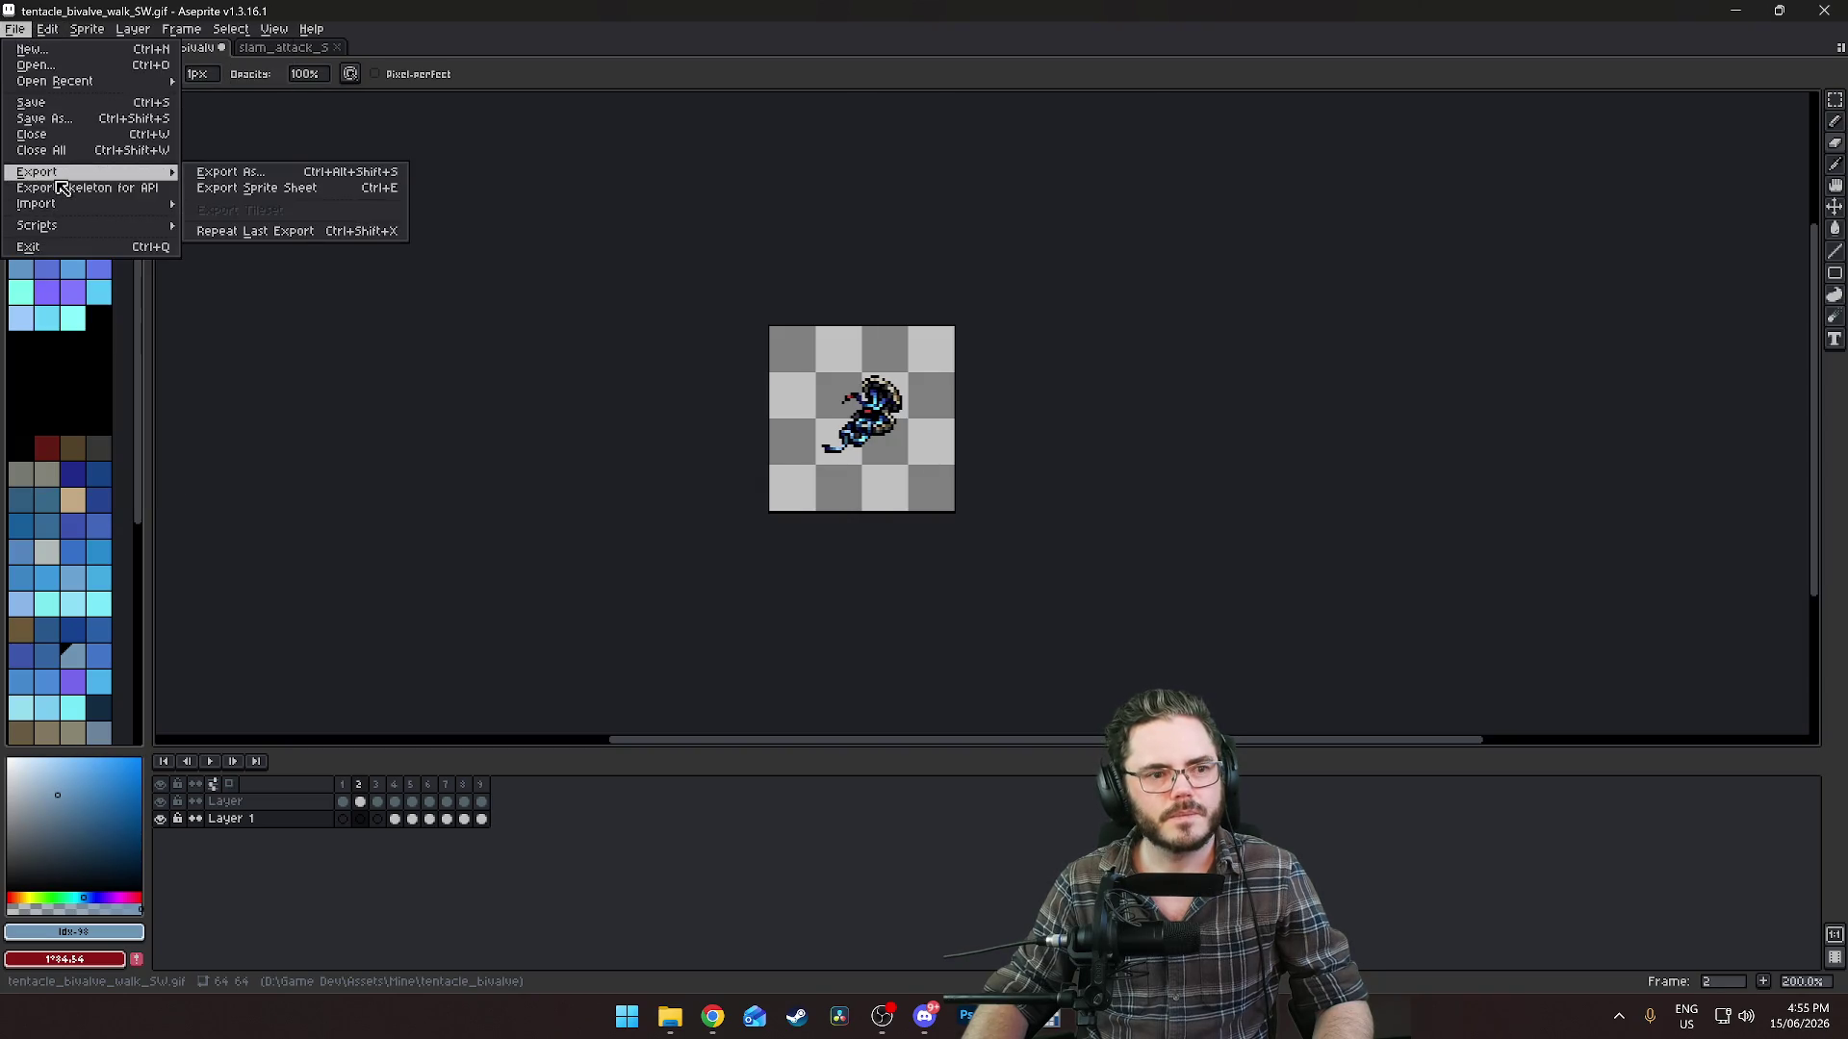
{"action": "left_click", "coordinate": [308, 189]}
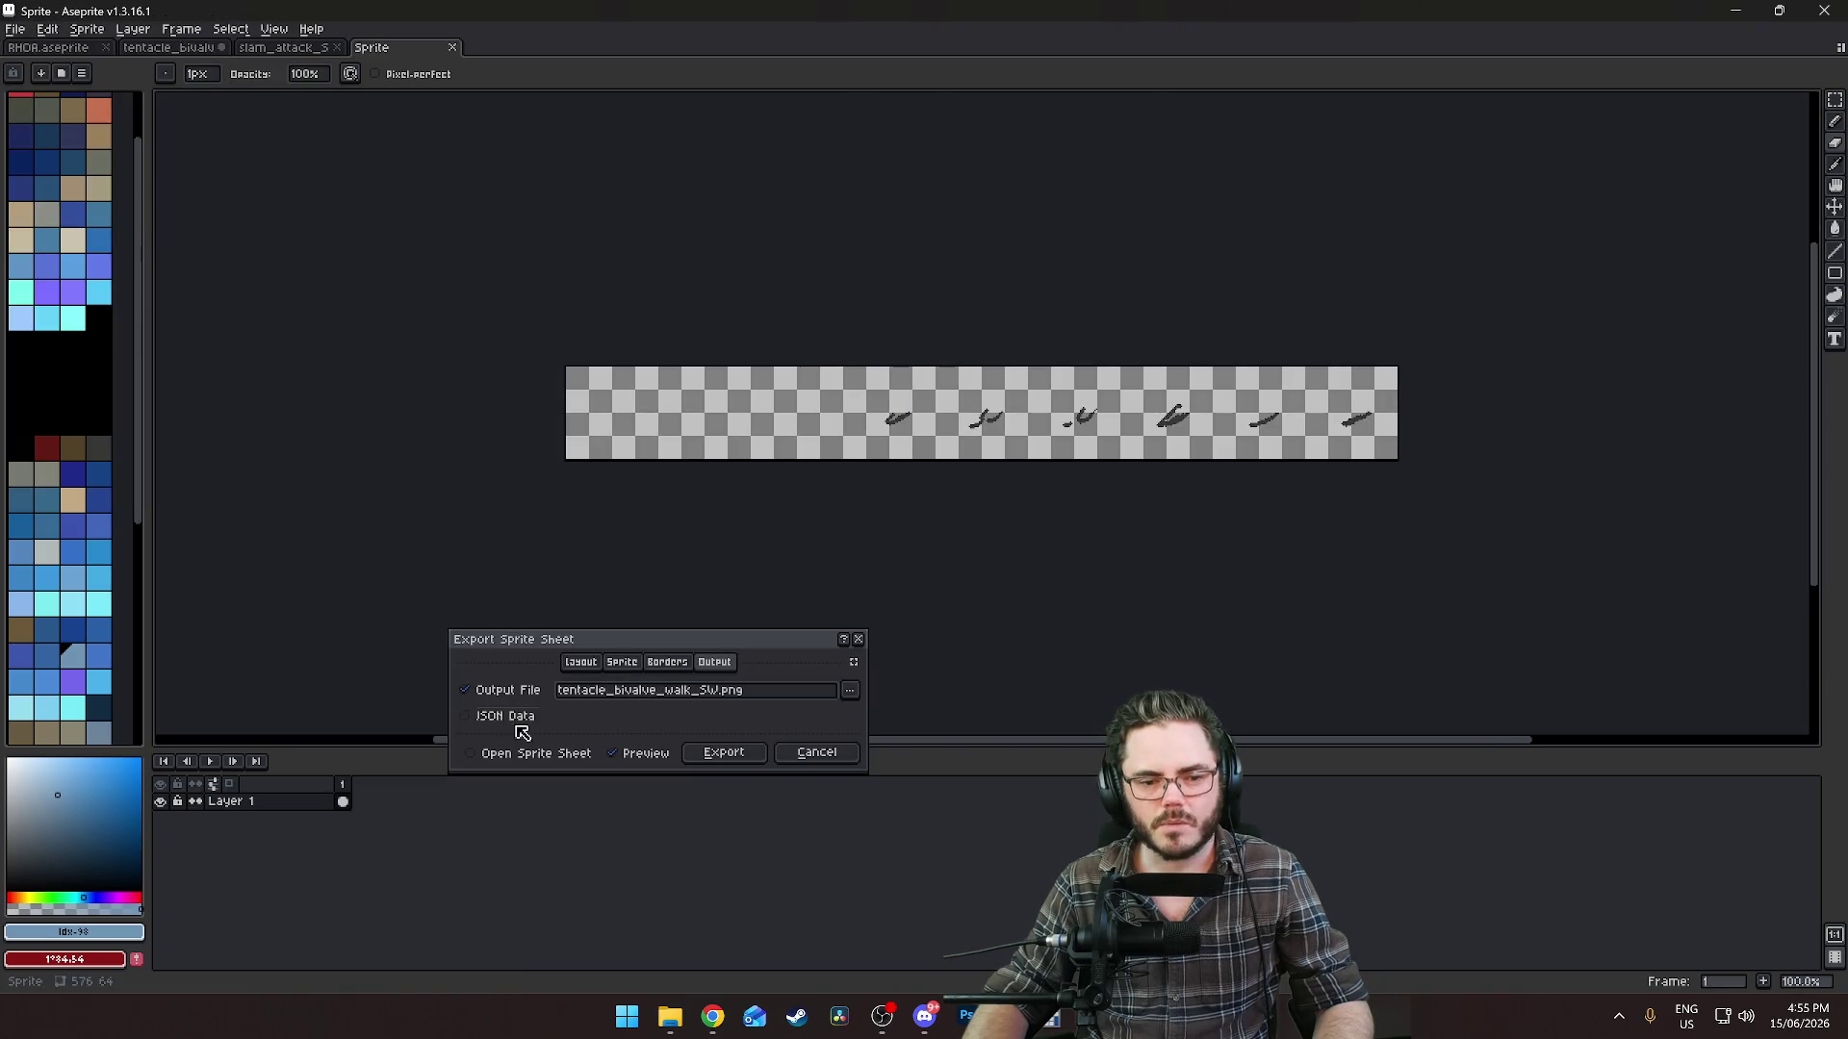
{"action": "left_click", "coordinate": [581, 663]}
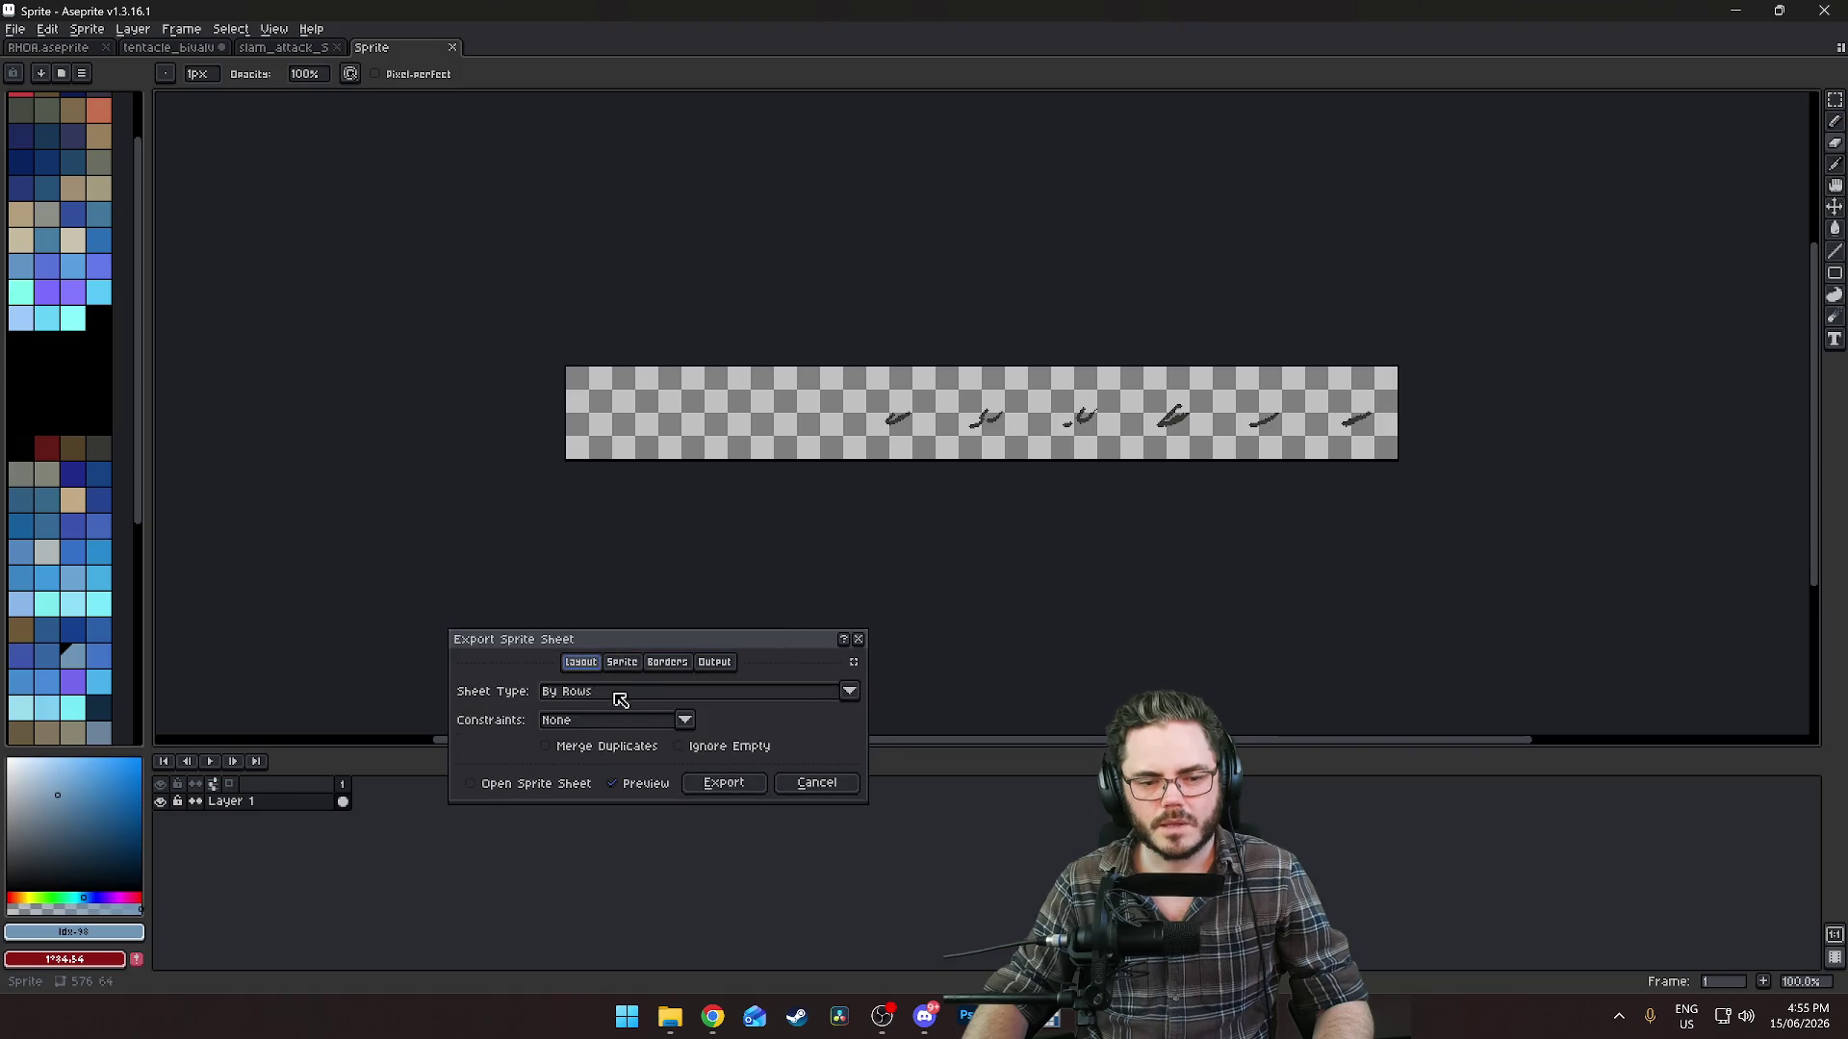
{"action": "left_click", "coordinate": [621, 663]}
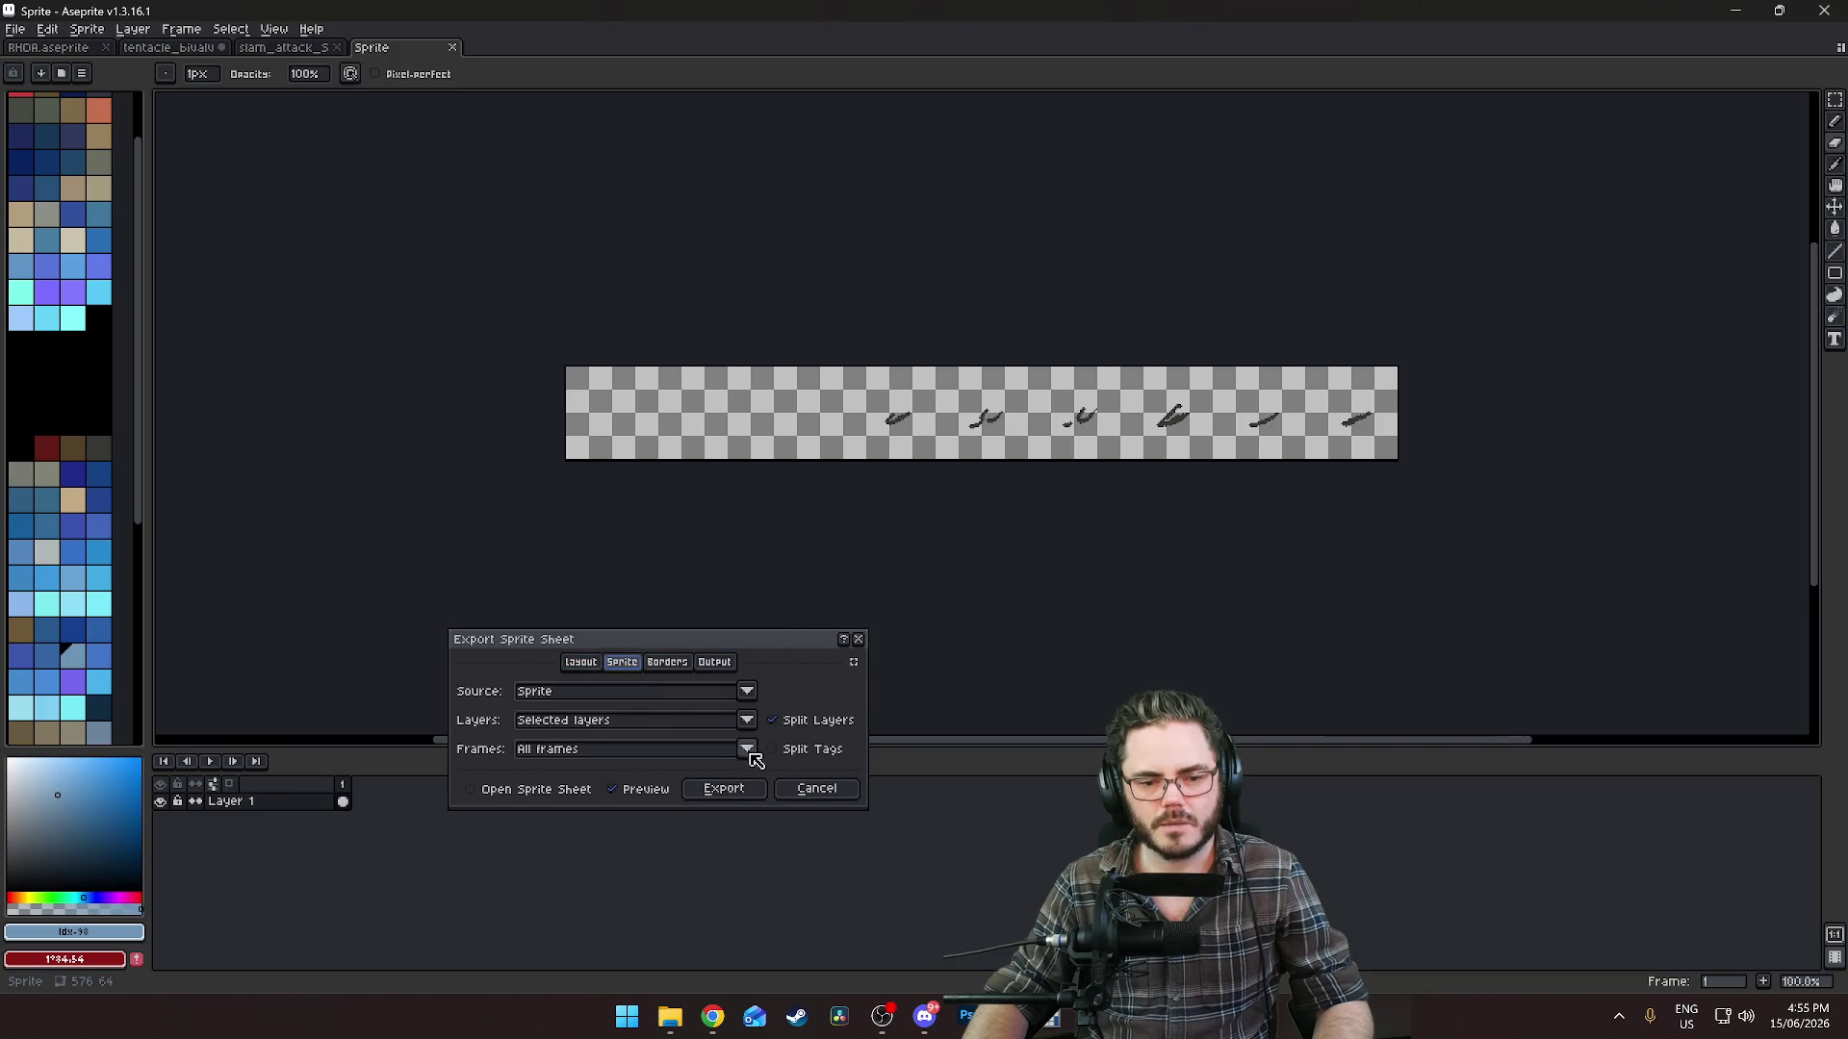
{"action": "left_click", "coordinate": [747, 719]}
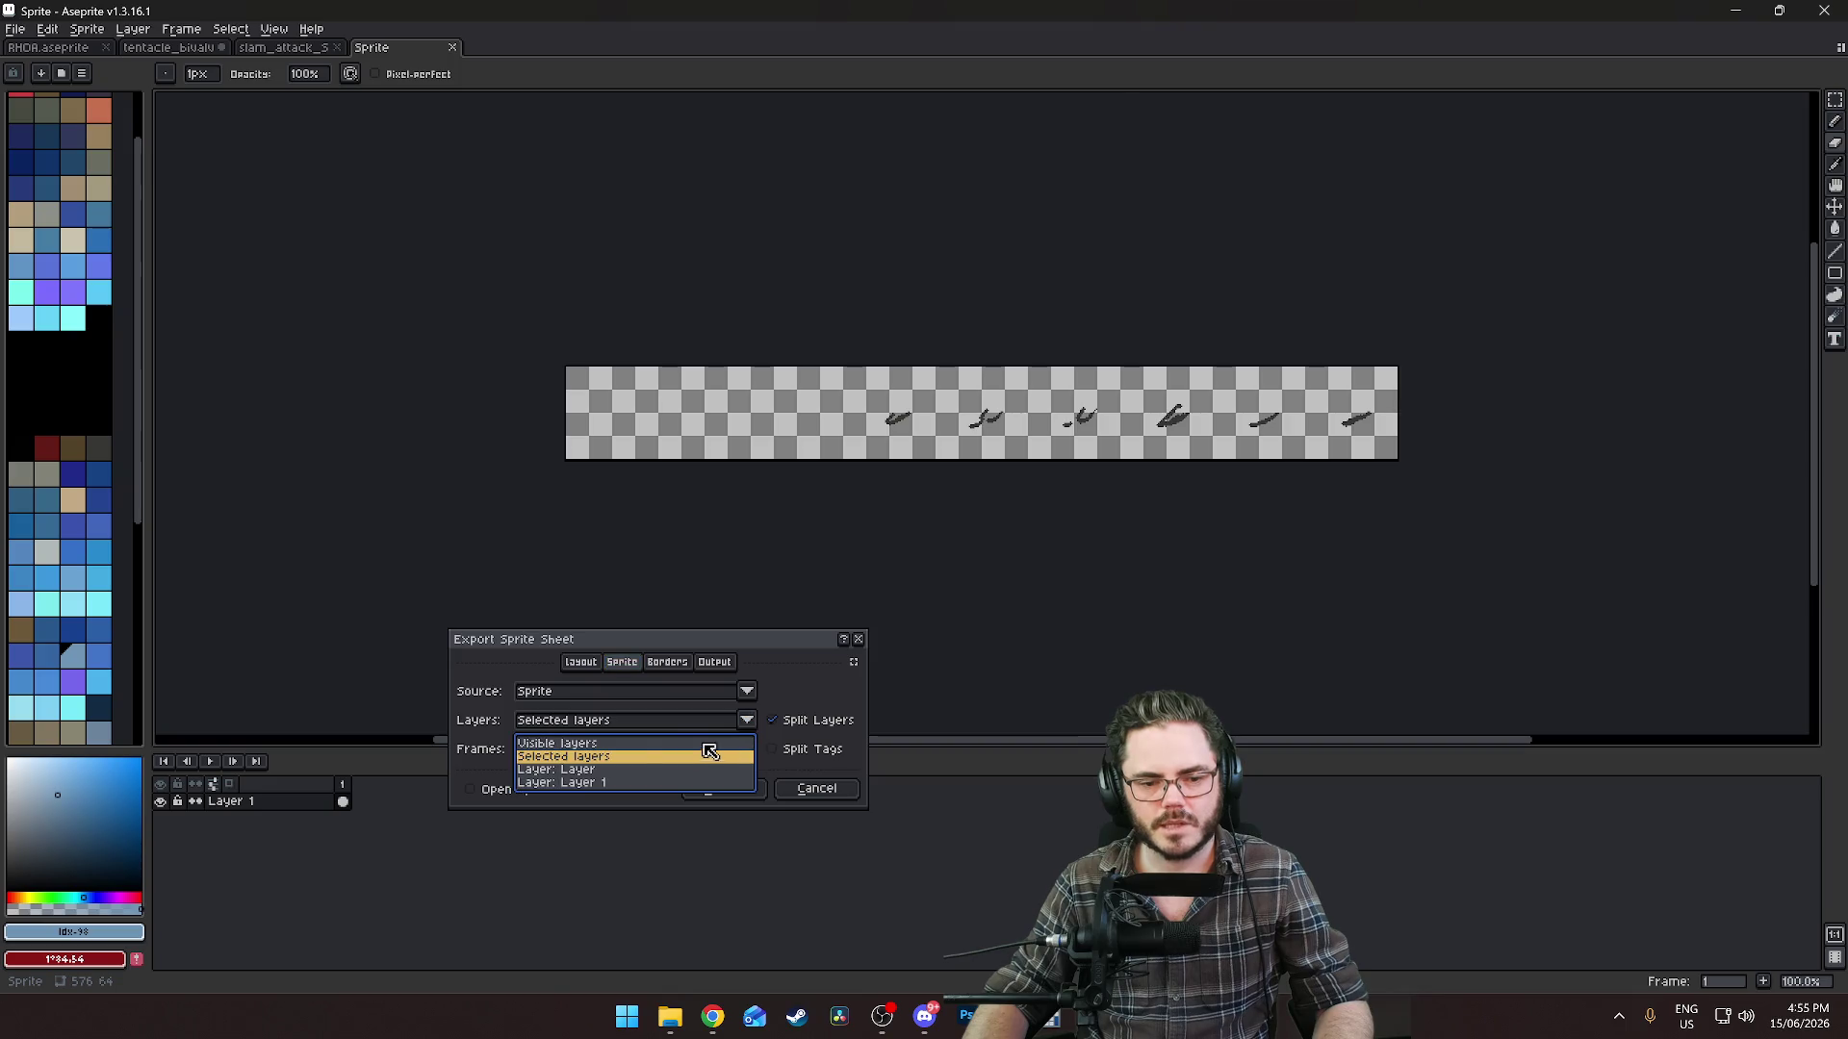
{"action": "left_click", "coordinate": [643, 759]}
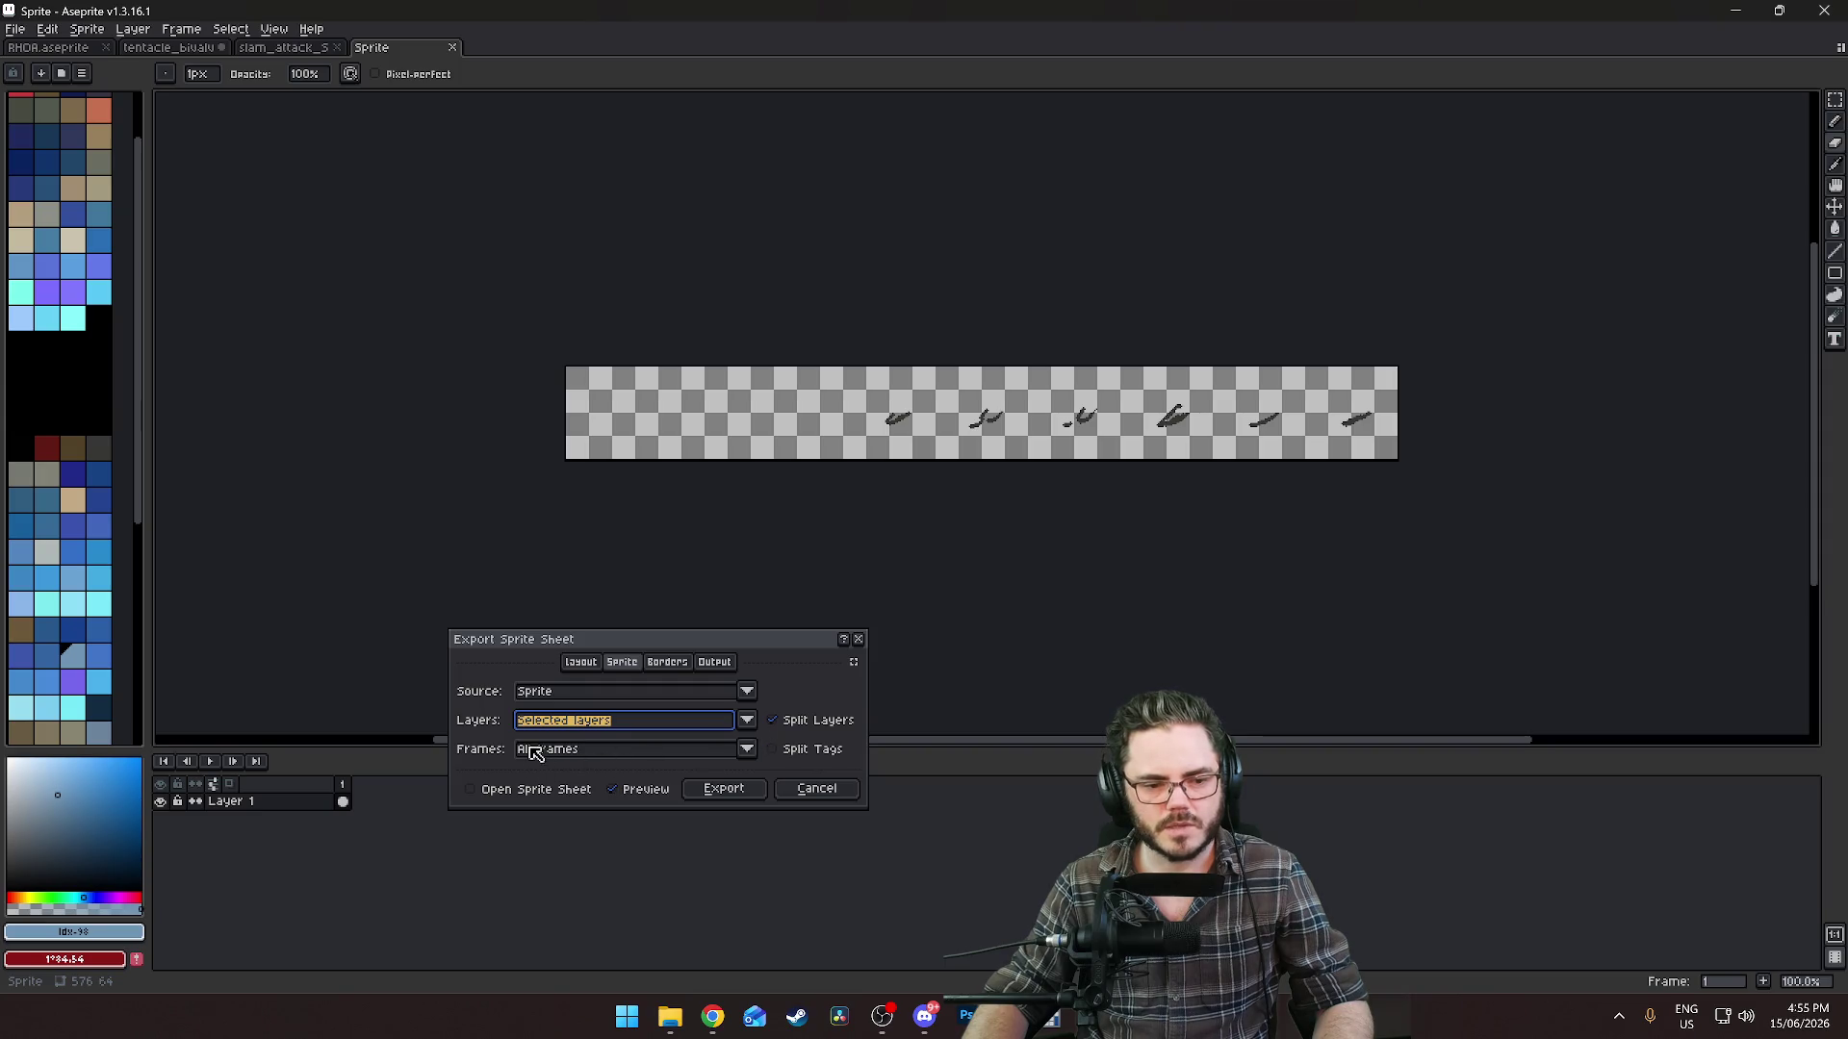
{"action": "left_click", "coordinate": [745, 723]}
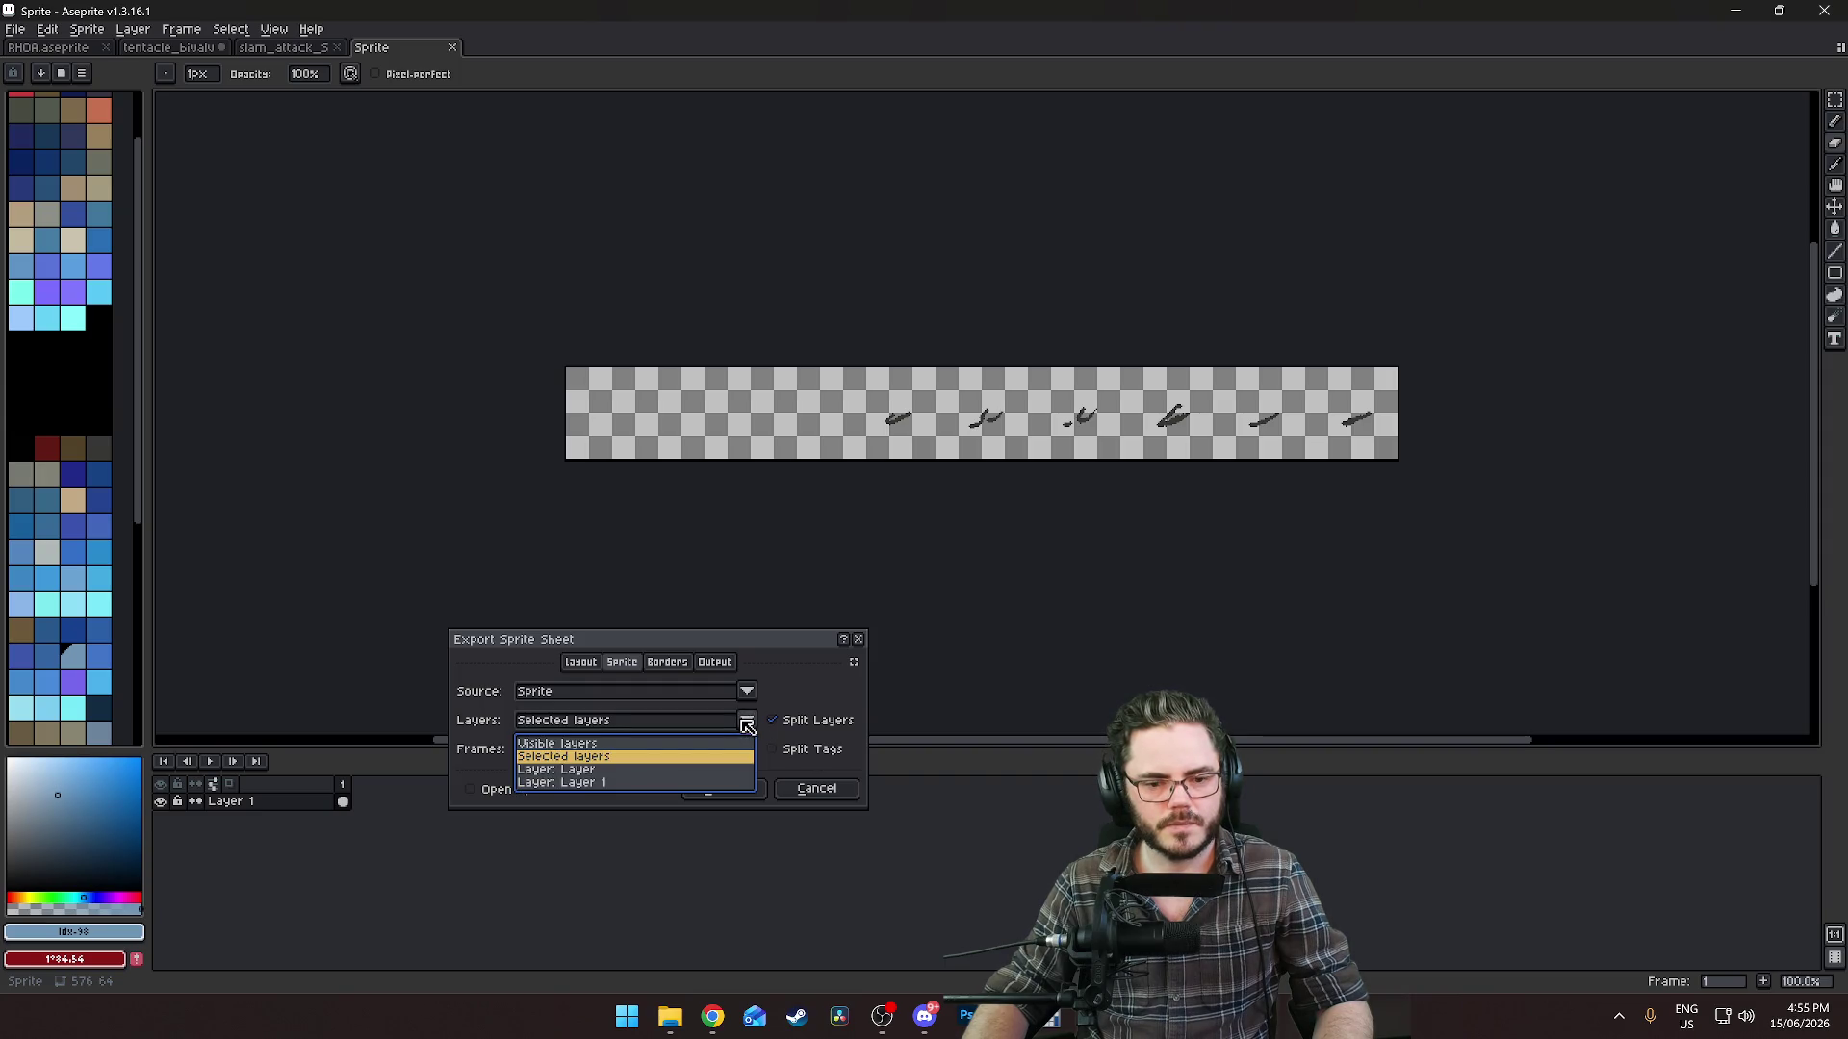
{"action": "left_click", "coordinate": [747, 726]}
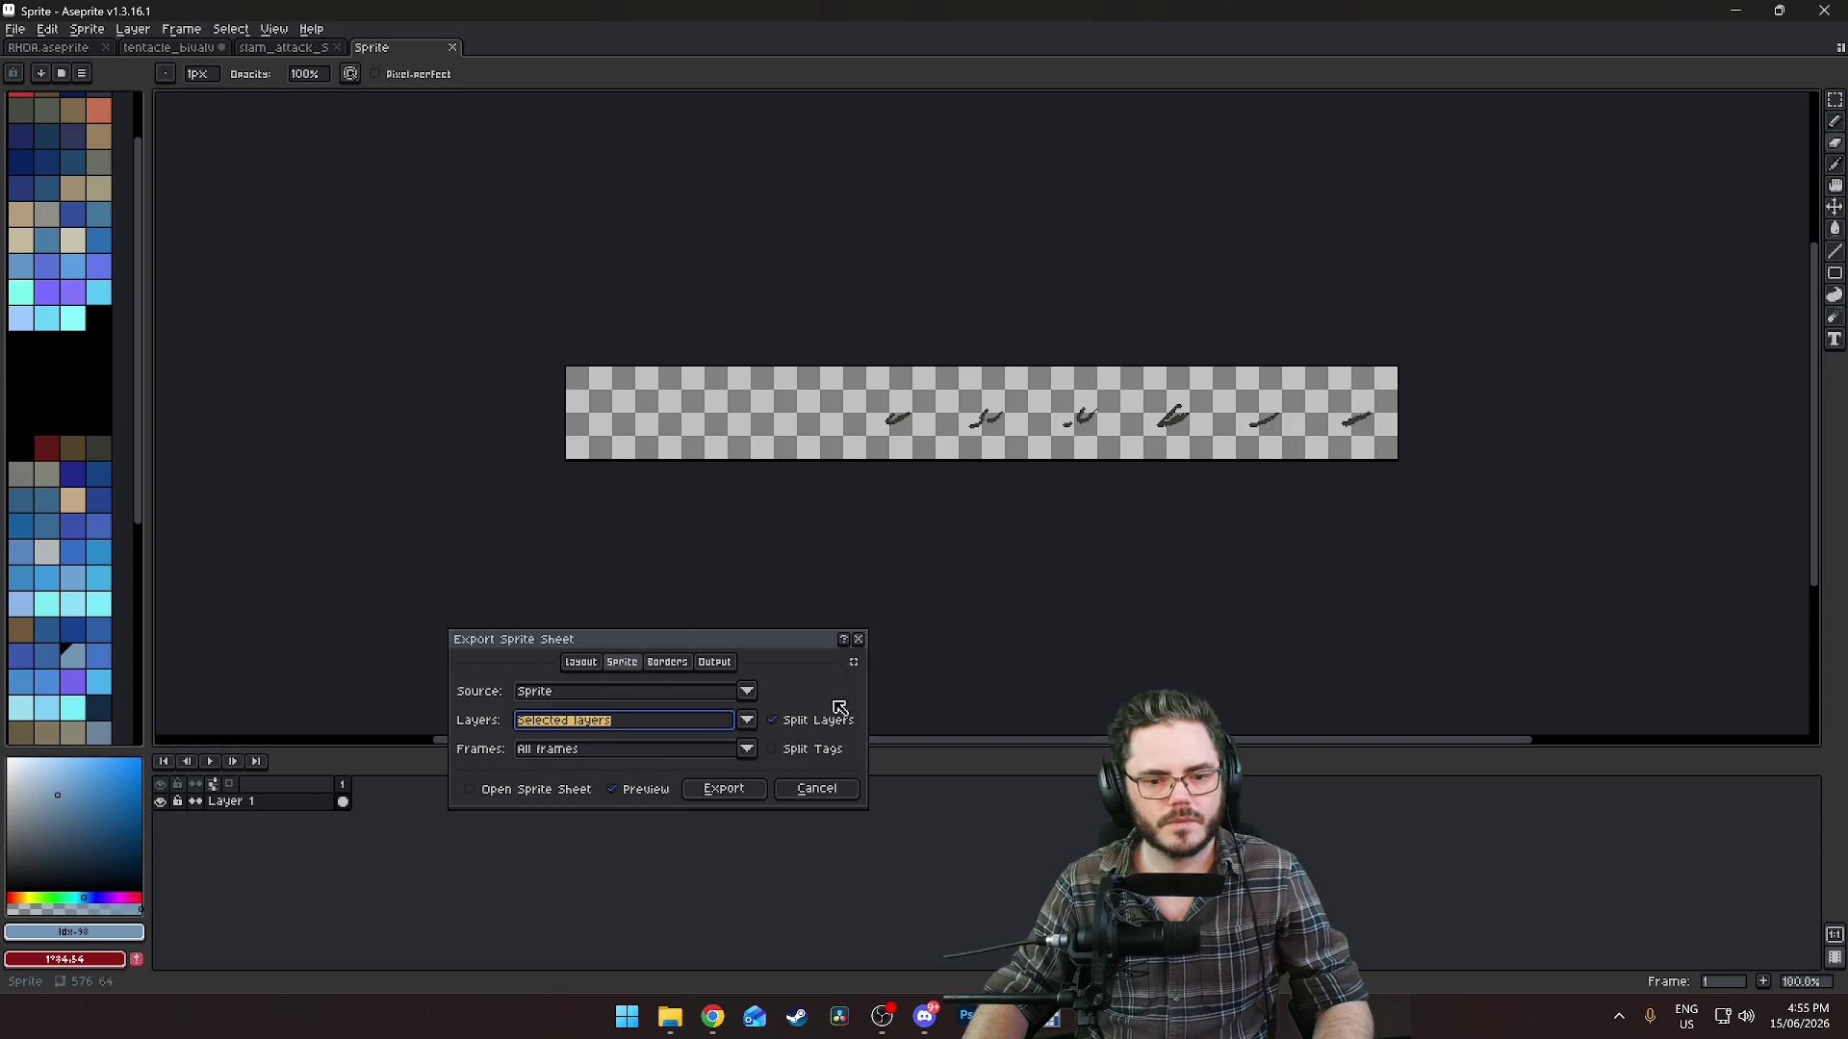
{"action": "left_click", "coordinate": [817, 789]}
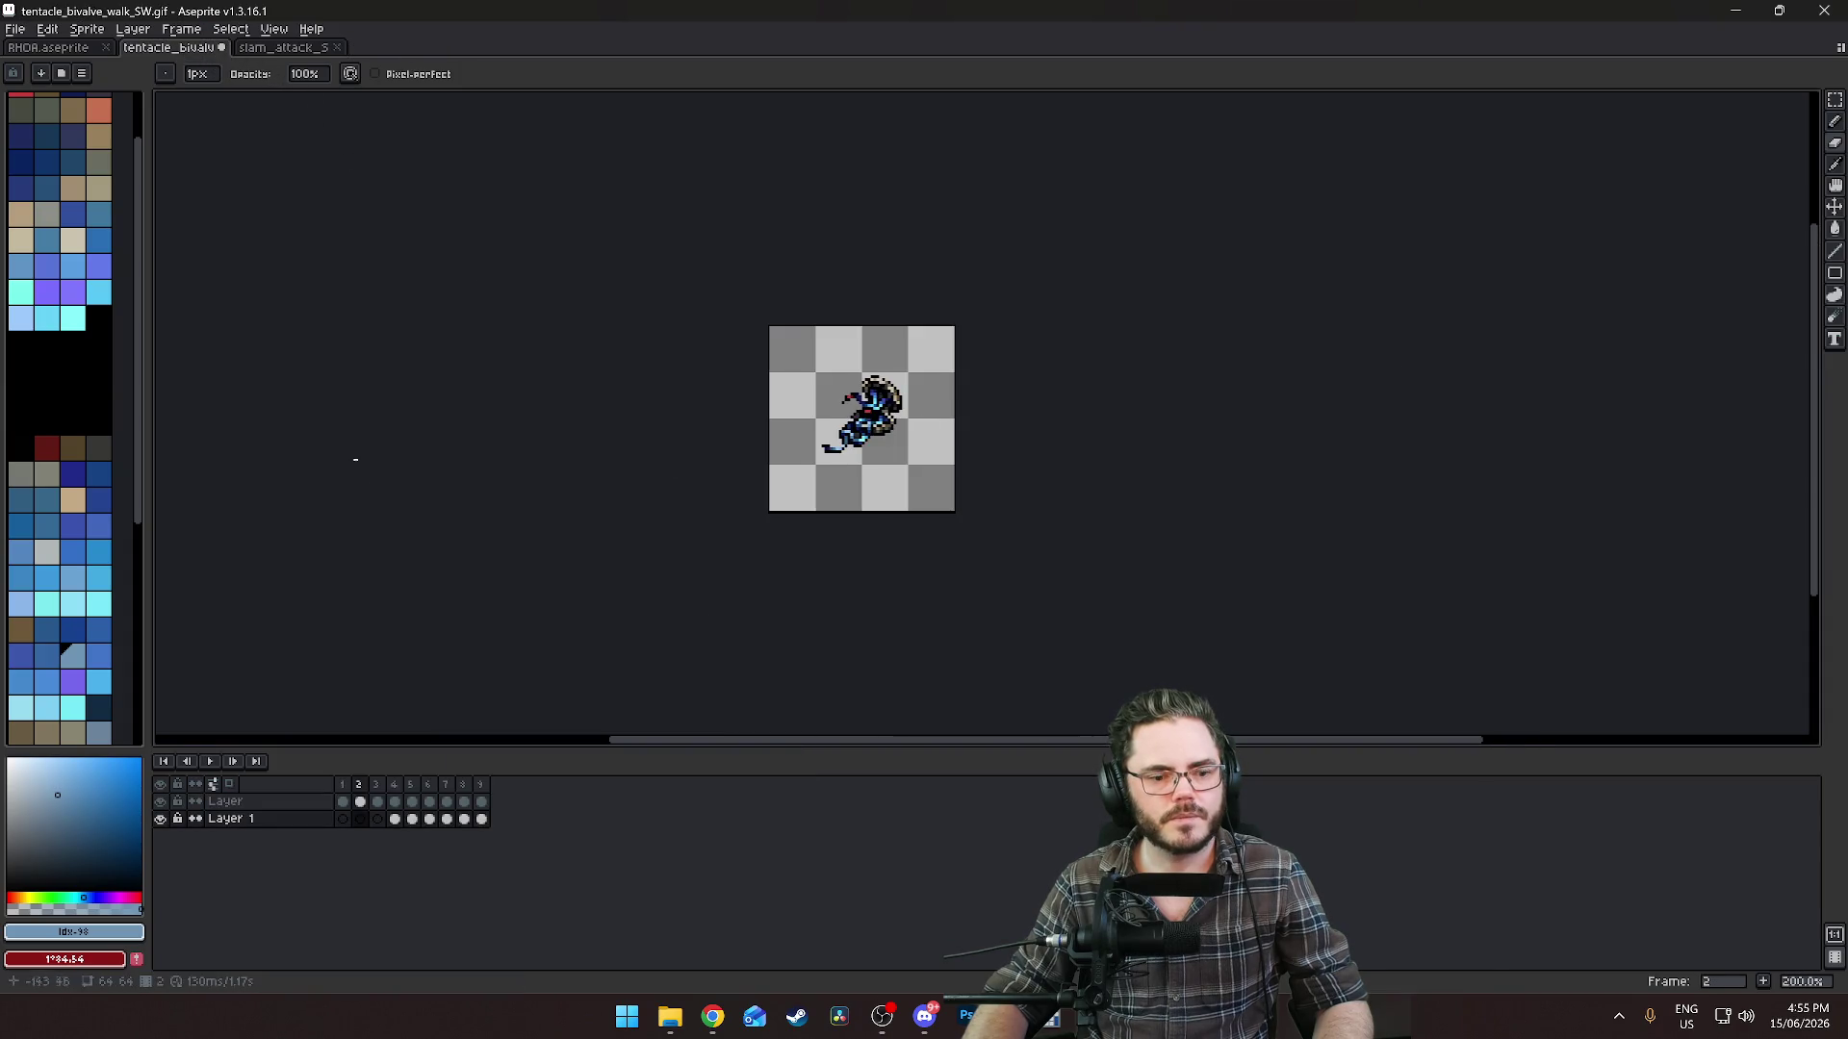
{"action": "left_click_drag", "start_coordinate": [270, 802], "coordinate": [280, 822]}
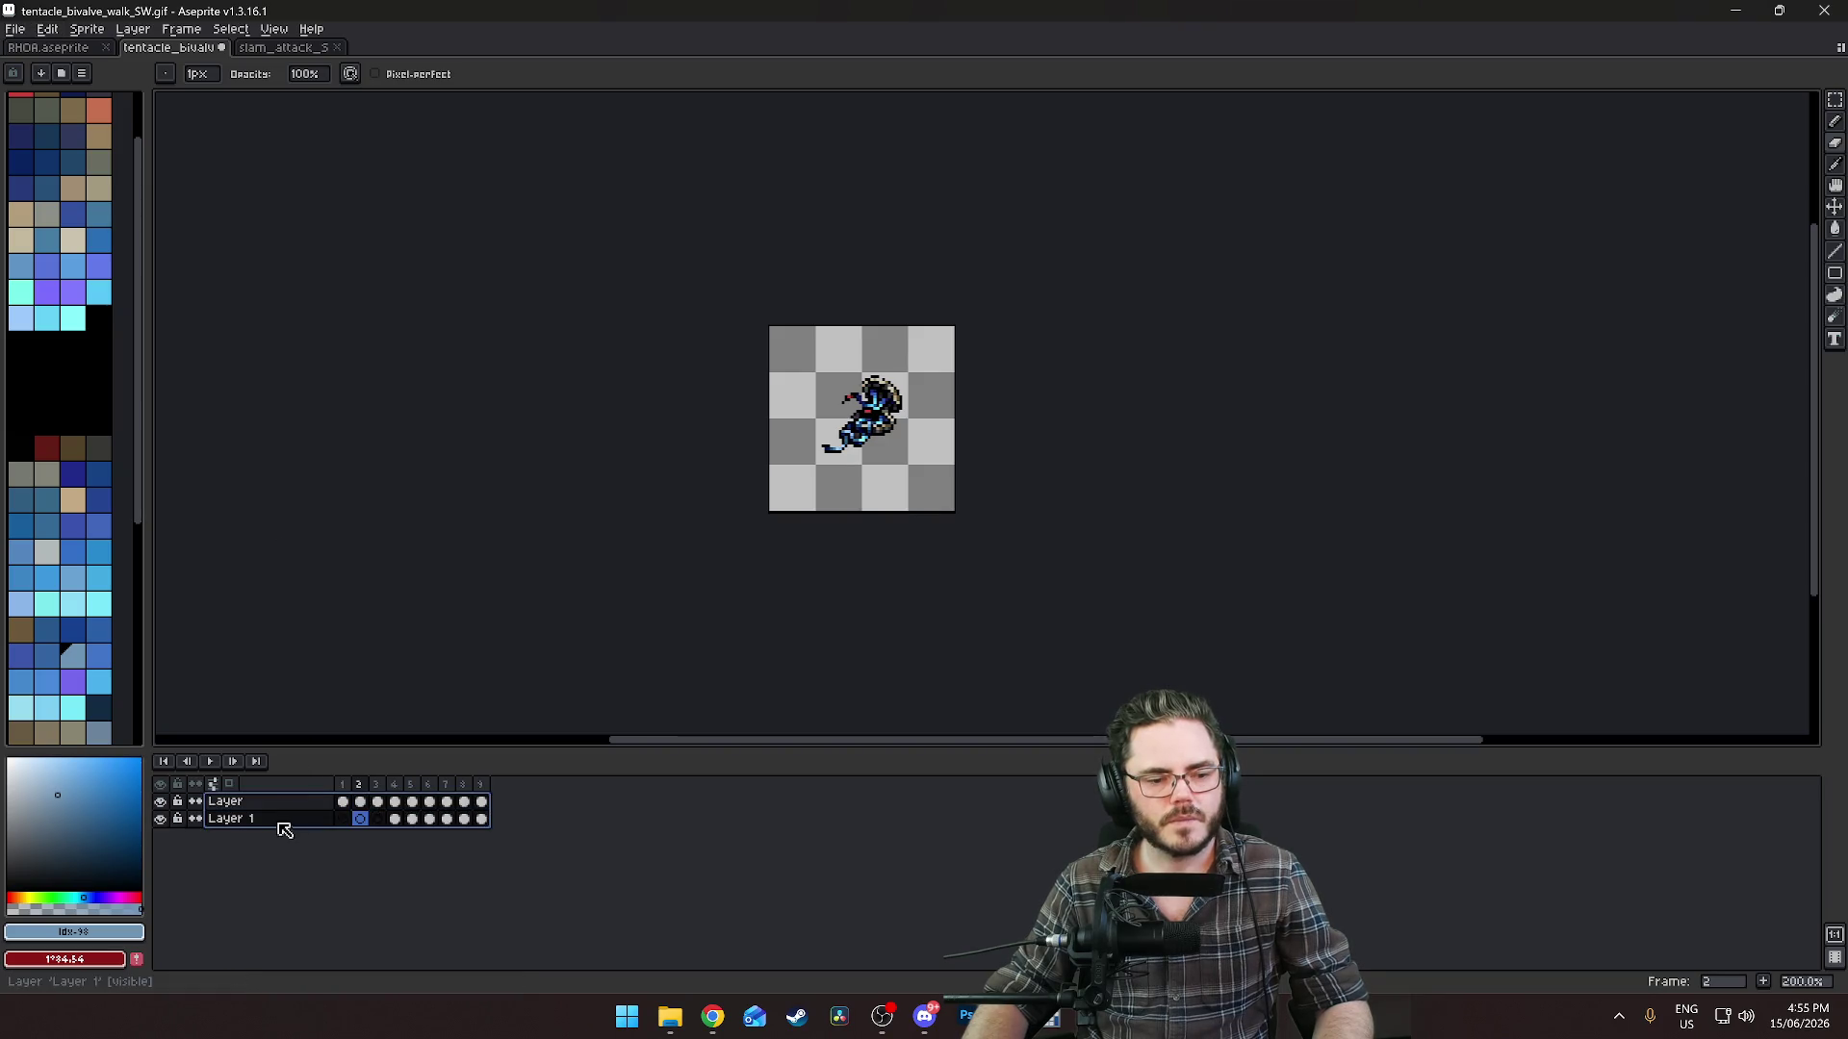
Export the two-row walk sheet over tentacle_bivalve_walk_SW.png, then return to Godot.
{"action": "left_click", "coordinate": [15, 29]}
{"action": "mouse_move", "coordinate": [58, 172]}
{"action": "left_click", "coordinate": [287, 190]}
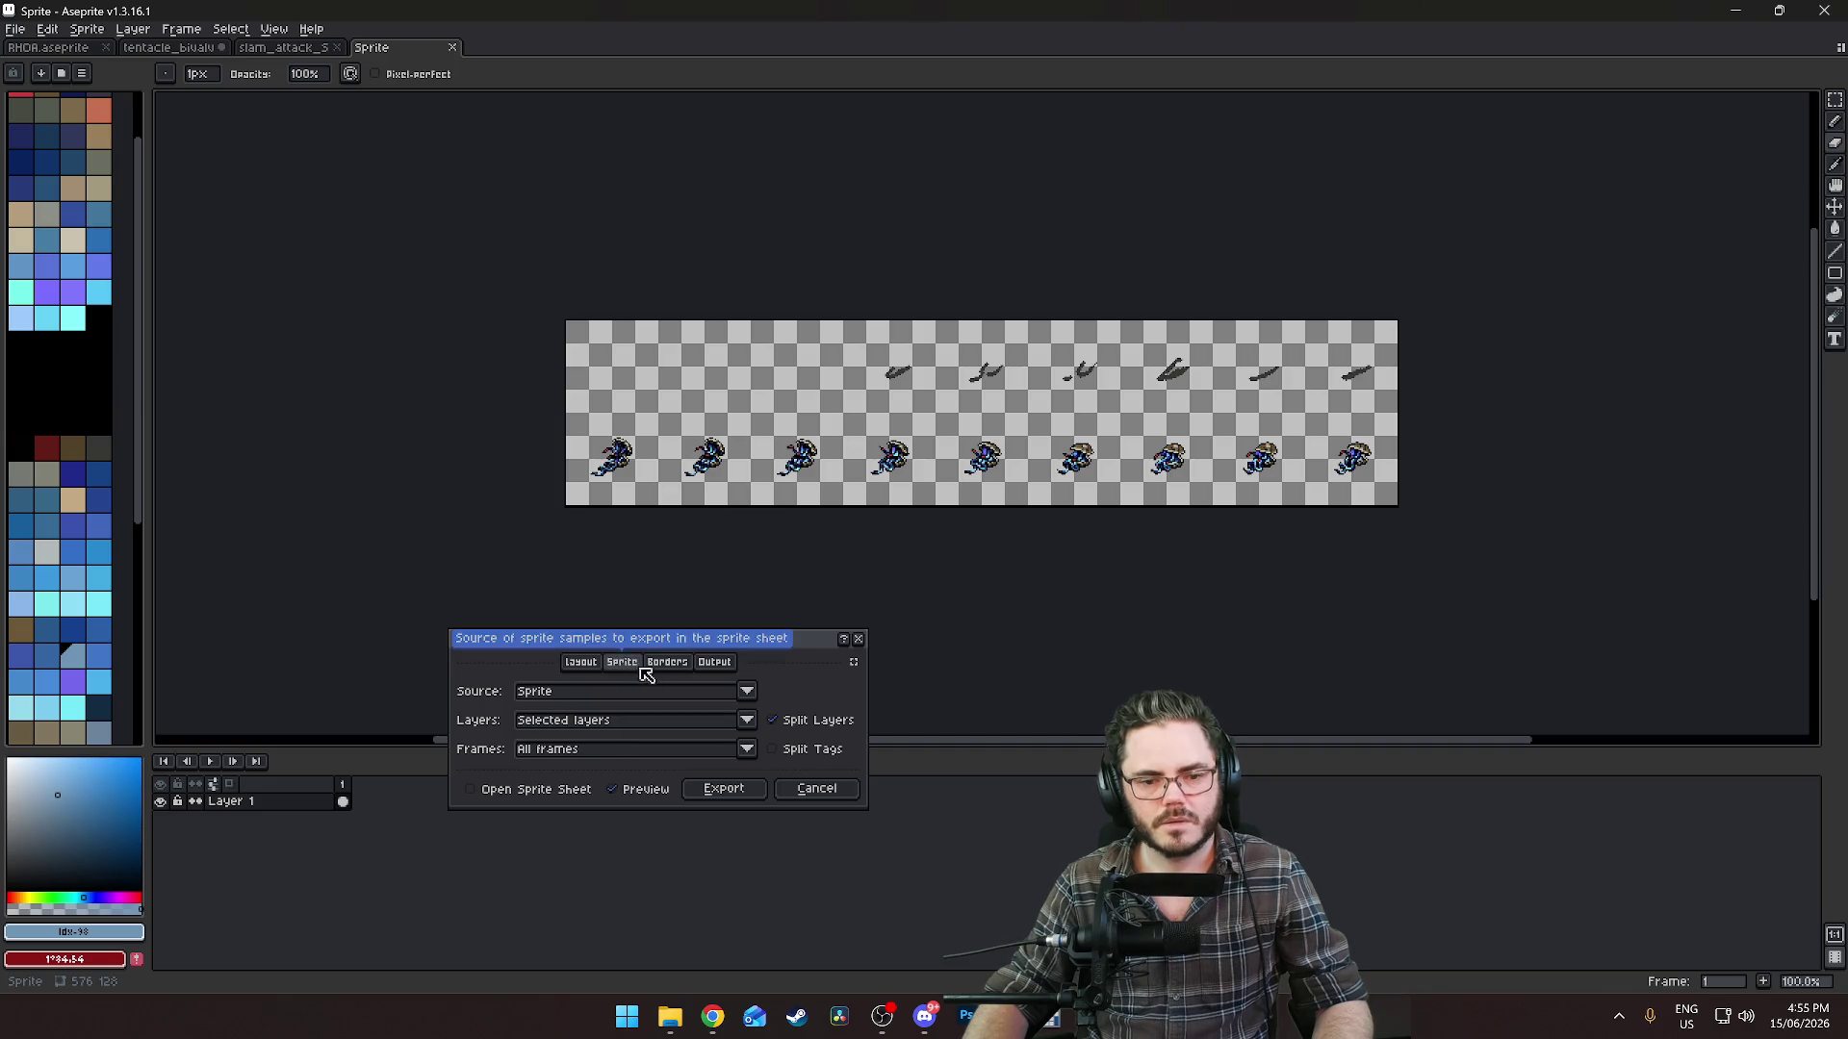
{"action": "left_click", "coordinate": [715, 663]}
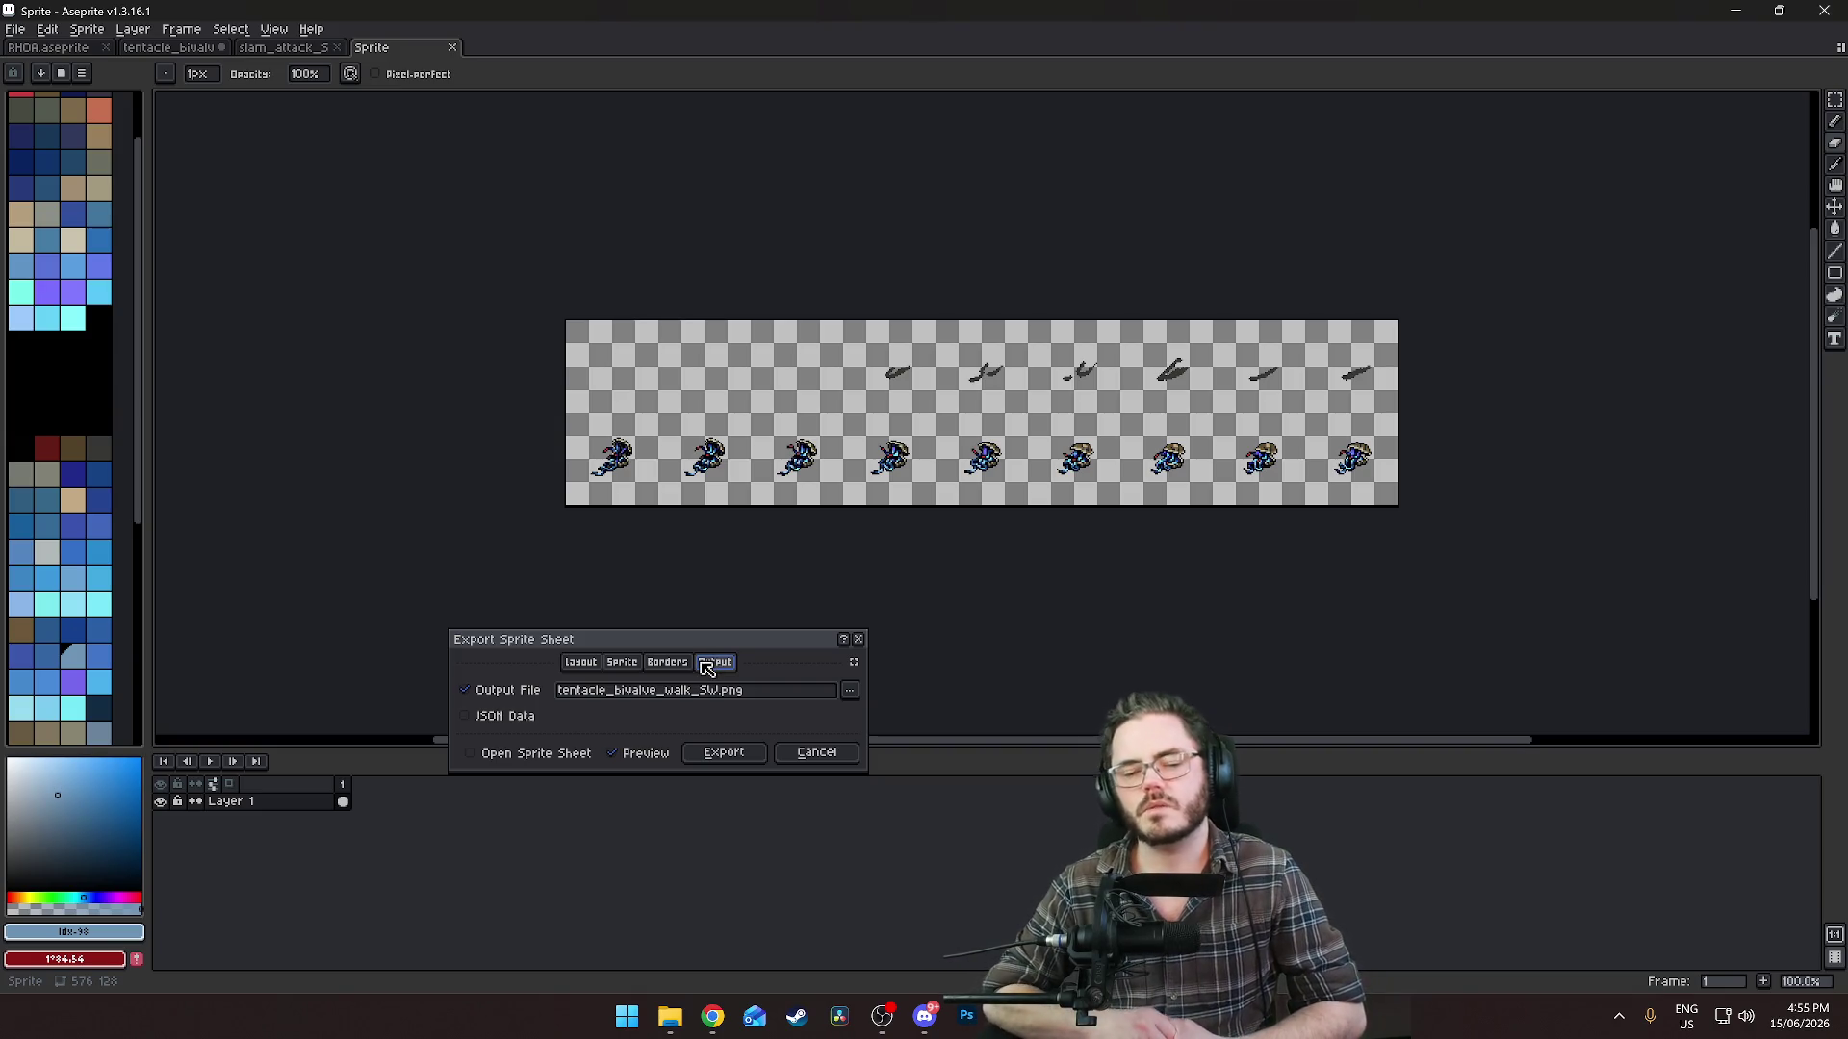
{"action": "left_click", "coordinate": [600, 663]}
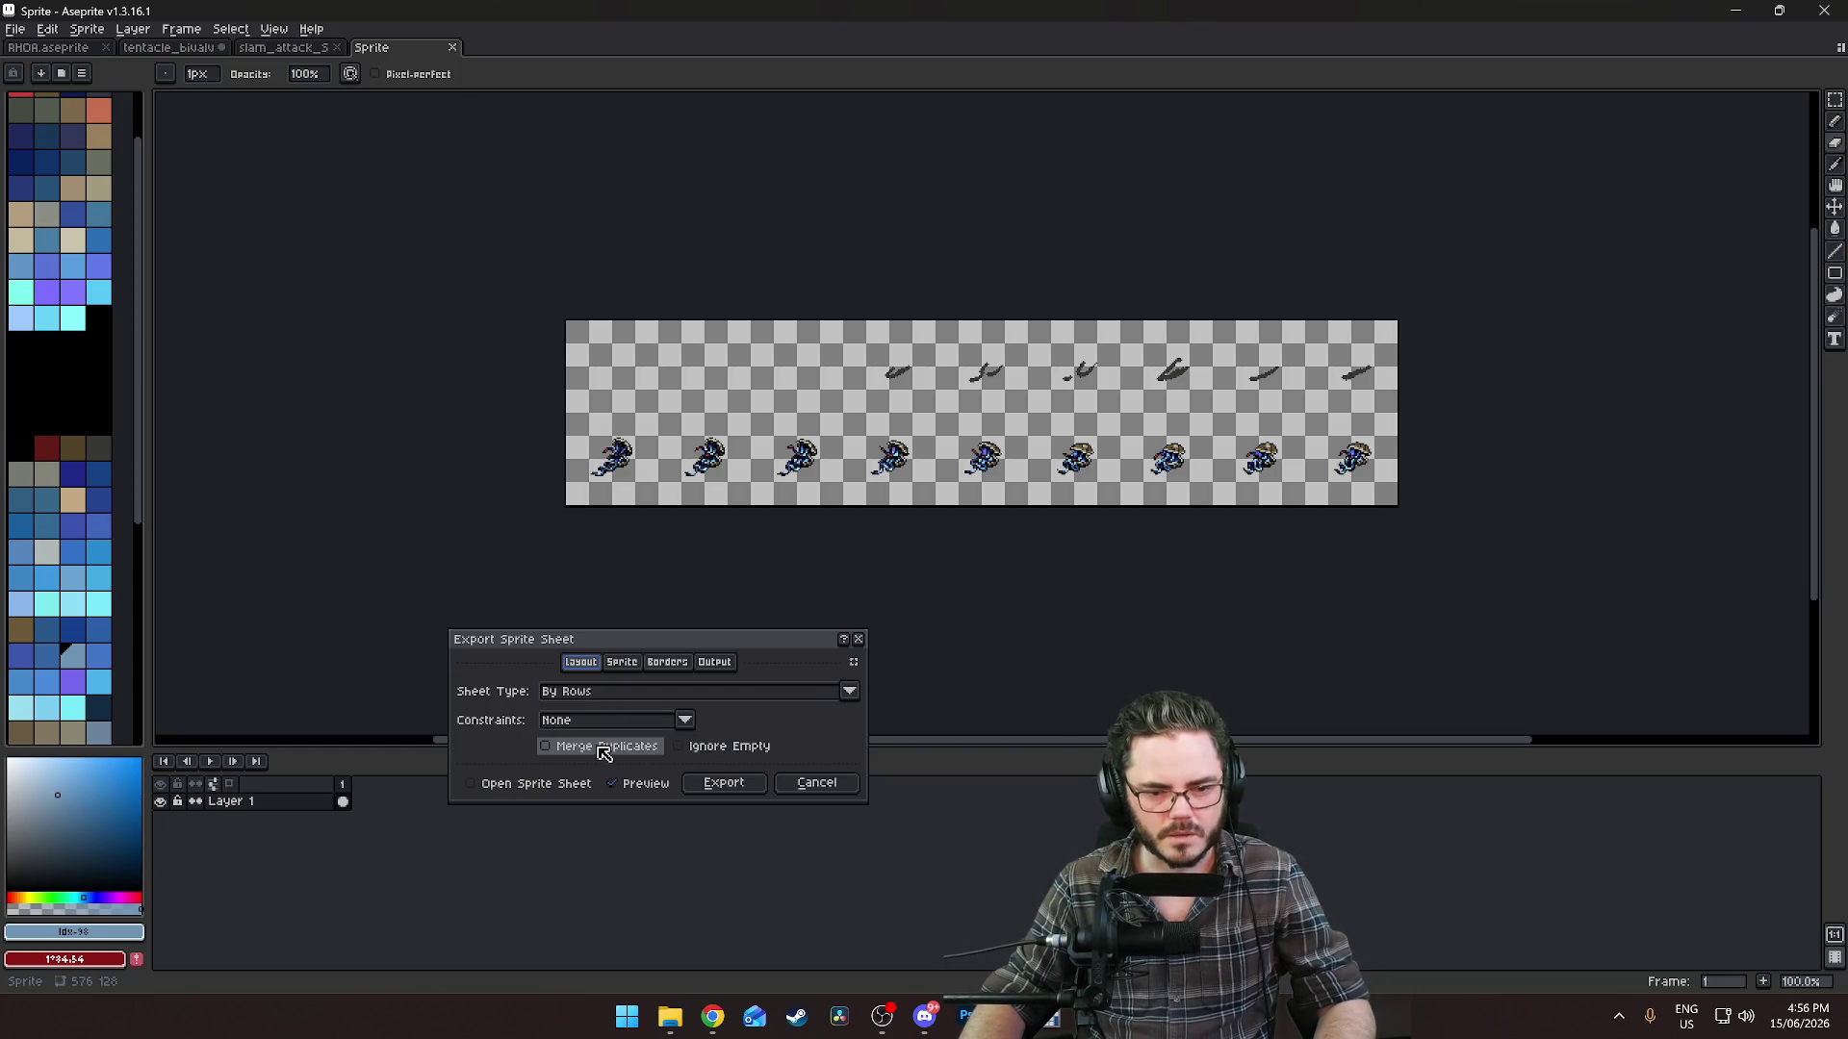
{"action": "left_click", "coordinate": [727, 784]}
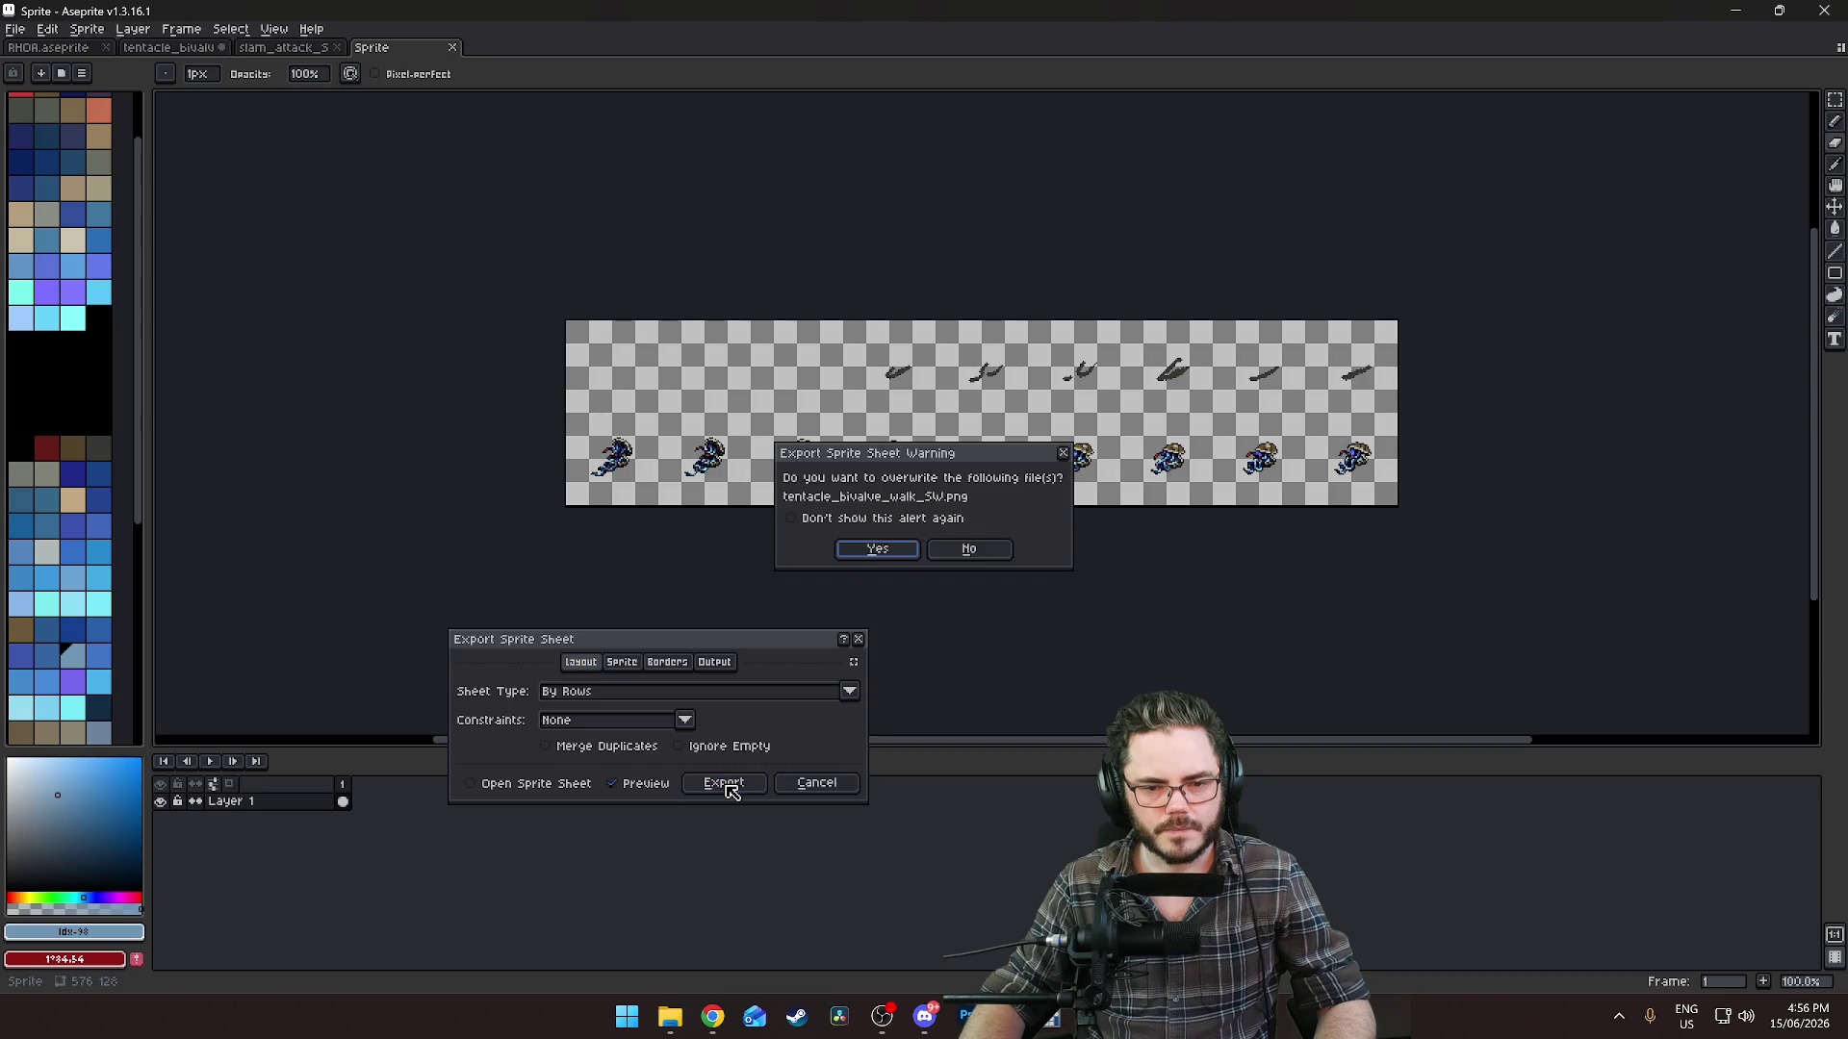
{"action": "left_click", "coordinate": [871, 550]}
{"action": "key", "text": "alt+Tab"}
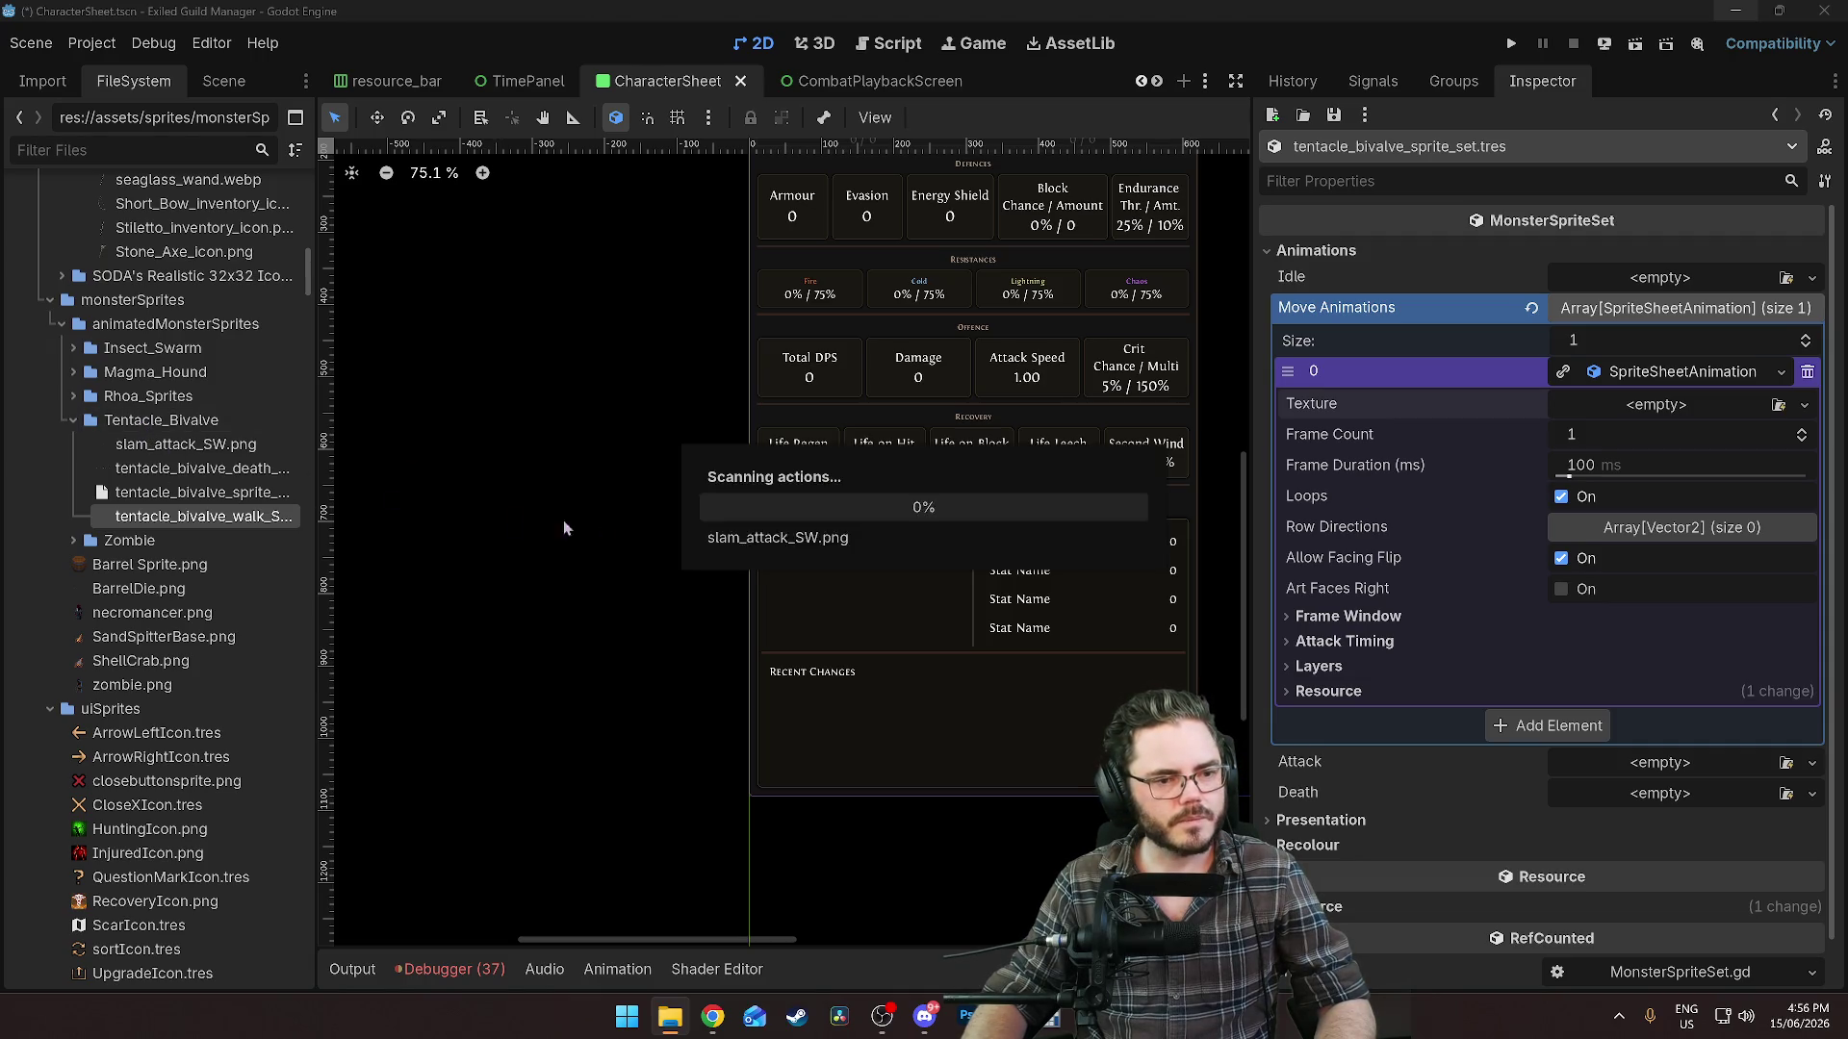
Drag the 576 × 128 tentacle_bivalve_walk_SW.png onto Move Animations element 0's Texture slot.
{"action": "left_click", "coordinate": [221, 521]}
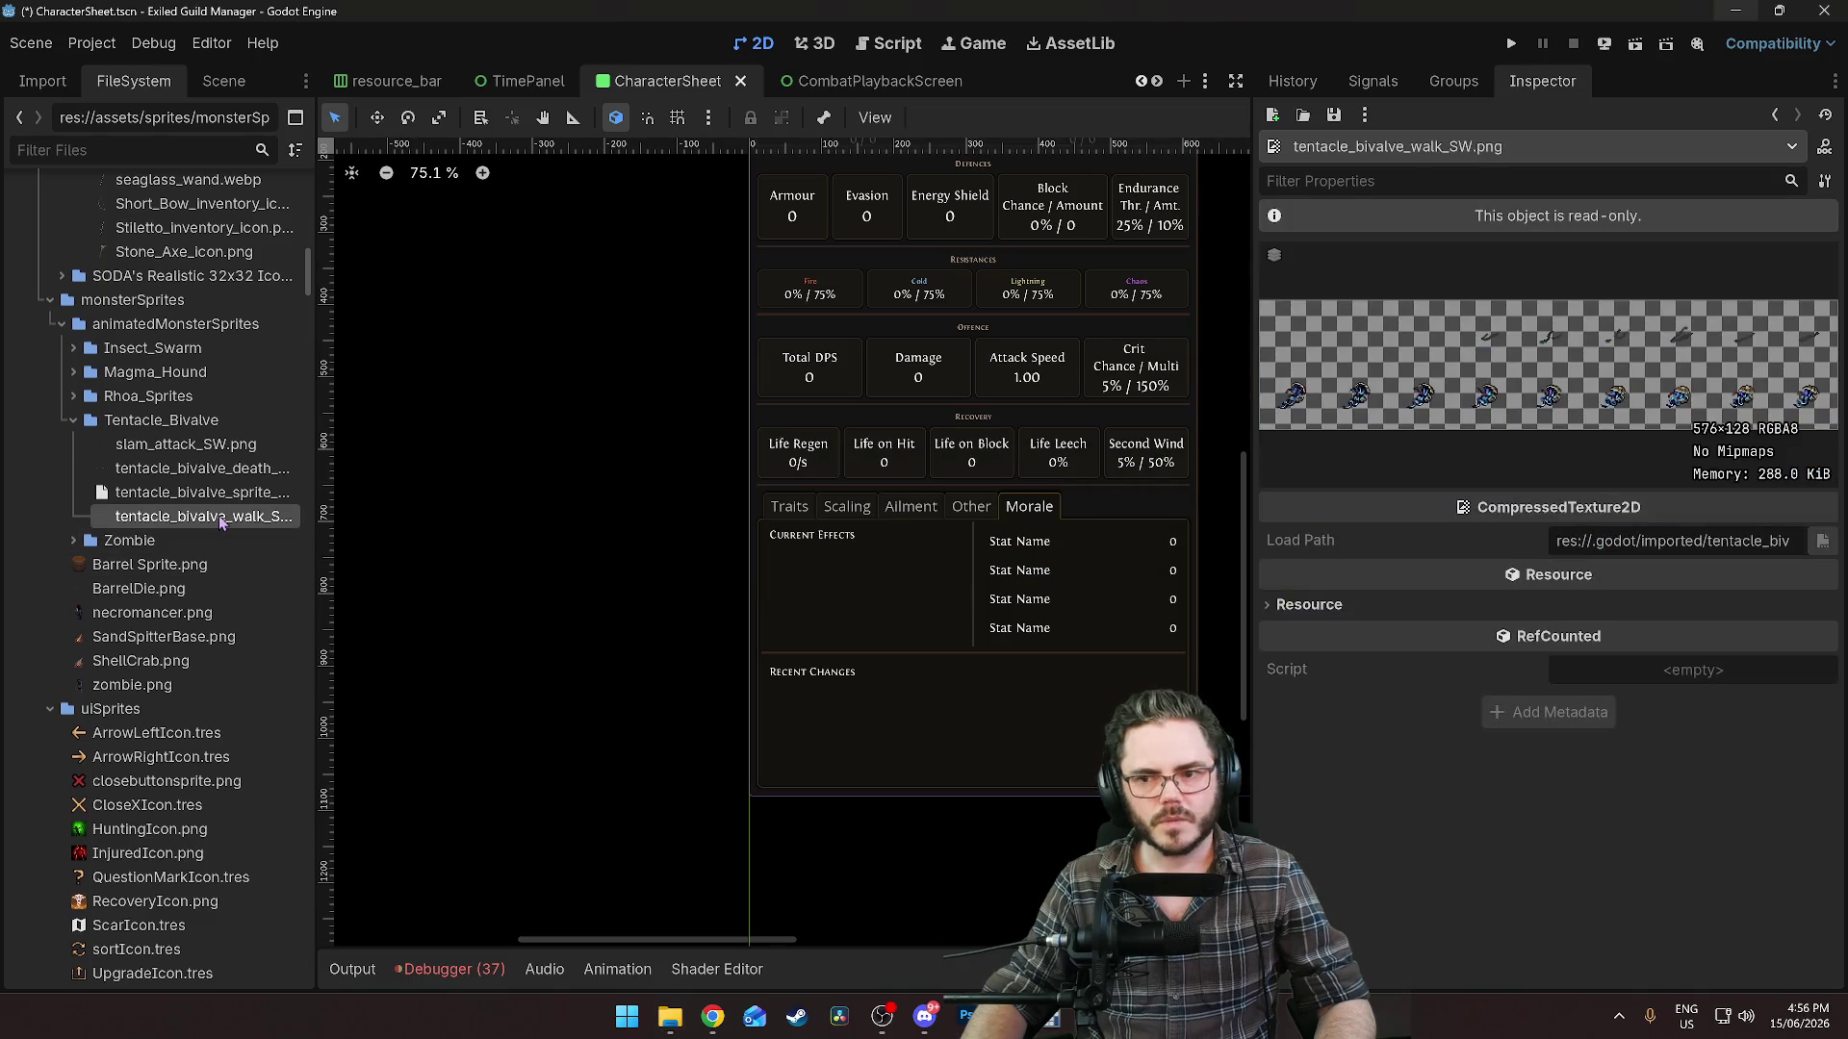
{"action": "left_click", "coordinate": [197, 470]}
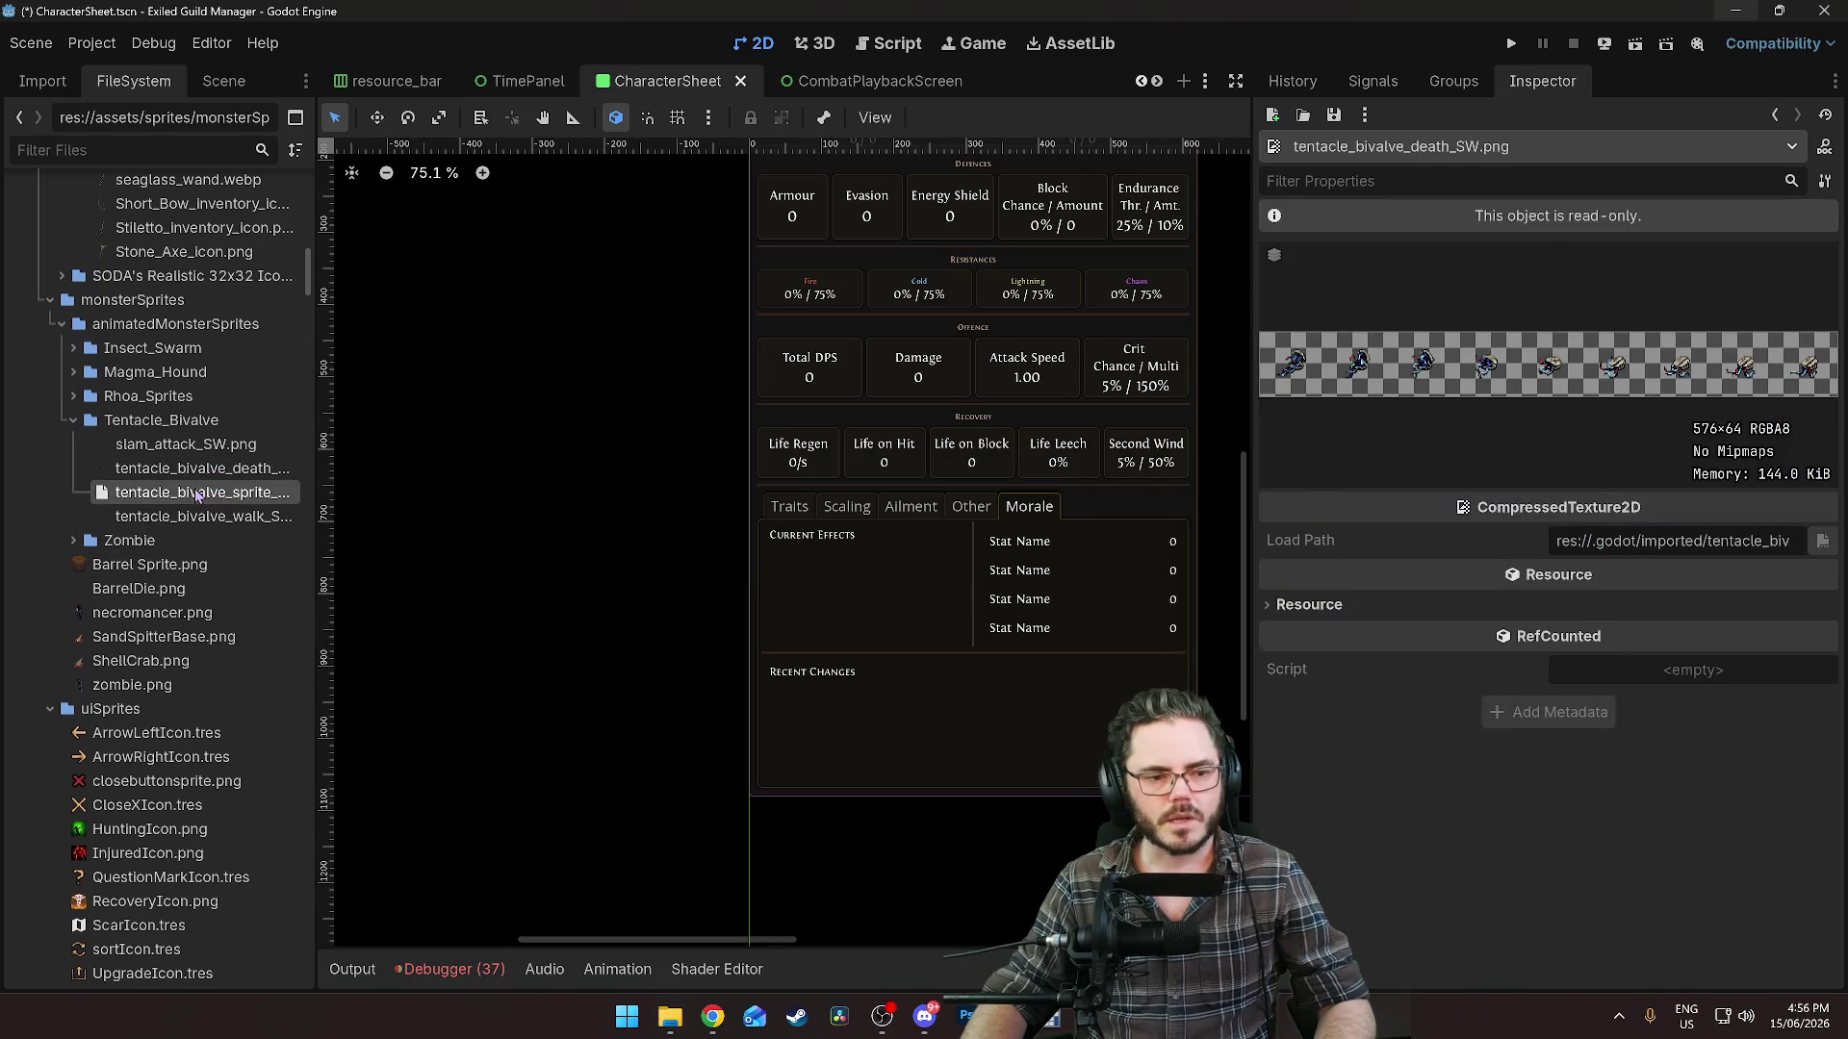
{"action": "left_click", "coordinate": [196, 493]}
{"action": "left_click", "coordinate": [1684, 372]}
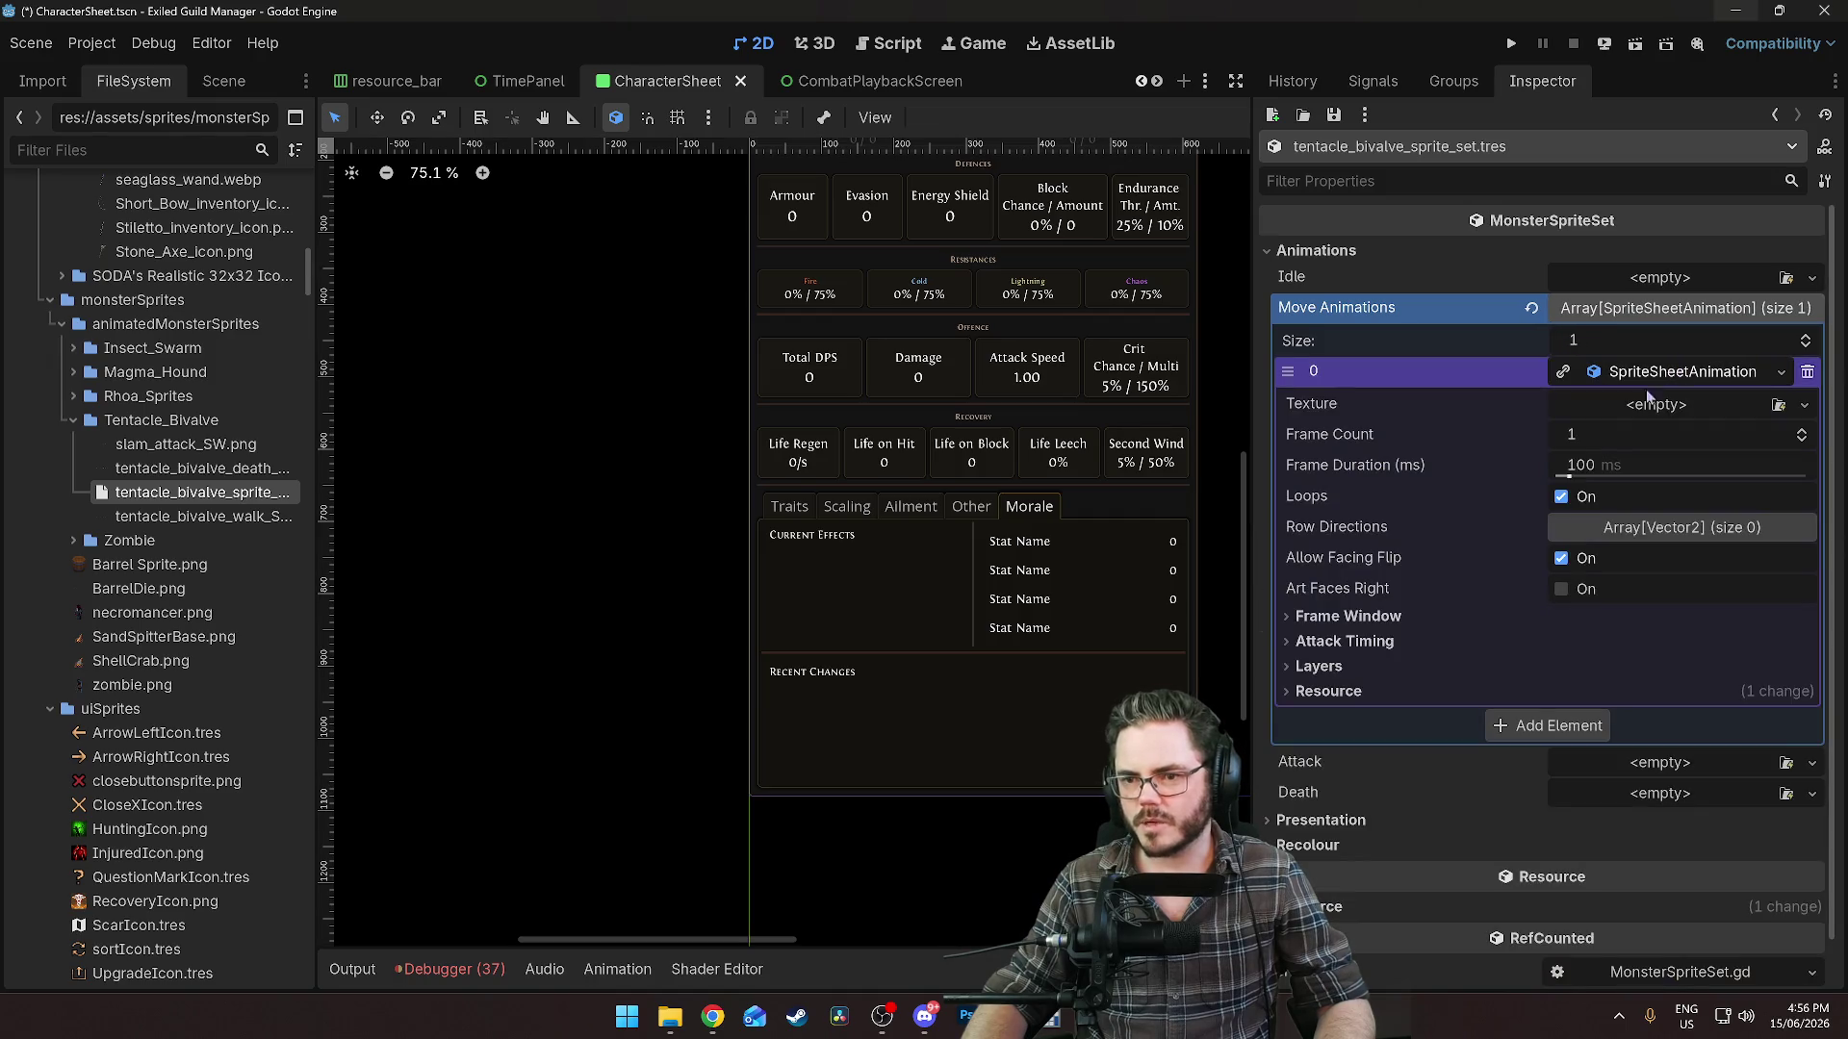
{"action": "left_click", "coordinate": [187, 519]}
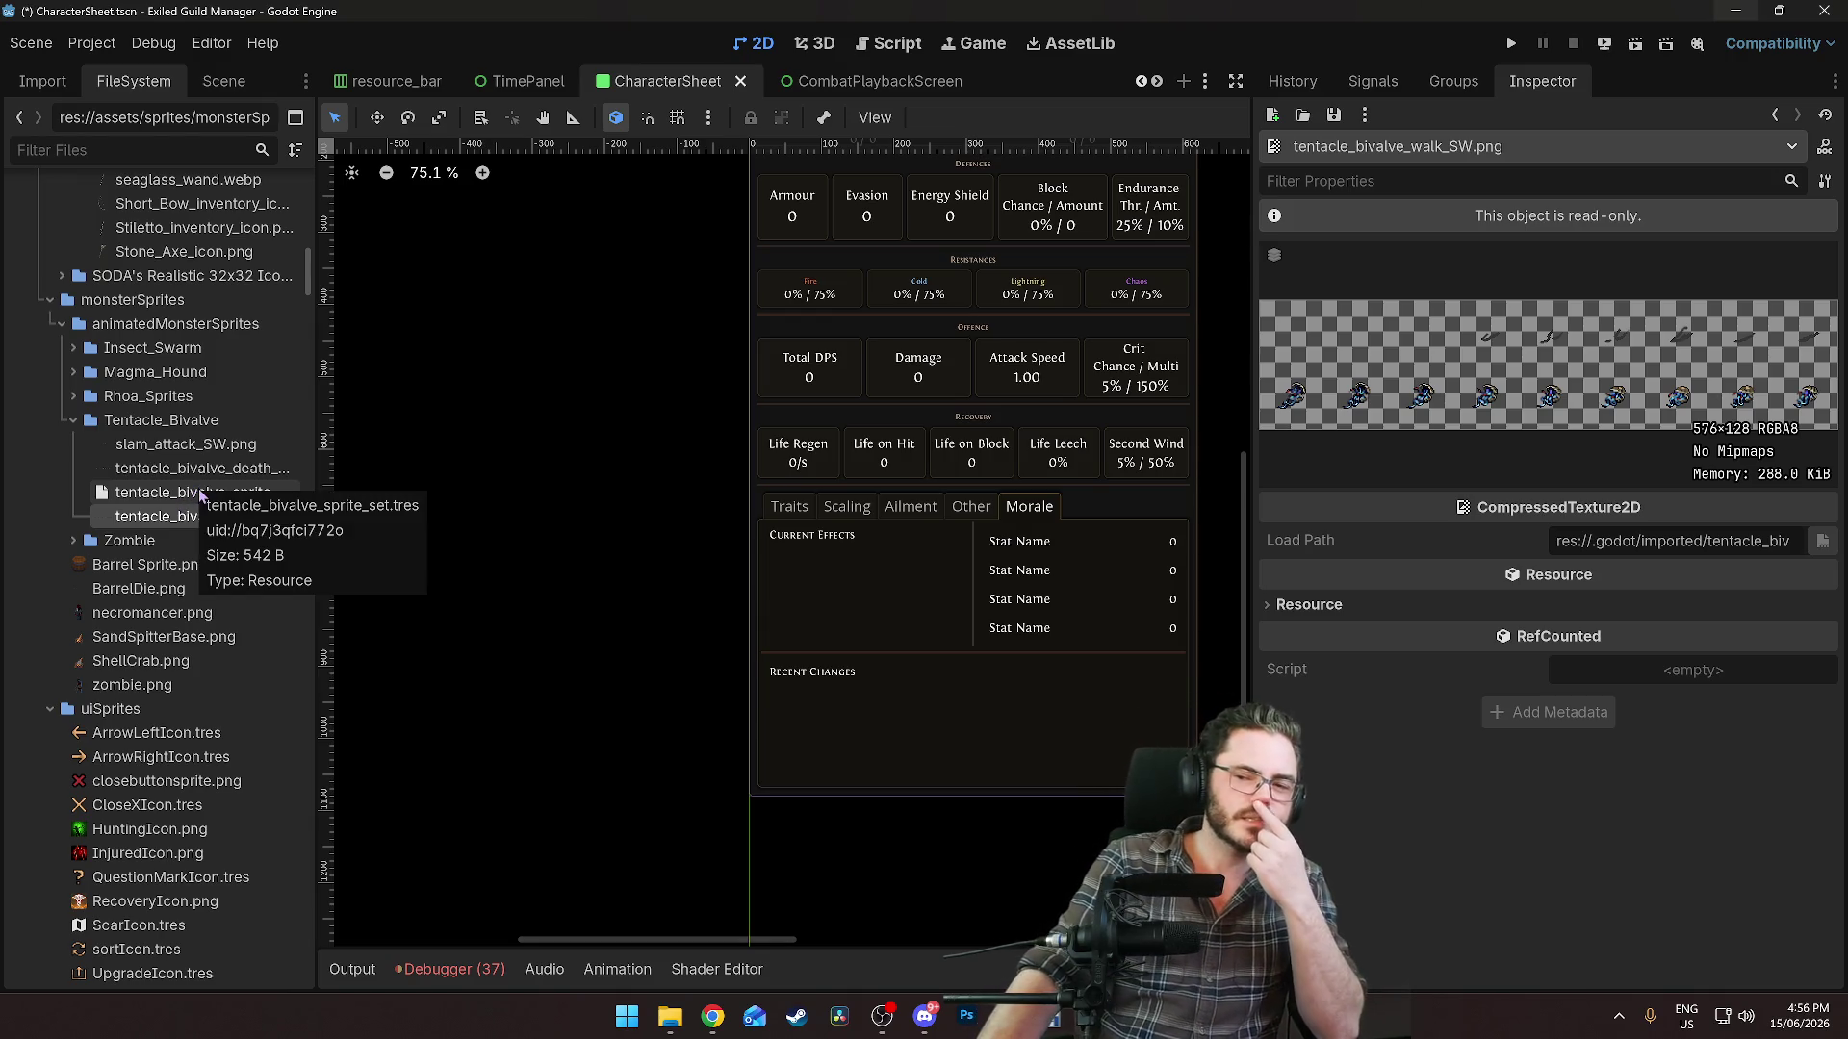
{"action": "left_click", "coordinate": [200, 493]}
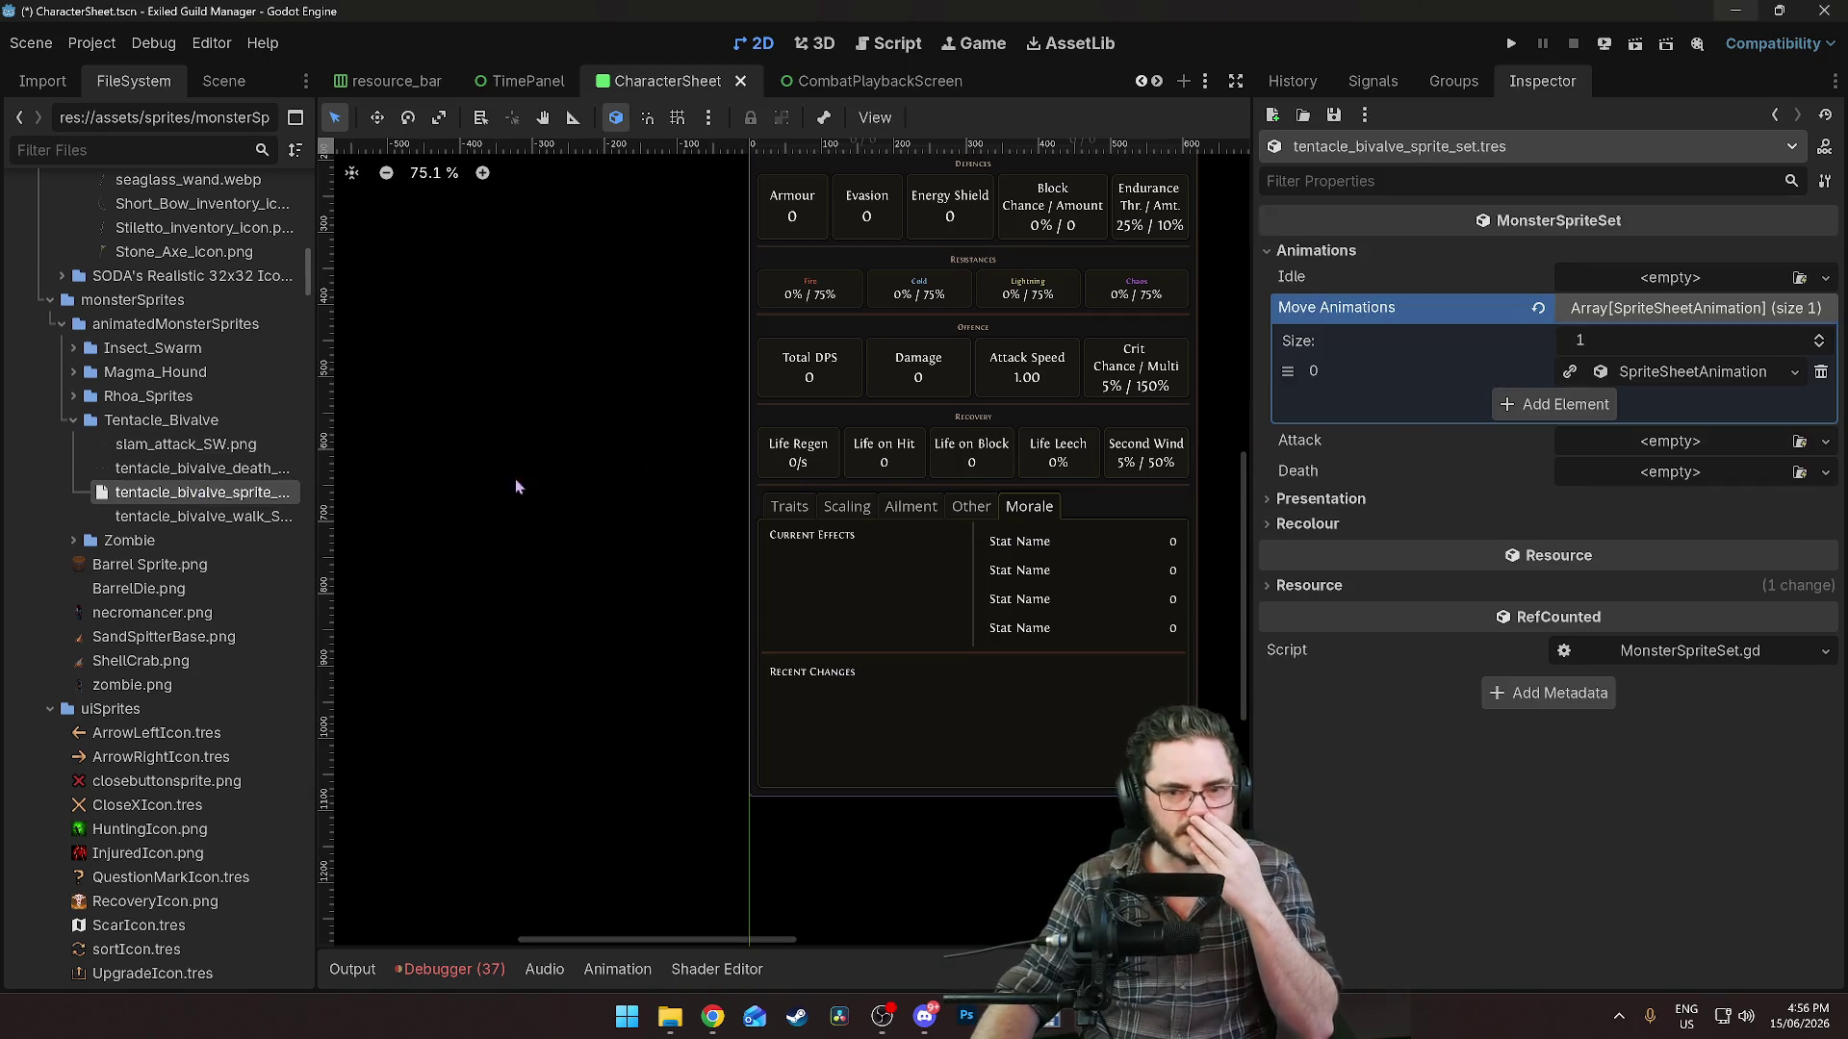
{"action": "left_click", "coordinate": [1658, 372]}
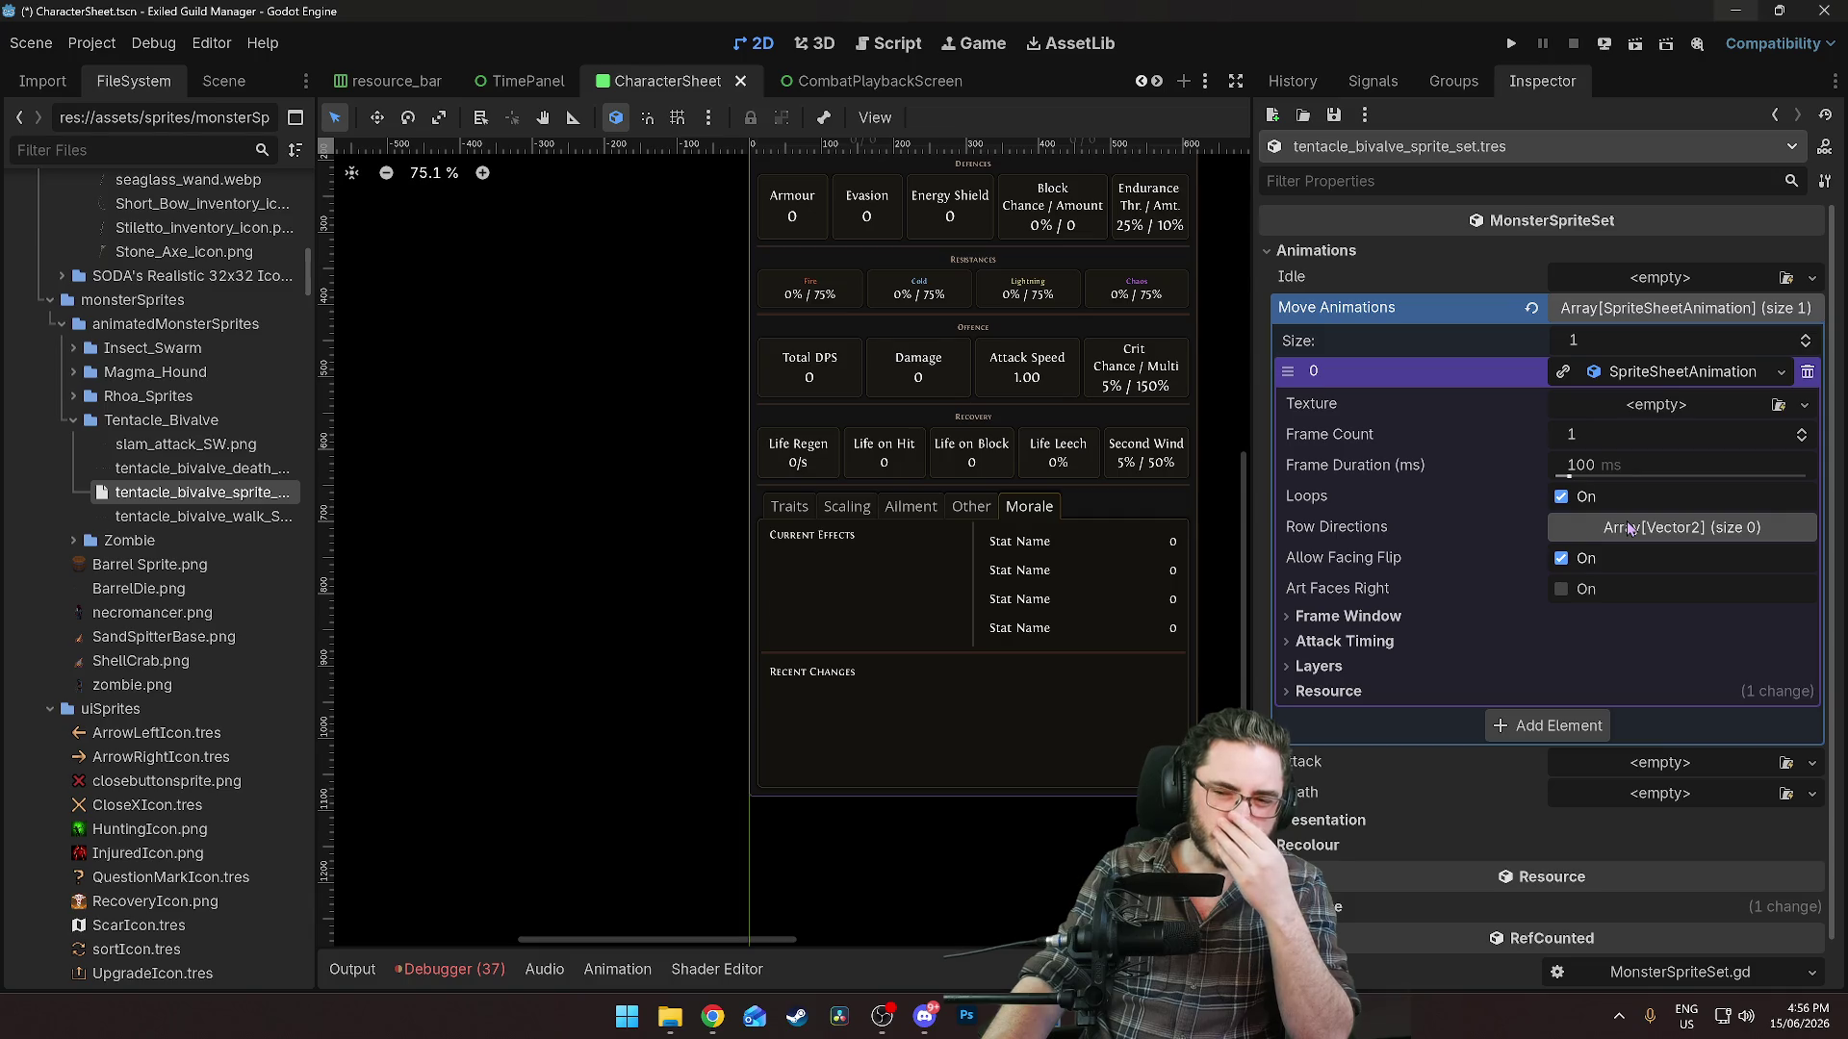
{"action": "left_click", "coordinate": [190, 521]}
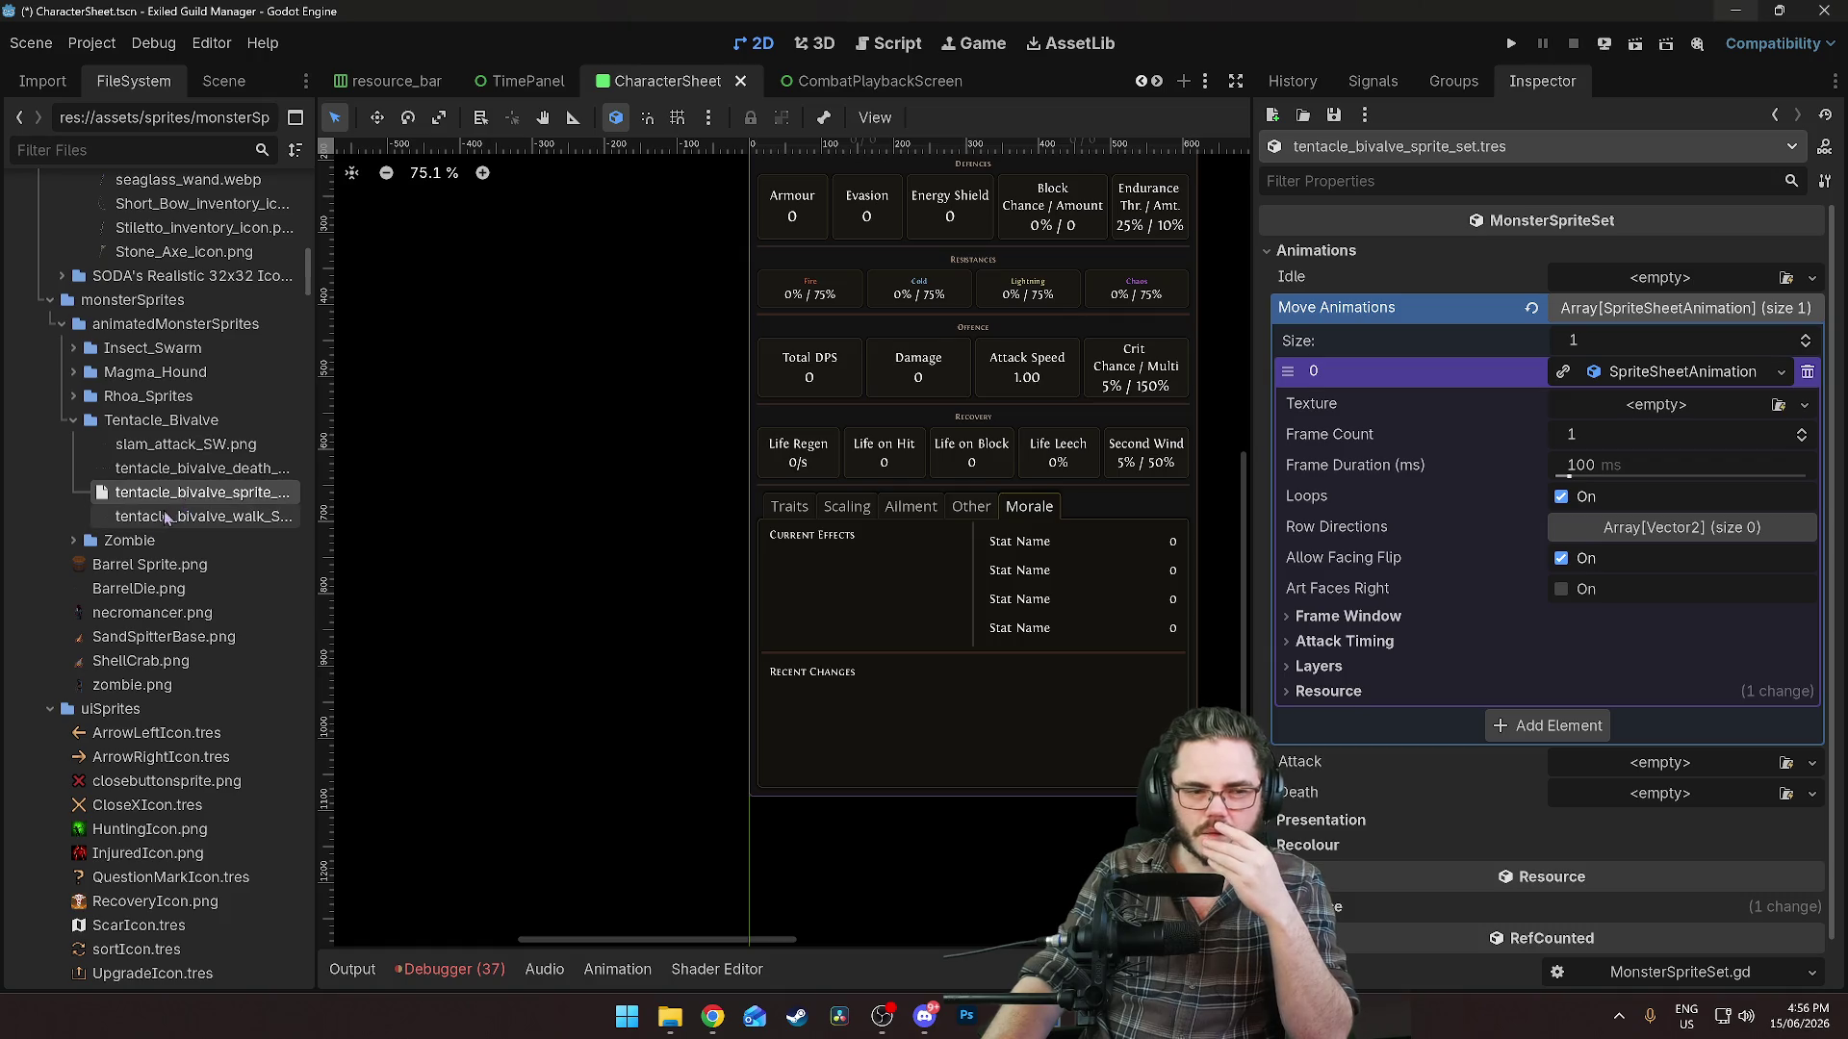
{"action": "mouse_move", "coordinate": [177, 525]}
{"action": "left_mouse_down"}
{"action": "mouse_move", "coordinate": [1674, 380]}
{"action": "mouse_move", "coordinate": [1655, 404]}
{"action": "left_mouse_up"}
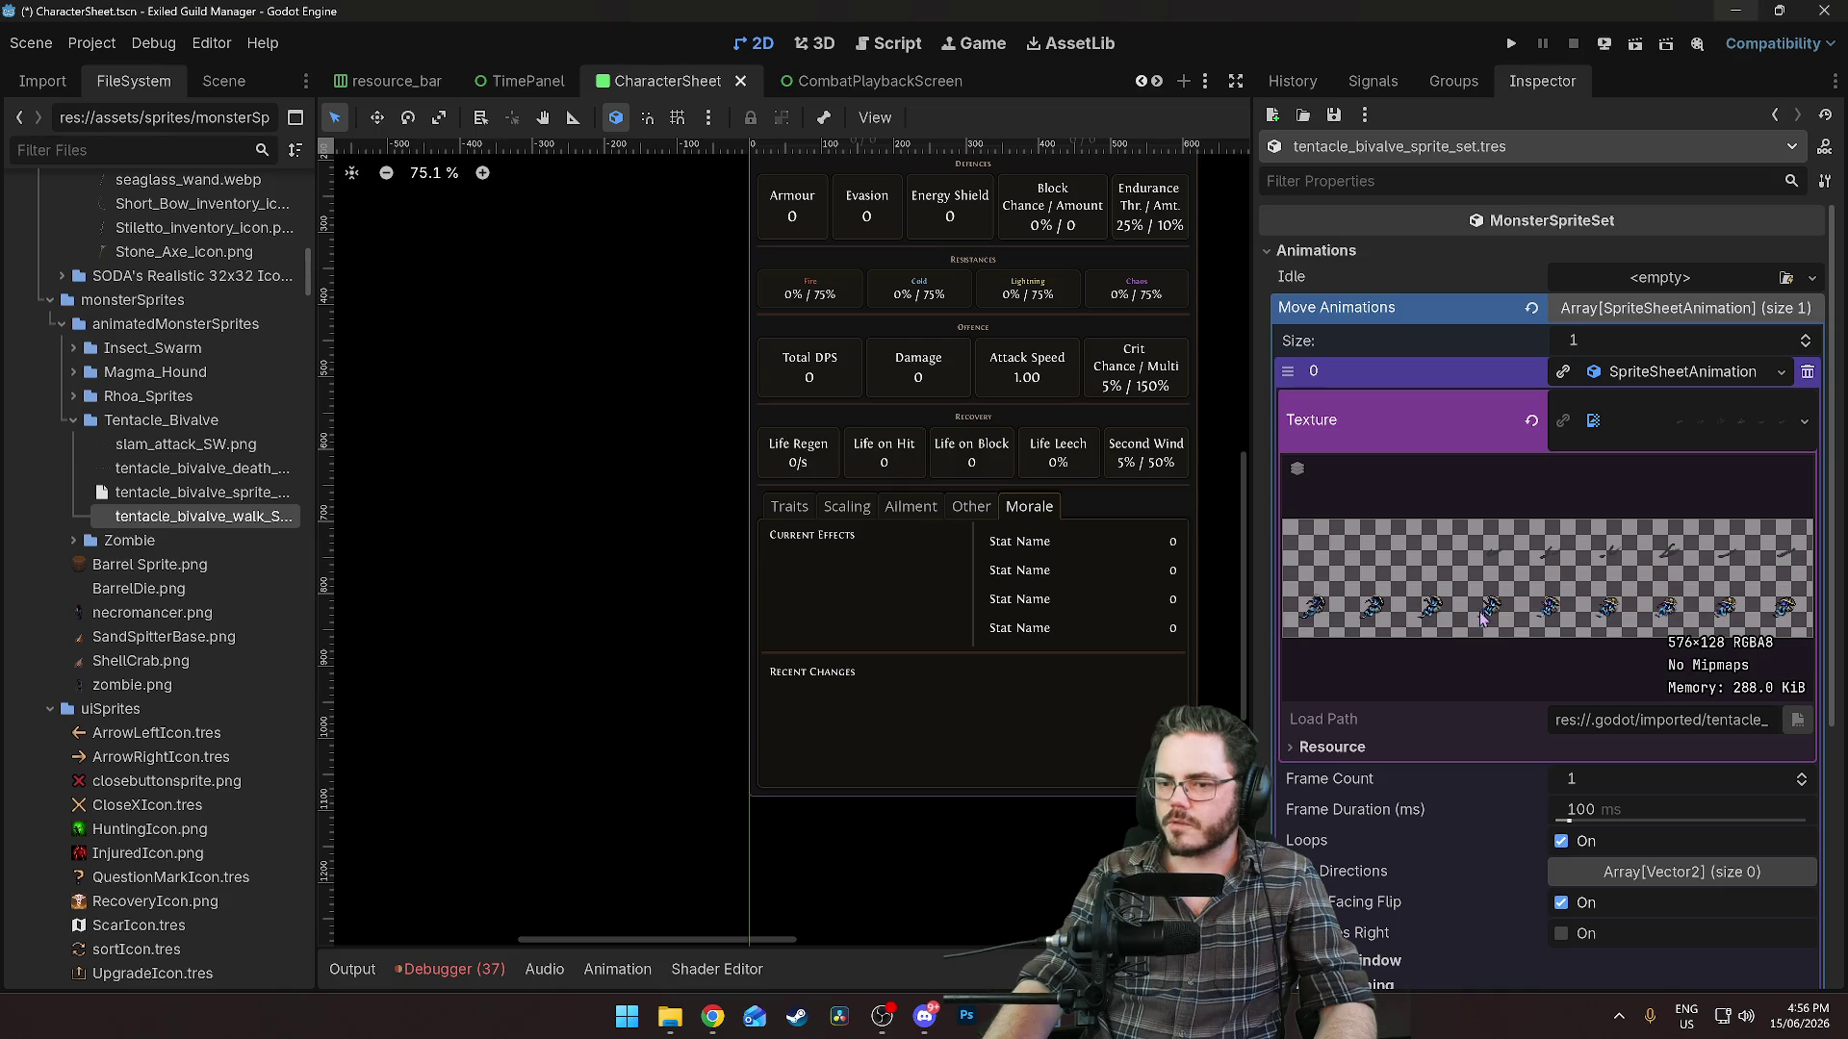
Set the walk animation to 9 frames and give the first row direction x -1.0.
{"action": "left_click", "coordinate": [1598, 780]}
{"action": "type", "text": "9"}
{"action": "key", "text": "Return"}
{"action": "scroll", "coordinate": [1482, 775], "scroll_direction": "down", "scroll_amount": 3}
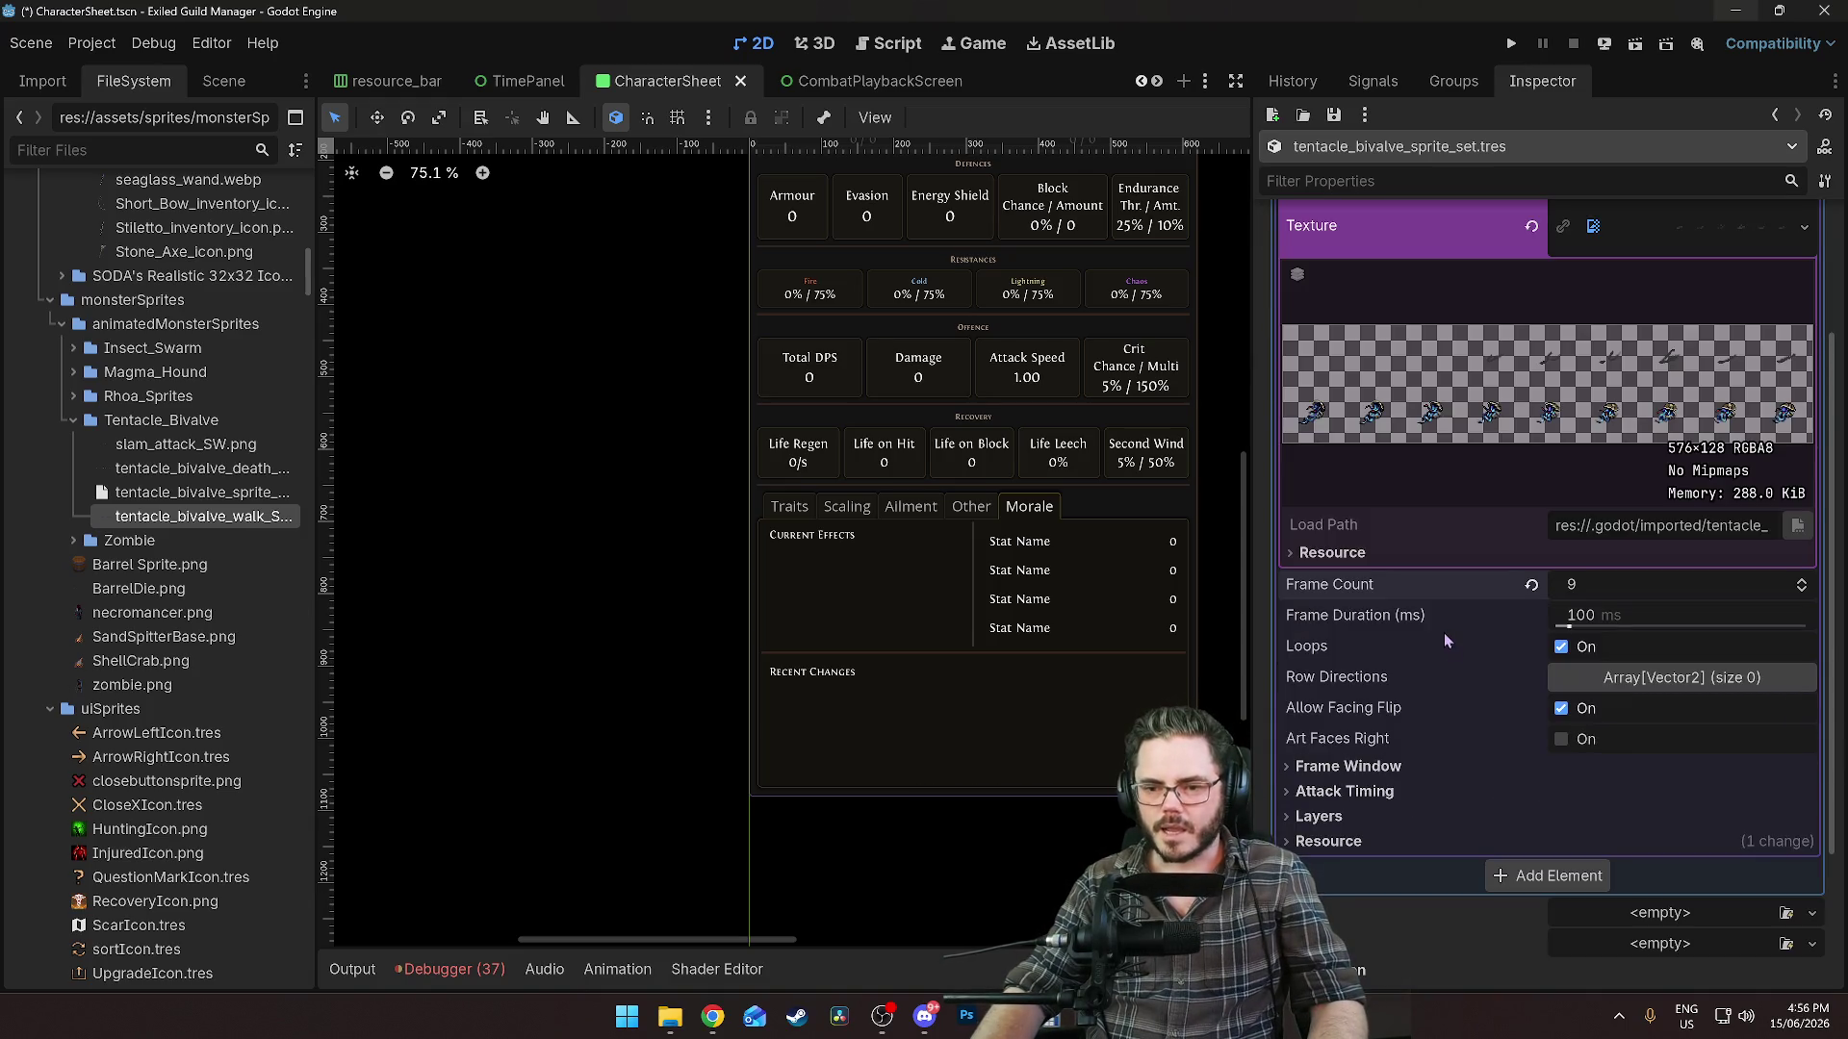
{"action": "mouse_move", "coordinate": [1441, 664]}
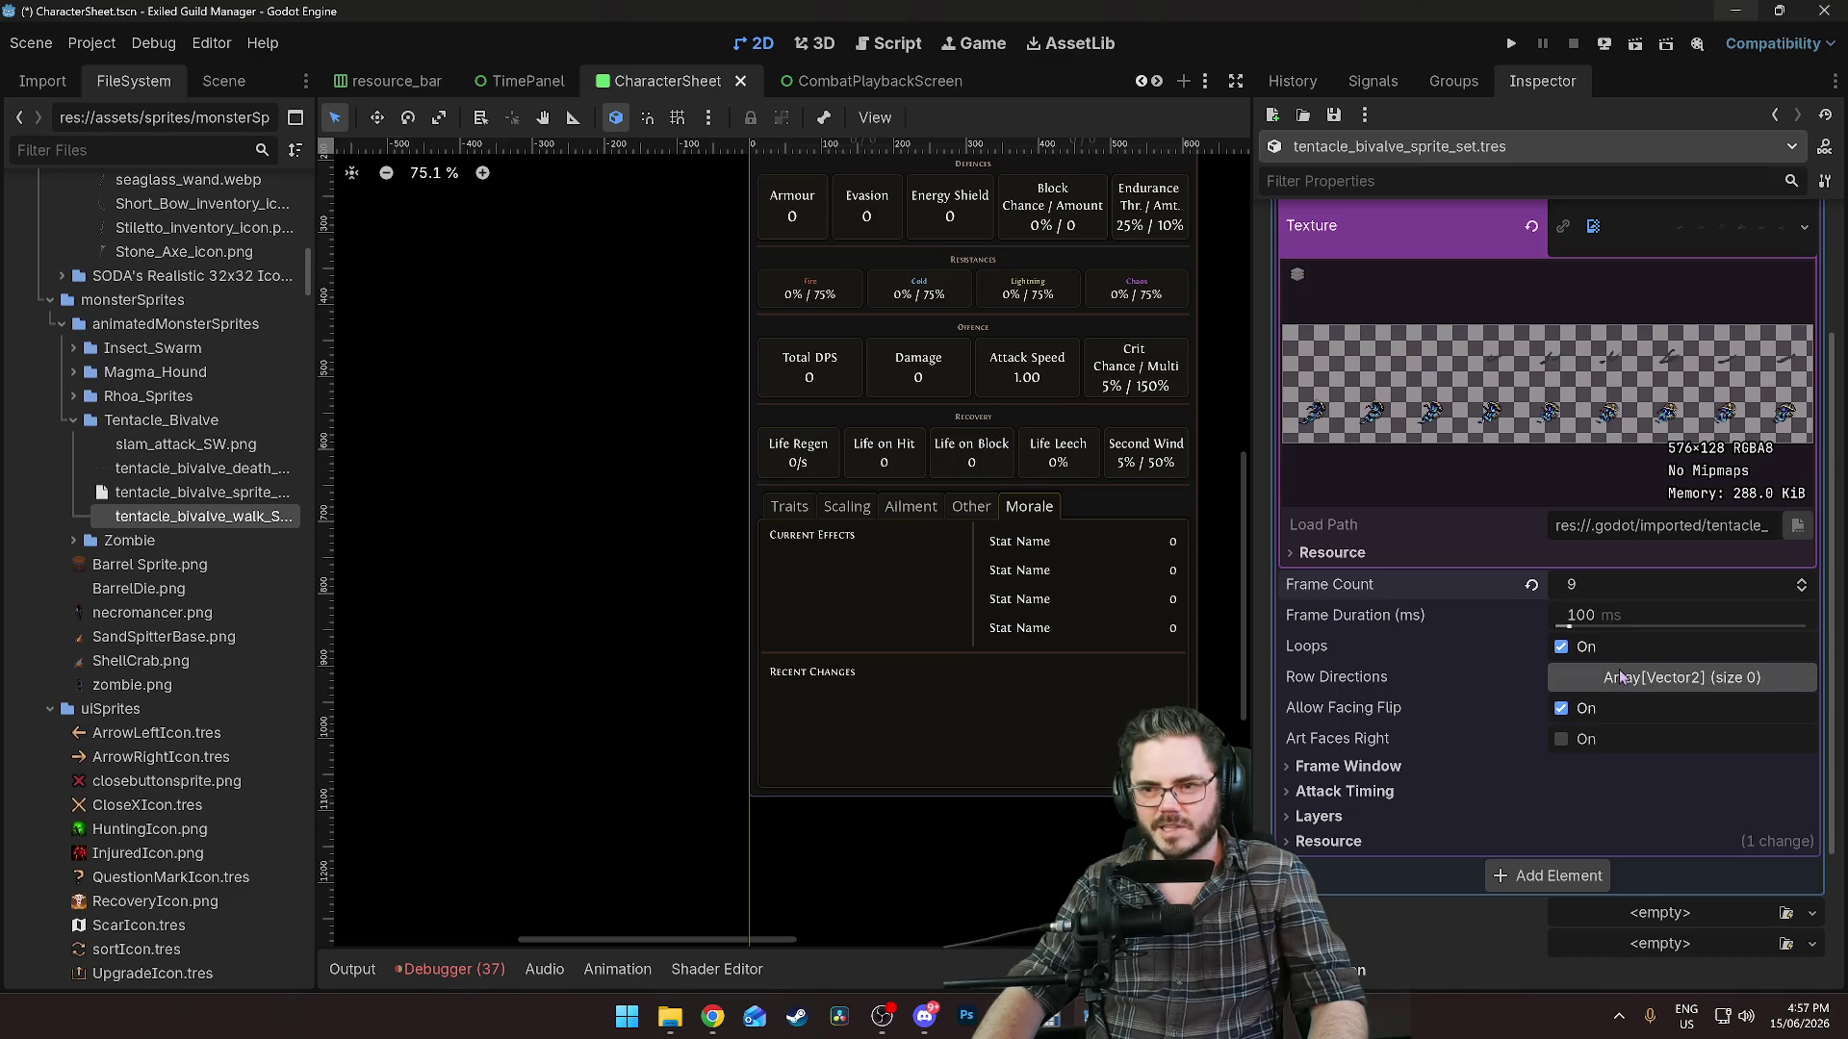
{"action": "left_click", "coordinate": [1624, 679]}
{"action": "left_click", "coordinate": [1588, 735]}
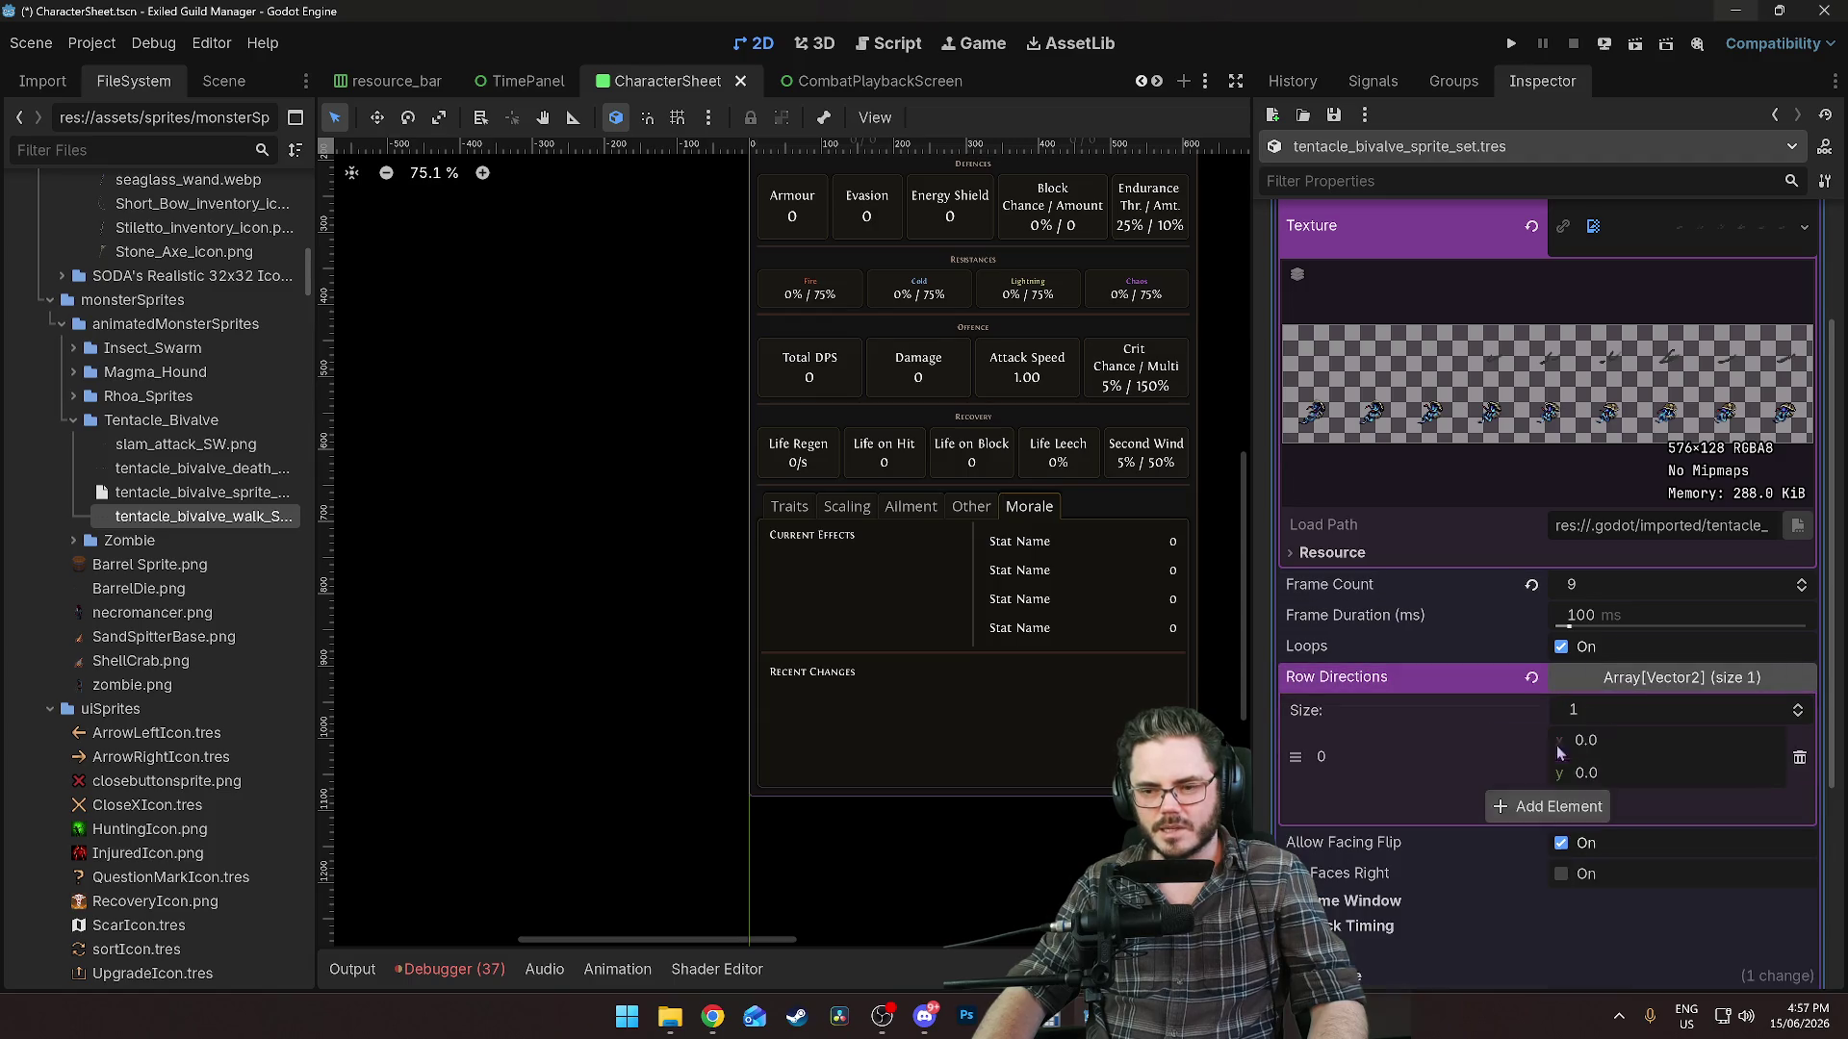
{"action": "left_click", "coordinate": [1621, 737]}
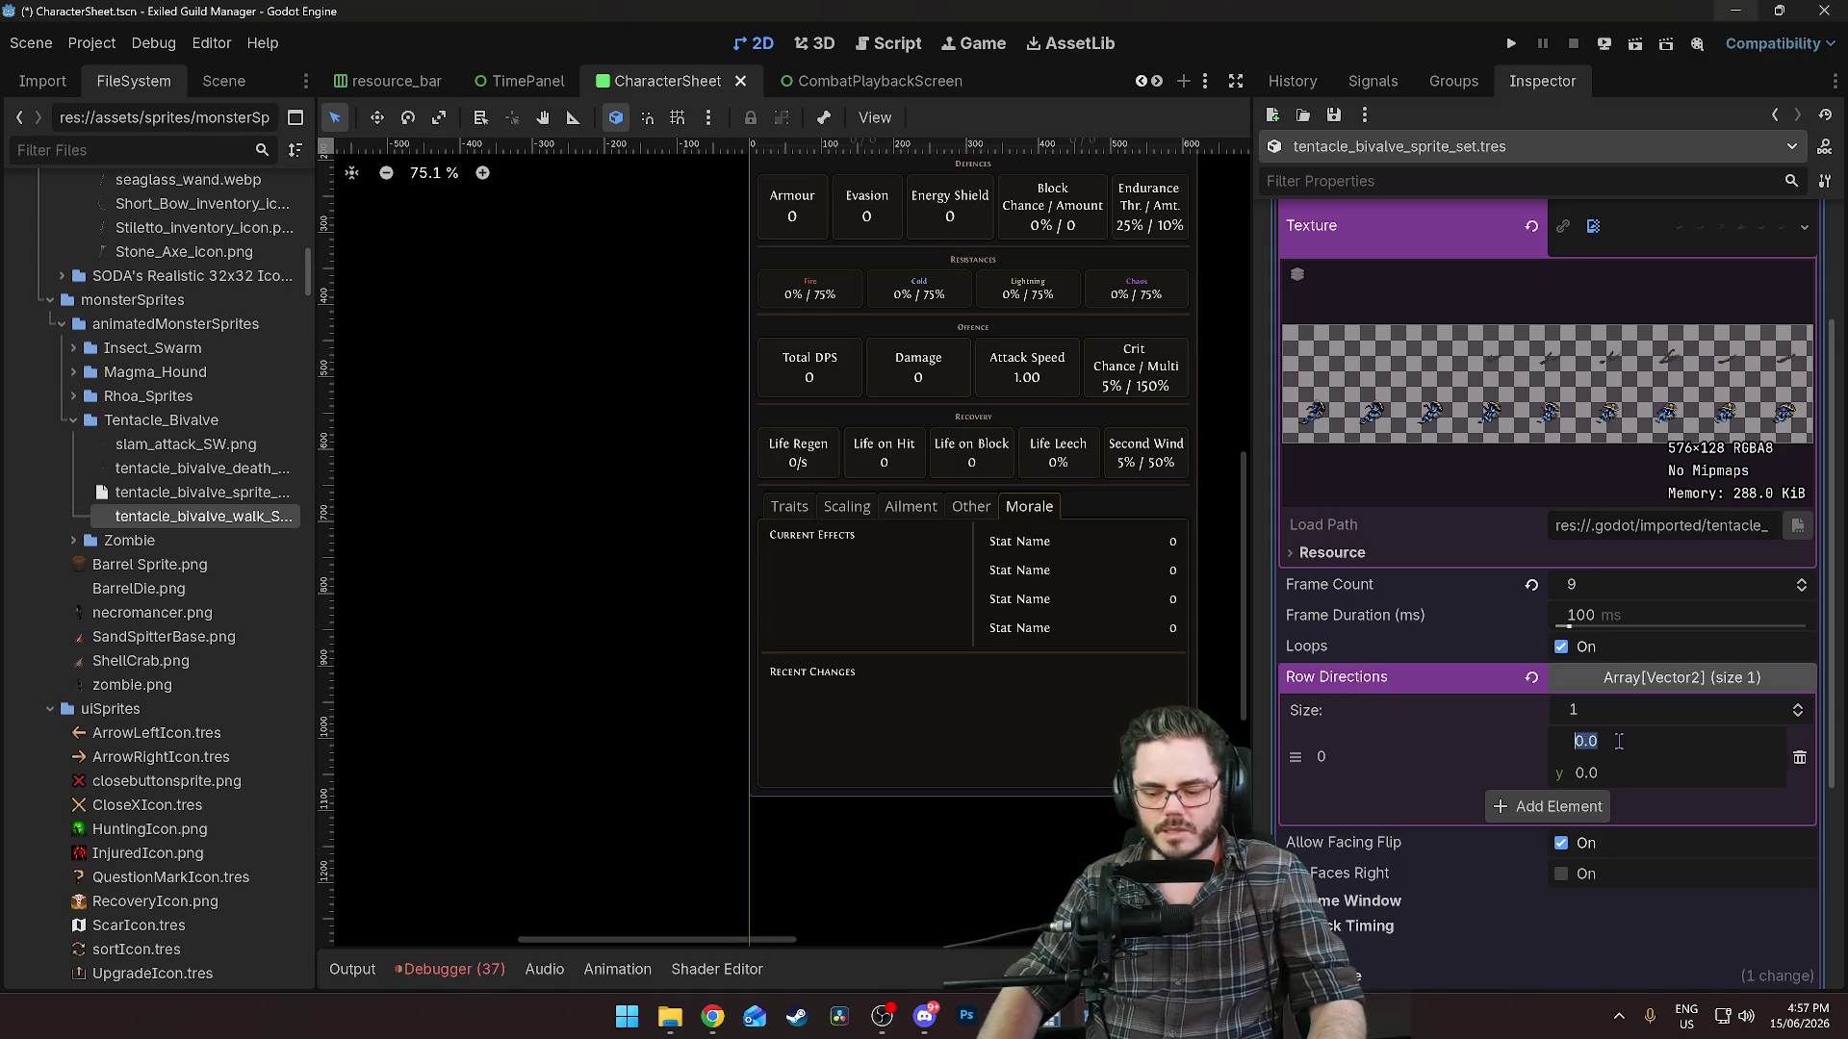
{"action": "type", "text": "-1"}
{"action": "key", "text": "Return"}
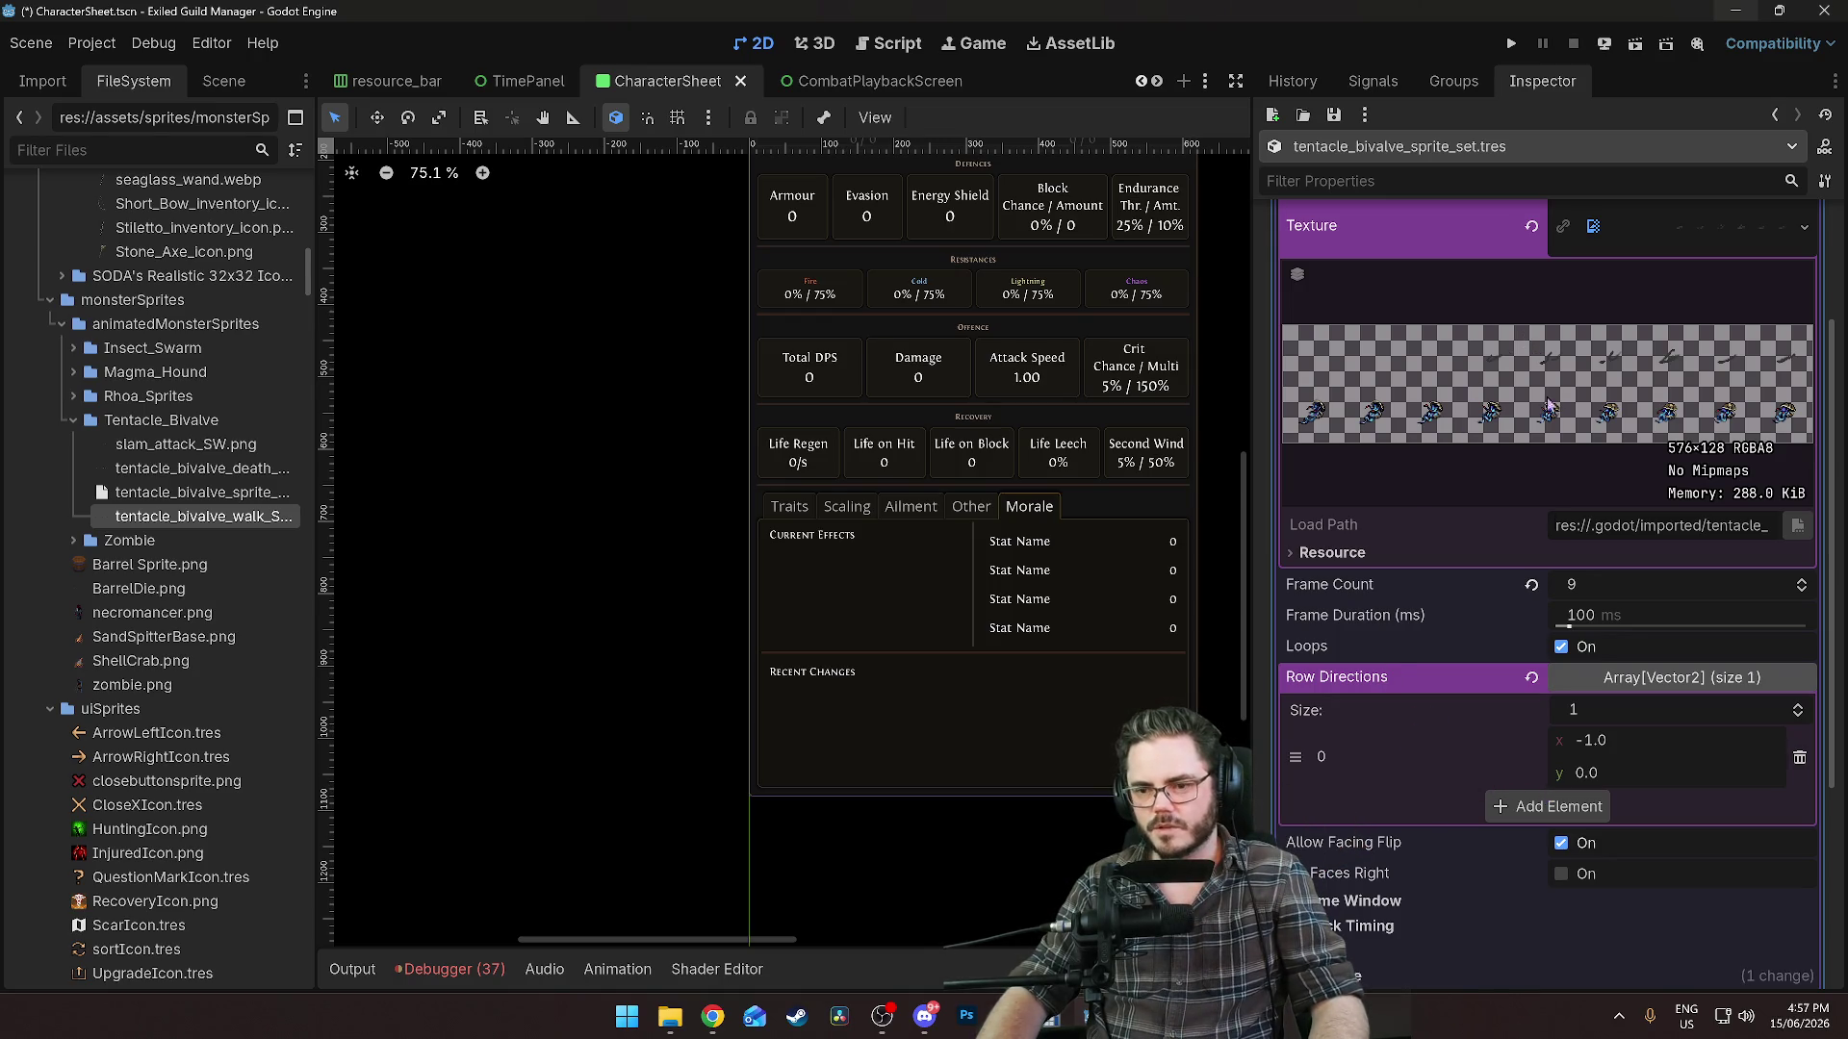
Use two row directions, set the second one's x to -1.0, and save.
{"action": "left_click", "coordinate": [1591, 713]}
{"action": "type", "text": "2"}
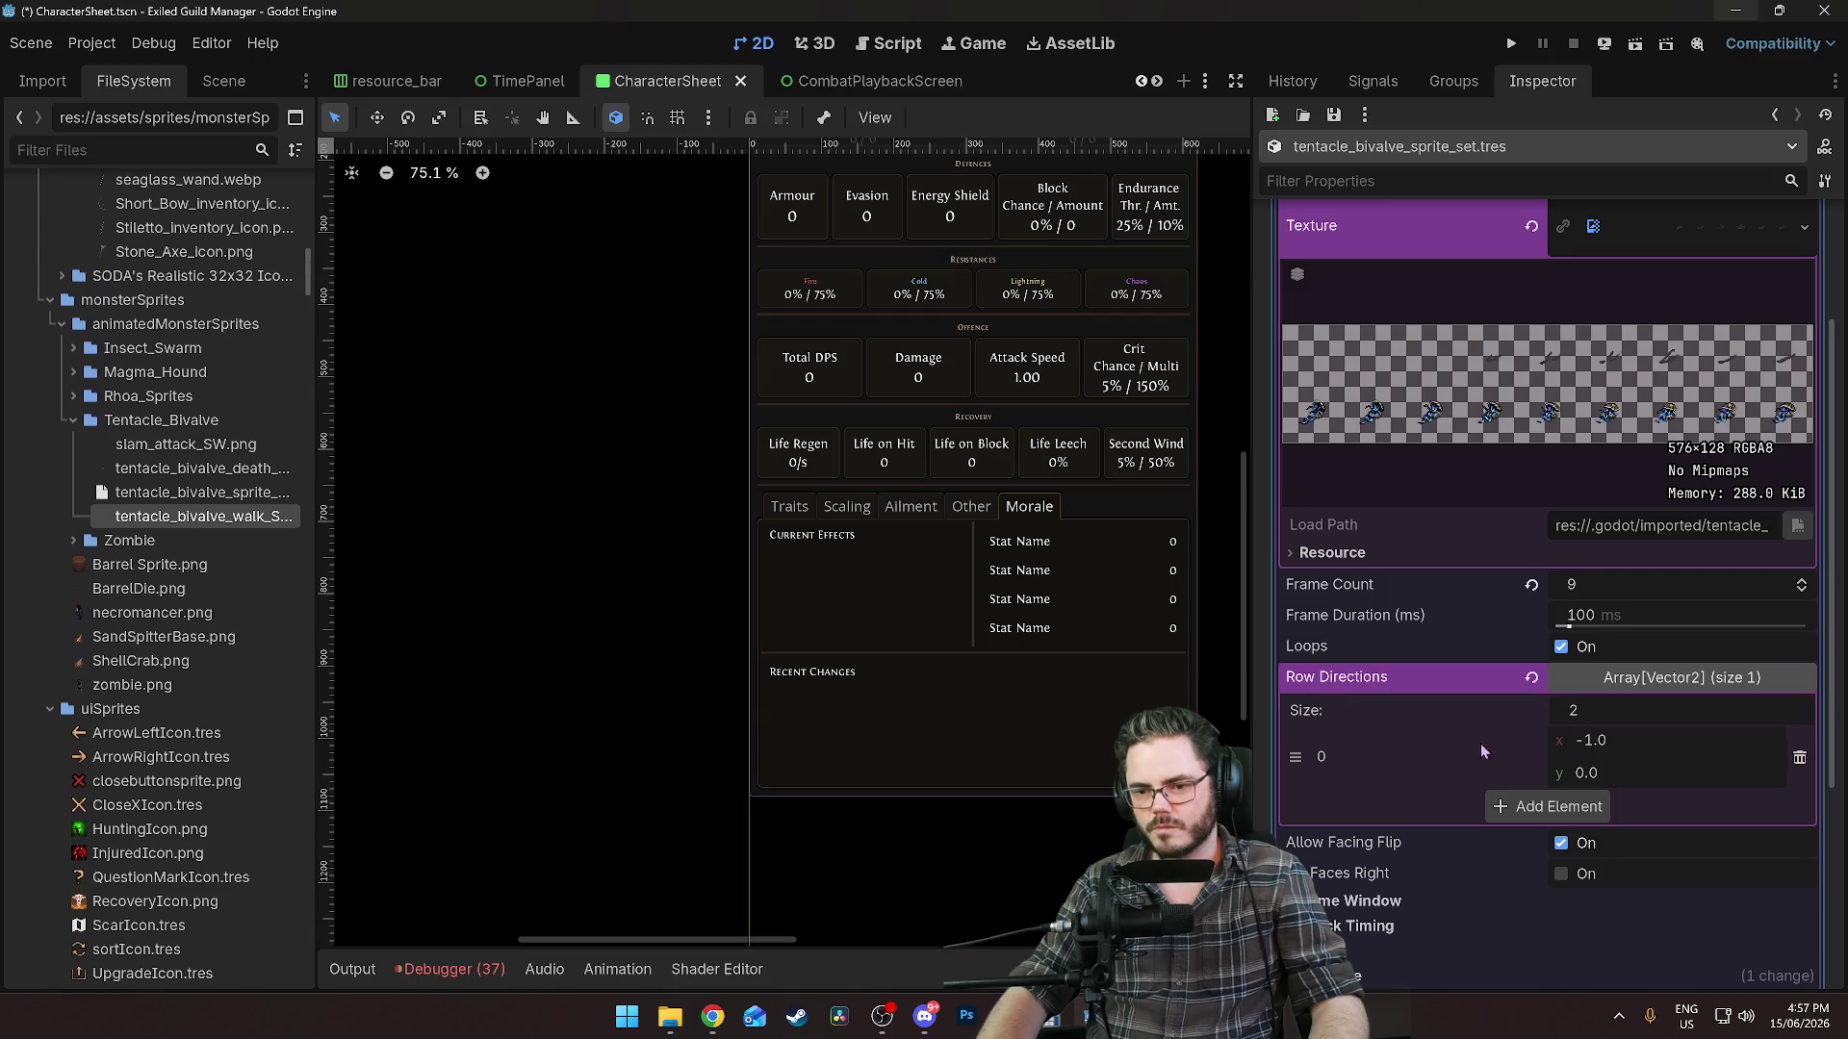
{"action": "key", "text": "Return"}
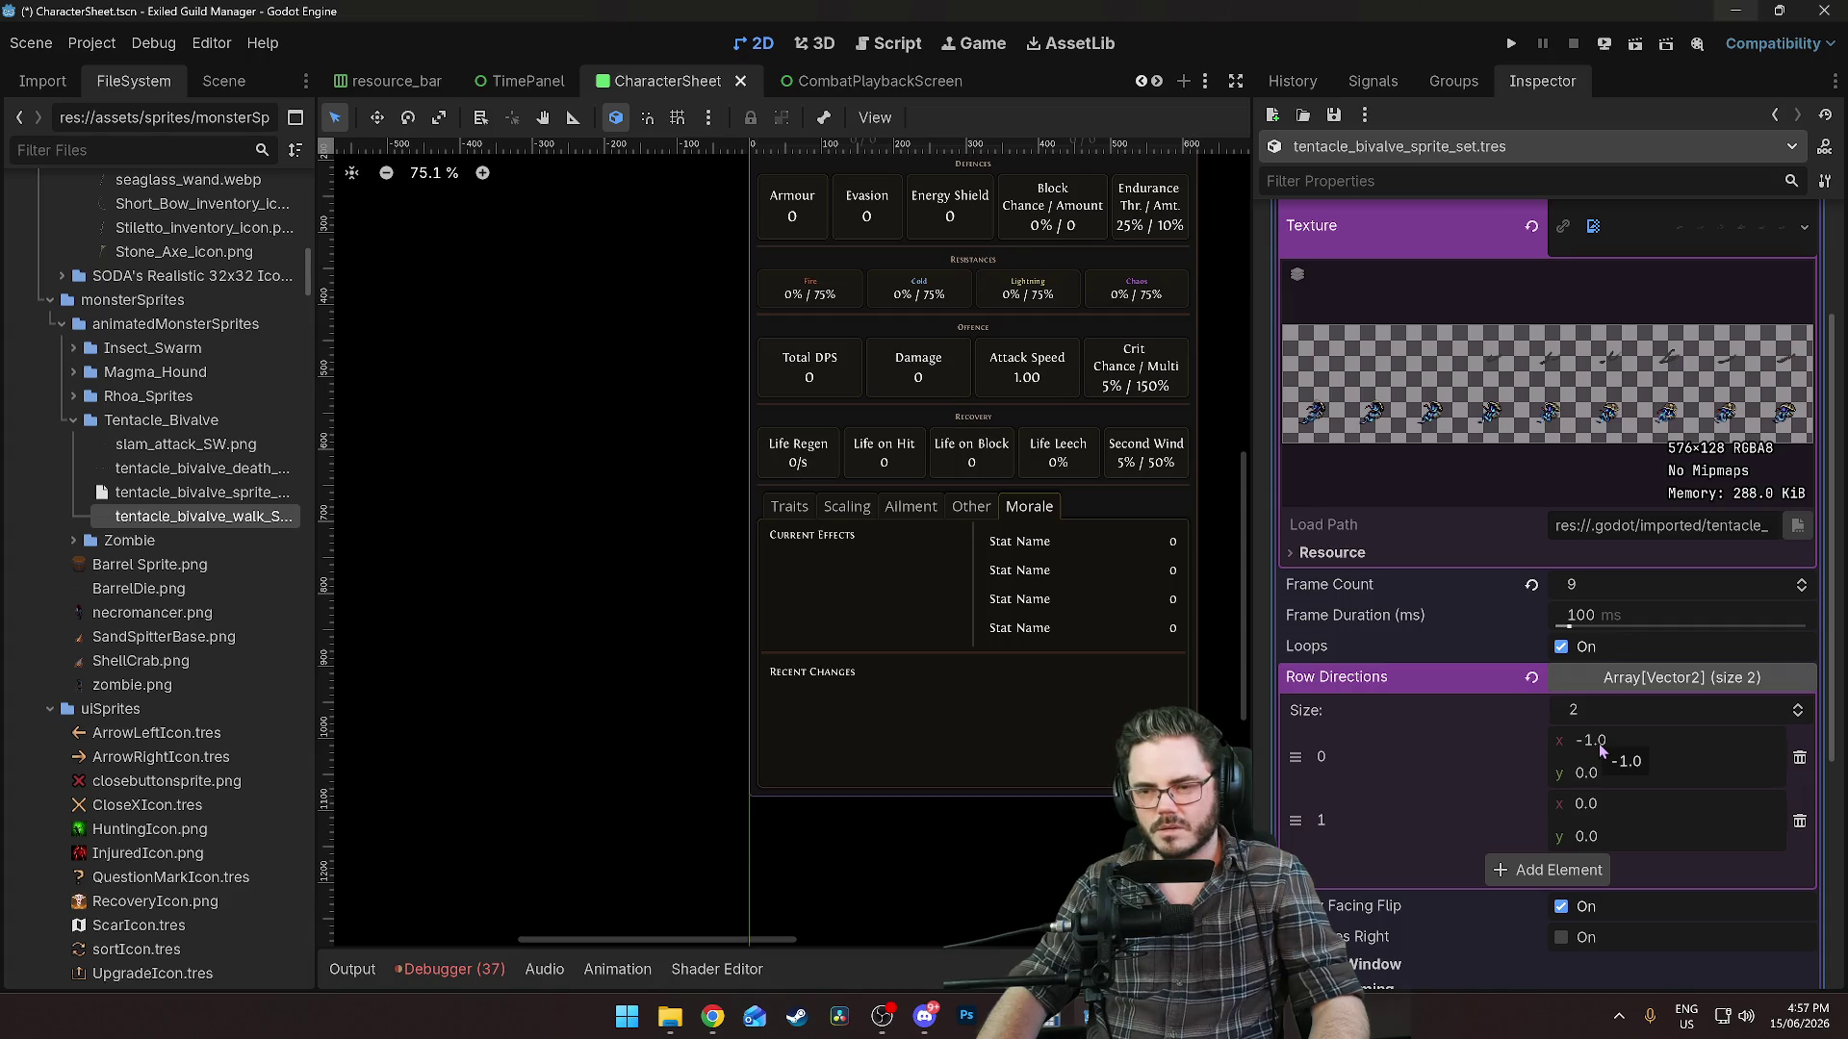
{"action": "left_click", "coordinate": [1601, 746]}
{"action": "left_click", "coordinate": [1619, 804]}
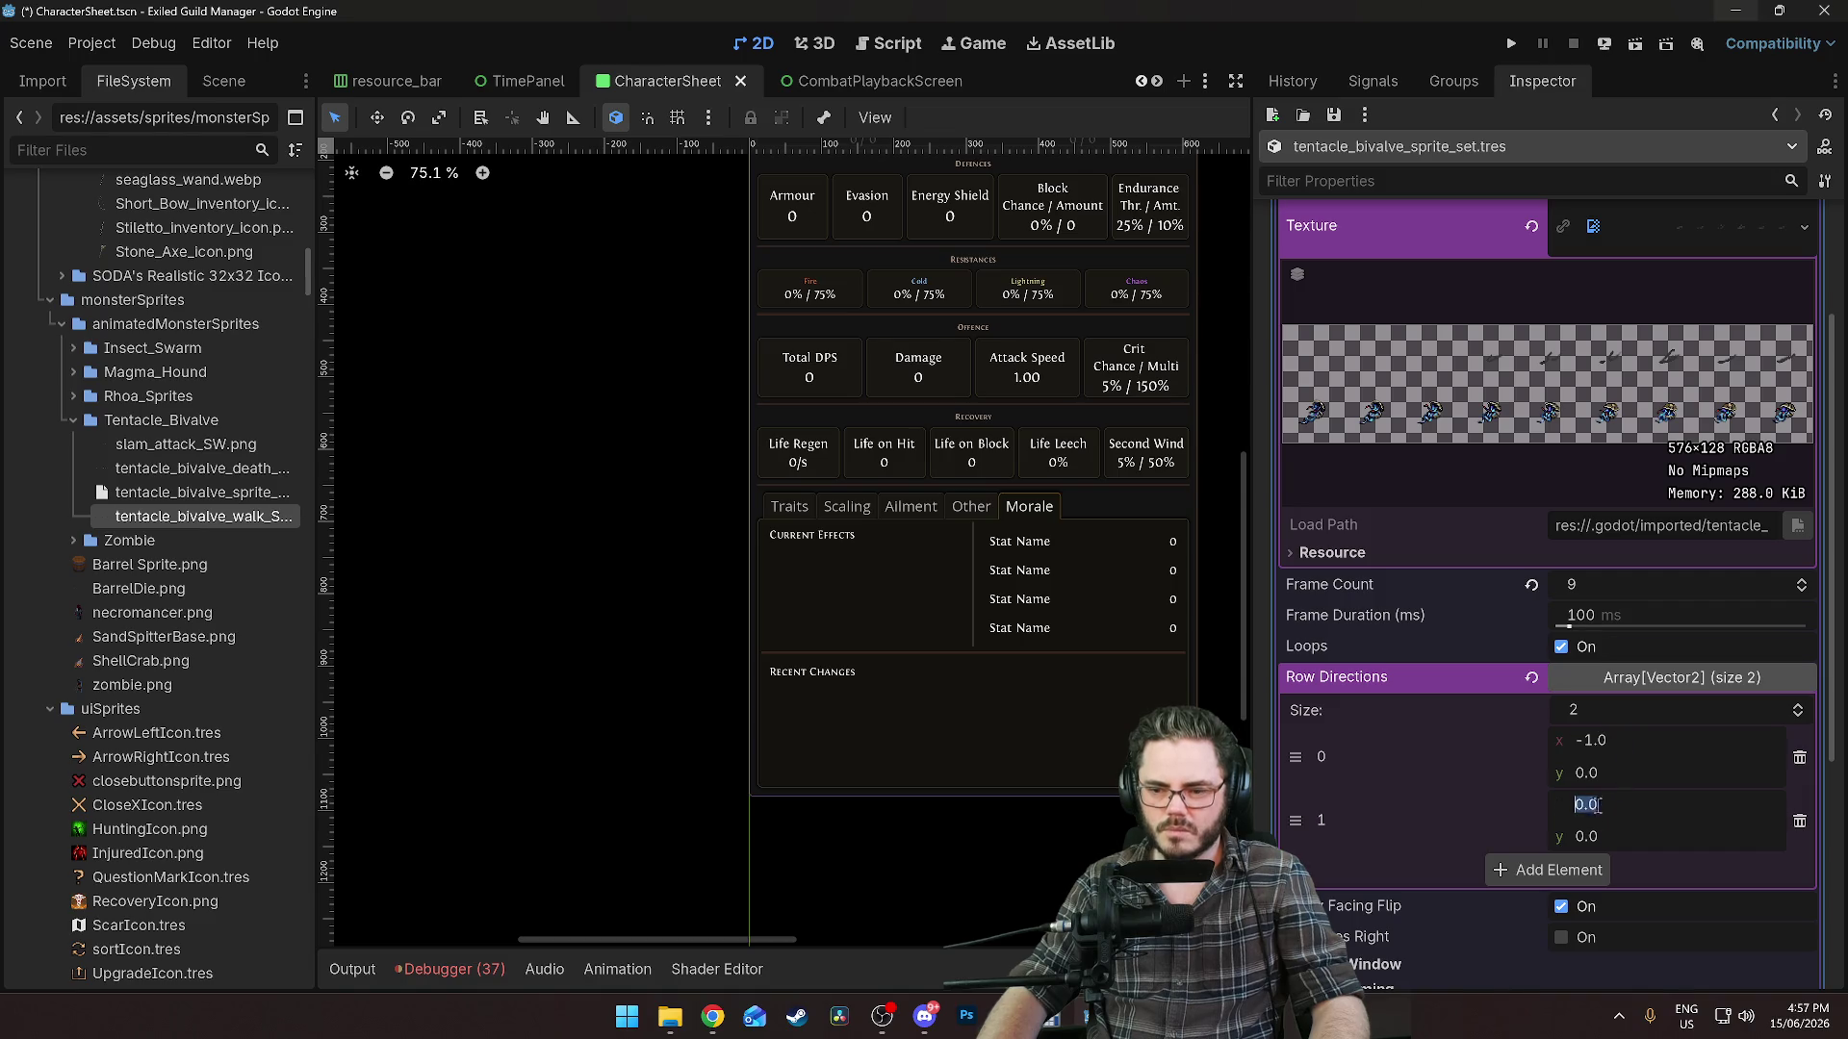
{"action": "type", "text": "-1"}
{"action": "key", "text": "Return"}
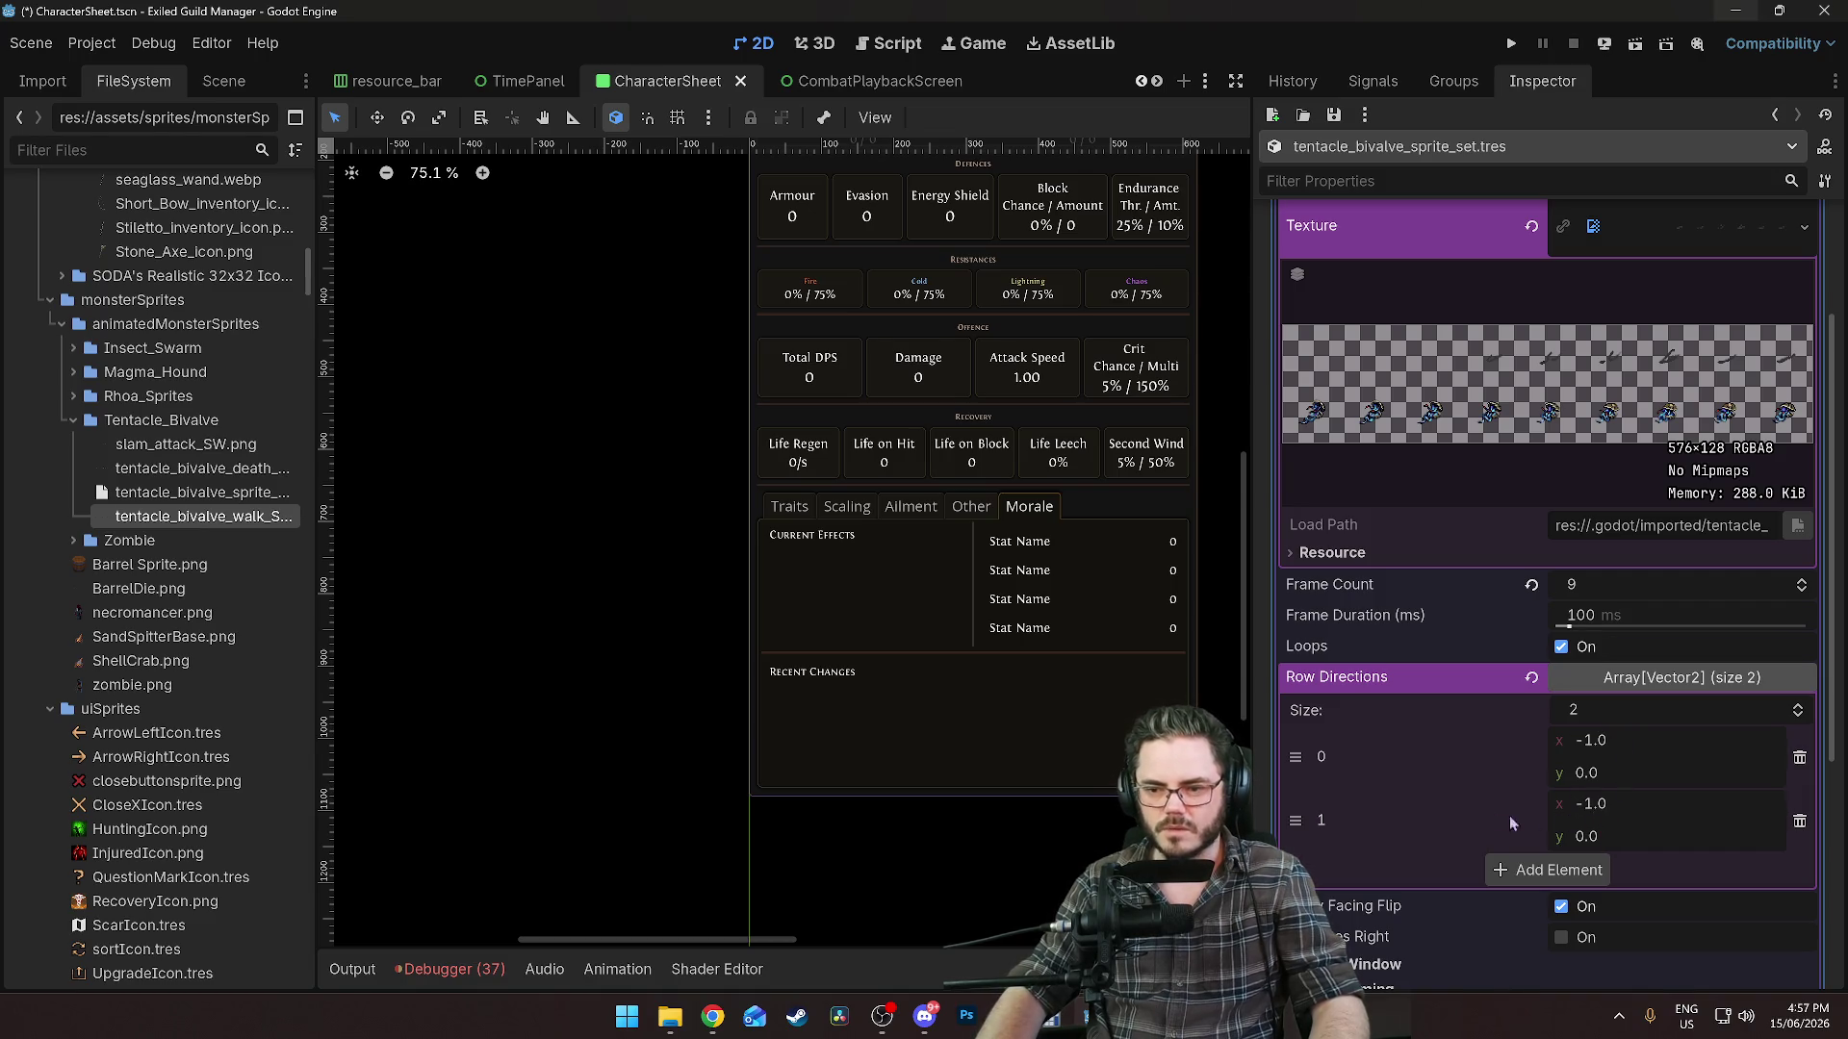
{"action": "key", "text": "ctrl+s"}
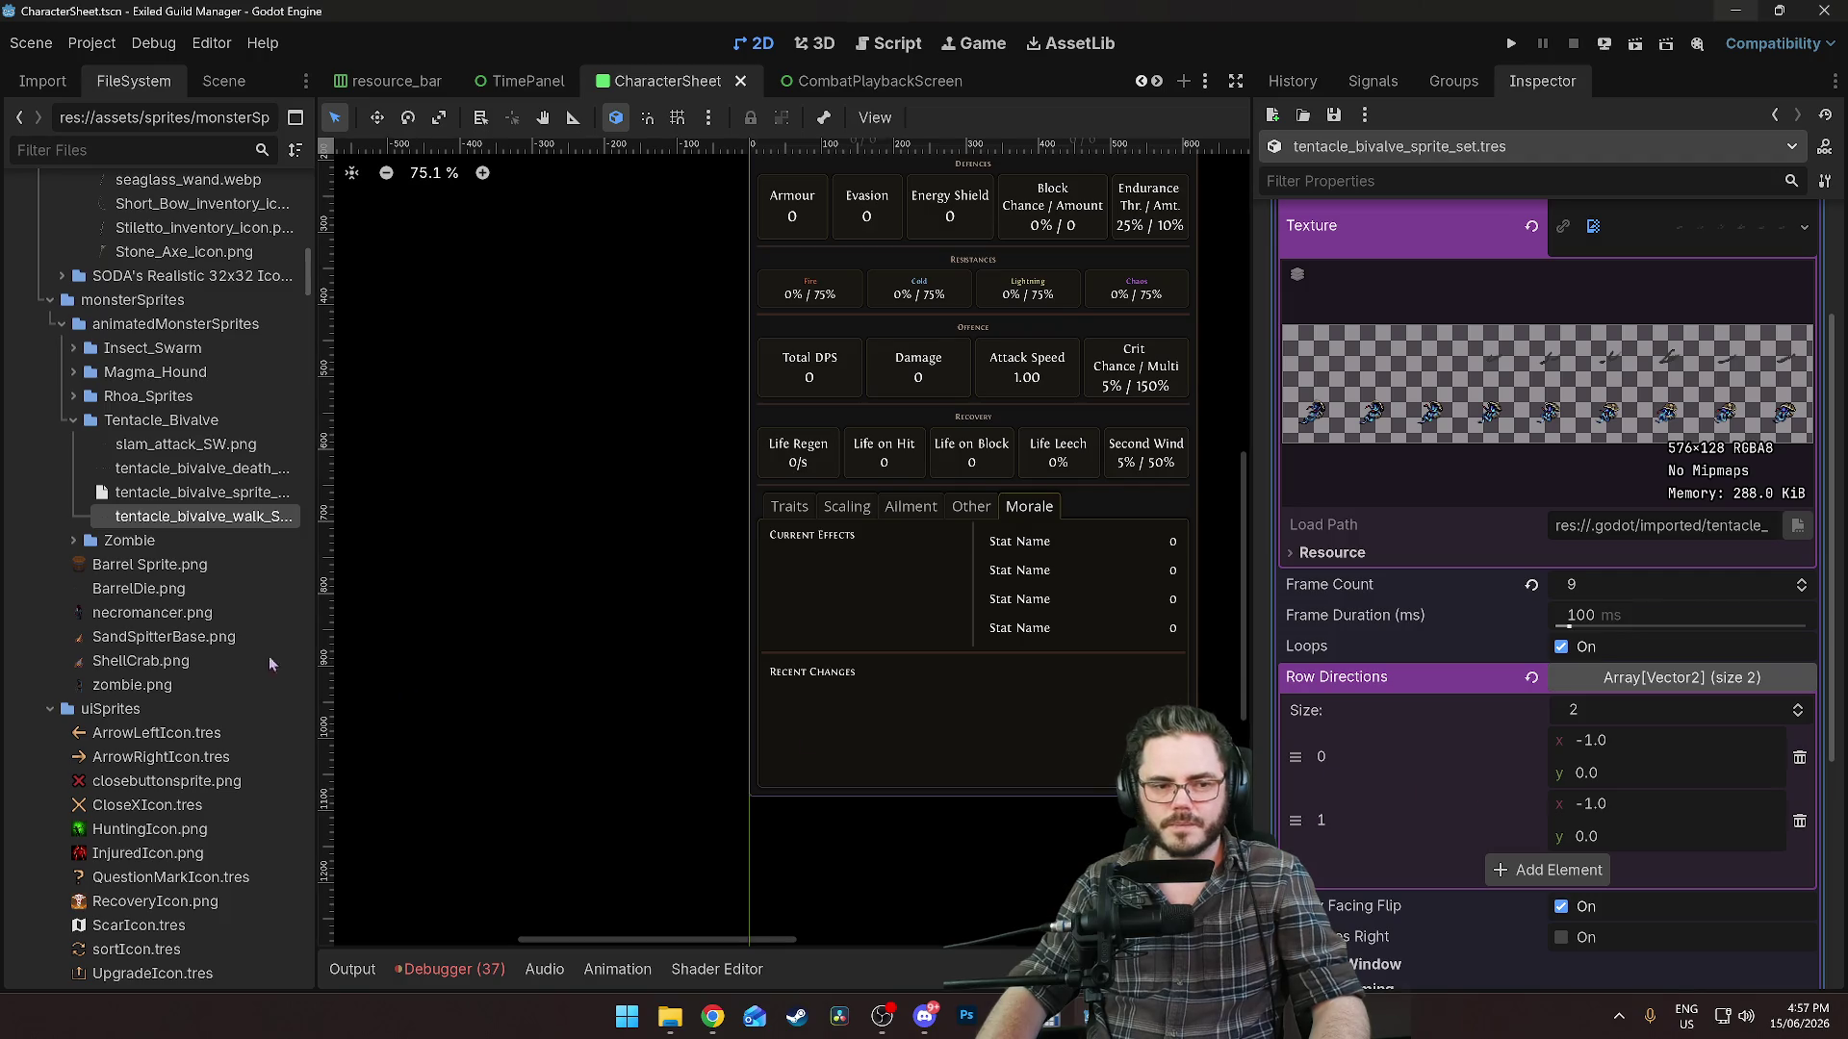
Review the walk texture preview and Frame Window settings, then collapse the move animation.
{"action": "scroll", "coordinate": [1617, 366], "scroll_direction": "up", "scroll_amount": 4}
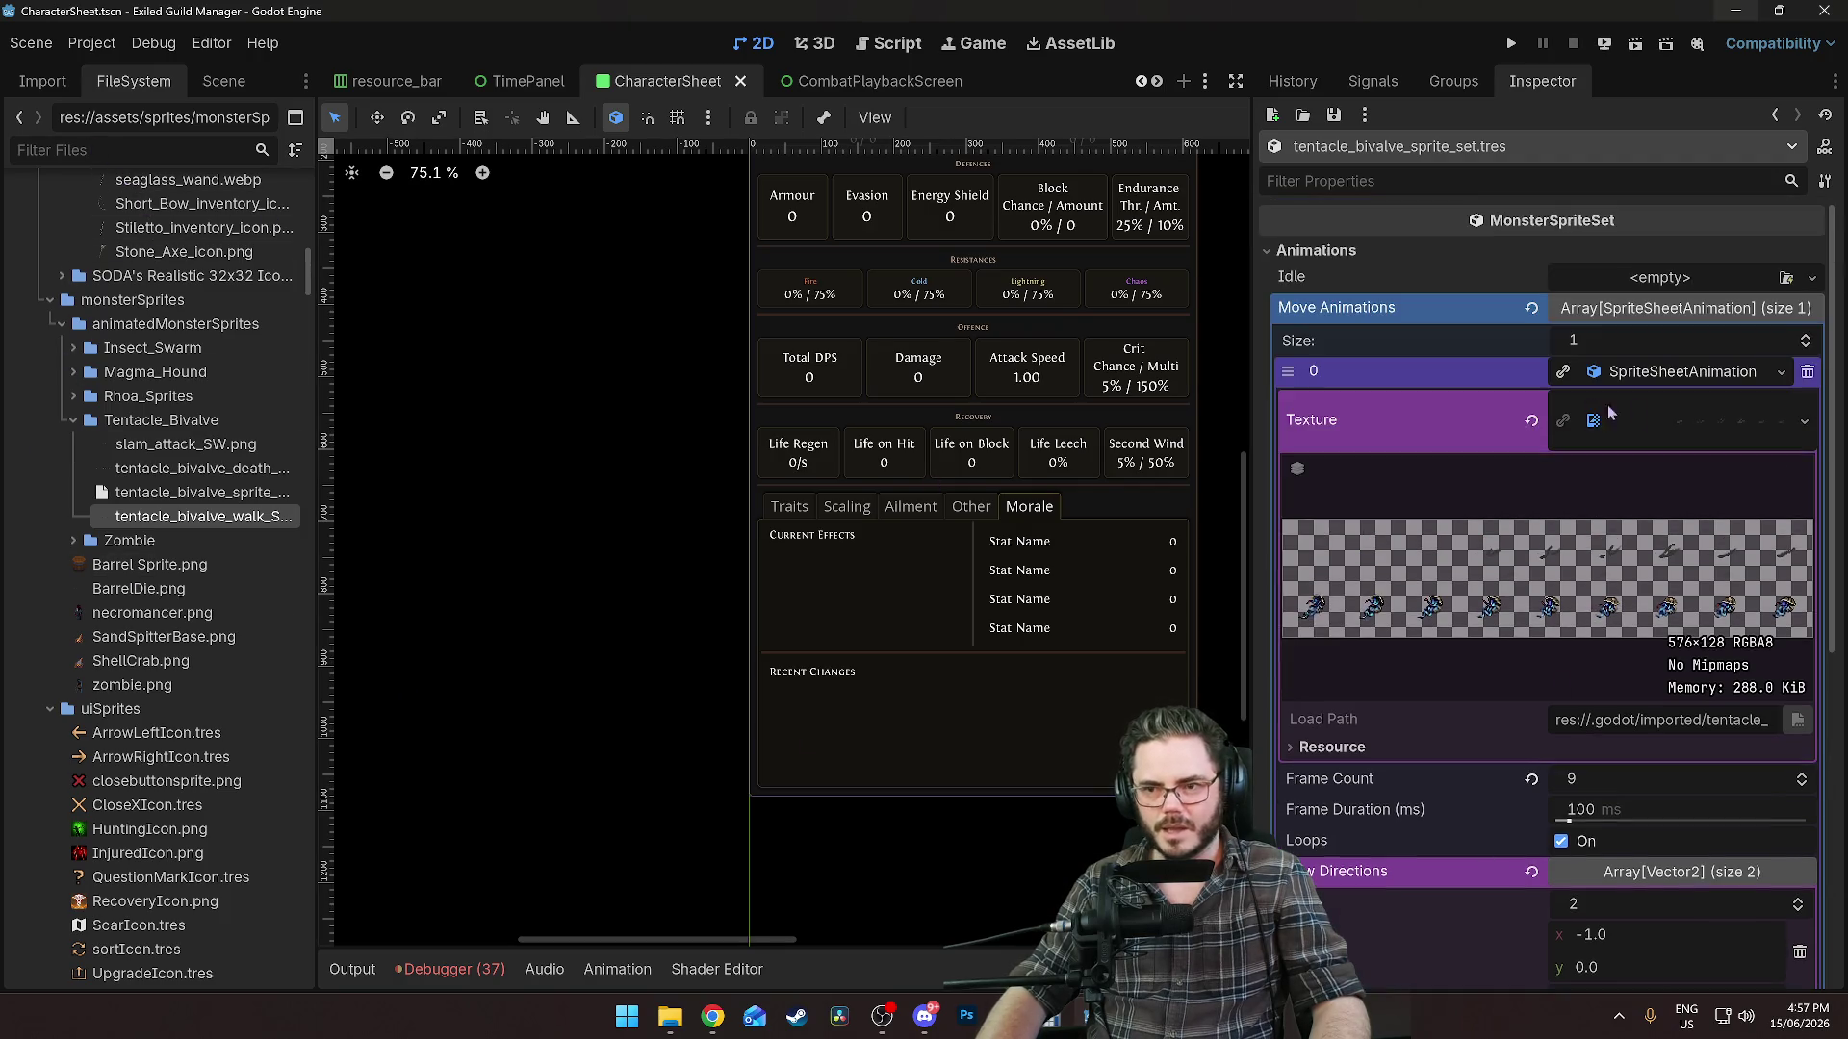
{"action": "left_click", "coordinate": [1611, 416]}
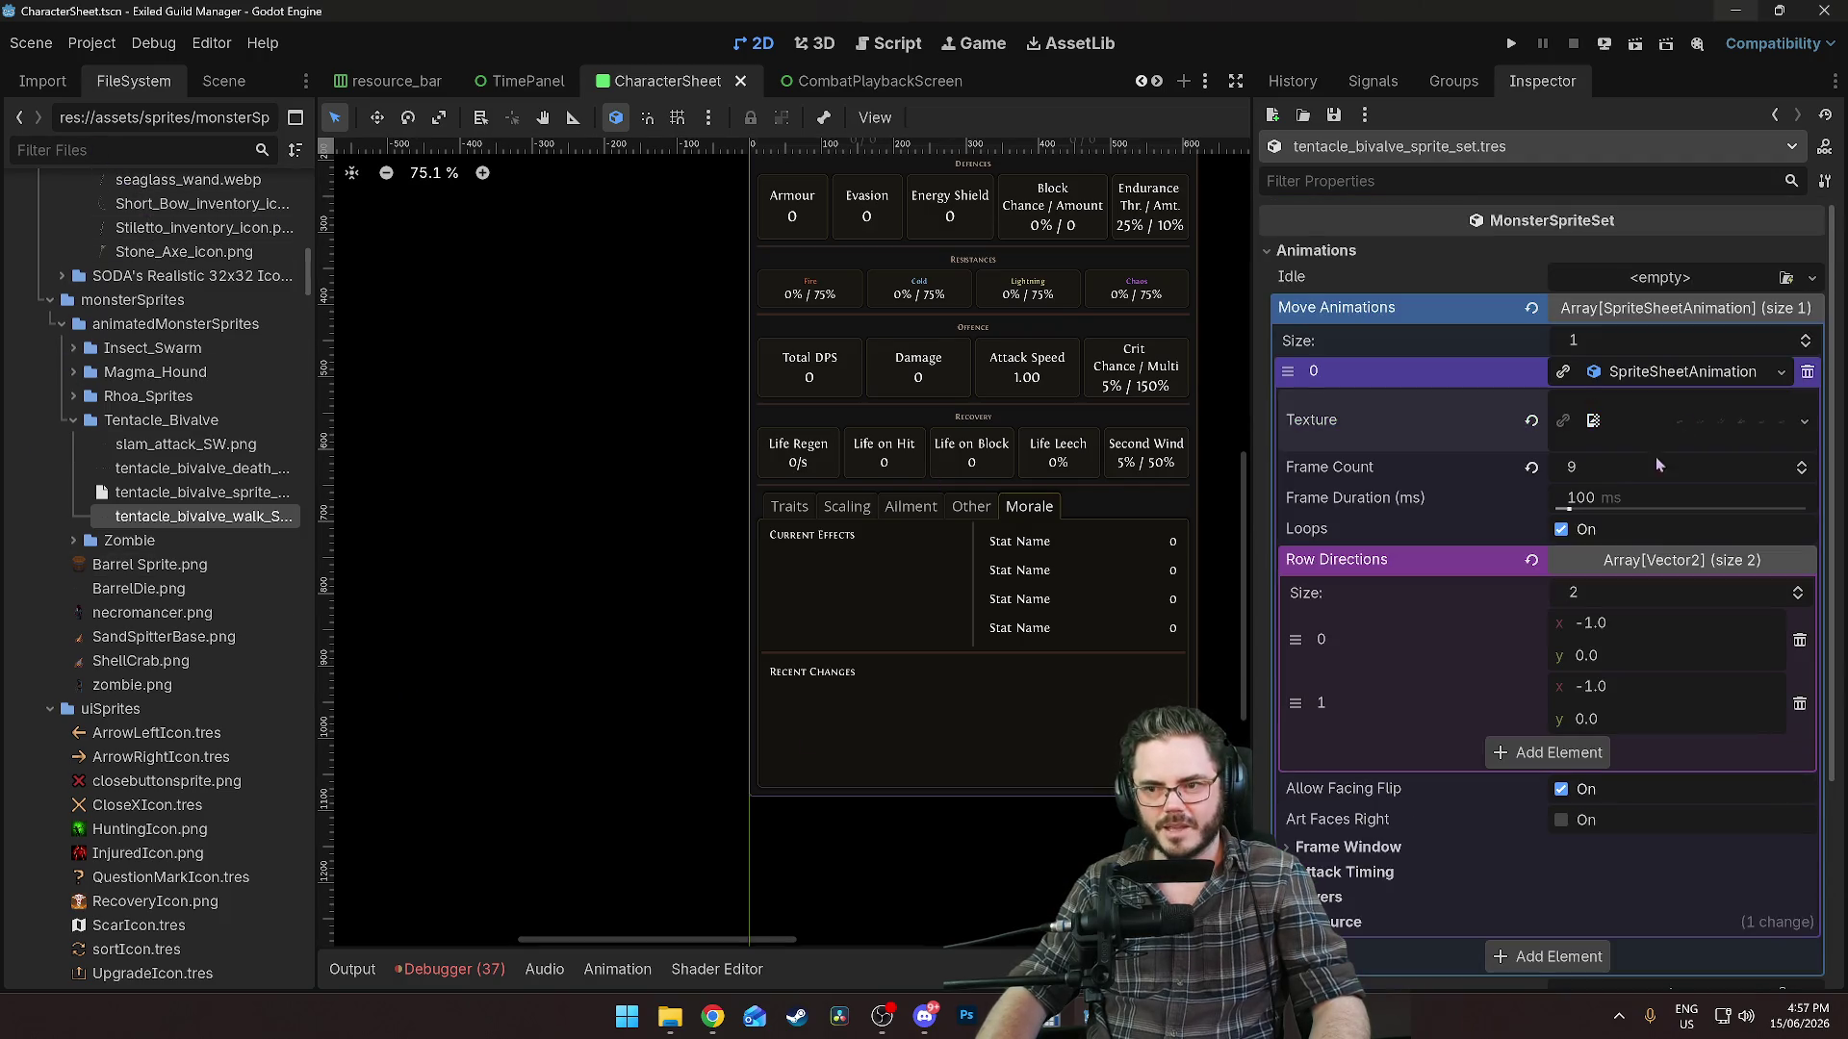
{"action": "left_click", "coordinate": [1684, 372]}
{"action": "left_click", "coordinate": [1667, 375]}
{"action": "left_click", "coordinate": [1689, 416]}
{"action": "scroll", "coordinate": [1636, 577], "scroll_direction": "down", "scroll_amount": 5}
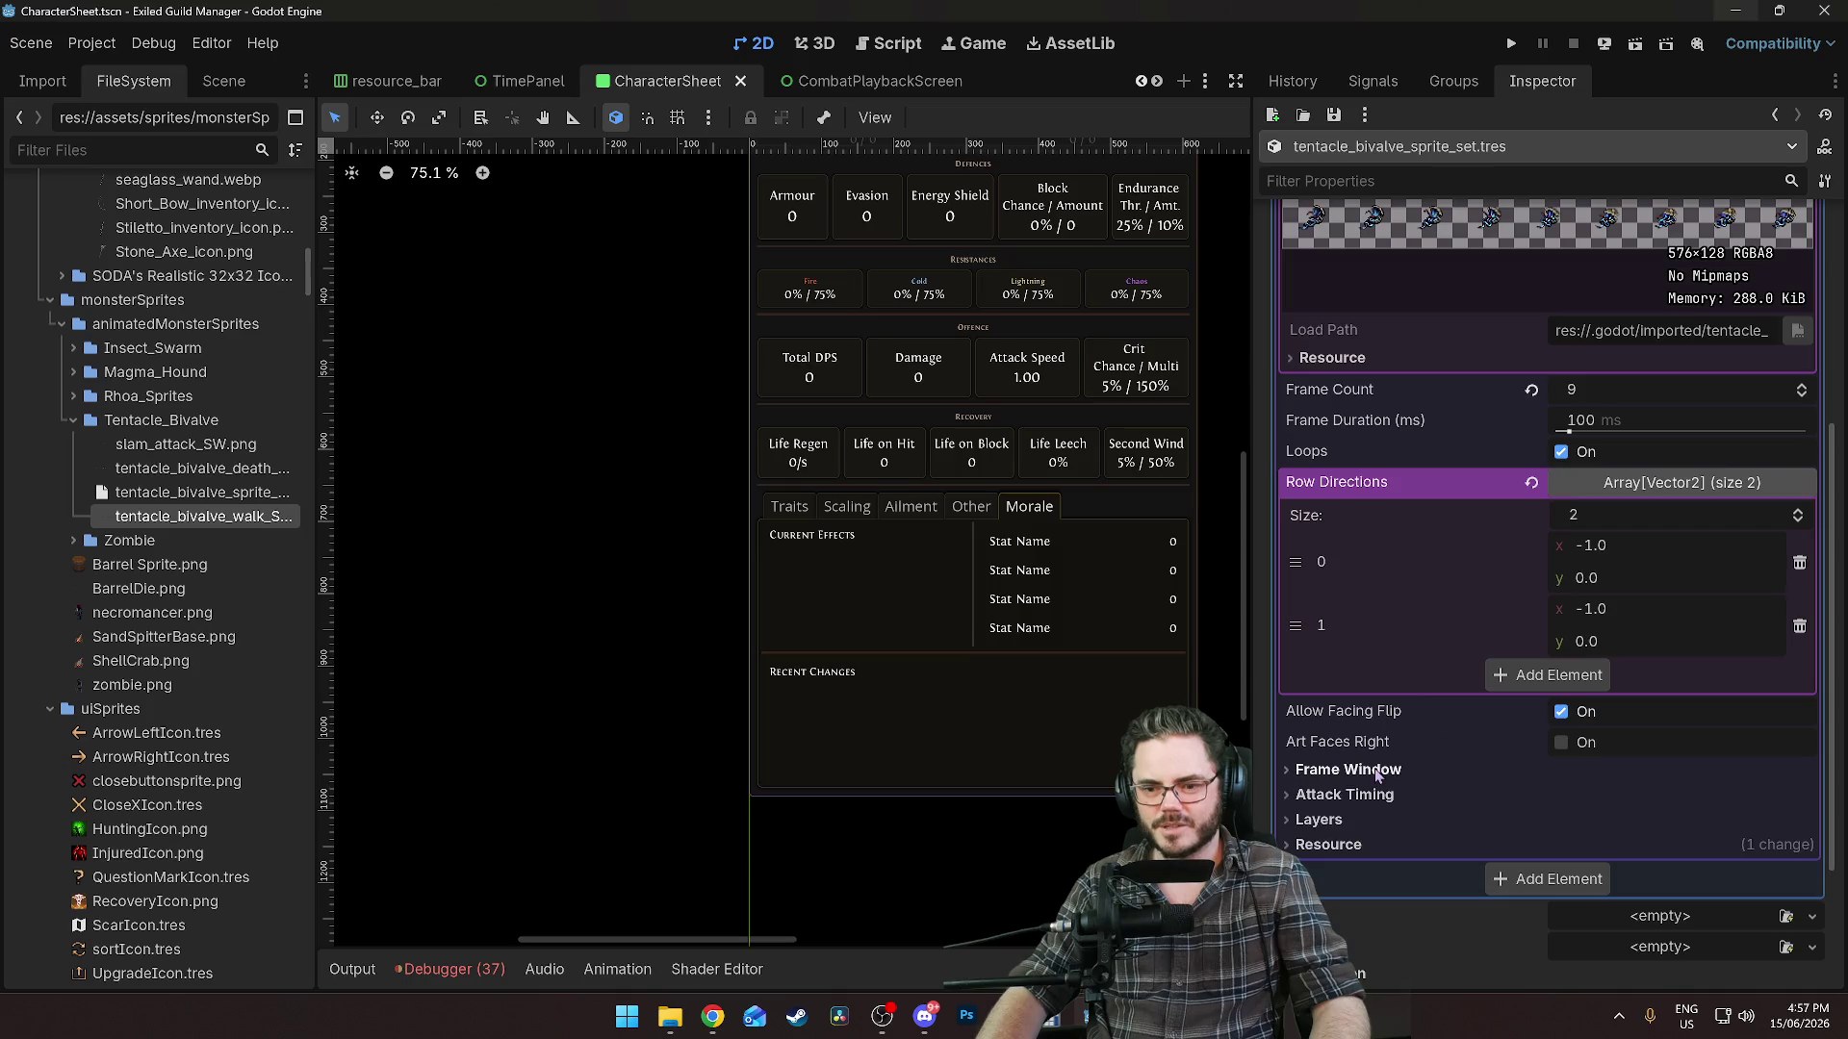
{"action": "left_click", "coordinate": [1347, 769]}
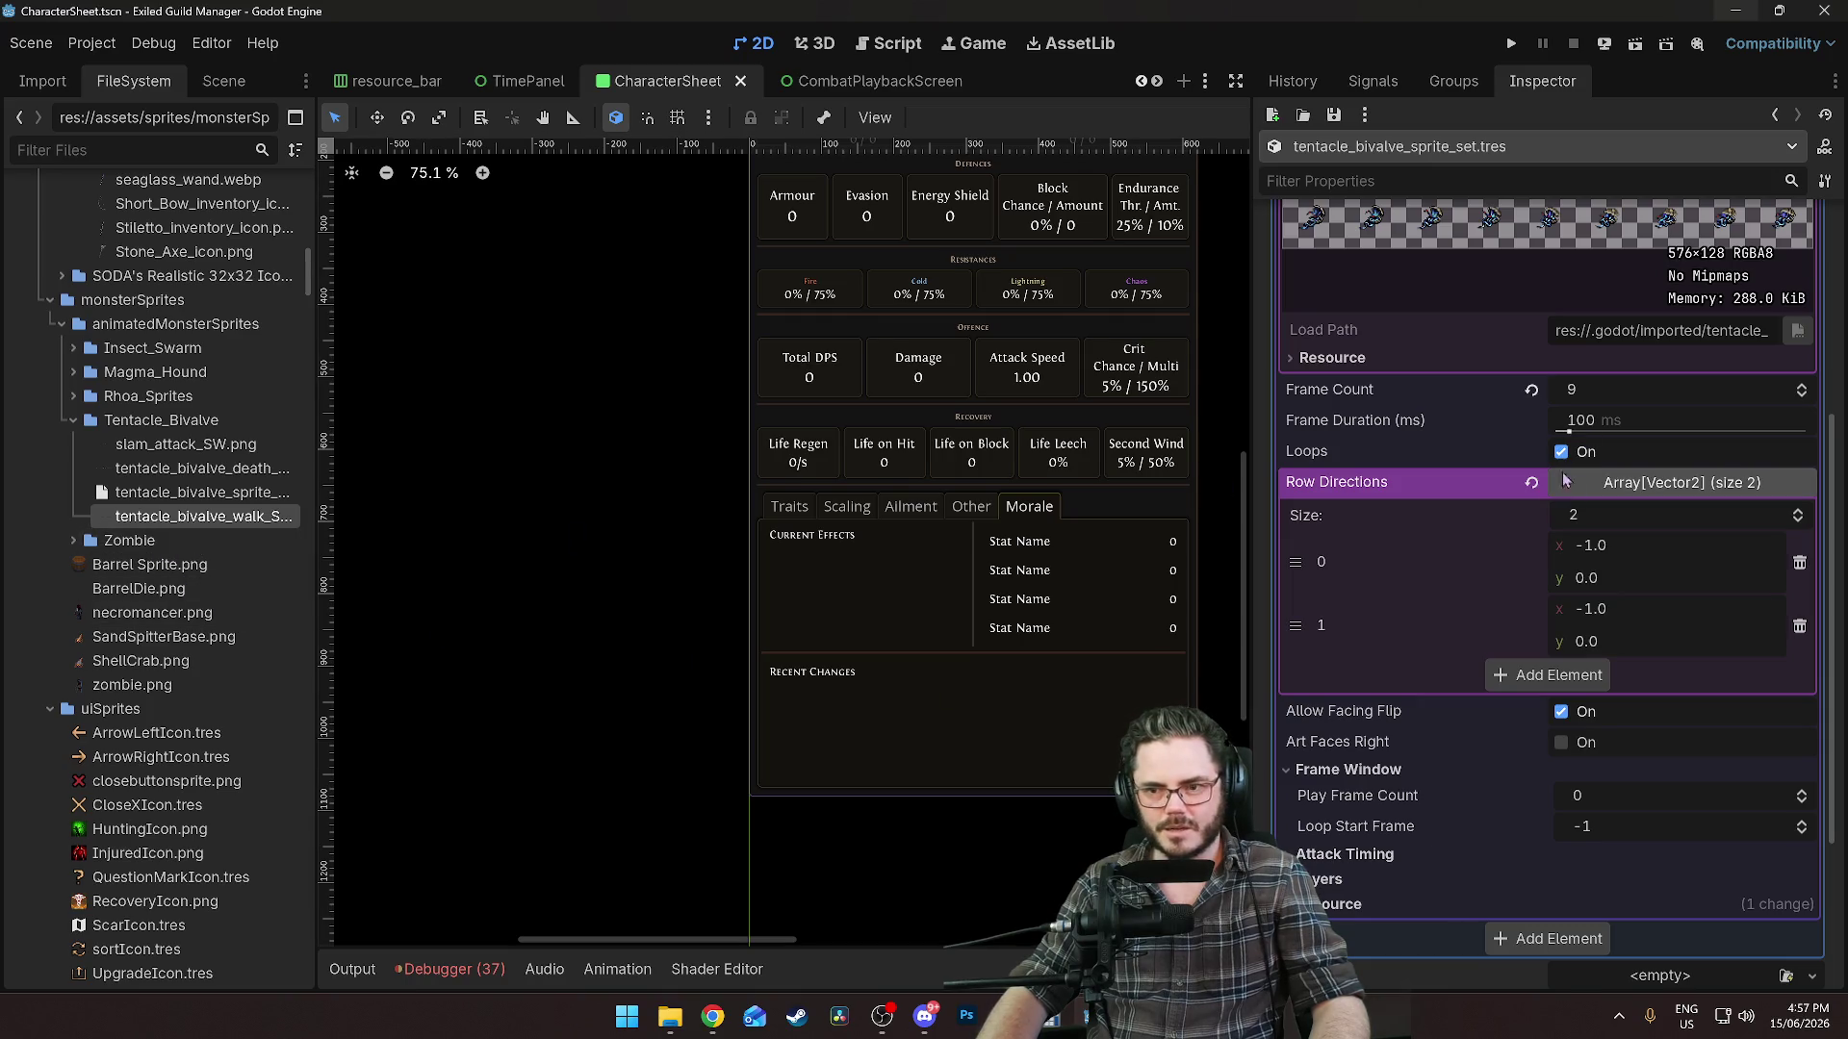
{"action": "scroll", "coordinate": [1564, 480], "scroll_direction": "up", "scroll_amount": 5}
{"action": "left_click", "coordinate": [1683, 435]}
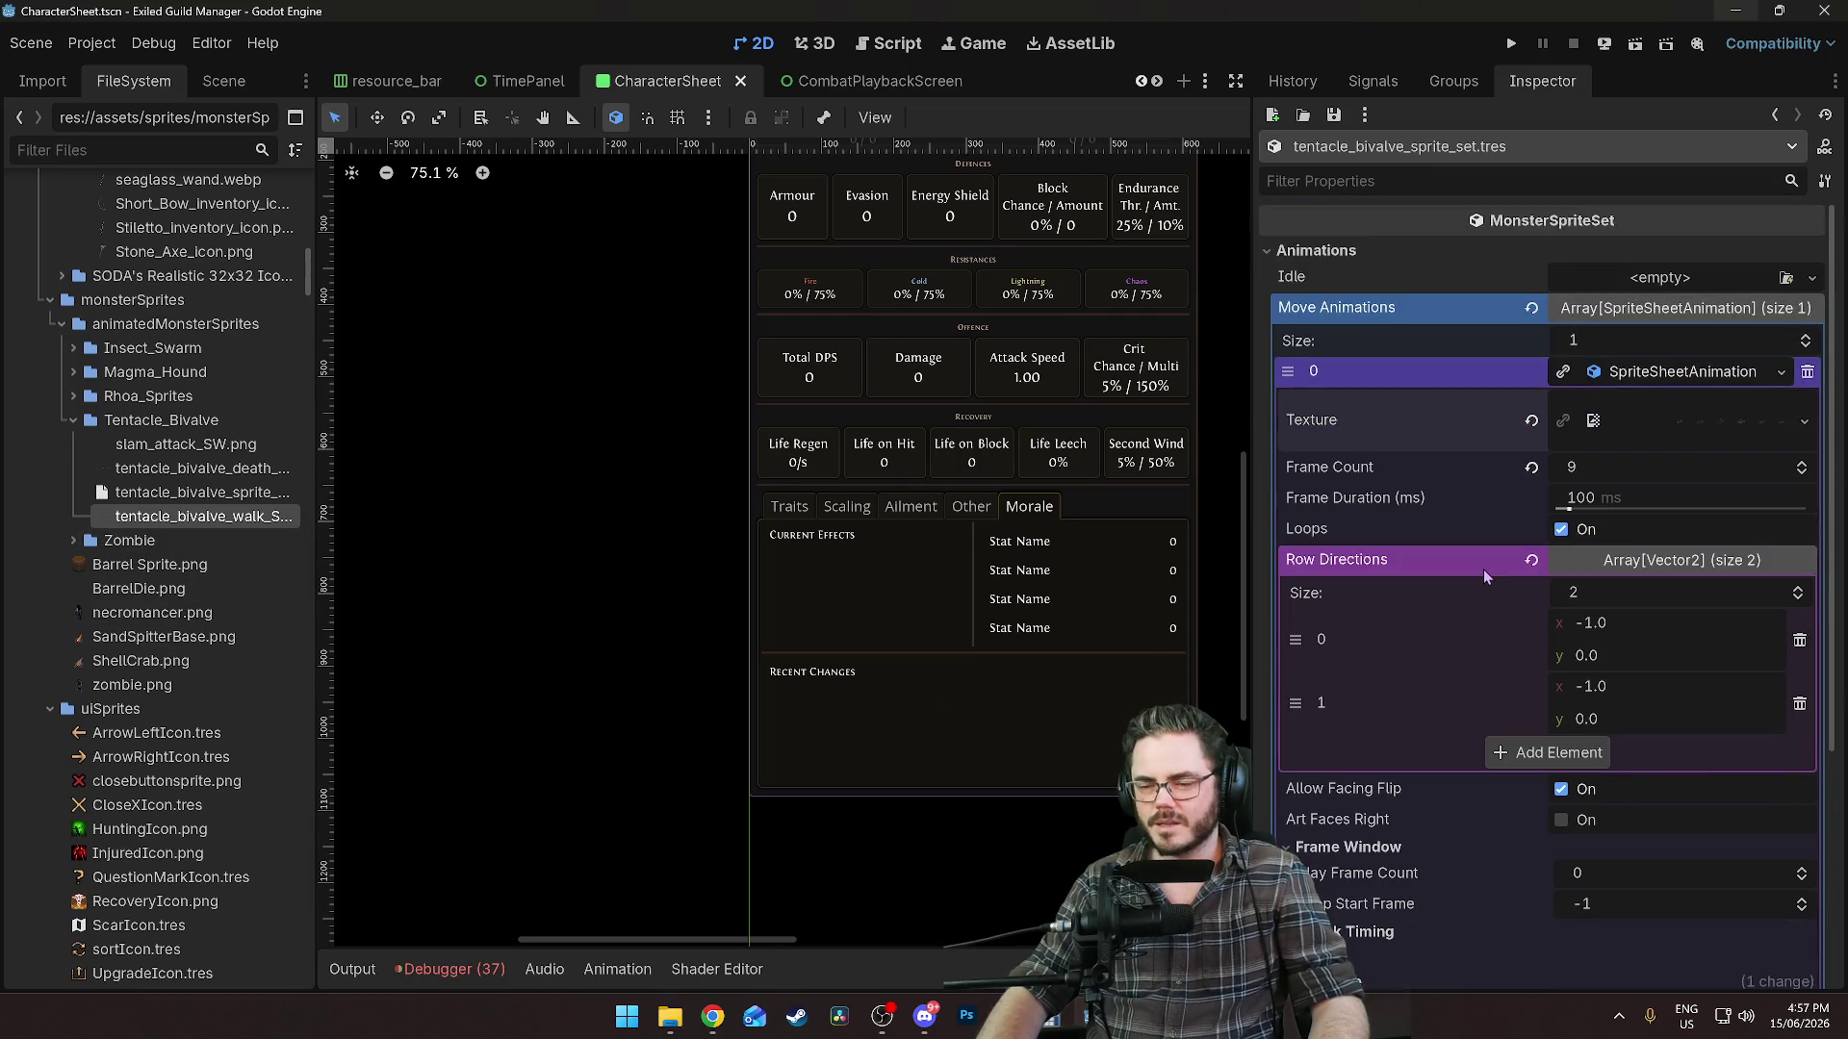
{"action": "scroll", "coordinate": [1477, 570], "scroll_direction": "down", "scroll_amount": 1}
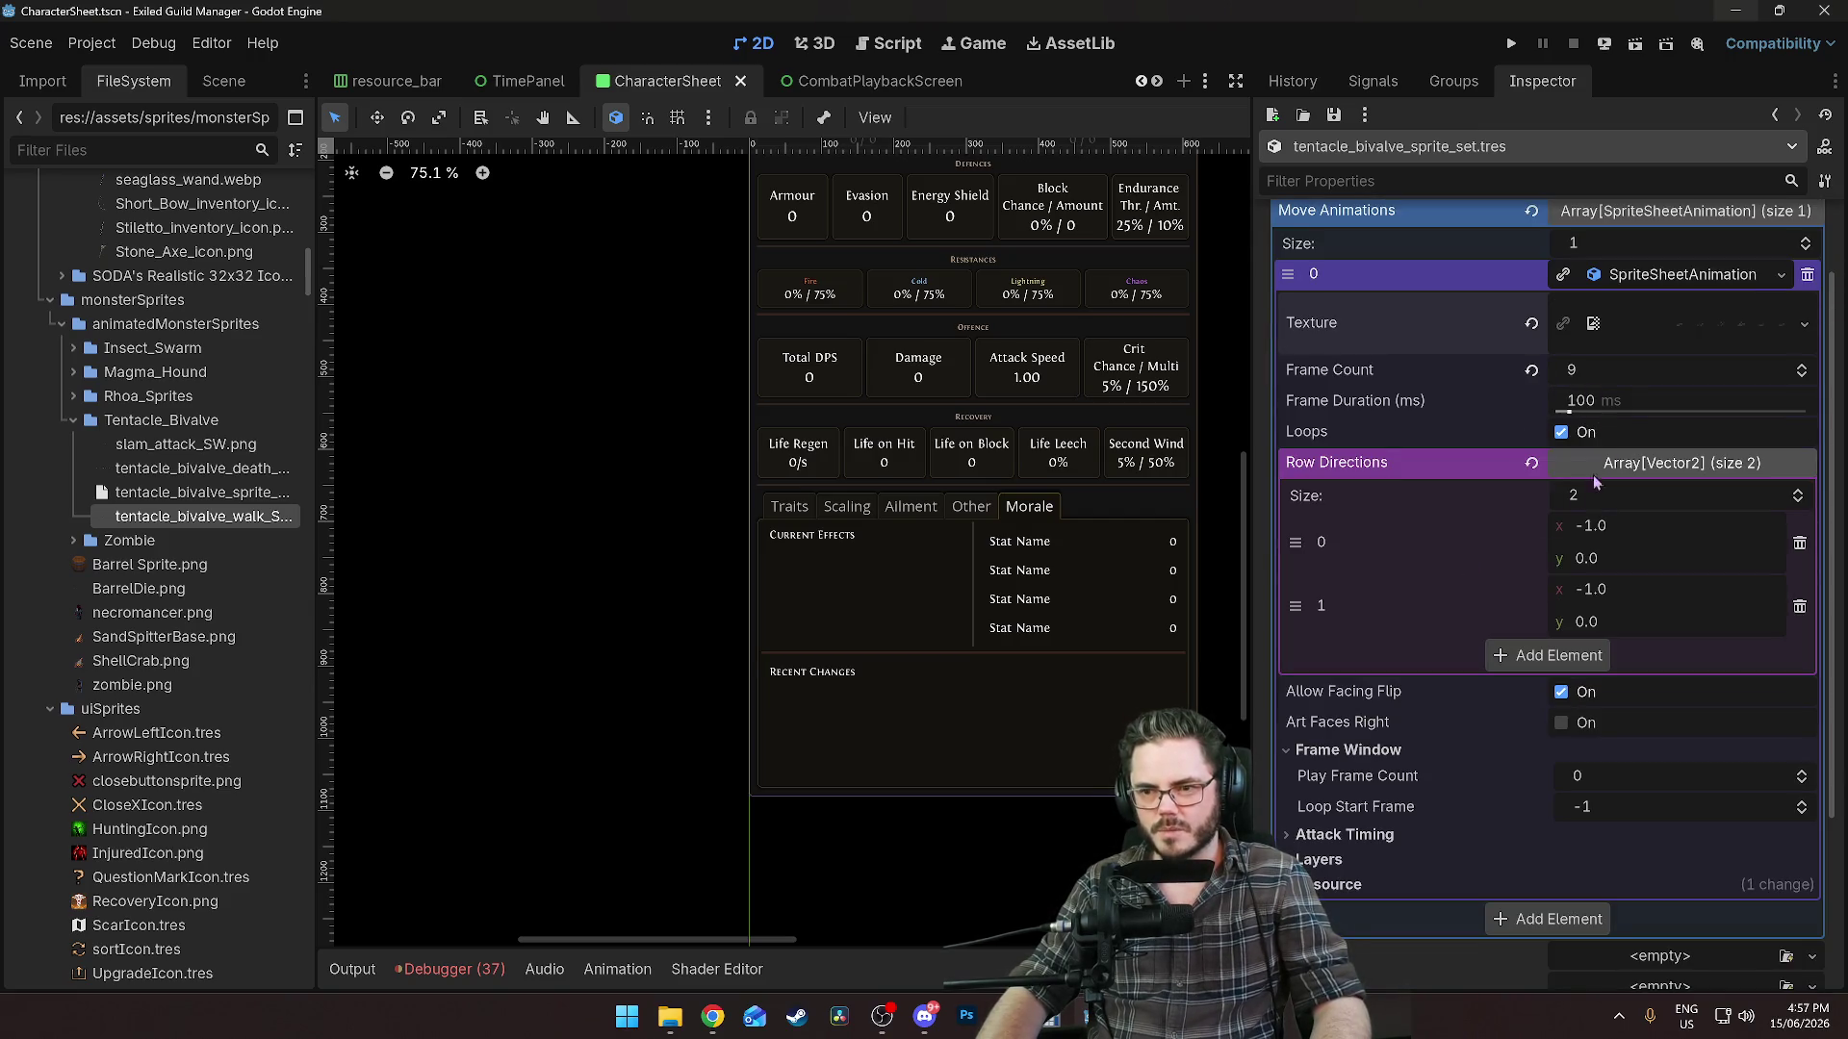
{"action": "left_click", "coordinate": [1647, 470]}
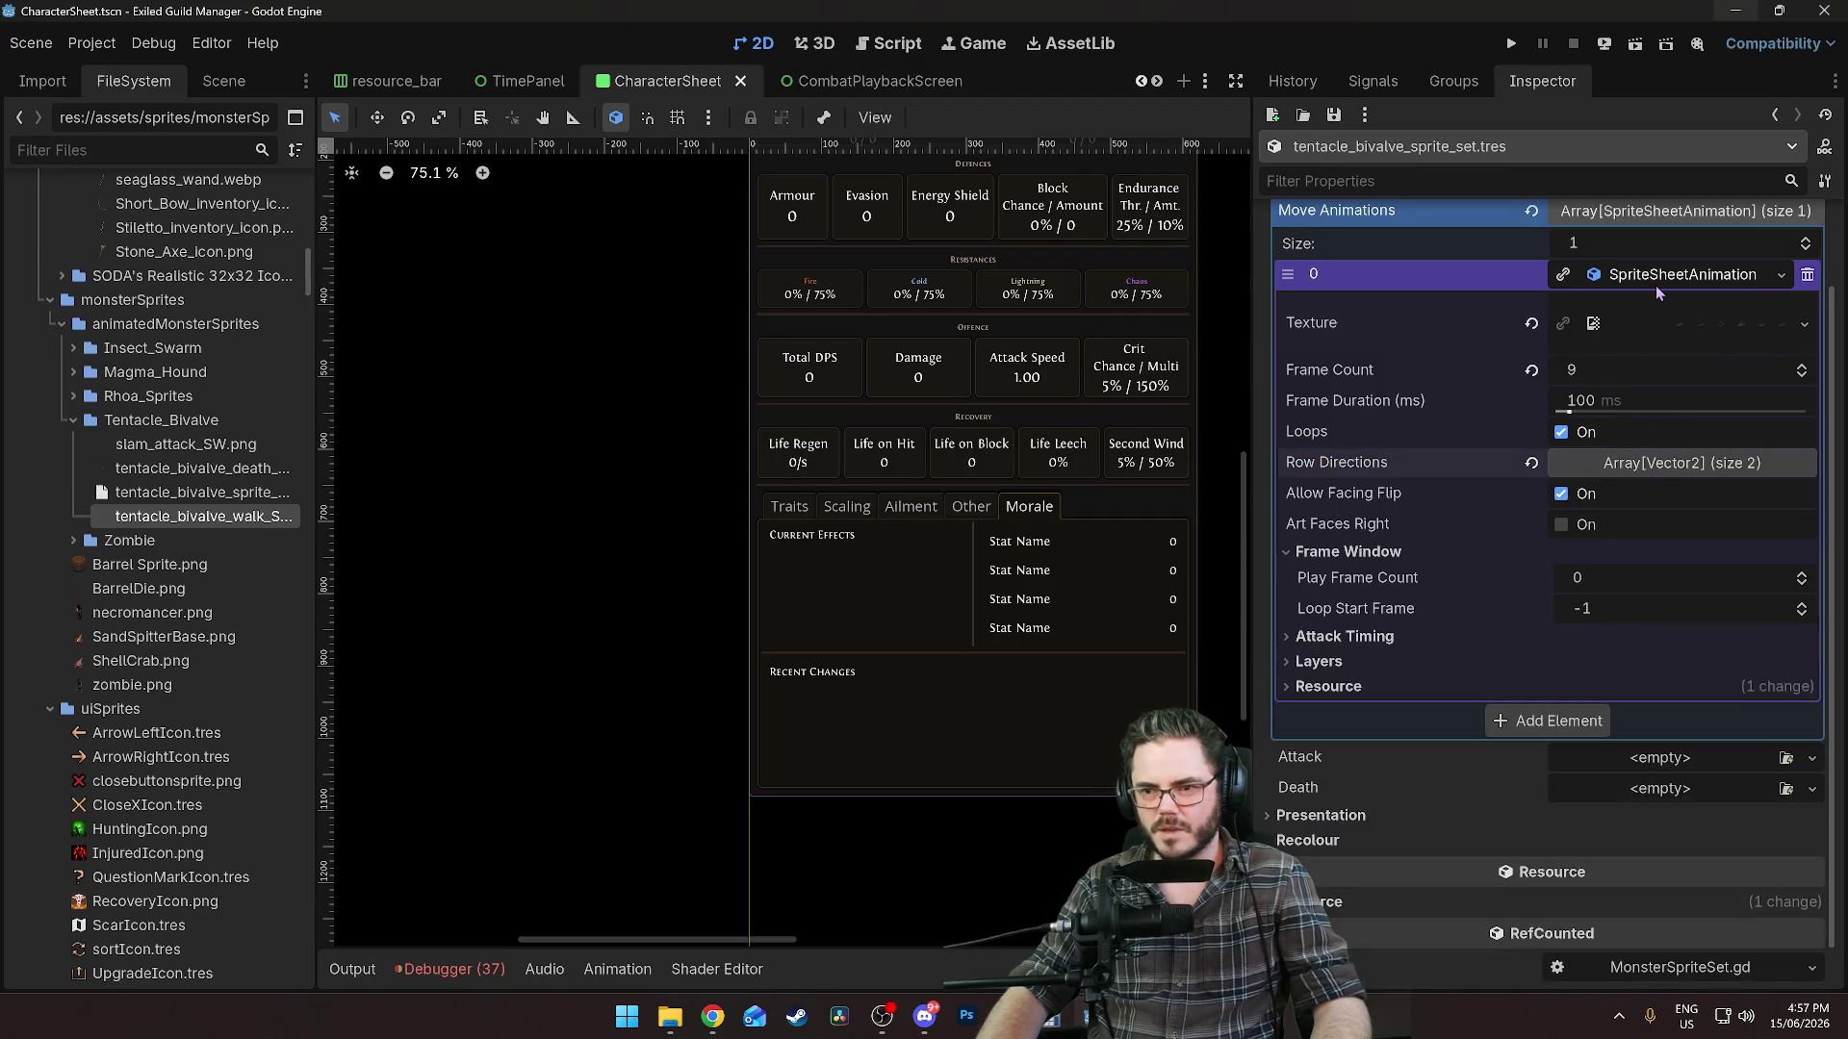
{"action": "left_click", "coordinate": [1655, 285]}
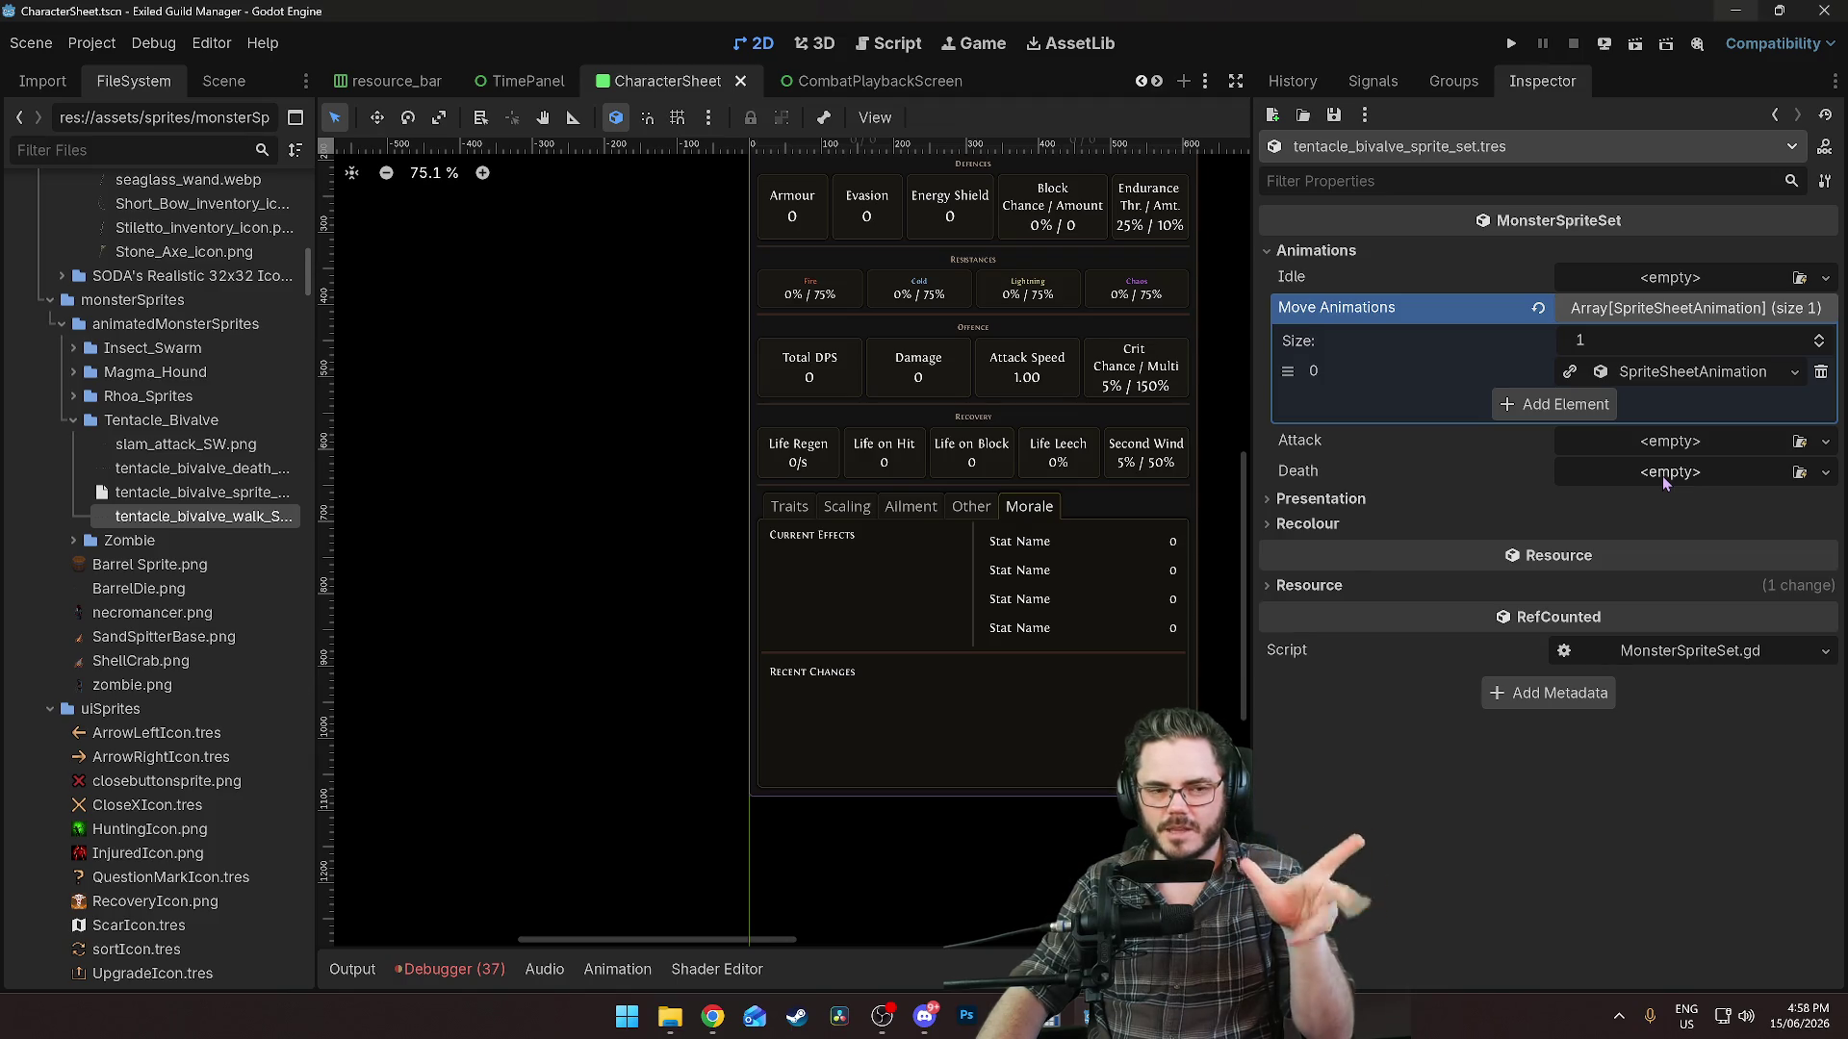
{"action": "left_click", "coordinate": [1661, 475]}
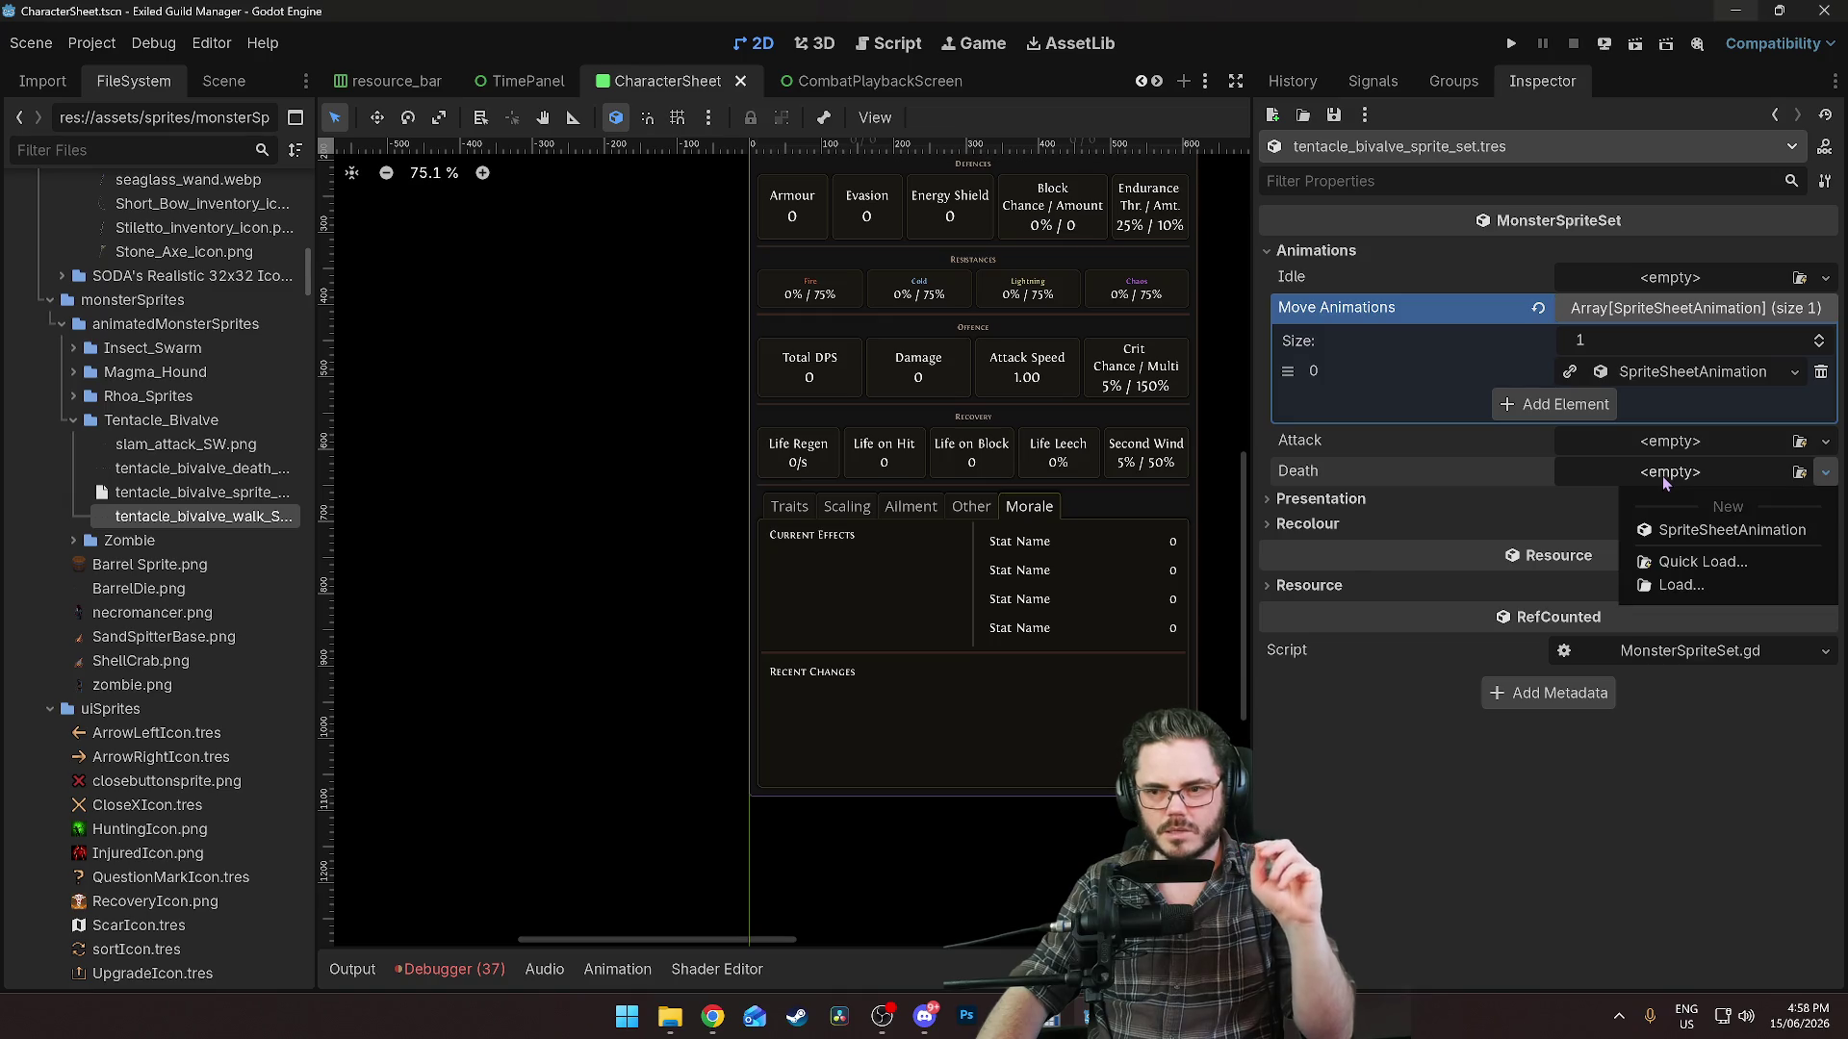
Create a new SpriteSheetAnimation for Death with the tentacle bivalve death sheet as its texture.
{"action": "left_click", "coordinate": [1685, 534]}
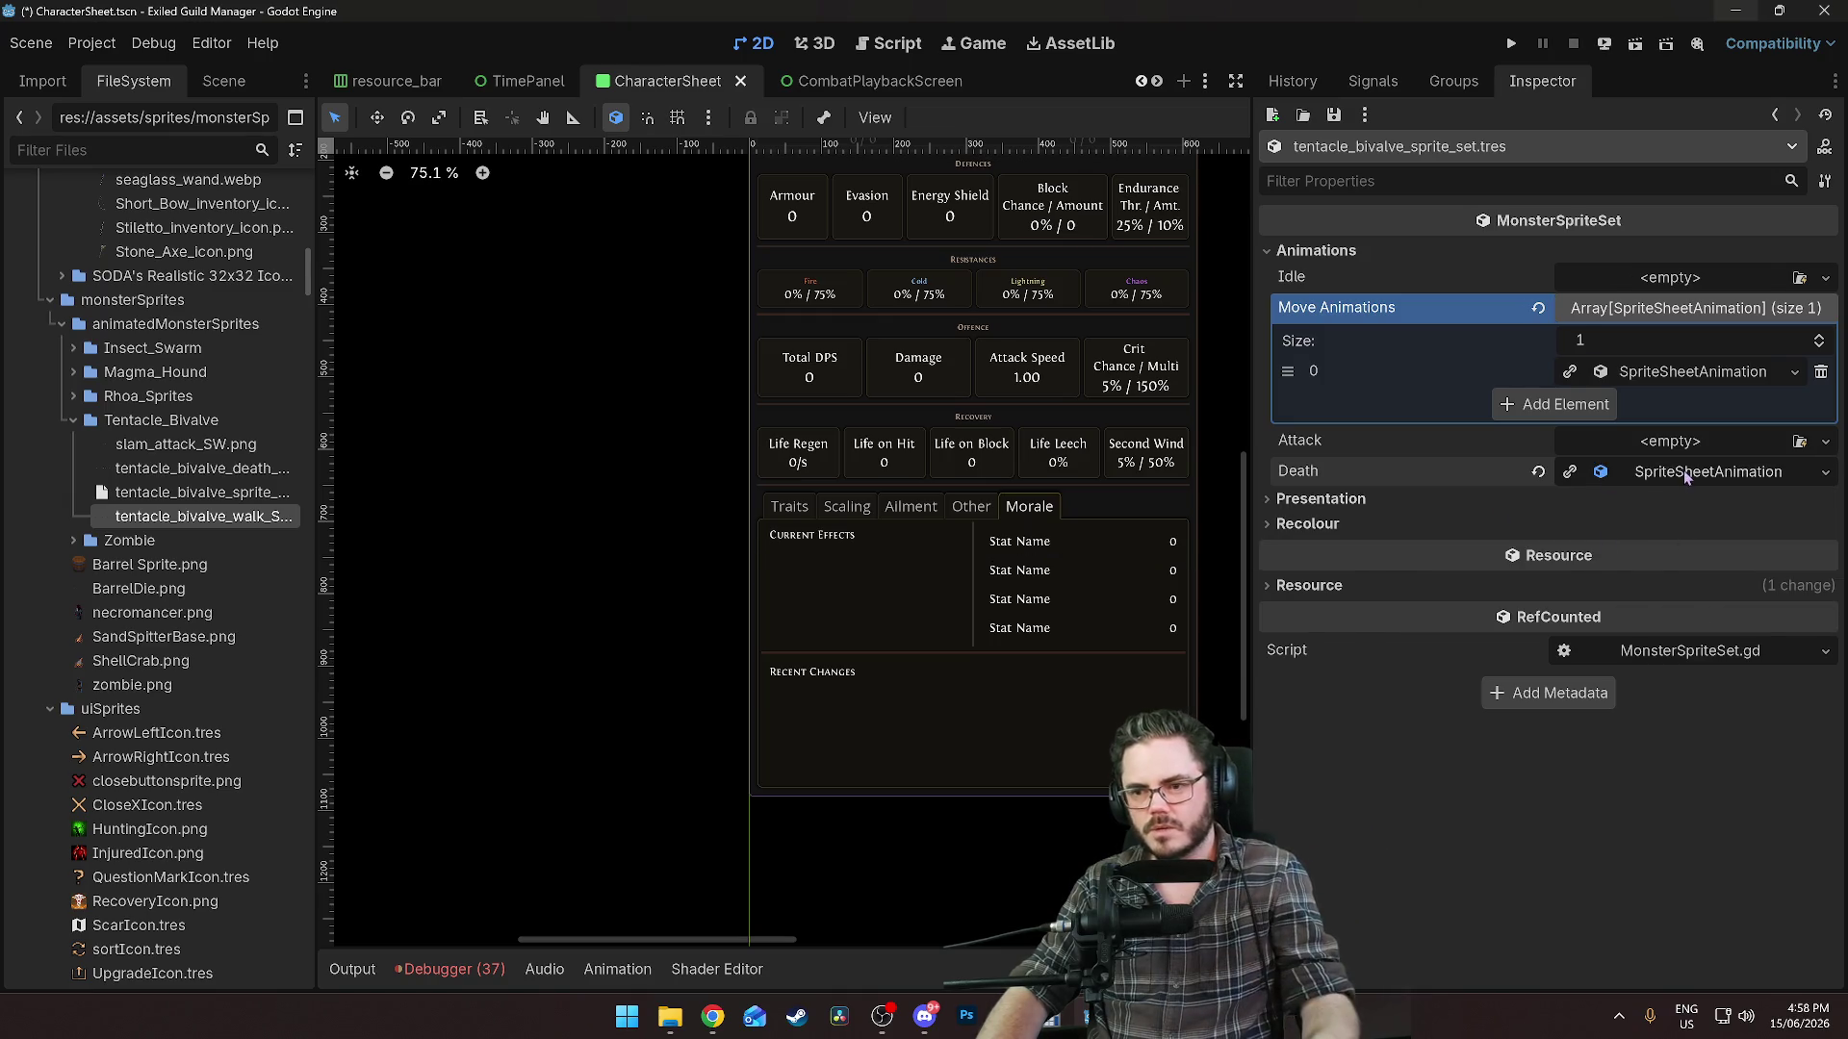
{"action": "left_click", "coordinate": [1683, 470]}
{"action": "left_click_drag", "start_coordinate": [192, 476], "coordinate": [1631, 510]}
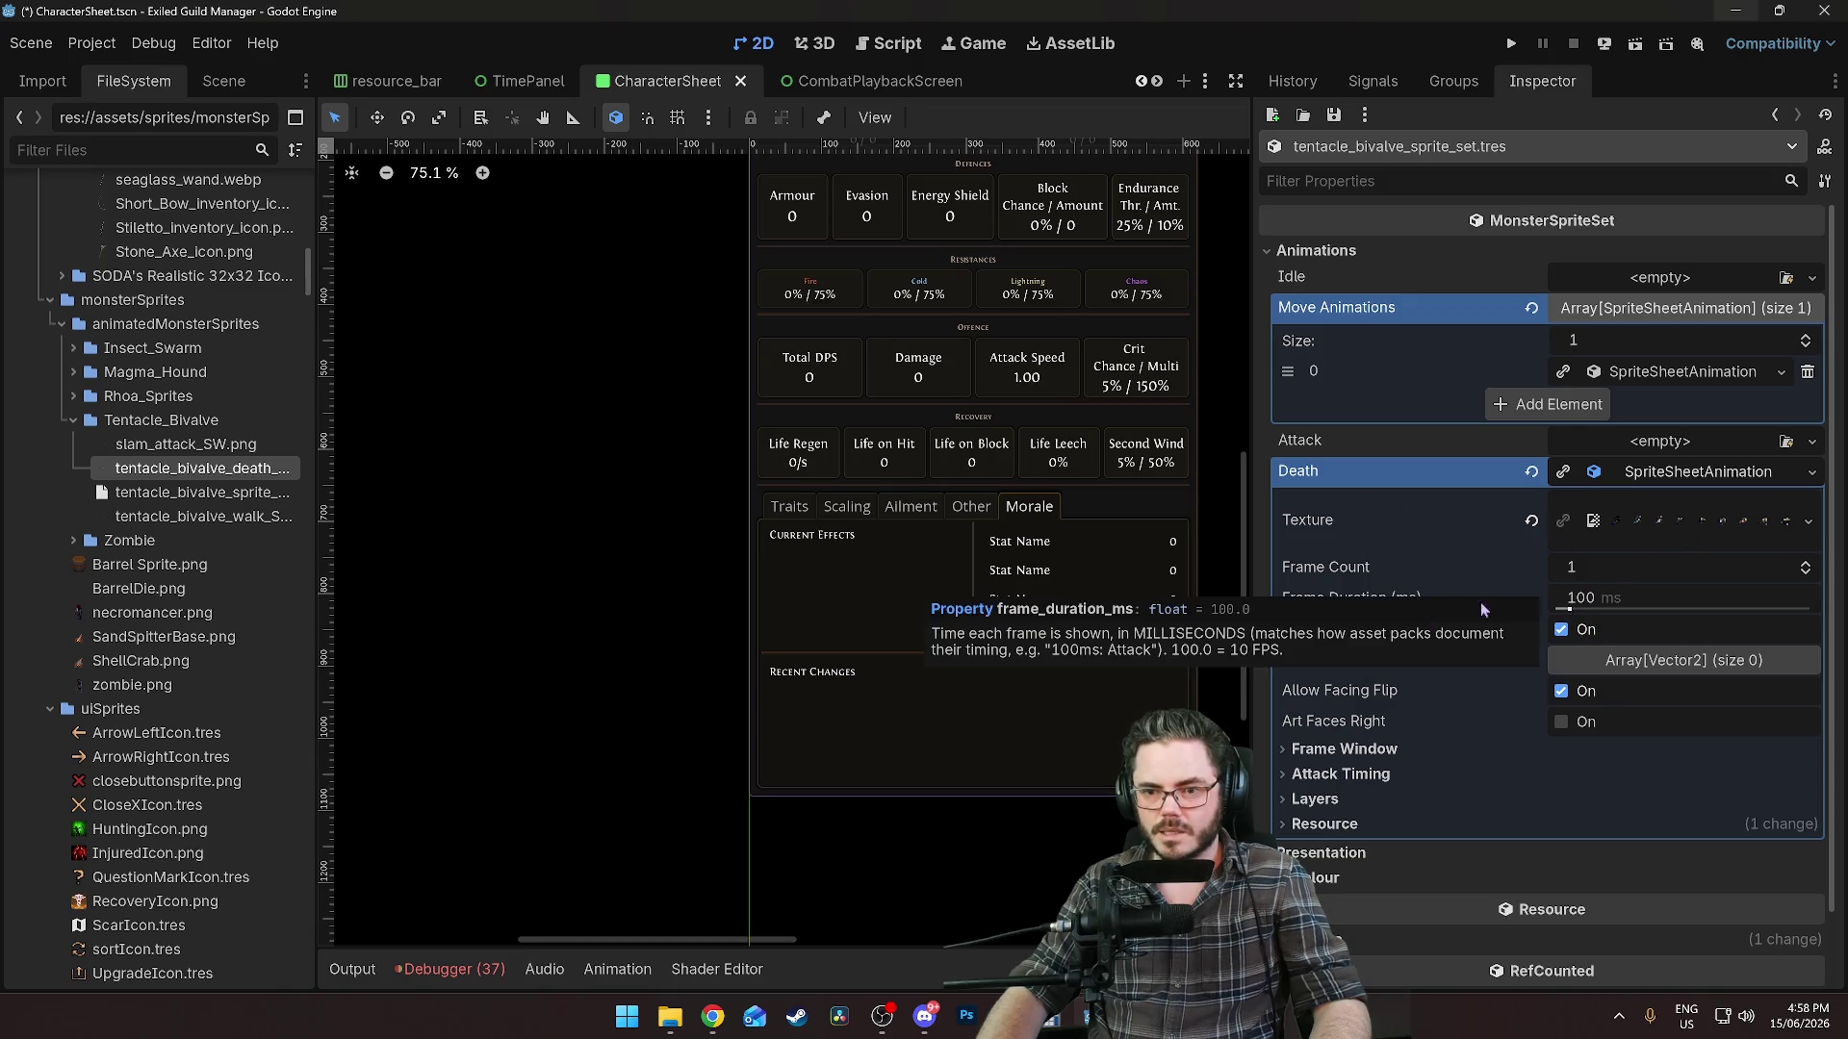
{"action": "left_click", "coordinate": [1649, 521]}
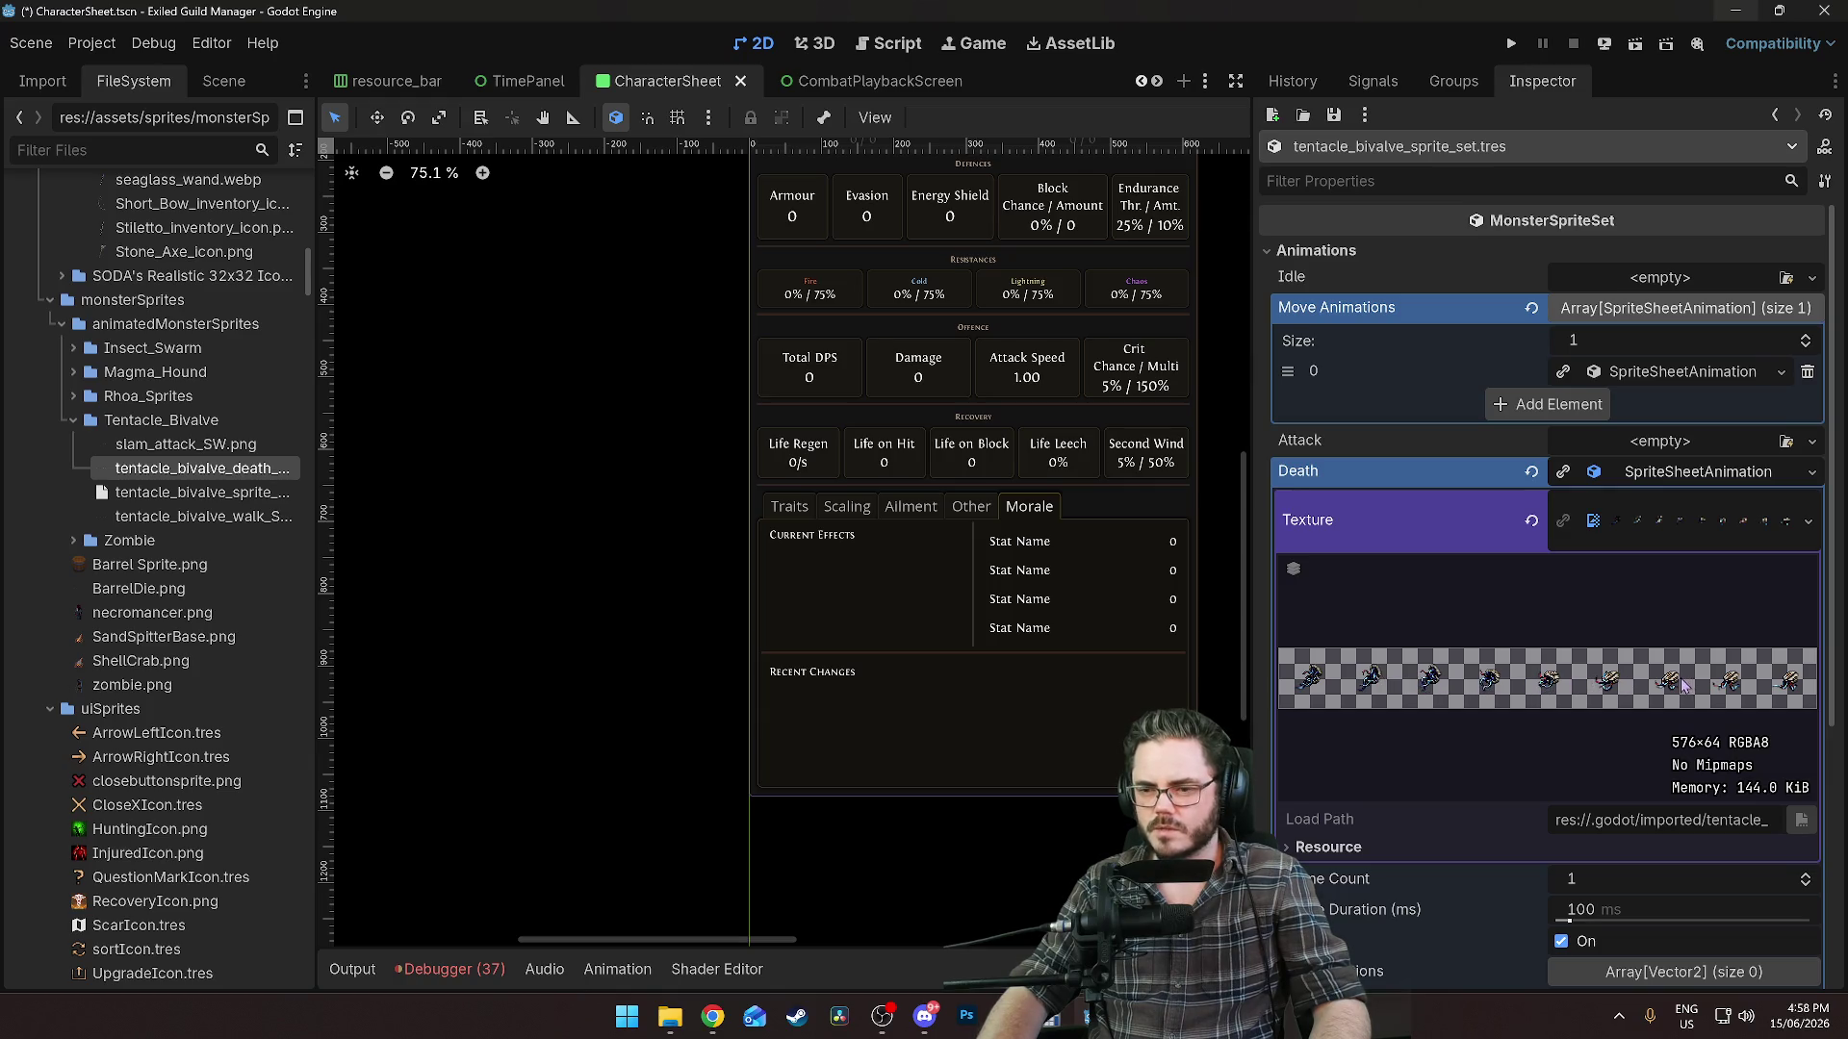
{"action": "left_click", "coordinate": [1680, 517]}
Set the Death animation to 9 frames with looping off, and save the scene.
{"action": "left_click", "coordinate": [1600, 568]}
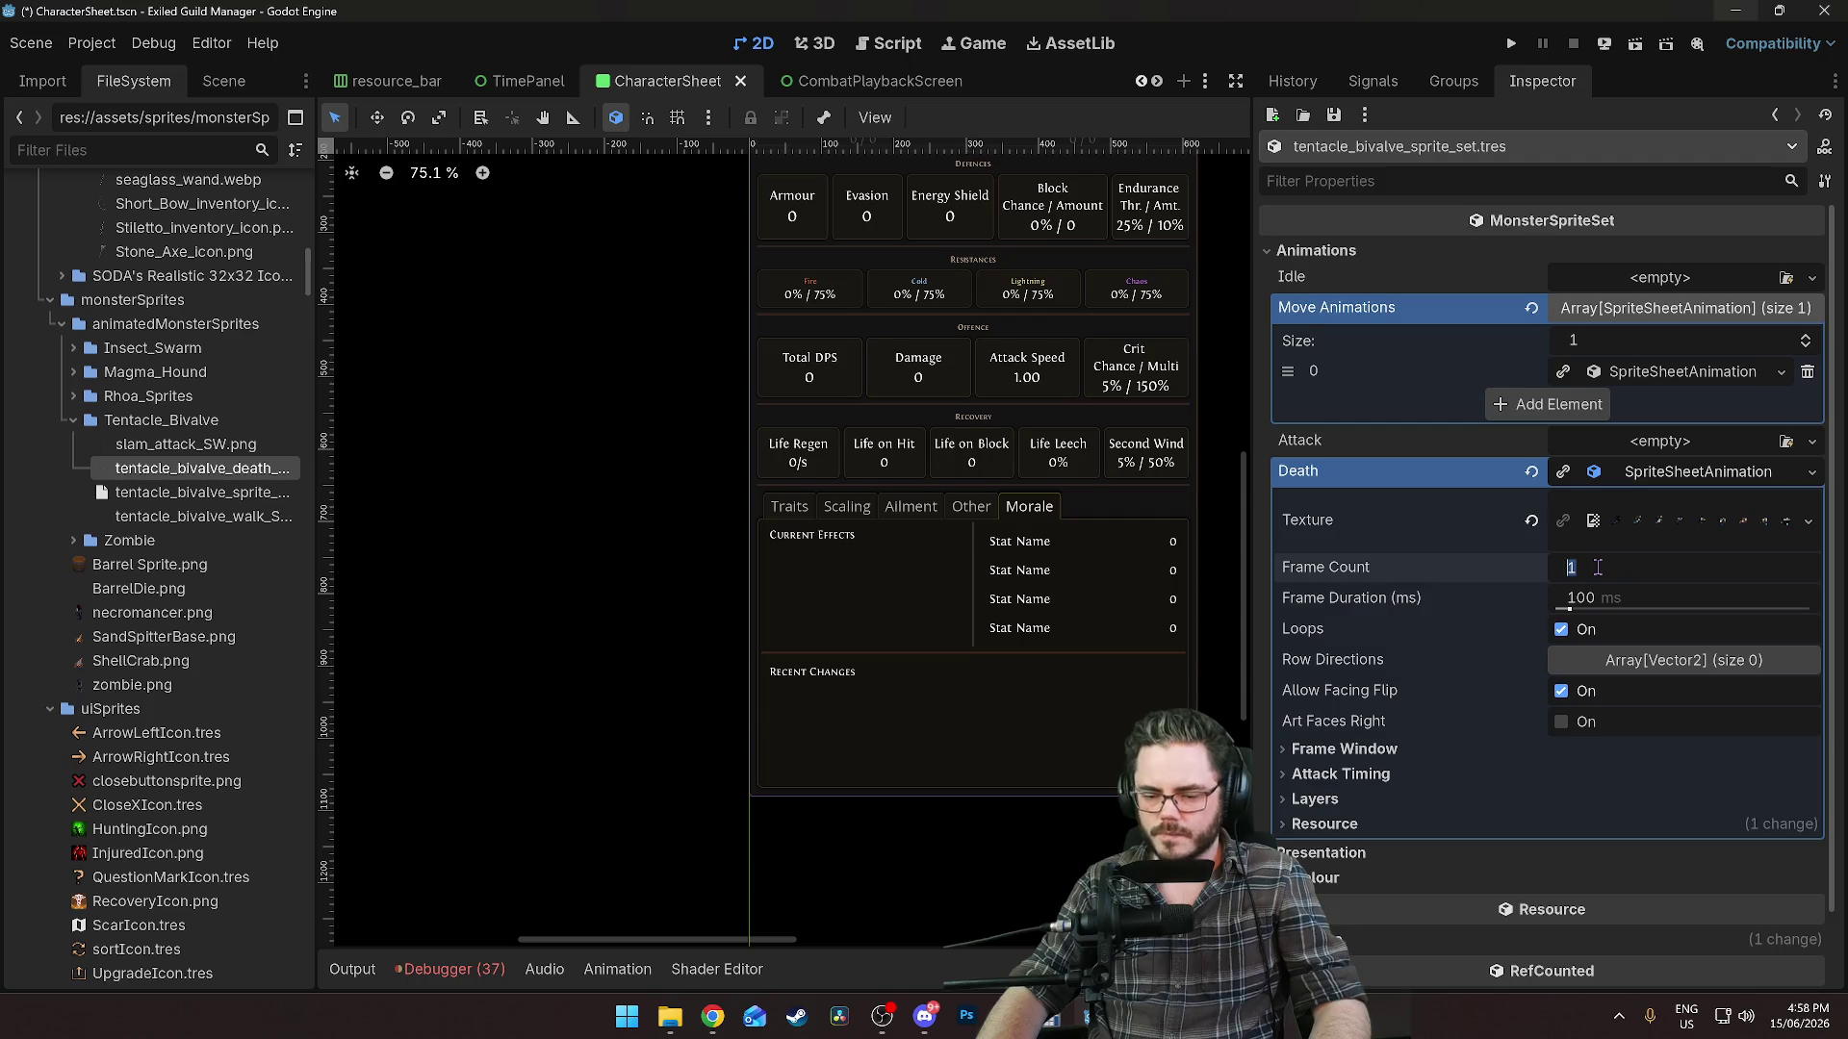
{"action": "type", "text": "9"}
{"action": "key", "text": "Return"}
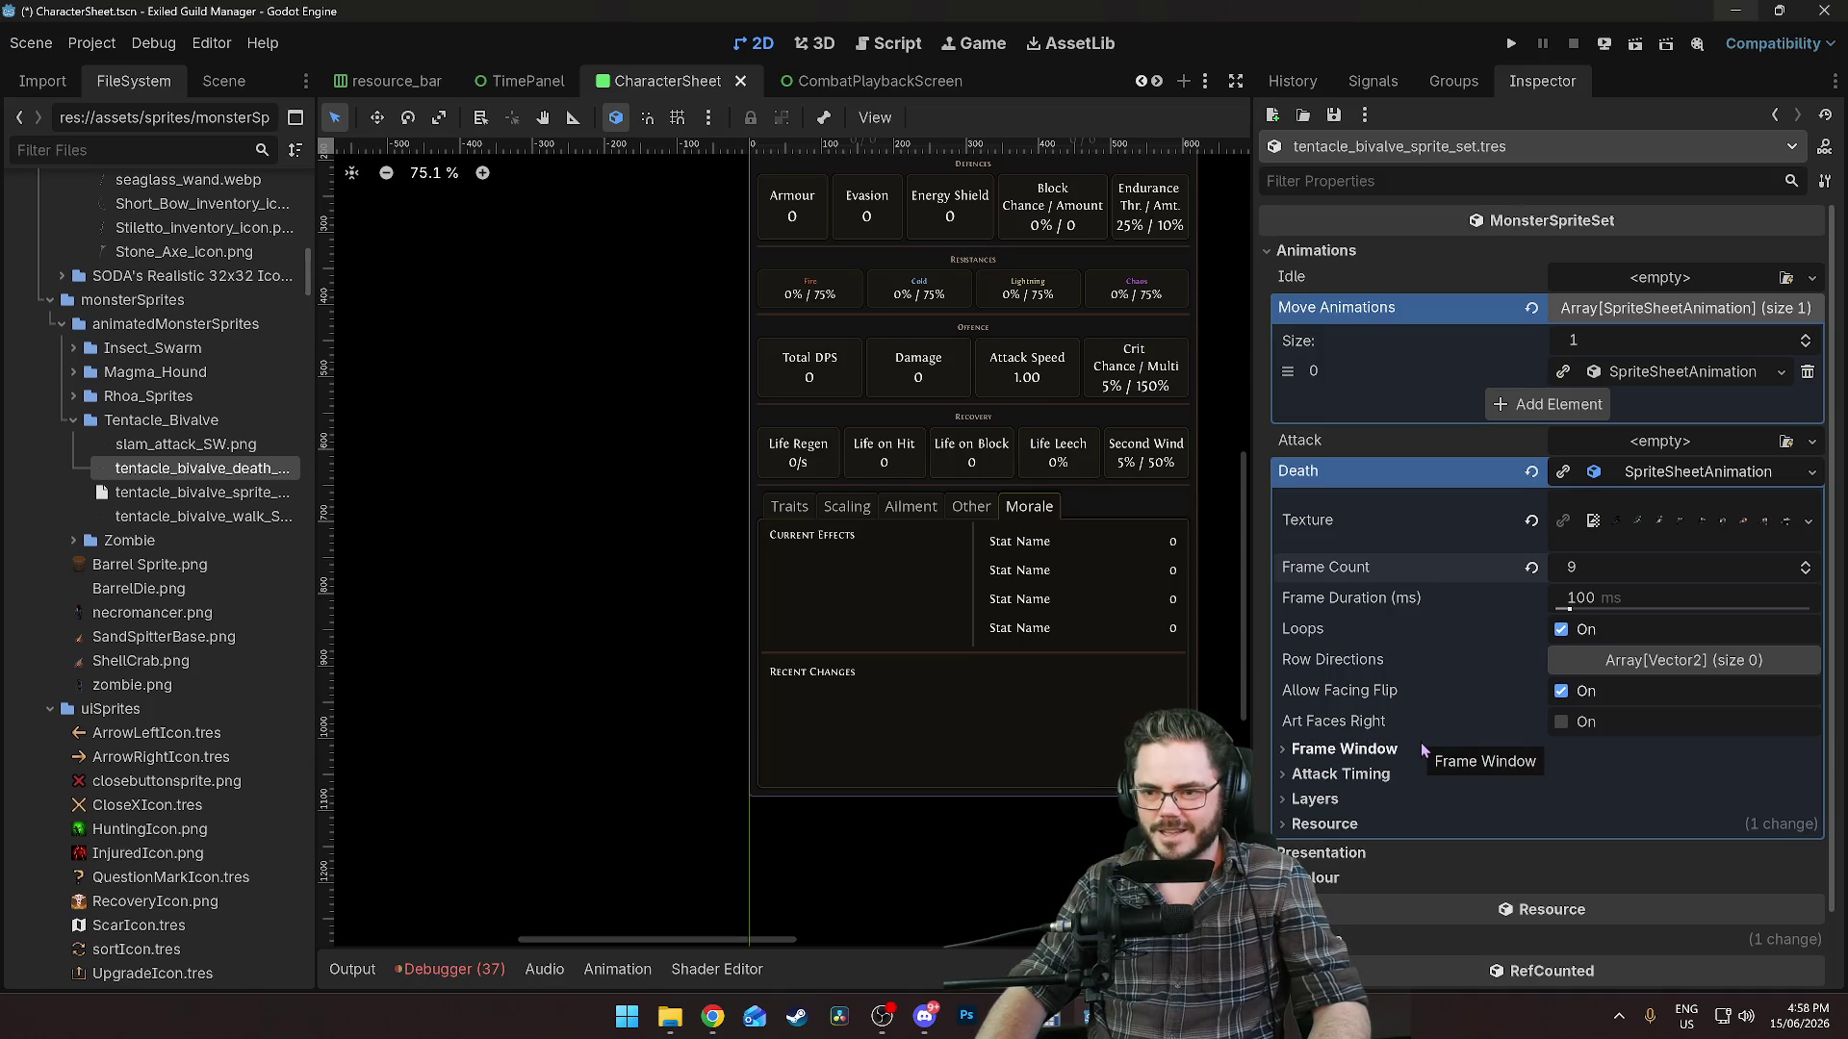
{"action": "left_click", "coordinate": [1336, 748]}
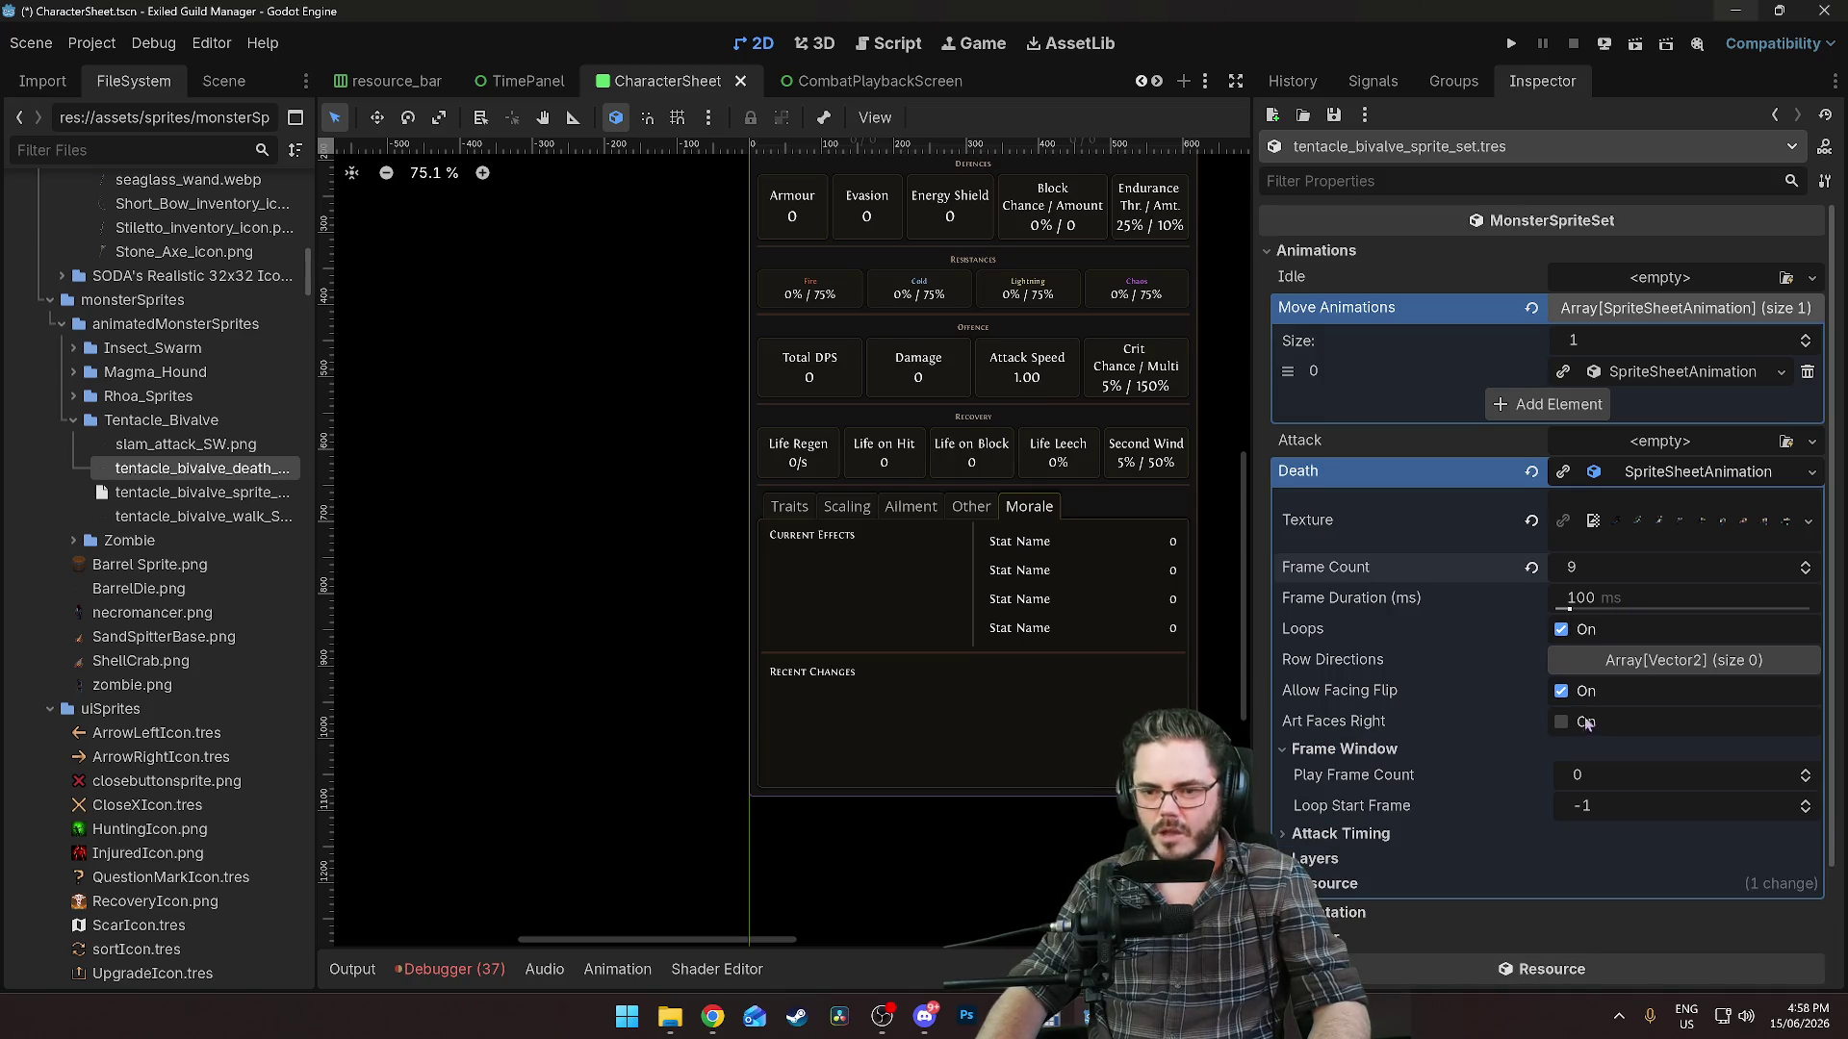
{"action": "left_click", "coordinate": [1562, 630]}
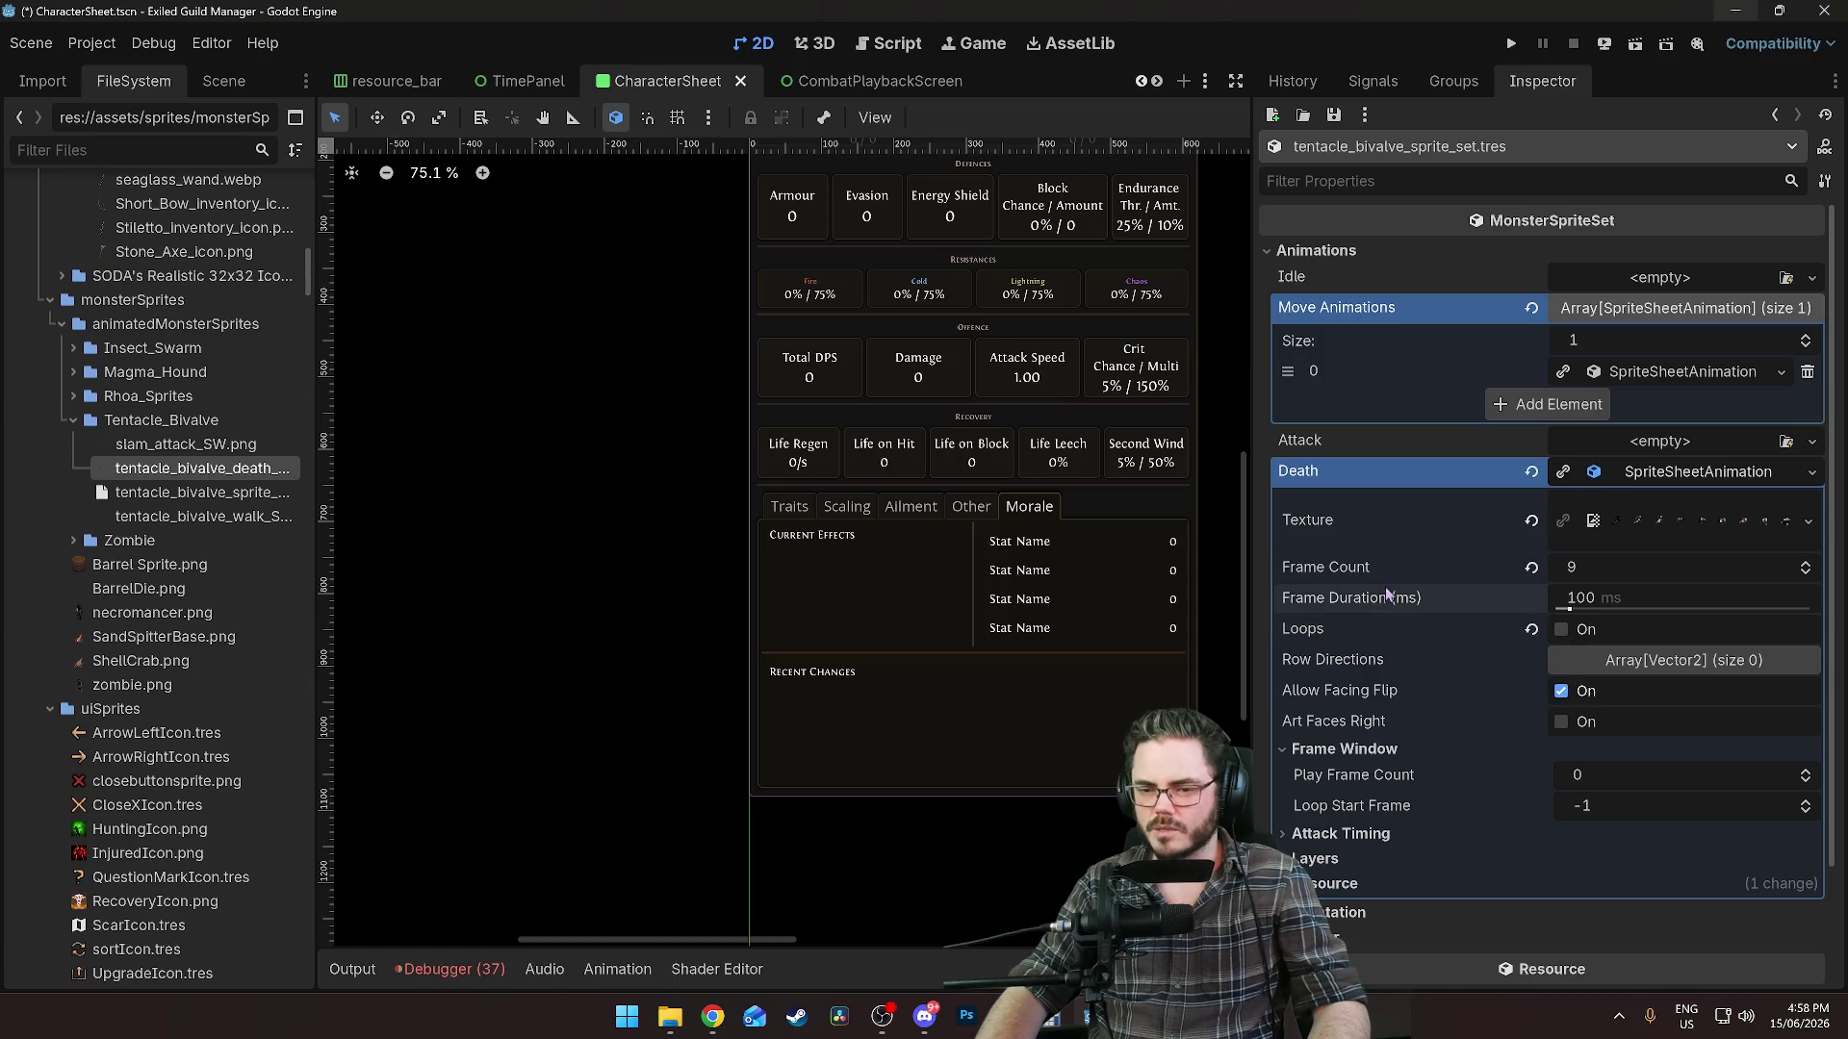
{"action": "key", "text": "ctrl+s"}
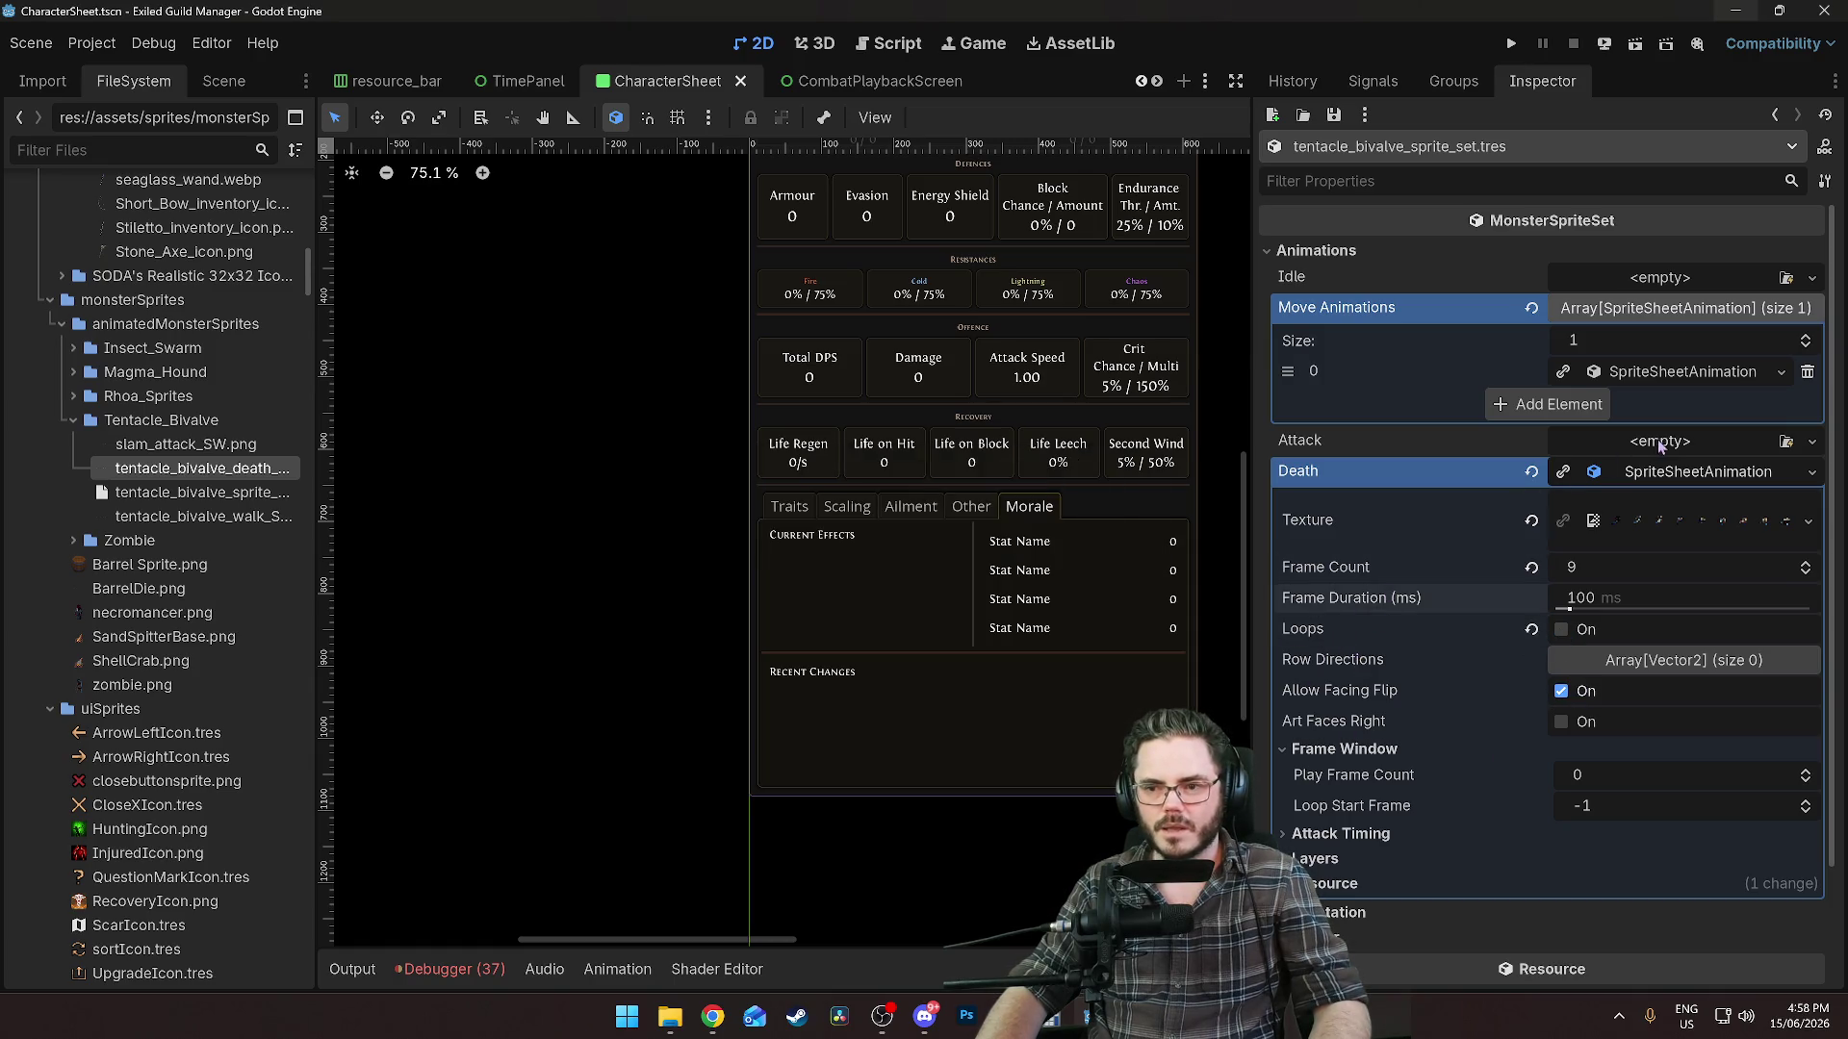
{"action": "left_click", "coordinate": [1669, 440]}
Create a new SpriteSheetAnimation for Attack using slam_attack_SW.png as its texture.
{"action": "left_click", "coordinate": [1680, 495]}
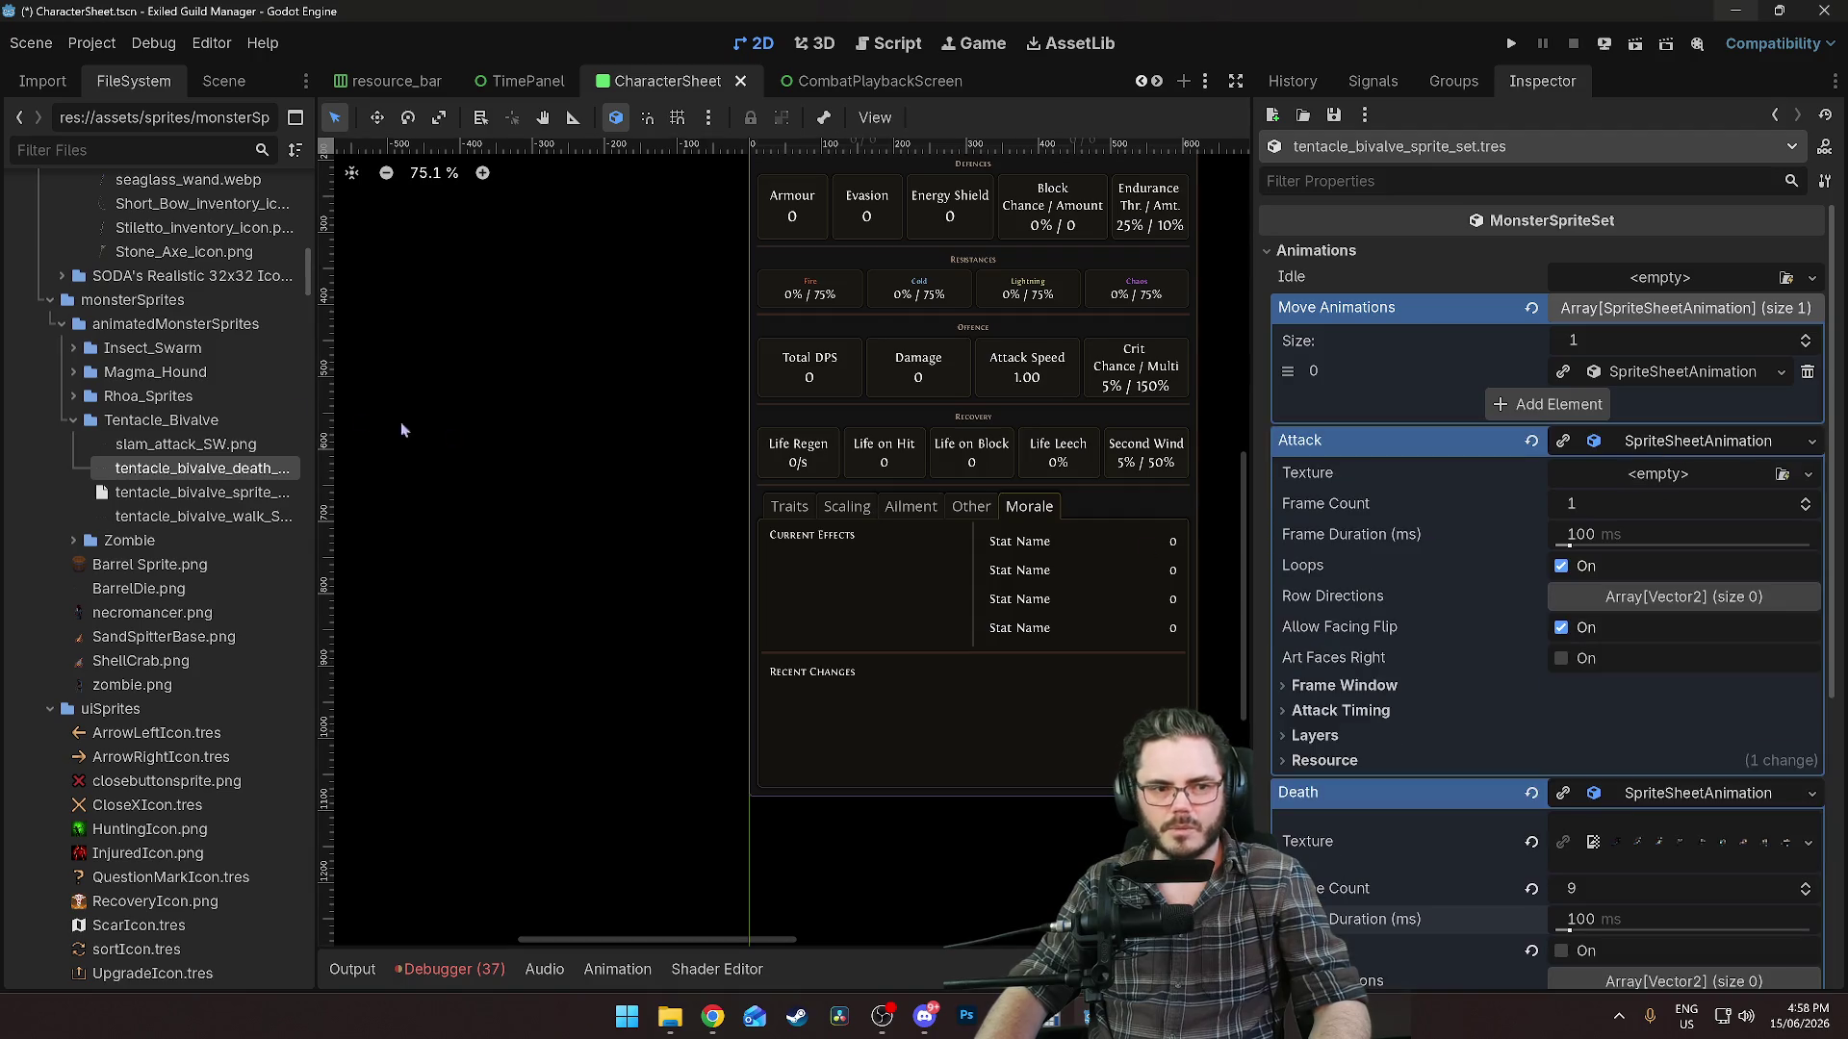
{"action": "left_click", "coordinate": [178, 445]}
{"action": "left_click_drag", "start_coordinate": [178, 448], "coordinate": [1658, 474]}
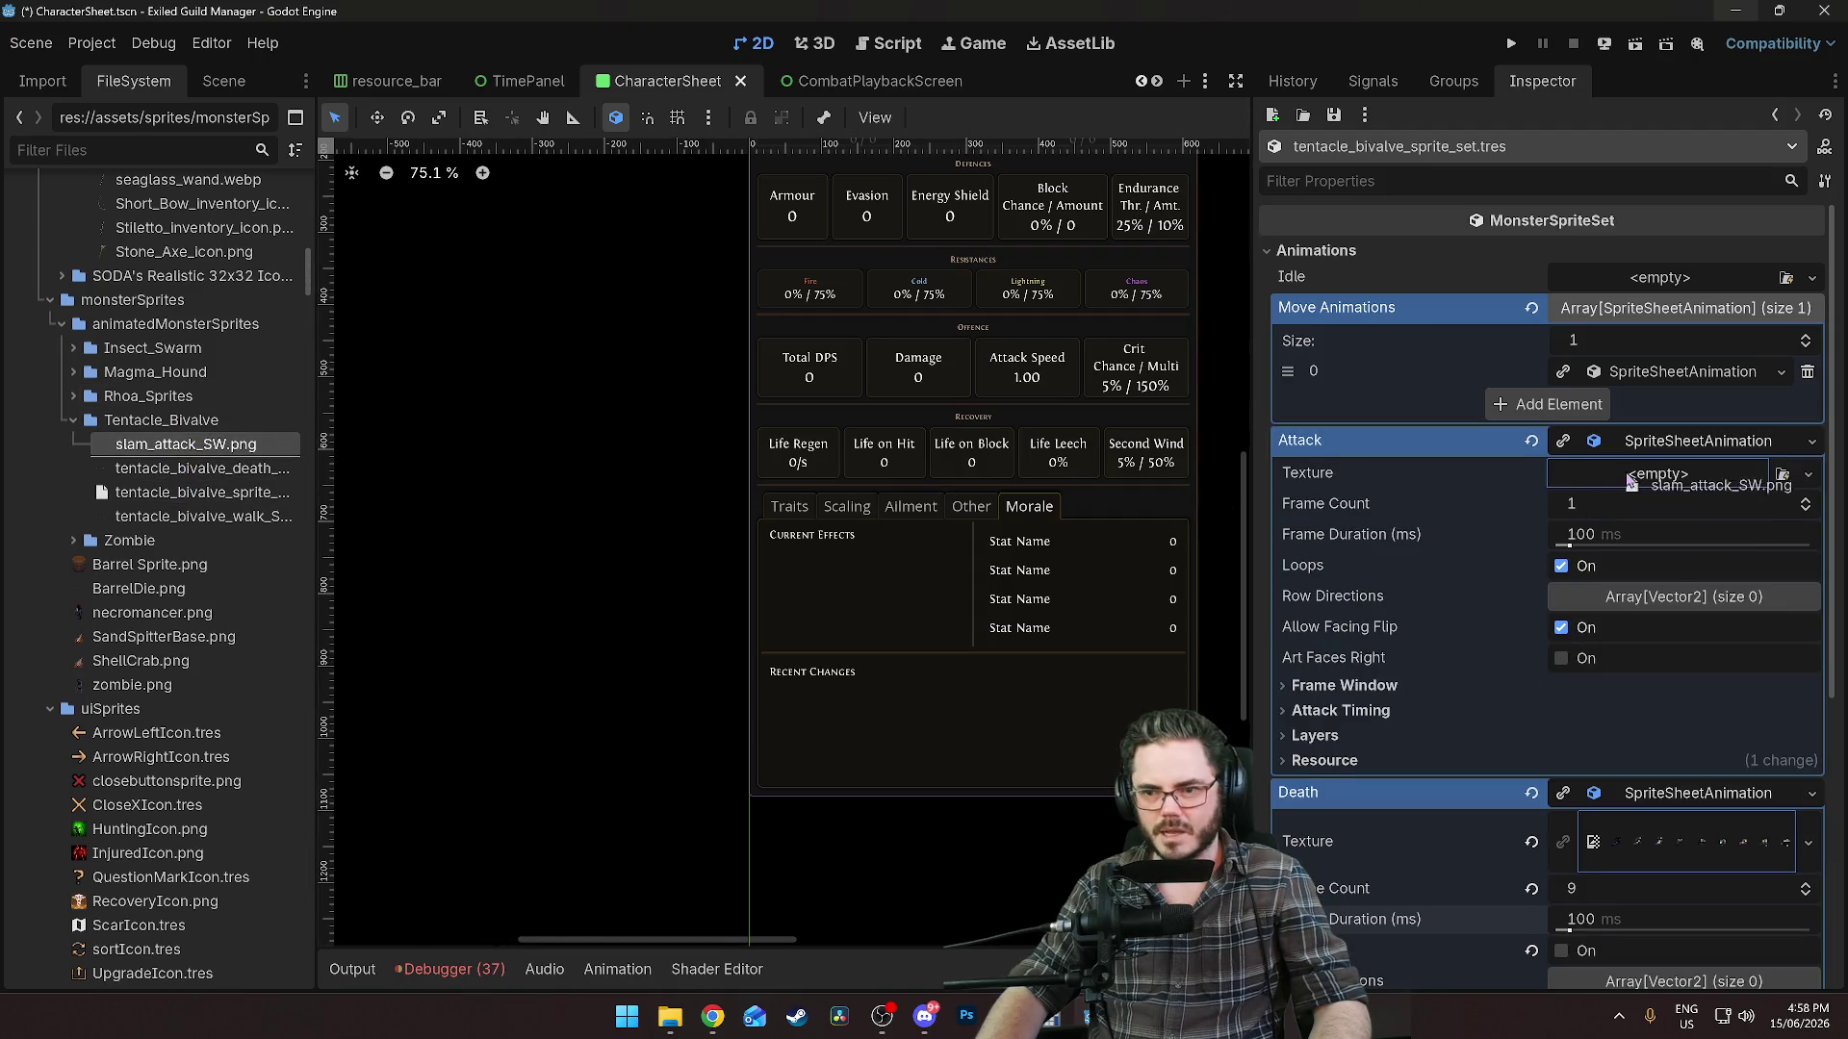
{"action": "left_click", "coordinate": [1665, 493]}
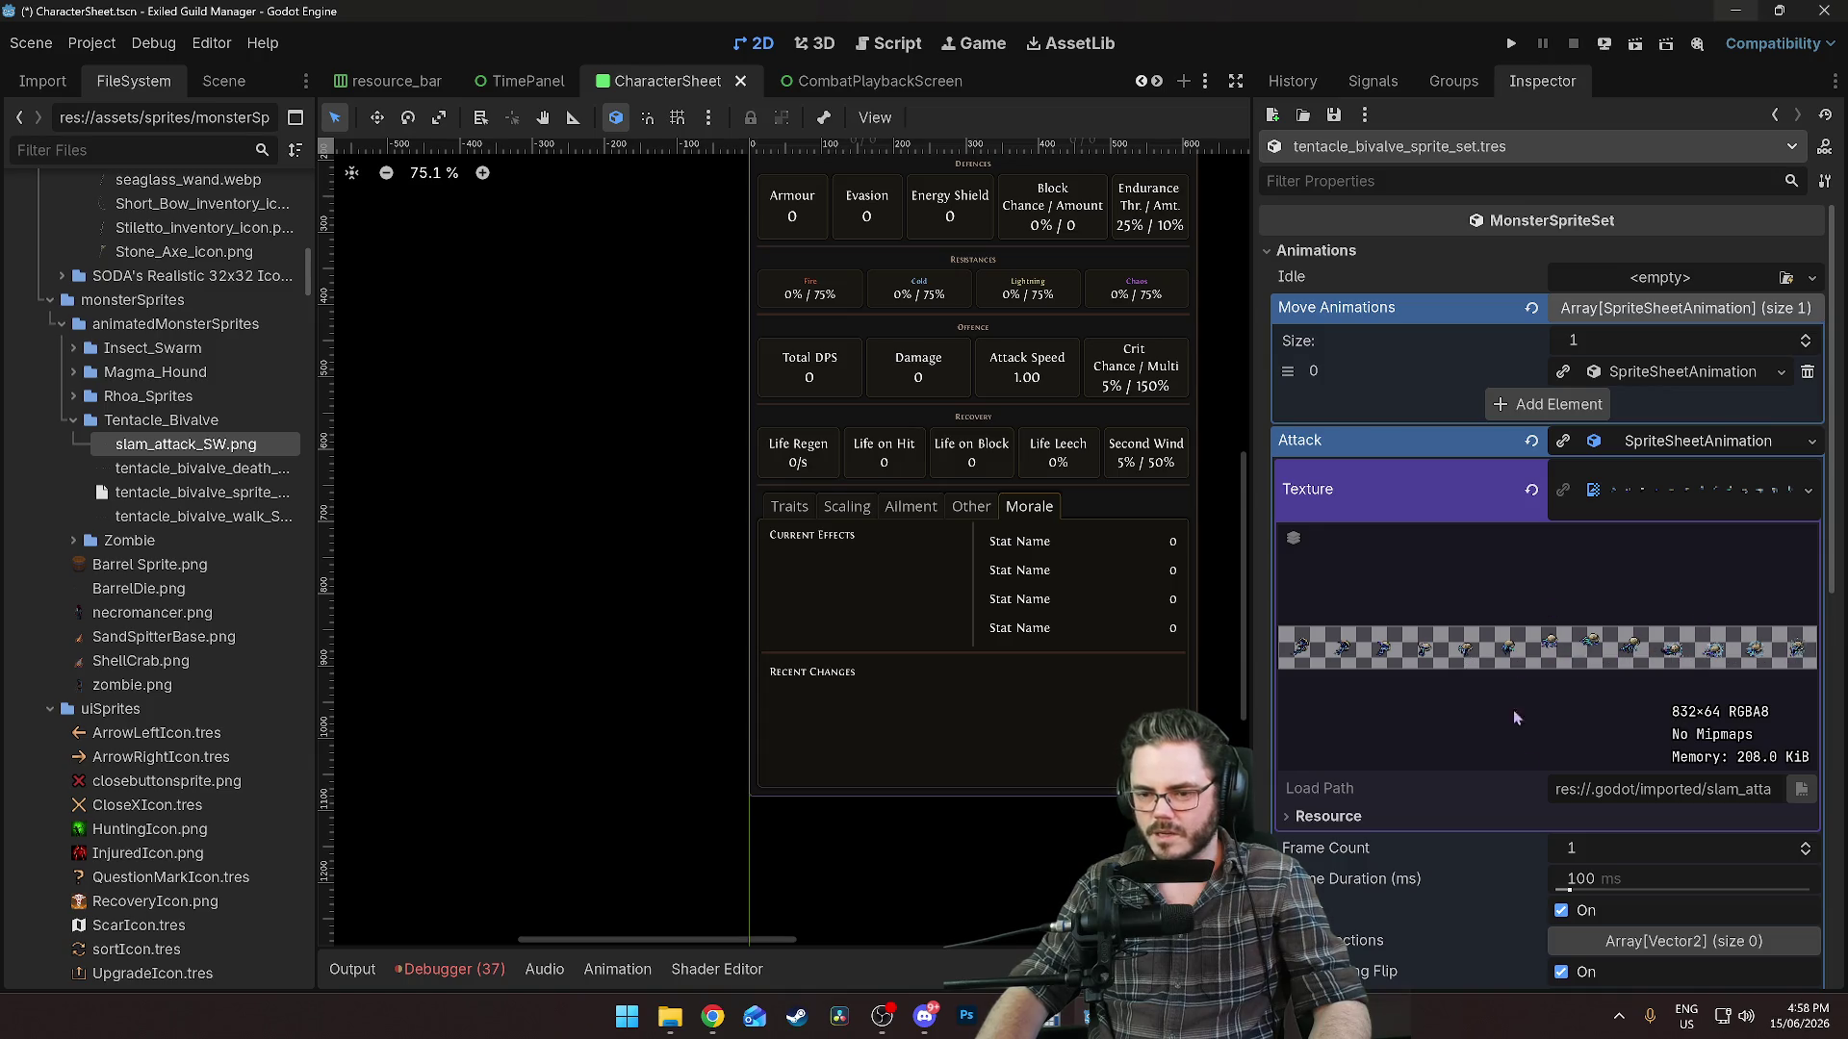
Set the Attack animation to 13 frames with looping off and expand its Attack Timing settings.
{"action": "left_click", "coordinate": [1608, 847]}
{"action": "type", "text": "13"}
{"action": "key", "text": "Return"}
{"action": "scroll", "coordinate": [1447, 858], "scroll_direction": "down", "scroll_amount": 3}
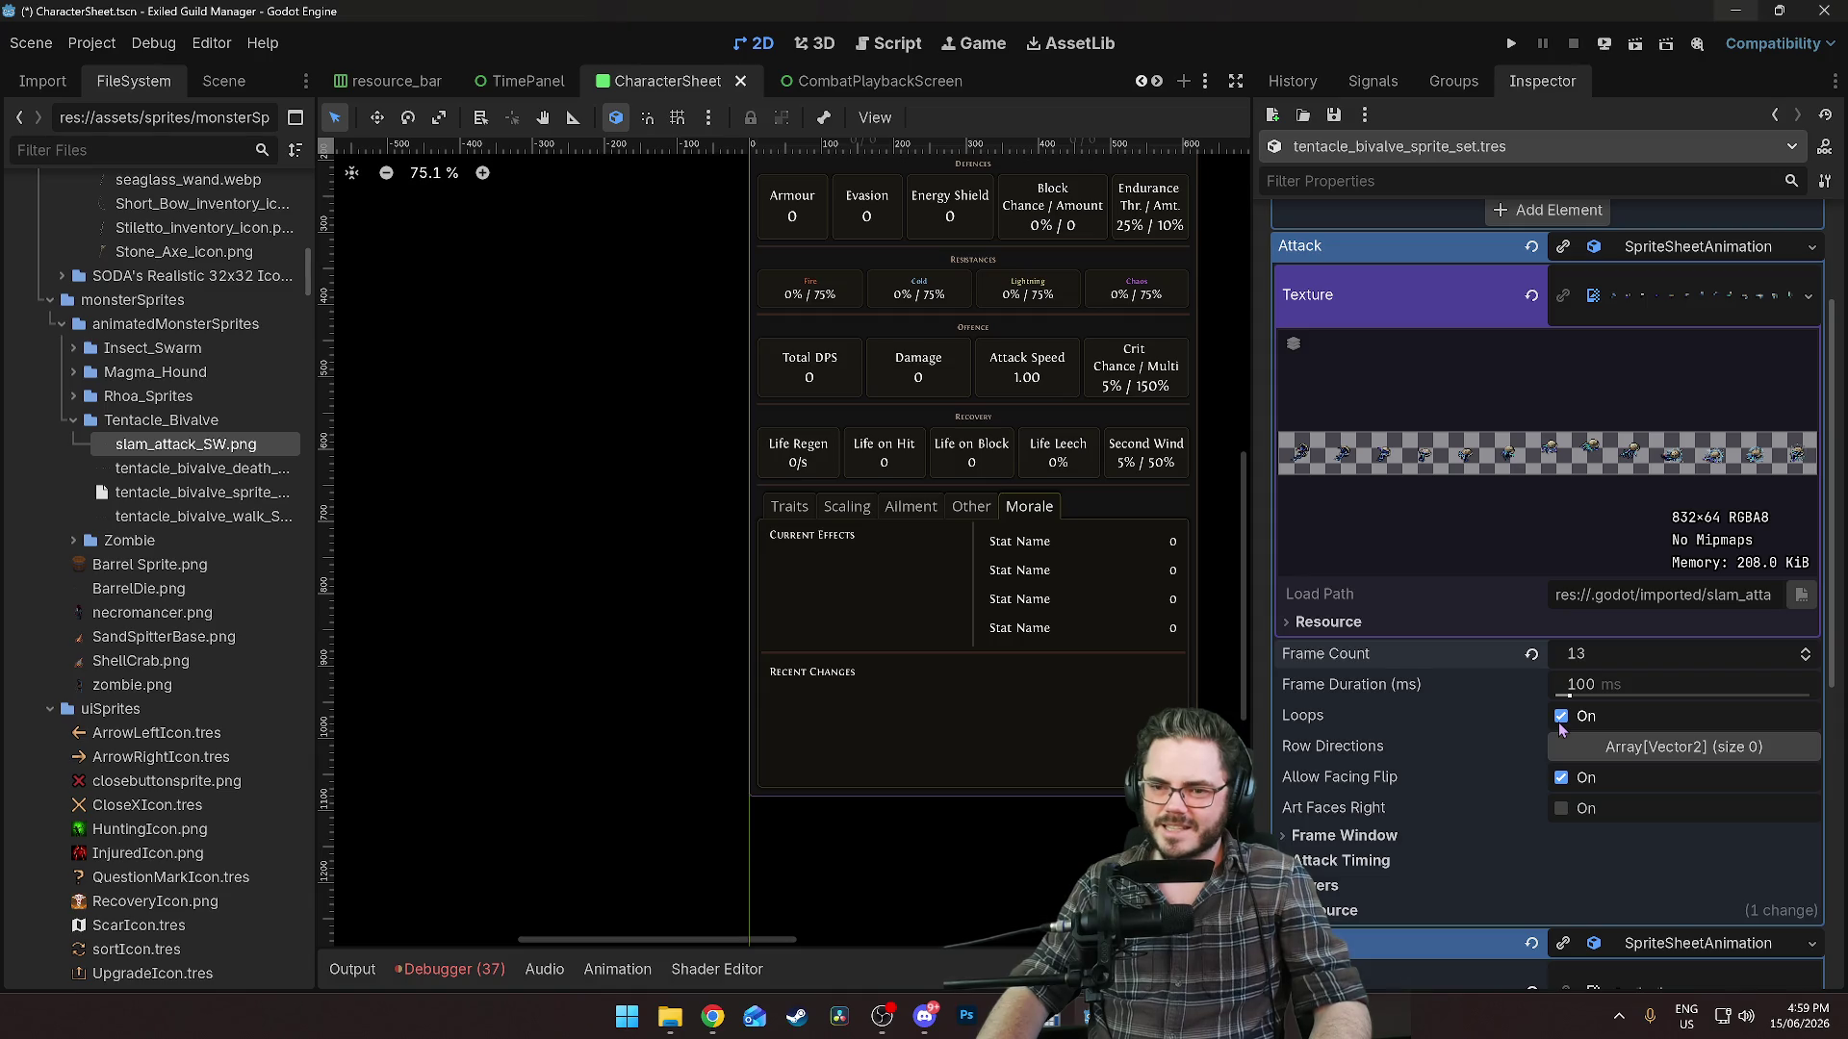
{"action": "left_click", "coordinate": [1560, 720]}
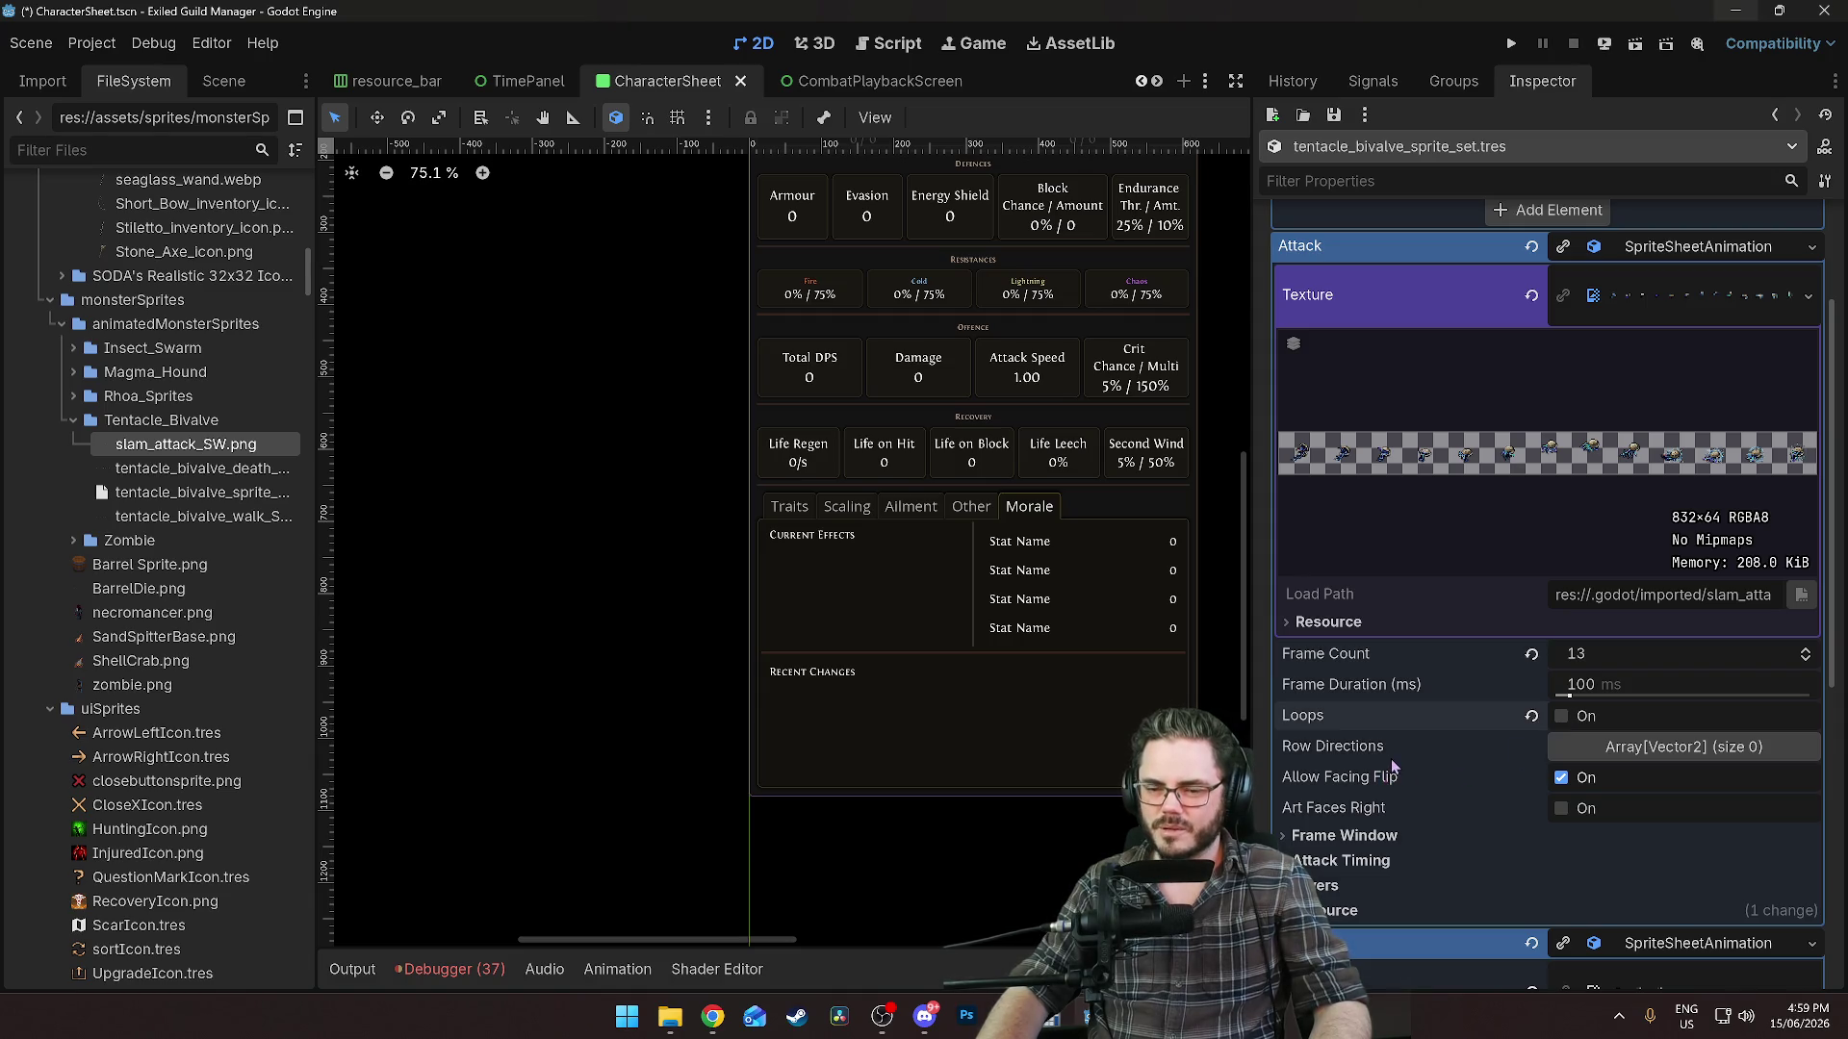
{"action": "scroll", "coordinate": [1402, 767], "scroll_direction": "down", "scroll_amount": 2}
{"action": "mouse_move", "coordinate": [1359, 687]}
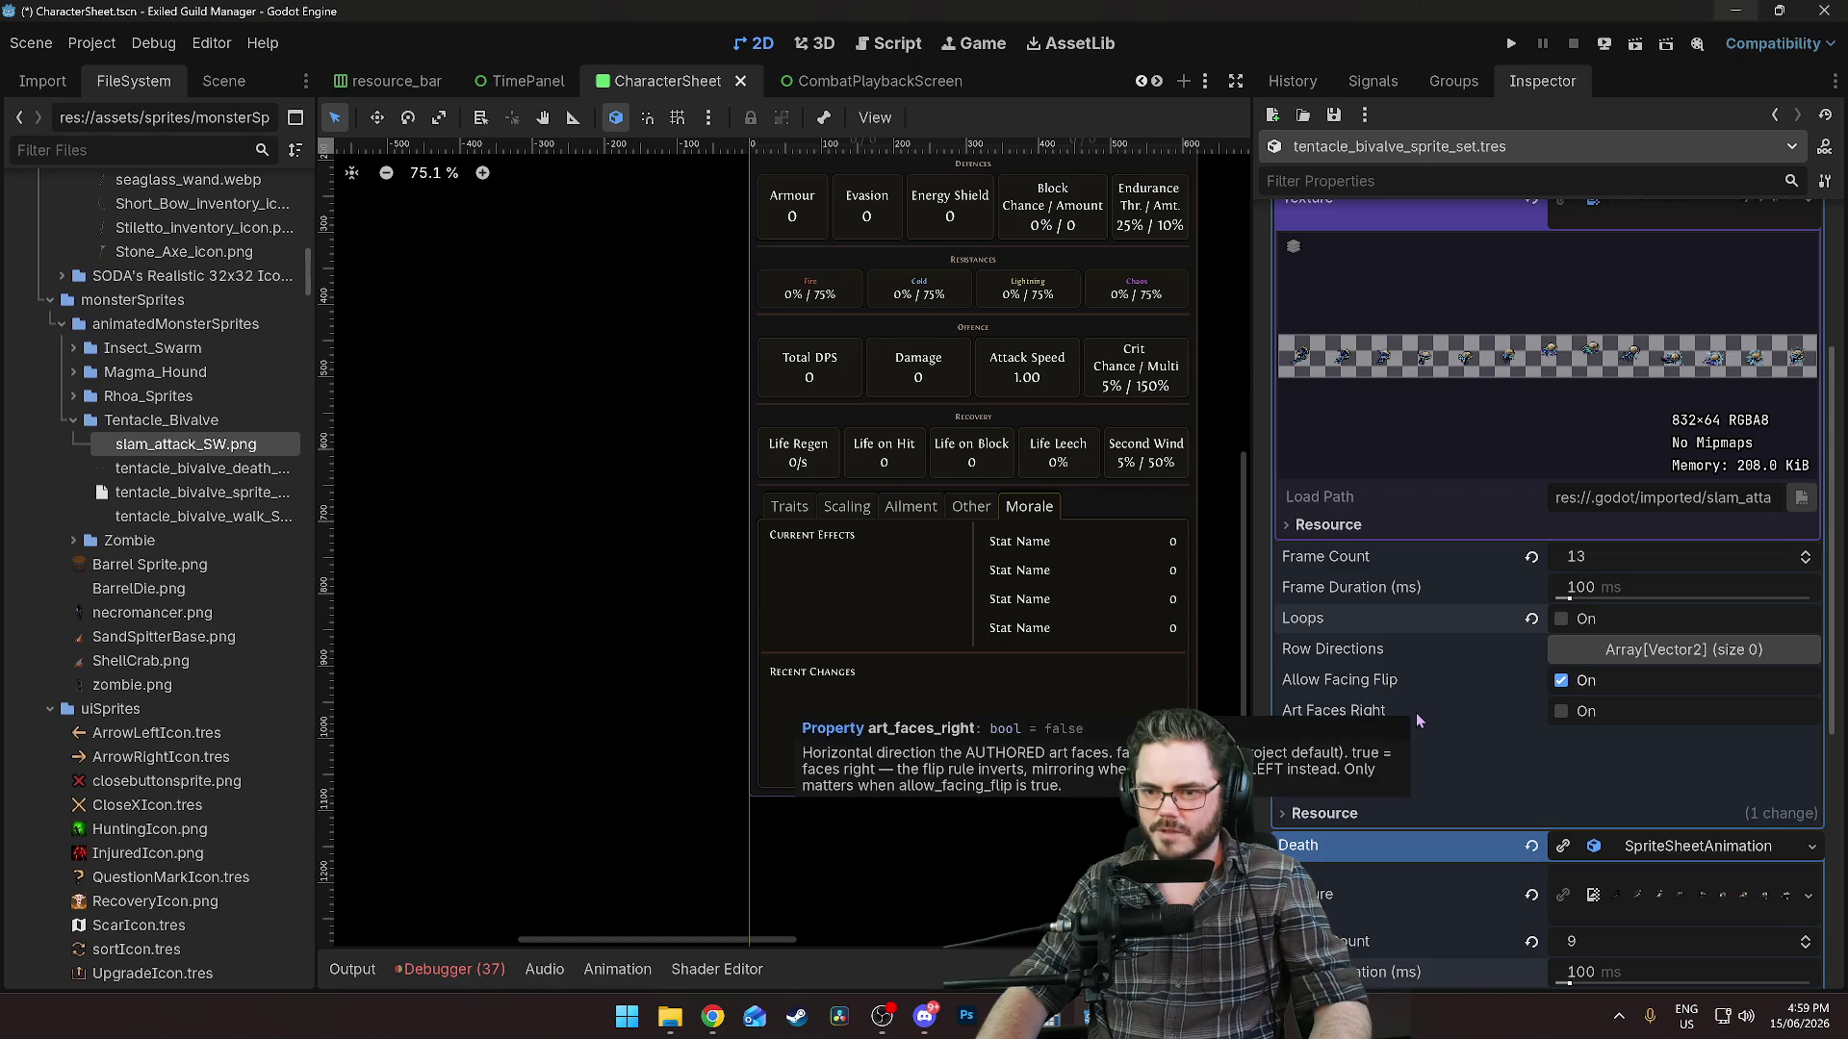
{"action": "scroll", "coordinate": [1399, 739], "scroll_direction": "down", "scroll_amount": 4}
{"action": "left_click", "coordinate": [1341, 569]}
{"action": "left_click", "coordinate": [1326, 545]}
{"action": "left_click", "coordinate": [1318, 549]}
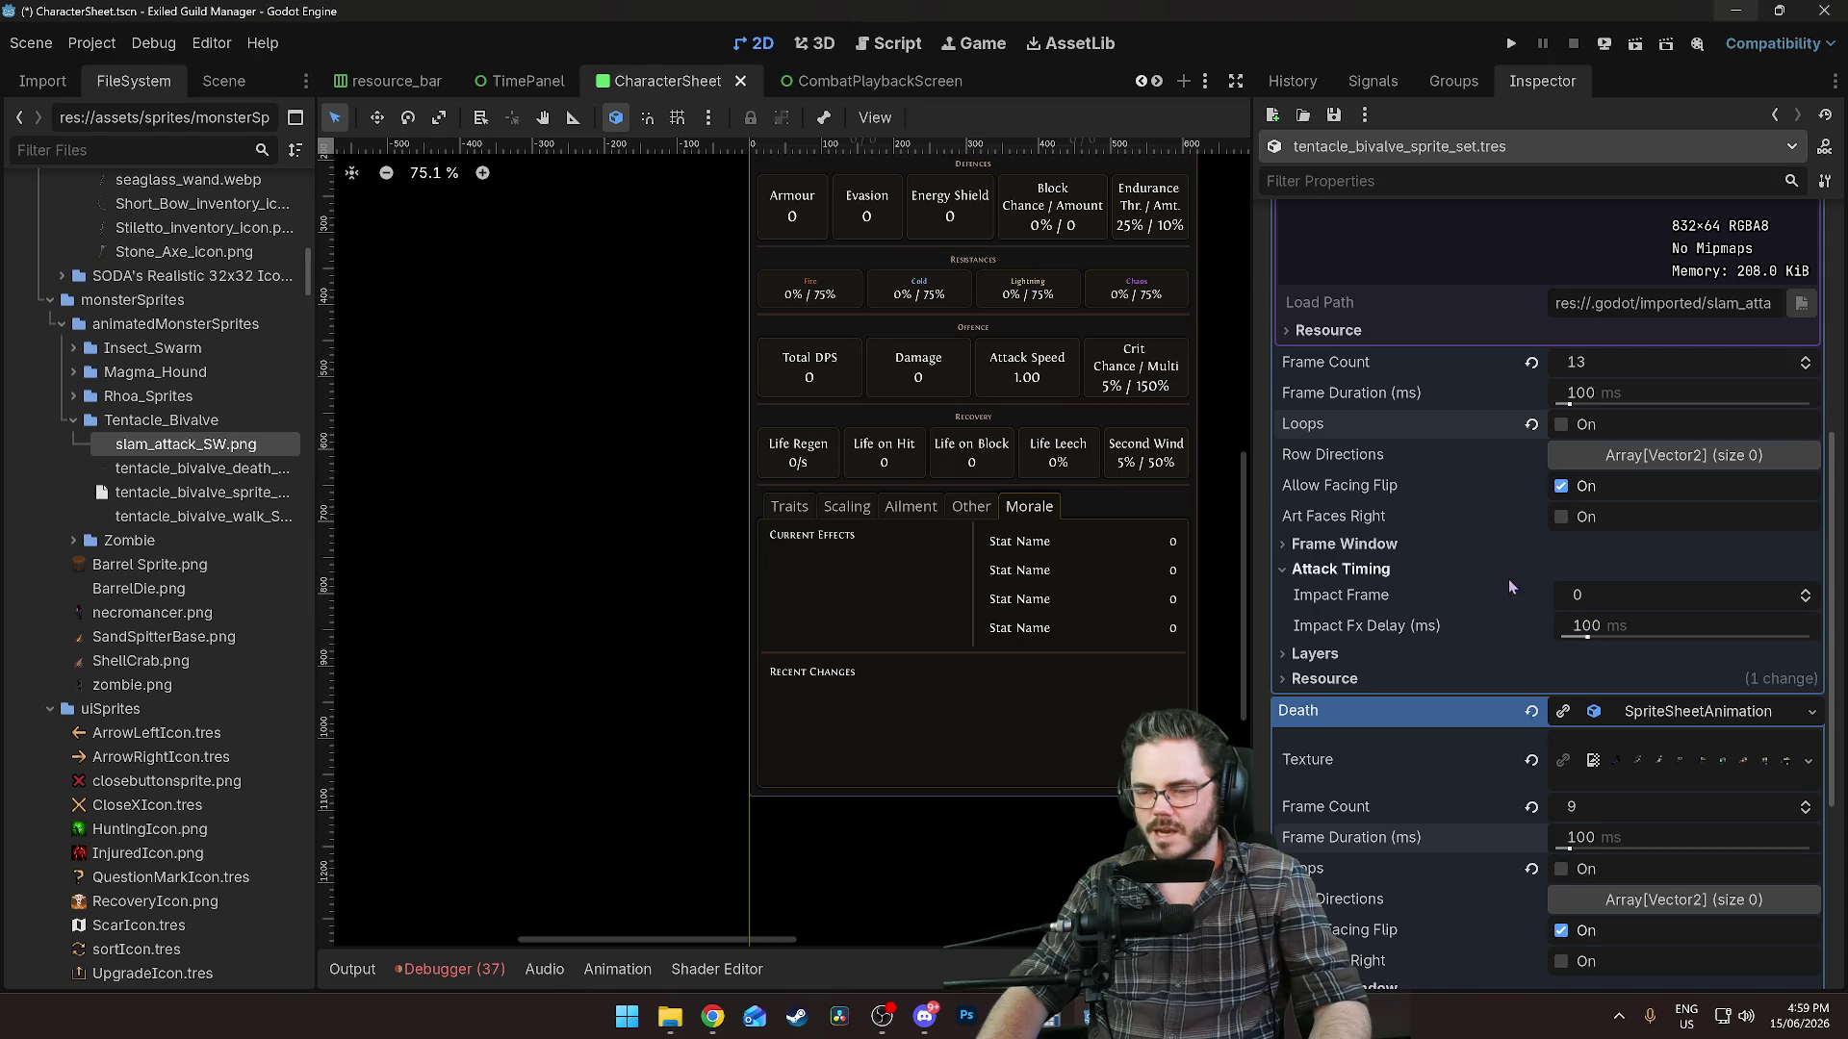
{"action": "scroll", "coordinate": [1509, 579], "scroll_direction": "up", "scroll_amount": 4}
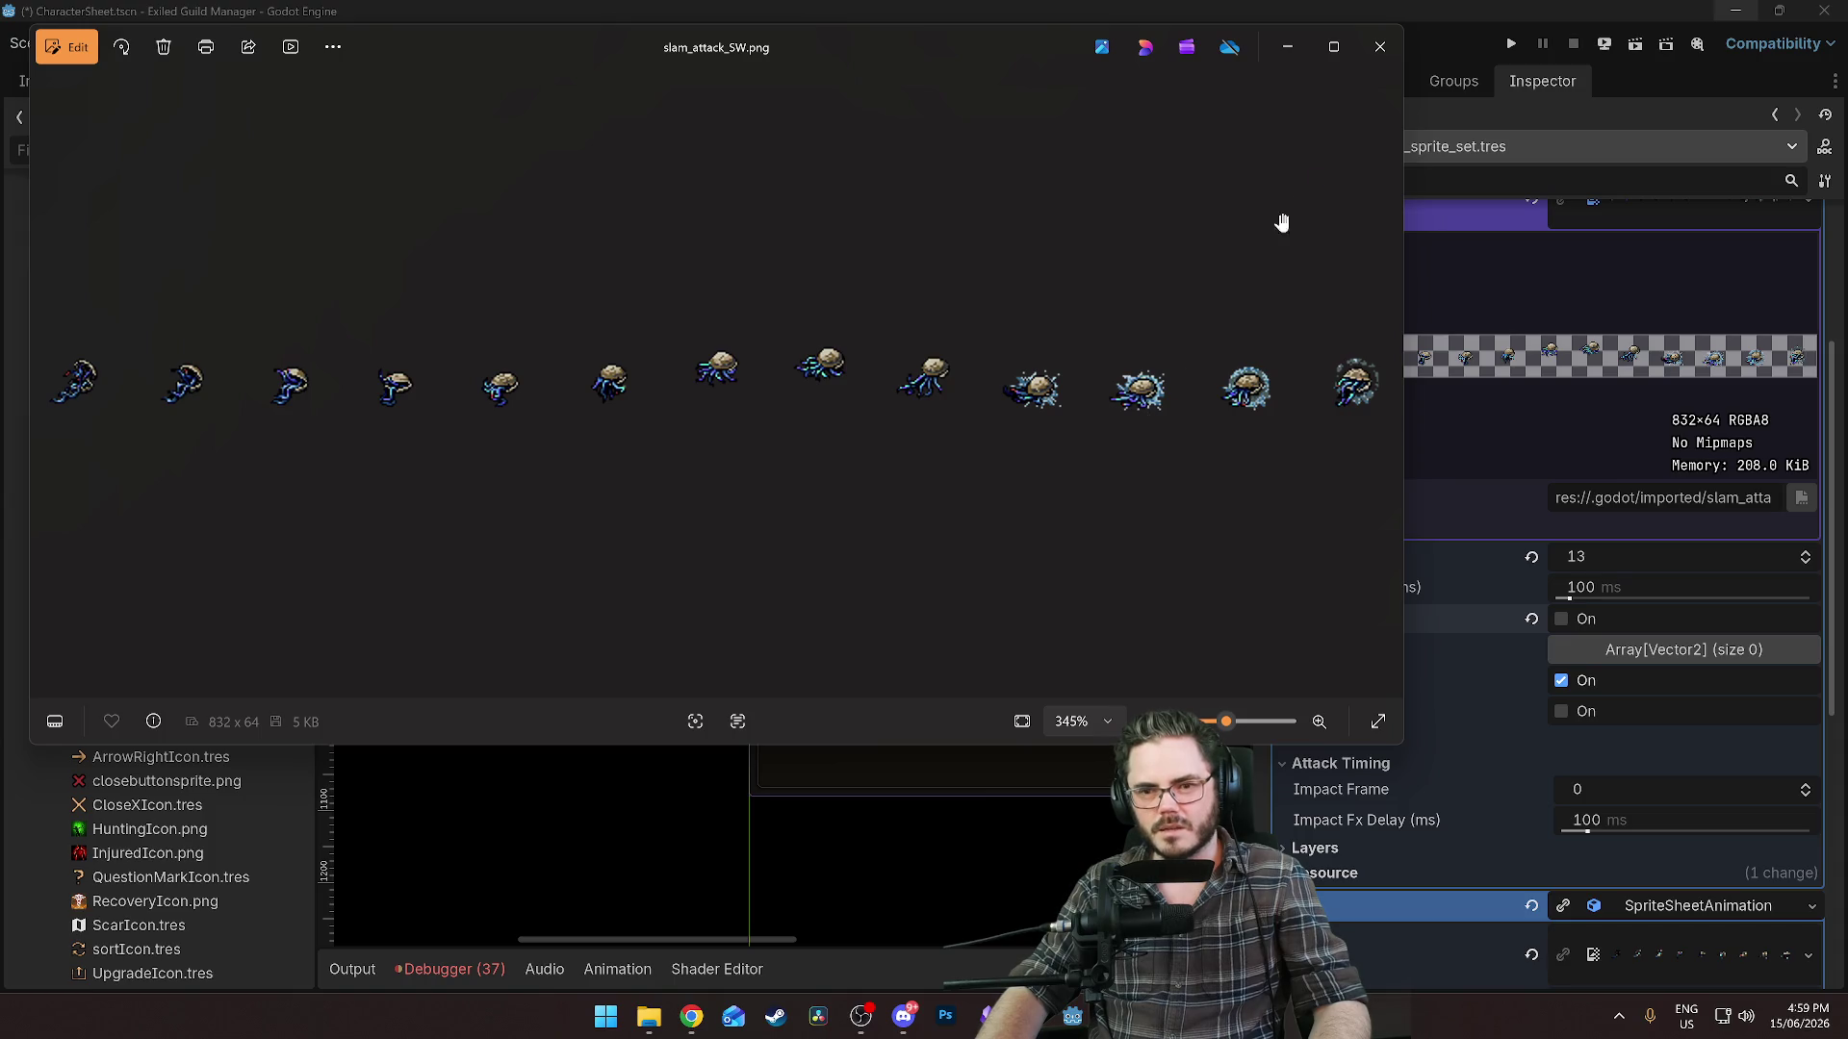
Set the Attack animation's impact frame to 11 and save the scene.
{"action": "left_click", "coordinate": [1380, 46]}
{"action": "left_click", "coordinate": [1586, 789]}
{"action": "type", "text": "1"}
{"action": "key", "text": "Return"}
{"action": "type", "text": "1"}
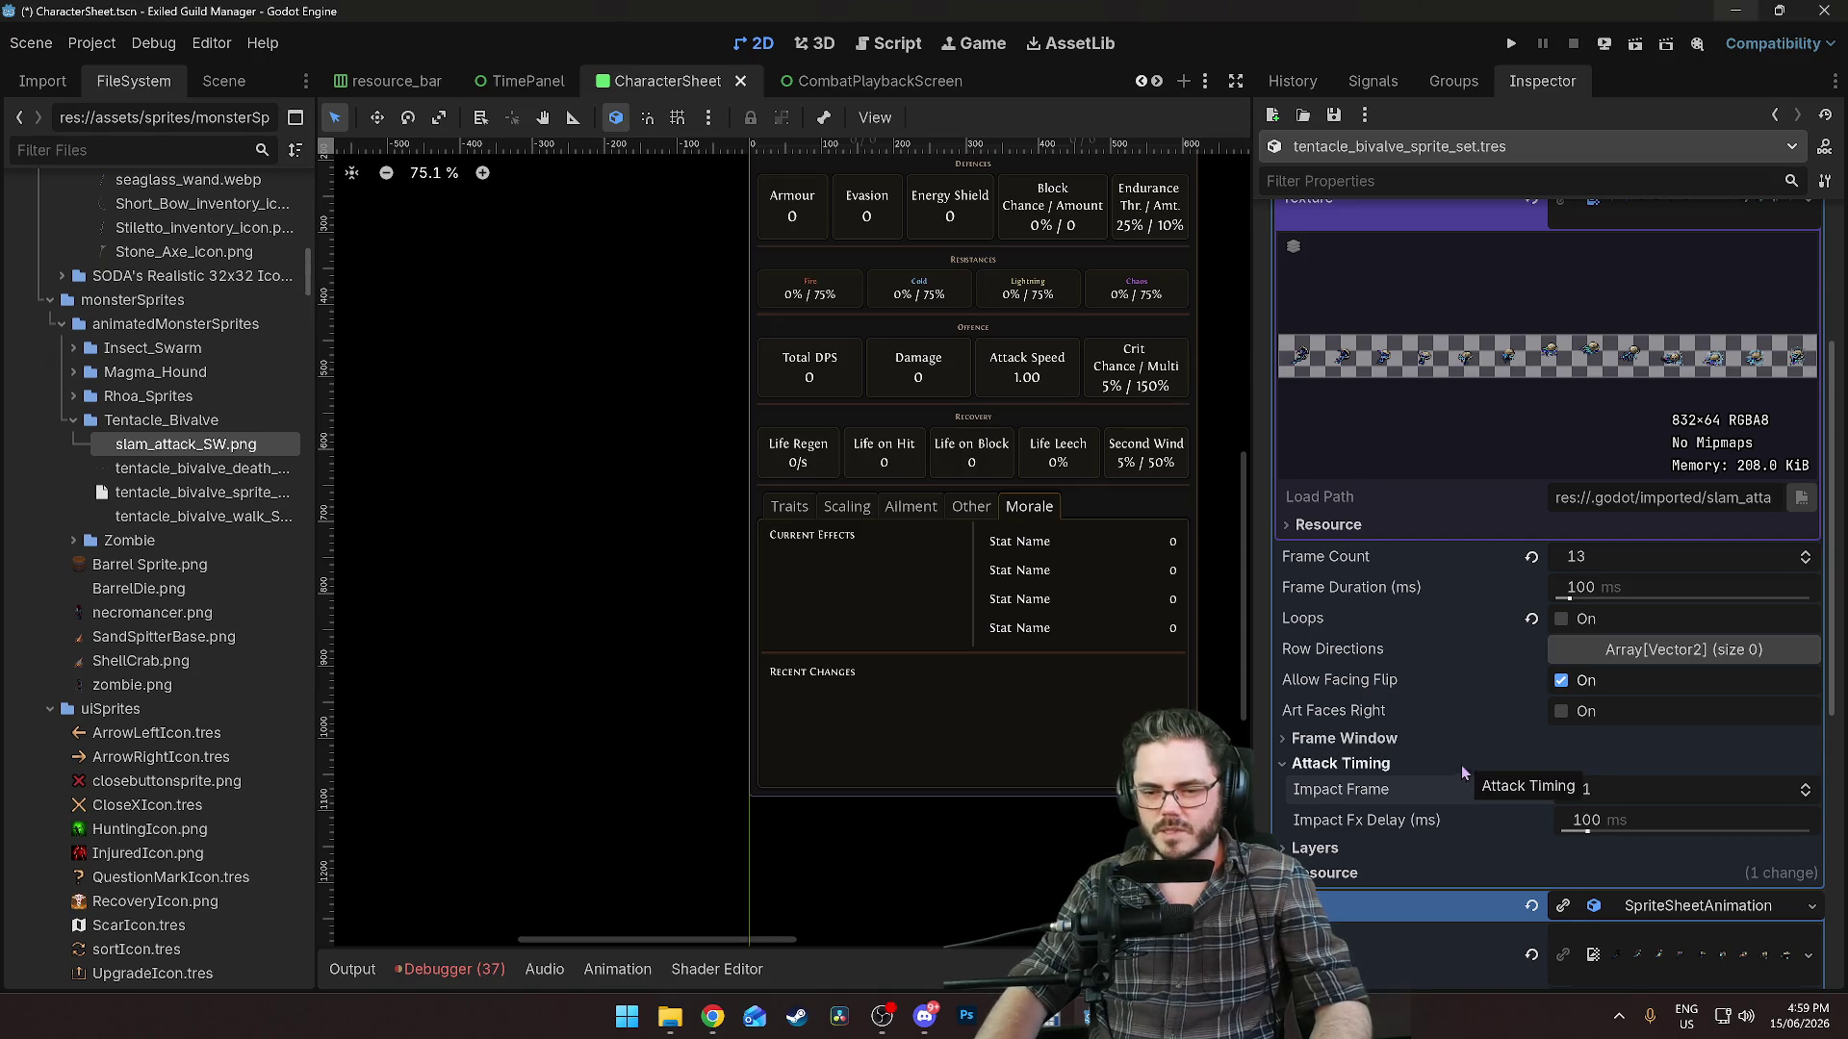
{"action": "scroll", "coordinate": [1461, 765], "scroll_direction": "down", "scroll_amount": 2}
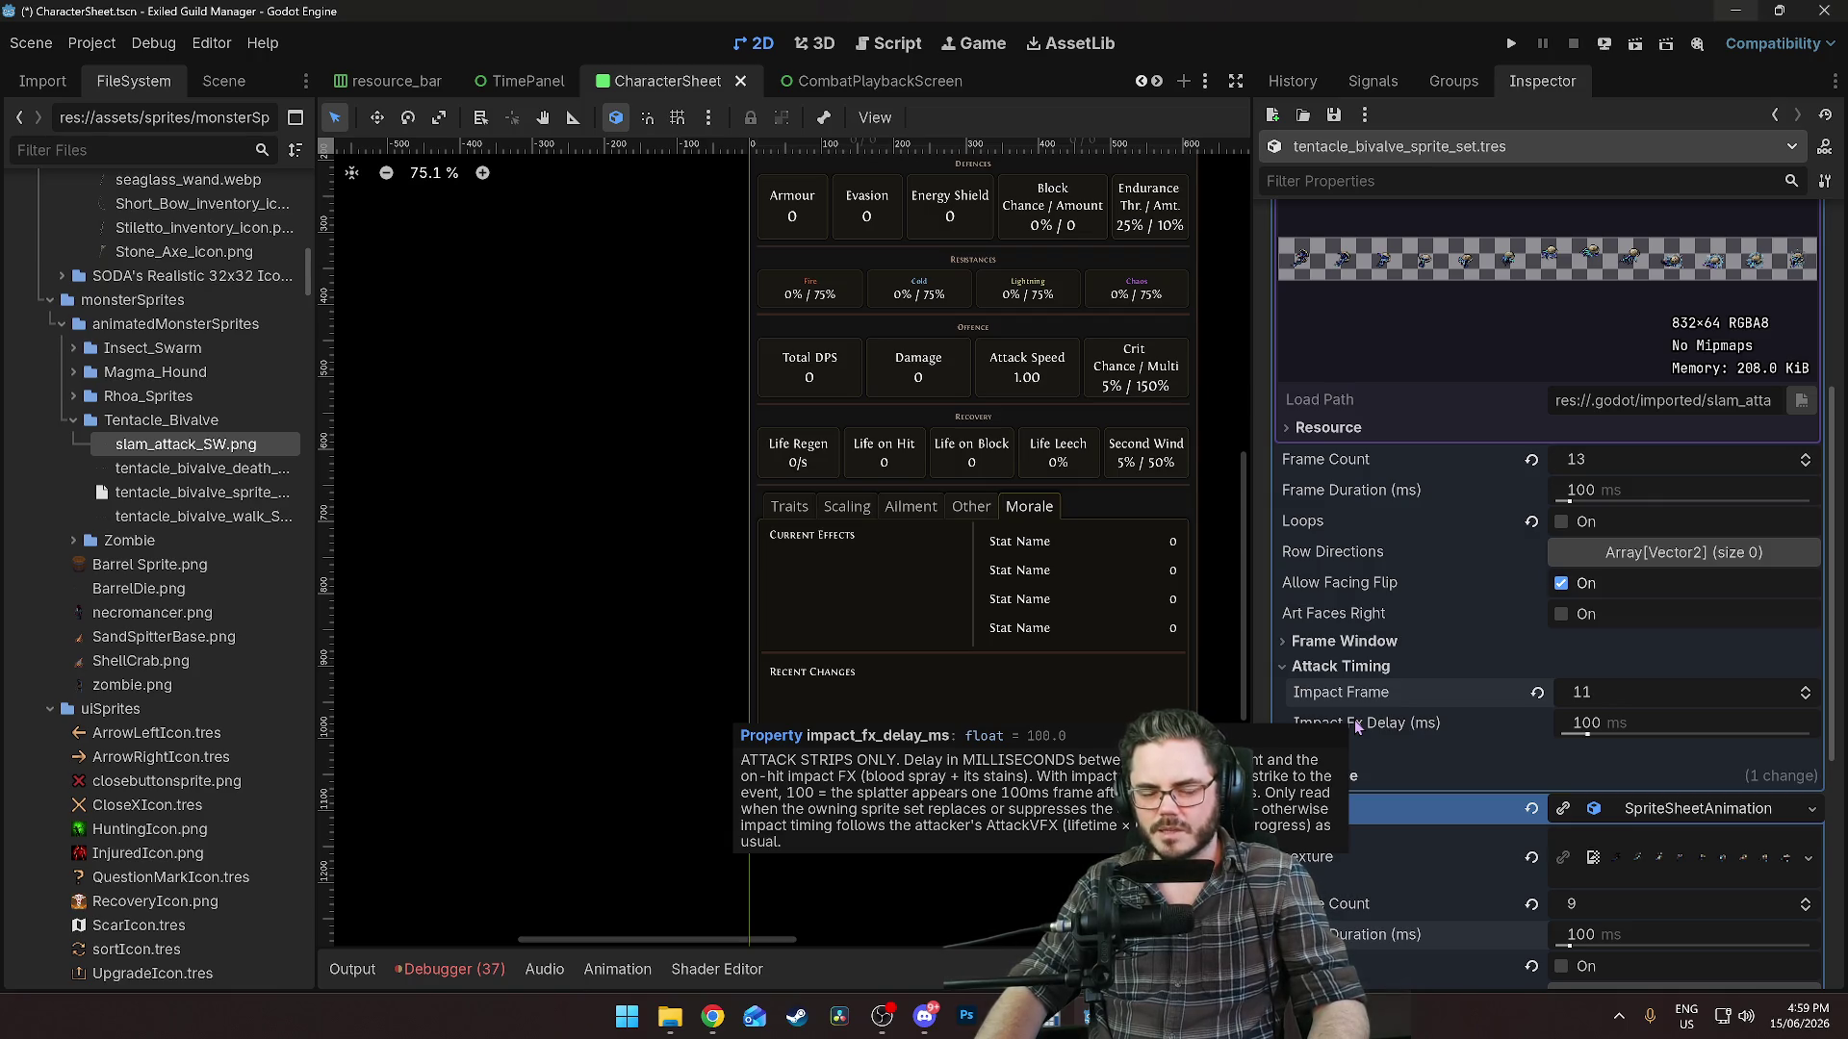
{"action": "key", "text": "ctrl+s"}
Expand the sprite set's Presentation section to reveal Body Px, then go to Aseprite.
{"action": "scroll", "coordinate": [1395, 693], "scroll_direction": "down", "scroll_amount": 4}
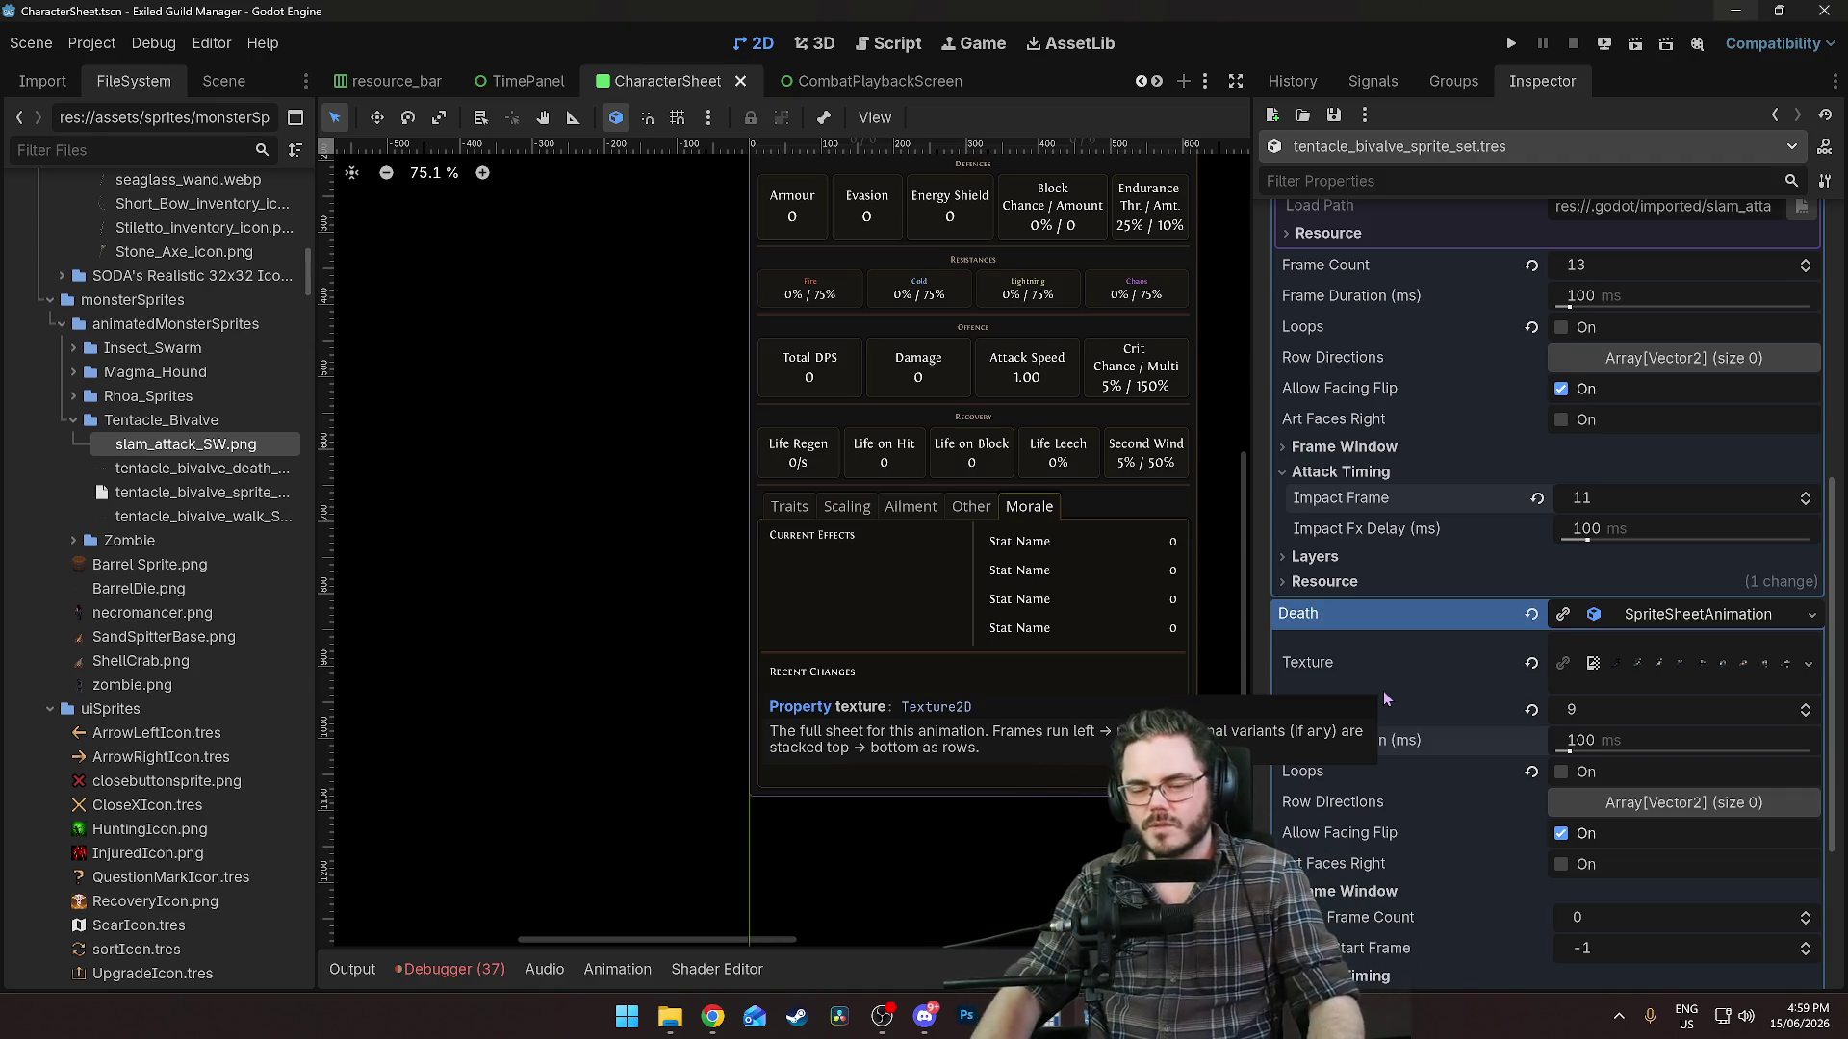
{"action": "scroll", "coordinate": [1406, 540], "scroll_direction": "down", "scroll_amount": 4}
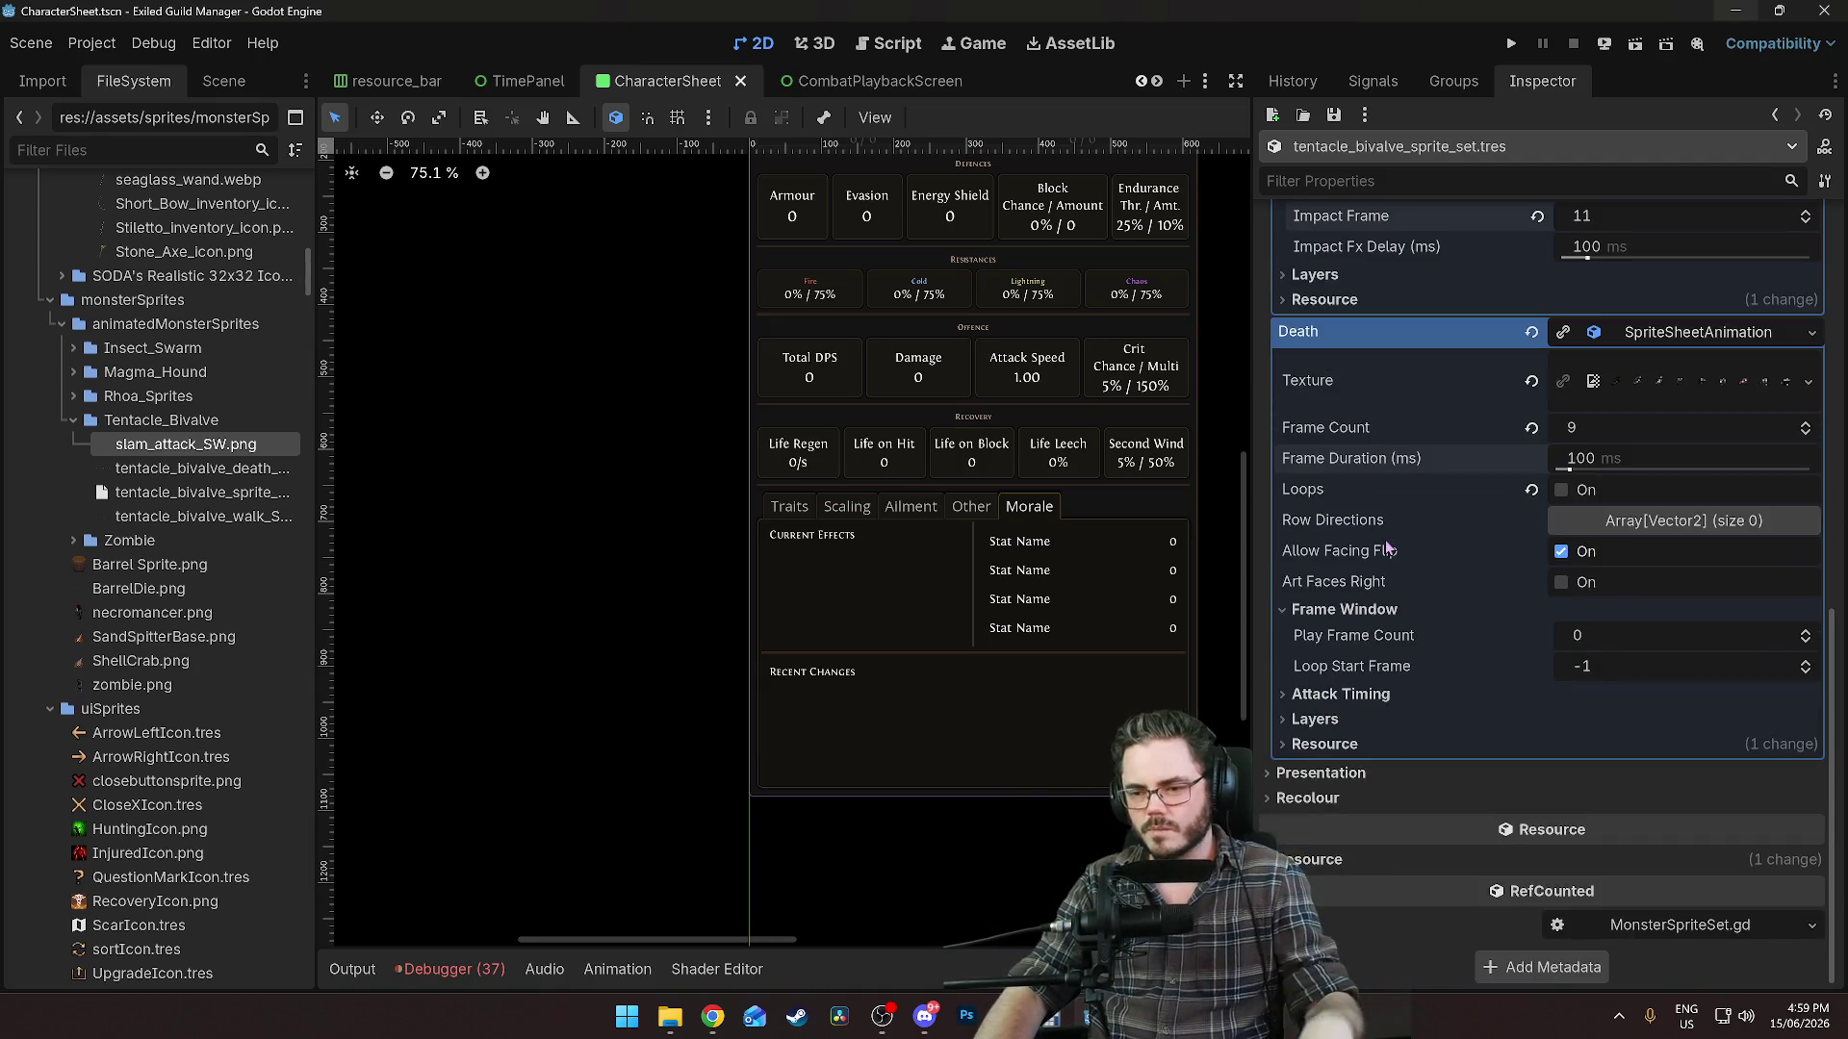
{"action": "left_click", "coordinate": [1346, 695]}
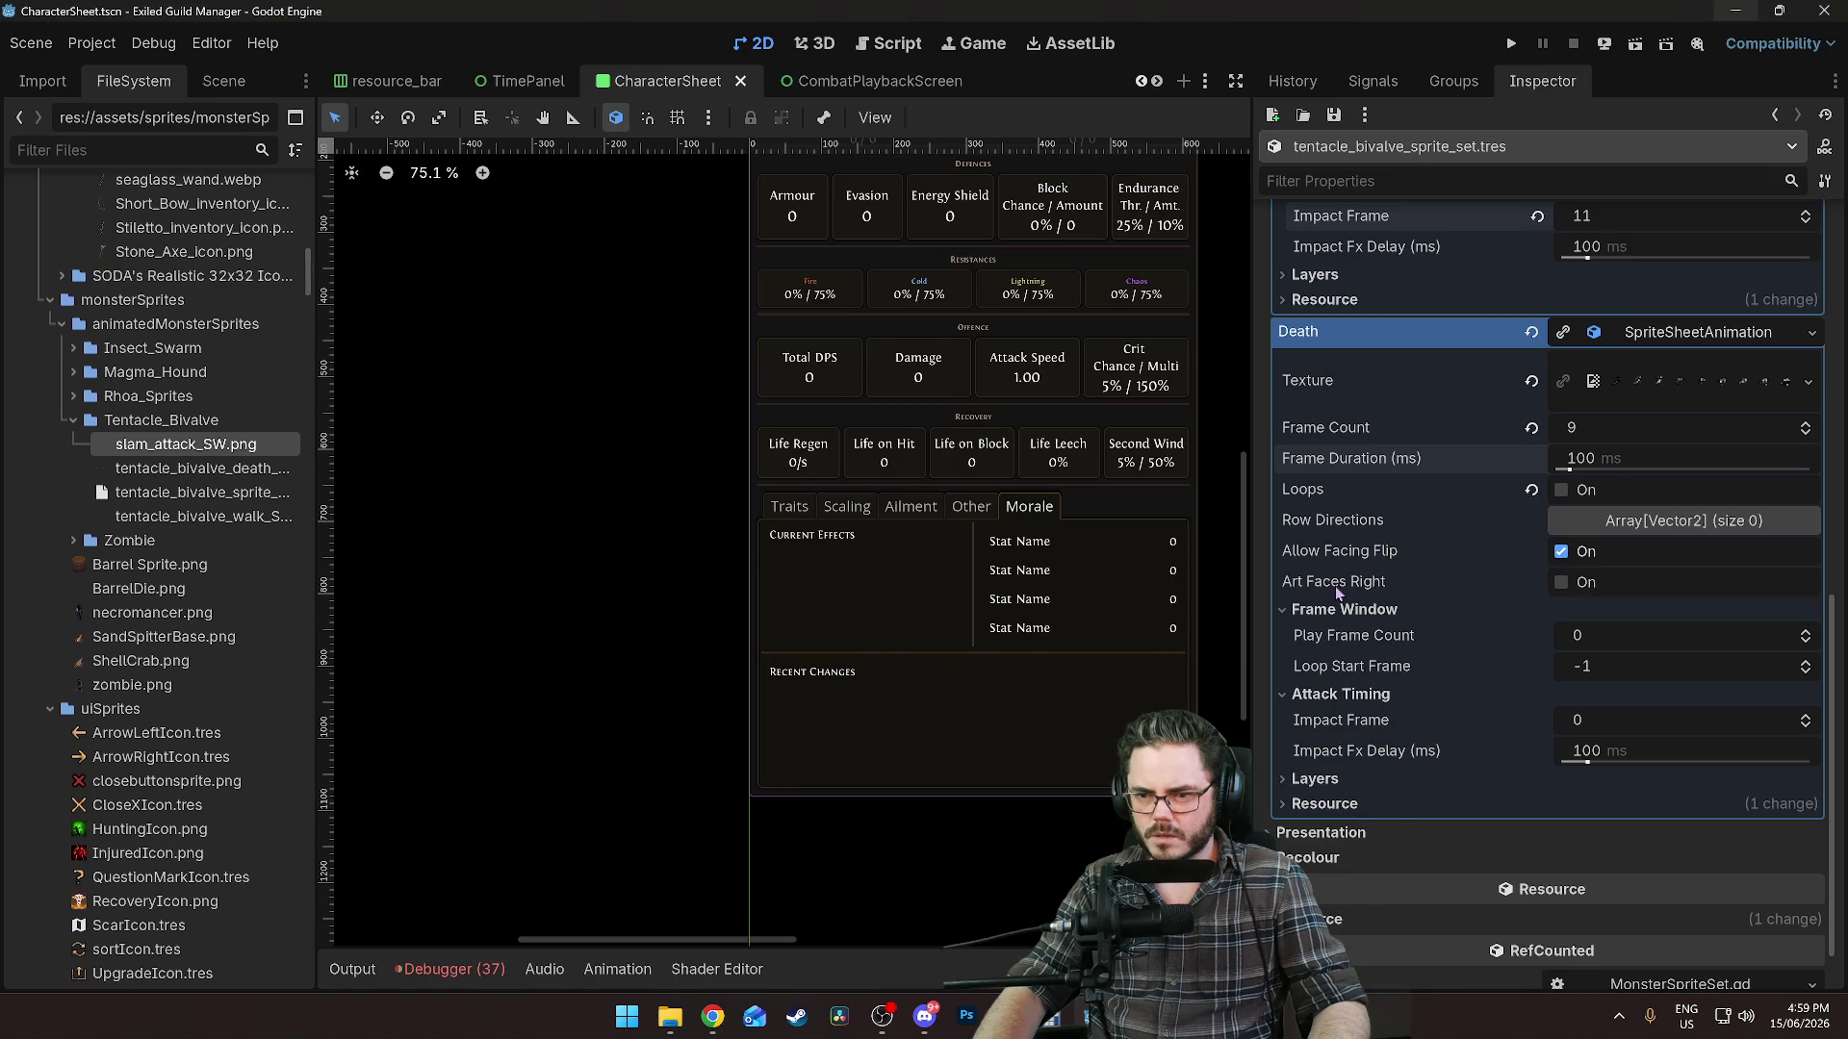
{"action": "scroll", "coordinate": [1442, 502], "scroll_direction": "up", "scroll_amount": 2}
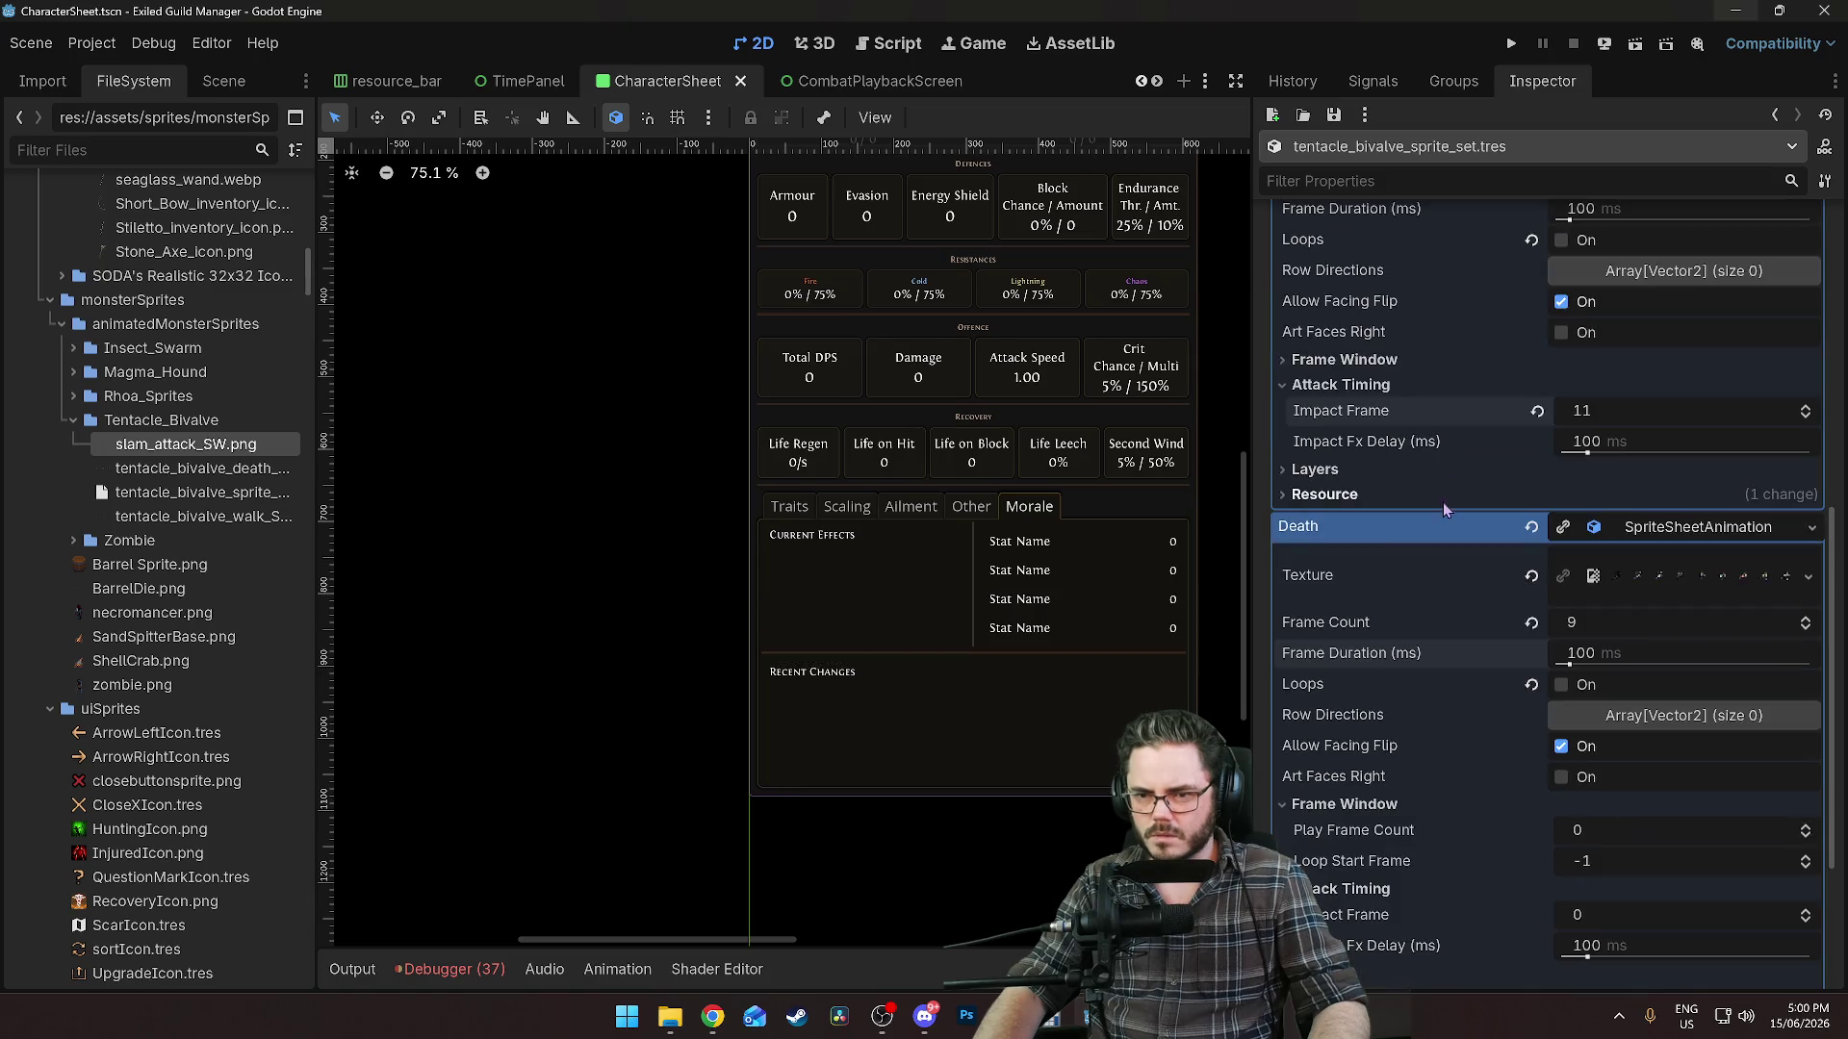
{"action": "scroll", "coordinate": [1442, 502], "scroll_direction": "down", "scroll_amount": 1}
{"action": "scroll", "coordinate": [1568, 517], "scroll_direction": "up", "scroll_amount": 3}
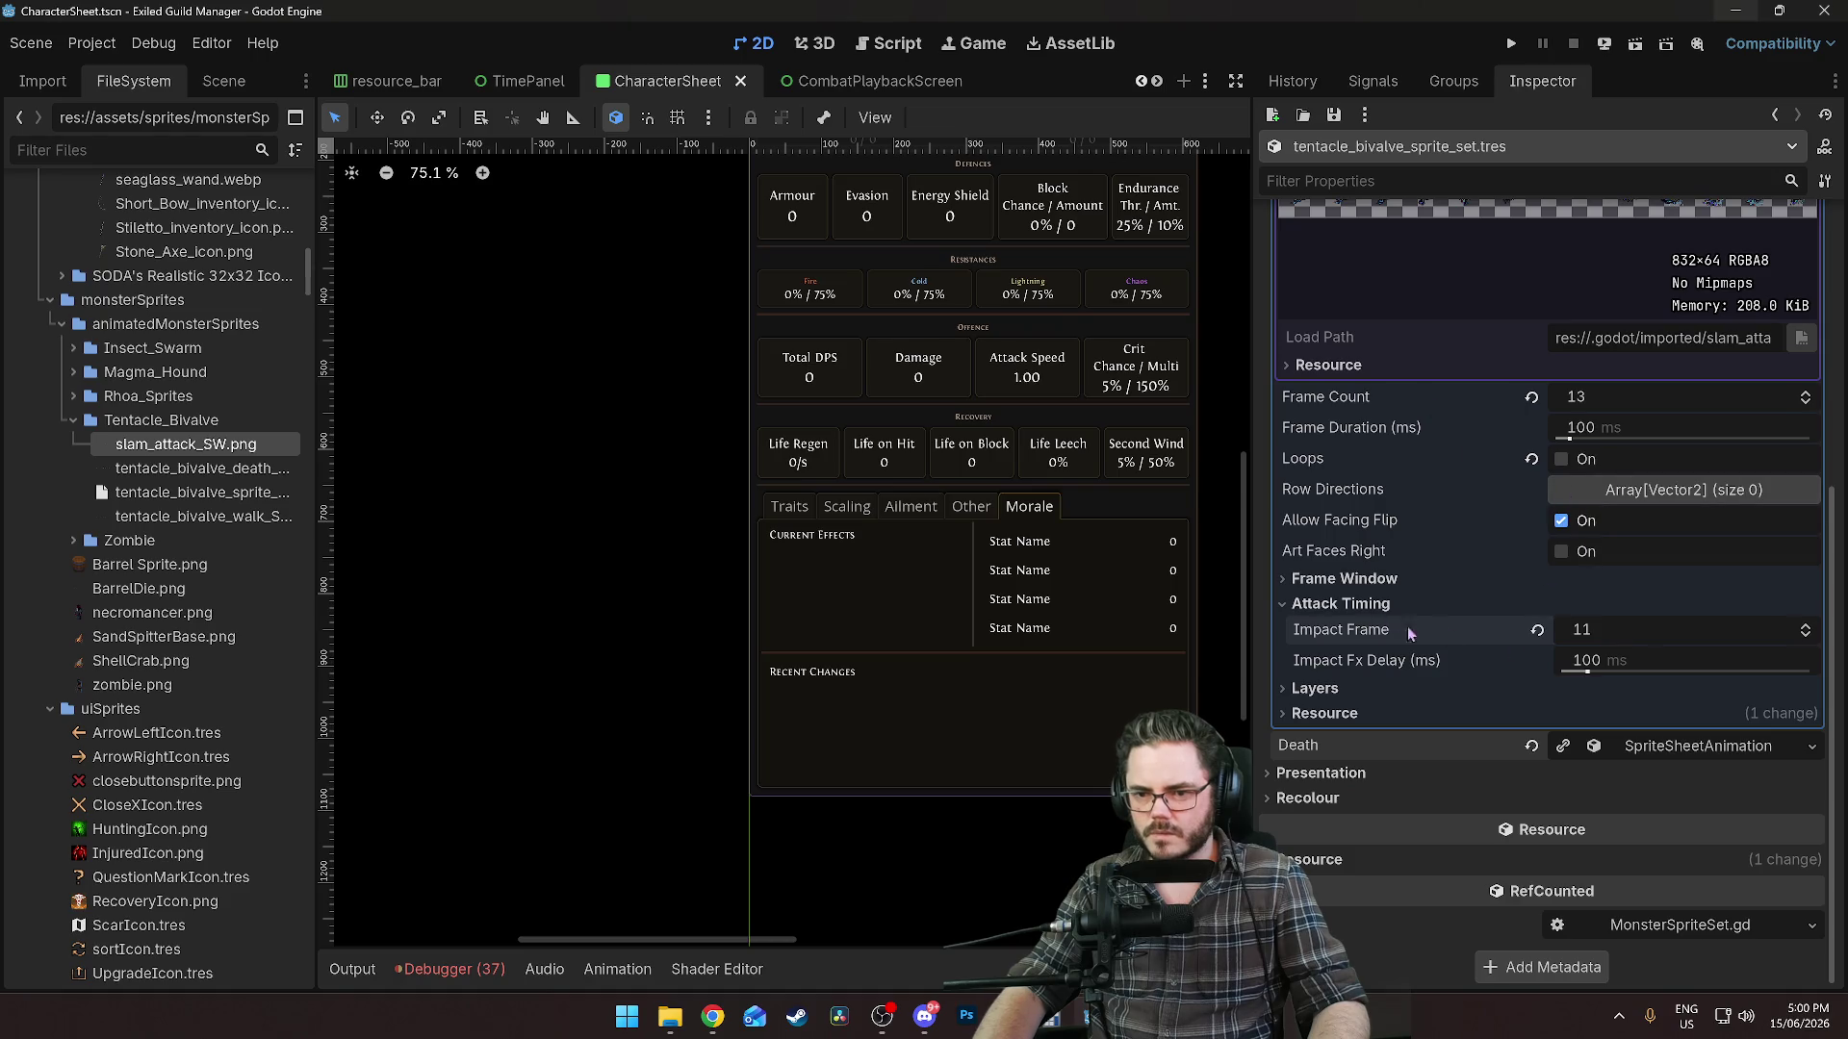
{"action": "left_click", "coordinate": [1314, 777]}
{"action": "scroll", "coordinate": [1440, 812], "scroll_direction": "down", "scroll_amount": 2}
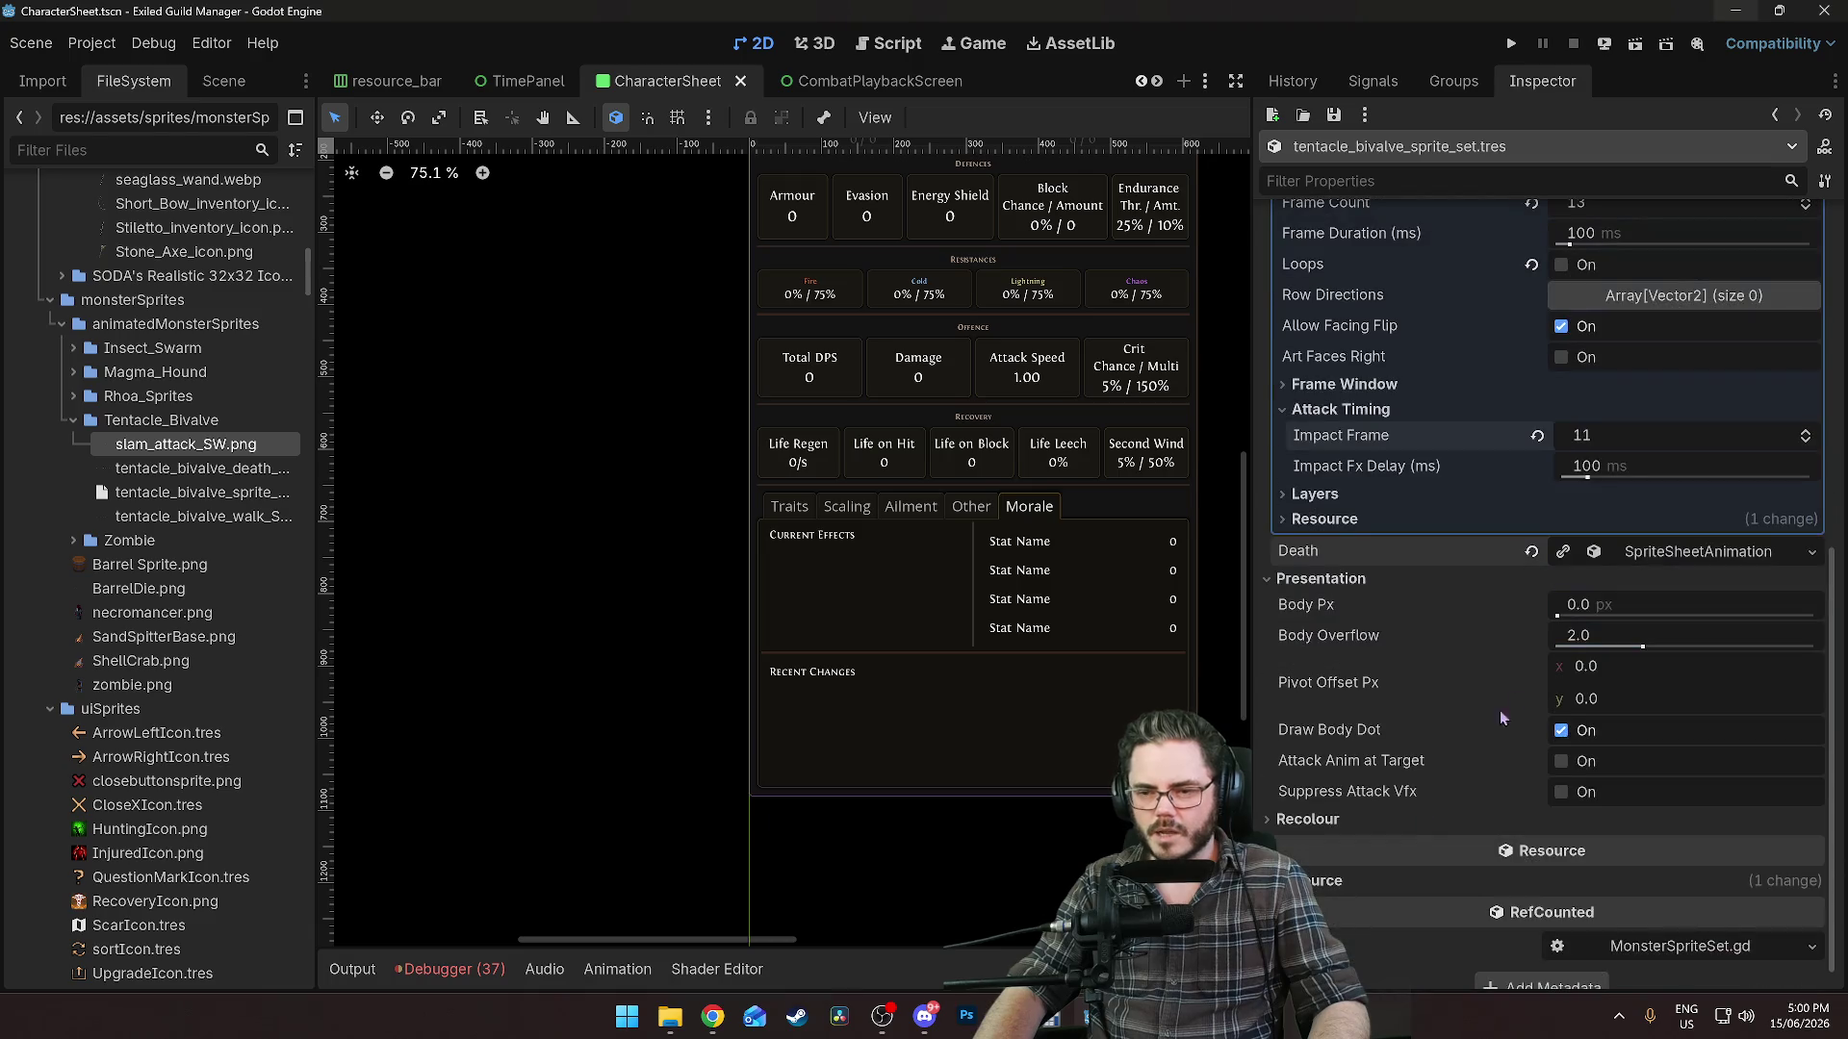
{"action": "key", "text": "alt+Tab"}
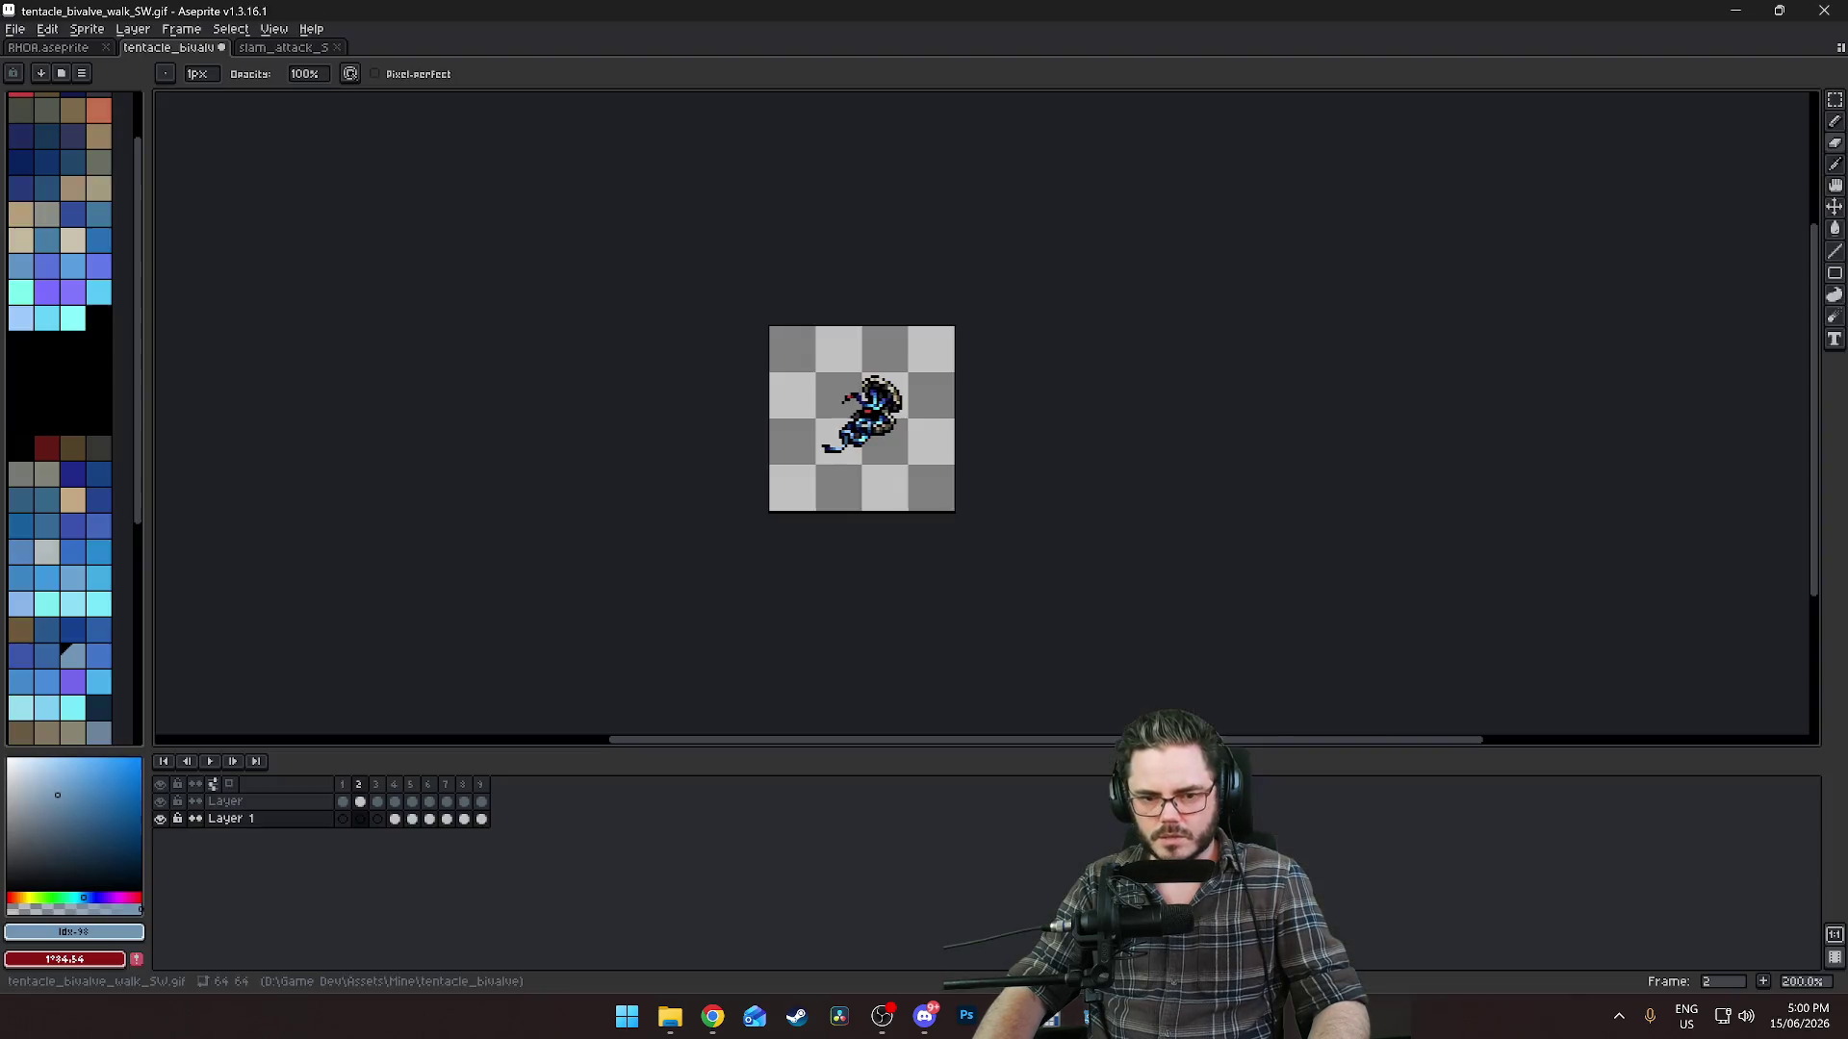
Box the bivalve with a rectangular selection in frames 2 and 6 to read its body size.
{"action": "scroll", "coordinate": [846, 551], "scroll_direction": "up", "scroll_amount": 7}
{"action": "scroll", "coordinate": [846, 552], "scroll_direction": "down", "scroll_amount": 4}
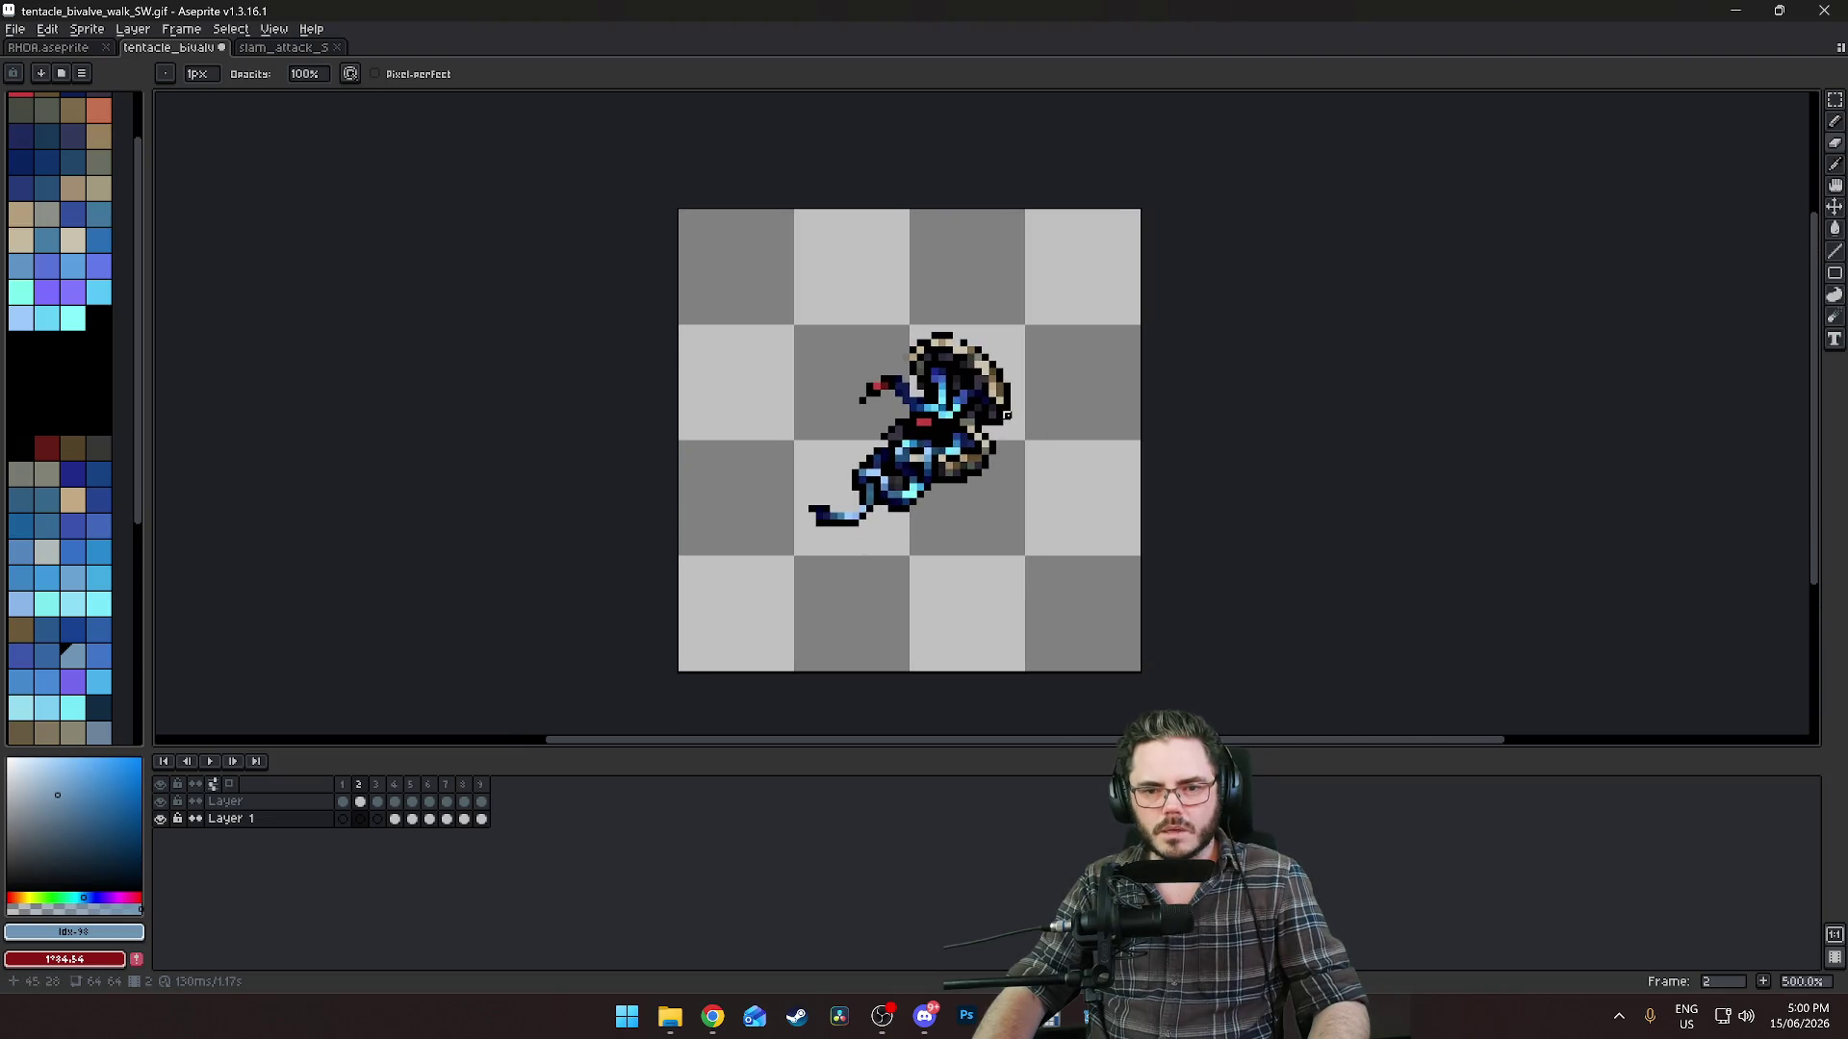
{"action": "left_click", "coordinate": [274, 34]}
{"action": "left_click", "coordinate": [274, 34]}
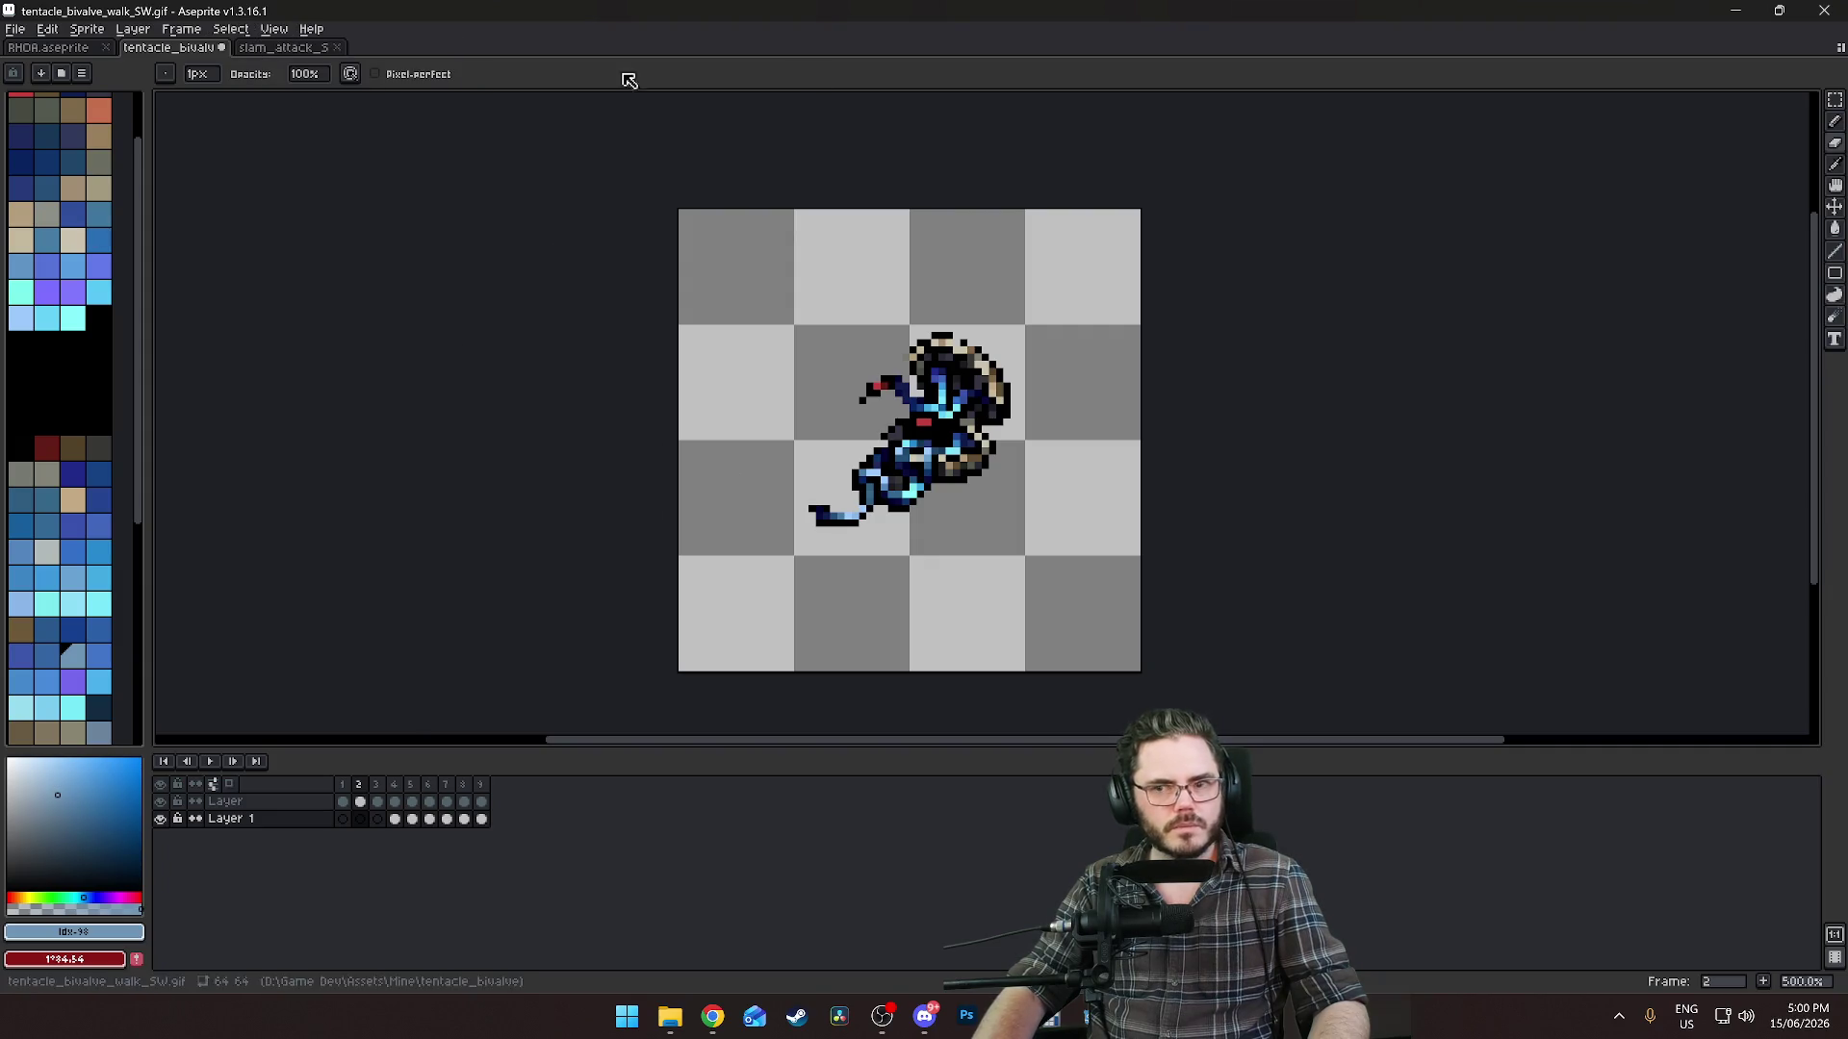
{"action": "left_click", "coordinate": [1834, 100]}
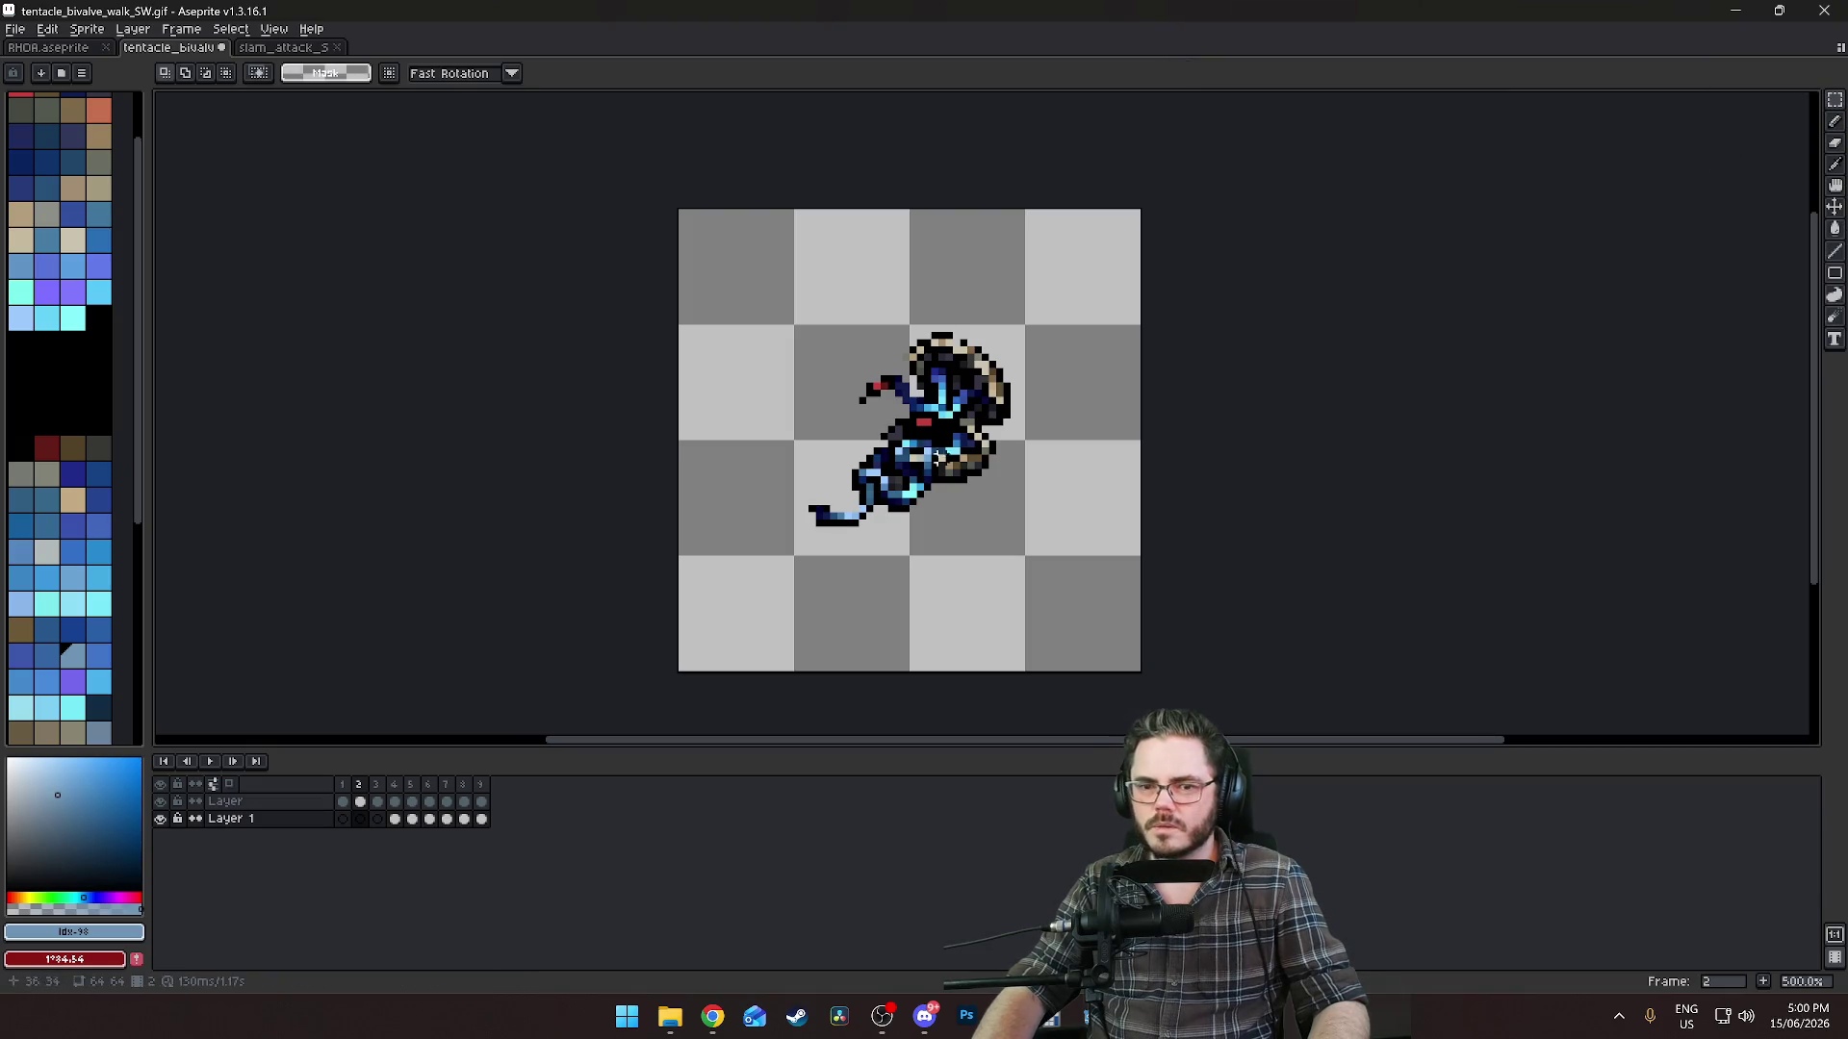
{"action": "mouse_move", "coordinate": [807, 515]}
{"action": "left_mouse_down"}
{"action": "mouse_move", "coordinate": [1023, 440]}
{"action": "mouse_move", "coordinate": [1013, 358]}
{"action": "left_mouse_up"}
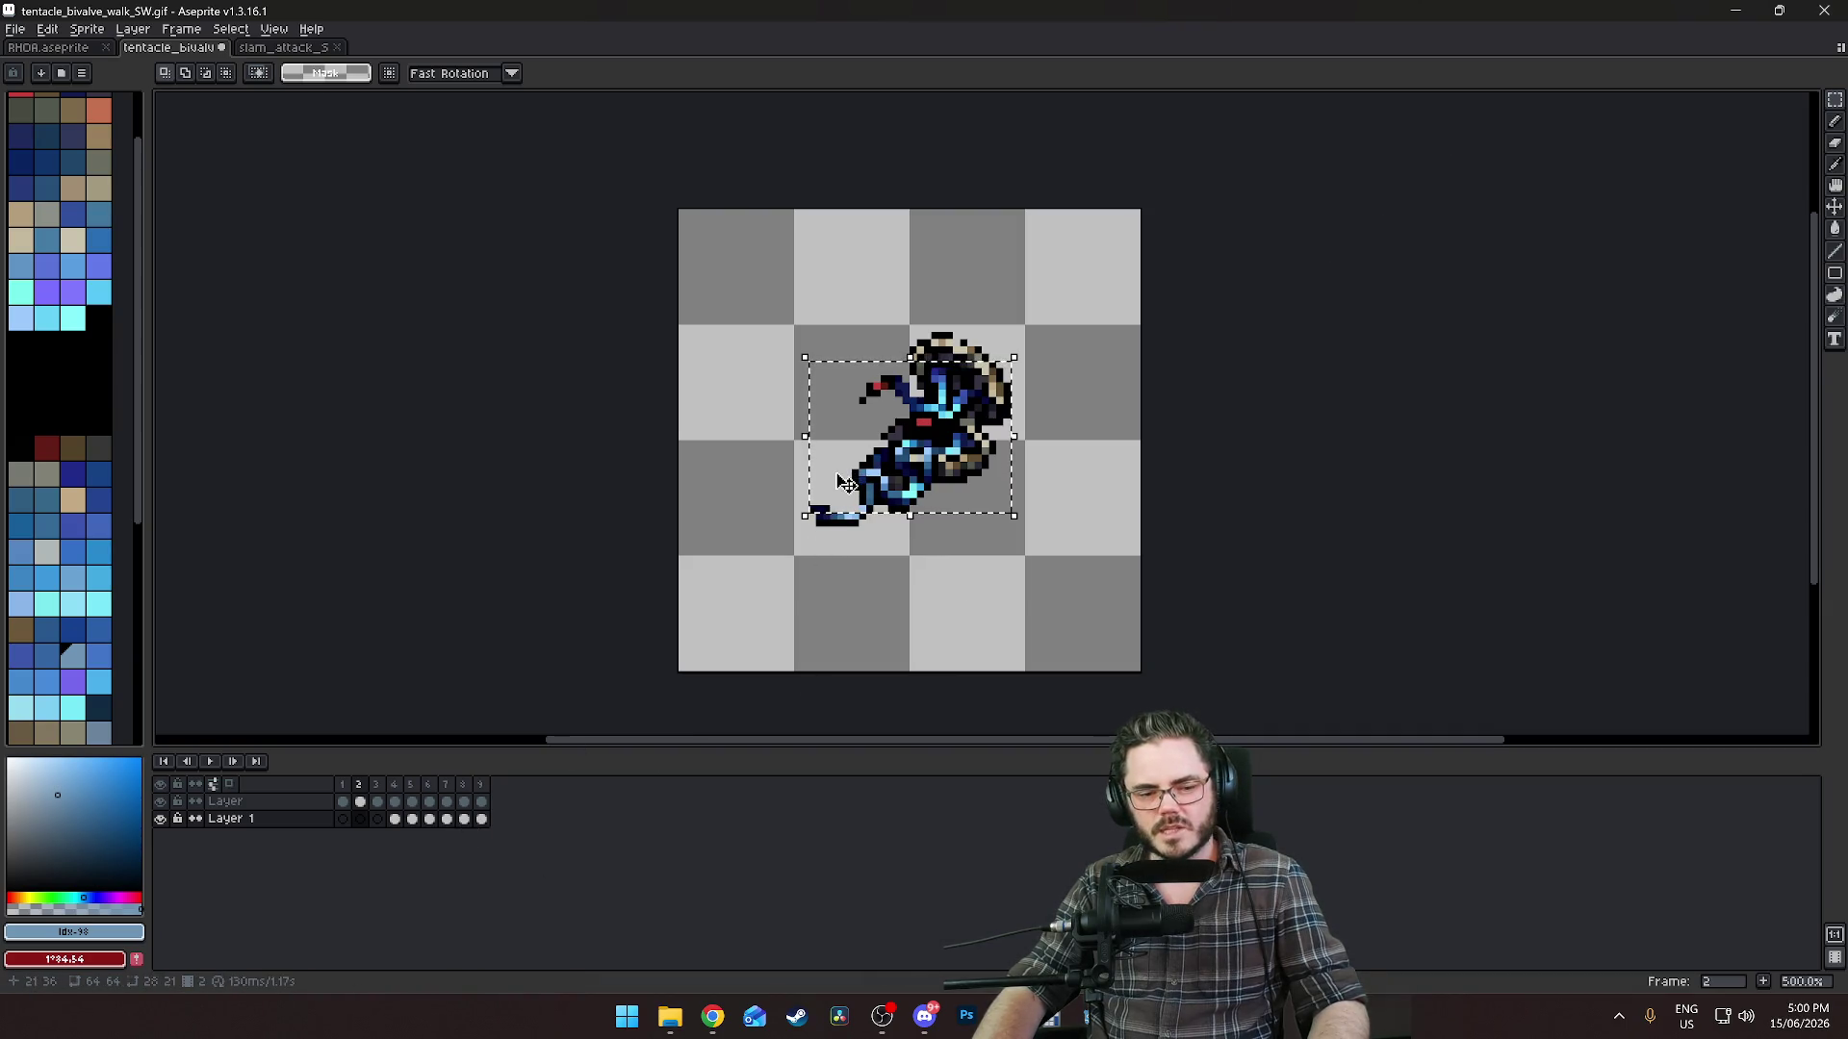
{"action": "left_click", "coordinate": [845, 483]}
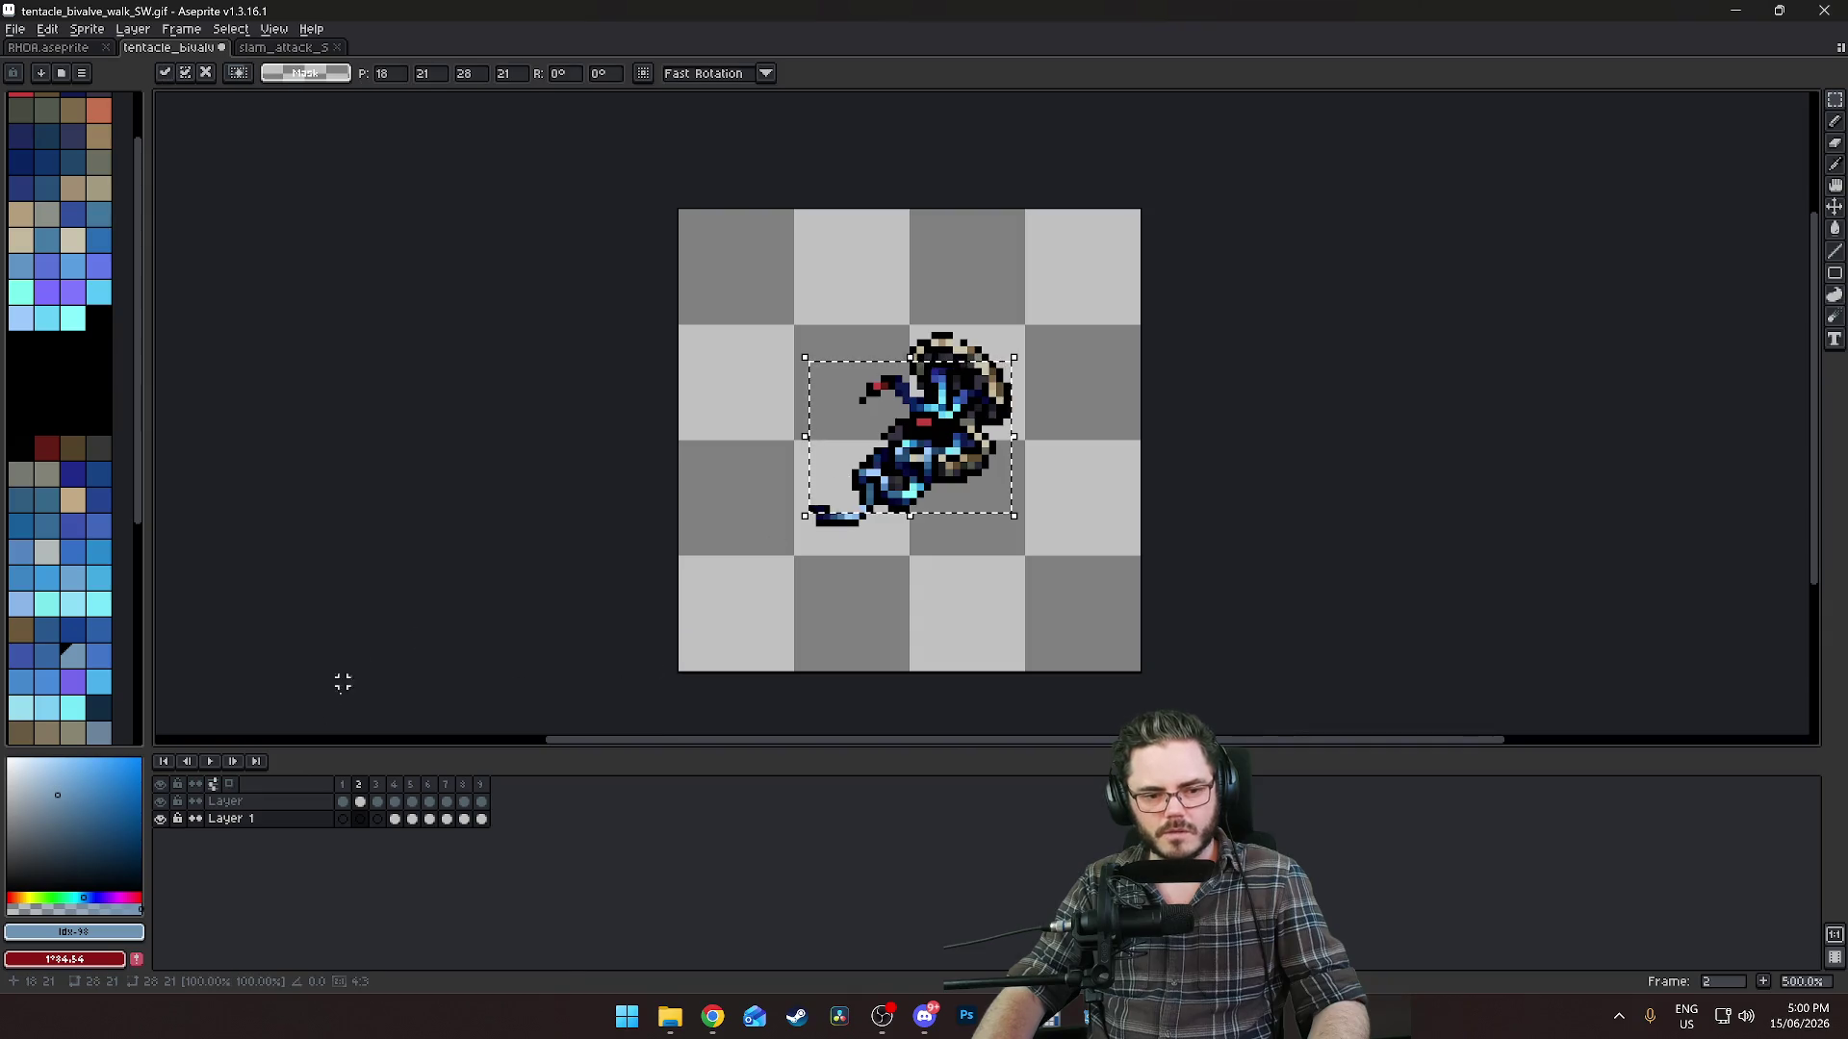
{"action": "left_click", "coordinate": [429, 802]}
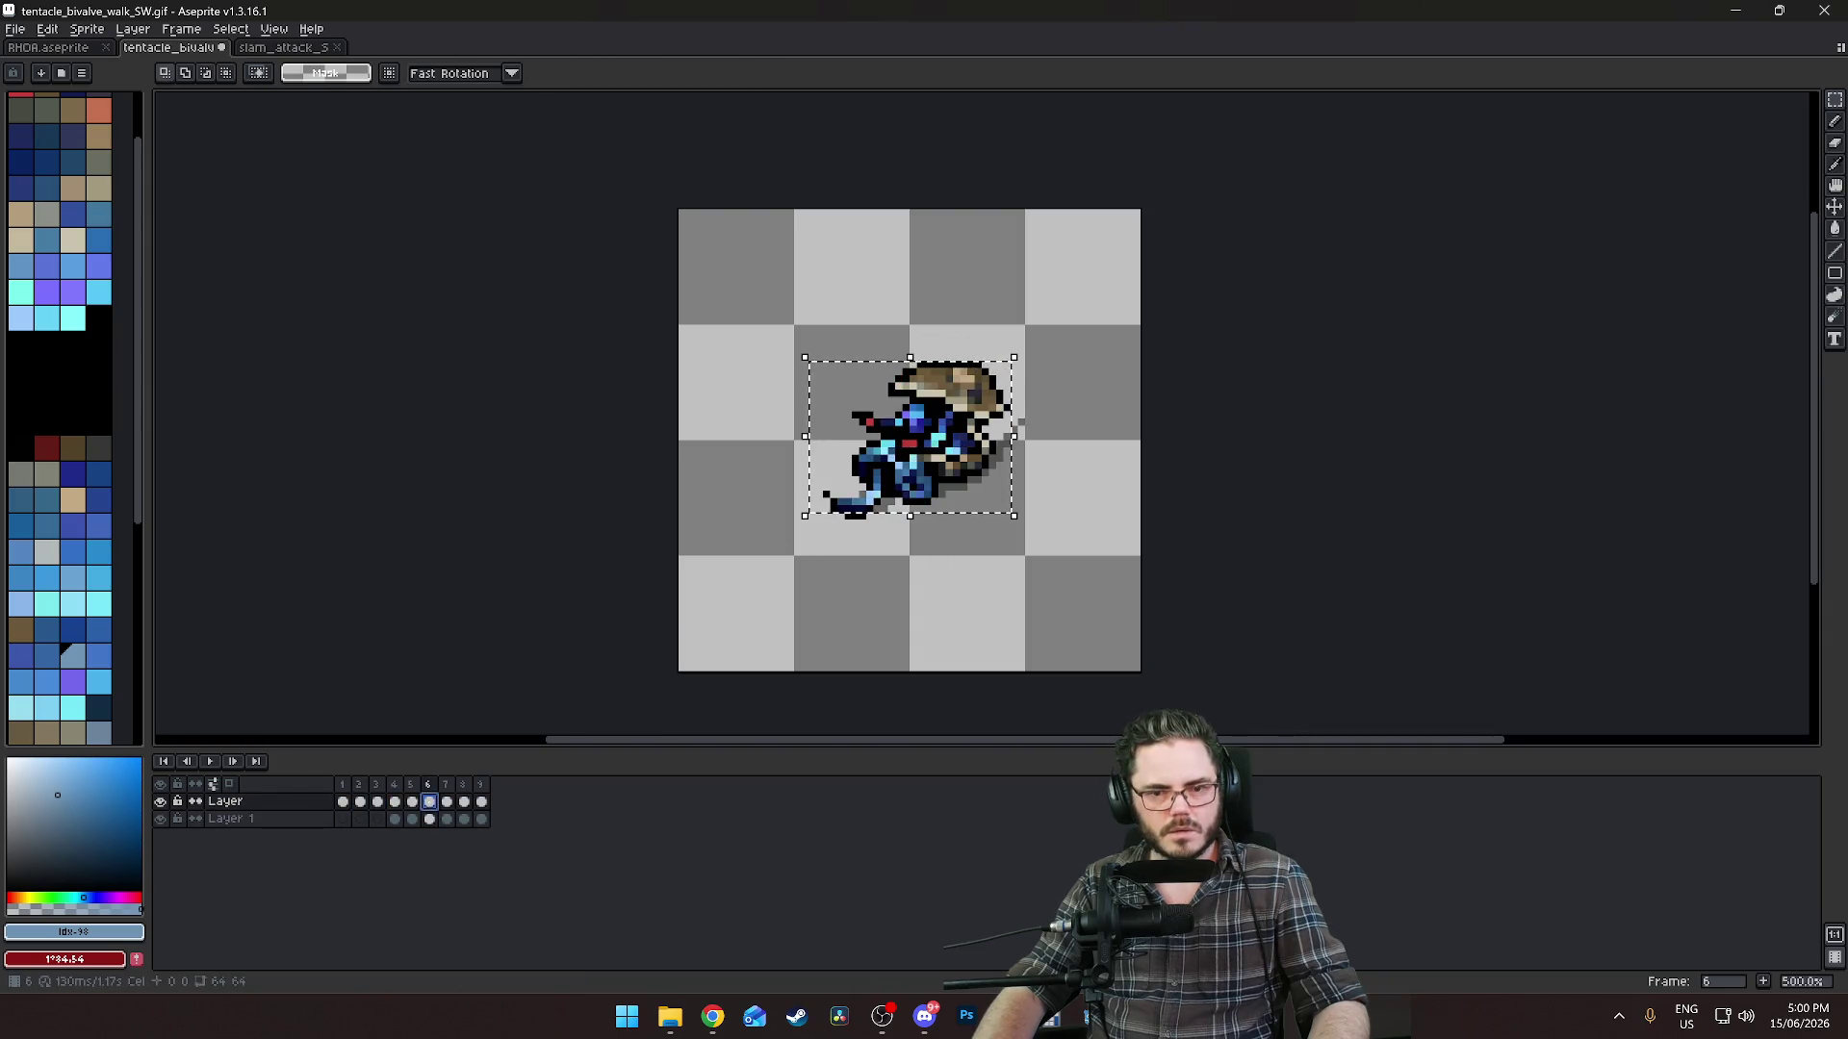
{"action": "left_click", "coordinate": [828, 484]}
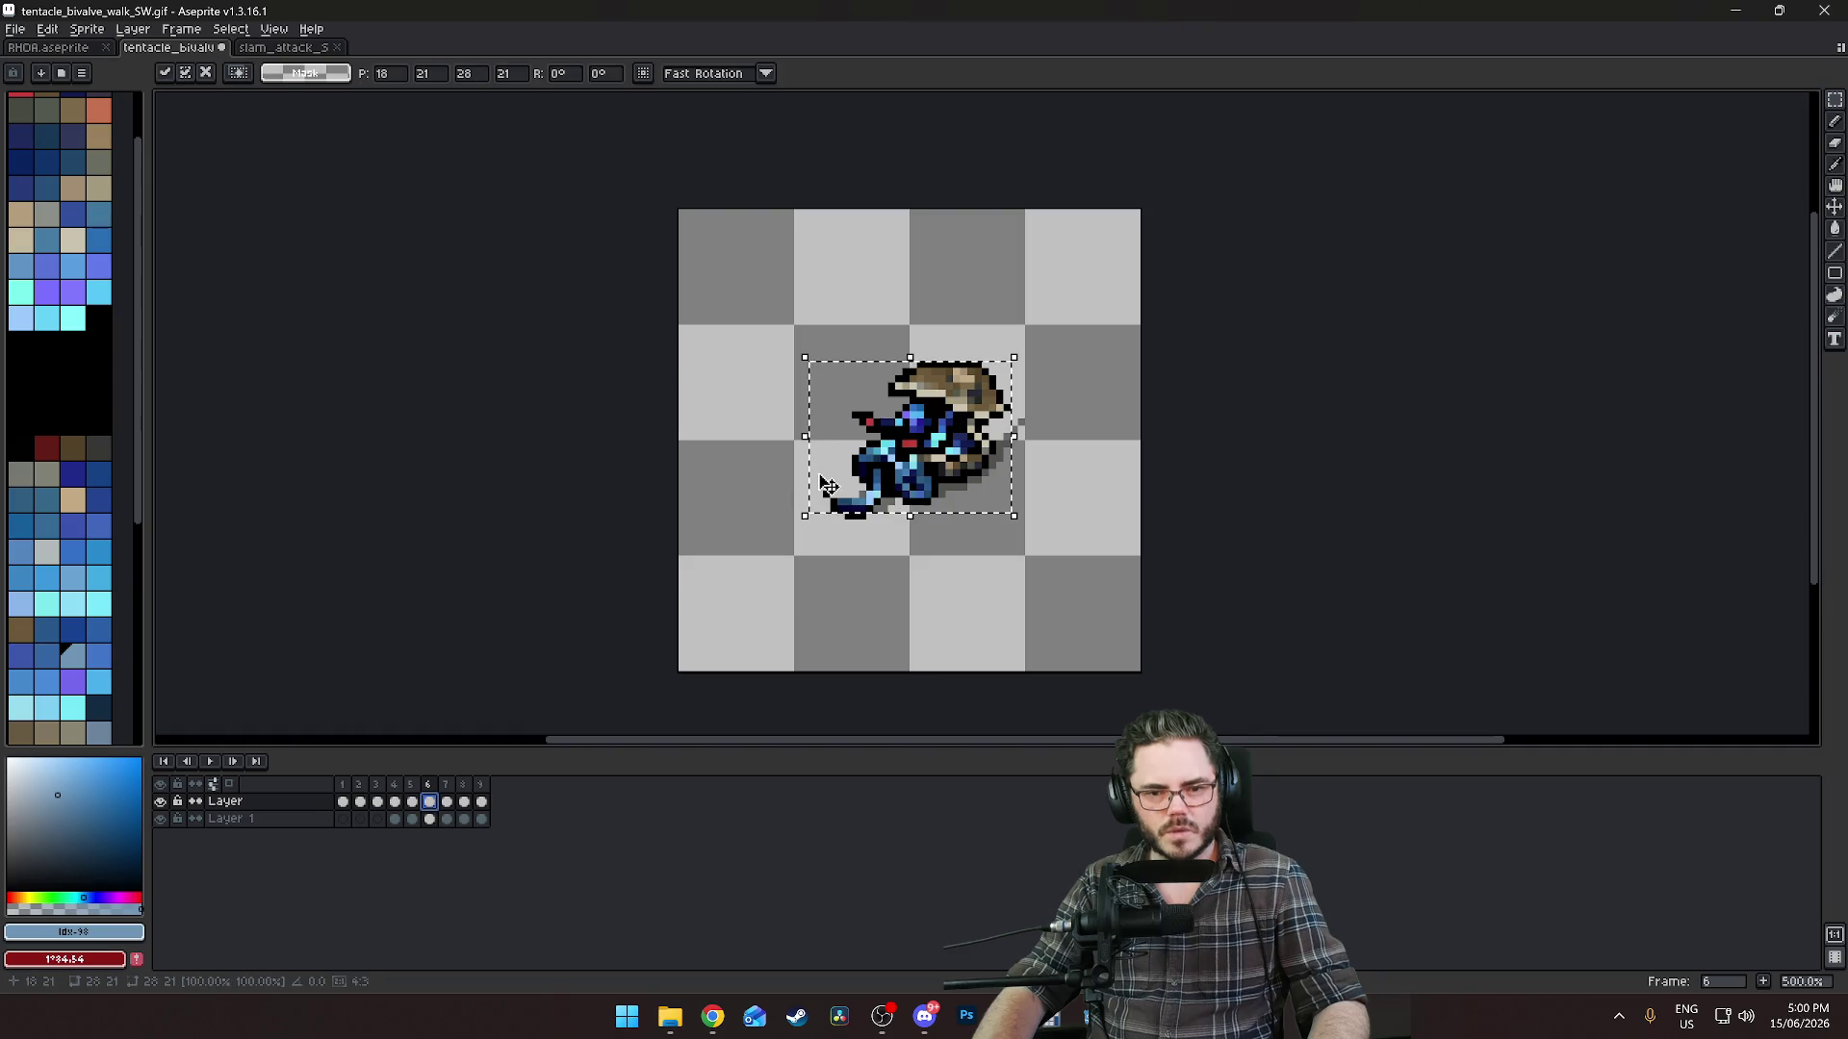
{"action": "left_click", "coordinate": [840, 551]}
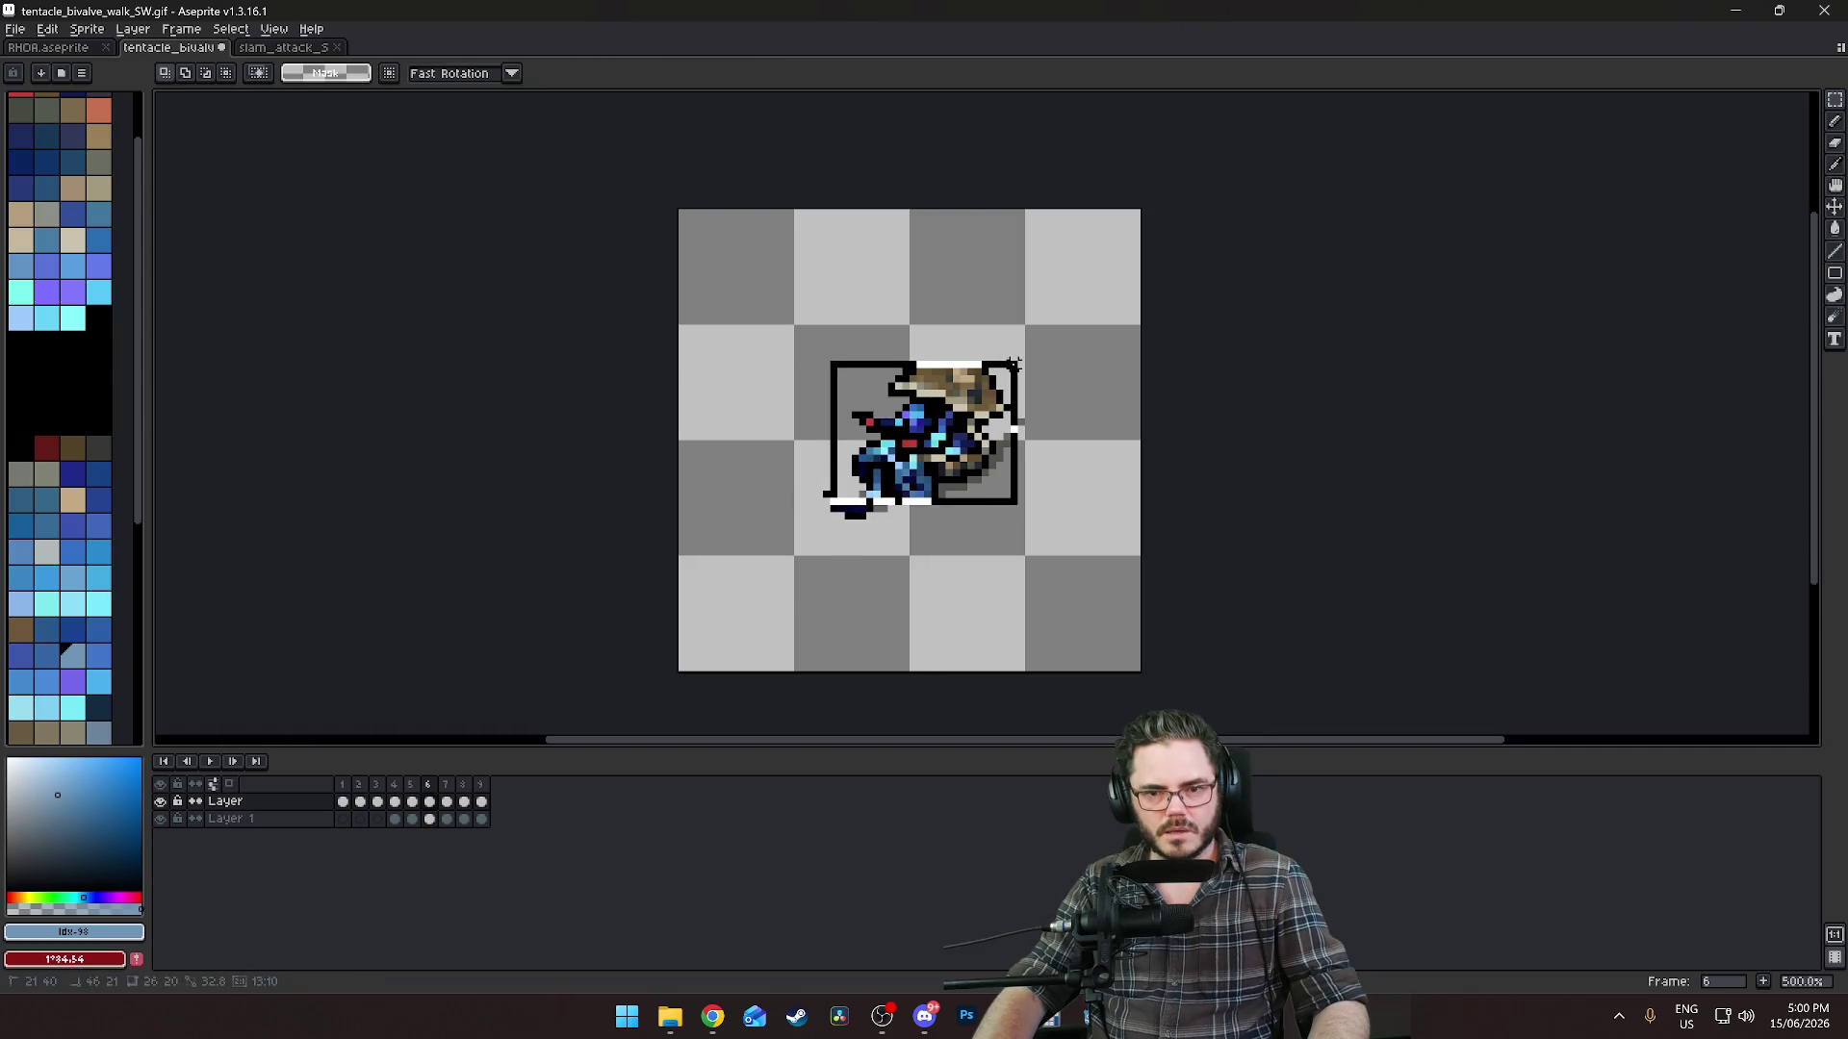
{"action": "left_click_drag", "start_coordinate": [1005, 364], "coordinate": [1009, 361]}
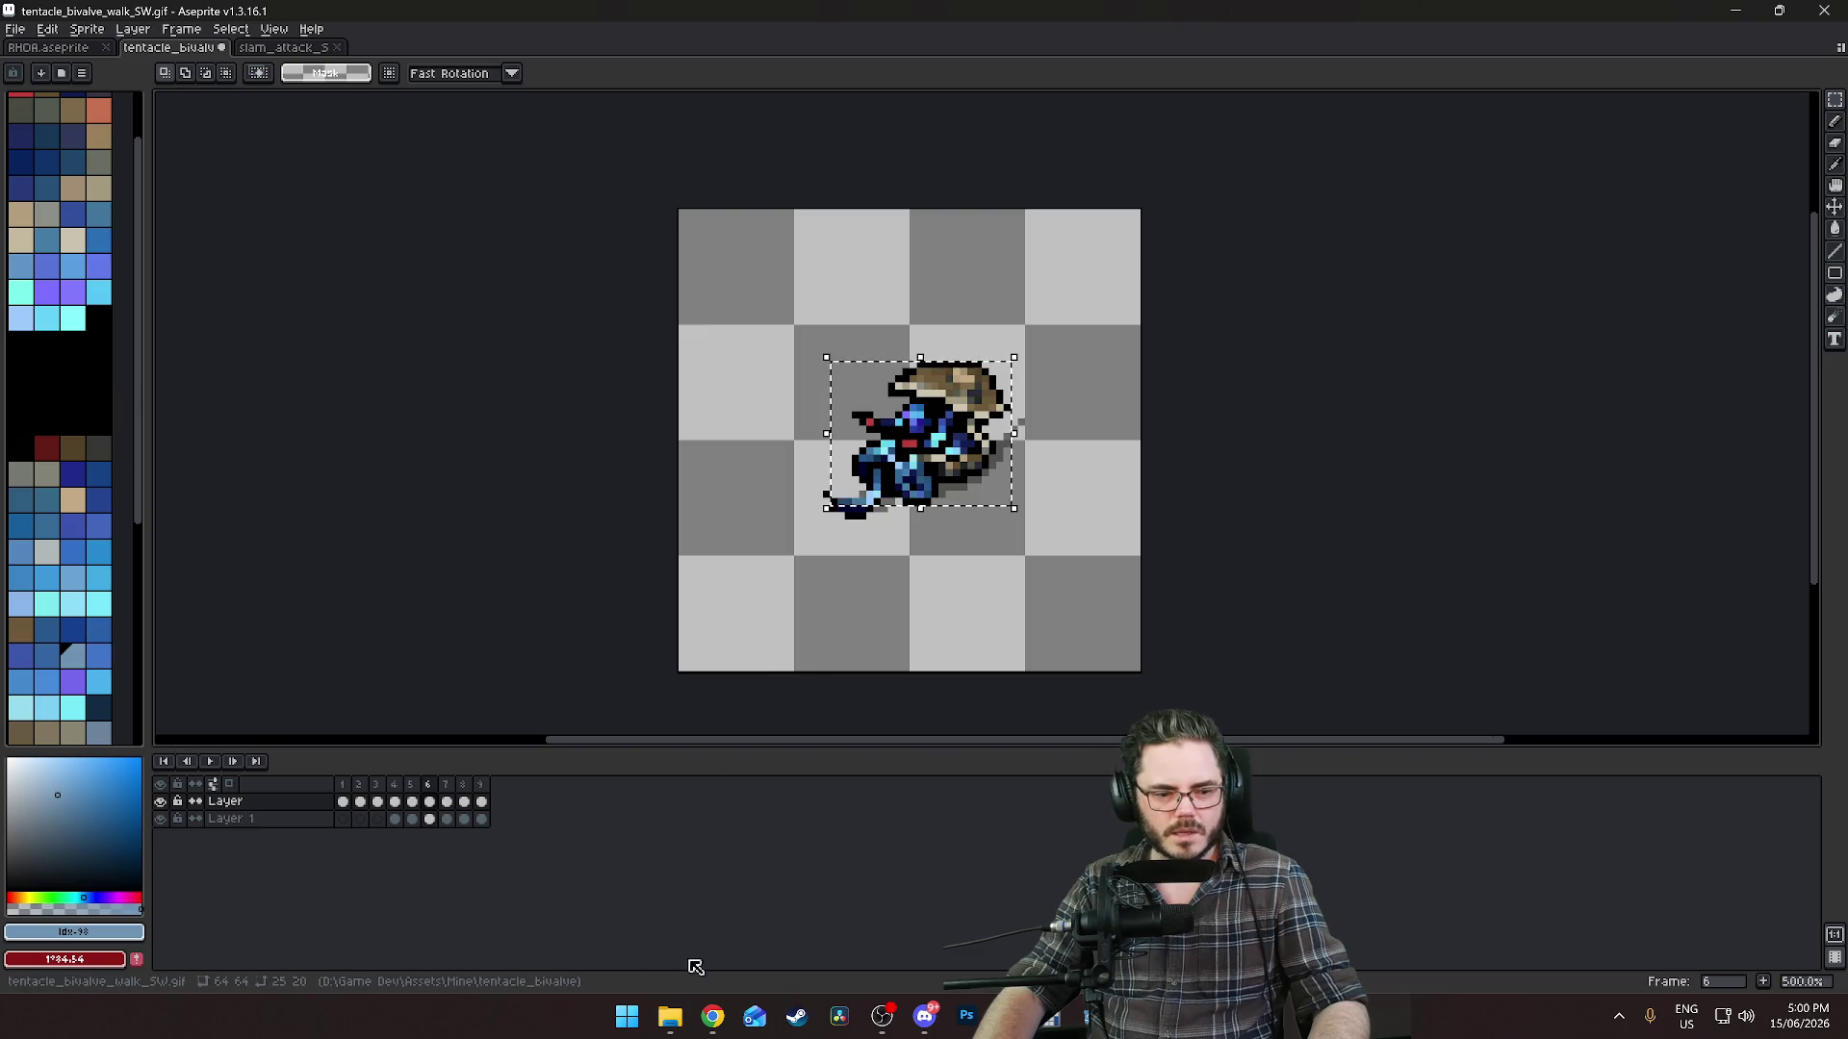
{"action": "left_click", "coordinate": [797, 1015]}
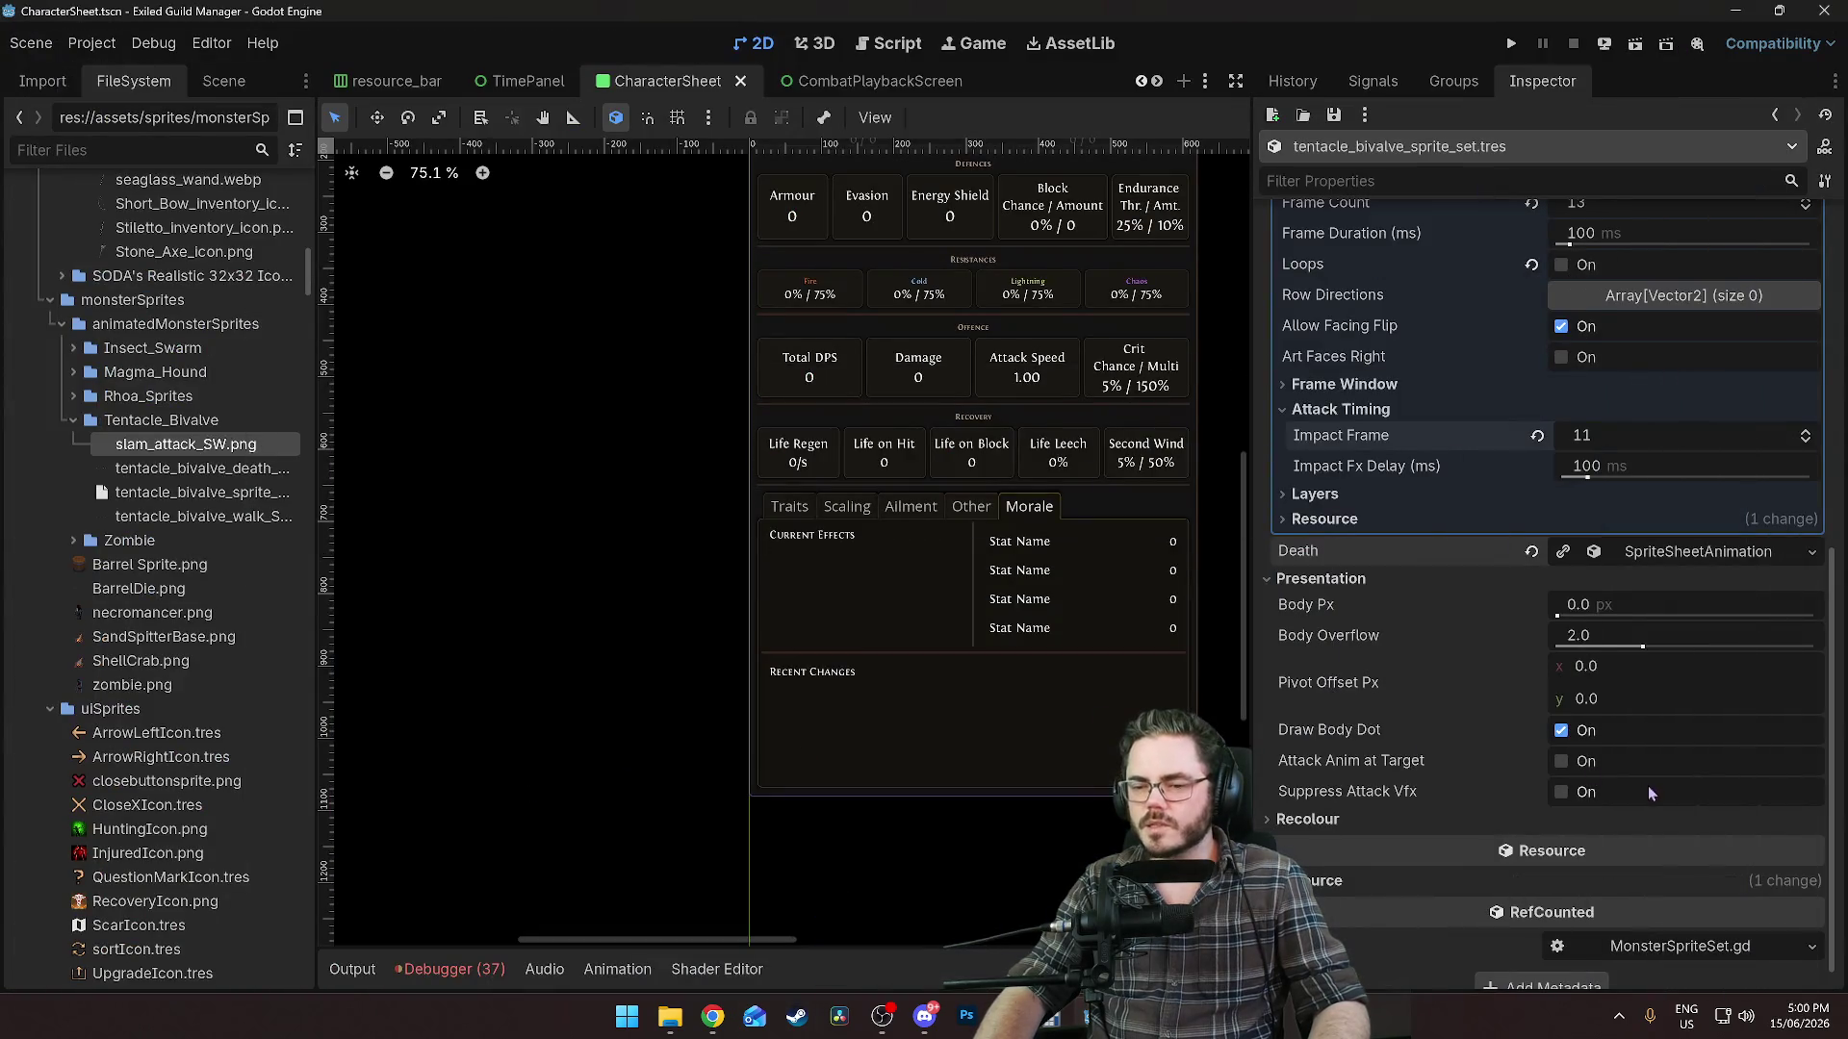
Enter 25 for the sprite set's Body Px and save the scene.
{"action": "left_click", "coordinate": [1590, 606]}
{"action": "type", "text": "25"}
{"action": "key", "text": "Return"}
{"action": "key", "text": "ctrl+s"}
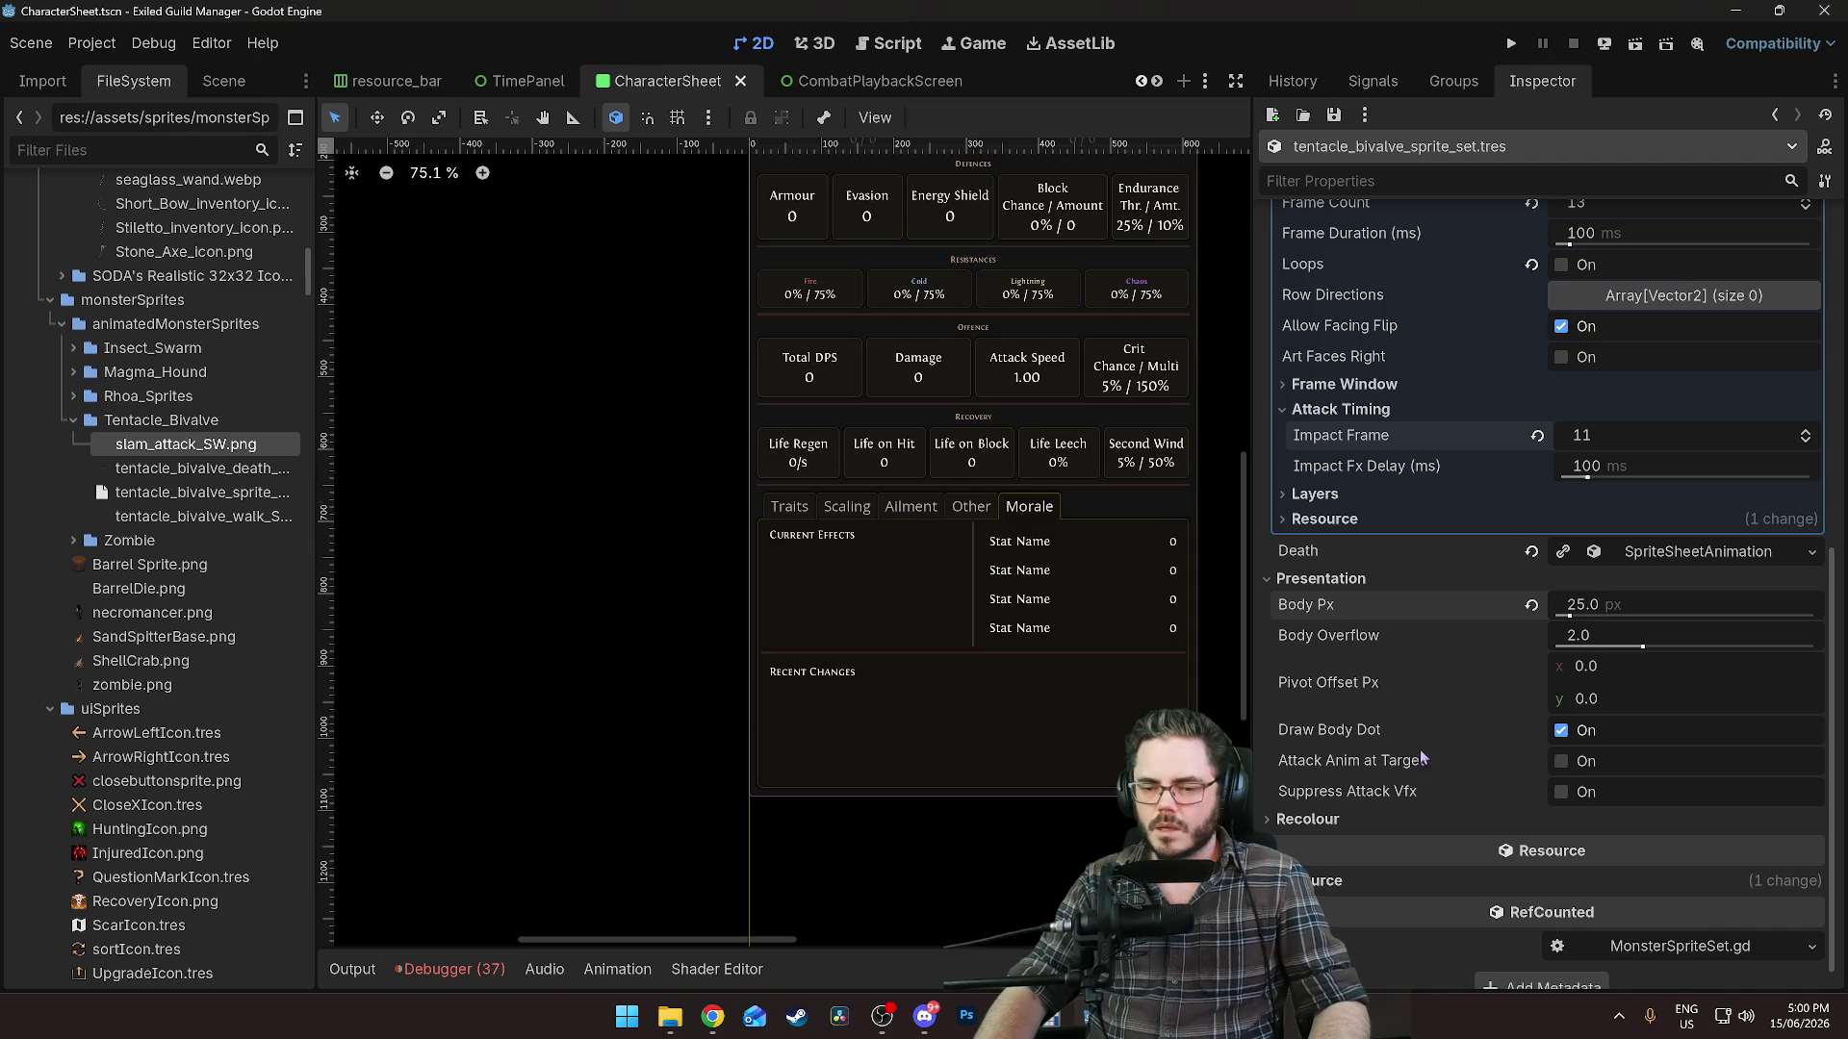
{"action": "left_click", "coordinate": [1634, 44]}
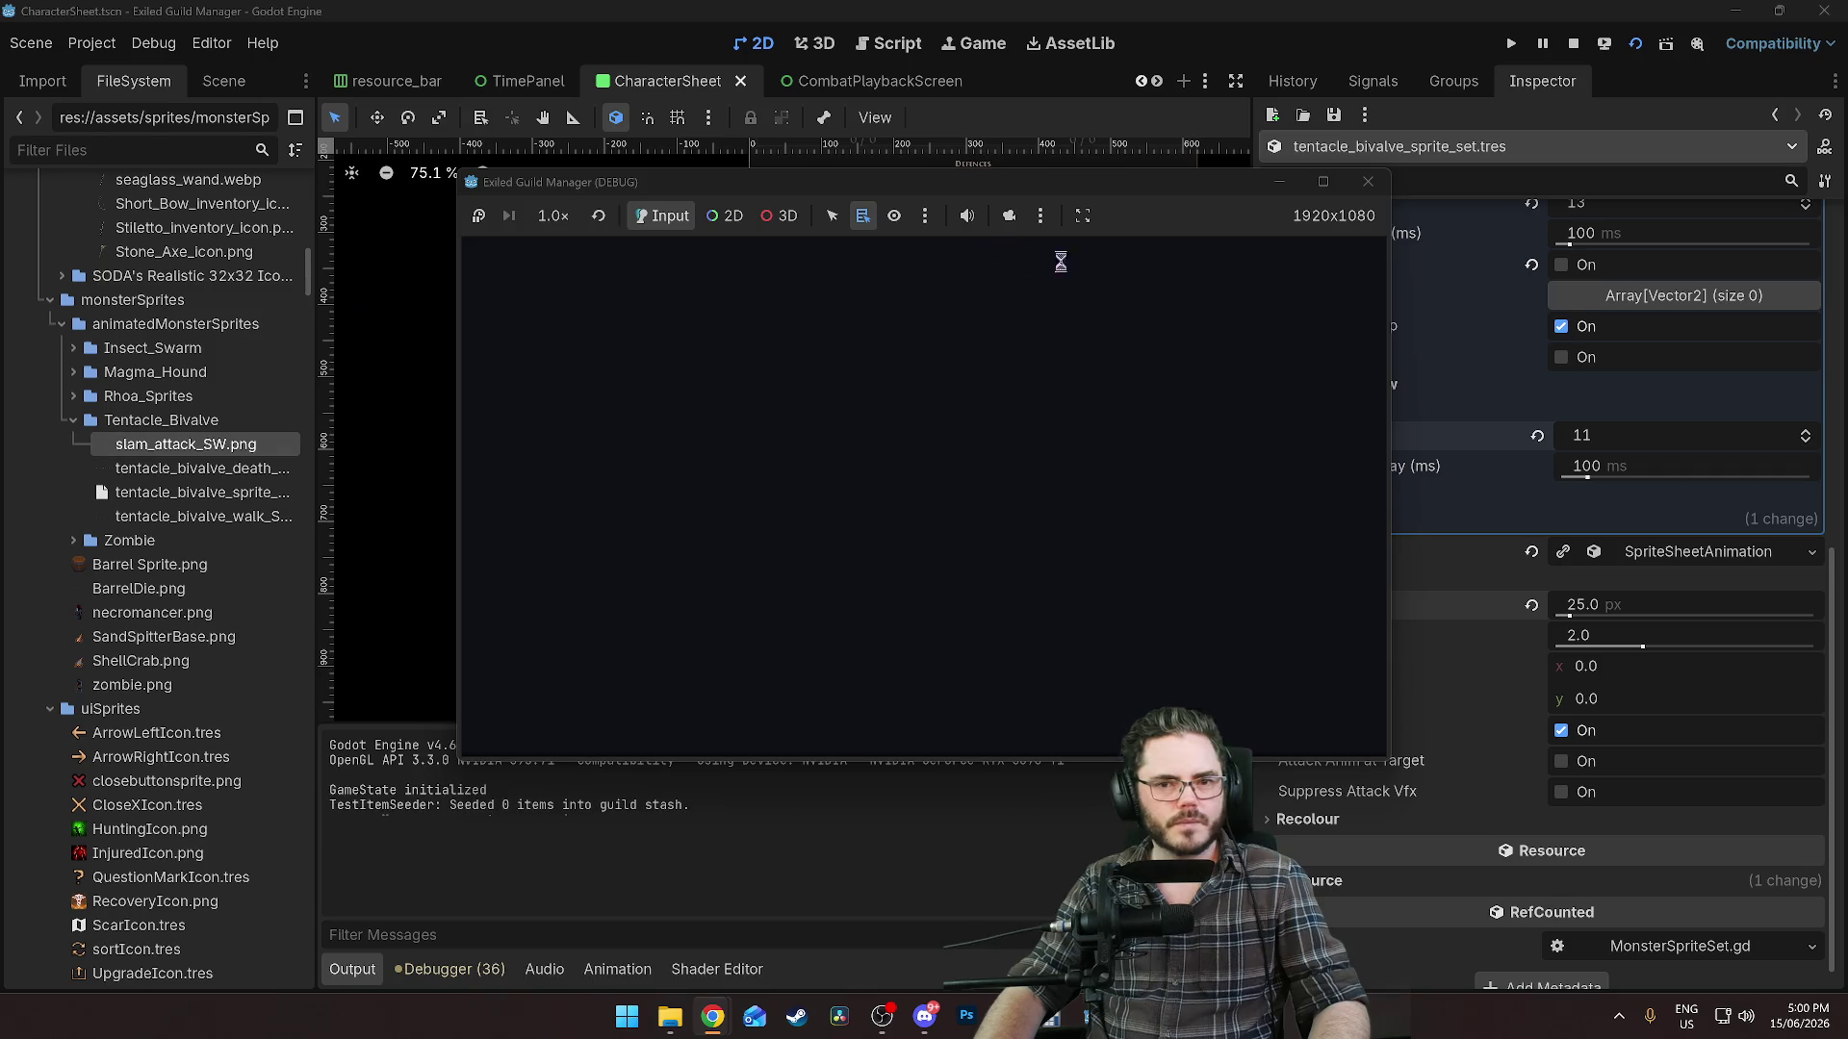
Filter the FileSystem for 'combat', open CombatSandbox.tscn, and run it.
{"action": "left_click", "coordinate": [90, 154]}
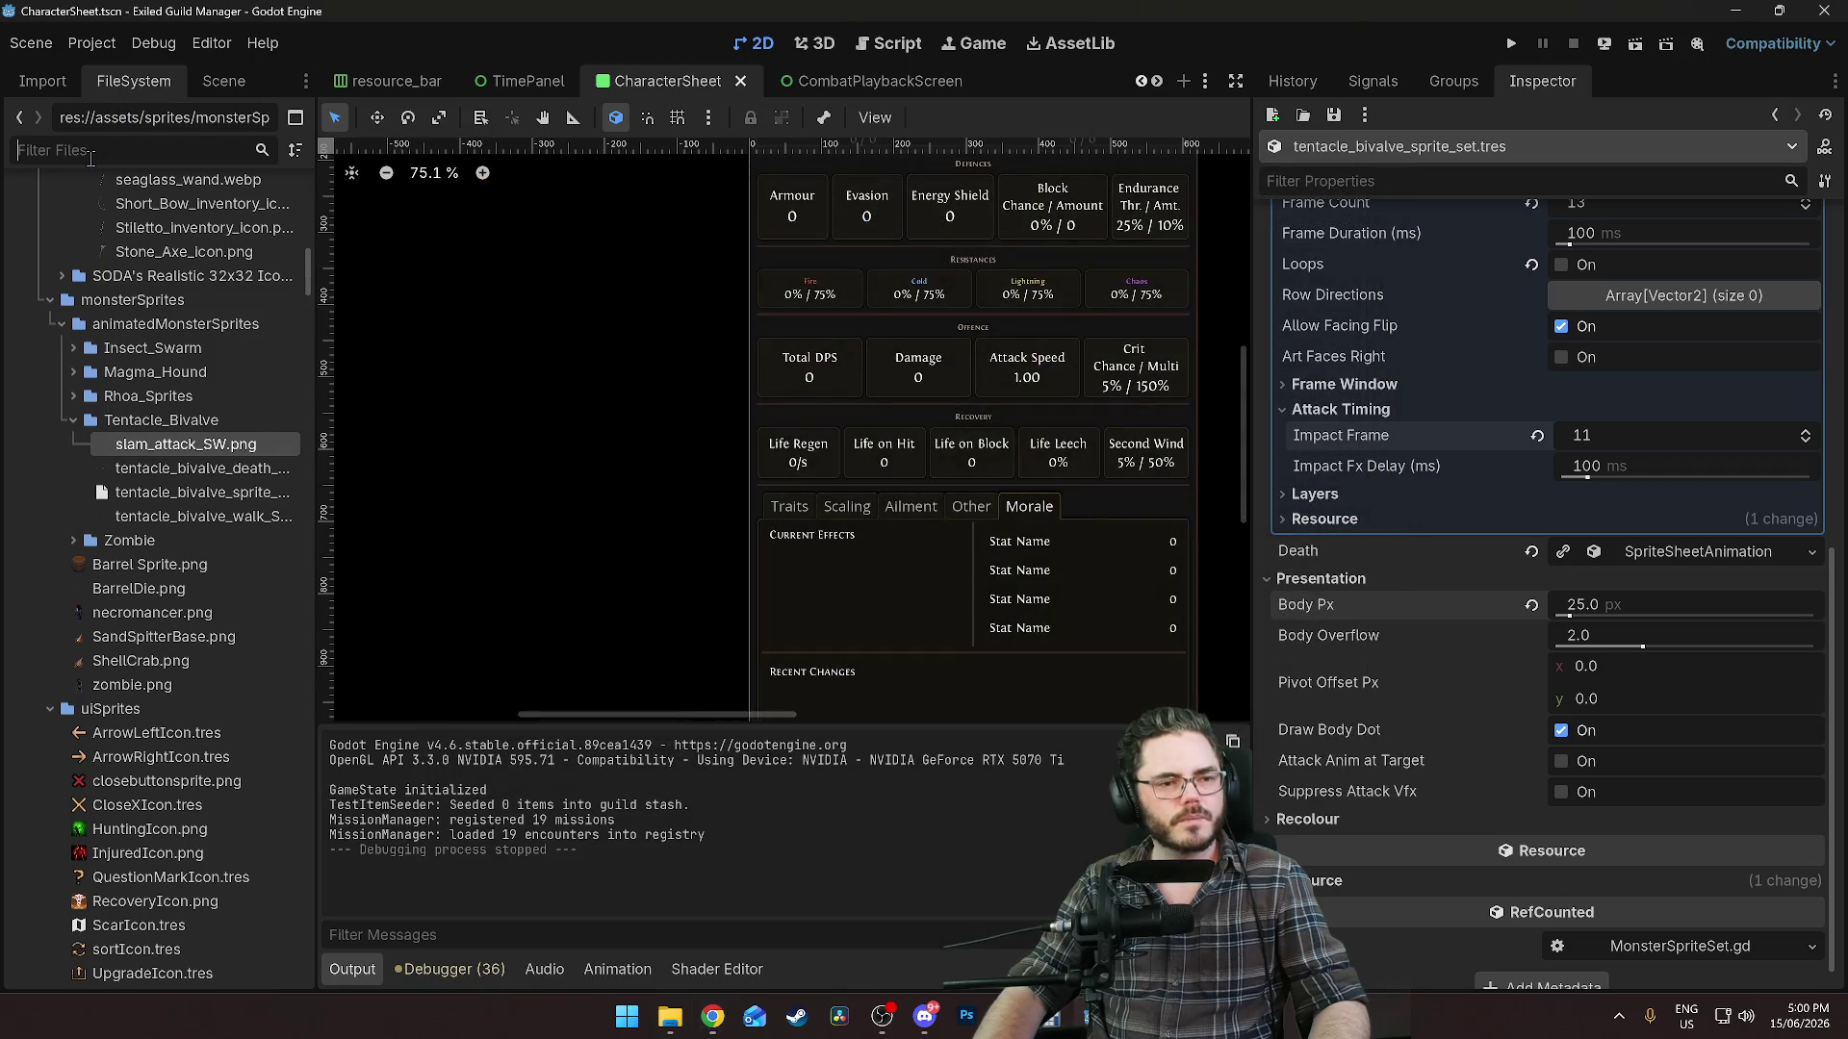
{"action": "type", "text": "combat"}
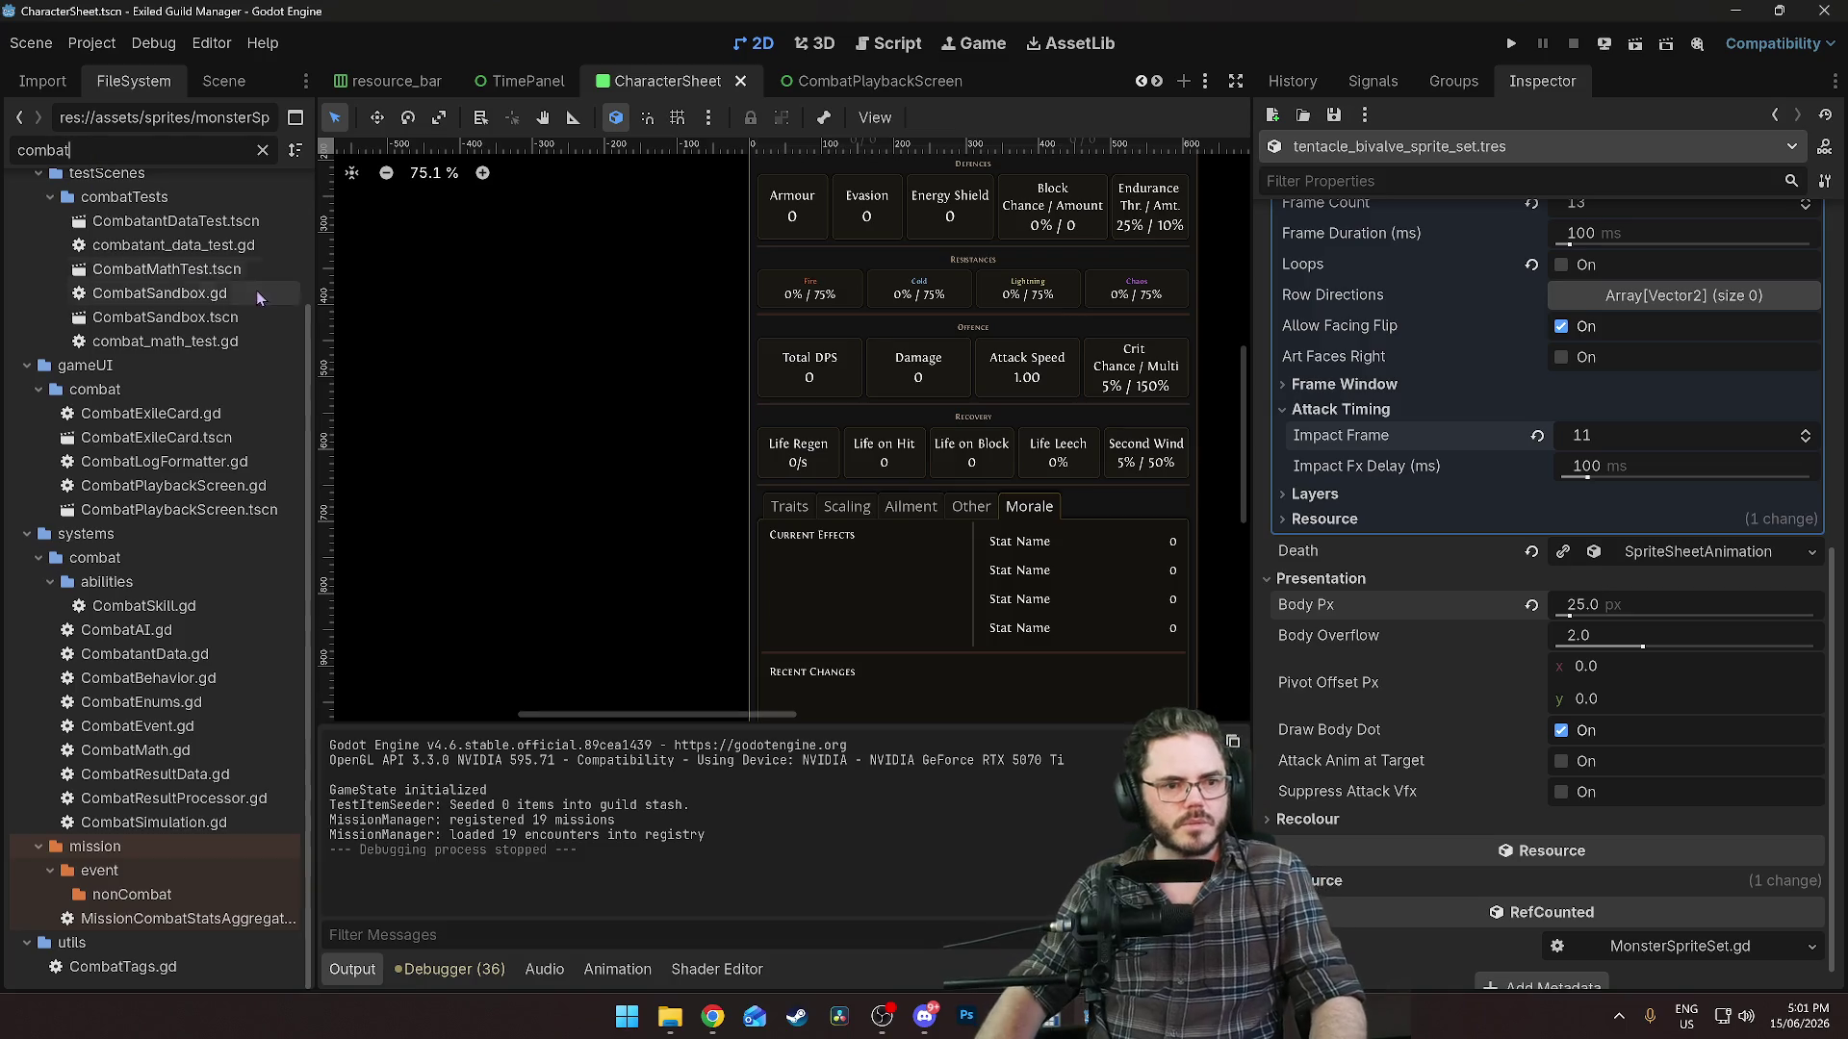
{"action": "double_click", "coordinate": [166, 317]}
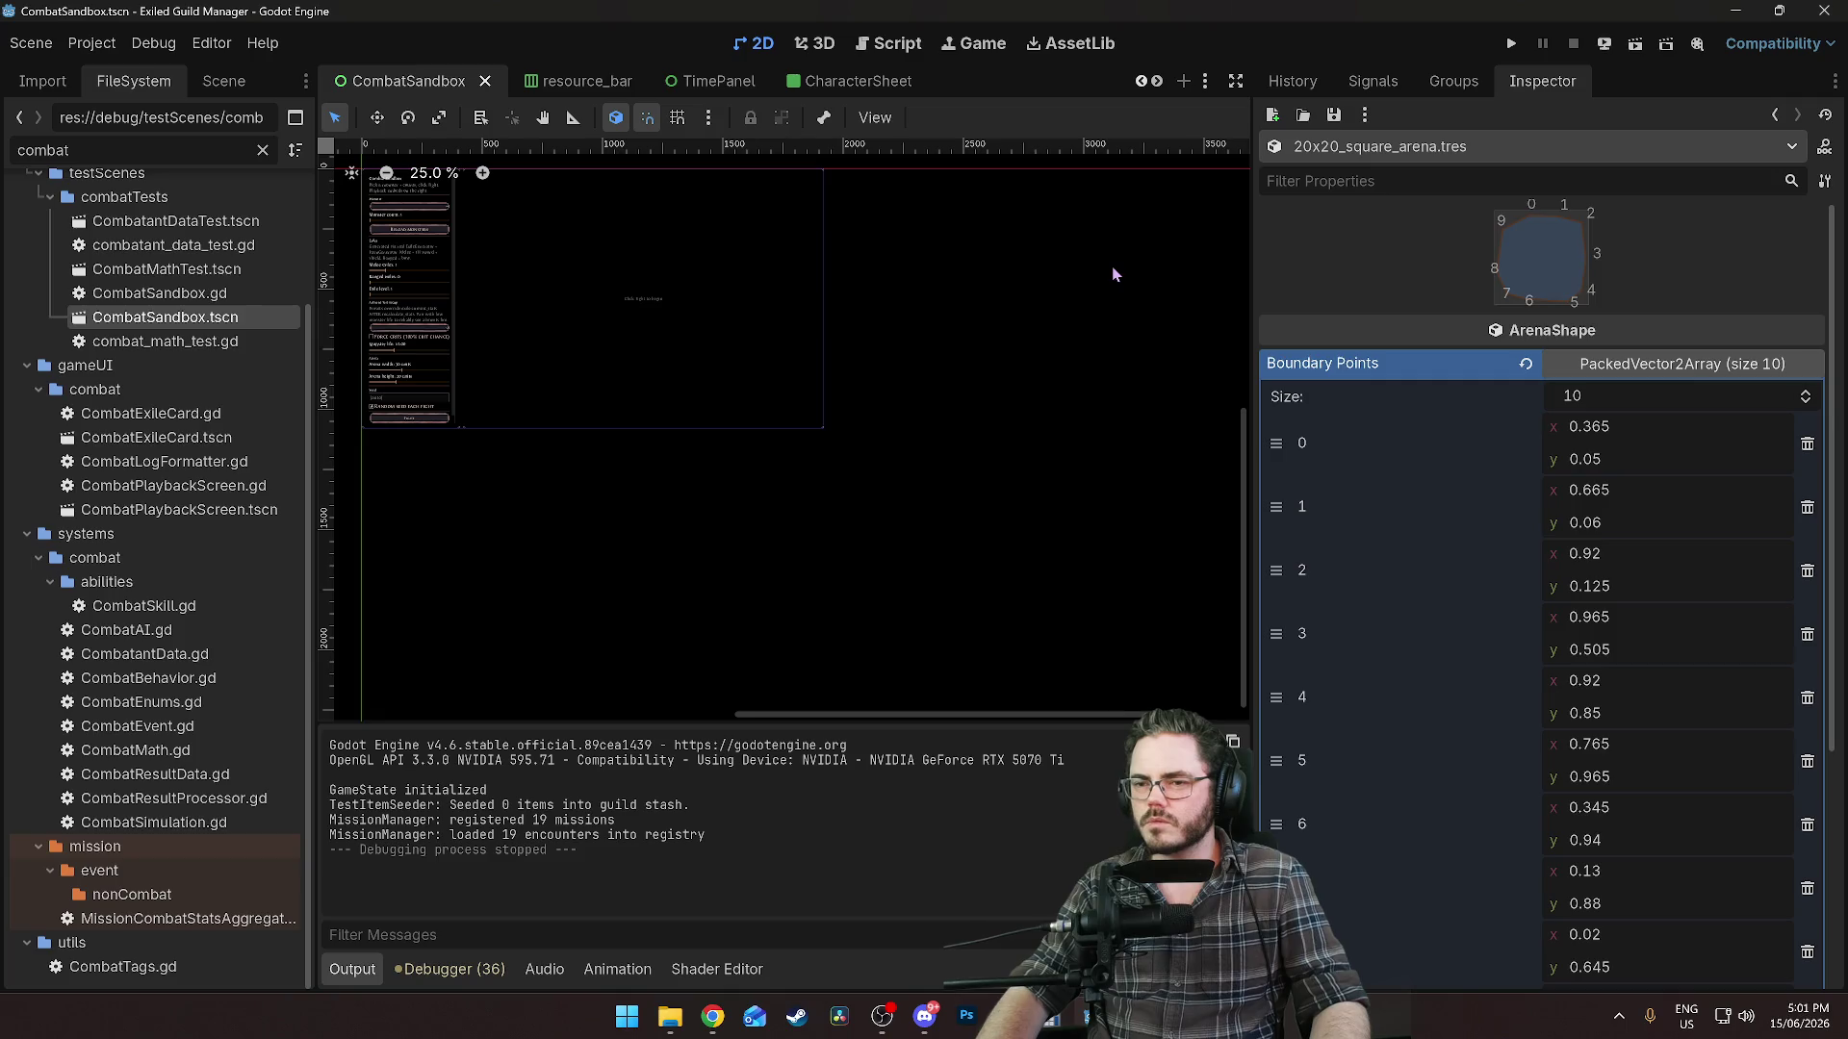
{"action": "left_click", "coordinate": [1605, 43]}
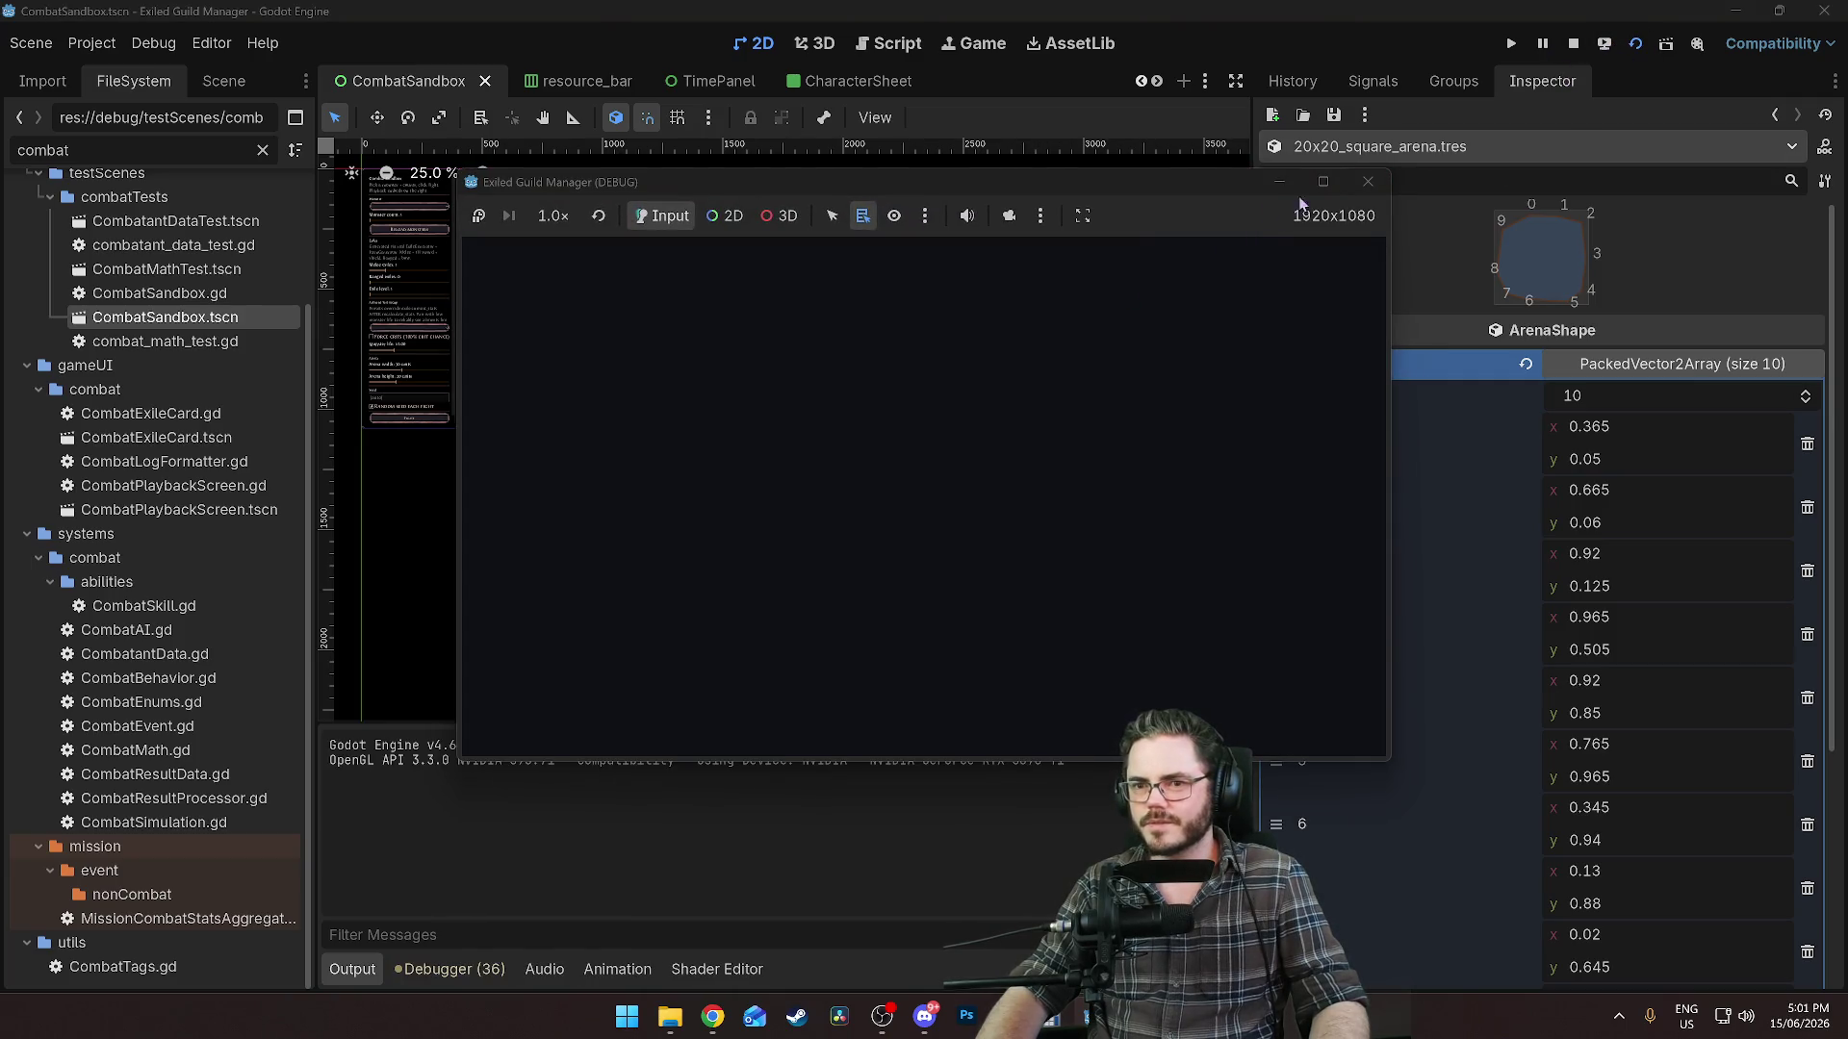
{"action": "left_click", "coordinate": [1323, 182]}
Fight a Tentacled Bivalve with one ranged exile in the sandbox, then close the game.
{"action": "left_click", "coordinate": [404, 201]}
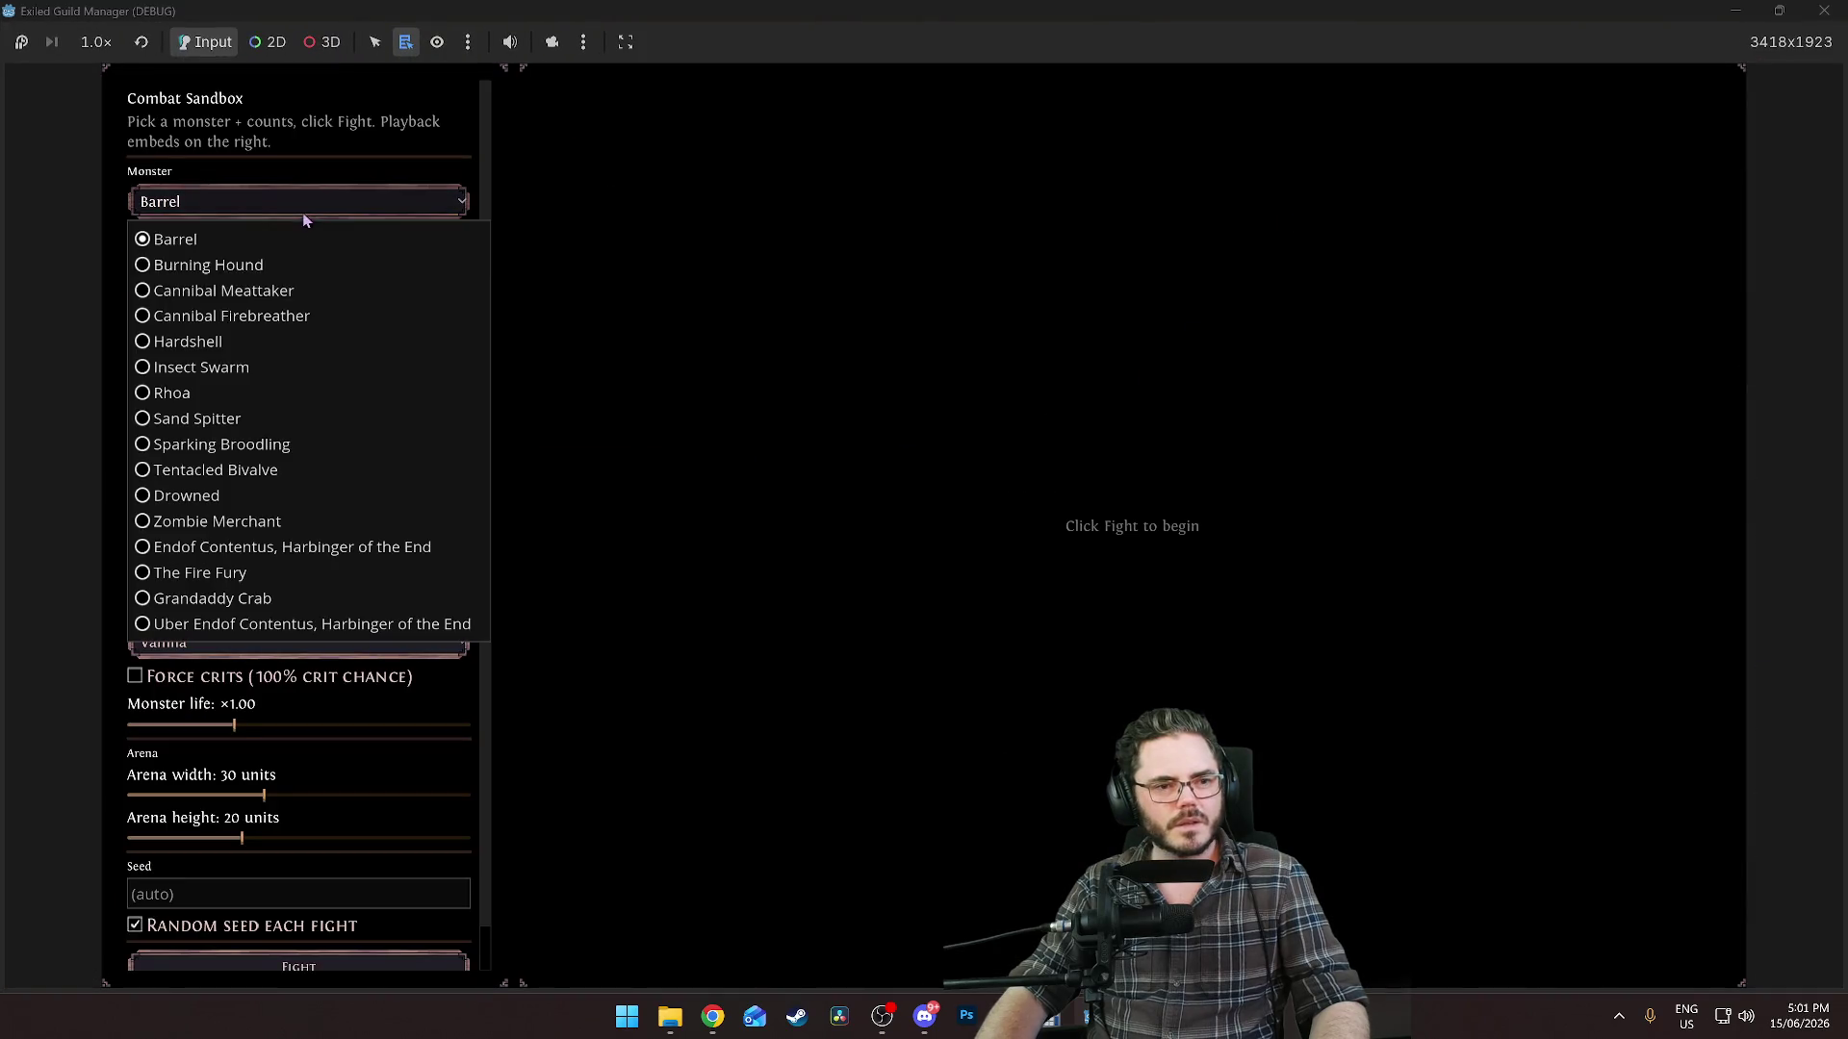
{"action": "left_click", "coordinate": [215, 484]}
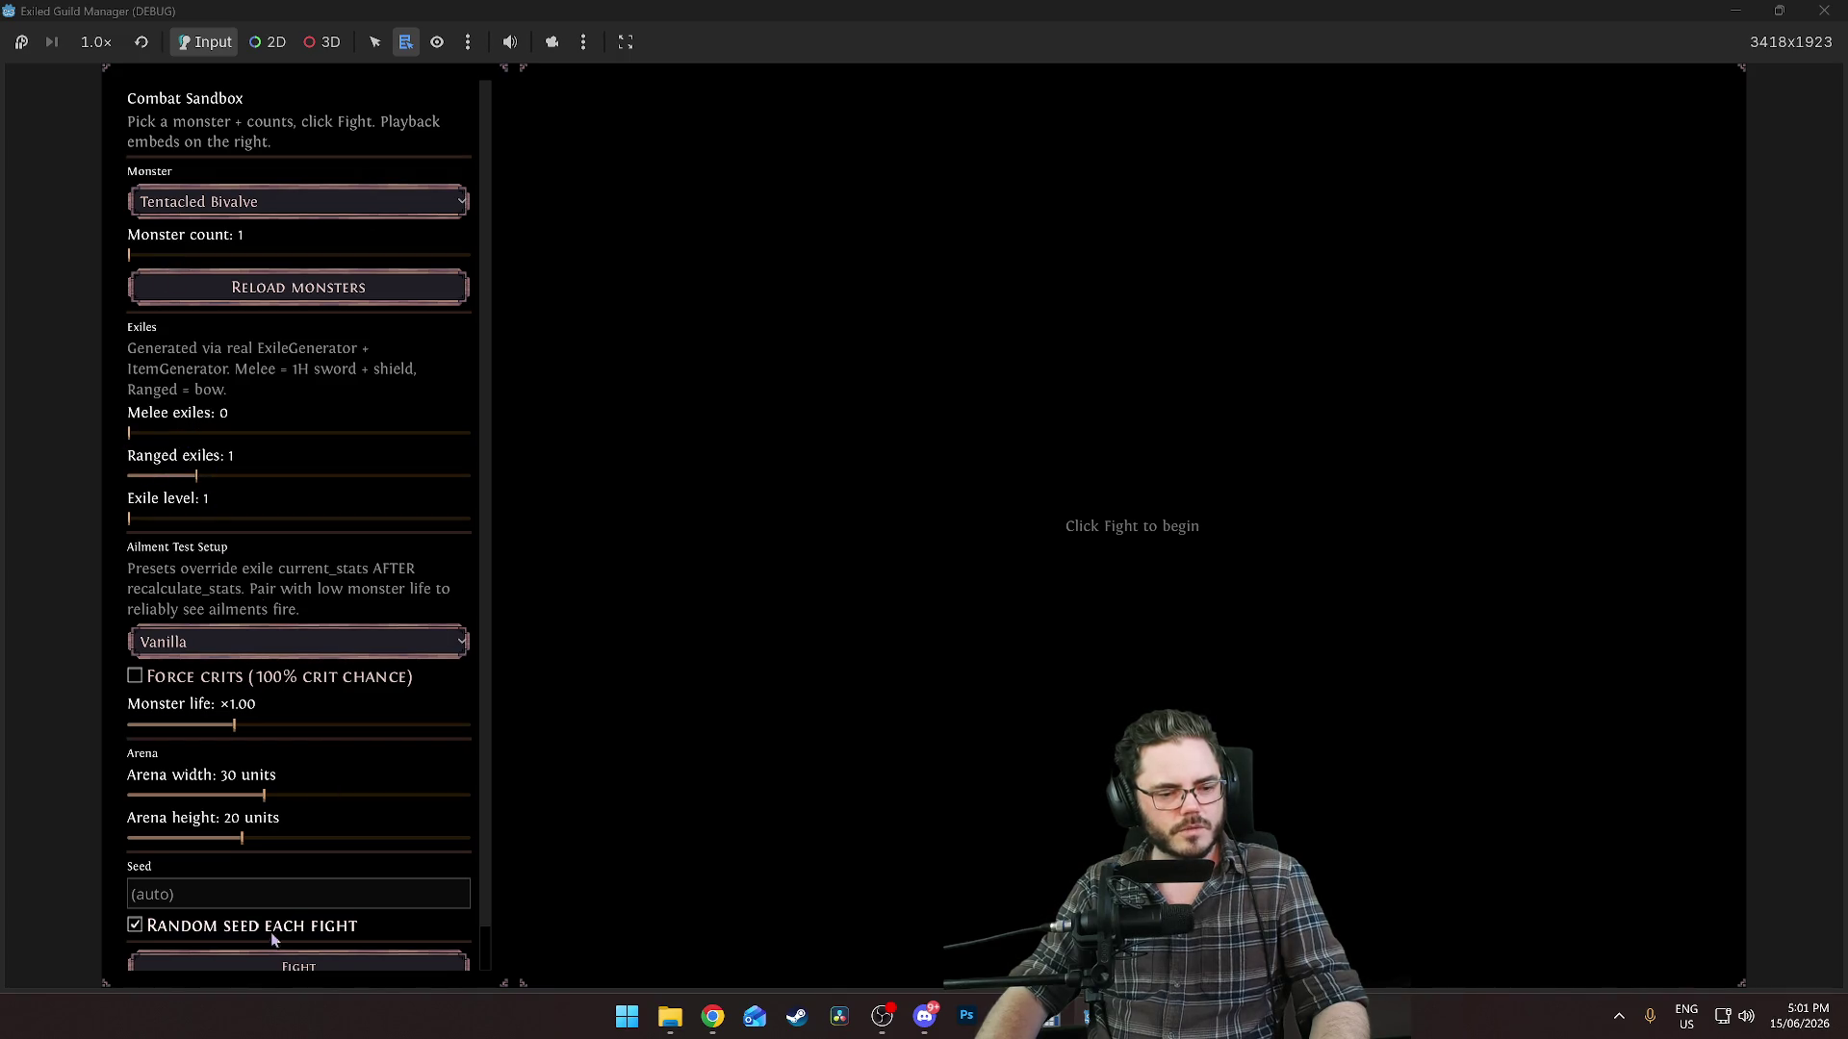
{"action": "left_click", "coordinate": [273, 969]}
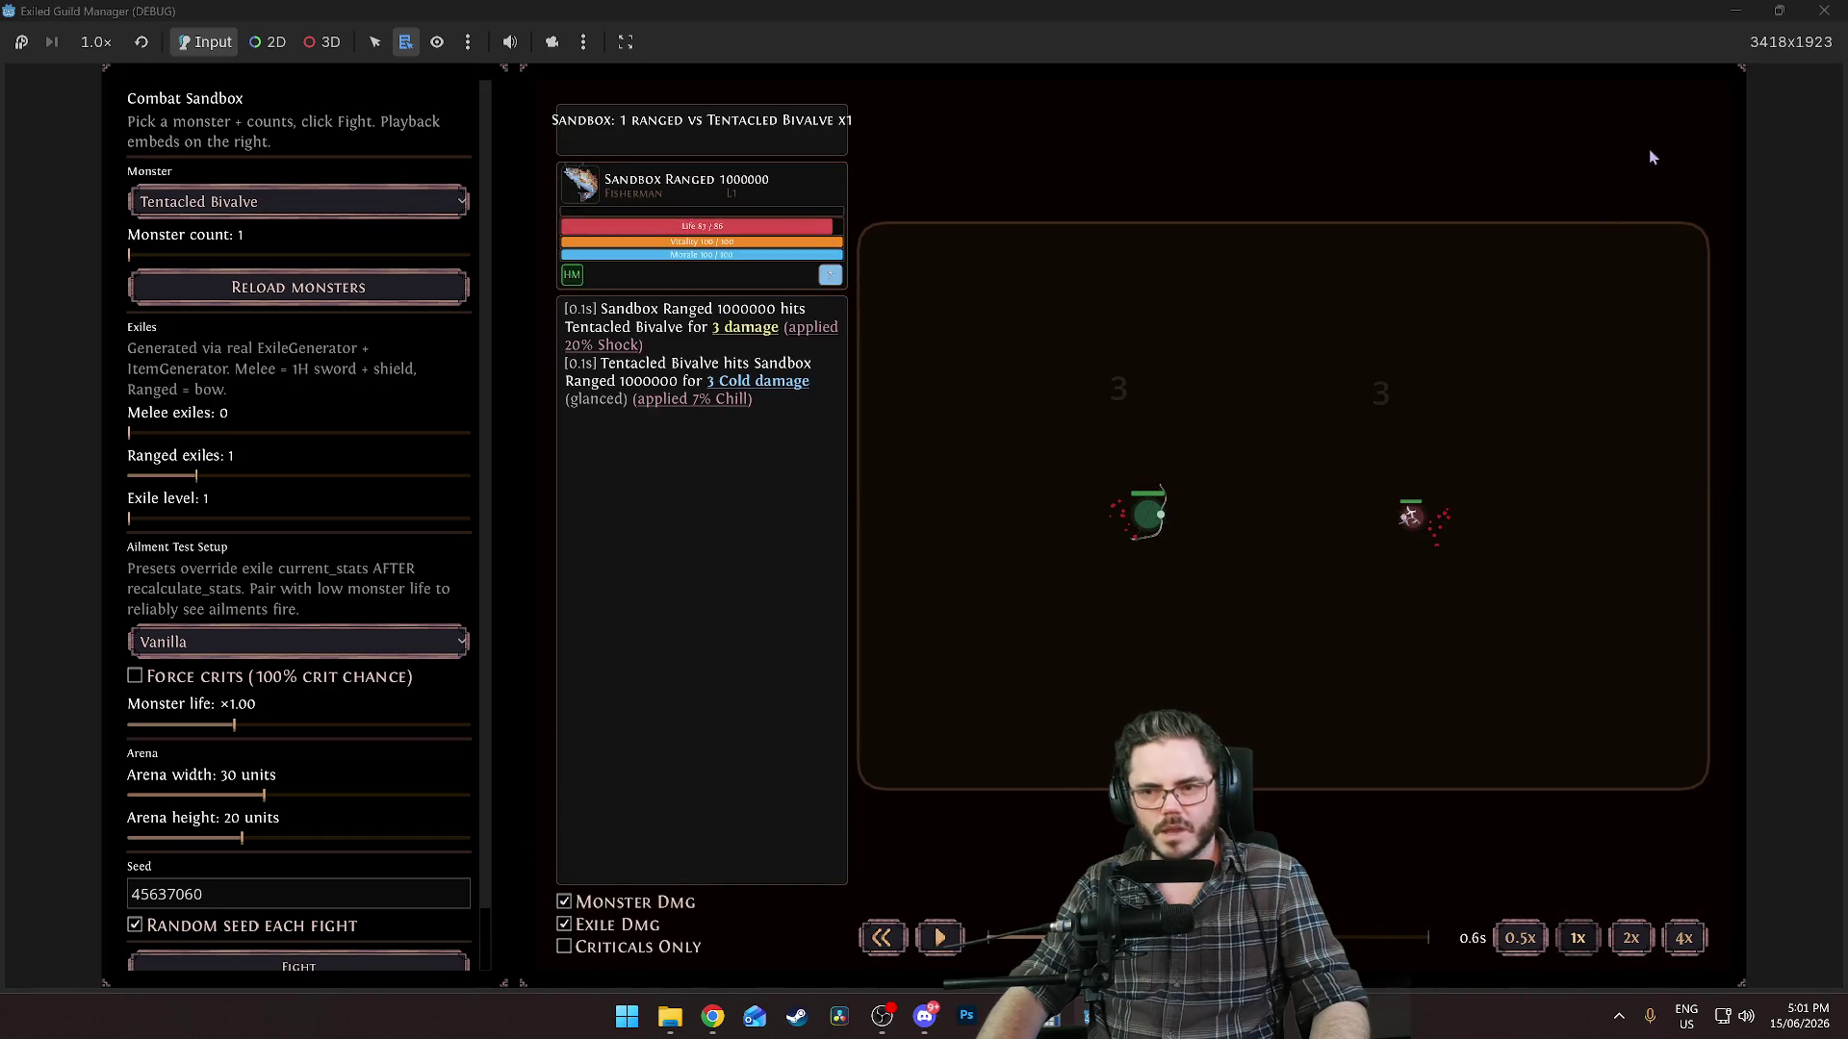
{"action": "left_click", "coordinate": [1823, 11]}
{"action": "key", "text": "ctrl+a"}
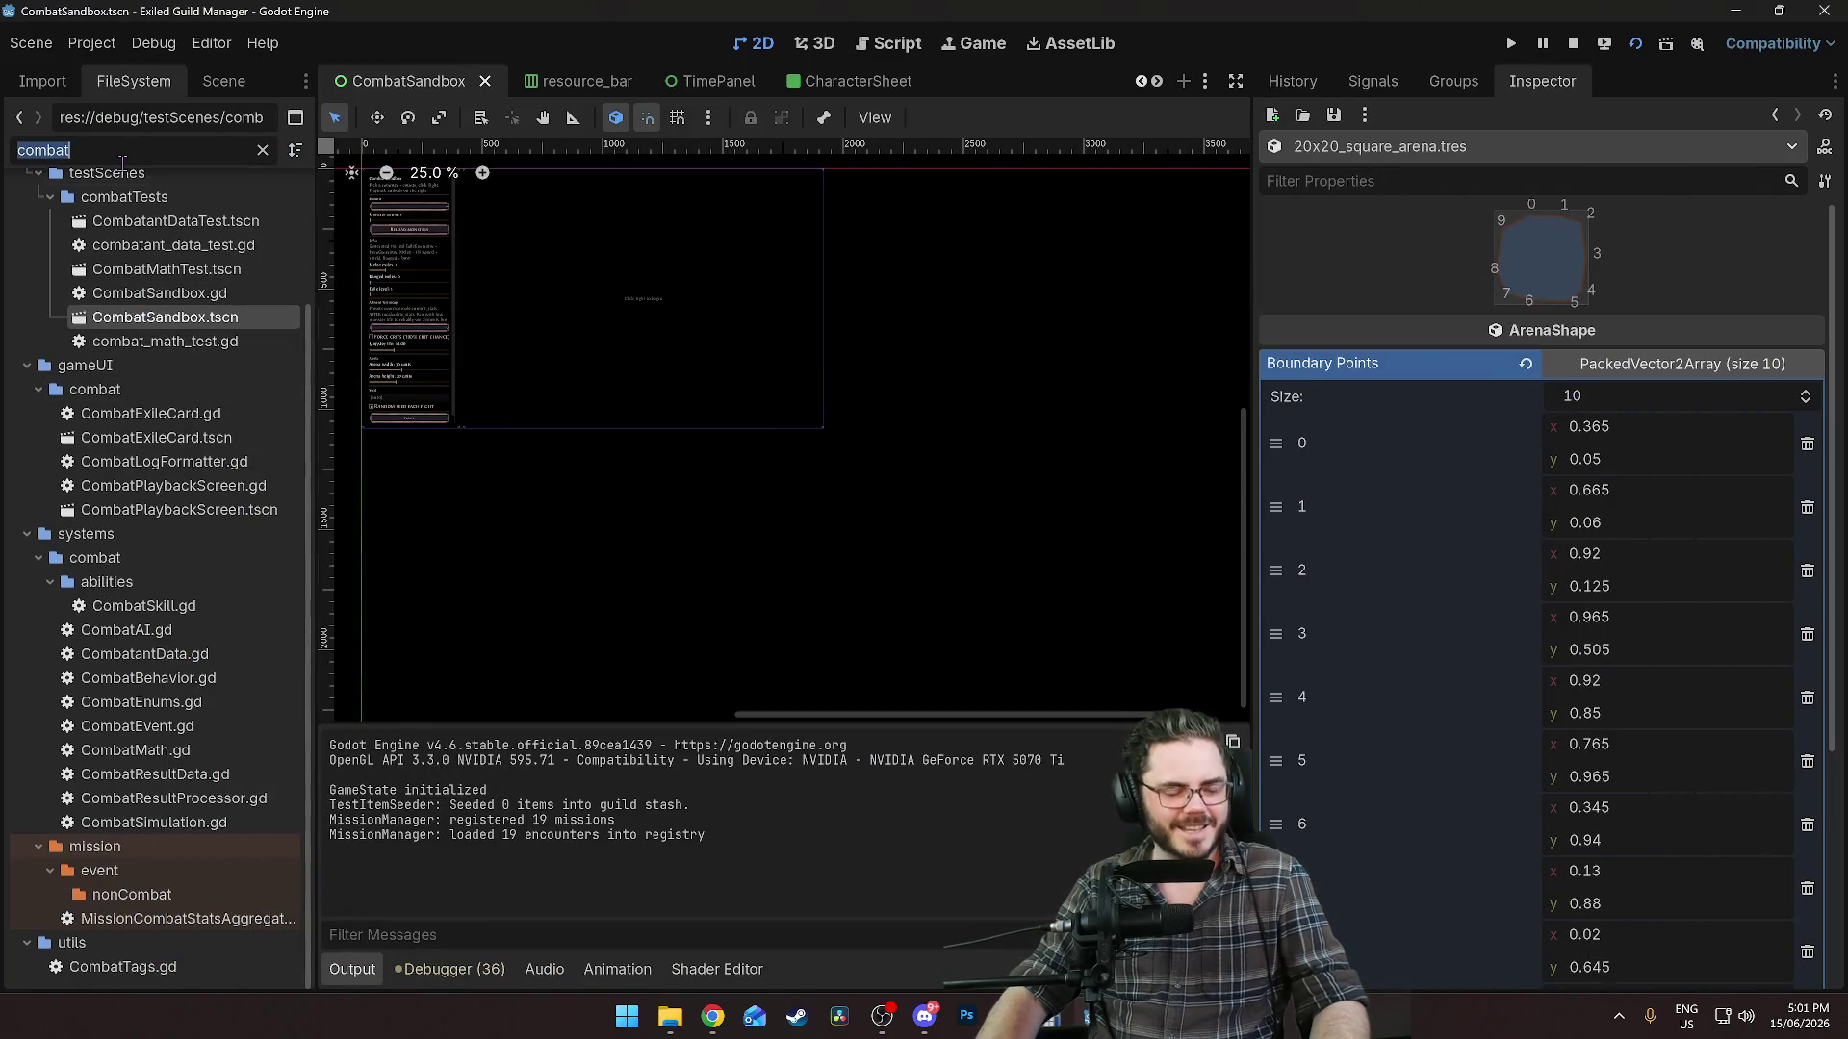
Assign tentacle_bivalve_sprite_set.tres as tentacled_bivalve.tres's Sprite Set under Presentation and save.
{"action": "type", "text": "tentacl"}
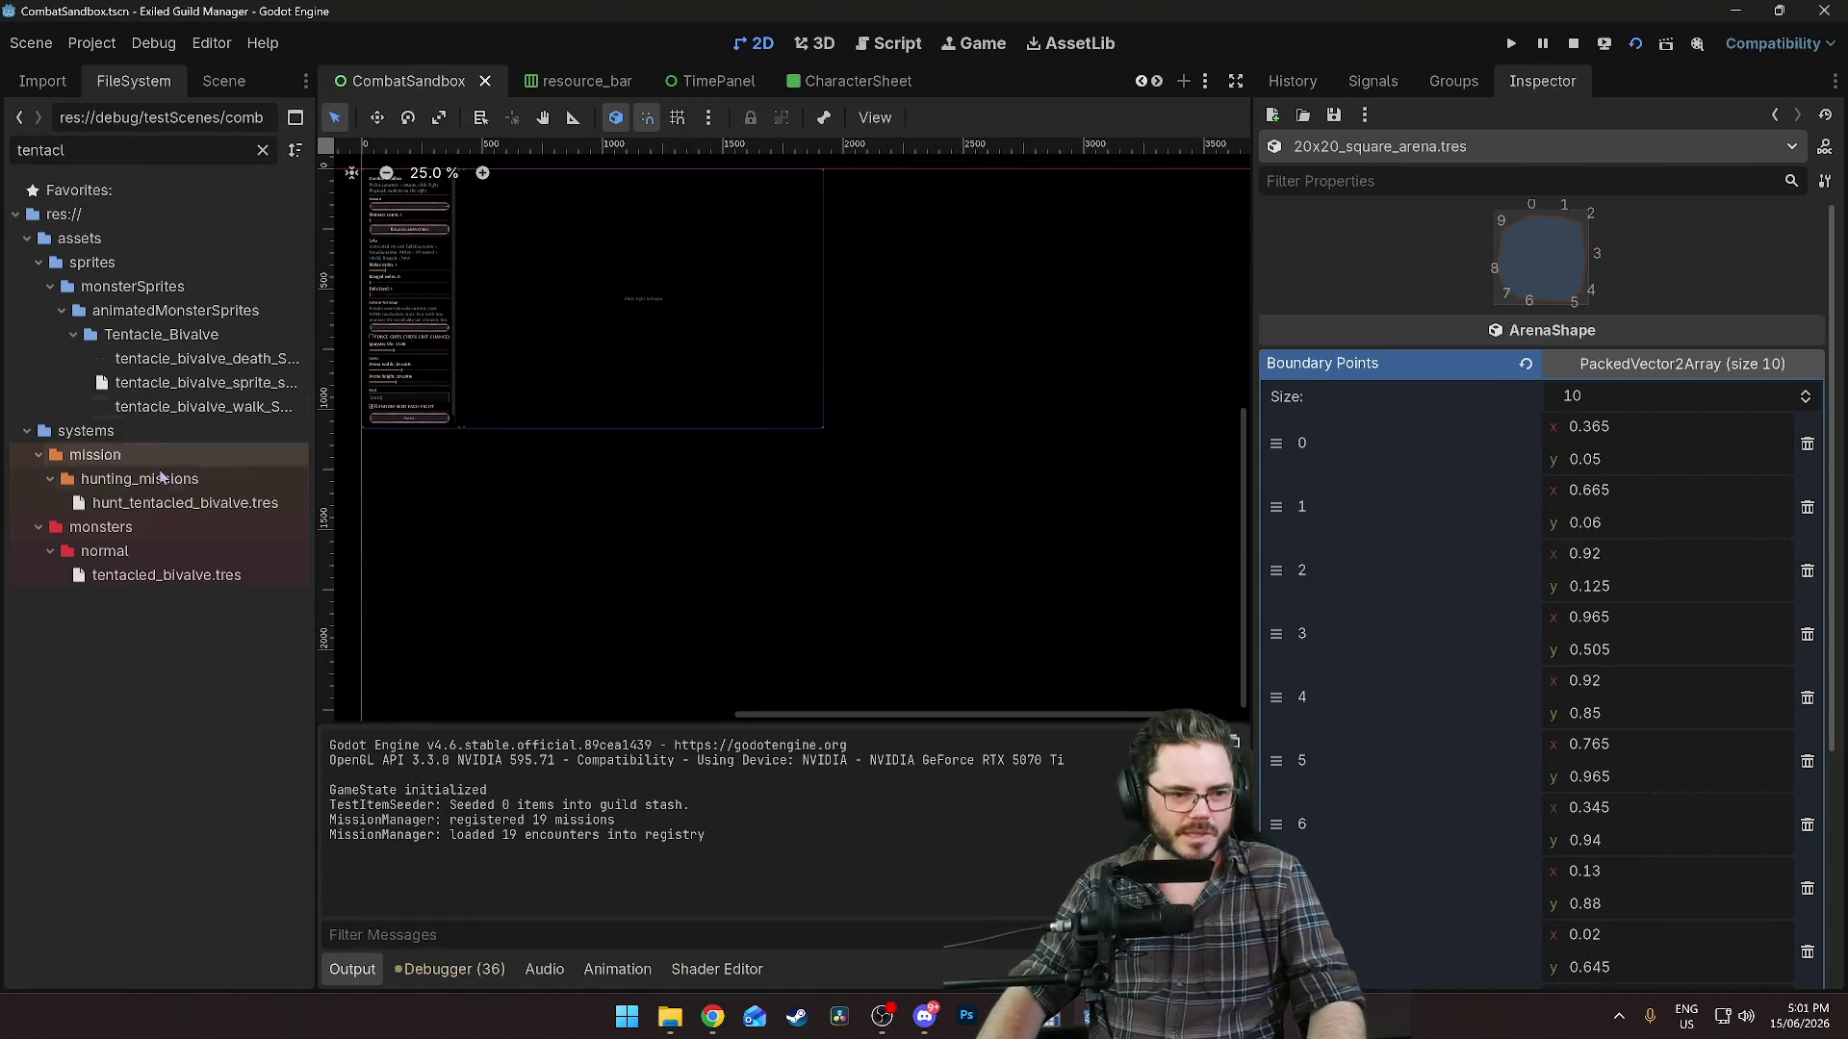
{"action": "double_click", "coordinate": [167, 575]}
{"action": "scroll", "coordinate": [1492, 489], "scroll_direction": "down", "scroll_amount": 5}
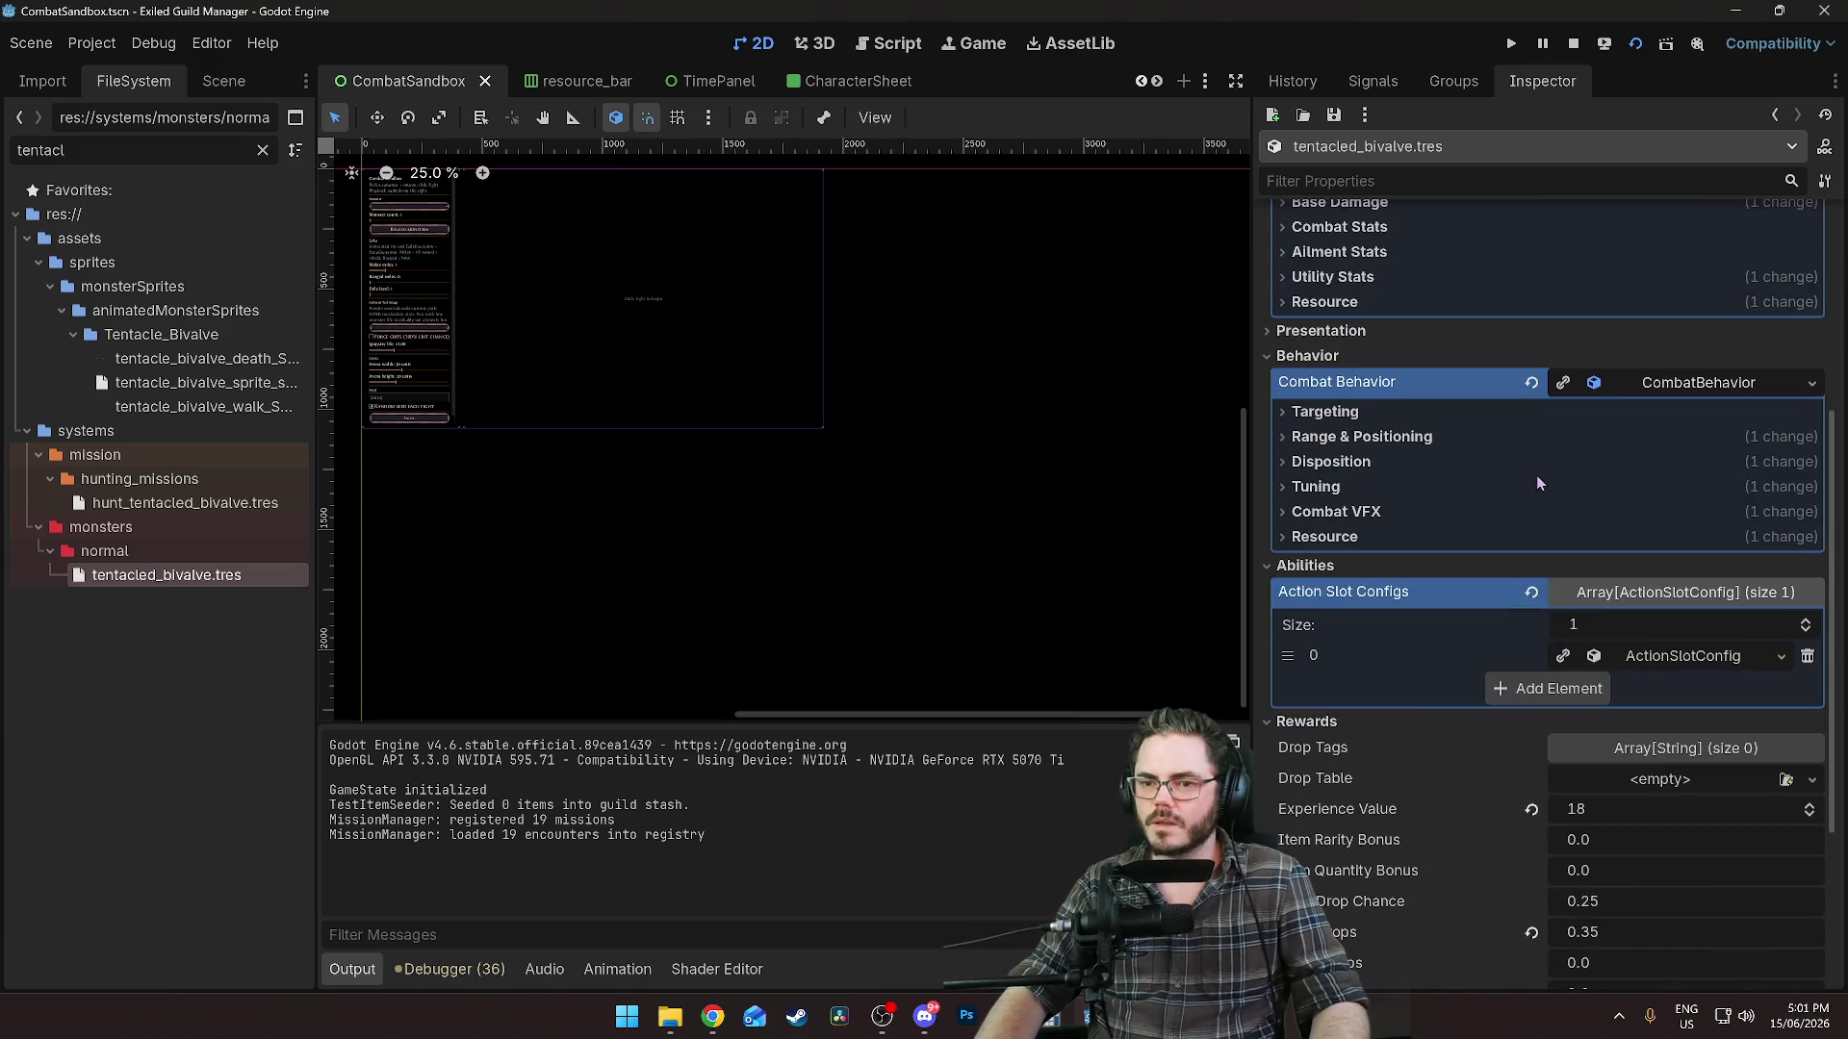
{"action": "left_click", "coordinate": [1448, 332]}
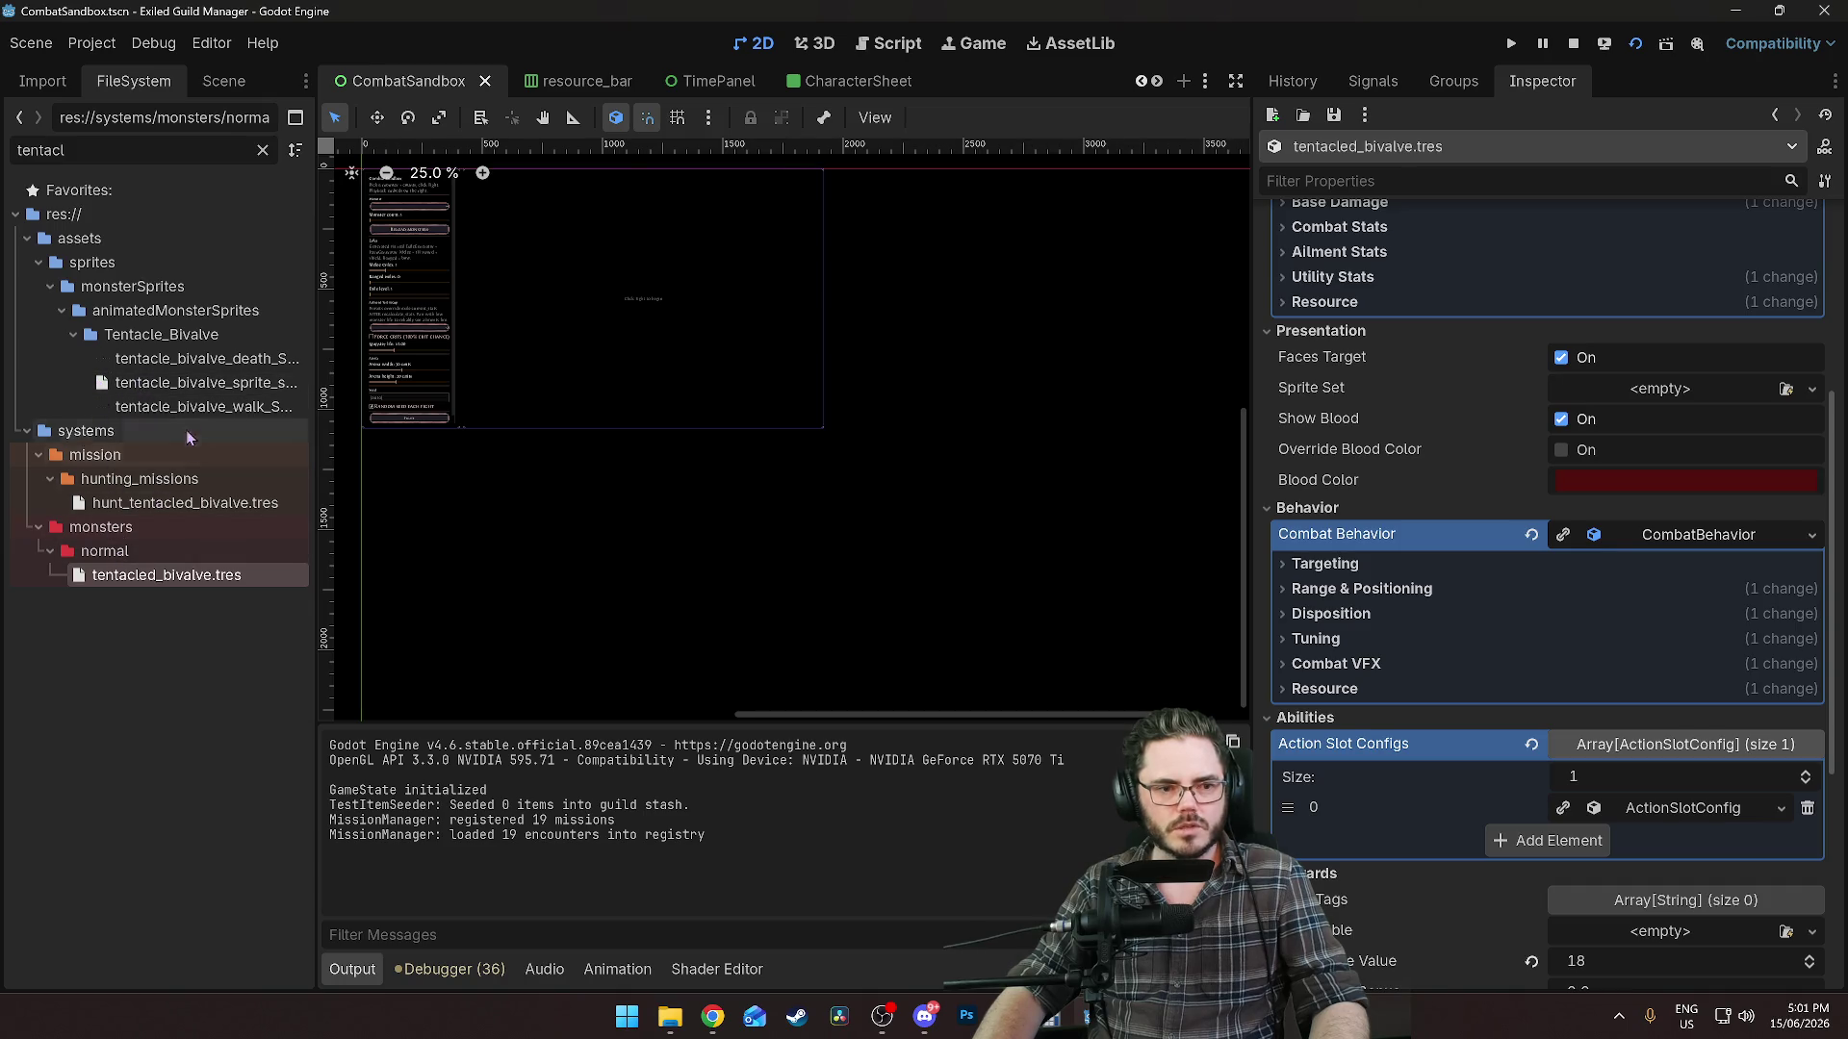
{"action": "left_click", "coordinate": [188, 385]}
{"action": "mouse_move", "coordinate": [197, 395]}
{"action": "left_mouse_down"}
{"action": "mouse_move", "coordinate": [1732, 394]}
{"action": "mouse_move", "coordinate": [1694, 389]}
{"action": "left_mouse_up"}
{"action": "key", "text": "ctrl+s"}
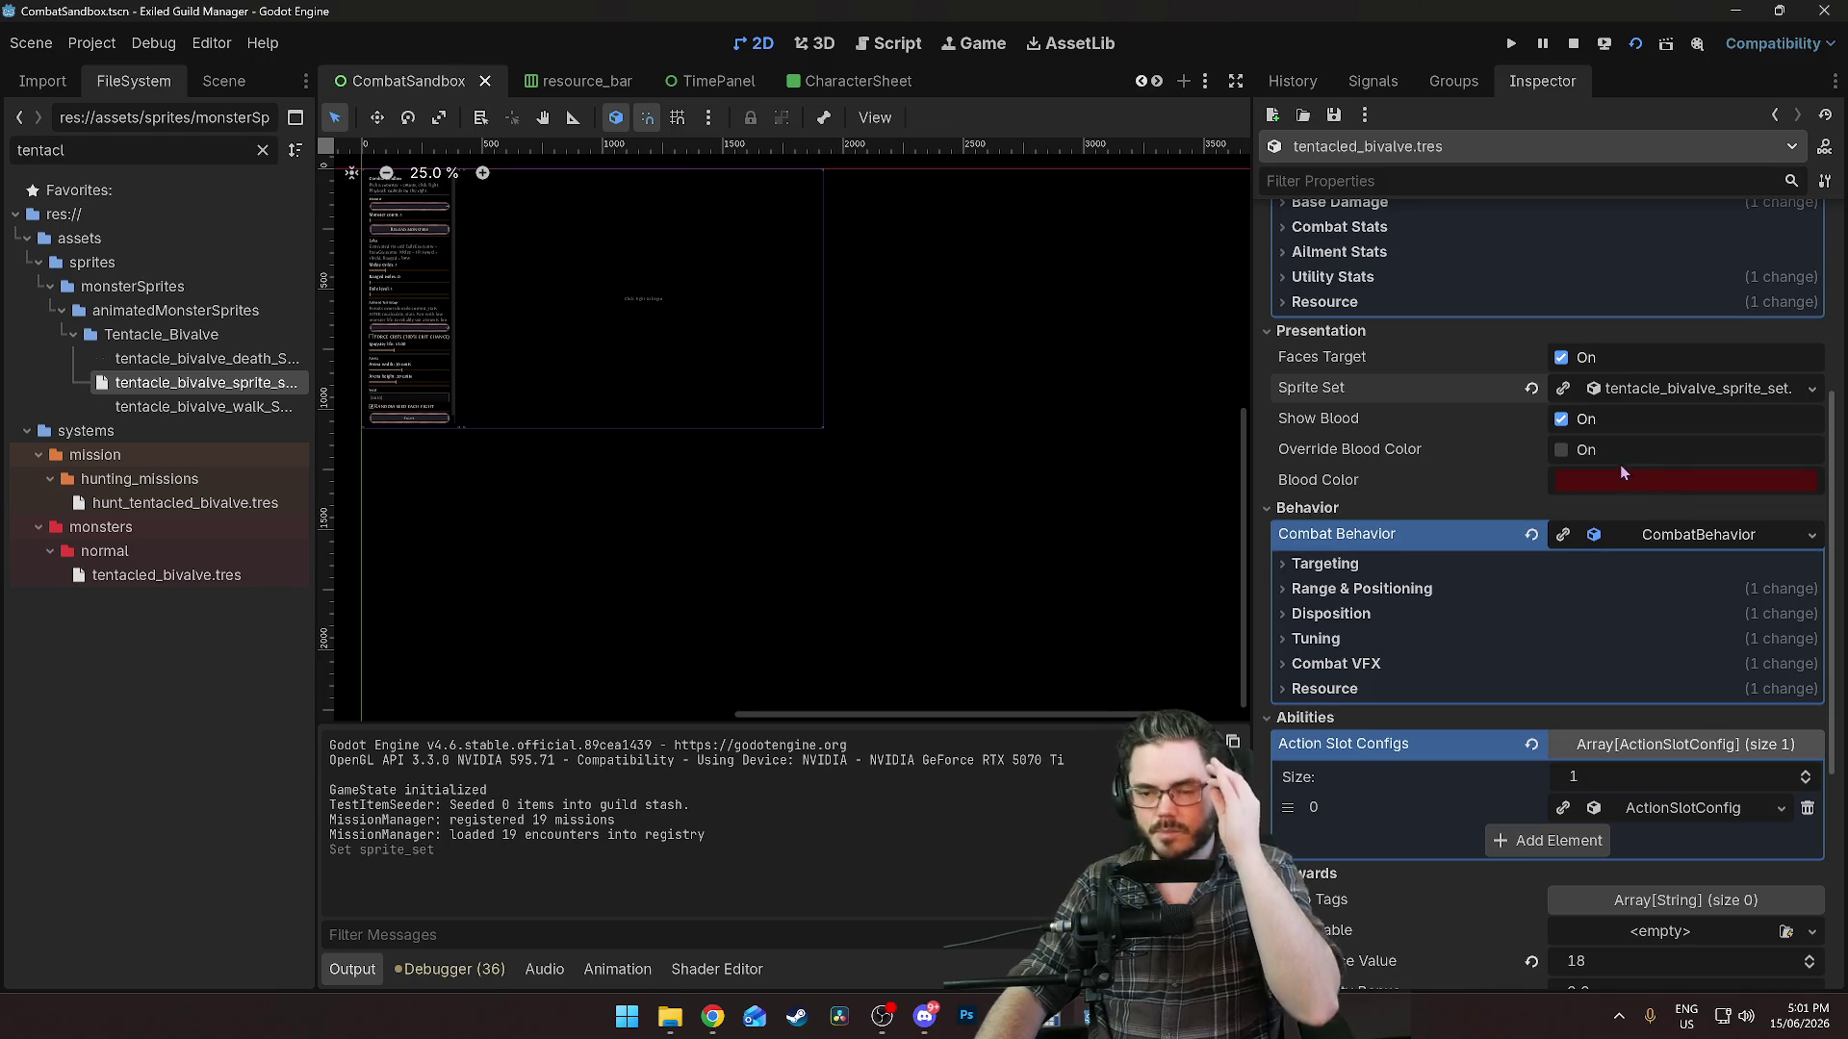
{"action": "left_click", "coordinate": [1561, 450]}
Adjust the bivalve's blood colour to a darker purple and save.
{"action": "left_click", "coordinate": [1612, 482]}
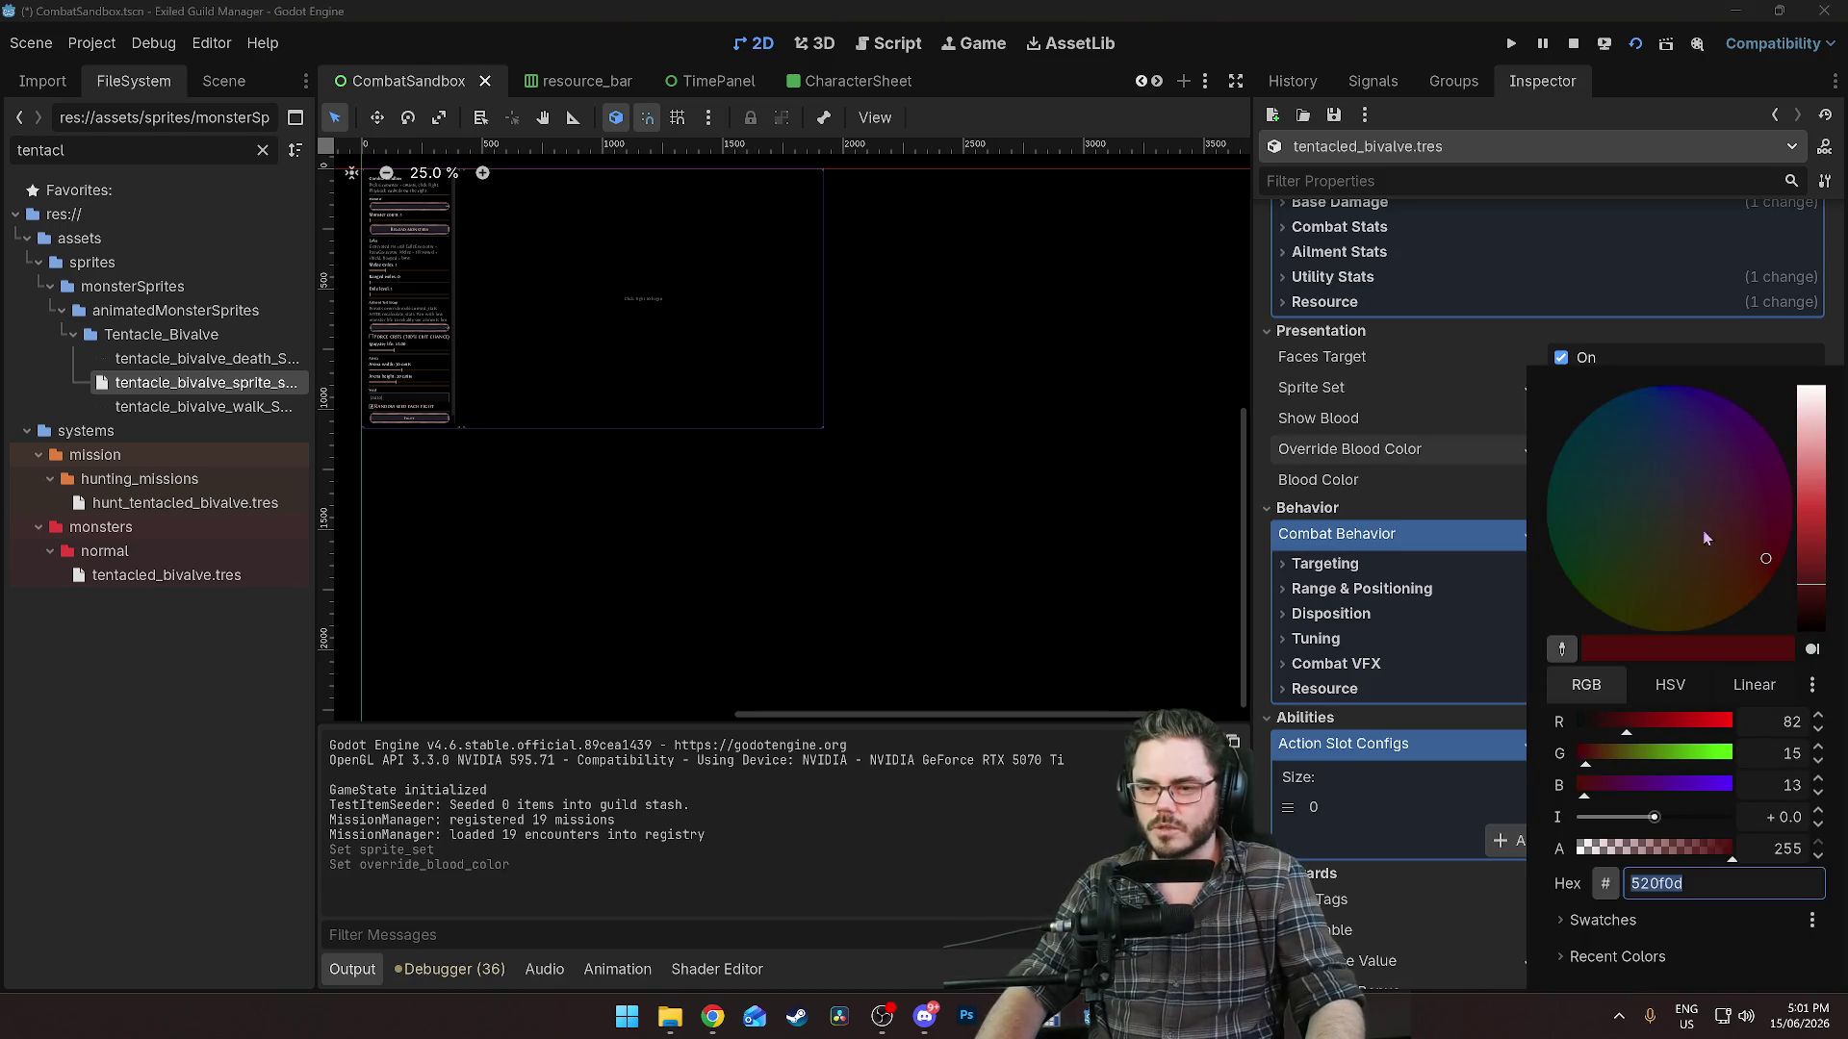
{"action": "left_click", "coordinate": [1813, 587]}
{"action": "left_click_drag", "start_coordinate": [1727, 525], "coordinate": [1691, 474]}
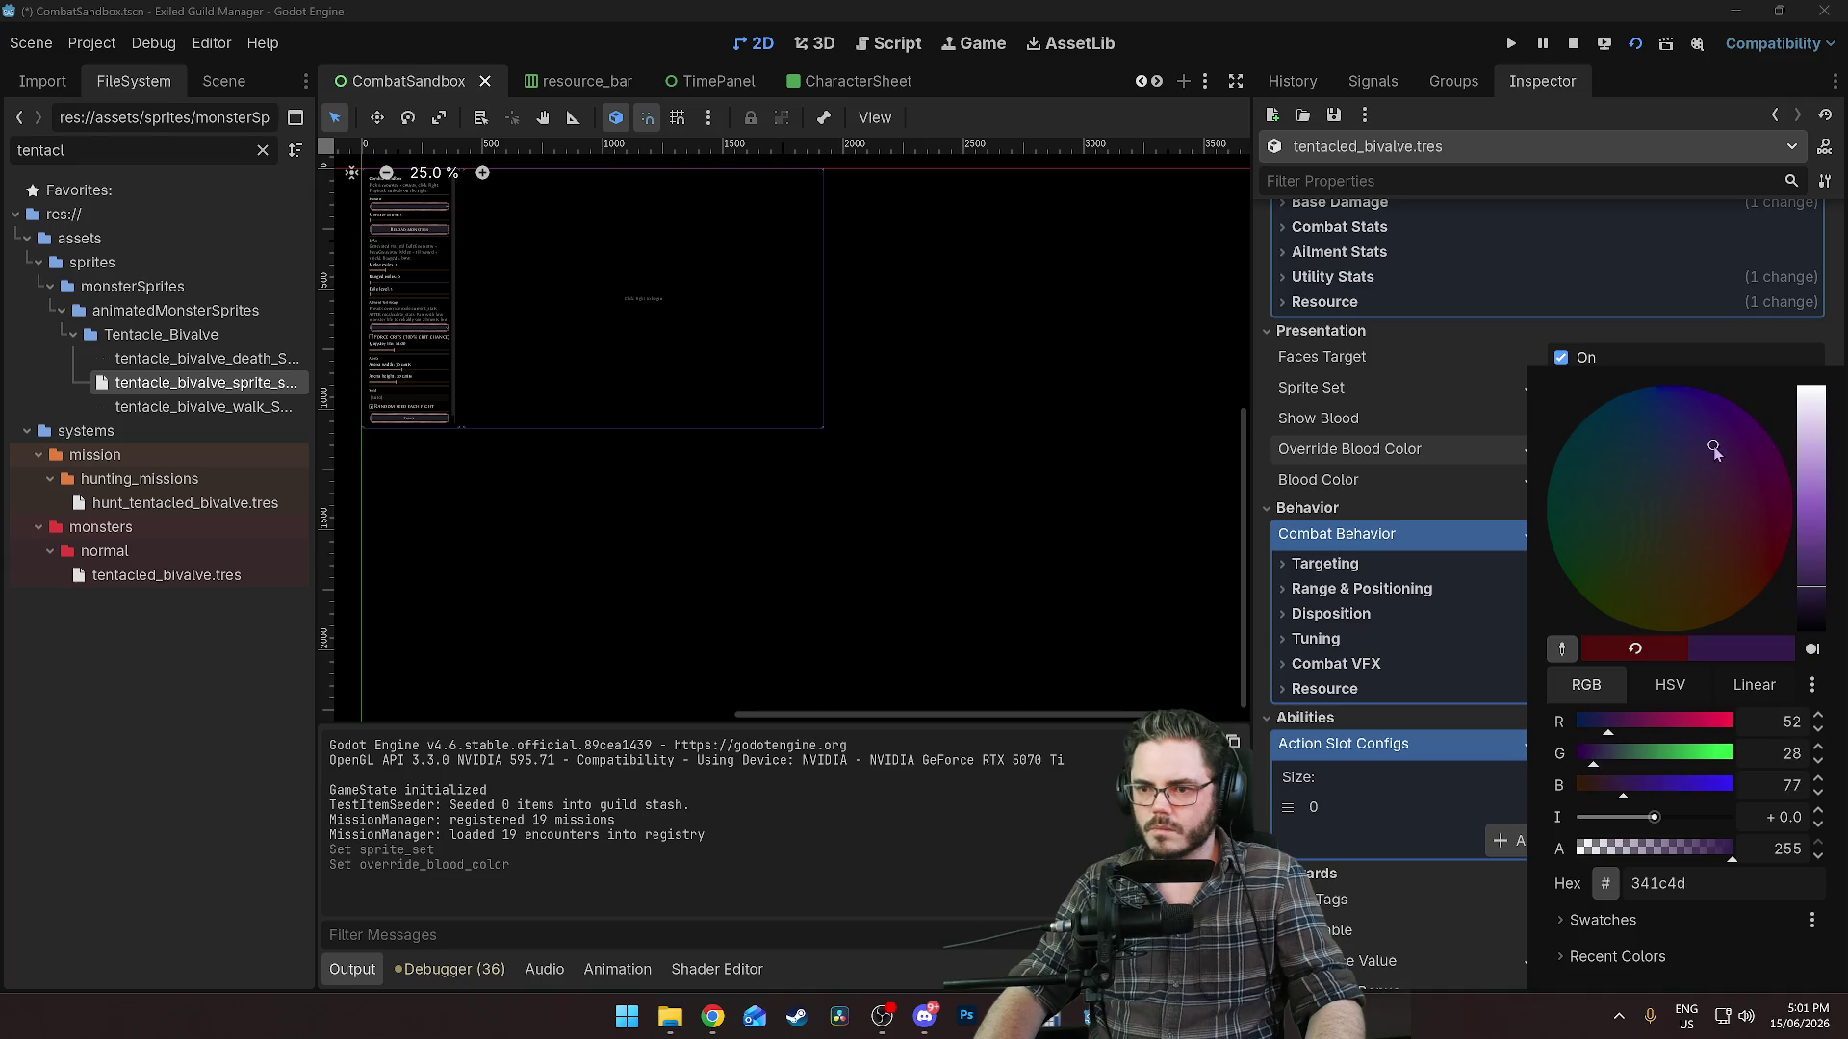
{"action": "left_click_drag", "start_coordinate": [1701, 460], "coordinate": [1705, 473]}
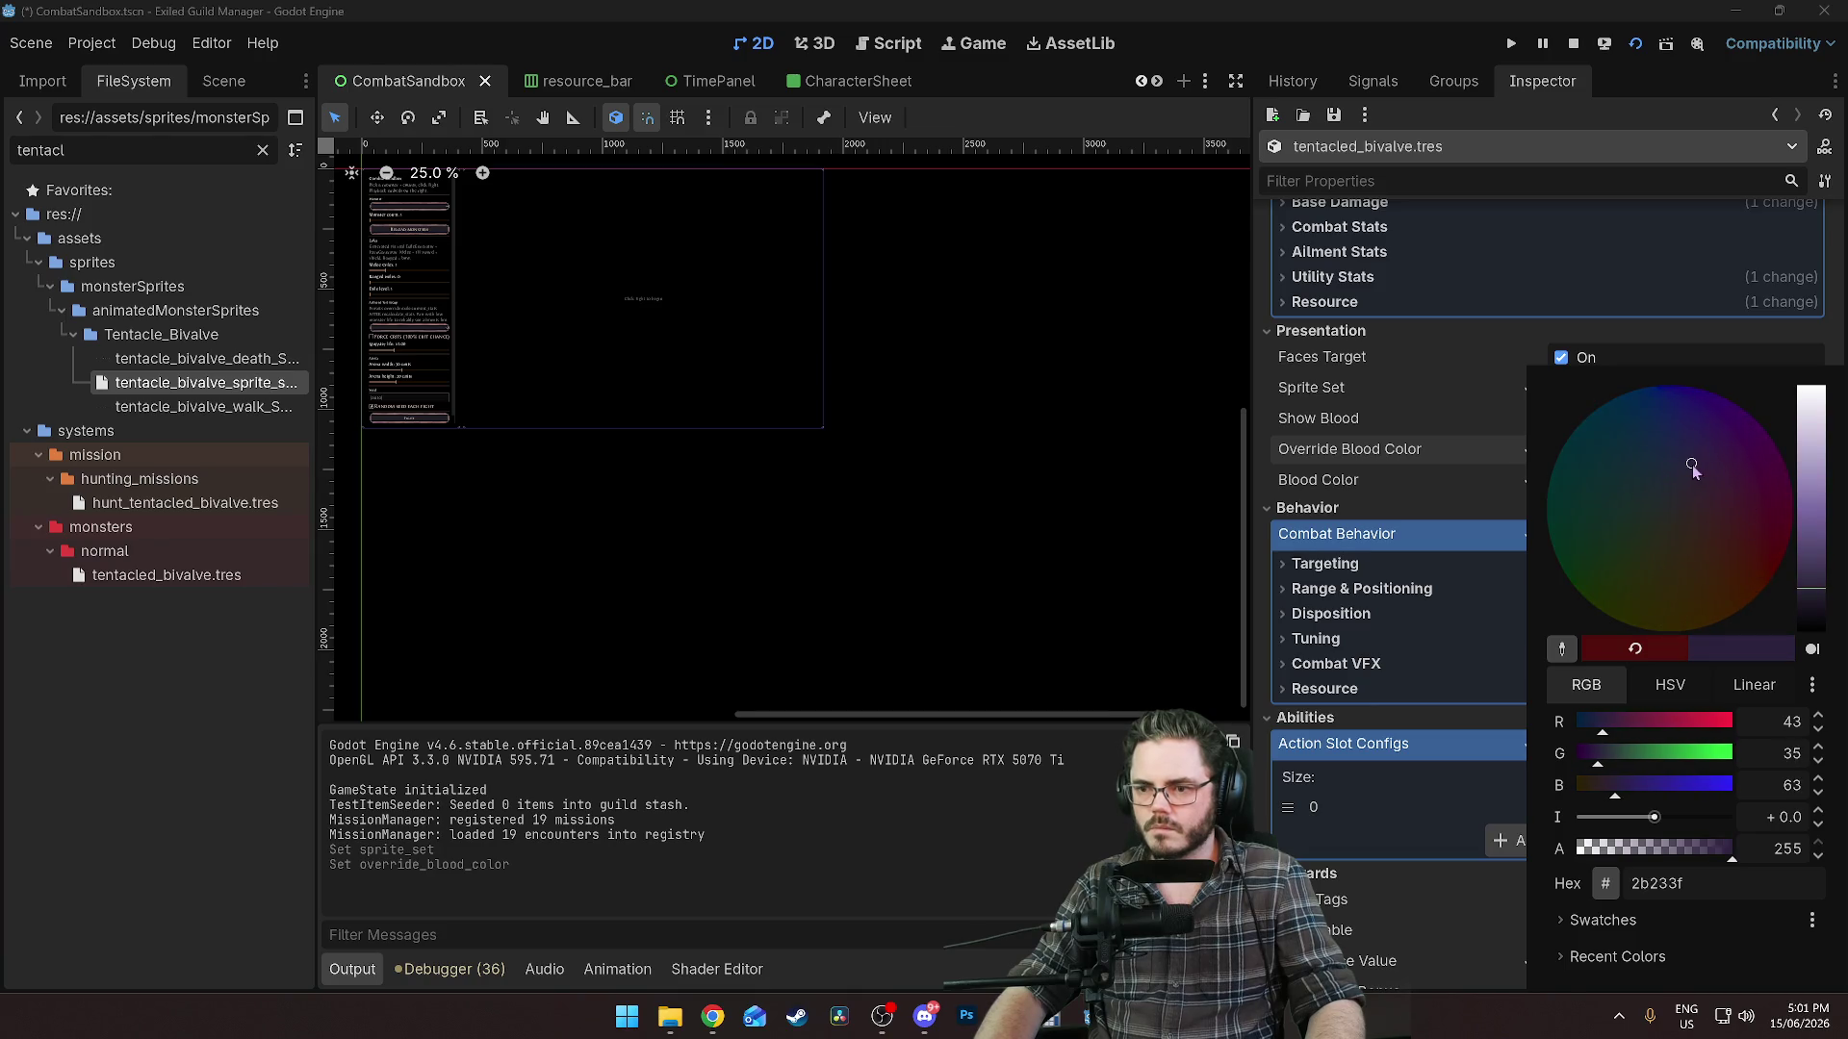
{"action": "left_click", "coordinate": [1376, 453]}
{"action": "key", "text": "ctrl+s"}
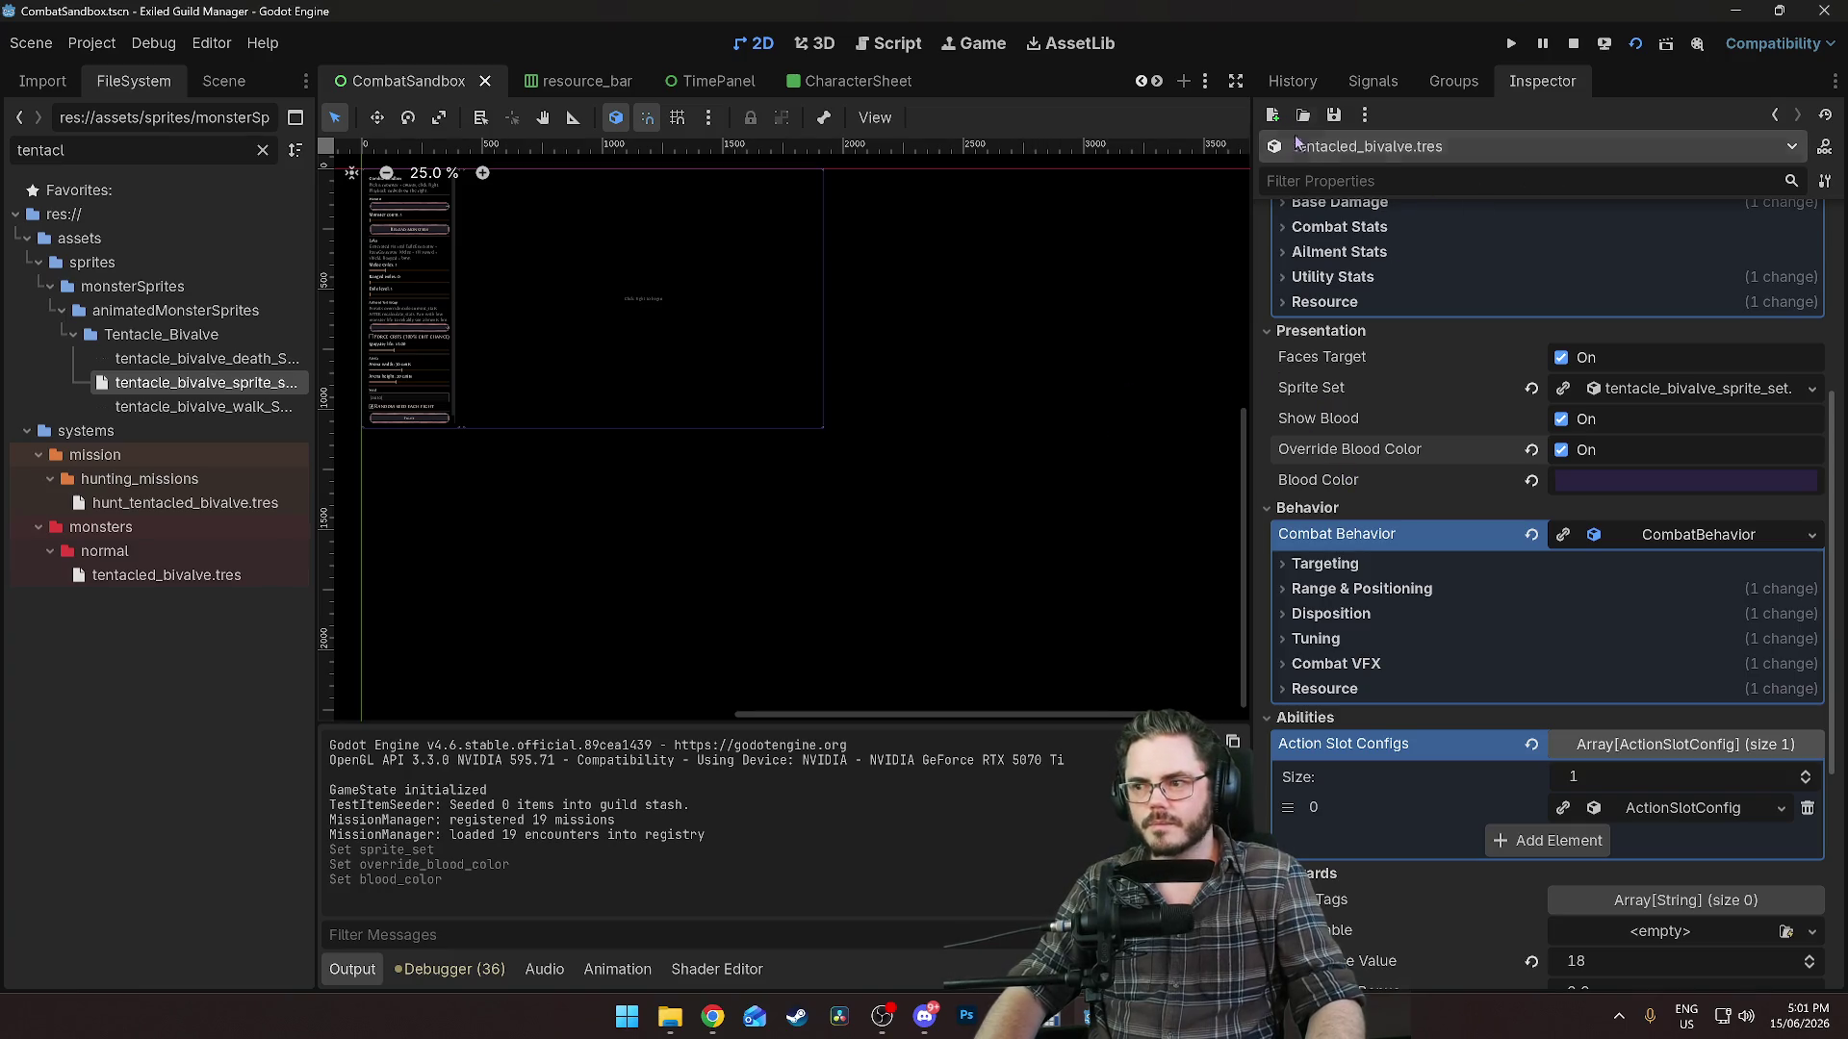
Change the blood colour override to dark green 1f2d13.
{"action": "left_click", "coordinate": [1685, 482]}
{"action": "left_click", "coordinate": [1627, 512]}
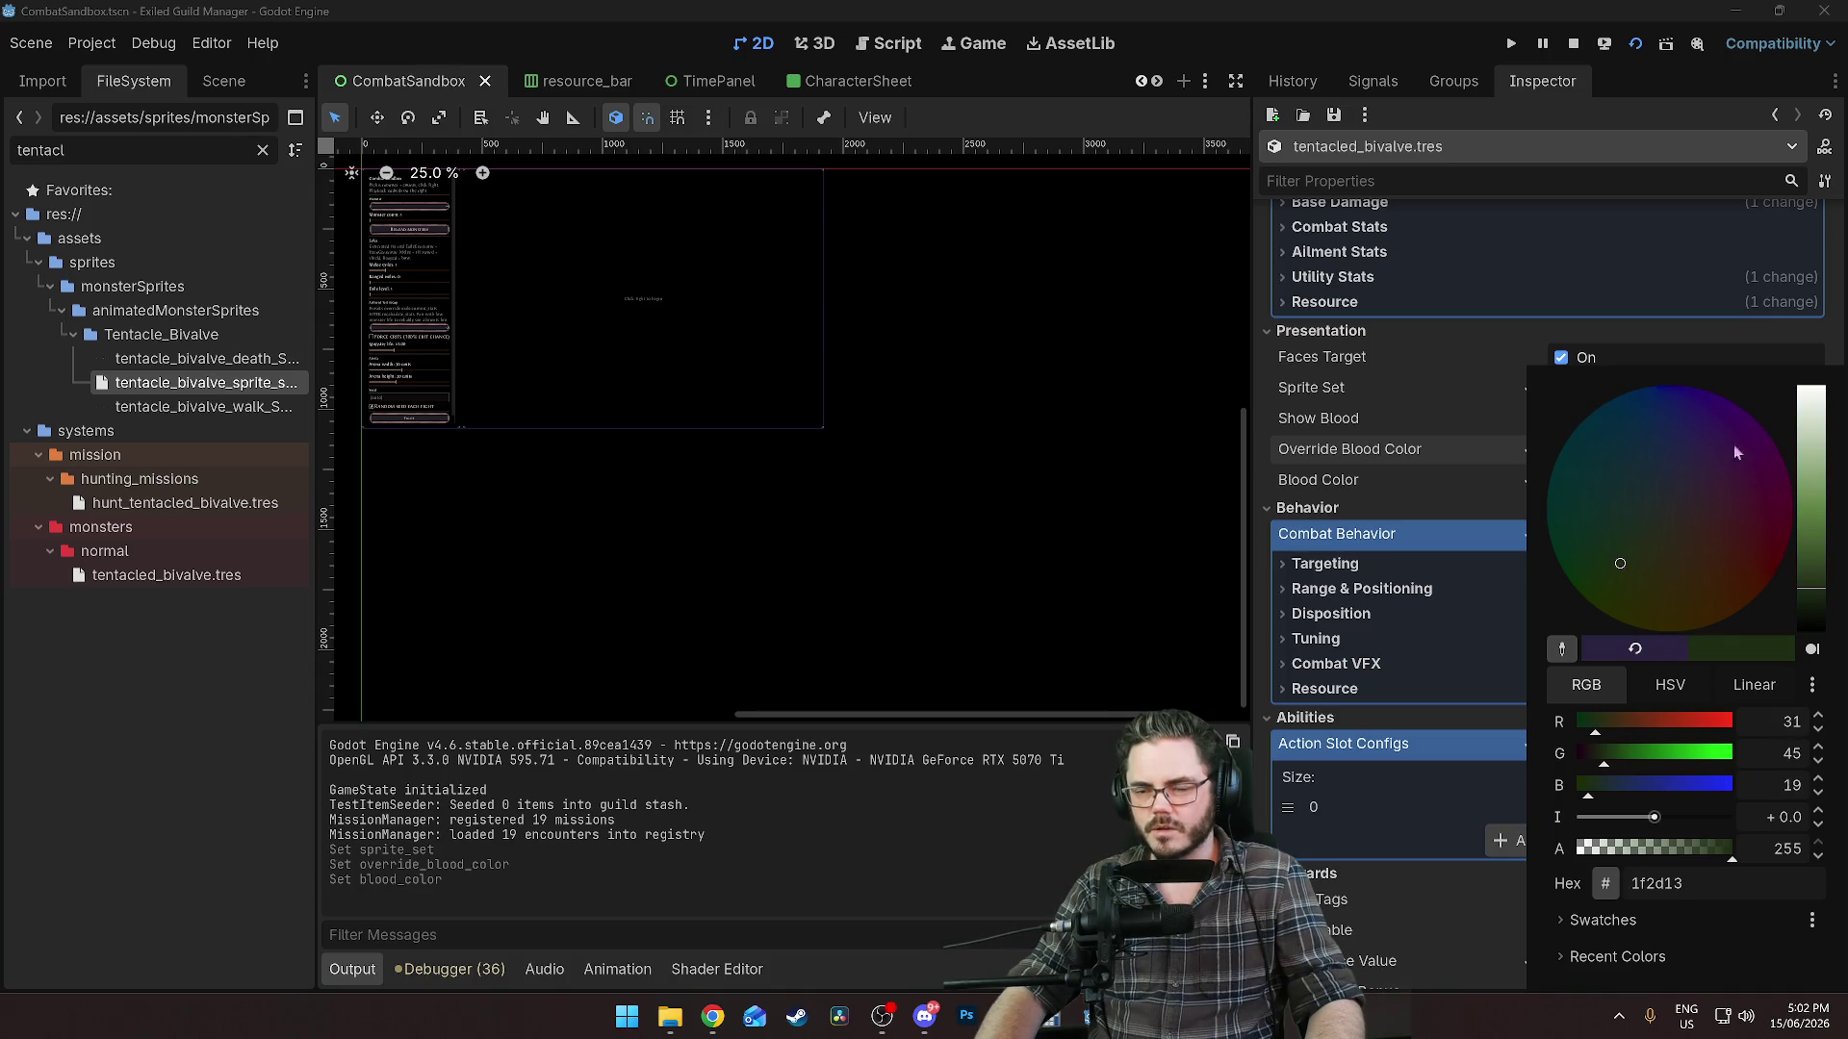
{"action": "left_click", "coordinate": [1374, 466]}
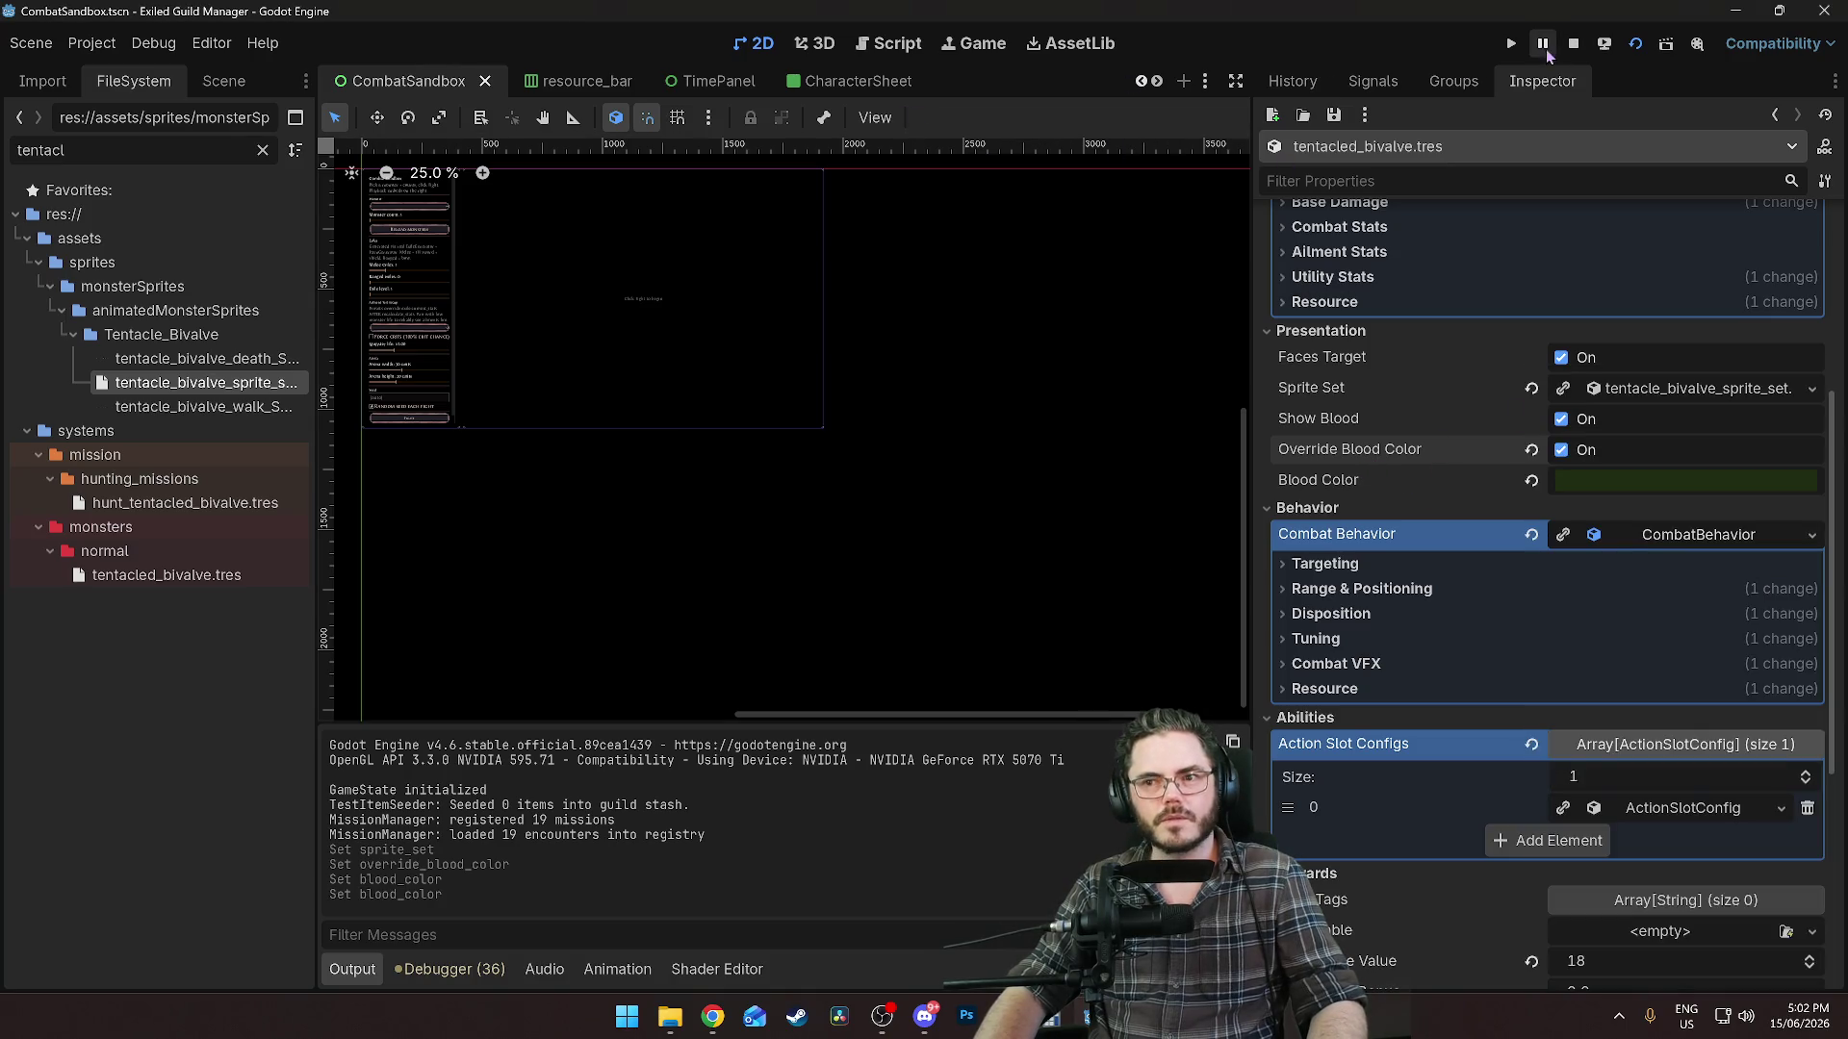
{"action": "left_click", "coordinate": [1635, 44]}
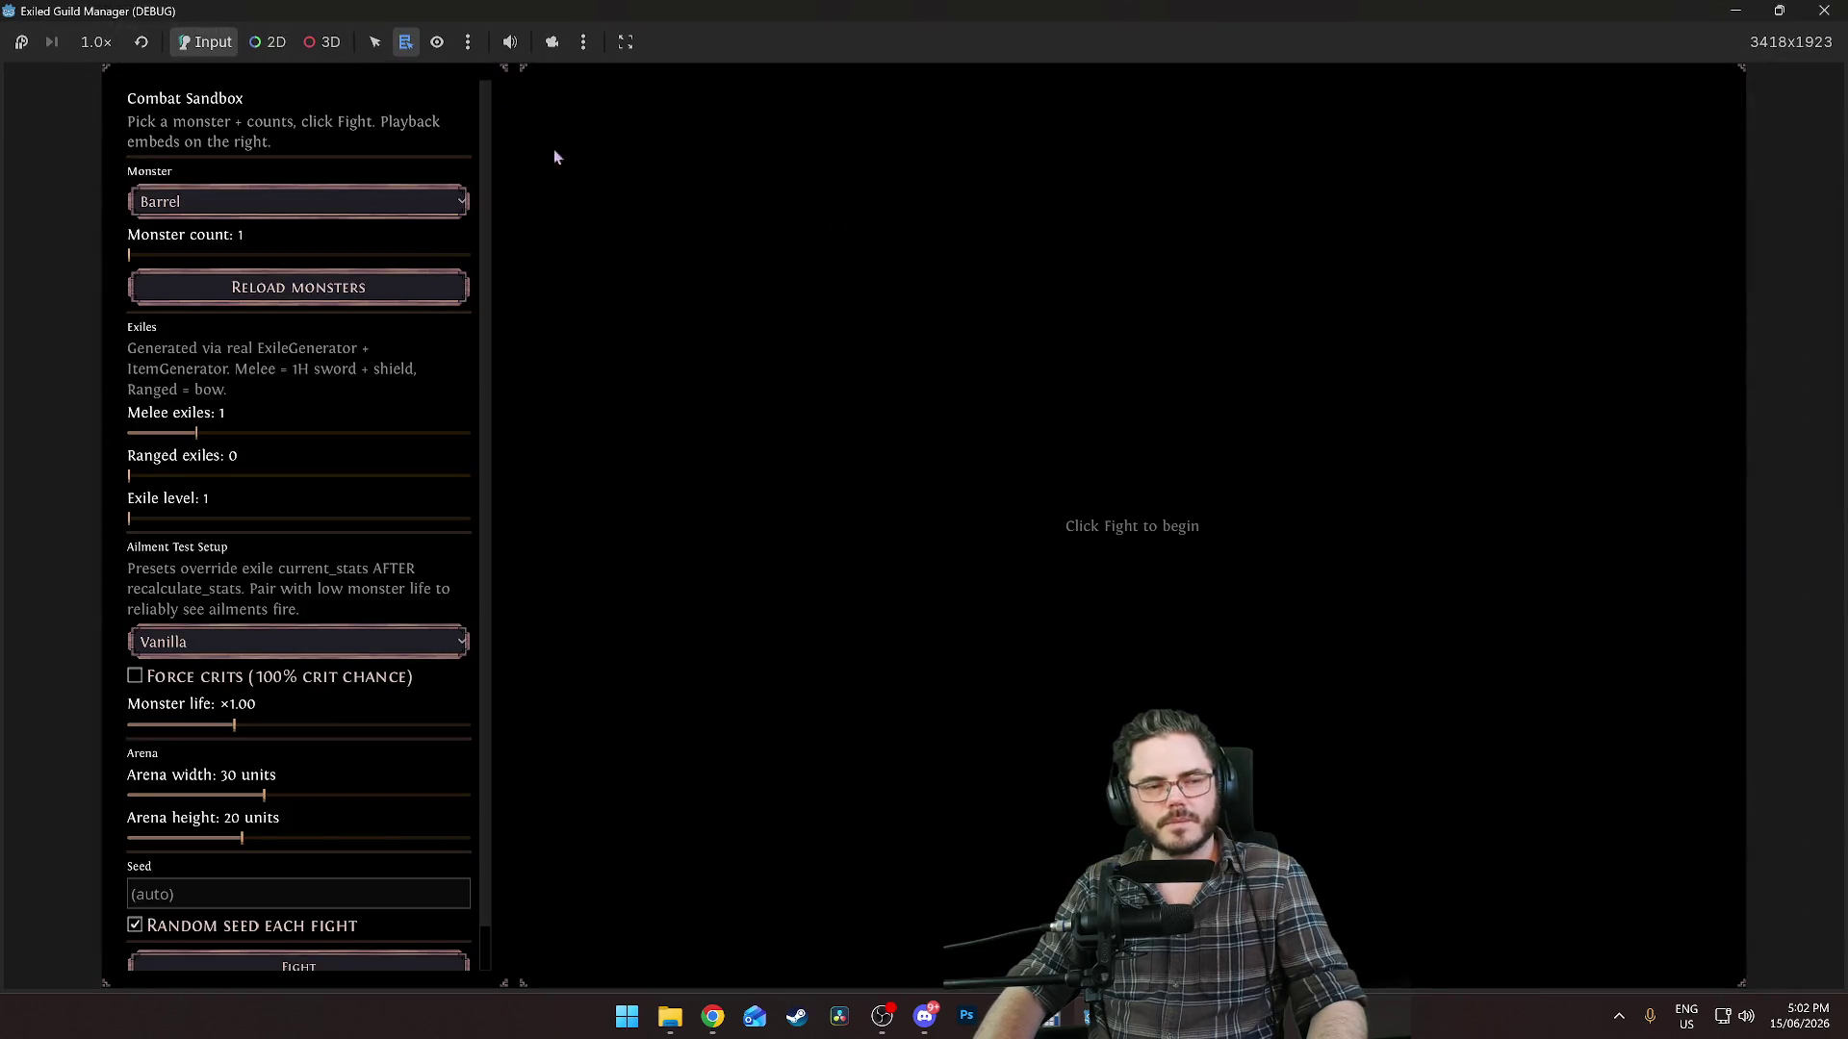
Run a sandbox fight of one melee exile against the default Barrel and rewind playback slightly.
{"action": "left_click", "coordinate": [181, 195]}
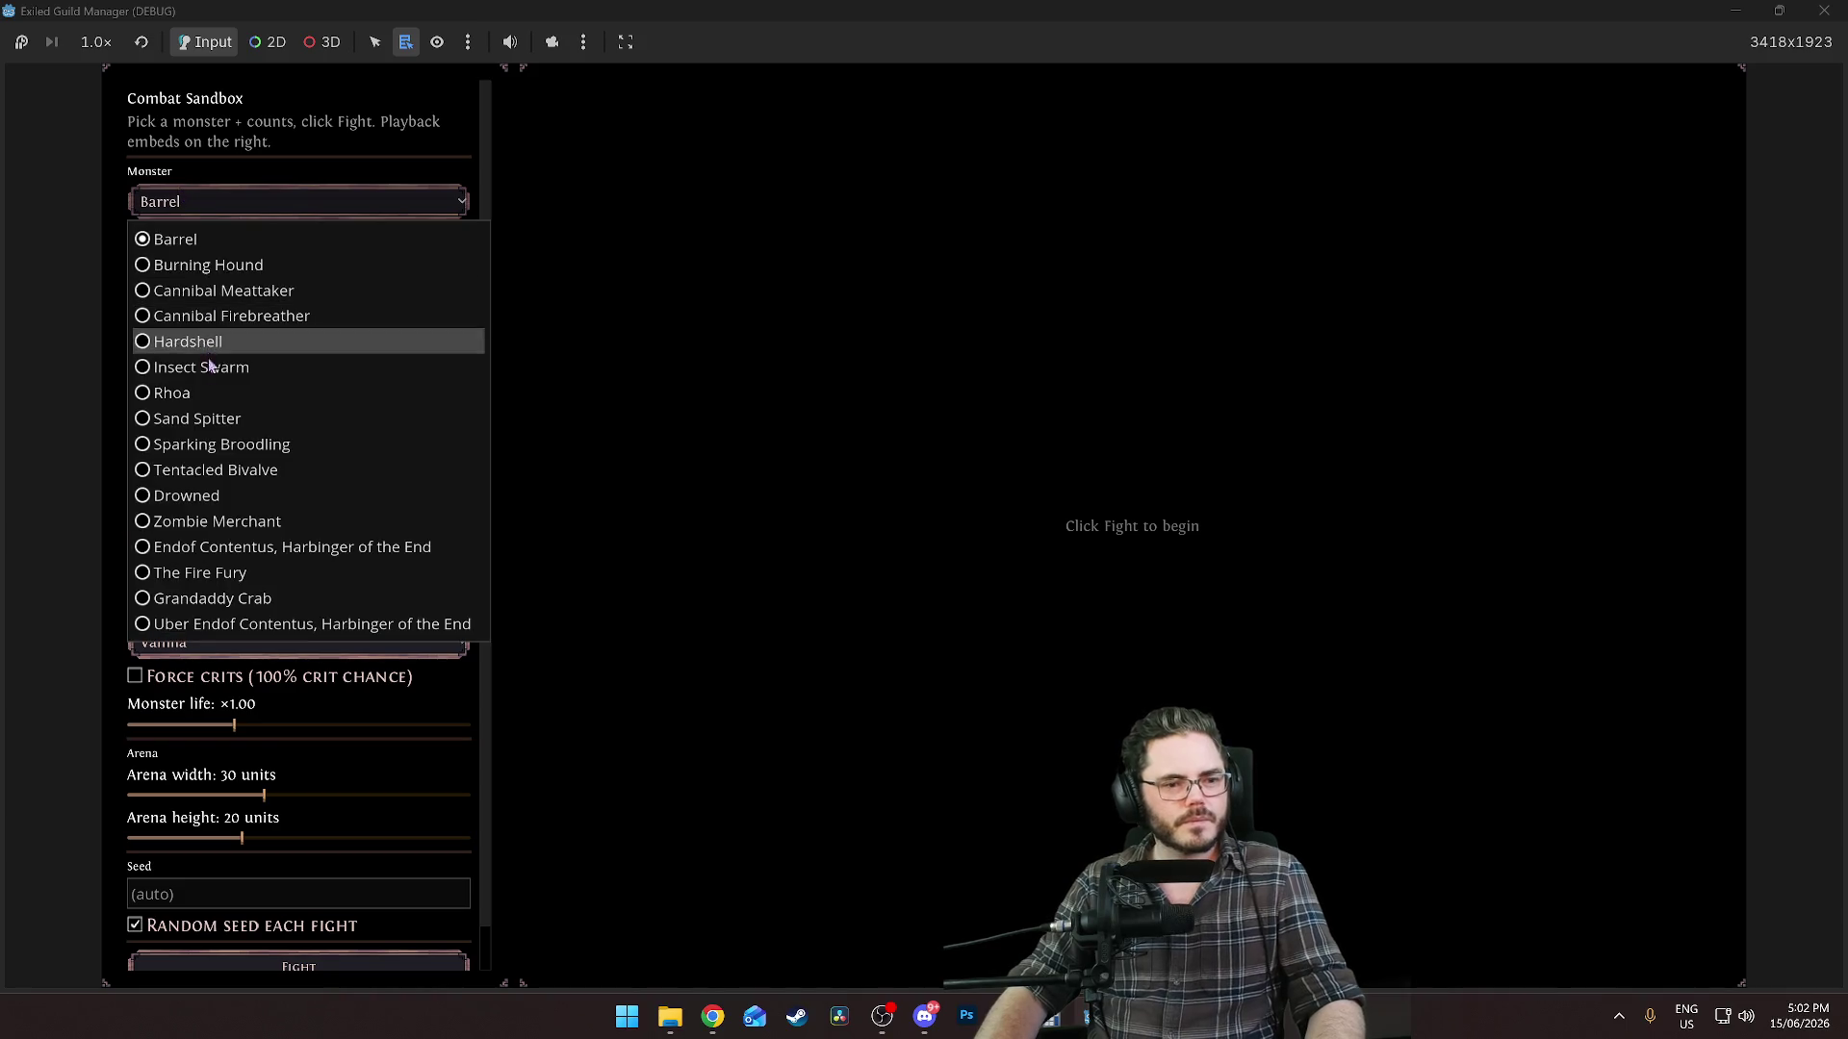
{"action": "left_click", "coordinate": [231, 241]}
{"action": "left_click", "coordinate": [275, 201]}
{"action": "key", "text": "Escape"}
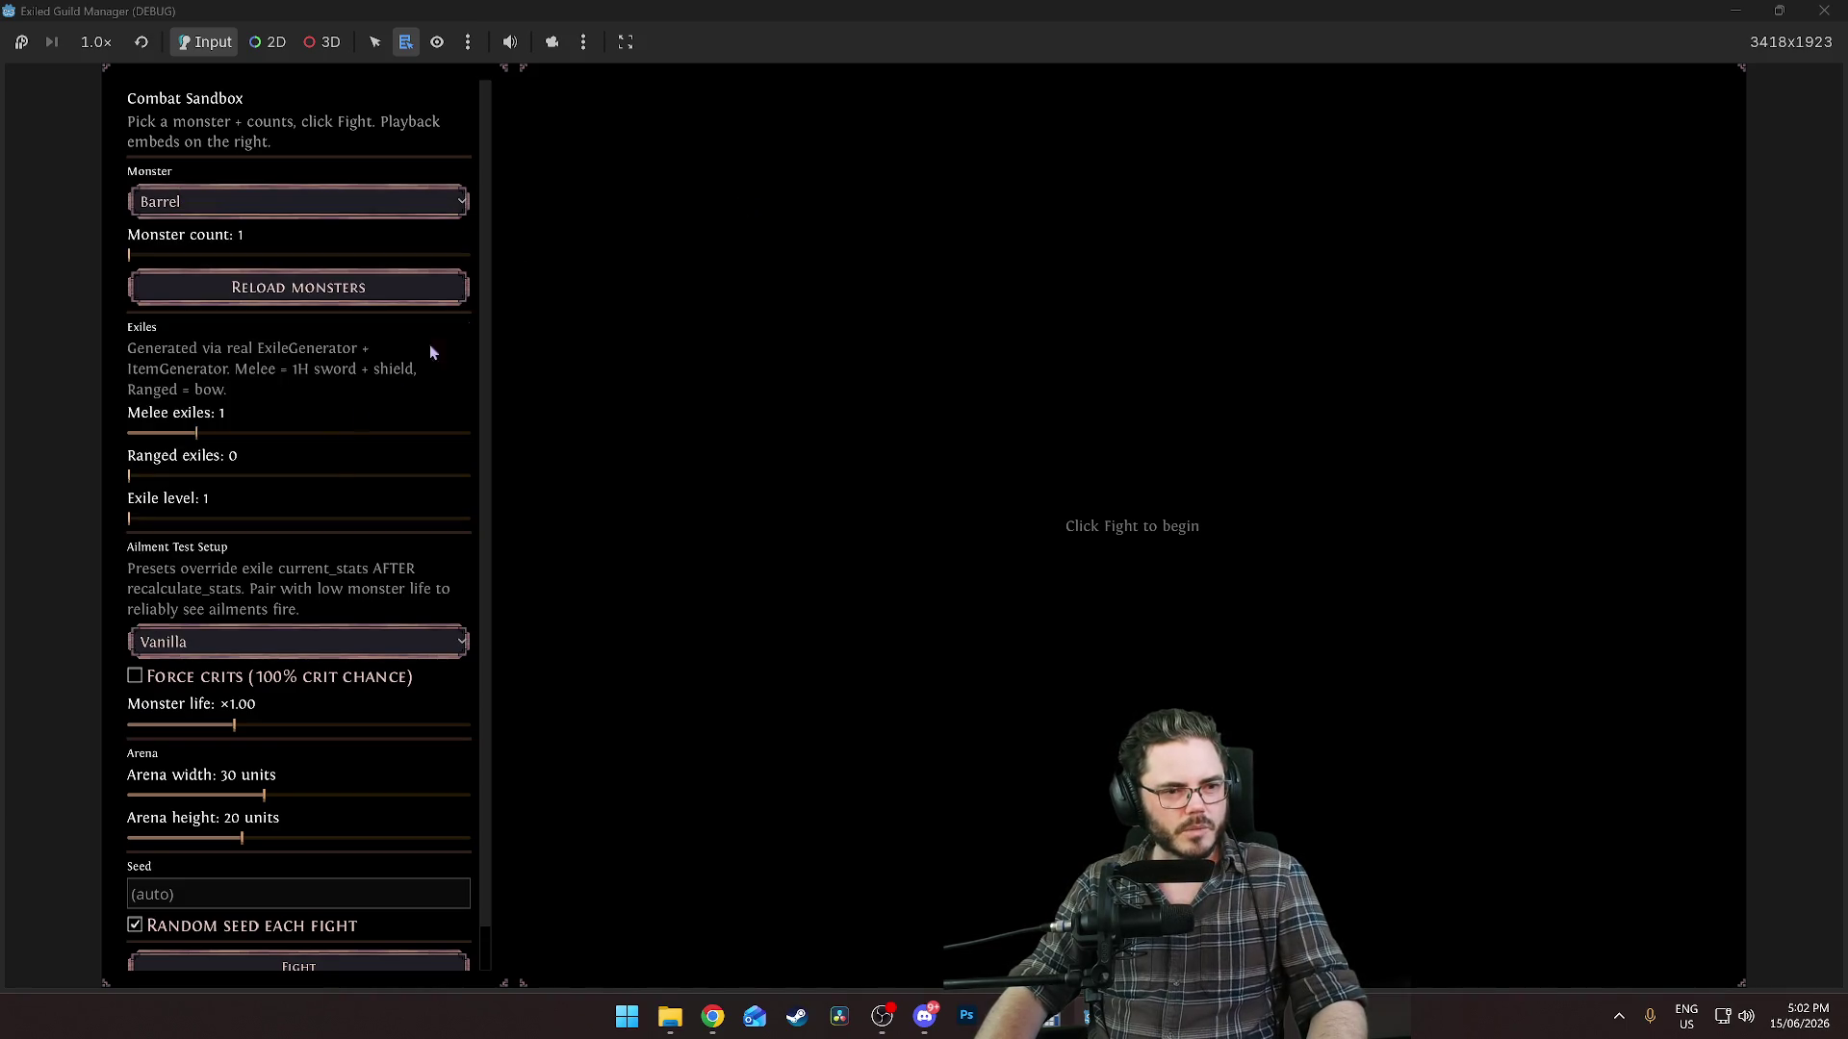
{"action": "left_click", "coordinate": [283, 965]}
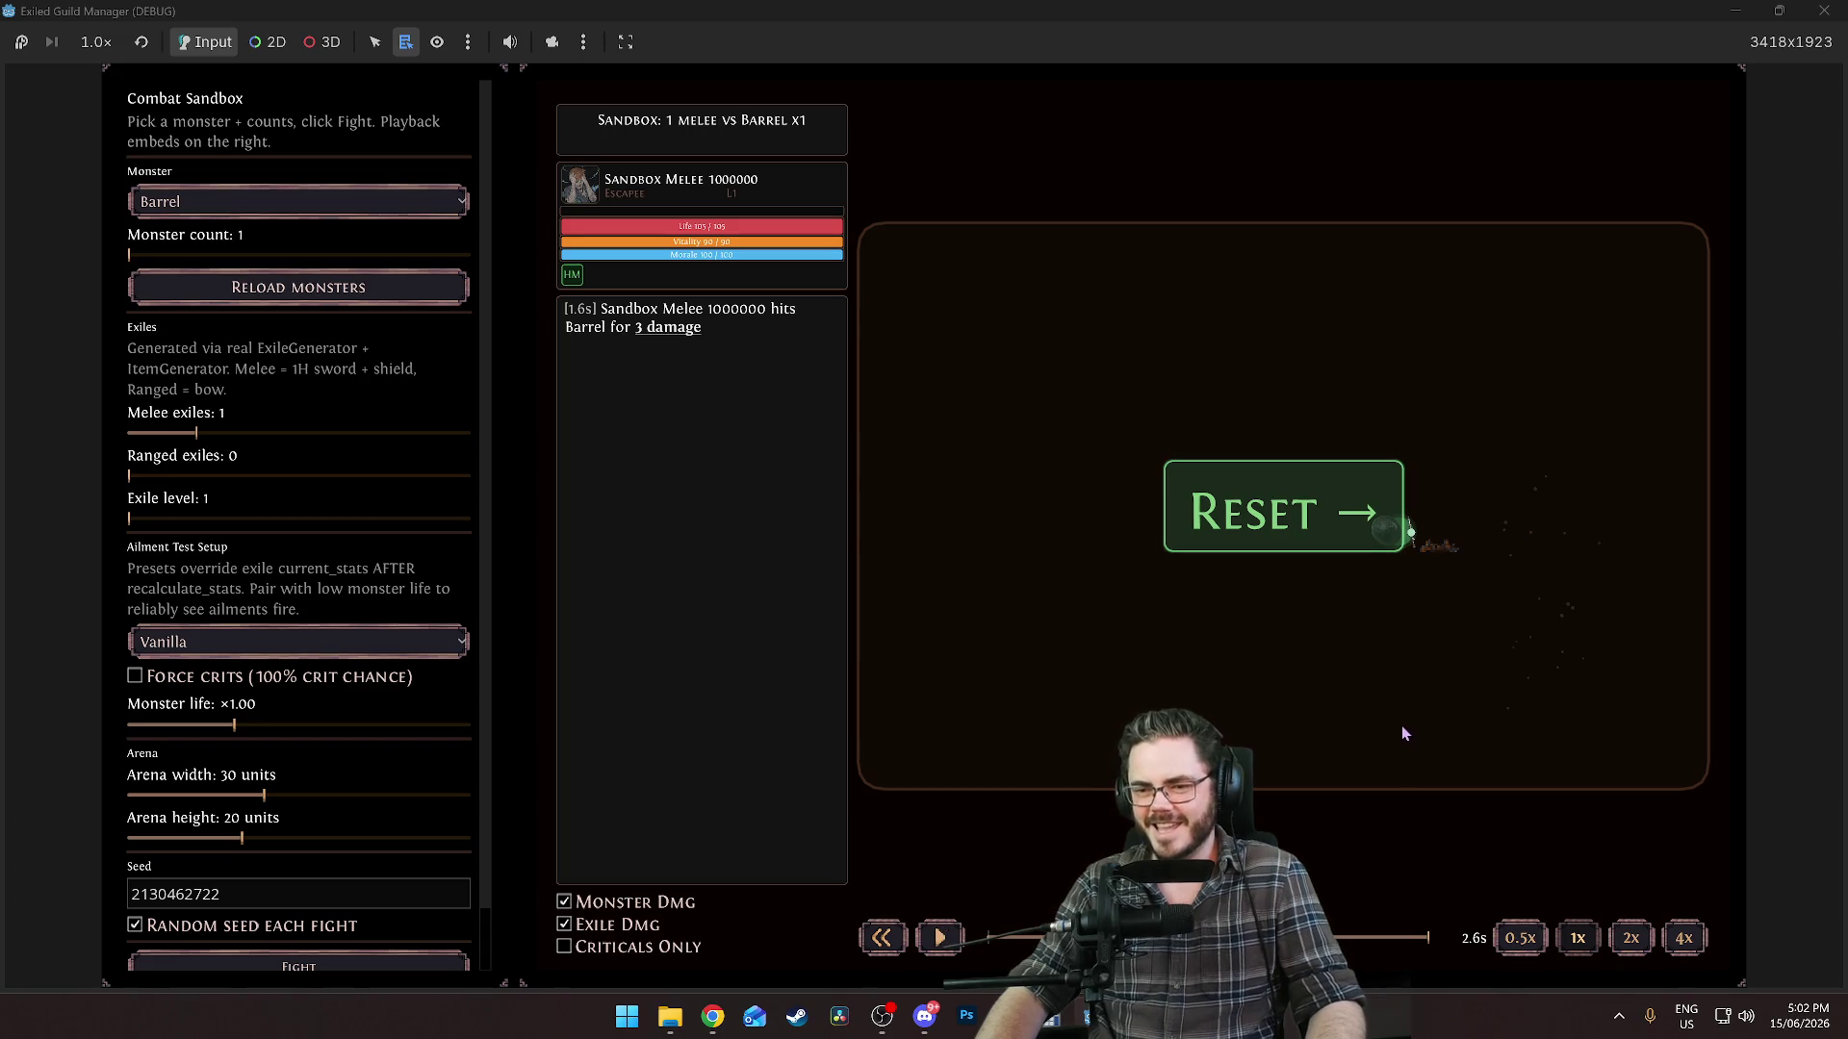
{"action": "mouse_move", "coordinate": [1428, 935]}
{"action": "left_mouse_down"}
{"action": "mouse_move", "coordinate": [1300, 935]}
{"action": "mouse_move", "coordinate": [1427, 936]}
{"action": "left_mouse_up"}
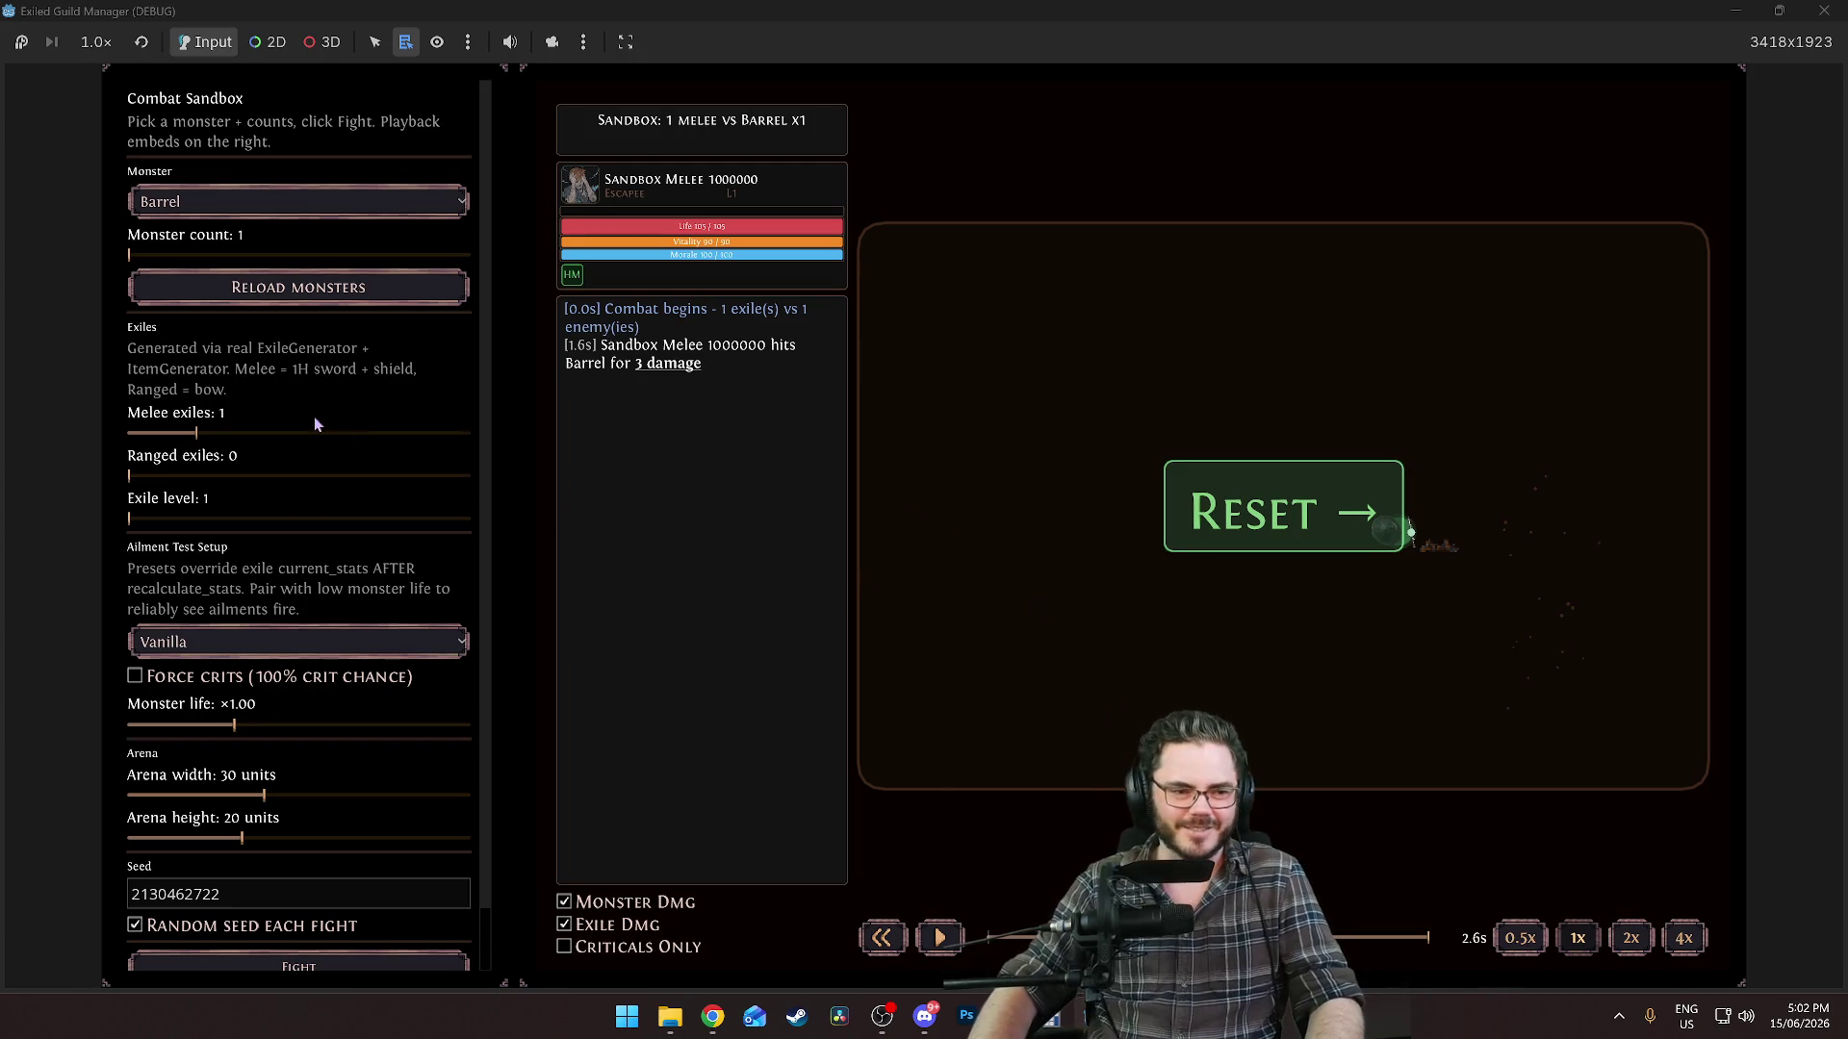
{"action": "left_click", "coordinate": [258, 198]}
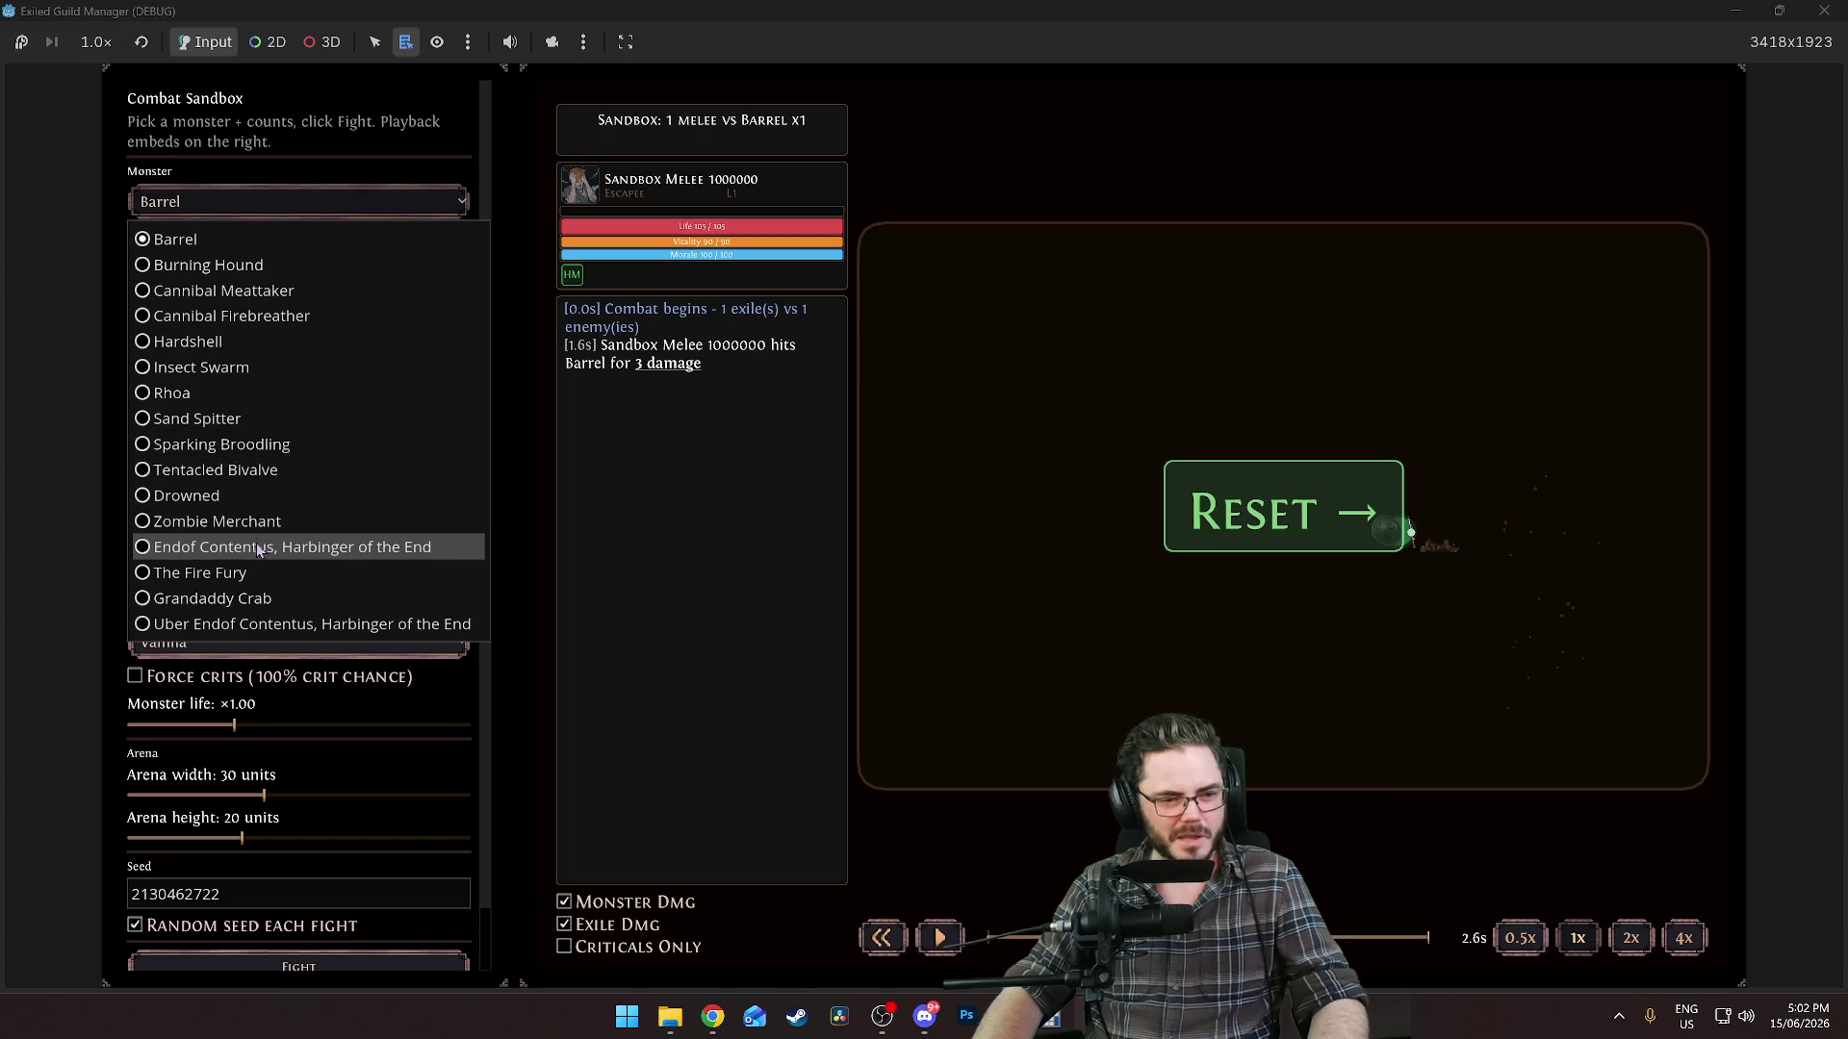
{"action": "left_click", "coordinate": [1517, 567]}
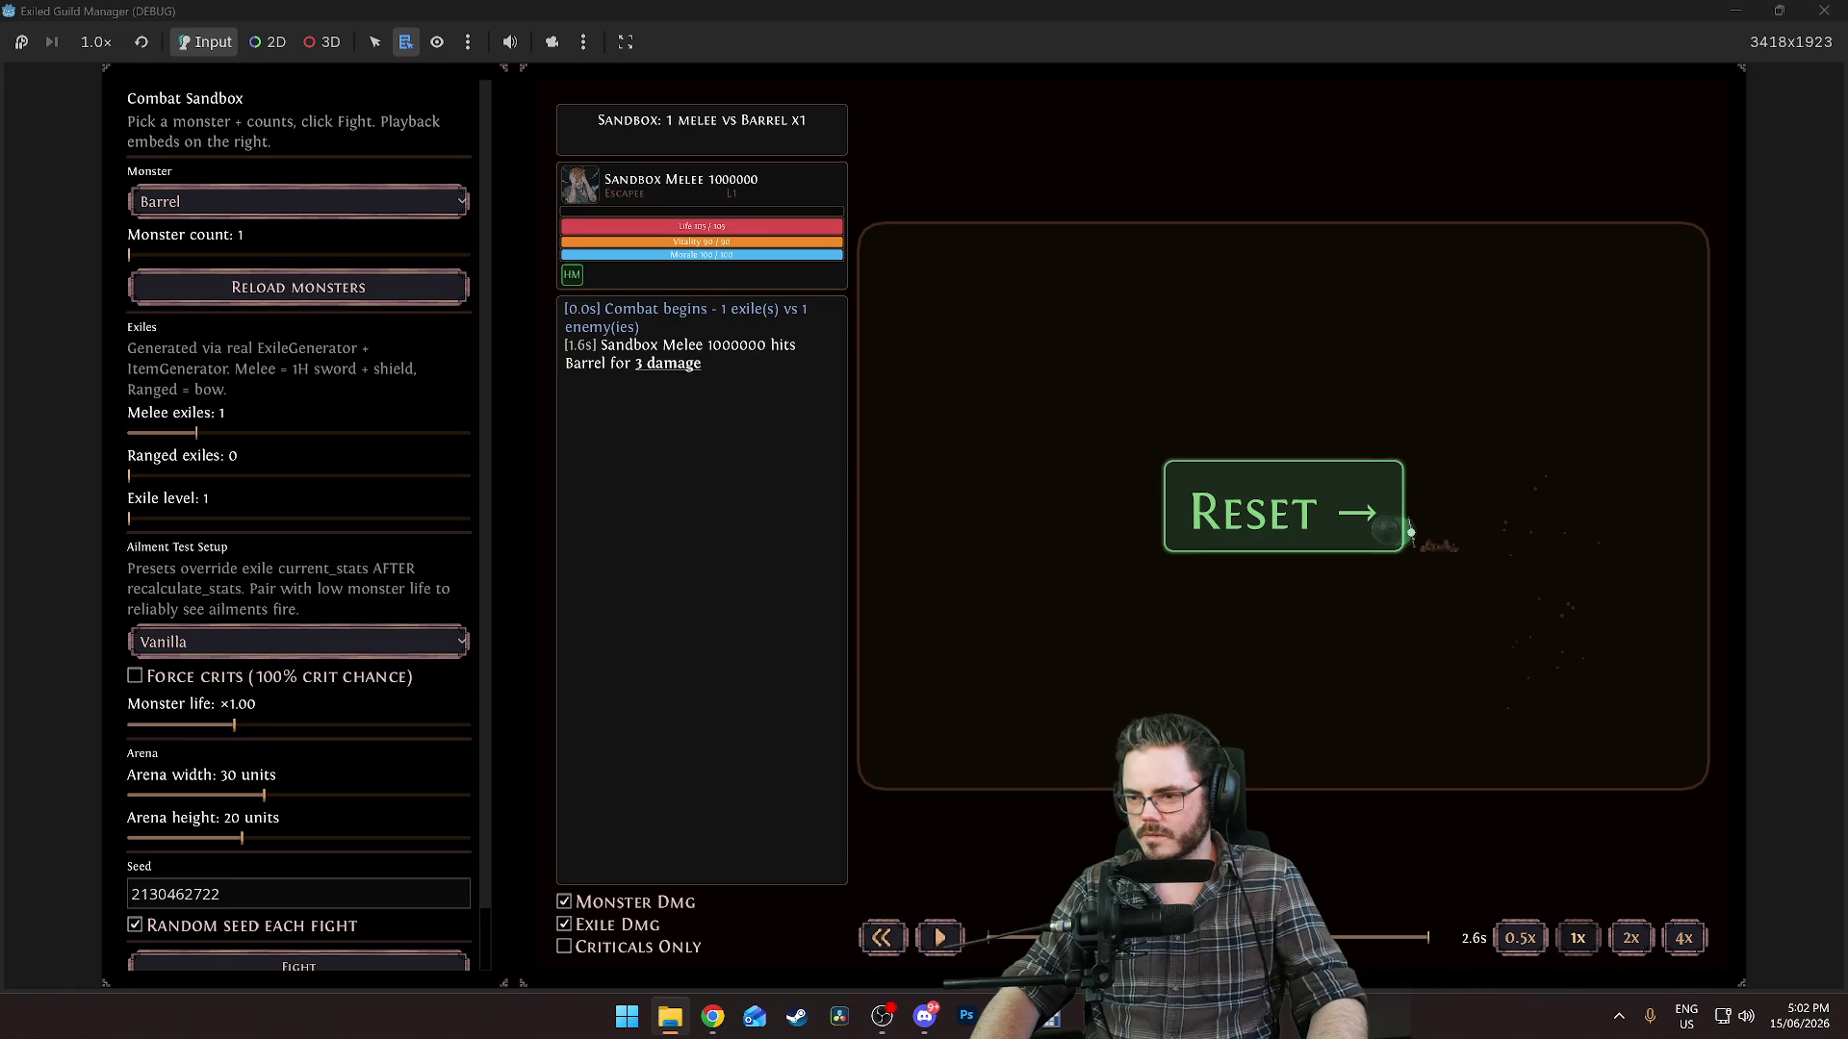
Zoom into the 320 × 32 BarrelDie.png strip in Photos, then close the viewer.
{"action": "scroll", "coordinate": [551, 404], "scroll_direction": "up", "scroll_amount": 5}
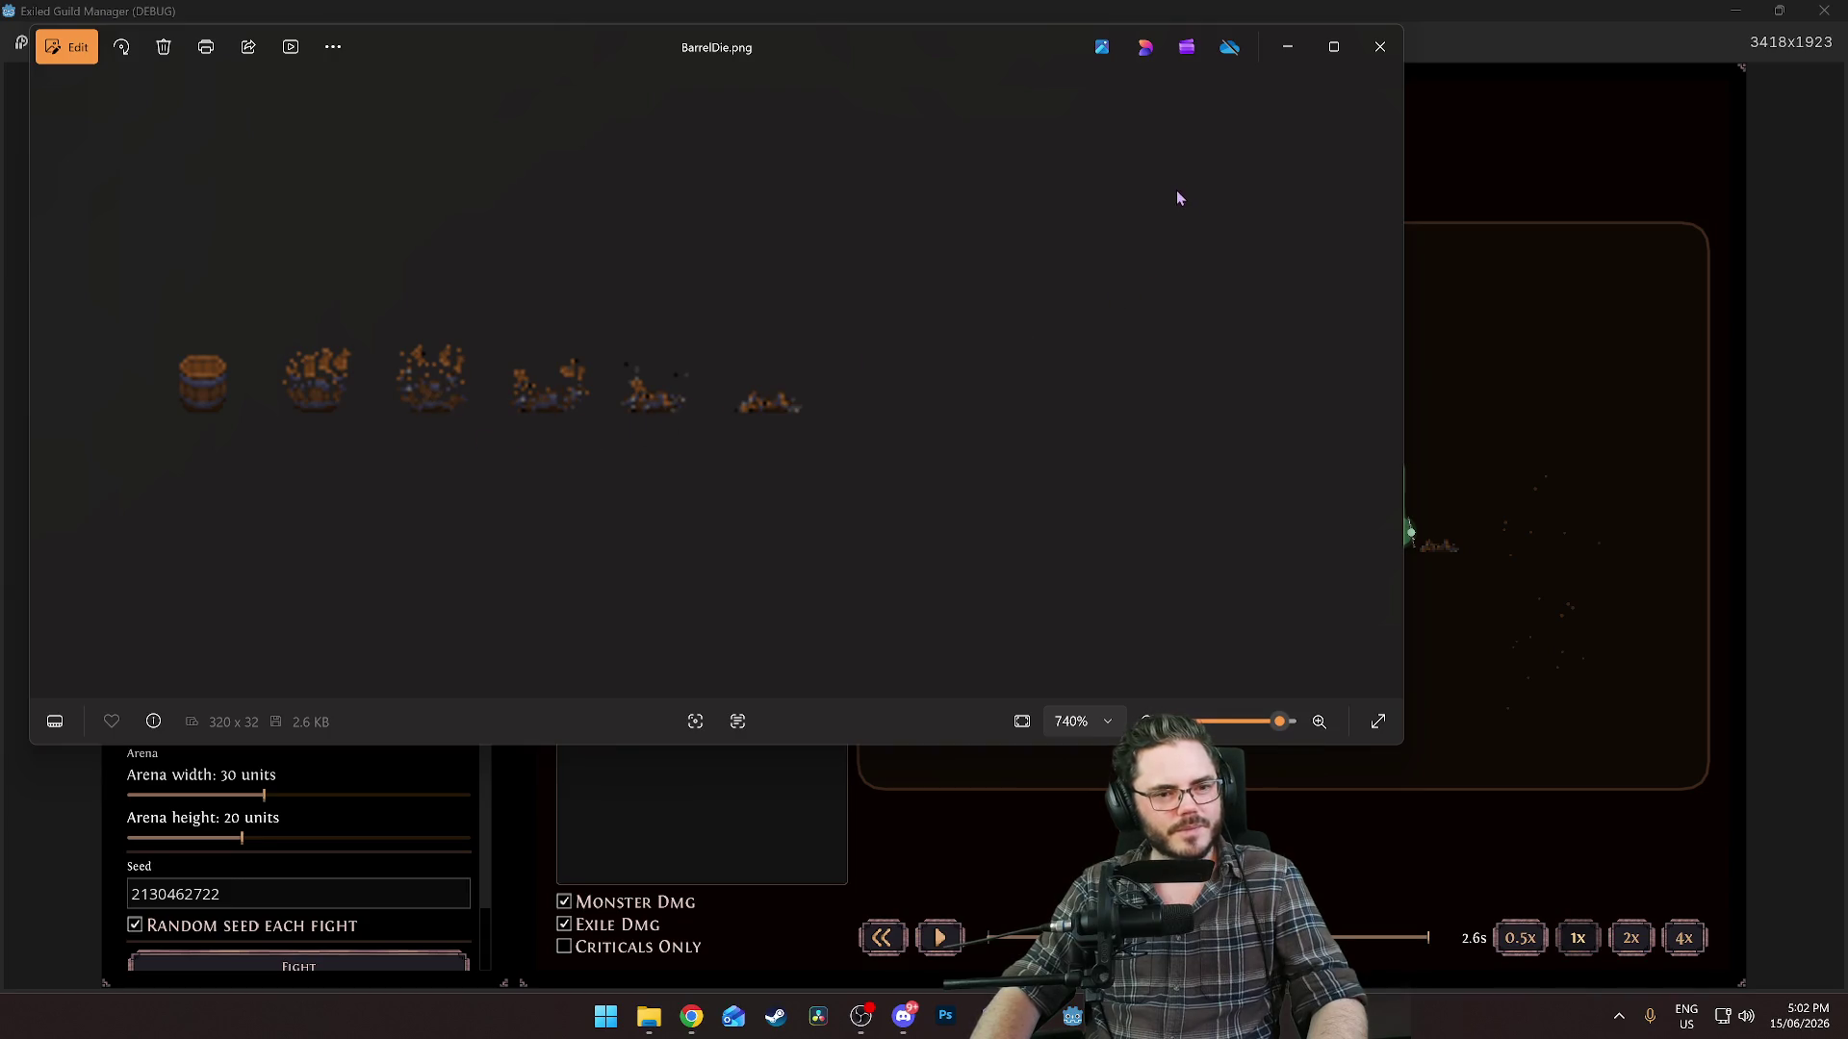
{"action": "left_click", "coordinate": [1379, 47]}
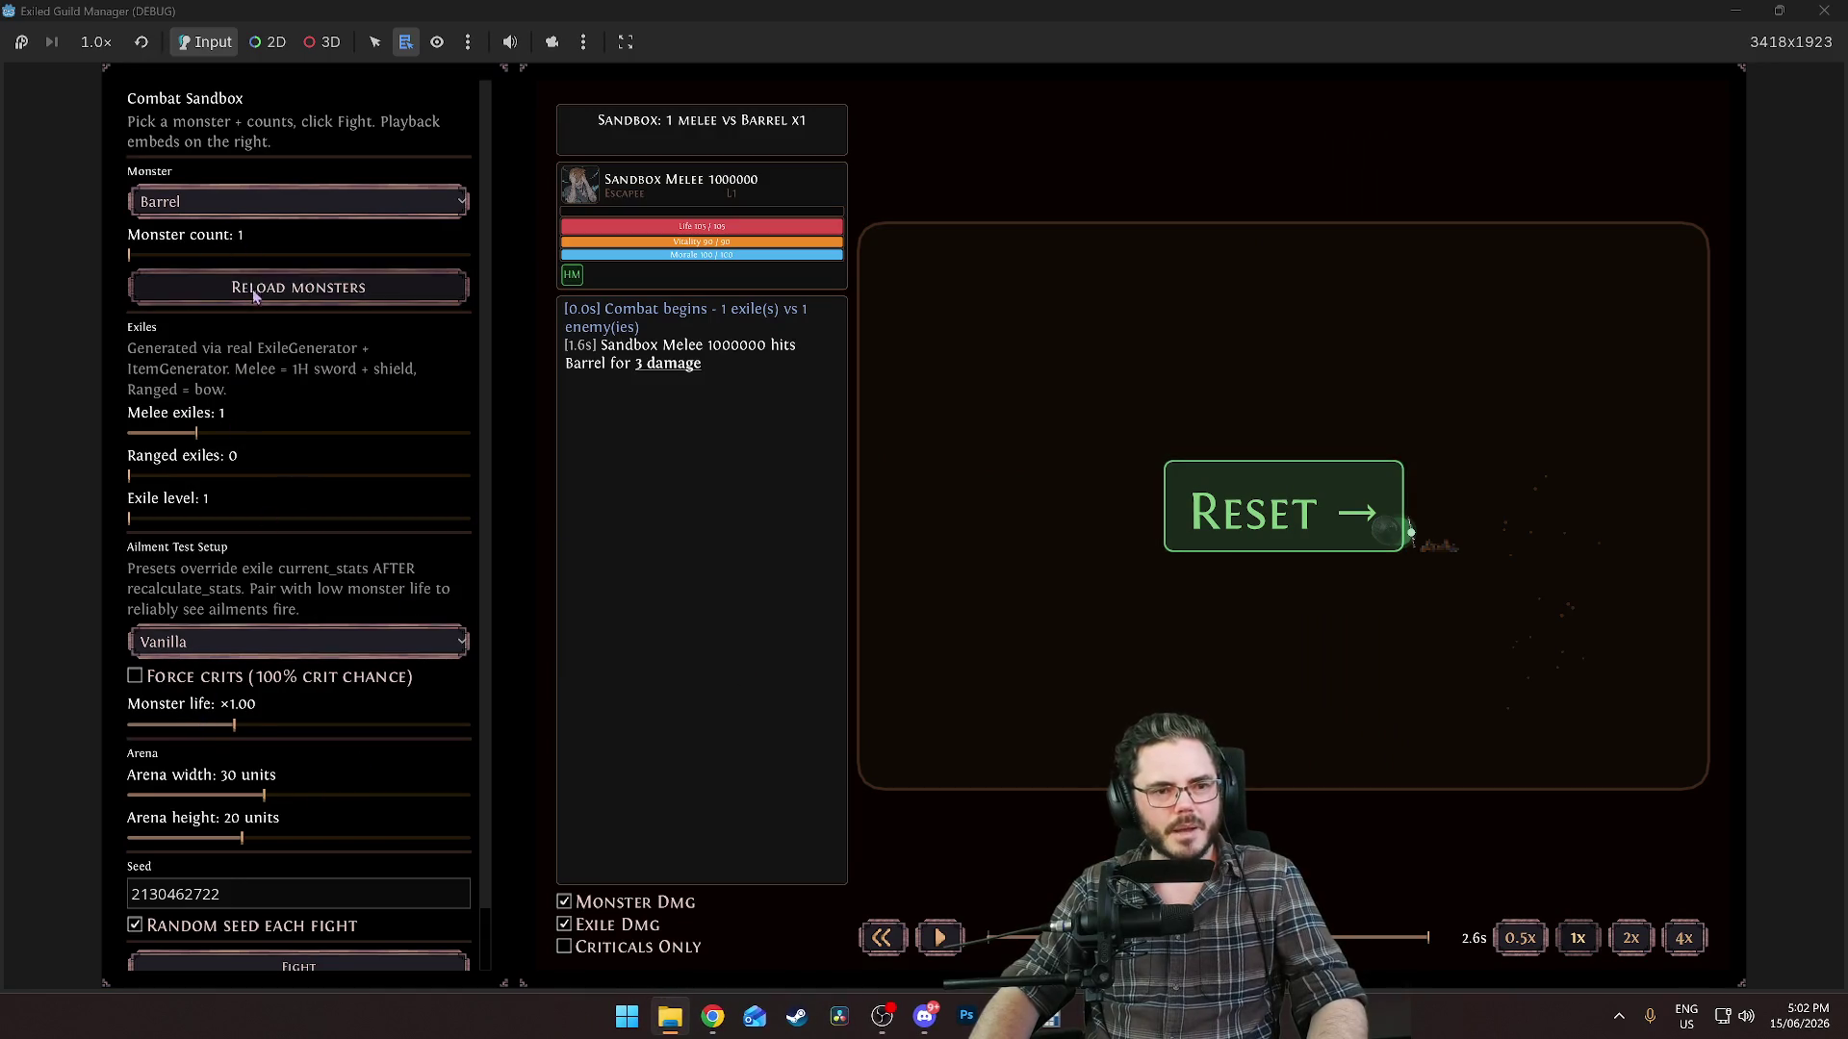
{"action": "left_click", "coordinate": [250, 203]}
Pick Tentacled Bivalve as the monster and start a fight against one melee exile.
{"action": "left_click", "coordinate": [246, 467]}
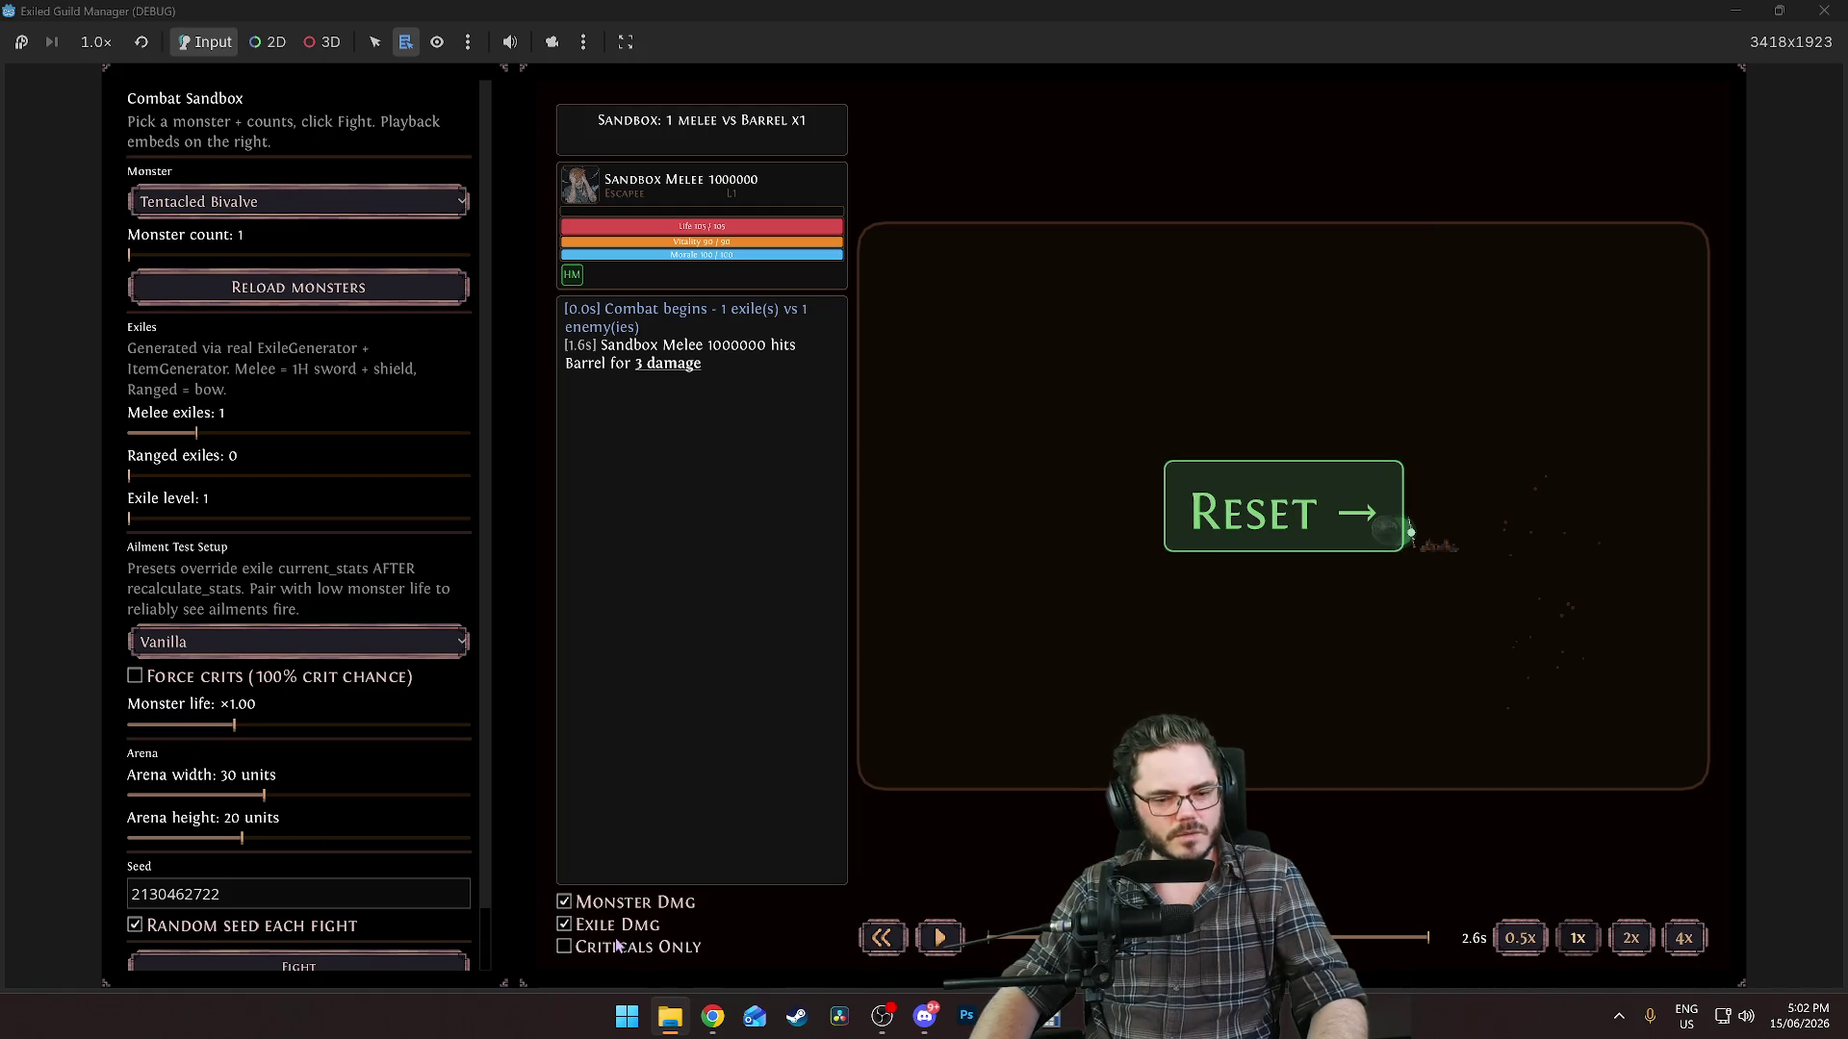
{"action": "left_click", "coordinate": [952, 947]}
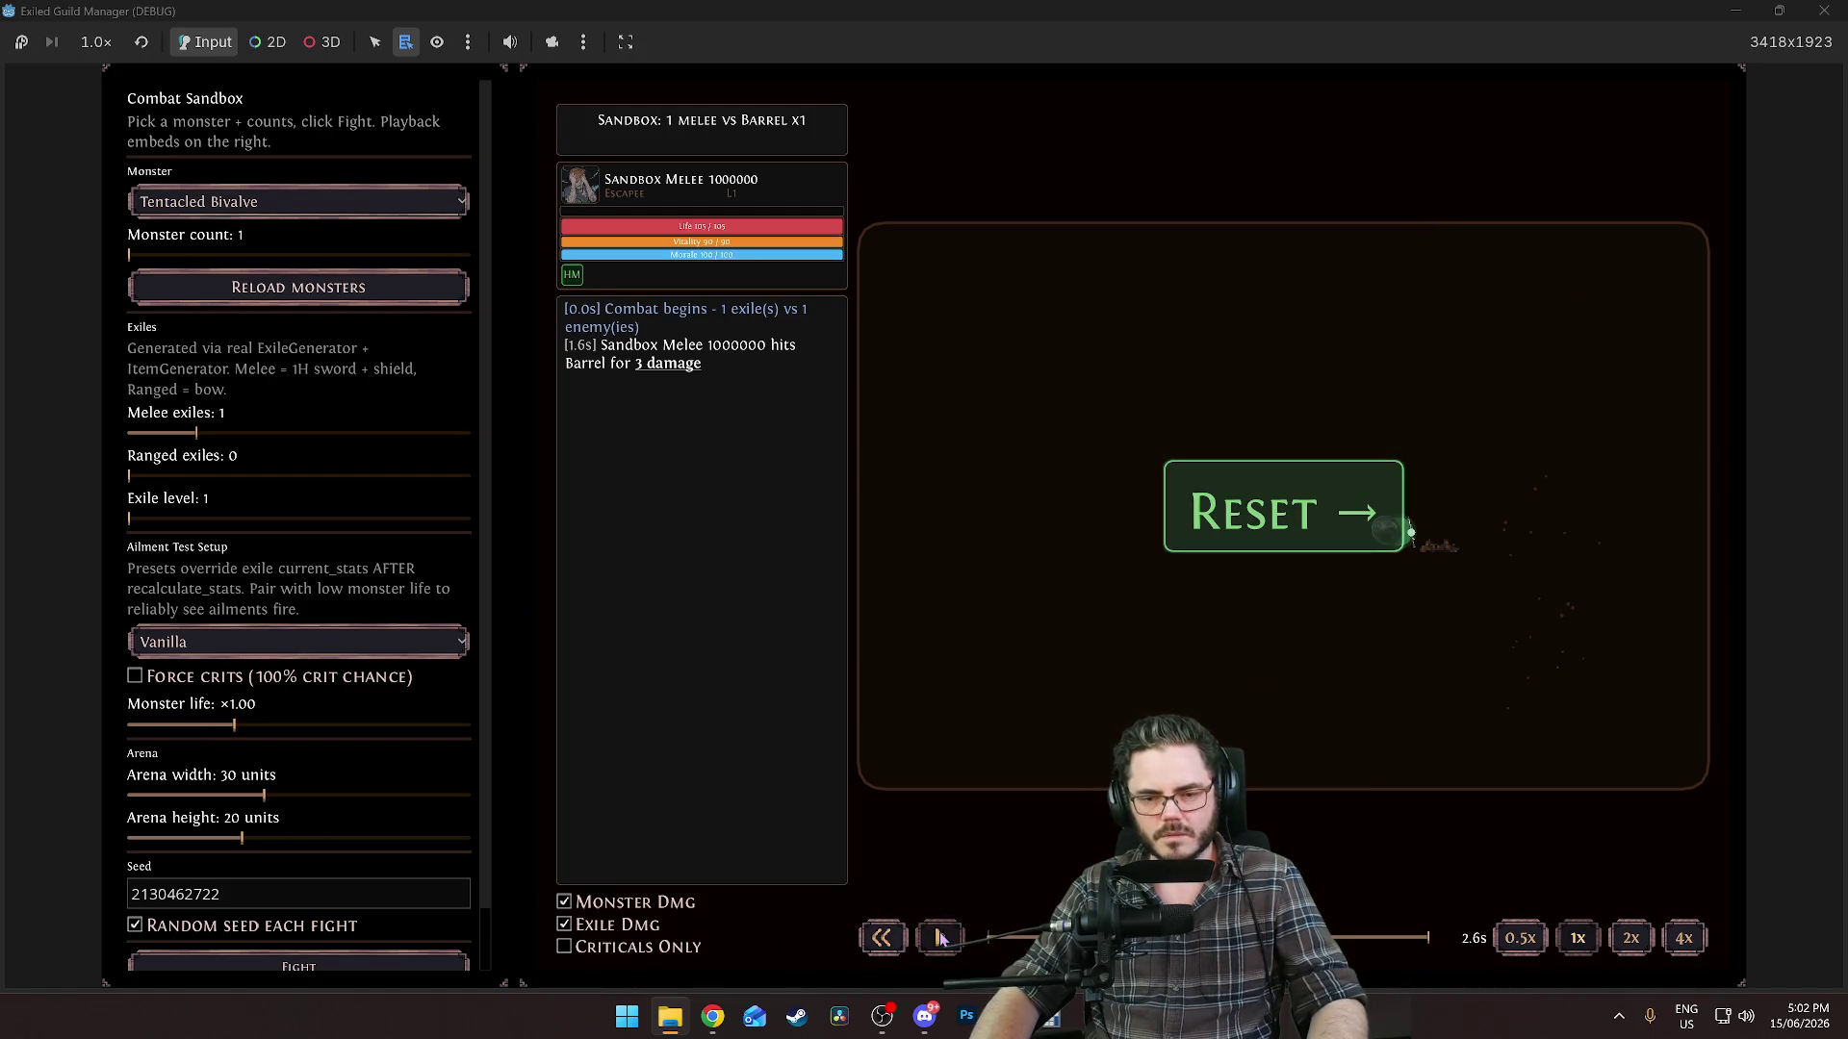
{"action": "left_click", "coordinate": [323, 964]}
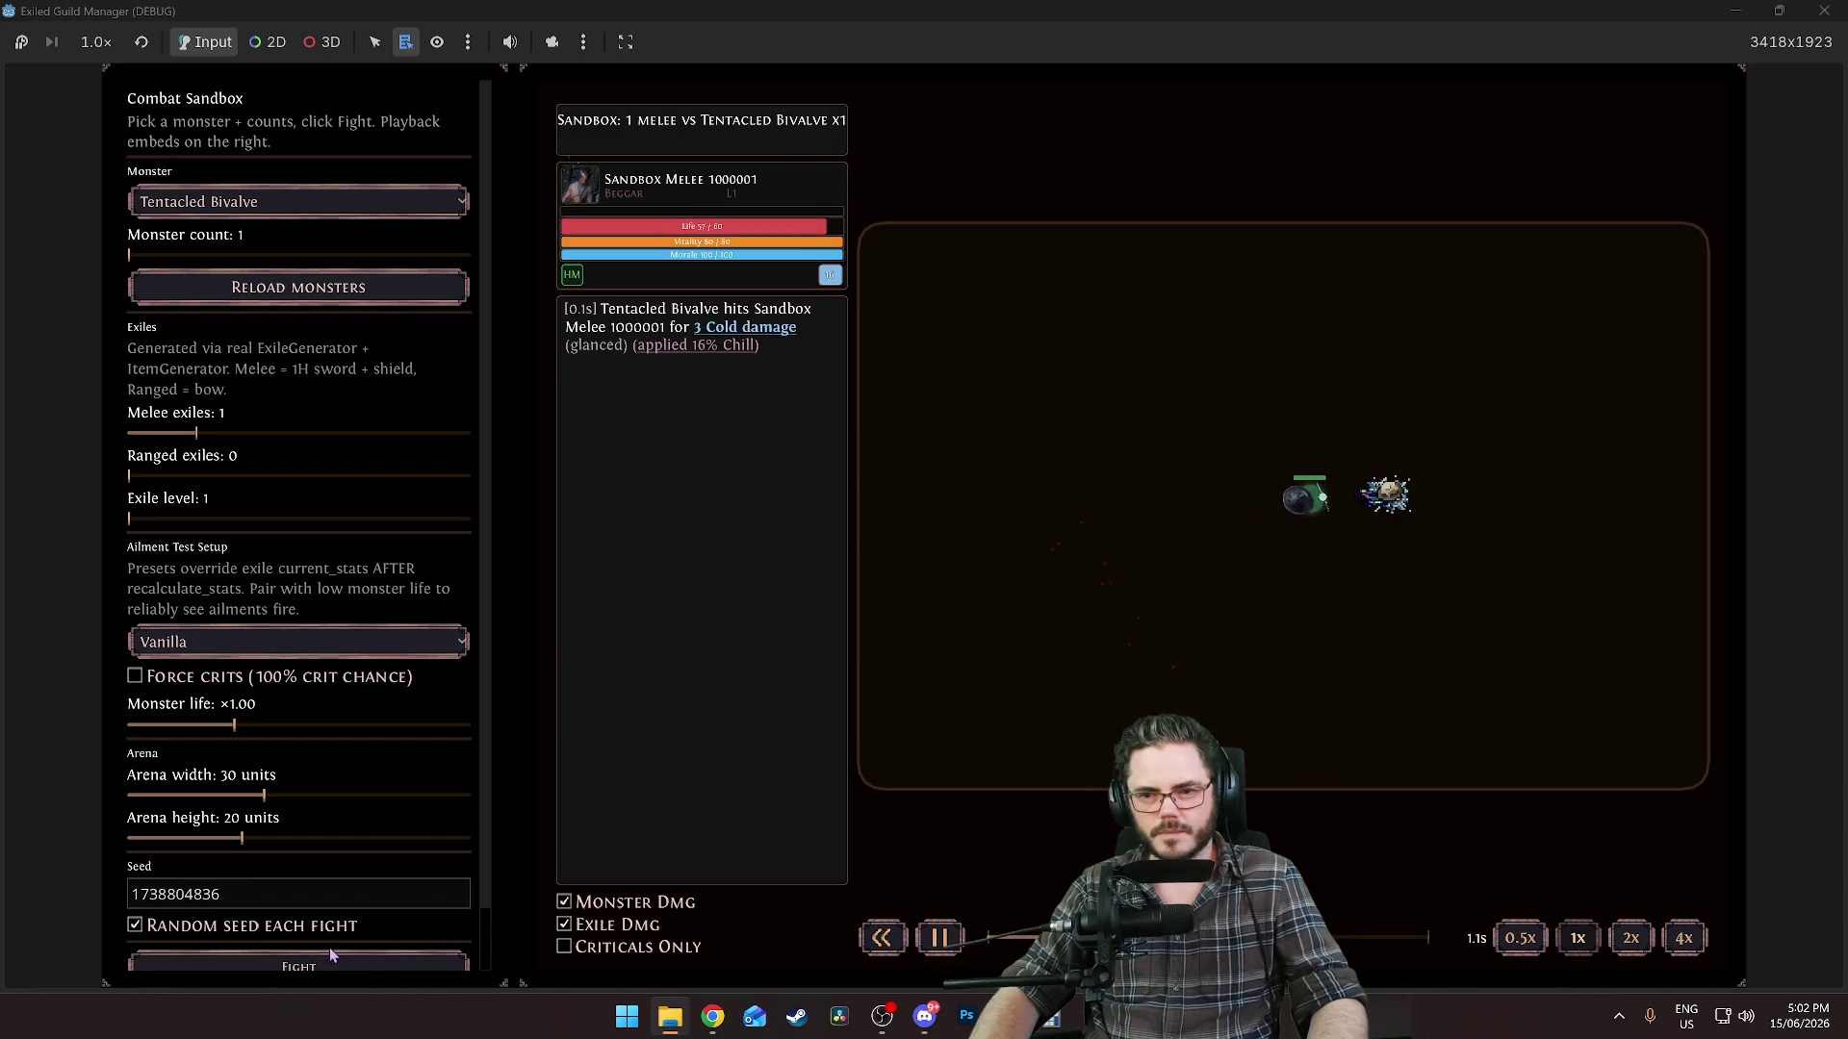
Rewind and scrub the playback to rewatch the first Bivalve hit and the ice nova crit.
{"action": "left_click", "coordinate": [882, 938]}
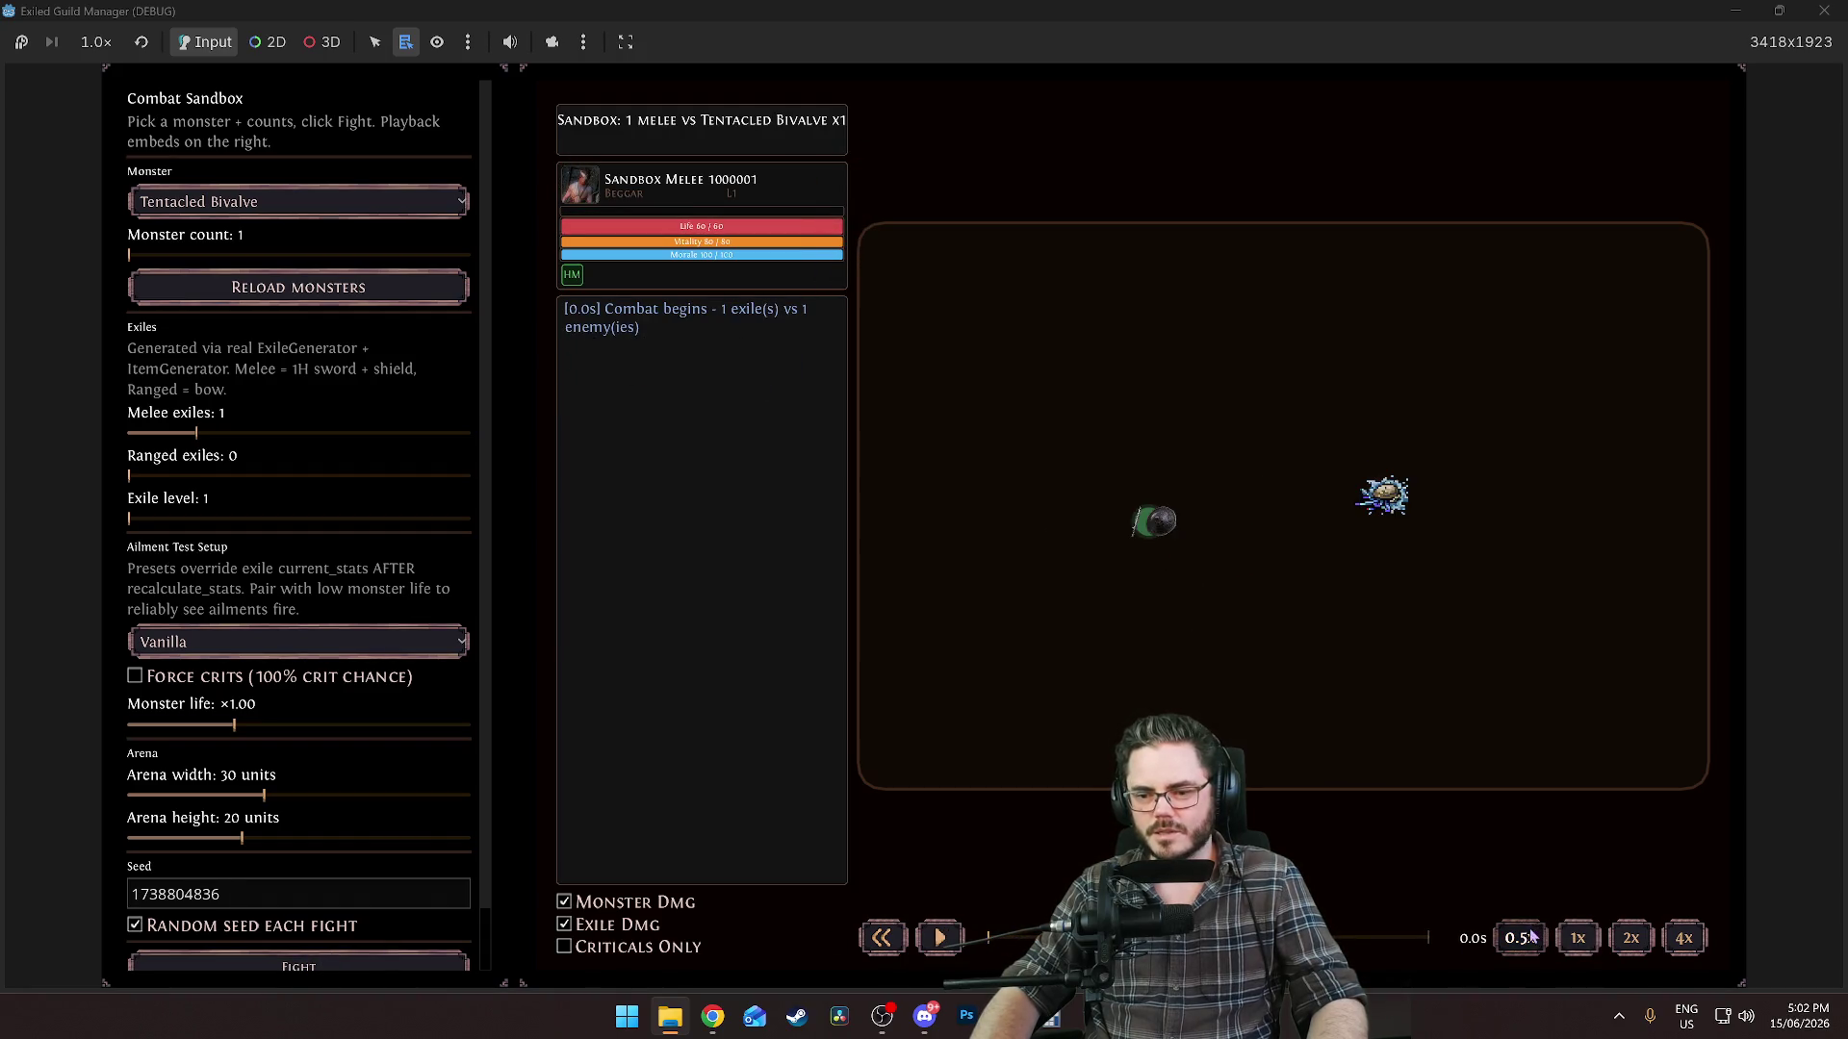
{"action": "left_click", "coordinate": [942, 939]}
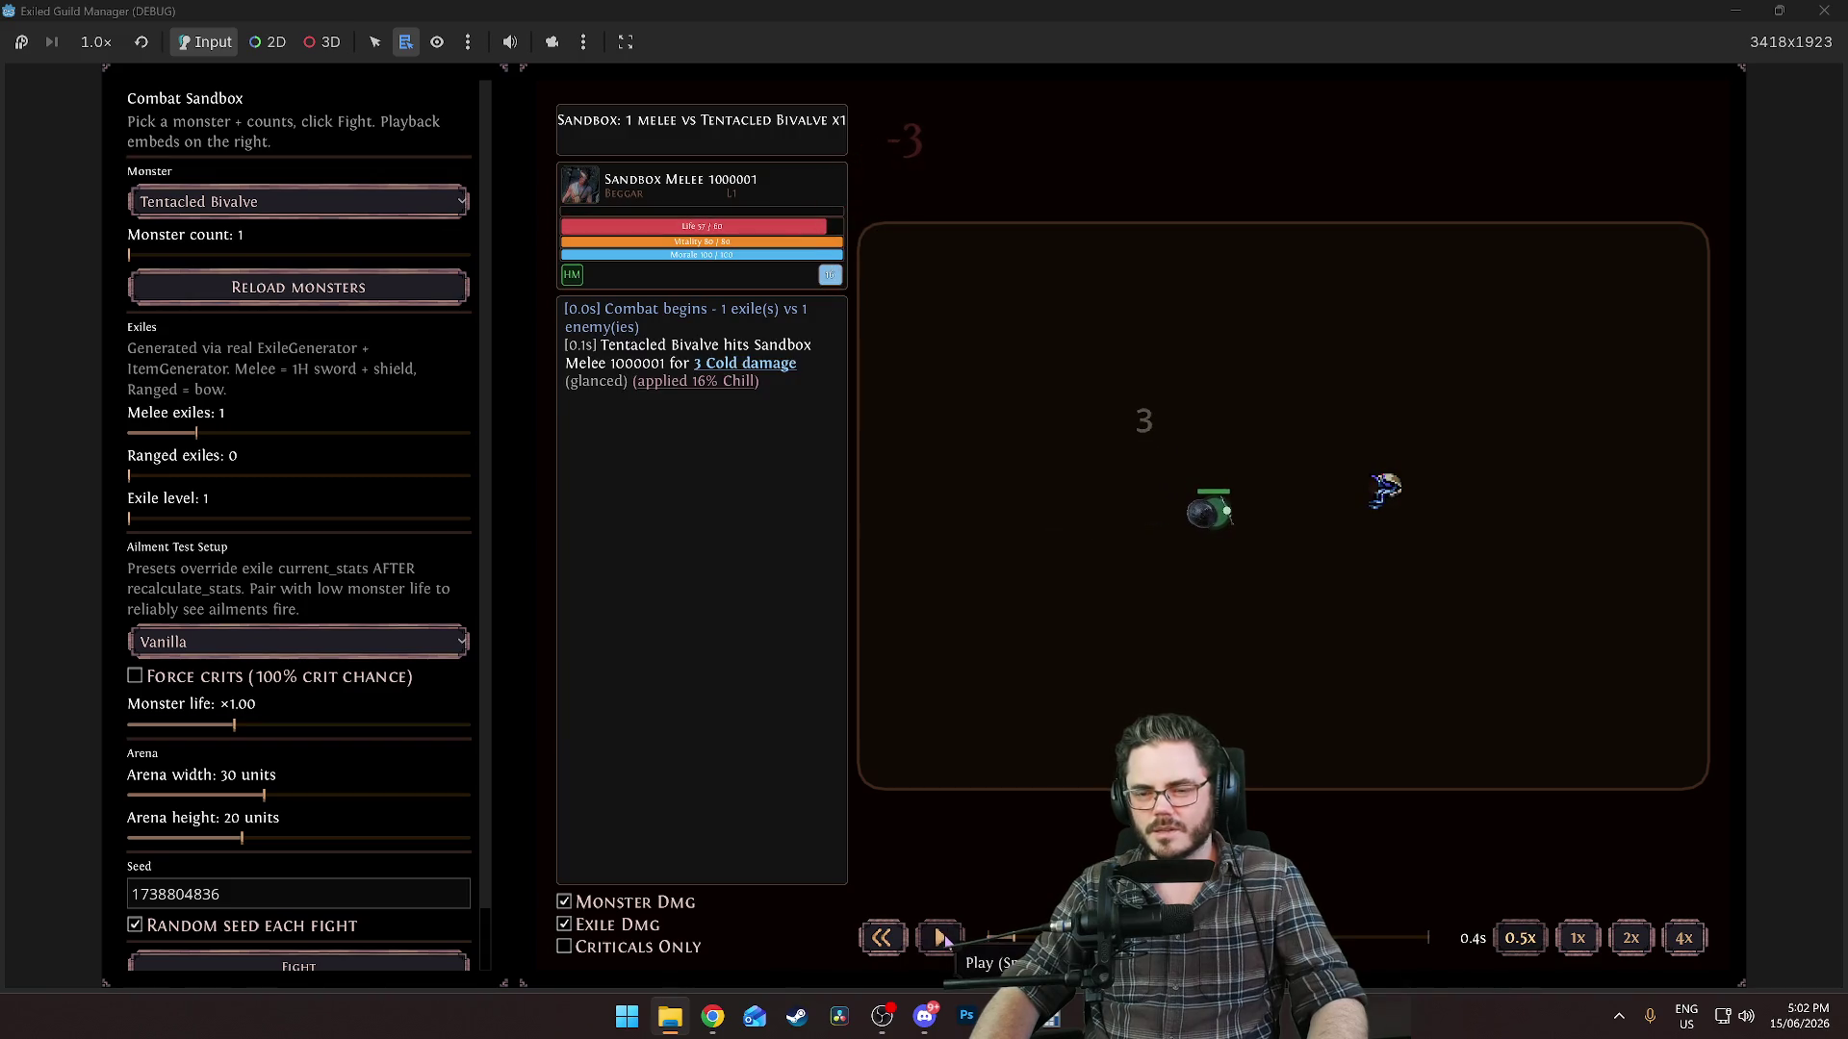
{"action": "mouse_move", "coordinate": [993, 938]}
{"action": "left_mouse_down"}
{"action": "mouse_move", "coordinate": [1078, 936]}
{"action": "mouse_move", "coordinate": [1005, 936]}
{"action": "mouse_move", "coordinate": [1073, 935]}
{"action": "mouse_move", "coordinate": [1029, 936]}
{"action": "left_mouse_up"}
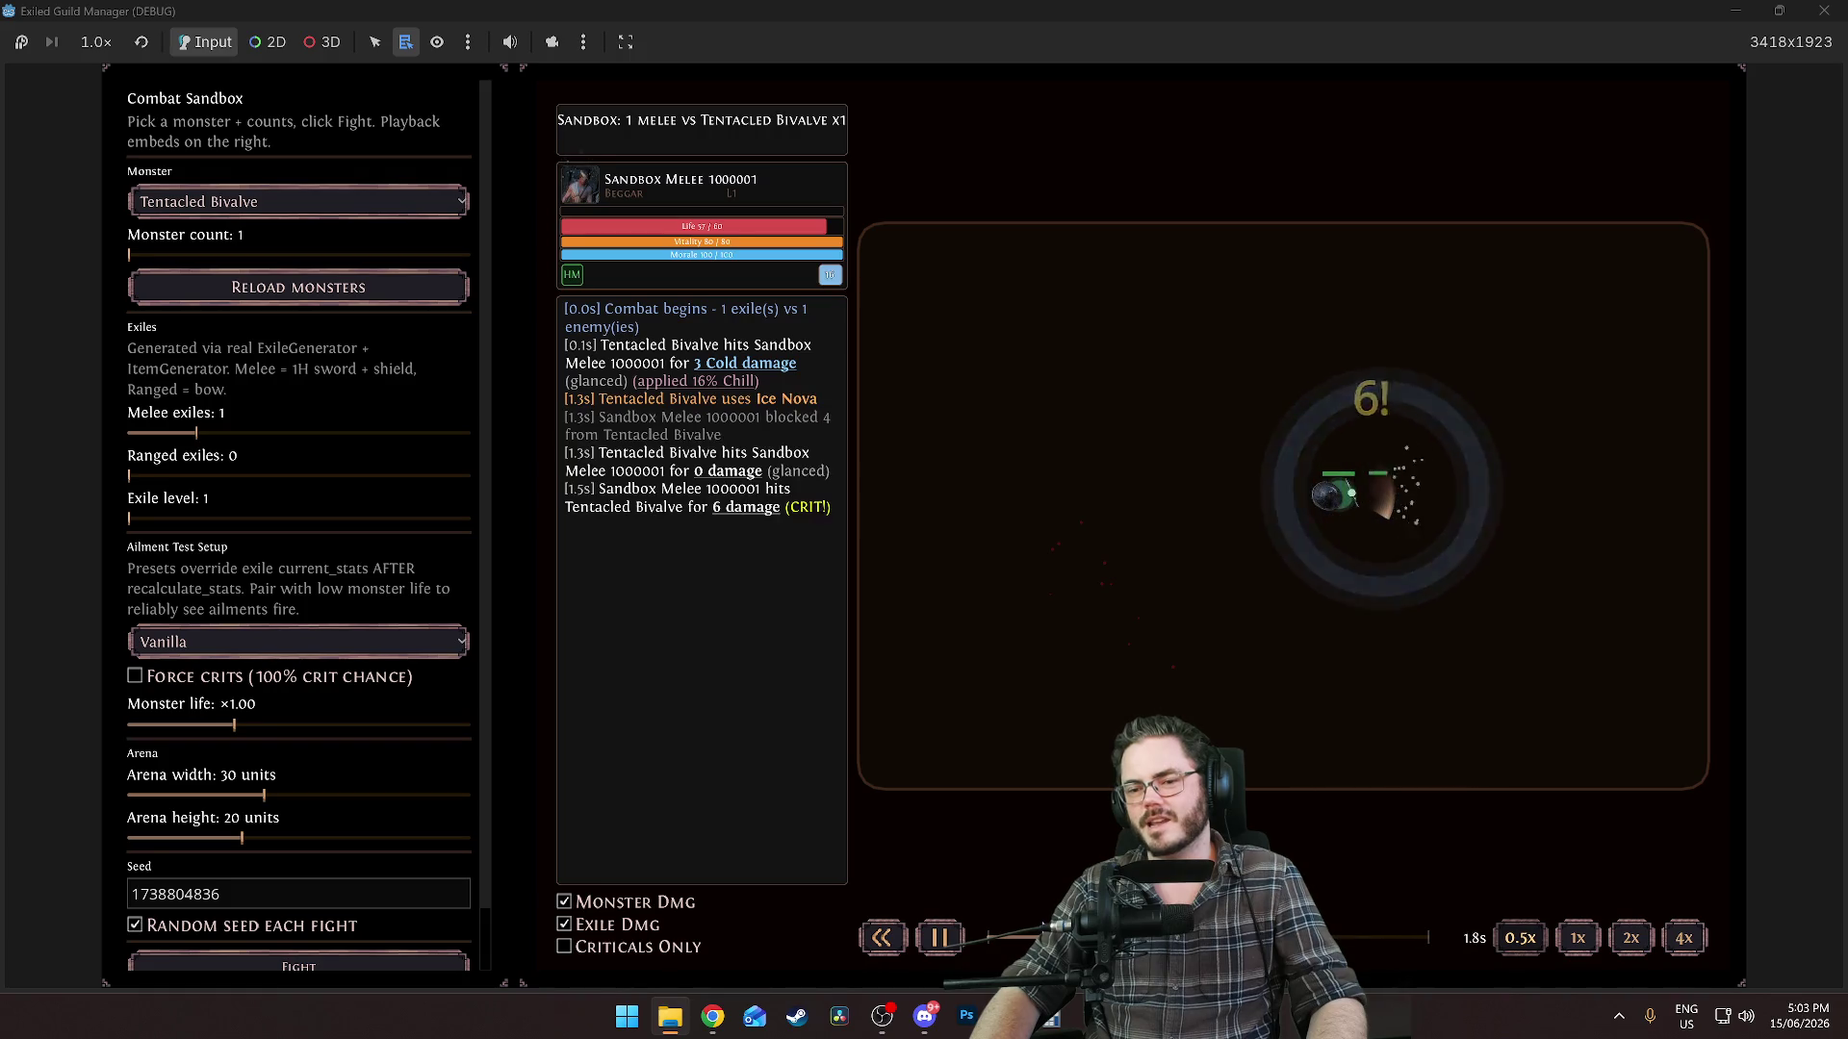
{"action": "left_click_drag", "start_coordinate": [1078, 935], "coordinate": [1028, 940]}
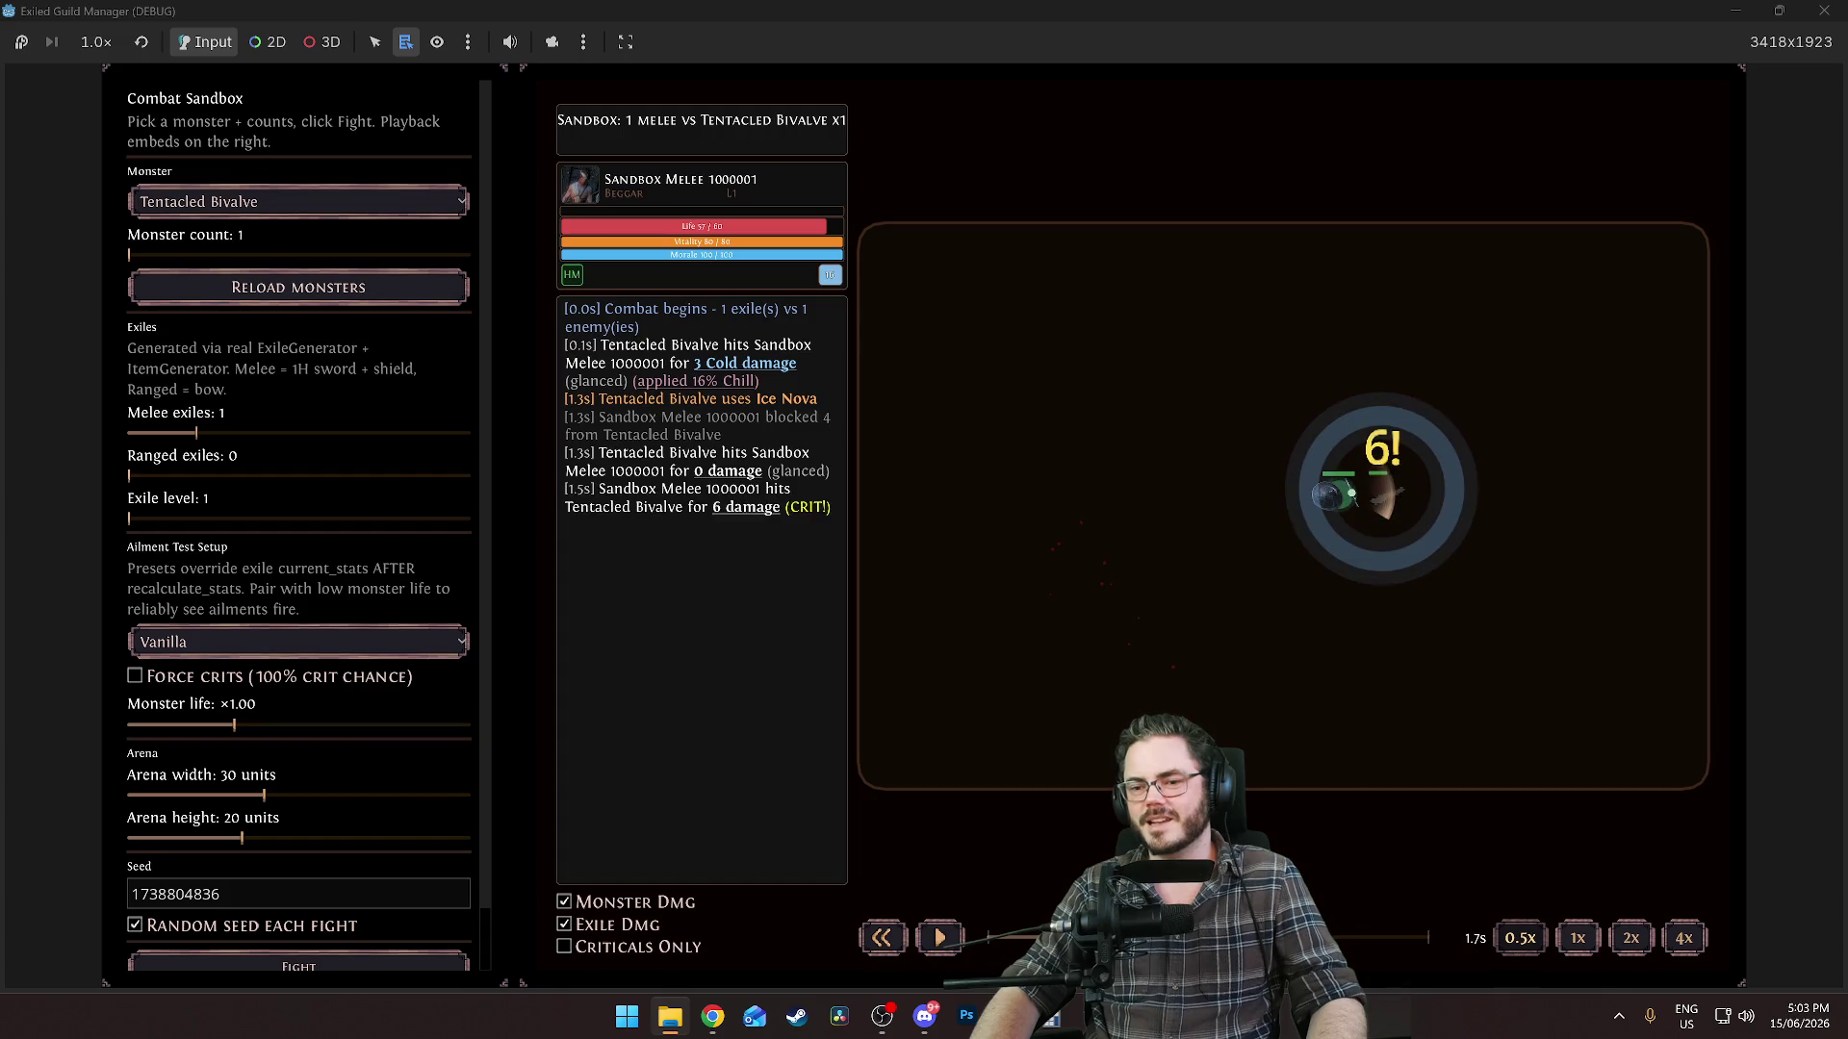
{"action": "left_click_drag", "start_coordinate": [1110, 937], "coordinate": [1097, 937]}
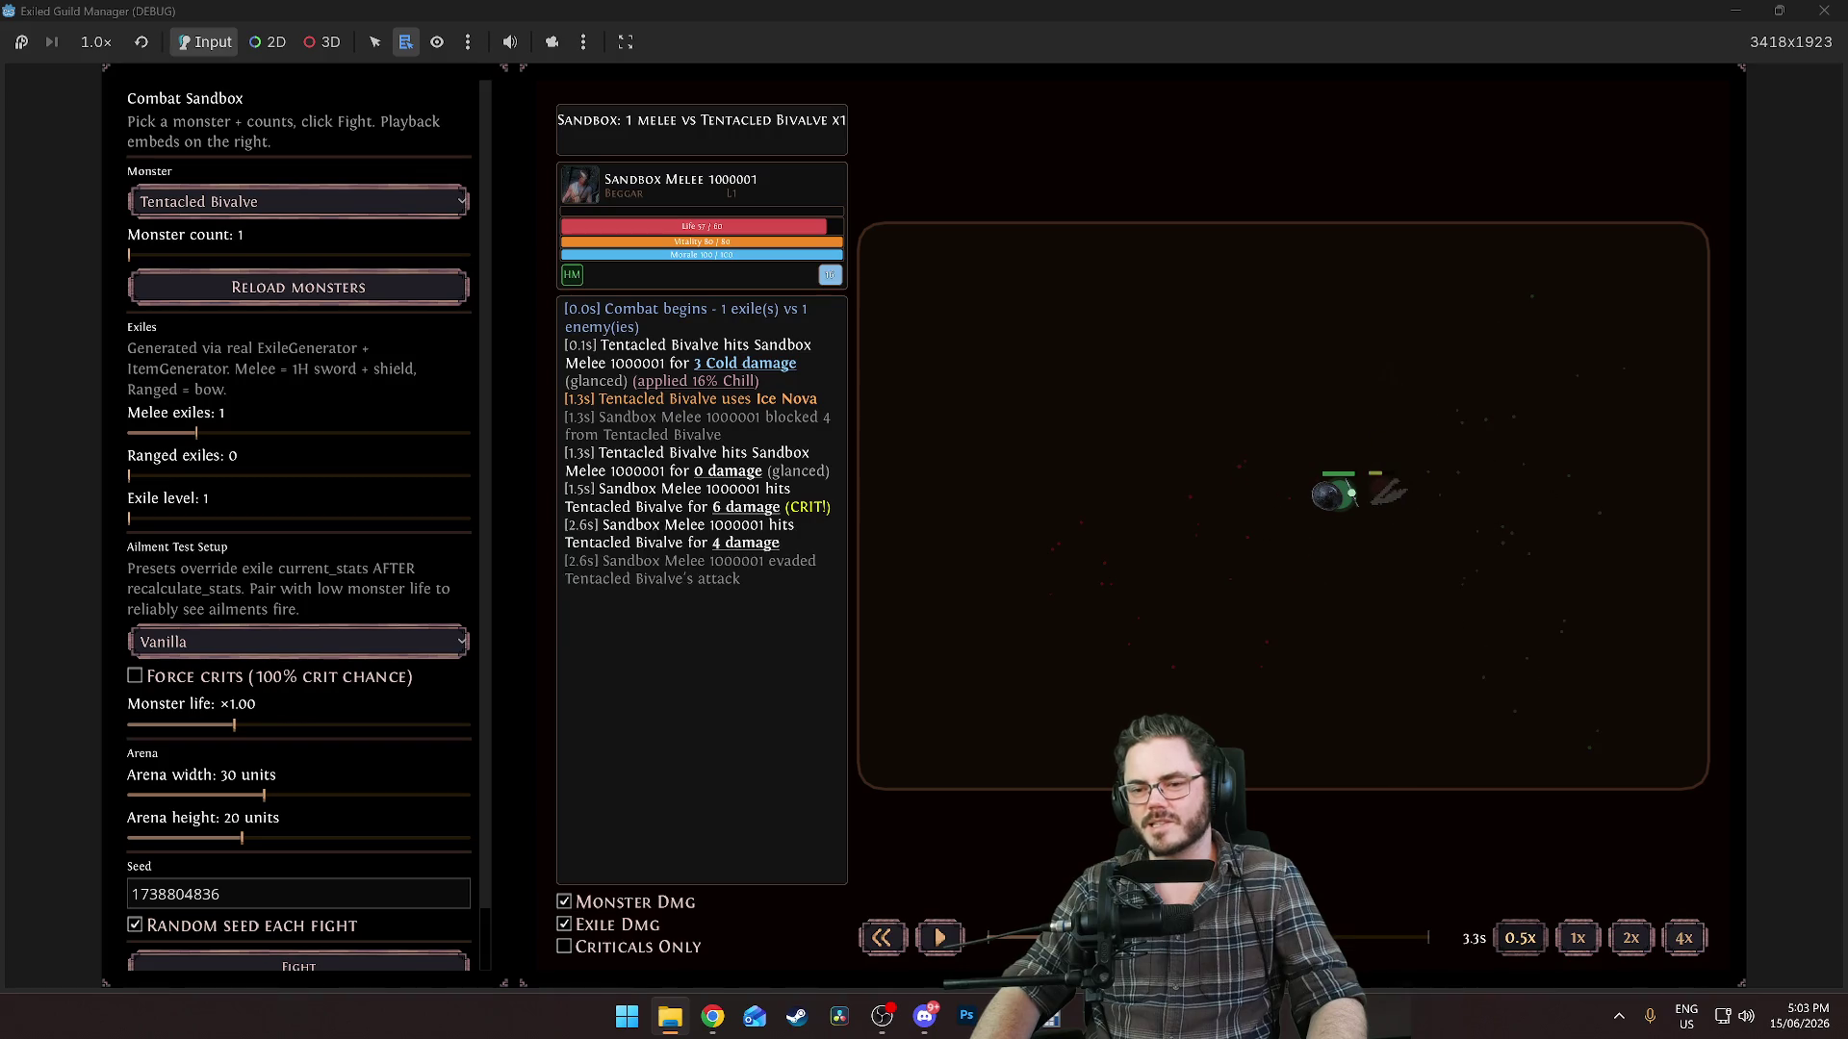
{"action": "left_click", "coordinate": [995, 928]}
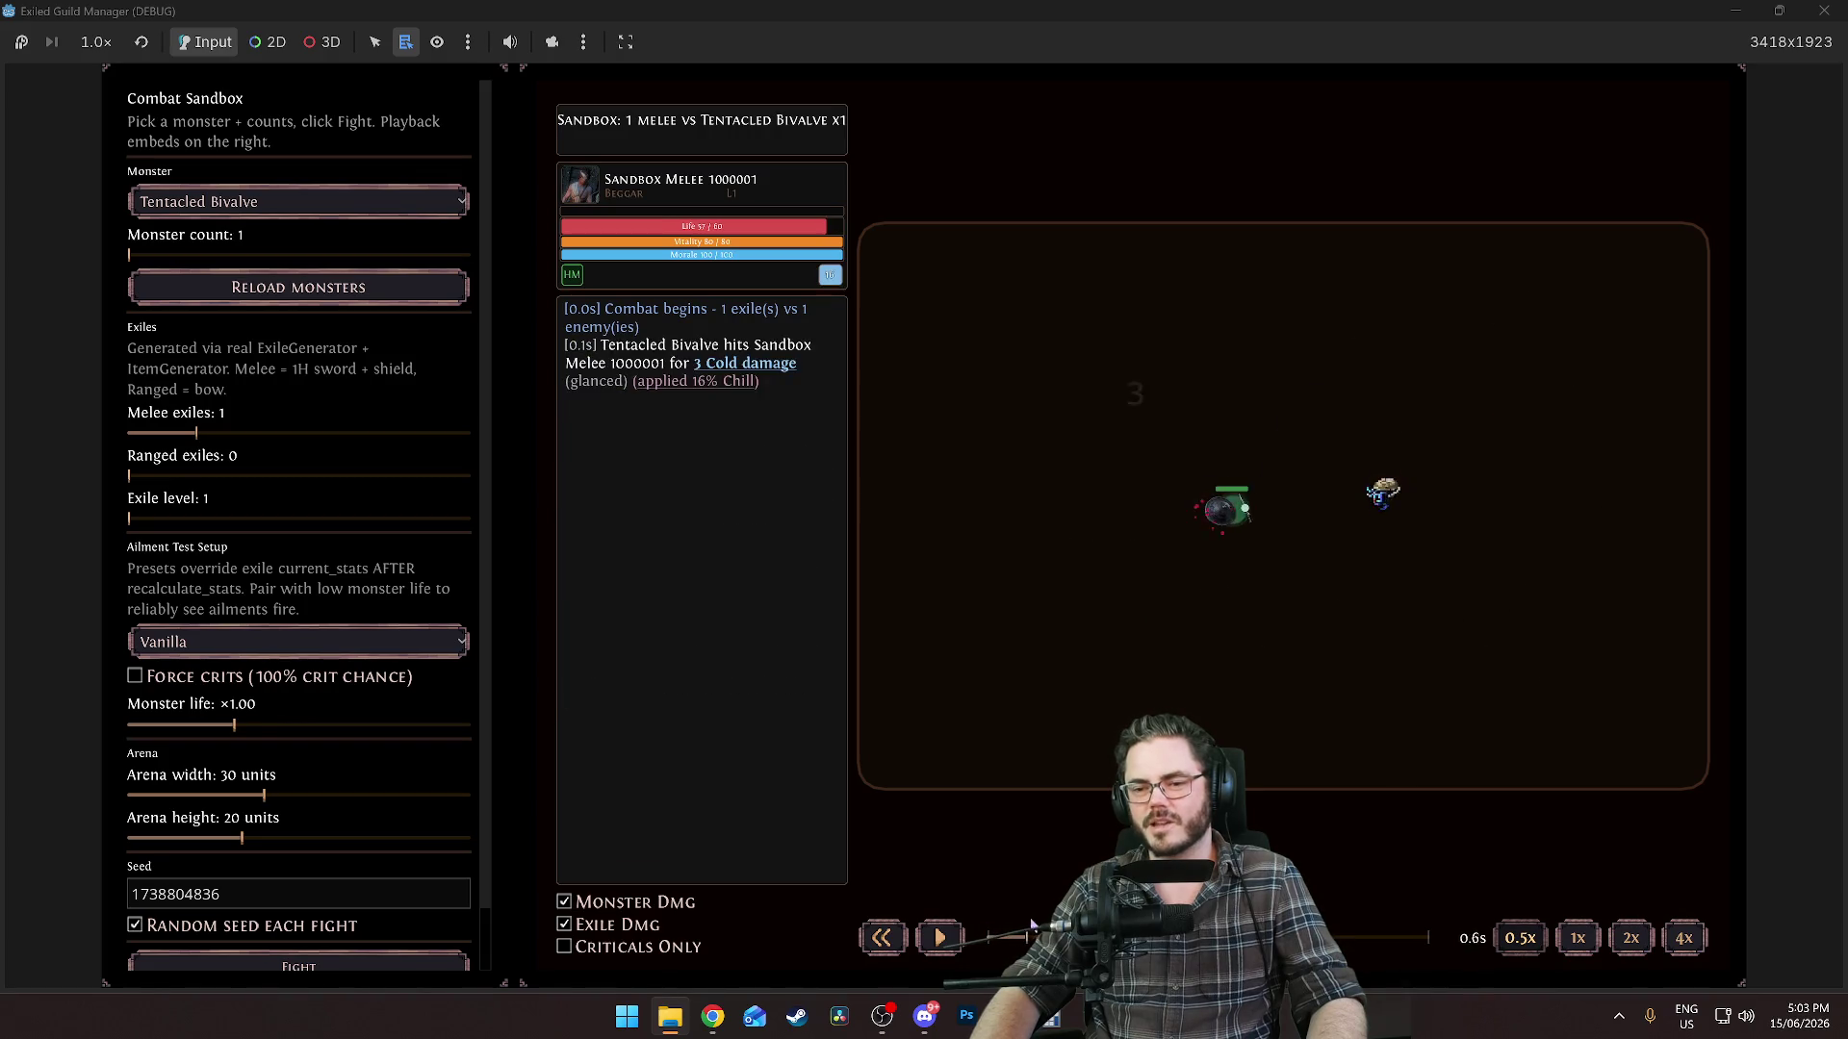
{"action": "mouse_move", "coordinate": [1117, 937]}
{"action": "left_mouse_down"}
{"action": "mouse_move", "coordinate": [1001, 938]}
{"action": "mouse_move", "coordinate": [1082, 938]}
{"action": "mouse_move", "coordinate": [947, 912]}
{"action": "mouse_move", "coordinate": [1092, 937]}
{"action": "left_mouse_up"}
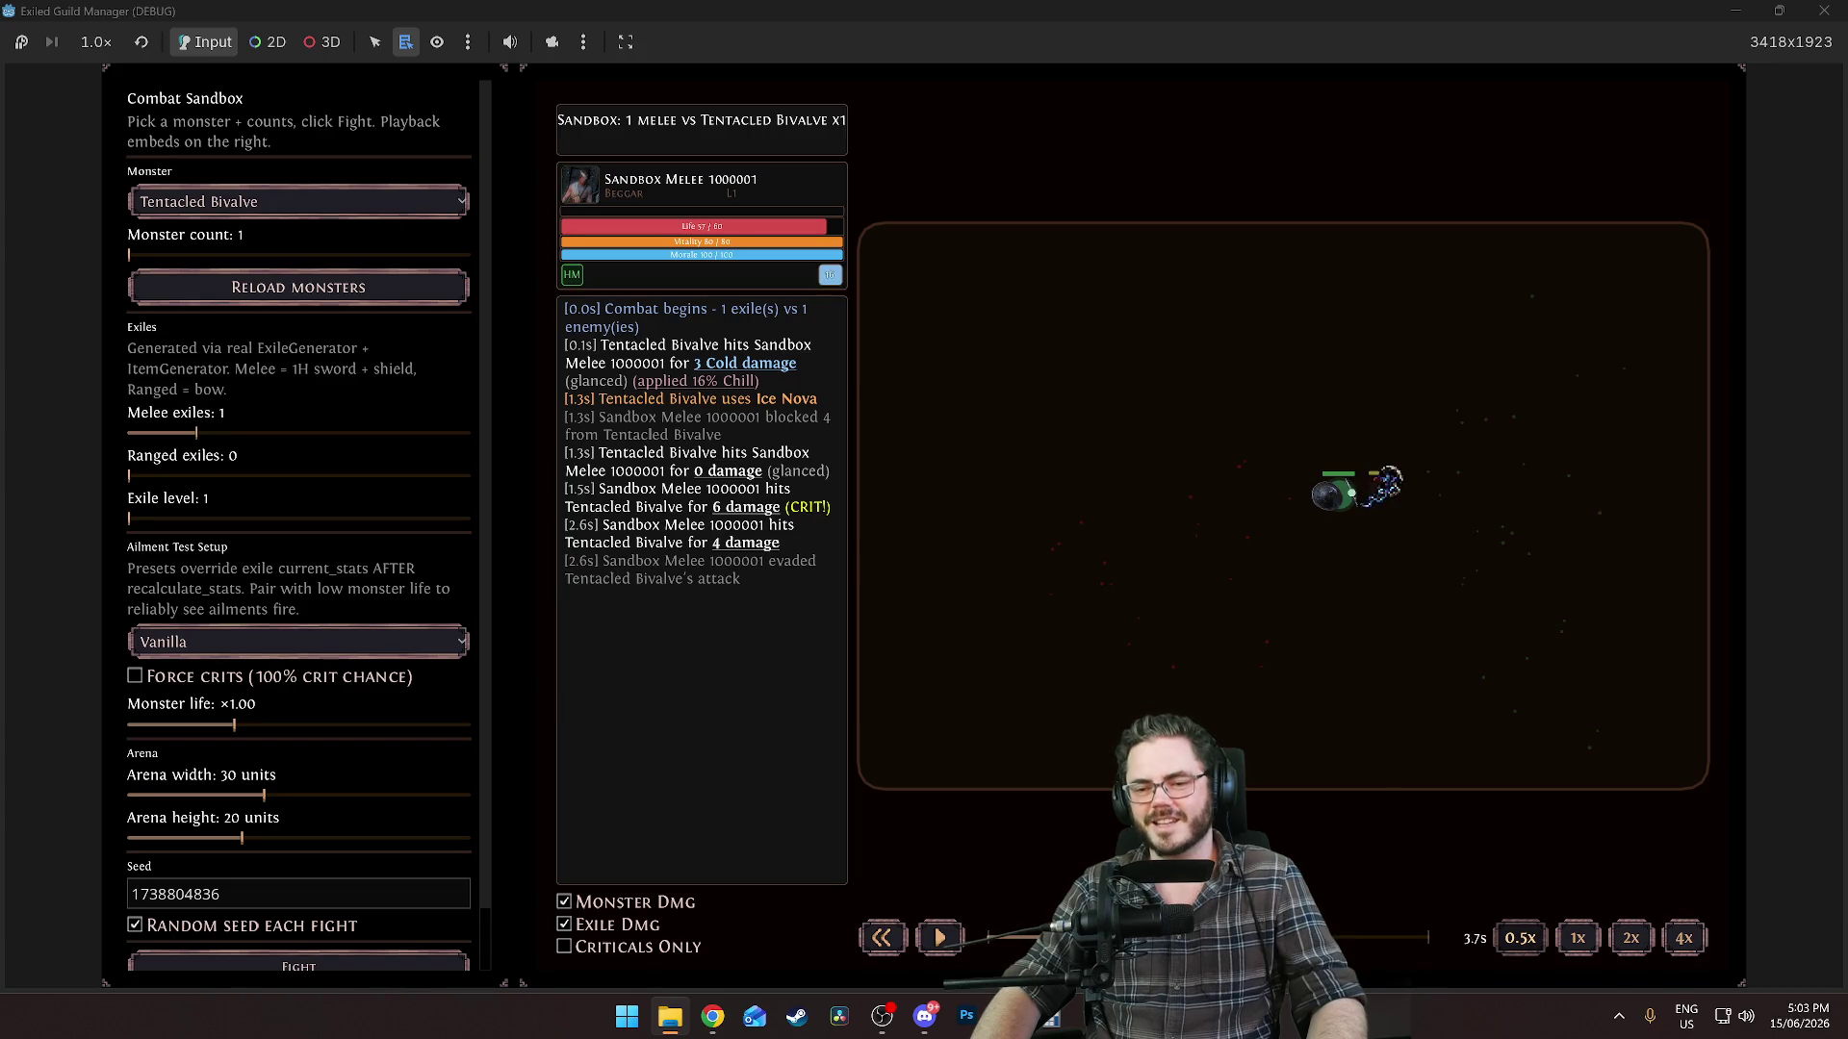
Replay the fight from the beginning again, jumping back to 1.2s, then reset to the start.
{"action": "left_click", "coordinate": [1092, 937]}
{"action": "left_click", "coordinate": [991, 938]}
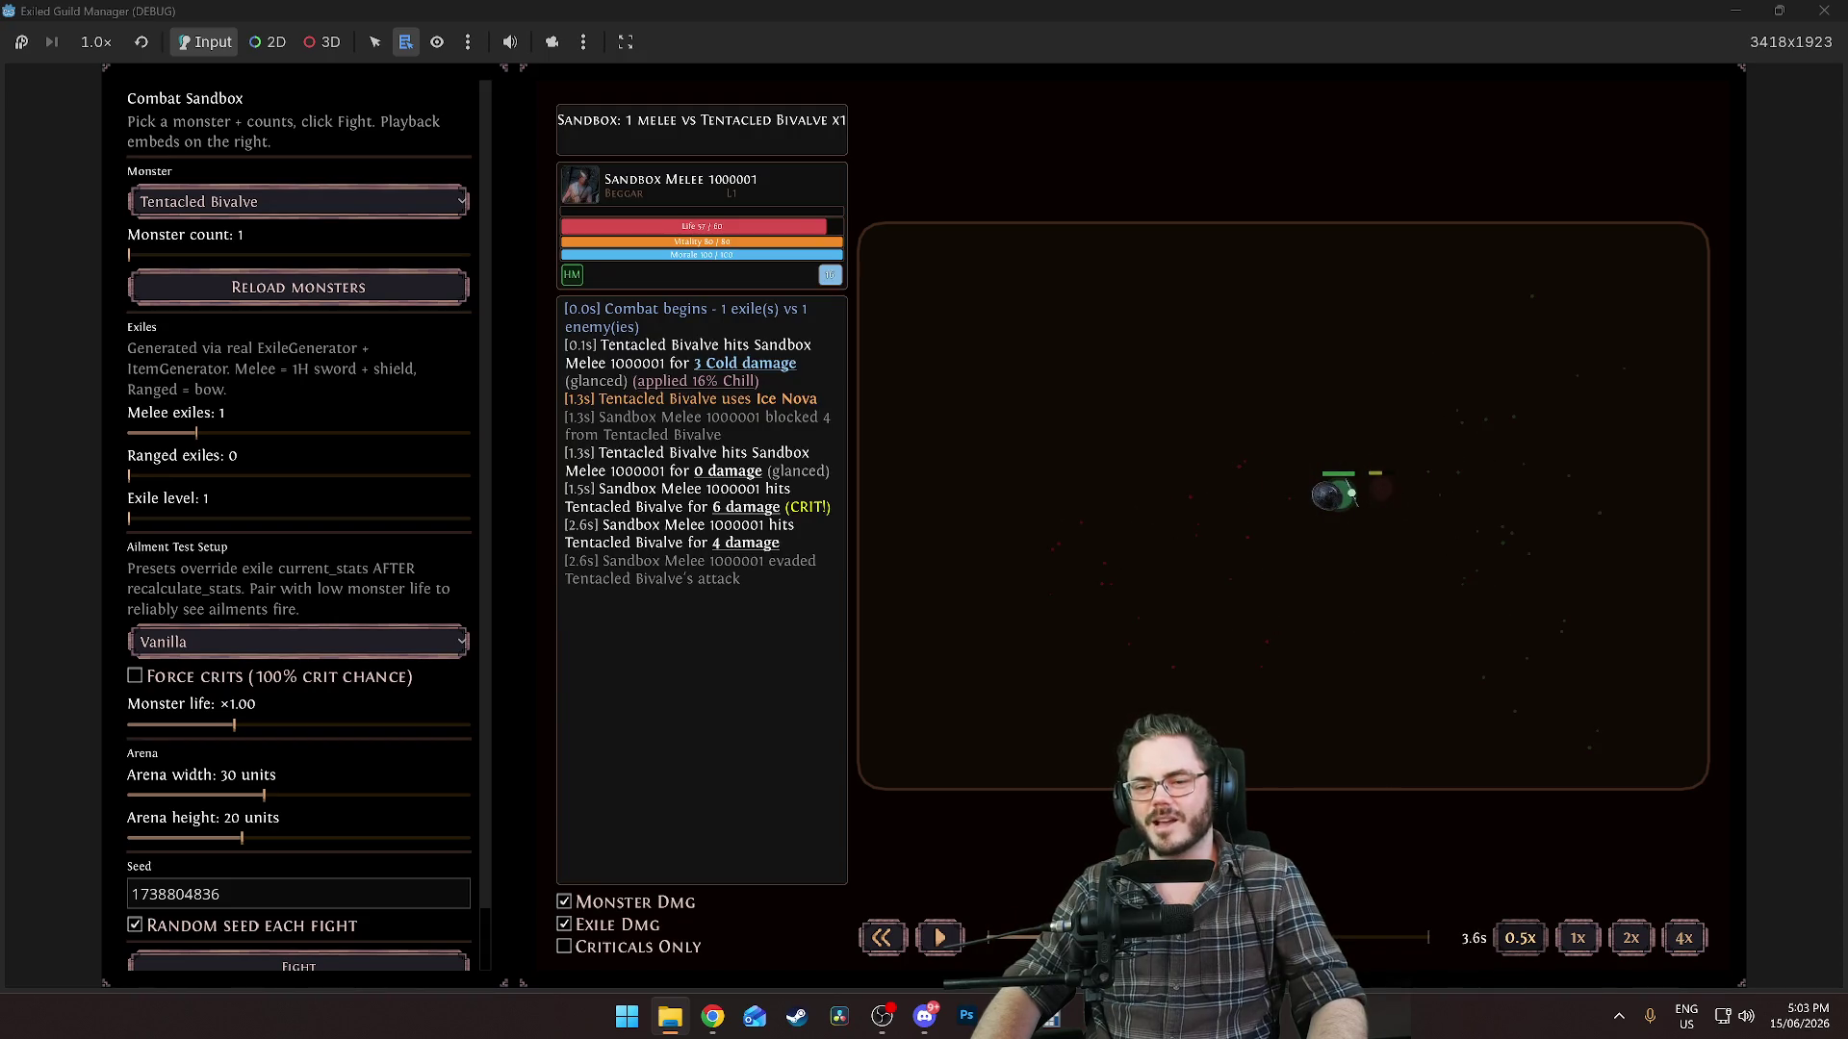
{"action": "left_click", "coordinate": [1001, 938]}
{"action": "left_click", "coordinate": [1059, 938]}
{"action": "left_click", "coordinate": [1025, 938]}
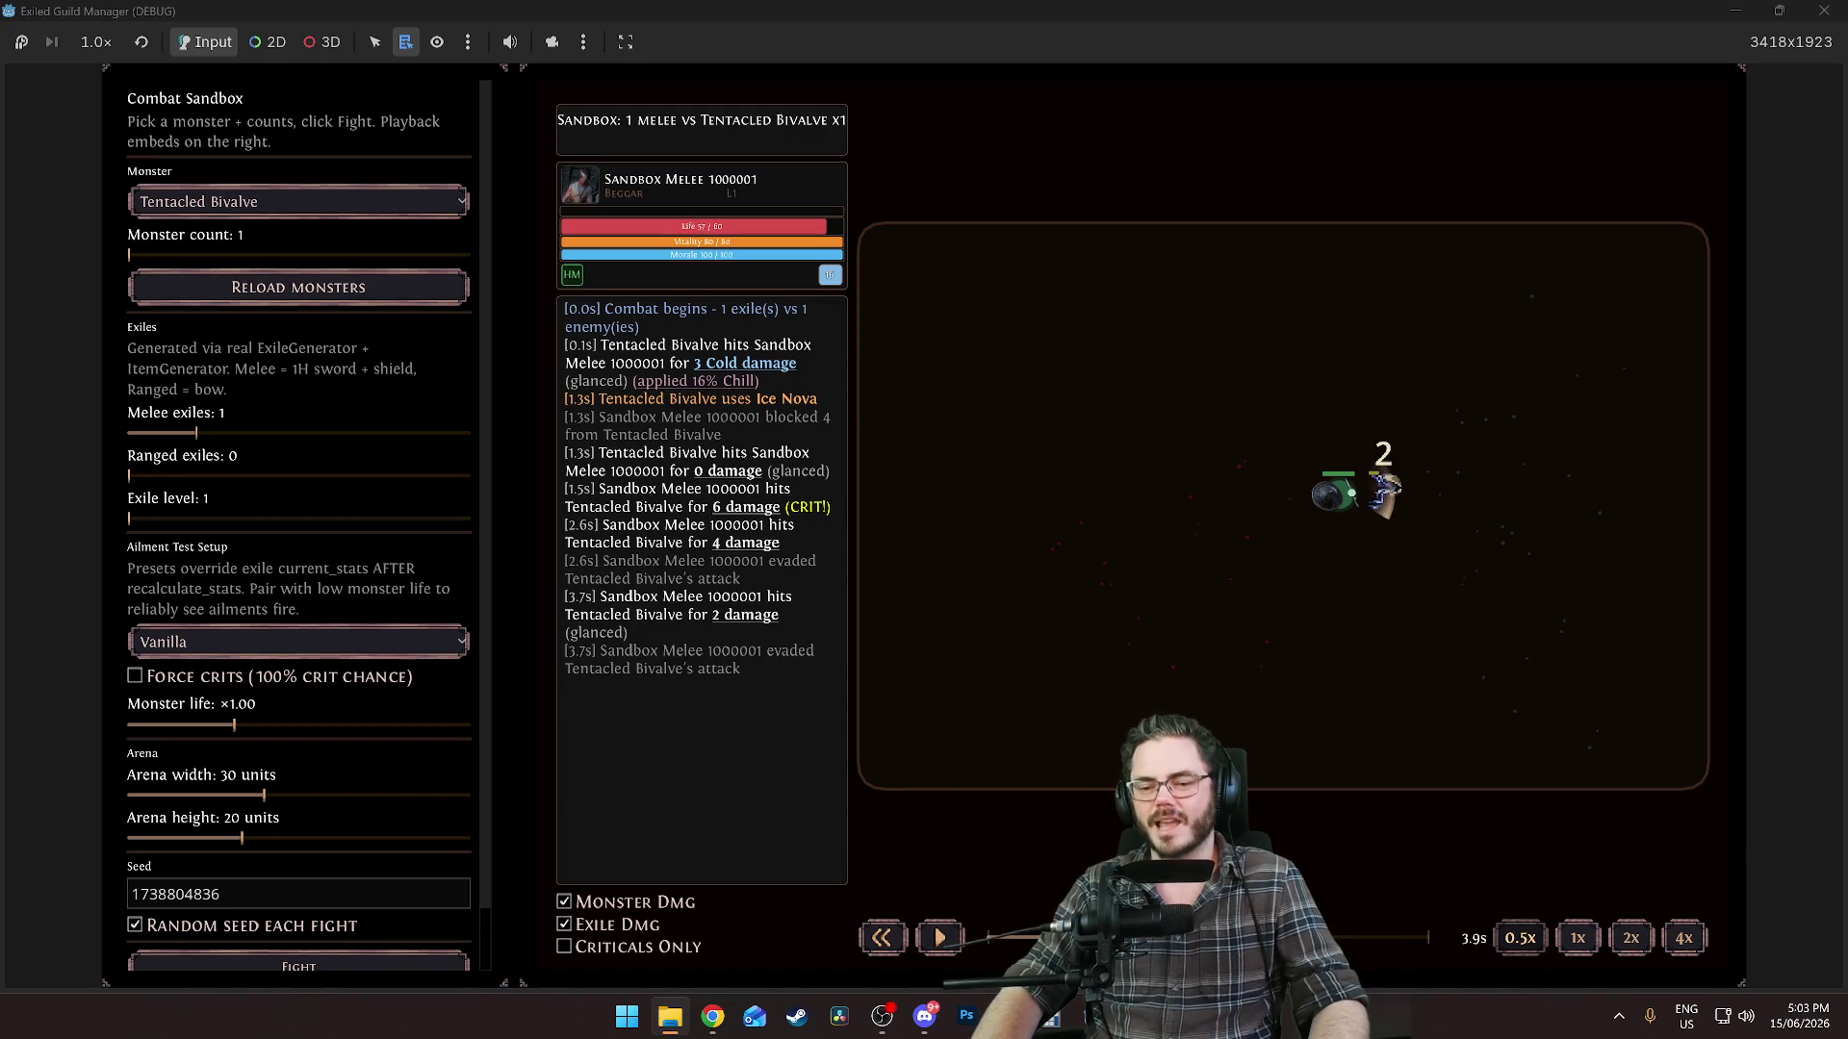
{"action": "left_click", "coordinate": [882, 939]}
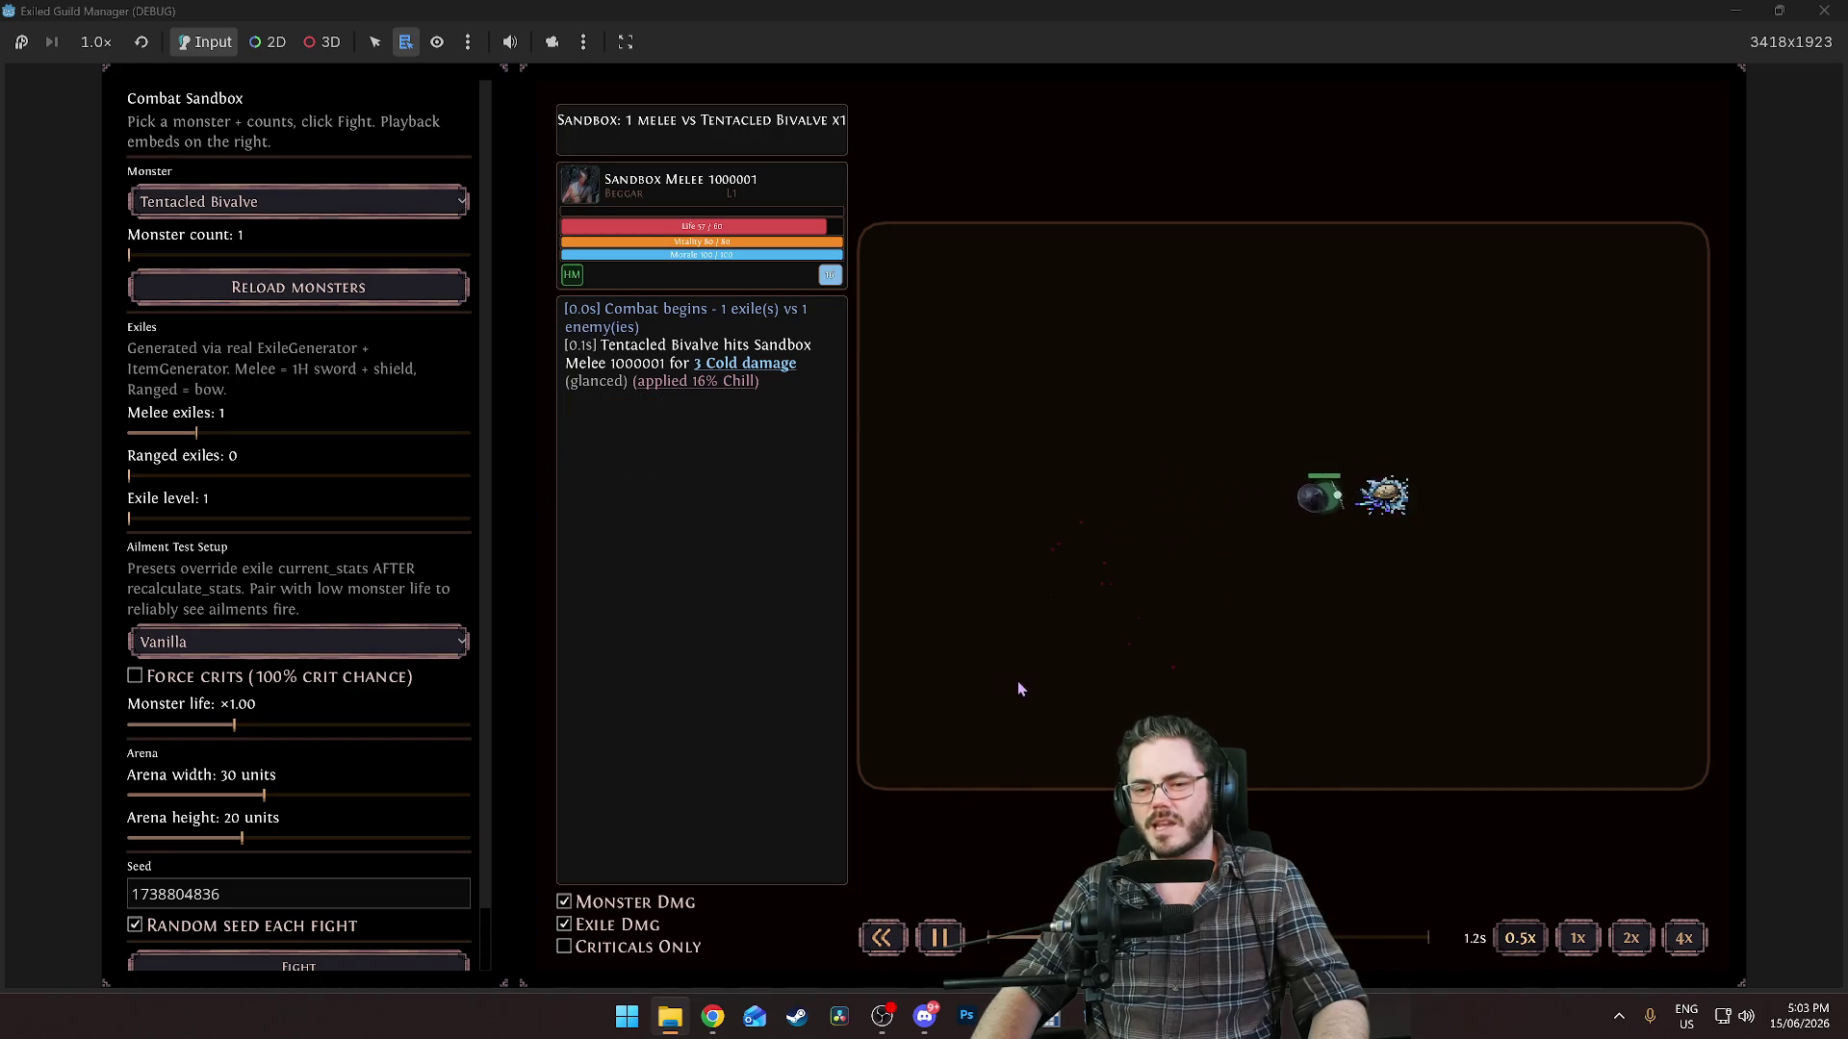
{"action": "left_click", "coordinate": [953, 945]}
{"action": "left_click", "coordinate": [958, 946]}
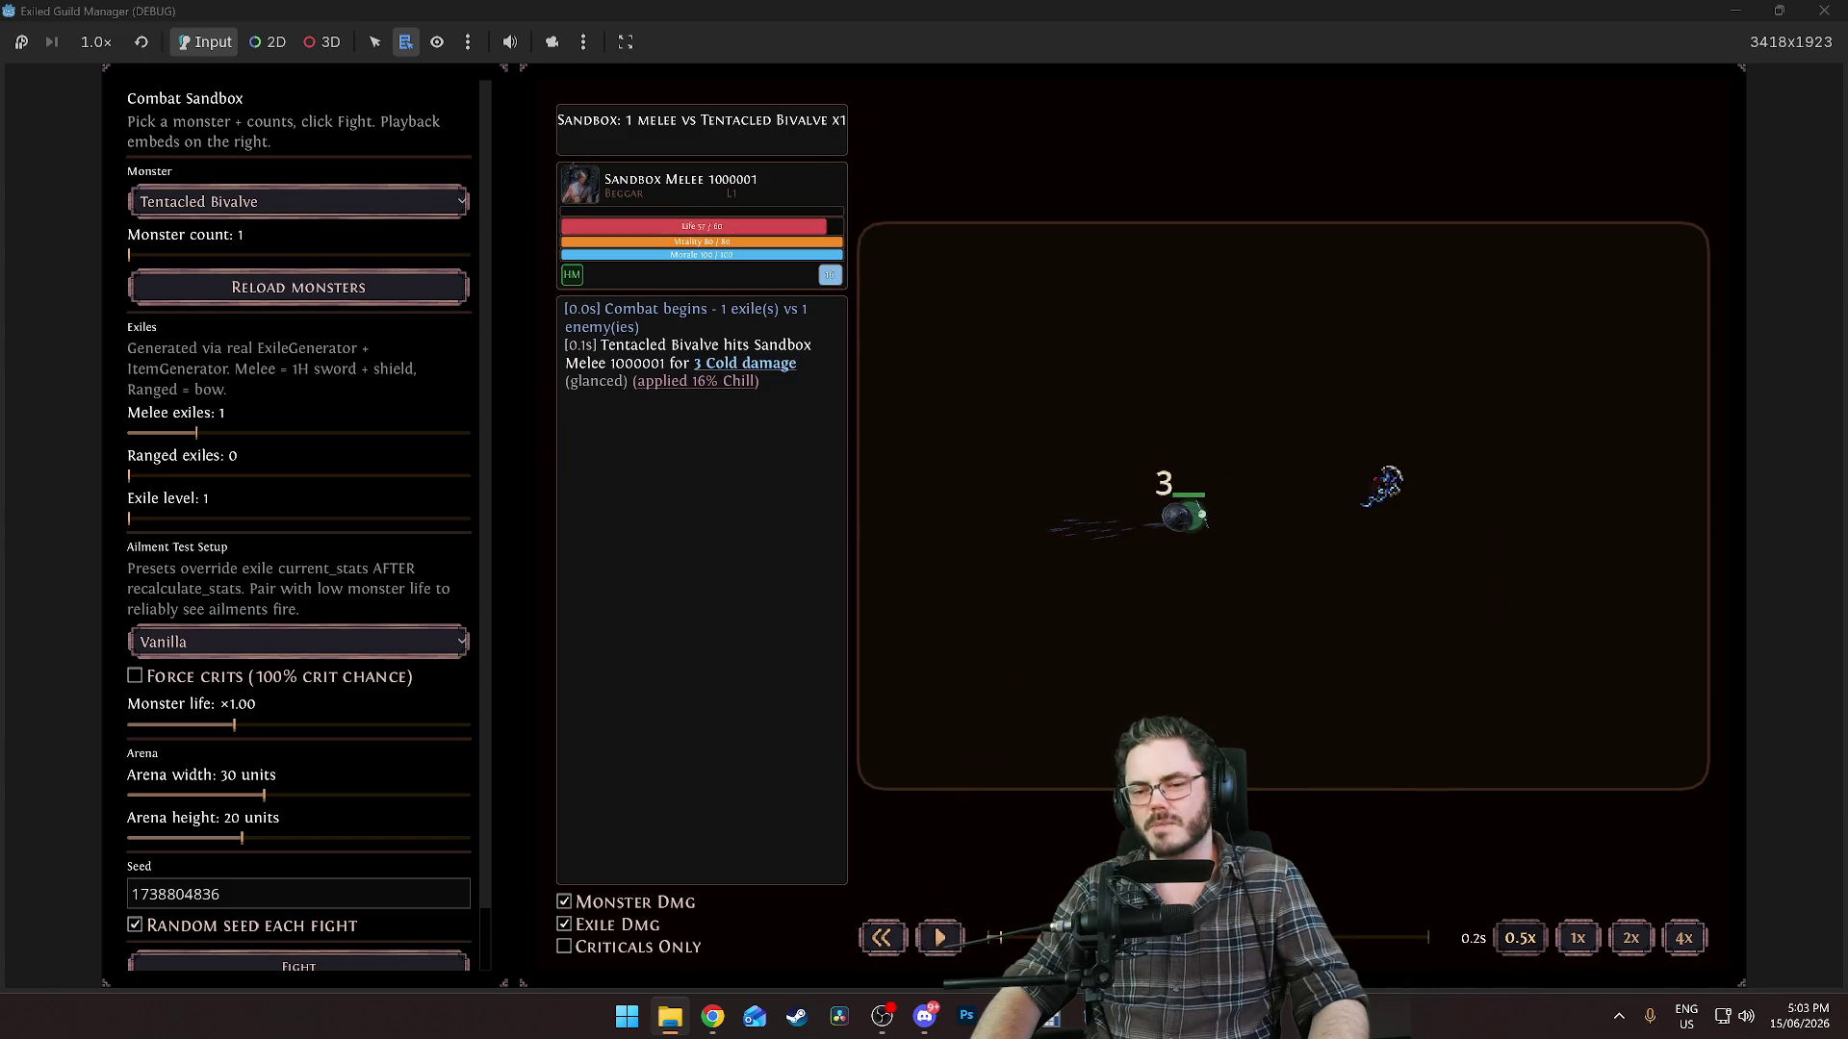
{"action": "left_click_drag", "start_coordinate": [1007, 935], "coordinate": [974, 948]}
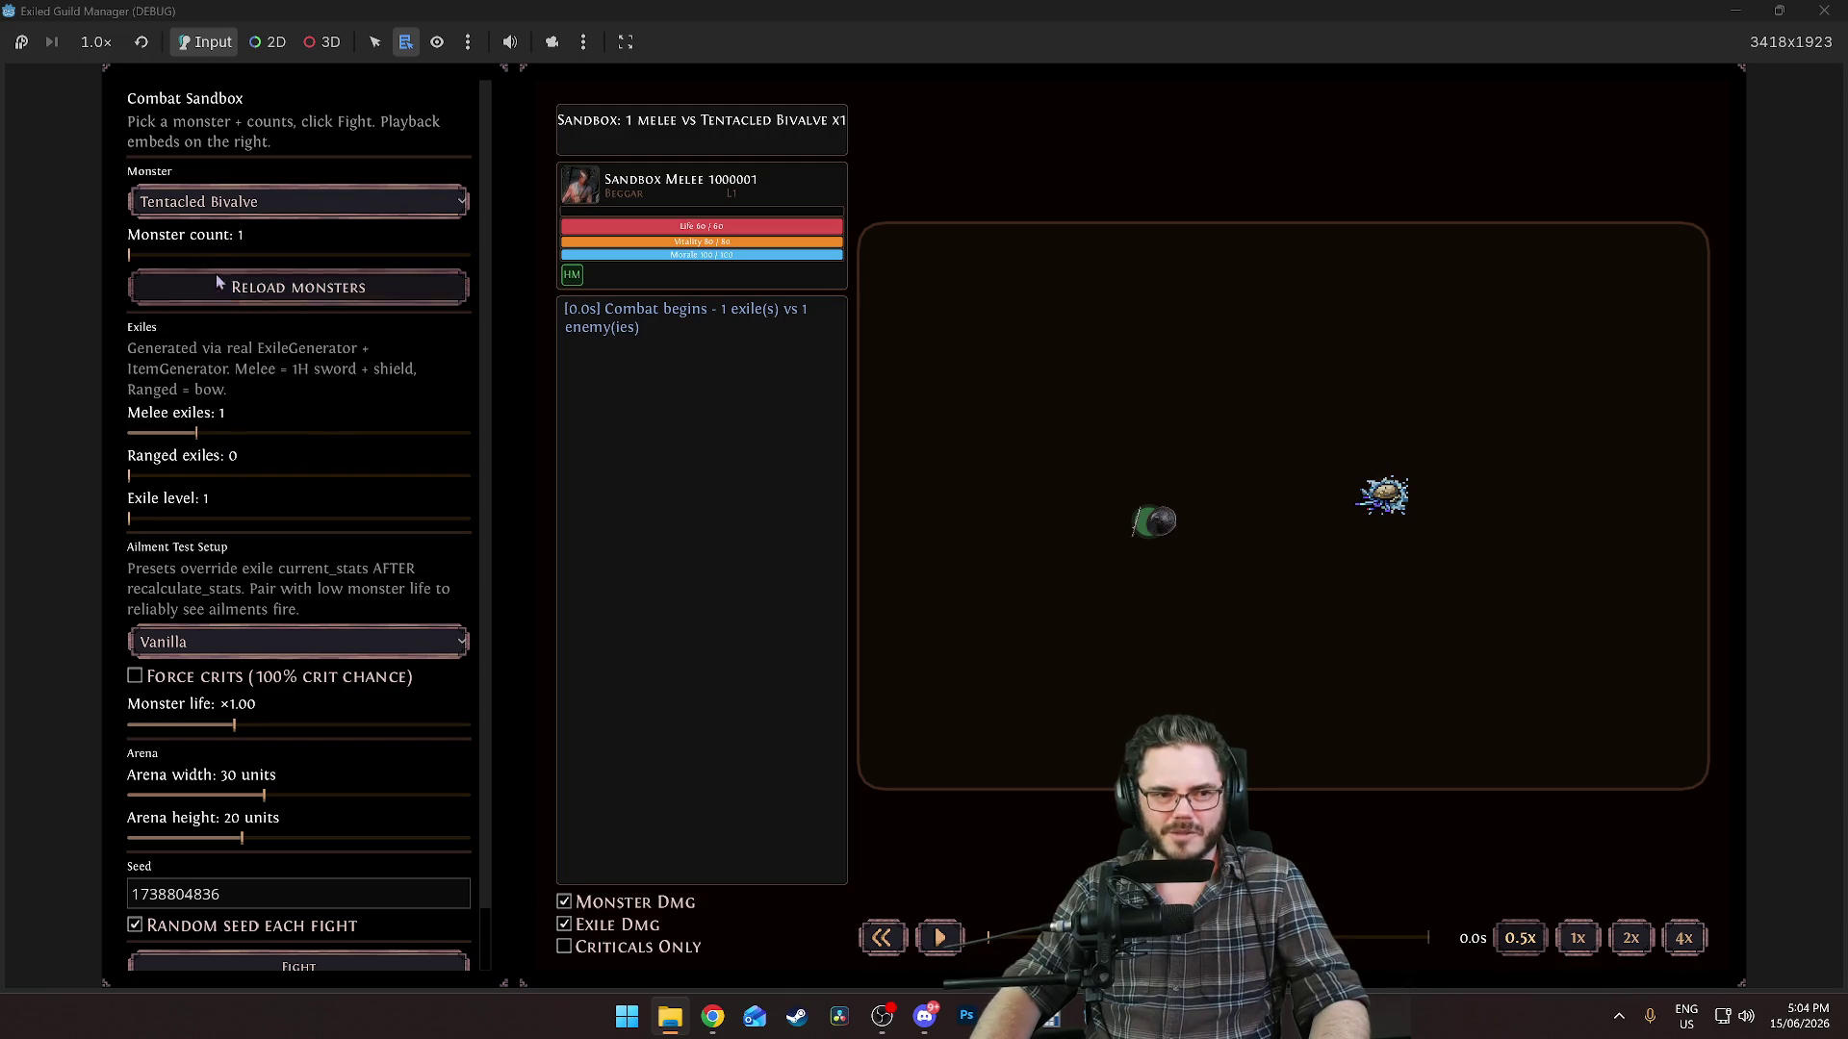
Set monster count to 3 and ranged exiles to 2, then start and play the fight.
{"action": "left_click", "coordinate": [310, 256]}
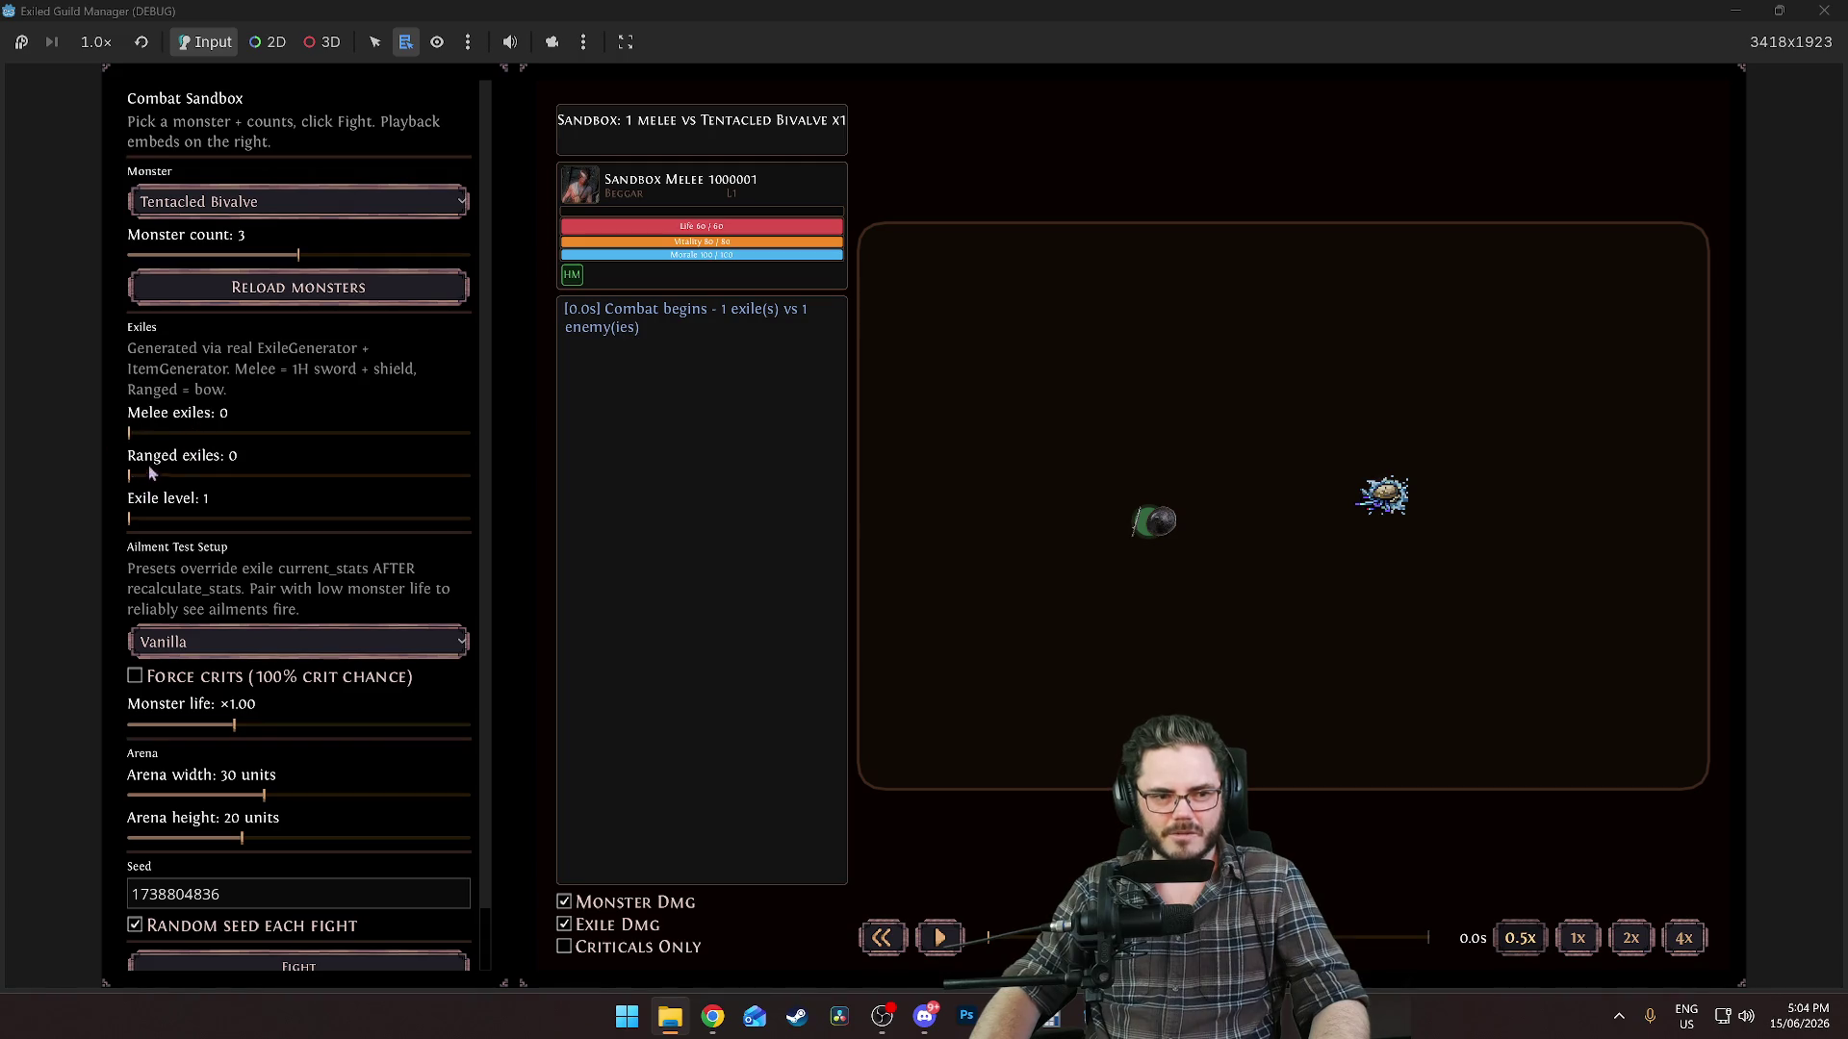
{"action": "left_click", "coordinate": [264, 475]}
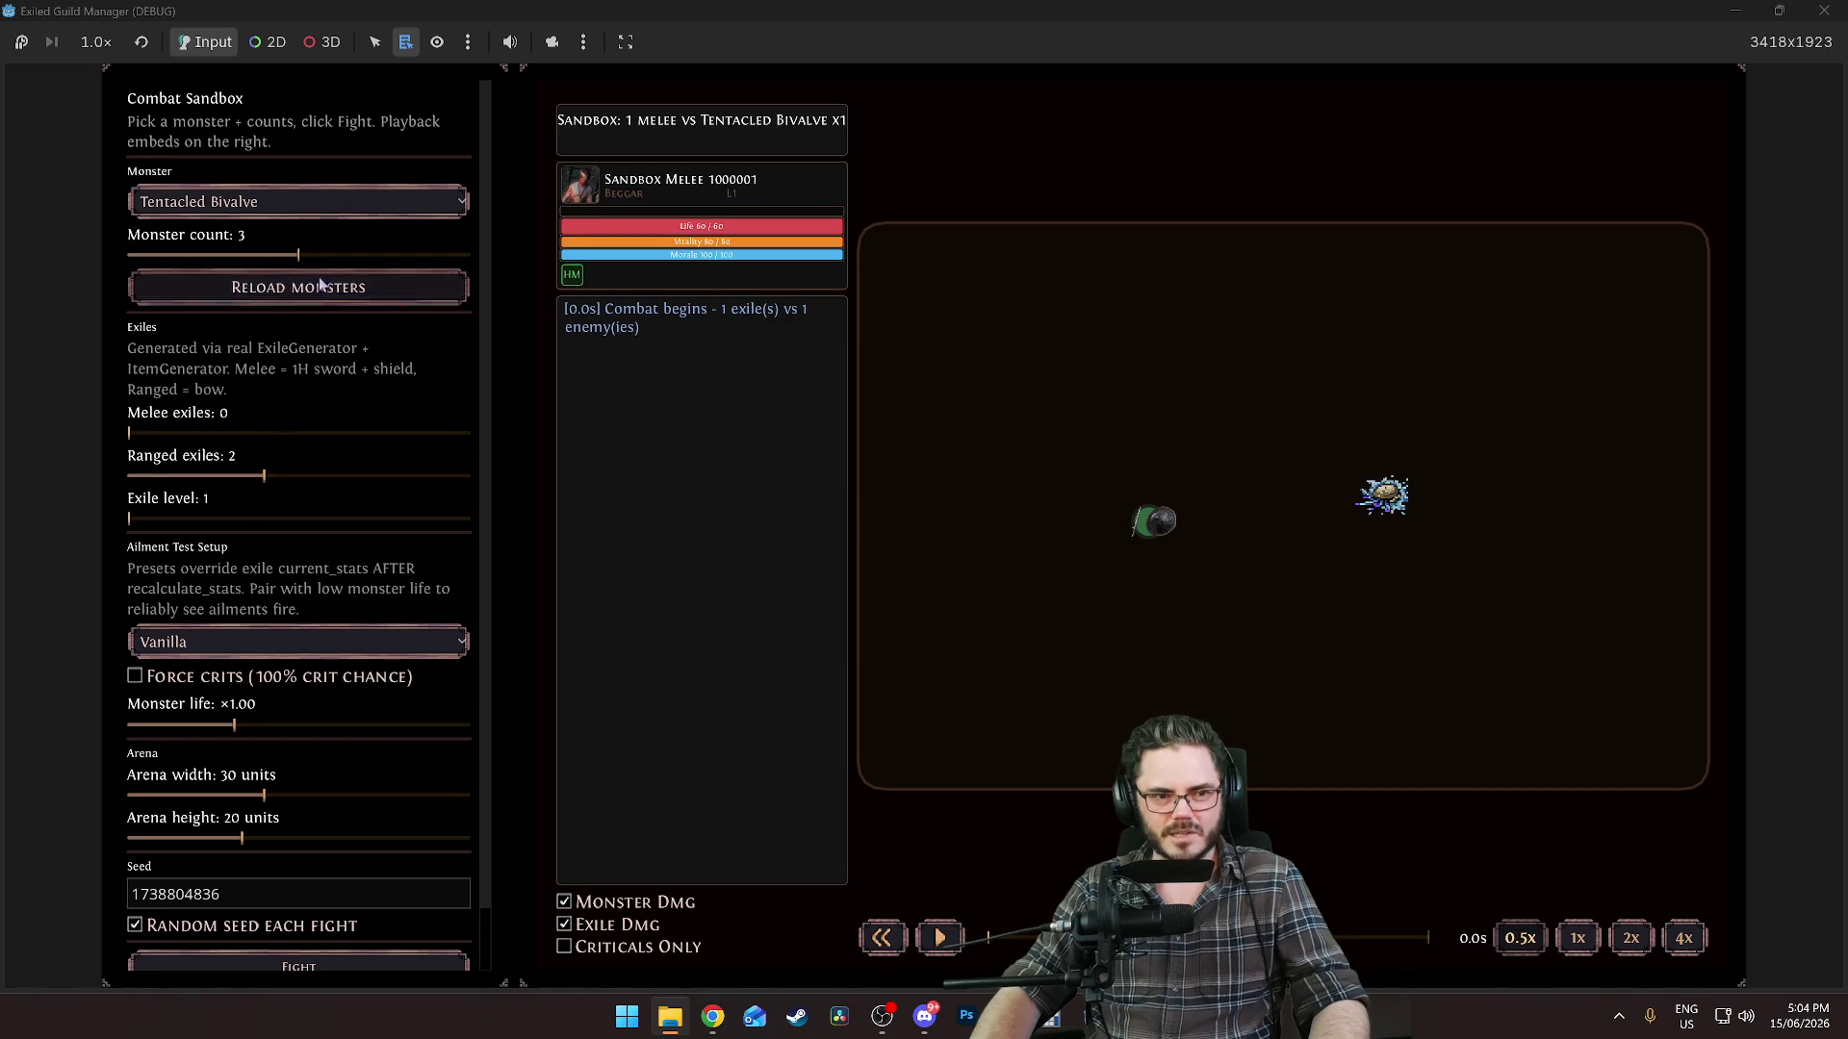
{"action": "left_click", "coordinate": [322, 967]}
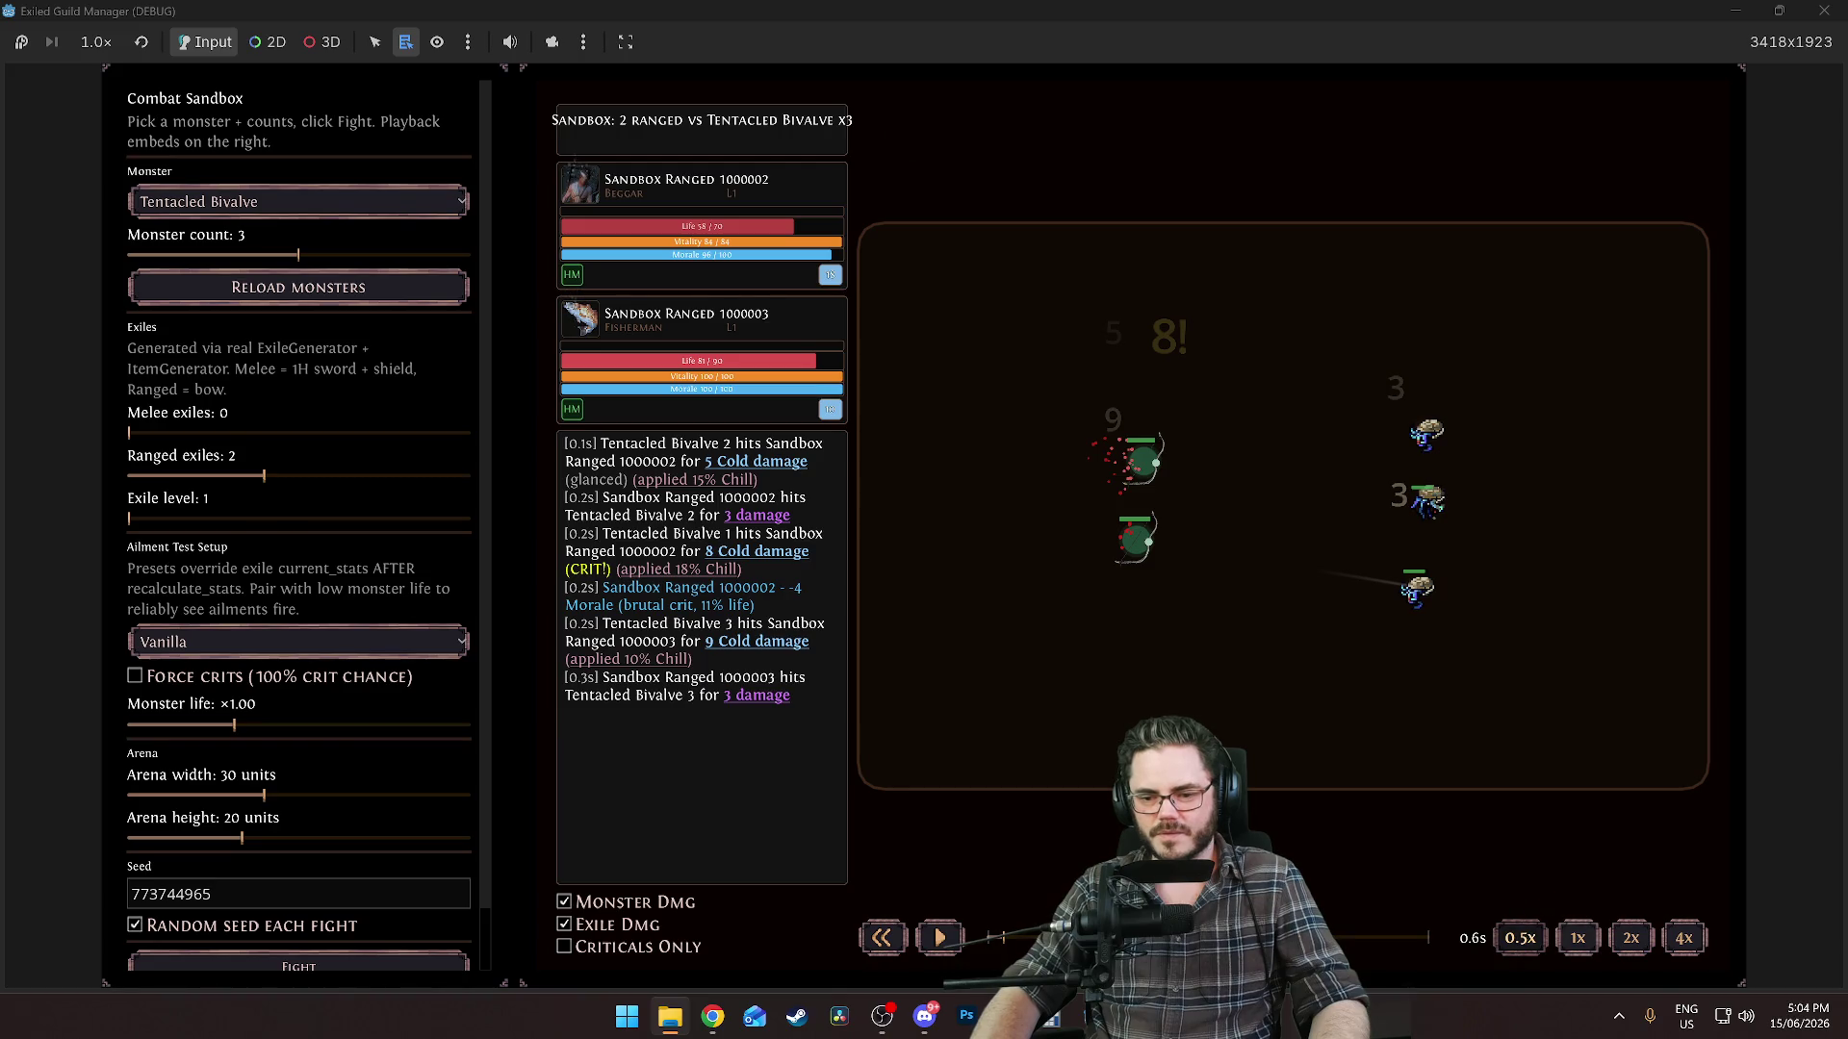
{"action": "left_click", "coordinate": [941, 938]}
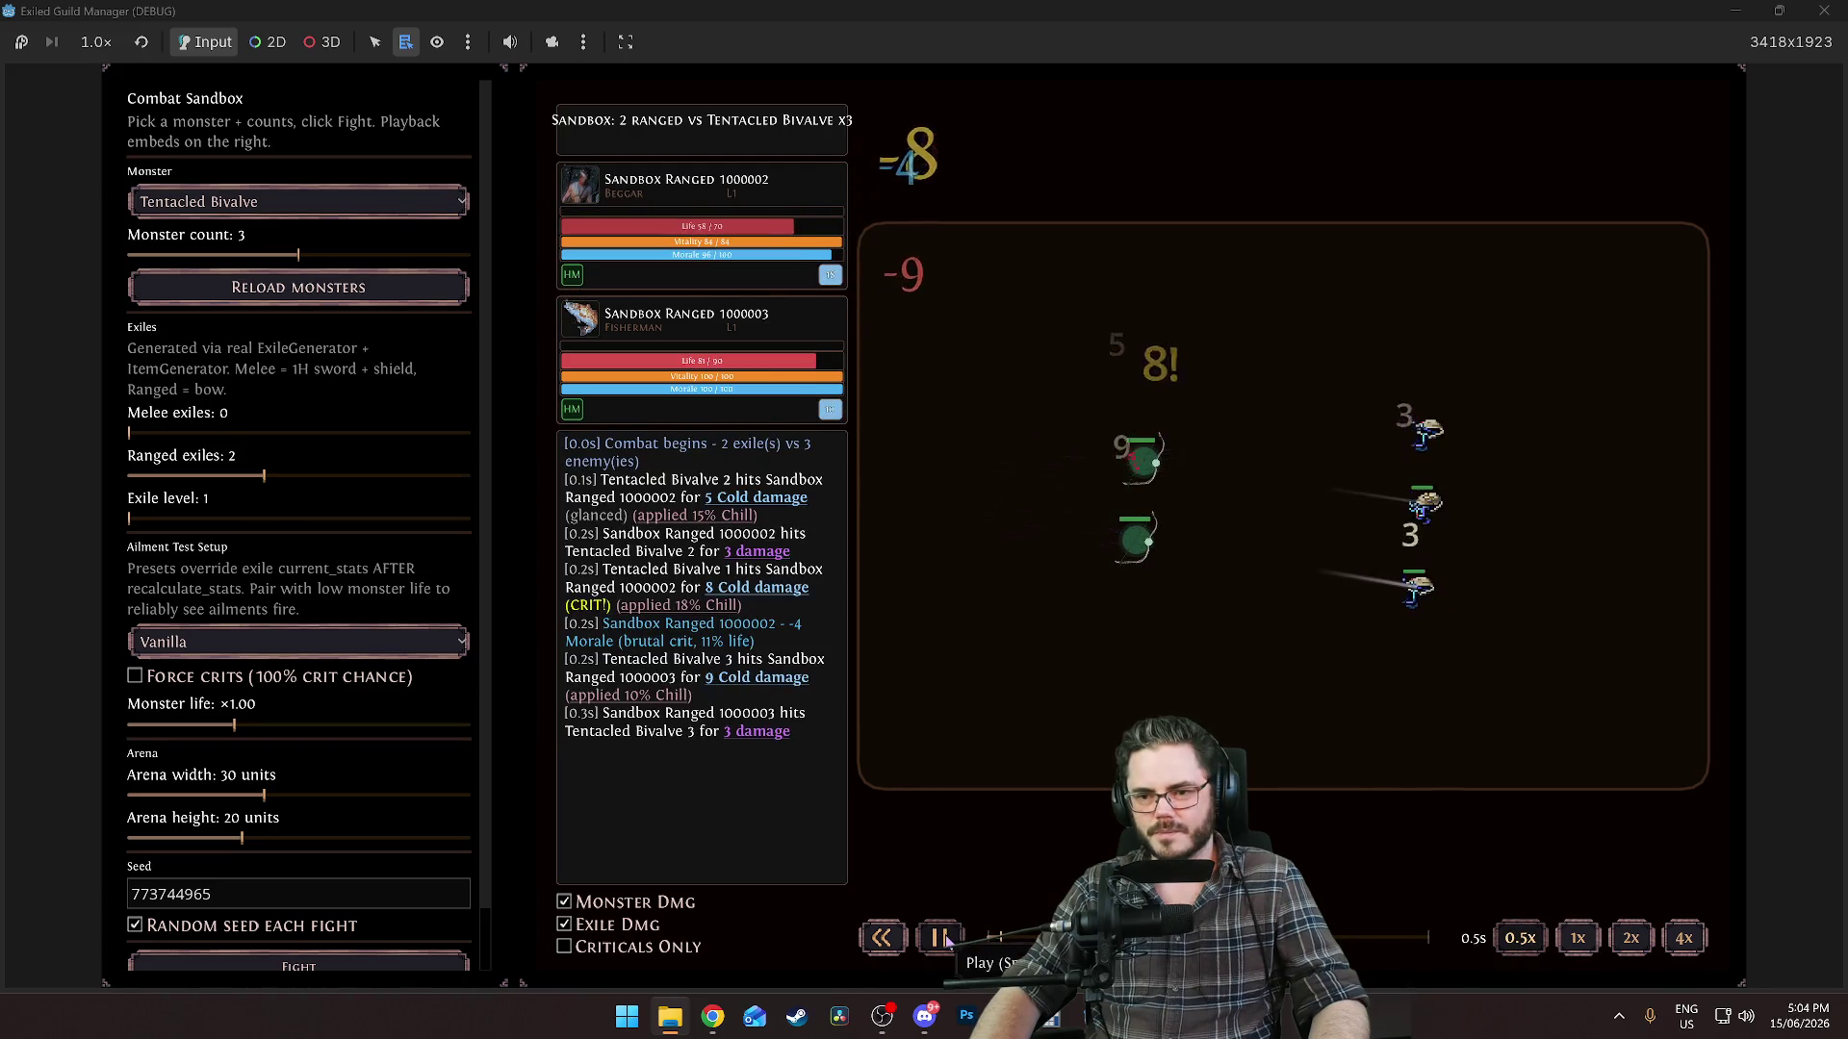